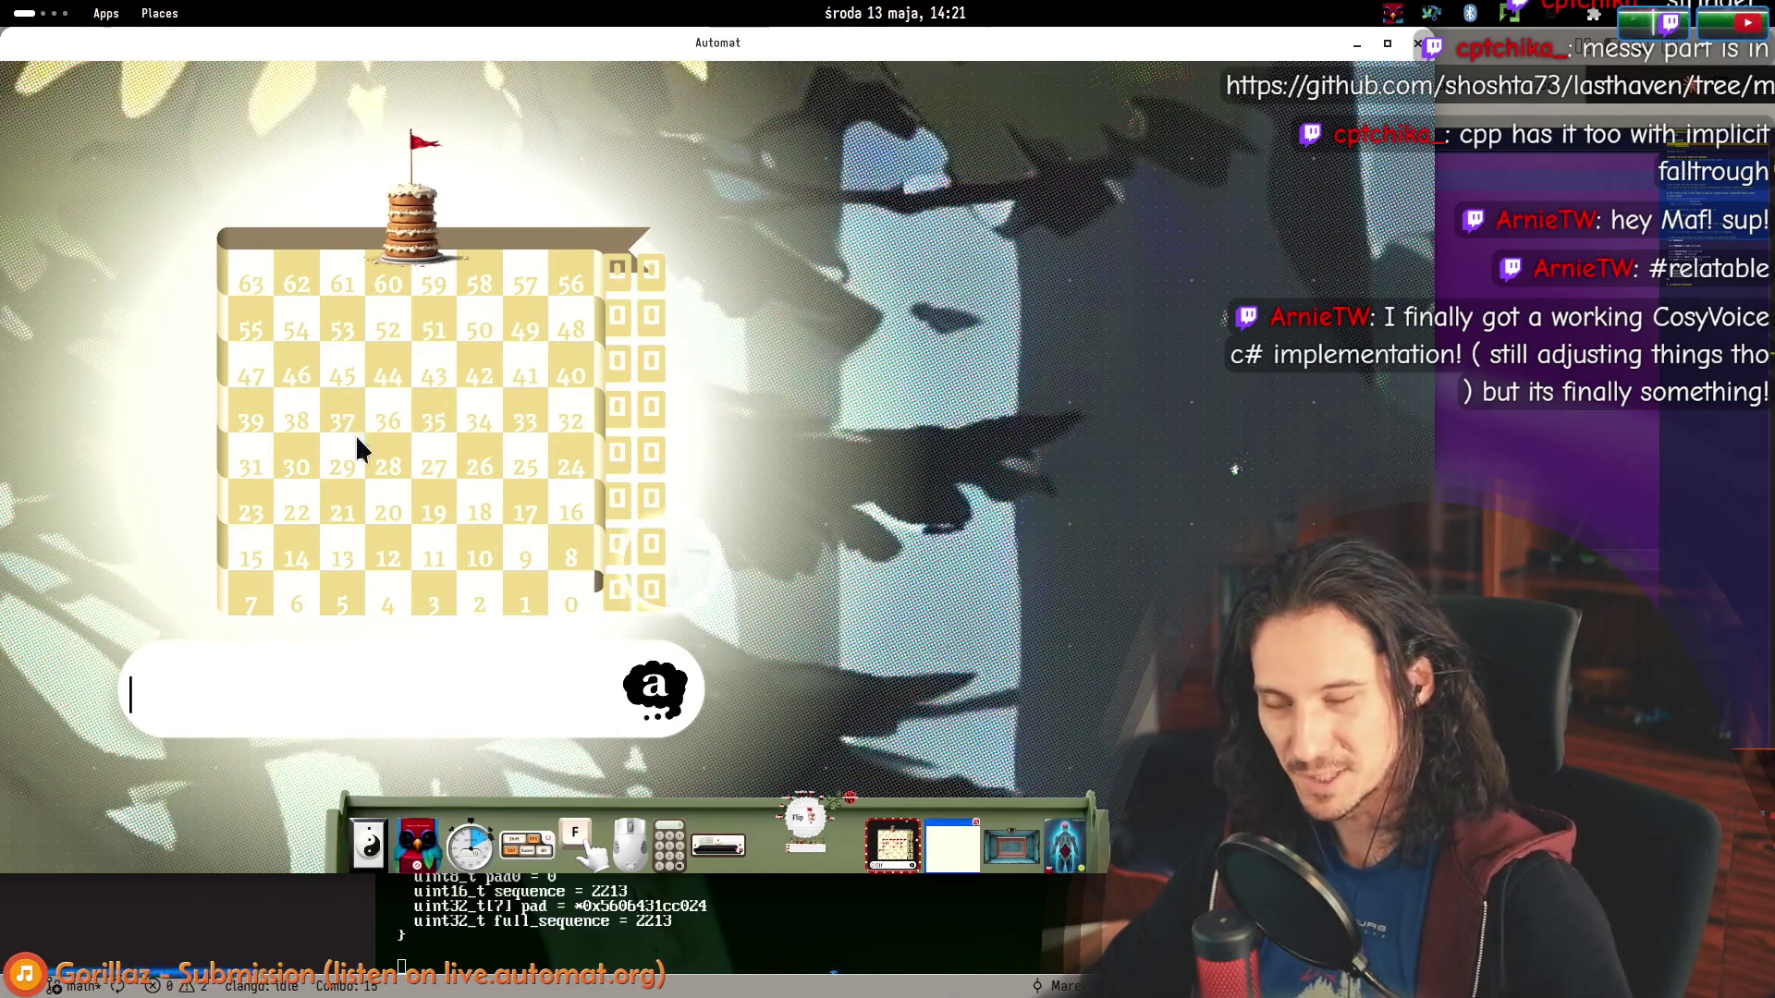
Cycle through the open windows and get back to the single Nemo file manager window
scroll(455, 254, up, 5)
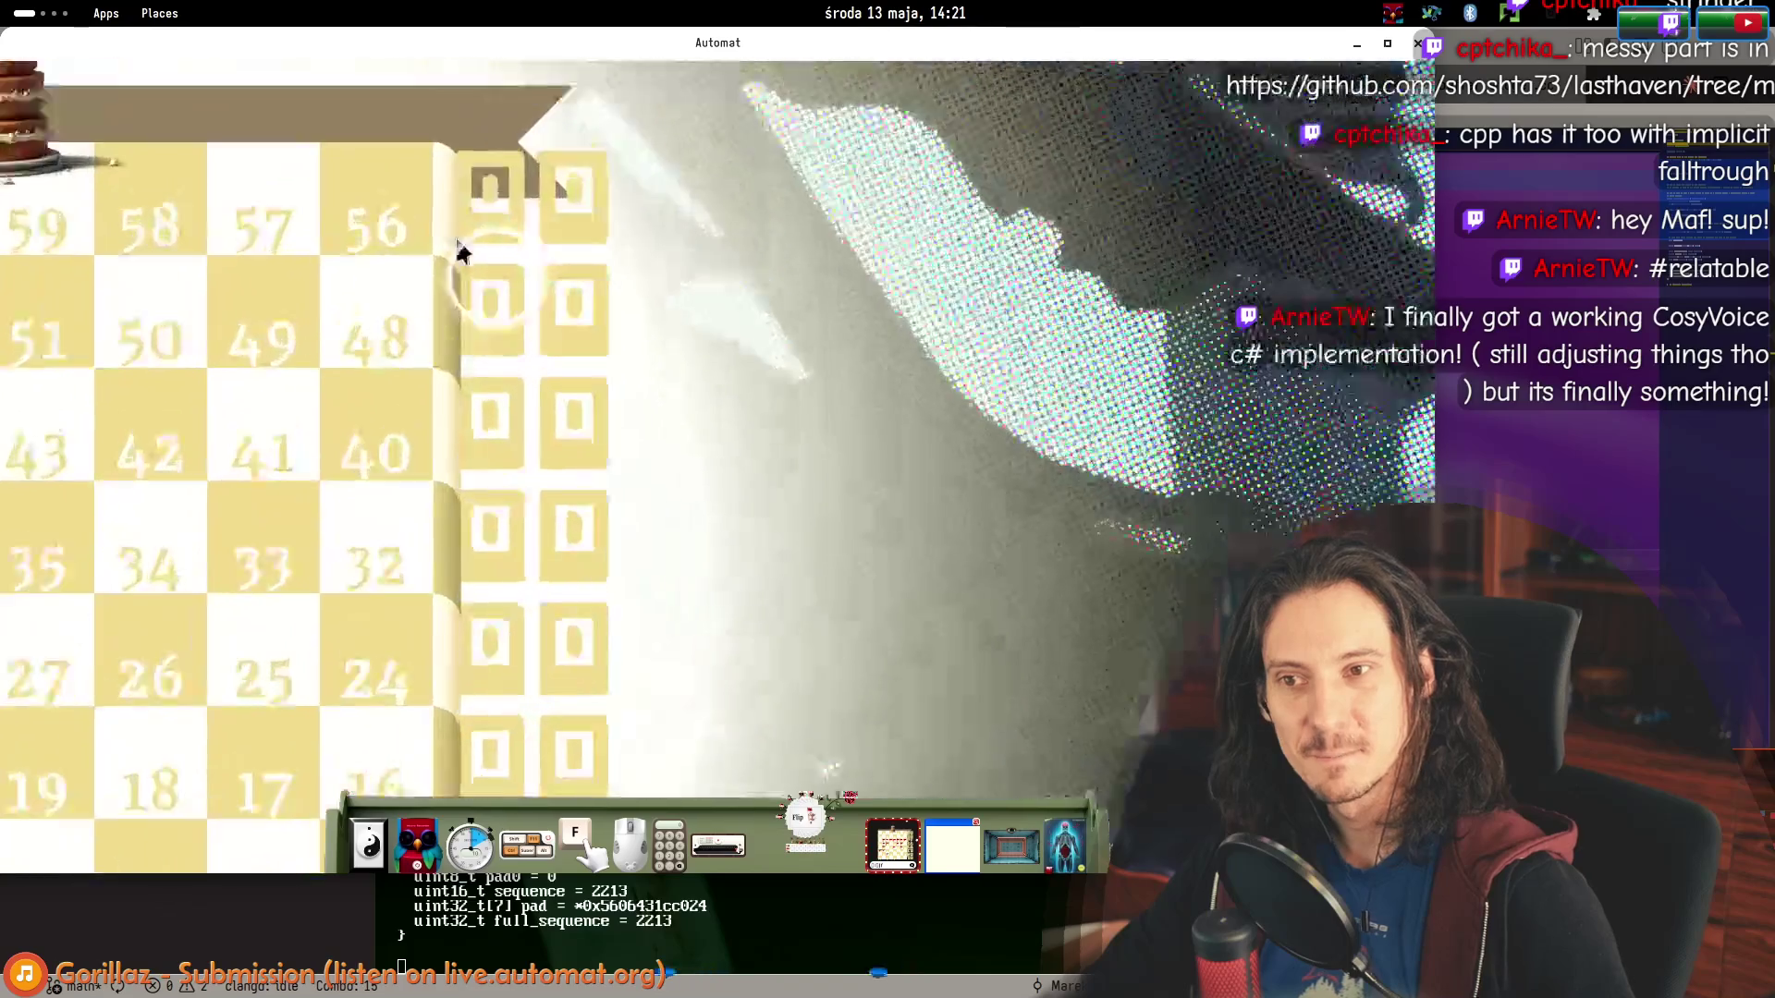
scroll(470, 277, up, 3)
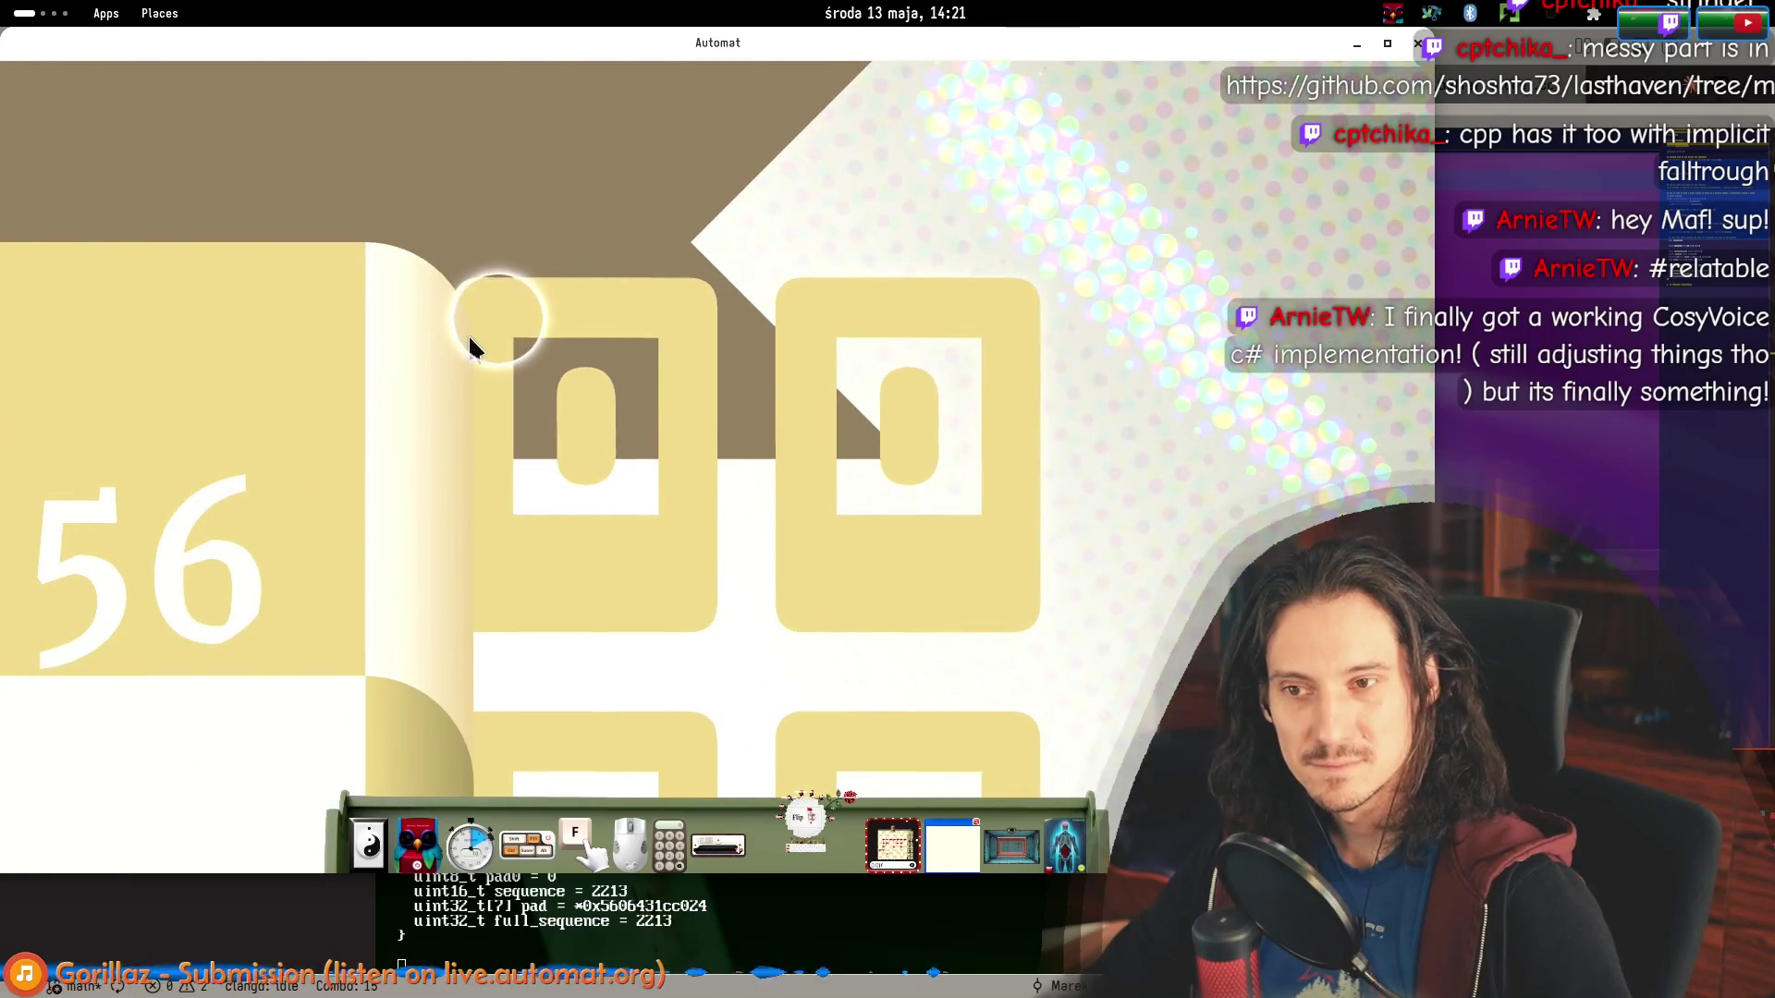
scroll(472, 340, down, 8)
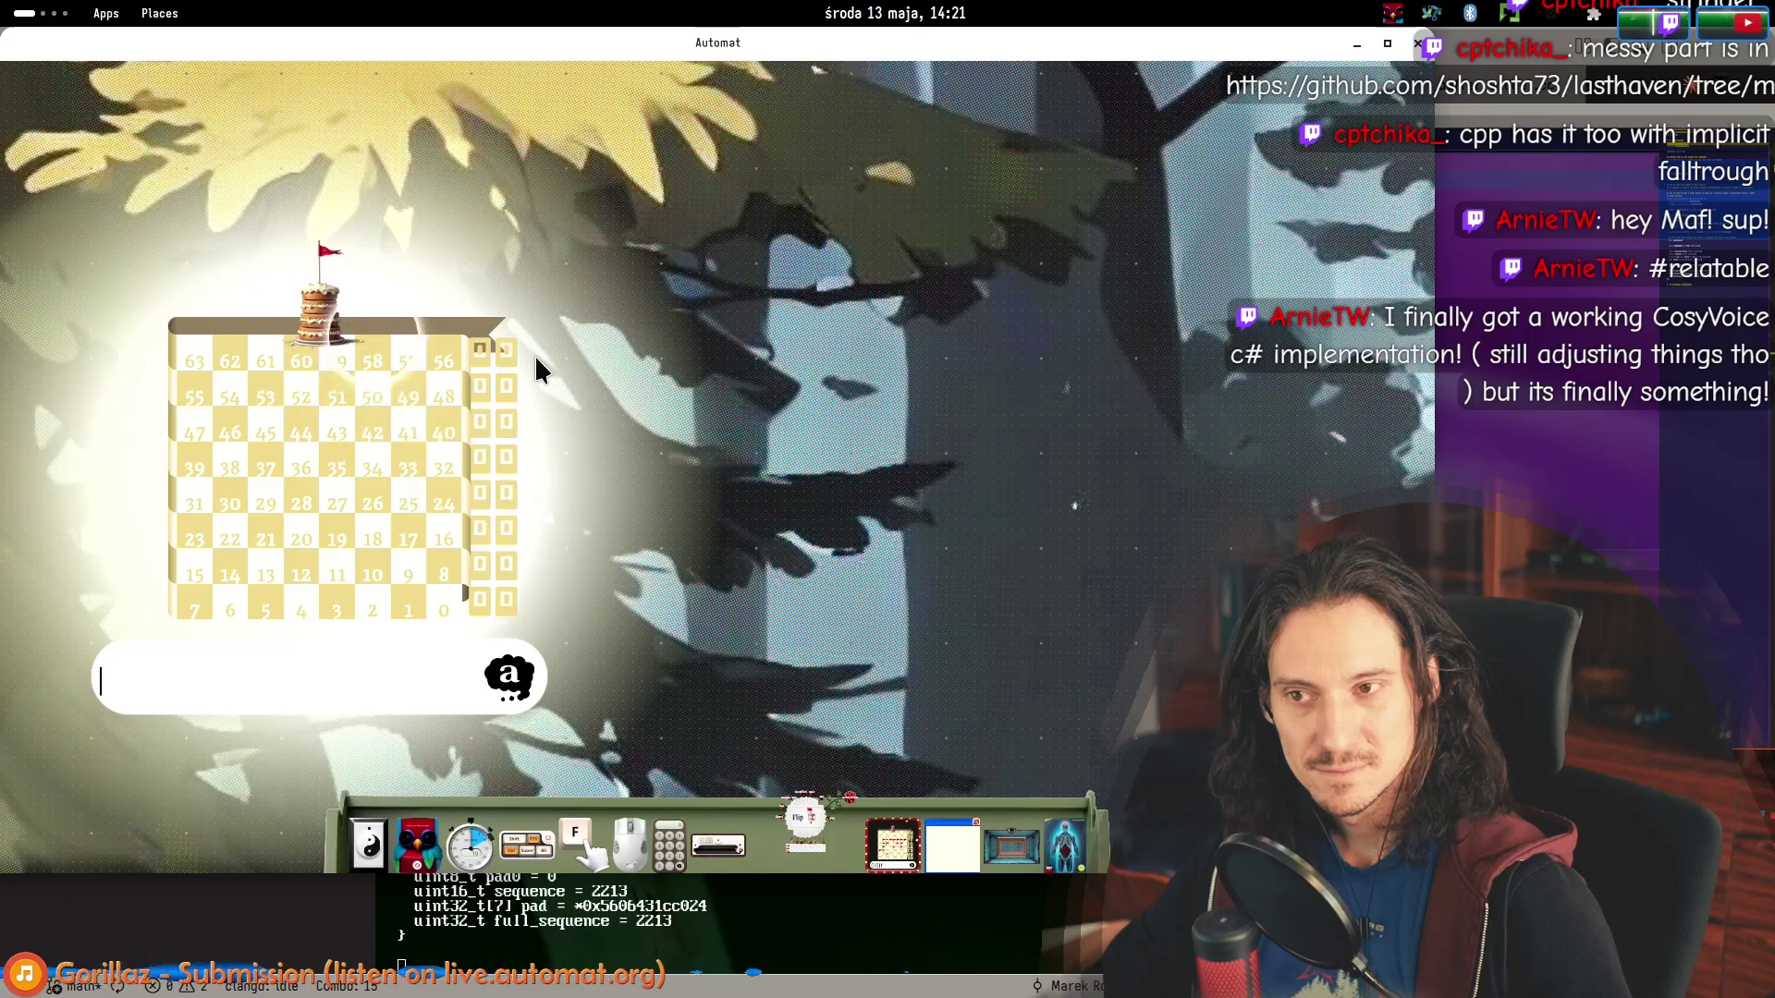
key(alt+Tab)
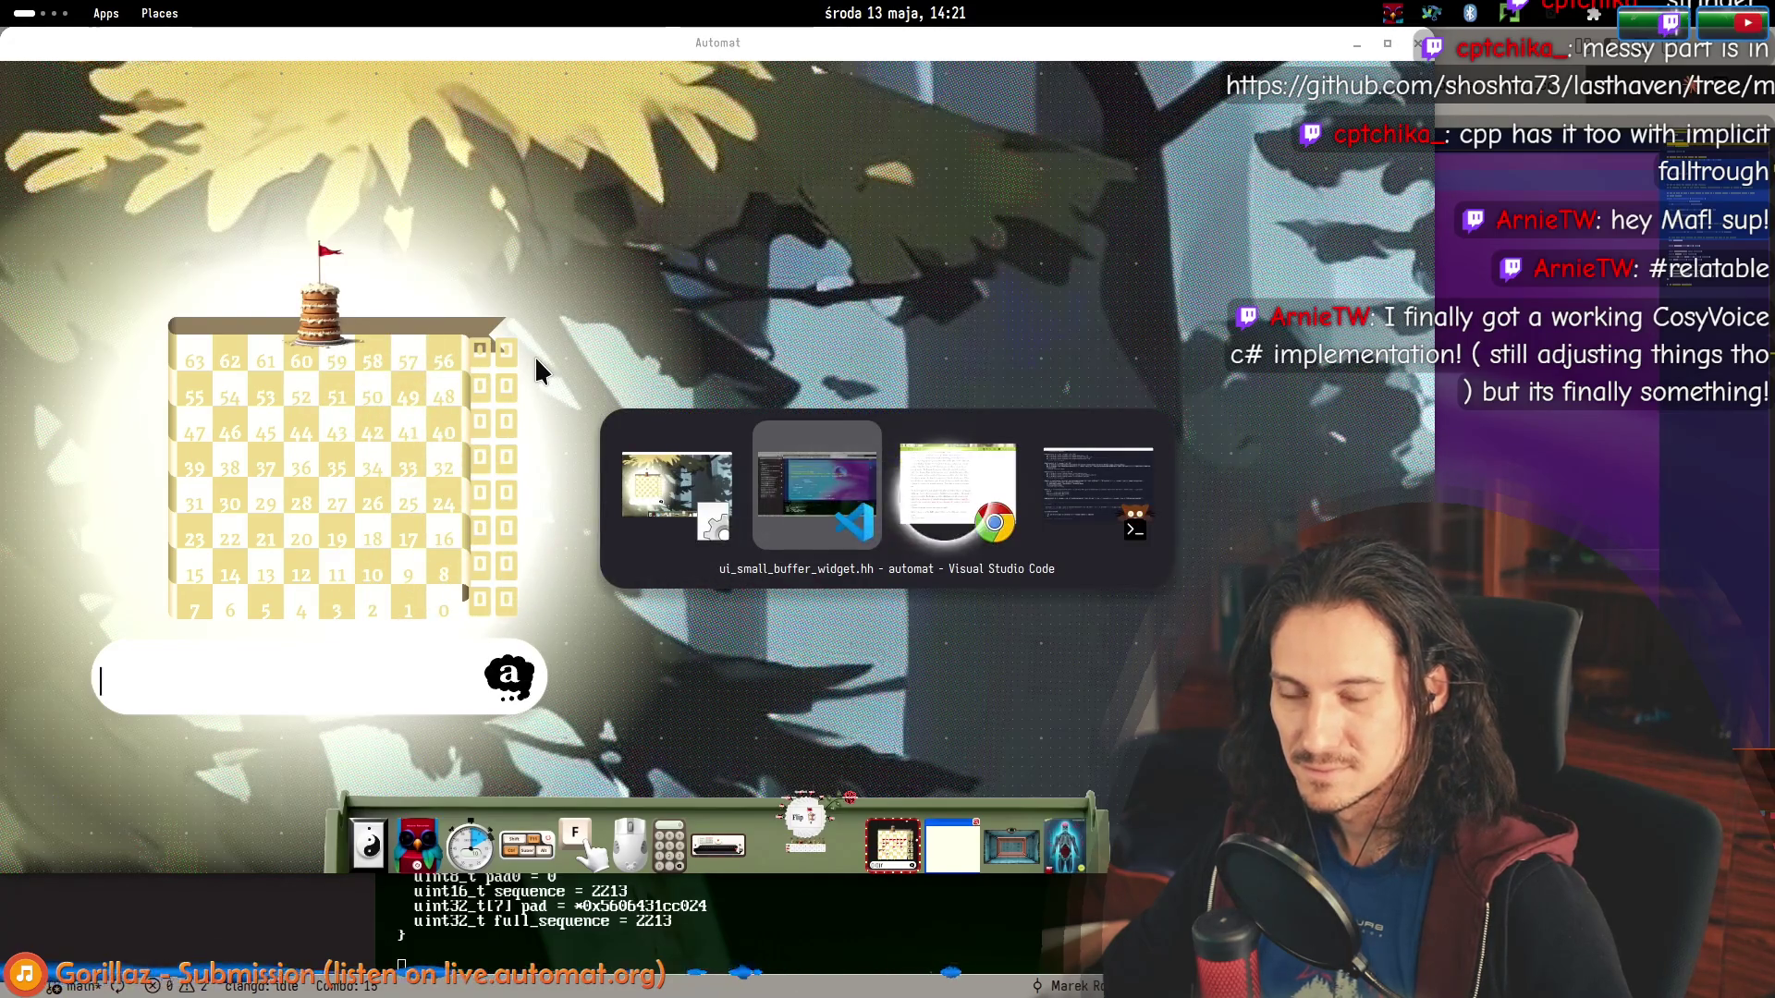
key(alt+Tab)
key(super)
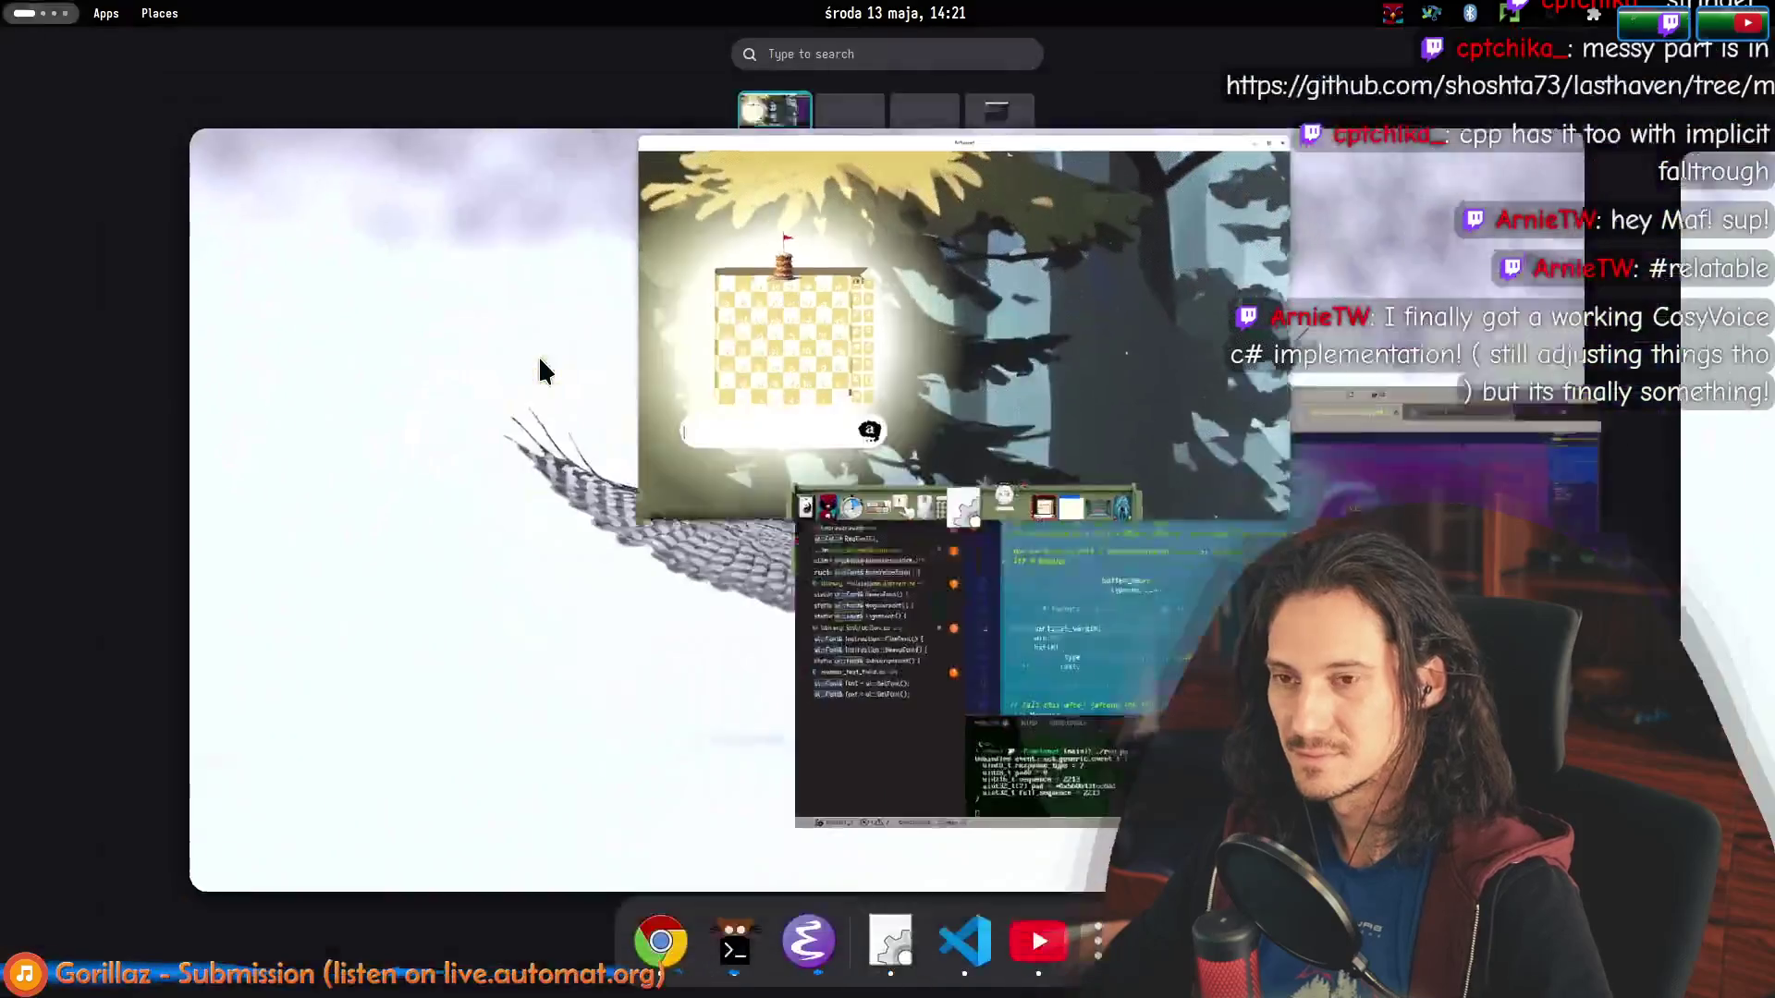
key(super+e)
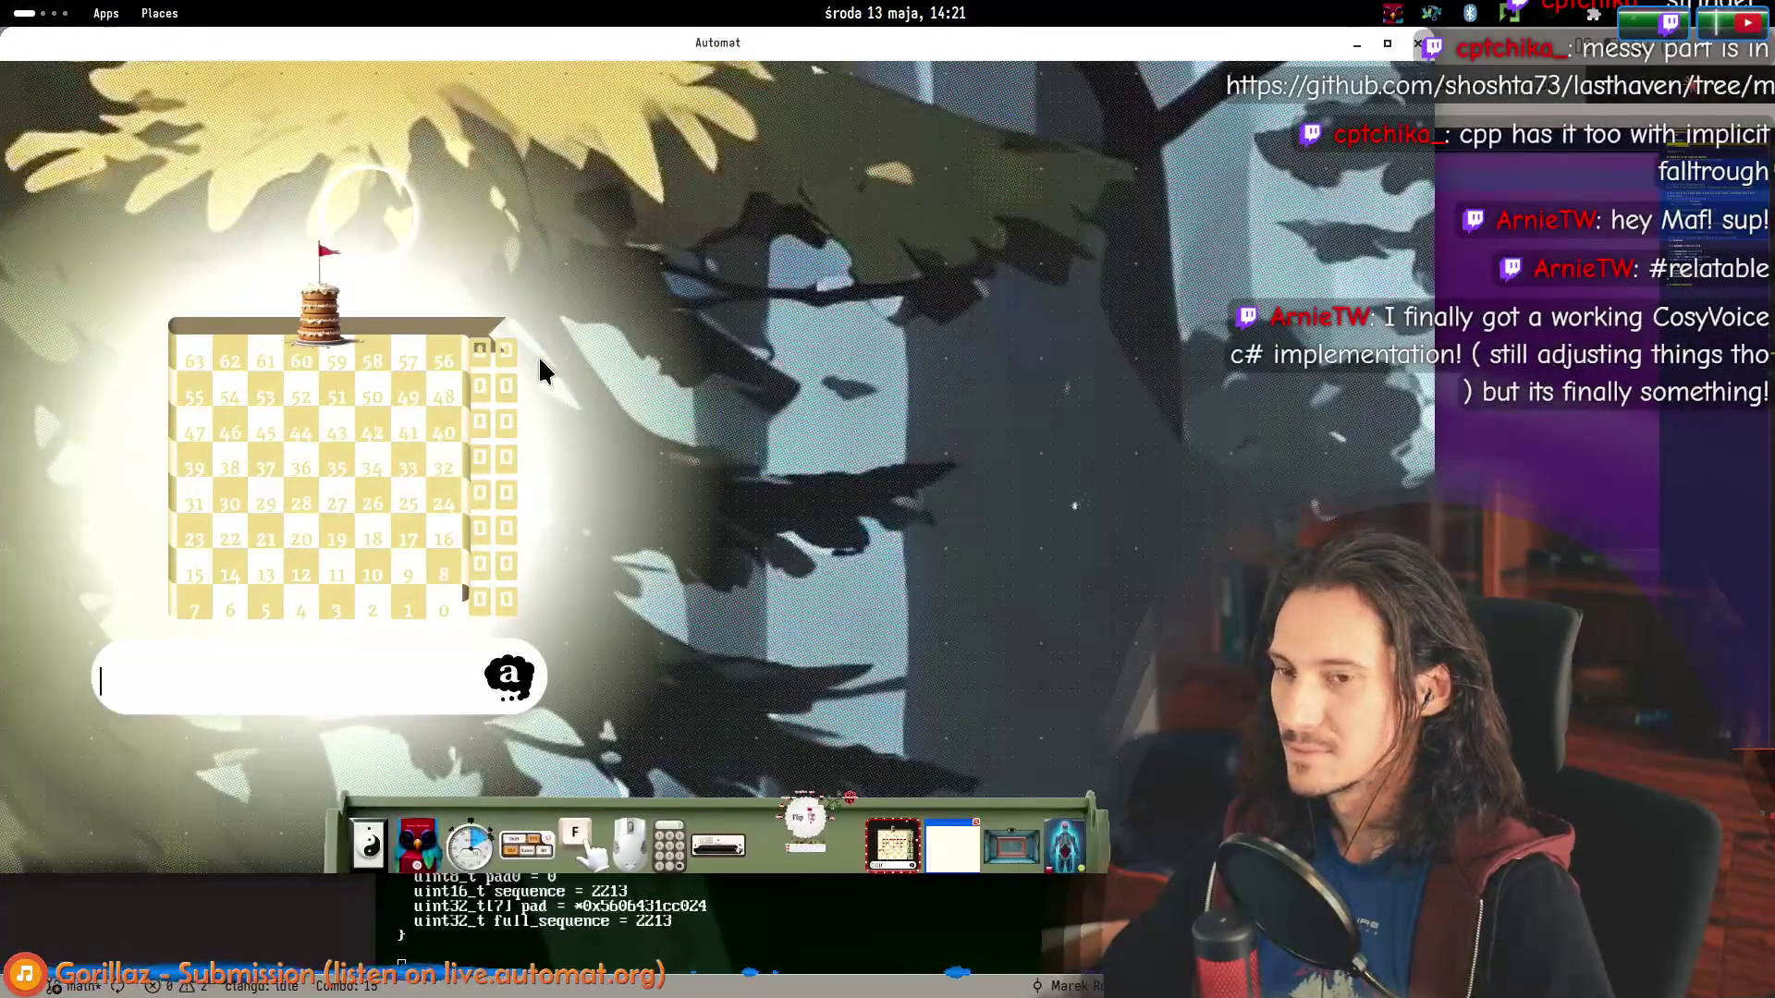
key(ctrl+w)
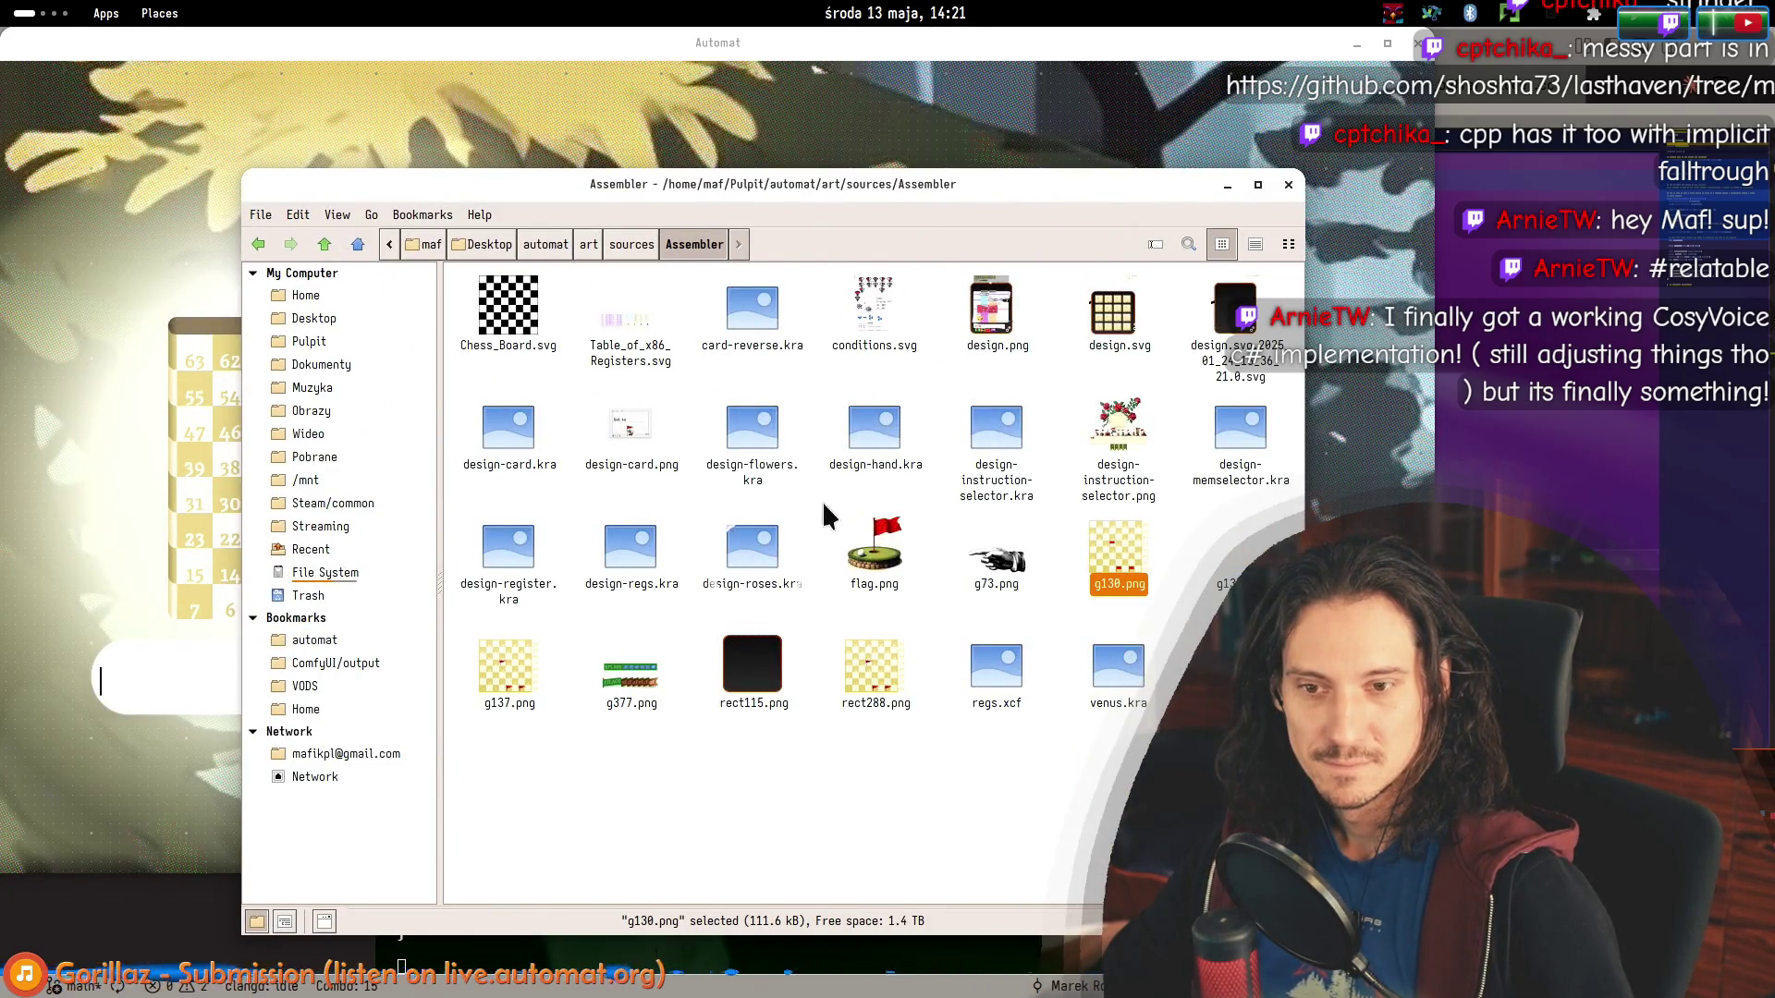
Open design-register.kra in Krita, recovering its autosave file
click(496, 547)
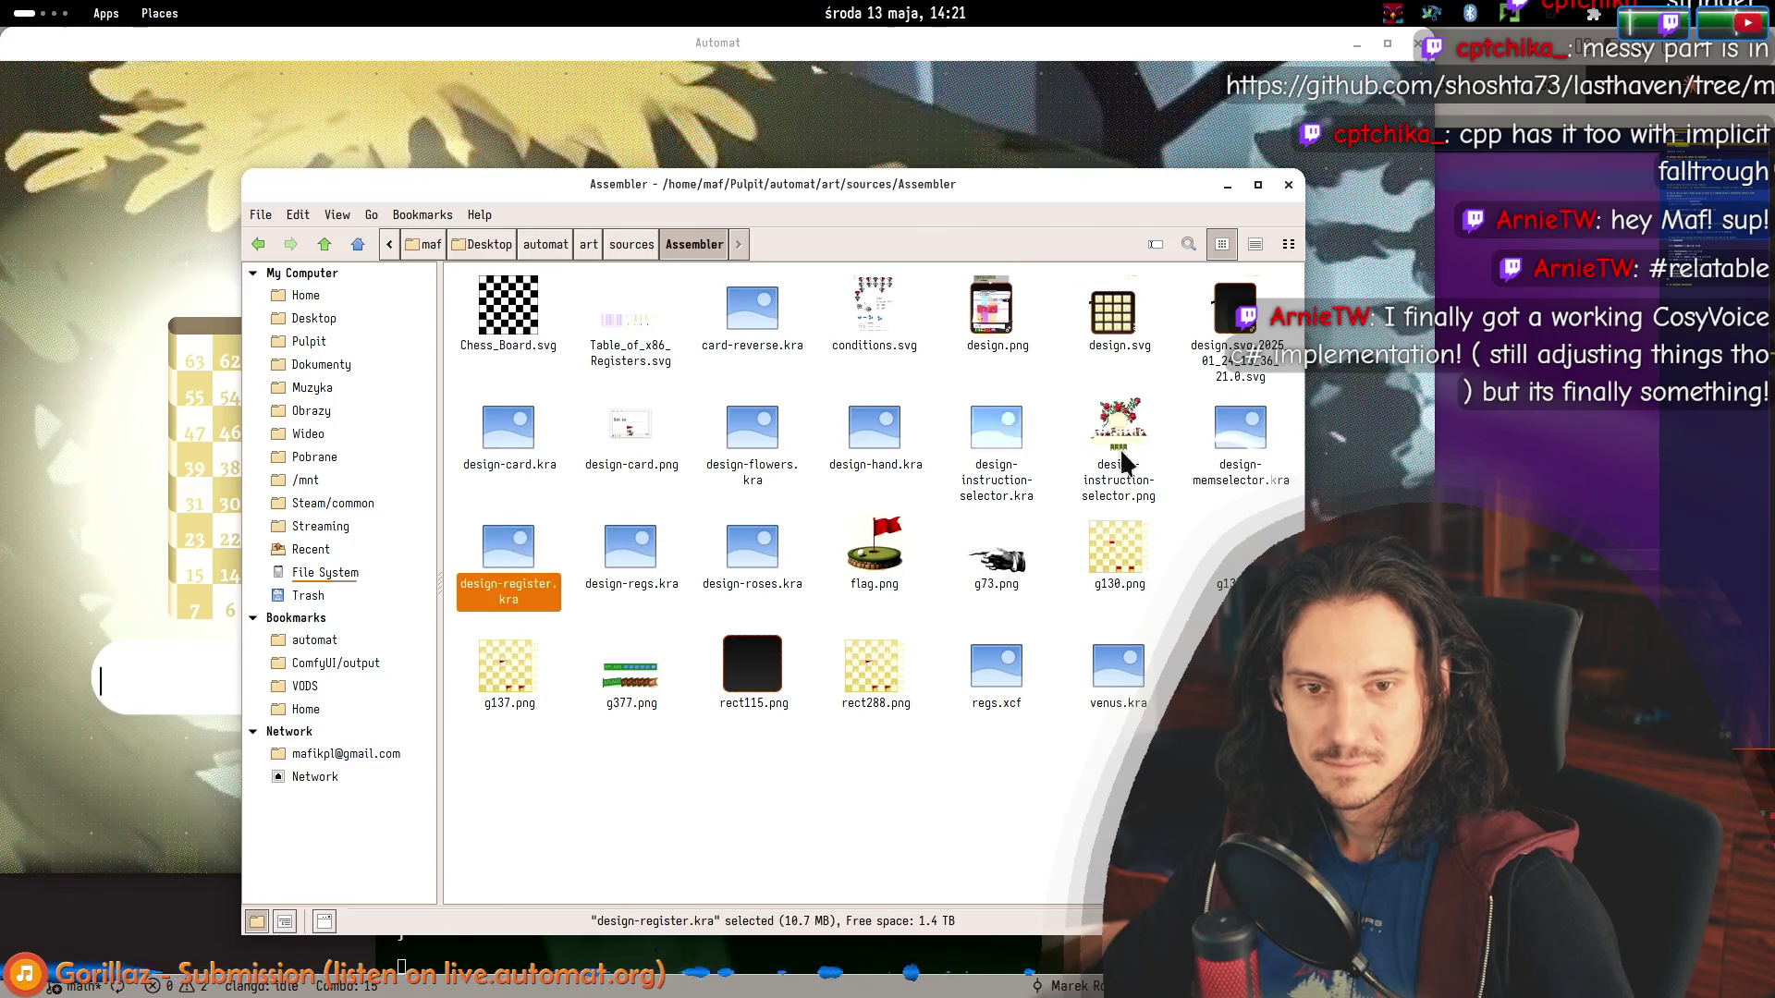
double_click(496, 545)
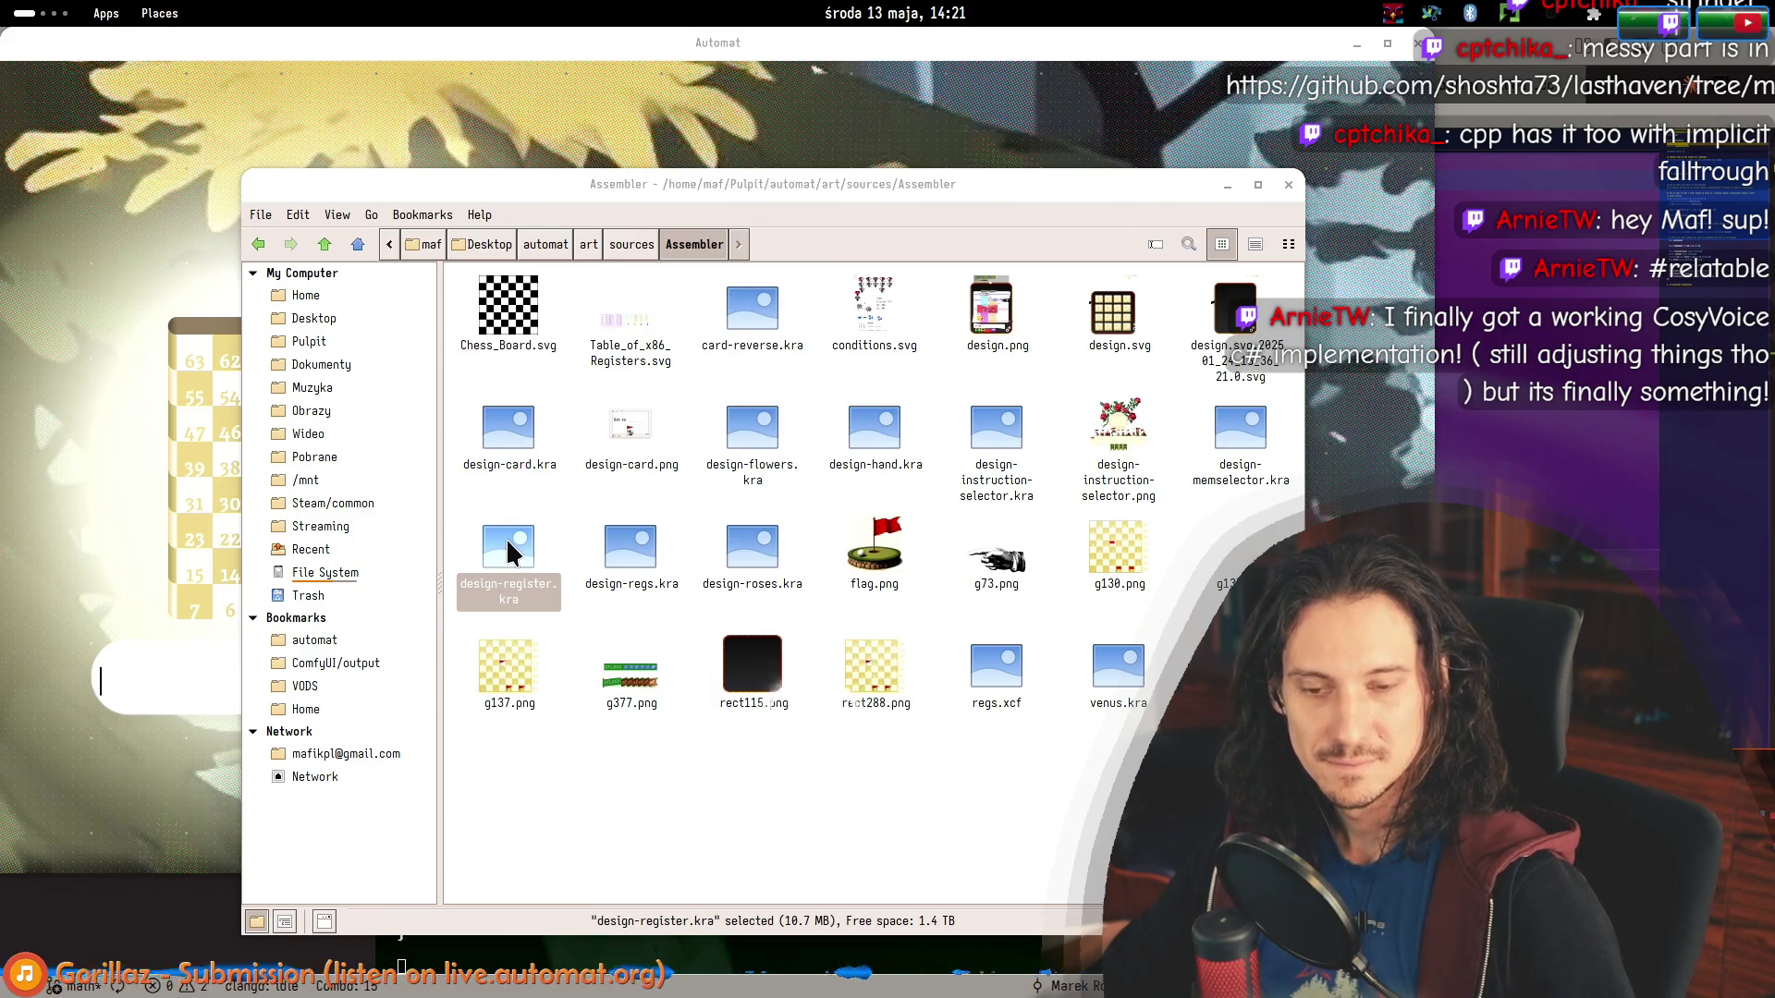
mouse_move(507, 540)
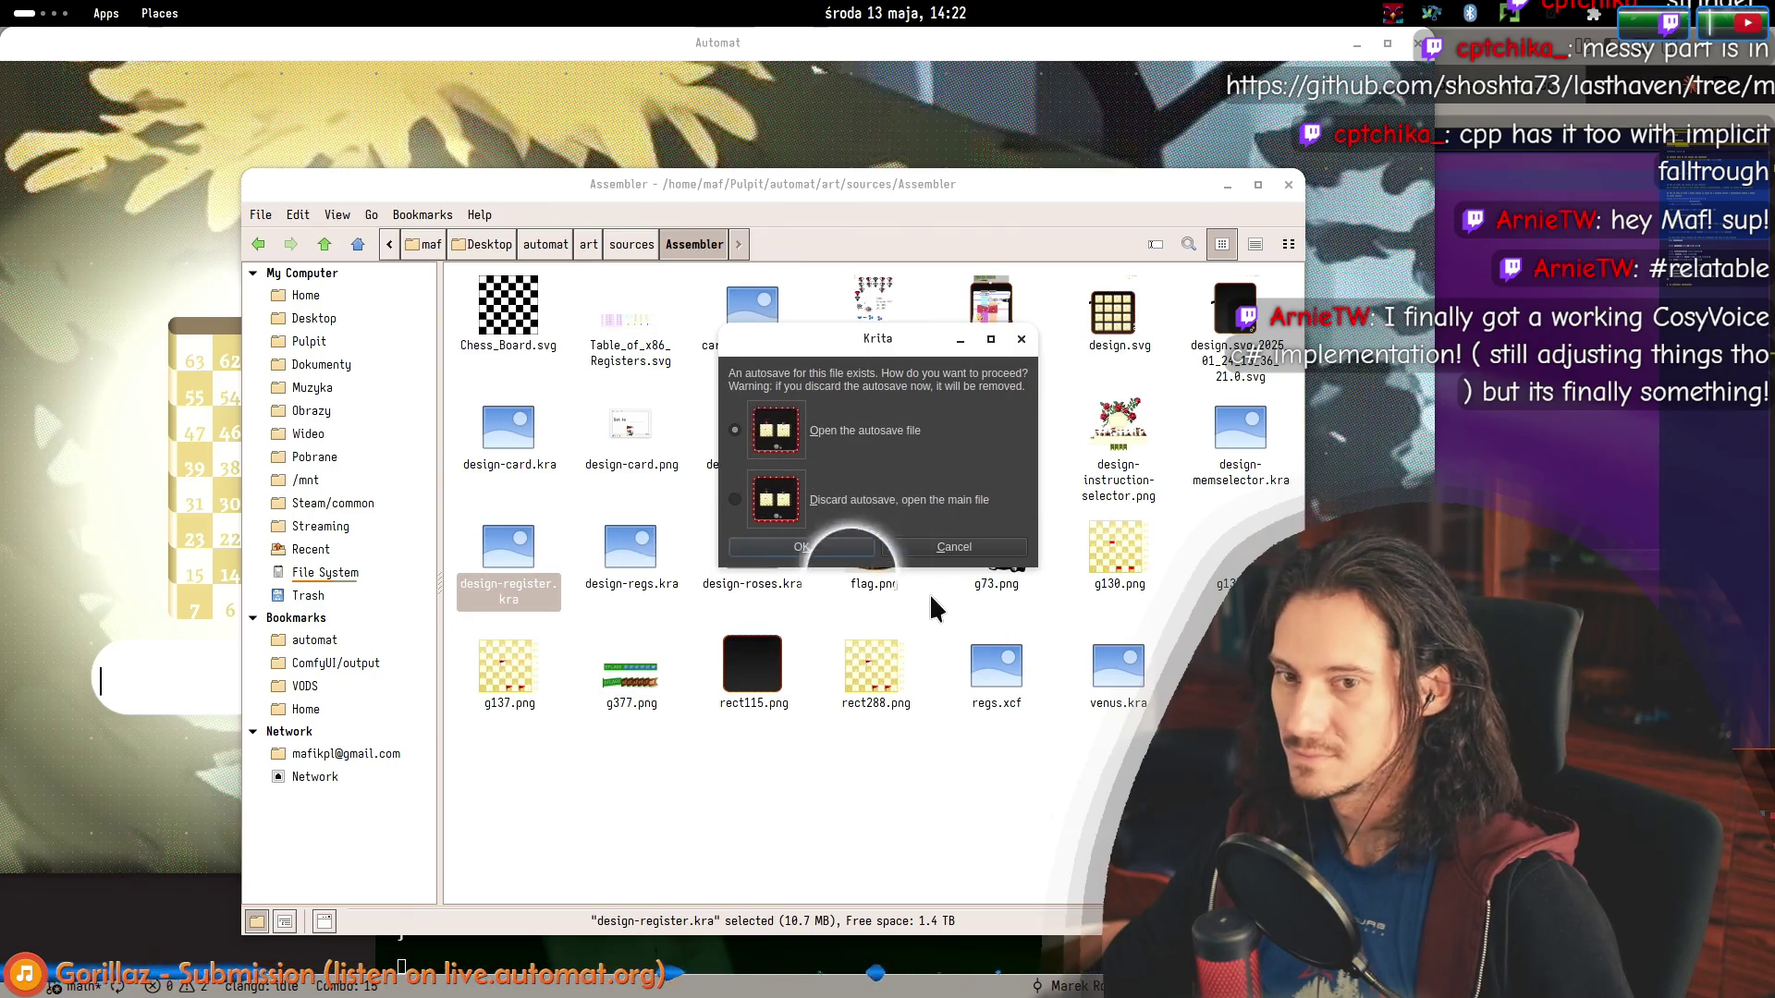
click(802, 547)
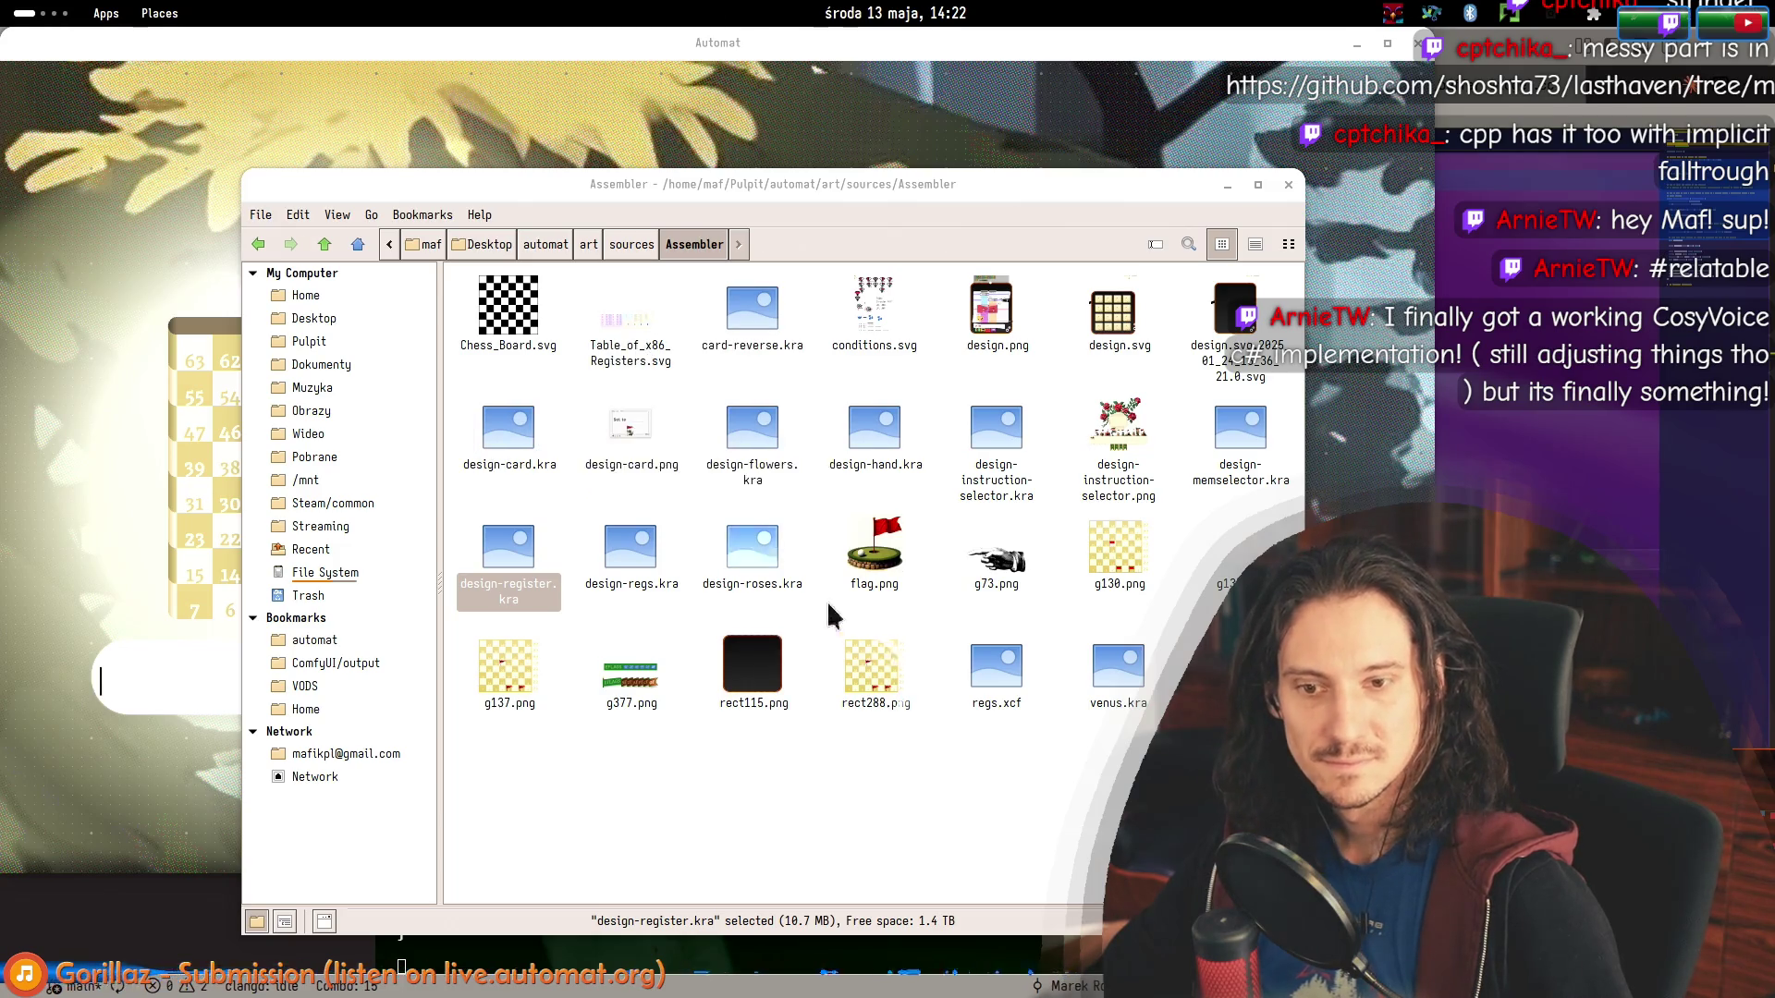
click(1244, 557)
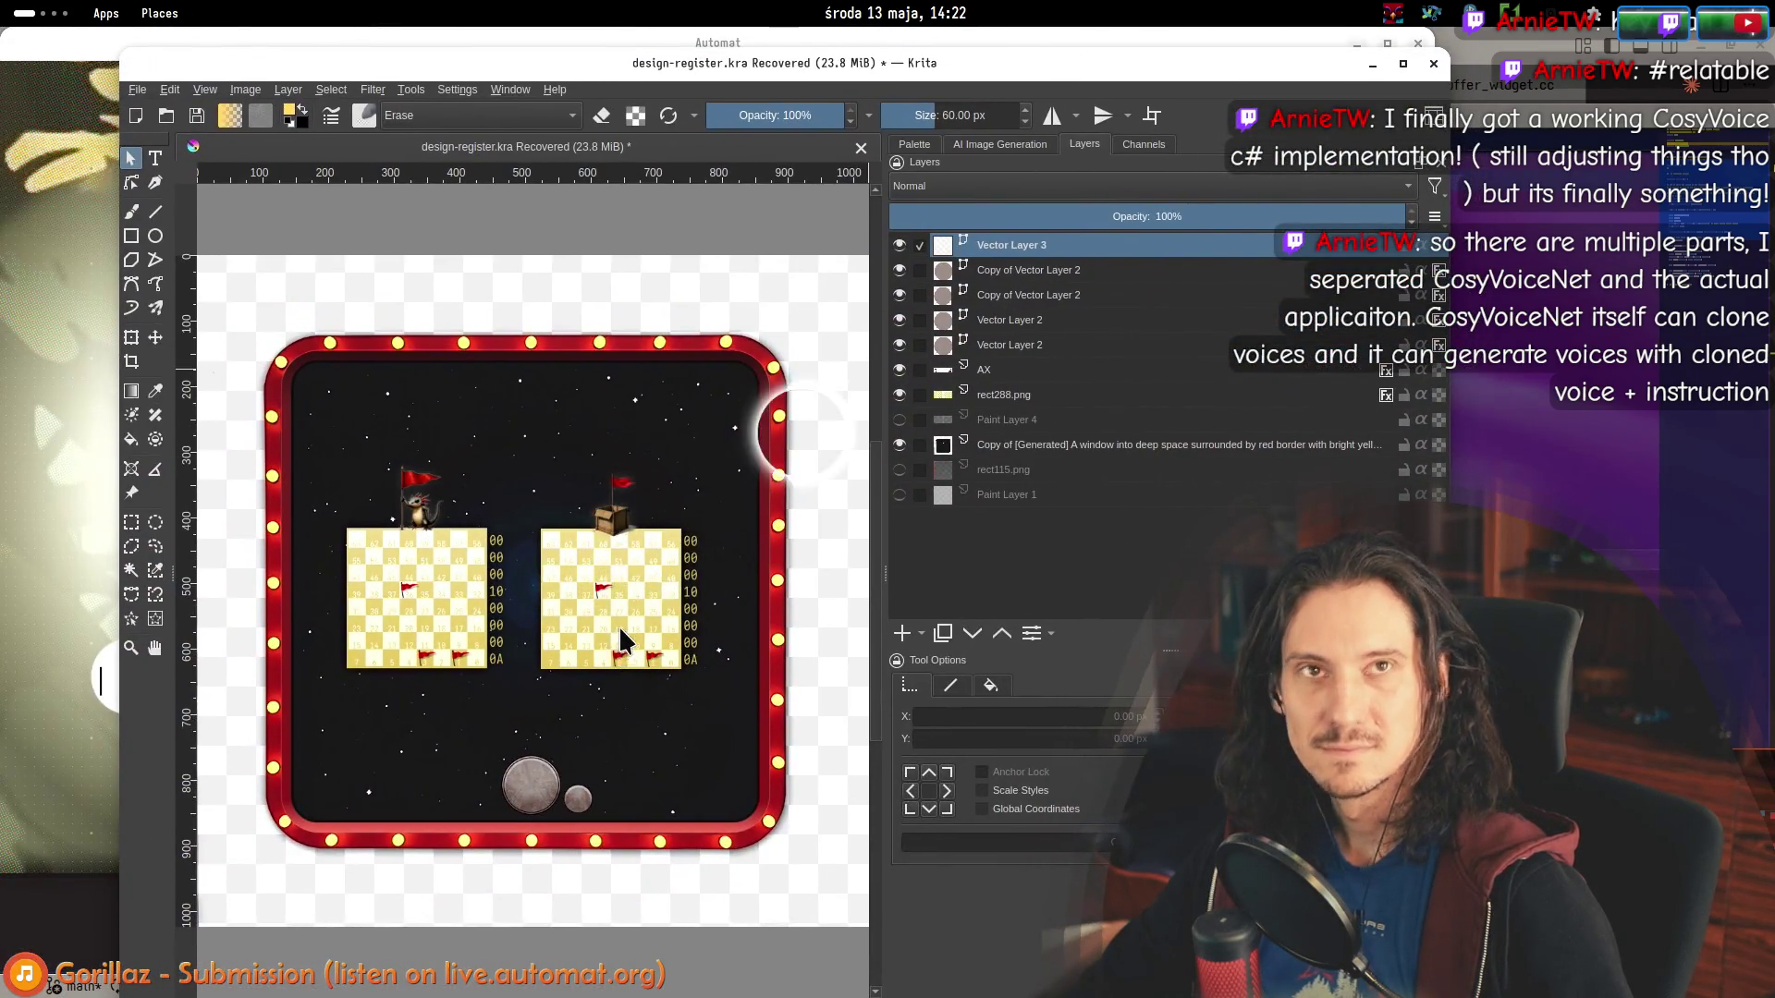
scroll(619, 625, up, 3)
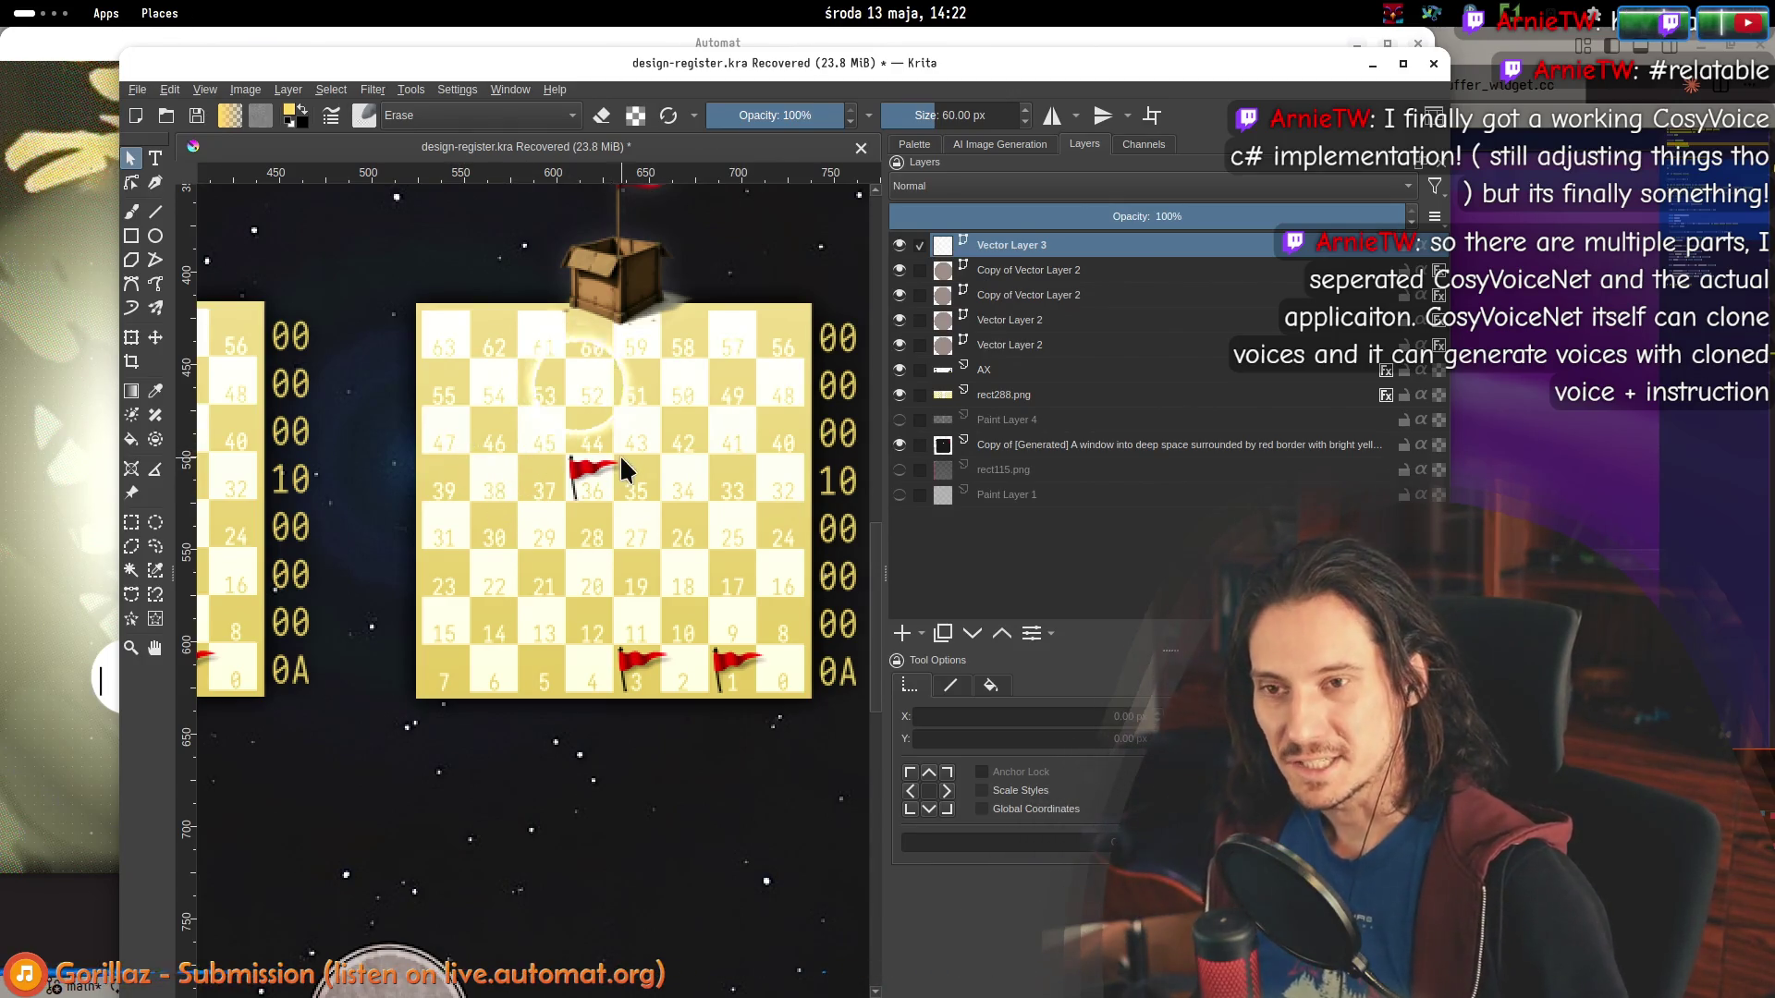
drag(591, 478, 526, 541)
scroll(511, 549, down, 4)
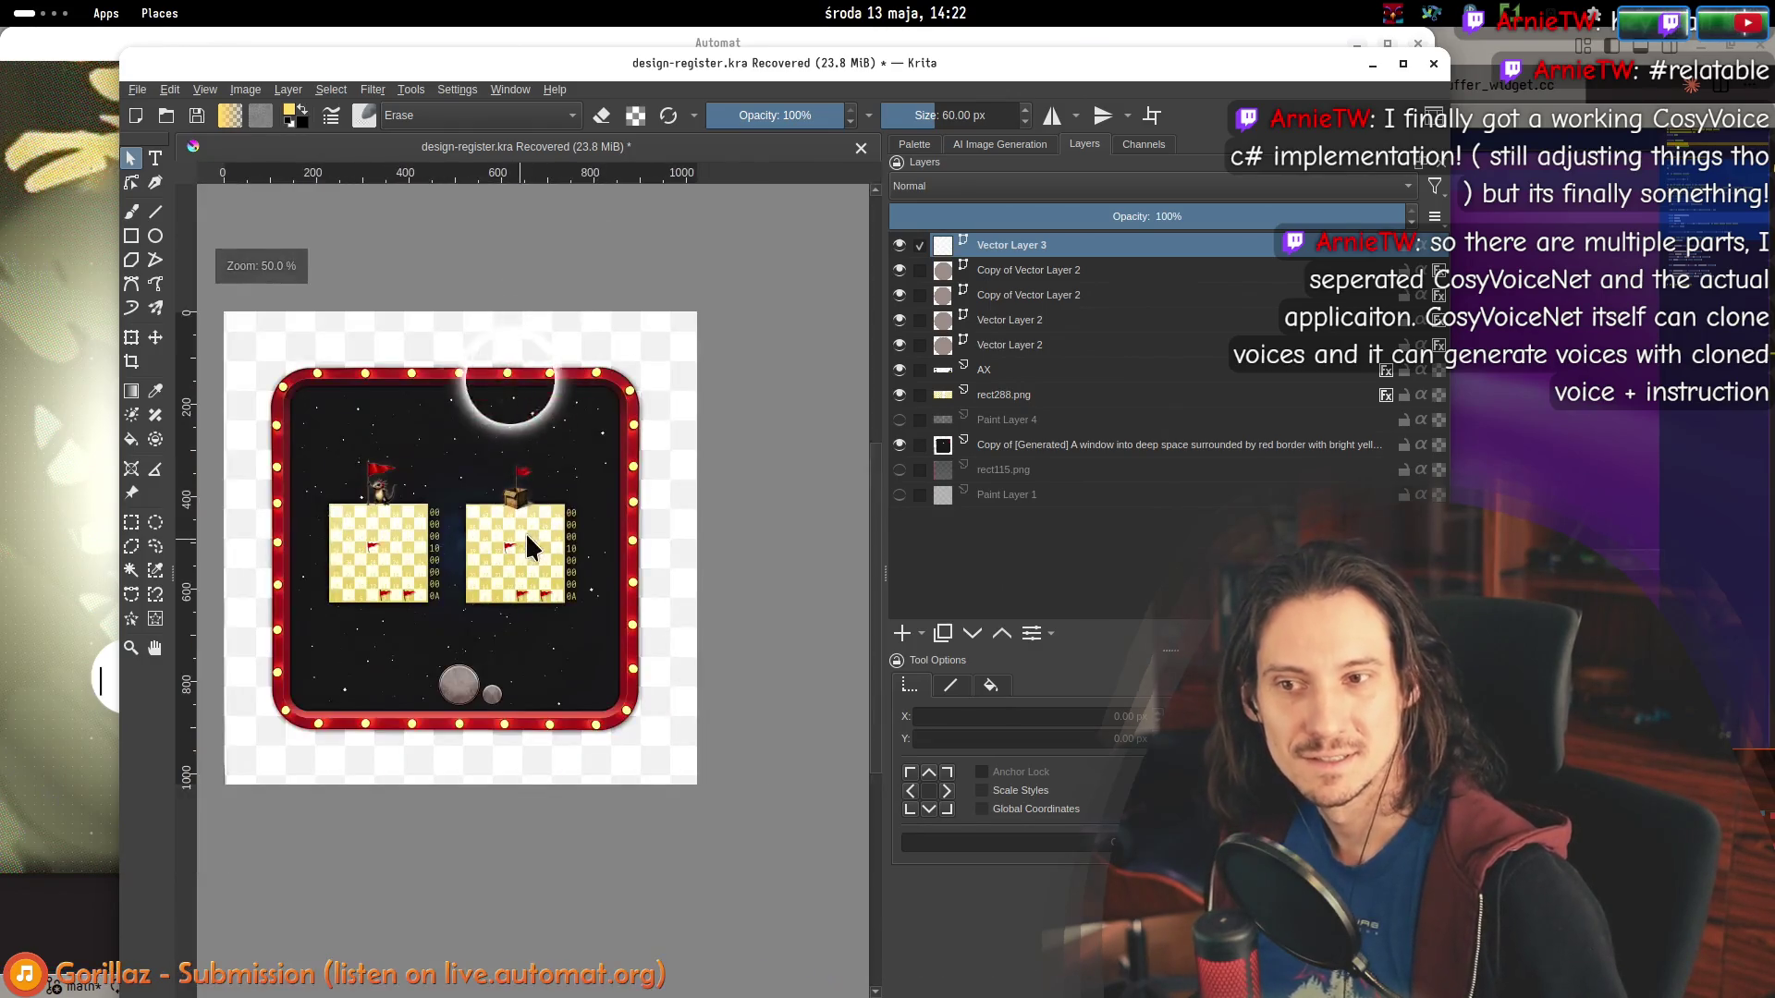
scroll(485, 518, up, 2)
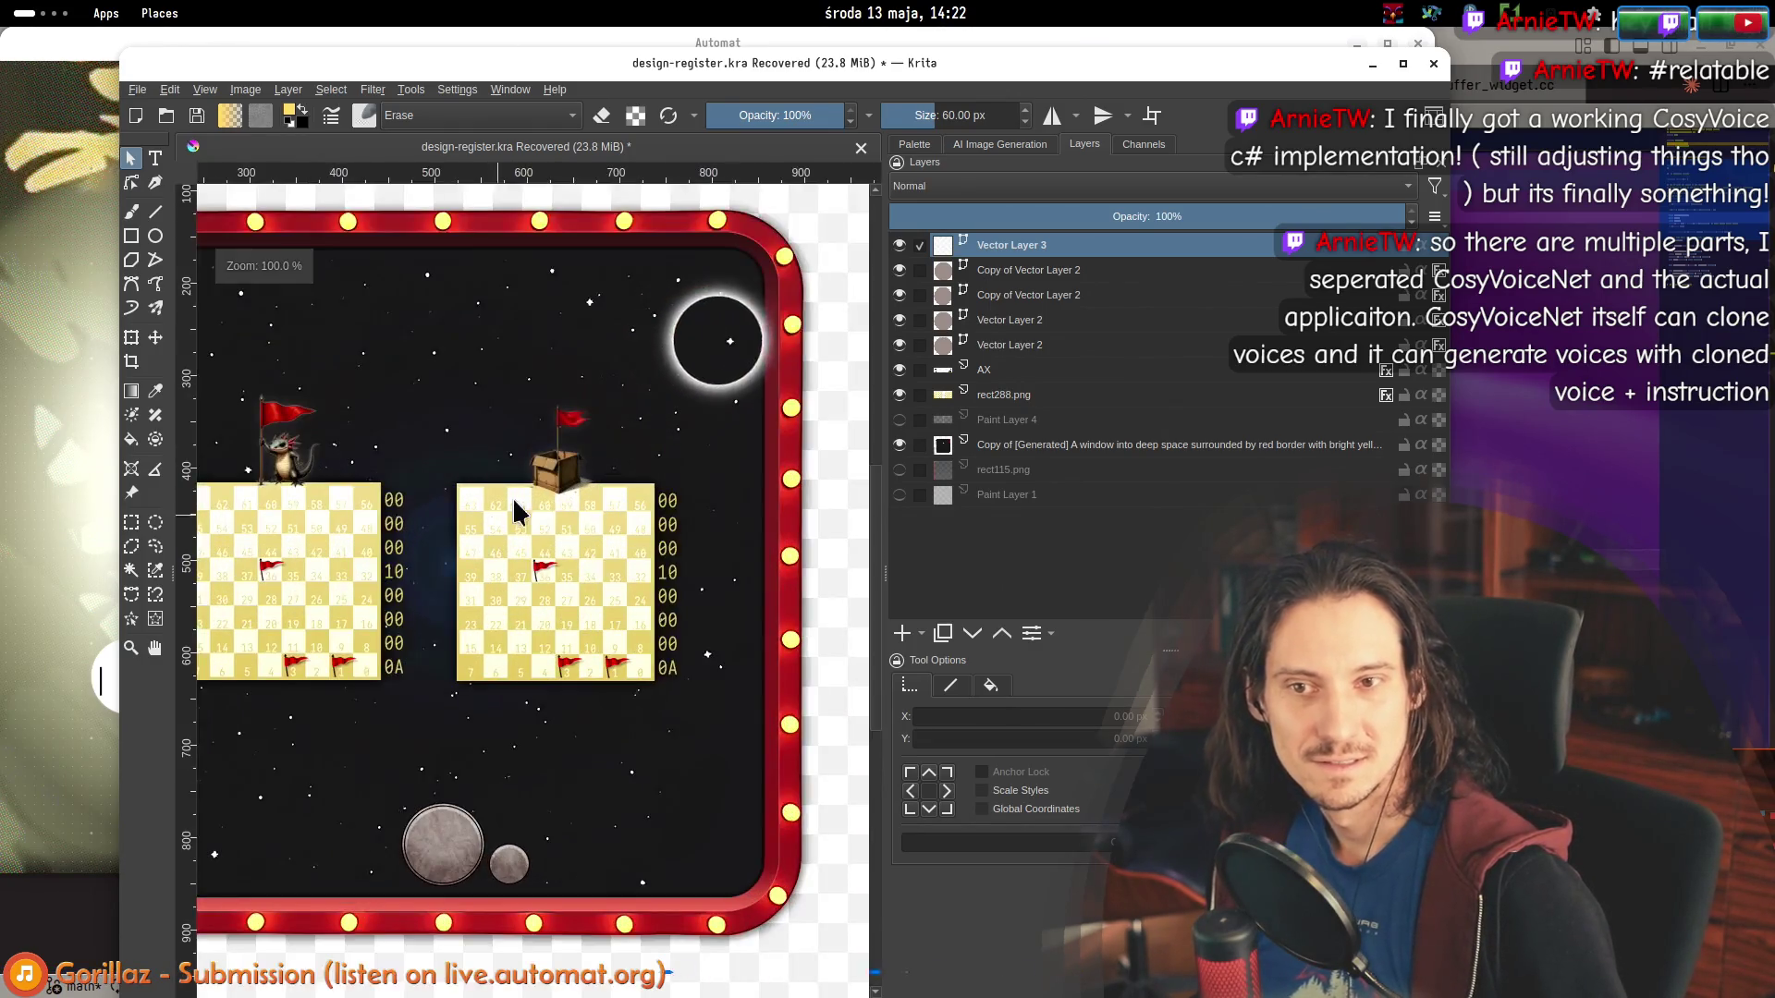
scroll(784, 277, up, 3)
scroll(784, 278, down, 5)
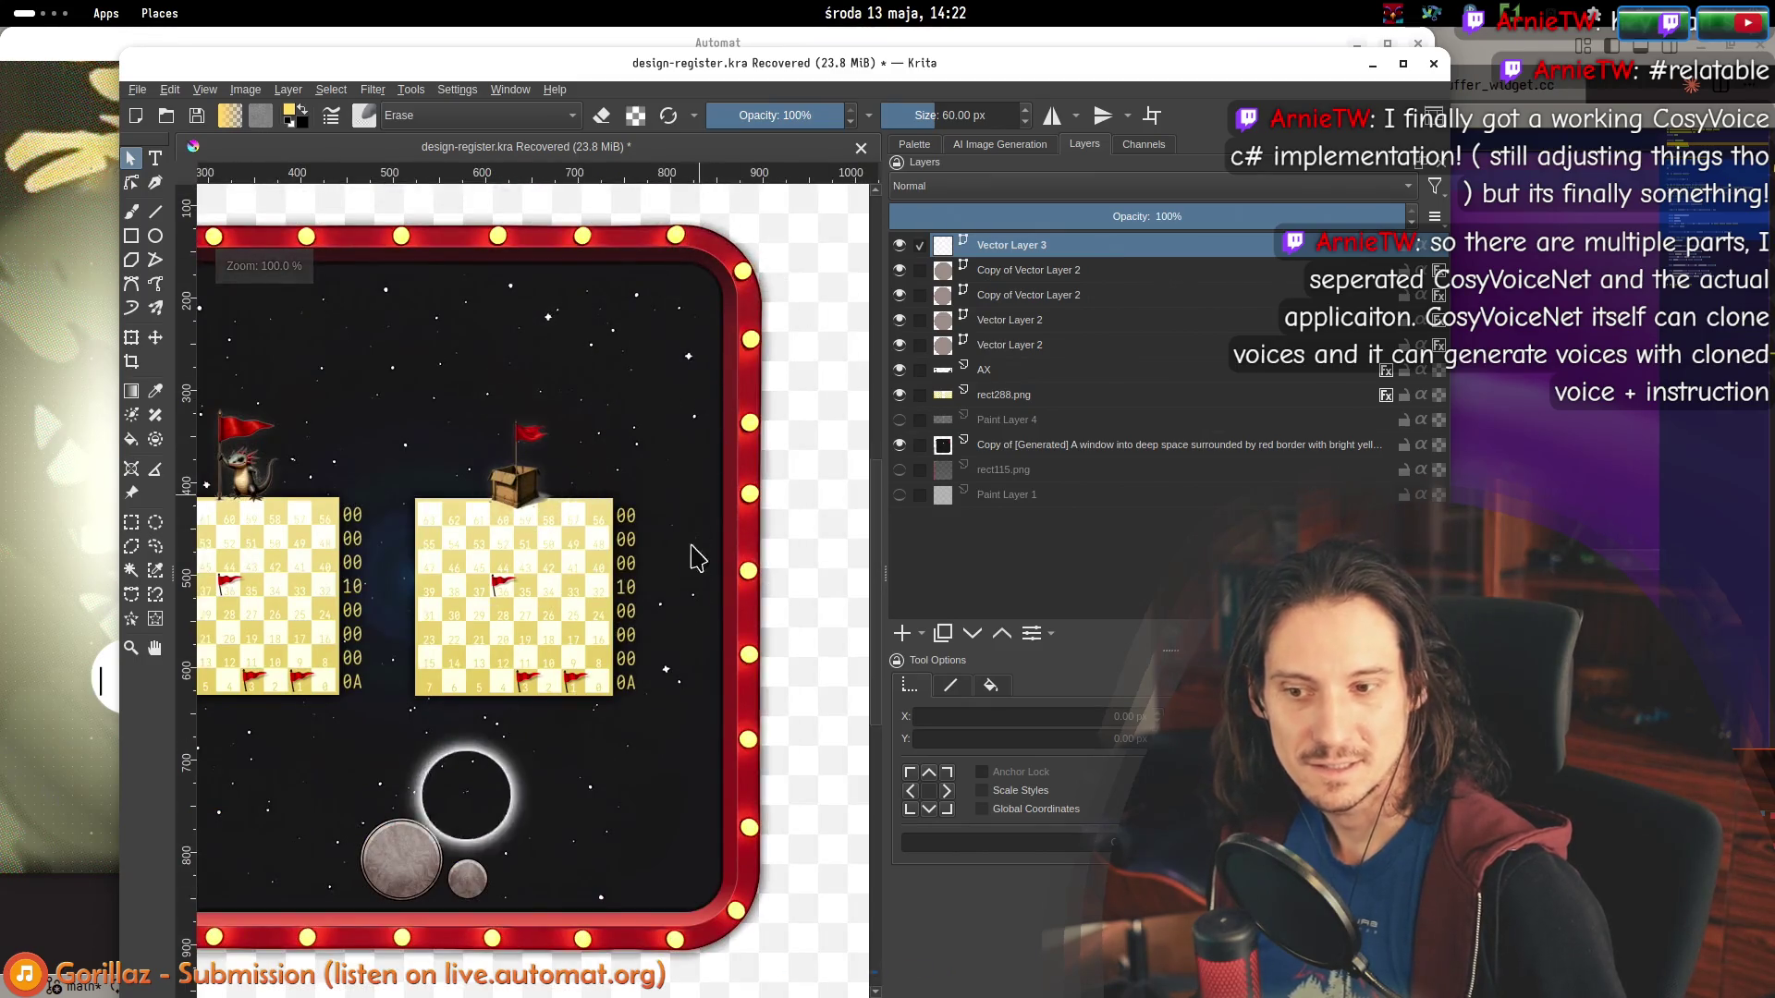
scroll(788, 476, up, 2)
scroll(647, 638, down, 2)
scroll(524, 494, up, 3)
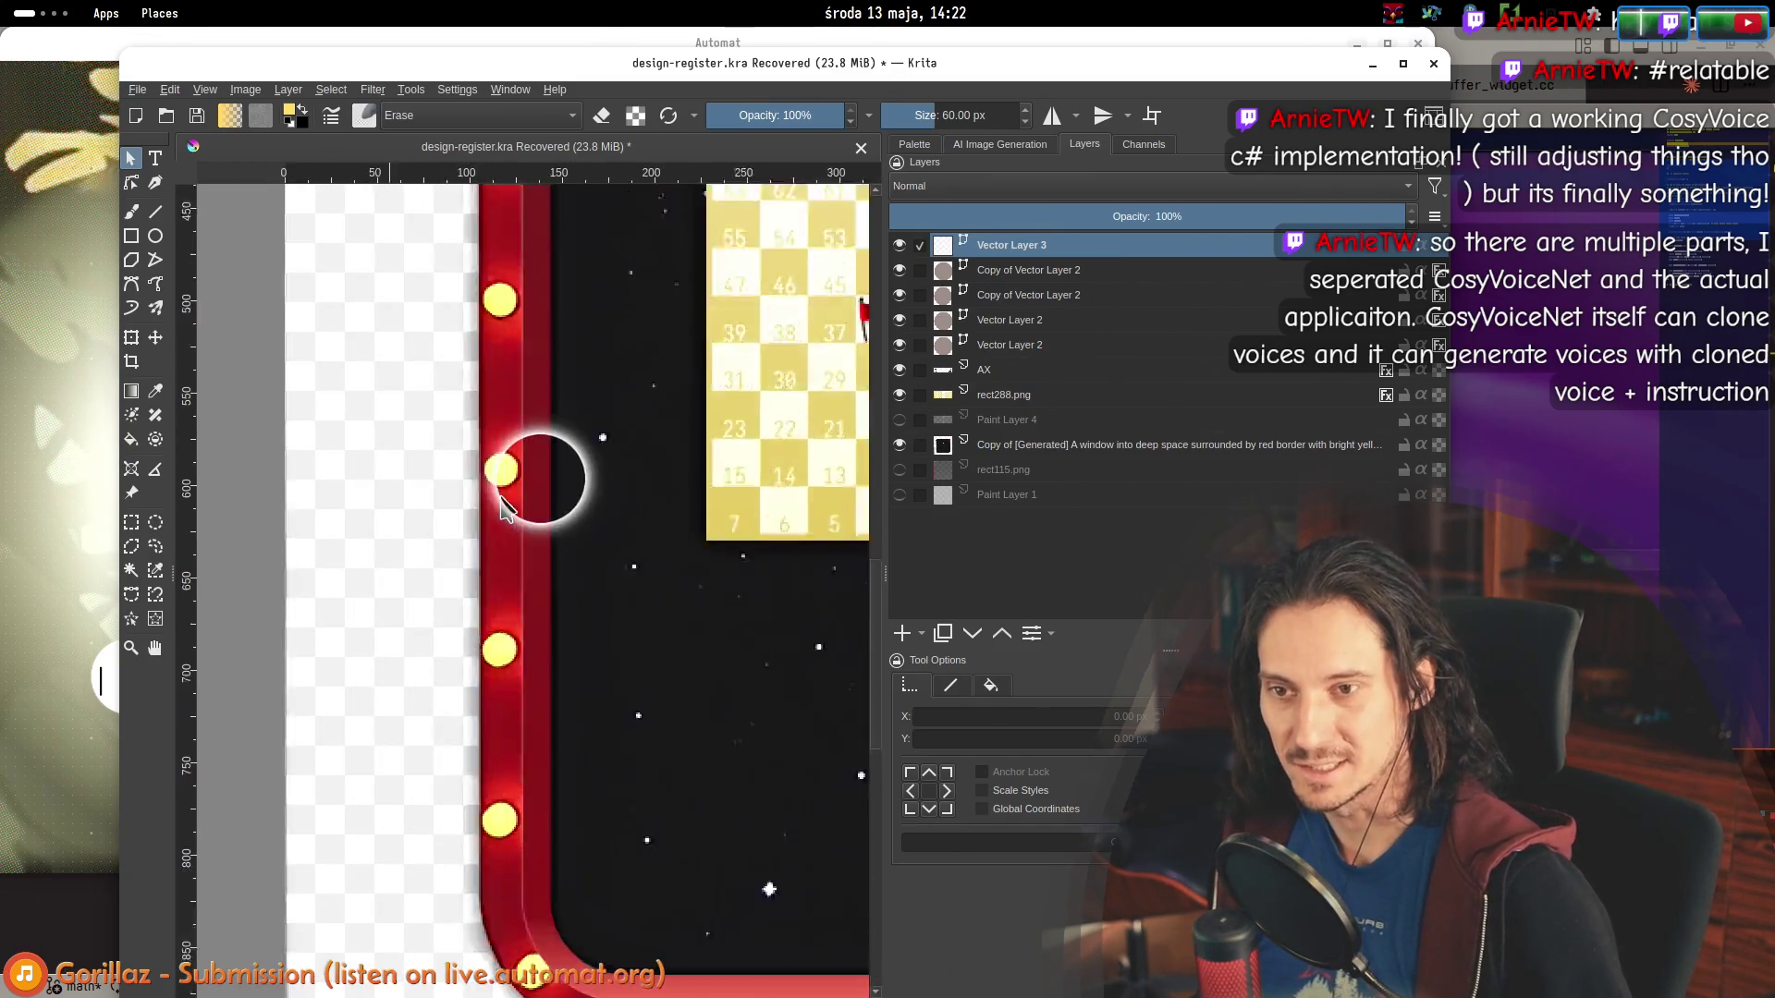
scroll(524, 495, down, 2)
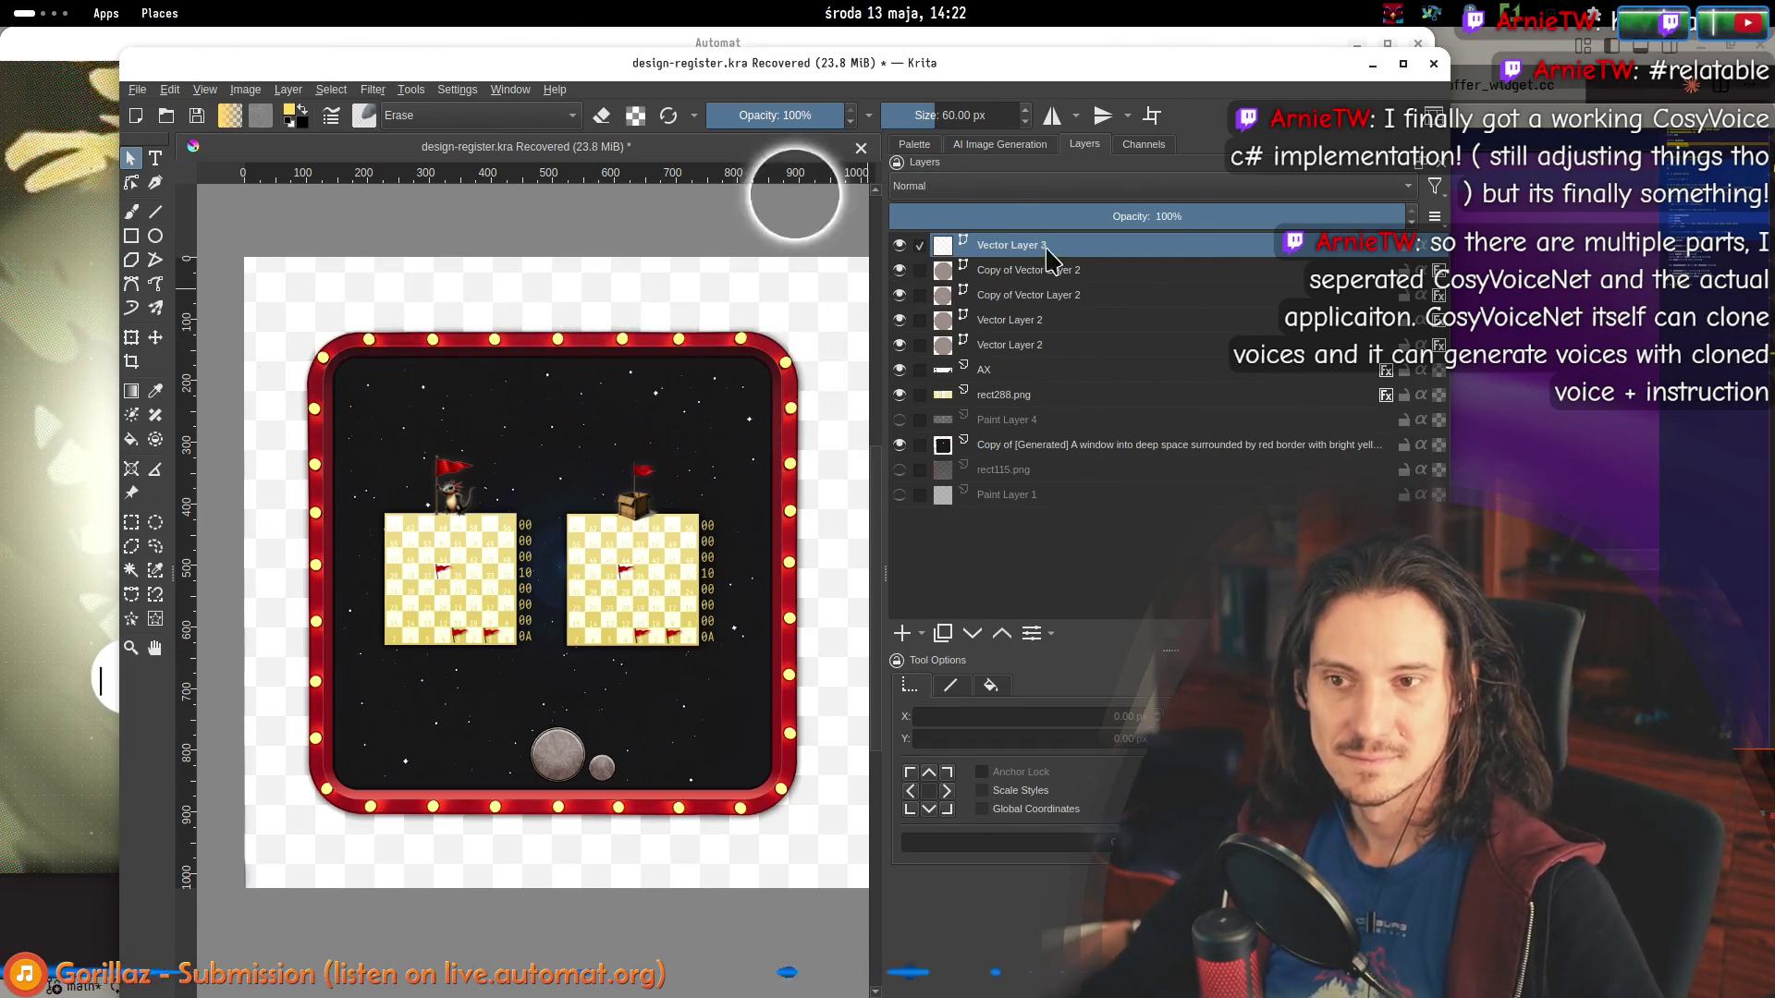
mouse_move(1164, 61)
mouse_down()
mouse_move(1110, 619)
mouse_move(1092, 176)
mouse_up()
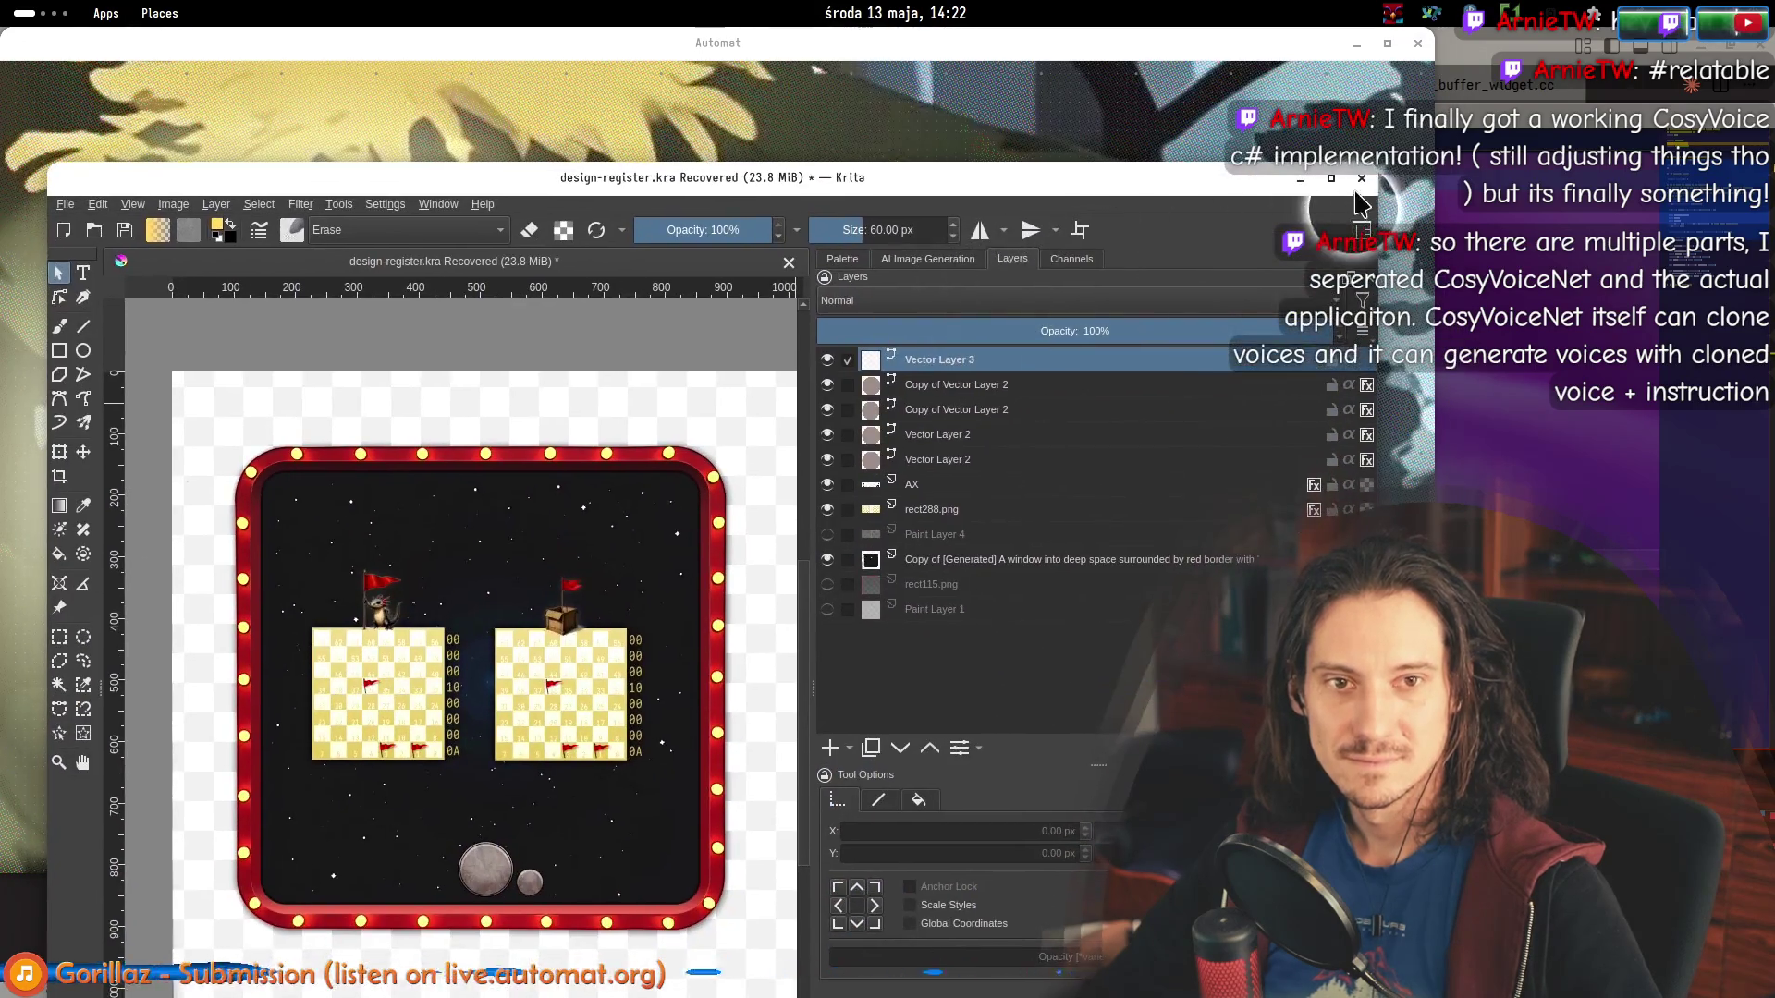
key(ctrl+q)
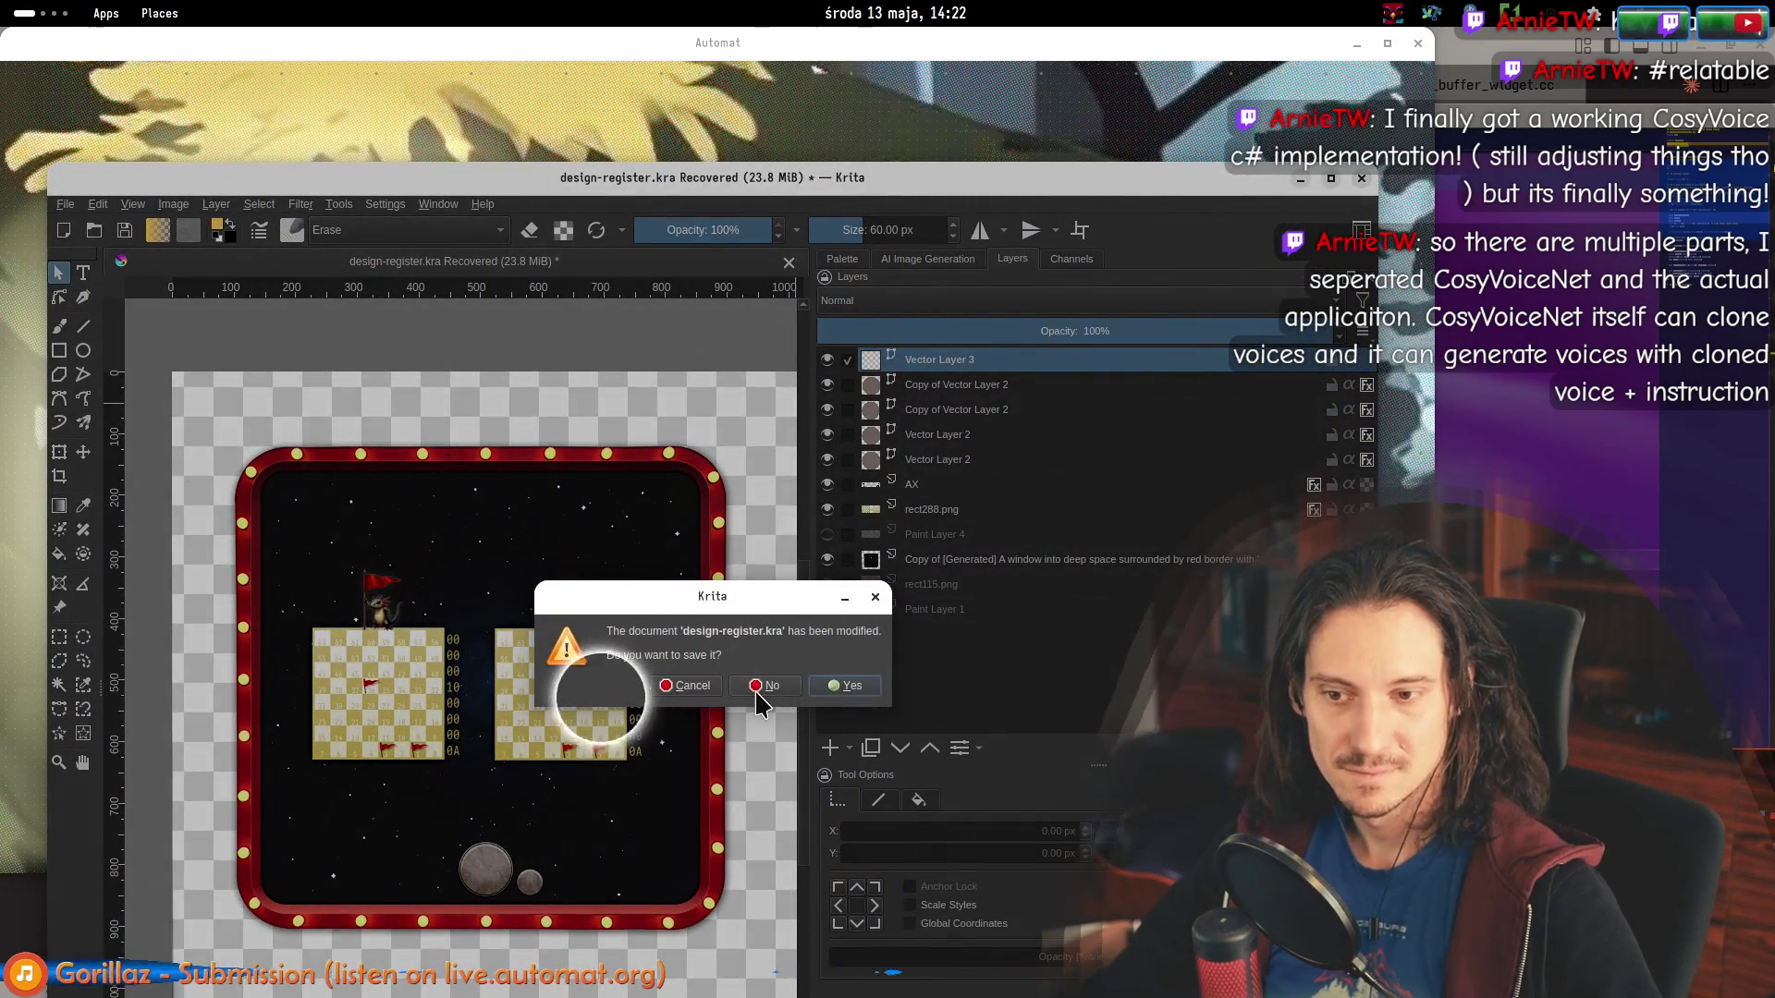
Discard the Krita artwork's changes and open design.svg with Inkscape
click(763, 686)
drag(865, 771, 1023, 836)
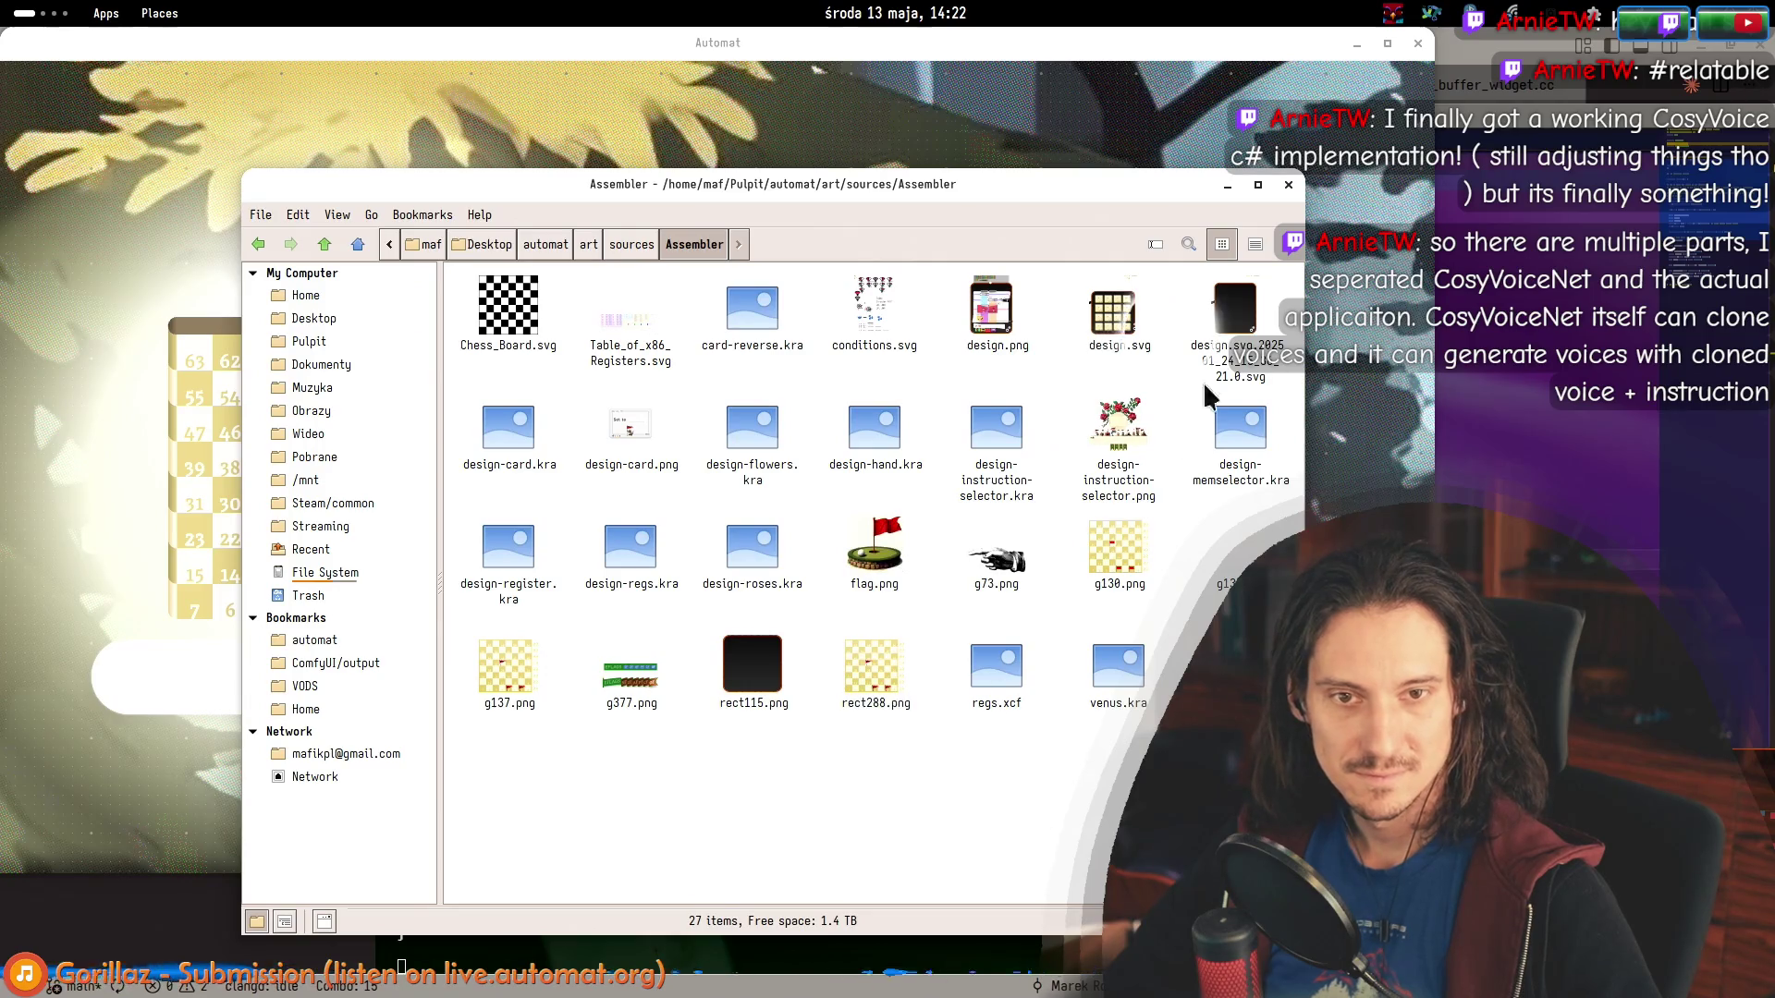
click(1118, 312)
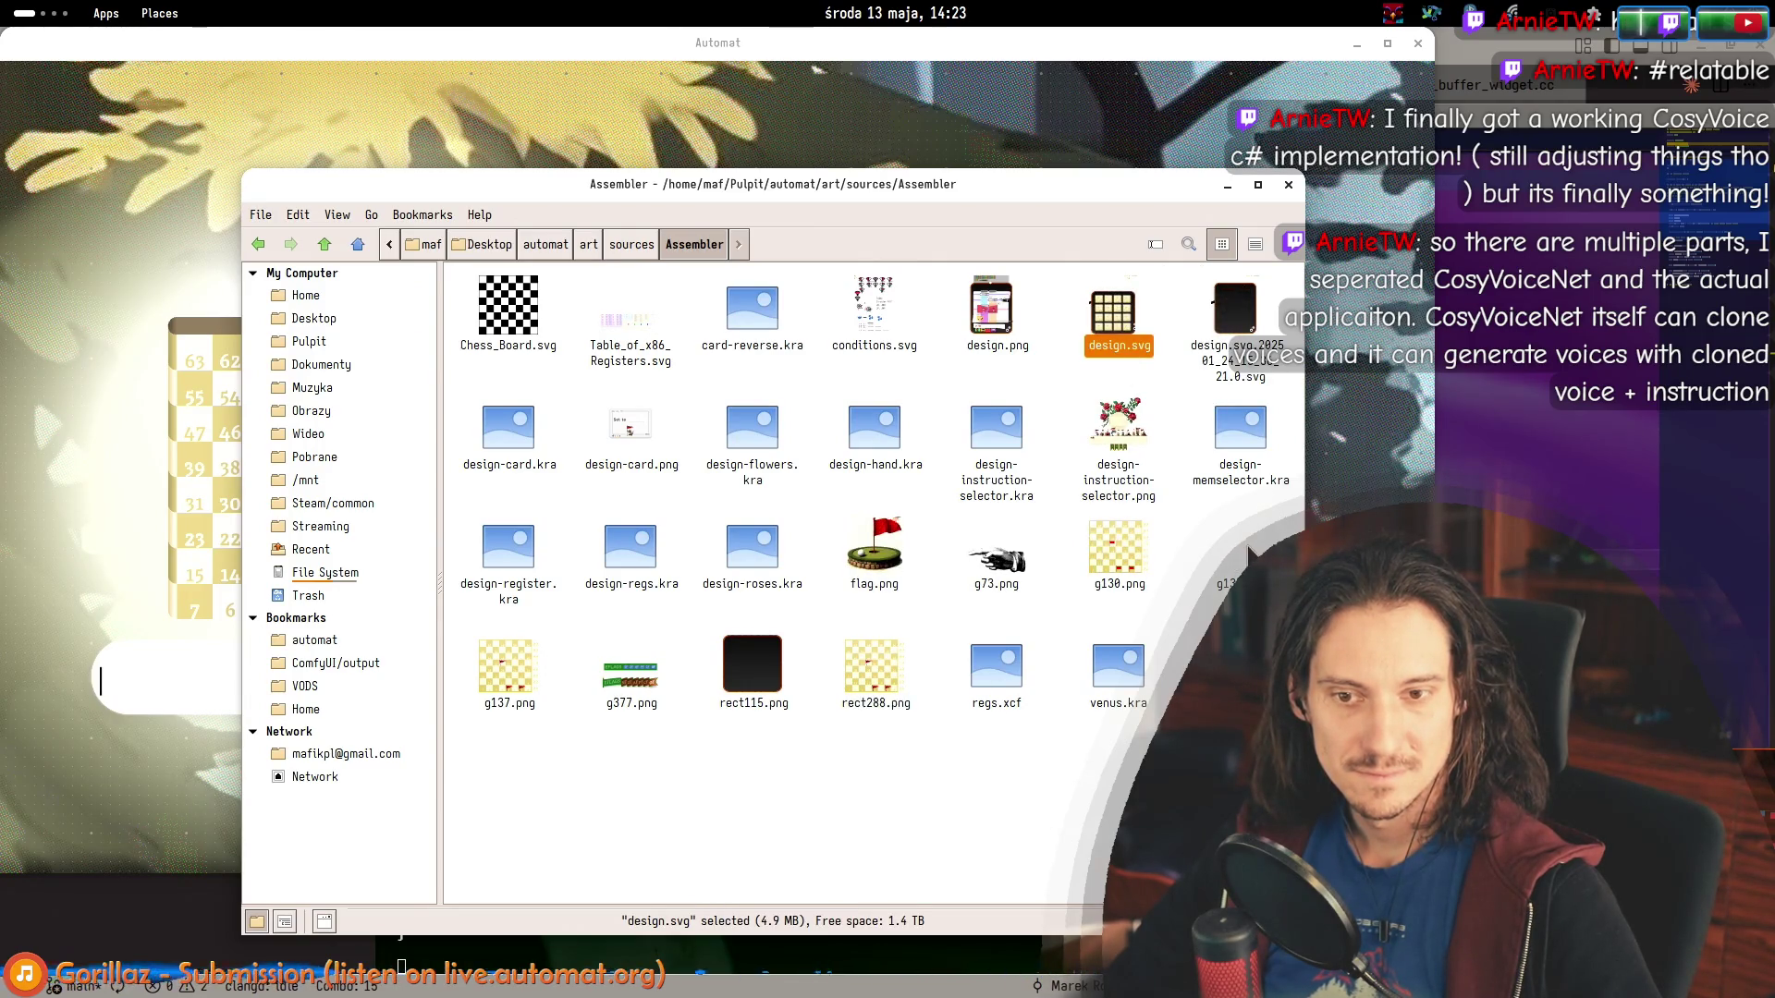
right_click(1119, 313)
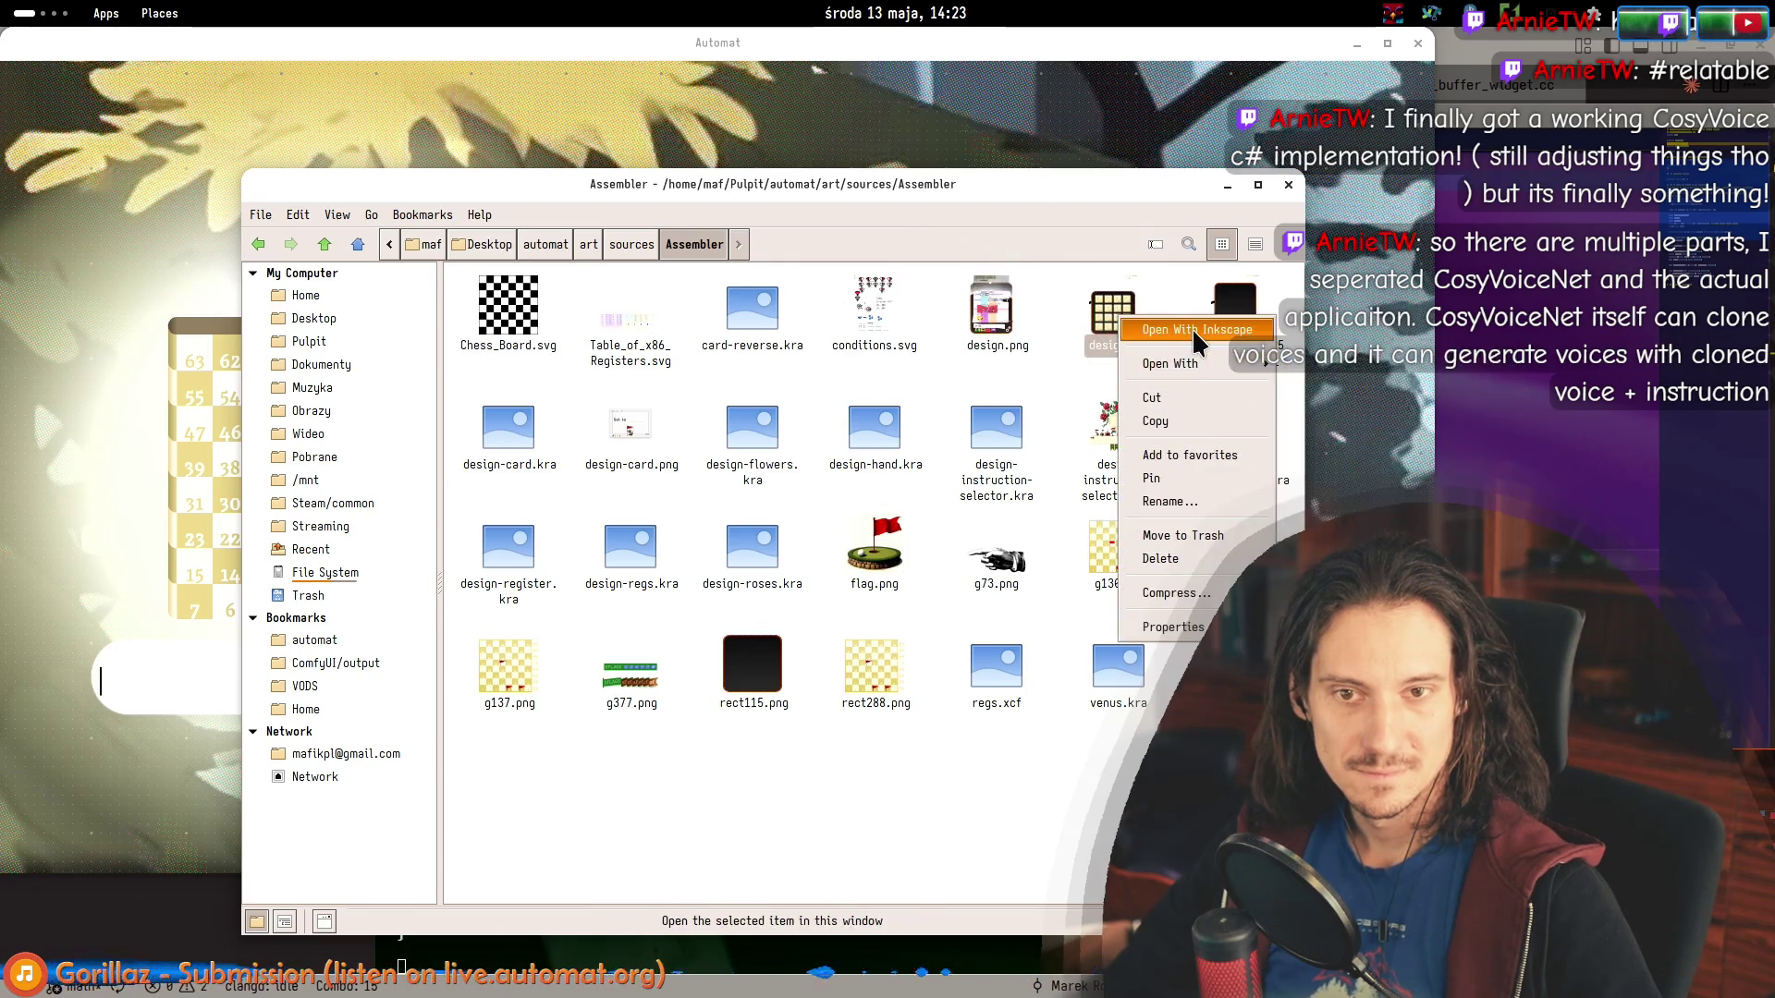
click(1193, 330)
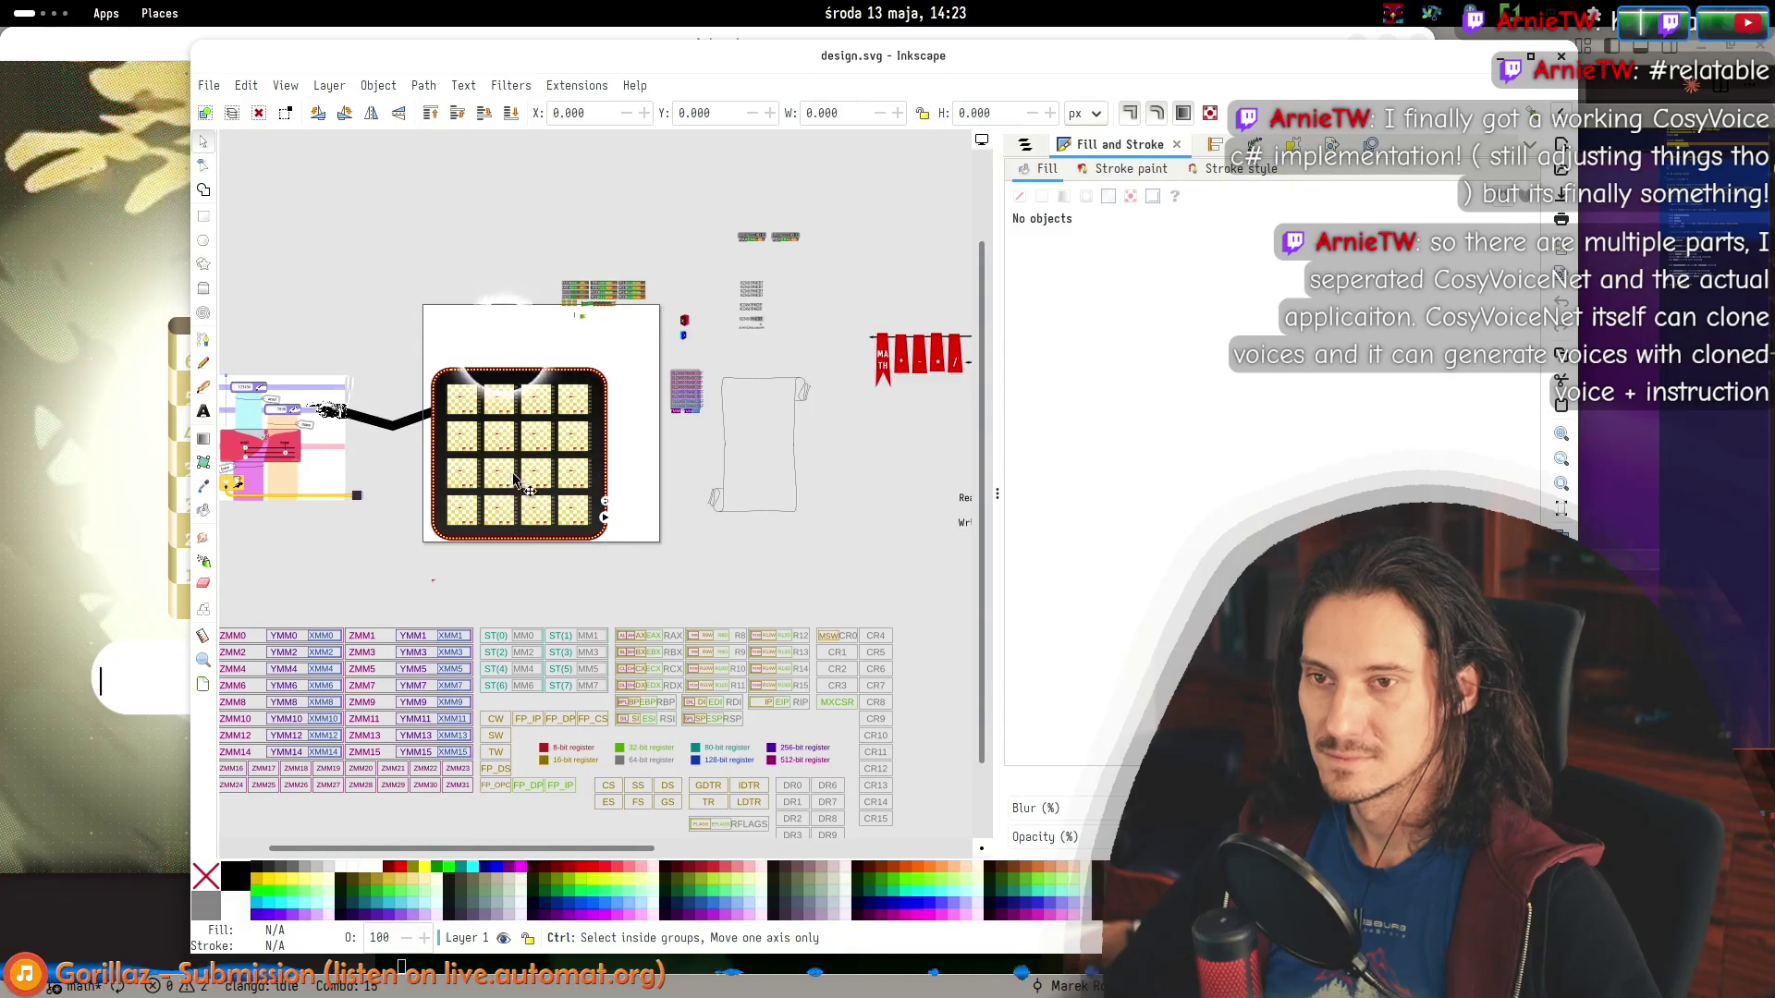
Inspect the register-board group by entering it, then clear the selection
scroll(481, 467, down, 3)
scroll(607, 475, up, 10)
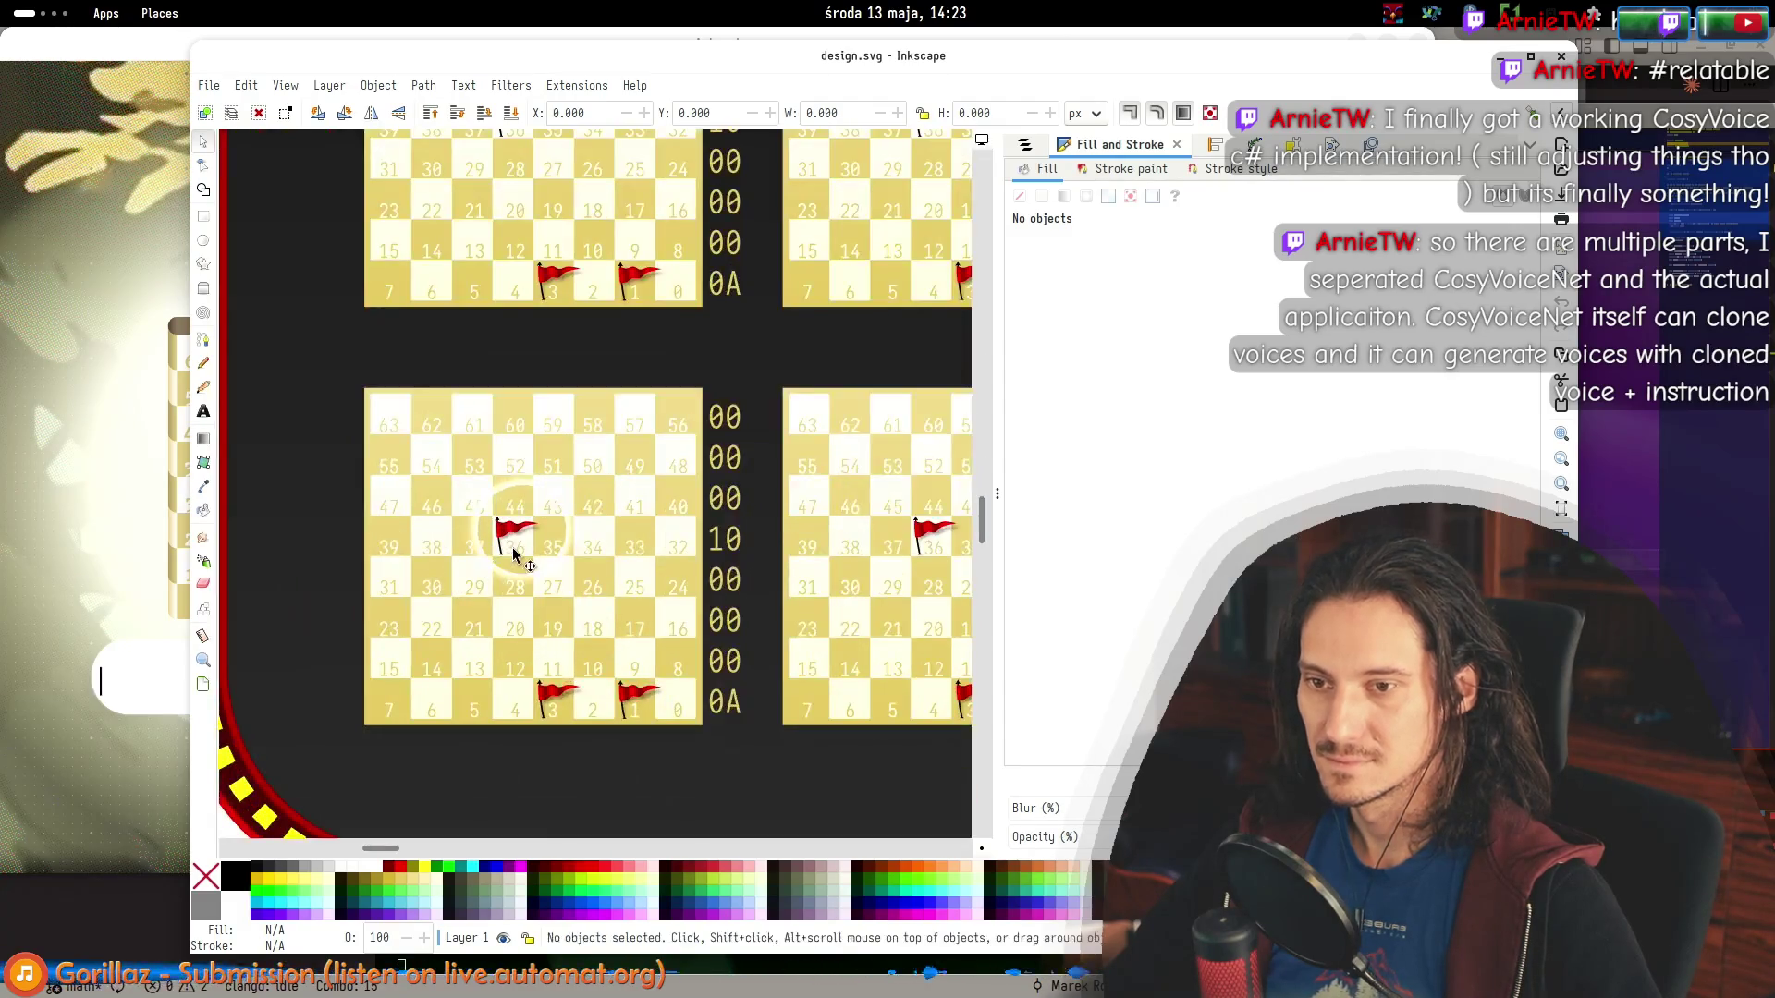
click(809, 584)
click(578, 619)
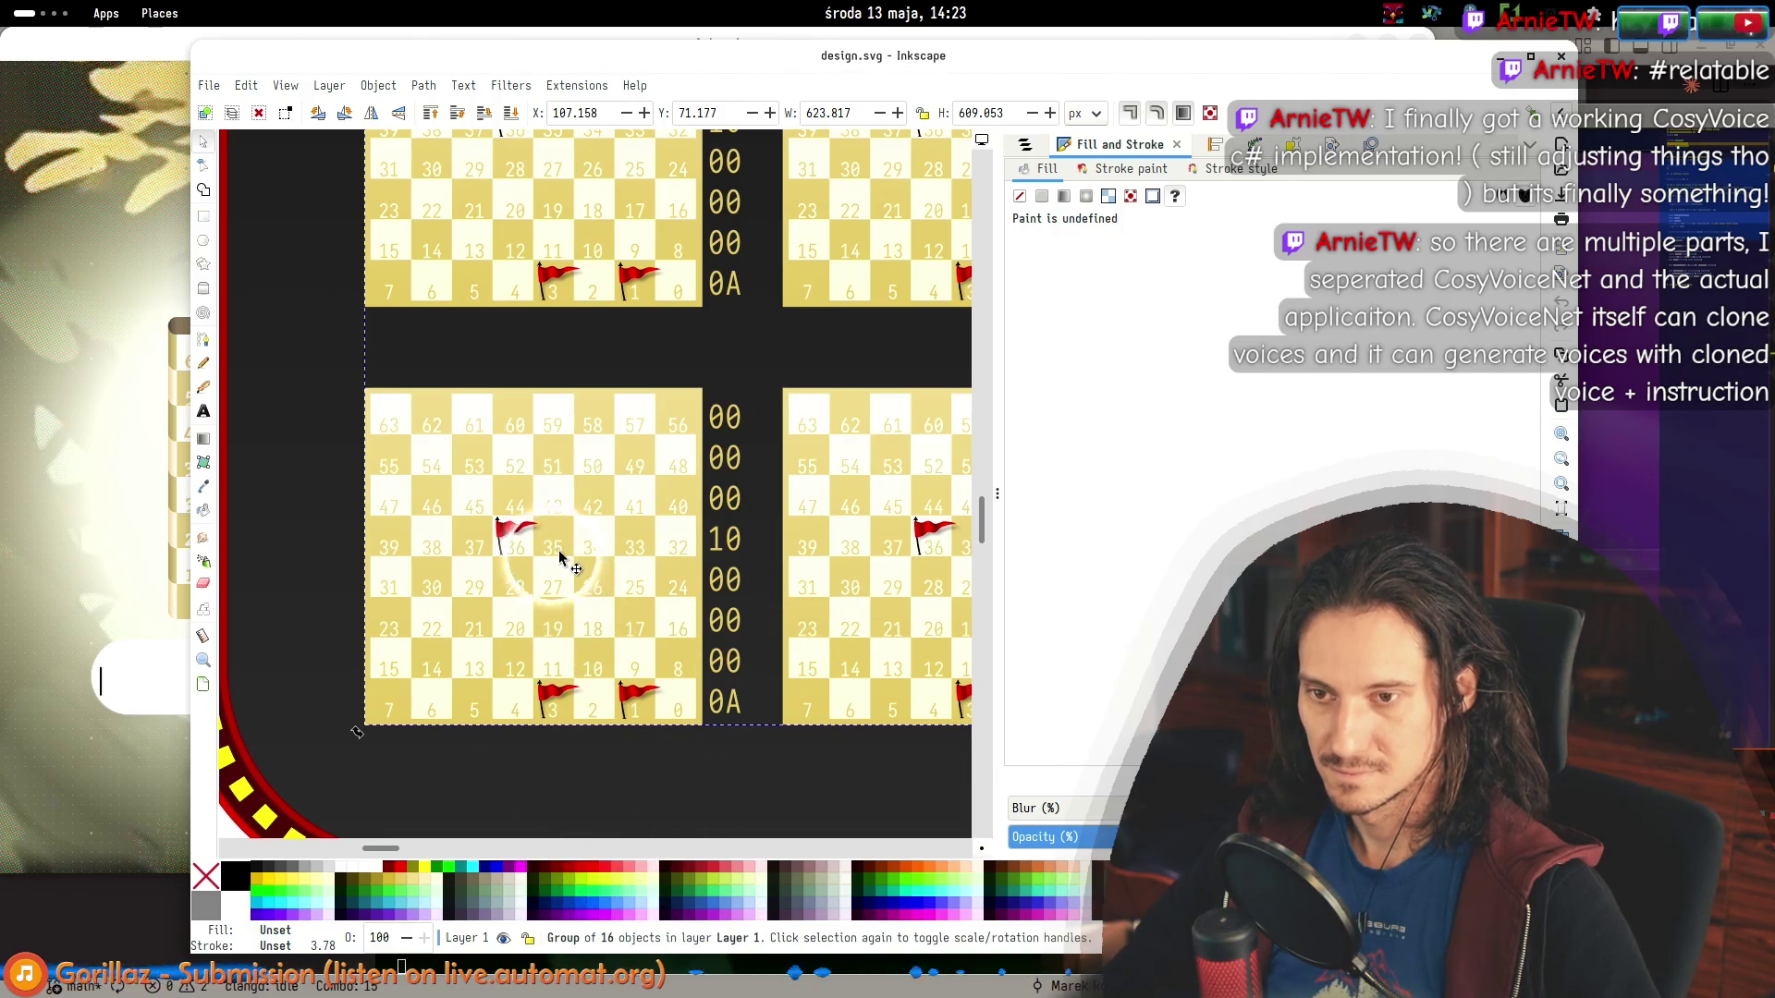
scroll(559, 555, down, 8)
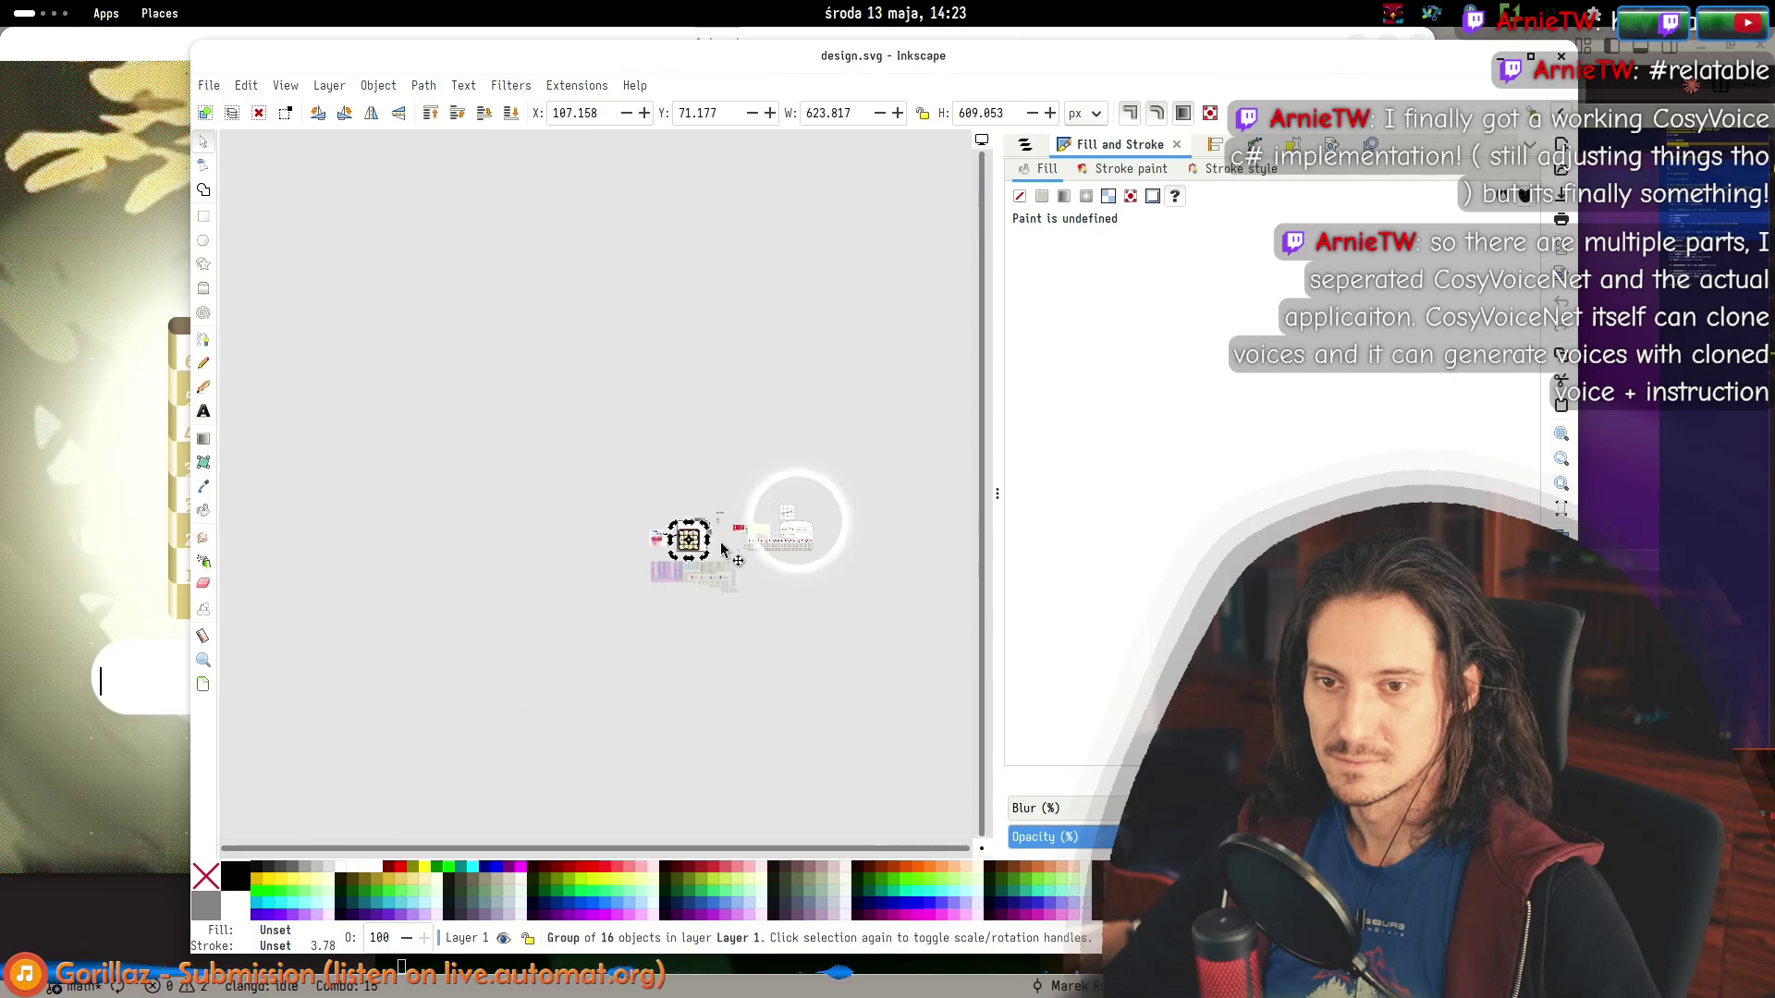
scroll(722, 549, up, 8)
double_click(587, 568)
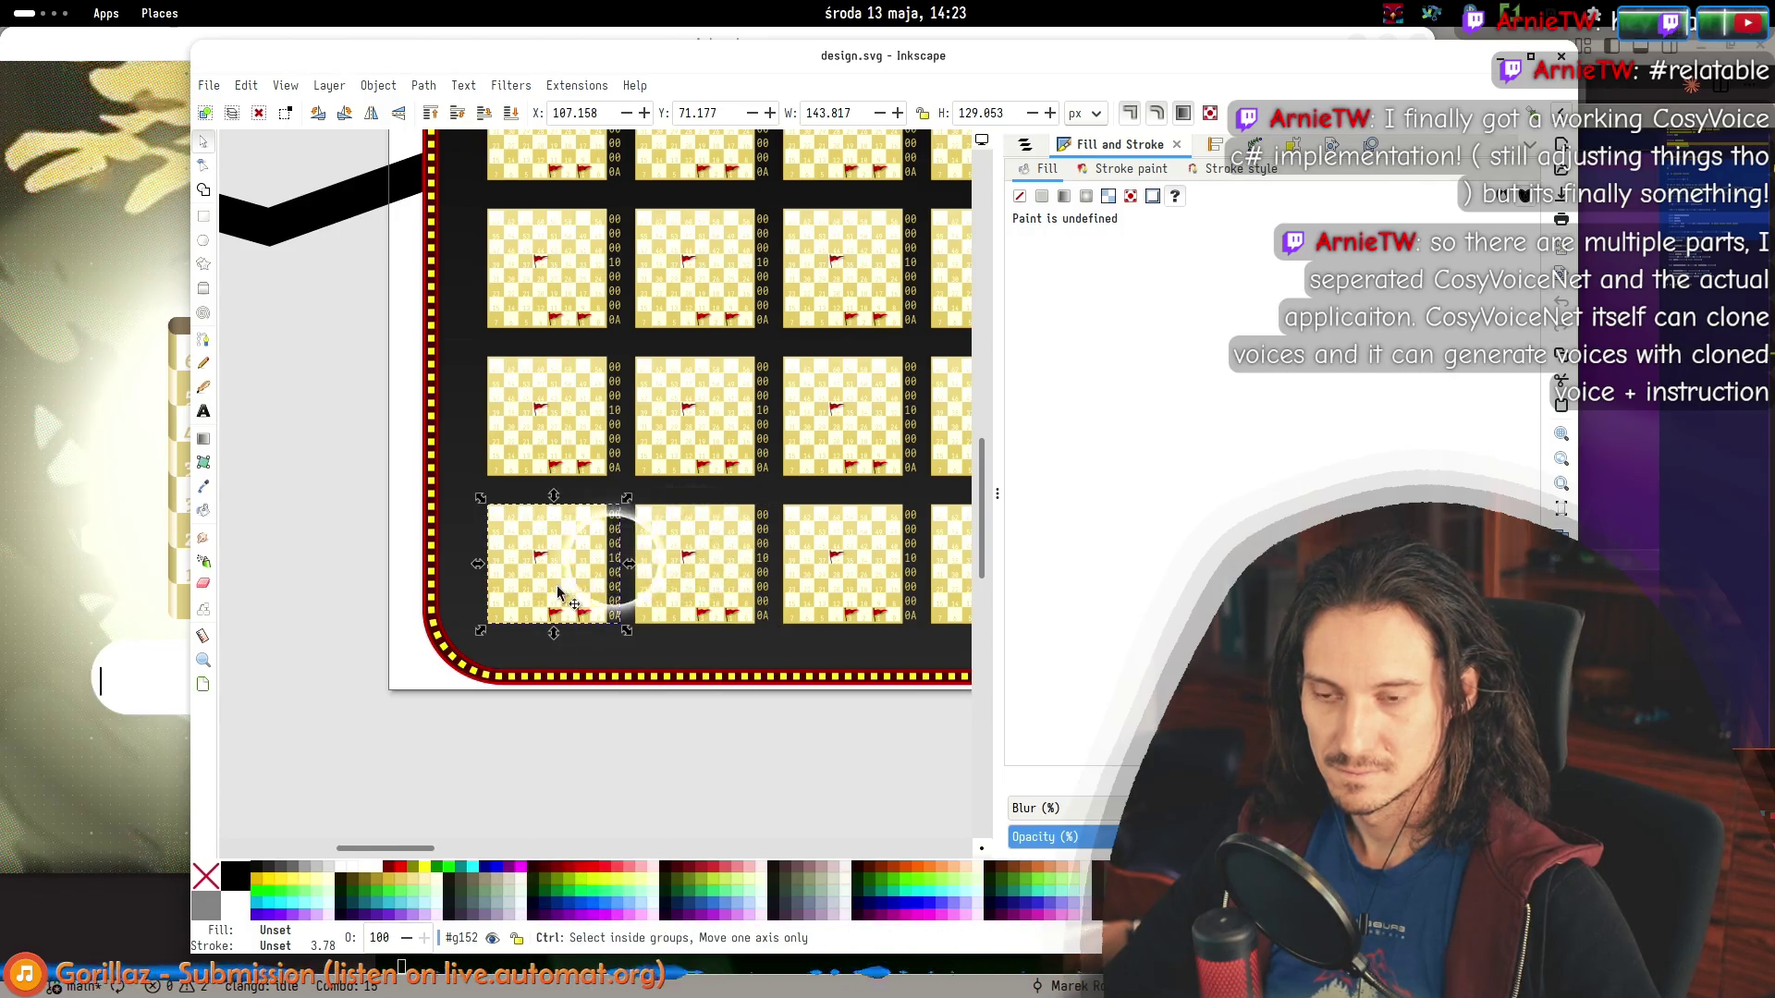
ctrl+scroll(559, 592, up, 6)
ctrl+scroll(566, 586, down, 2)
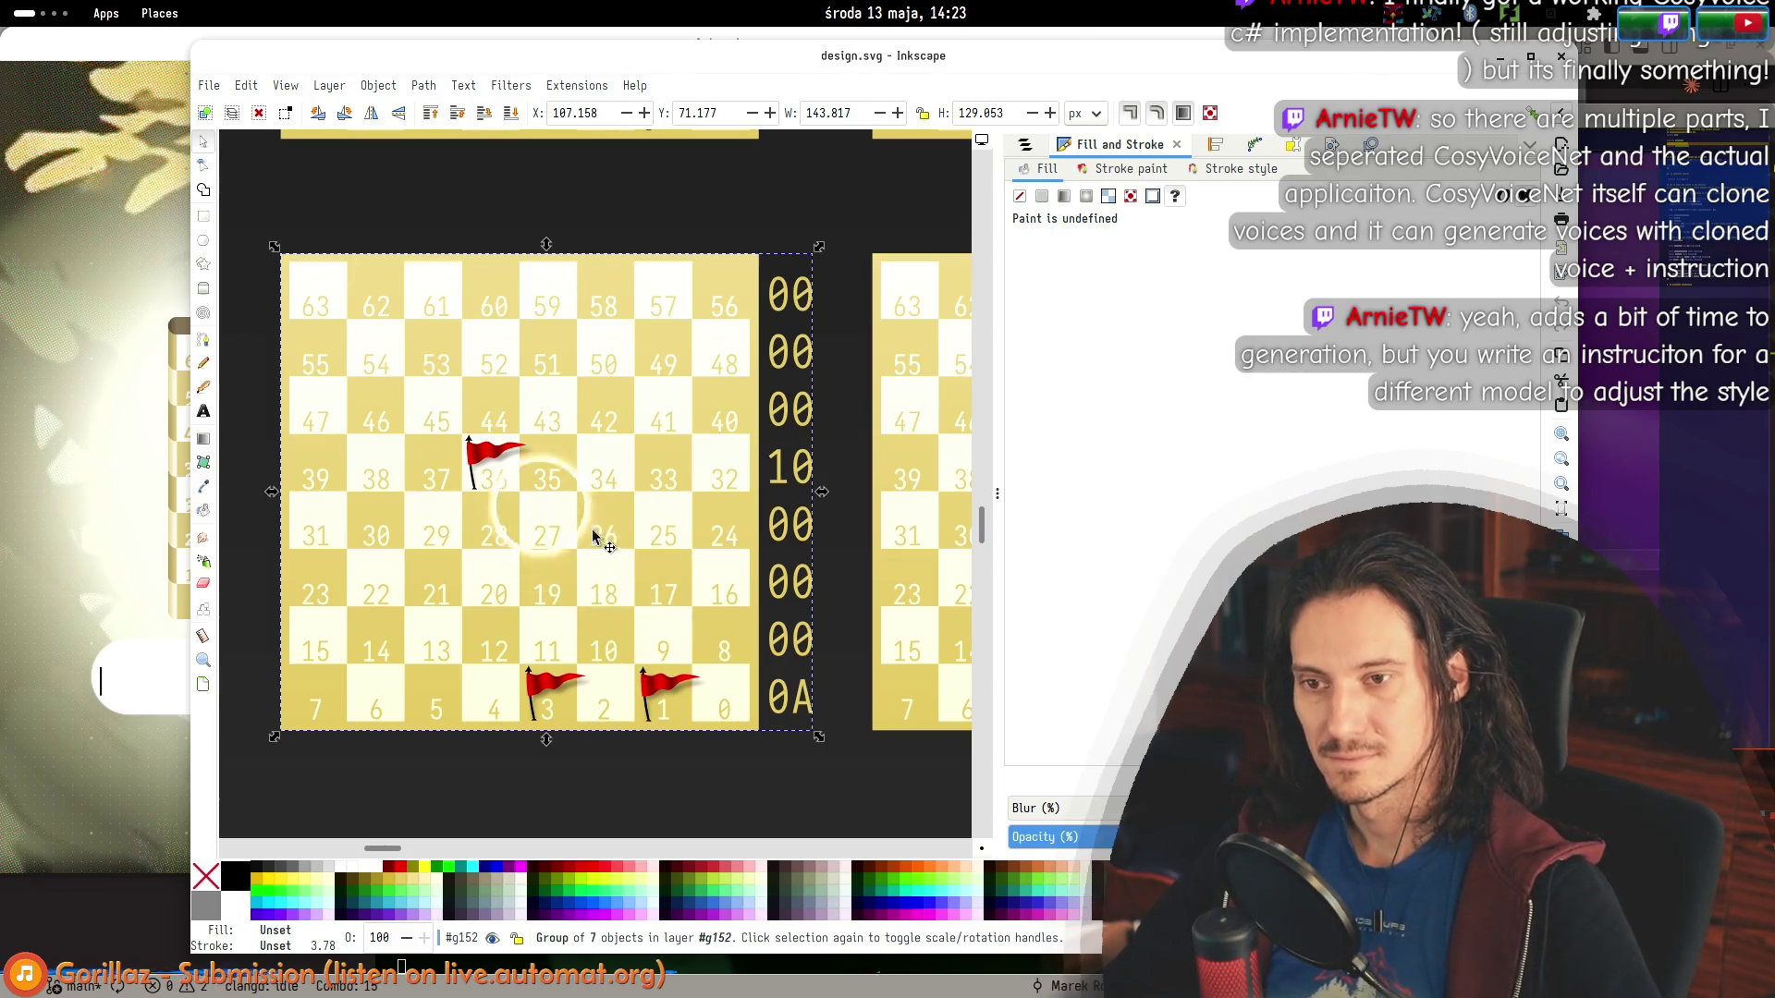
ctrl+scroll(597, 539, down, 5)
click(494, 719)
scroll(410, 644, down, 2)
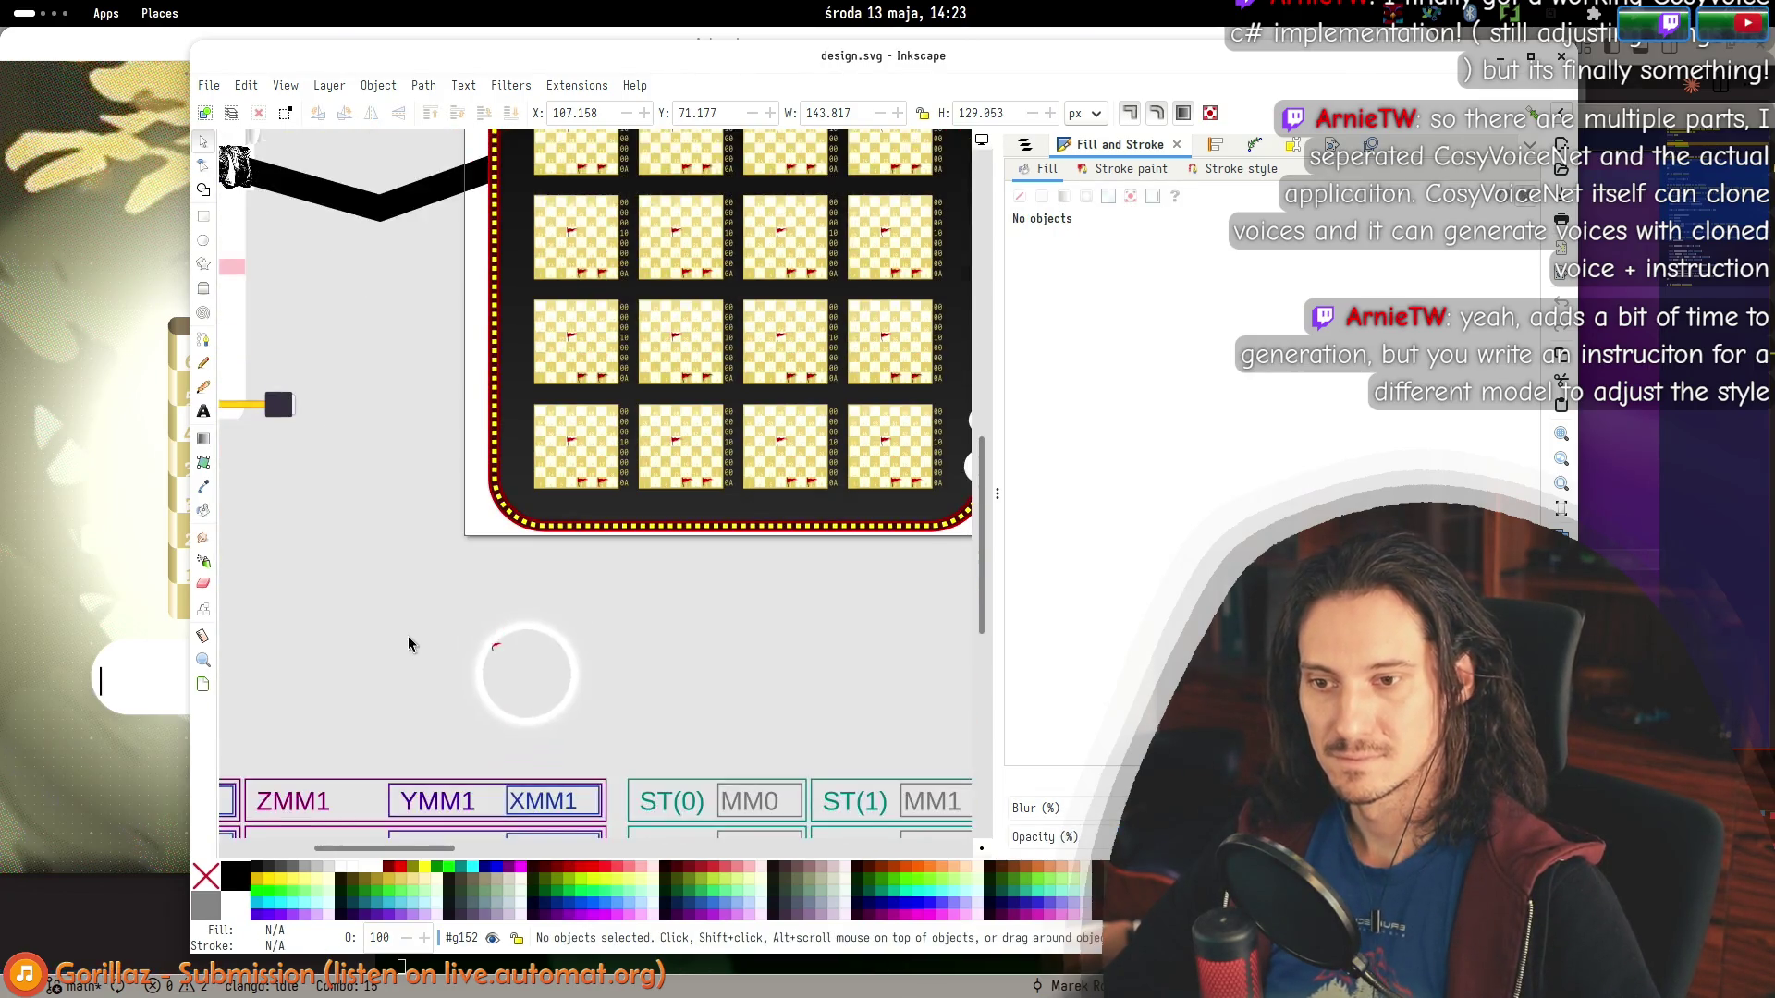
Paste the copied flagged tile group and drag it onto empty canvas below the board
key(ctrl+v)
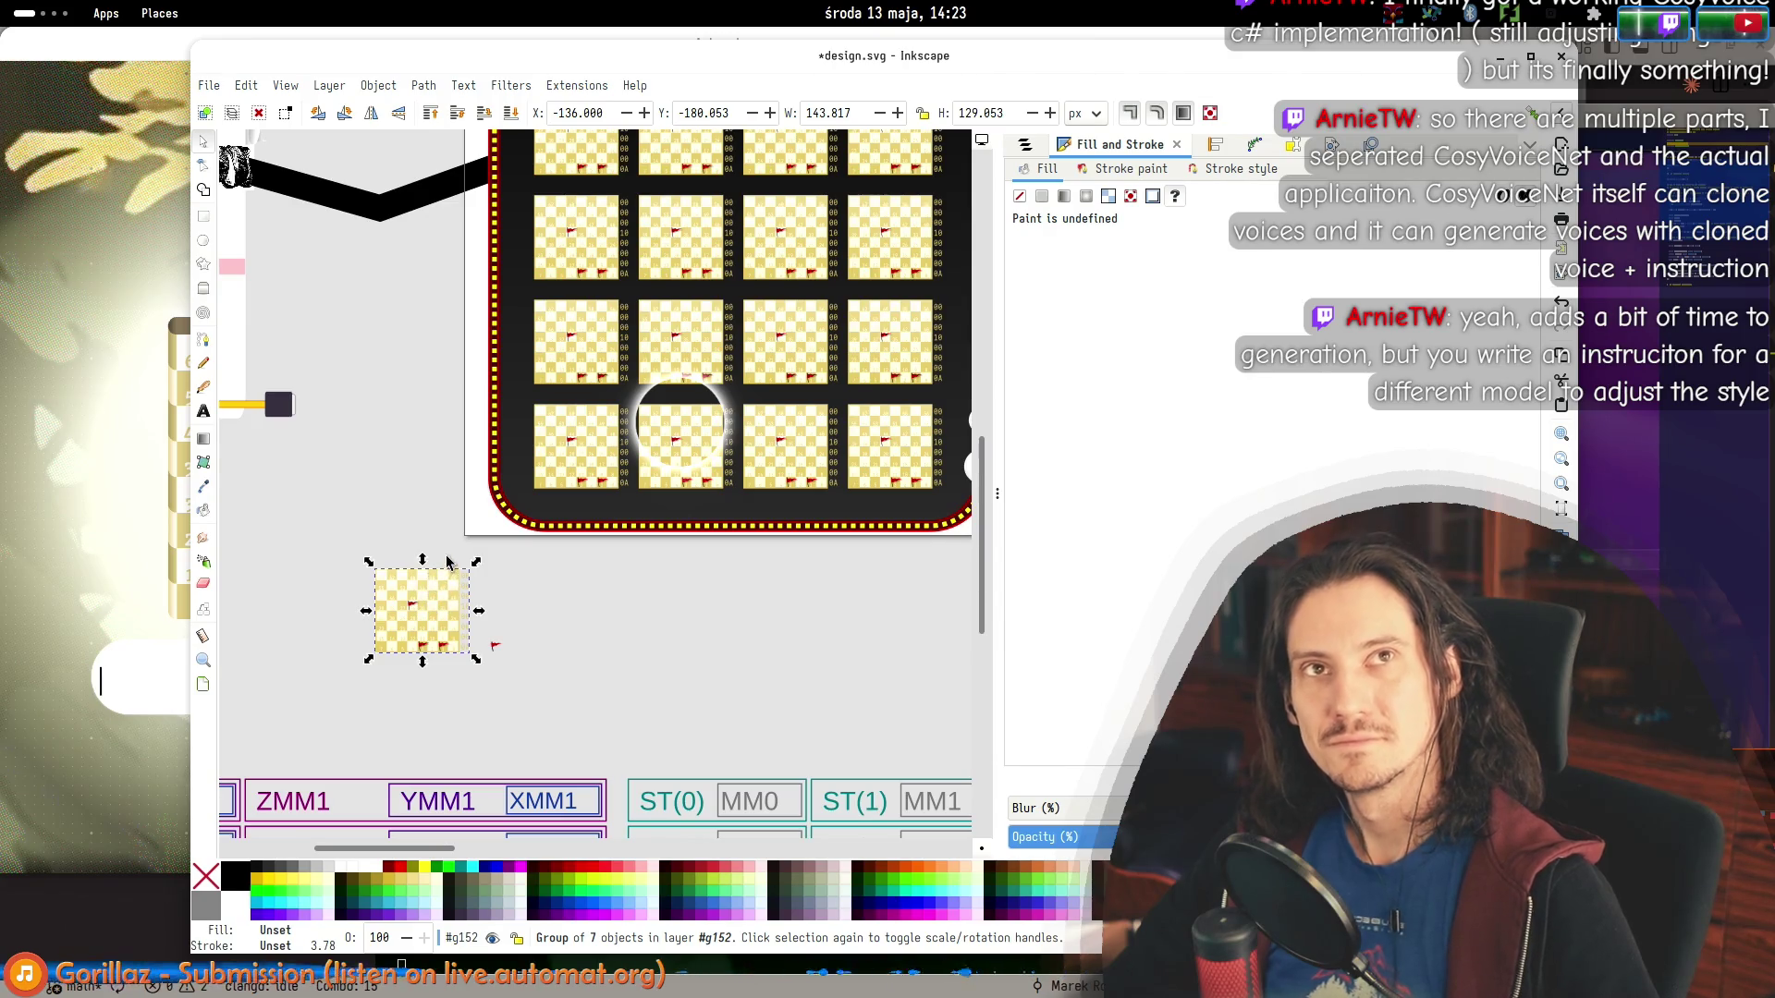
mouse_move(435, 615)
mouse_down()
mouse_move(647, 626)
mouse_move(666, 602)
mouse_up()
scroll(627, 651, up, 5)
scroll(627, 647, down, 3)
ctrl+scroll(633, 634, up, 5)
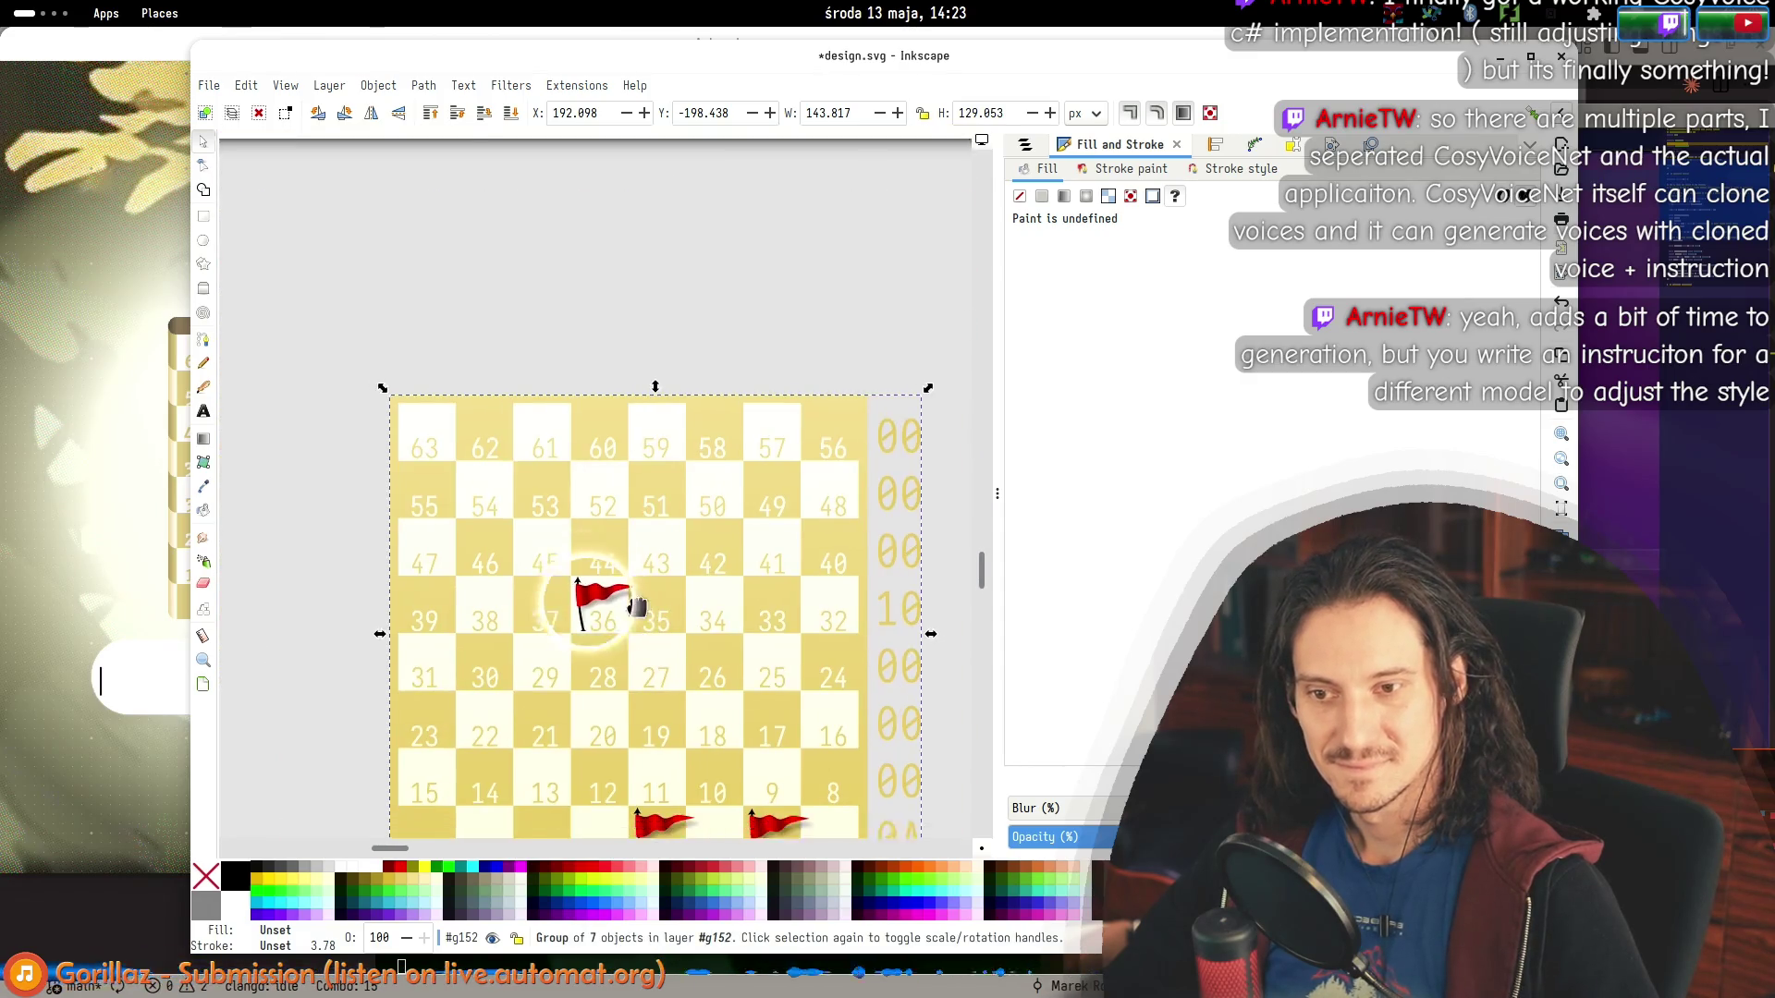
ctrl+scroll(636, 615, down, 2)
ctrl+scroll(615, 445, down, 2)
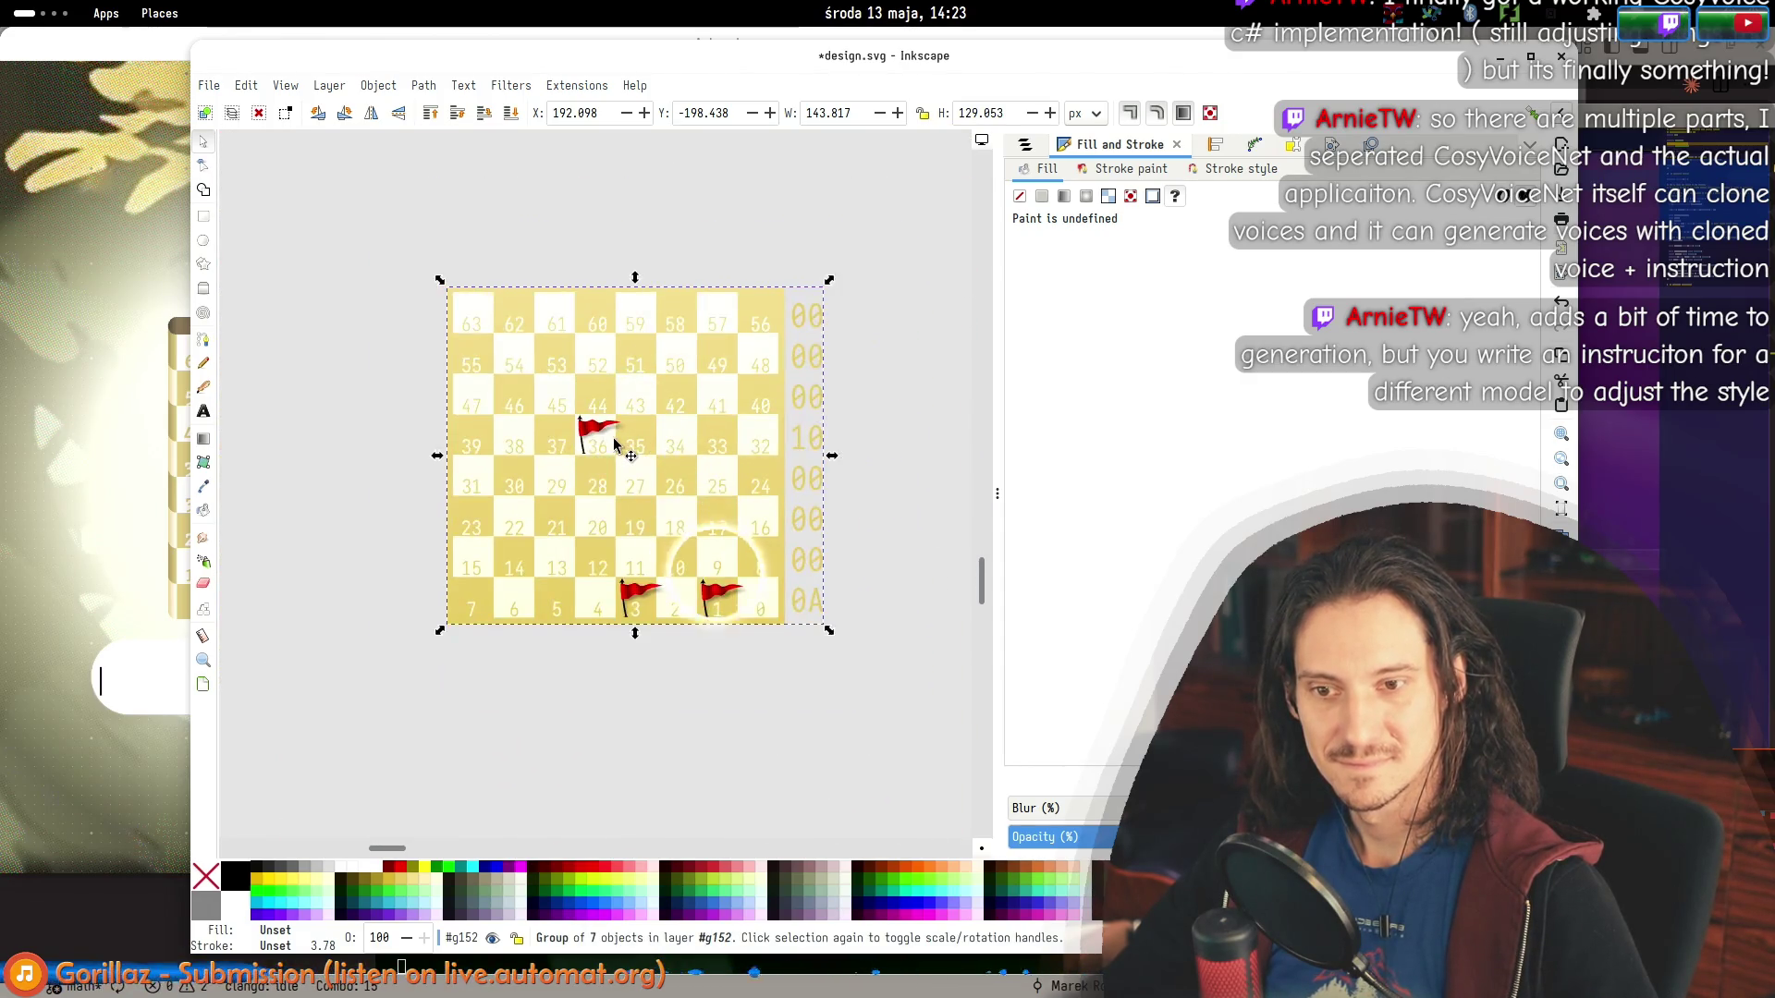
click(130, 563)
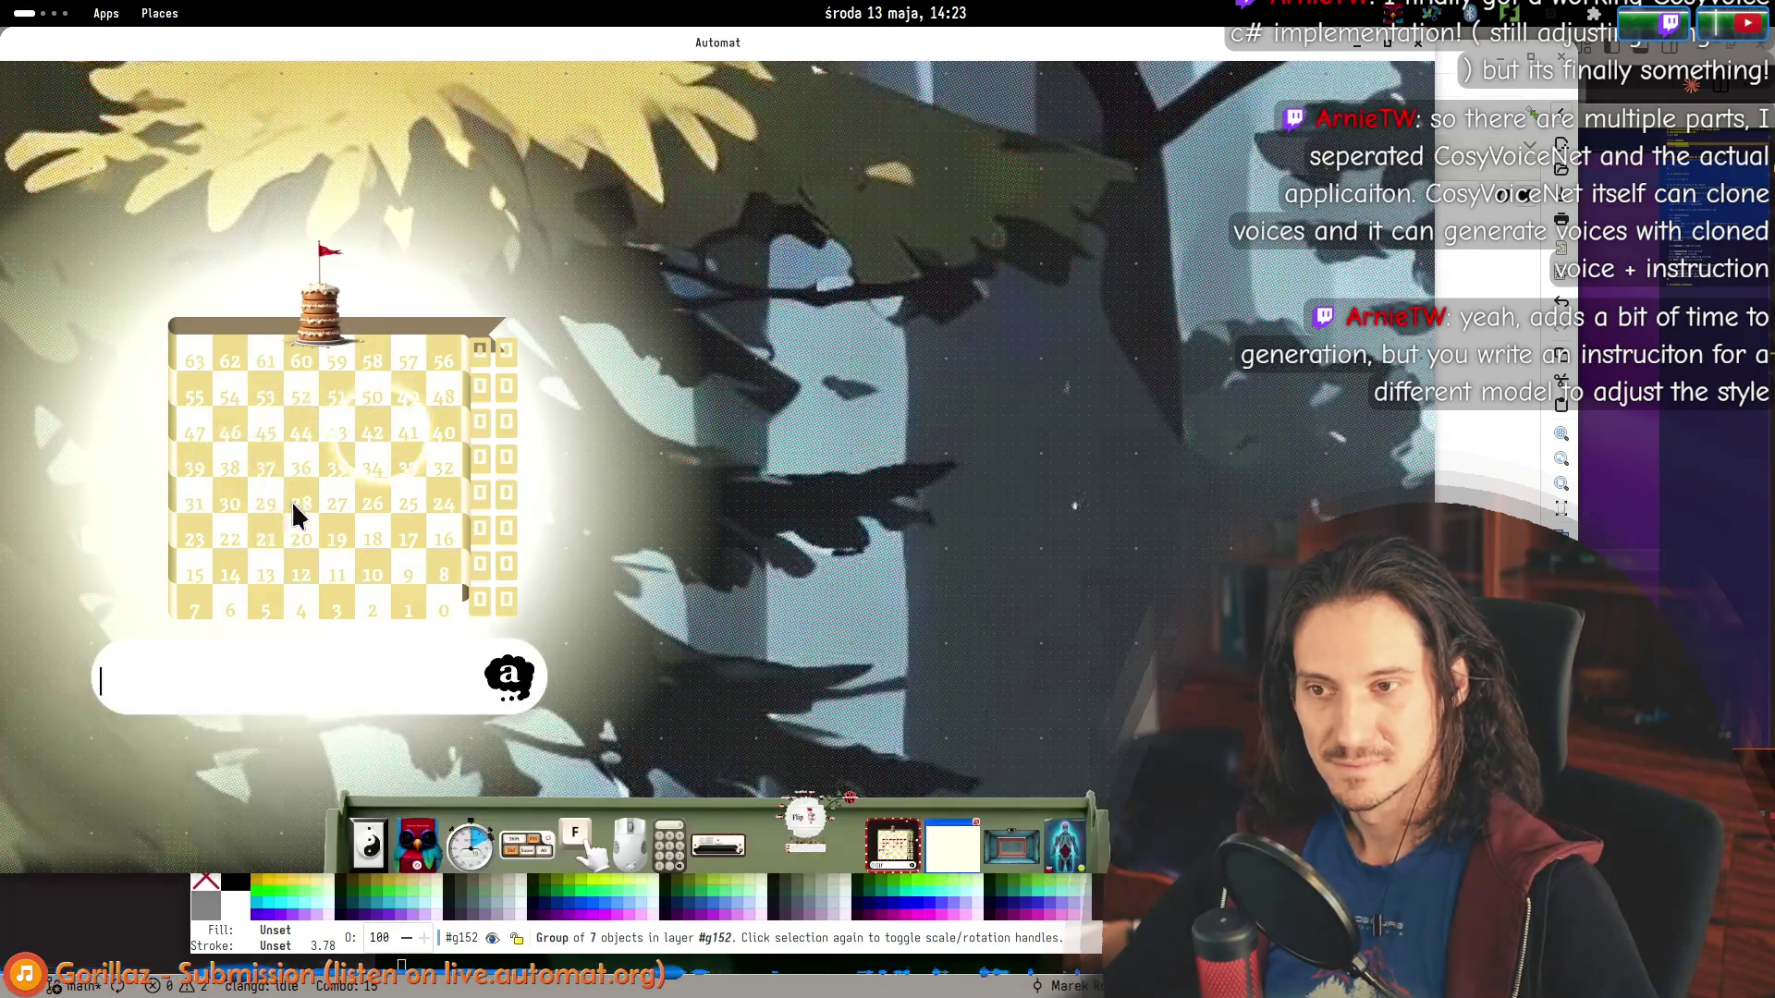
text(aeu)
scroll(273, 569, up, 5)
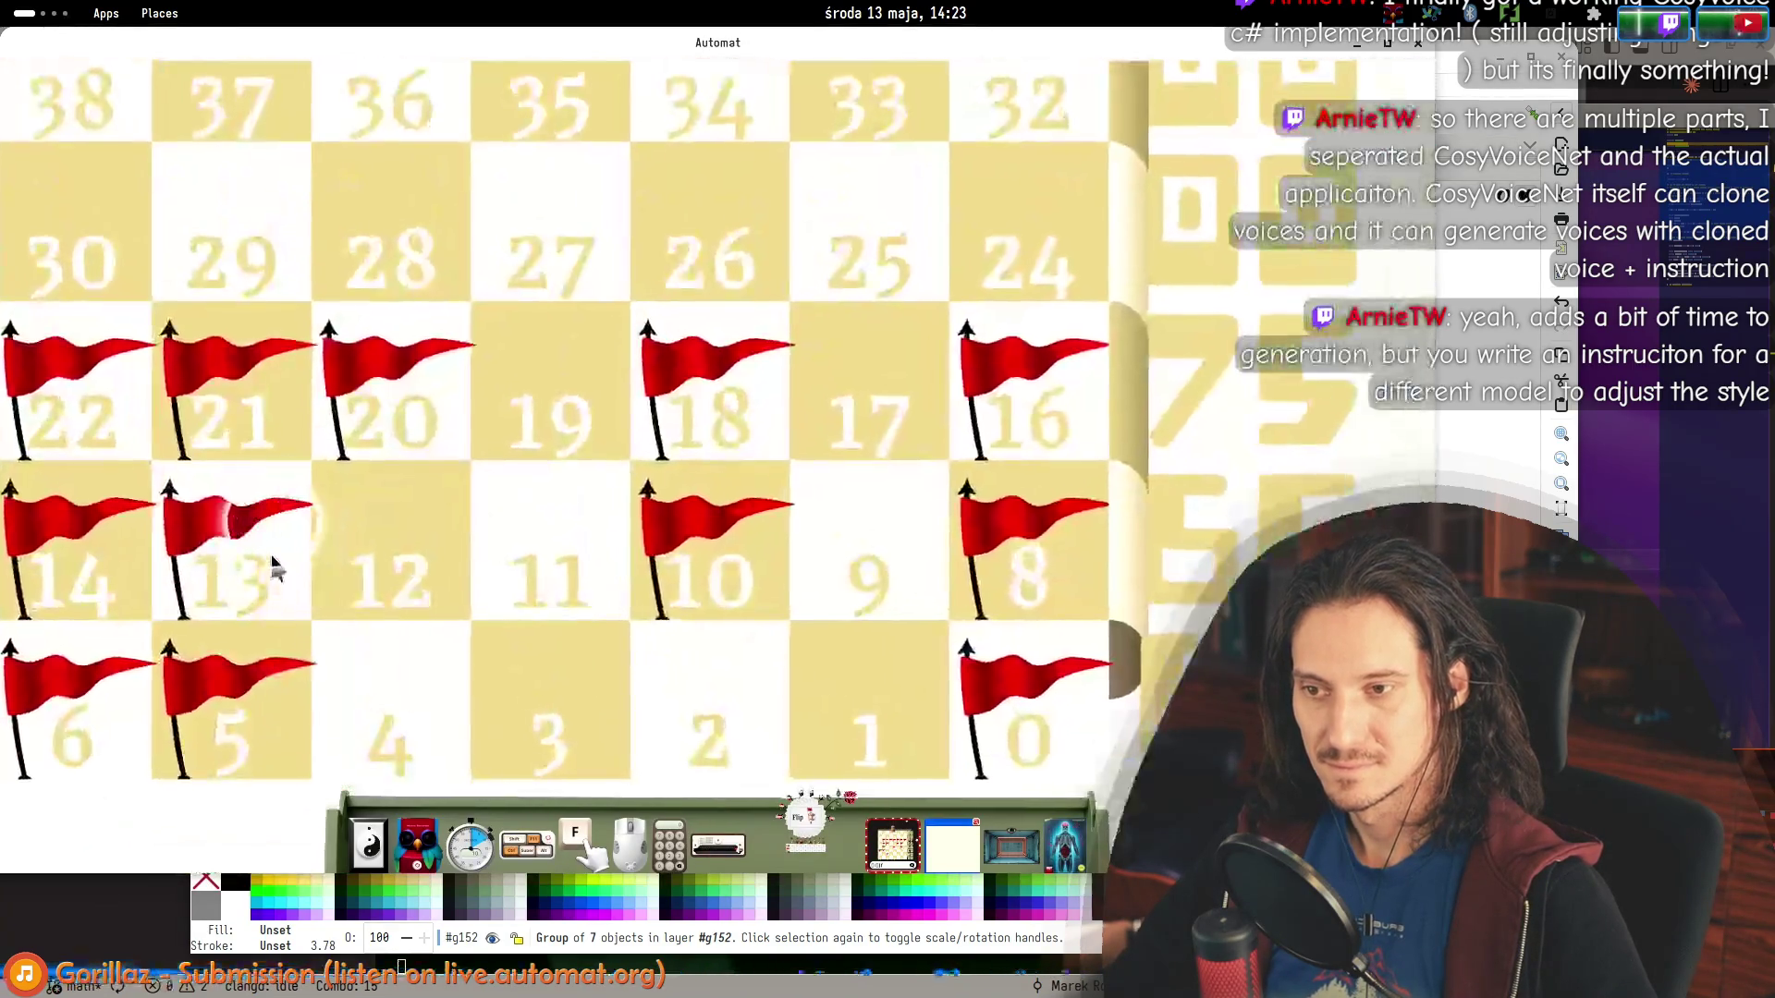
key(alt+Tab)
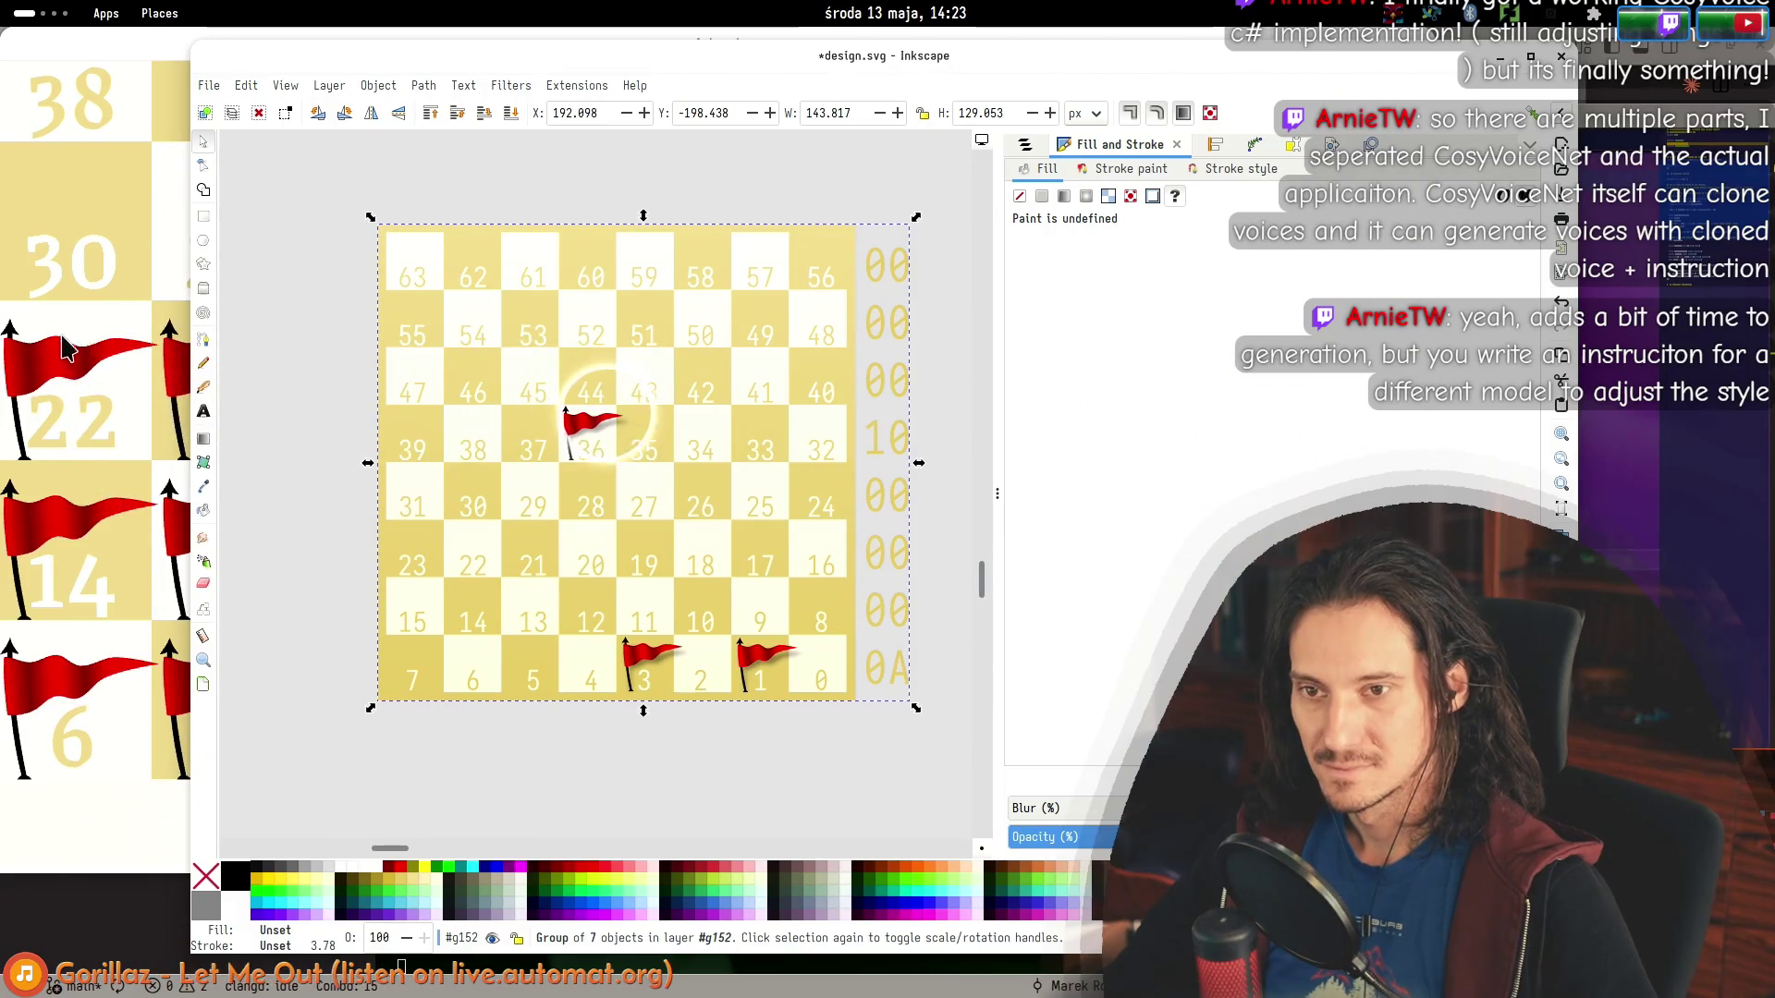
click(125, 351)
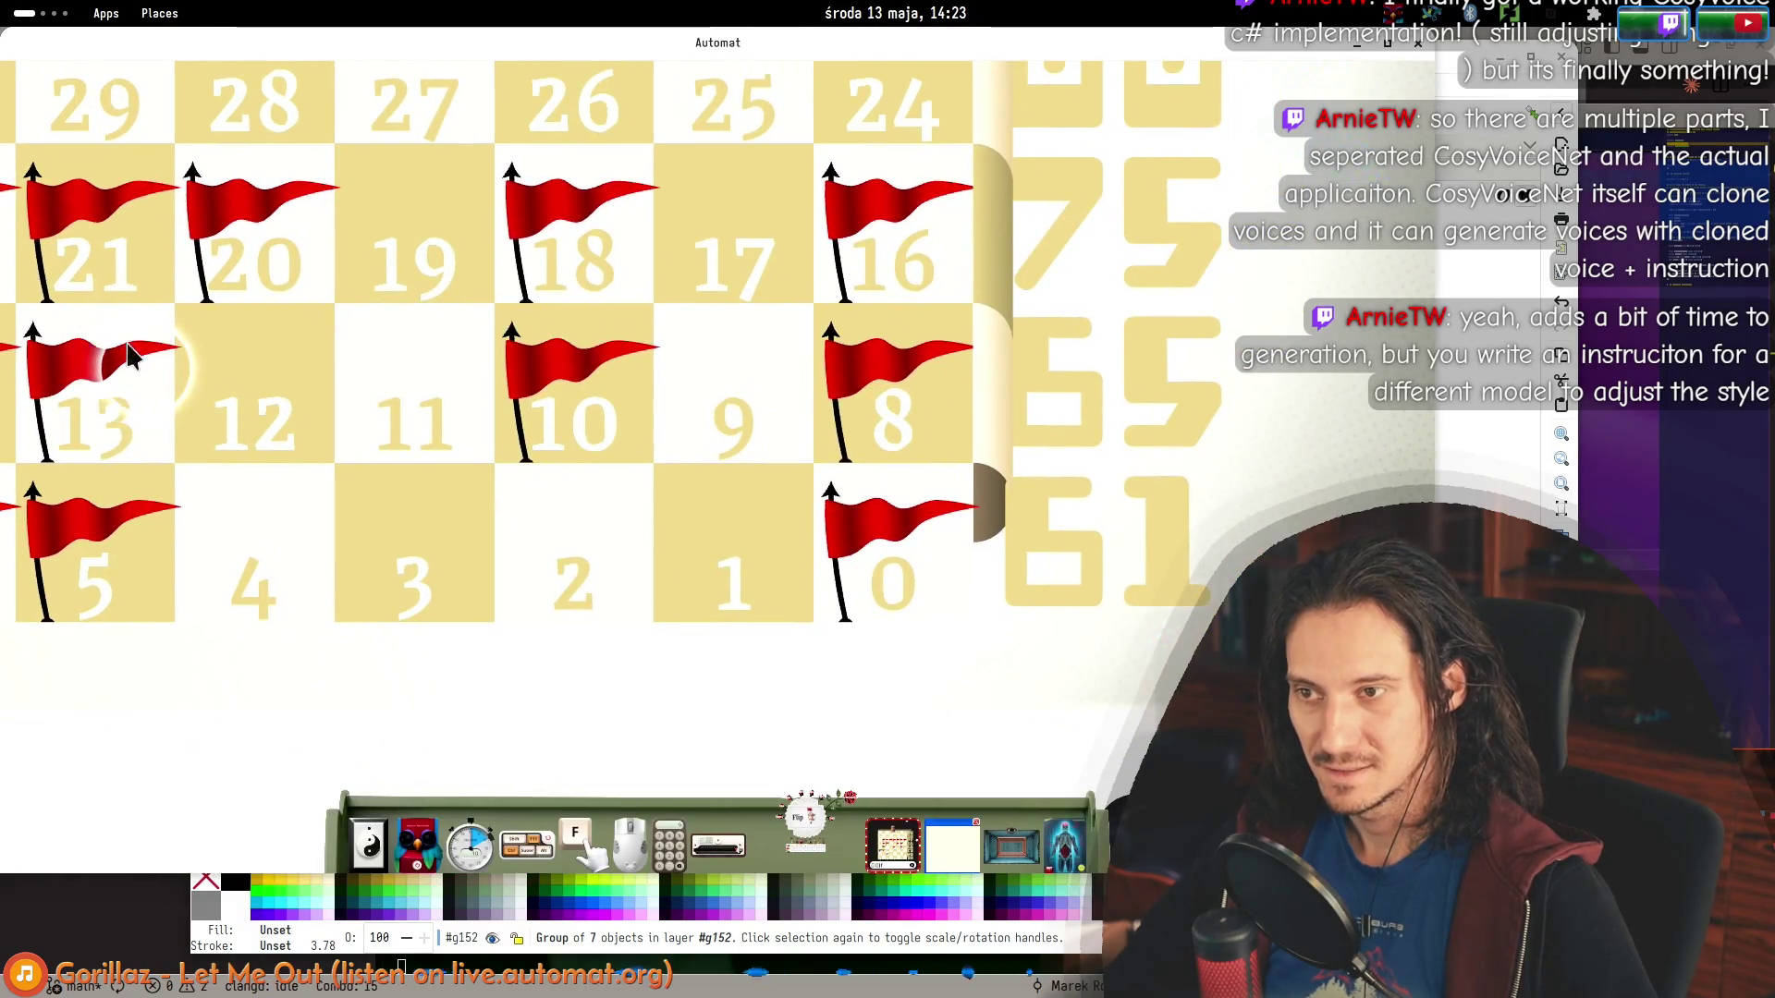
key(alt+Tab)
scroll(558, 471, up, 3)
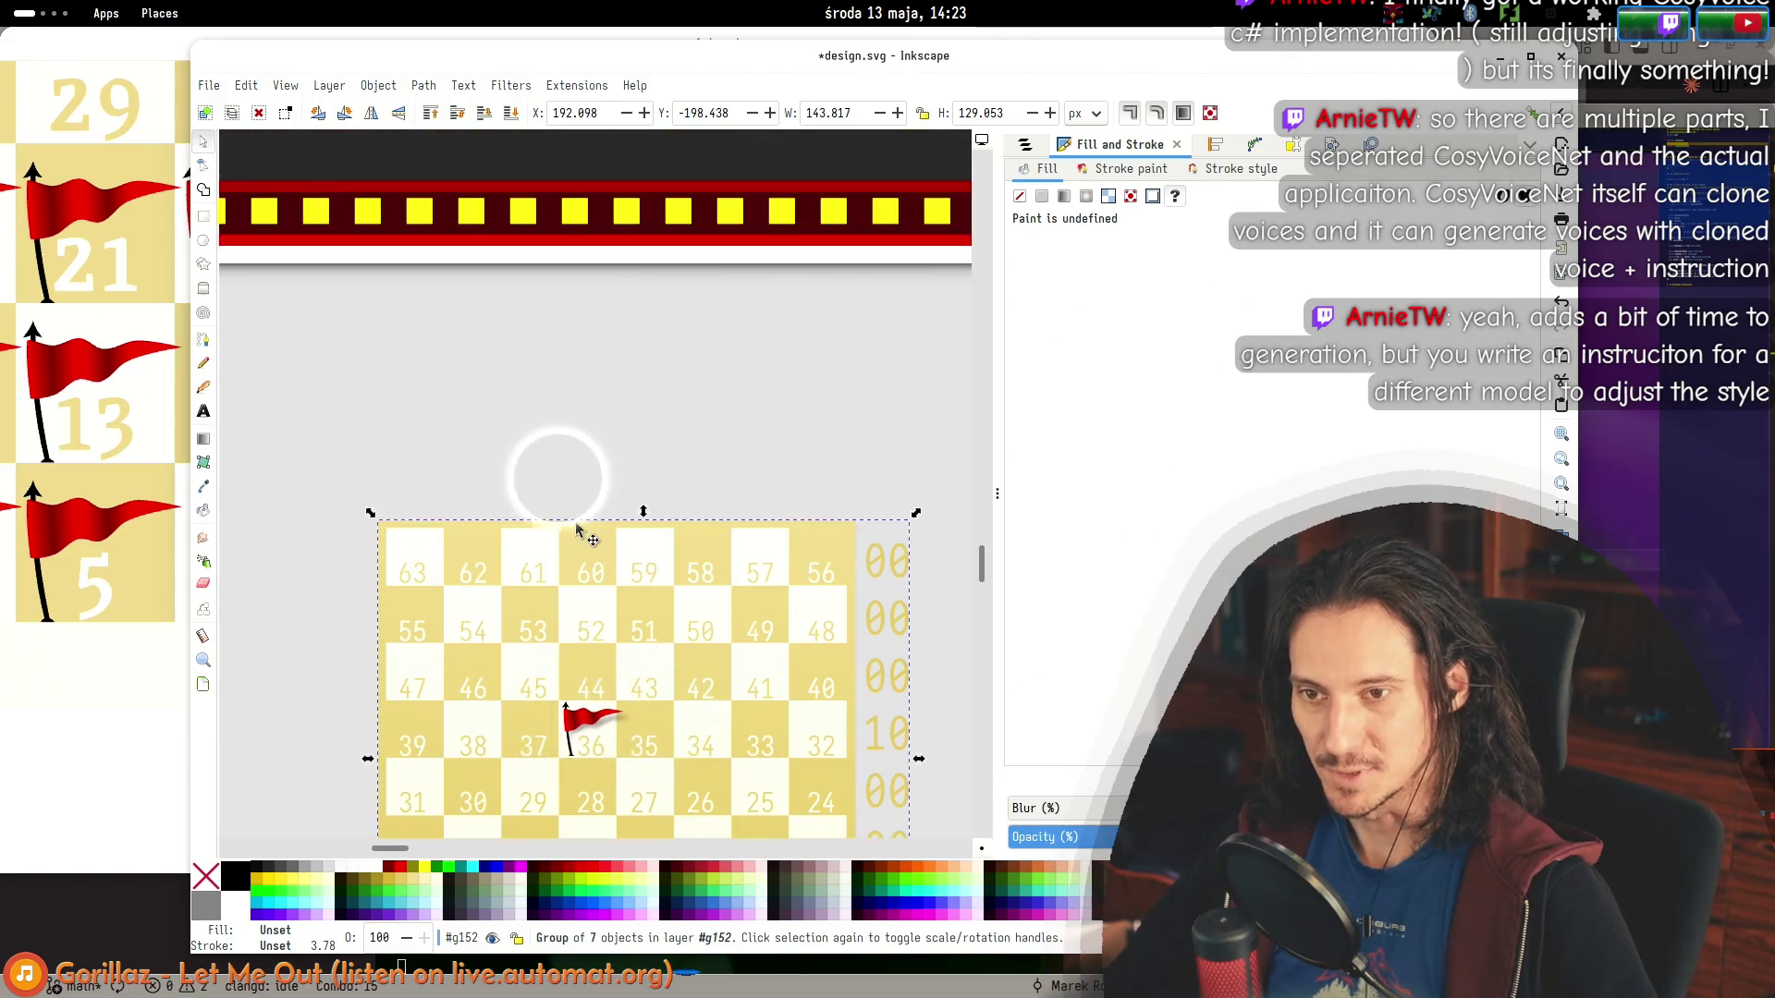
scroll(572, 457, up, 5)
scroll(572, 458, down, 4)
click(654, 652)
scroll(647, 536, down, 3)
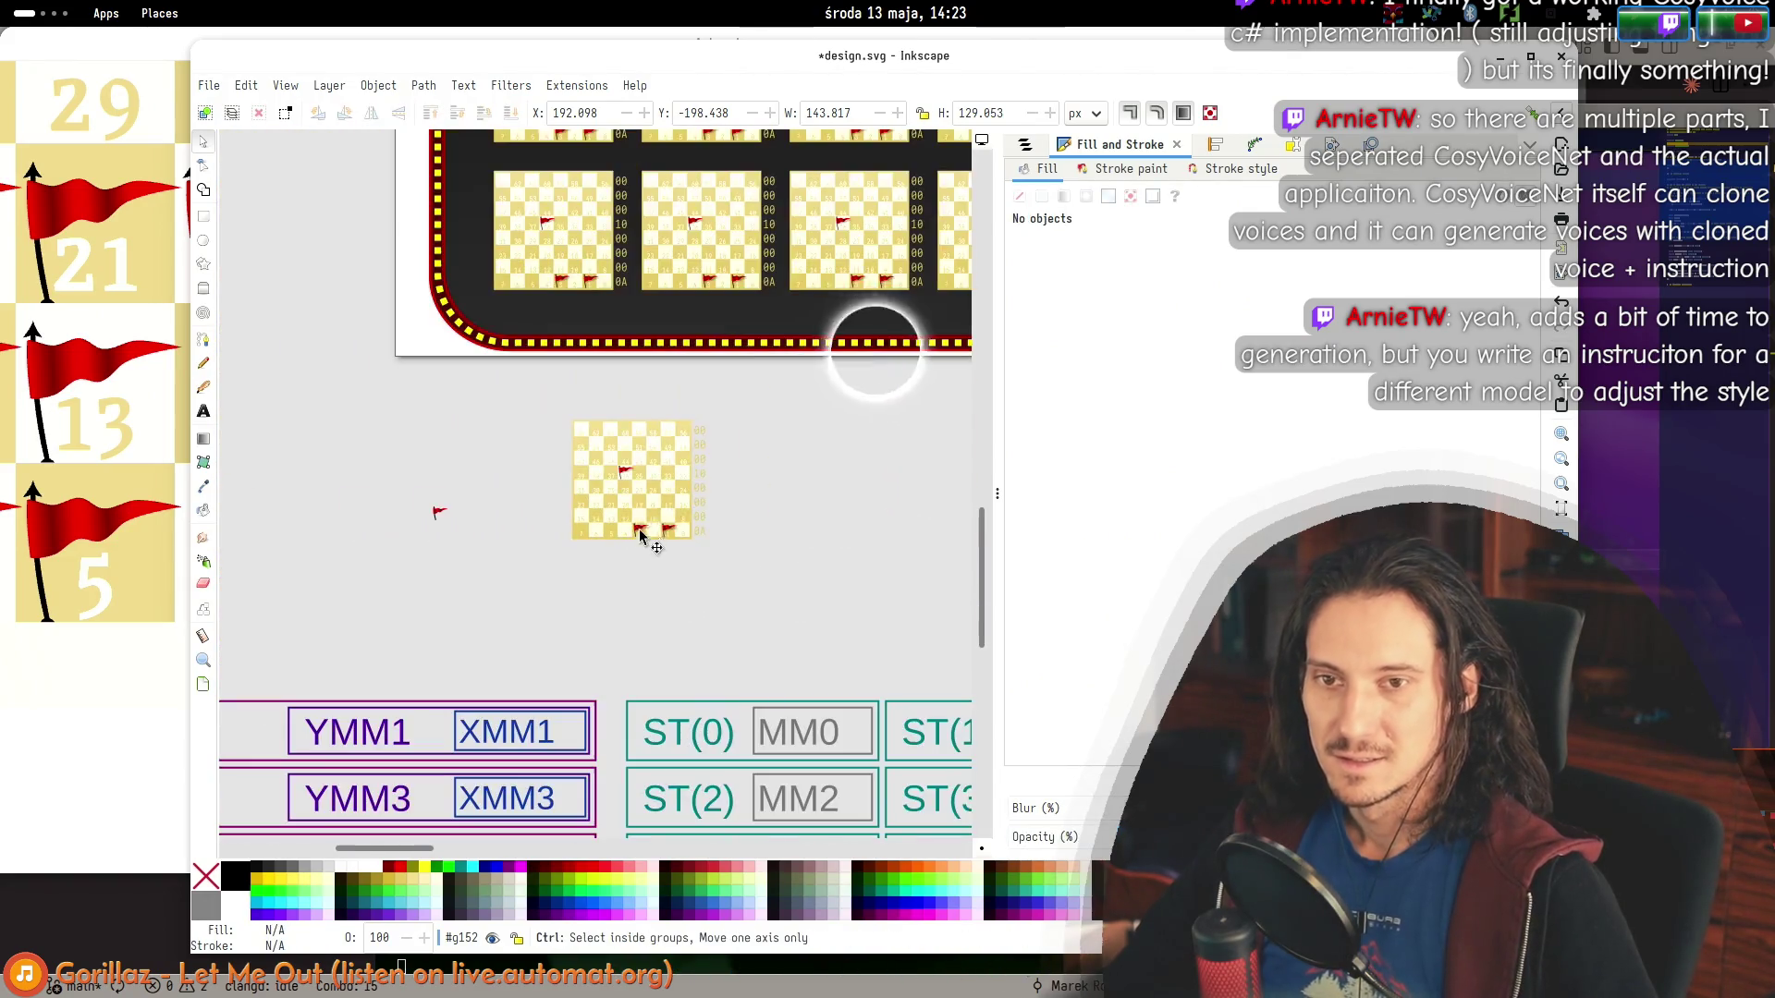
scroll(667, 502, up, 2)
click(679, 550)
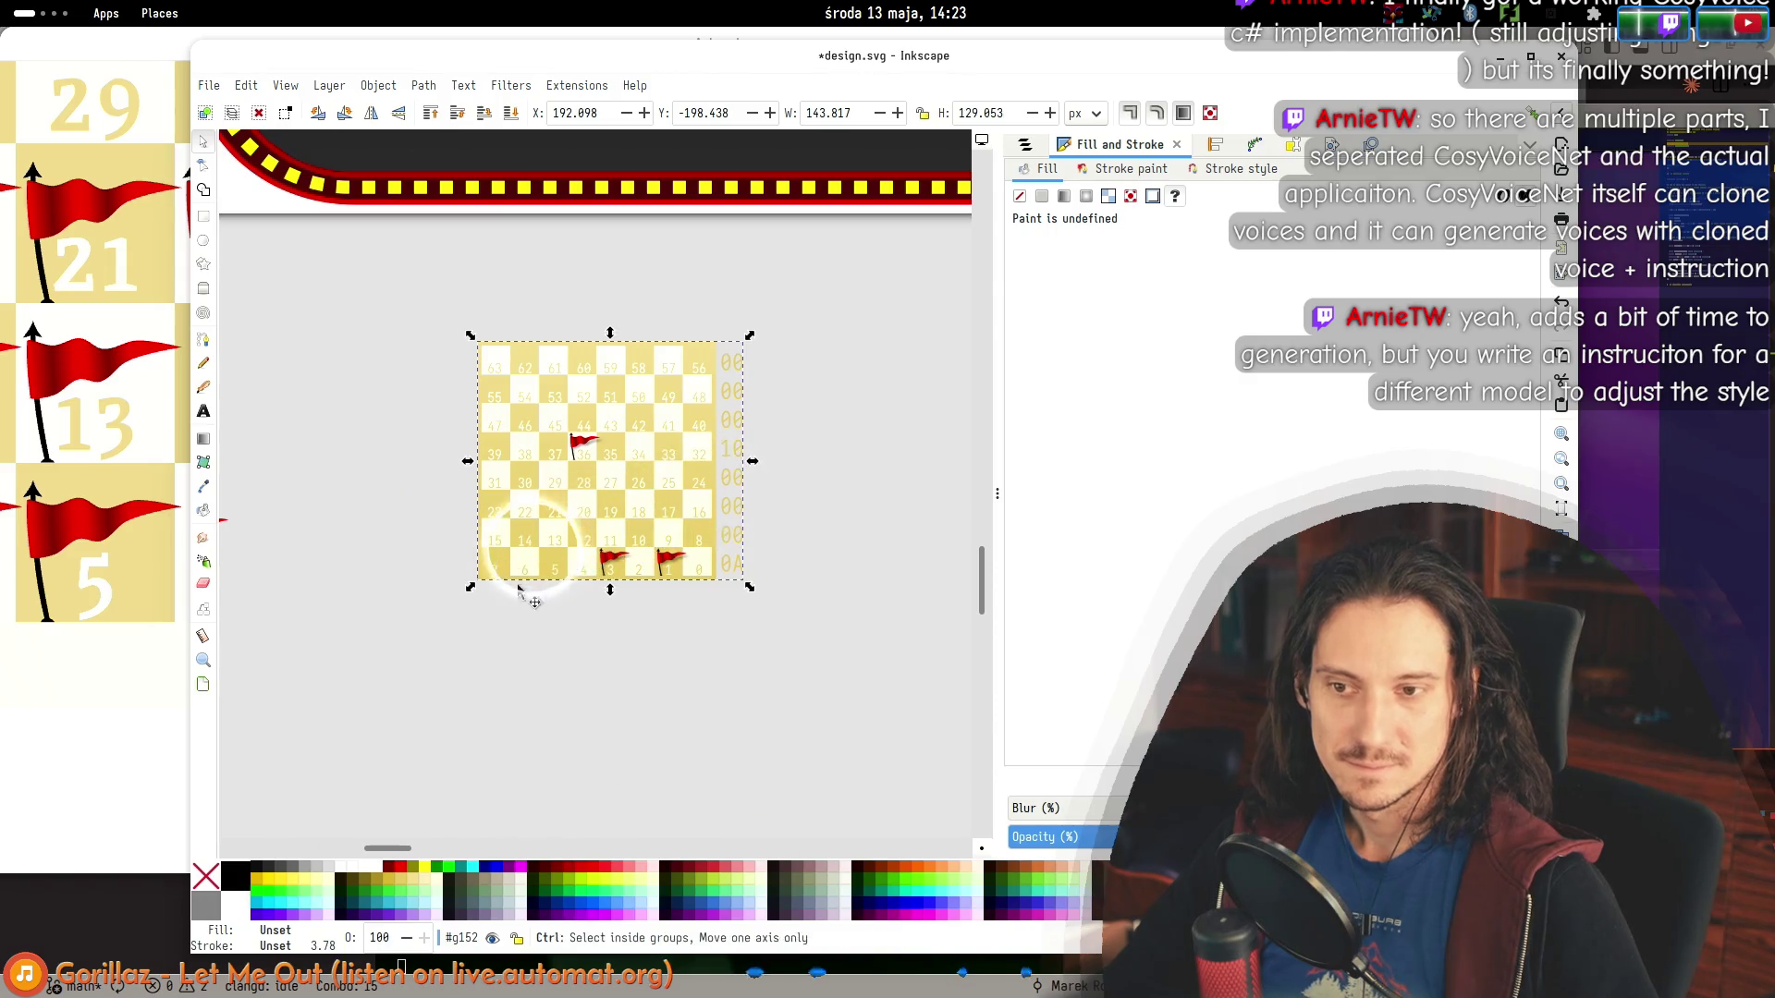
scroll(537, 593, up, 5)
scroll(535, 594, down, 2)
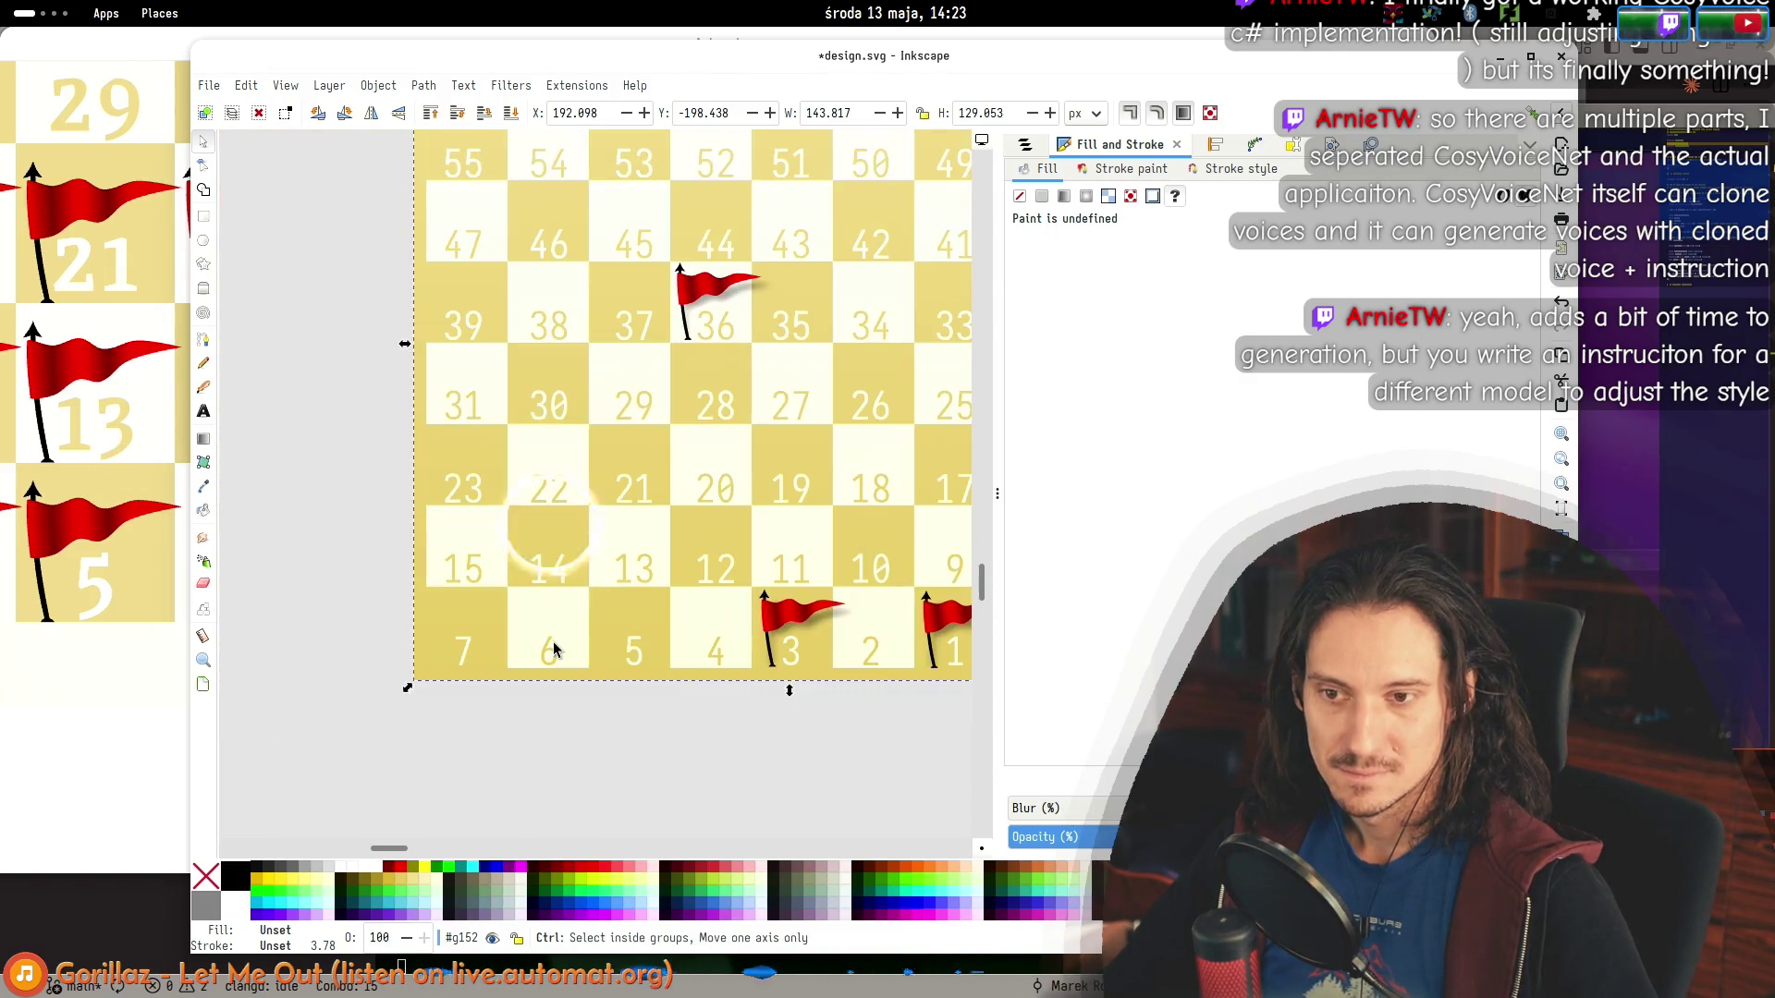
scroll(564, 610, down, 2)
scroll(586, 332, up, 6)
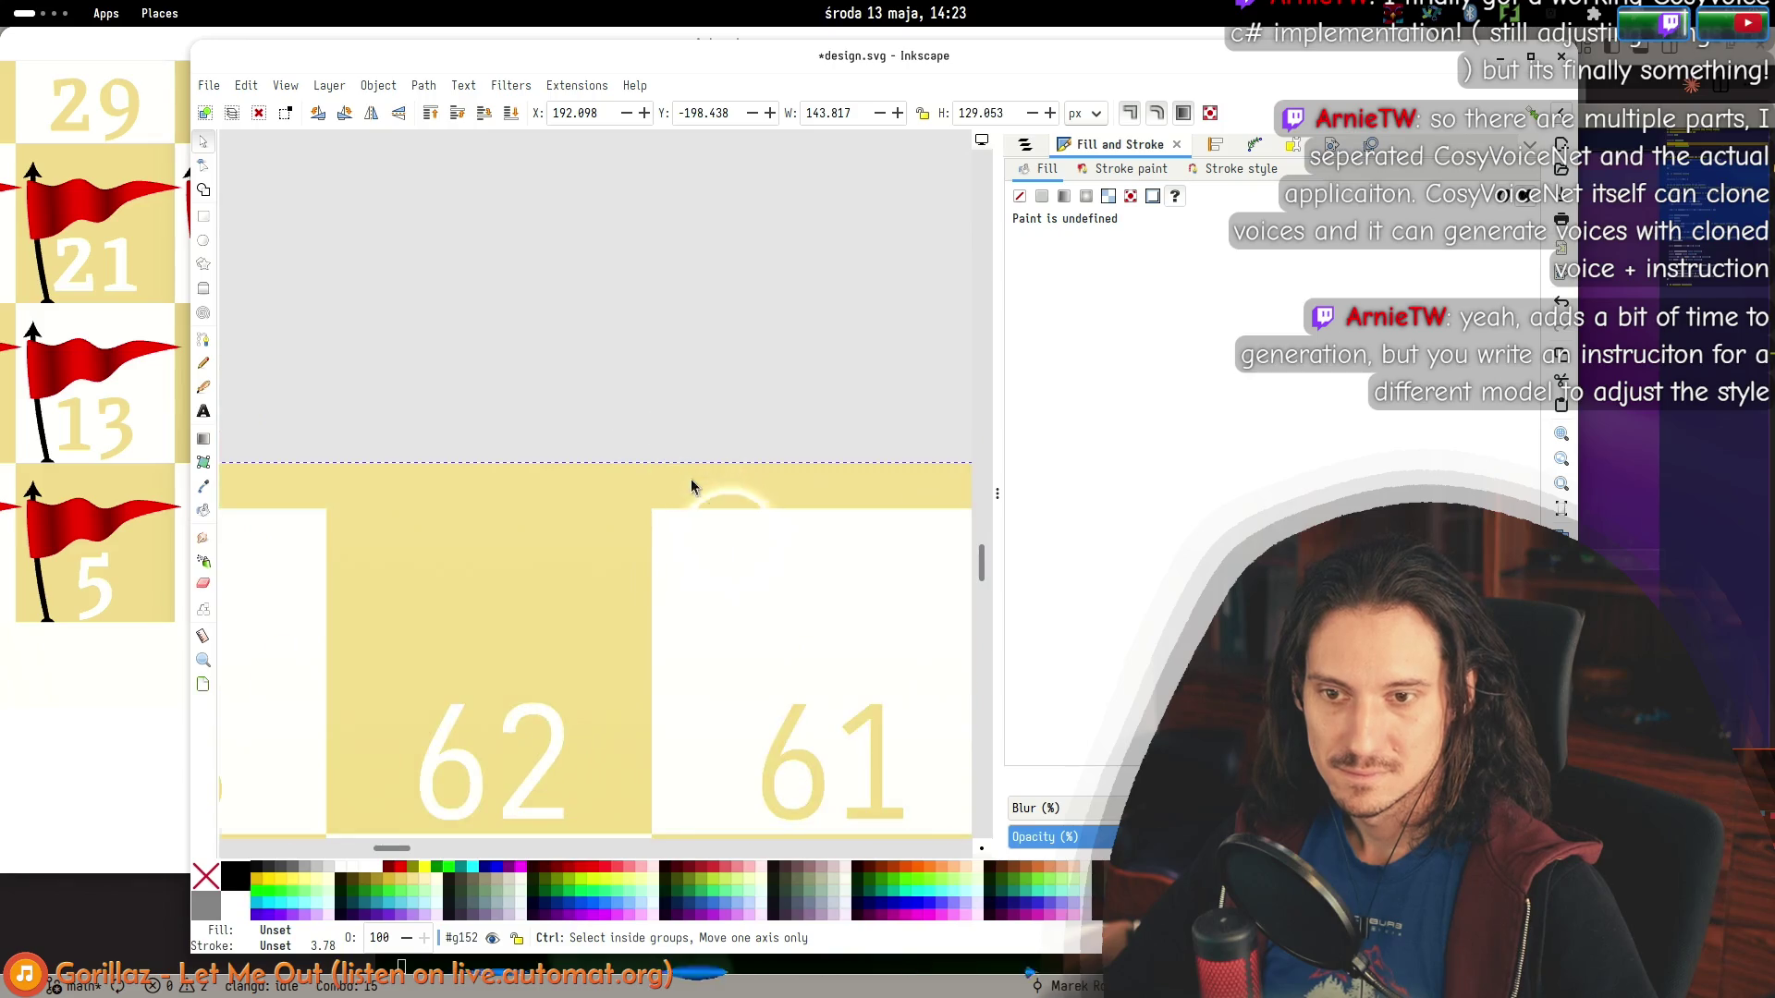
scroll(758, 648, down, 6)
scroll(802, 796, up, 4)
scroll(721, 648, down, 5)
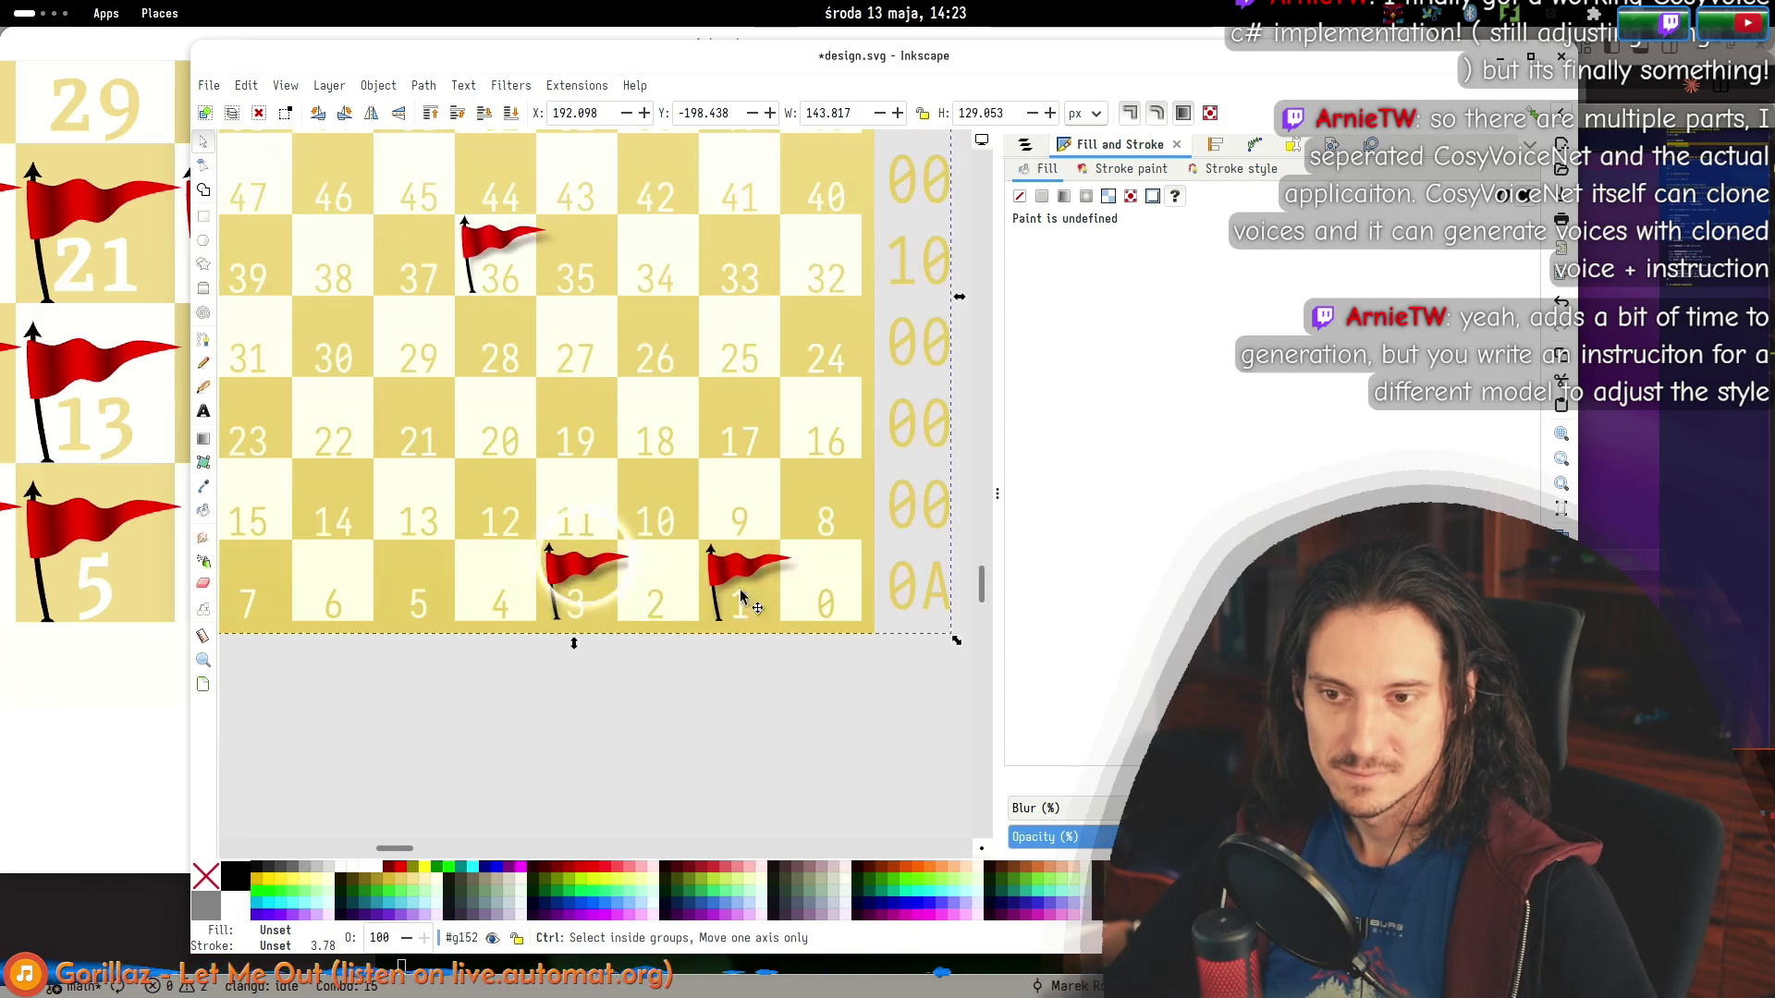
scroll(783, 684, up, 5)
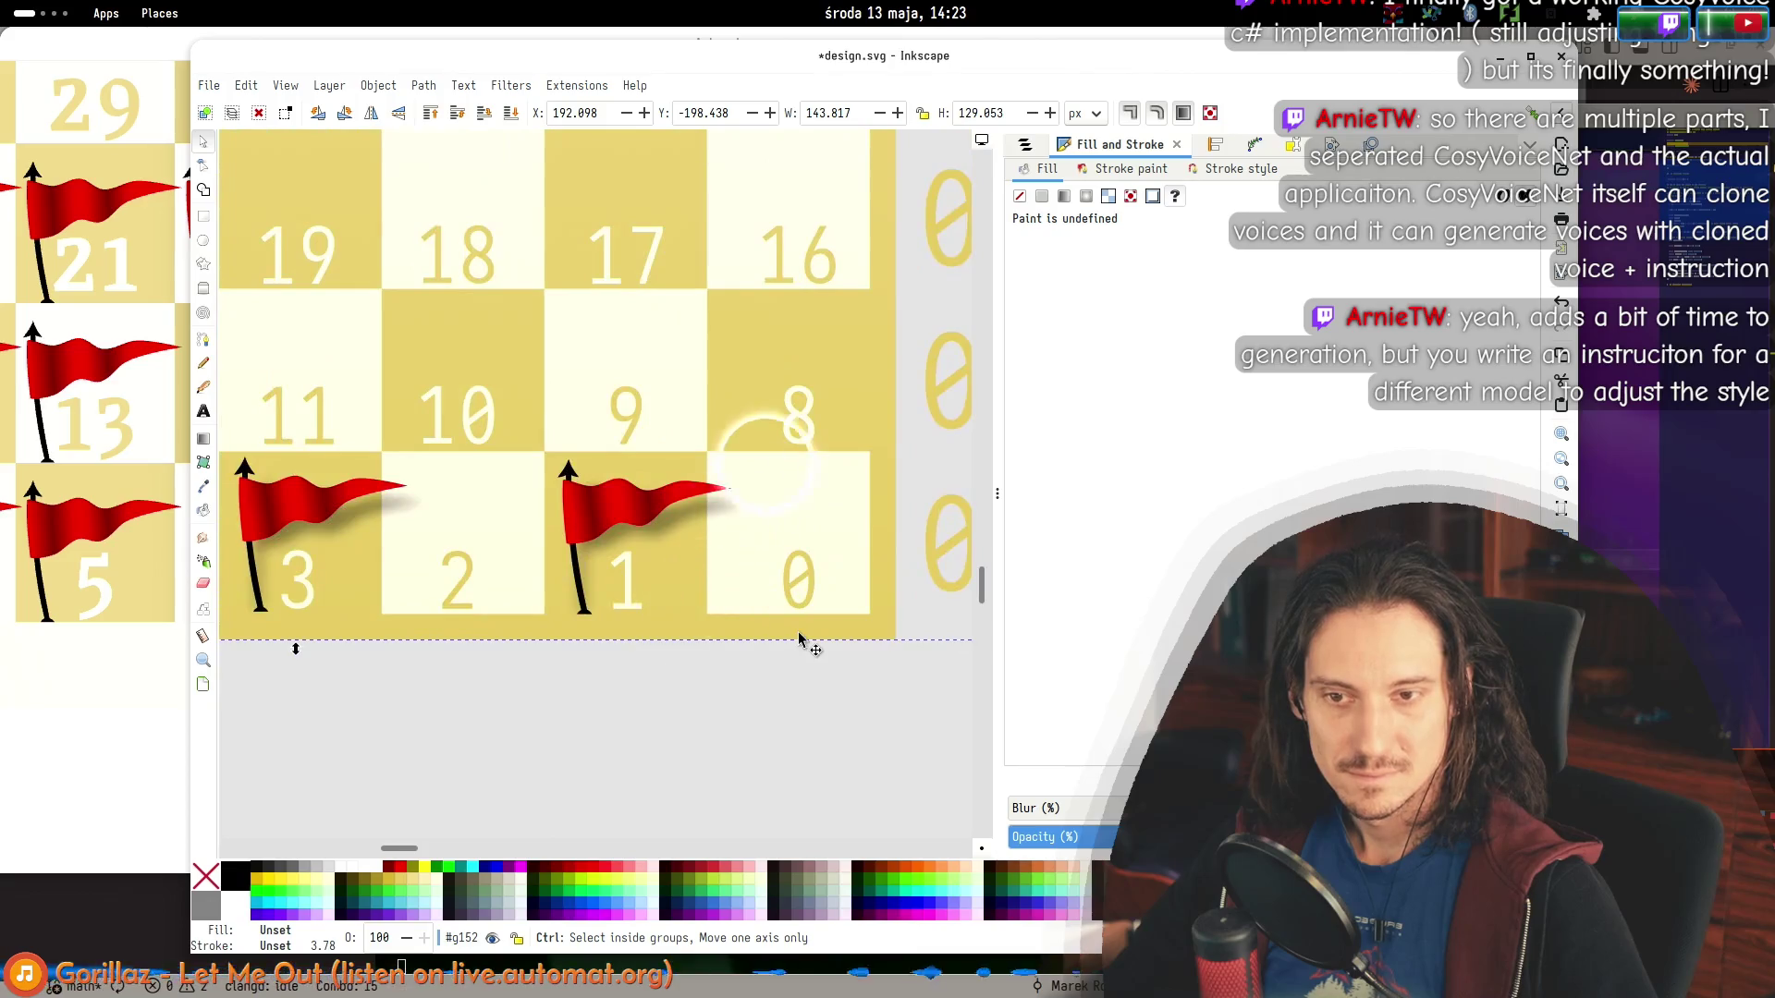
ctrl+click(706, 628)
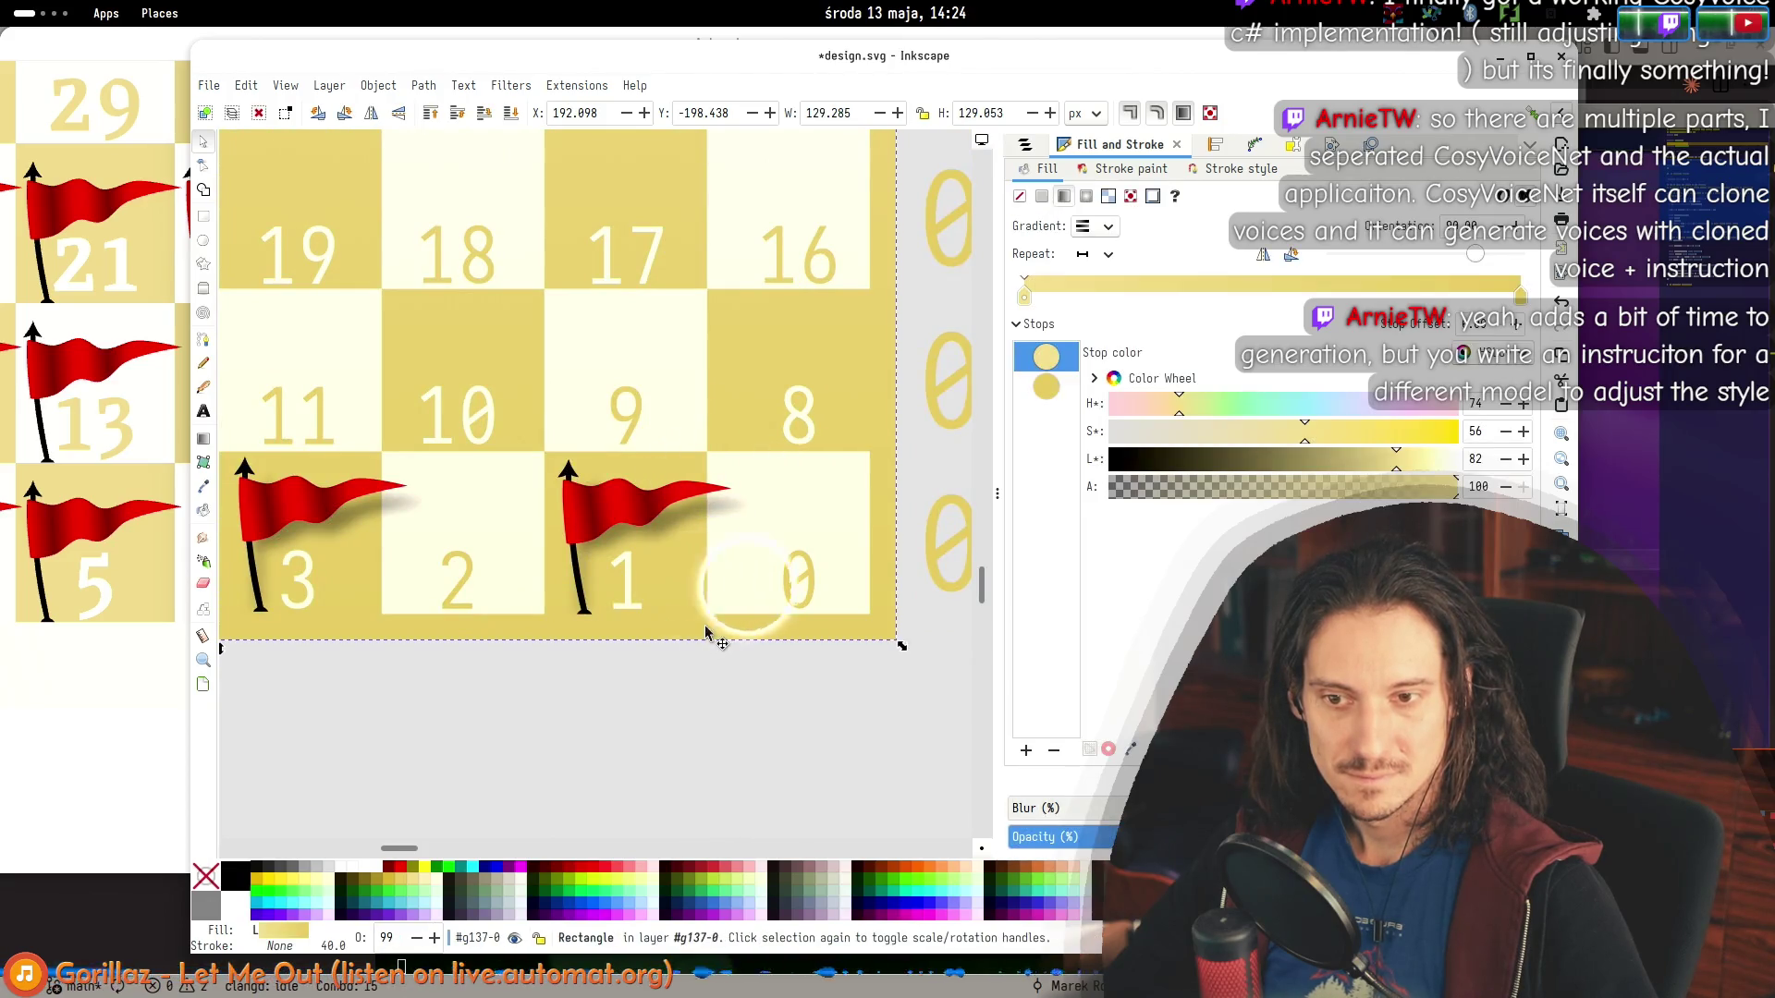
scroll(705, 633, down, 8)
scroll(705, 629, down, 5)
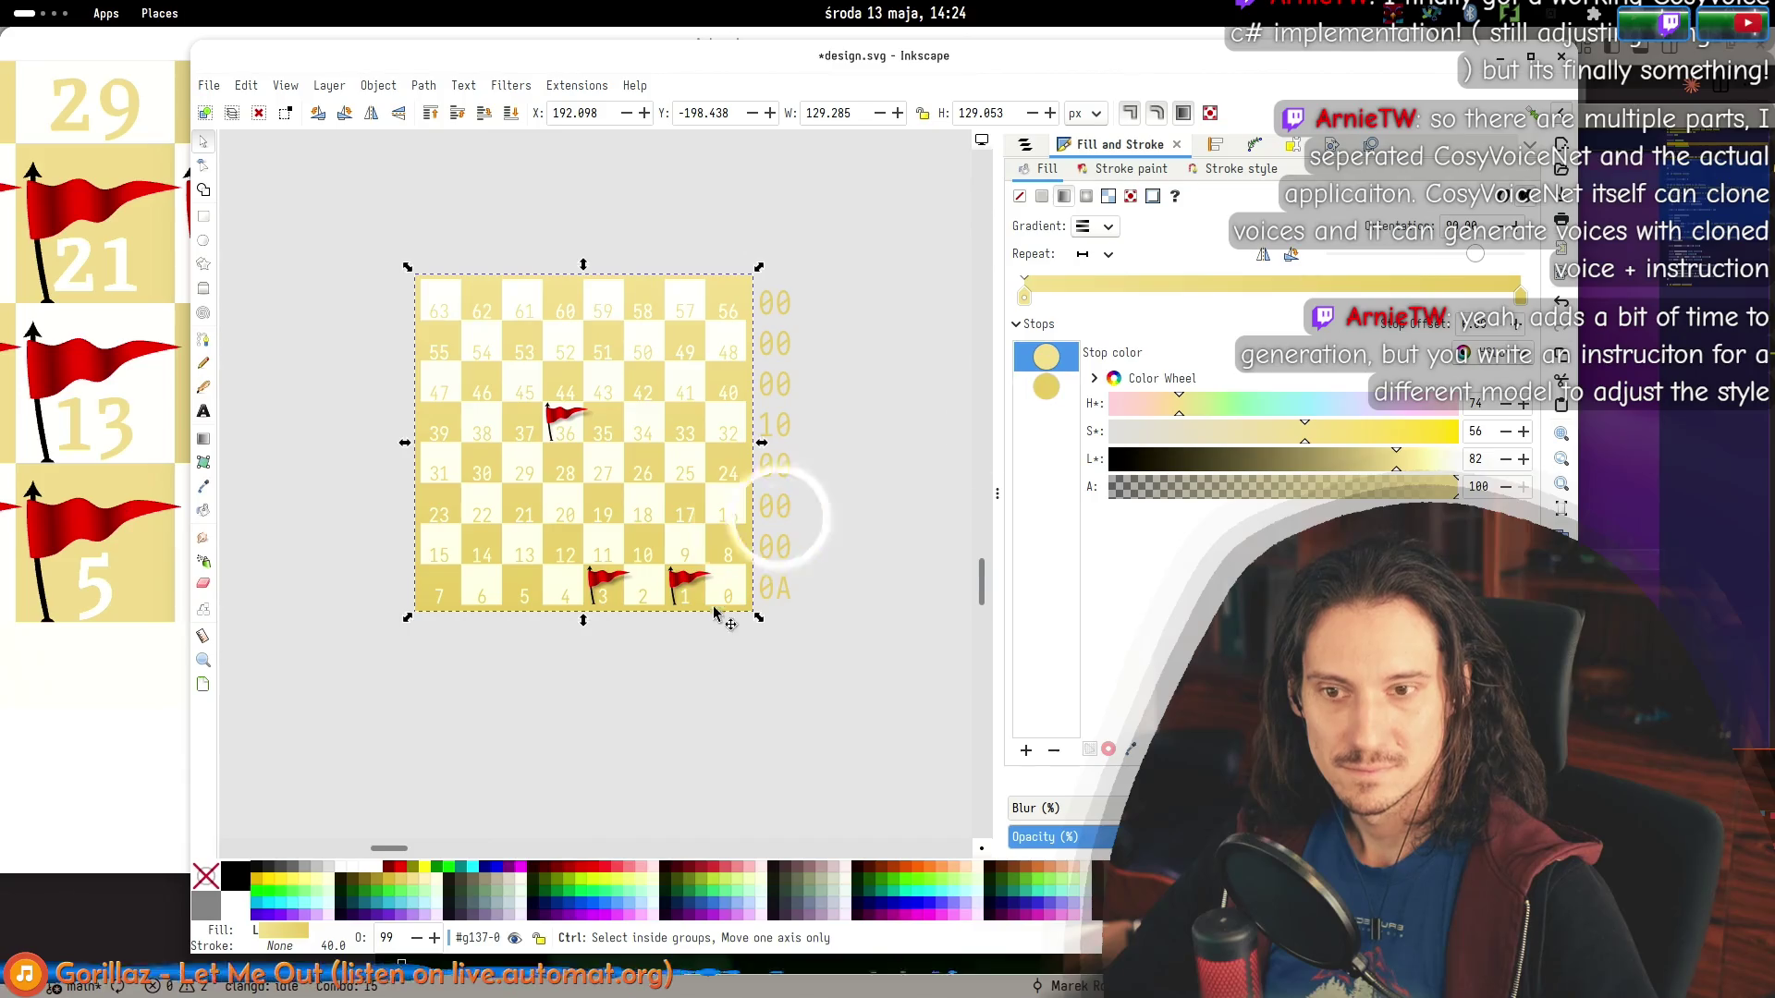
ctrl+alt+click(728, 587)
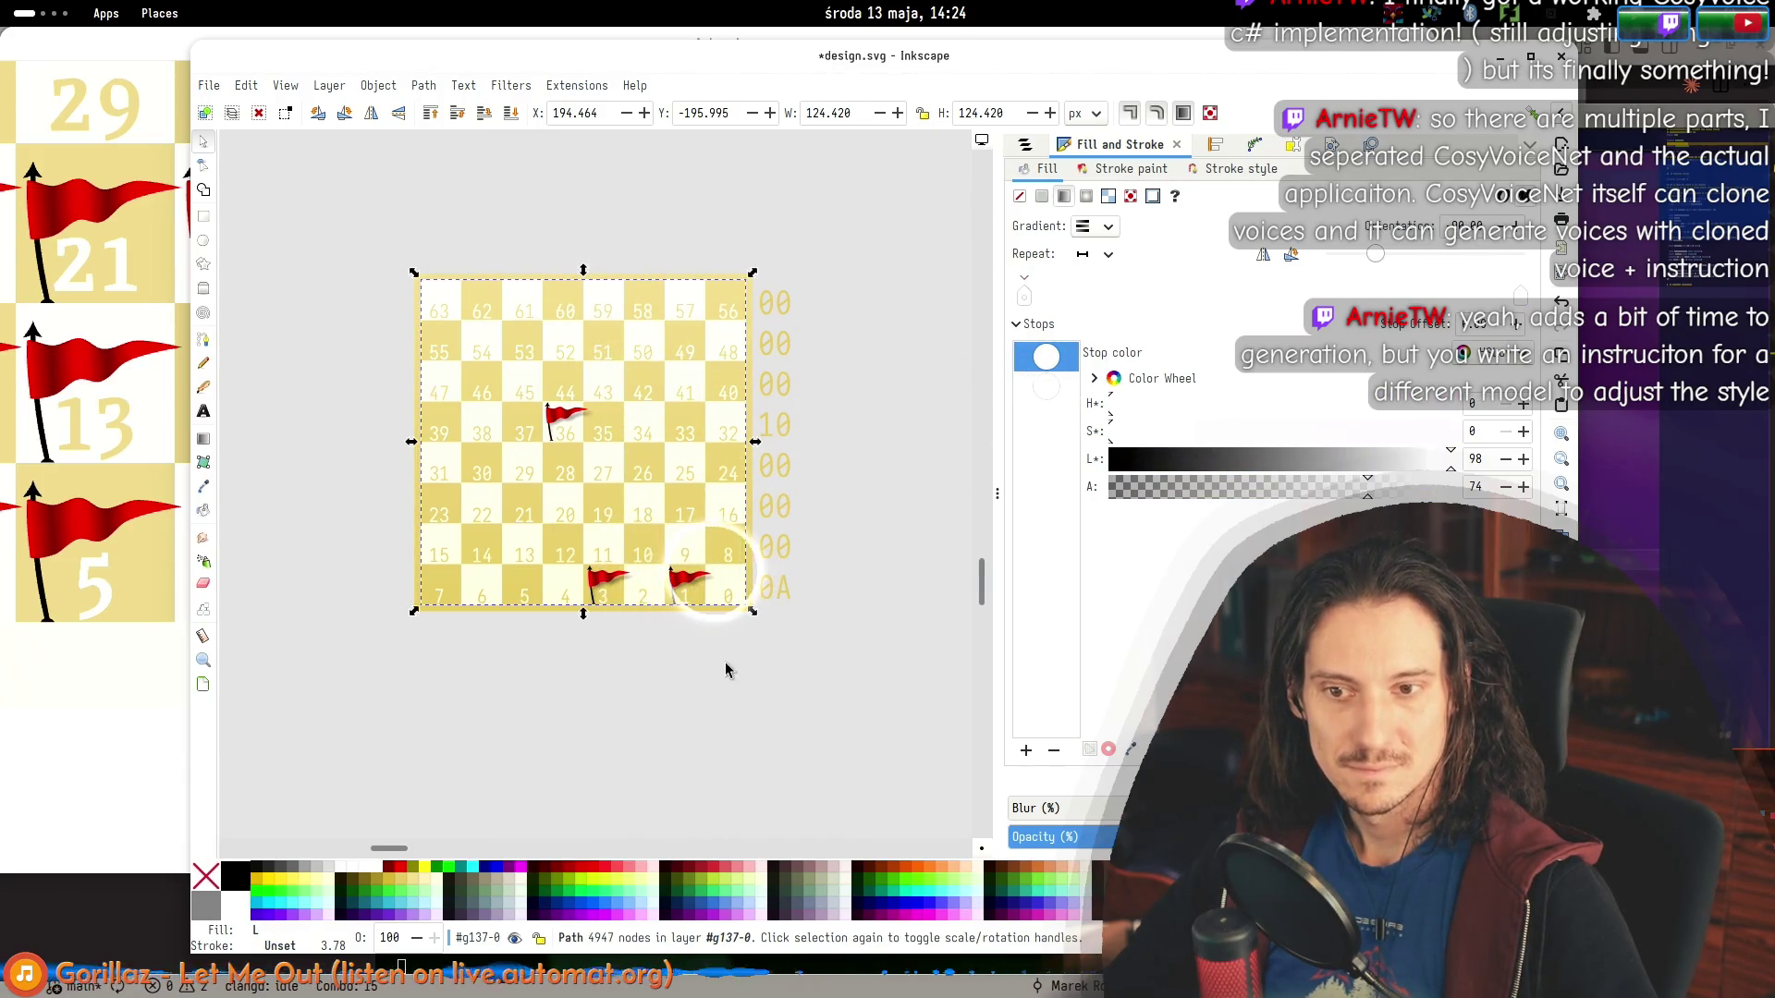
click(713, 619)
ctrl+alt+click(710, 612)
click(711, 622)
click(712, 615)
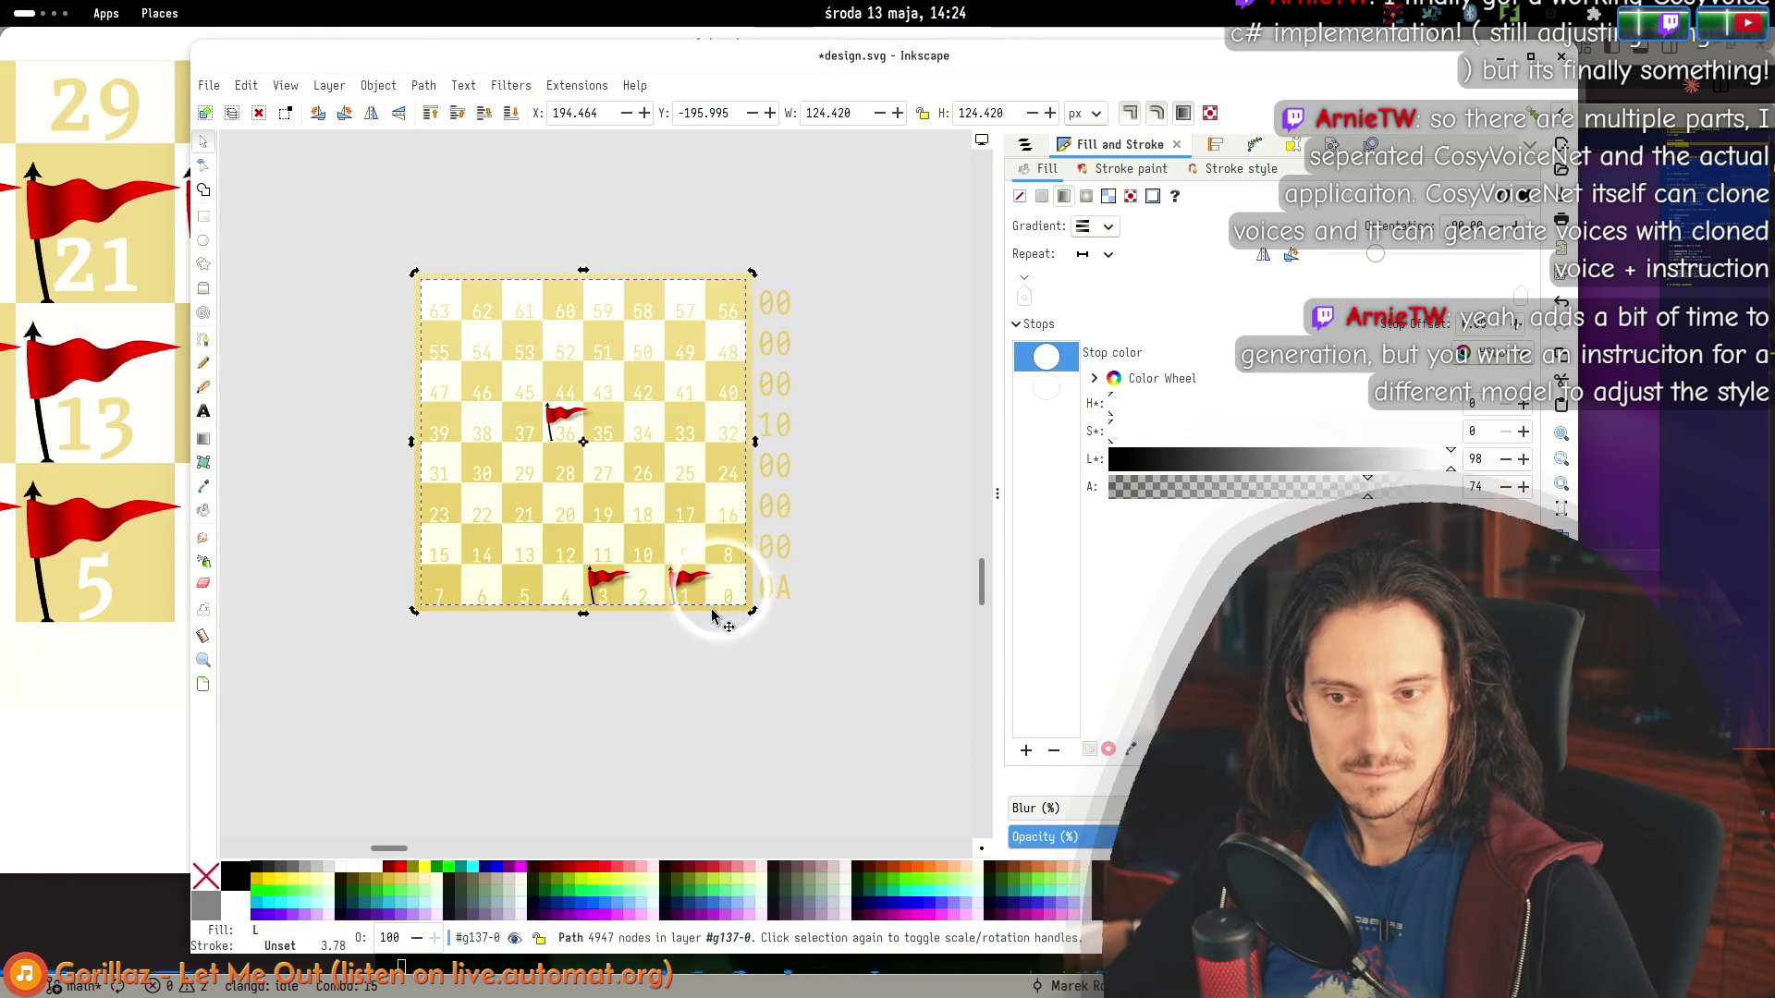
click(713, 650)
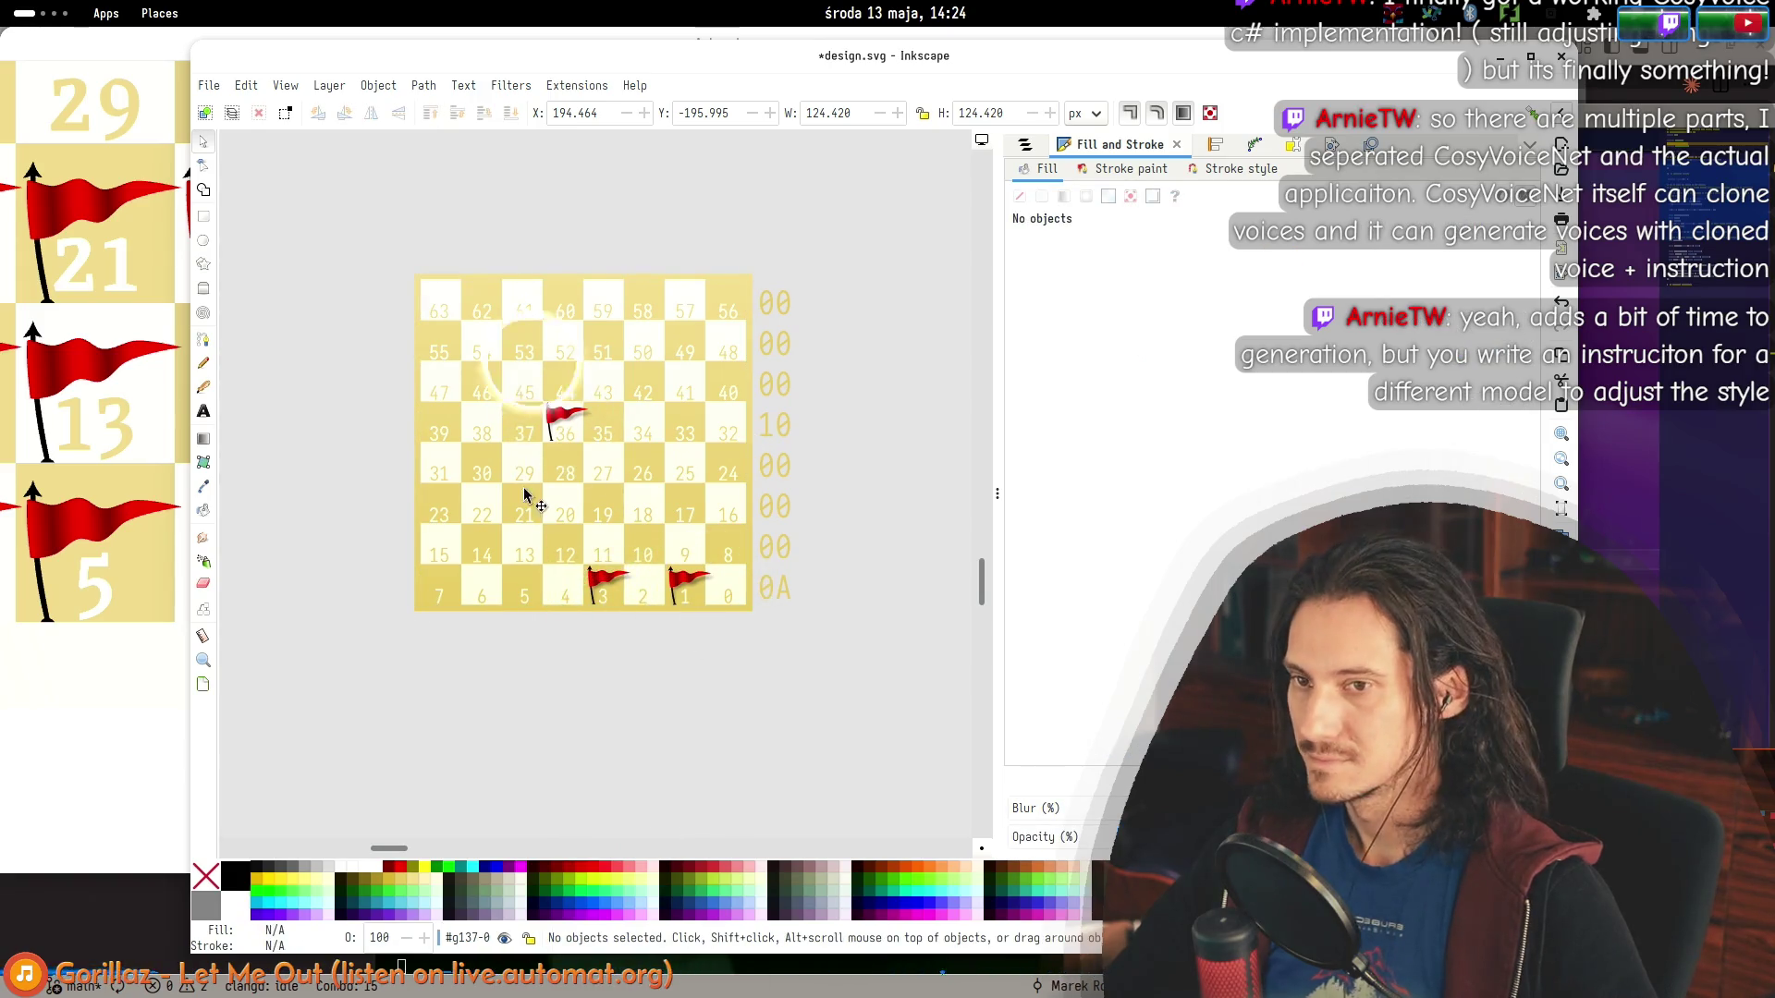
scroll(457, 314, up, 5)
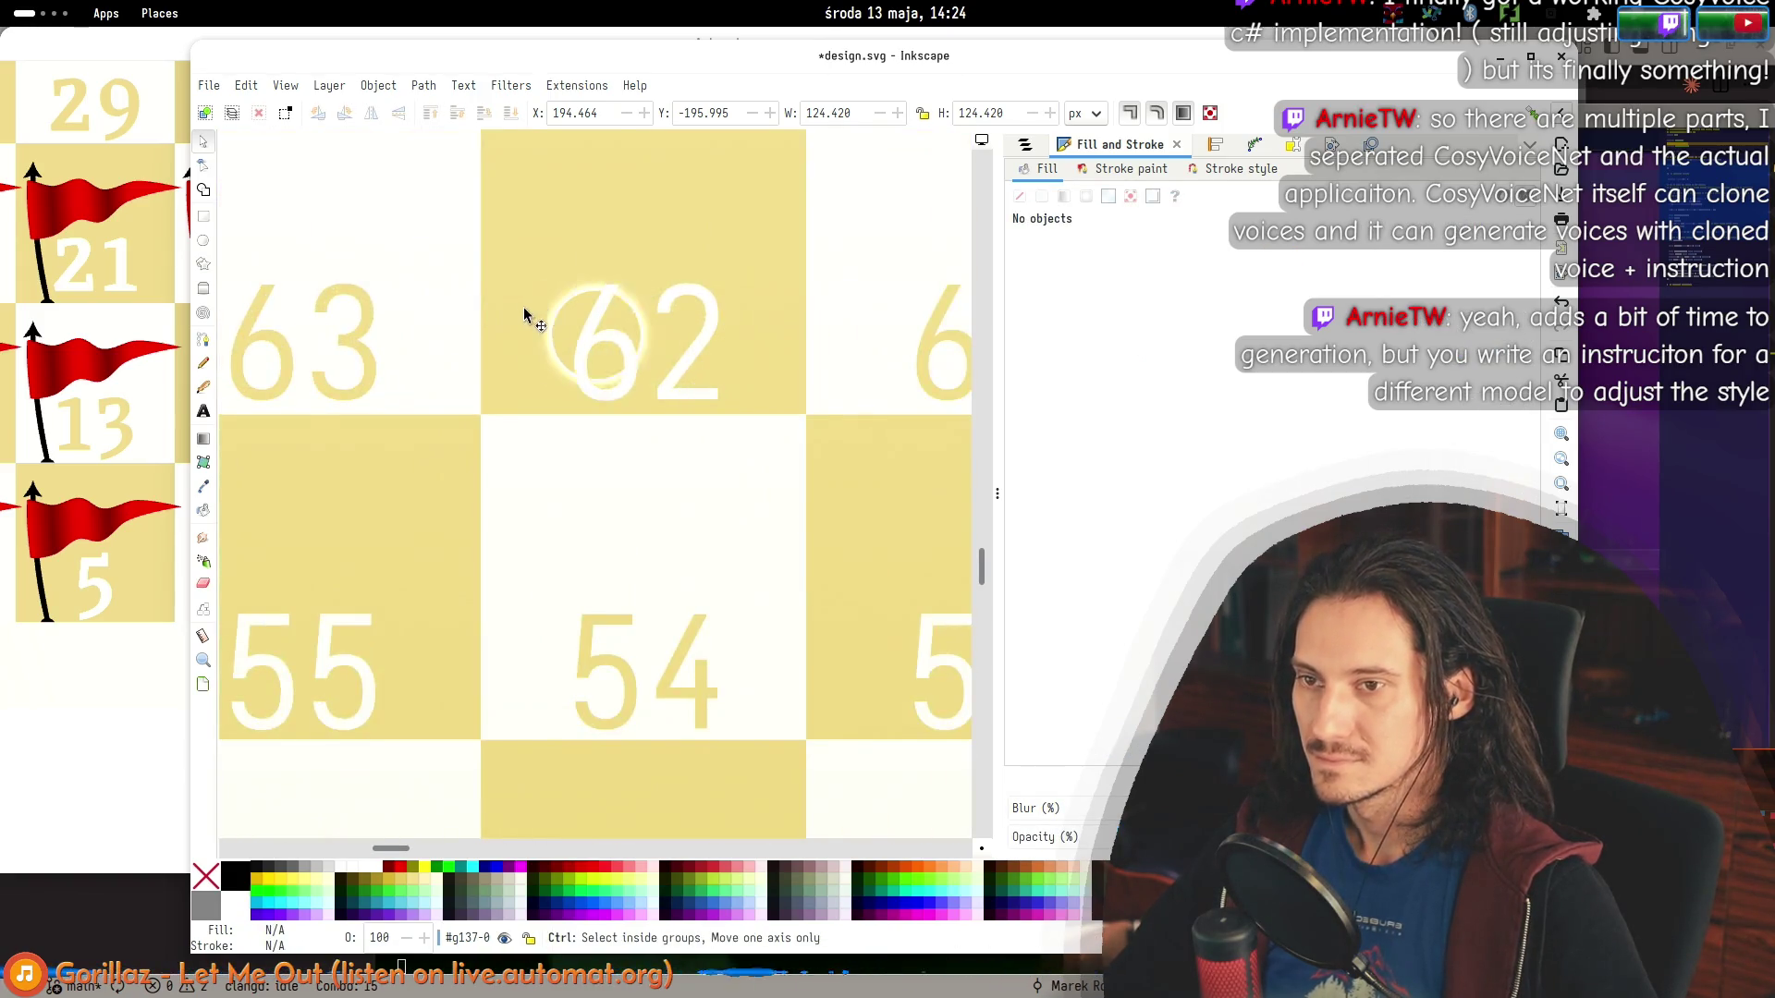
scroll(525, 314, down, 4)
scroll(621, 379, down, 3)
scroll(636, 436, up, 2)
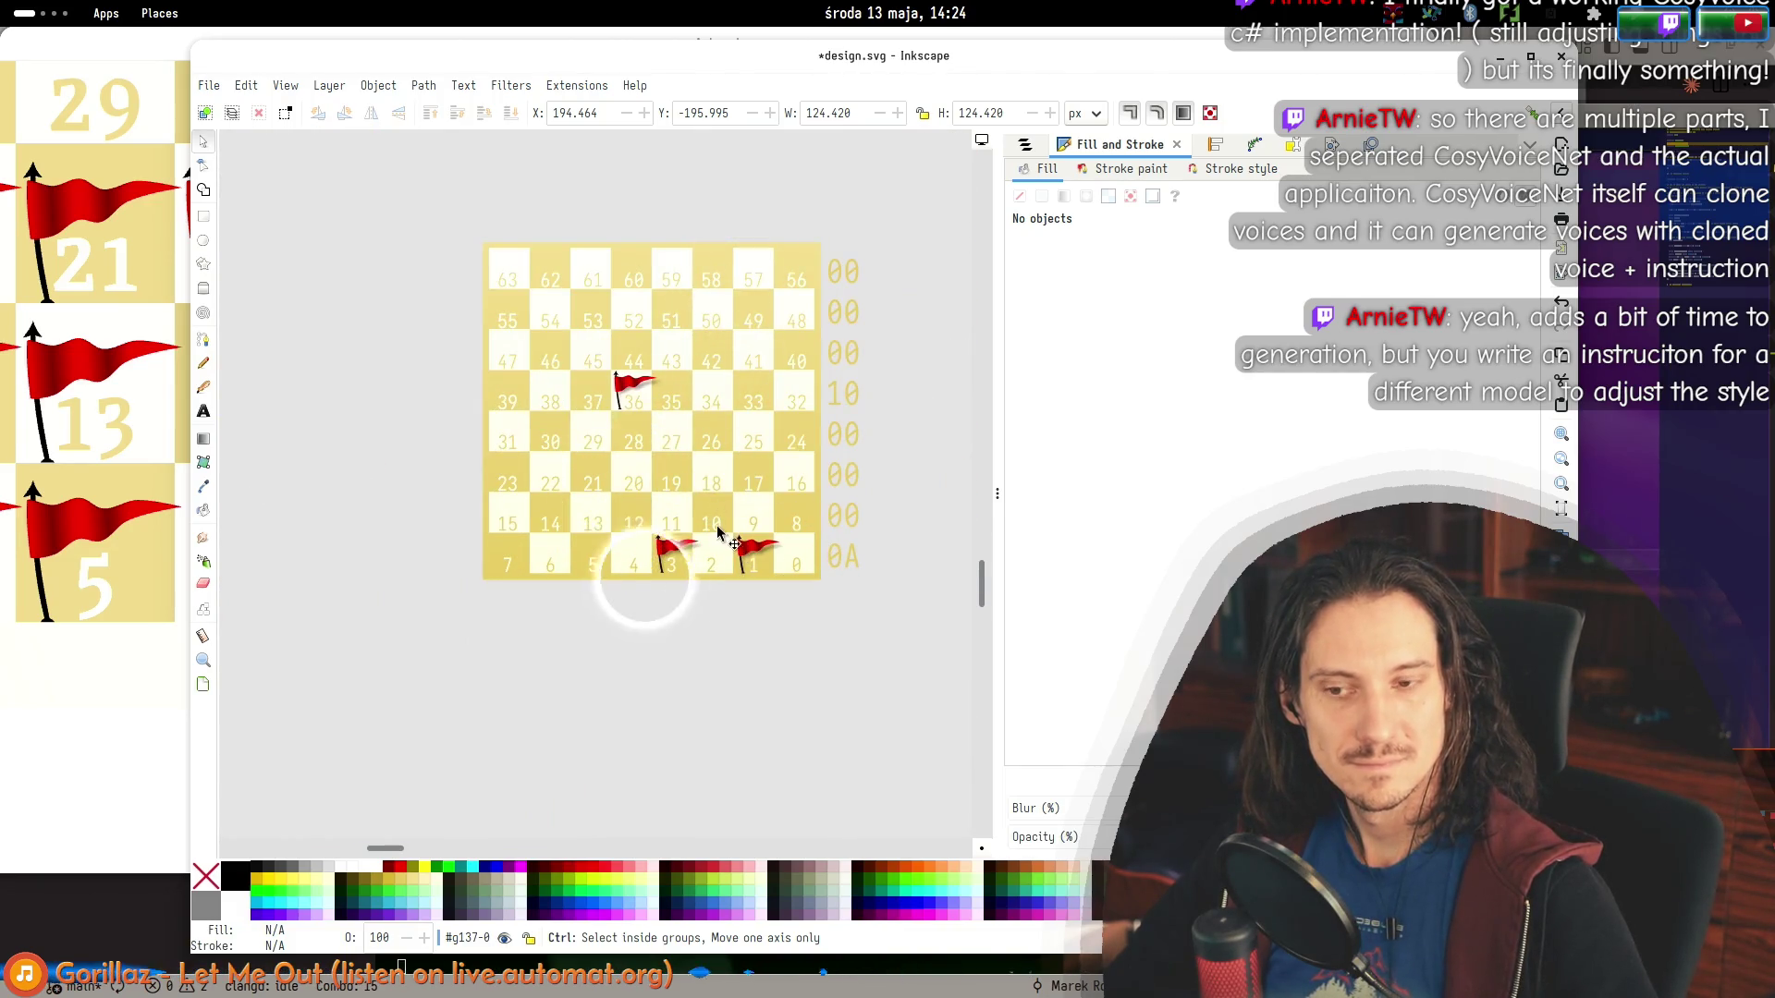
scroll(678, 527, down, 2)
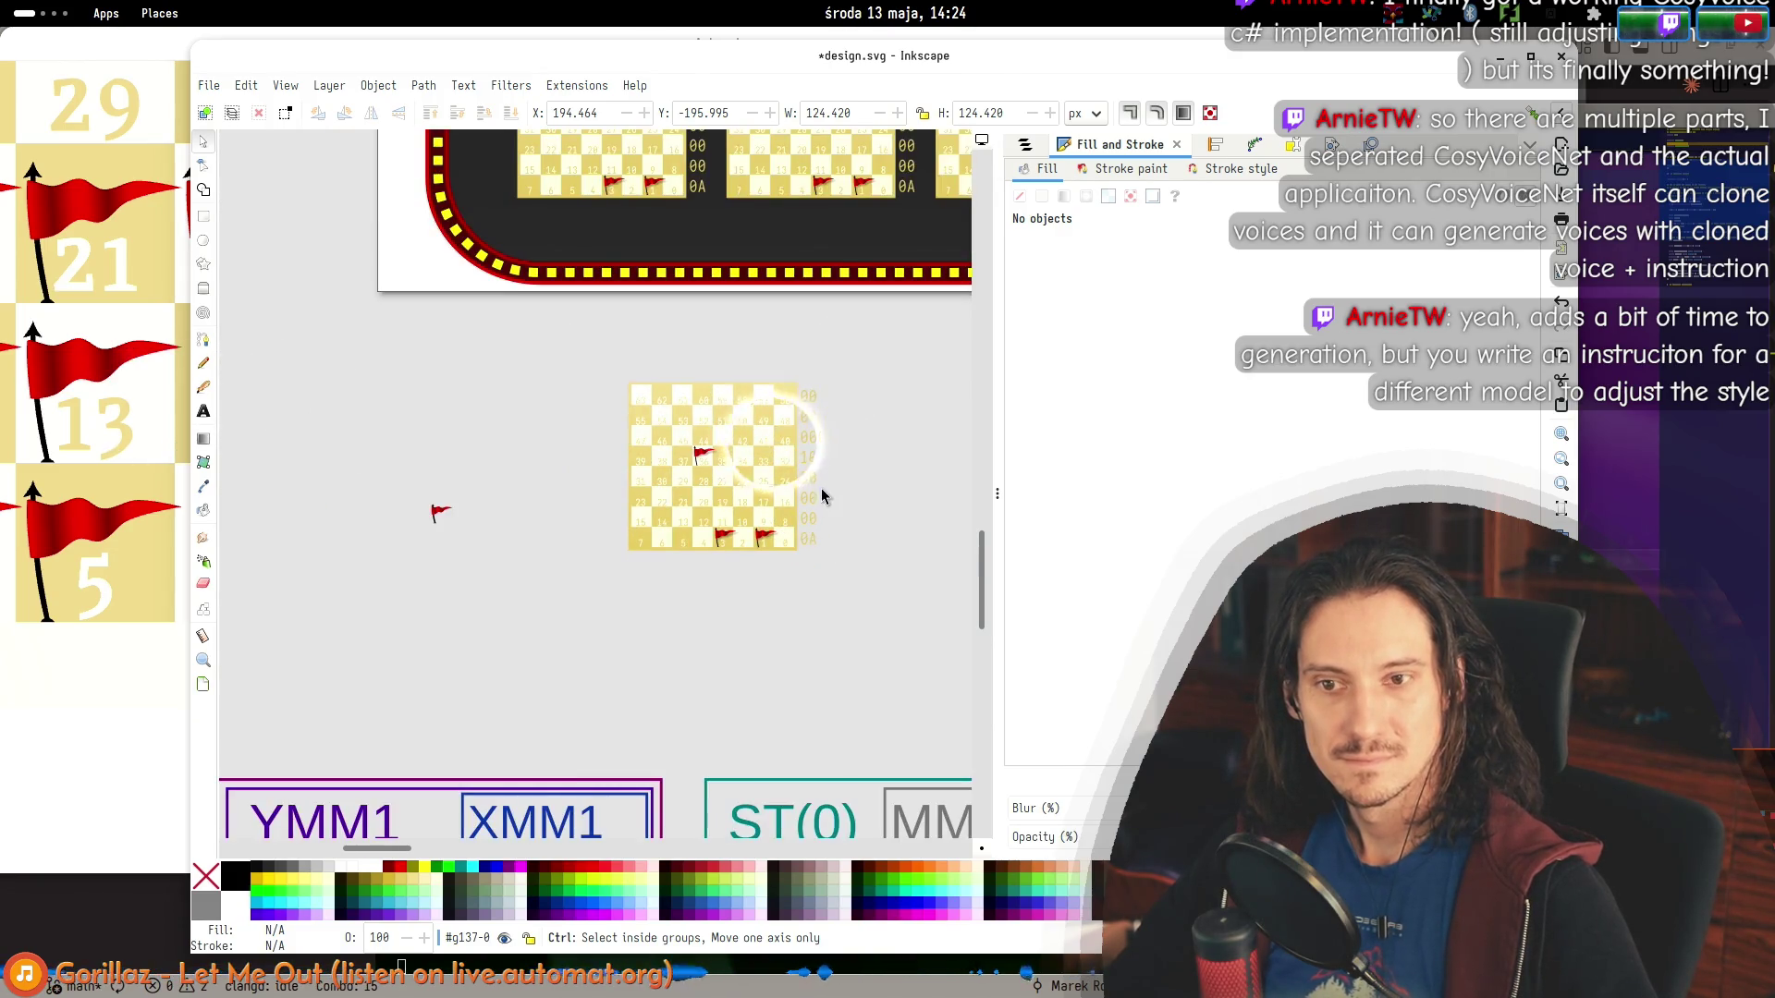
scroll(821, 488, up, 2)
key(alt+Tab)
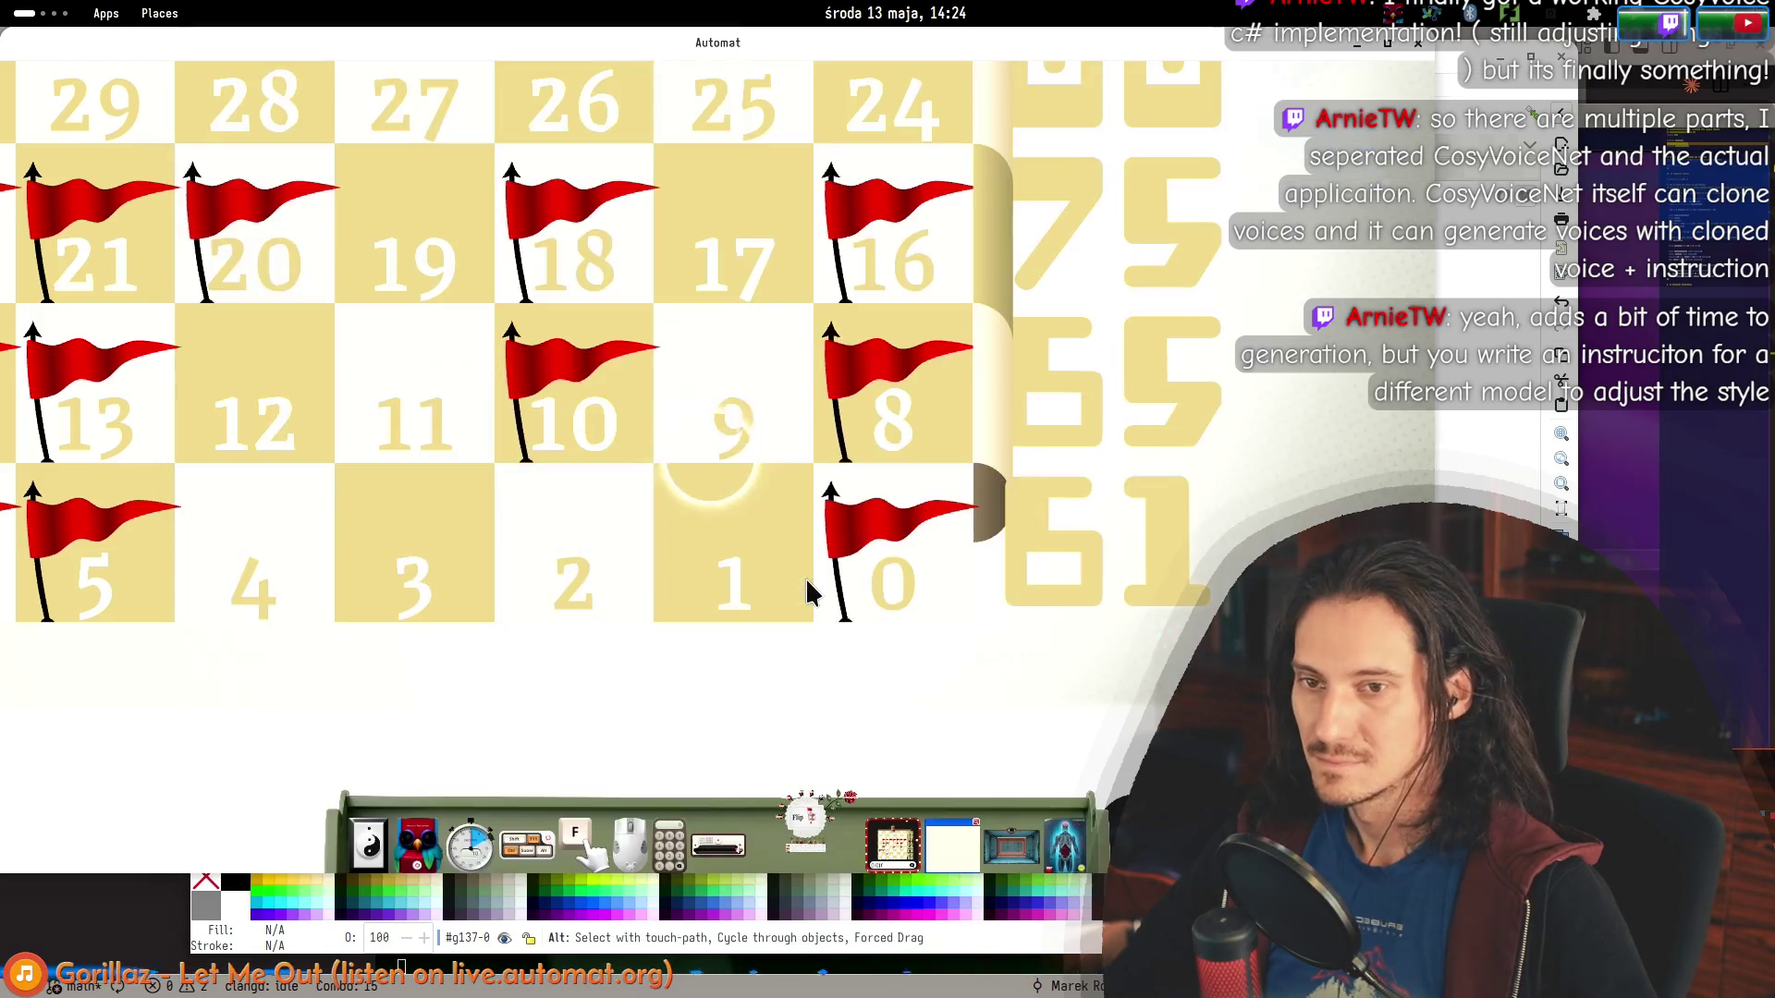
scroll(806, 558, down, 2)
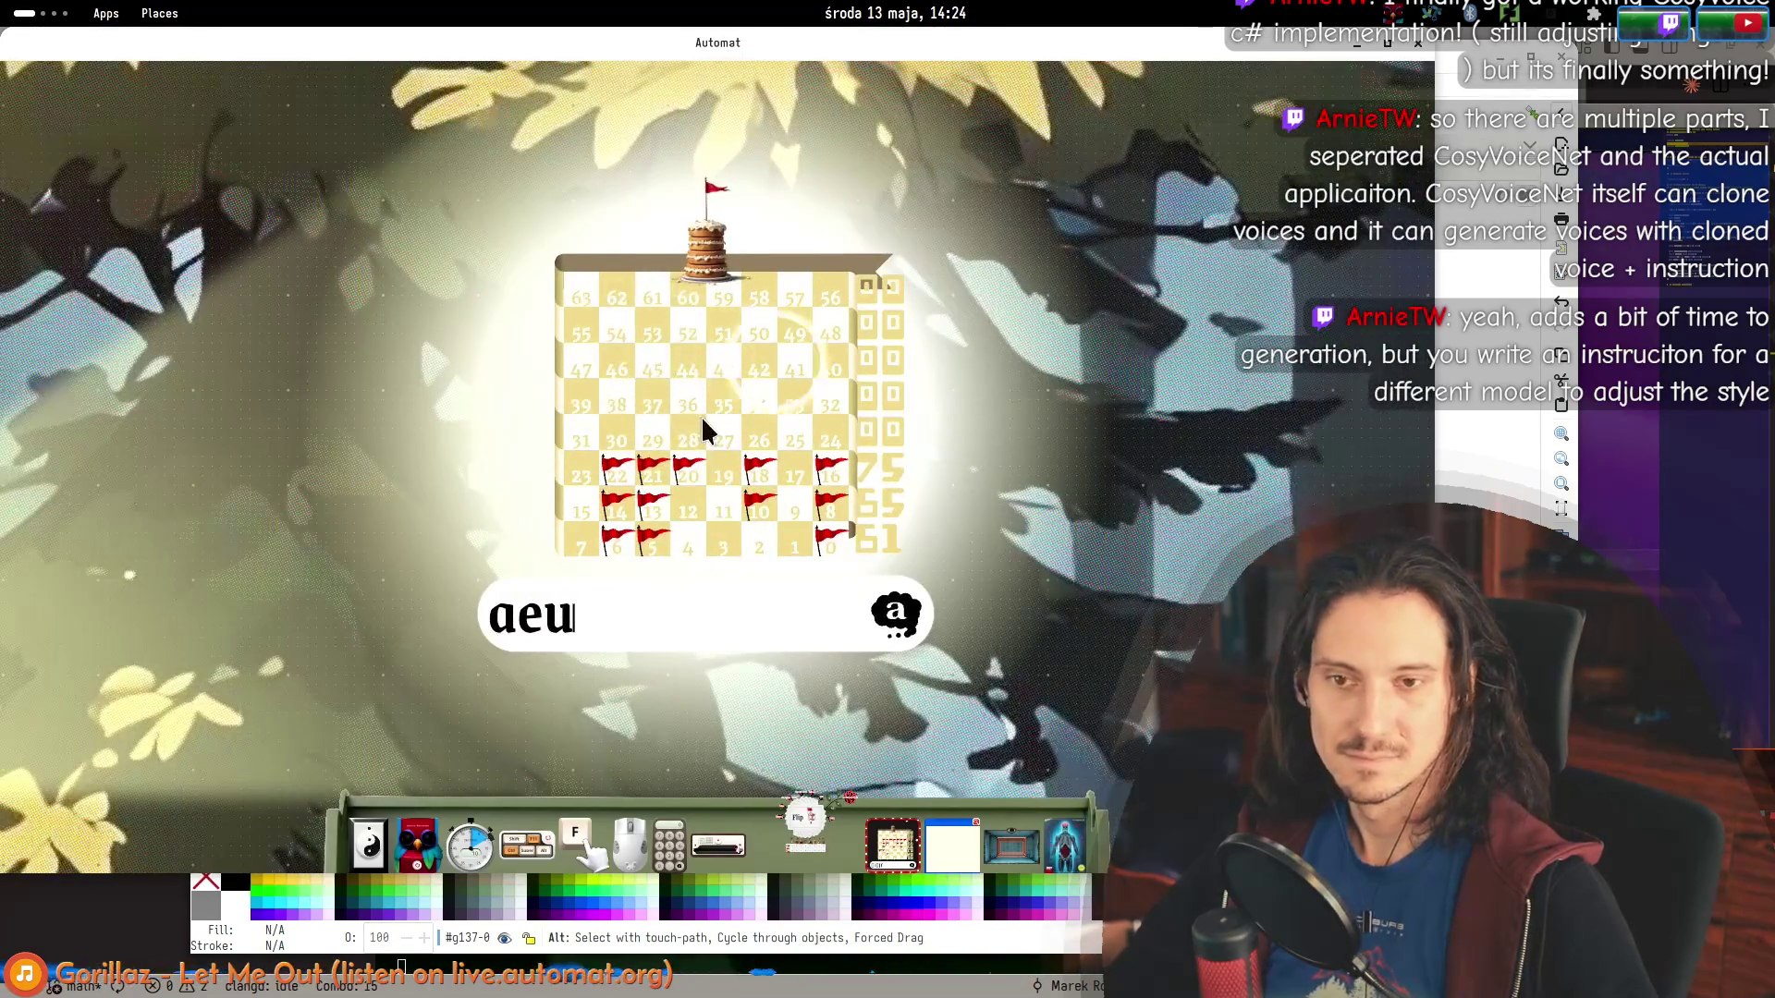
key(alt+Tab)
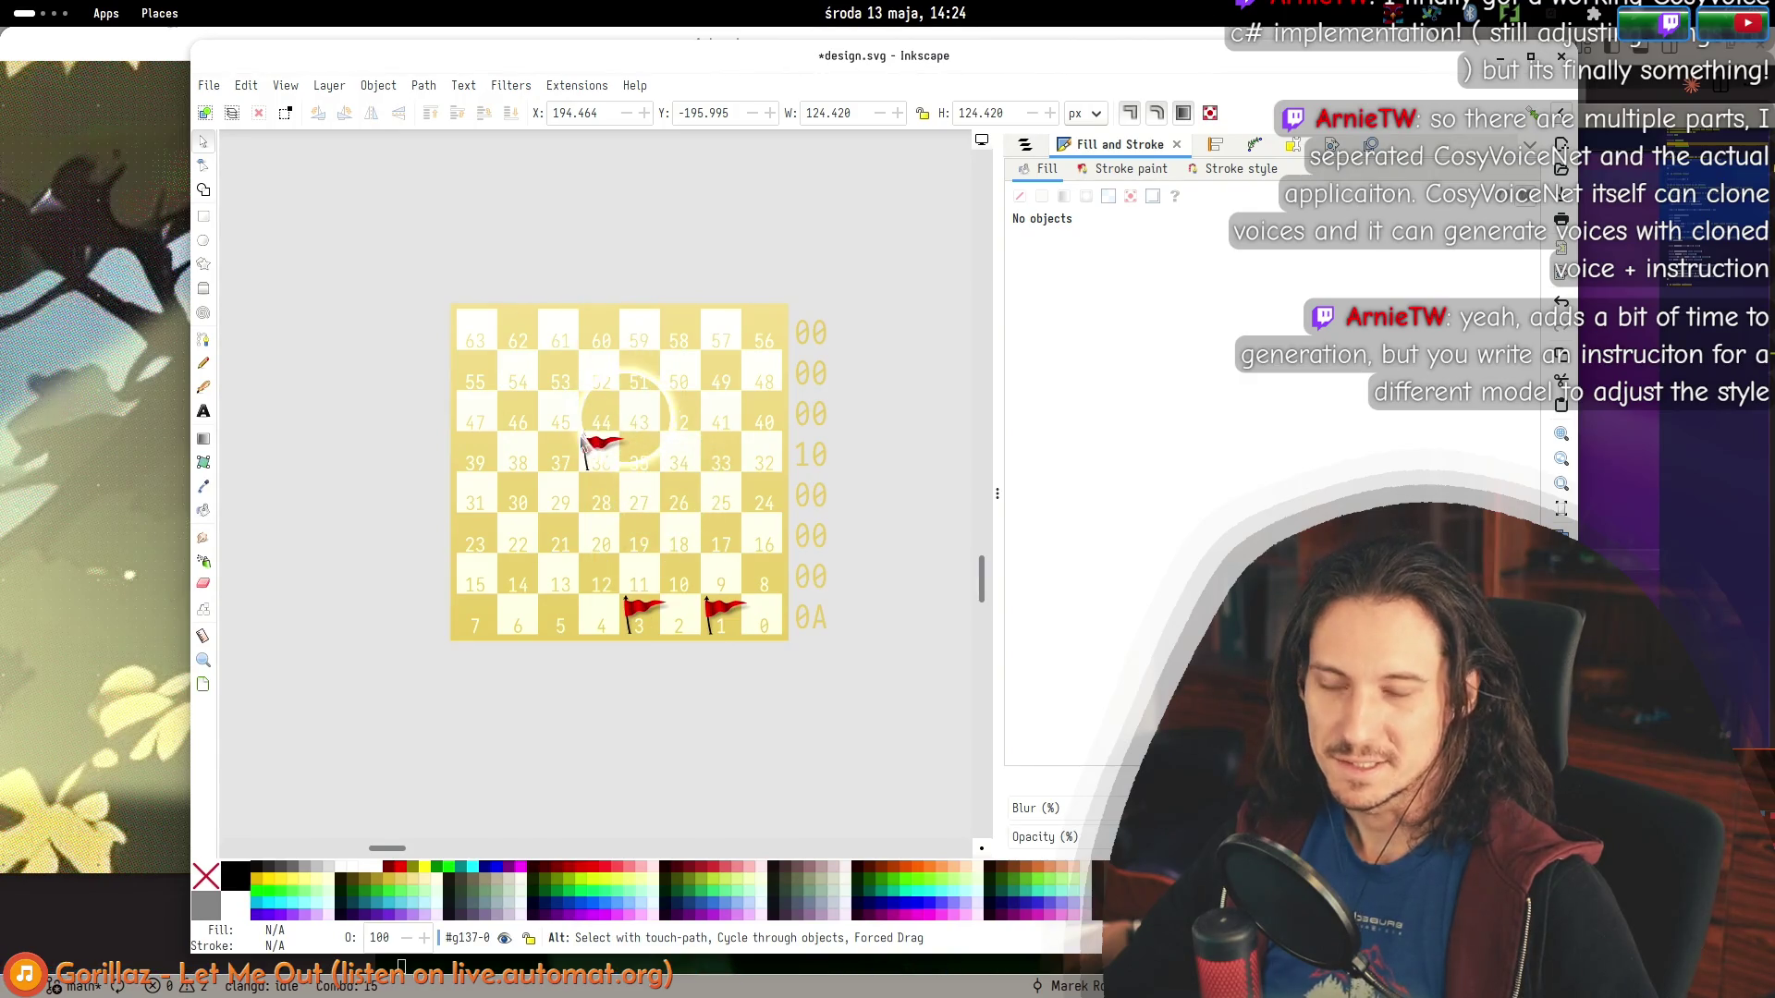
key(alt+Tab)
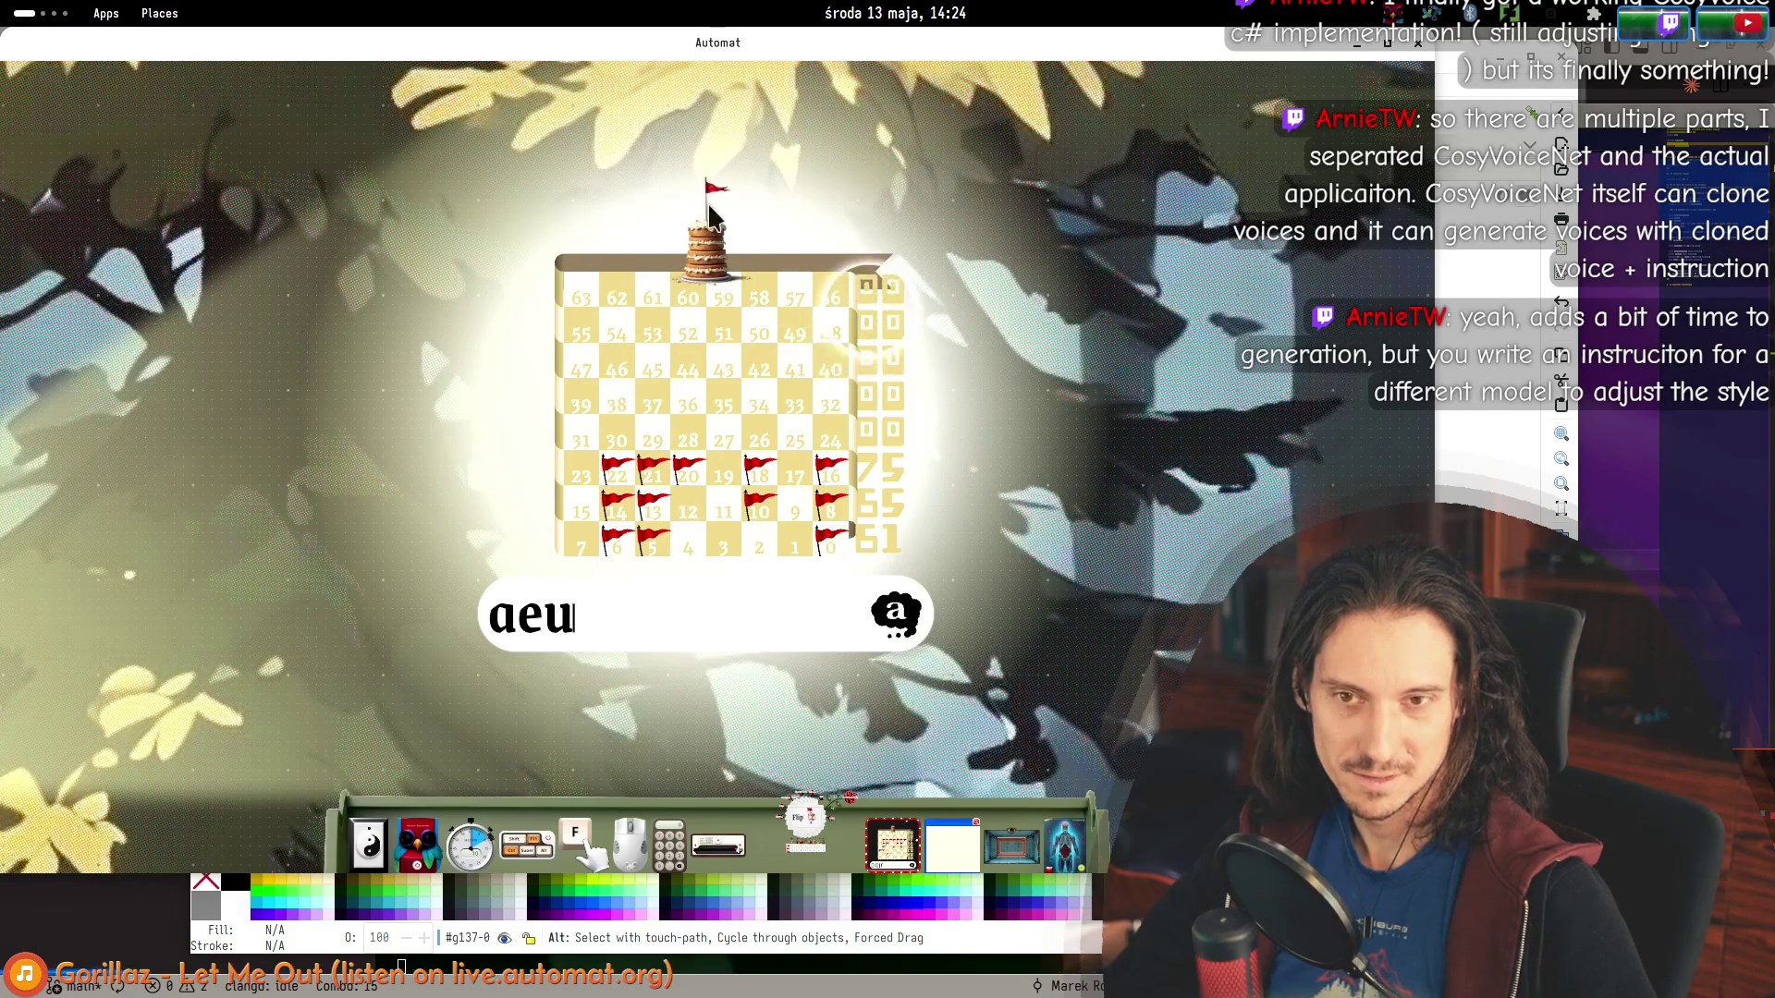
key(alt+Tab)
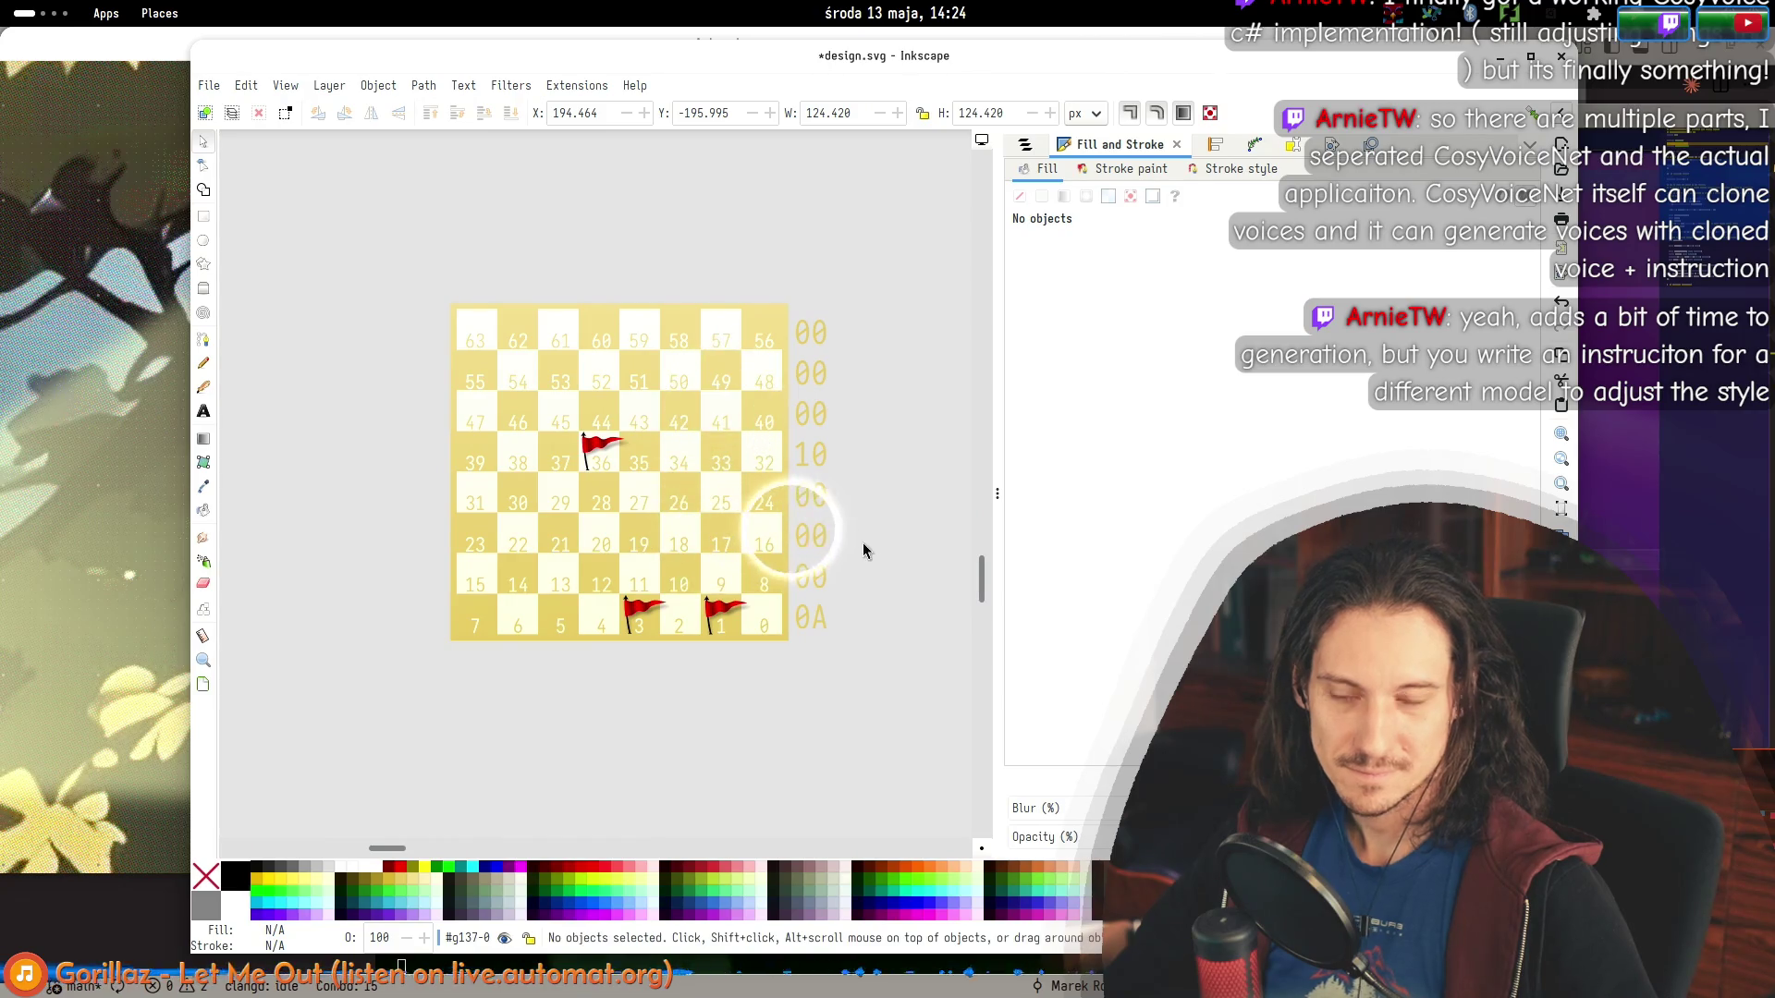
ctrl+scroll(647, 490, down, 3)
key(alt+Tab)
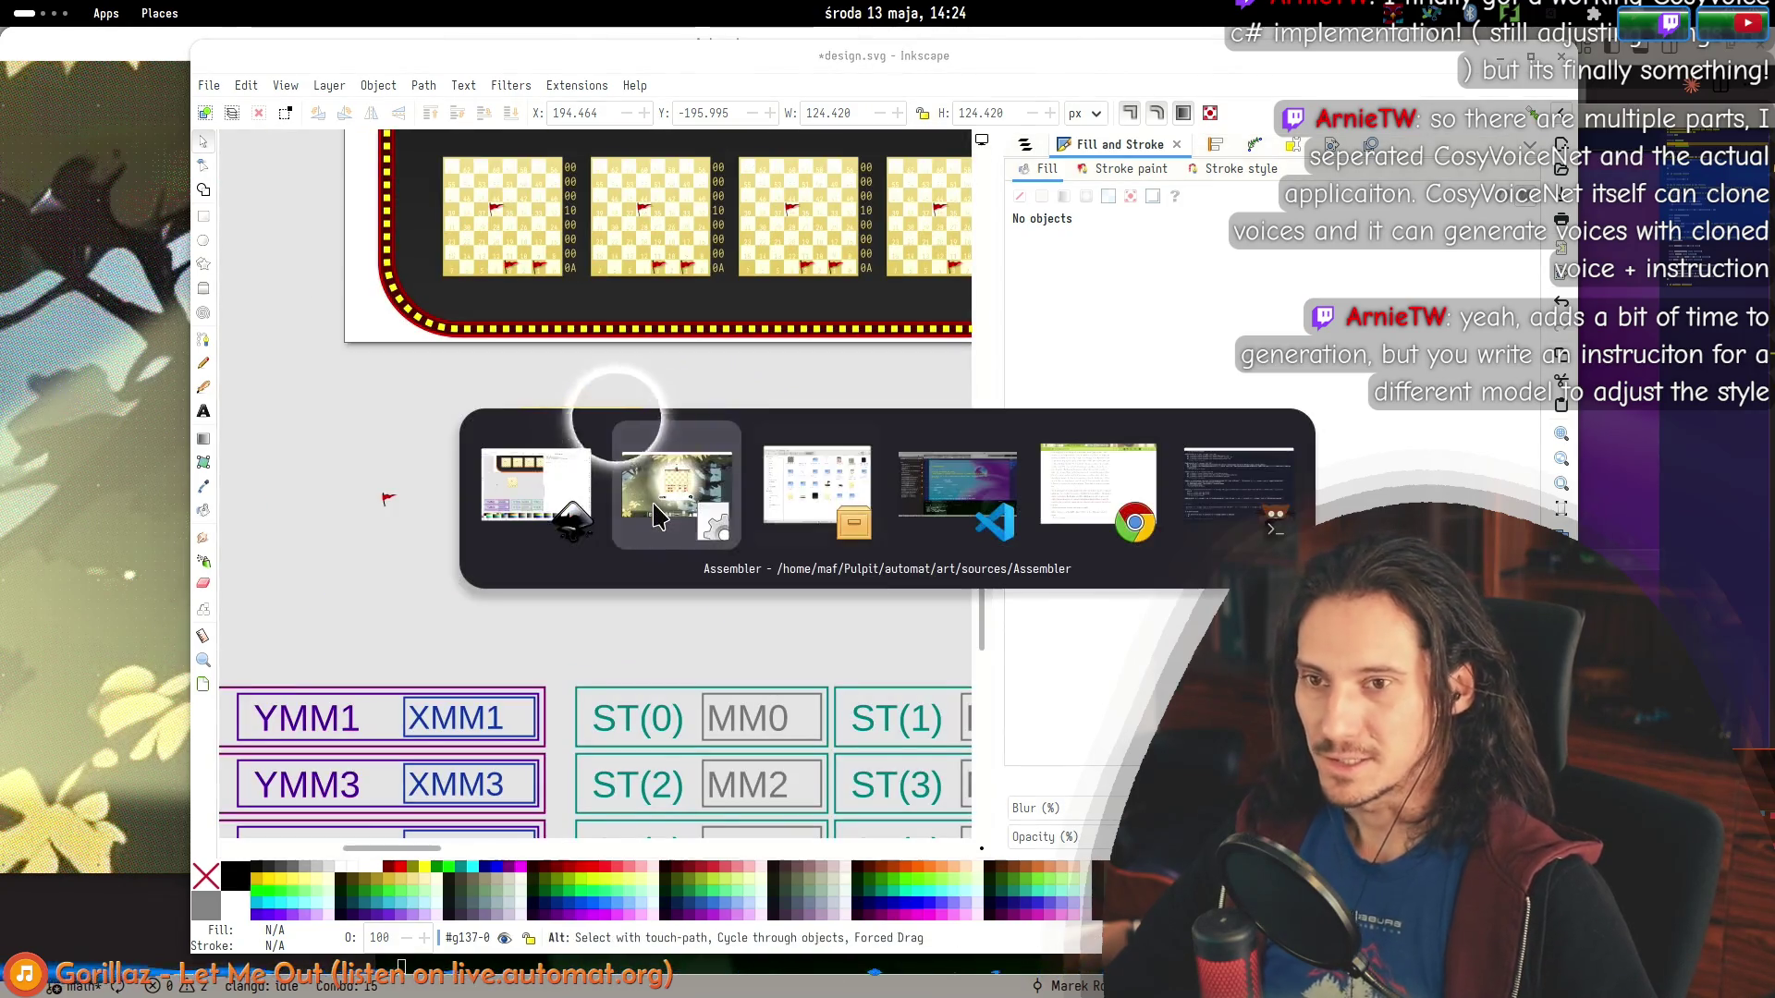
key(Escape)
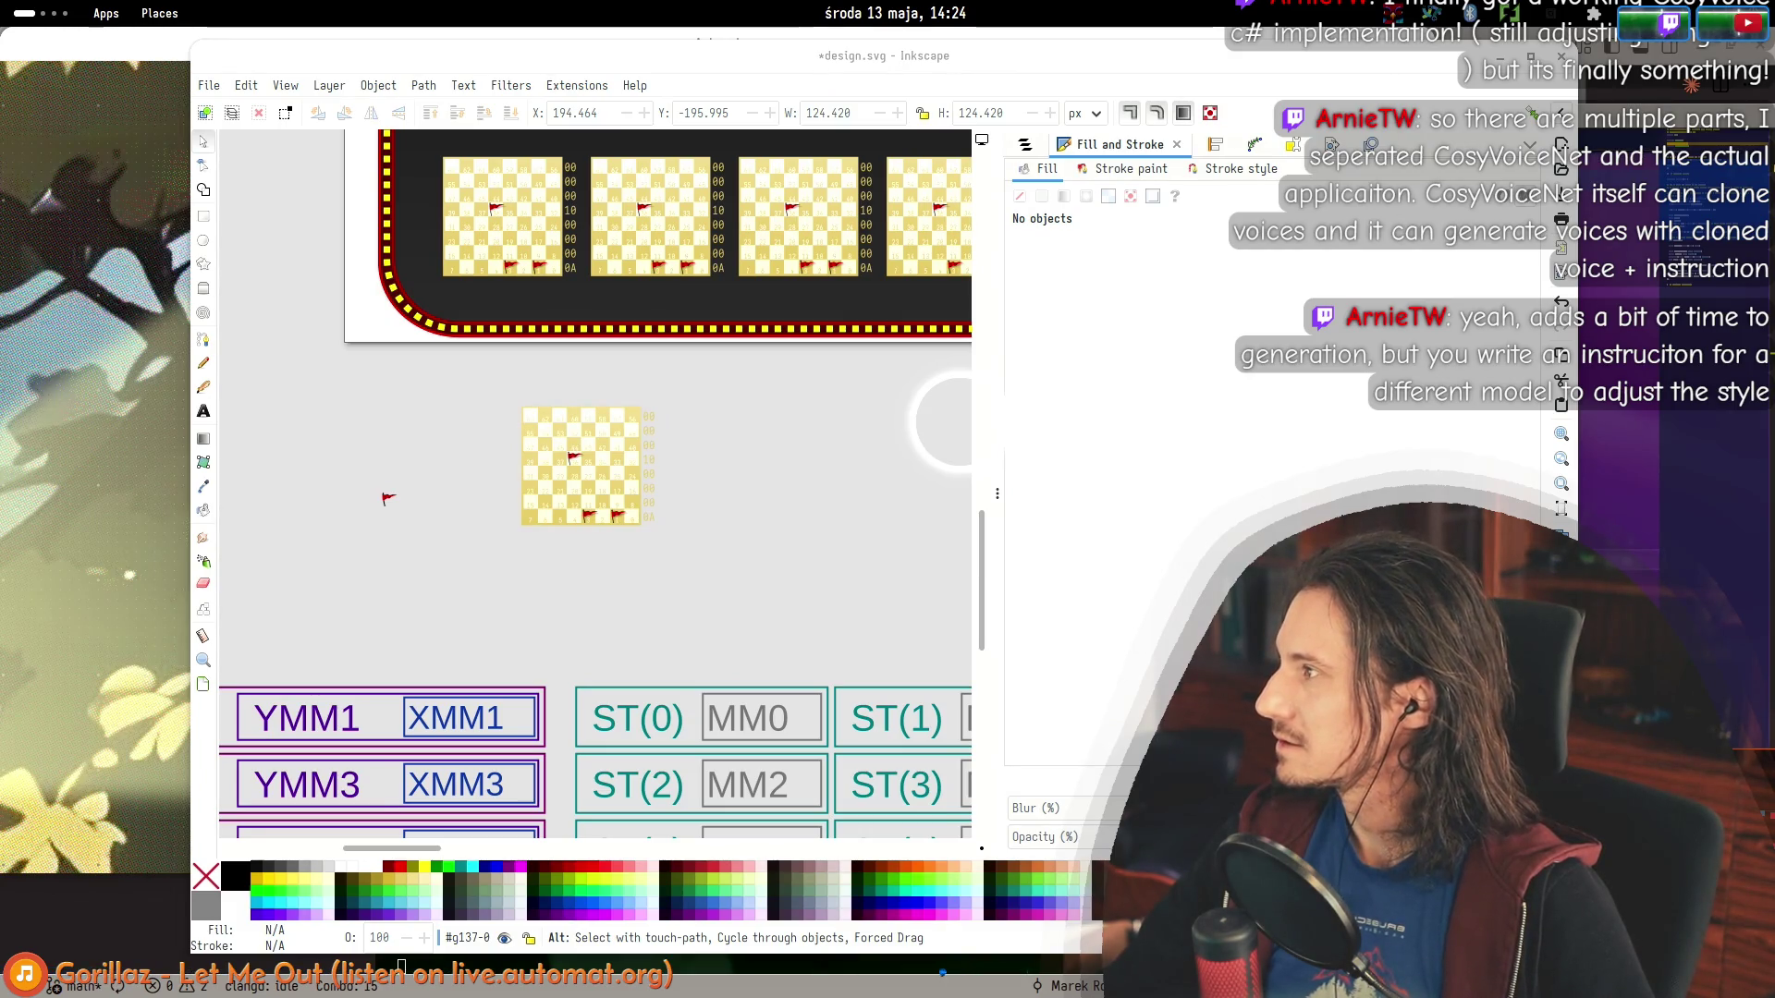
key(alt+Tab)
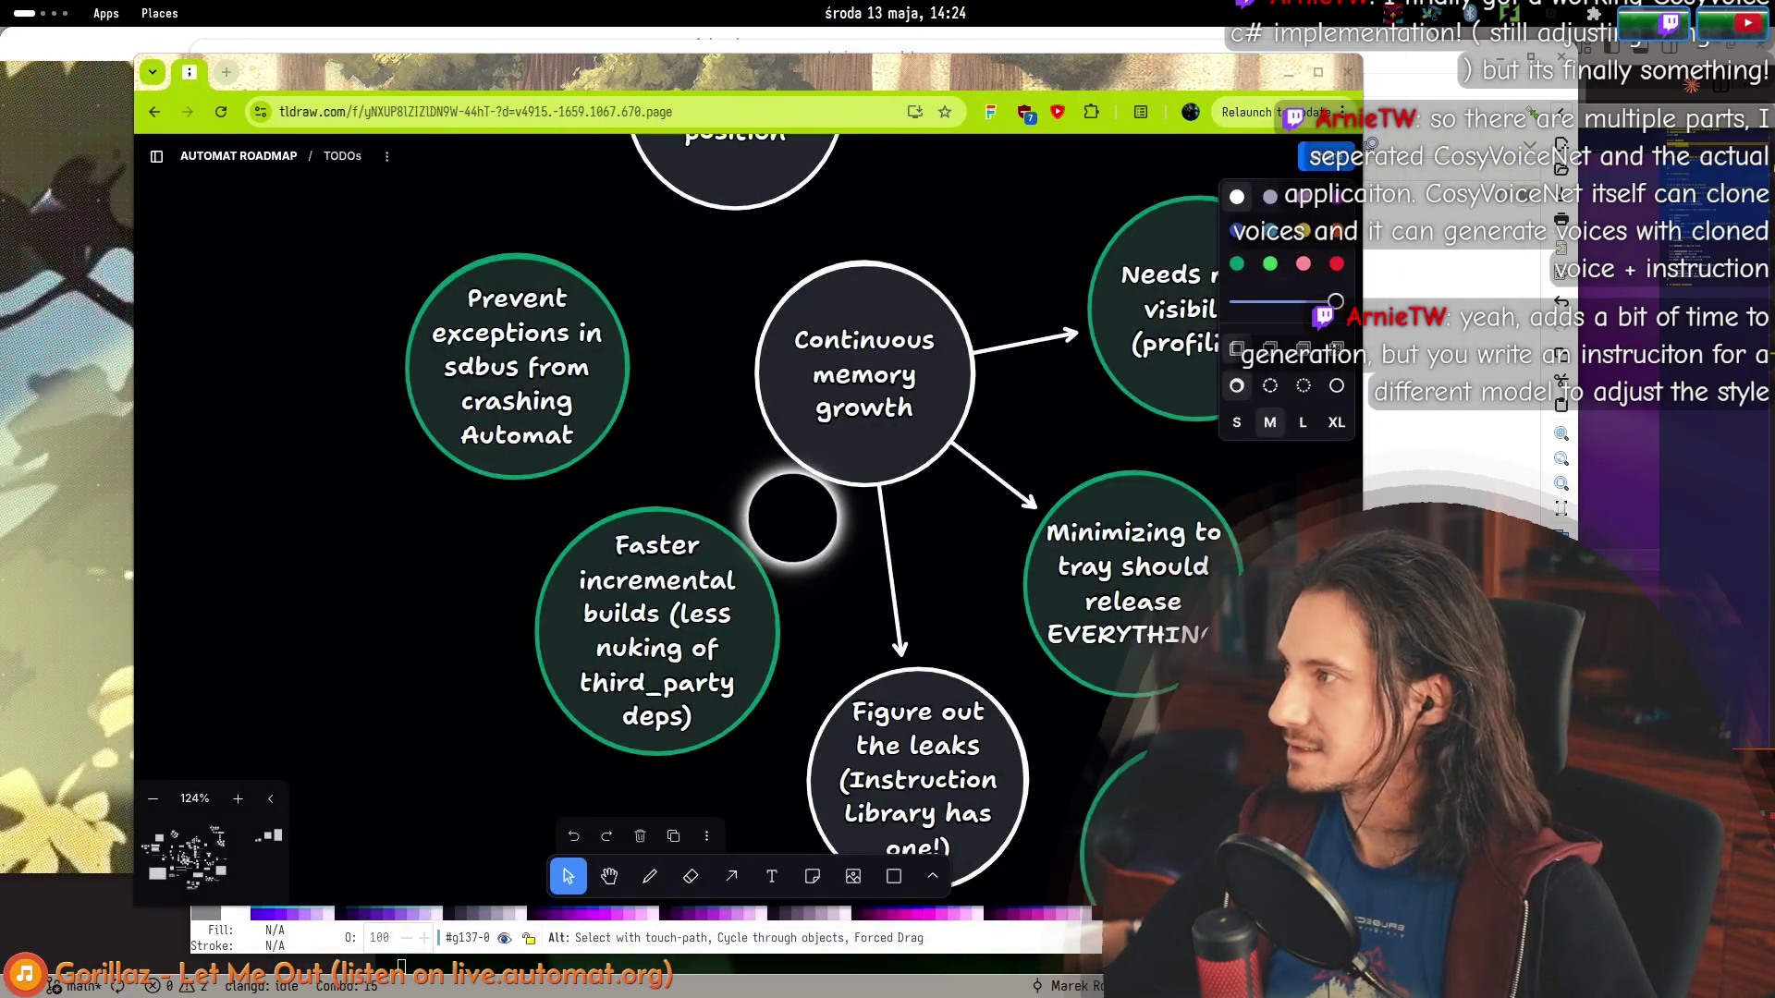
Marquee-select the profiling, tray-minimizing and toolbar-position circles right of Continuous memory growth
scroll(712, 527, down, 10)
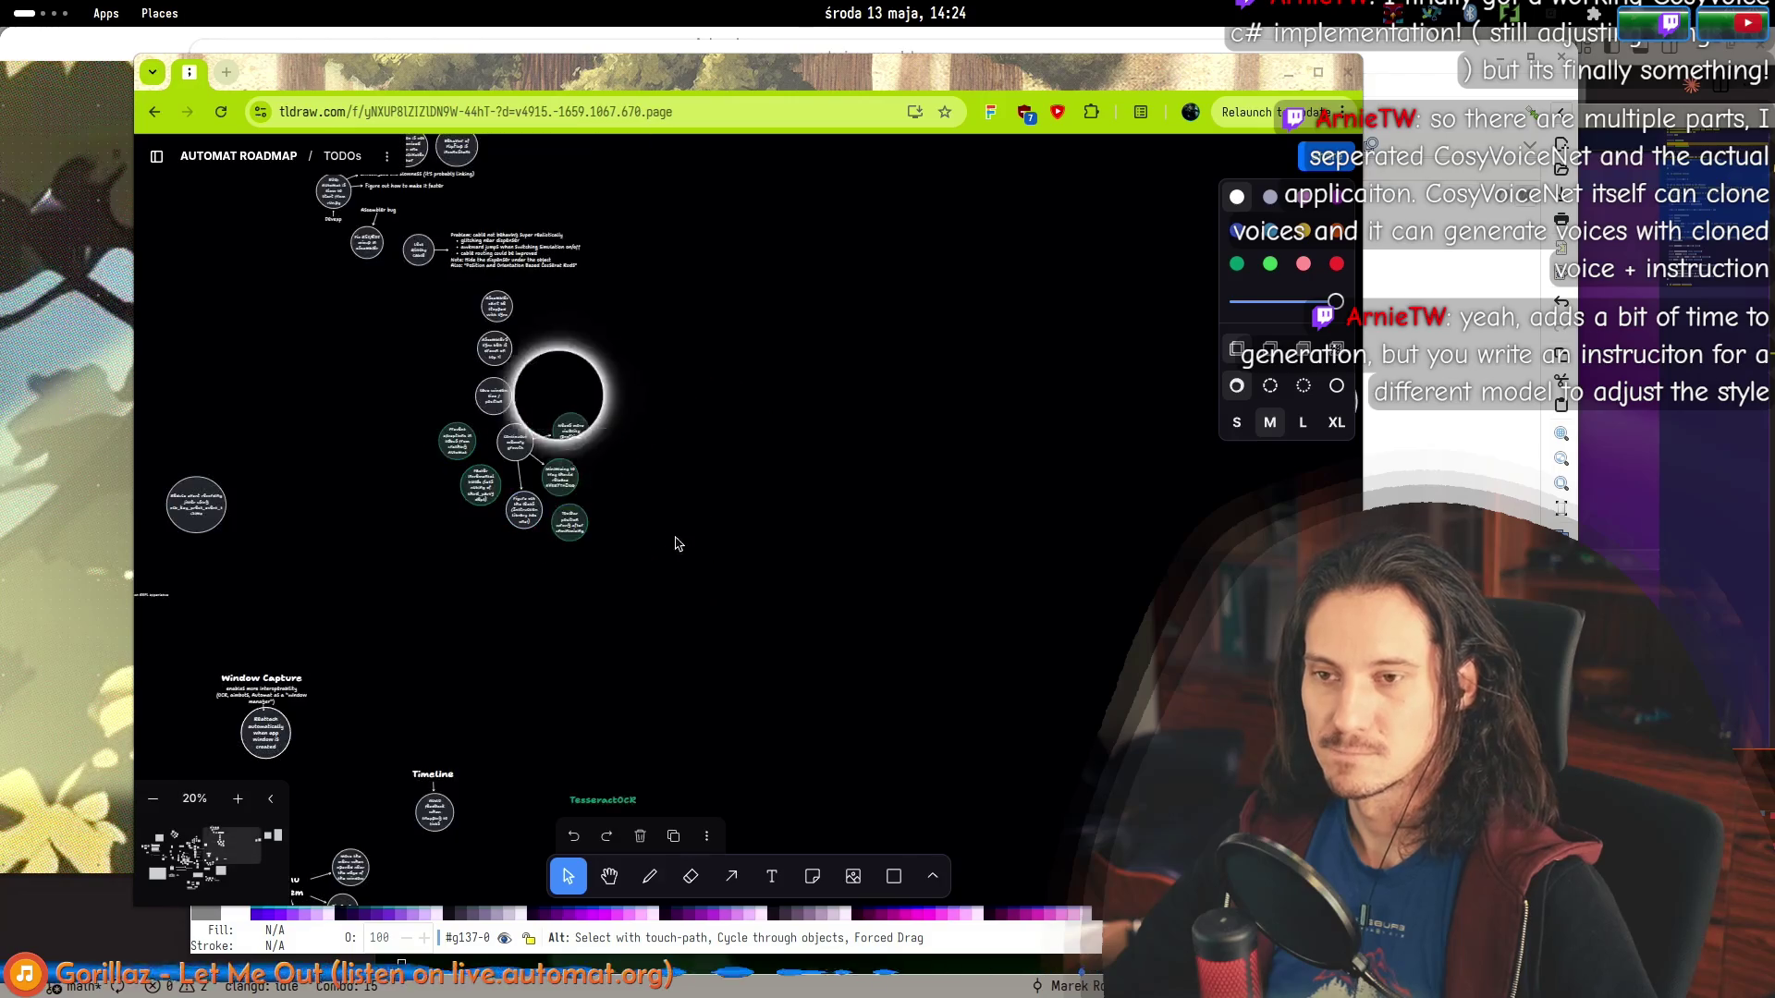
scroll(647, 518, up, 10)
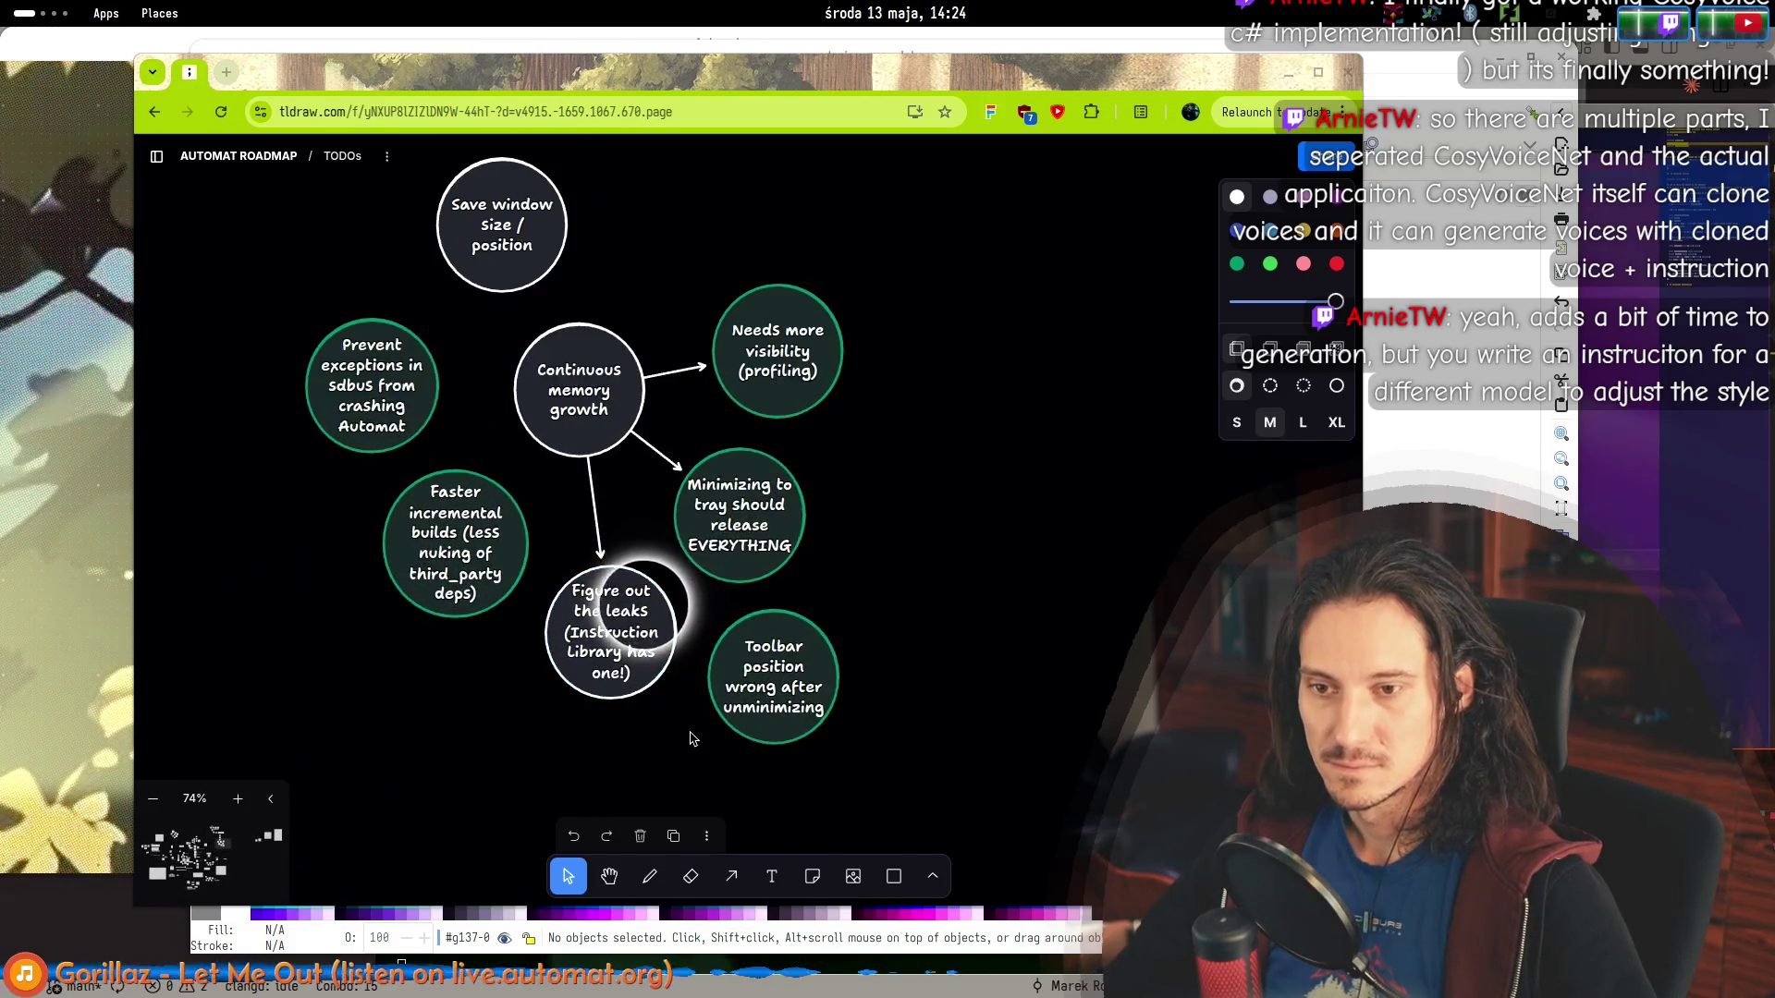
scroll(629, 554, down, 2)
click(543, 496)
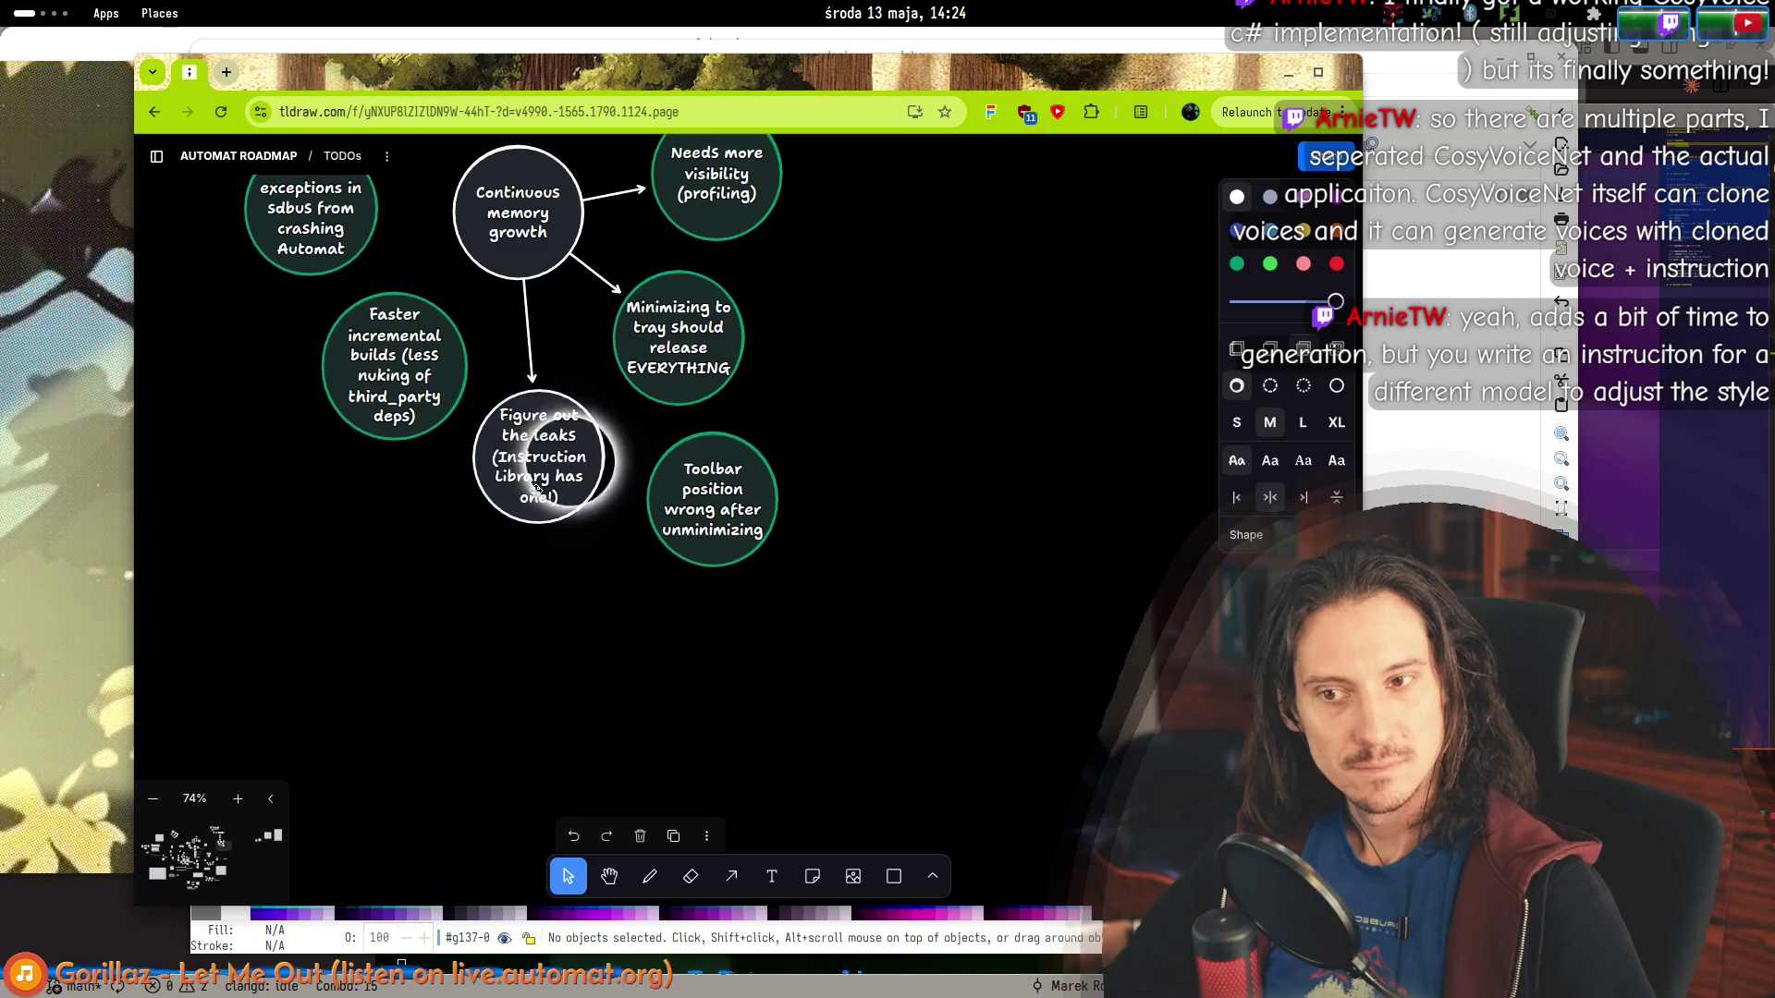
click(519, 605)
scroll(574, 467, down, 3)
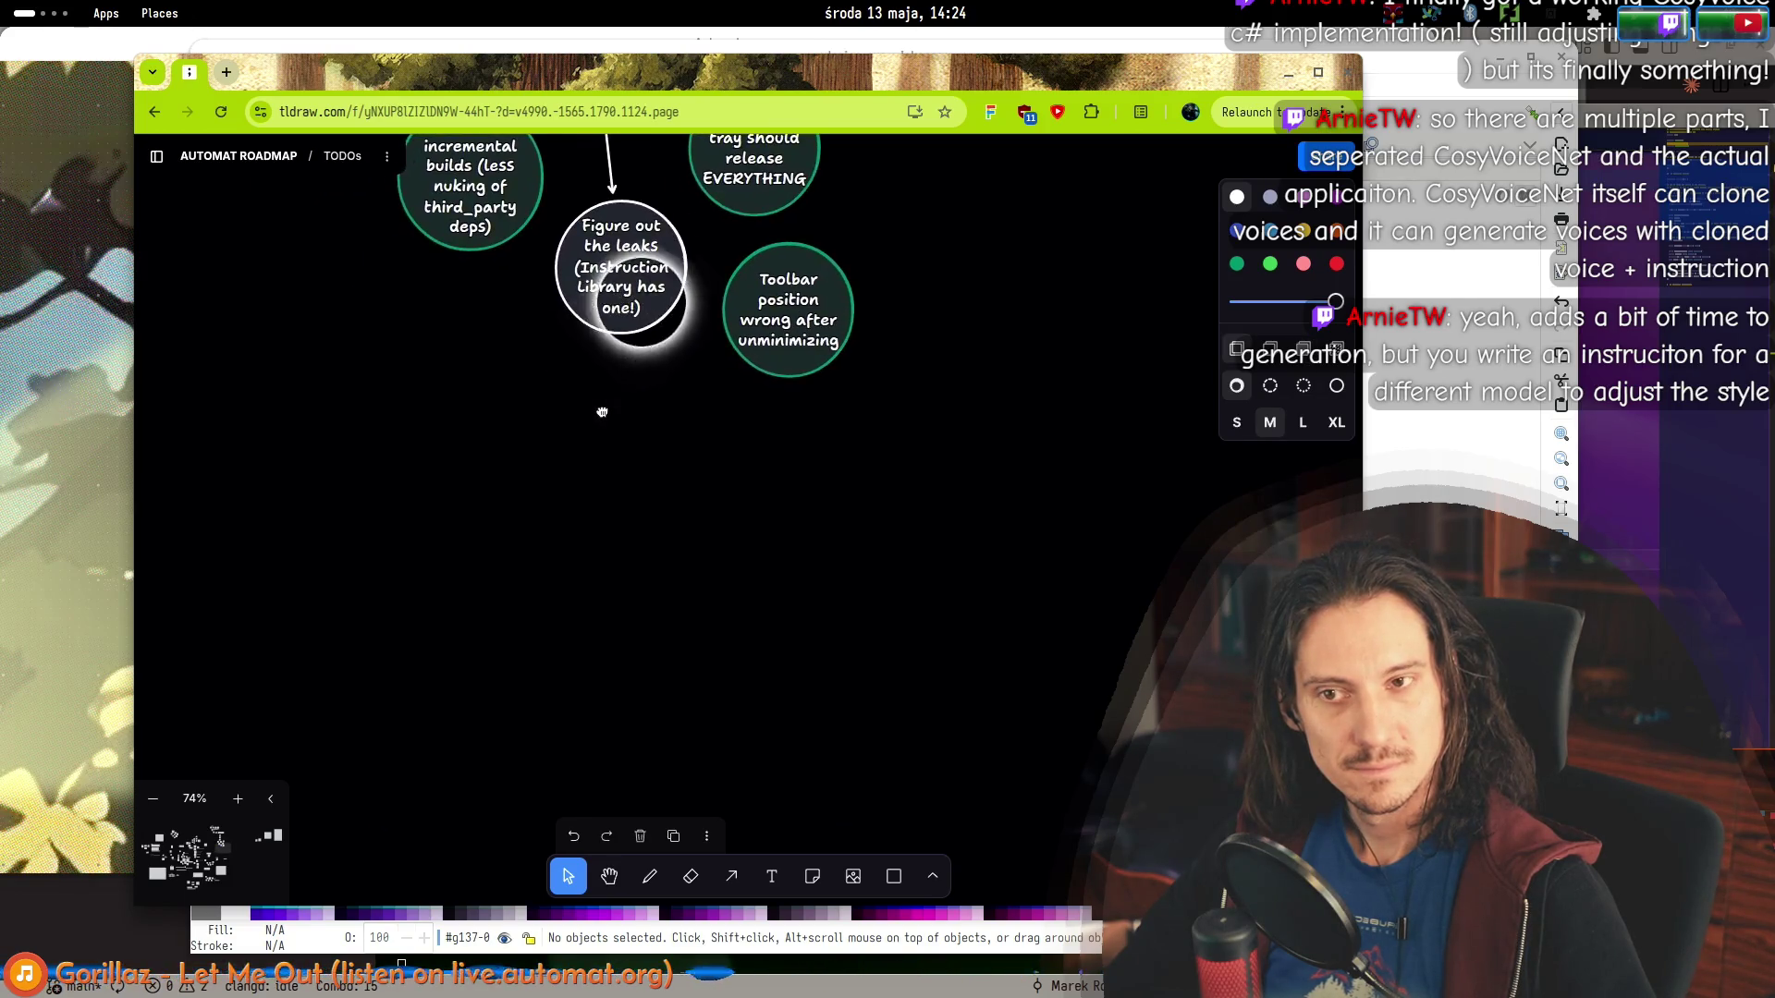
scroll(663, 571, up, 8)
scroll(663, 570, up, 5)
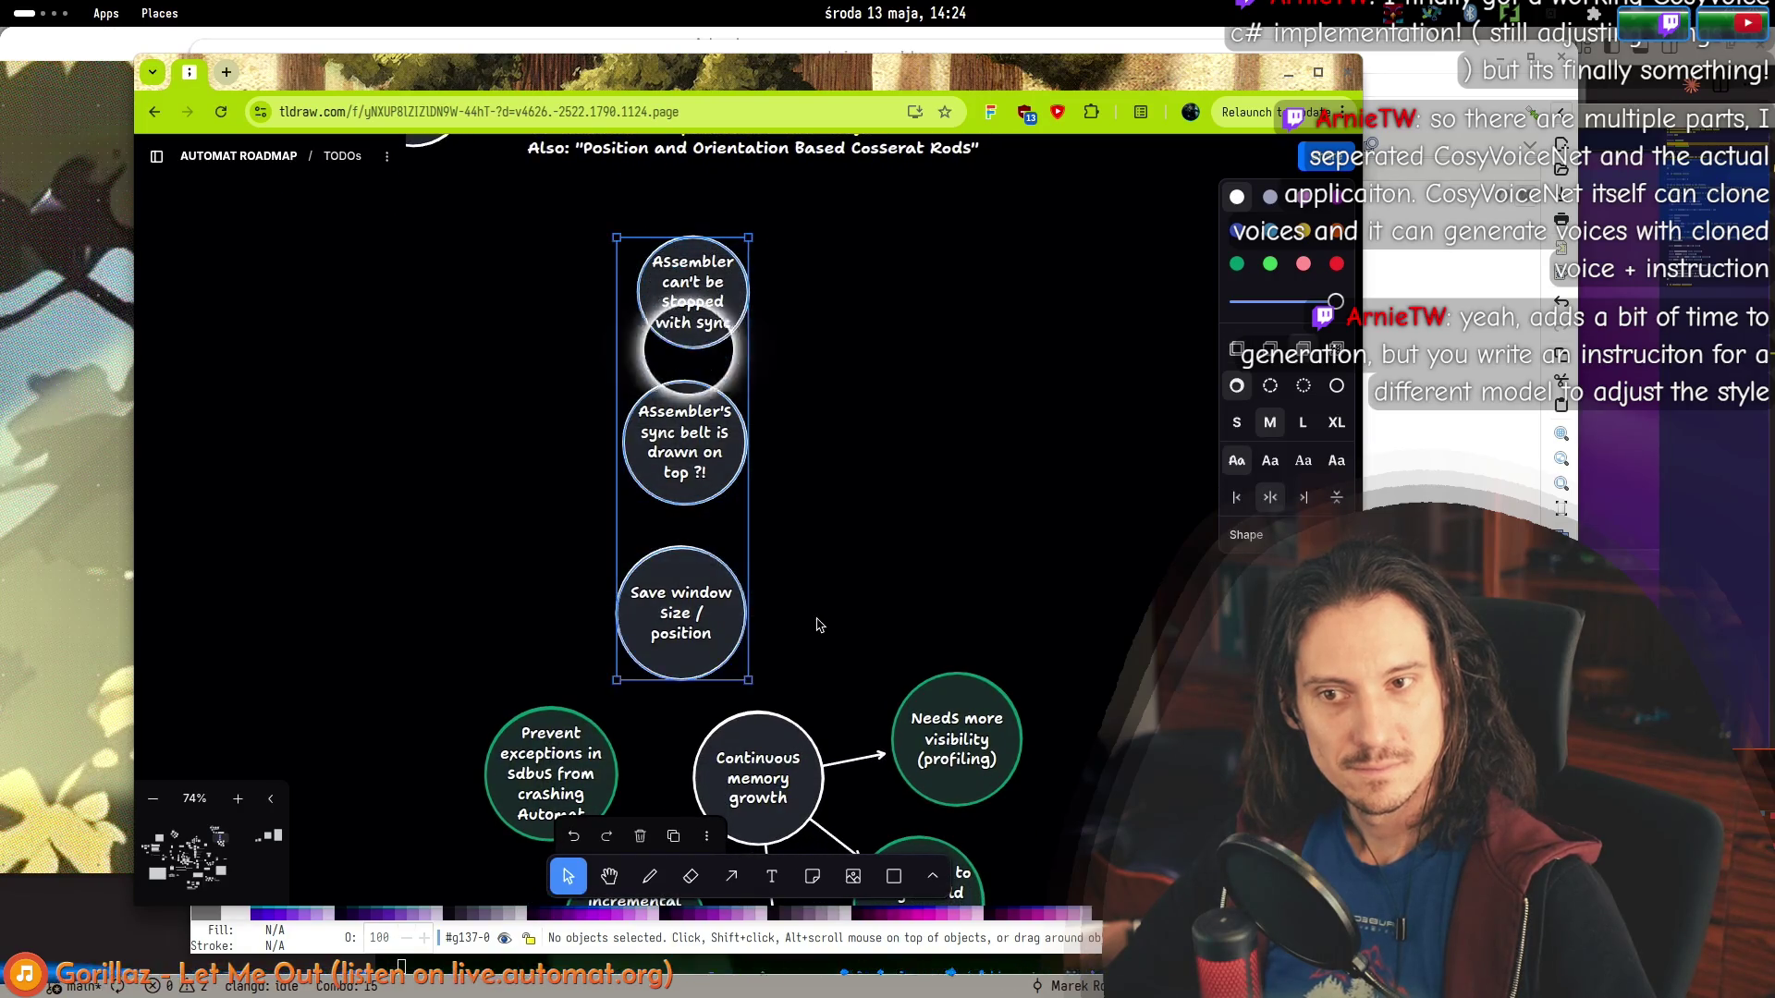
mouse_move(827, 663)
mouse_down()
mouse_move(781, 490)
mouse_move(708, 440)
mouse_up()
scroll(709, 440, down, 5)
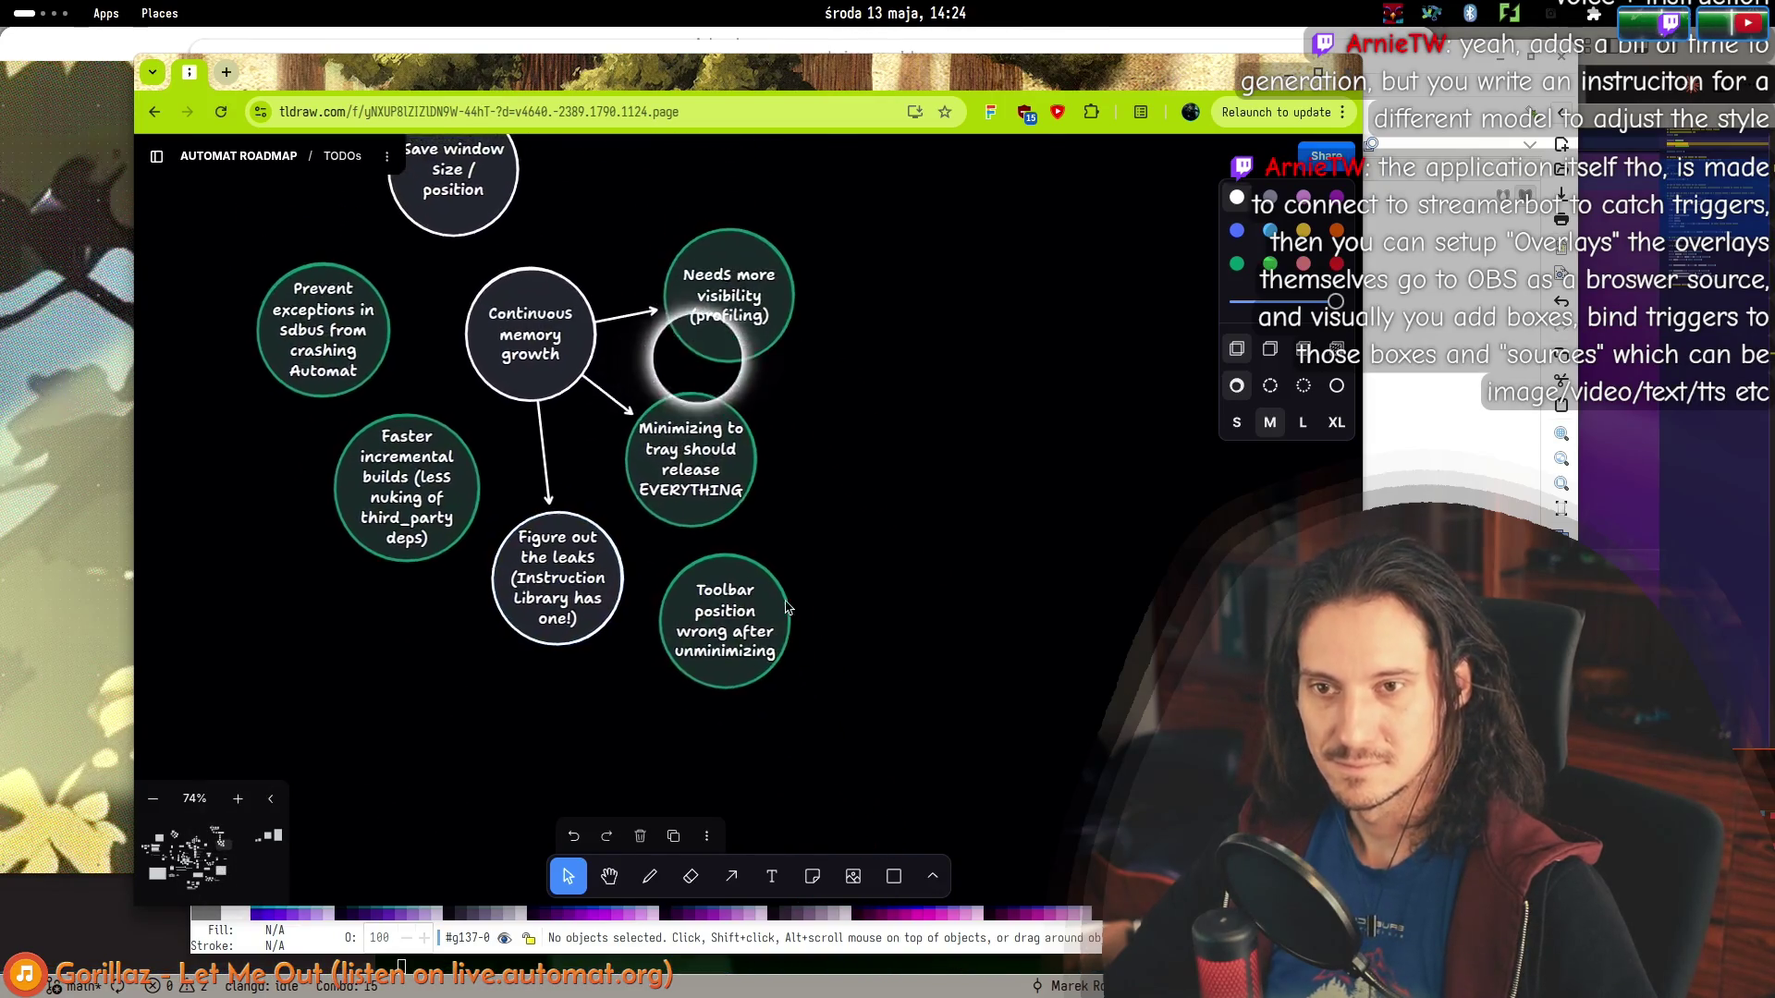
mouse_move(914, 692)
mouse_down()
mouse_move(626, 231)
mouse_move(588, 231)
mouse_up()
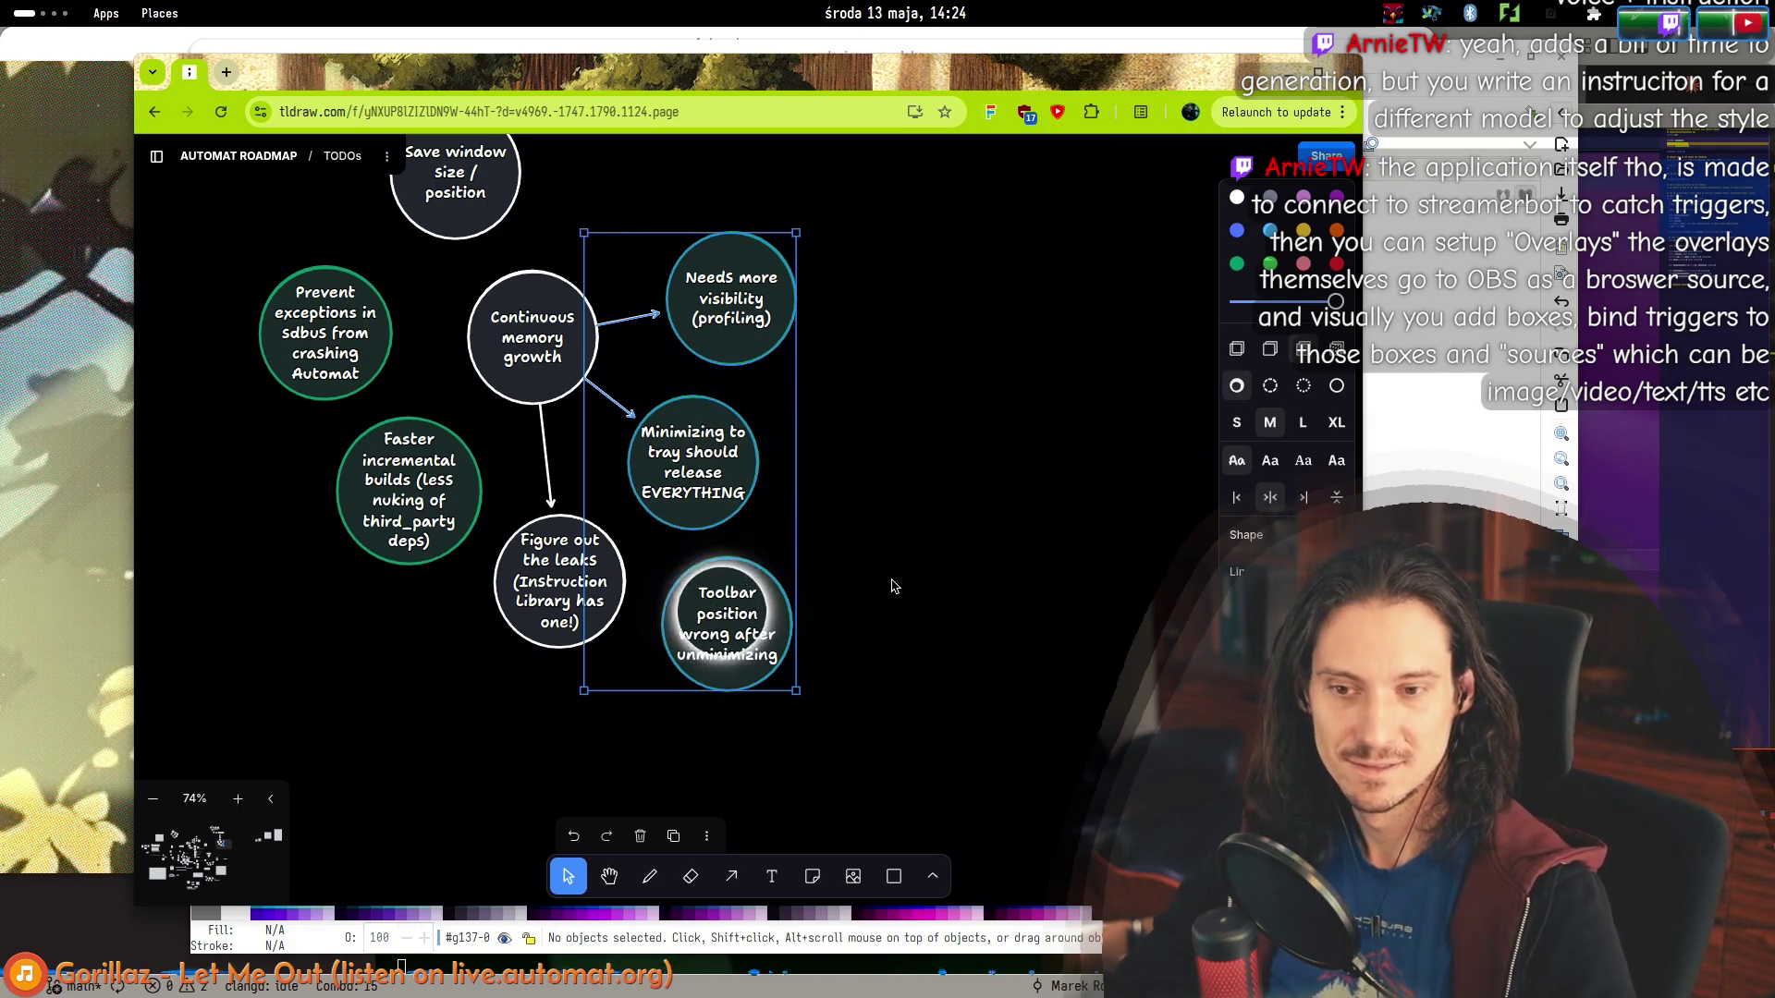
Delete five TODO circles and move Figure out the leaks beside Continuous memory growth
key(Delete)
mouse_move(212, 406)
mouse_down()
mouse_move(424, 448)
mouse_move(417, 518)
mouse_up()
key(Delete)
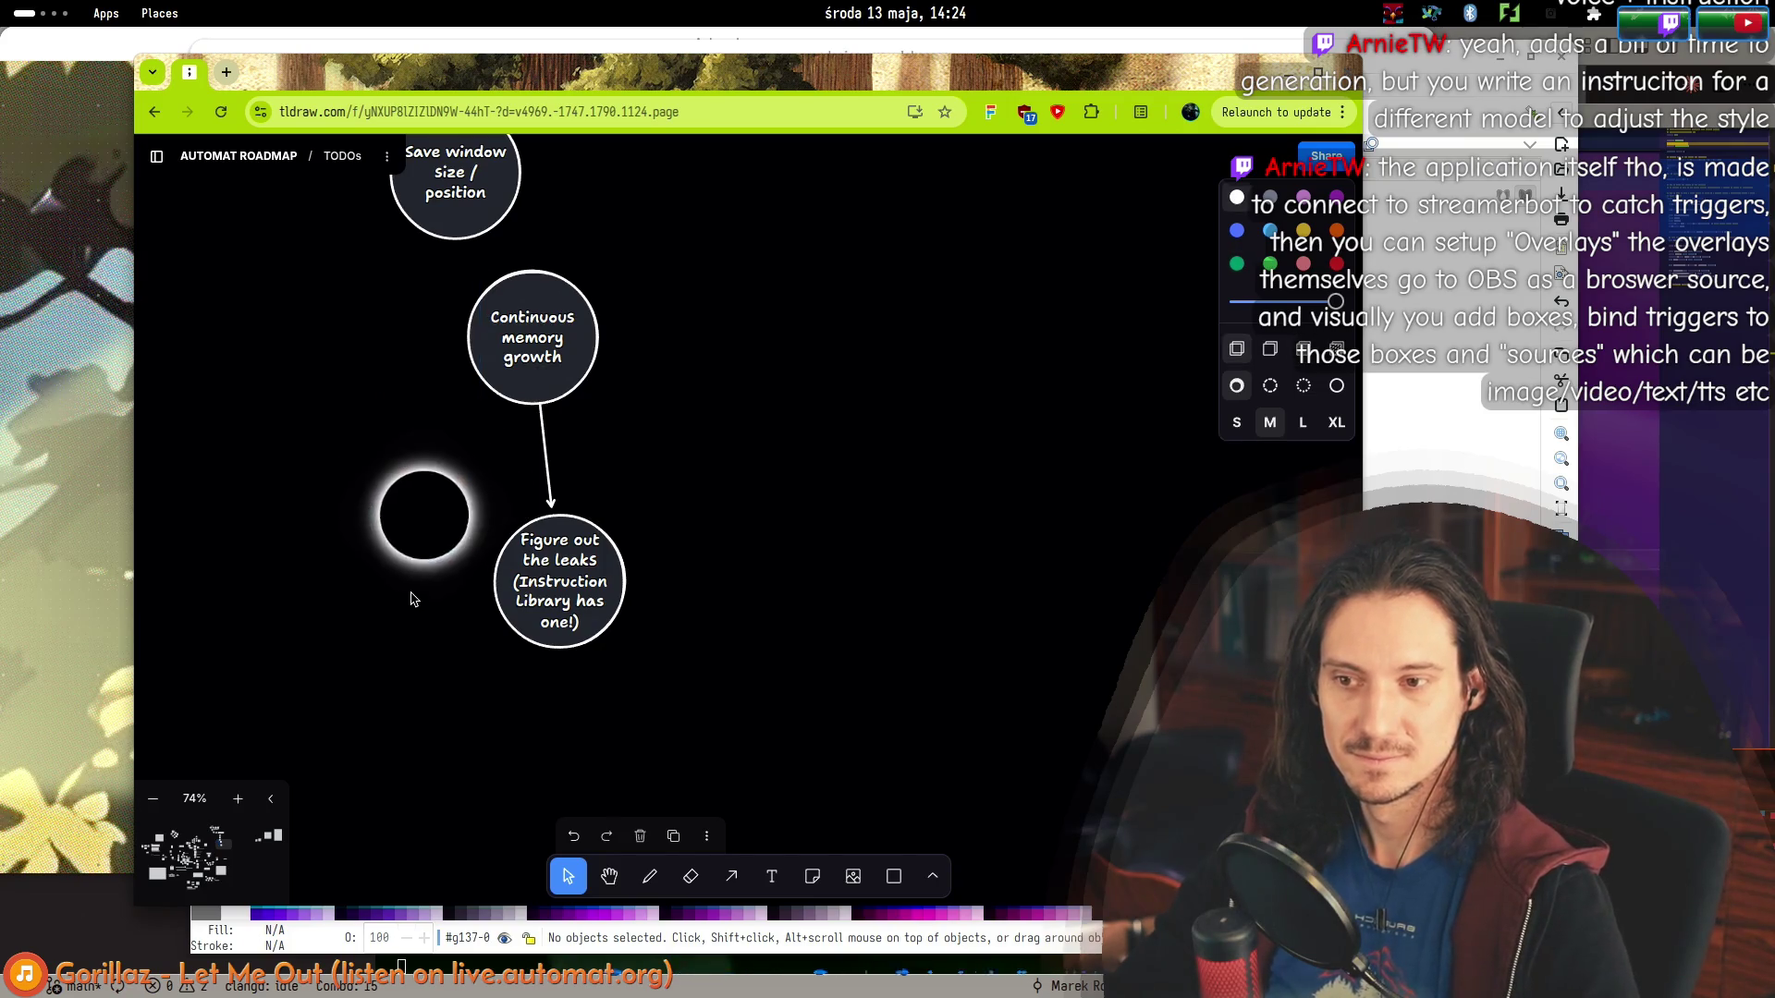
mouse_move(597, 600)
mouse_down()
mouse_move(656, 539)
mouse_move(760, 349)
mouse_up()
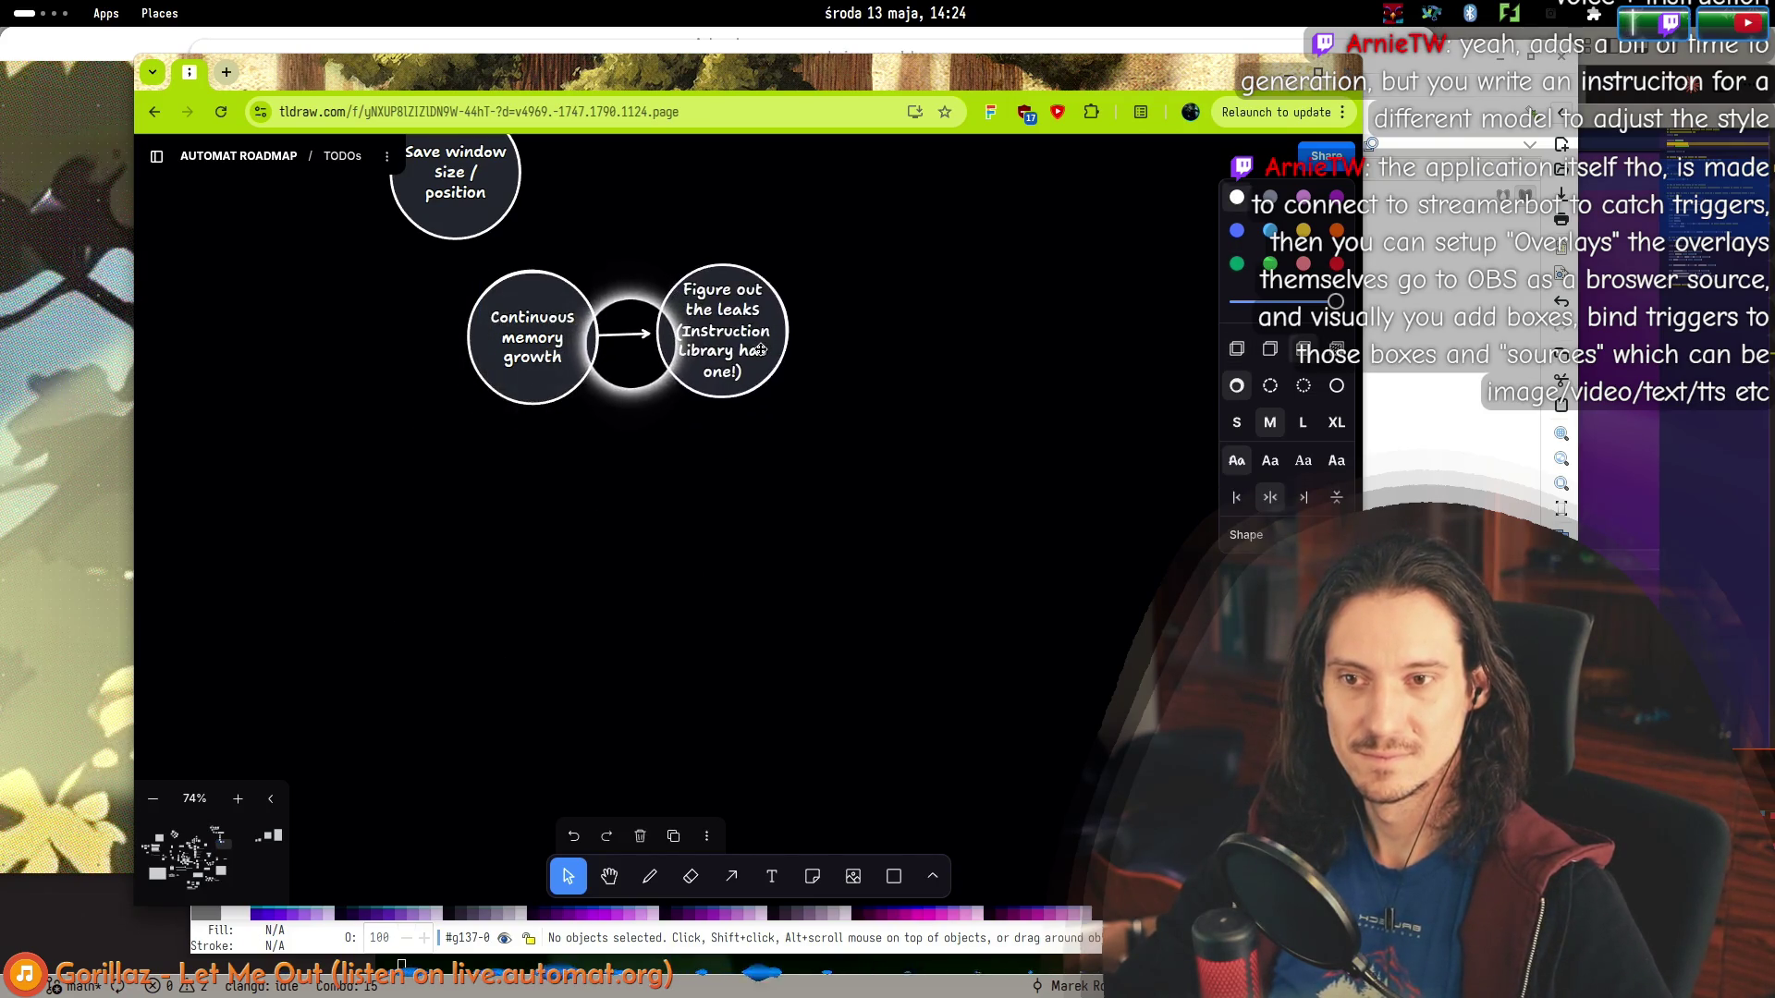
Switch the board to the Notes on Assembly page
scroll(760, 350, down, 10)
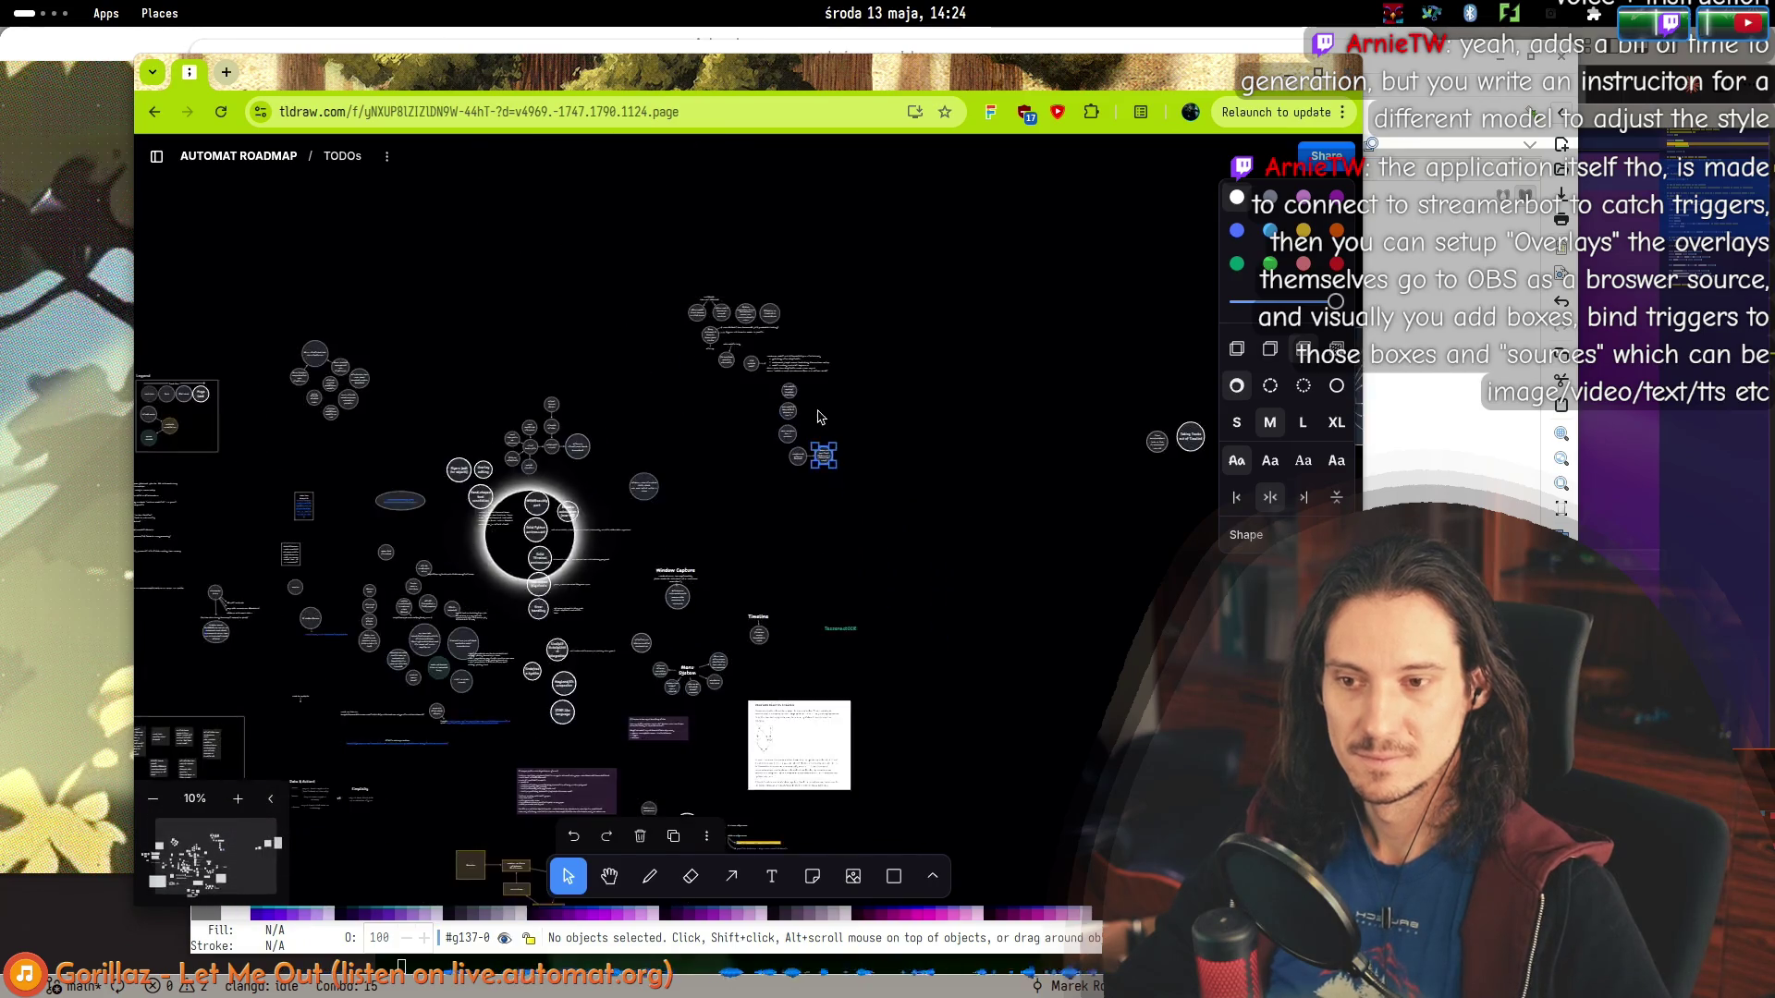
scroll(817, 417, down, 3)
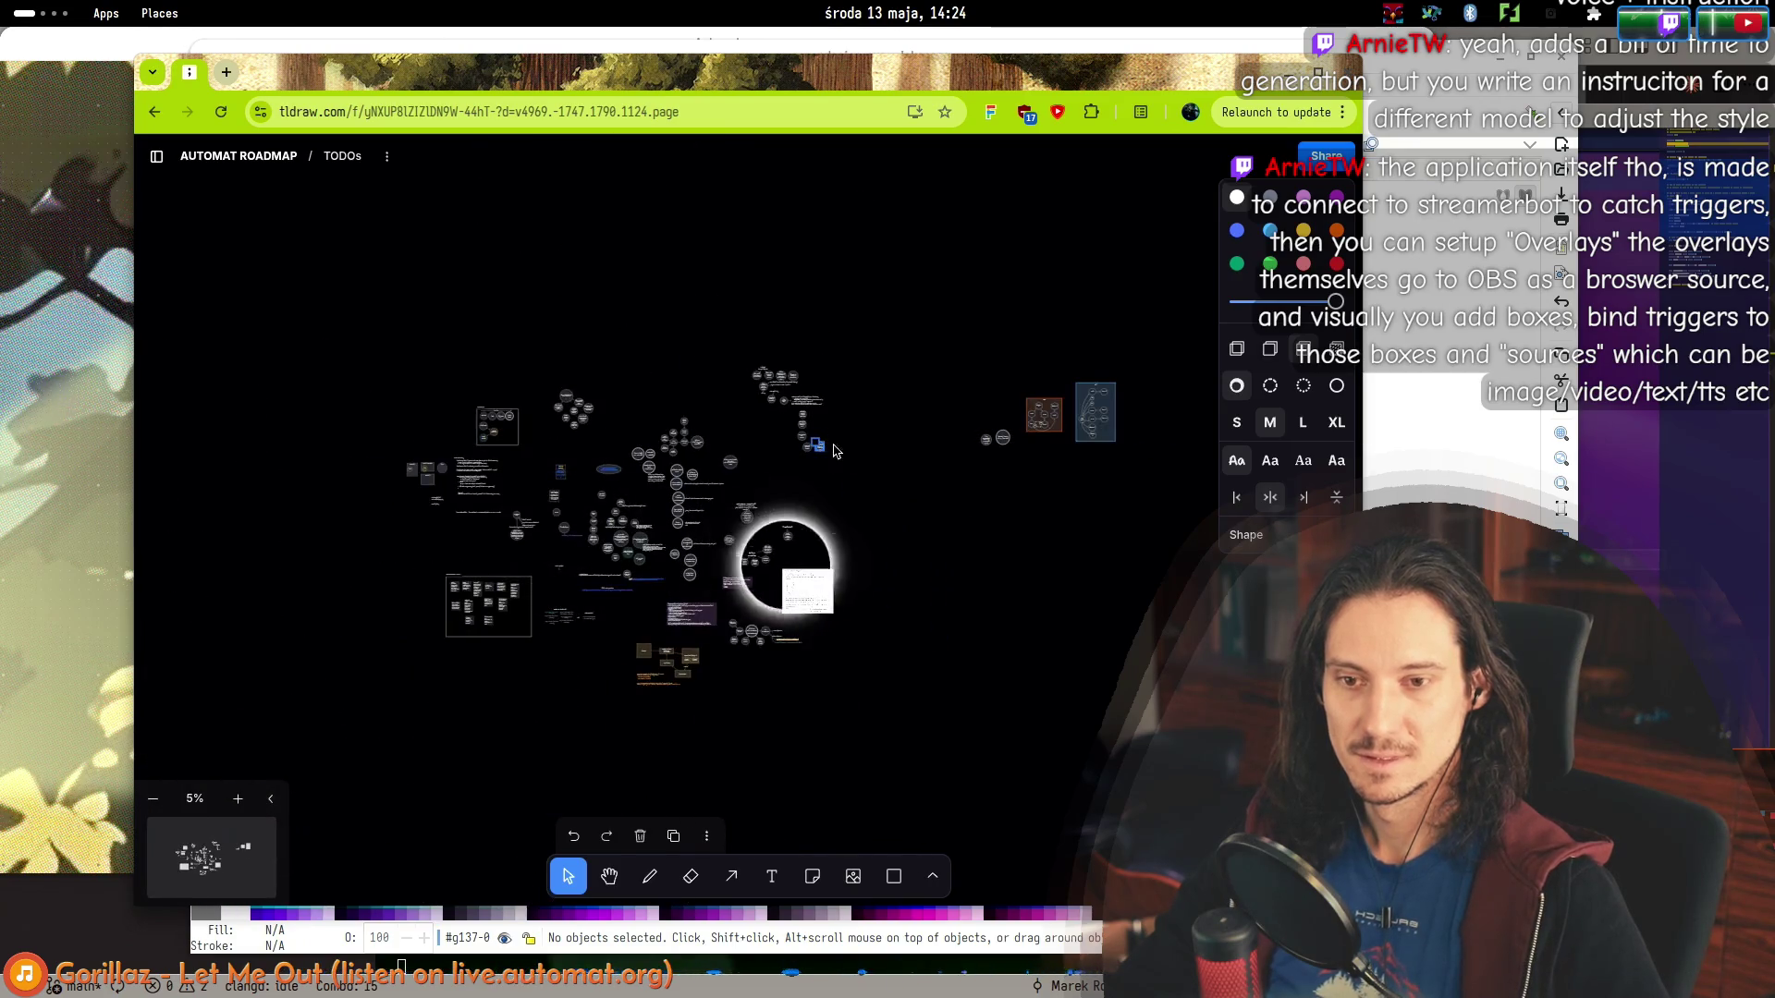
click(349, 157)
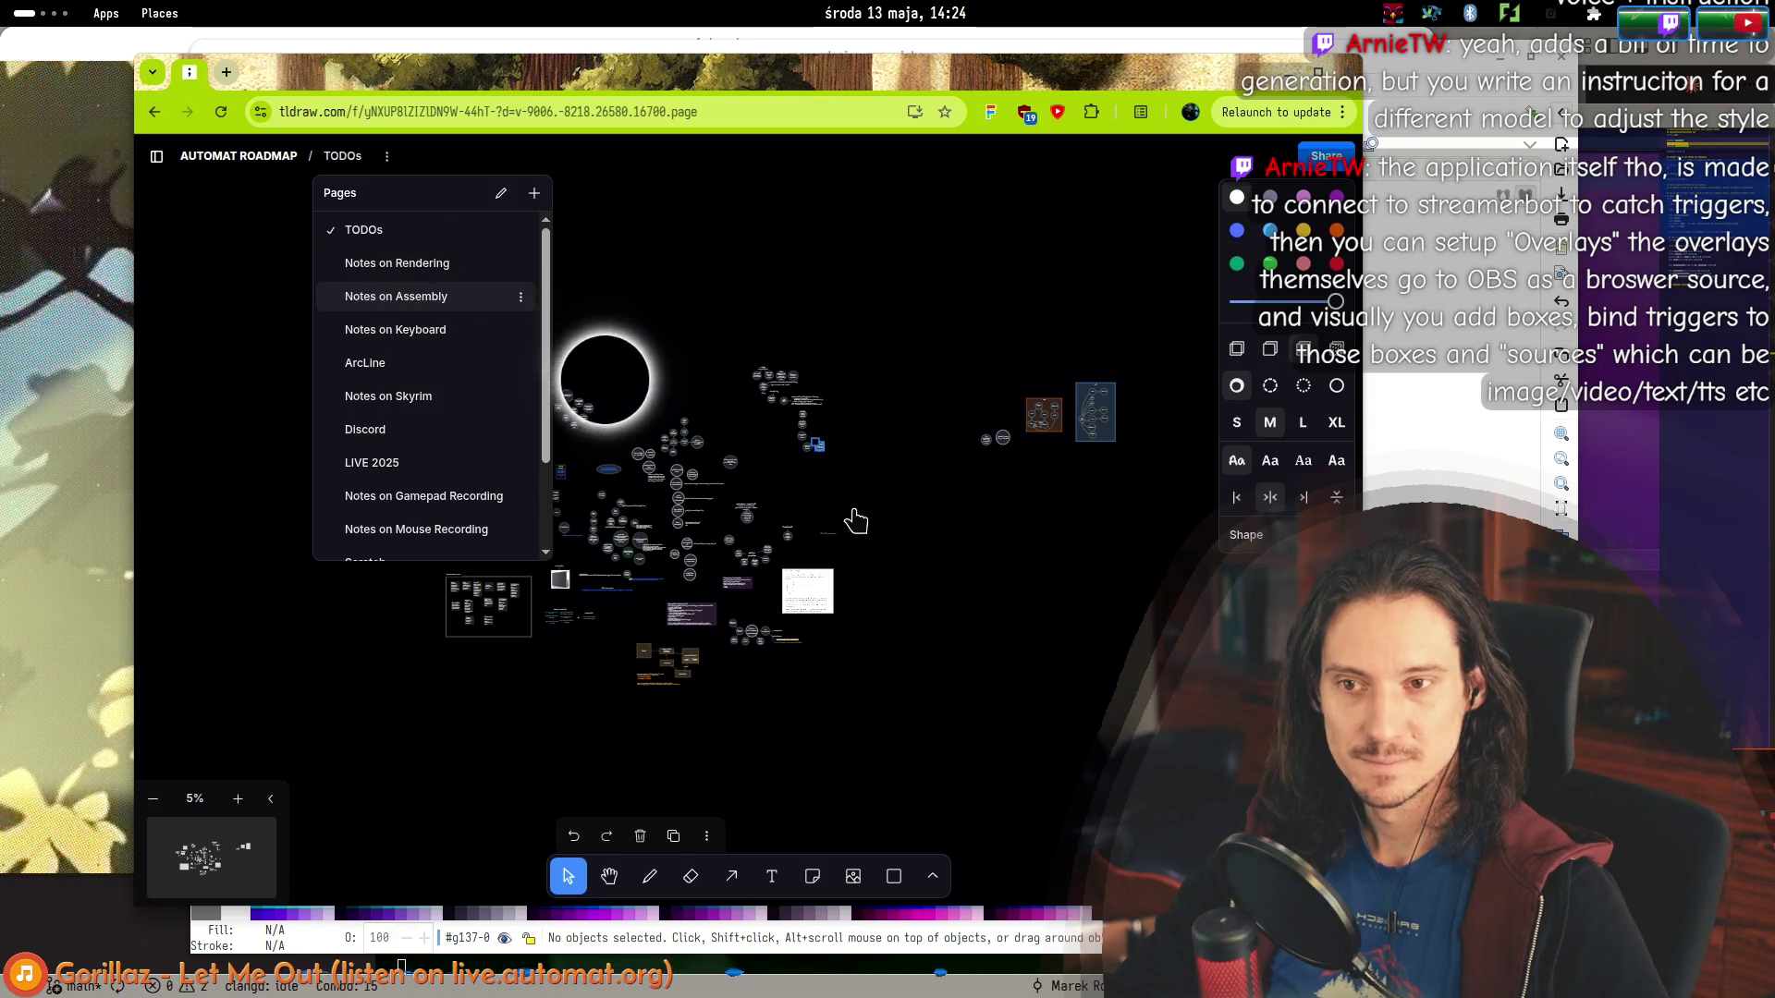
key(Return)
click(551, 549)
Zoom and pan the Notes on Assembly page until the widget diamonds are in view
scroll(551, 549, down, 3)
scroll(317, 615, up, 3)
scroll(236, 629, up, 2)
scroll(773, 396, down, 5)
scroll(703, 370, up, 5)
scroll(687, 308, down, 3)
scroll(416, 348, up, 2)
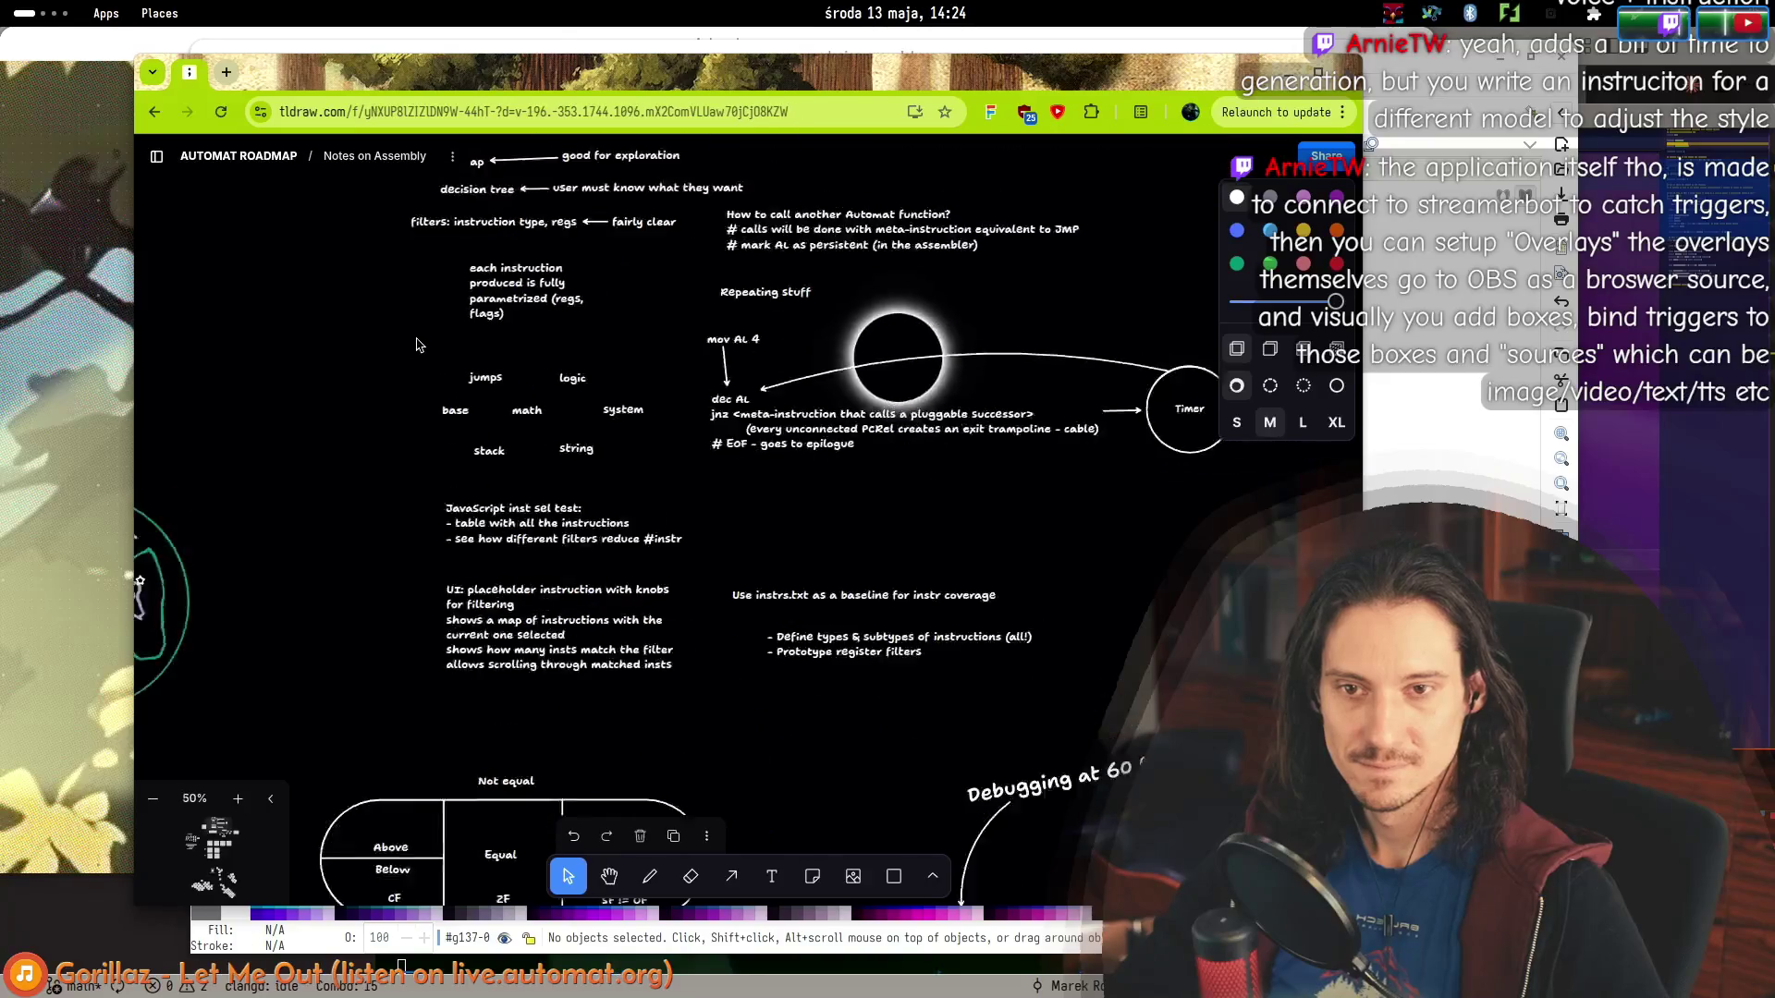
scroll(416, 348, down, 3)
scroll(719, 534, up, 4)
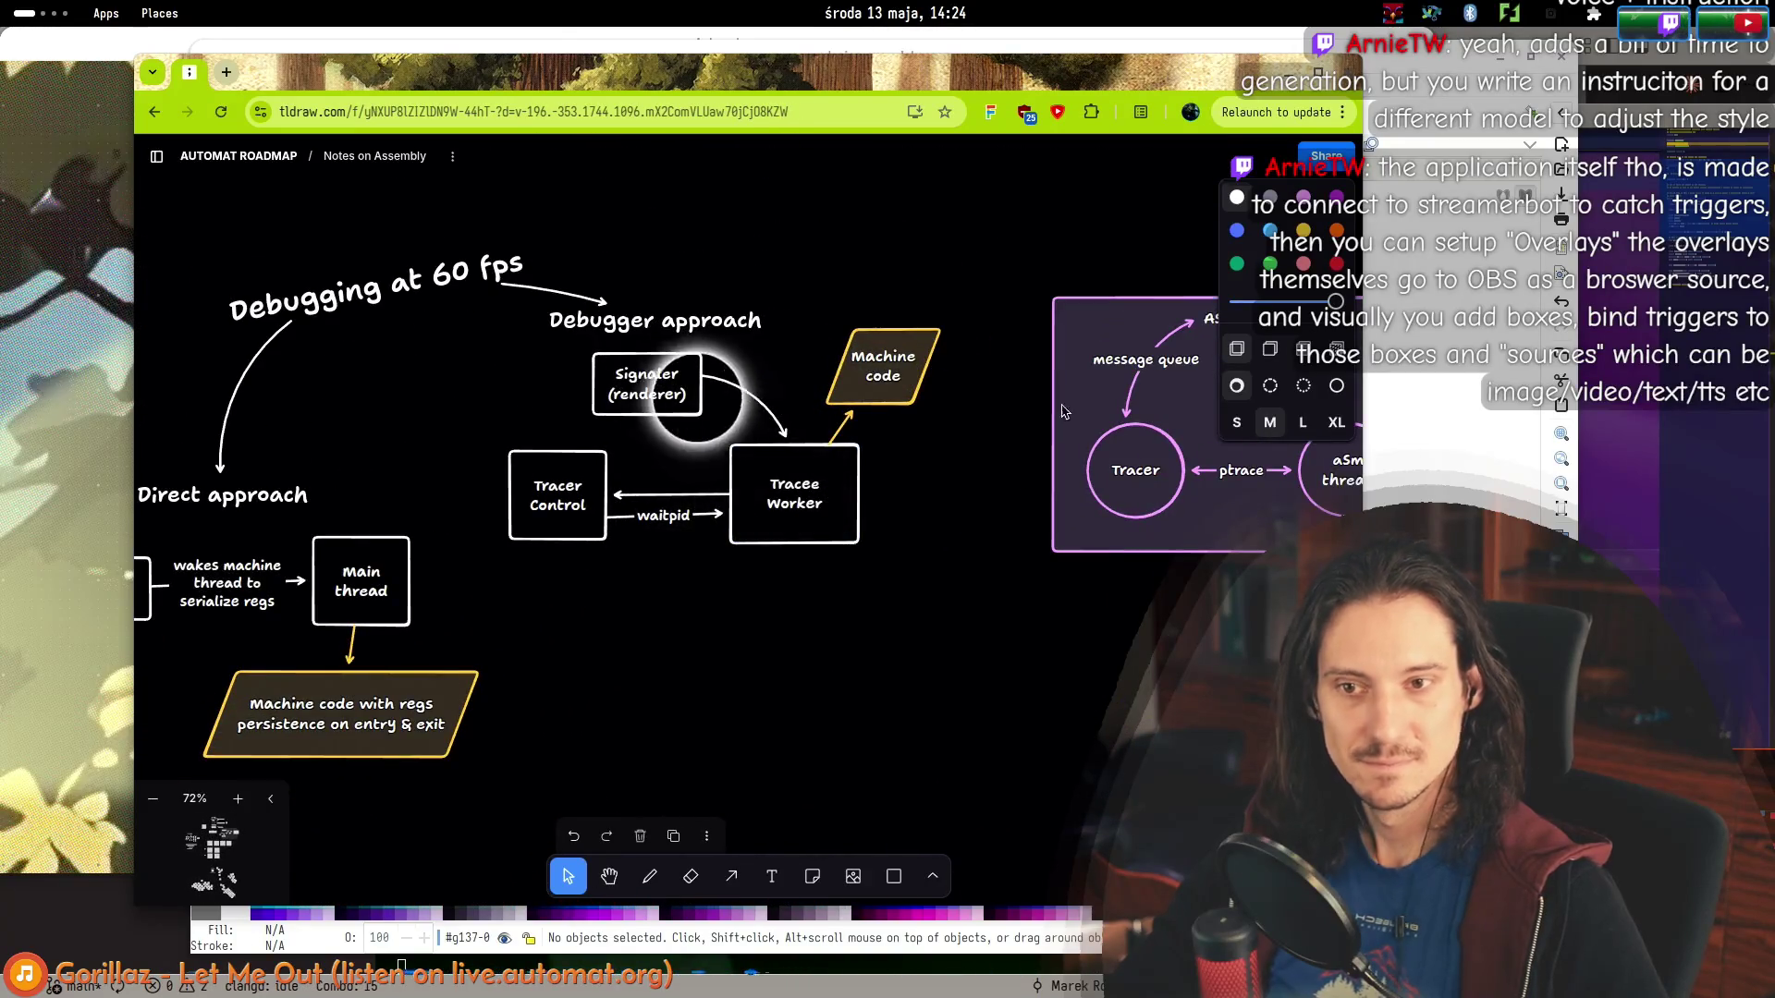
scroll(376, 186, down, 2)
scroll(537, 508, down, 2)
scroll(601, 358, up, 1)
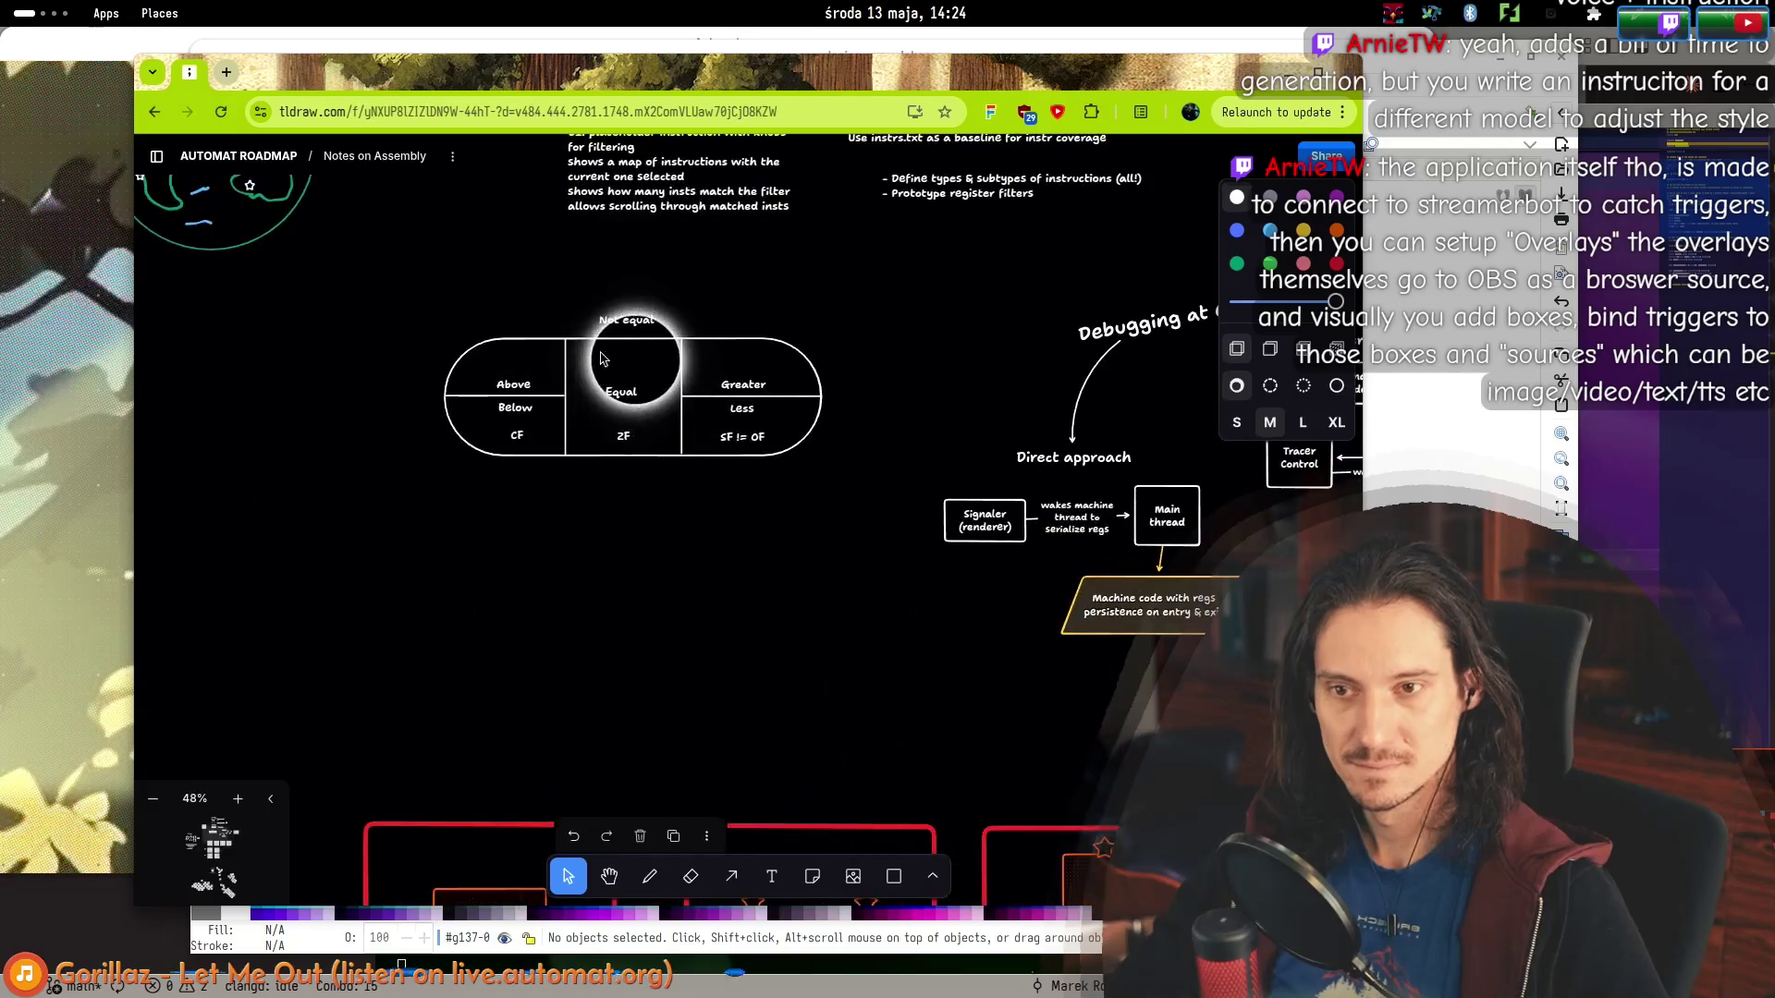
scroll(506, 304, down, 3)
scroll(664, 578, down, 3)
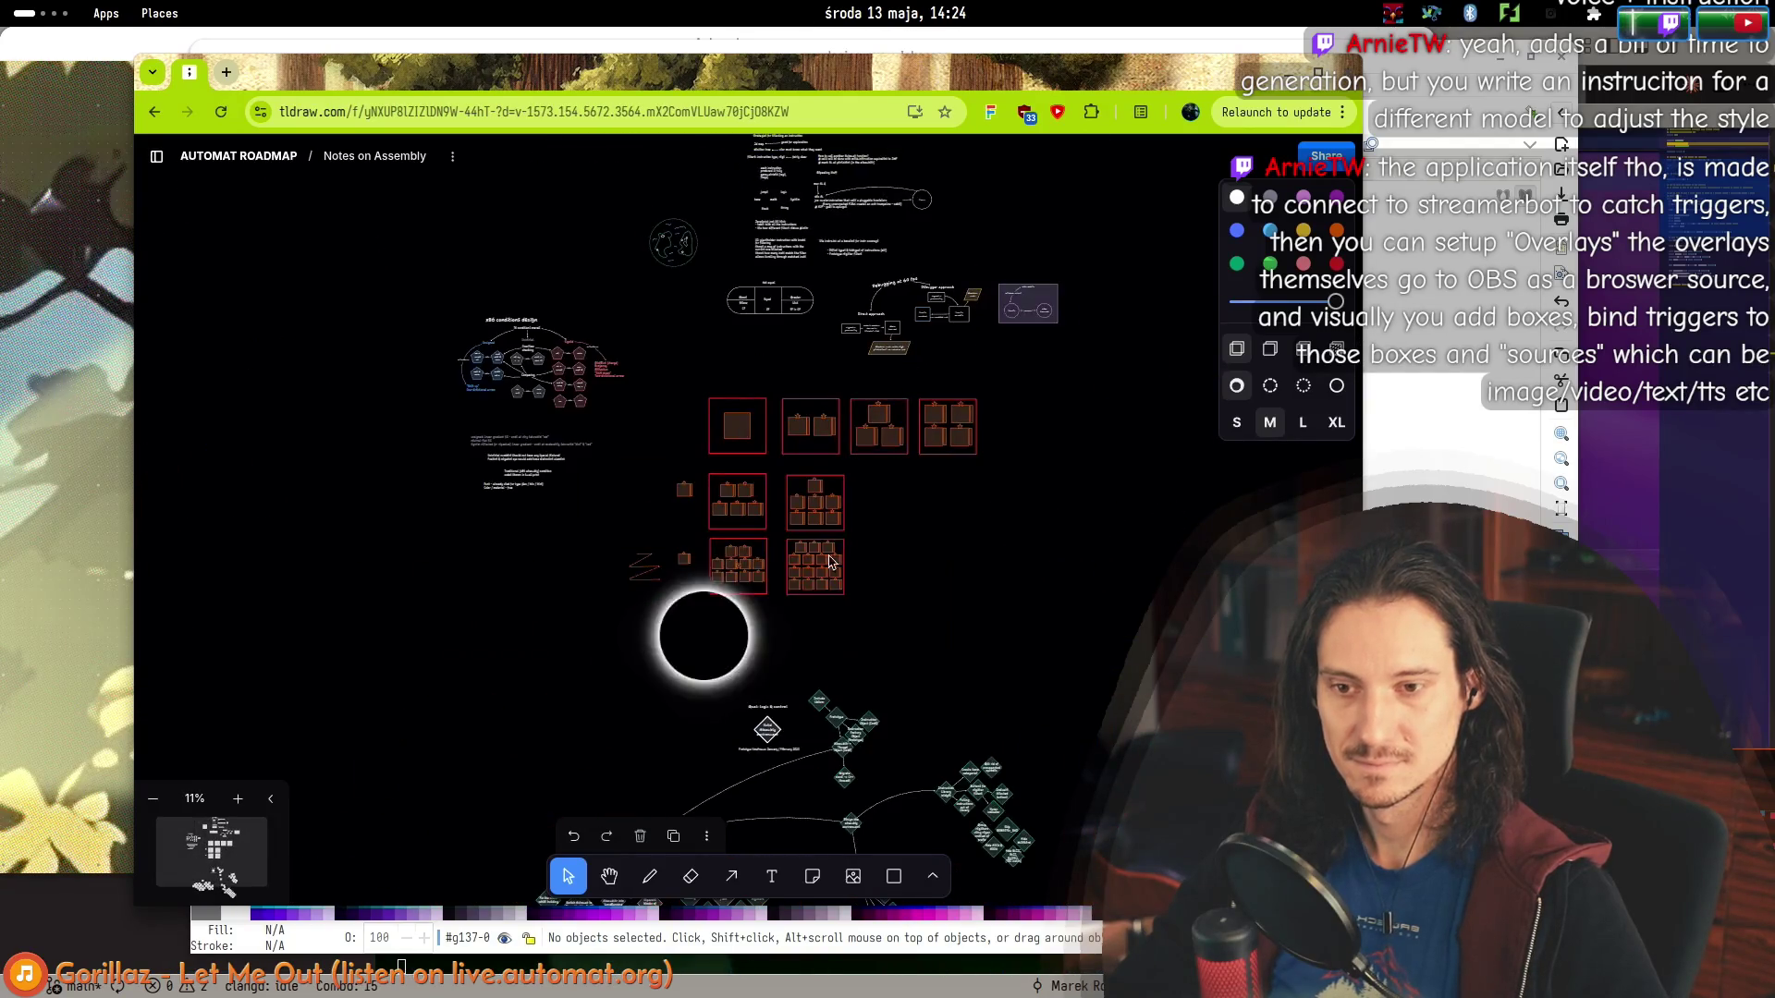
scroll(764, 350, up, 5)
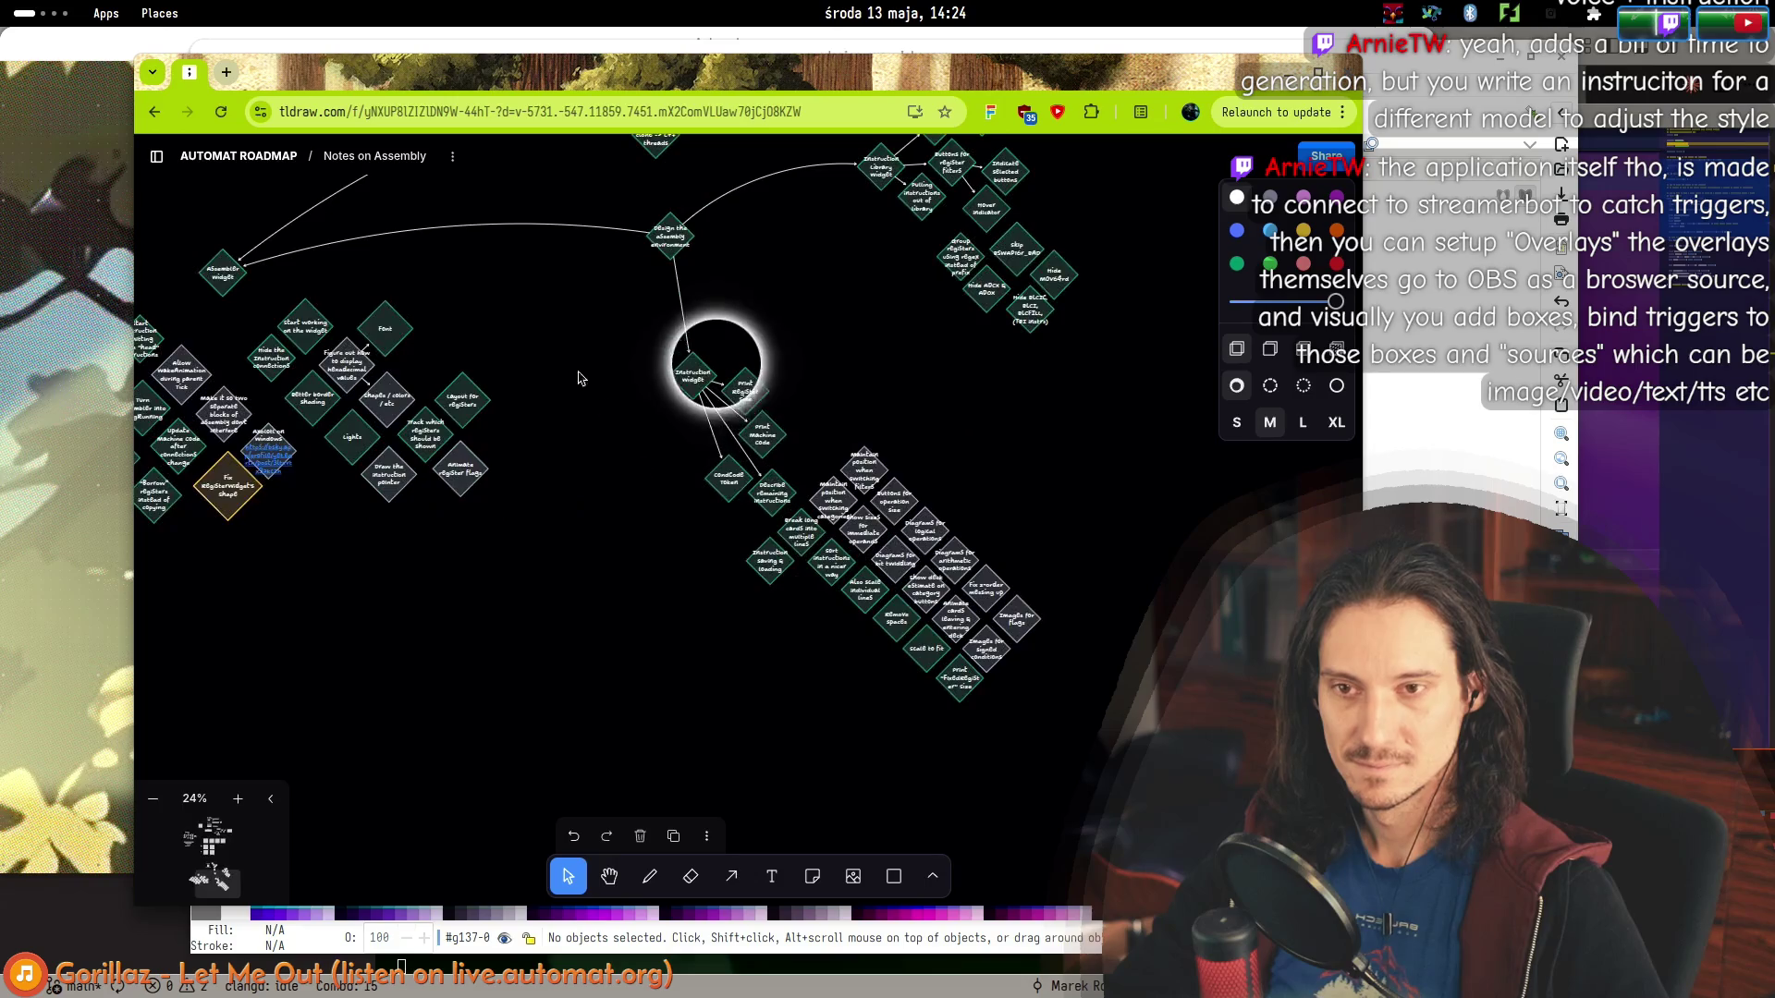
scroll(555, 388, up, 3)
scroll(370, 416, left, 3)
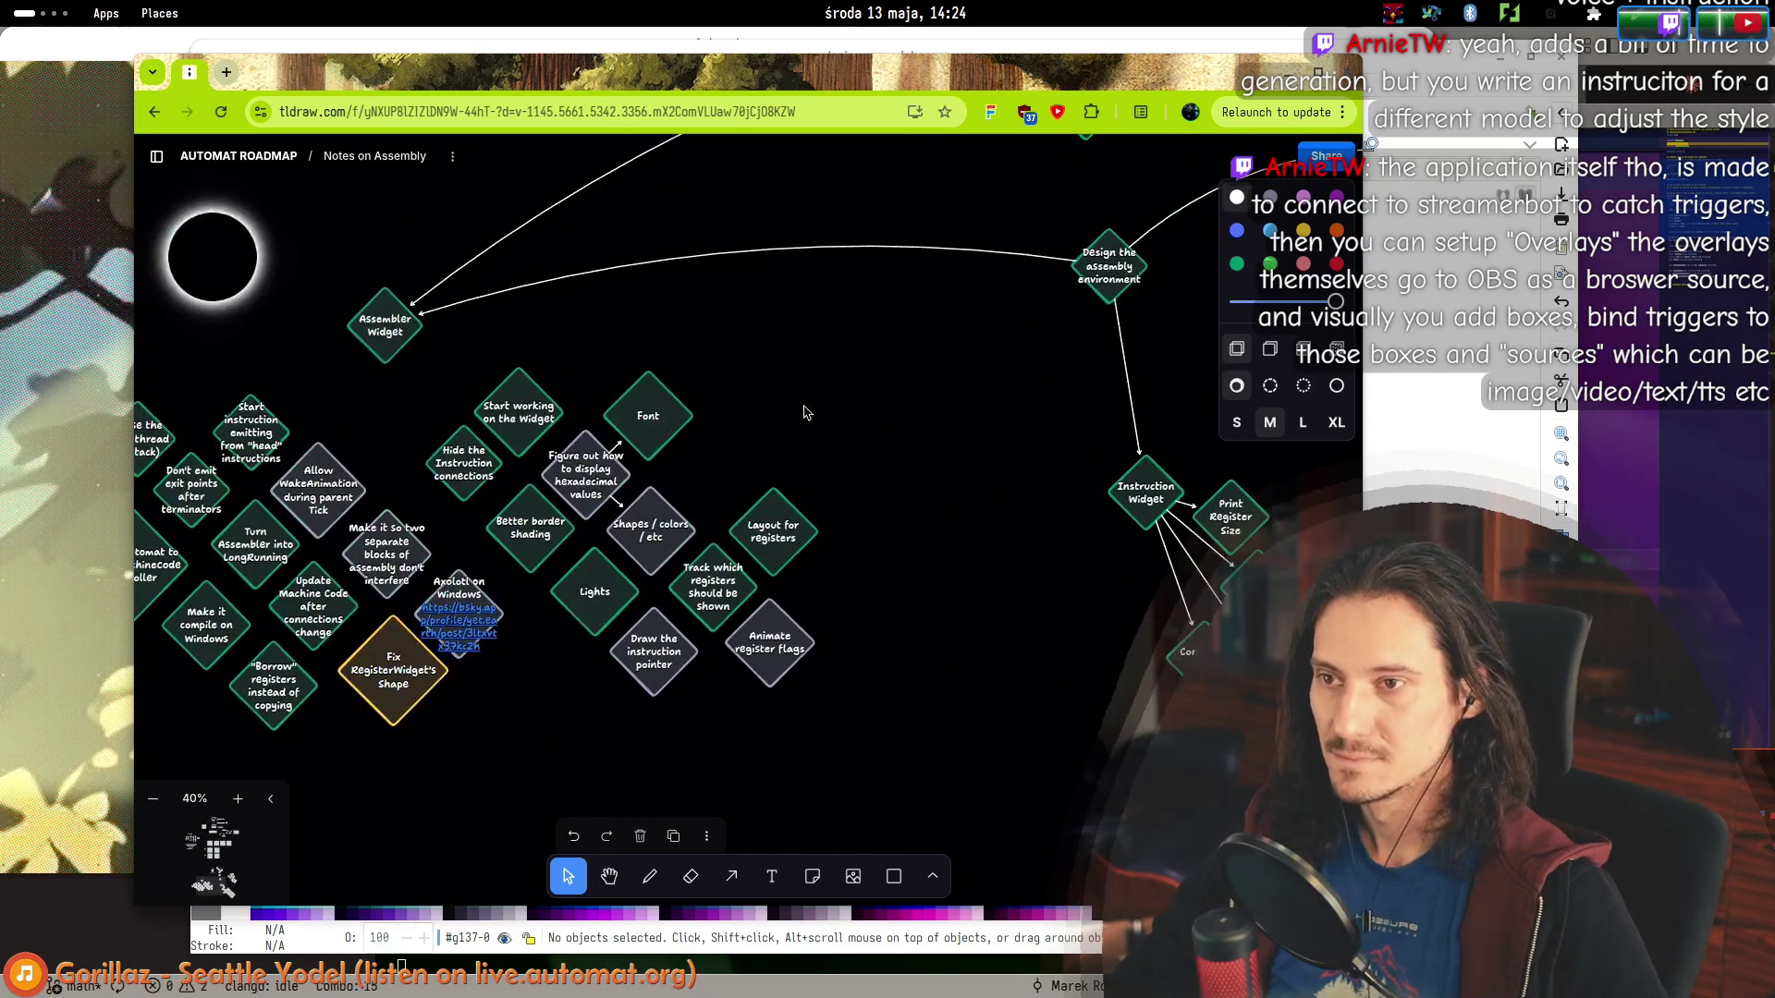
scroll(555, 426, left, 5)
scroll(555, 426, down, 2)
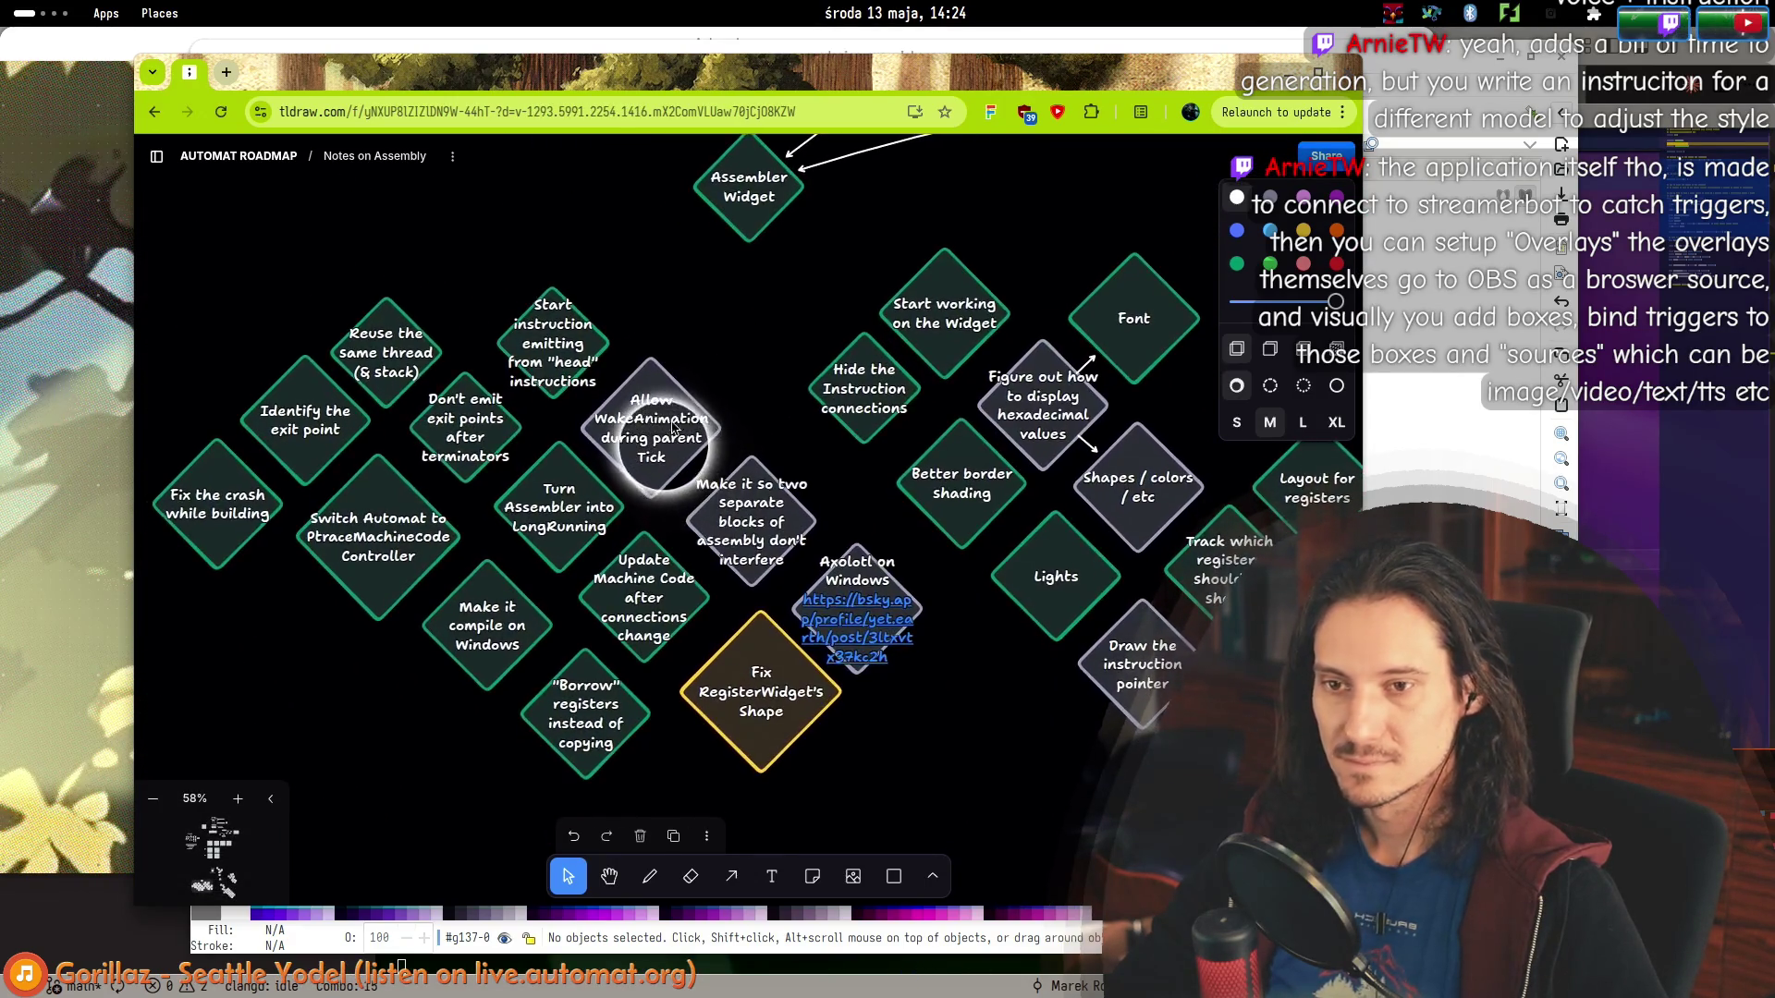
Select the Axolotl on Windows diamond and follow its Bluesky link
click(660, 434)
click(795, 540)
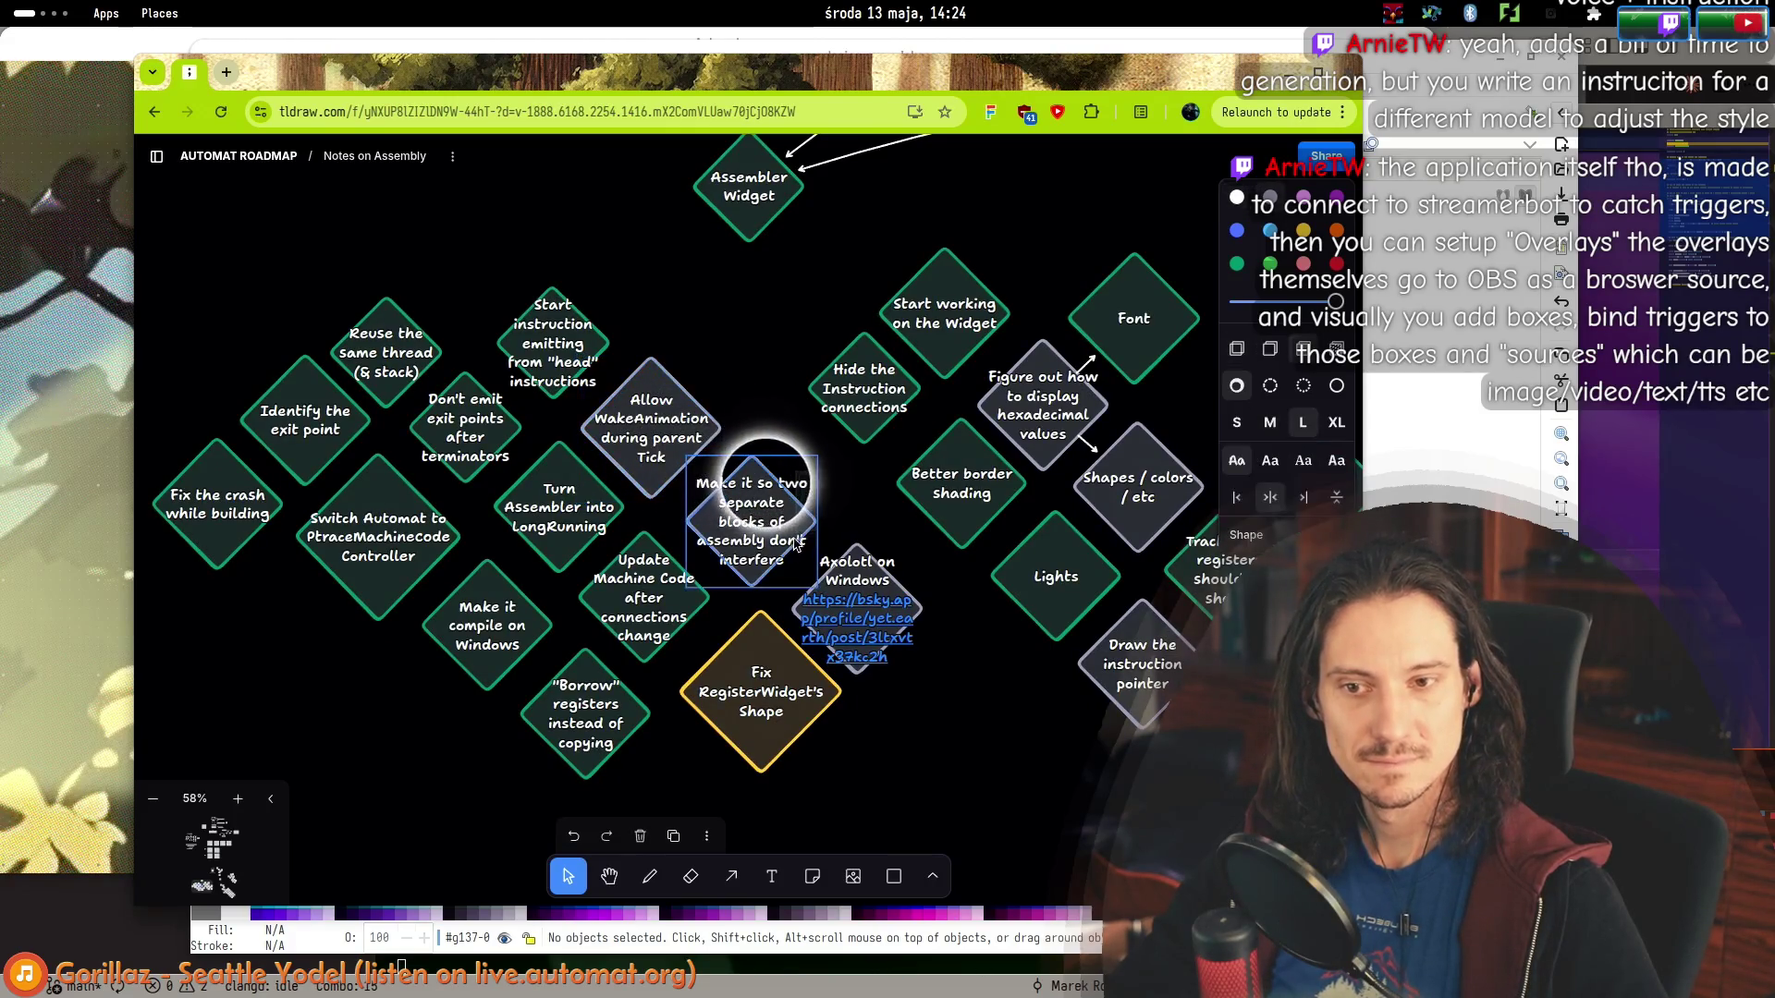
click(879, 601)
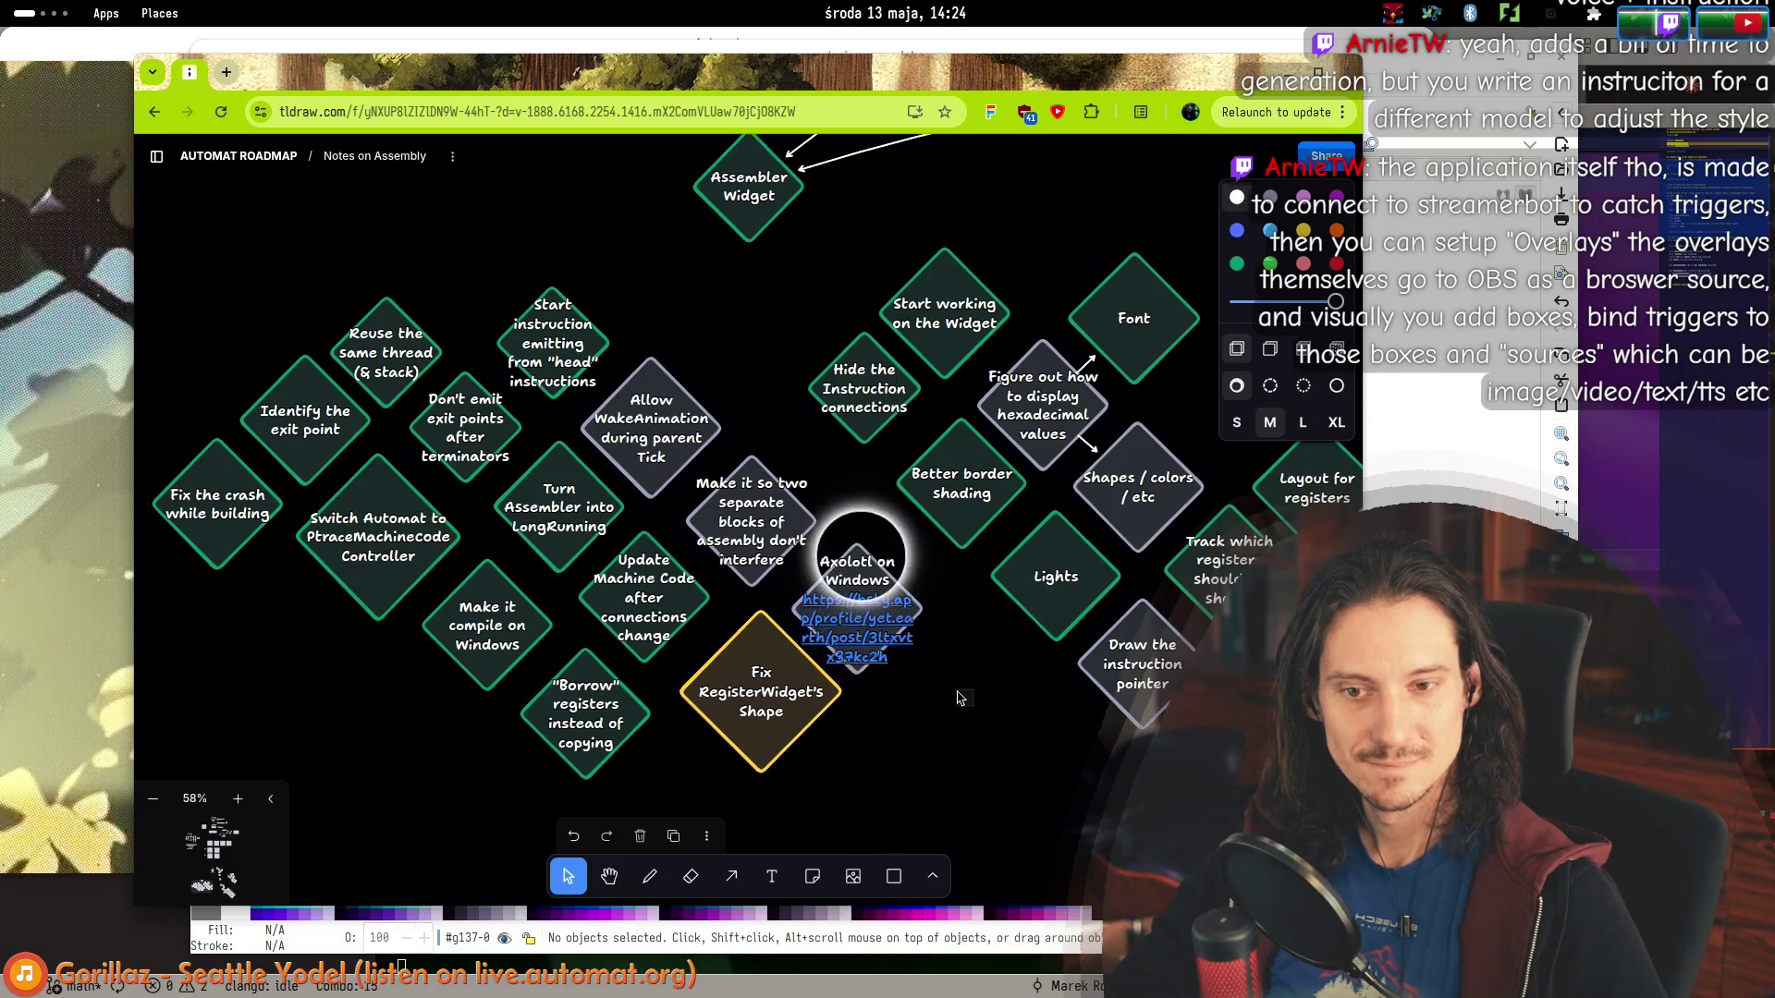
click(862, 625)
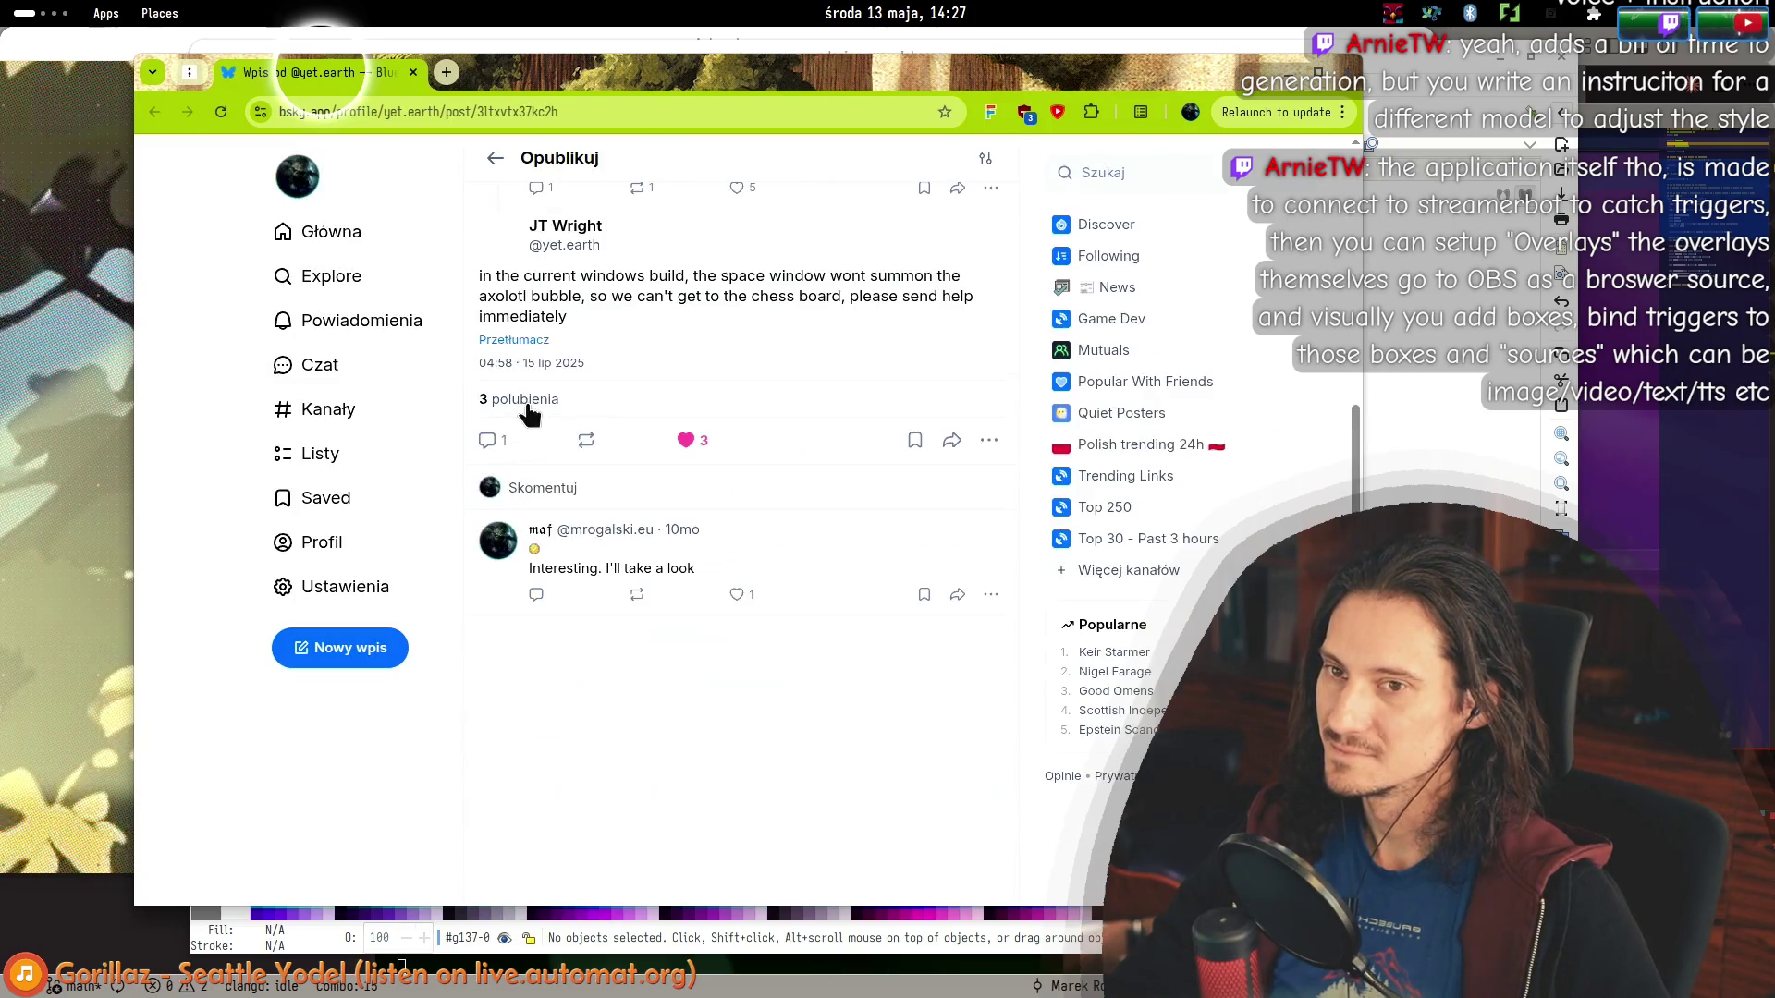
Read through the bug-report post's text, then close the Bluesky tab to return to tldraw
scroll(558, 314, up, 5)
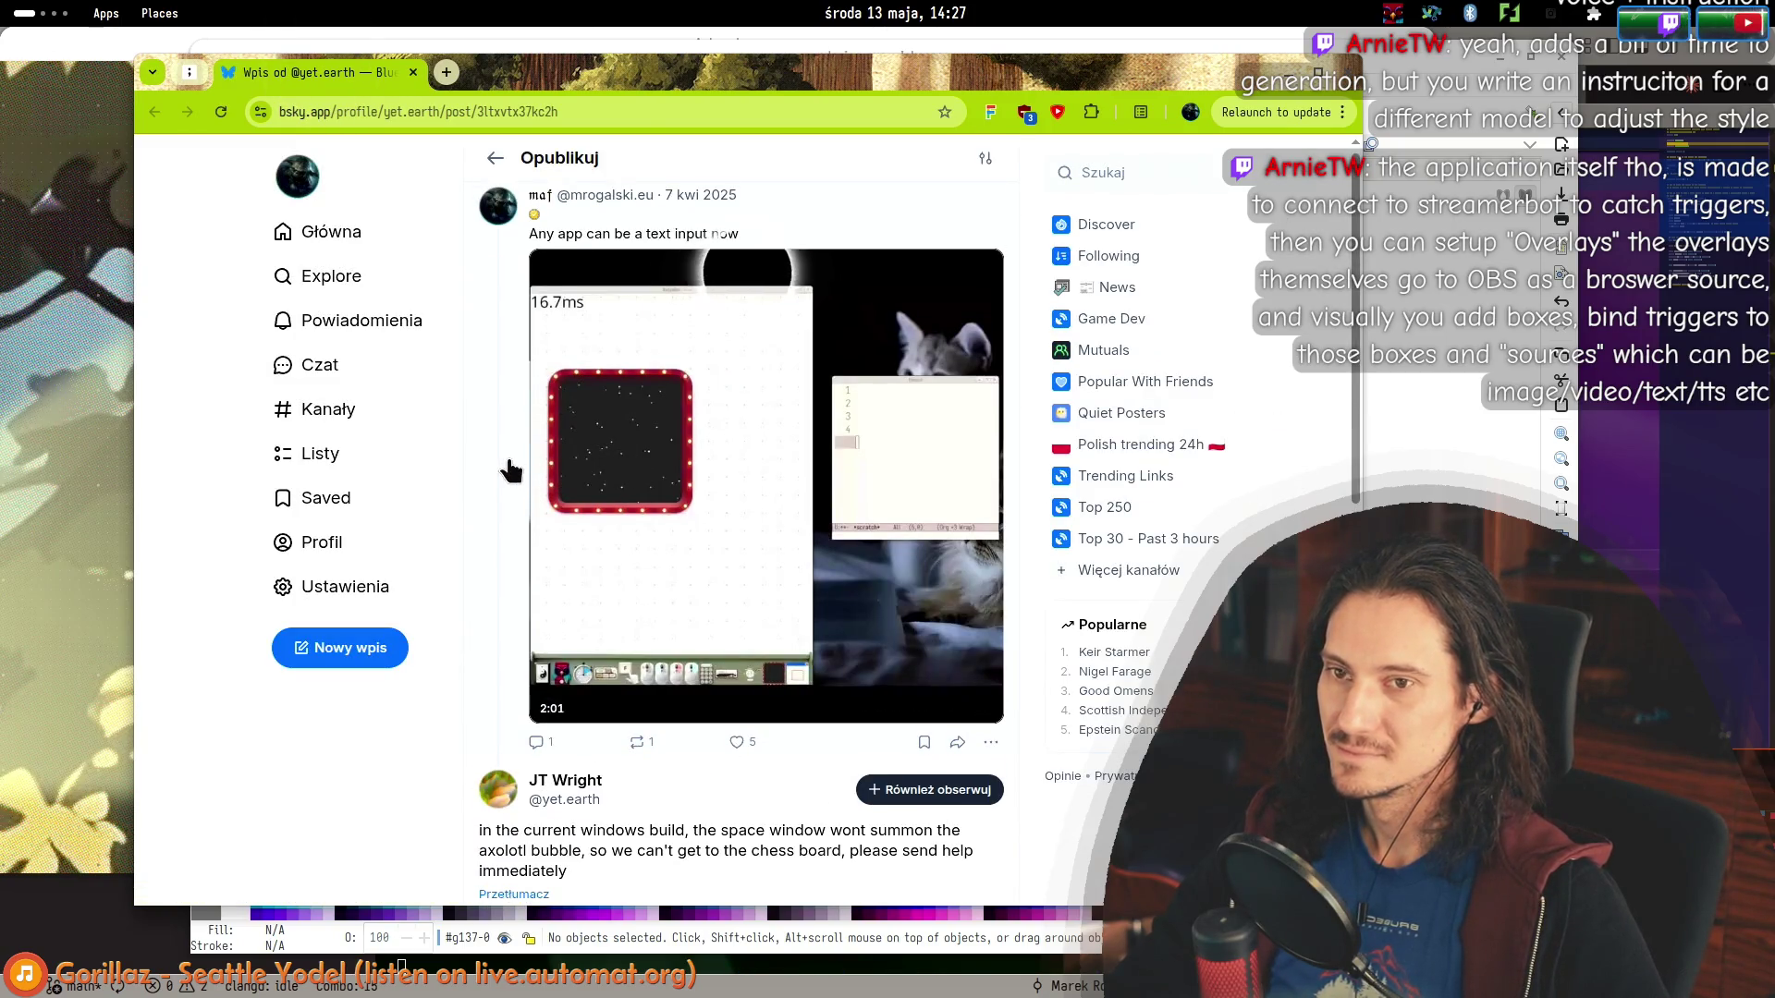
scroll(518, 462, down, 3)
drag(634, 508, 926, 516)
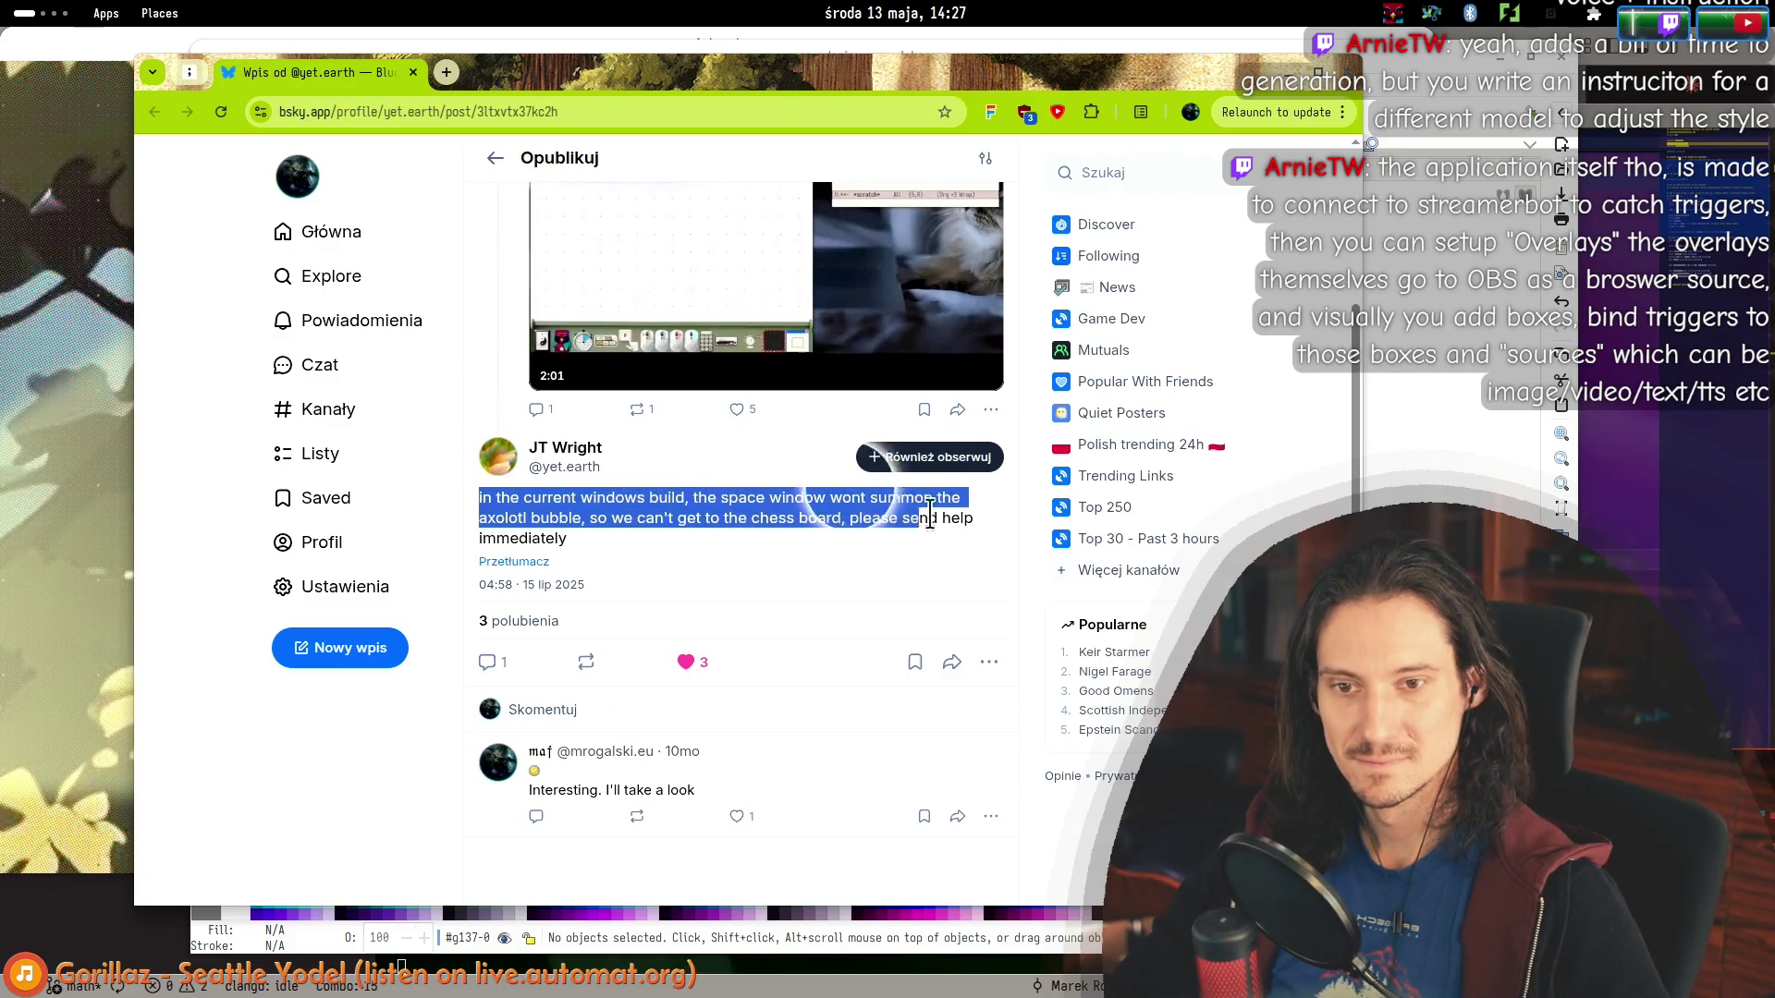
drag(611, 512, 549, 538)
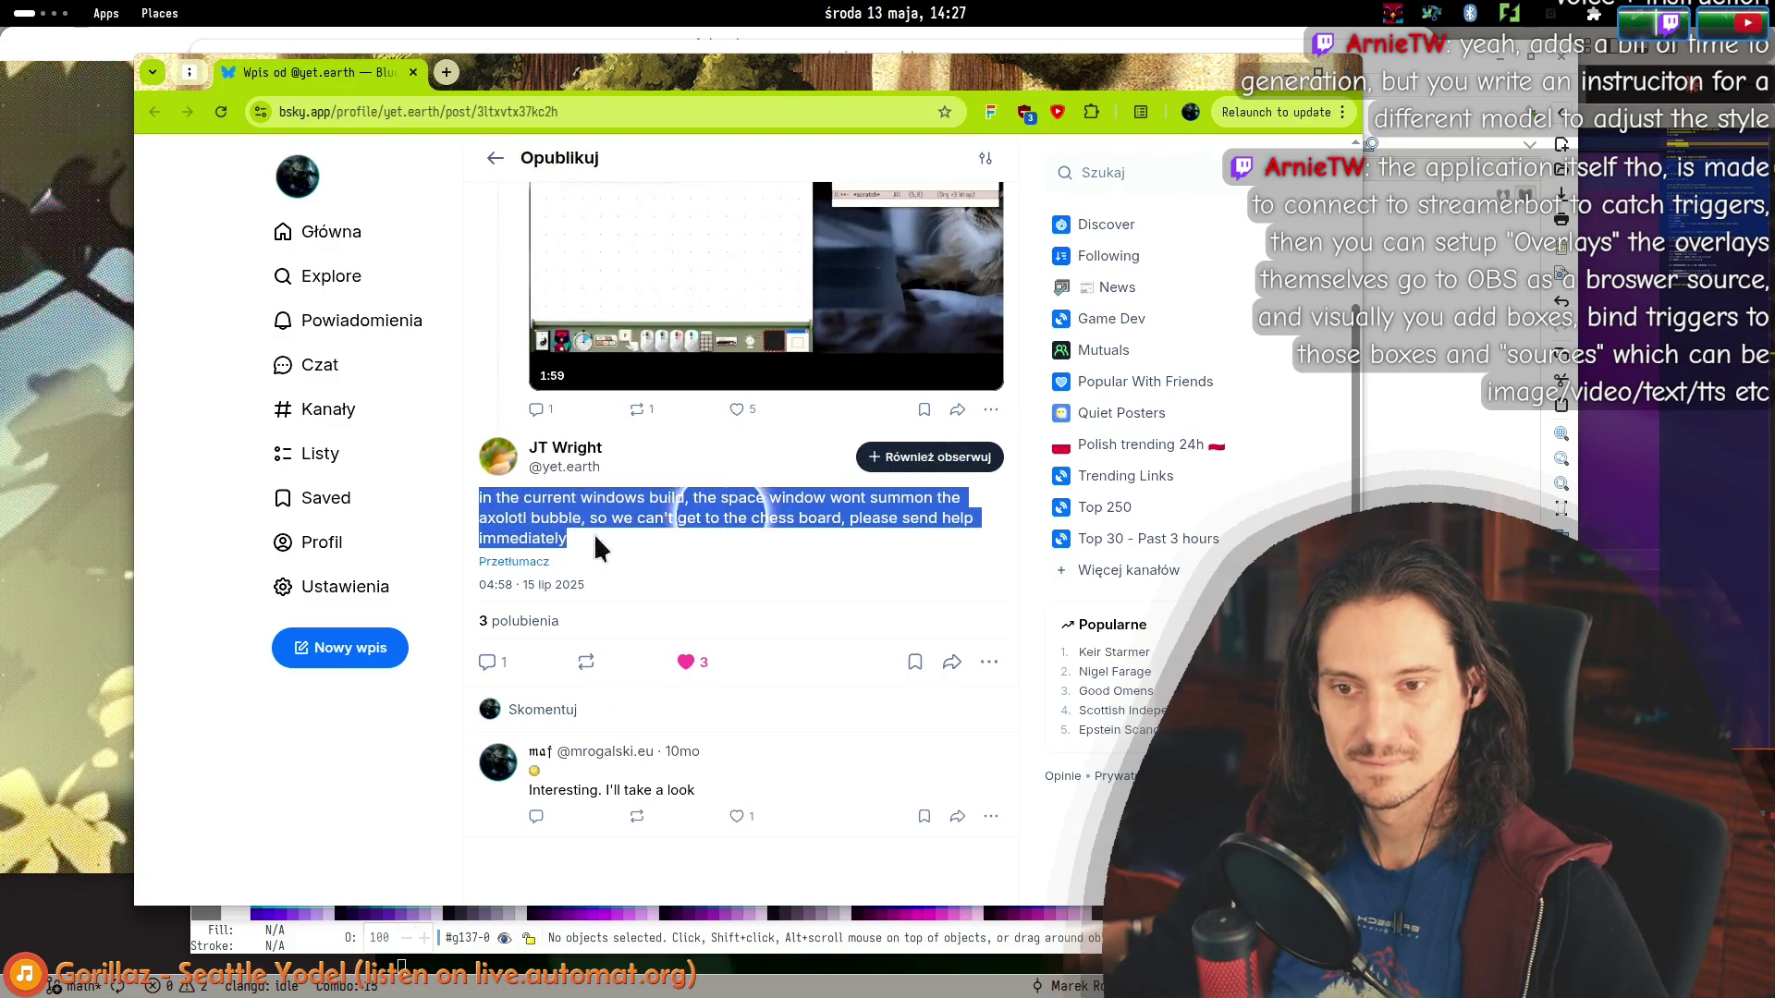
click(555, 518)
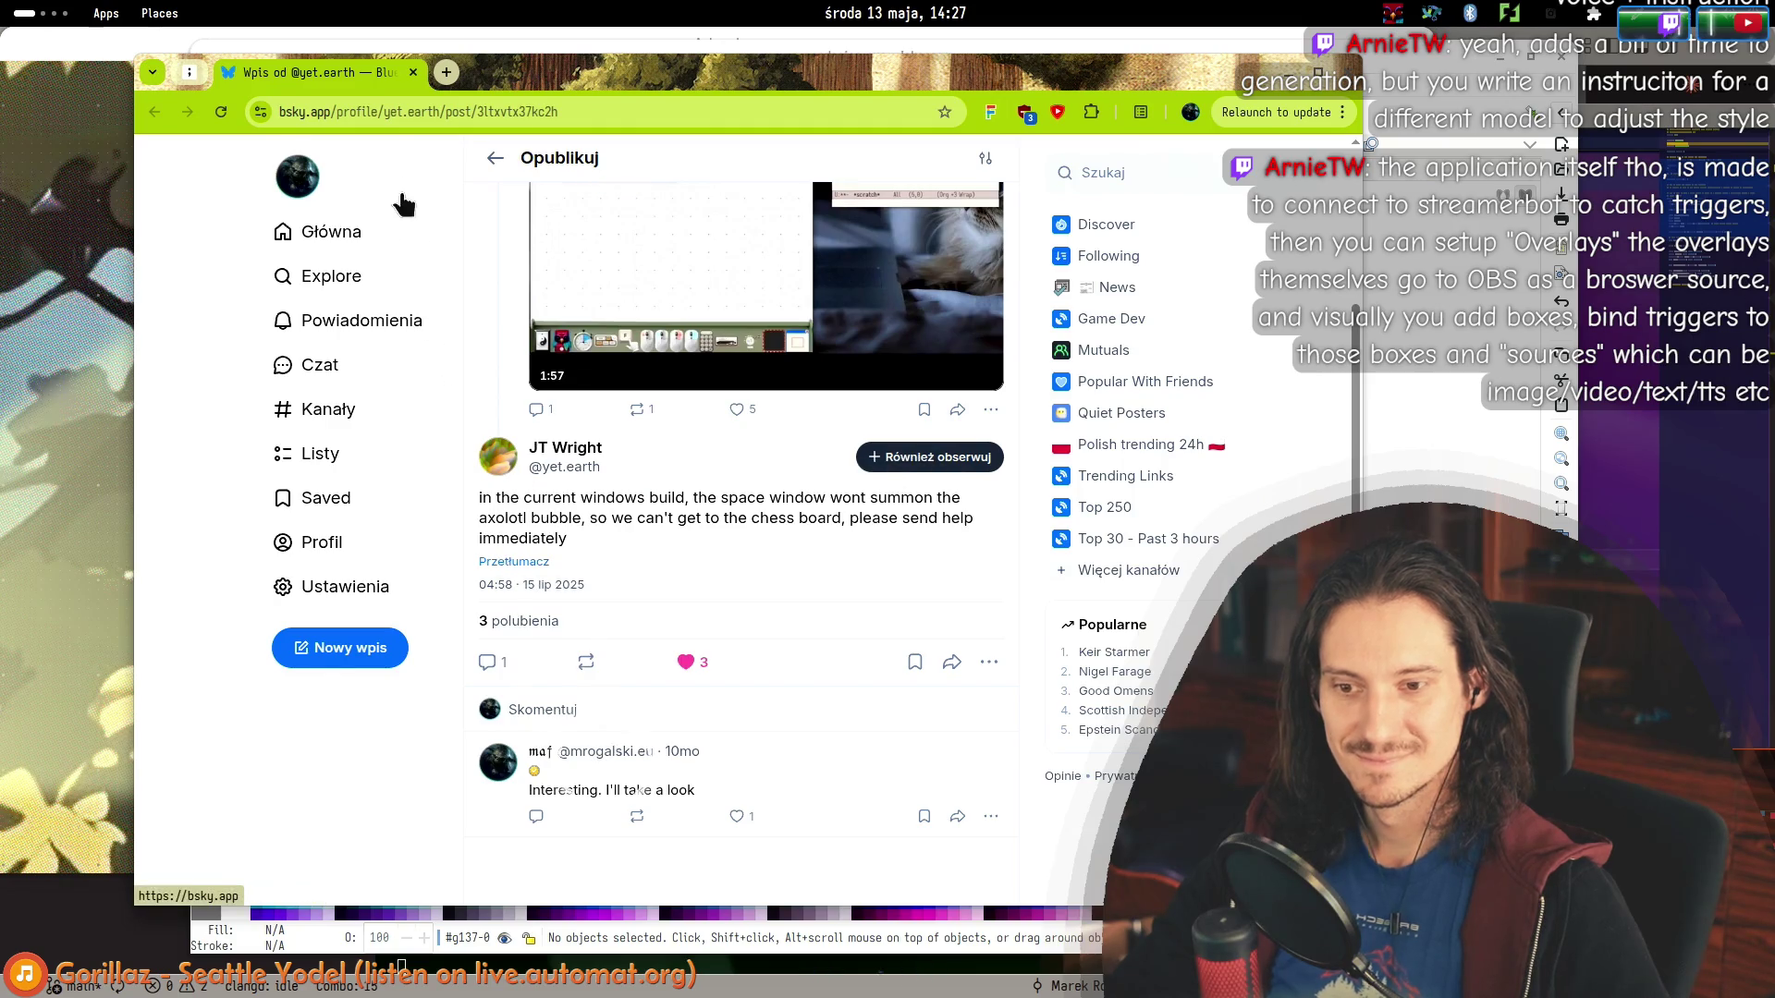
click(413, 73)
key(ctrl+v)
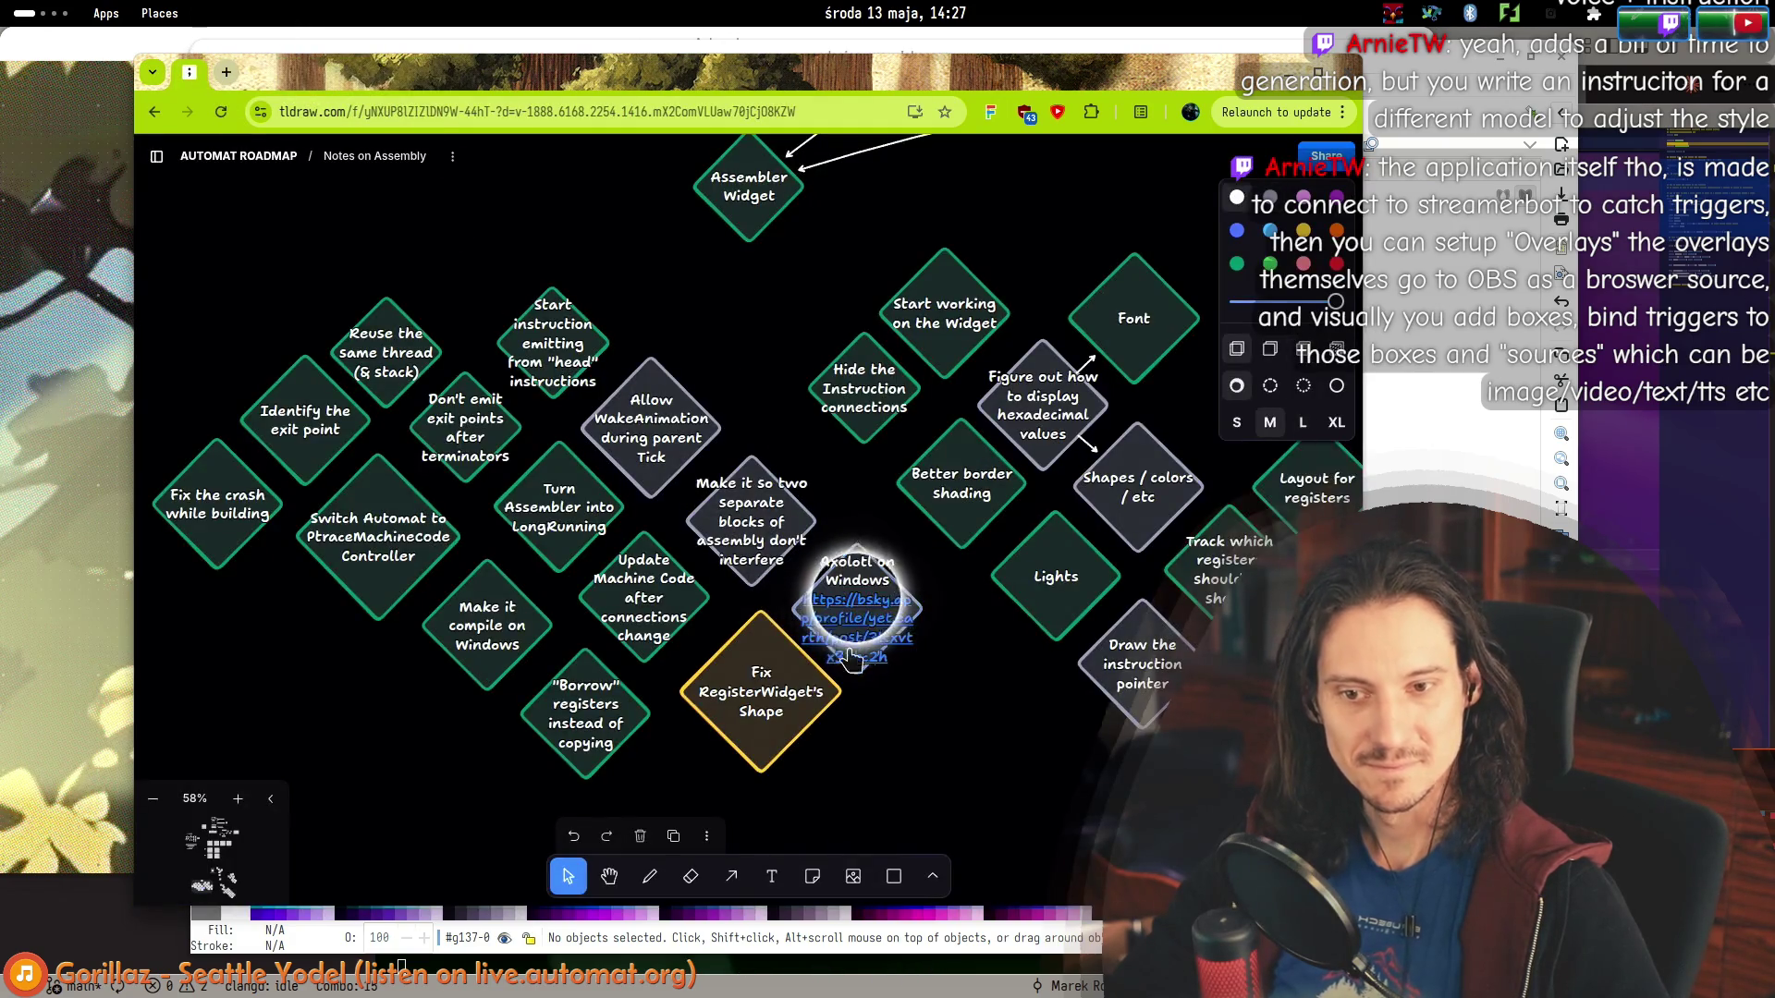
Bring the right-hand widget diamonds, including Fix RegisterWidget's Shape, into view with nothing selected
click(805, 667)
key(Escape)
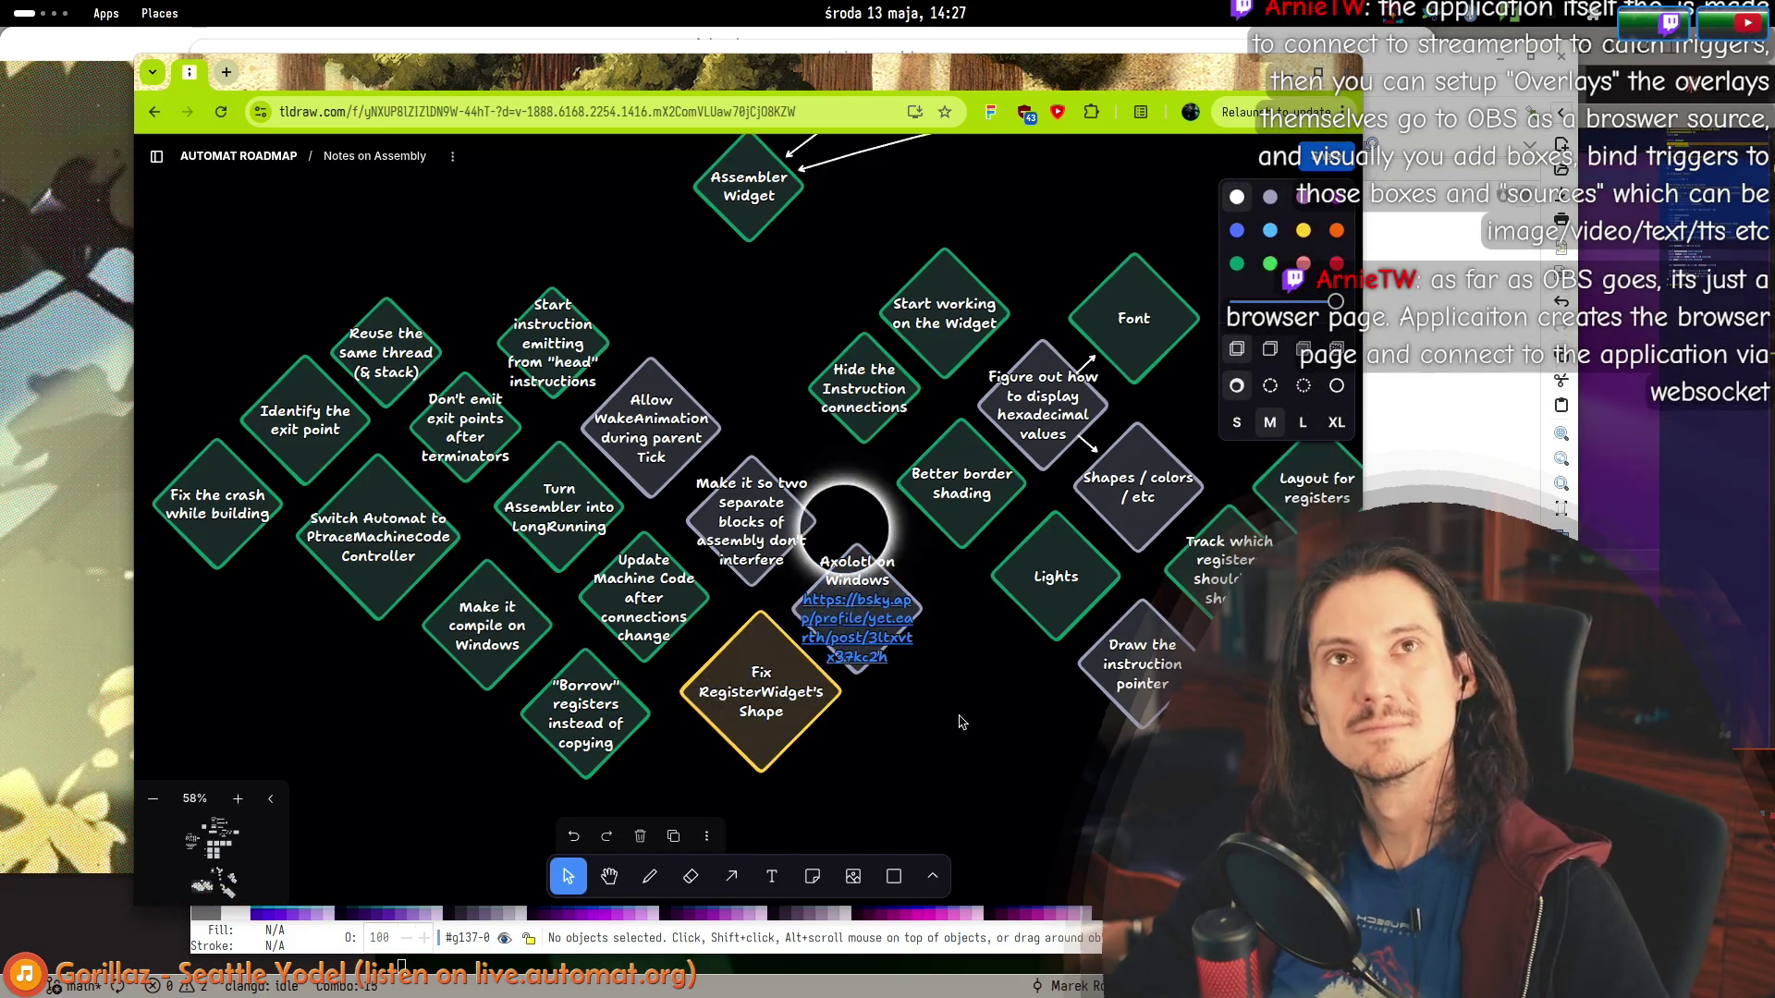
drag(960, 721, 709, 543)
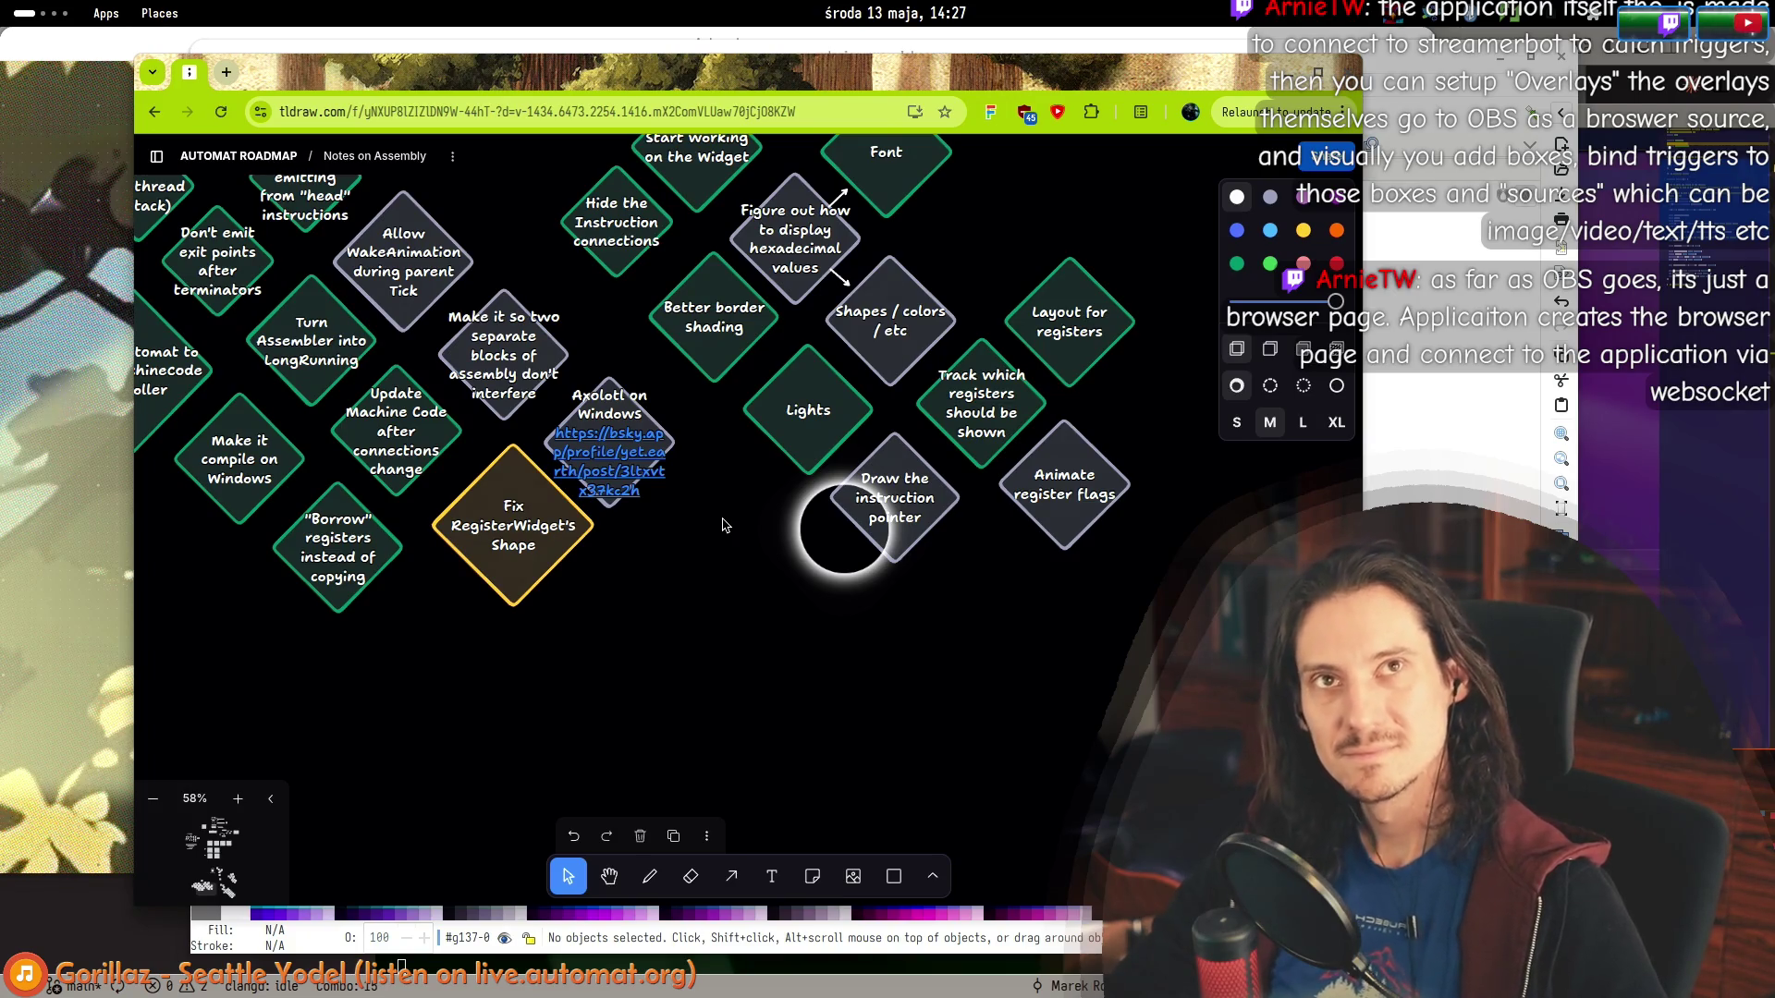
click(518, 518)
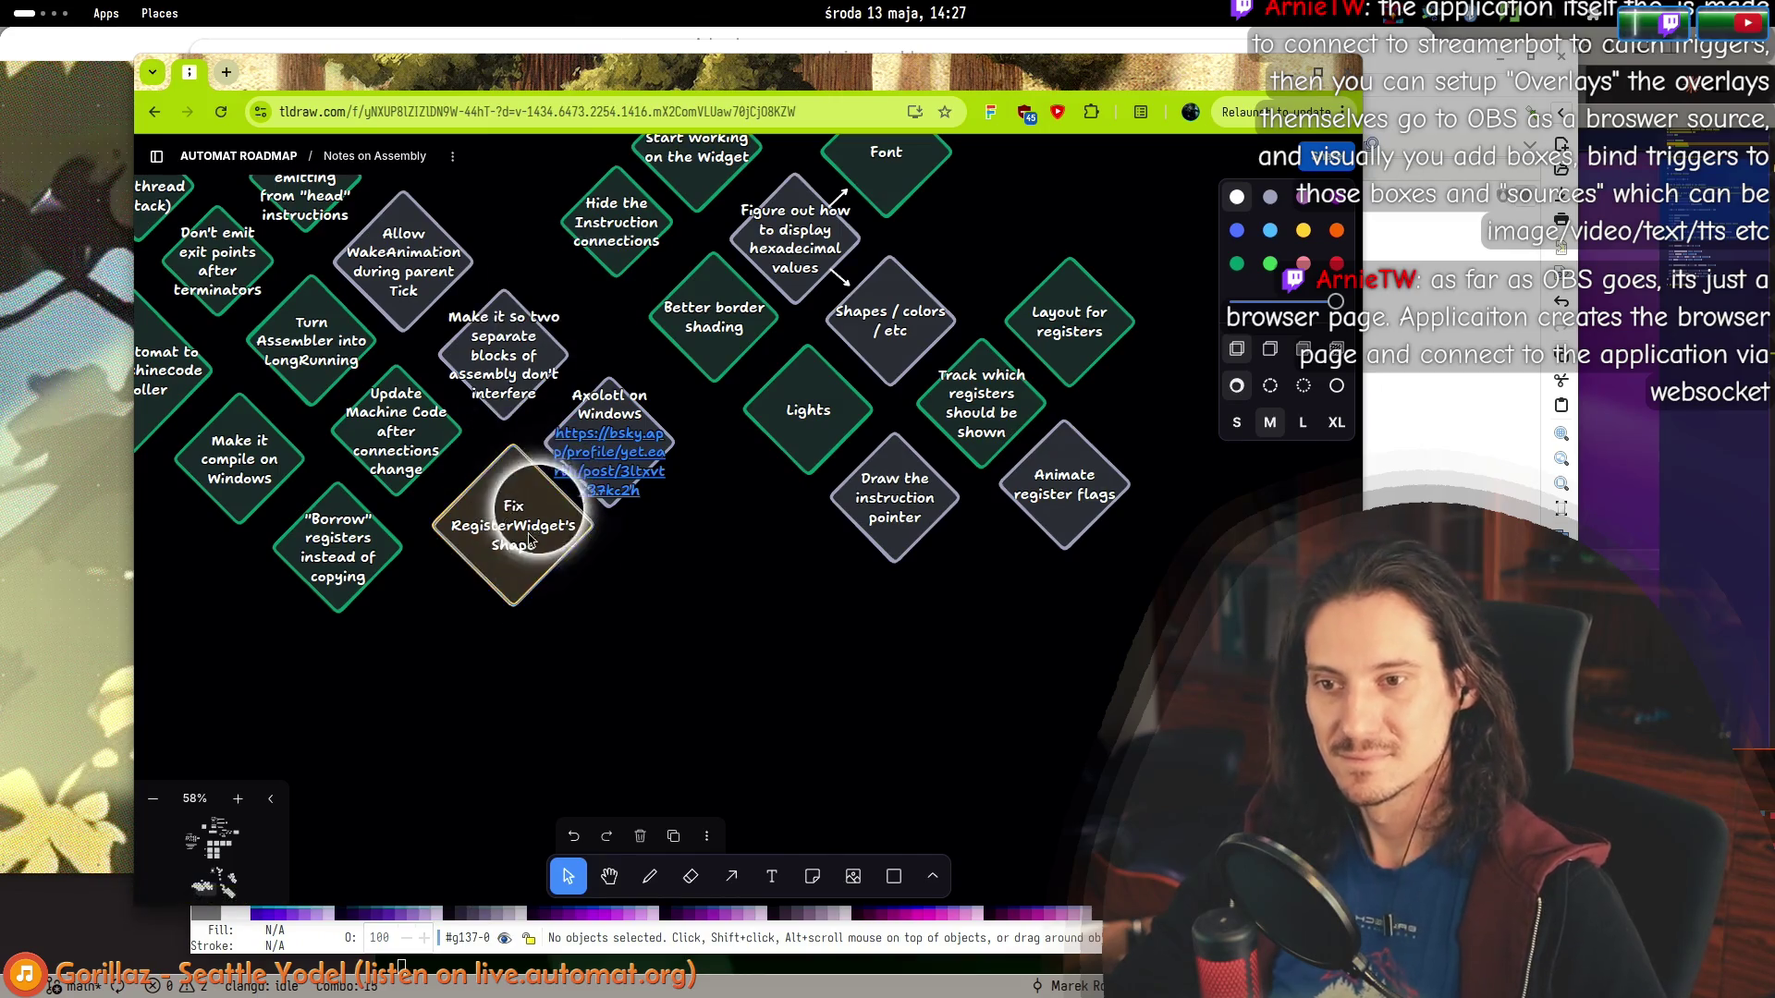
click(740, 724)
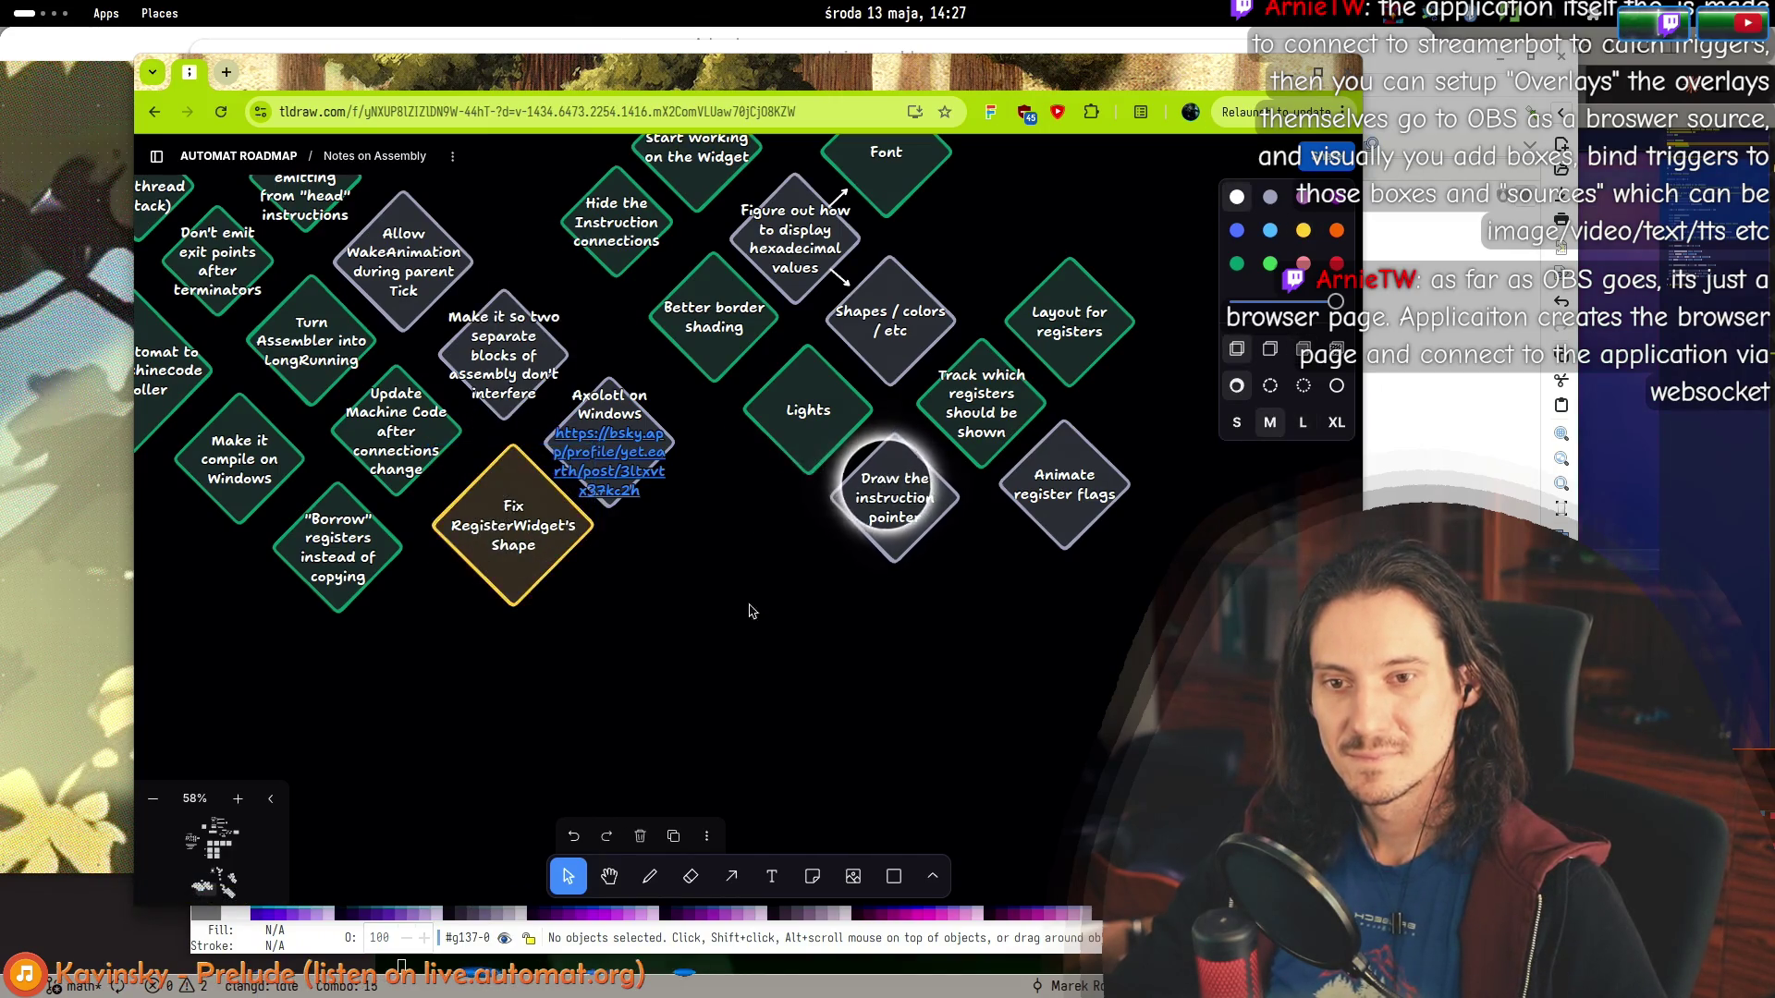
Move the browser window down and scroll to blank canvas below the diamonds
drag(722, 569, 1019, 656)
scroll(761, 277, up, 1)
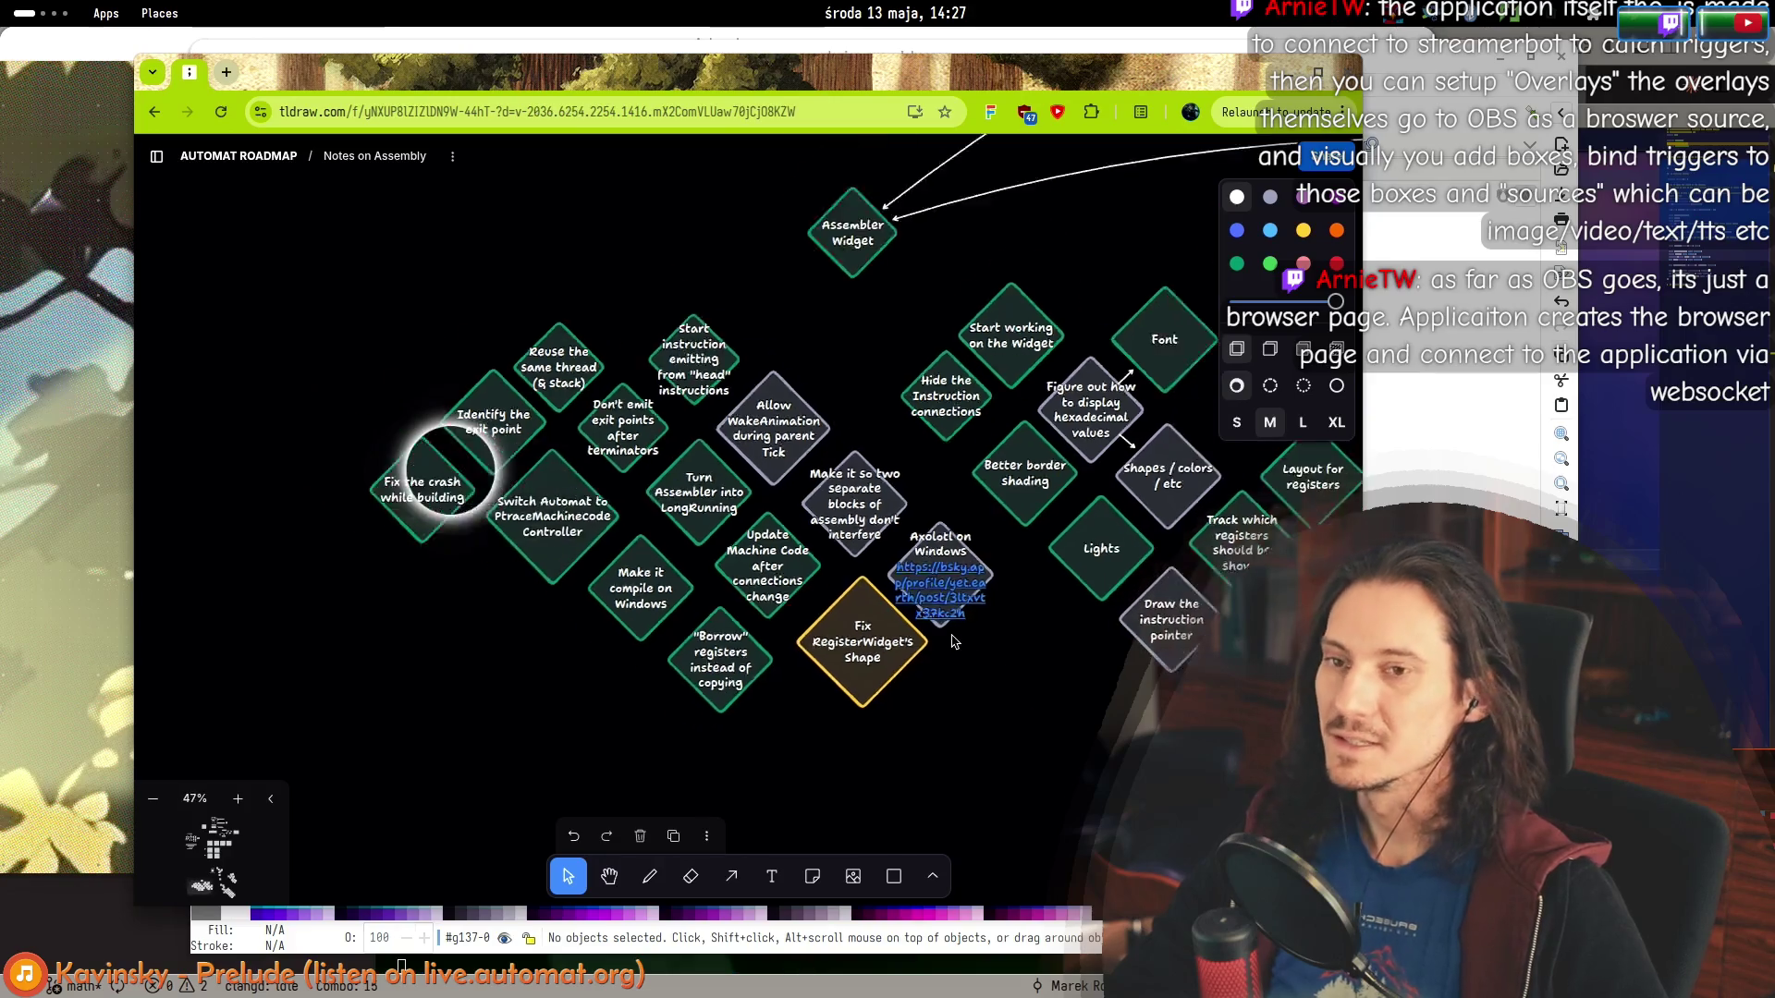
scroll(786, 292, down, 3)
scroll(924, 324, up, 3)
scroll(1019, 358, up, 1)
scroll(761, 292, down, 1)
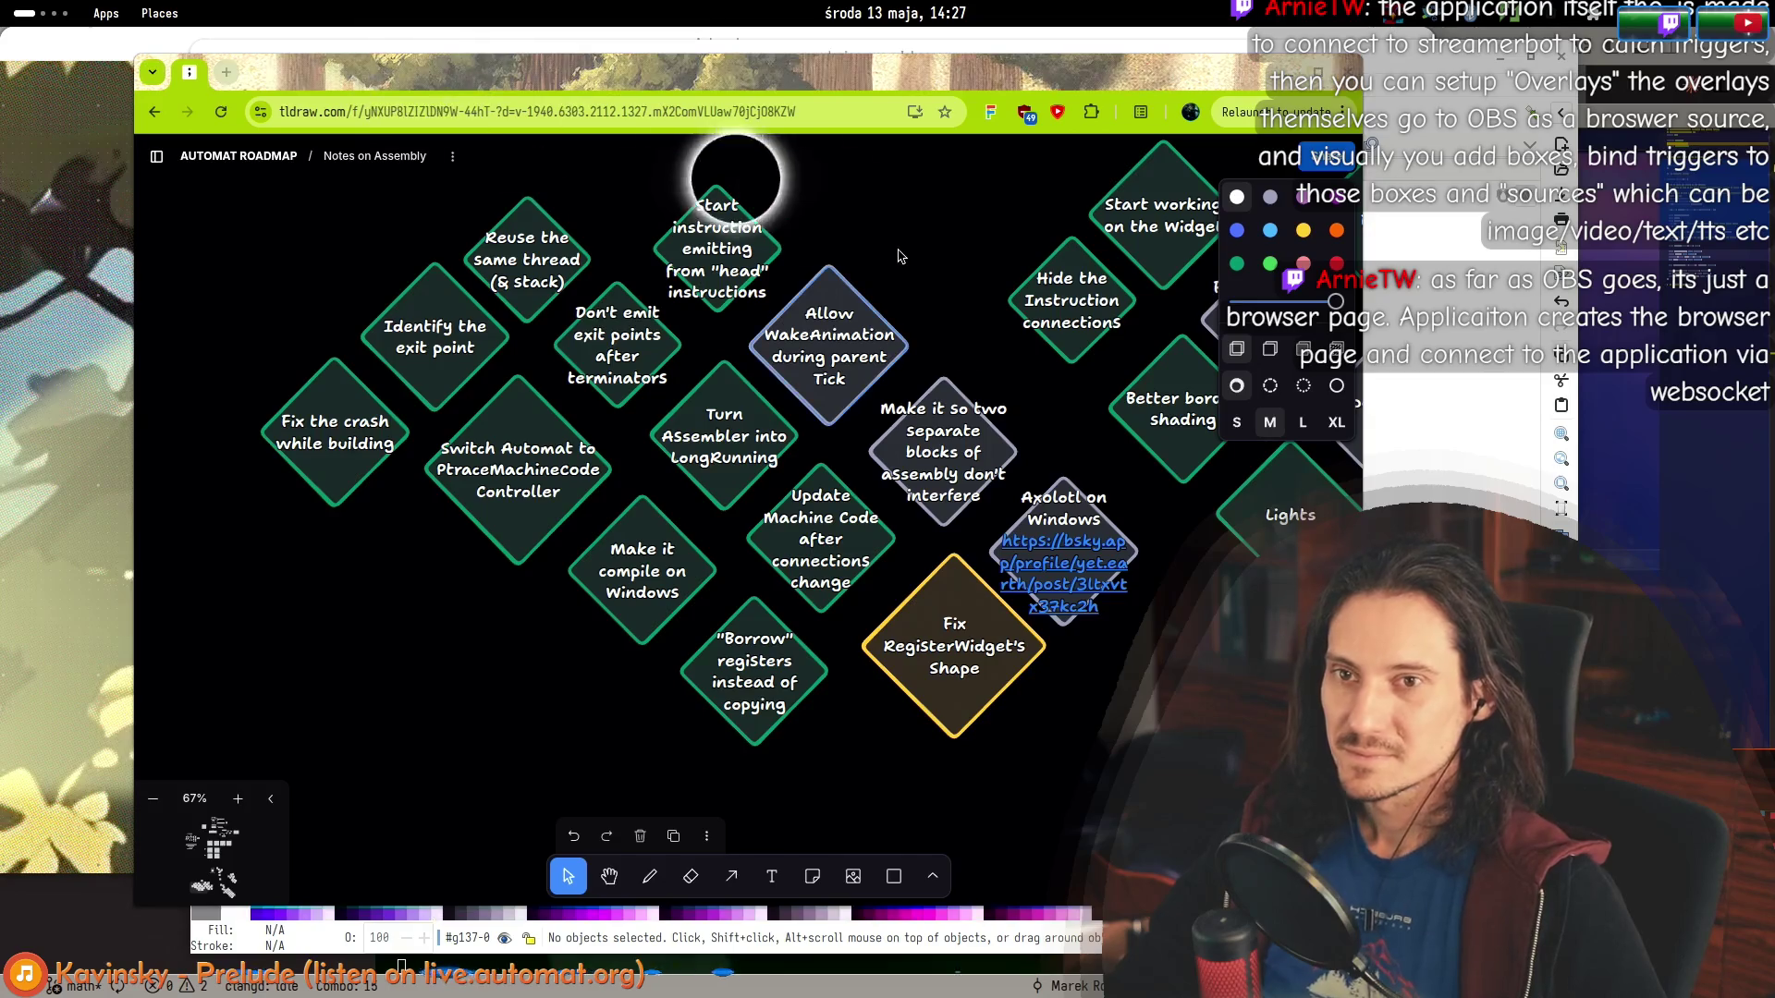
mouse_move(829, 69)
mouse_down()
mouse_move(1091, 176)
mouse_move(1118, 231)
mouse_move(1049, 361)
mouse_move(983, 241)
mouse_move(832, 125)
mouse_up()
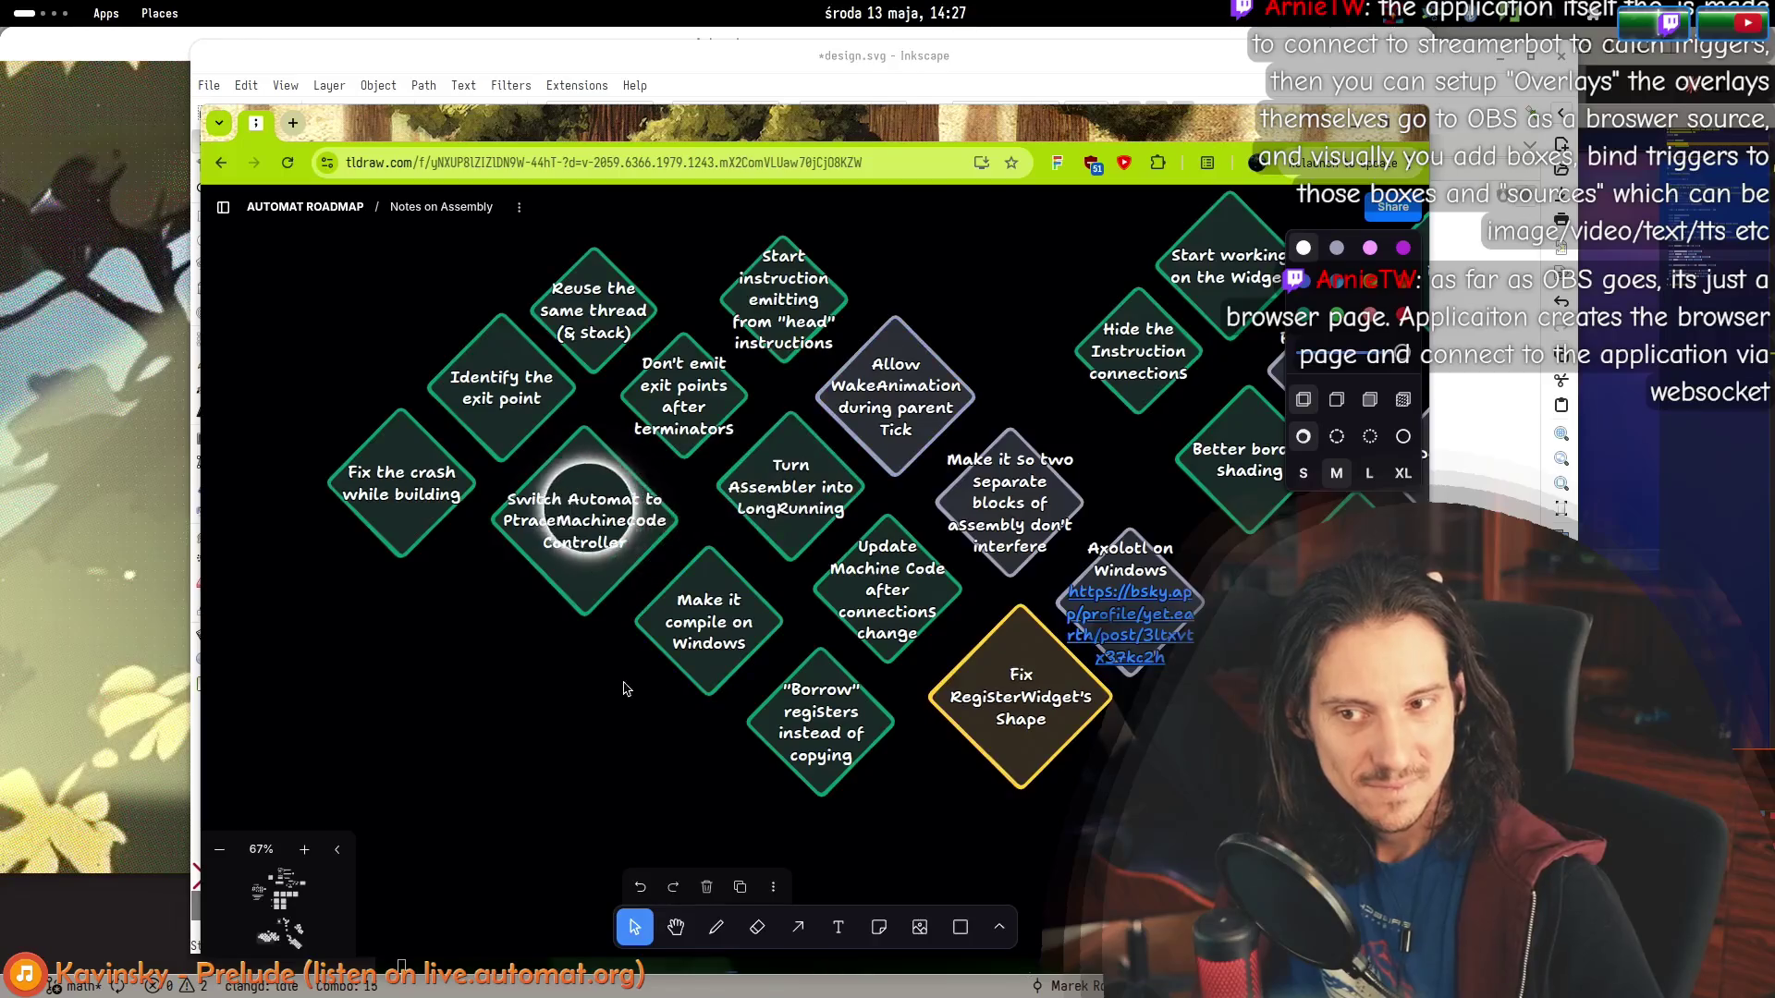
scroll(725, 526, down, 10)
scroll(725, 526, up, 1)
scroll(725, 526, down, 2)
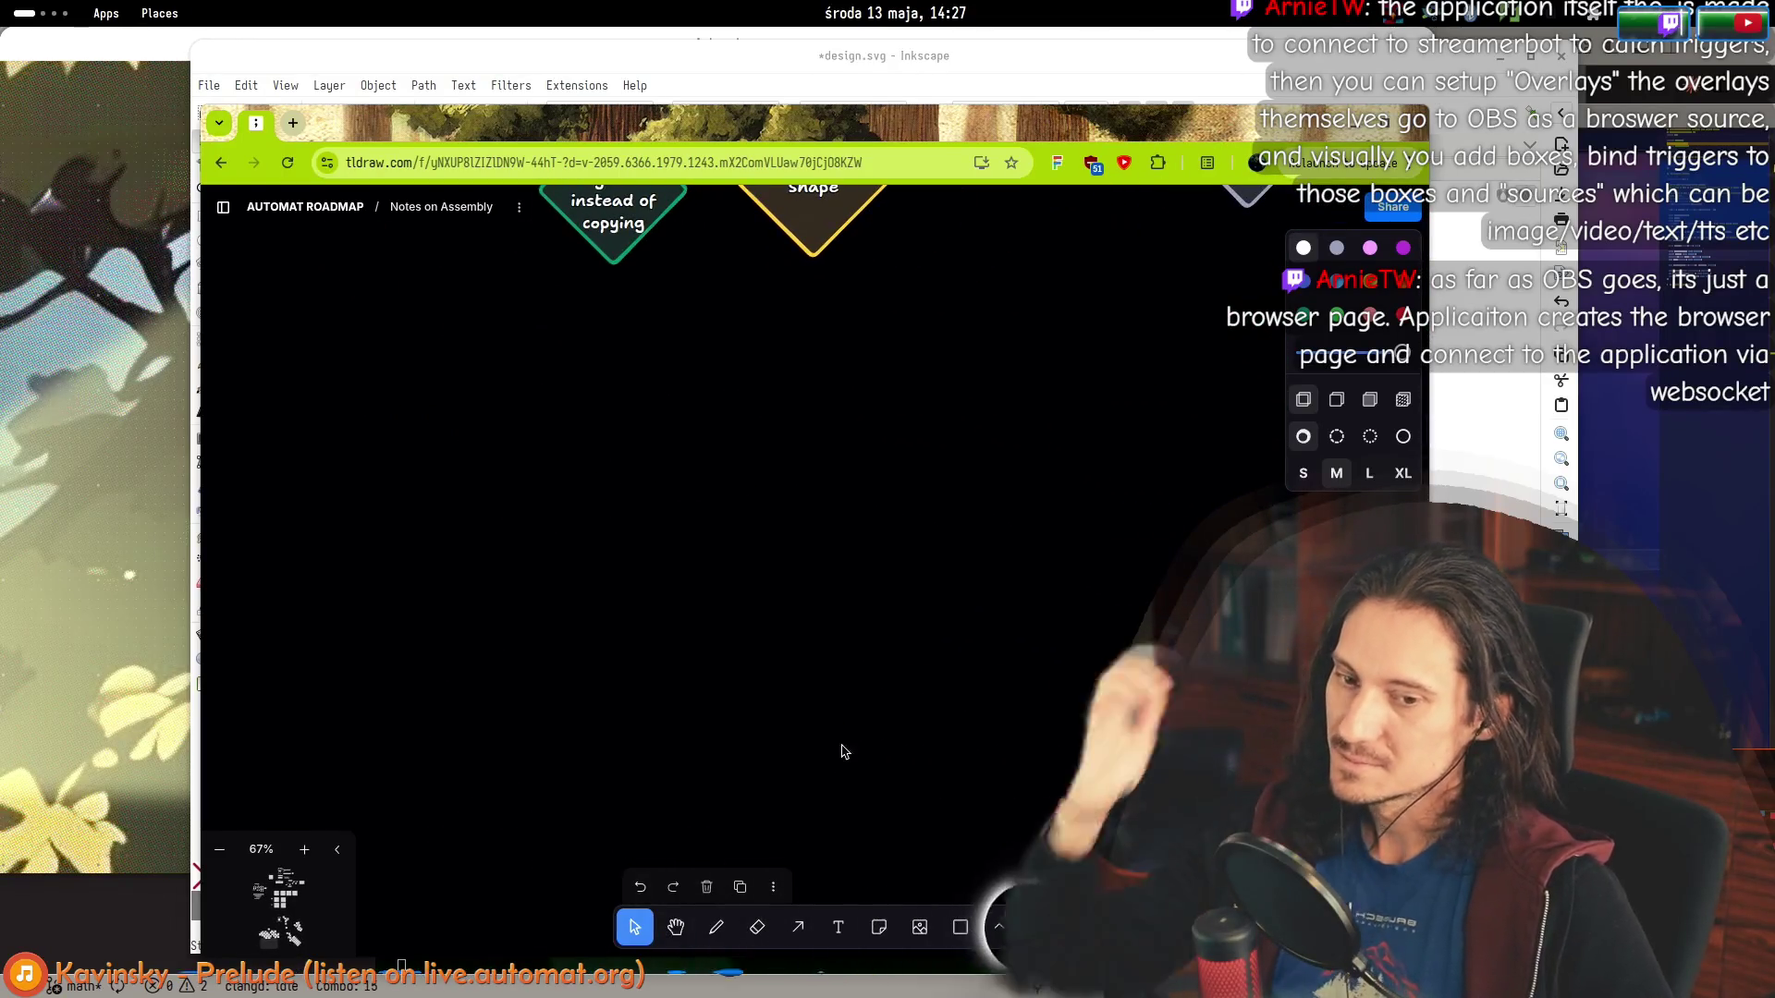
With the Draw tool, sketch the flagged register box outline and its first horizontal lines
click(962, 927)
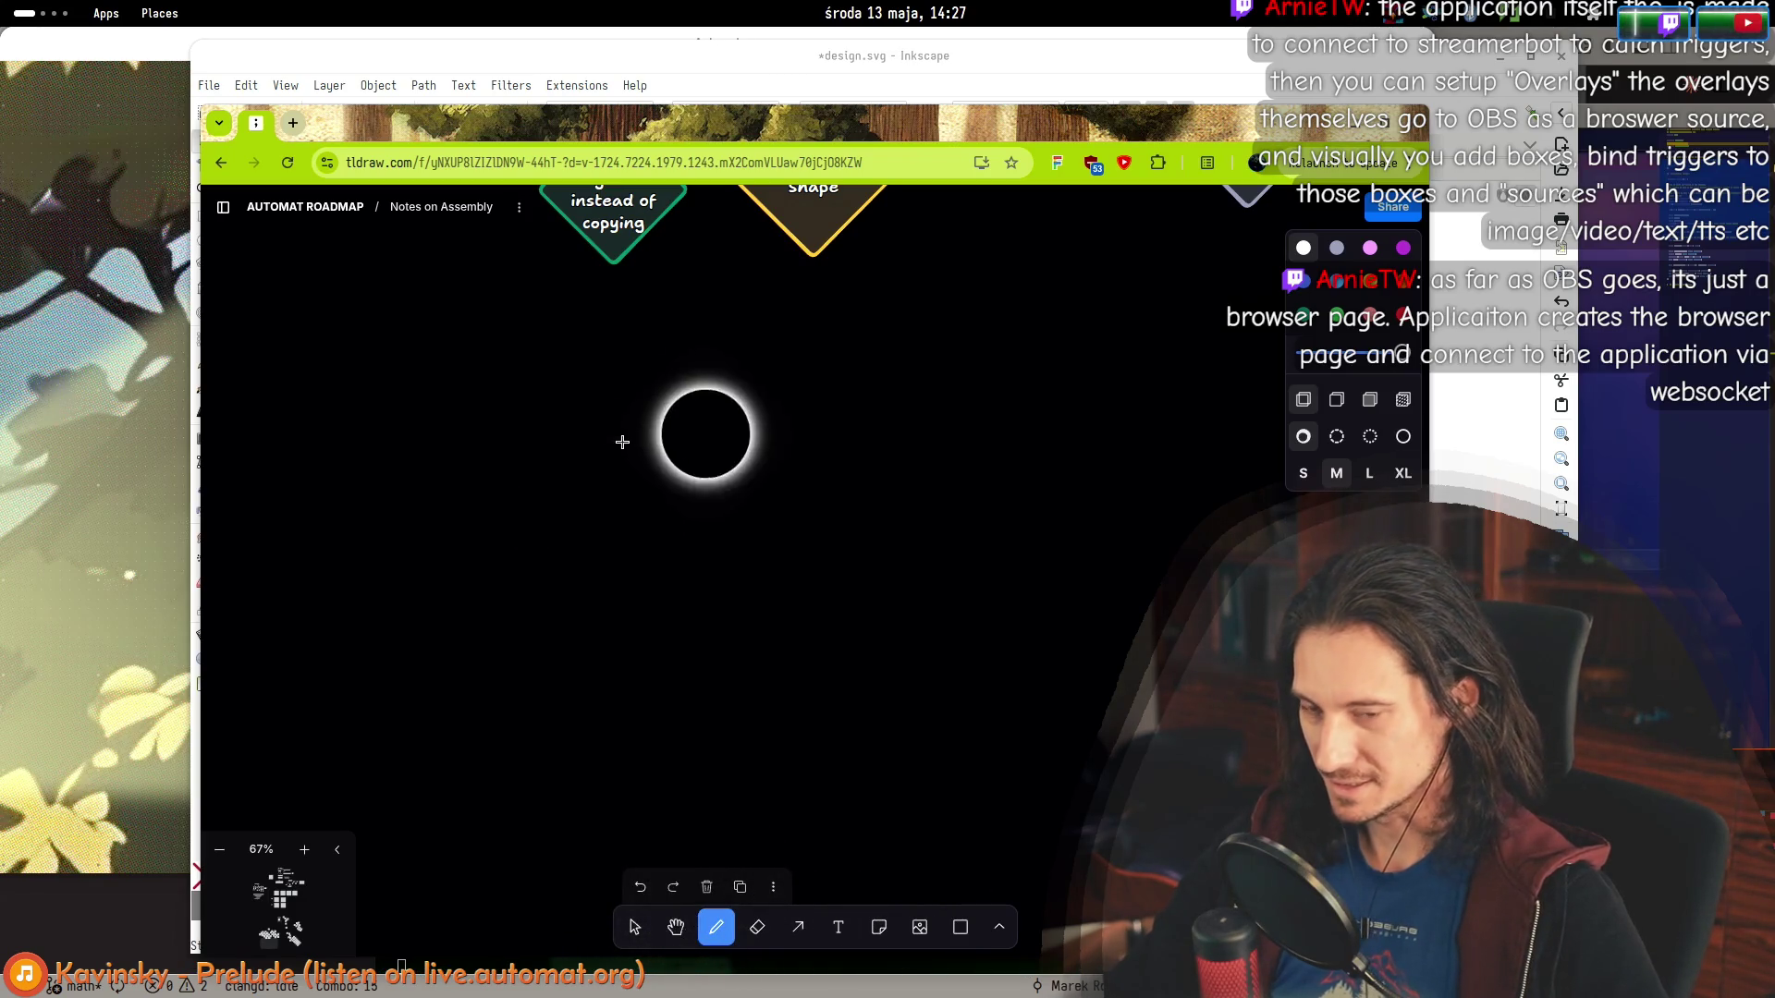
mouse_move(731, 425)
mouse_down()
mouse_move(536, 426)
mouse_move(492, 473)
mouse_move(507, 705)
mouse_move(779, 715)
mouse_move(800, 652)
mouse_move(801, 481)
mouse_move(846, 474)
mouse_move(819, 445)
mouse_move(740, 427)
mouse_up()
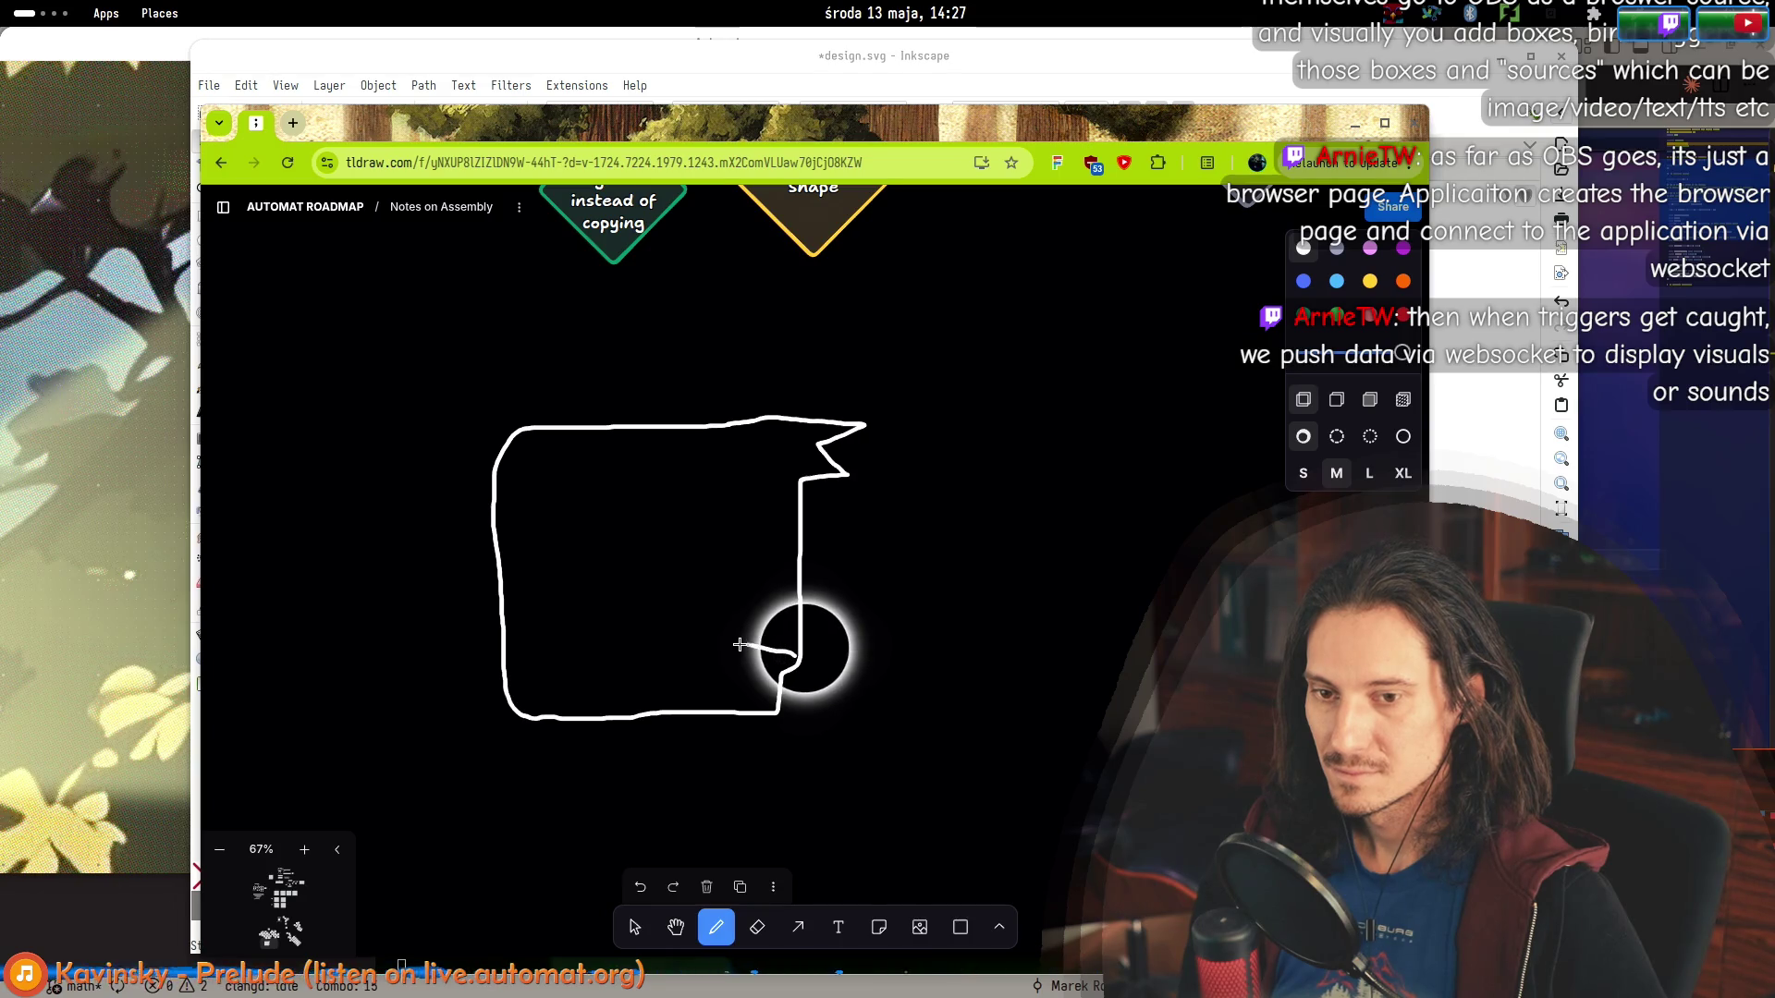
mouse_move(659, 649)
mouse_down()
mouse_move(523, 653)
mouse_move(502, 643)
mouse_move(504, 596)
mouse_move(799, 593)
mouse_up()
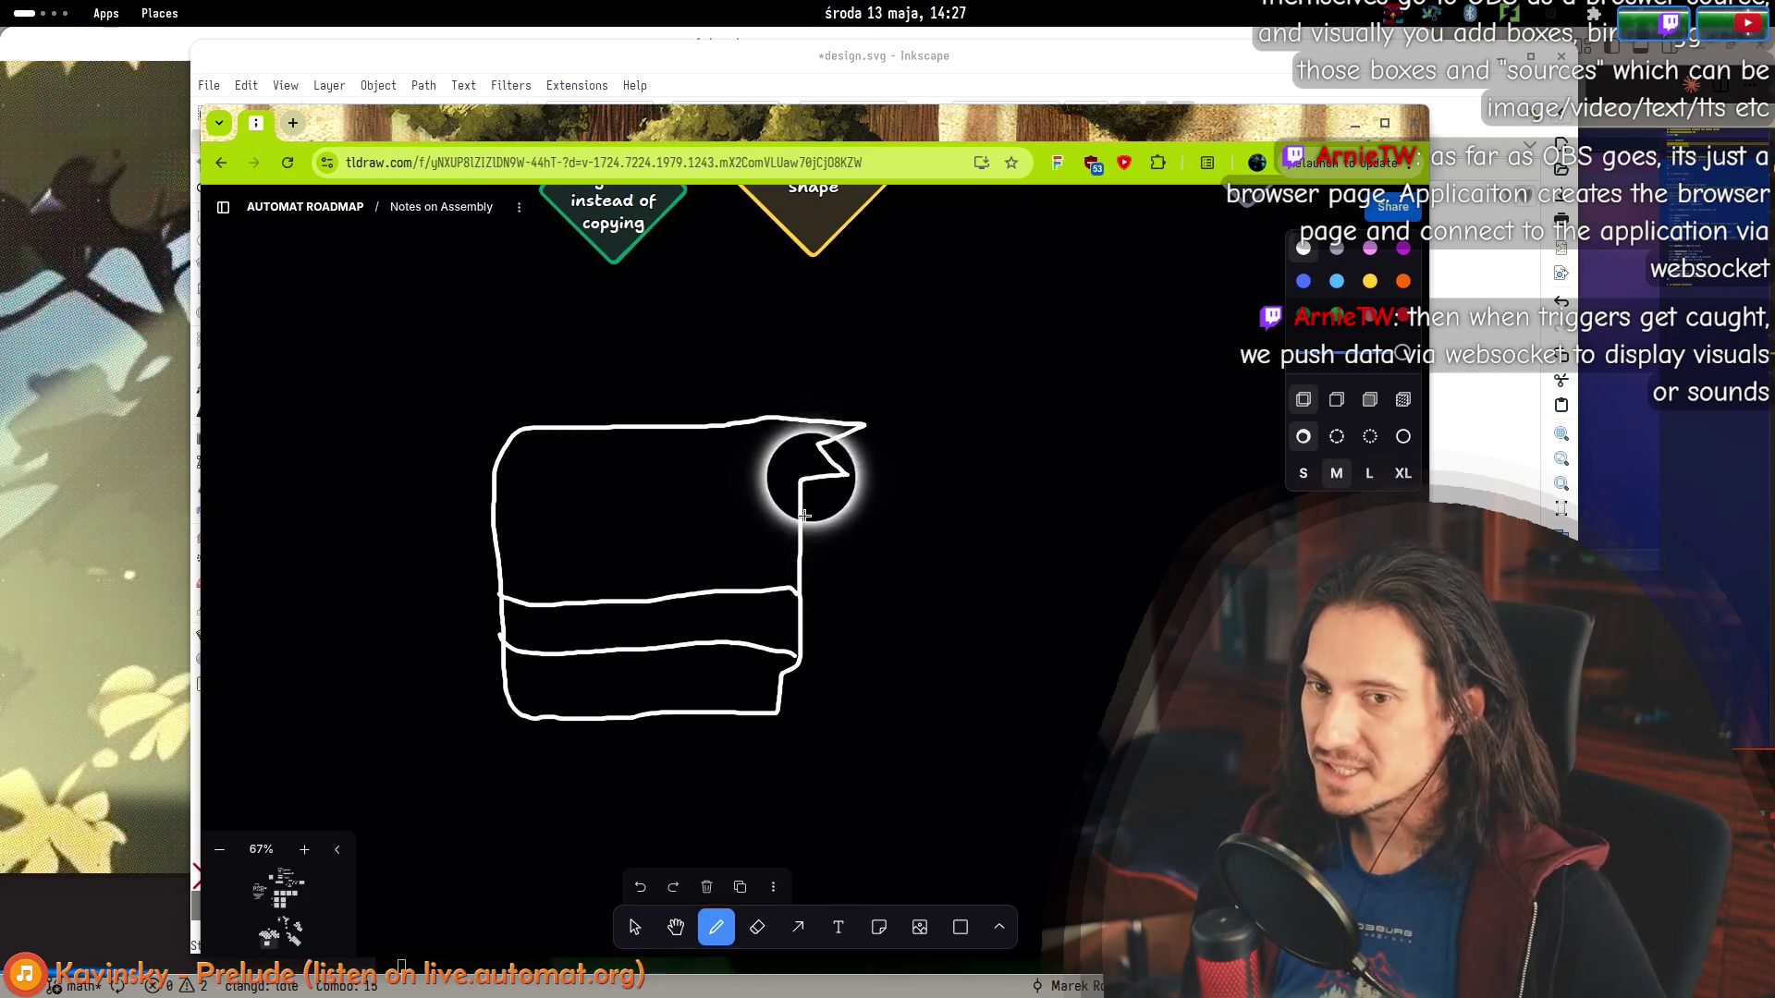
drag(800, 479, 571, 470)
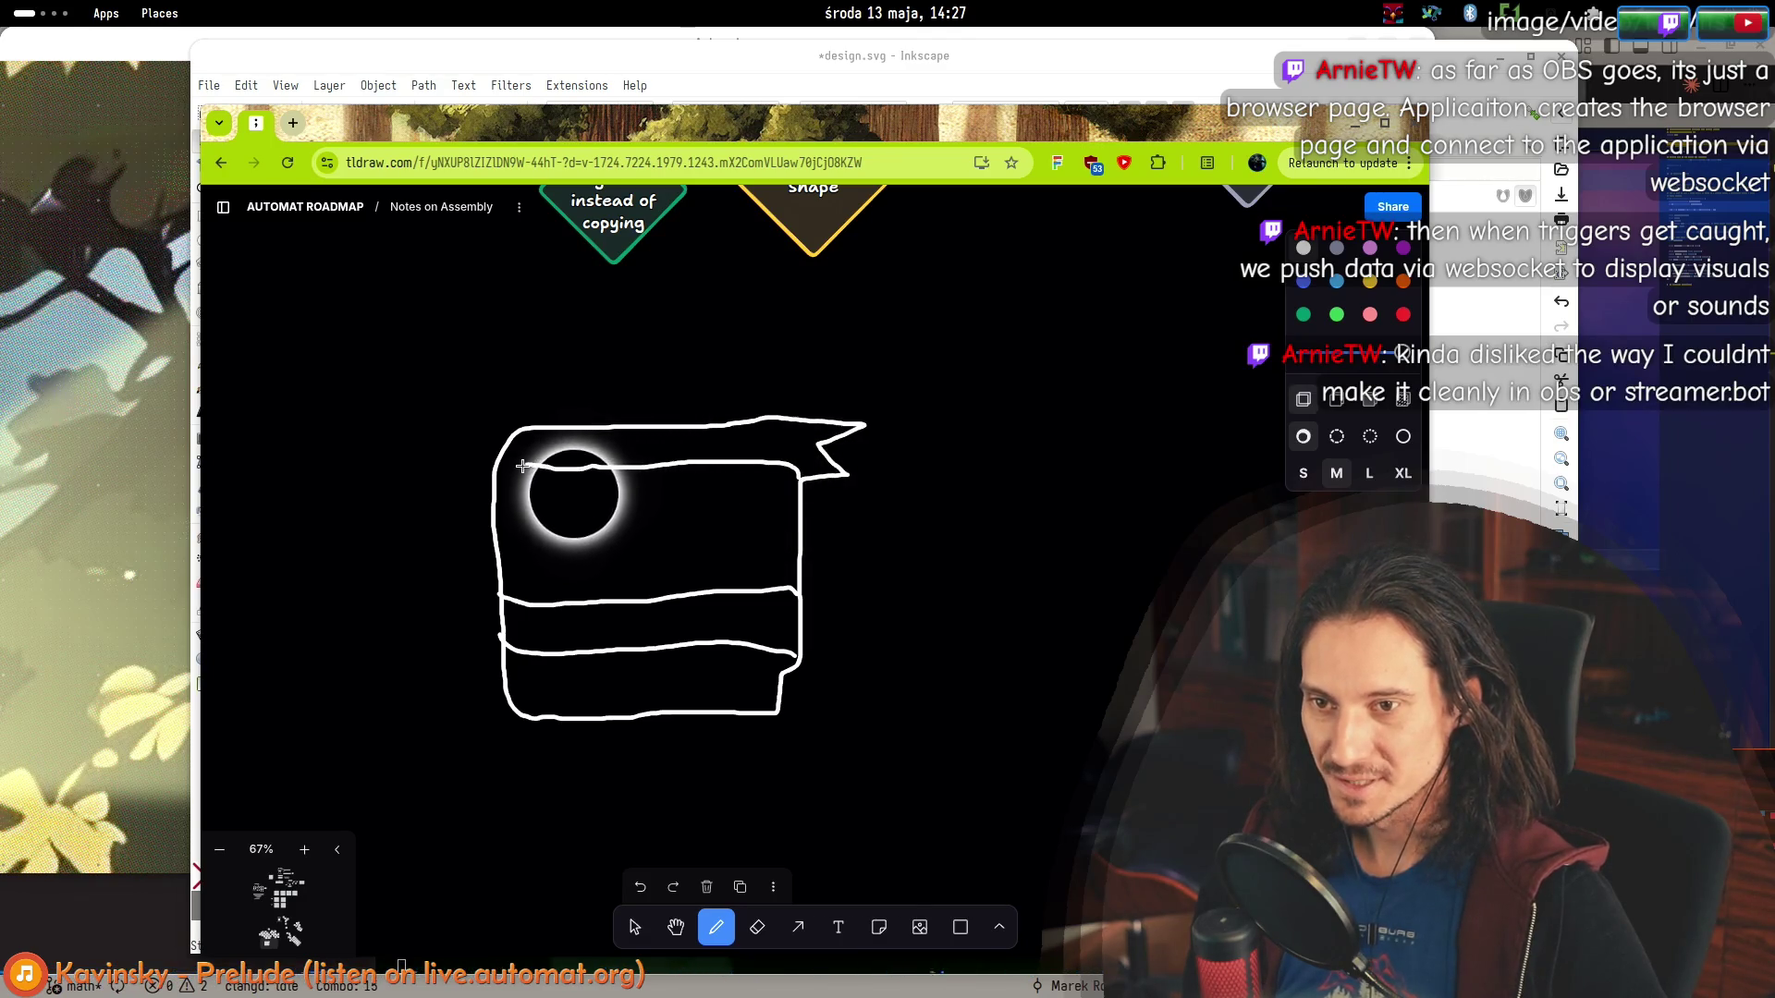
mouse_move(797, 509)
mouse_down()
mouse_move(497, 516)
mouse_move(527, 714)
mouse_up()
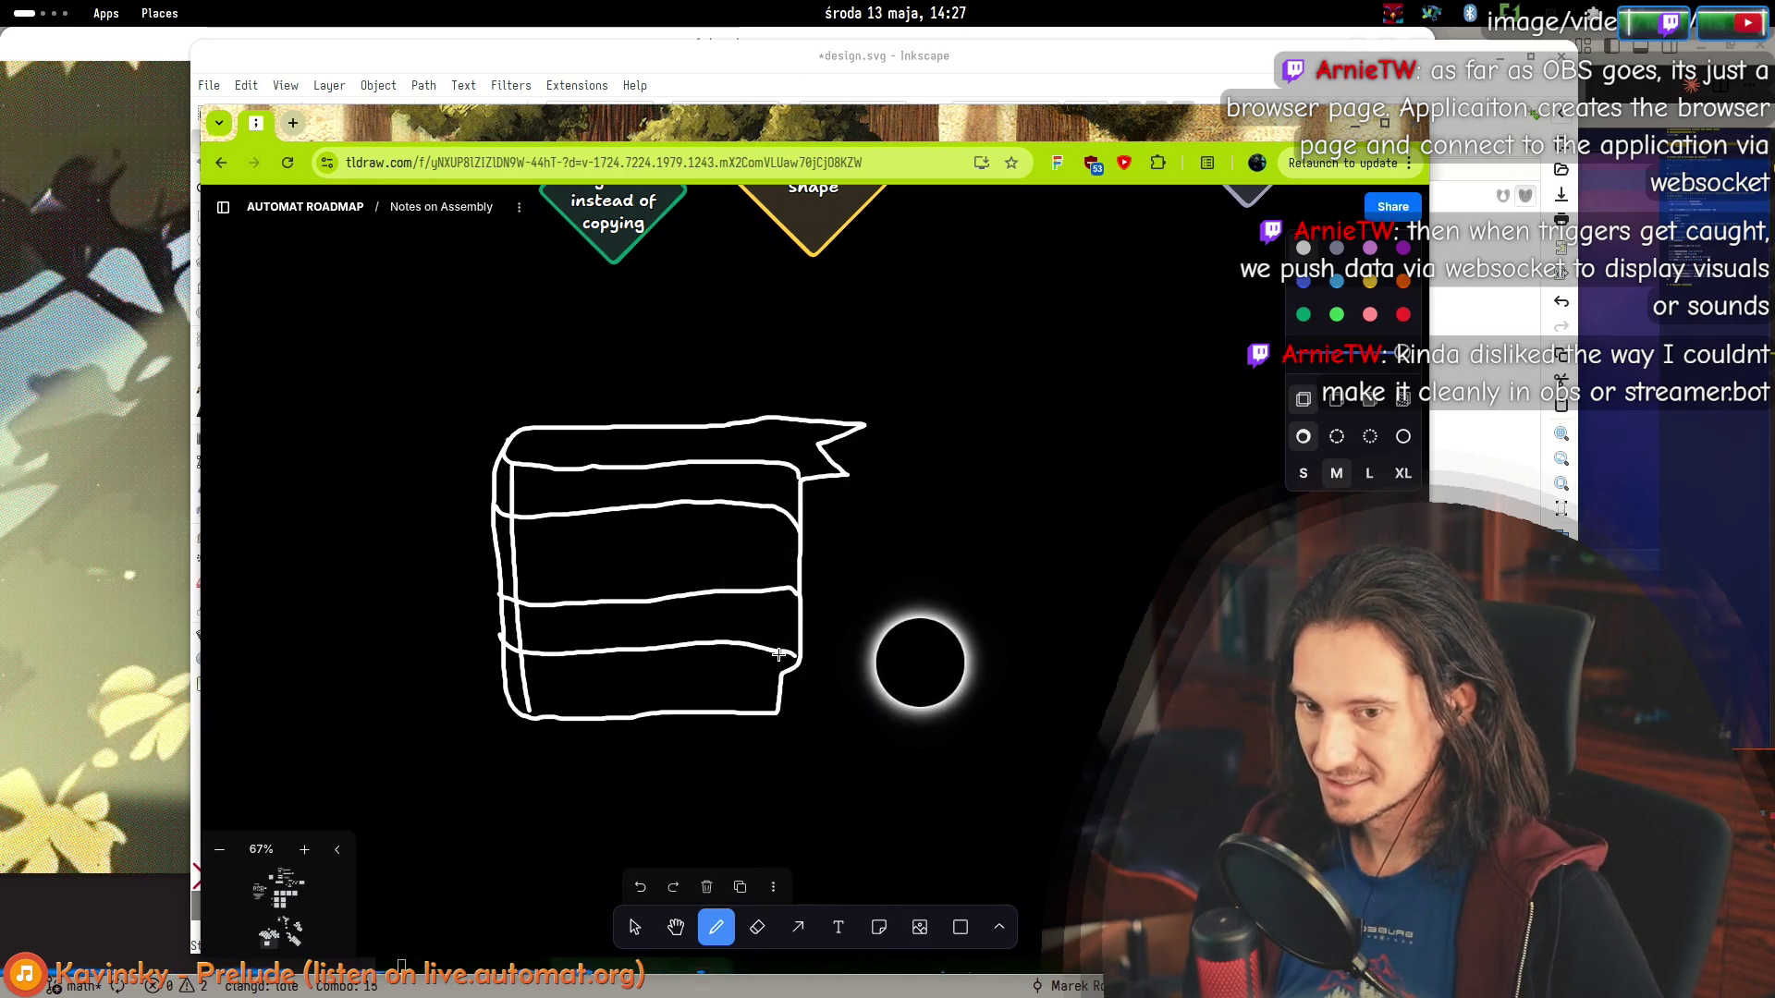
Finish the grid with a redrawn right edge, another horizontal line and two vertical lines
drag(782, 650, 775, 494)
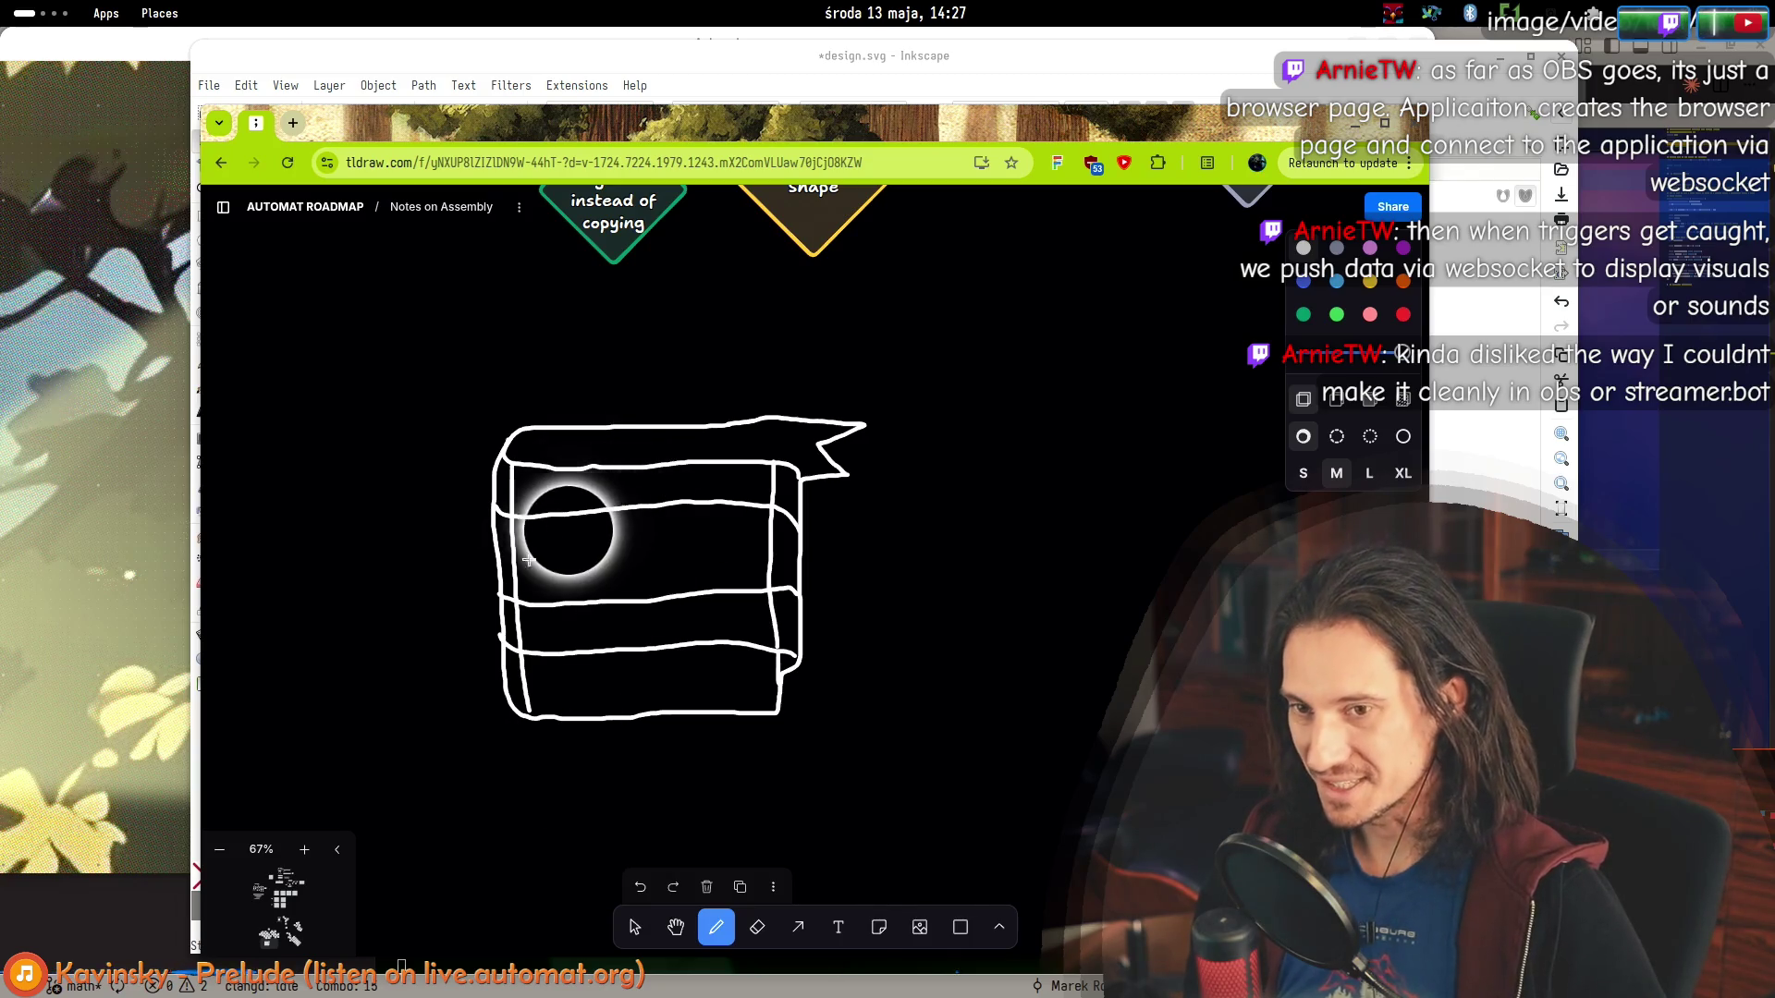
drag(501, 562, 801, 563)
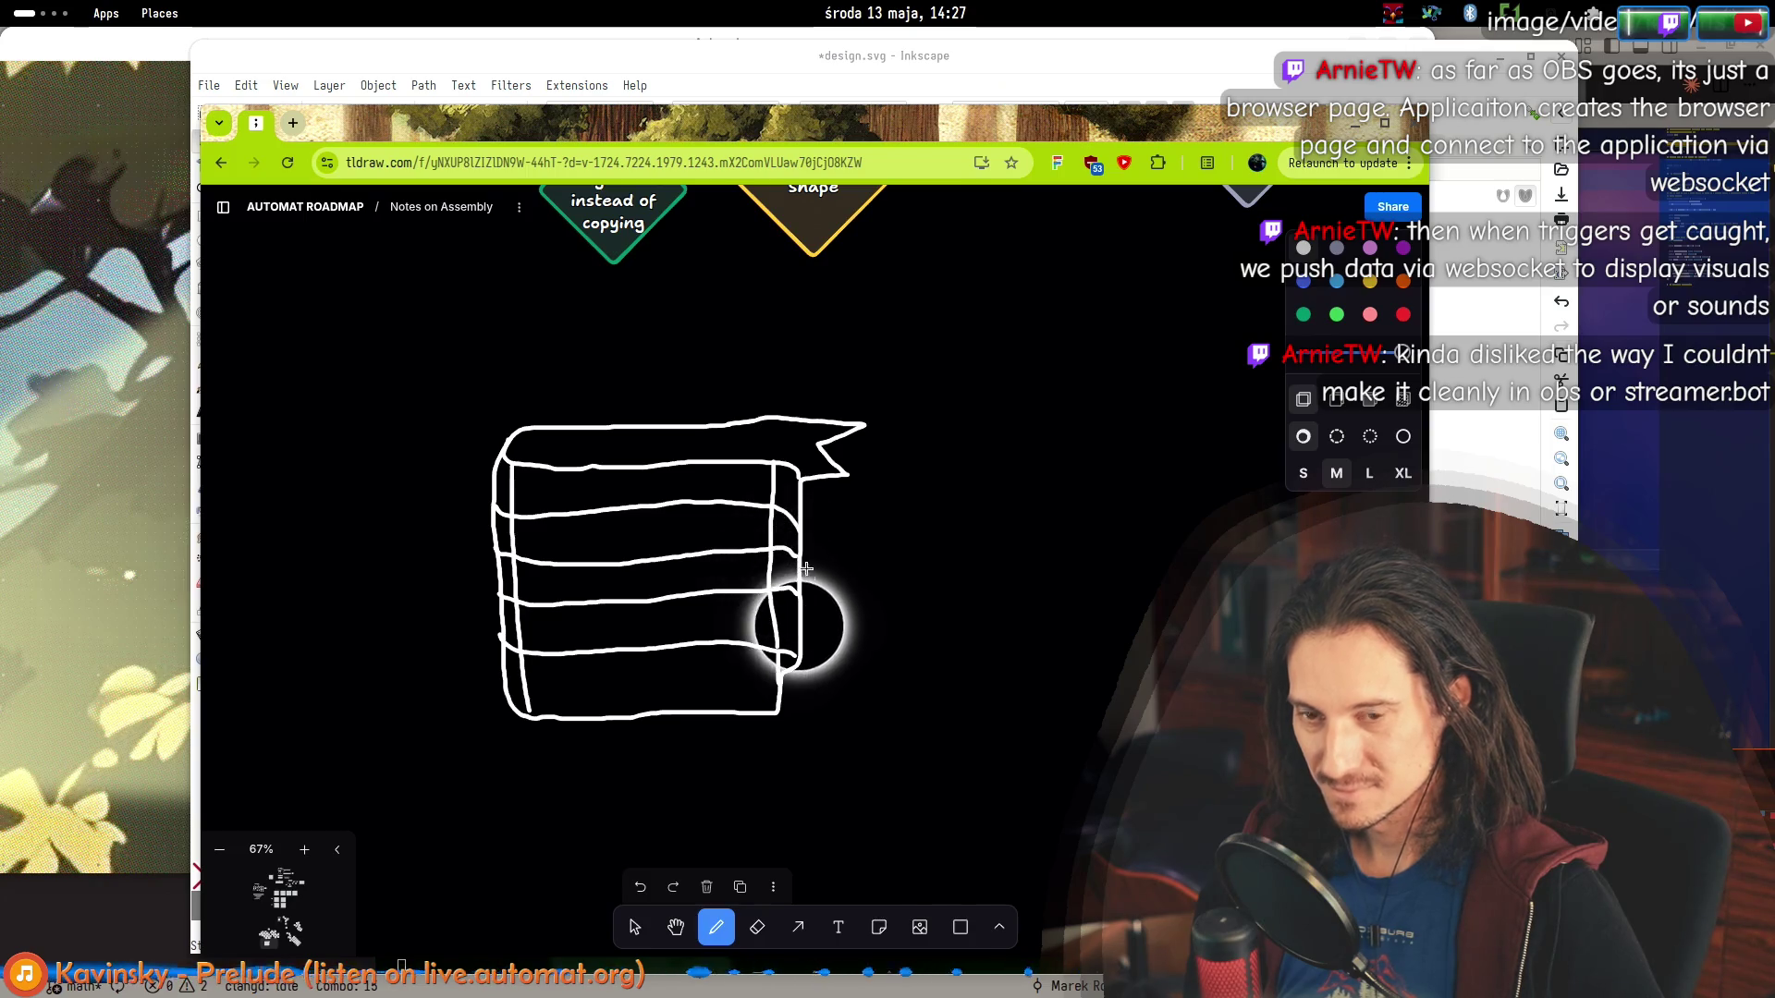
drag(644, 472, 673, 716)
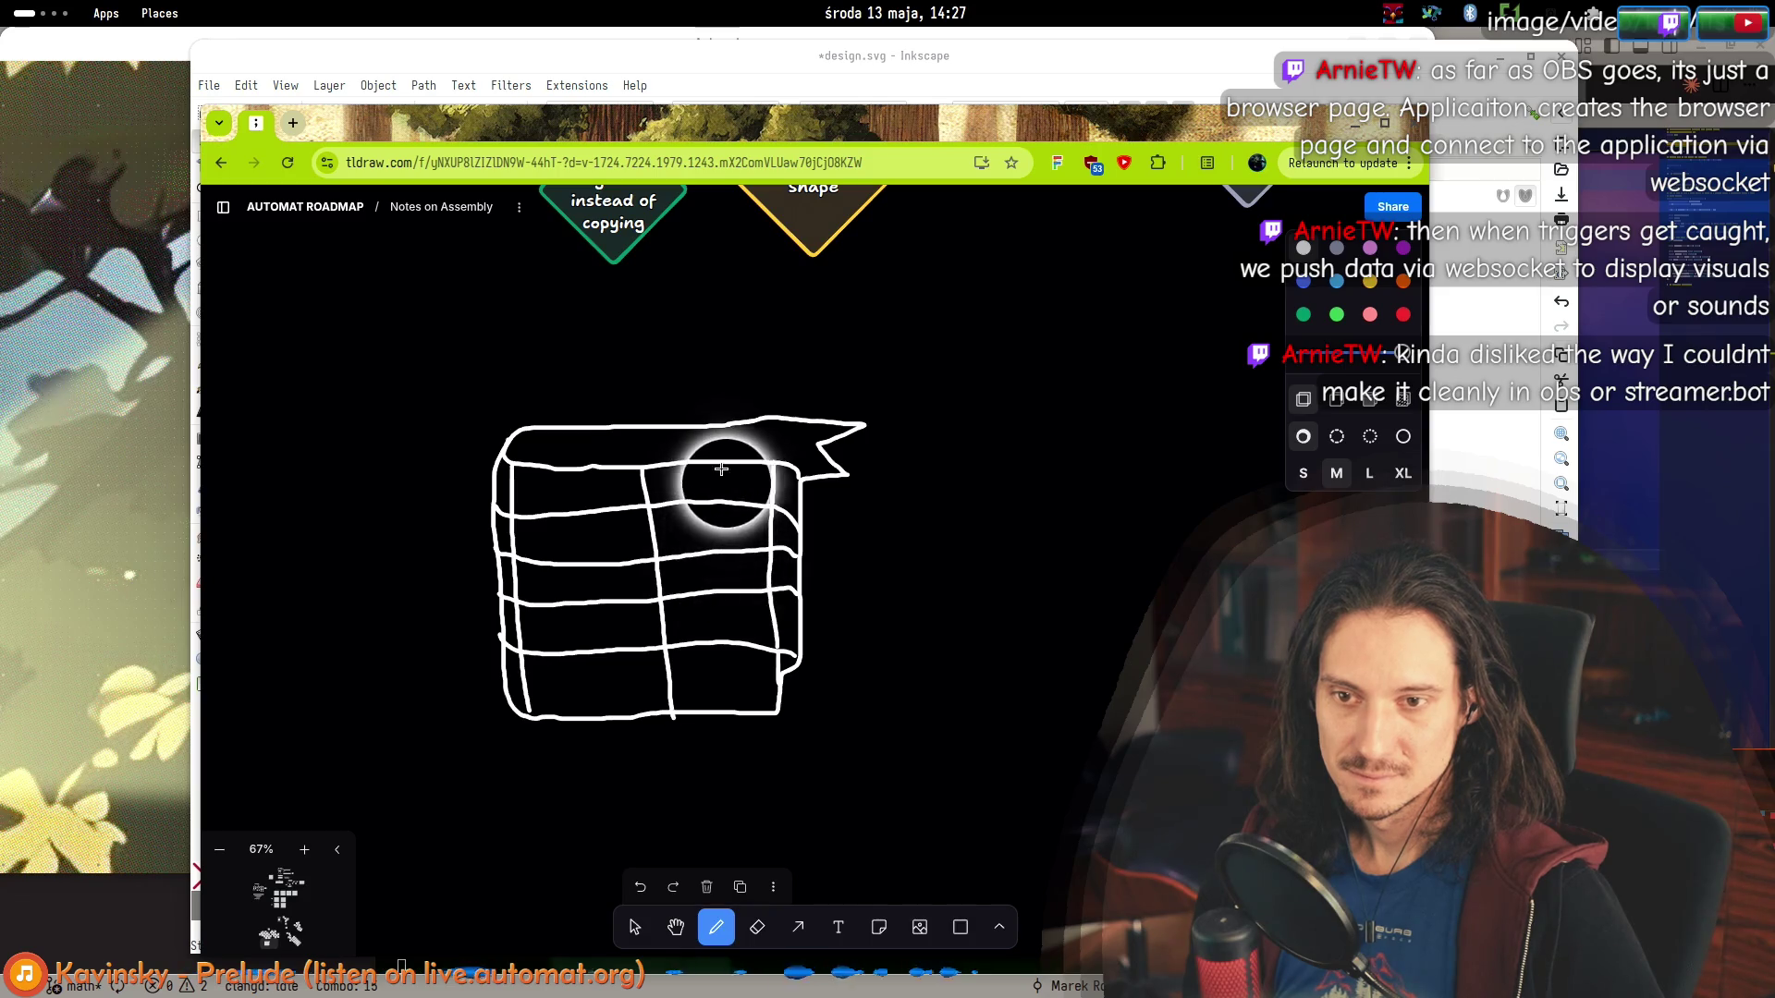
drag(704, 464, 720, 659)
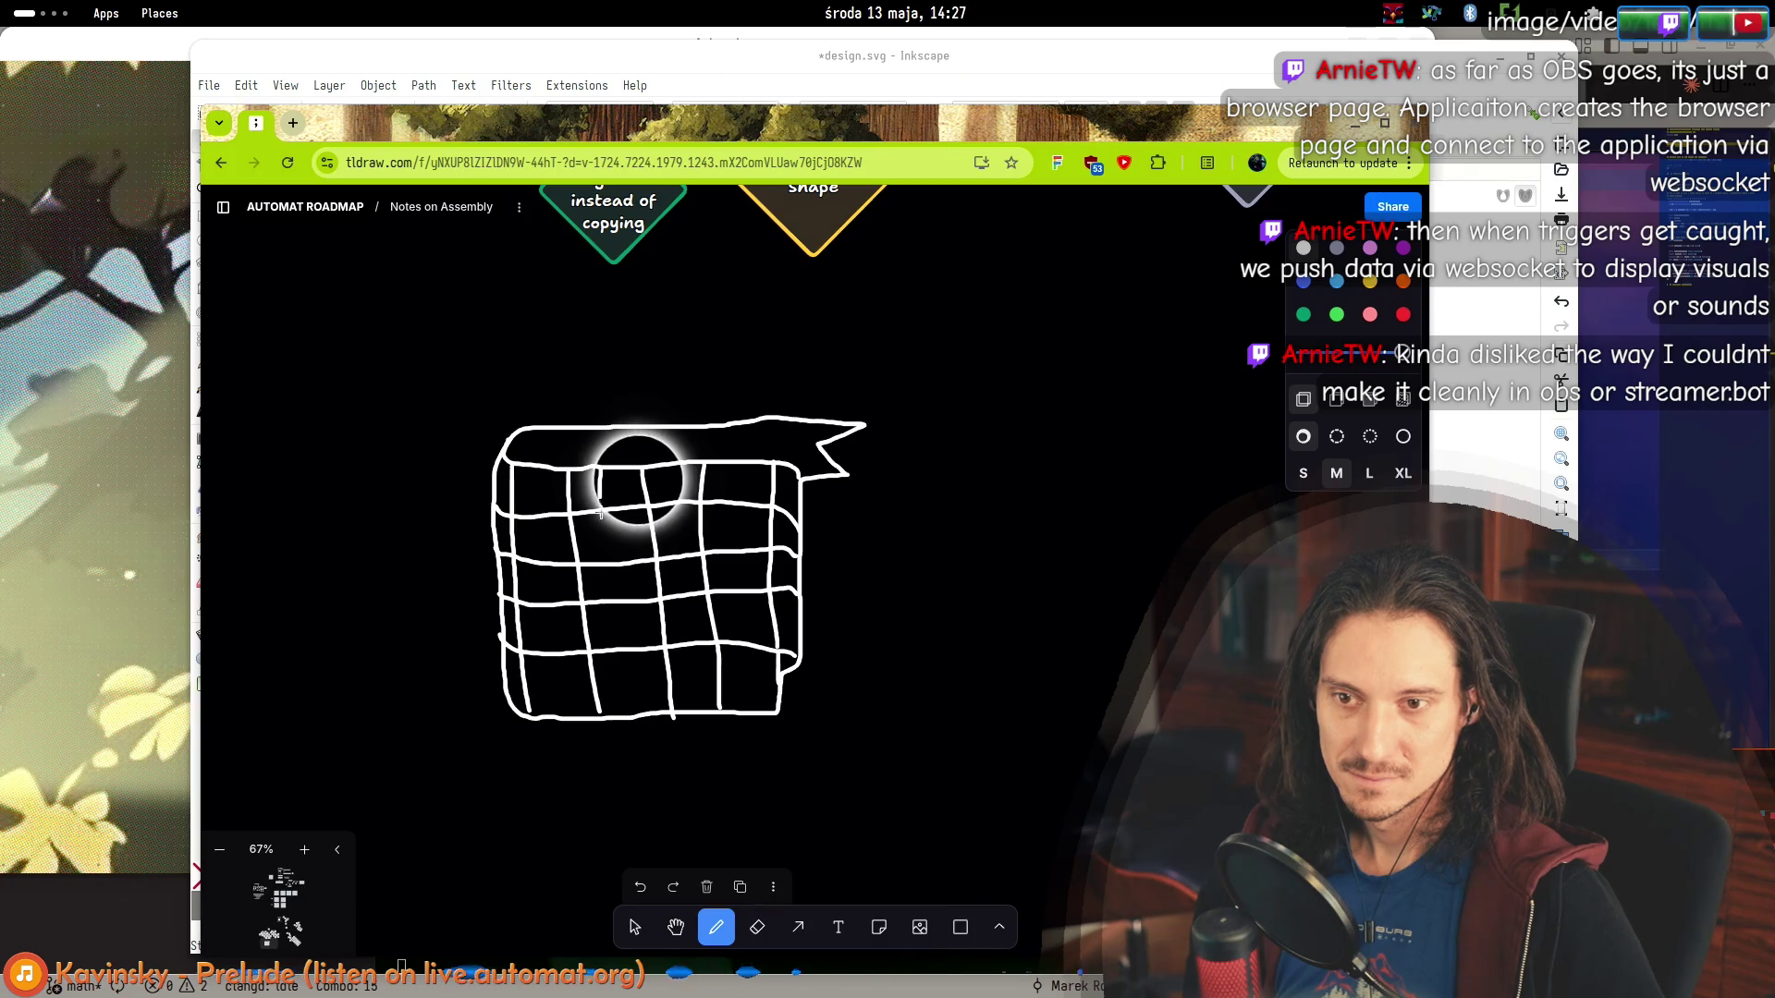
scroll(816, 586, down, 2)
scroll(820, 577, up, 2)
scroll(832, 573, down, 3)
scroll(832, 574, down, 3)
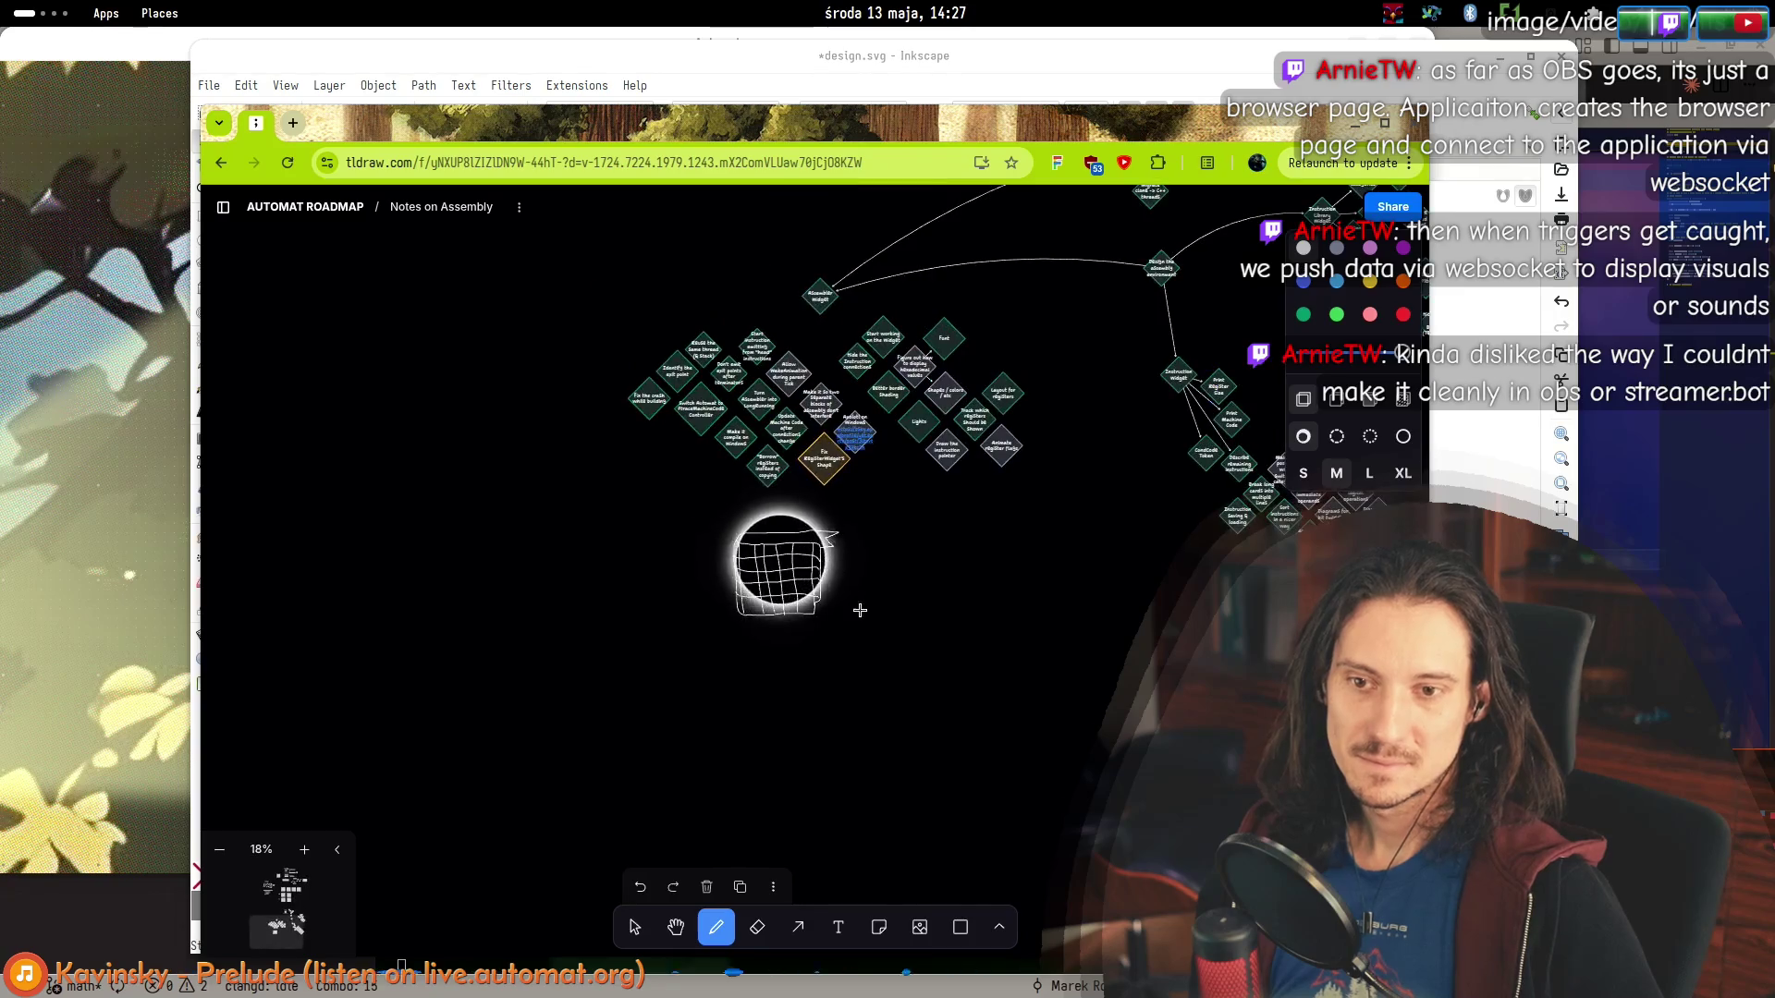
Select the grid sketch and drag it into its new position on the canvas
click(634, 927)
drag(675, 716, 875, 535)
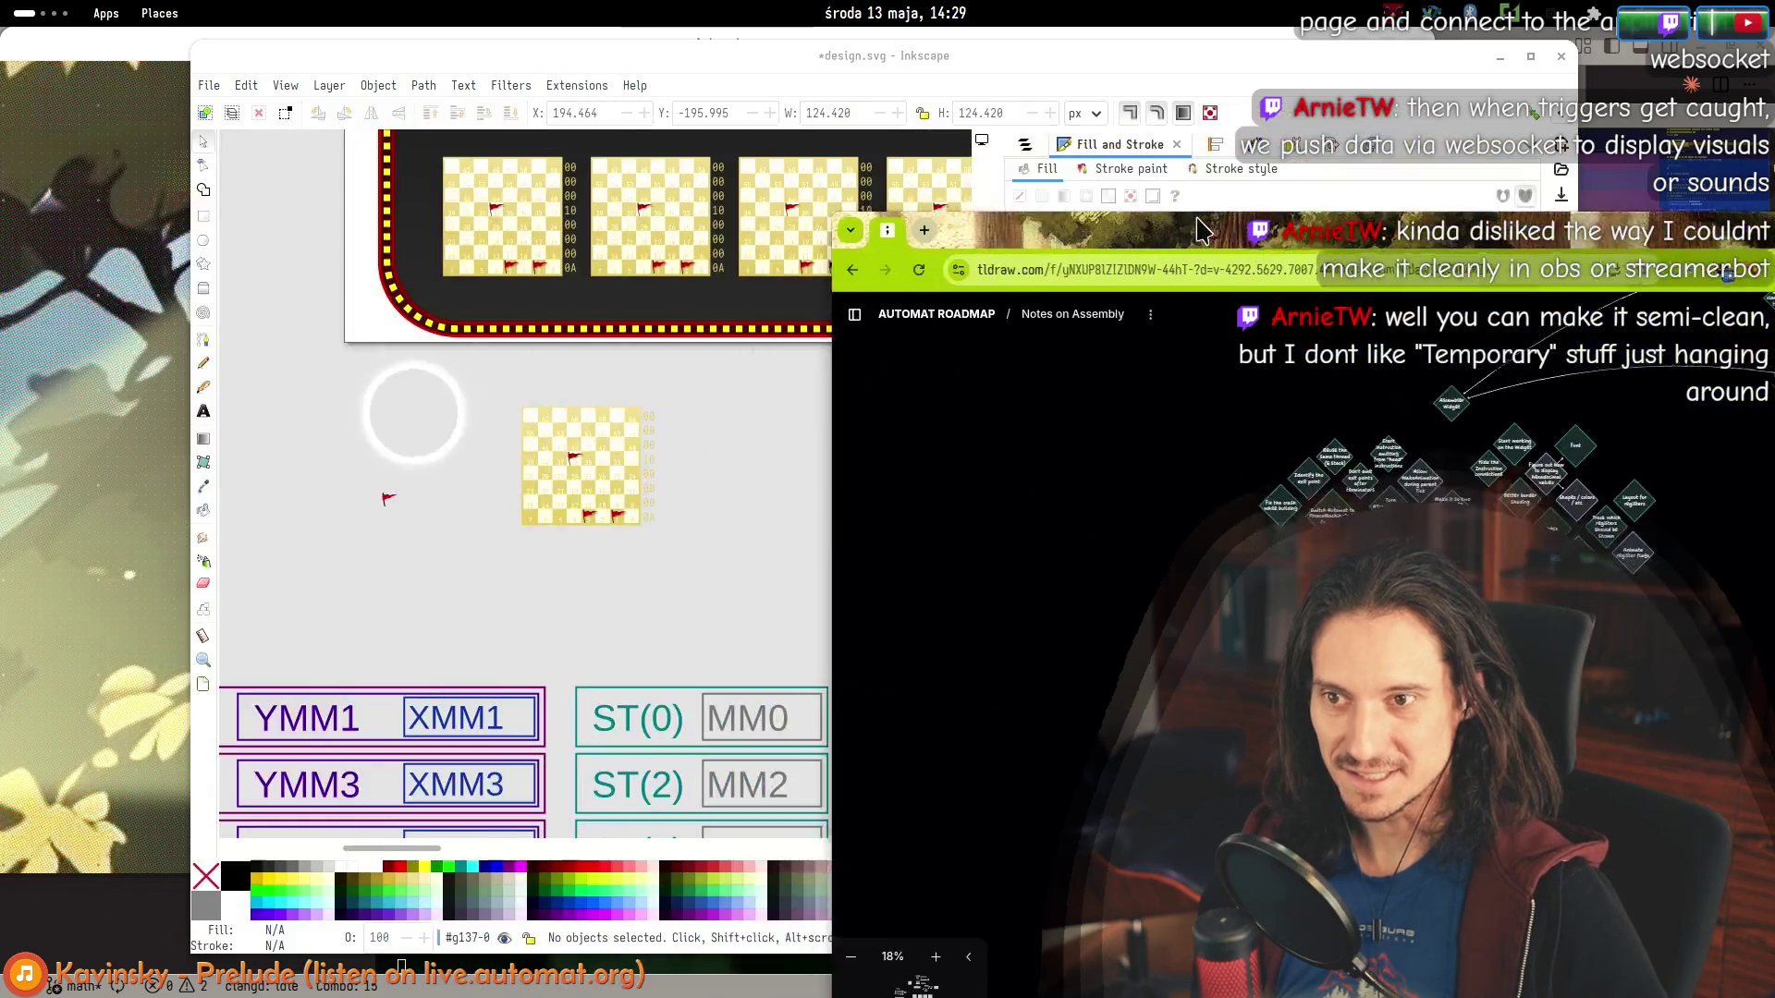
drag(1200, 229, 670, 142)
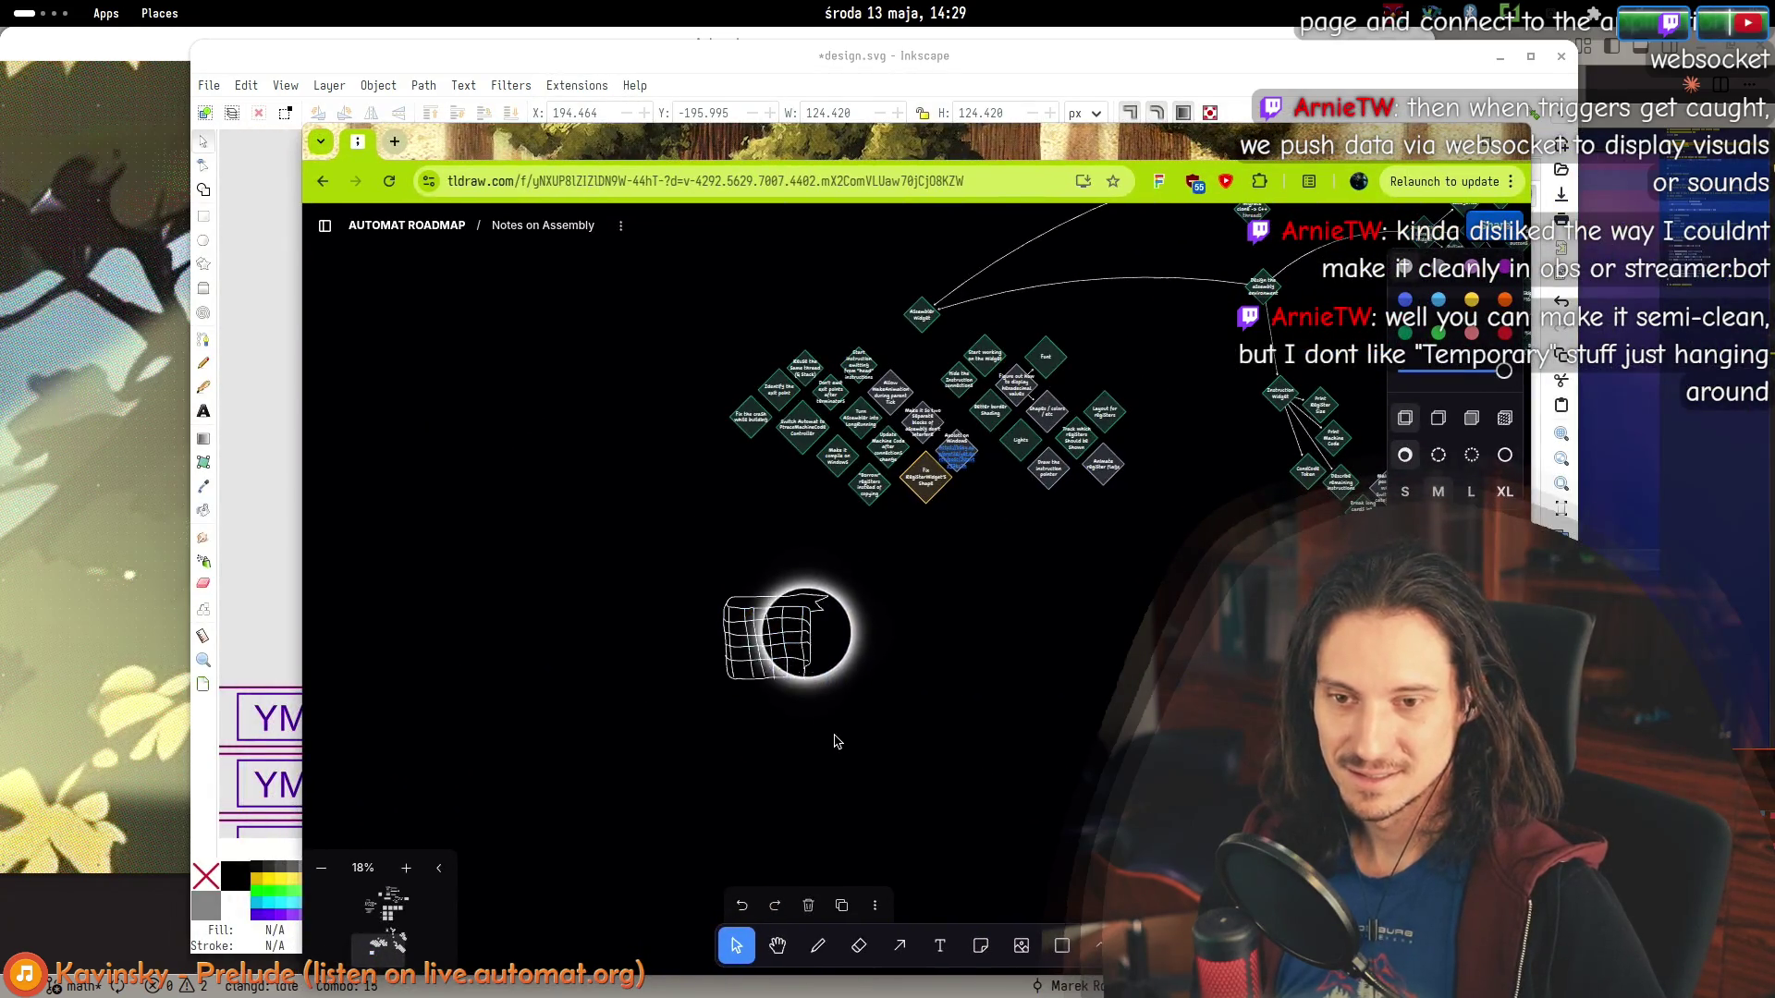
ctrl+scroll(814, 721, up, 5)
drag(946, 753, 544, 438)
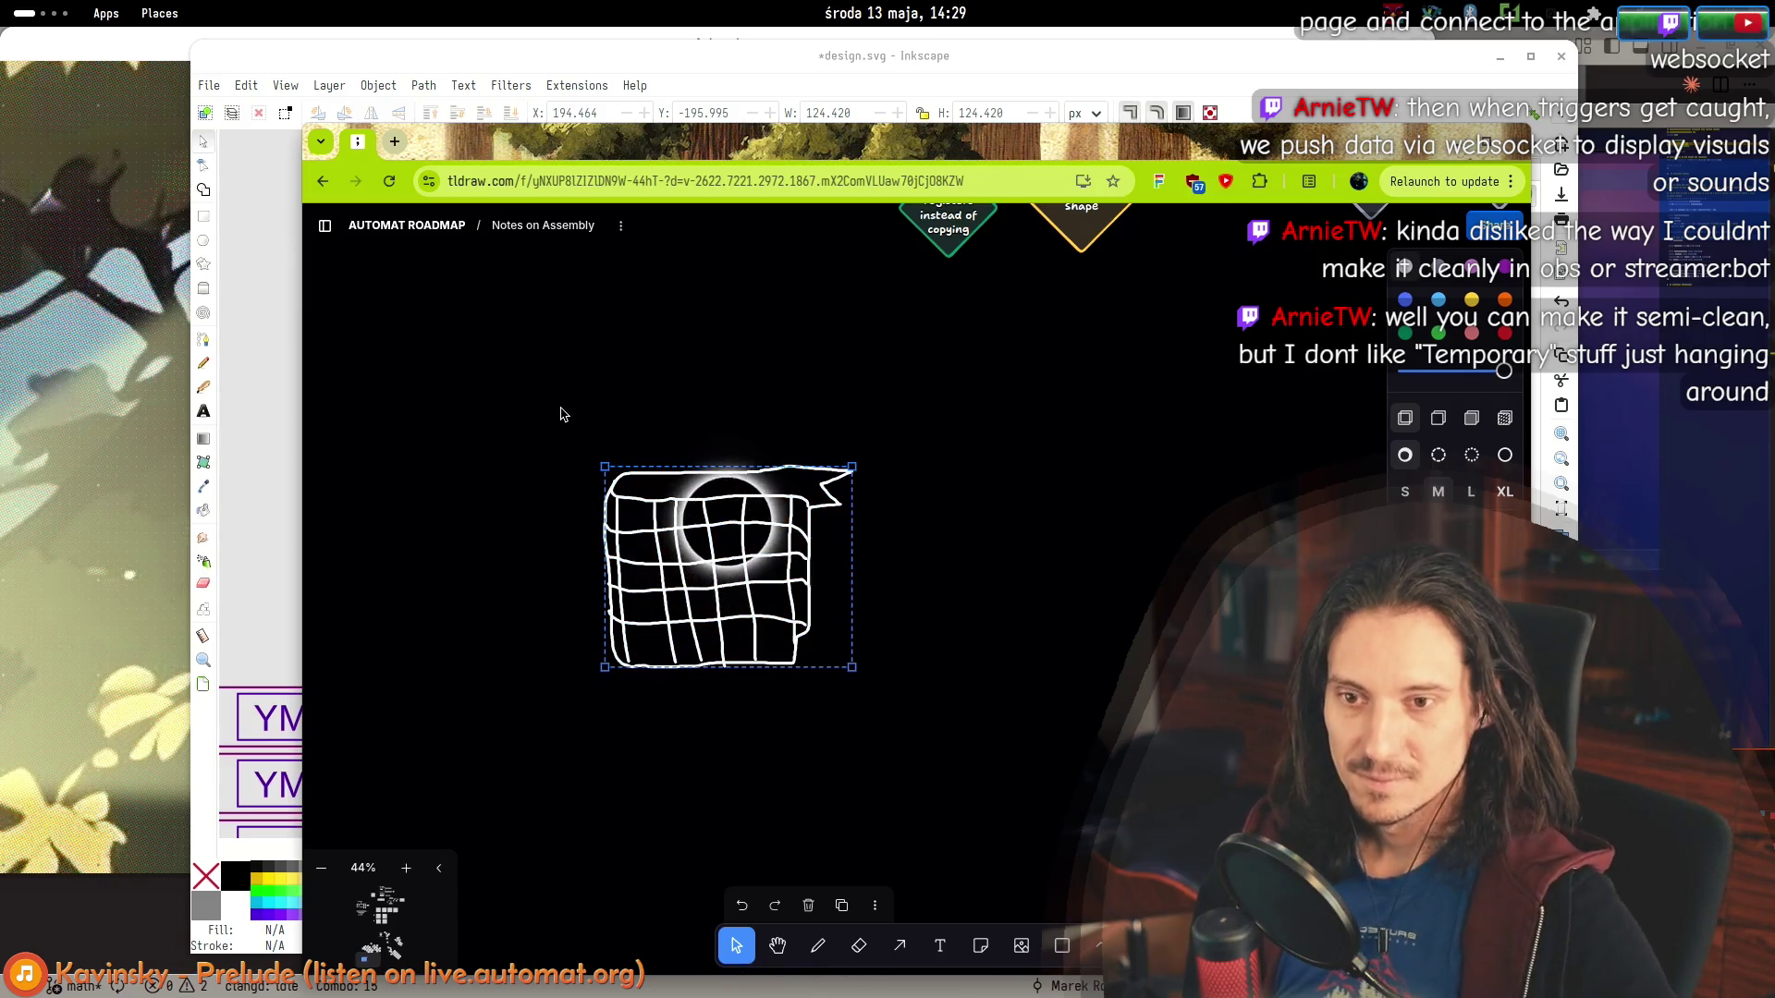
click(913, 579)
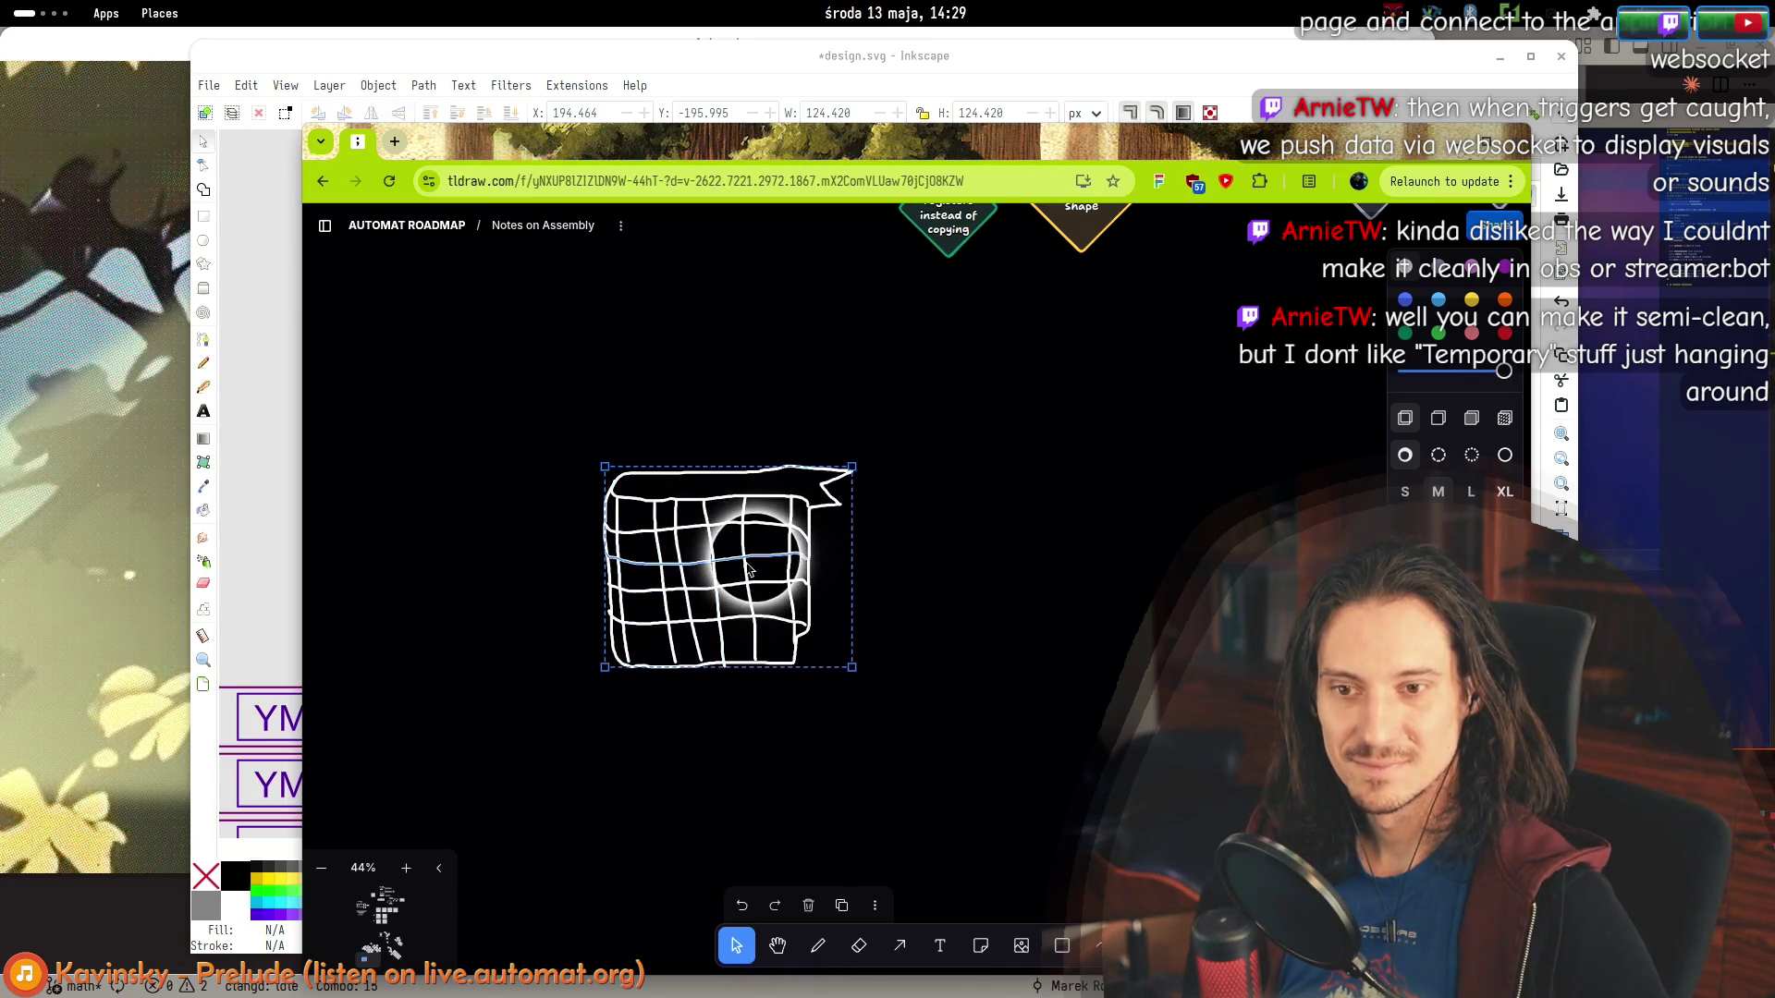
drag(749, 569, 637, 509)
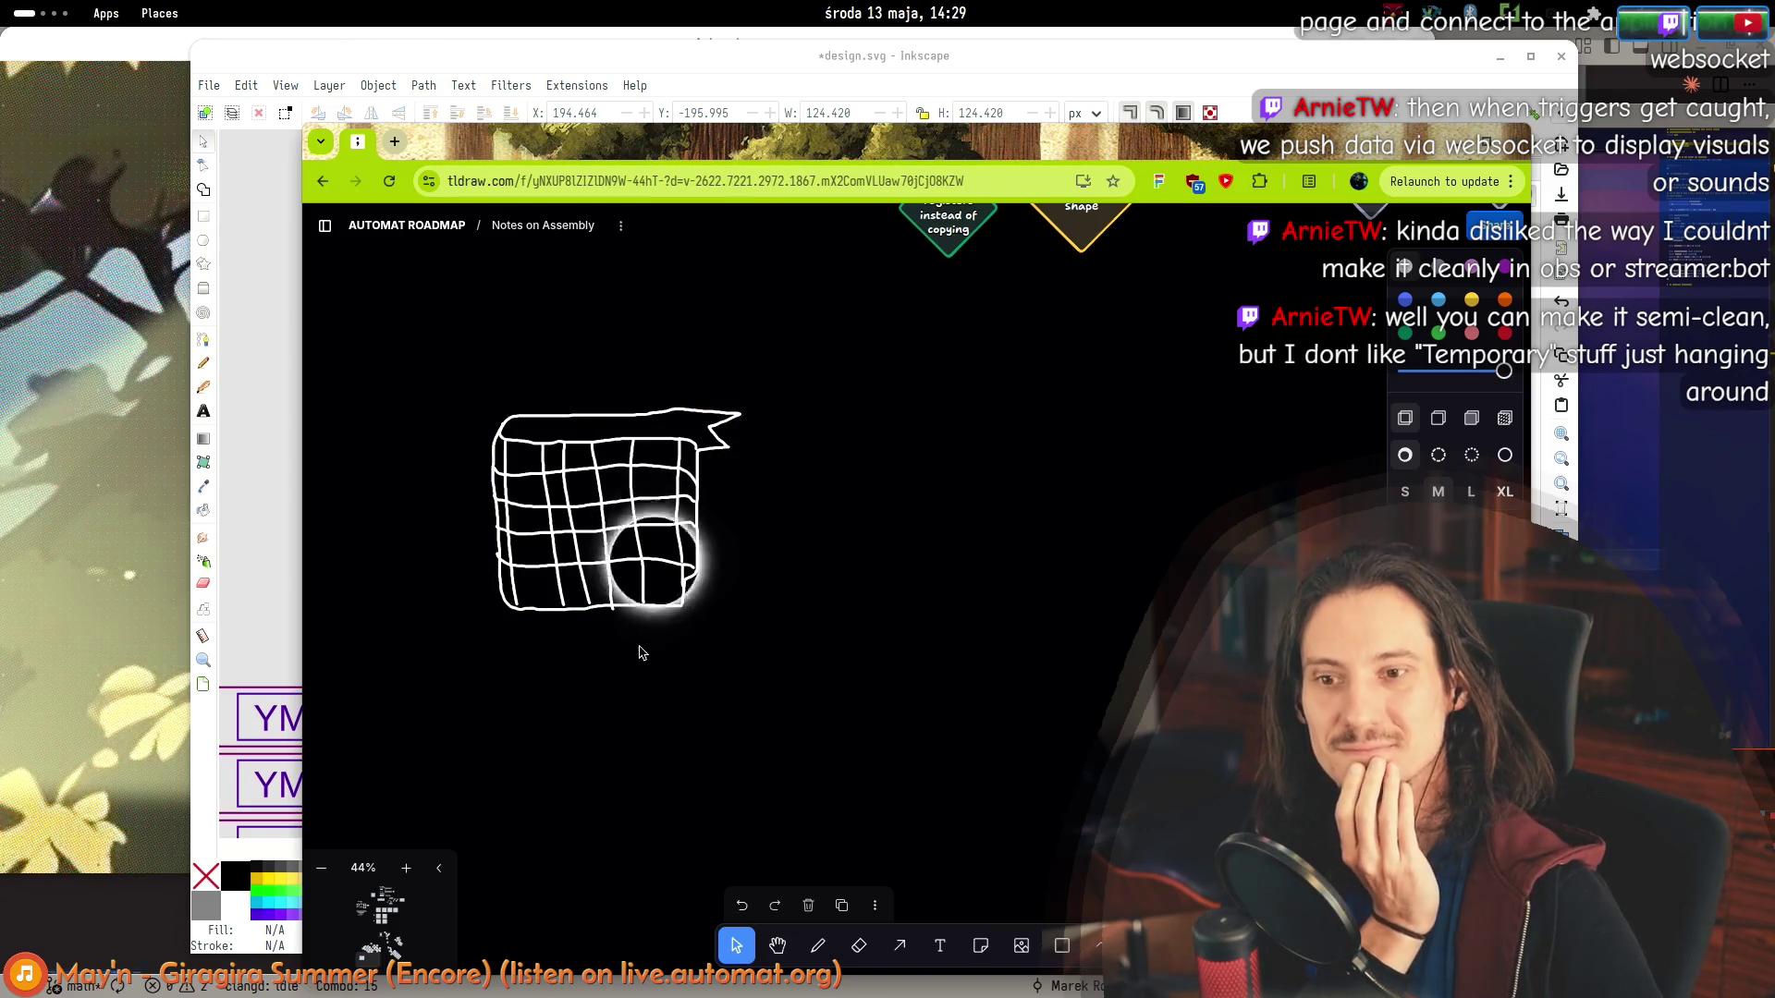
drag(684, 582, 735, 624)
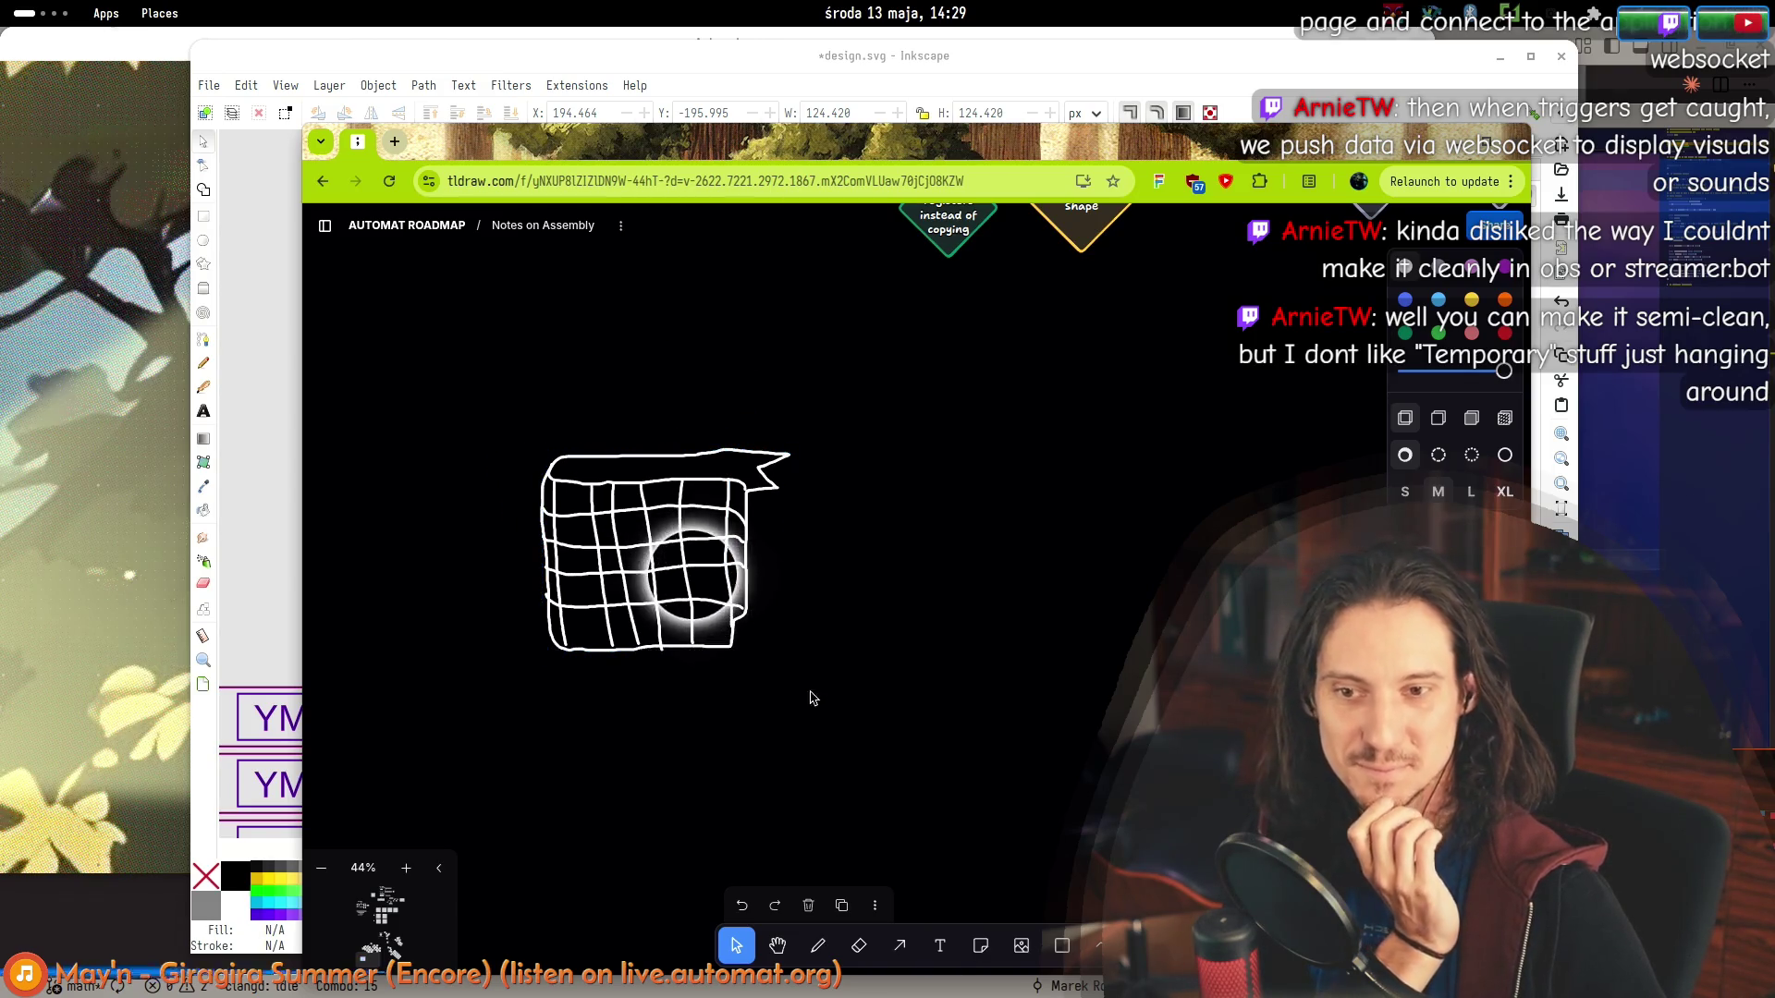
Pick the freehand Draw tool, ready to doodle beside the grid
scroll(924, 915, right, 3)
click(1099, 945)
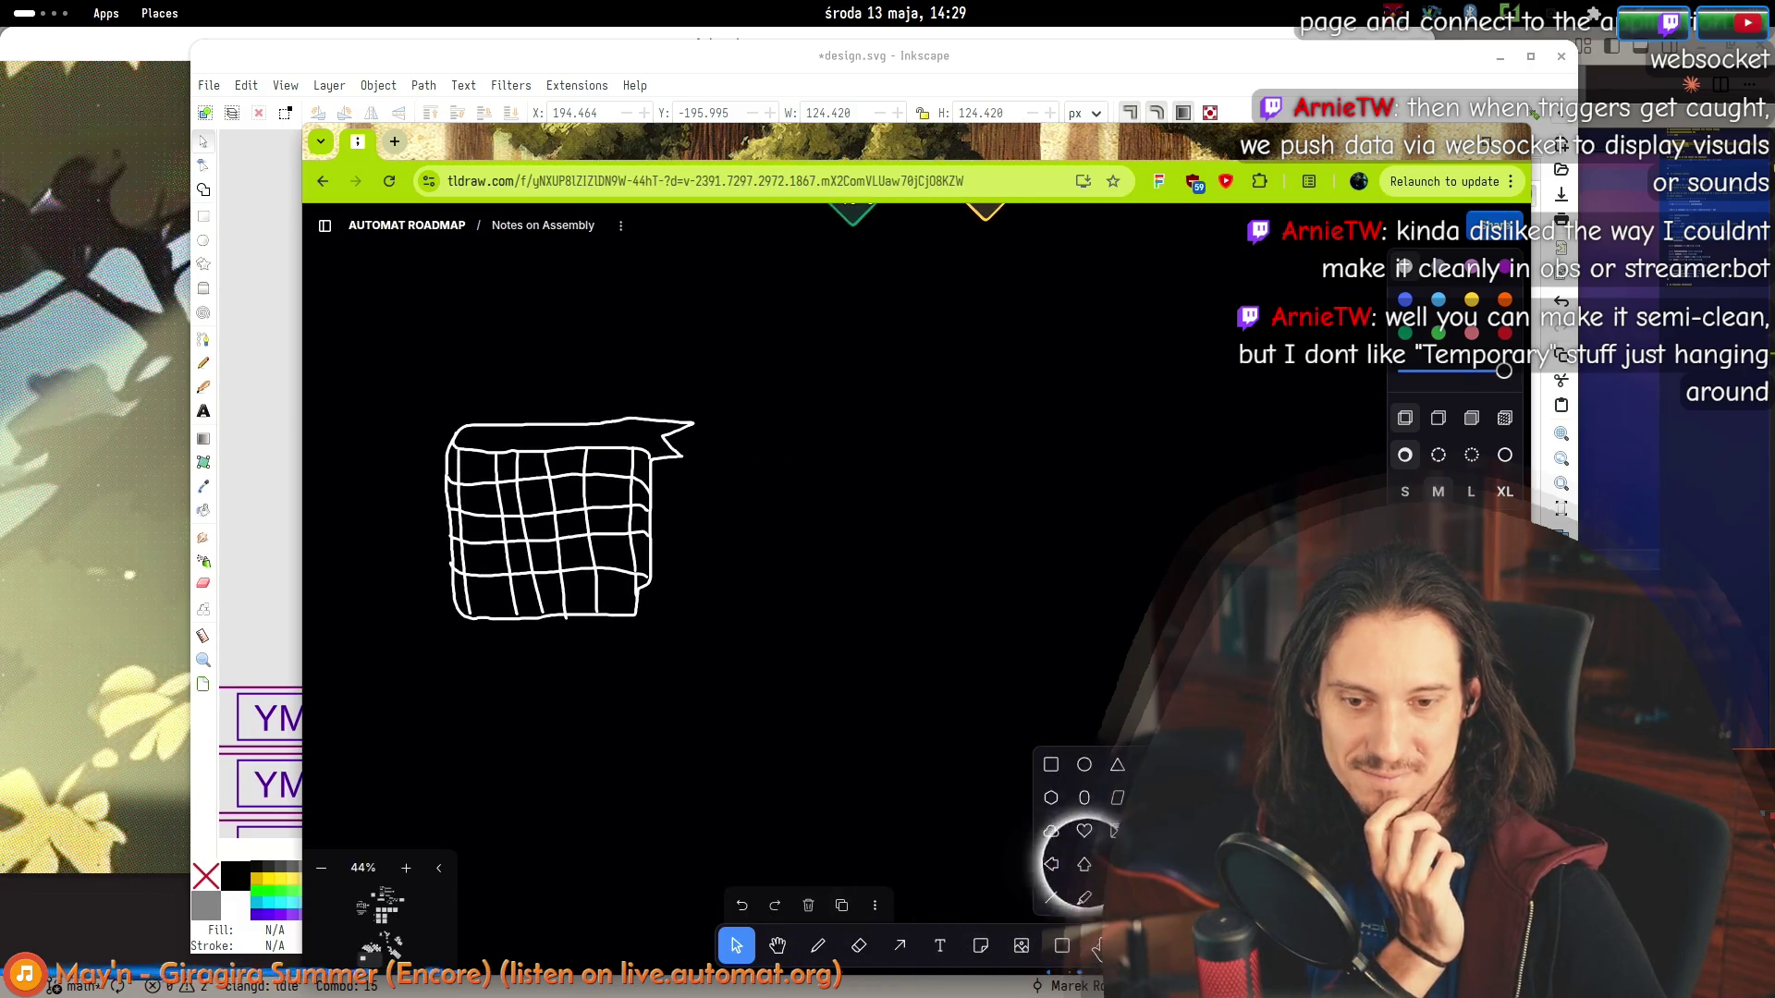
click(817, 945)
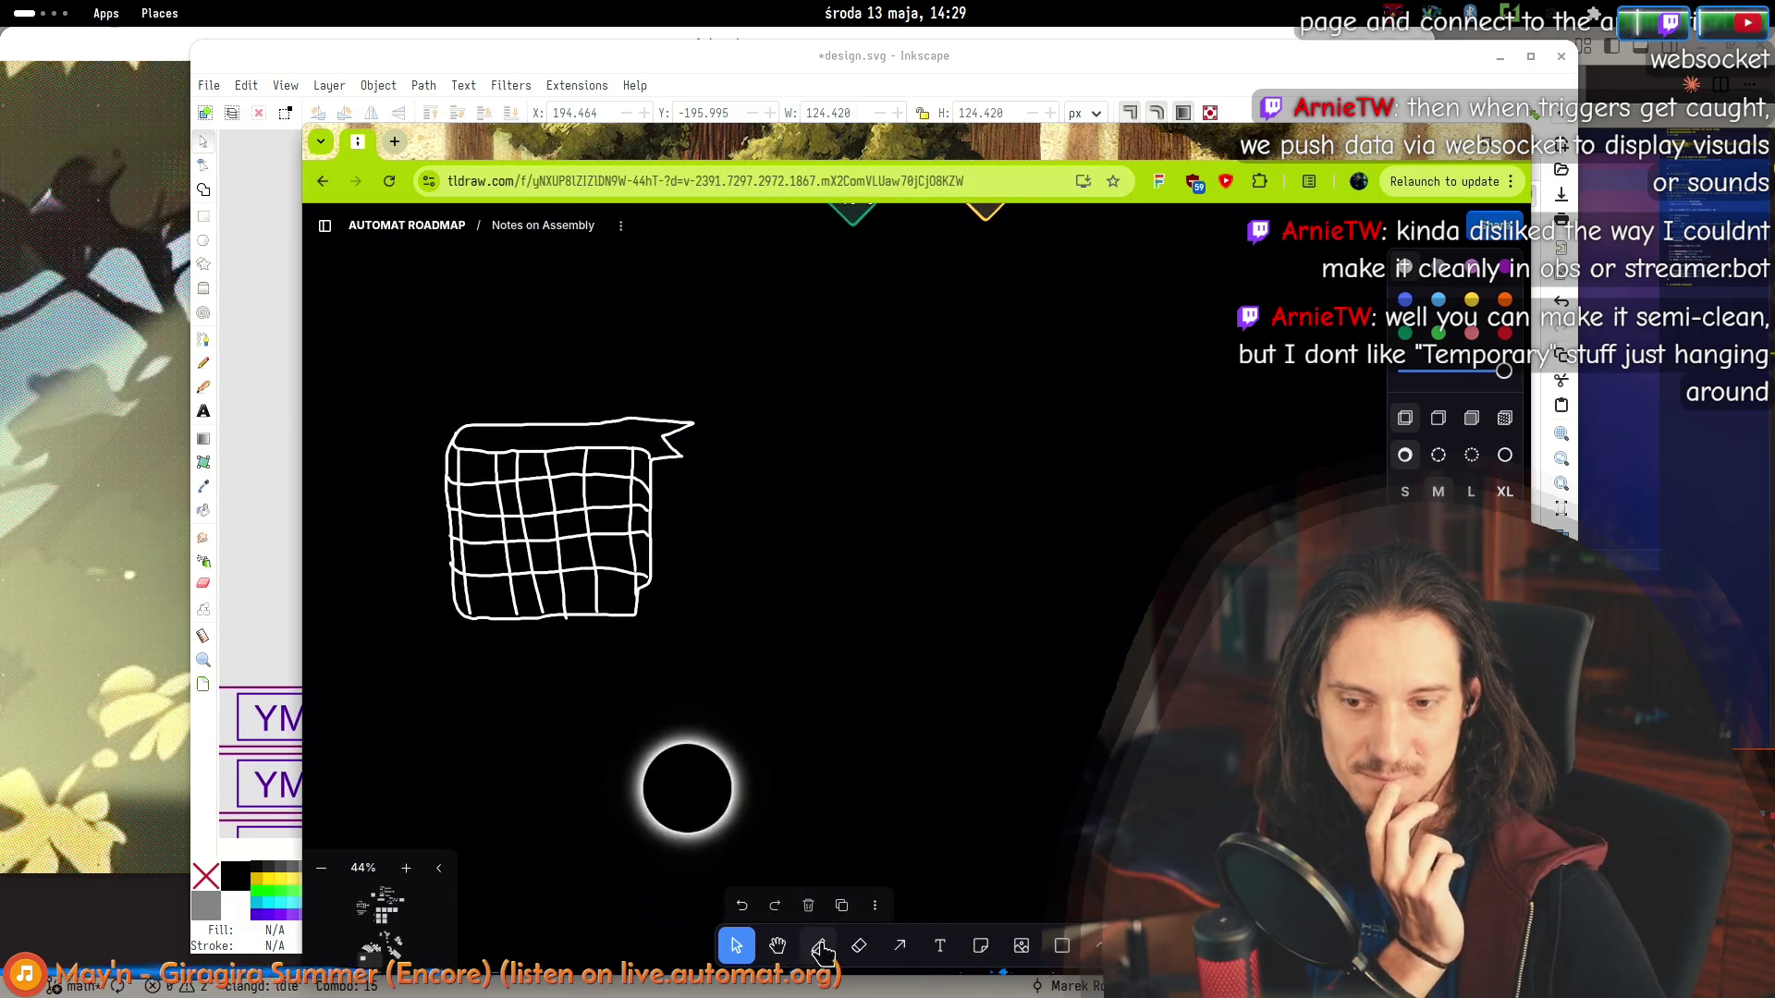
scroll(749, 508, up, 2)
scroll(748, 508, down, 2)
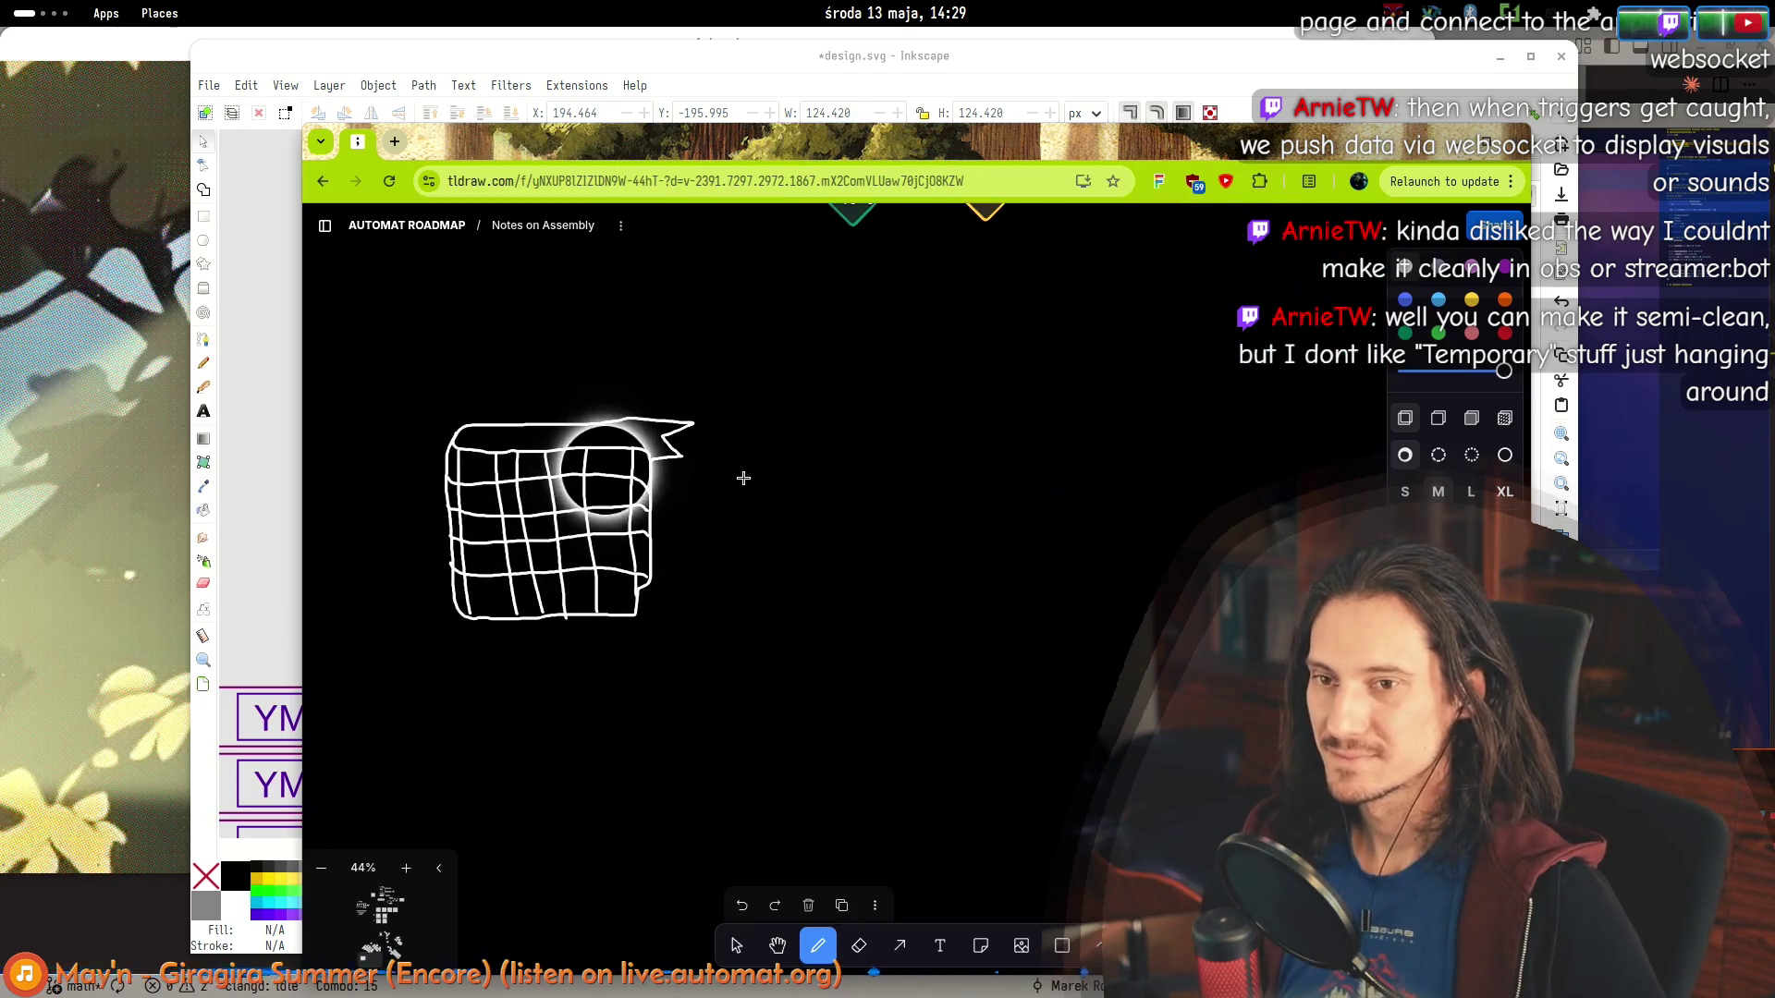
scroll(744, 488, up, 2)
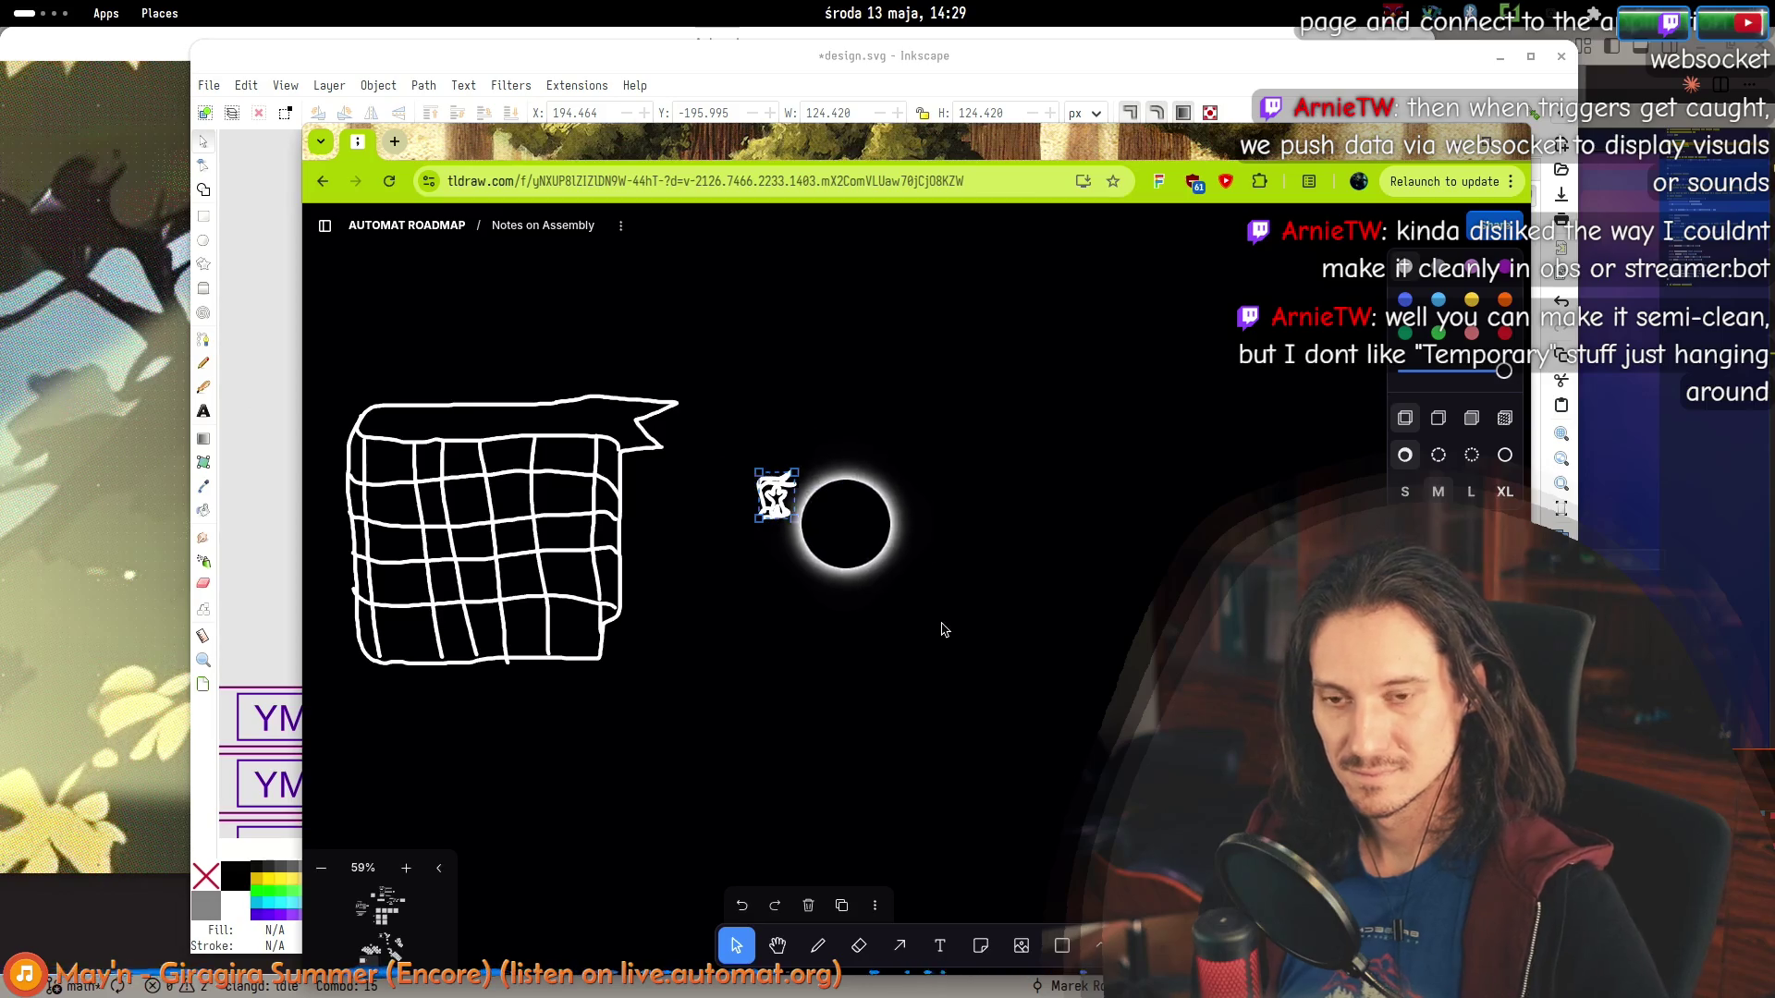
Place the small figure on top of the checkerboard grid
drag(805, 530, 513, 332)
drag(534, 454, 566, 435)
mouse_move(513, 324)
mouse_down()
mouse_move(523, 338)
mouse_move(513, 301)
mouse_move(543, 359)
mouse_up()
Handwrite hex digits 1, 2 and F beside the letters A, B and E right of the grid
mouse_move(760, 603)
mouse_down()
mouse_move(971, 515)
mouse_move(864, 761)
mouse_move(975, 924)
mouse_move(913, 718)
mouse_up()
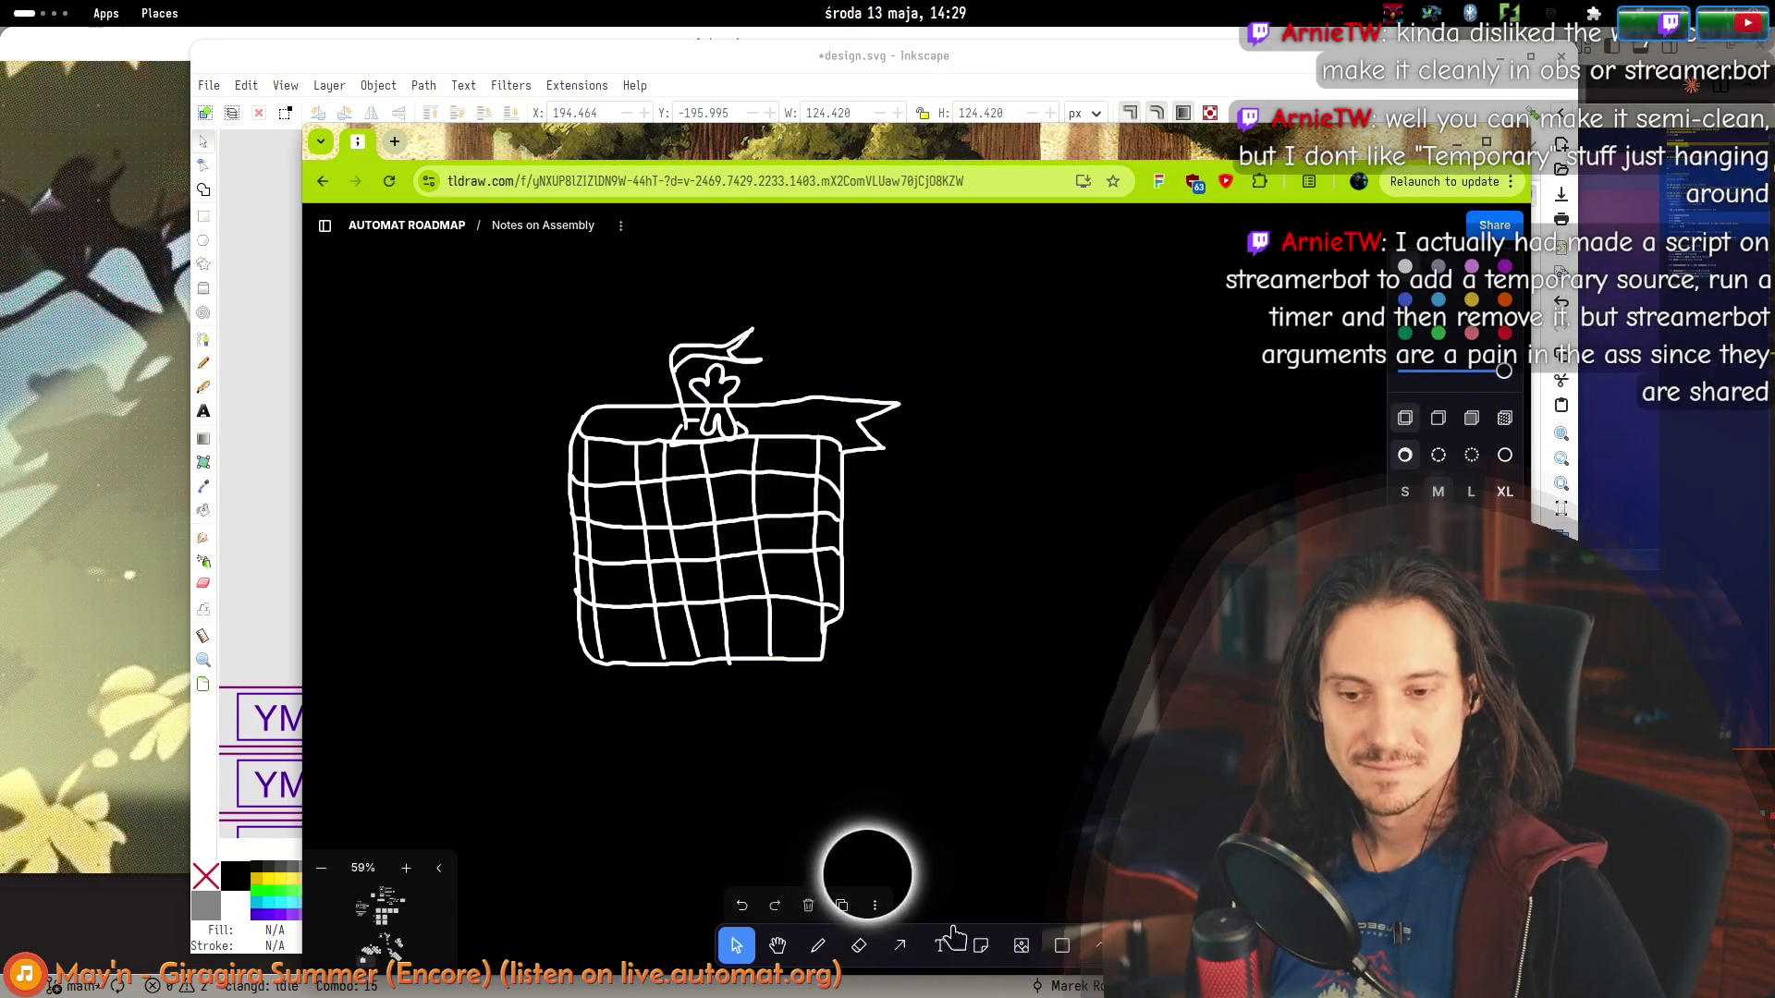
click(816, 946)
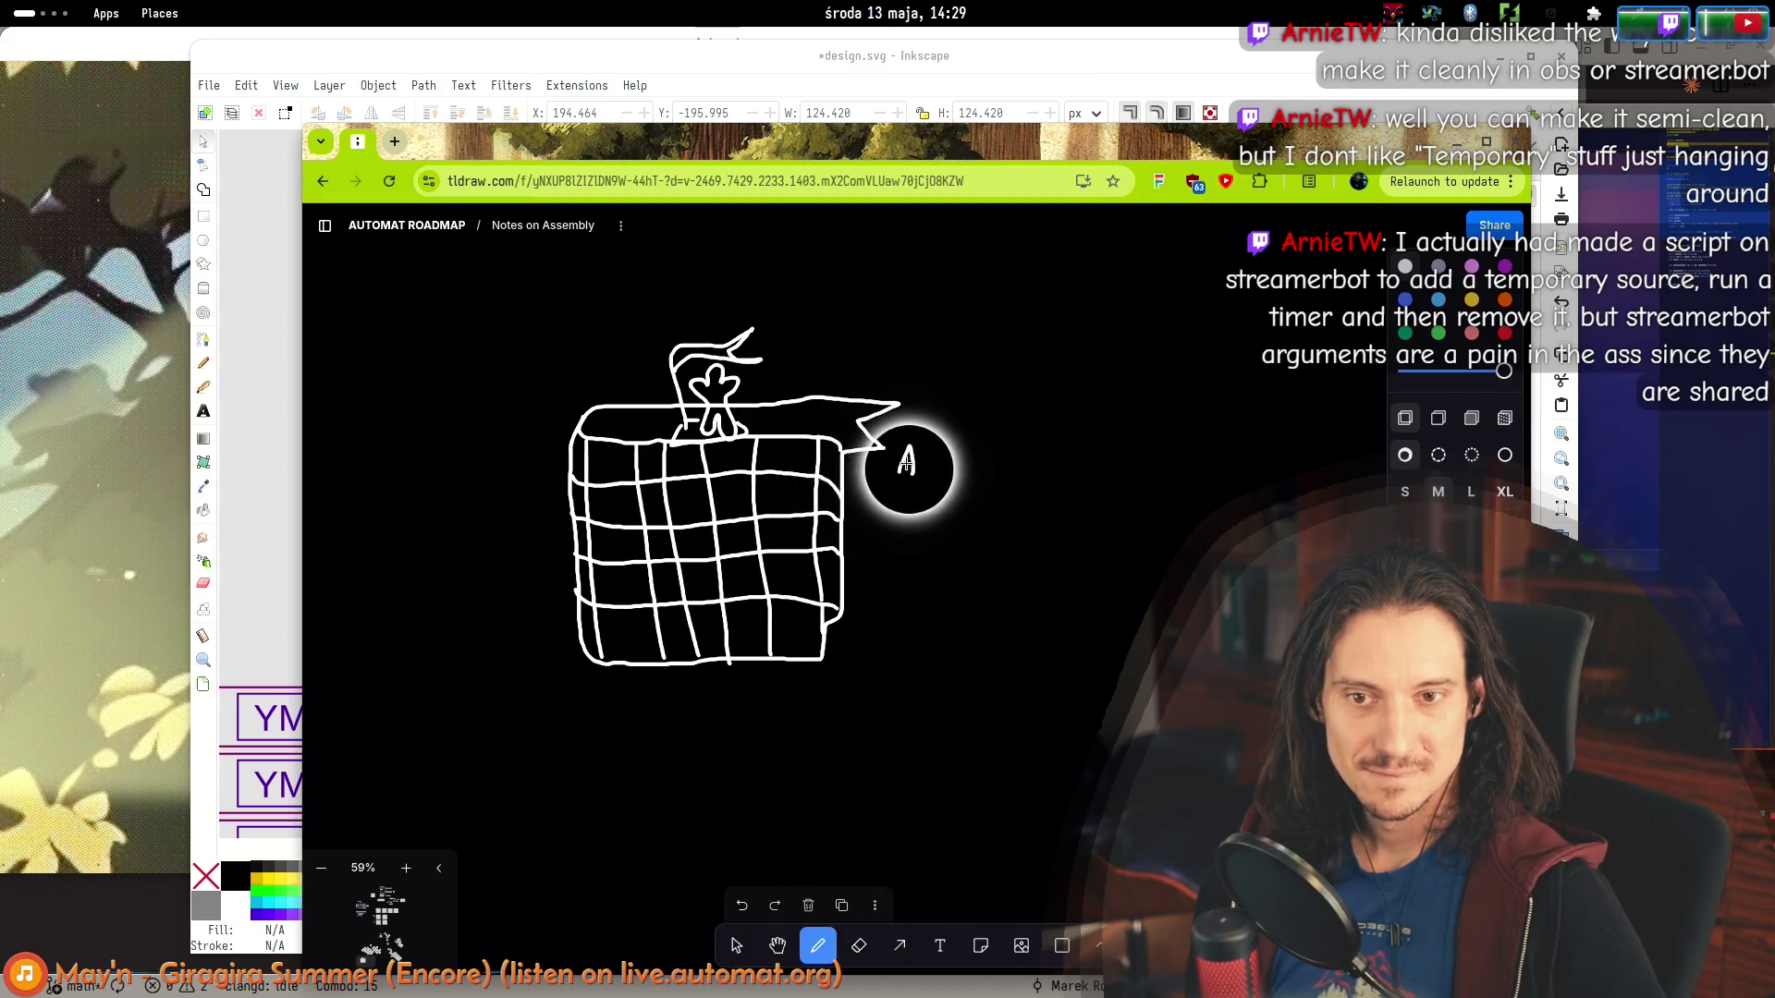
drag(924, 453, 939, 457)
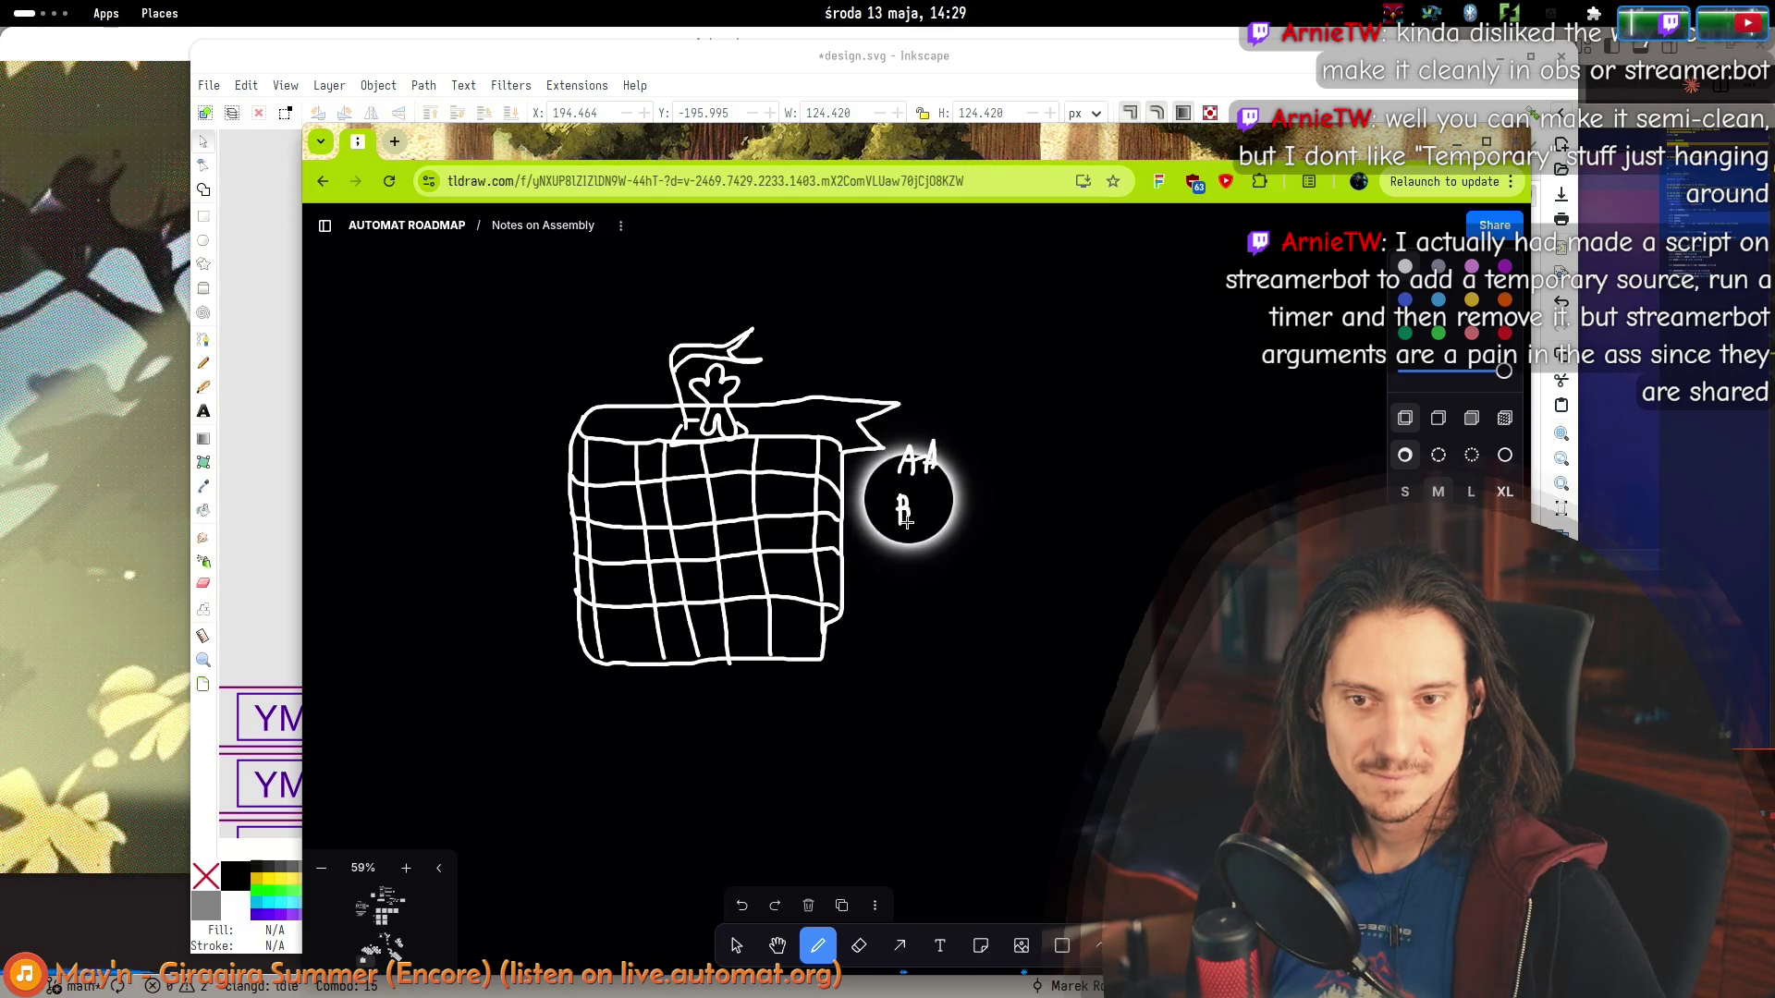
drag(897, 521, 925, 550)
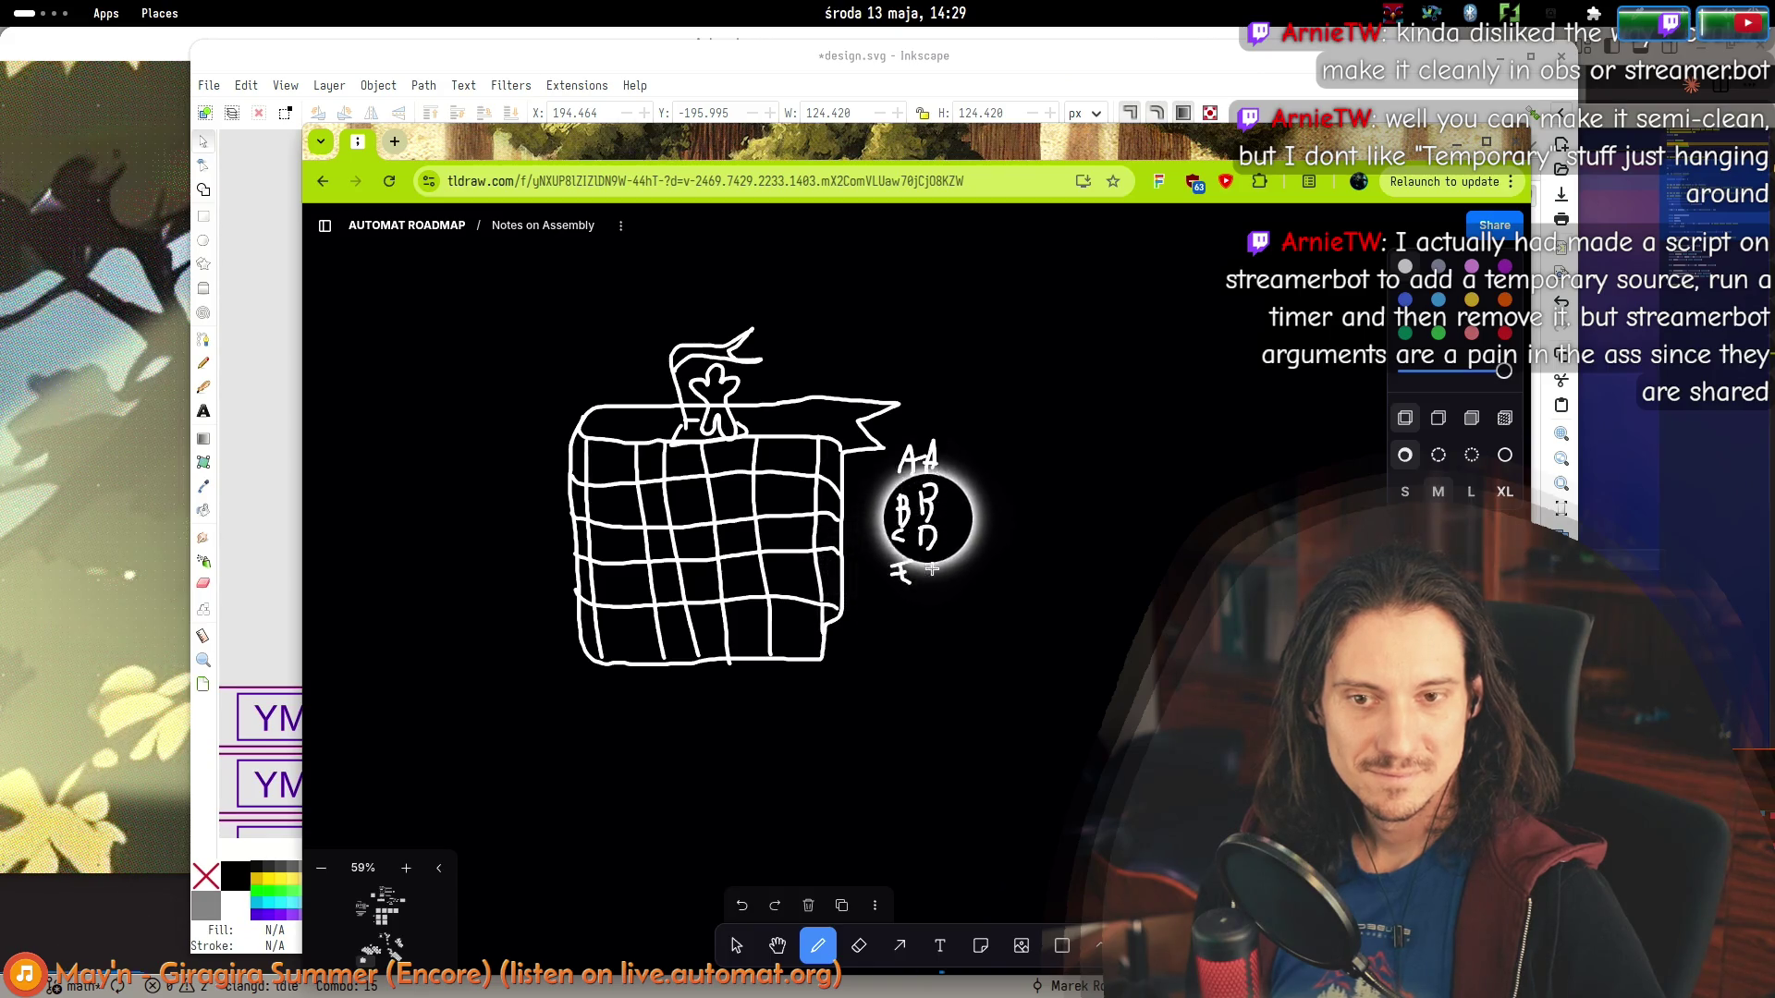
mouse_move(944, 560)
mouse_down()
mouse_move(903, 618)
mouse_move(950, 654)
mouse_up()
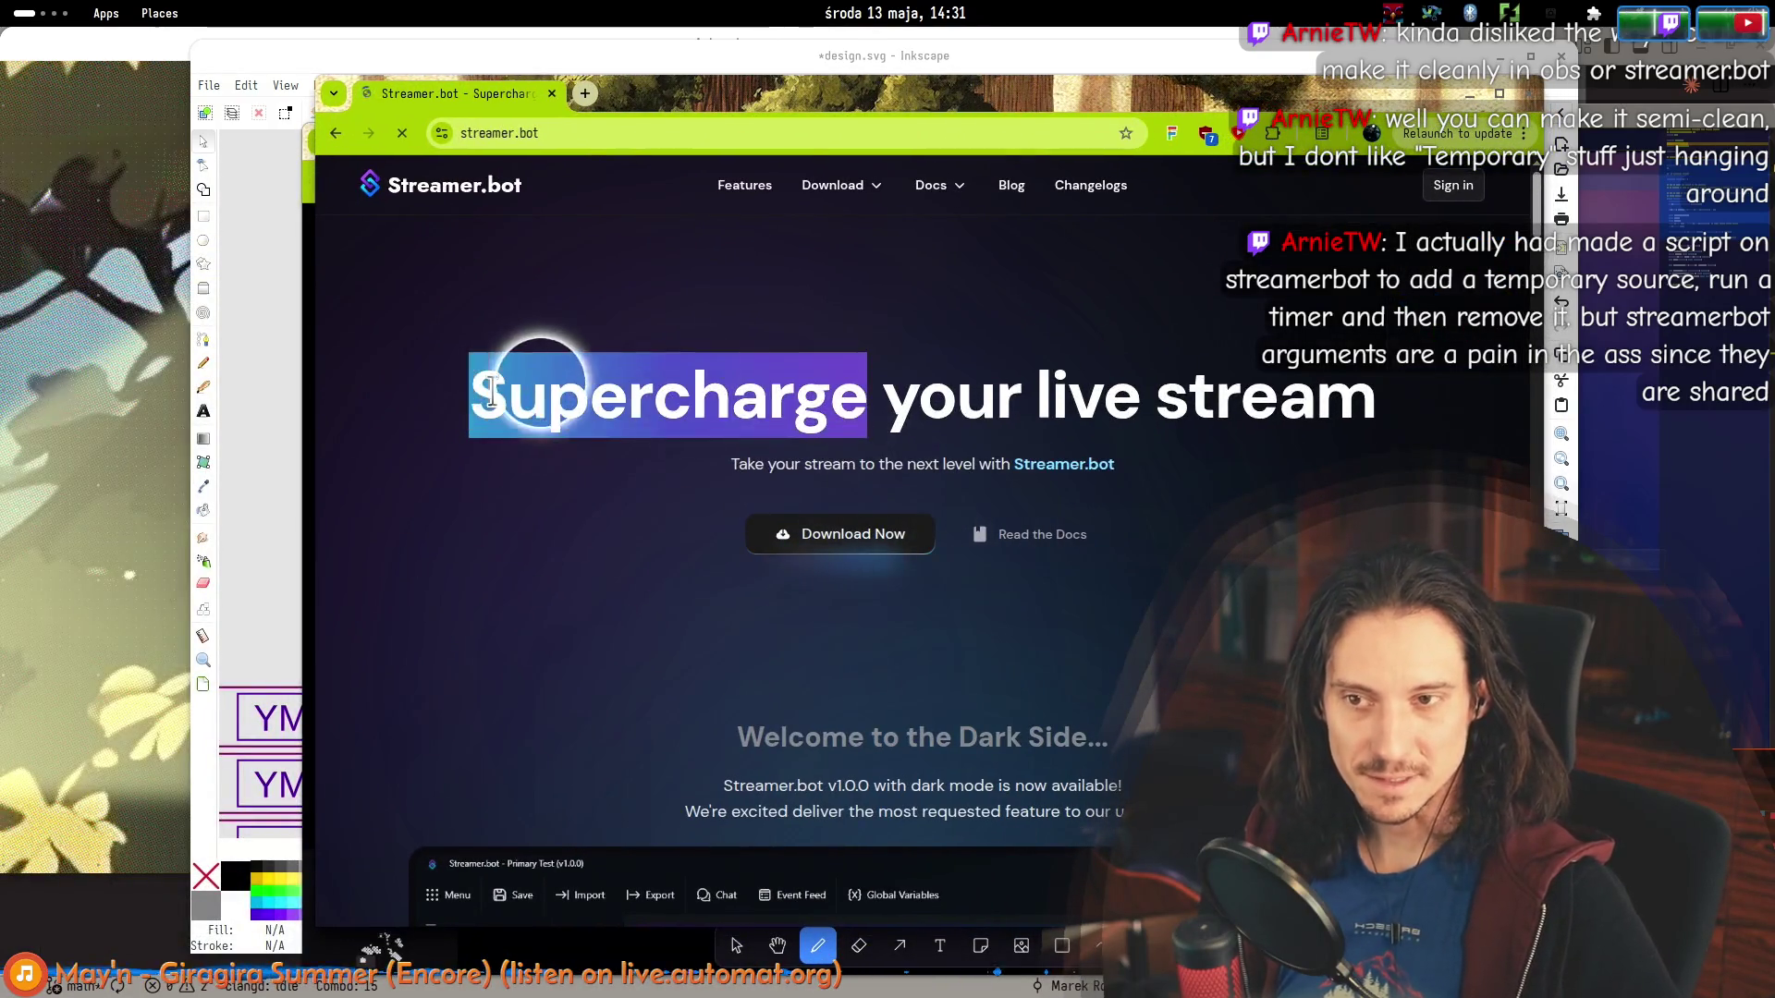
Scroll the Streamer.bot home page and read the 'Why Streamer.bot?' section
scroll(703, 601, down, 3)
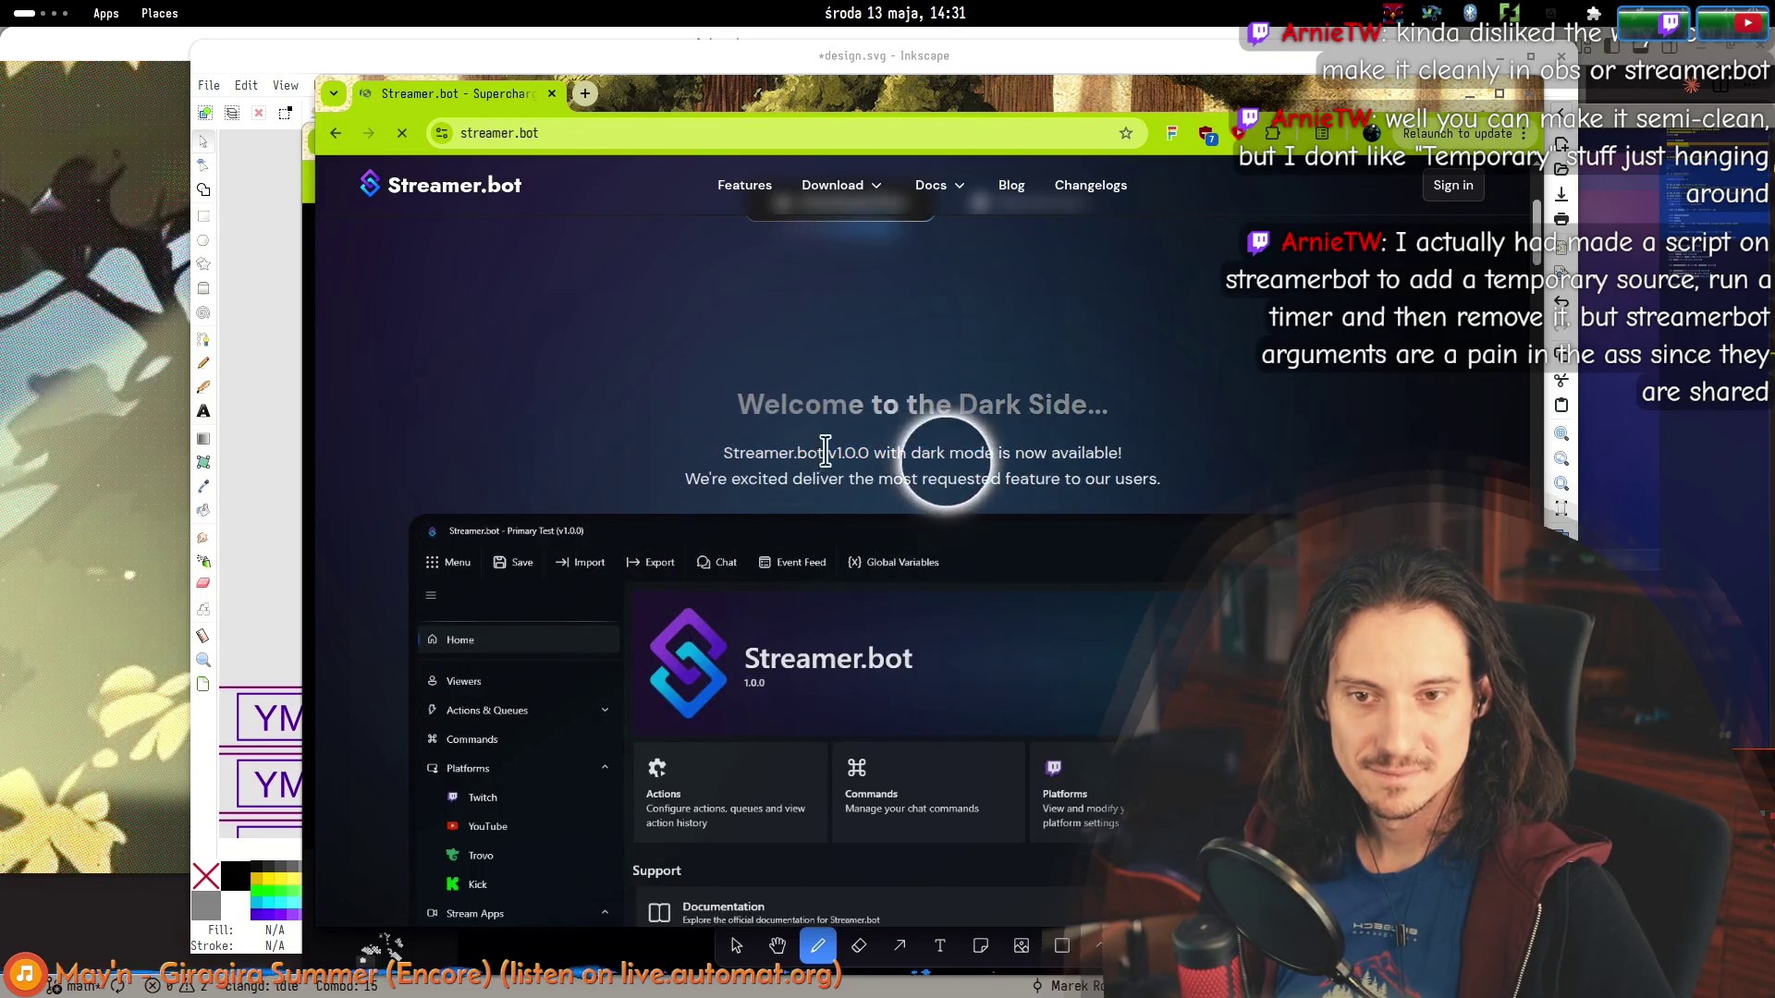
scroll(925, 453, down, 3)
scroll(467, 305, up, 1)
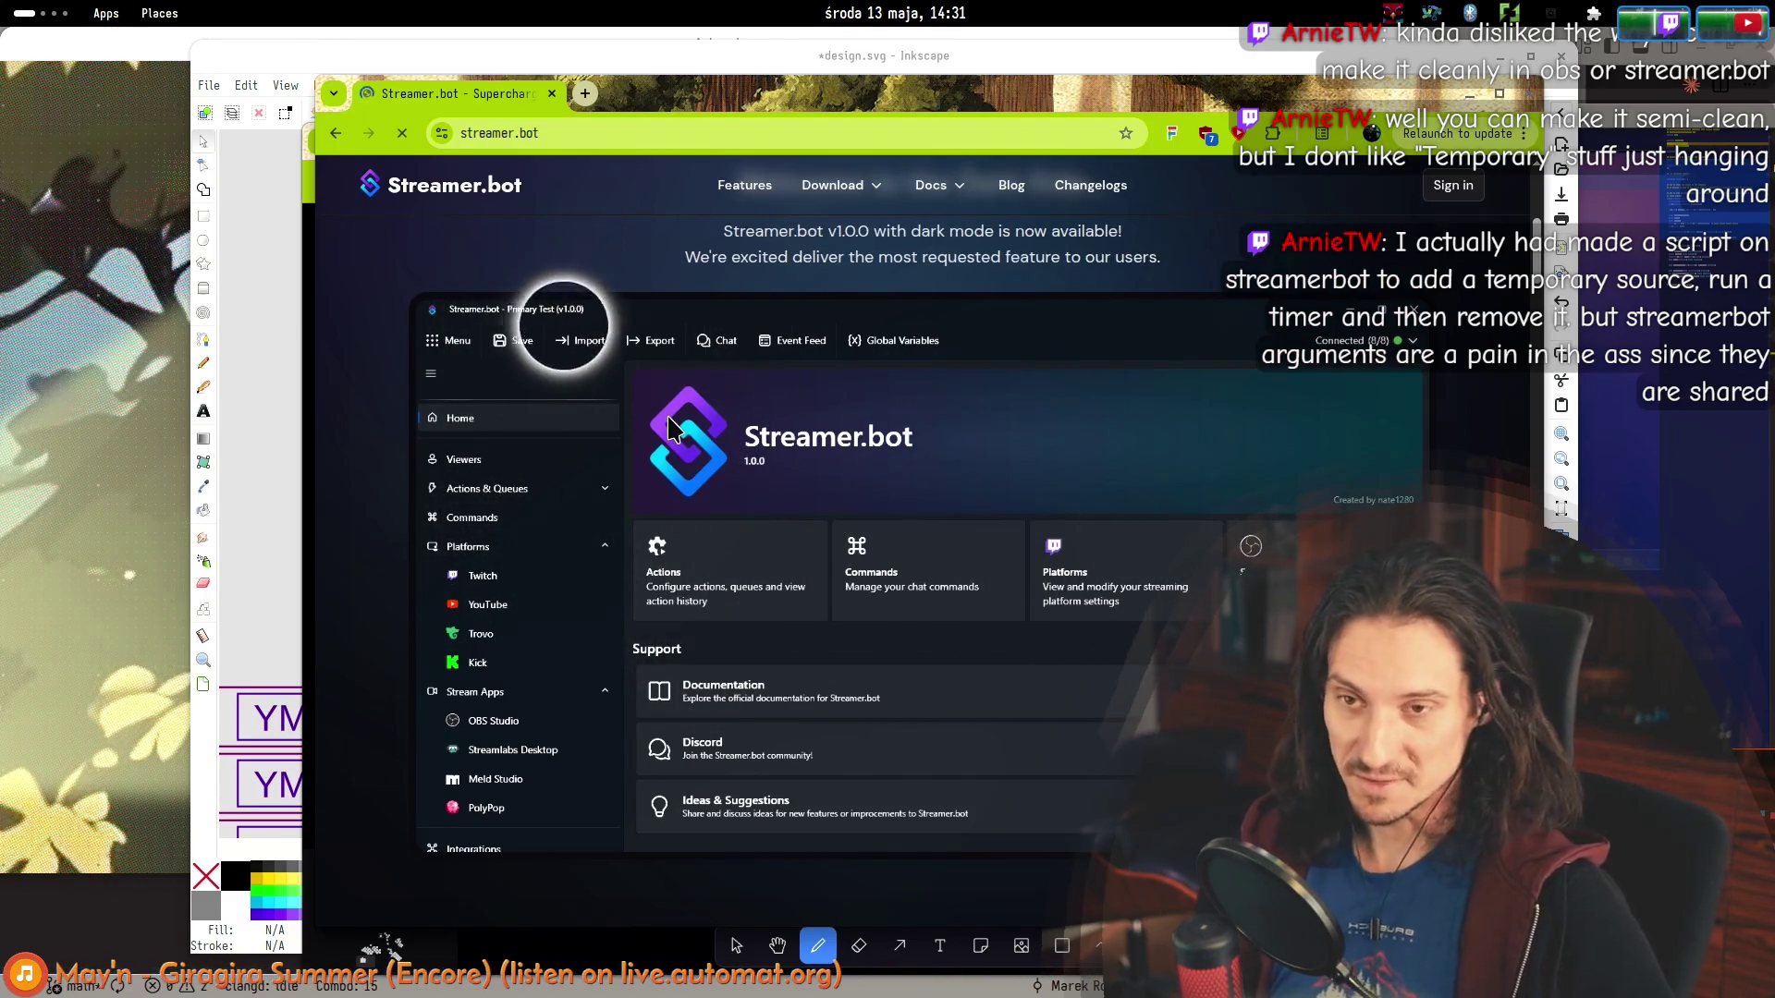
scroll(621, 499, down, 5)
mouse_move(853, 453)
mouse_down()
mouse_move(647, 504)
mouse_move(980, 500)
mouse_move(773, 447)
mouse_up()
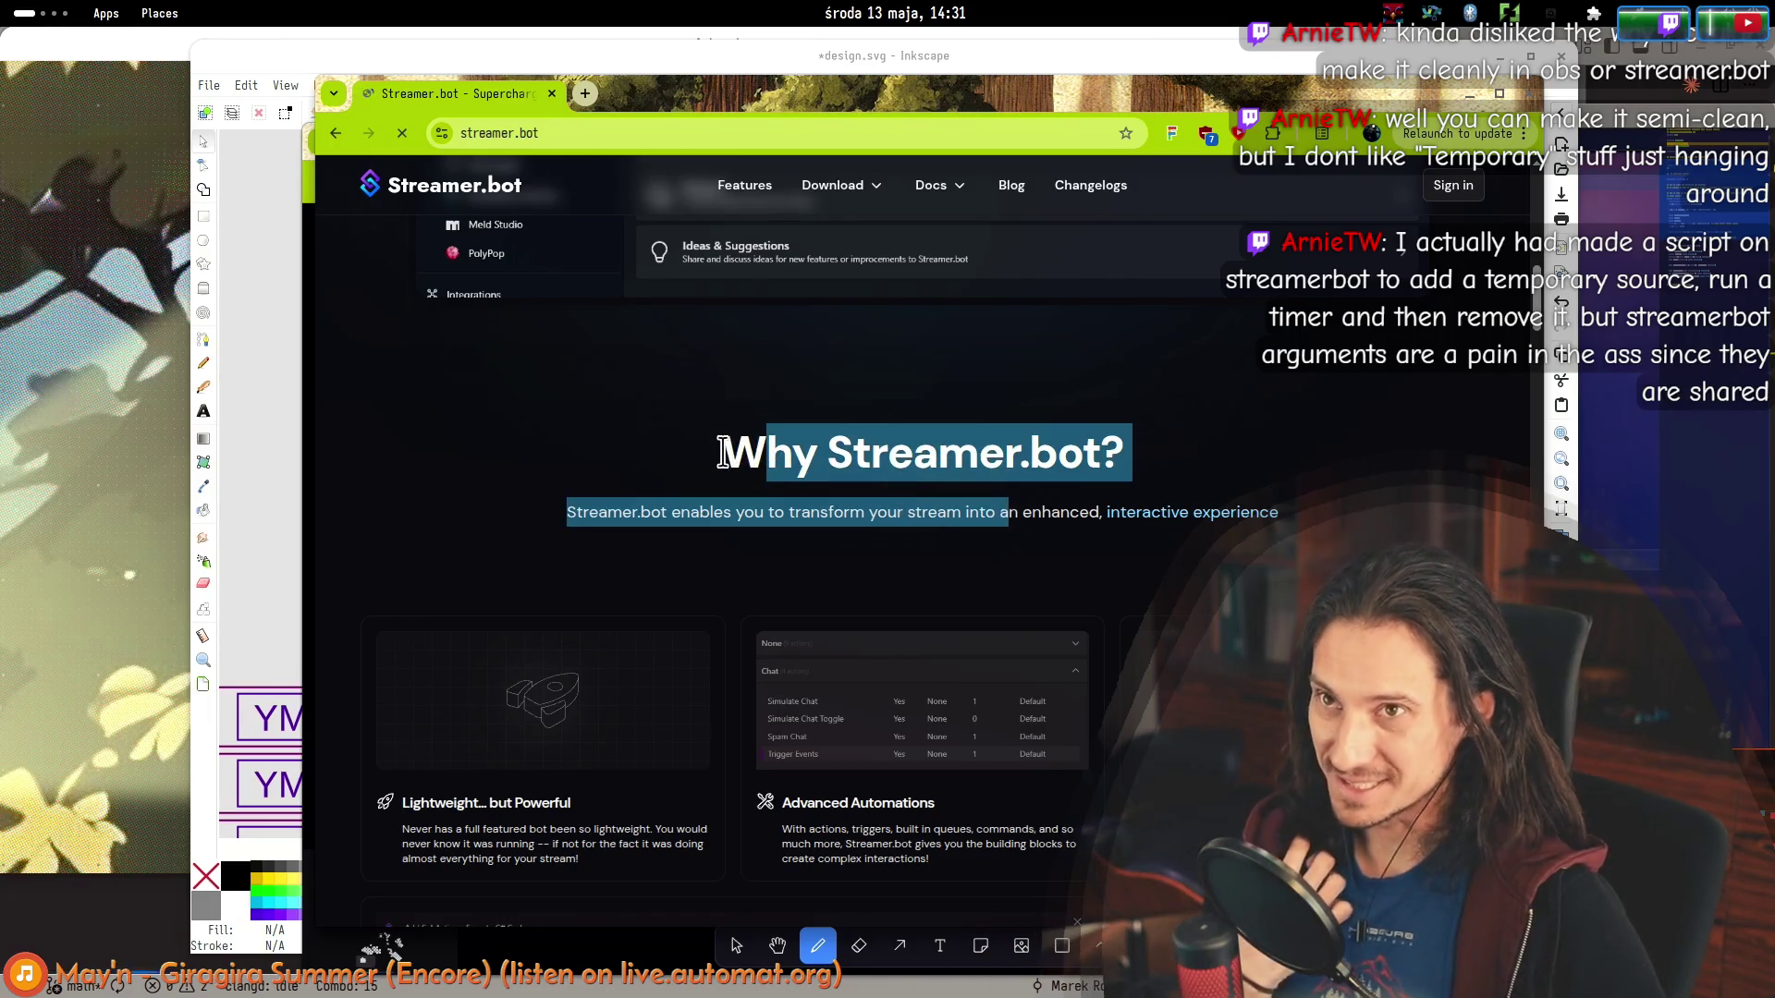
click(795, 453)
drag(1032, 514, 712, 453)
click(753, 443)
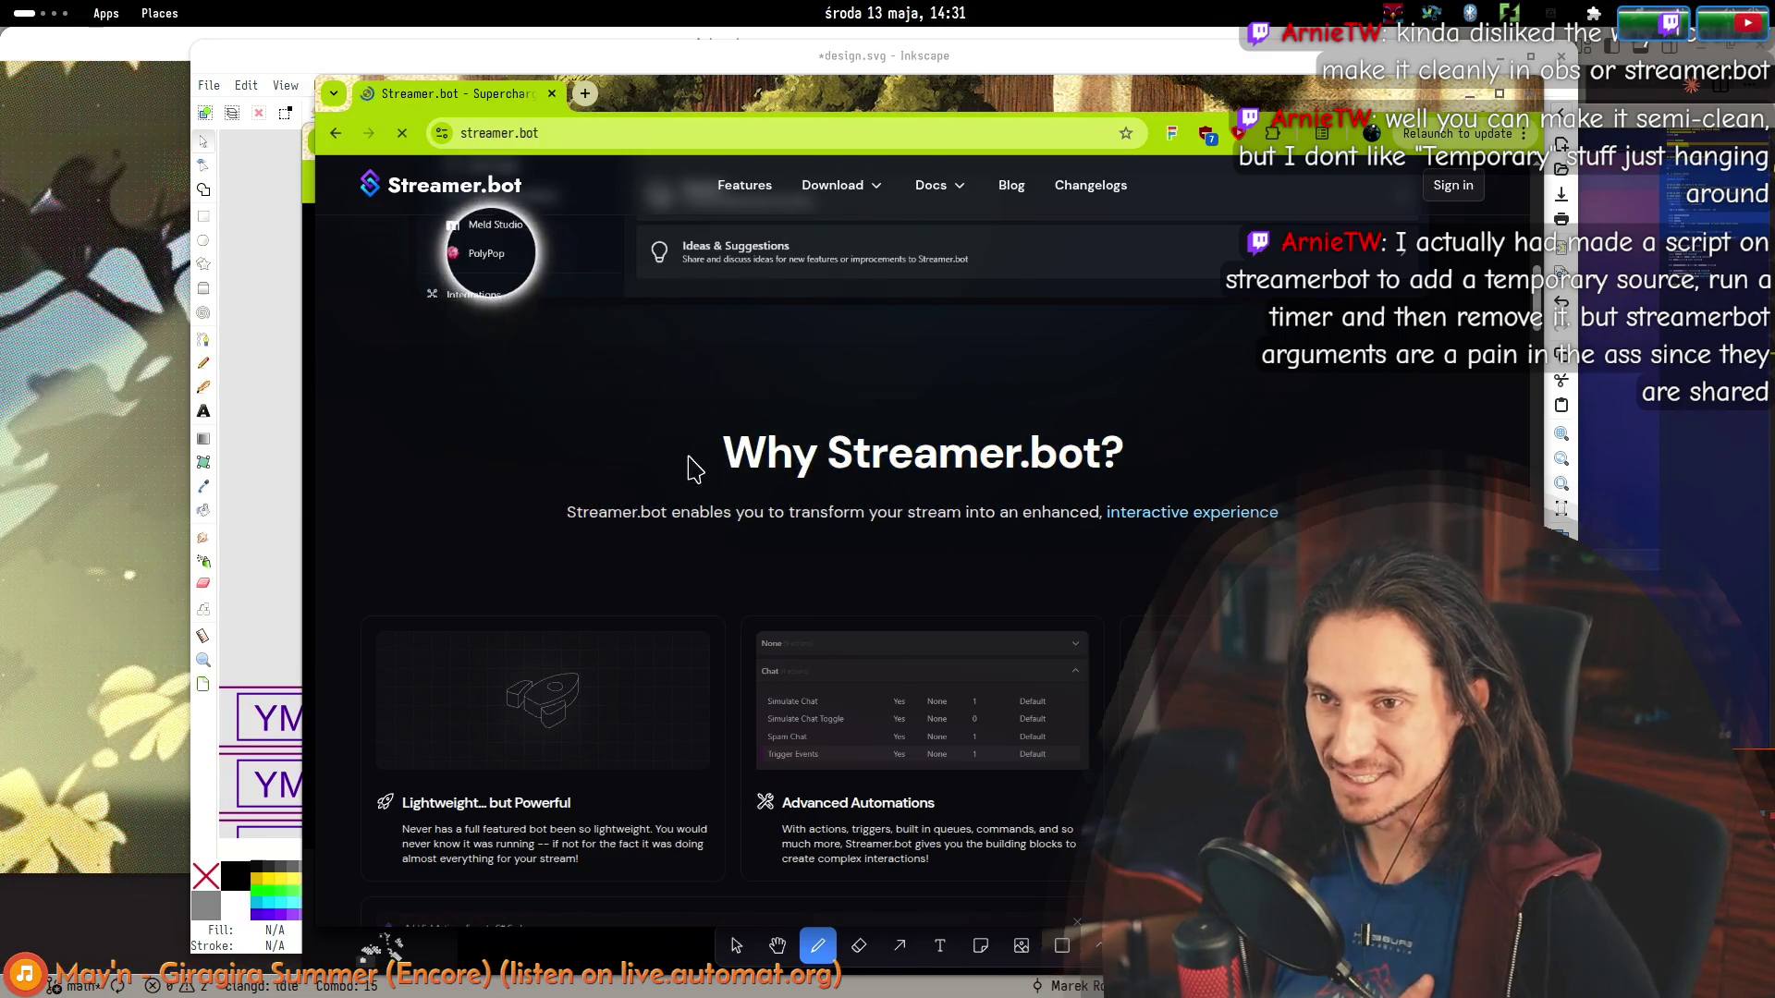
Scroll down to the footer and go to the Downloads page
scroll(383, 564, down, 10)
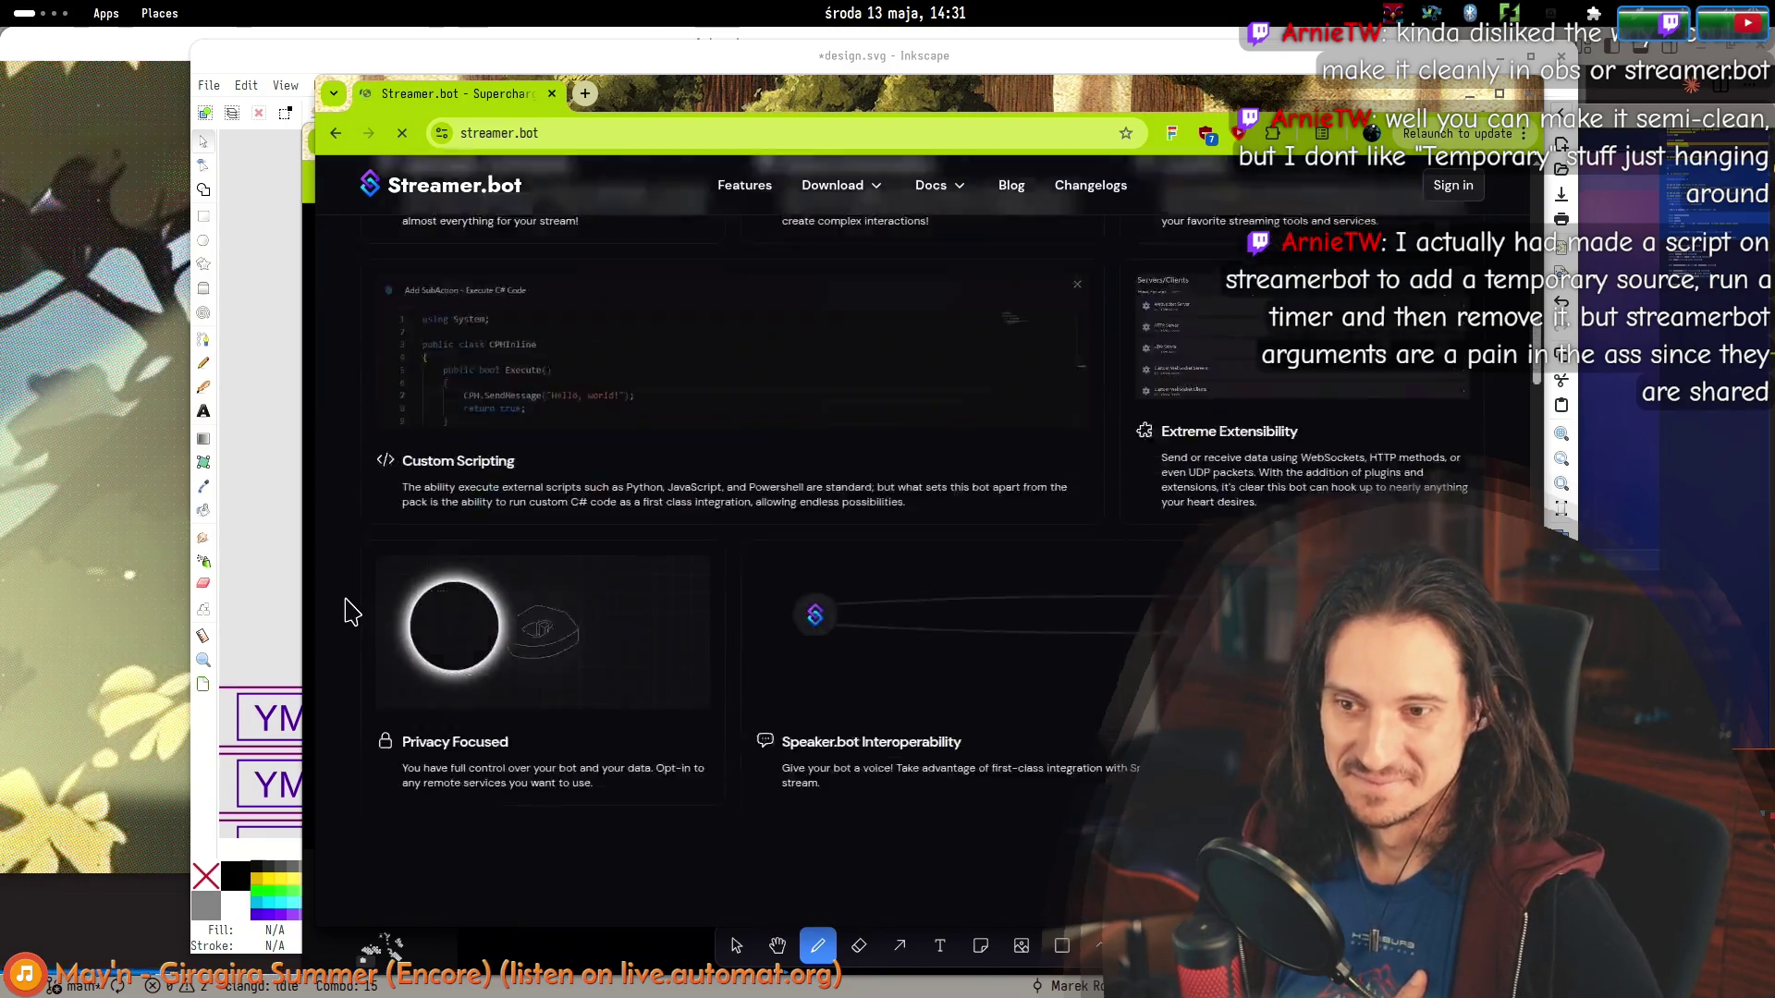
scroll(361, 605, down, 8)
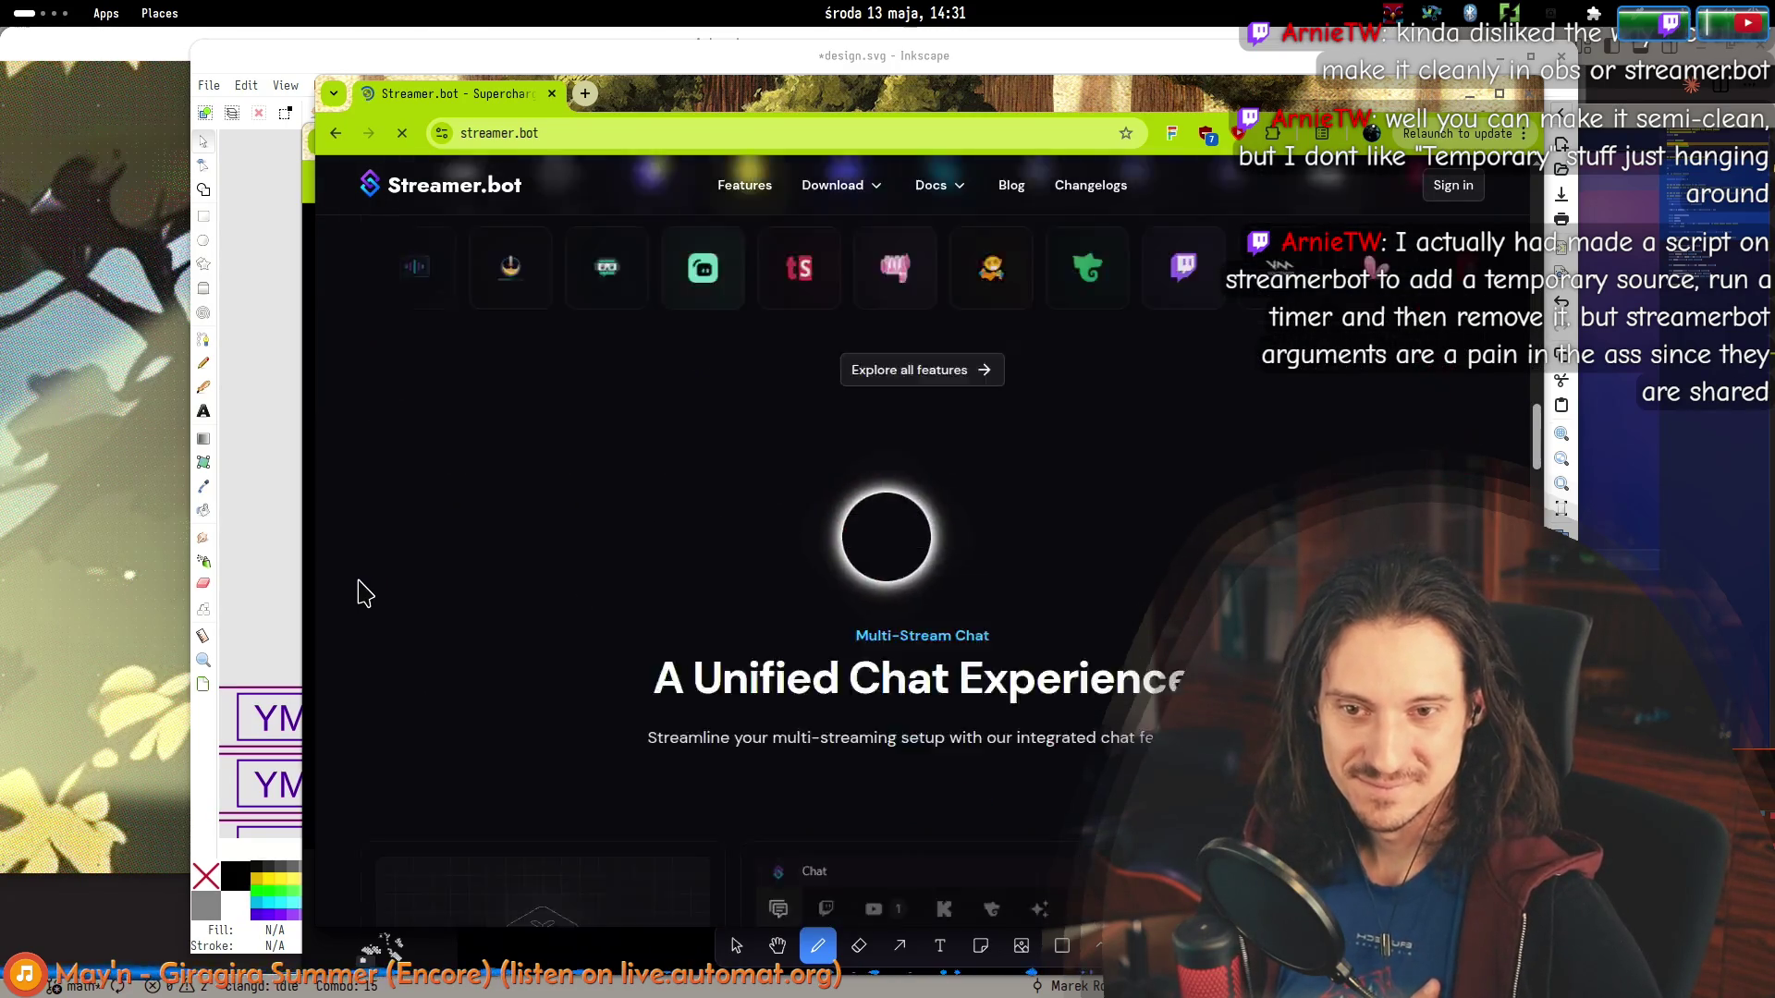
scroll(369, 582, down, 3)
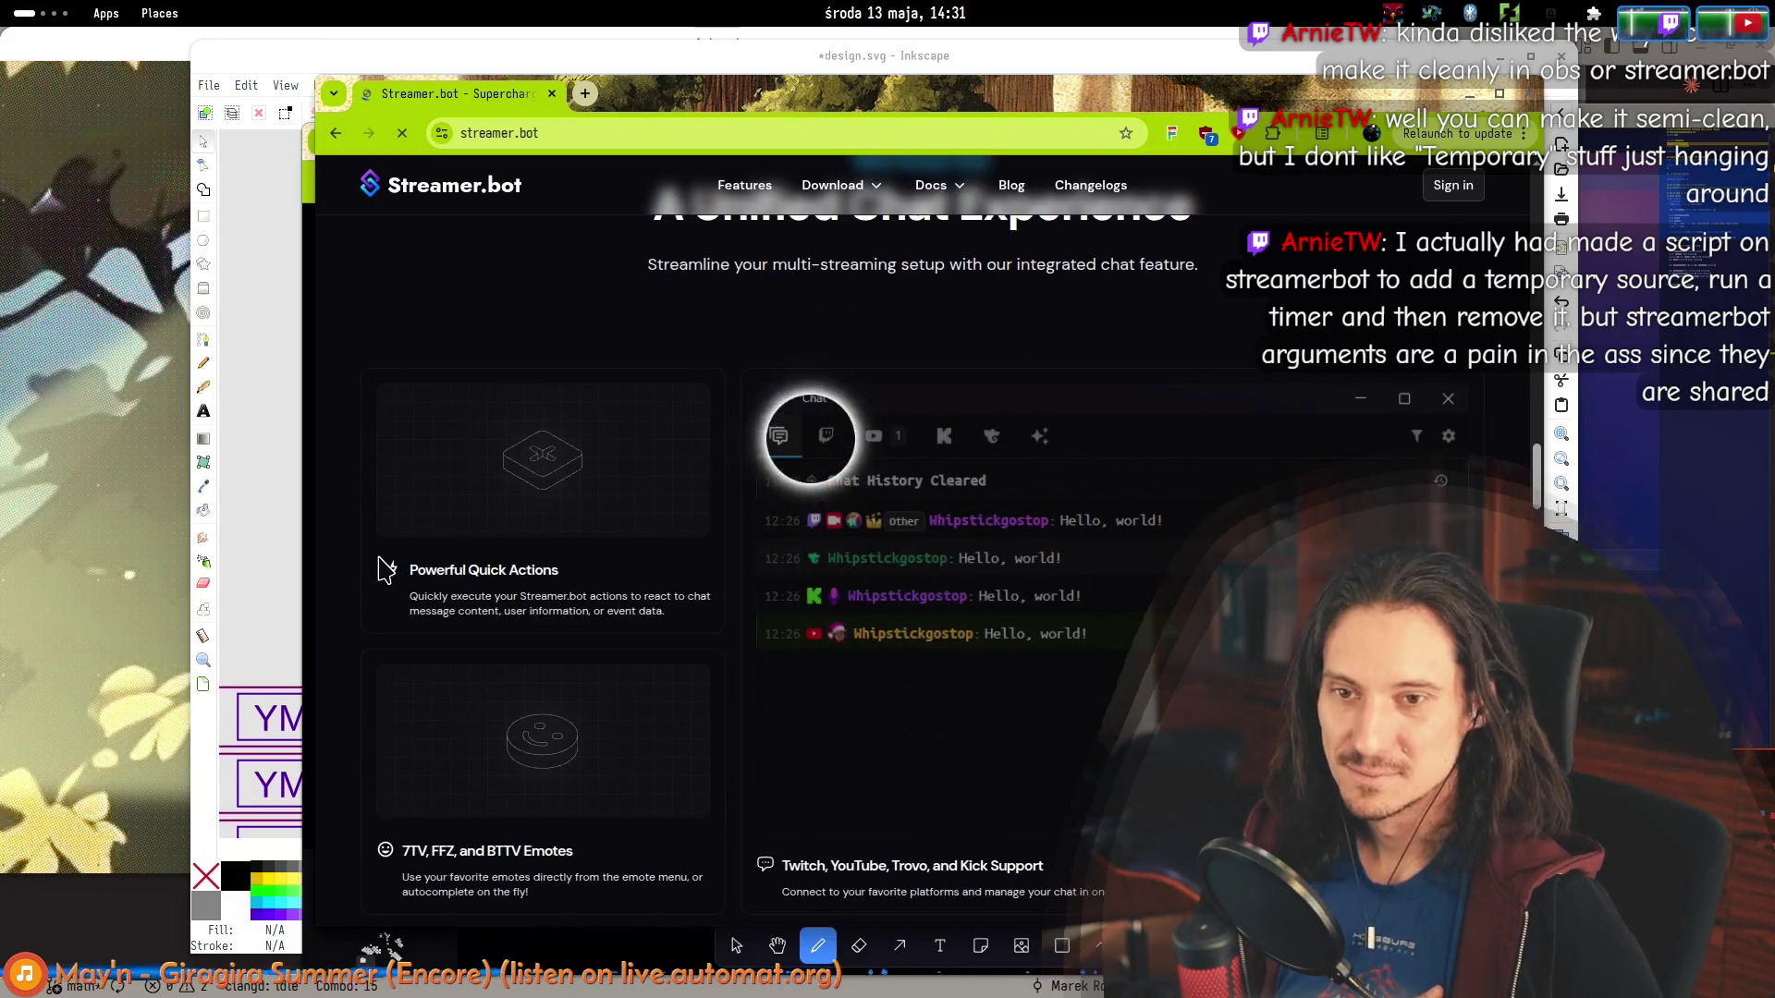
scroll(396, 566, down, 3)
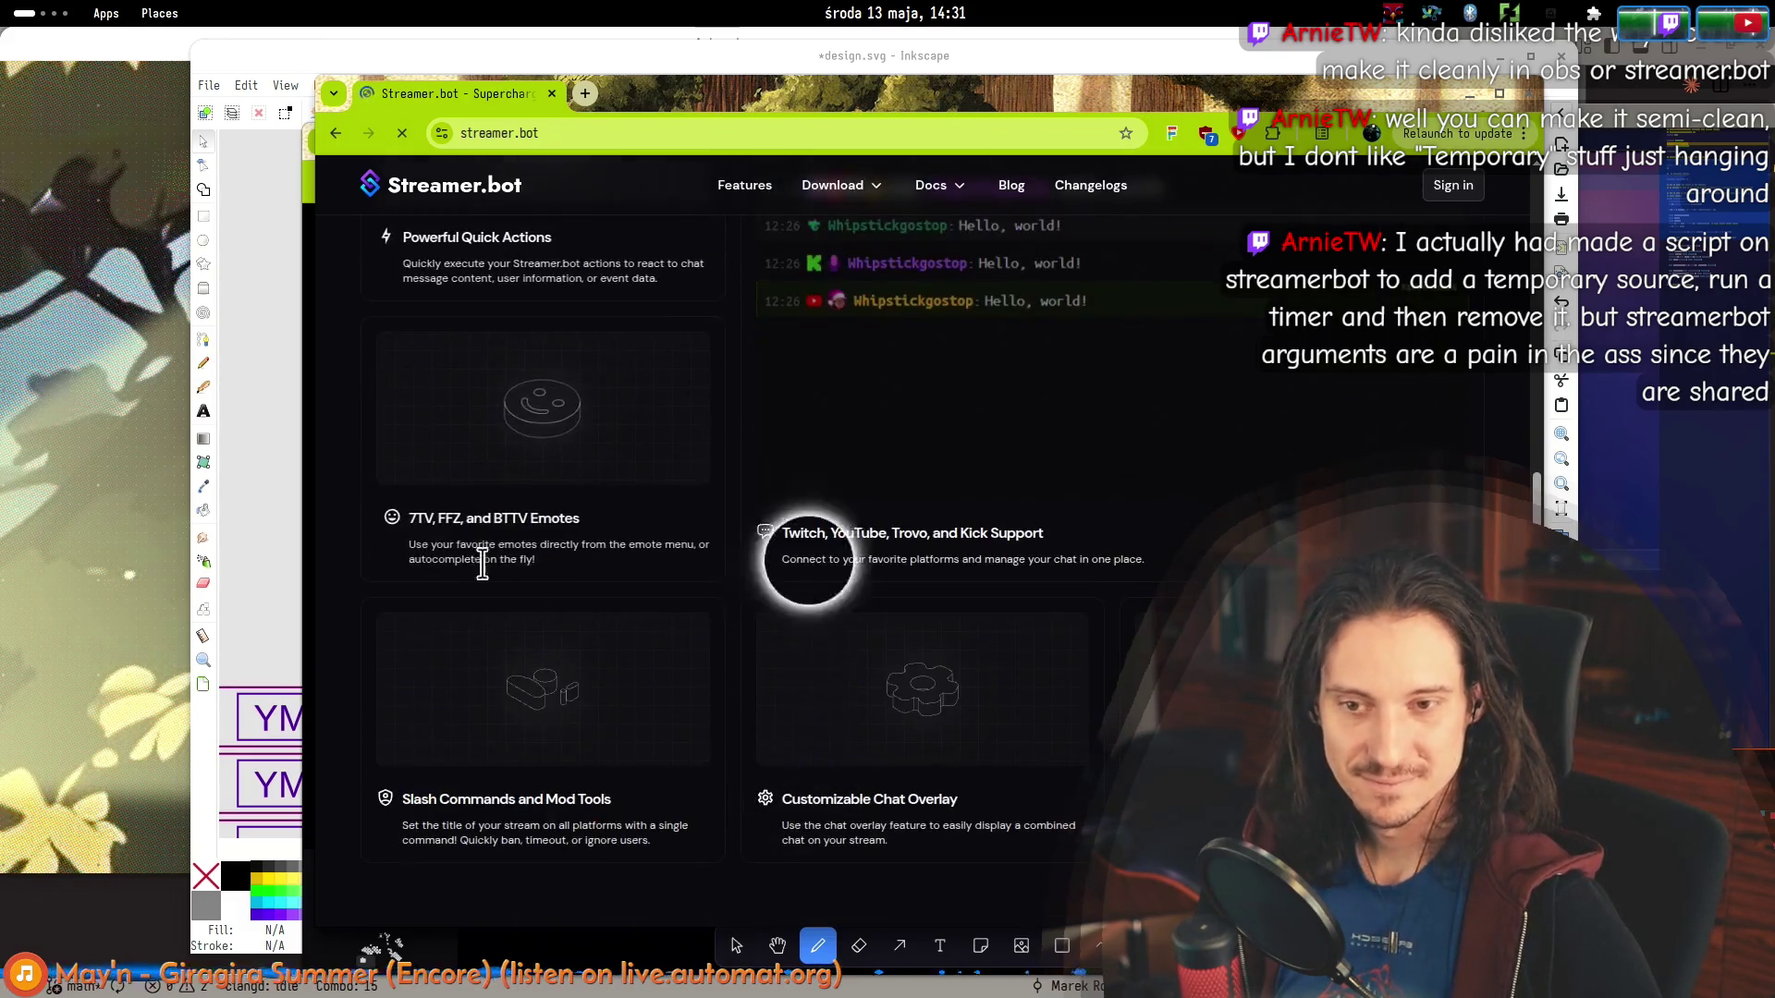
scroll(707, 605, down, 3)
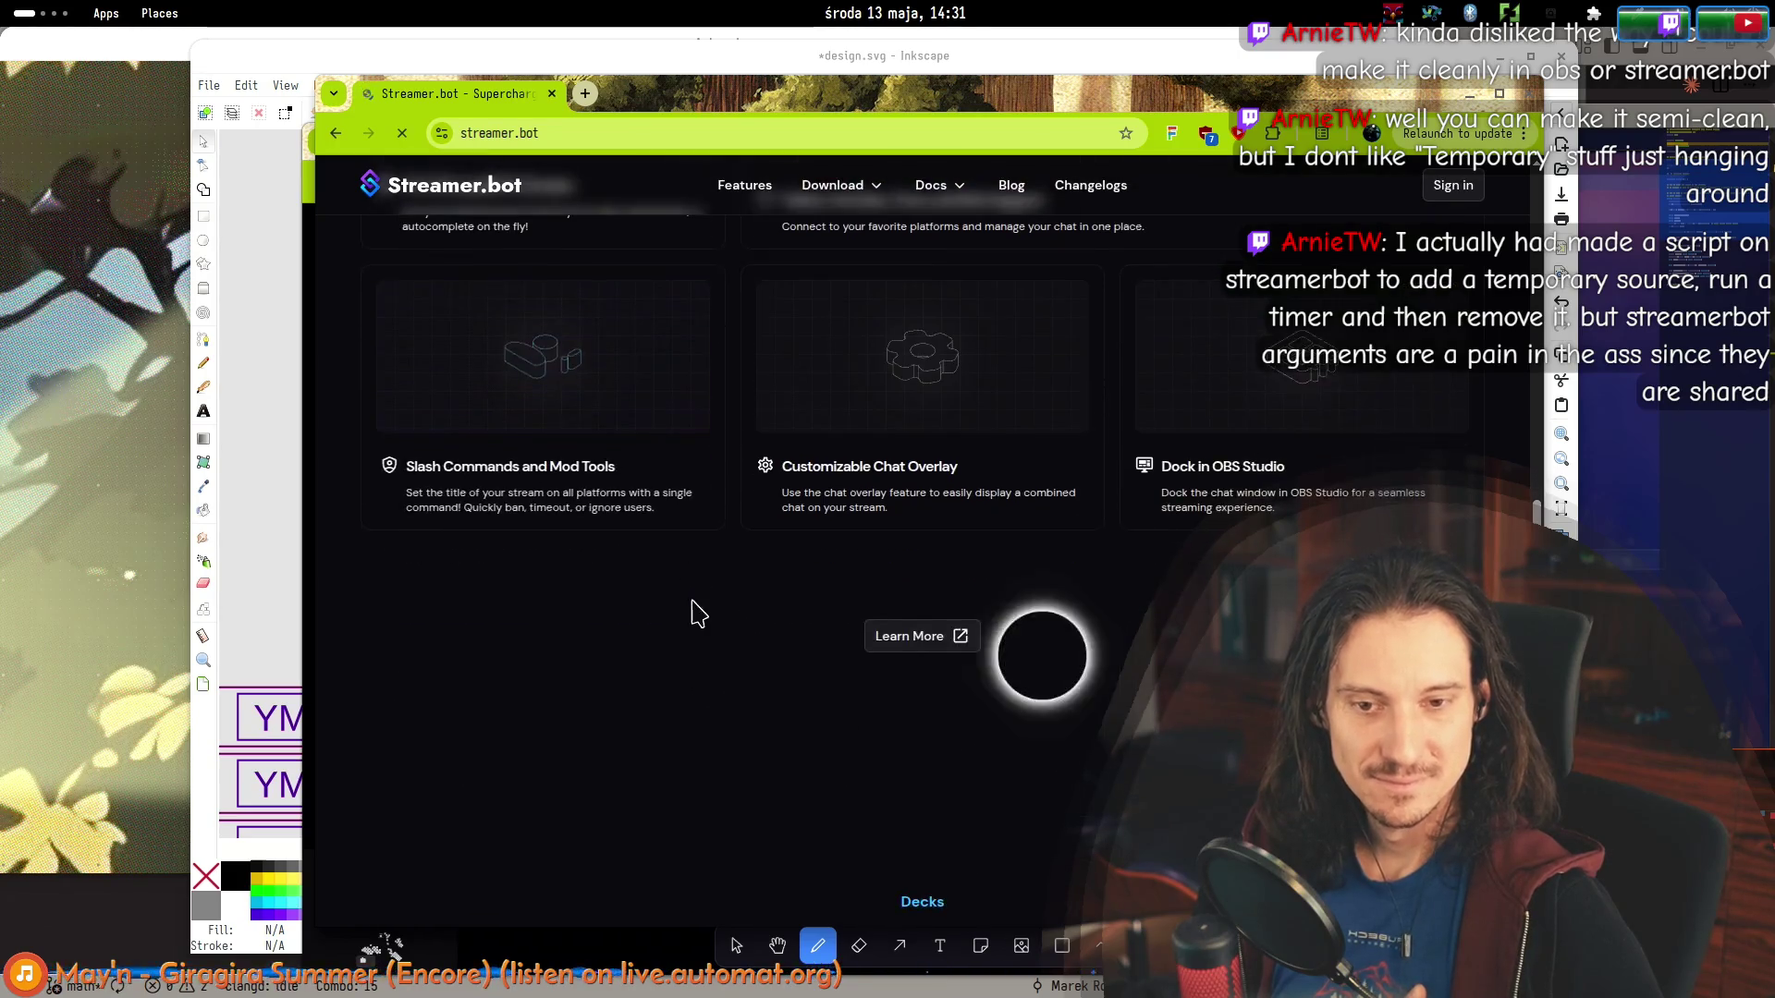
scroll(555, 638, down, 5)
scroll(370, 610, down, 3)
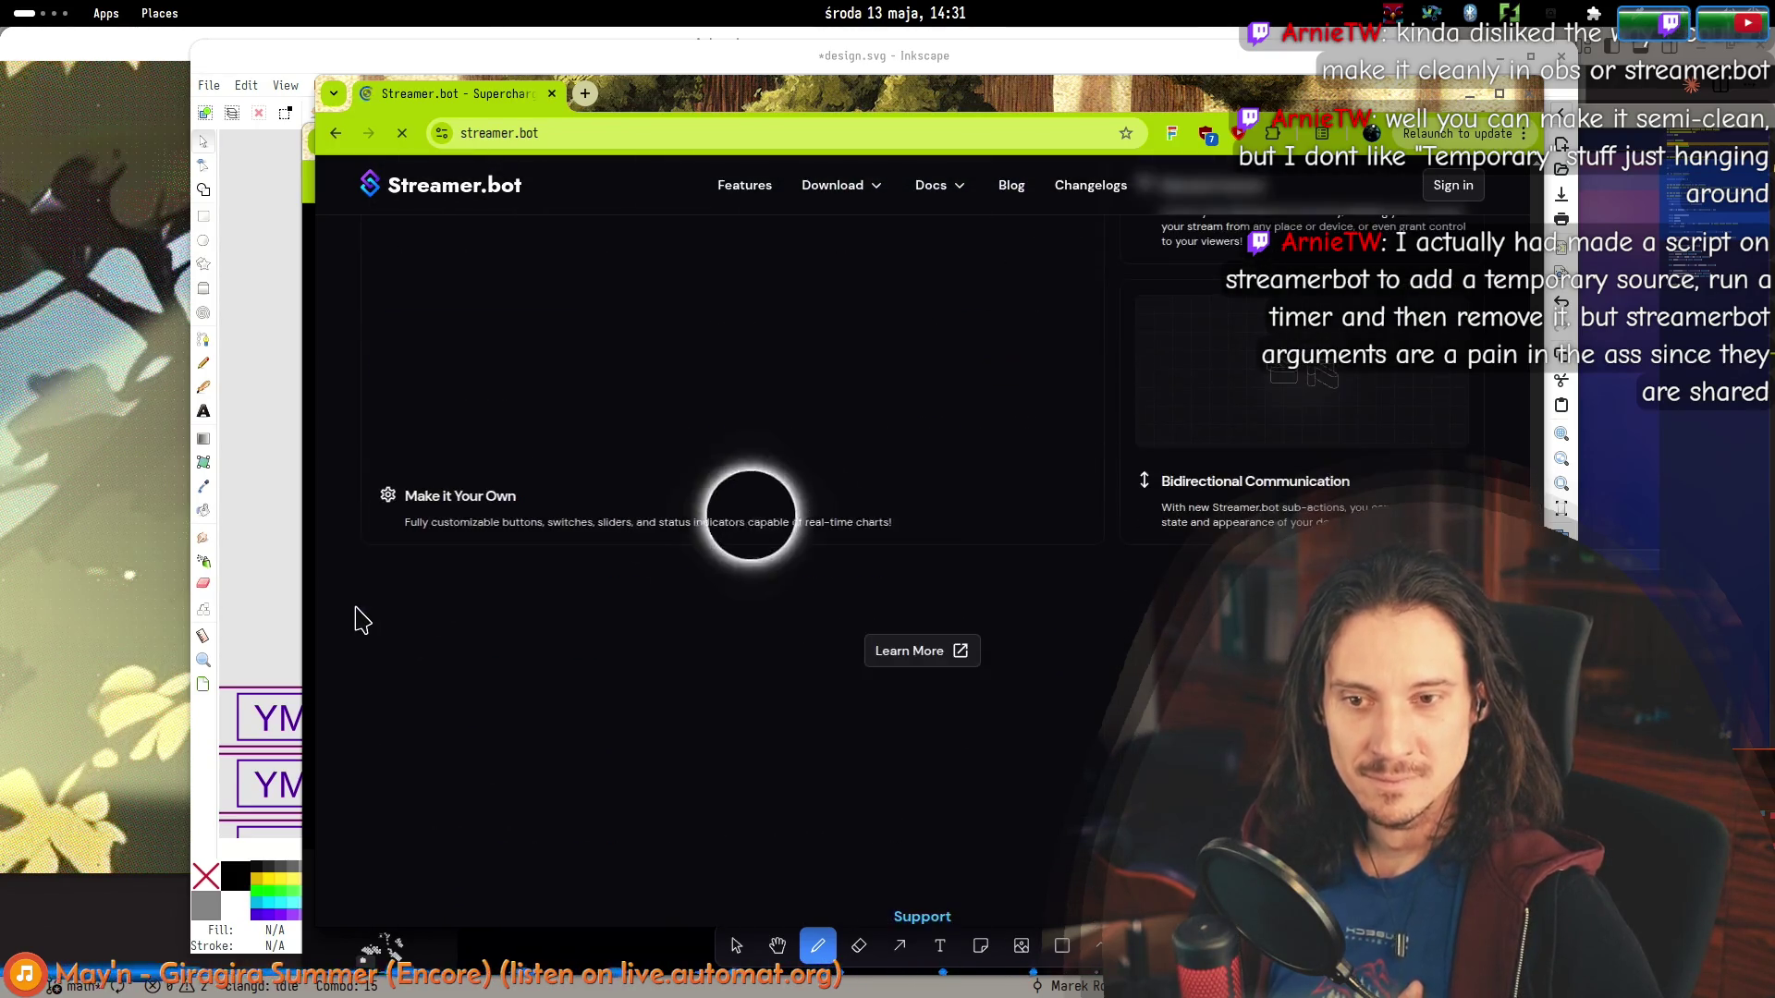
scroll(358, 620, down, 5)
scroll(356, 628, down, 3)
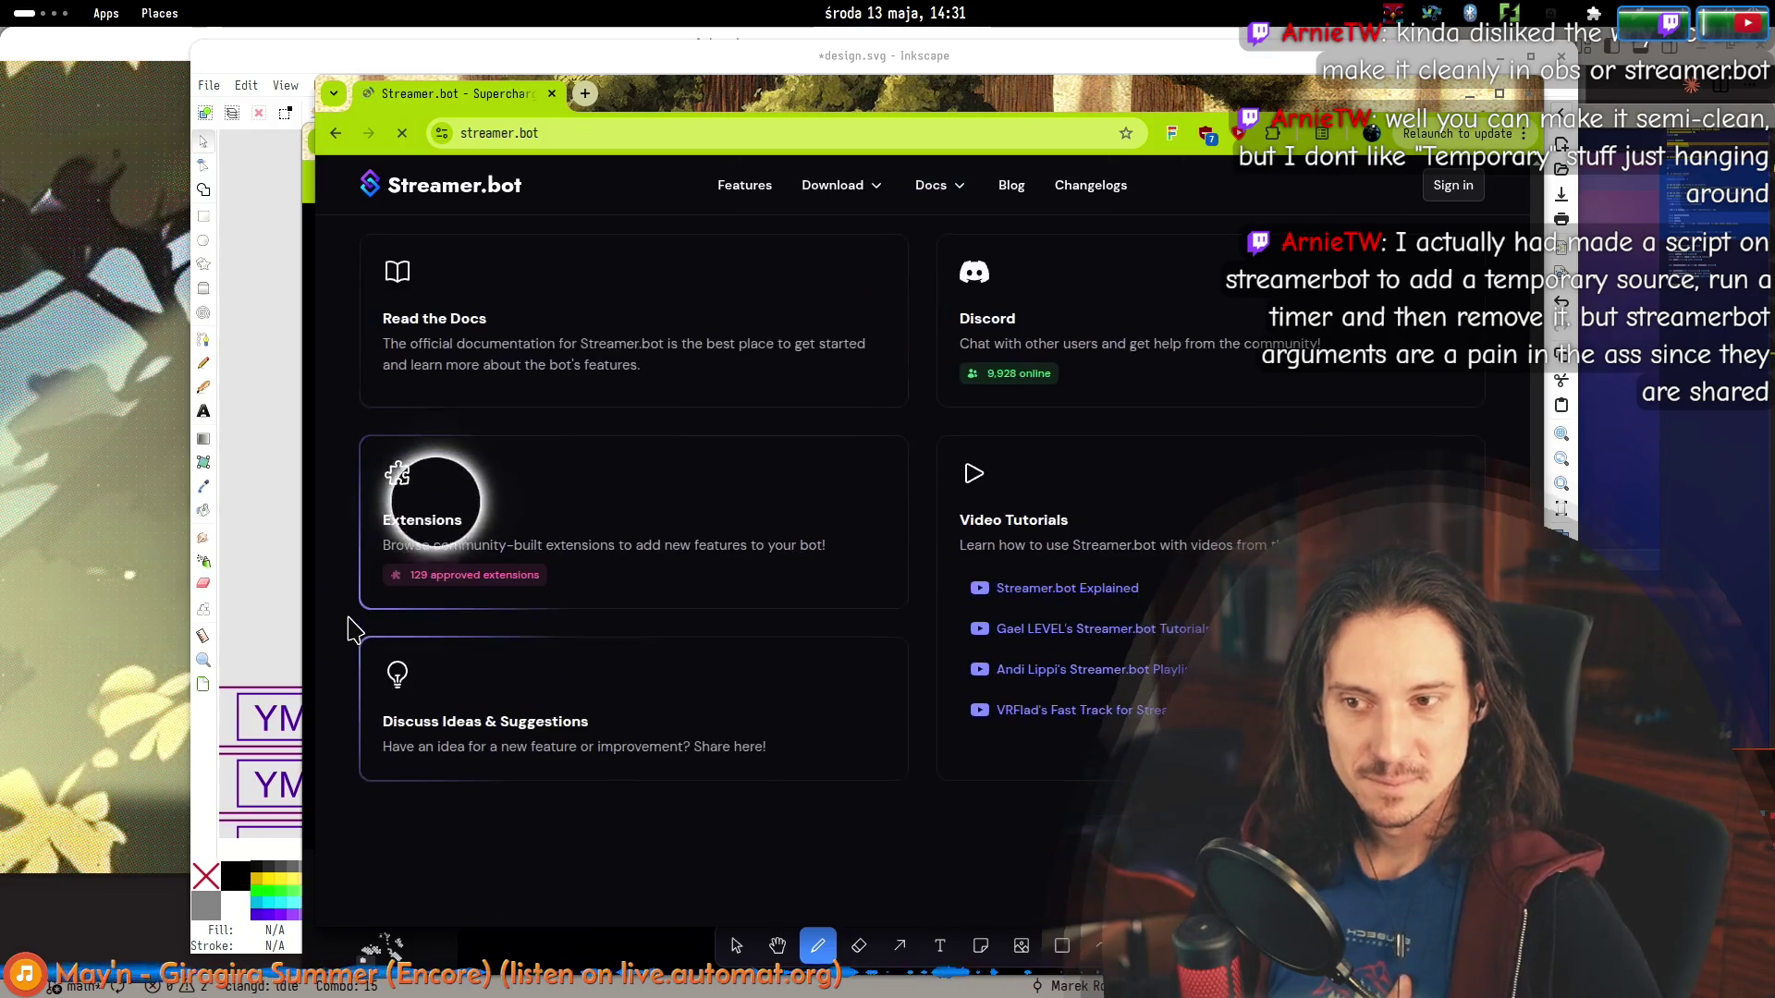
scroll(352, 636, down, 5)
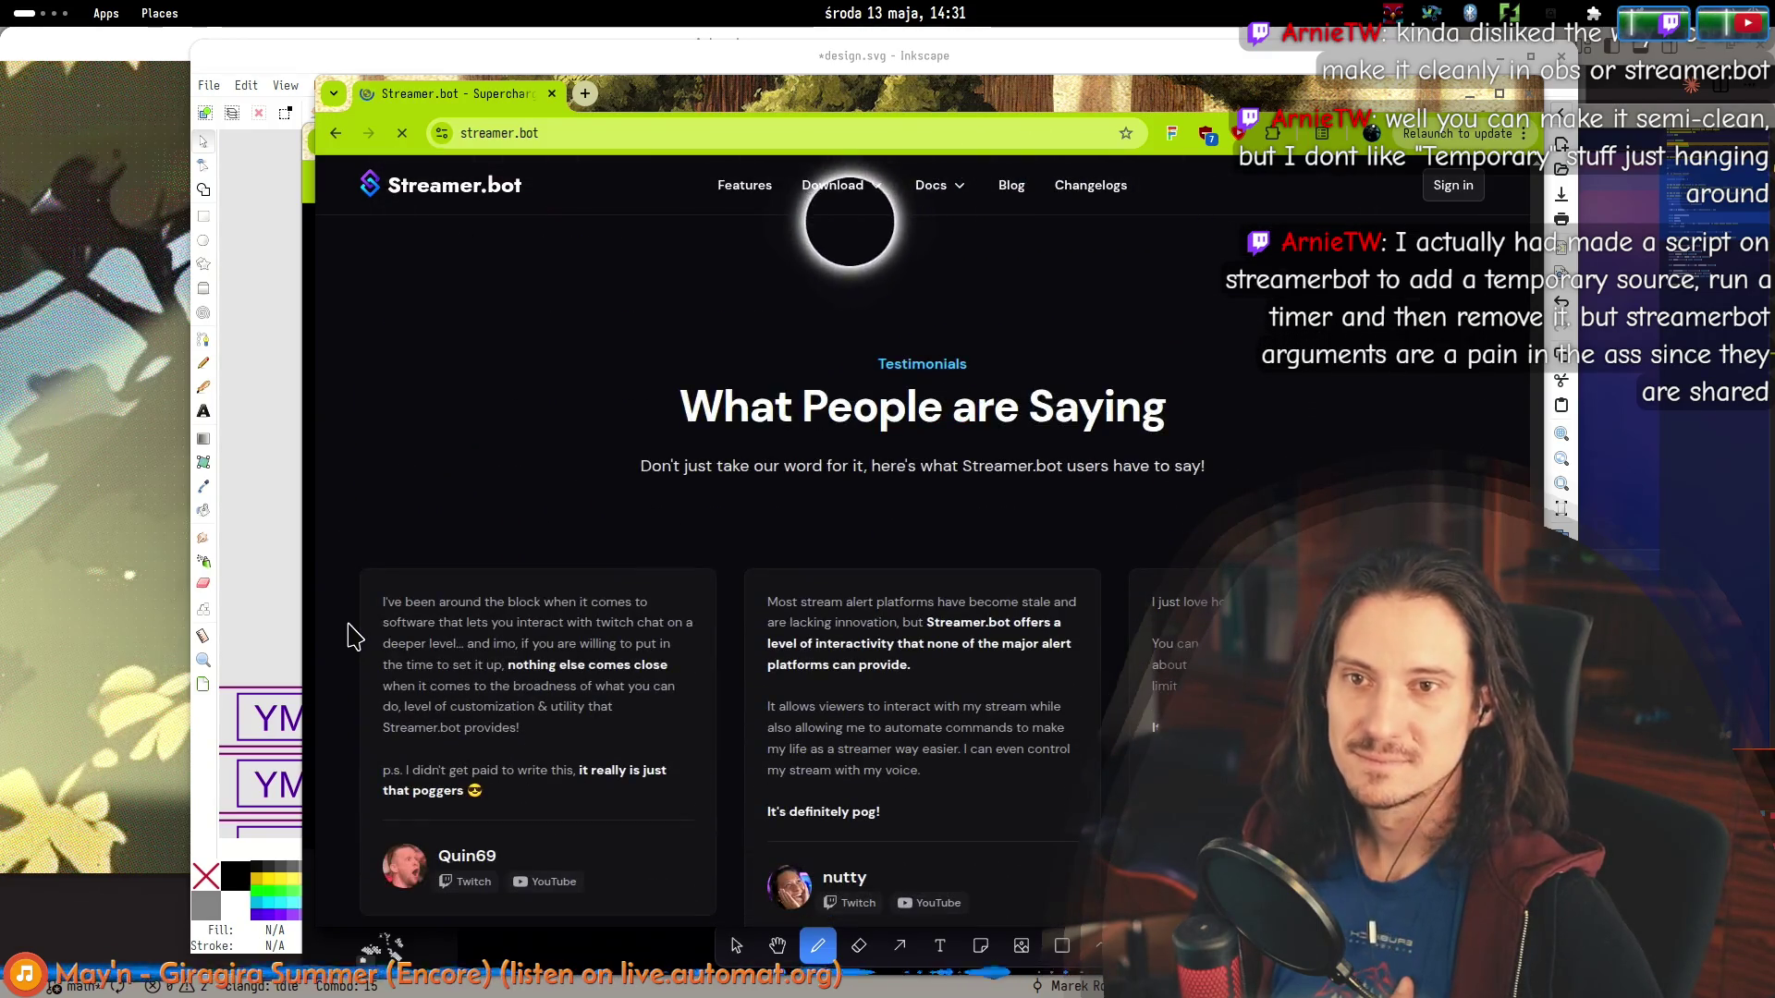
scroll(349, 638, down, 15)
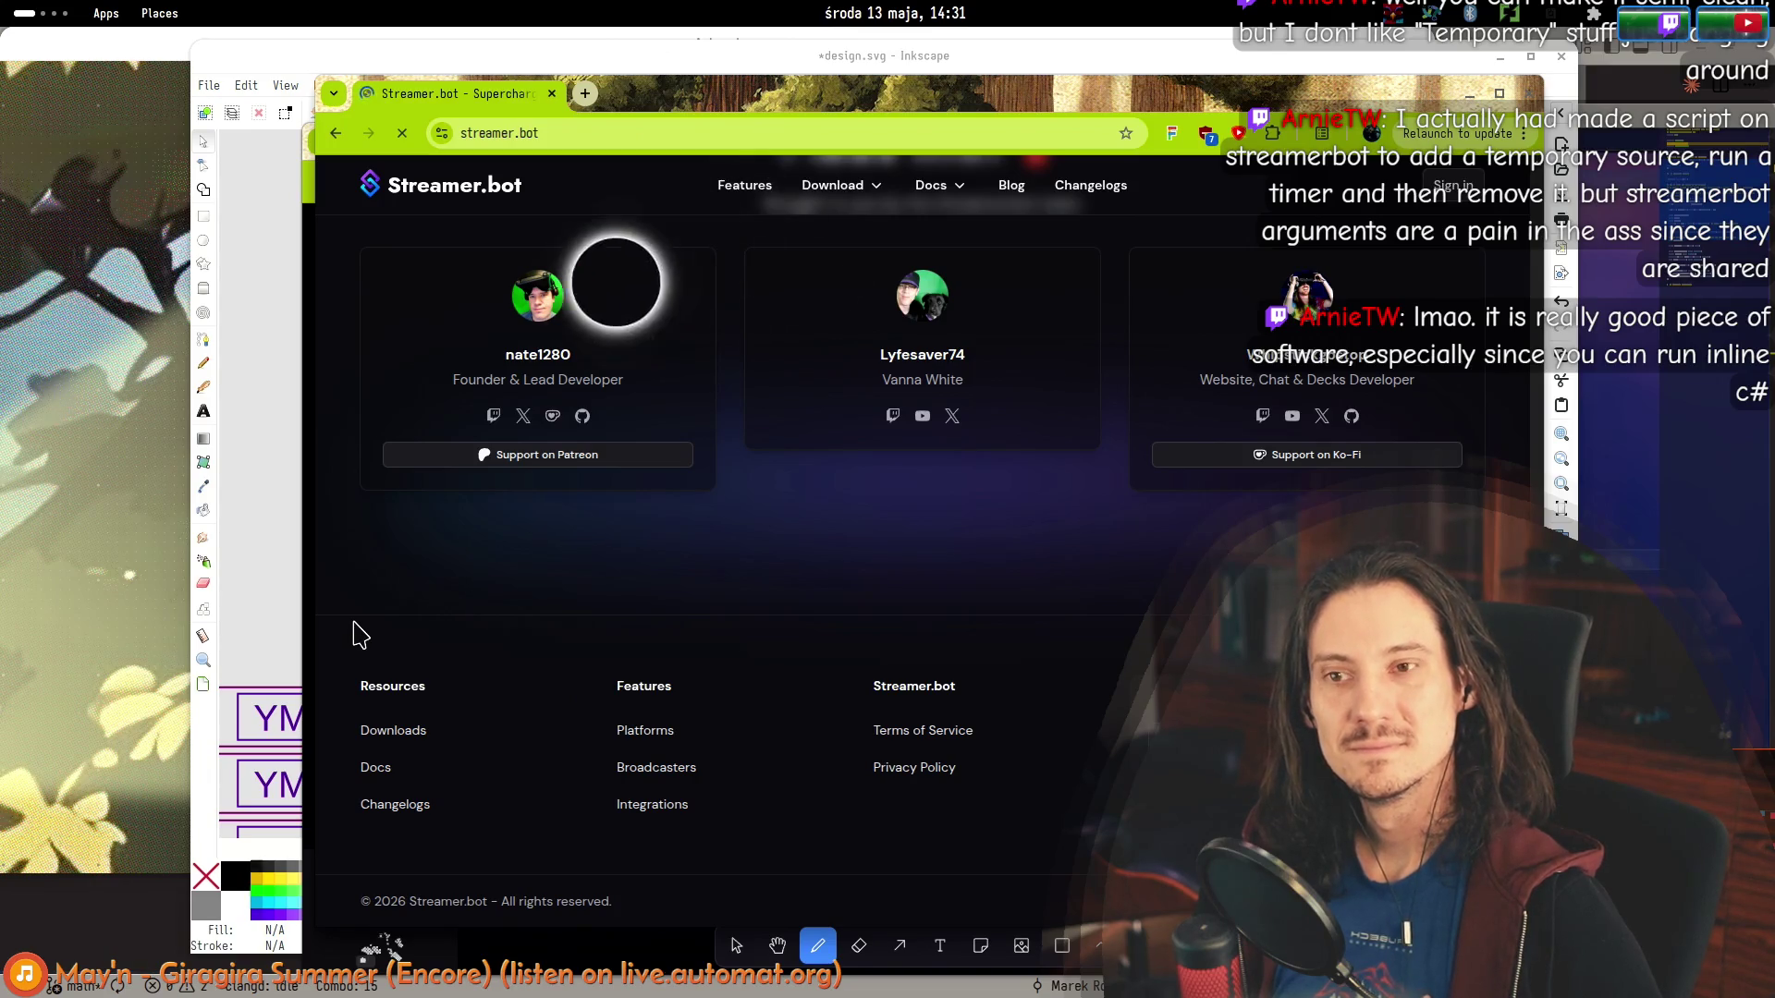
click(387, 732)
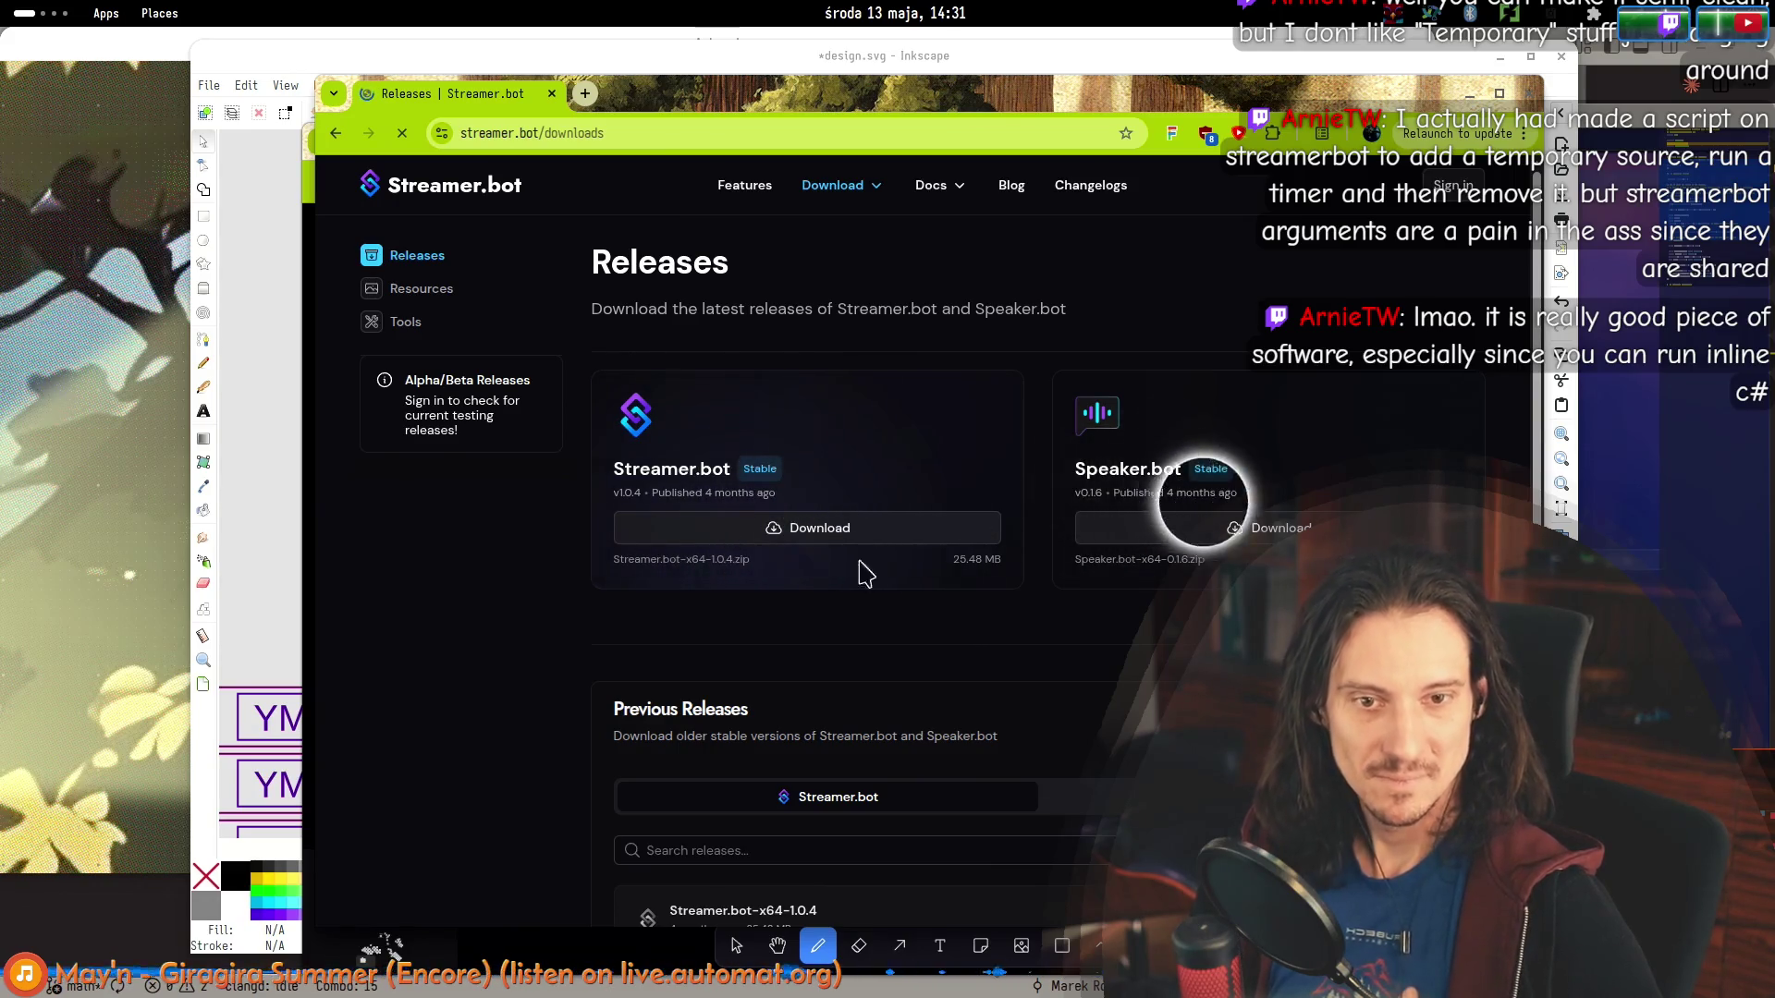
Review the Releases cards and previous versions, then open Streamer.bot's GitHub in a new tab
mouse_move(1207, 559)
mouse_down()
mouse_move(597, 447)
mouse_move(654, 317)
mouse_move(622, 275)
mouse_up()
click(1161, 586)
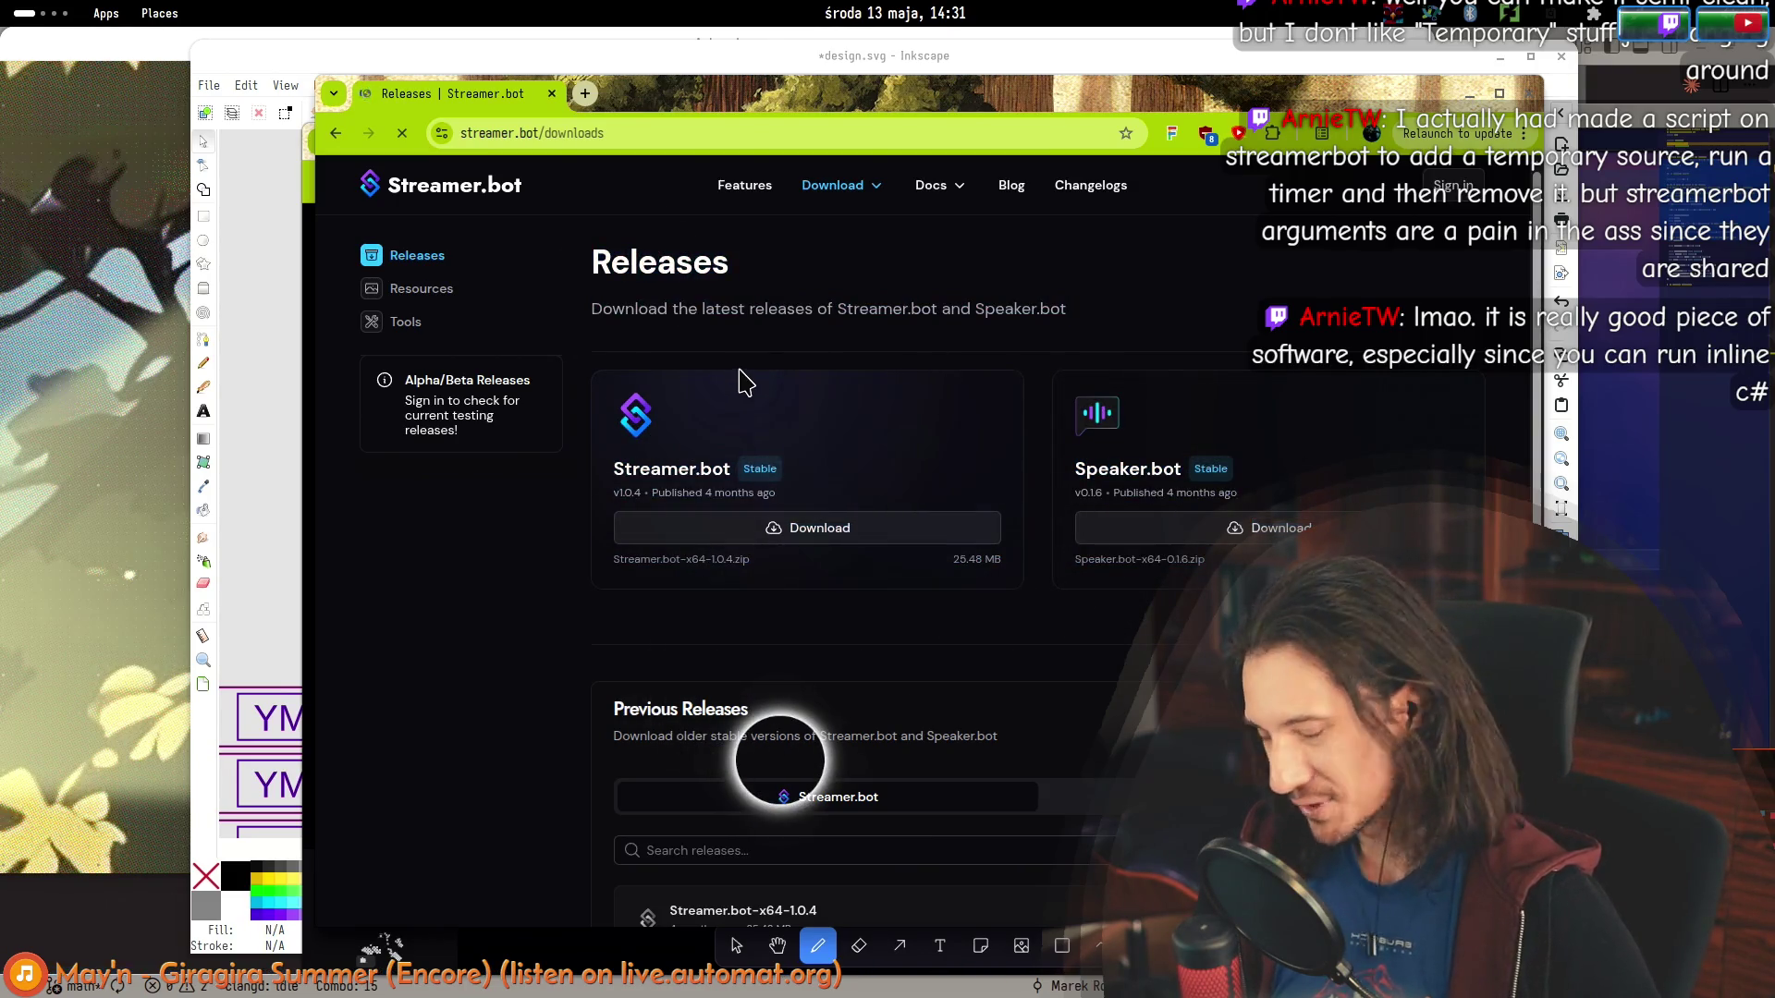
mouse_move(629, 93)
mouse_down()
mouse_move(490, 78)
mouse_move(366, 100)
mouse_up()
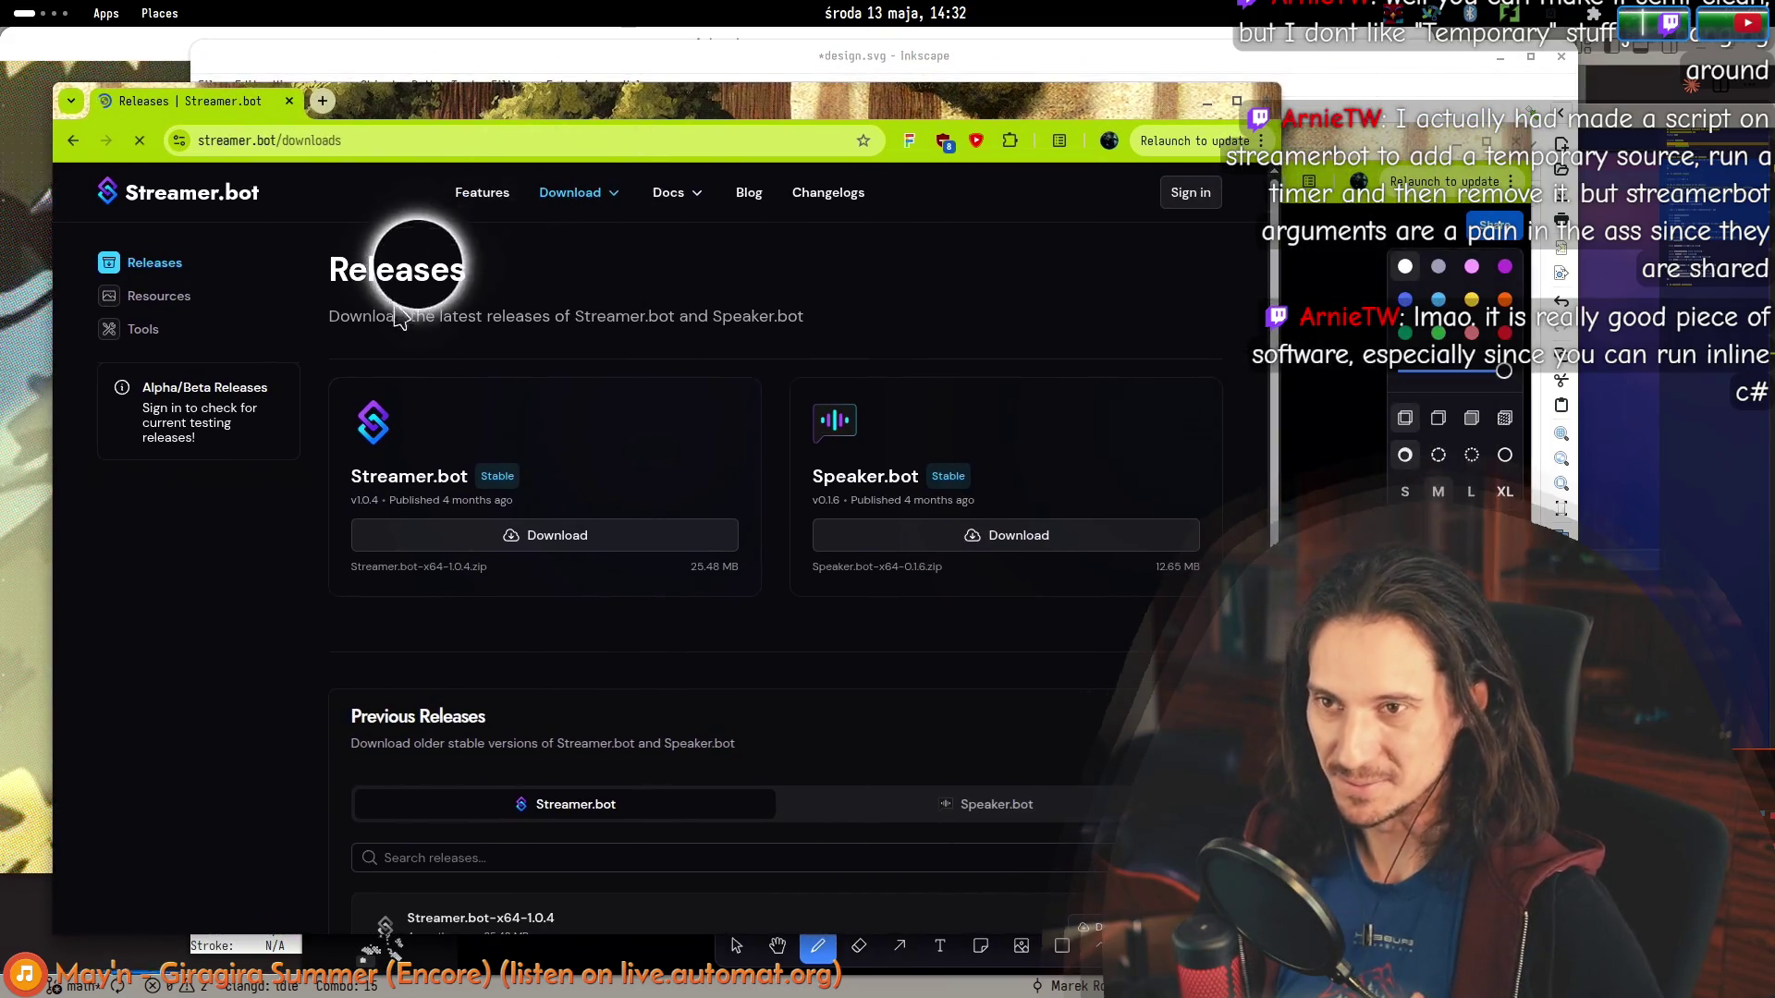
drag(329, 258, 654, 348)
click(662, 325)
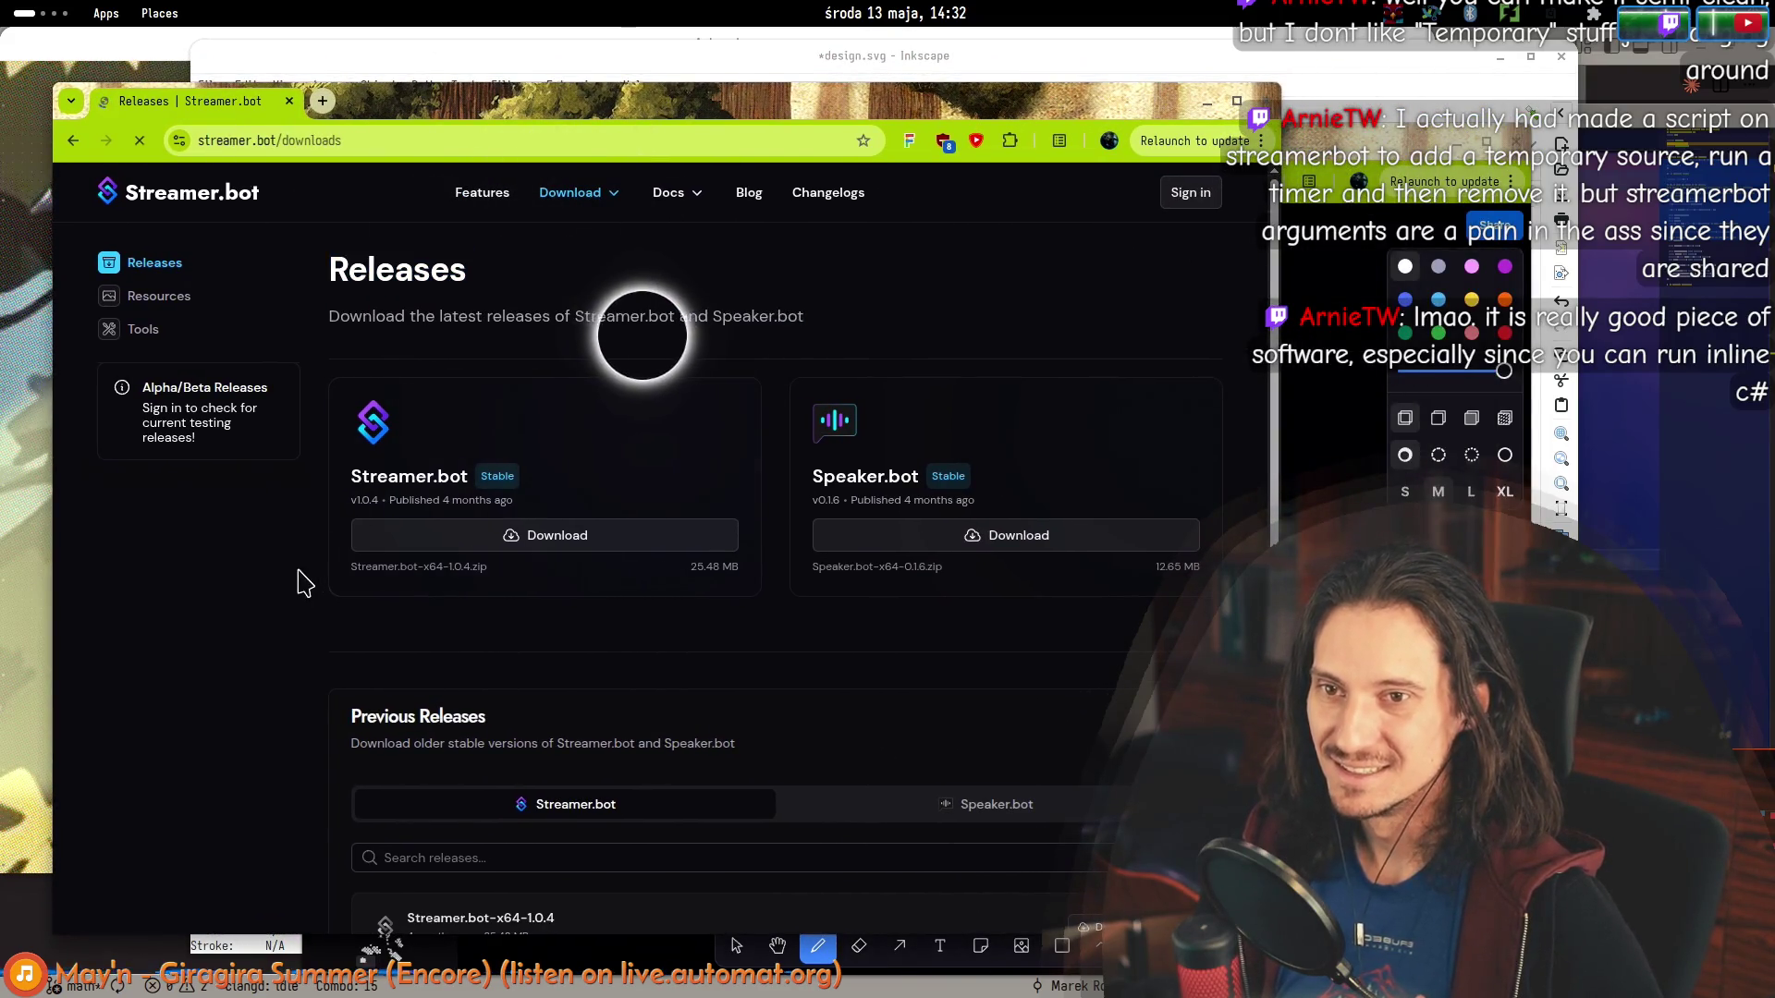
scroll(299, 571, down, 4)
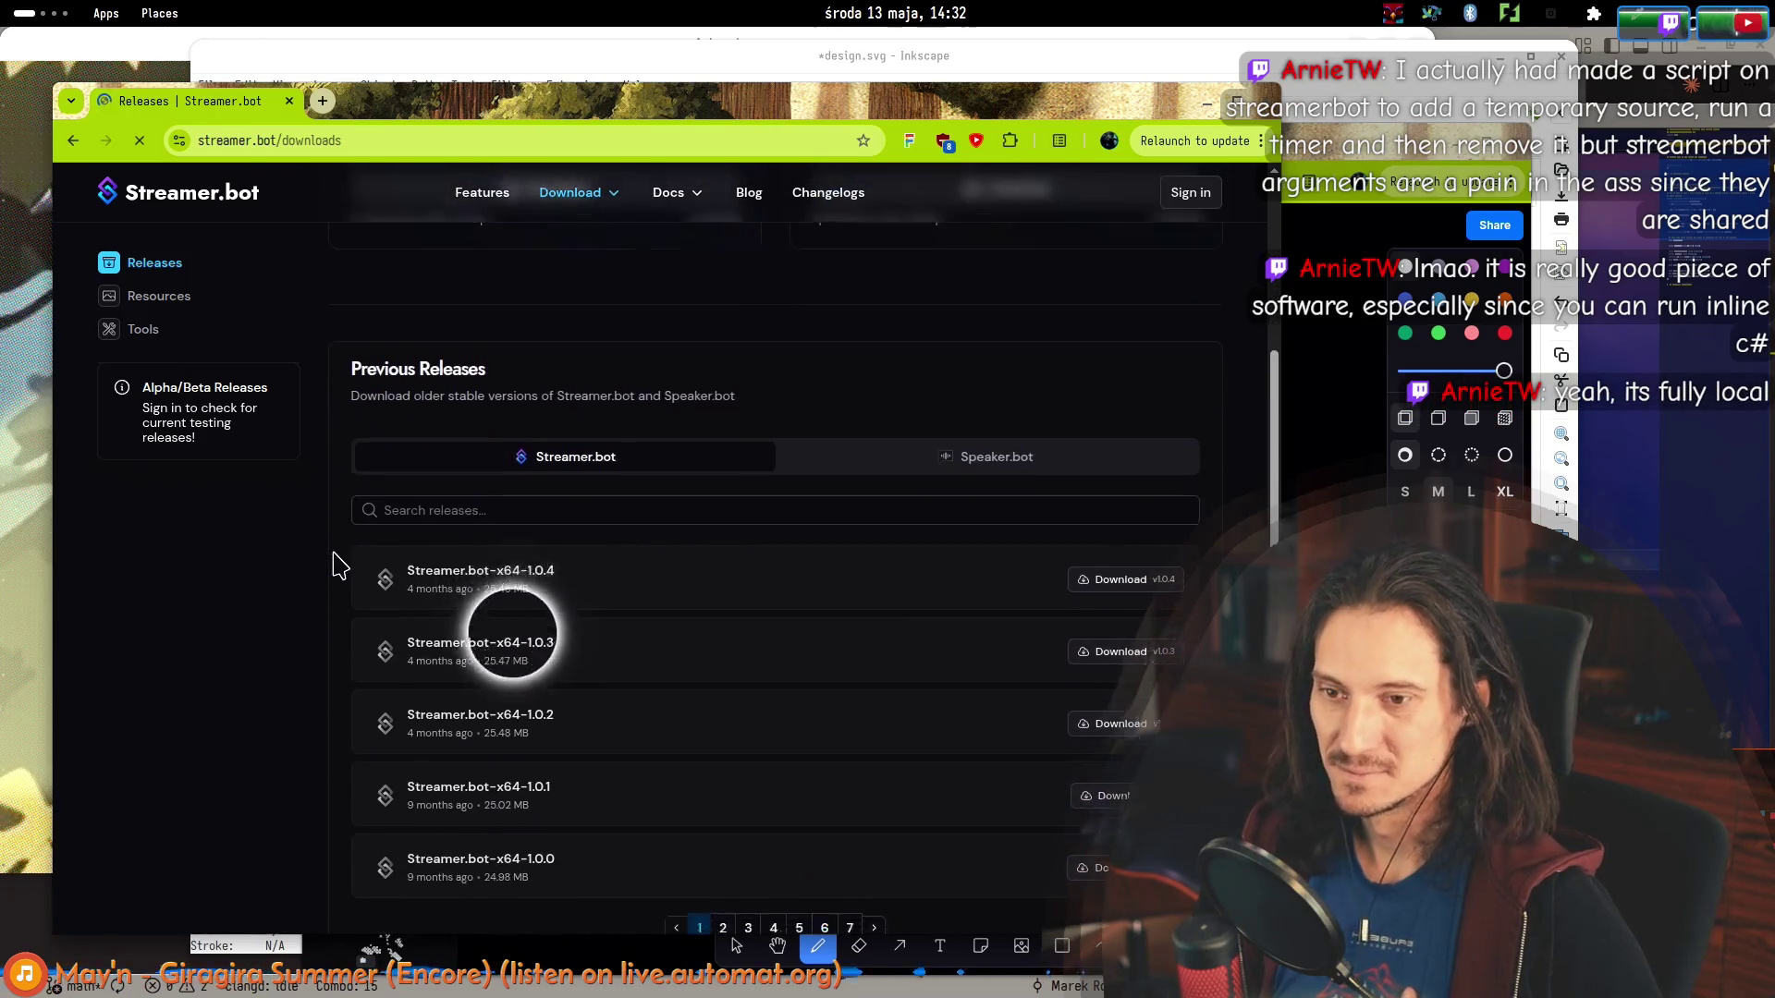
scroll(338, 566, down, 5)
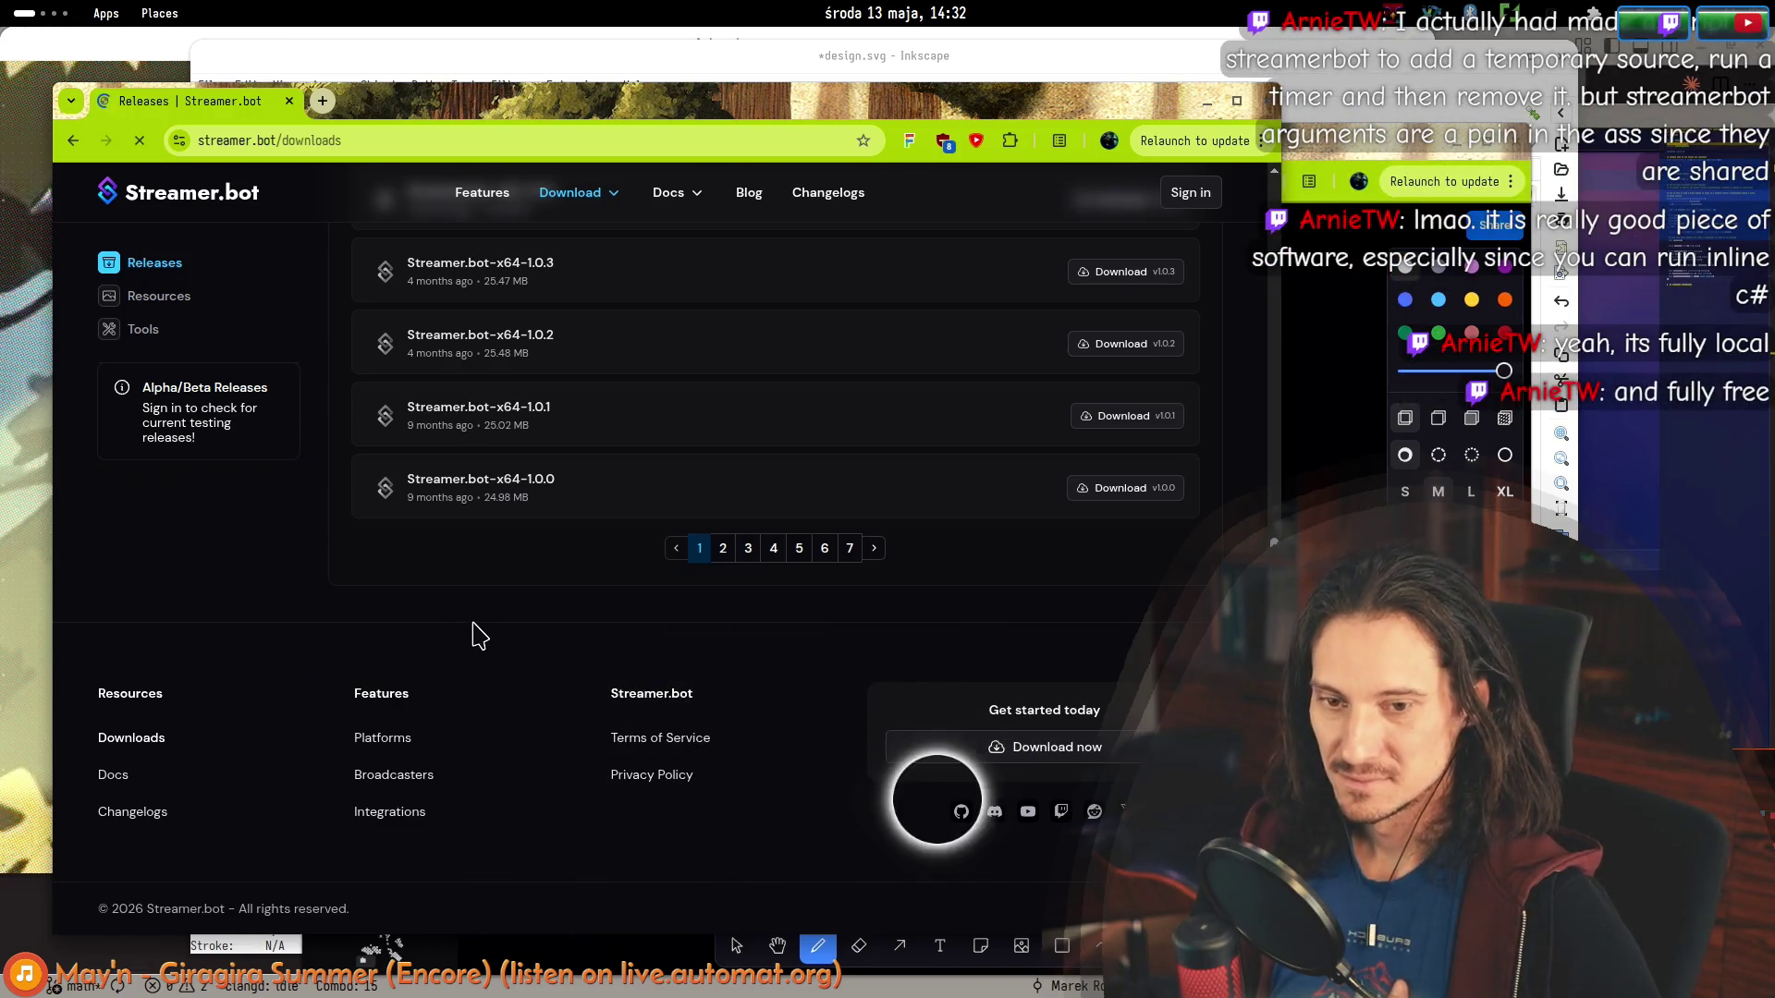
click(961, 811)
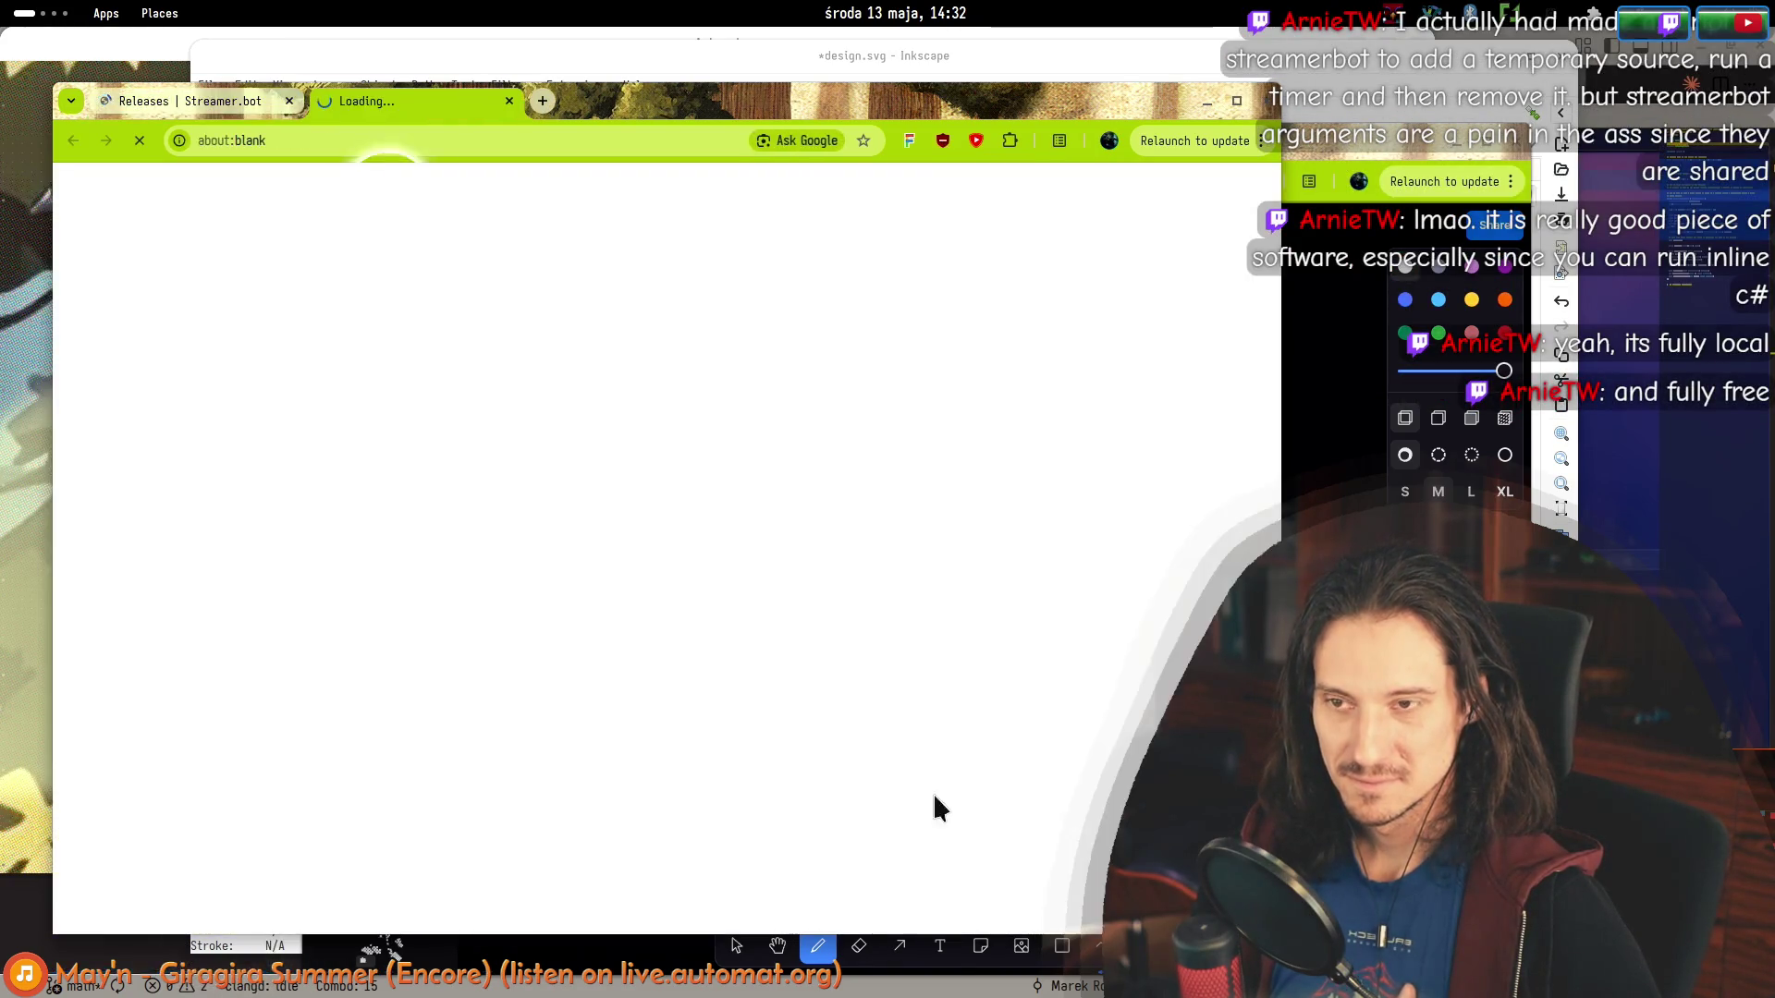
Close the Releases tab and read the Streamer.bot organization's README on GitHub
middle_click(226, 111)
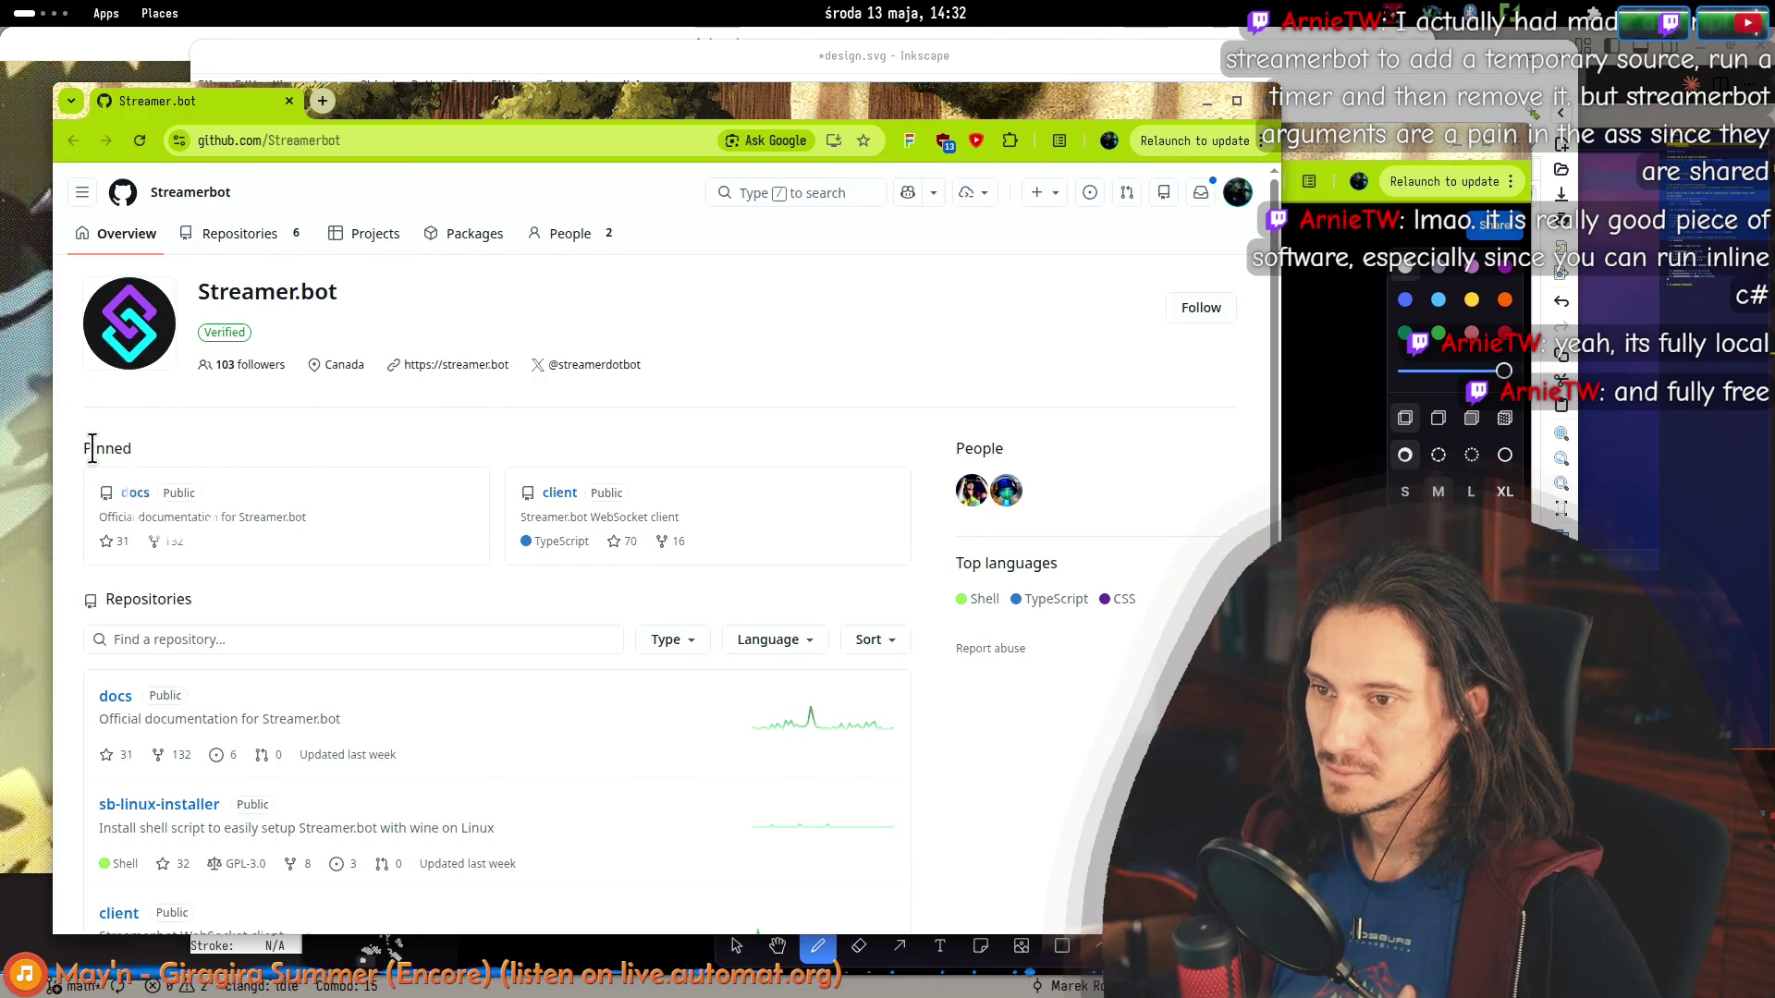
scroll(113, 701, down, 2)
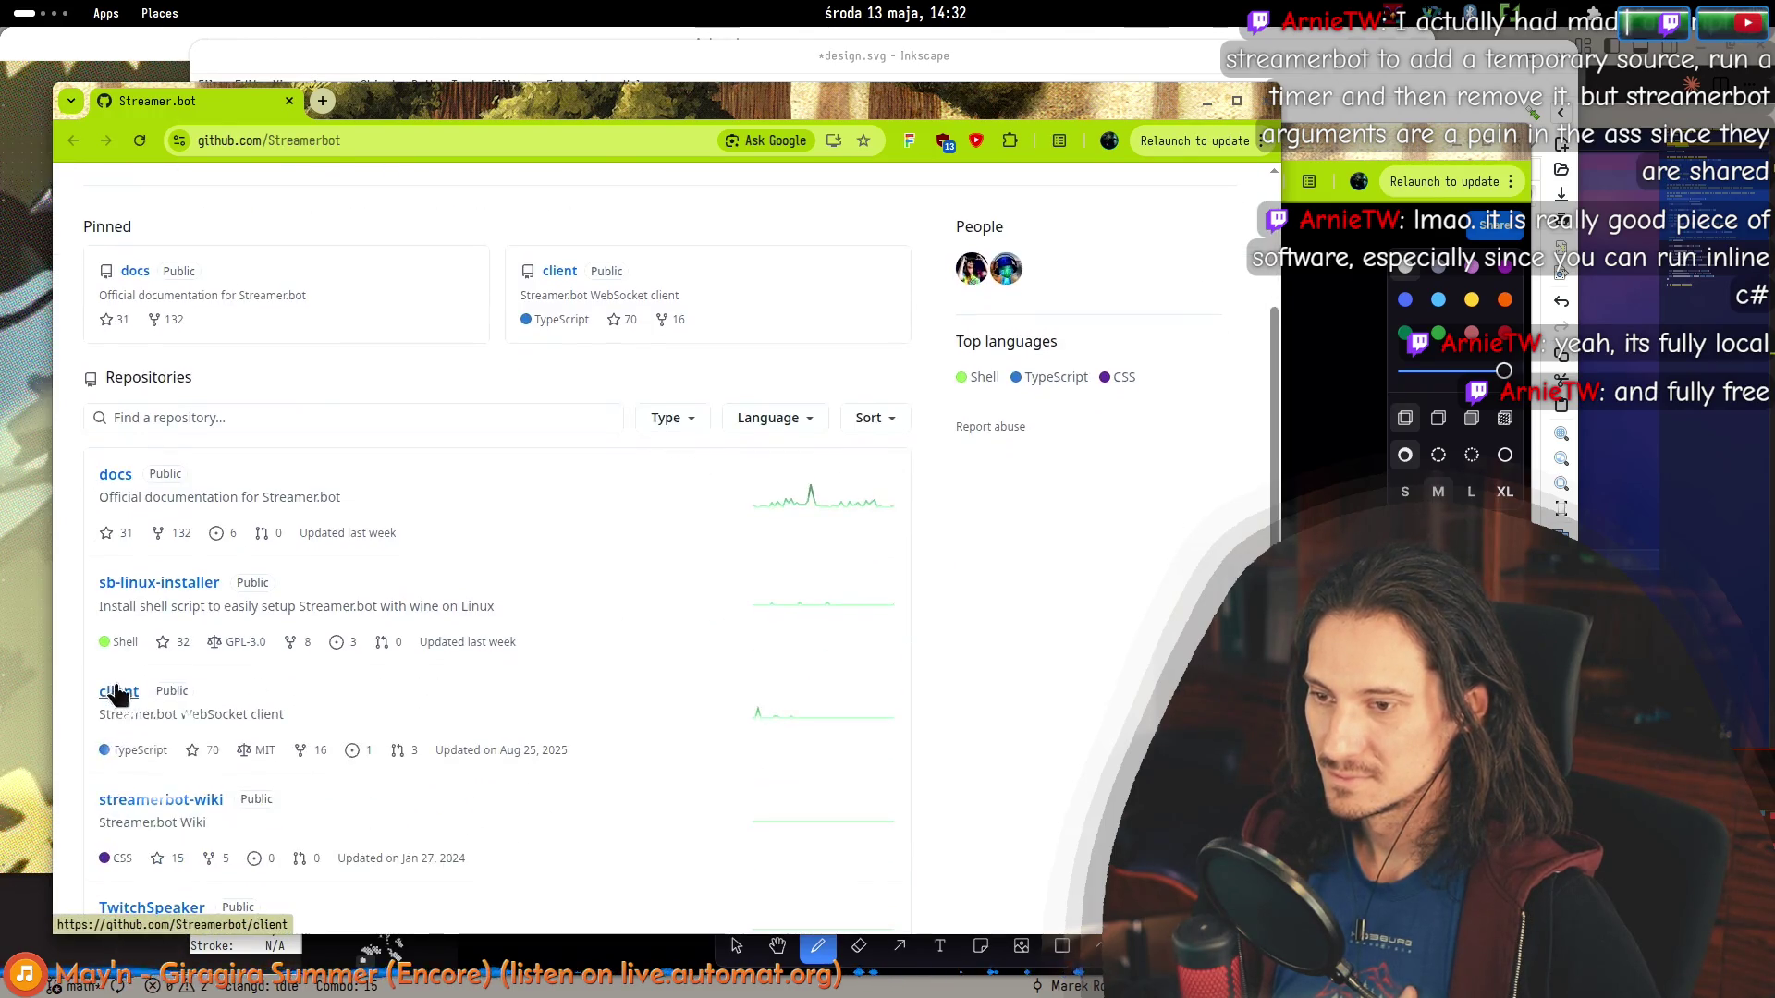
scroll(74, 712, down, 2)
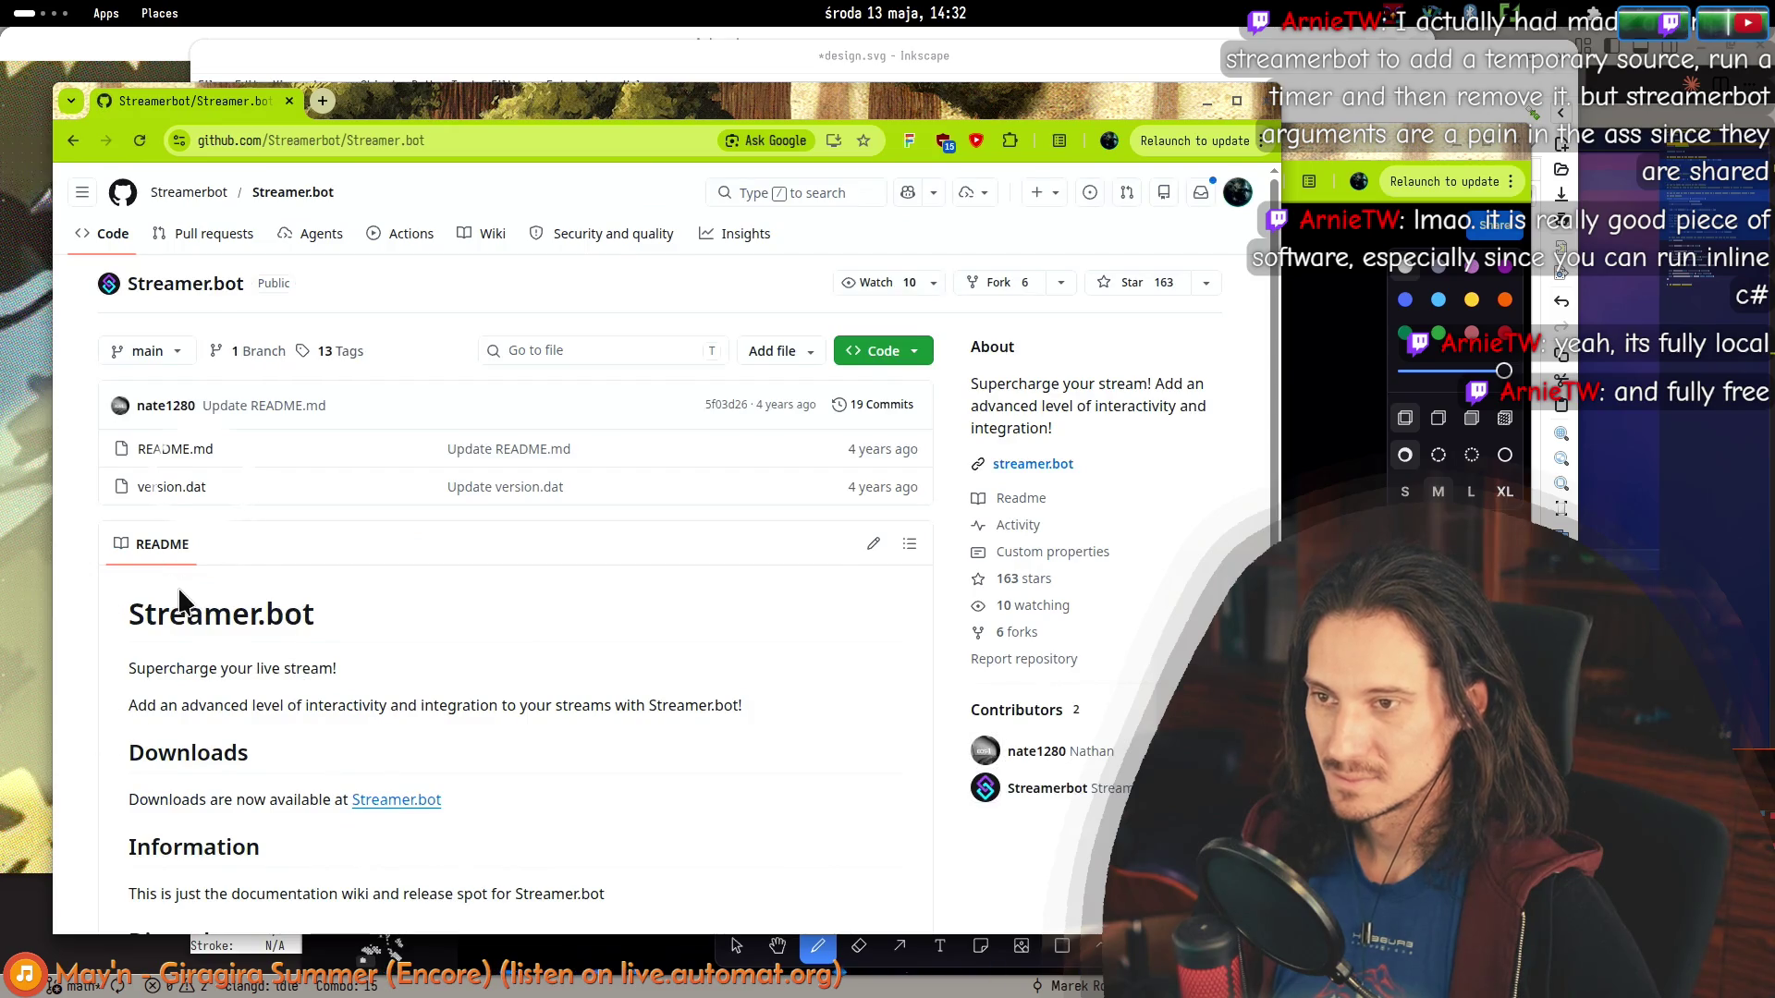
drag(142, 615, 242, 674)
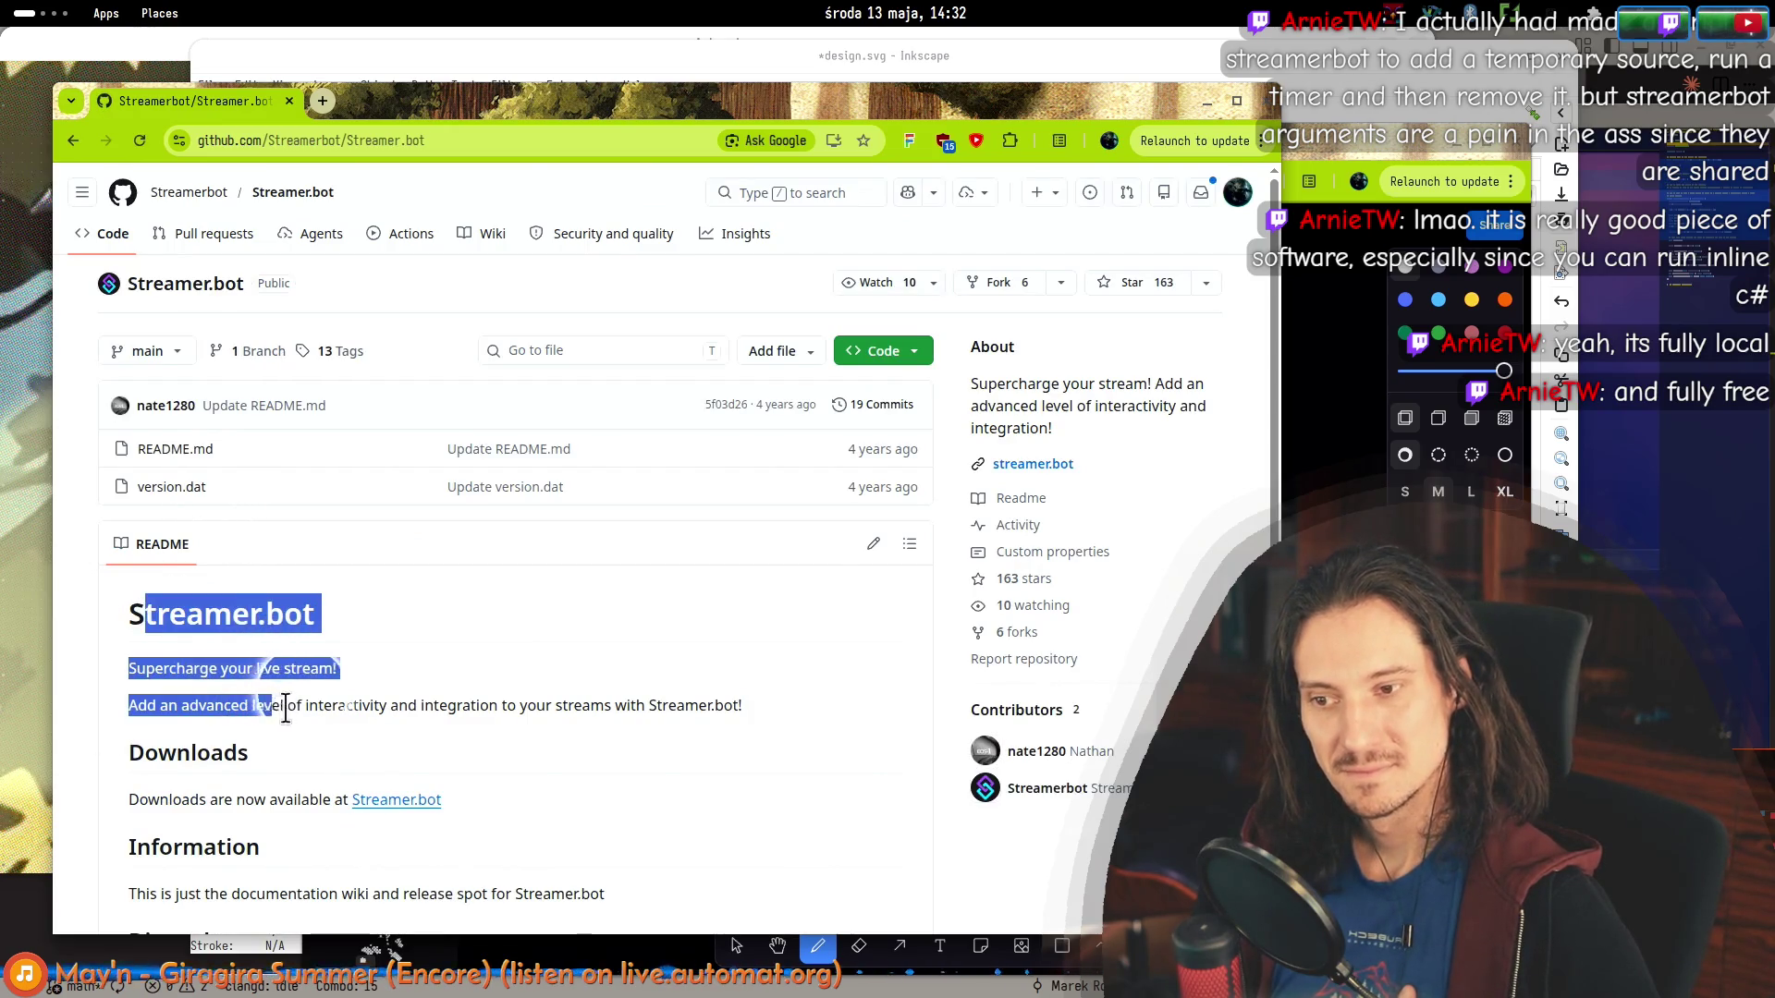
click(519, 681)
scroll(519, 682, down, 5)
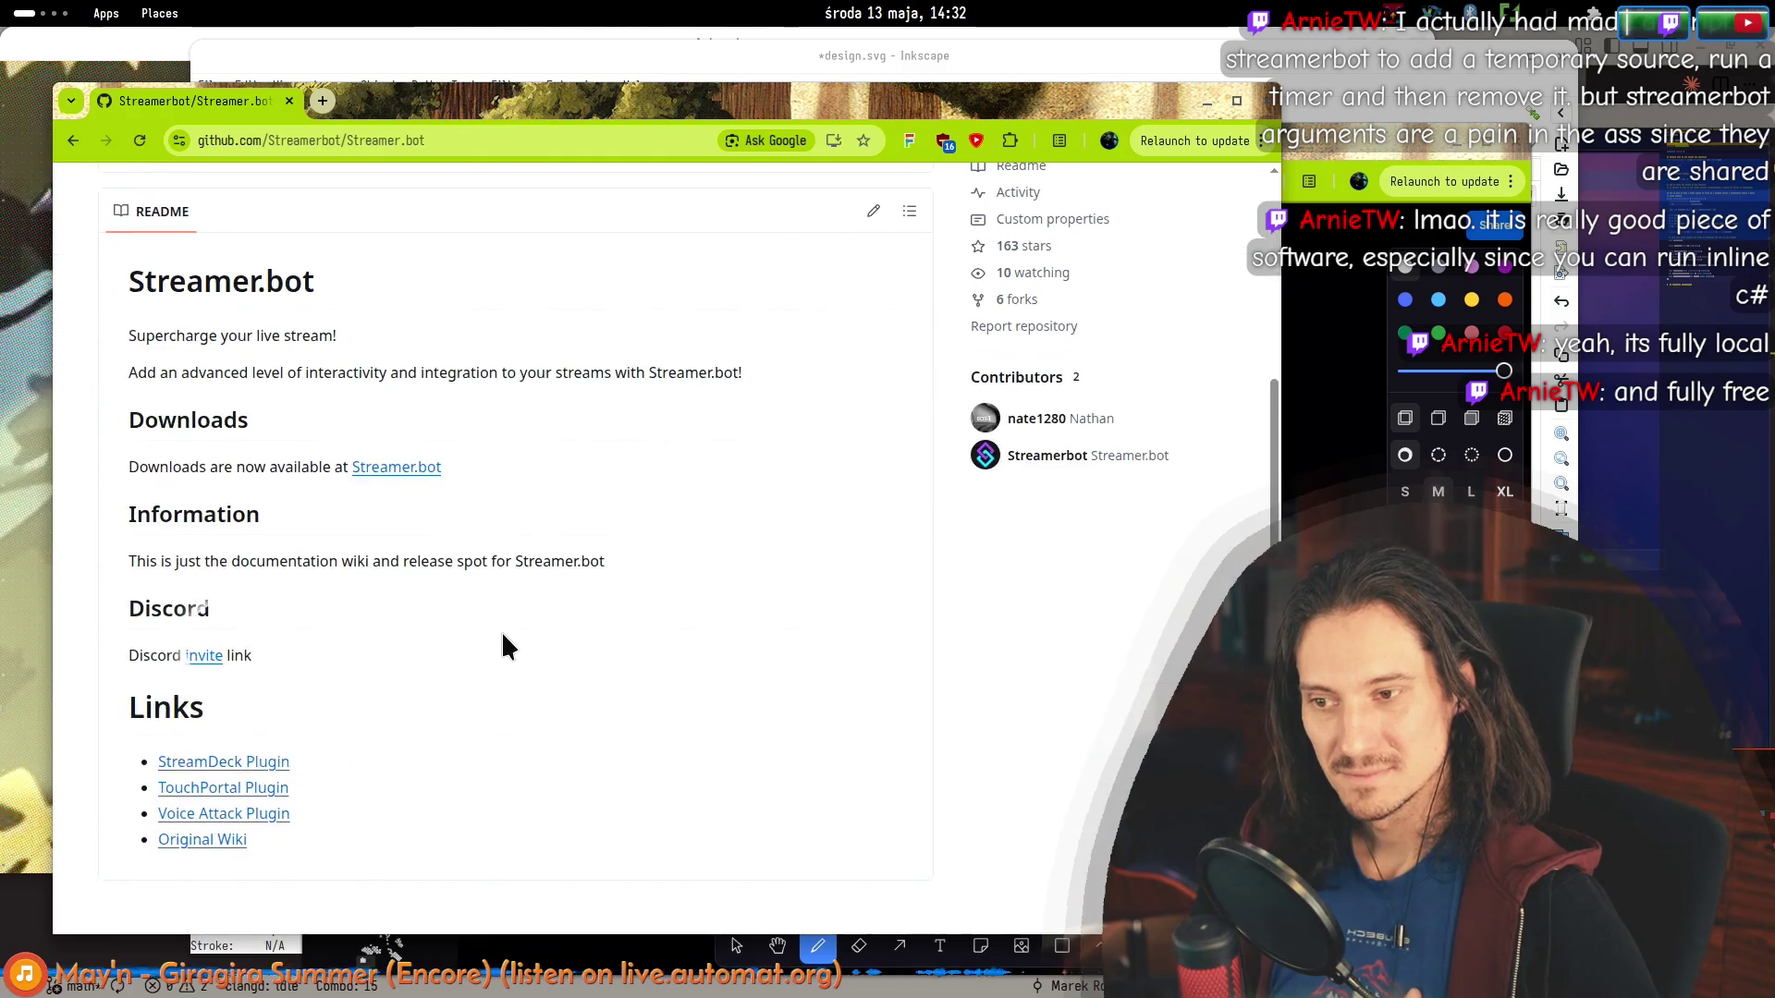
scroll(504, 641, up, 5)
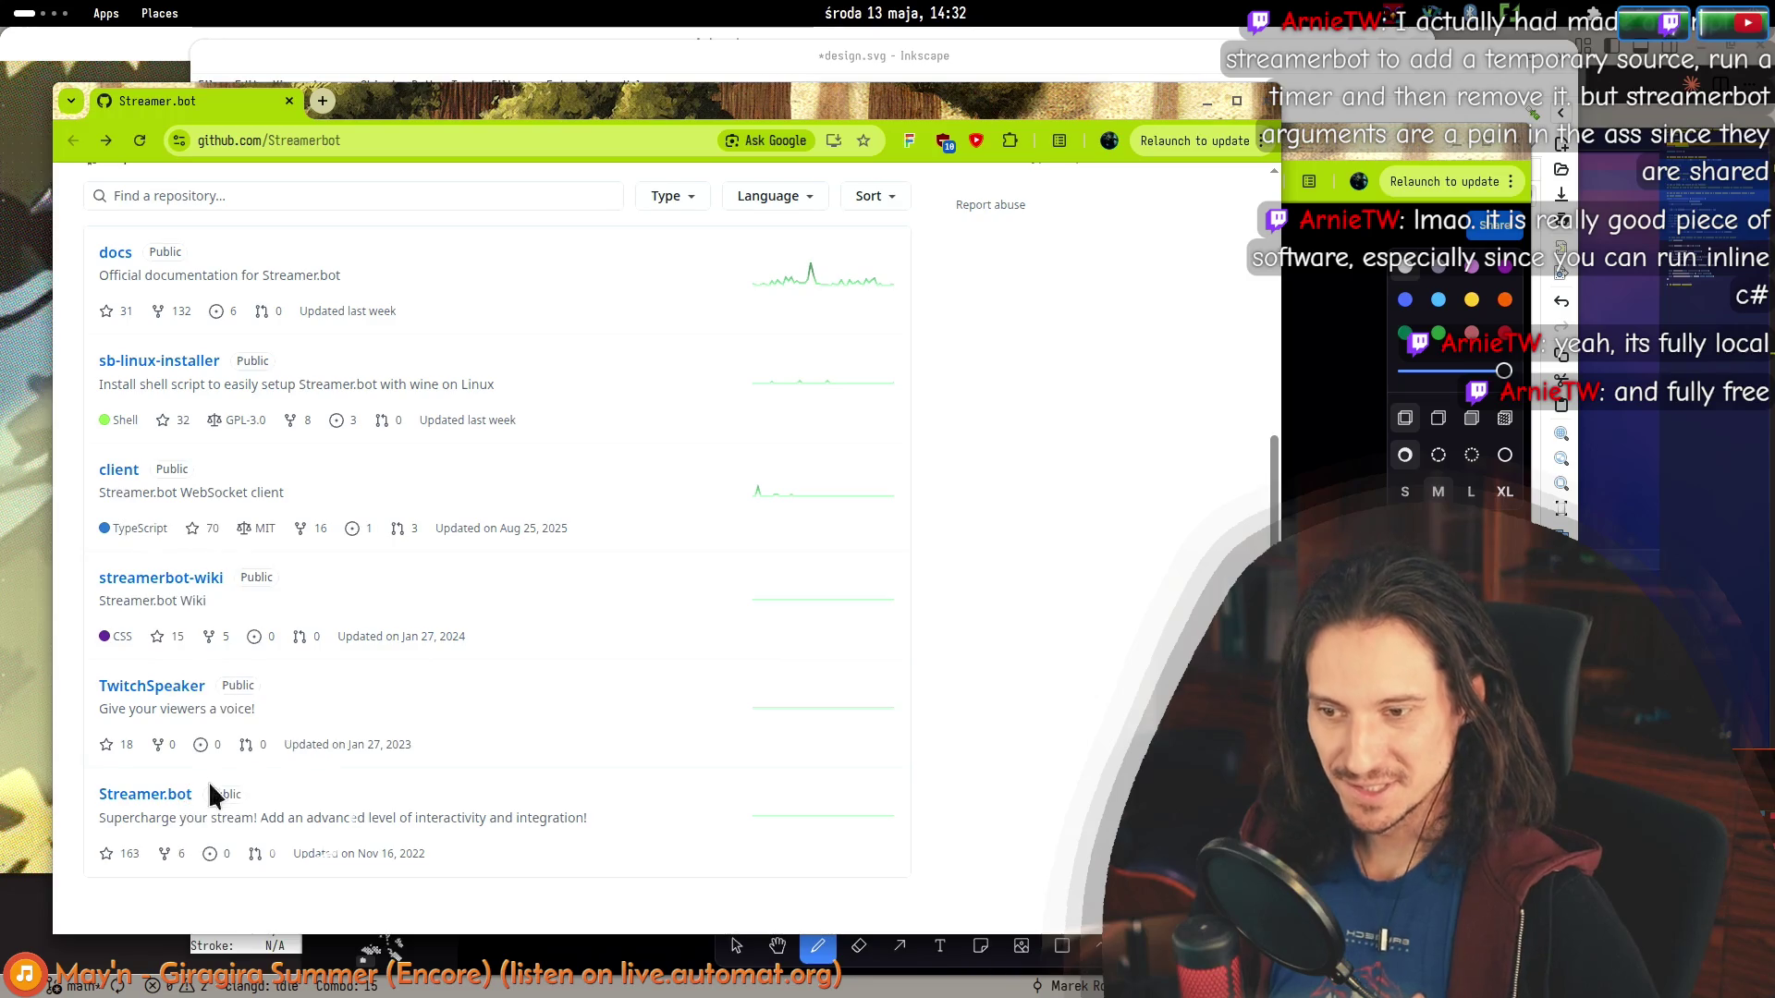
scroll(368, 789, down, 1)
scroll(368, 780, up, 3)
scroll(259, 776, down, 1)
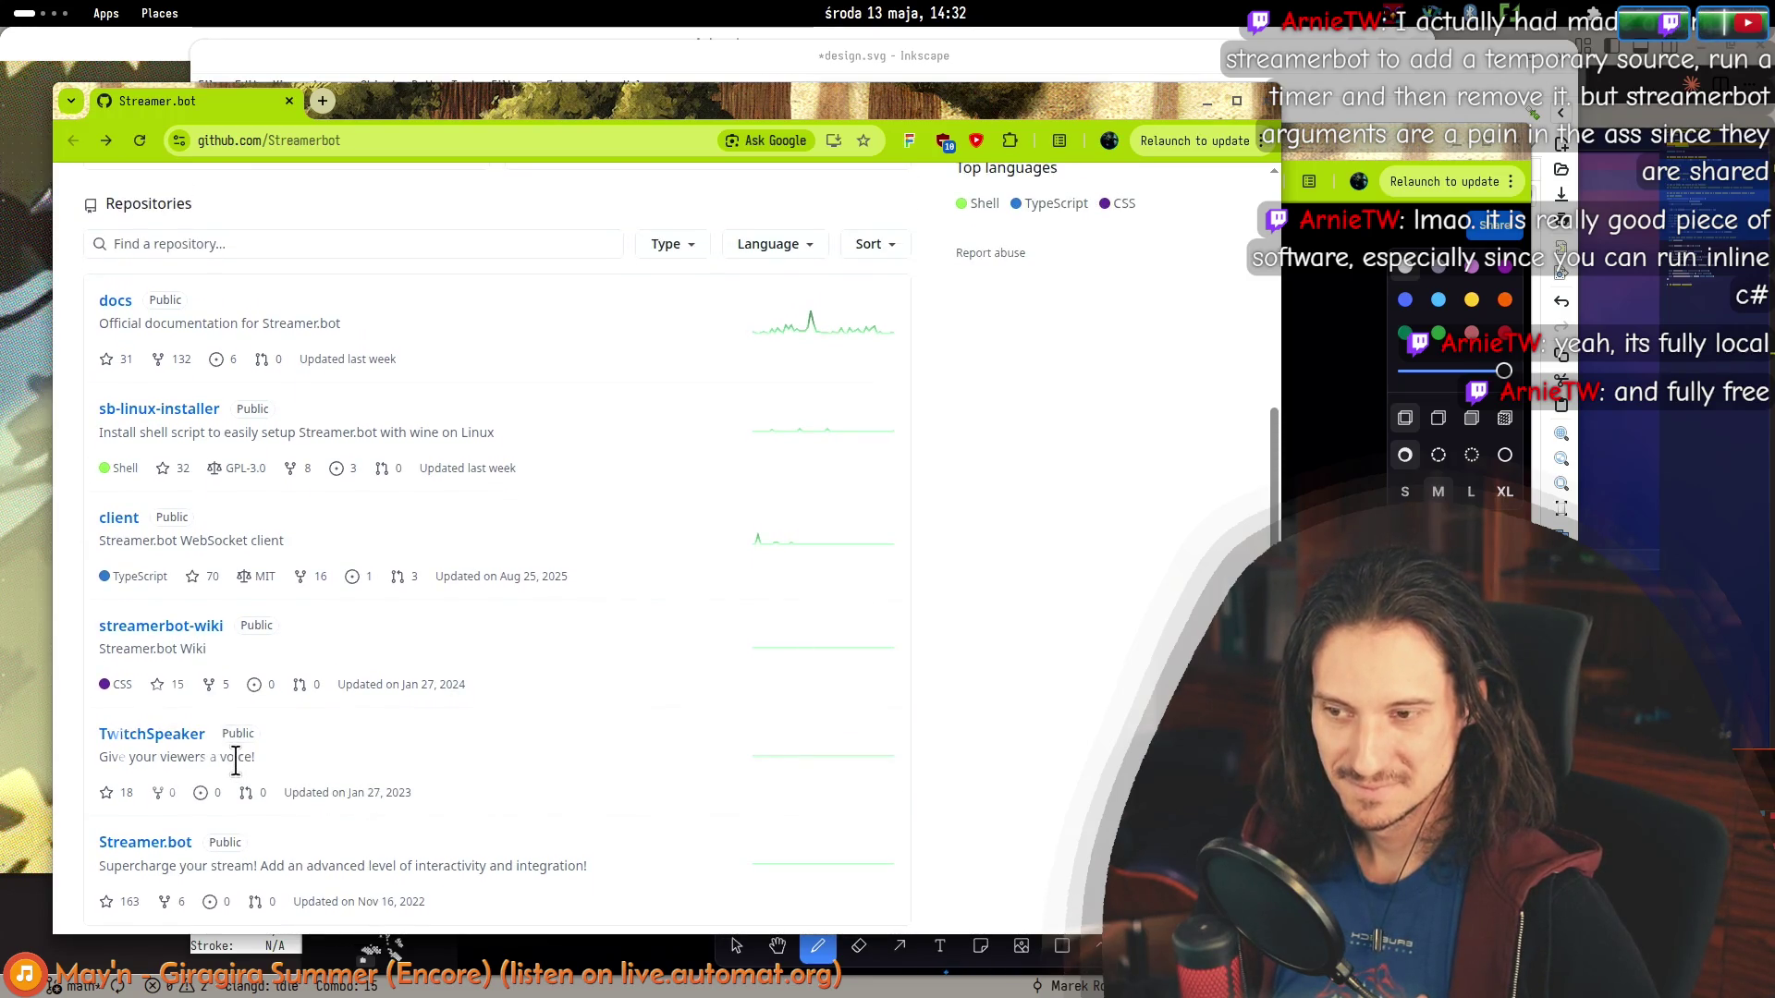
Look over the repository list, including the streamerbot-wiki and TwitchSpeaker entries
drag(190, 737, 141, 647)
click(123, 642)
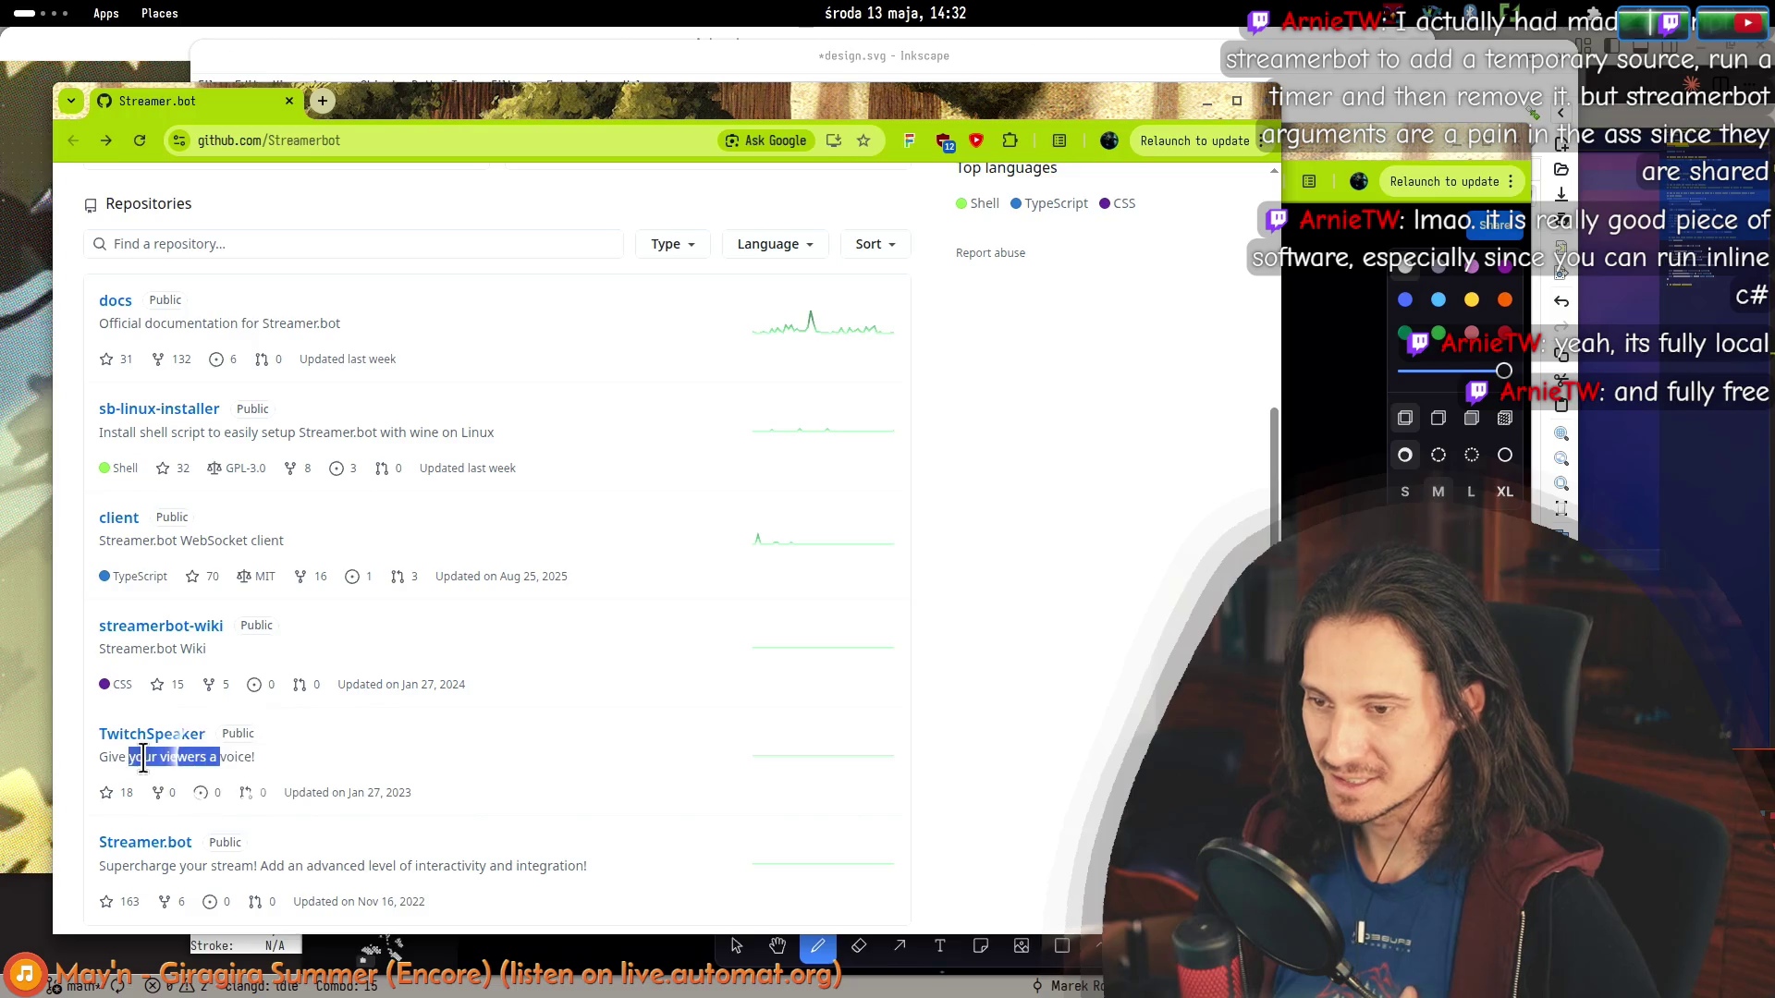
scroll(388, 740, down, 2)
mouse_move(395, 677)
mouse_down()
mouse_move(70, 619)
mouse_move(440, 703)
mouse_move(70, 647)
mouse_move(72, 623)
mouse_up()
click(81, 612)
click(74, 619)
scroll(78, 615, up, 3)
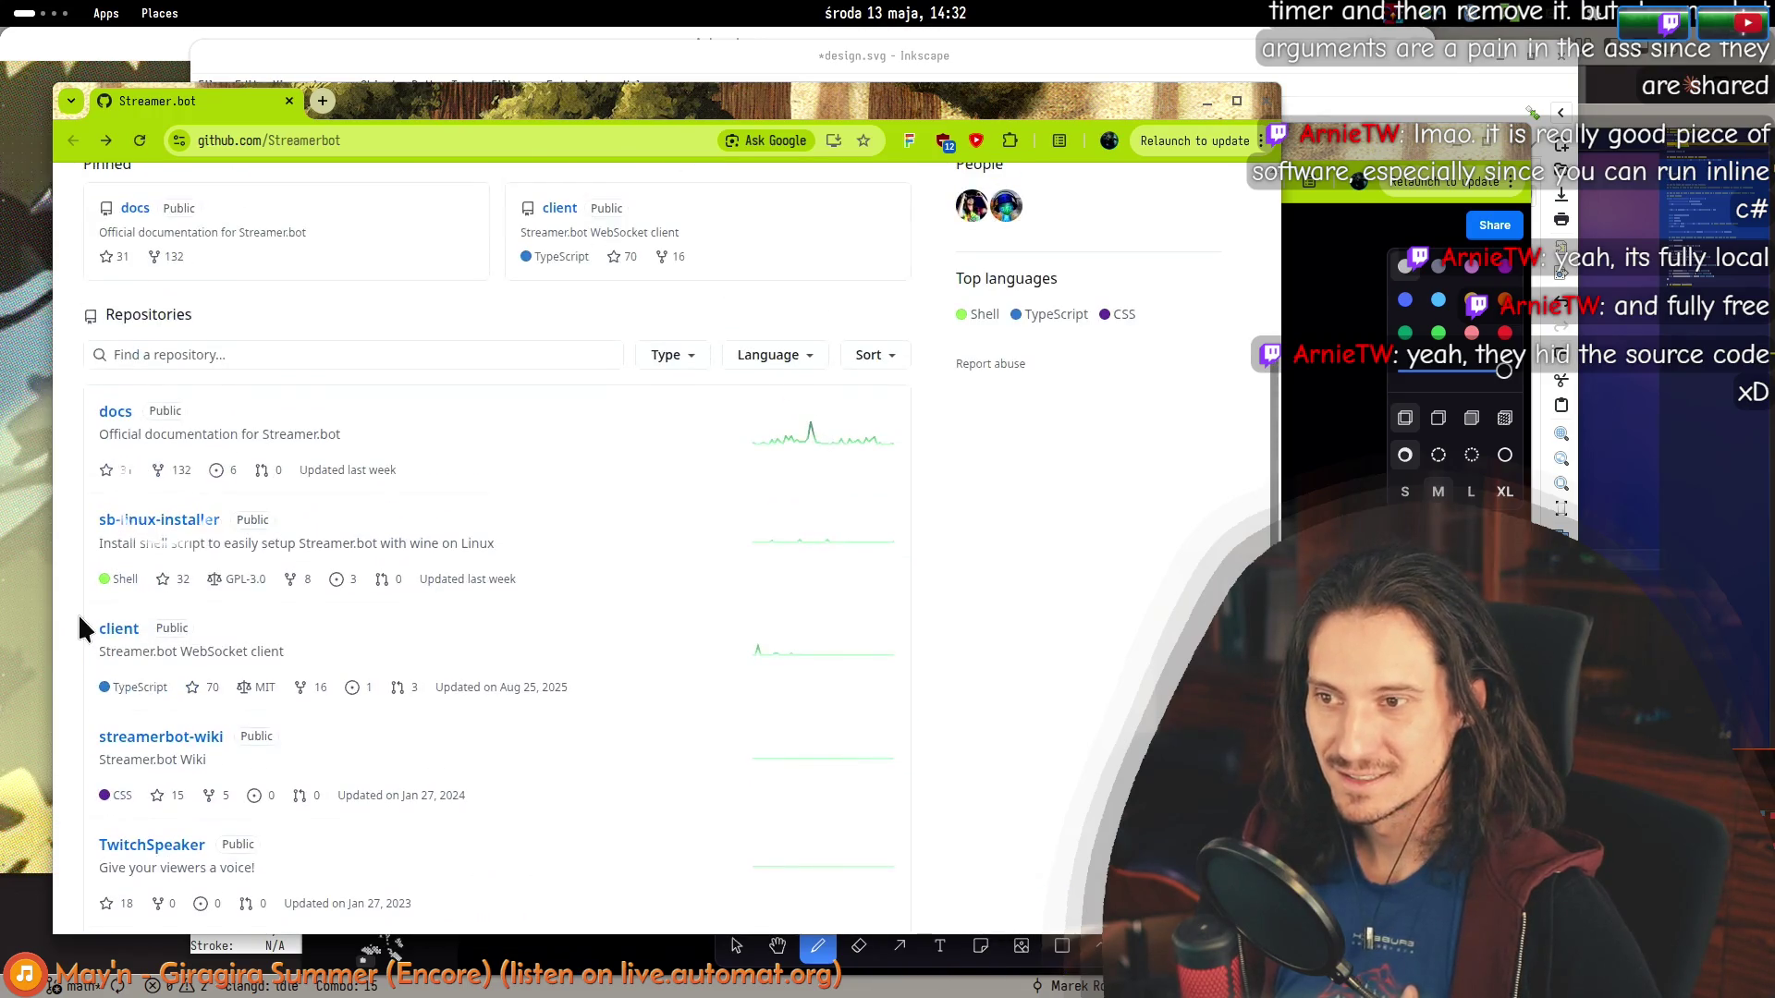
scroll(78, 613, up, 4)
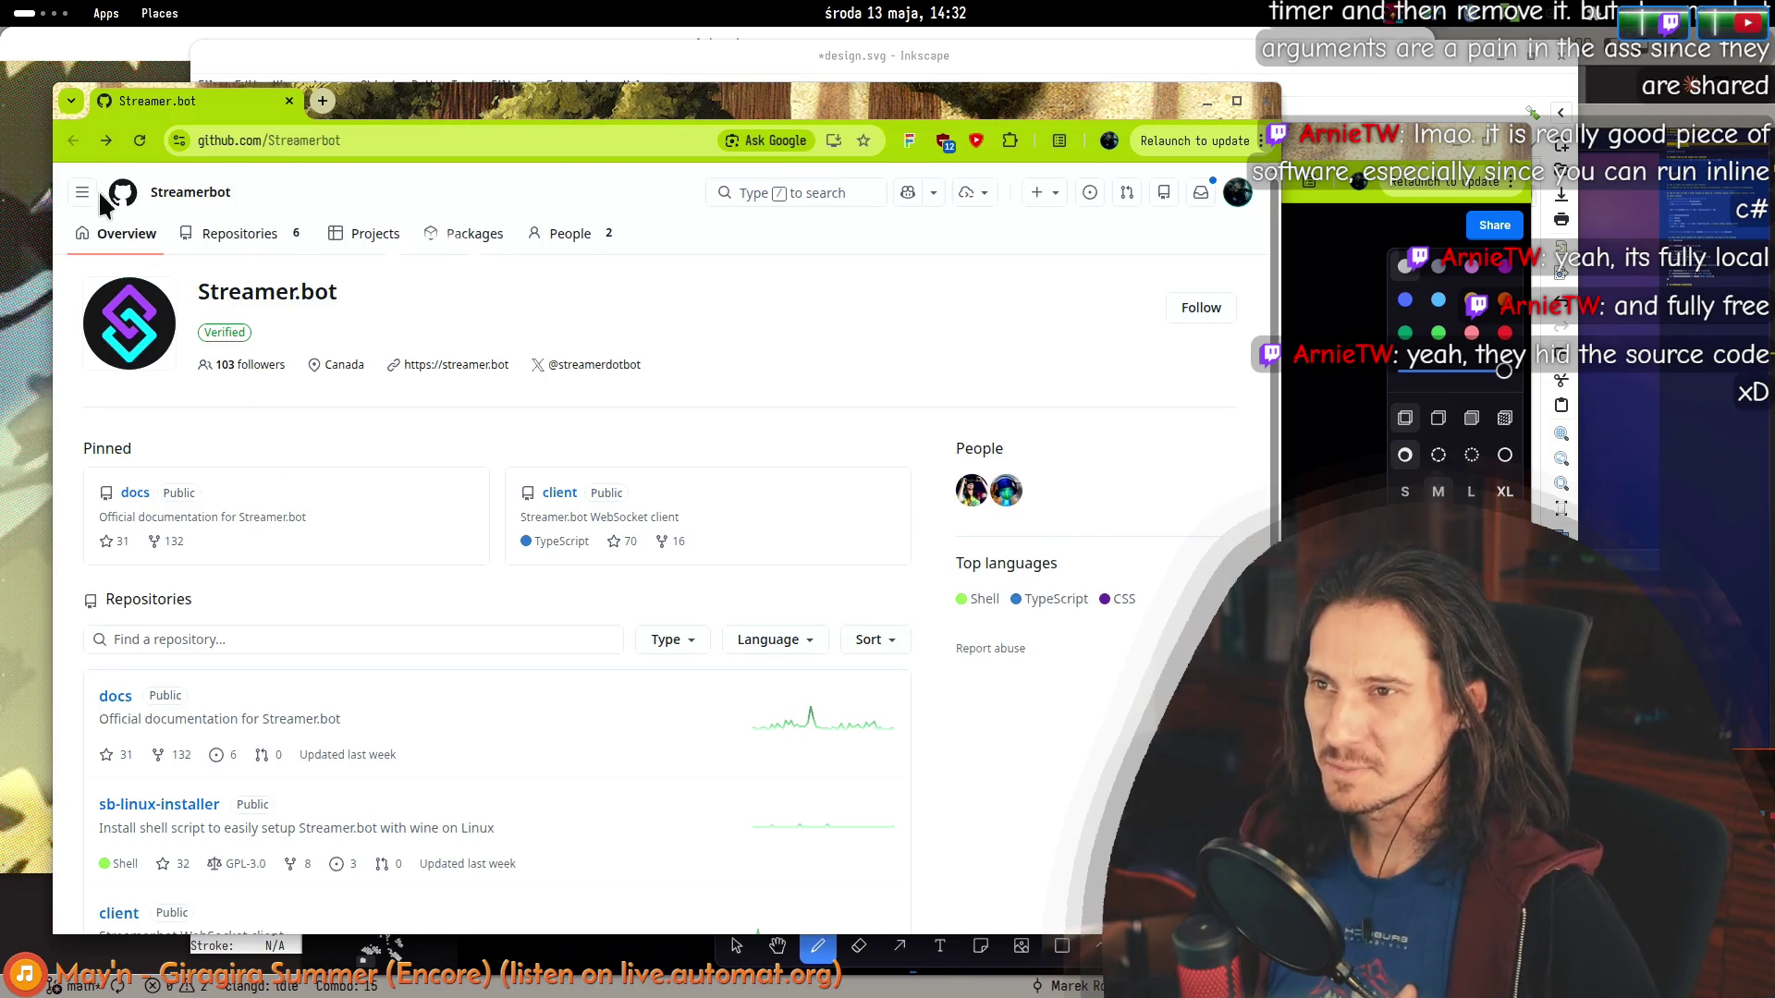
Reposition the browser window and scroll the organization page back toward the top
mouse_move(436, 109)
mouse_down()
mouse_move(684, 948)
mouse_move(555, 504)
mouse_move(388, 111)
mouse_move(363, 101)
mouse_up()
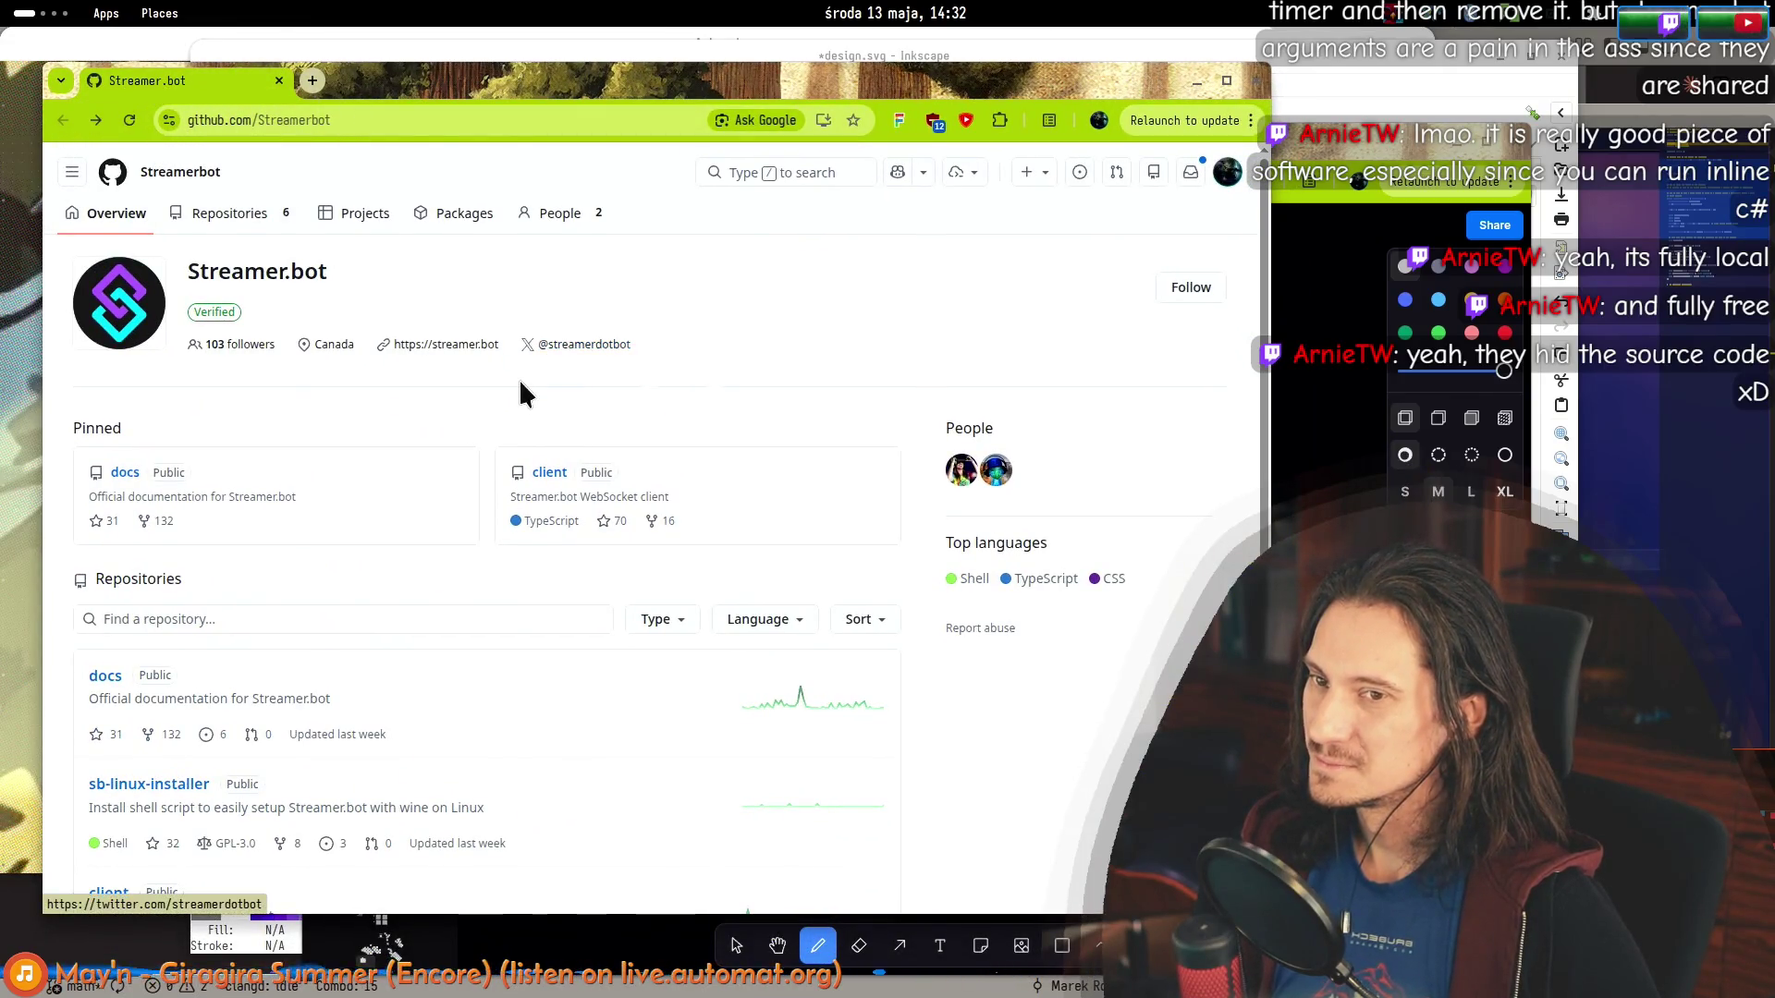
scroll(485, 462, down, 1)
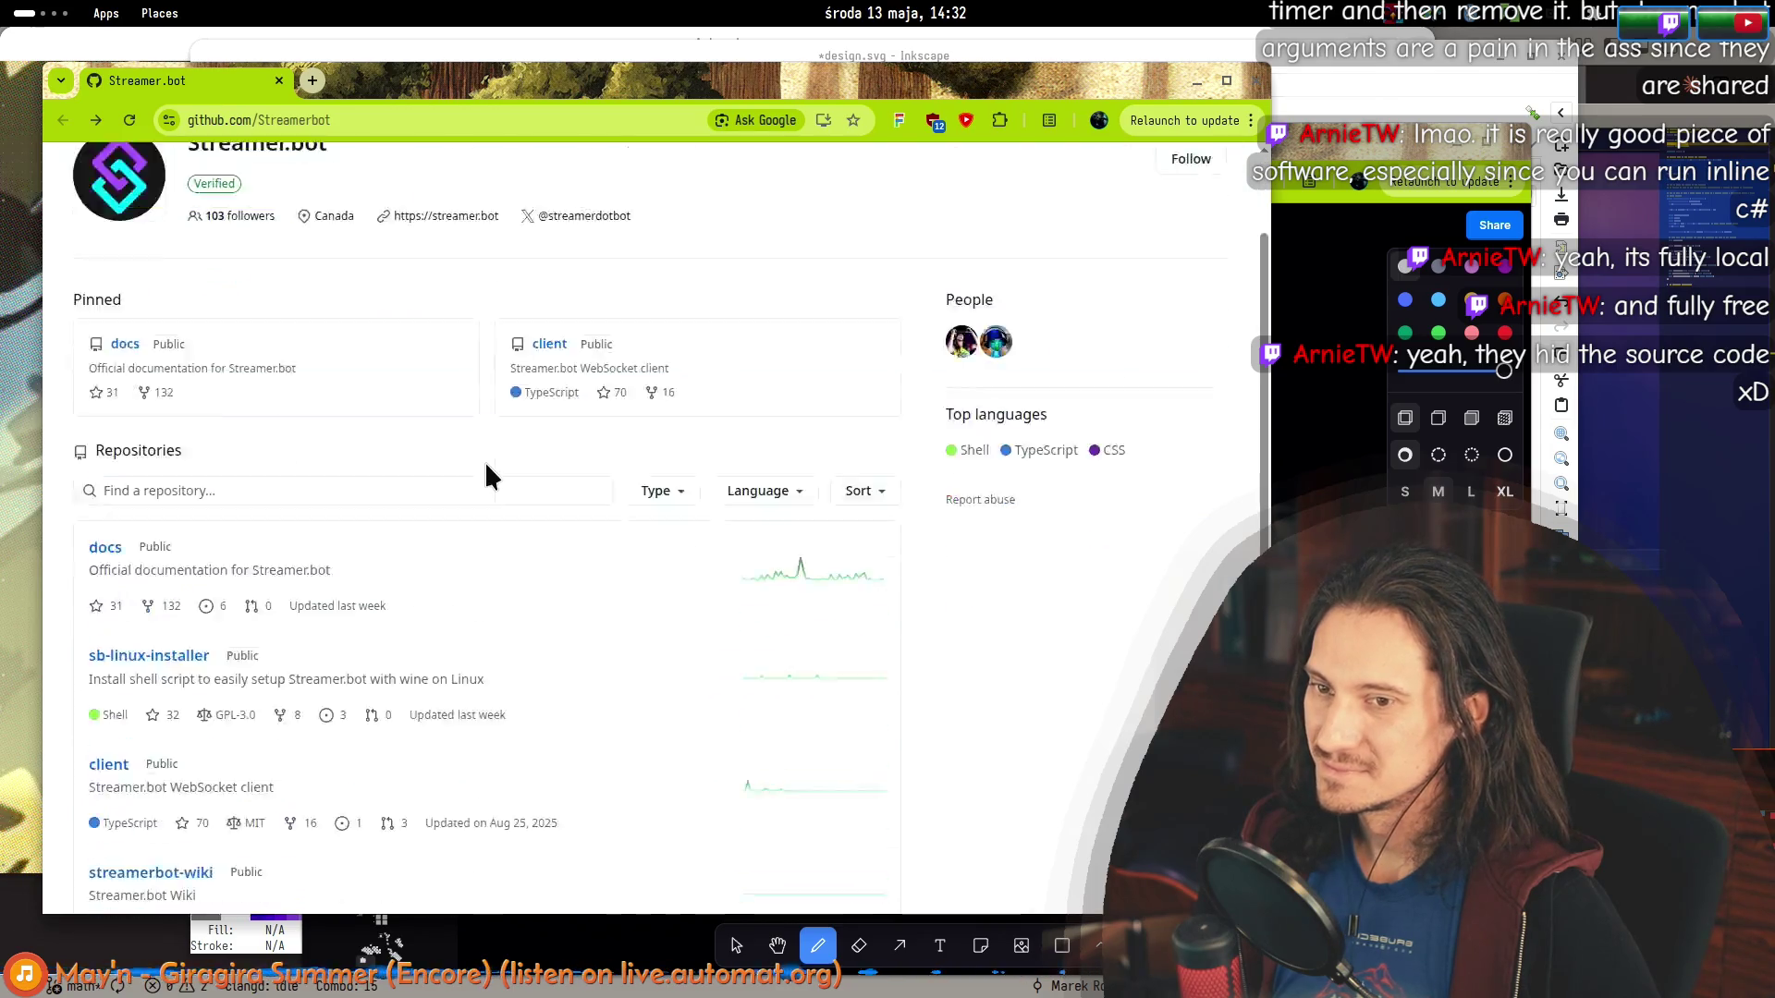
scroll(485, 467, down, 5)
scroll(479, 490, up, 3)
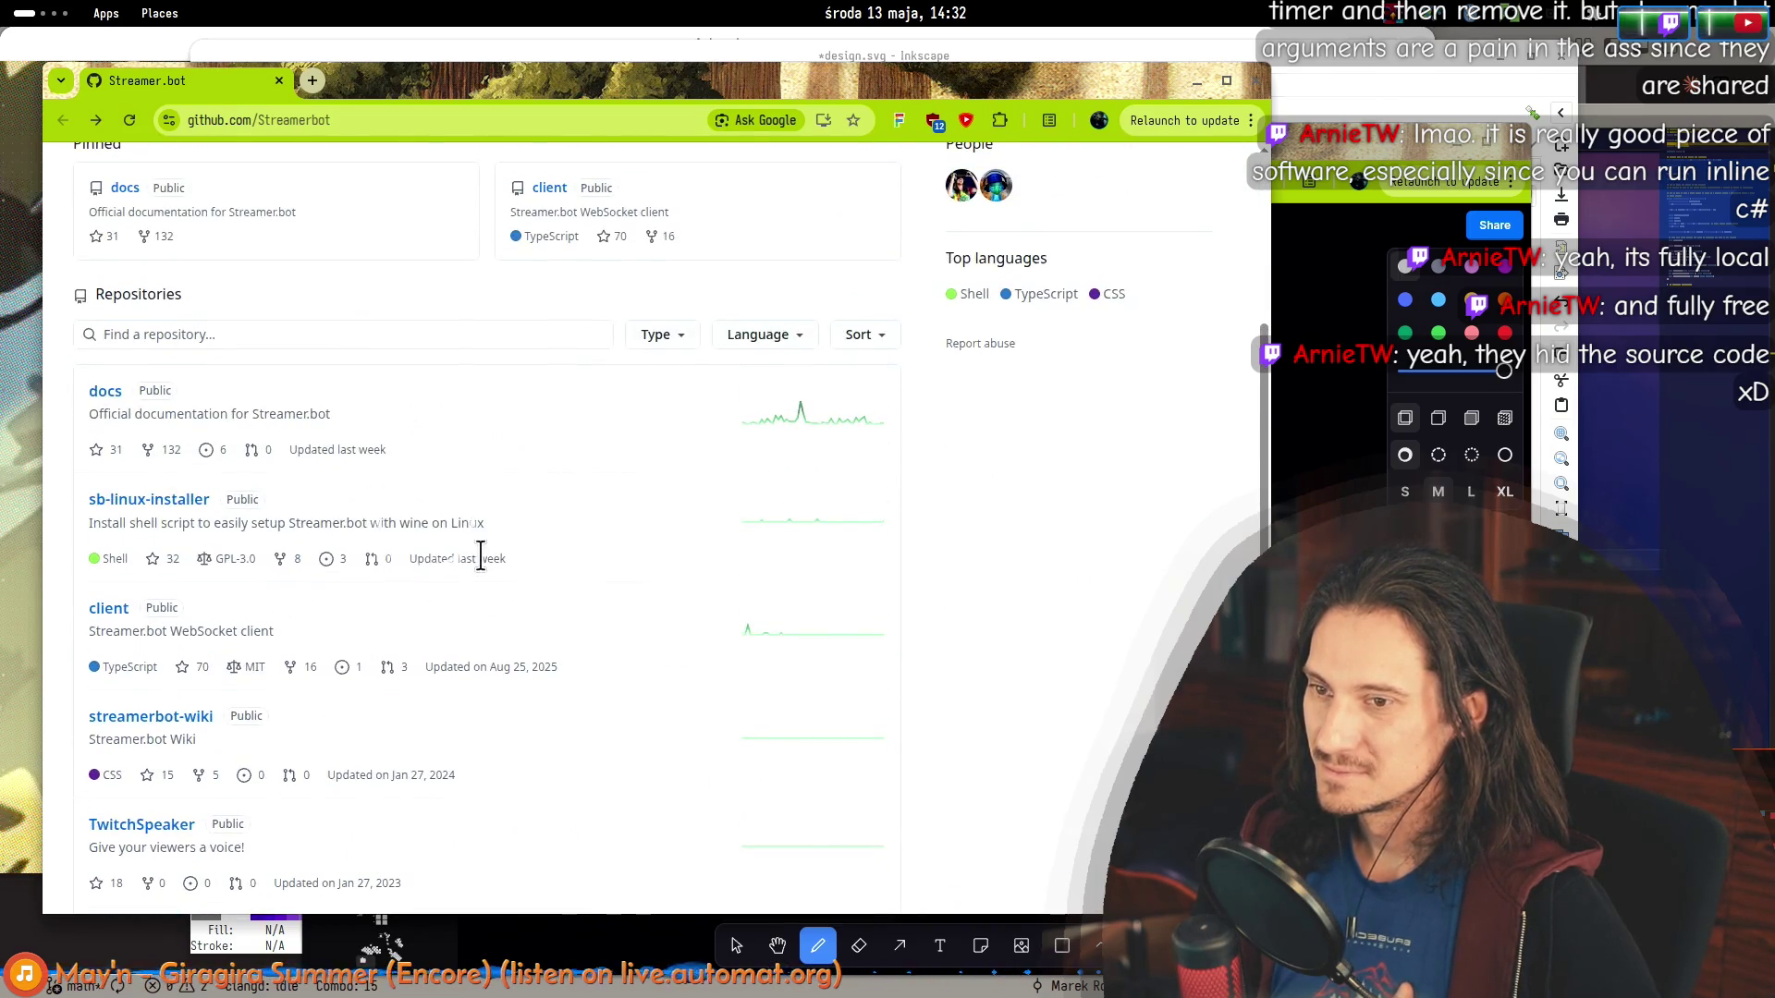
right_click(476, 517)
key(Escape)
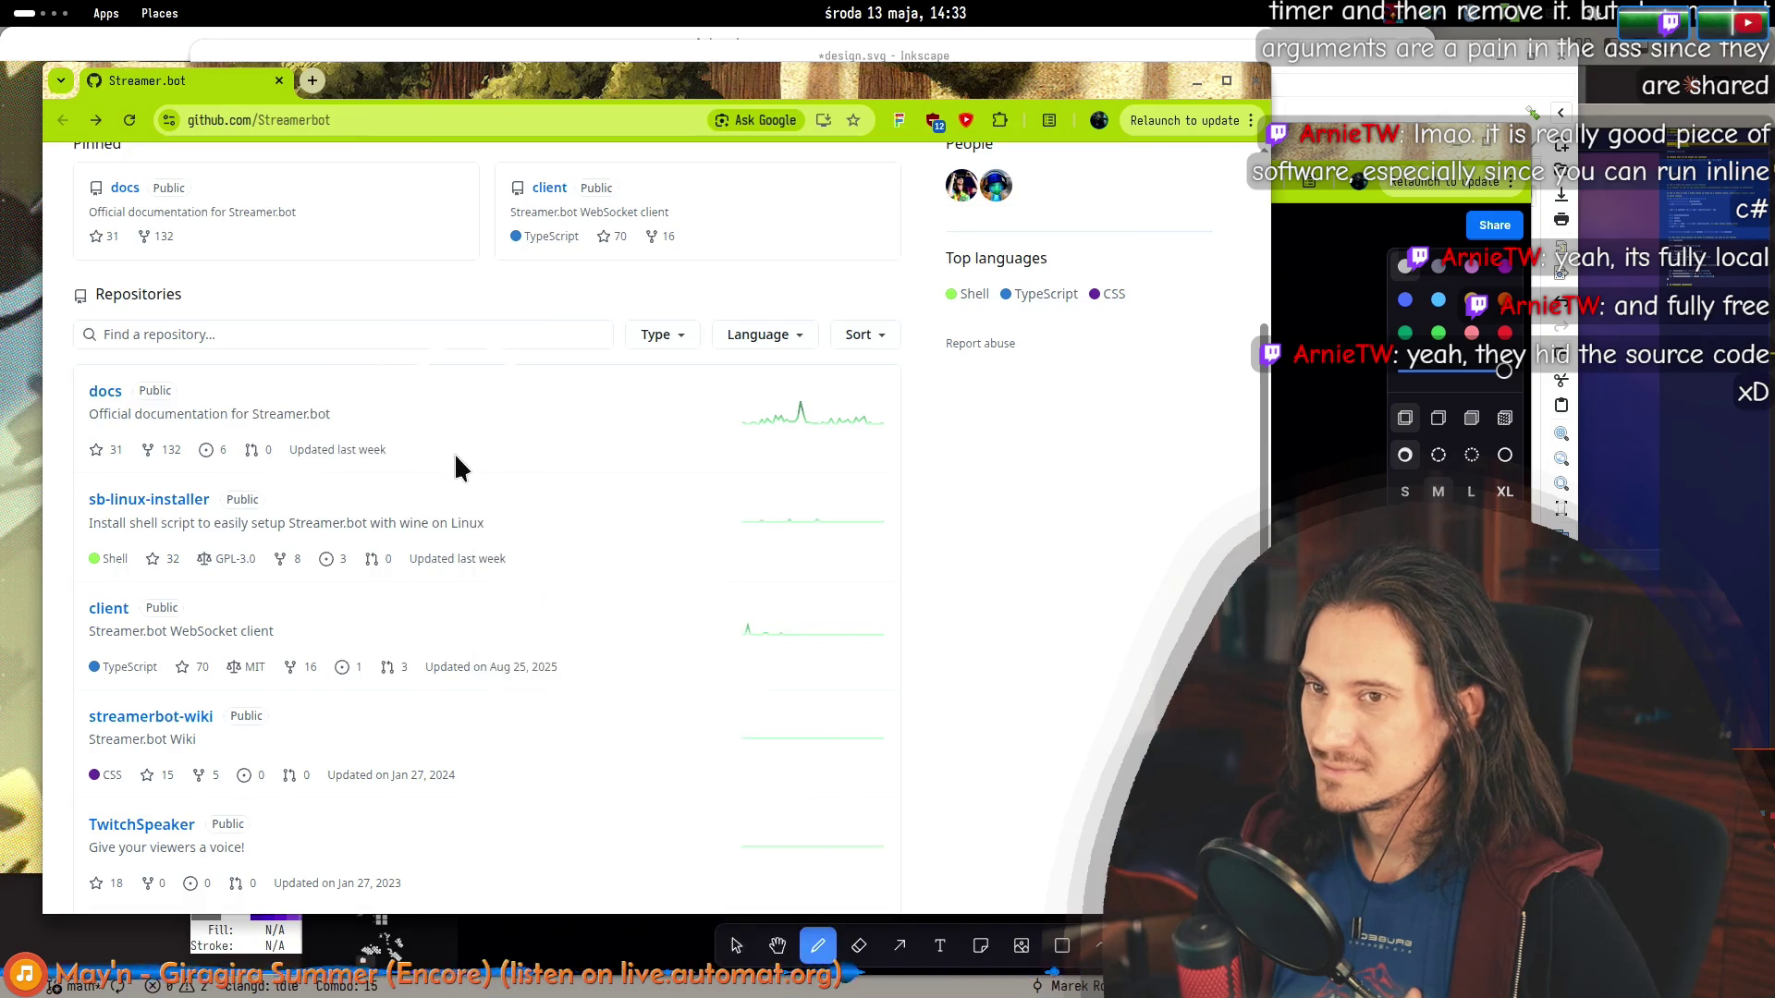
scroll(465, 481, up, 3)
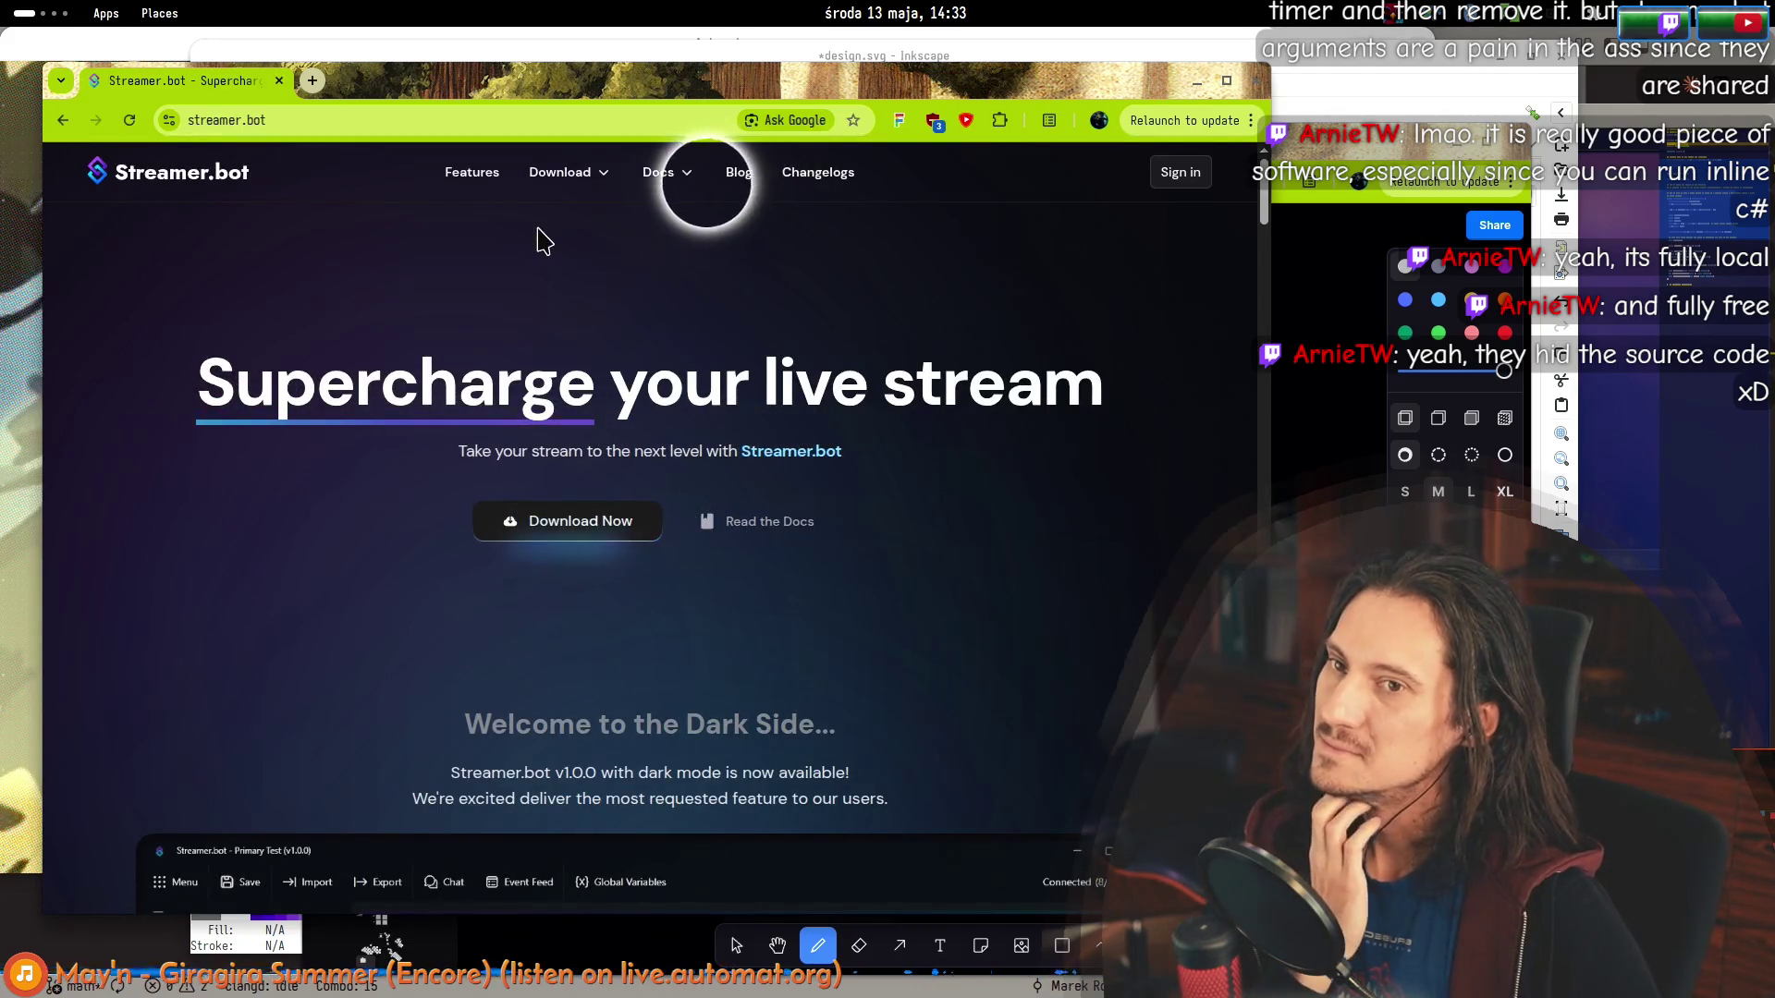
Open the Changelogs page and highlight the v1.0.5 bullet about moving to EventSub
click(851, 174)
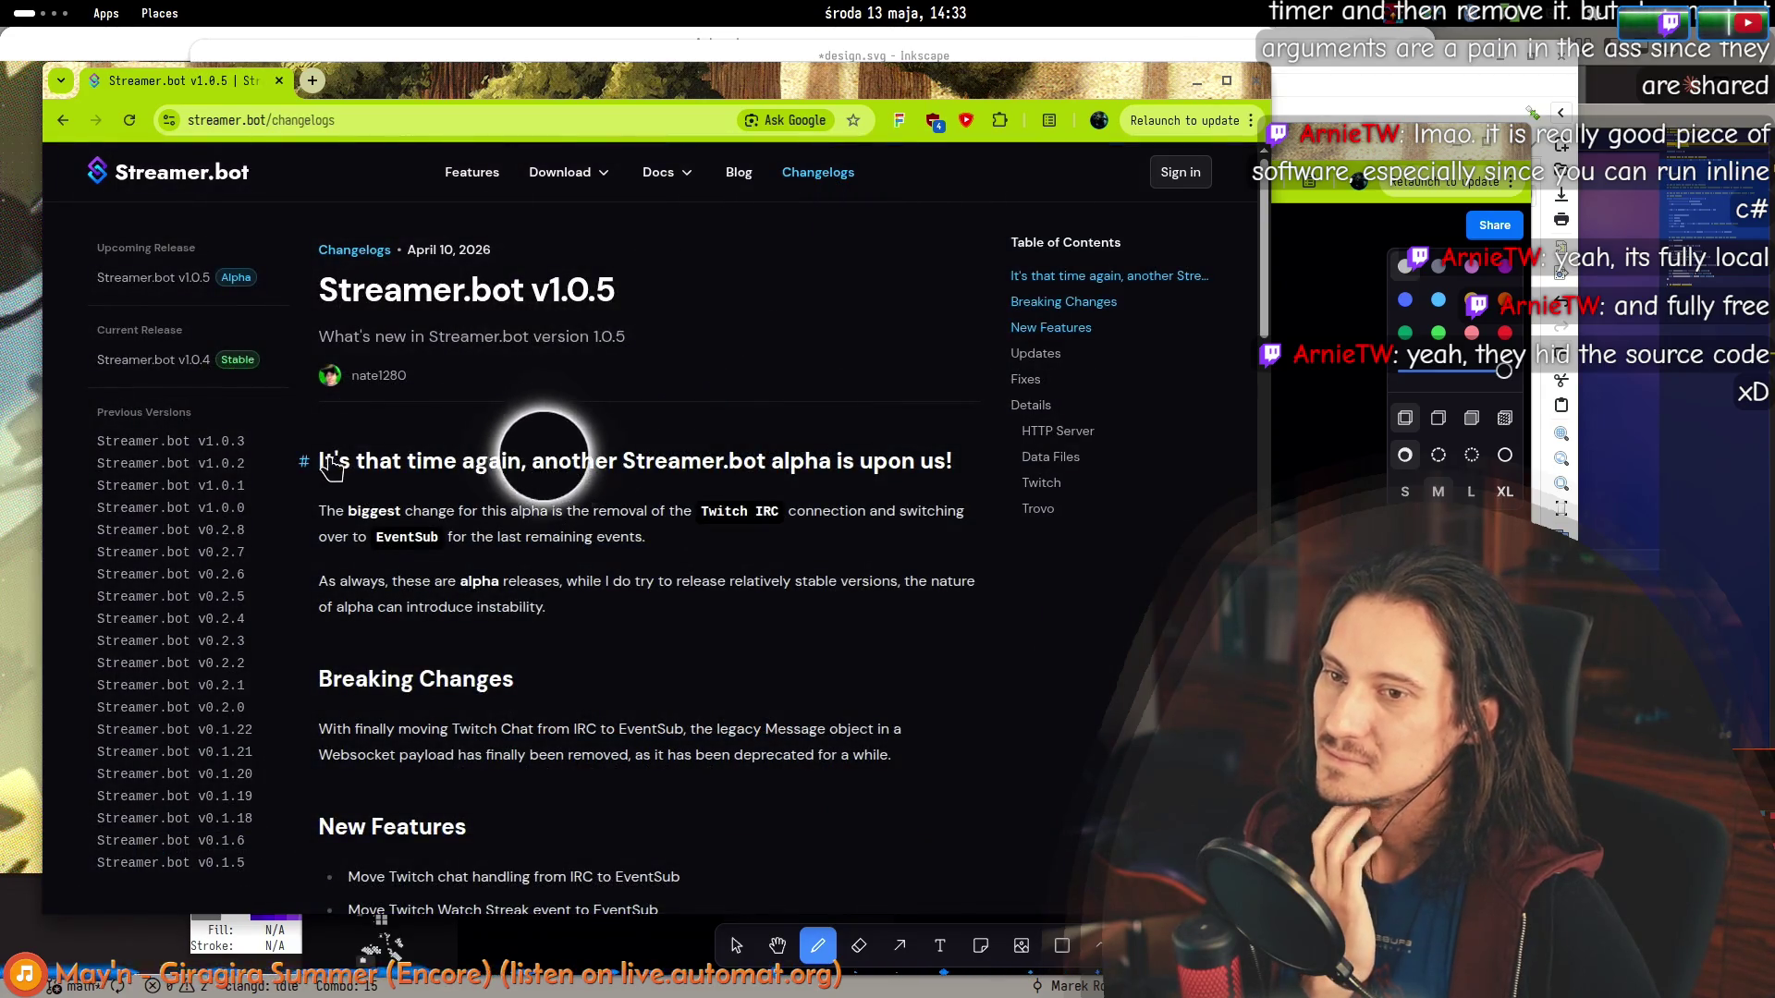
scroll(416, 435, down, 3)
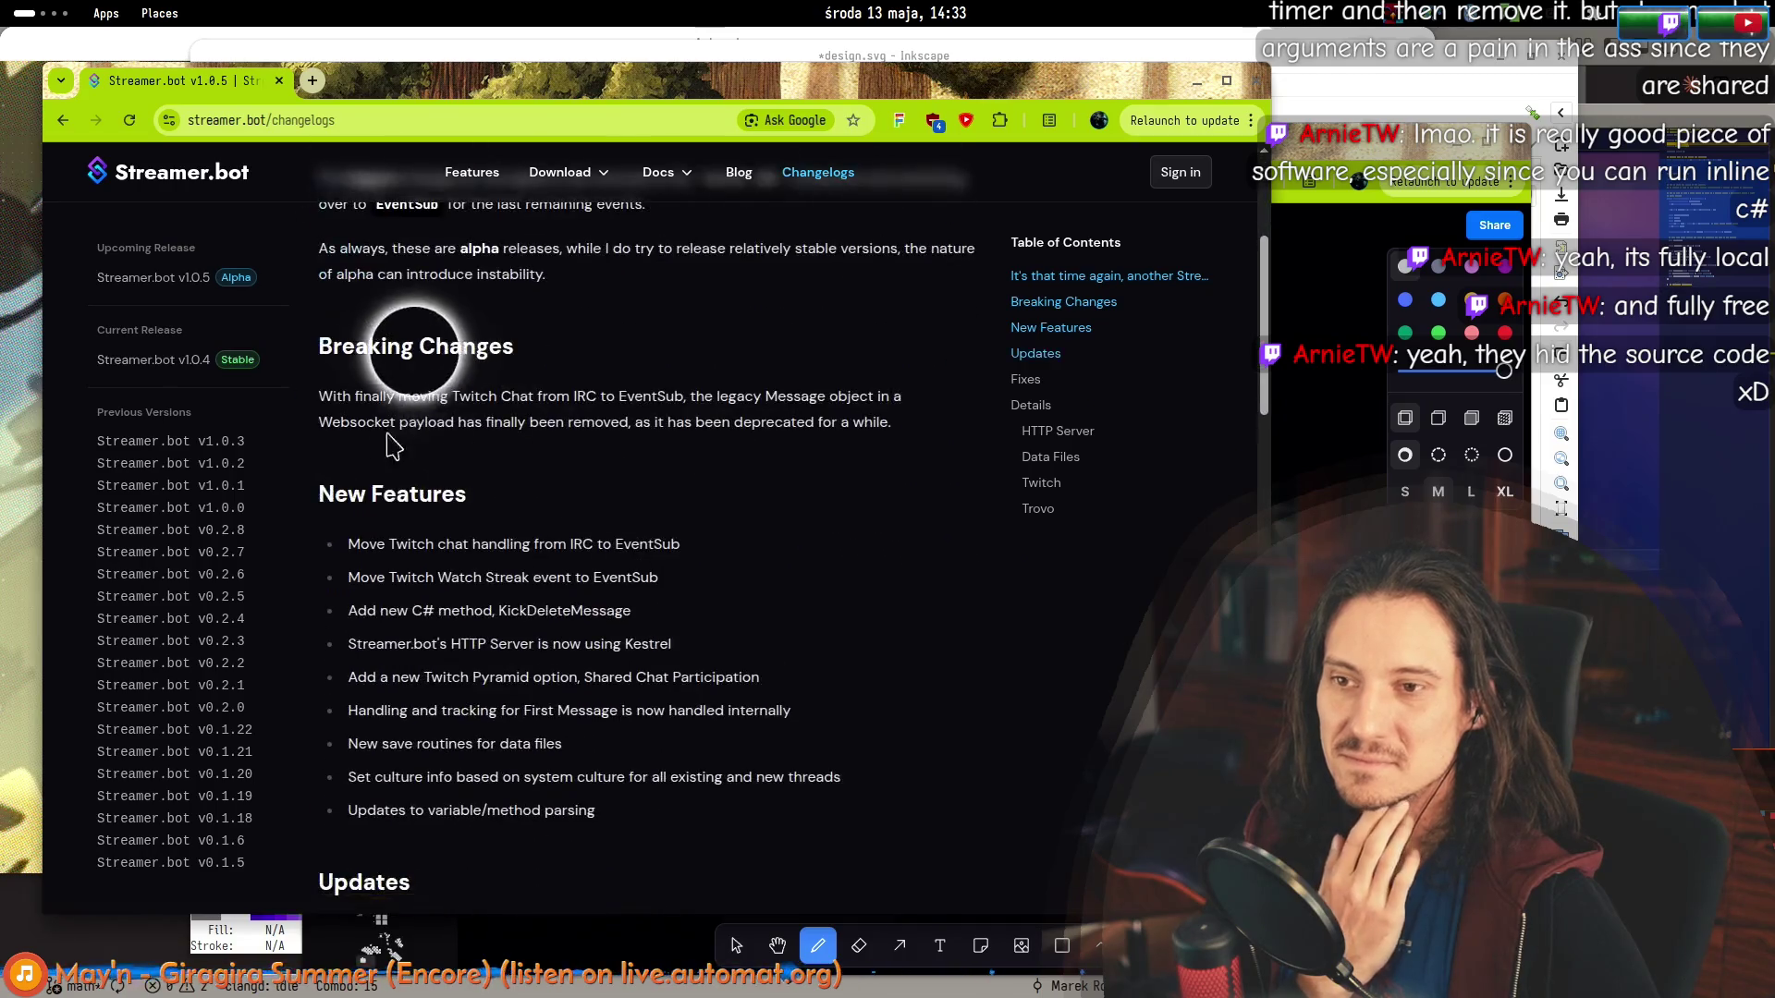
scroll(487, 495, down, 3)
scroll(416, 508, up, 3)
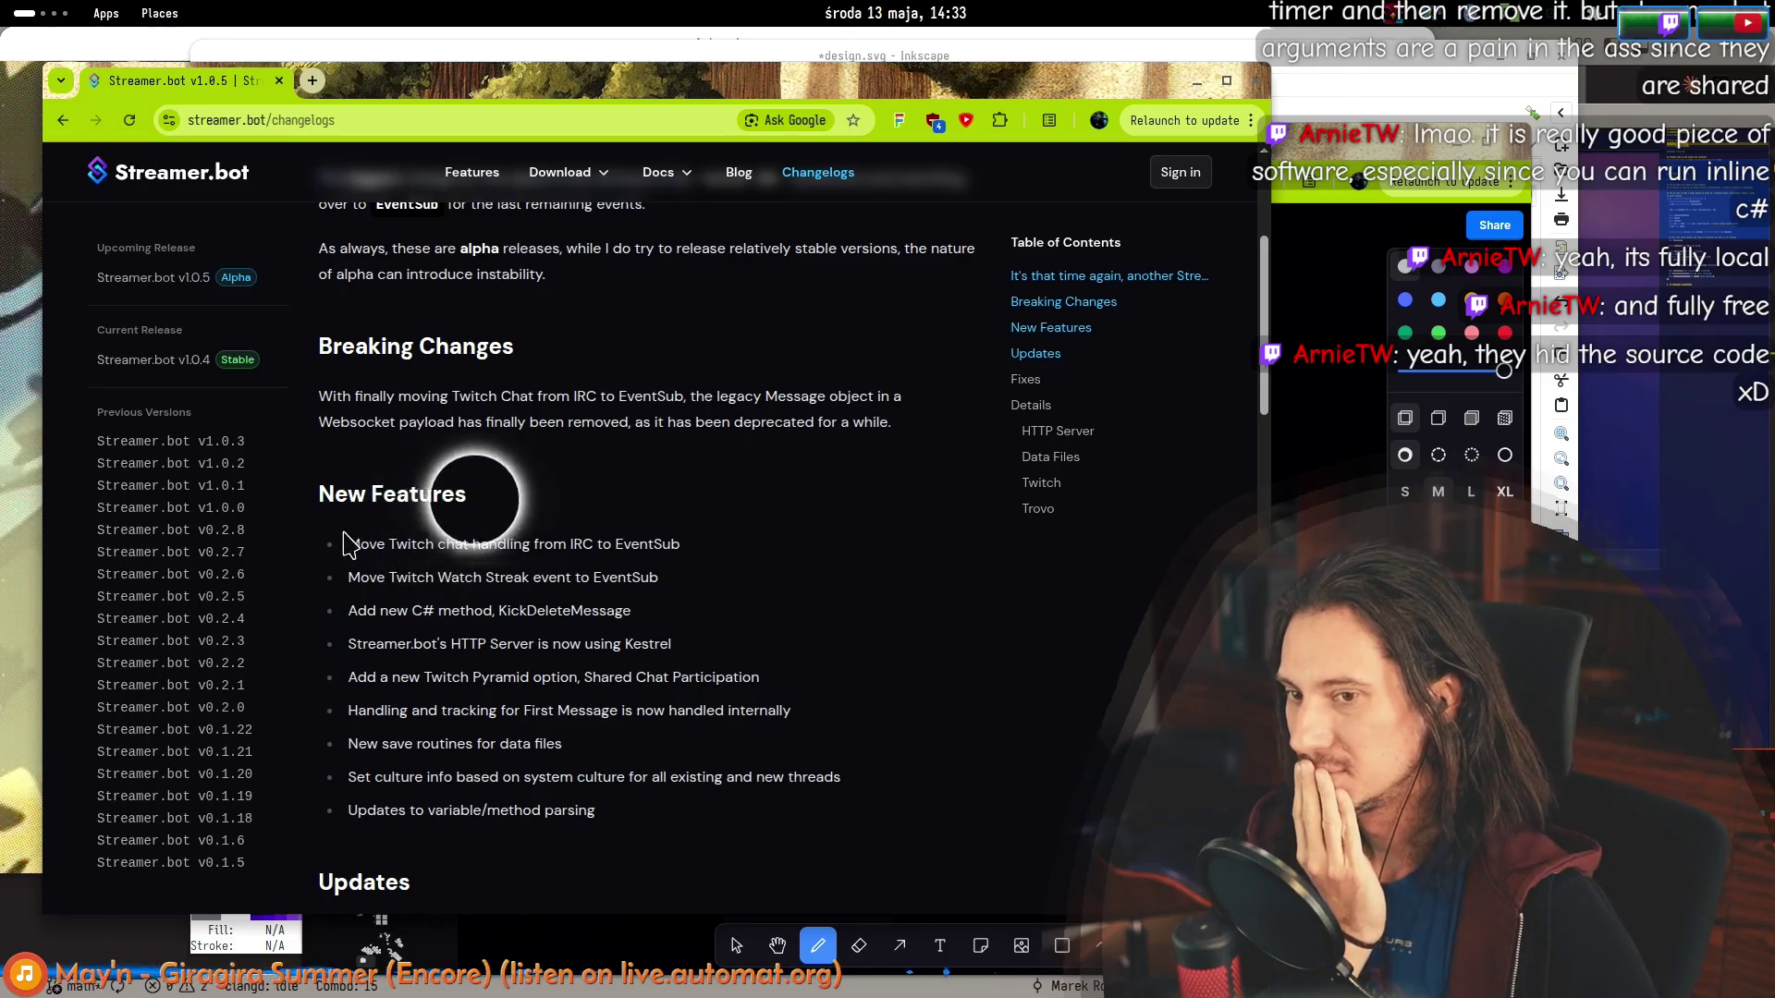
double_click(364, 543)
triple_click(449, 543)
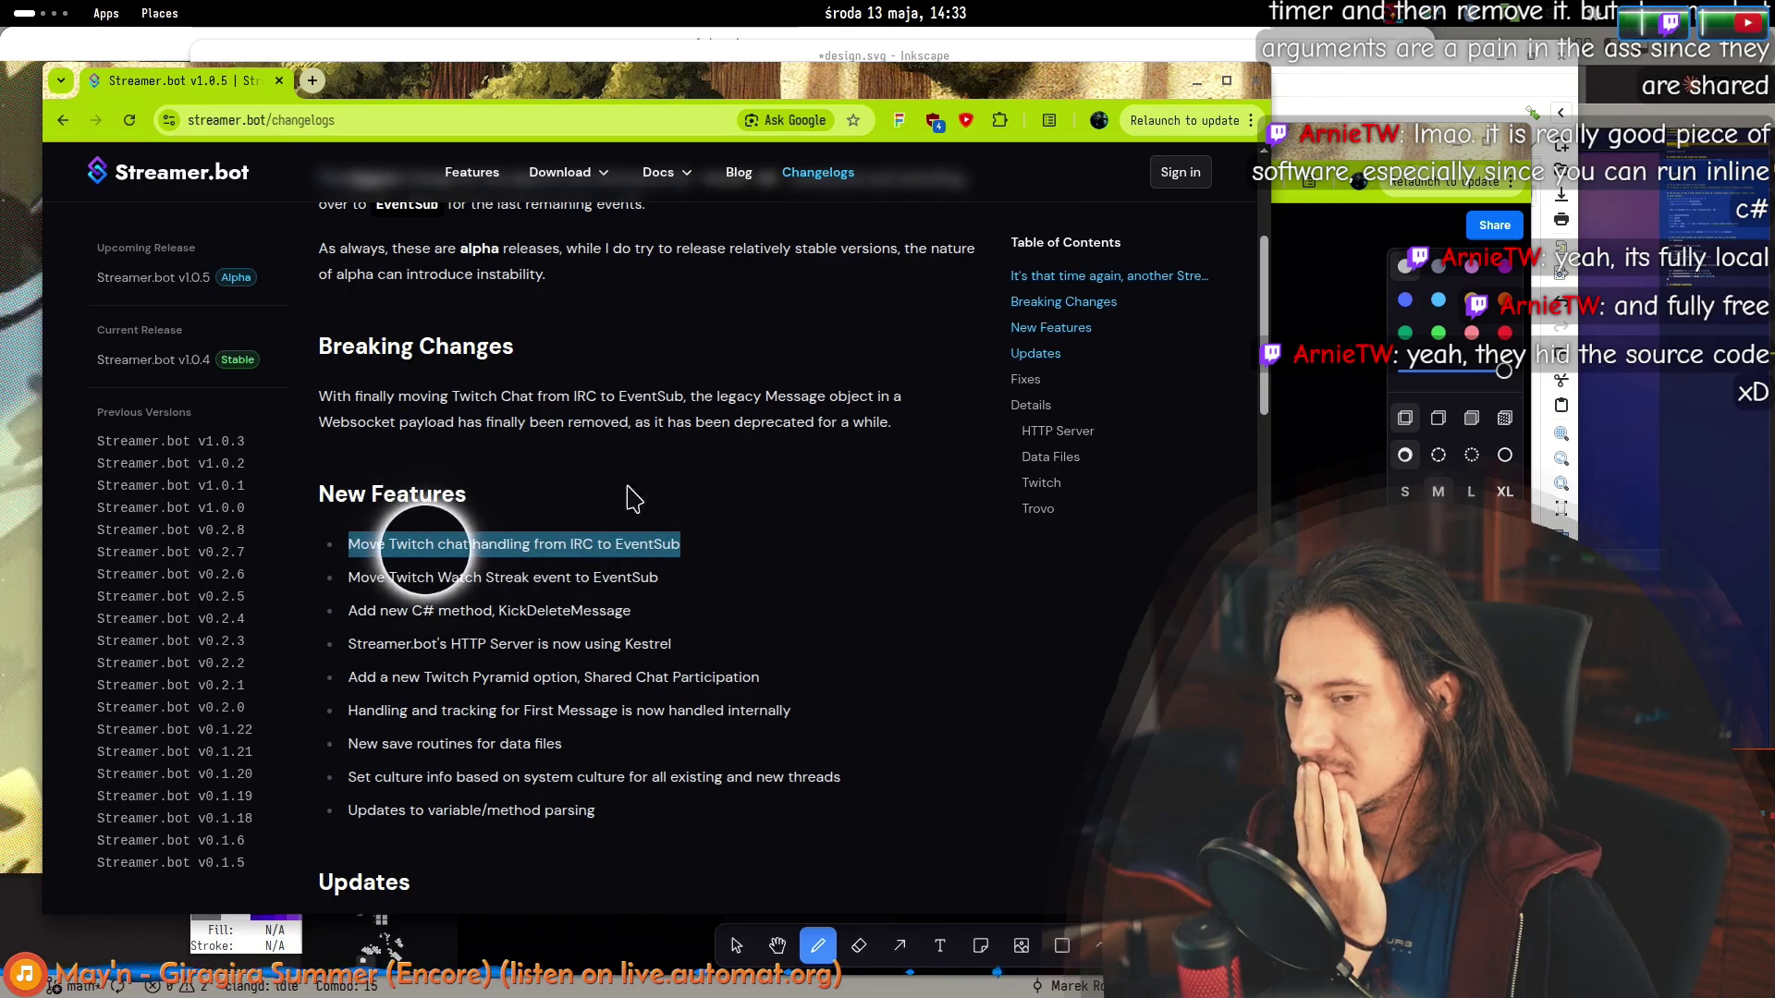
double_click(666, 546)
mouse_move(653, 546)
mouse_down()
mouse_move(361, 542)
mouse_move(596, 544)
mouse_up()
double_click(355, 543)
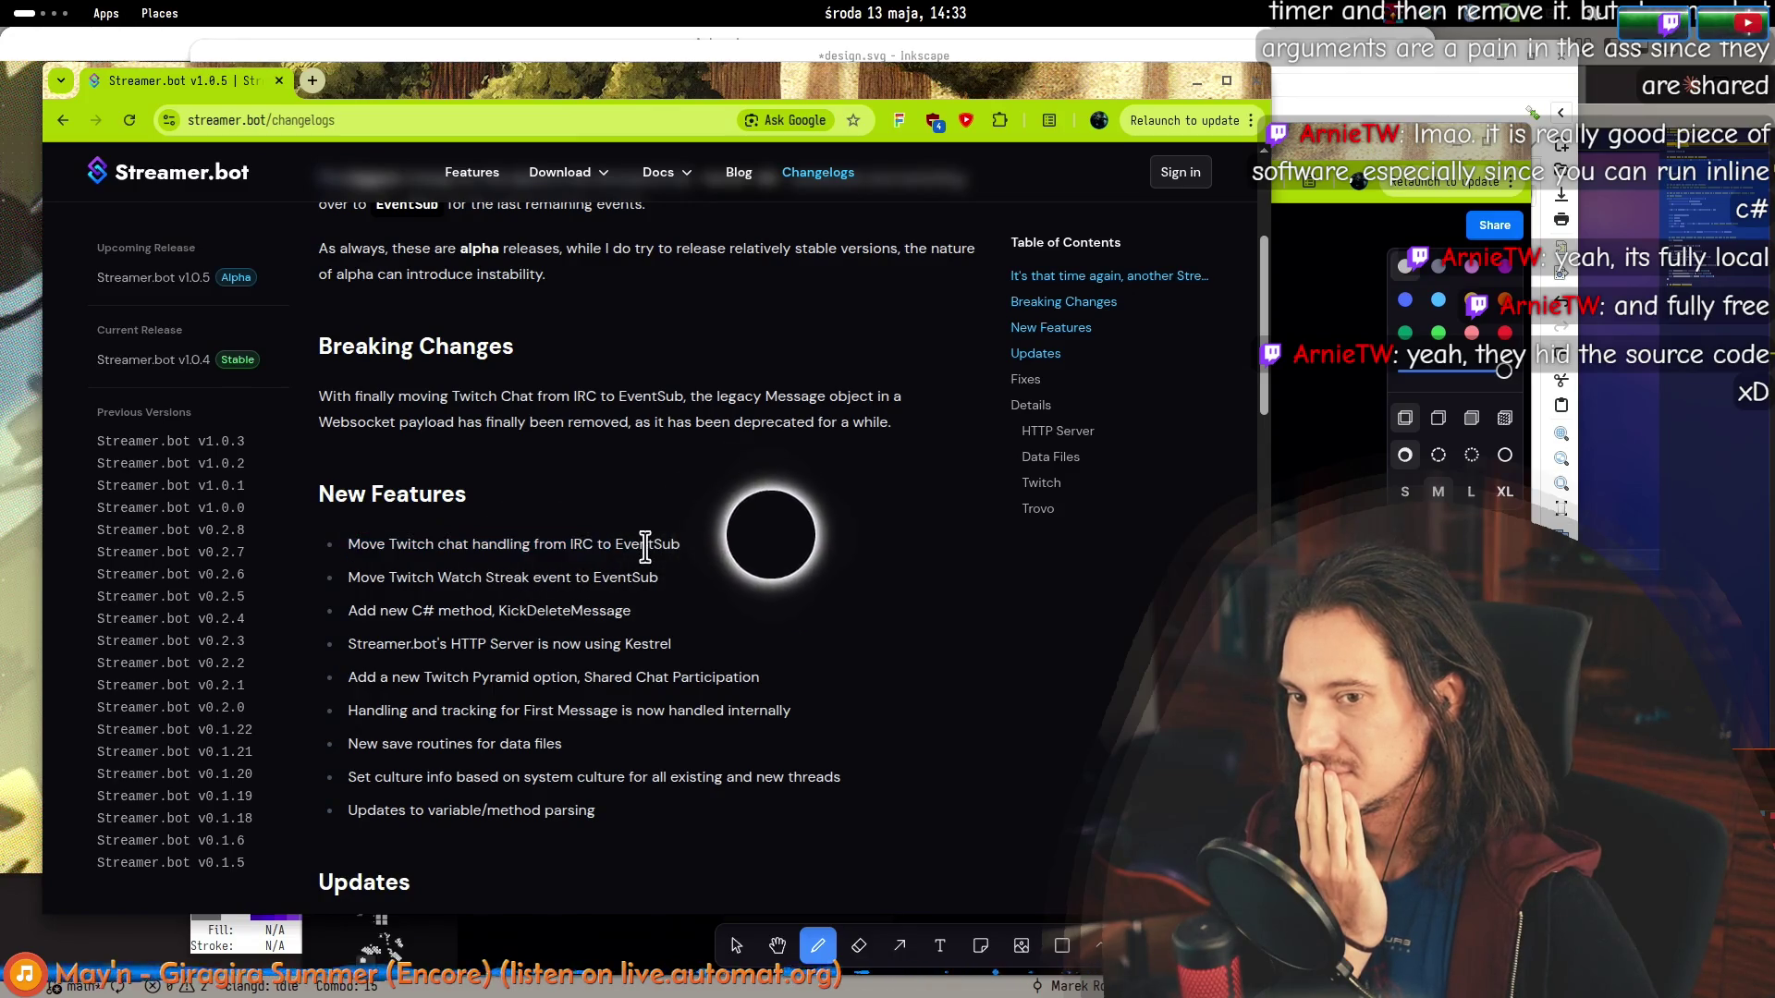
double_click(627, 543)
Read through the v1.0.5 new features, breaking changes and release title
scroll(626, 546, up, 3)
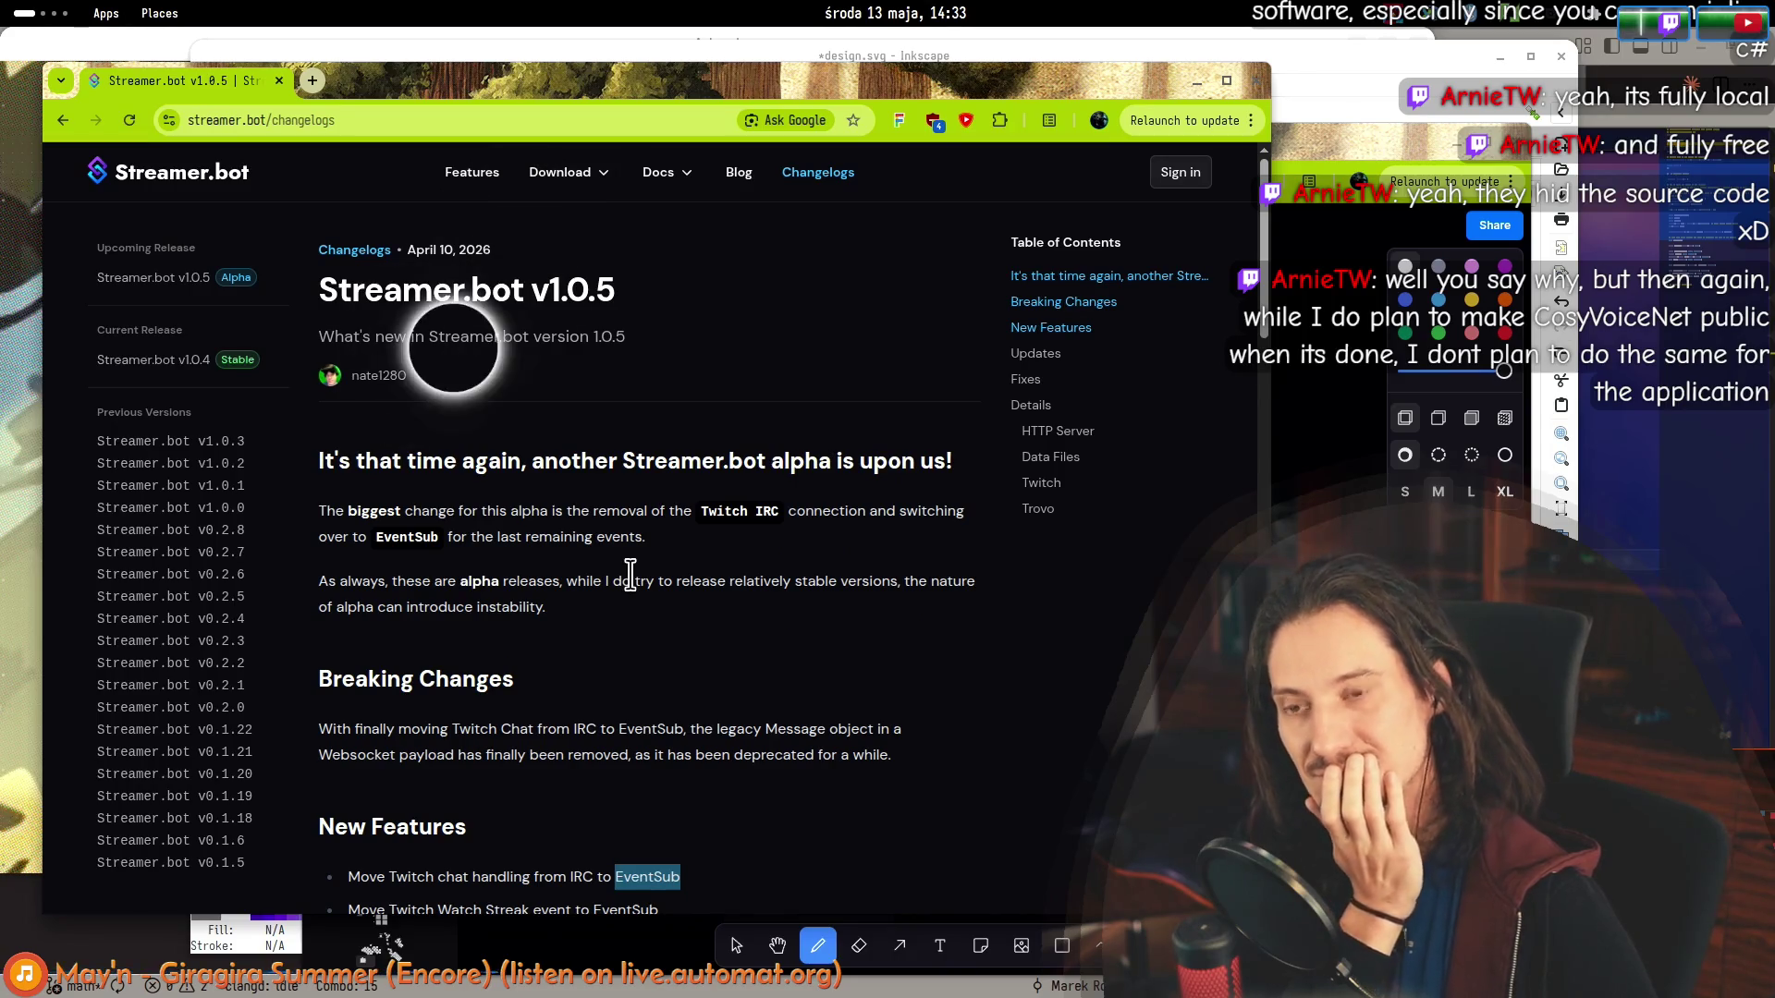
scroll(522, 589, down, 3)
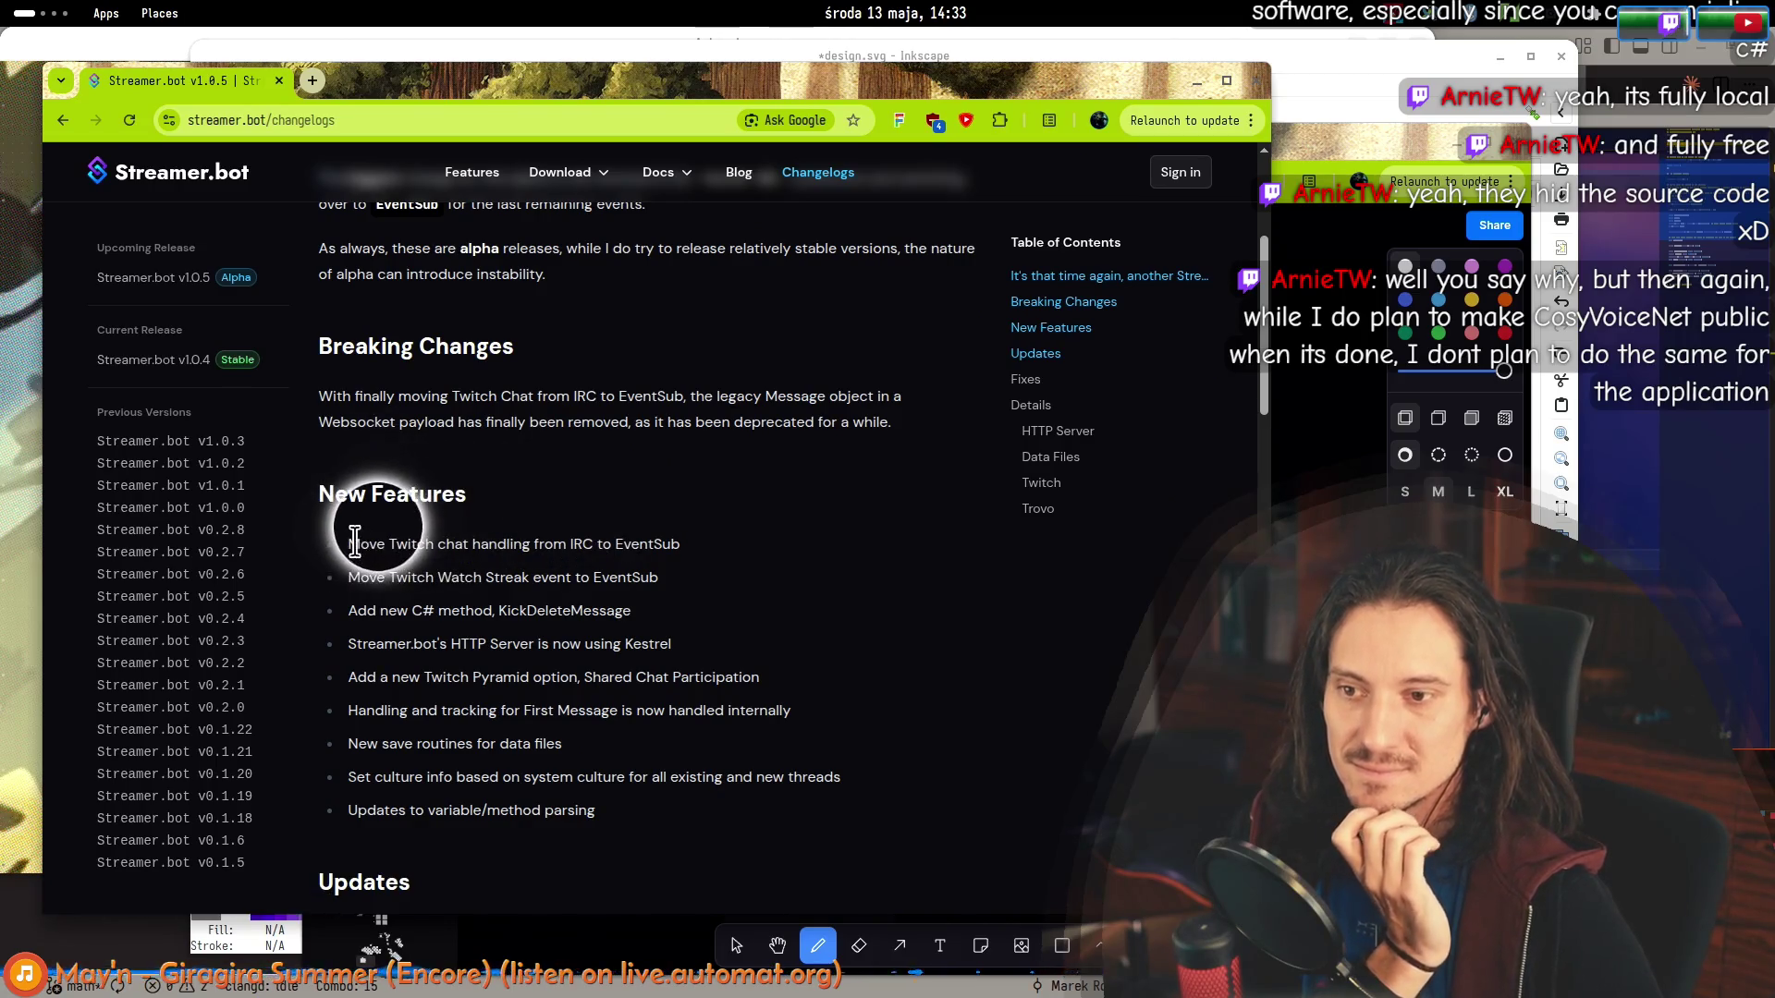
drag(360, 544, 542, 676)
mouse_move(654, 821)
mouse_down()
mouse_move(694, 712)
mouse_move(517, 393)
mouse_move(573, 360)
mouse_up()
click(700, 319)
scroll(700, 319, up, 3)
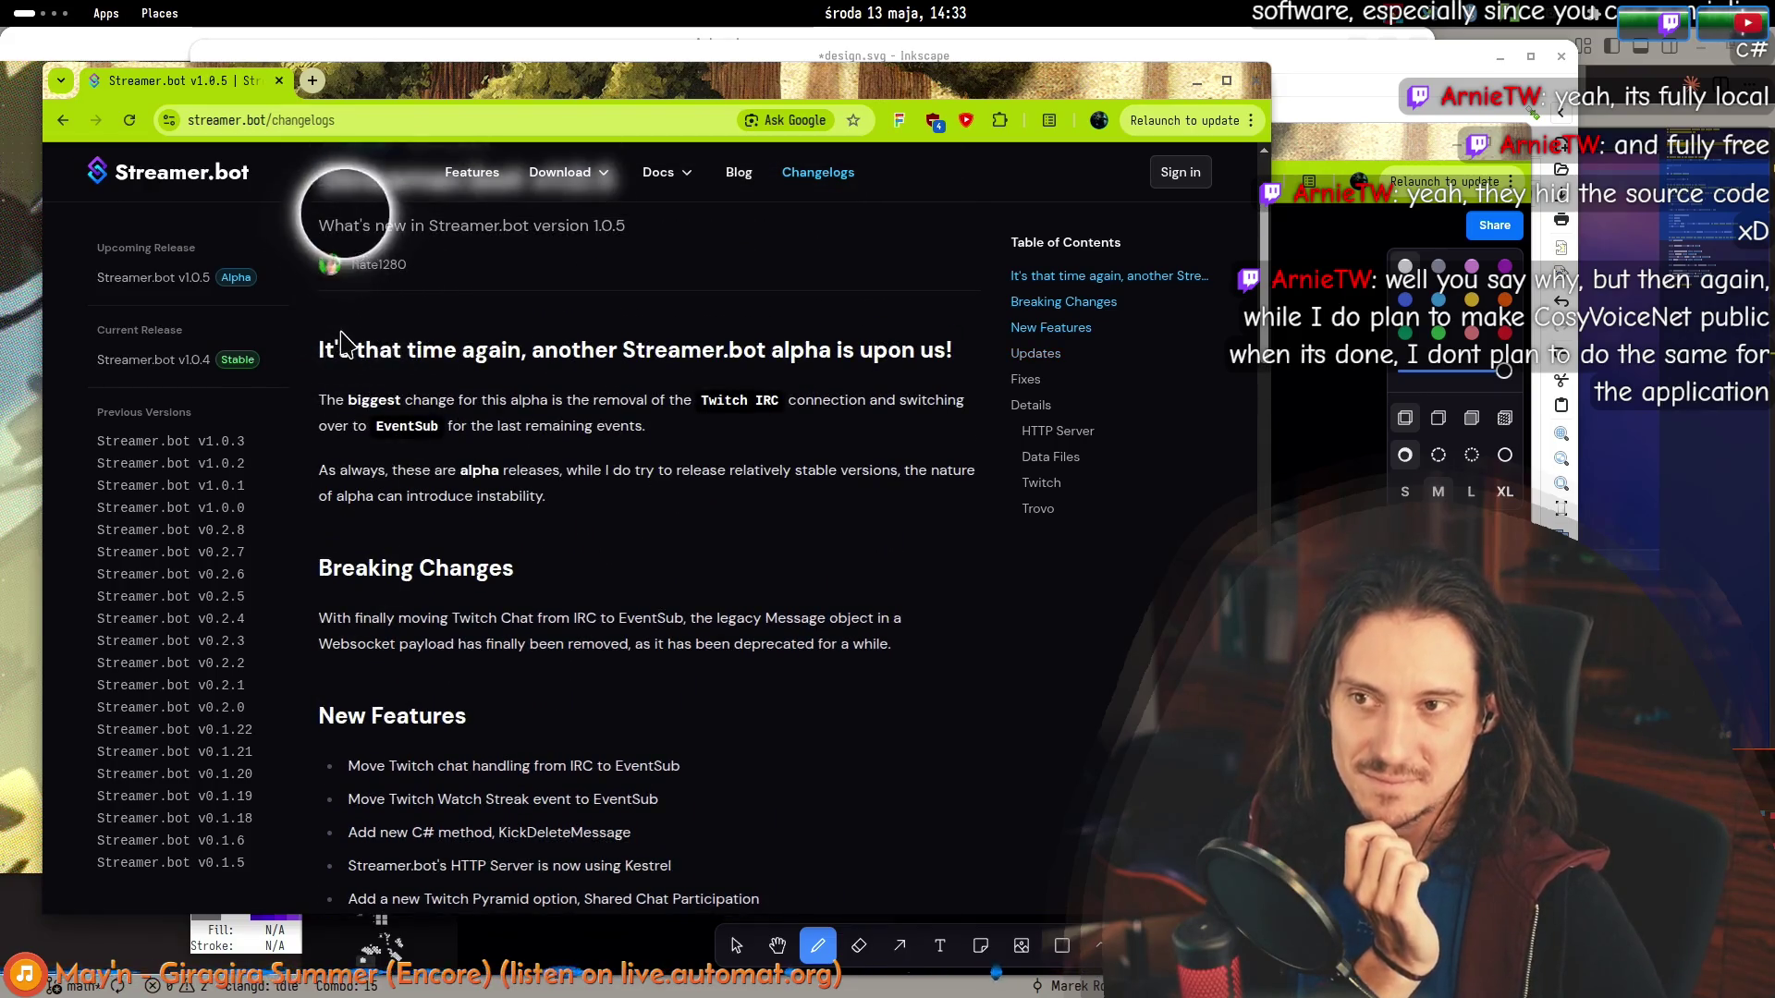
mouse_move(319, 278)
mouse_down()
mouse_move(672, 450)
mouse_move(647, 458)
mouse_move(638, 592)
mouse_move(518, 647)
mouse_move(767, 716)
mouse_move(752, 776)
mouse_move(761, 653)
mouse_move(650, 610)
mouse_move(352, 248)
mouse_move(666, 526)
mouse_move(813, 624)
mouse_move(813, 813)
mouse_move(389, 454)
mouse_move(370, 573)
mouse_move(682, 469)
mouse_move(376, 507)
mouse_move(444, 329)
mouse_move(357, 286)
mouse_move(647, 481)
mouse_move(703, 615)
mouse_move(679, 560)
mouse_up()
scroll(761, 654, up, 5)
scroll(605, 518, down, 1)
scroll(666, 527, down, 10)
click(321, 296)
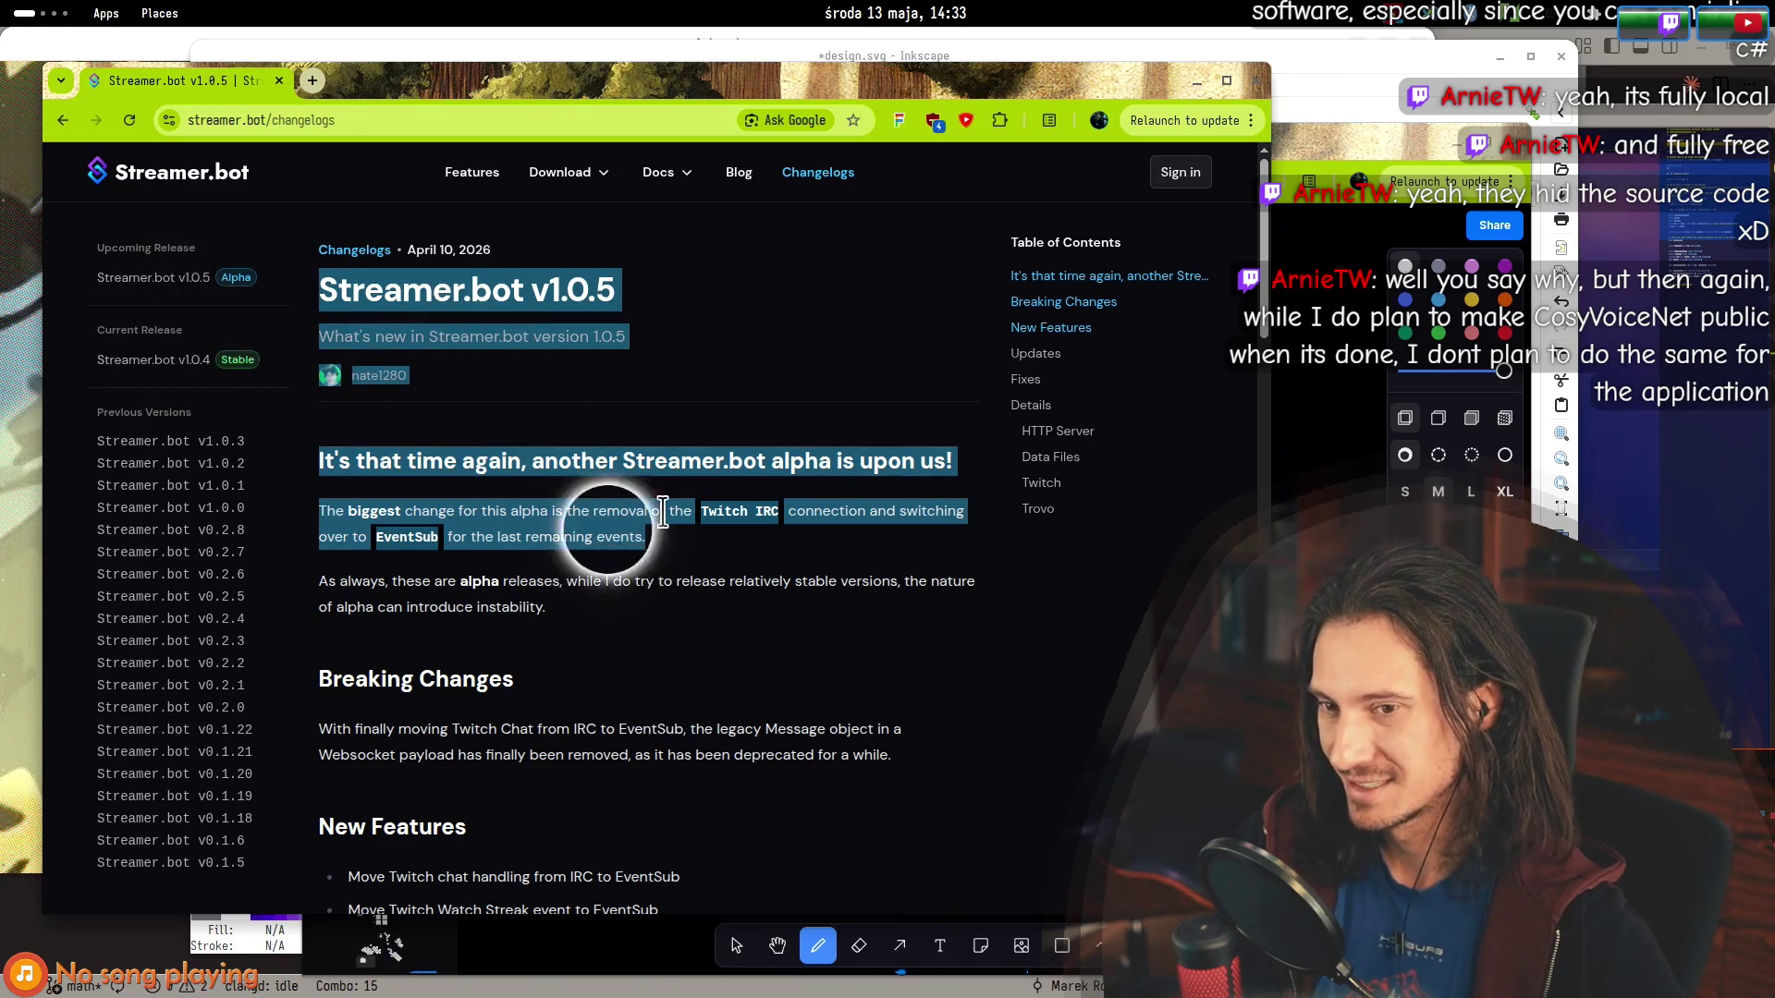
click(374, 300)
mouse_move(538, 566)
mouse_down()
mouse_move(694, 837)
mouse_move(575, 832)
mouse_up()
click(647, 869)
mouse_move(703, 902)
mouse_down()
mouse_move(634, 416)
mouse_move(1129, 416)
mouse_move(1149, 467)
mouse_move(791, 603)
mouse_up()
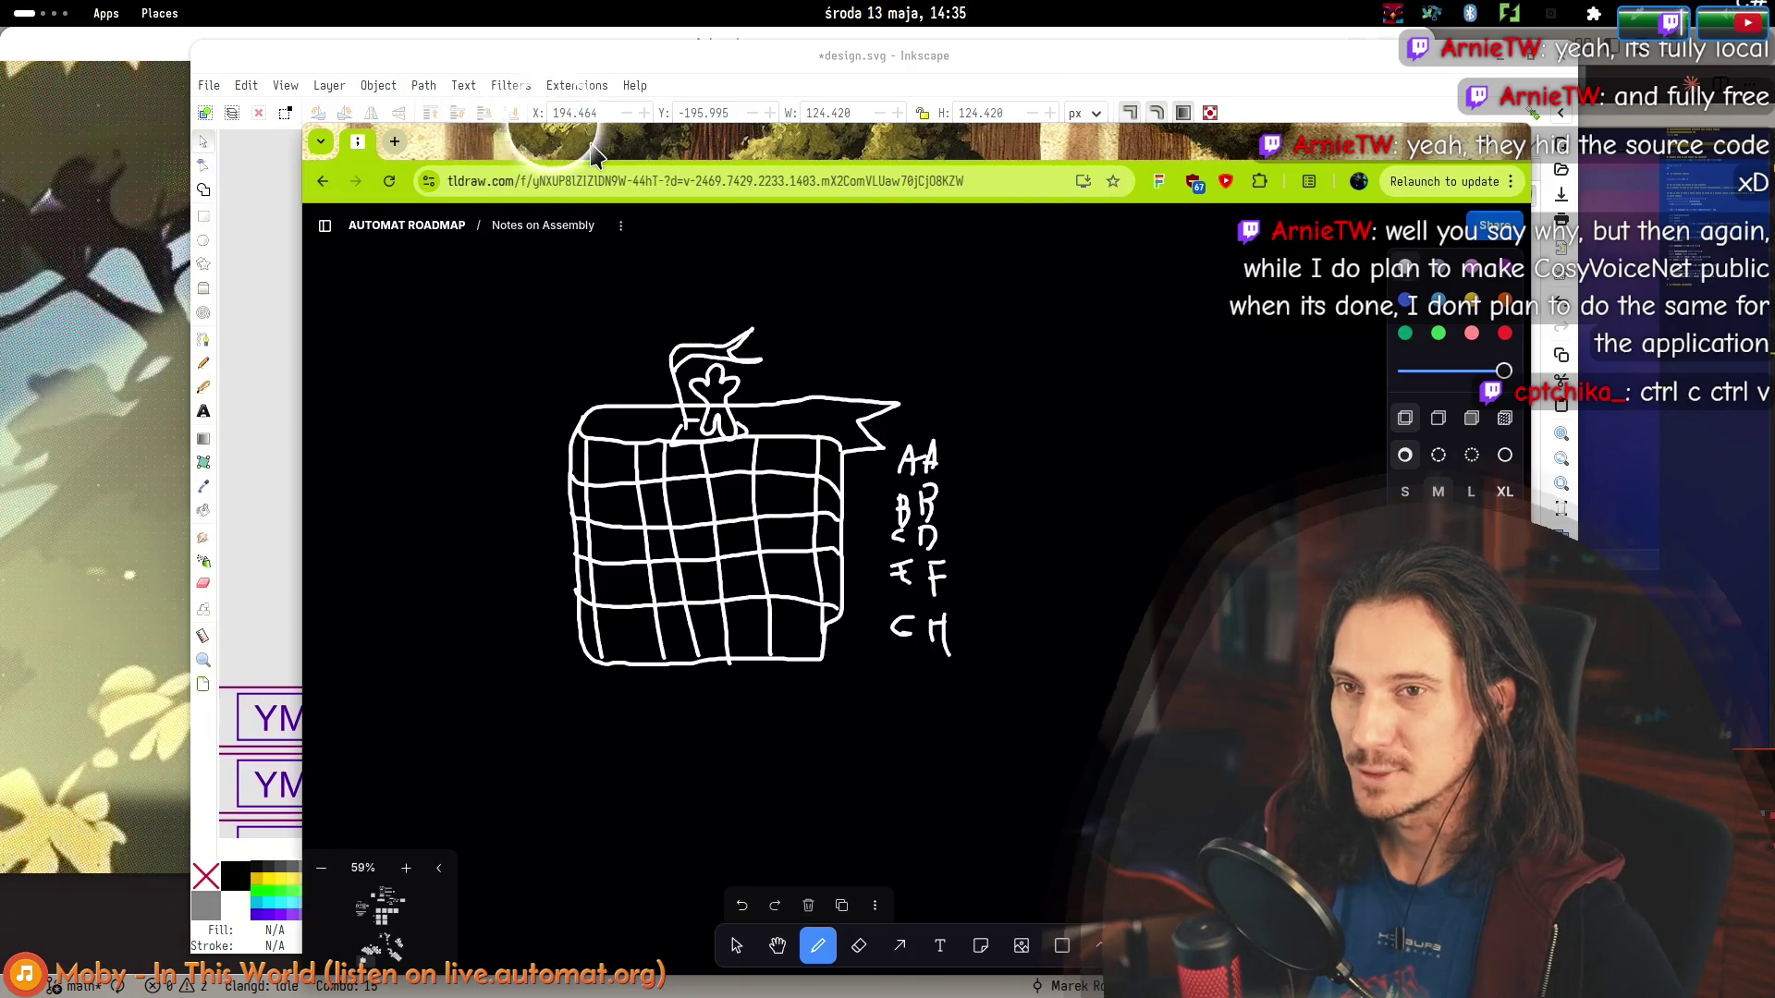
drag(591, 152, 426, 104)
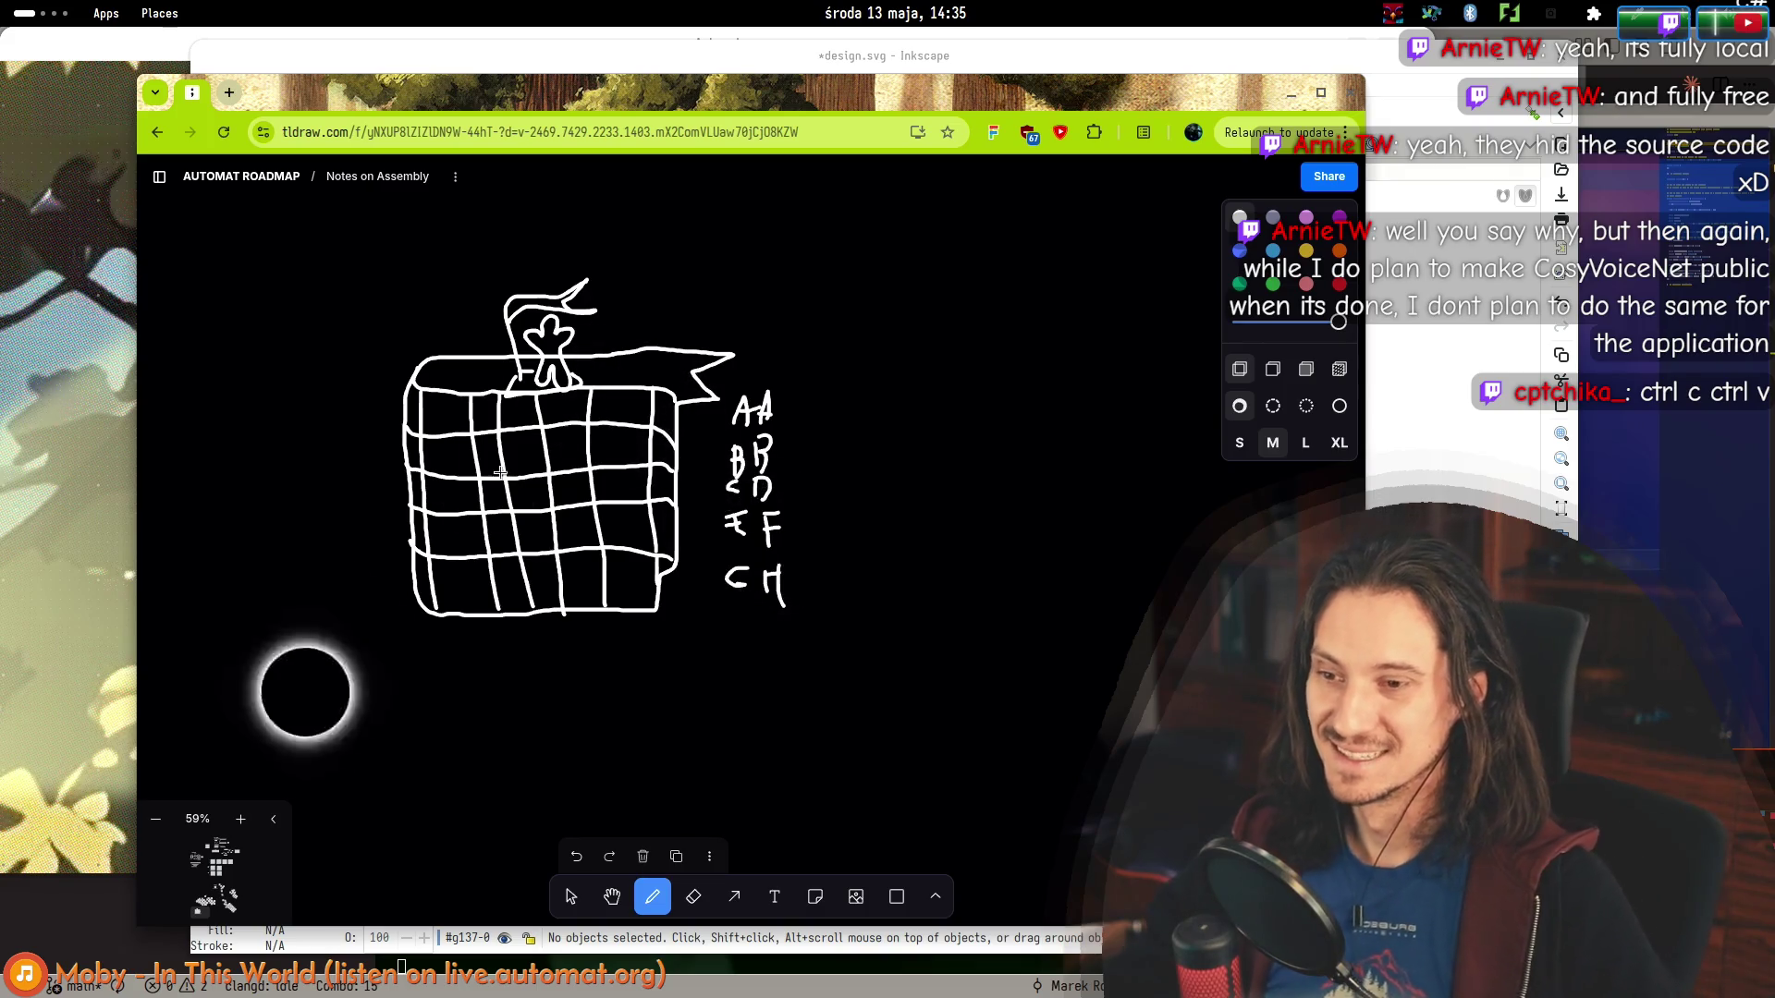
Box-select the whole widget sketch and nudge it slightly up and left
click(572, 902)
drag(906, 710, 724, 372)
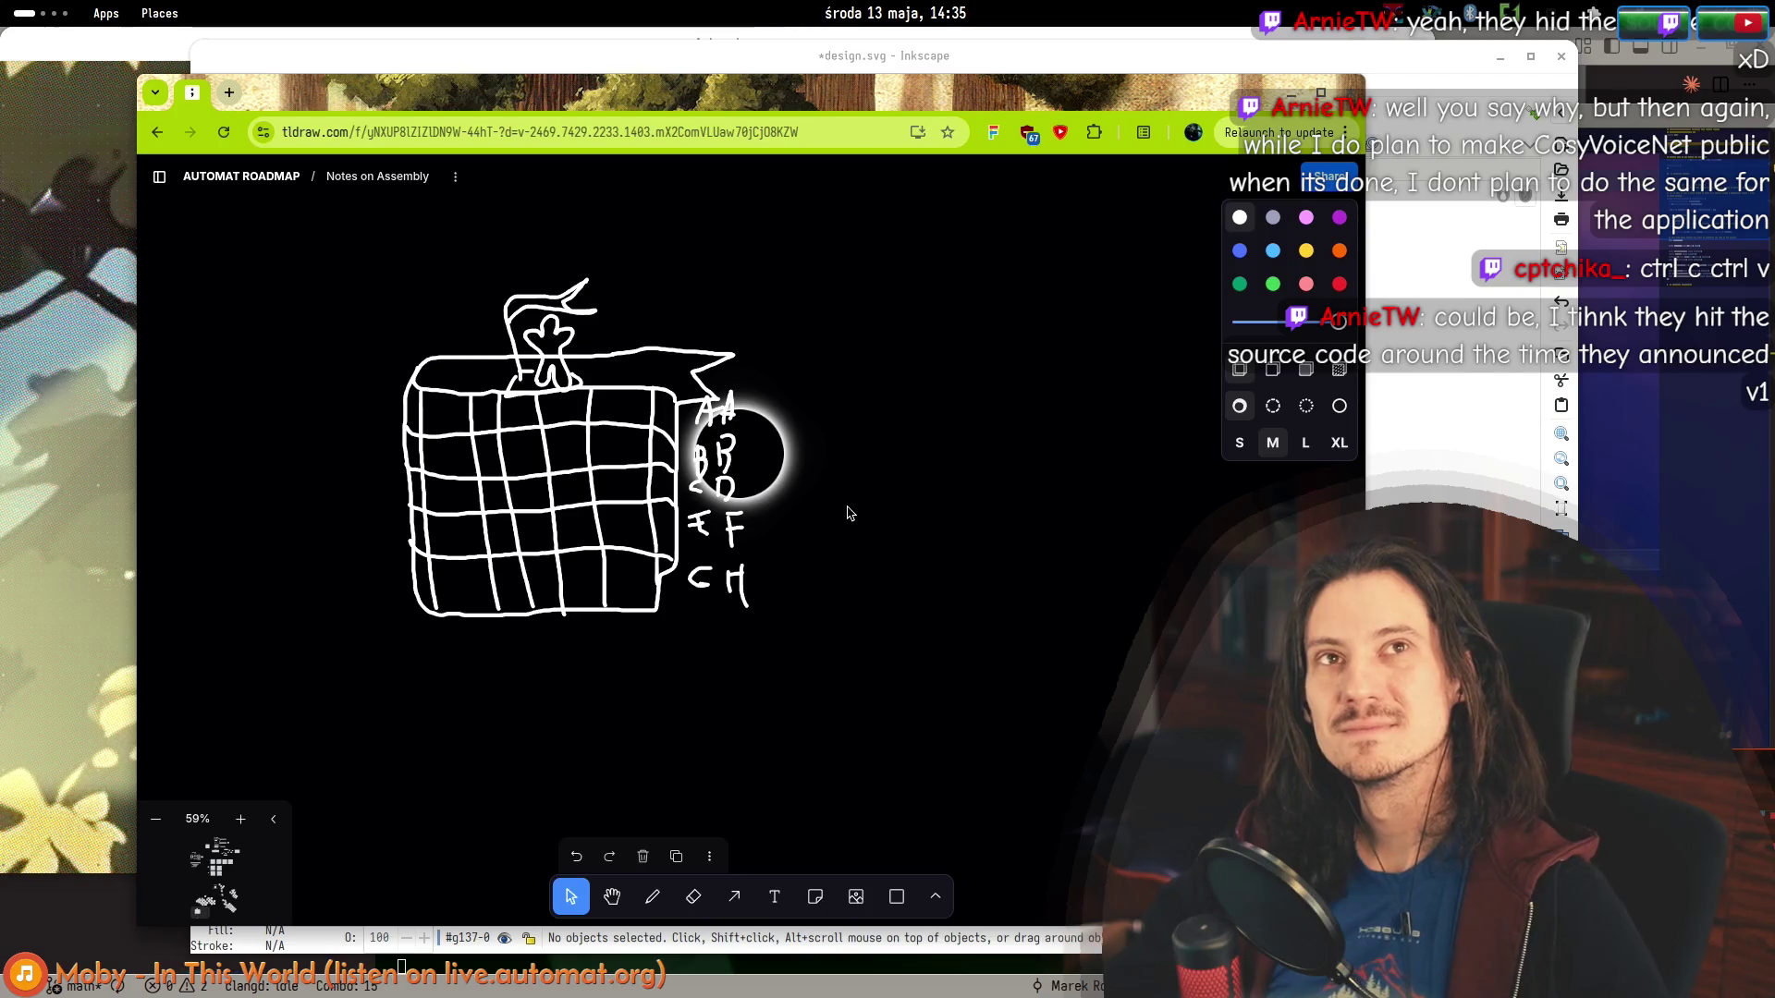
drag(880, 657, 287, 300)
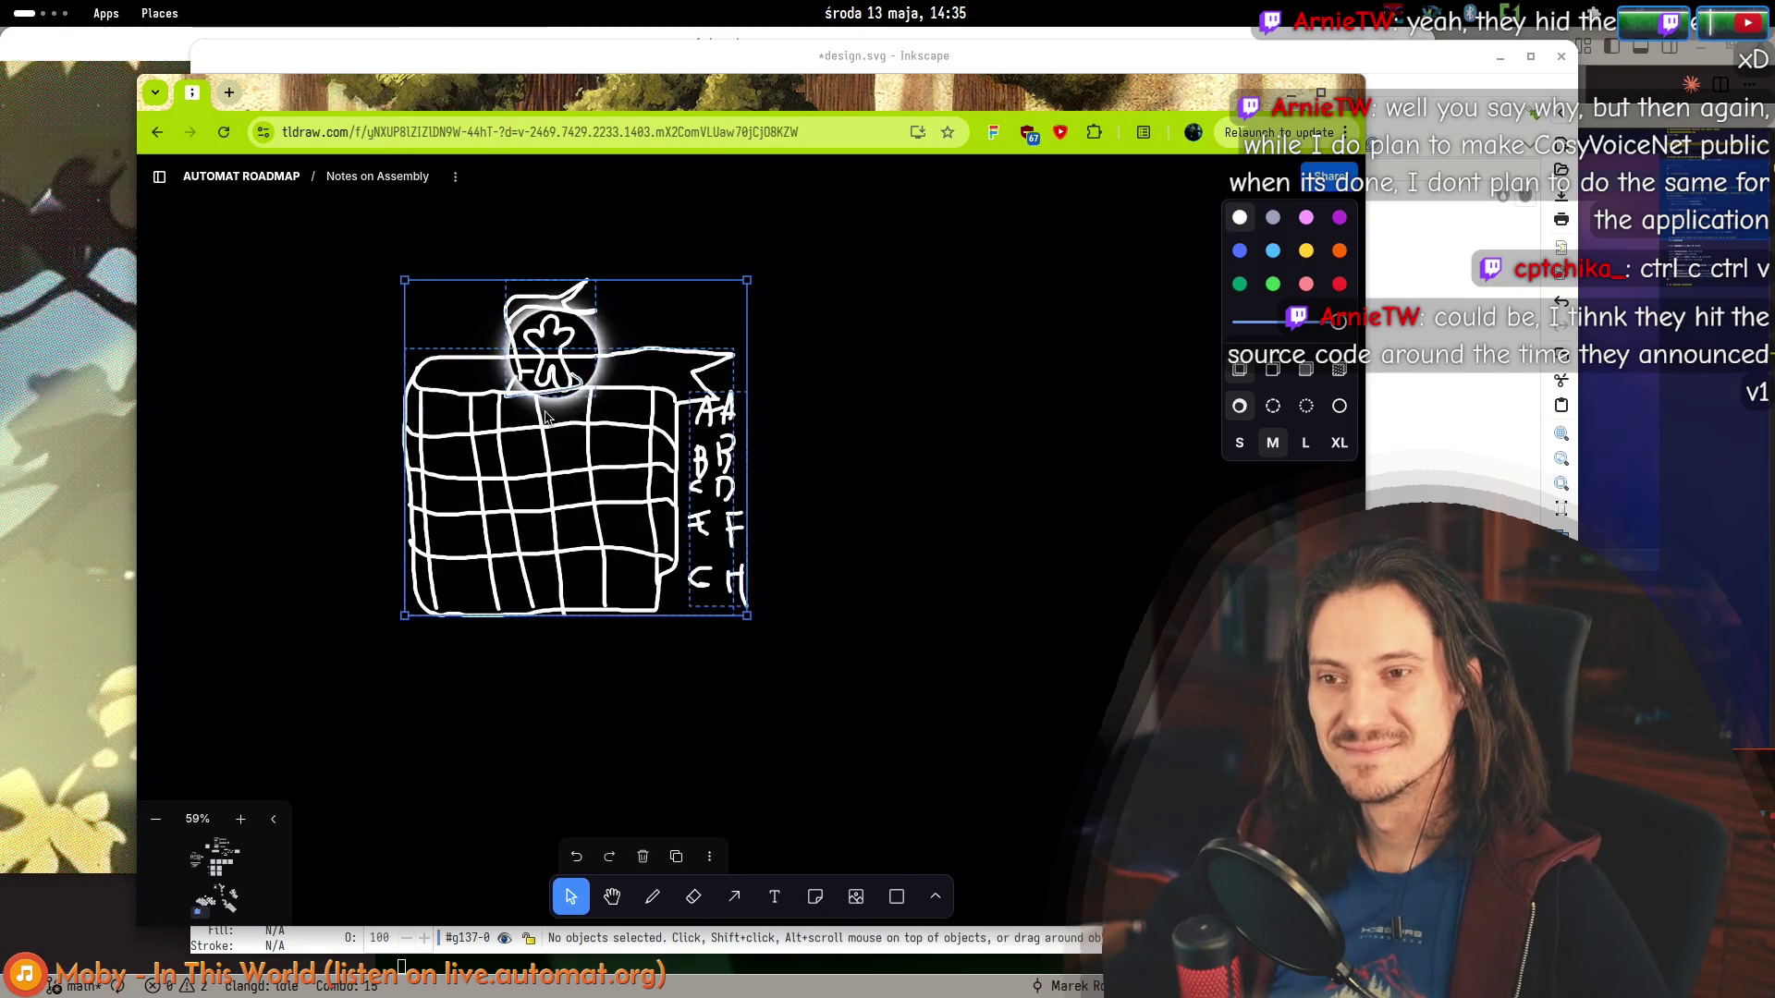
mouse_move(559, 396)
mouse_down()
mouse_move(509, 514)
mouse_move(568, 418)
mouse_move(488, 338)
mouse_move(504, 325)
mouse_up()
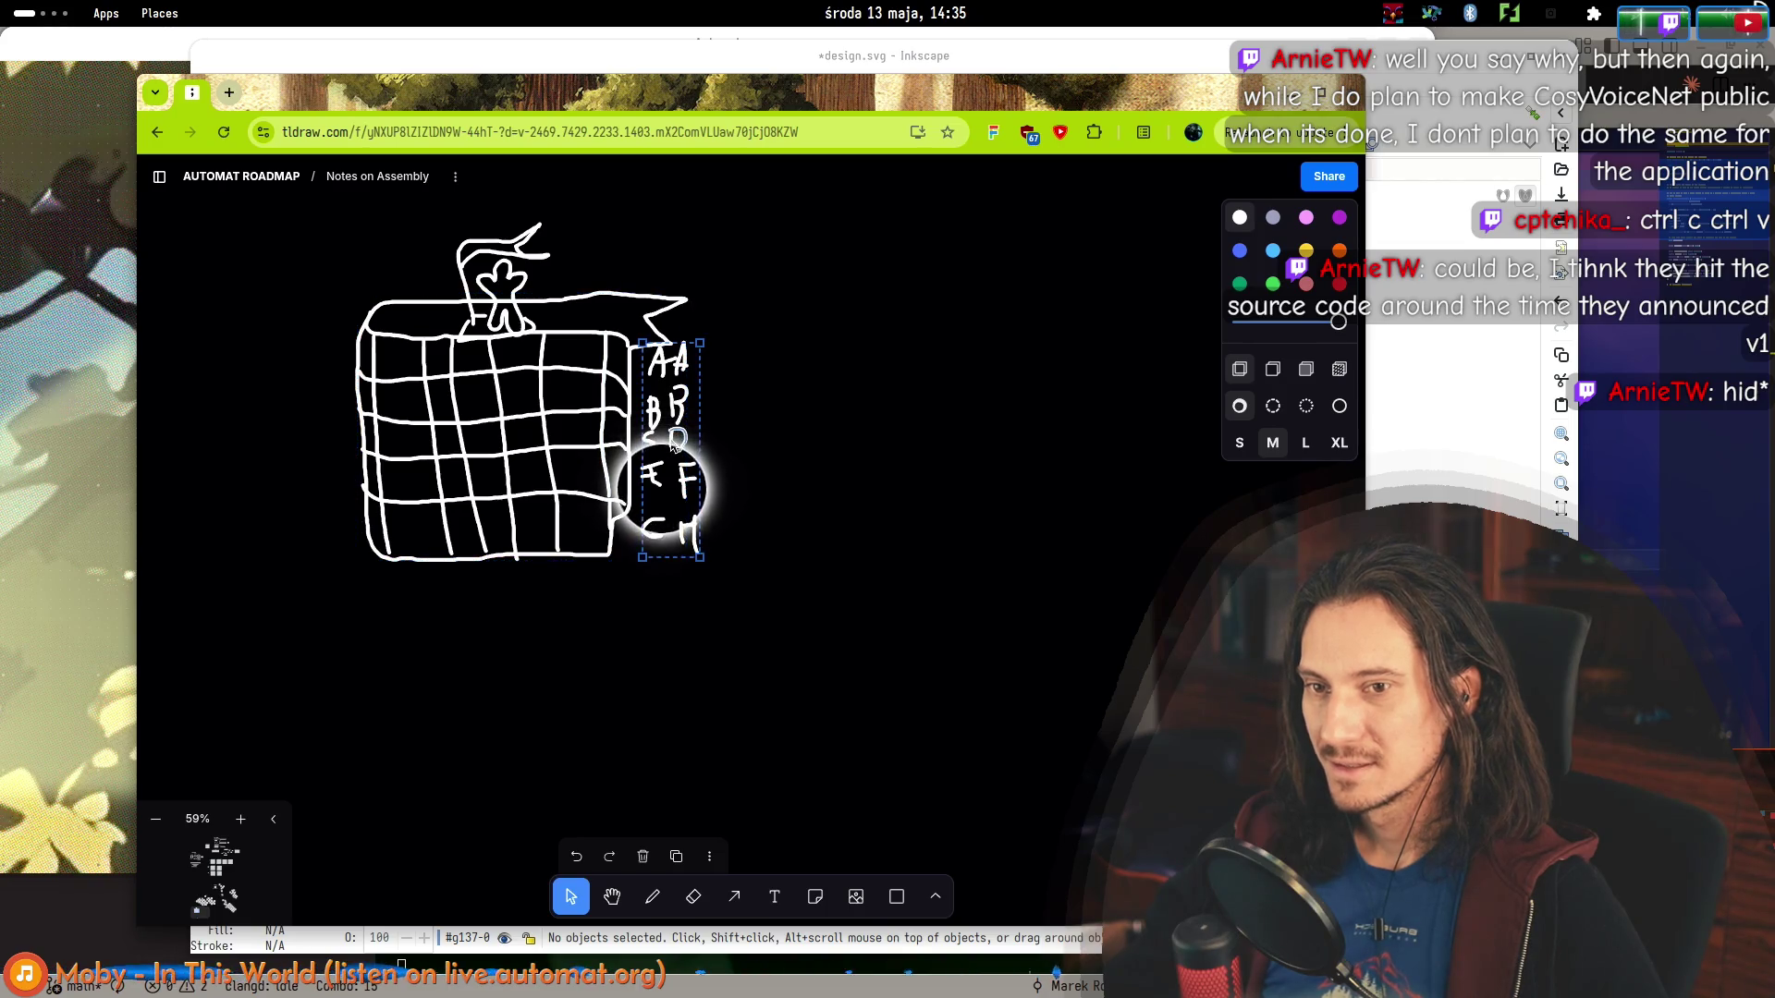
Reselect the complete drawing and bring up the extra shapes collection
drag(781, 584, 546, 305)
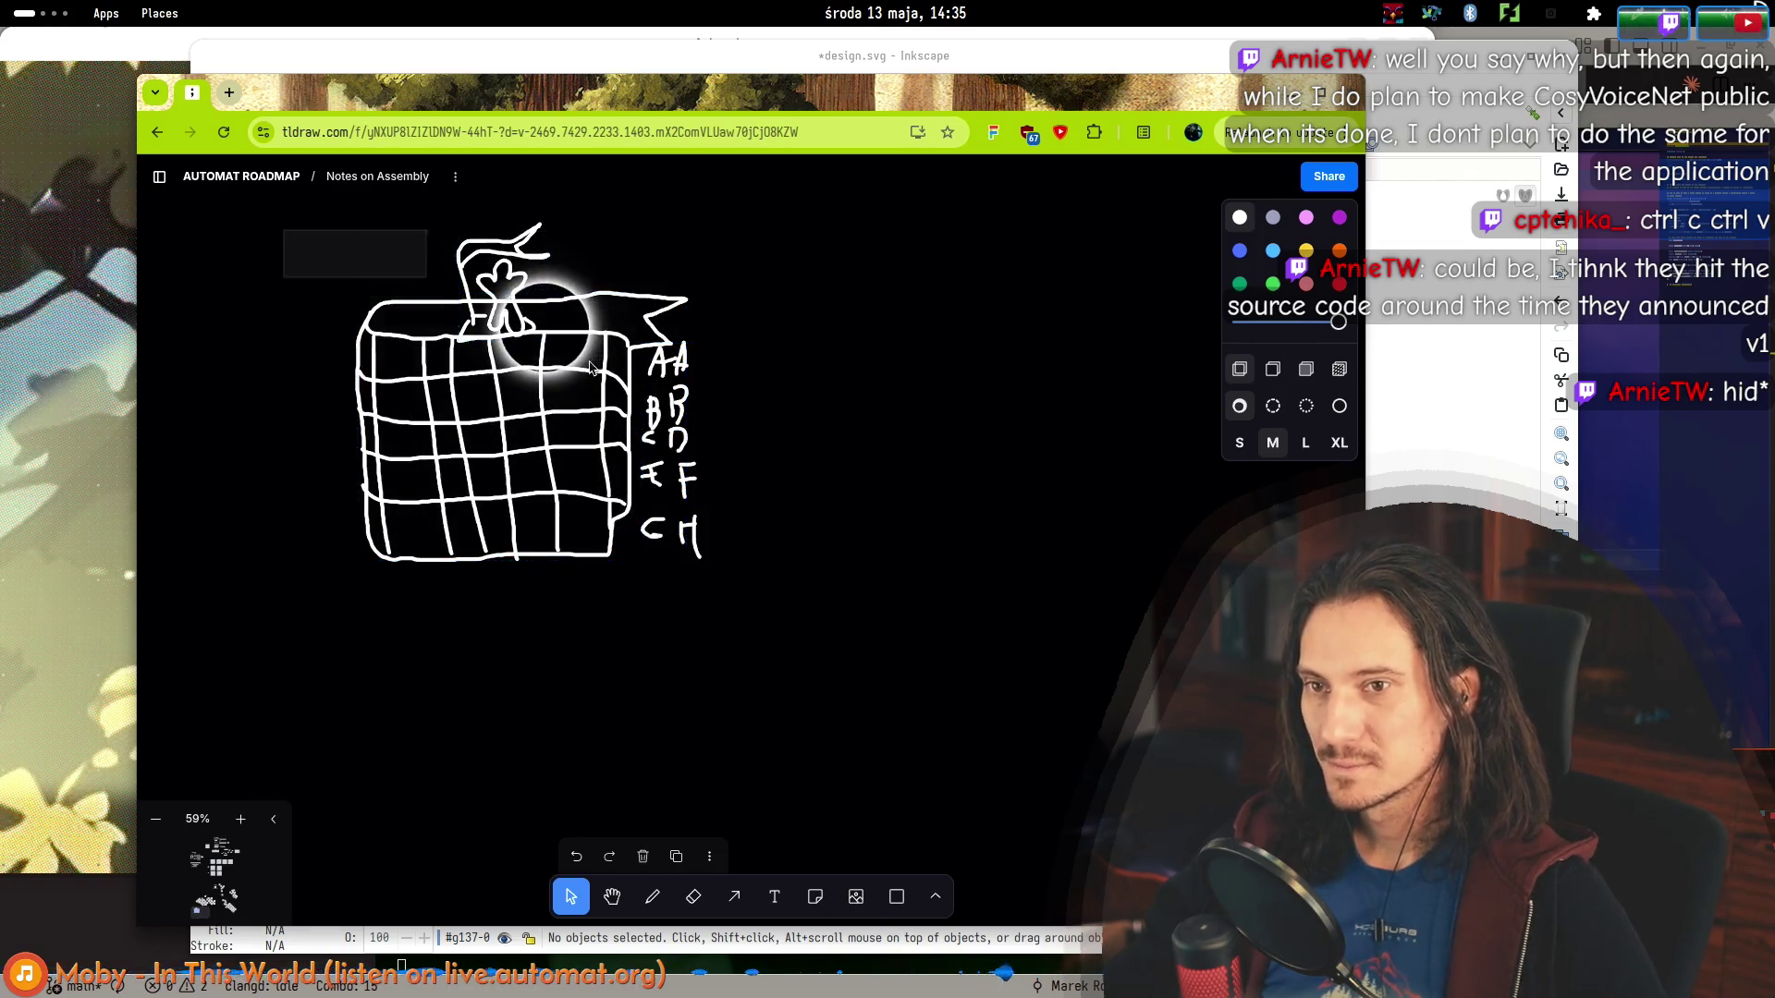
mouse_move(885, 655)
mouse_down()
mouse_move(295, 246)
mouse_move(331, 214)
mouse_up()
drag(326, 210, 458, 282)
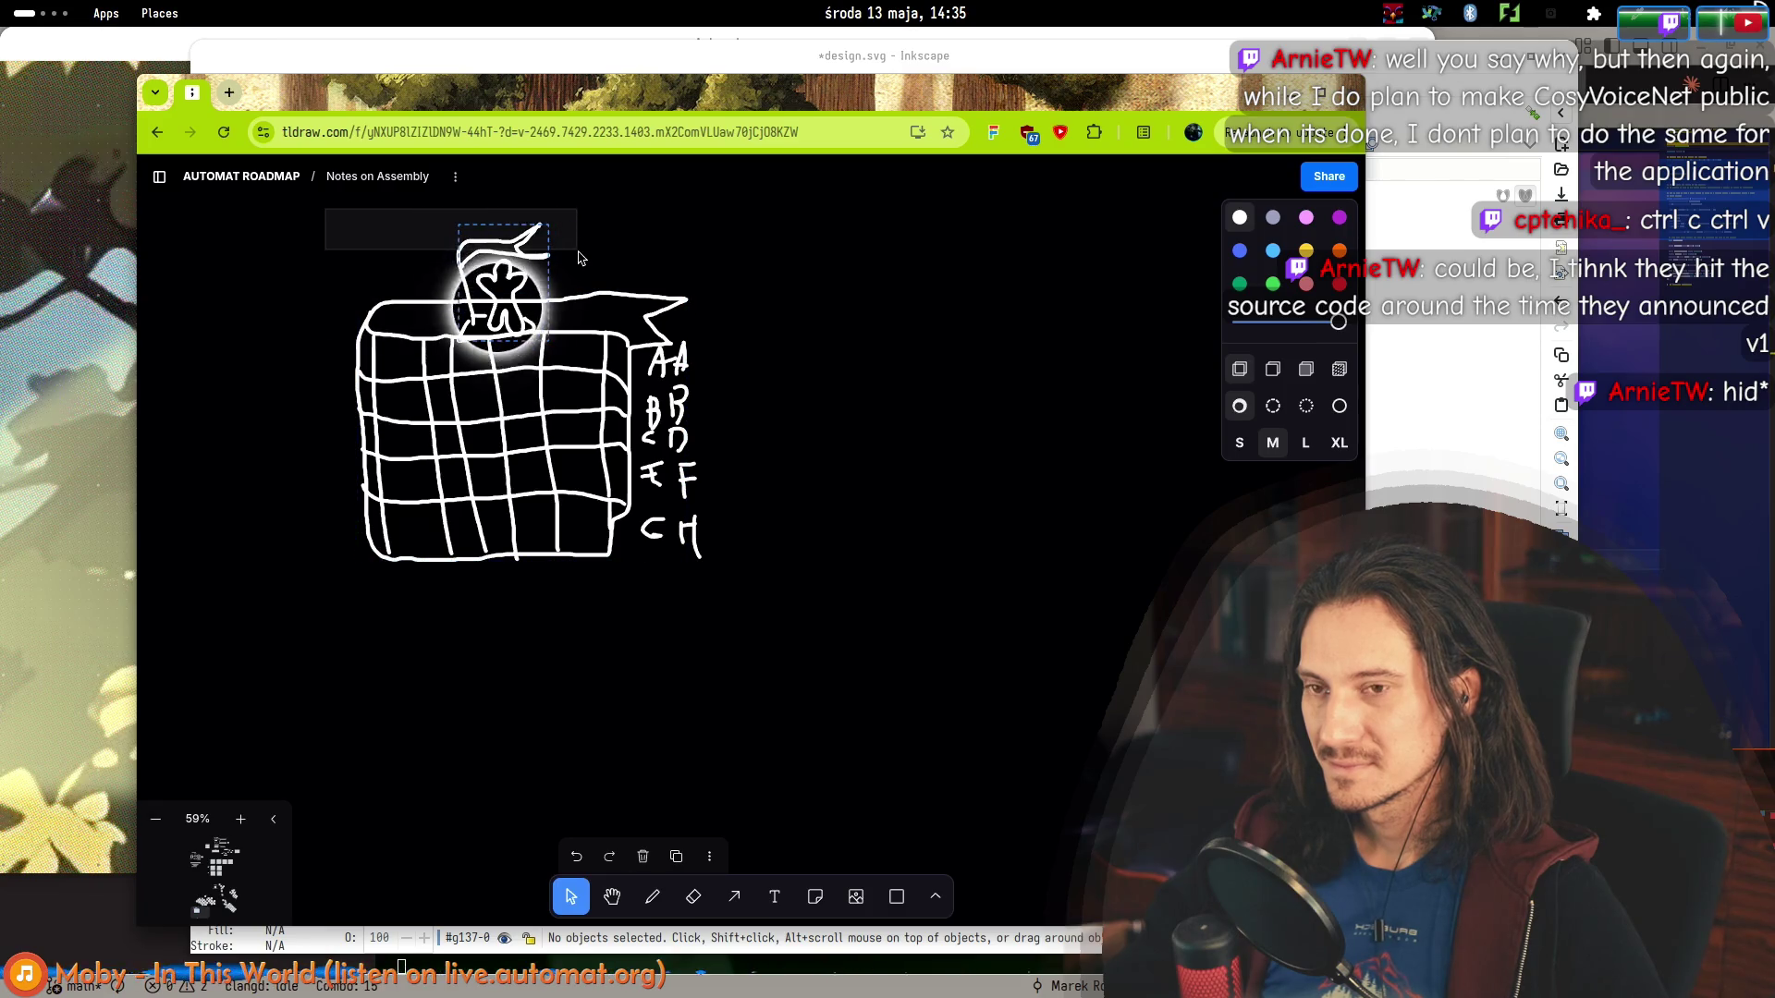
mouse_move(764, 254)
mouse_down()
mouse_move(934, 665)
mouse_move(555, 455)
mouse_move(312, 237)
mouse_move(197, 209)
mouse_up()
mouse_move(924, 662)
mouse_down()
mouse_move(893, 158)
mouse_move(825, 200)
mouse_up()
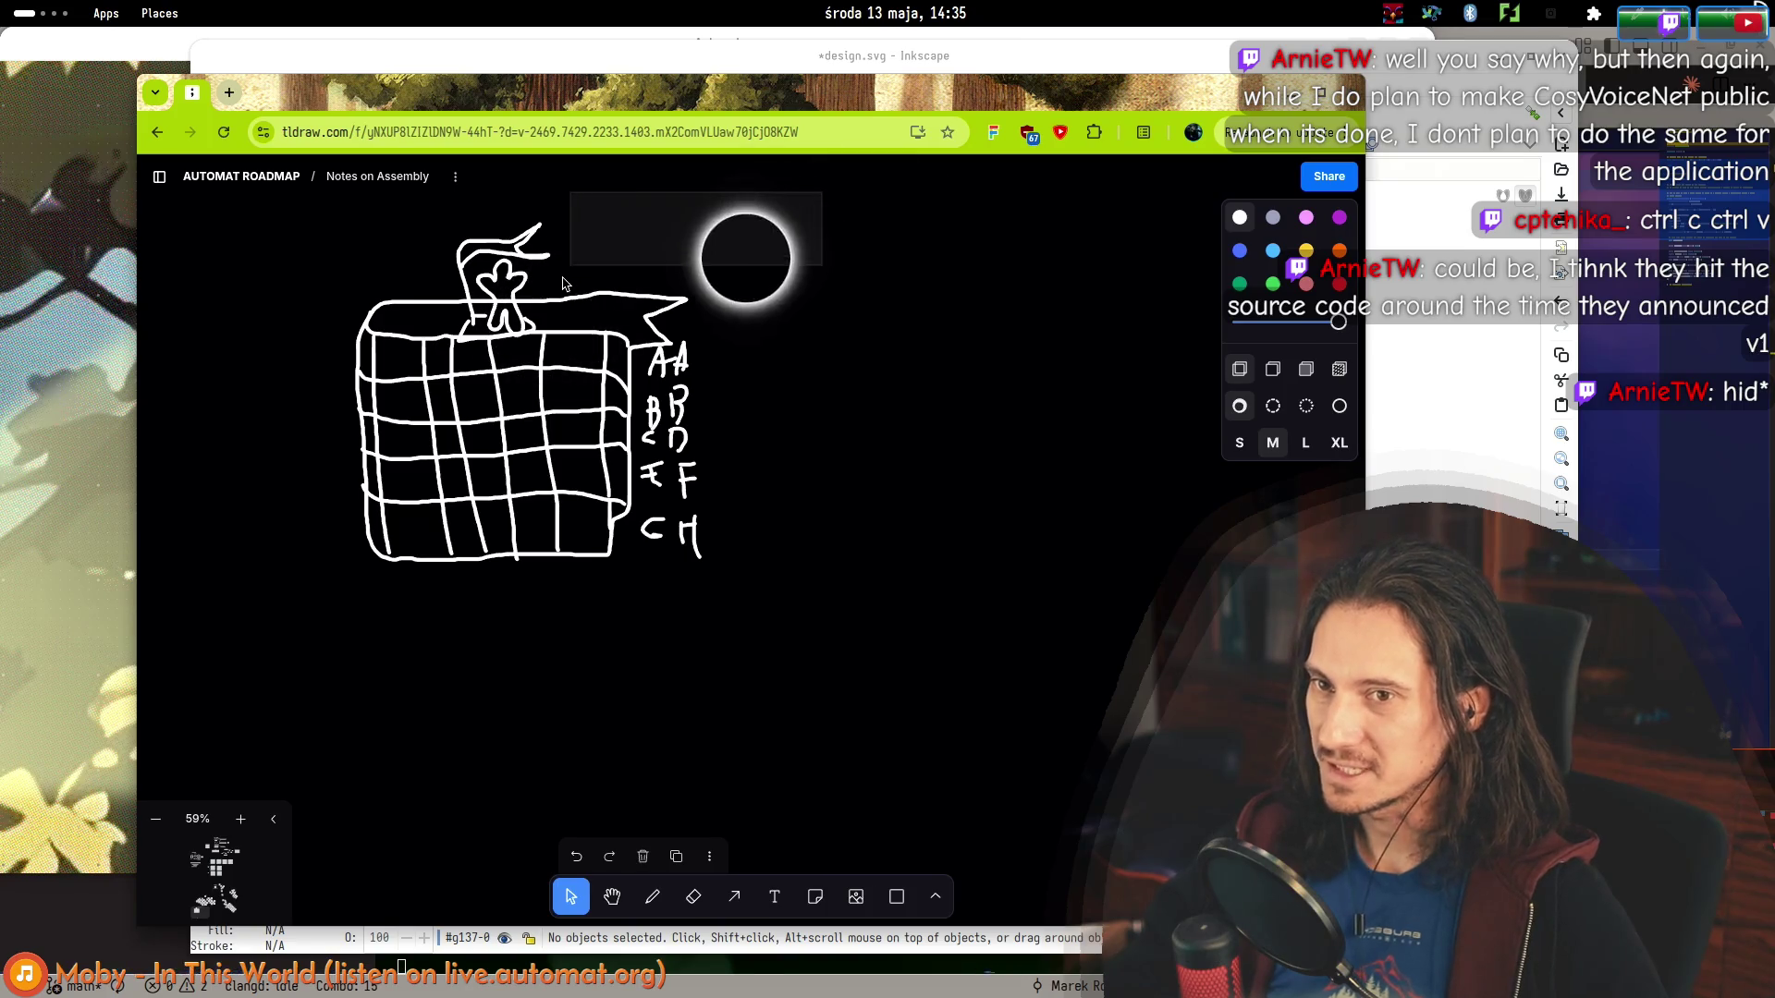
mouse_move(499, 243)
mouse_down()
mouse_move(601, 296)
mouse_move(592, 319)
mouse_move(275, 725)
mouse_up()
mouse_move(910, 745)
mouse_down()
mouse_move(251, 231)
mouse_move(367, 279)
mouse_move(286, 215)
mouse_up()
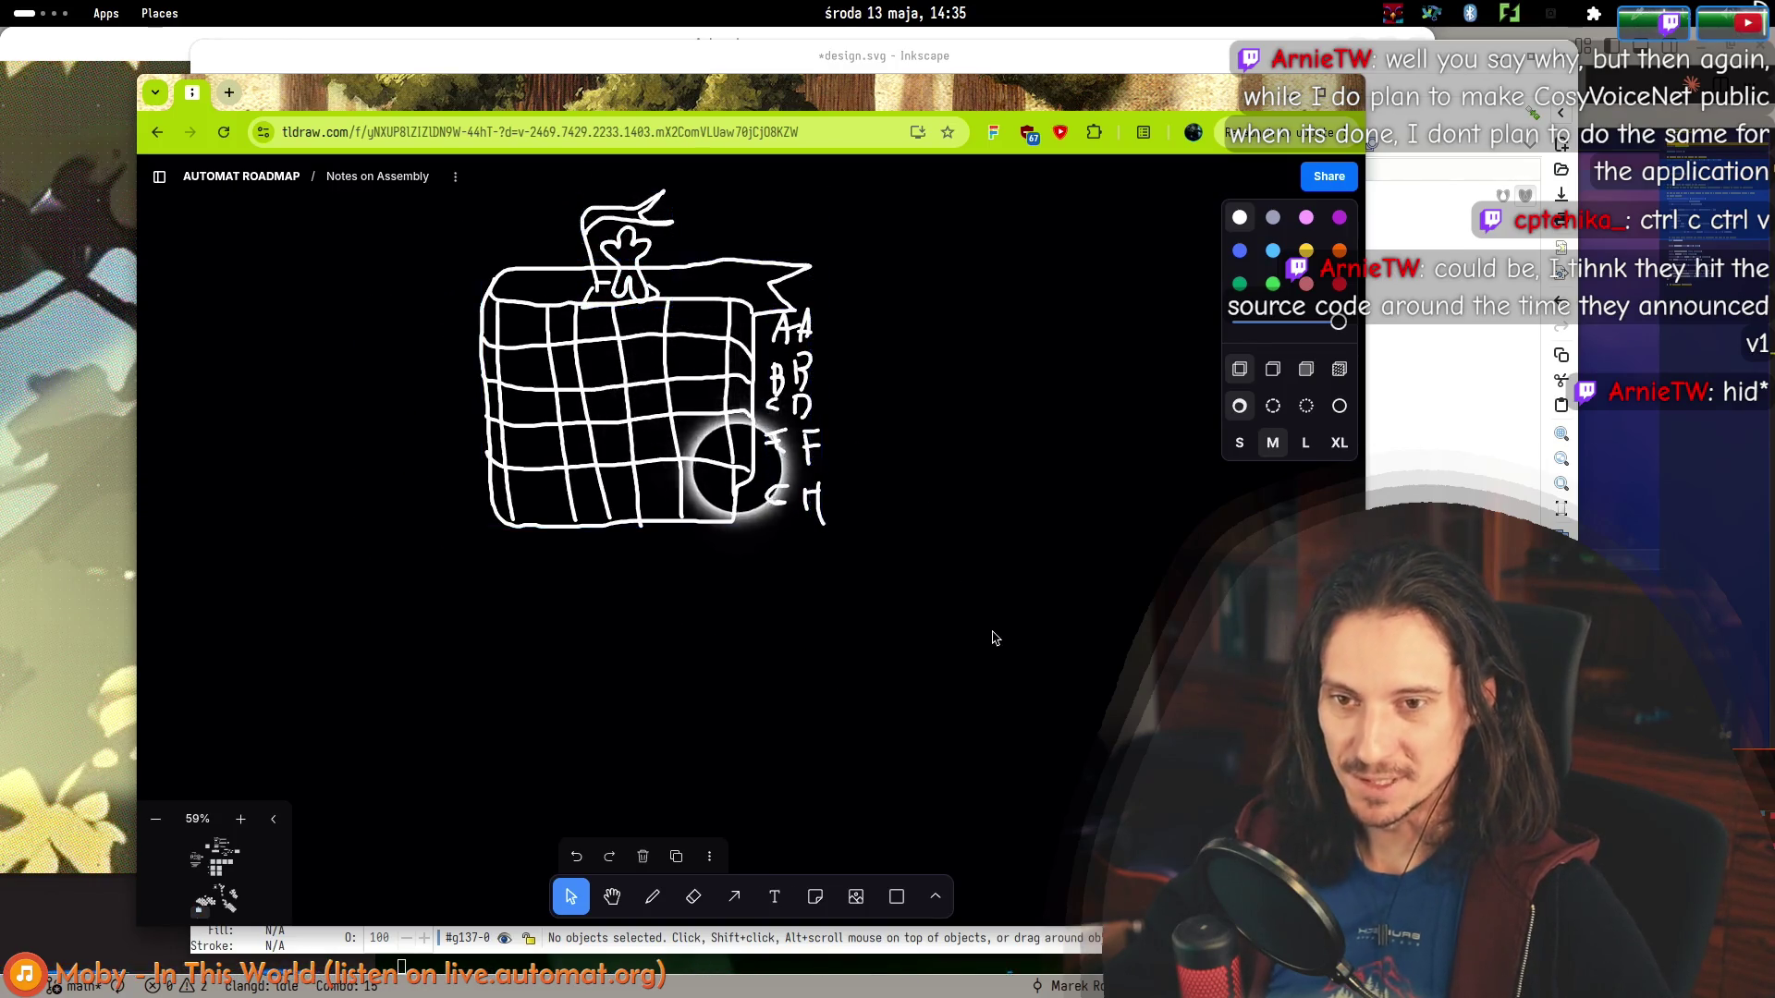
click(935, 897)
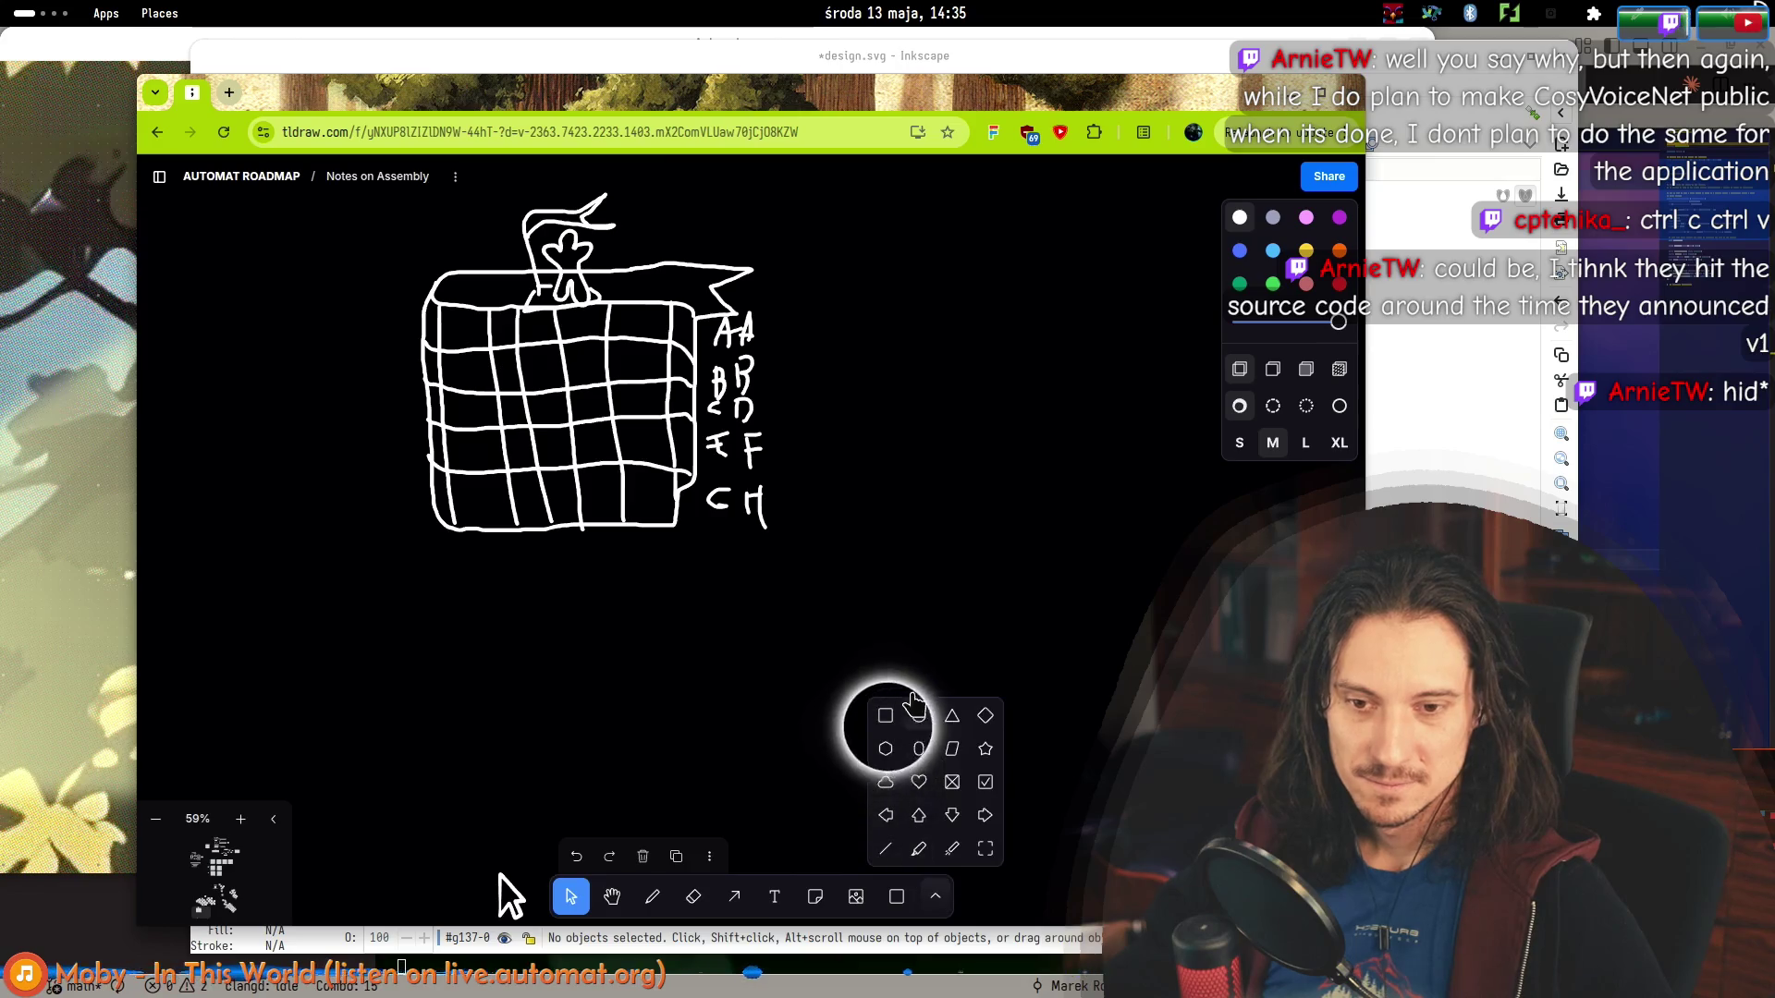
Draw a wide oval pill shape below the grid
click(919, 749)
drag(411, 567, 794, 637)
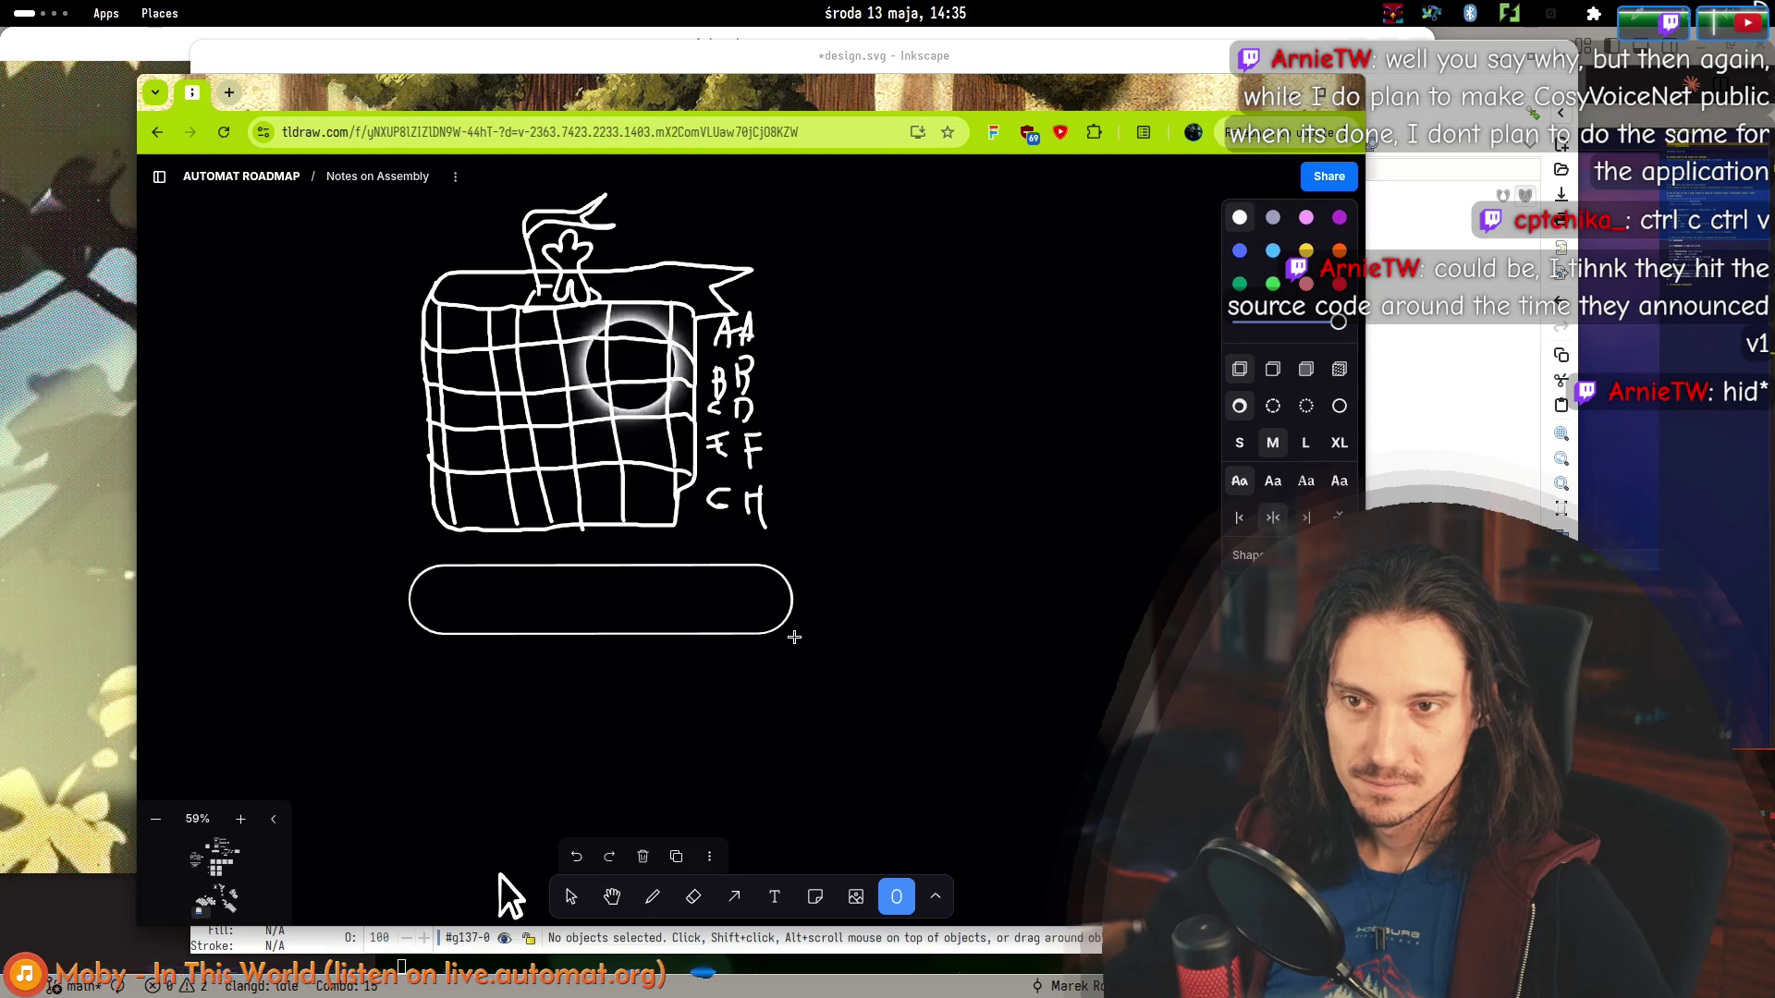
key(Escape)
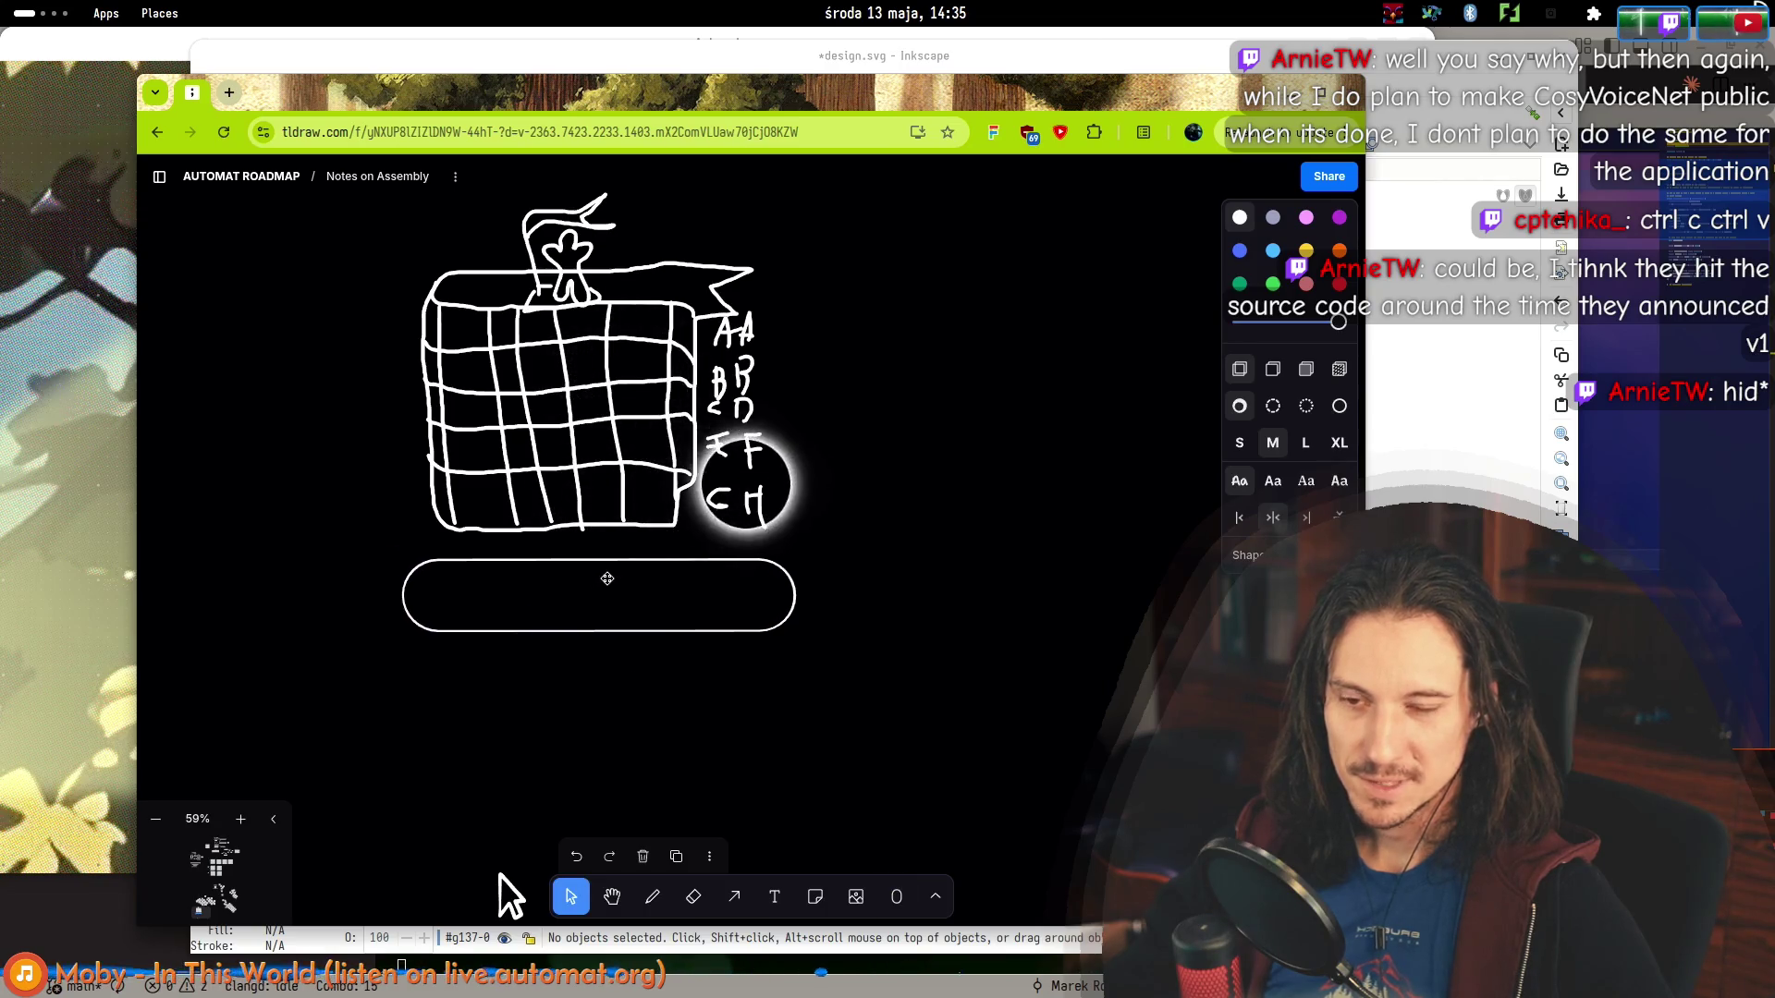
Reposition and zoom in on the sketch, then nudge the pill slightly up under the grid
scroll(632, 725, down, 3)
drag(729, 559, 964, 768)
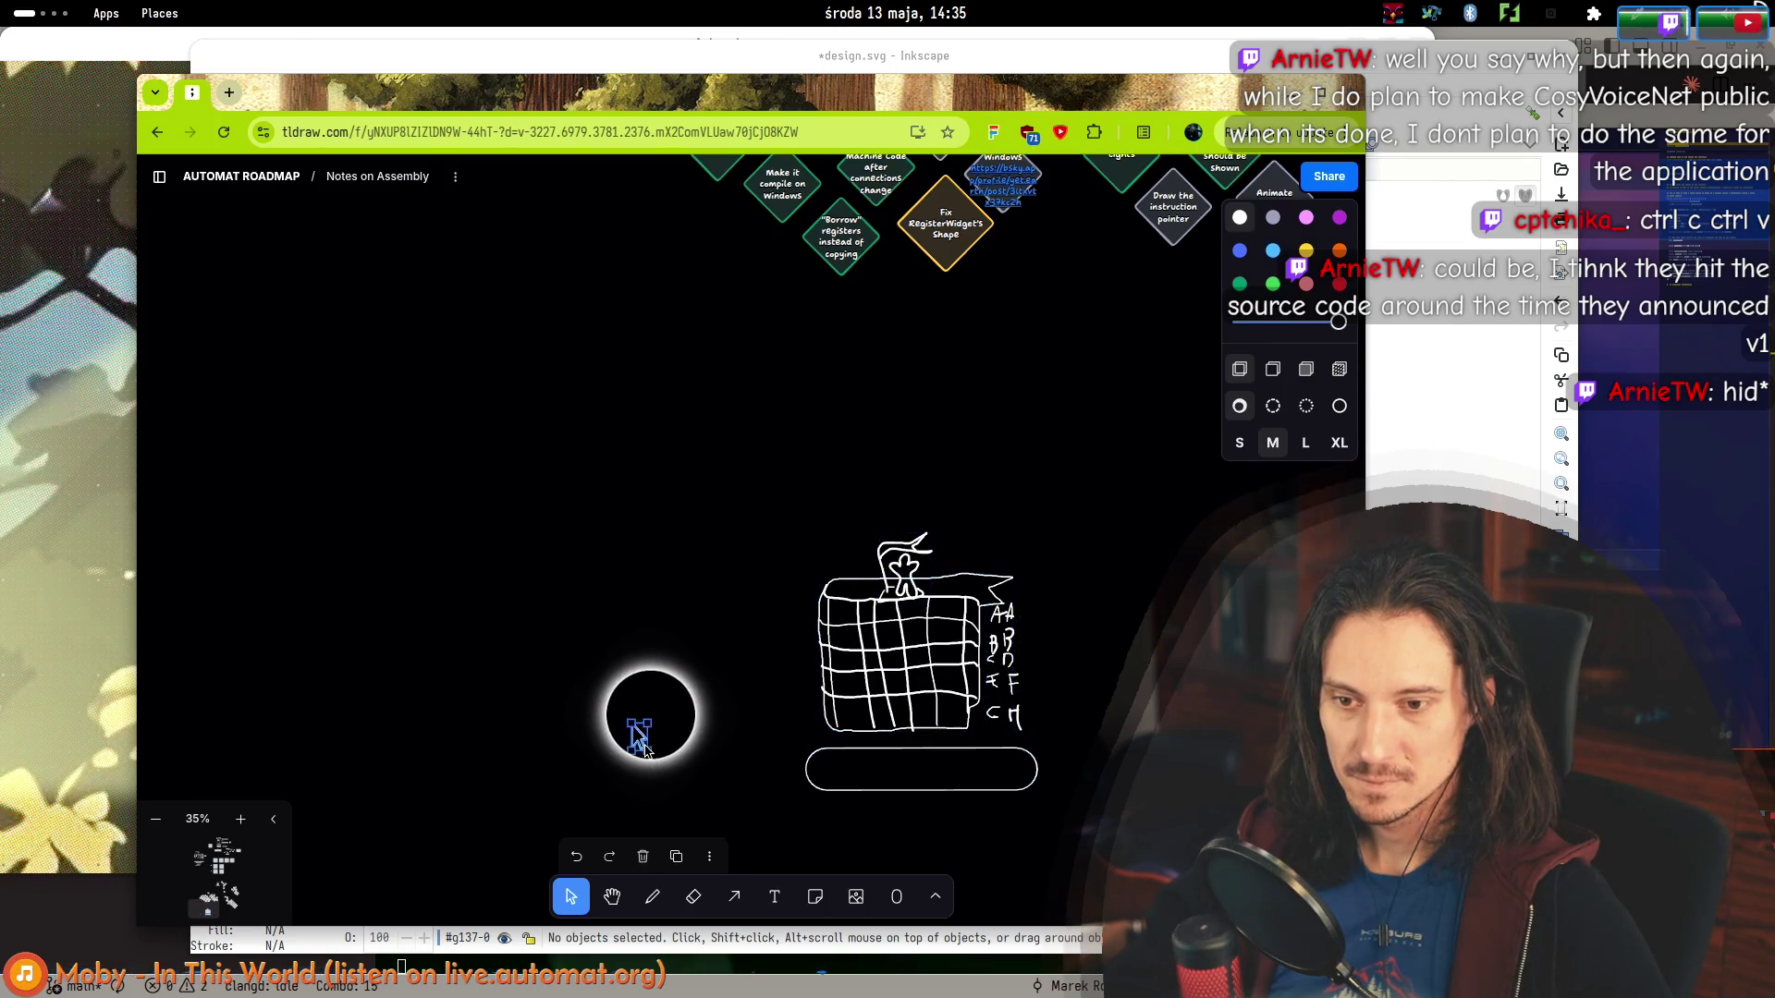
scroll(573, 554, down, 2)
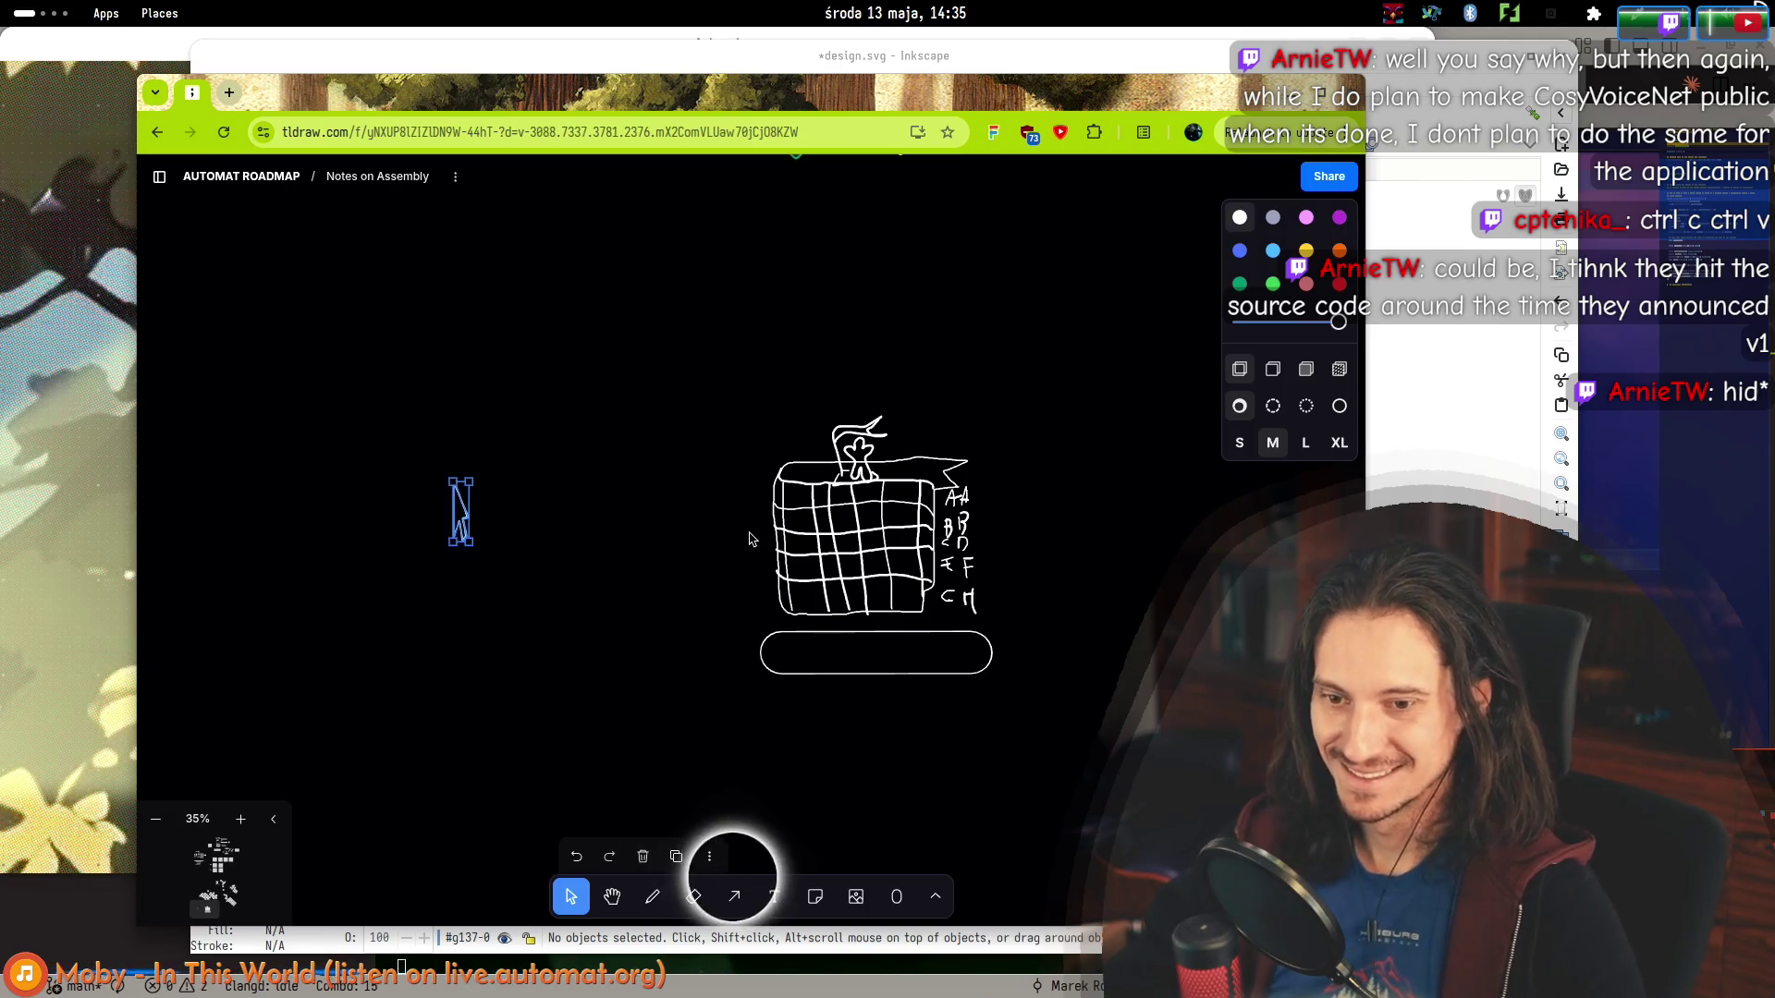
scroll(457, 541, up, 3)
scroll(481, 517, up, 5)
scroll(509, 493, up, 2)
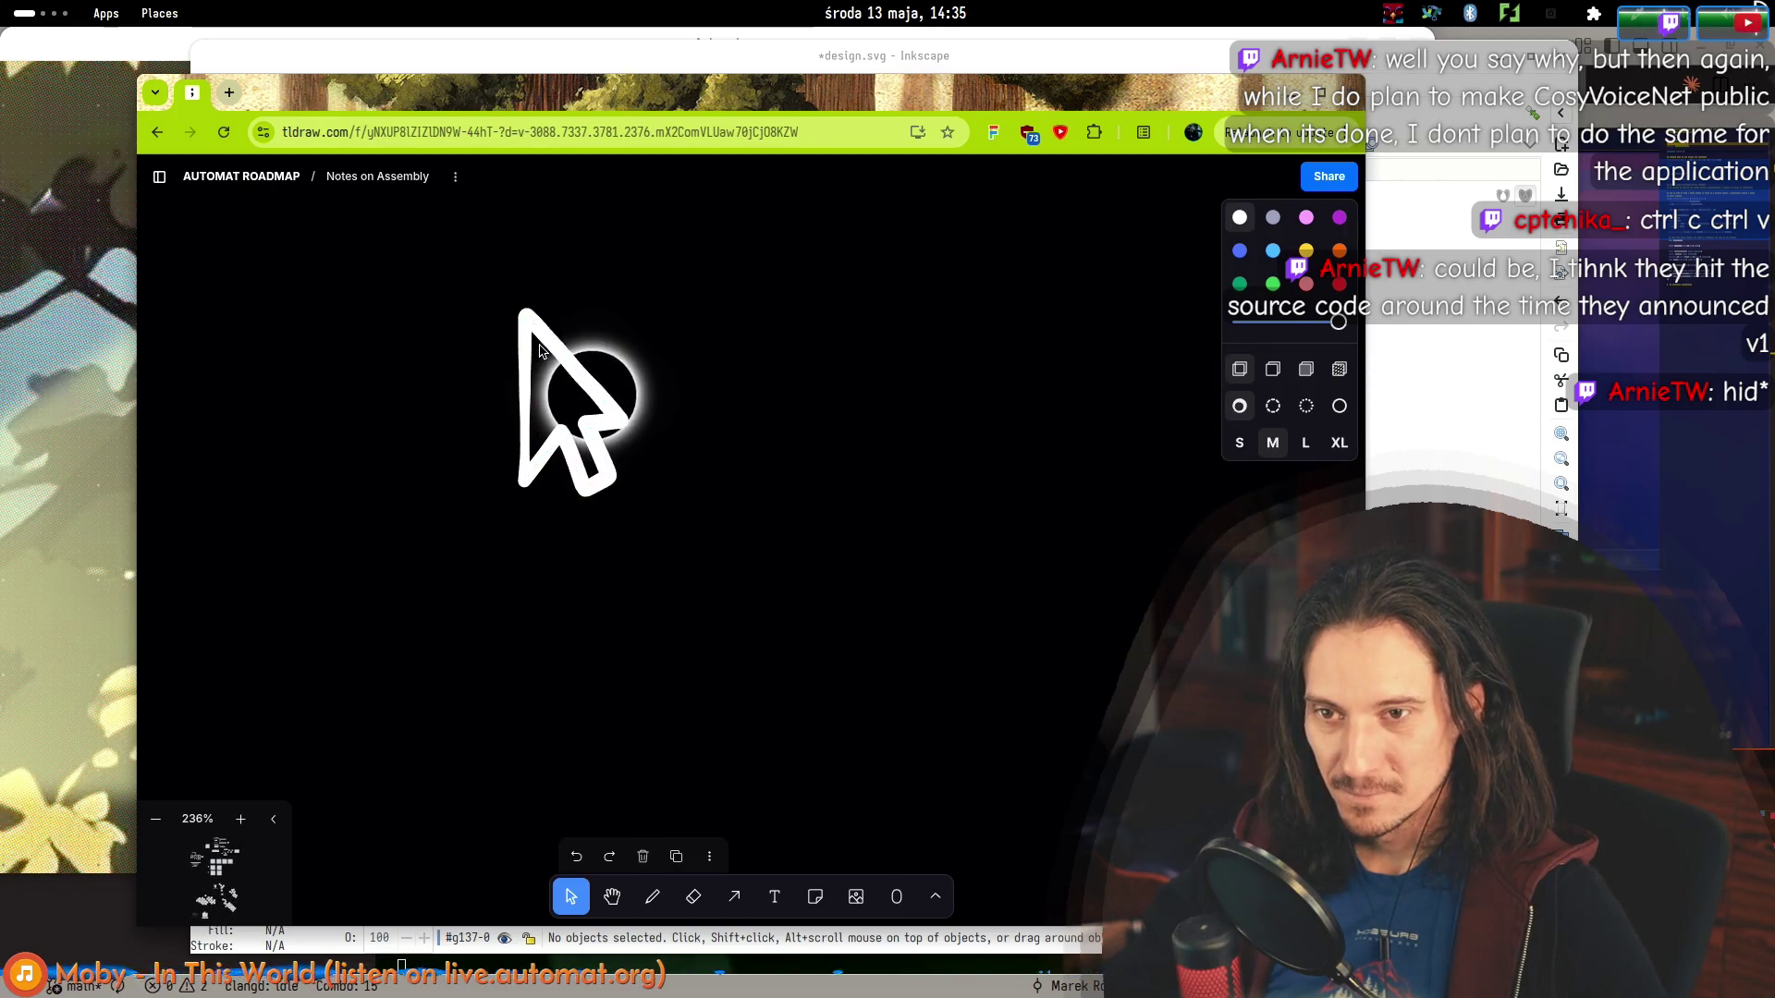
scroll(465, 503, down, 10)
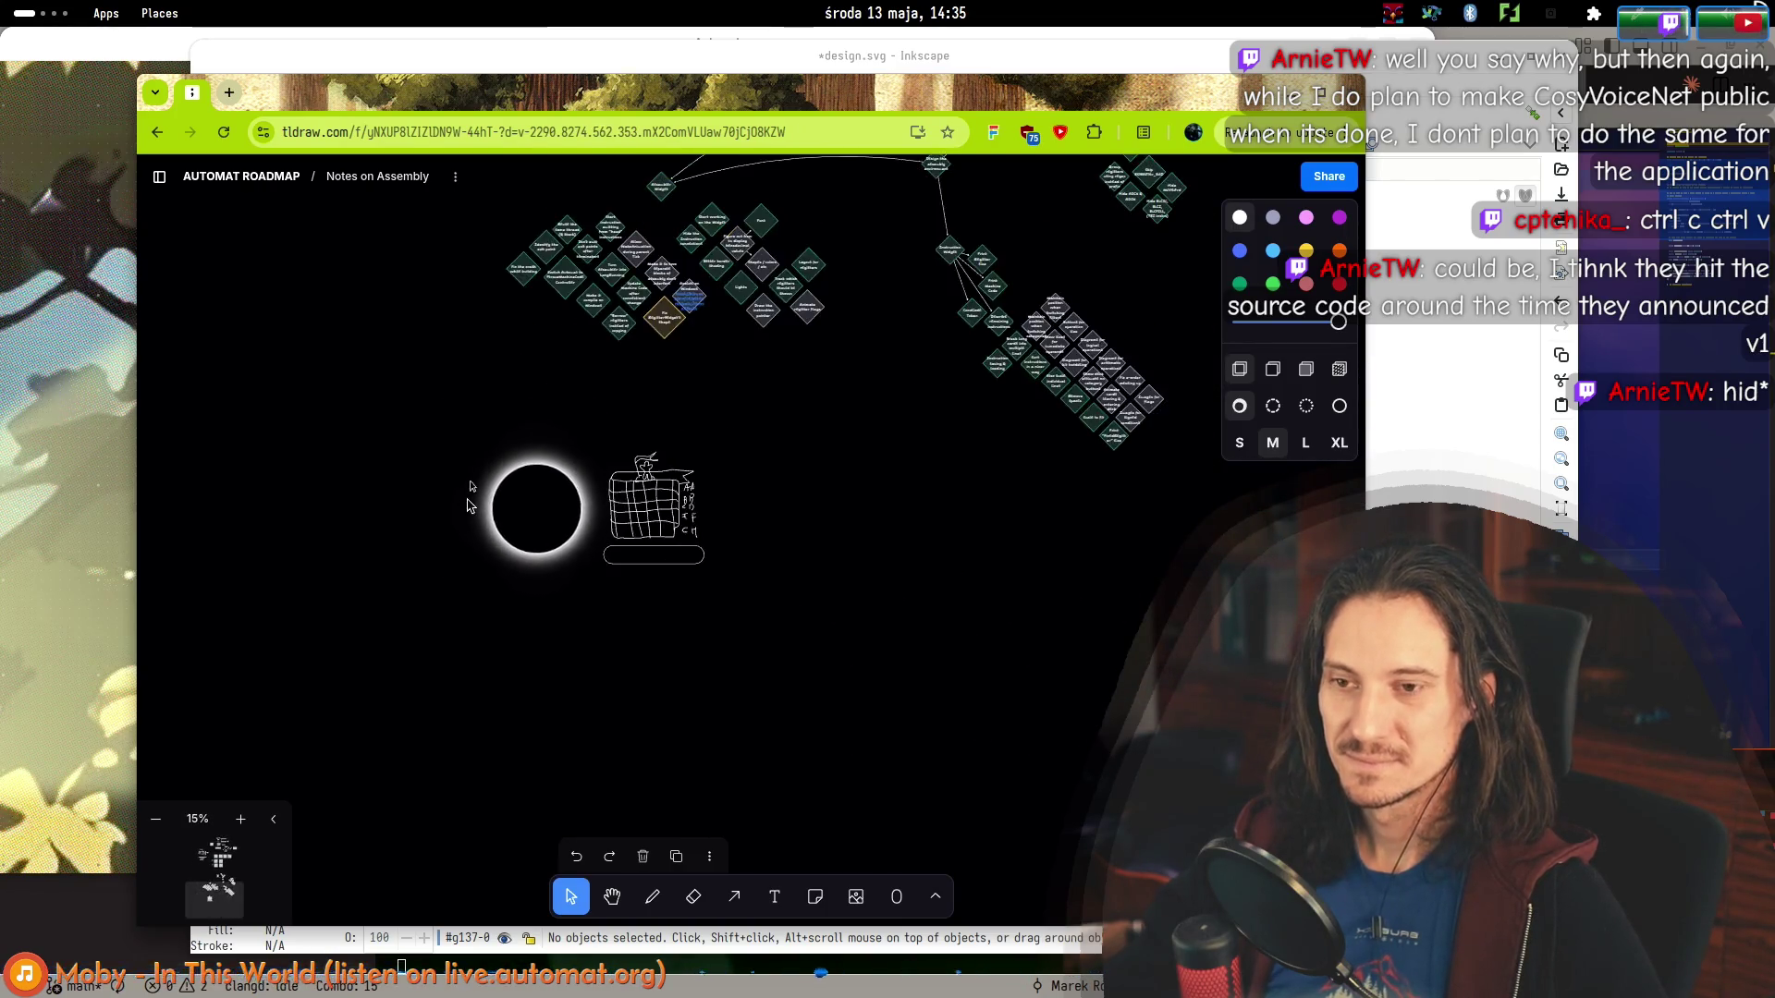
scroll(465, 508, up, 5)
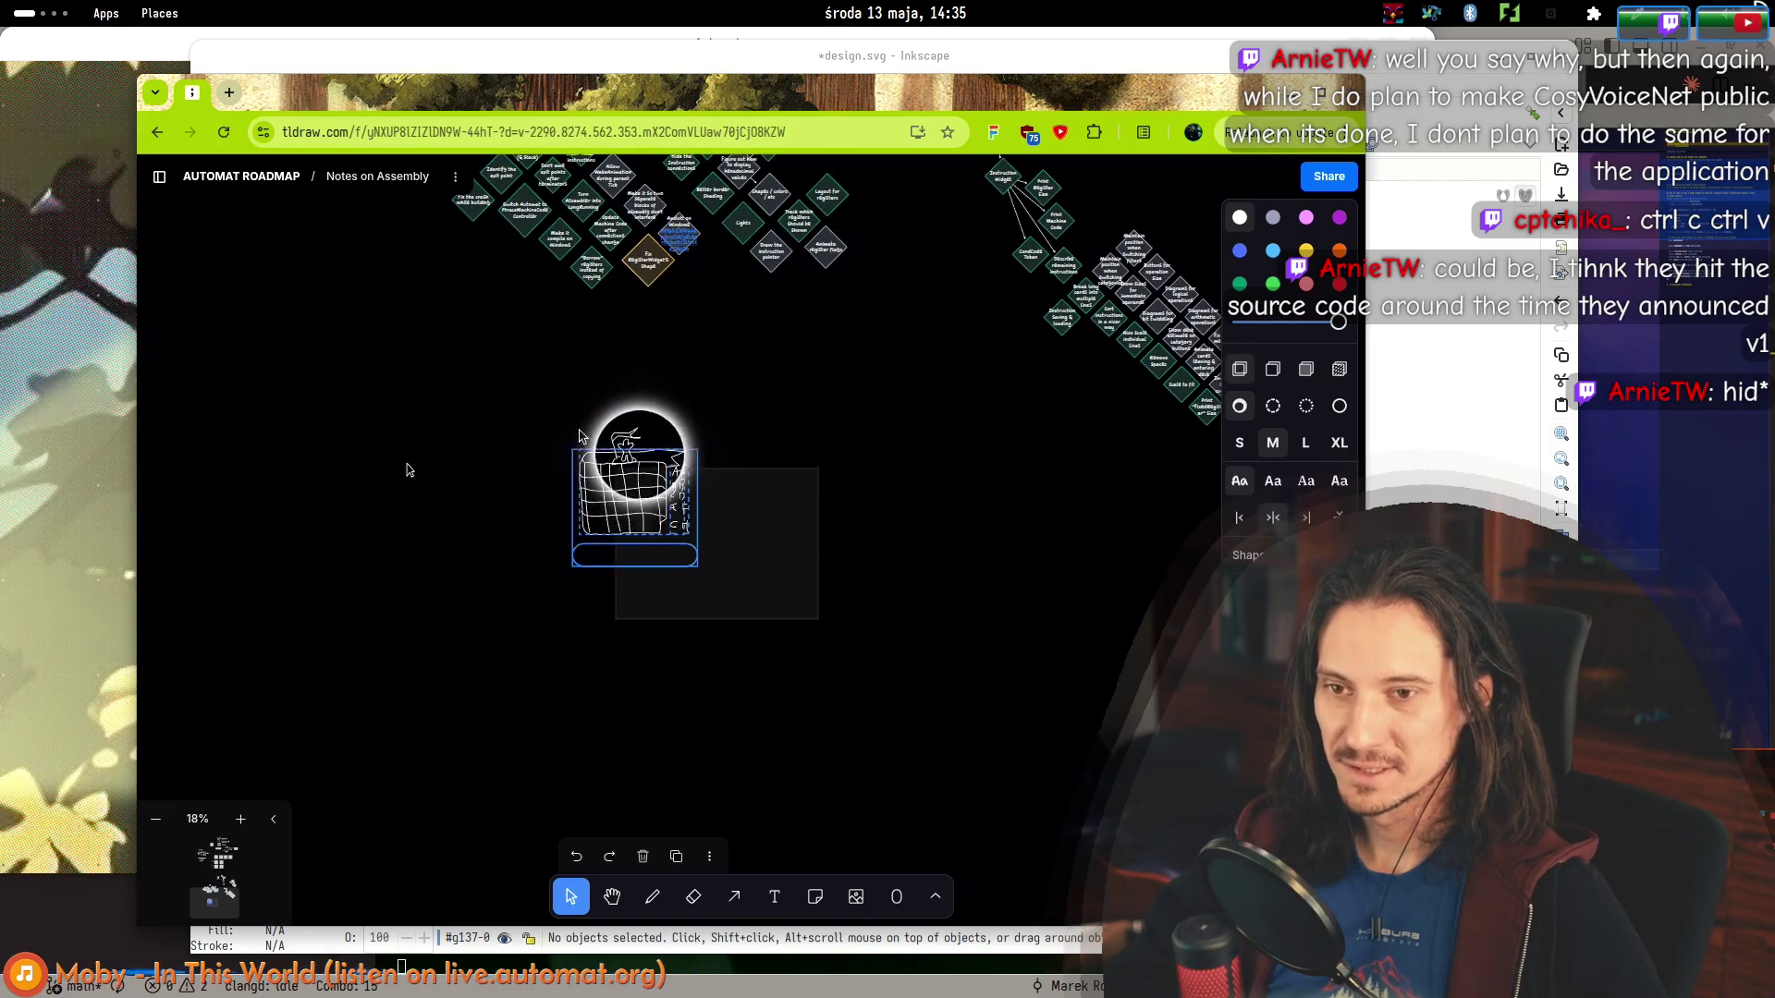
scroll(795, 512, up, 2)
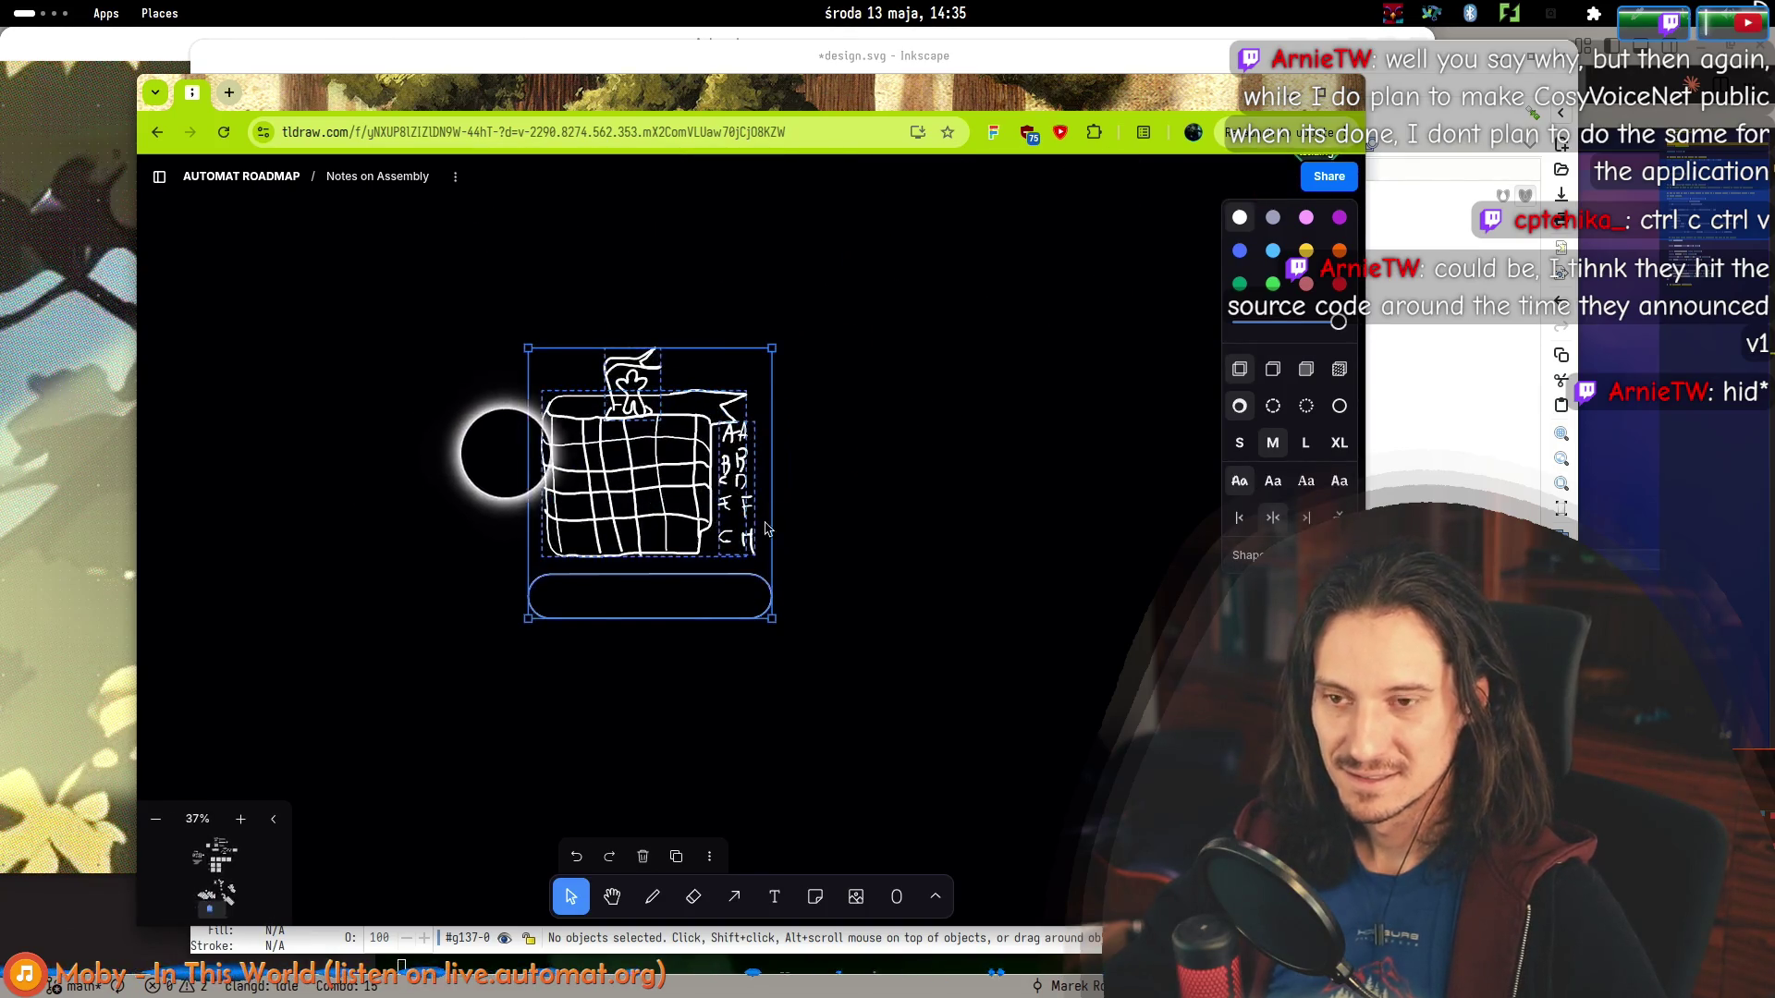
click(791, 508)
scroll(786, 506, up, 5)
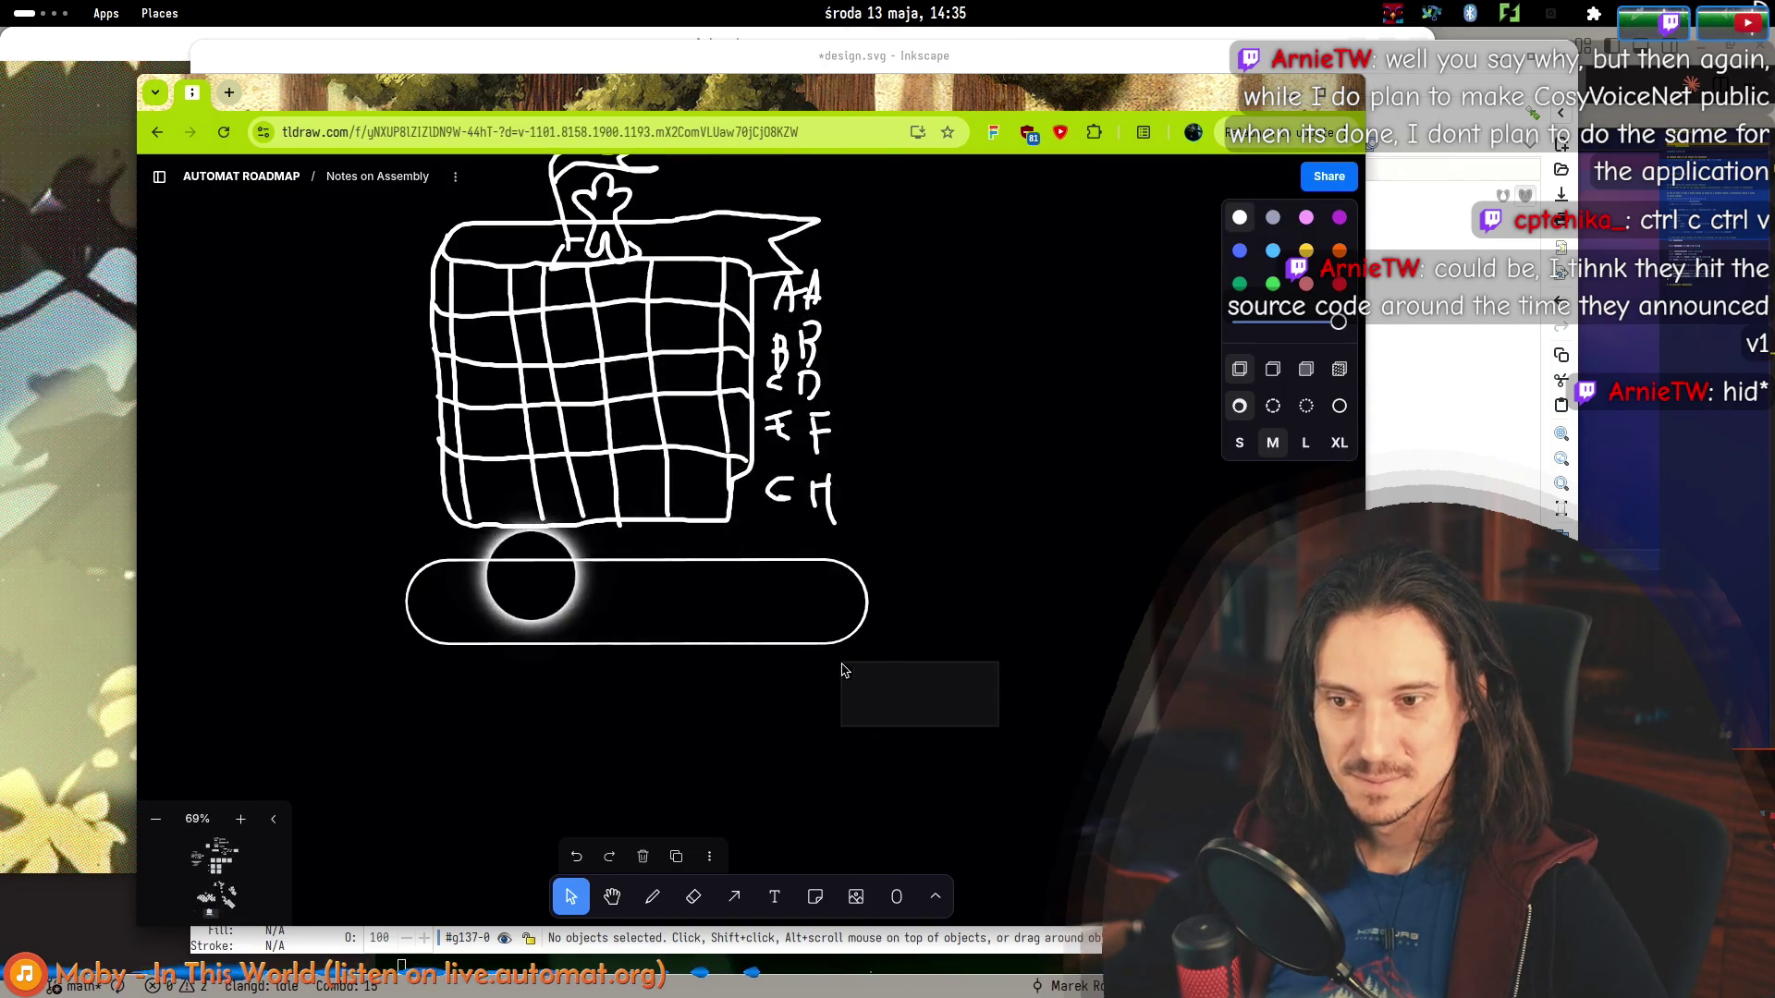
drag(721, 576, 723, 568)
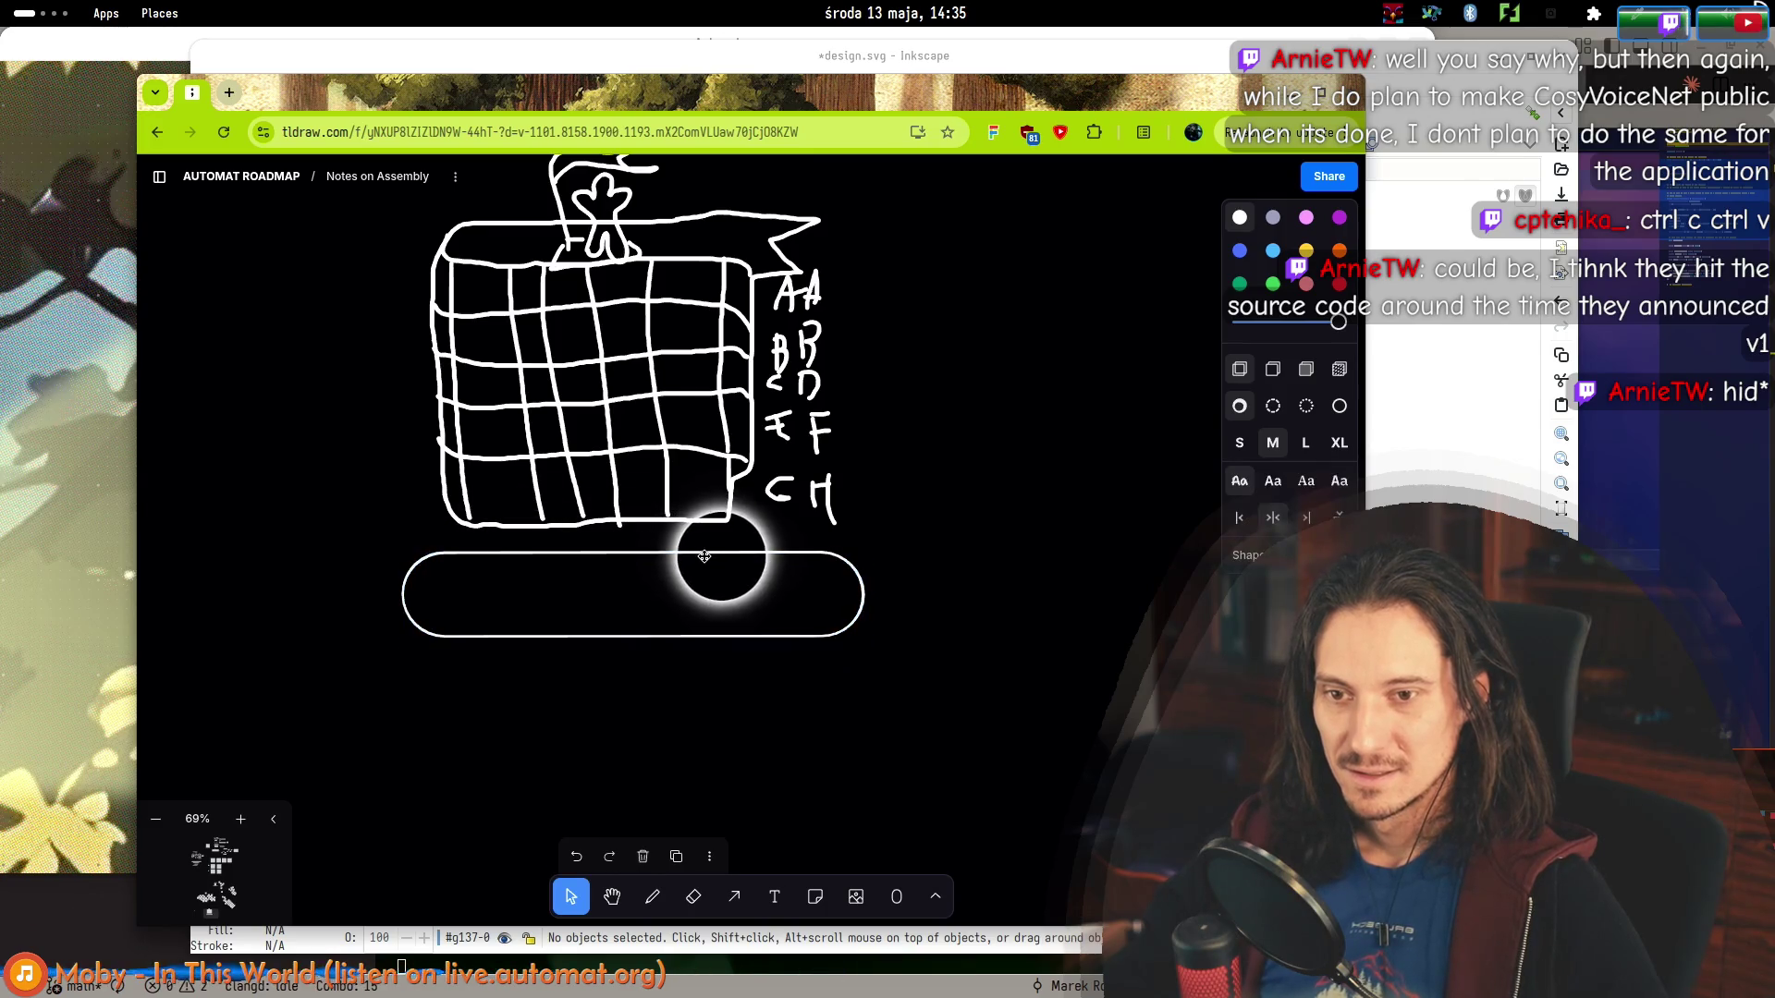
Write the letter e after the T in the pill and select the whole Text pill
key(d)
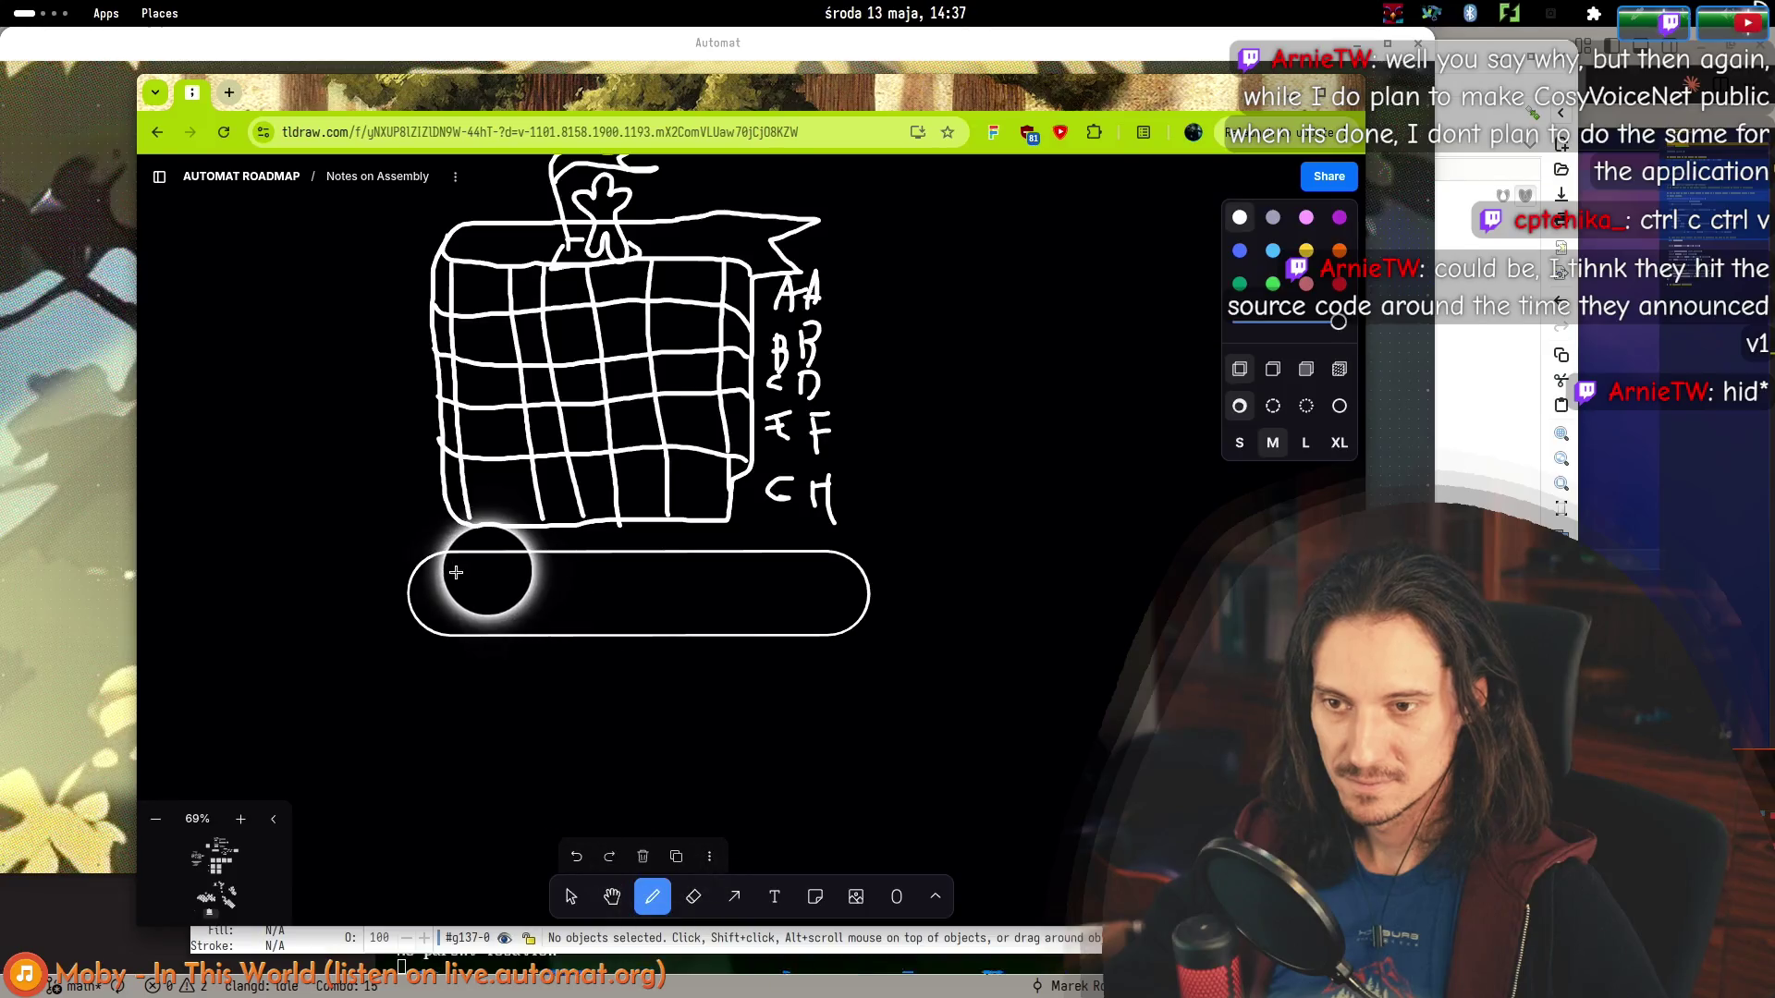
drag(488, 599, 623, 596)
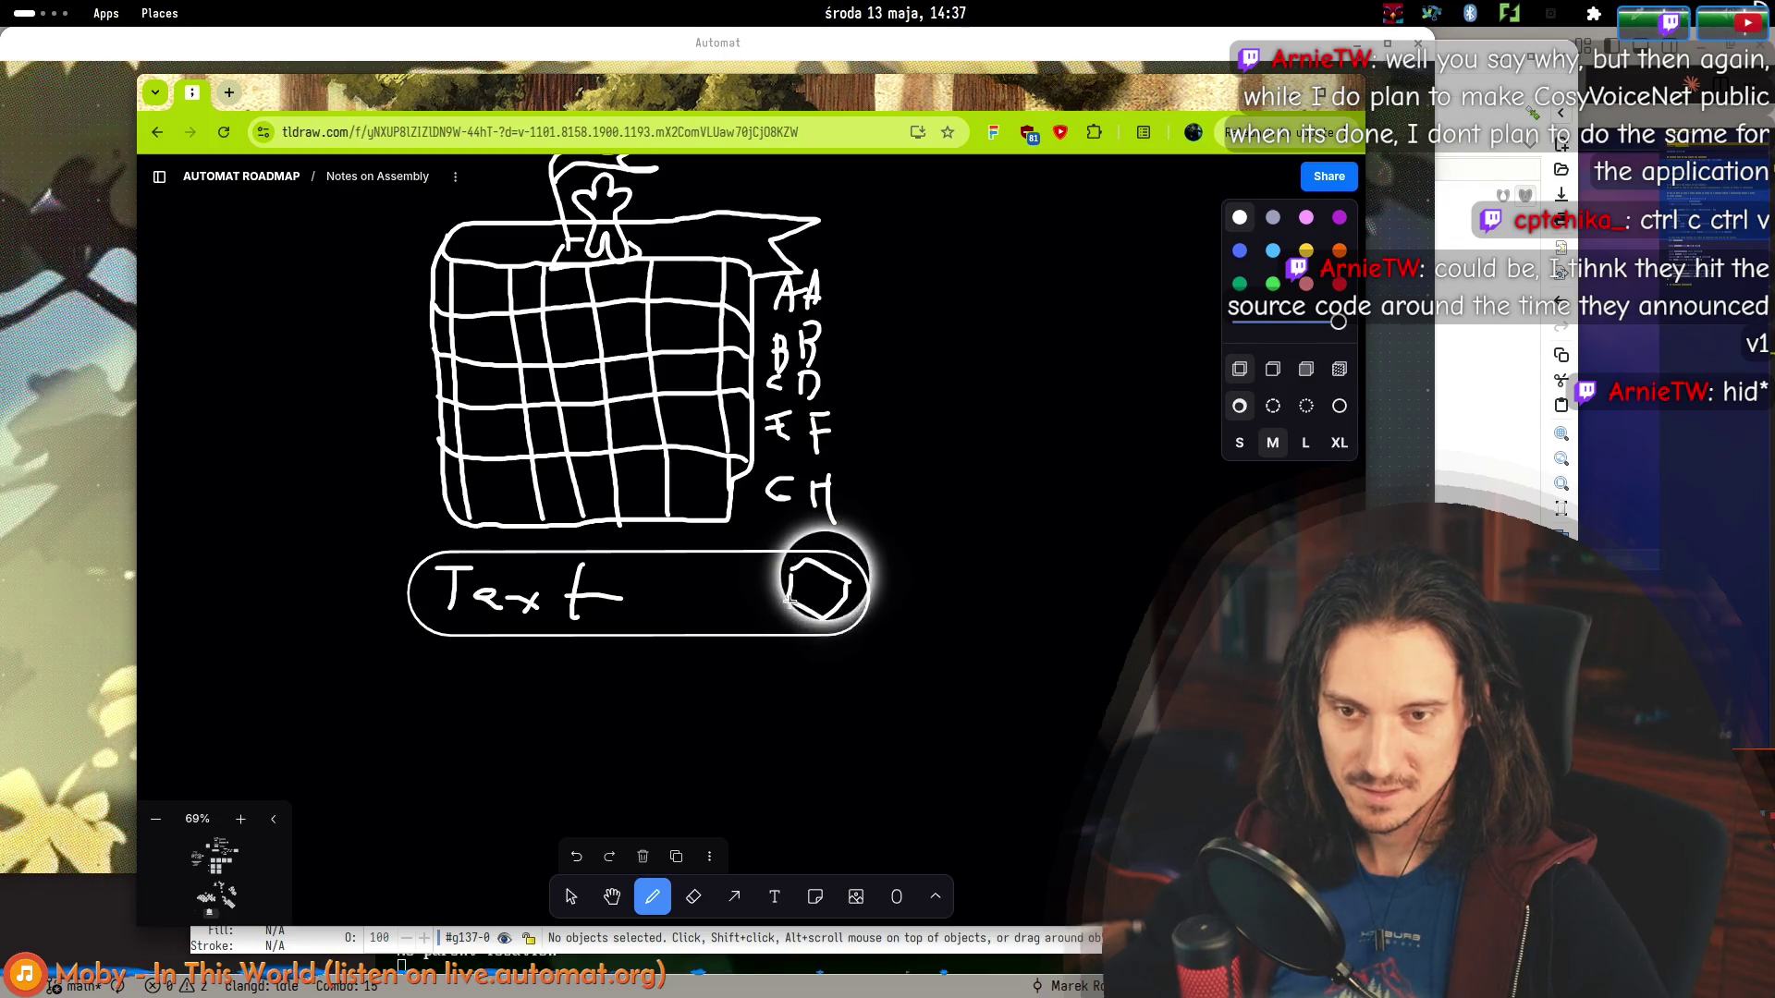
click(571, 897)
mouse_move(350, 743)
mouse_down()
mouse_move(772, 645)
mouse_move(950, 554)
mouse_move(973, 564)
mouse_up()
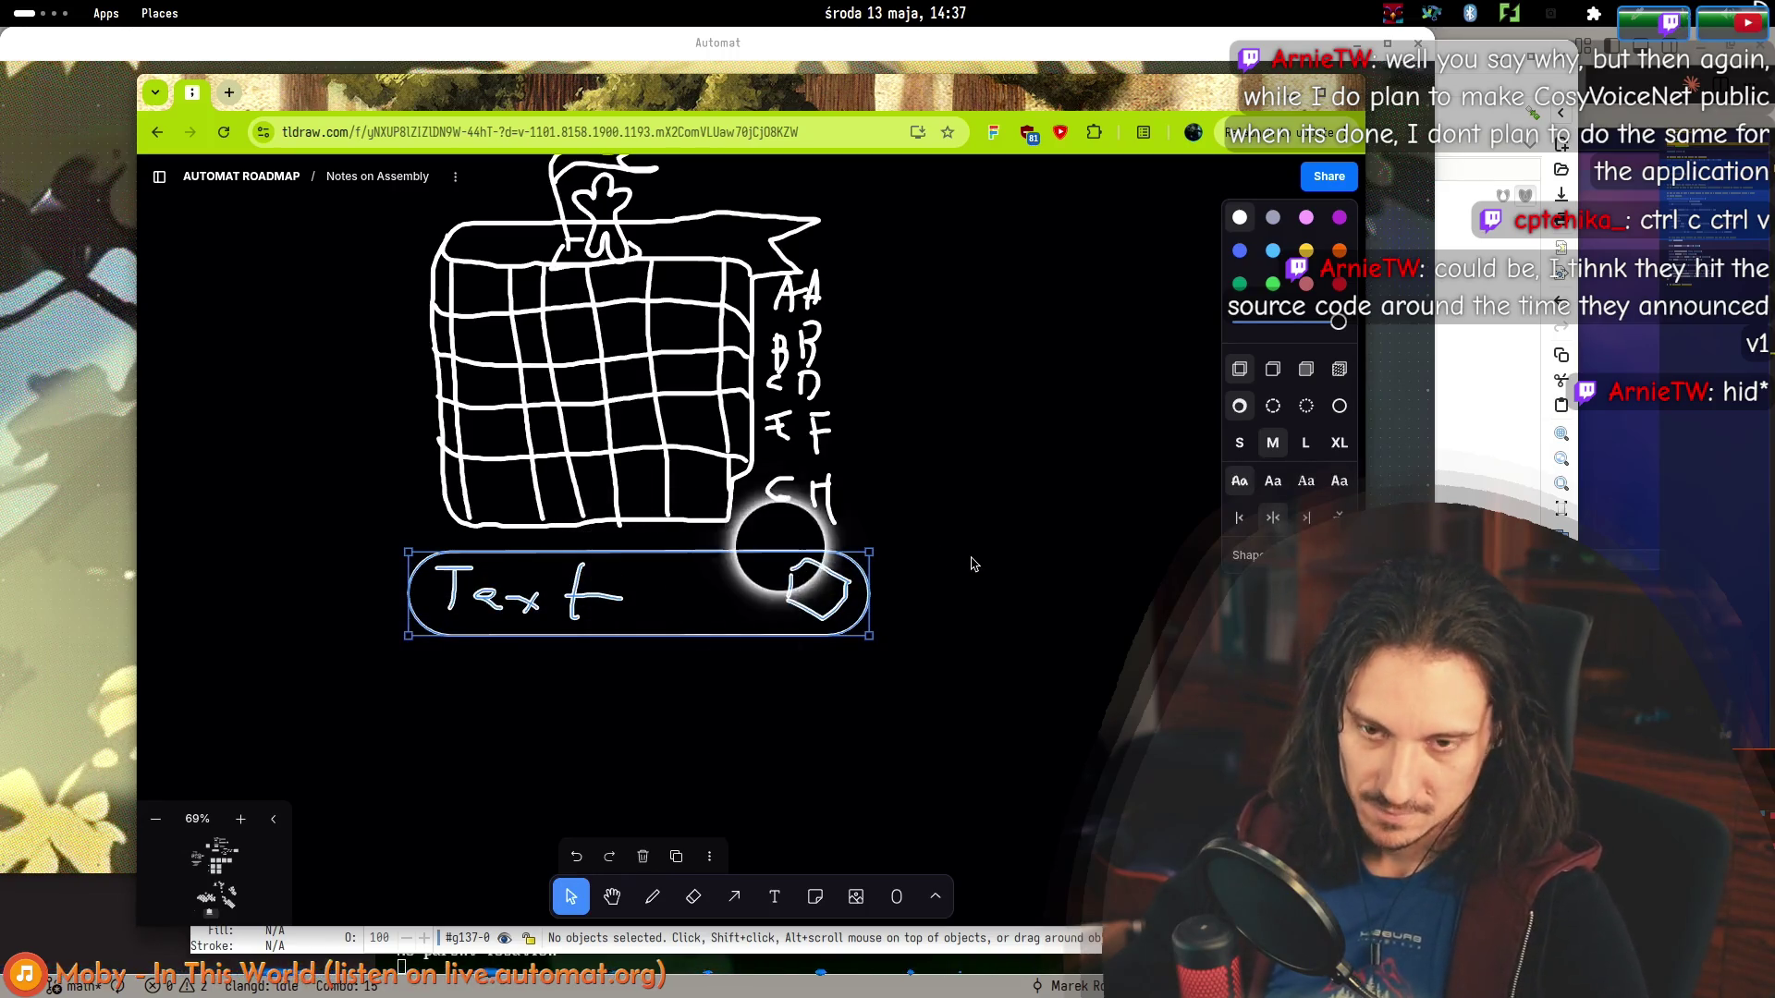
Check the hexagon at the pill's right end, then move the browser aside to reveal Automat
click(813, 570)
key(Escape)
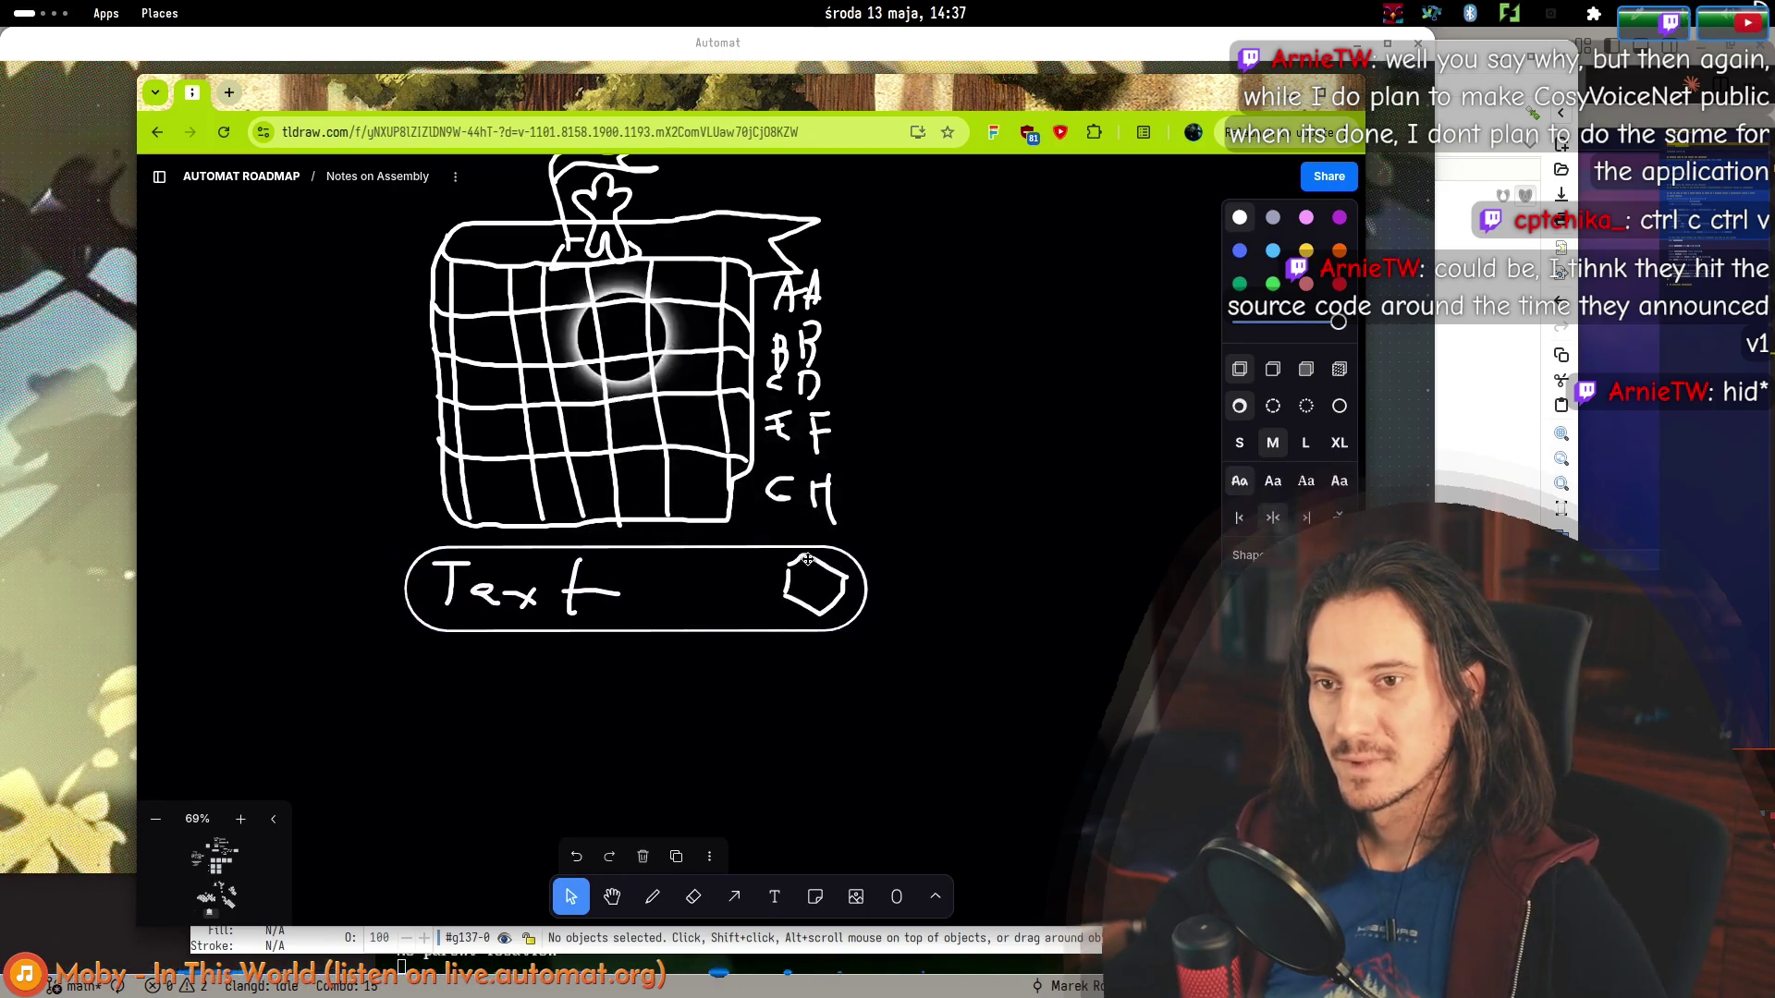
scroll(1003, 564, down, 3)
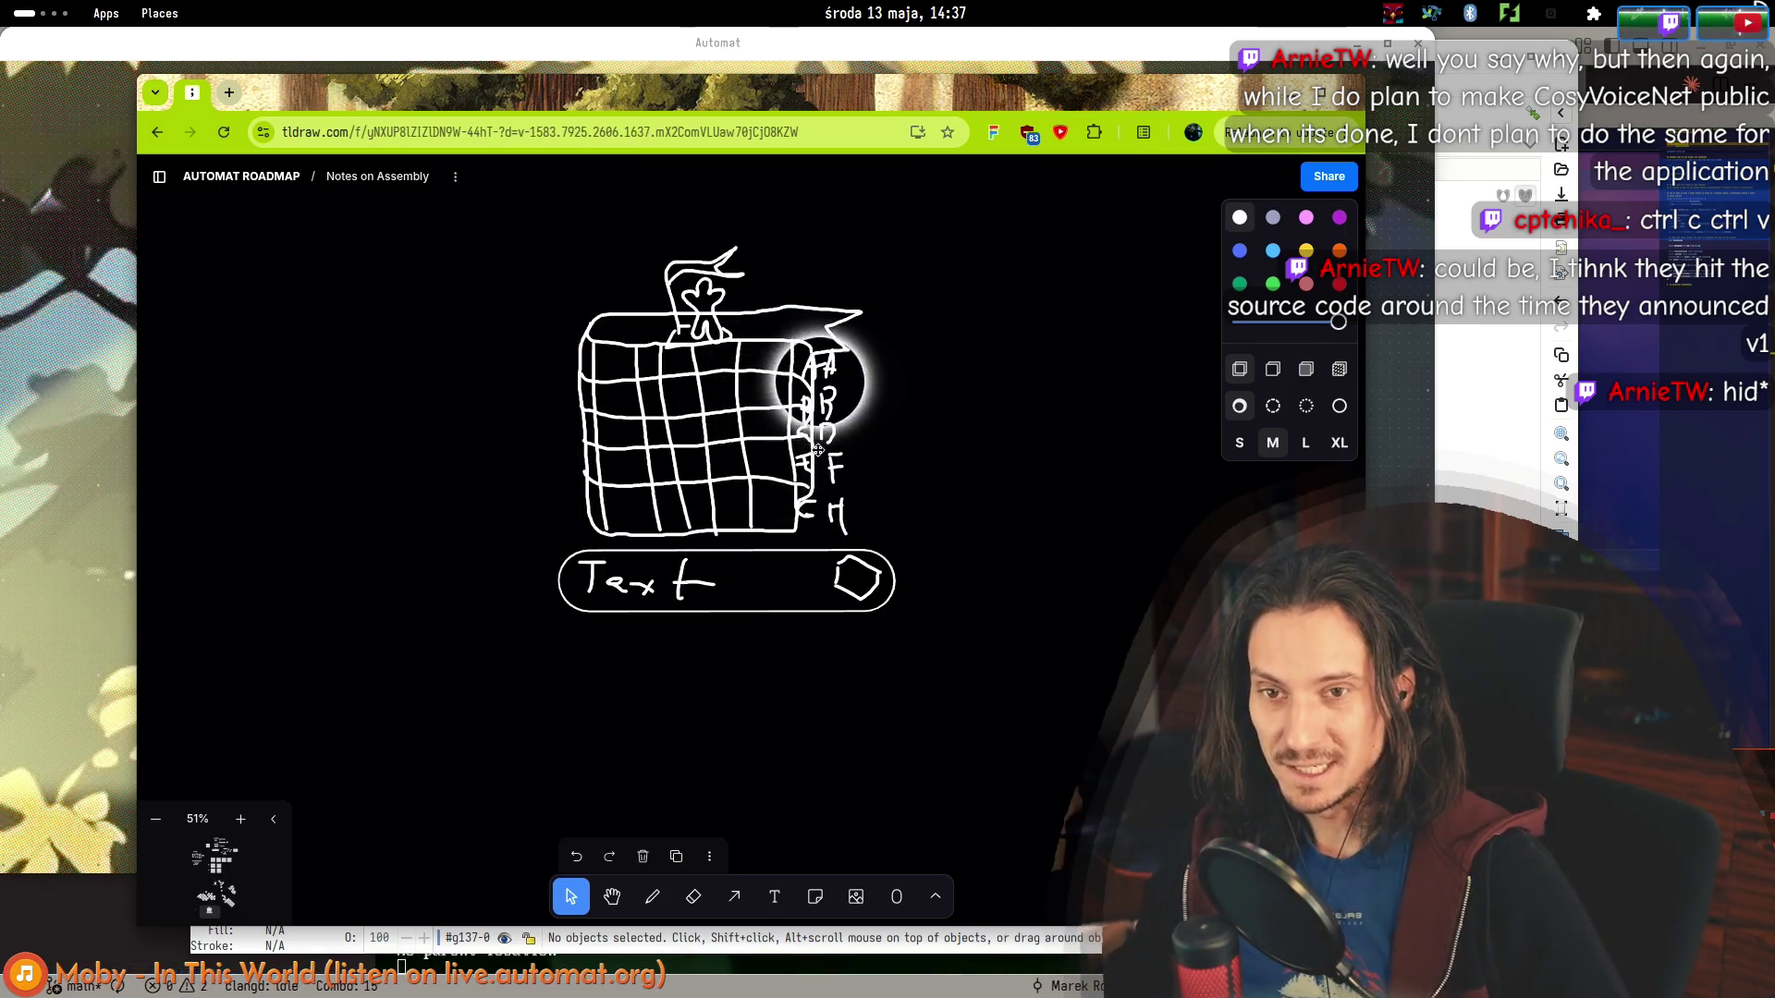
mouse_move(713, 107)
mouse_down()
mouse_move(860, 637)
mouse_move(901, 714)
mouse_up()
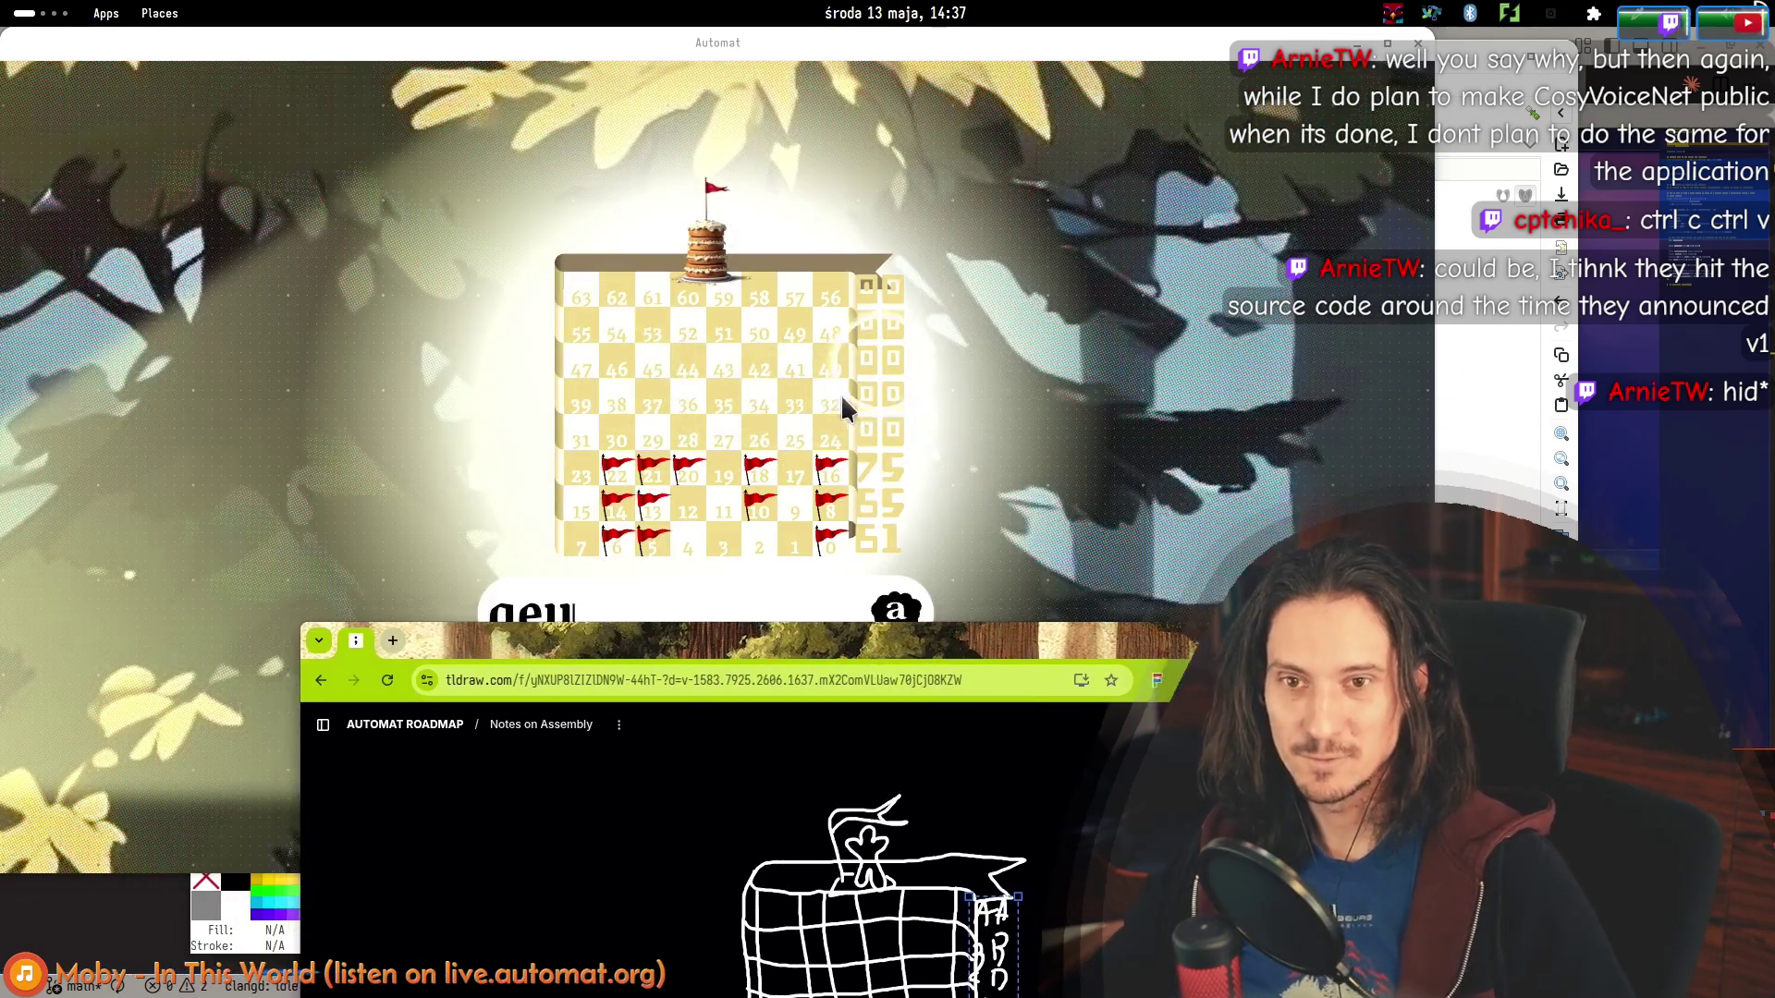
Zoom on Automat's register widget, then bring the tldraw window back up over the board
scroll(861, 296, up, 5)
scroll(846, 231, down, 6)
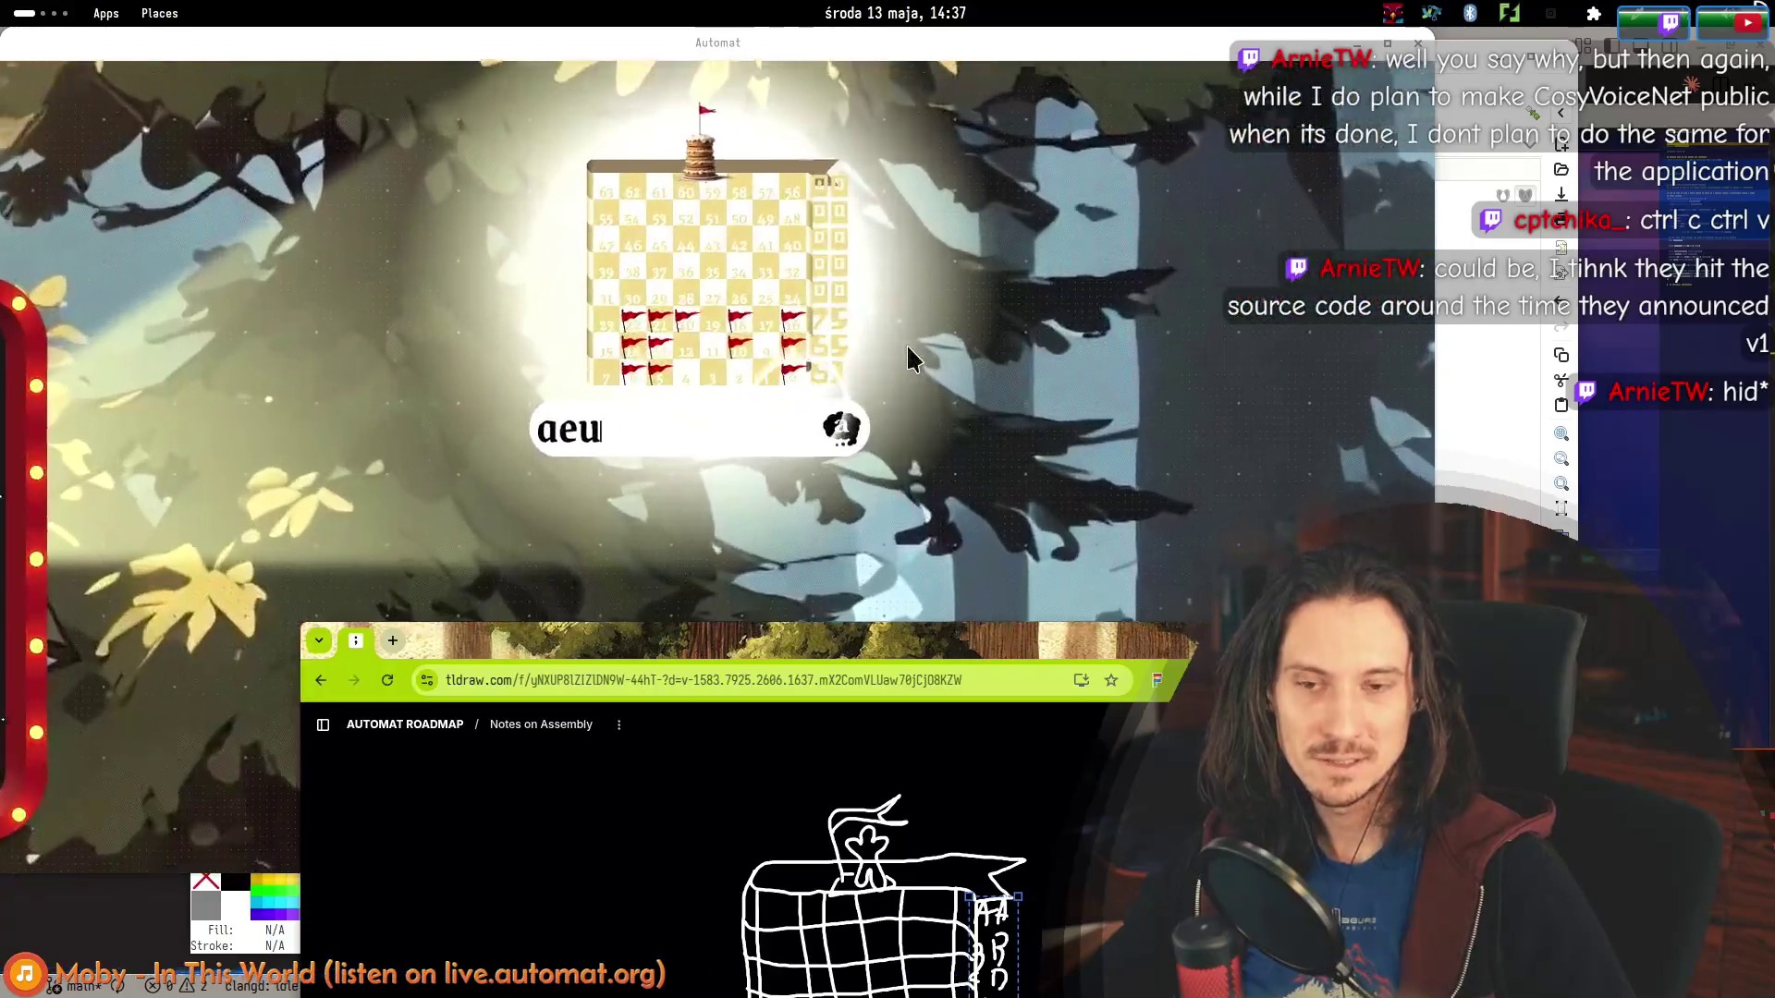
click(849, 318)
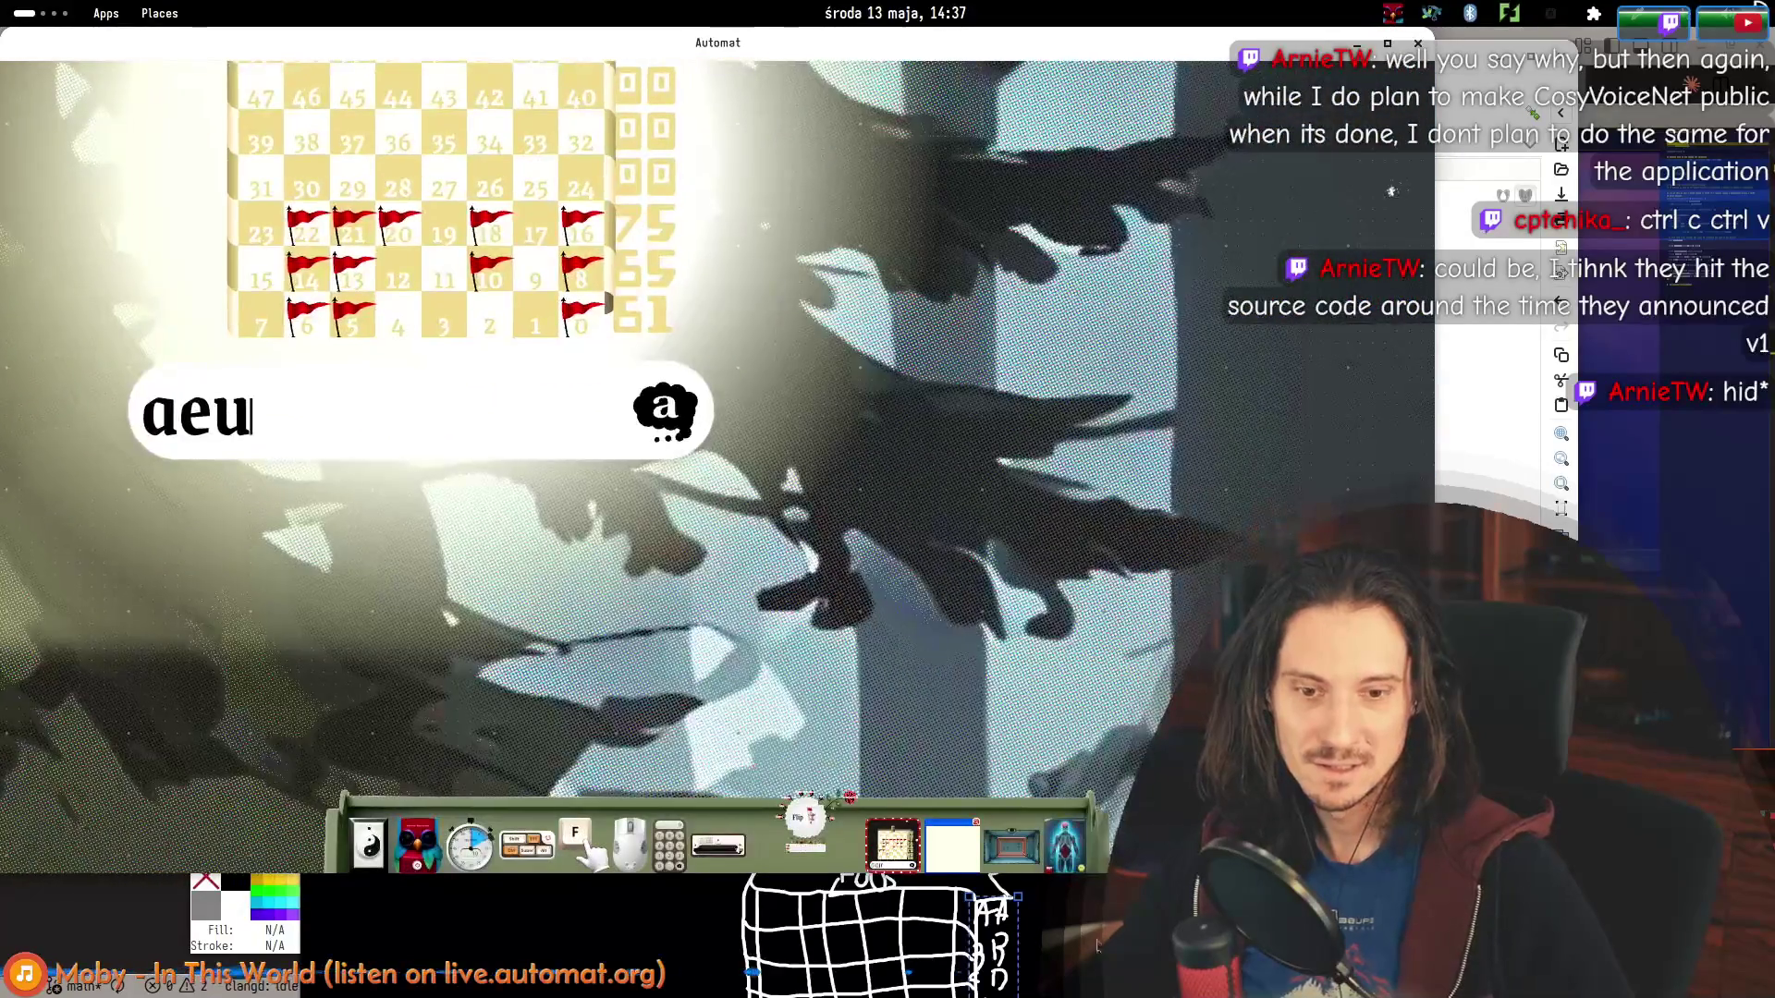
click(878, 925)
drag(1101, 751, 989, 256)
Shift the Text pill about 35 px left, then nudge it slightly right
drag(906, 737, 874, 730)
mouse_move(797, 360)
mouse_down()
mouse_move(813, 800)
mouse_move(856, 581)
mouse_up()
drag(864, 751, 872, 753)
click(1022, 820)
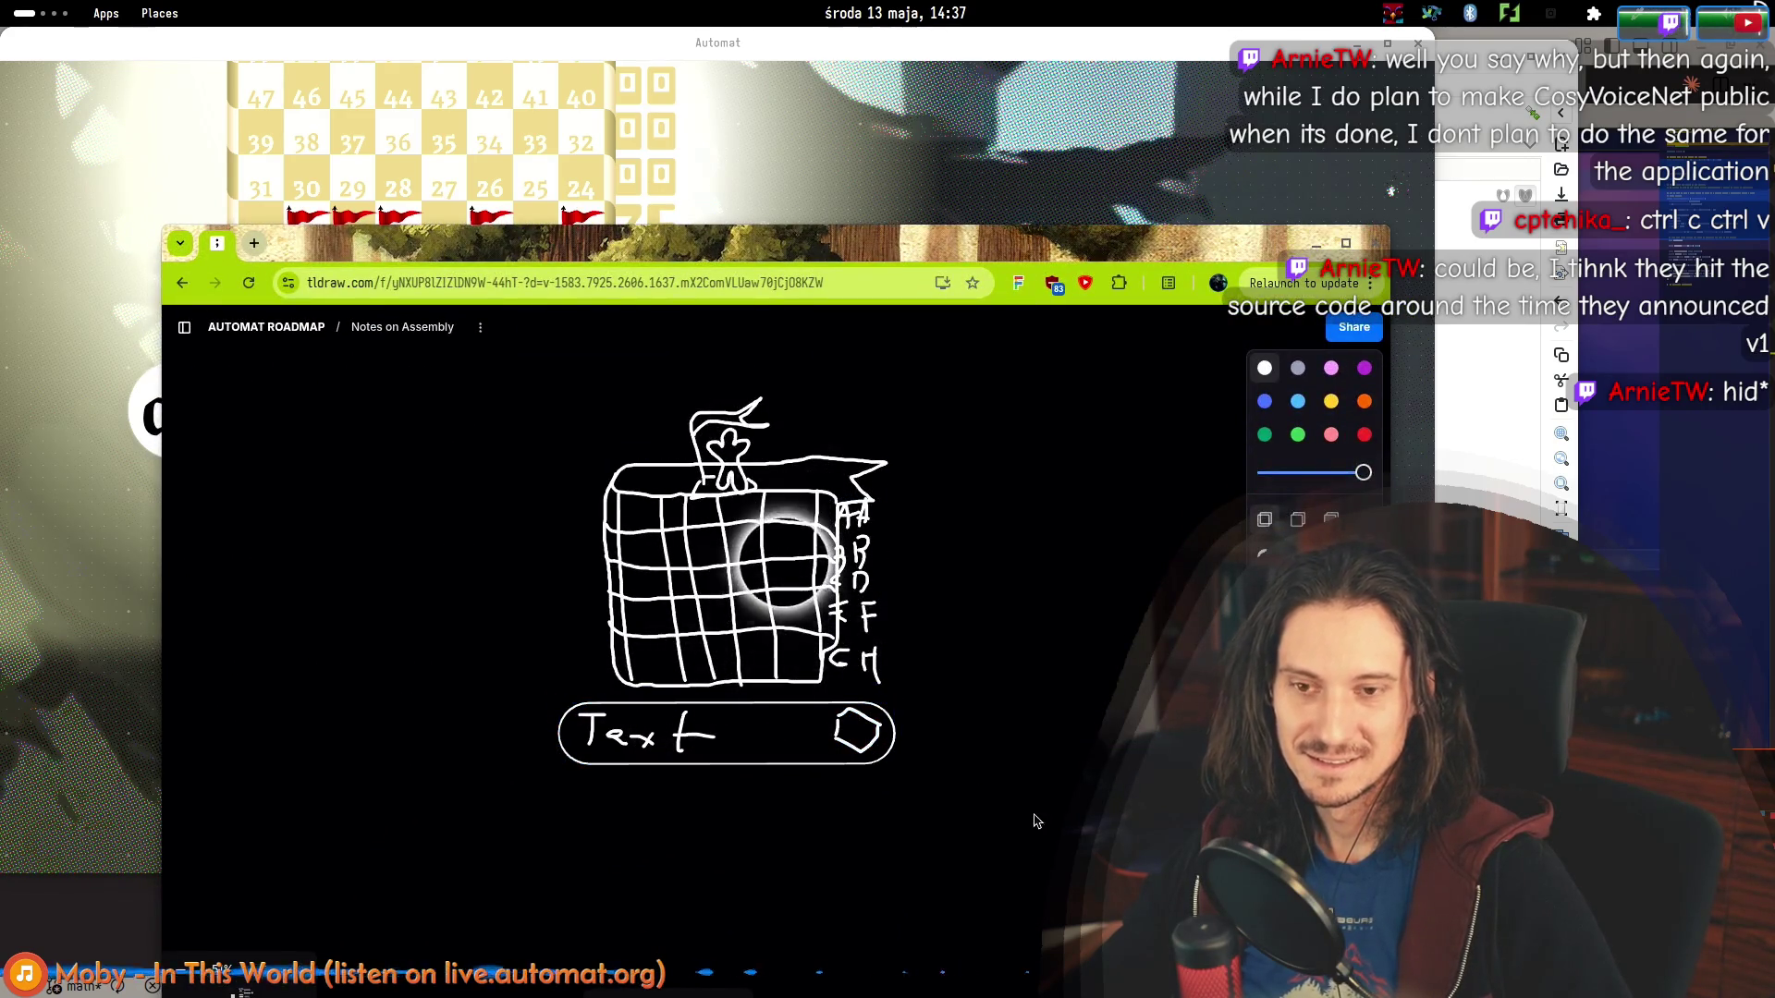
Zoom out and box-select the whole widget sketch, then raise the Automat window
scroll(979, 735, down, 3)
drag(1030, 820, 614, 515)
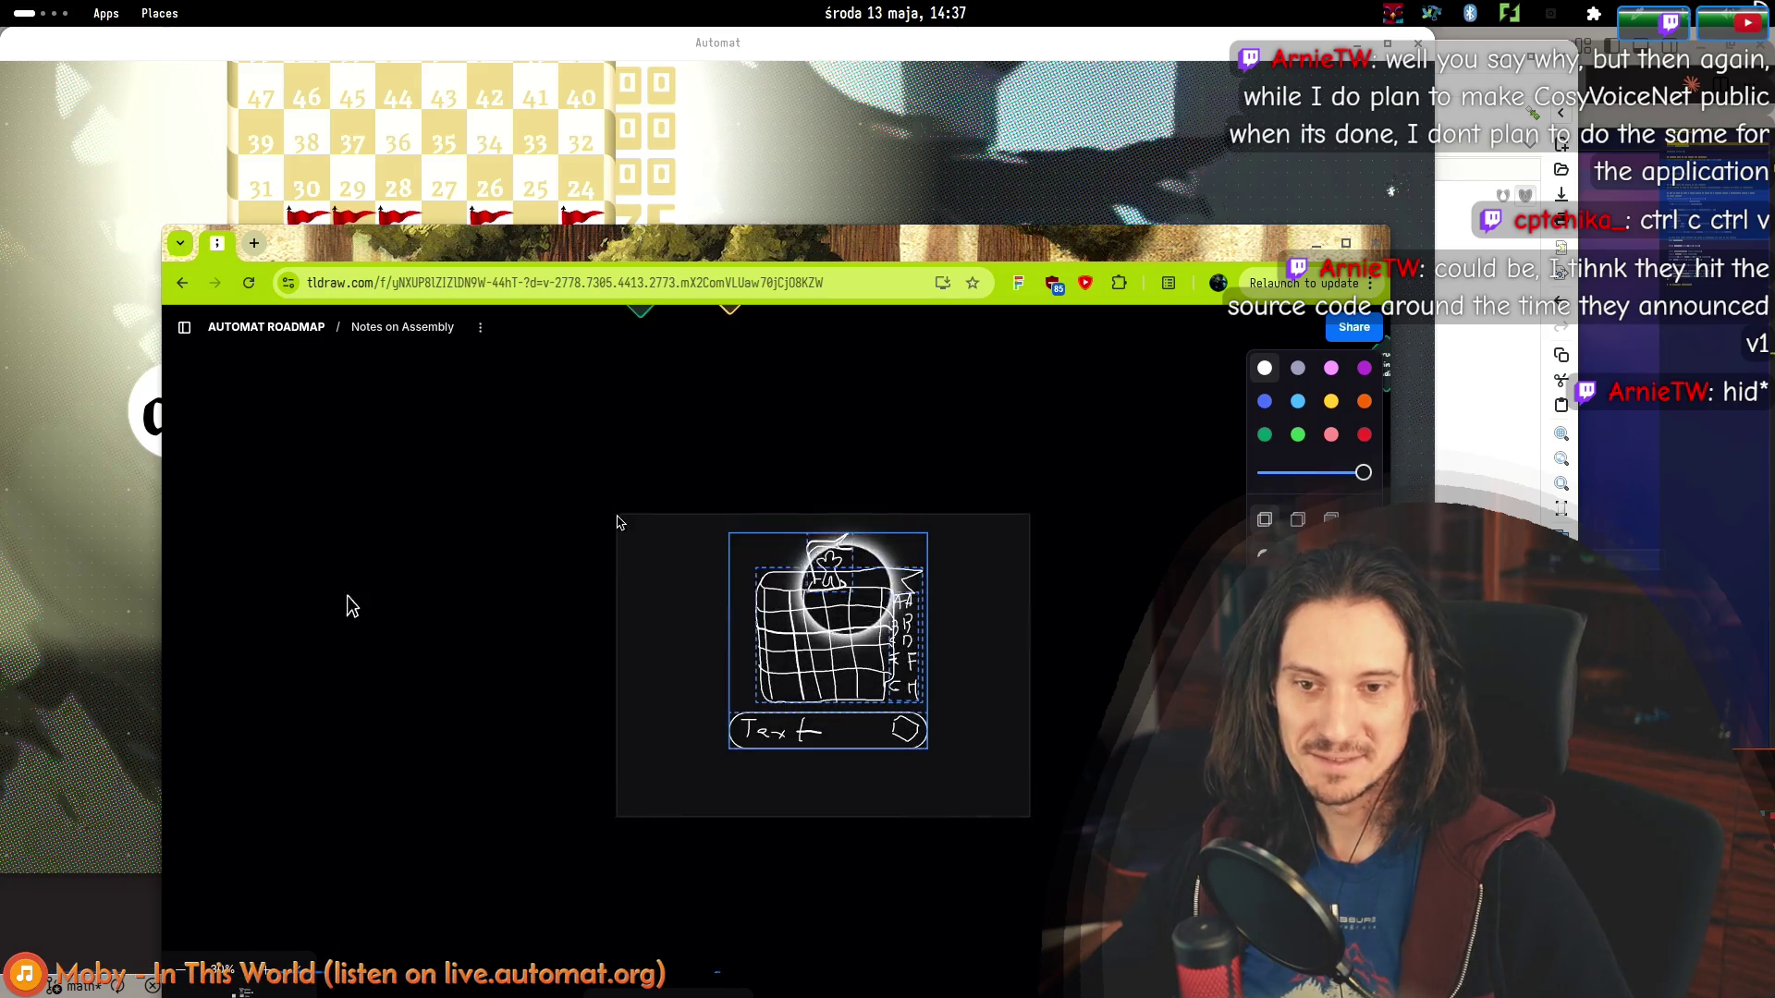
drag(868, 661, 670, 582)
drag(849, 759, 463, 467)
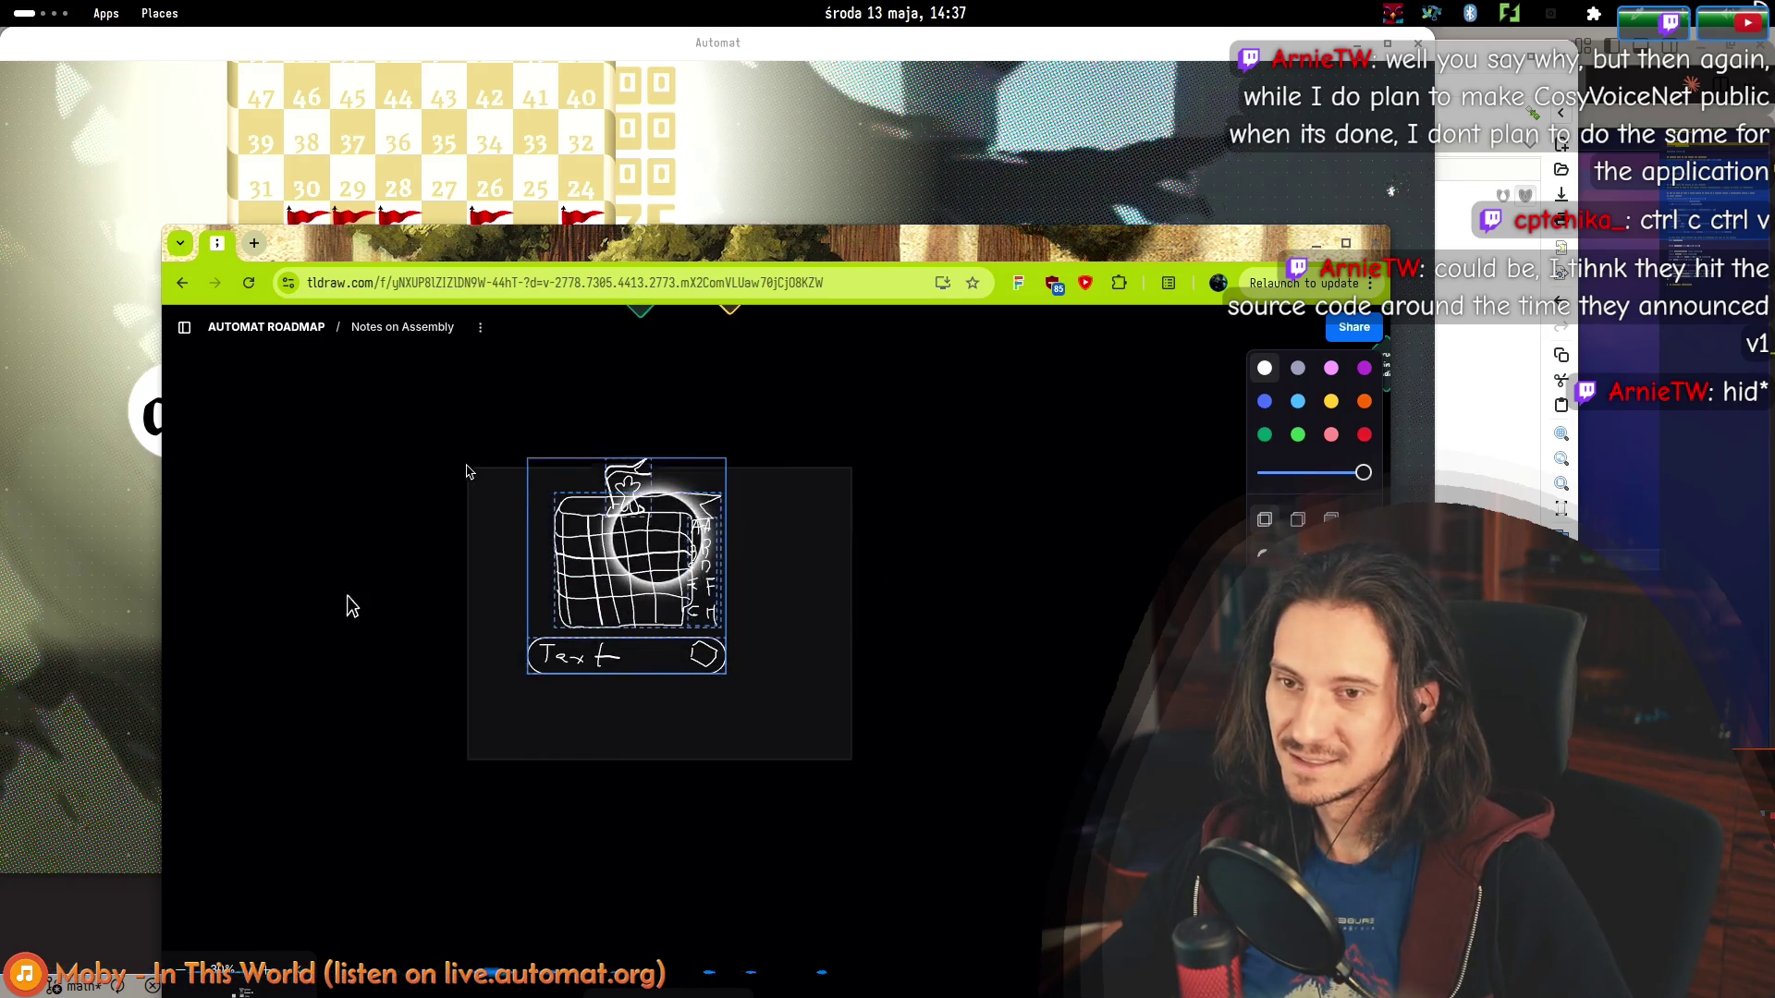
click(908, 712)
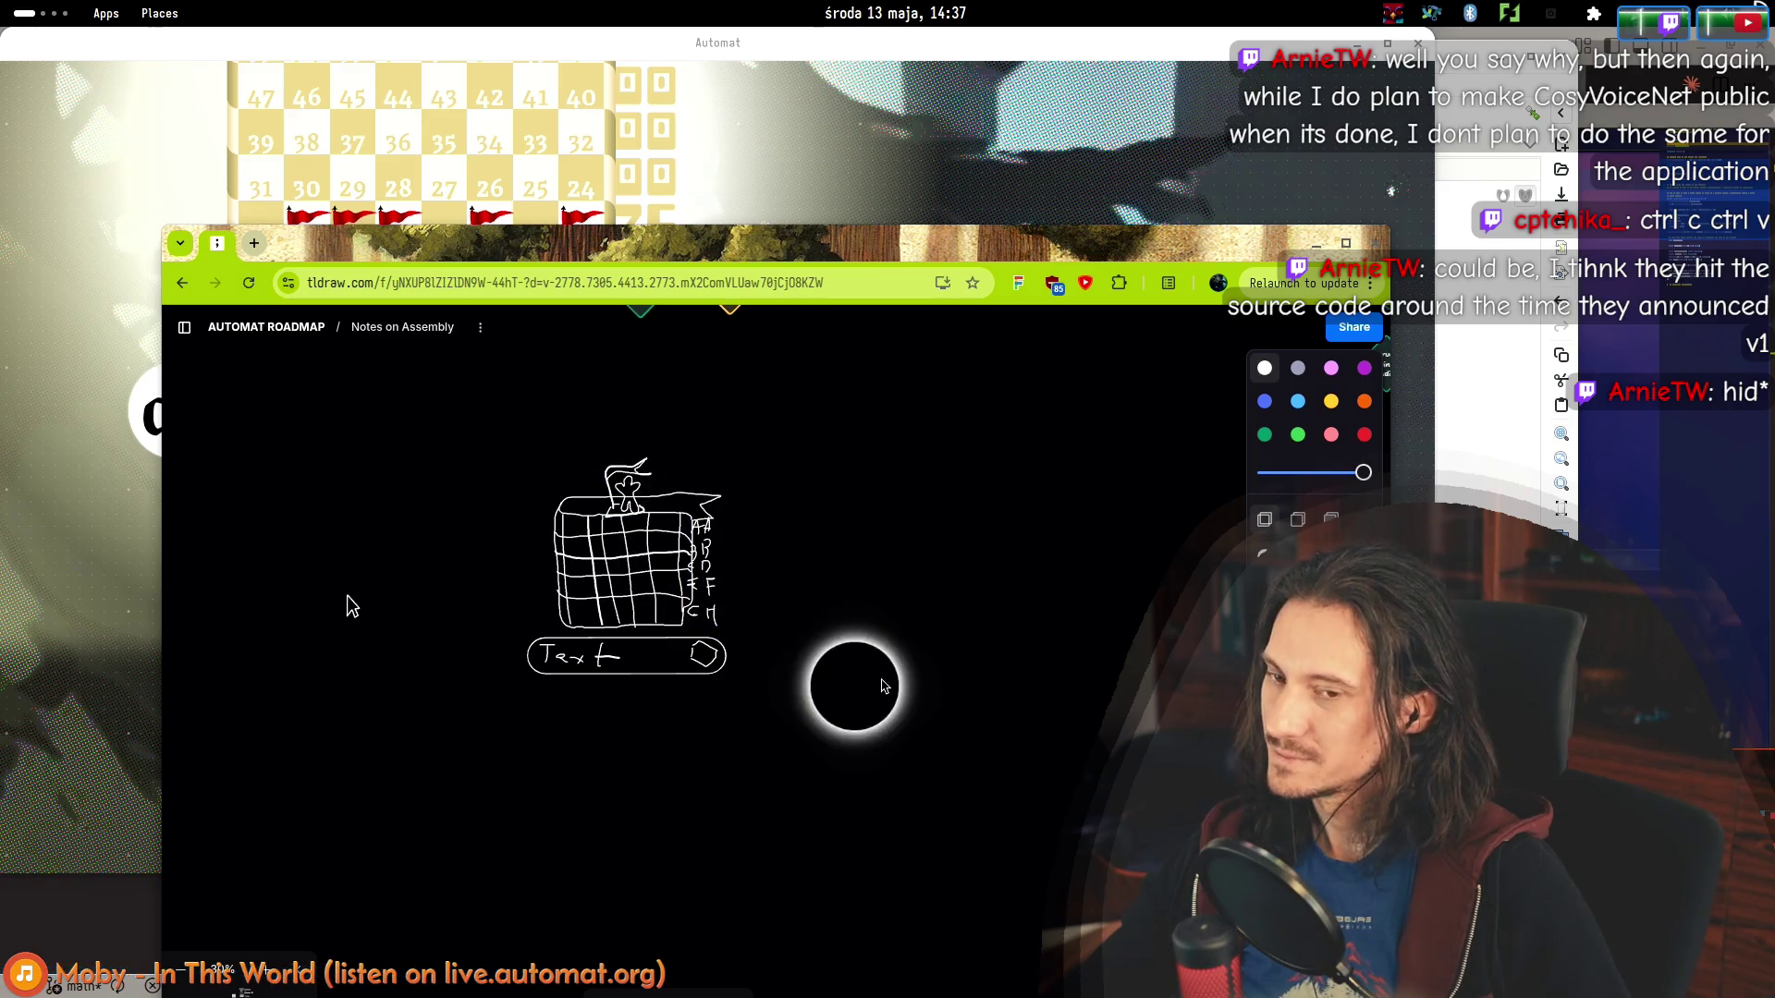
scroll(865, 681, up, 3)
scroll(713, 679, down, 1)
mouse_move(875, 918)
mouse_down()
mouse_move(655, 773)
mouse_move(264, 391)
mouse_move(763, 788)
mouse_move(758, 804)
mouse_up()
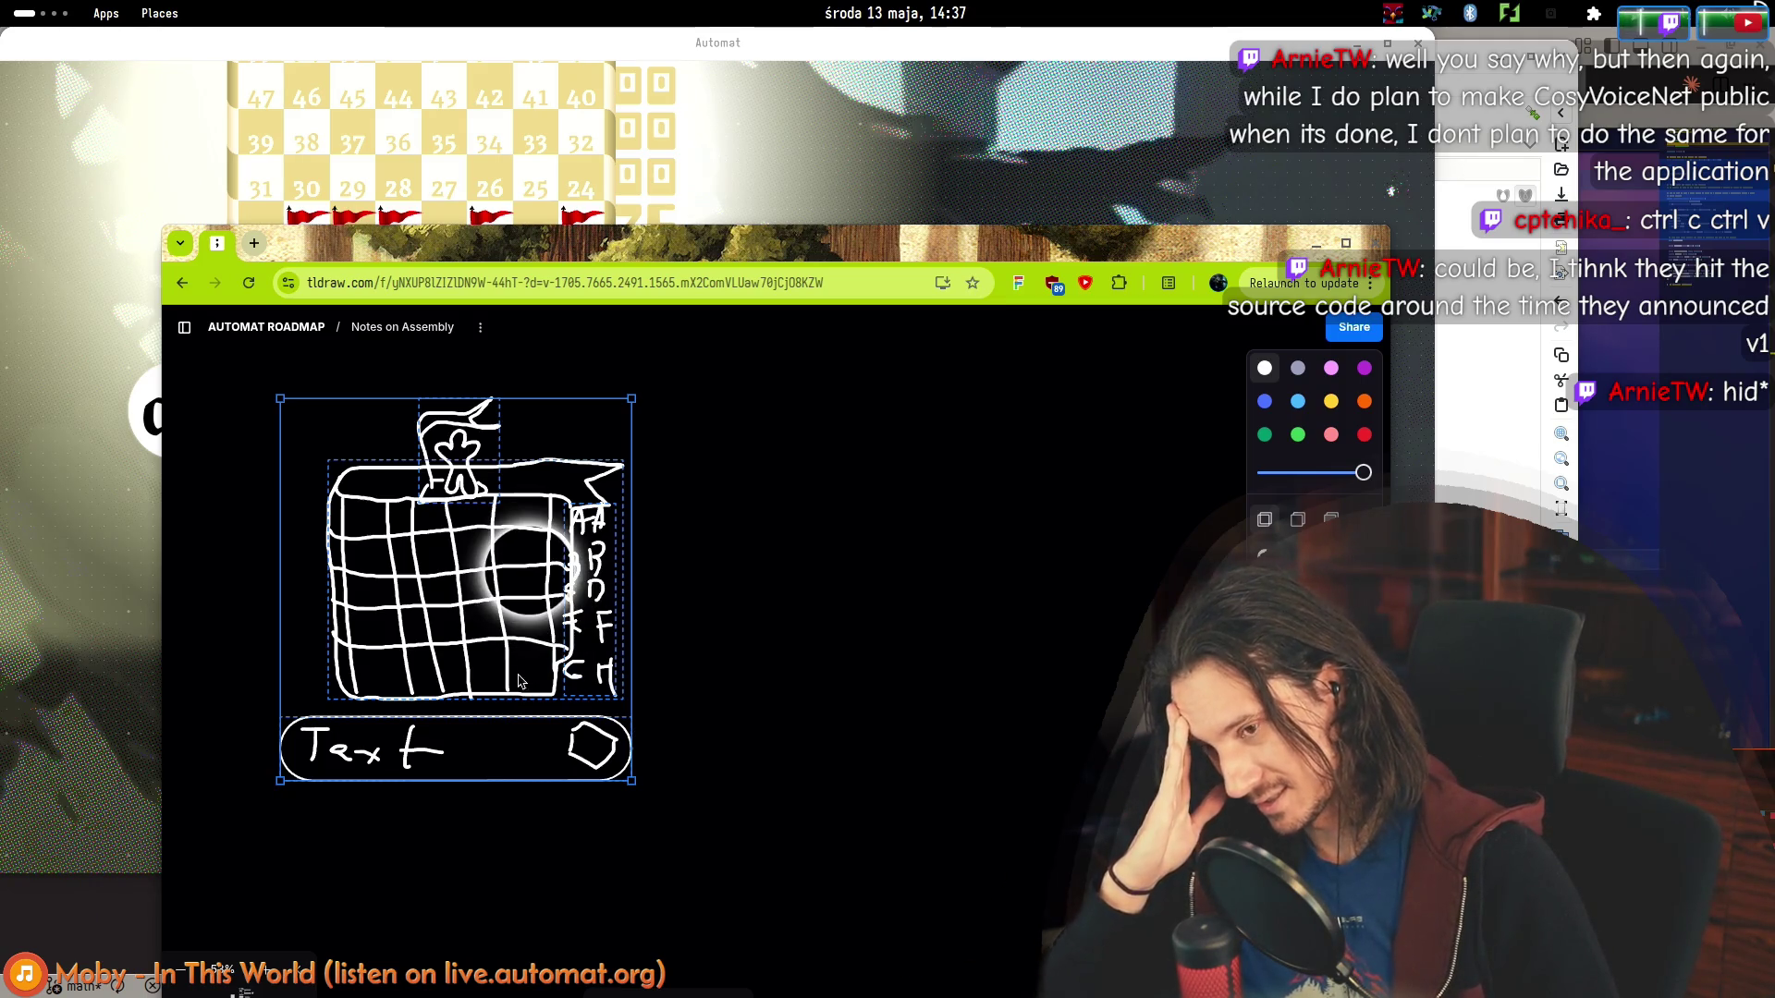
click(126, 495)
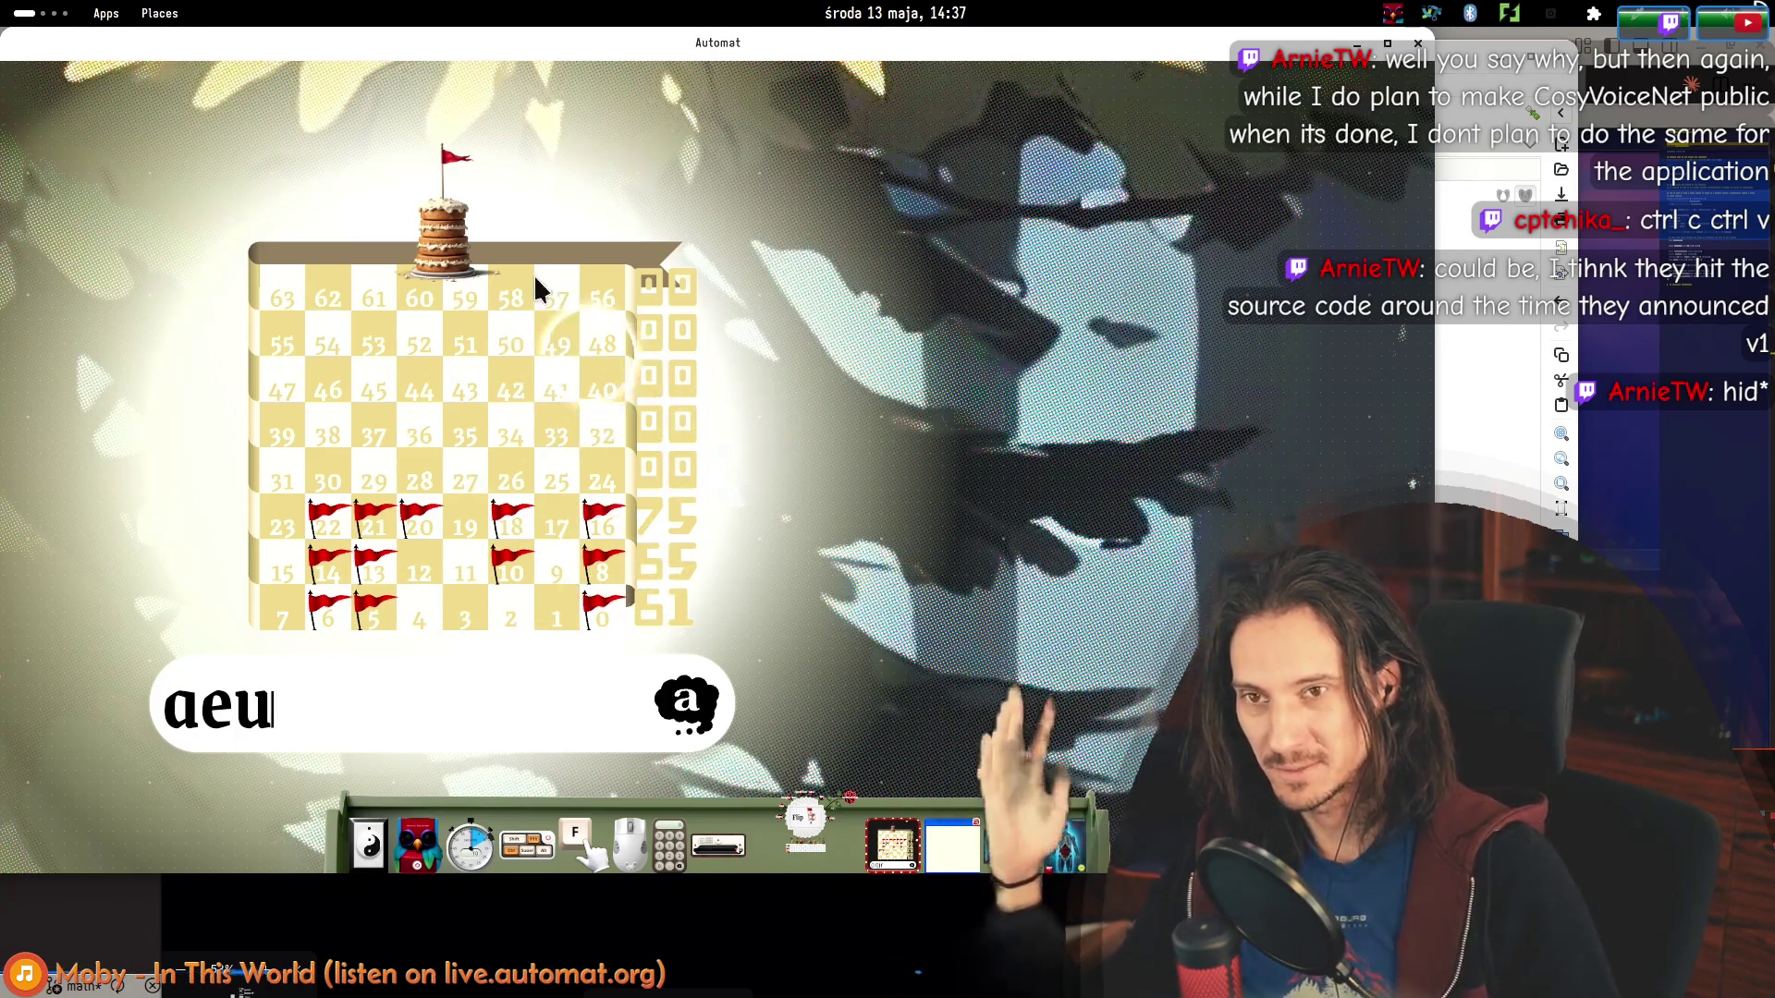
Zoom around Automat's flagged register widget, cake topper and 'aeu' text box, then return to tldraw
scroll(261, 268, up, 3)
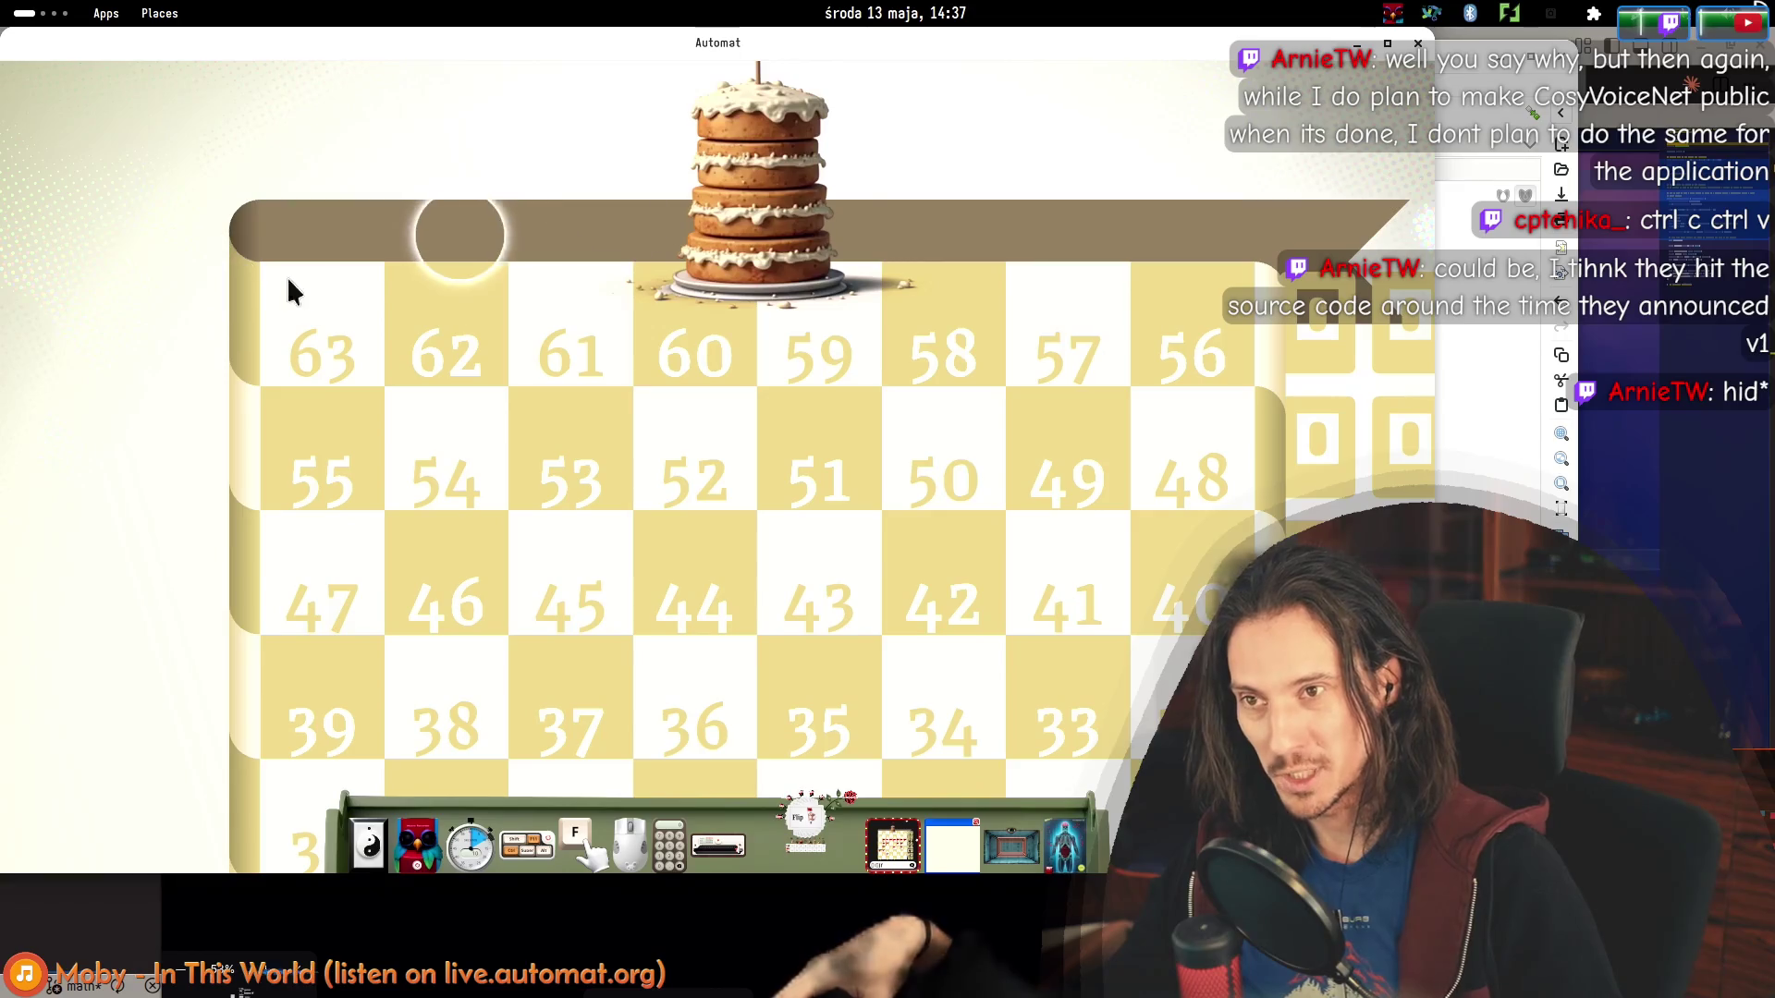
scroll(1214, 268, down, 3)
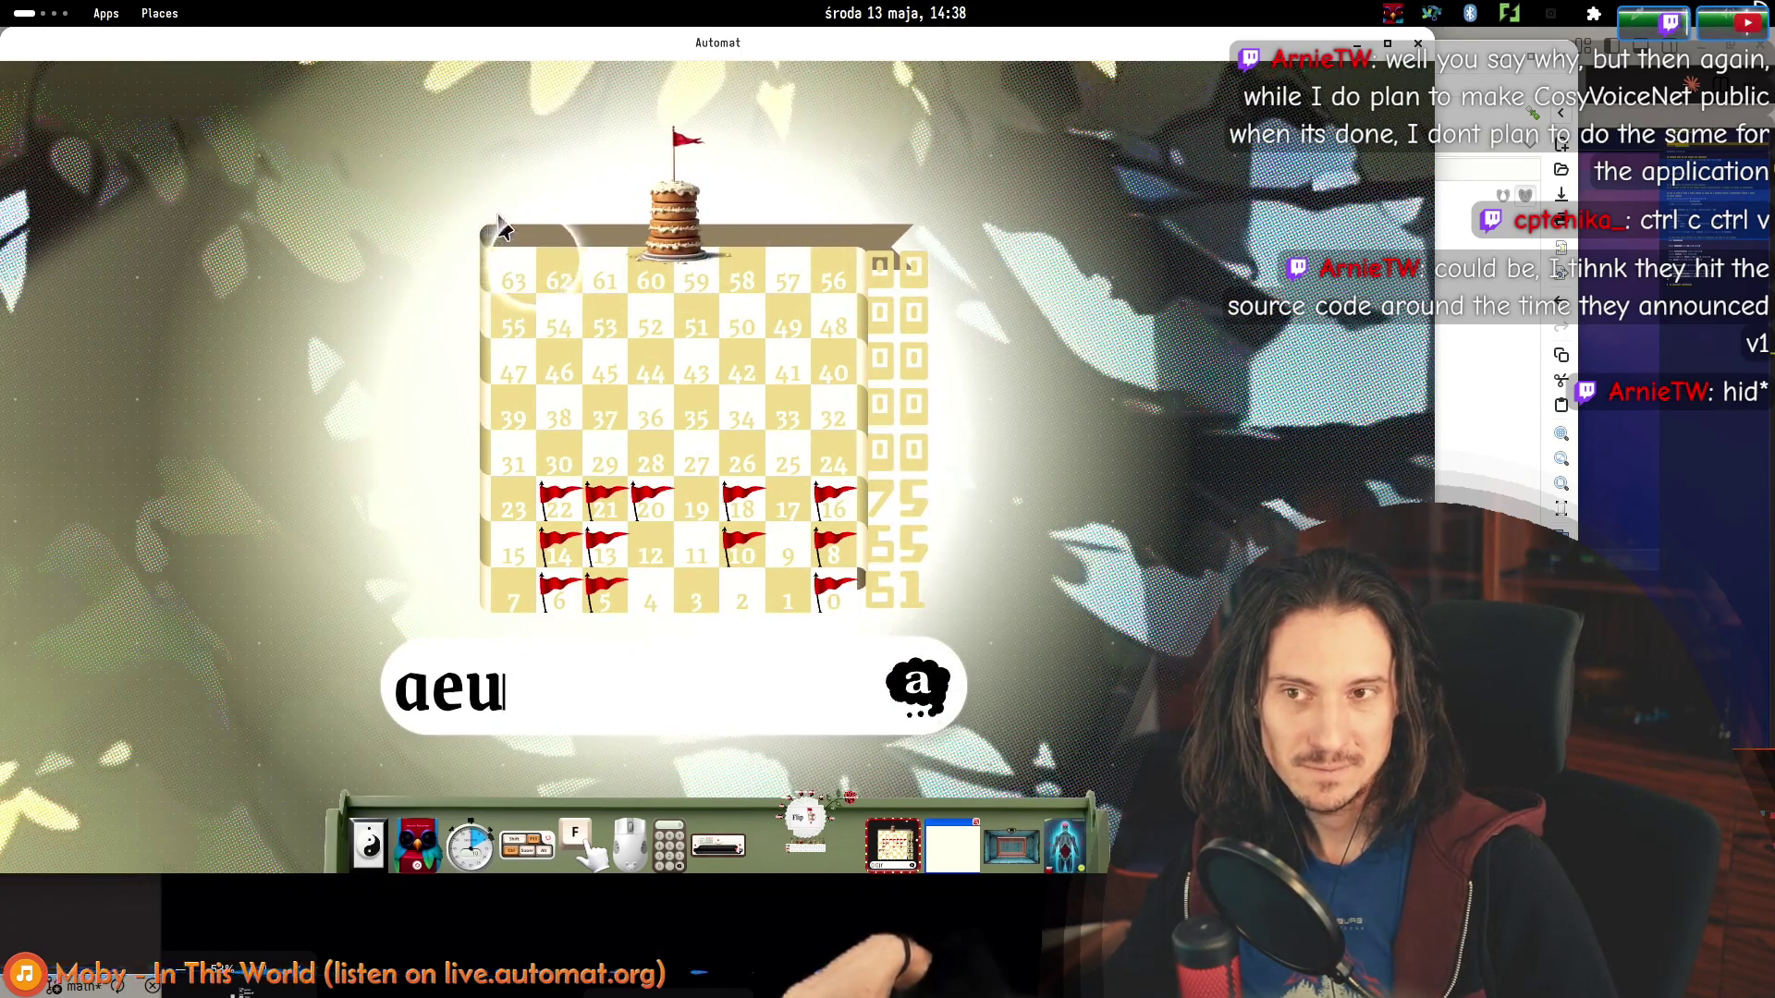
scroll(967, 227, down, 3)
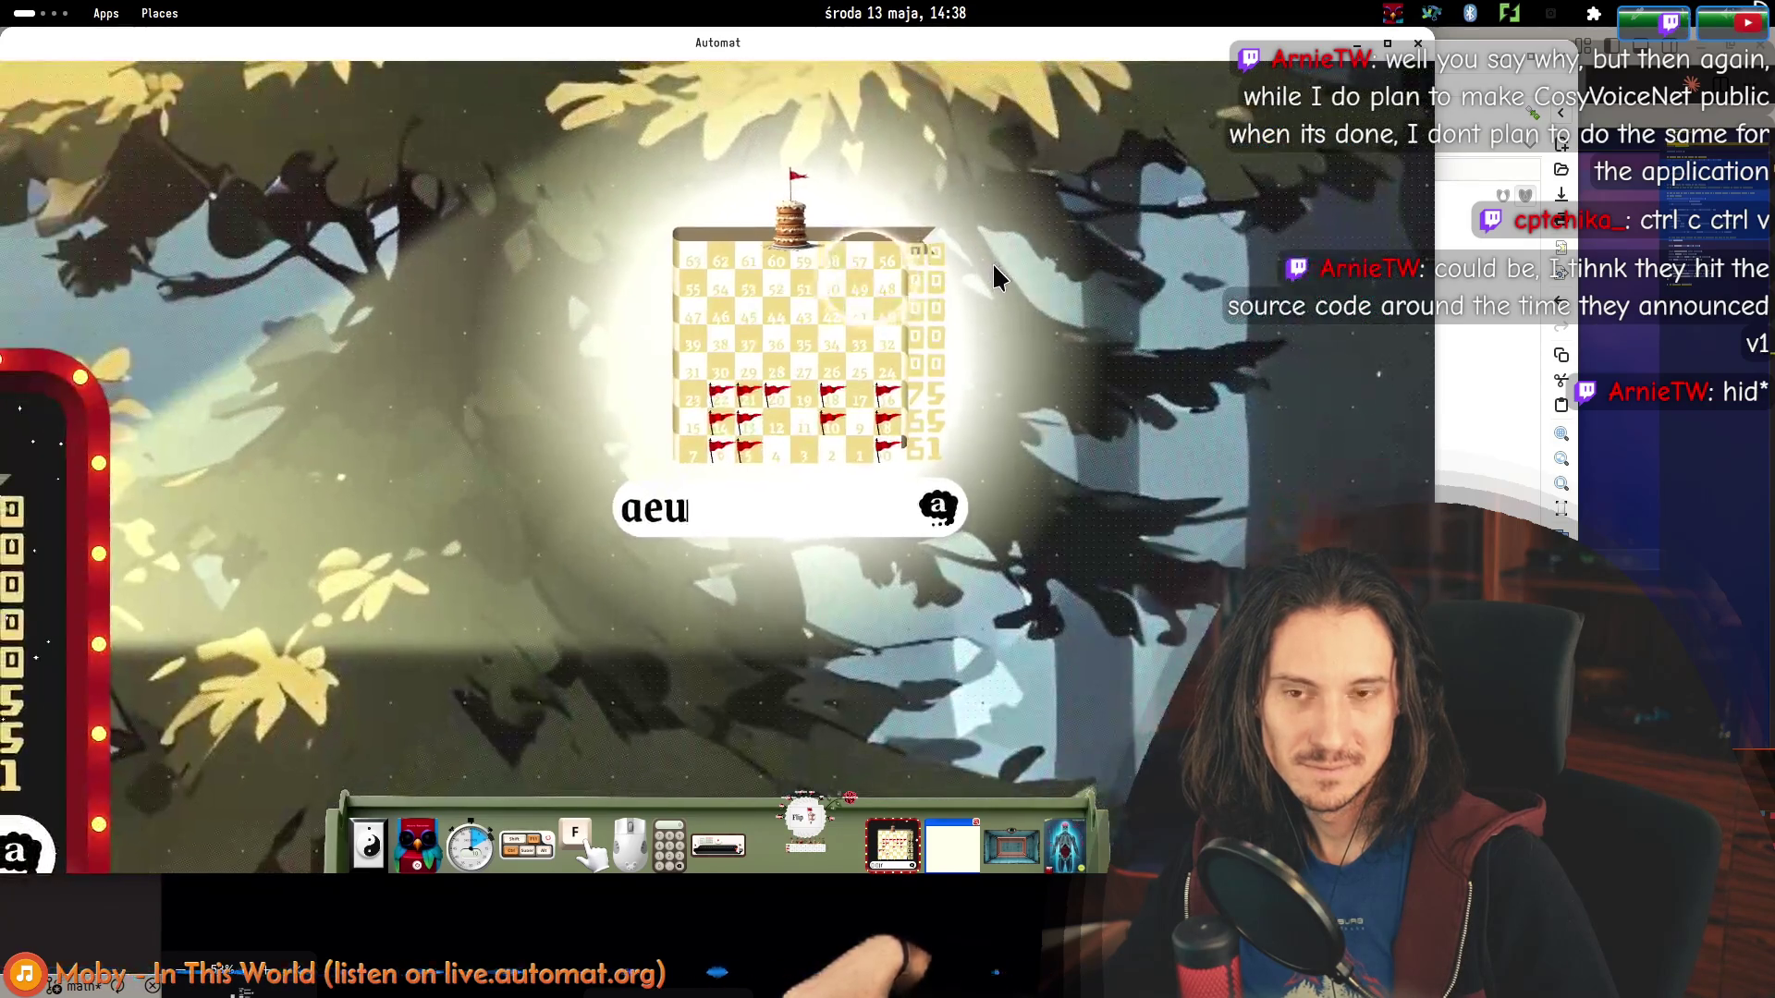
scroll(984, 248, up, 2)
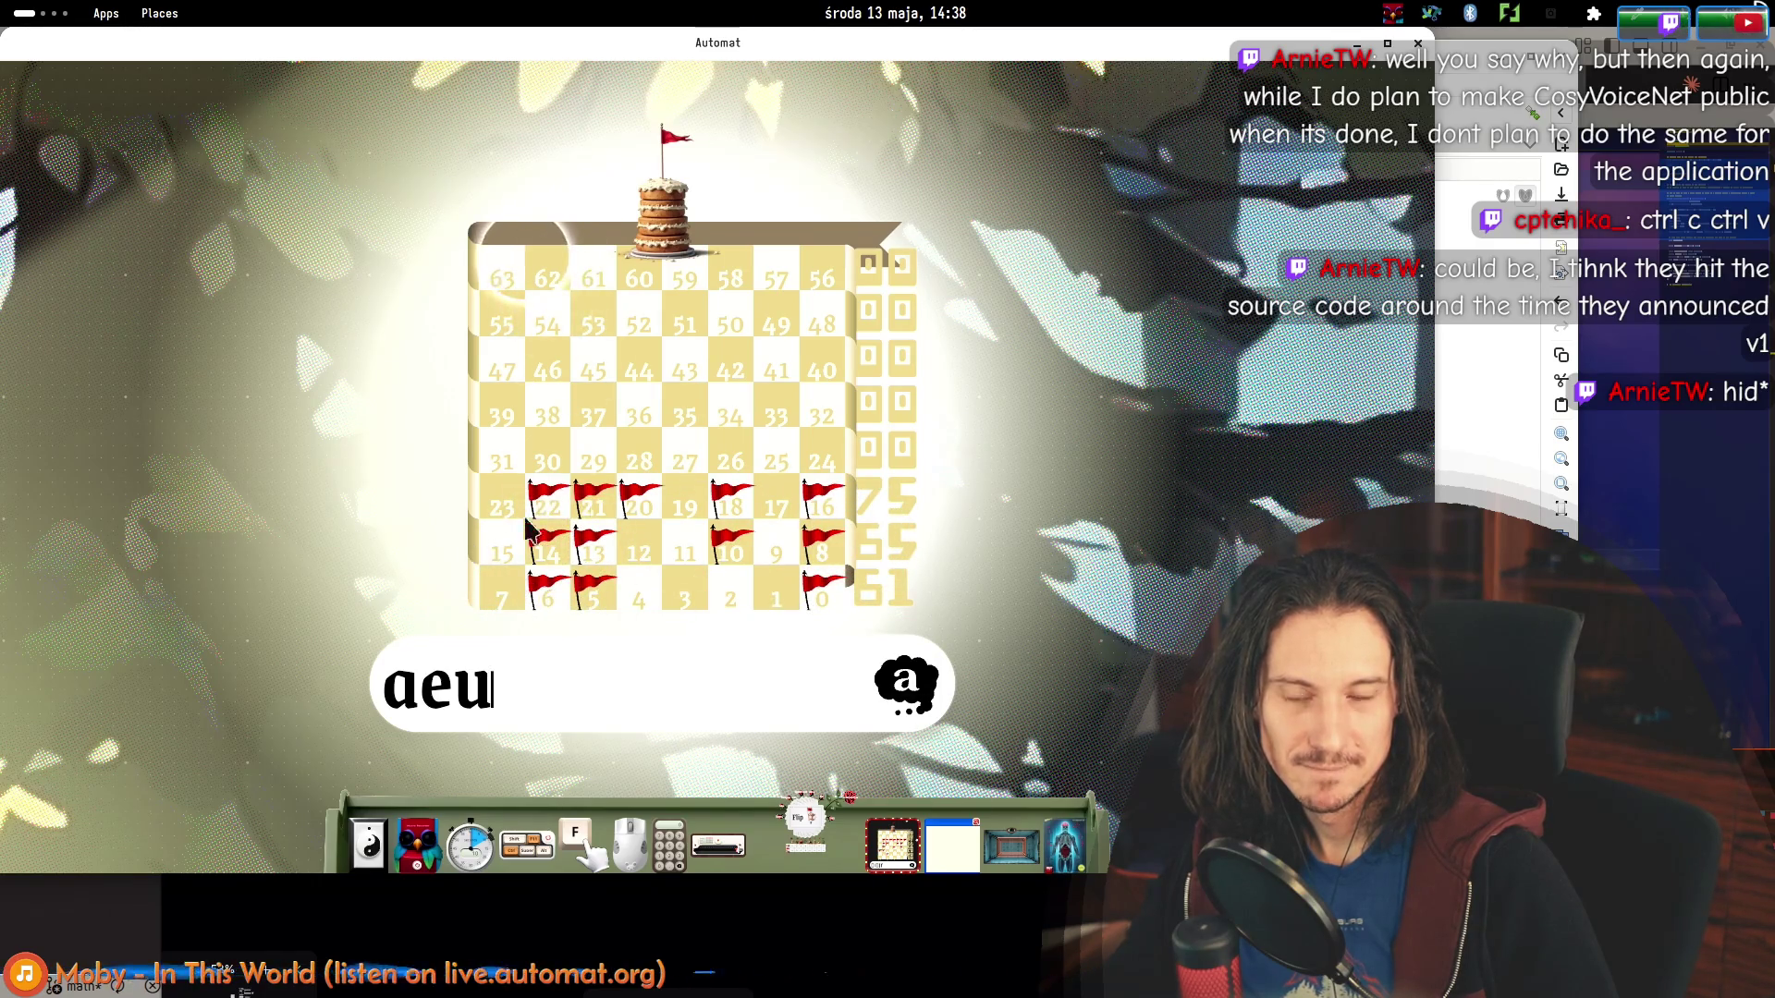
scroll(691, 511, down, 2)
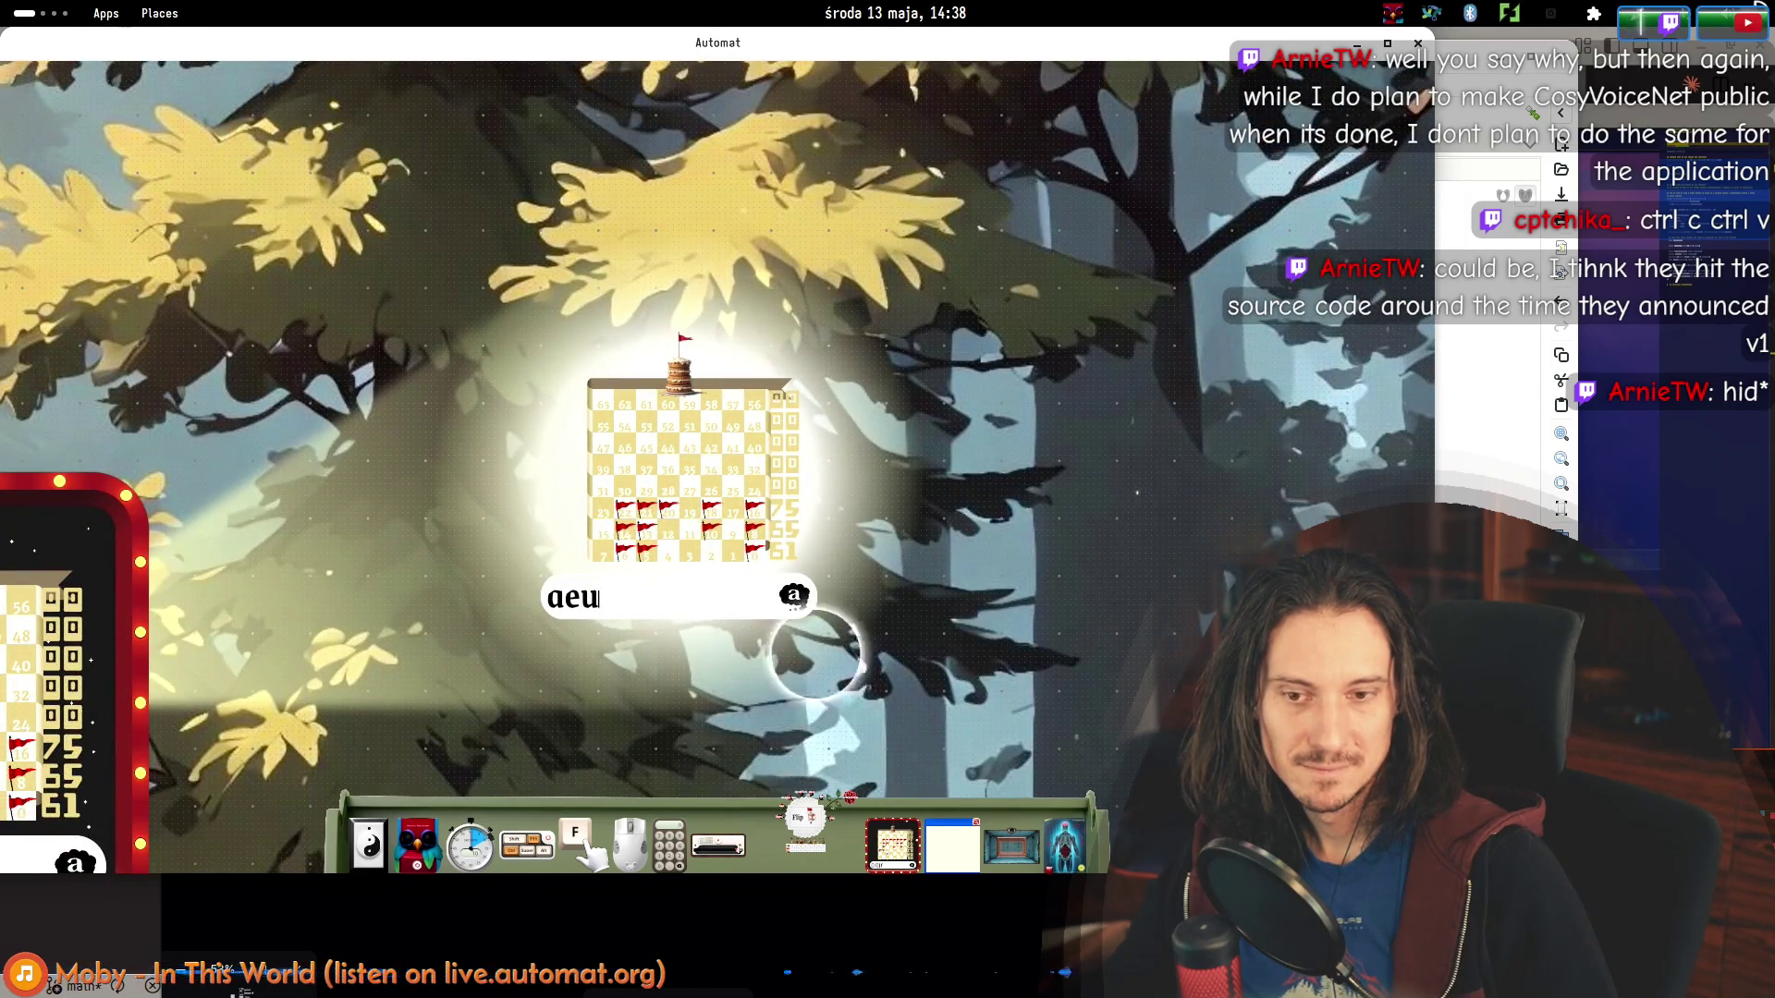
key(alt+Tab)
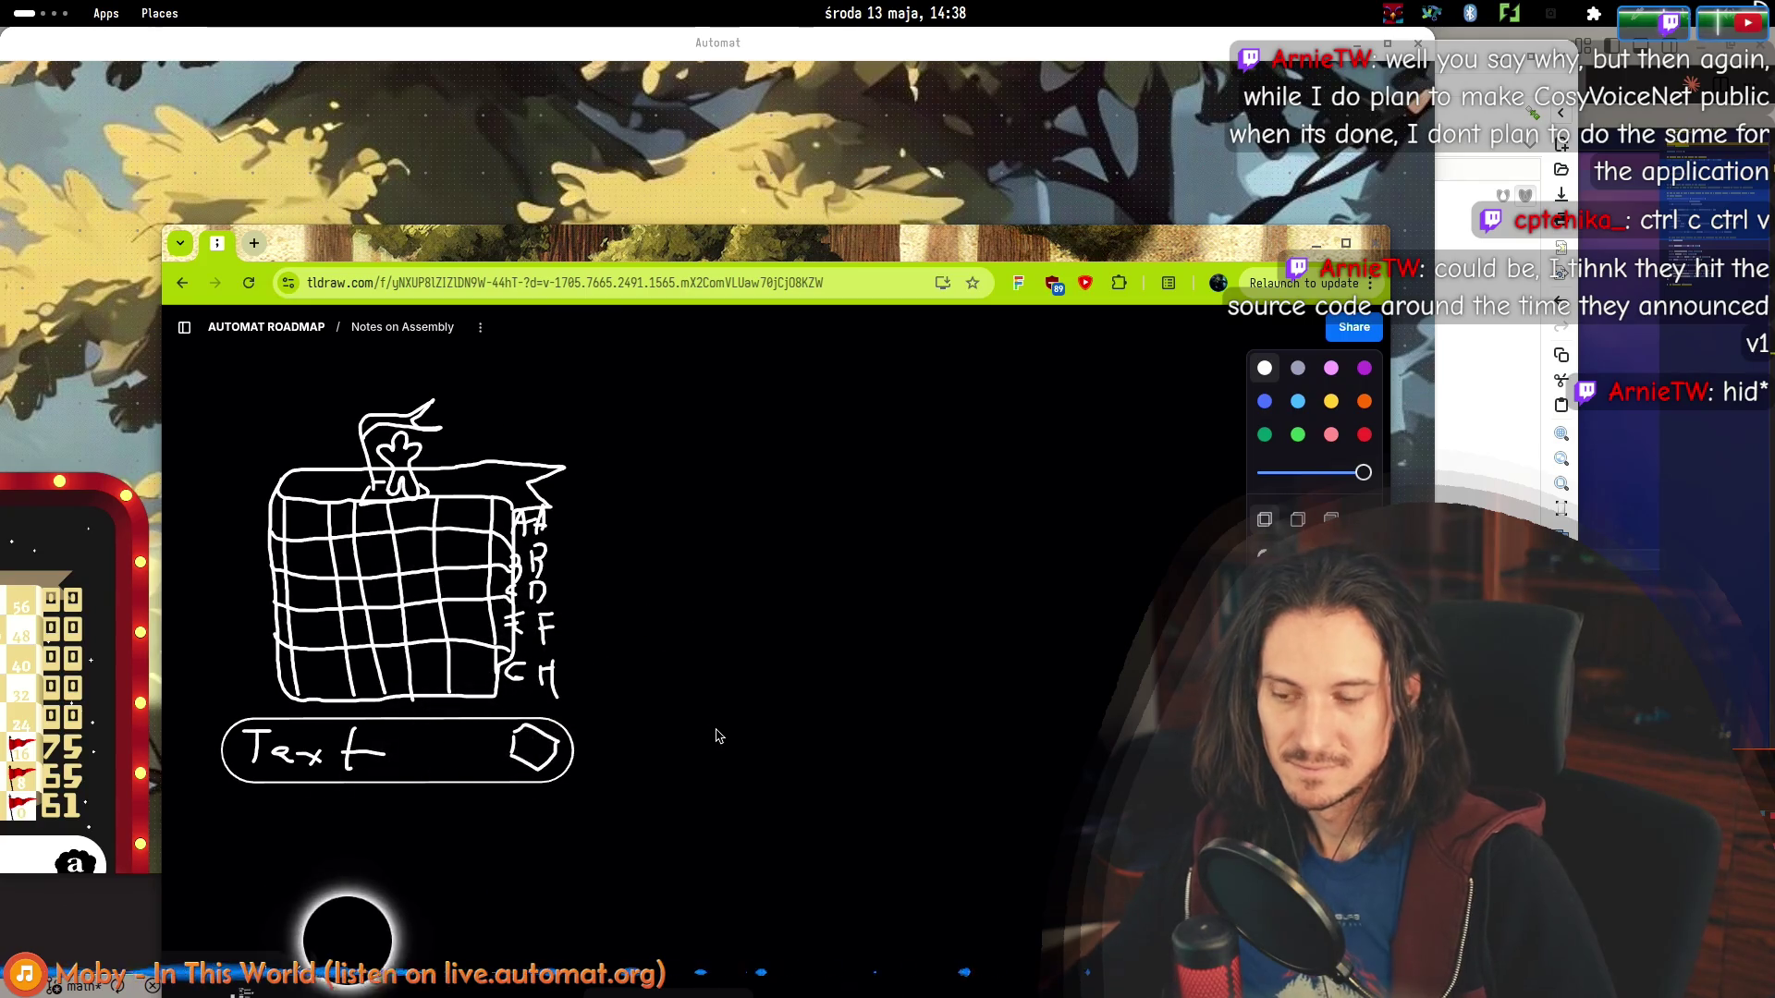
Duplicate the whole widget sketch and place the copy to the right of the original
scroll(718, 730, down, 2)
mouse_move(789, 828)
mouse_down()
mouse_move(396, 515)
mouse_move(439, 512)
mouse_up()
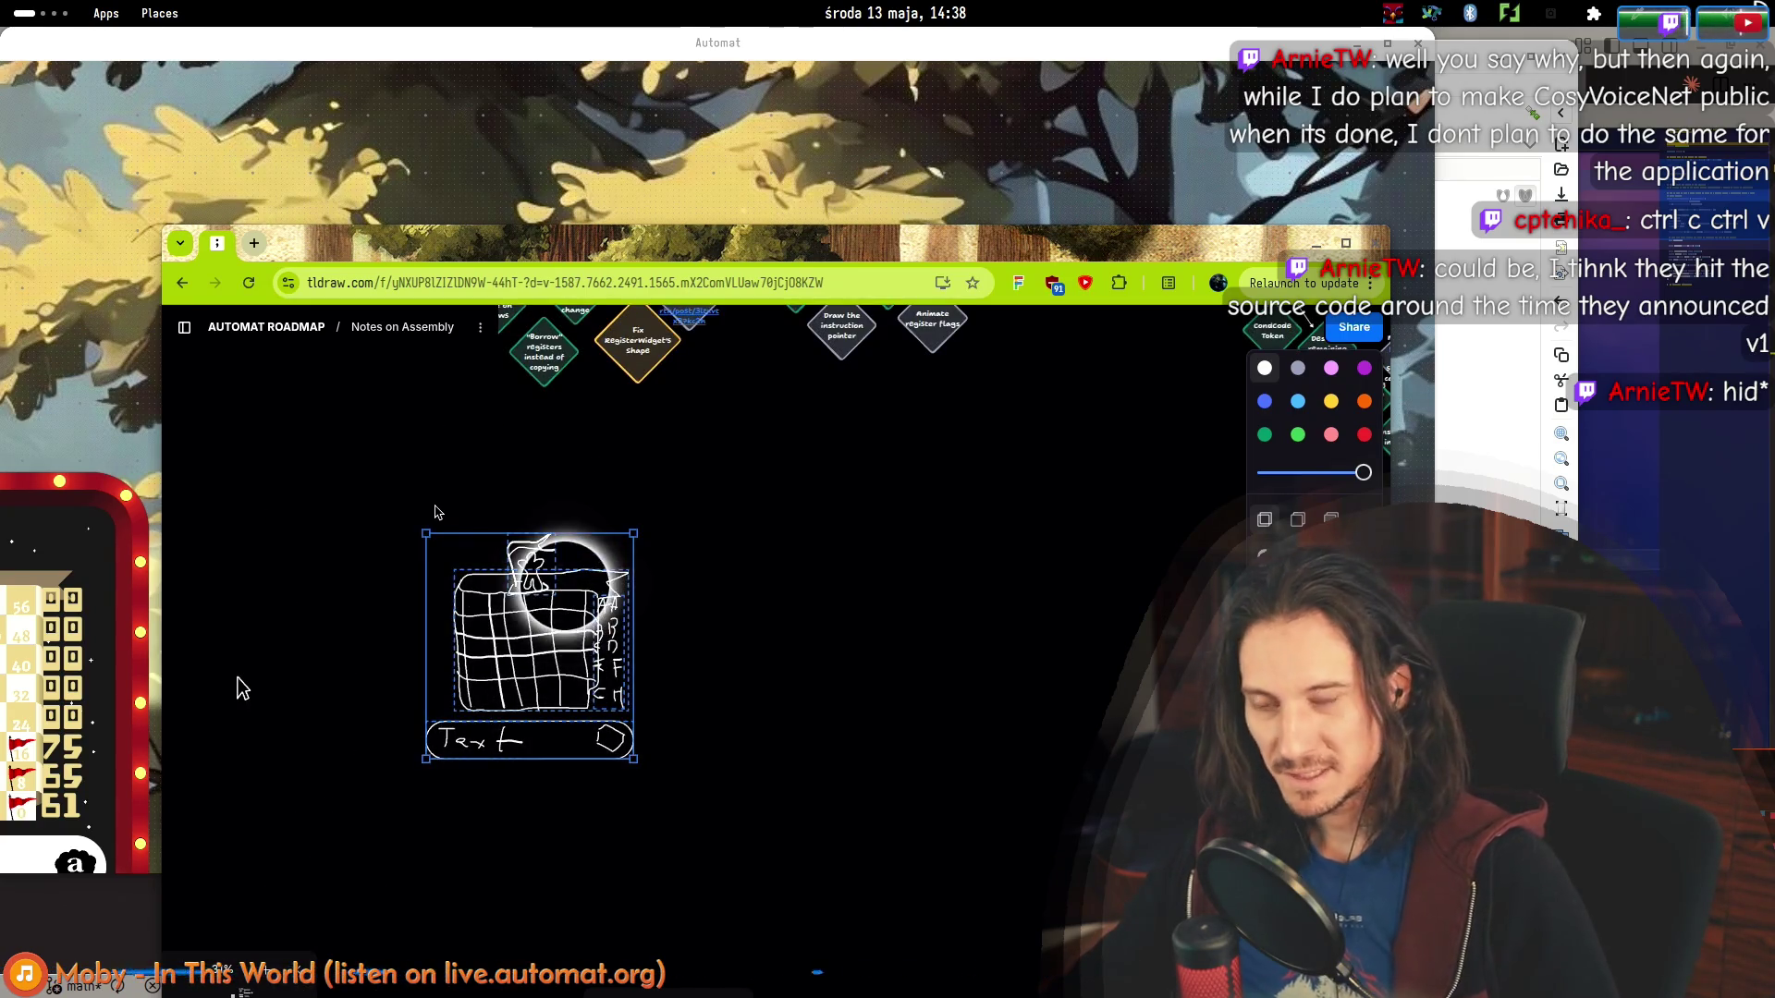
key(ctrl+d)
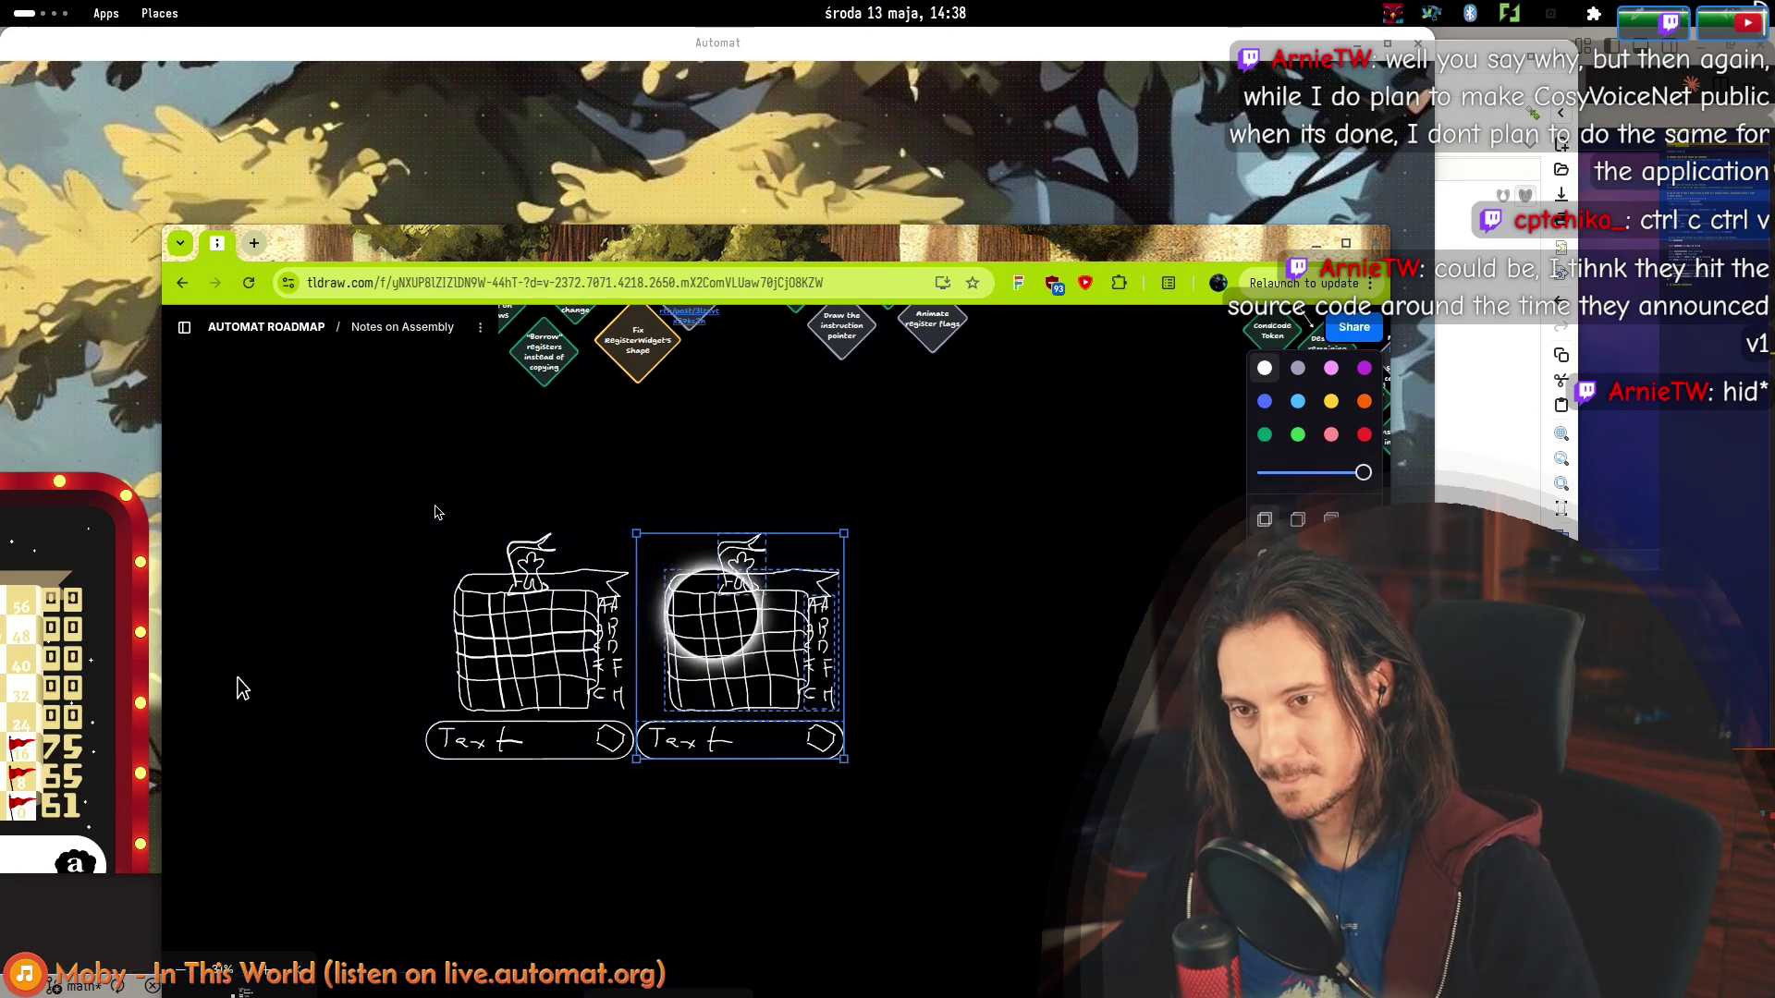
drag(739, 638, 896, 638)
click(1110, 720)
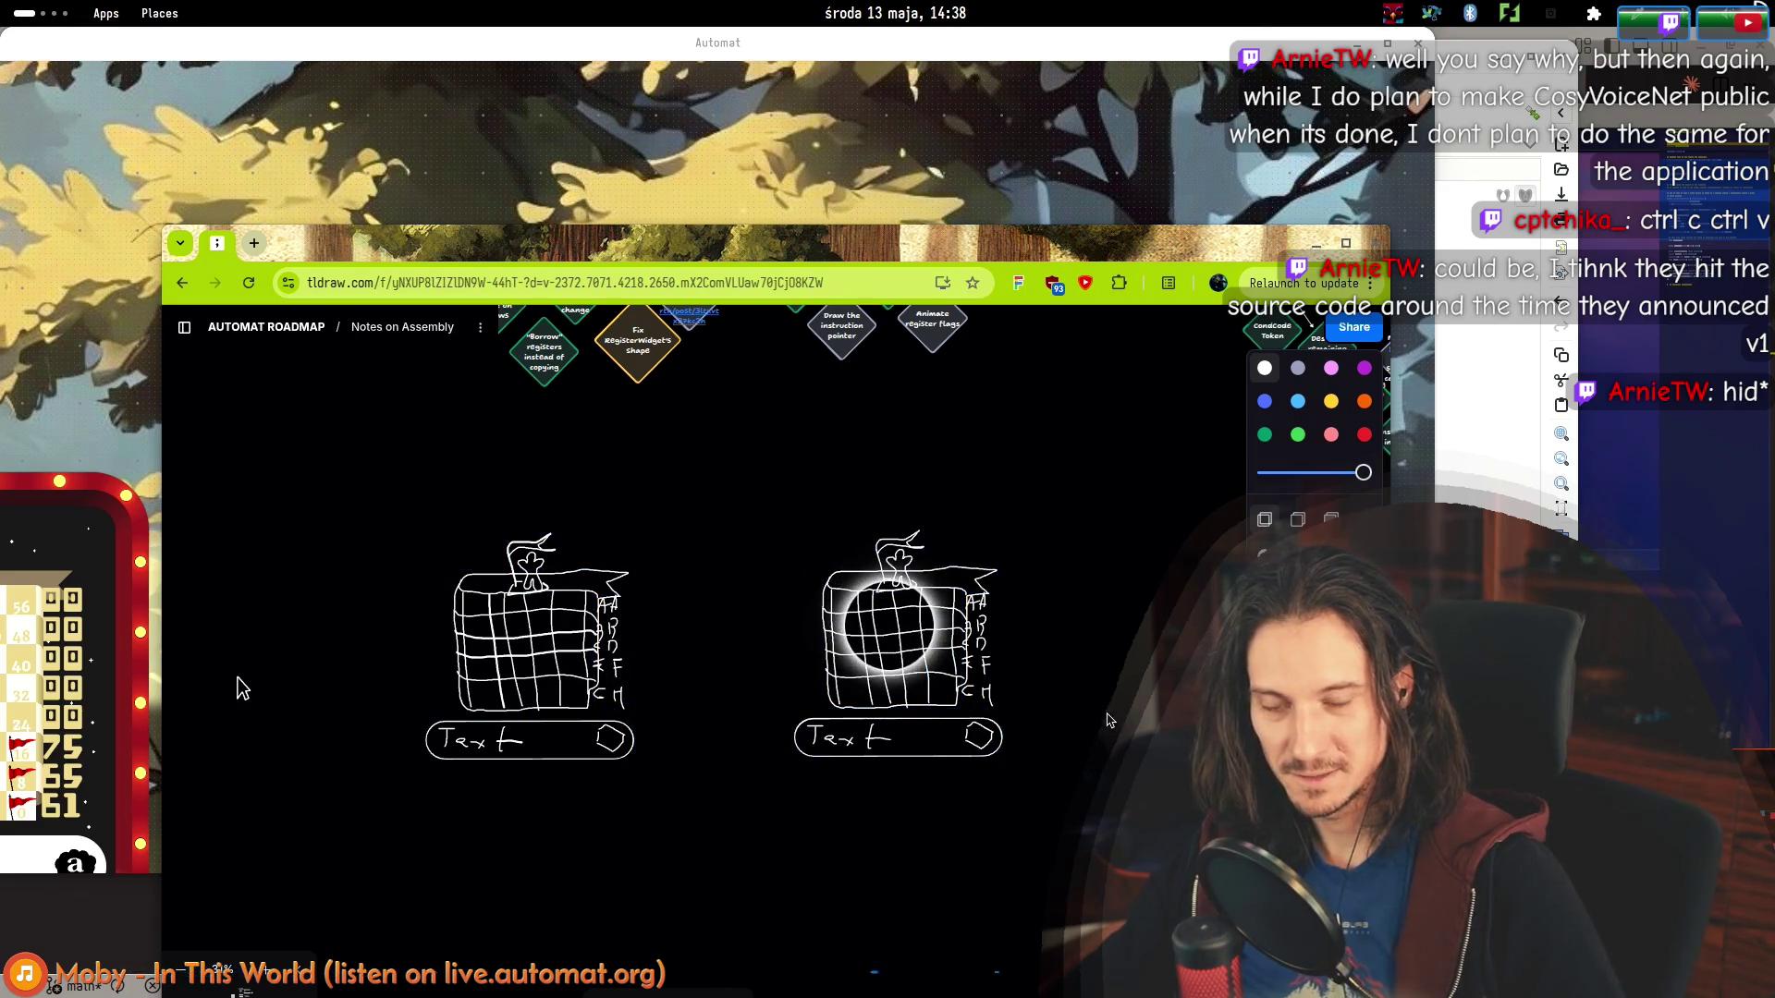
Select the grid part of the copied sketch, then switch back to Automat
scroll(925, 721, right, 2)
scroll(737, 770, up, 3)
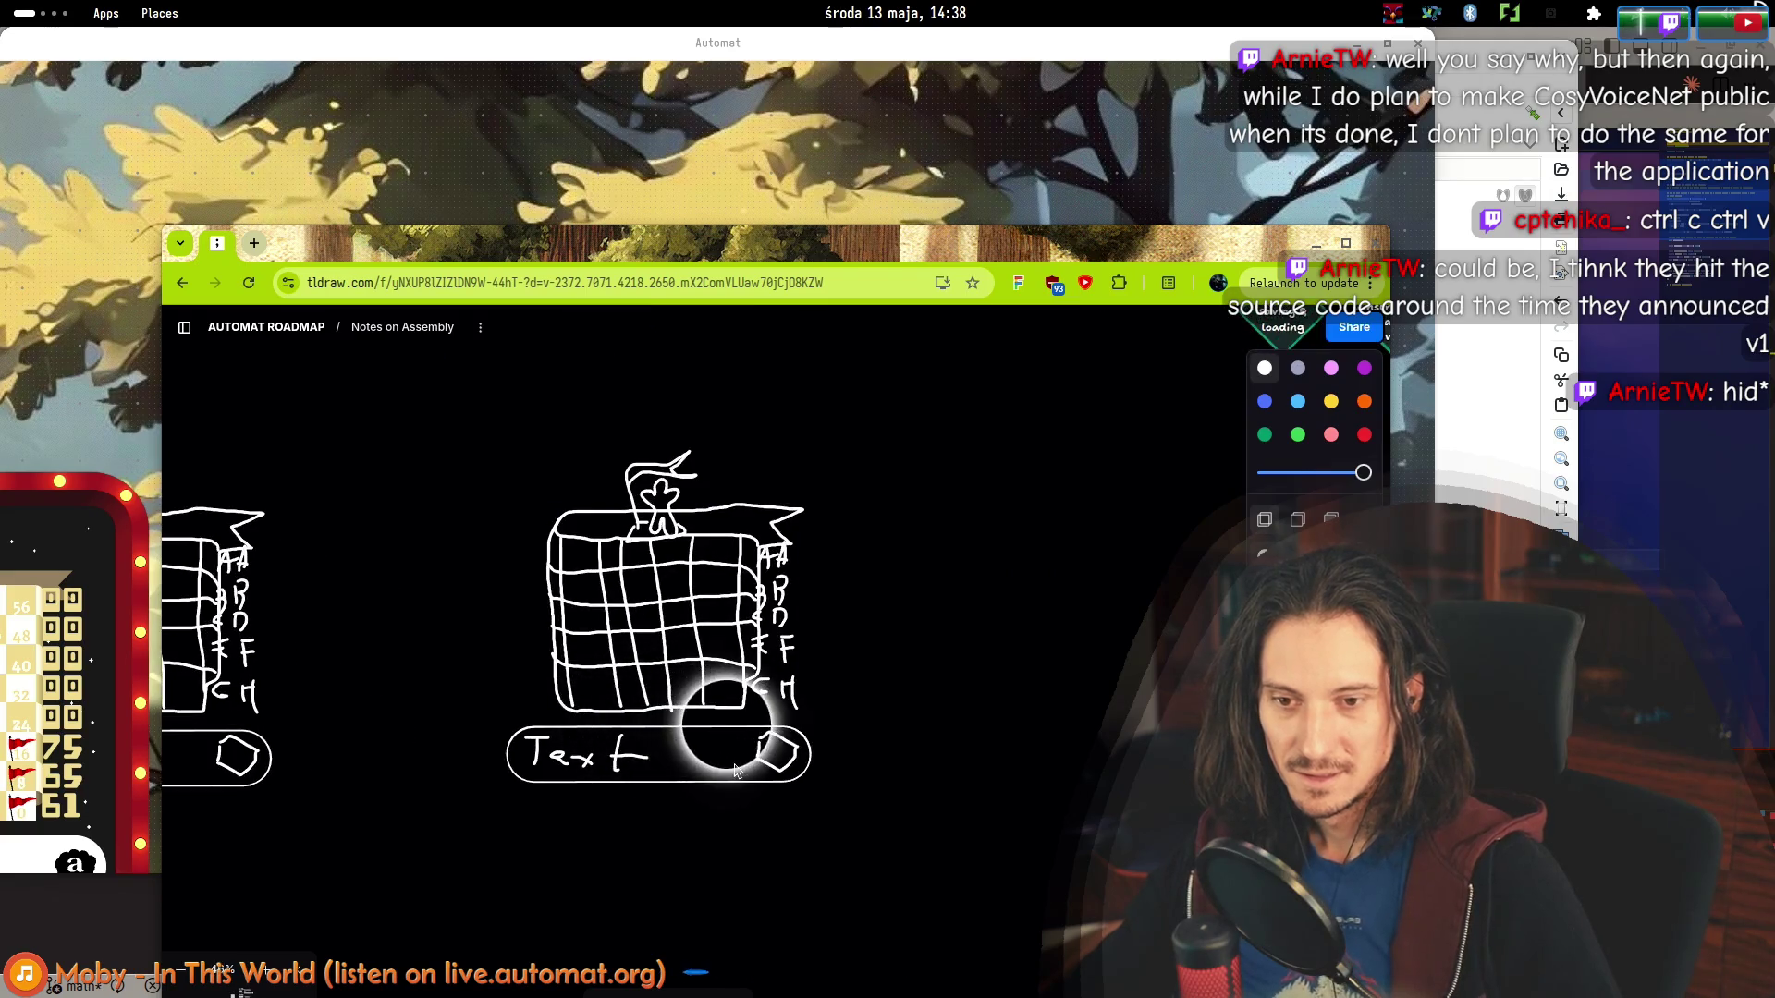
click(553, 703)
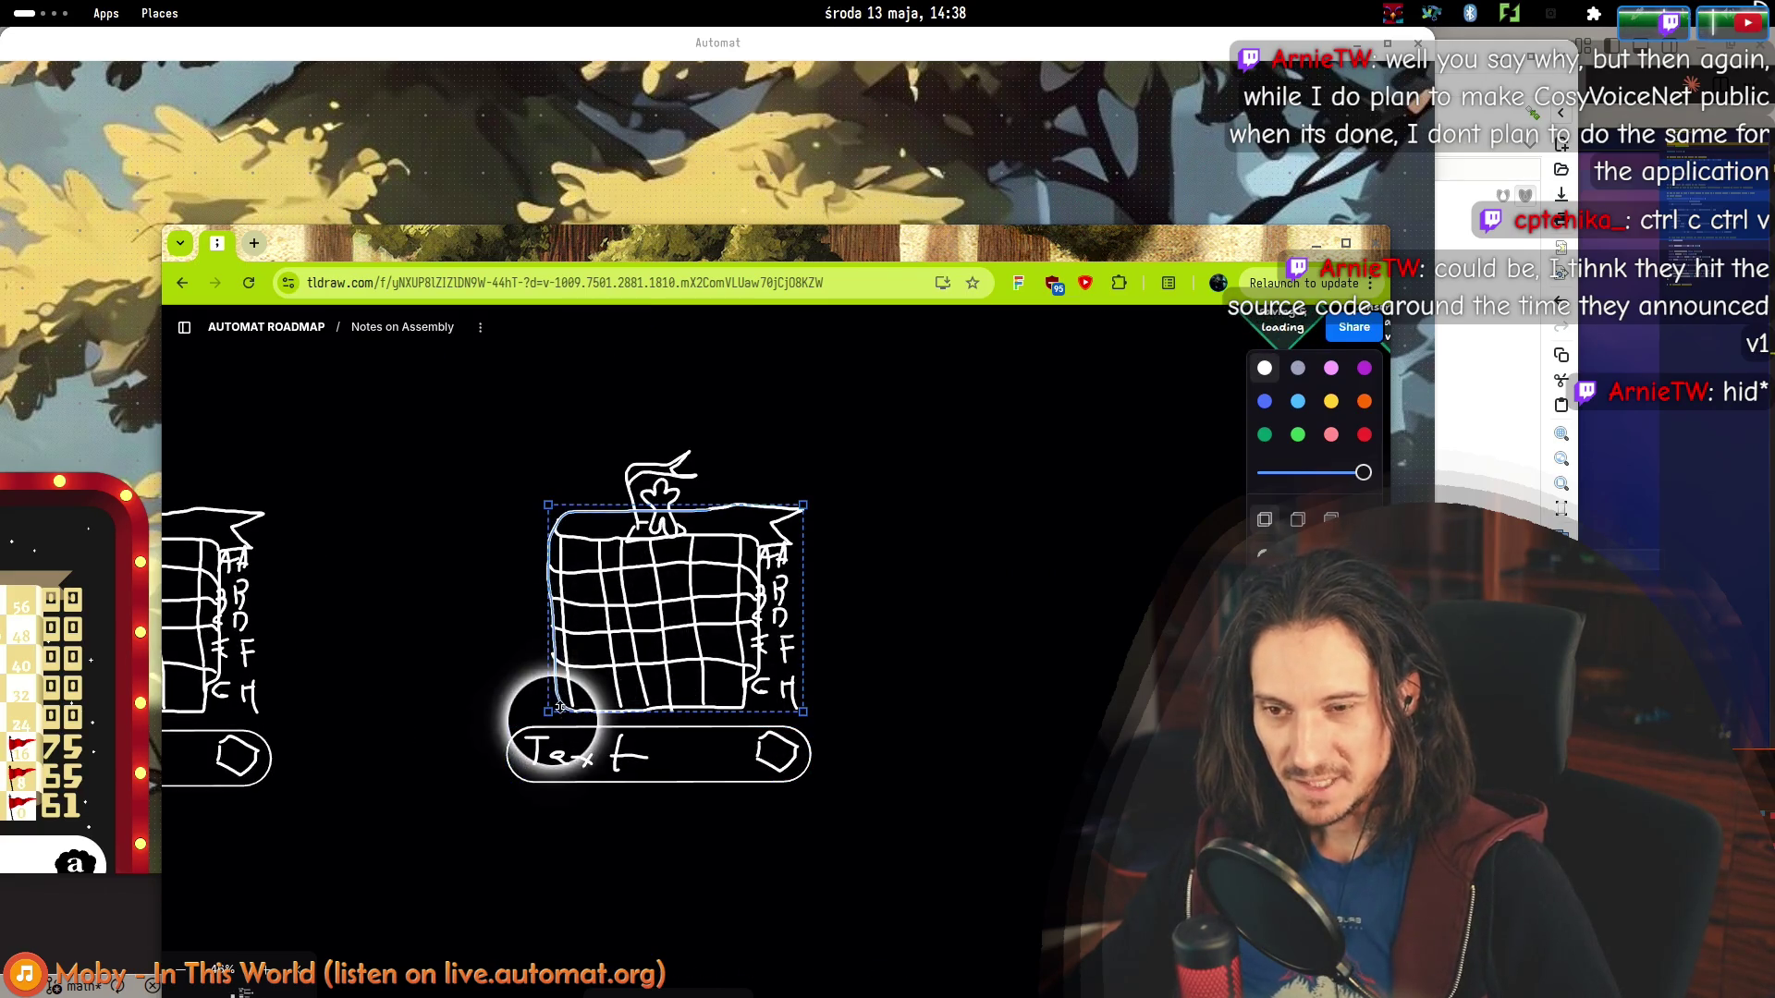
key(alt+Tab)
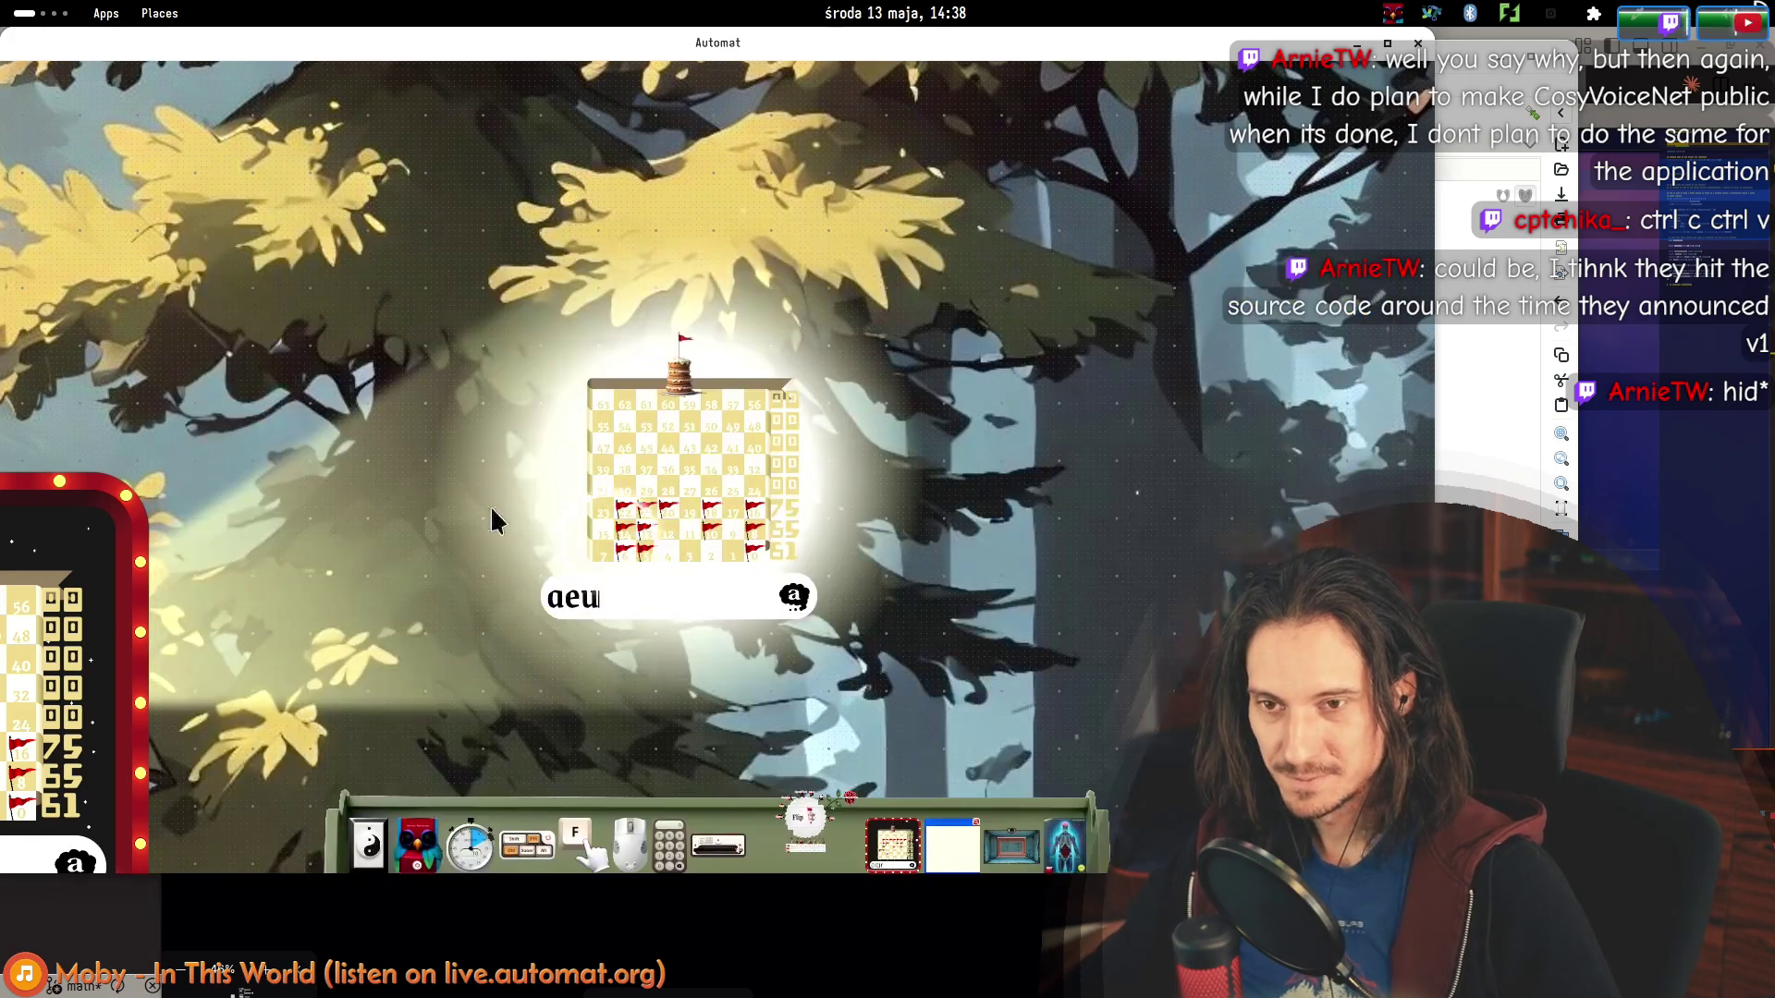
Zoom in and out on Automat's bit-grid widget, then pan the tldraw board to the widget sketch for reference
scroll(507, 584, up, 5)
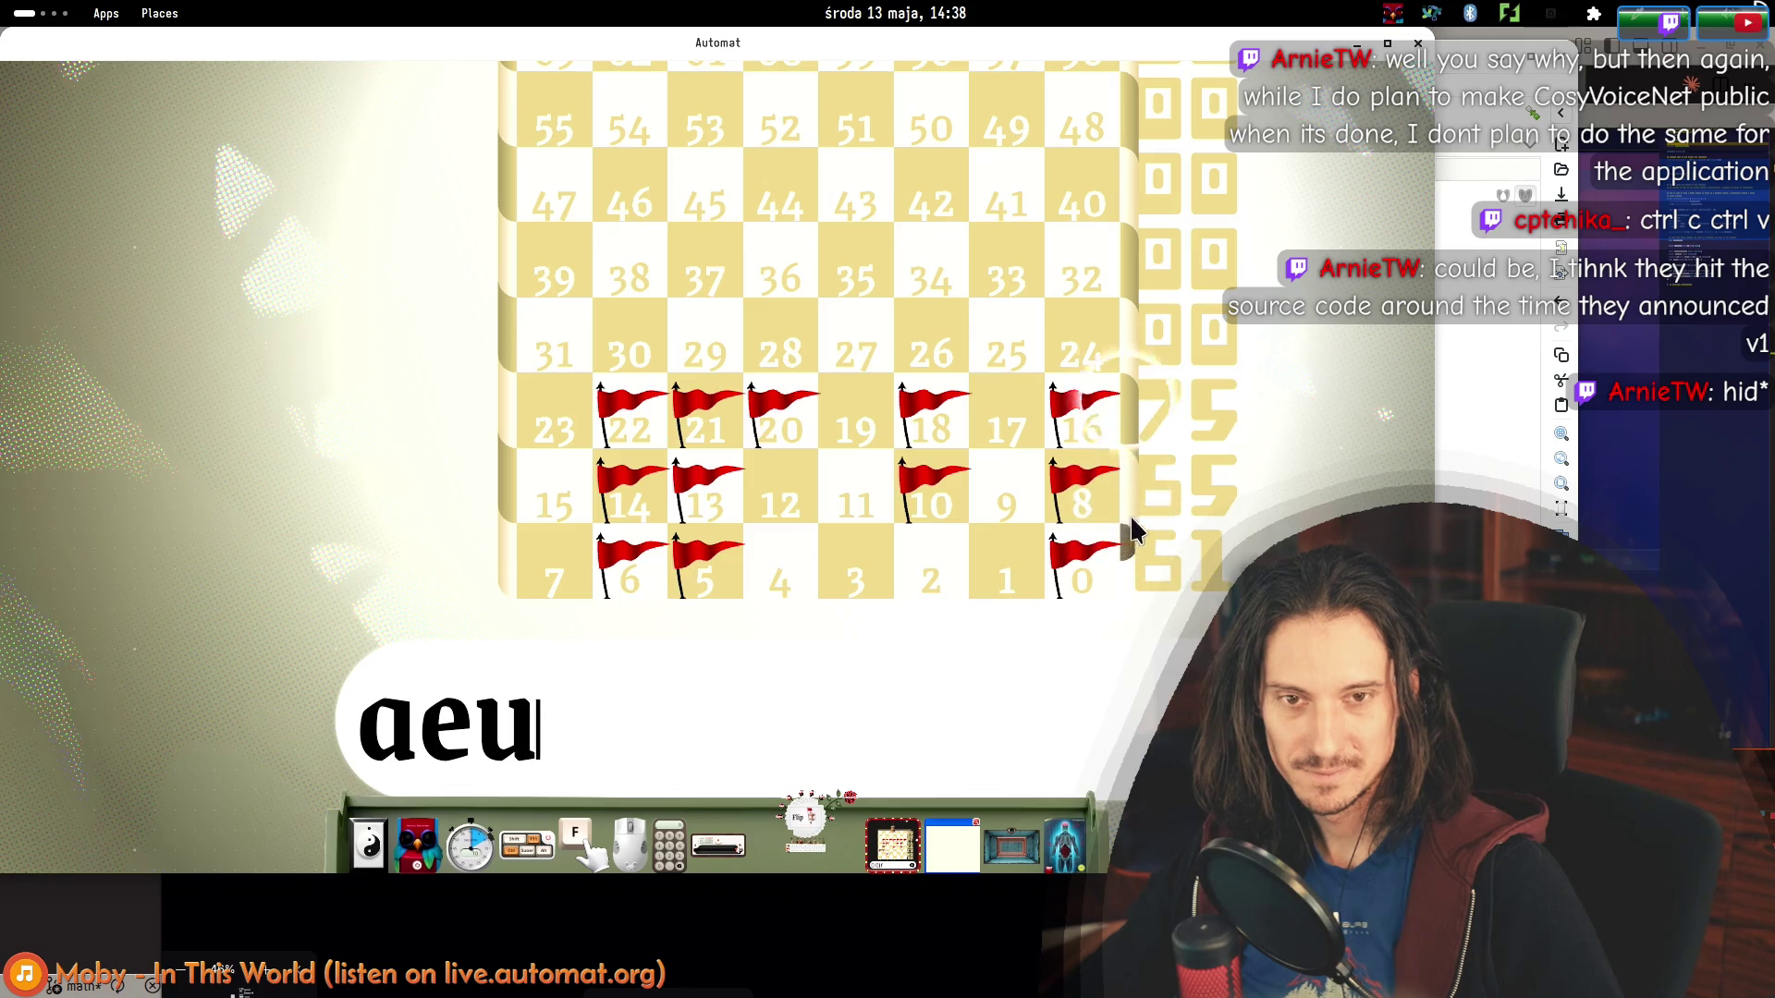
scroll(1138, 513, down, 1)
scroll(1147, 507, up, 2)
scroll(1115, 490, down, 5)
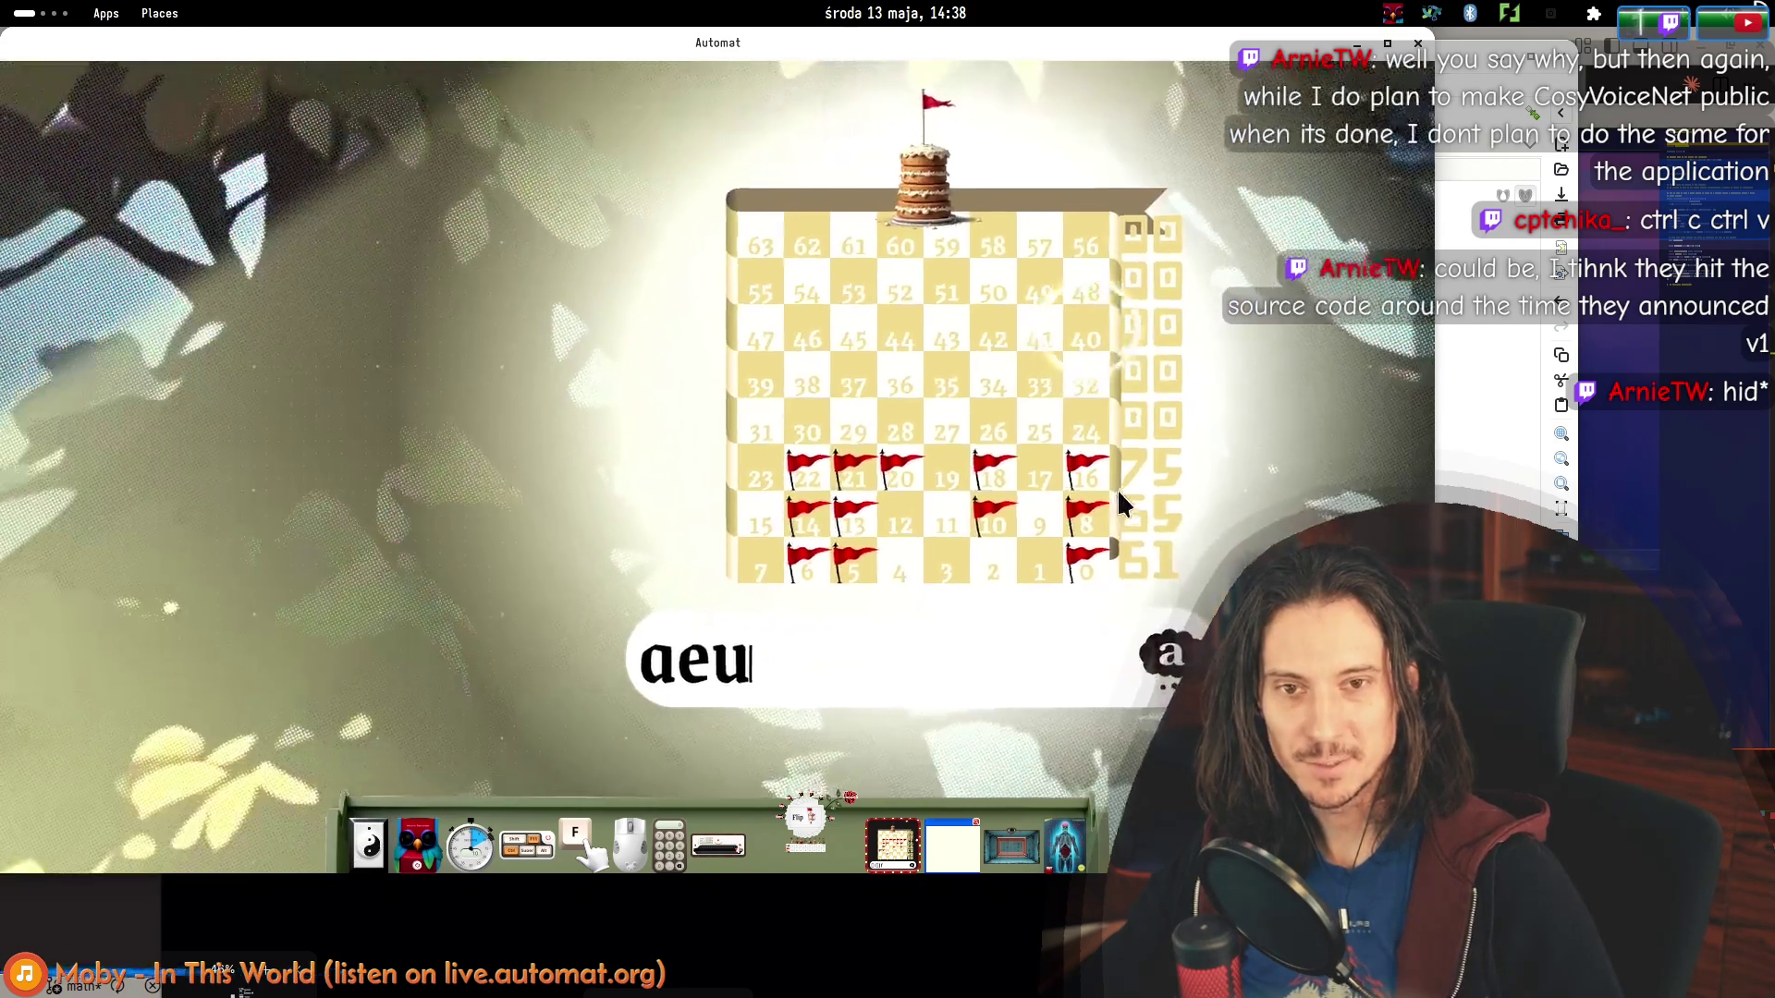
scroll(1115, 490, down, 2)
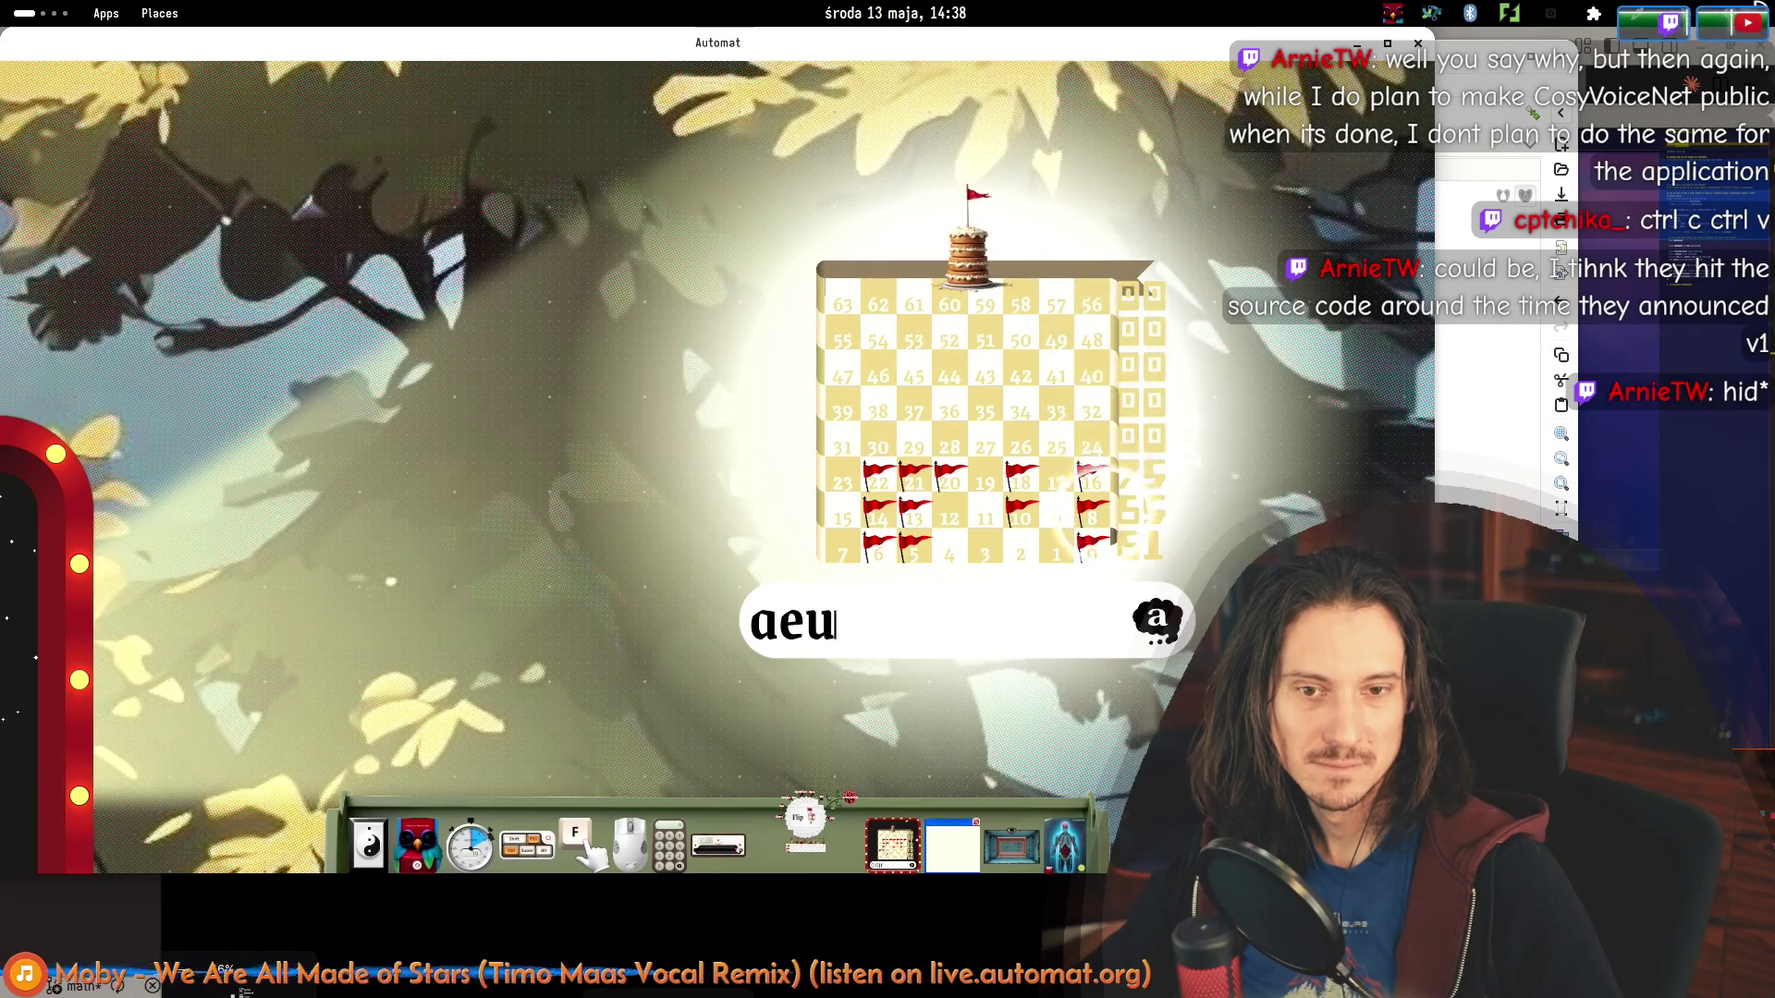
key(alt+Tab)
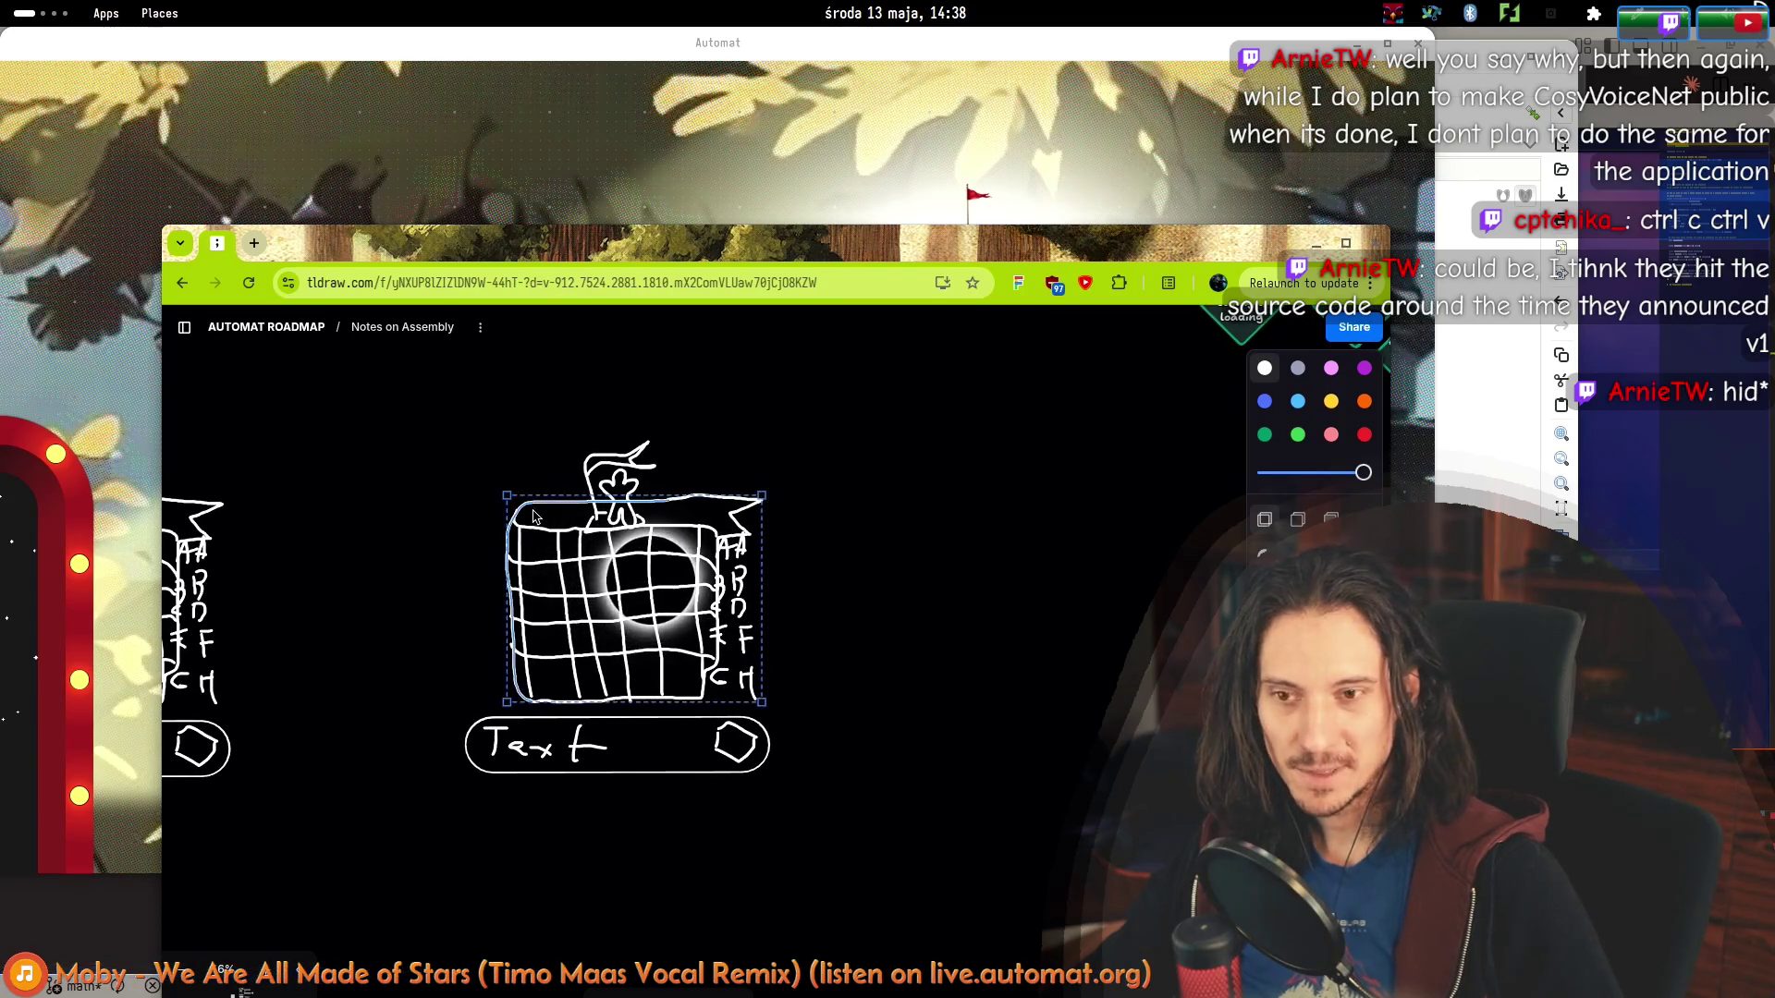
drag(951, 602, 706, 546)
key(alt+Tab)
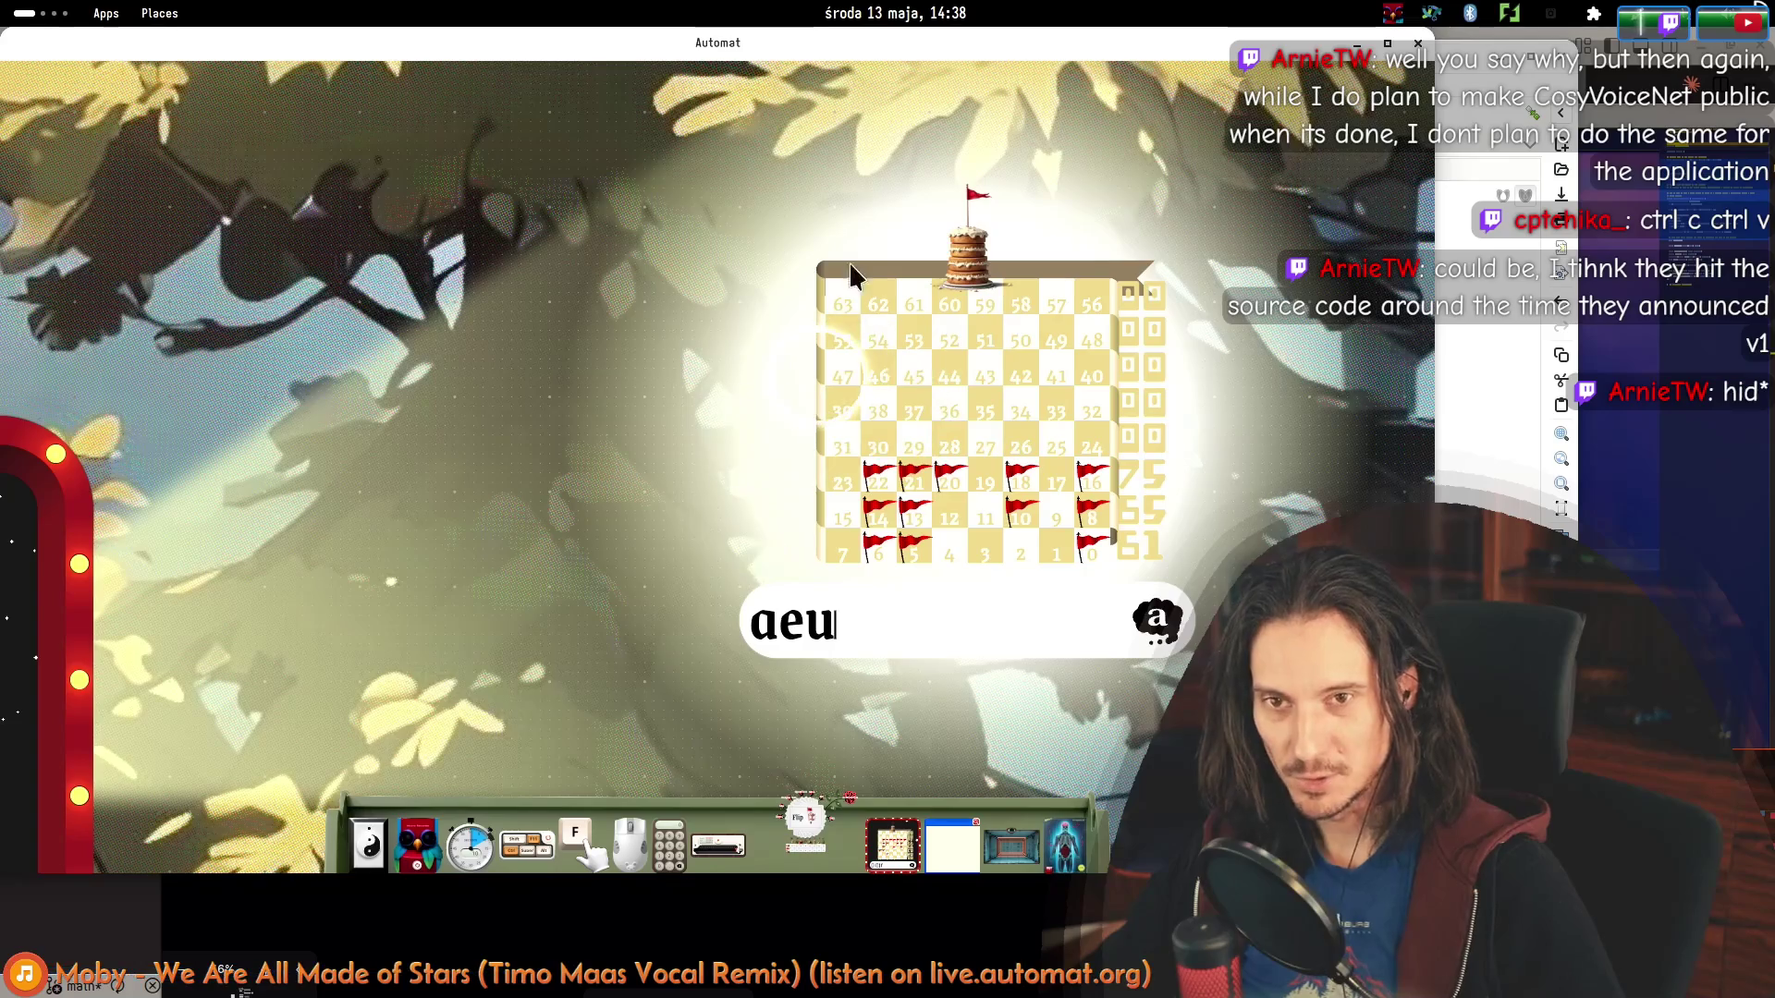
Inspect the rendered widget up close again, then bring the tldraw sketch back in front
scroll(839, 234, down, 3)
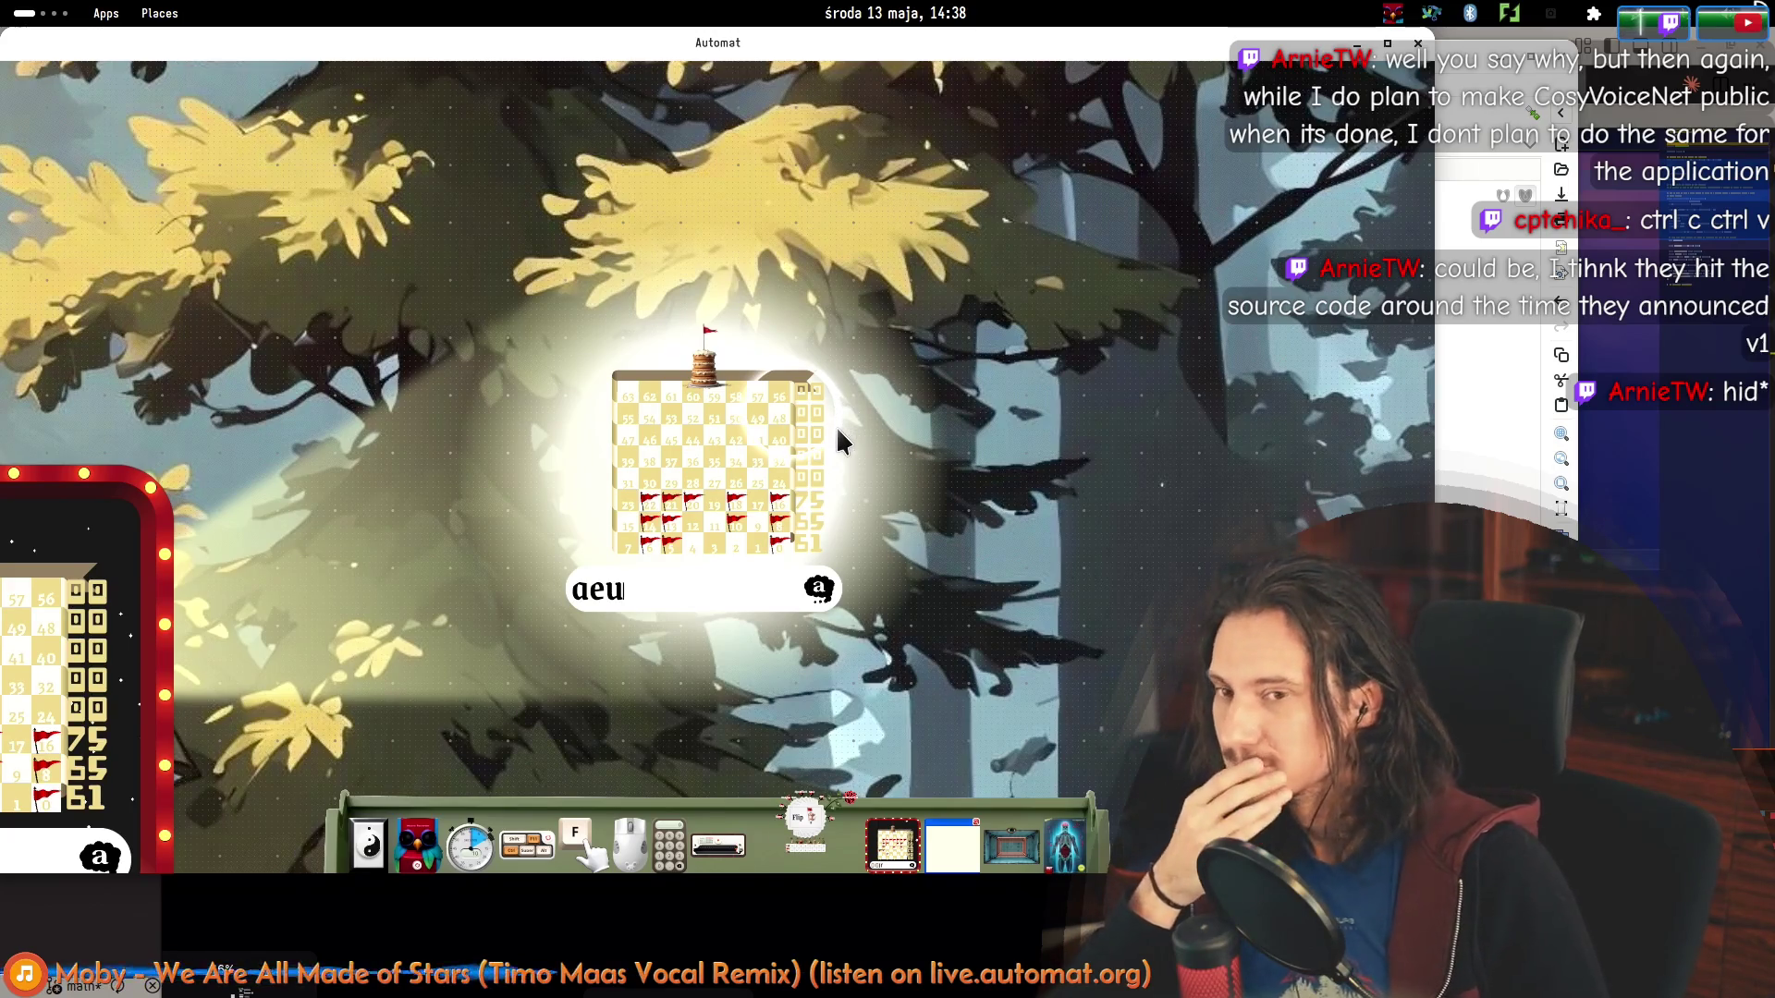
scroll(802, 368, up, 2)
scroll(807, 370, up, 5)
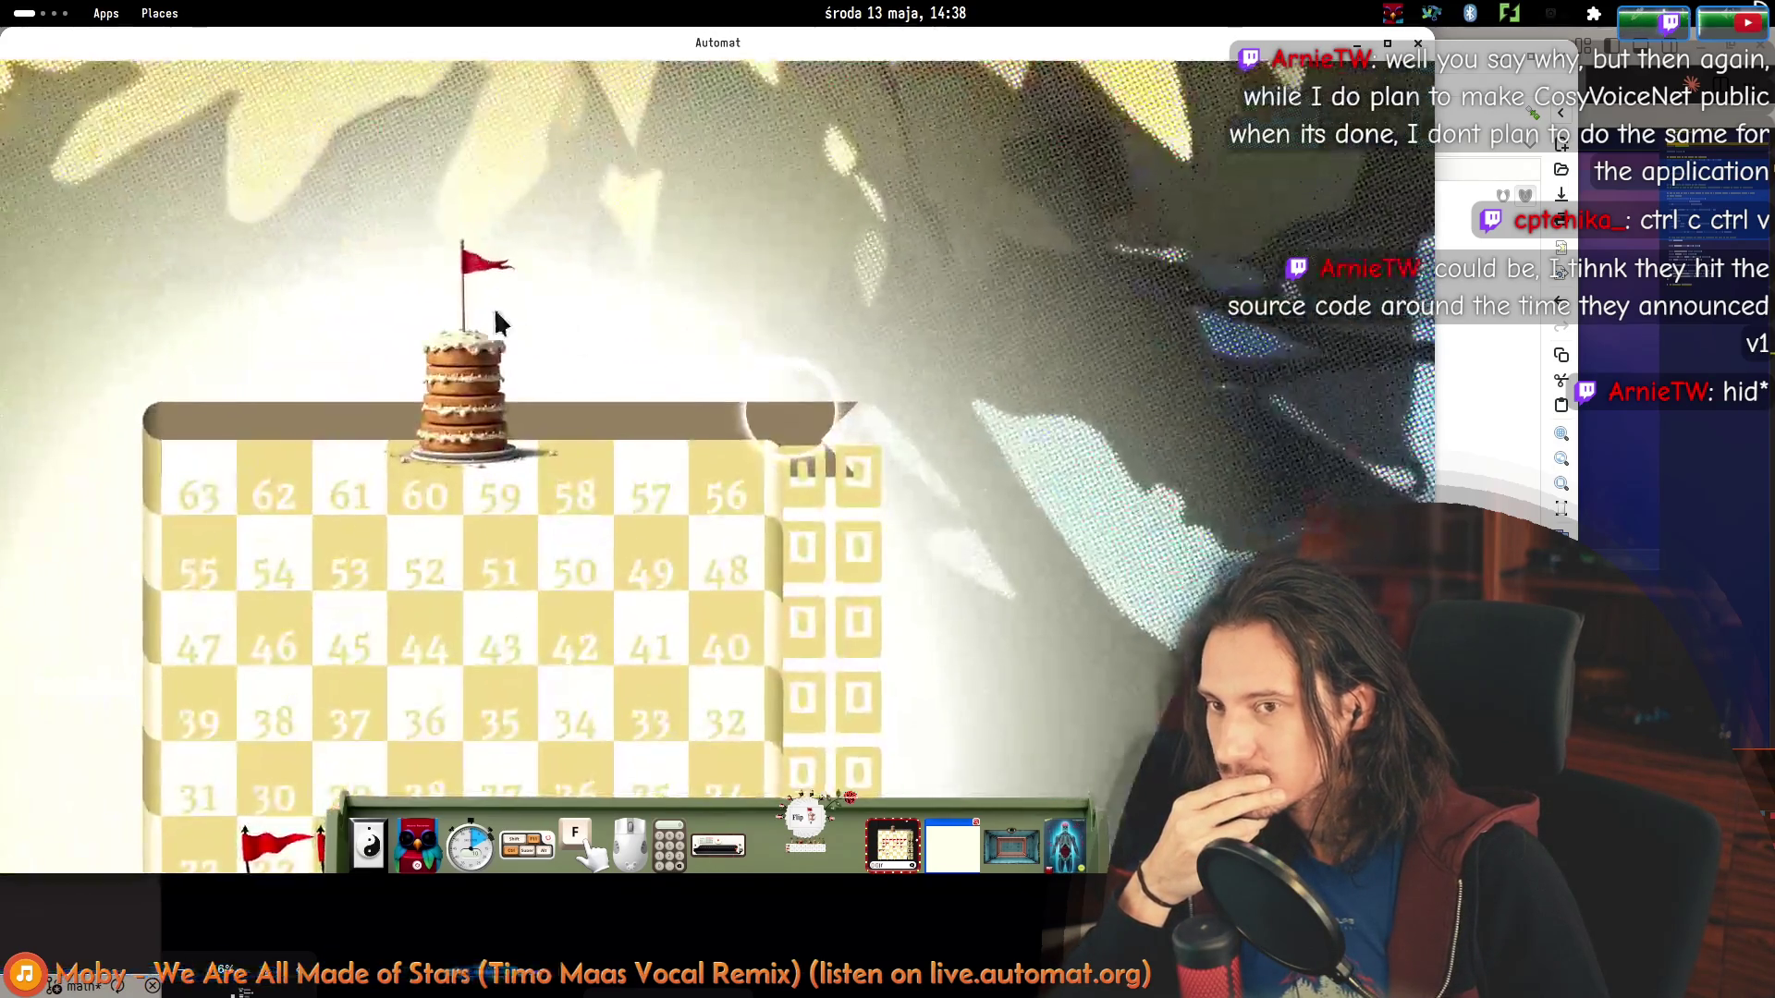
scroll(503, 314, down, 6)
scroll(548, 315, up, 4)
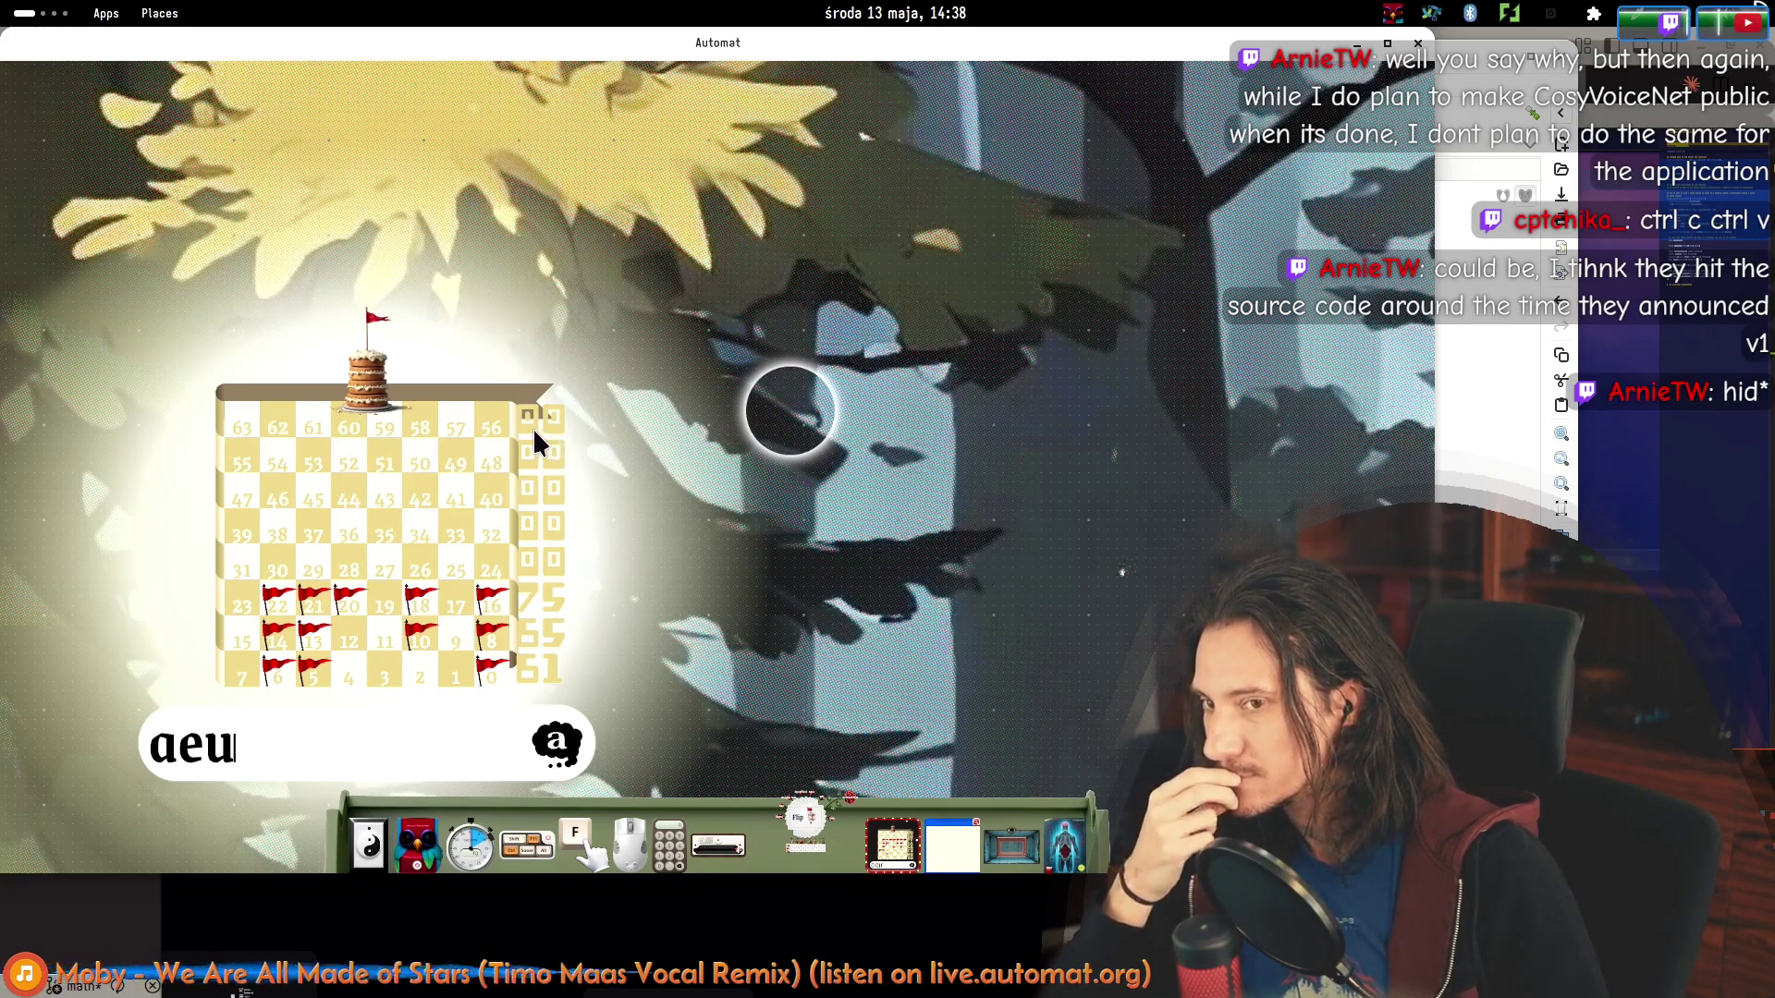
scroll(525, 428, up, 3)
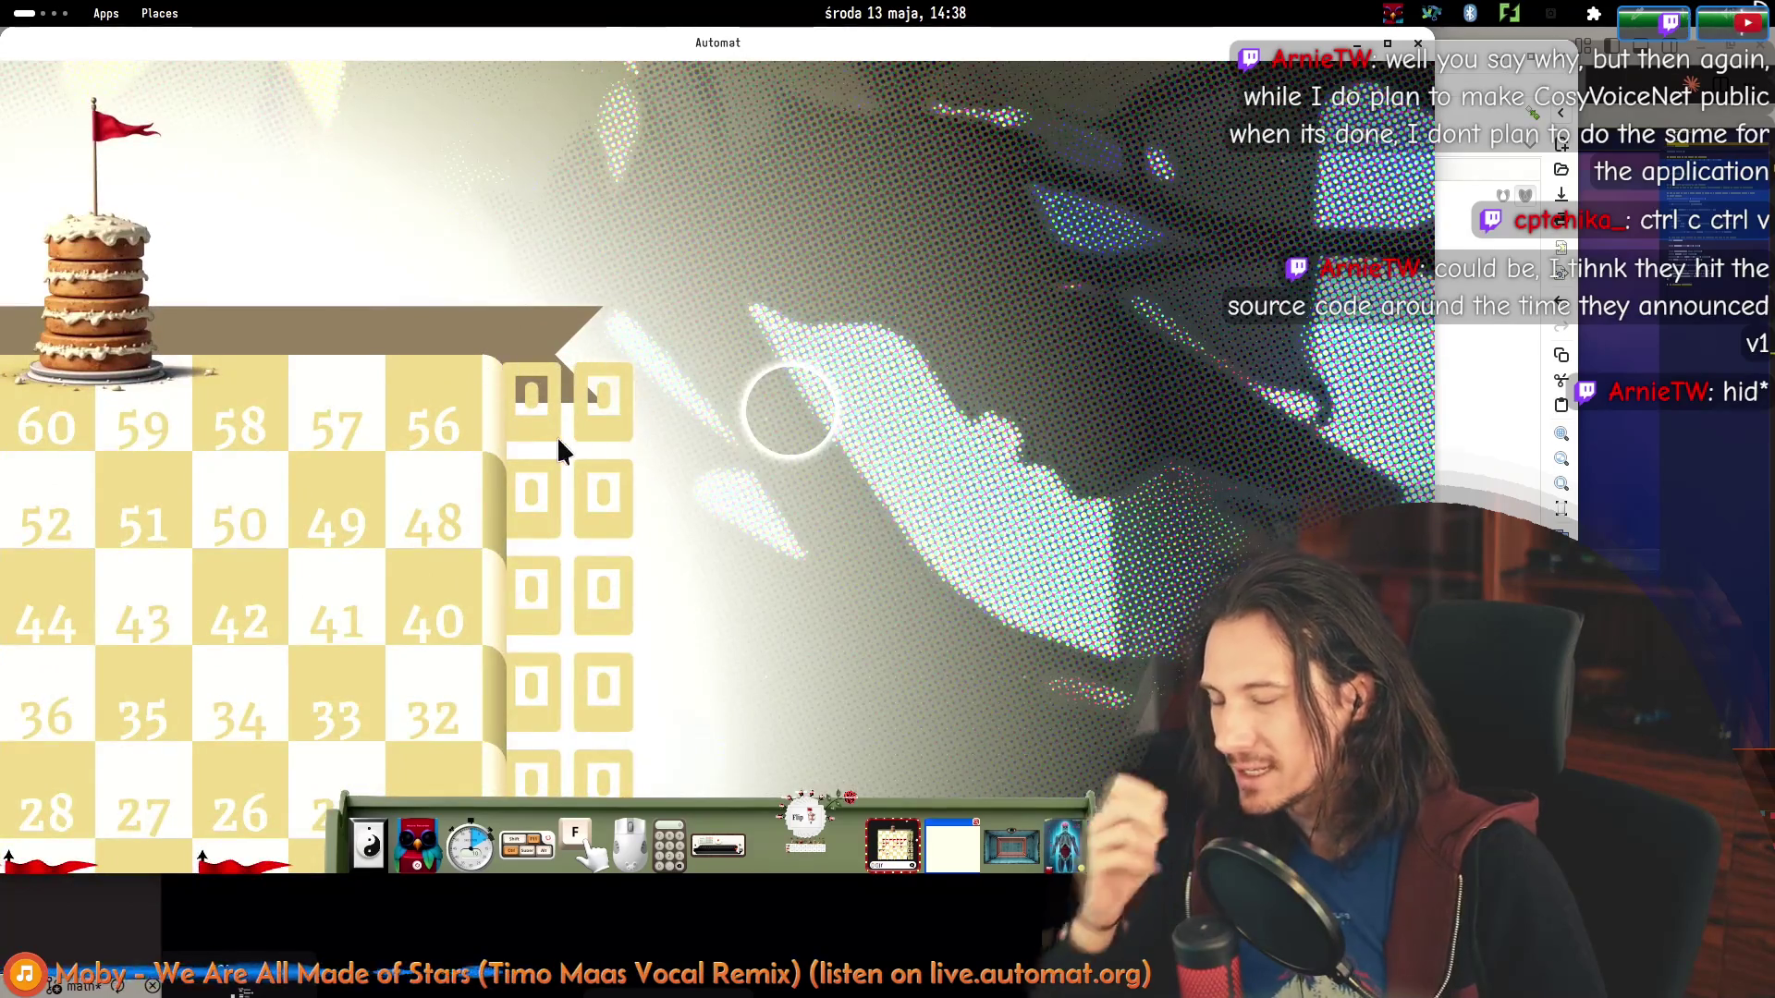
key(alt+Tab)
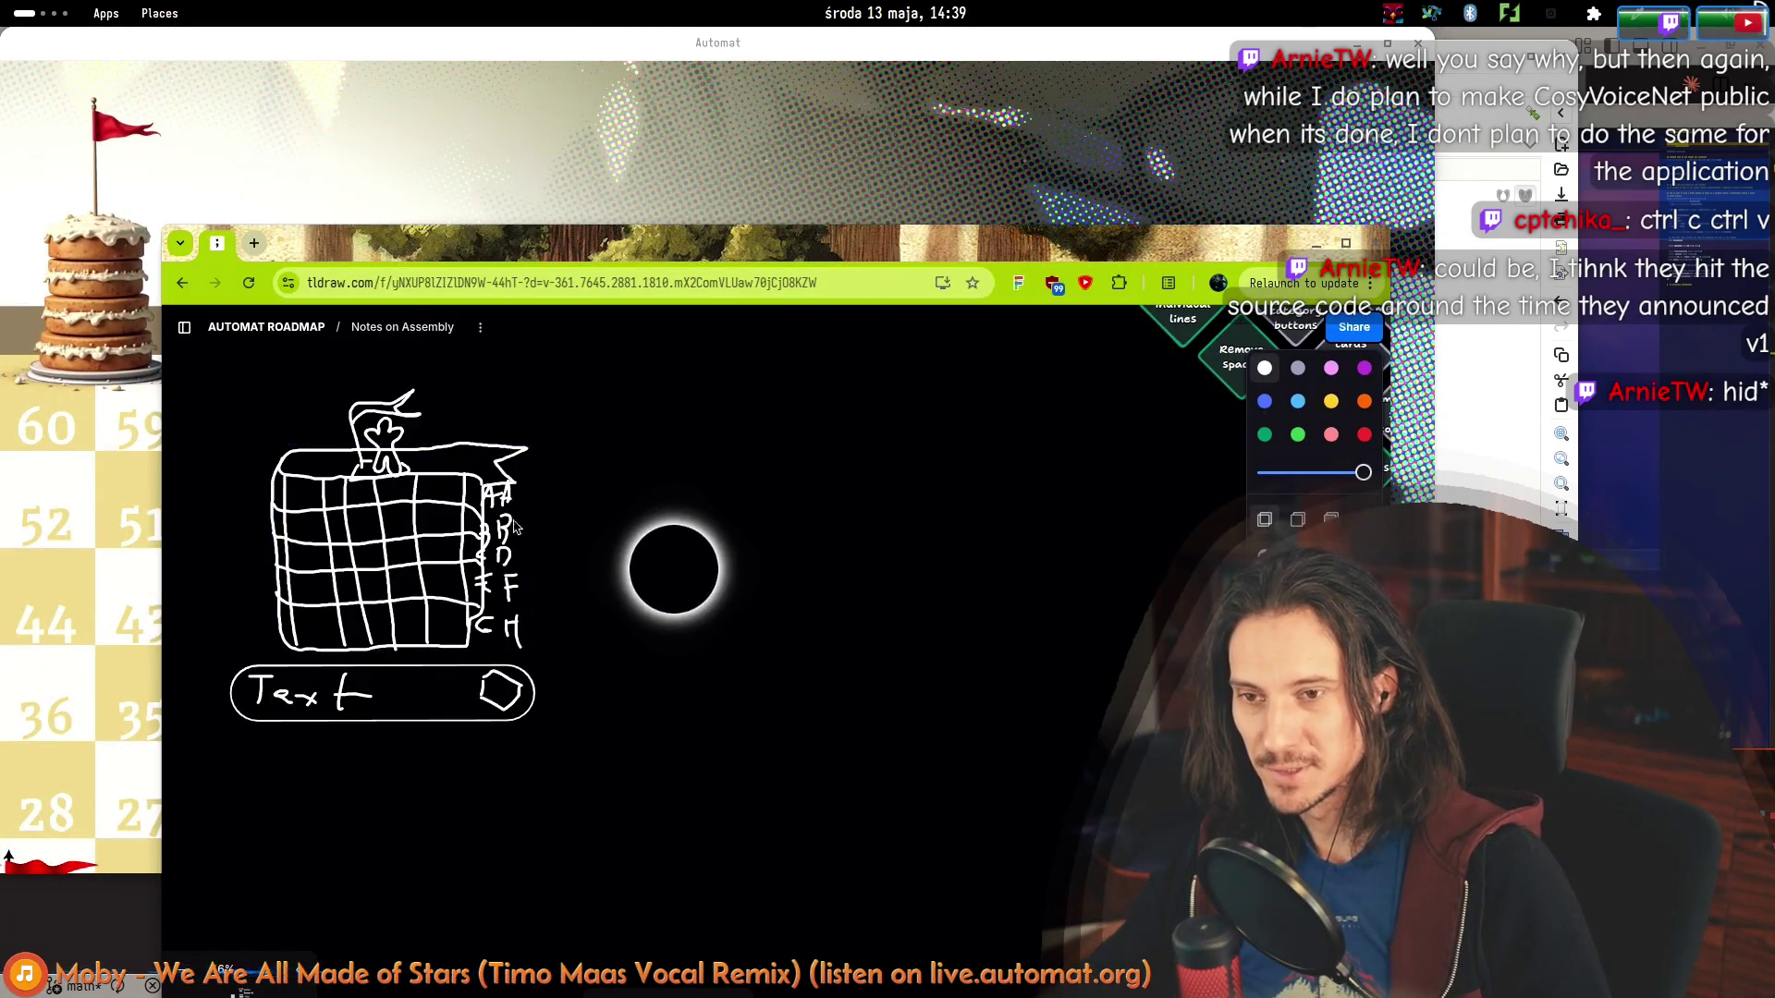
Move the ABCDEFGH letter column into the grid sketch and compare it with the Automat widget
drag(521, 531, 451, 504)
key(alt+Tab)
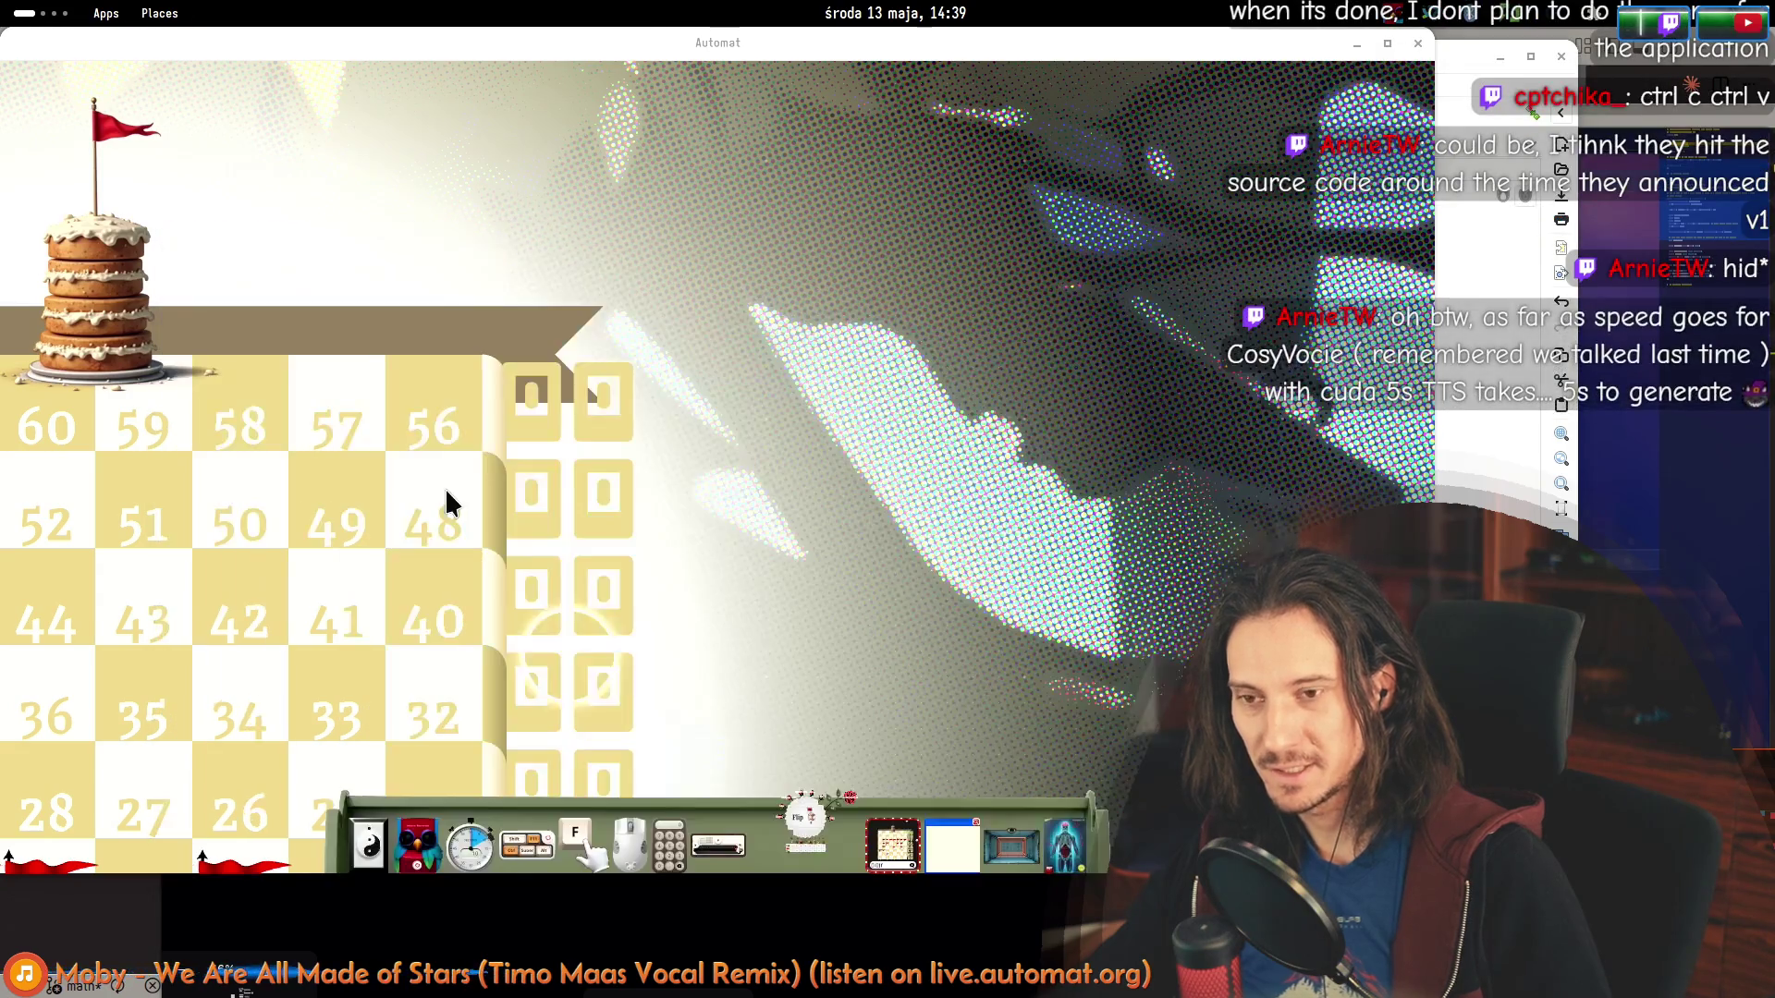
scroll(545, 434, down, 3)
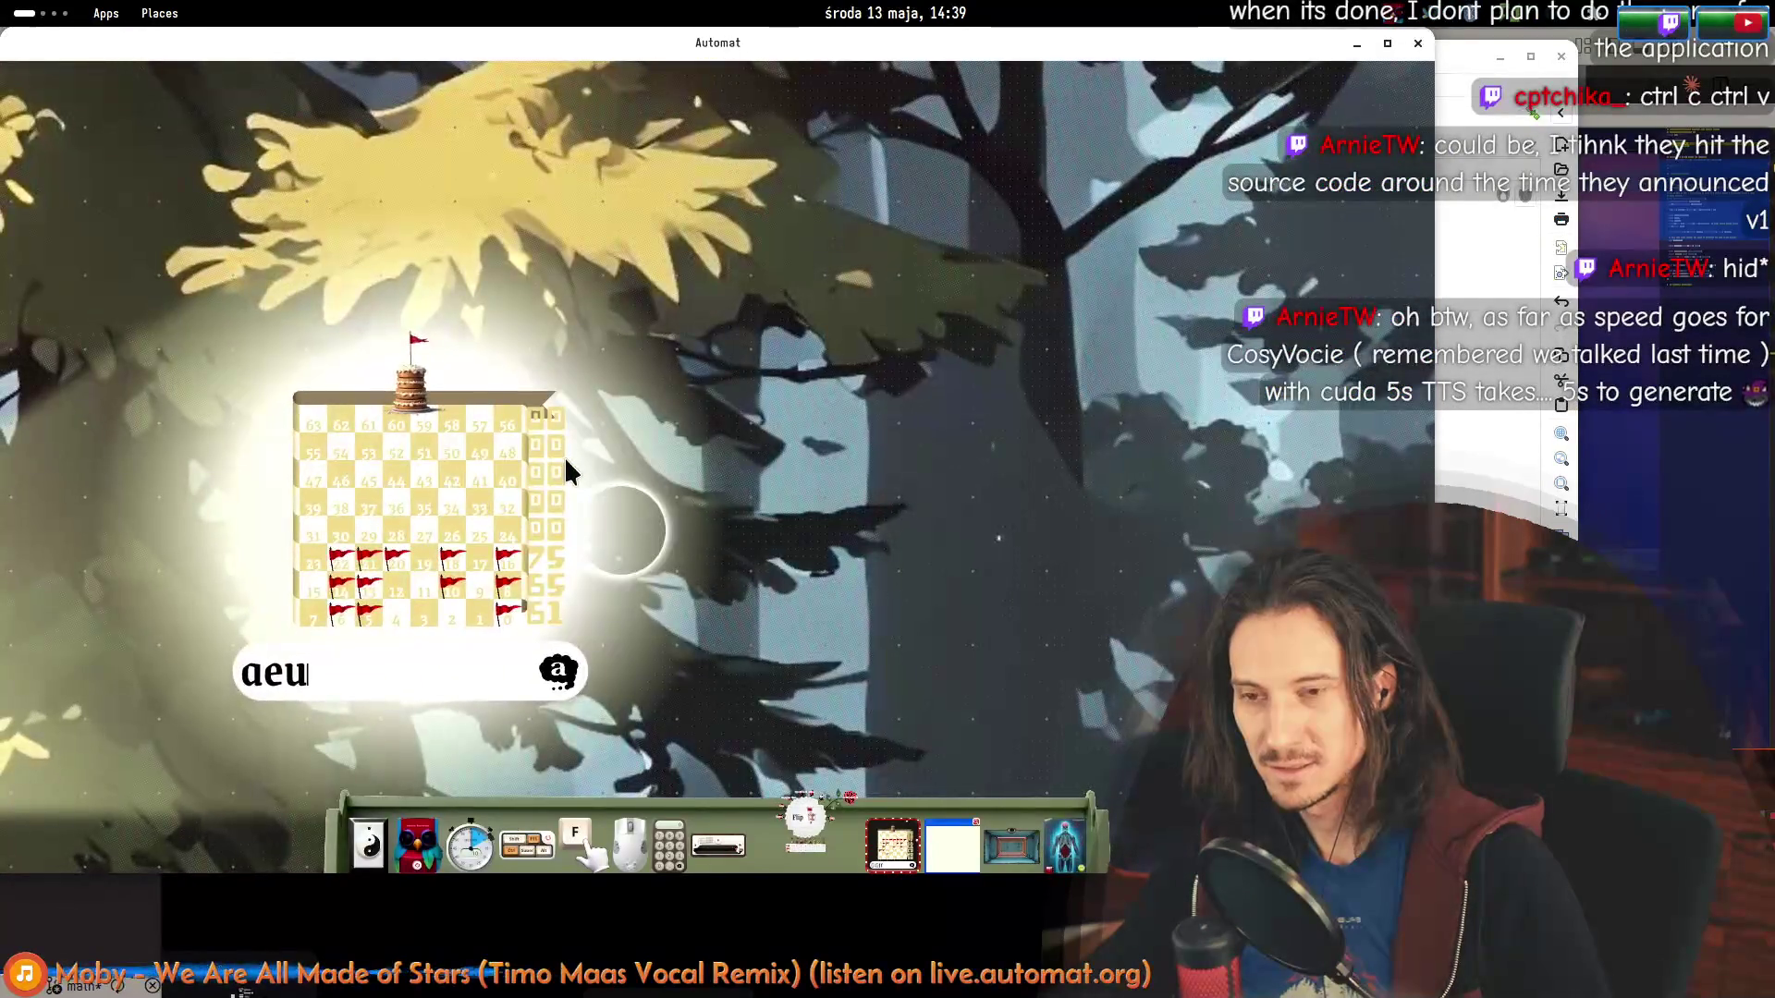
Place the letter column back just right of the grid sketch, then return to Automat
key(alt+Tab)
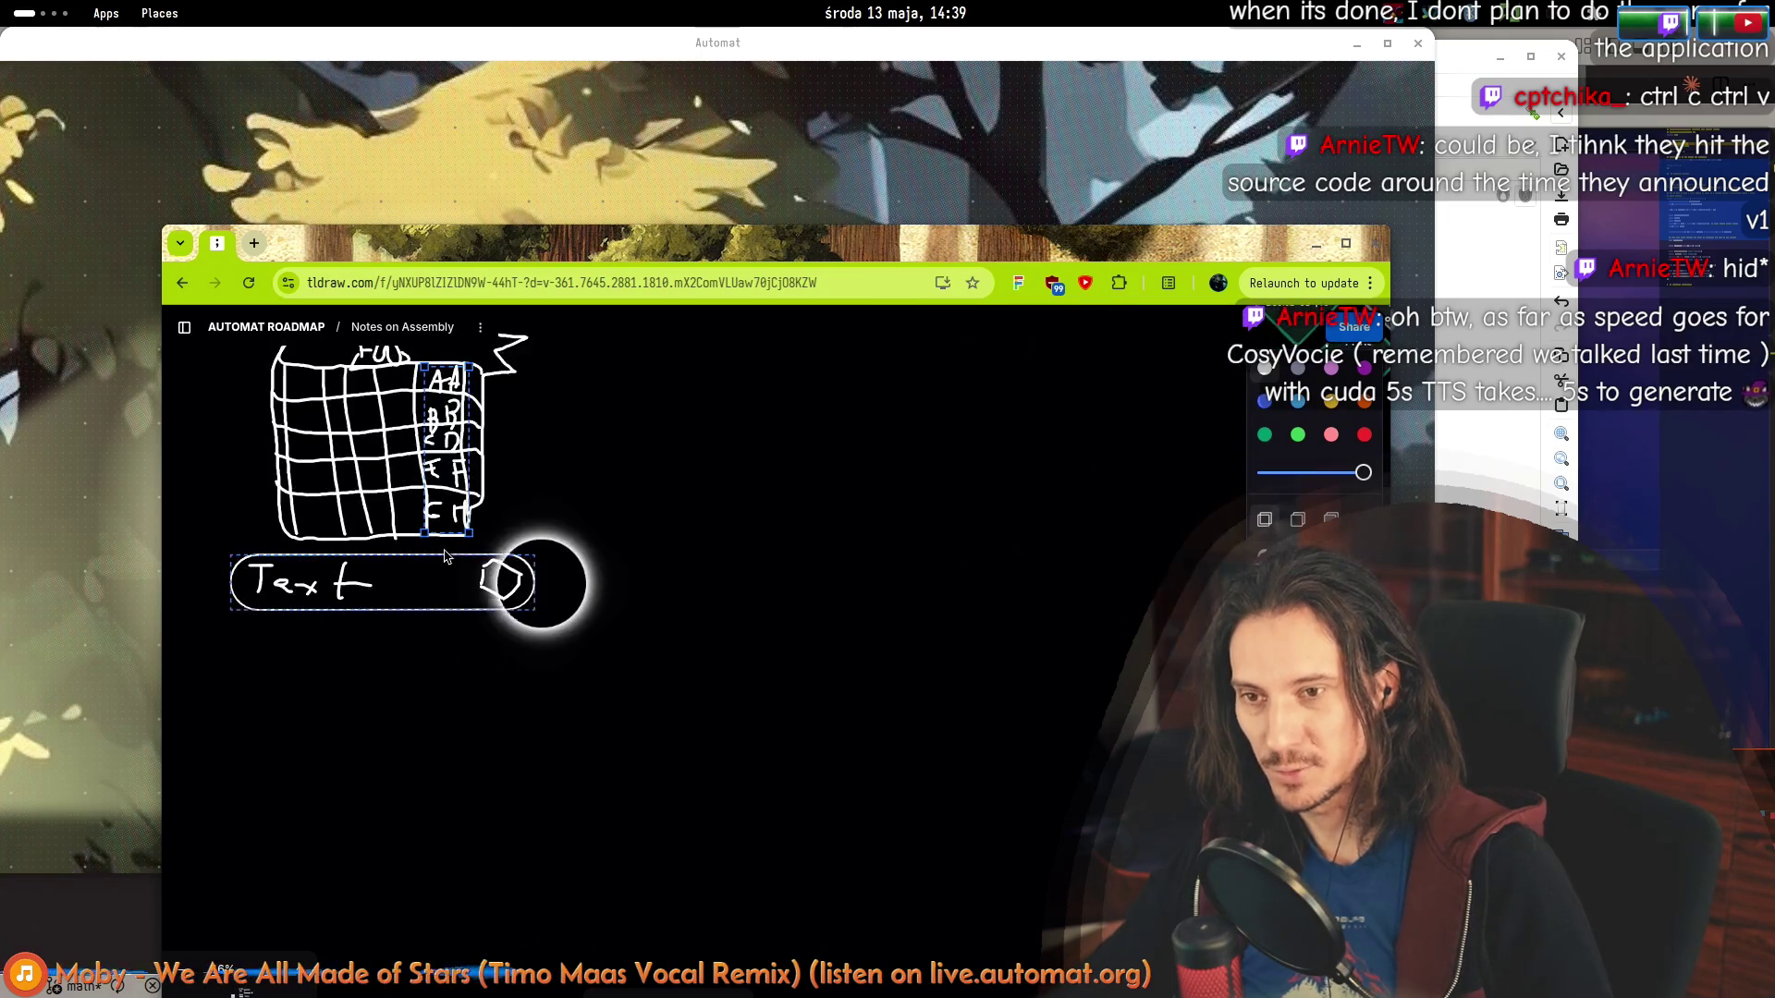
scroll(427, 451, up, 2)
mouse_move(464, 418)
mouse_down()
mouse_move(671, 440)
mouse_move(551, 417)
mouse_up()
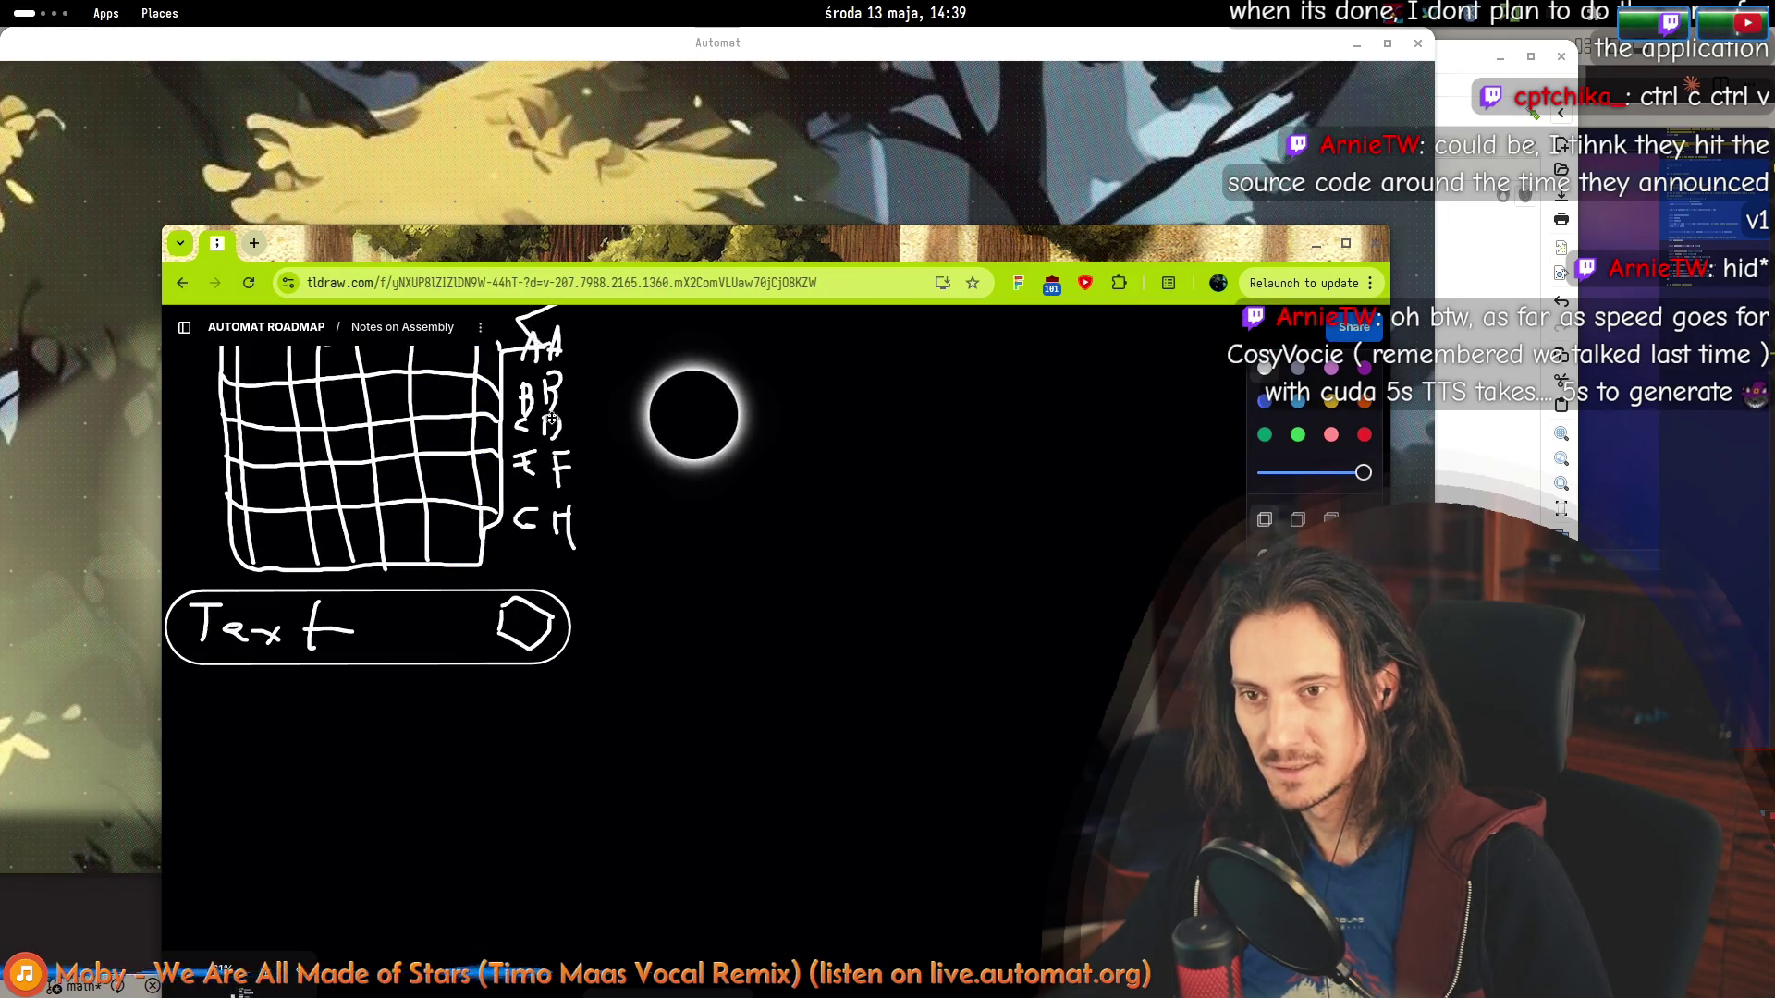
scroll(587, 523, down, 2)
key(alt+Tab)
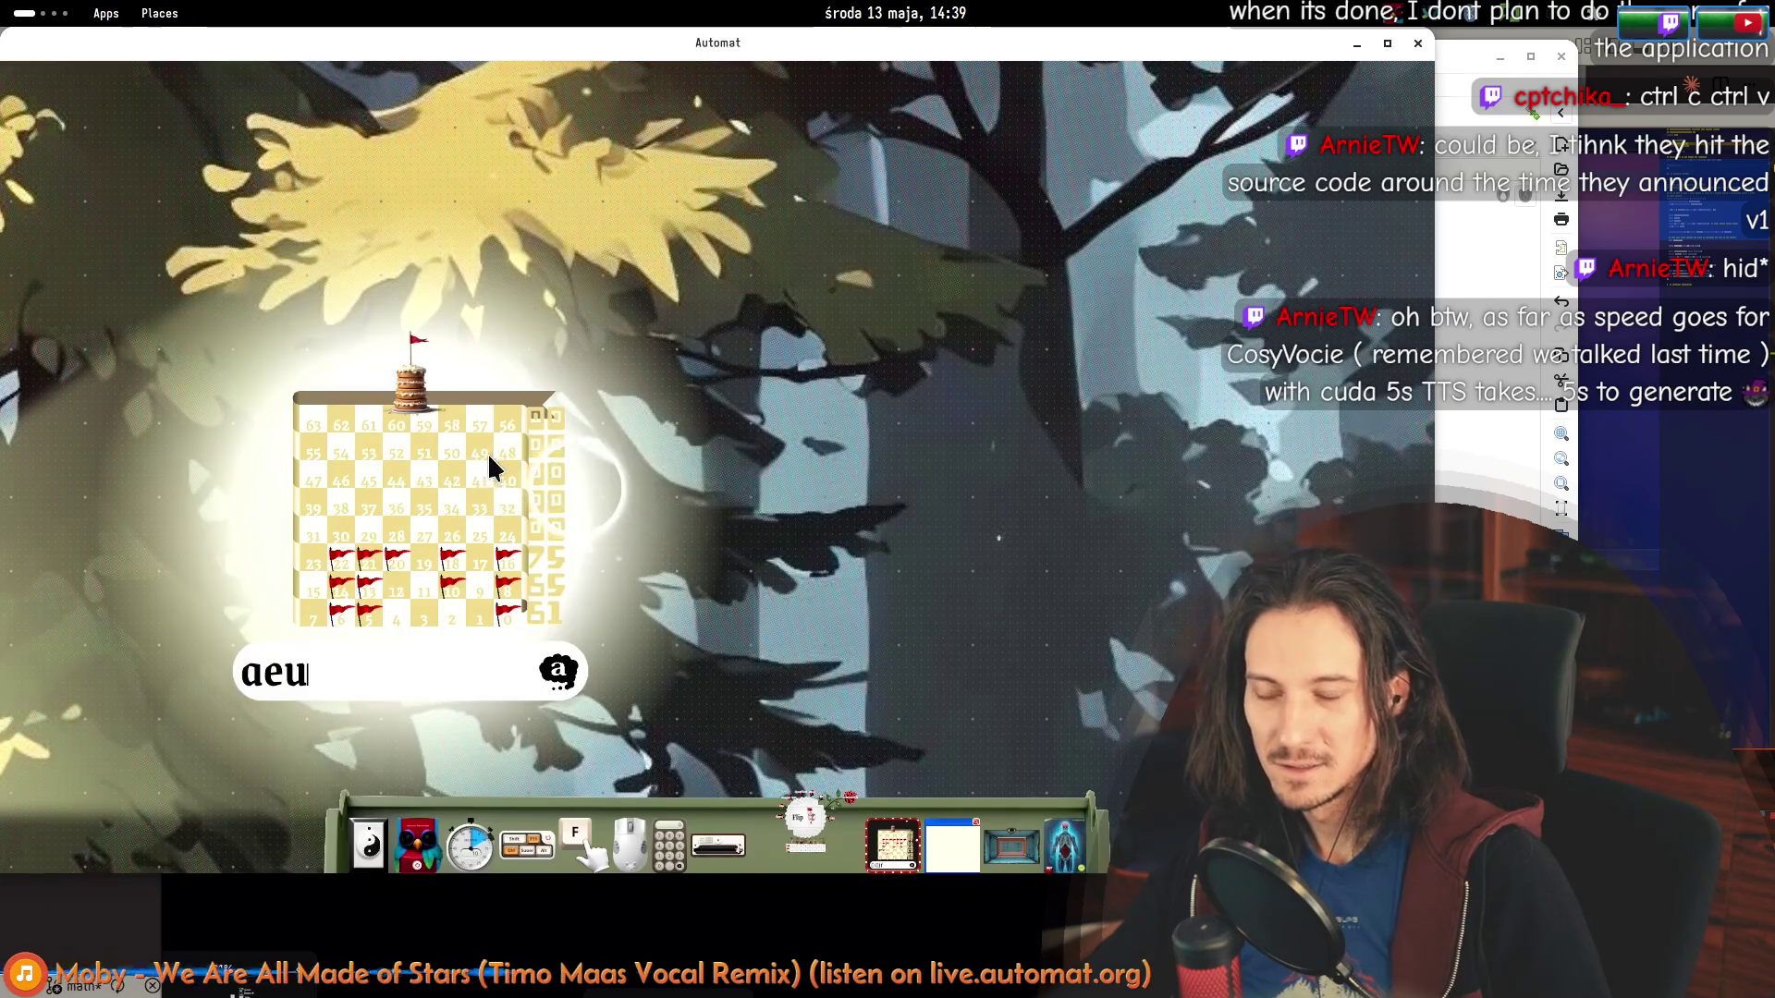
Delete 'aeu' from the text box so the checkerboard loses its red flags
scroll(494, 462, up, 2)
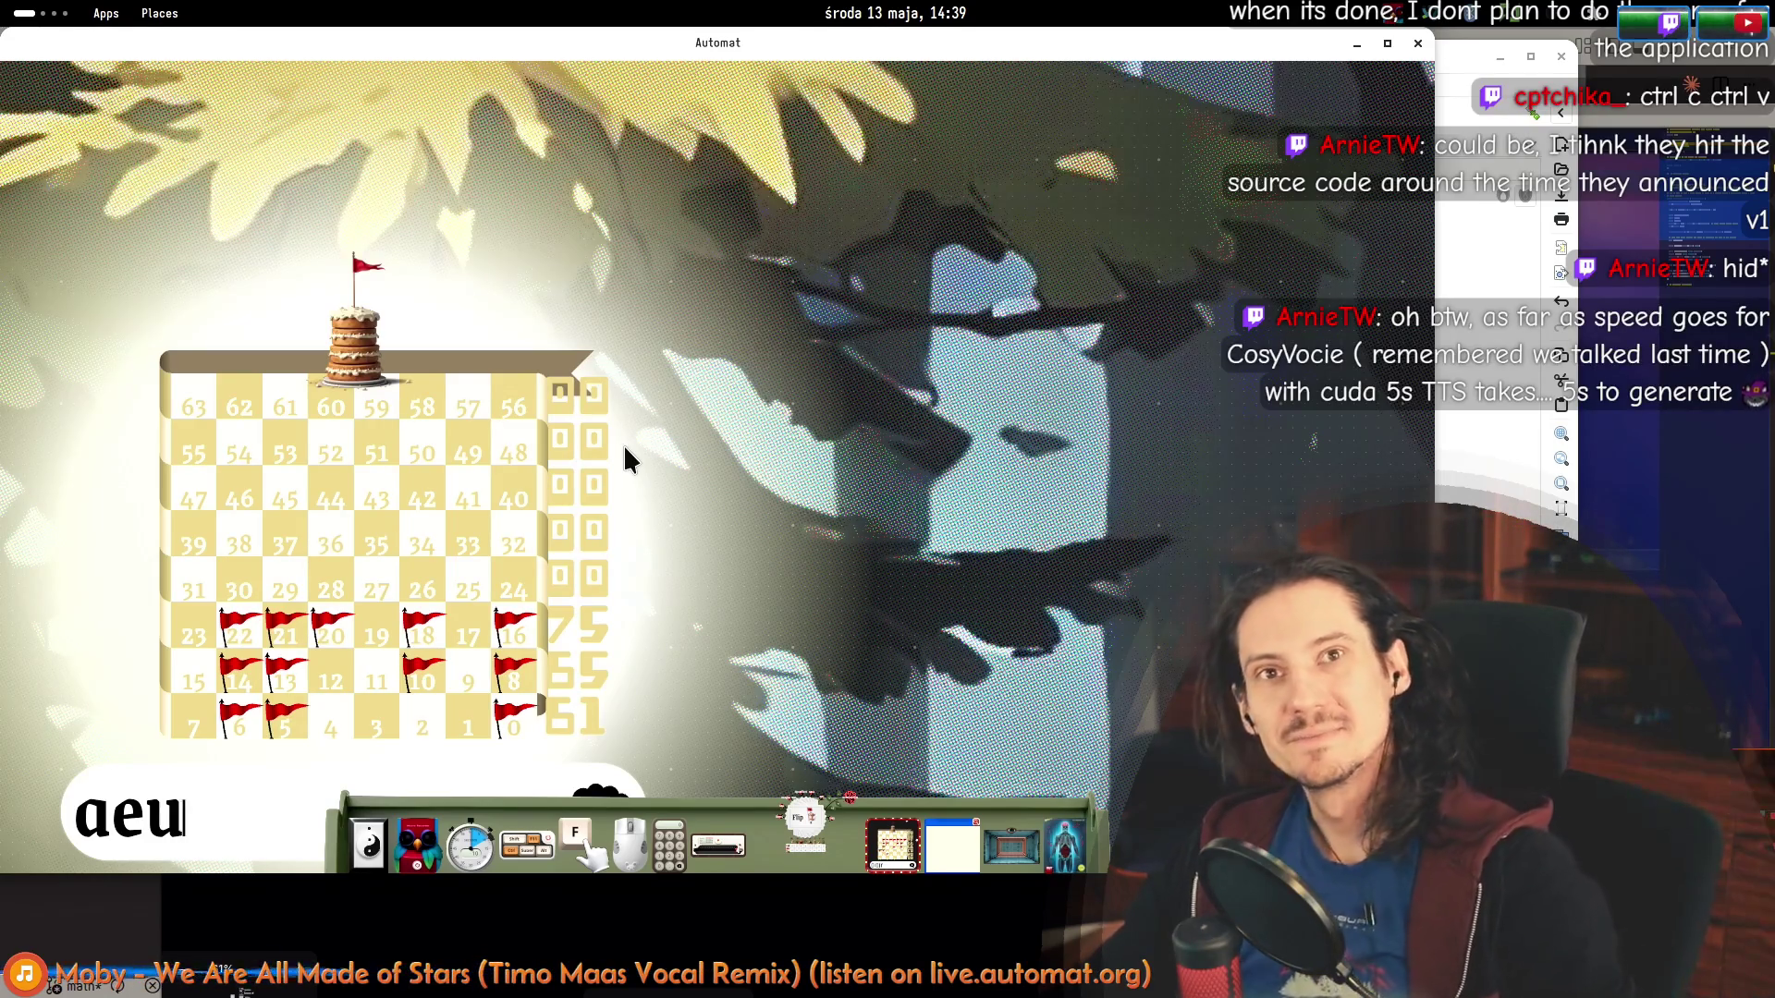
scroll(597, 379, down, 5)
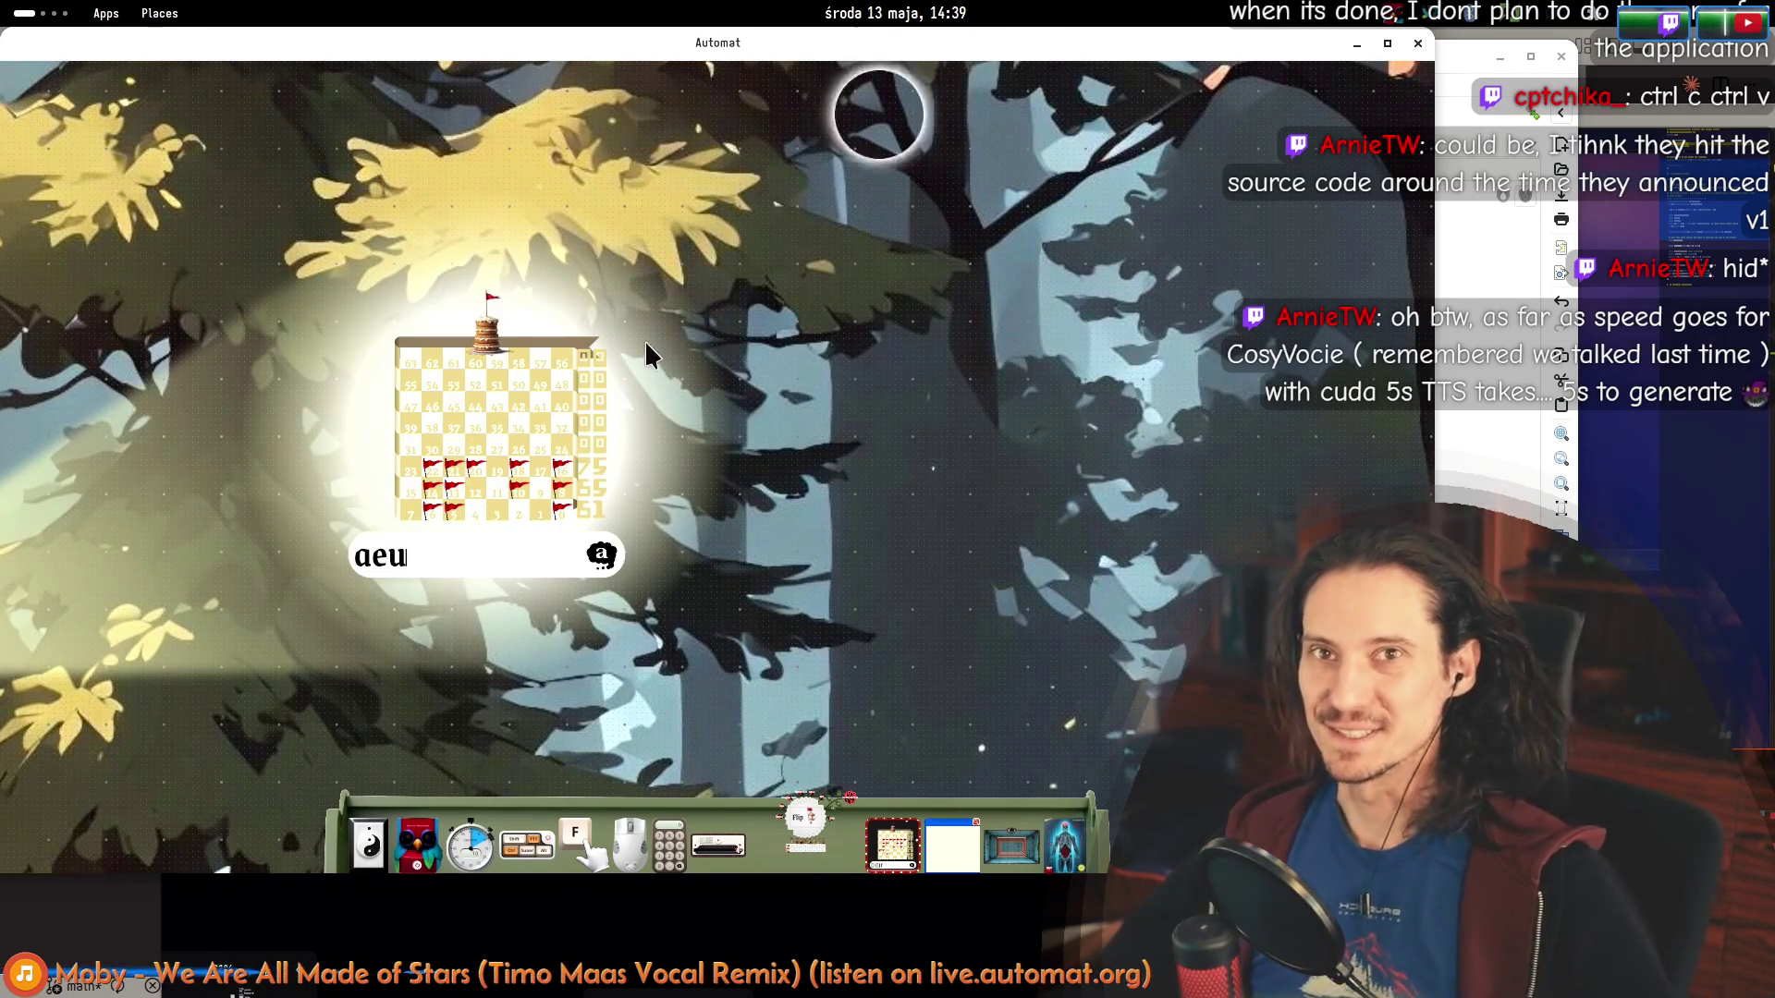
scroll(574, 345, up, 5)
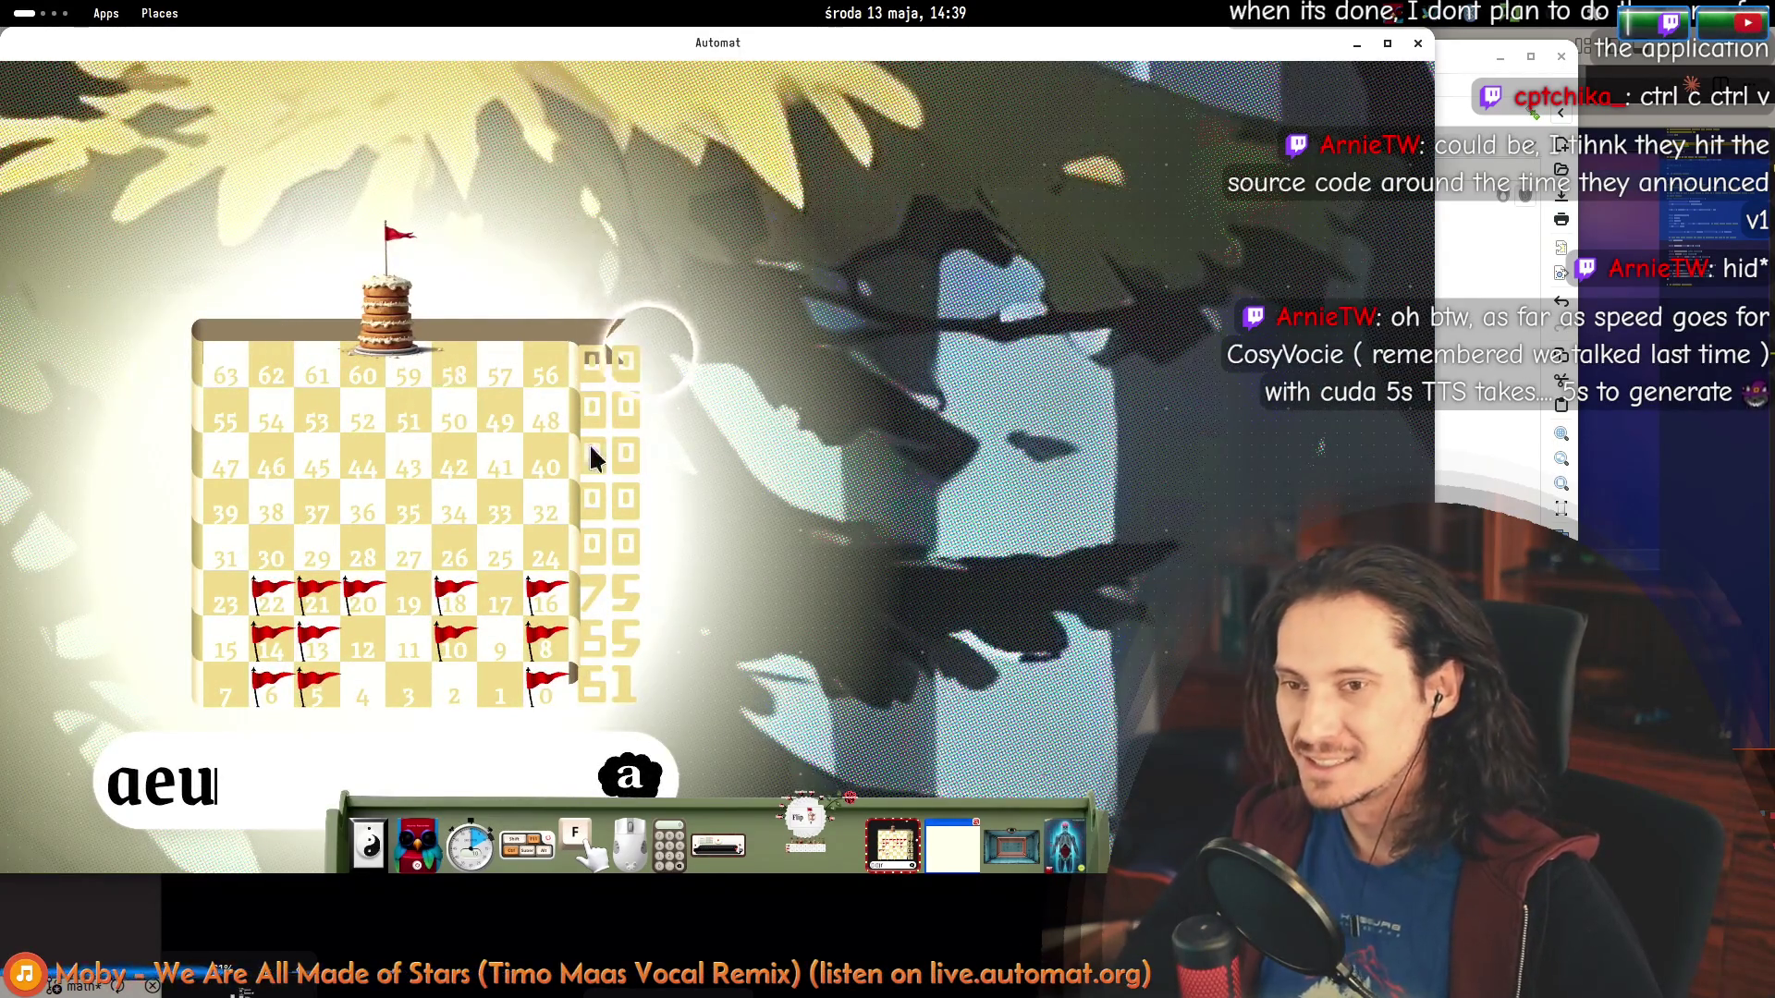
scroll(657, 351, down, 3)
scroll(677, 490, up, 2)
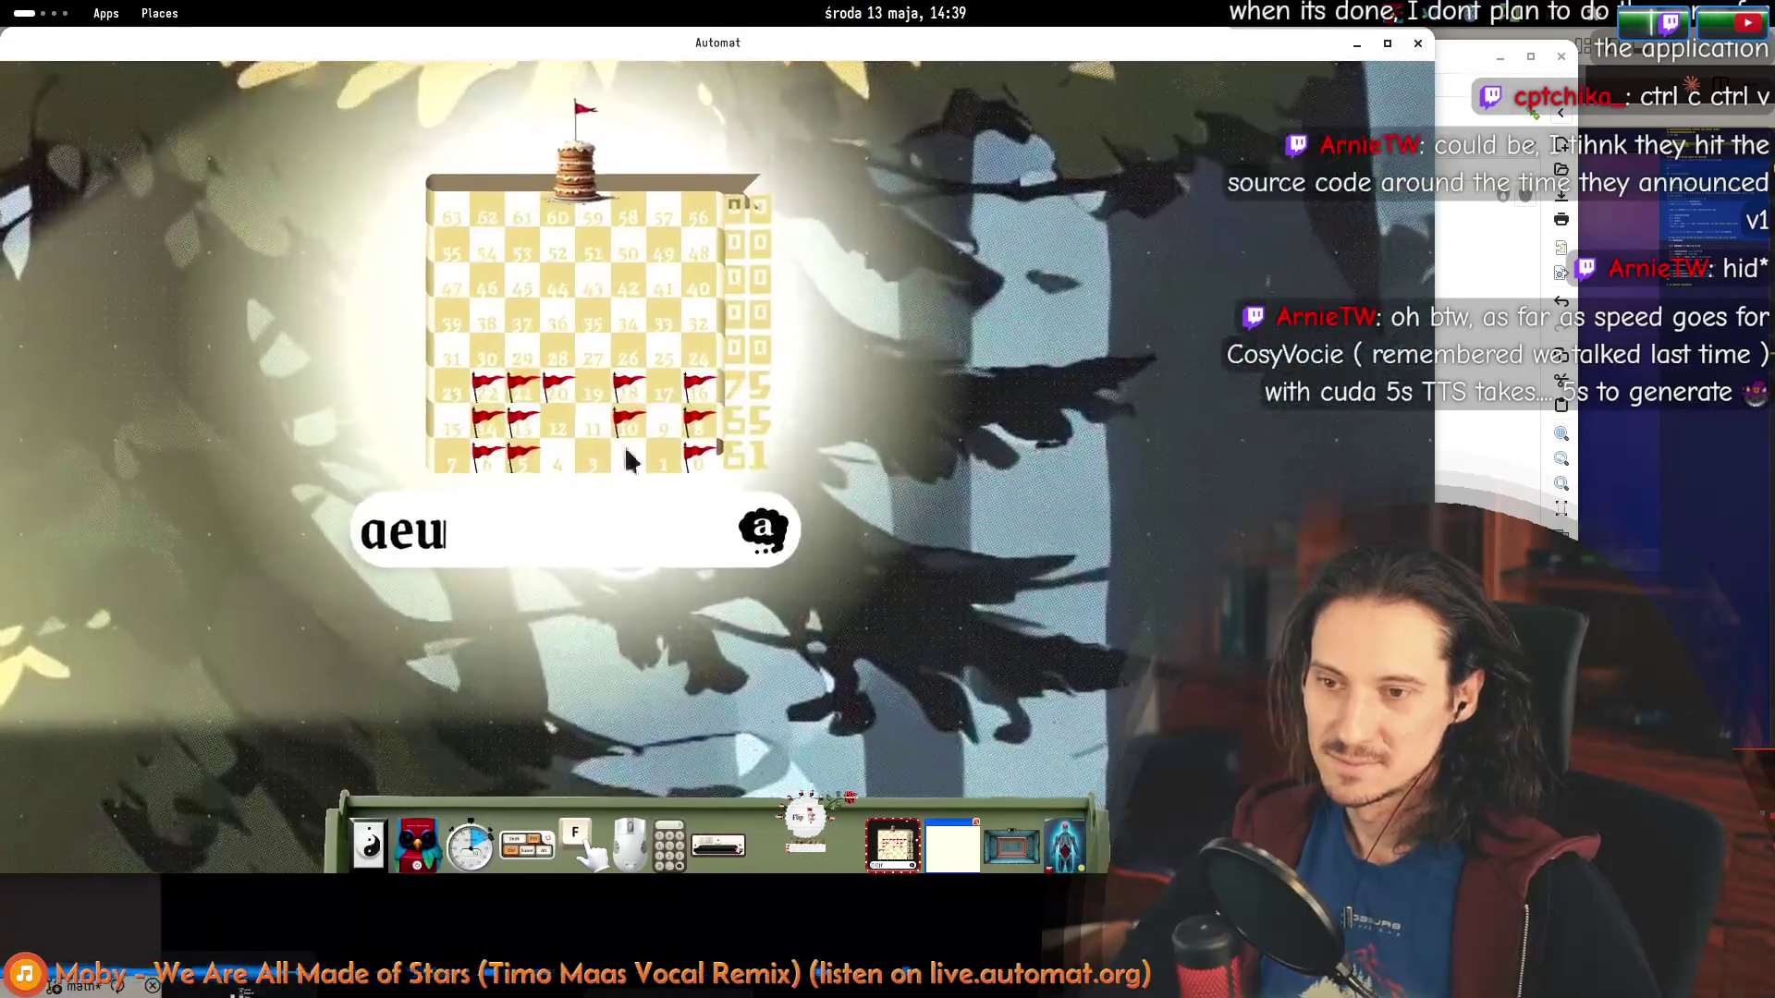
key(BackSpace)
key(BackSpace)
key(BackSpace)
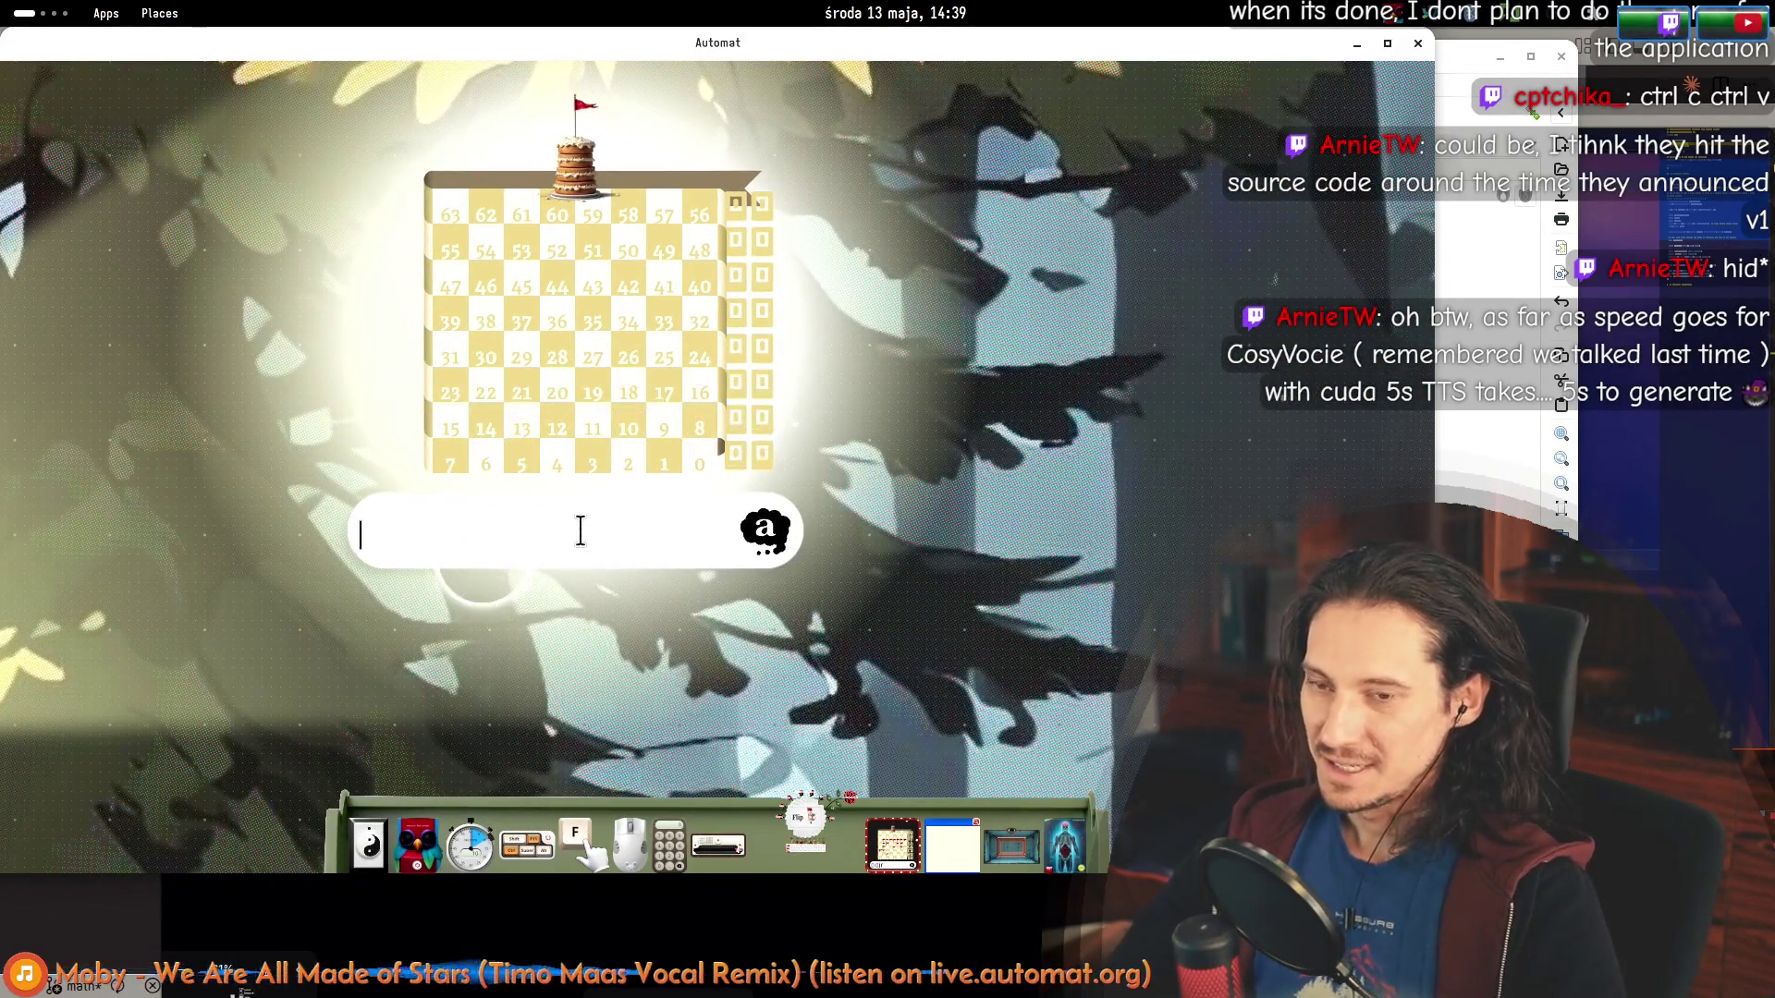
Type and erase test strings such as 'nthoaeun', 'nathoeu' and 'nthnth' to watch the bit flags update
text(nthoaeun)
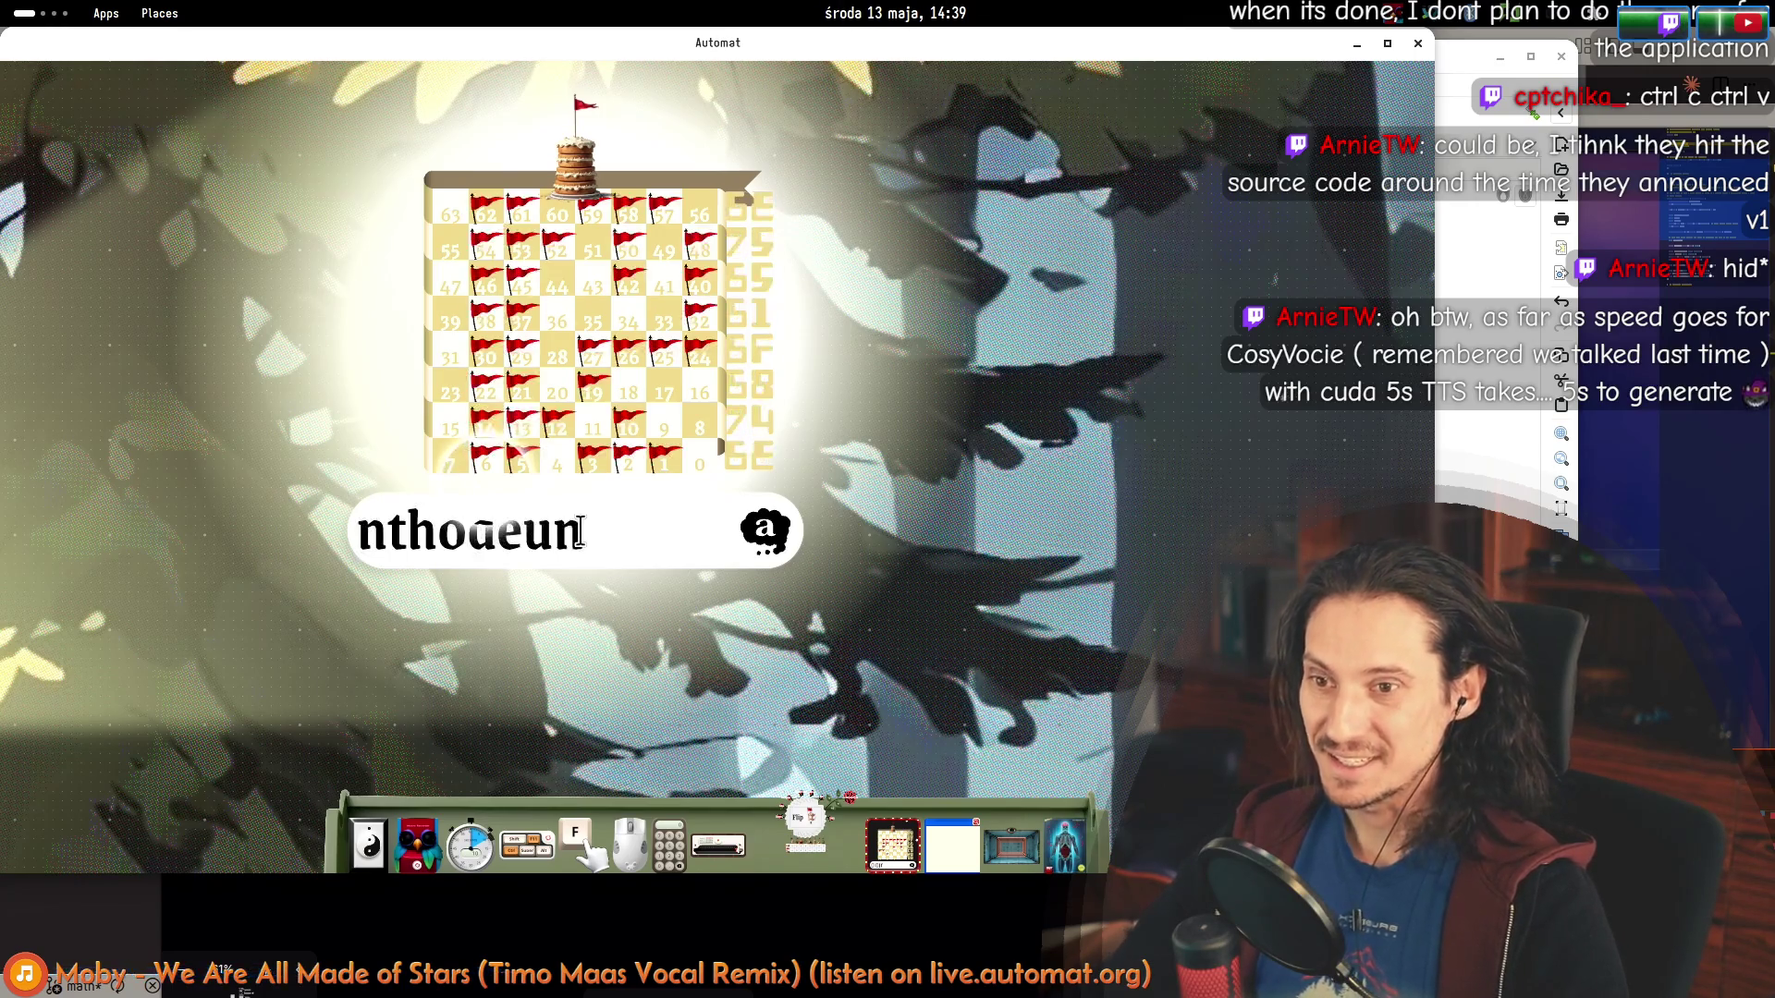
key(BackSpace)
key(BackSpace)
key(BackSpace)
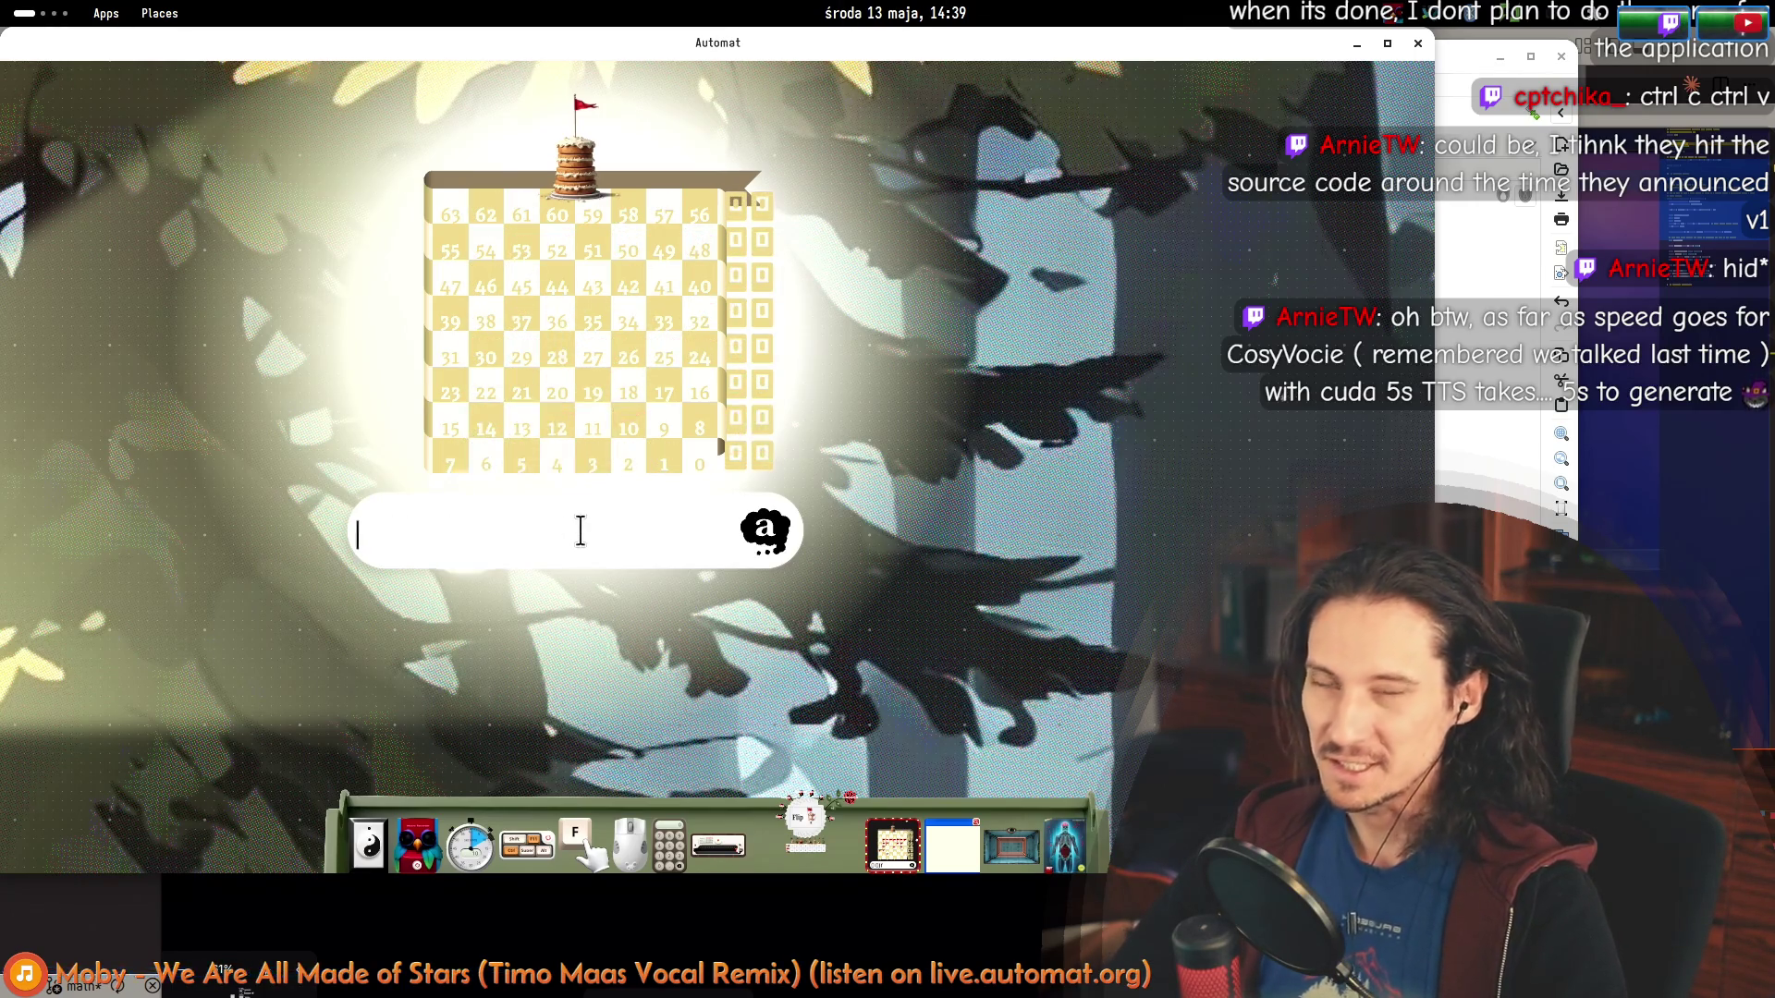
text(nthnthnt)
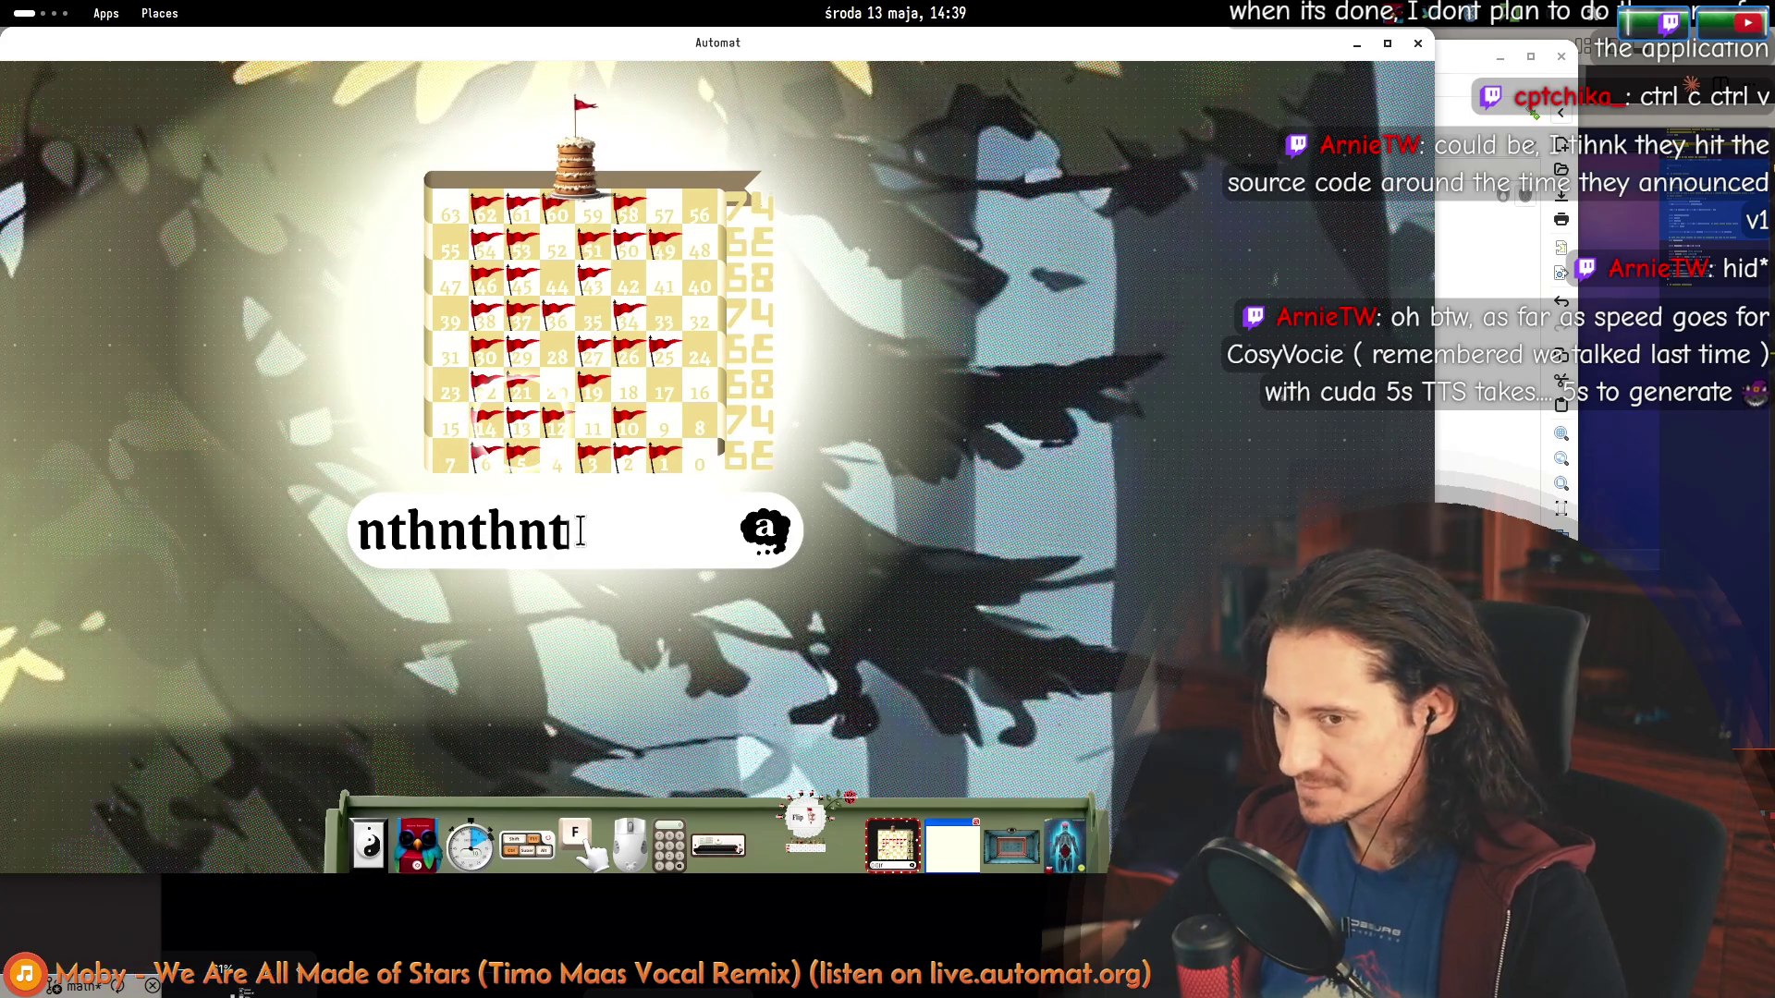
key(BackSpace)
key(BackSpace)
key(BackSpace)
key(BackSpace)
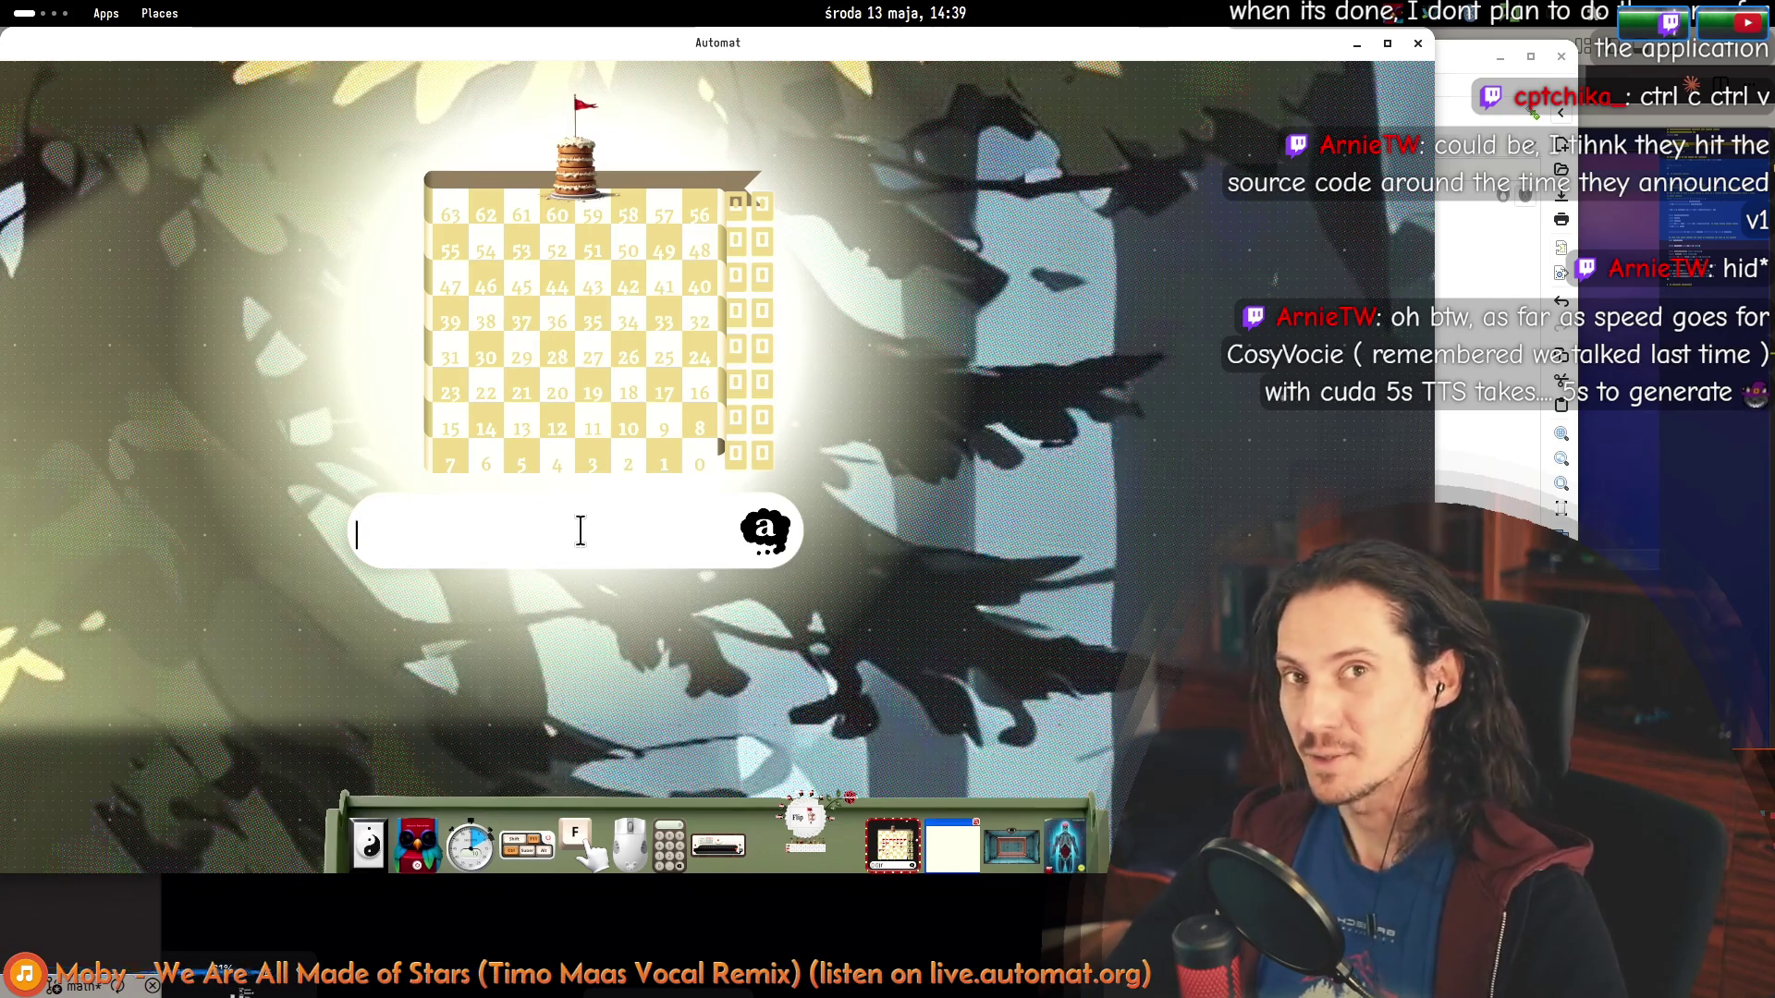
text(nathoeu)
key(BackSpace)
key(BackSpace)
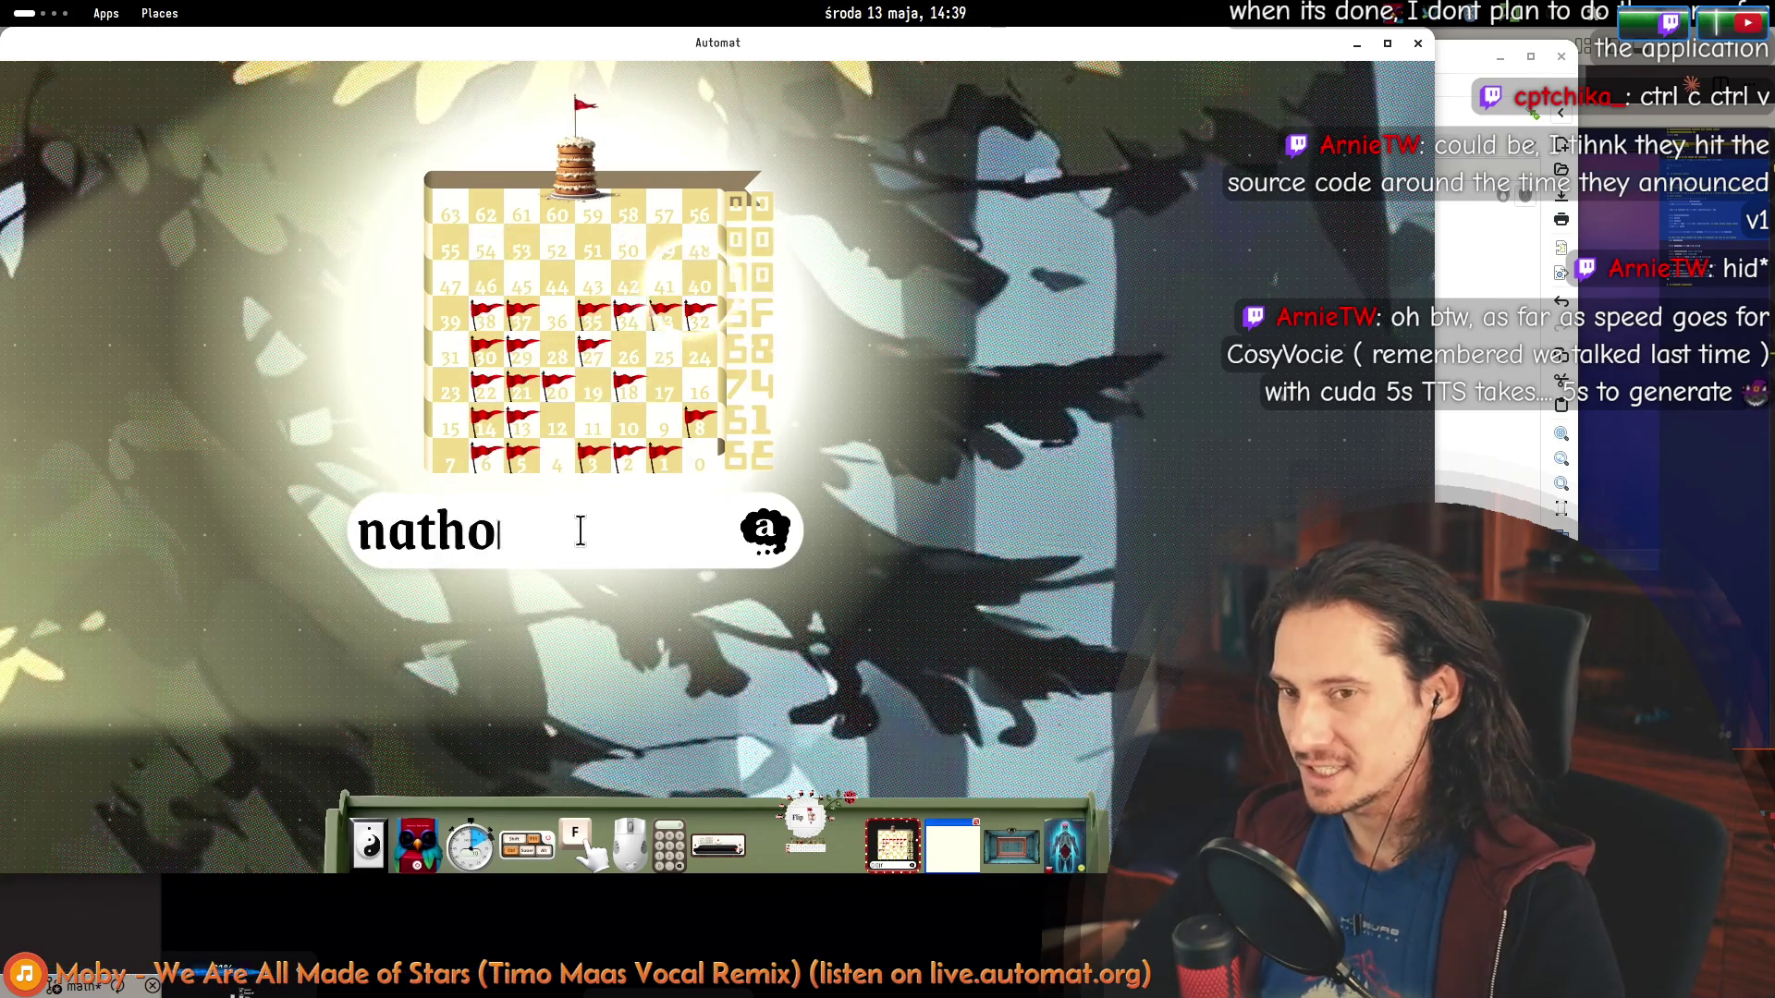
key(BackSpace)
key(BackSpace)
key(BackSpace)
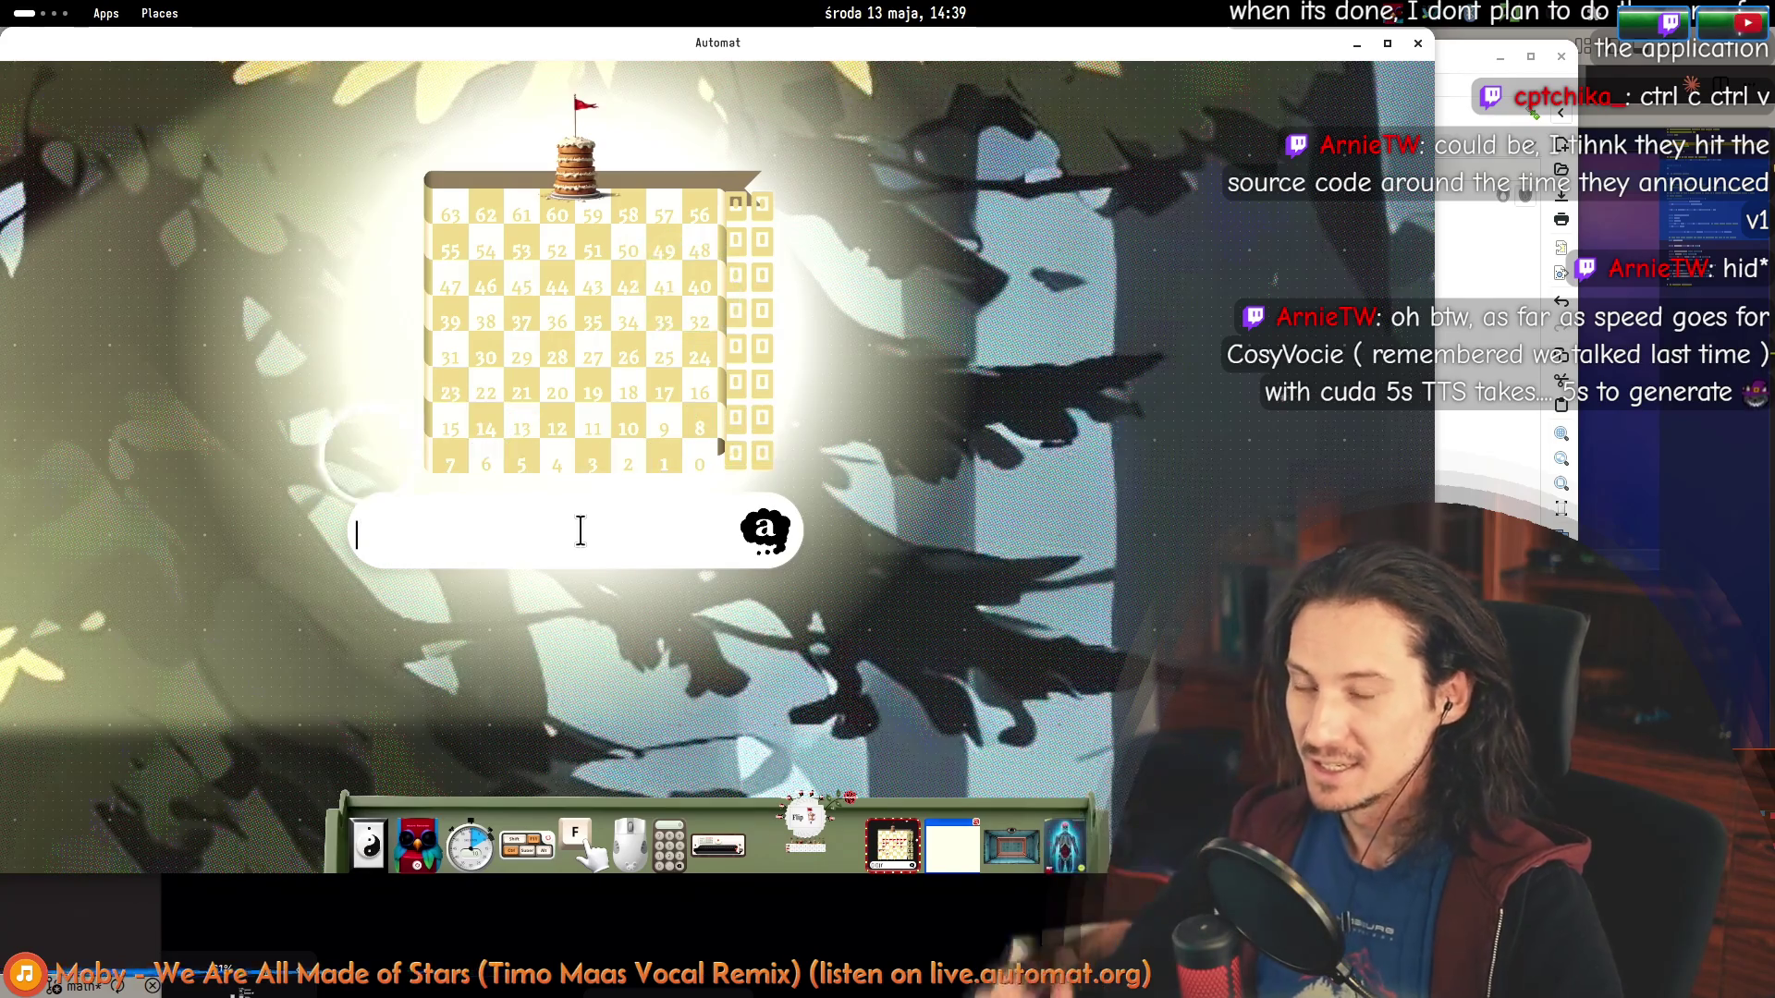
text(thnthnth)
key(BackSpace)
key(BackSpace)
key(BackSpace)
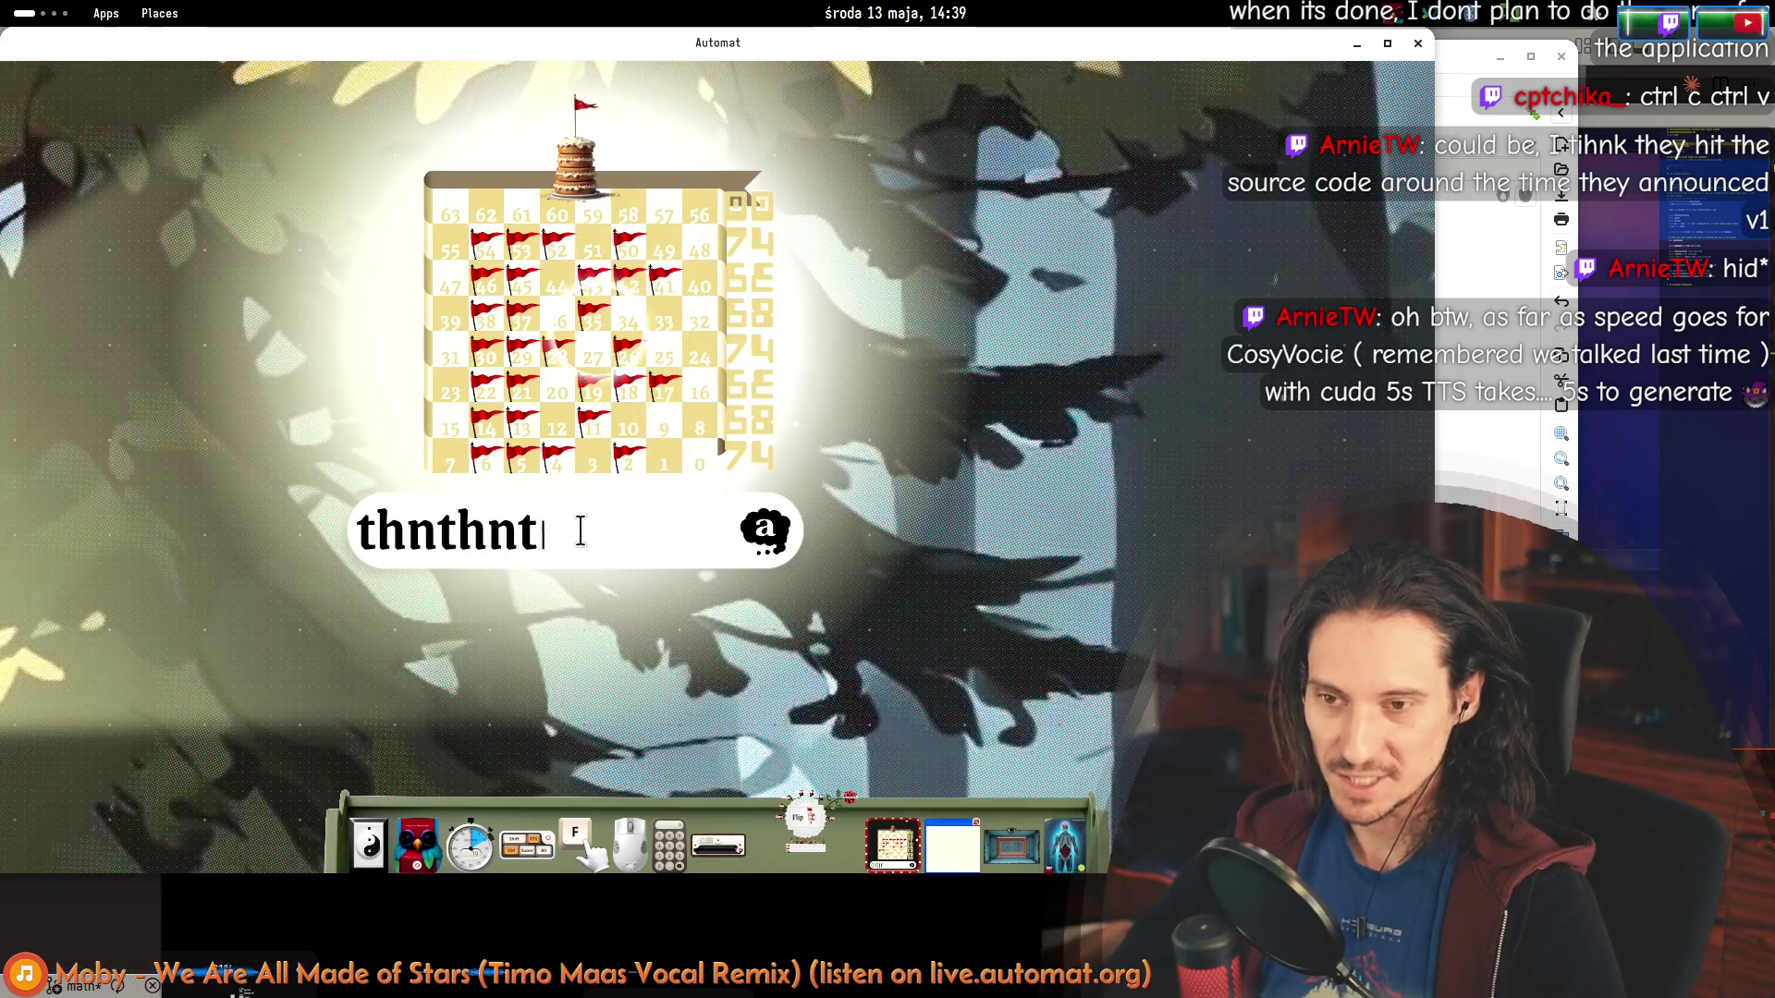
key(BackSpace)
key(BackSpace)
key(BackSpace)
text(nthnth)
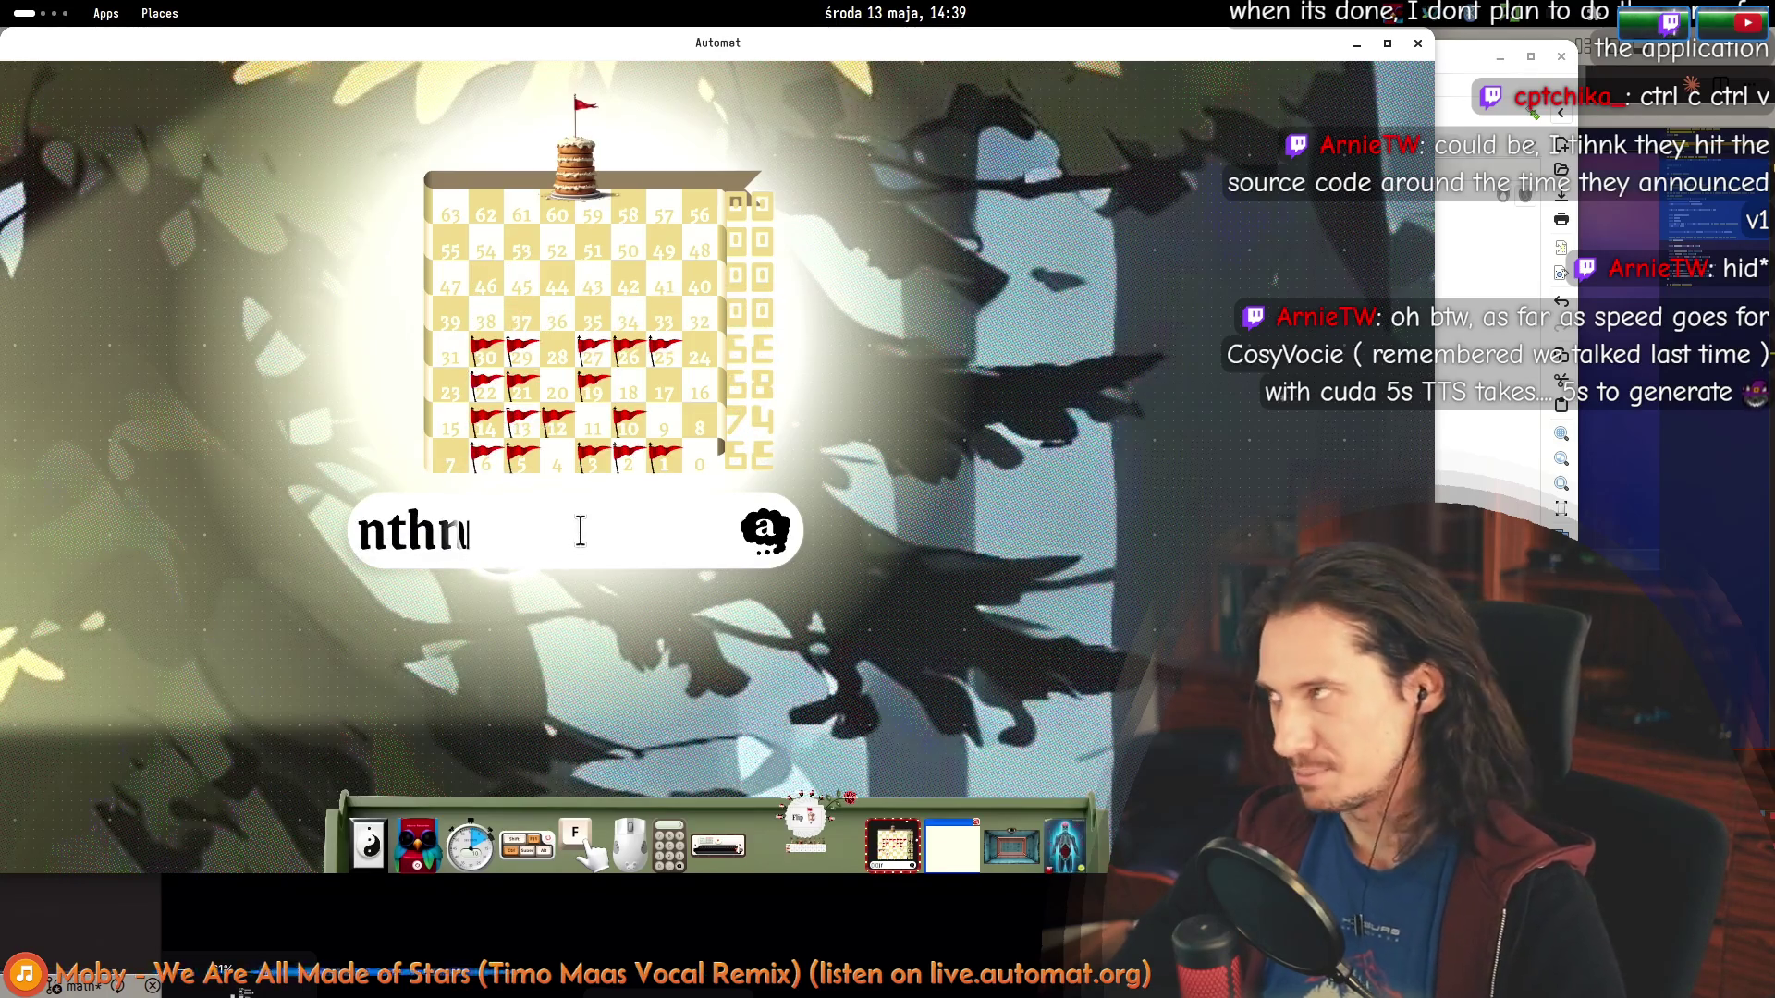
key(BackSpace)
key(BackSpace)
key(BackSpace)
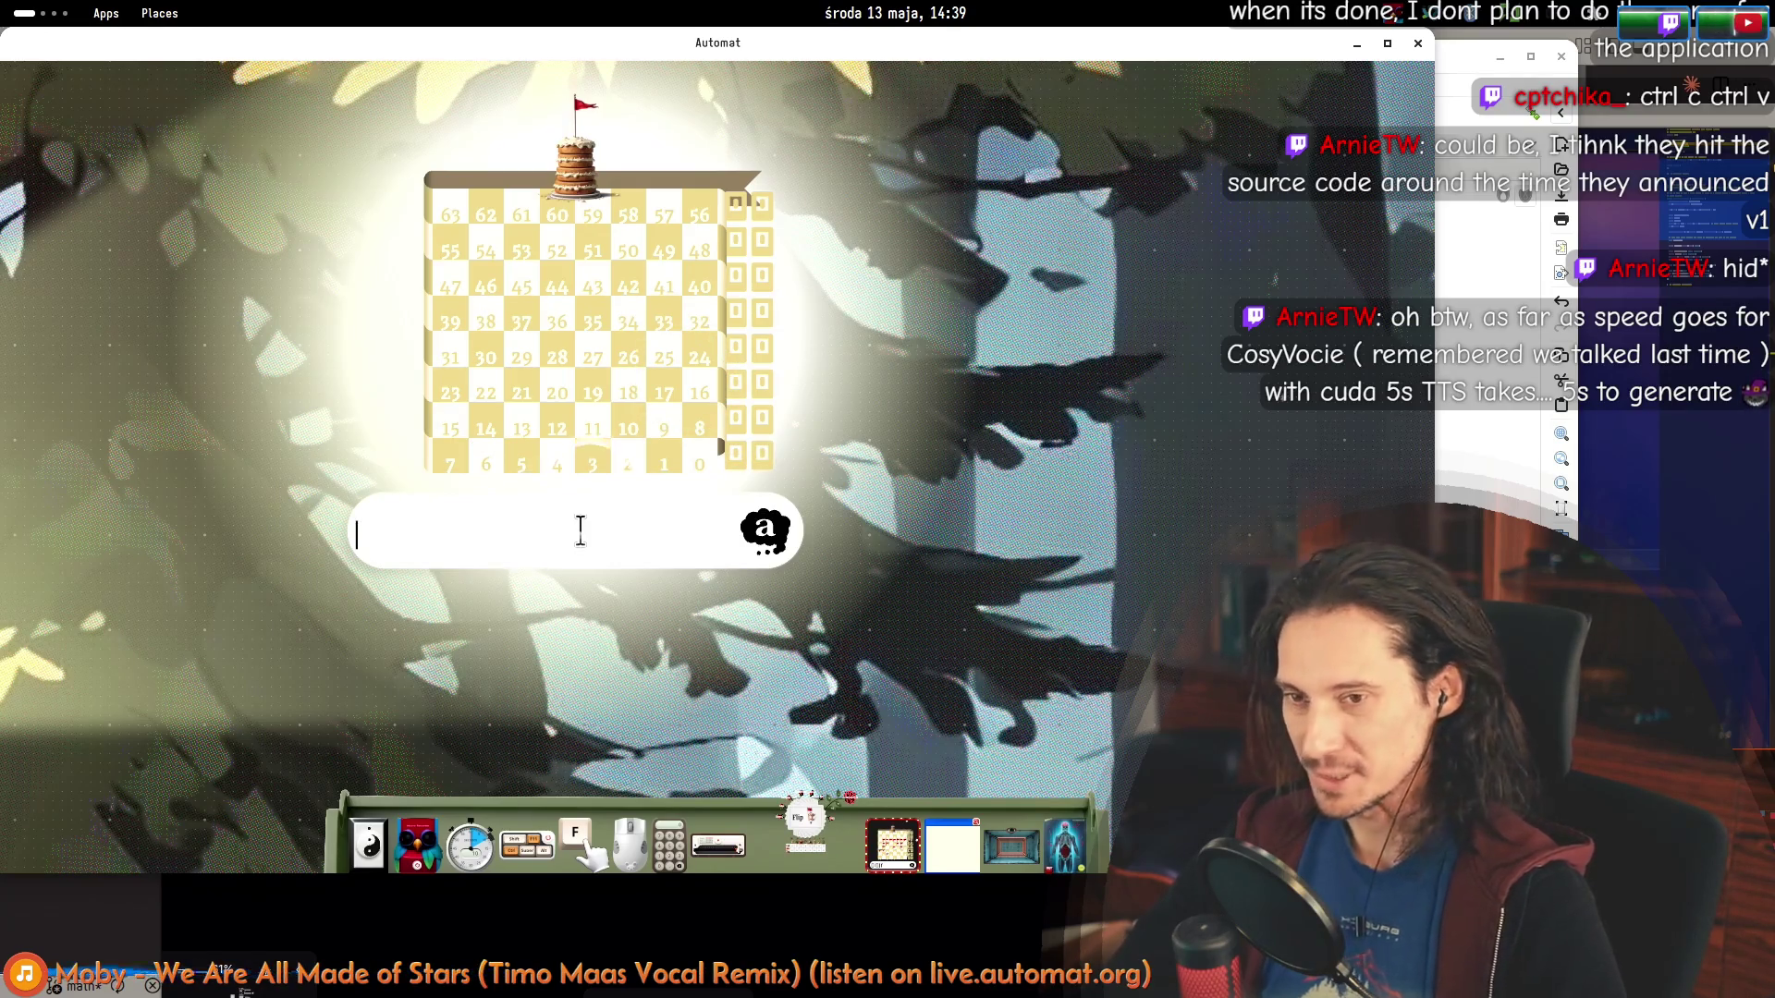
Try repeated-letter strings (tttttttt, nnnnnnn, hhhhhhh), then leave 'aoeu' showing hex 75 65 6F 61
text(nthsnths)
key(BackSpace)
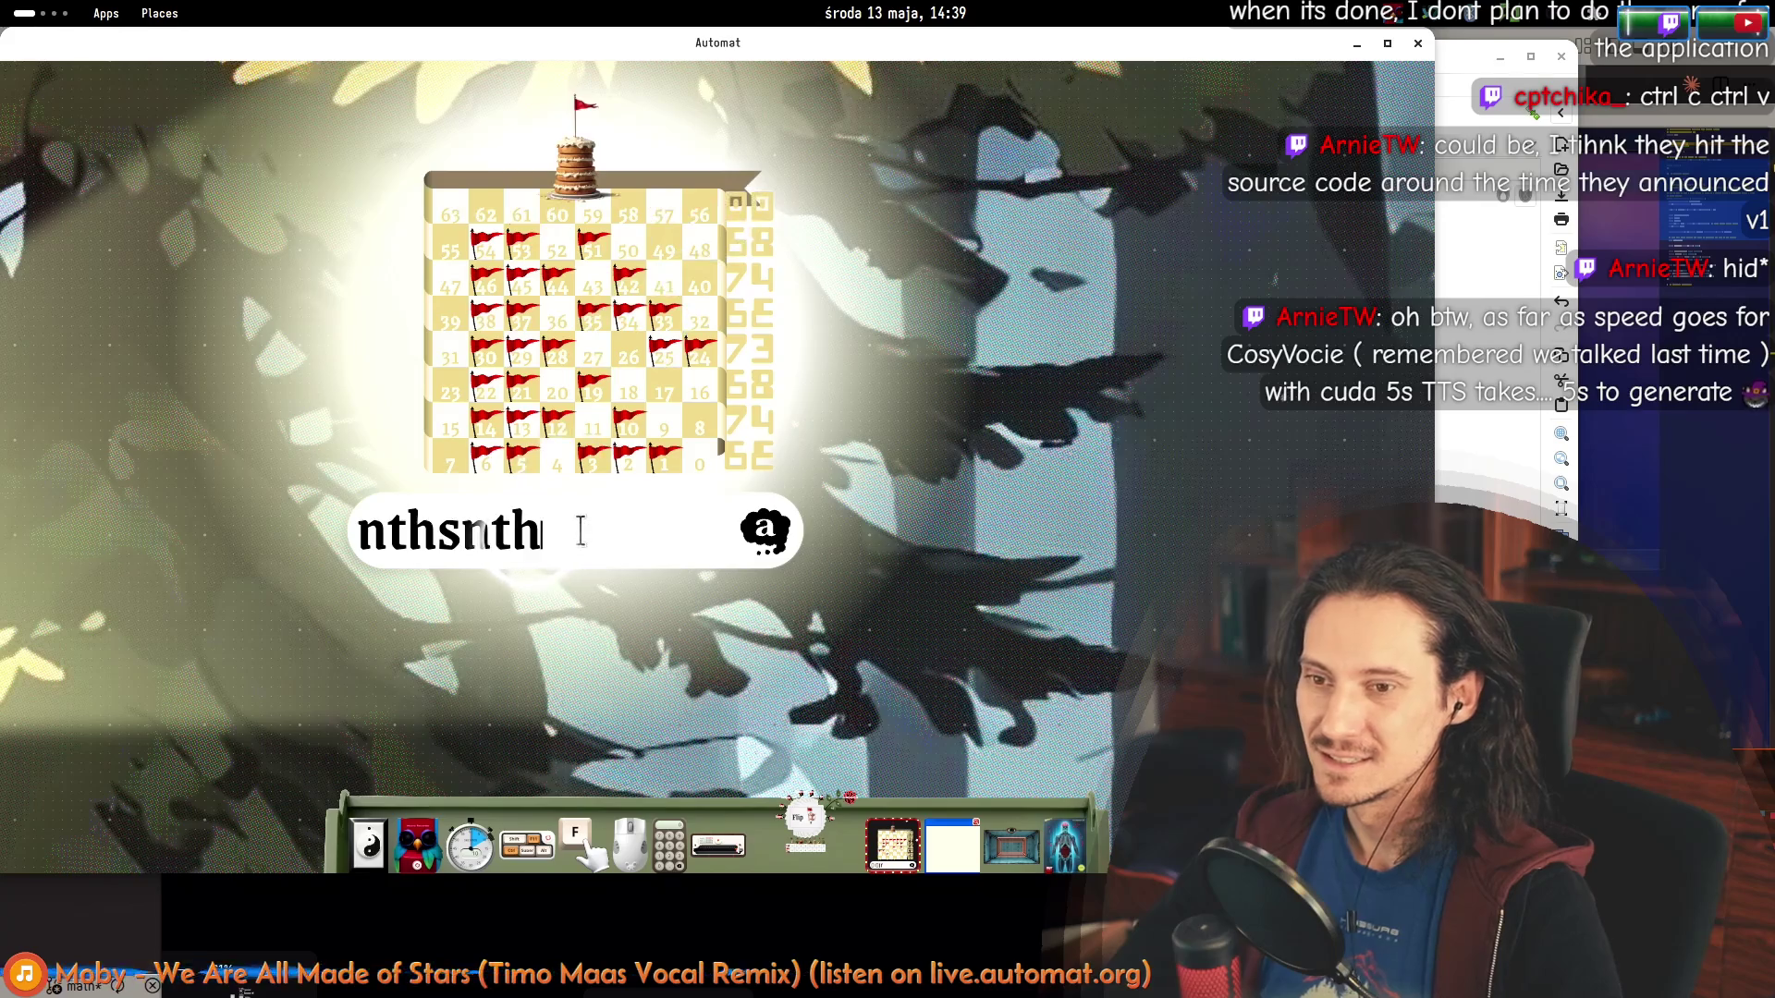
key(BackSpace)
key(BackSpace)
key(BackSpace)
text(tttttttt)
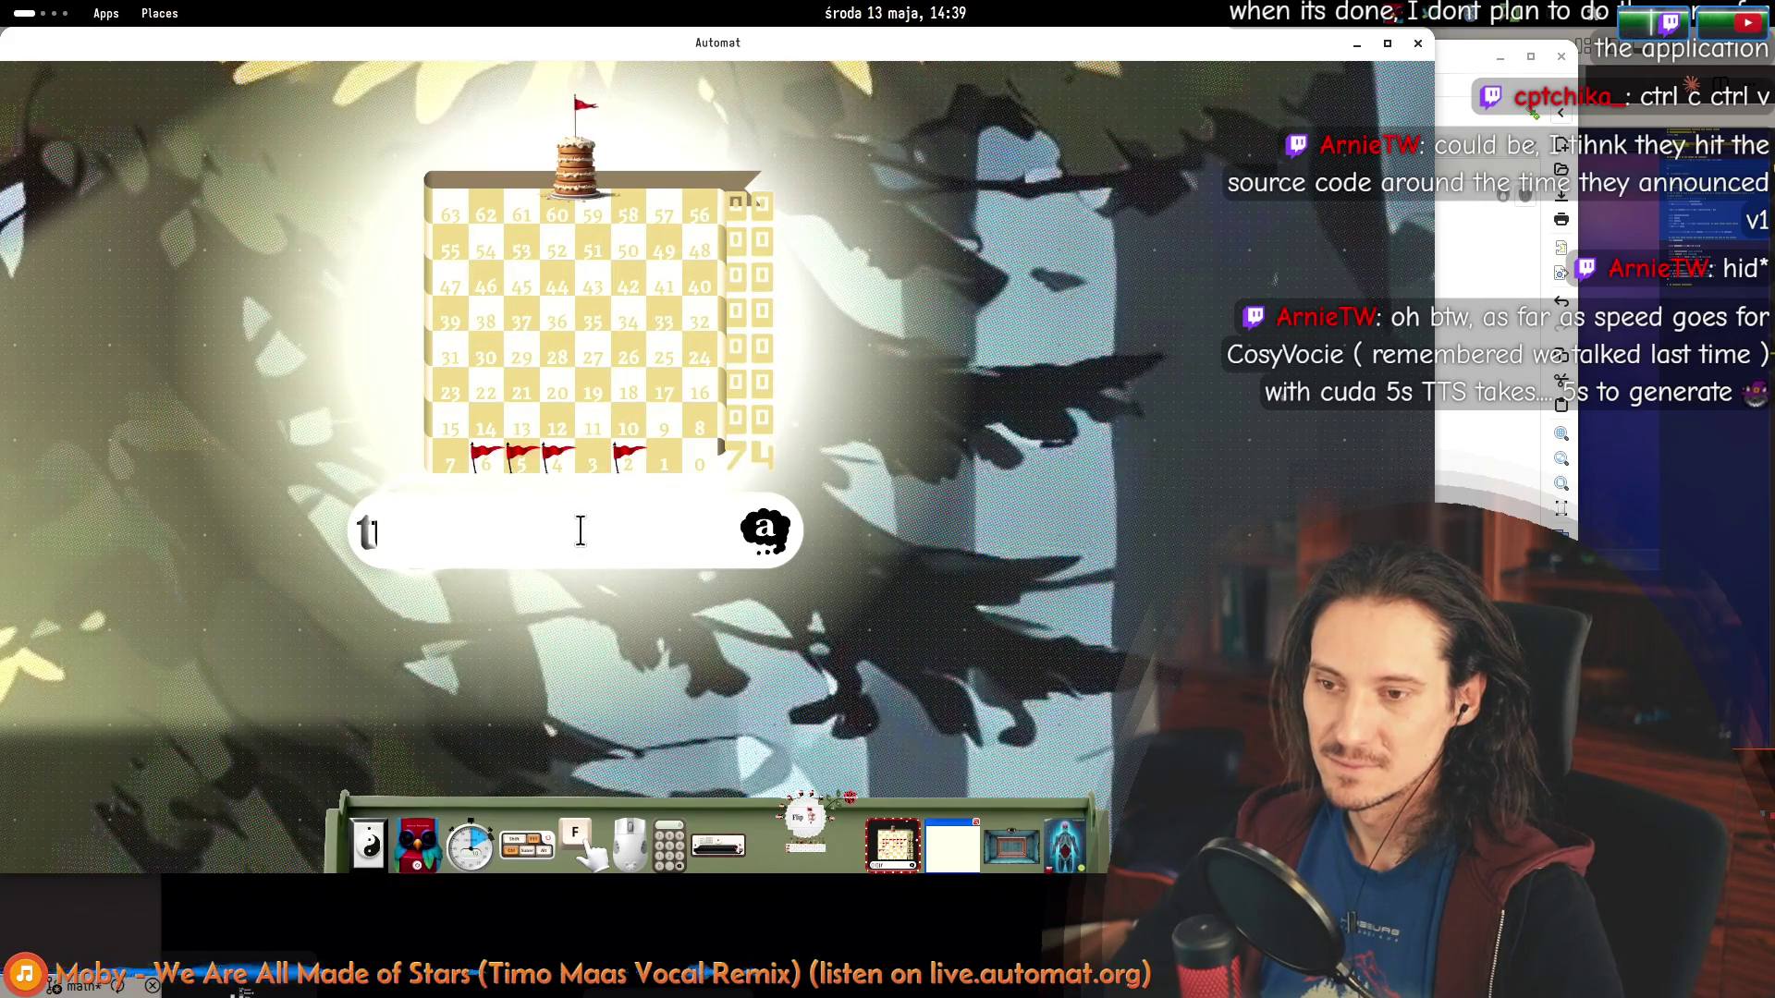
key(BackSpace)
key(BackSpace)
key(BackSpace)
key(BackSpace)
text(ahhhhhh)
key(BackSpace)
key(BackSpace)
key(BackSpace)
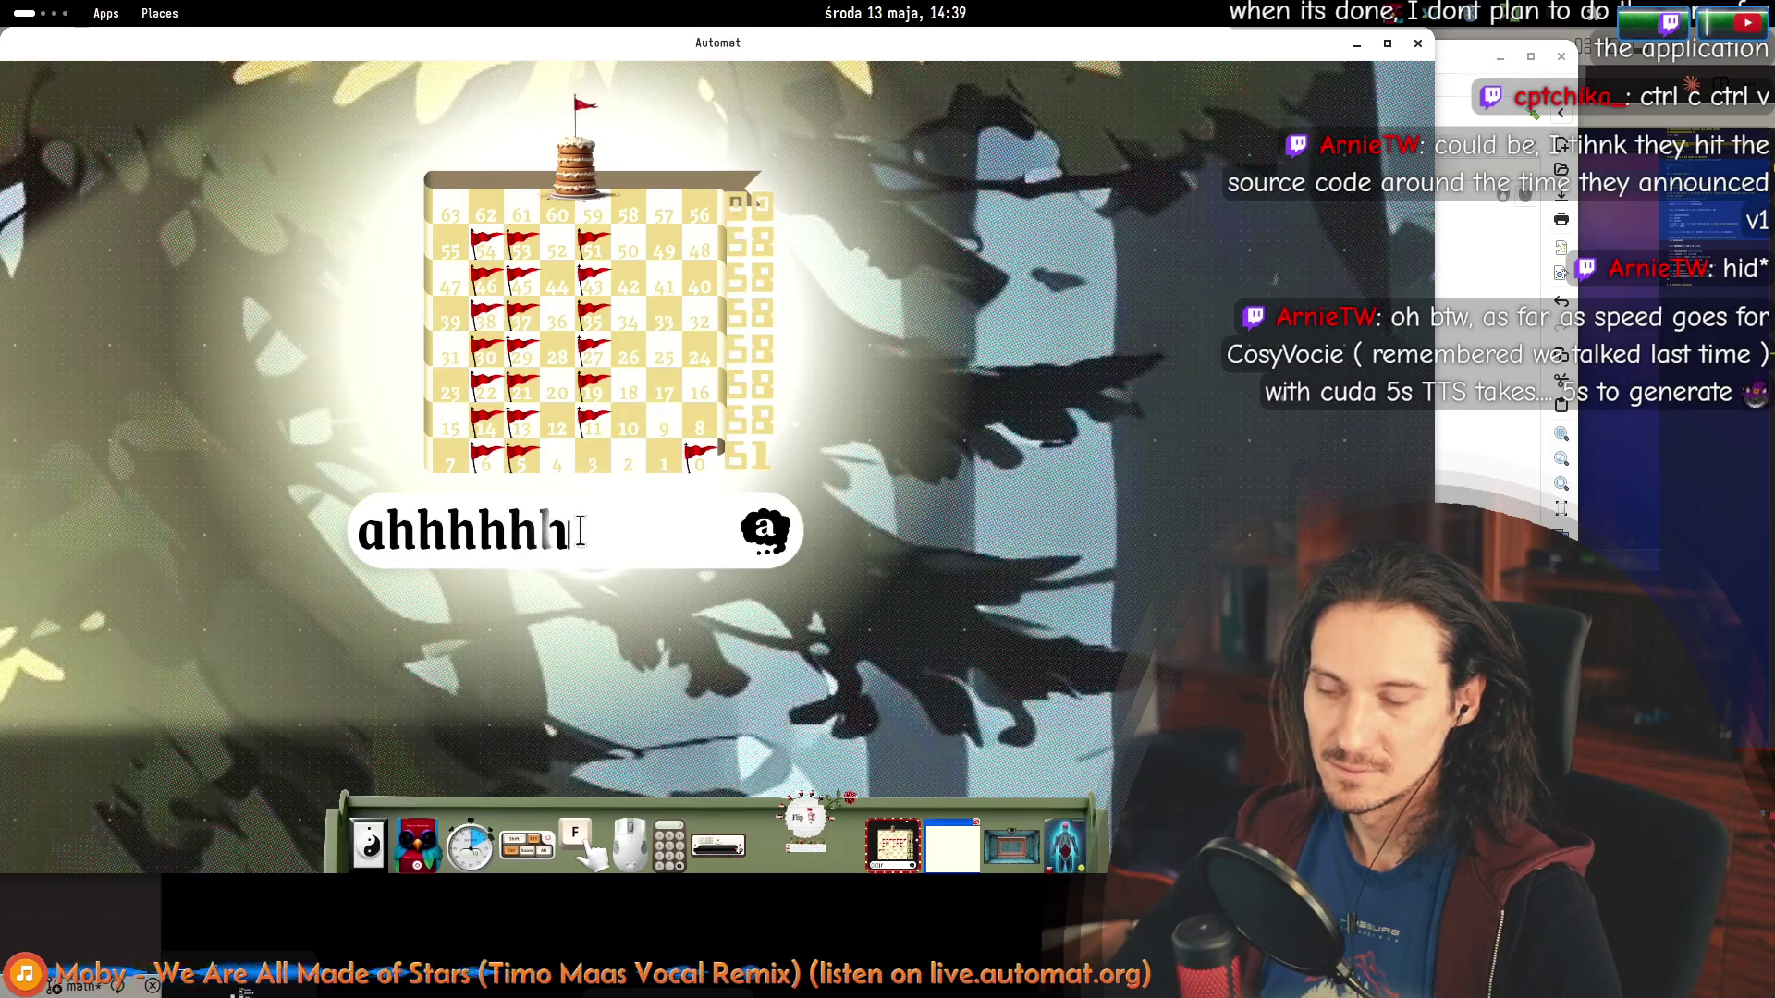
text(nnnnnnn)
key(BackSpace)
key(BackSpace)
key(BackSpace)
text(hhhhhhh)
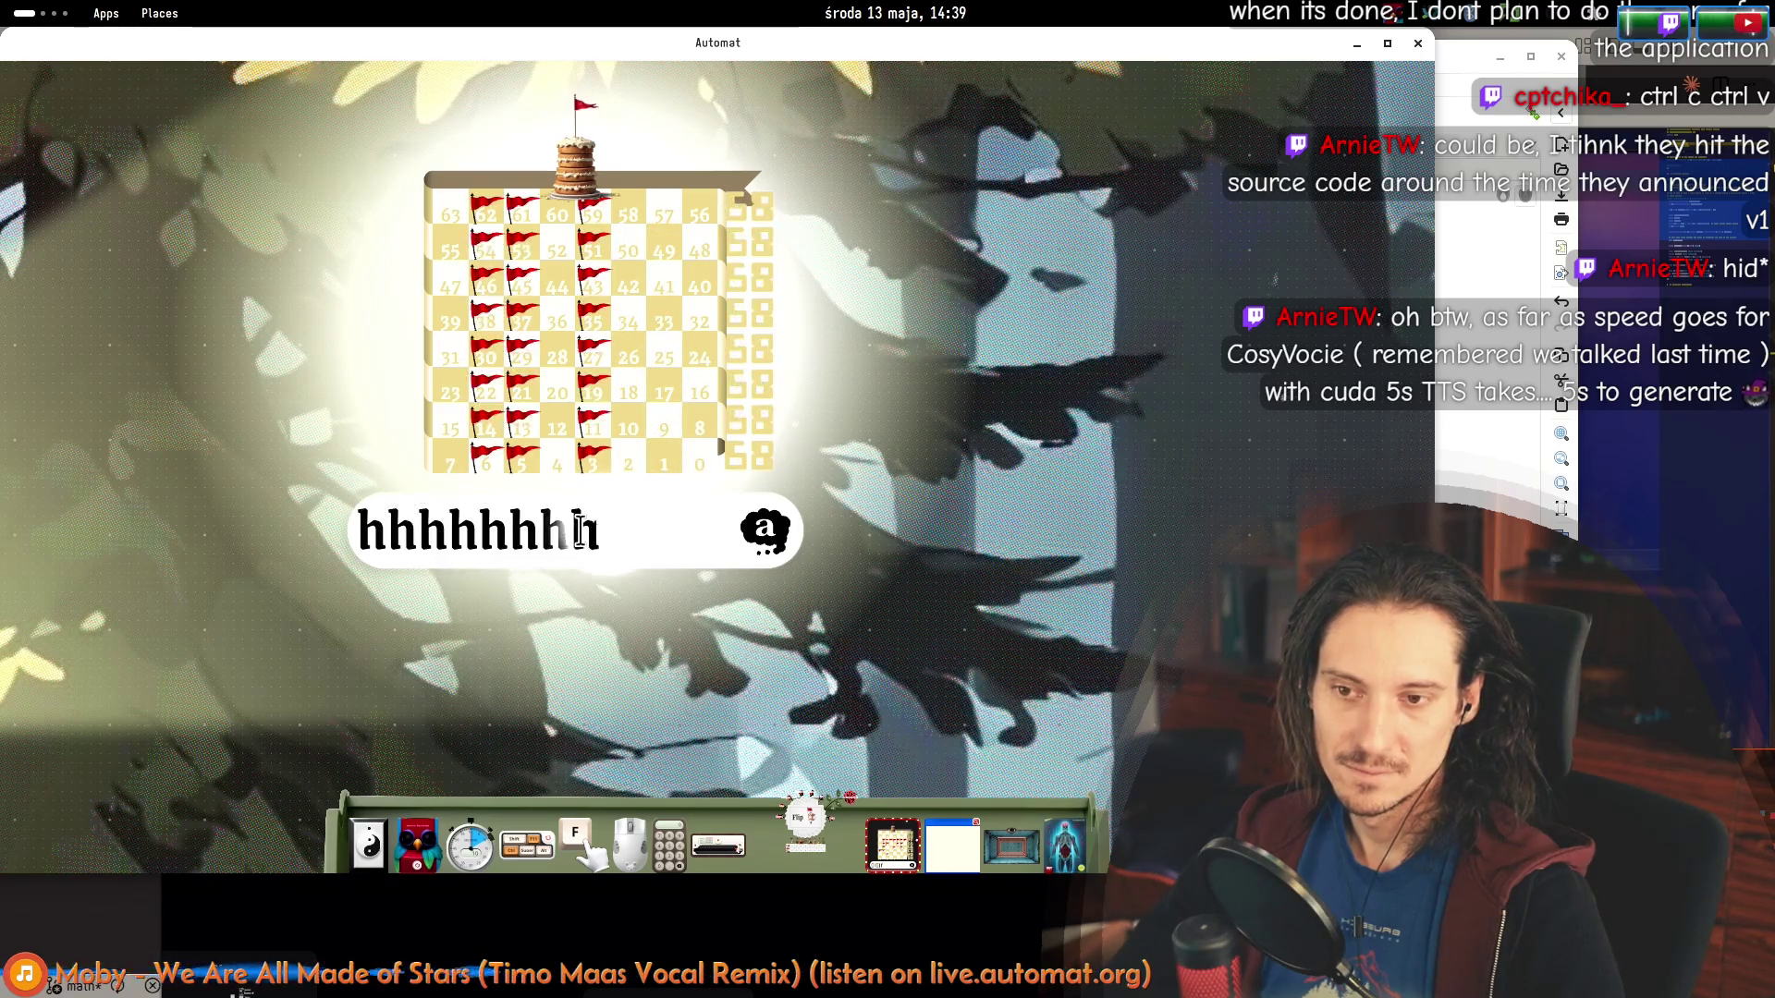
key(BackSpace)
key(BackSpace)
key(BackSpace)
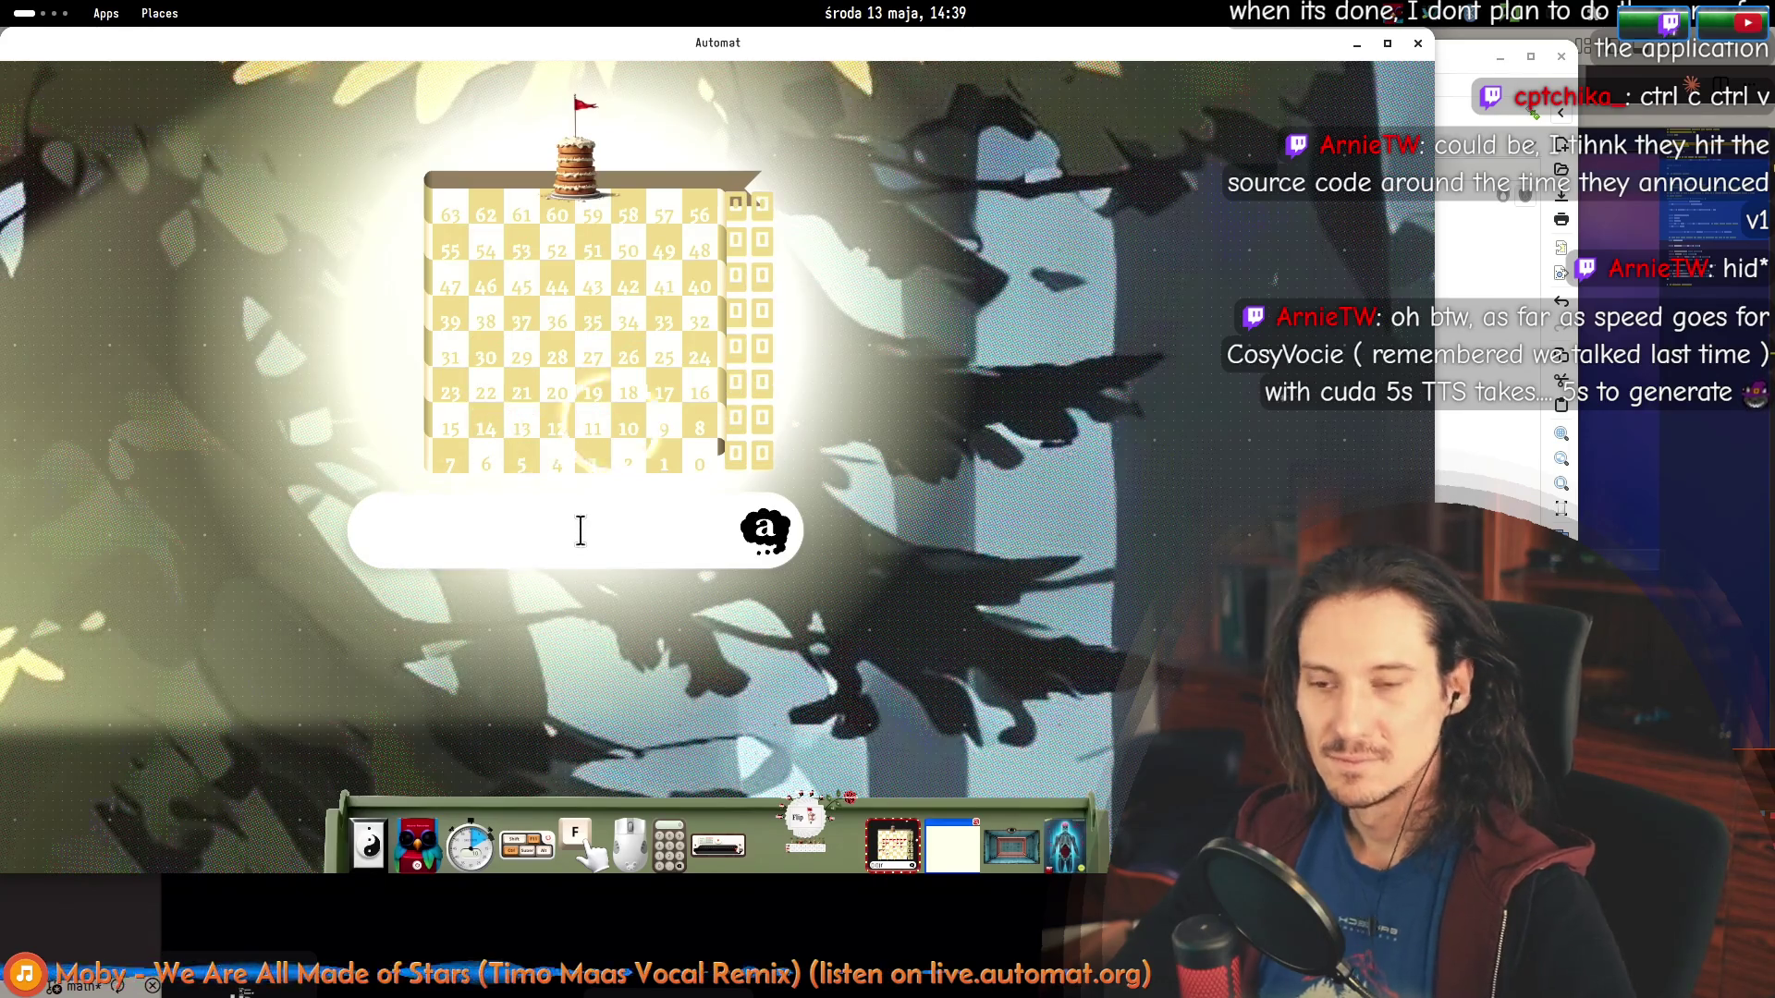
text(aoeu)
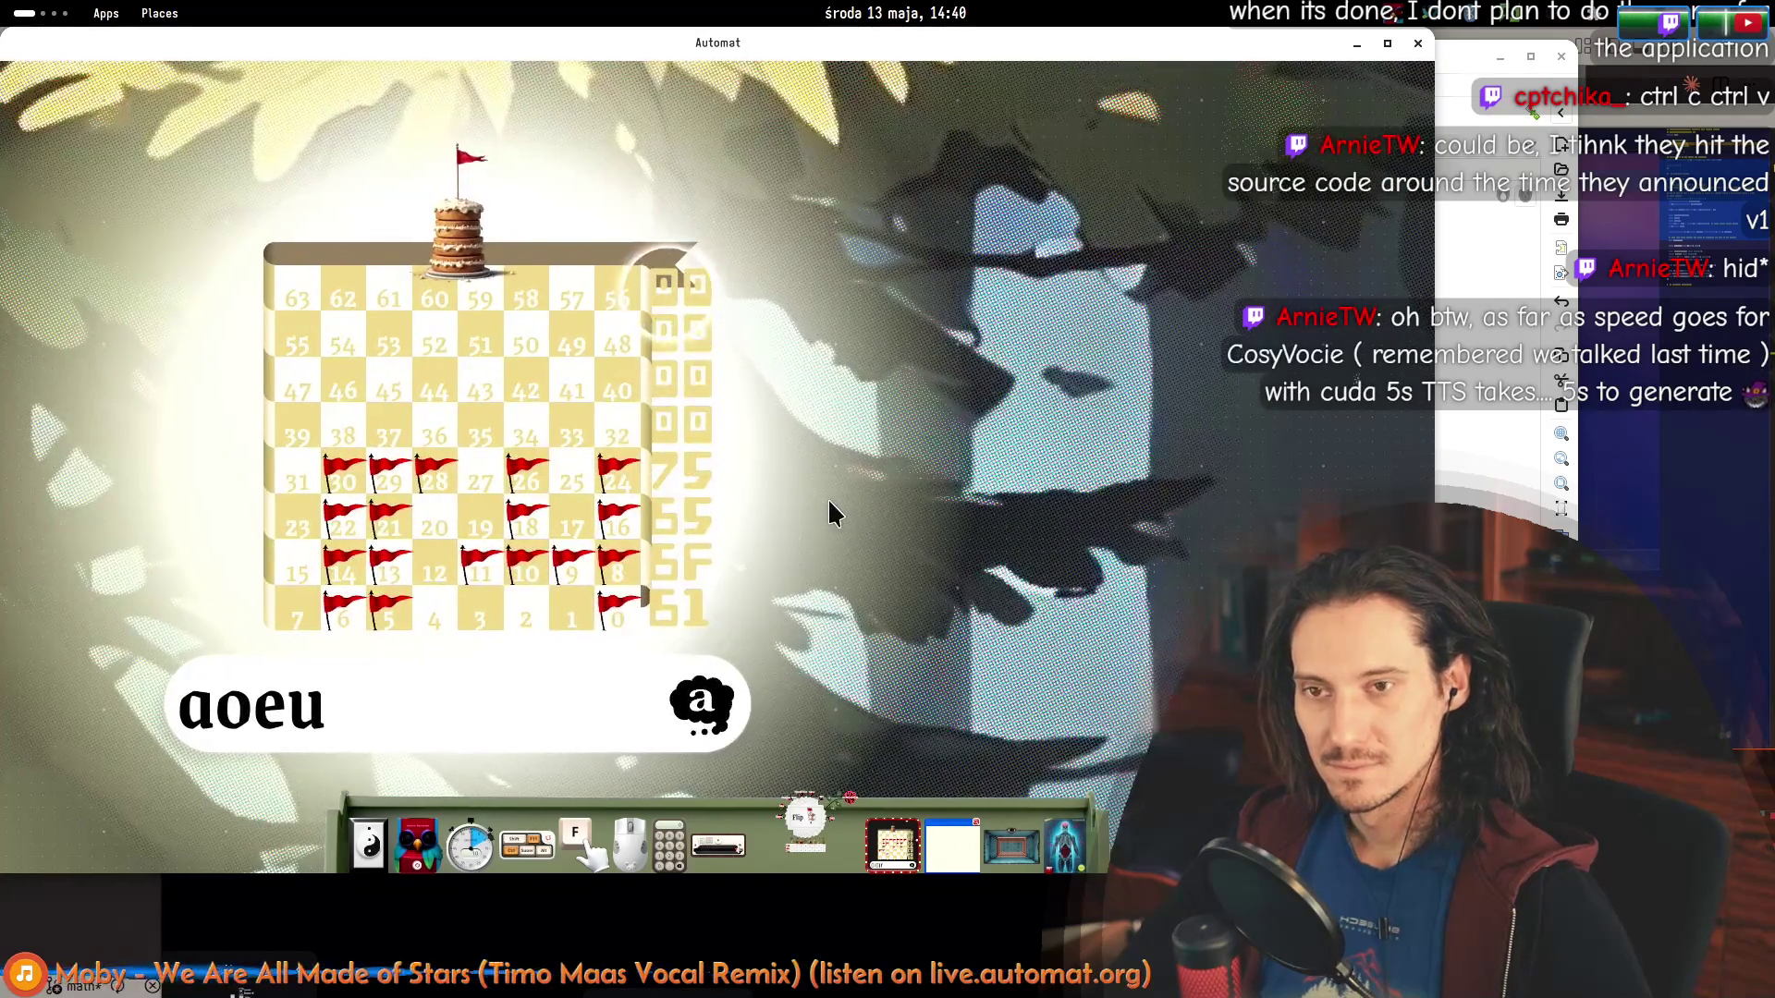
key(alt+Tab)
key(alt+Tab)
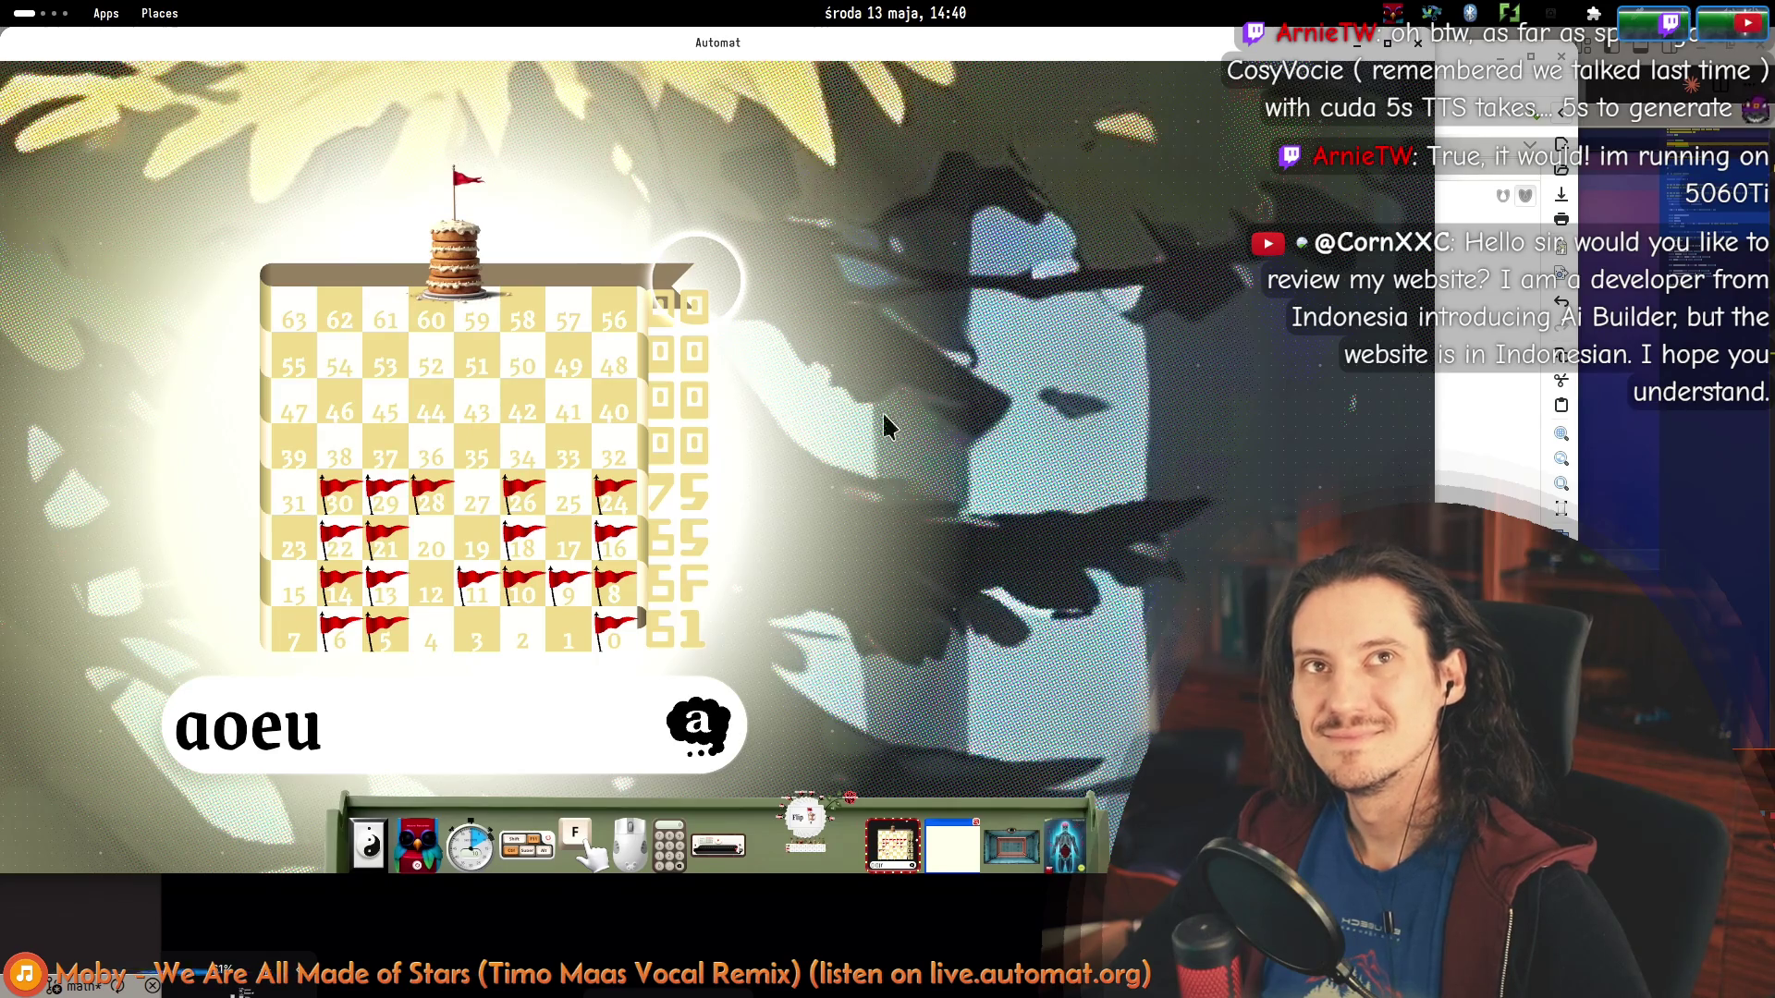
drag(834, 510, 862, 398)
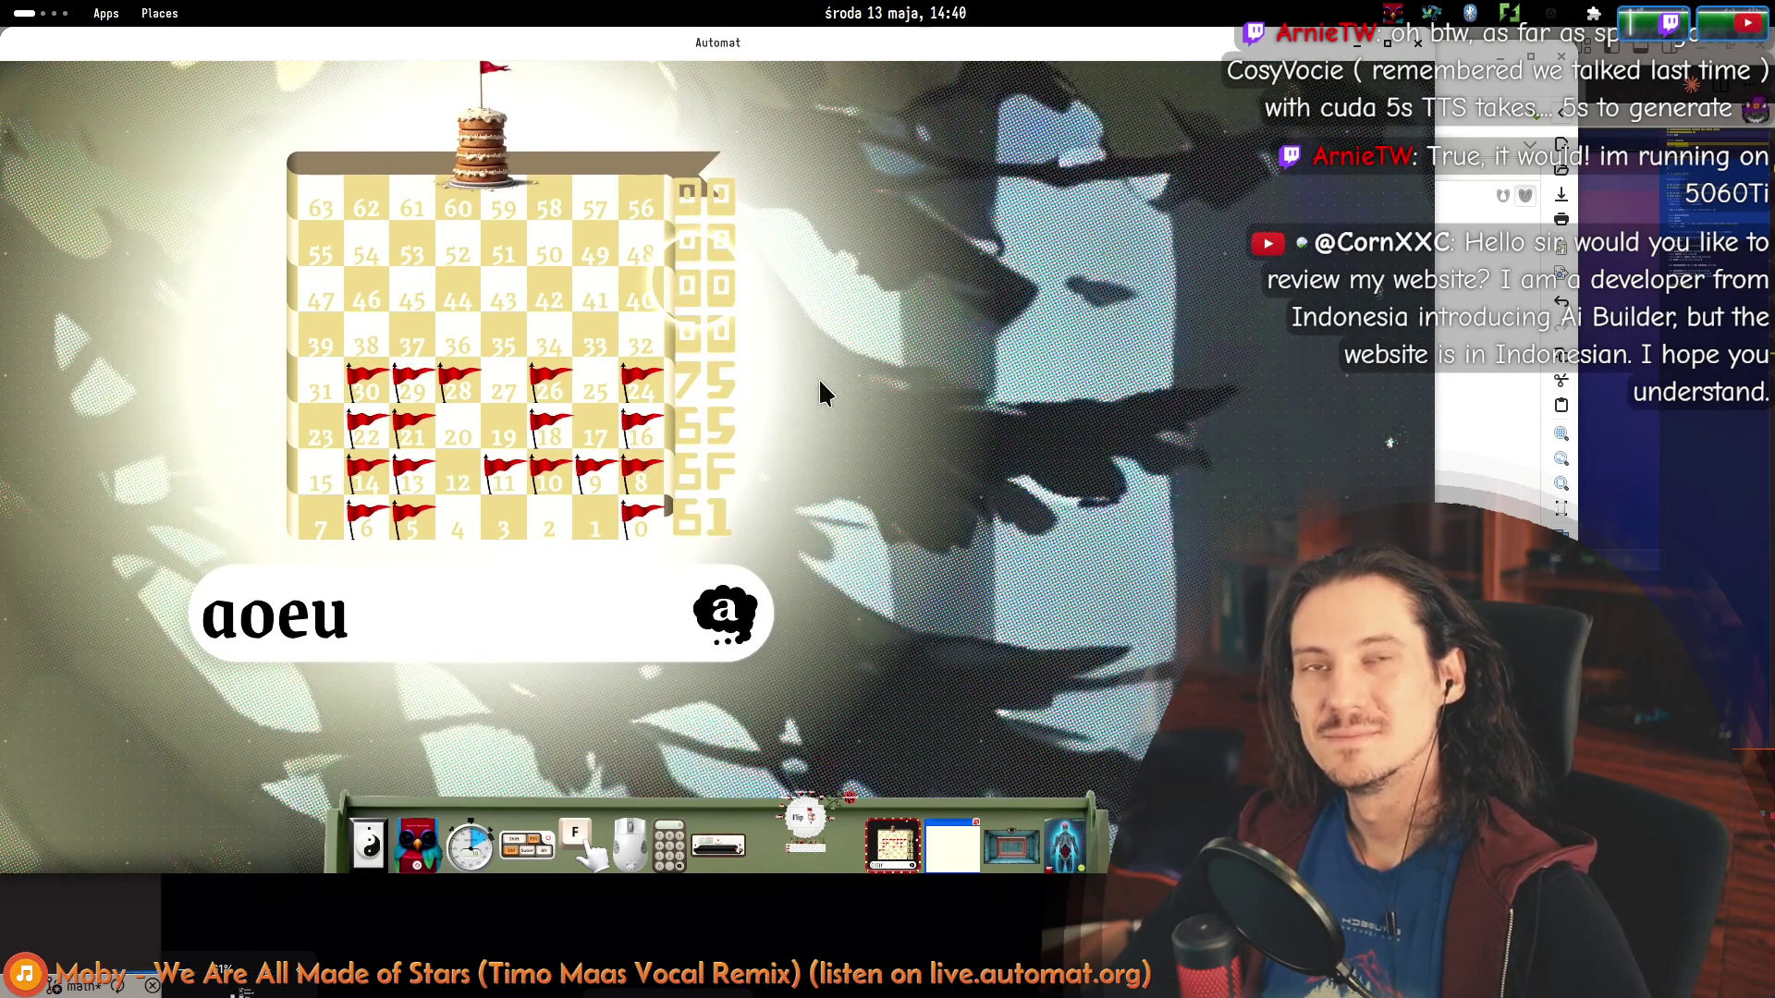
scroll(717, 431, up, 5)
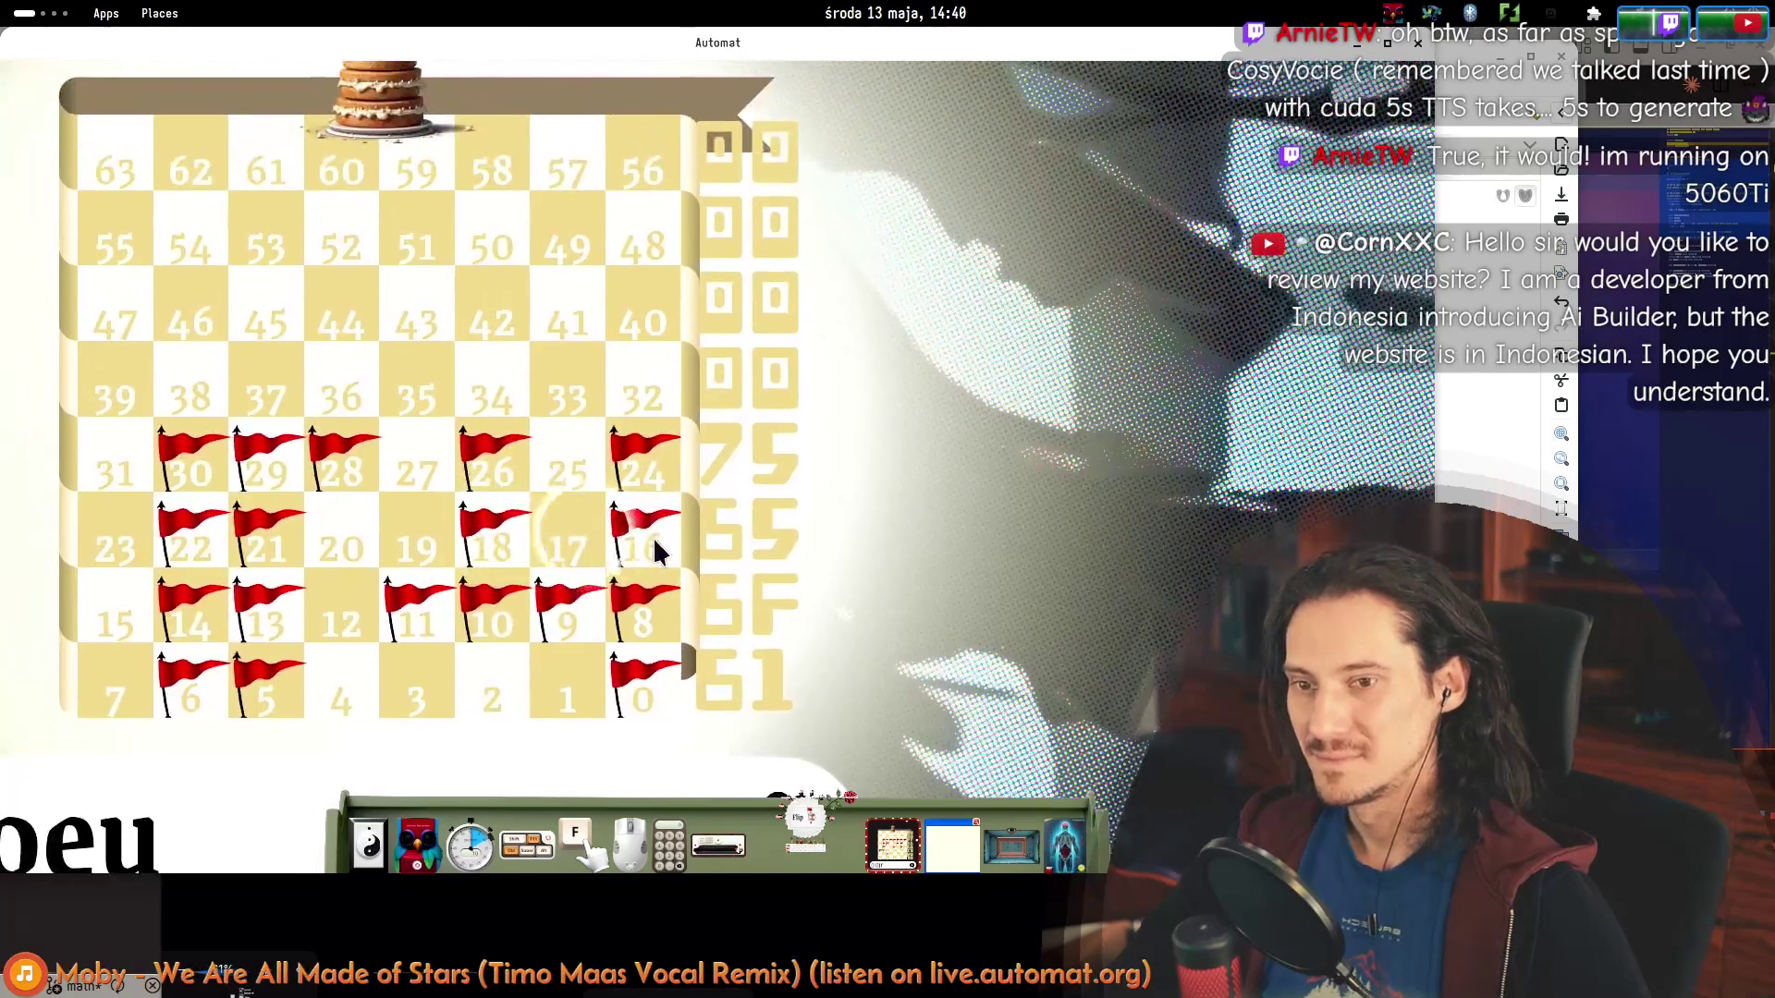
scroll(656, 551, down, 3)
drag(817, 491, 972, 428)
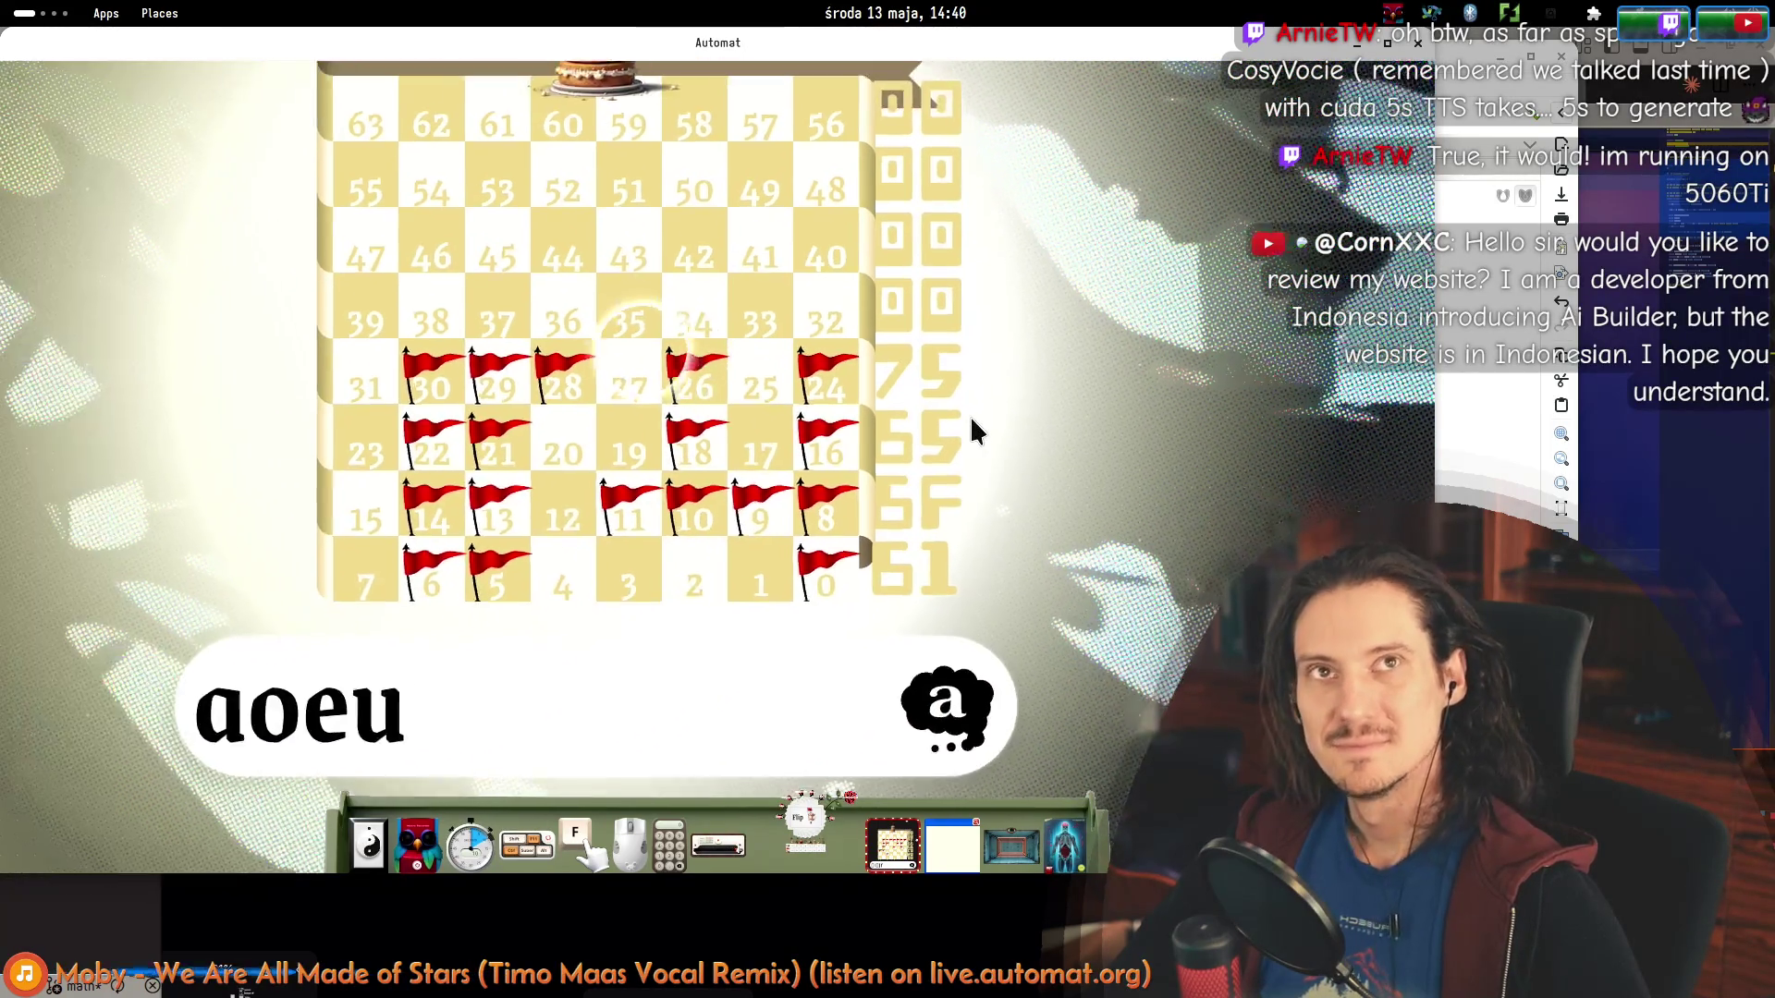
scroll(970, 420, down, 1)
scroll(925, 457, down, 1)
scroll(917, 468, up, 2)
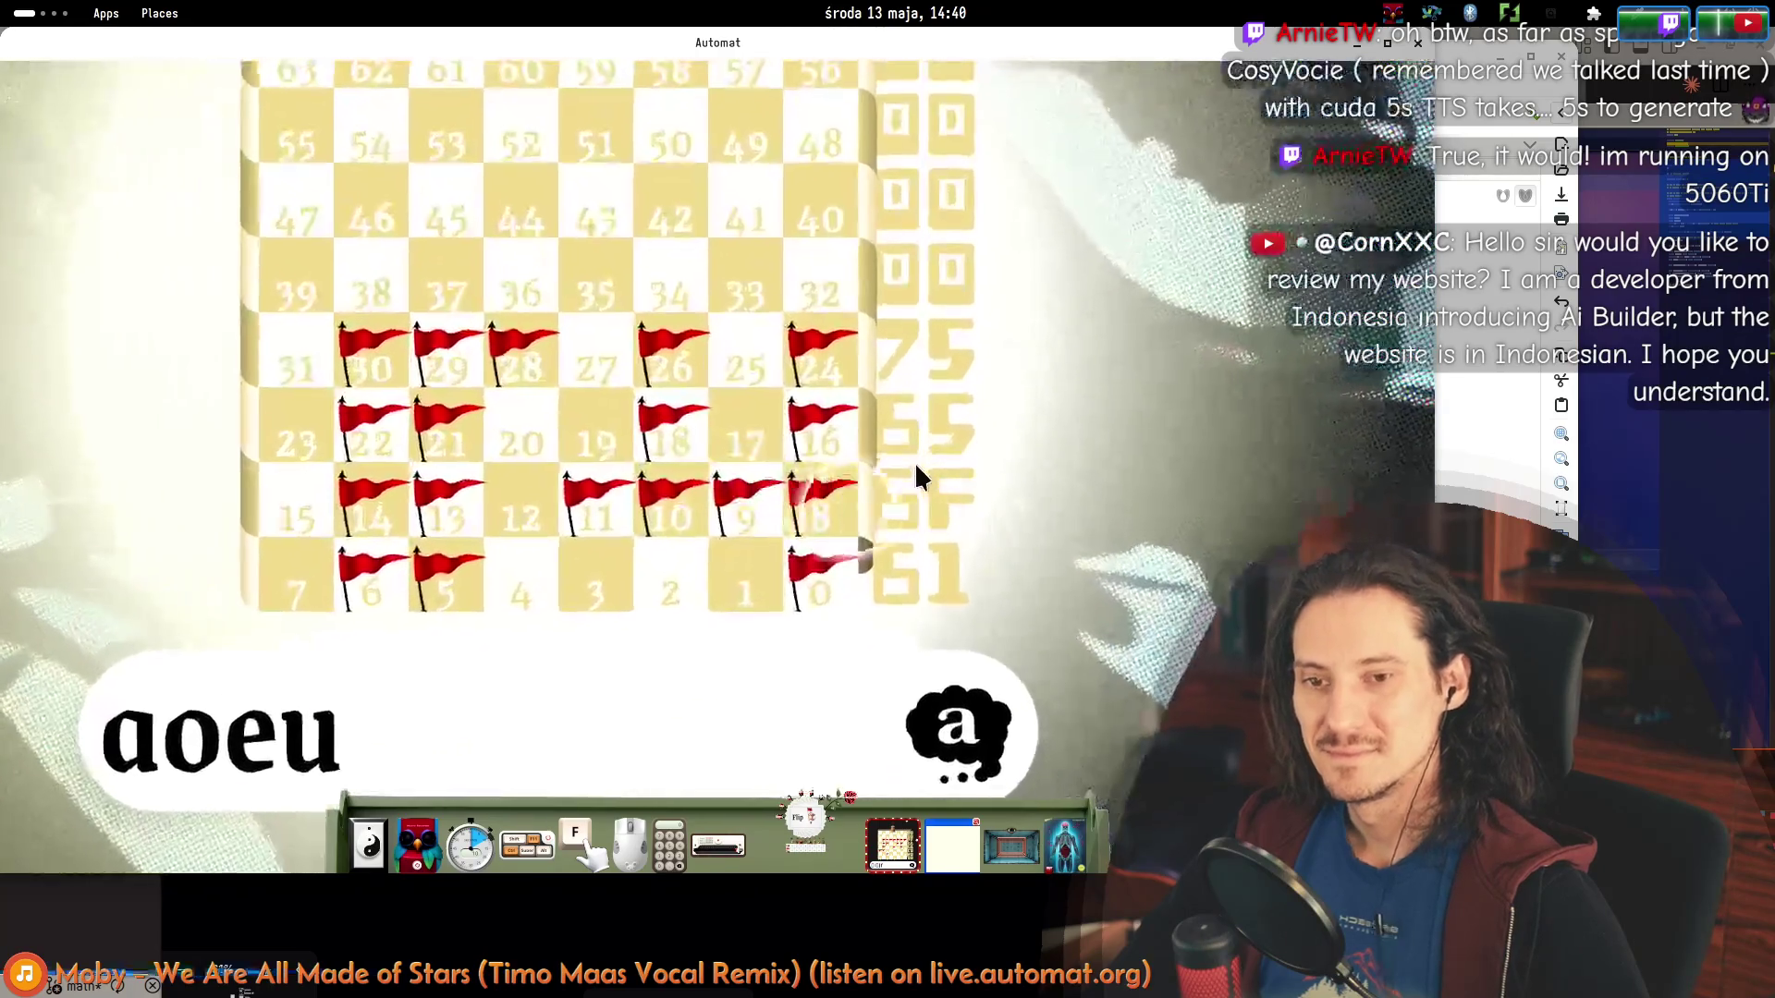
scroll(914, 463, down, 3)
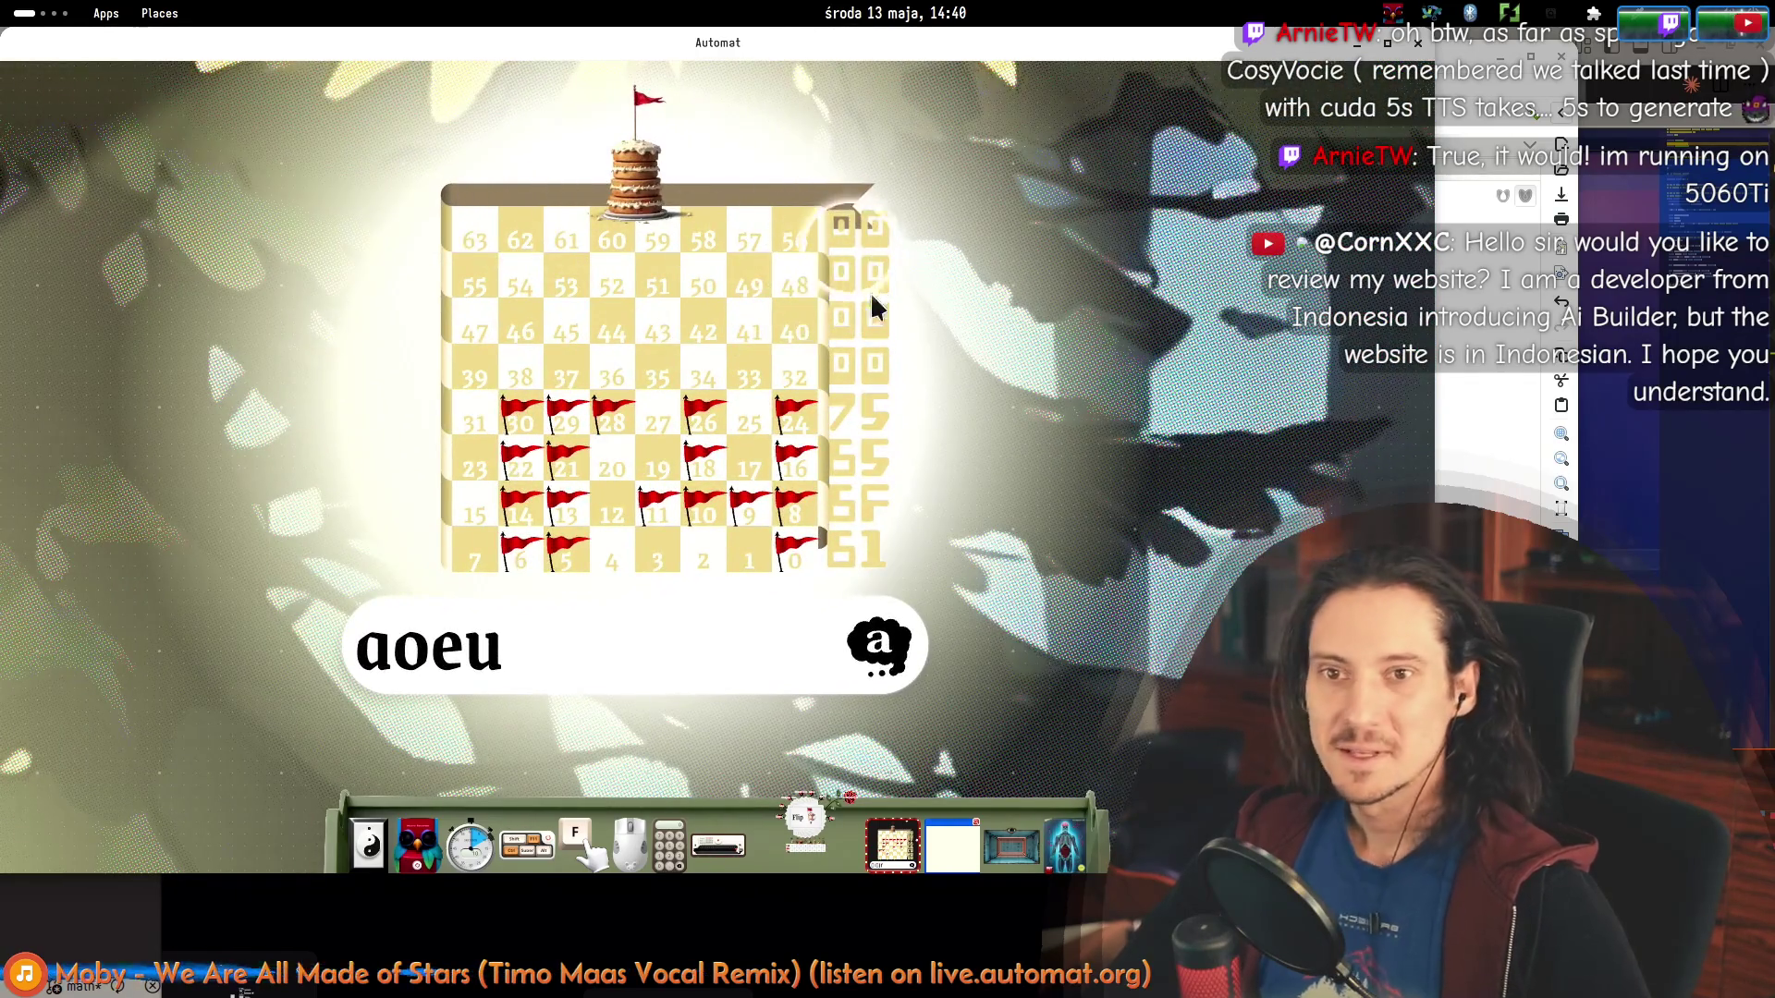
scroll(841, 237, up, 4)
scroll(811, 319, up, 3)
scroll(773, 305, down, 2)
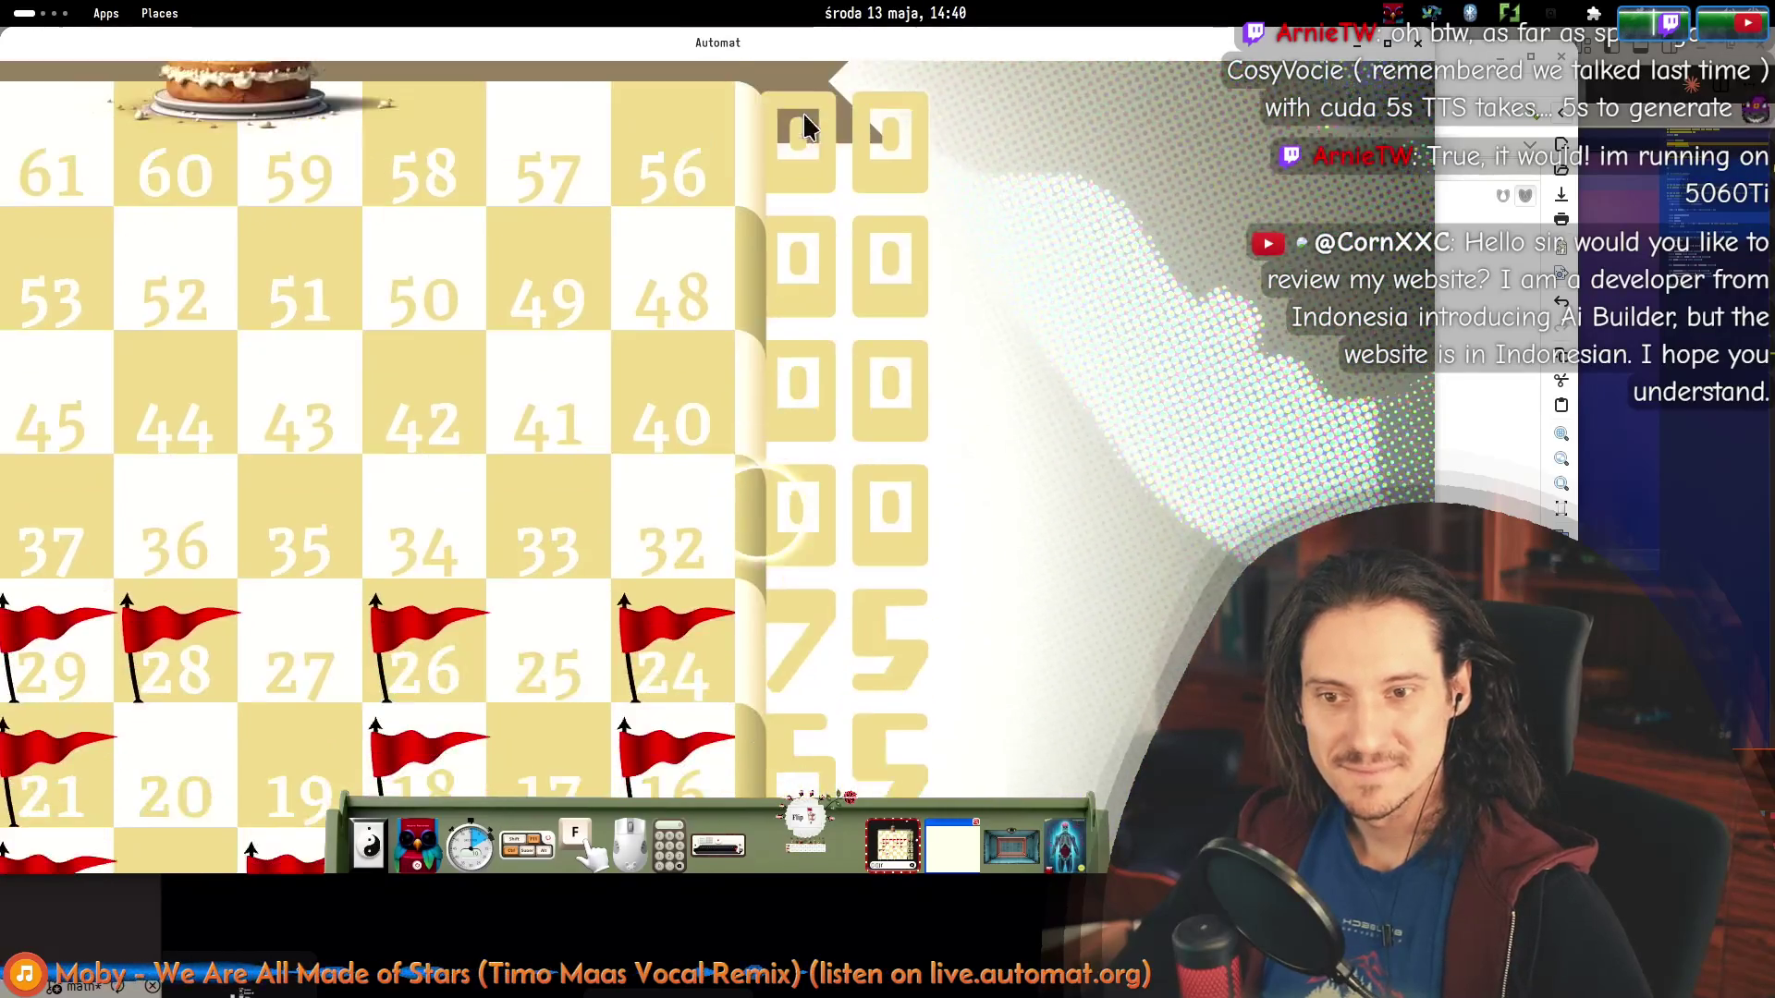
scroll(784, 337, down, 3)
scroll(847, 448, up, 4)
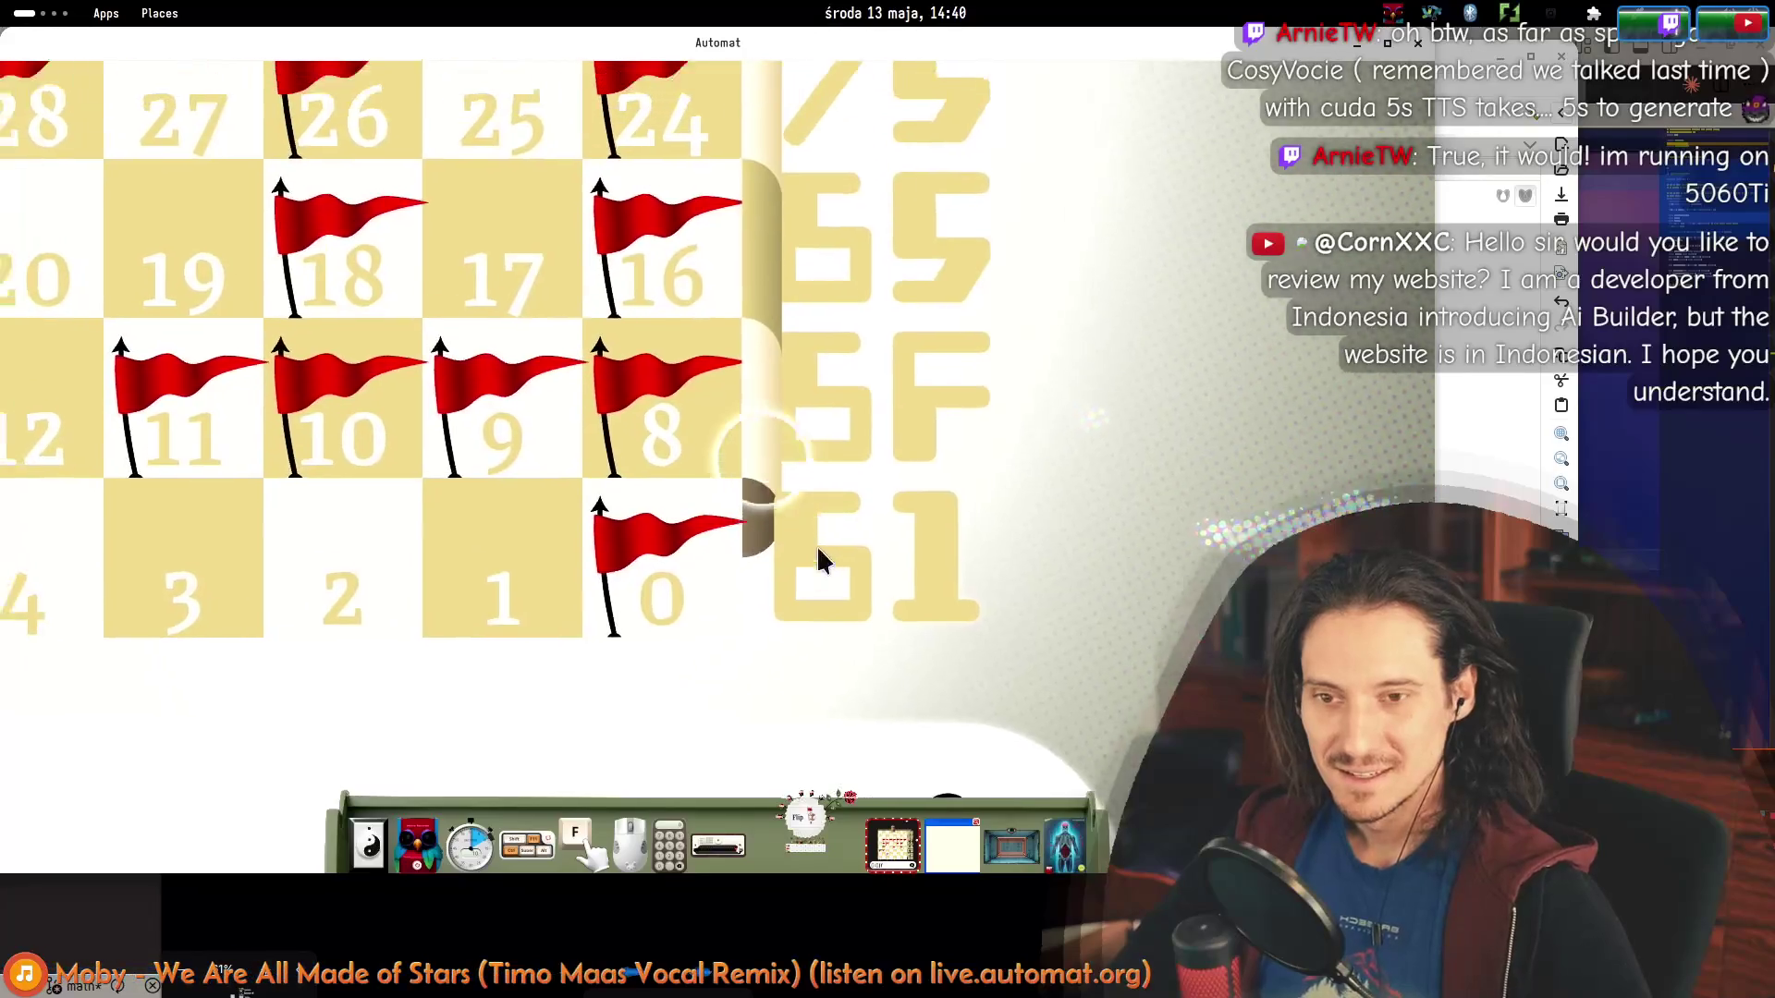
scroll(814, 547, up, 5)
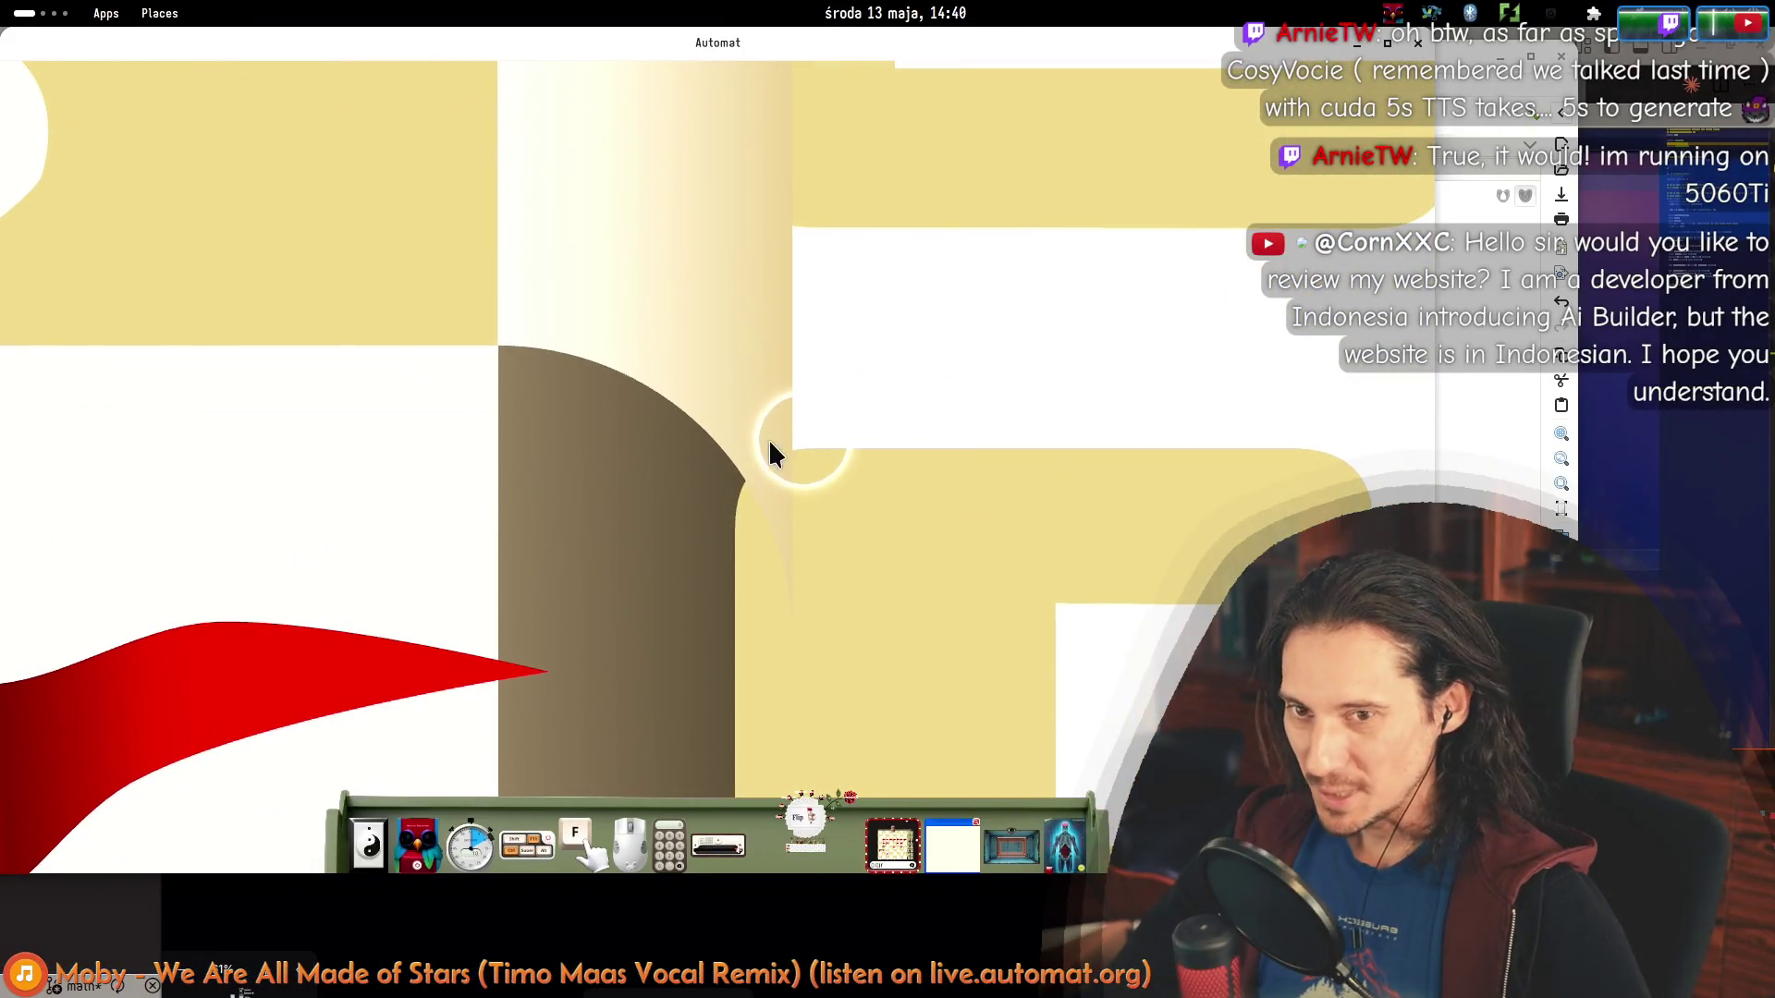
scroll(759, 472, down, 3)
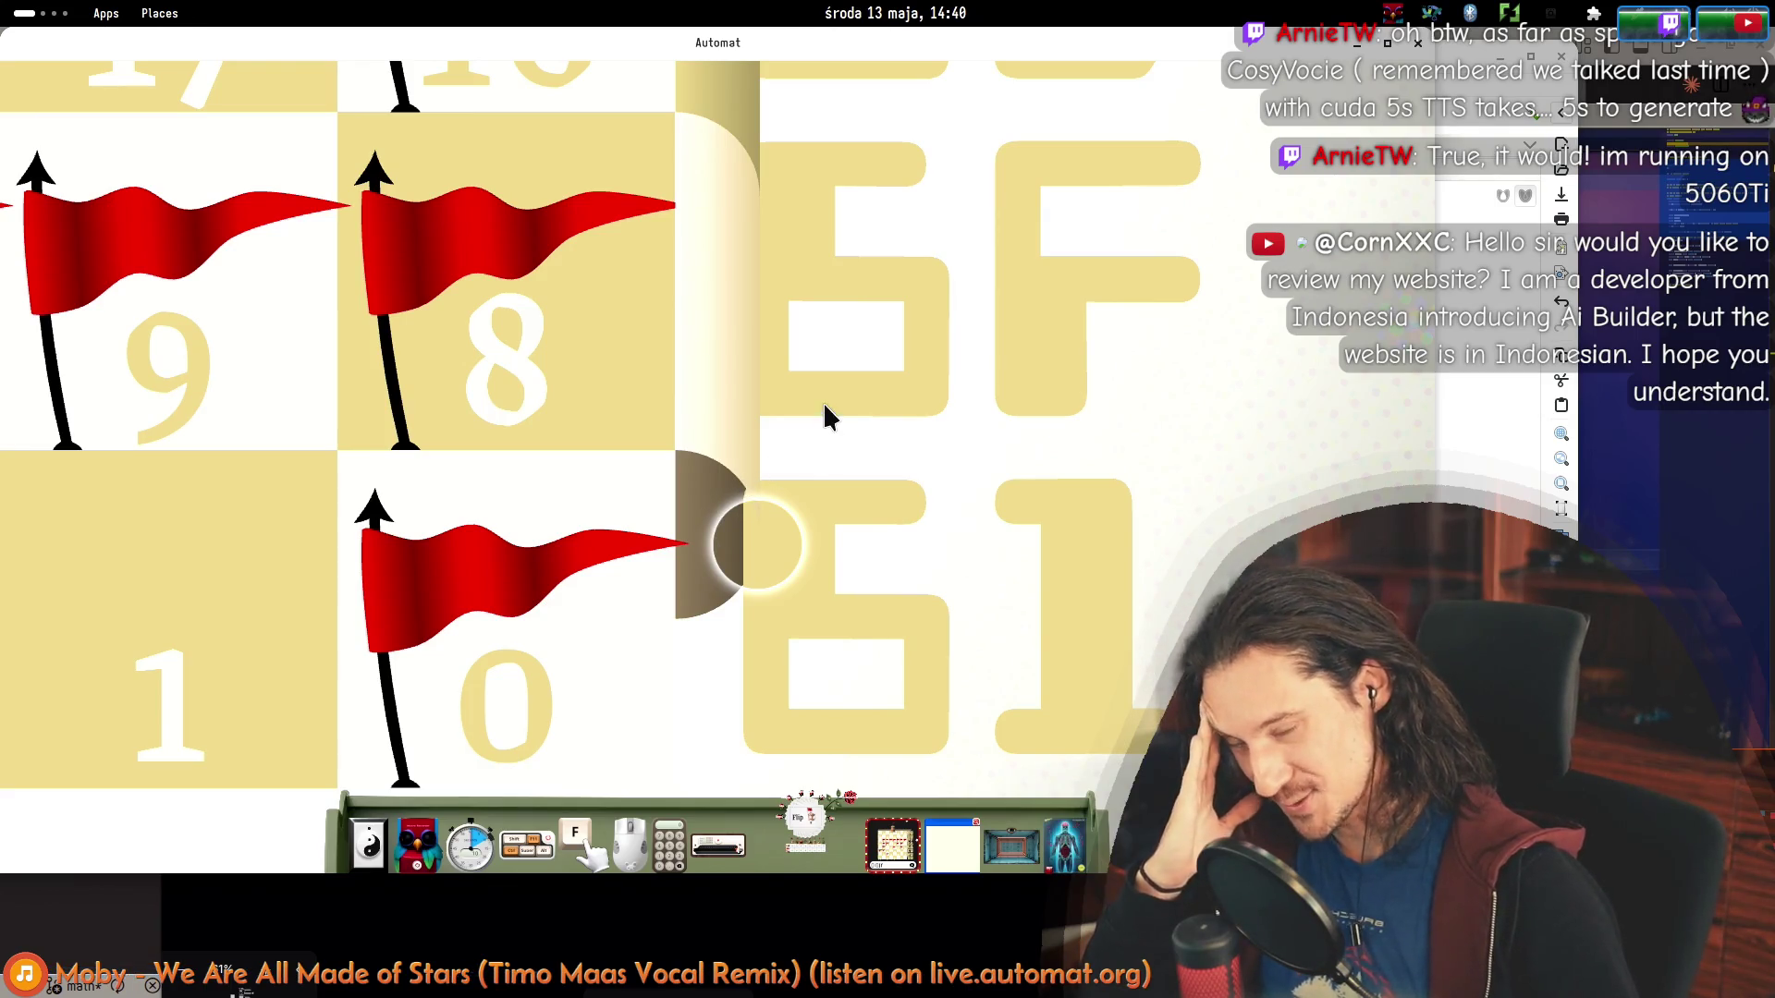
scroll(819, 414, down, 3)
scroll(832, 444, down, 5)
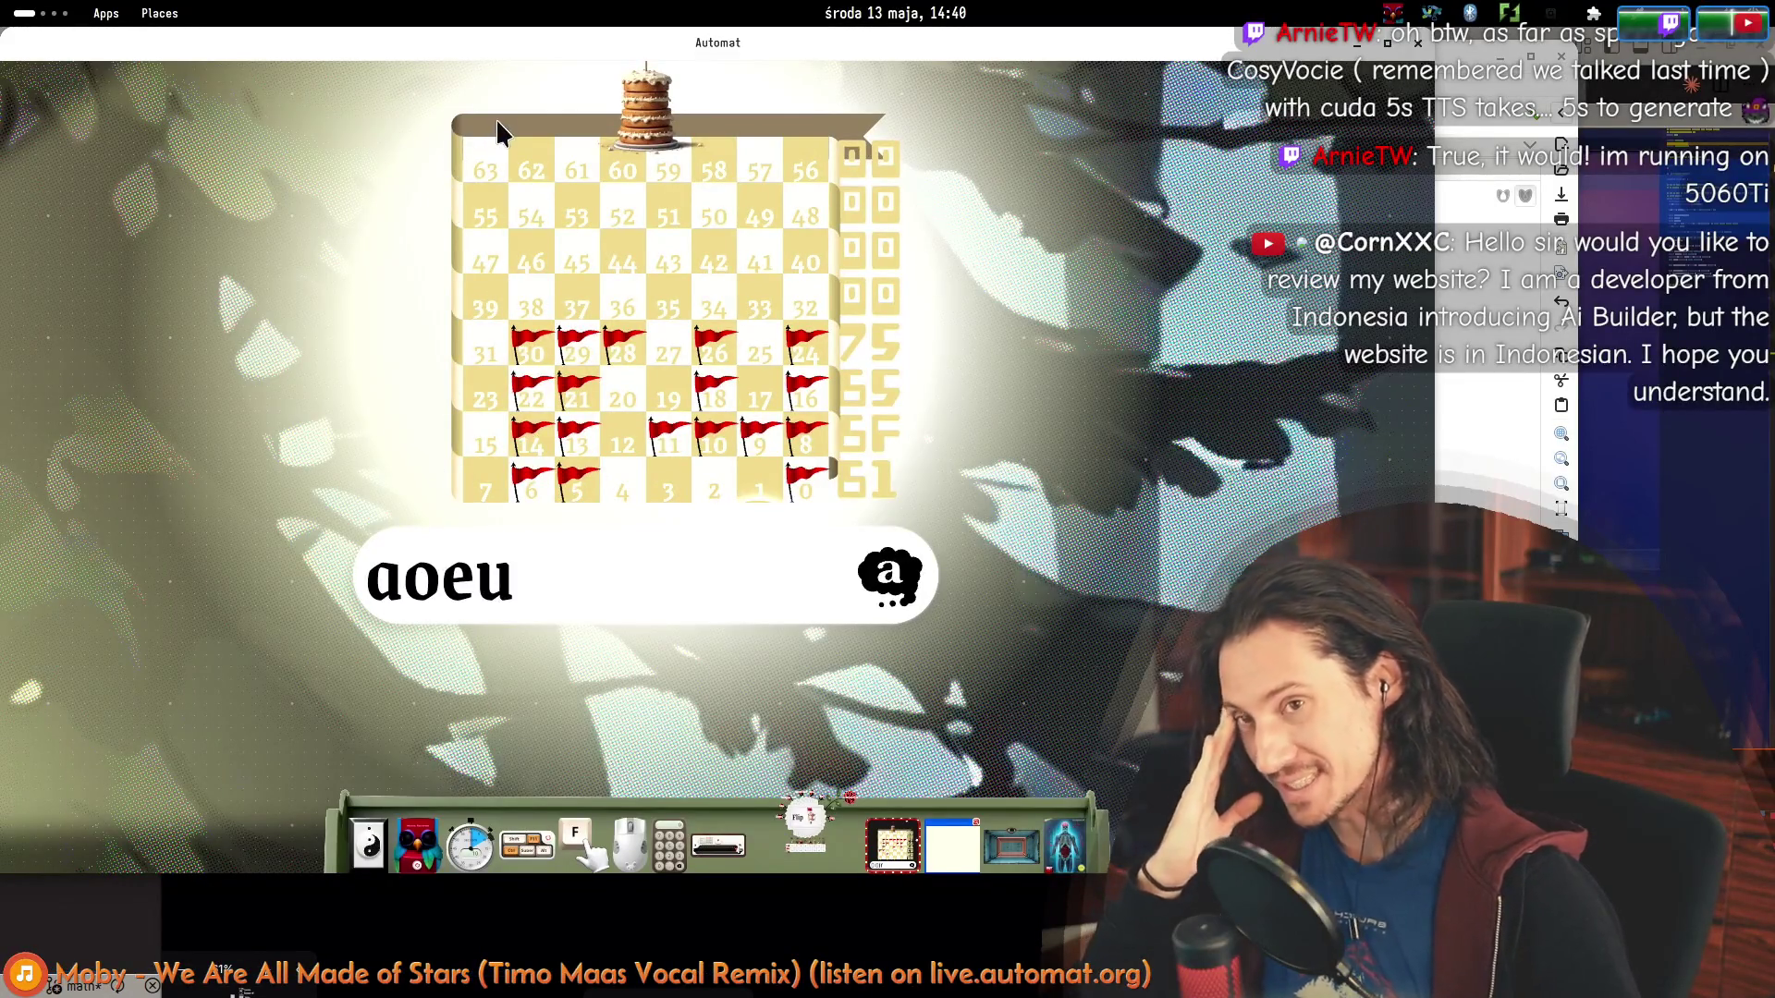
scroll(557, 254, down, 5)
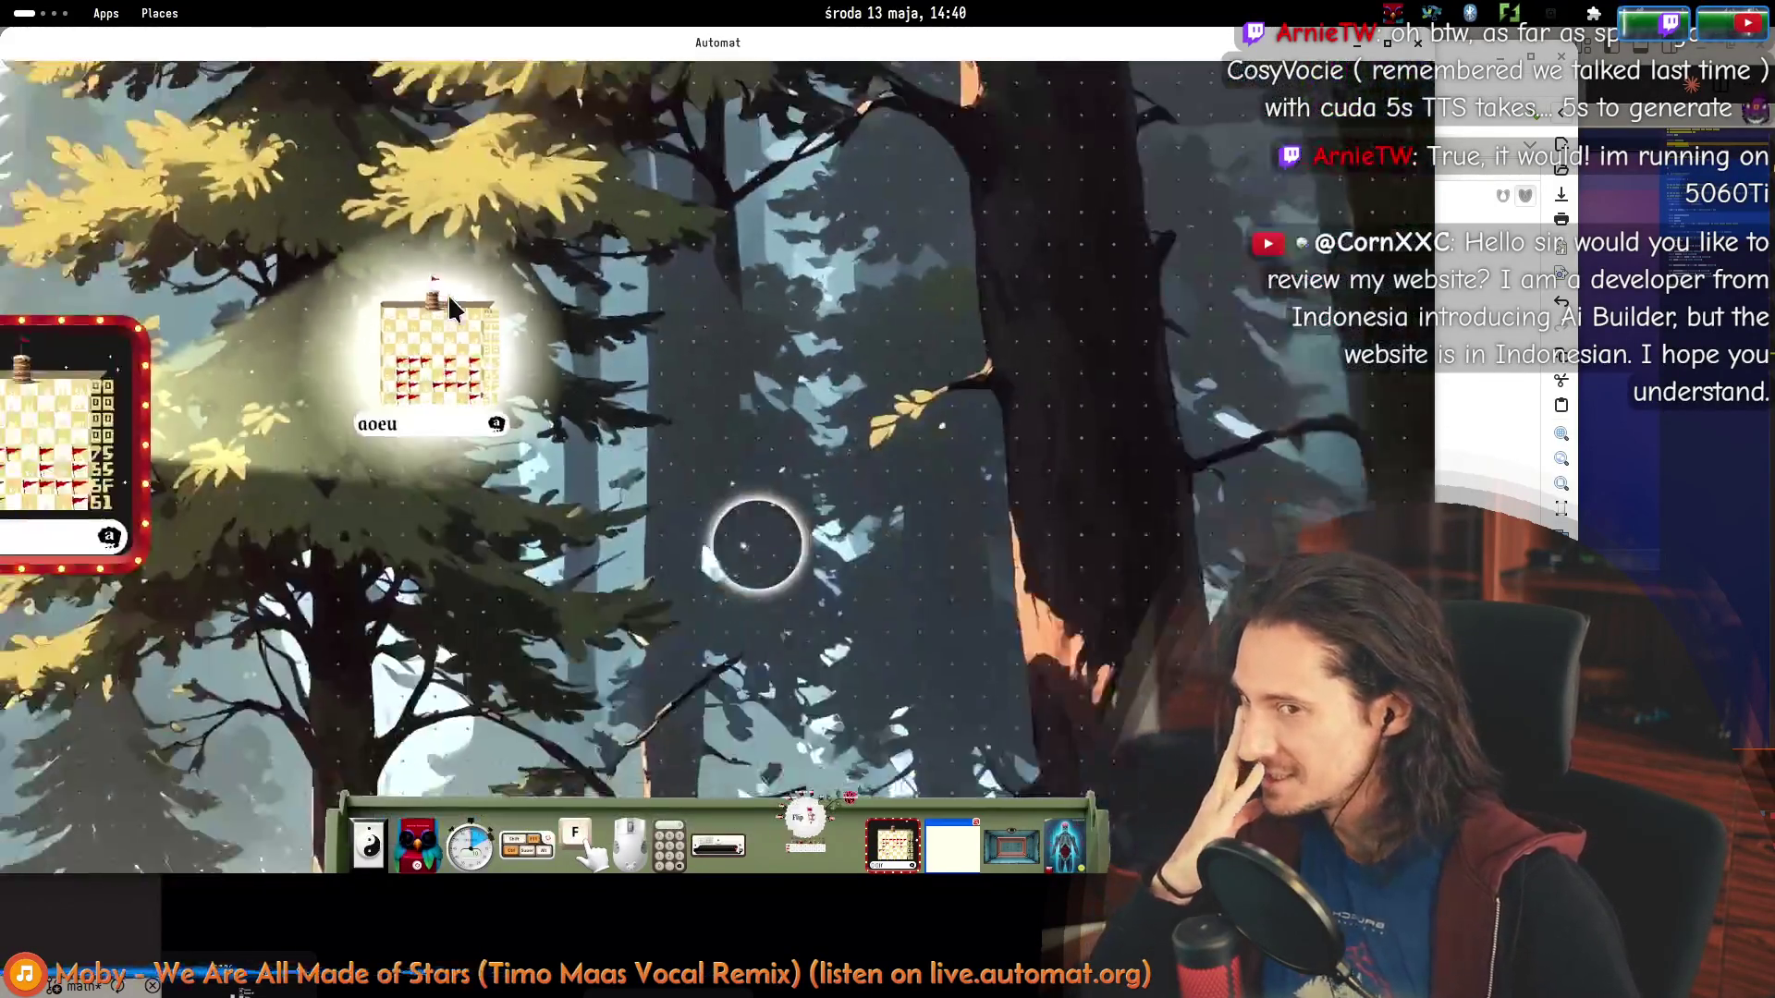
mouse_move(453, 307)
mouse_down()
mouse_move(457, 106)
mouse_move(846, 444)
mouse_move(518, 407)
mouse_move(102, 416)
mouse_move(456, 414)
mouse_move(450, 471)
mouse_up()
scroll(446, 458, up, 5)
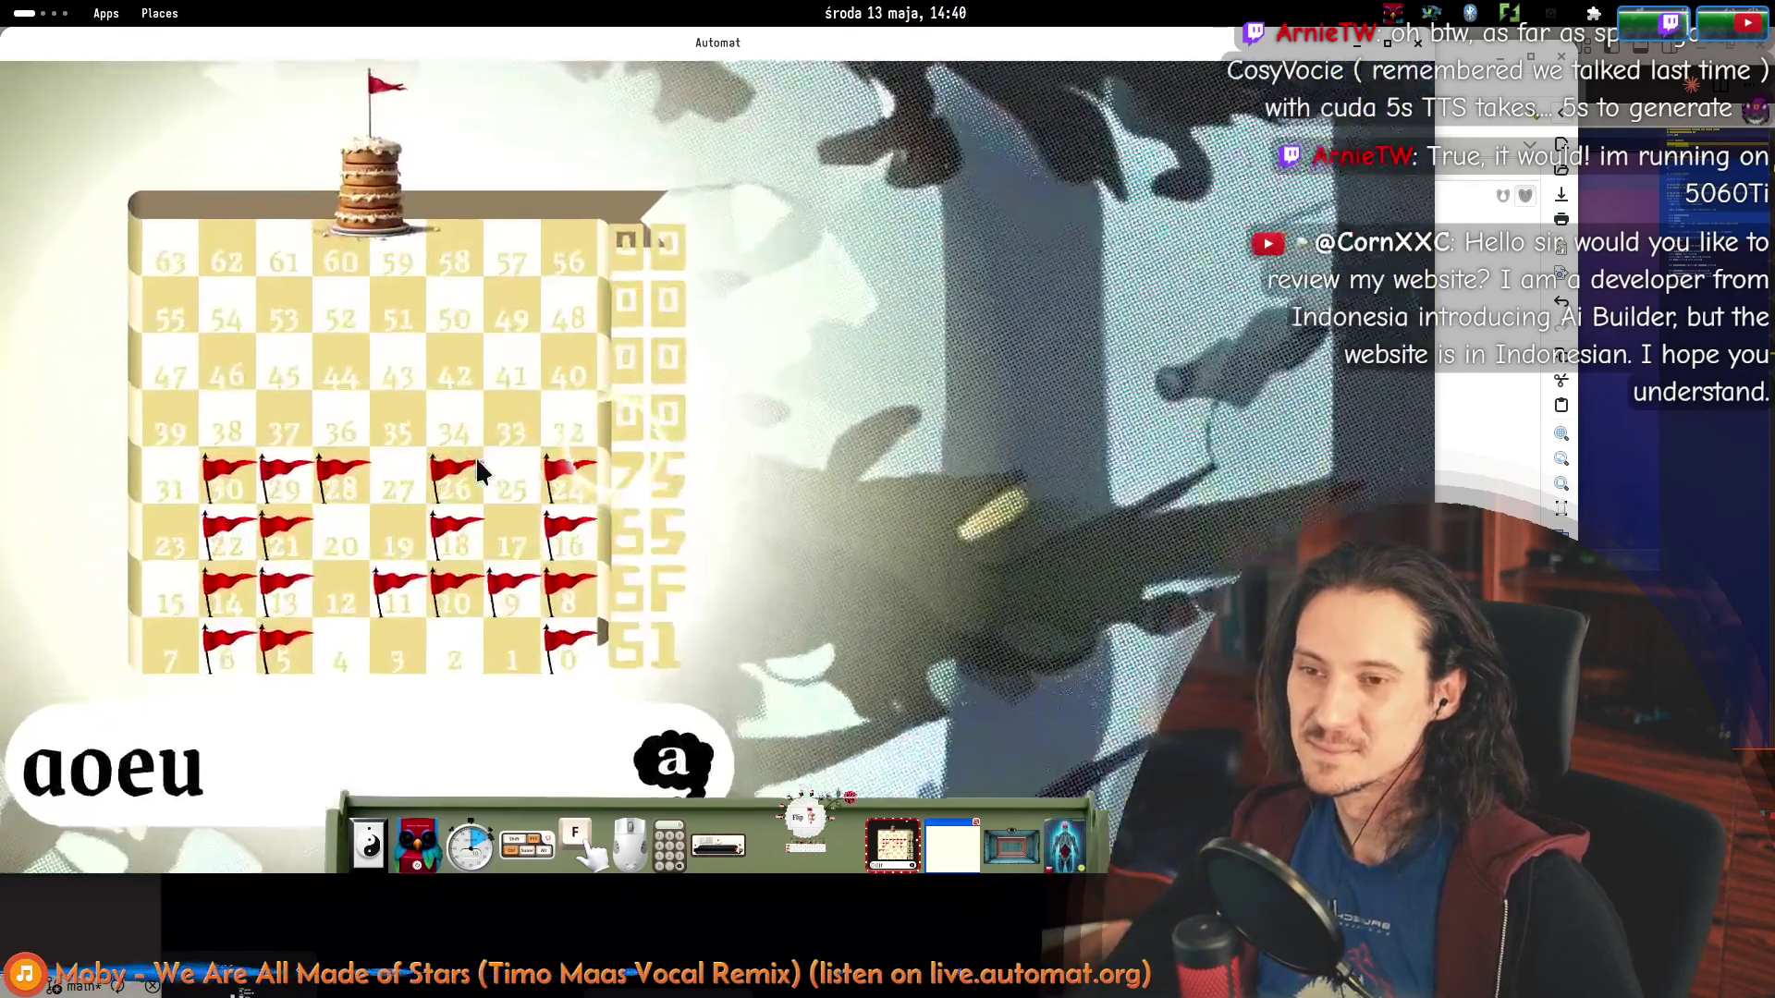
drag(475, 457, 662, 376)
scroll(654, 380, down, 3)
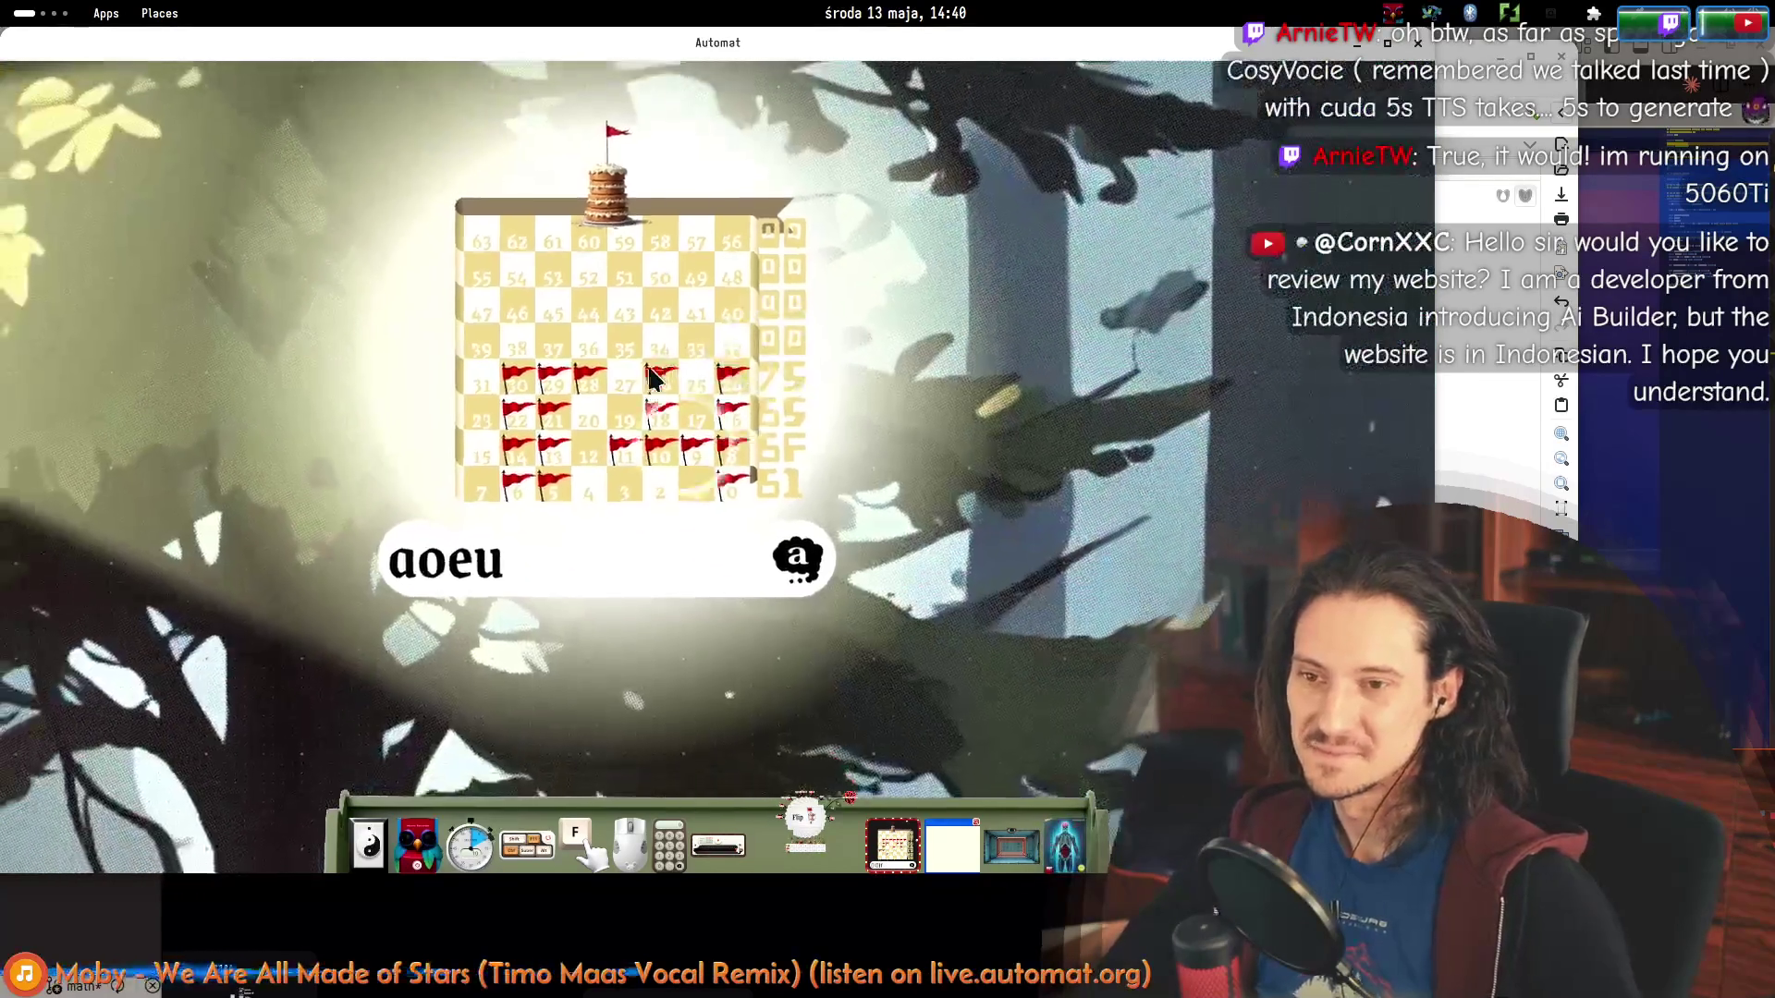
scroll(595, 455, up, 3)
mouse_move(592, 453)
mouse_down()
mouse_move(502, 424)
mouse_move(459, 527)
mouse_up()
scroll(459, 527, down, 2)
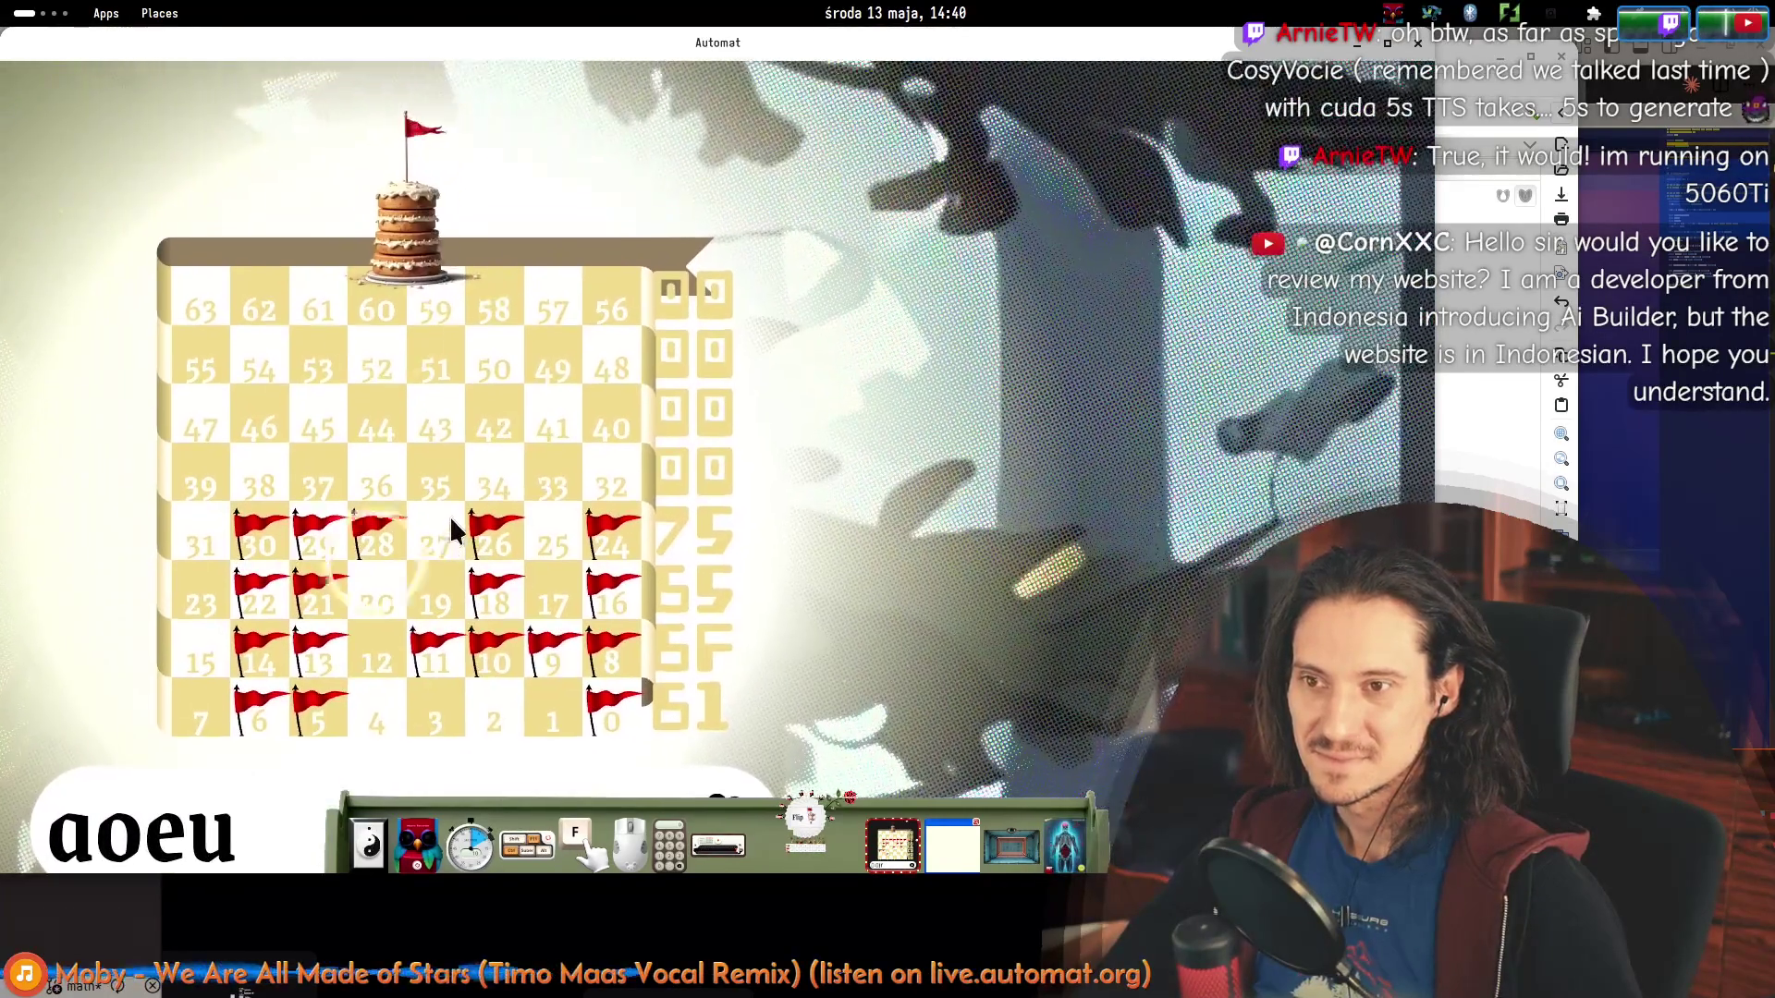
scroll(456, 526, up, 2)
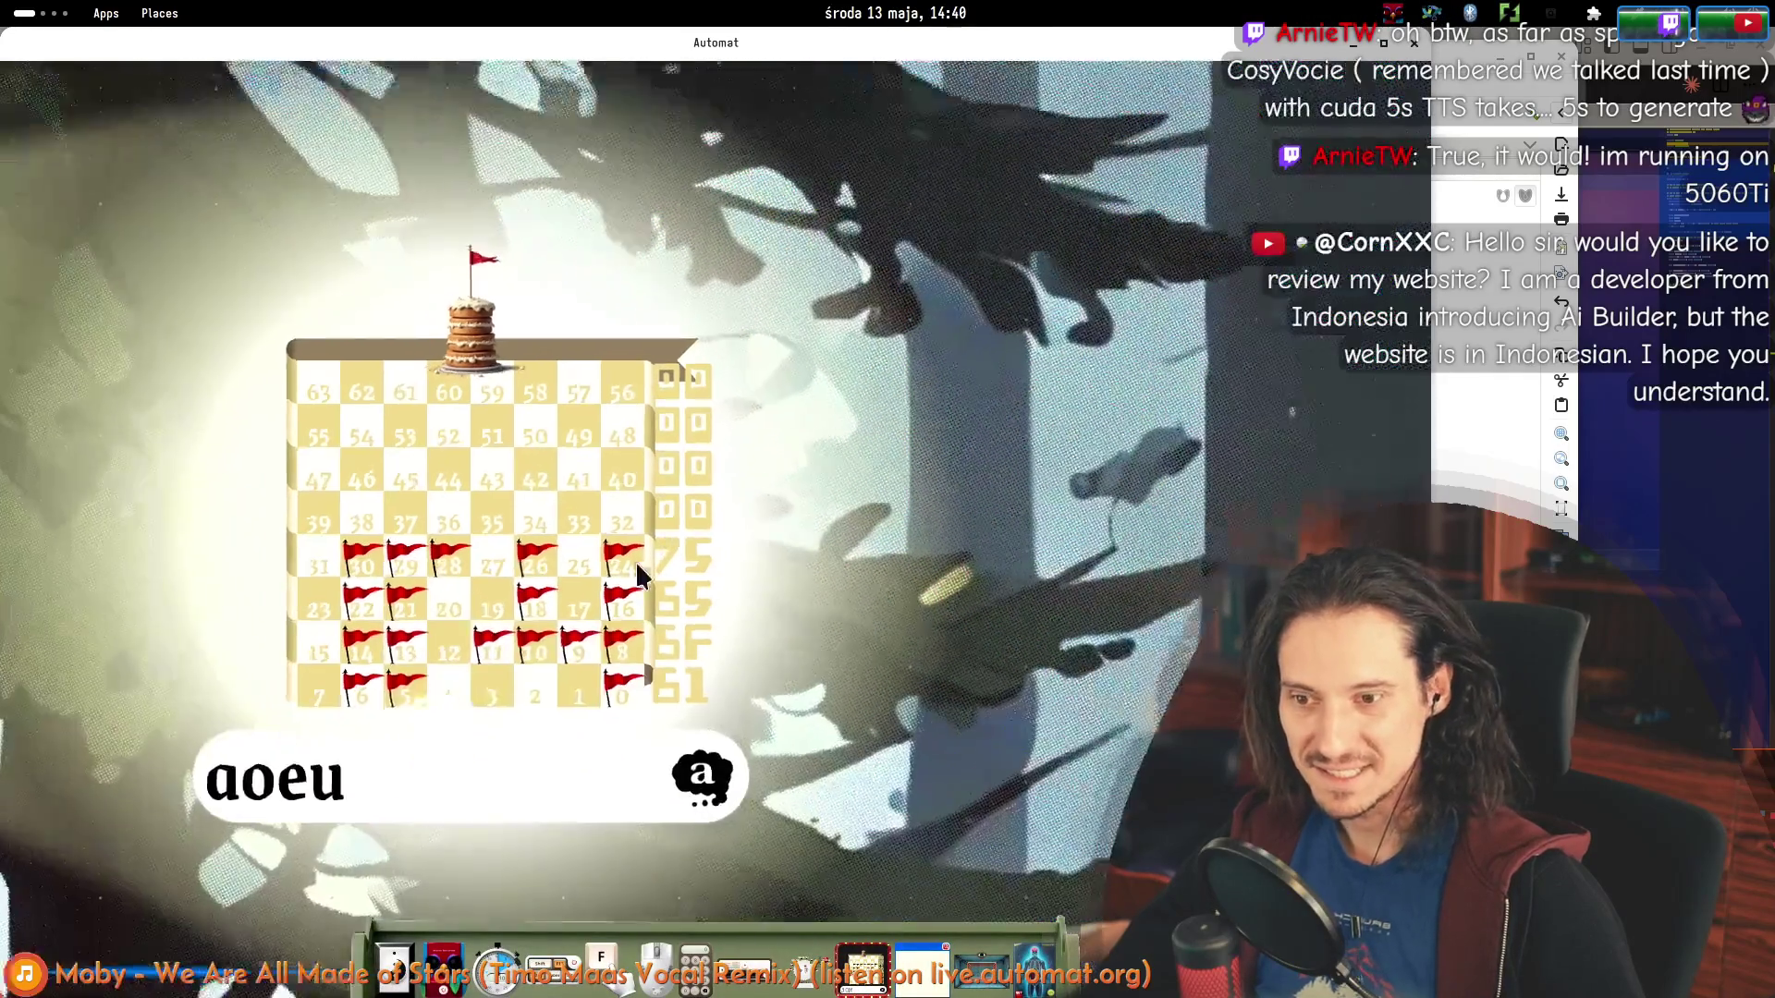
scroll(621, 603, up, 2)
scroll(555, 583, down, 2)
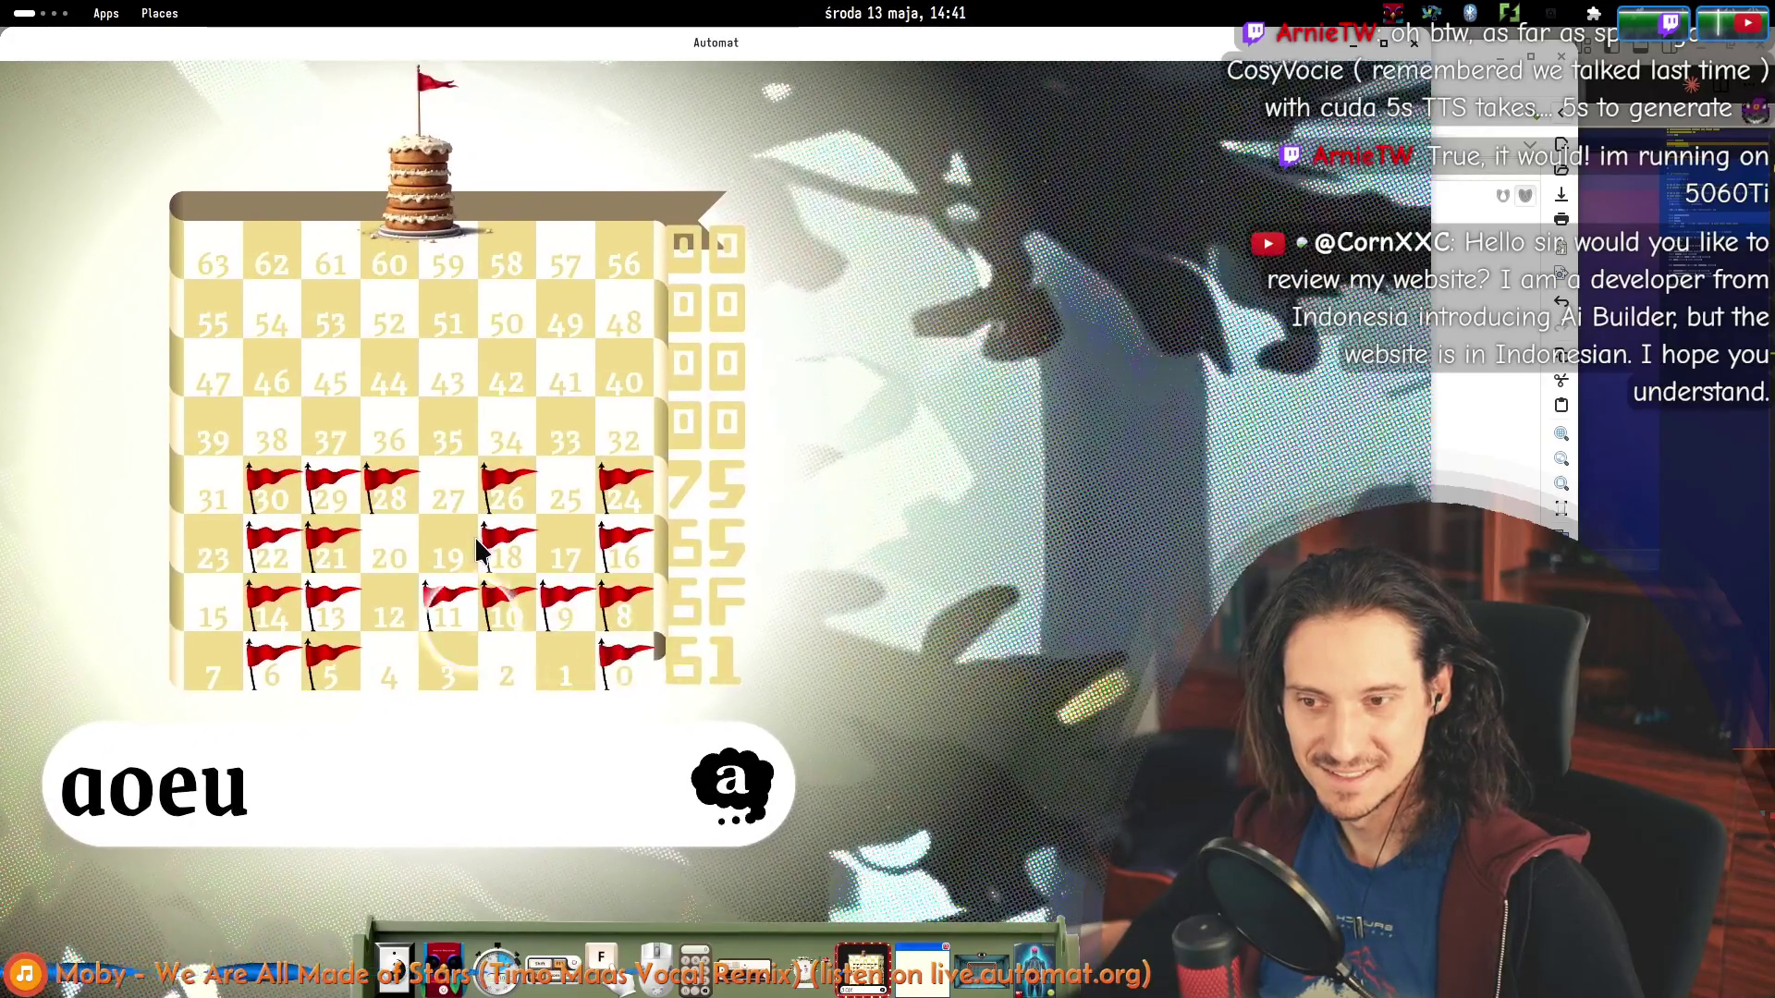
scroll(480, 518, down, 1)
scroll(463, 462, up, 1)
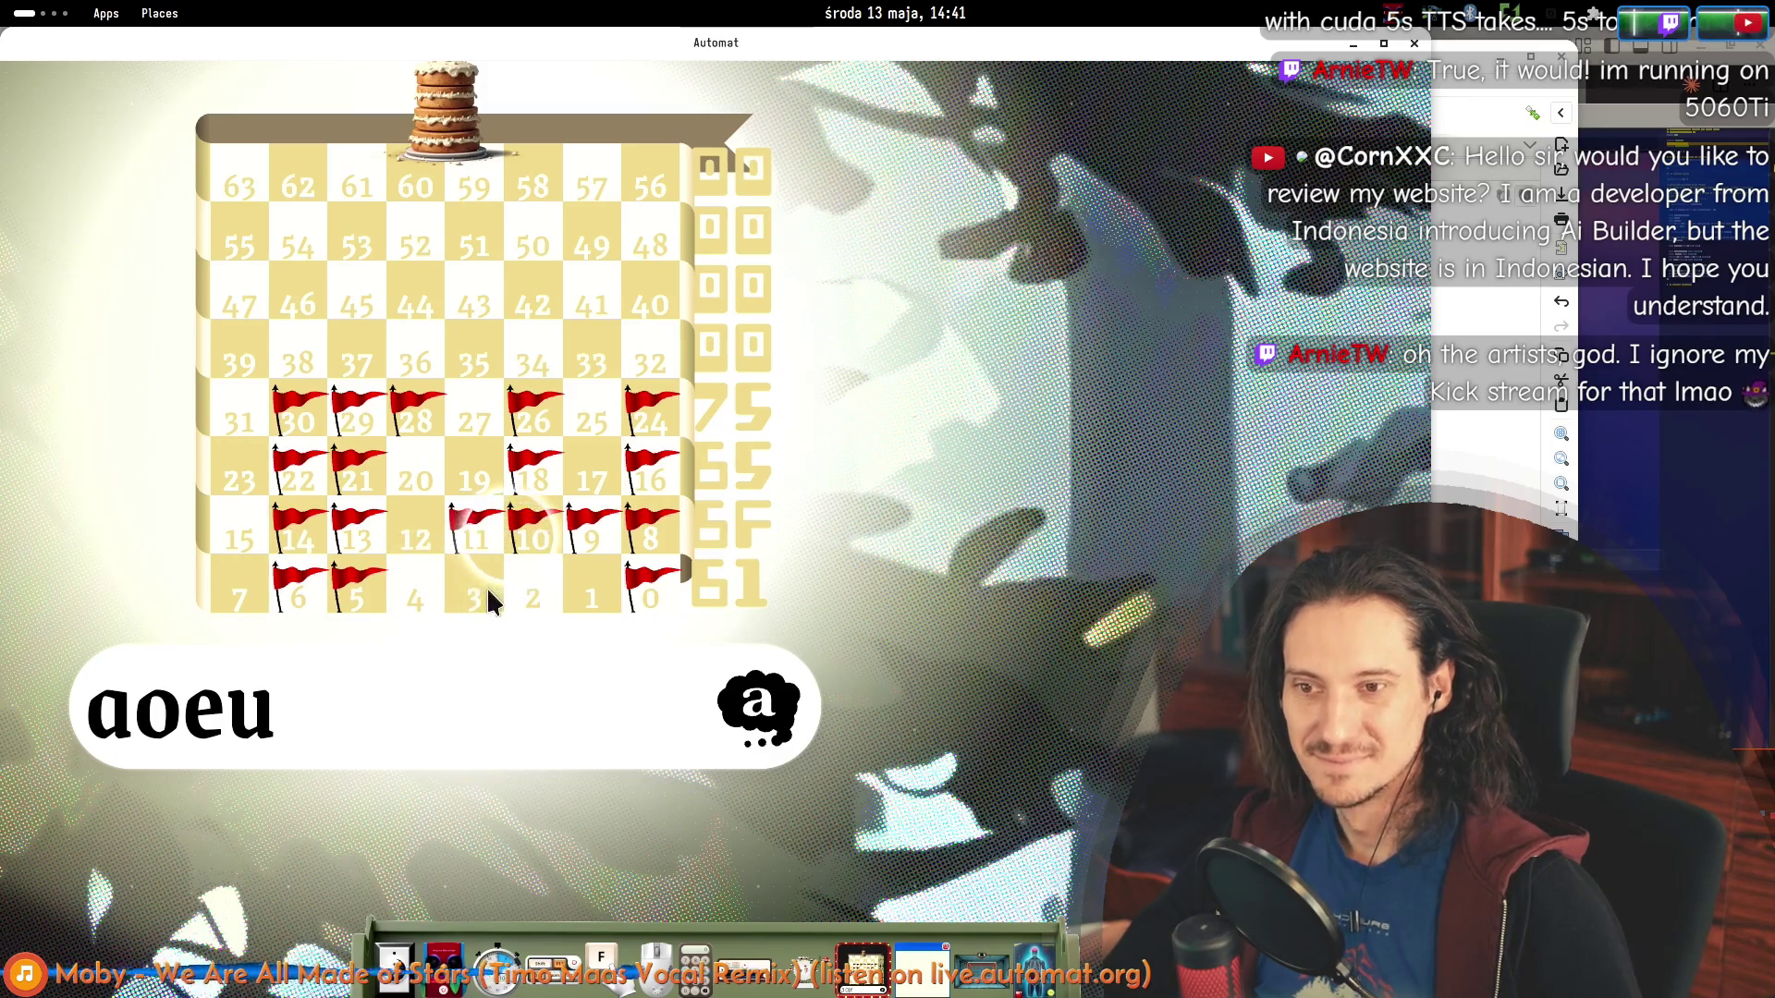
scroll(491, 577, down, 5)
scroll(673, 601, up, 3)
scroll(672, 601, up, 3)
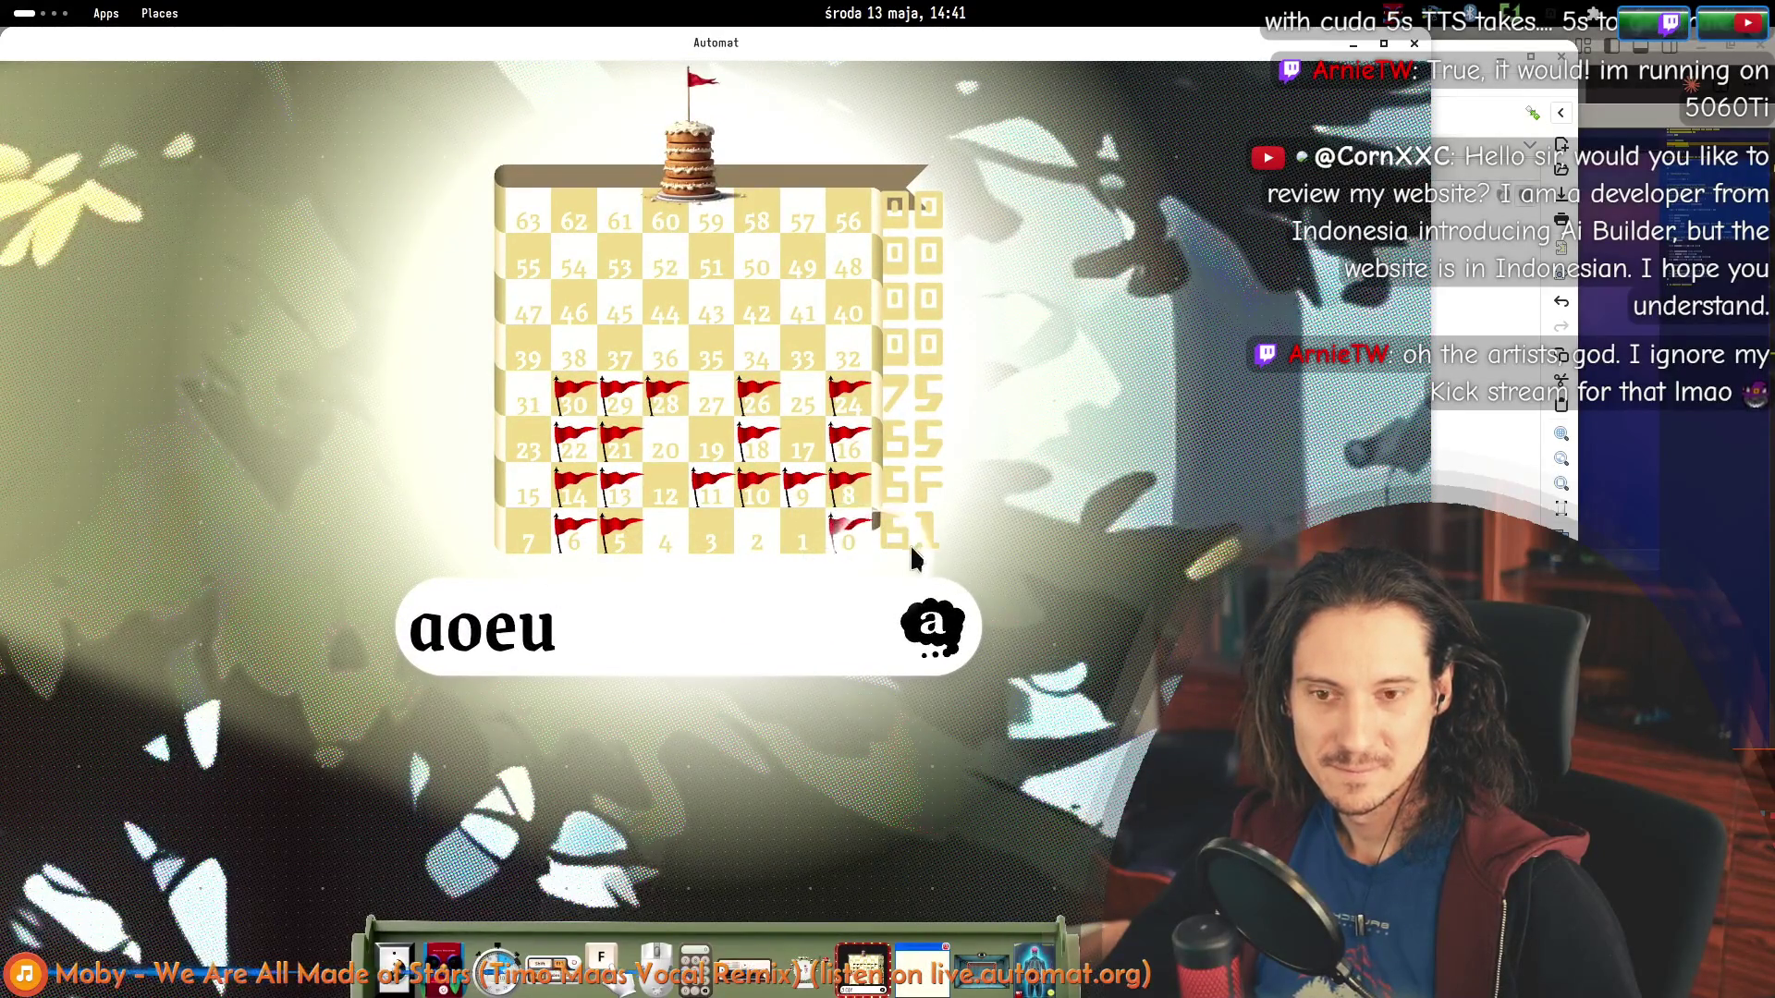
click(871, 515)
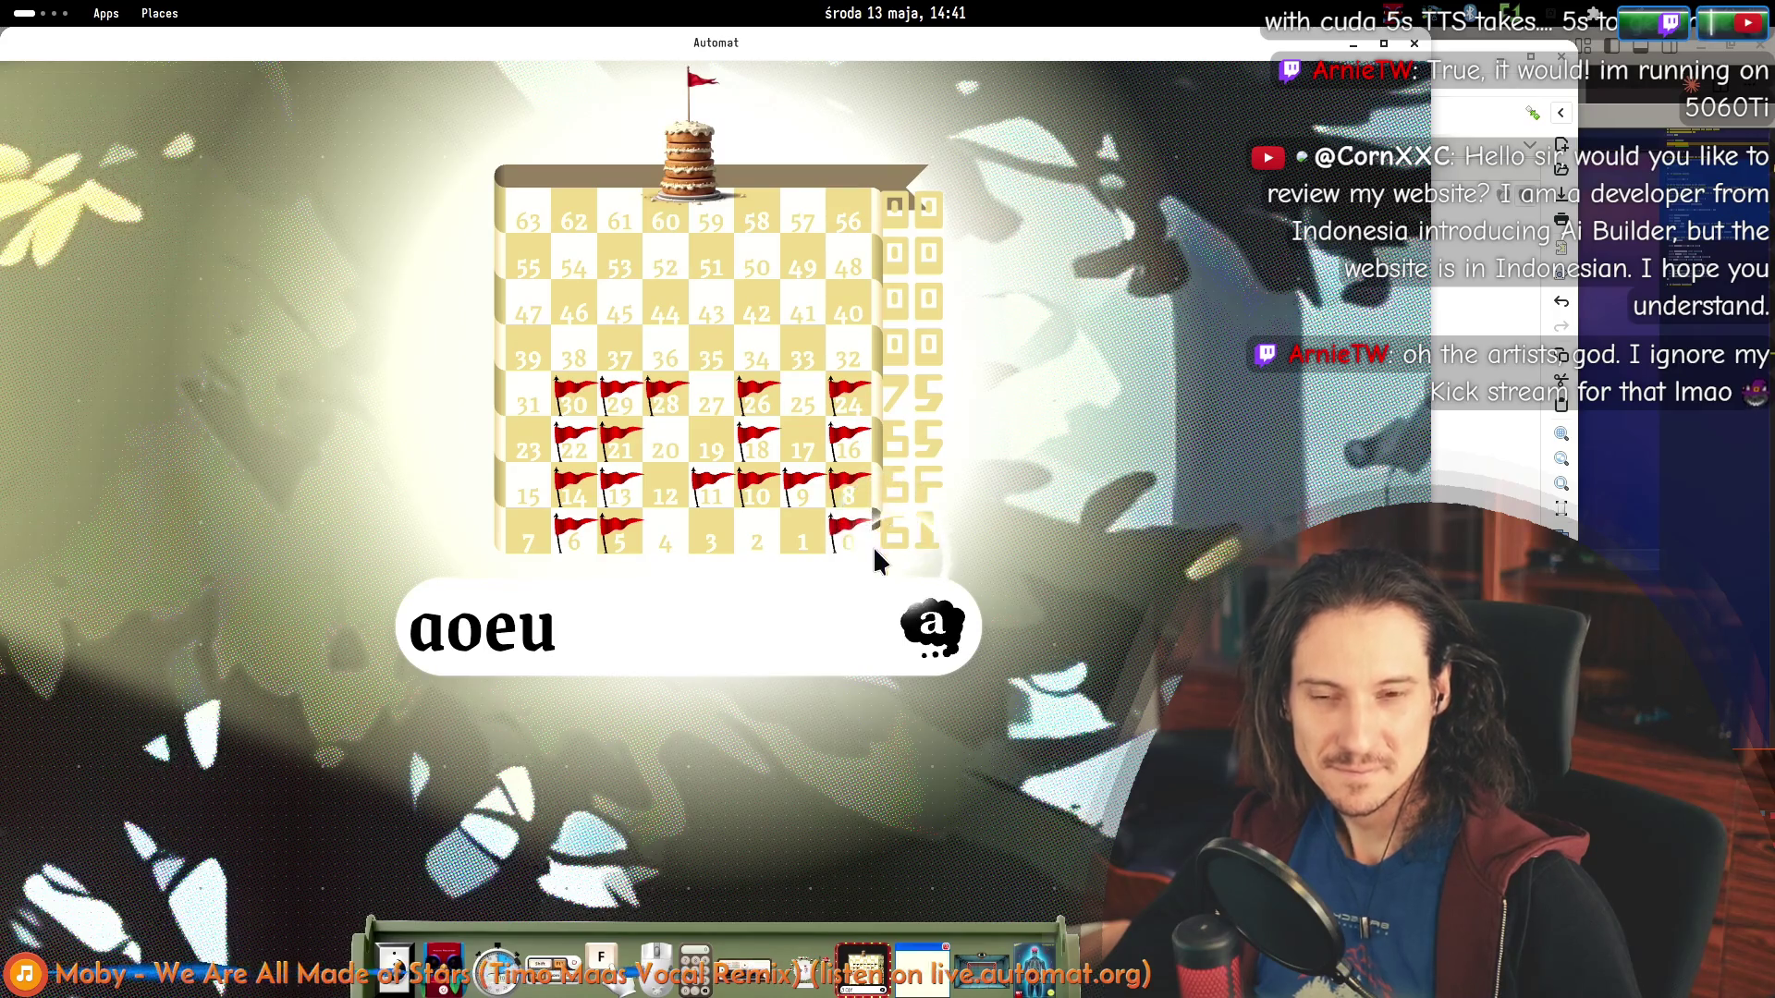
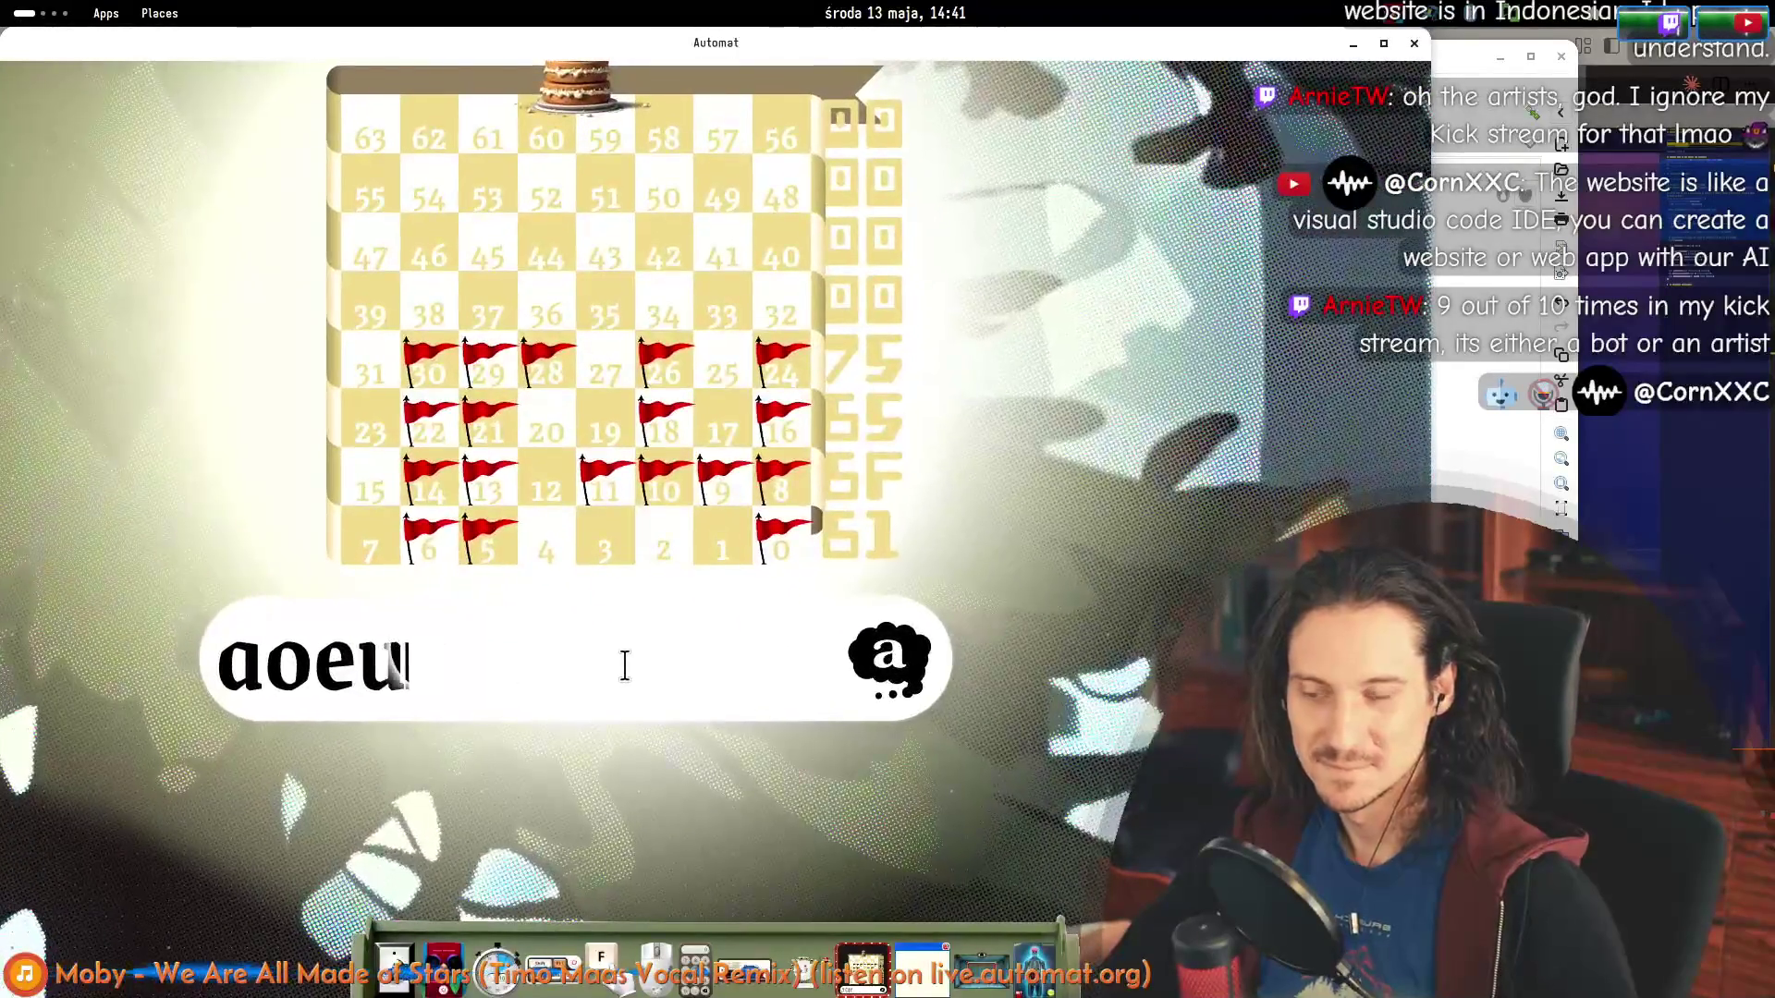
Type and erase test letters so the text field is empty and all 64 bits read 0
text(aoeu)
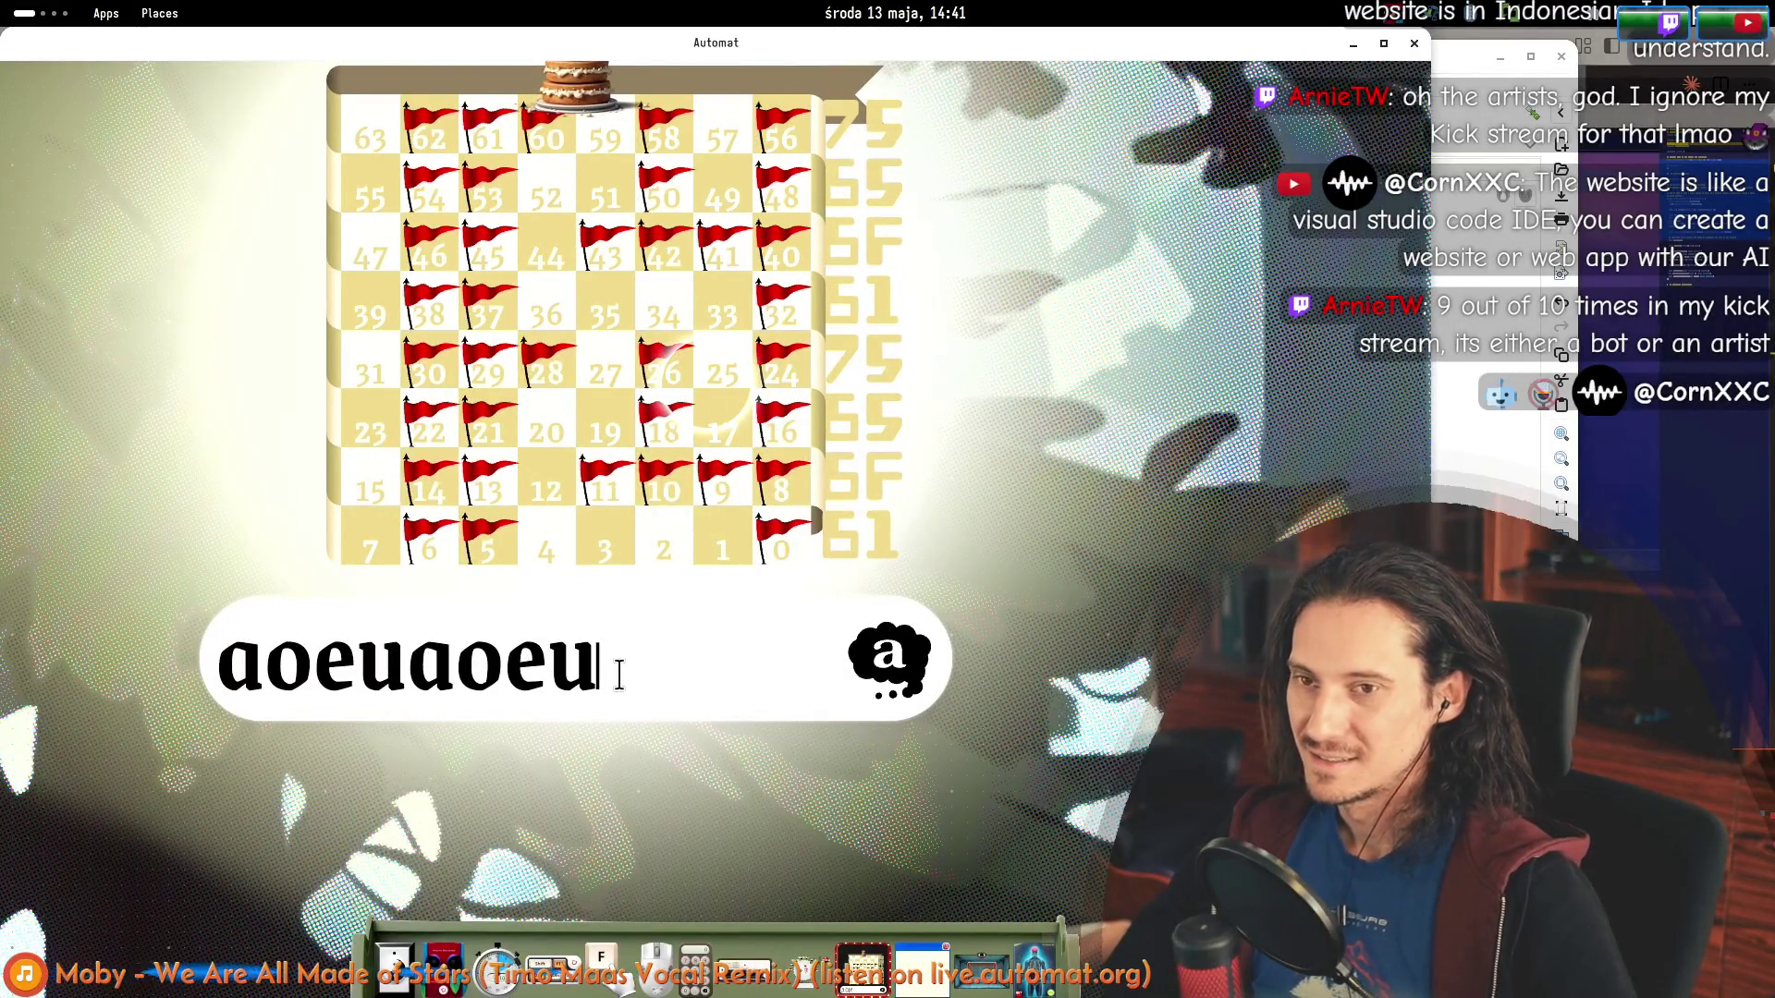
key(BackSpace)
key(BackSpace)
key(BackSpace)
text(aaaaaaa)
key(BackSpace)
key(BackSpace)
key(BackSpace)
text(hhh)
key(BackSpace)
key(BackSpace)
key(BackSpace)
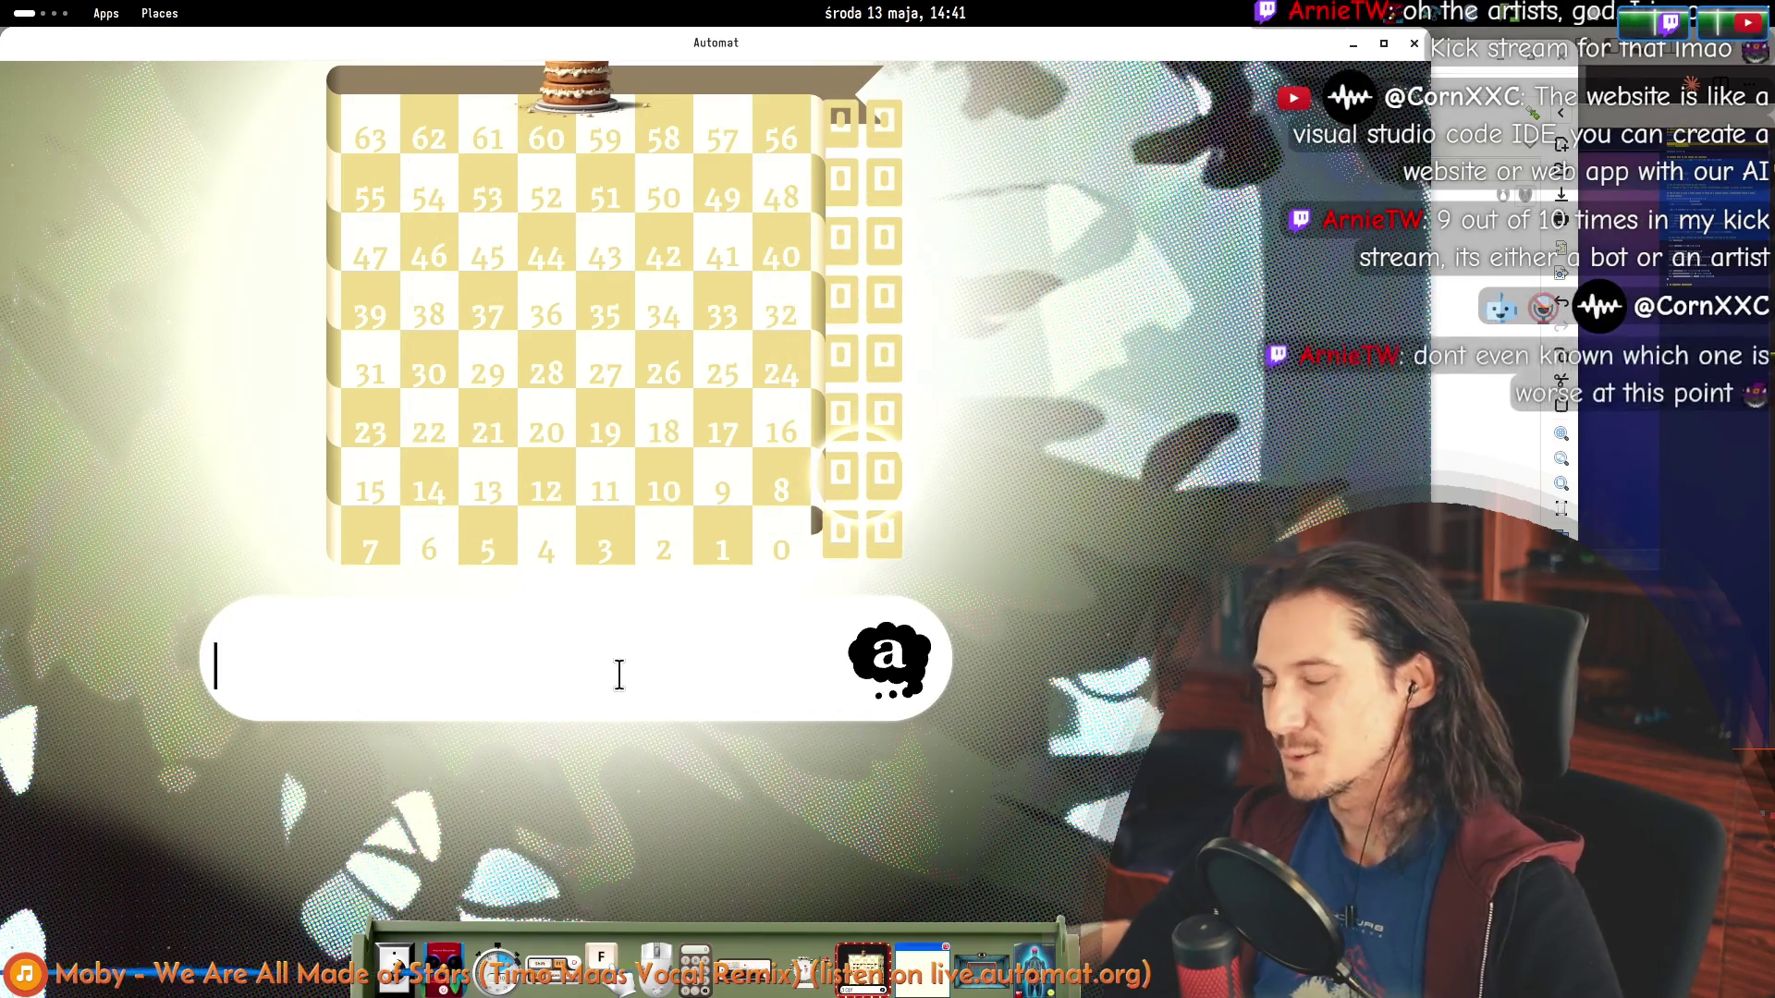
Pan and zoom the canvas to bring the cleared board toward the upper-left area
drag(638, 286, 623, 399)
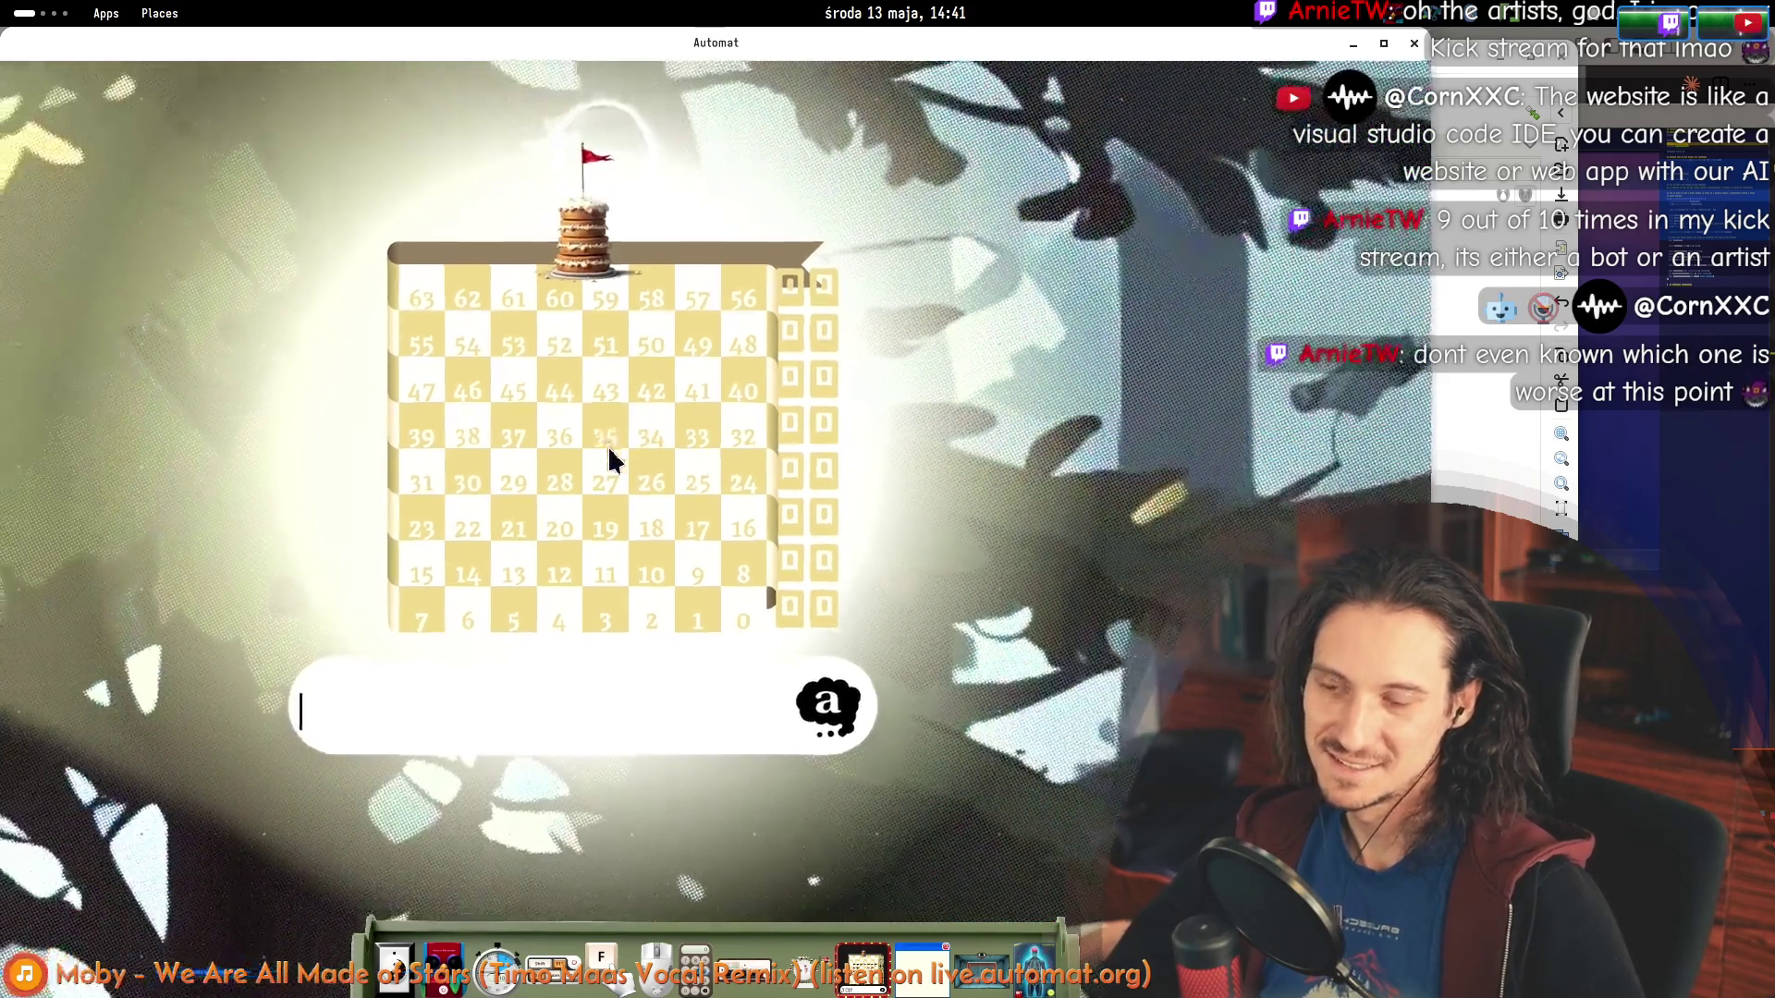
scroll(753, 642, up, 2)
mouse_move(753, 642)
mouse_down()
mouse_move(634, 563)
mouse_move(719, 546)
mouse_up()
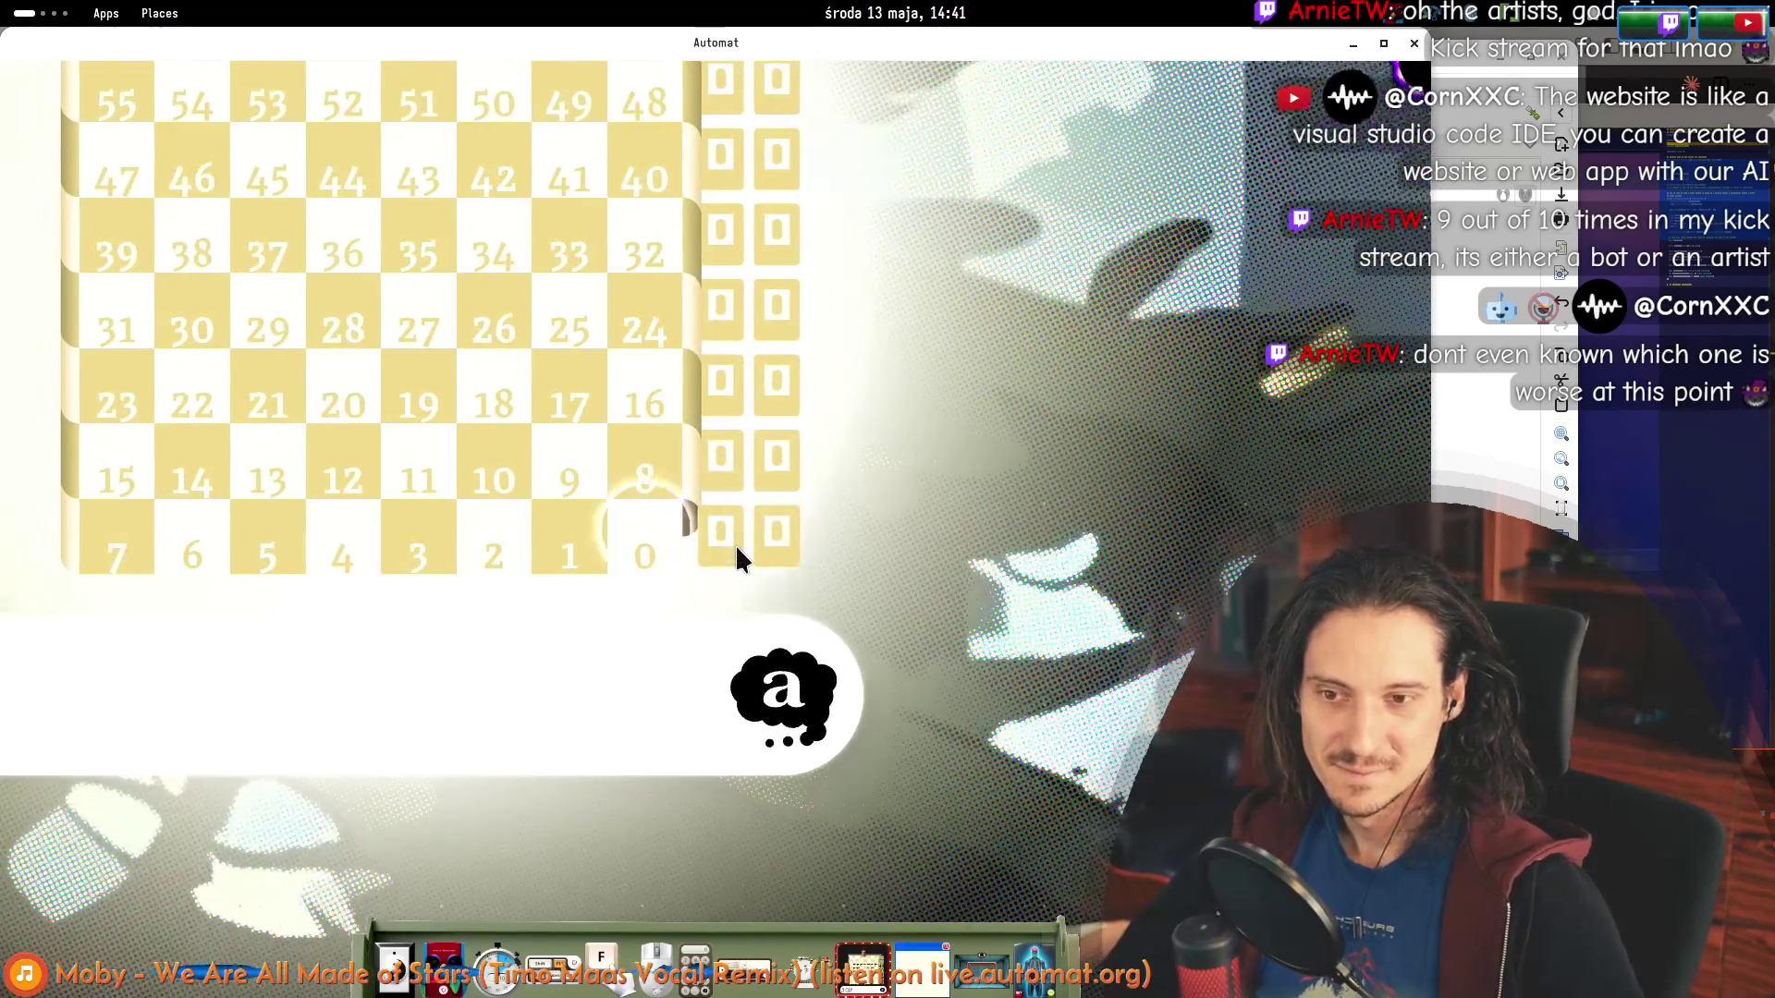
scroll(735, 544, down, 3)
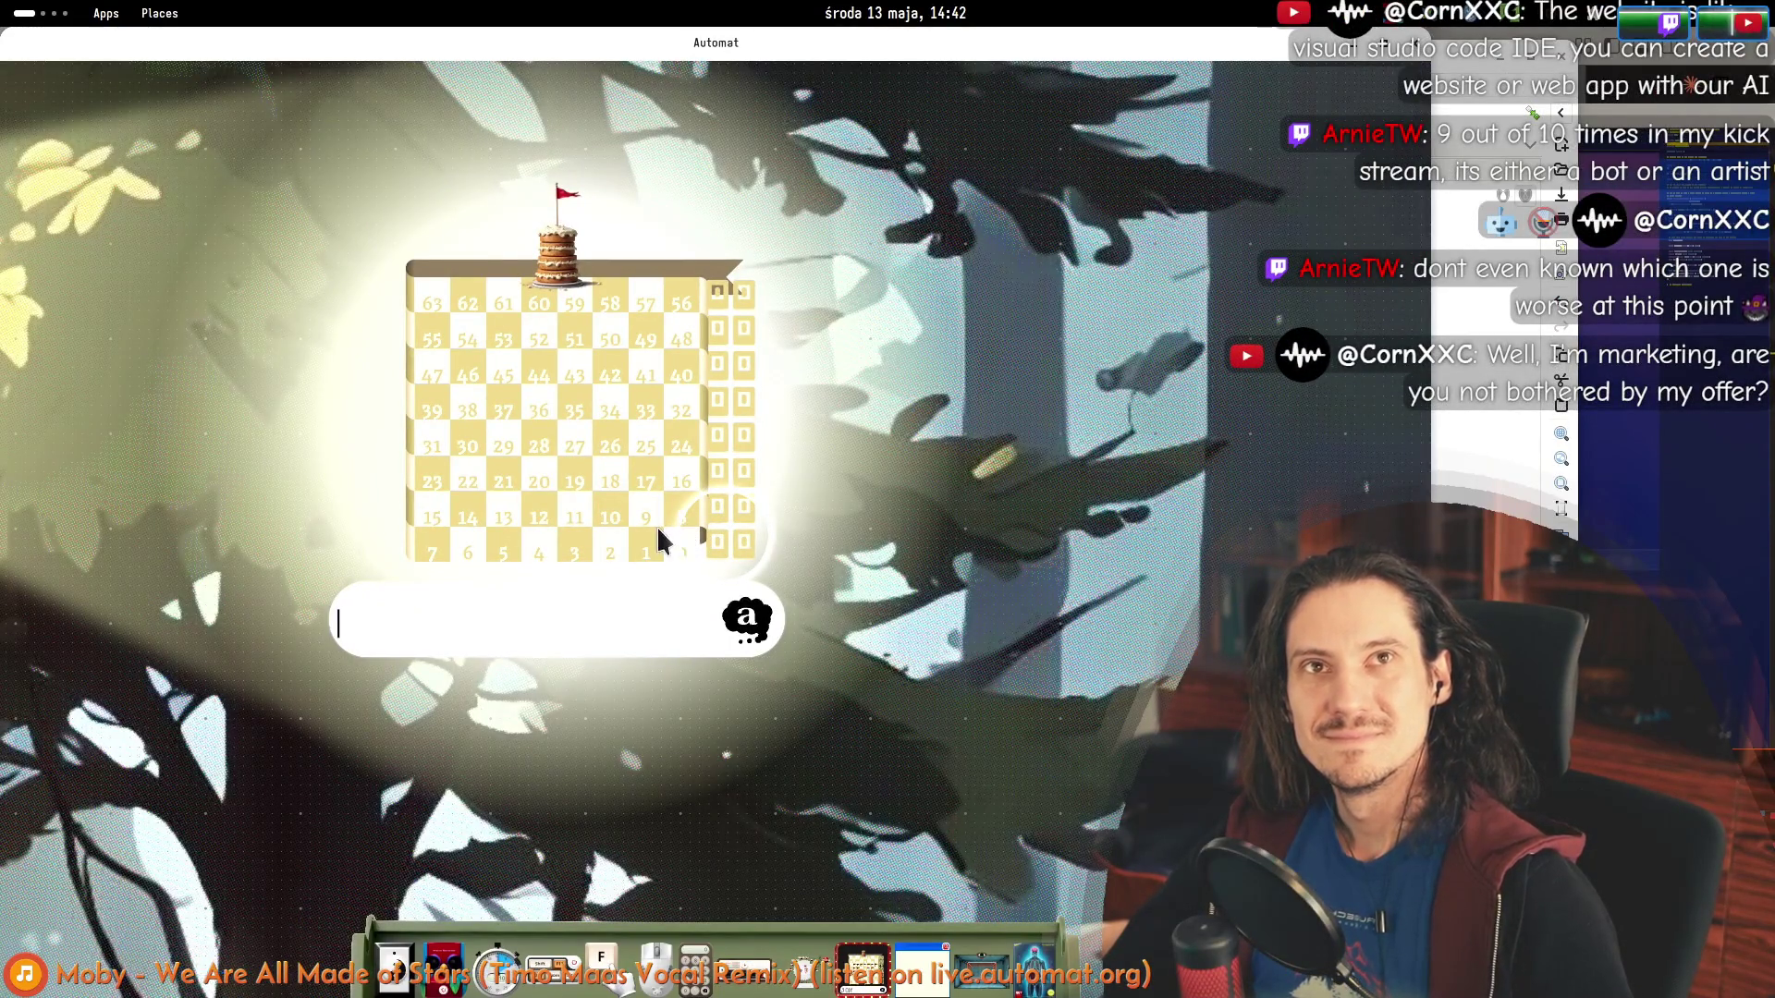
scroll(660, 541, up, 4)
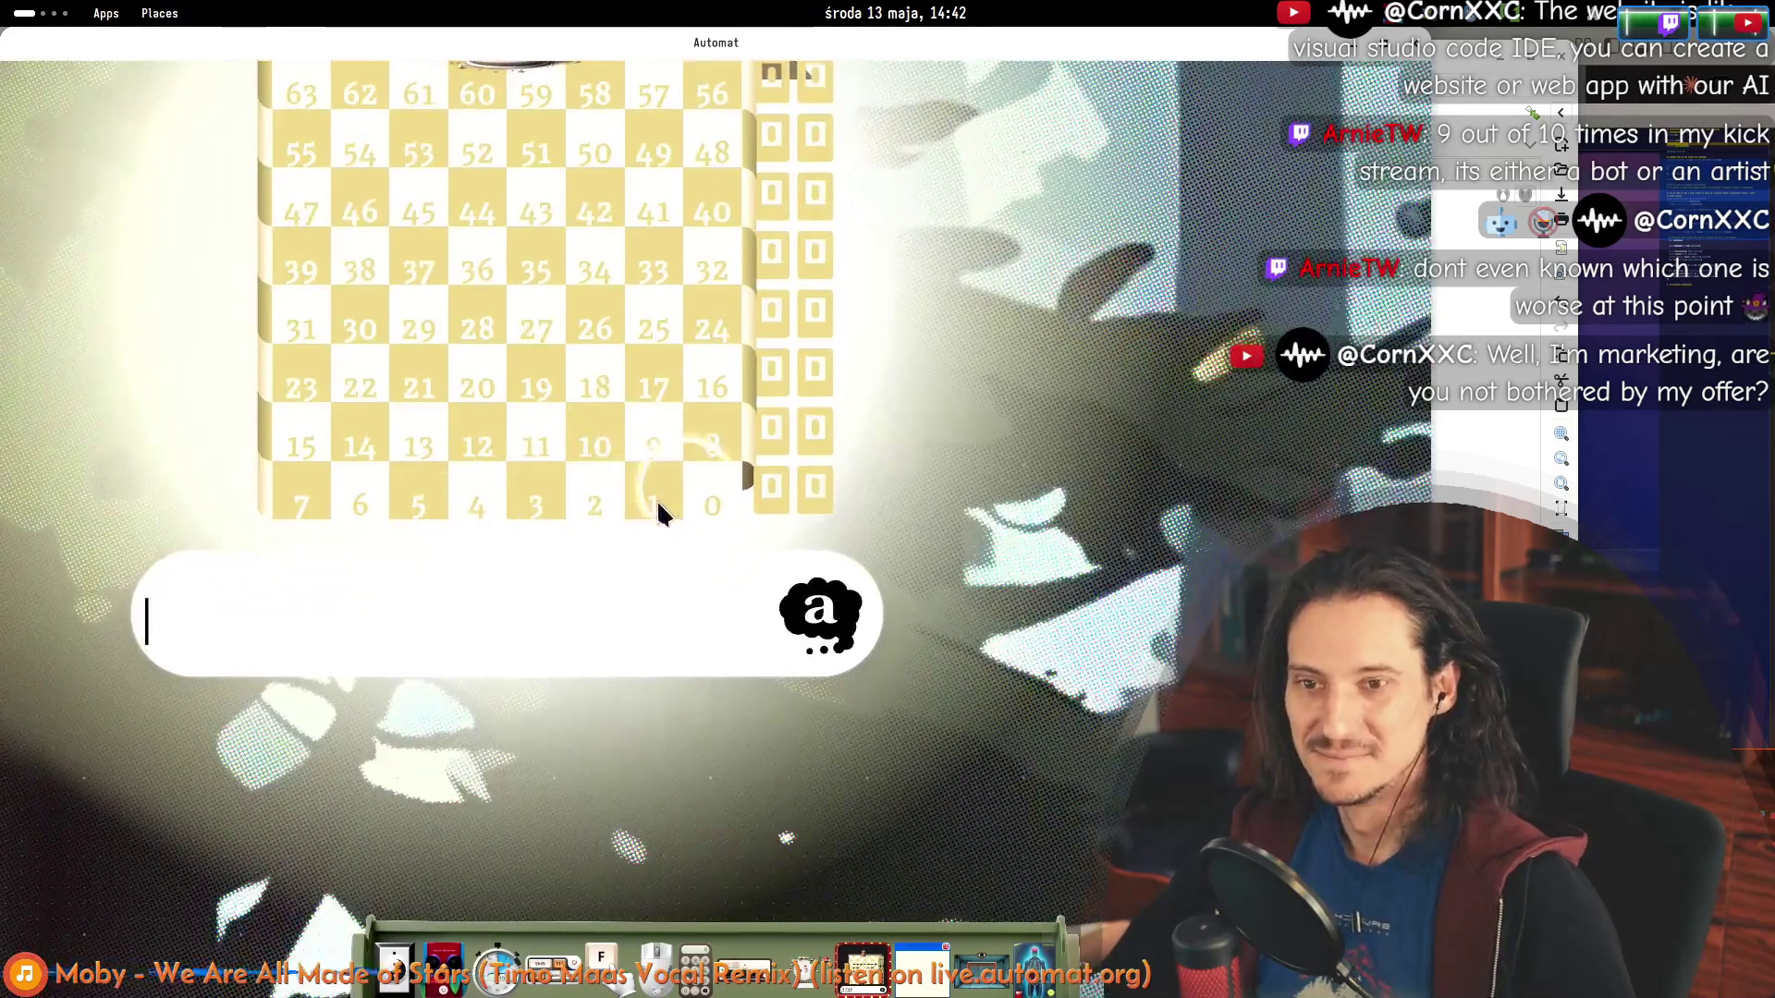
Move the Text pill under the tldraw grid sketch and shrink it from its left side
key(alt+Tab)
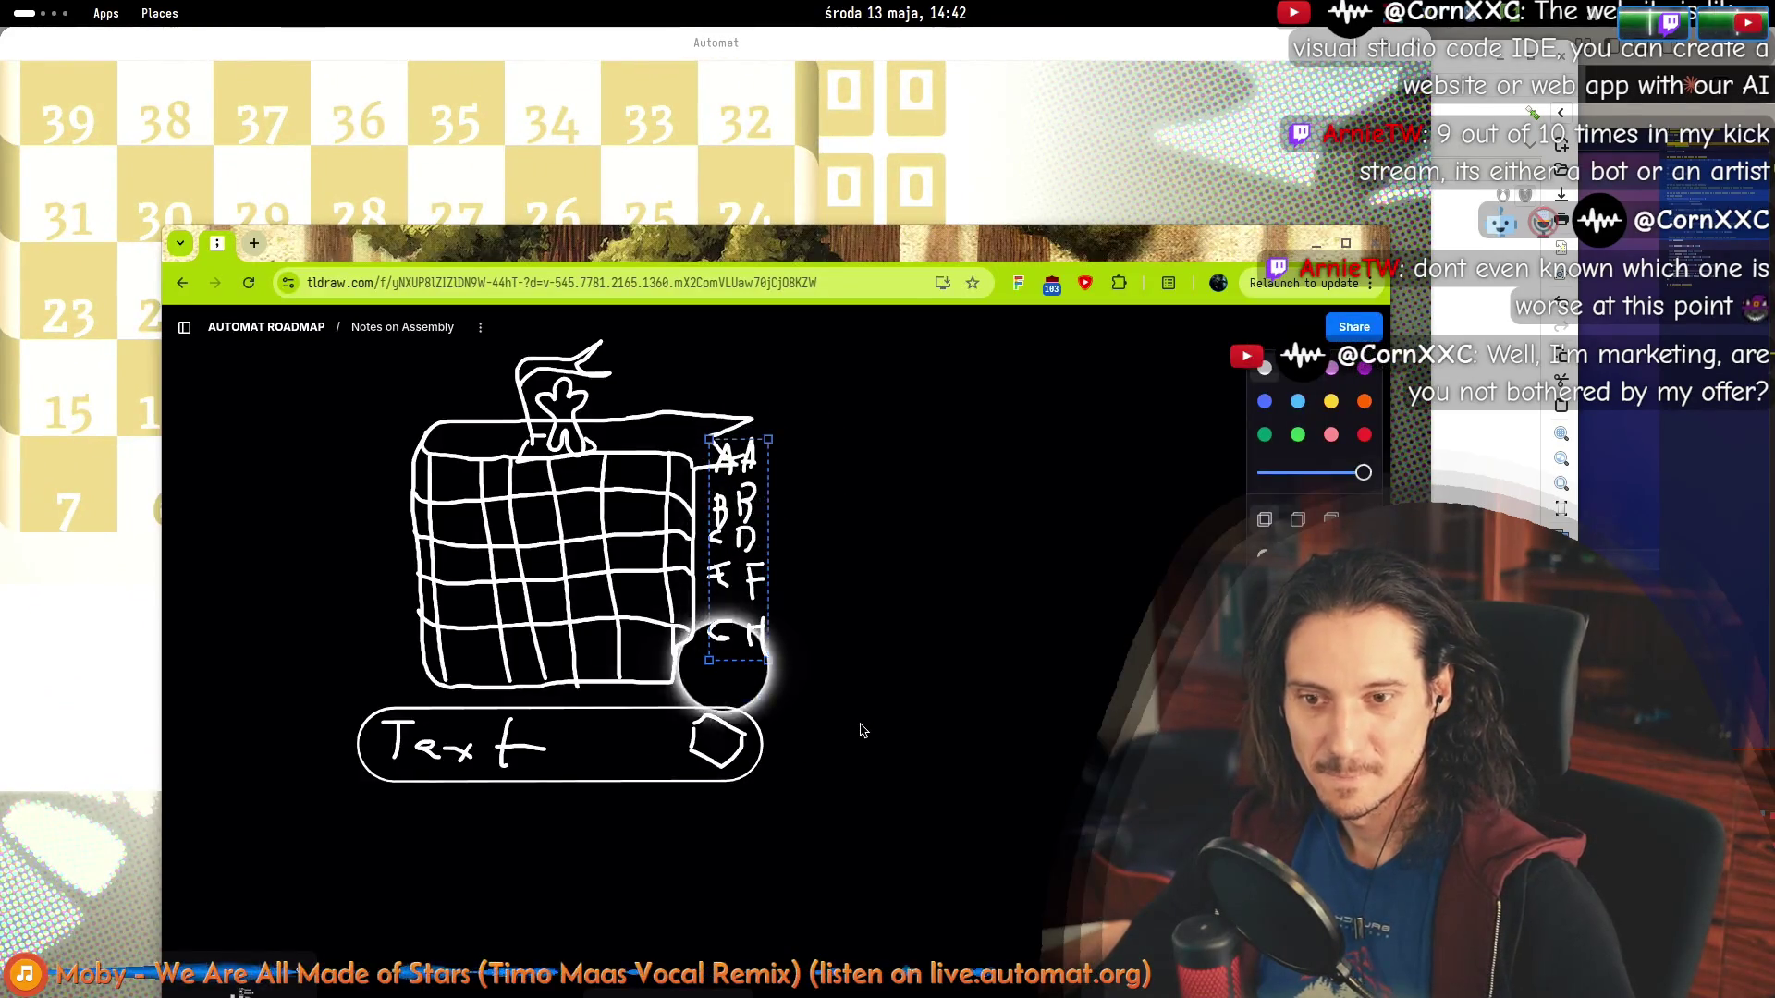
drag(699, 727, 612, 710)
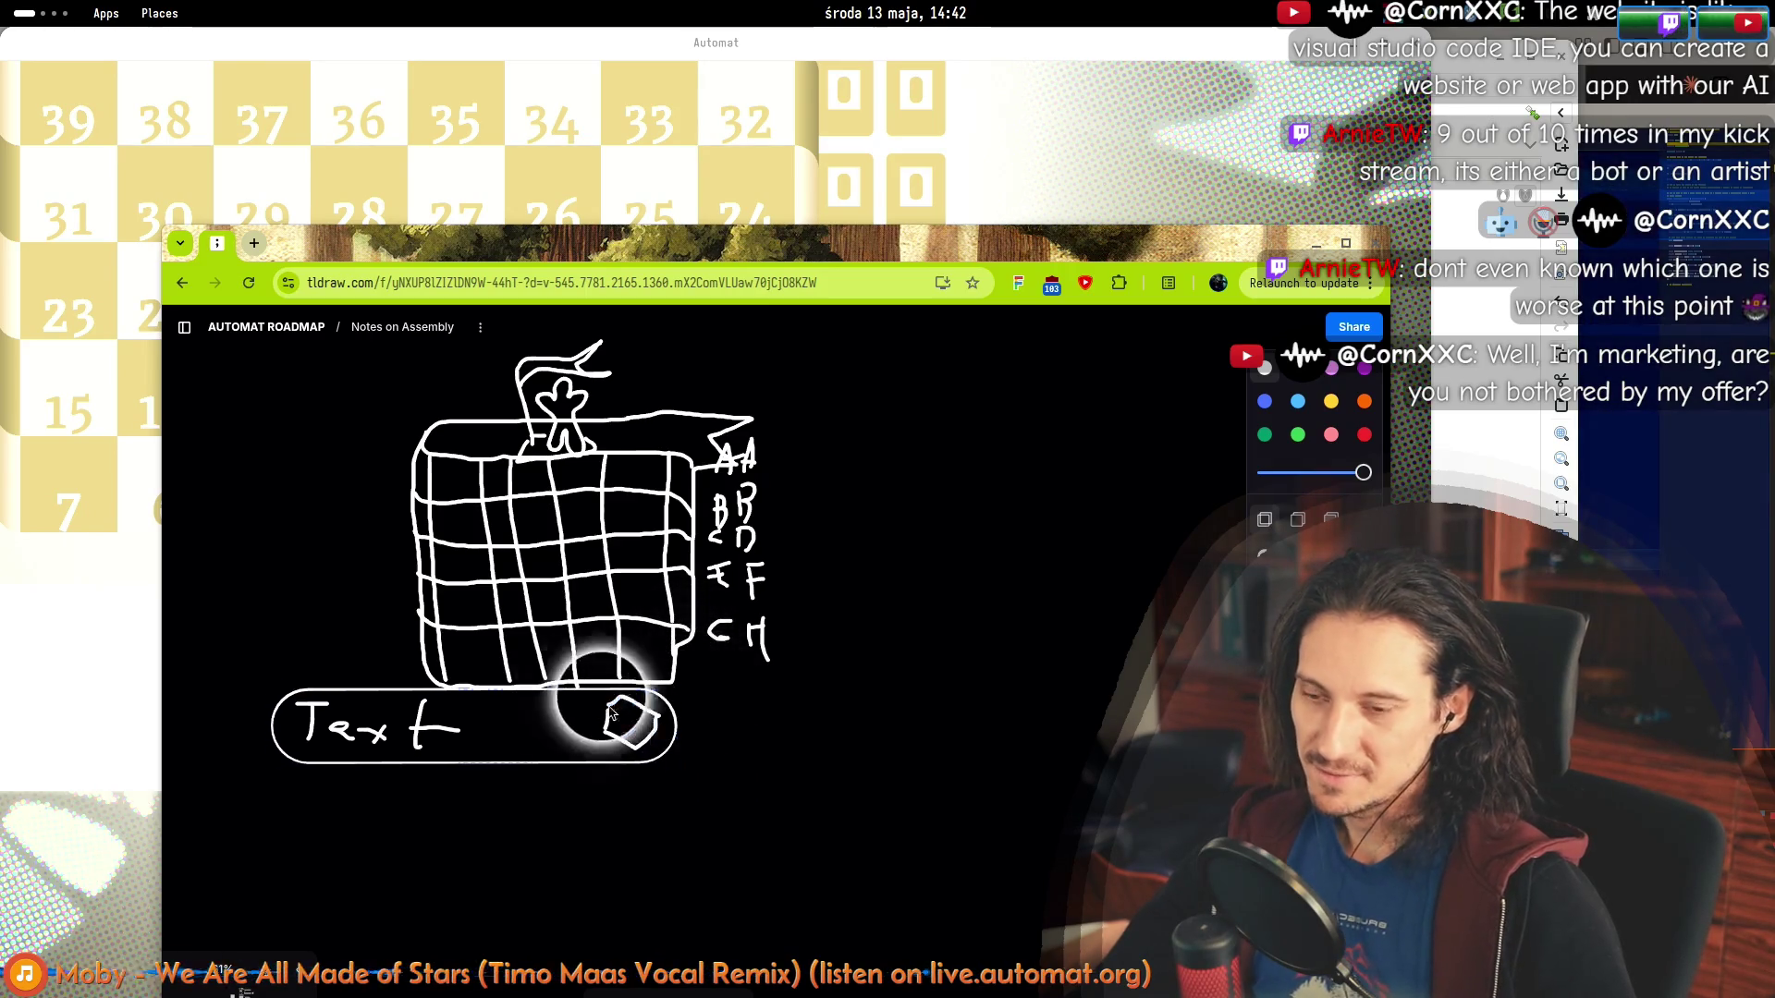
drag(266, 690, 457, 709)
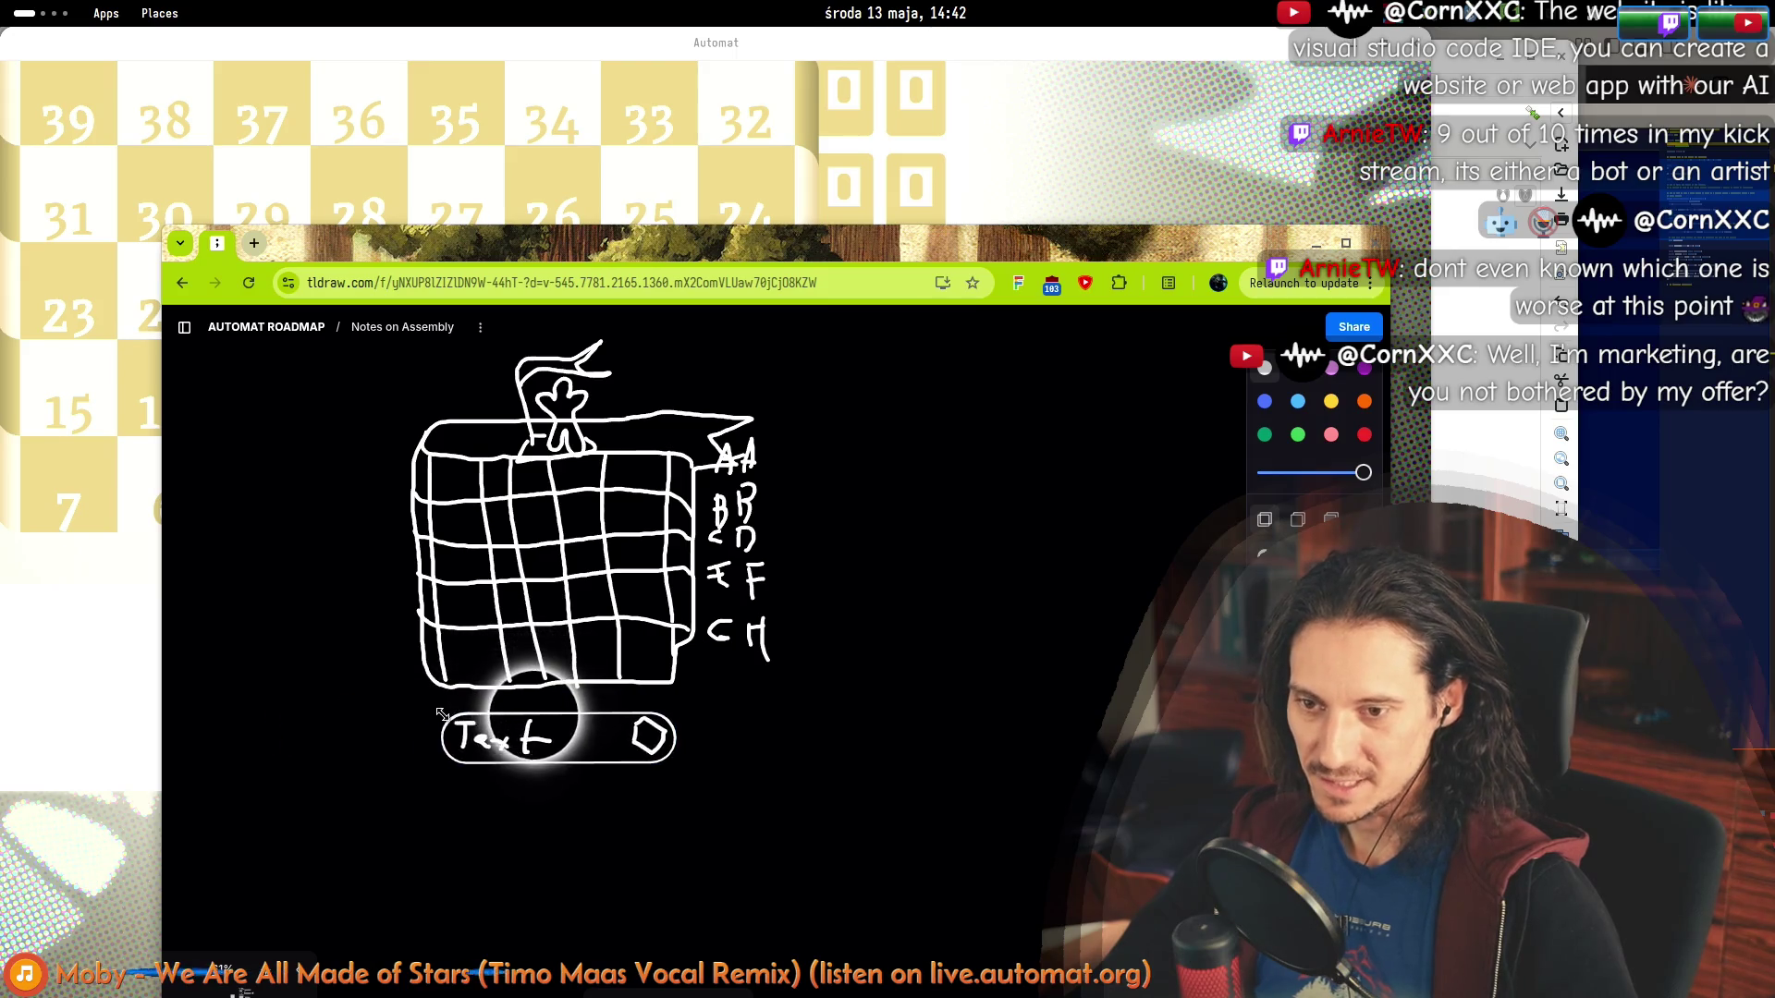
scroll(683, 695, down, 5)
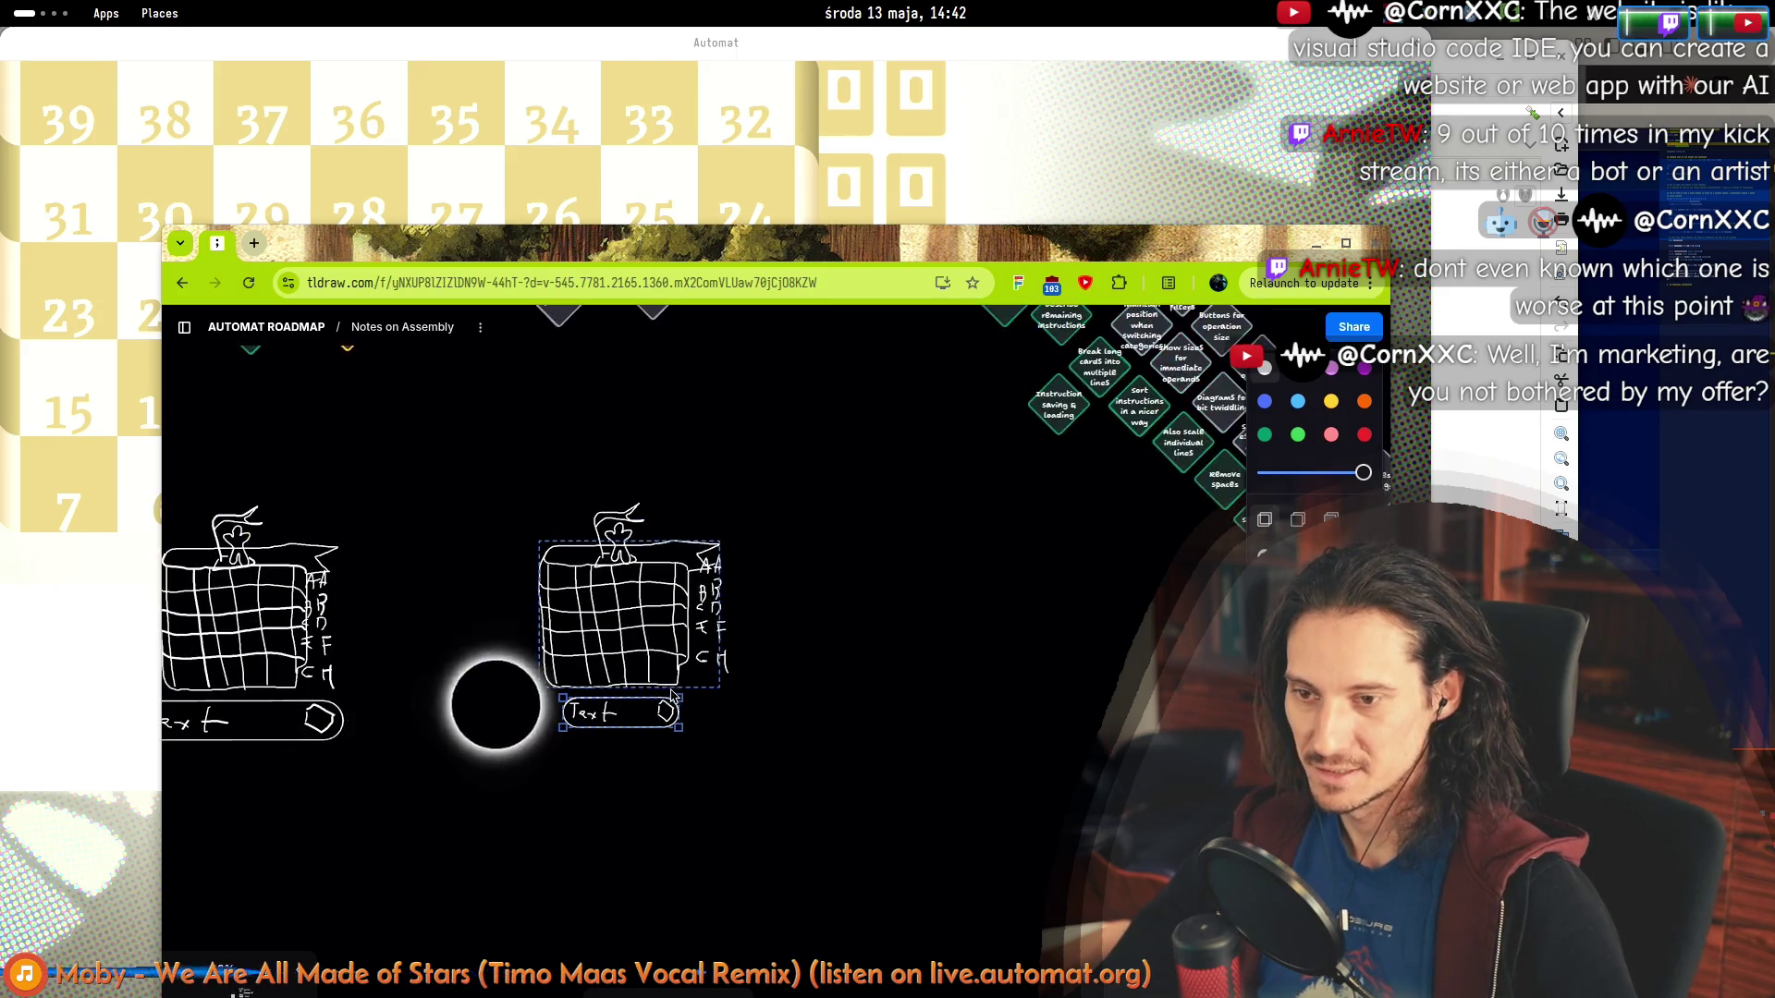
scroll(739, 721, up, 4)
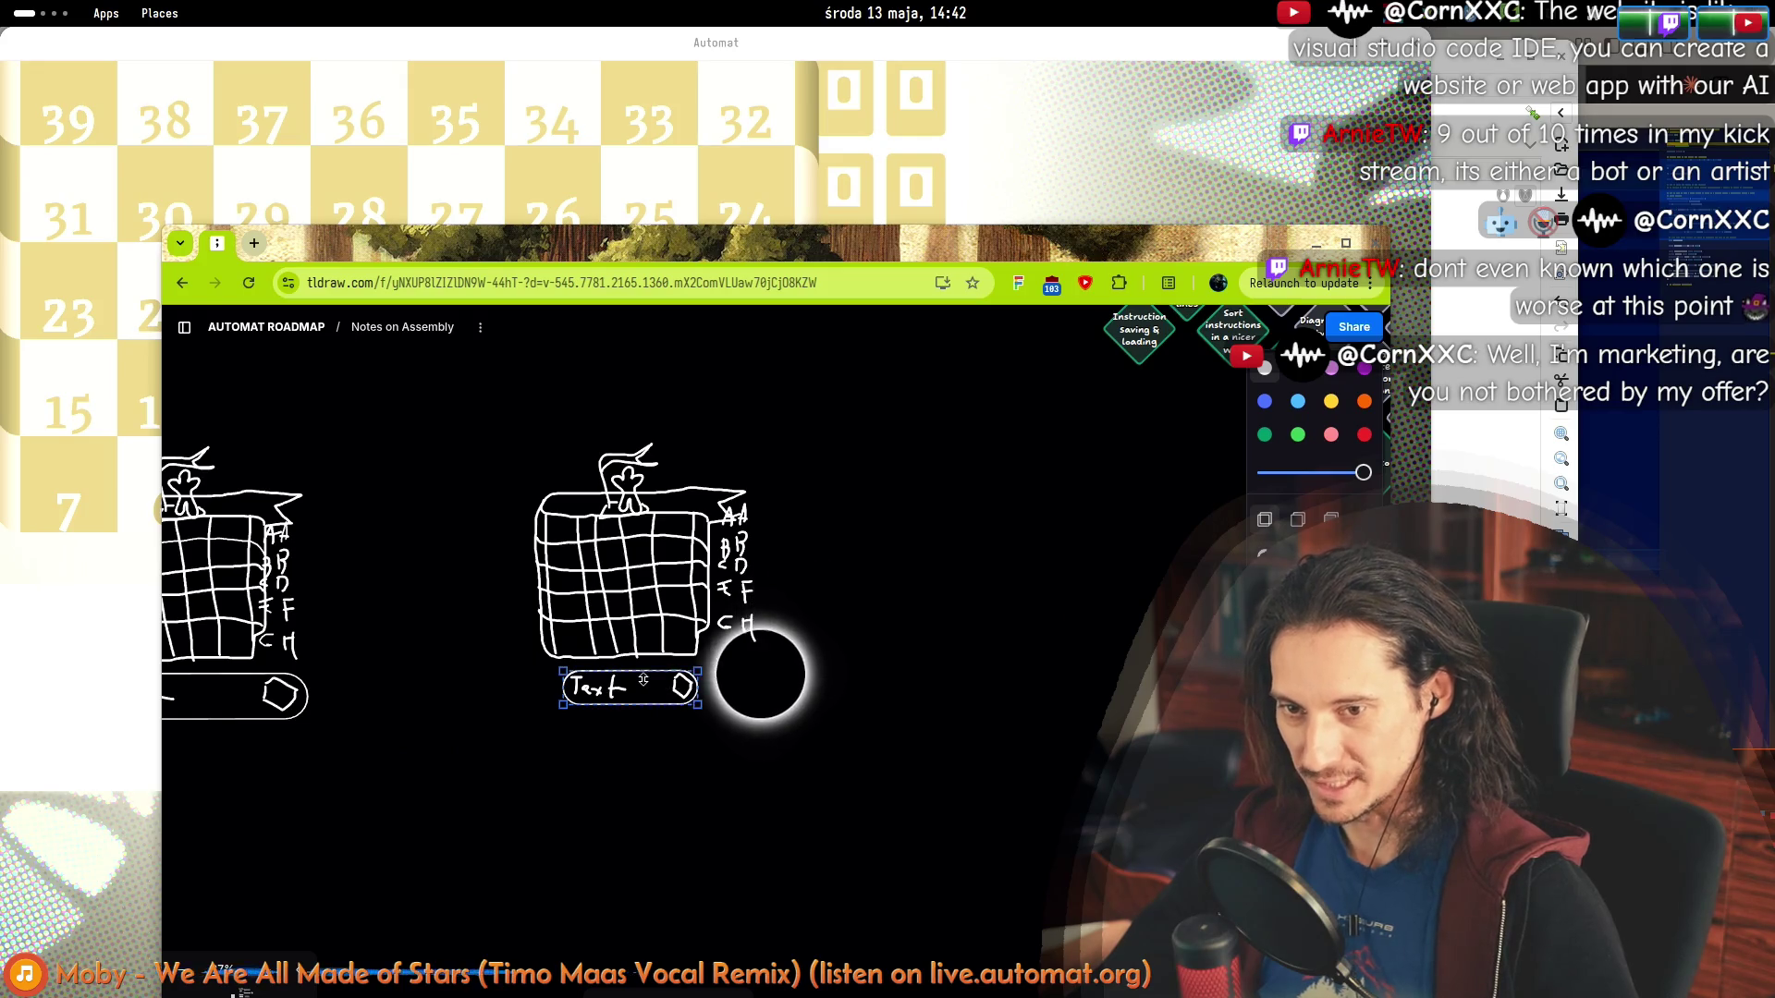
drag(682, 686, 673, 681)
scroll(746, 733, down, 5)
scroll(746, 733, up, 7)
Select the grid drawing and one of its strokes, deselect, and move the browser window up-left
click(676, 498)
click(687, 488)
click(753, 725)
drag(832, 247, 761, 131)
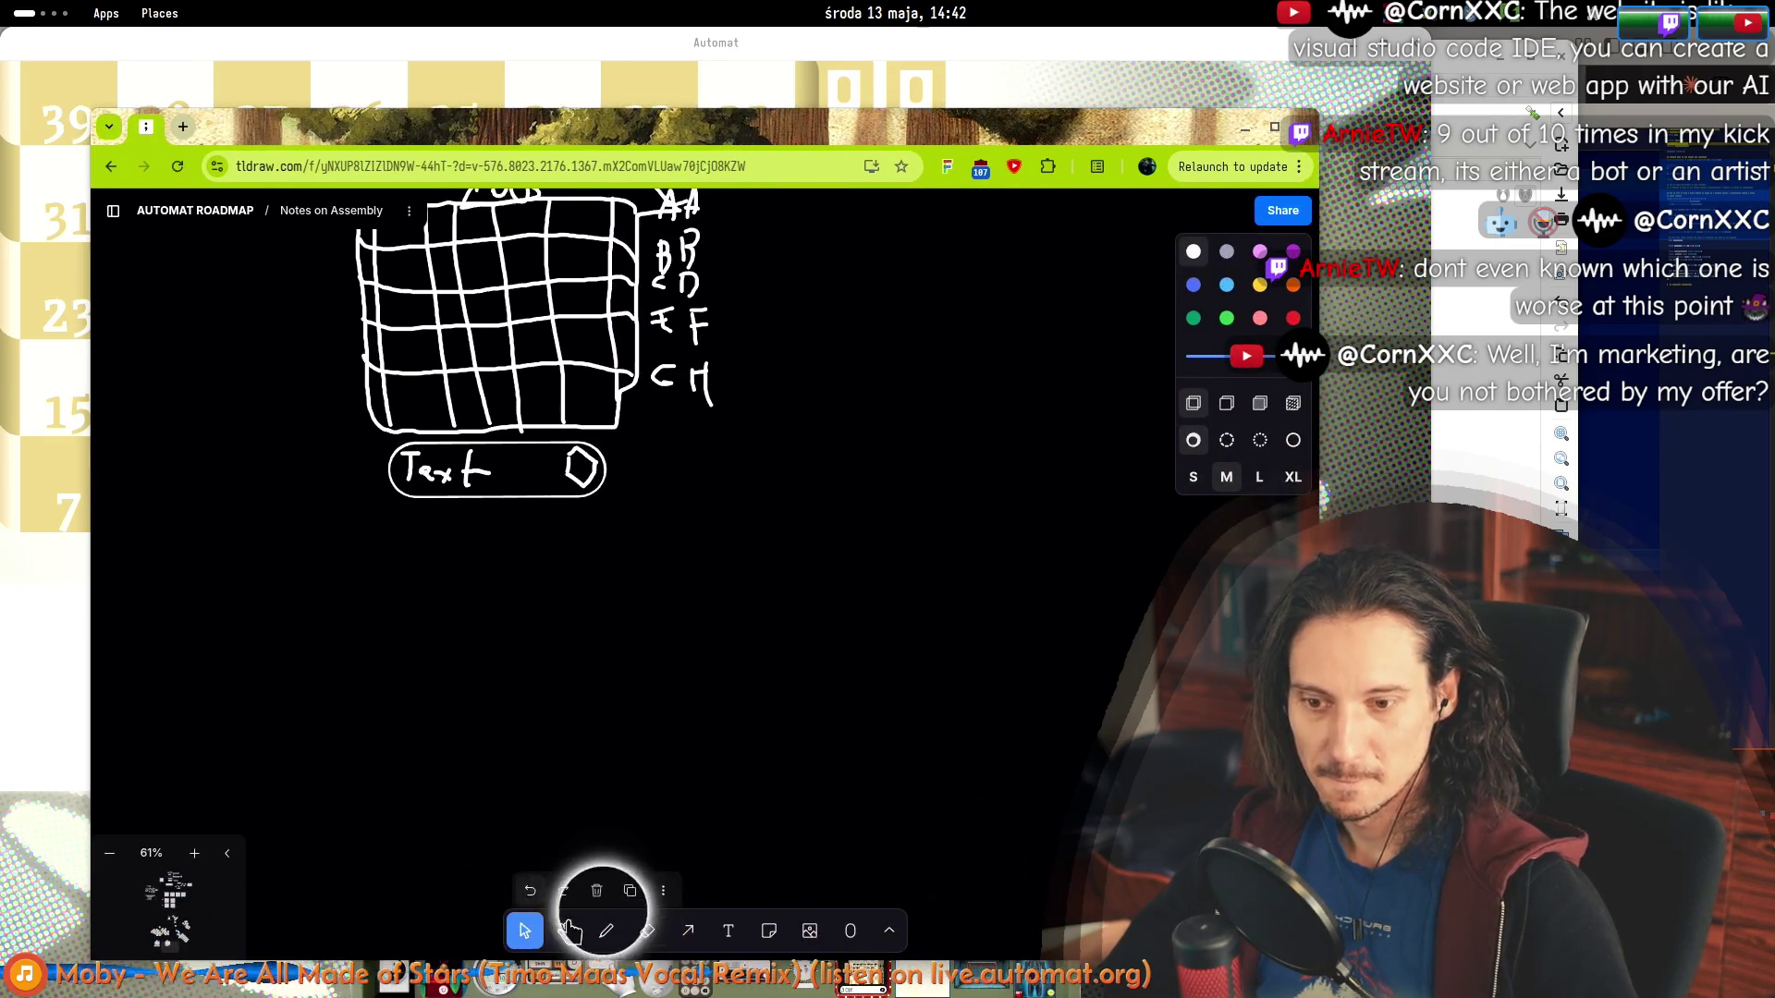
Draw a vertical freehand line down from the grid's right edge
click(606, 931)
scroll(637, 389, up, 5)
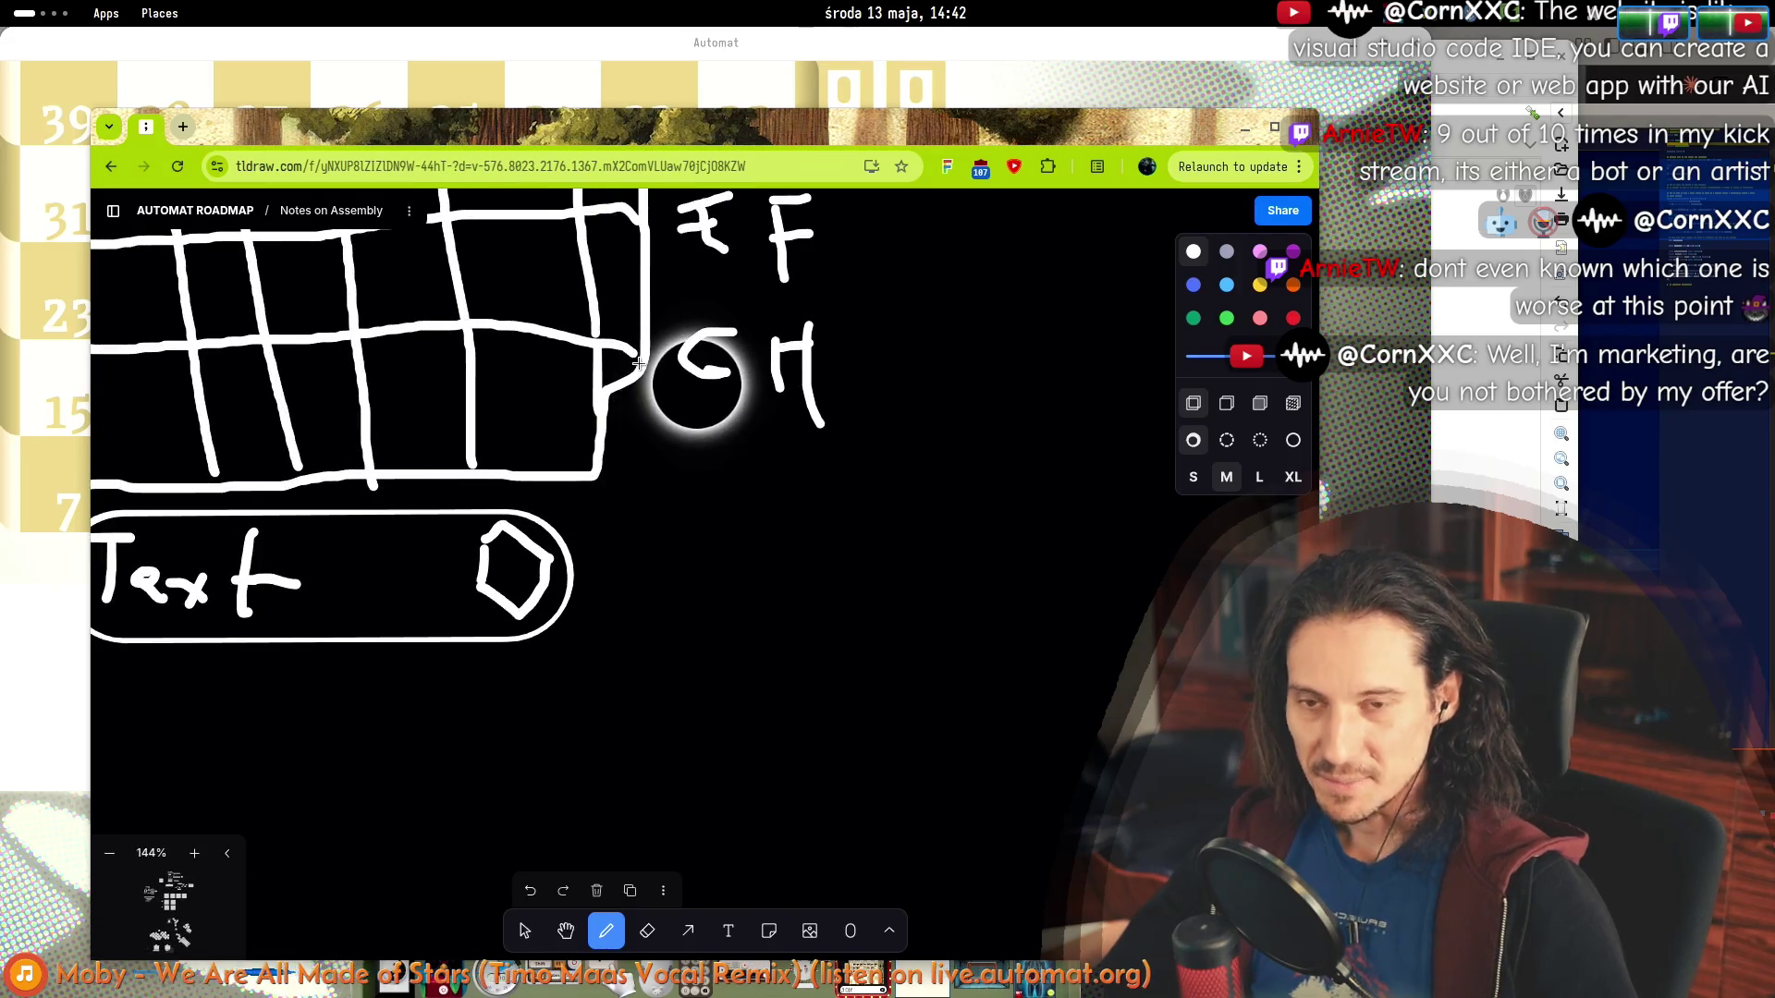
drag(638, 359, 638, 520)
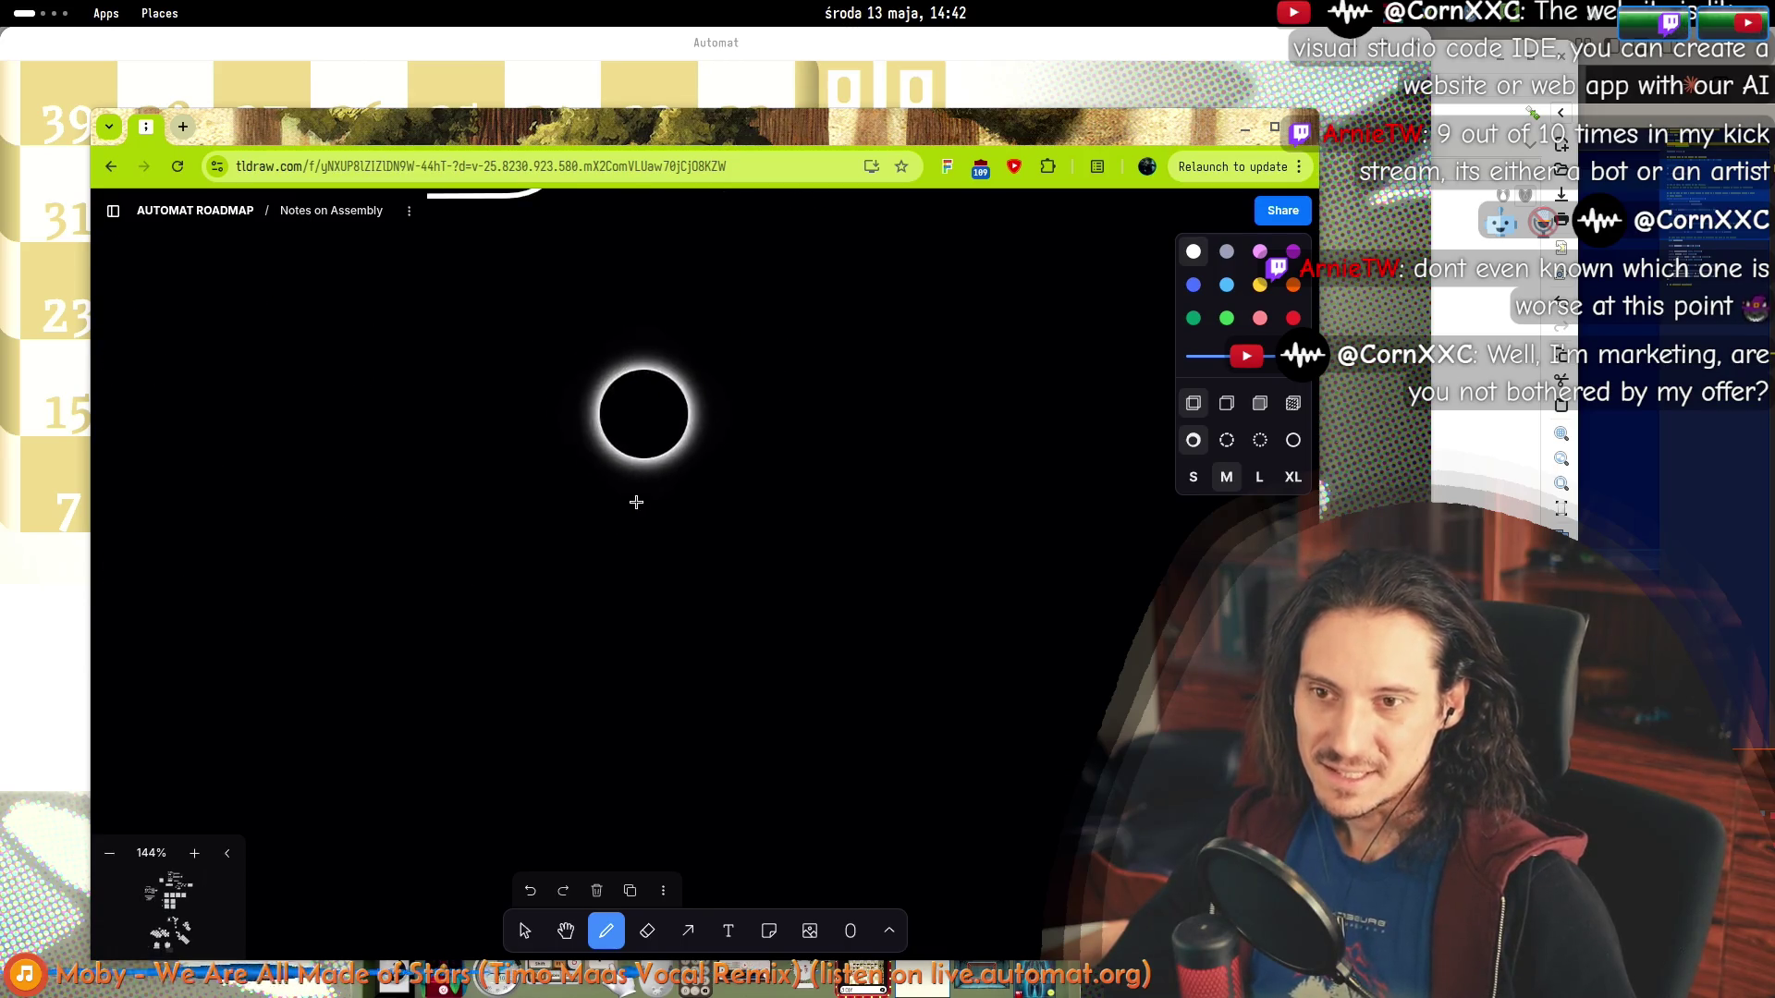
scroll(567, 472, down, 3)
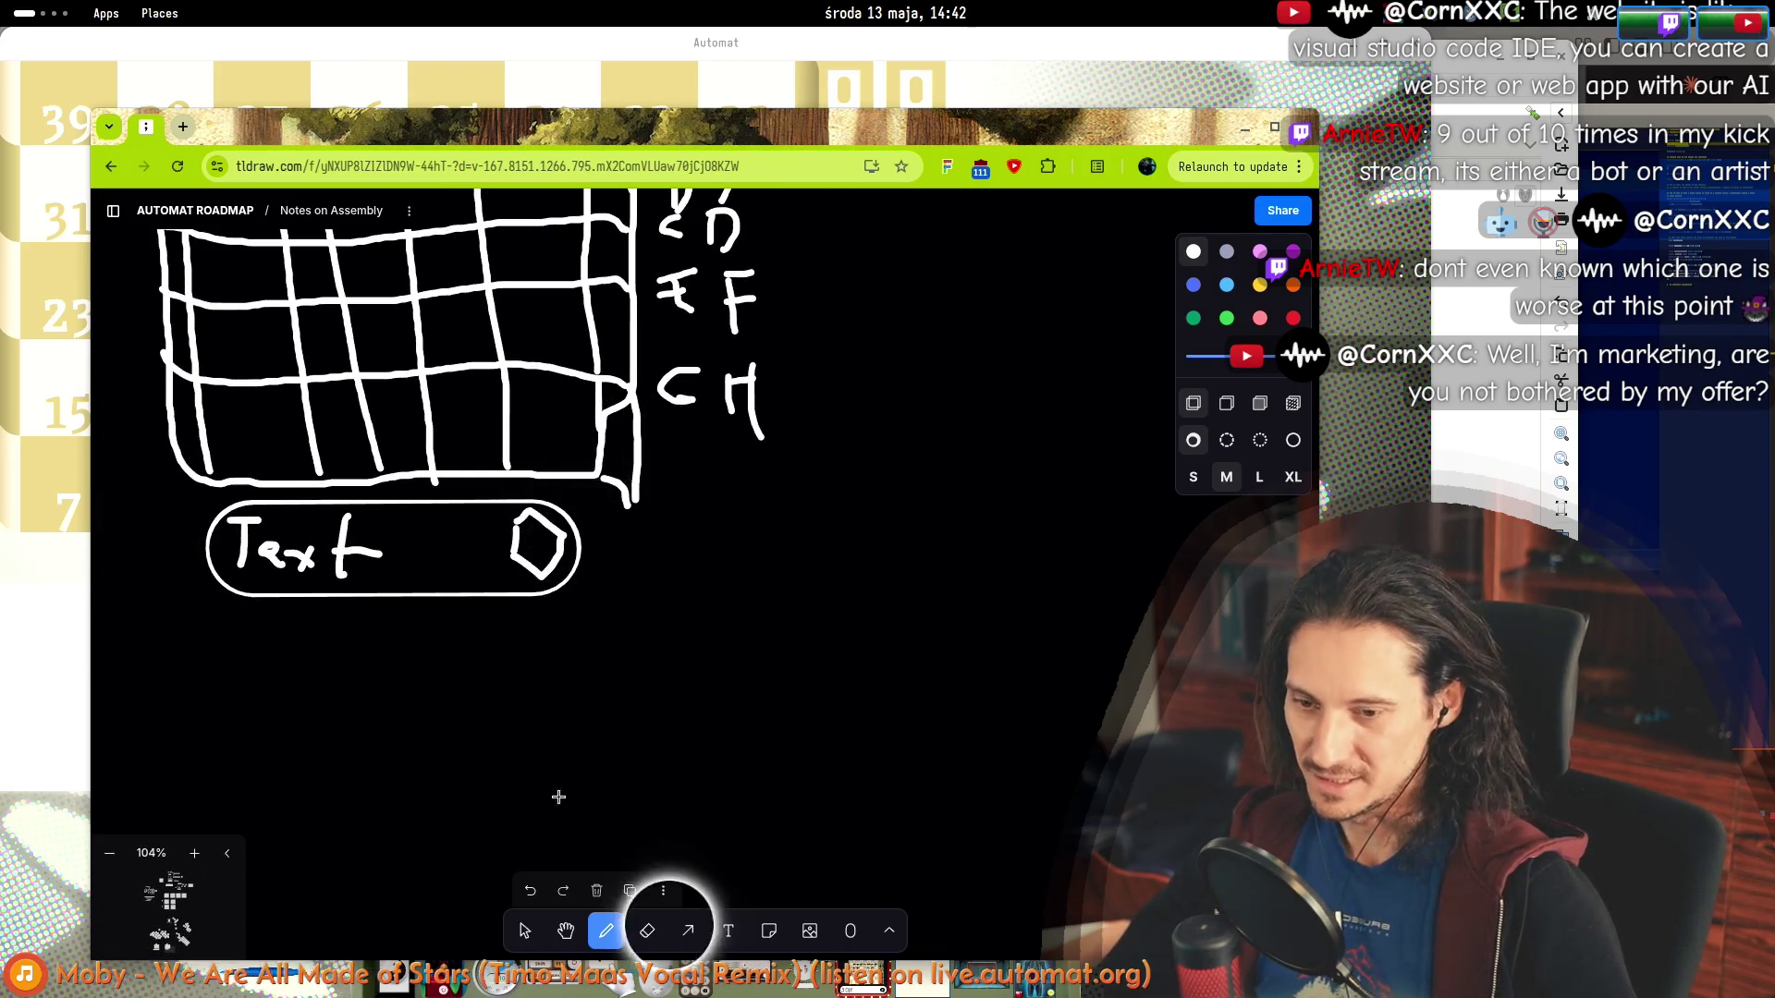
Nudge the Text pill up and to the right, then return to the Automat board
click(523, 934)
drag(551, 565, 573, 552)
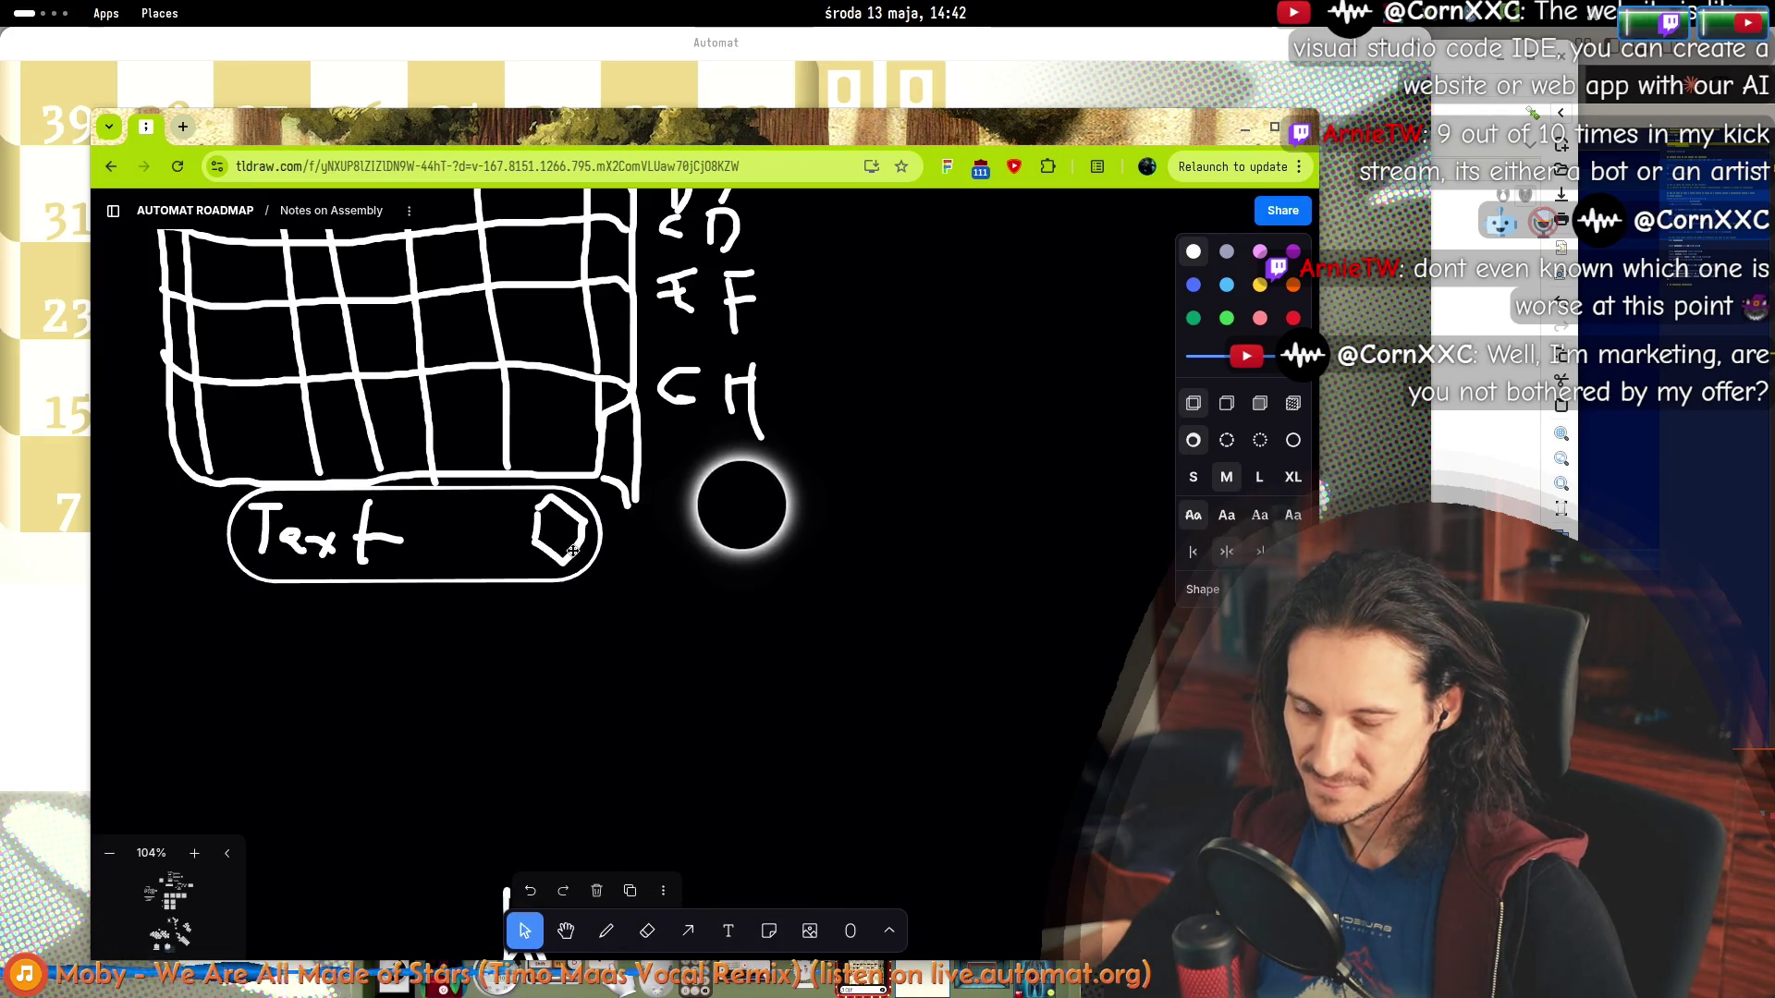
click(617, 936)
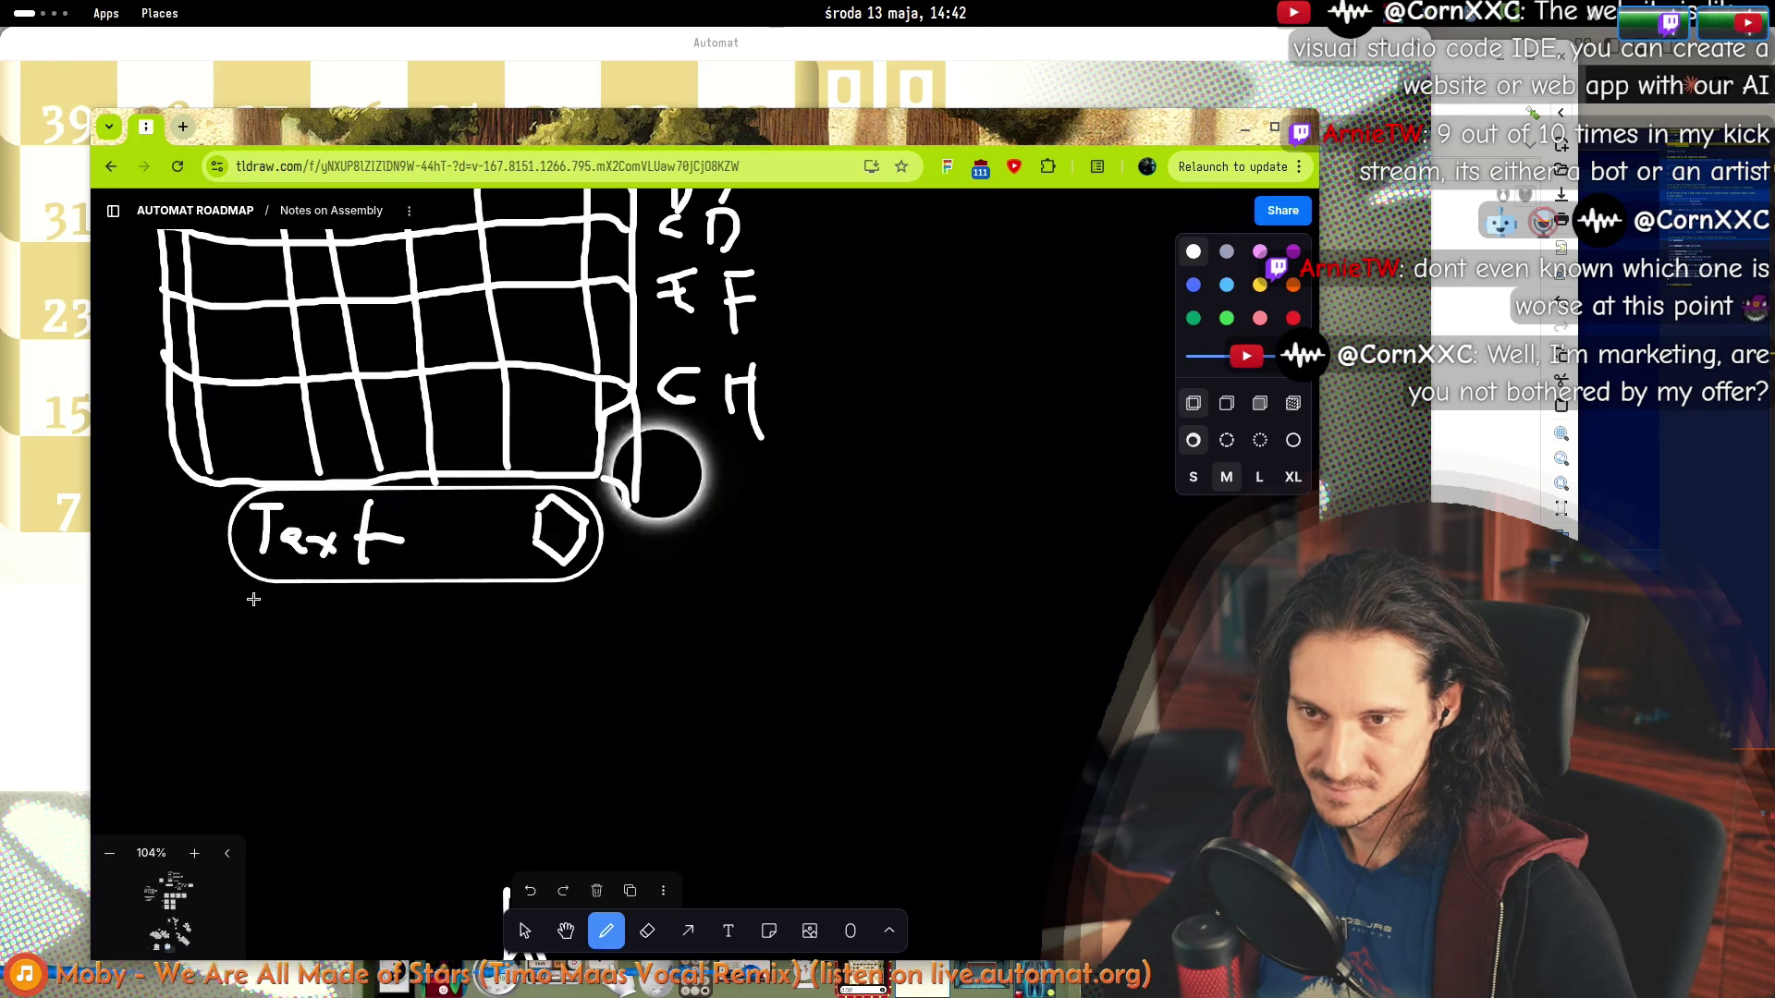
key(alt+Tab)
scroll(807, 540, down, 3)
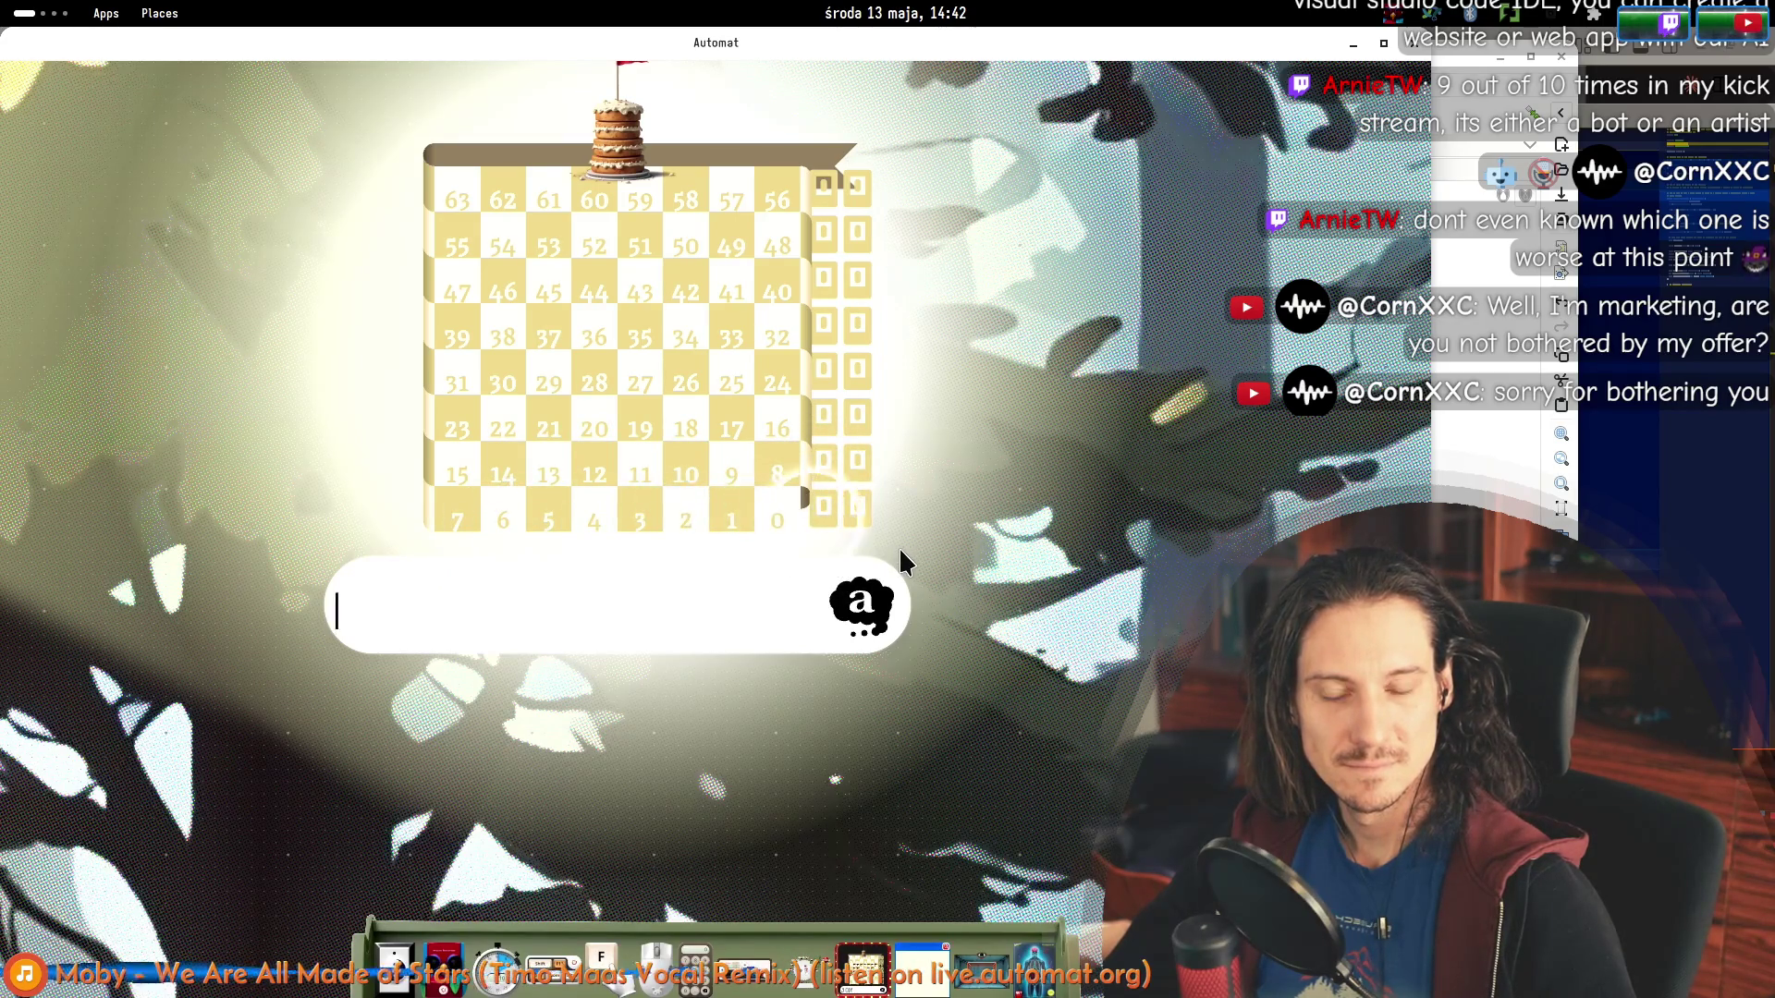
Draw the base outline: a line down the grid's left edge and a bottom line extended rightward
key(alt+Tab)
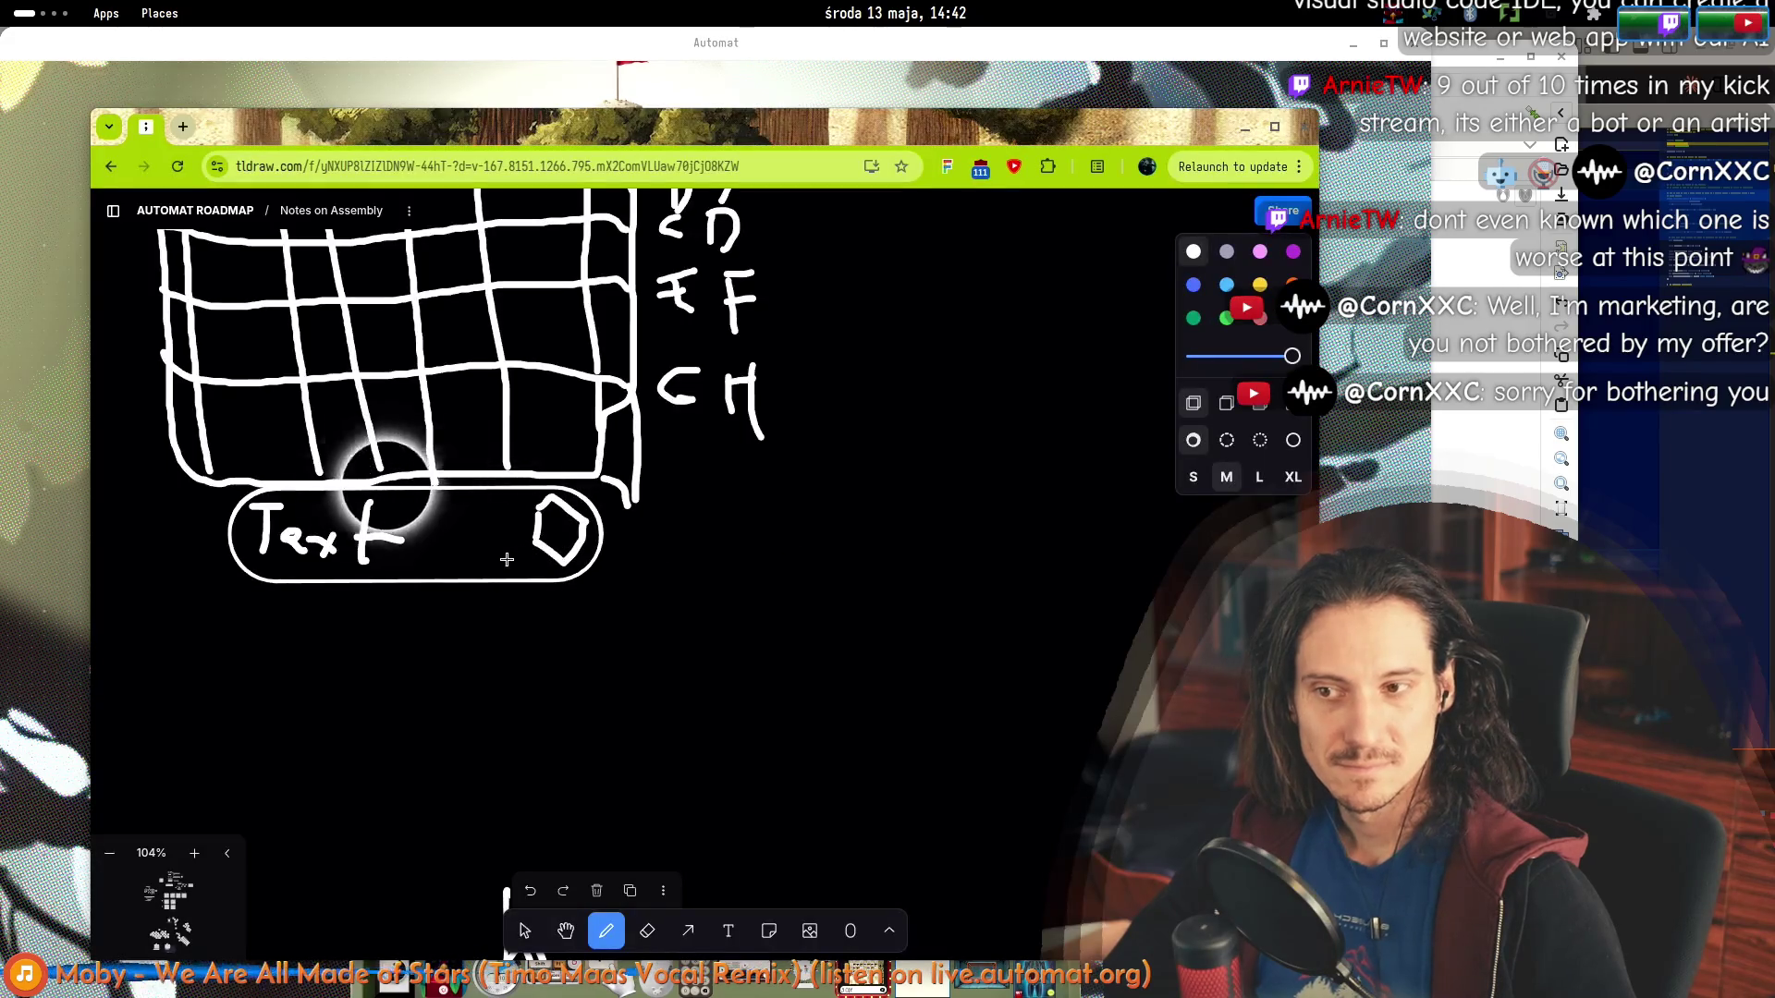
mouse_move(166, 433)
mouse_down()
mouse_move(183, 582)
mouse_move(335, 611)
mouse_up()
drag(449, 617, 641, 615)
scroll(684, 572, down, 3)
scroll(684, 572, down, 5)
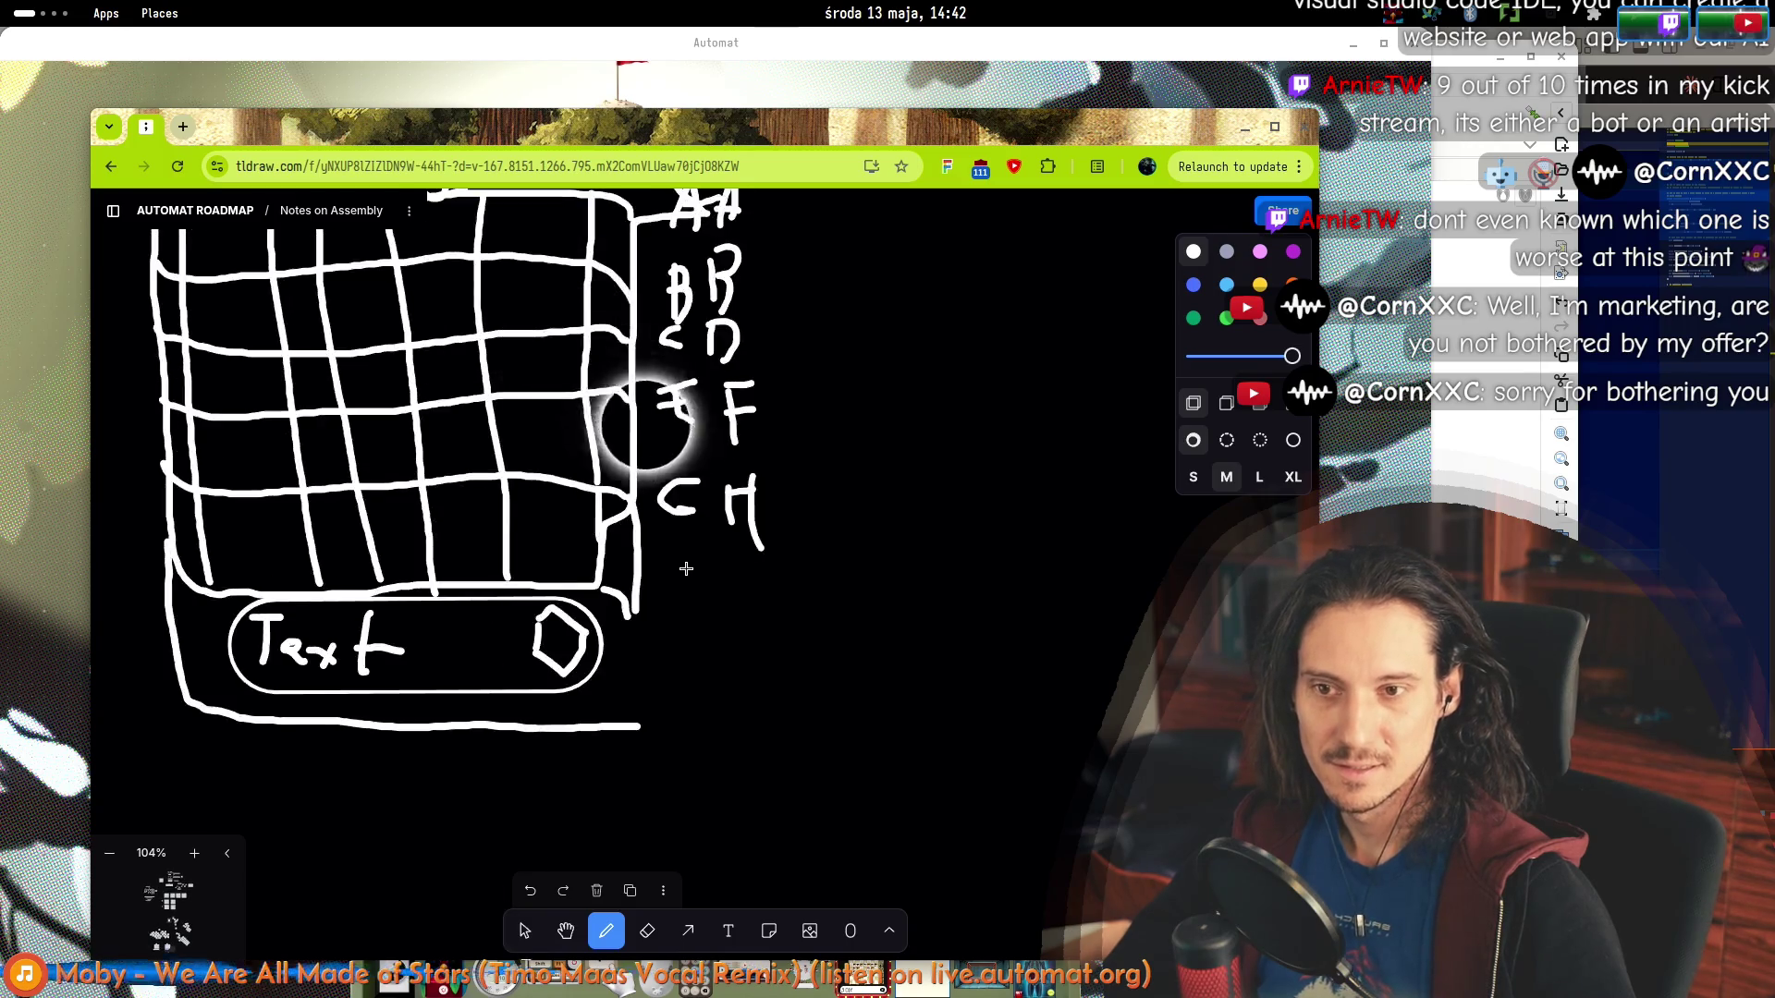
key(alt+Tab)
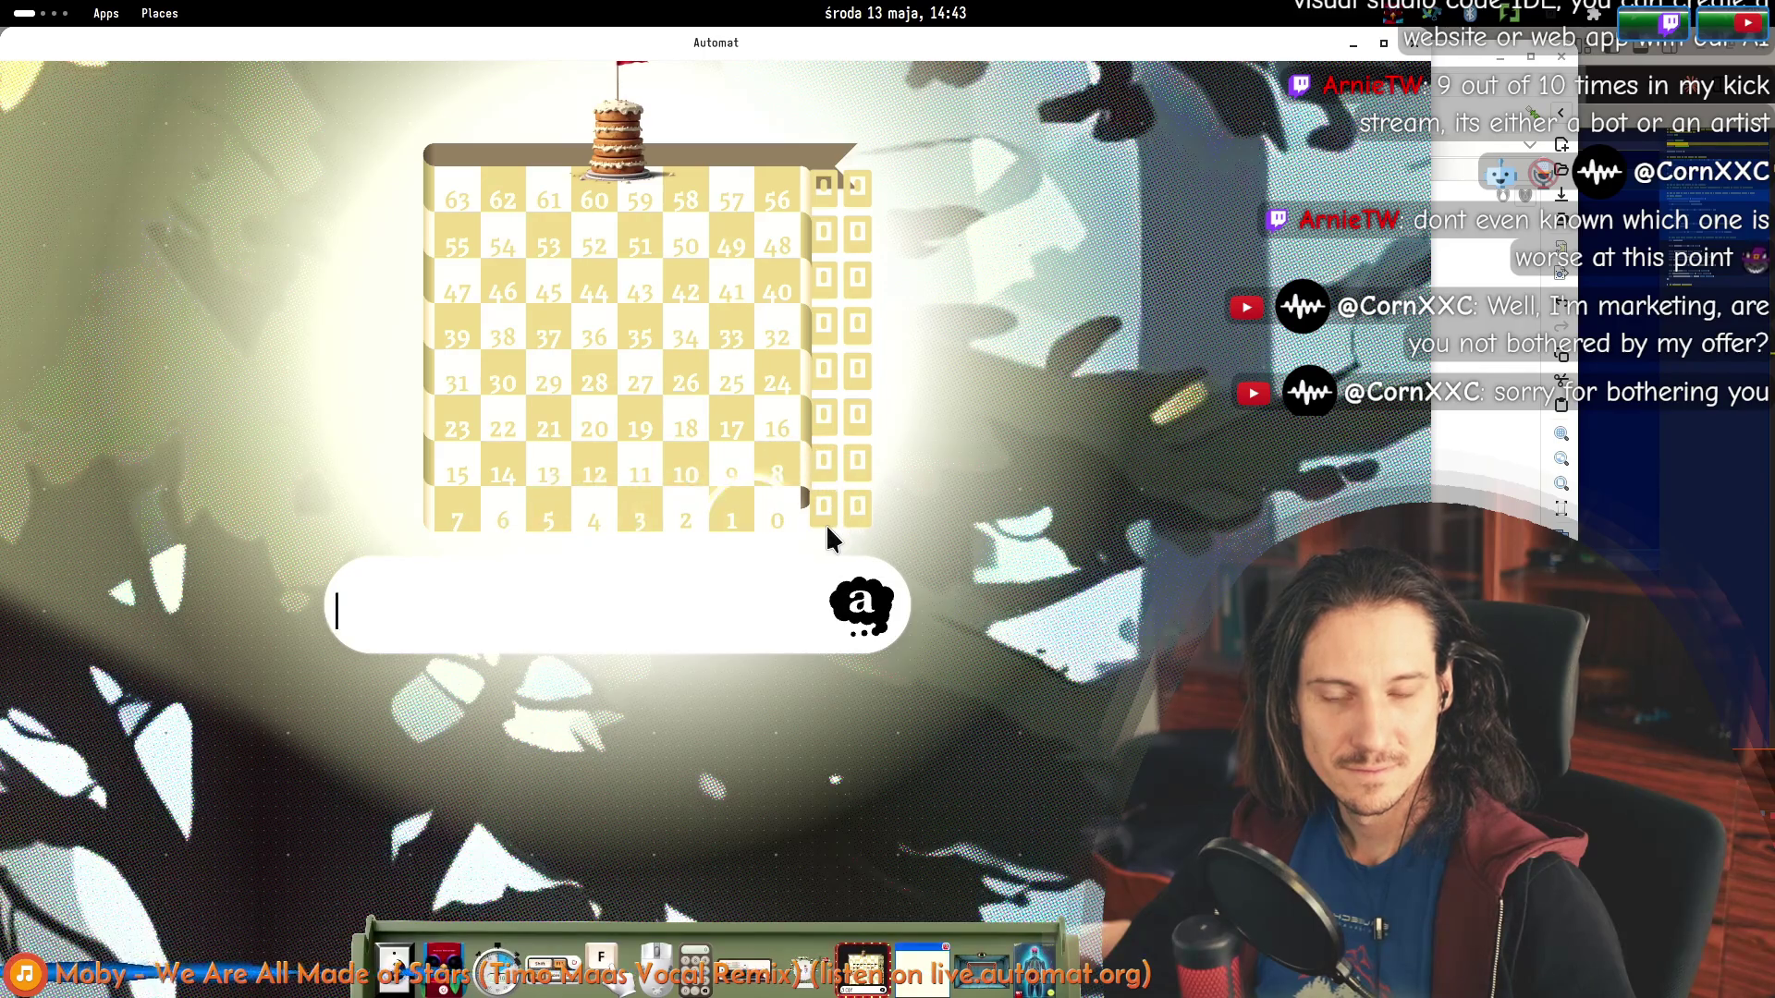
key(alt+Tab)
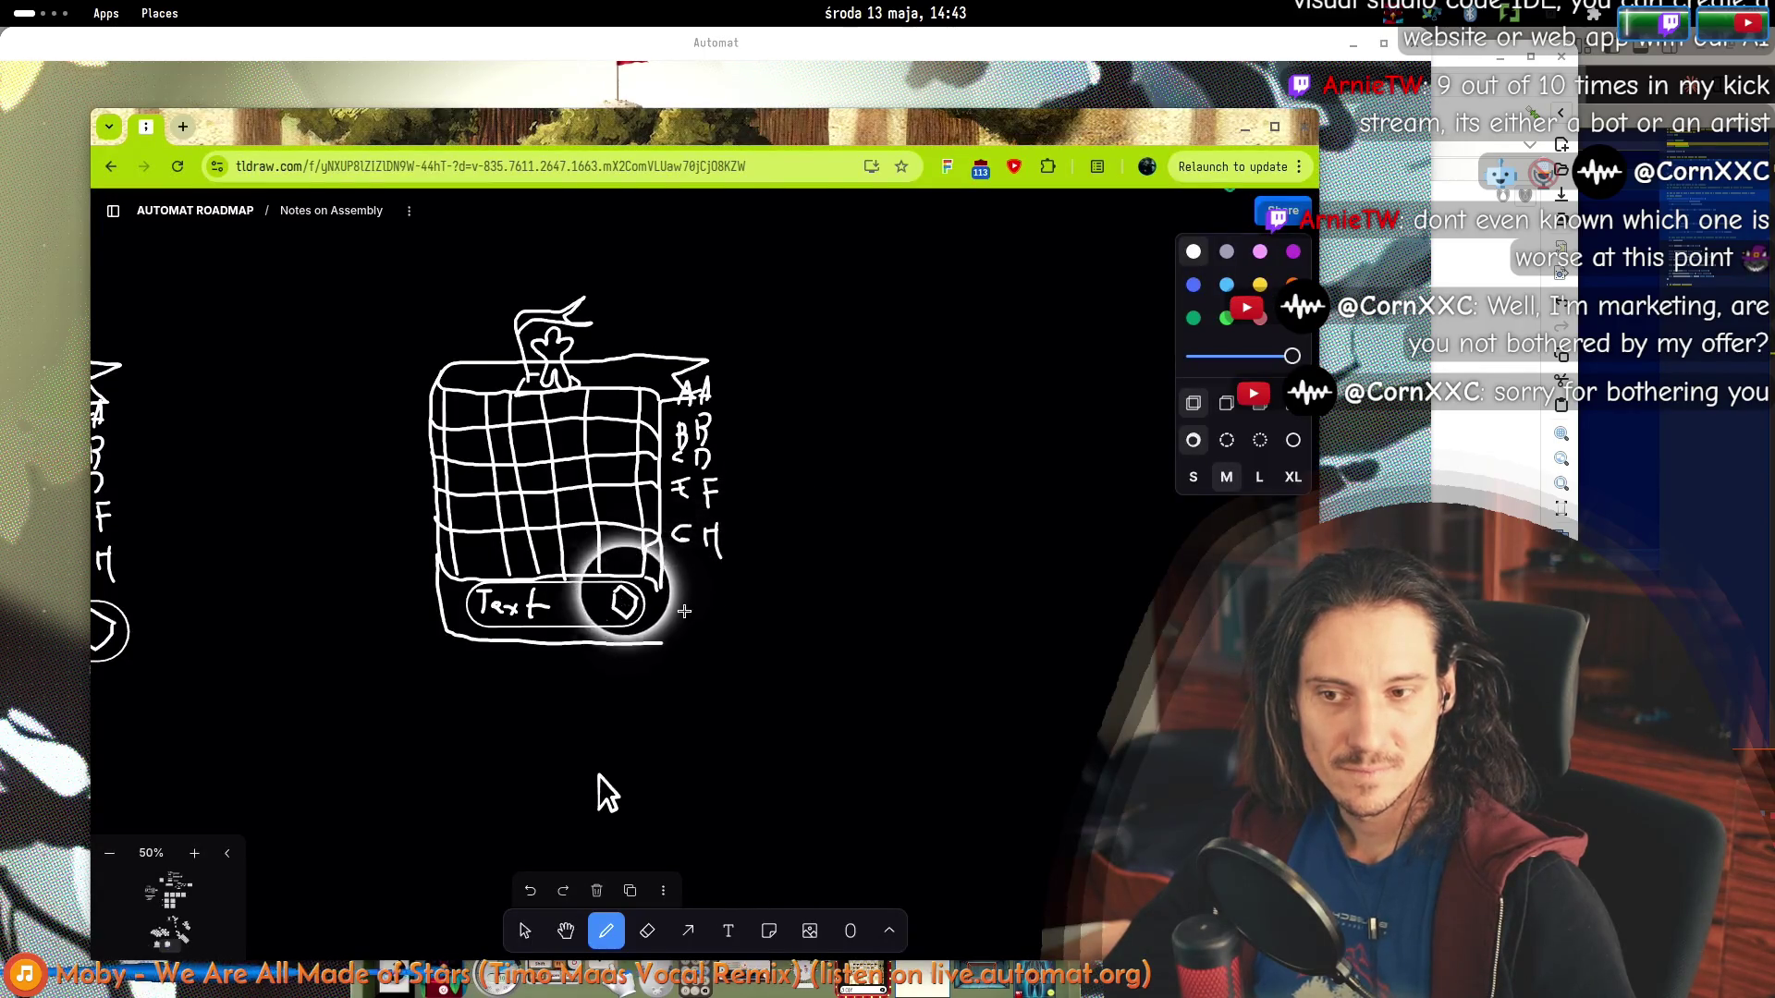
scroll(675, 591, up, 3)
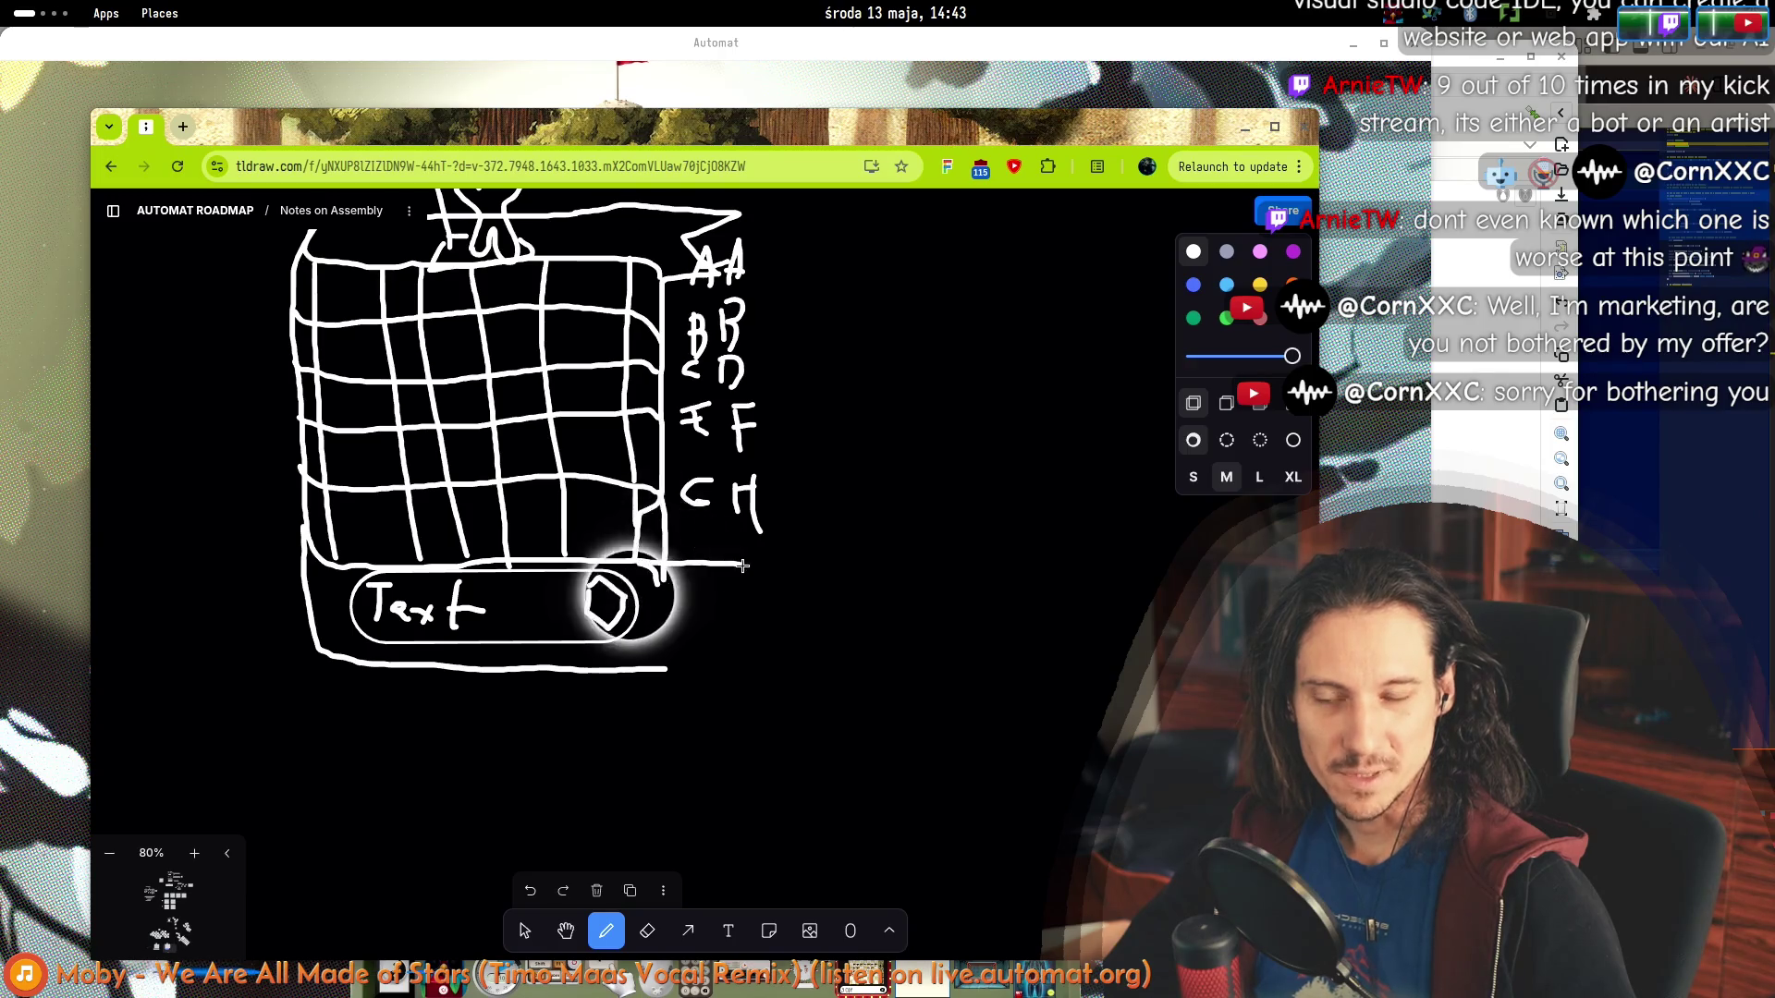
drag(668, 668, 765, 665)
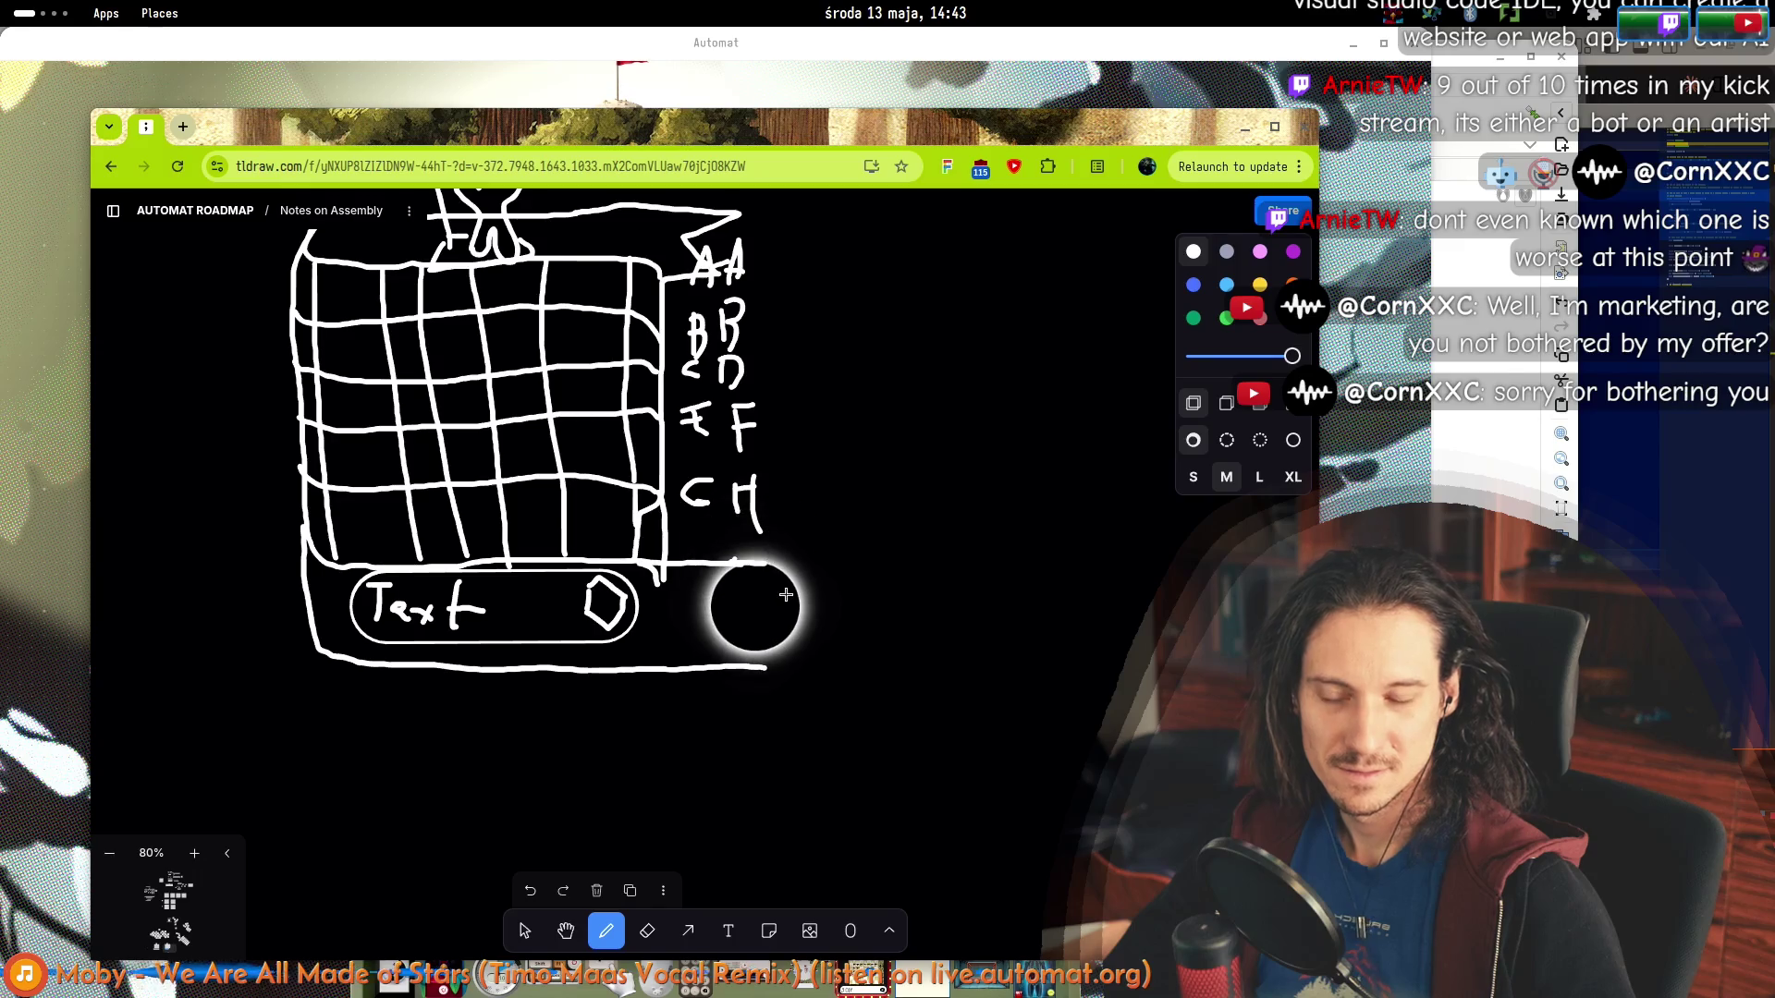
scroll(564, 731, down, 2)
Enlarge the Text pill so it fills the base
click(524, 931)
click(612, 626)
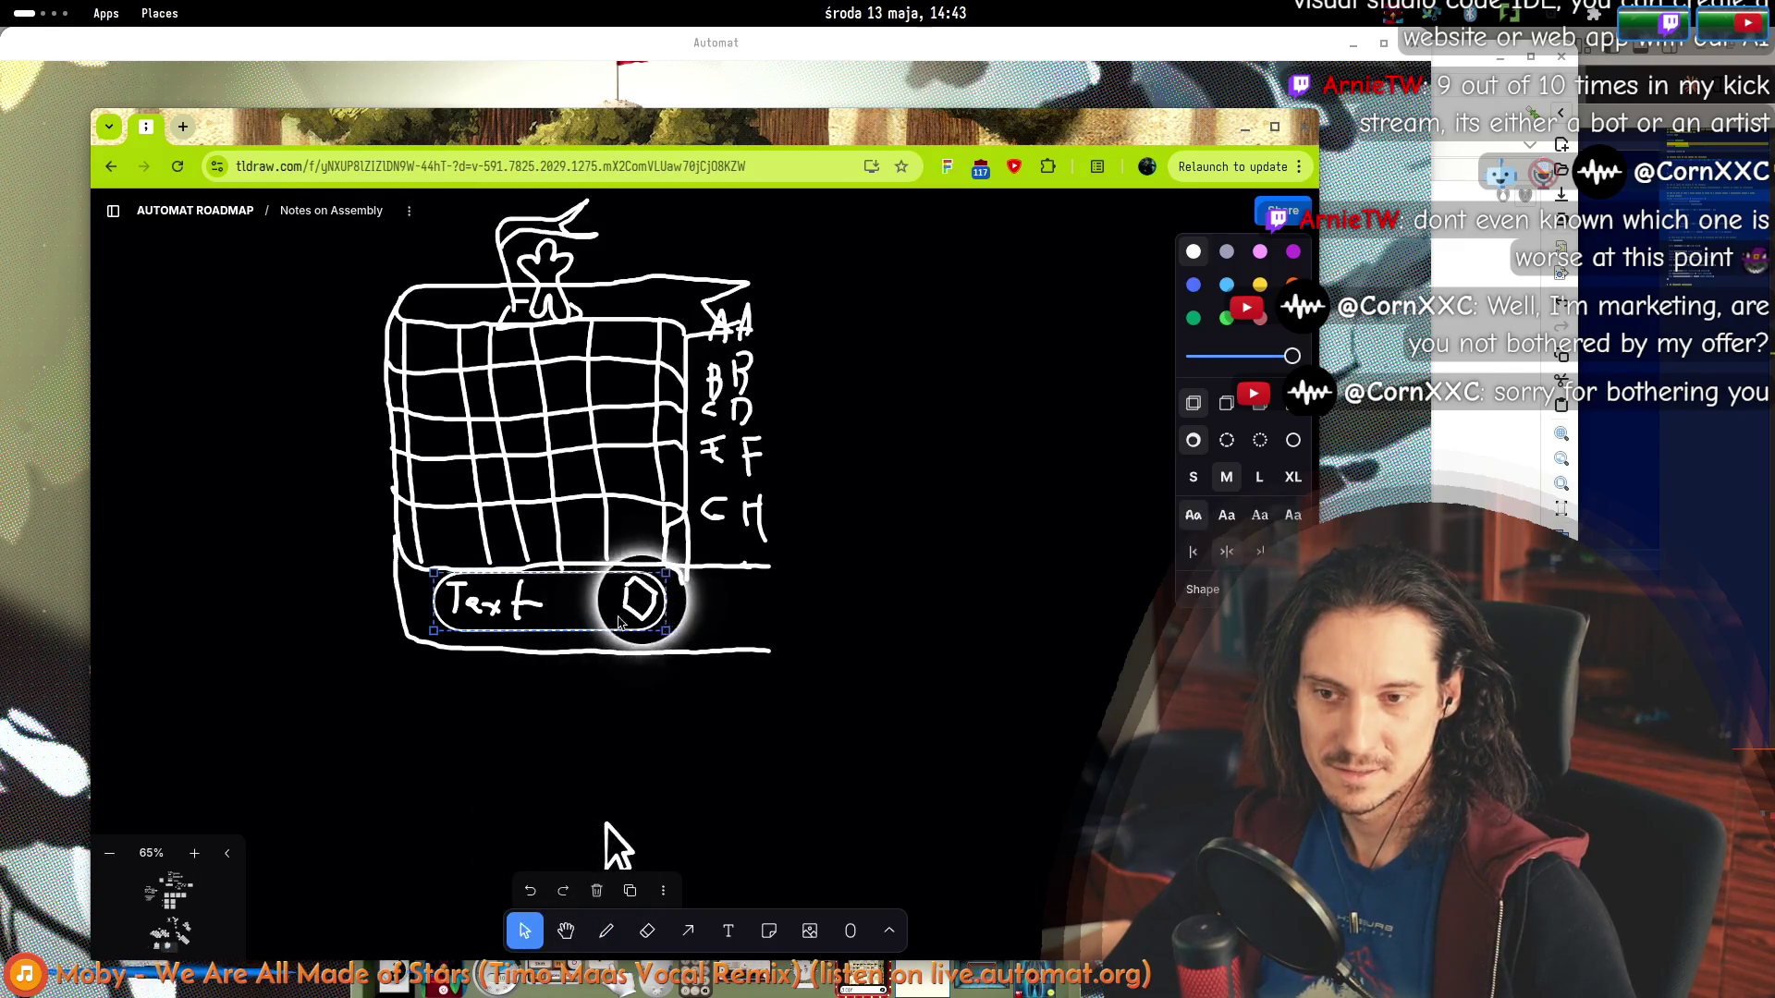
mouse_move(666, 630)
mouse_down()
mouse_move(652, 637)
mouse_move(682, 650)
mouse_move(638, 637)
mouse_up()
scroll(629, 561, down, 3)
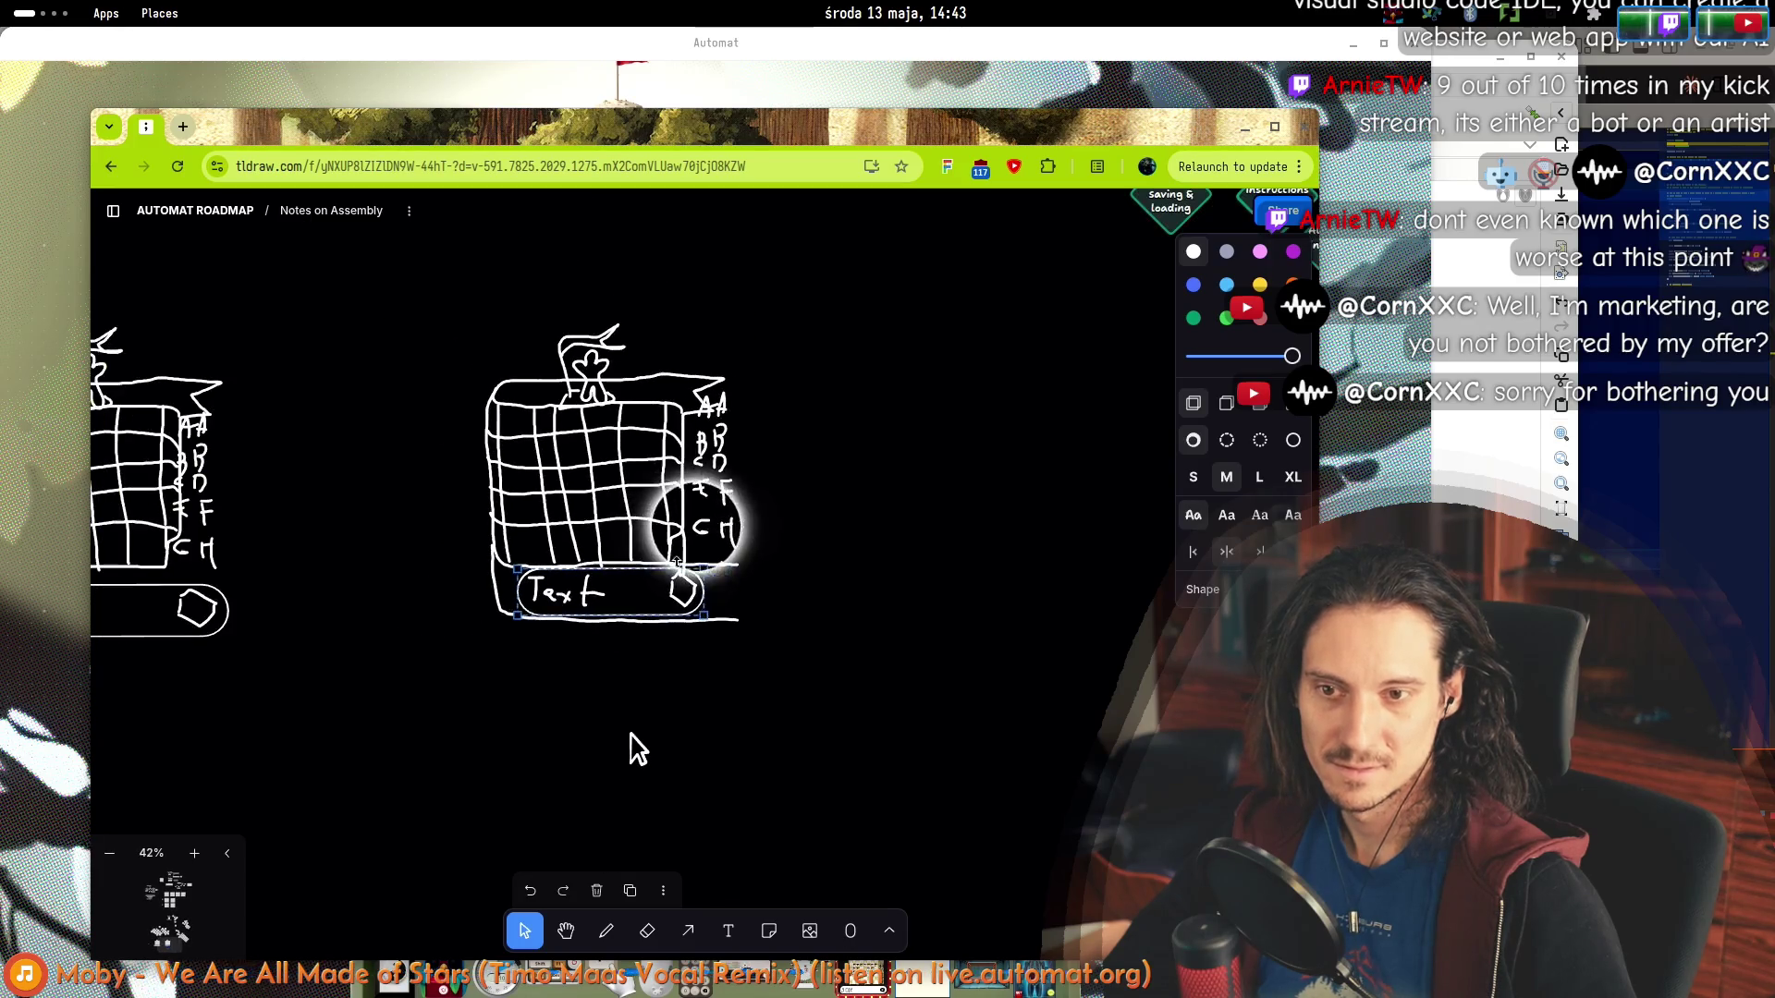
scroll(666, 721, down, 3)
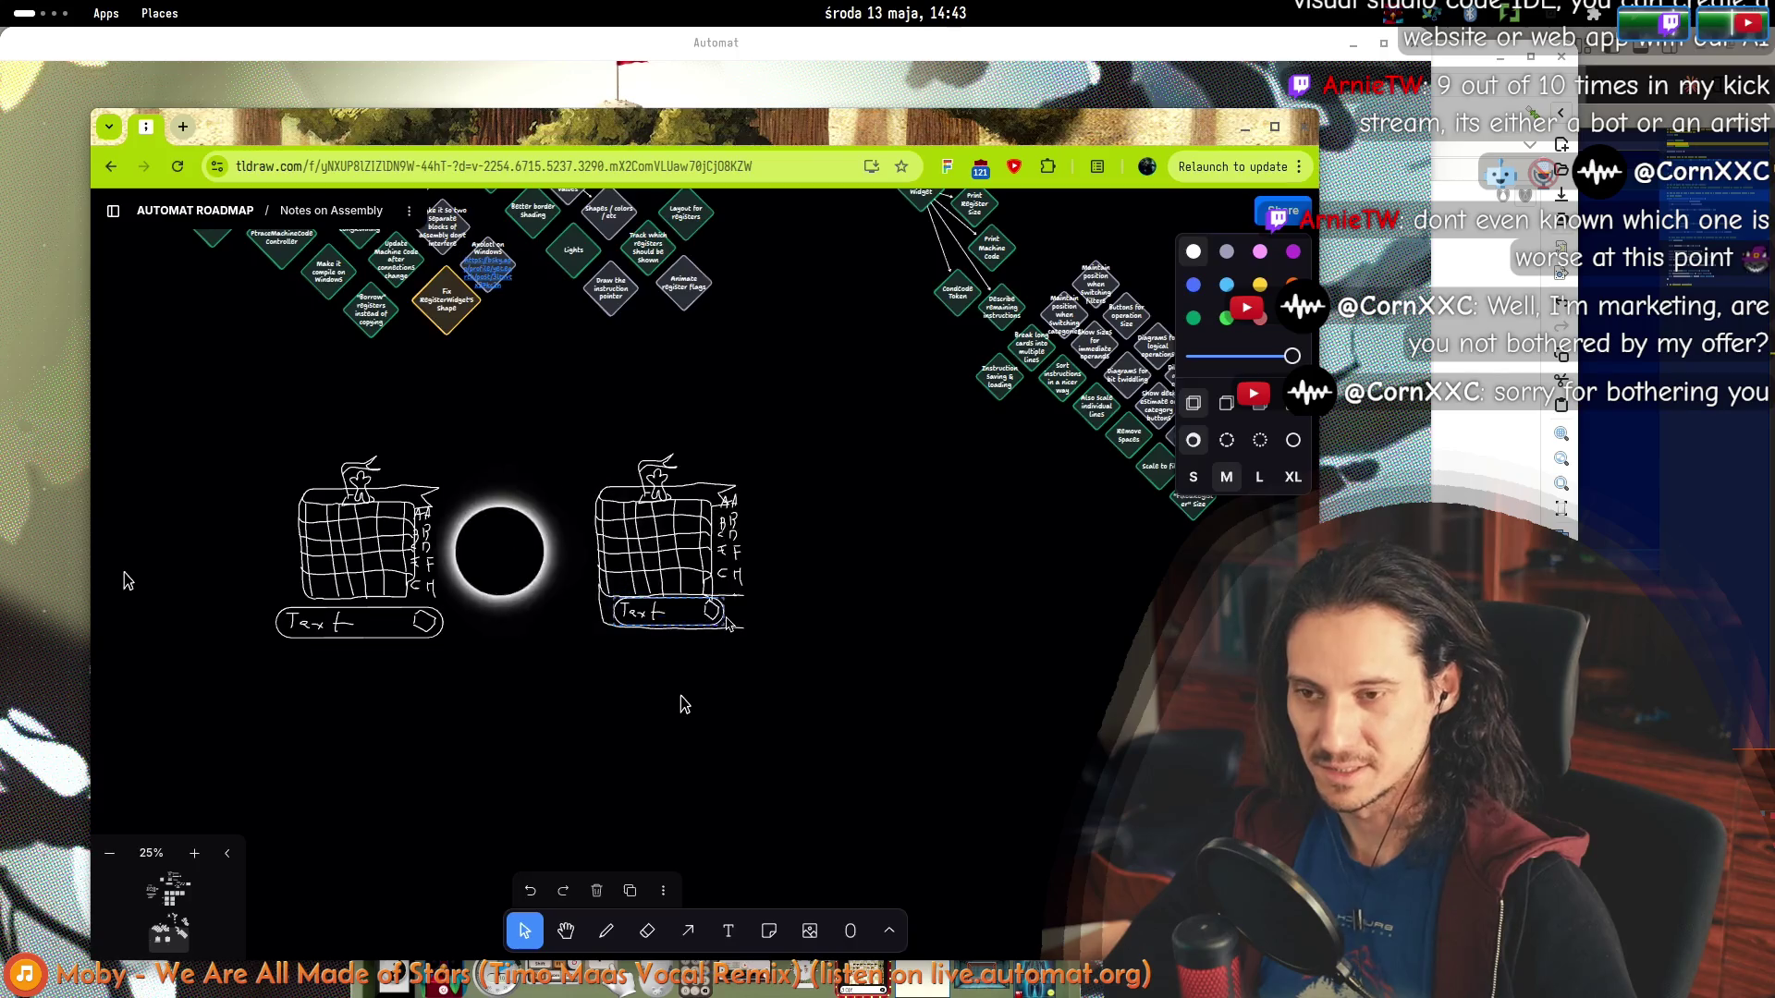
Back in Automat, pan the register board to the left
key(alt+Tab)
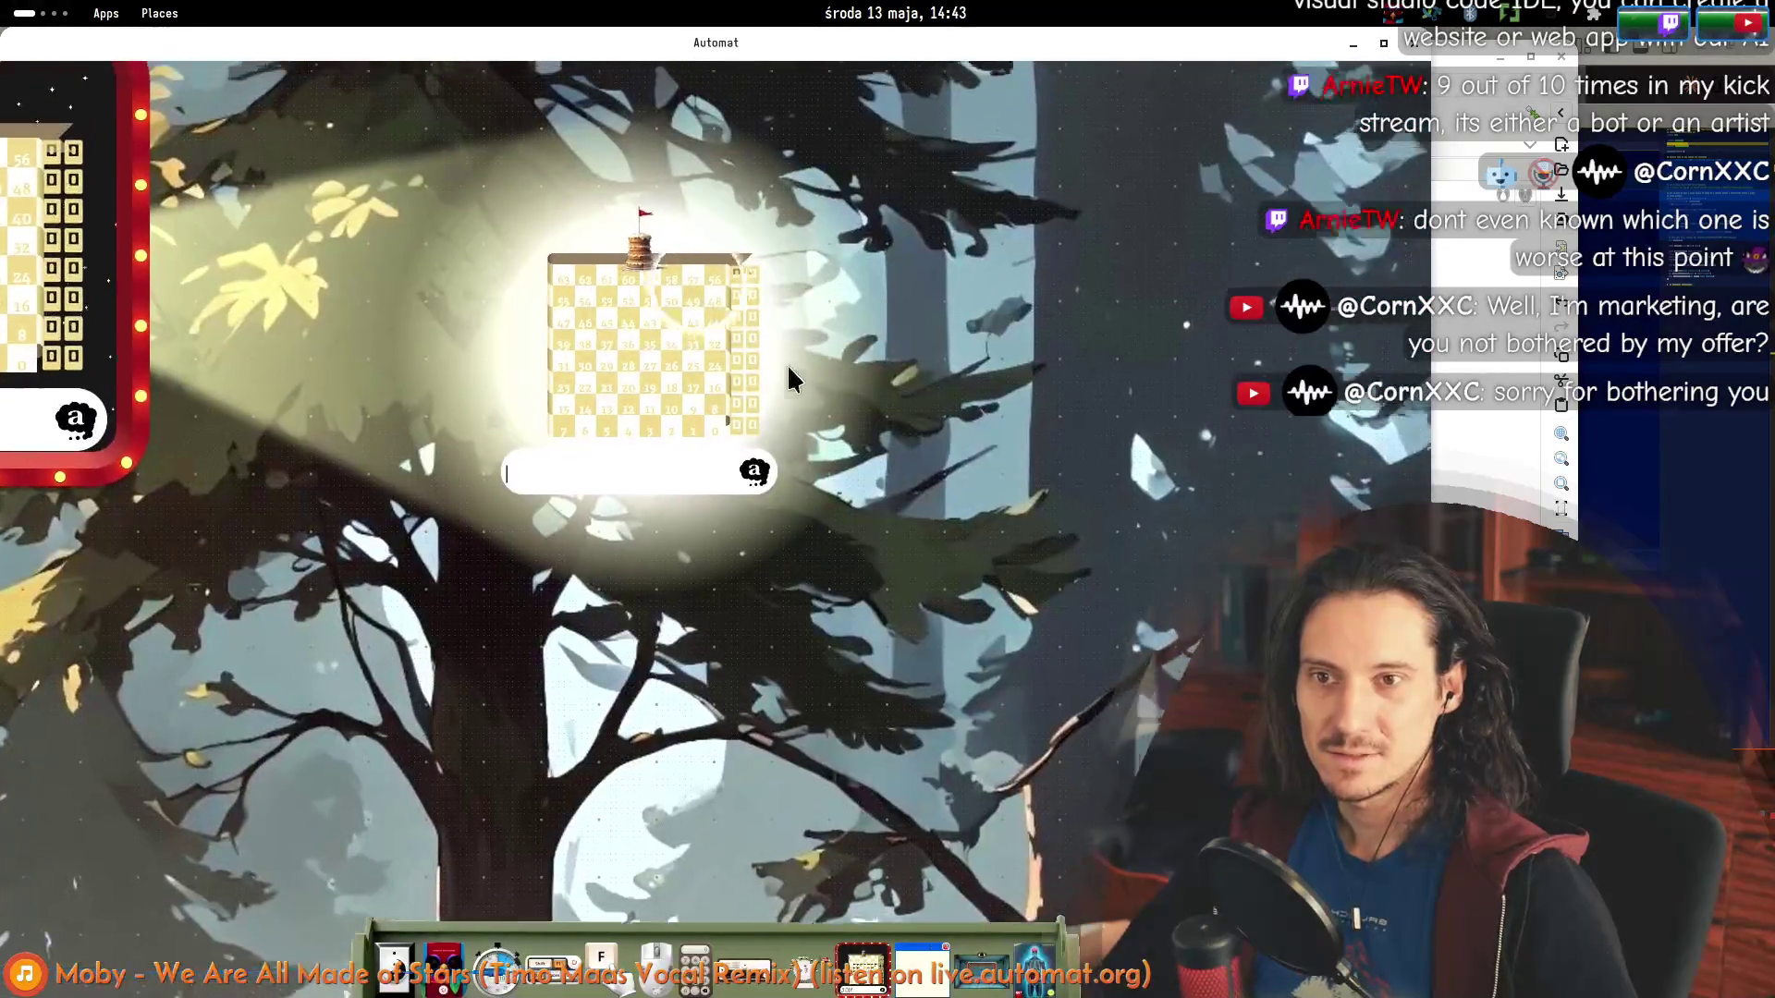
mouse_move(790, 379)
mouse_down()
mouse_move(333, 484)
mouse_move(314, 462)
mouse_up()
scroll(308, 344, up, 5)
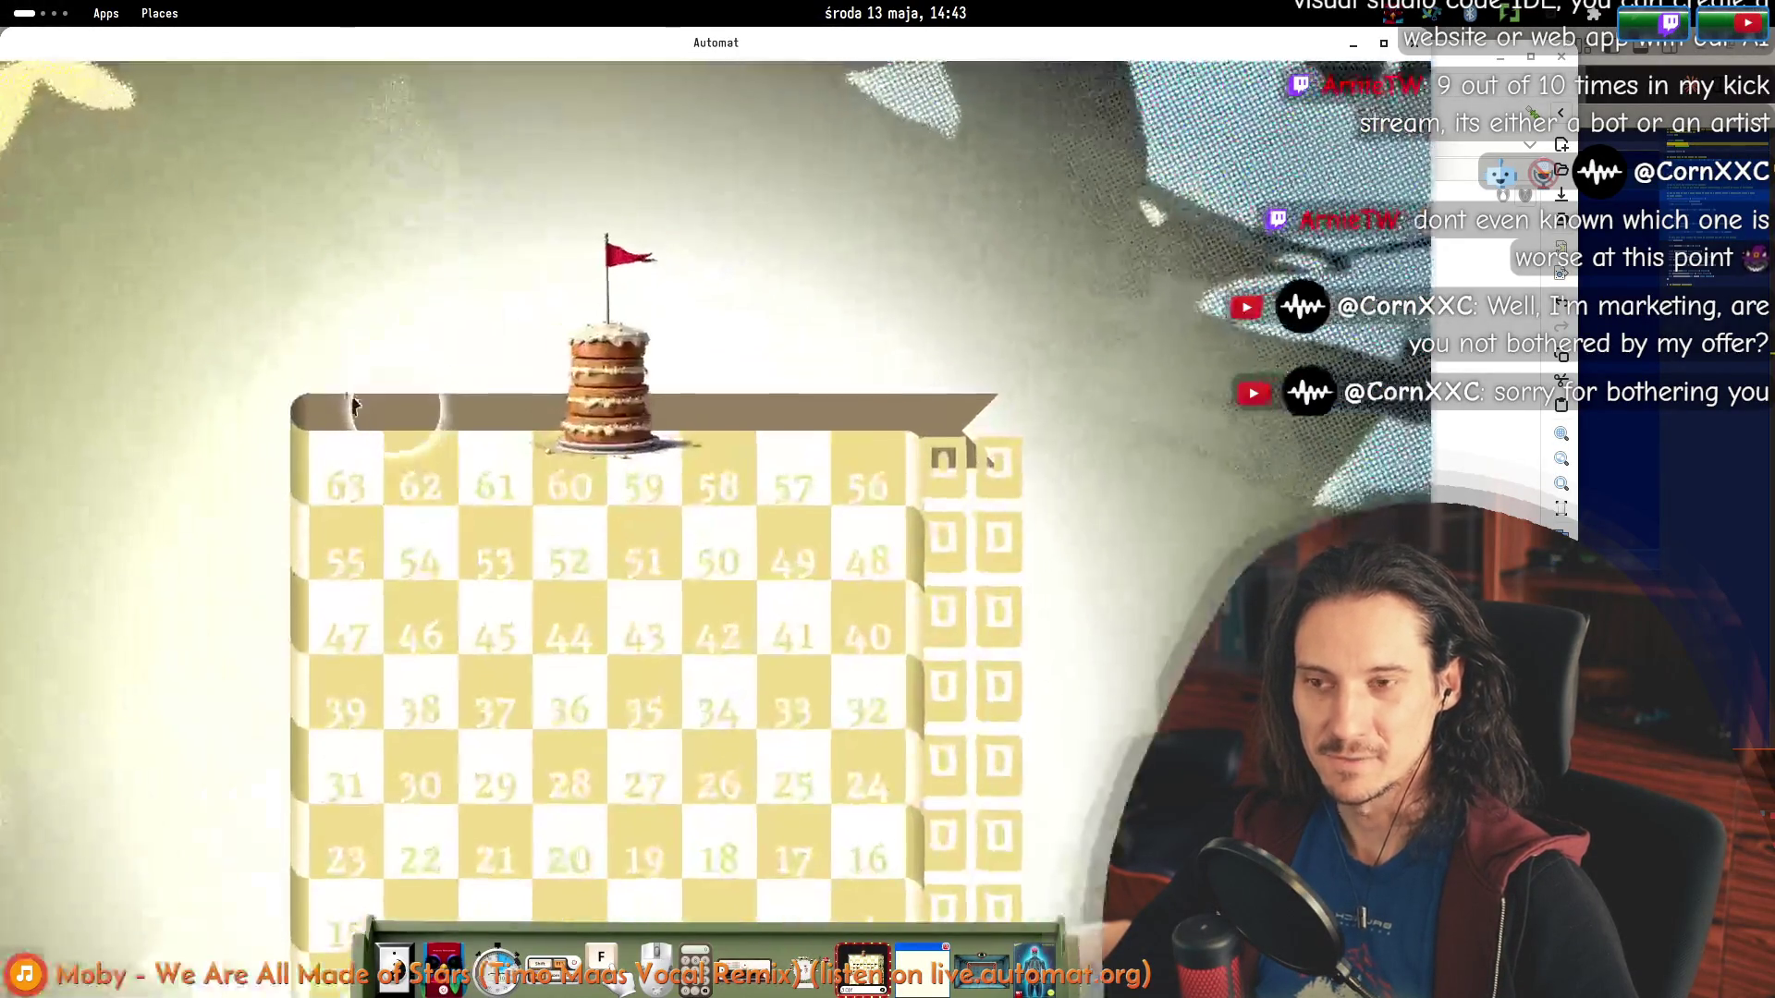
scroll(342, 397, down, 5)
scroll(495, 468, up, 3)
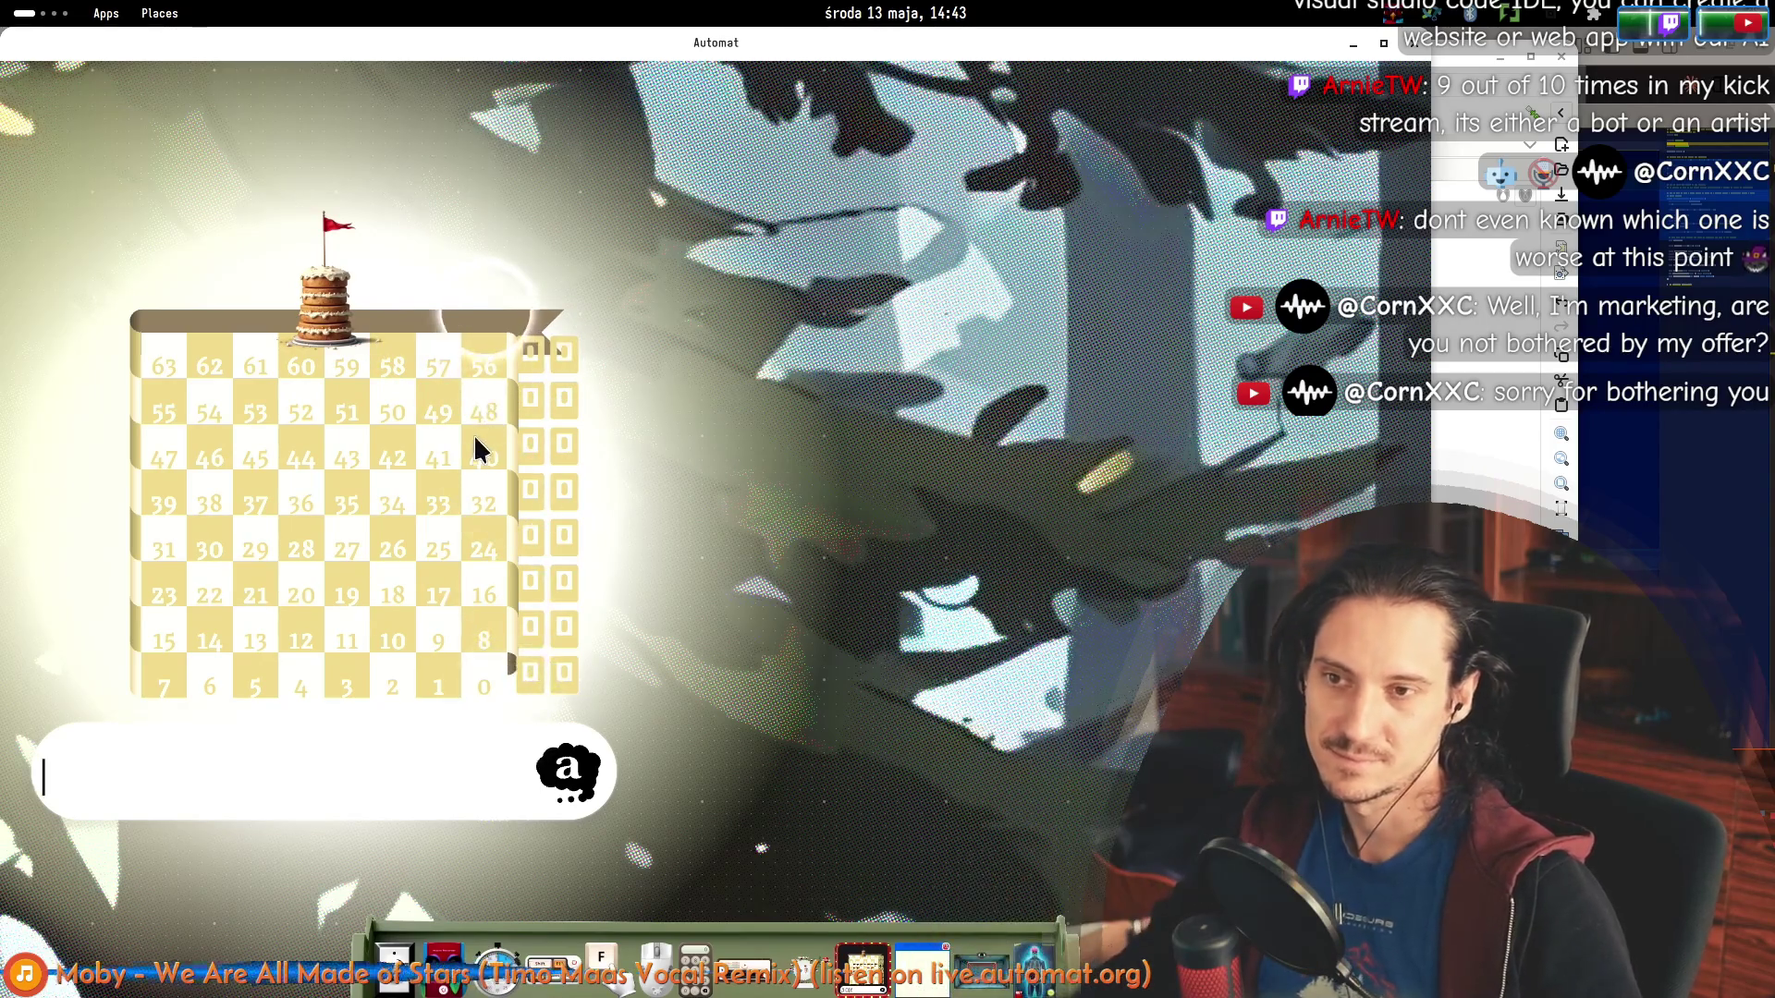
key(alt+Tab)
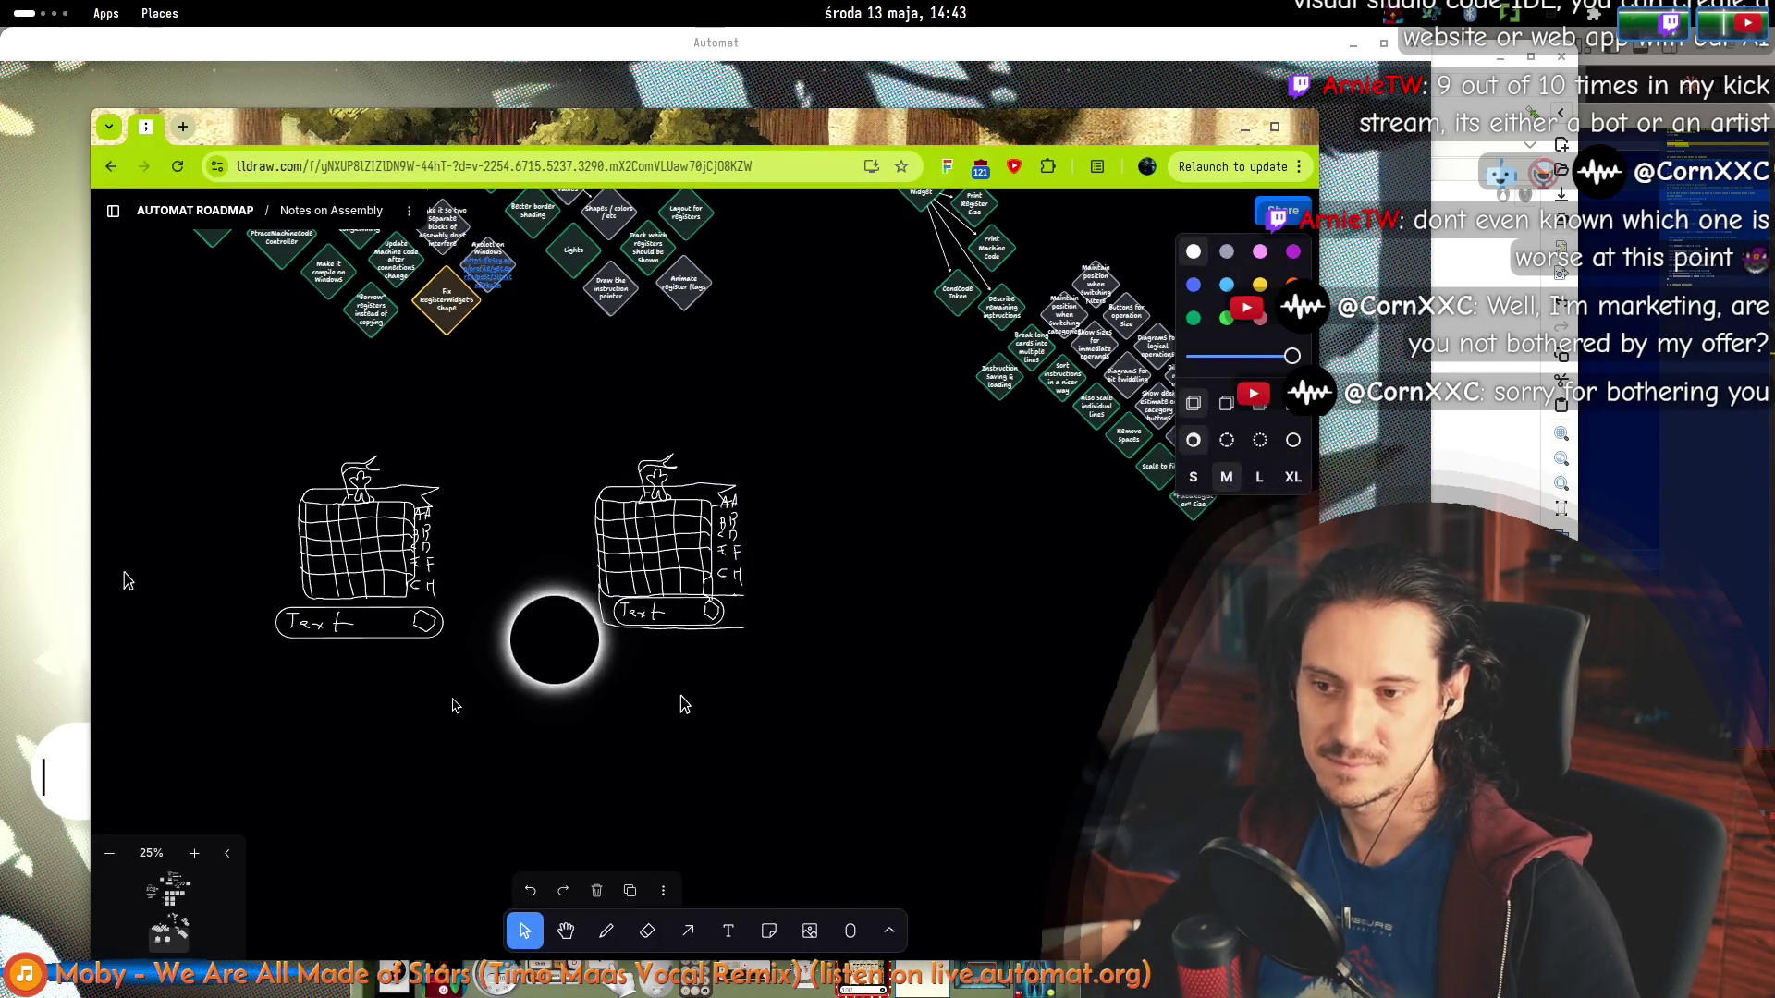
key(alt+Tab)
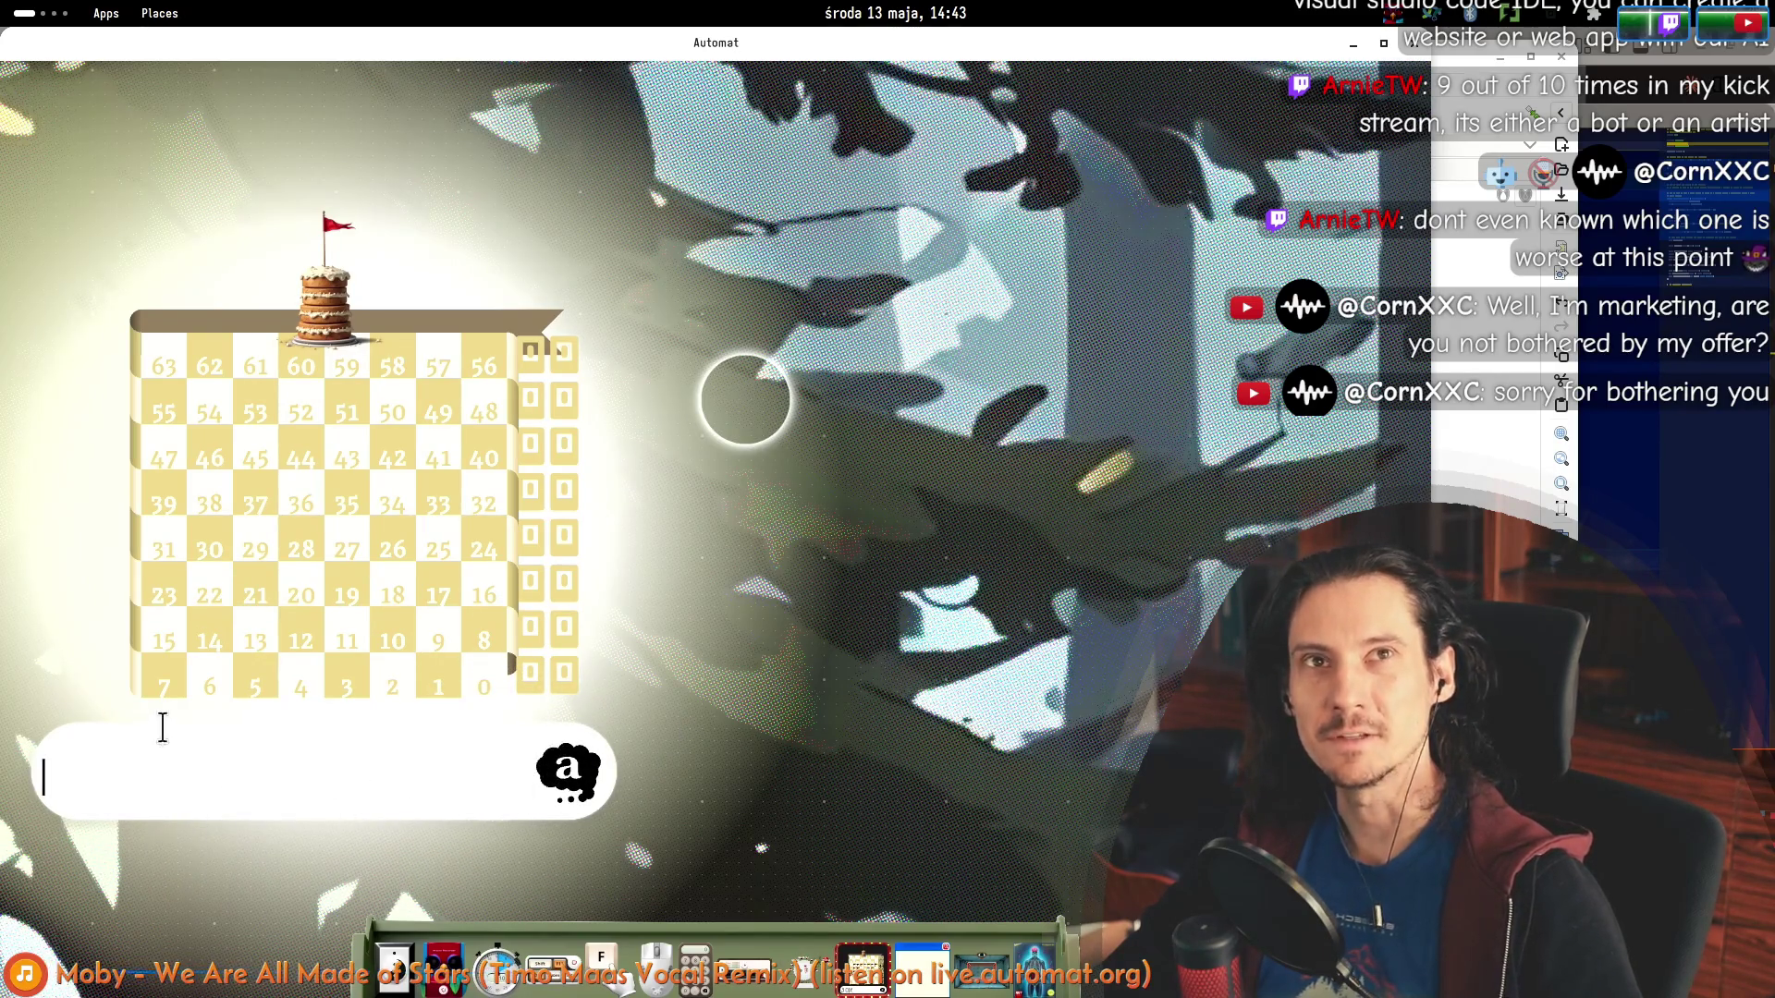
key(alt+Tab)
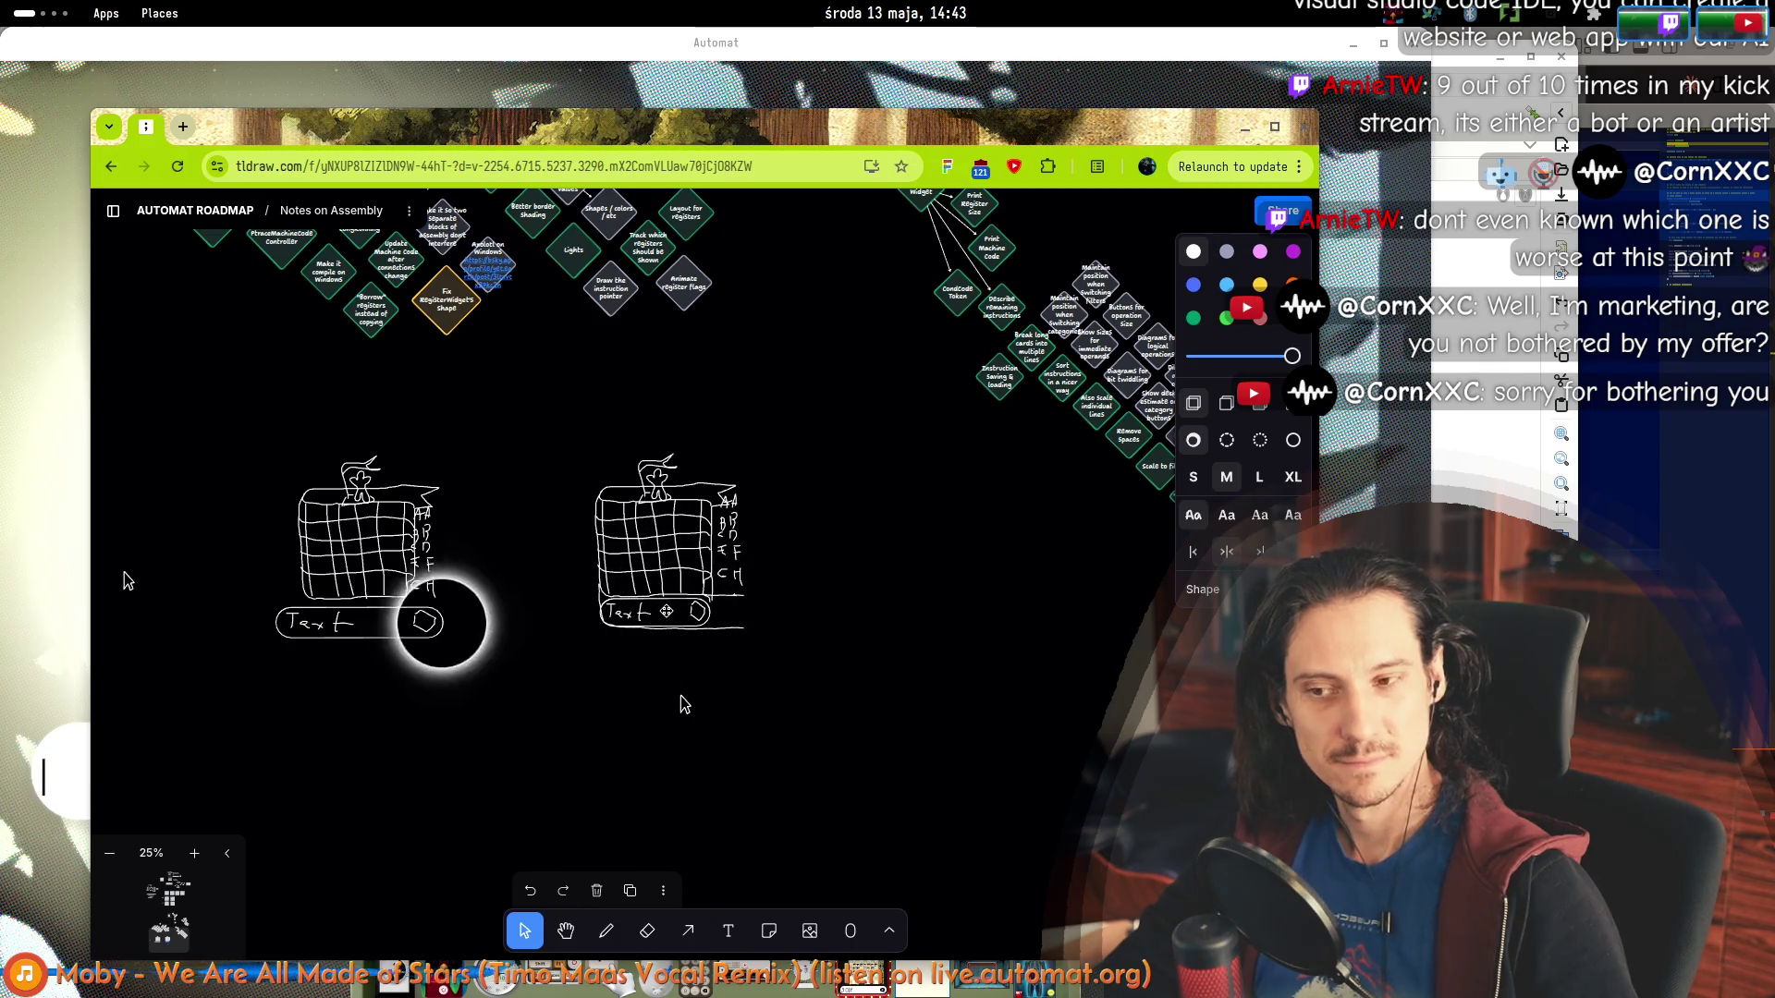
key(alt+Tab)
scroll(509, 703, up, 5)
scroll(567, 631, down, 5)
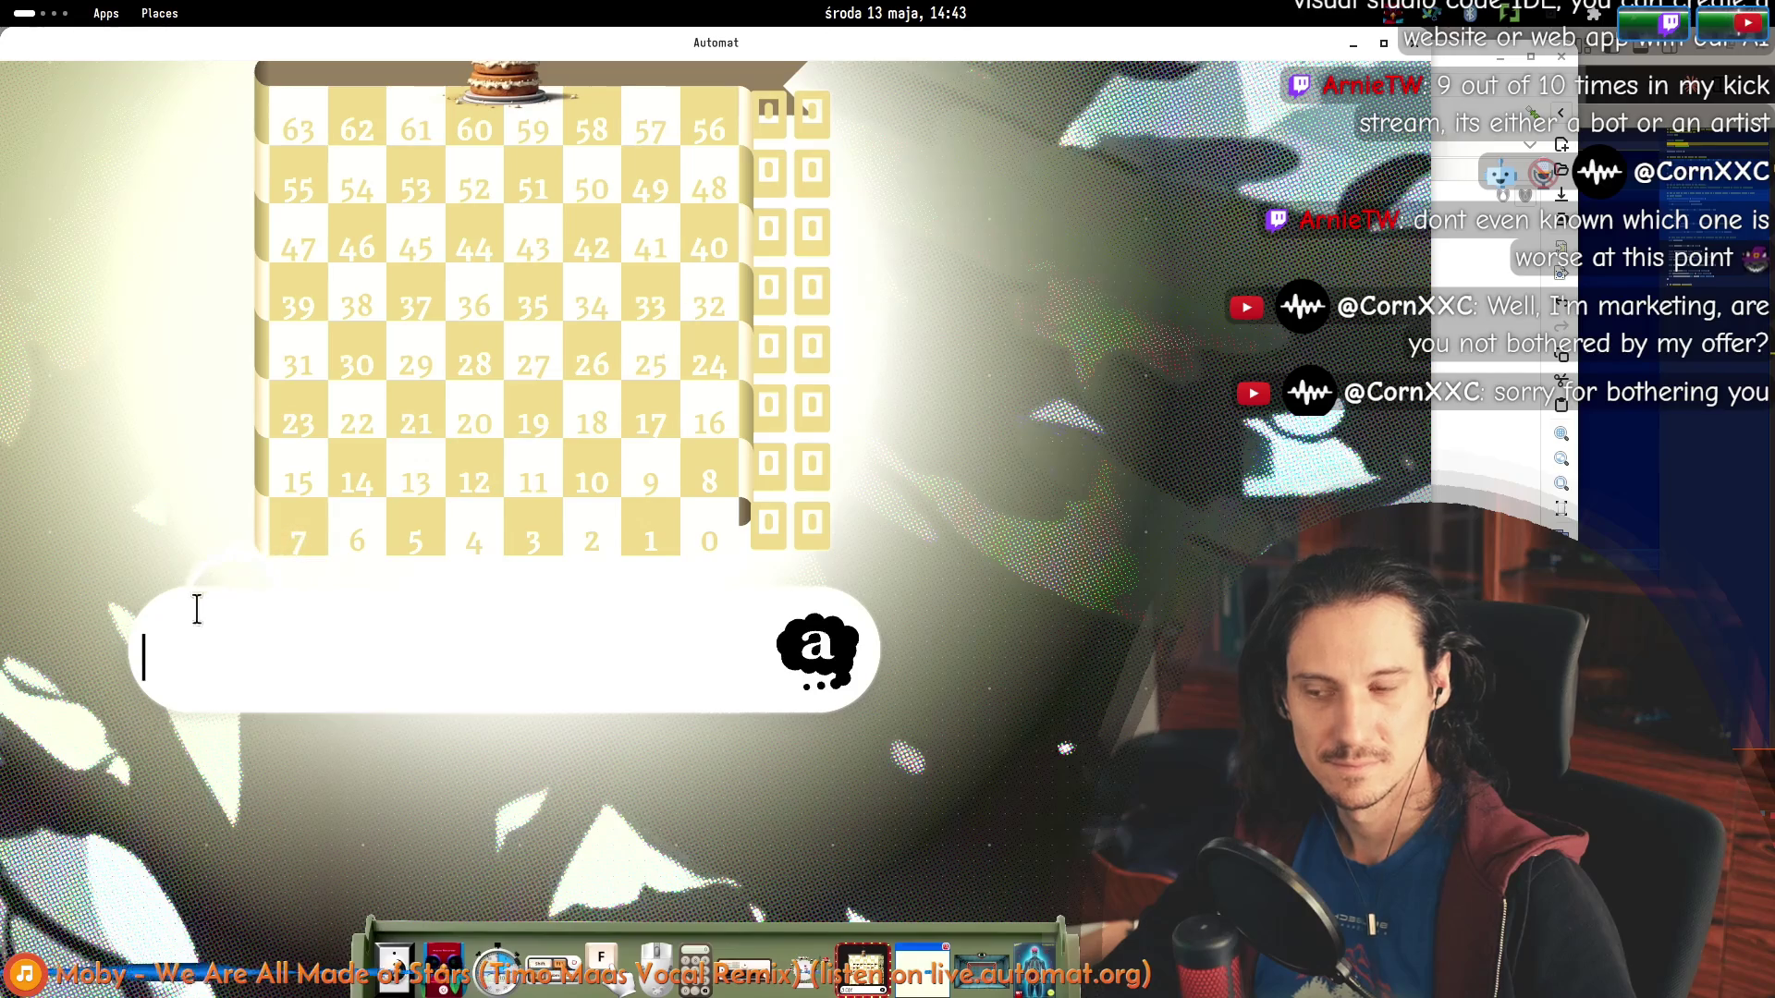
scroll(442, 672, down, 3)
scroll(432, 681, up, 4)
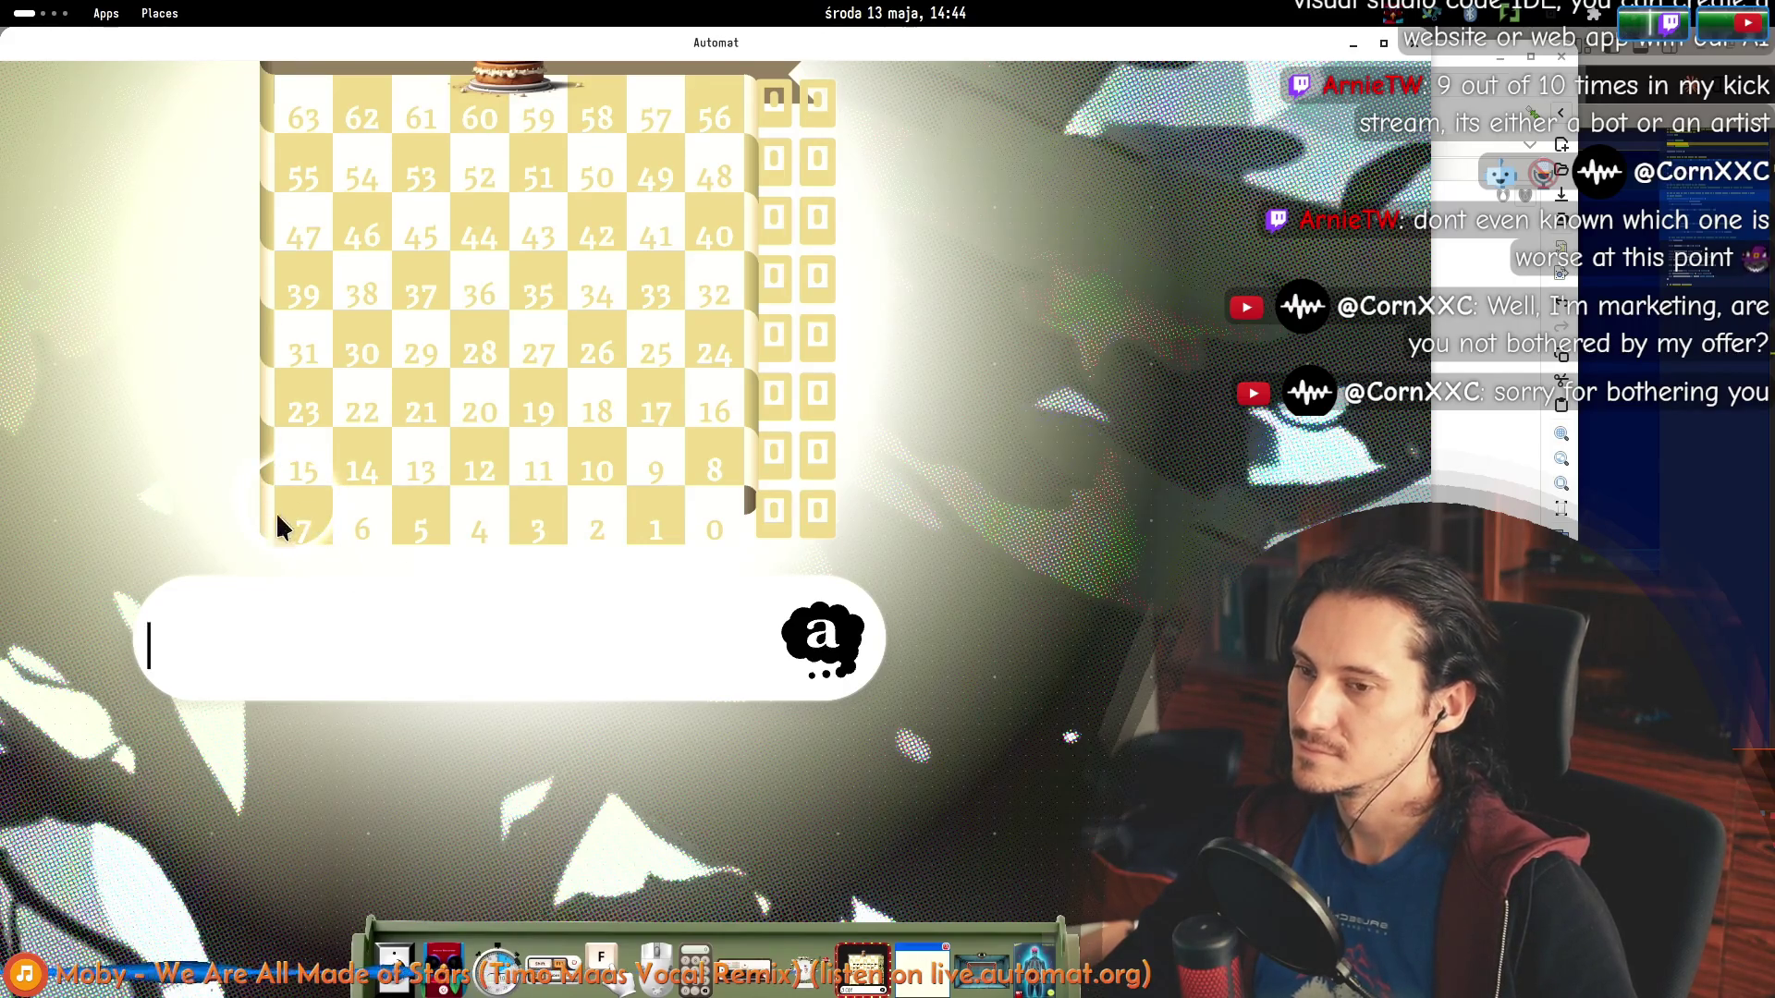
scroll(286, 513, down, 3)
scroll(448, 508, up, 4)
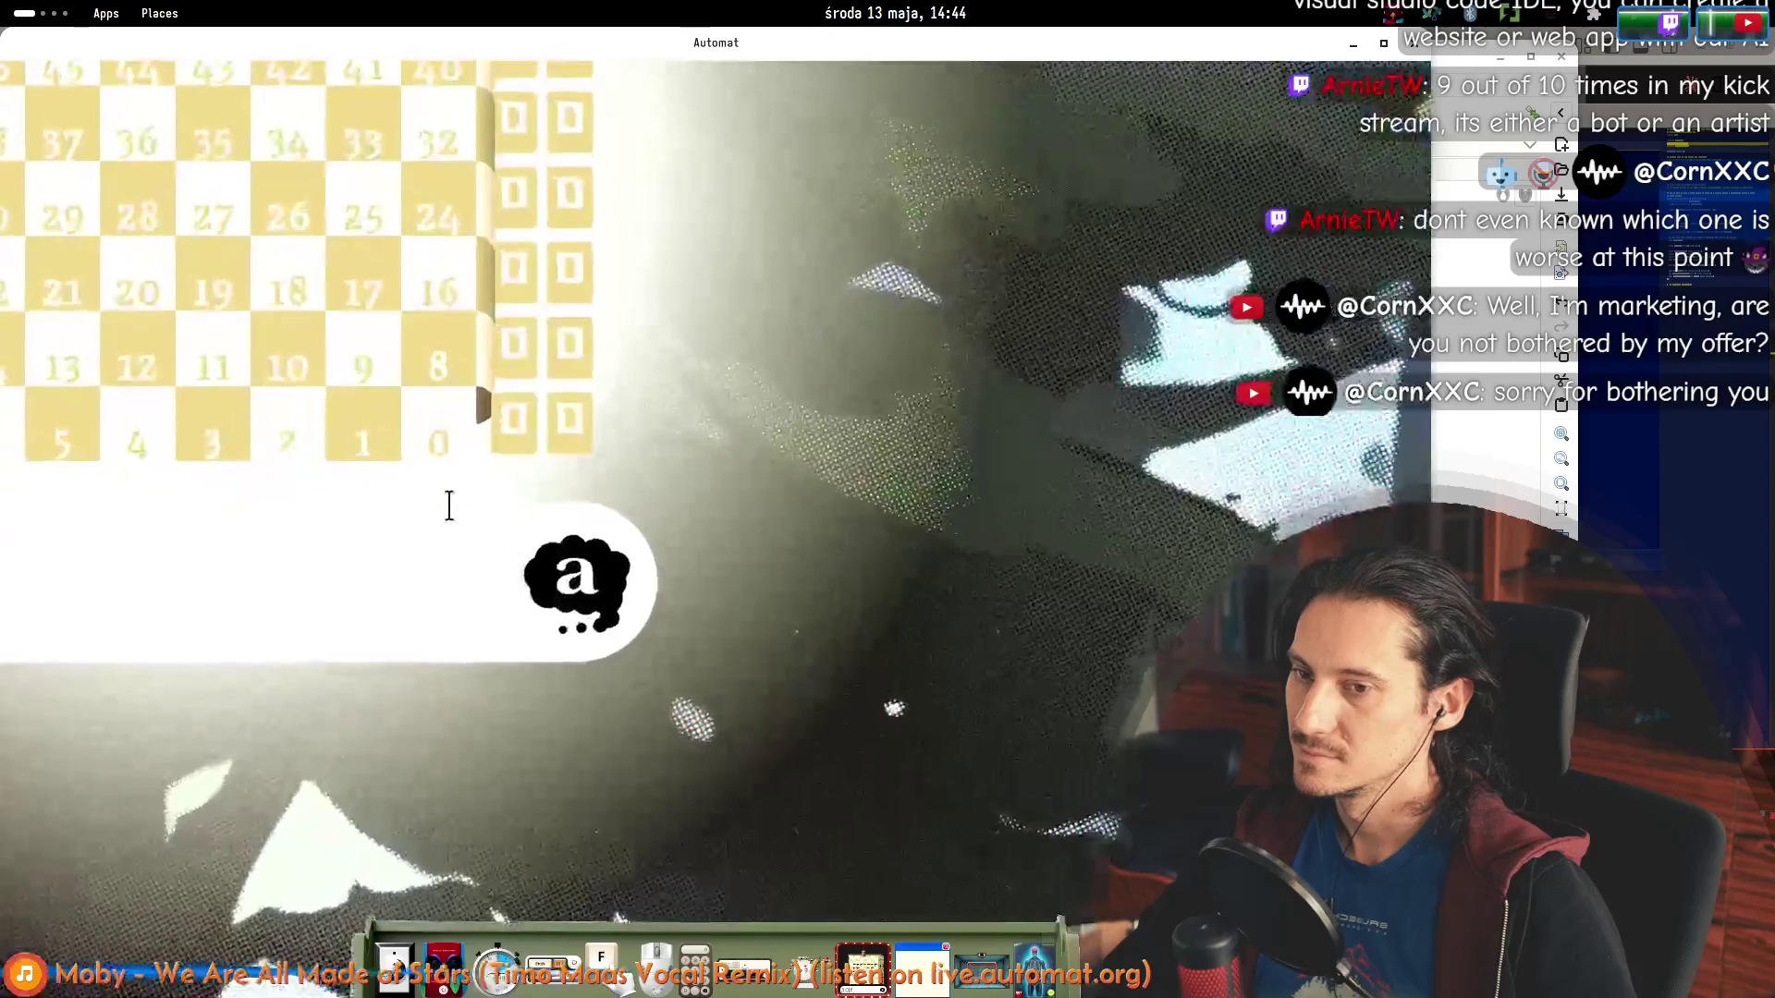
scroll(499, 503, down, 5)
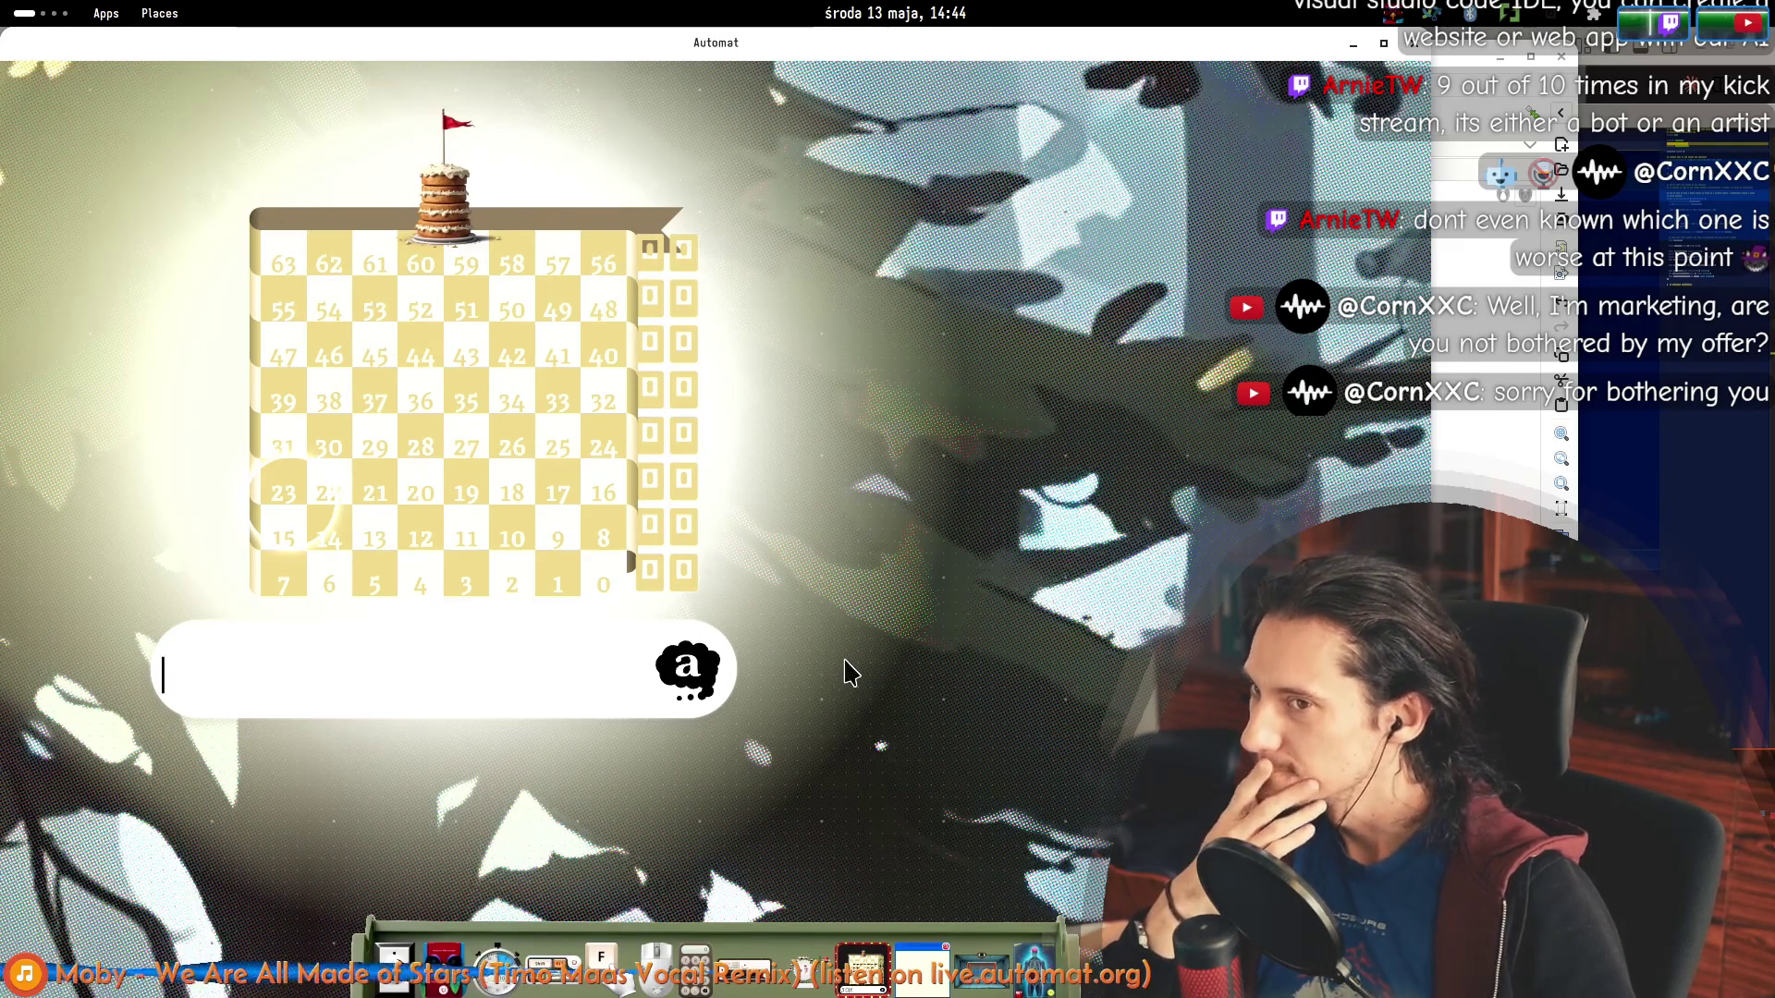
scroll(734, 547, down, 3)
scroll(714, 553, up, 3)
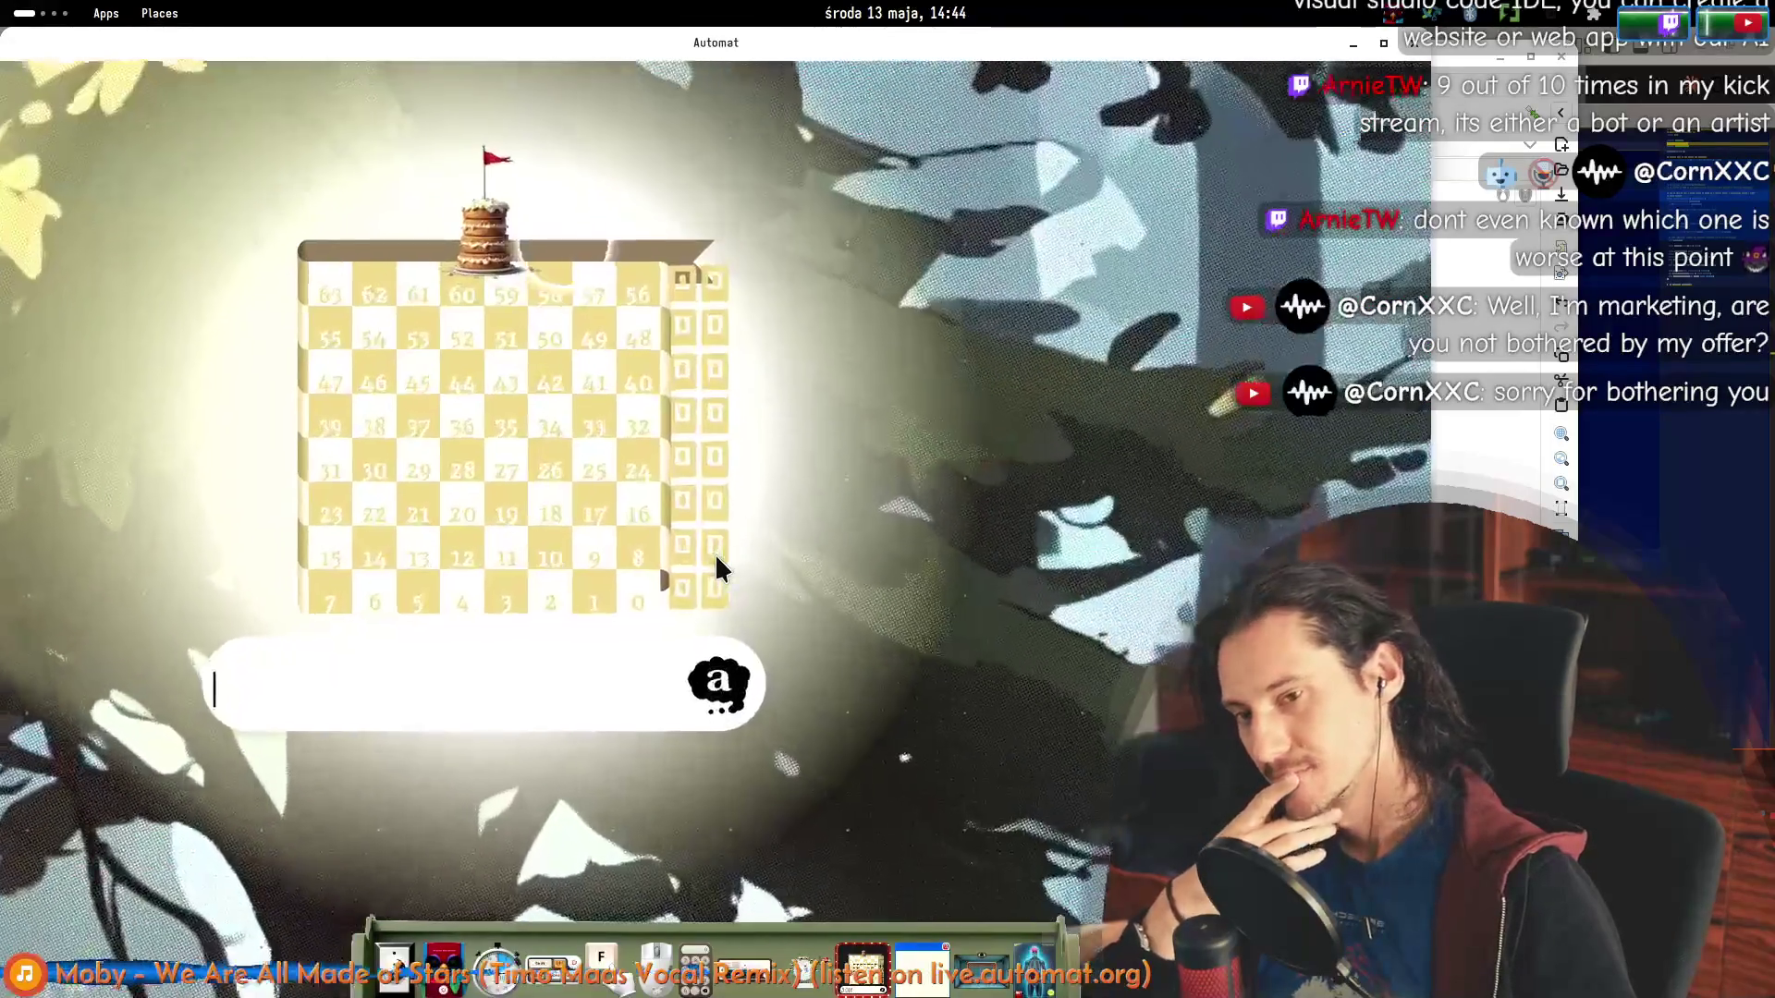
Try moving the mascot figure and Text label on the right sketch, then undo those moves
key(alt+Tab)
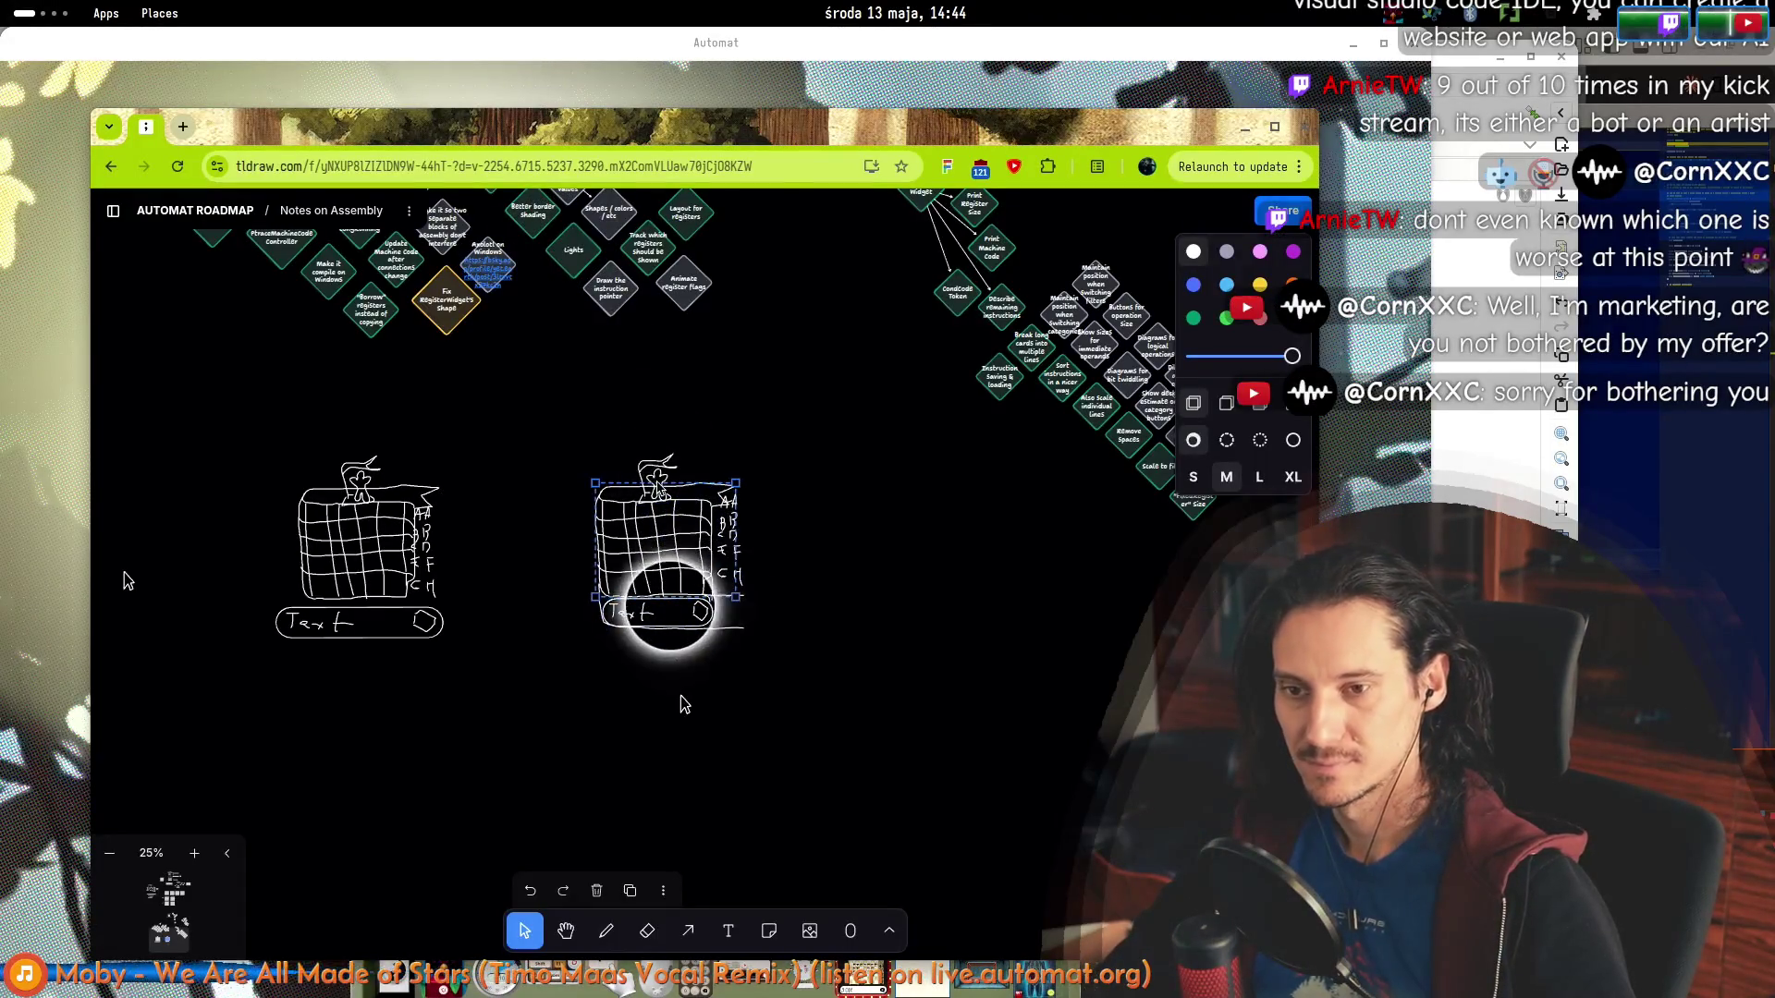
scroll(760, 648, up, 3)
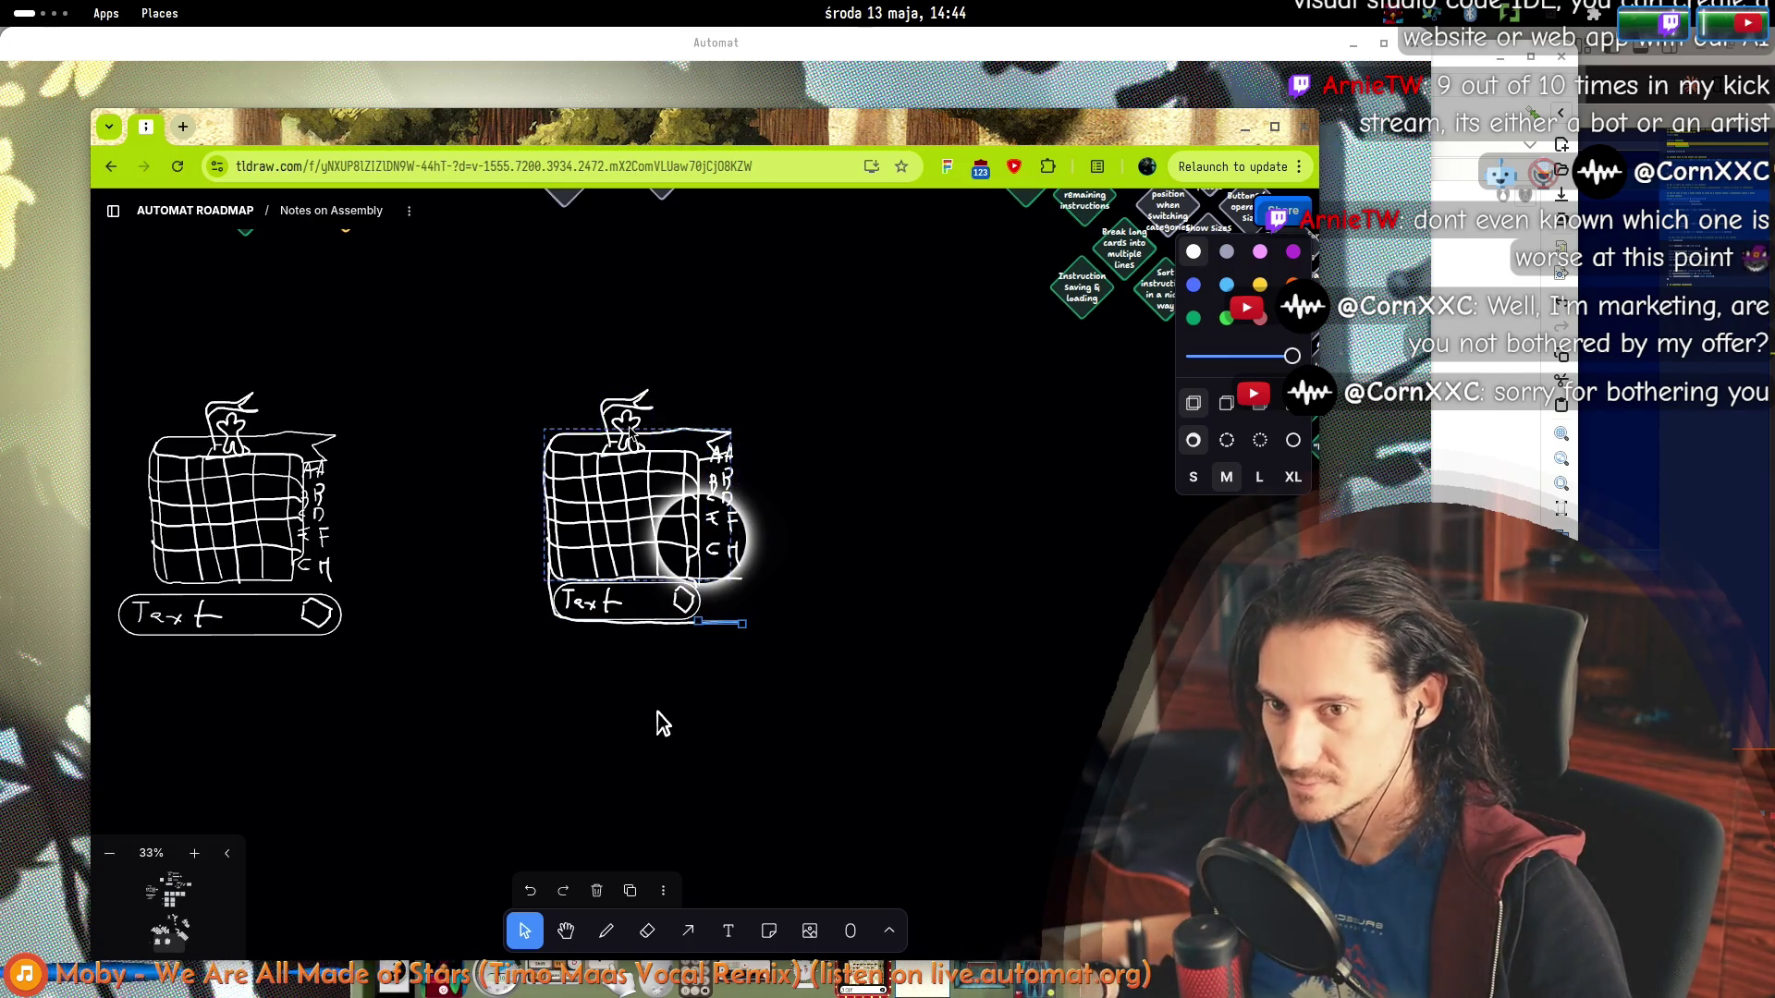
mouse_move(629, 430)
mouse_down()
mouse_move(712, 596)
mouse_move(731, 593)
mouse_move(686, 418)
mouse_up()
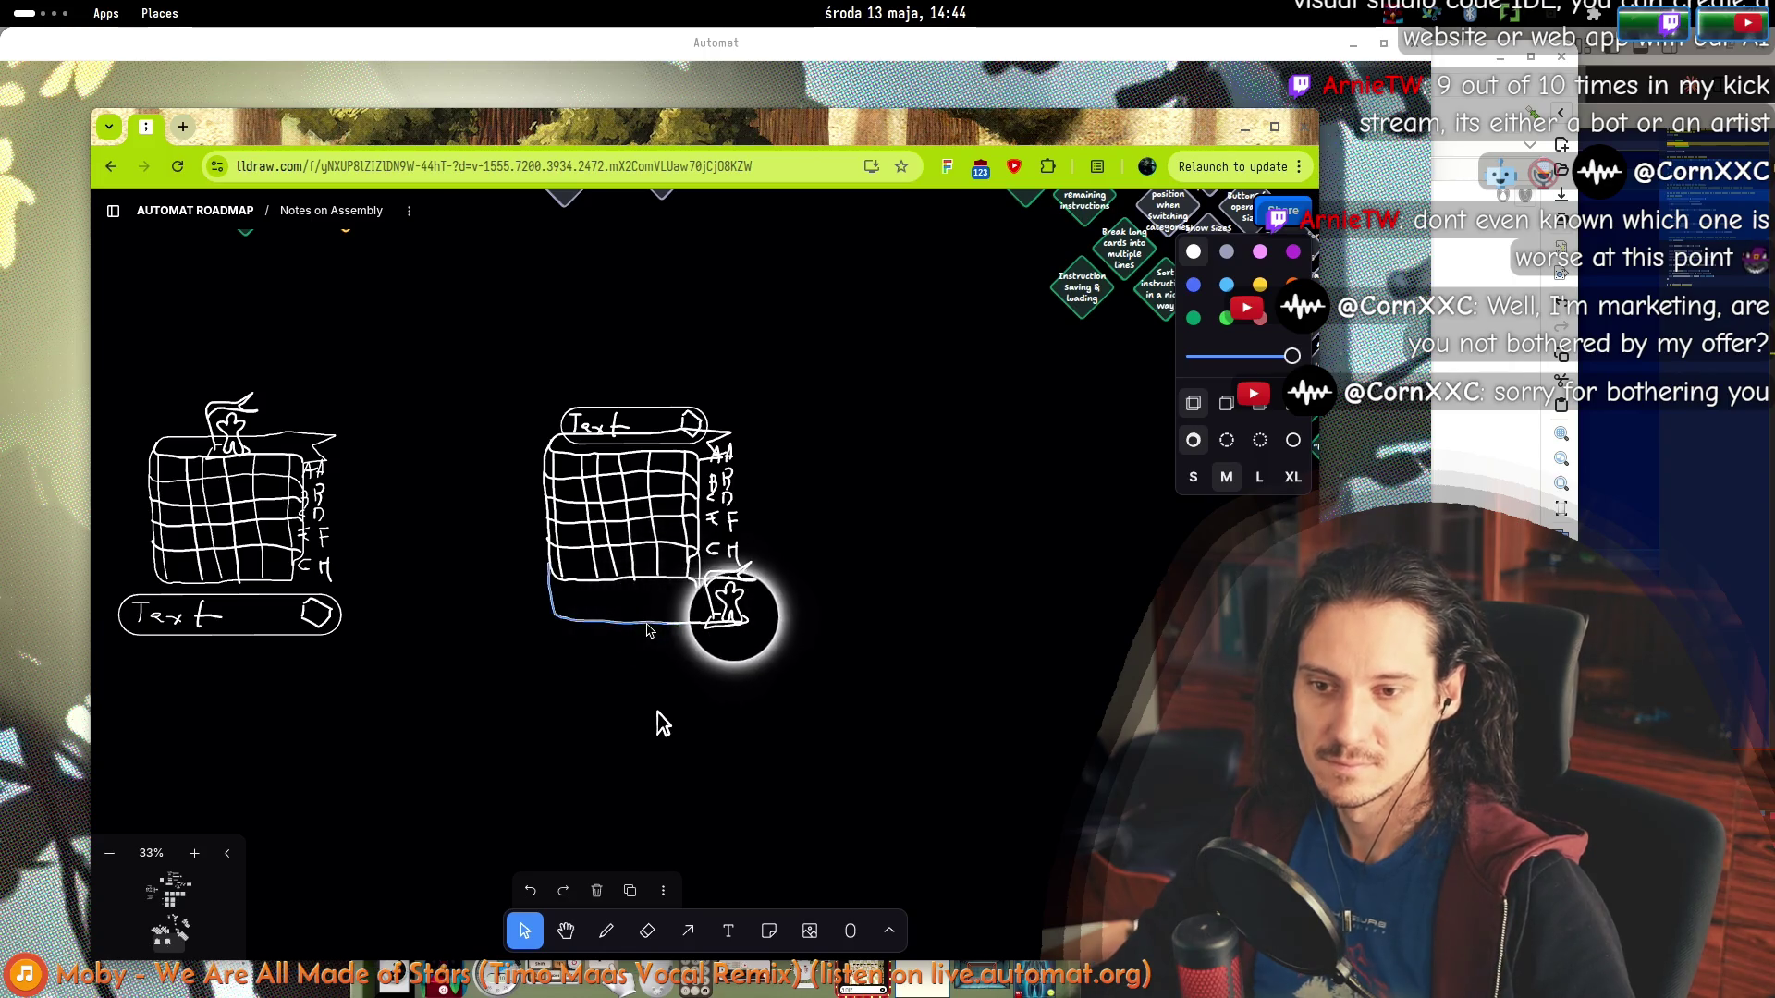
drag(601, 426, 635, 508)
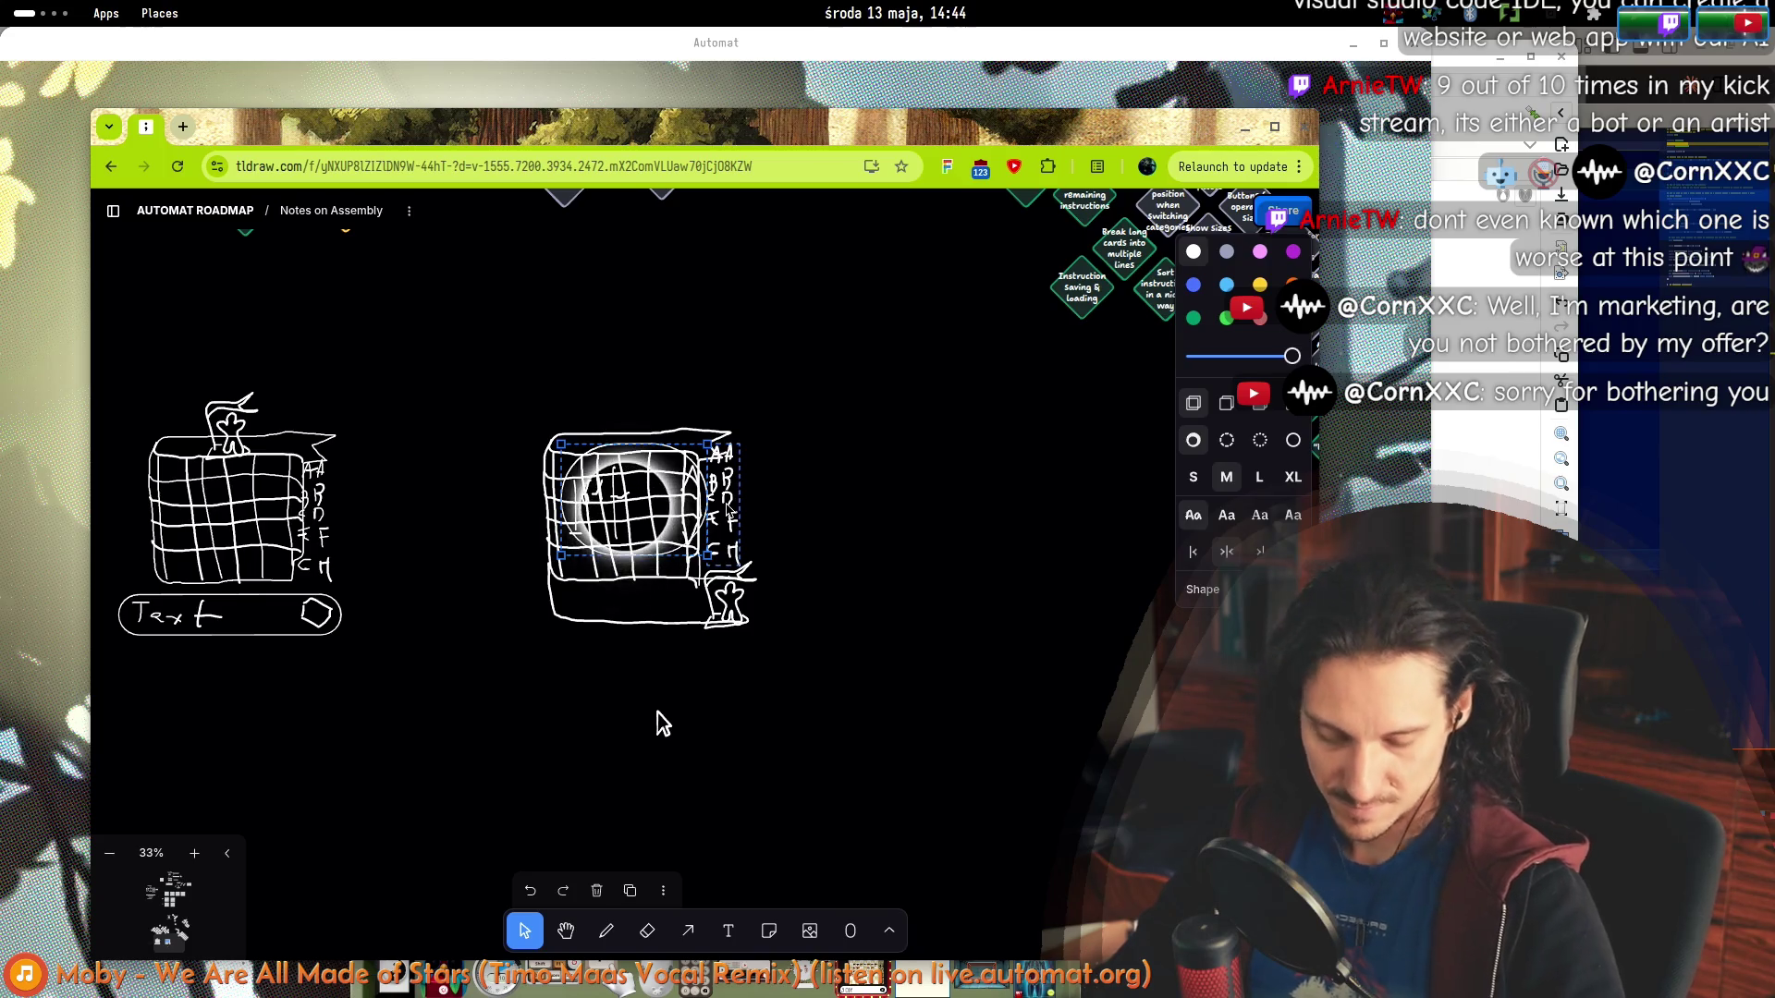
key(ctrl+z)
key(ctrl+z)
key(ctrl+z)
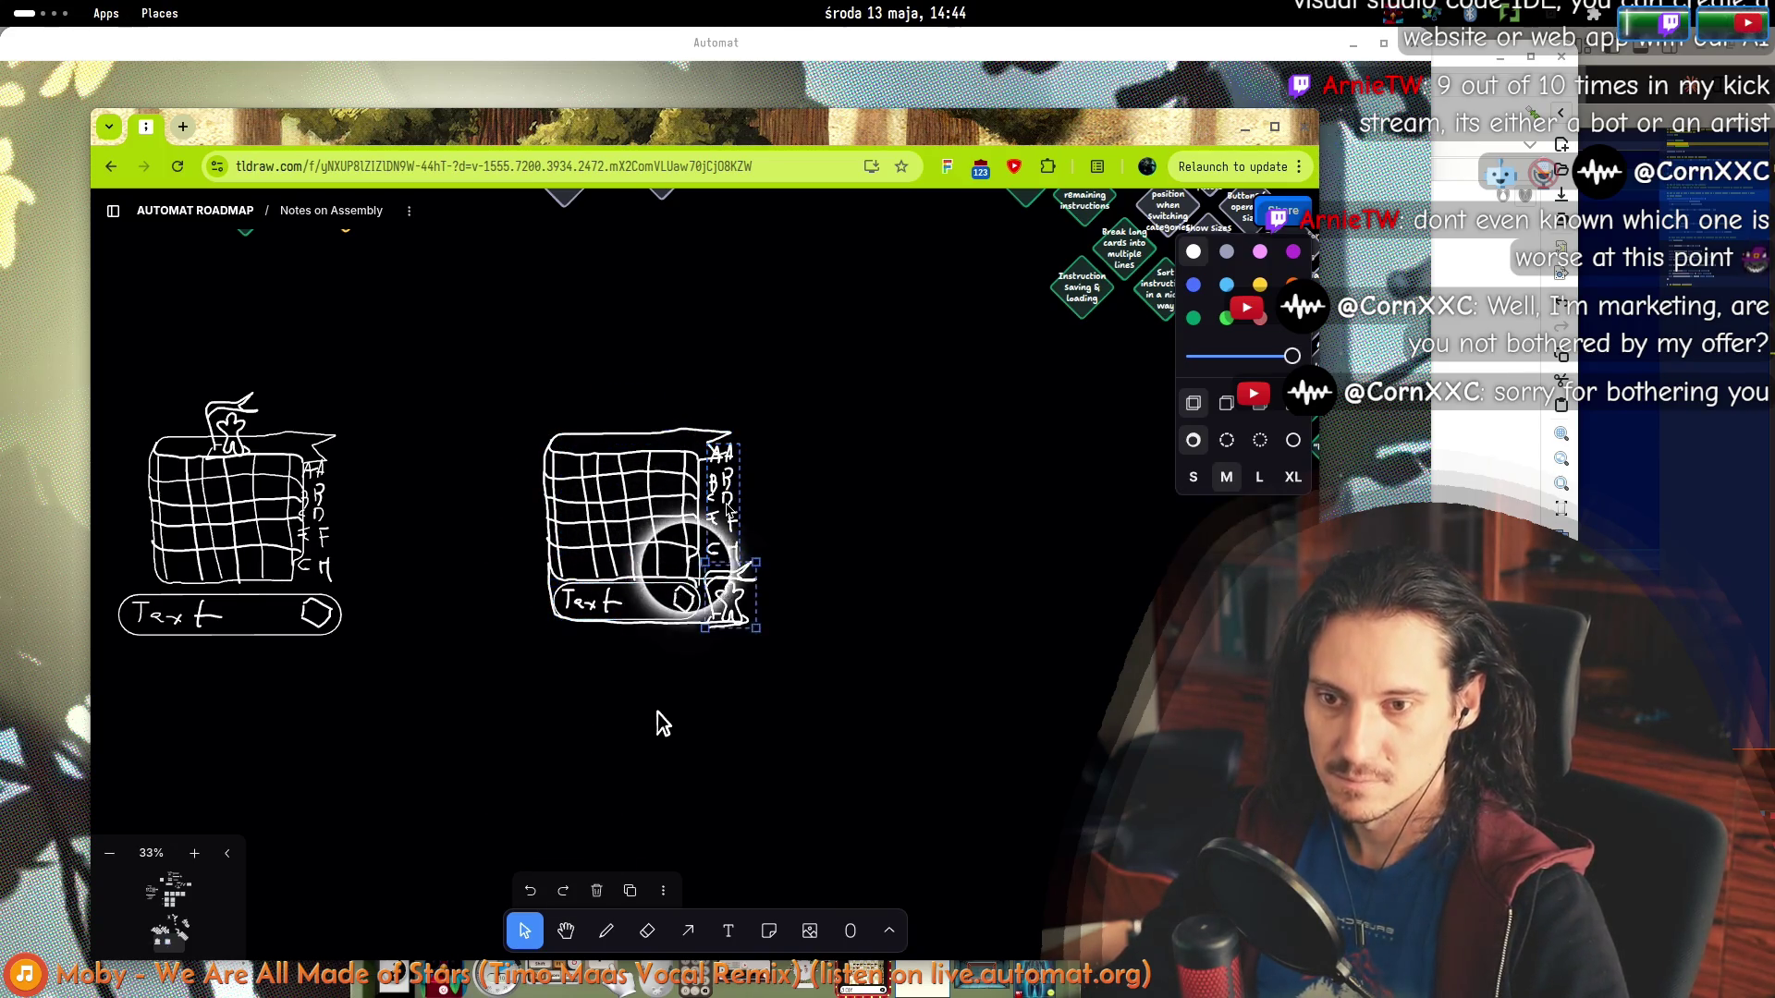
key(Escape)
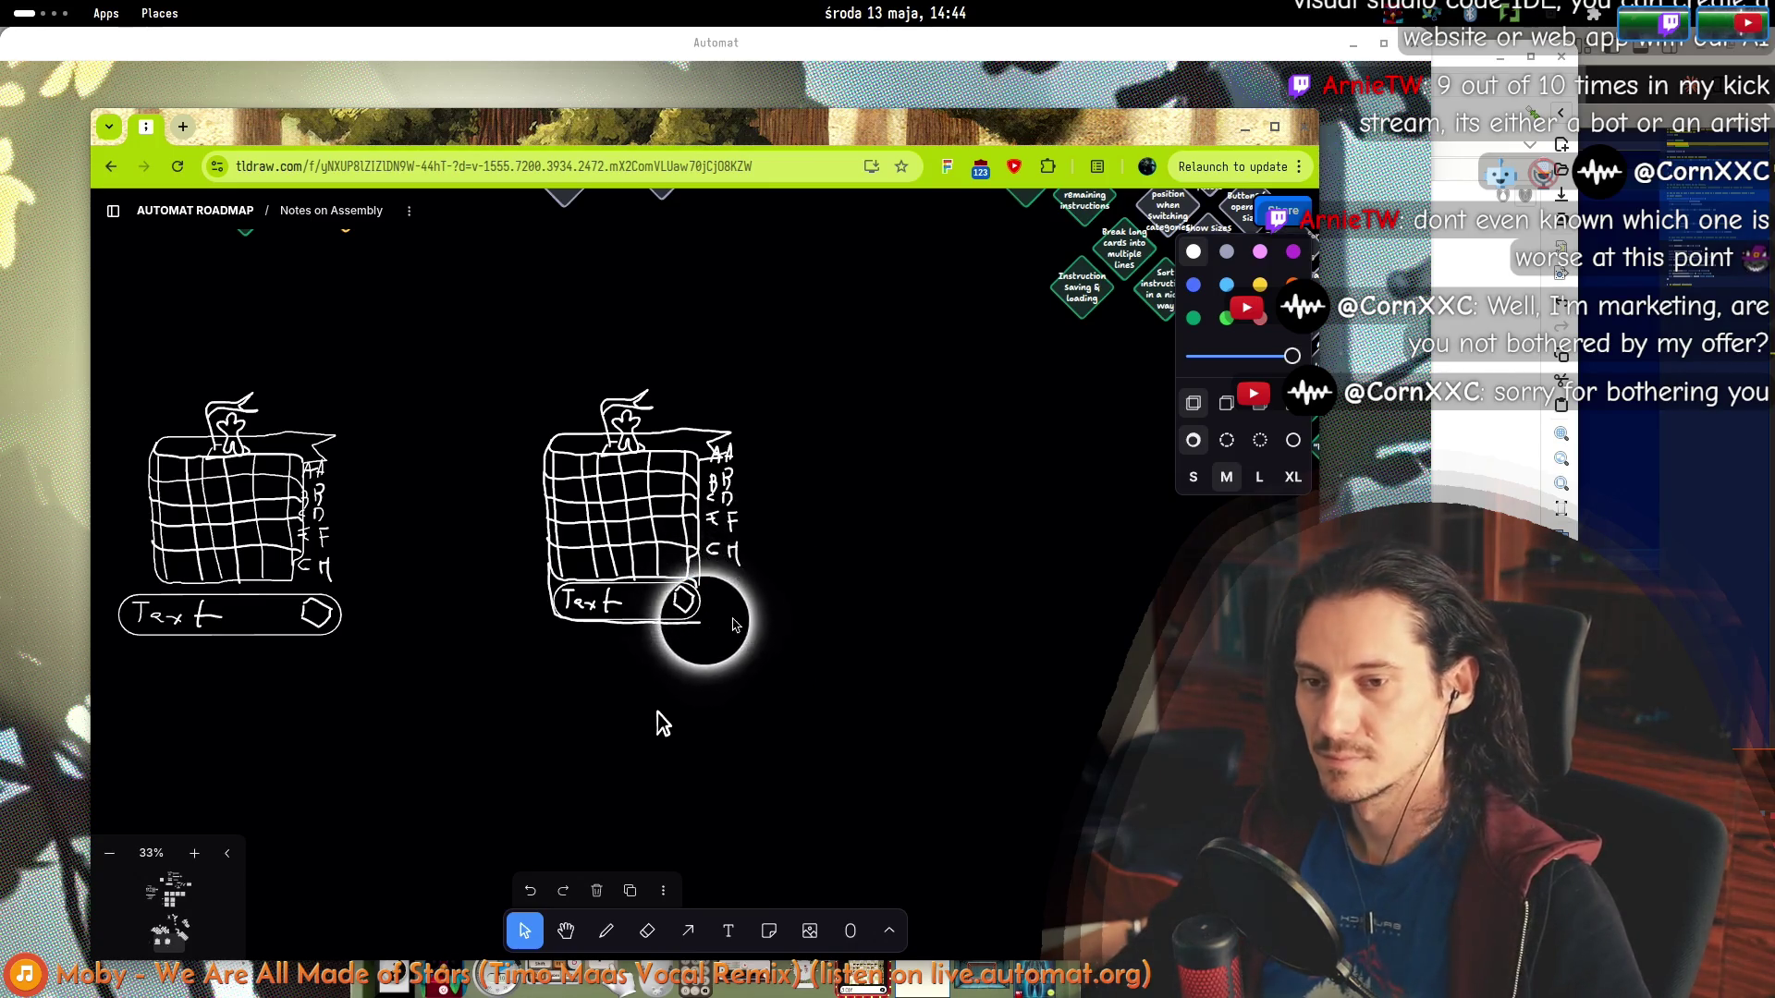
scroll(694, 684, up, 5)
Shrink the rounded text bar to fit inside the frame and marquee-select the whole right sketch
click(608, 932)
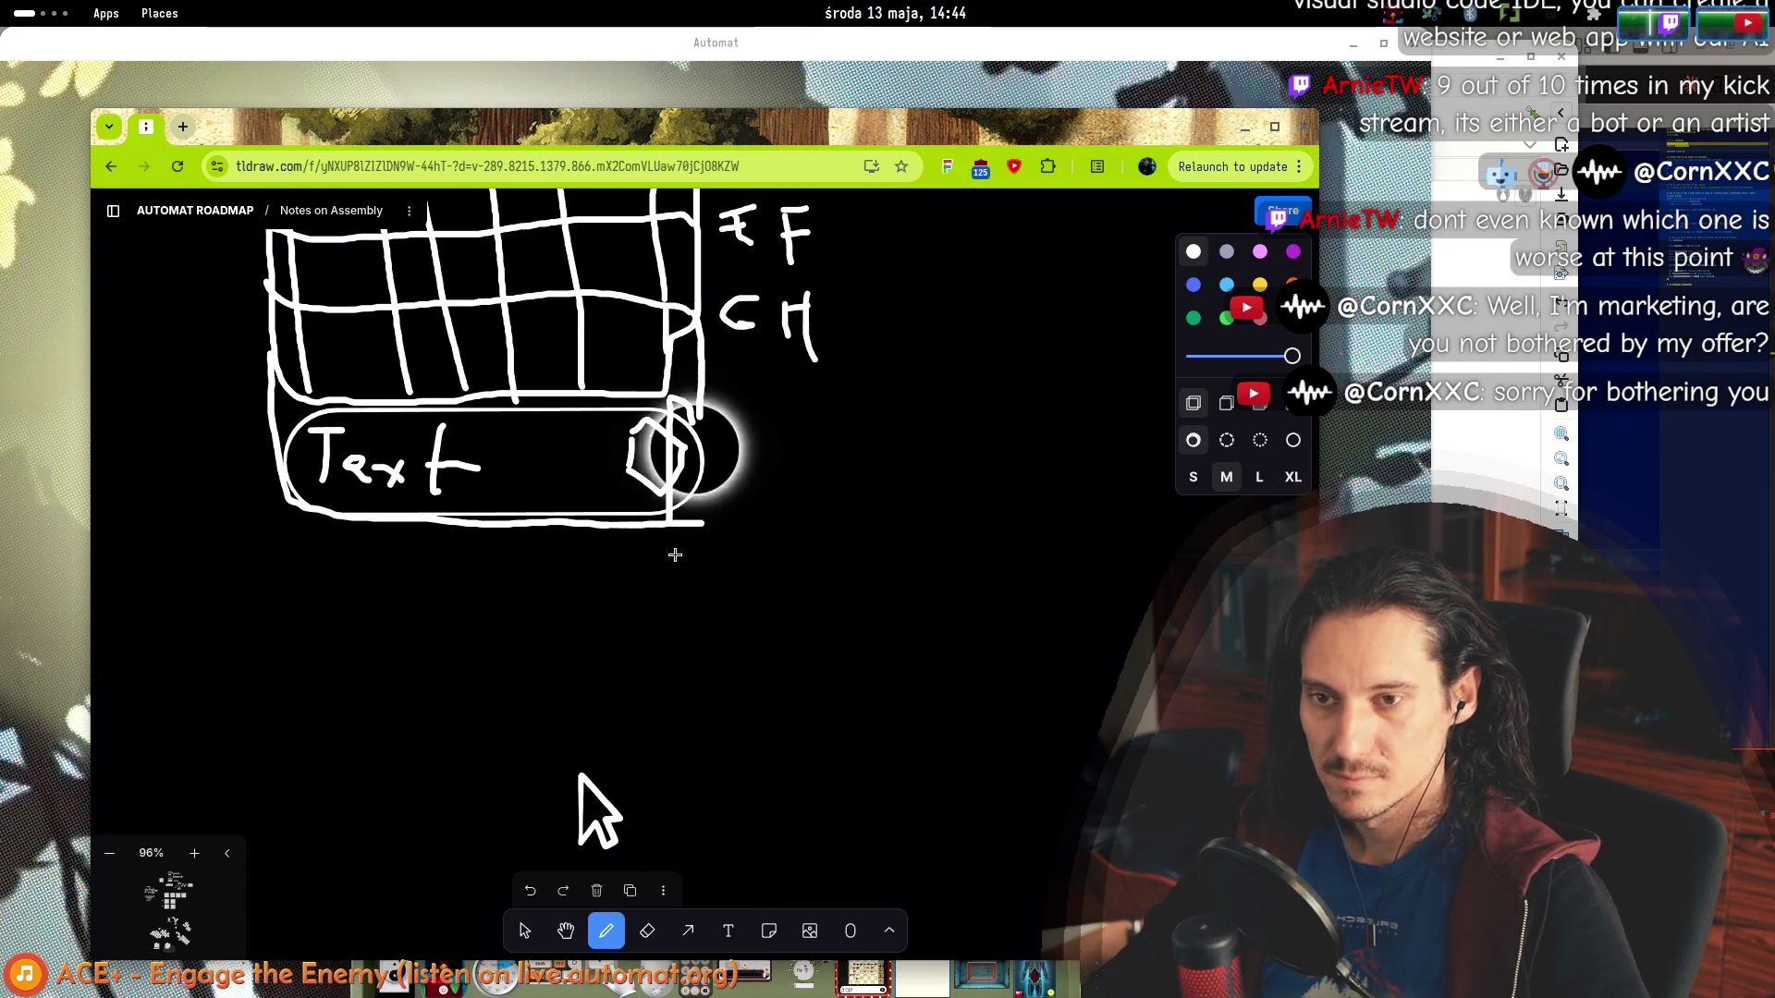
scroll(688, 564, up, 2)
key(v)
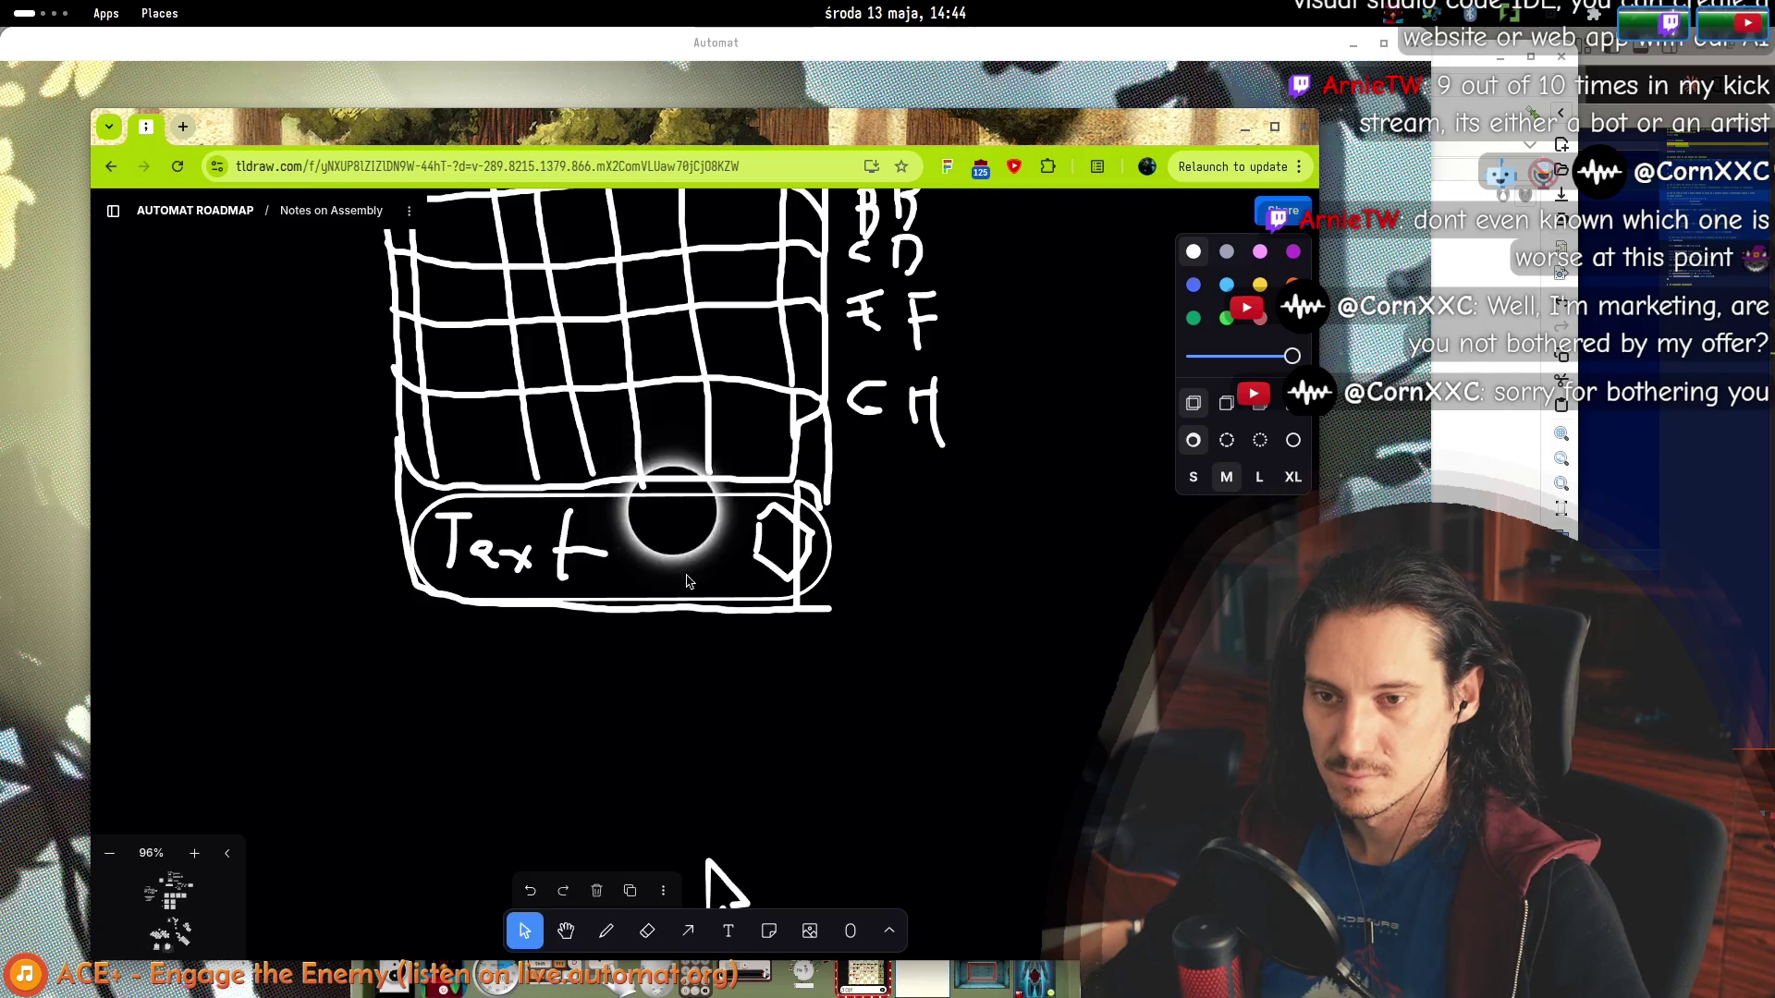
click(740, 555)
drag(830, 596, 729, 548)
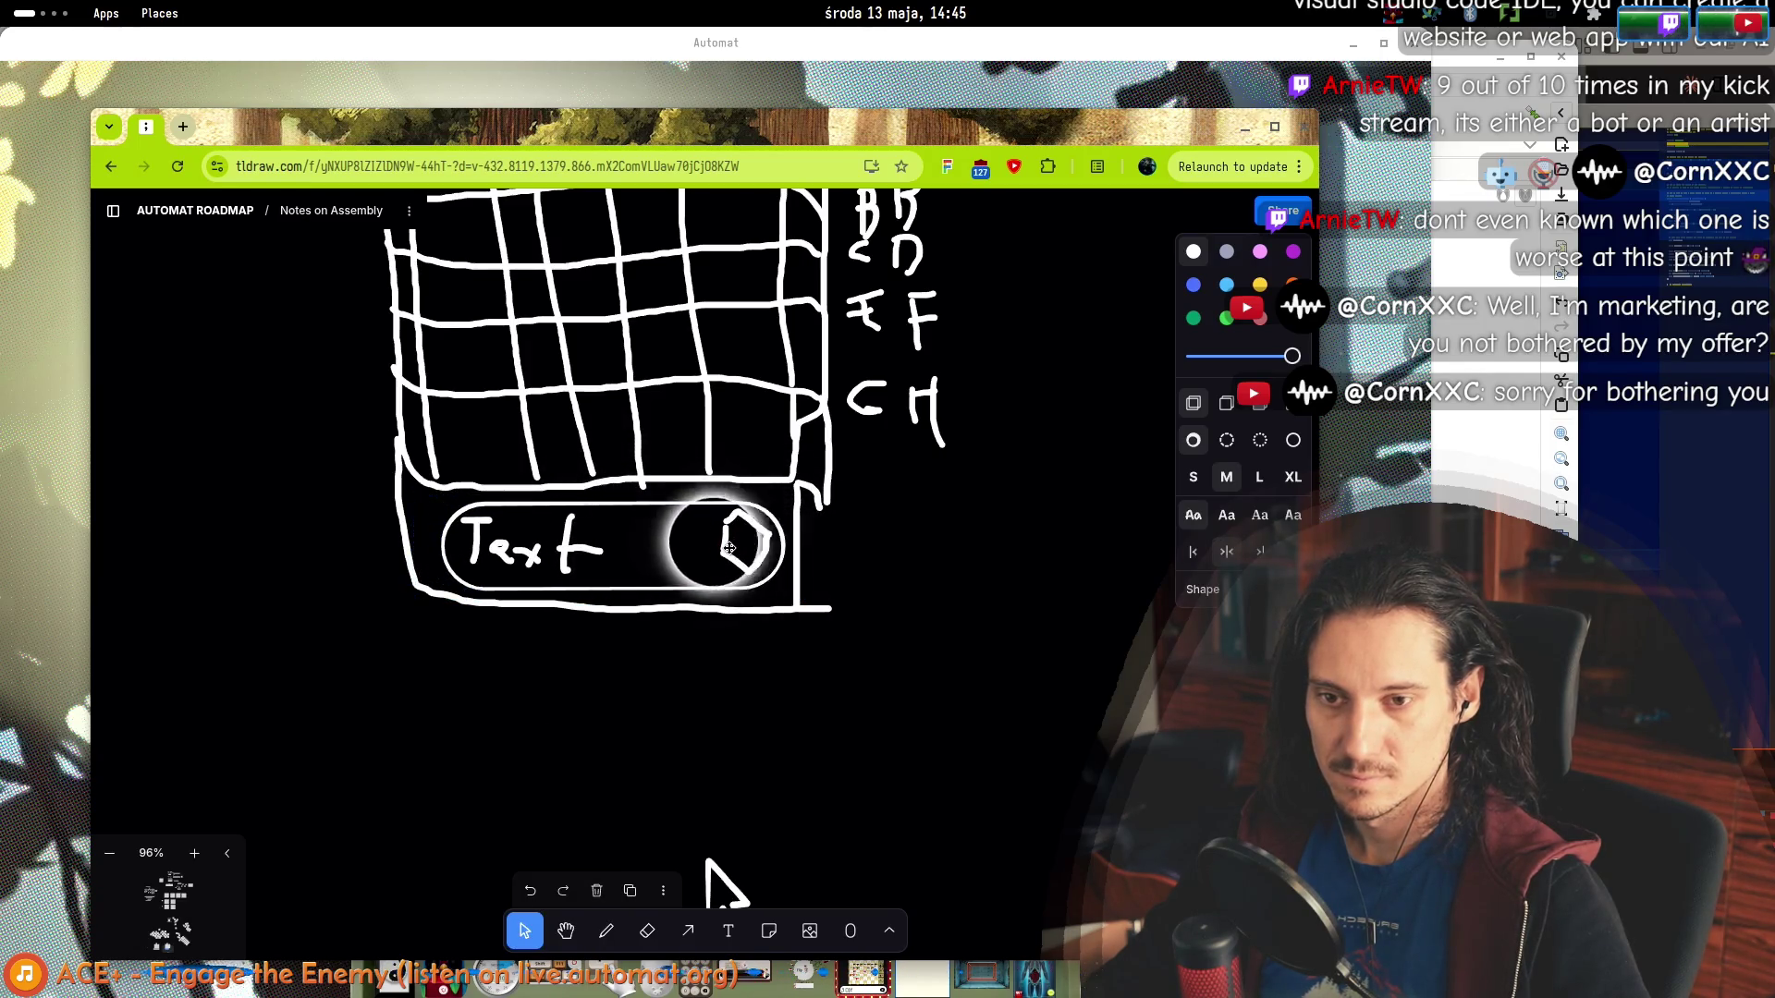
scroll(729, 549, down, 5)
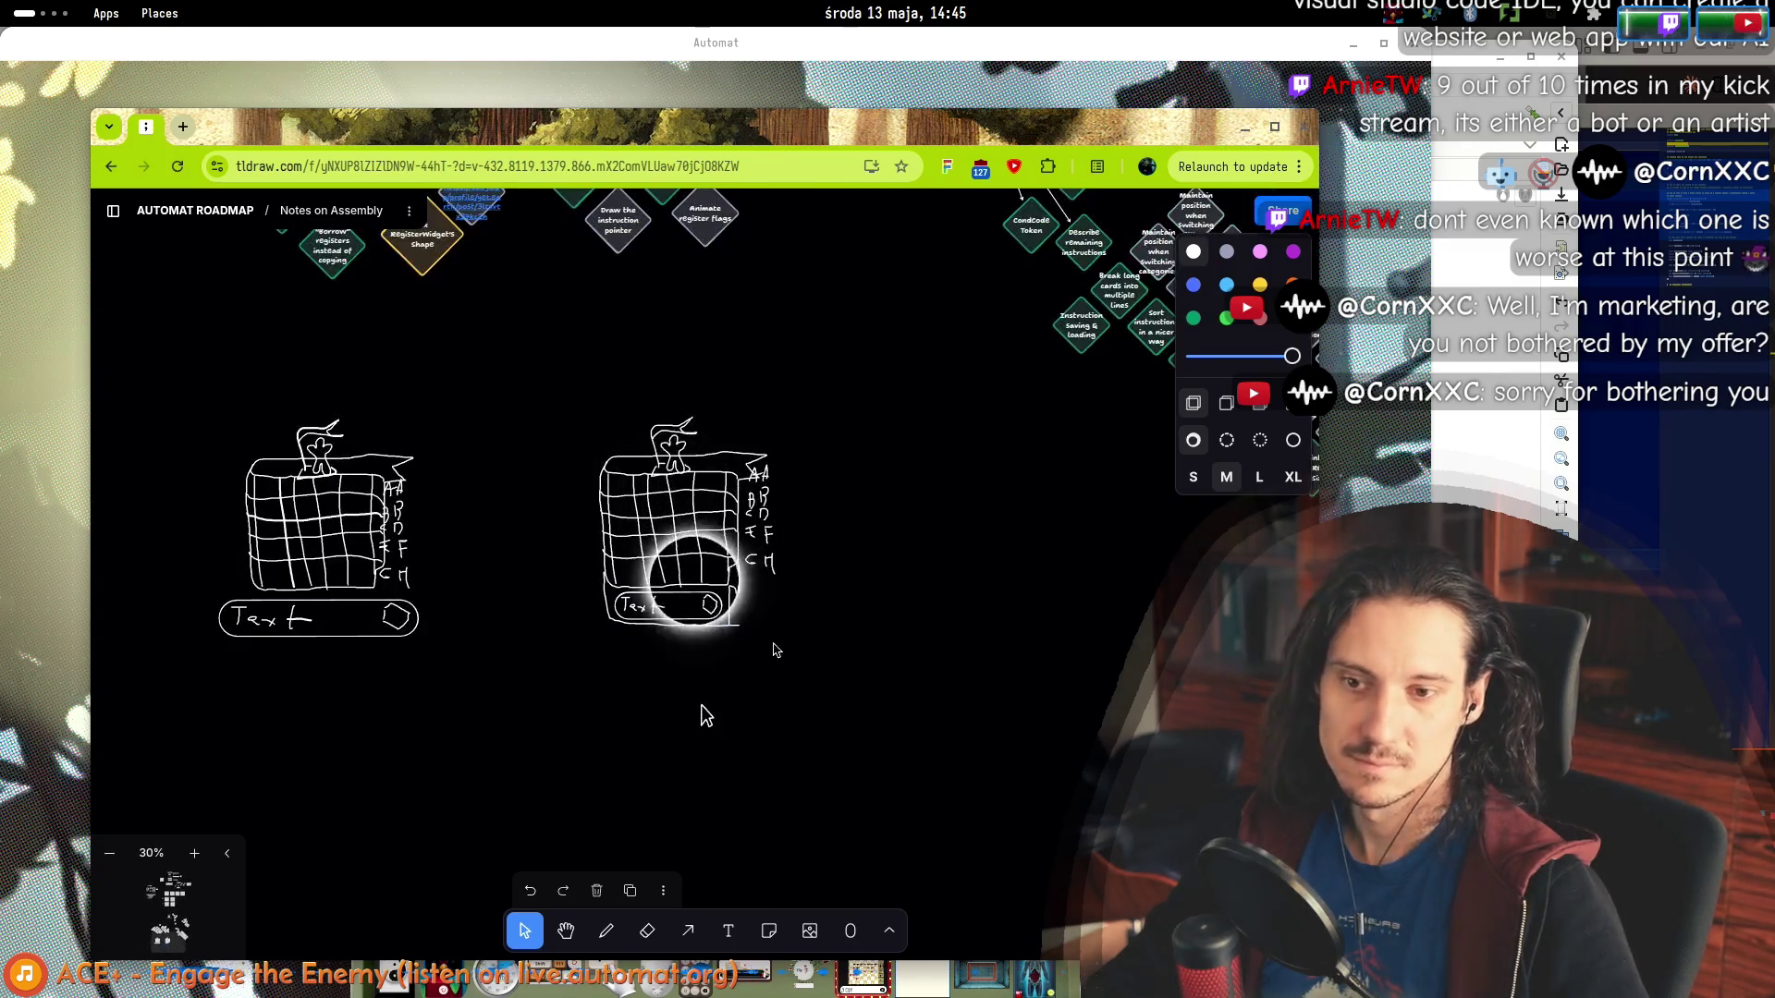
drag(874, 705, 531, 377)
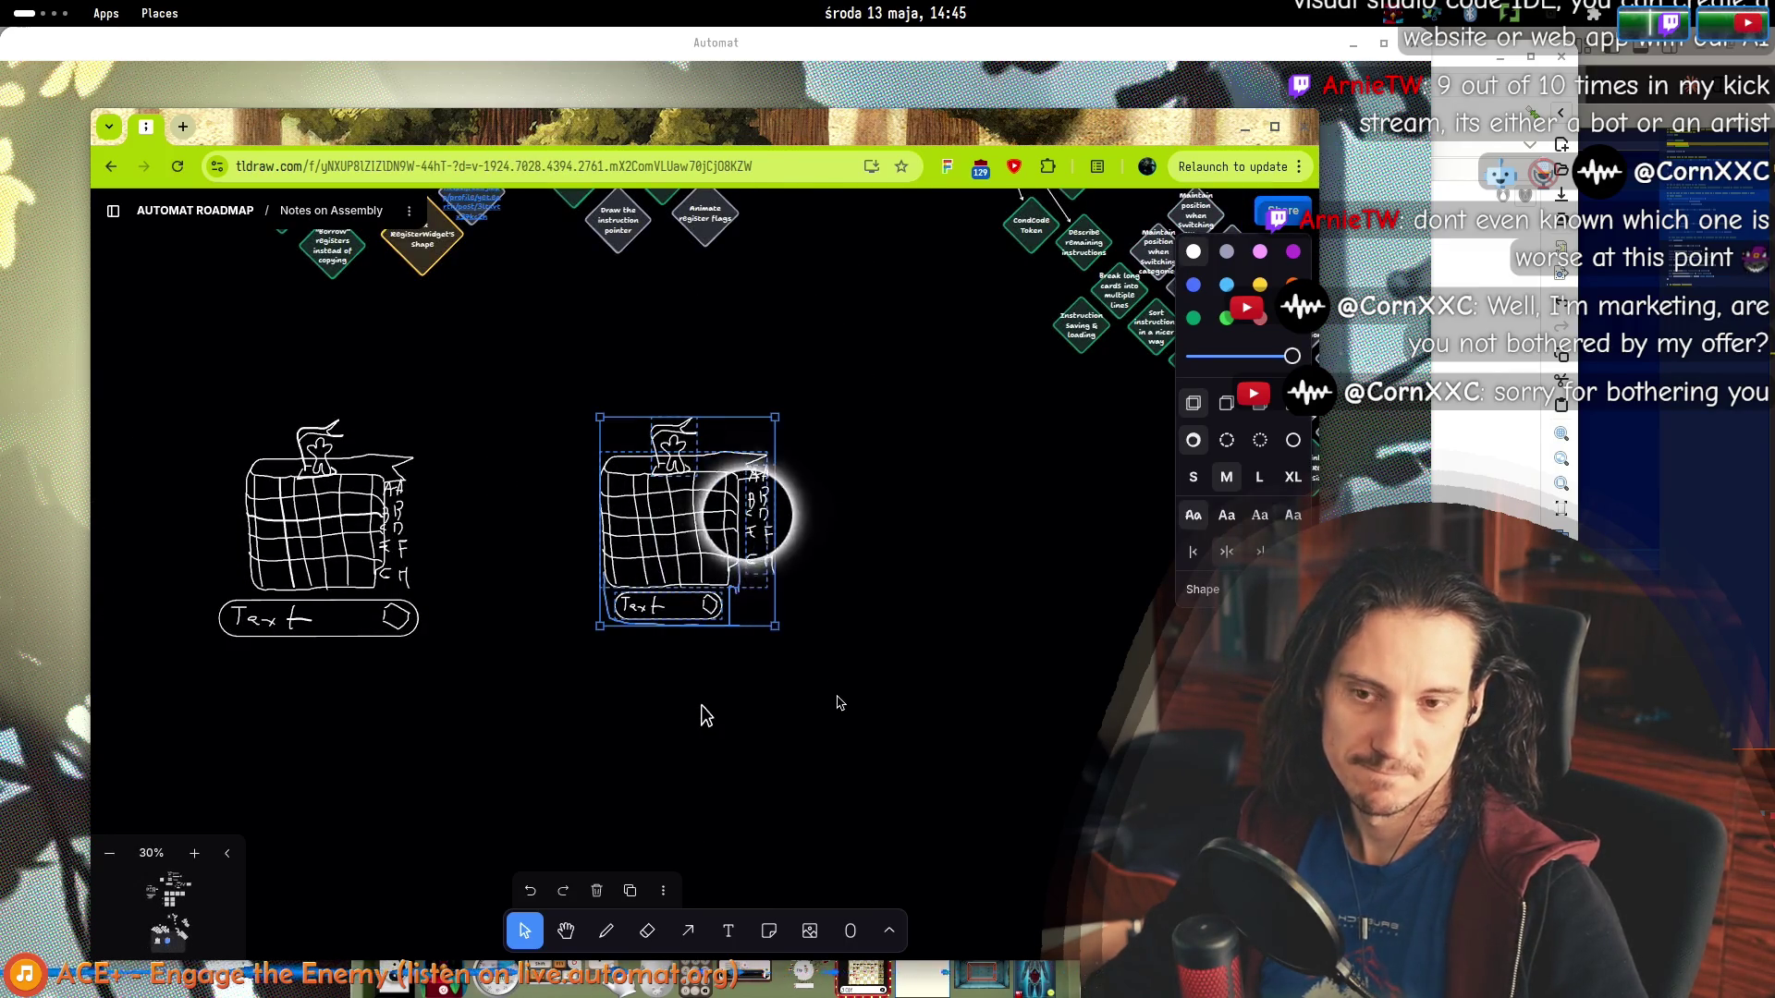
key(alt+Tab)
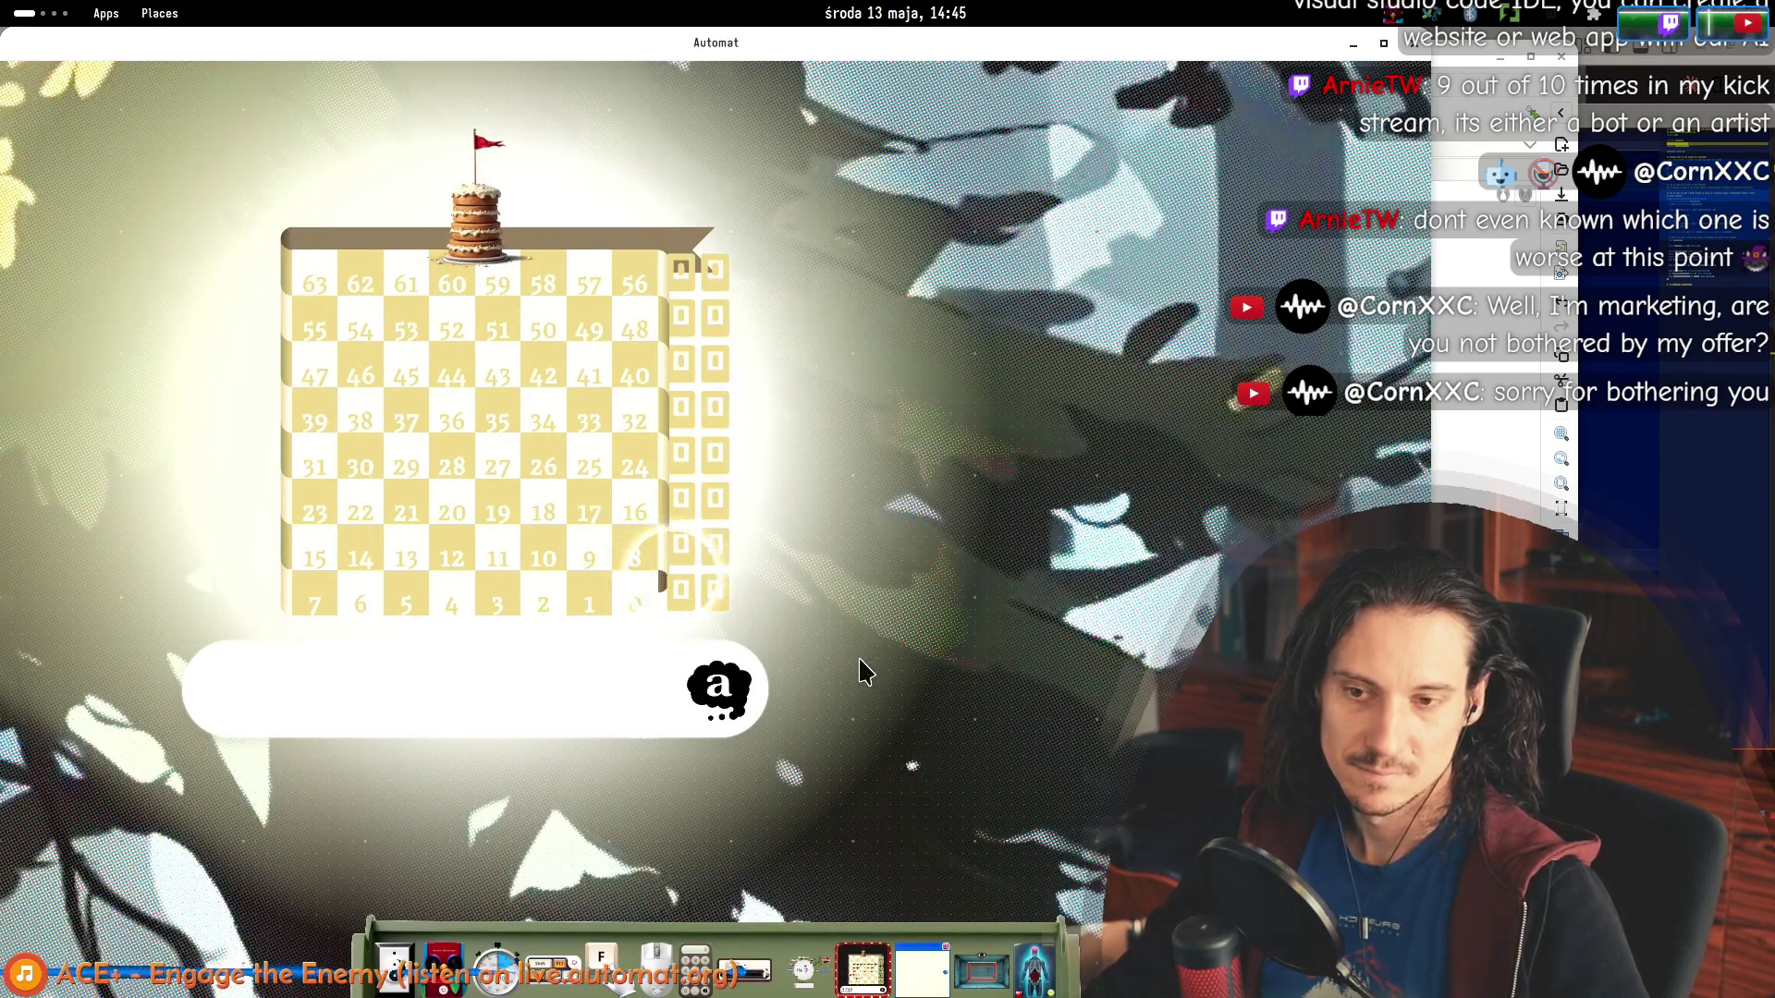
Drag the central register board and text field upward in two moves, zooming to inspect it
scroll(860, 673, down, 5)
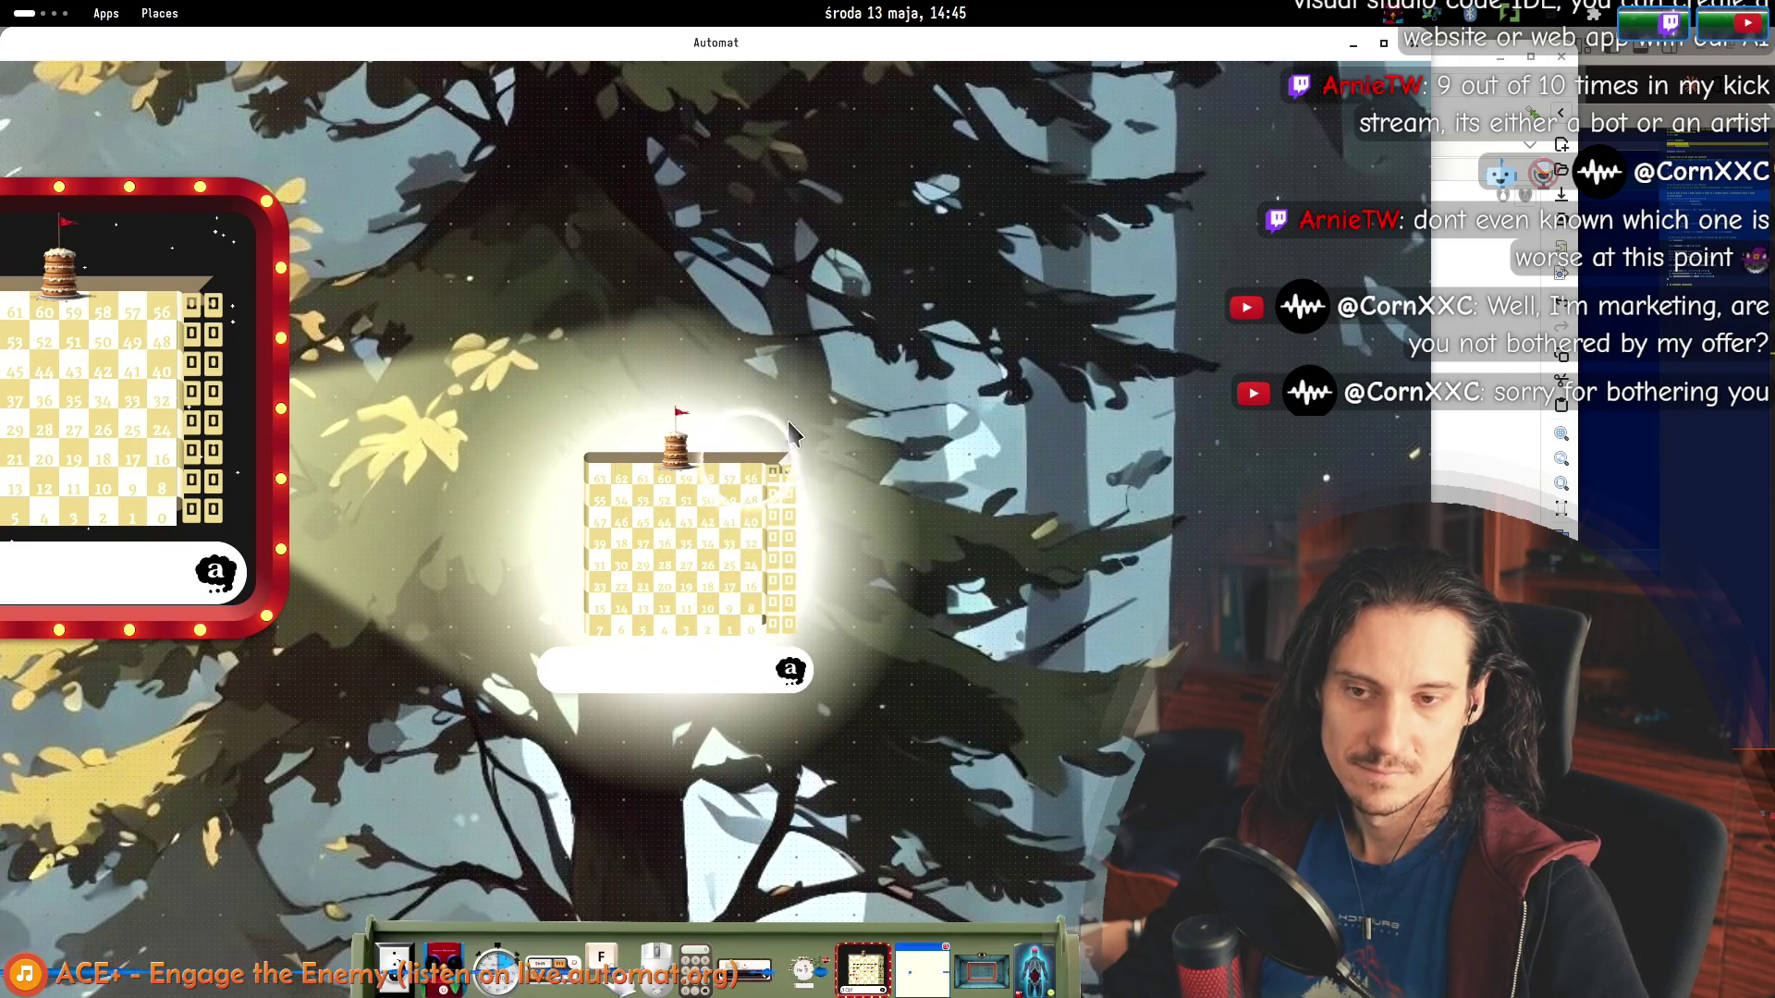
mouse_move(695, 578)
mouse_down()
mouse_move(663, 527)
mouse_move(728, 427)
mouse_up()
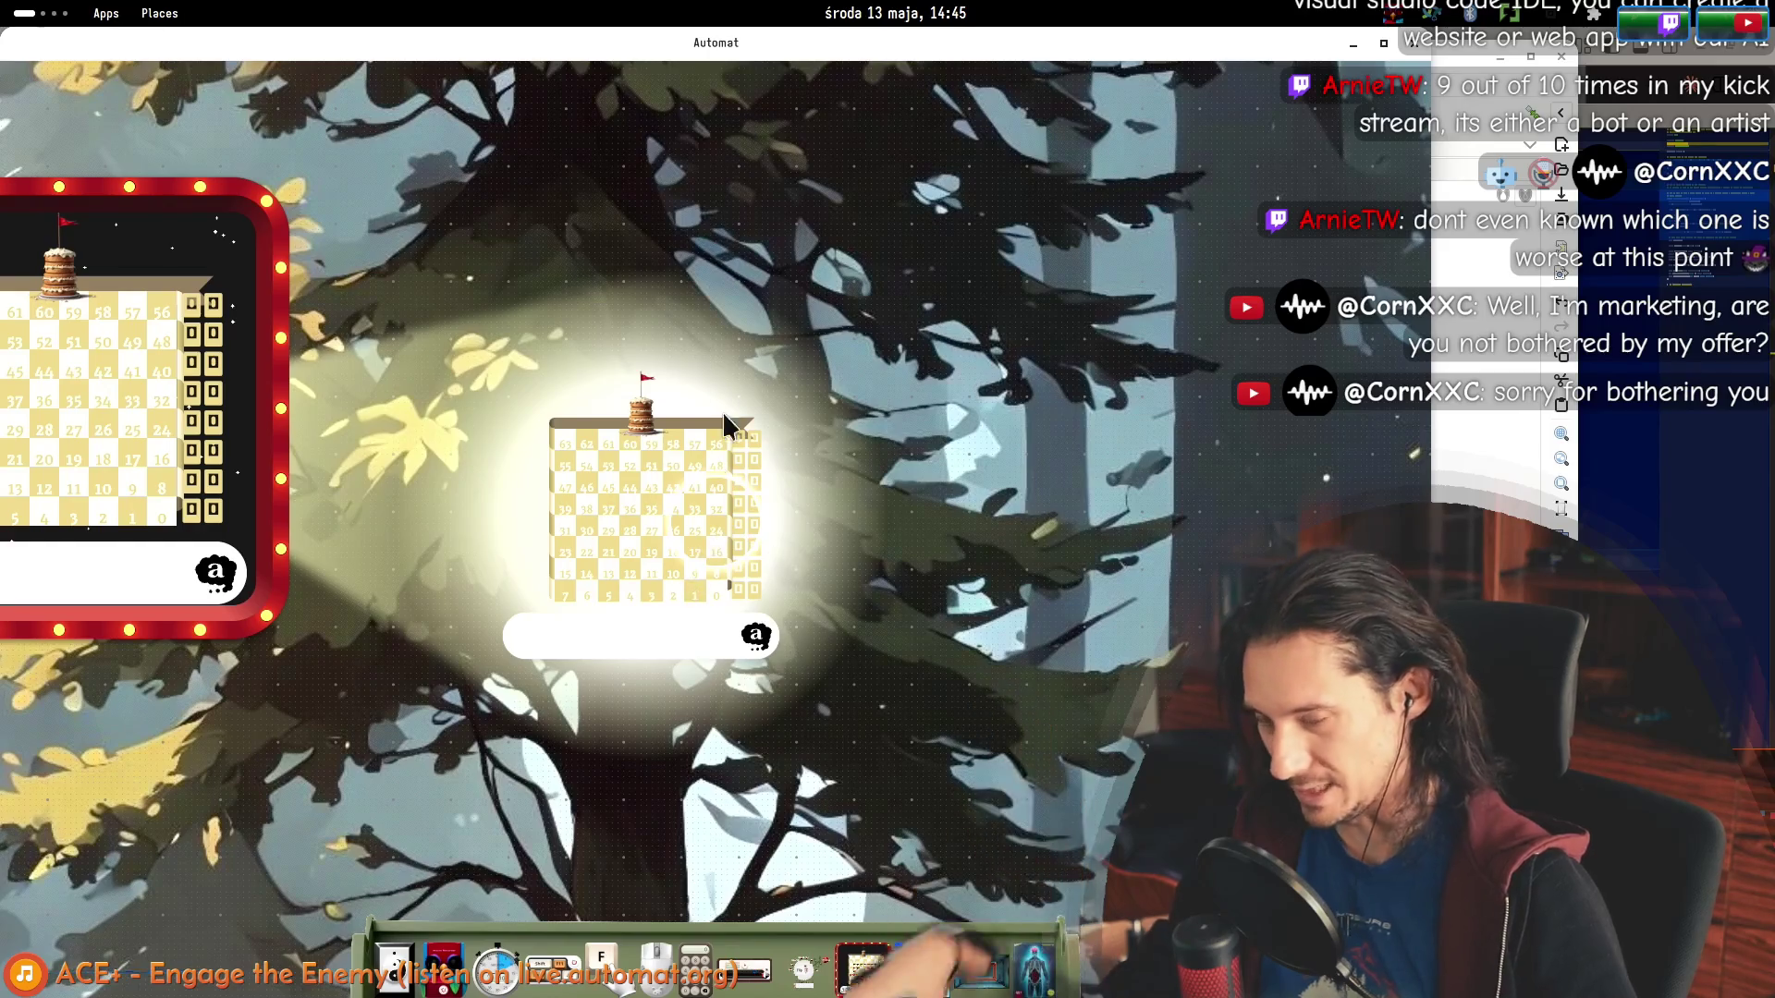
mouse_move(688, 647)
mouse_down()
mouse_move(698, 397)
mouse_move(744, 504)
mouse_up()
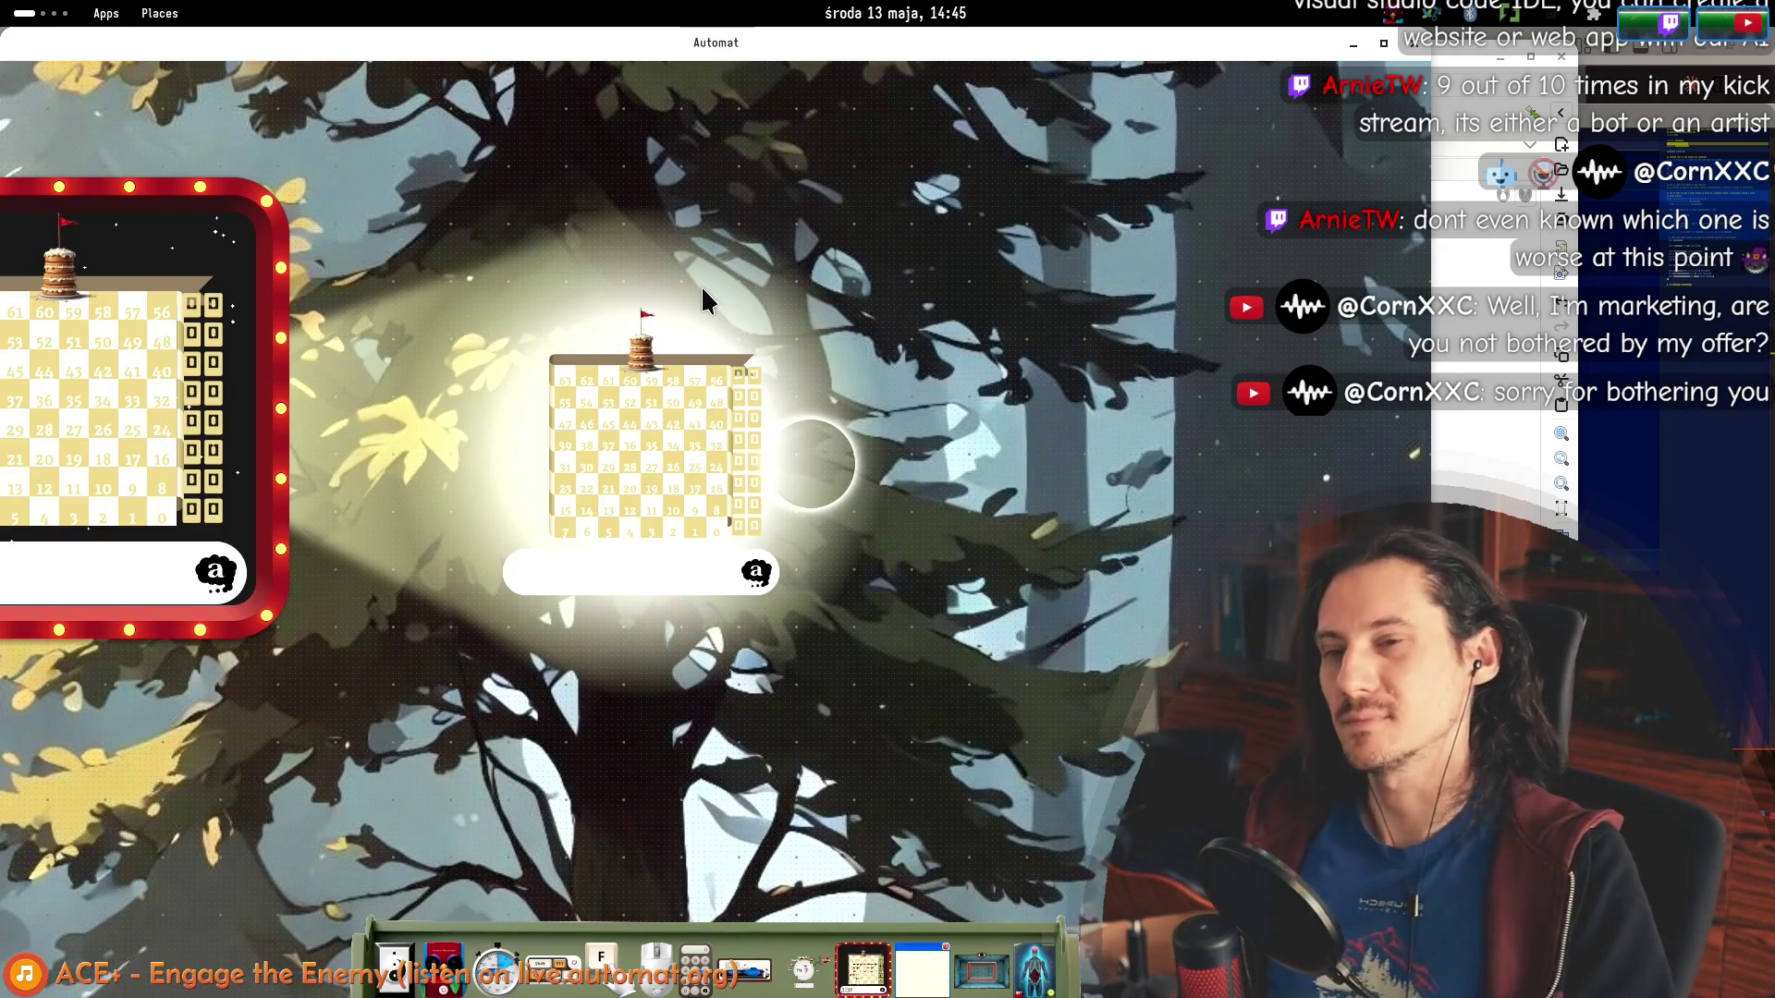
scroll(701, 288, up, 5)
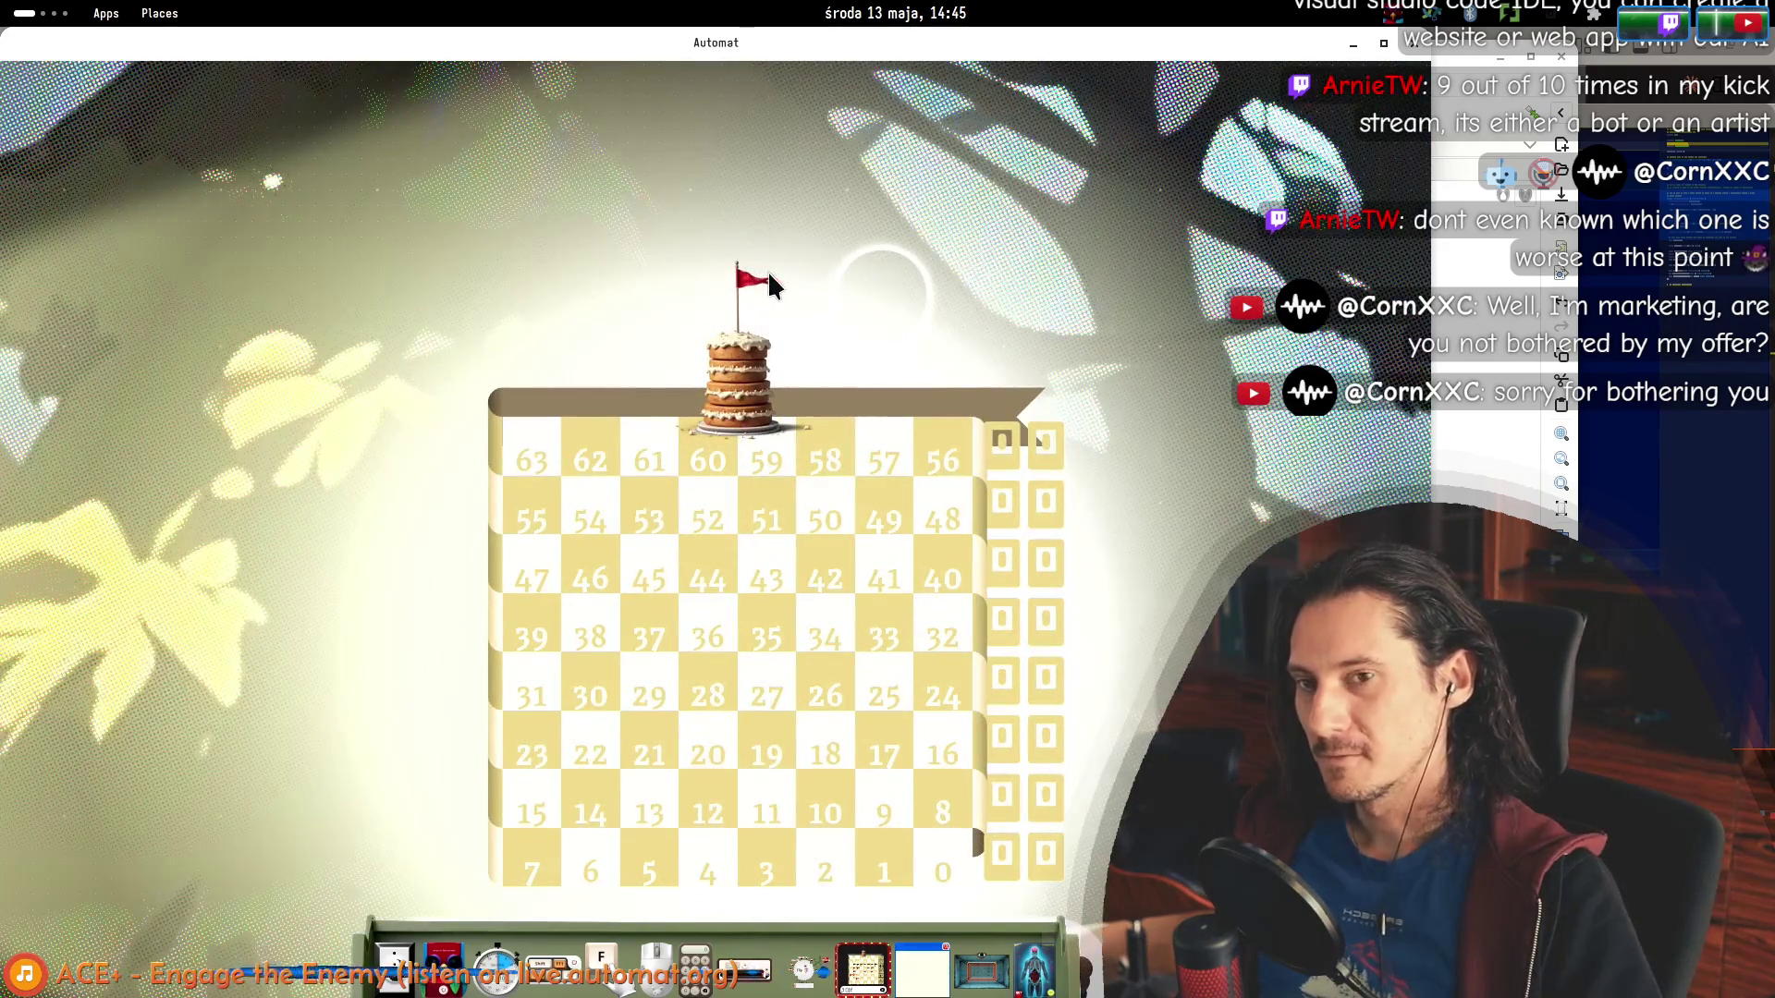
scroll(754, 276, down, 4)
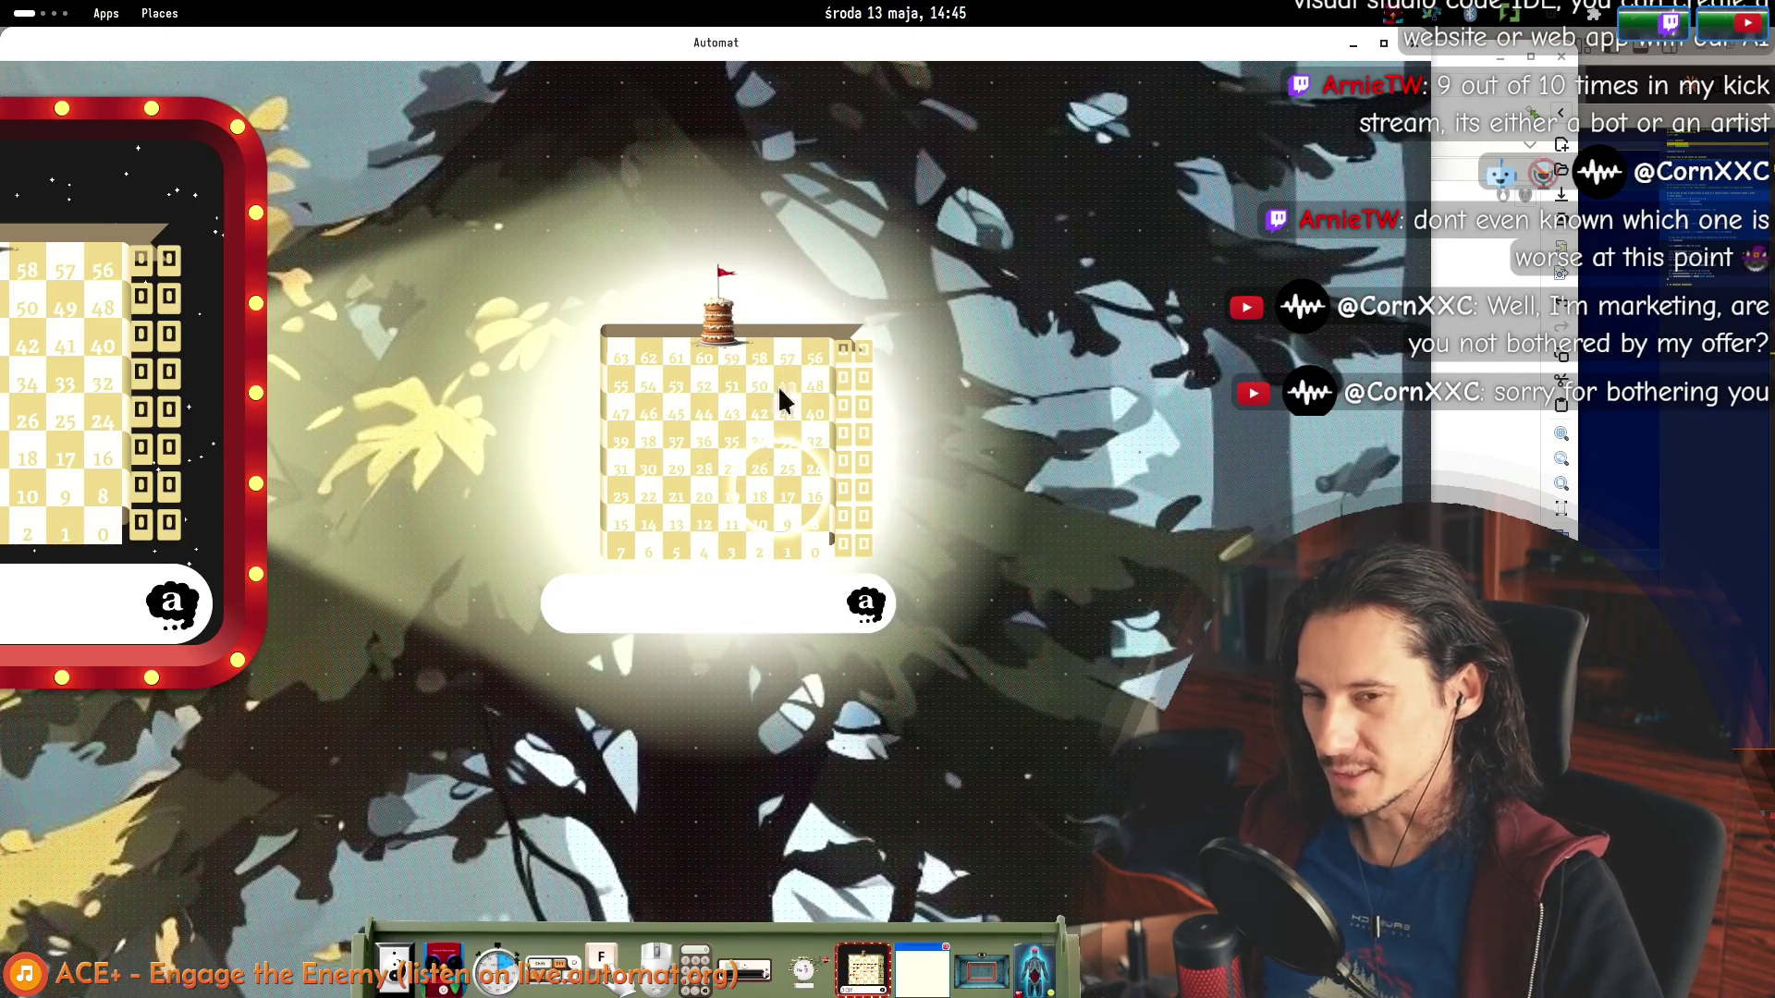
scroll(760, 444, down, 3)
scroll(648, 398, up, 5)
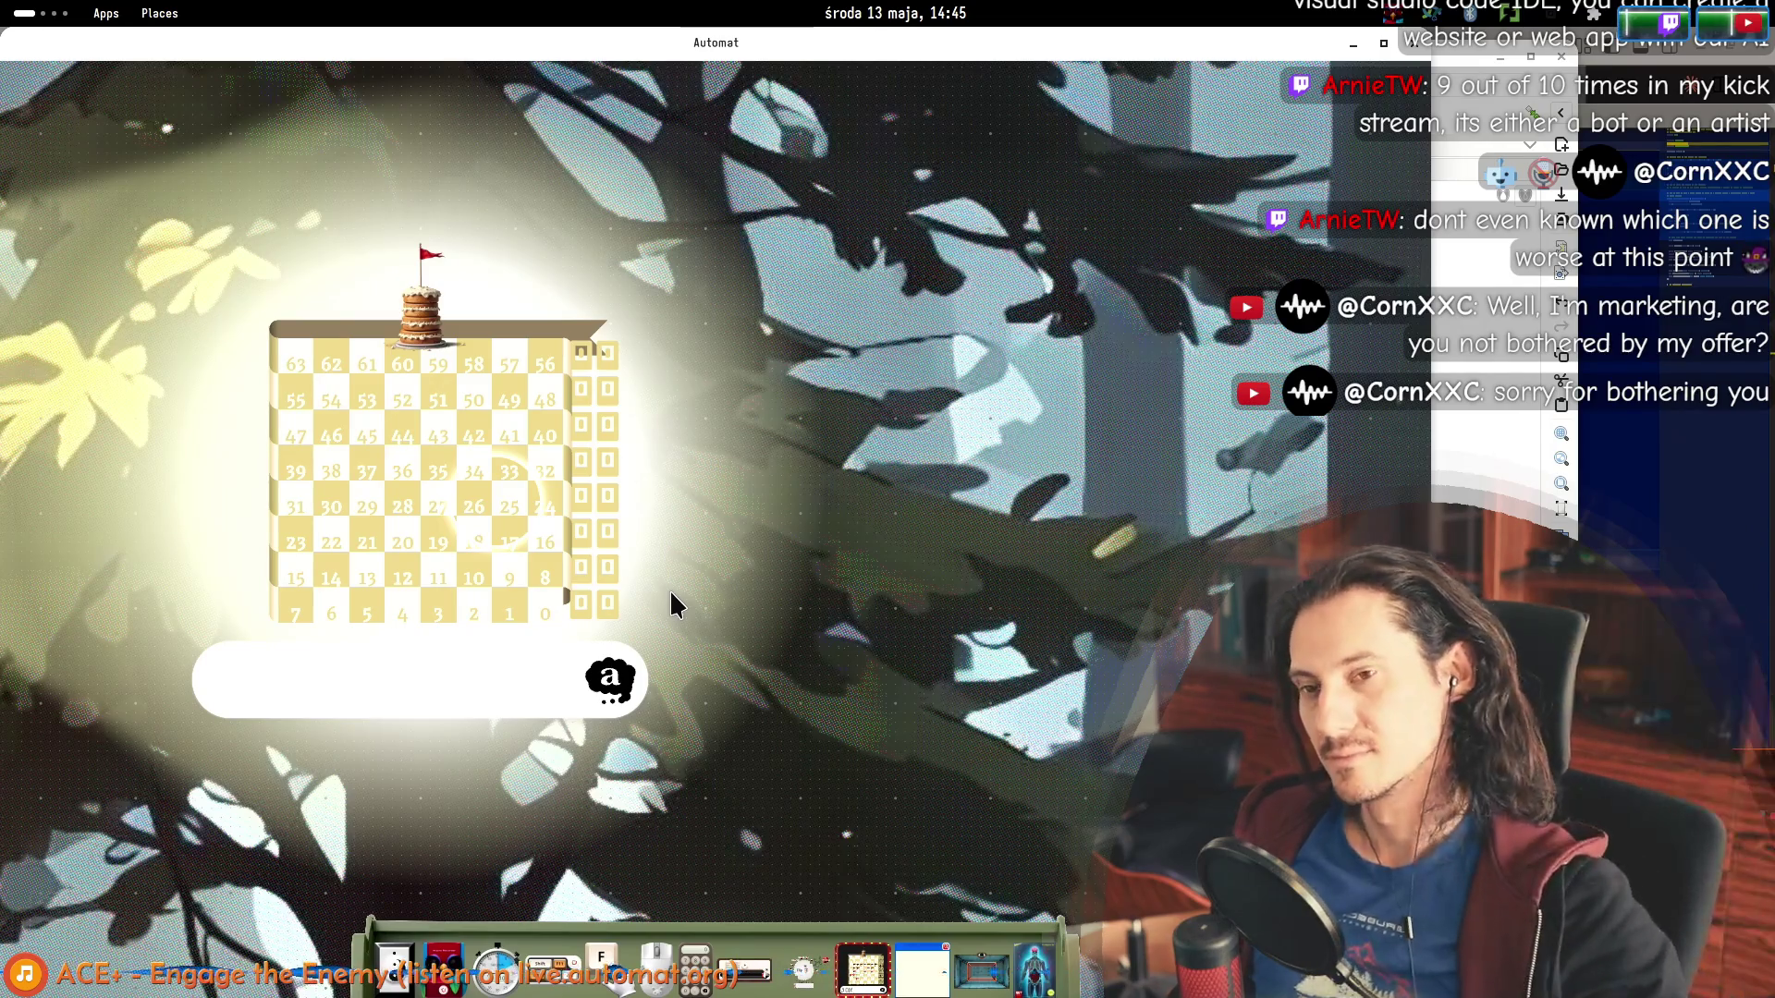
scroll(575, 460, up, 1)
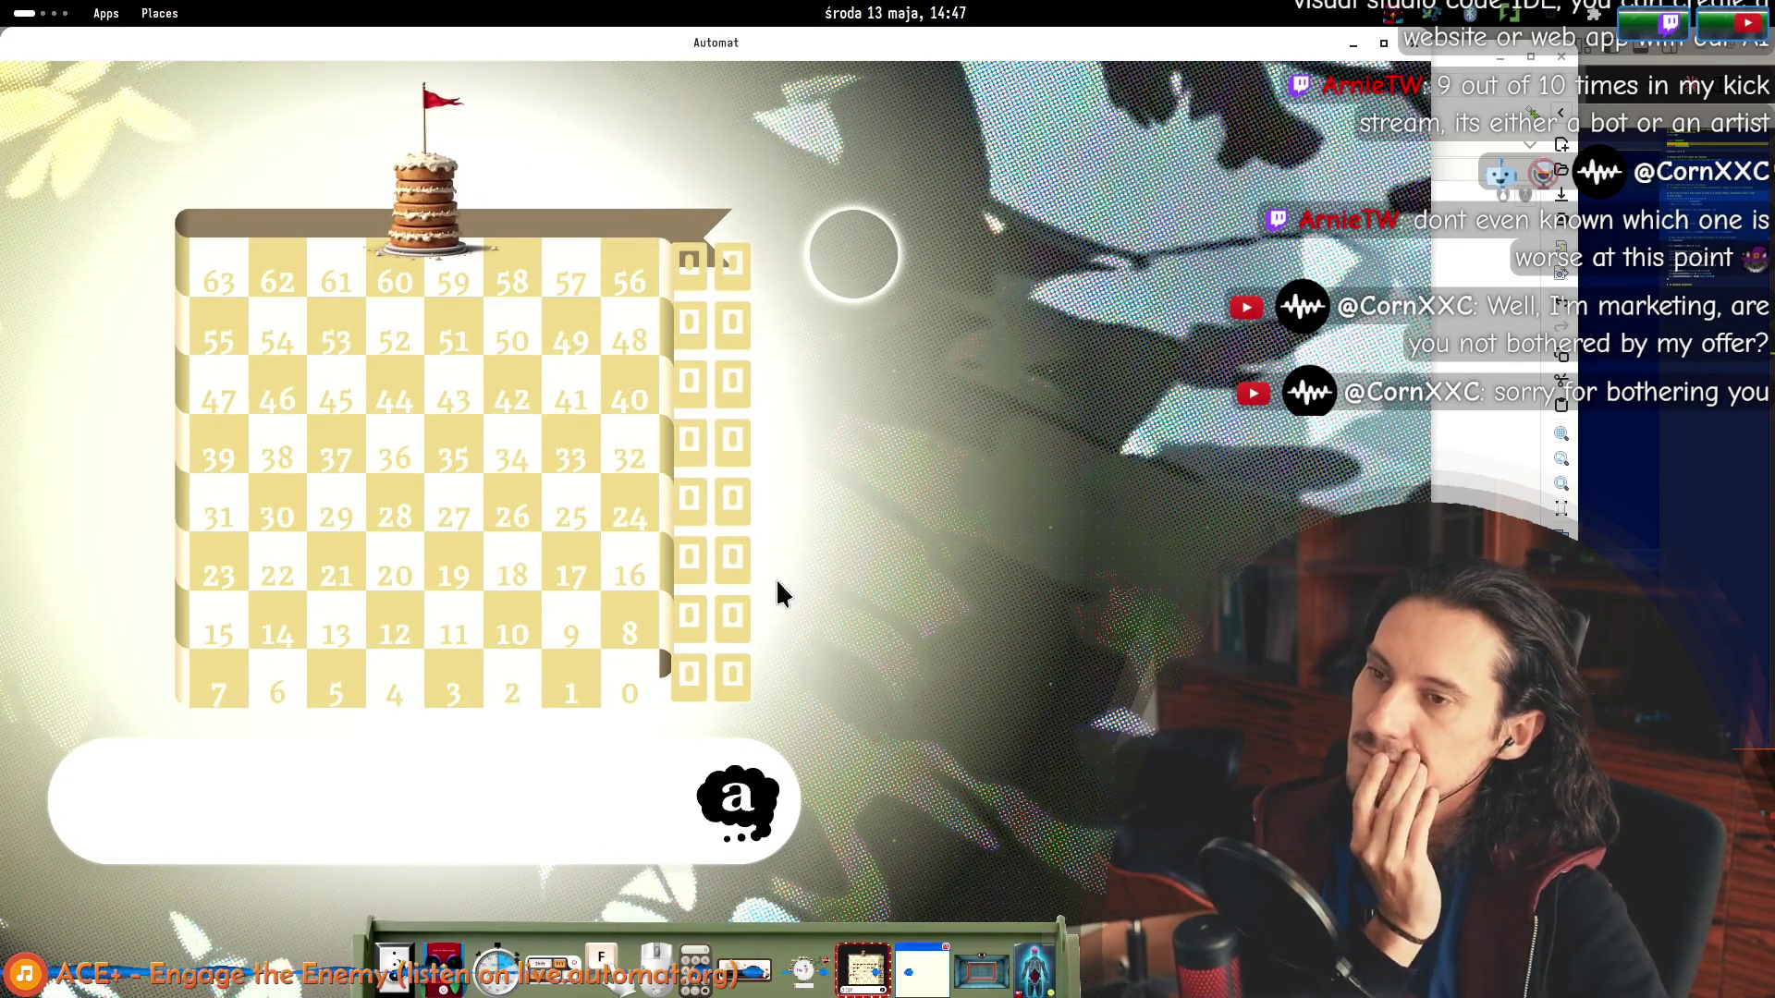
Zoom around the Automat canvas and shift the central board slightly down
scroll(776, 564, down, 2)
scroll(662, 574, up, 1)
scroll(528, 495, down, 2)
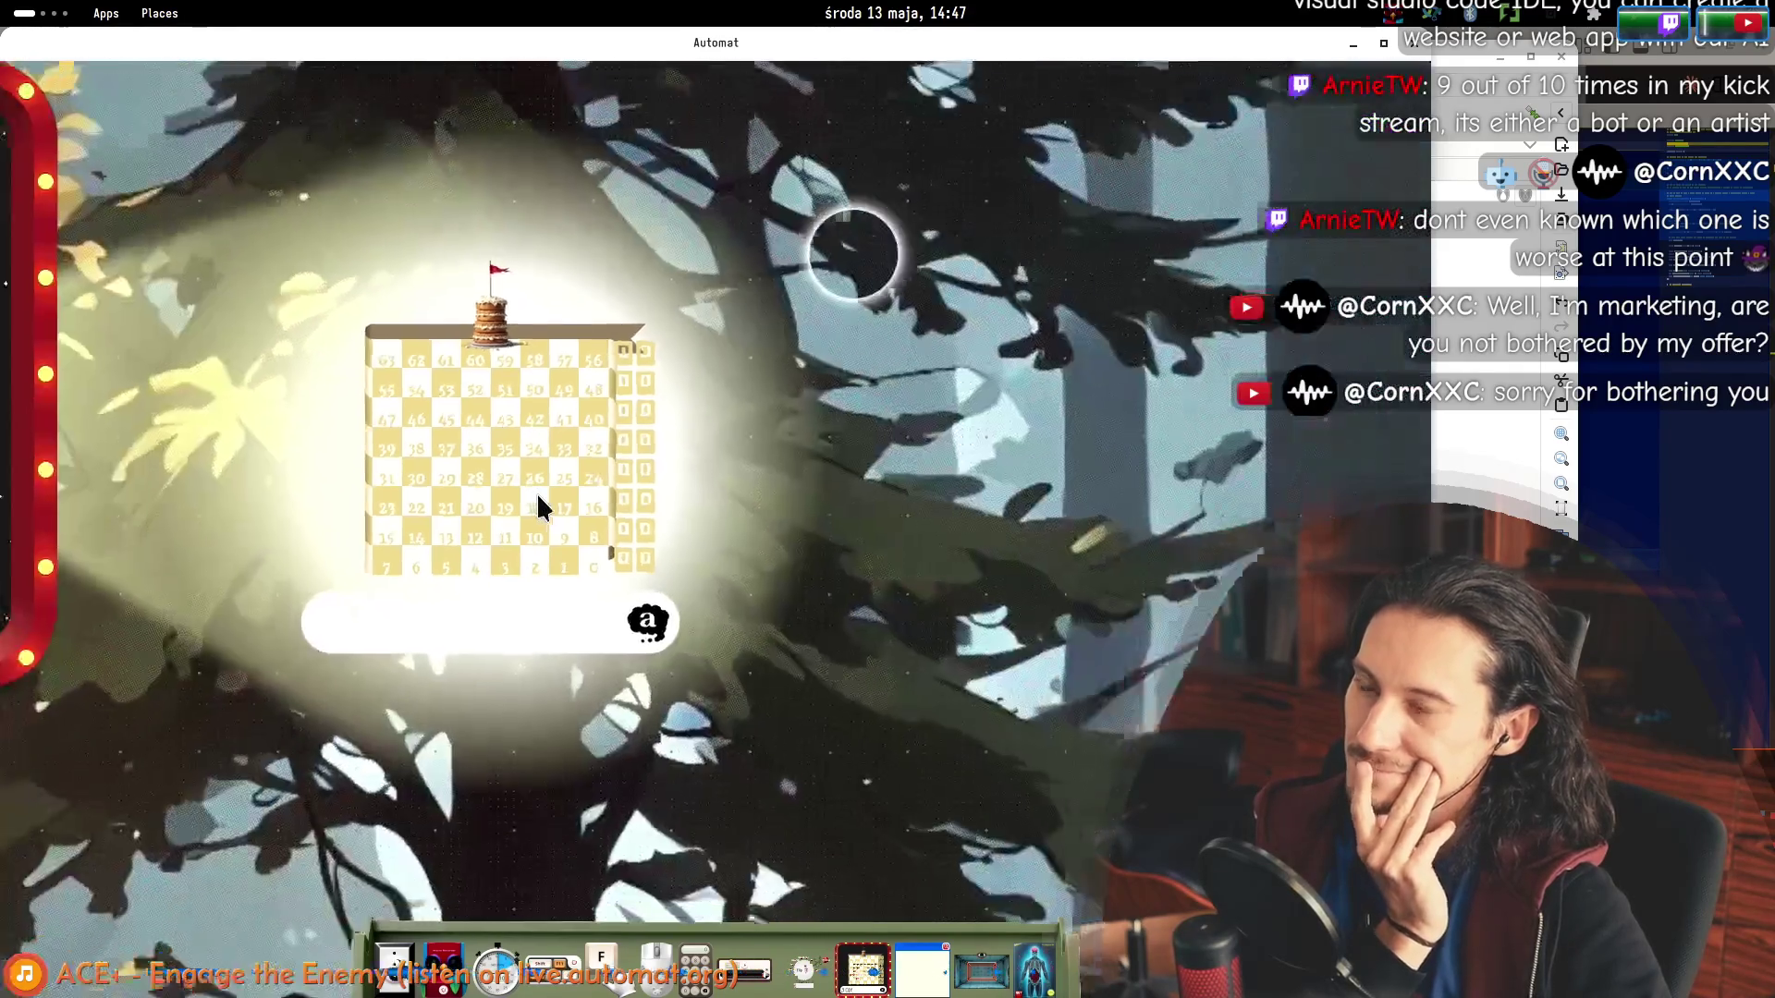
scroll(634, 575, down, 4)
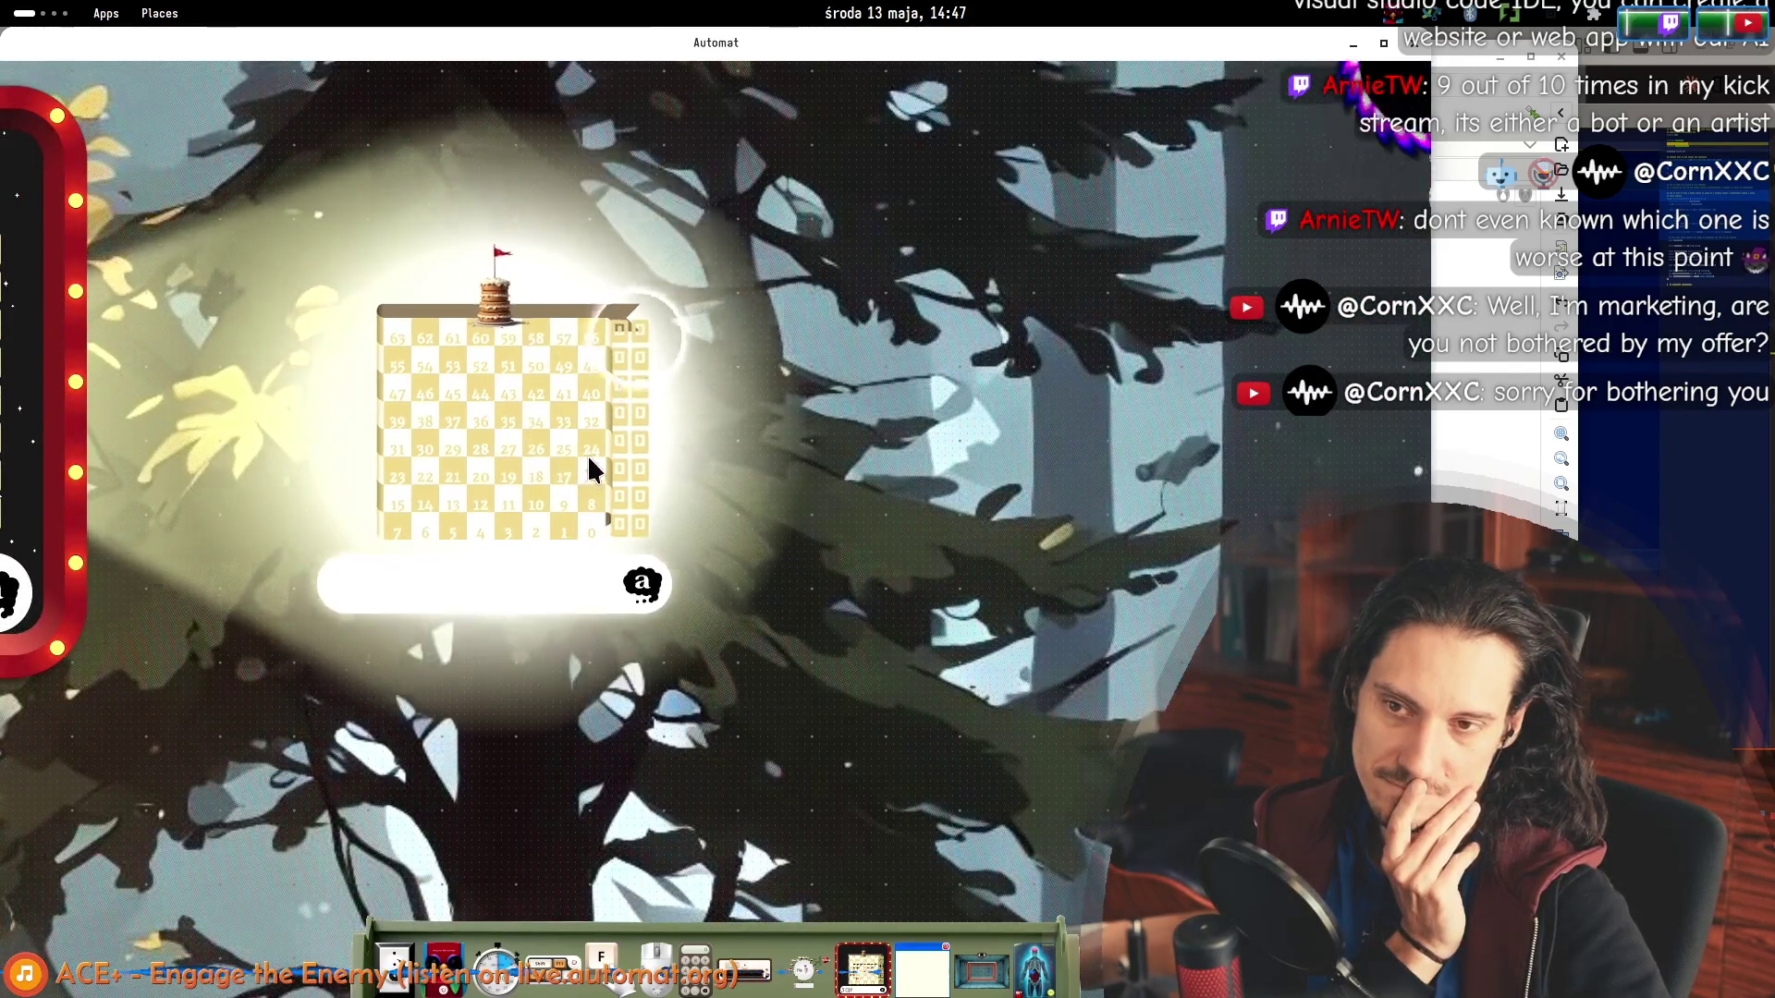
scroll(638, 439, up, 4)
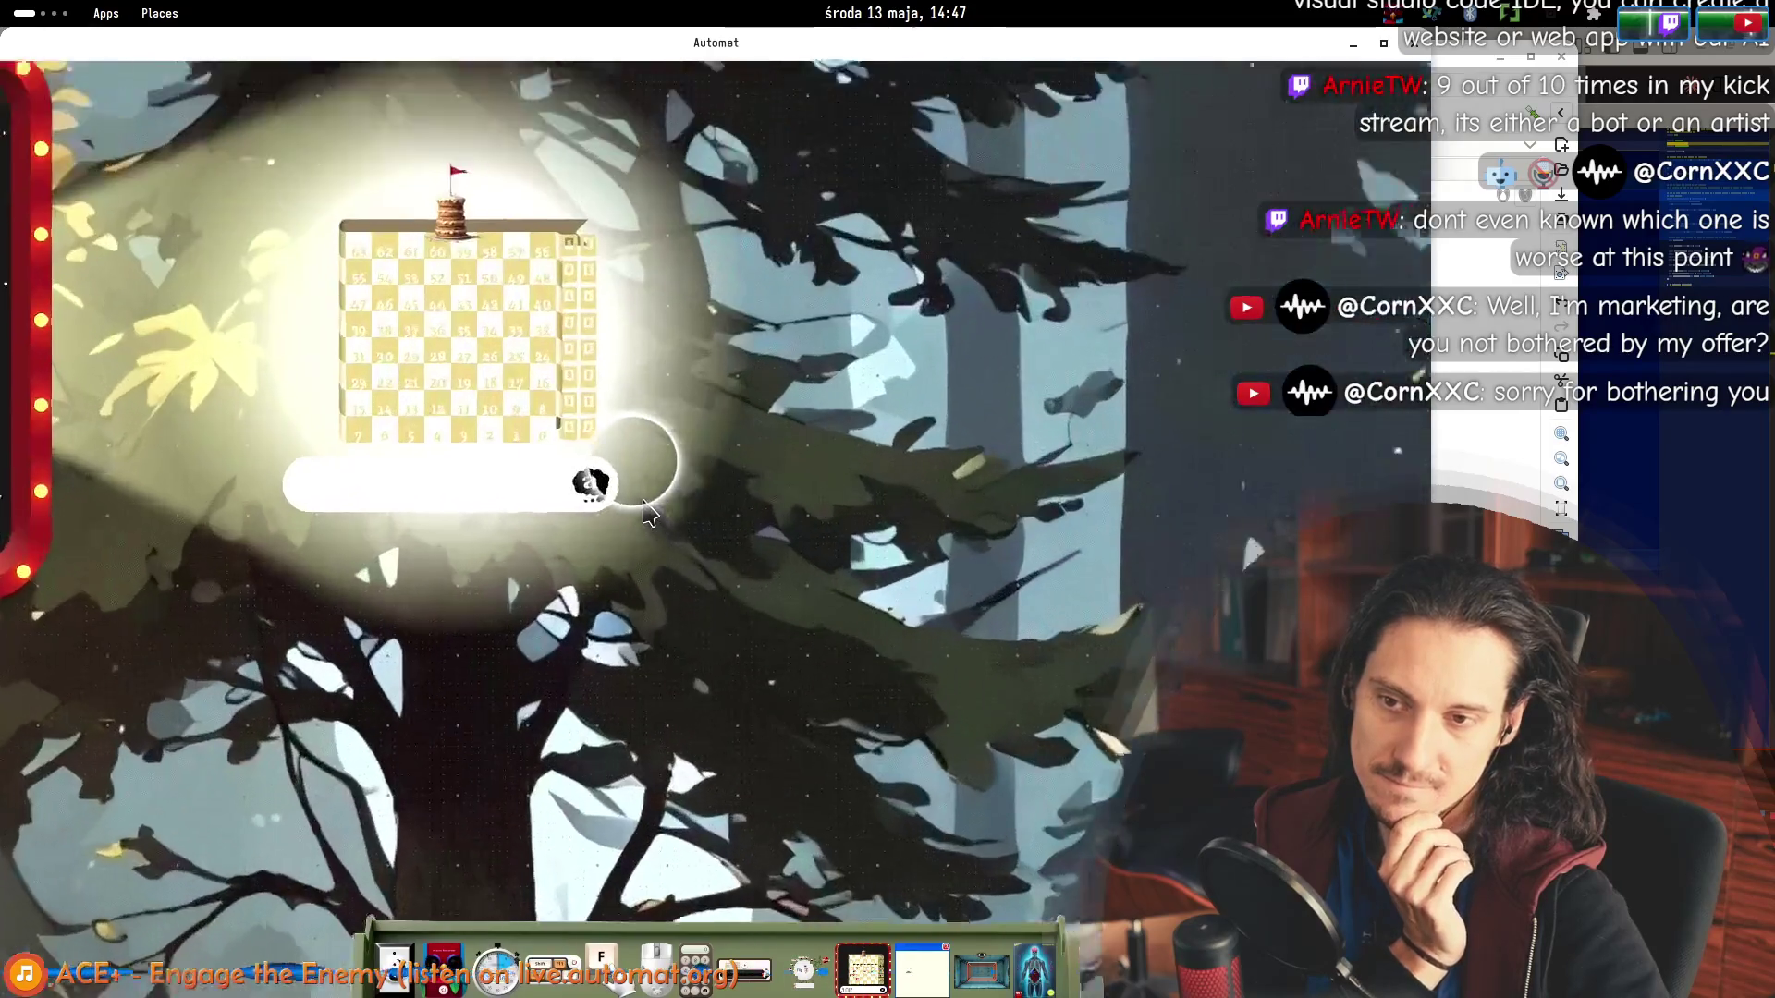
scroll(641, 423, down, 4)
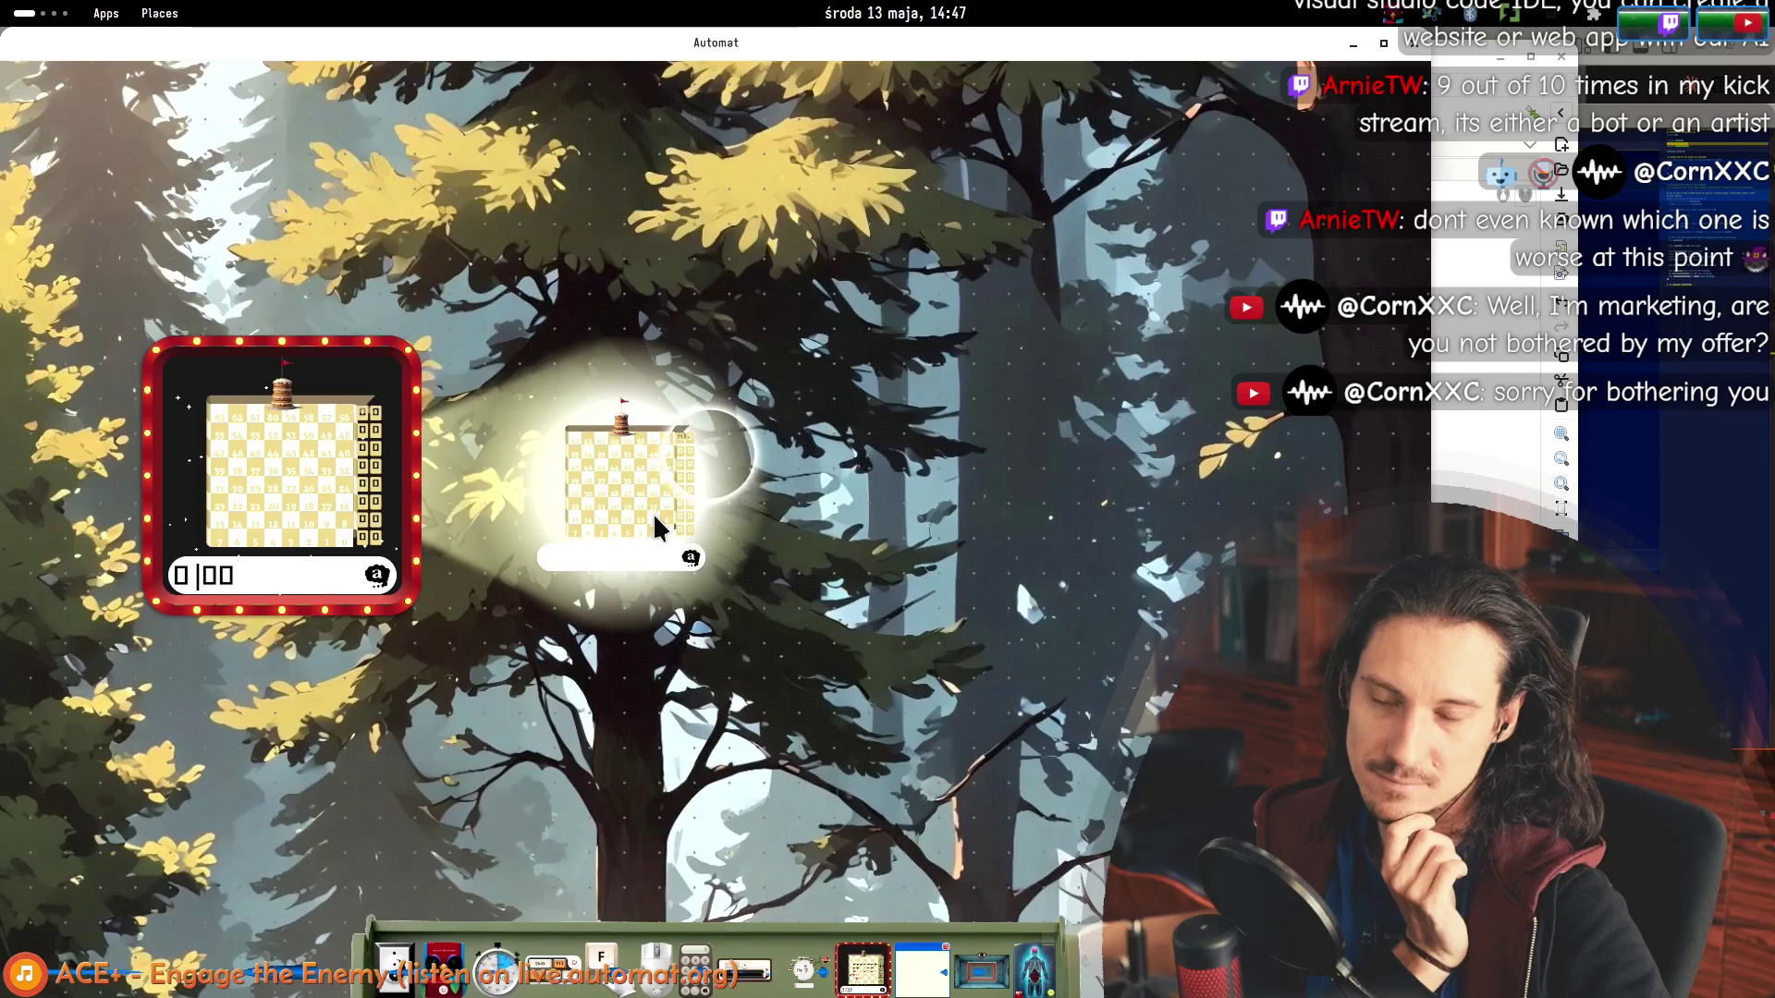
drag(657, 506, 646, 543)
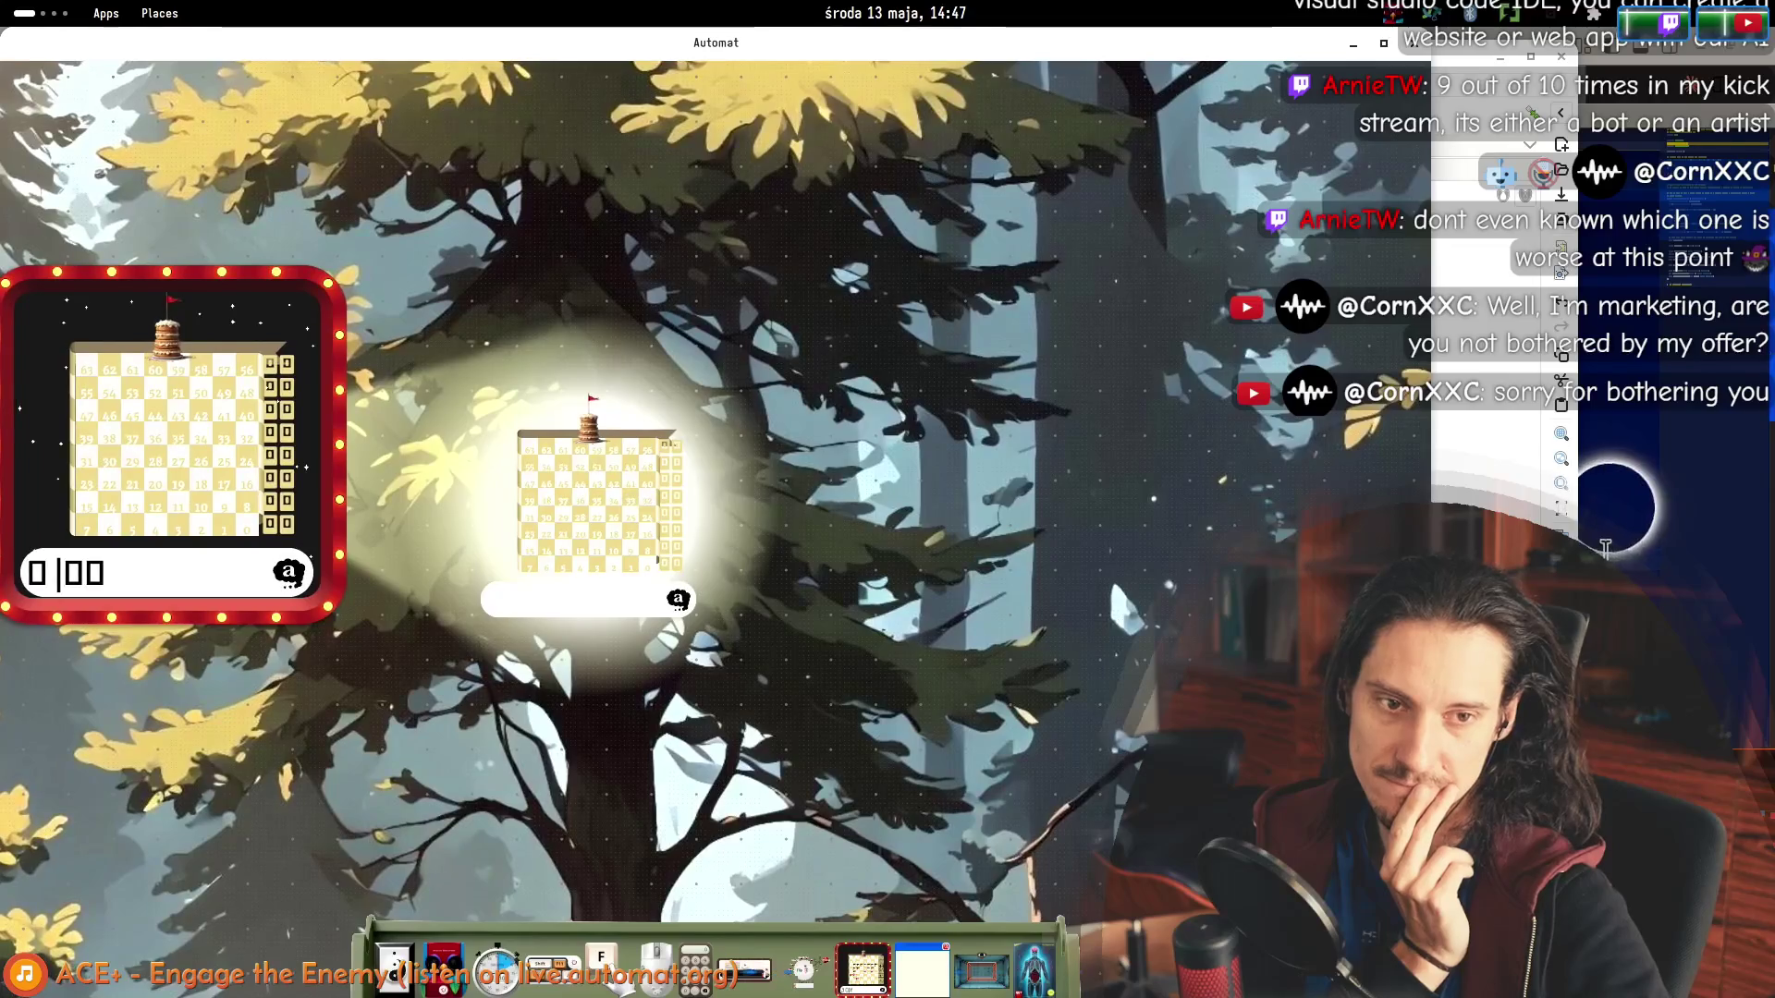
Bring up the tldraw board and select shapes in the widget sketch
key(alt+Tab)
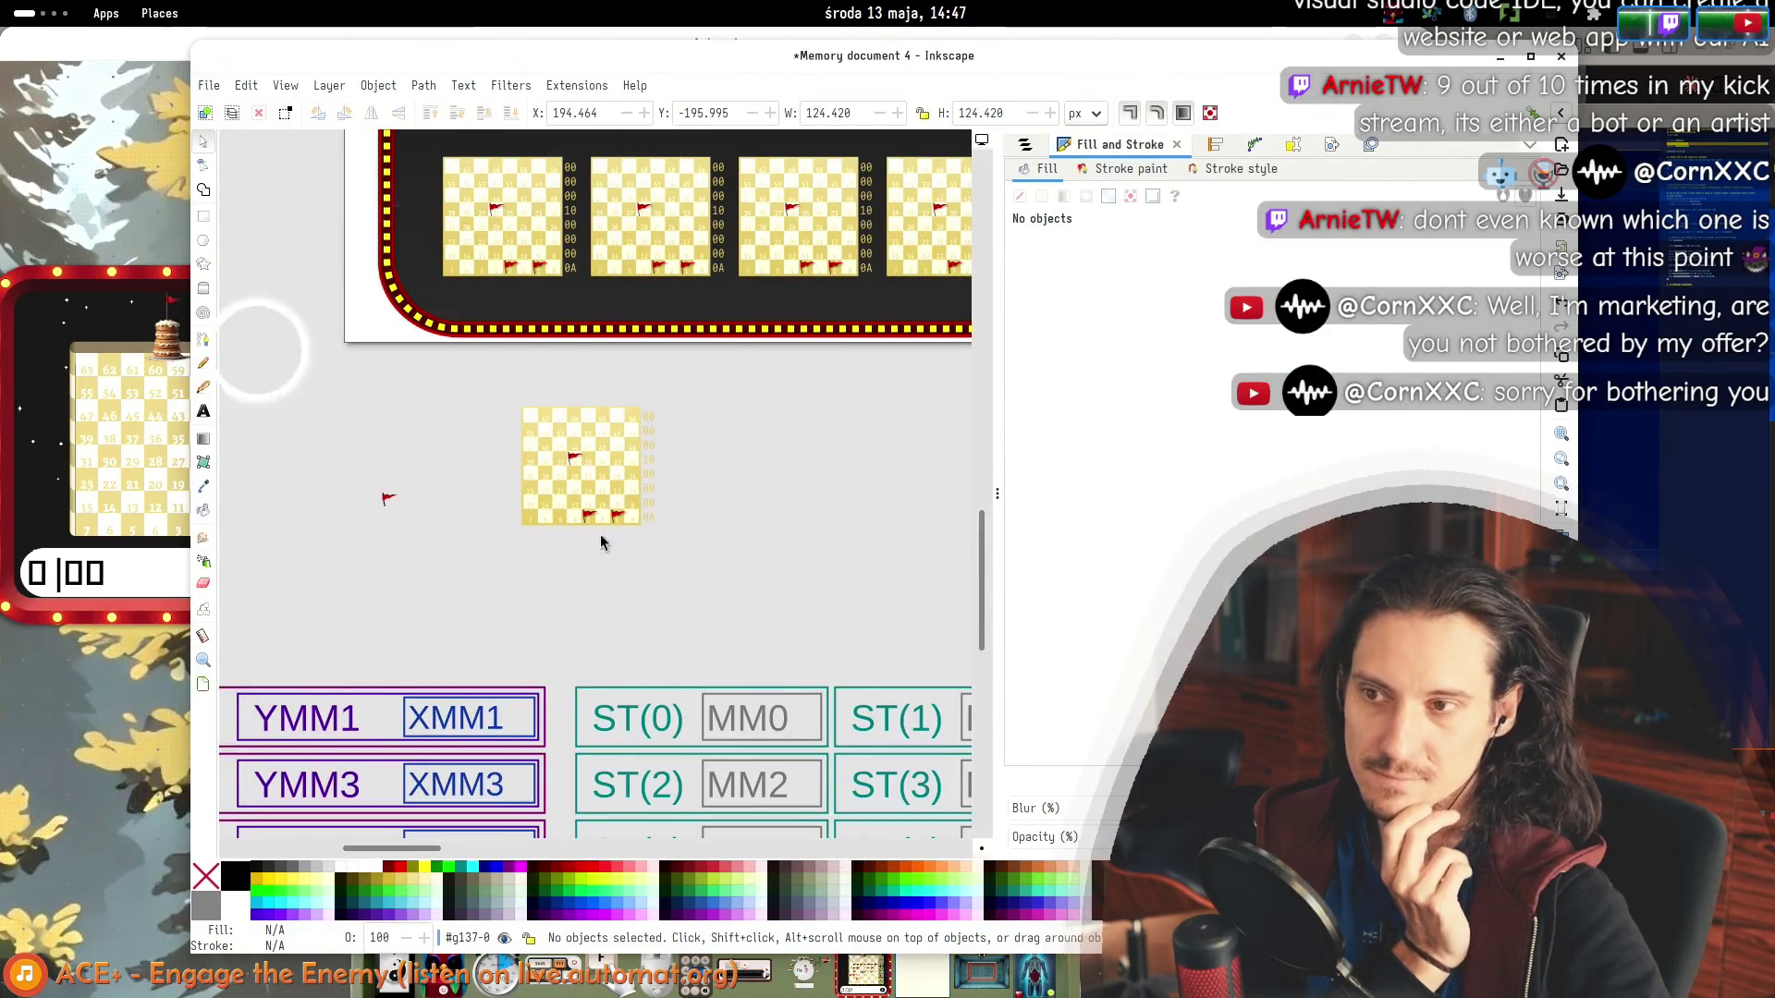
click(130, 447)
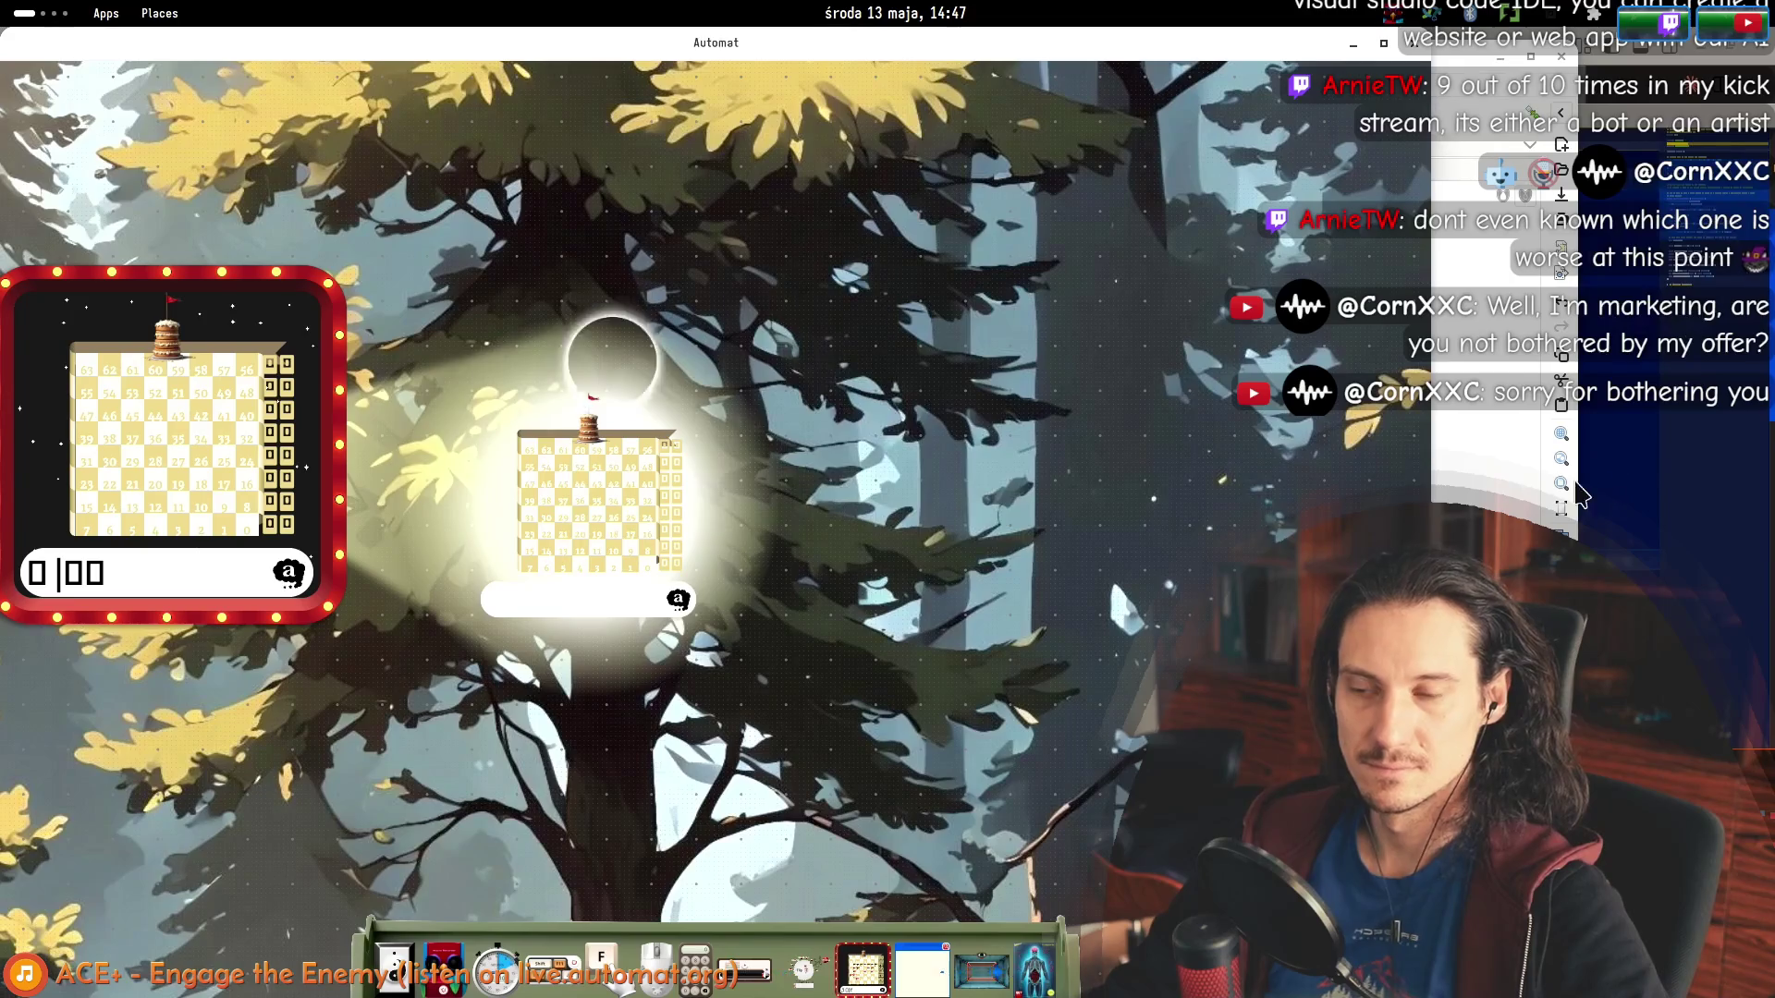
key(alt+Tab)
mouse_move(888, 707)
mouse_down()
mouse_move(804, 660)
mouse_move(503, 375)
mouse_move(844, 682)
mouse_move(920, 837)
mouse_up()
click(695, 720)
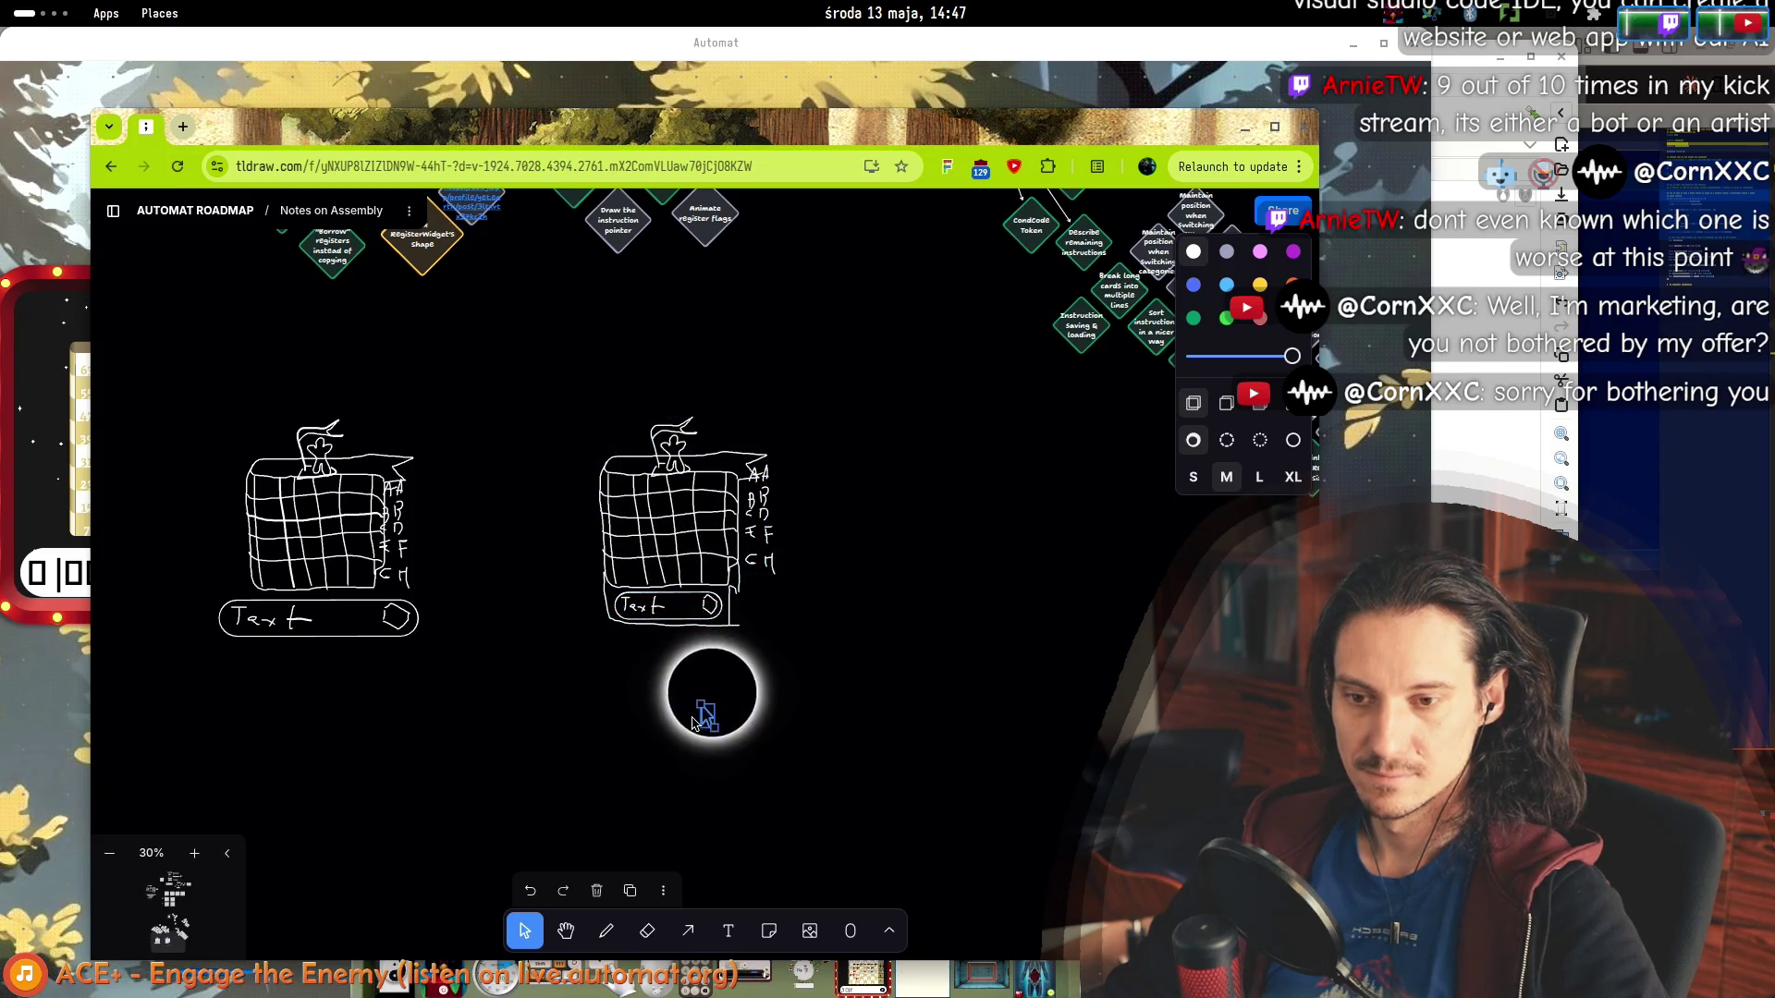
Move the small selected shape aside and zoom in on the two register sketches
mouse_move(705, 726)
mouse_down()
mouse_move(357, 595)
mouse_move(139, 425)
mouse_up()
scroll(511, 535, left, 5)
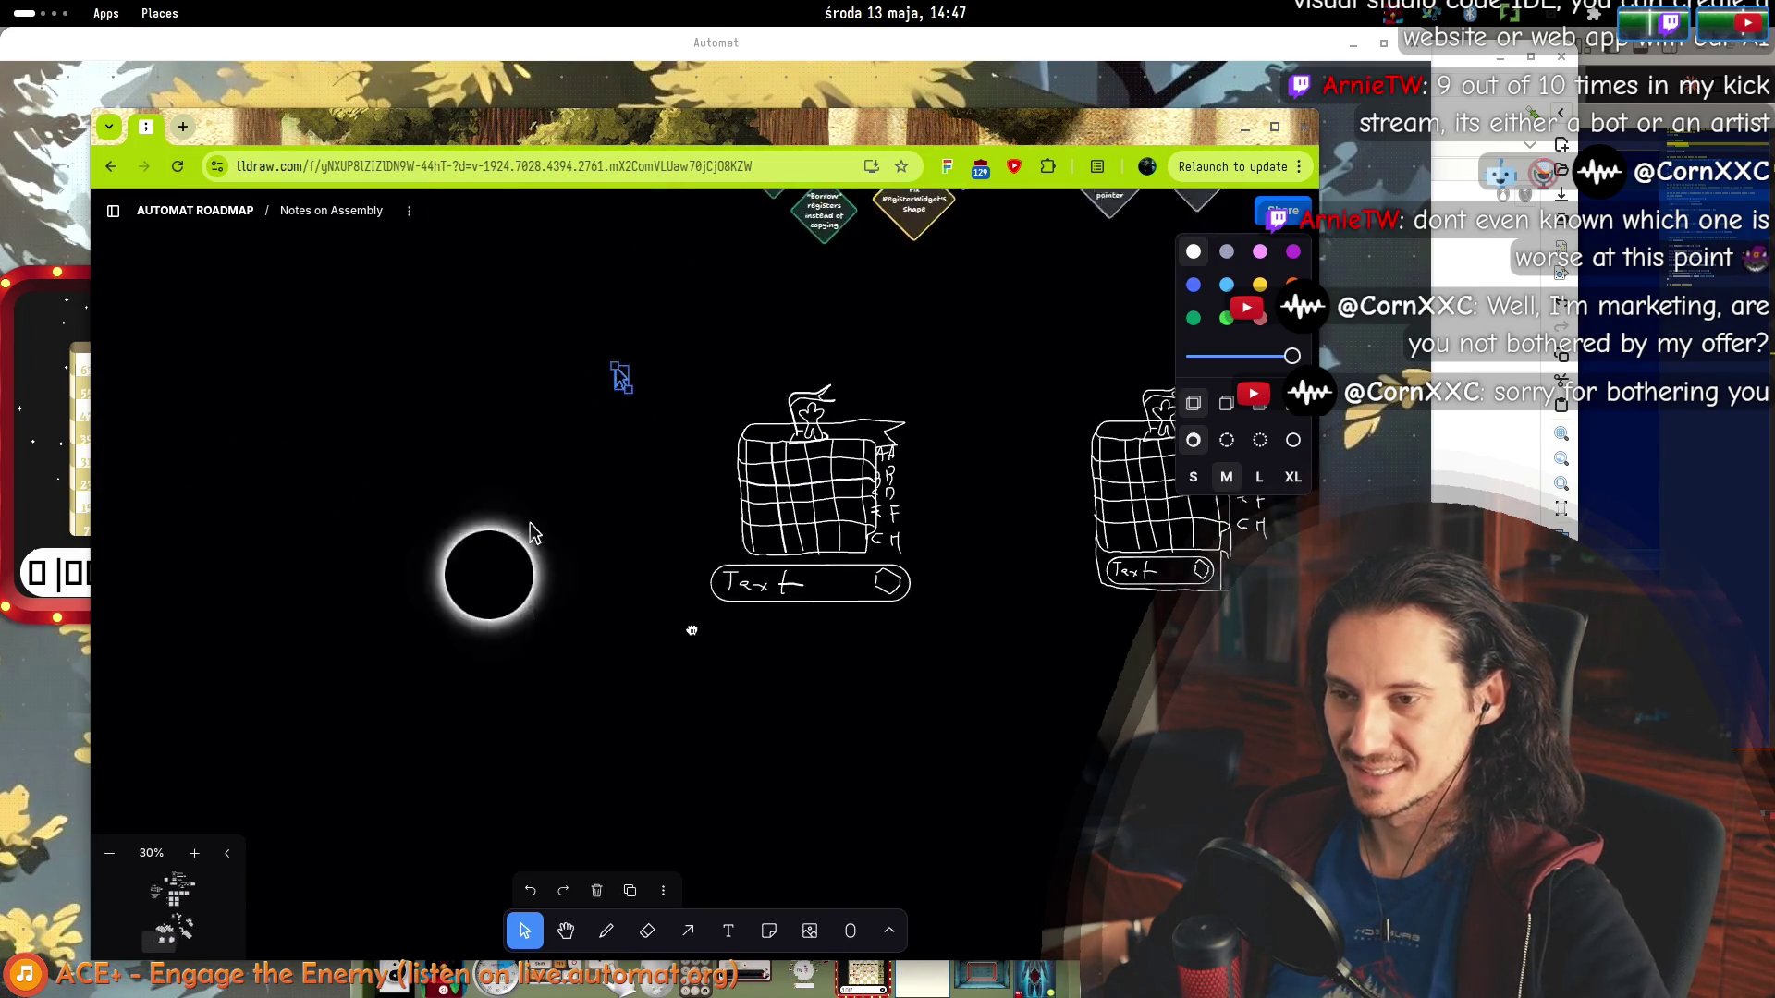
scroll(546, 508, right, 4)
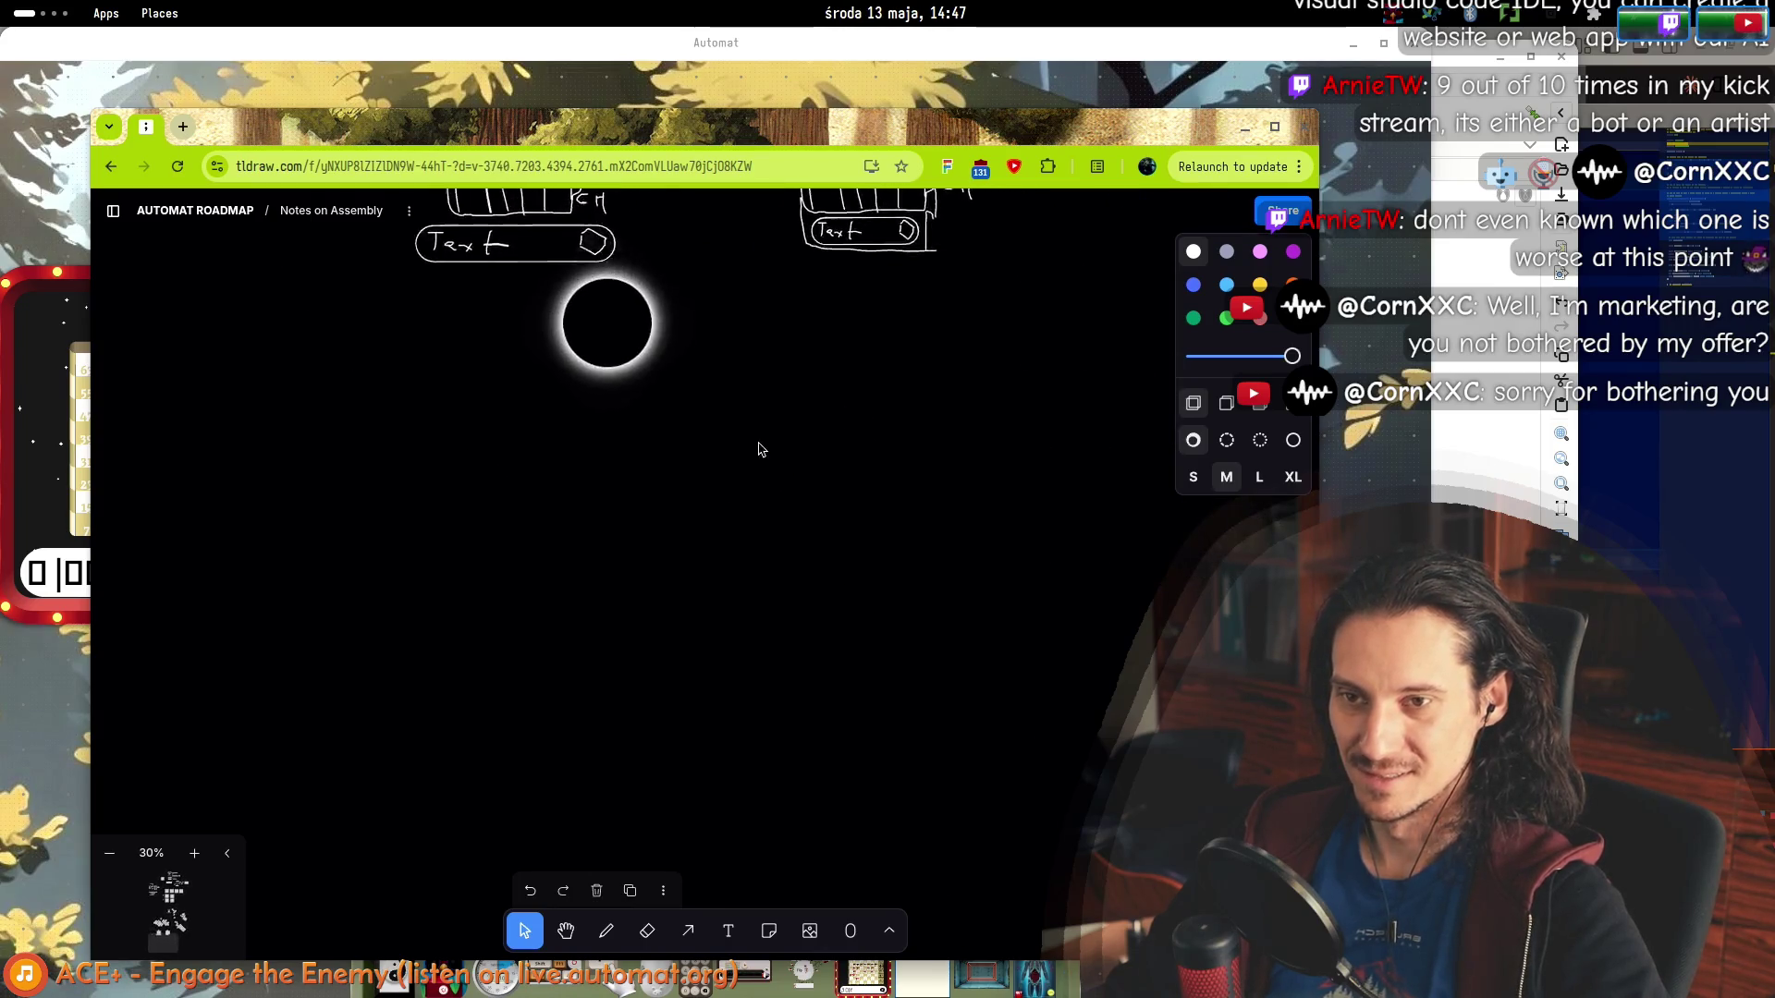
scroll(226, 464, down, 3)
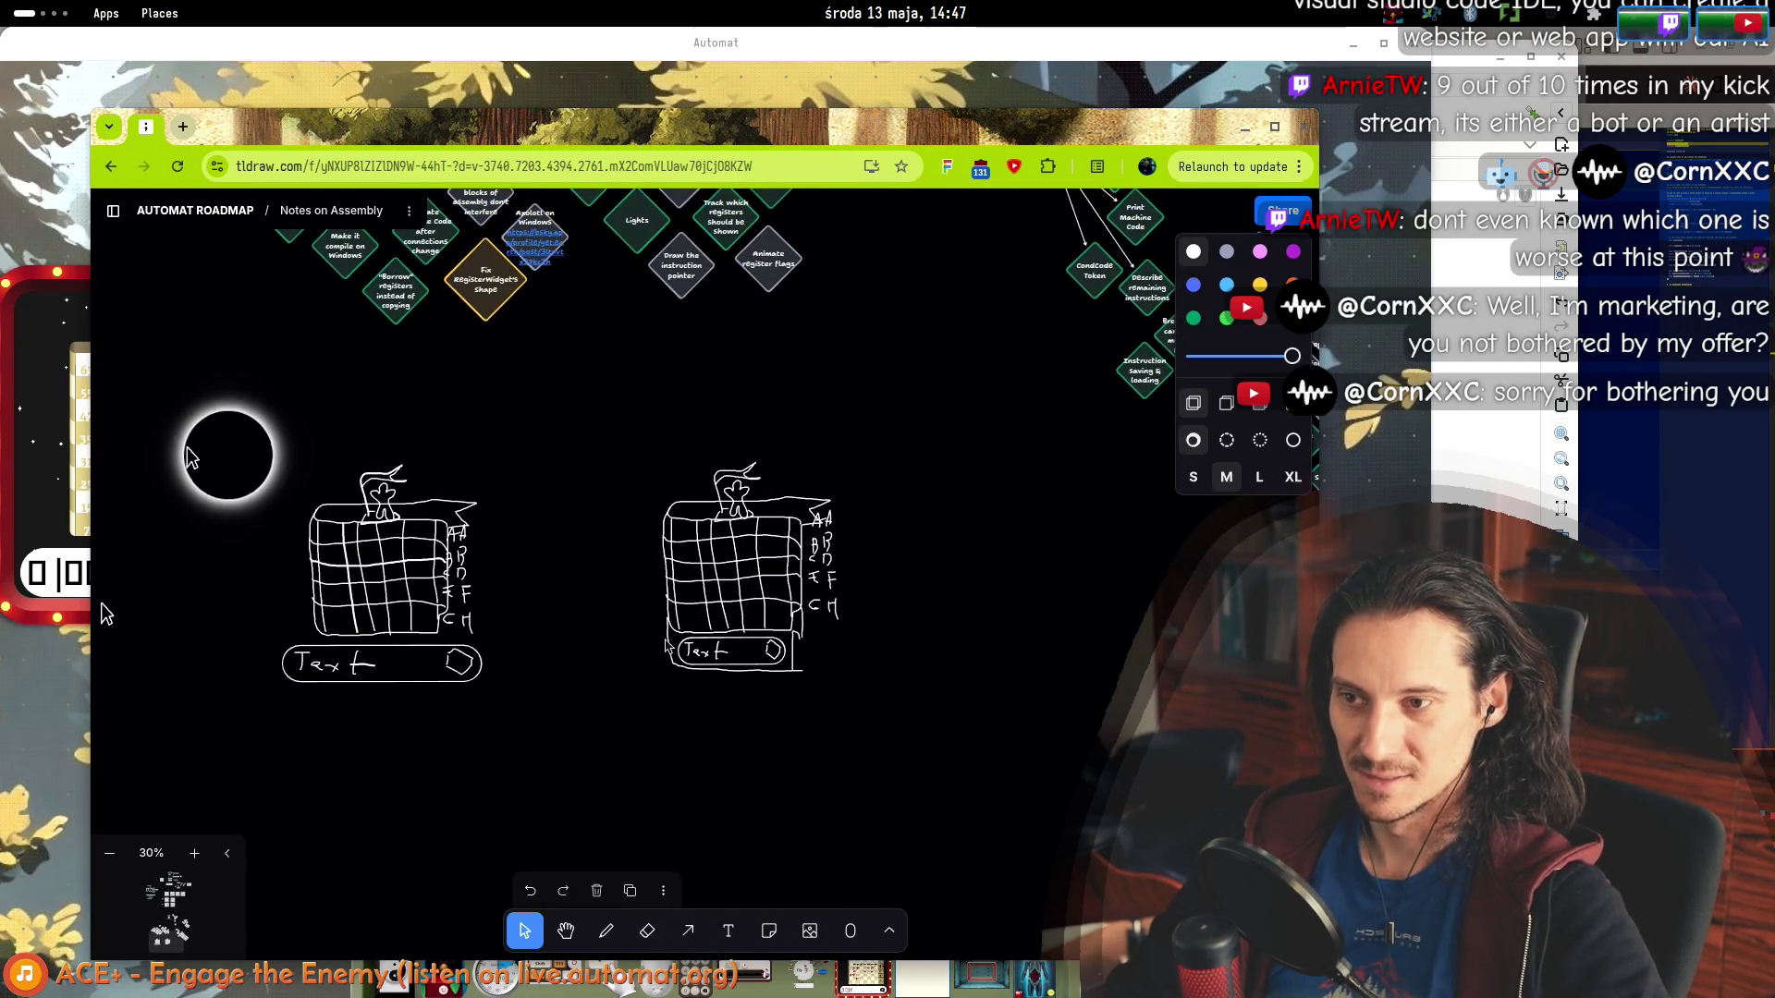
scroll(865, 603, down, 2)
scroll(864, 603, down, 2)
scroll(832, 554, up, 10)
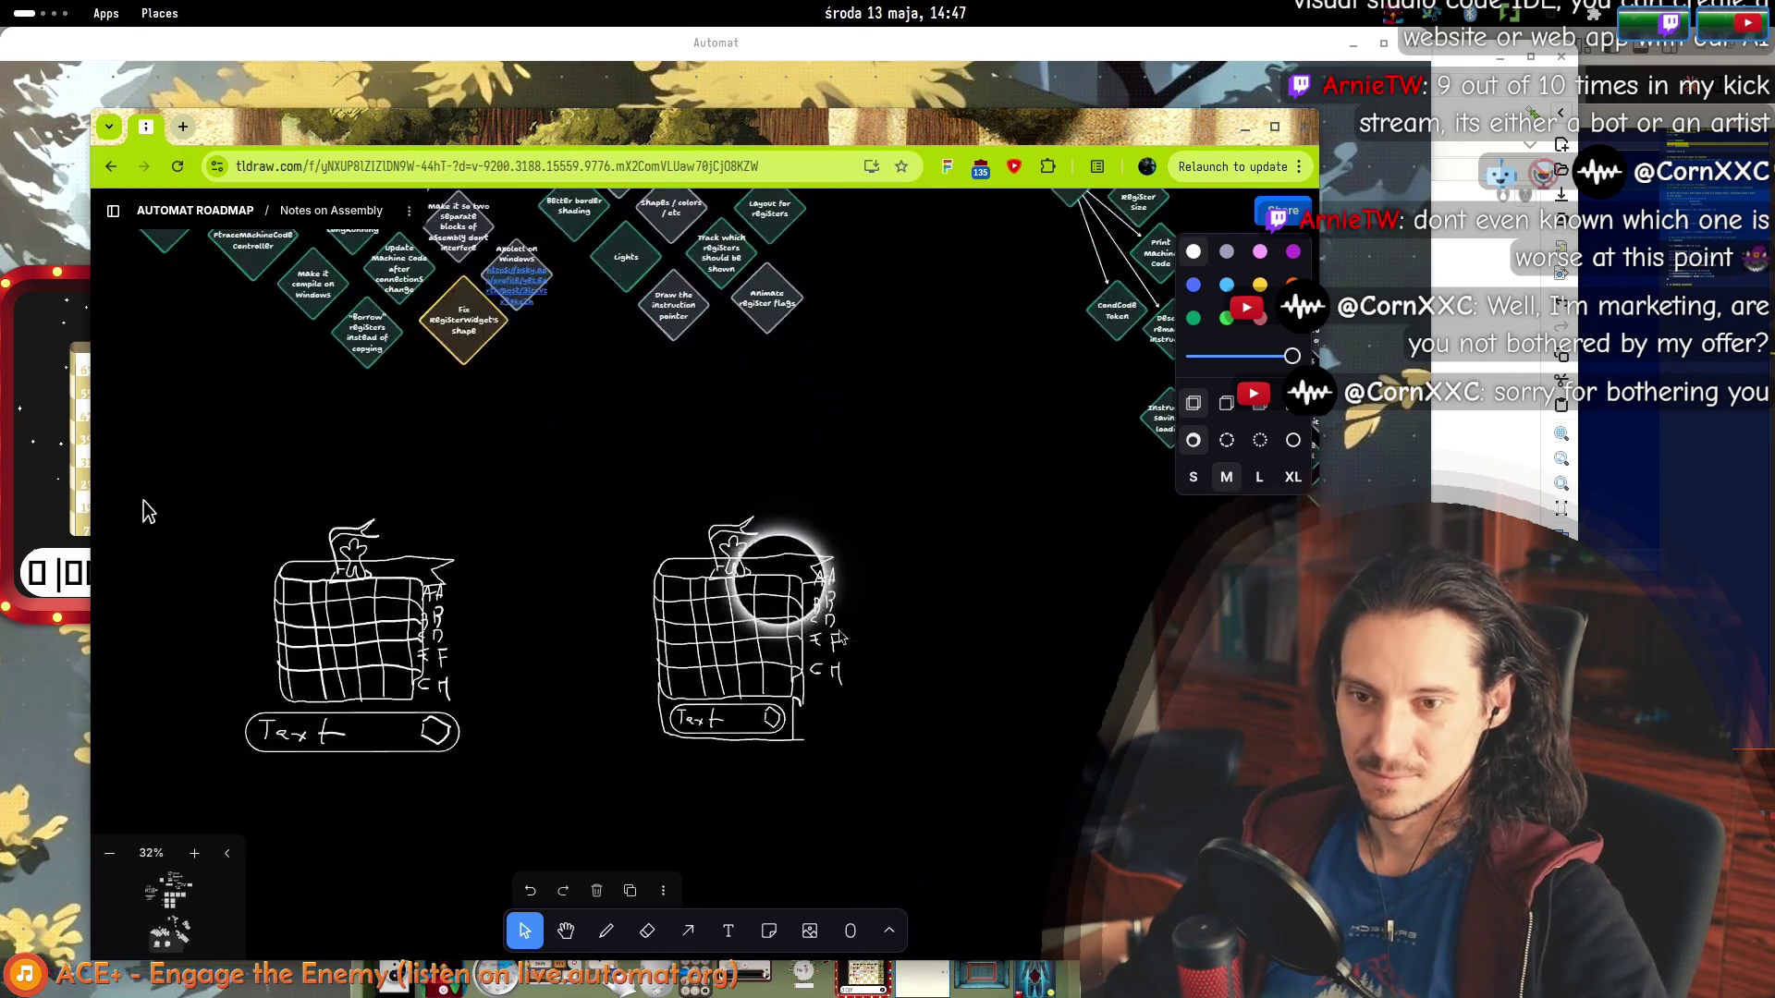
scroll(810, 740, up, 5)
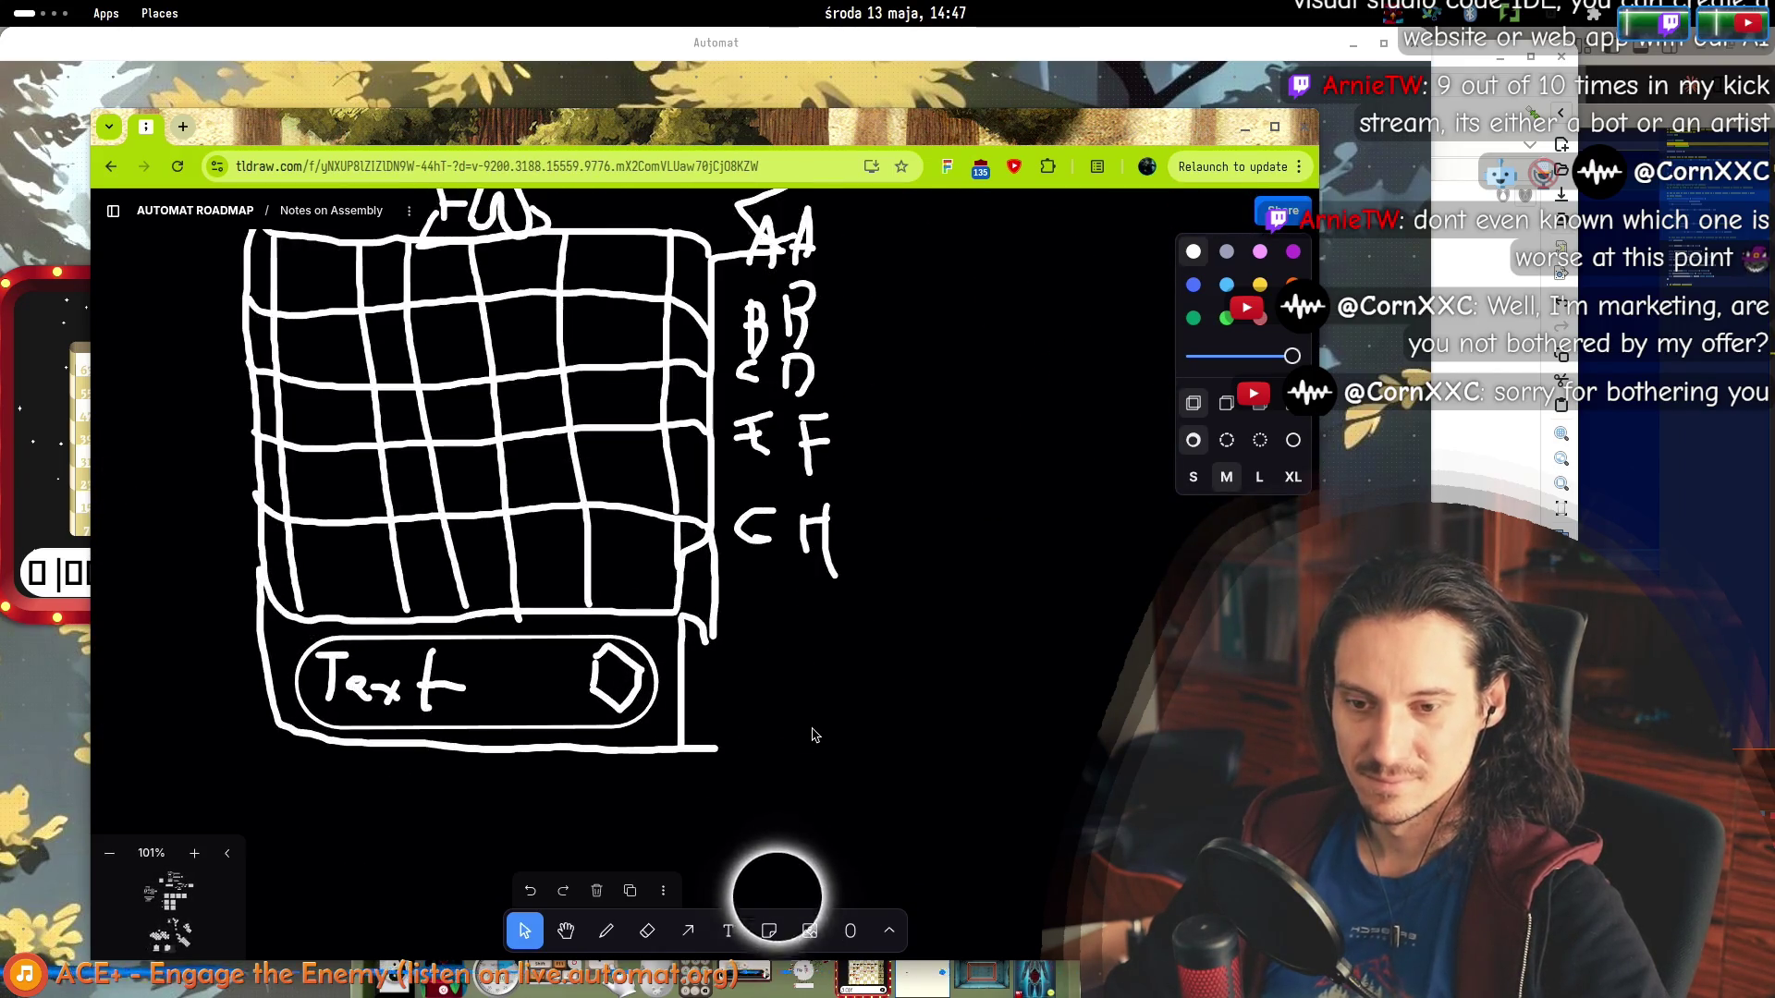
scroll(831, 727, down, 1)
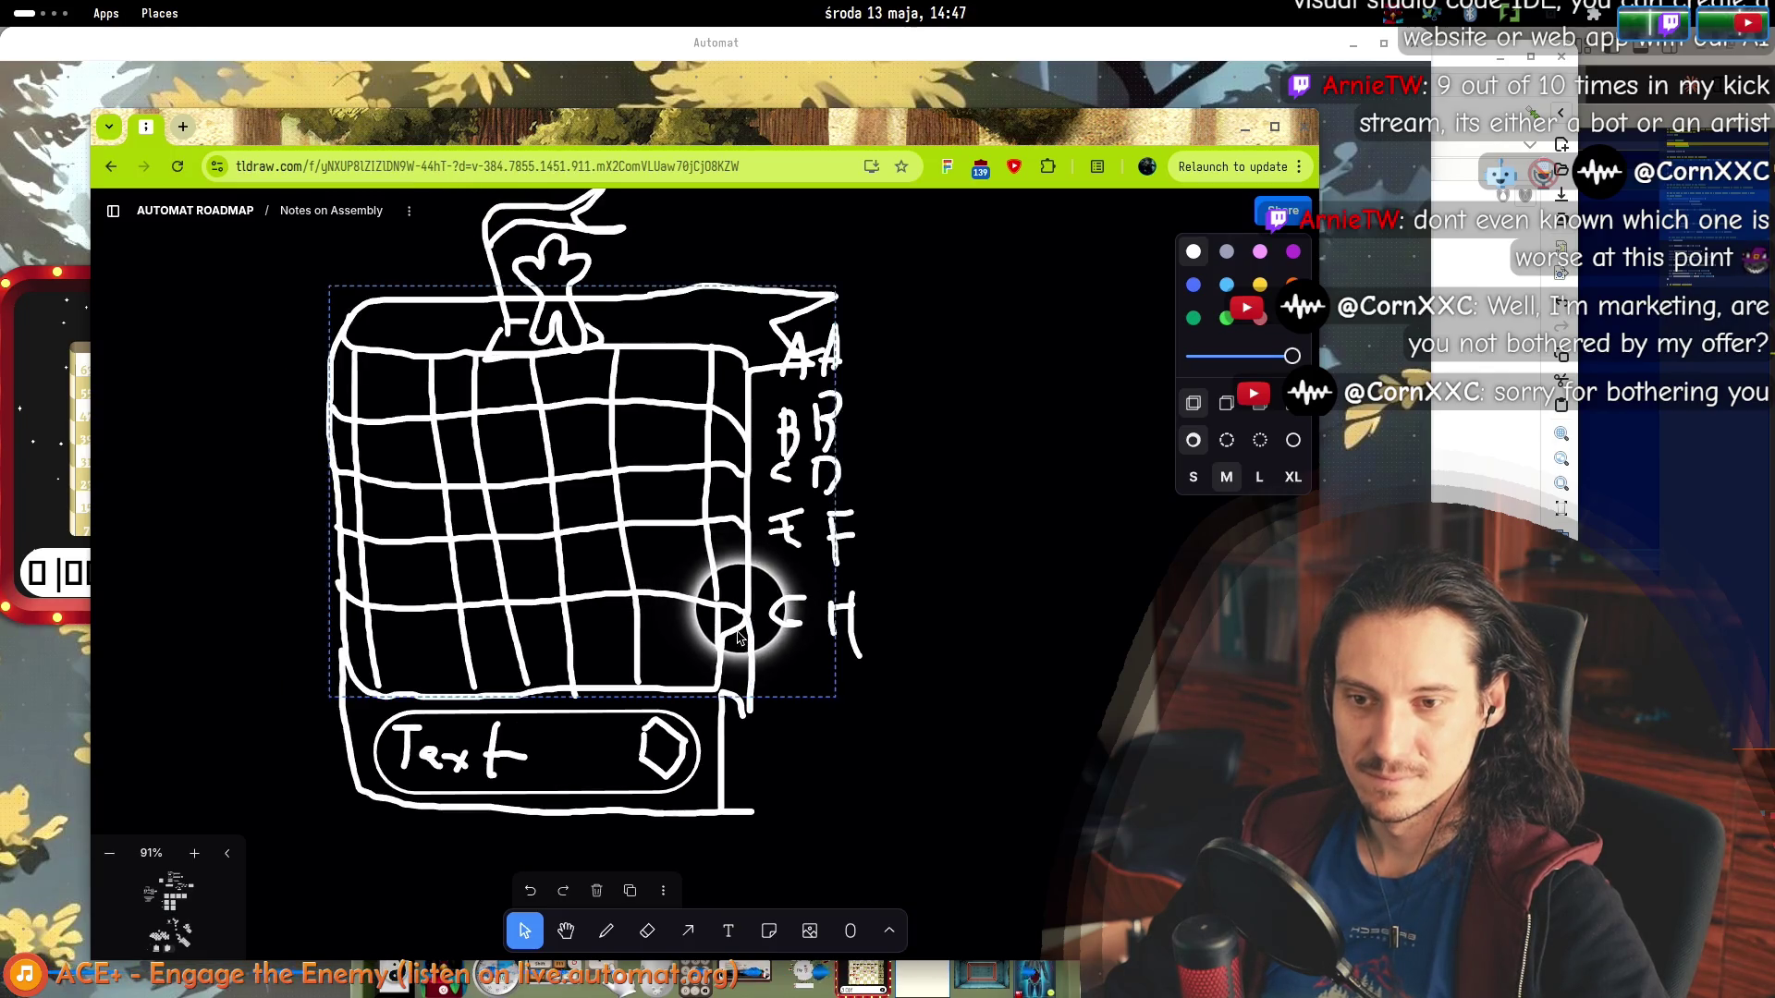
scroll(925, 721, down, 5)
Box-select the right-hand widget sketch, then return to Automat
drag(1027, 855, 567, 409)
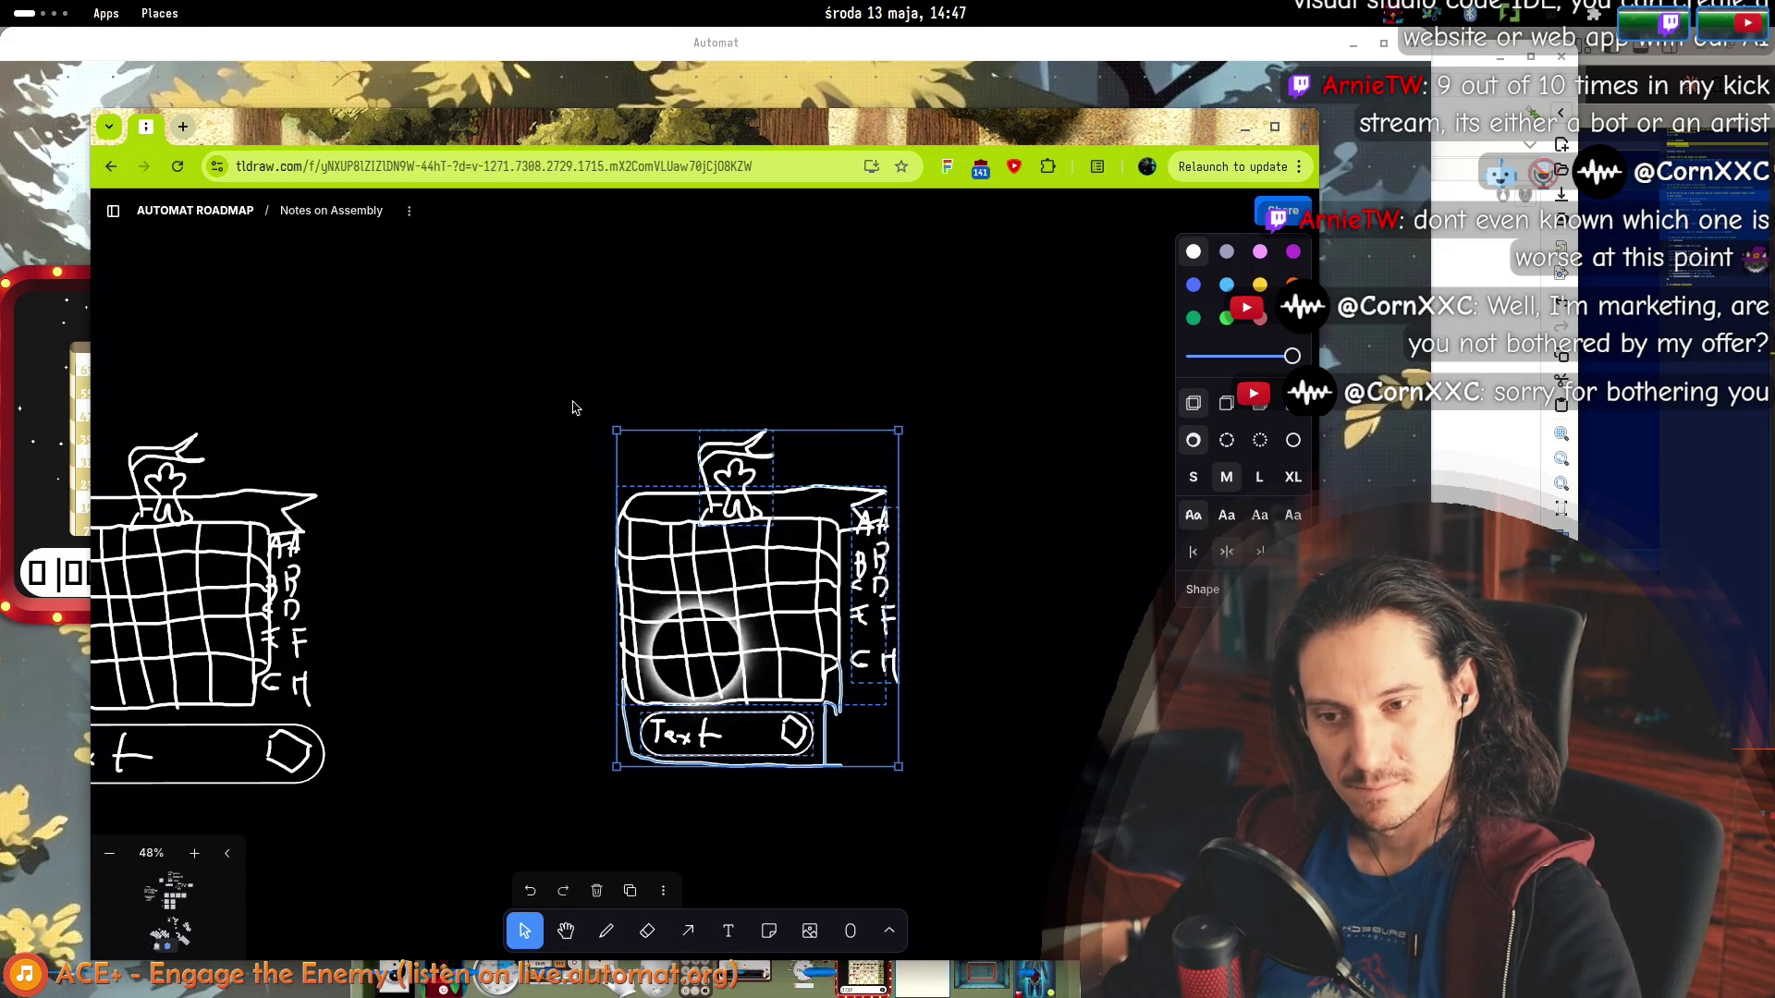
key(alt+Tab)
scroll(555, 554, up, 5)
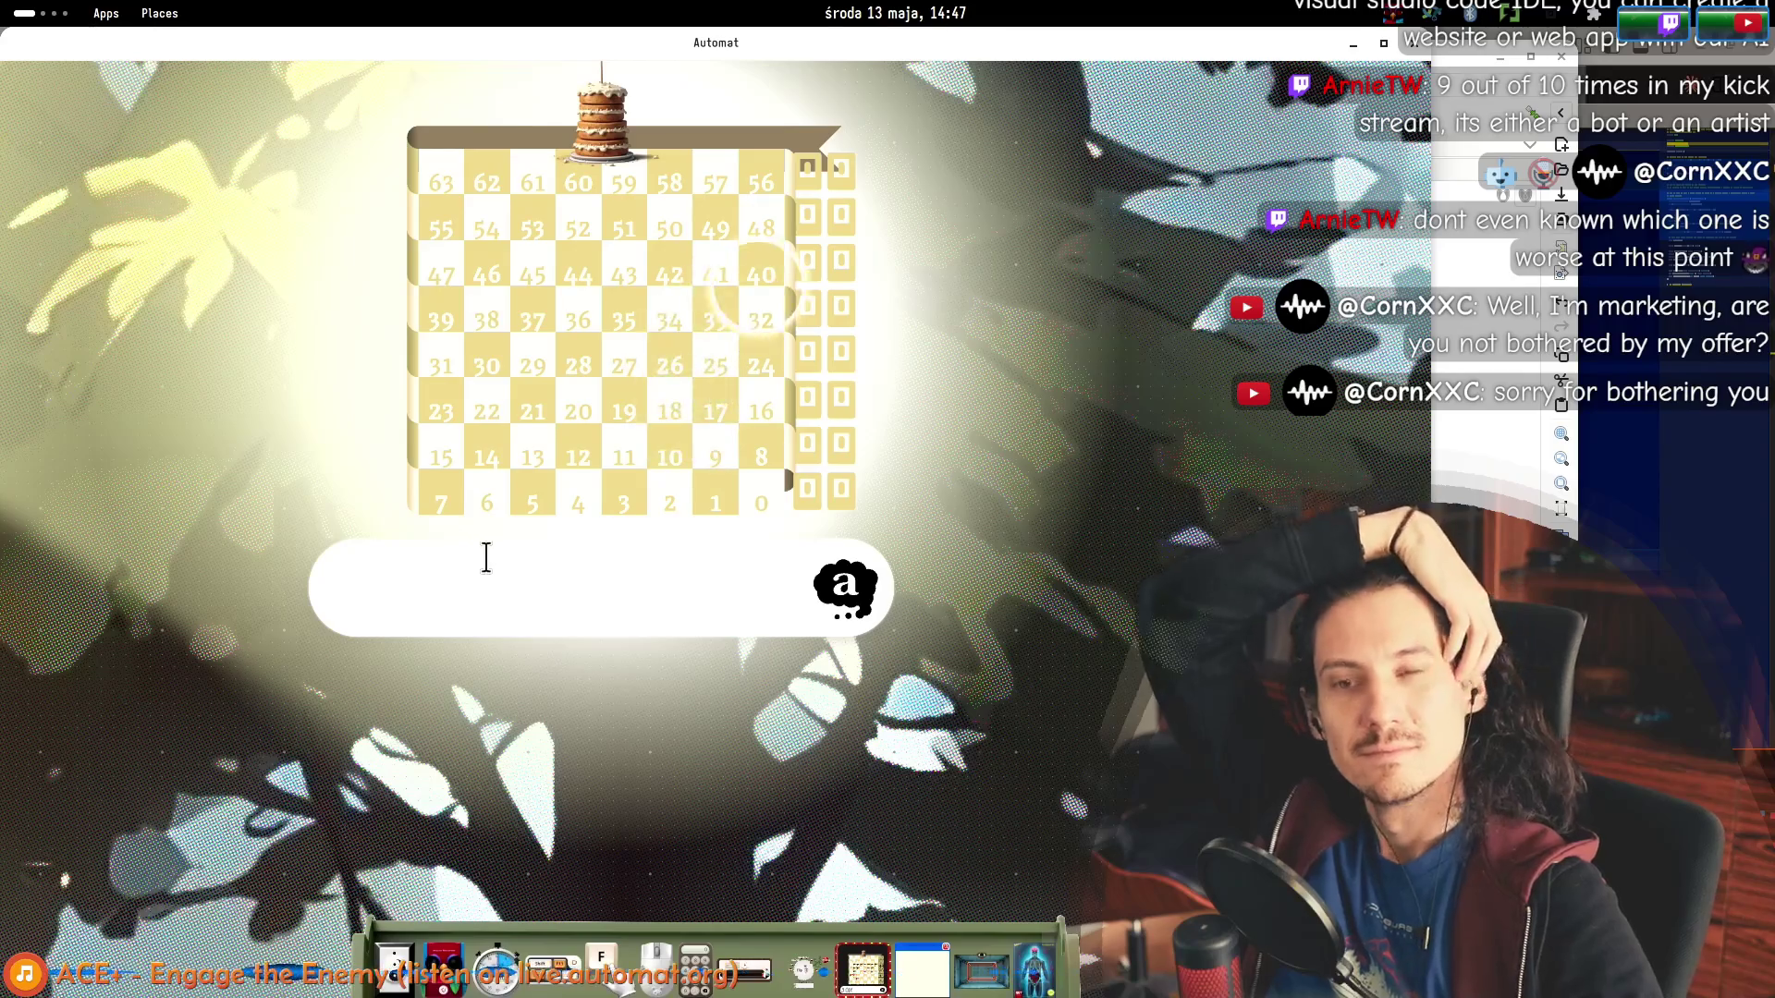
Move the glowing register widget up and right, beside the red-framed widget
scroll(841, 421, down, 5)
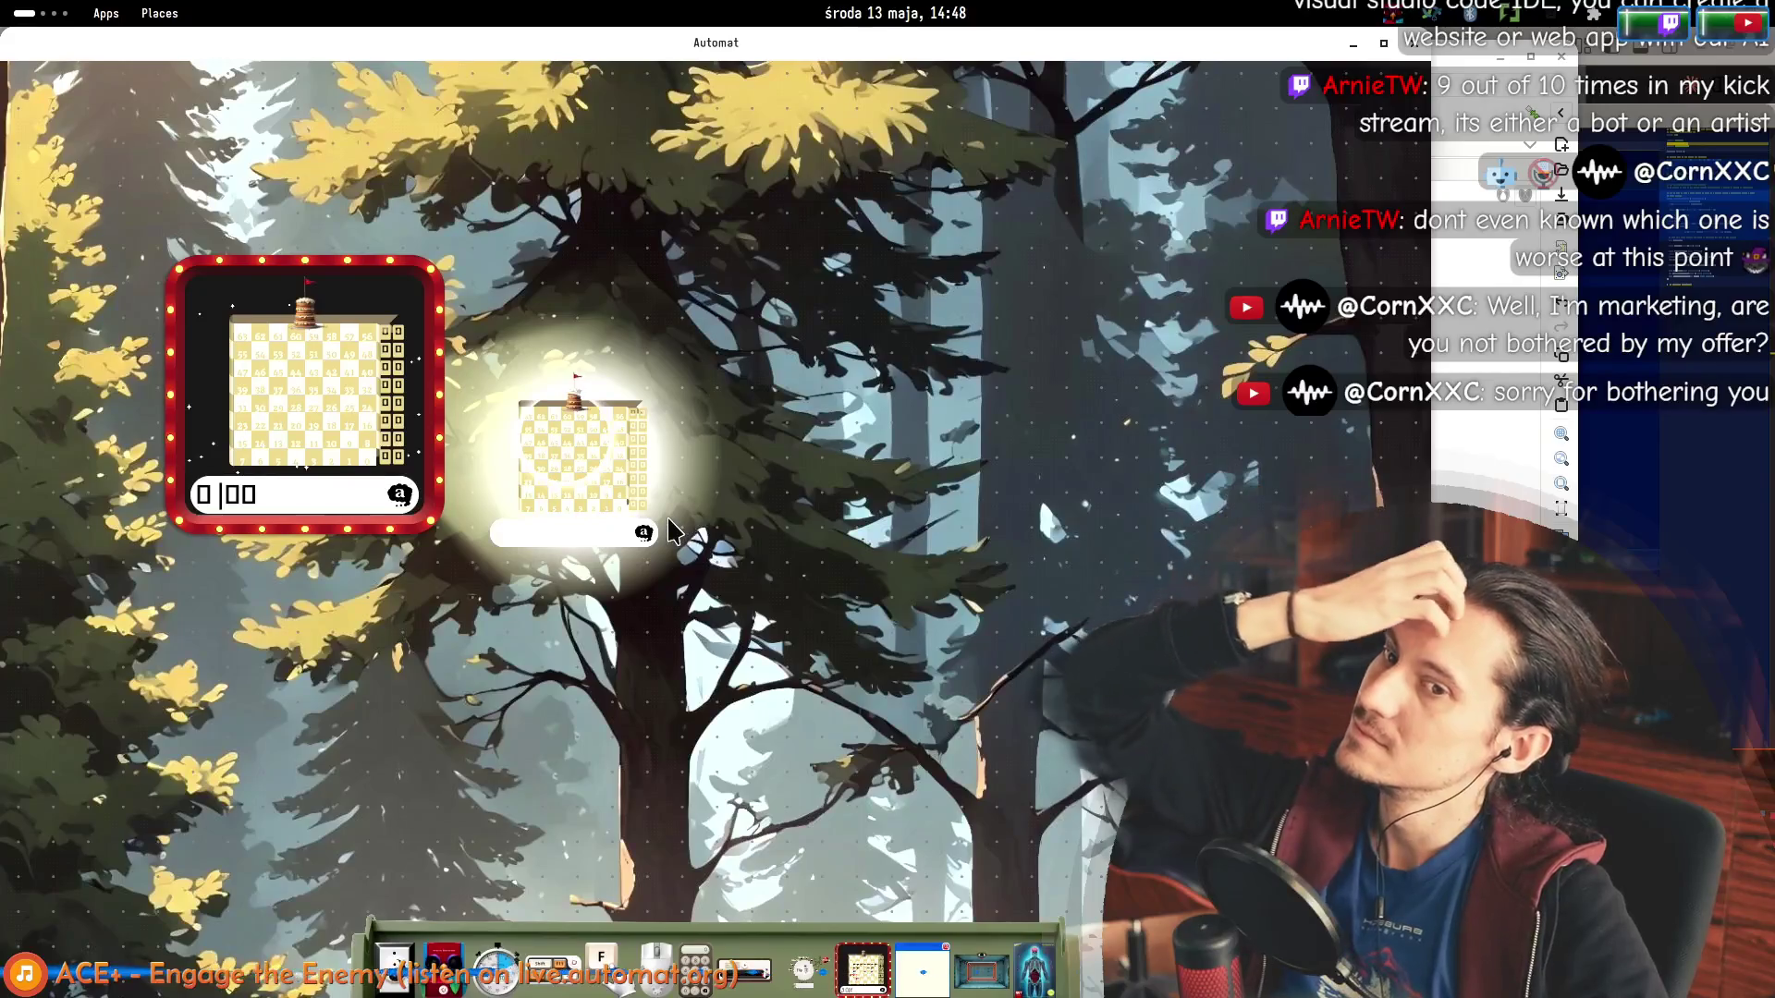
drag(668, 502, 730, 432)
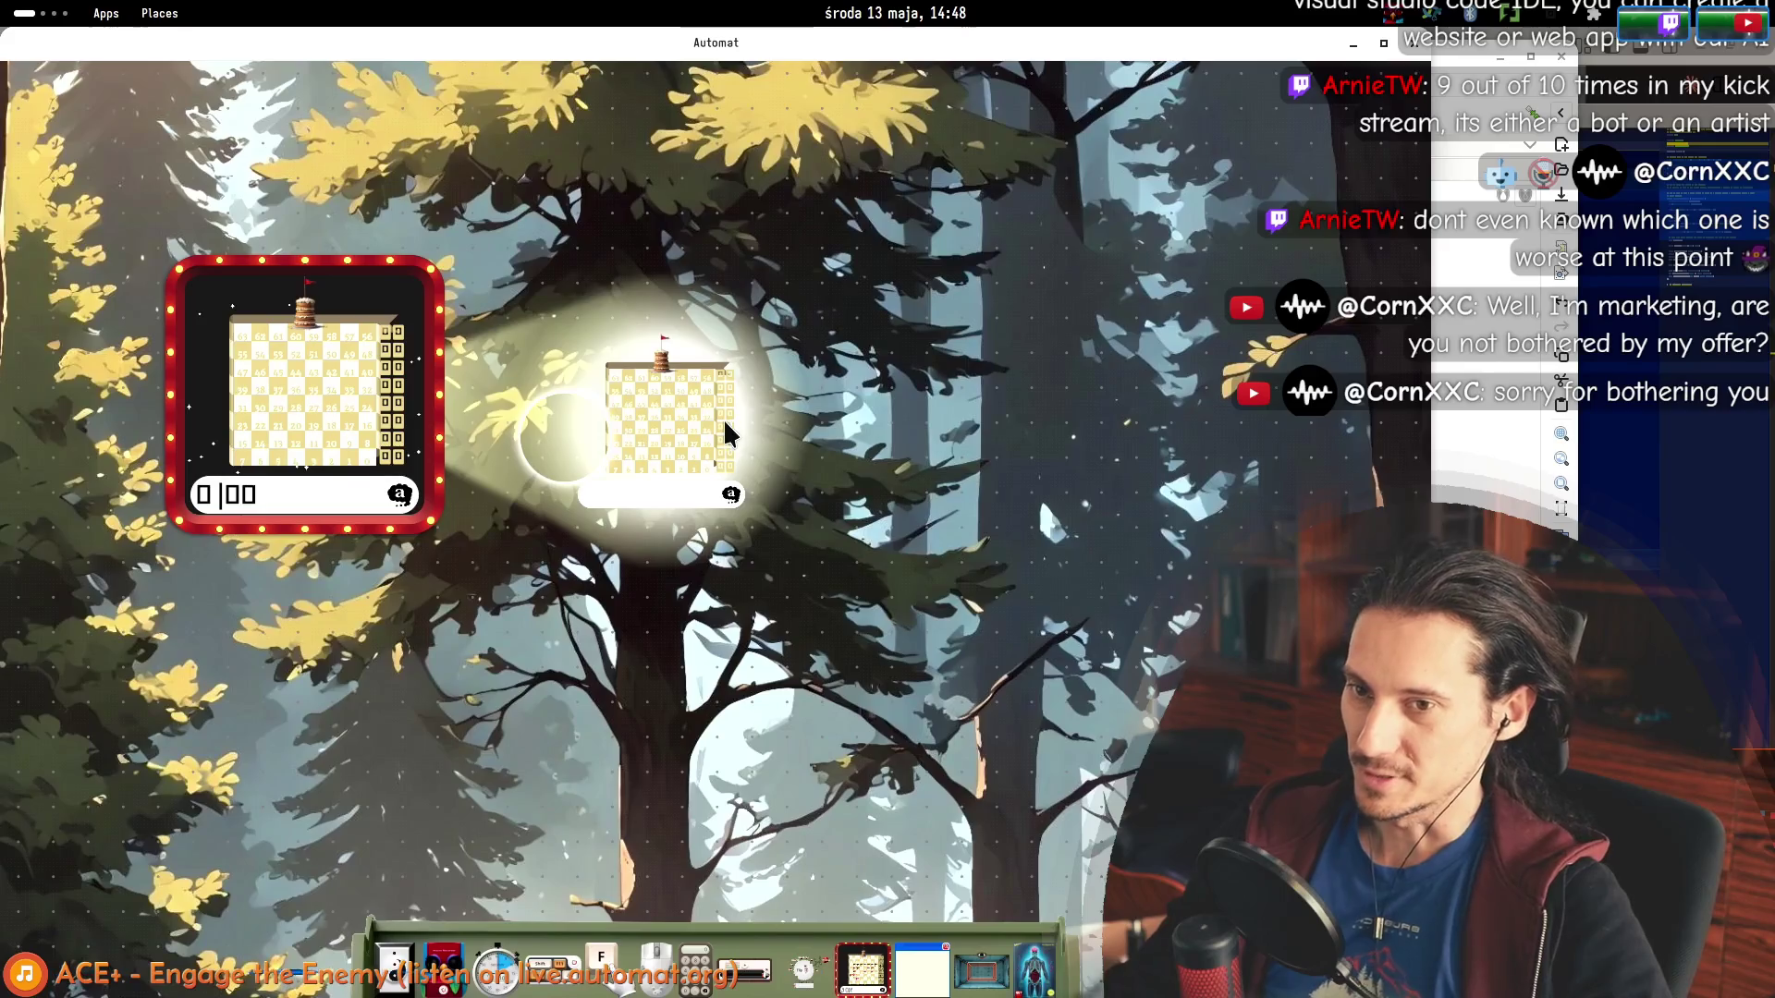
scroll(731, 433, up, 4)
scroll(753, 562, up, 5)
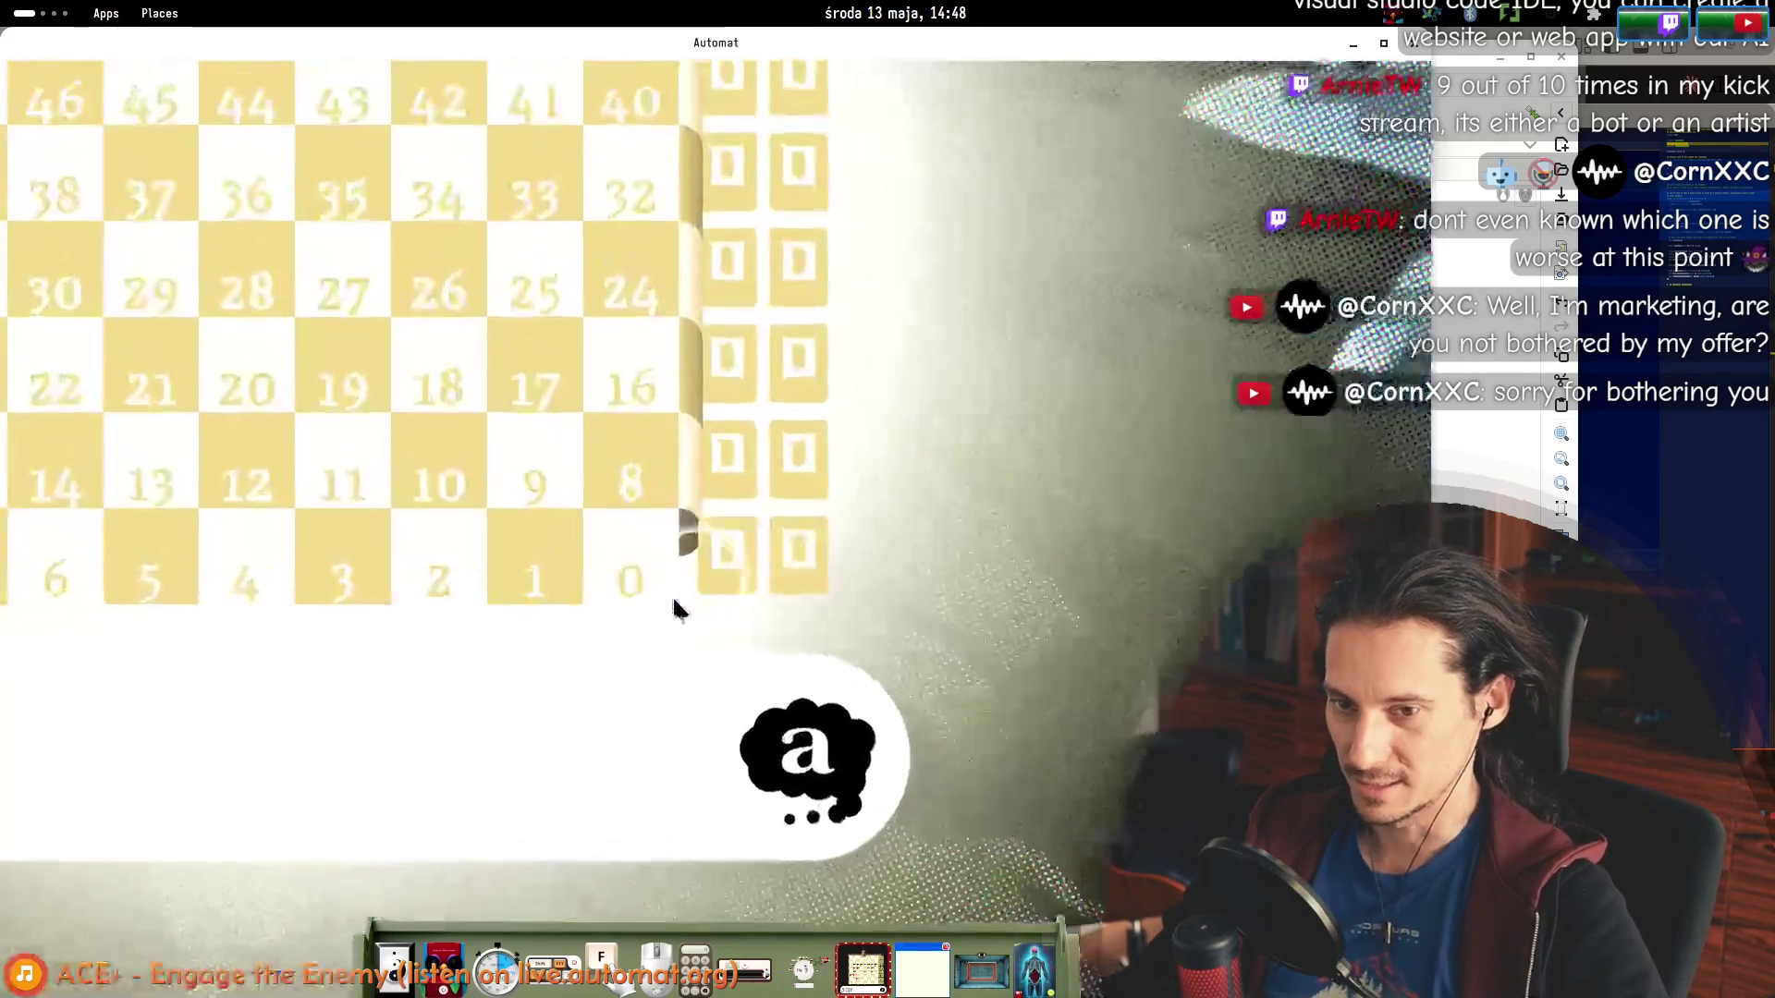
scroll(681, 546, down, 4)
scroll(665, 573, up, 8)
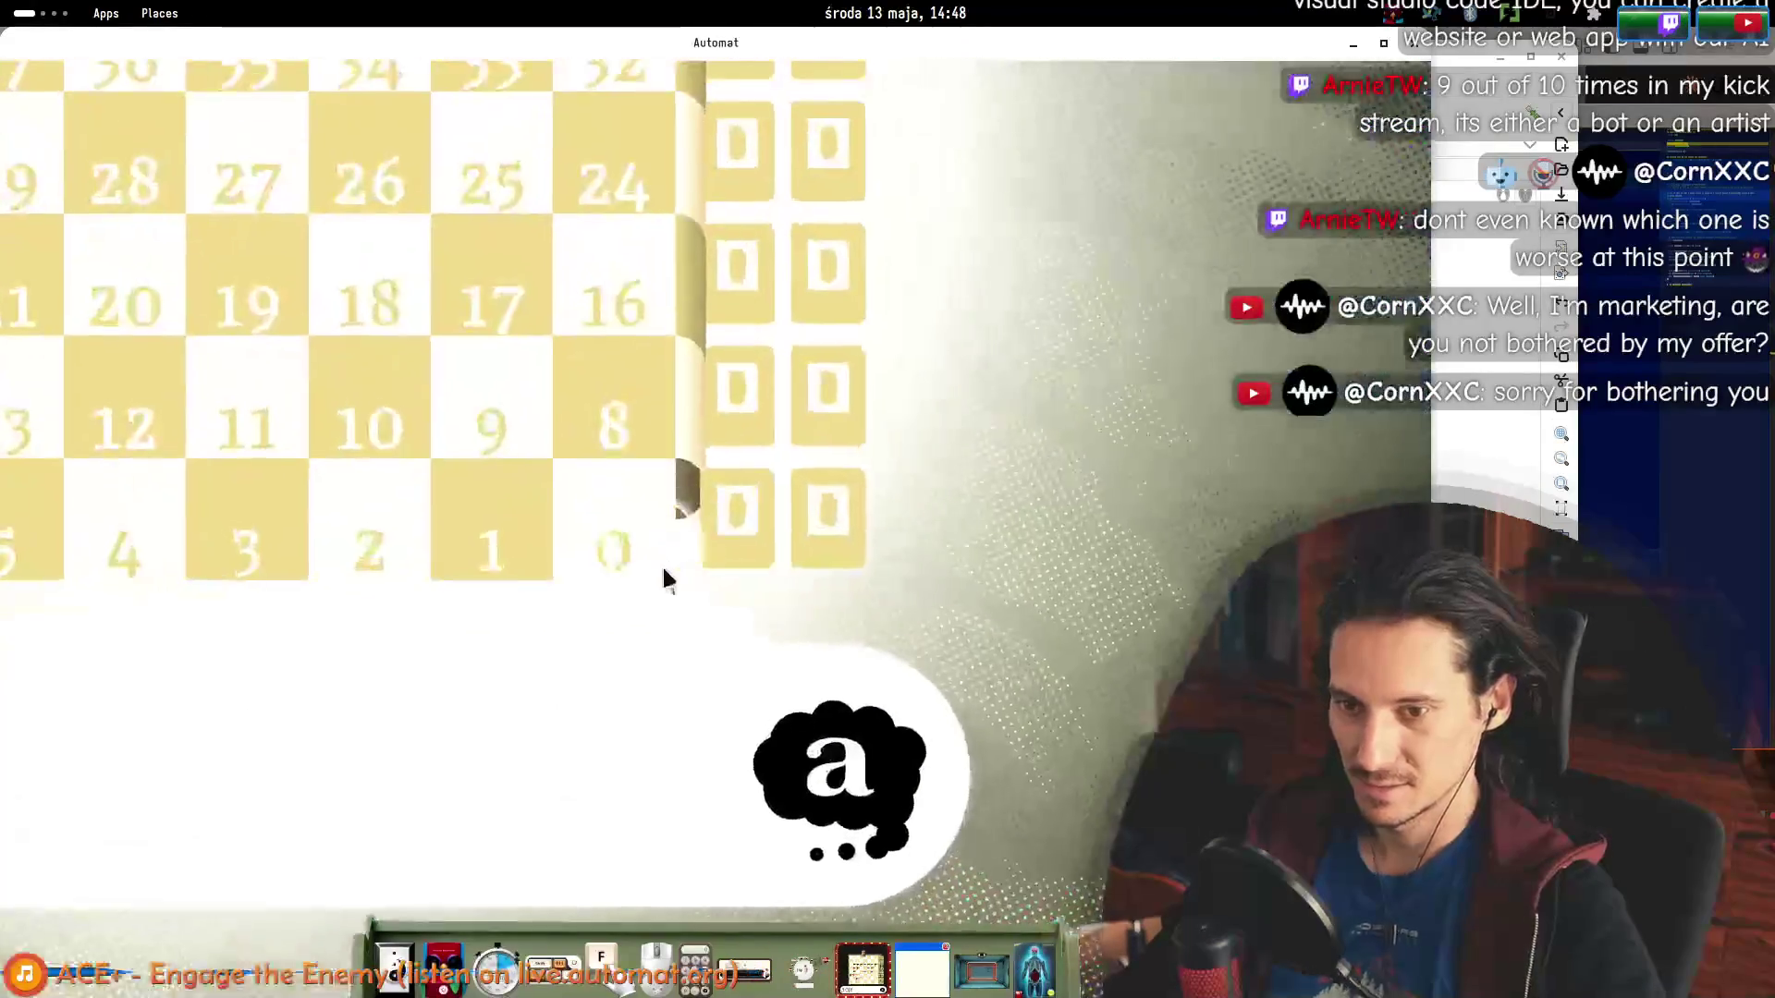
scroll(462, 612, down, 5)
drag(491, 595, 784, 605)
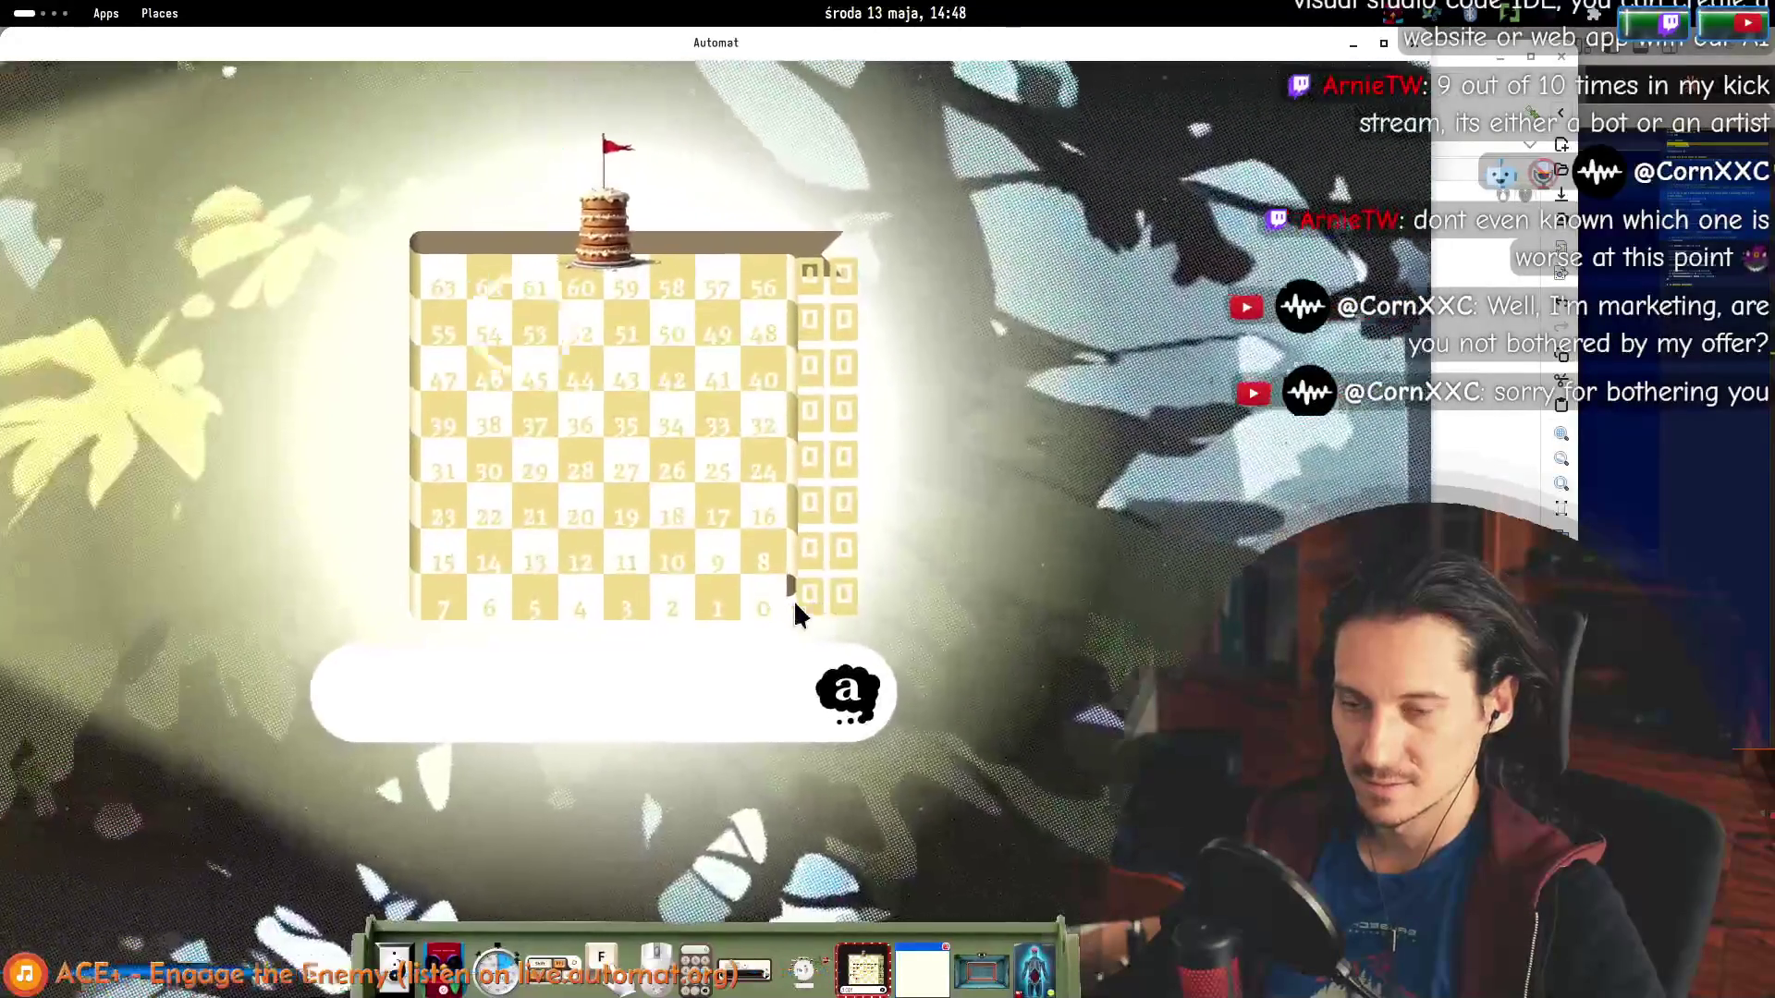
scroll(491, 261, up, 6)
scroll(404, 294, down, 5)
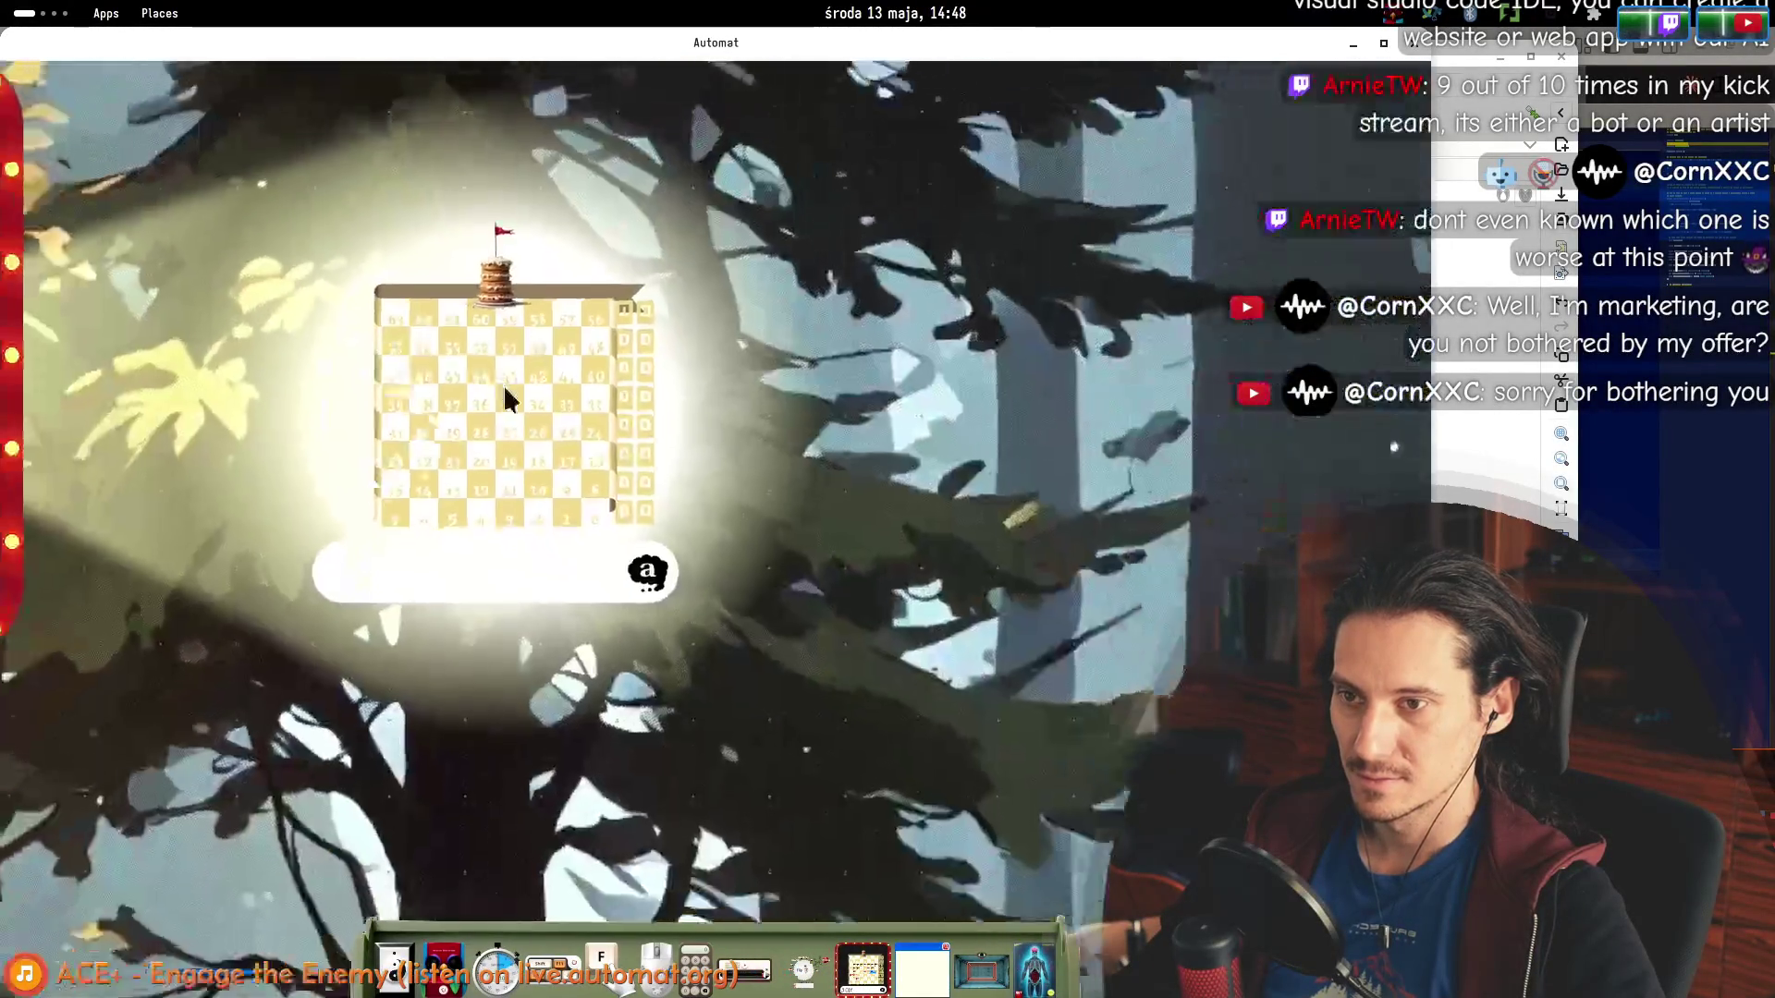
scroll(406, 541, up, 3)
scroll(551, 559, down, 1)
key(alt+Tab)
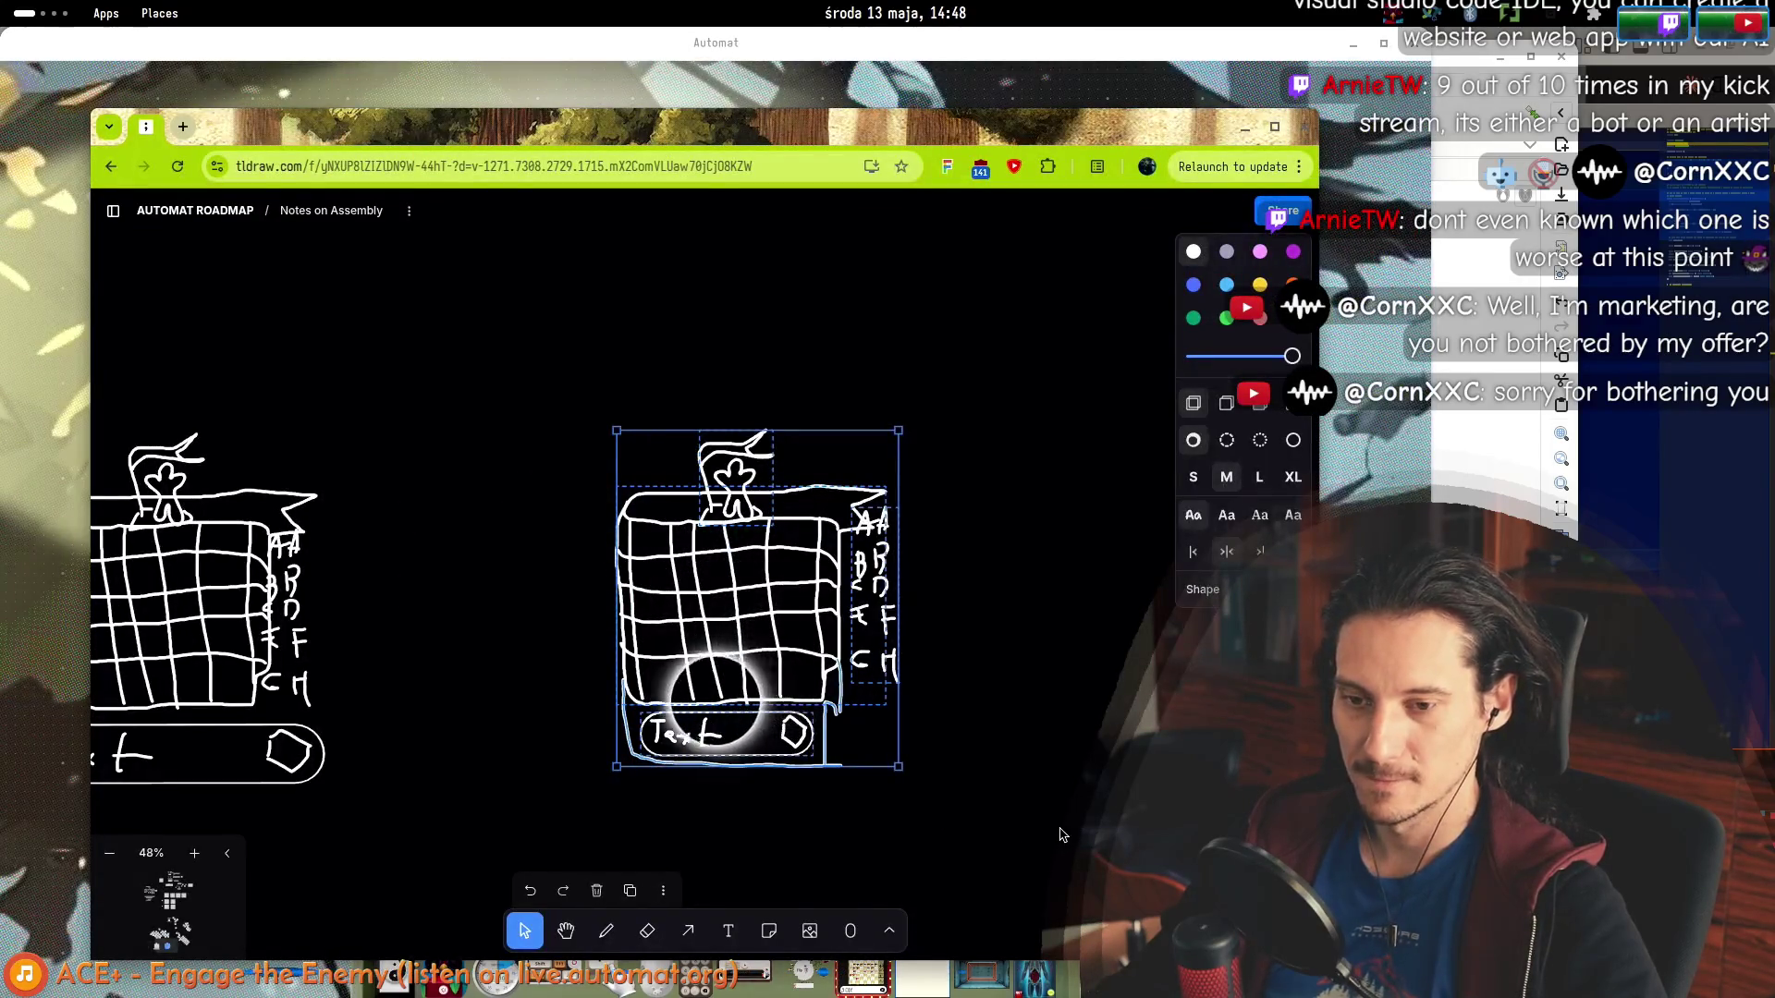
Duplicate the selected right-hand widget sketch with Ctrl+D, then return to Automat
key(ctrl+d)
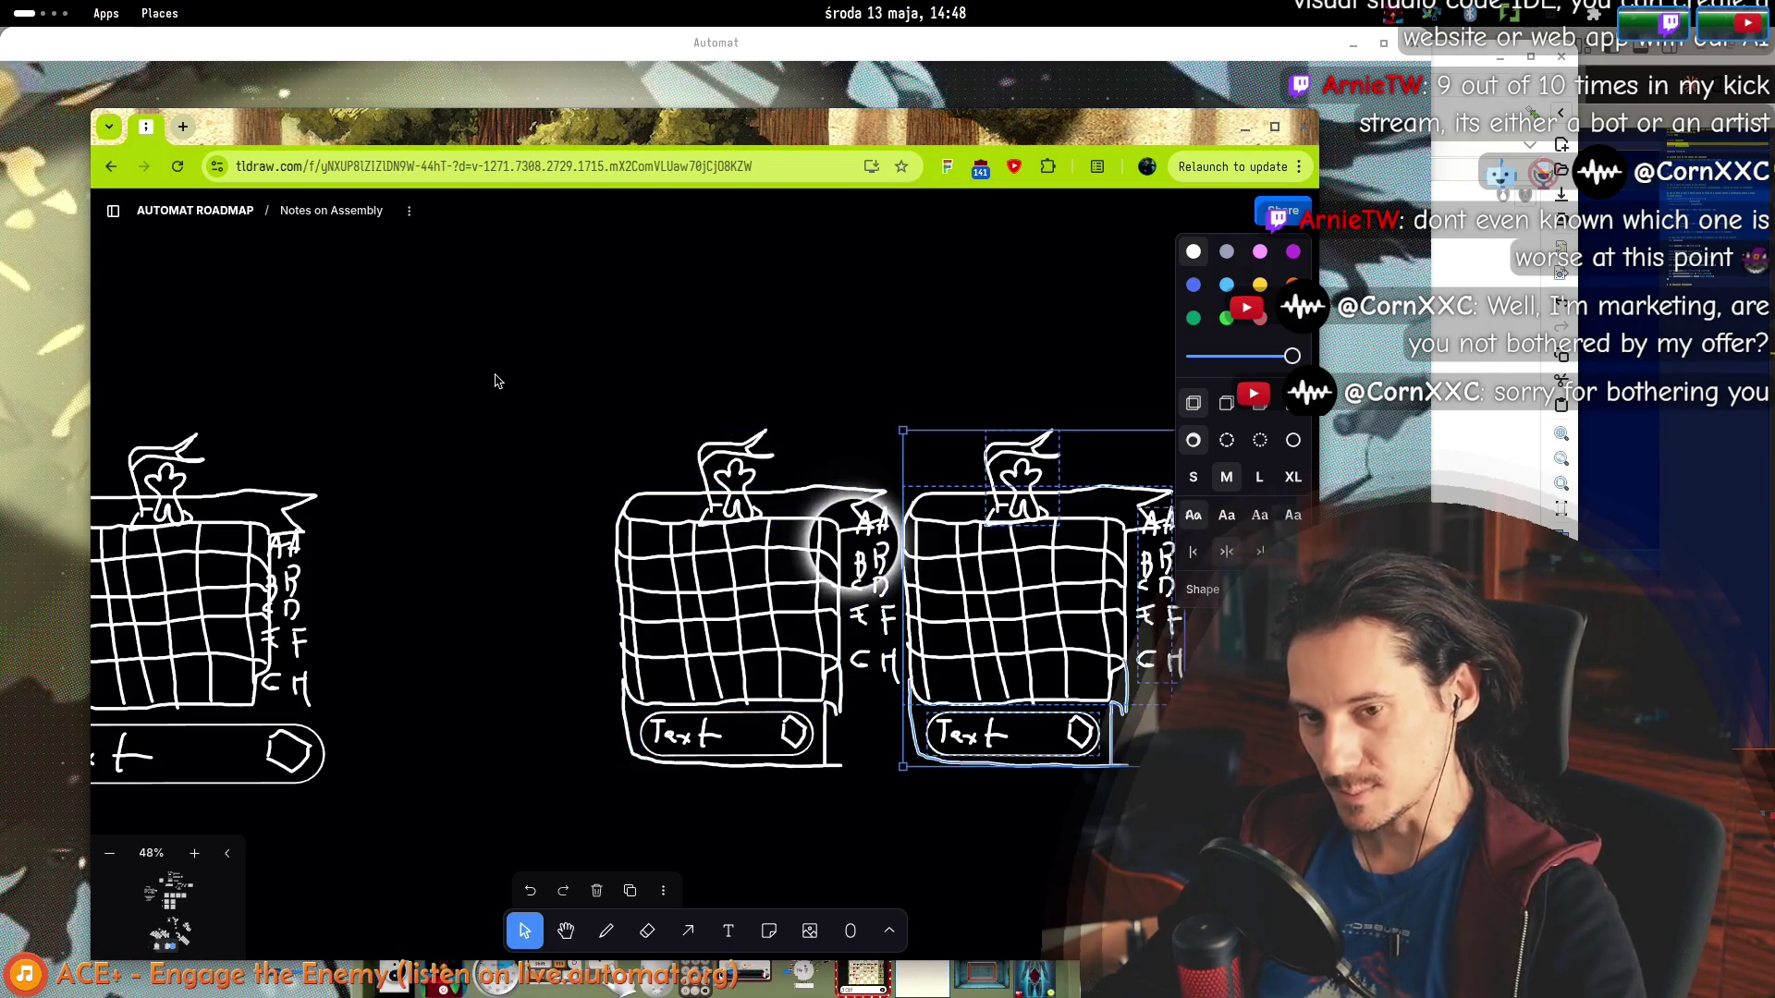
scroll(1033, 473, right, 5)
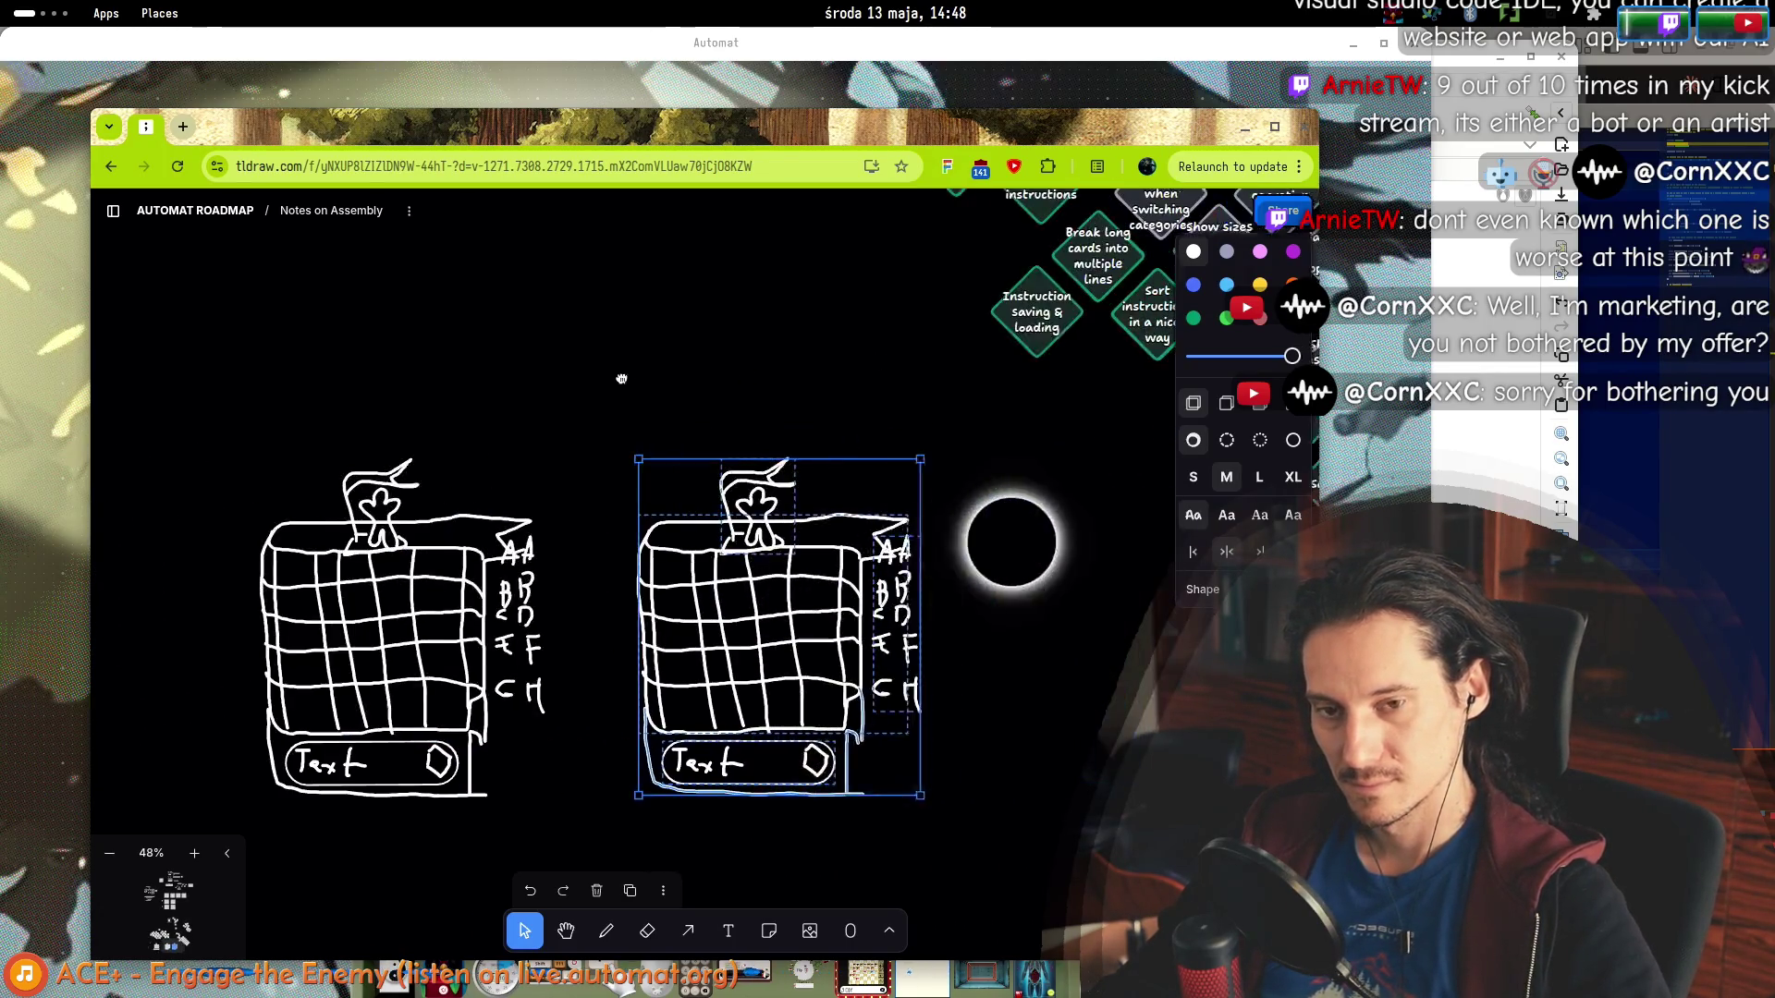
key(alt+Tab)
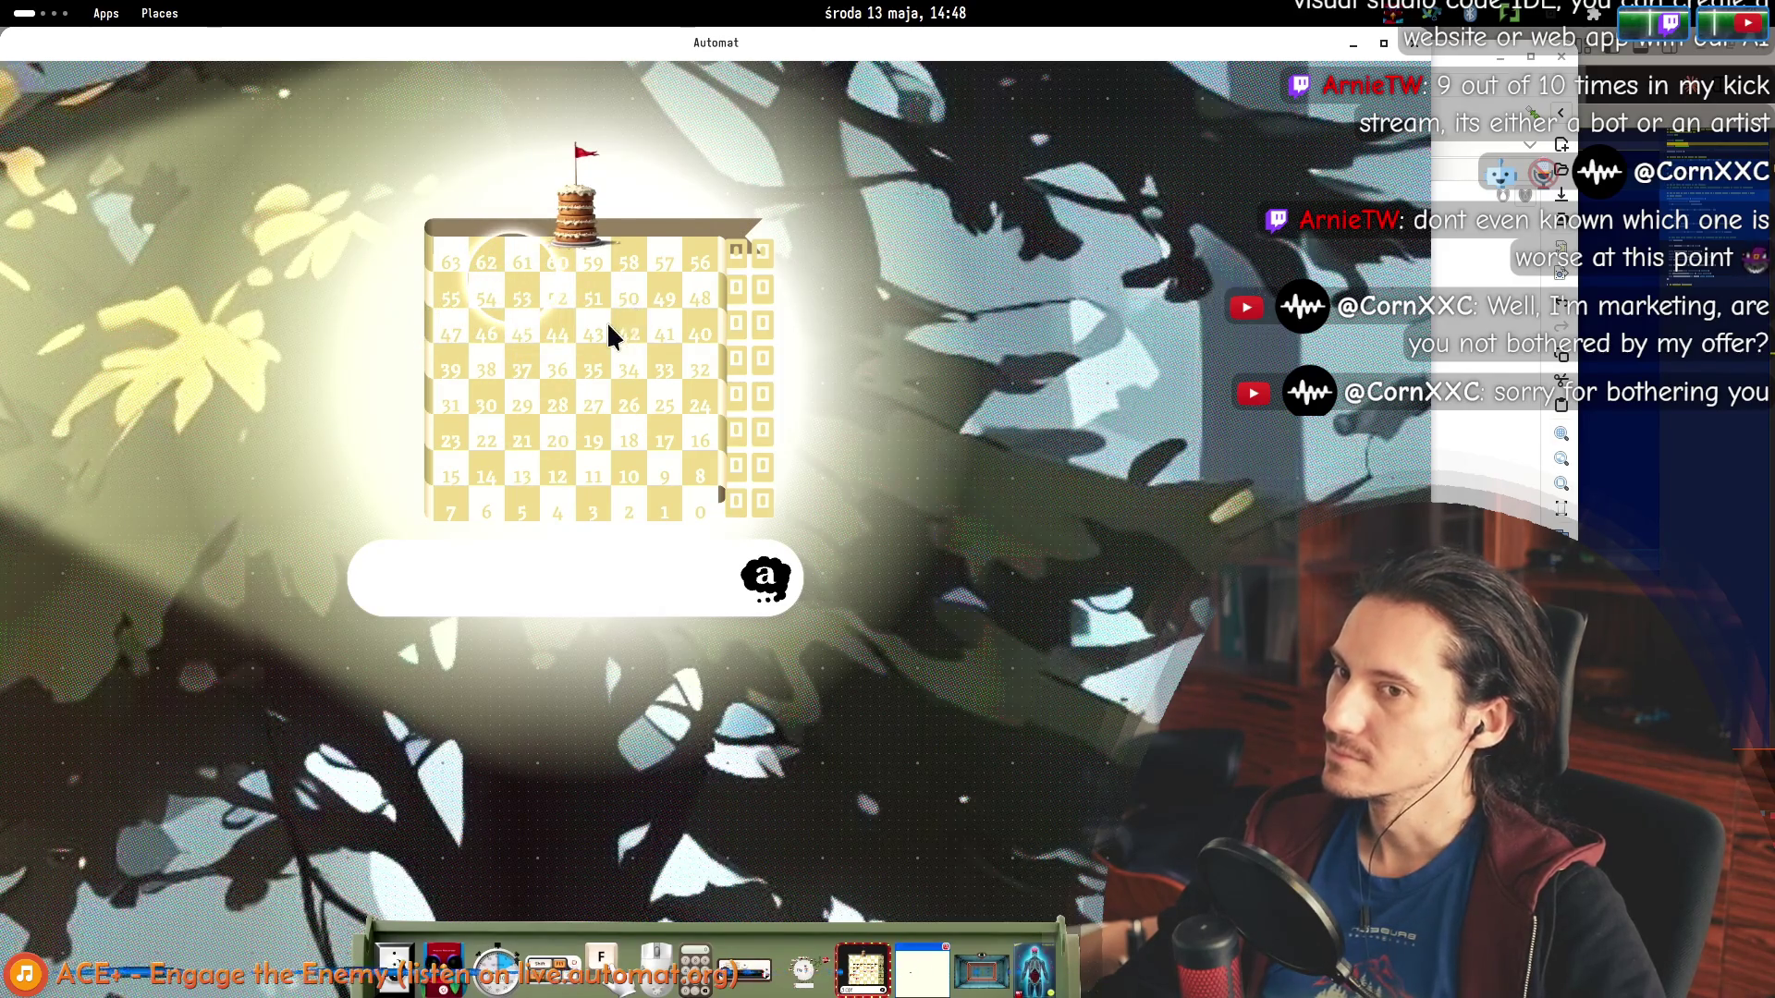
Type 'aoeuaoeu' into the register widget's text field and inspect the flagged bits and hex bytes
scroll(611, 338, down, 5)
text(aoeuaoeu)
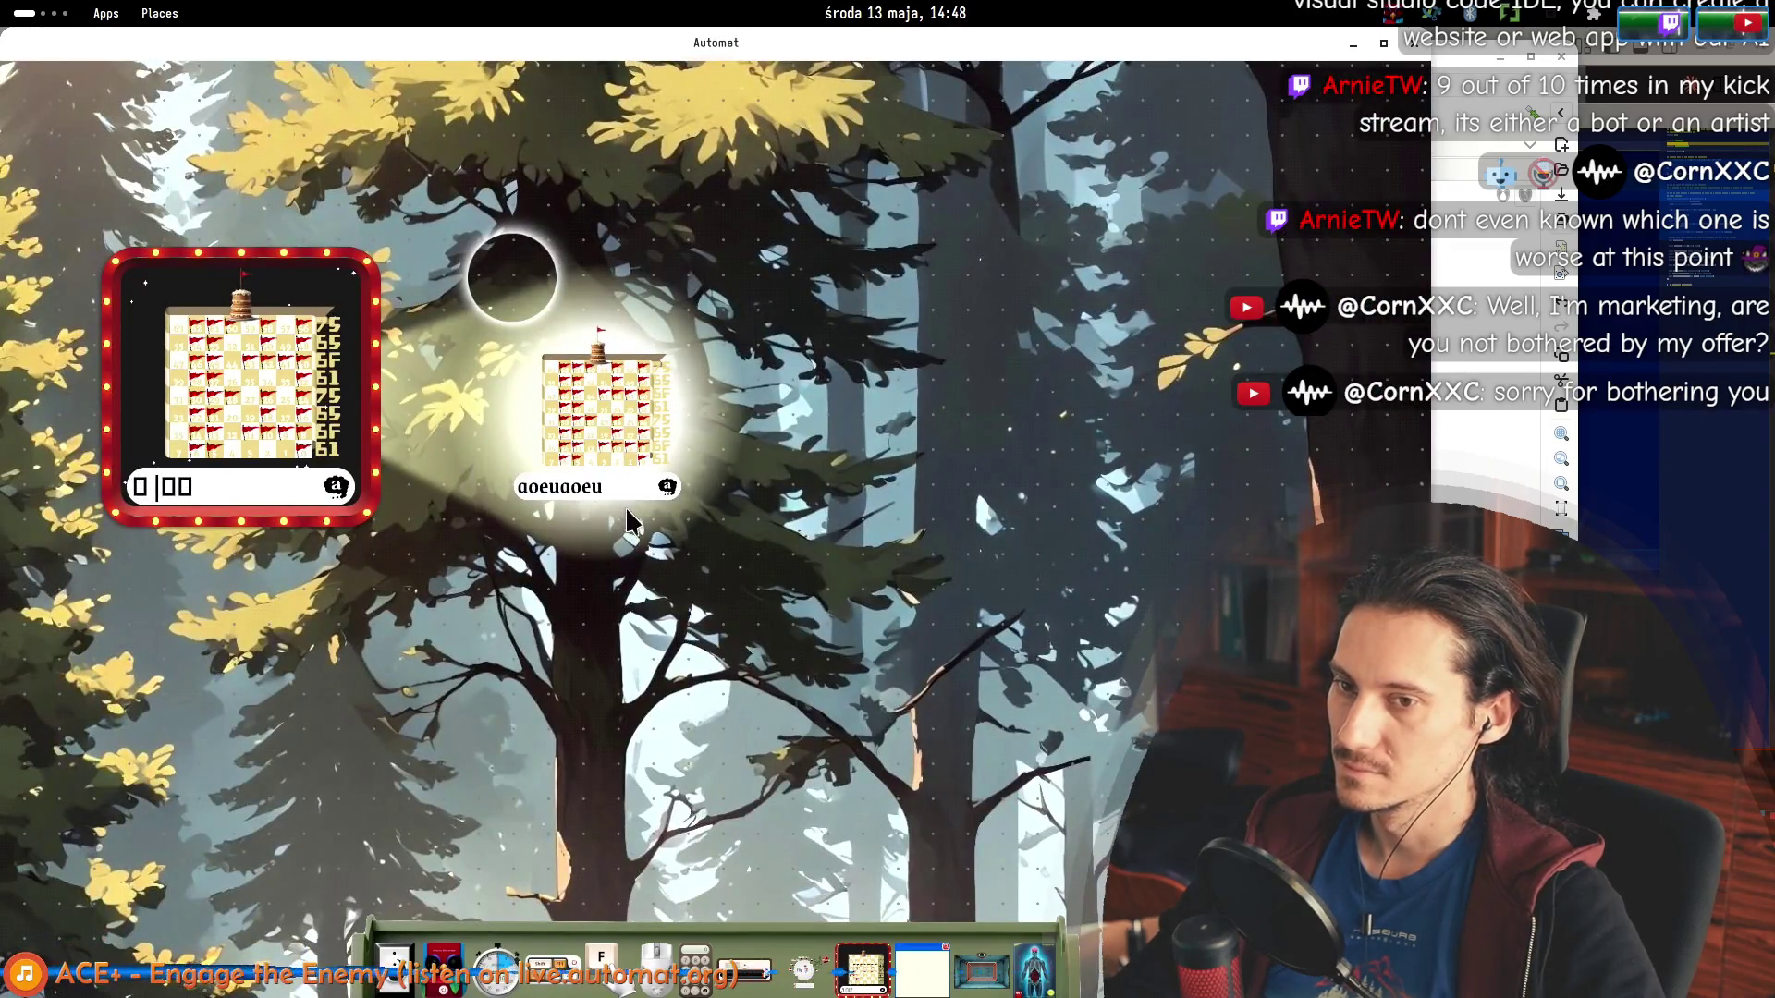
scroll(592, 399, up, 4)
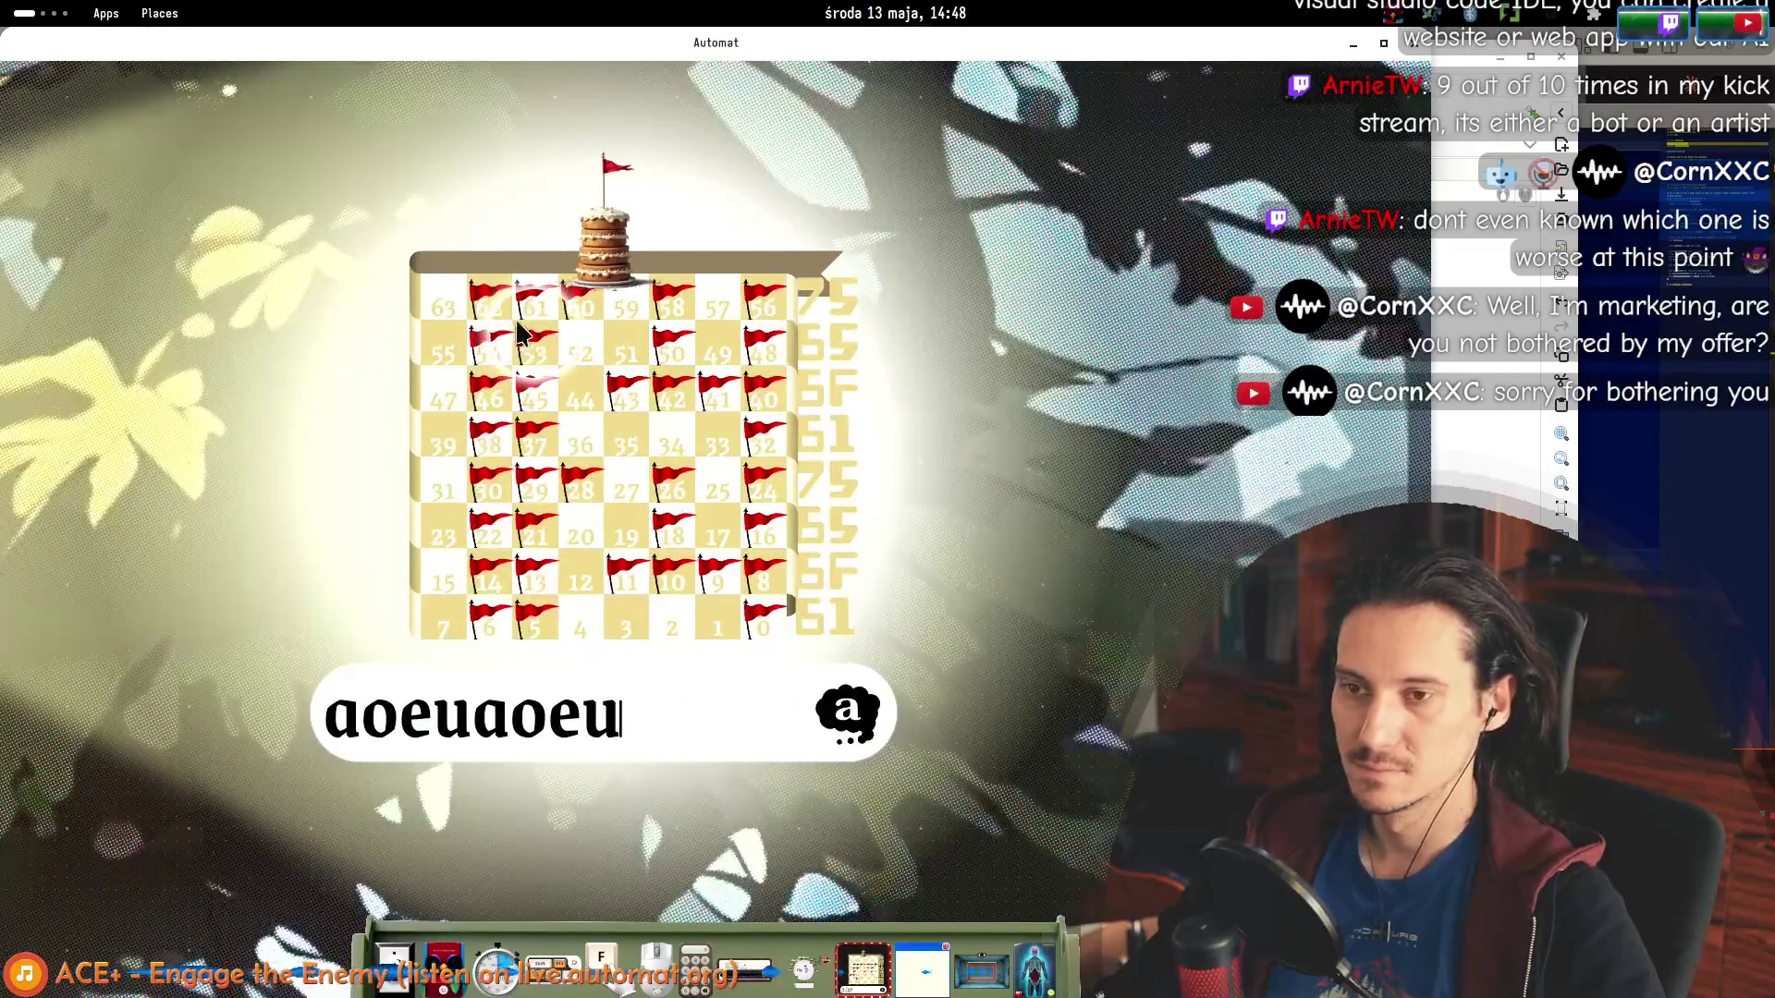
scroll(945, 486, down, 2)
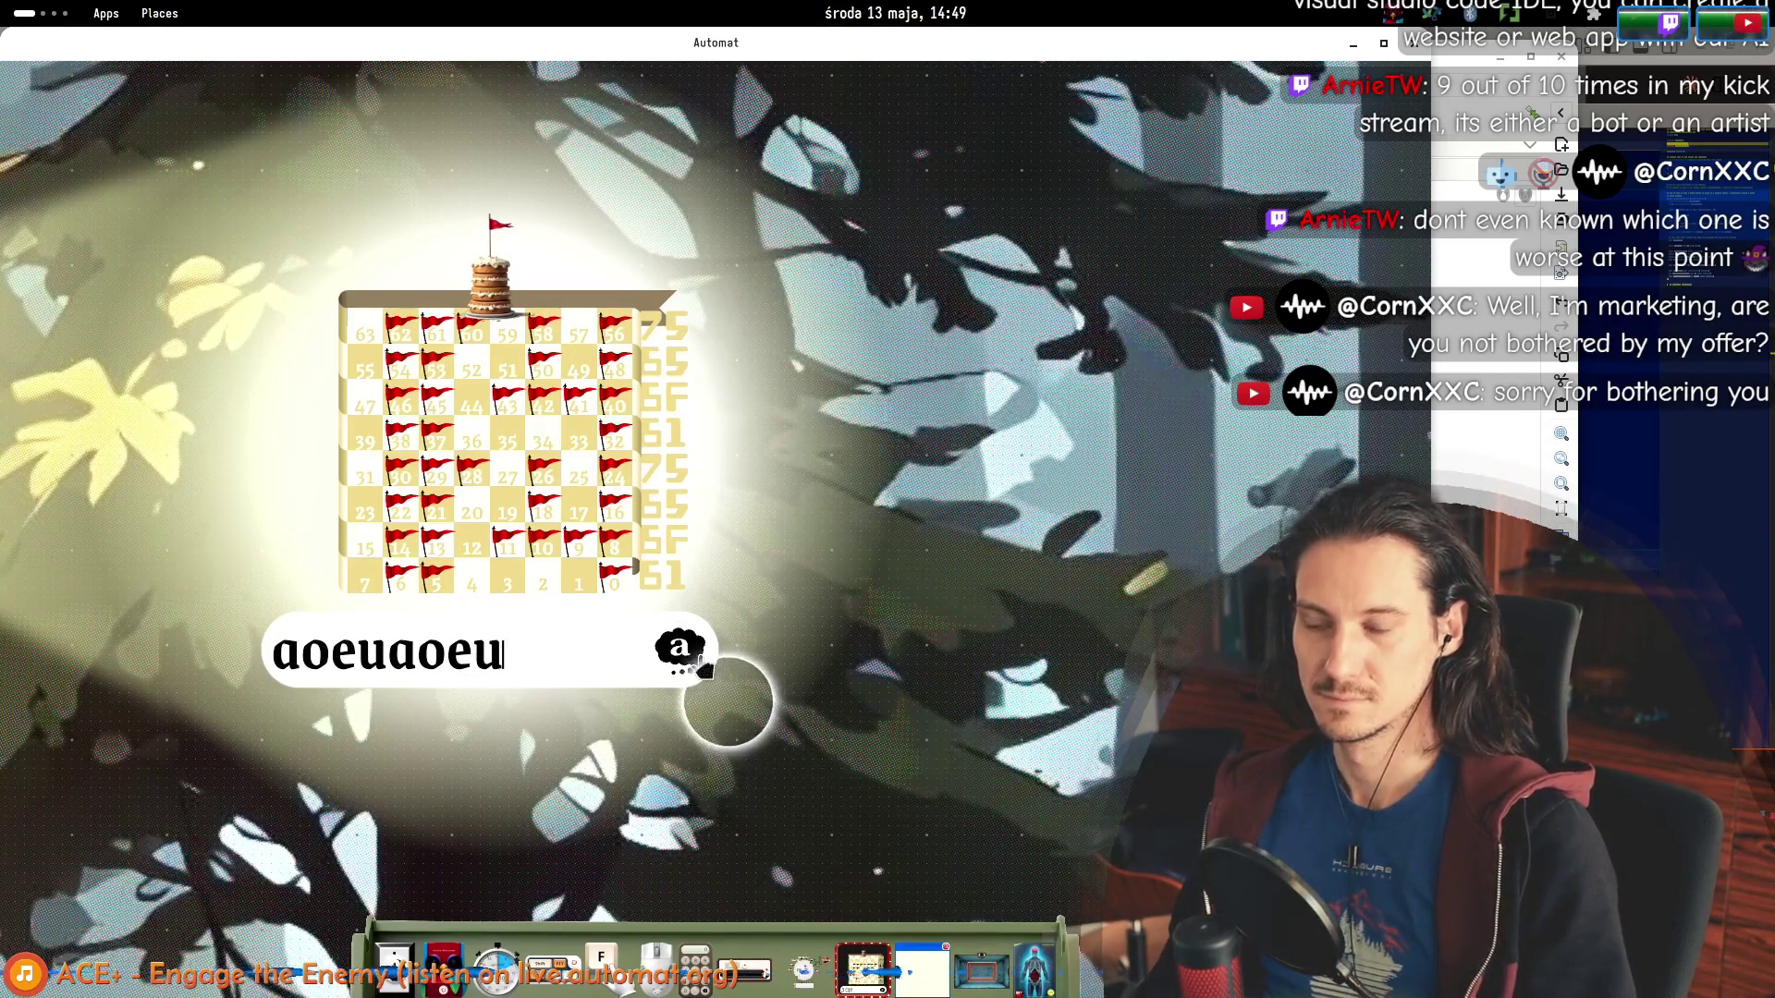
scroll(634, 519, down, 5)
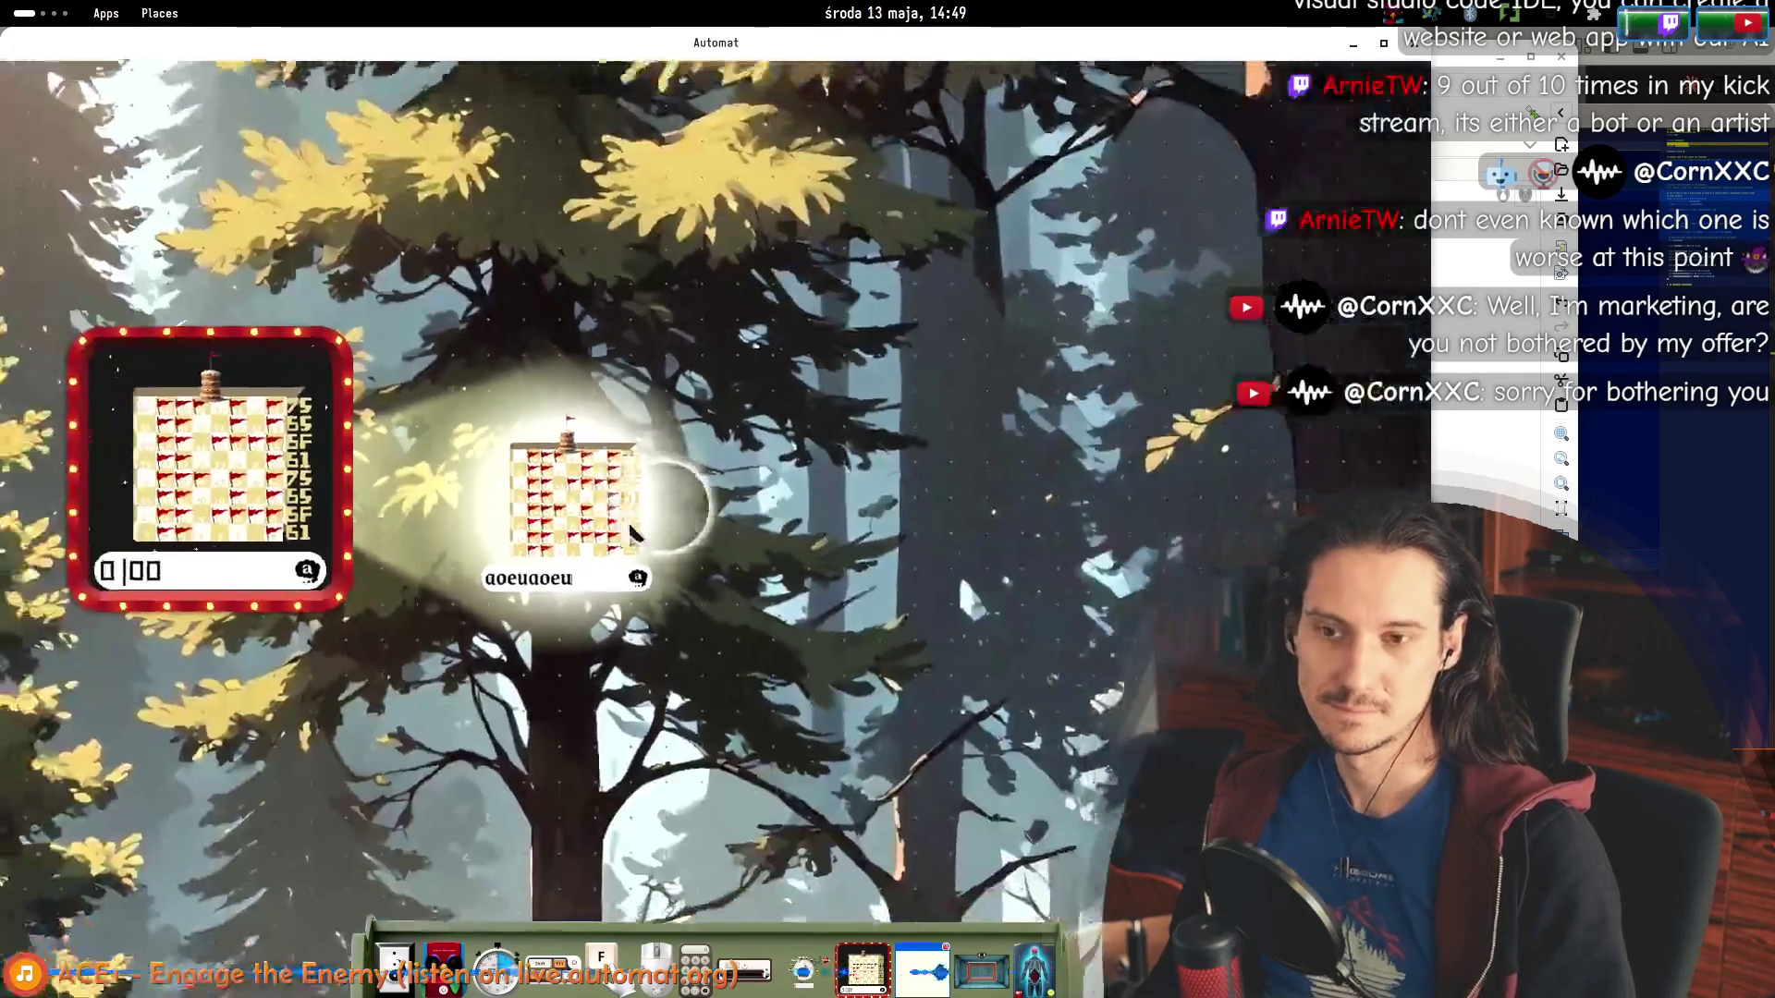
scroll(628, 536, up, 5)
key(alt+Tab)
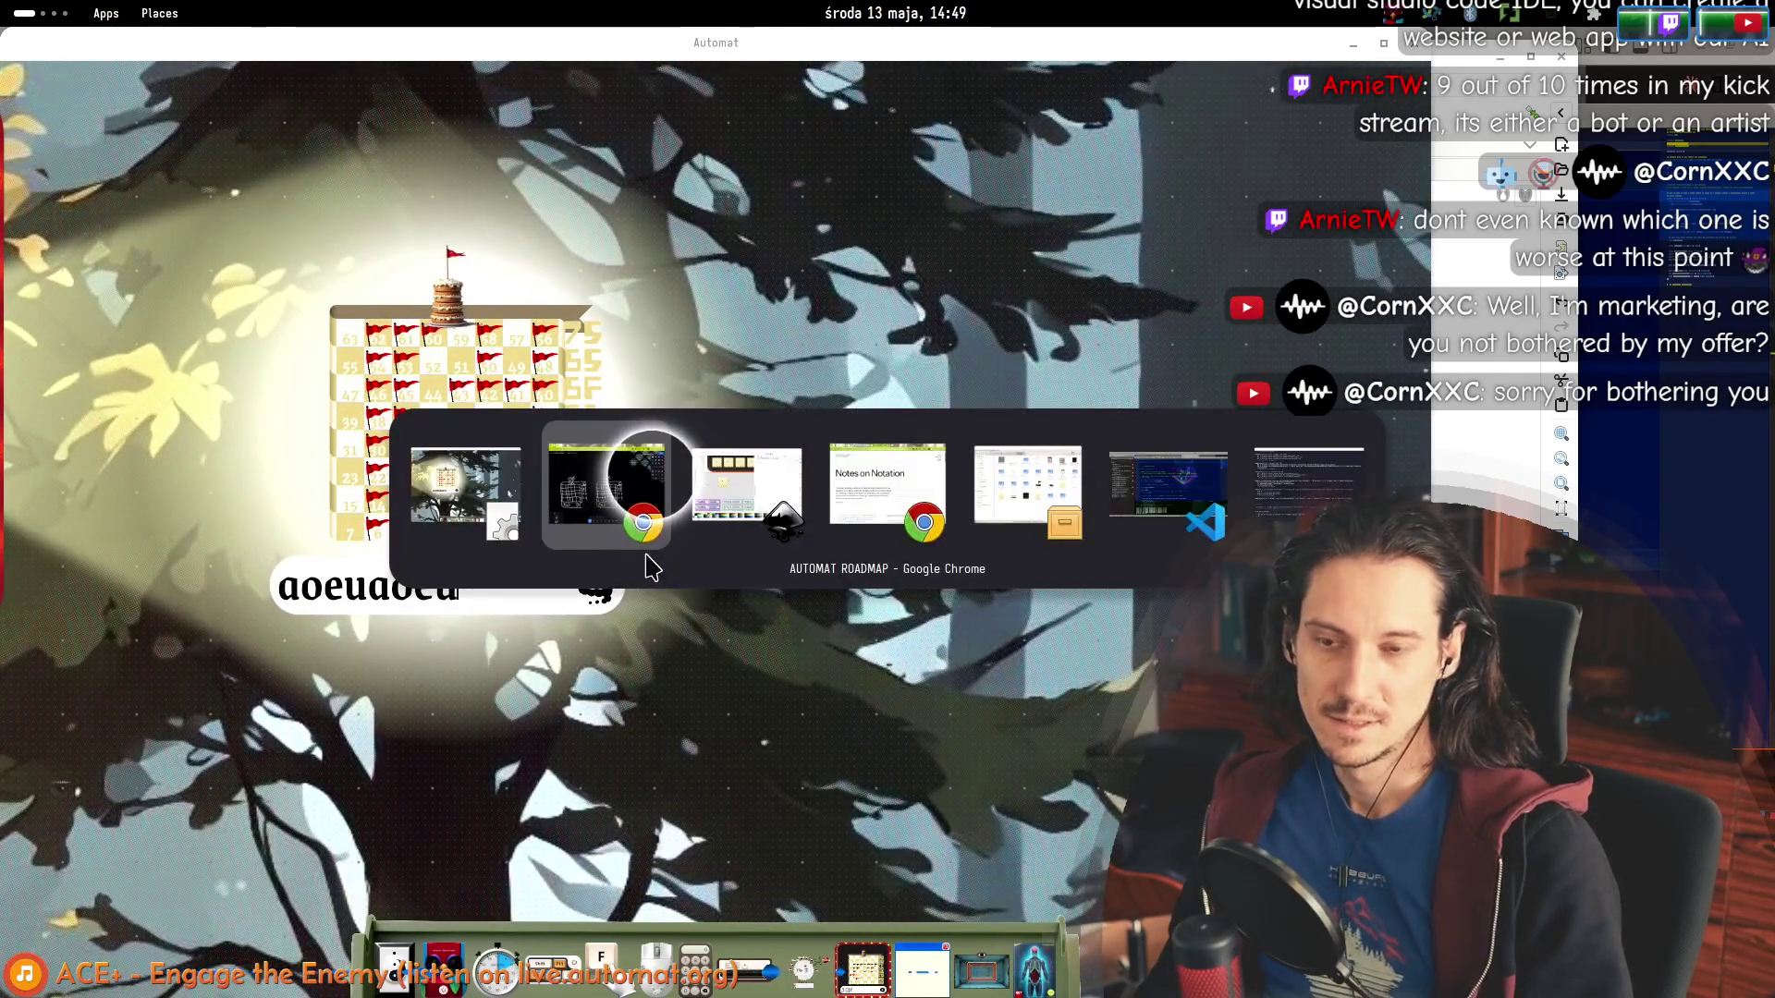
Select and copy the 'Buffer::Type type = Buffer::Type::TypeCount;' declaration on line 75
key(Tab)
key(Tab)
key(Tab)
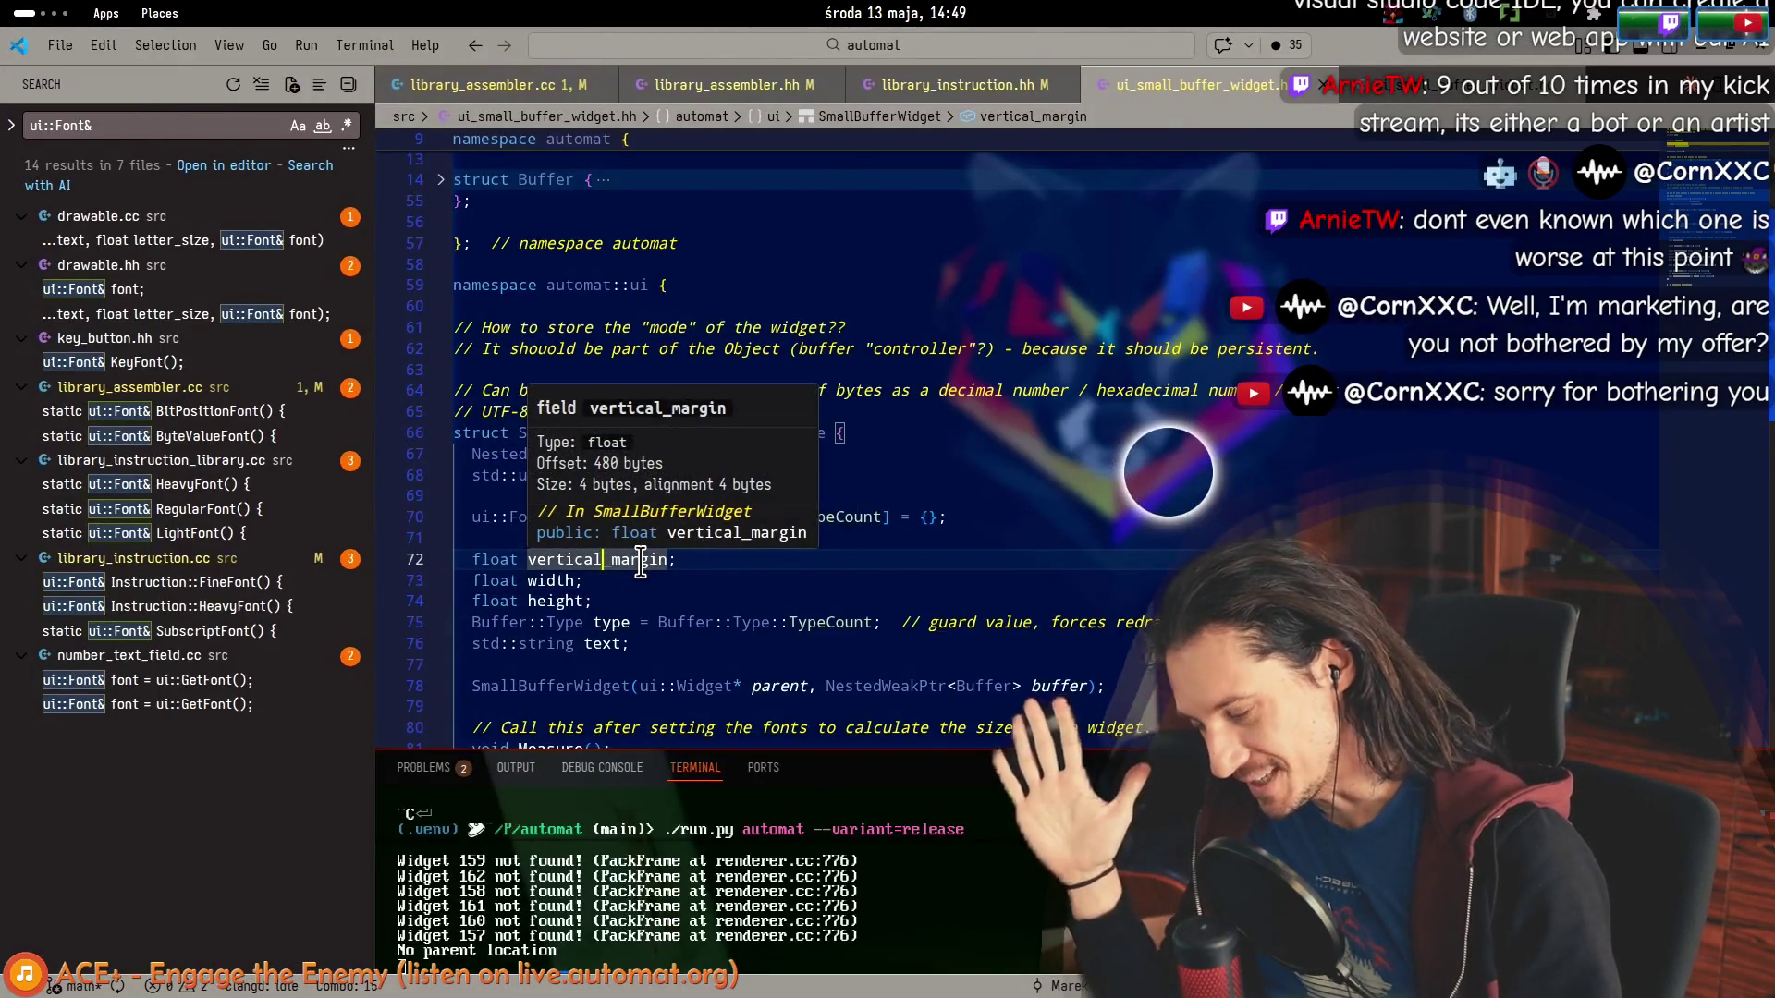
key(alt+Tab)
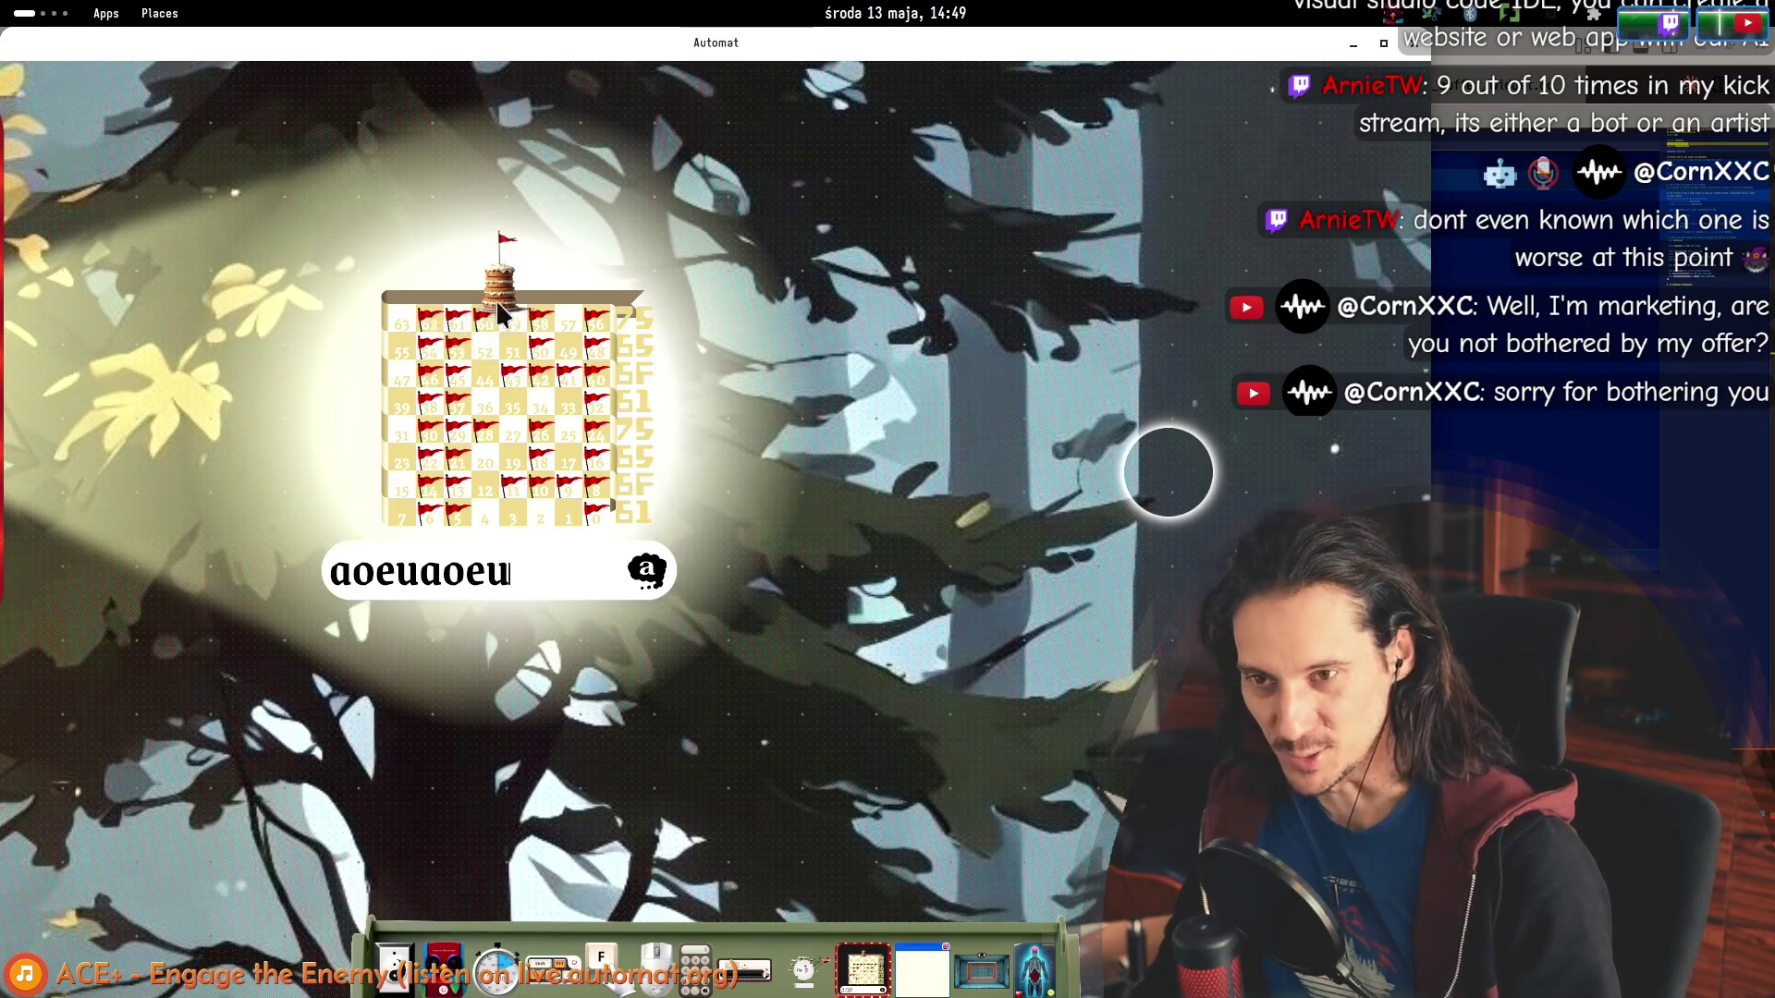
key(alt+Tab)
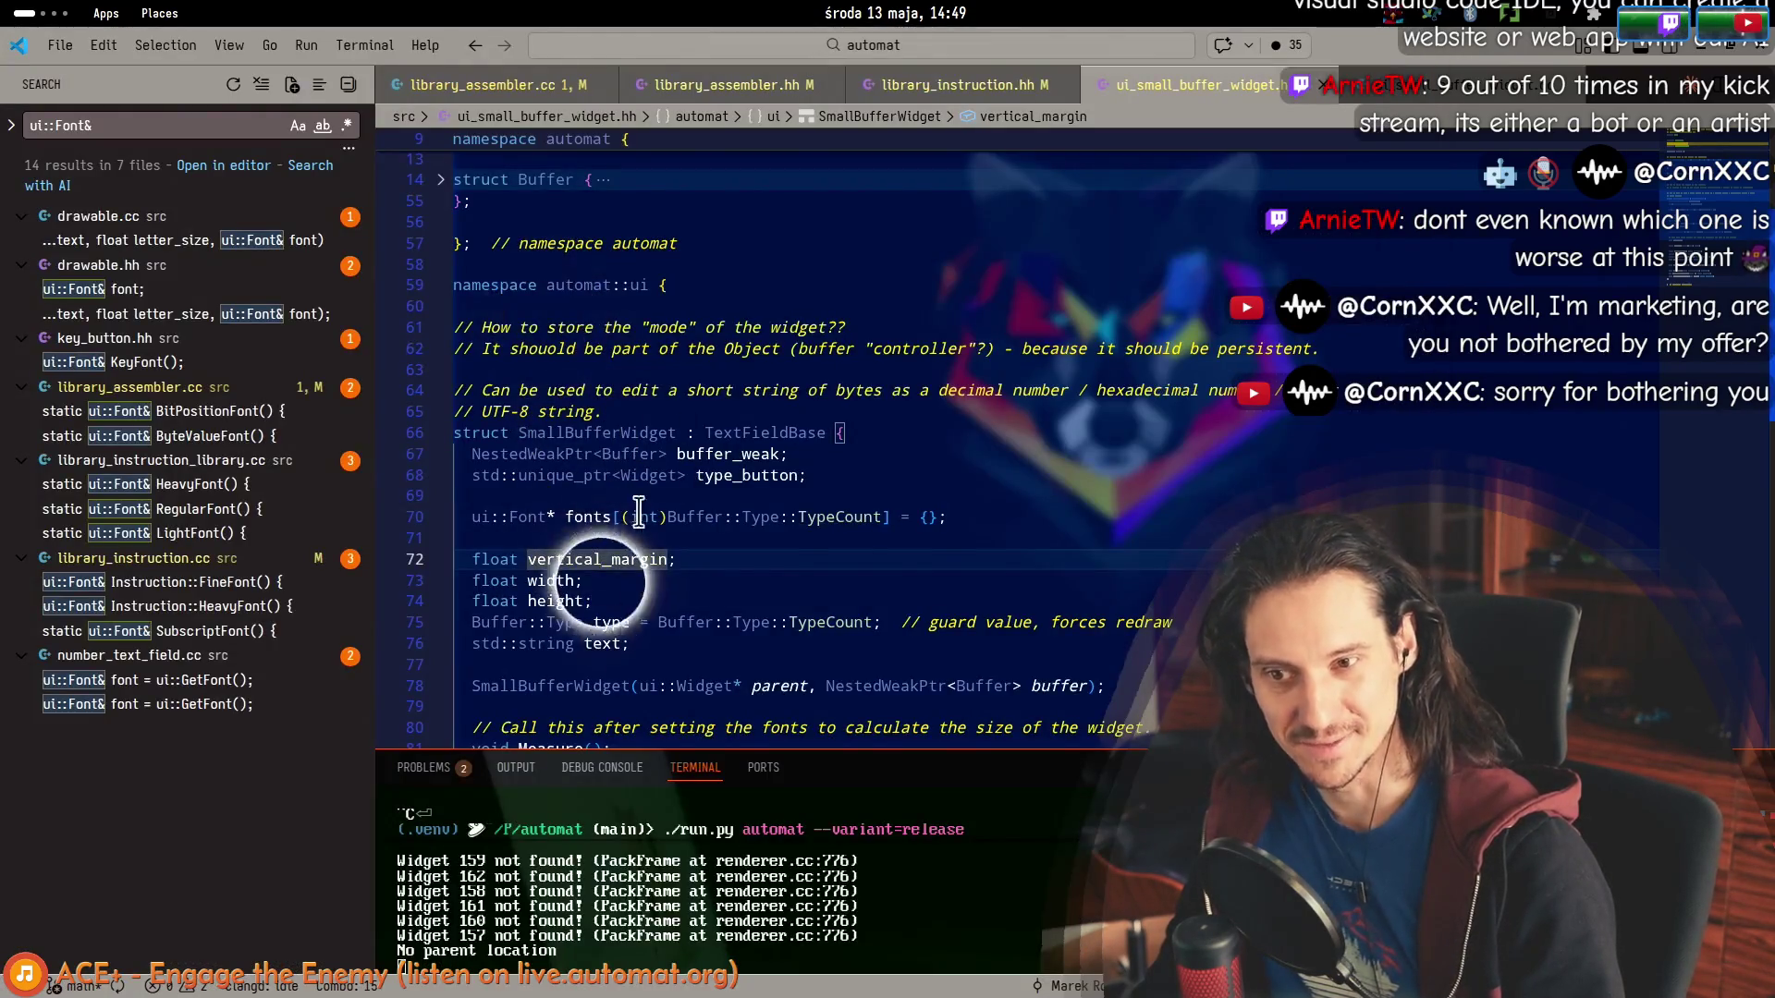
click(601, 559)
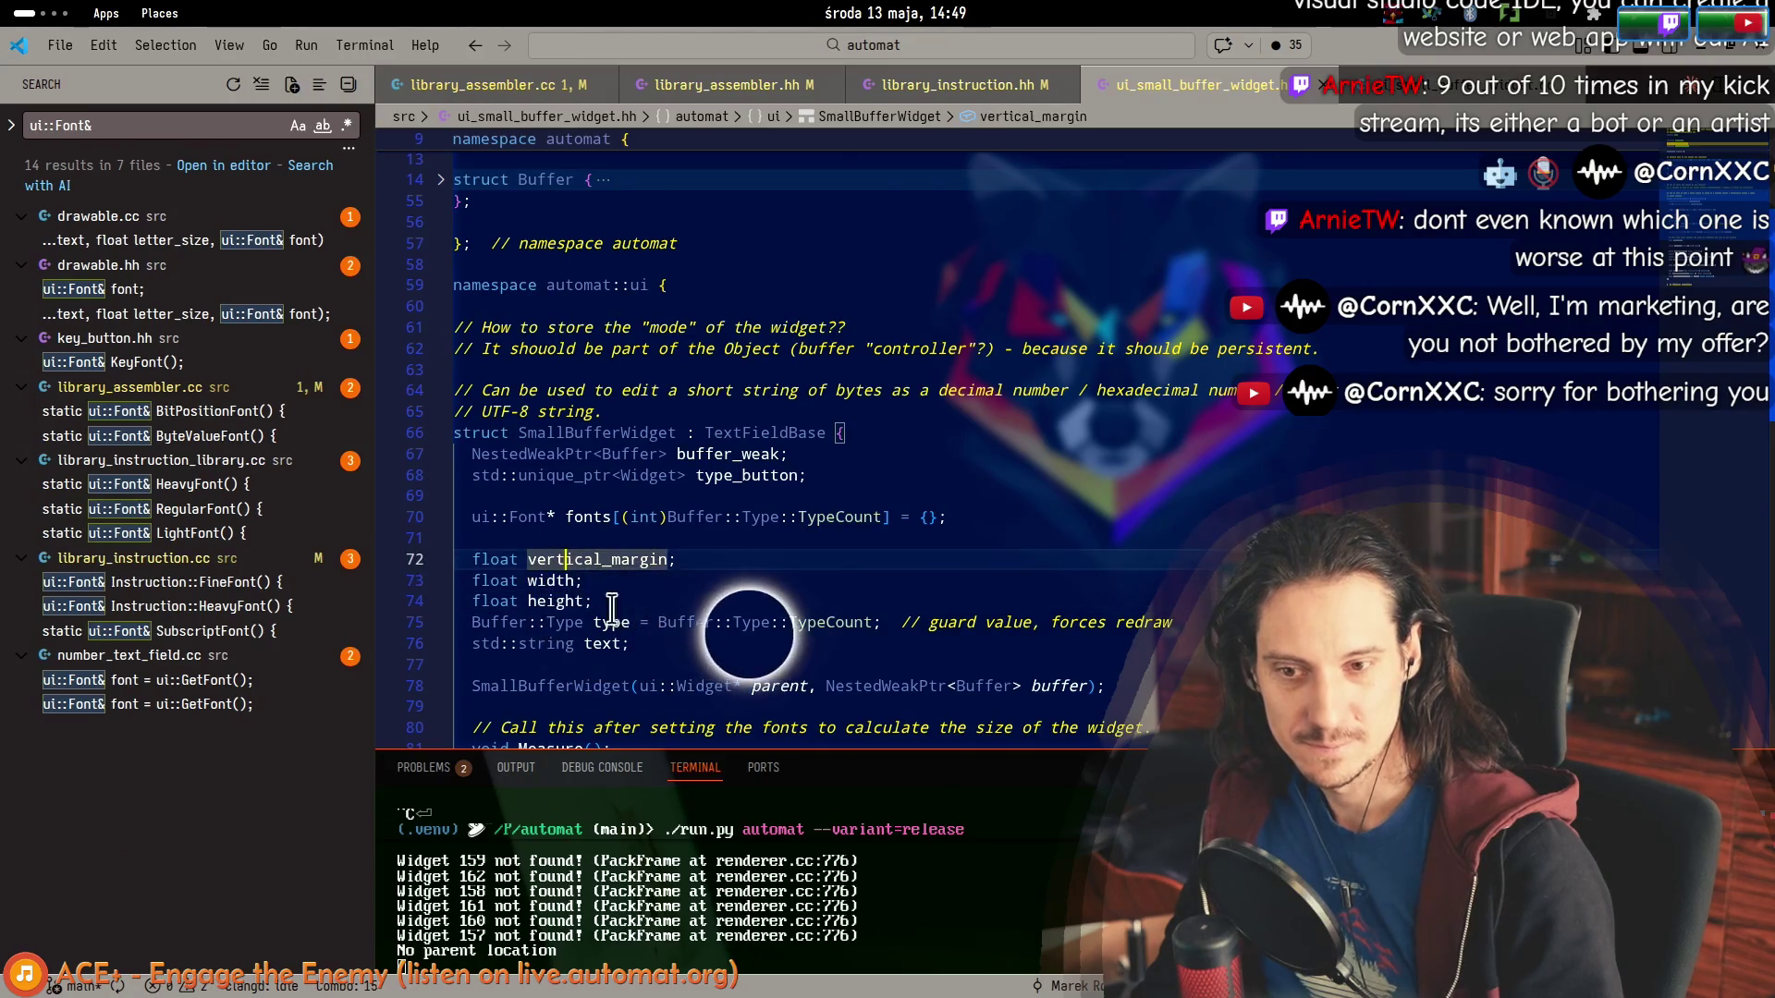
click(612, 622)
drag(880, 622, 466, 626)
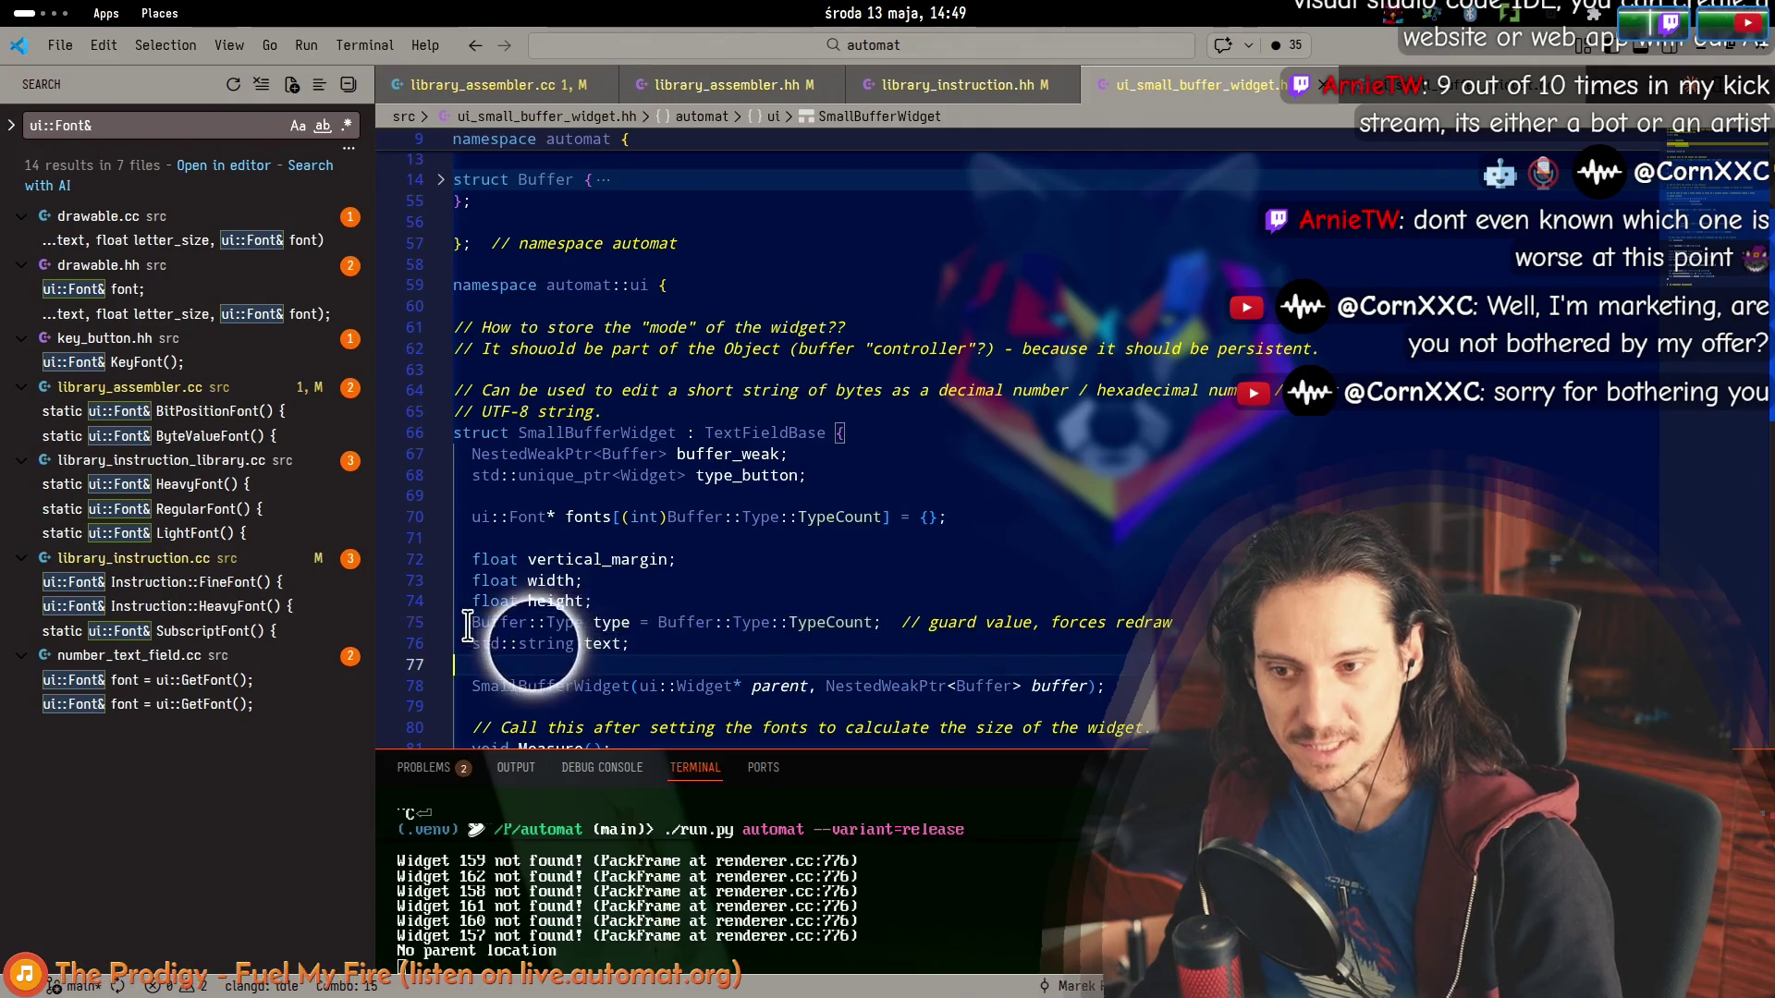
click(876, 611)
click(880, 622)
key(shift+Home)
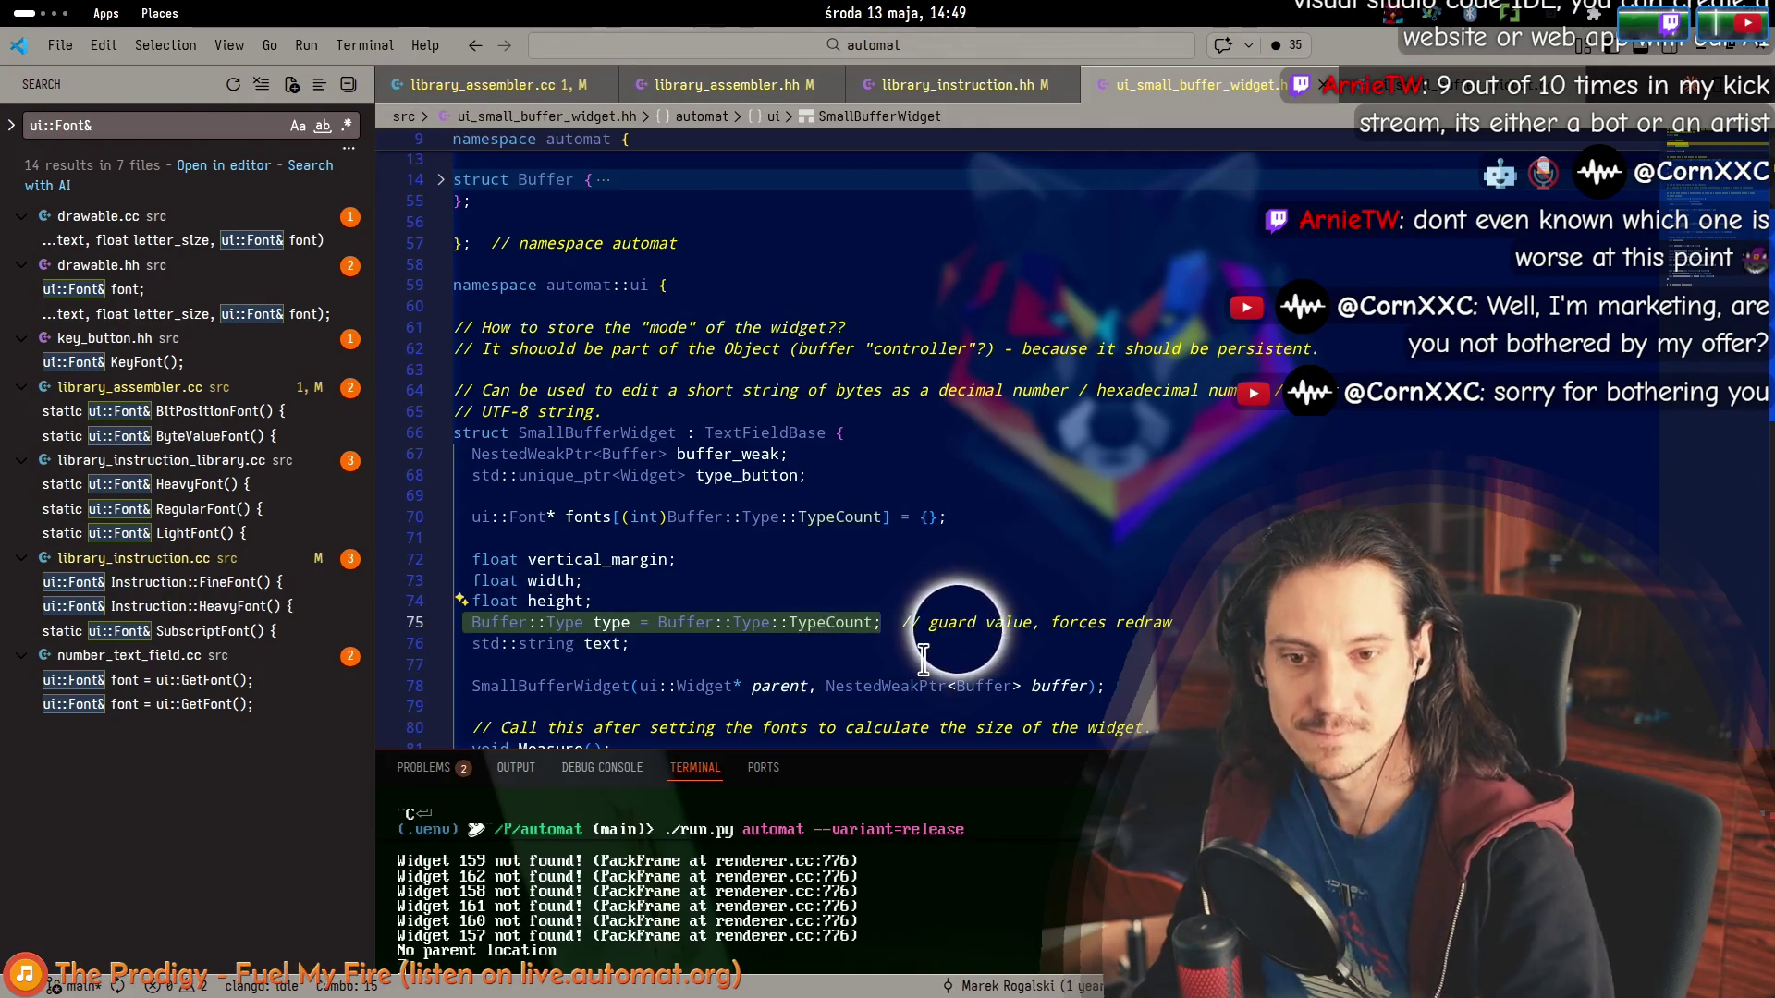
click(851, 601)
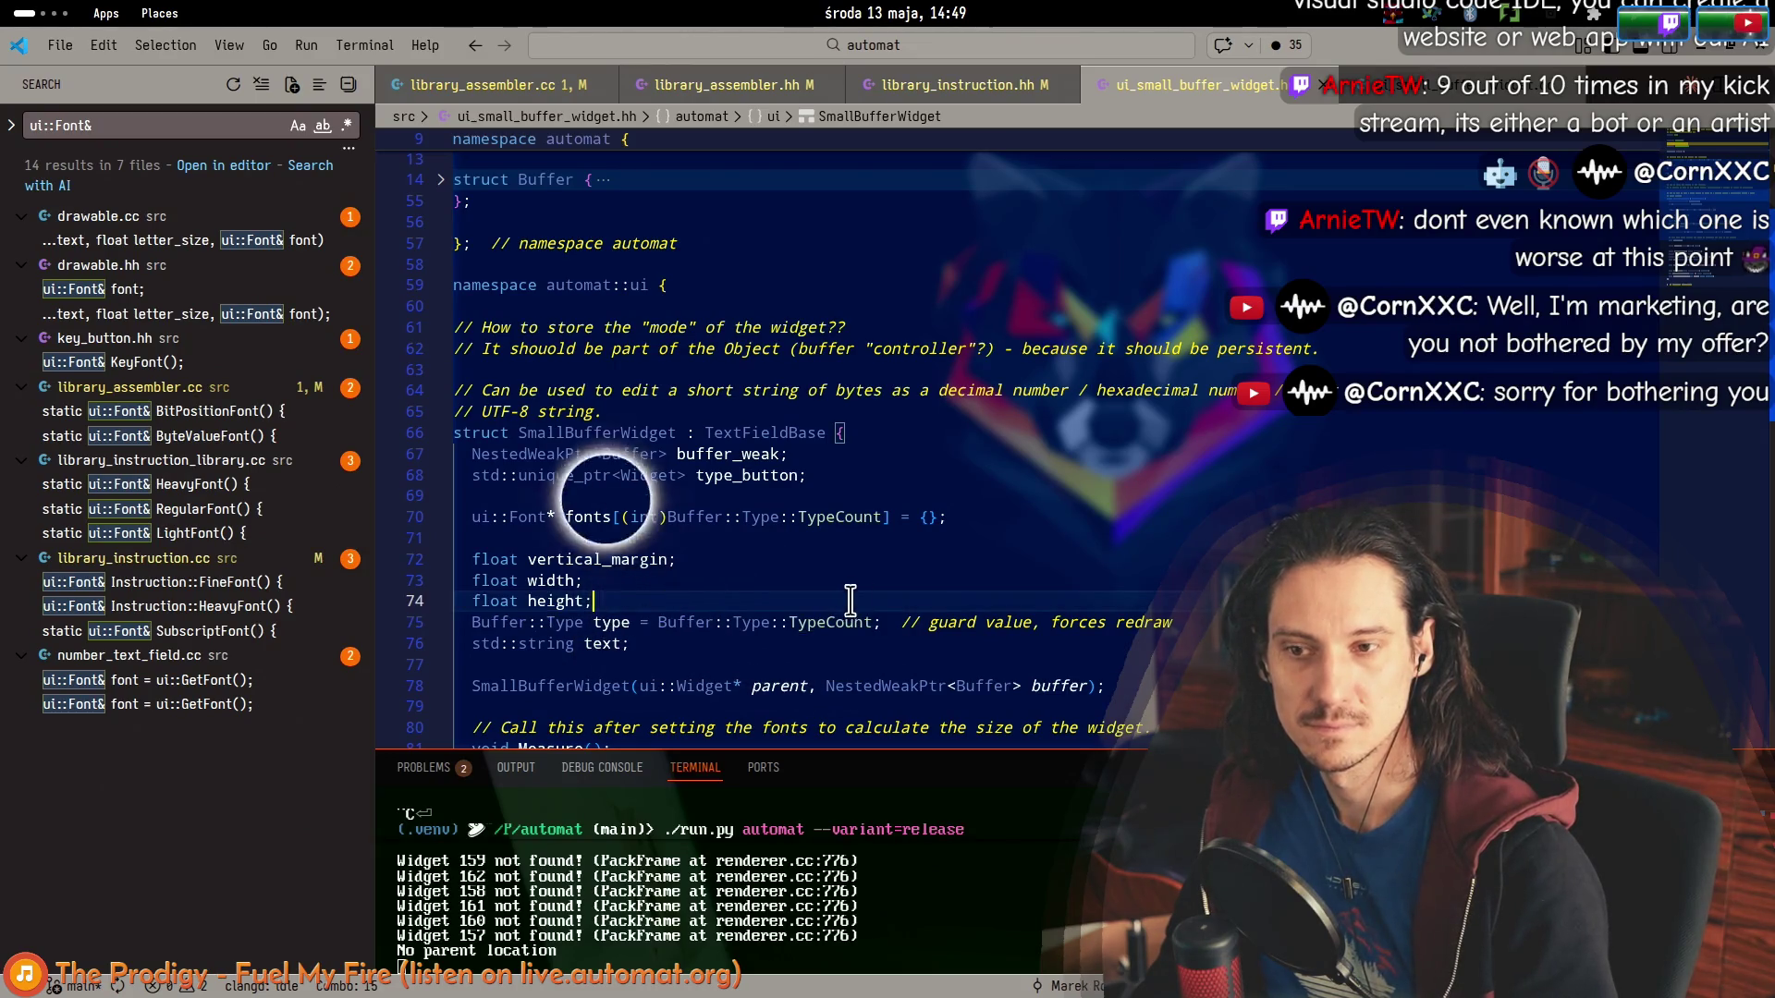
click(504, 84)
In library_assembler.hh, paste the type field declaration into Register after 'int size = 64;'
click(730, 84)
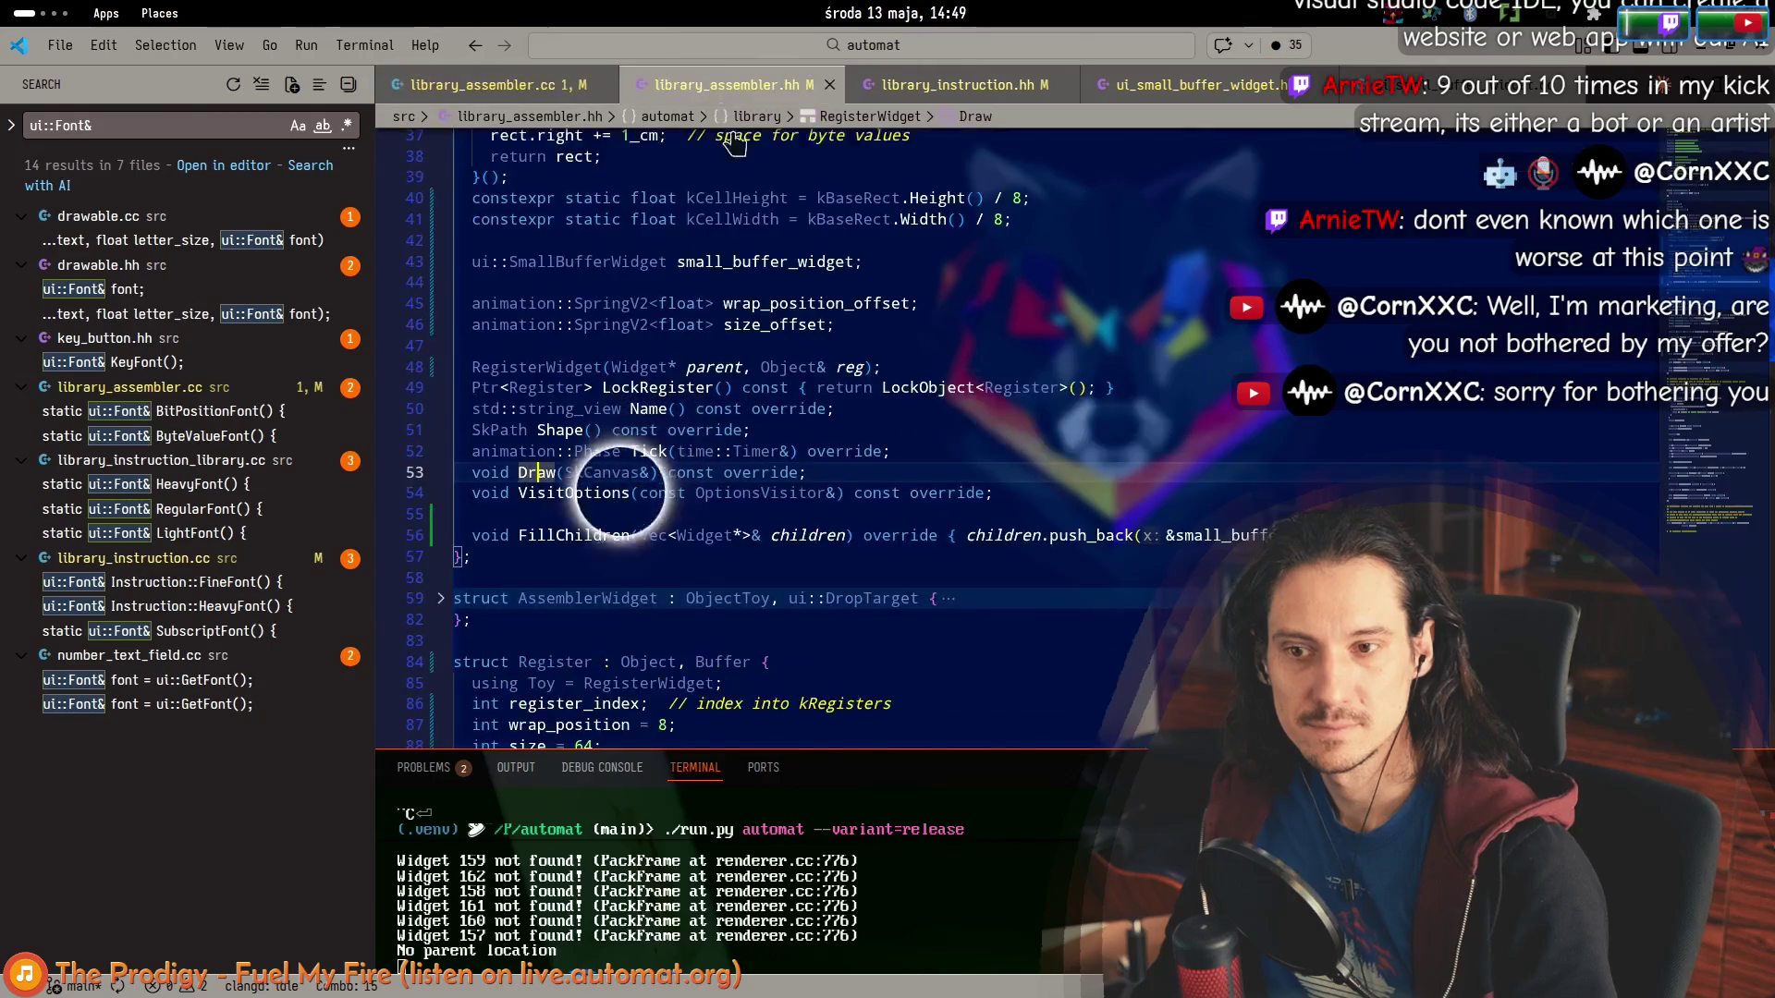
scroll(737, 530, up, 4)
scroll(649, 564, down, 5)
scroll(649, 568, up, 2)
scroll(647, 555, down, 8)
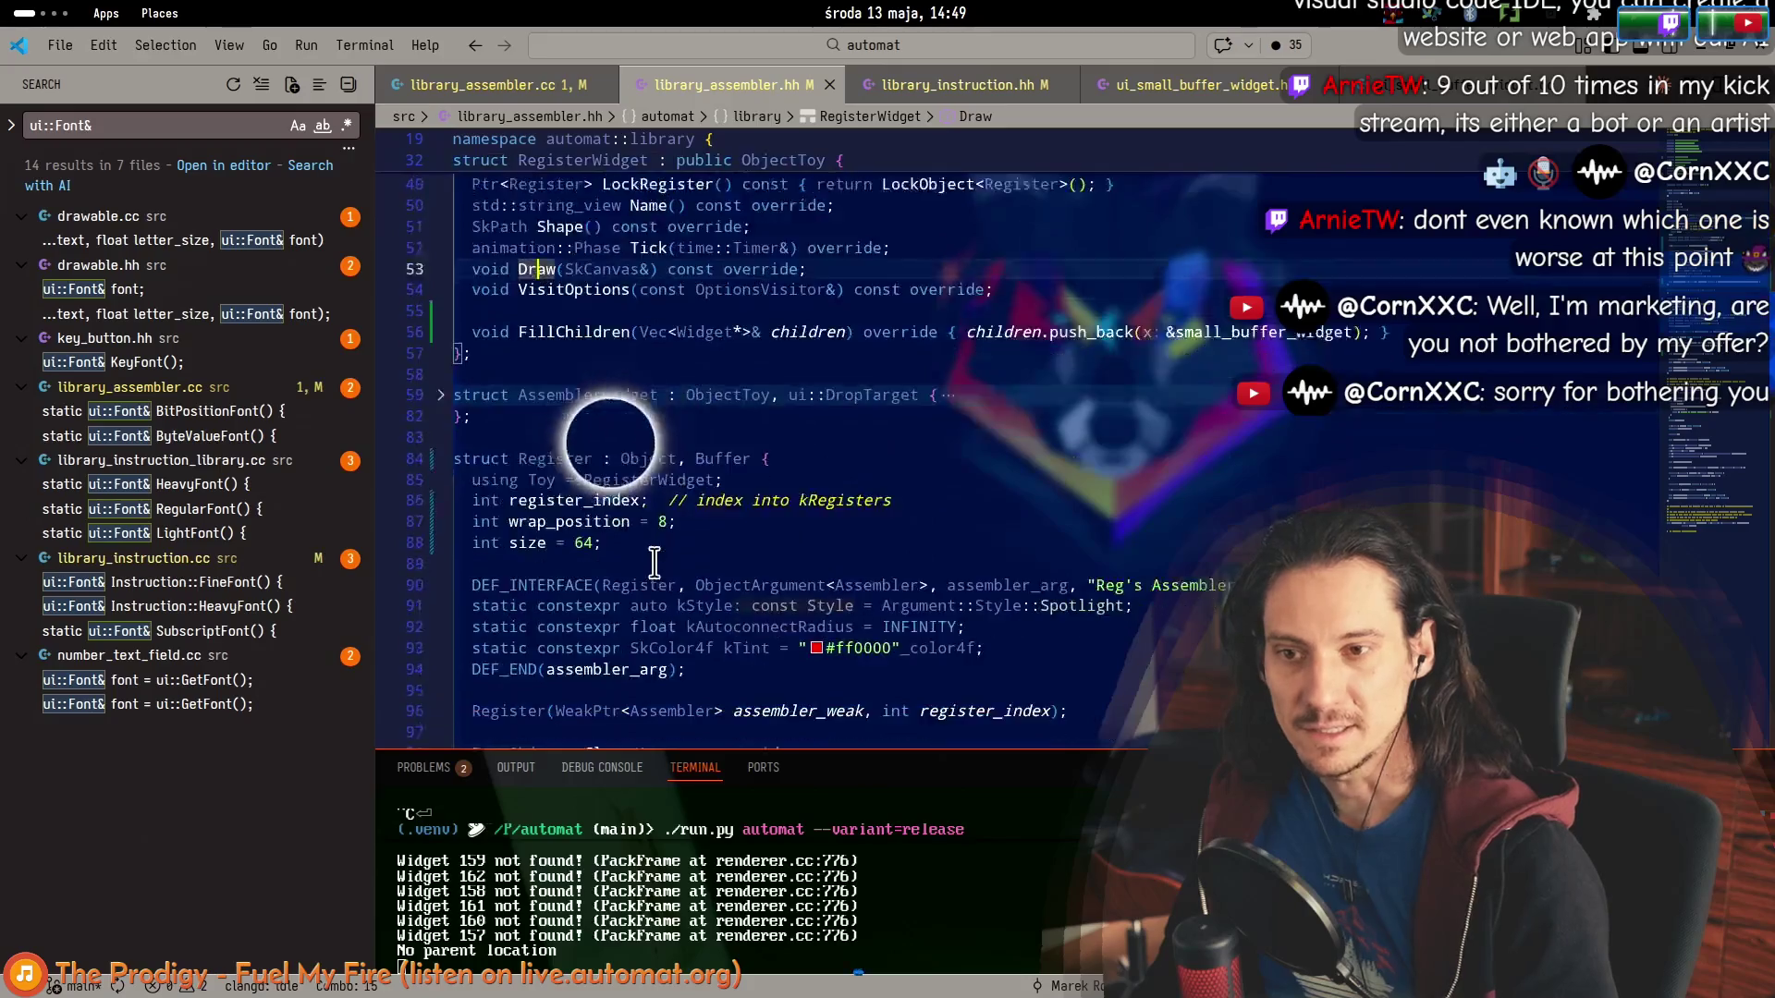
click(766, 330)
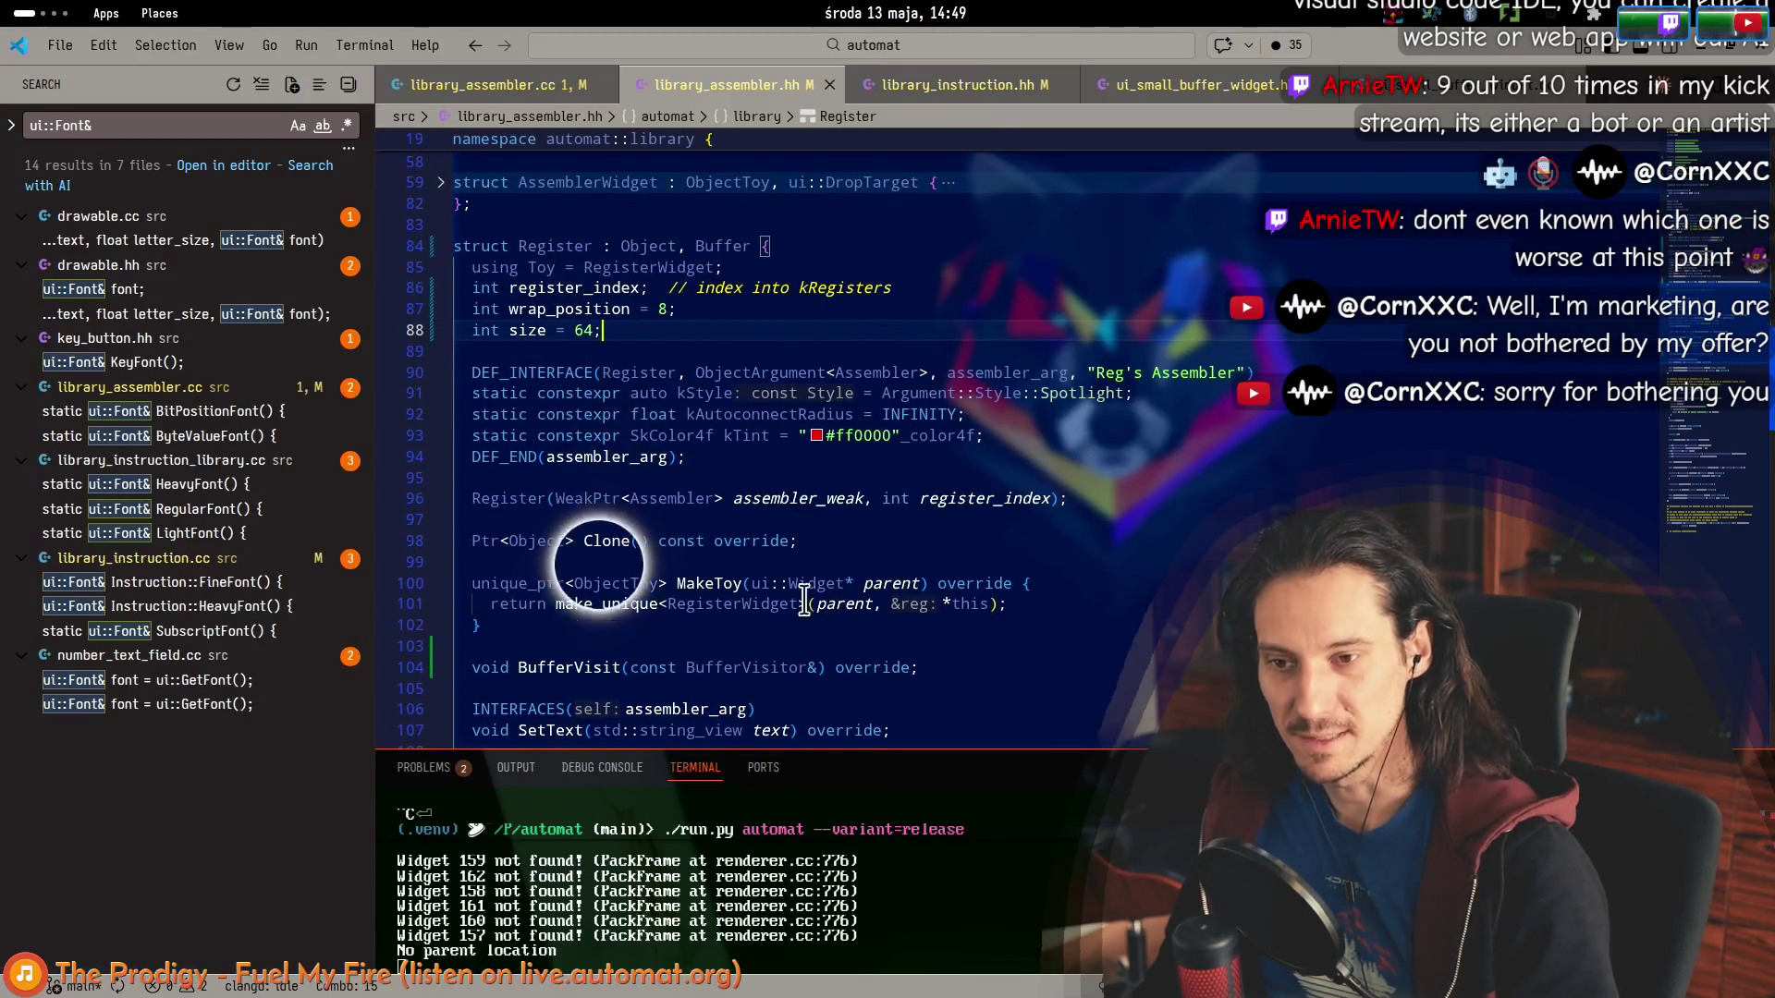
scroll(653, 522, down, 2)
scroll(652, 524, up, 4)
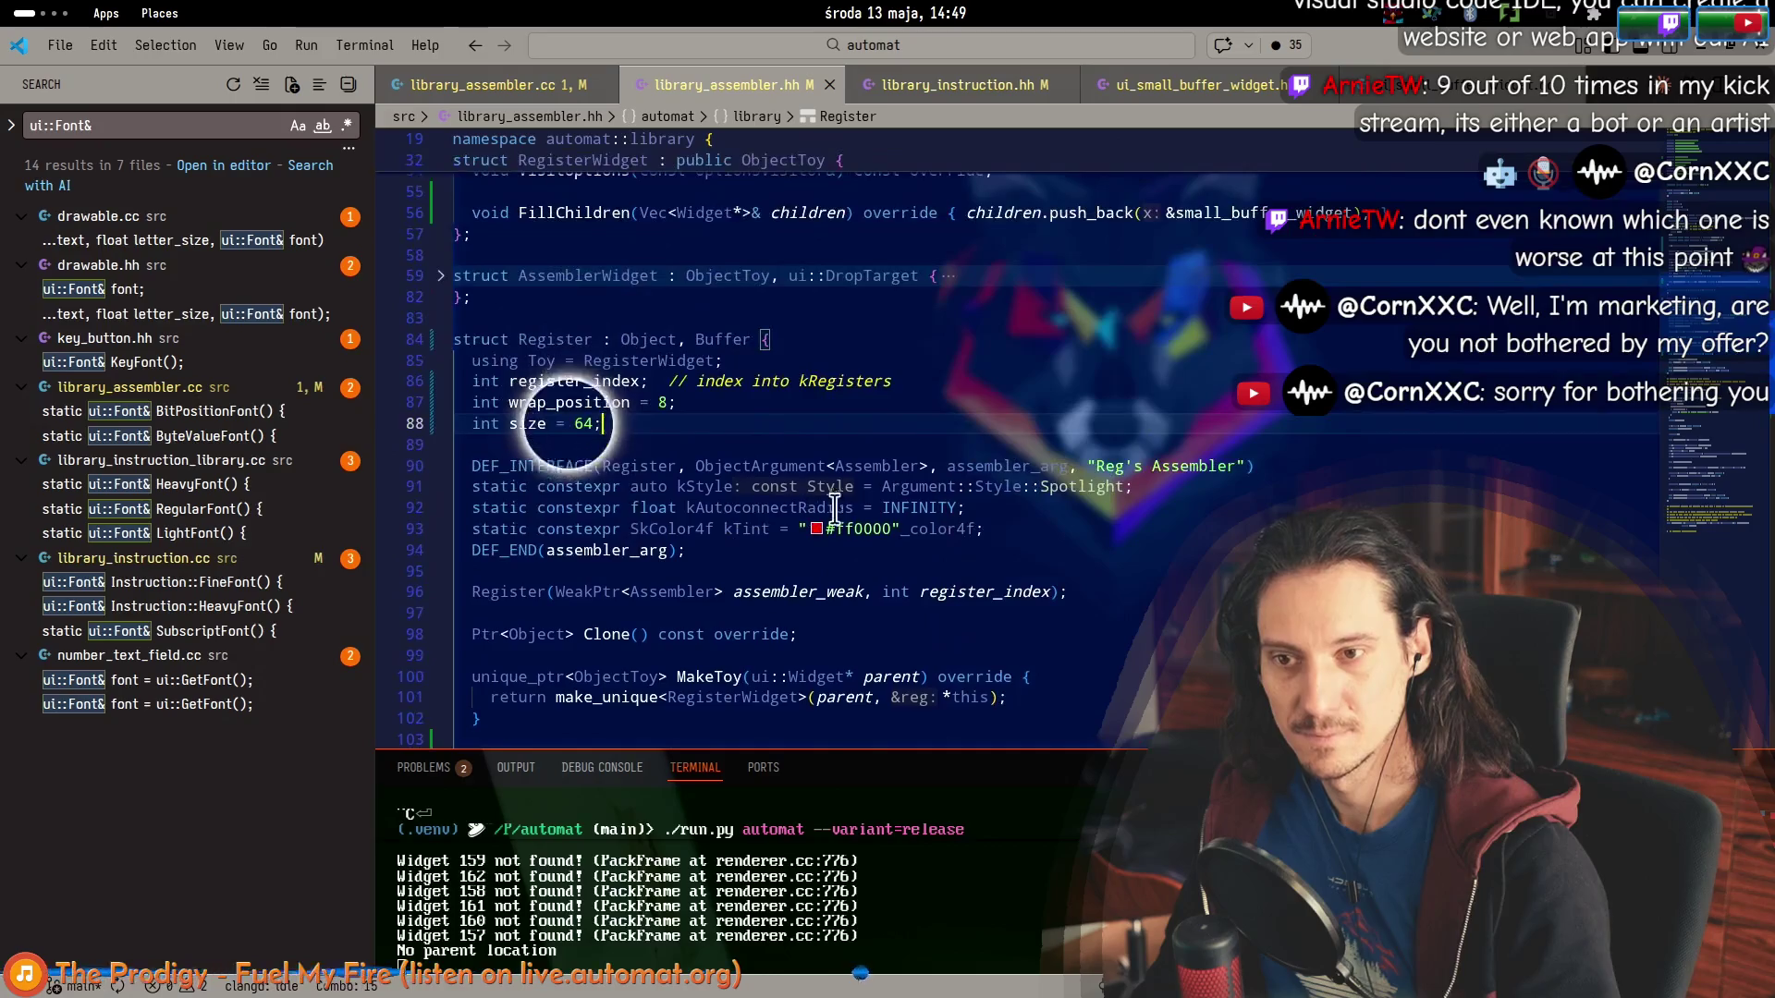
key(Return)
text(Buffer::Type type = Buffer::Type::TypeCount;)
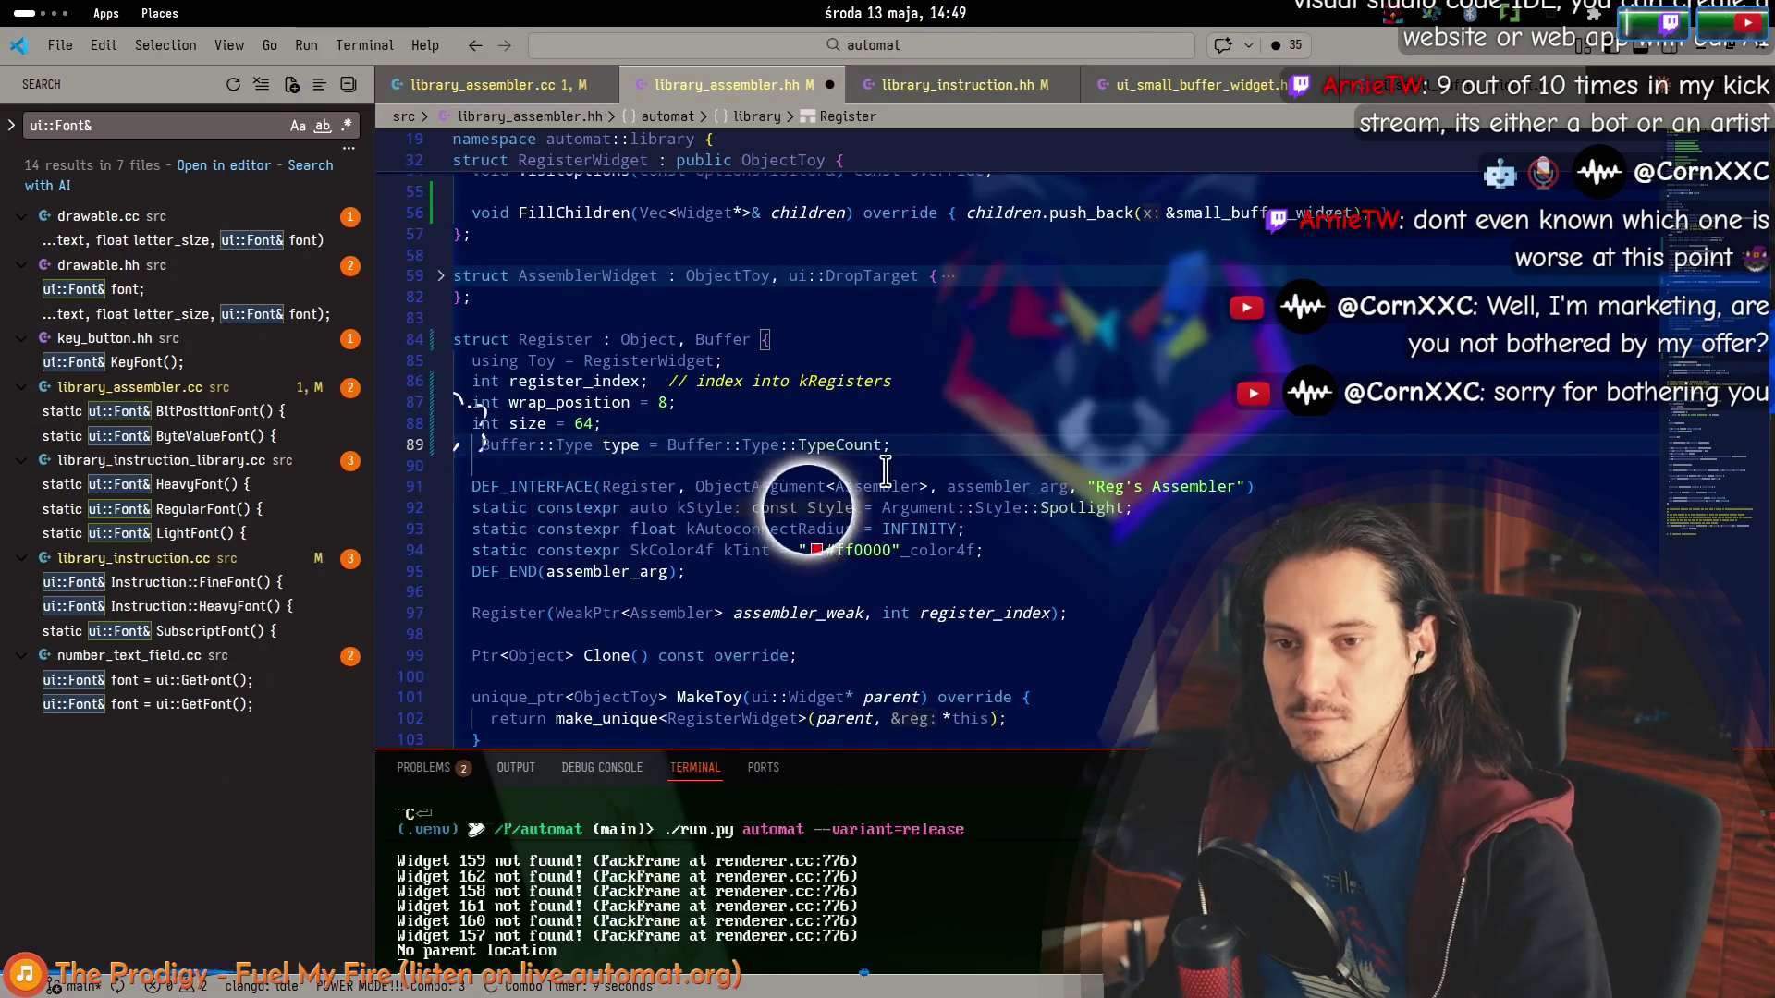
Change the pasted default from TypeCount to Hexadecimal and save library_assembler.hh
key(ctrl+Left)
key(ctrl+Left)
key(ctrl+Left)
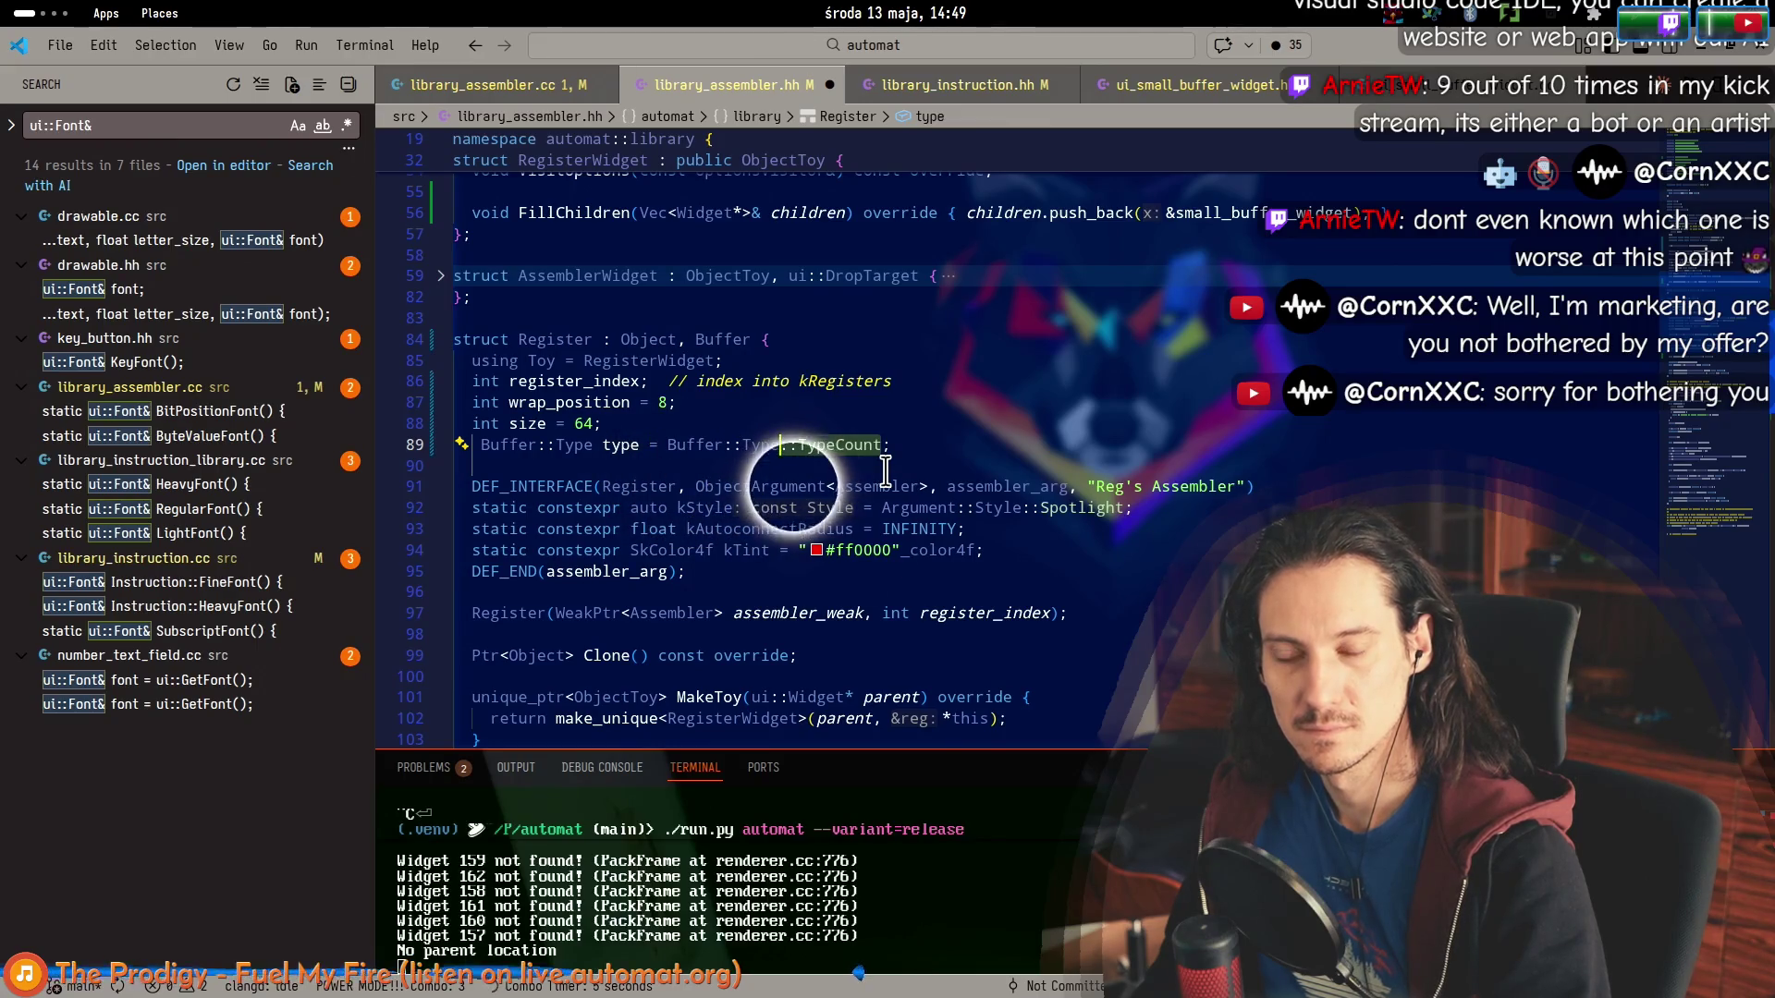
text(::)
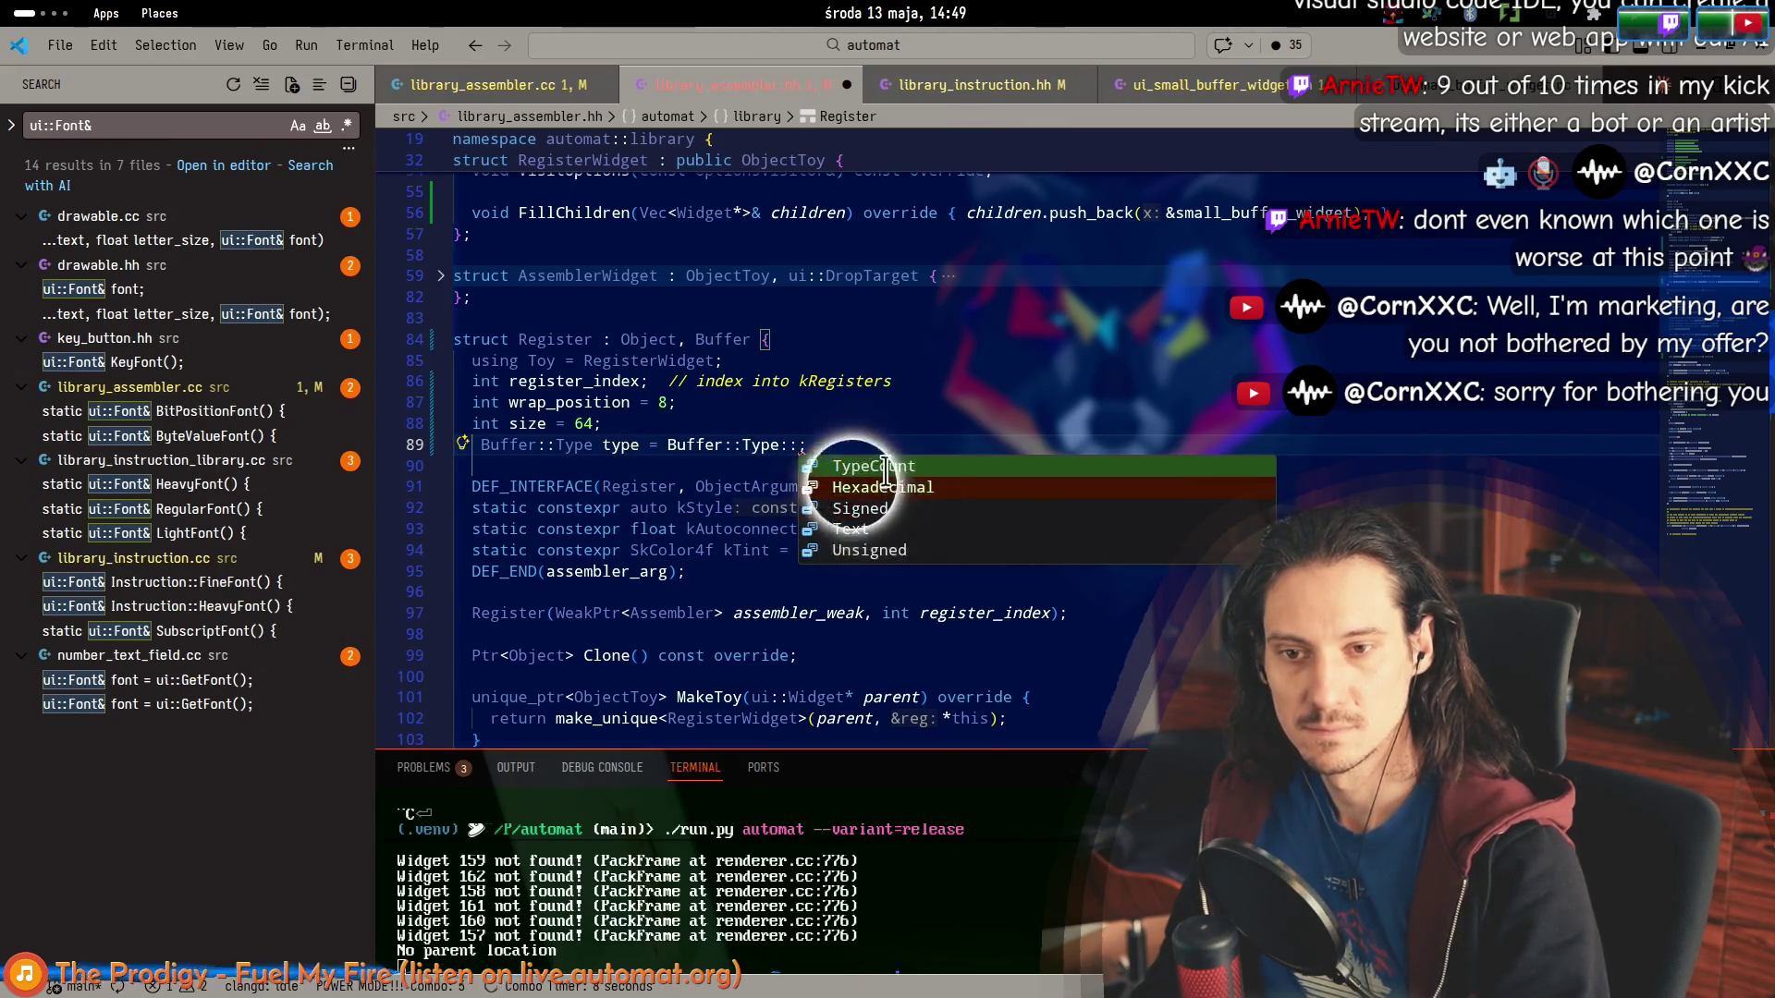
click(886, 481)
key(ctrl+s)
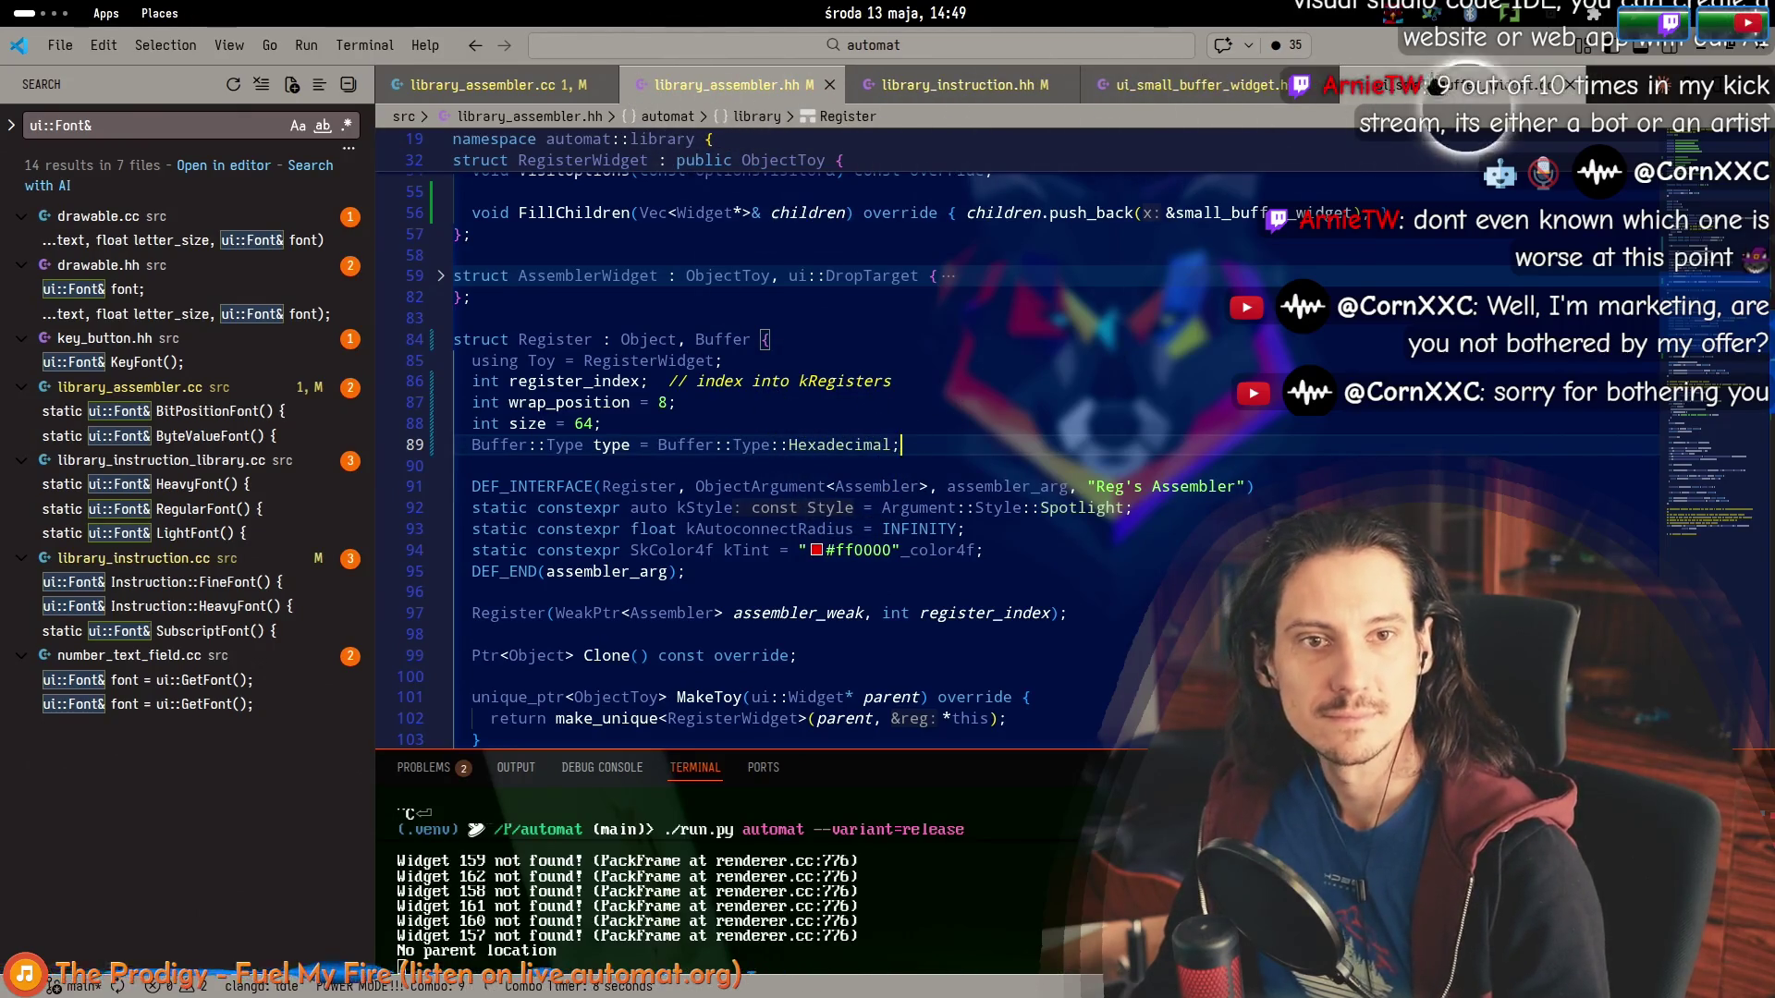
click(1202, 84)
scroll(647, 555, down, 10)
scroll(713, 517, up, 10)
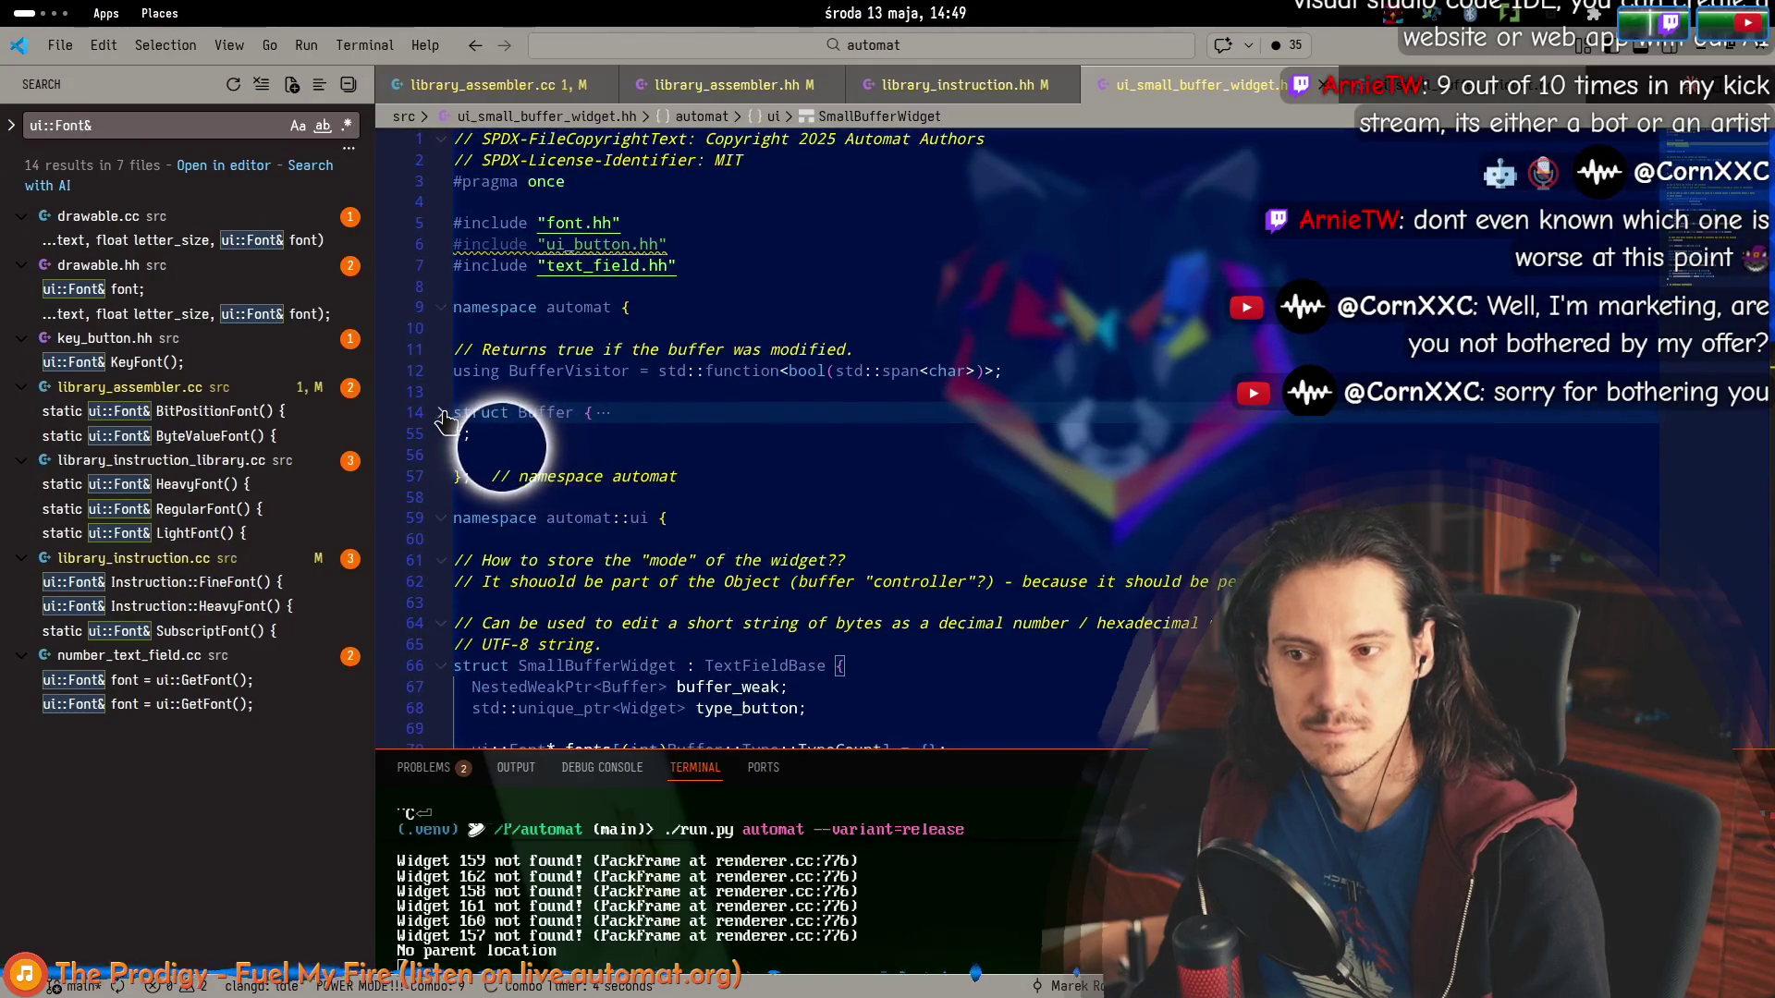
Copy the GetBufferType, IsBufferTypeMutable and SetBufferType declarations from the Buffer struct
click(445, 415)
scroll(555, 416, down, 10)
scroll(672, 366, down, 3)
click(995, 416)
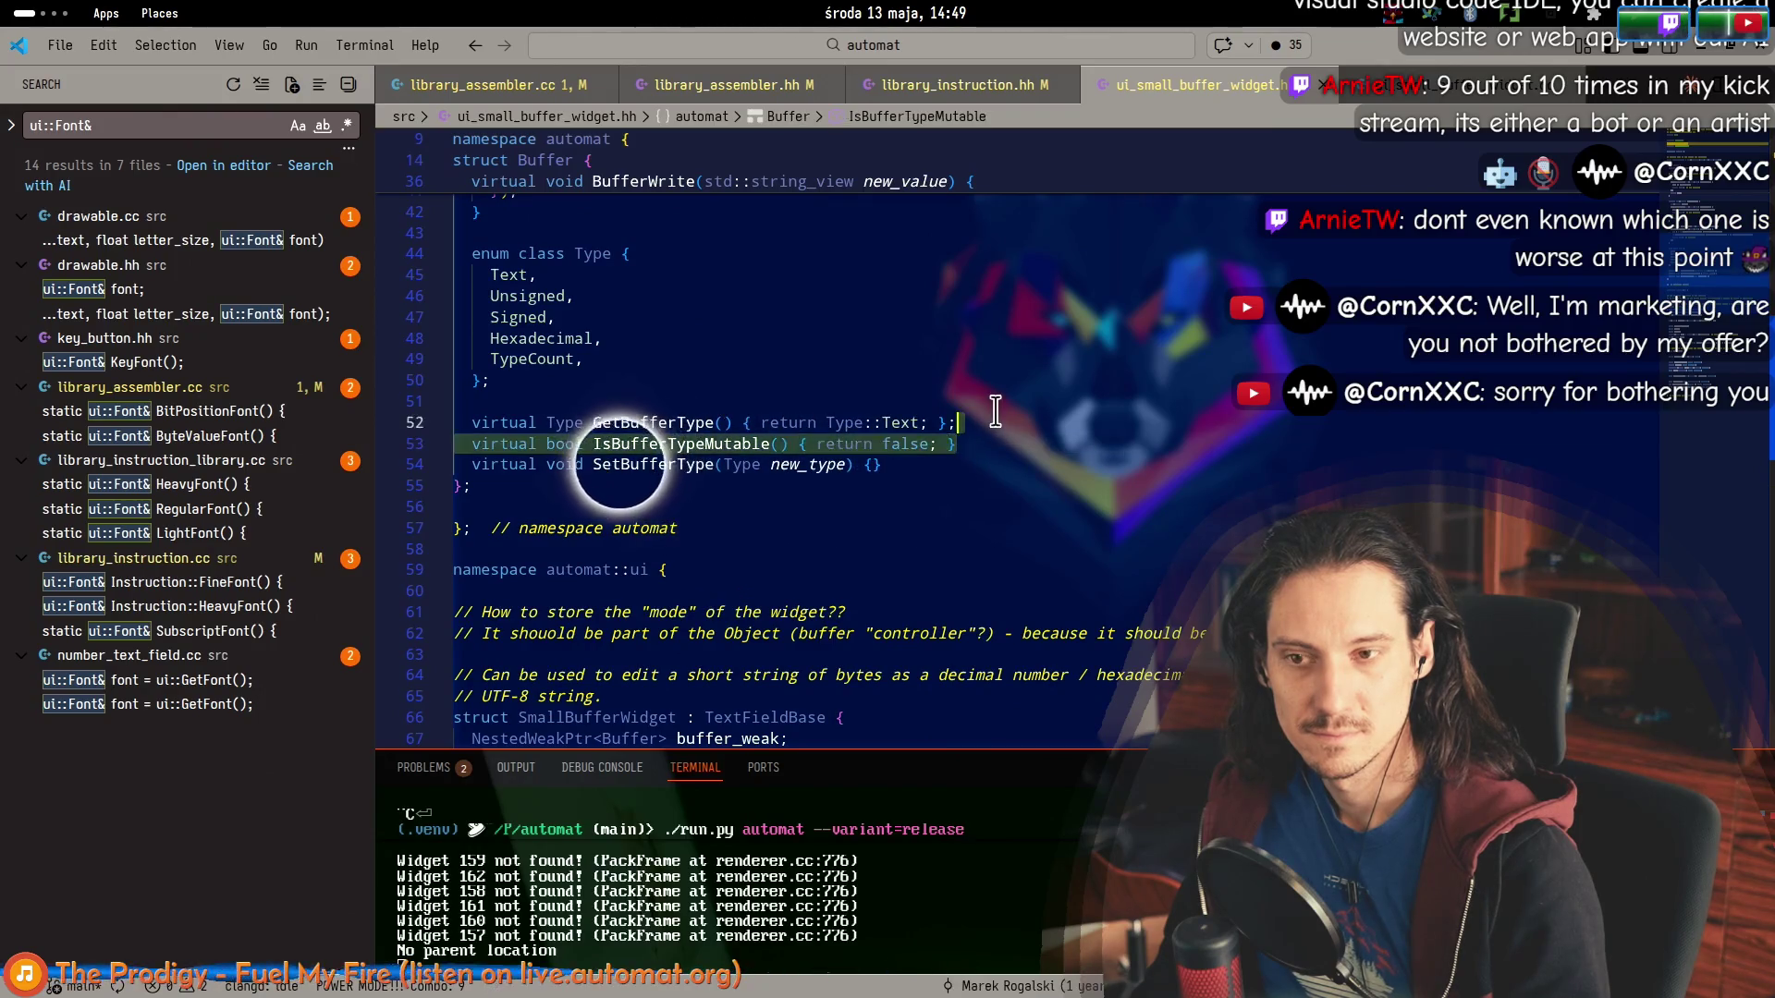
drag(995, 413, 997, 404)
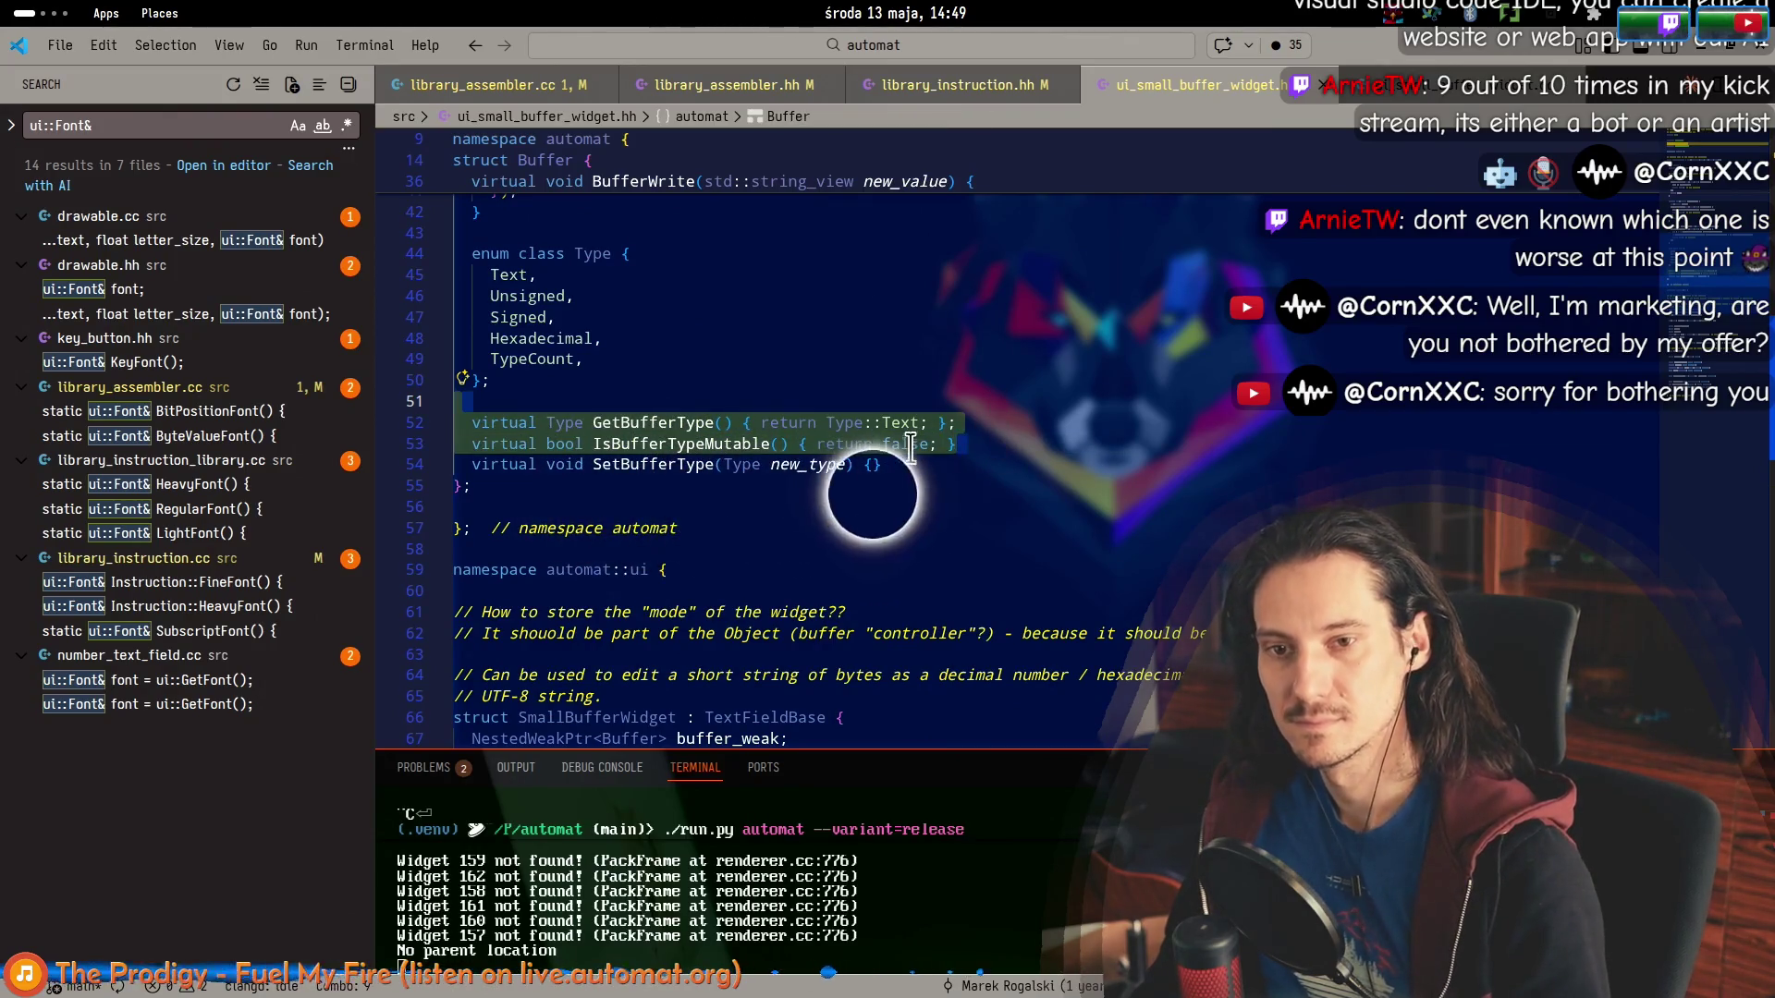
drag(887, 465, 875, 380)
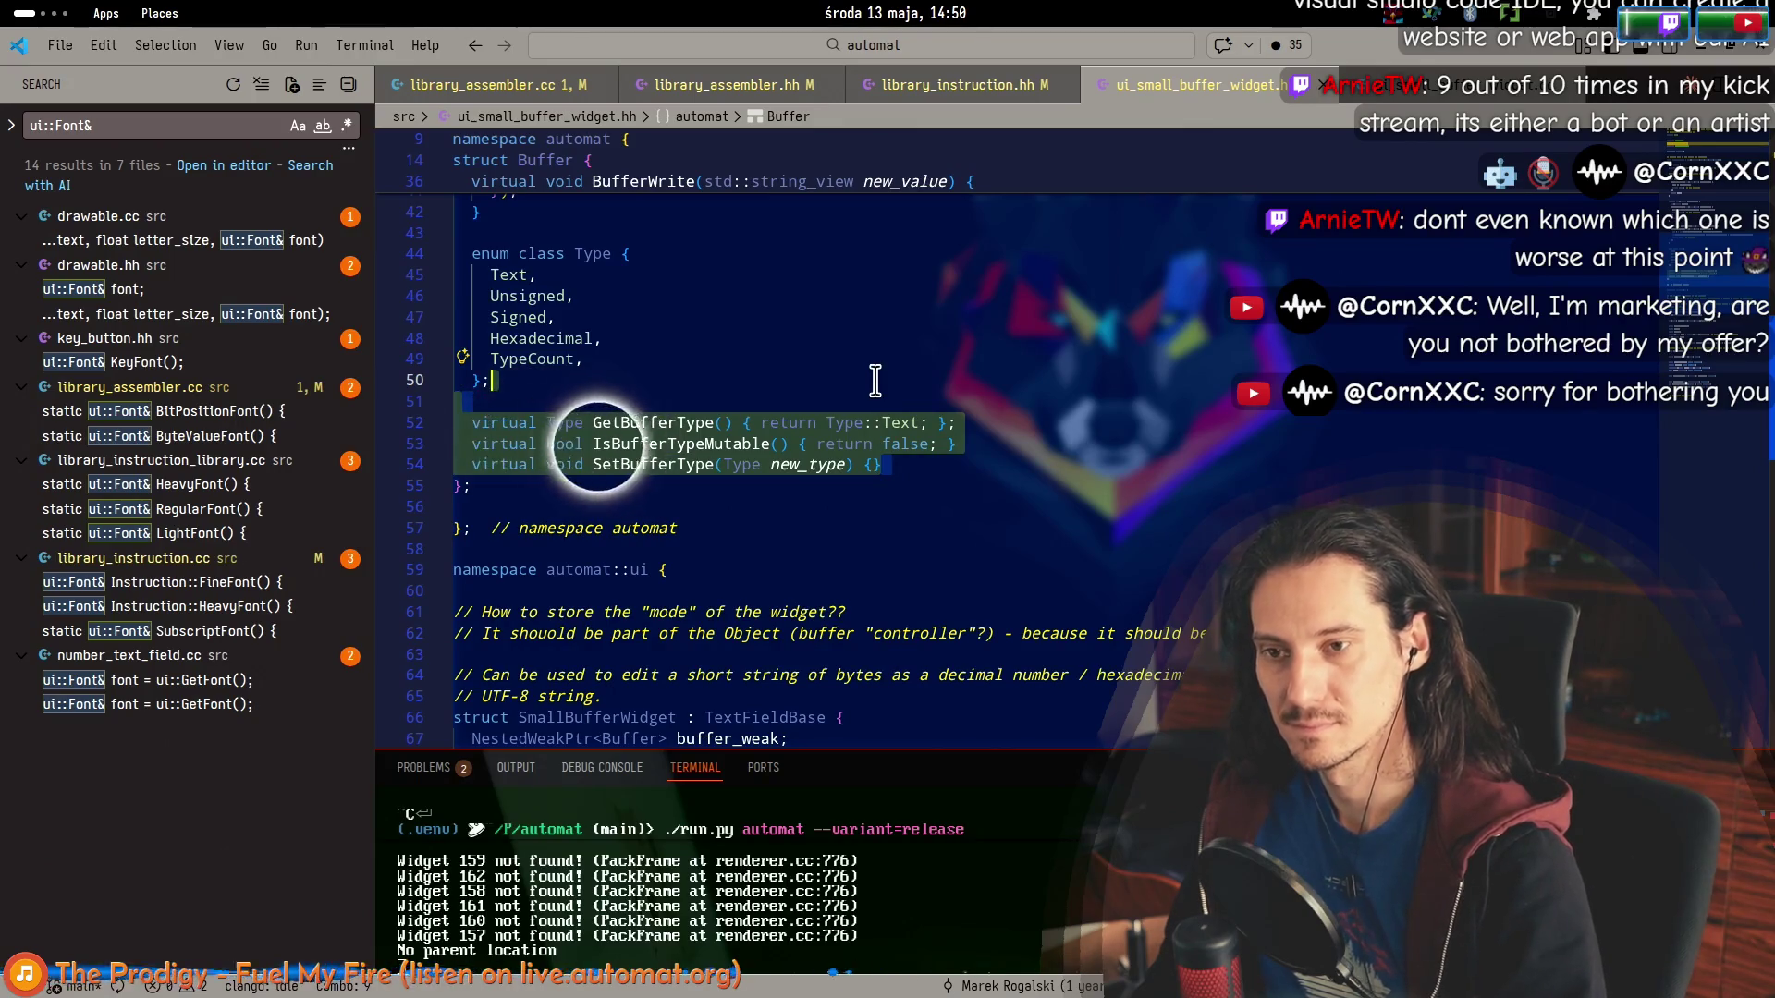
click(943, 88)
click(703, 85)
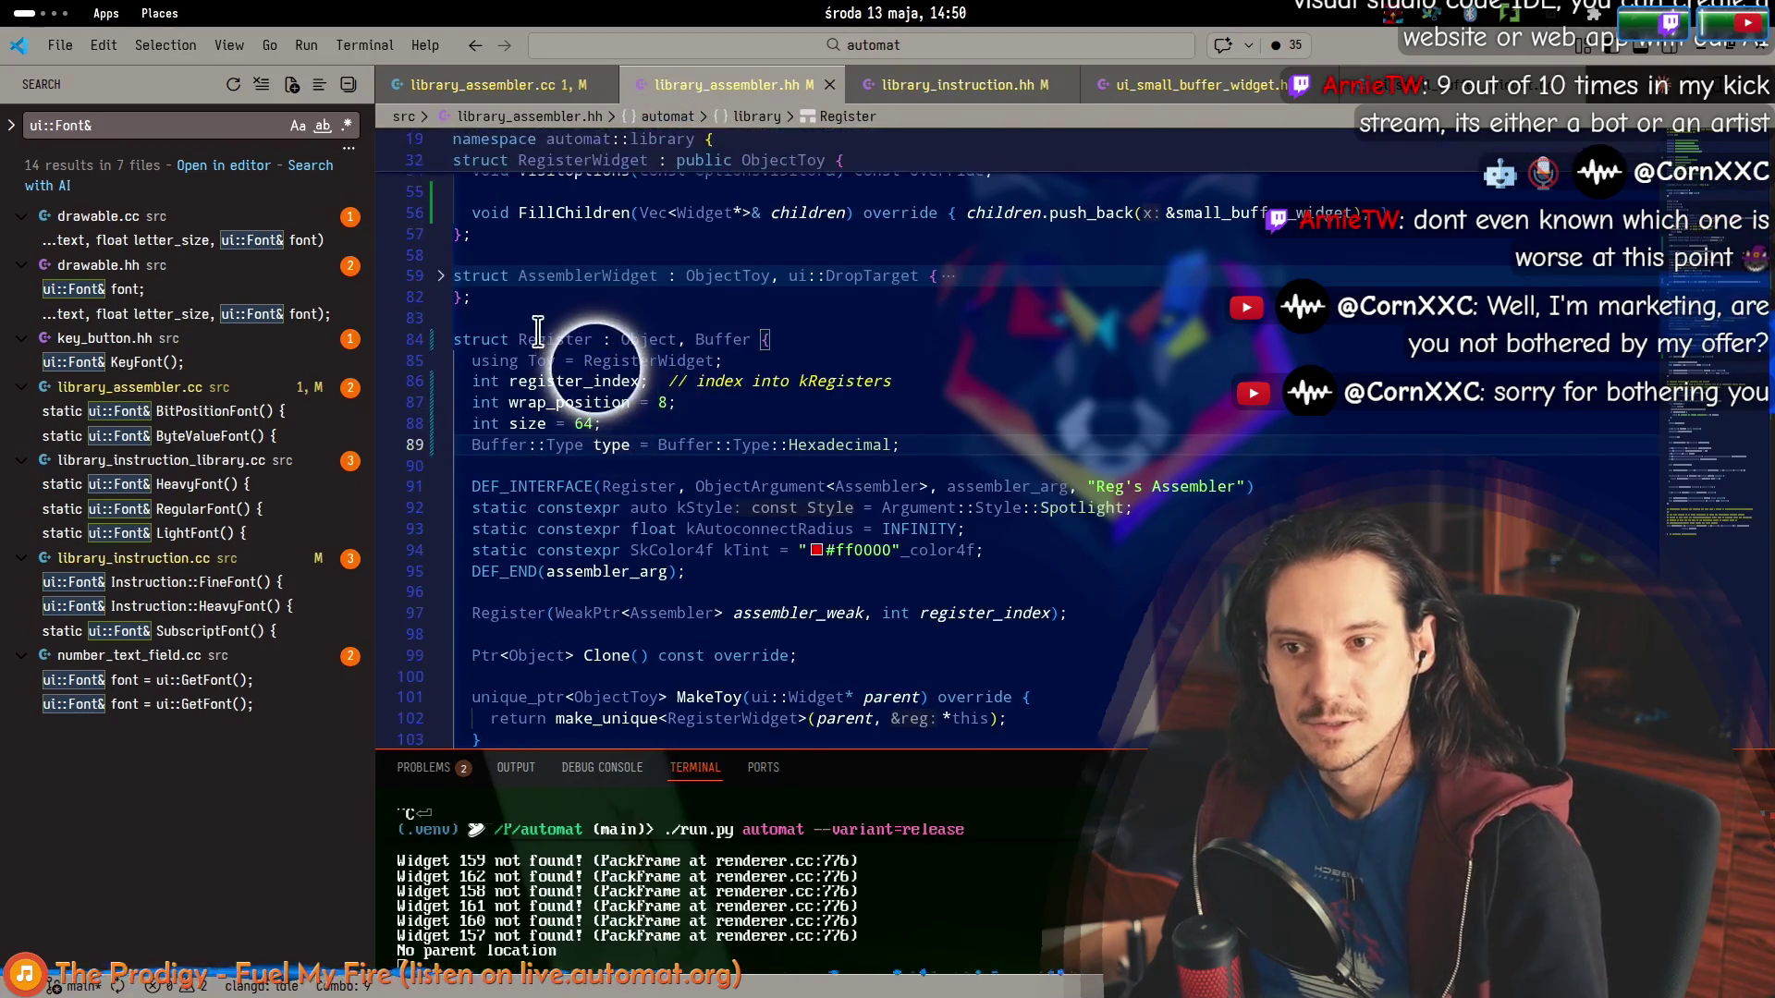
scroll(517, 481, down, 5)
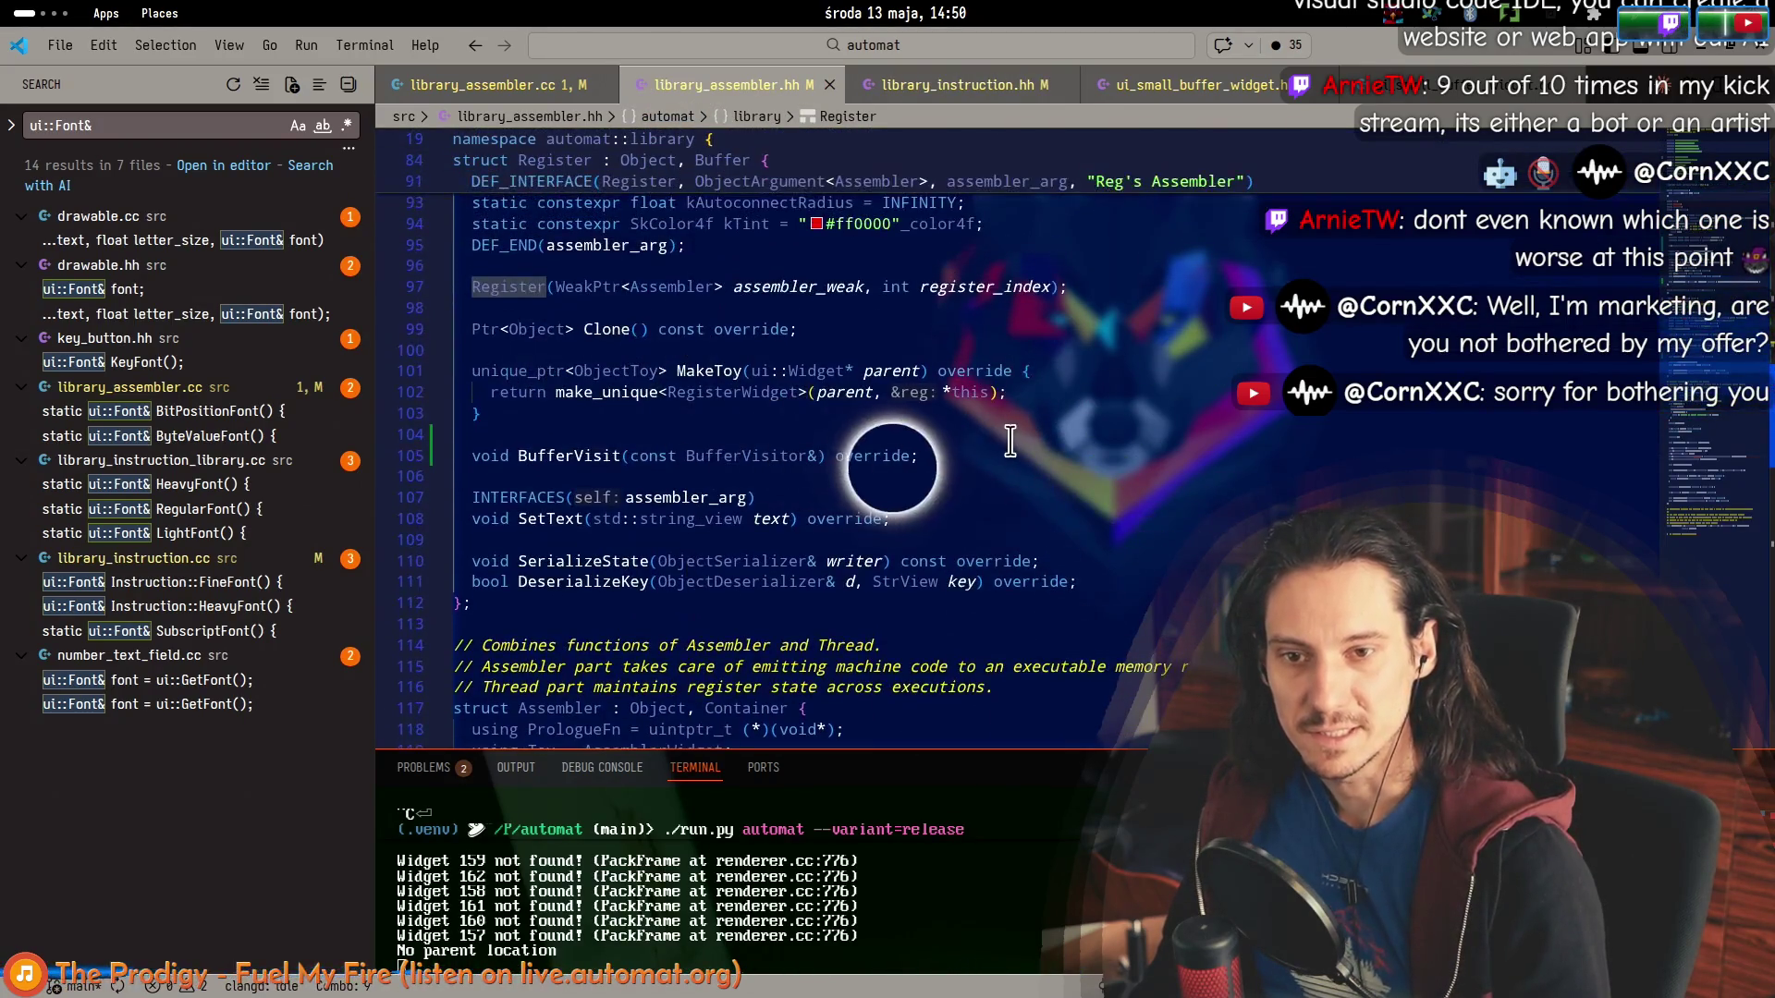
Paste the three methods into Register, dropping 'virtual' and marking each one override
key(Return)
text(virtual Type GetBufferType() { return Type::Text; } virtual bool IsBufferTypeMutable() { return false; } virtual void SetBufferType(Type new_type) {})
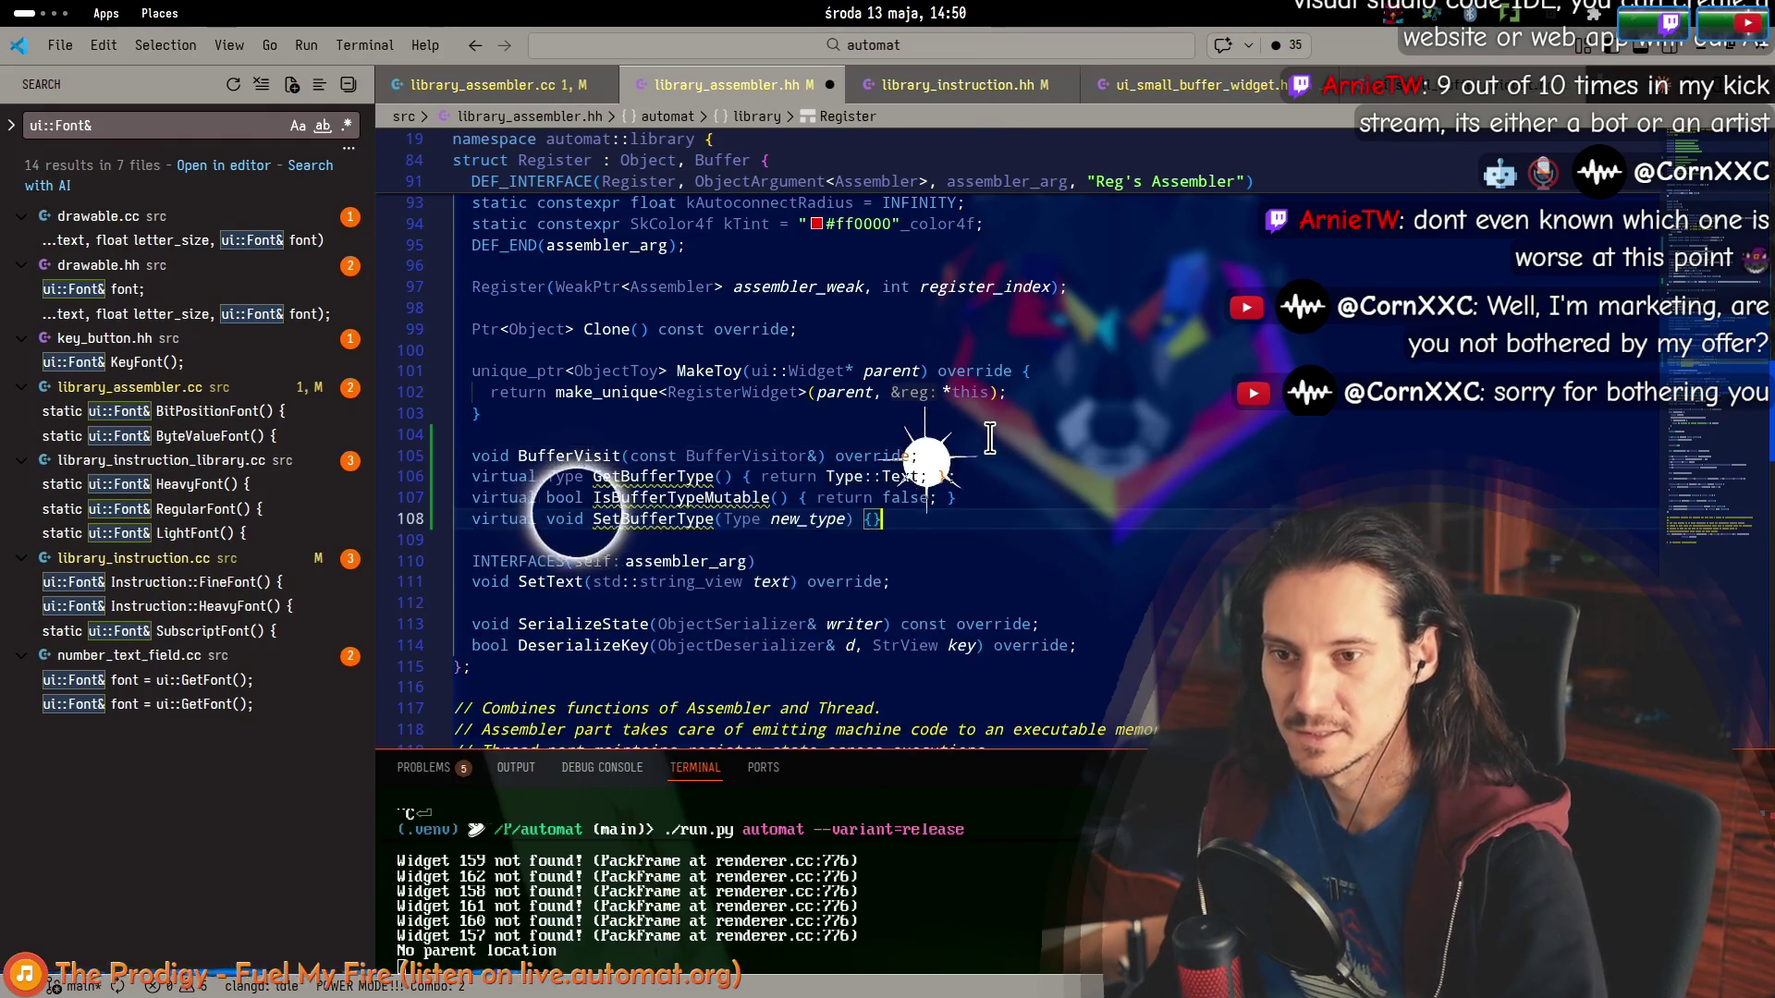
key(Up)
key(Up)
key(Home)
key(ctrl+Delete)
key(Delete)
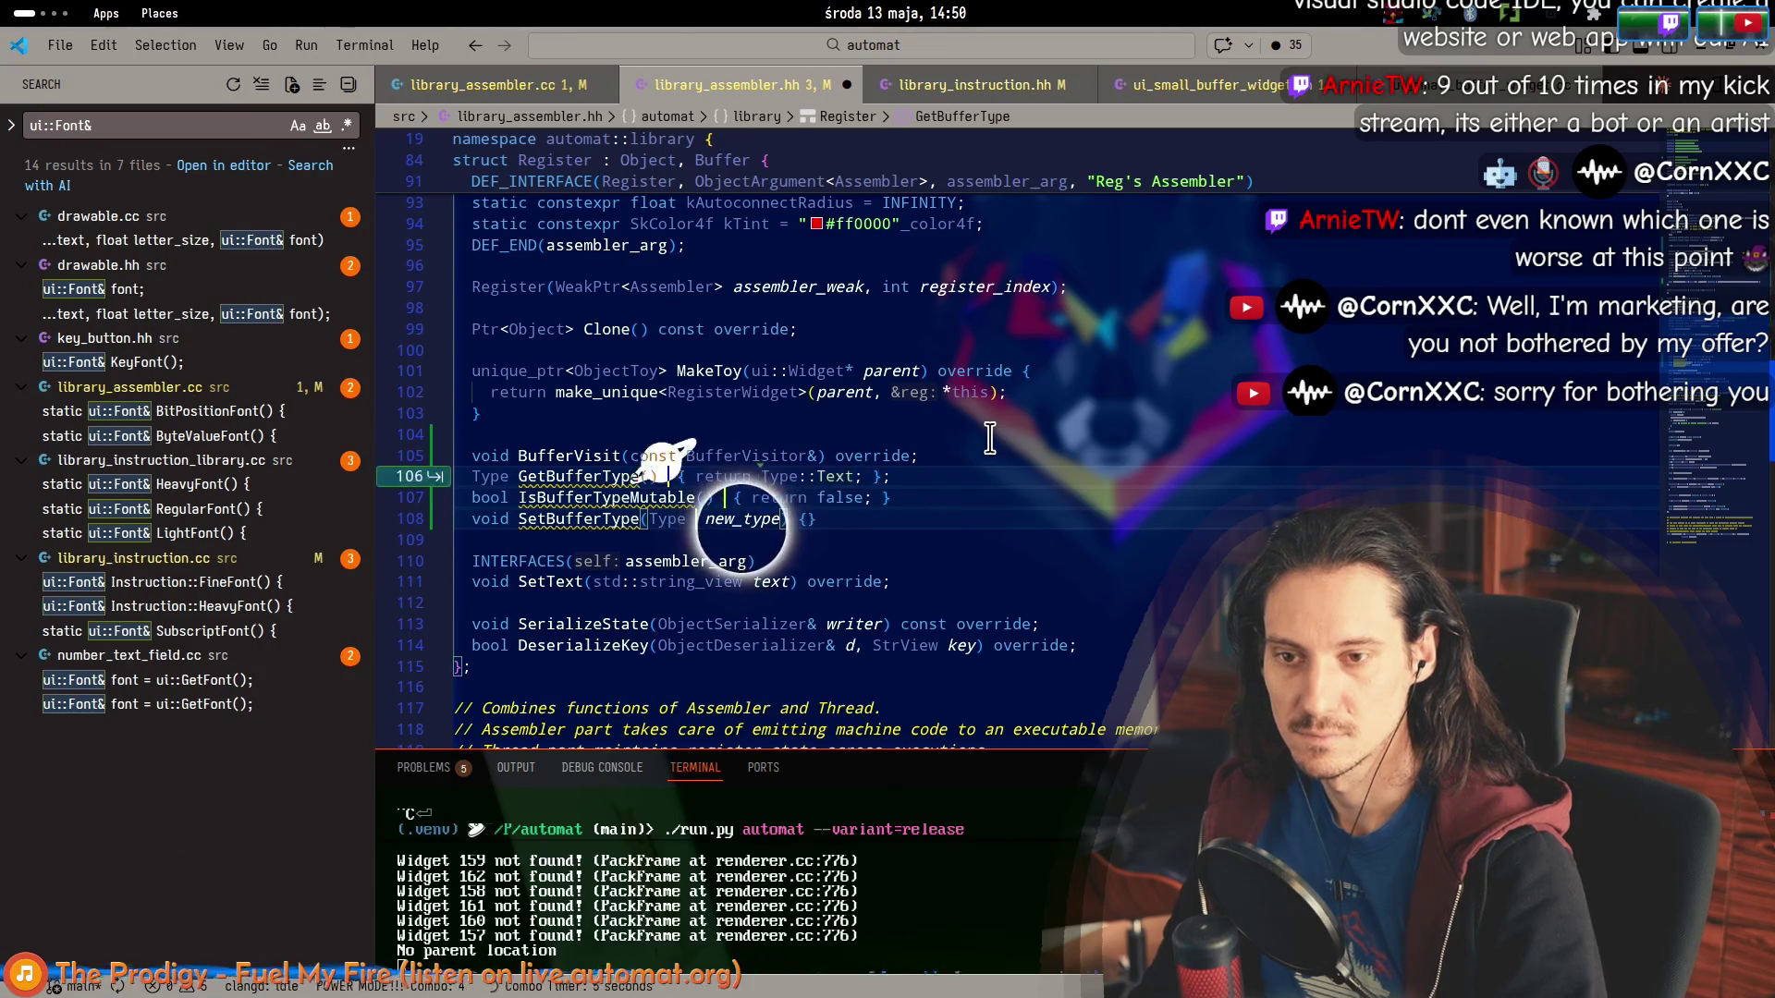
key(Escape)
key(ctrl+BackSpace)
key(Delete)
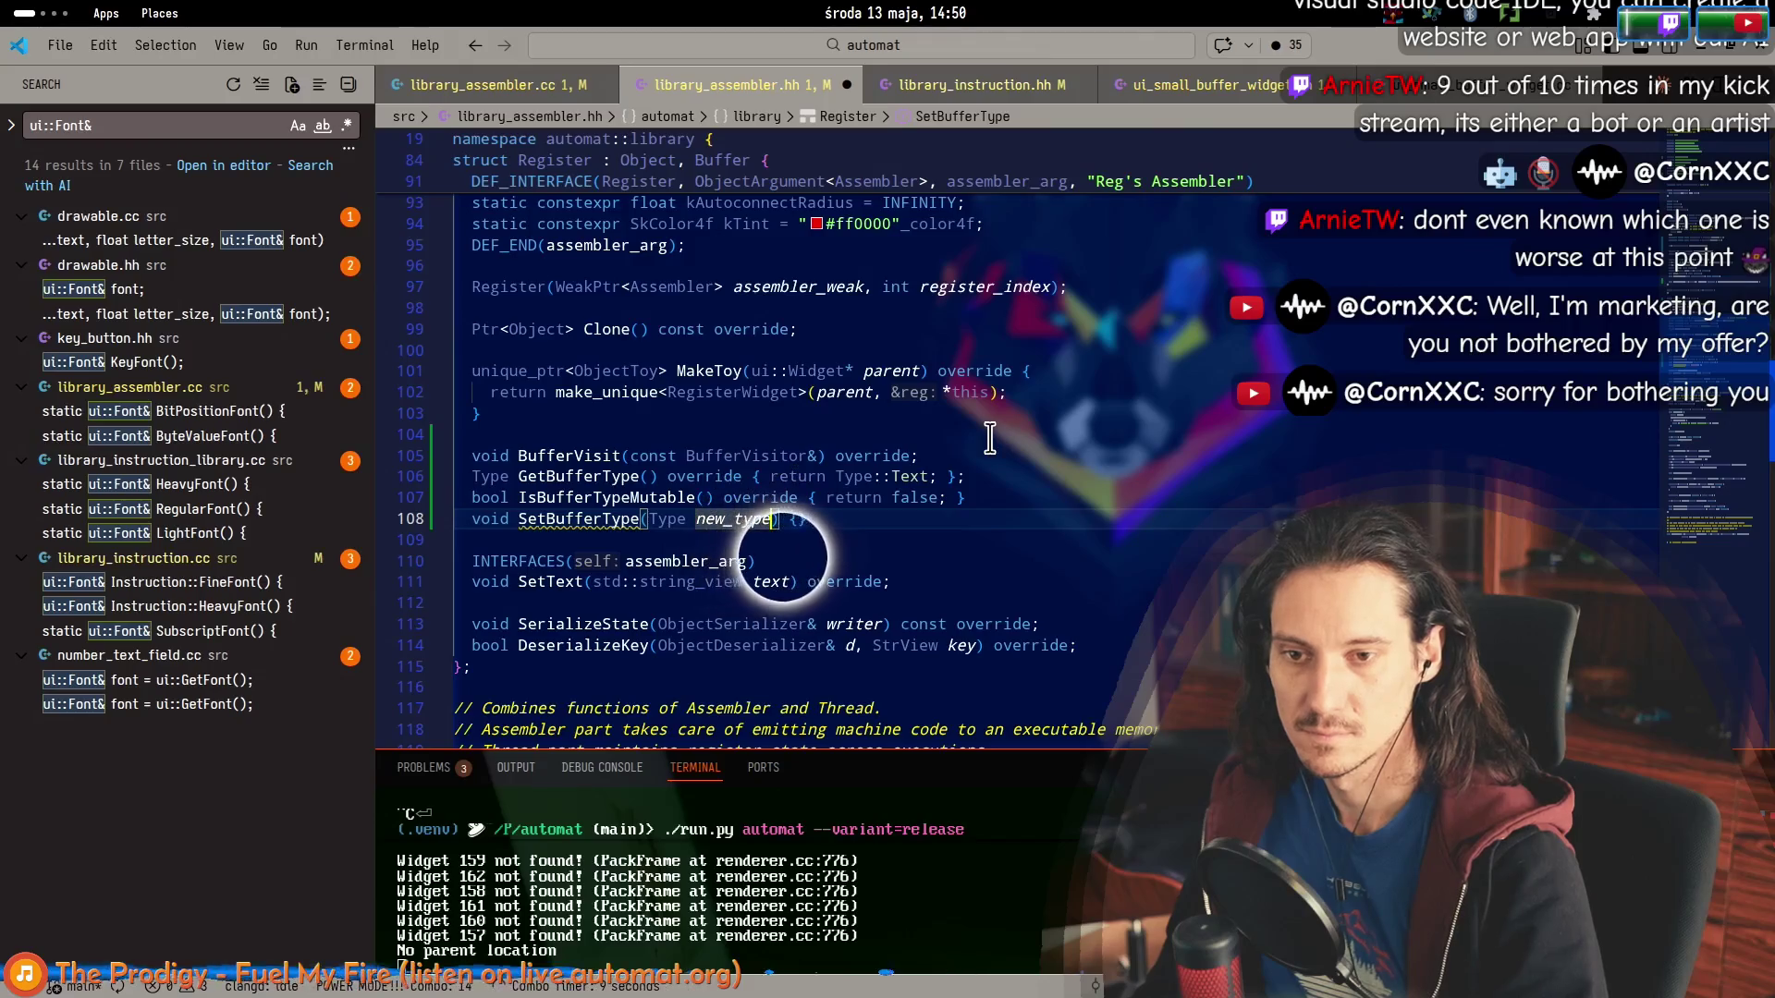
text() override)
Make IsBufferTypeMutable return true and GetBufferType return the stored type
key(Up)
key(ctrl+Right)
key(ctrl+Right)
key(ctrl+BackSpace)
text(true)
key(Up)
key(ctrl+Right)
key(ctrl+Right)
key(ctrl+Right)
key(ctrl+BackSpace)
key(ctrl+BackSpace)
key(ctrl+BackSpace)
text(buf)
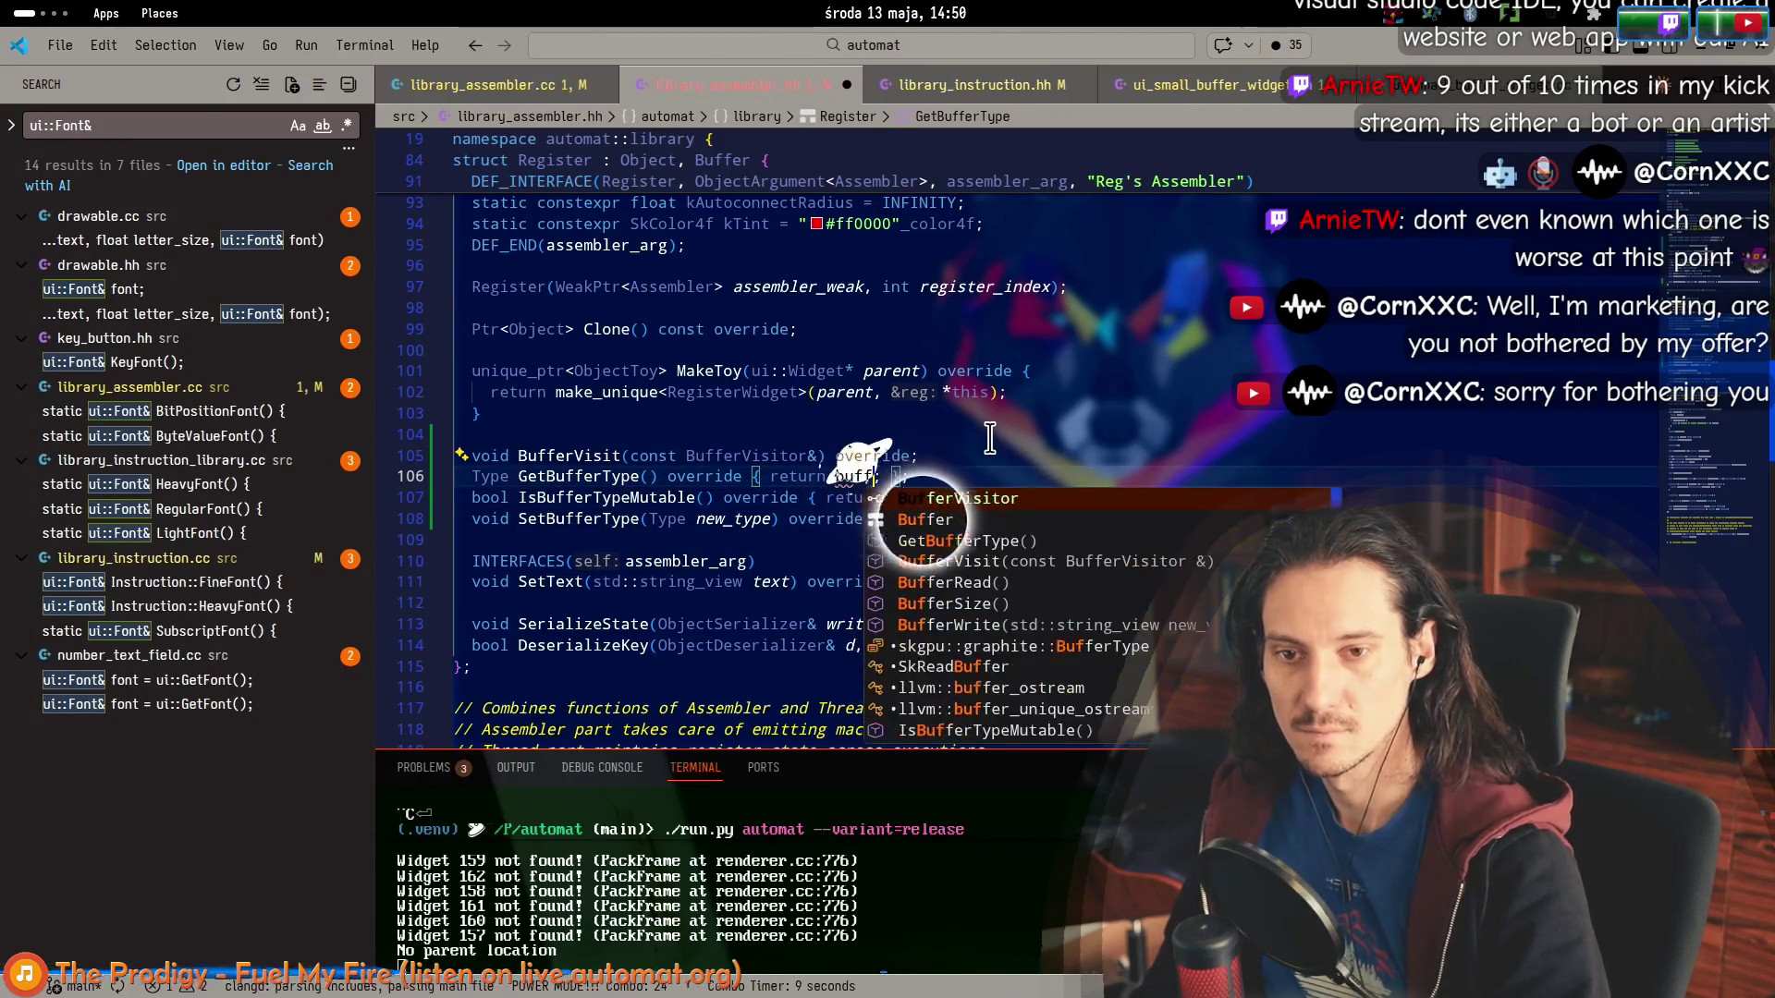
text(f)
scroll(811, 391, up, 2)
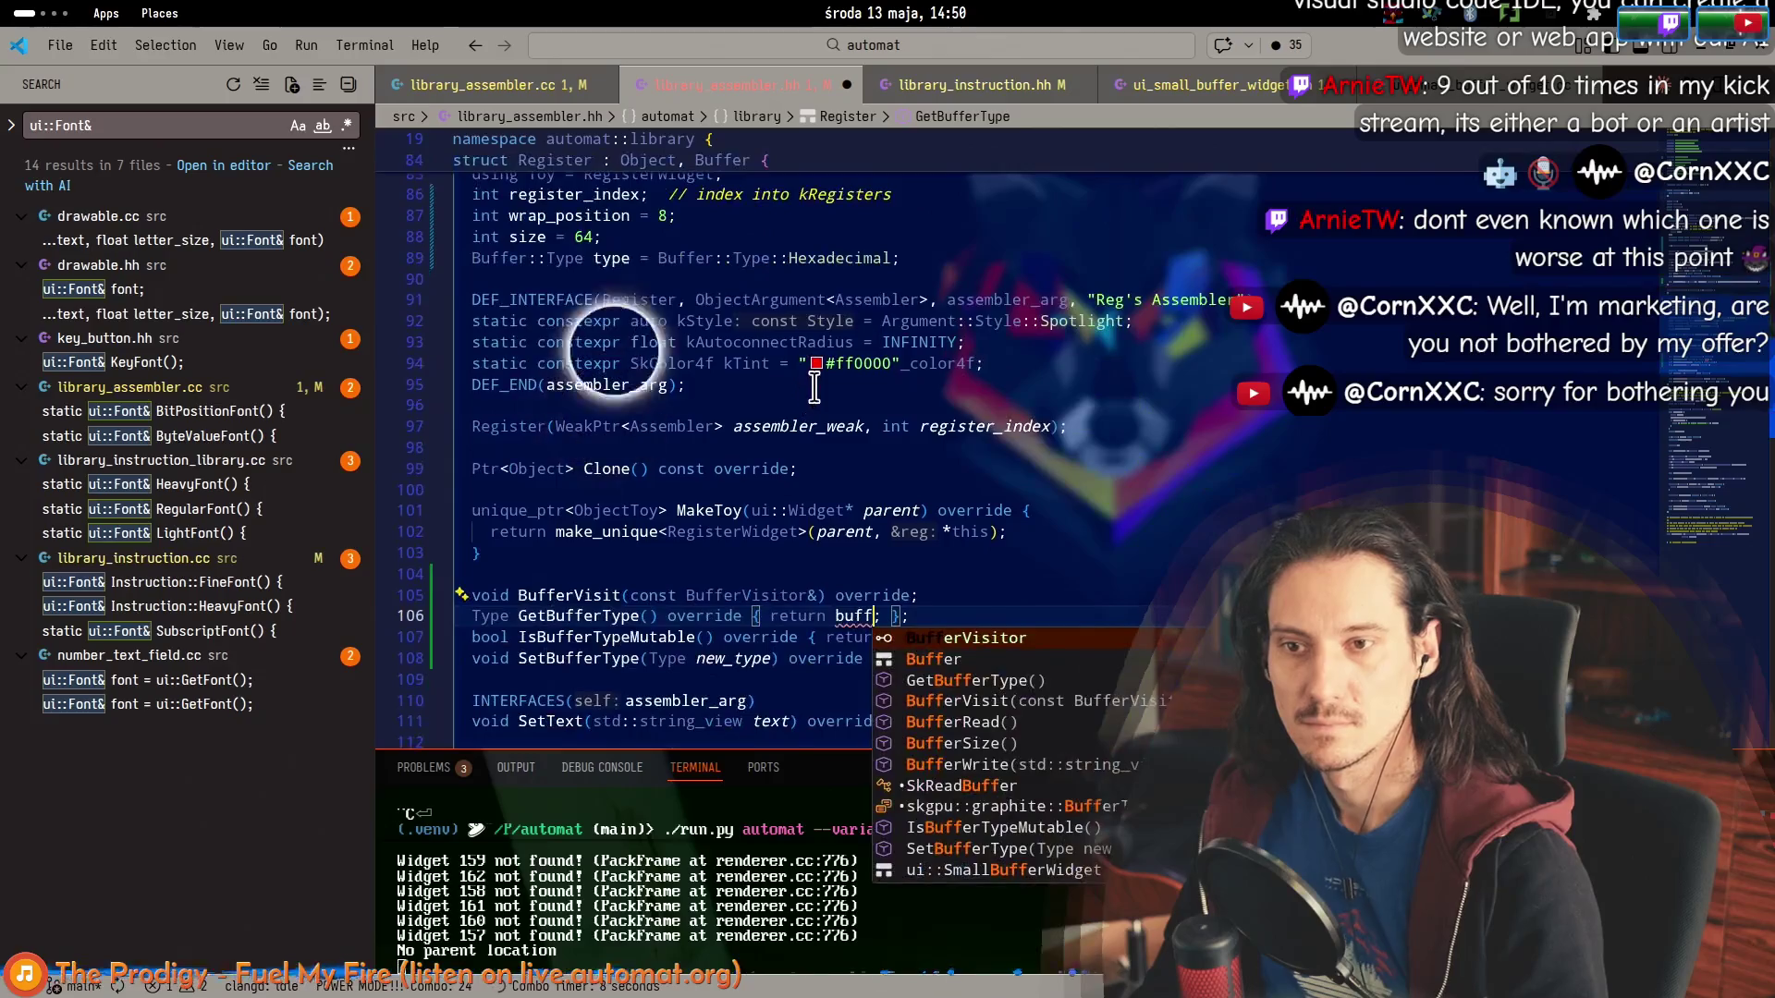
key(ctrl+BackSpace)
text(type)
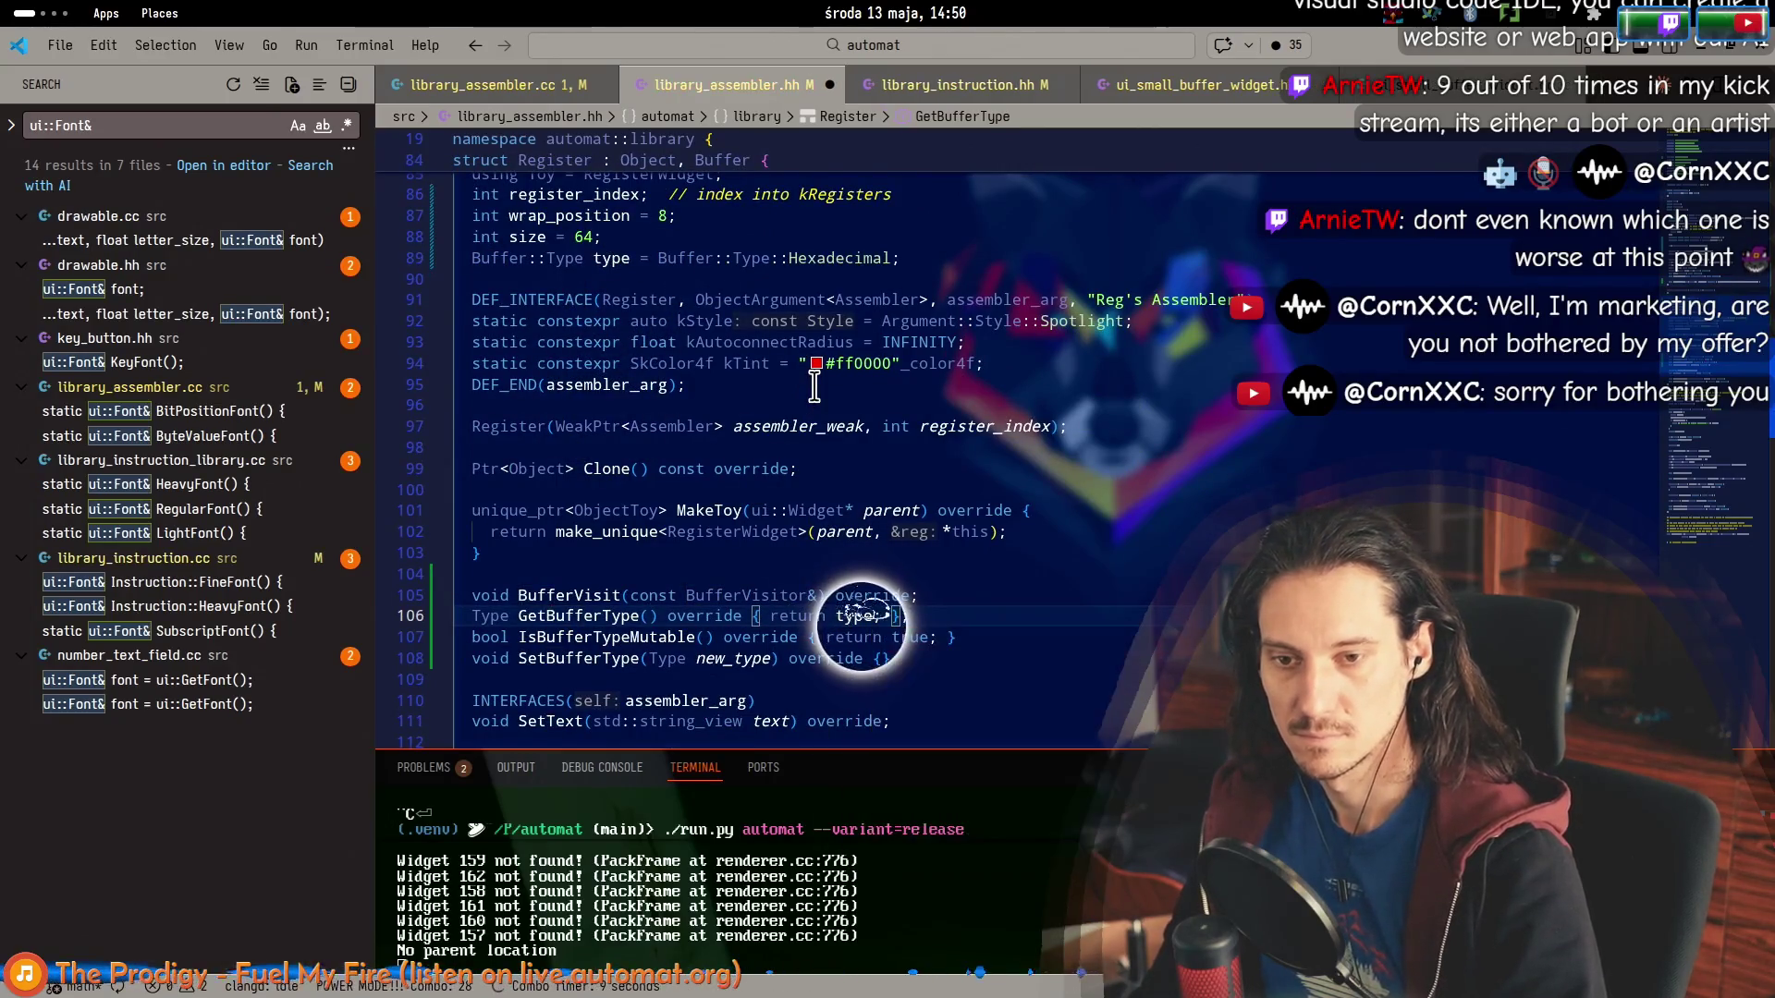
Give SetBufferType a body that stores new_type and calls WakeToys(), then save
key(Down)
key(Down)
key(Return)
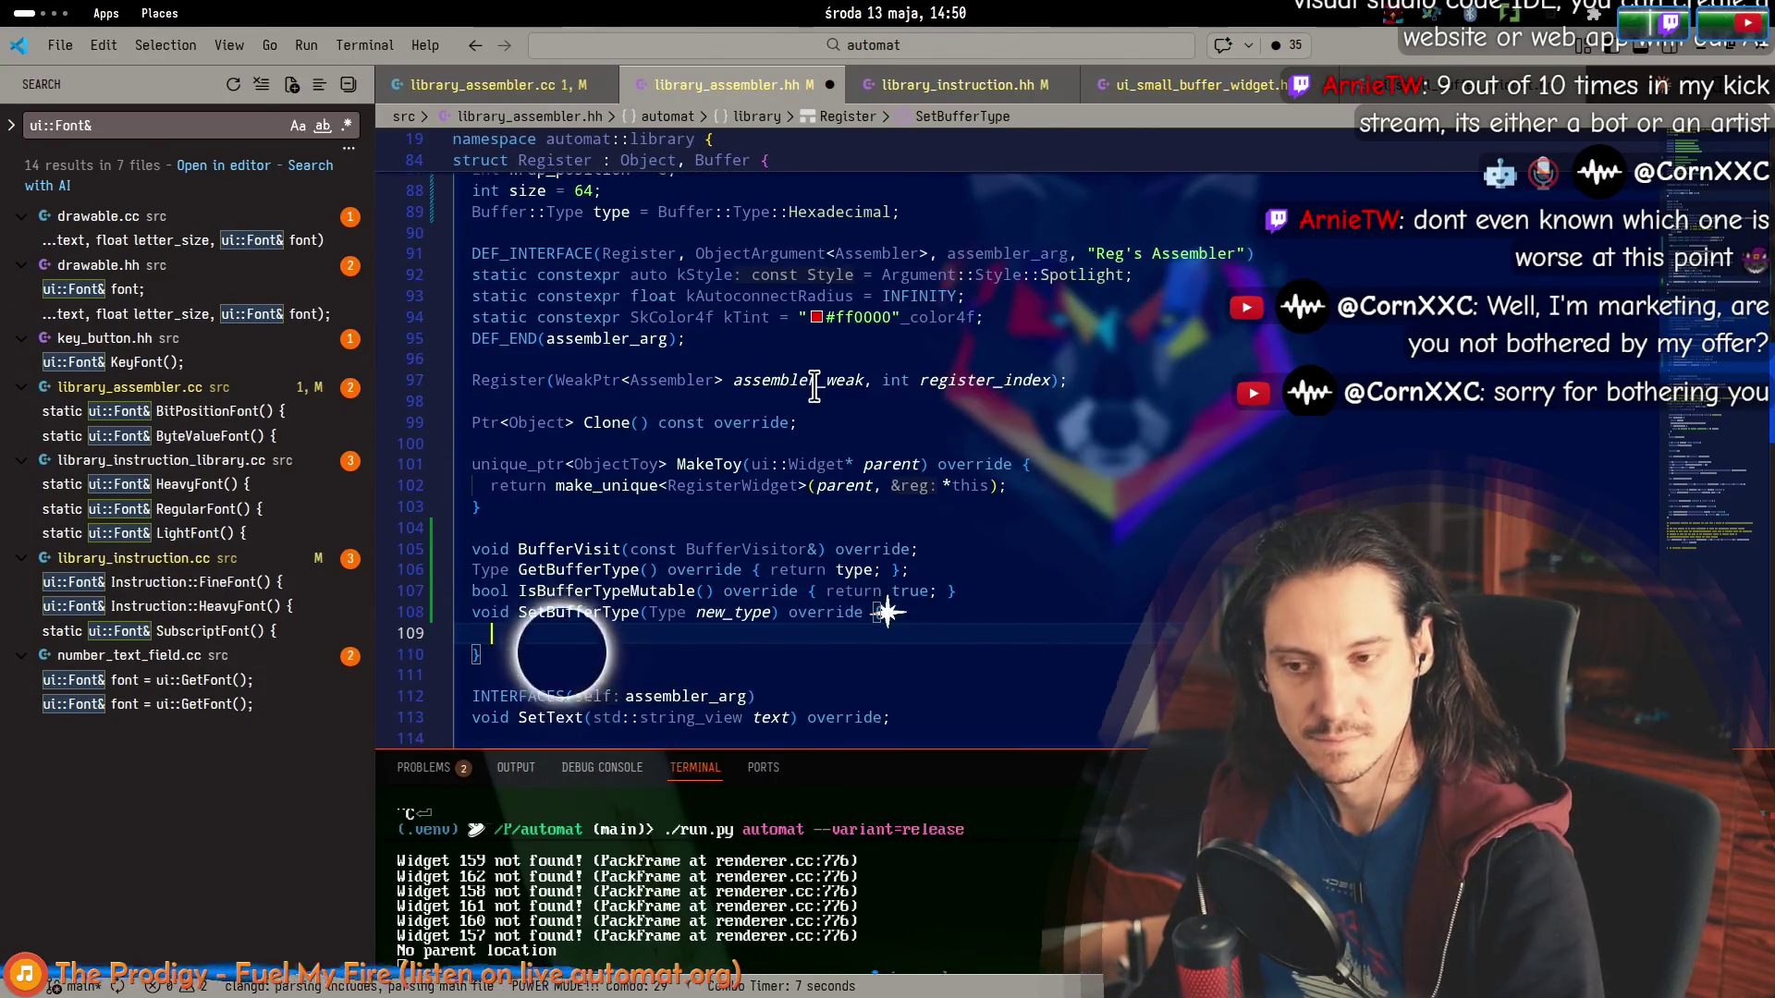
key(Tab)
key(ctrl+s)
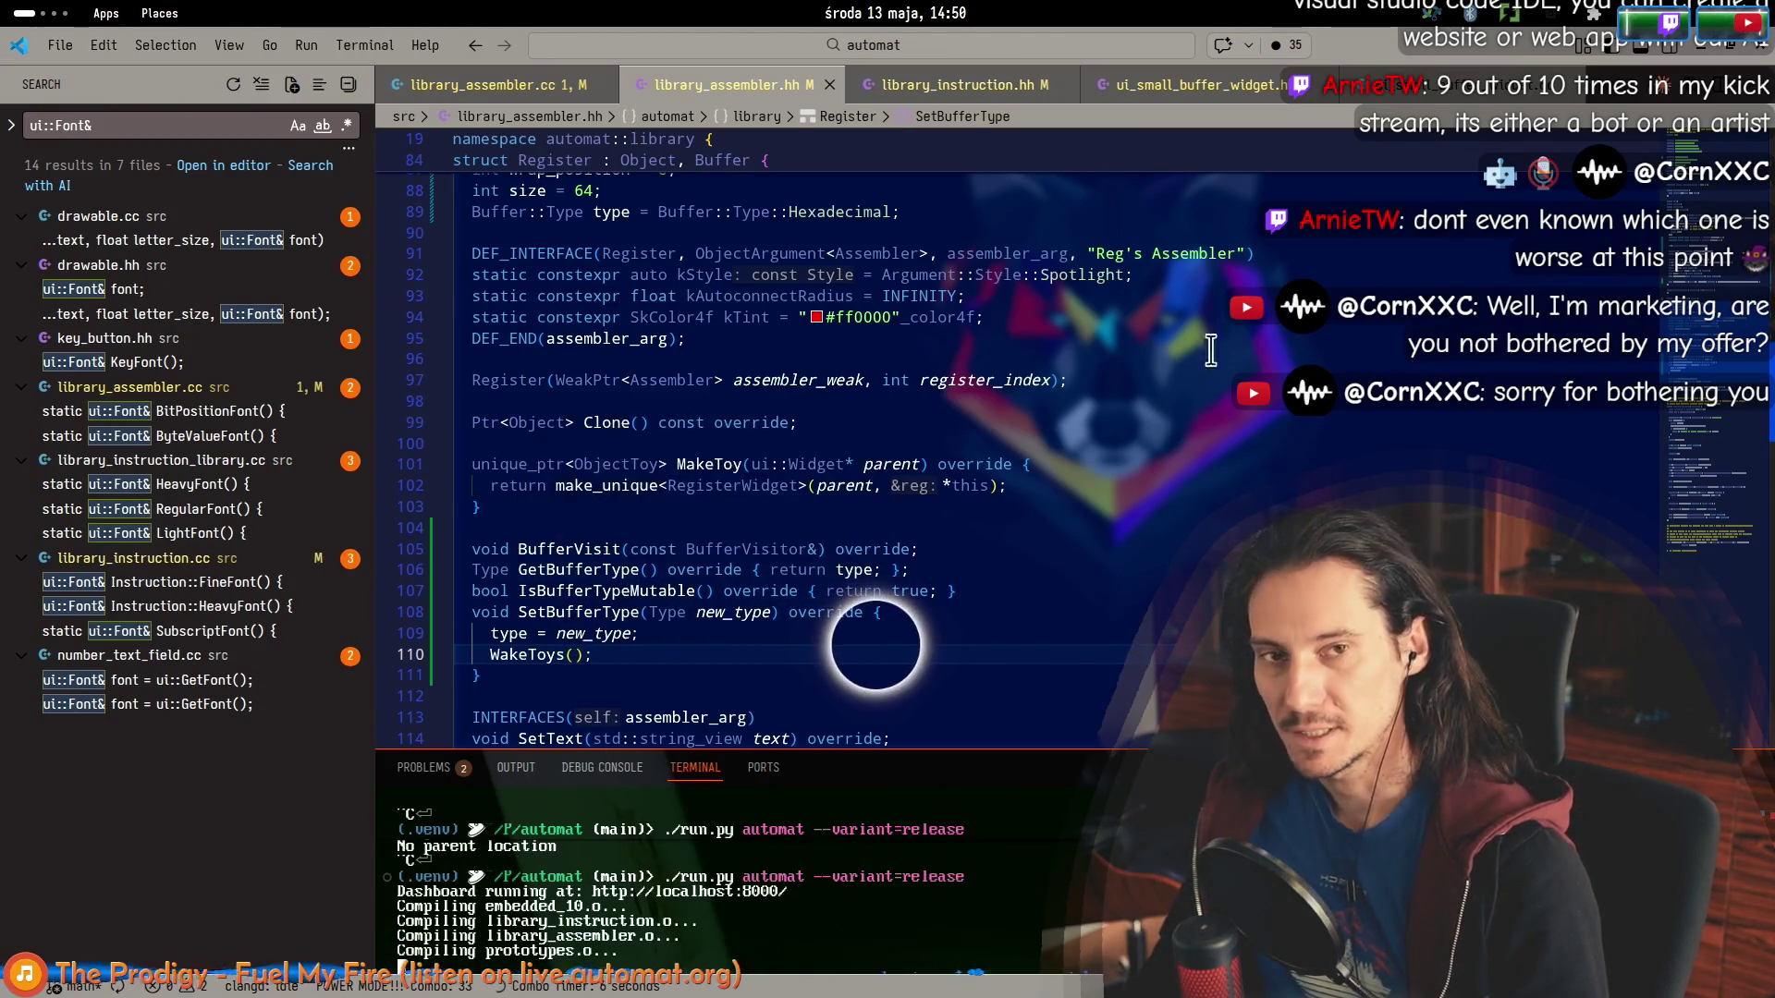
click(1240, 92)
Scroll through the Buffer struct in ui_small_buffer_widget.hh while Automat rebuilds and launches
scroll(594, 495, down, 2)
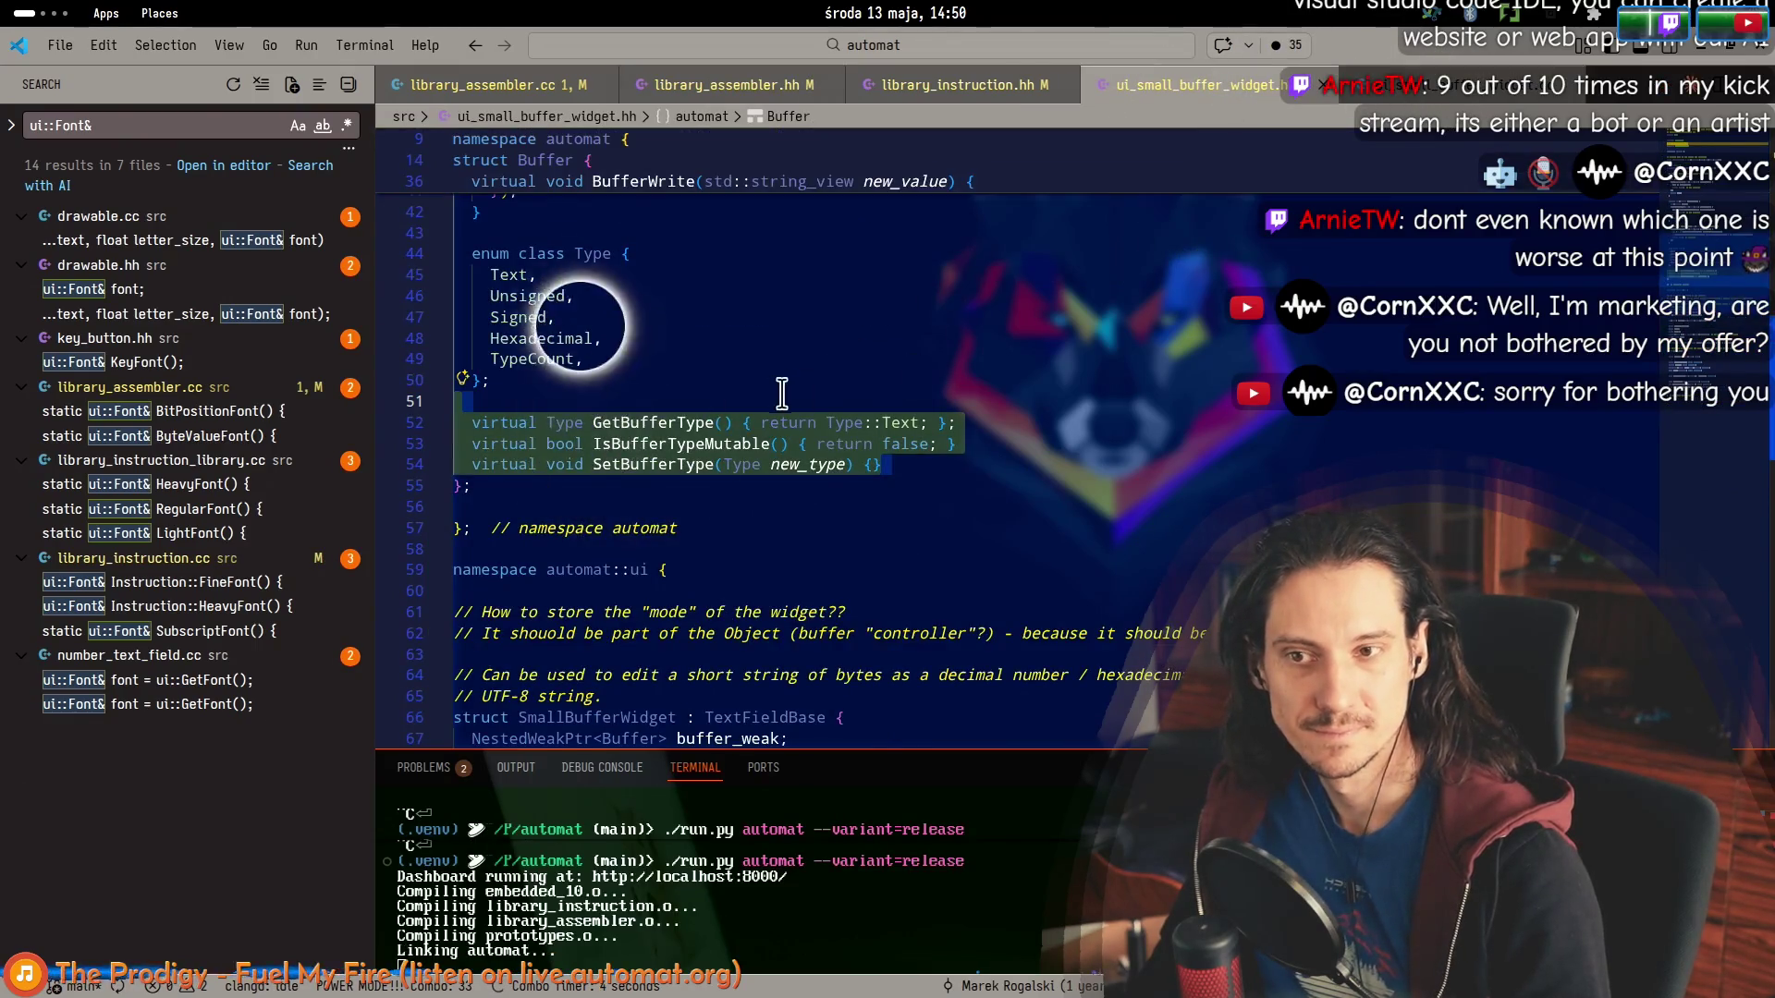
scroll(718, 525, up, 5)
scroll(666, 417, up, 8)
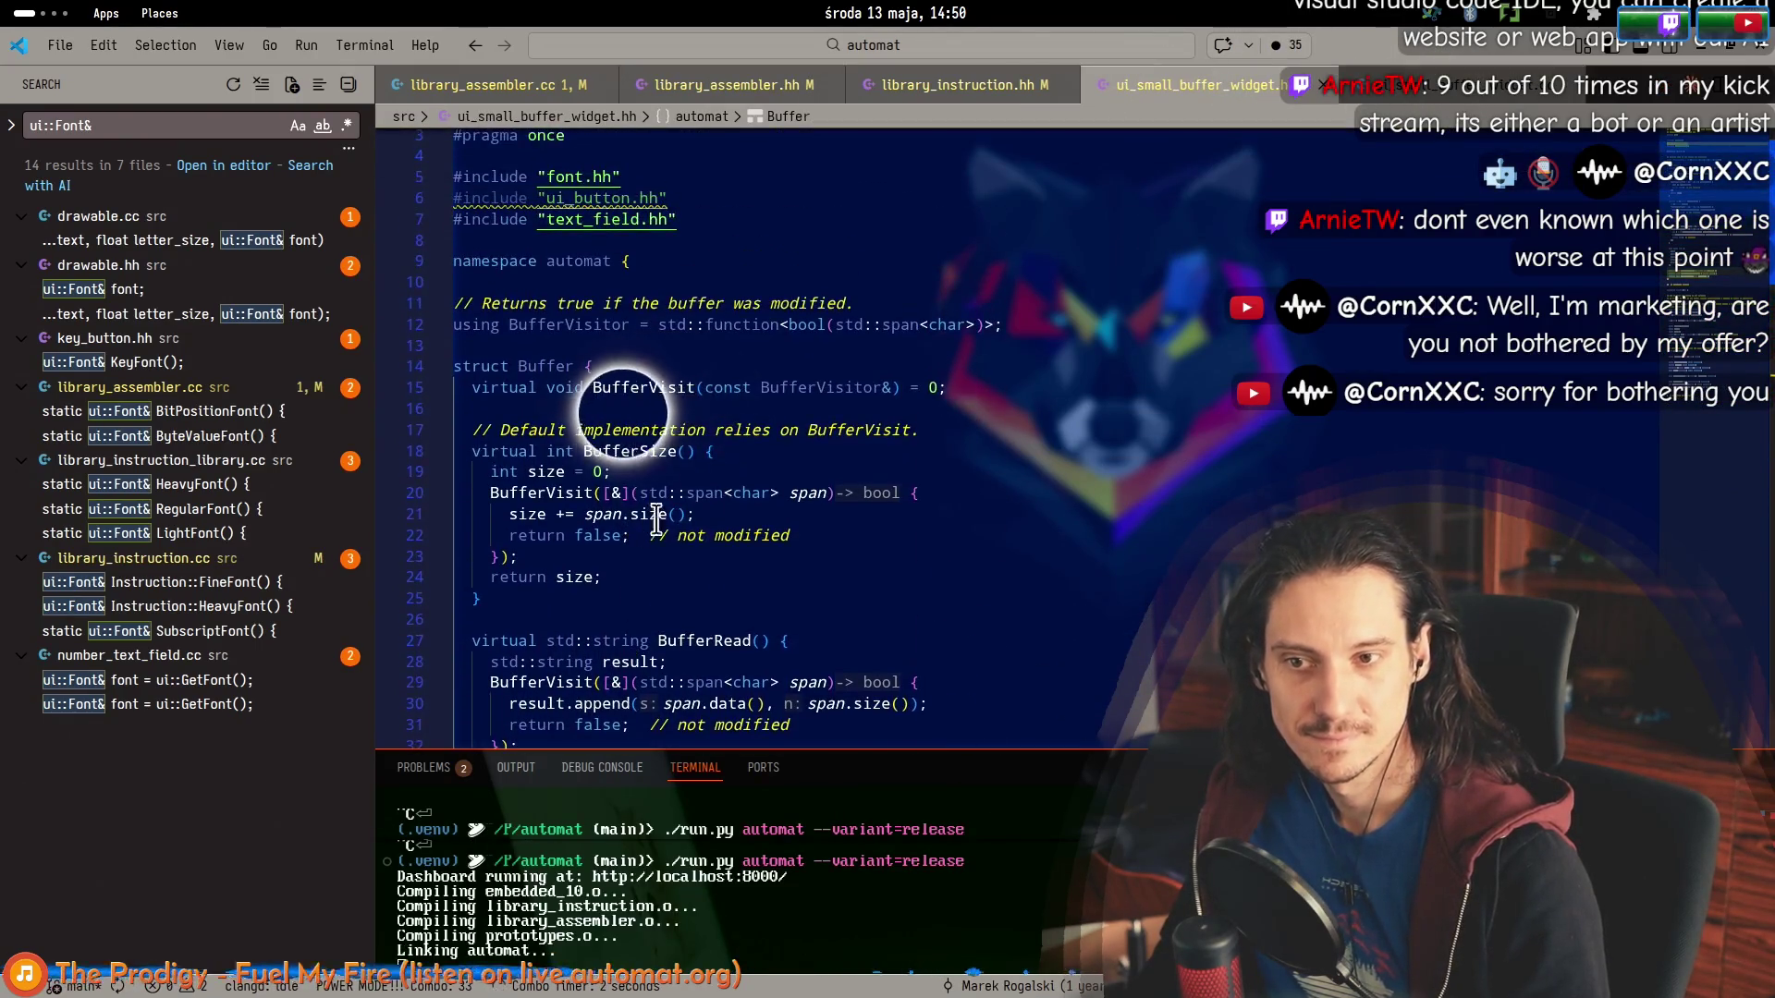
scroll(650, 390, down, 5)
scroll(925, 462, up, 4)
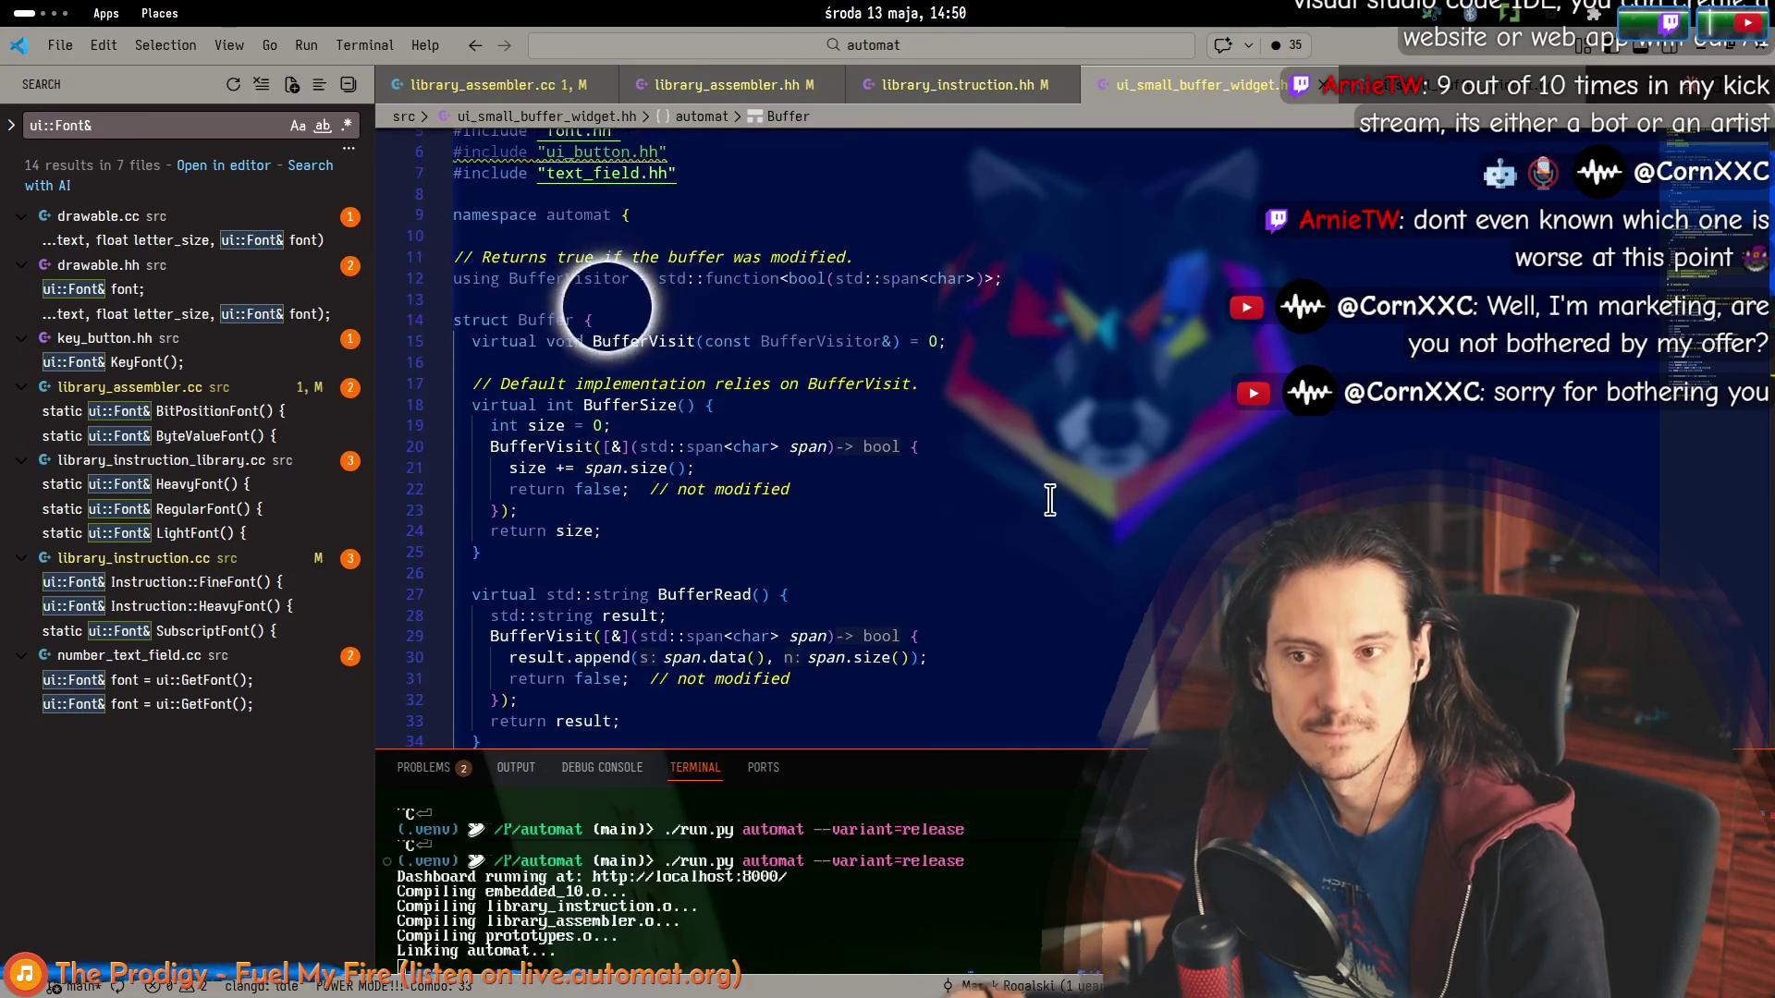
scroll(1010, 456, down, 9)
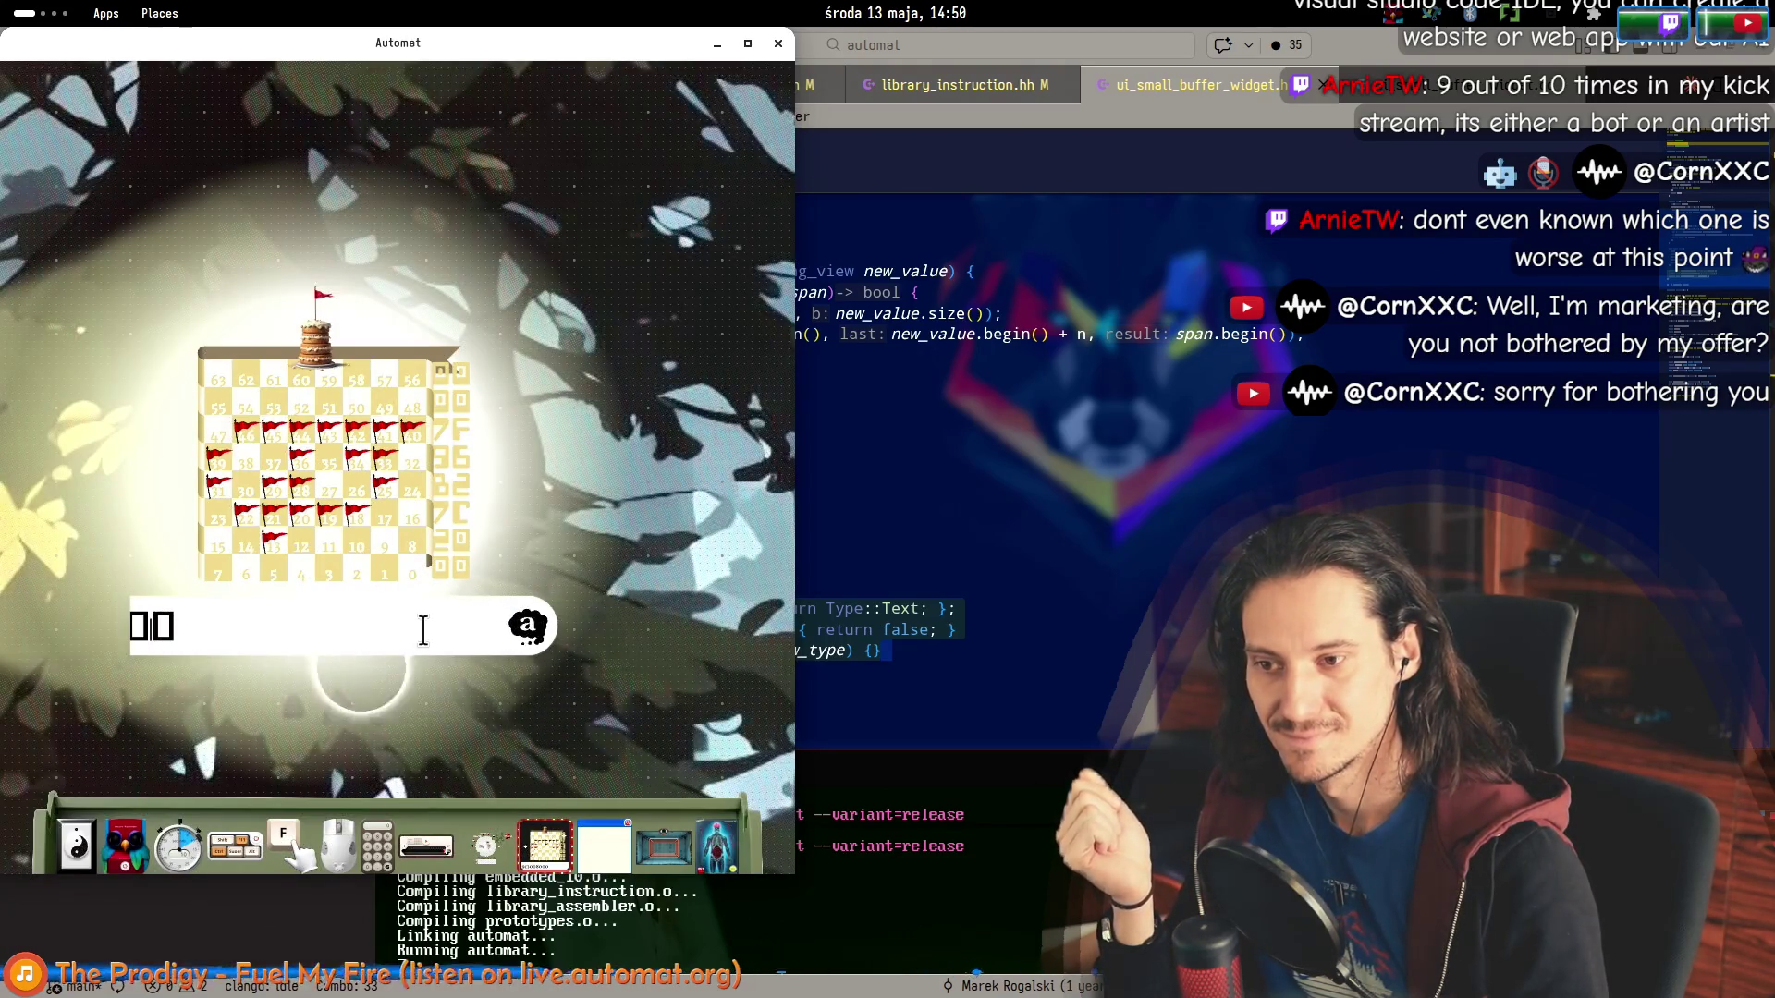
Toggle the register's base badge through decimal, hexadecimal and text modes, trimming some hex digits
click(530, 632)
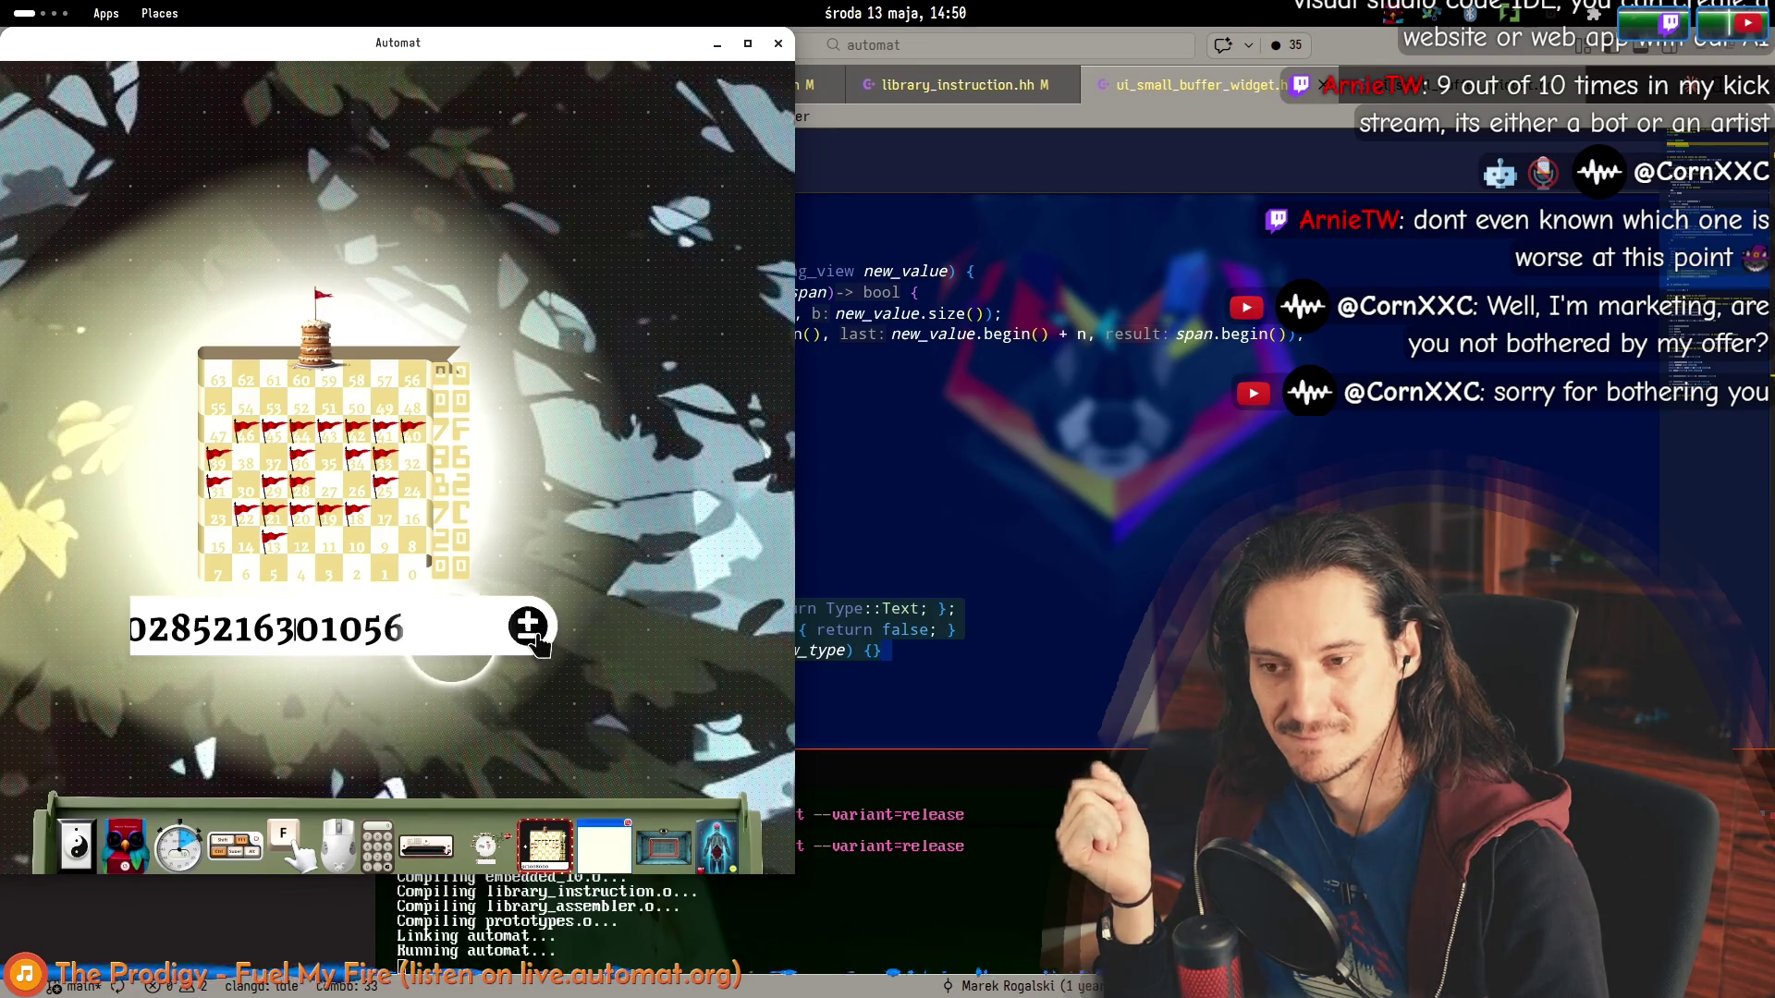
click(533, 635)
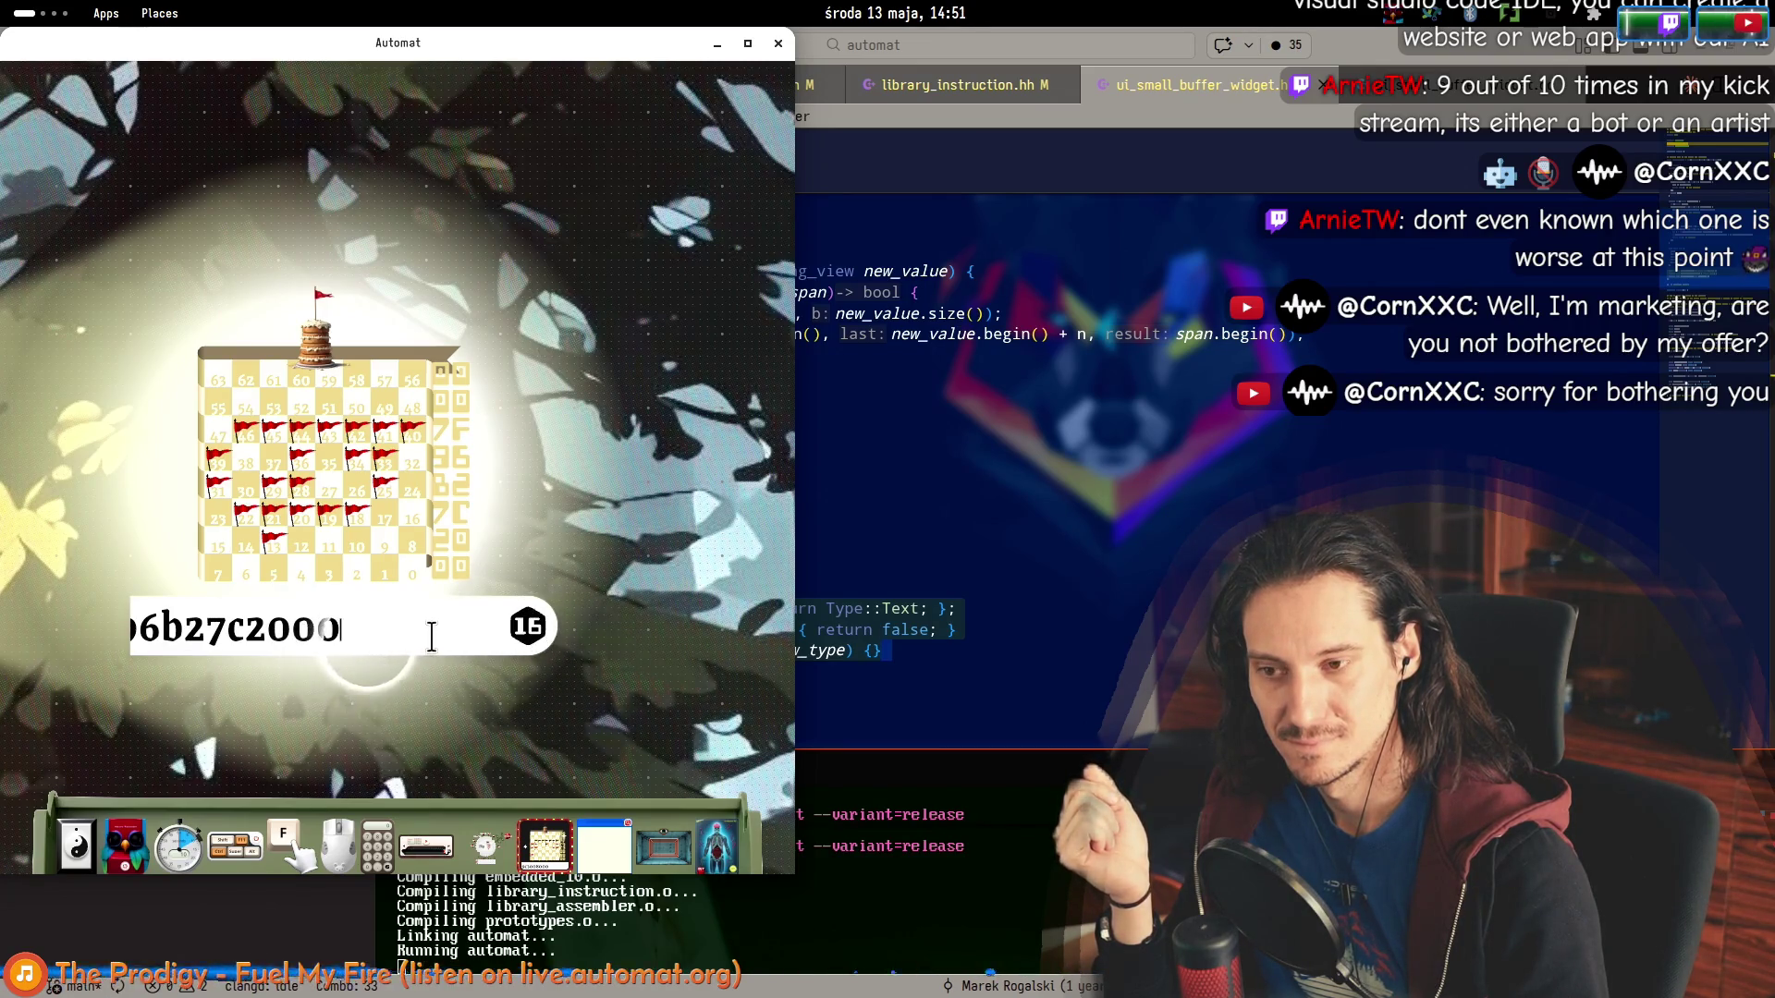
key(BackSpace)
key(BackSpace)
key(BackSpace)
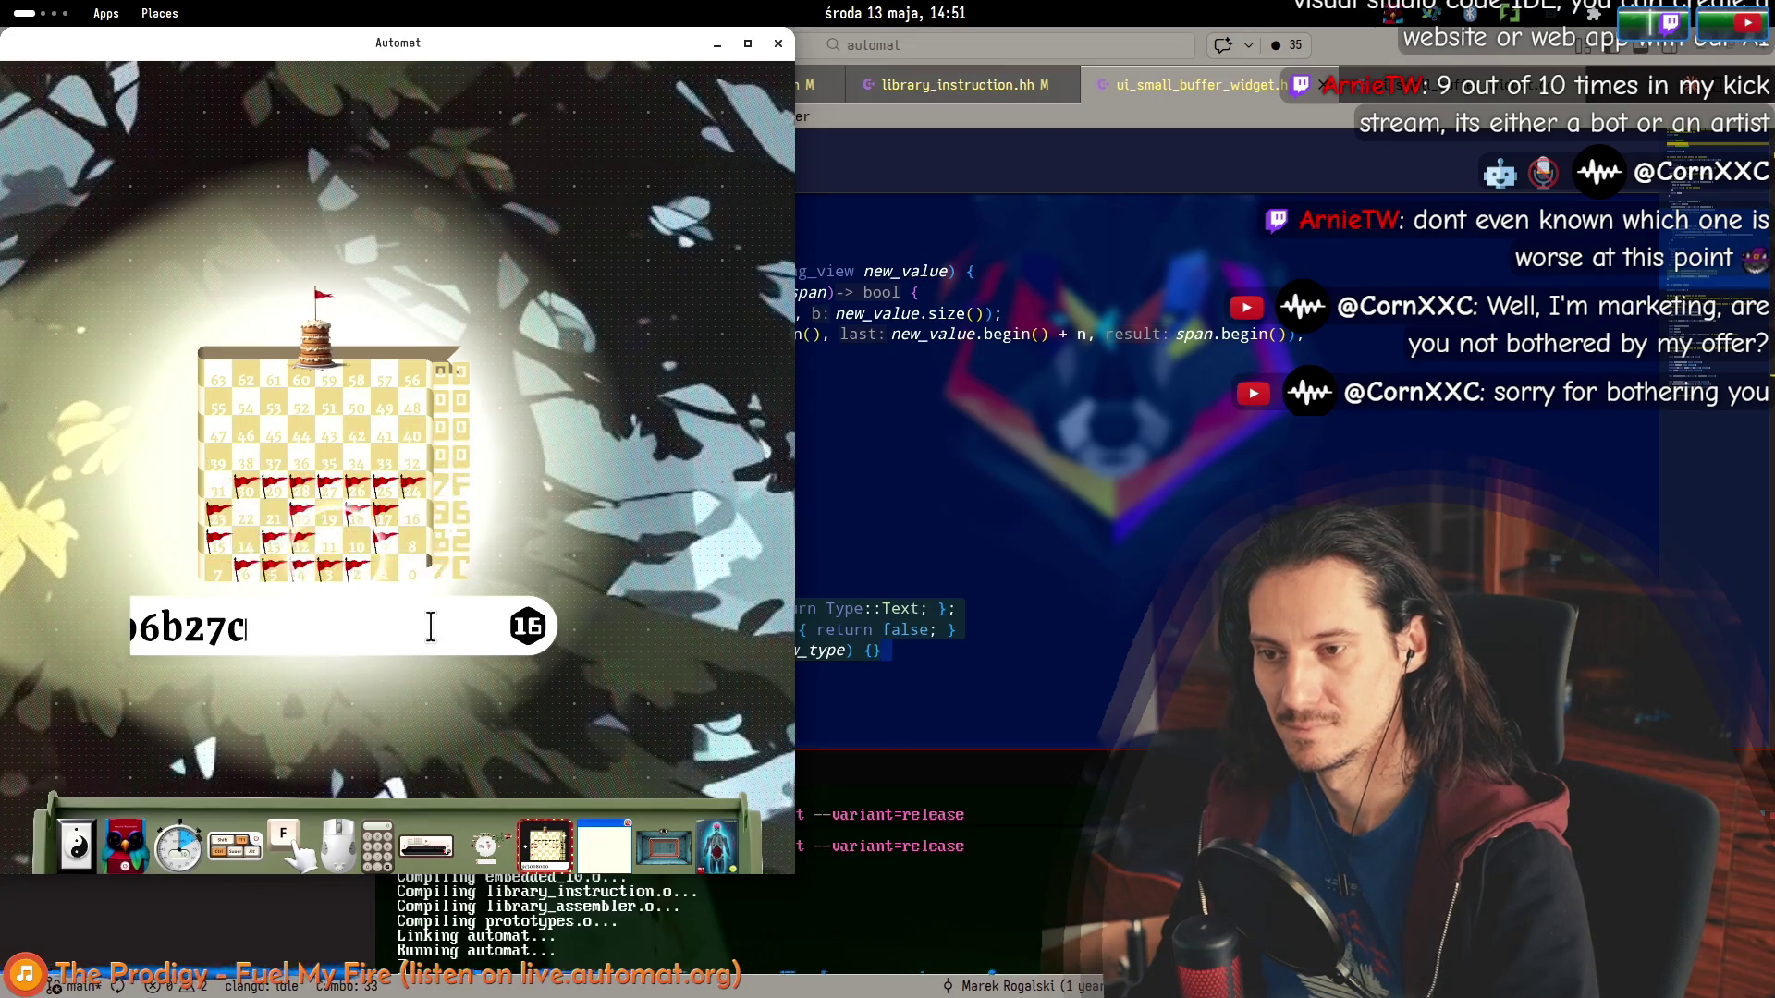
key(BackSpace)
key(BackSpace)
key(BackSpace)
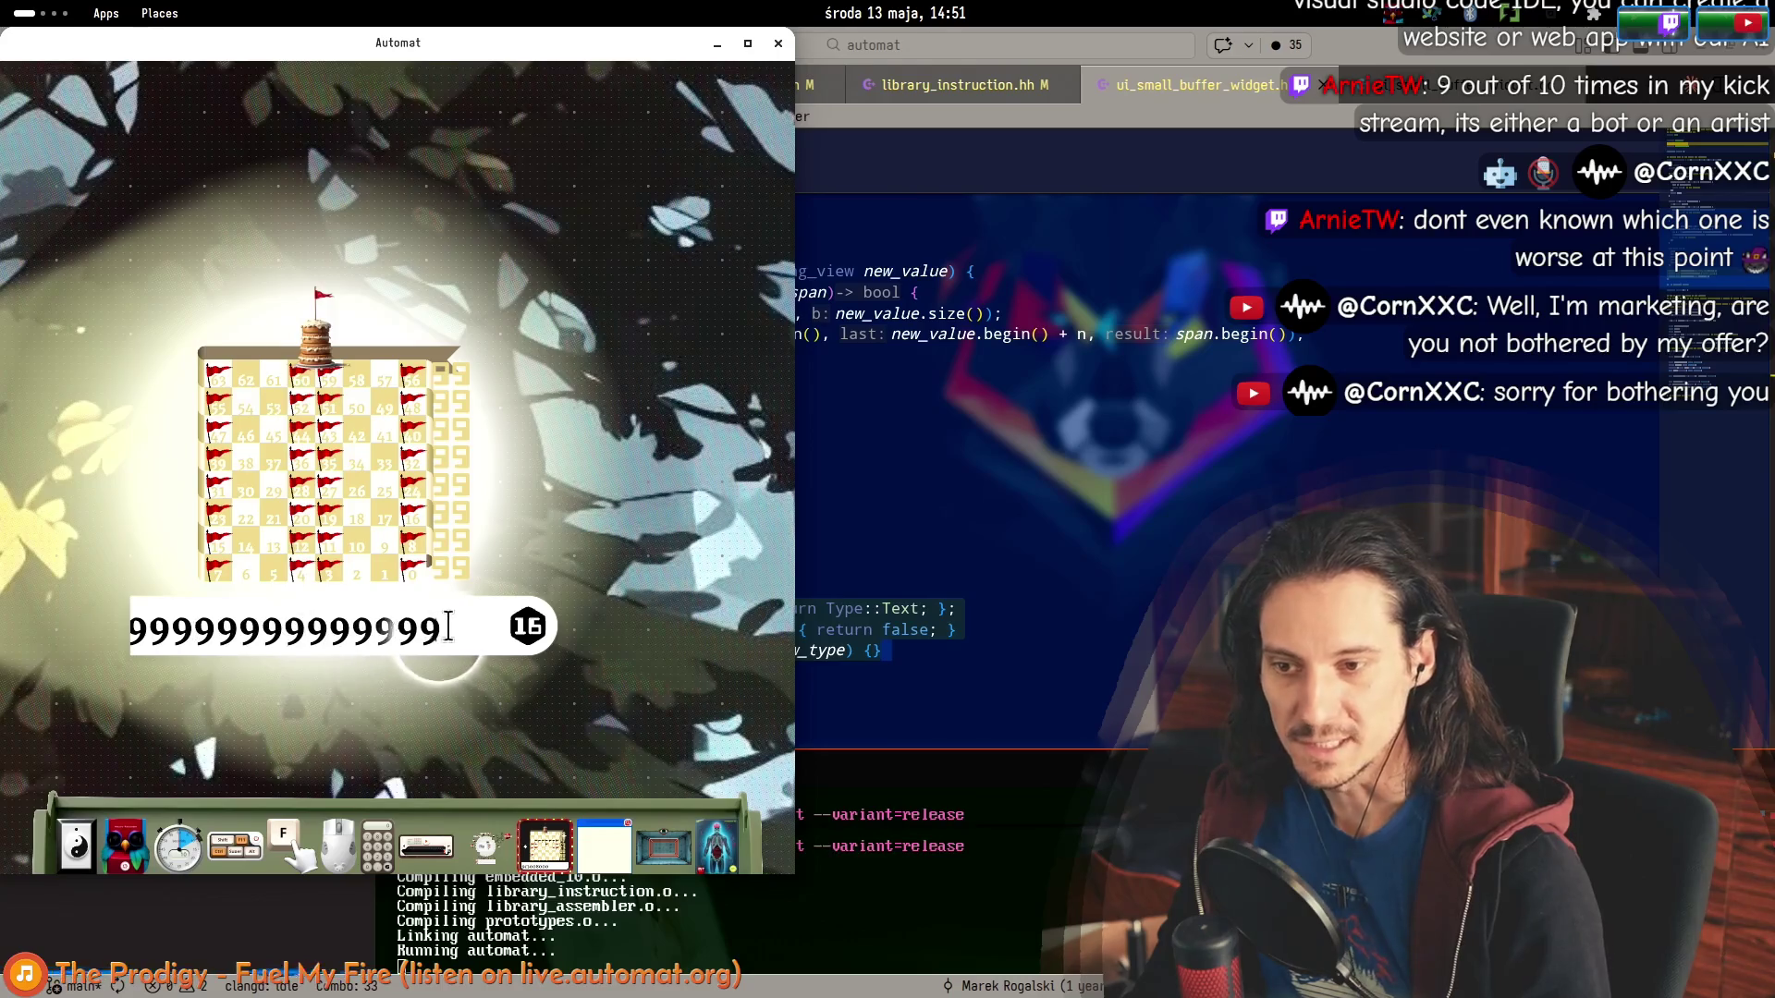
click(532, 634)
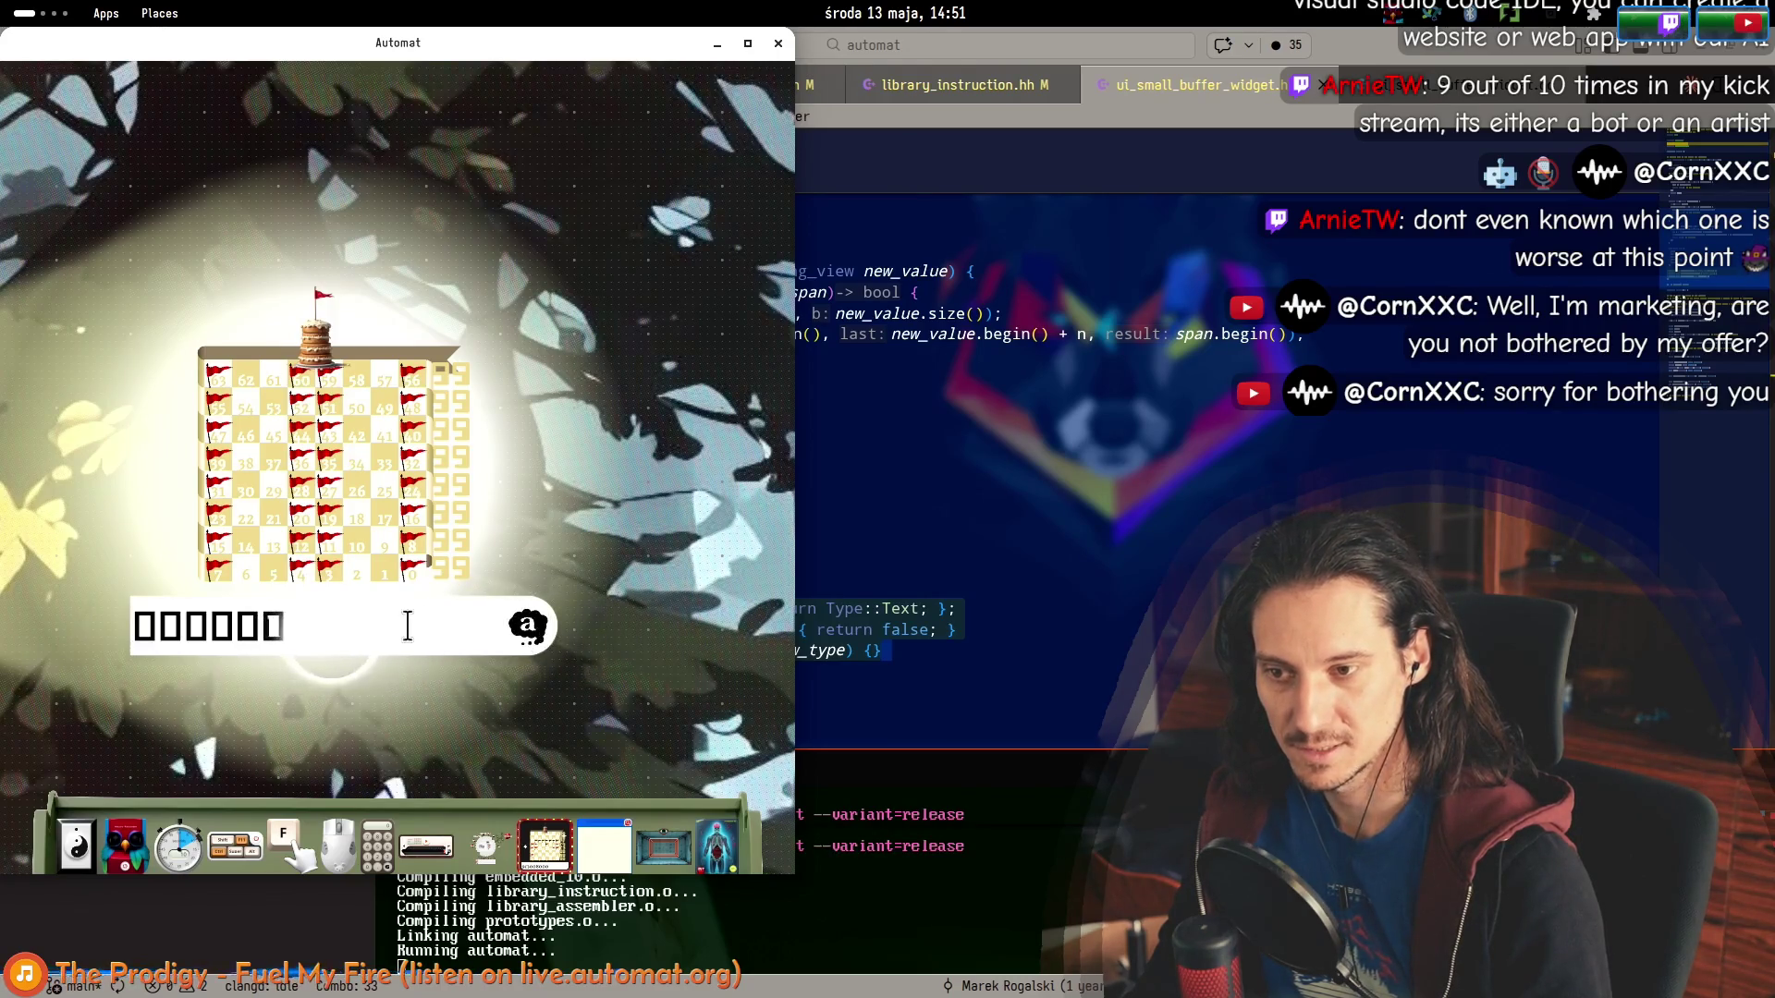
click(527, 627)
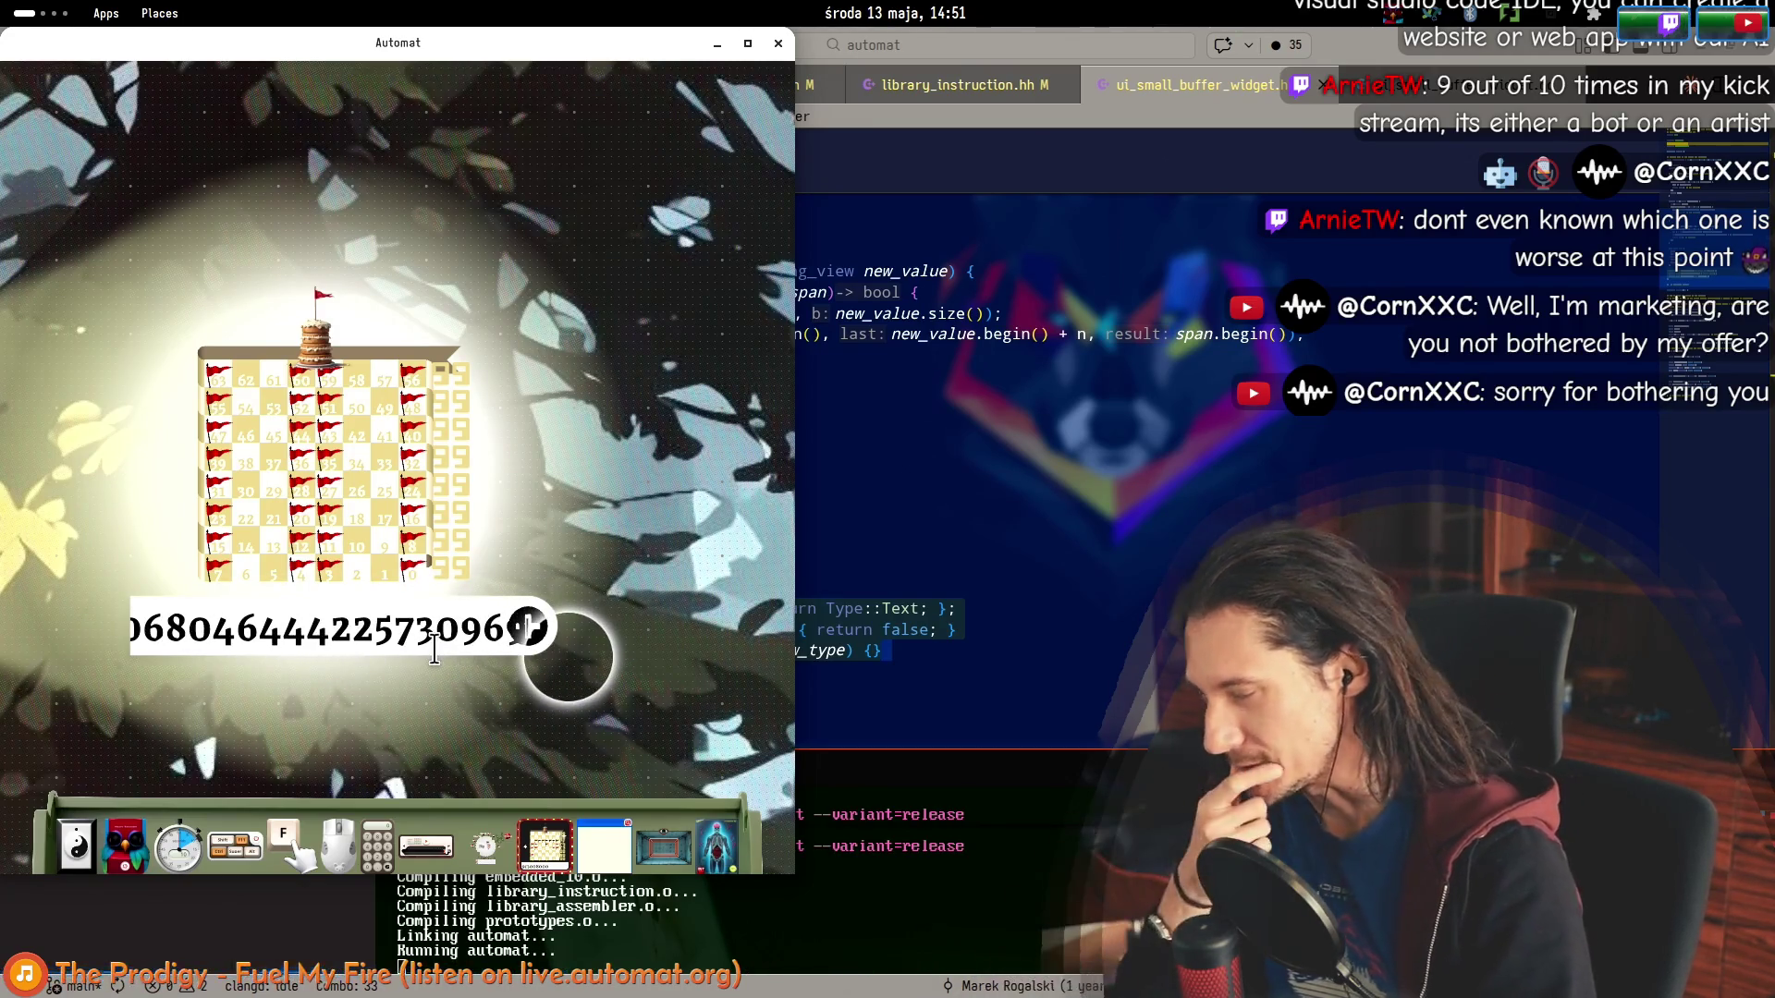
key(BackSpace)
key(BackSpace)
key(BackSpace)
key(BackSpace)
key(BackSpace)
key(BackSpace)
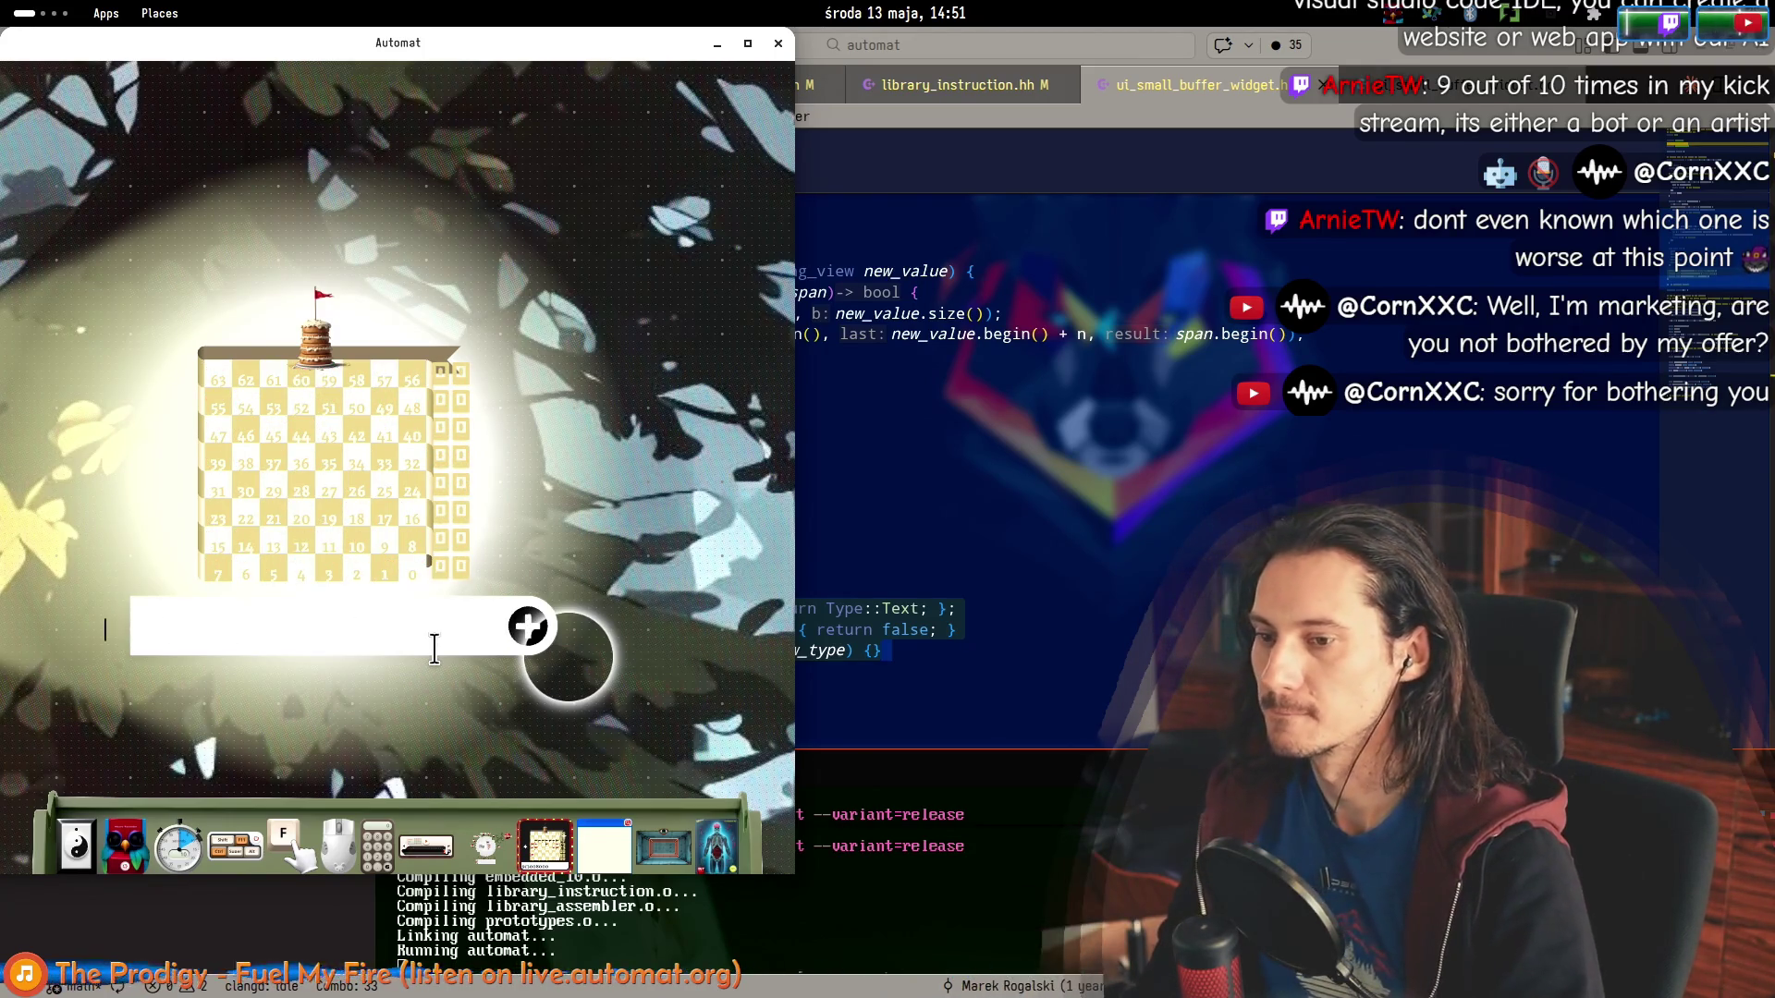
text(35204230406)
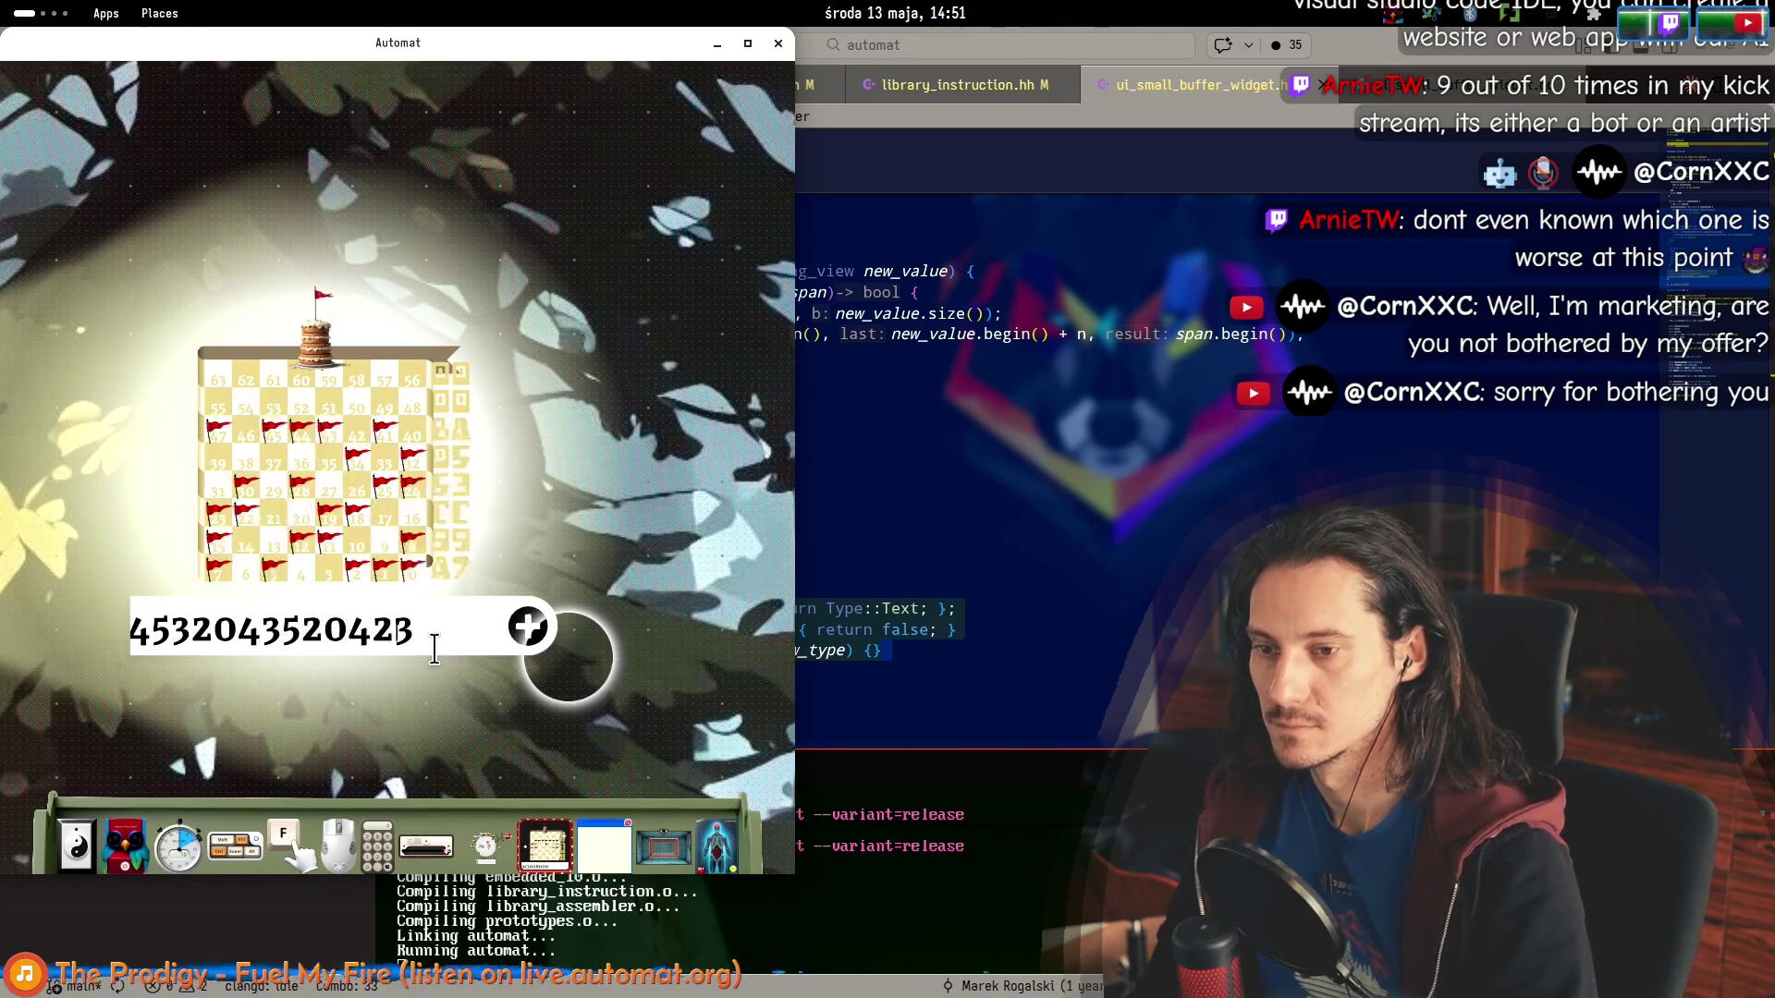
key(BackSpace)
key(BackSpace)
key(BackSpace)
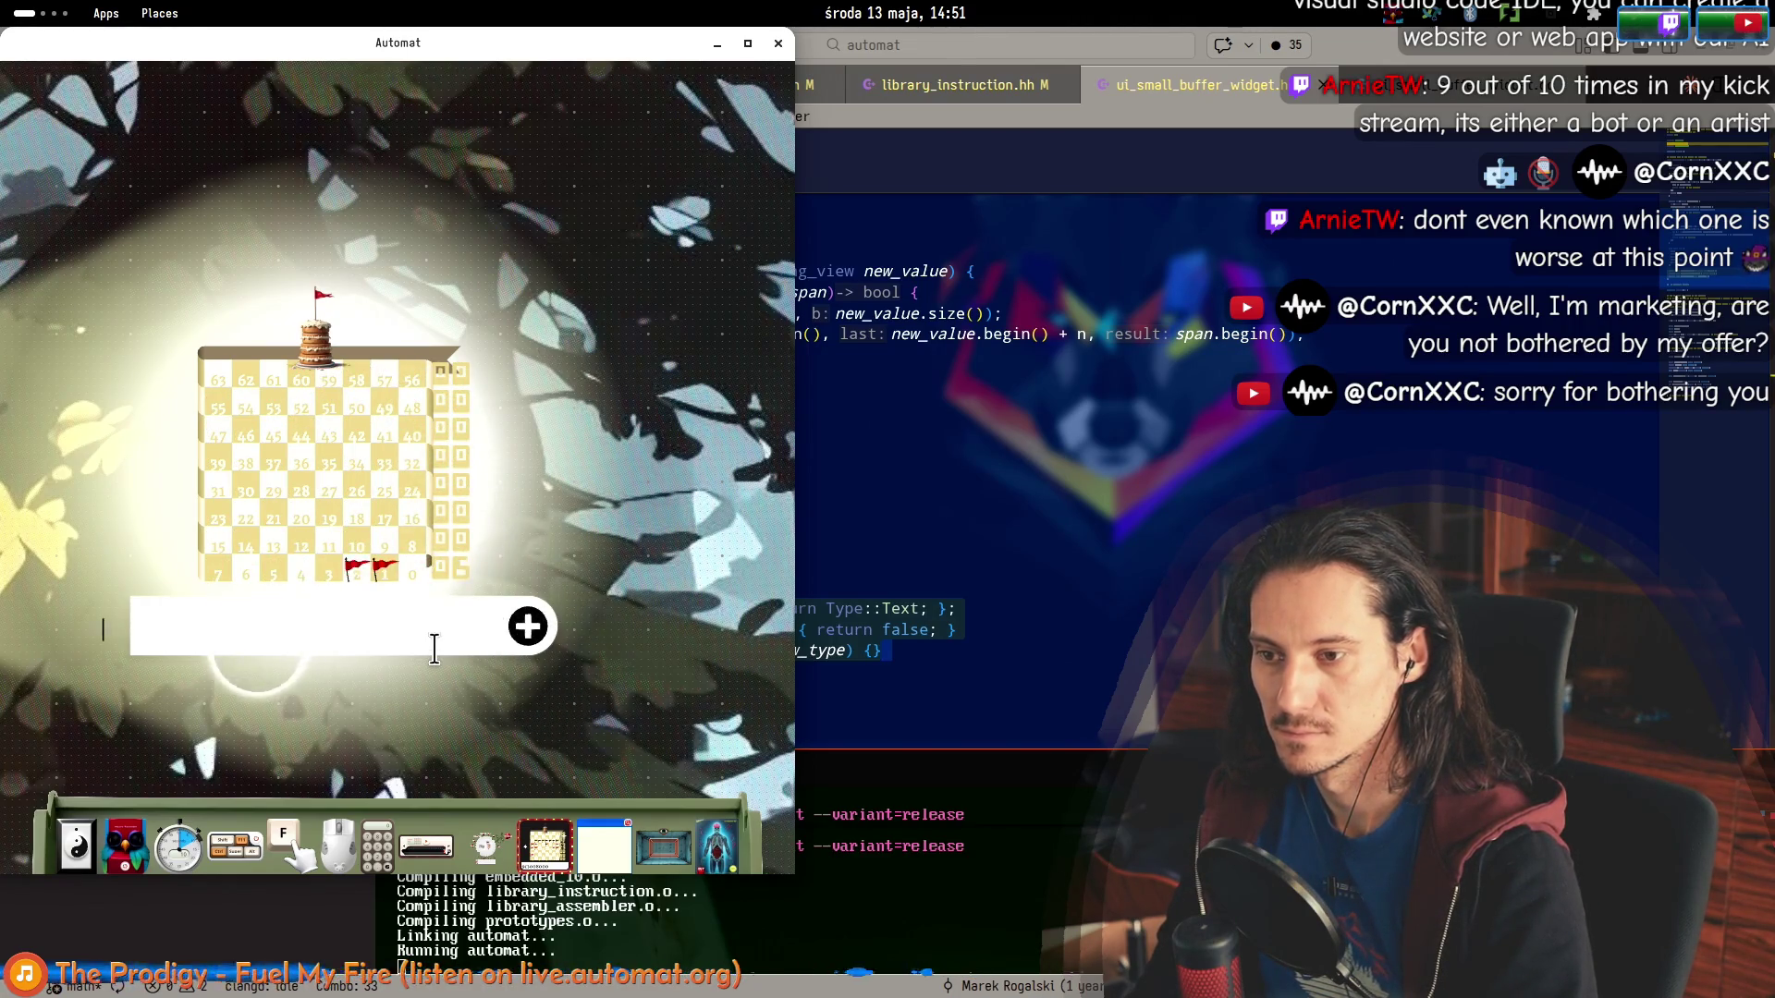
text(666666666666)
key(BackSpace)
key(BackSpace)
key(BackSpace)
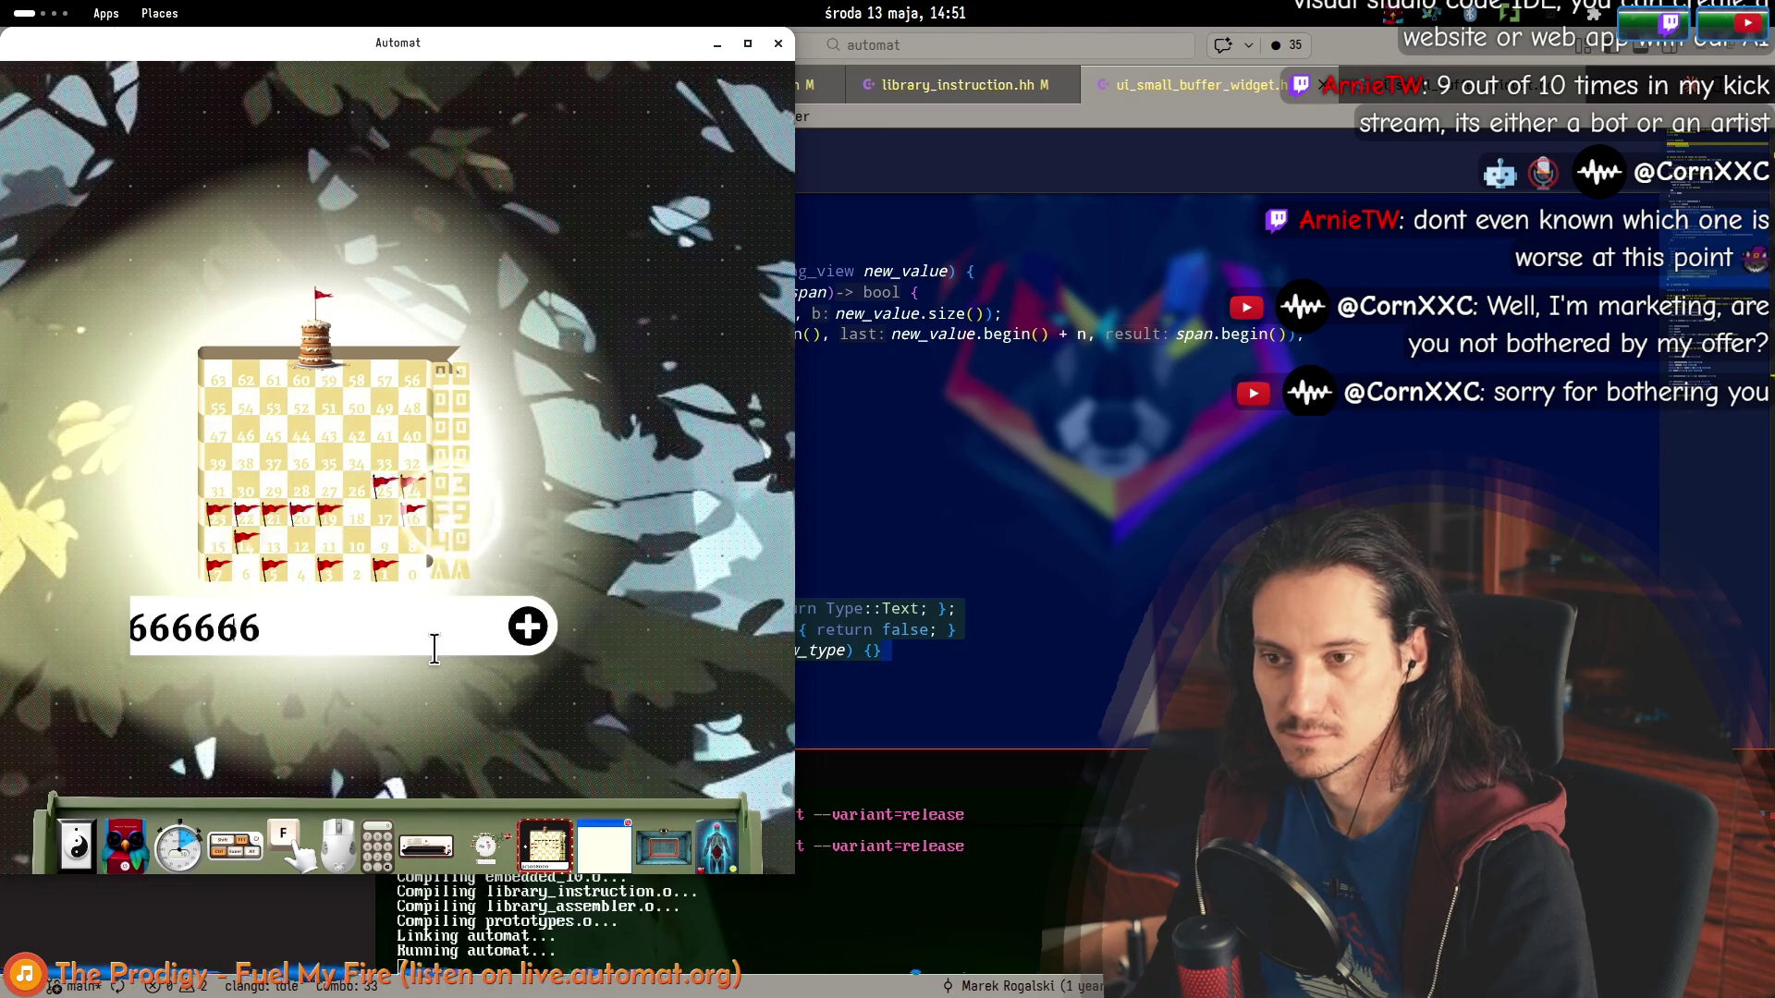
key(BackSpace)
key(BackSpace)
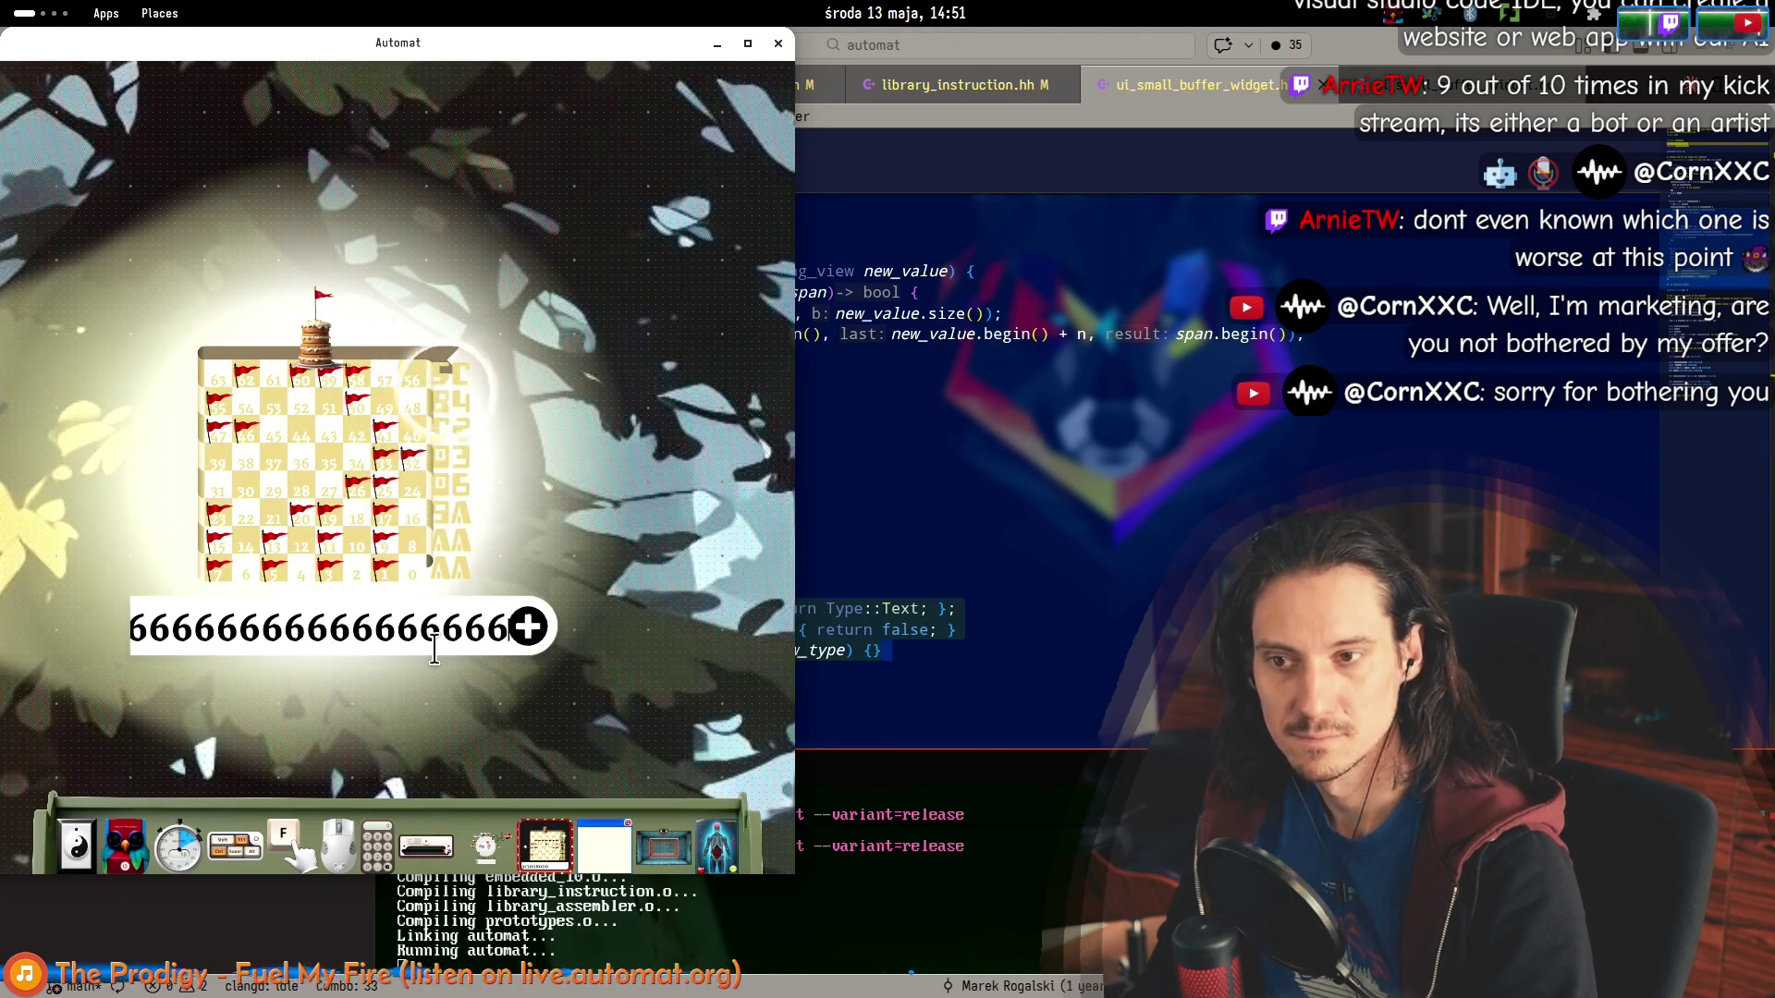
key(BackSpace)
key(BackSpace)
key(BackSpace)
key(BackSpace)
key(BackSpace)
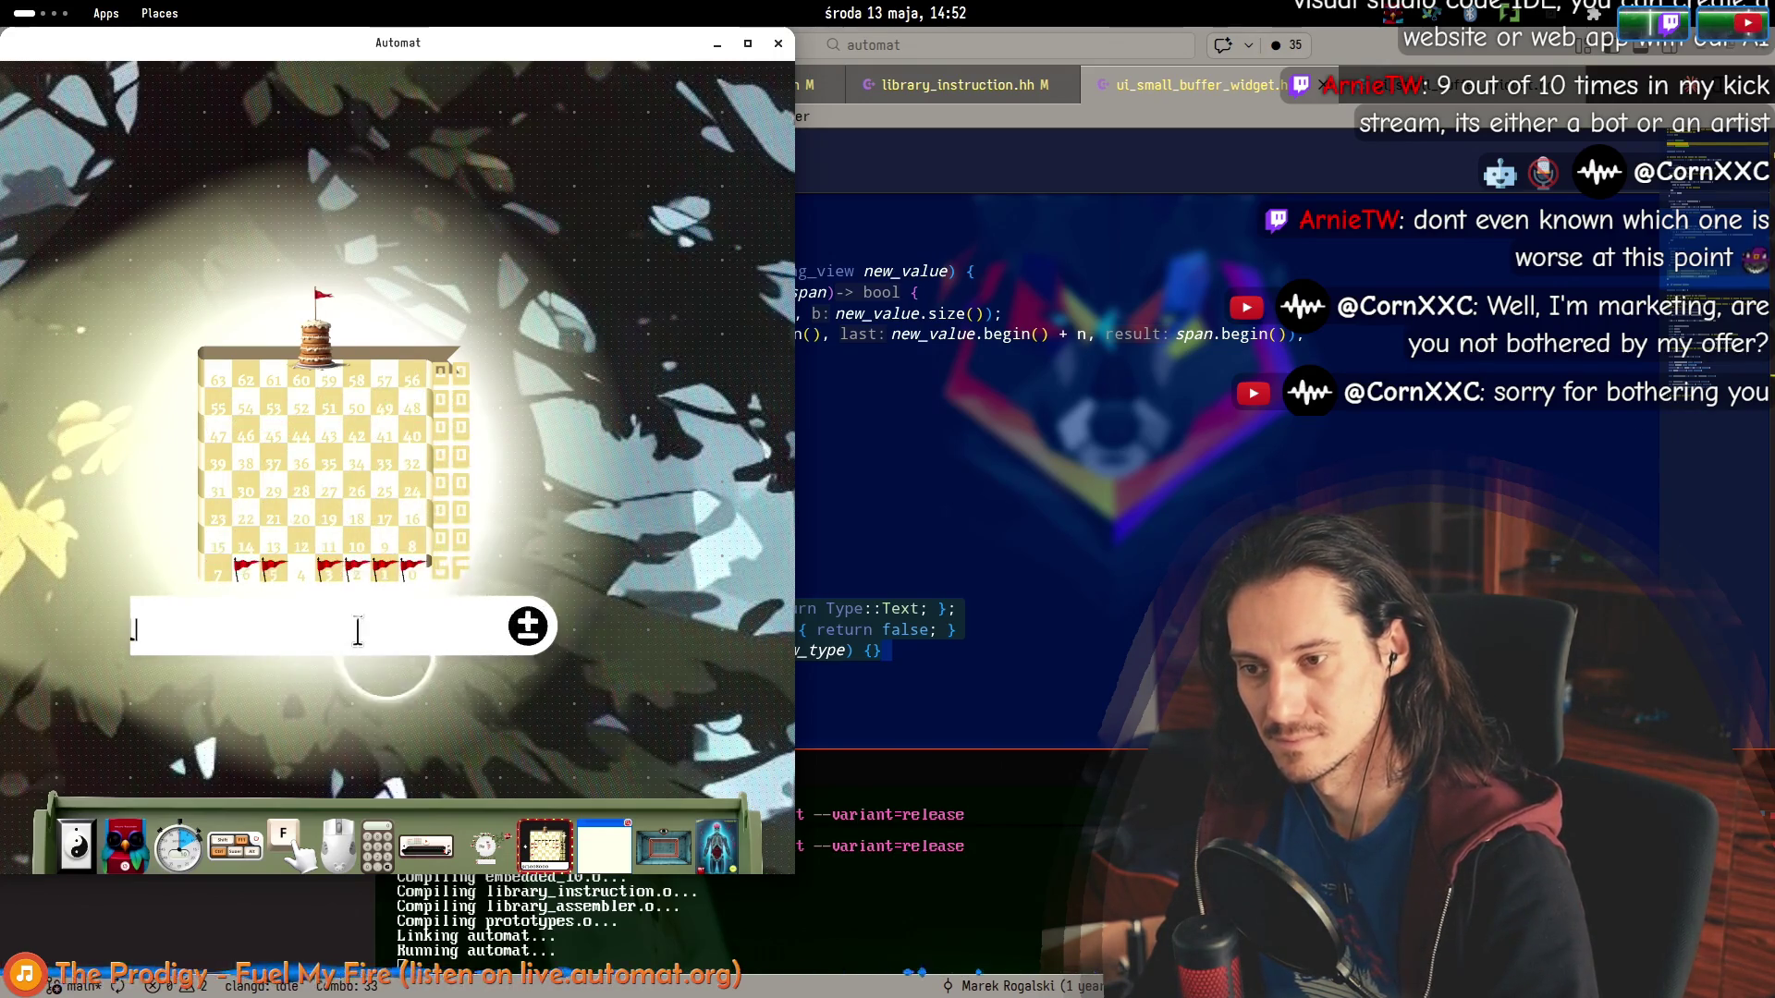
Type 1s into the register field and delete some, until Automat crashes with out_of_range
text(111111)
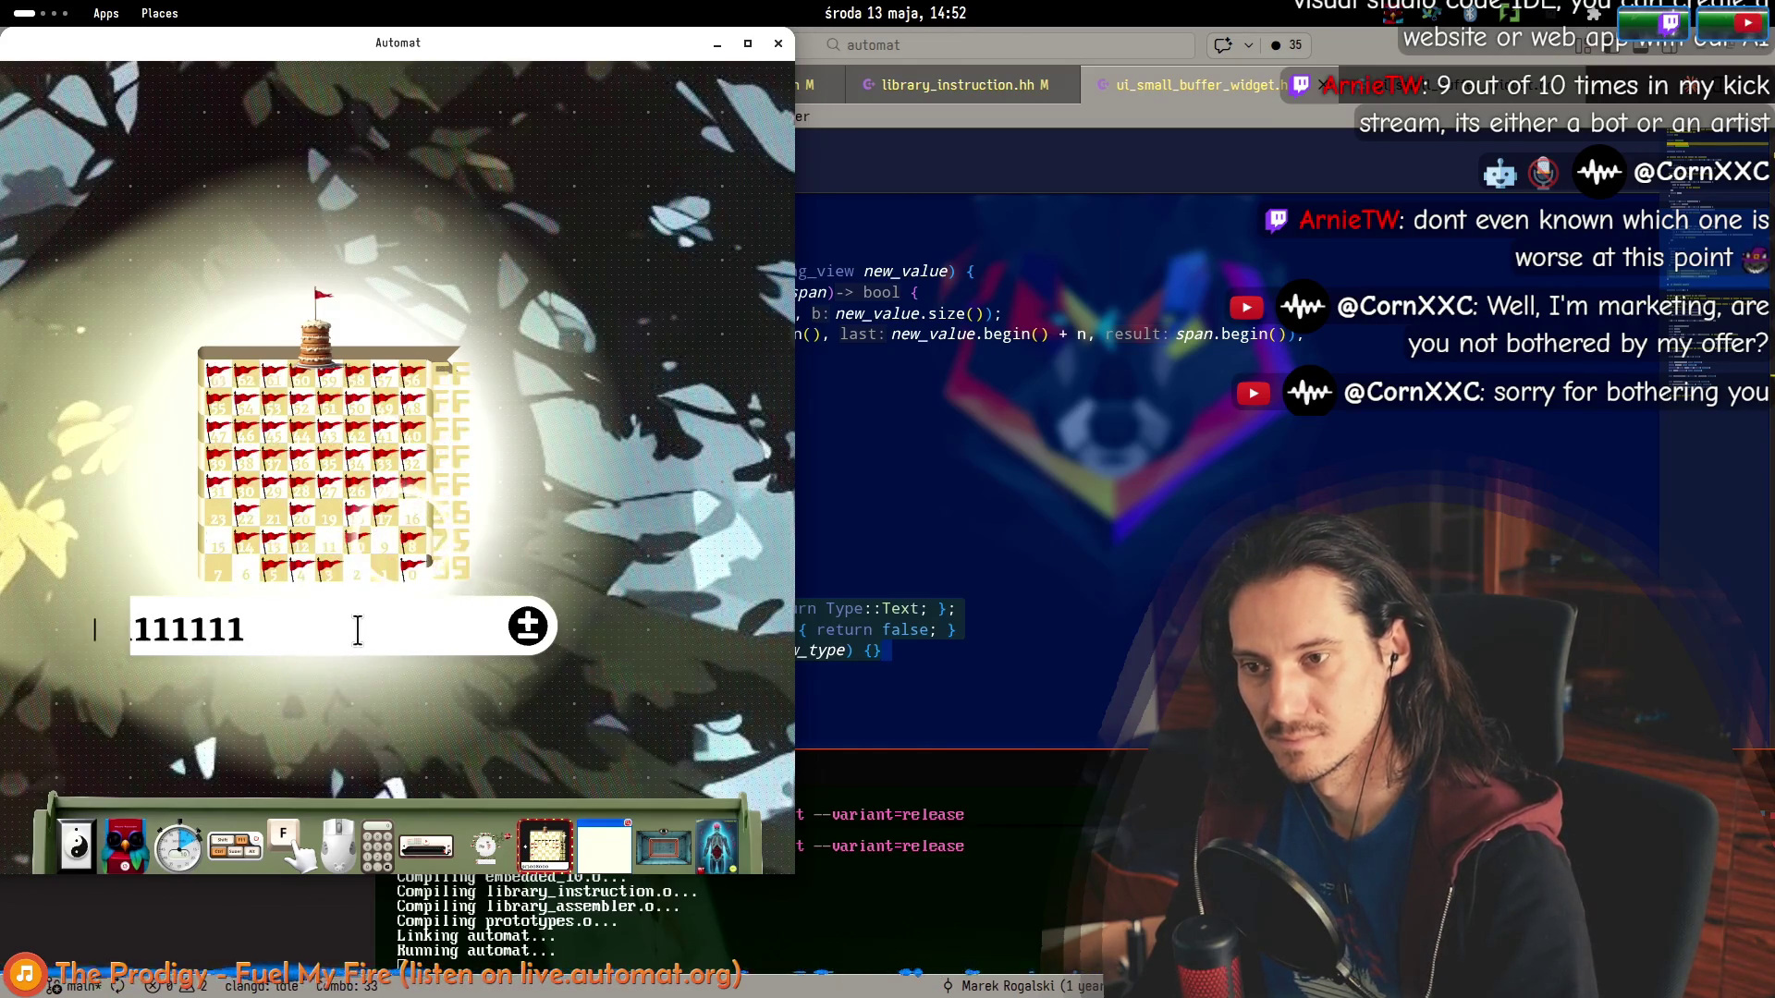
key(BackSpace)
key(BackSpace)
key(BackSpace)
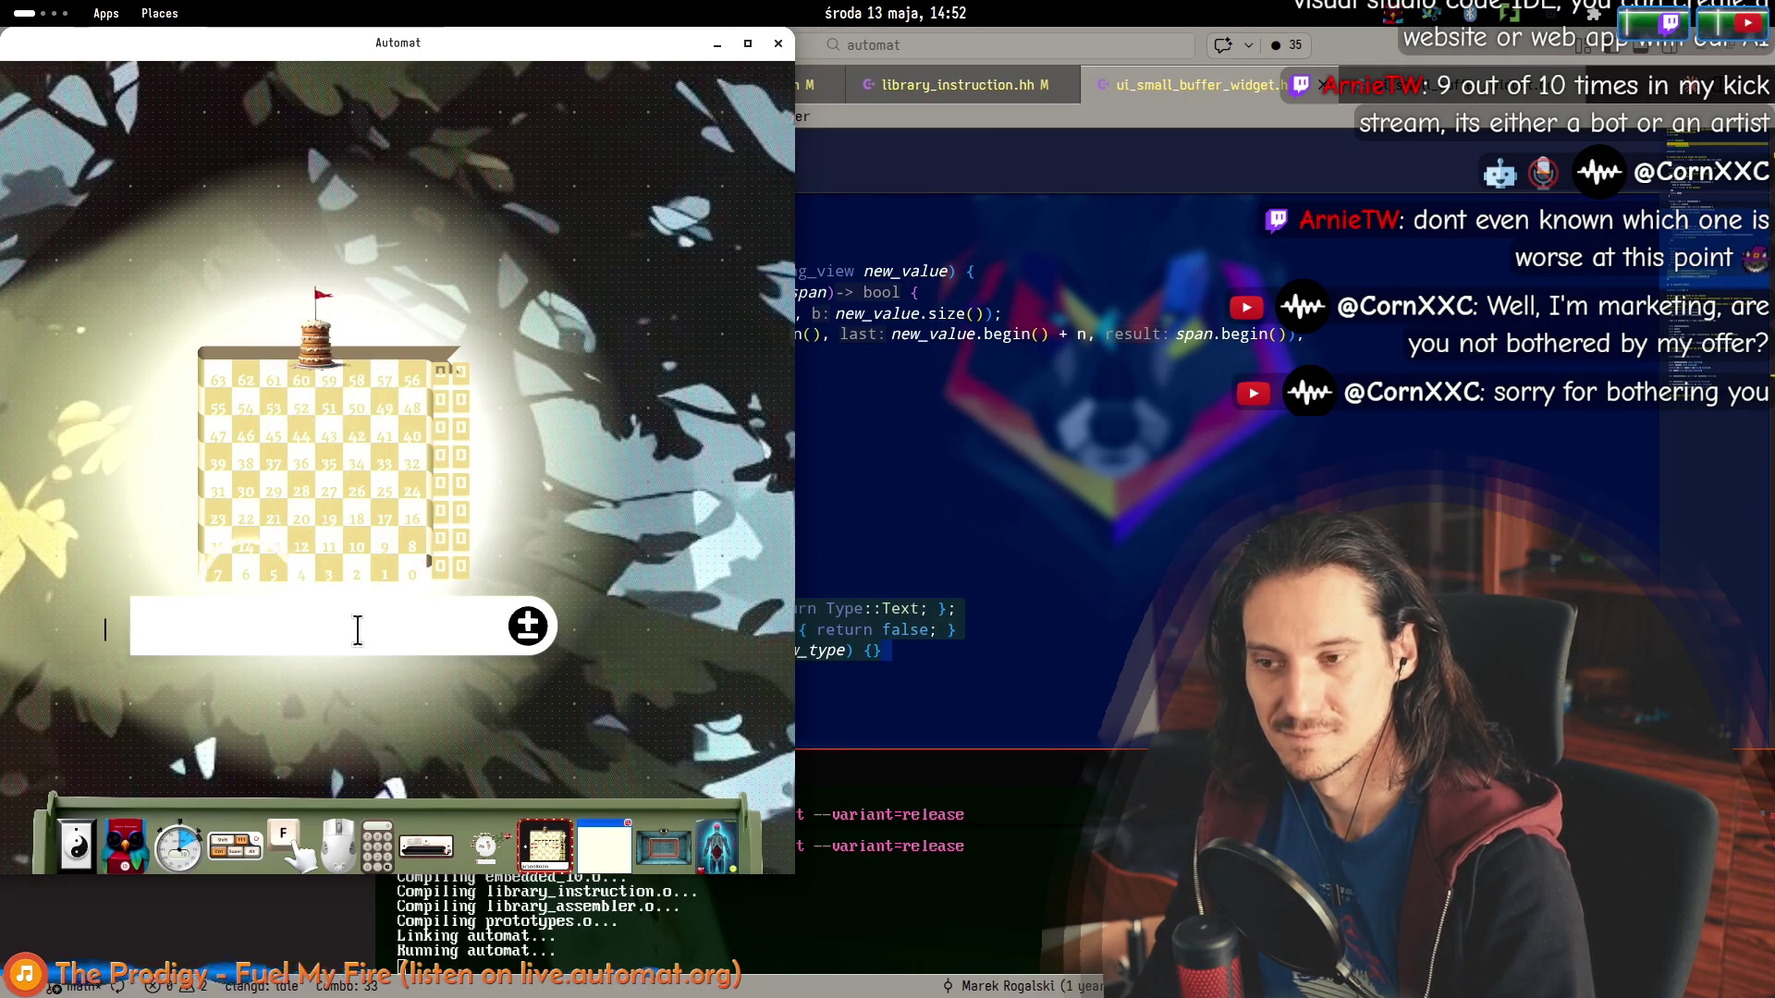
Remove the stray '1' line, inspect the Type enum and related files, and rerun the build
text(1)
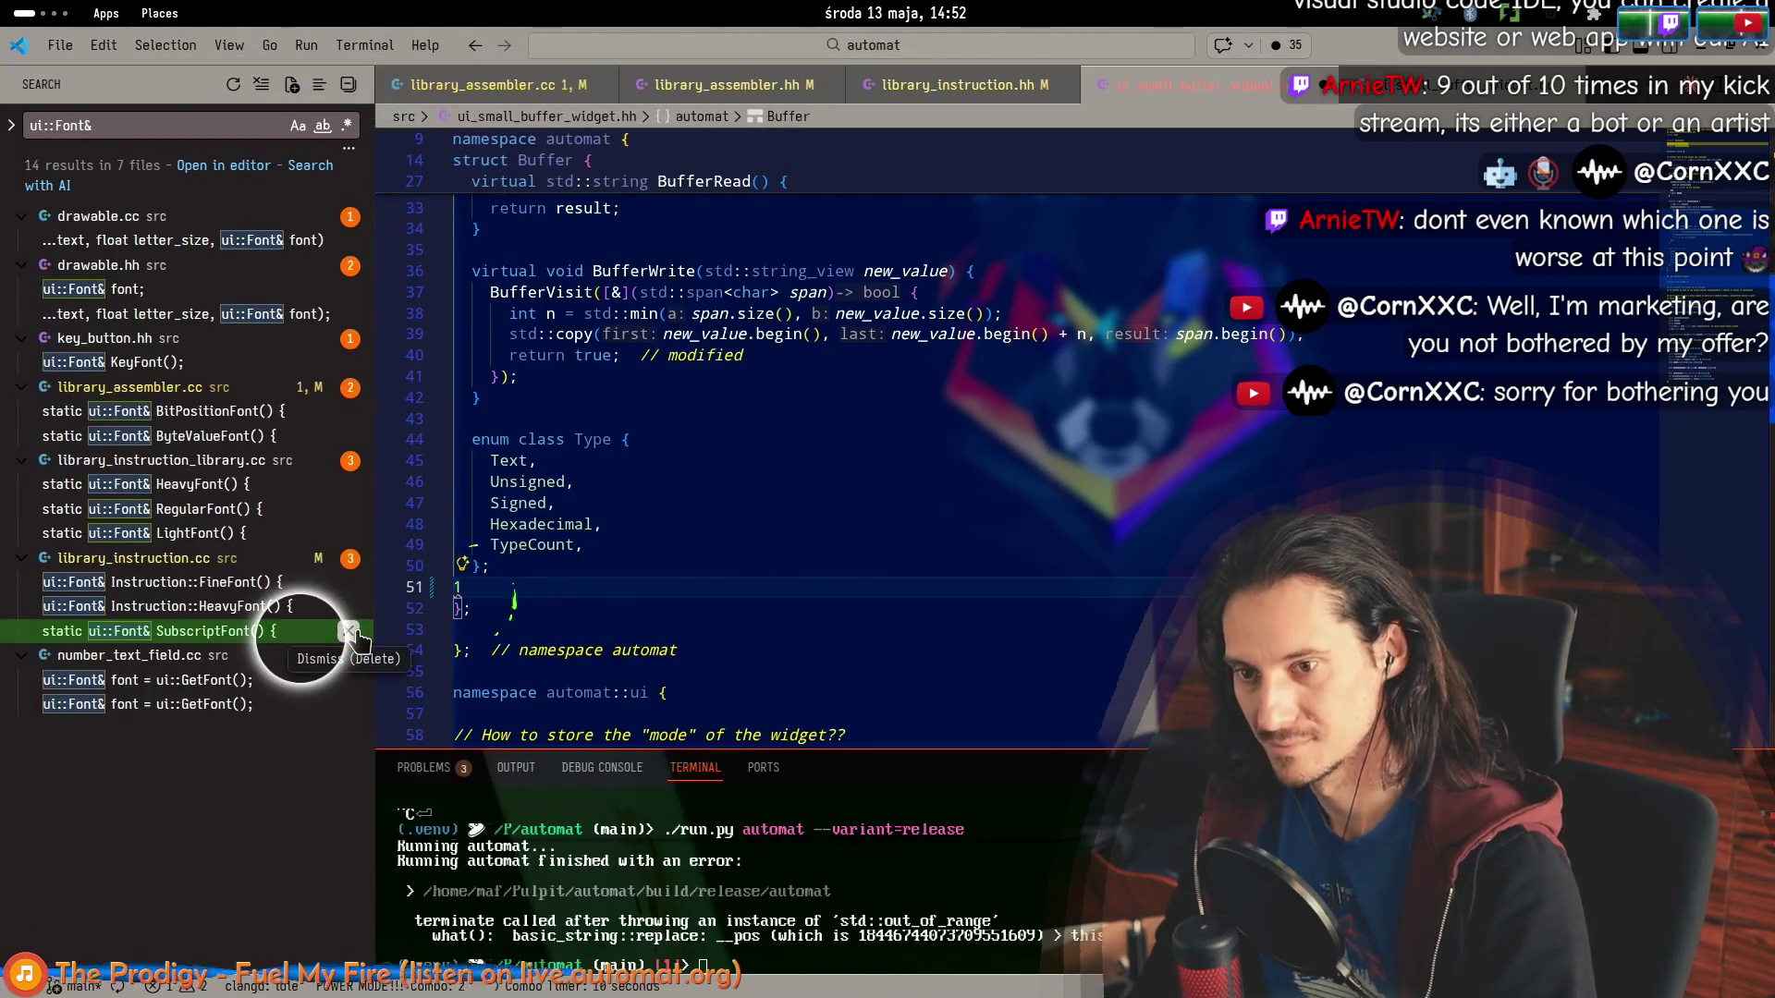
key(BackSpace)
key(BackSpace)
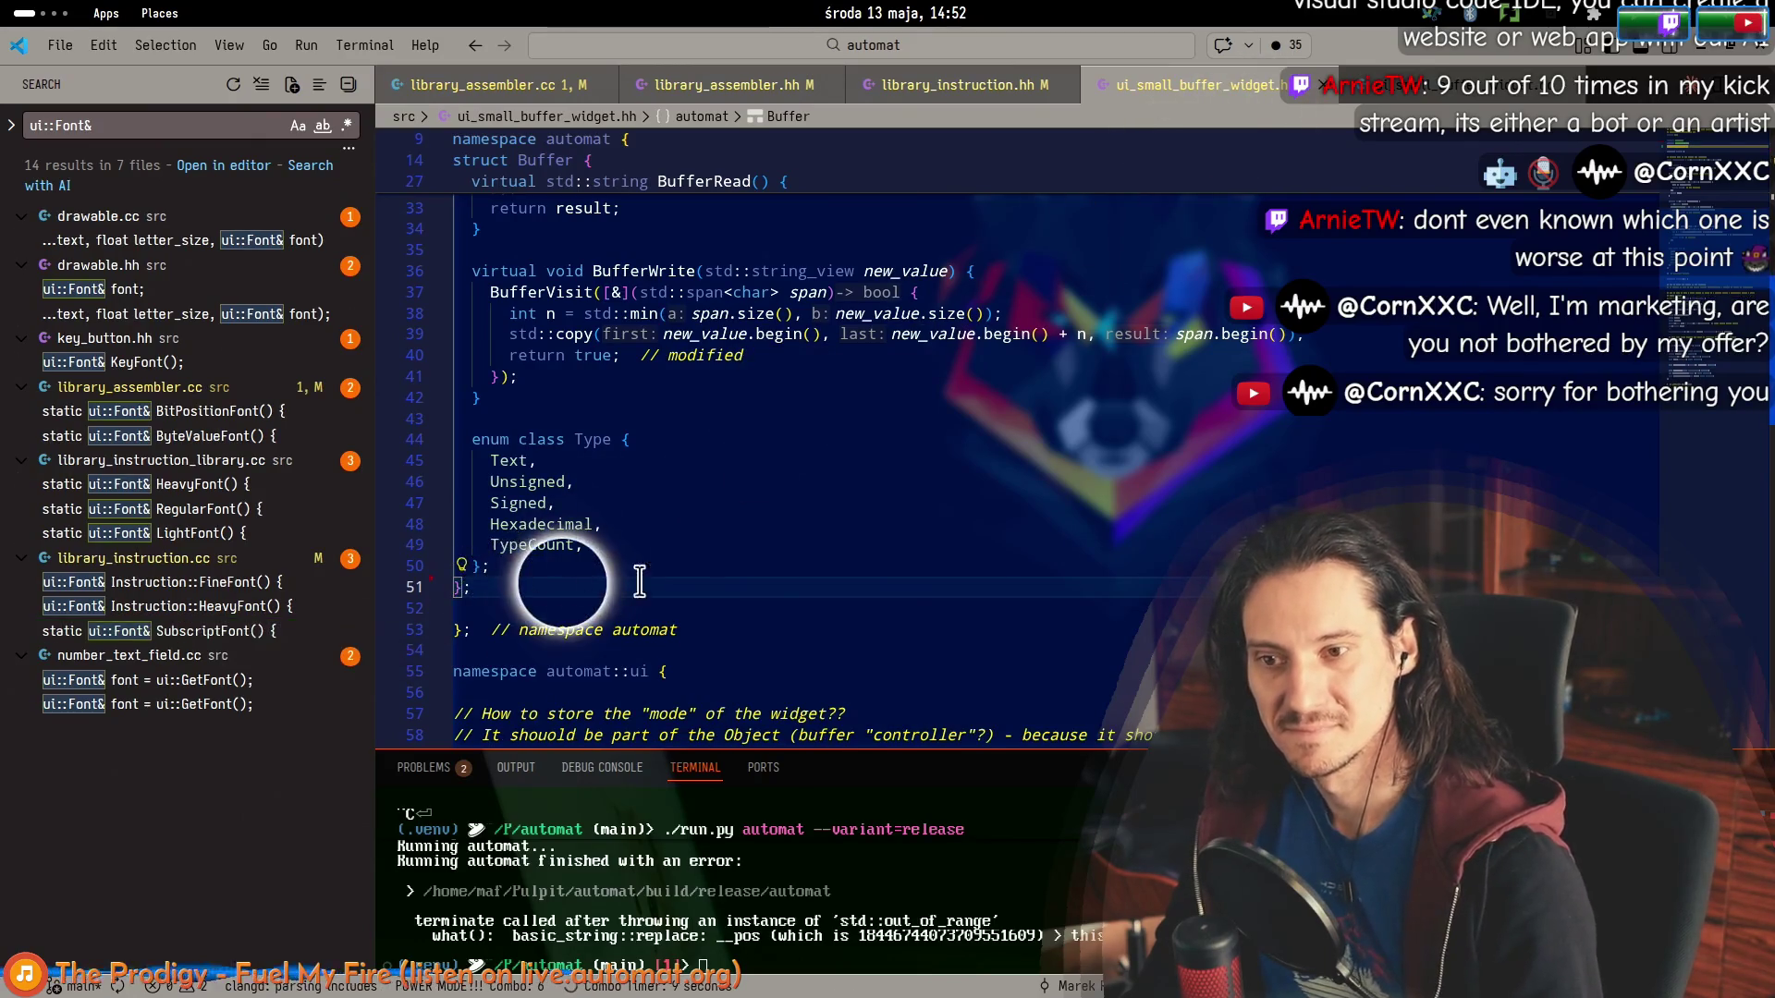
click(504, 482)
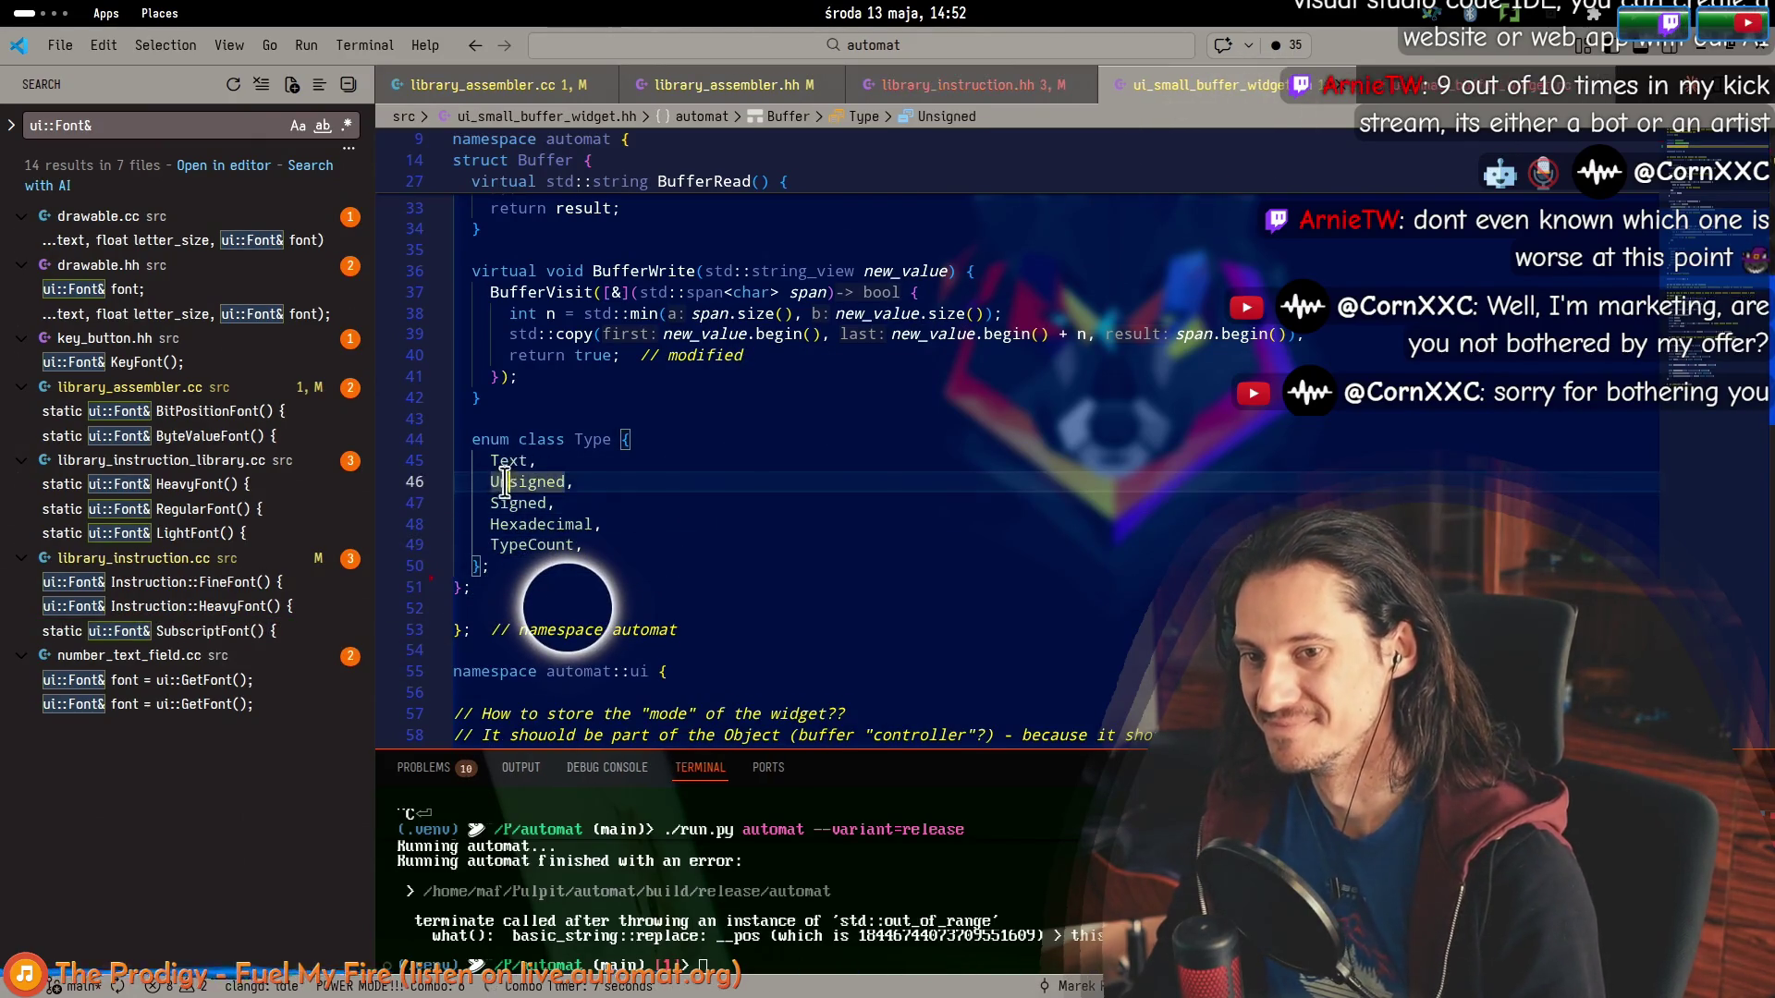
click(514, 525)
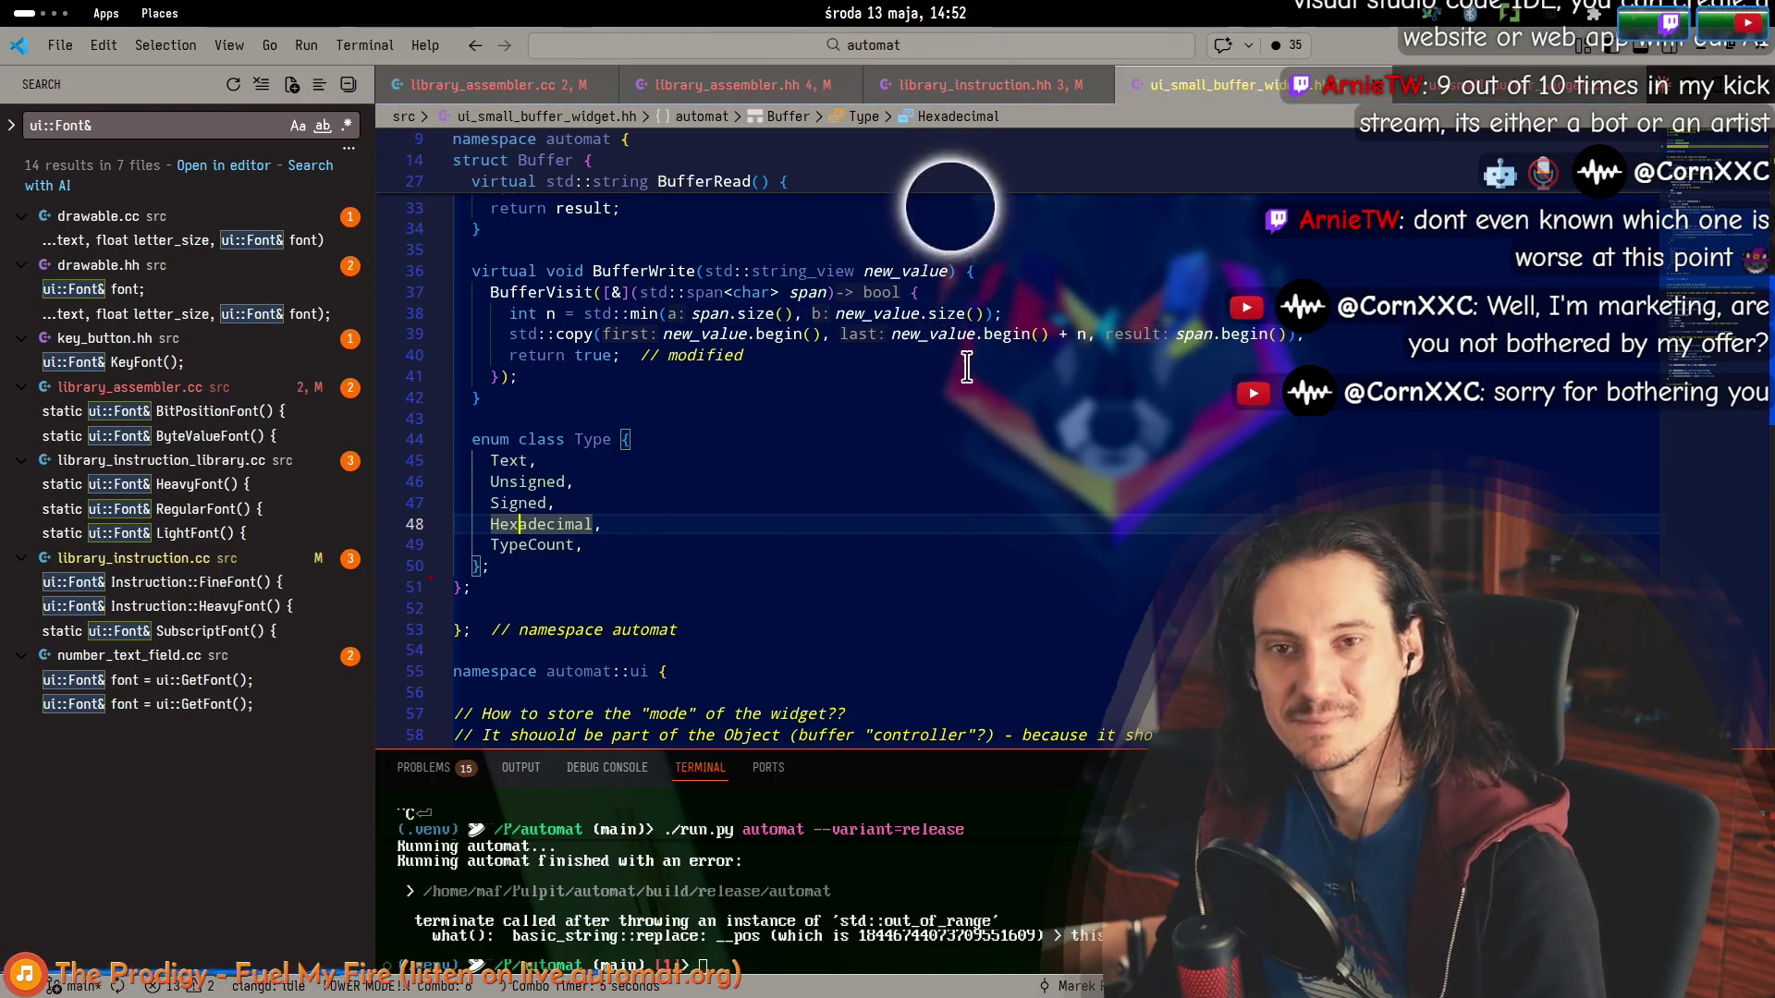
click(1013, 86)
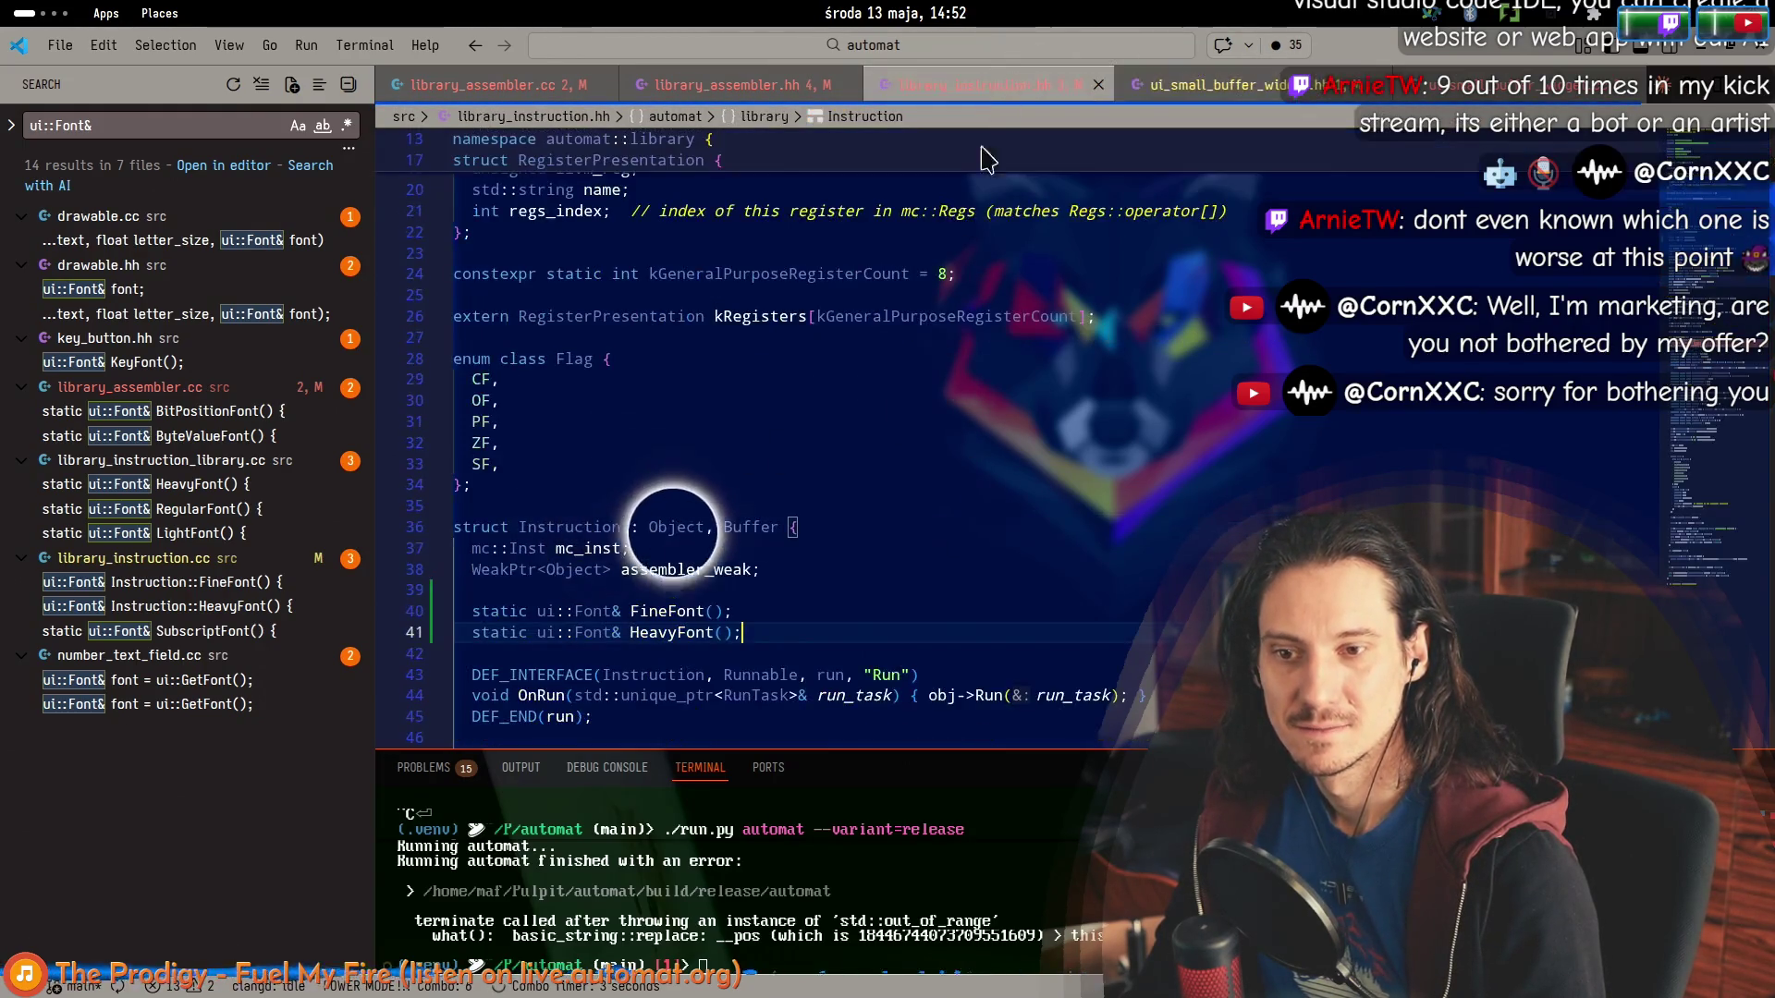
click(500, 88)
click(1011, 864)
key(Up)
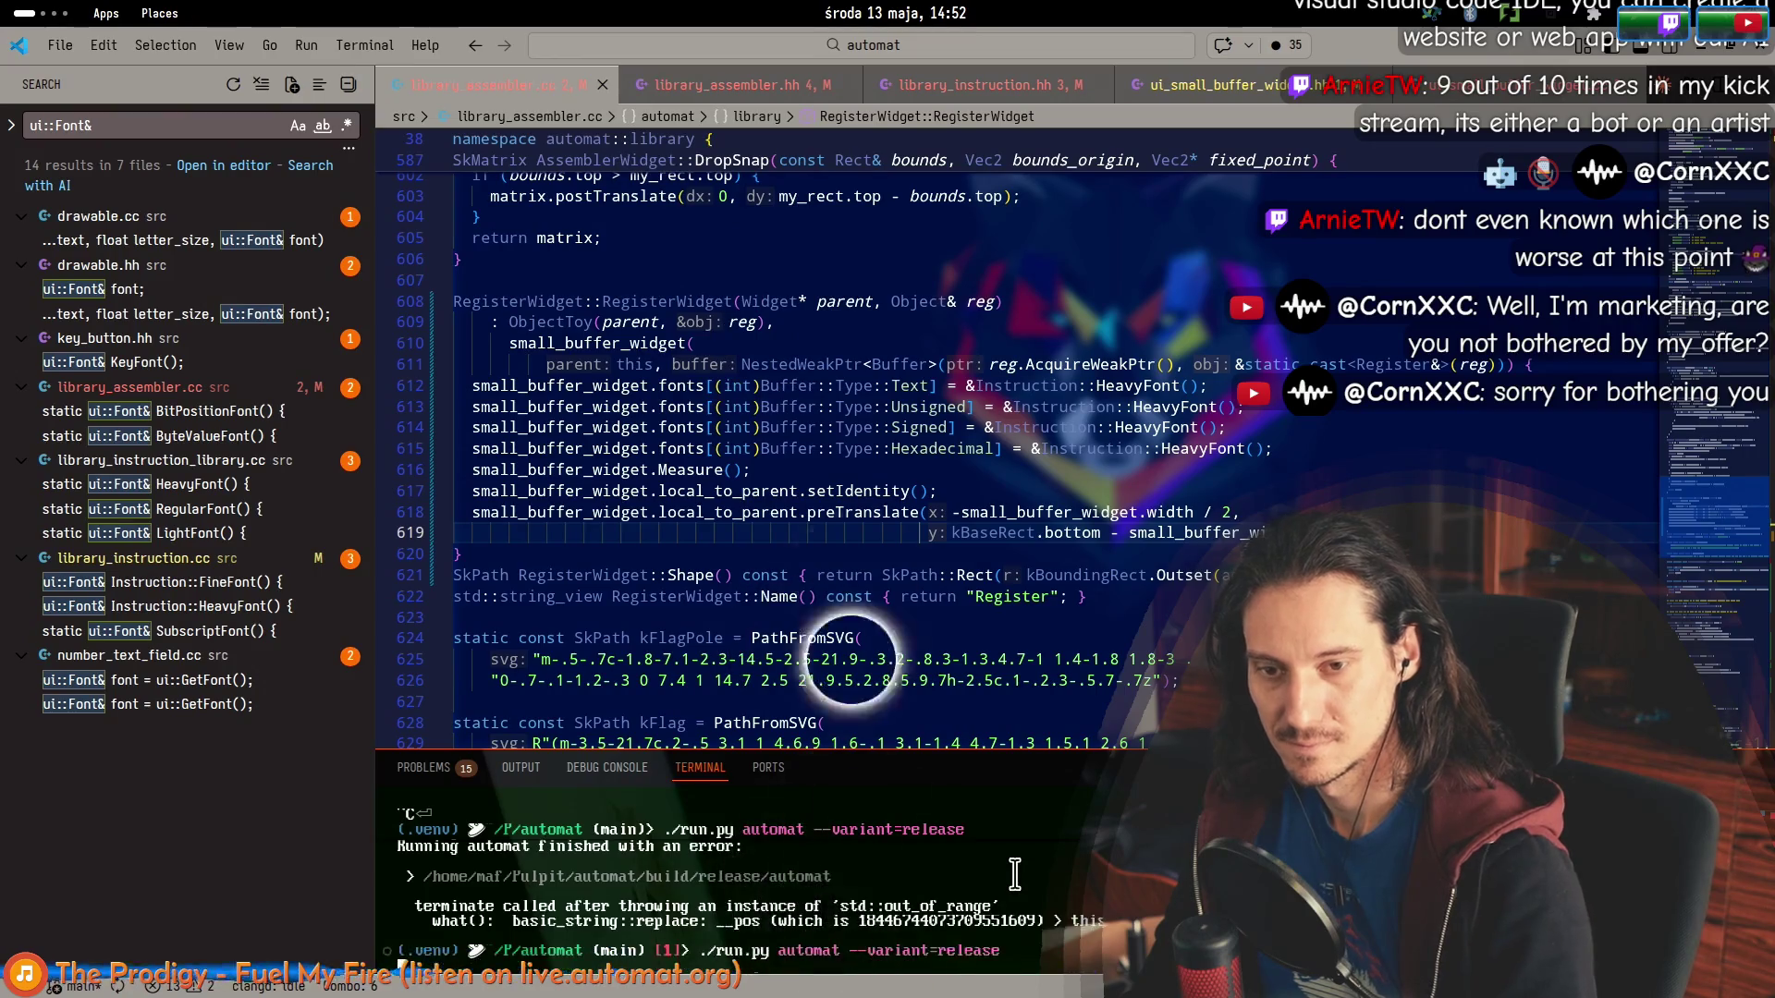
key(Return)
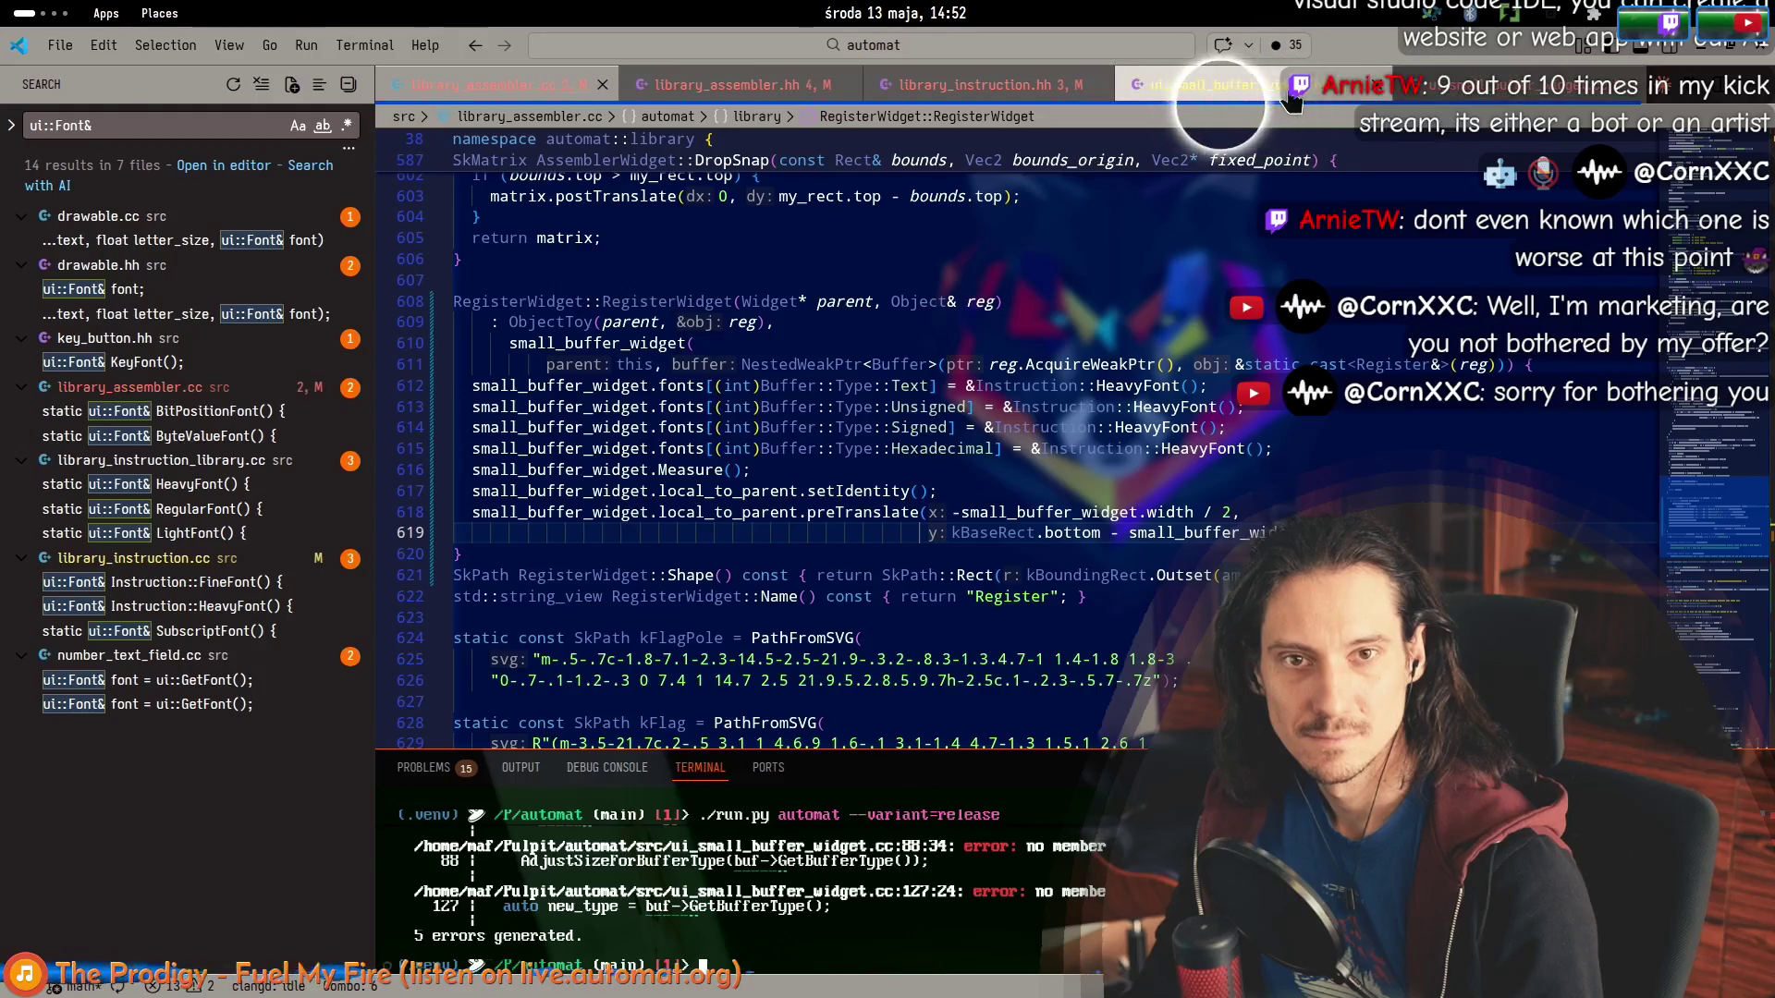
Undo to restore the three buffer-type methods in Buffer and rerun ./run.py
click(1503, 104)
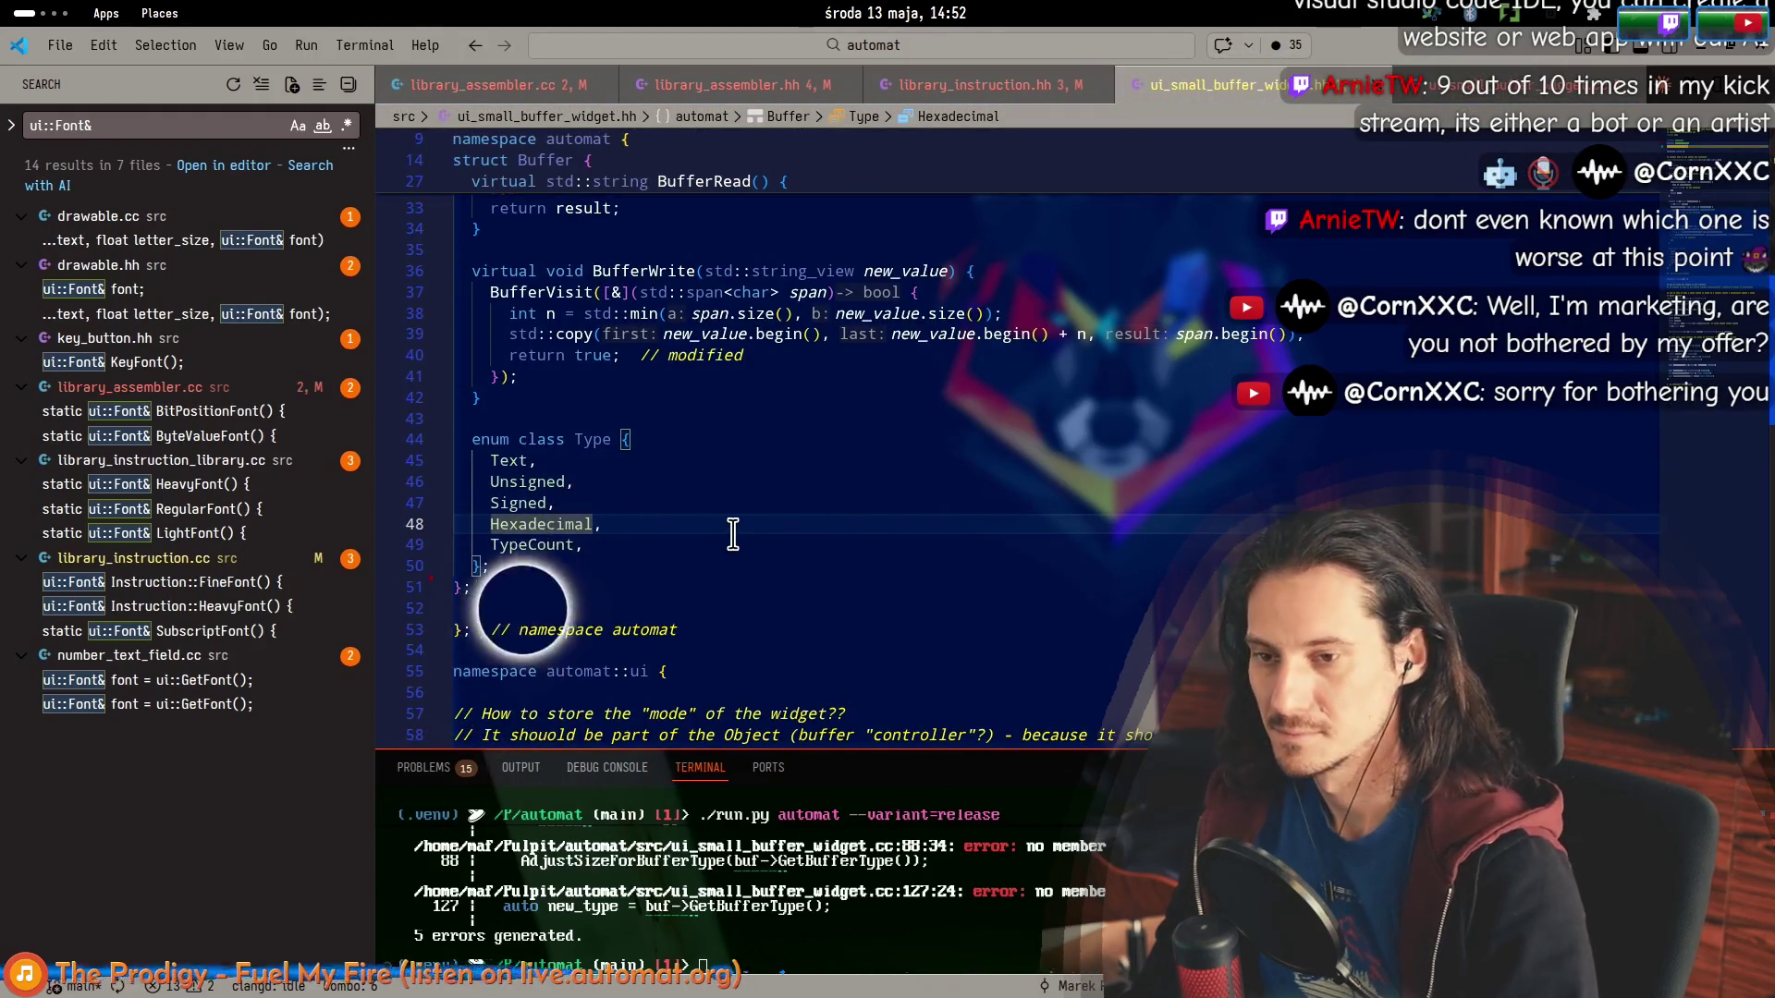
key(ctrl+z)
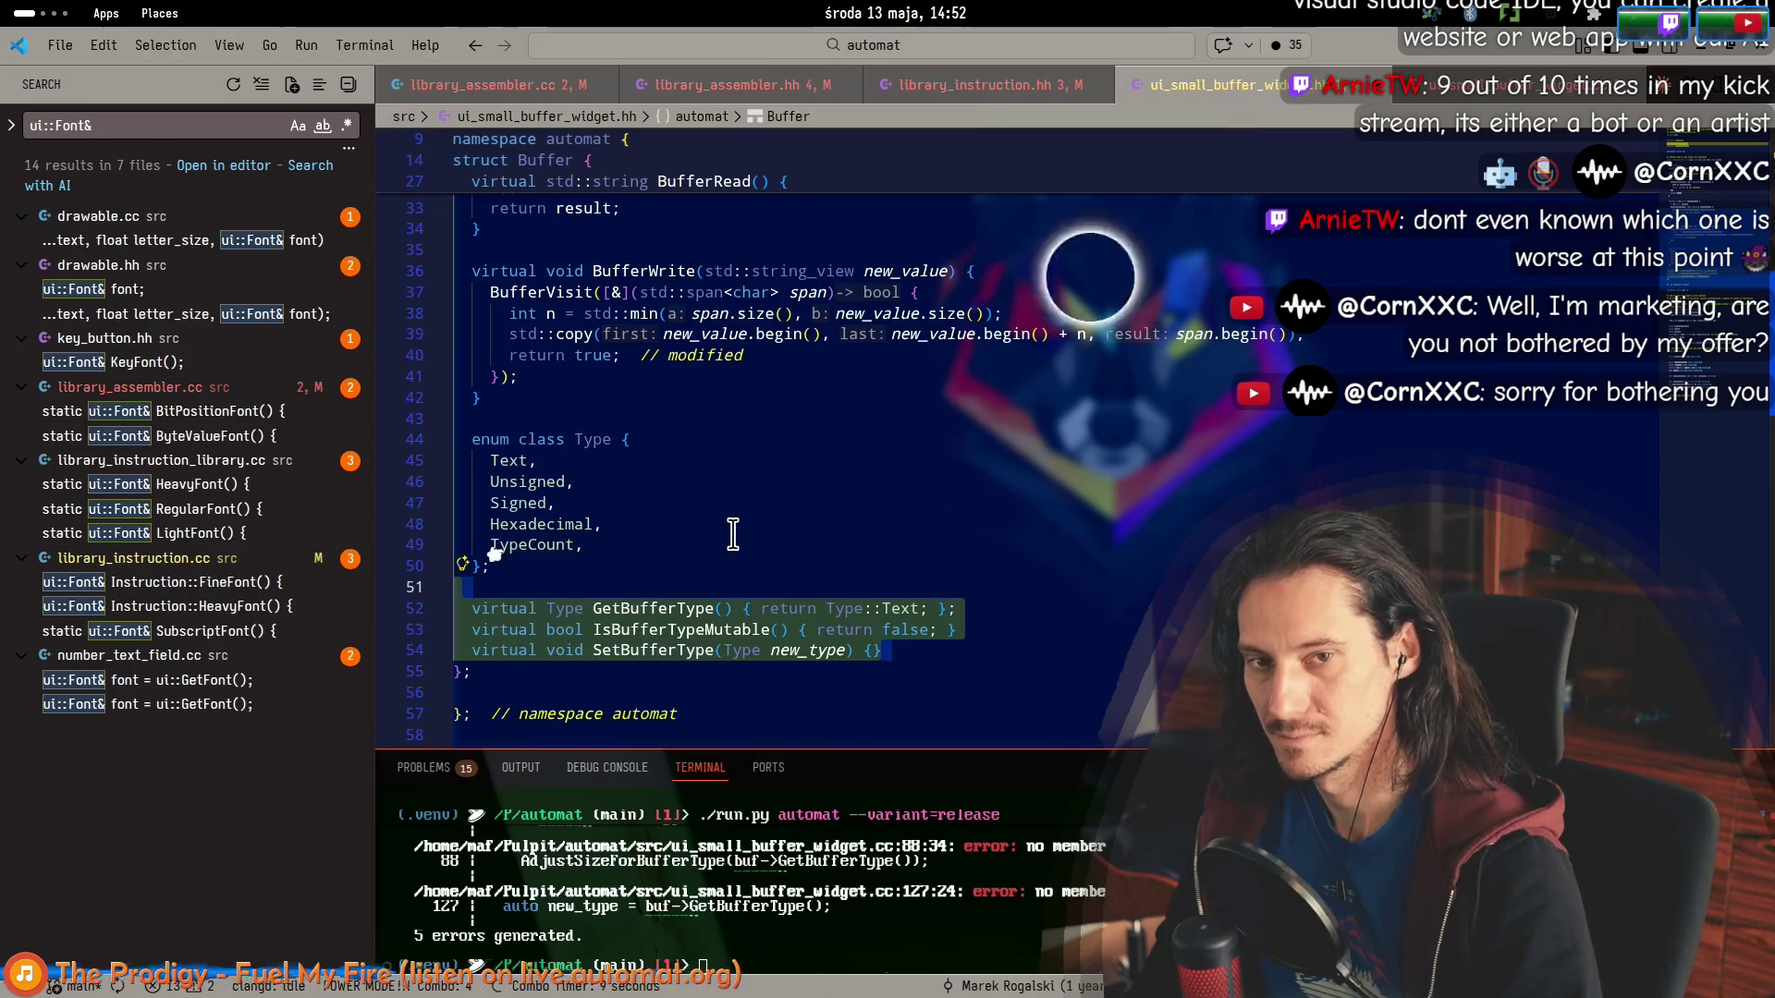
click(817, 934)
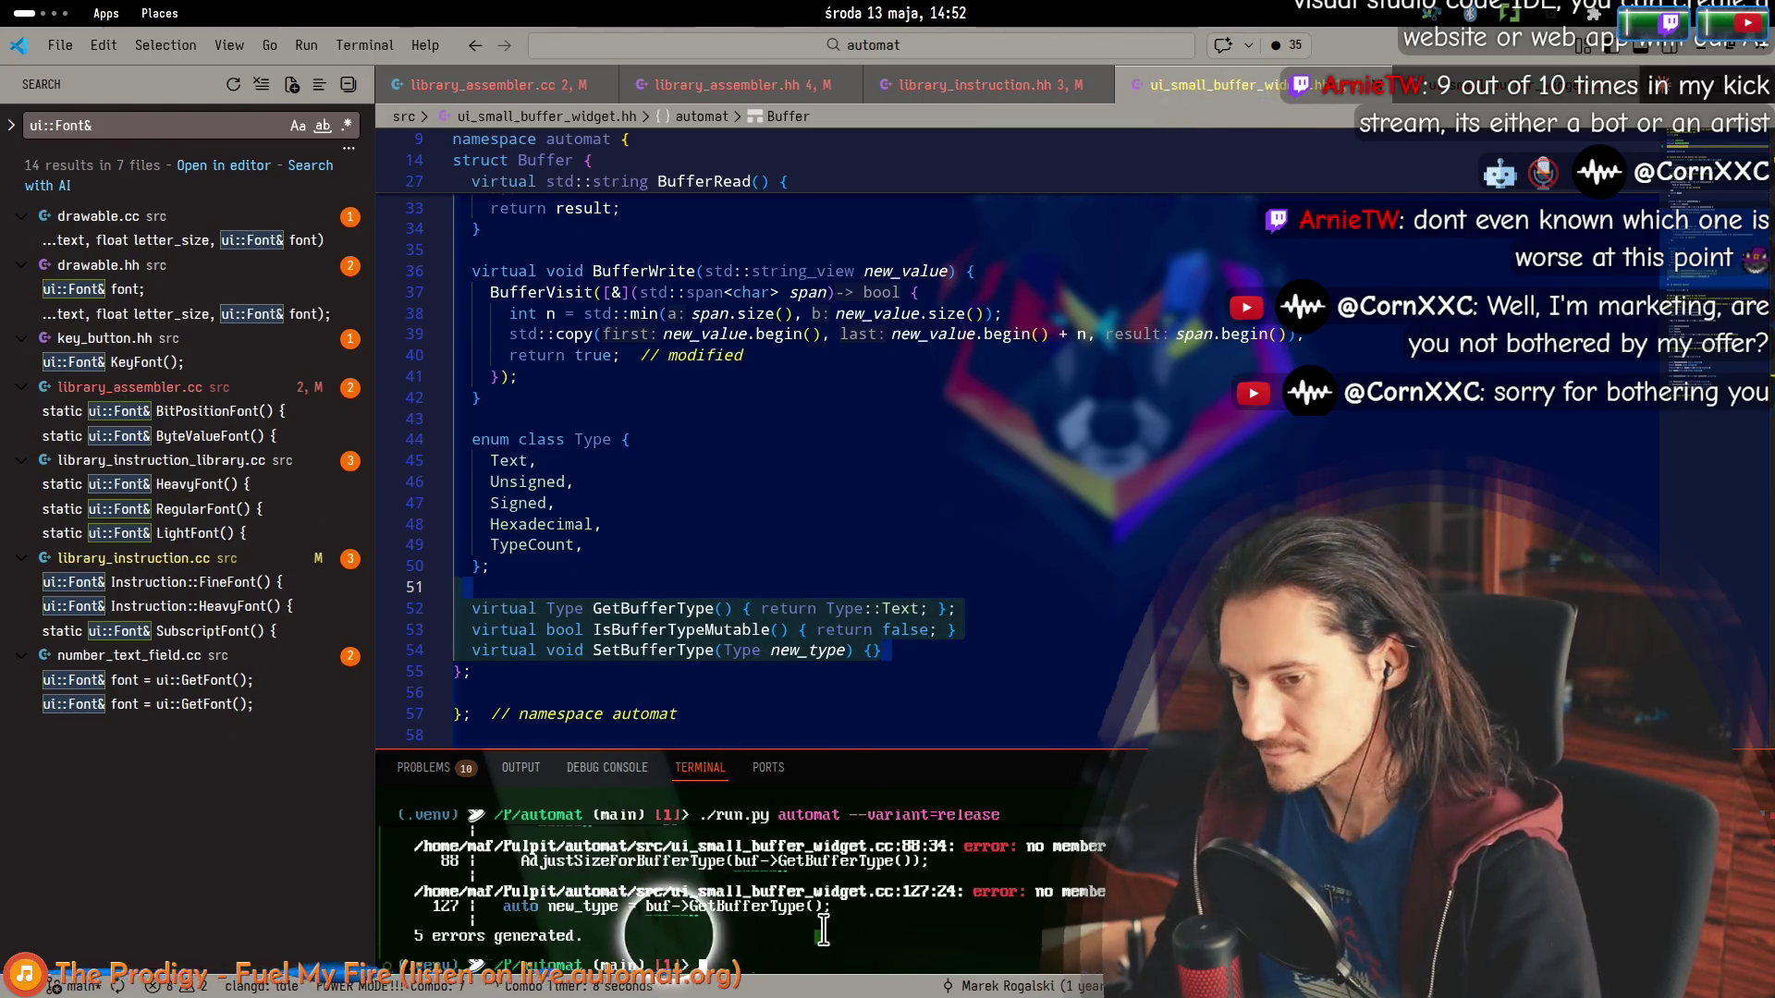
key(Return)
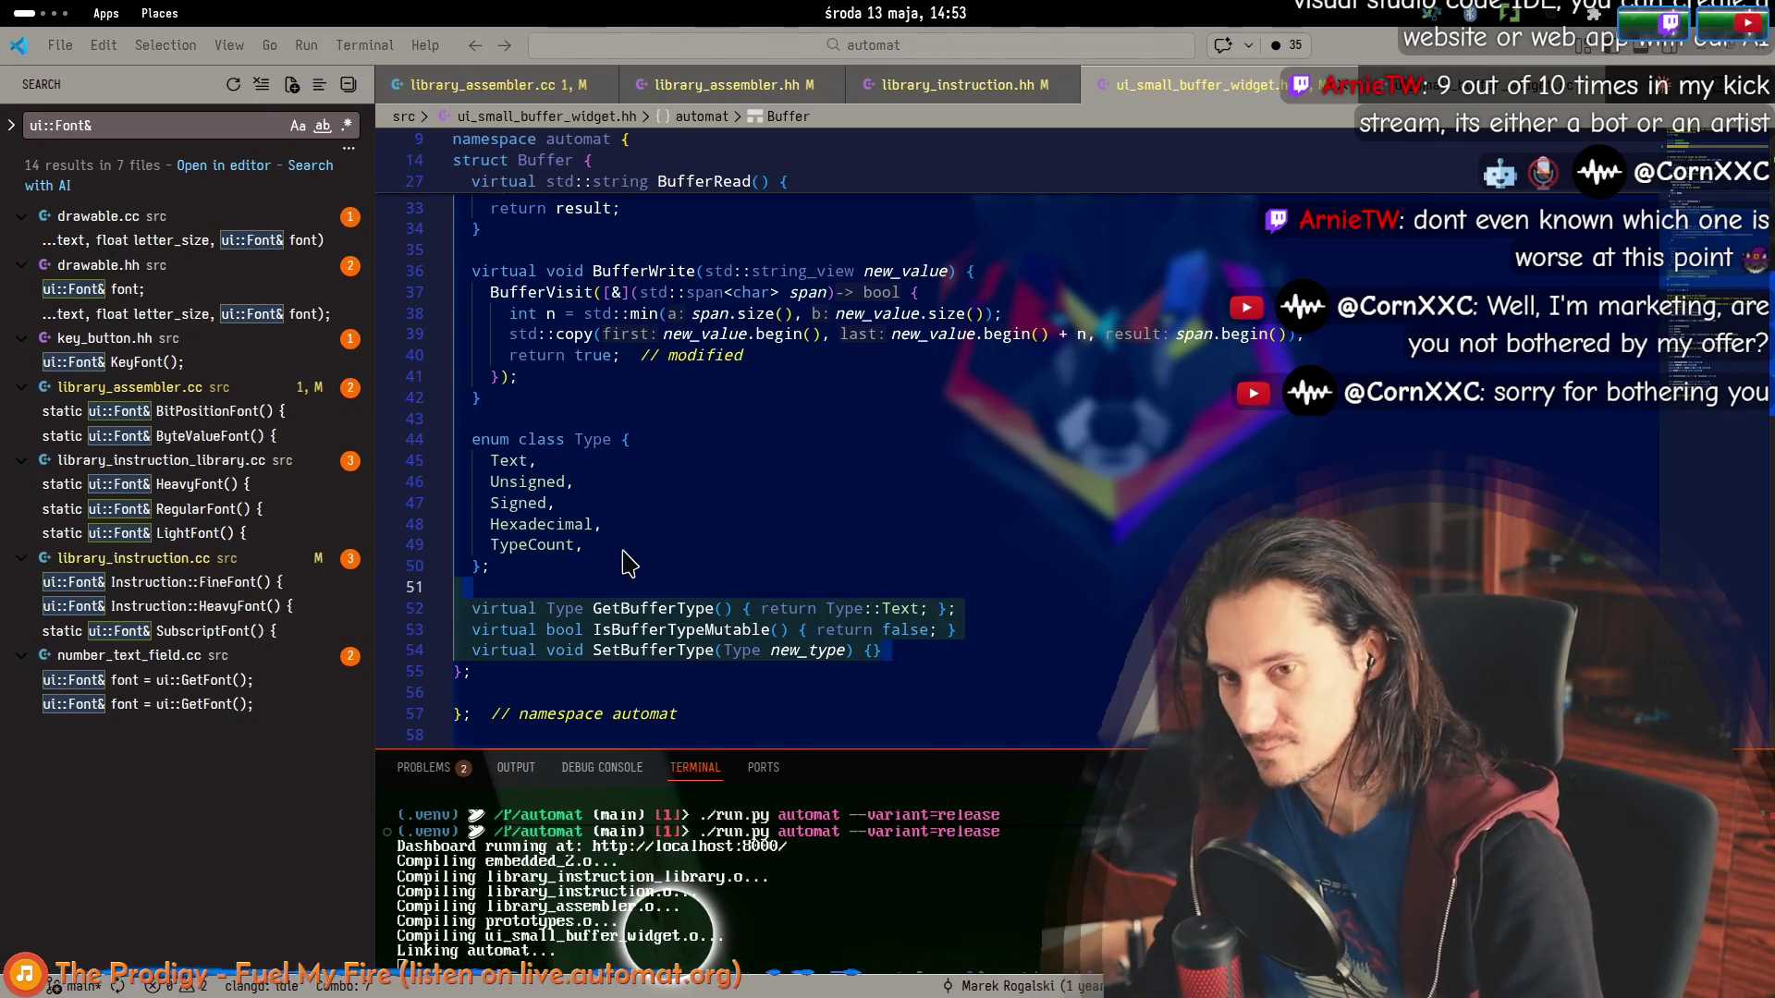
Bring the Chrome window with the tldraw register-widget sketch to the front
key(alt+Tab)
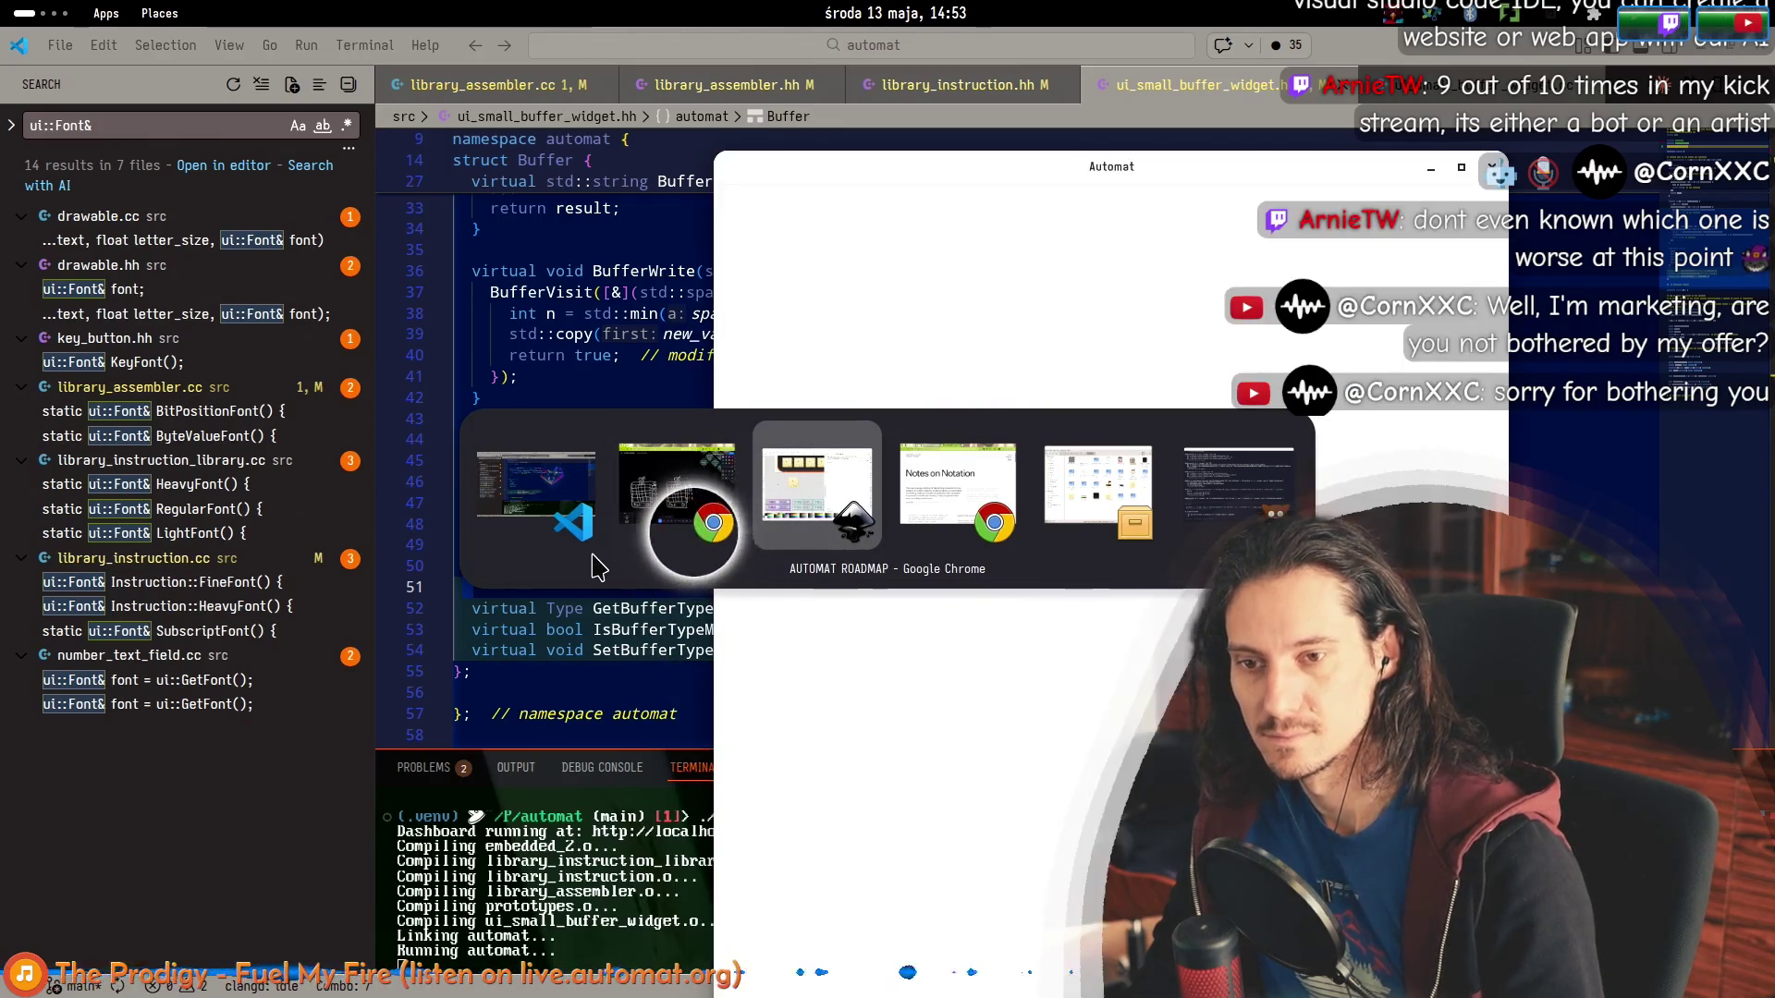
click(676, 508)
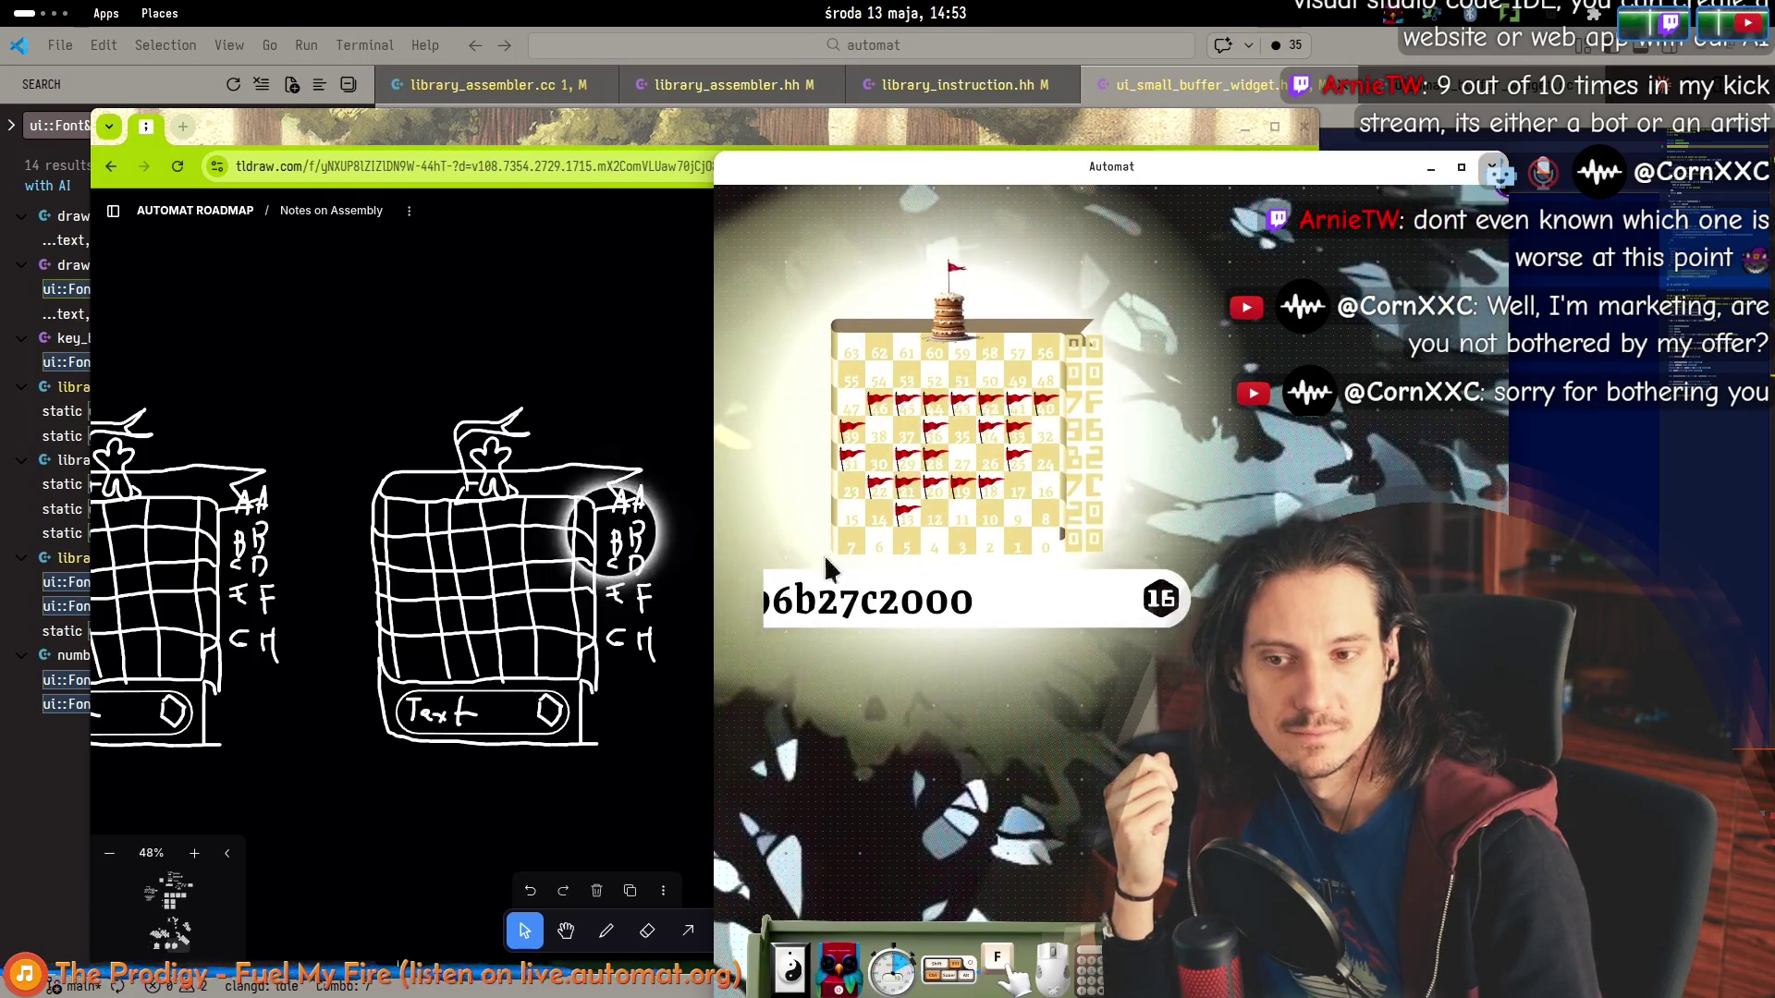
Move the register widget sketch down-left and place the mascot figure below the grid's right side
click(636, 822)
mouse_move(820, 820)
mouse_down()
mouse_move(634, 708)
mouse_move(338, 399)
mouse_up()
scroll(564, 525, down, 8)
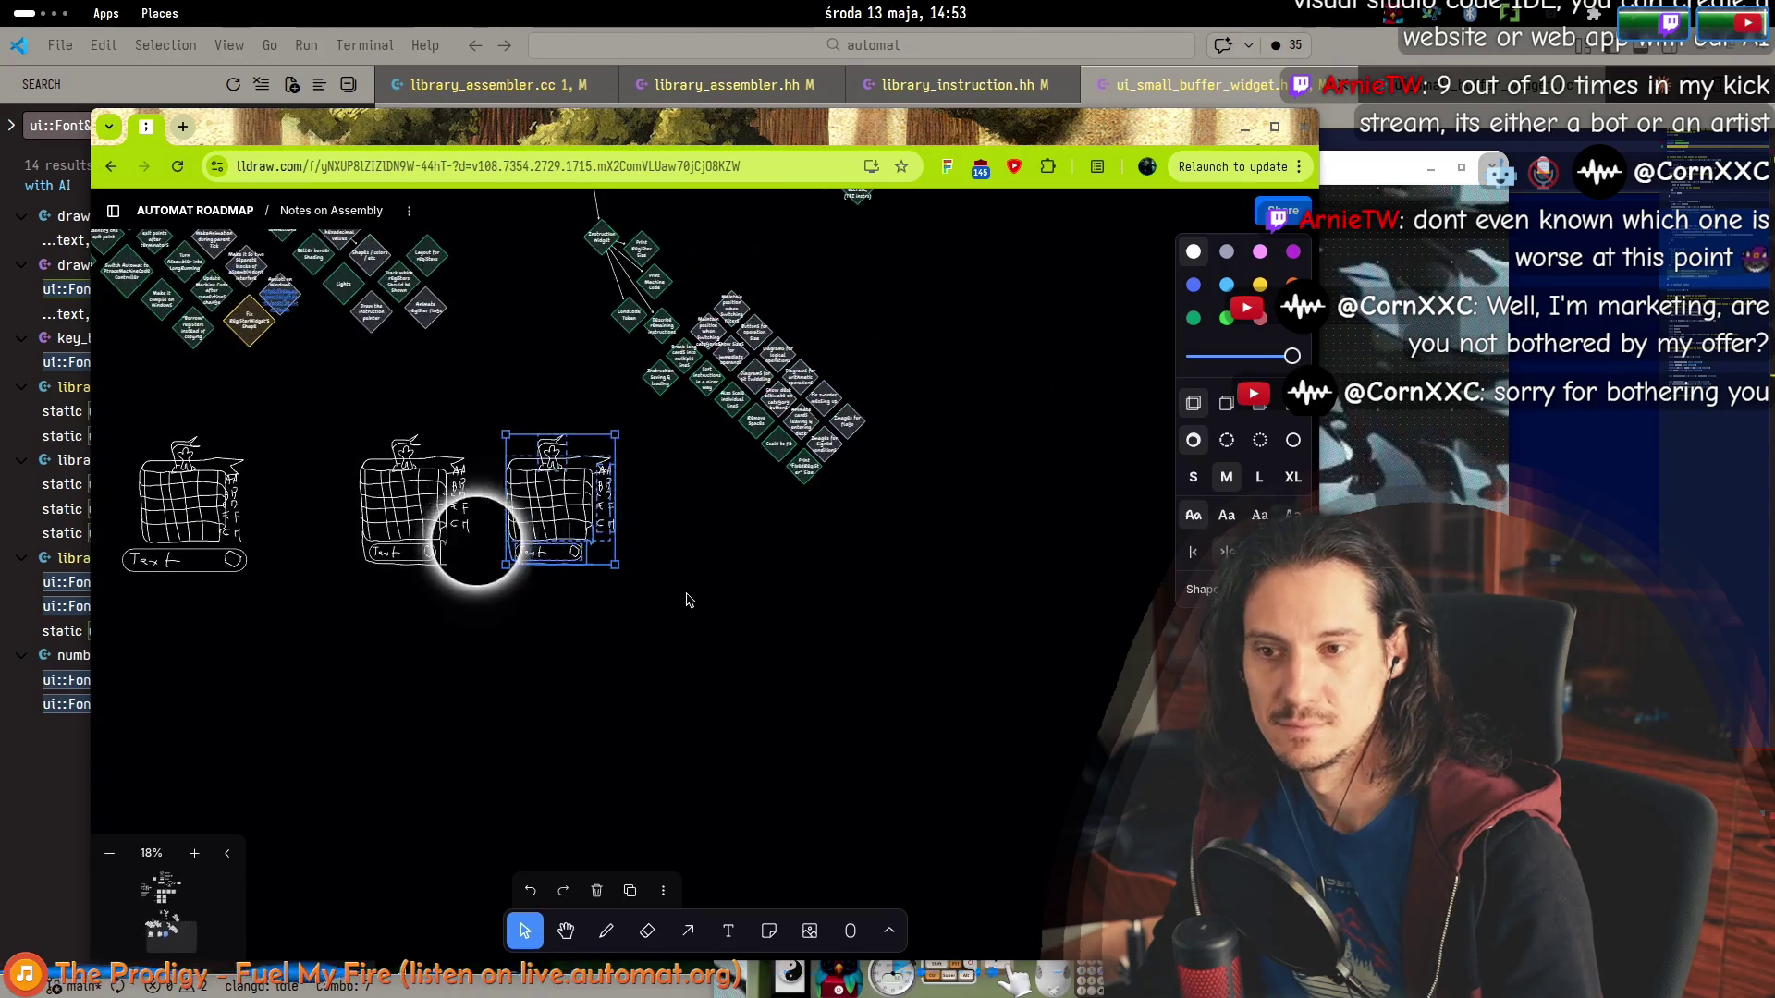
mouse_move(564, 525)
mouse_down()
mouse_move(278, 666)
mouse_move(210, 679)
mouse_up()
click(435, 694)
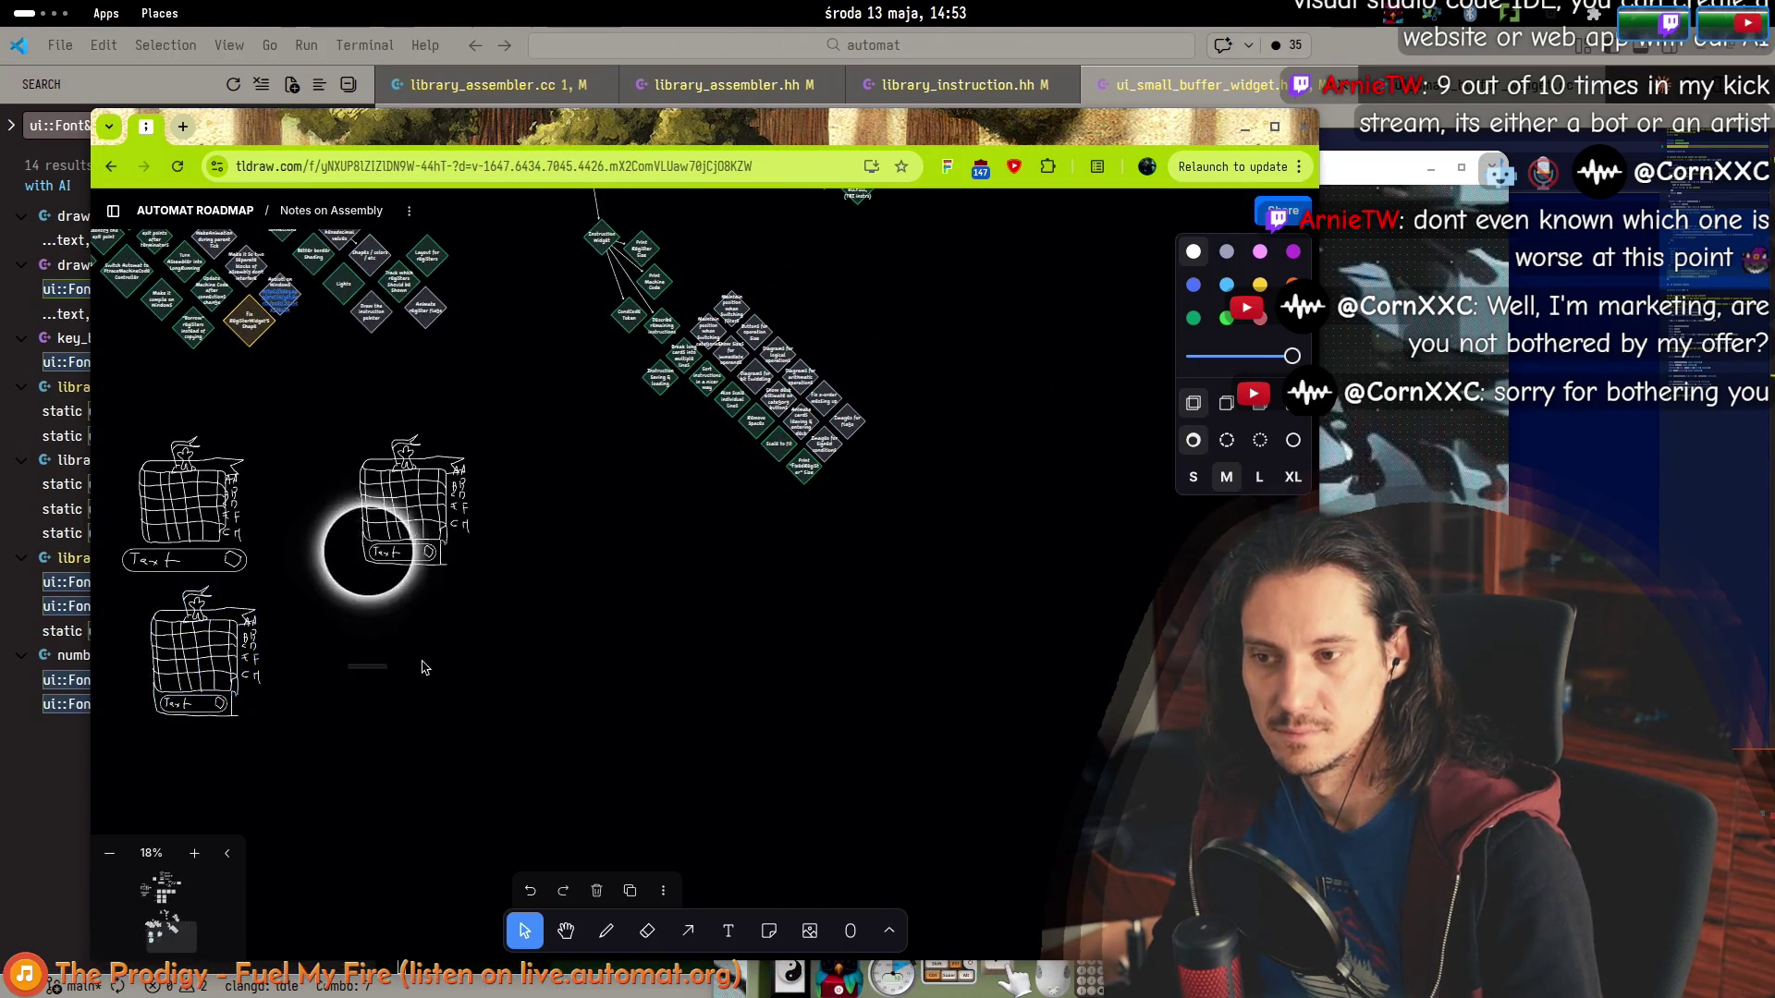
scroll(139, 716, up, 5)
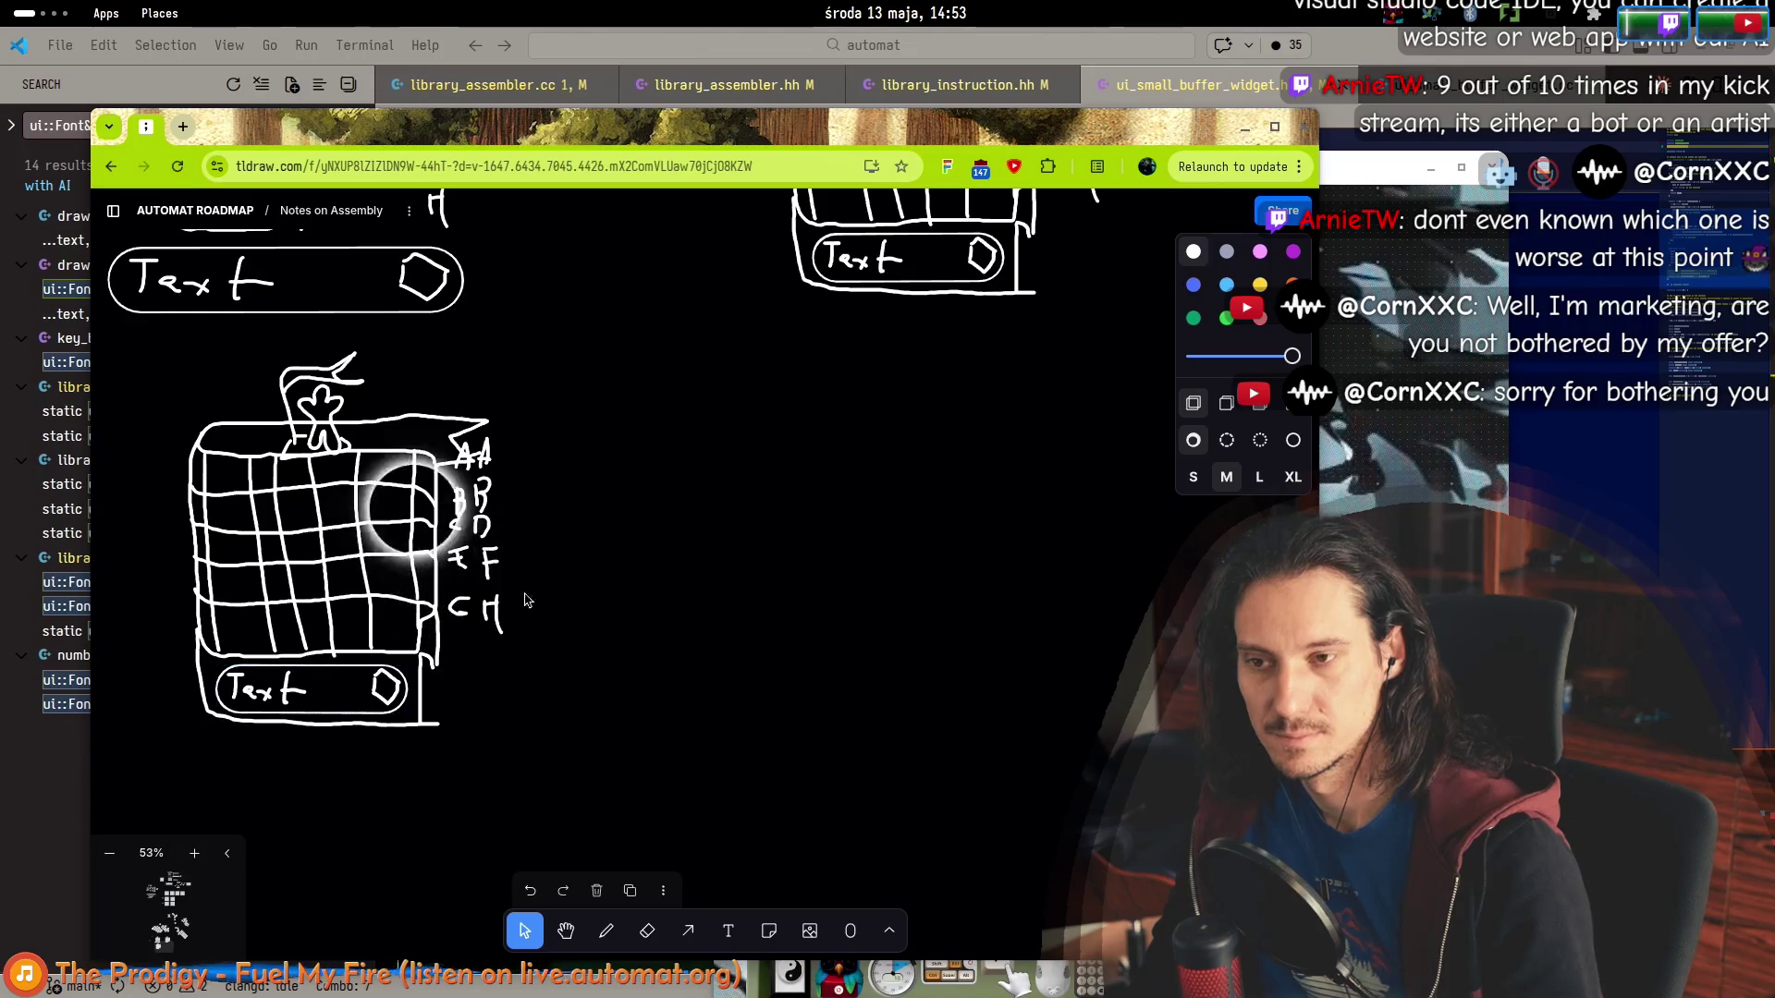
drag(326, 418, 532, 721)
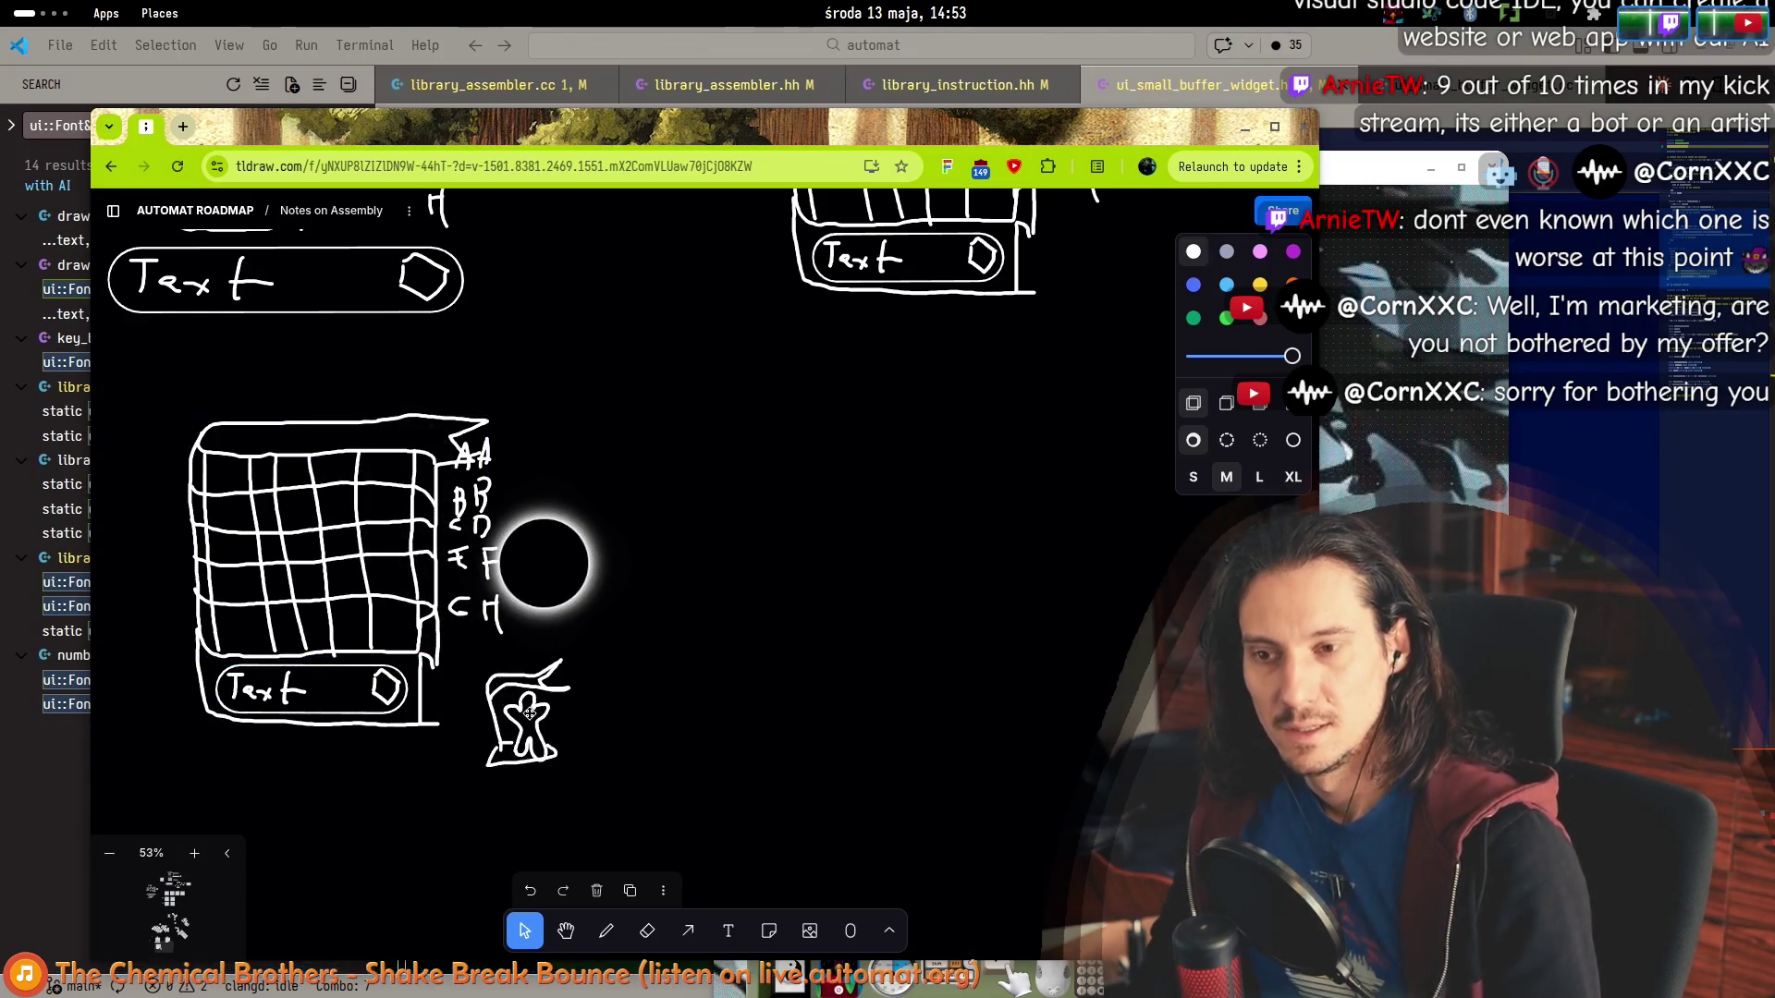
drag(490, 617, 499, 638)
In Automat, move the register widget up and to the right beside the sketch
key(alt+Tab)
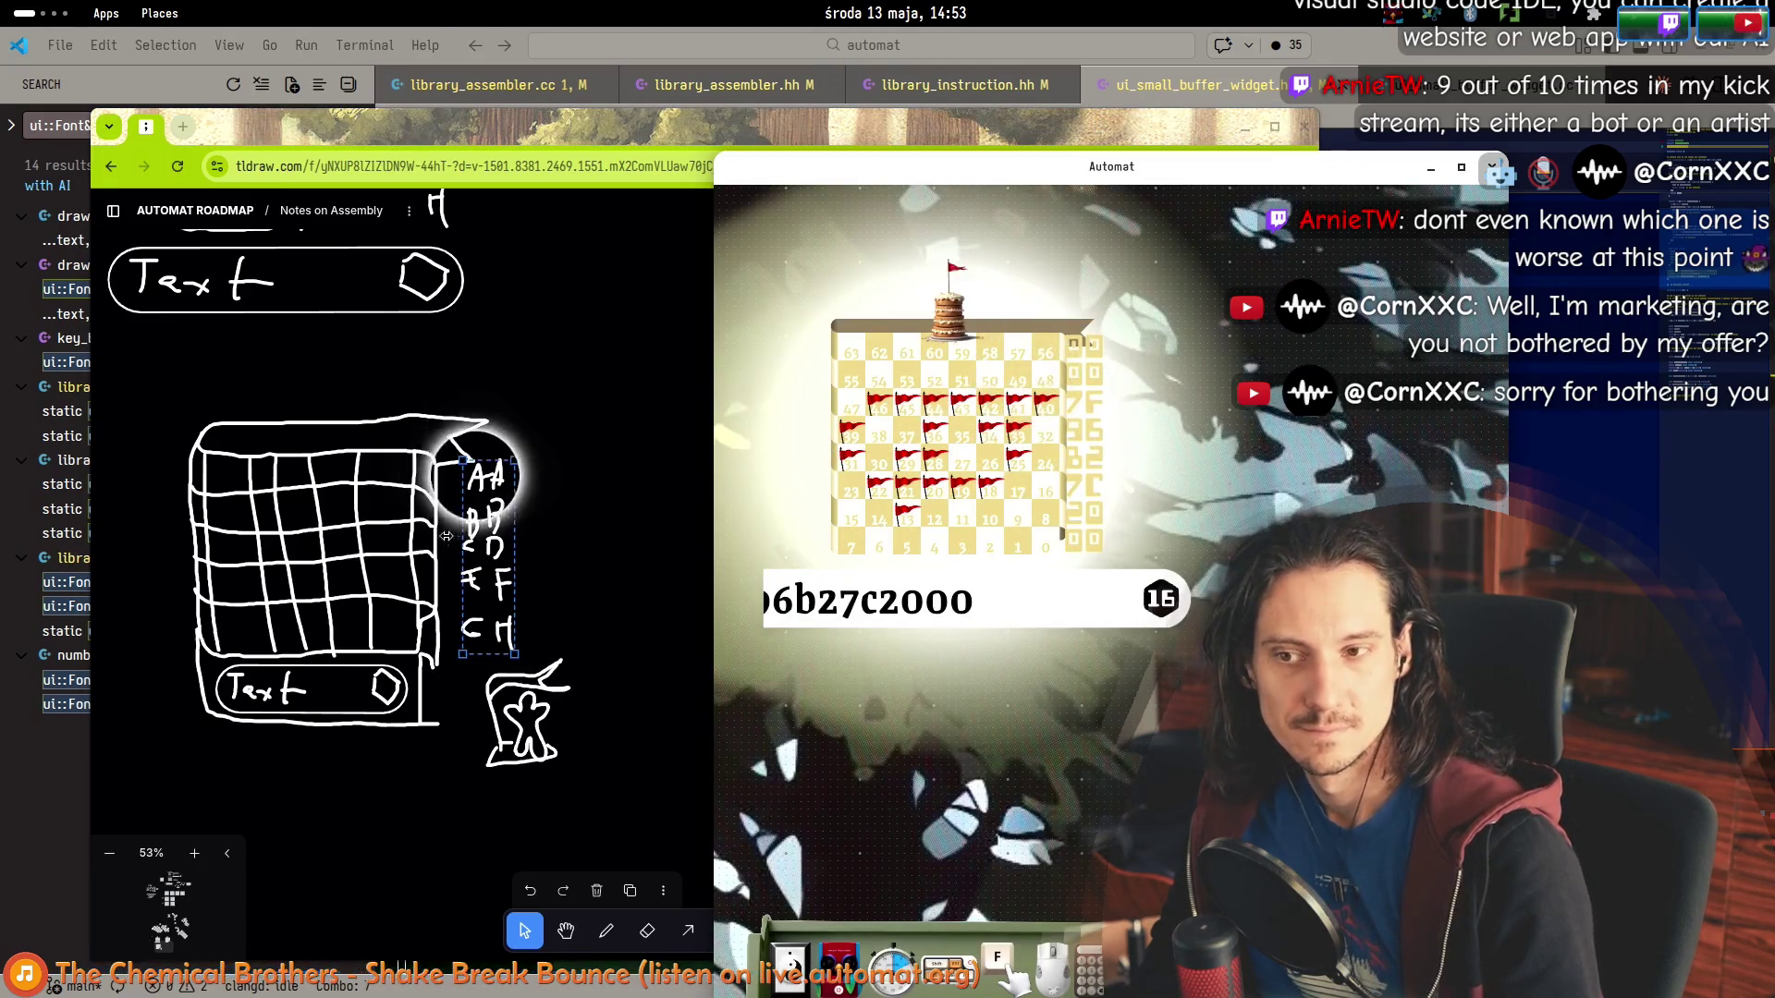
click(587, 389)
scroll(632, 480, down, 3)
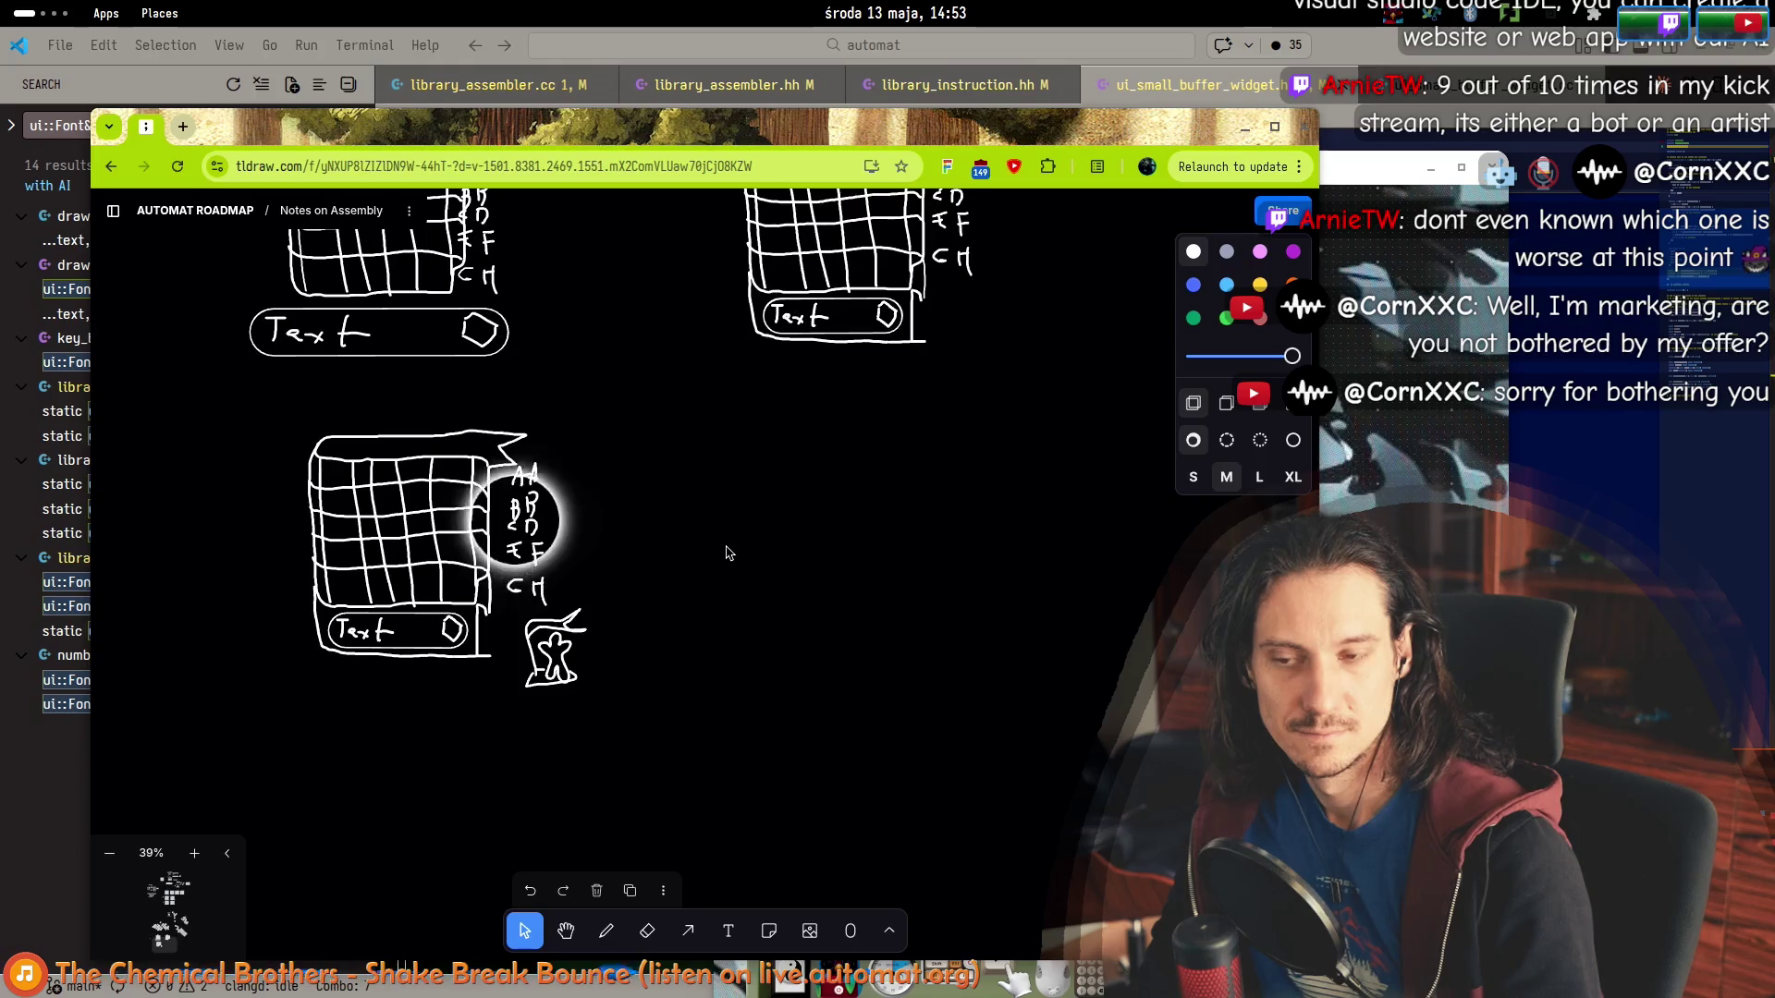
key(alt+Tab)
drag(1106, 609, 1141, 593)
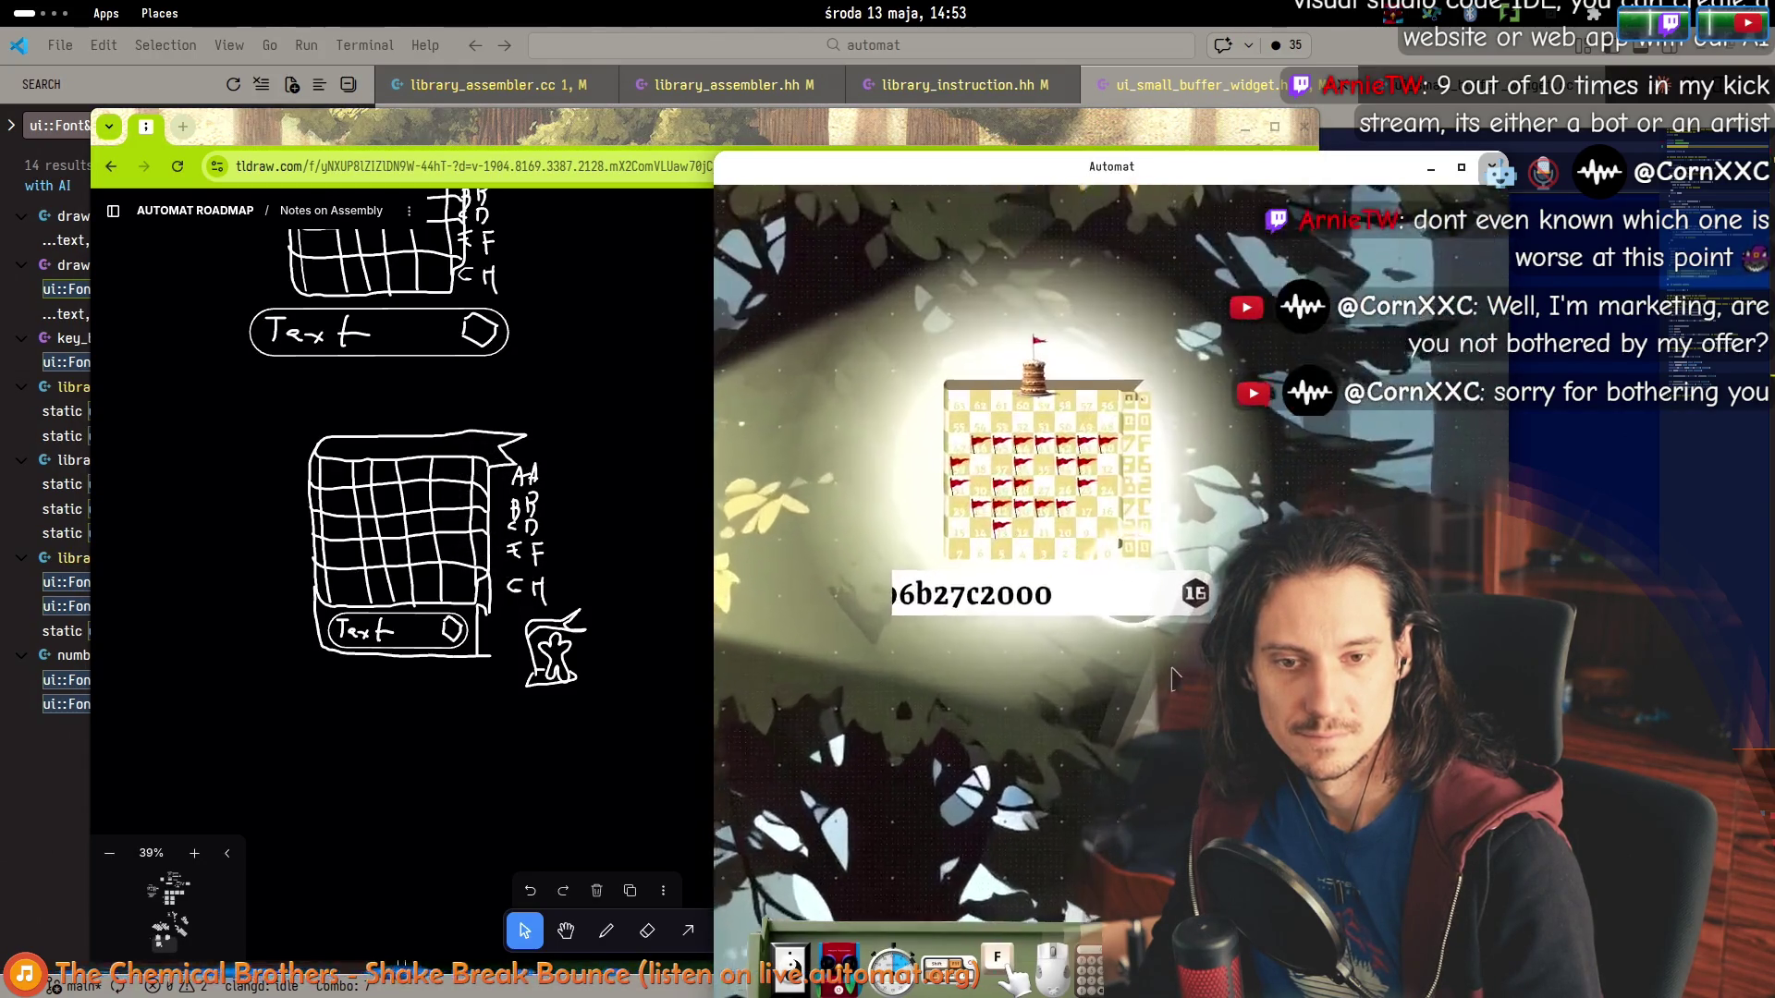
click(434, 627)
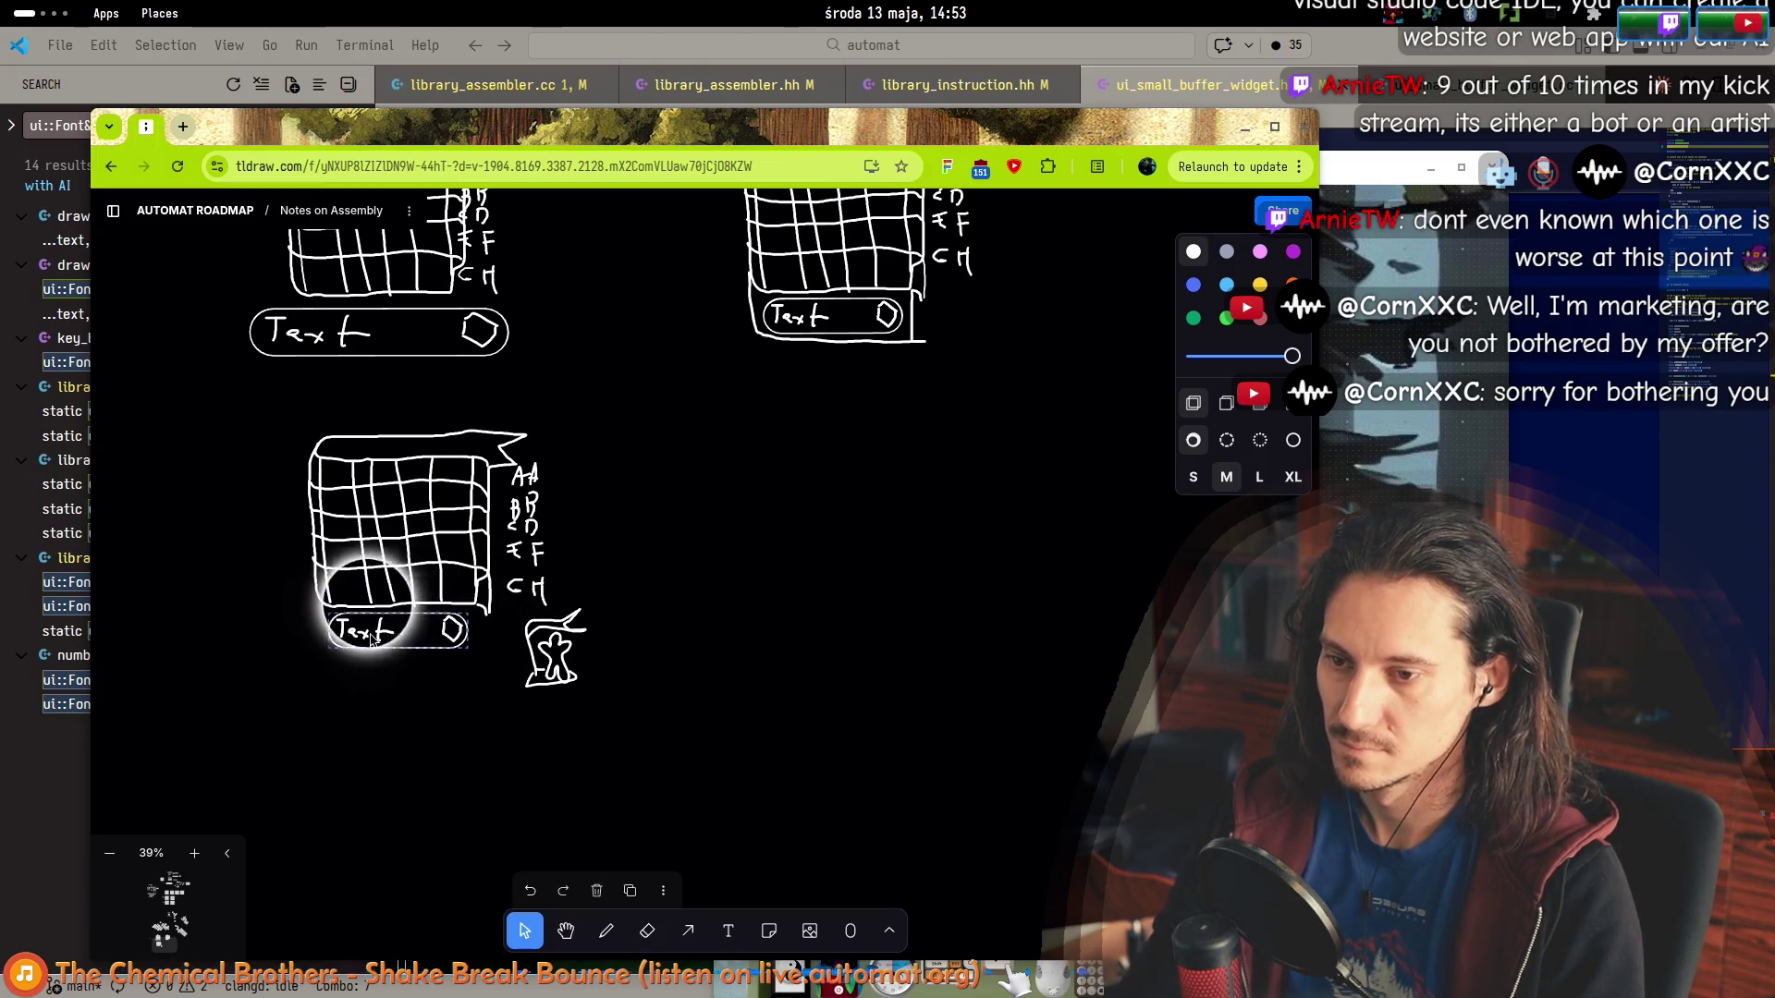
Drag the stick-figure sketch left so it sits right beside the Text bar
click(442, 645)
click(499, 621)
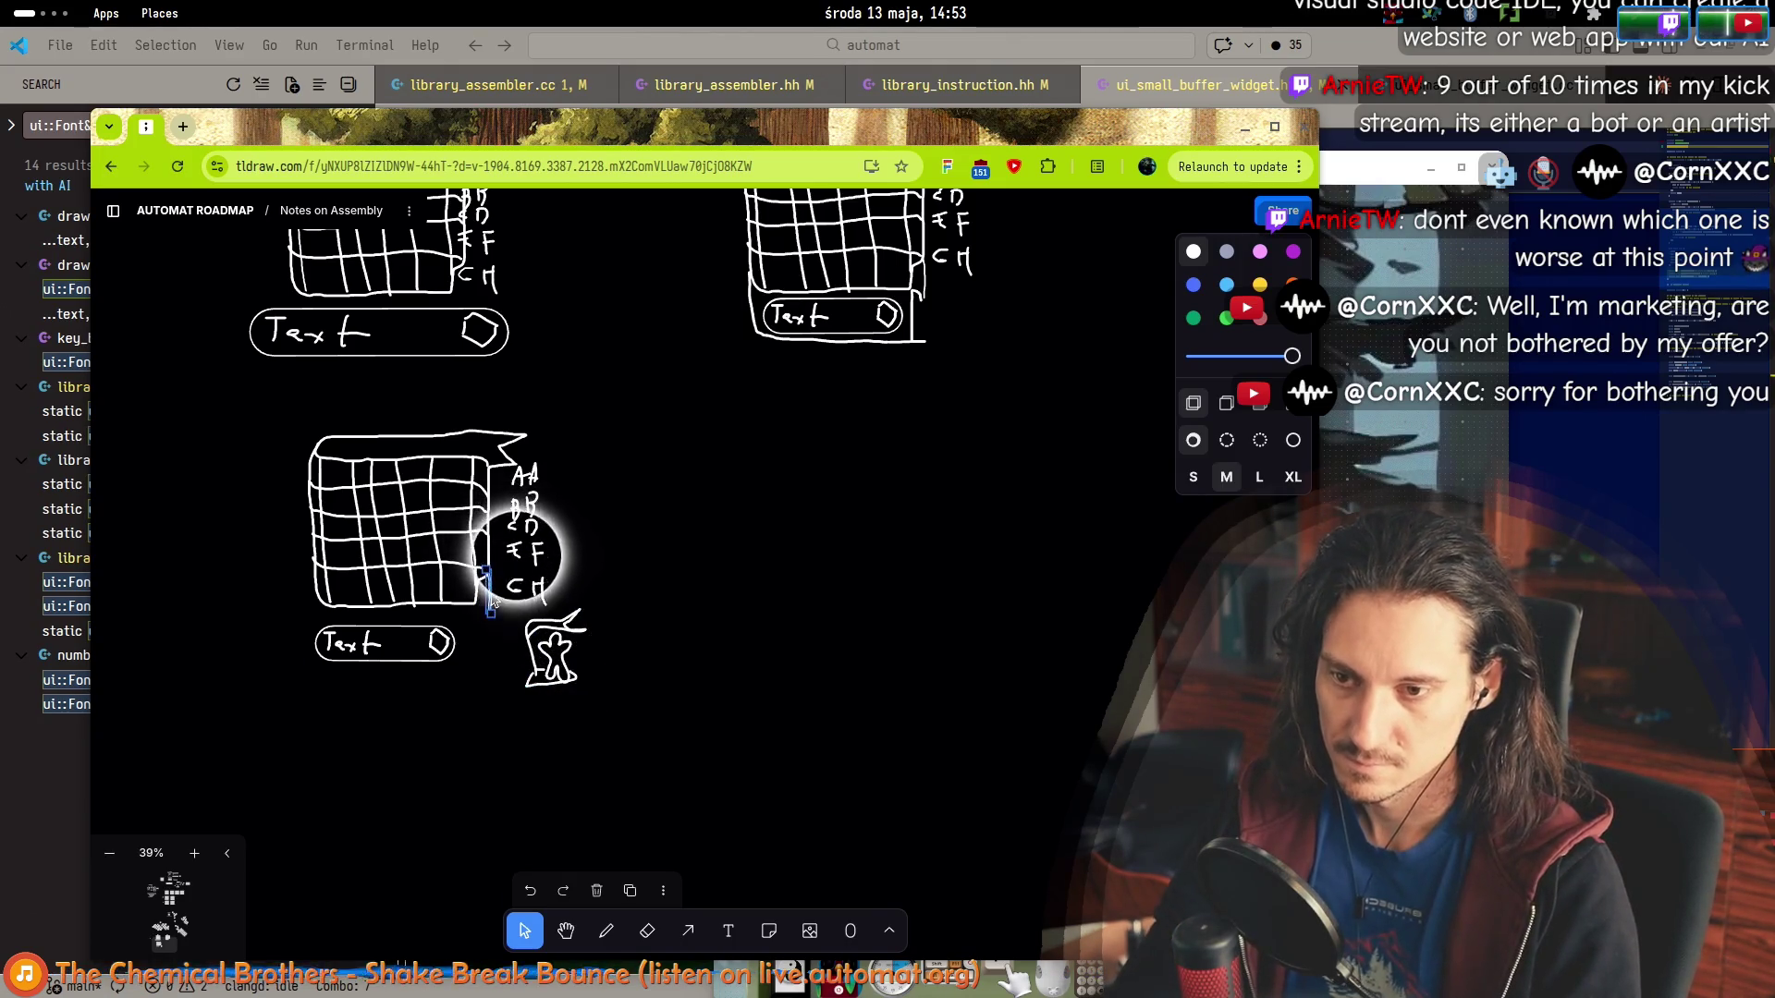
drag(555, 652, 496, 649)
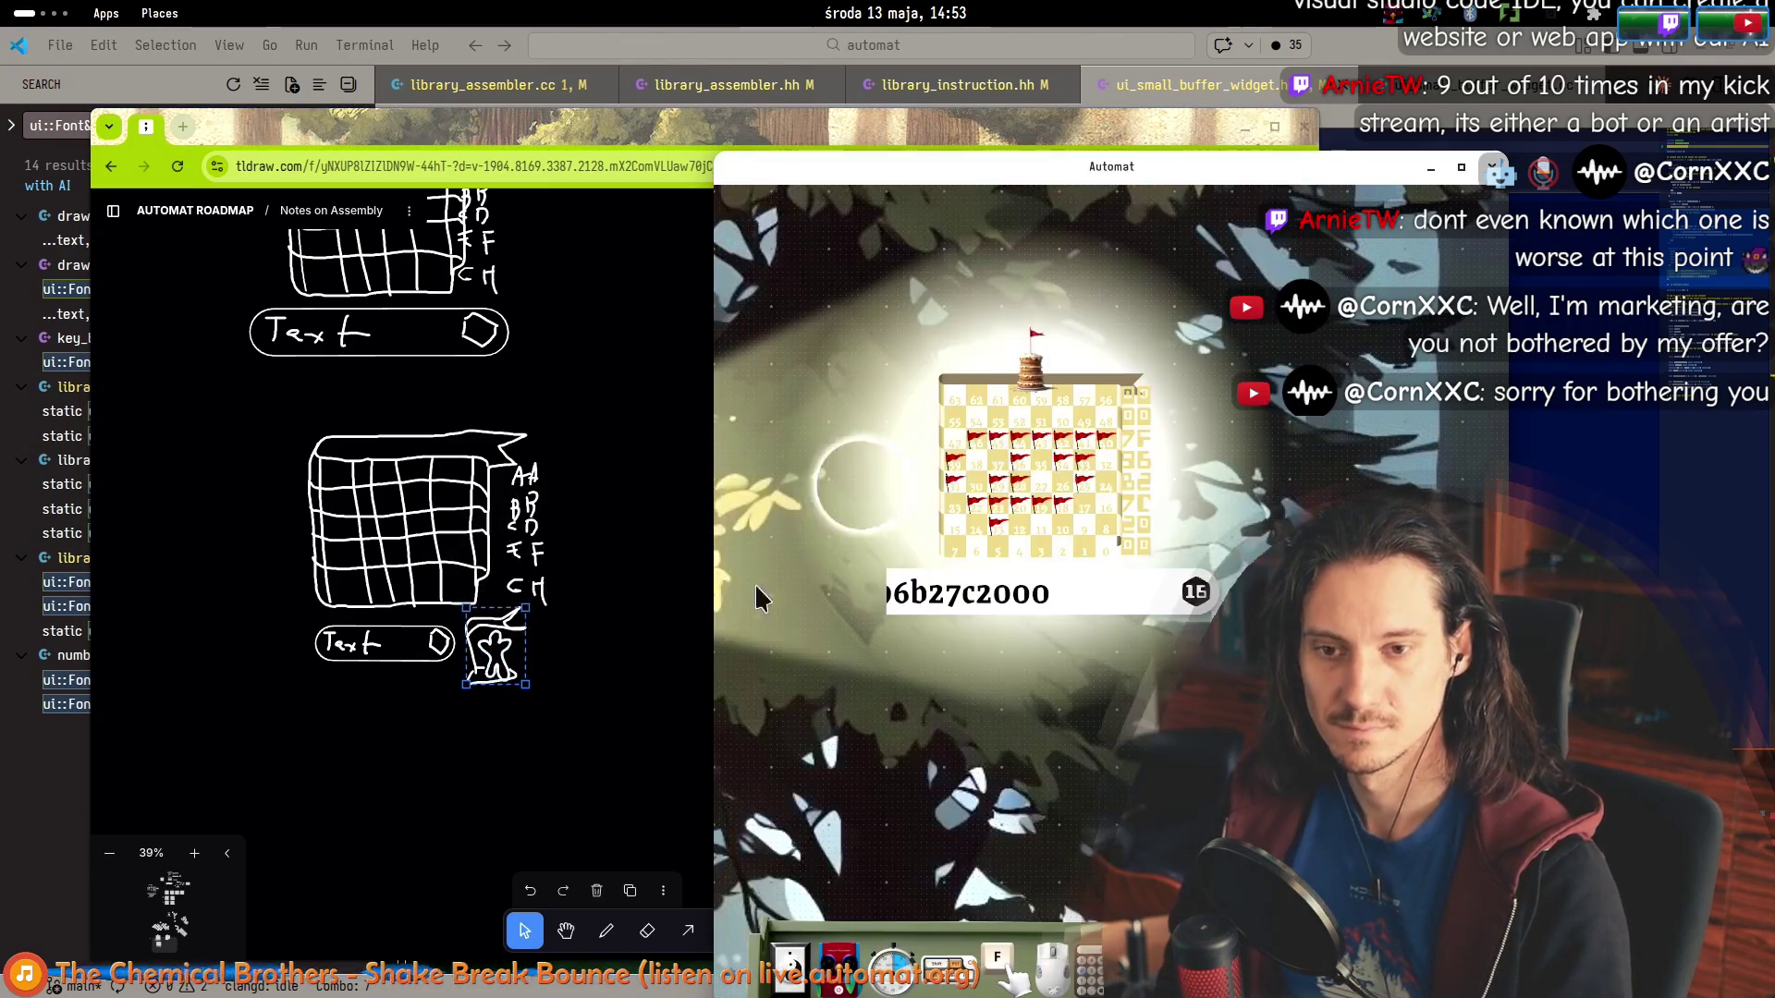
Zoom the Automat canvas and nudge the register widget up and to the left
scroll(1117, 567, up, 3)
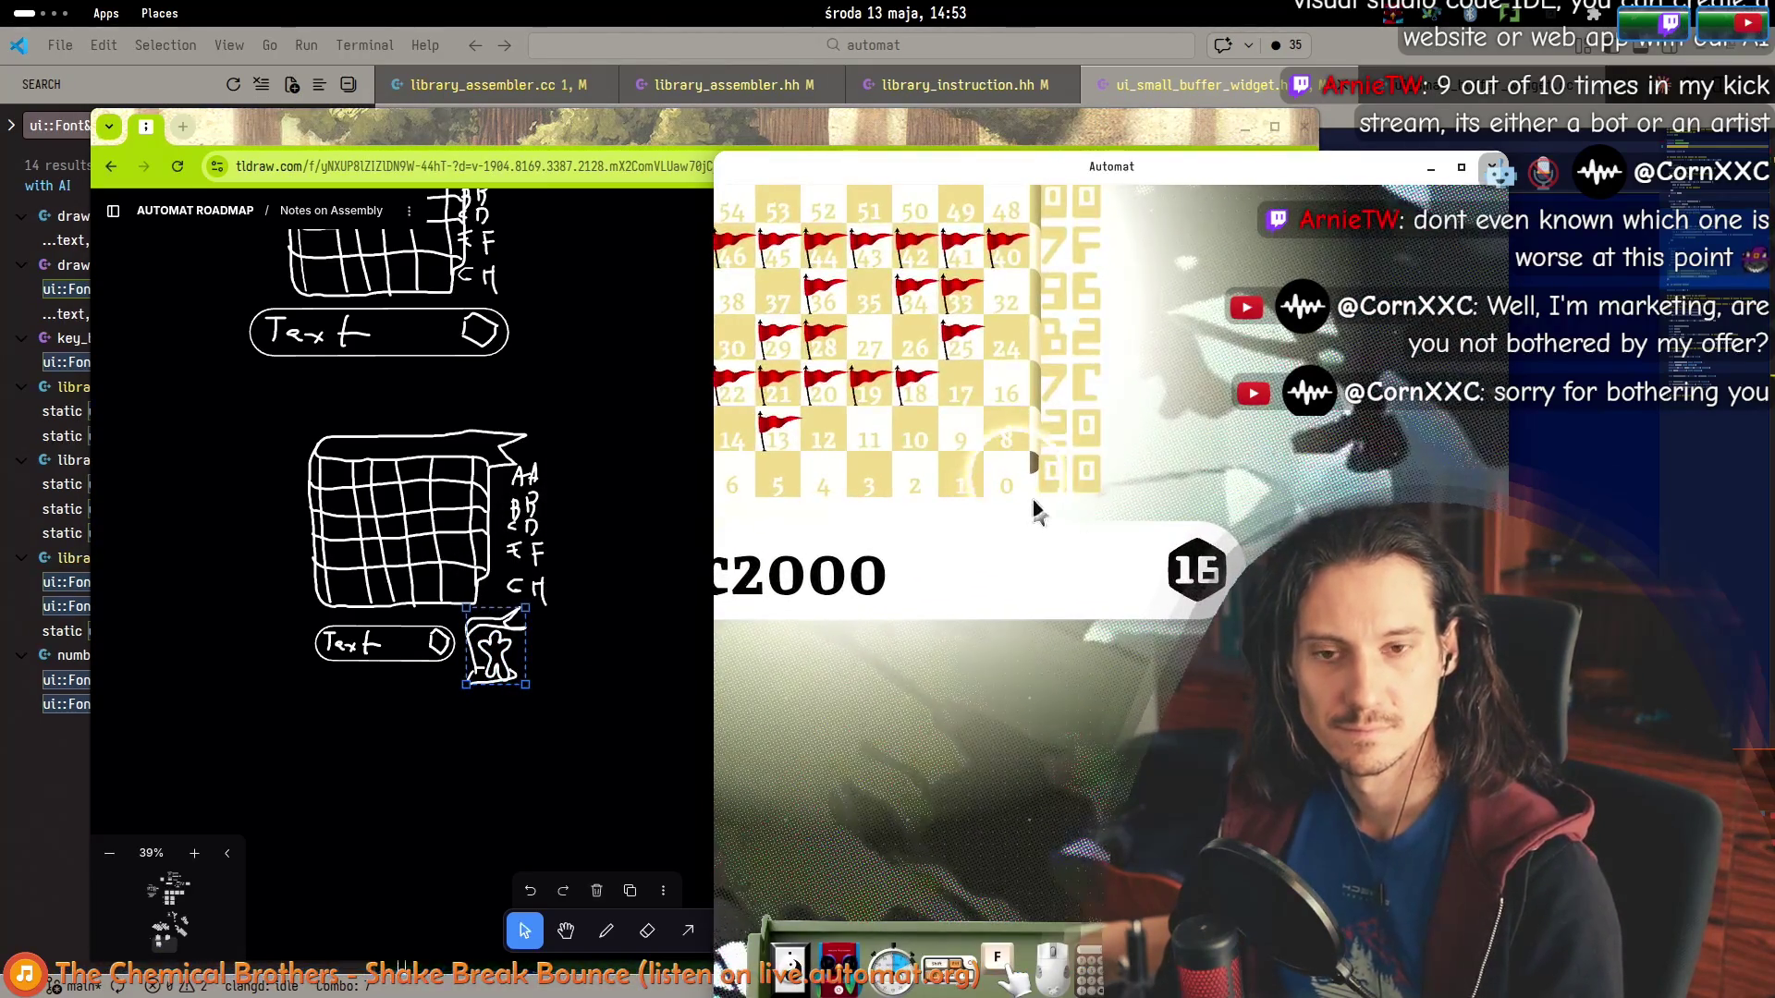
scroll(1027, 467, up, 2)
scroll(1031, 476, down, 3)
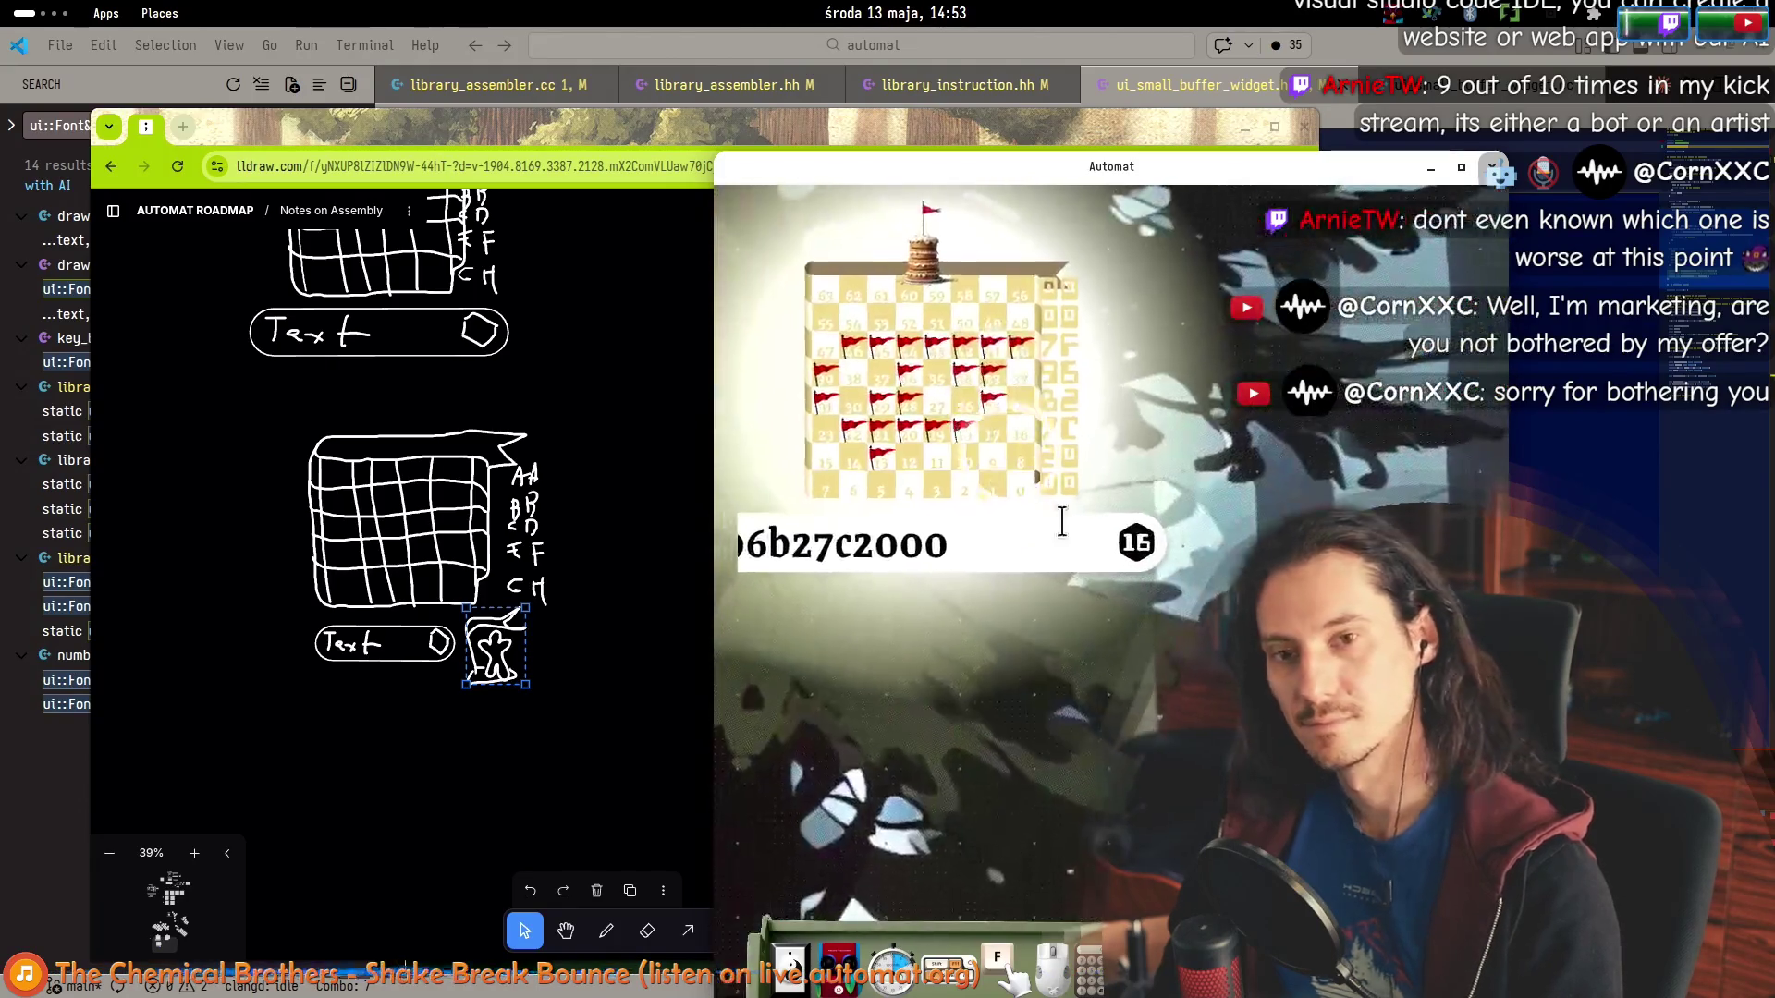
scroll(1017, 468, up, 3)
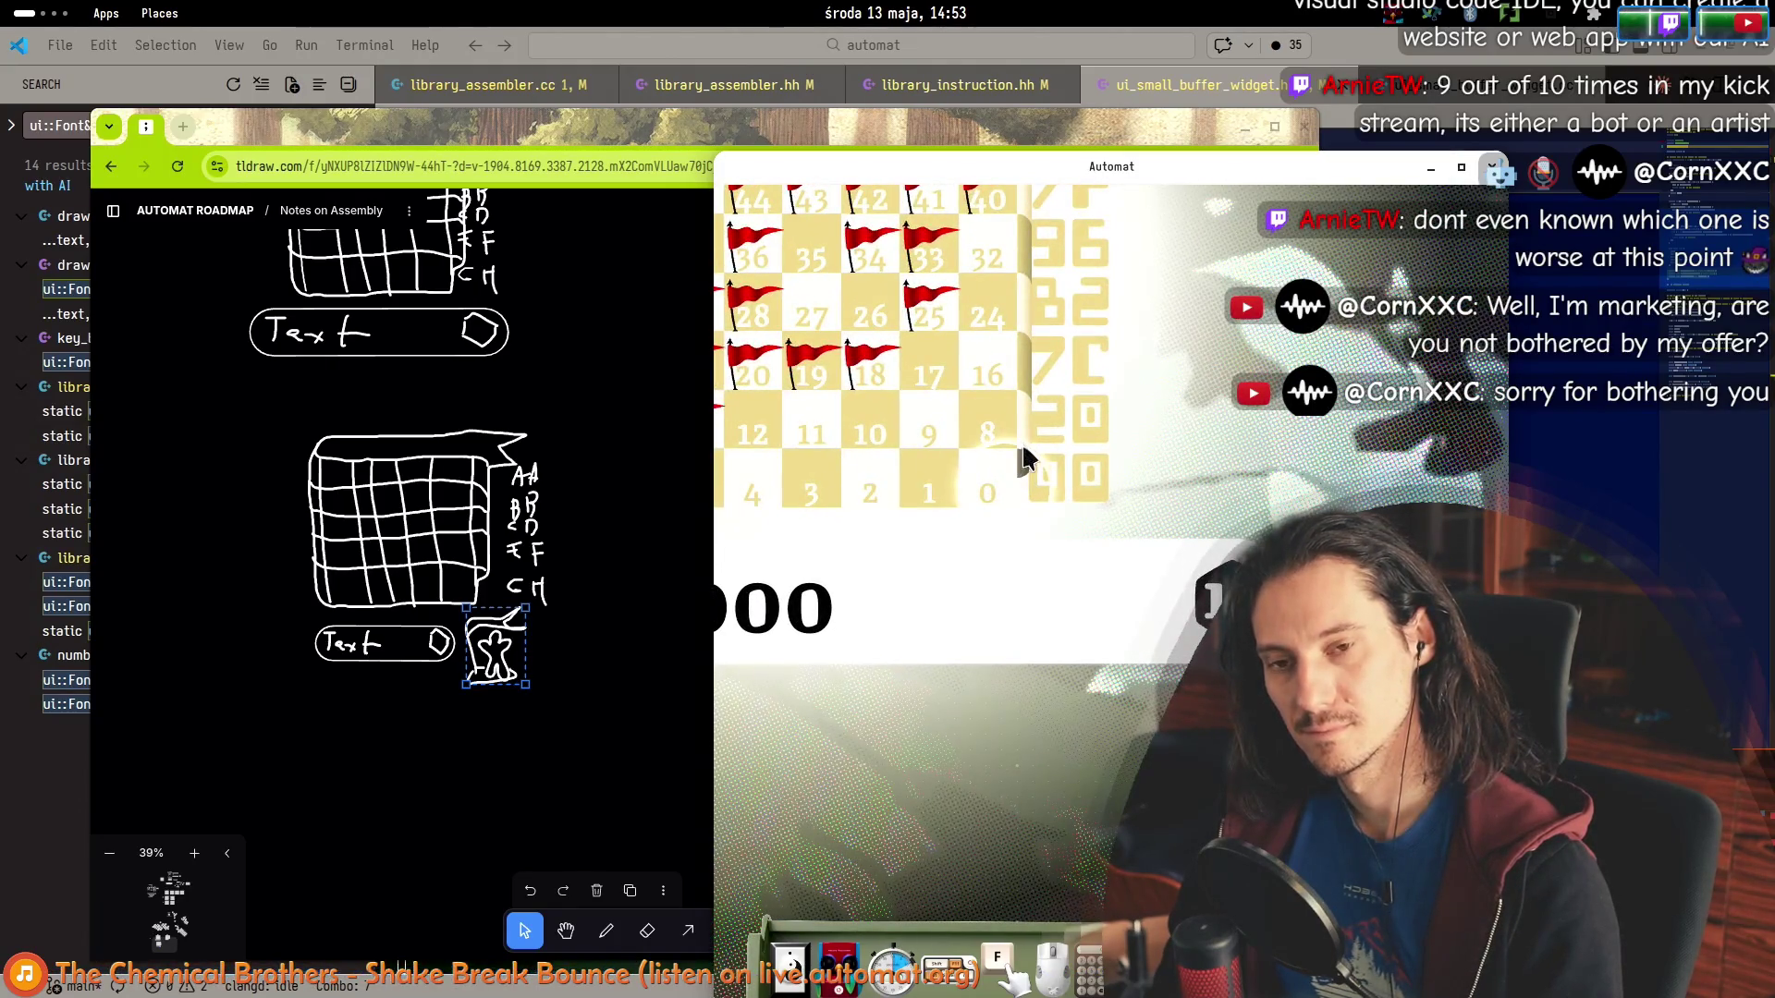
scroll(1097, 595, down, 5)
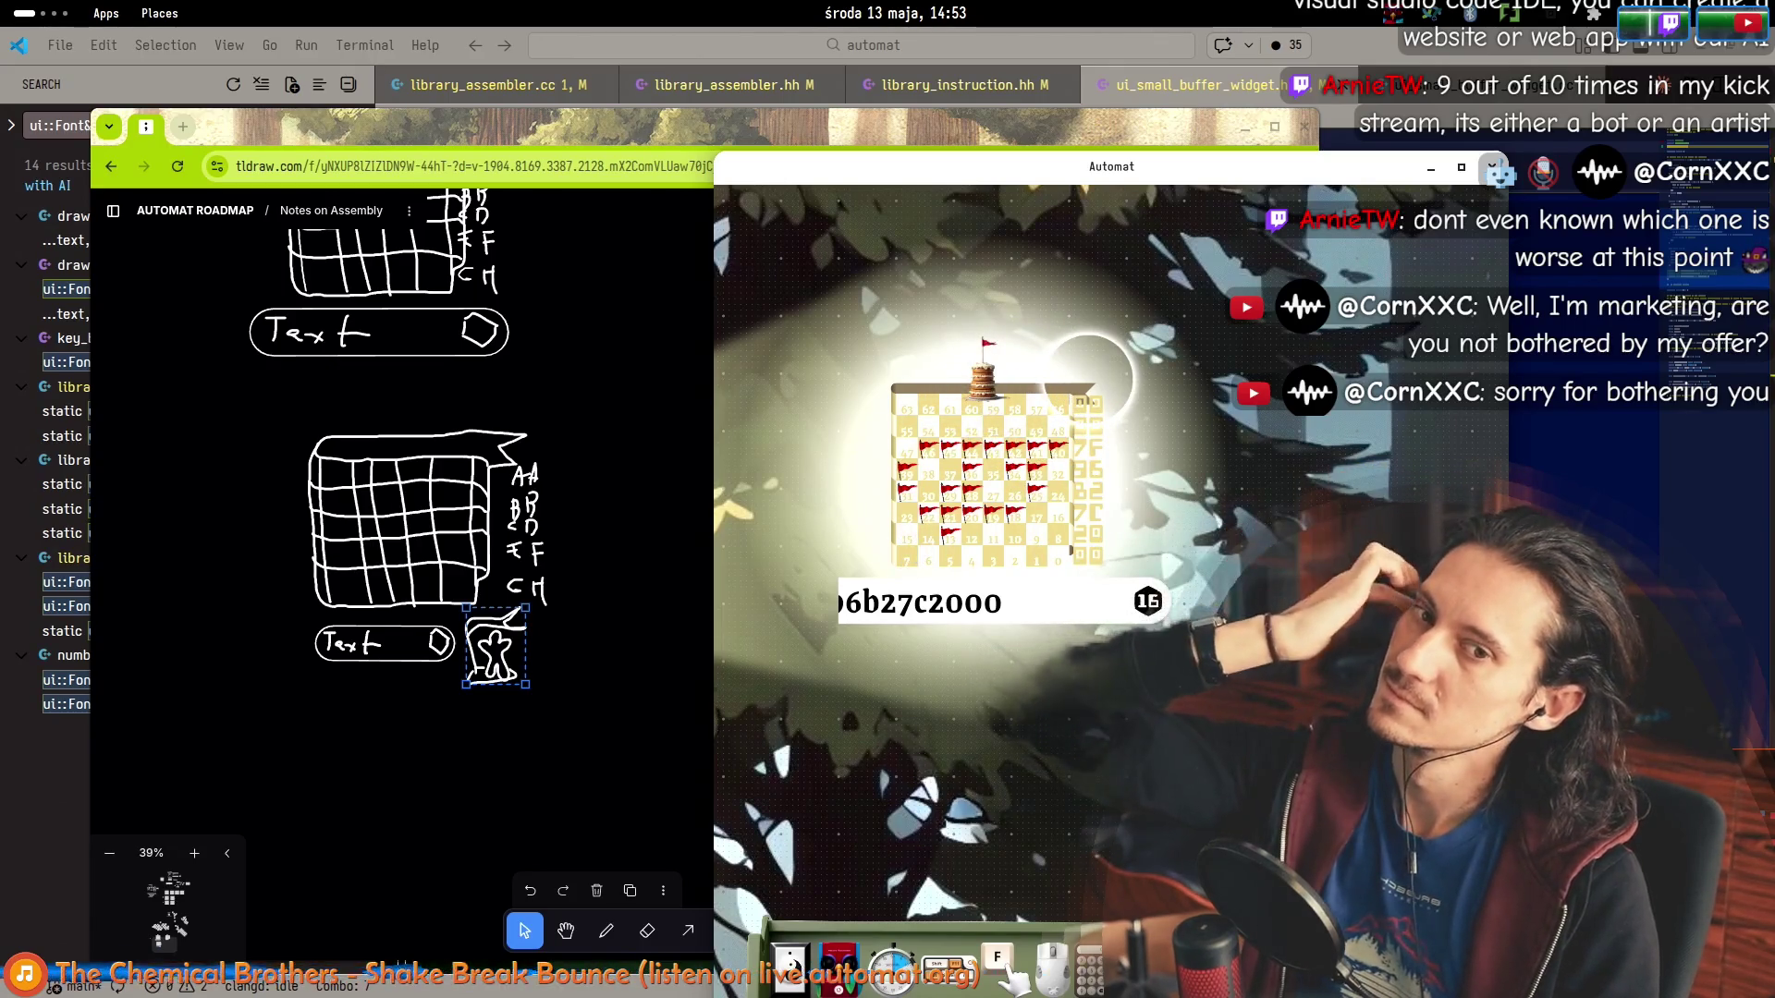
drag(1070, 398, 1012, 364)
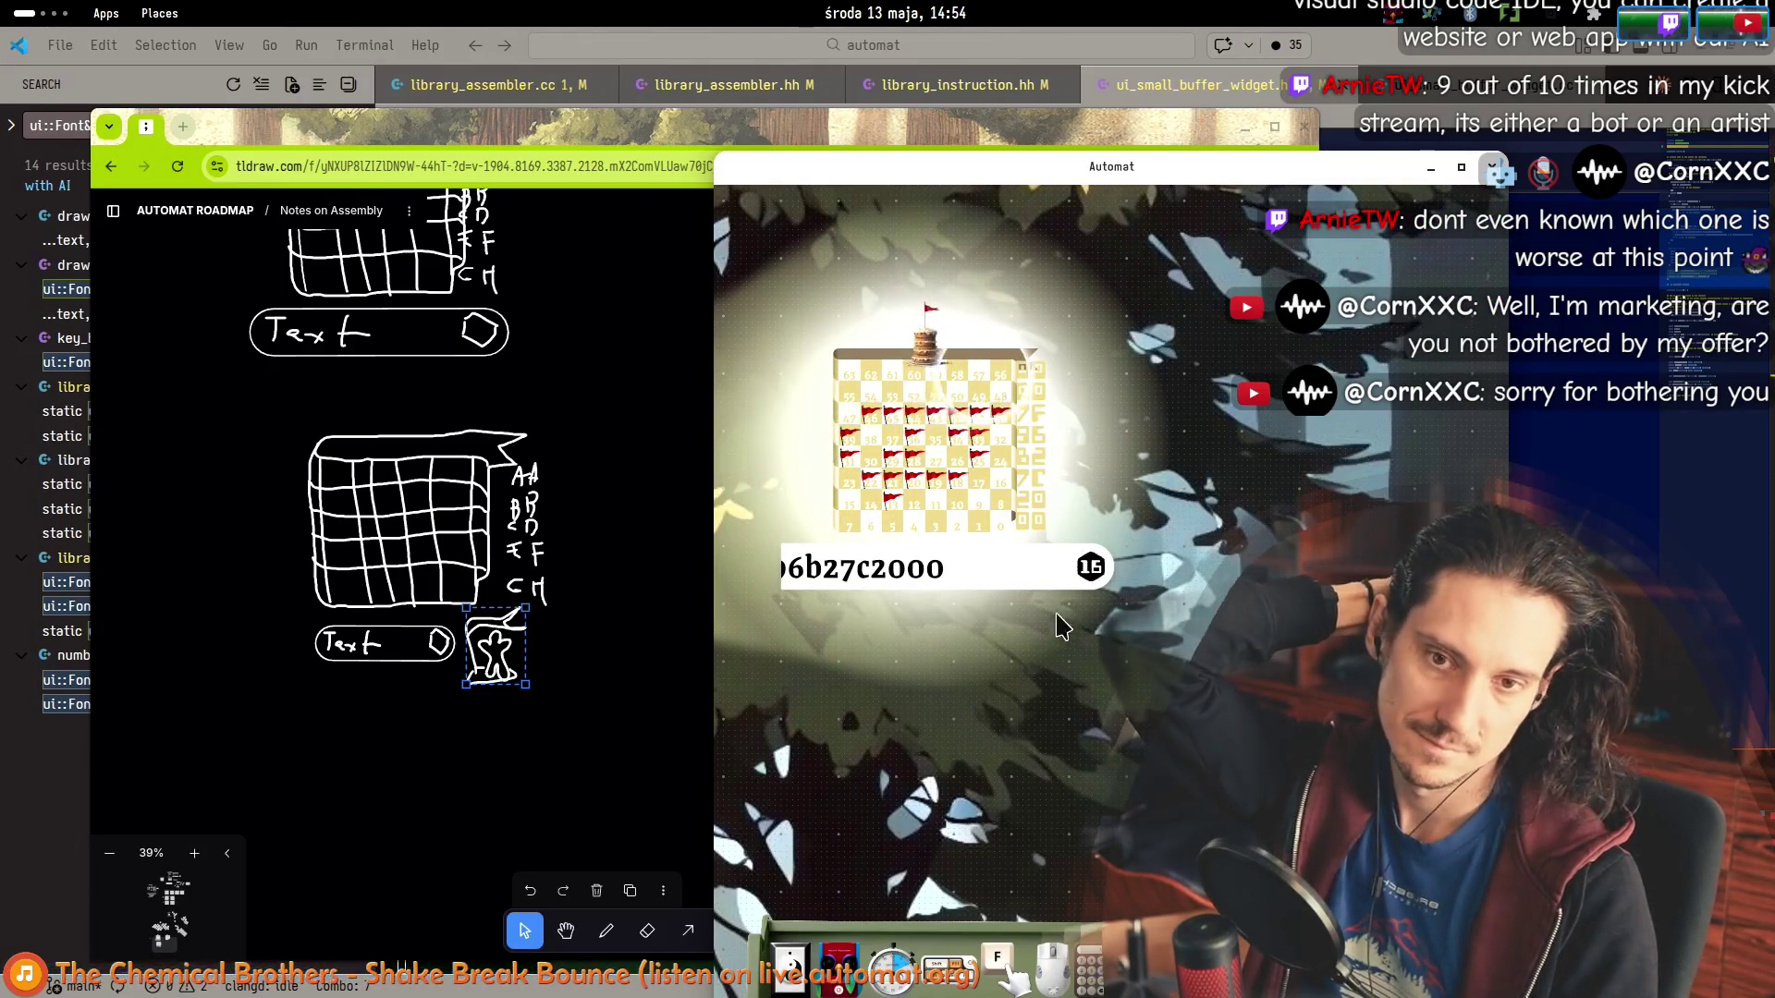
drag(1096, 500, 1045, 505)
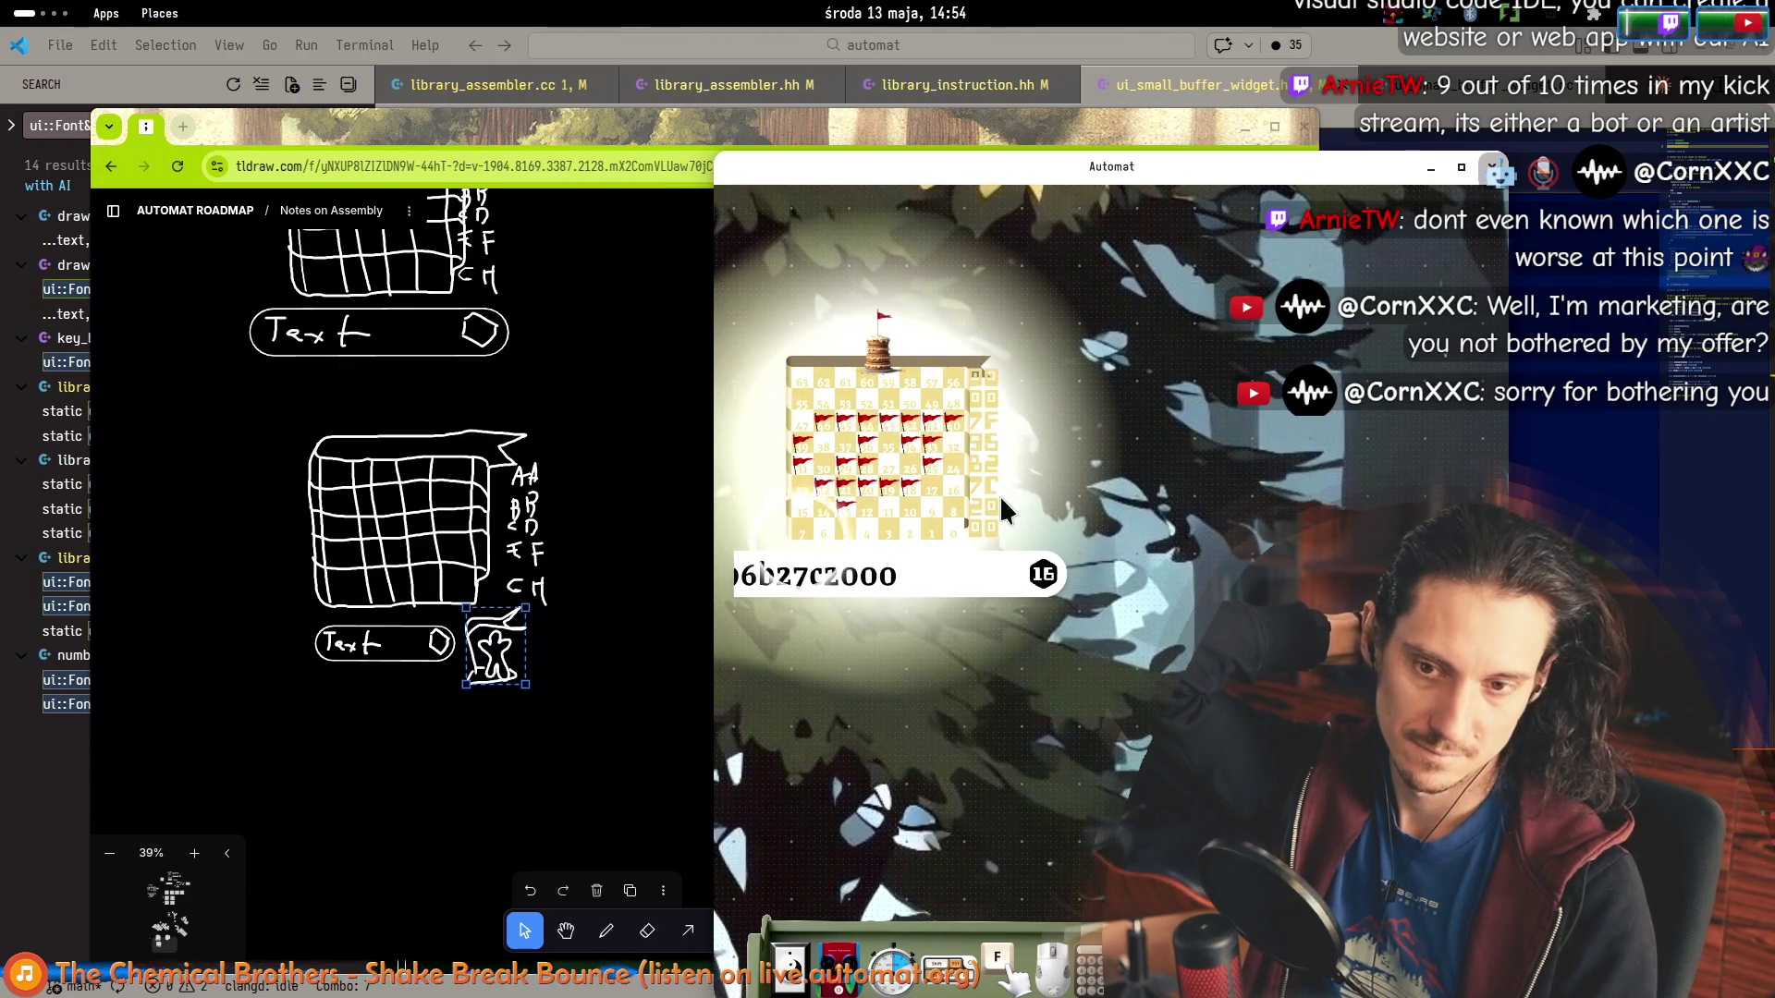
Move the register widget across the canvas and drag the Automat window to the screen's left side
scroll(1000, 495, down, 2)
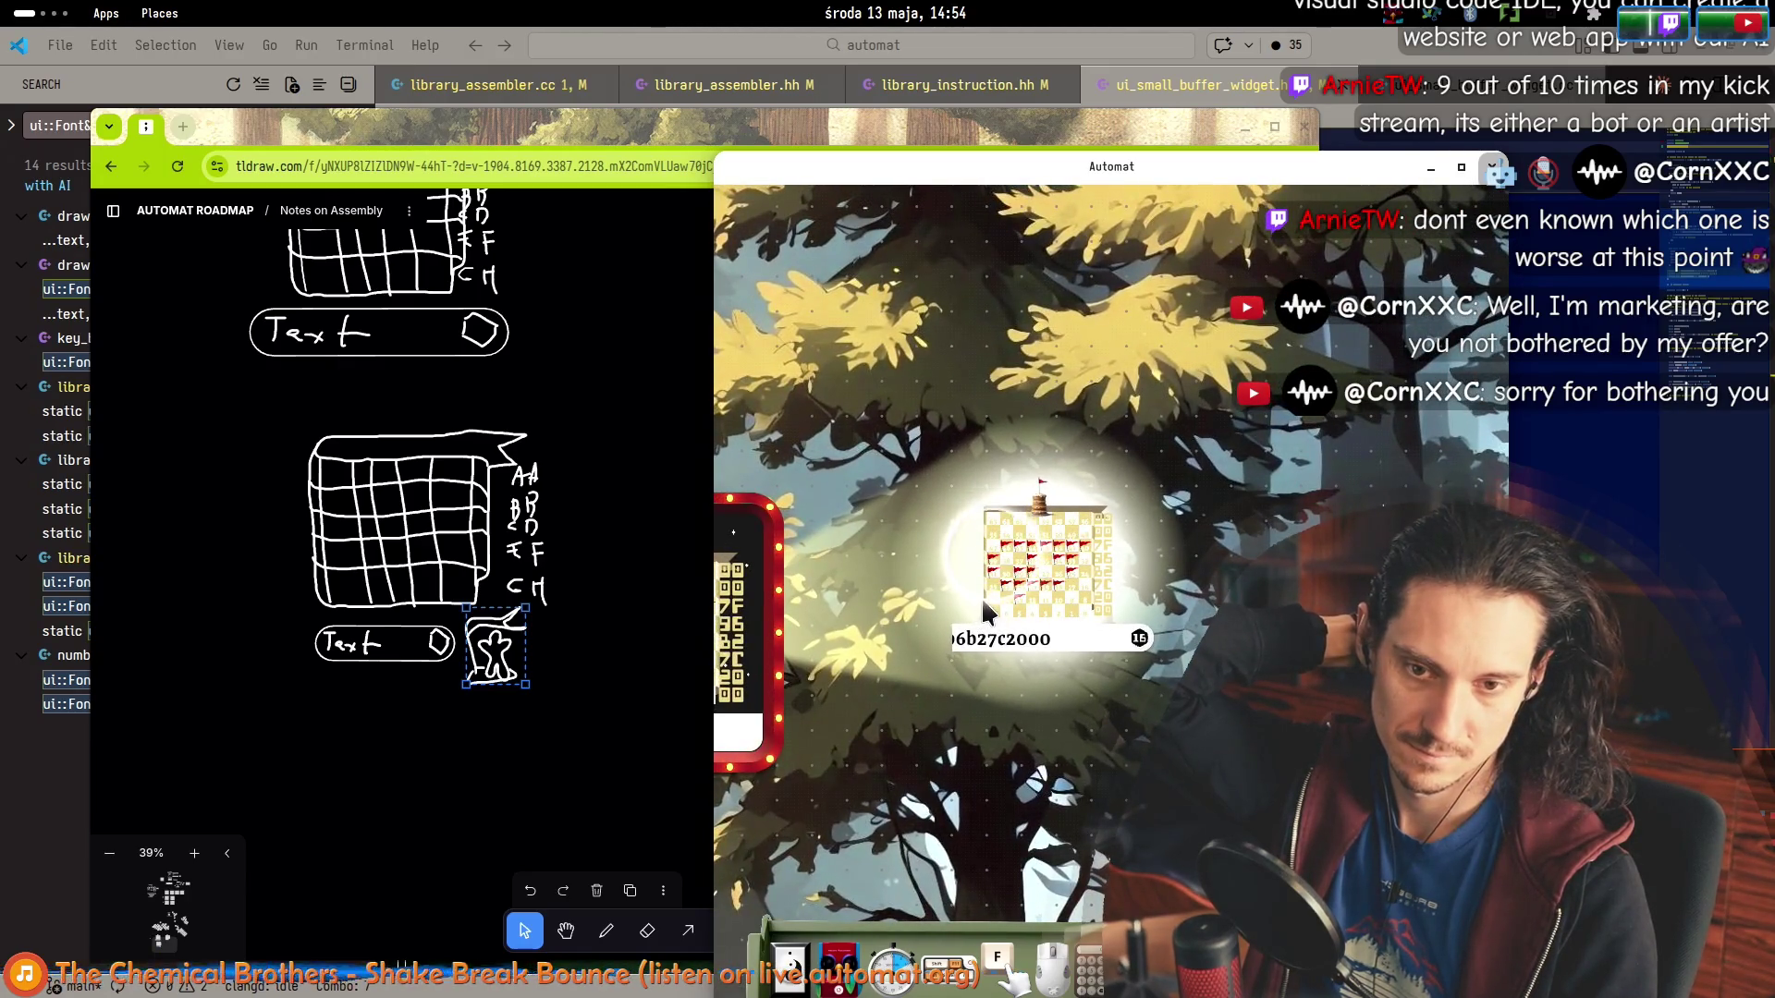
drag(982, 605, 858, 612)
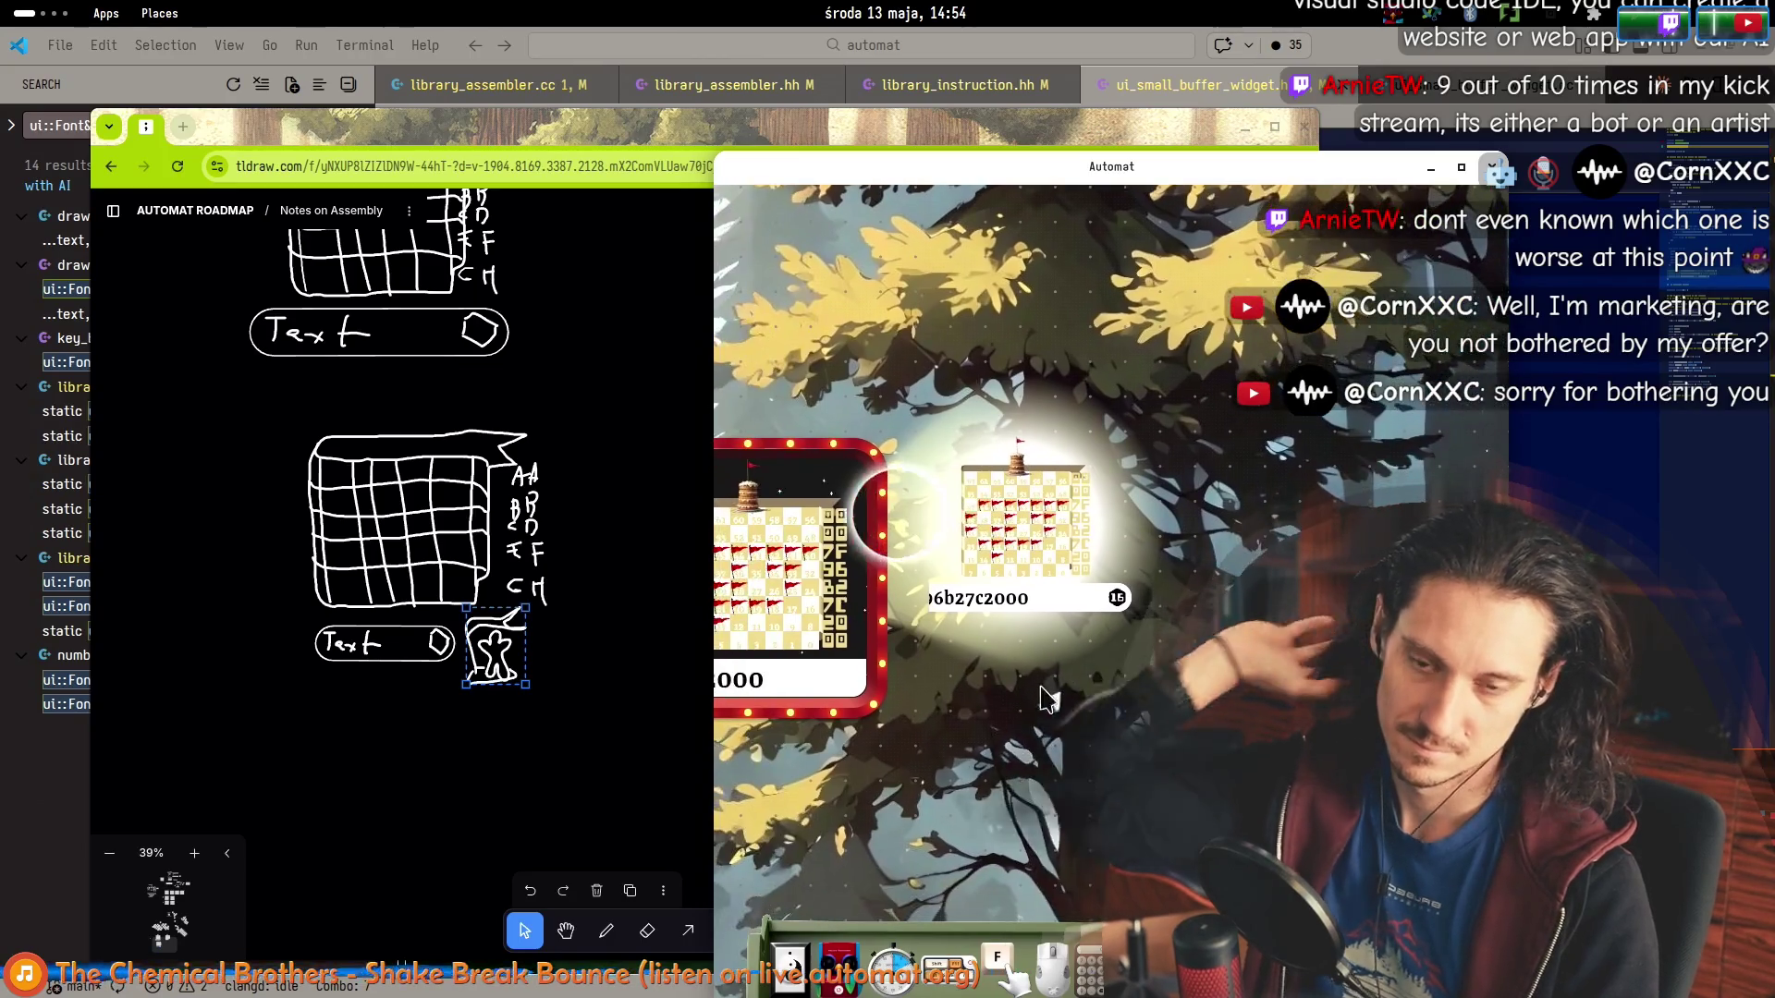
drag(994, 169, 478, 129)
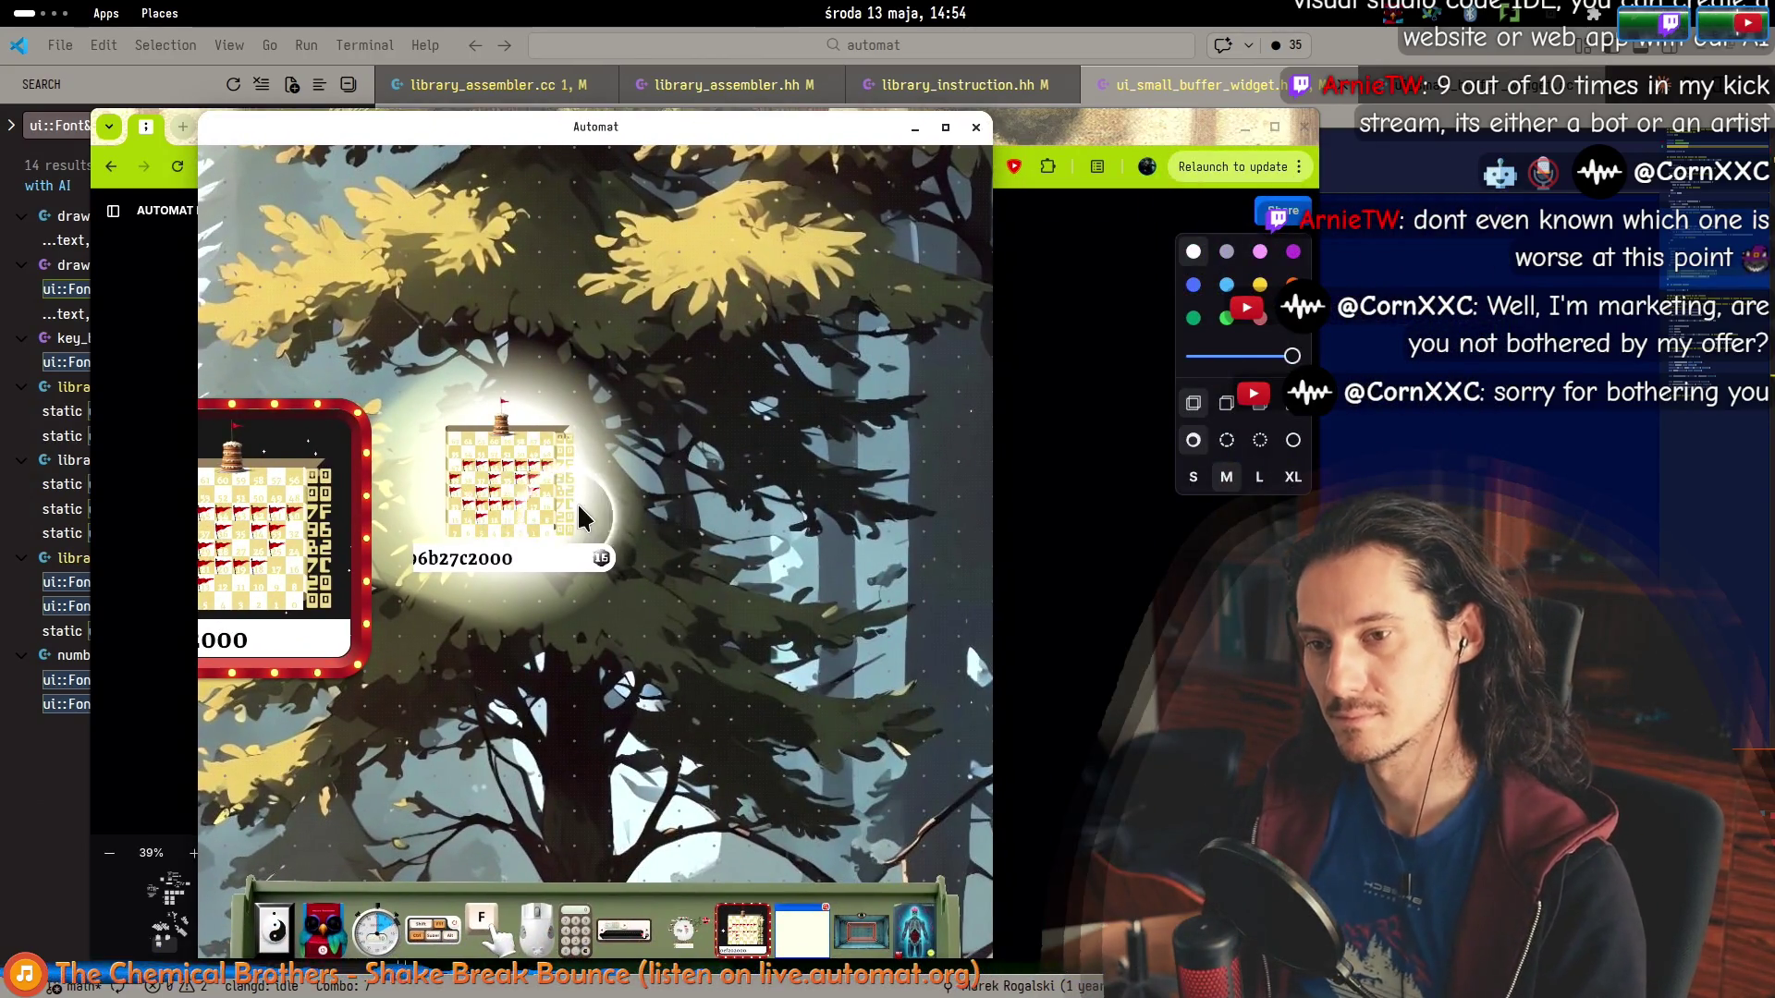
drag(579, 514, 650, 523)
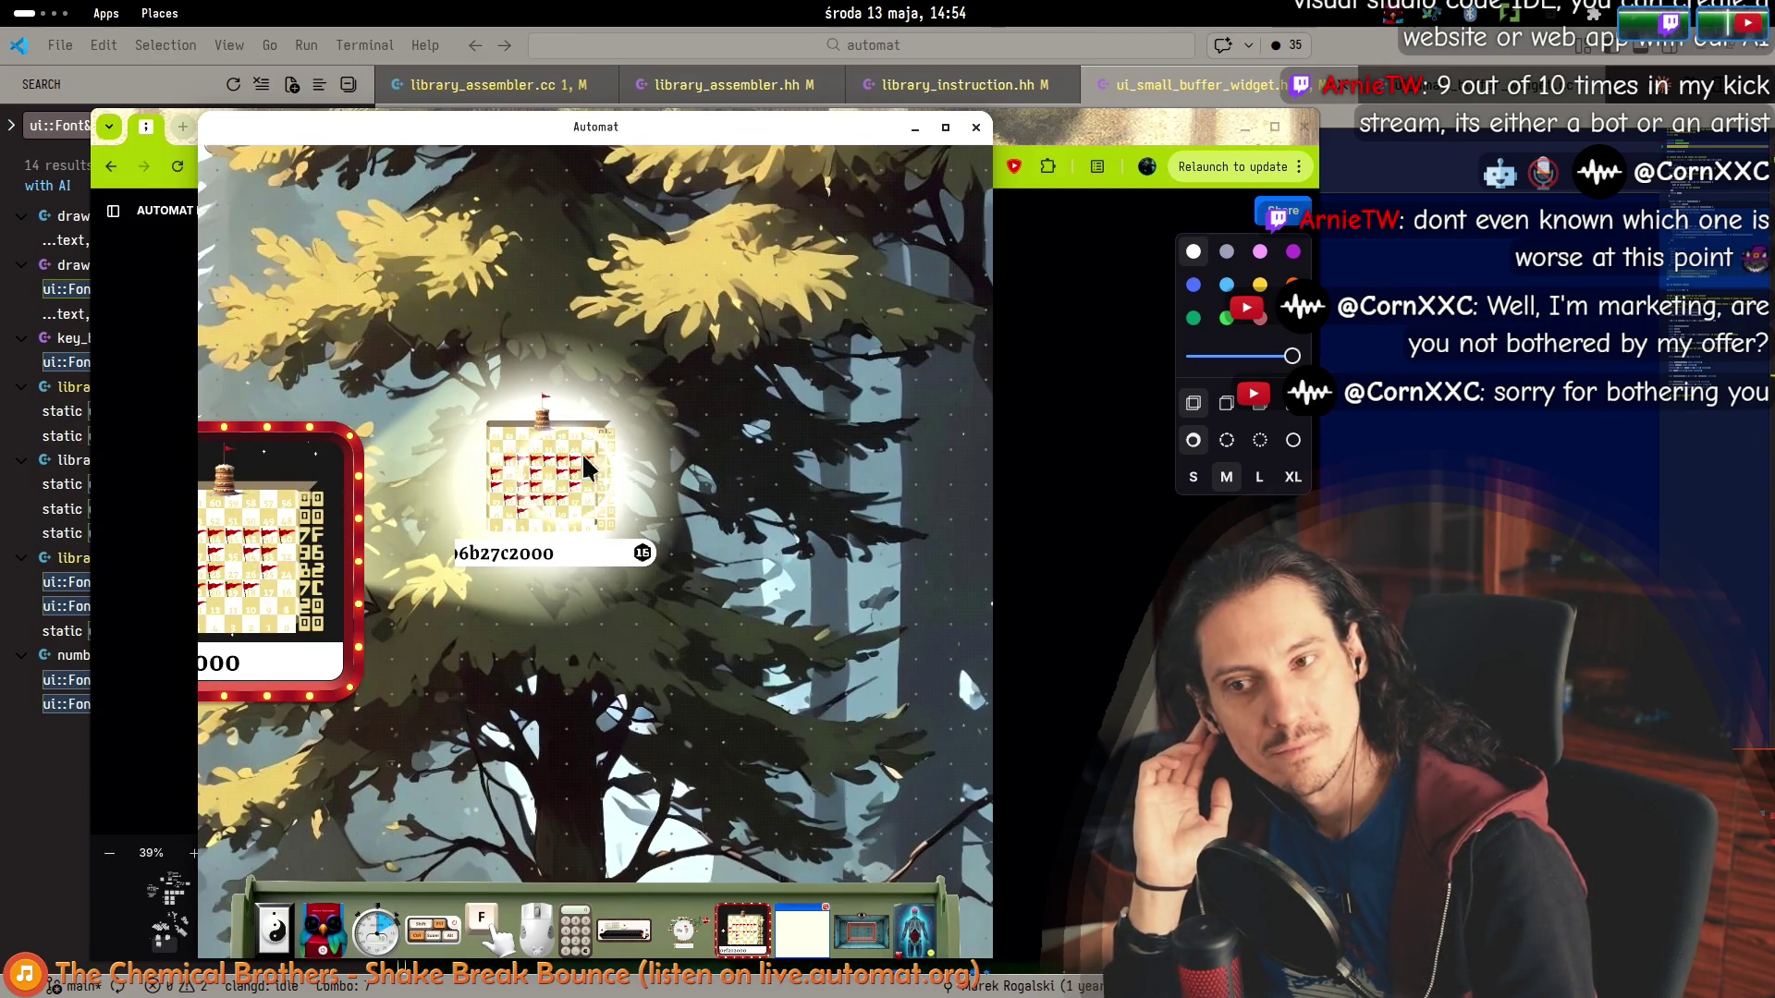
scroll(551, 453, up, 5)
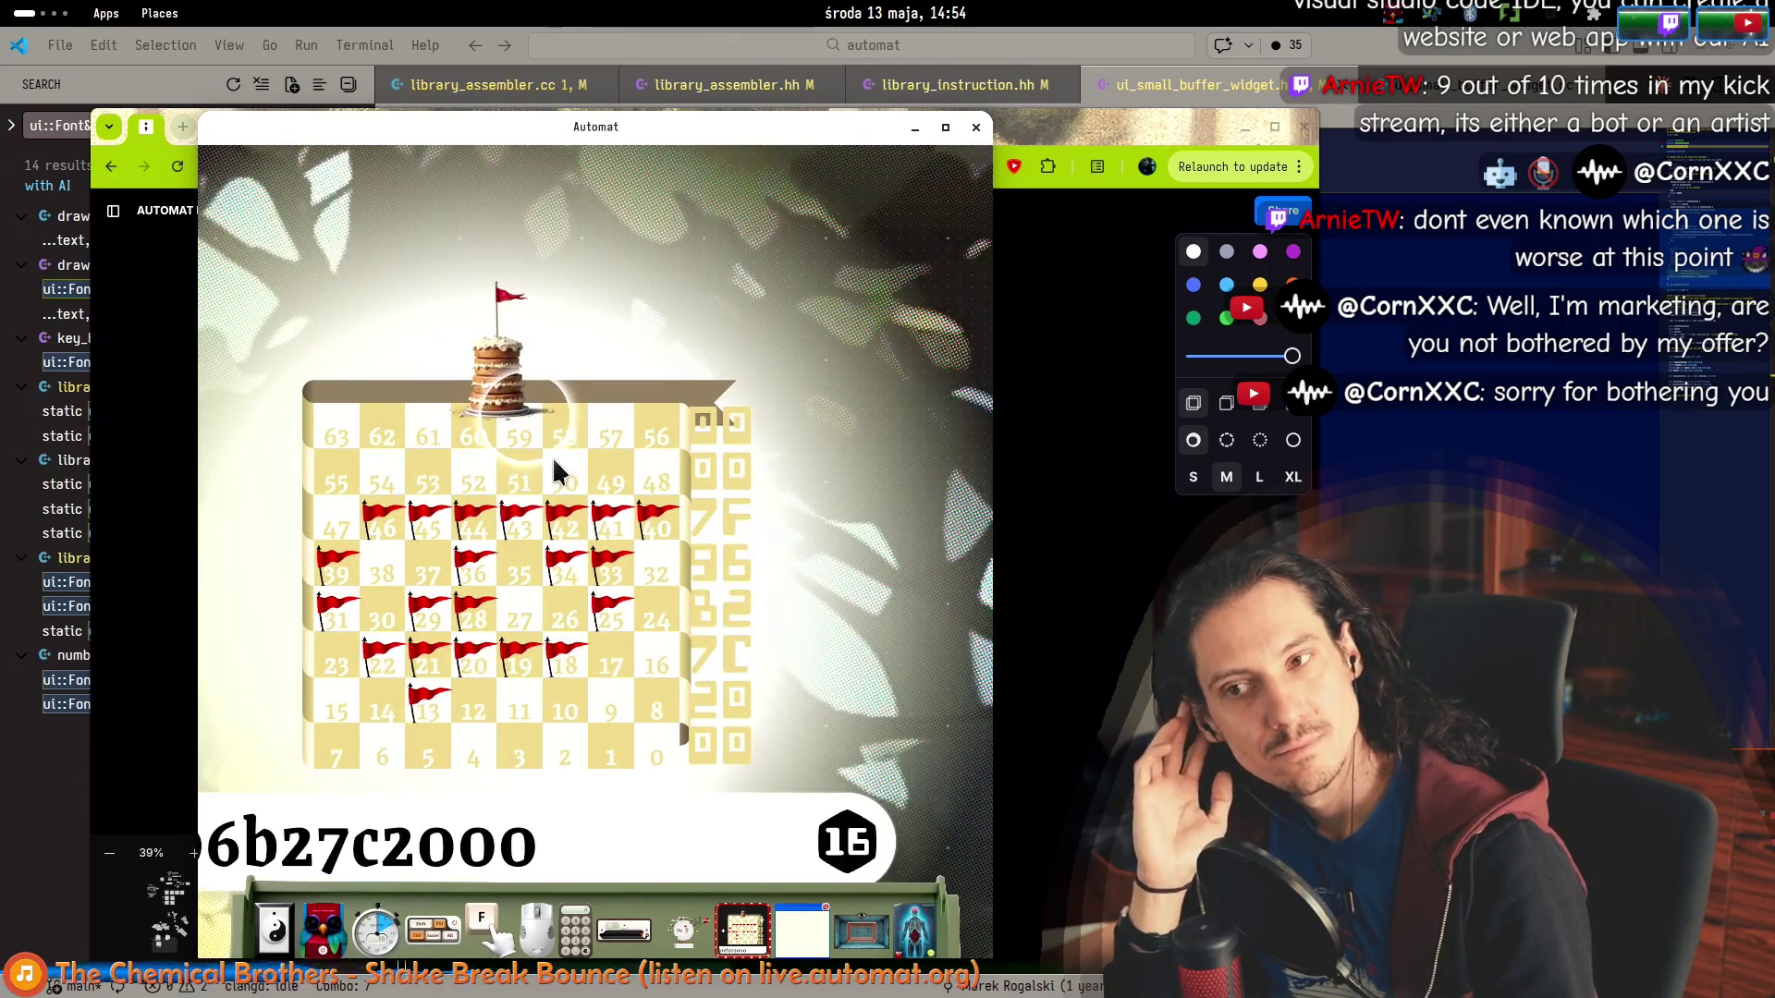
scroll(552, 445, down, 5)
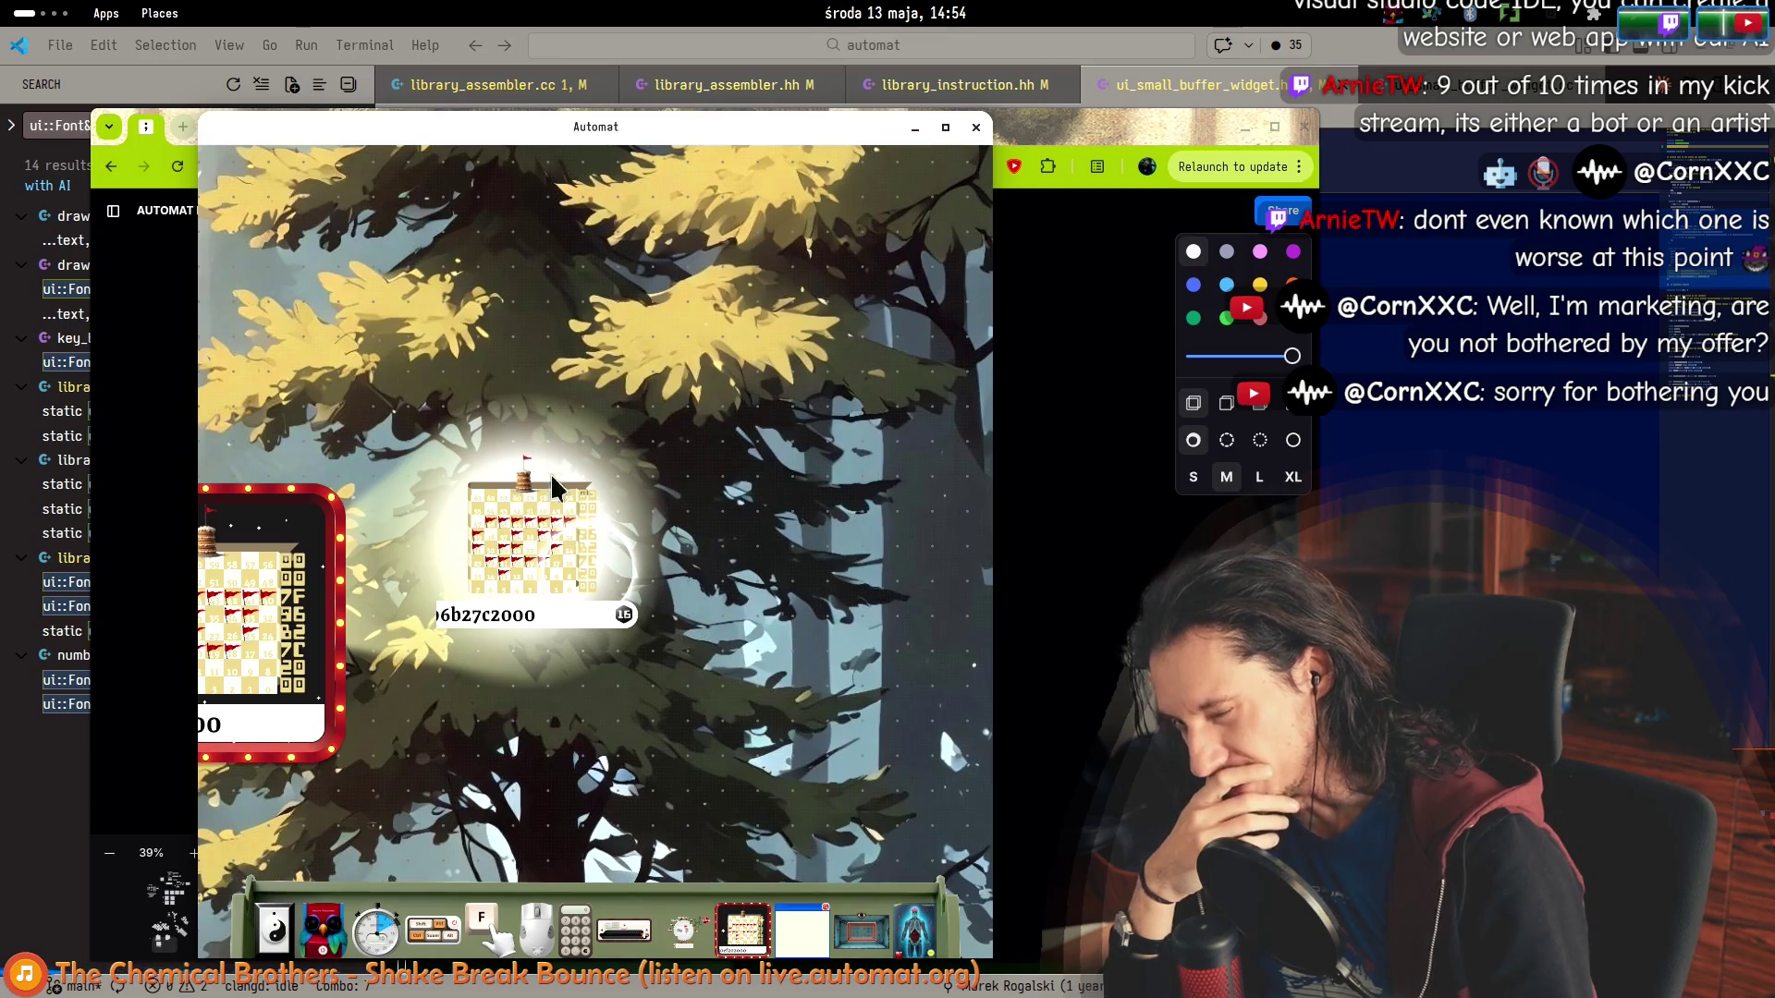
key(alt+Tab)
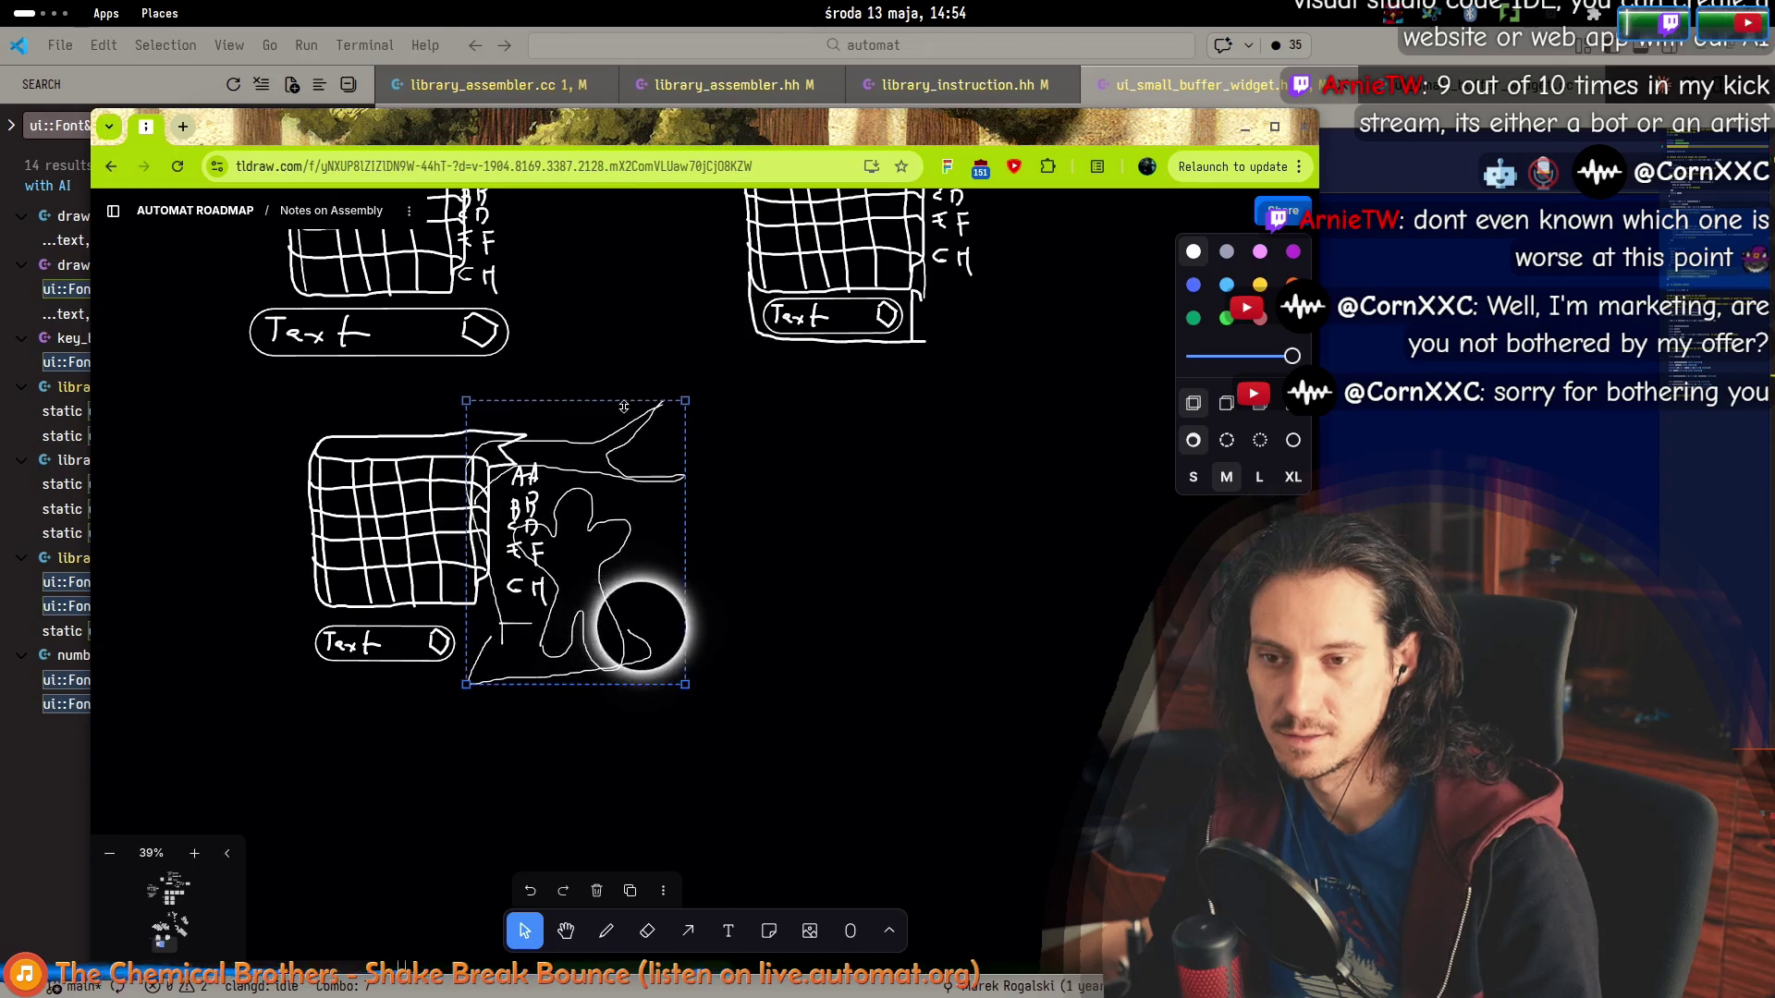
Shift the tree-and-figure sketch down-left against the grid drawing, checking it against Automat
drag(613, 572, 593, 590)
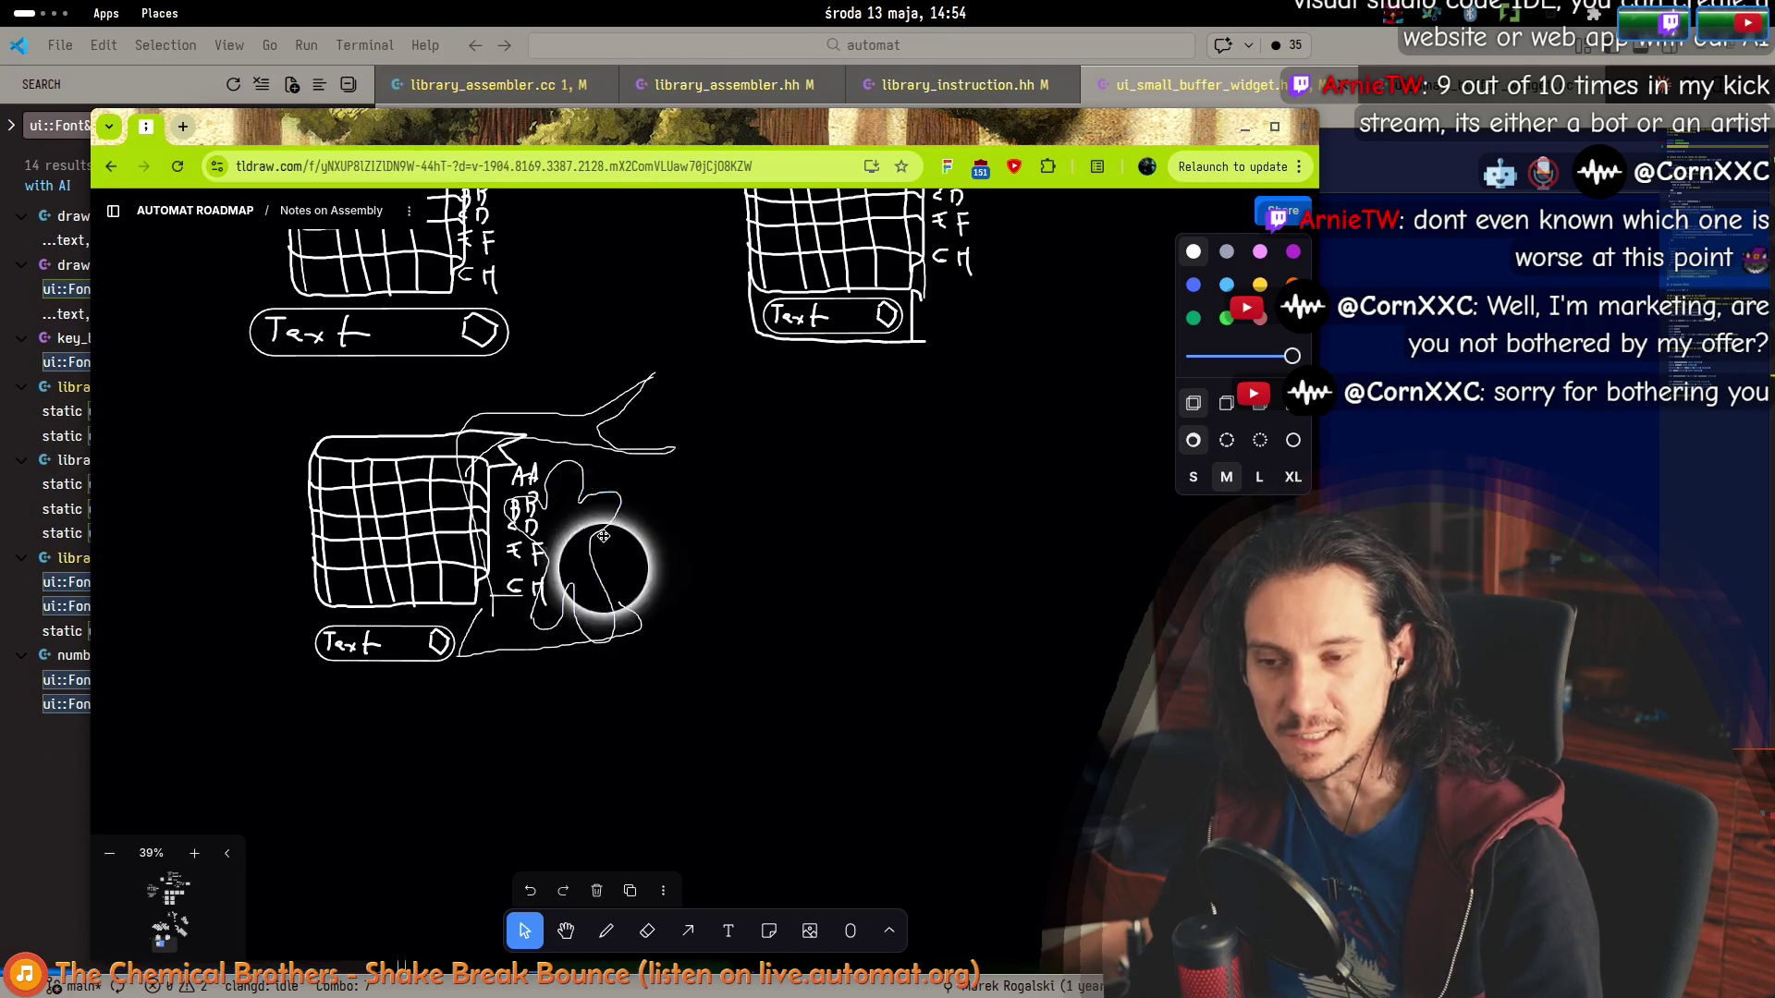
key(alt+Tab)
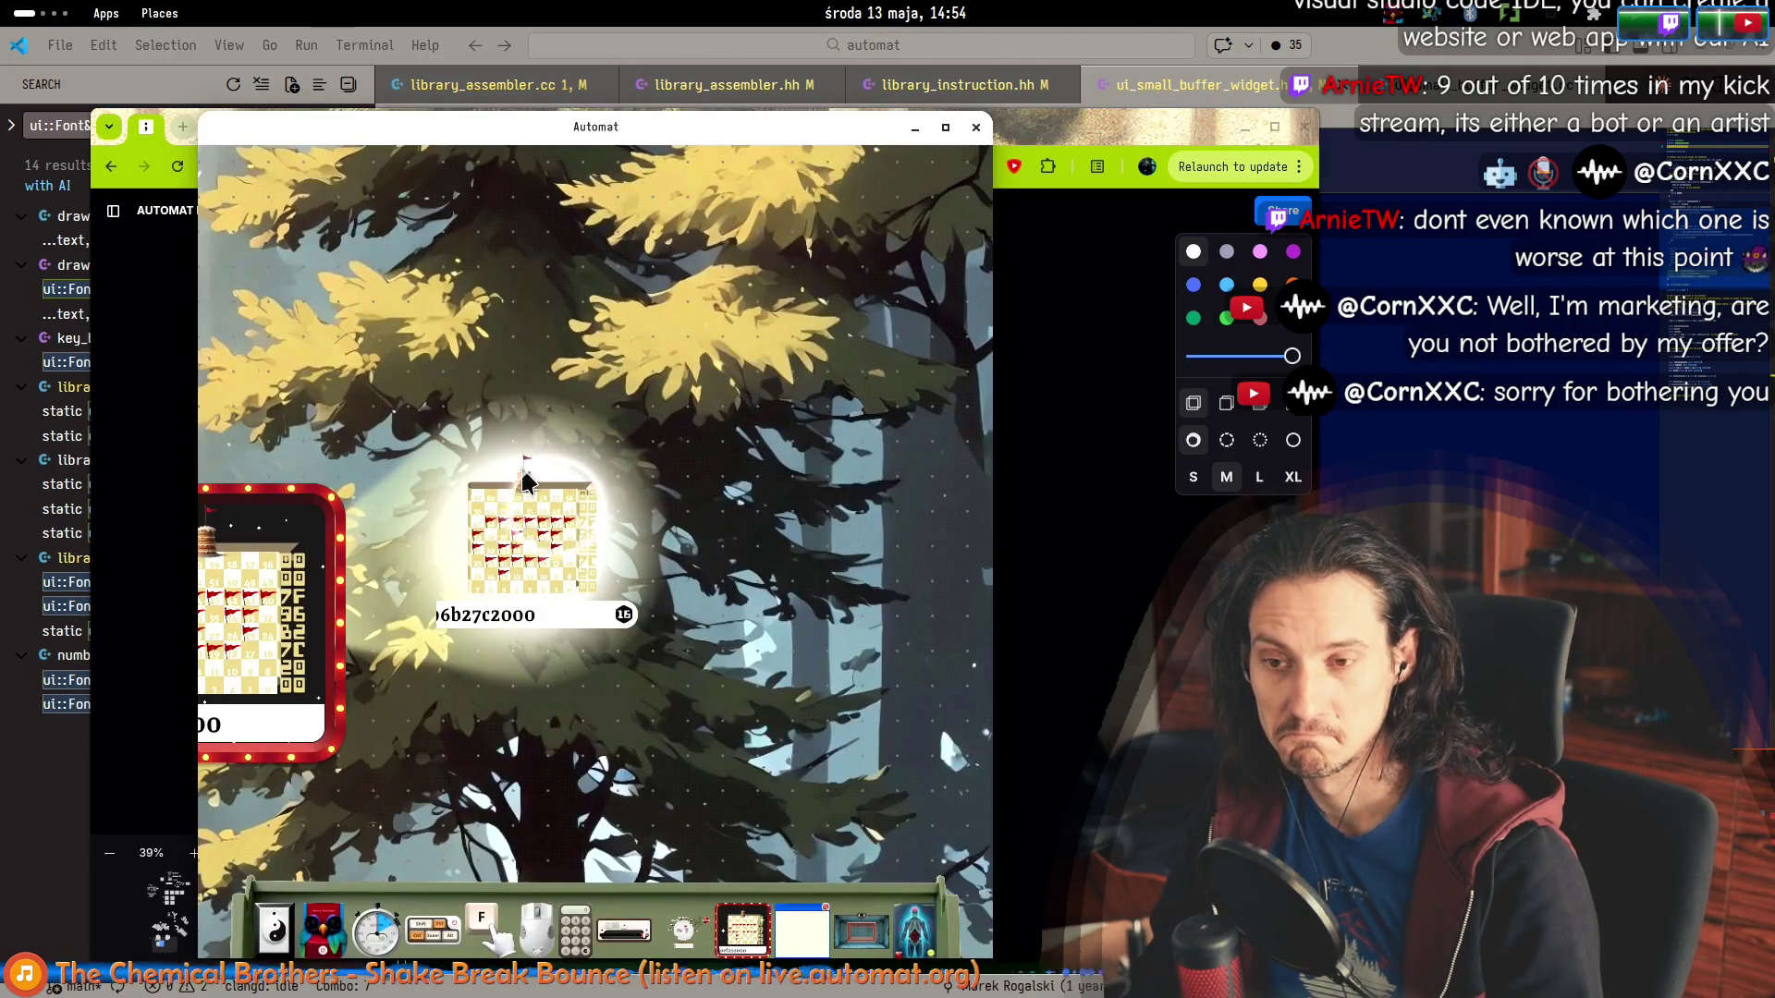
key(alt+Tab)
mouse_move(578, 509)
mouse_down()
mouse_move(758, 712)
mouse_move(707, 592)
mouse_up()
Create two new registers from the REGISTERS pie menu and drag one out below the frame
key(alt+Tab)
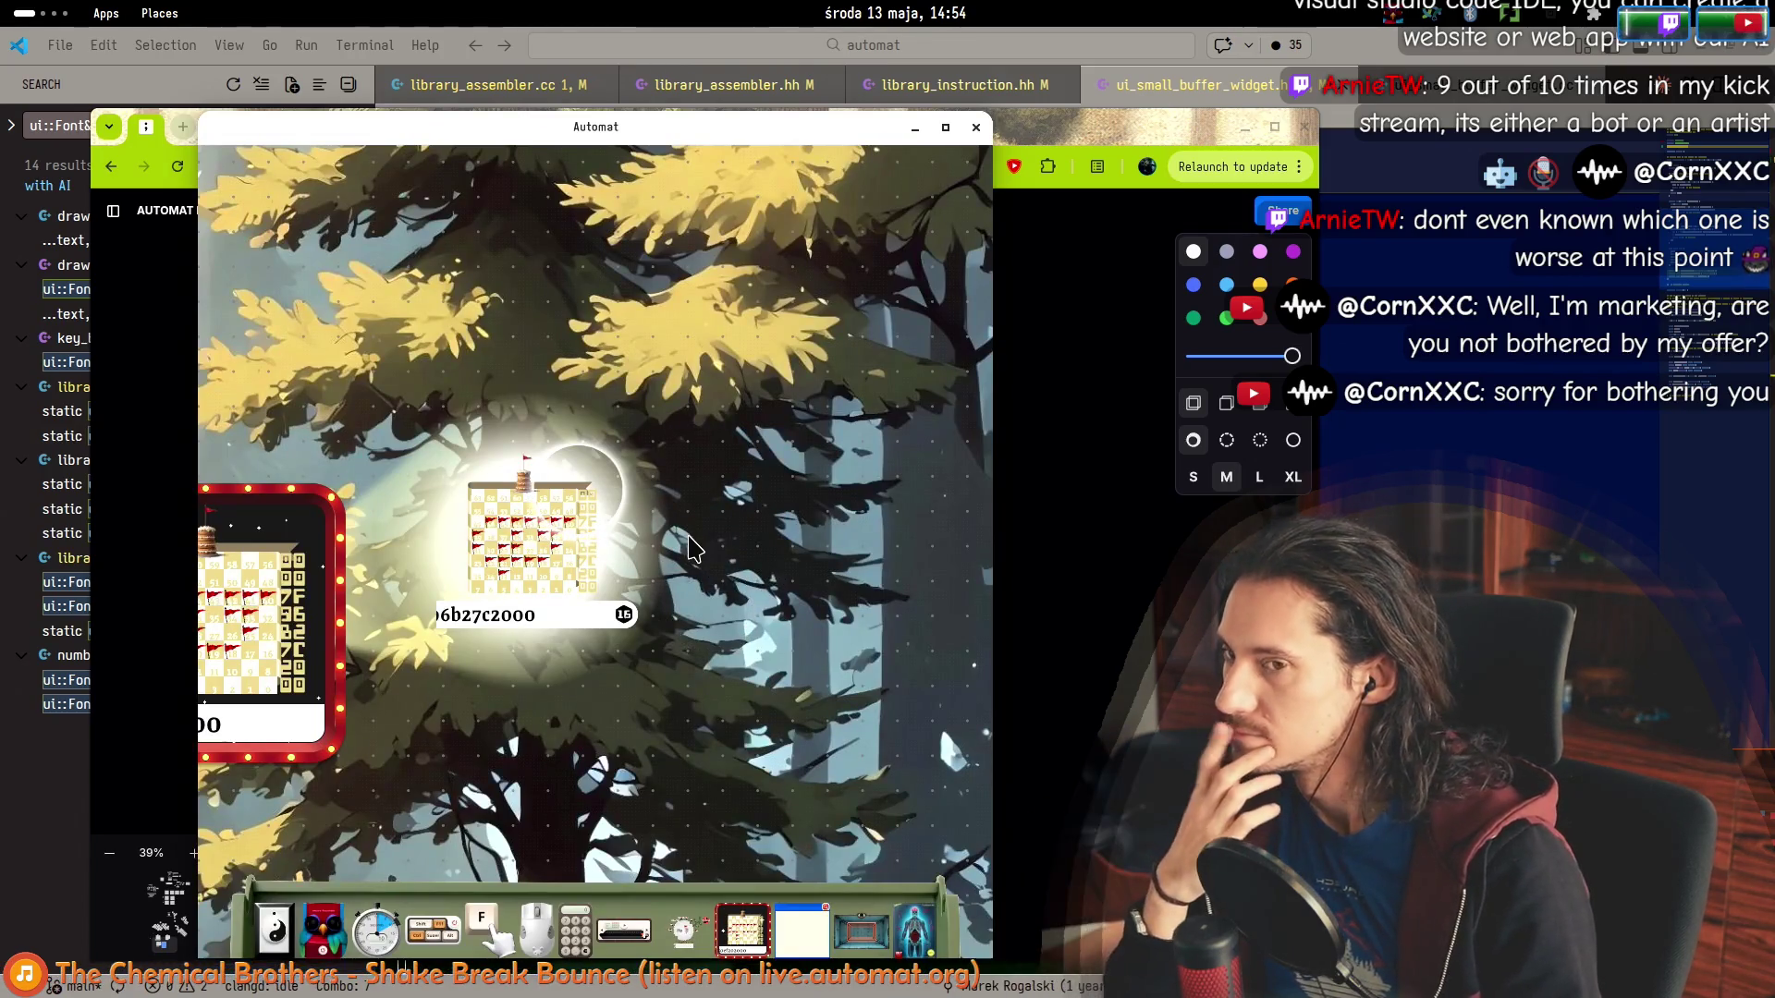
scroll(712, 583, down, 2)
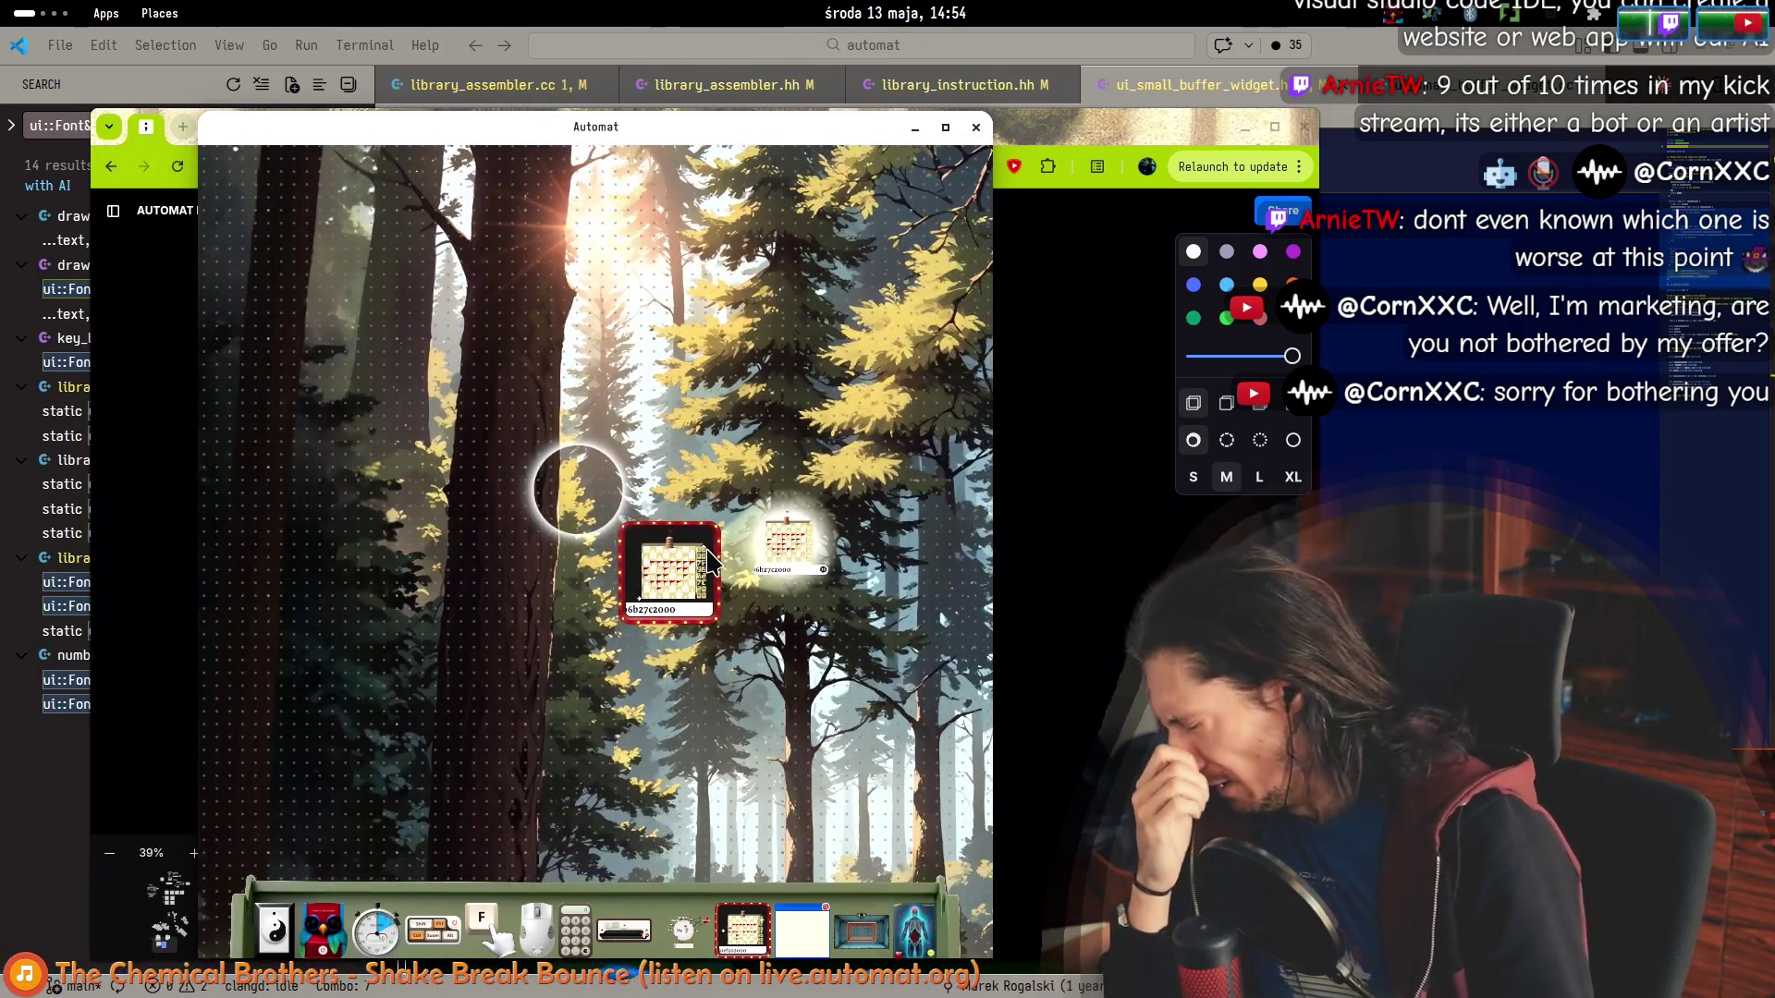
scroll(684, 657, up, 5)
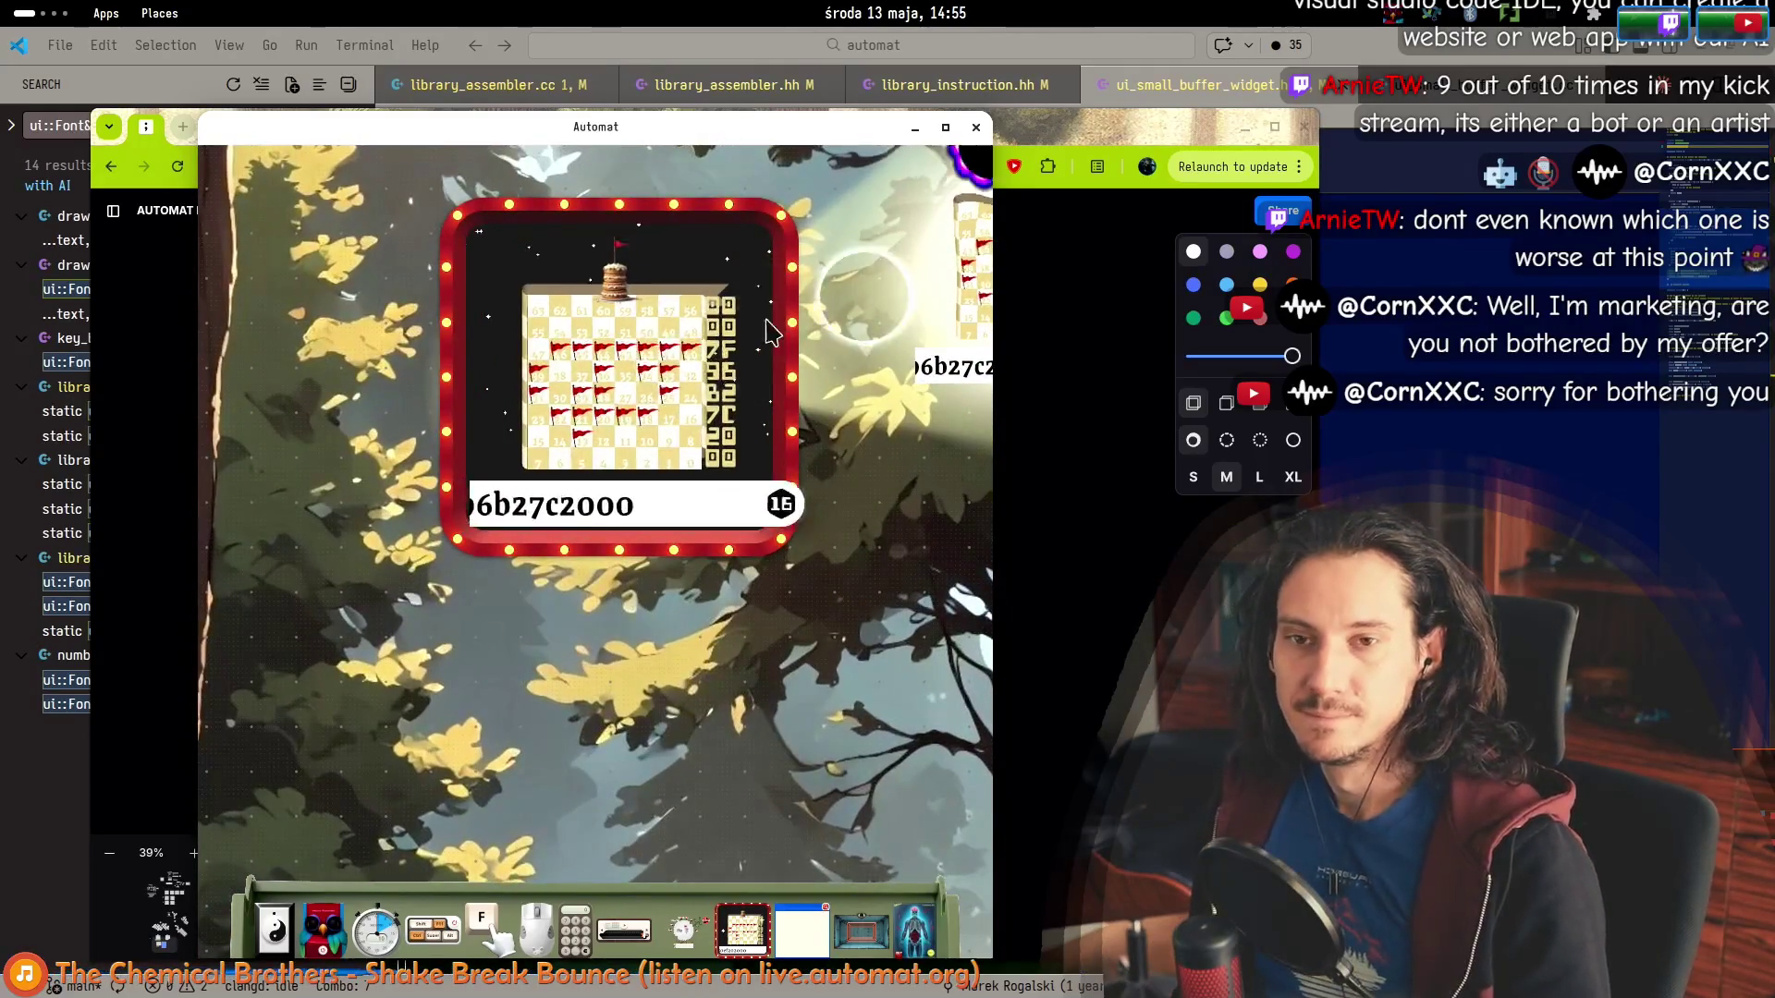
right_click(592, 404)
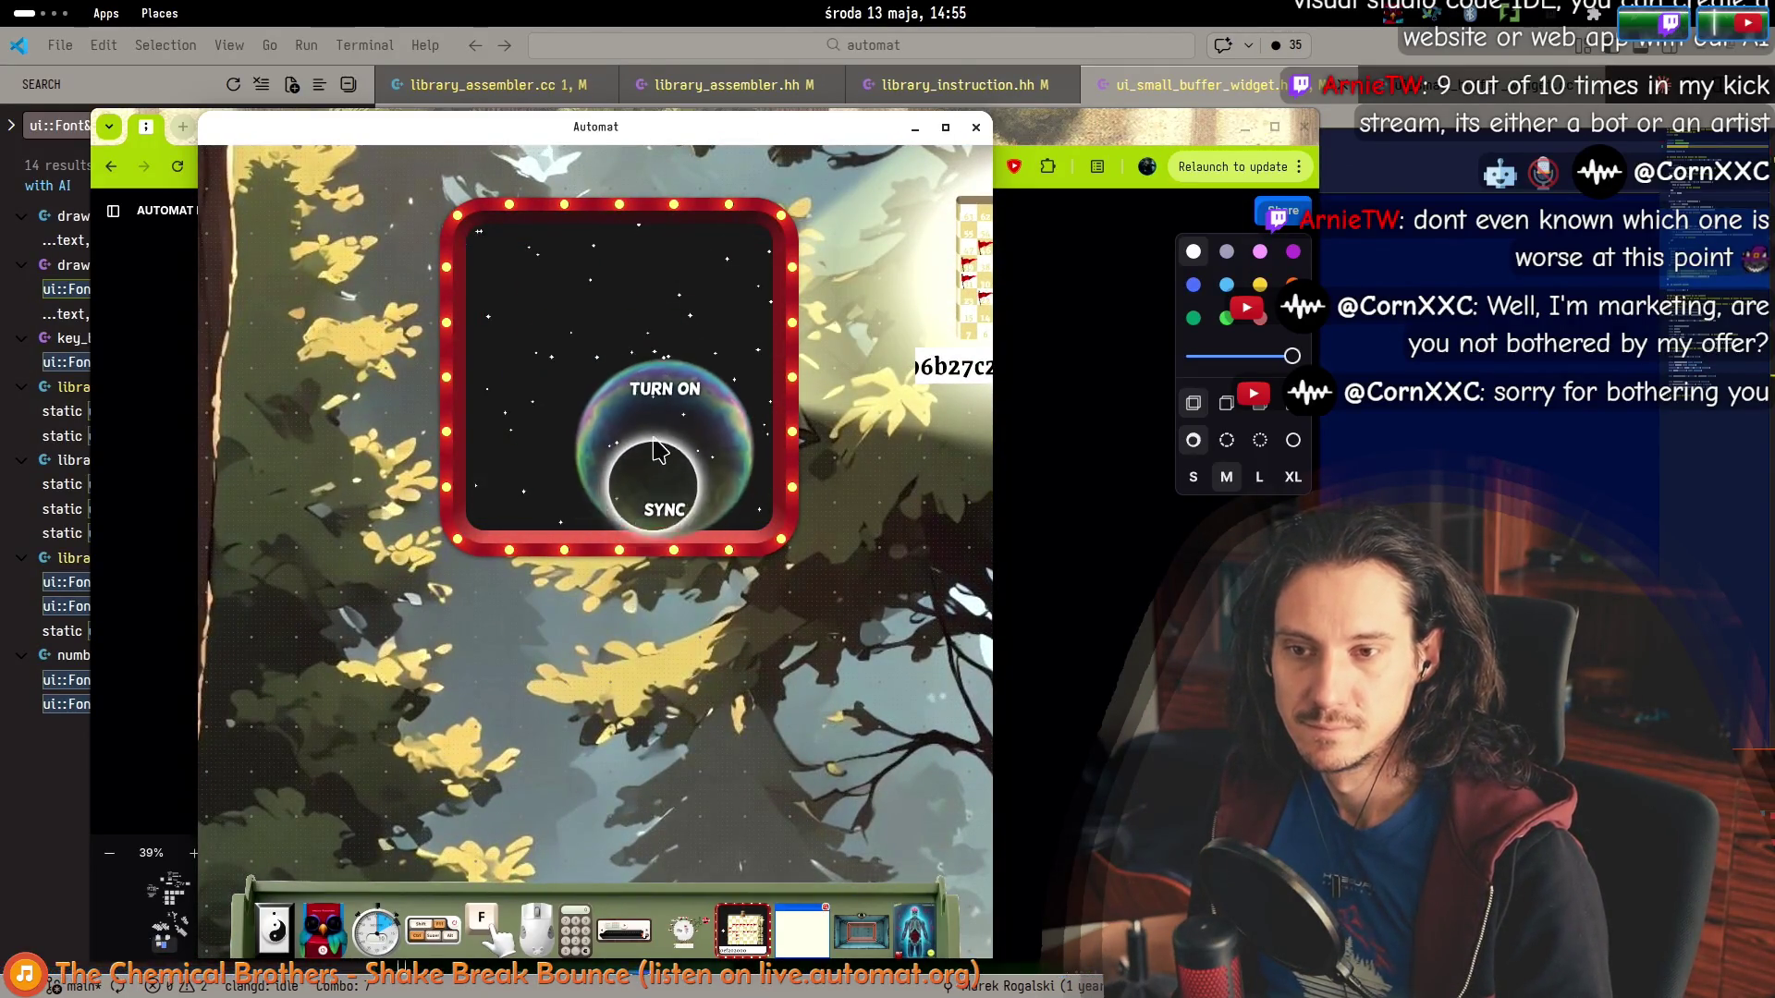
mouse_move(652, 553)
click(703, 541)
right_click(541, 314)
click(496, 442)
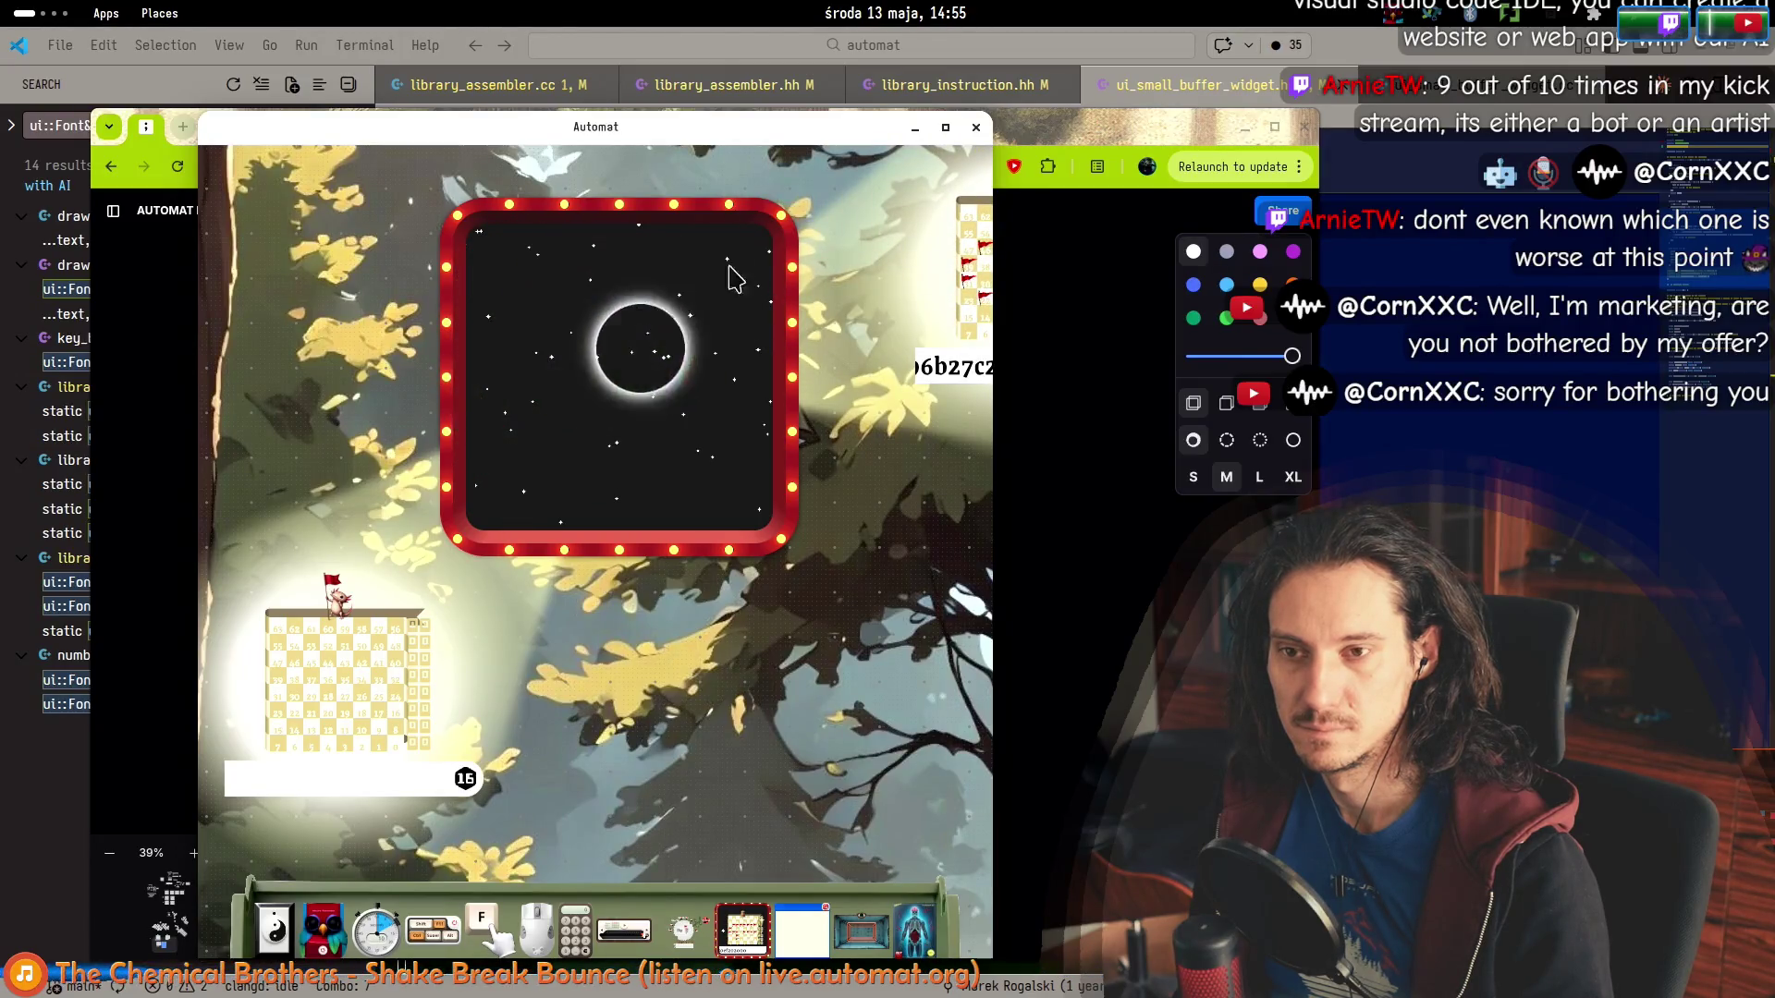
drag(564, 504, 603, 701)
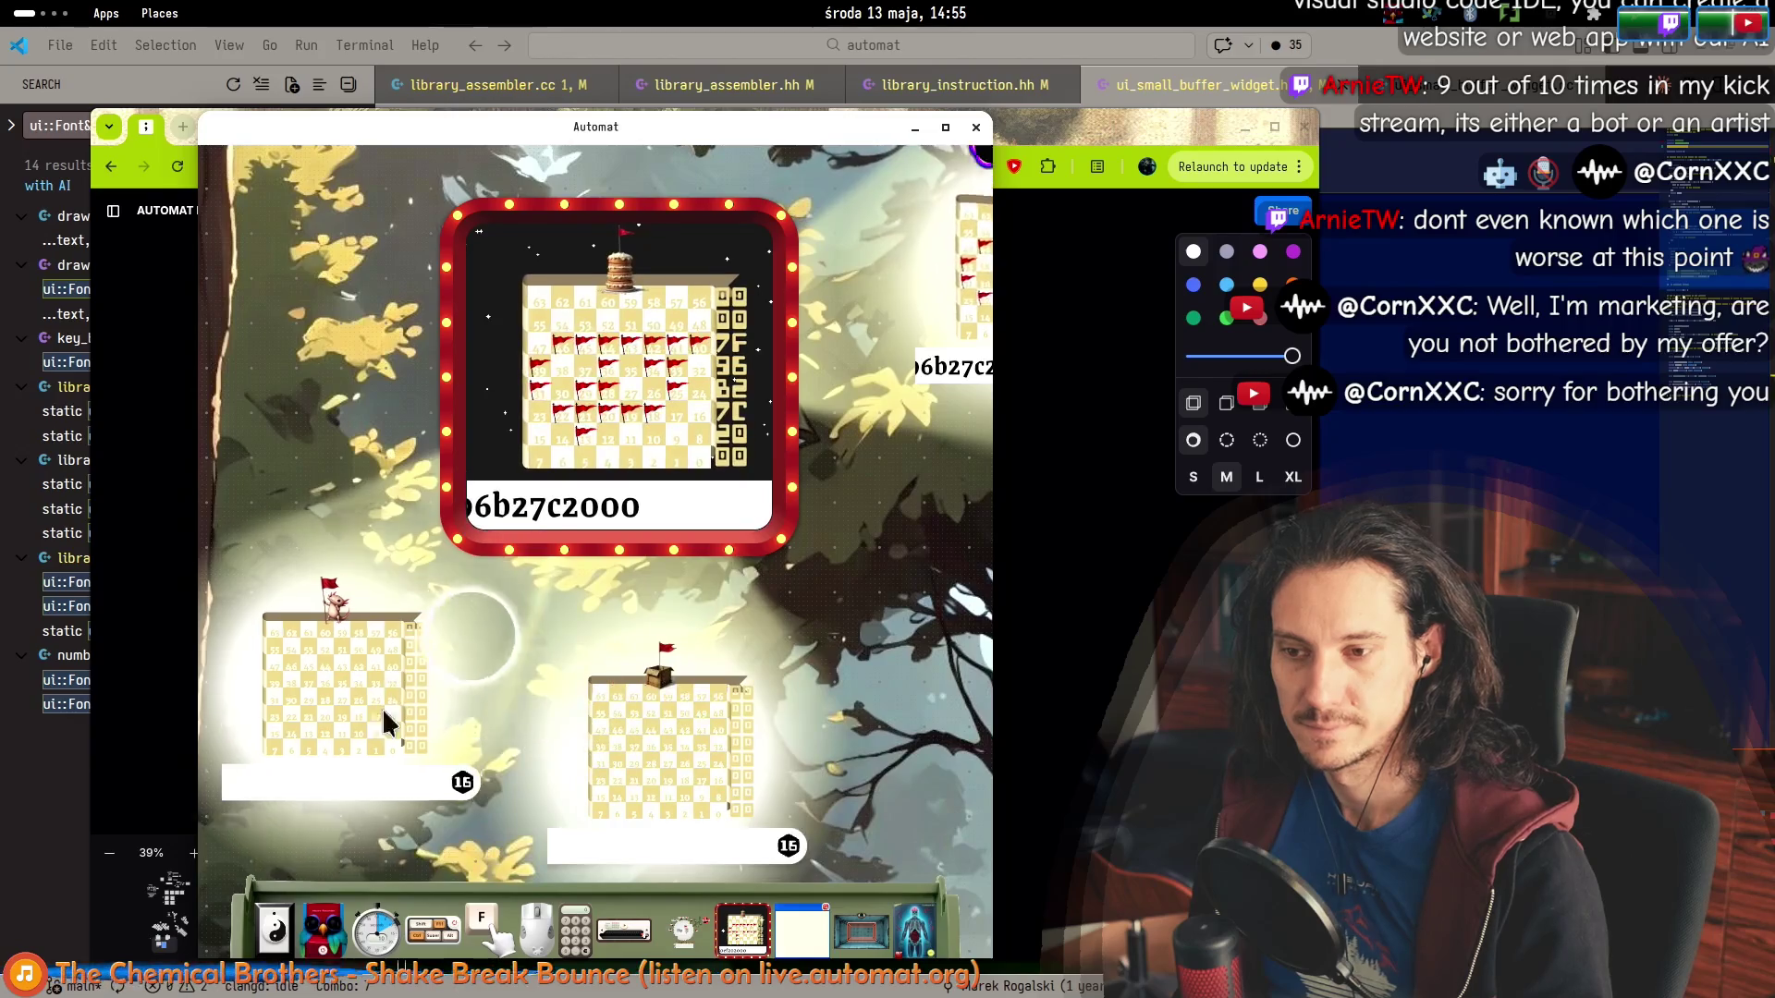
Zoom and pan the Automat canvas to bring the second register into view
scroll(370, 624, up, 5)
scroll(370, 624, down, 3)
scroll(527, 518, up, 3)
scroll(545, 455, down, 6)
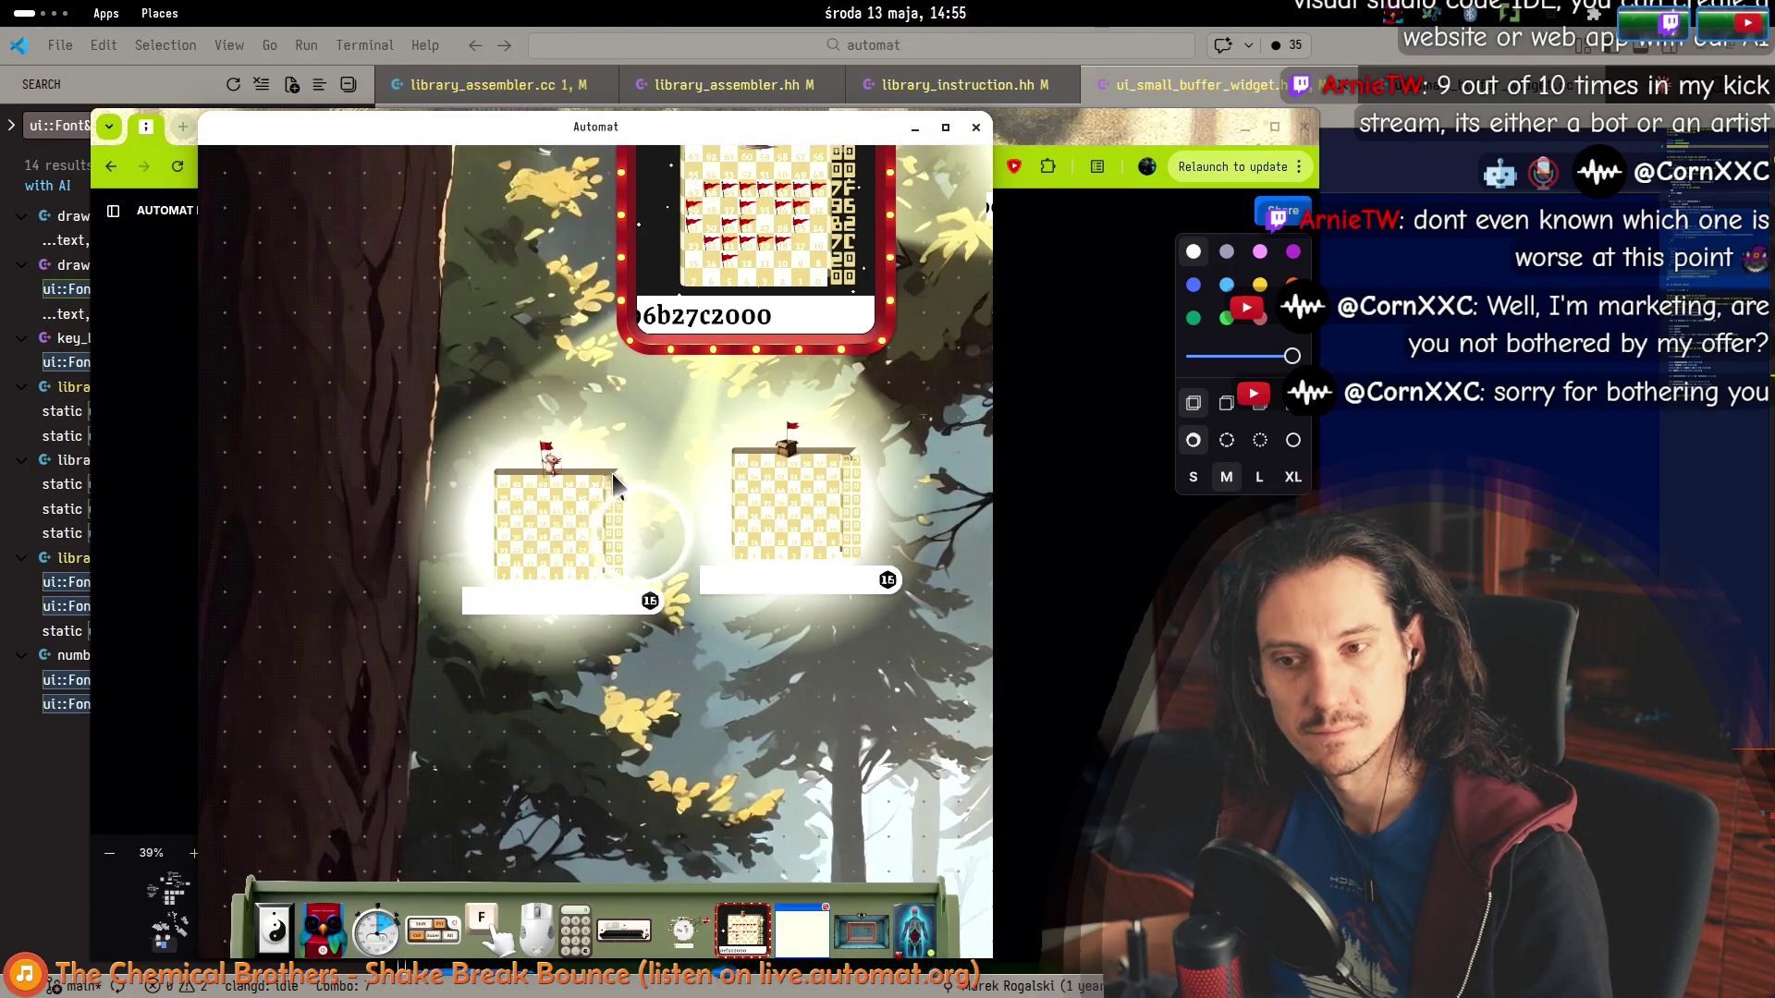
scroll(594, 531, up, 3)
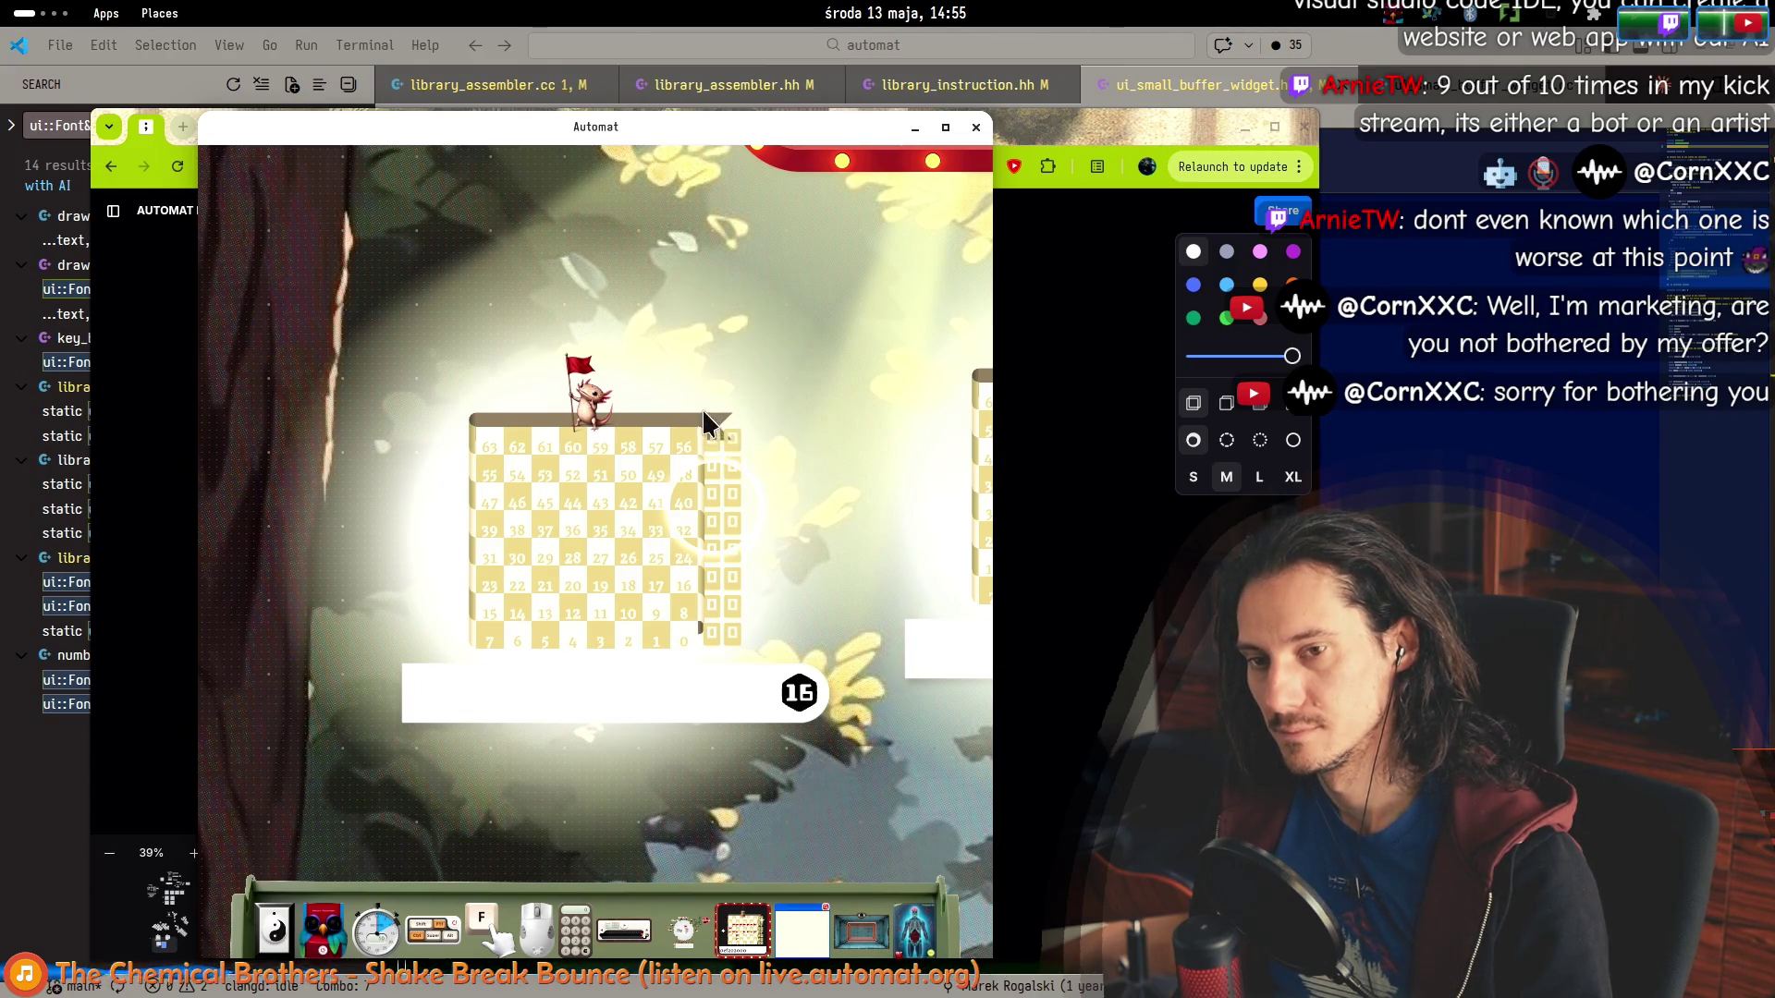
drag(848, 526, 612, 524)
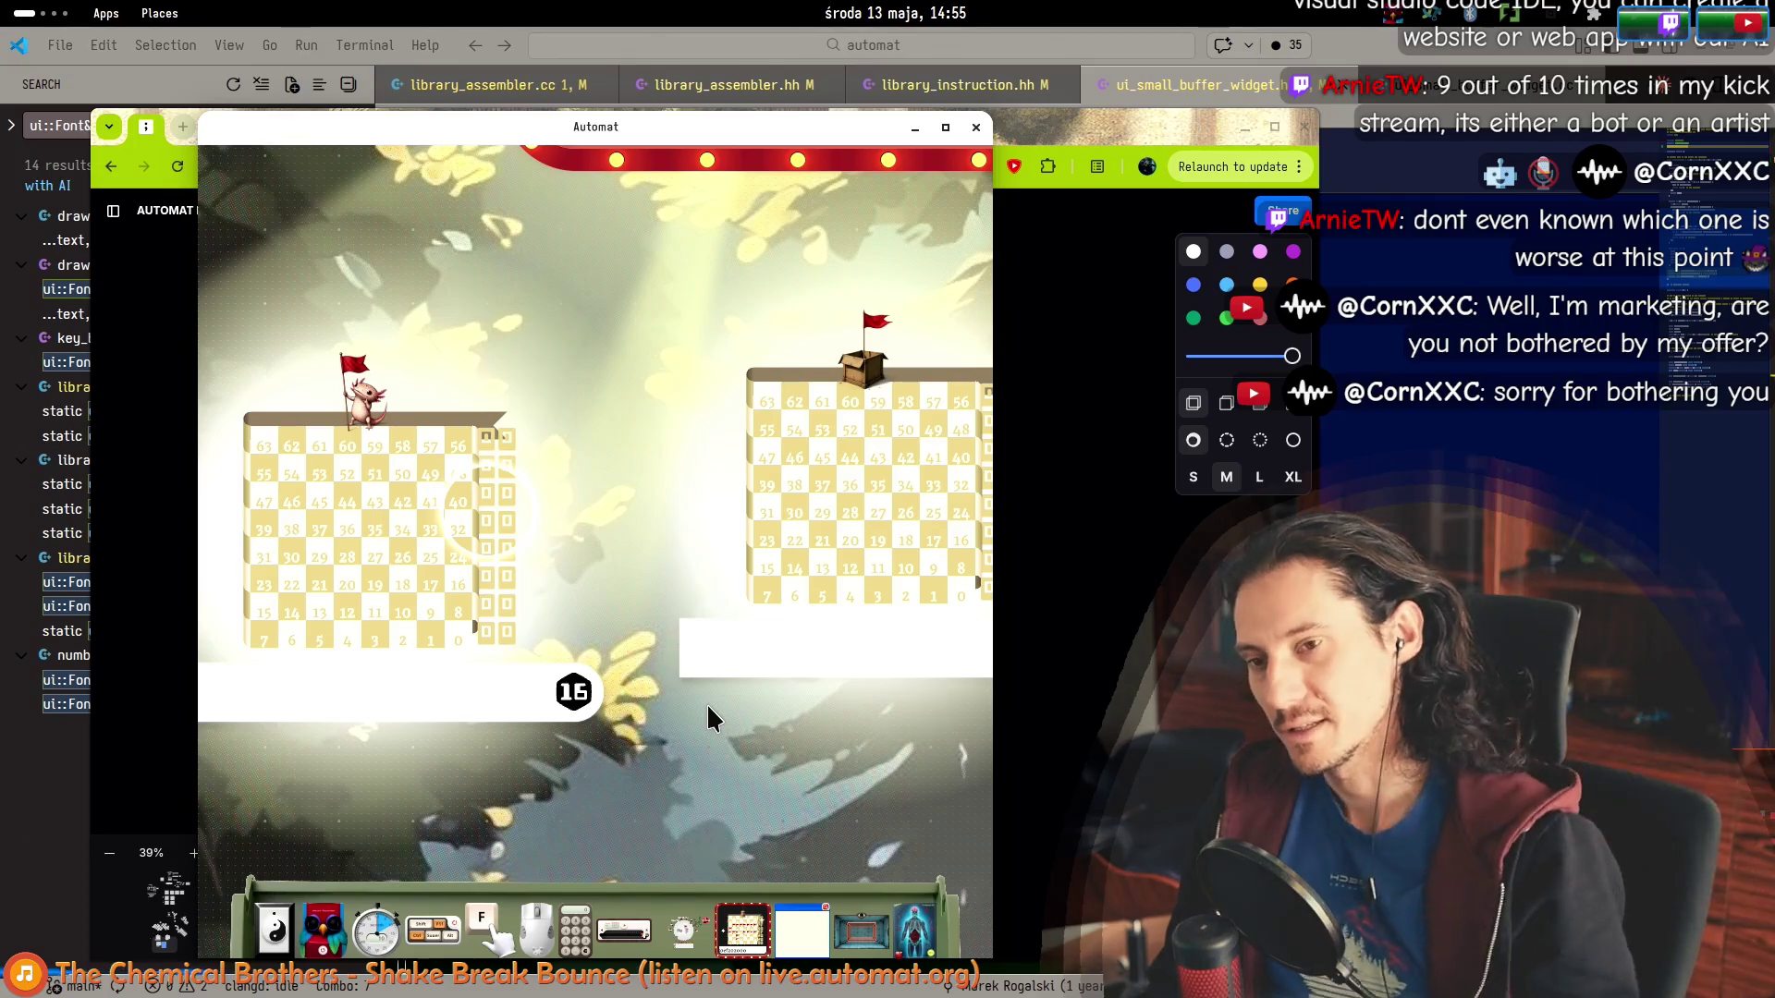
scroll(424, 471, up, 5)
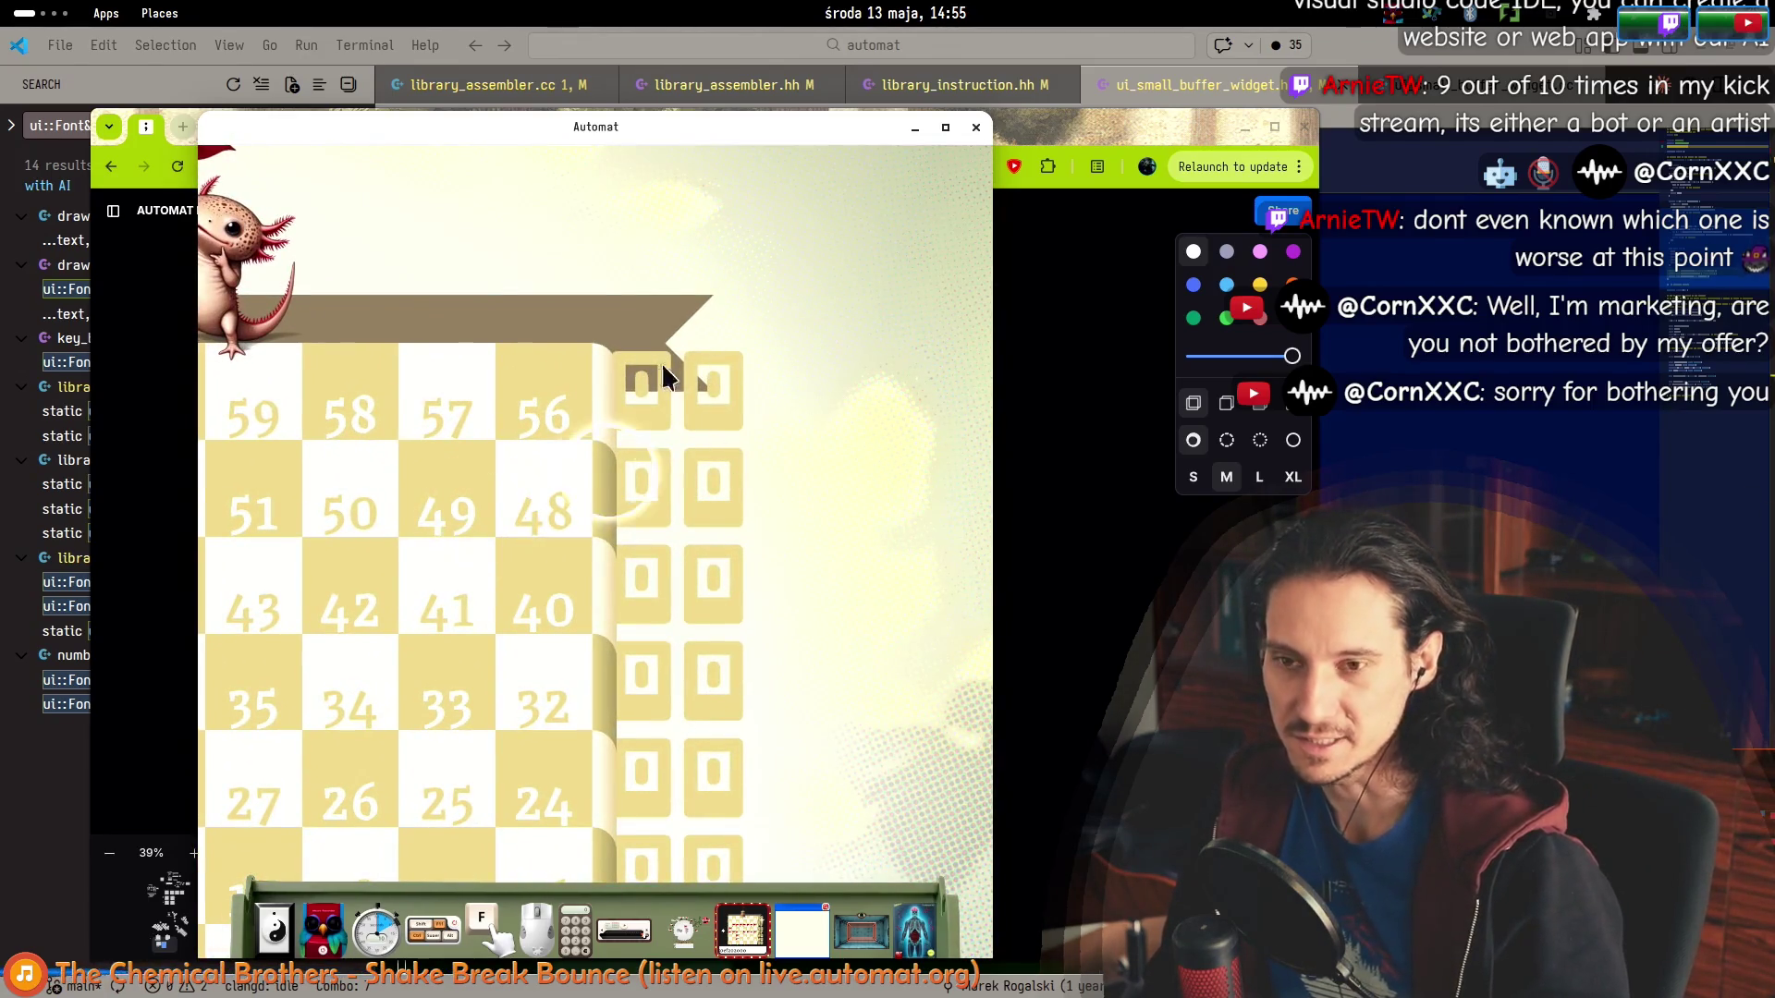
Compare the tldraw sketch with Automat's running register widget, zooming in and out
key(alt+Tab)
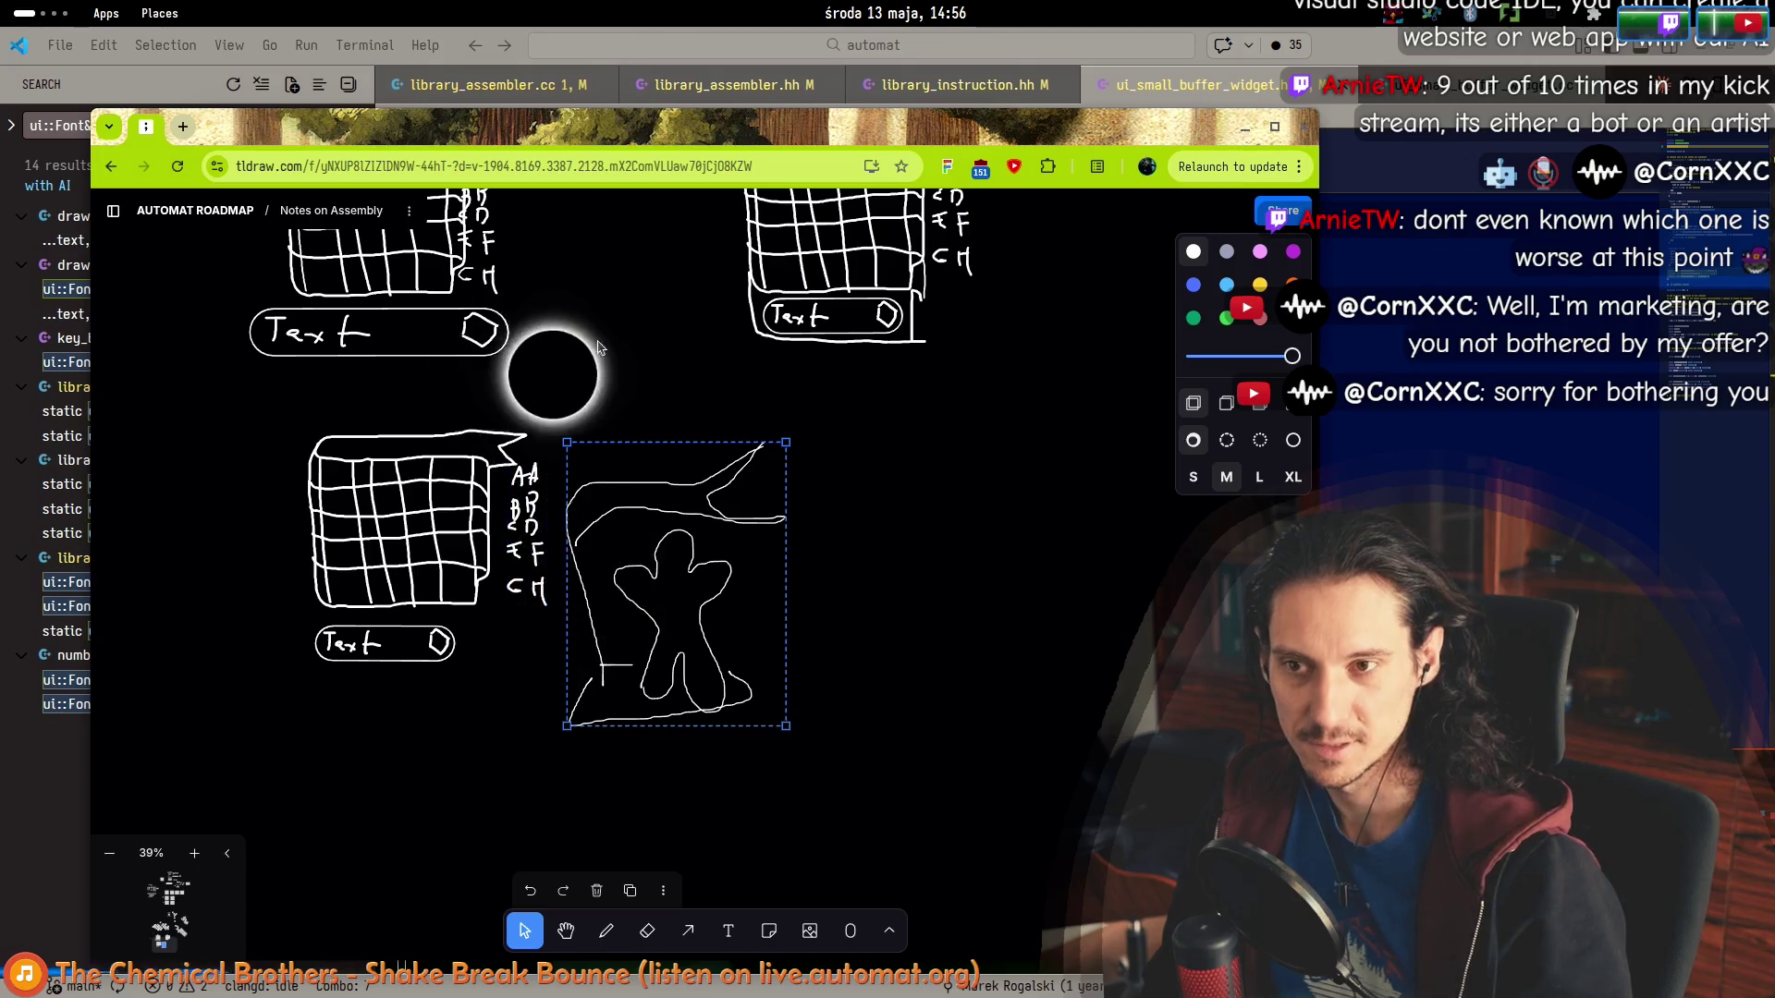
scroll(605, 386, up, 3)
key(alt+Tab)
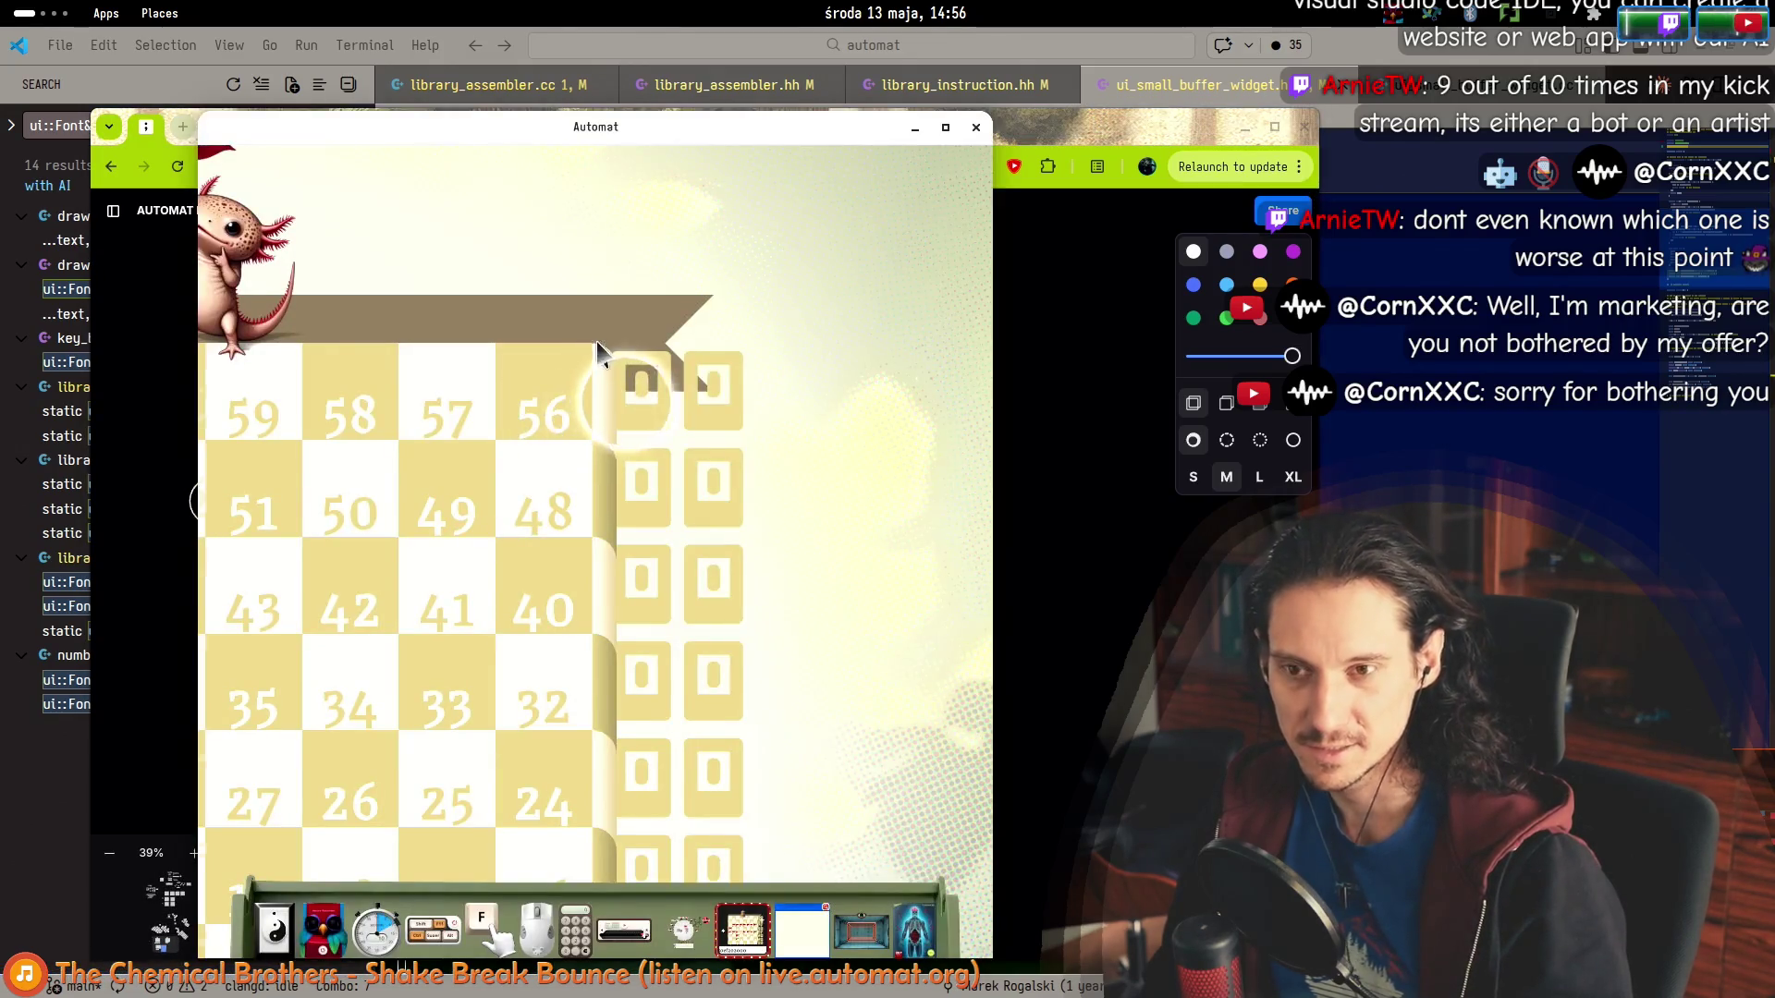
scroll(601, 356, down, 5)
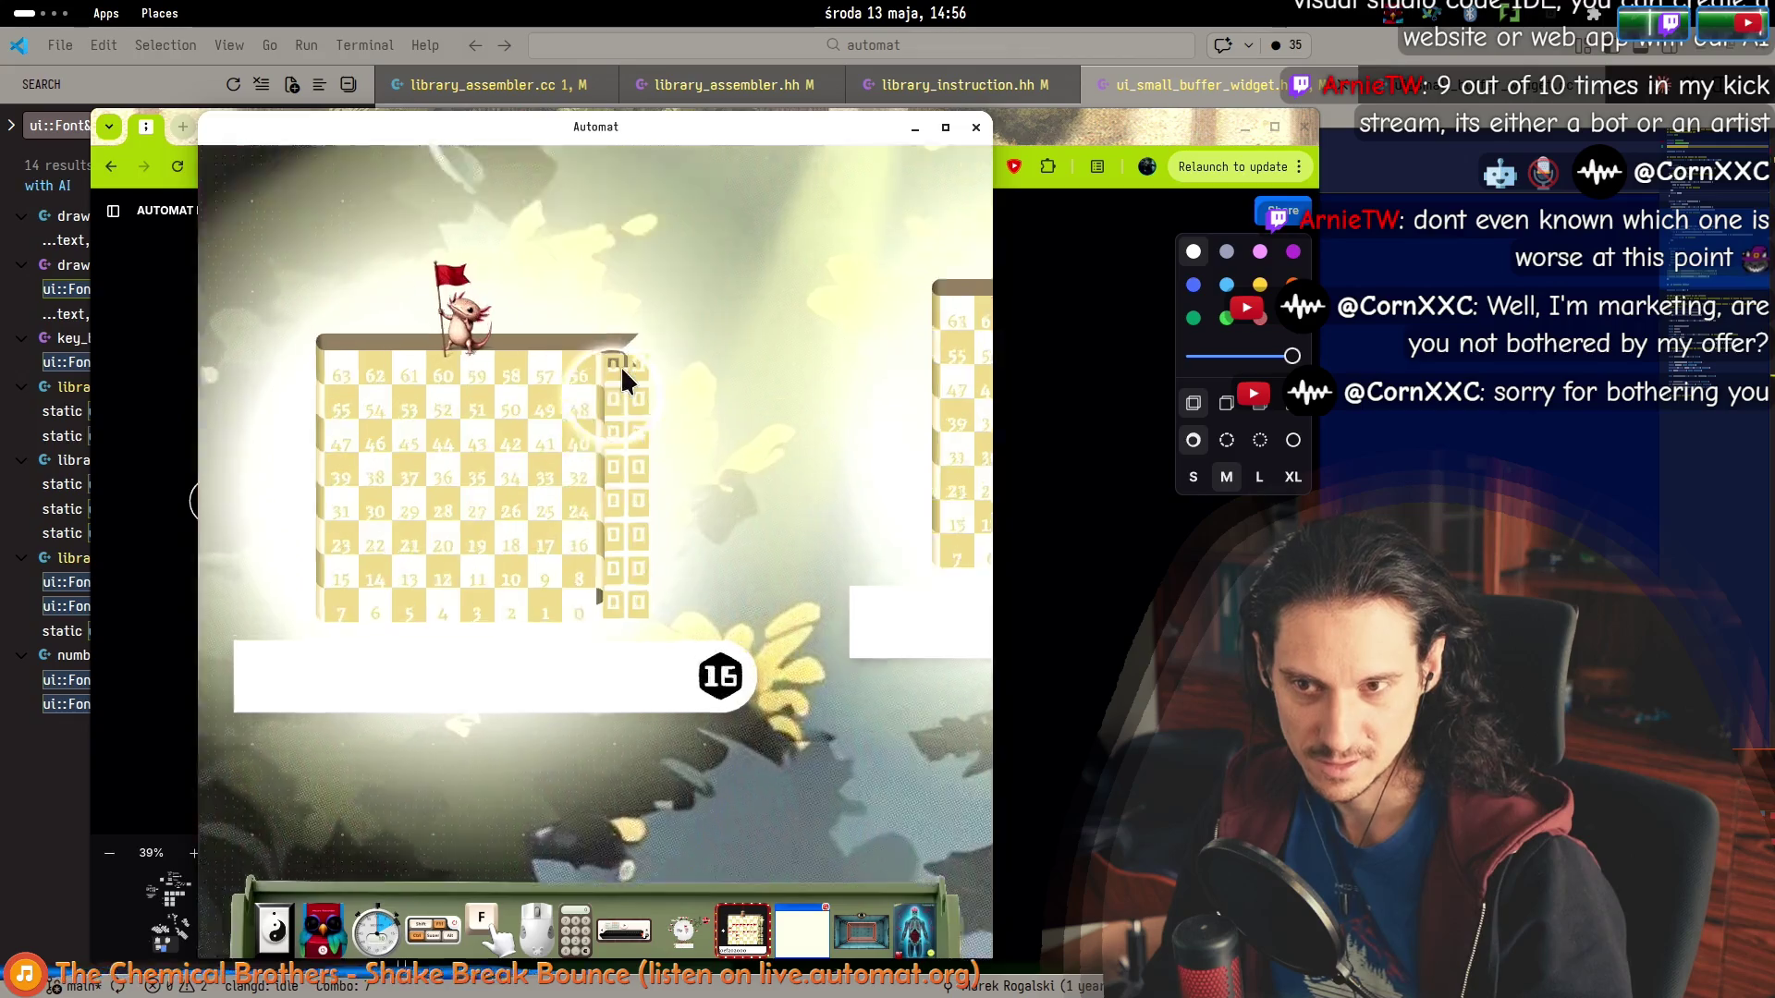
scroll(621, 376, up, 3)
scroll(606, 368, down, 4)
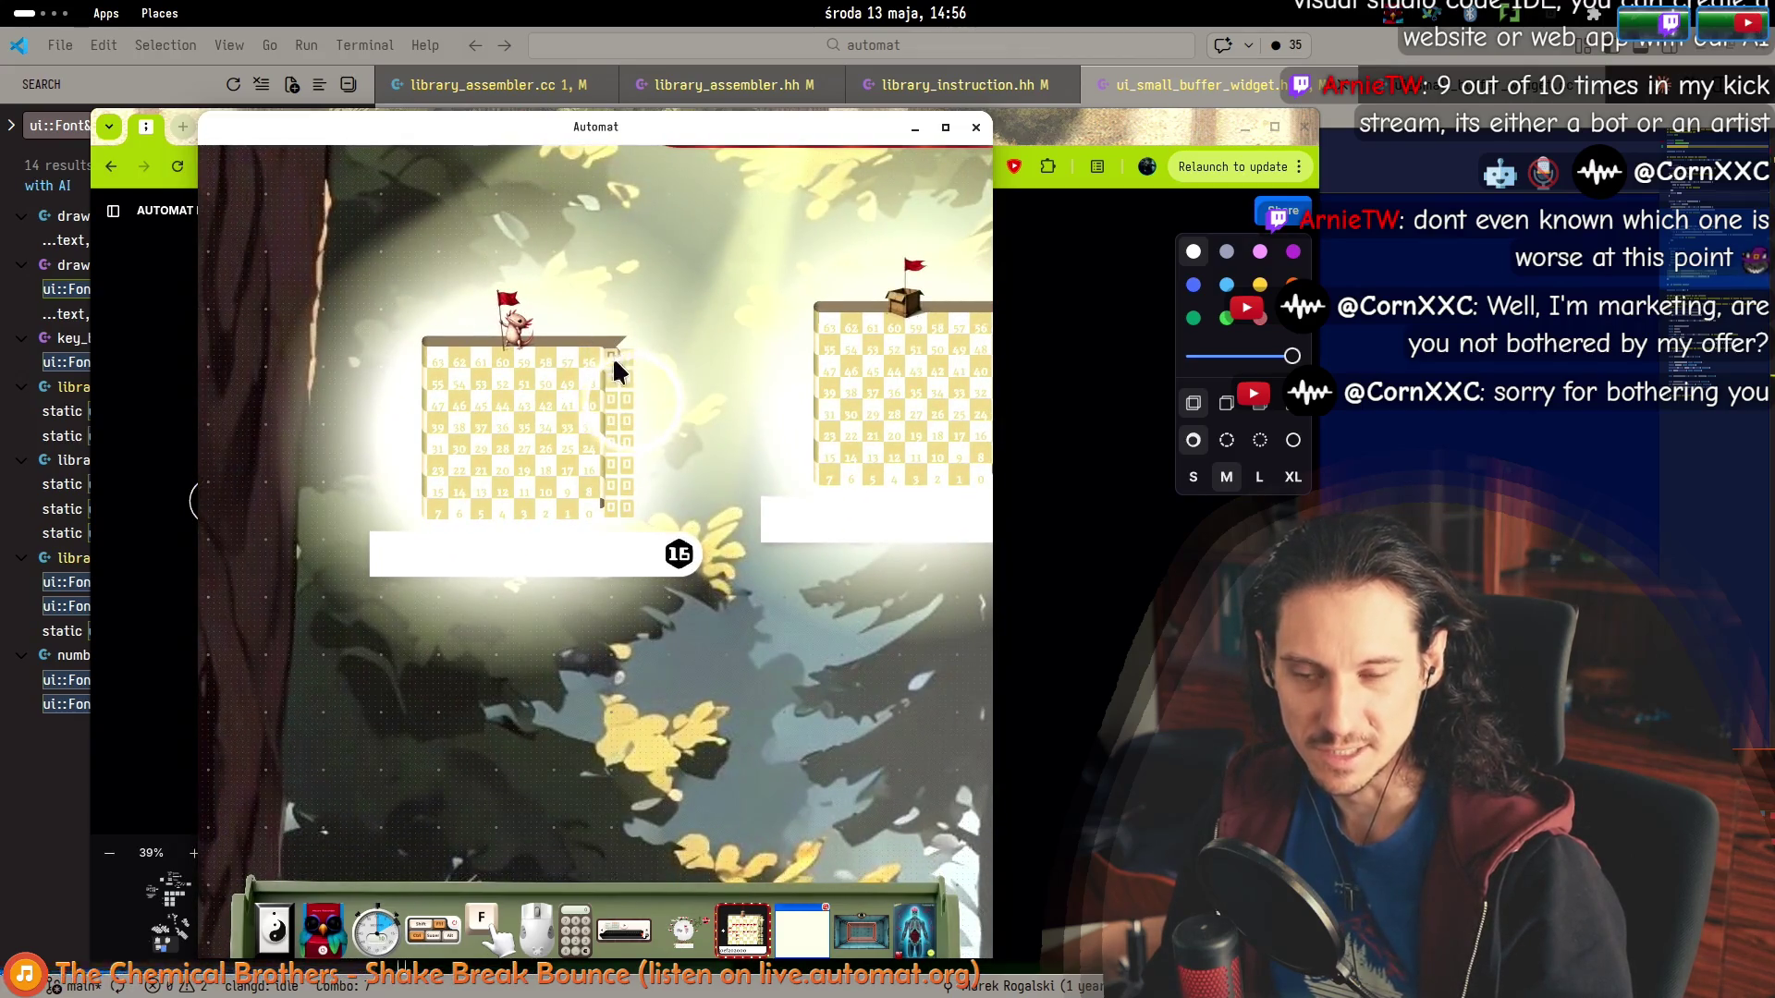
Check the widget sketches again, then zoom in on the register and its white text bar
key(alt+Tab)
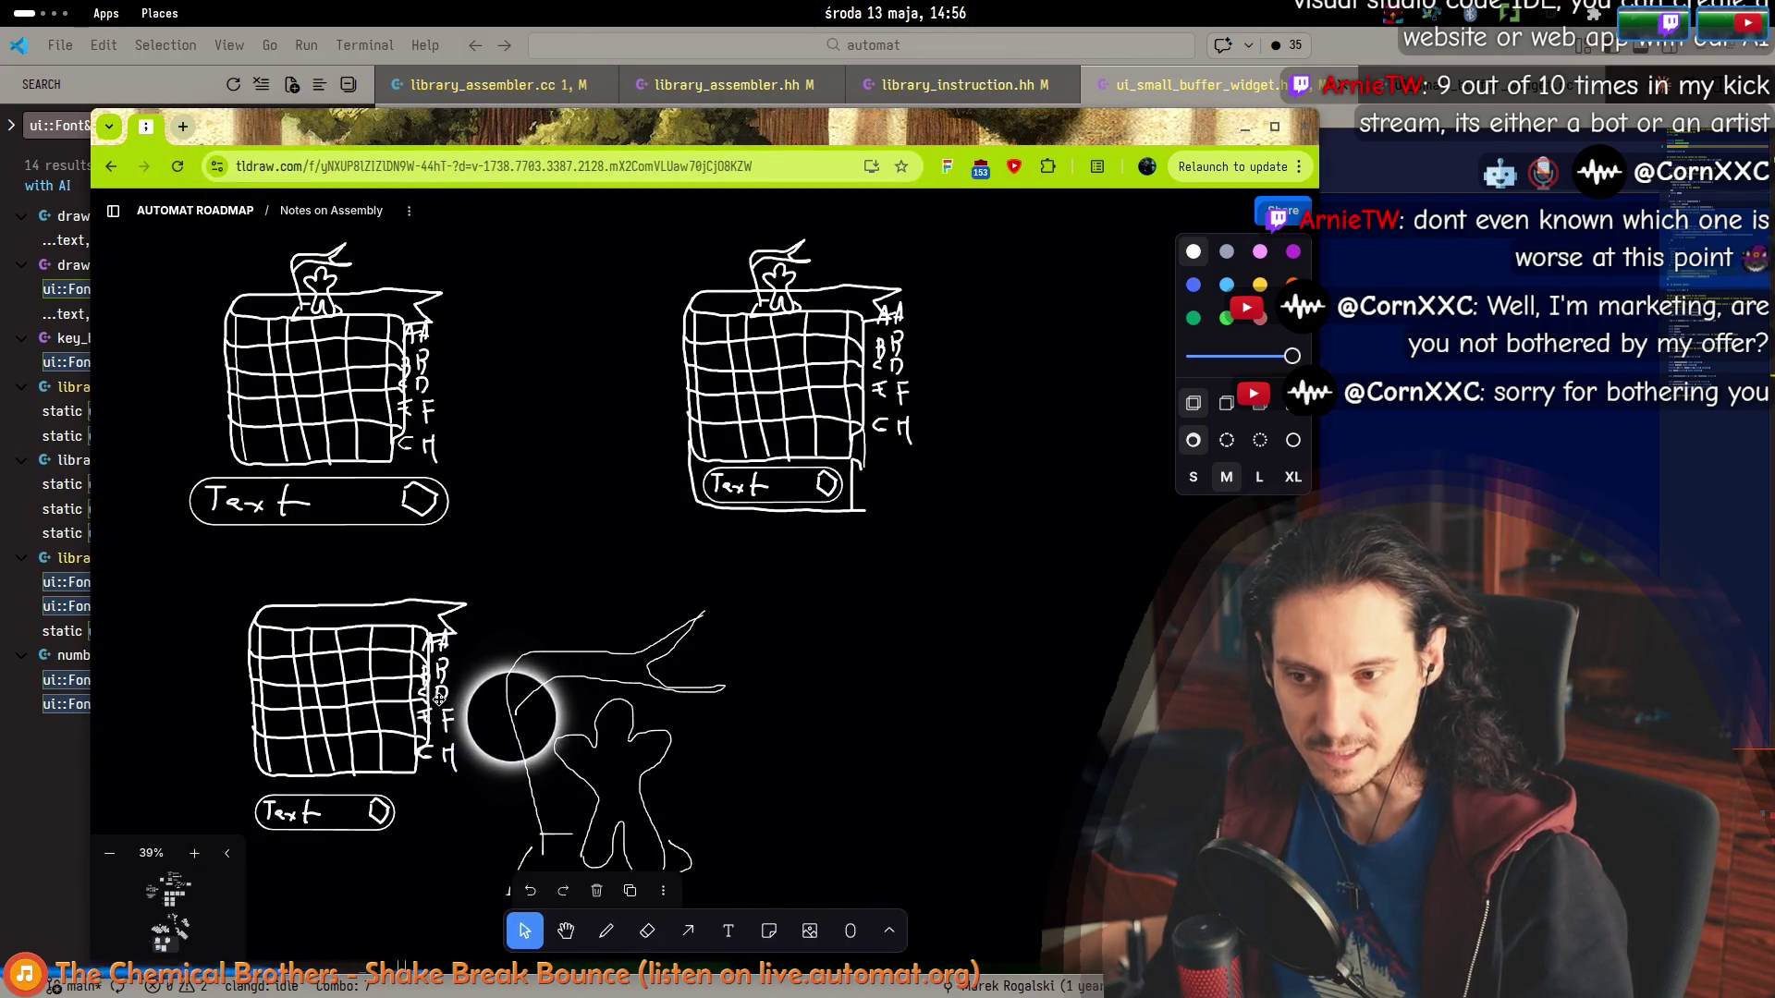
key(alt+Tab)
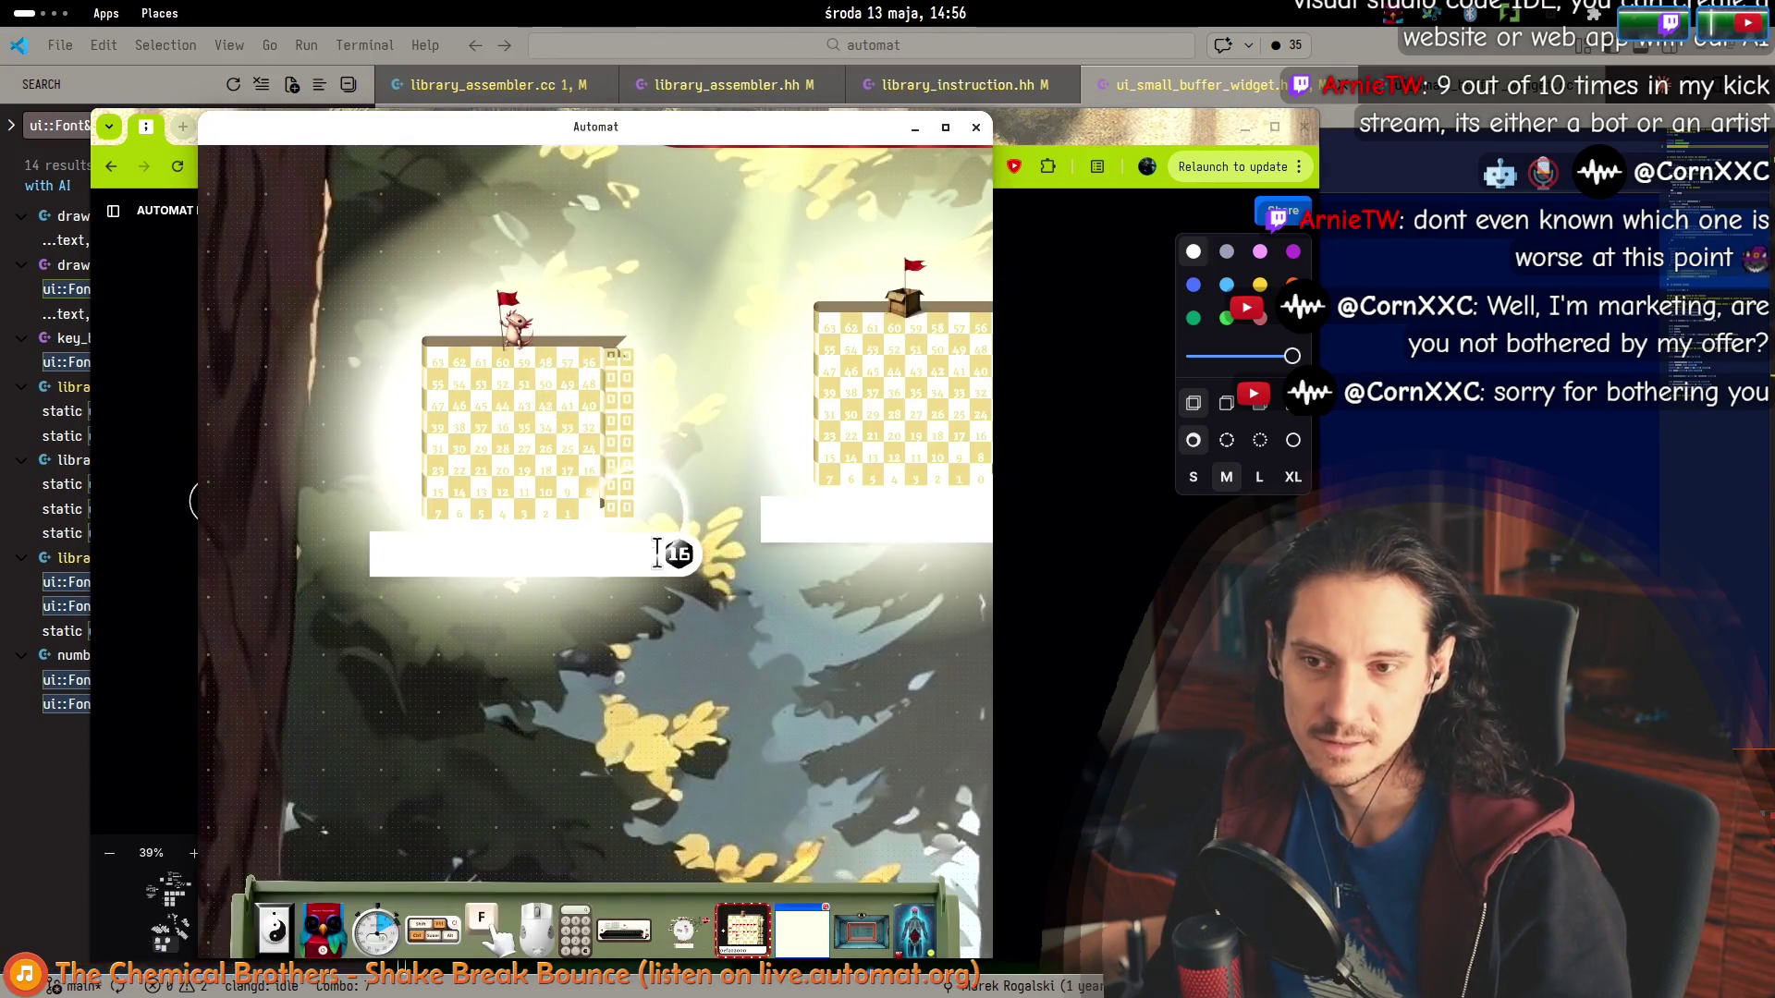
scroll(648, 370, down, 2)
scroll(553, 386, up, 2)
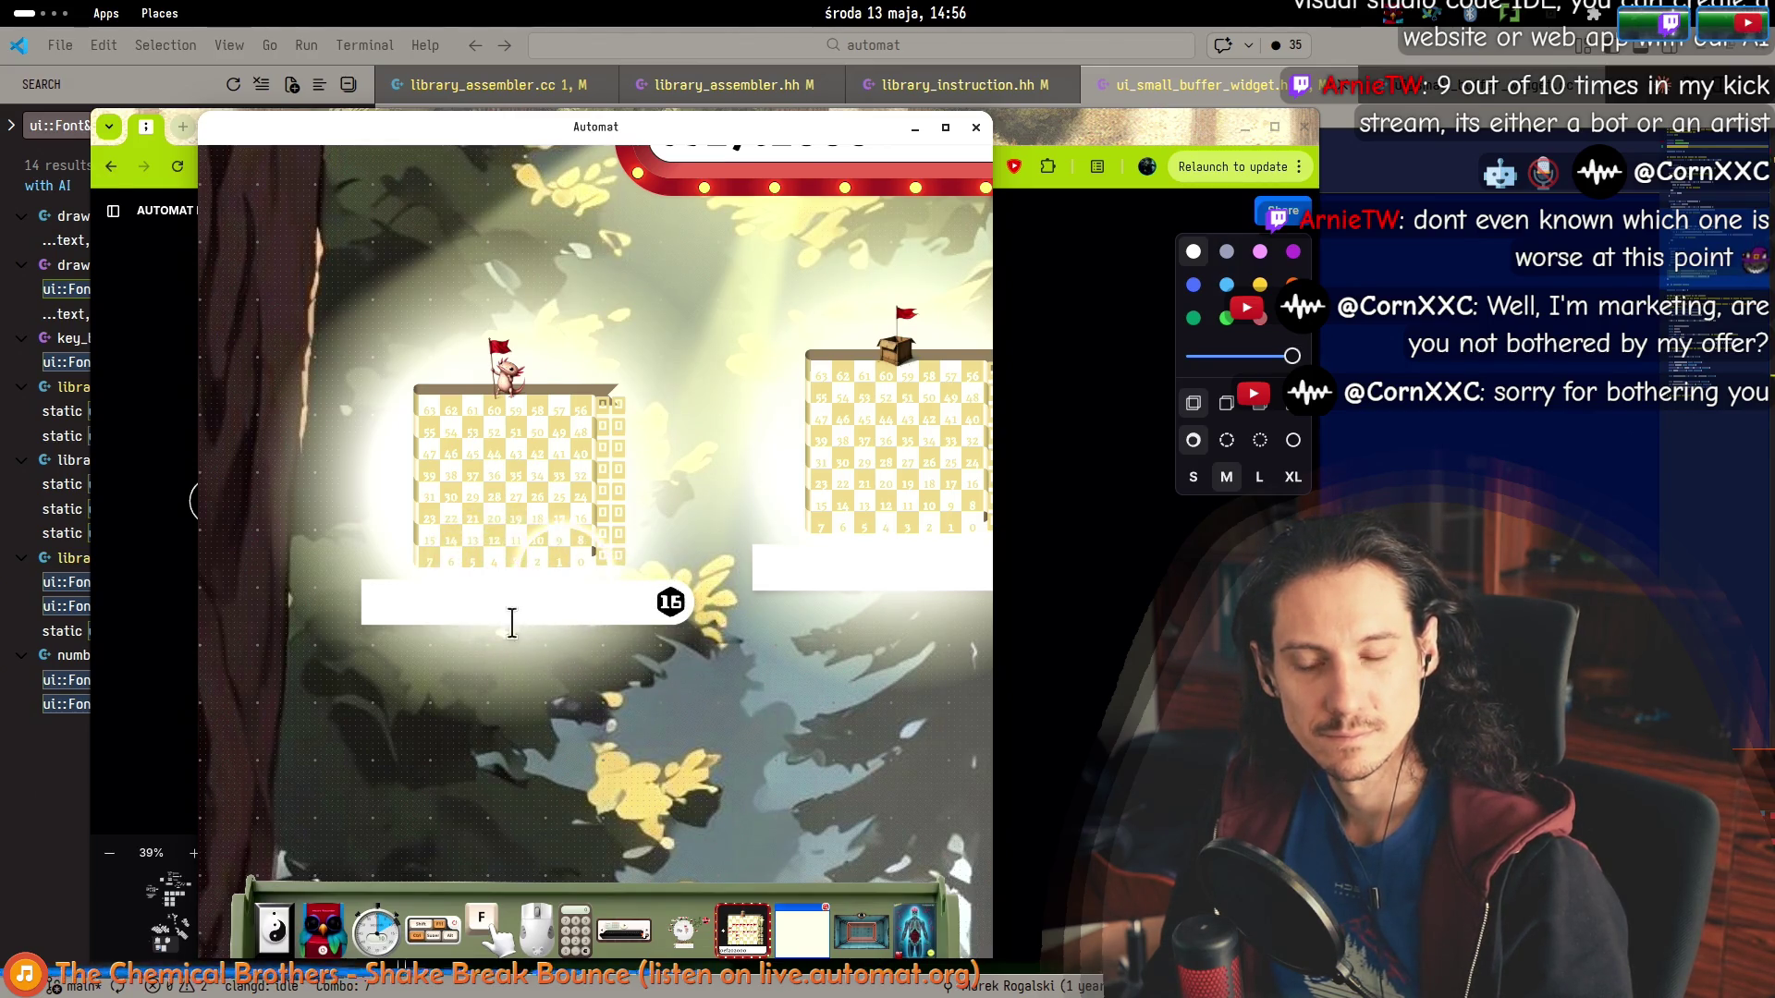
scroll(504, 684, up, 3)
scroll(412, 647, up, 1)
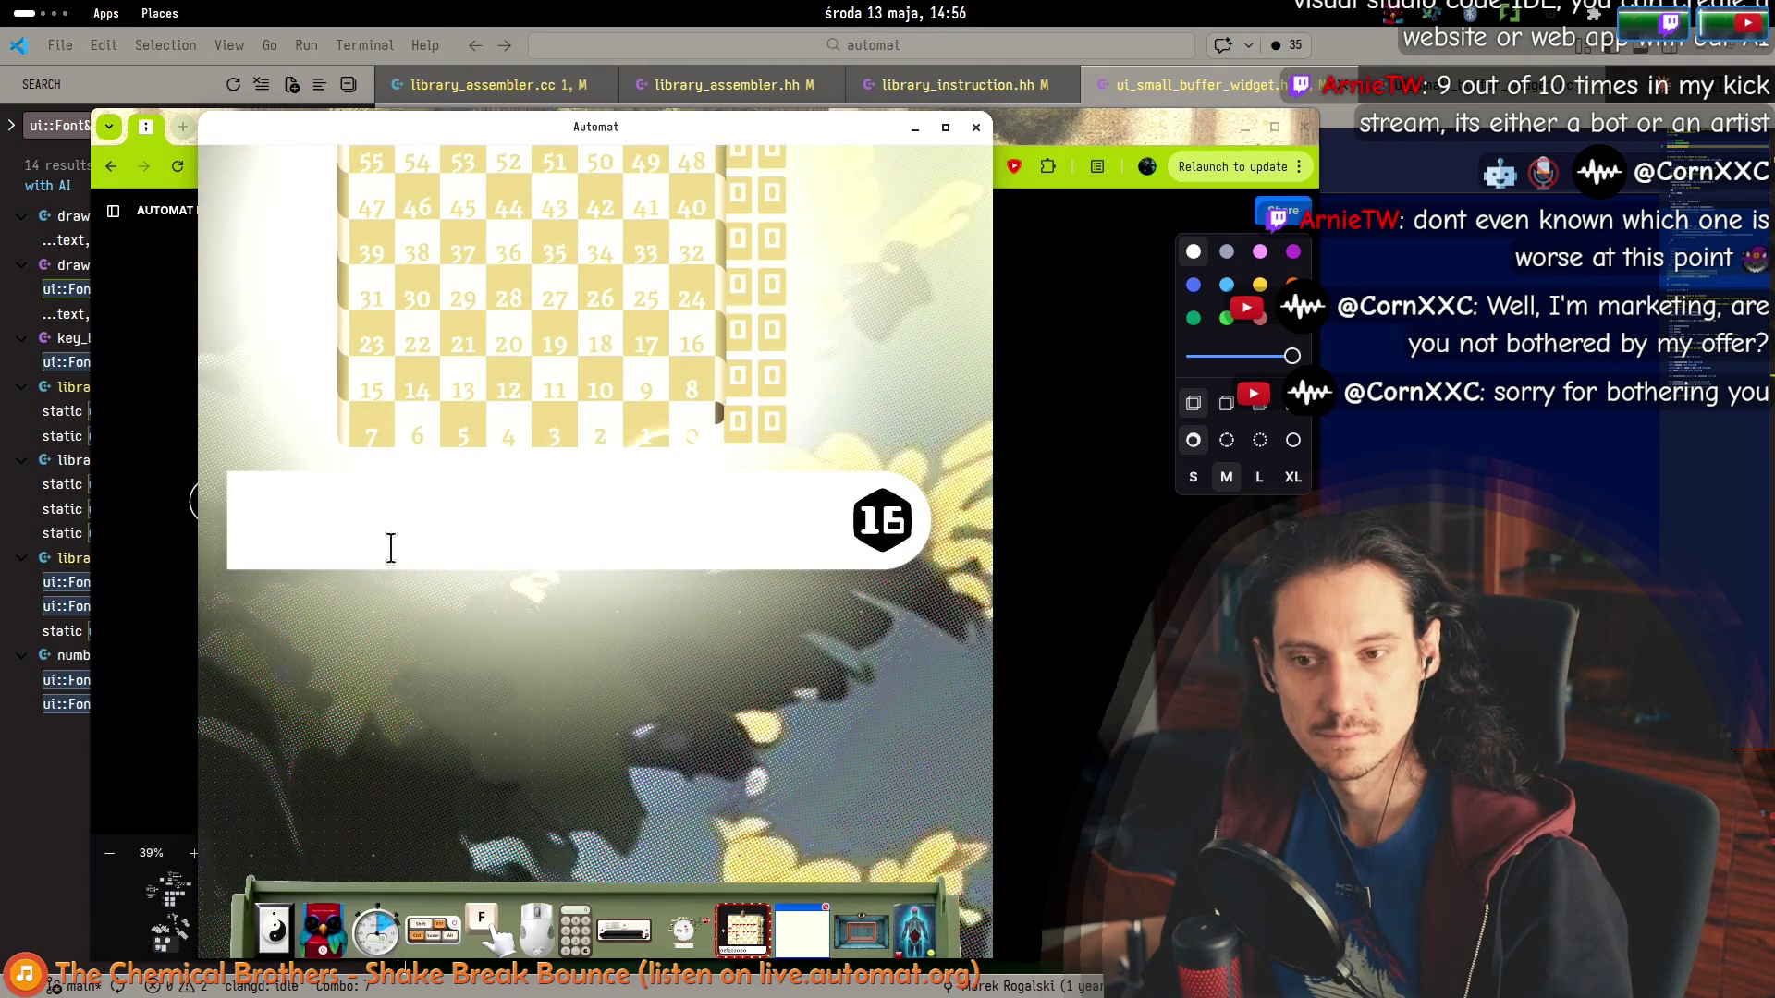
key(alt+Tab)
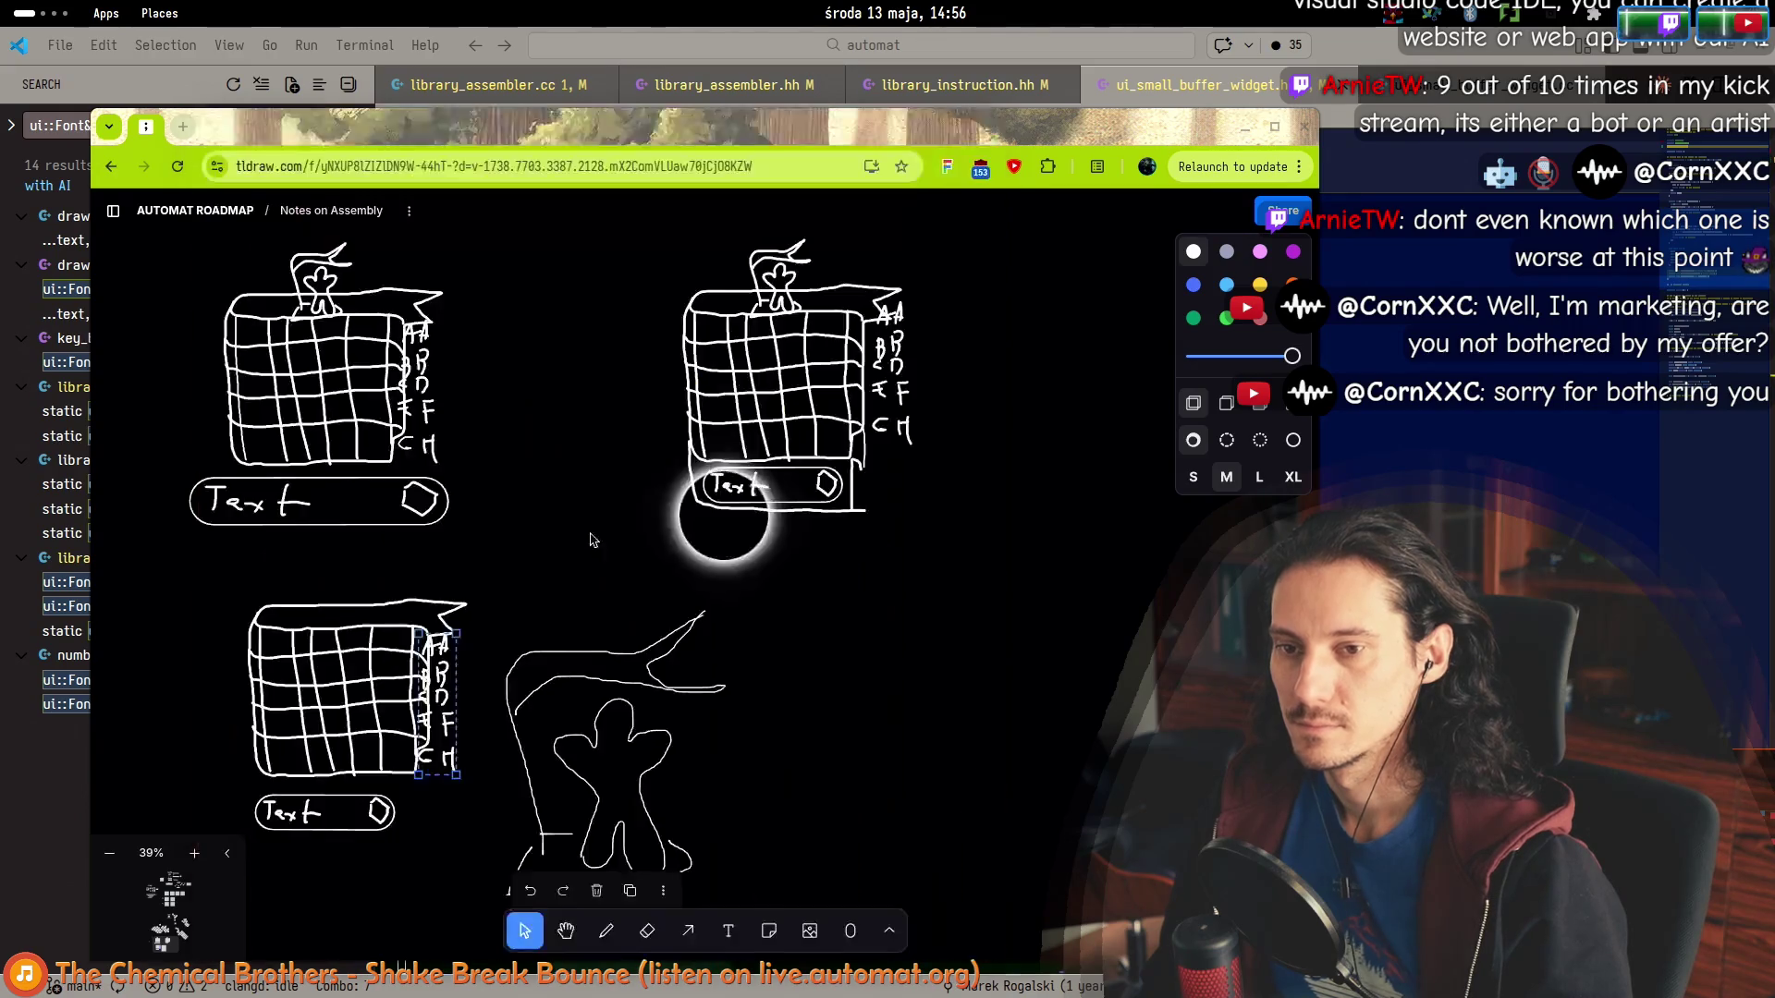
Pan tldraw to the lower widget sketch, then bring up Inkscape's 'Memory document 4'
mouse_move(567, 498)
mouse_down()
mouse_move(754, 453)
mouse_move(686, 654)
mouse_up()
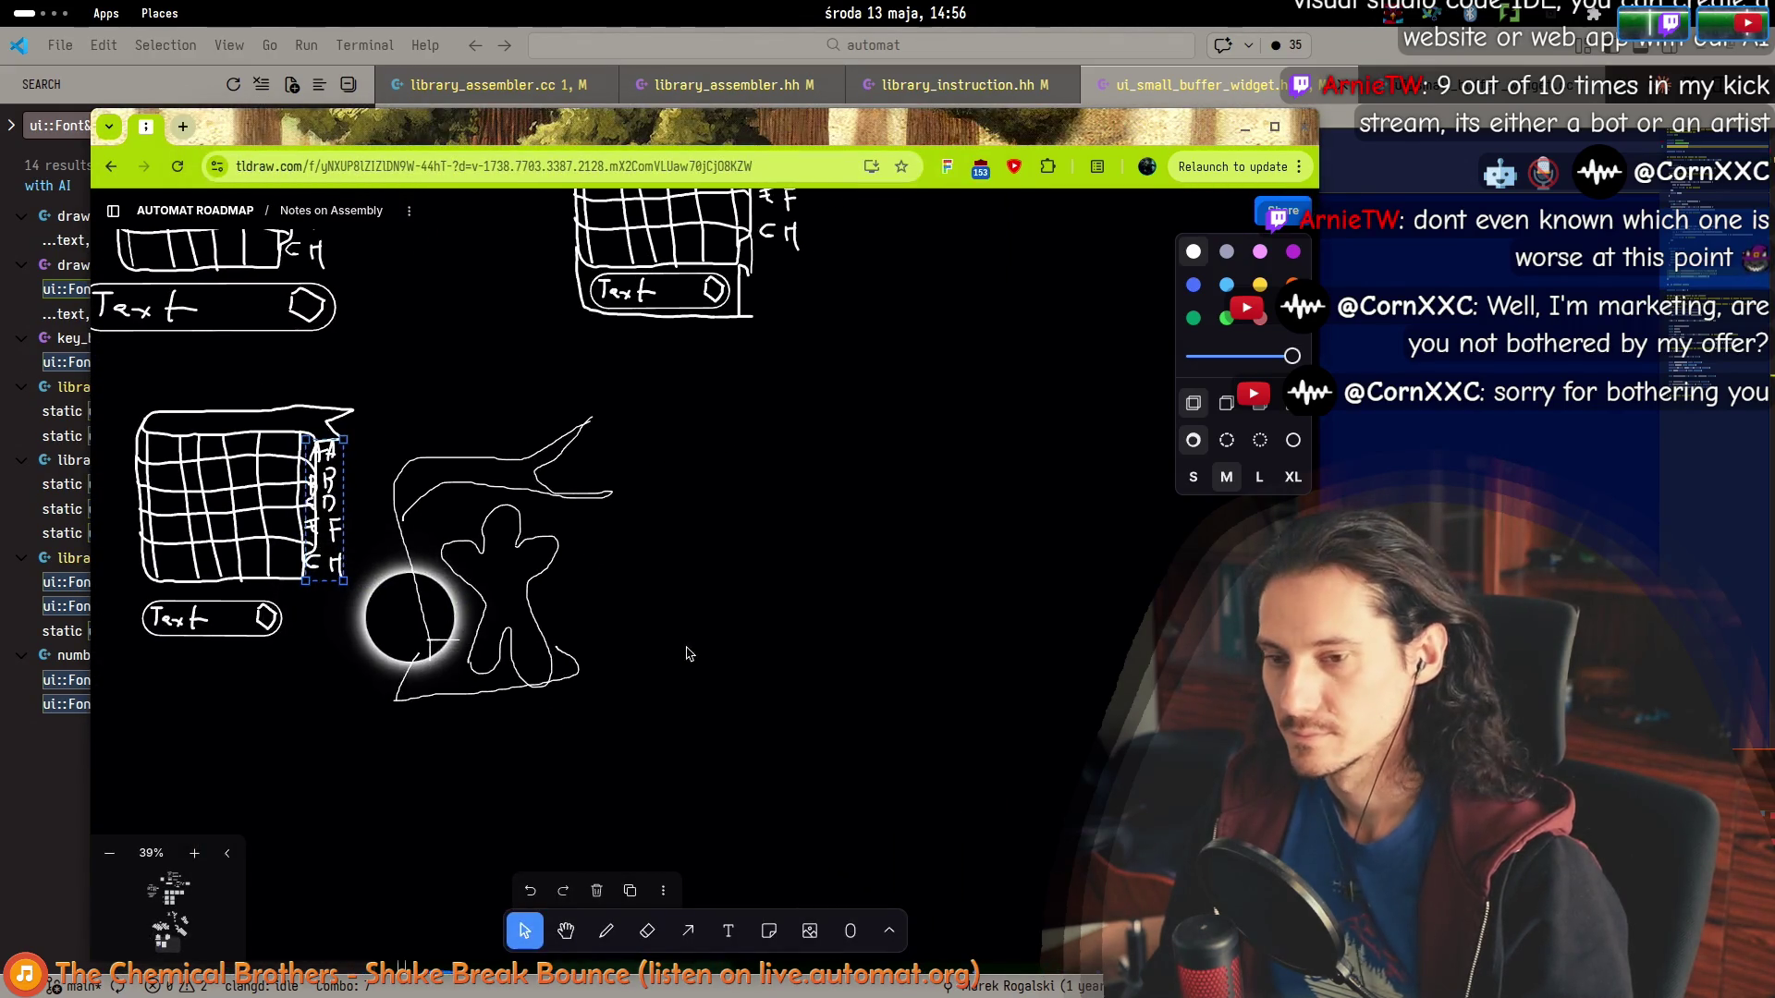
key(alt+Tab)
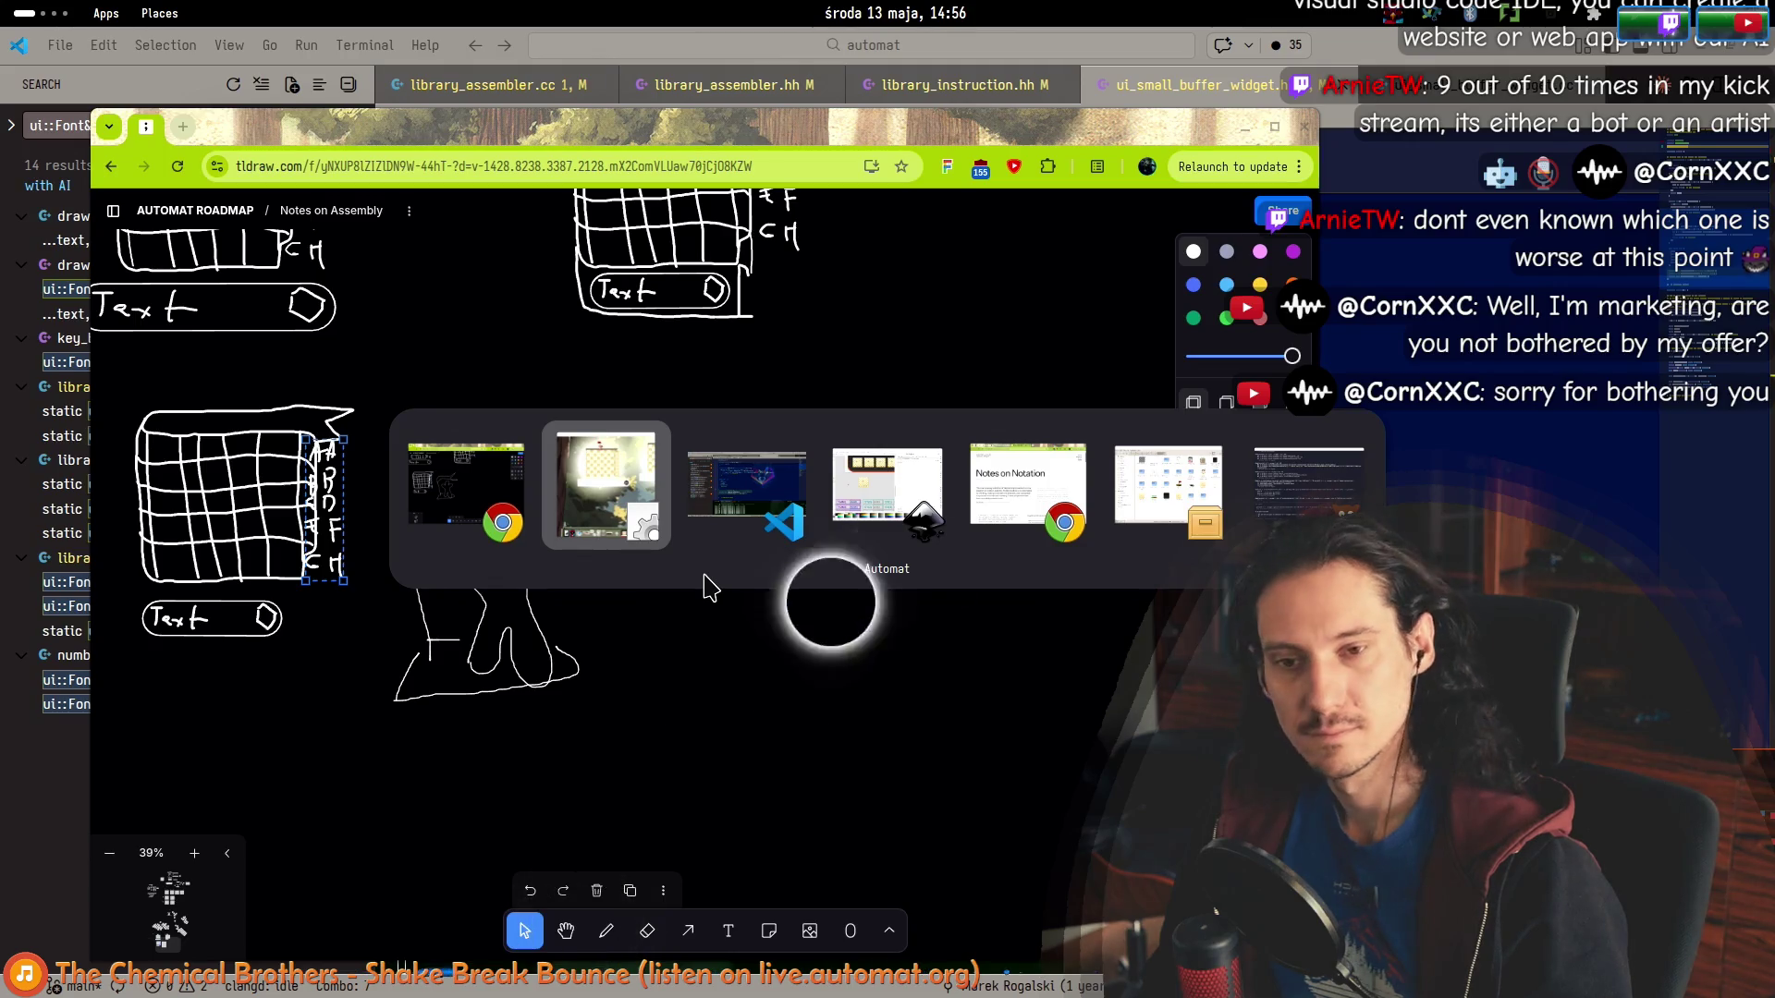
key(alt+shift+Tab)
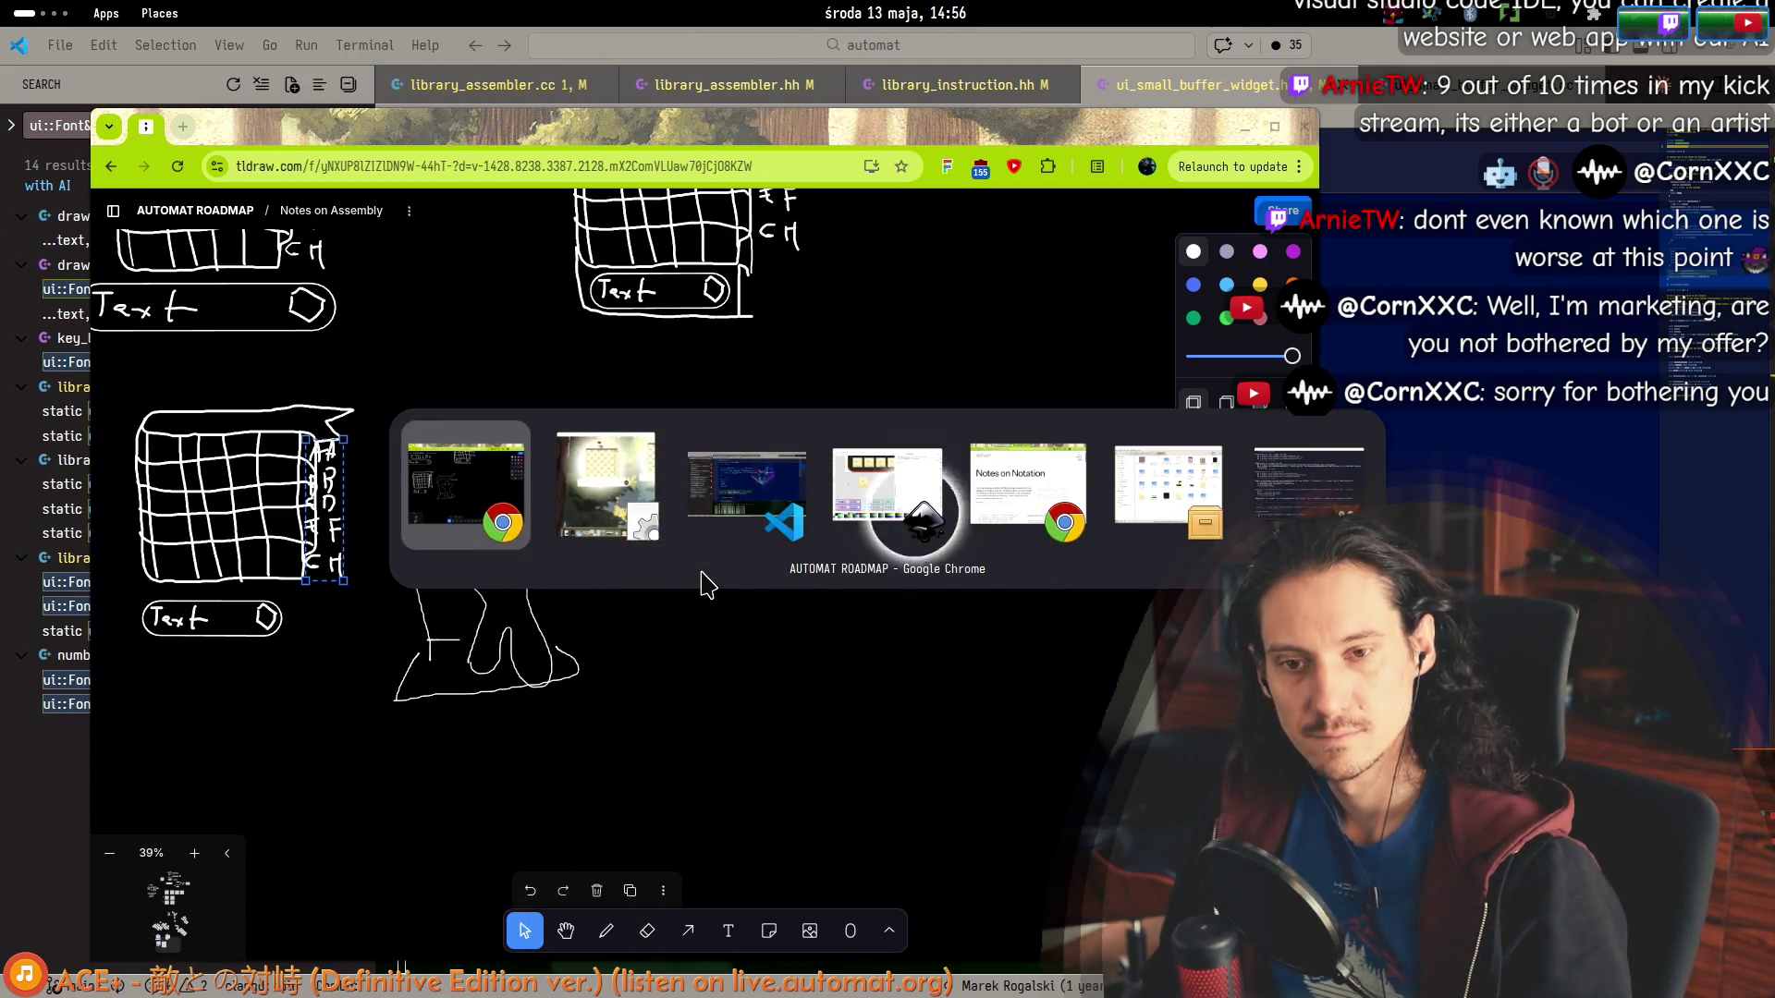
key(alt+Tab)
key(alt+Tab)
key(alt+Tab)
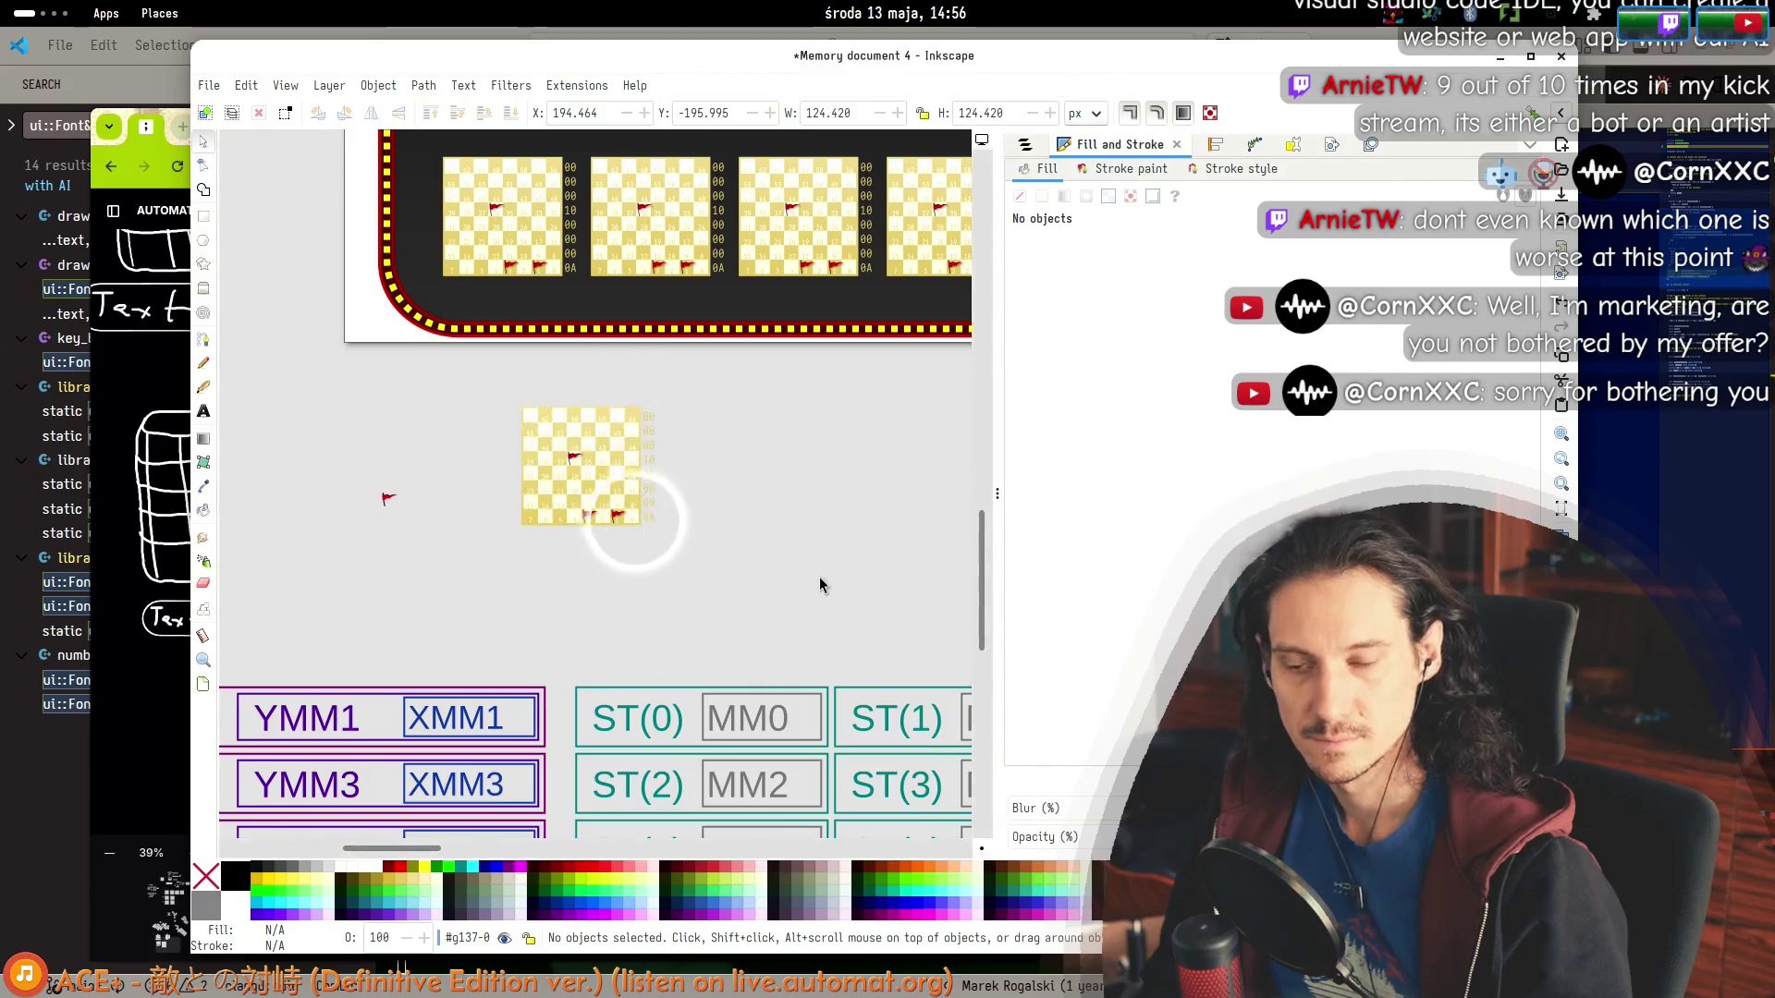
With the Pen tool, draw a zig-zag snake path of rounded right and left turns
scroll(823, 586, down, 3)
scroll(697, 495, up, 5)
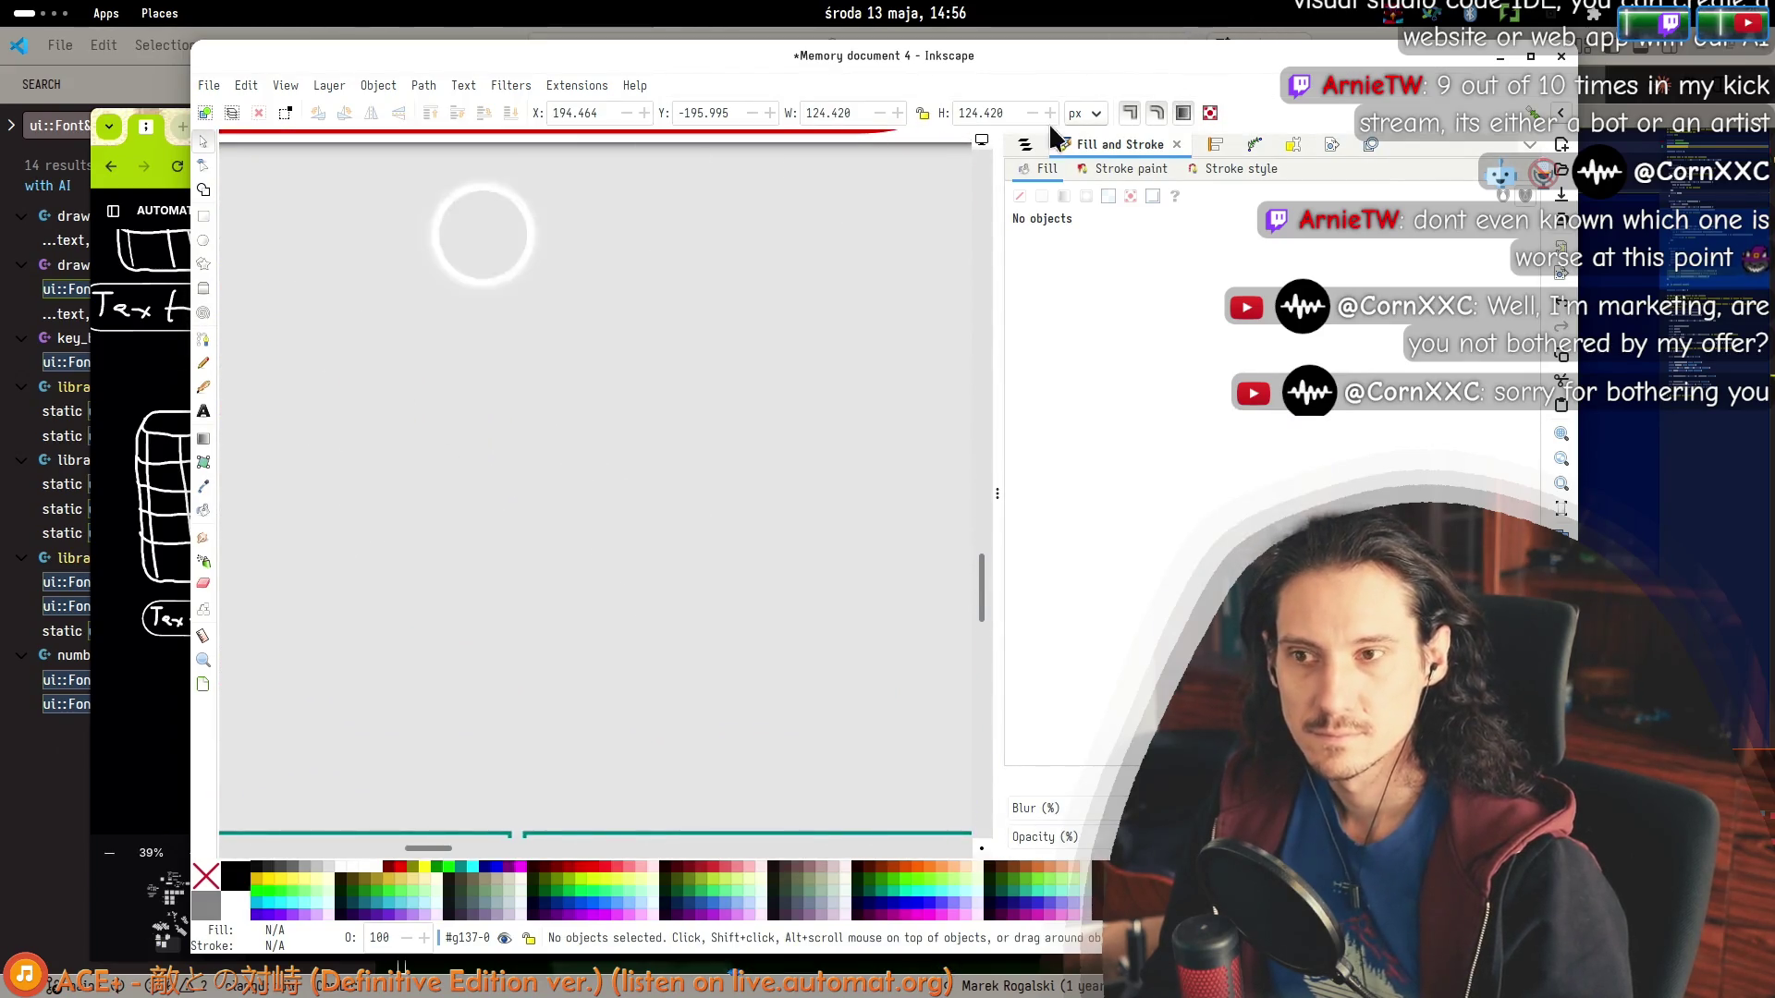
click(205, 338)
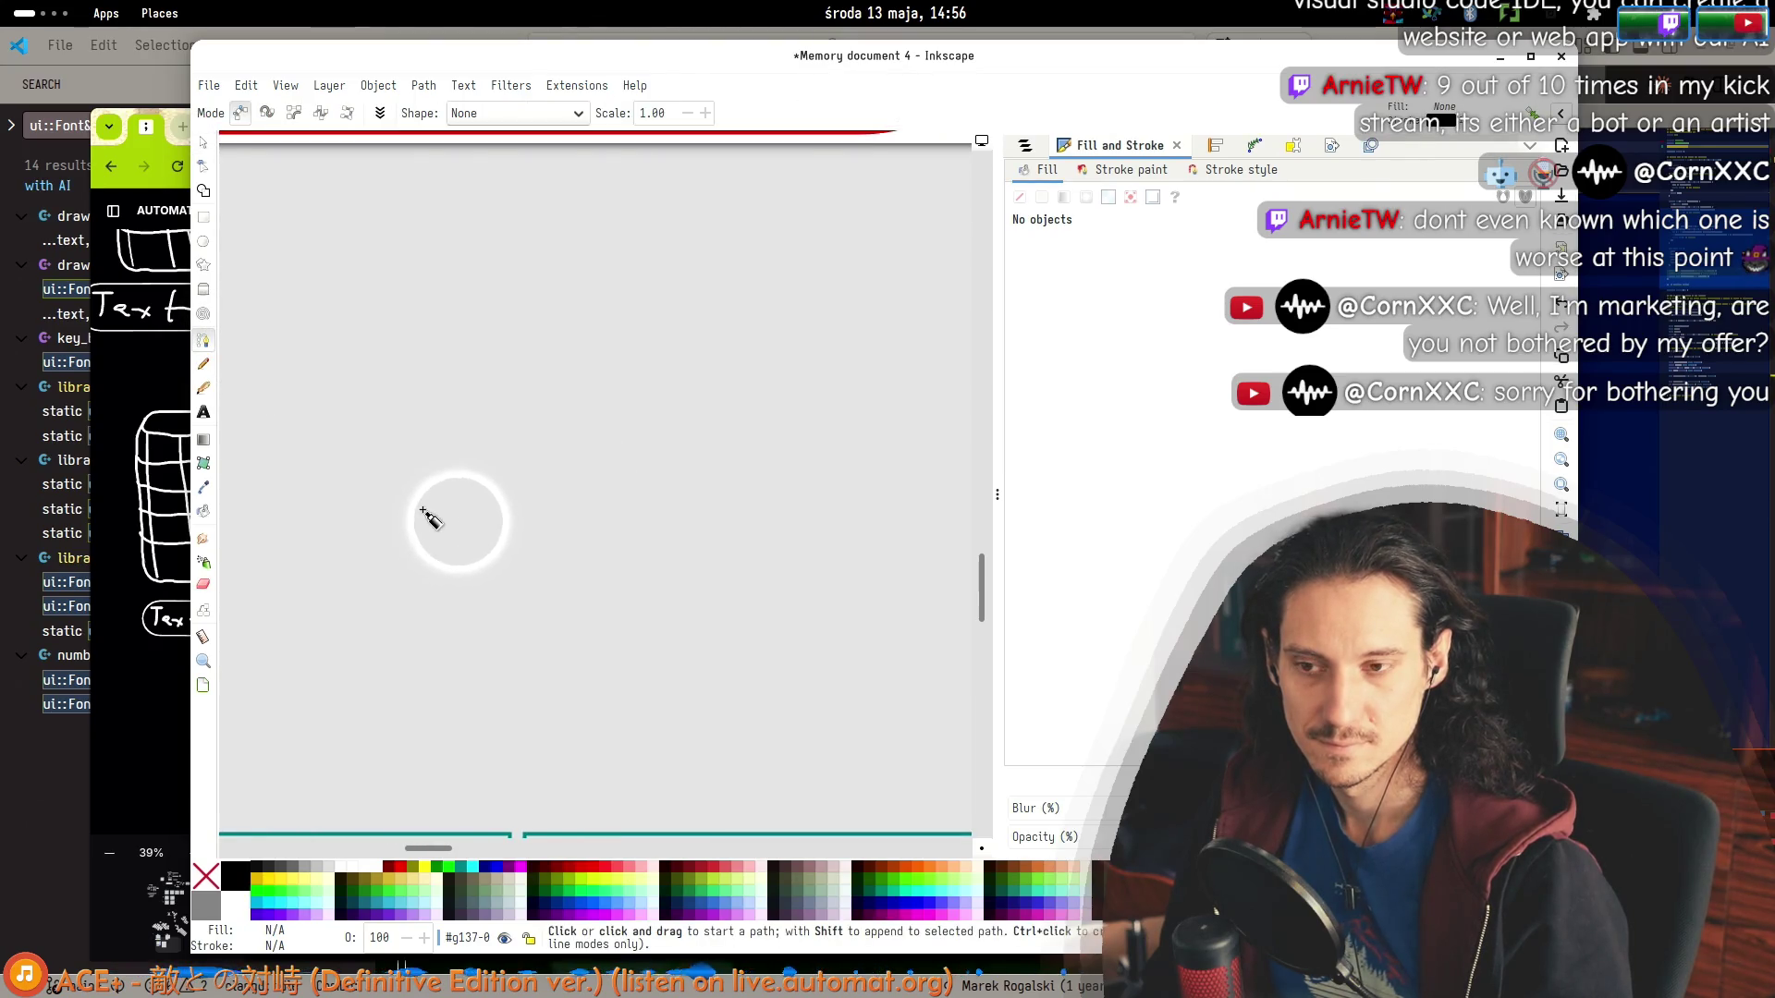
click(378, 587)
click(379, 506)
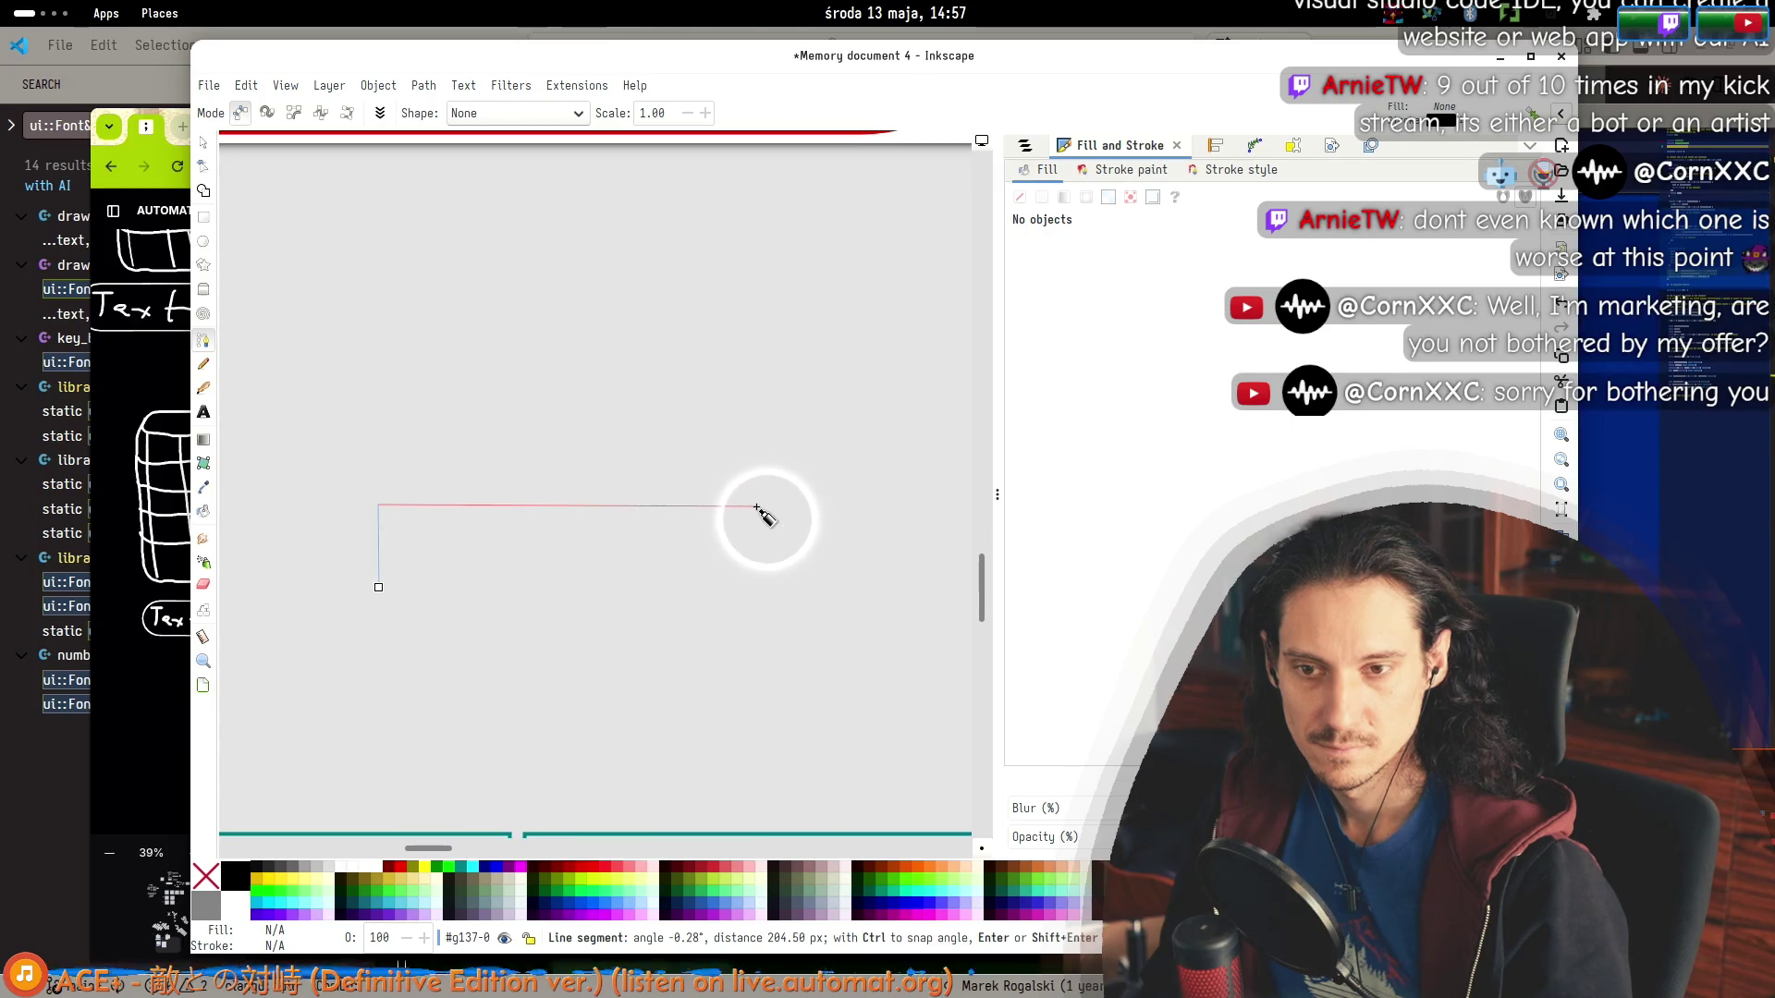
drag(789, 506, 788, 505)
drag(699, 440, 703, 433)
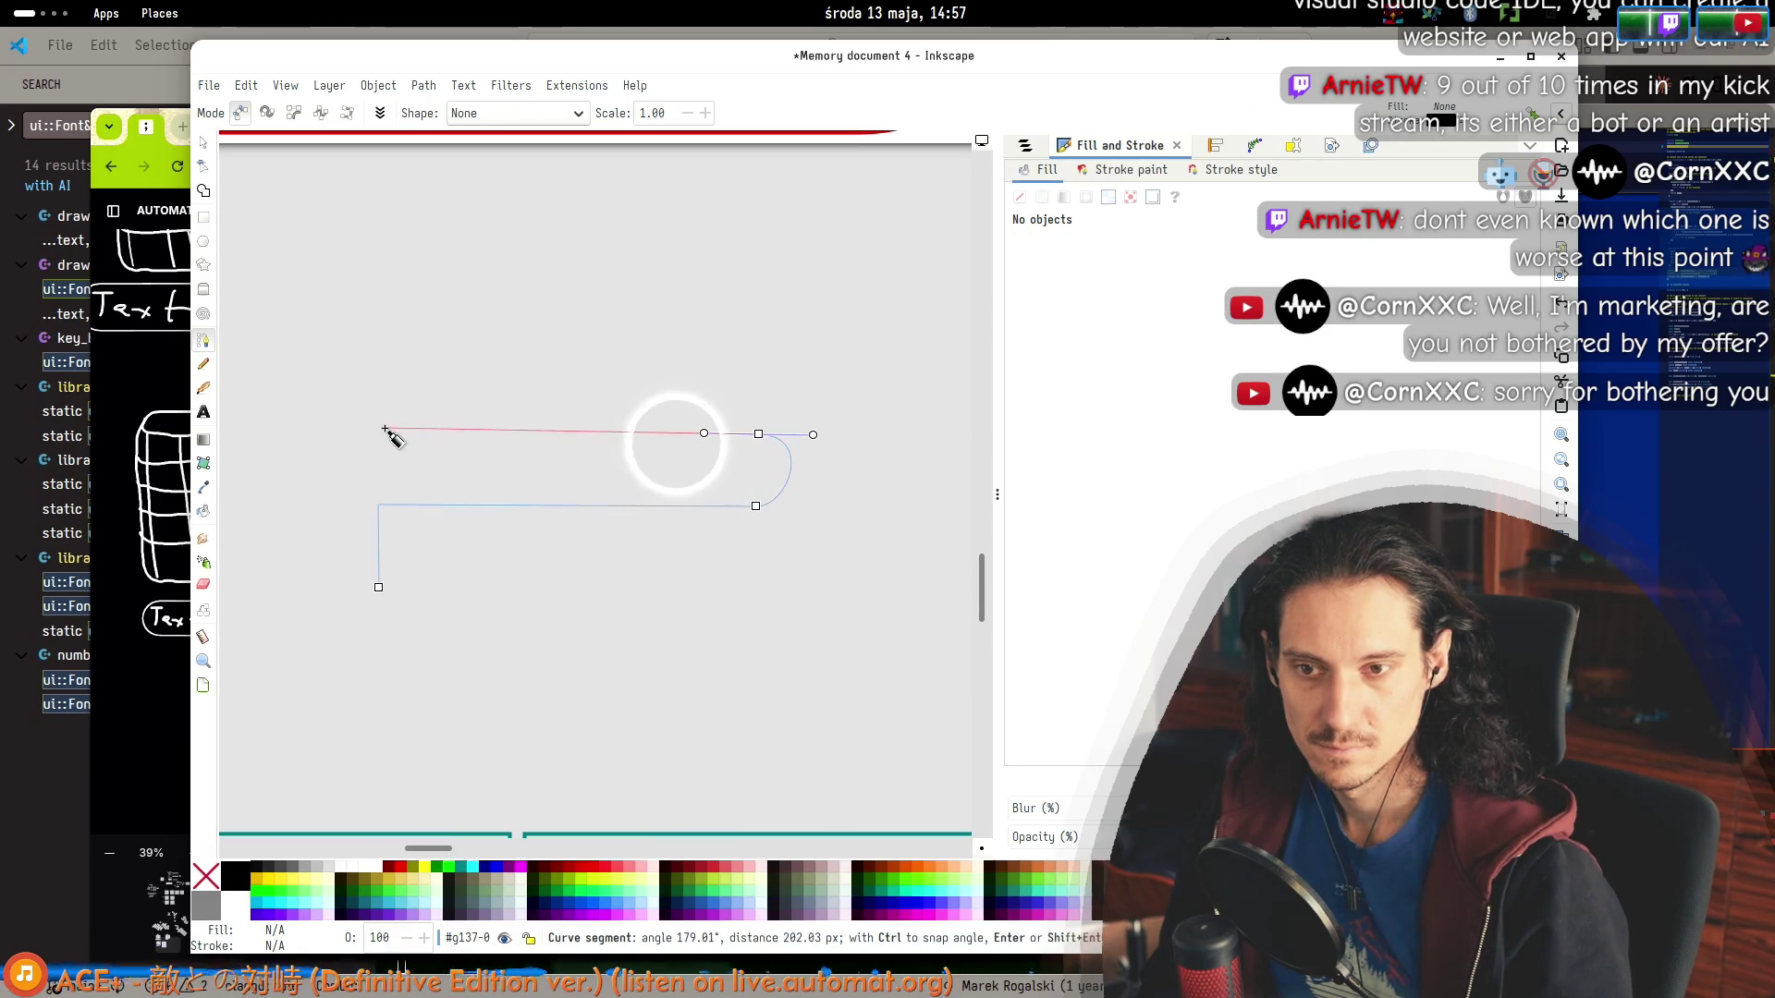
click(385, 428)
drag(382, 347, 463, 343)
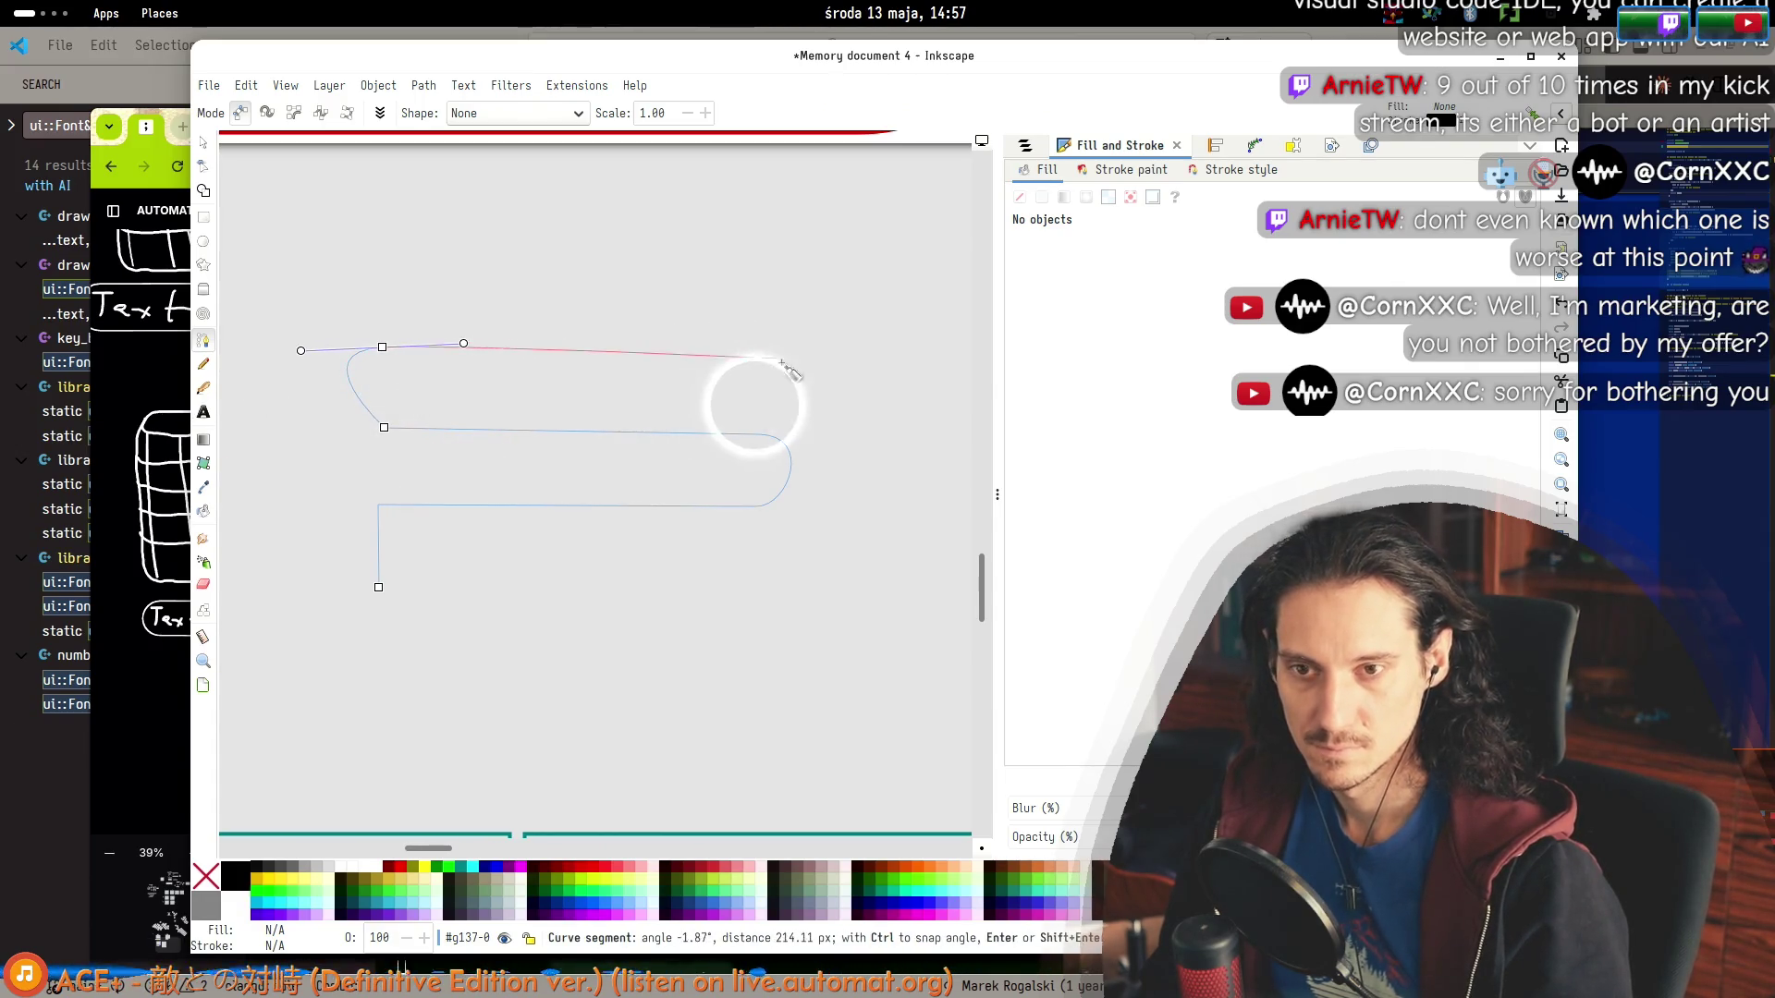
drag(764, 357, 836, 352)
mouse_move(757, 283)
mouse_down()
mouse_move(656, 291)
mouse_move(668, 278)
mouse_up()
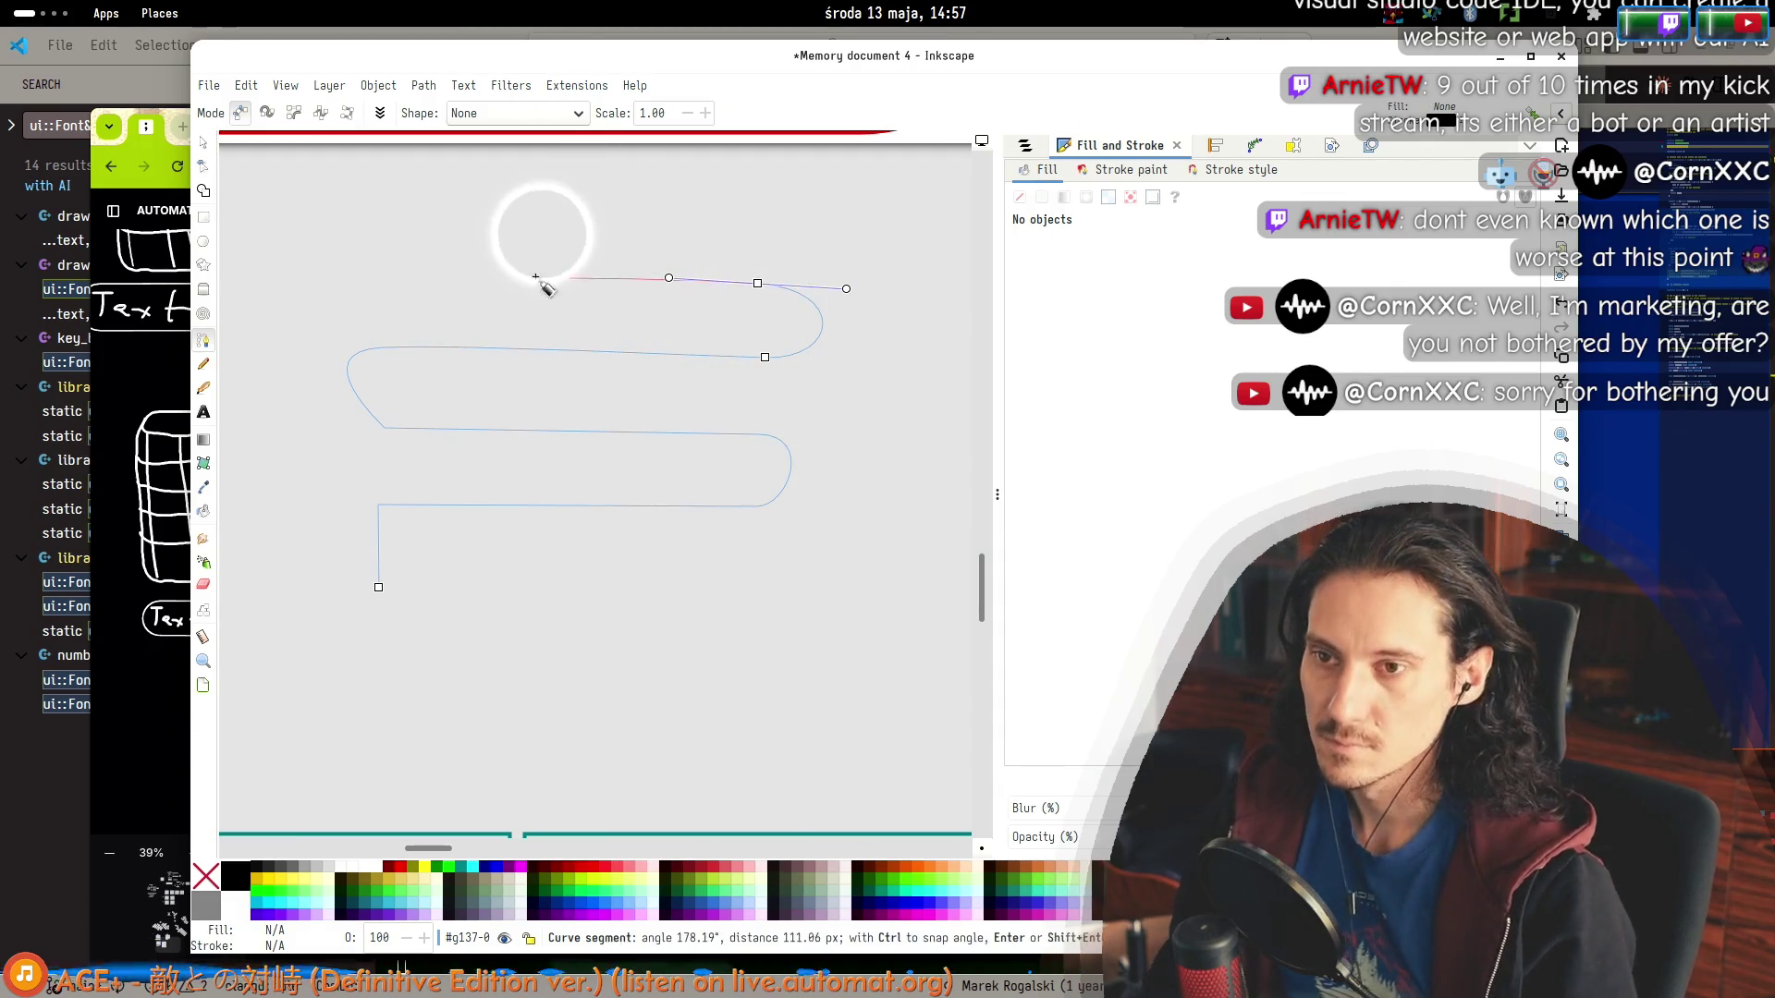
double_click(379, 268)
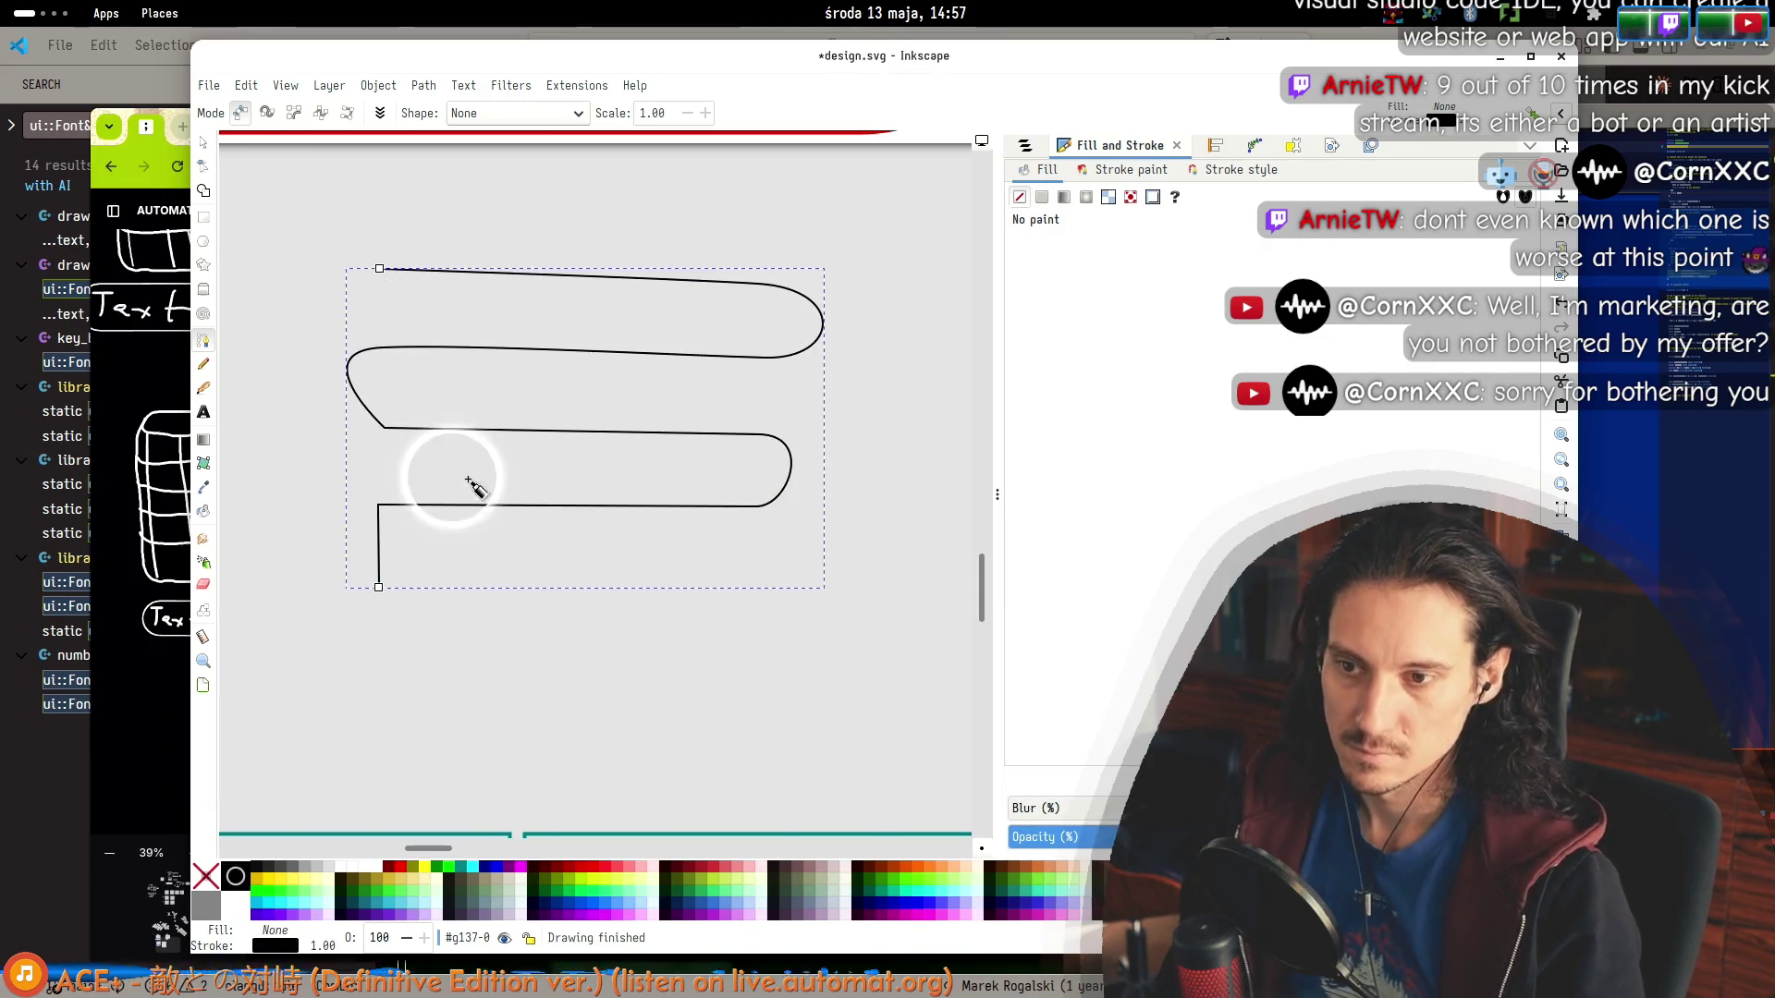
Extend the snake path from its bottom-left end with a lower run curving up on the right
click(378, 587)
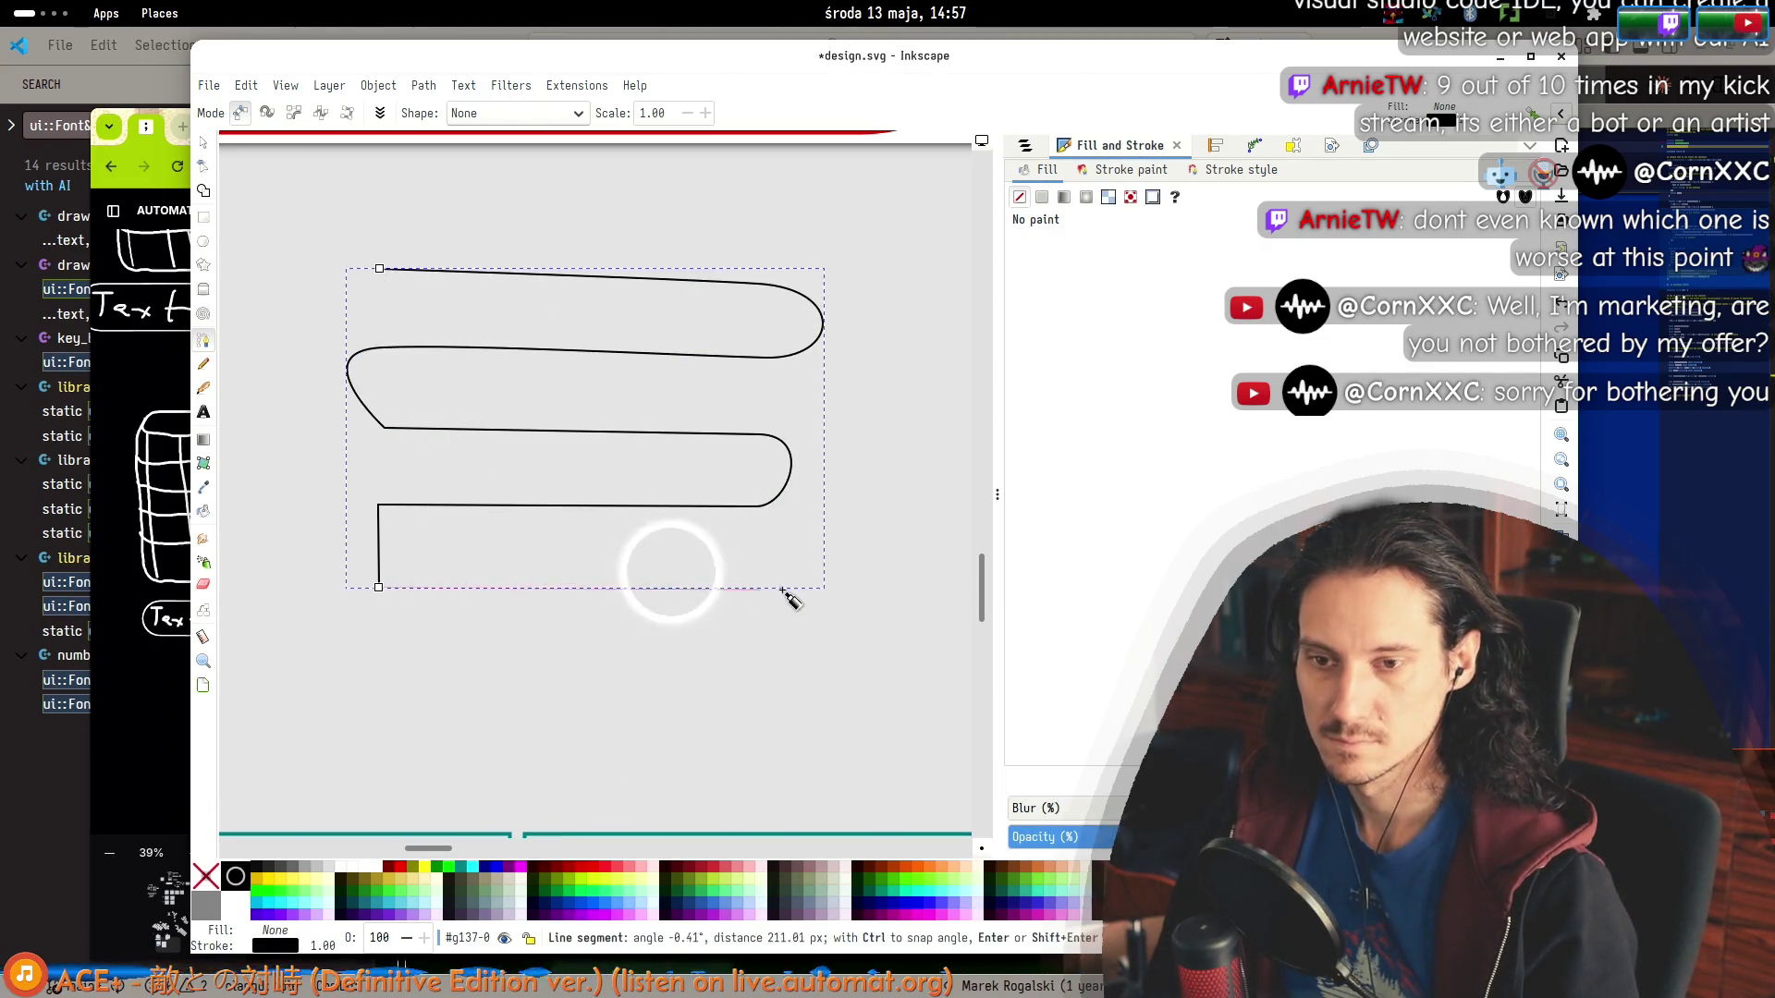
mouse_move(763, 590)
mouse_down()
mouse_move(867, 589)
mouse_move(828, 590)
mouse_up()
drag(766, 507, 696, 506)
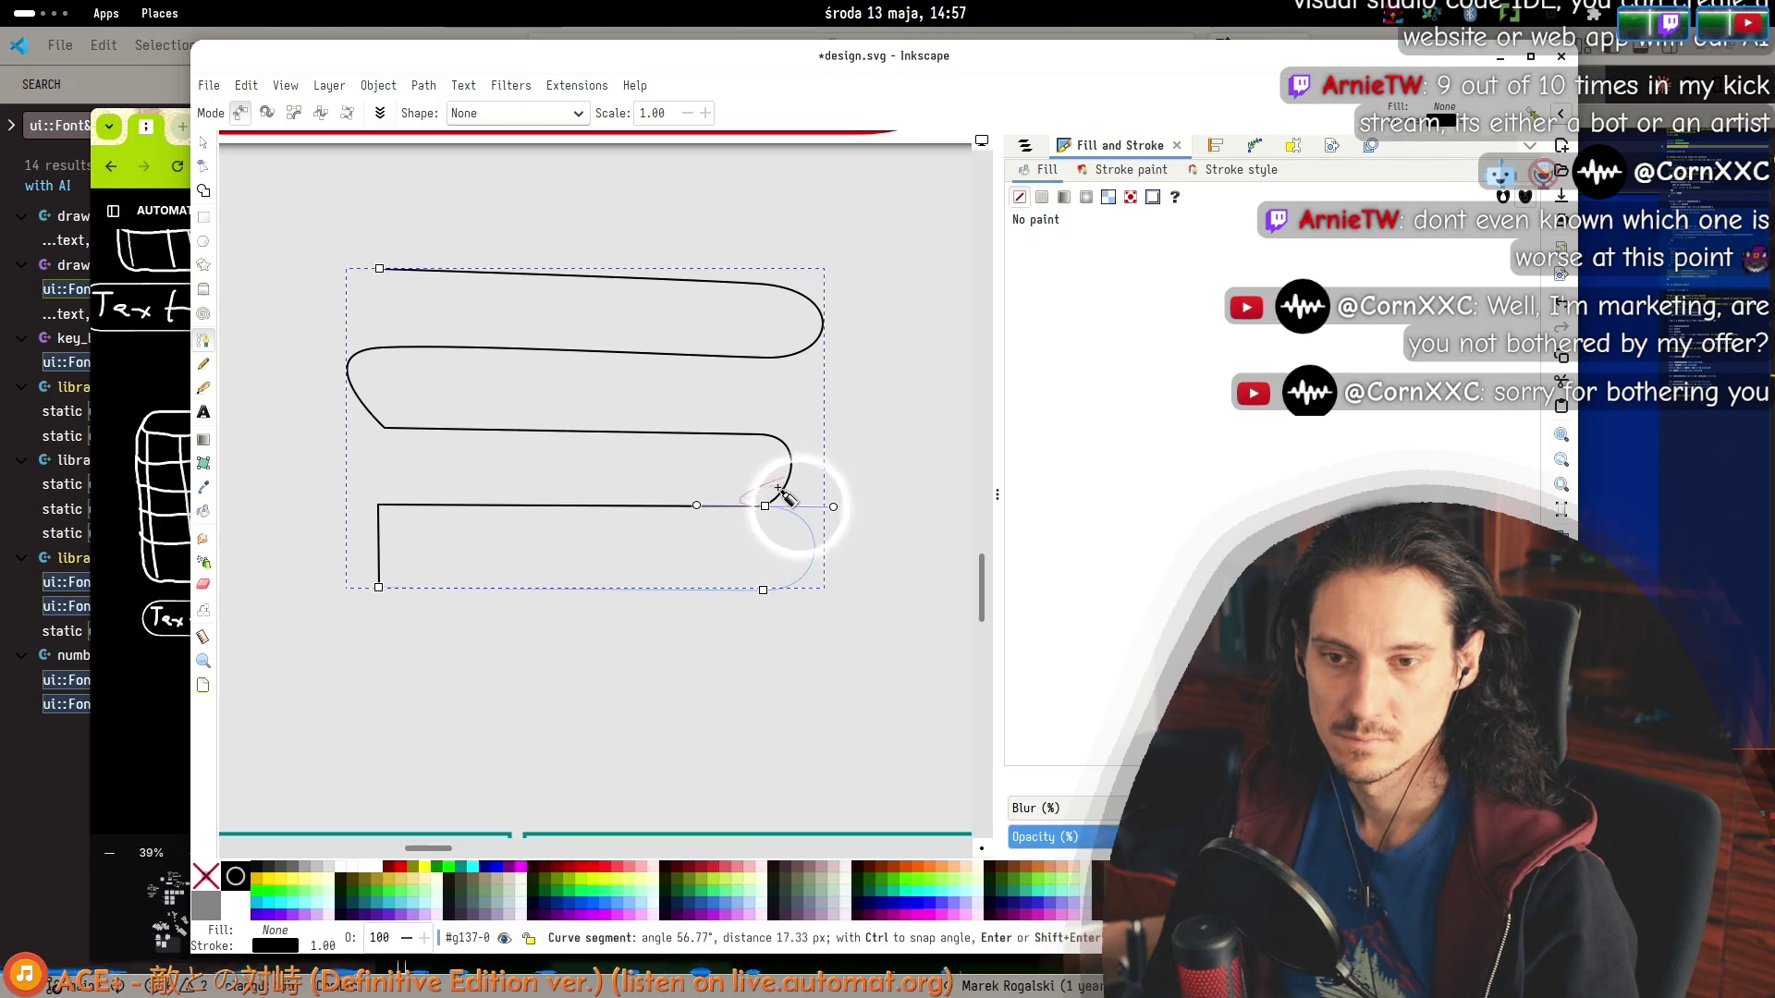
click(378, 588)
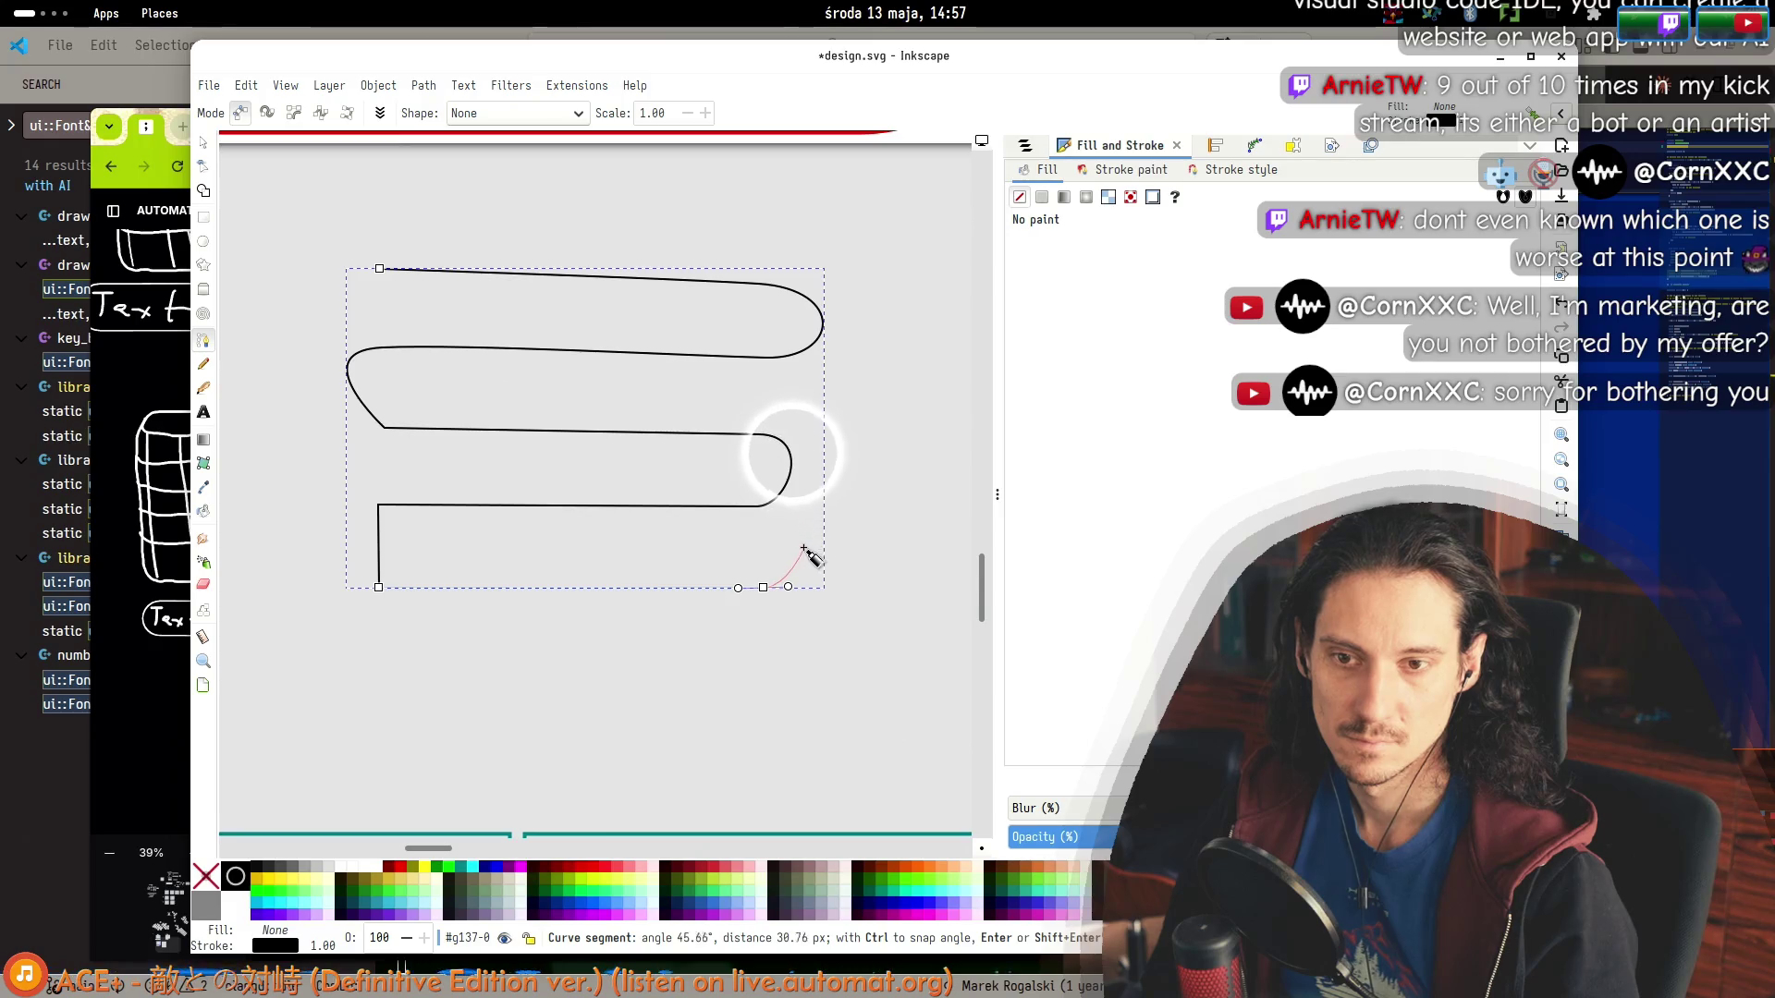
click(793, 457)
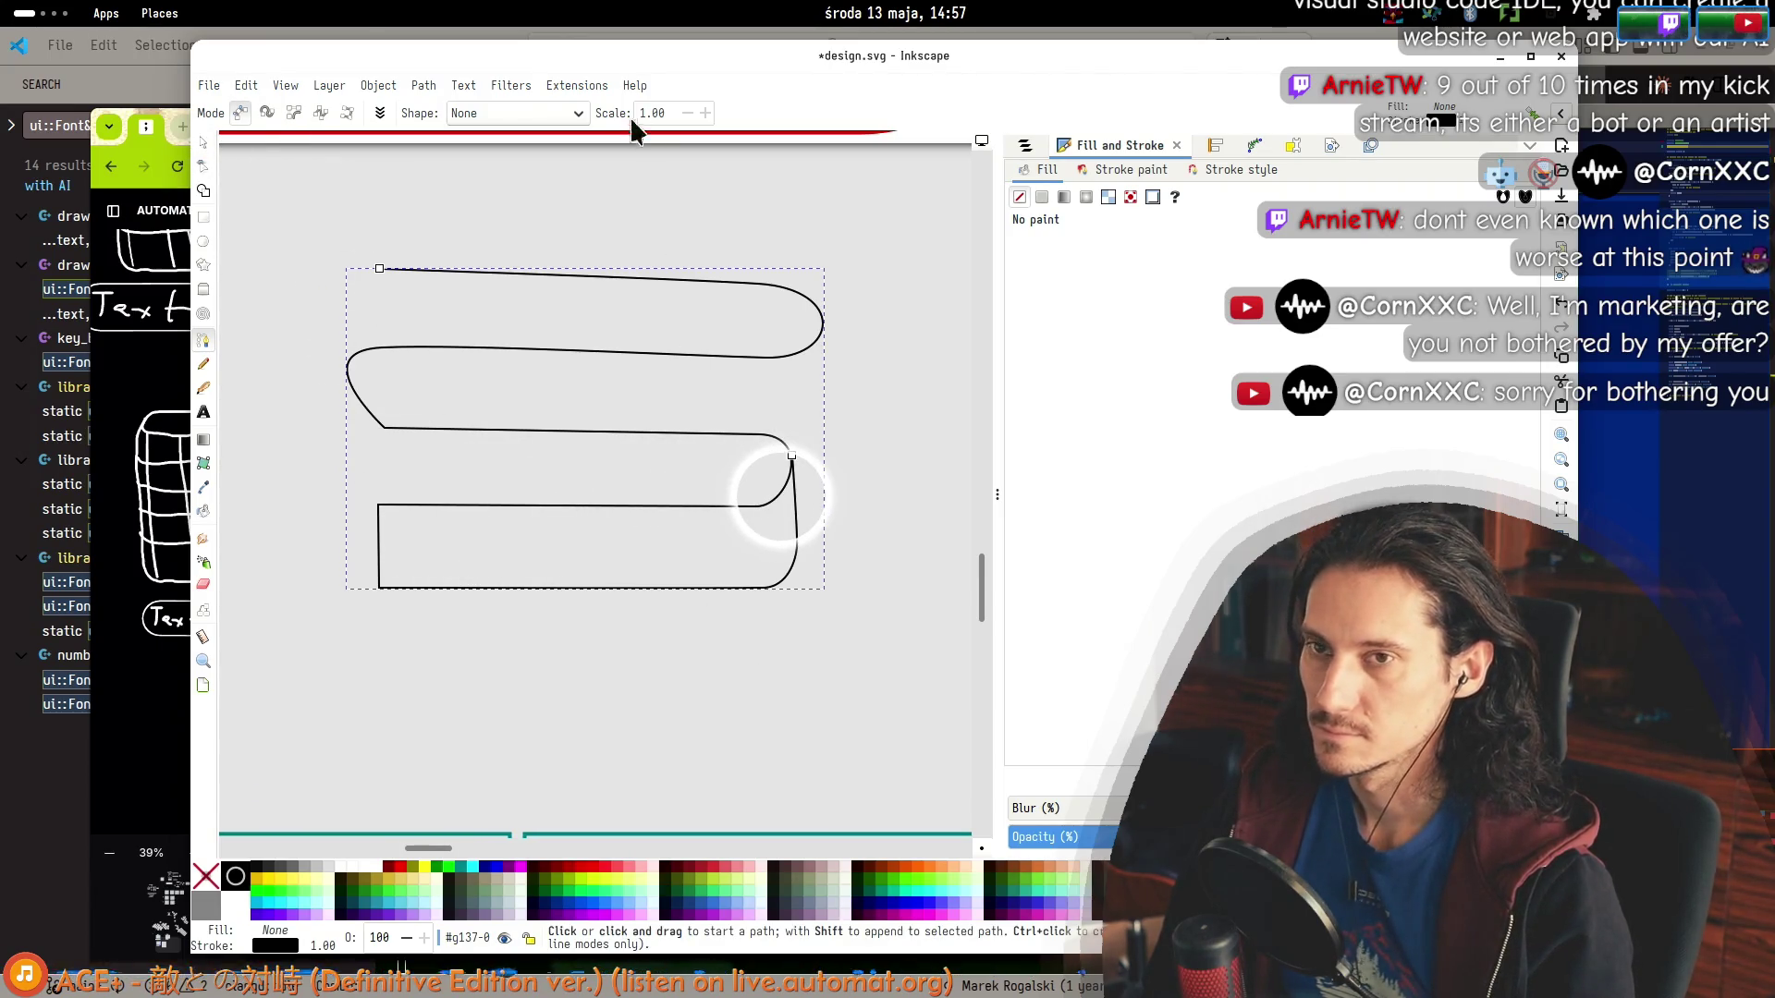
Place the Automat window at the top left with Inkscape beside it
key(alt+Tab)
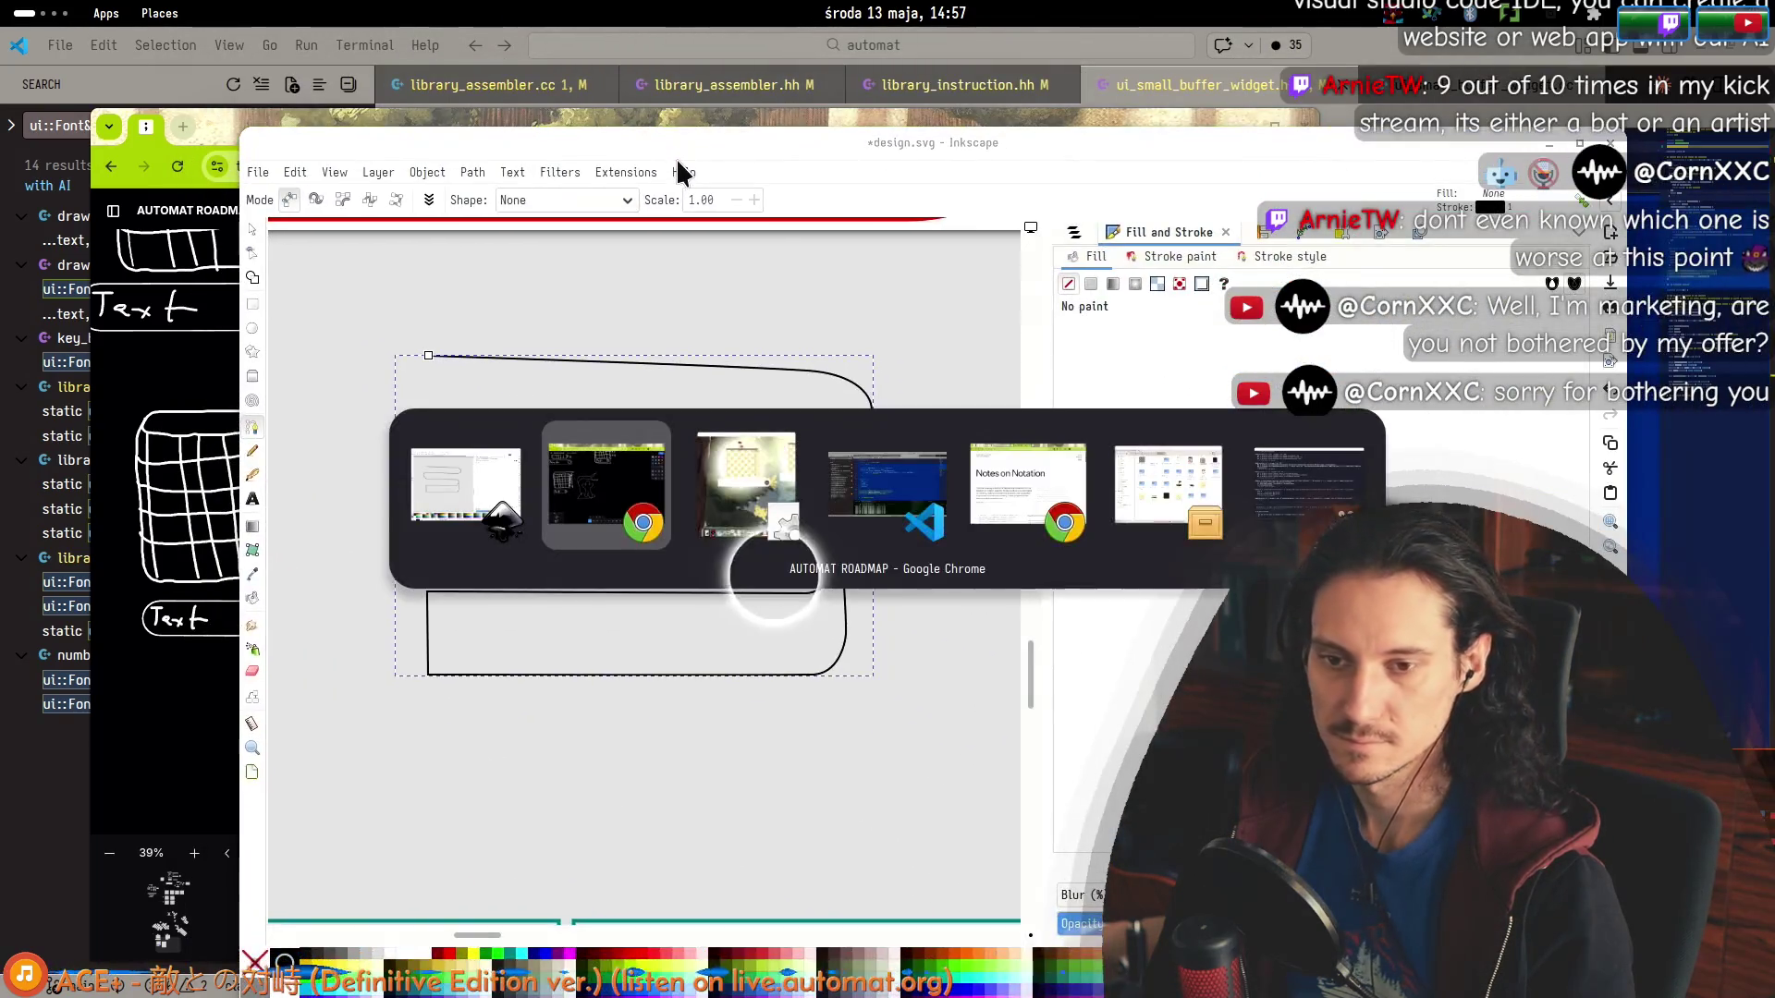
key(alt+Tab)
drag(740, 139, 548, 55)
mouse_move(910, 148)
mouse_down()
mouse_move(1150, 129)
mouse_move(1178, 110)
mouse_up()
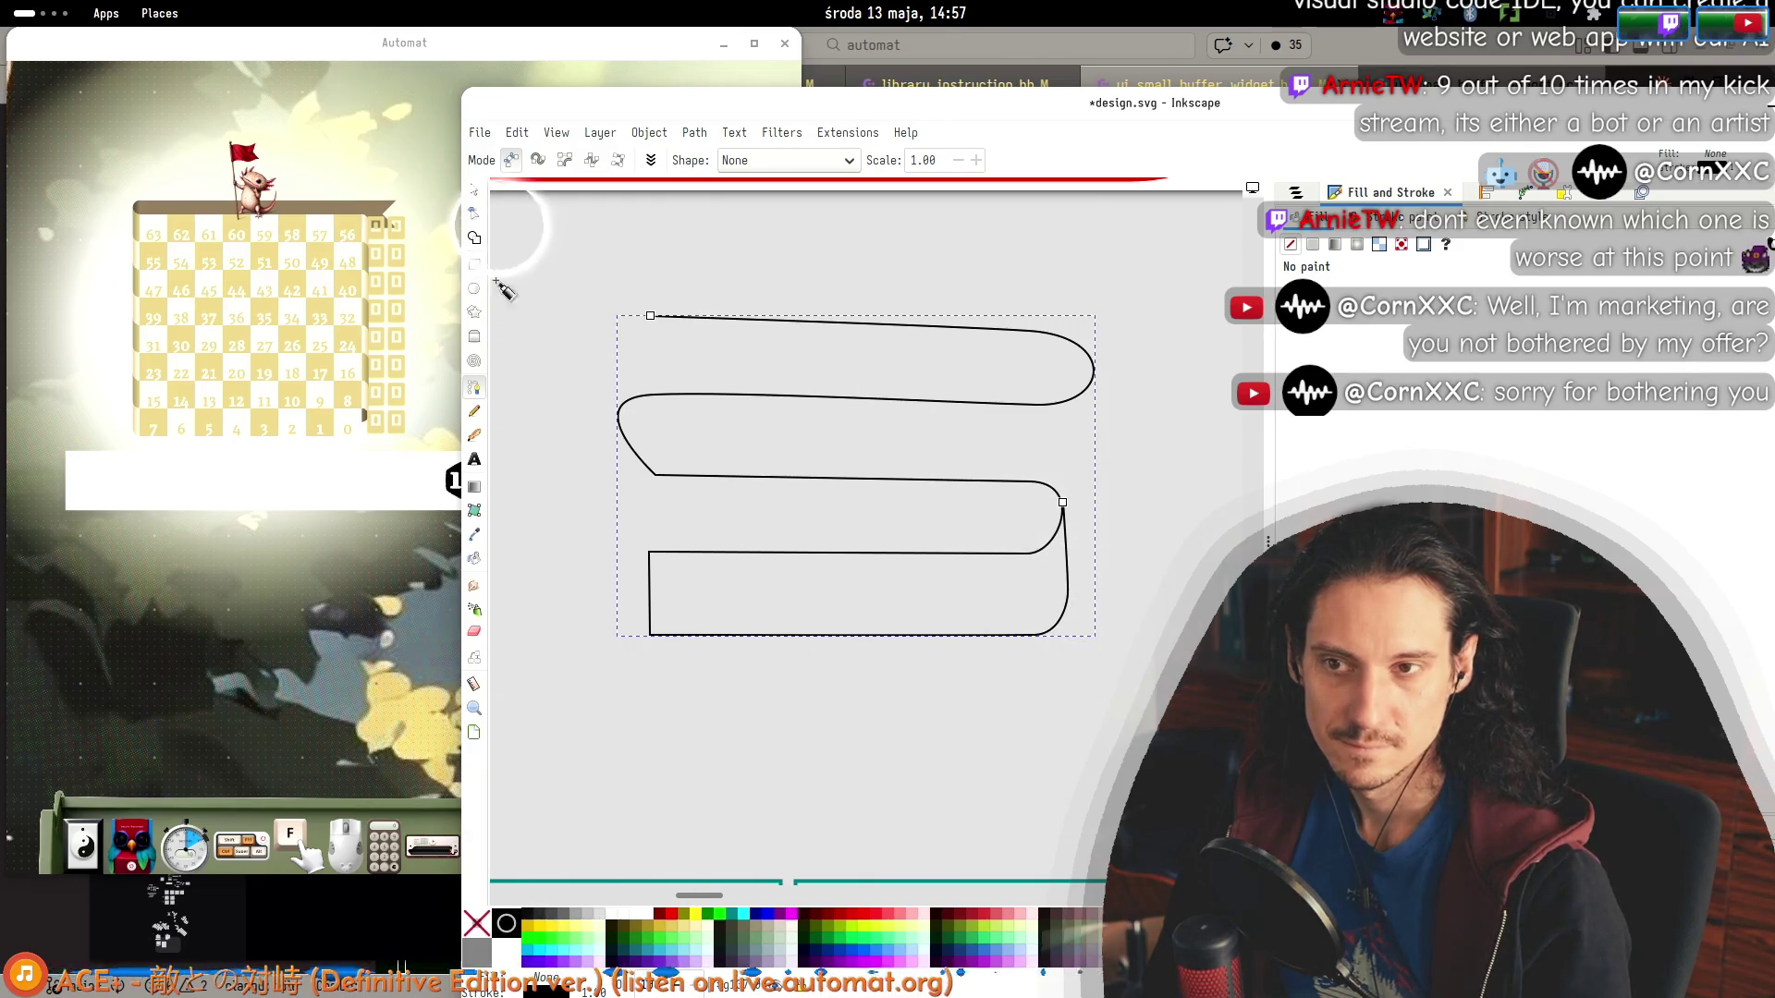
click(477, 195)
click(1026, 514)
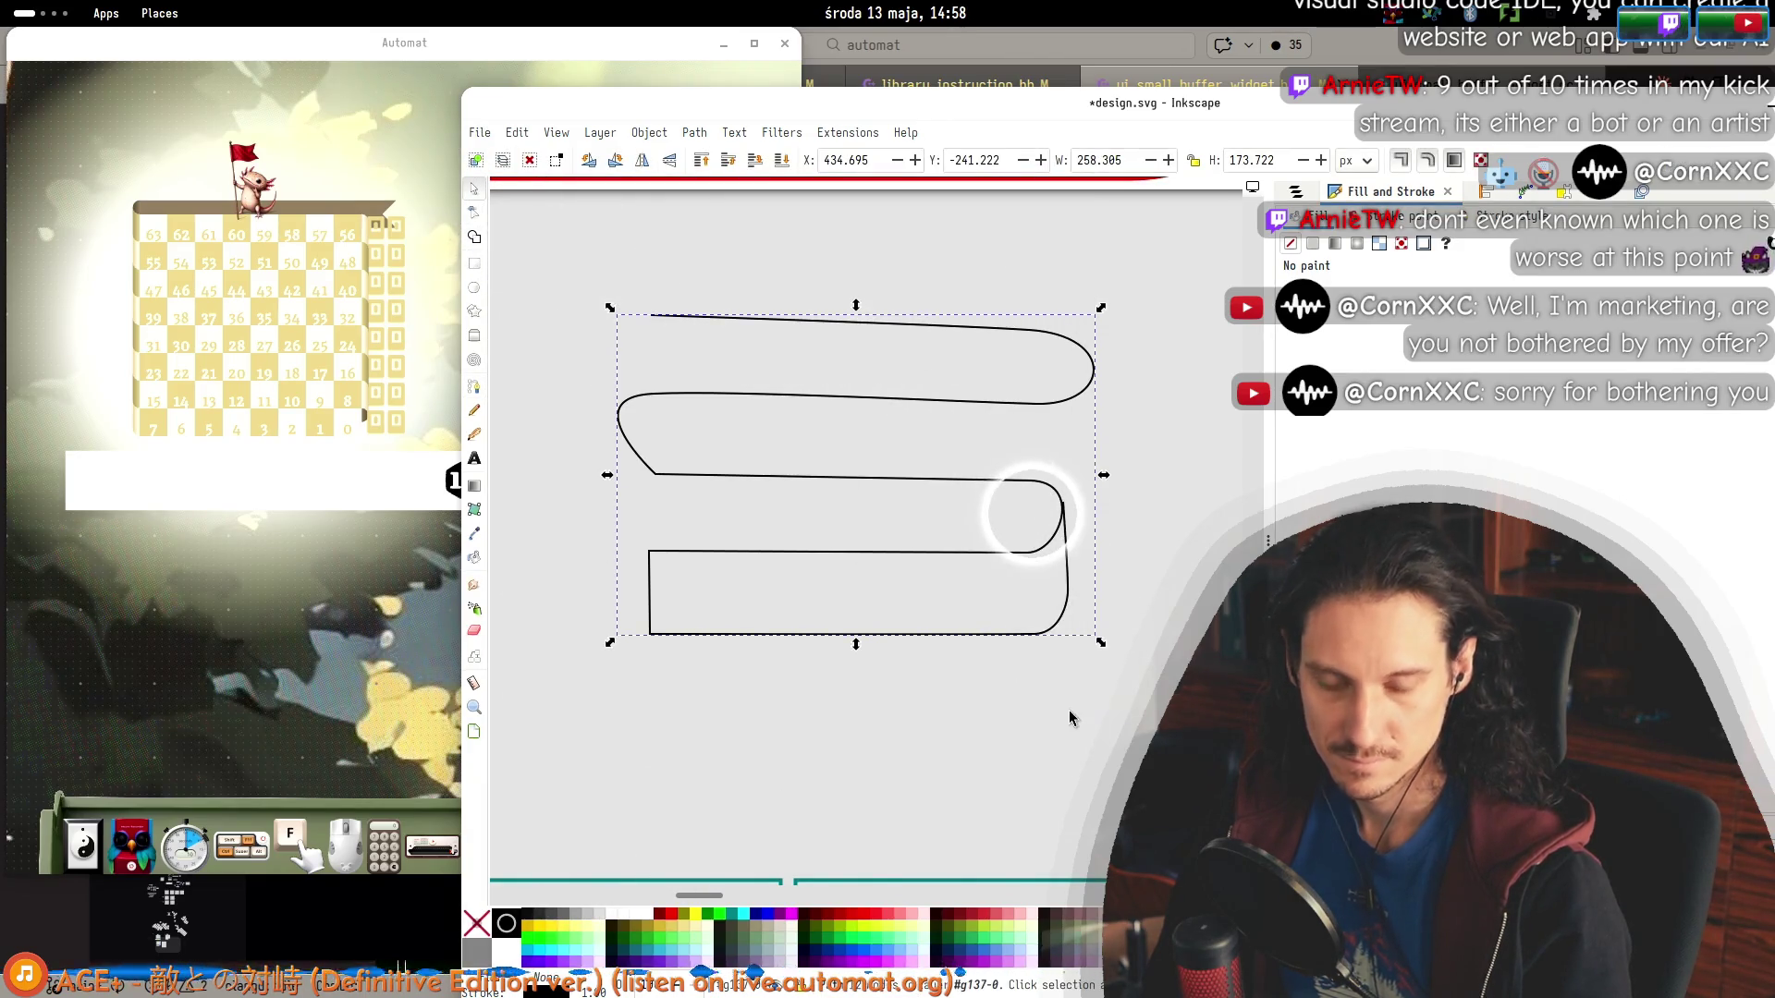
key(h)
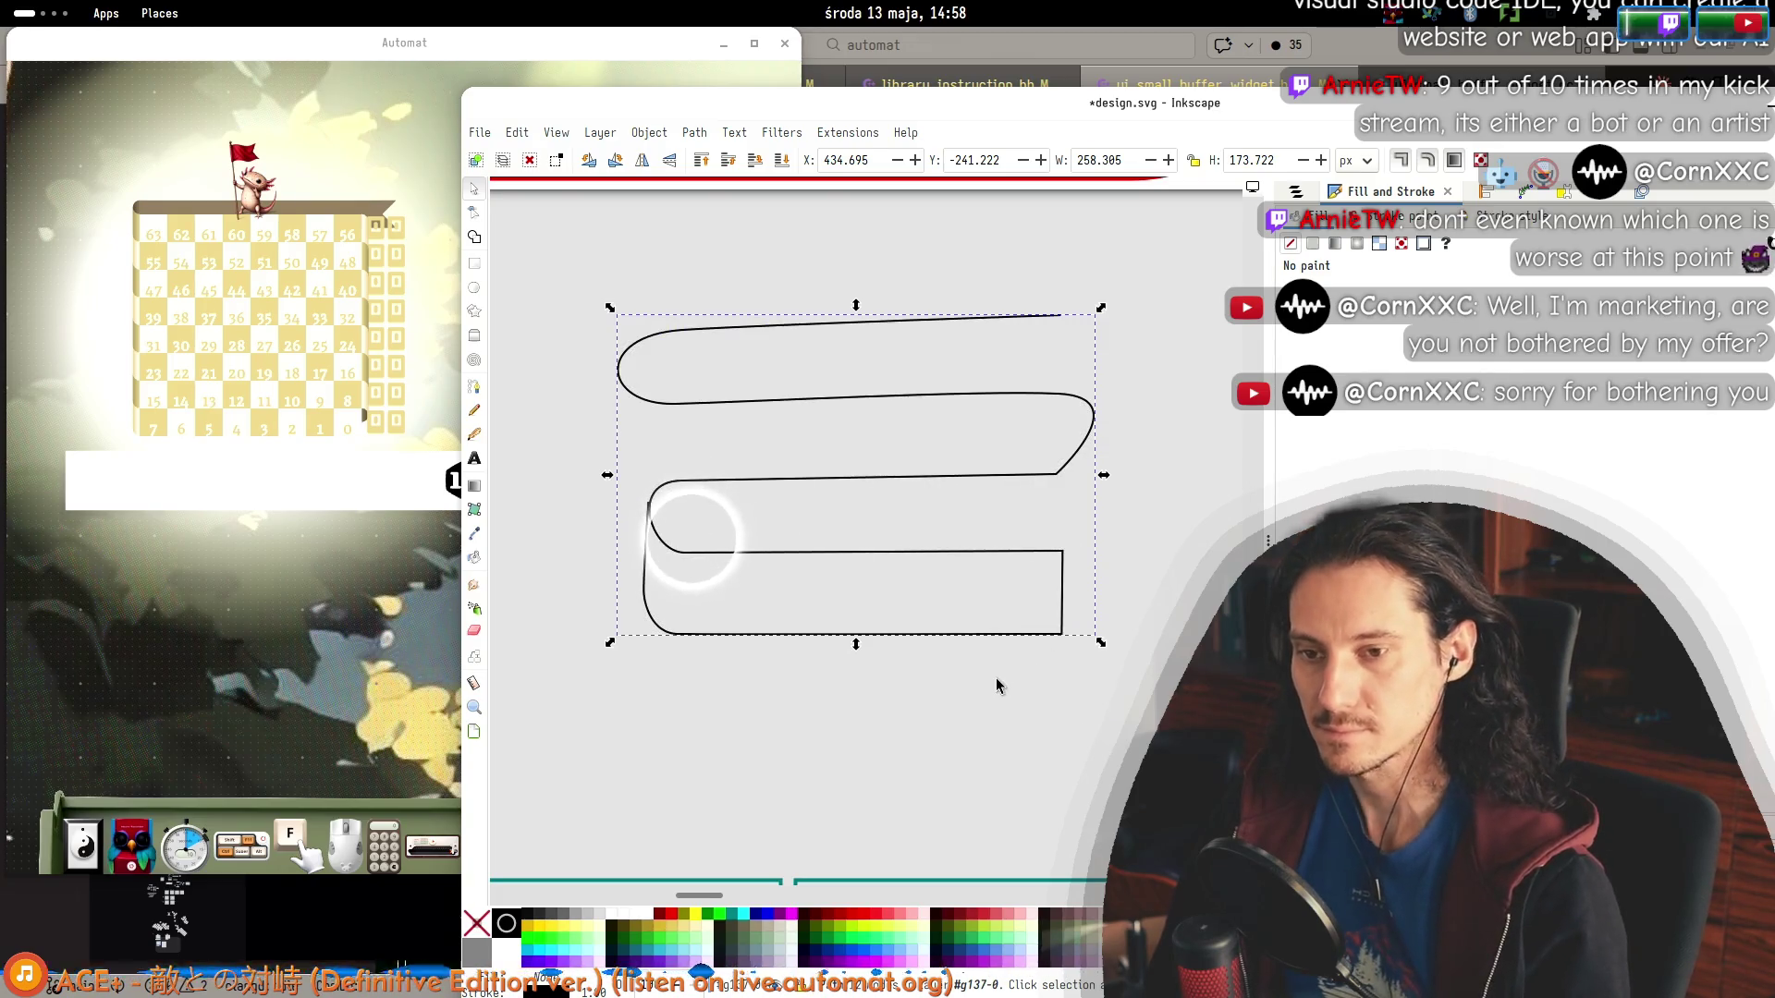
key(Escape)
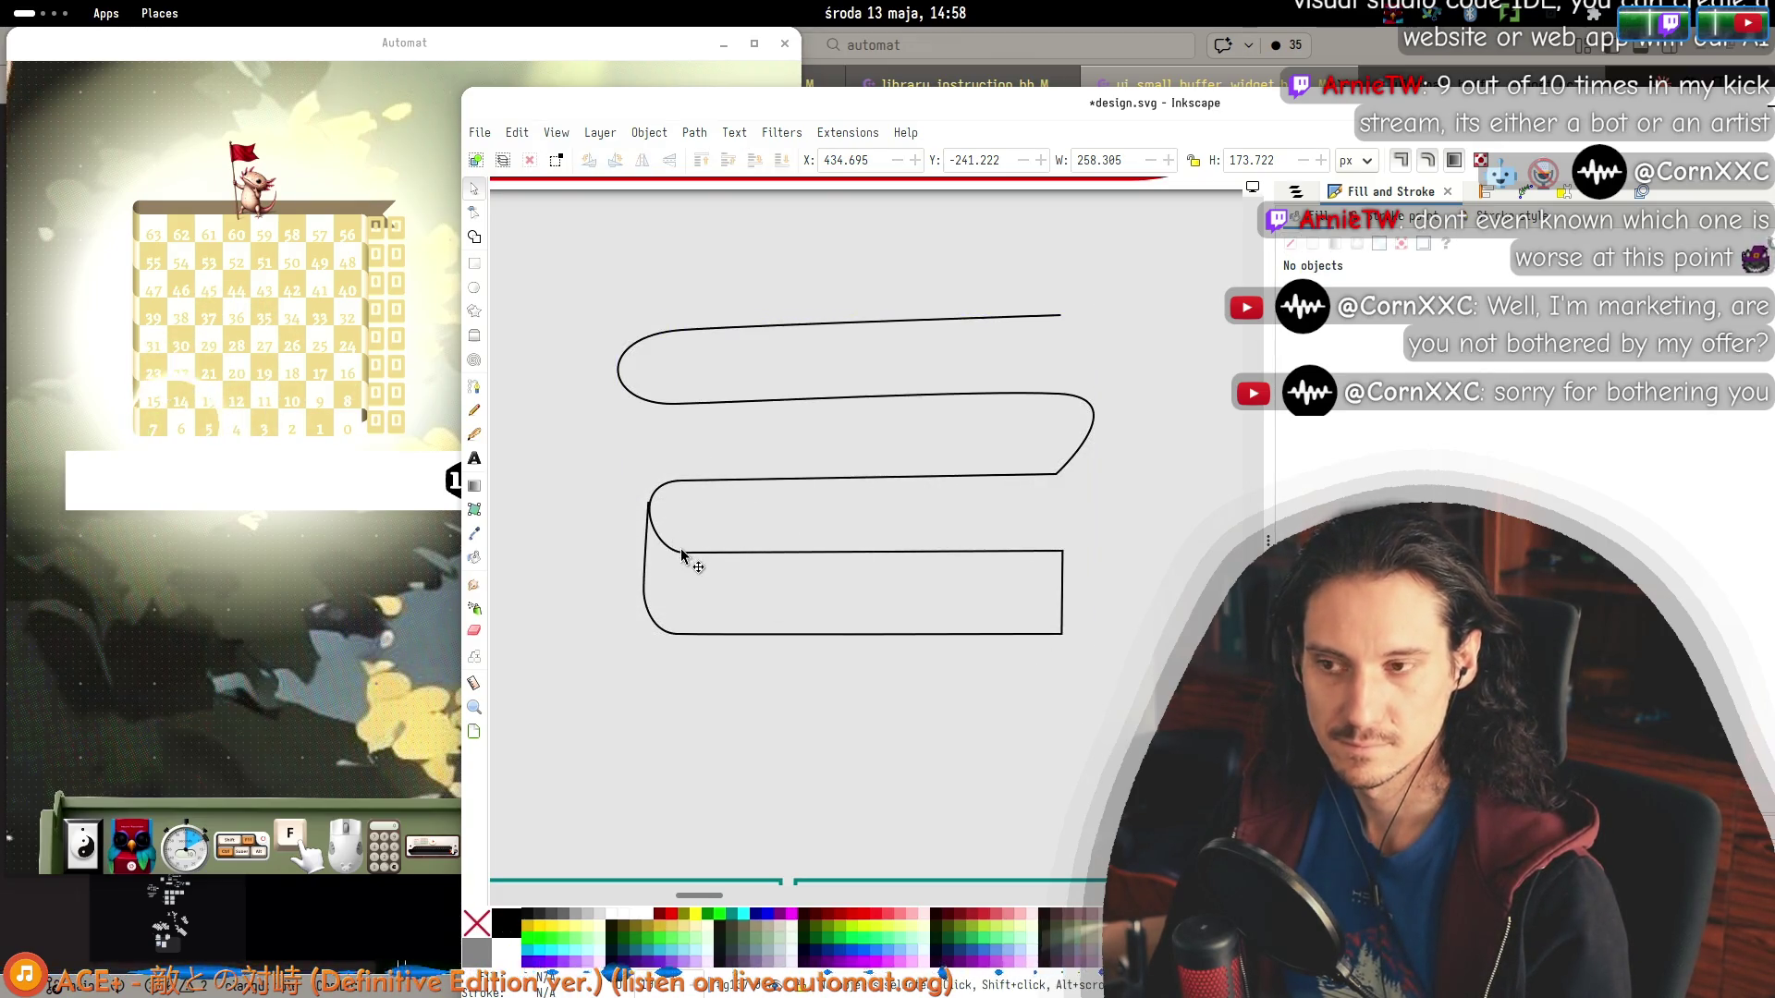
click(690, 560)
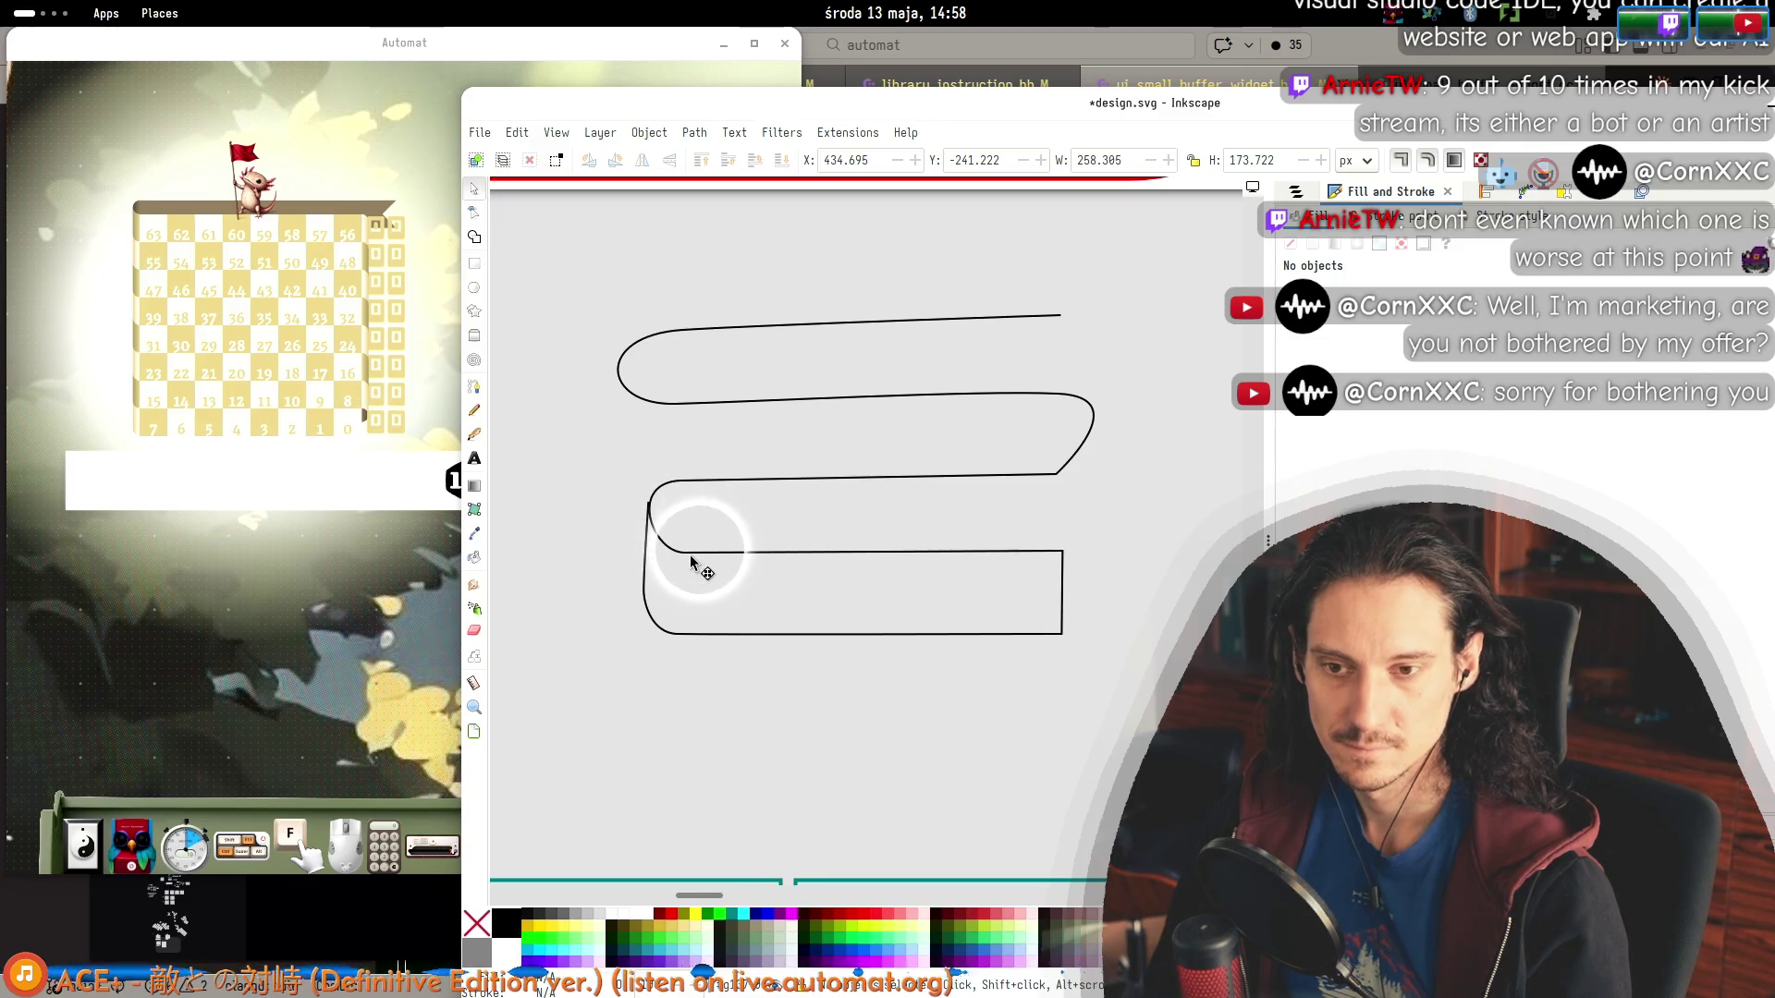
click(690, 555)
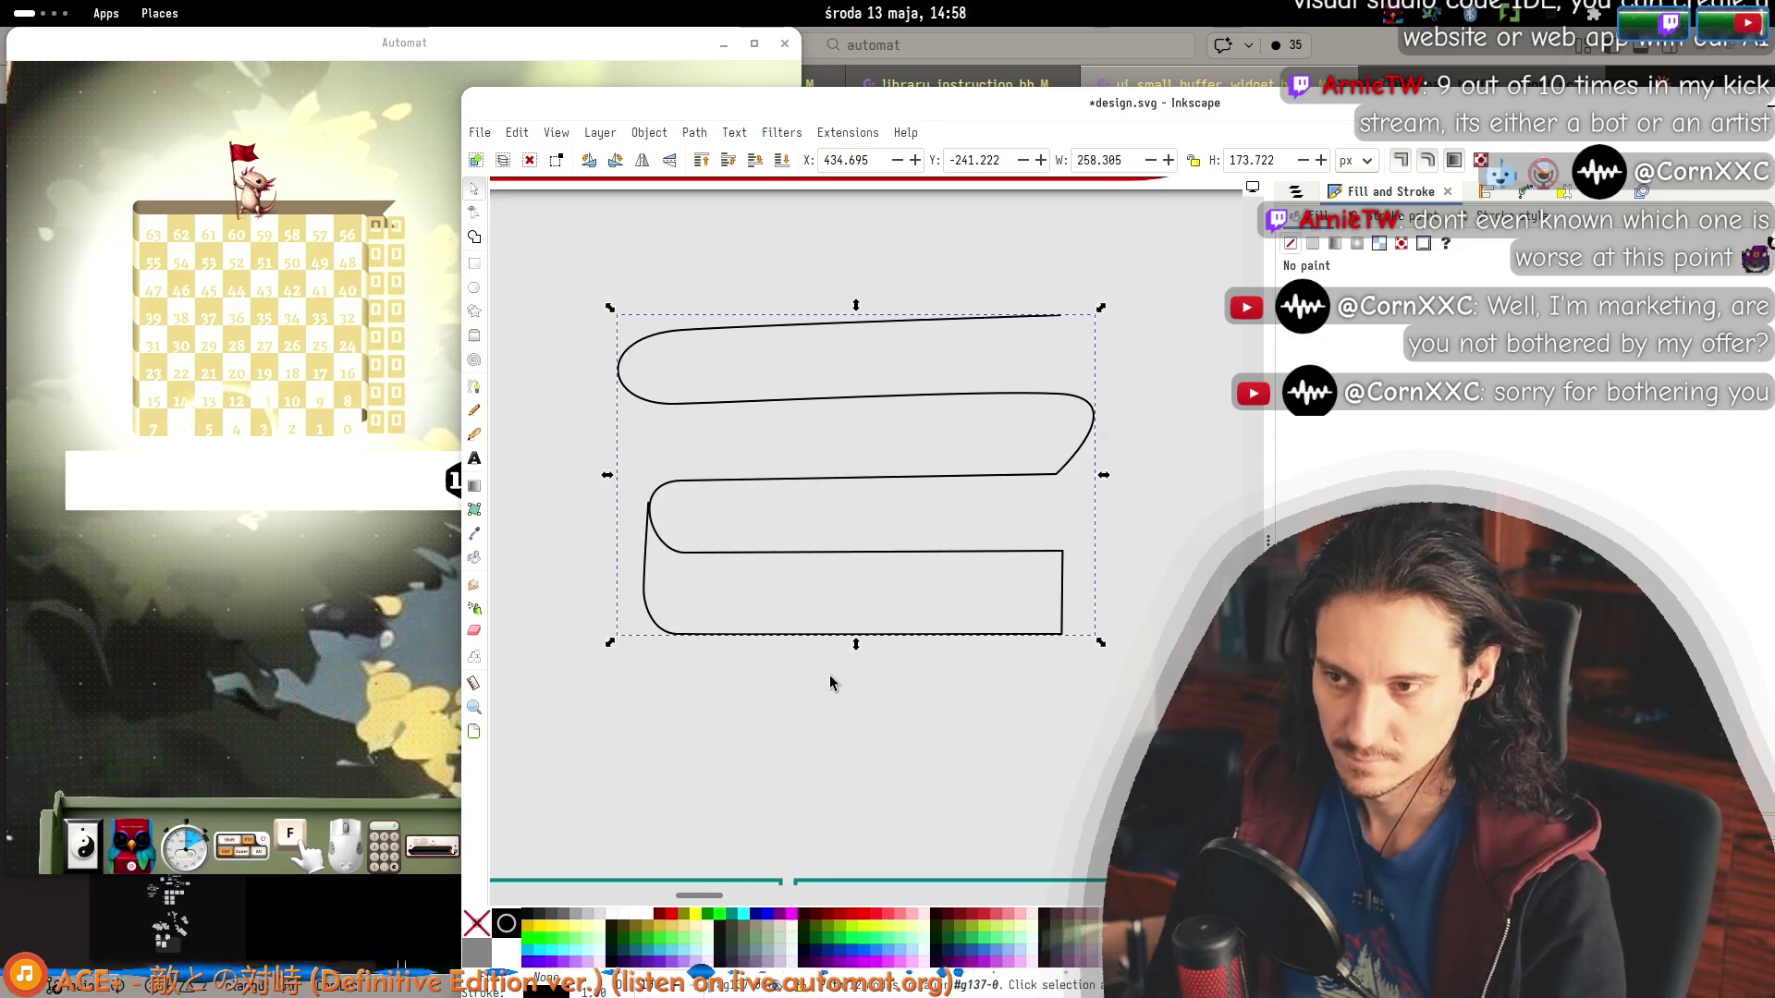
key(h)
key(v)
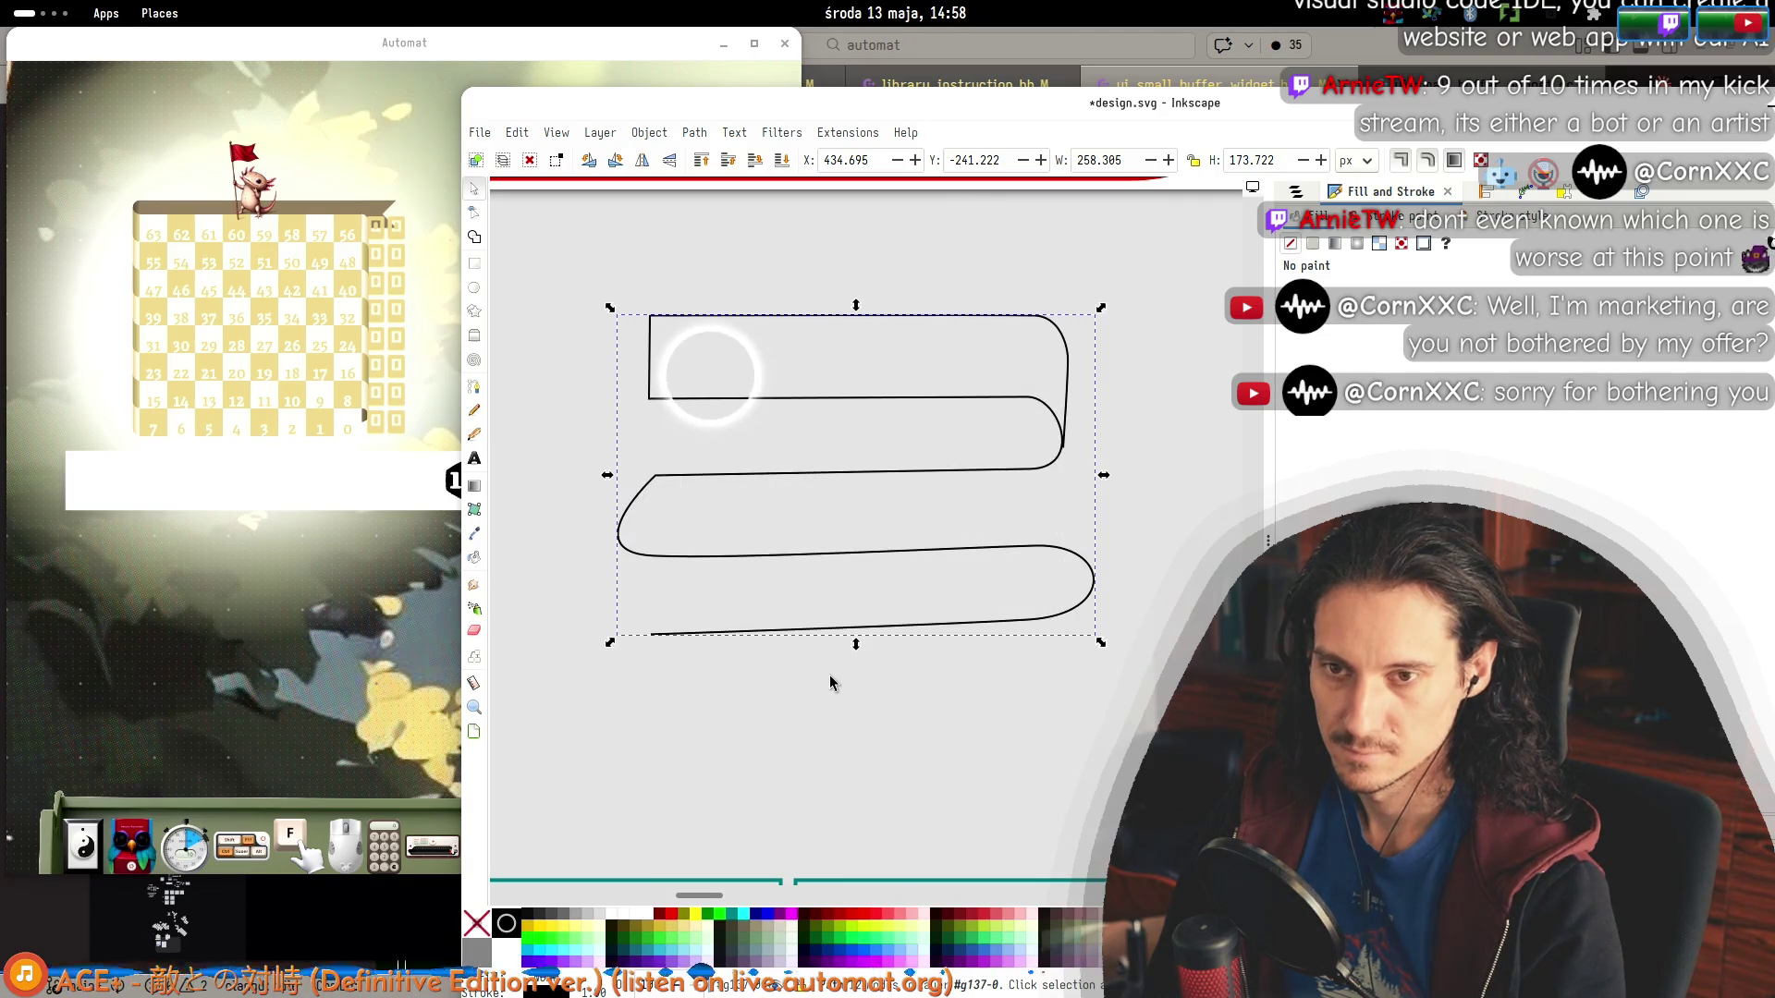
key(h)
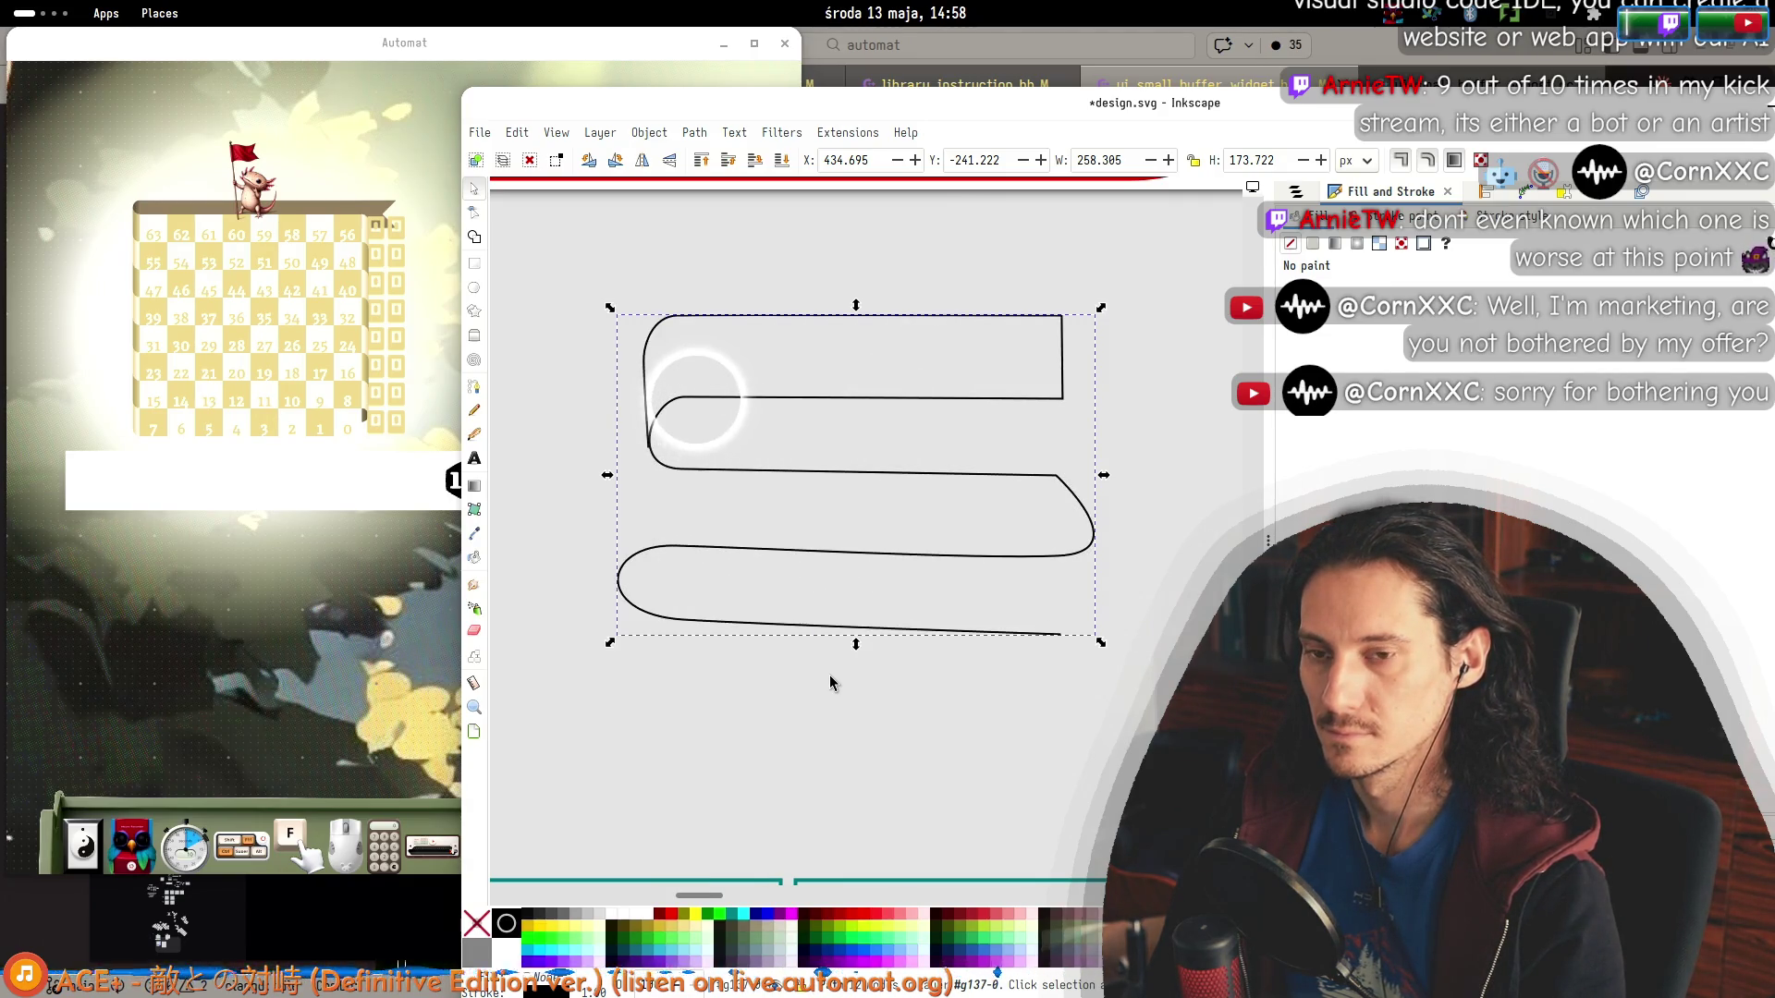
key(v)
key(h)
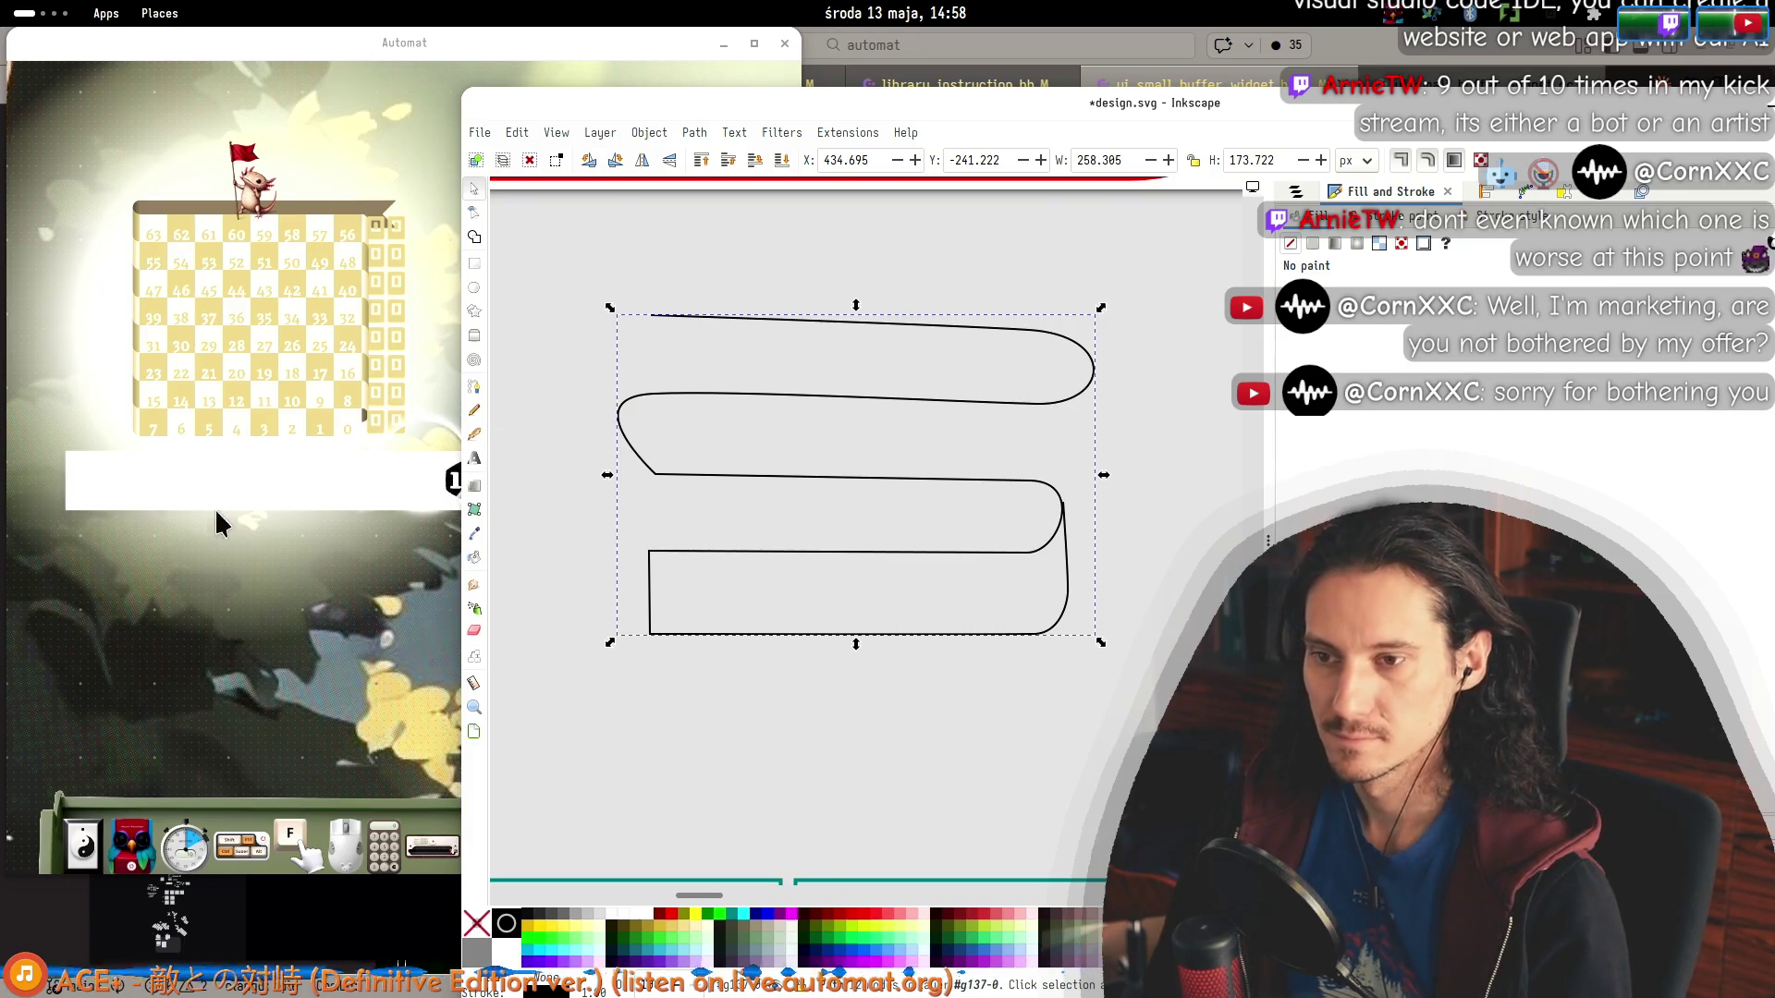
click(897, 547)
click(1021, 530)
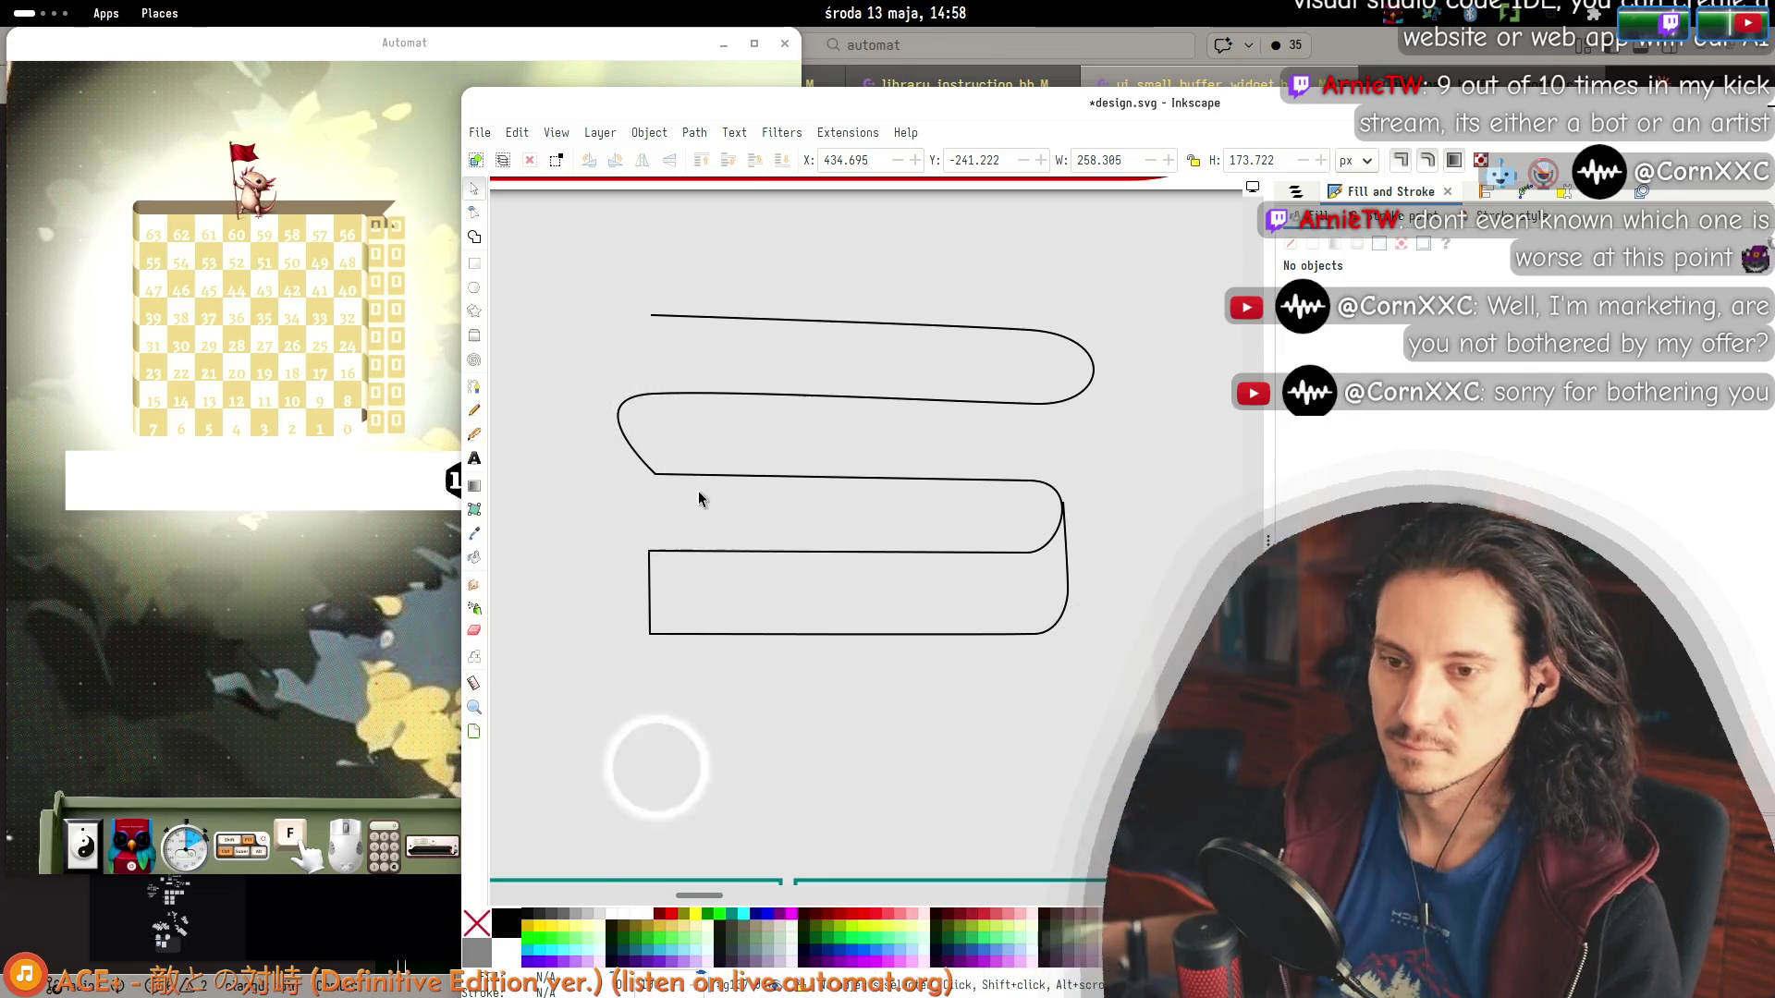
Draw an olive rounded square and a pale-yellow square beside it on the lower loop
click(473, 263)
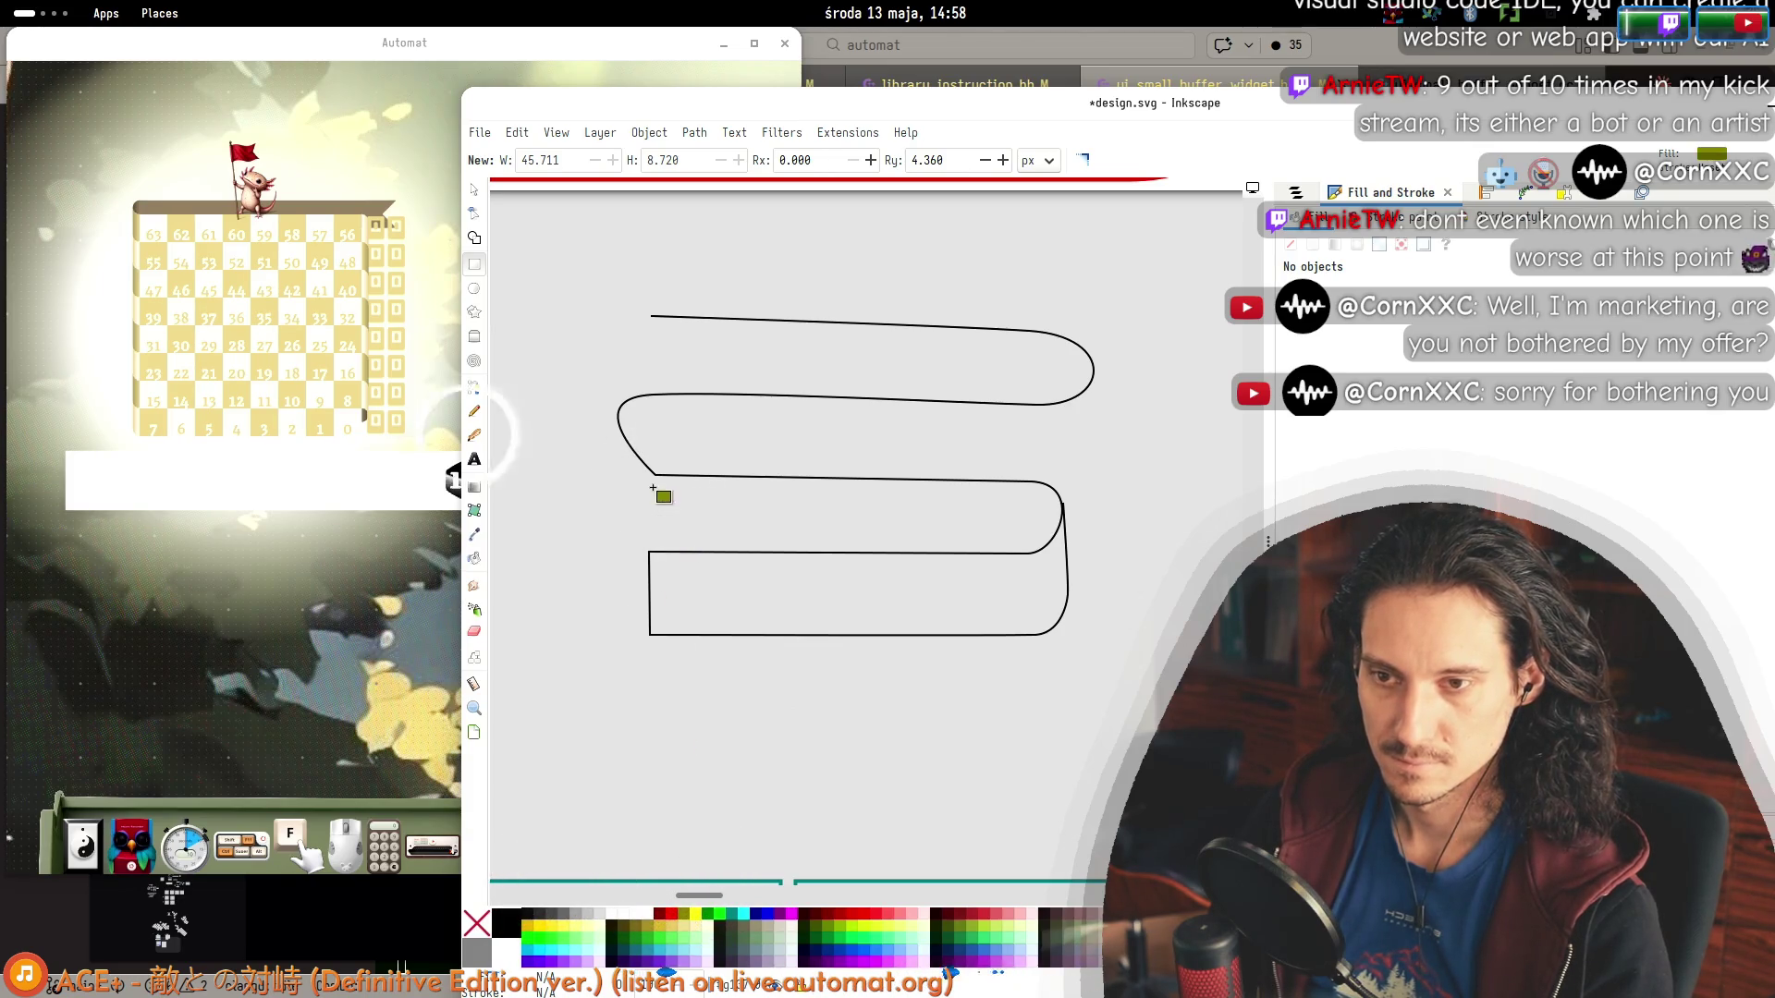
drag(647, 481, 706, 545)
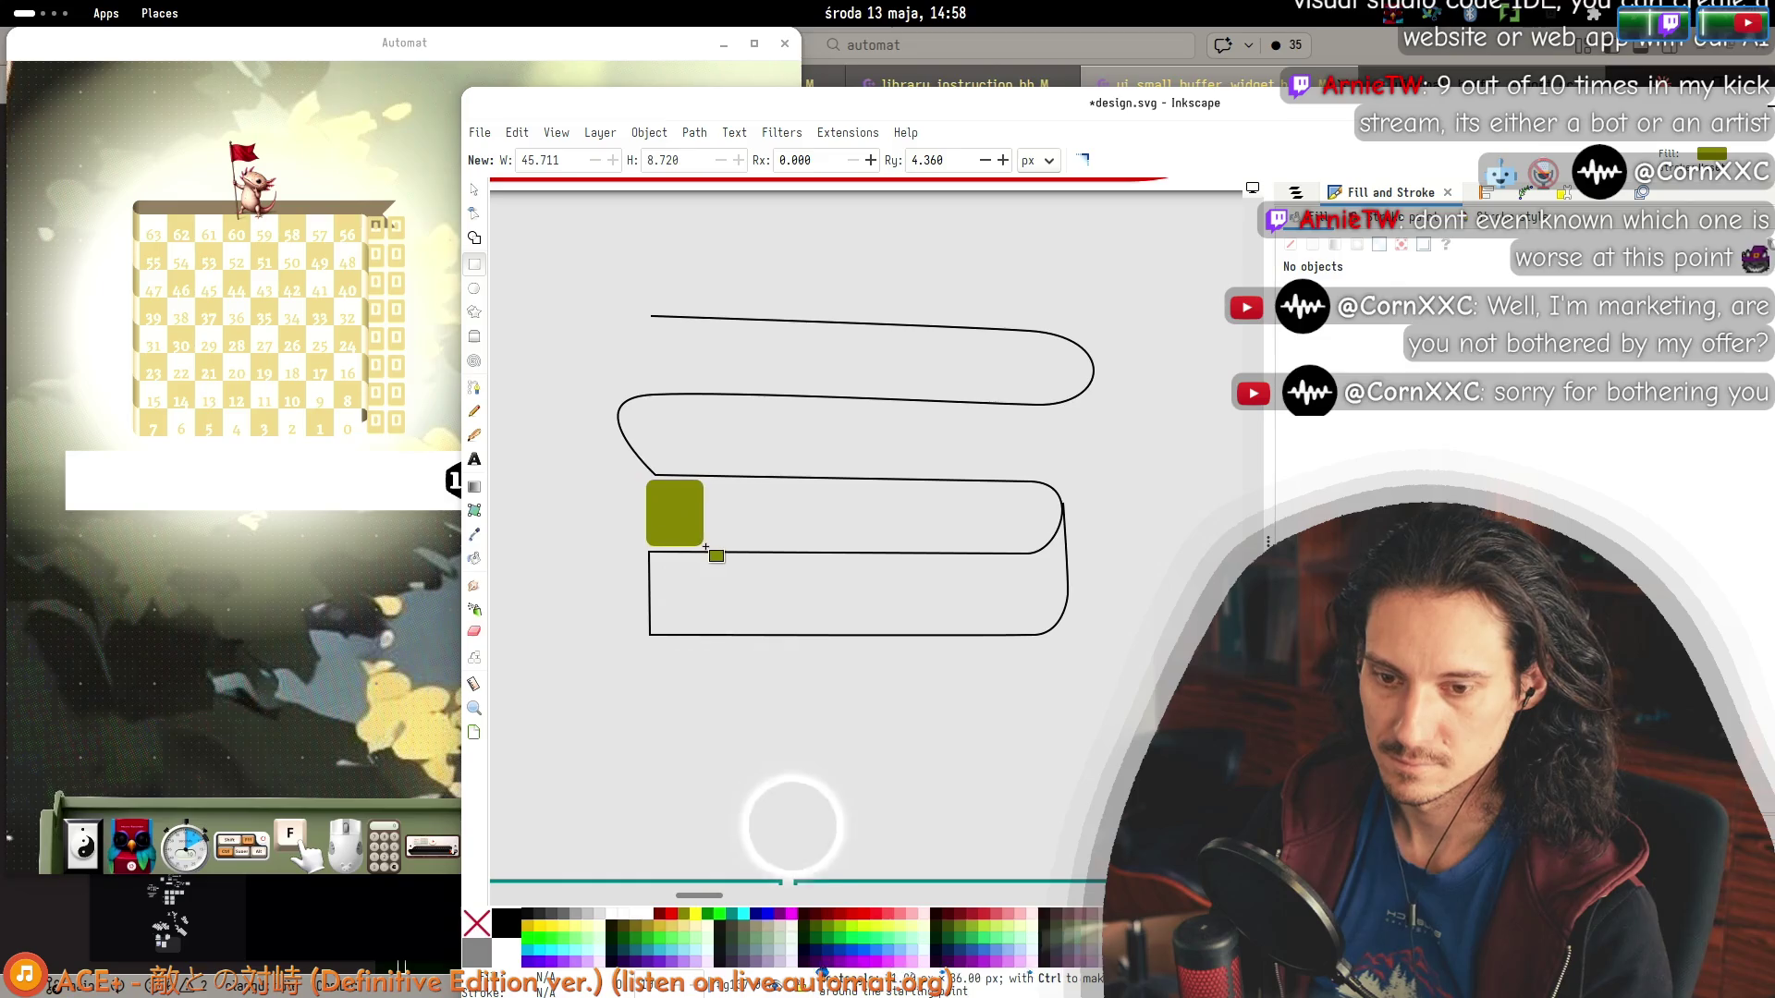
click(688, 936)
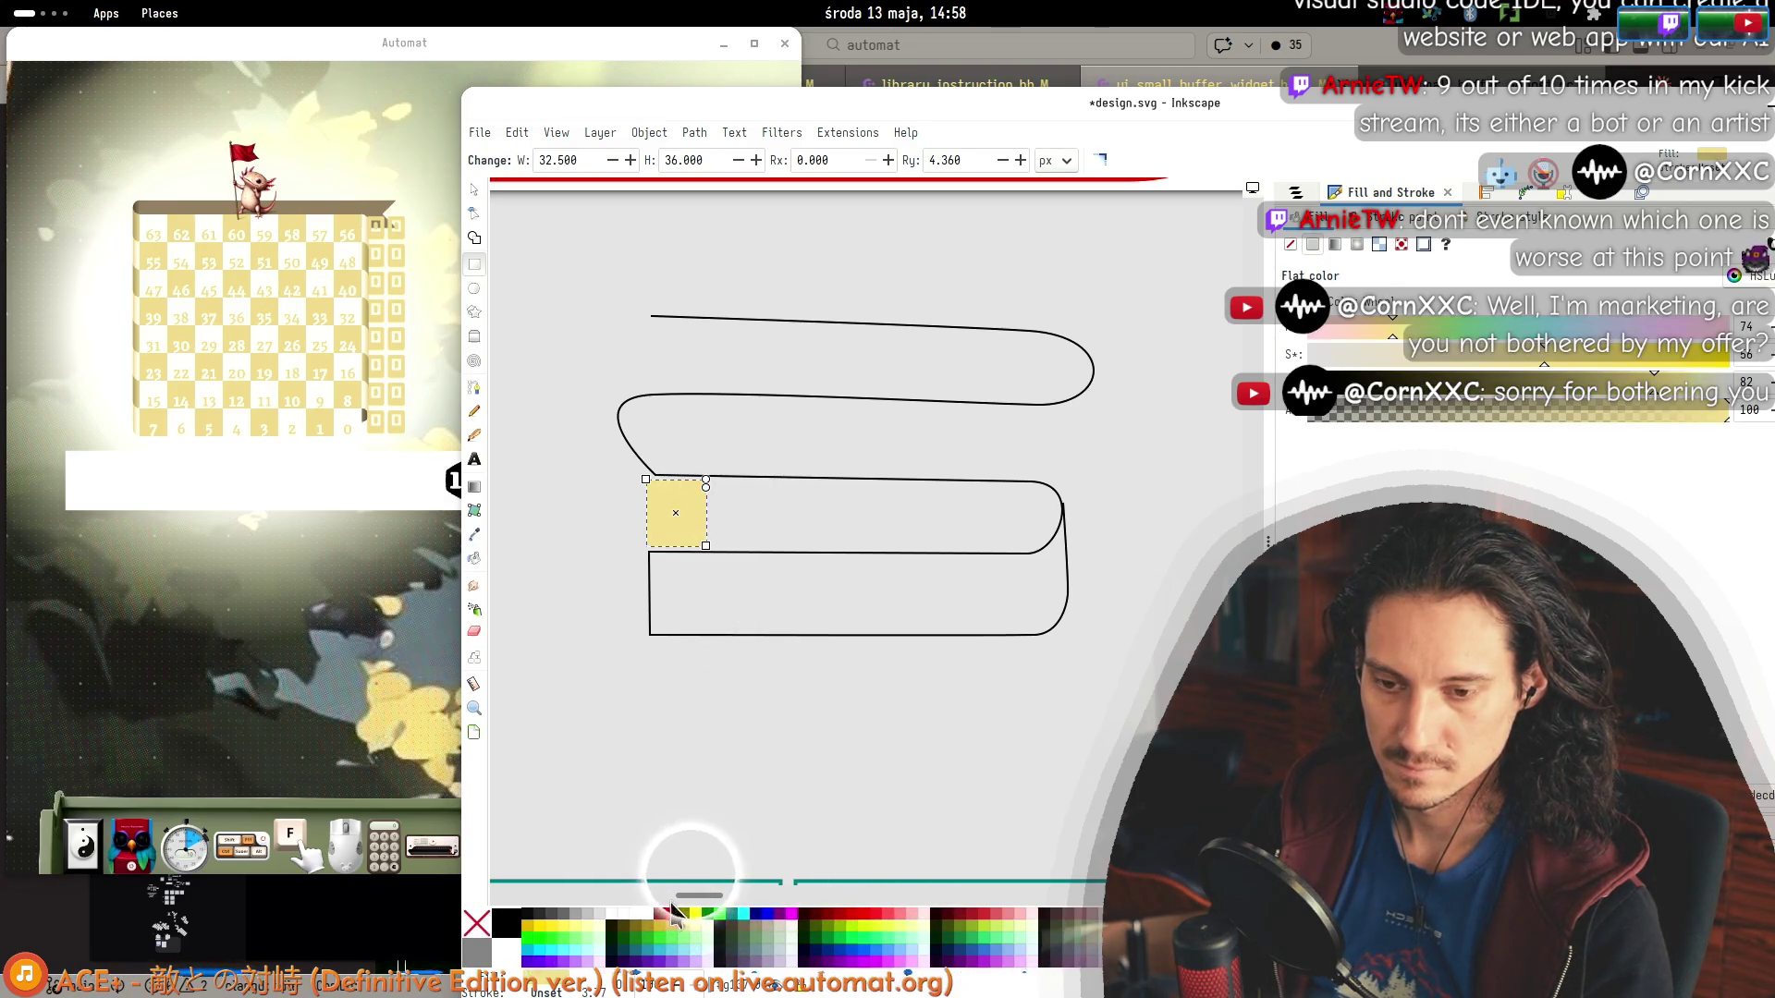
click(684, 917)
drag(758, 547, 710, 480)
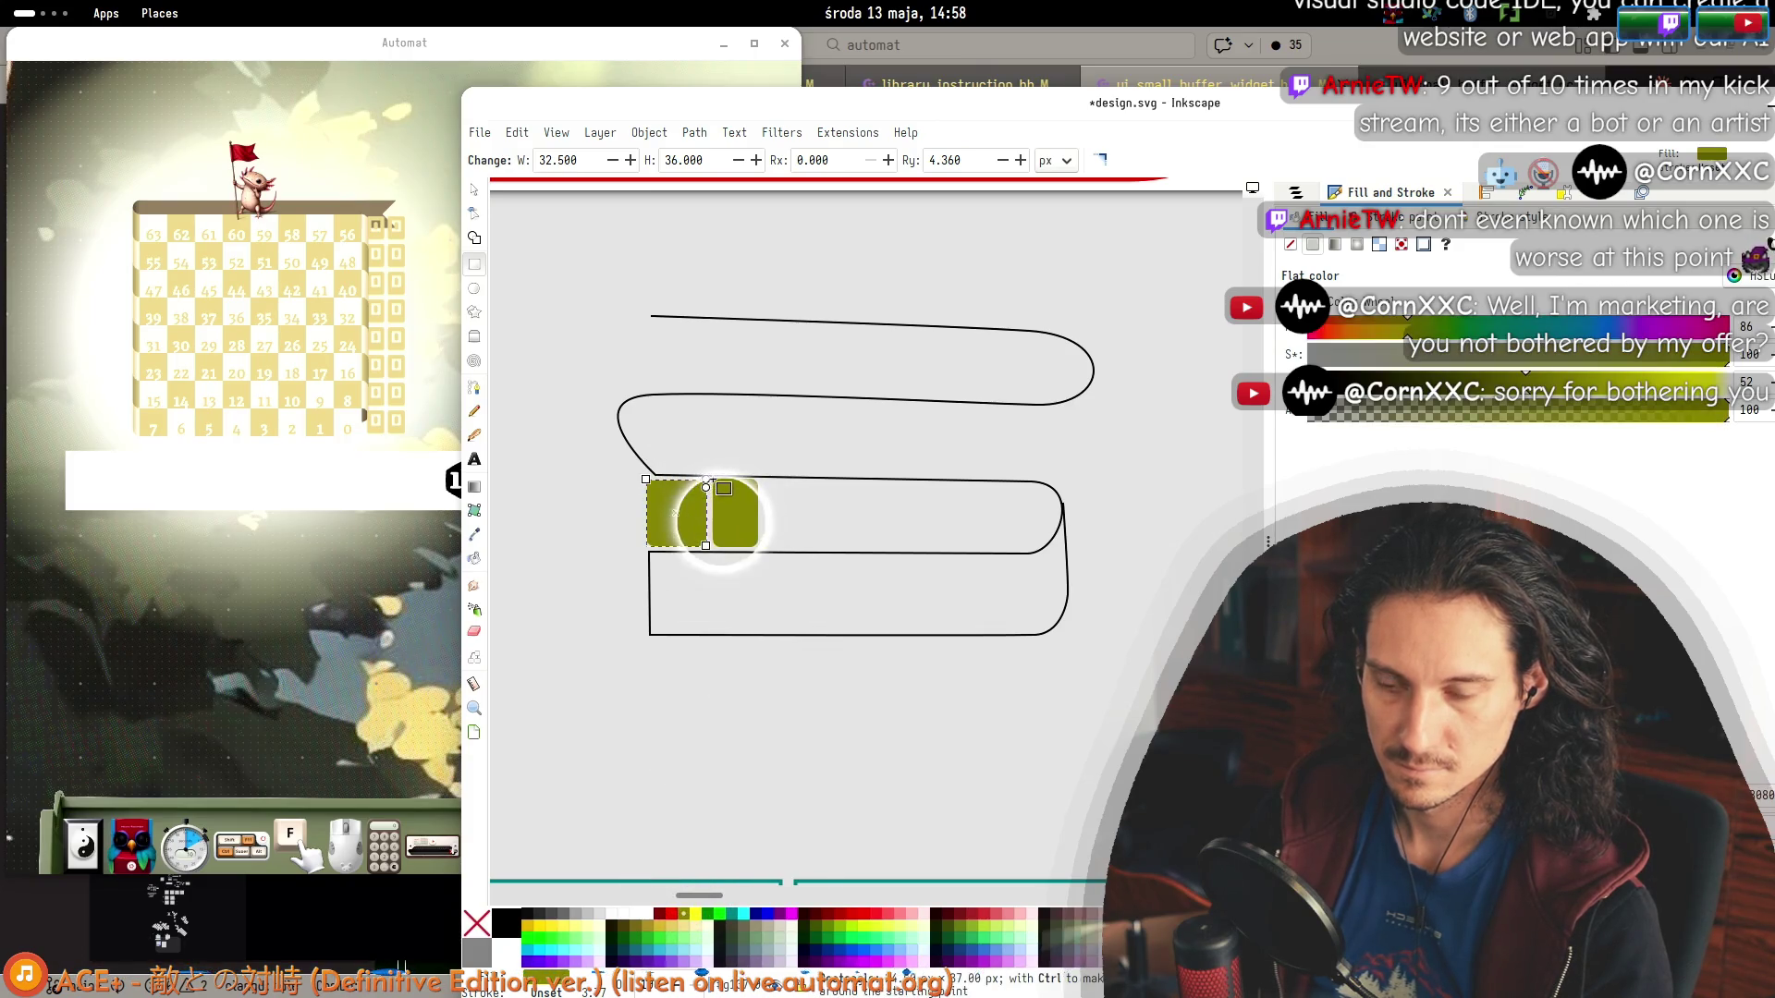
click(684, 911)
drag(758, 546, 768, 544)
Butt the squares together, then duplicate the pair twice with Ctrl+D into a row of eight
click(474, 188)
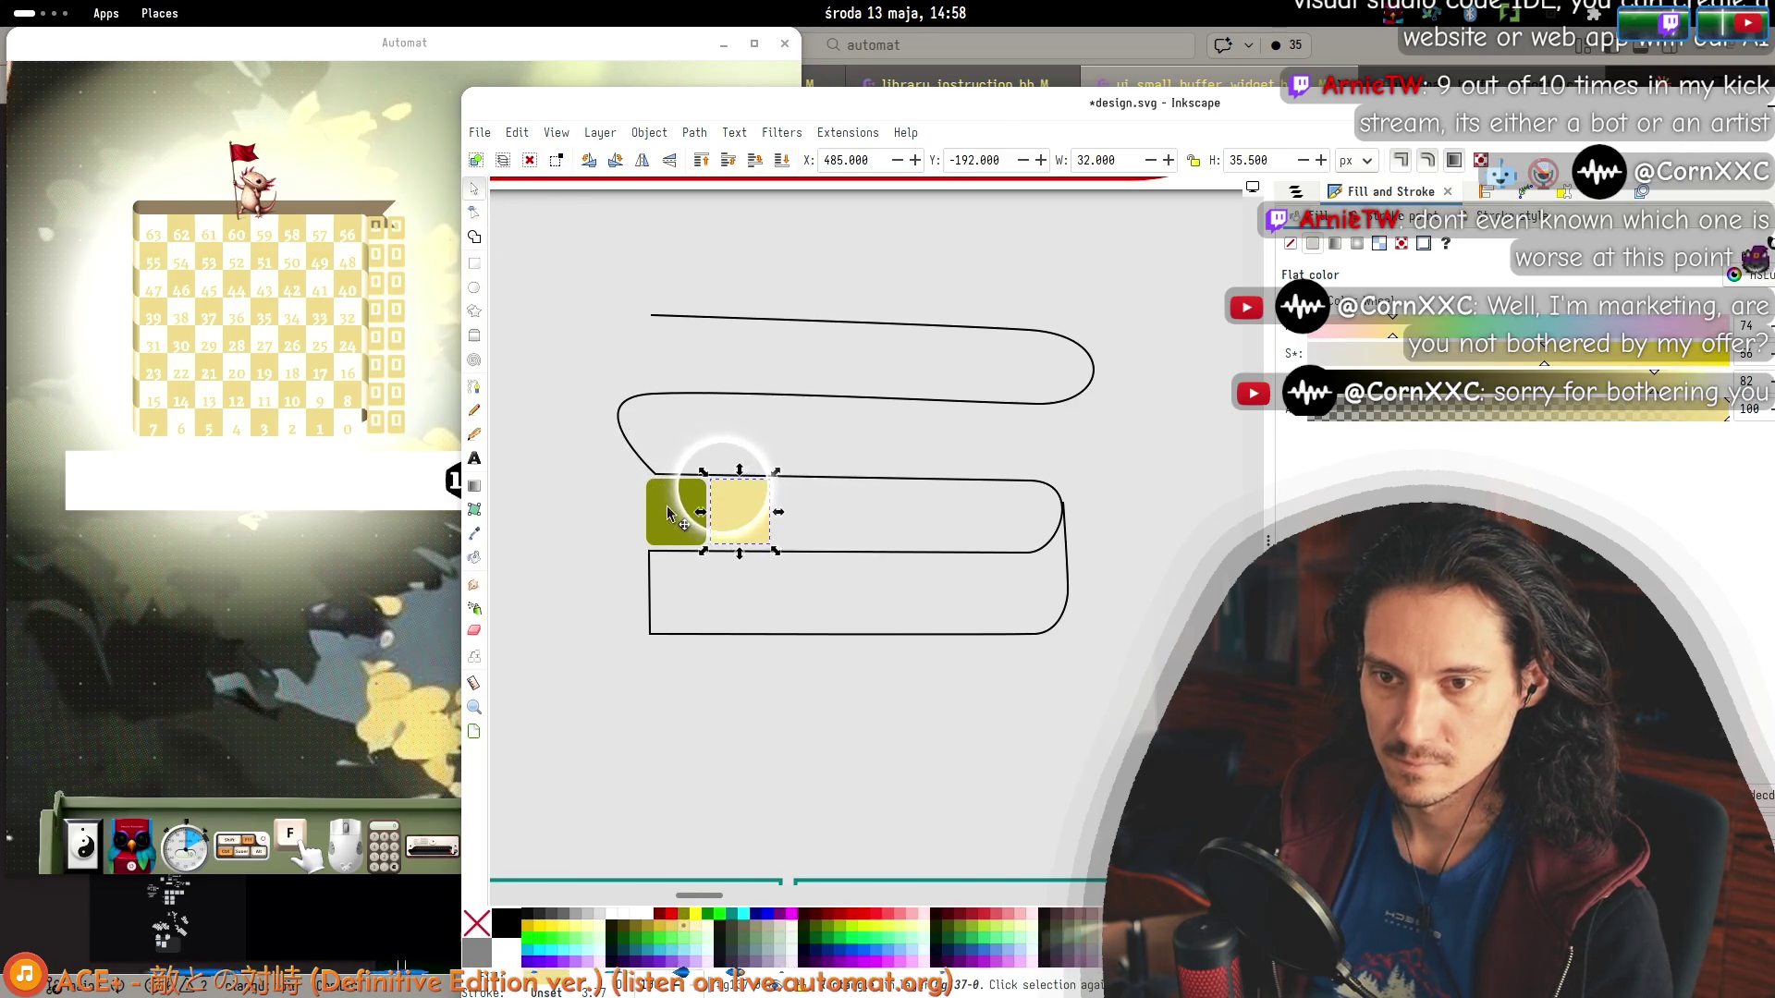
drag(669, 511, 678, 514)
click(789, 500)
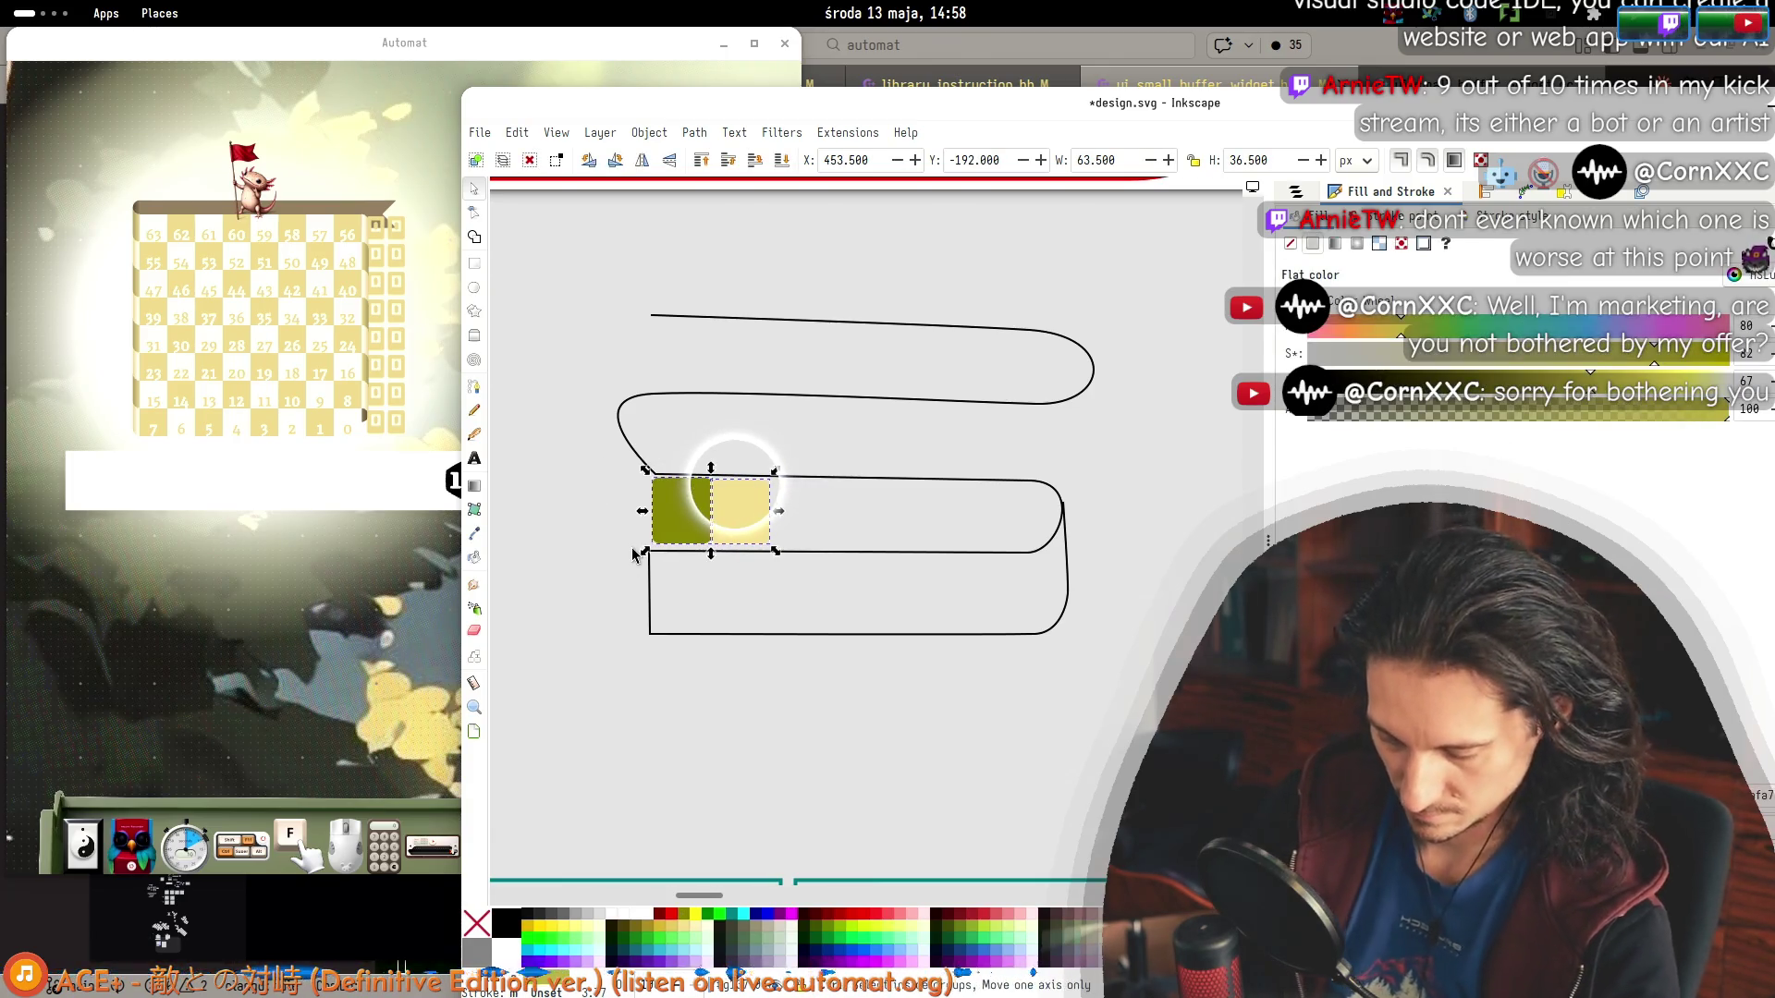
drag(636, 549, 781, 466)
key(ctrl+d)
drag(755, 529, 874, 532)
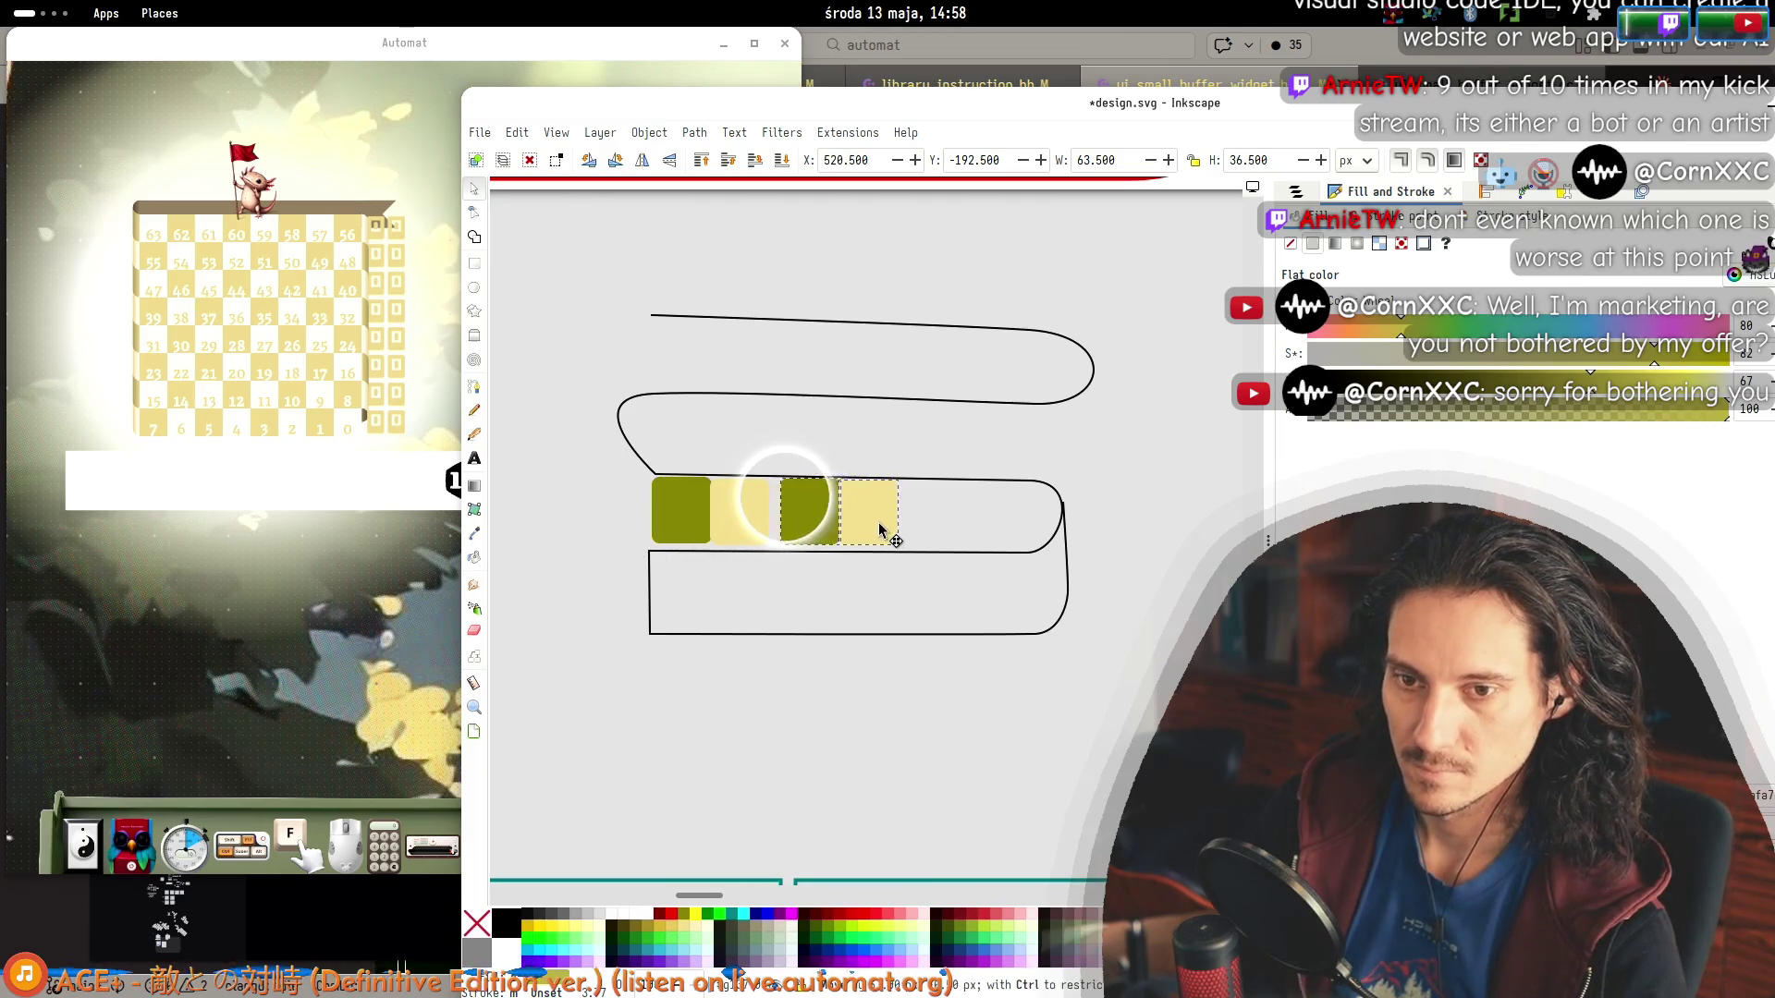
drag(745, 532, 567, 453)
key(ctrl+d)
drag(804, 502, 925, 506)
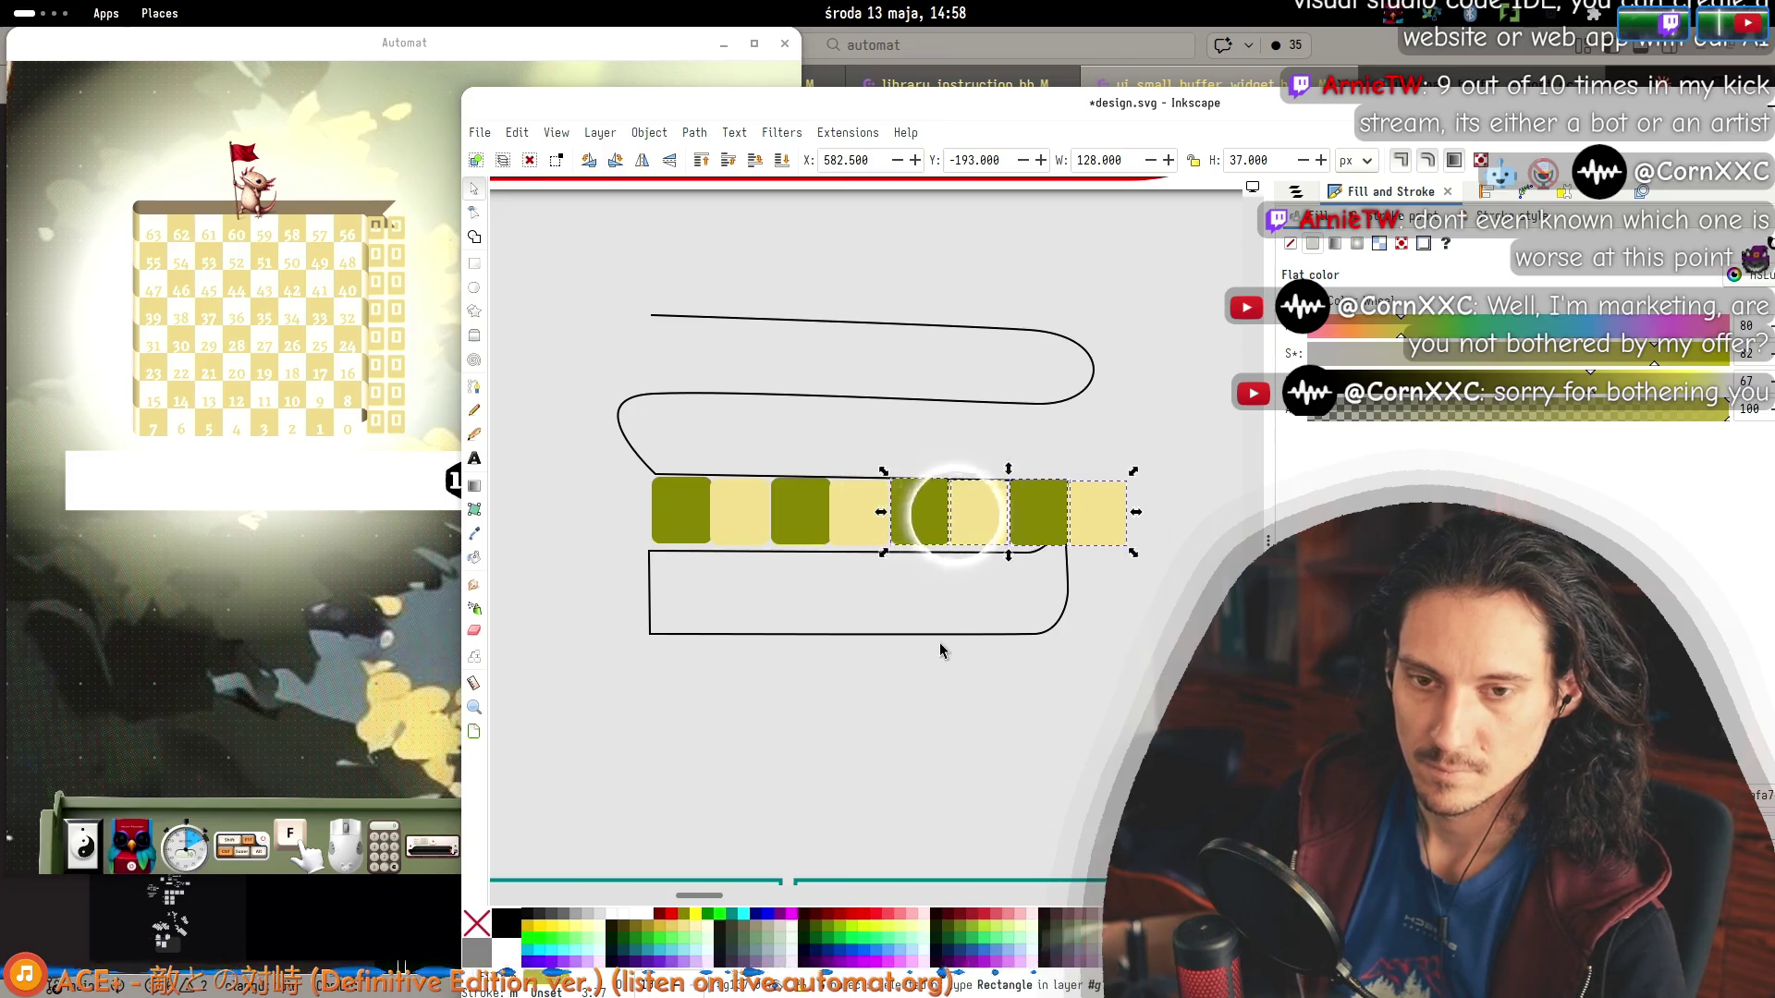
click(988, 629)
scroll(1067, 668, right, 2)
scroll(1066, 668, up, 1)
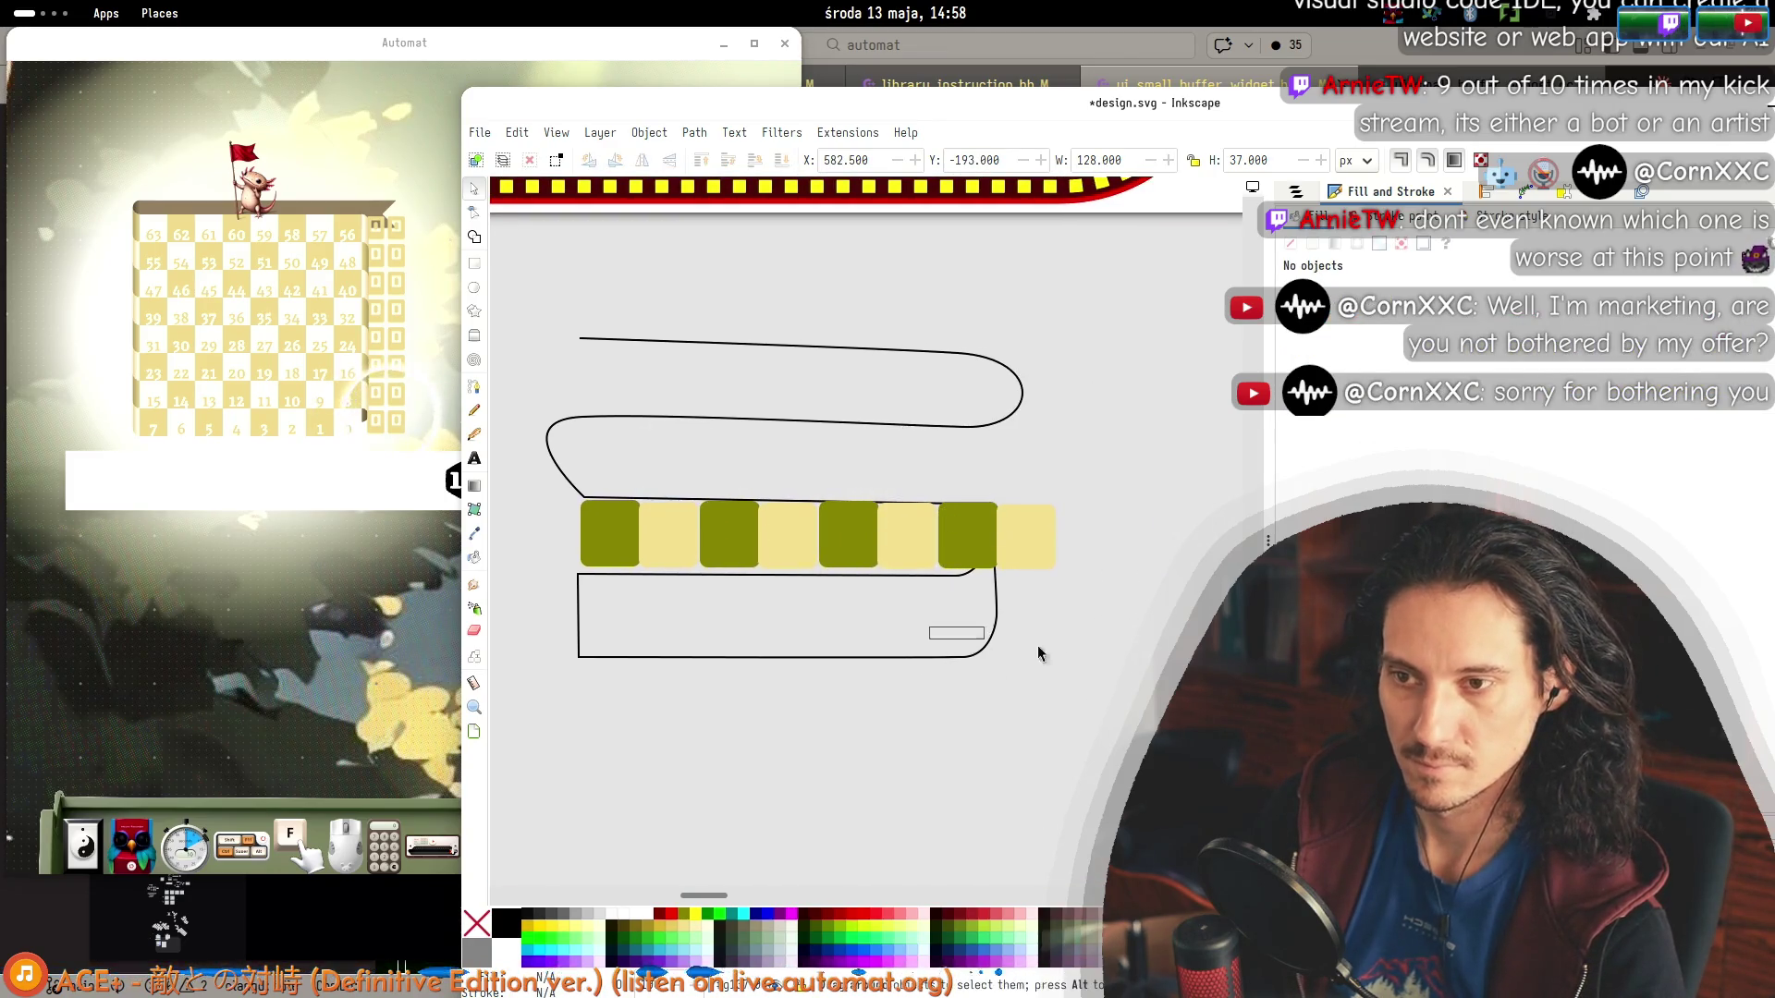
Move the snake path aside and draw a Bézier outline wrapping around both ends of the striped bar
mouse_move(943, 660)
mouse_down()
mouse_move(864, 713)
mouse_move(995, 626)
mouse_move(918, 582)
mouse_move(1085, 797)
mouse_move(1181, 710)
mouse_move(1117, 695)
mouse_up()
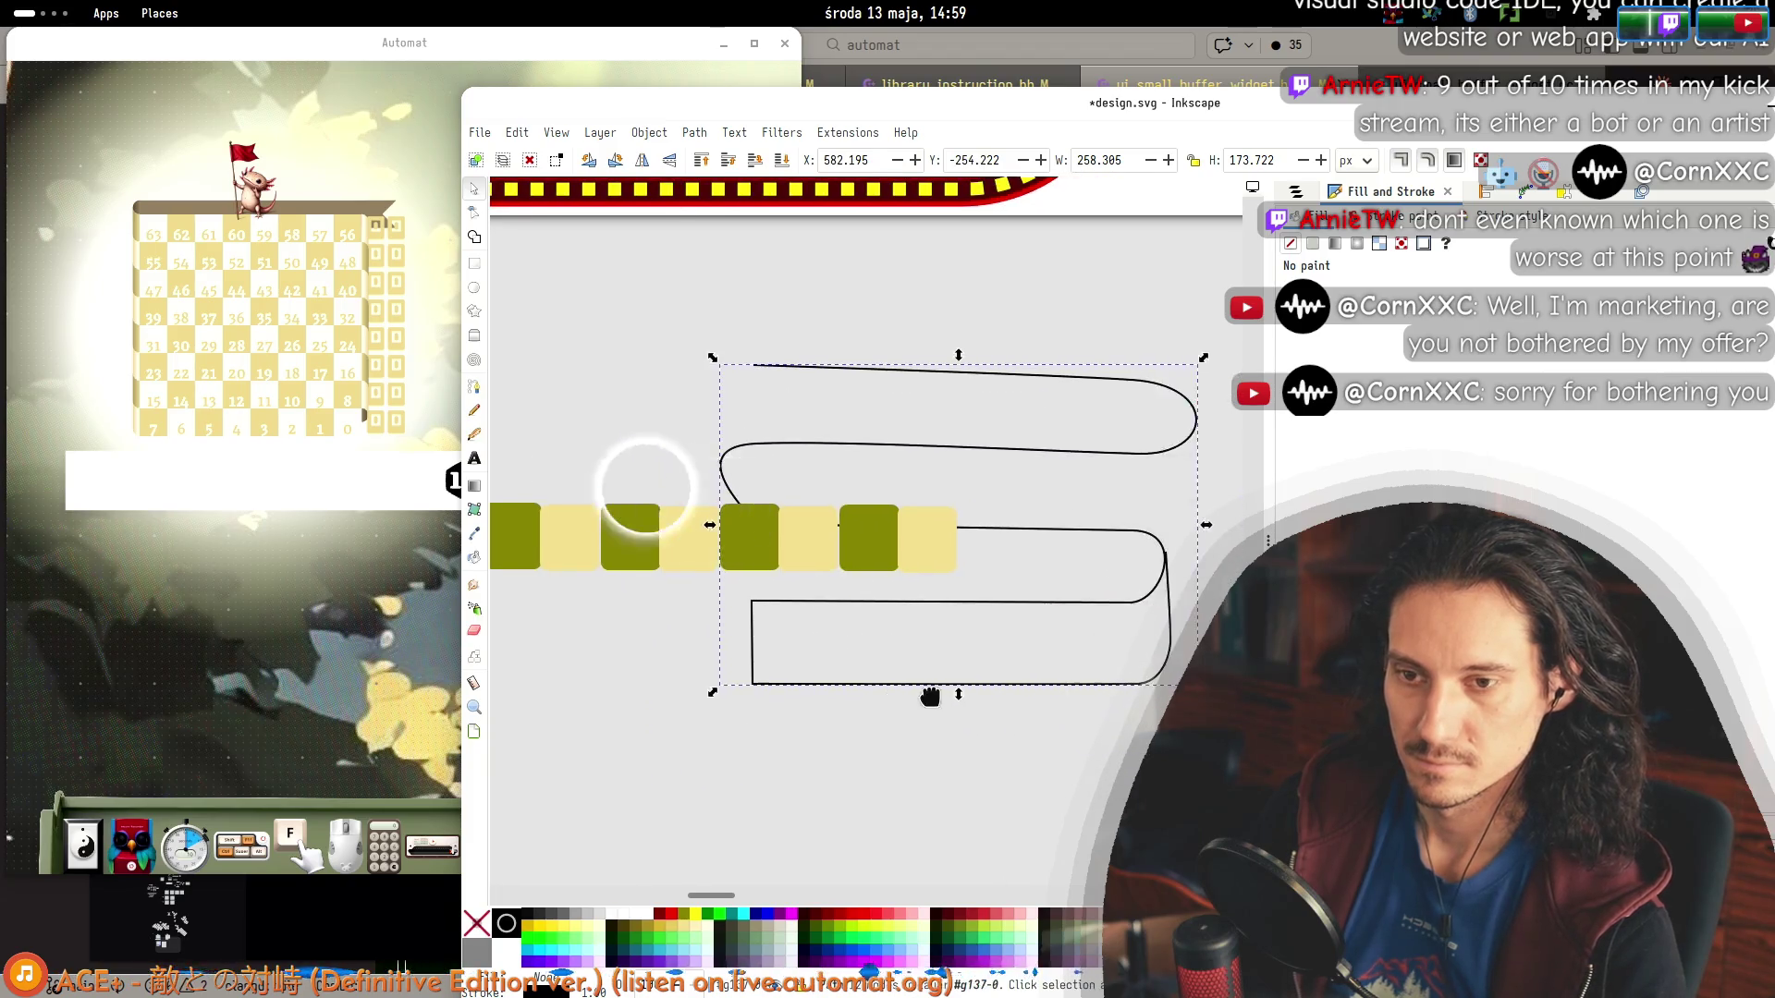
drag(596, 386, 704, 389)
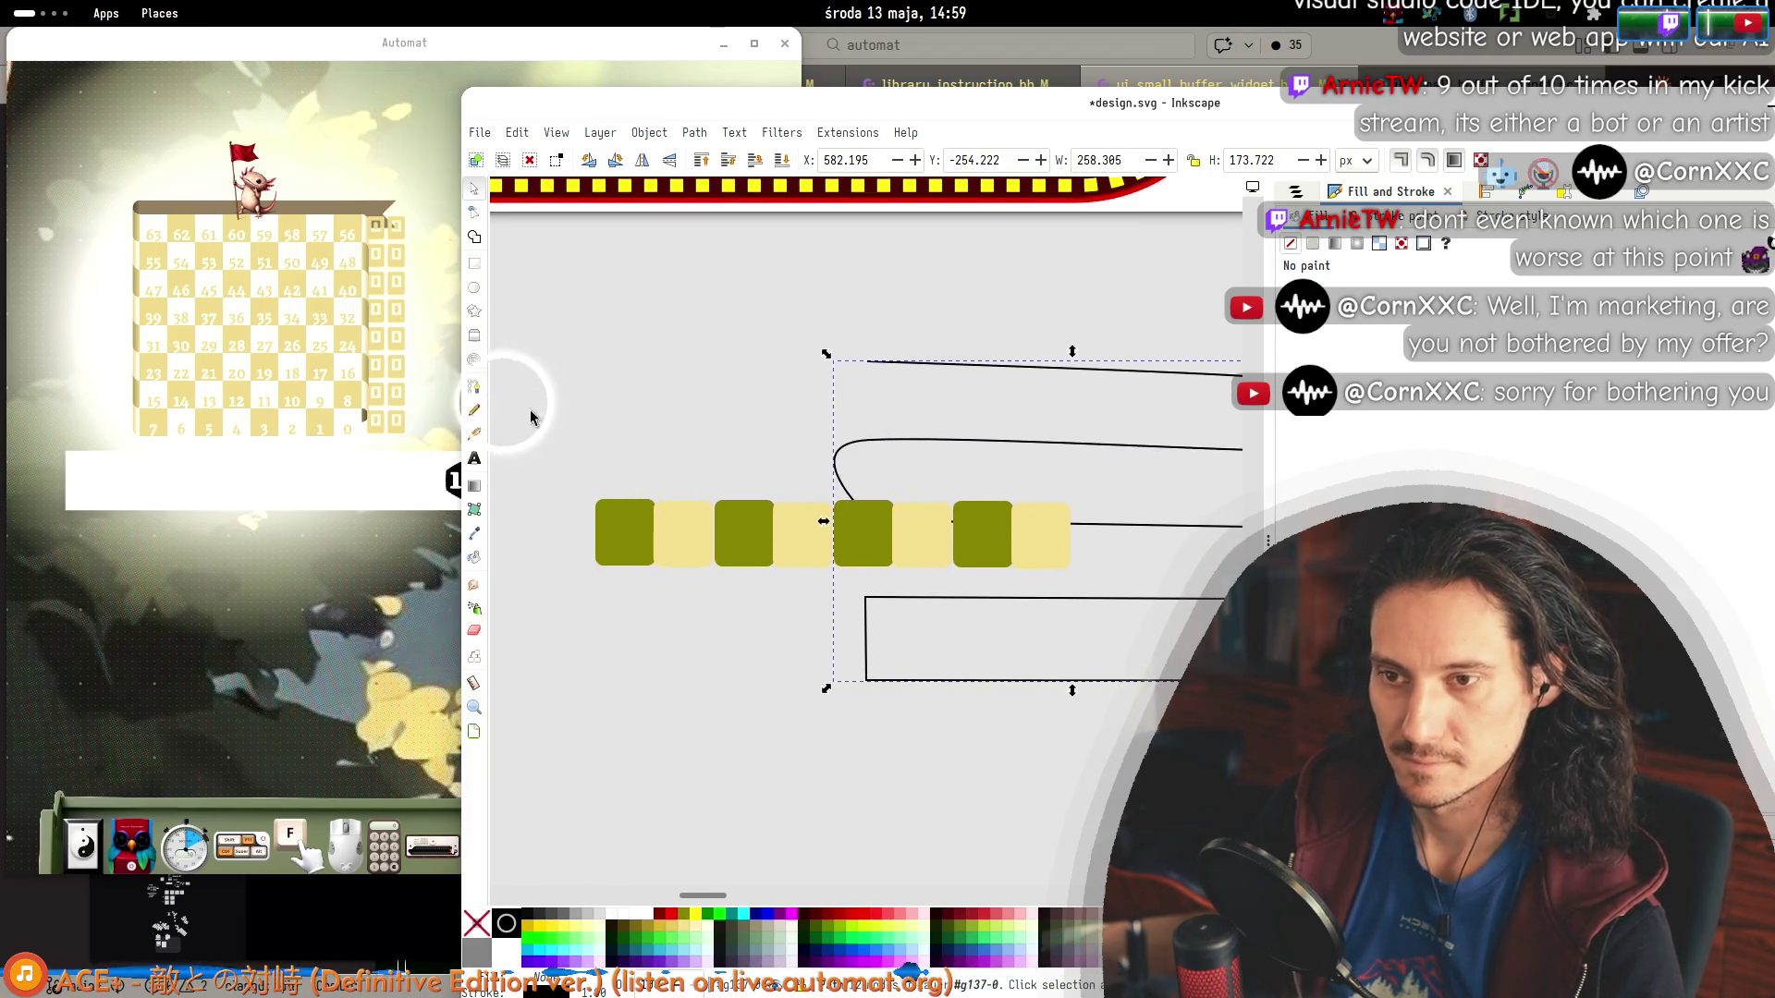
click(475, 388)
click(601, 567)
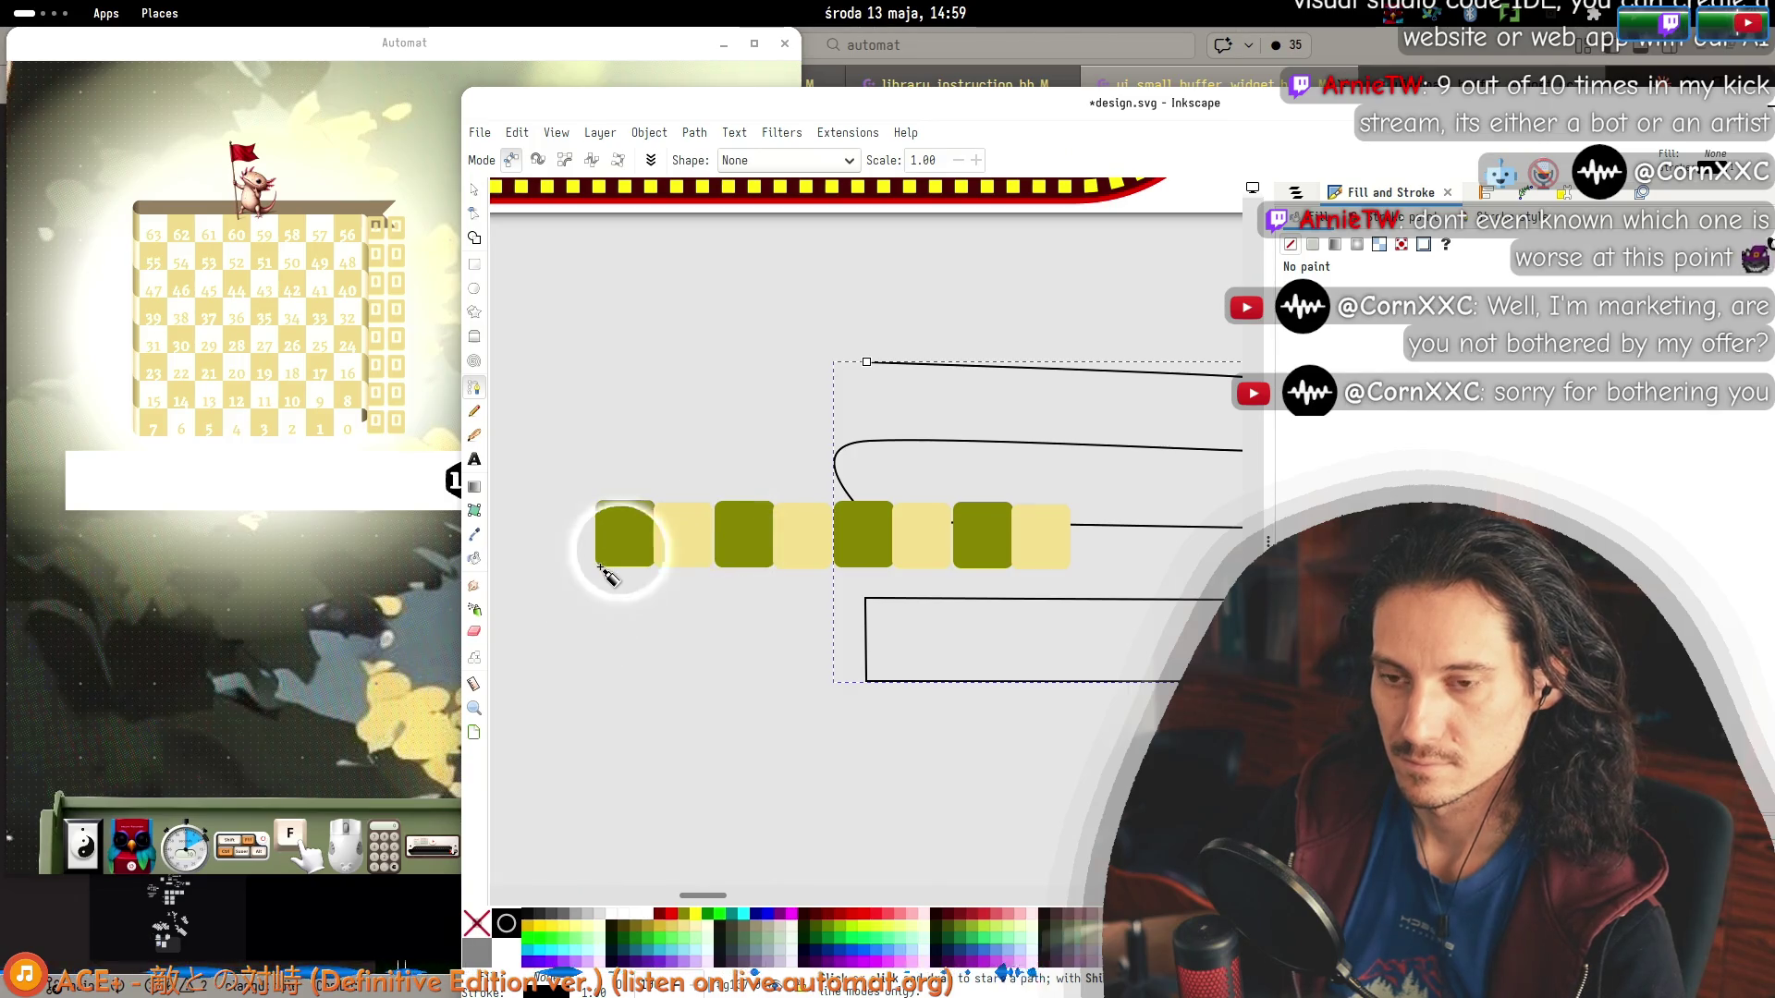
drag(577, 547, 576, 532)
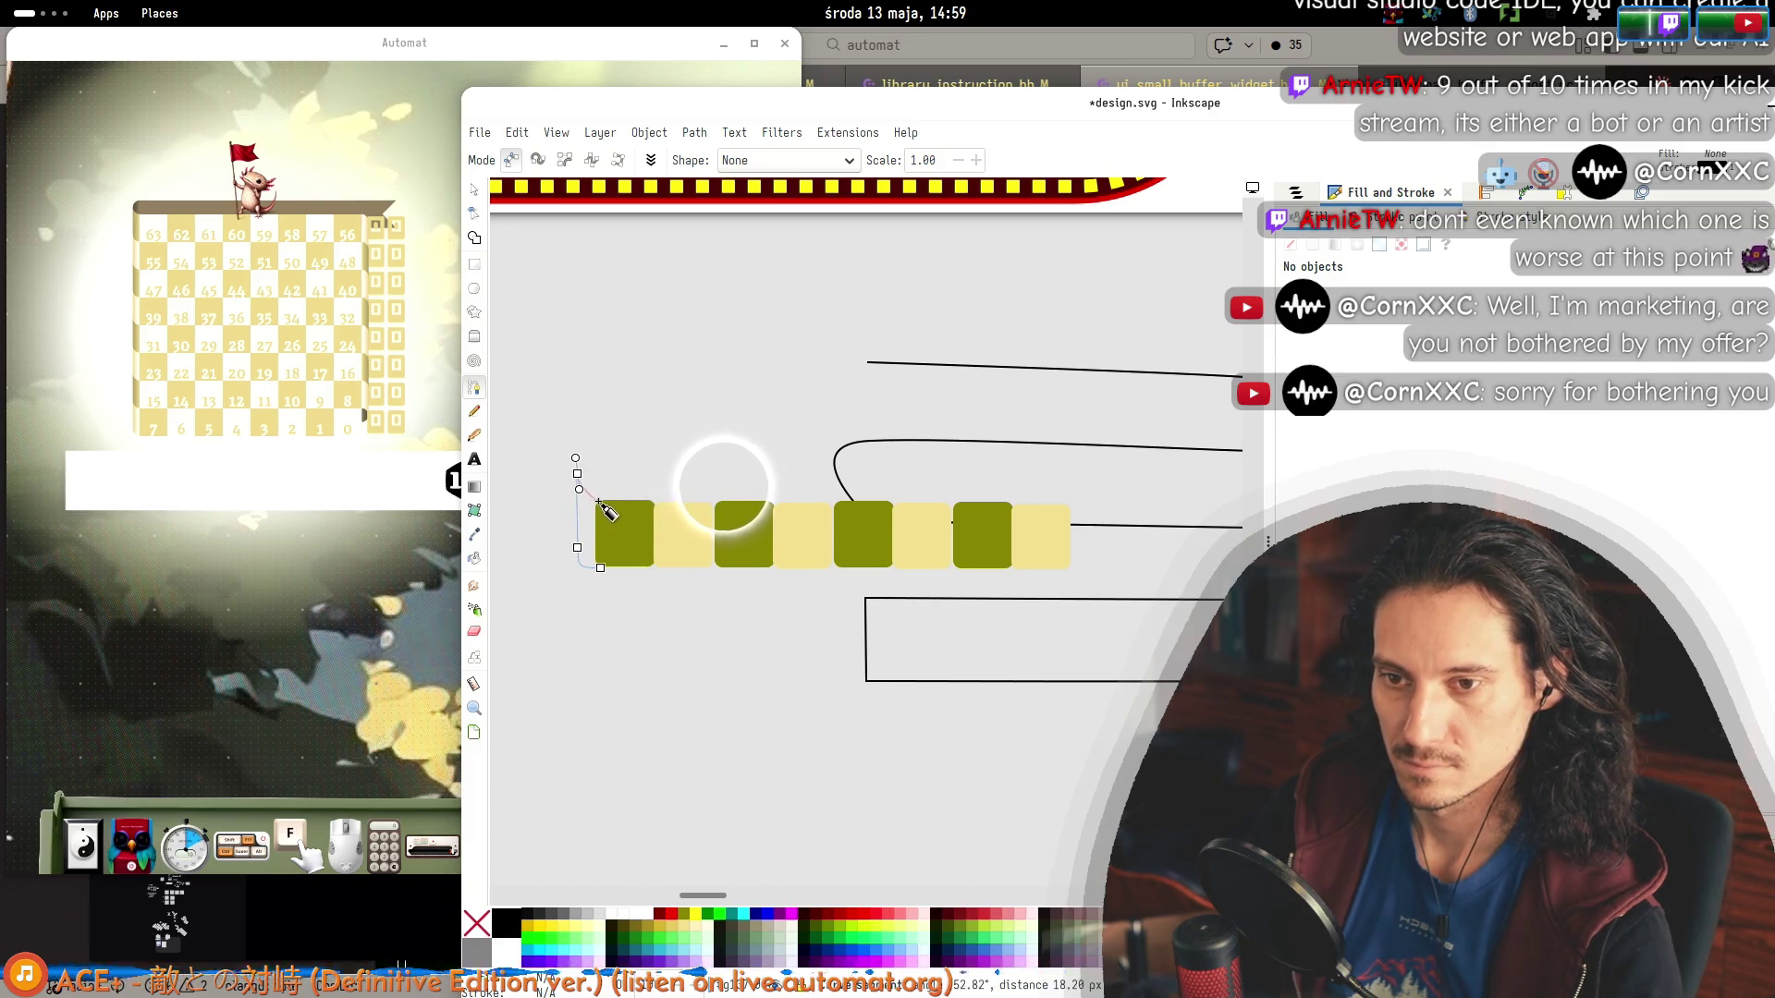
drag(612, 500, 611, 499)
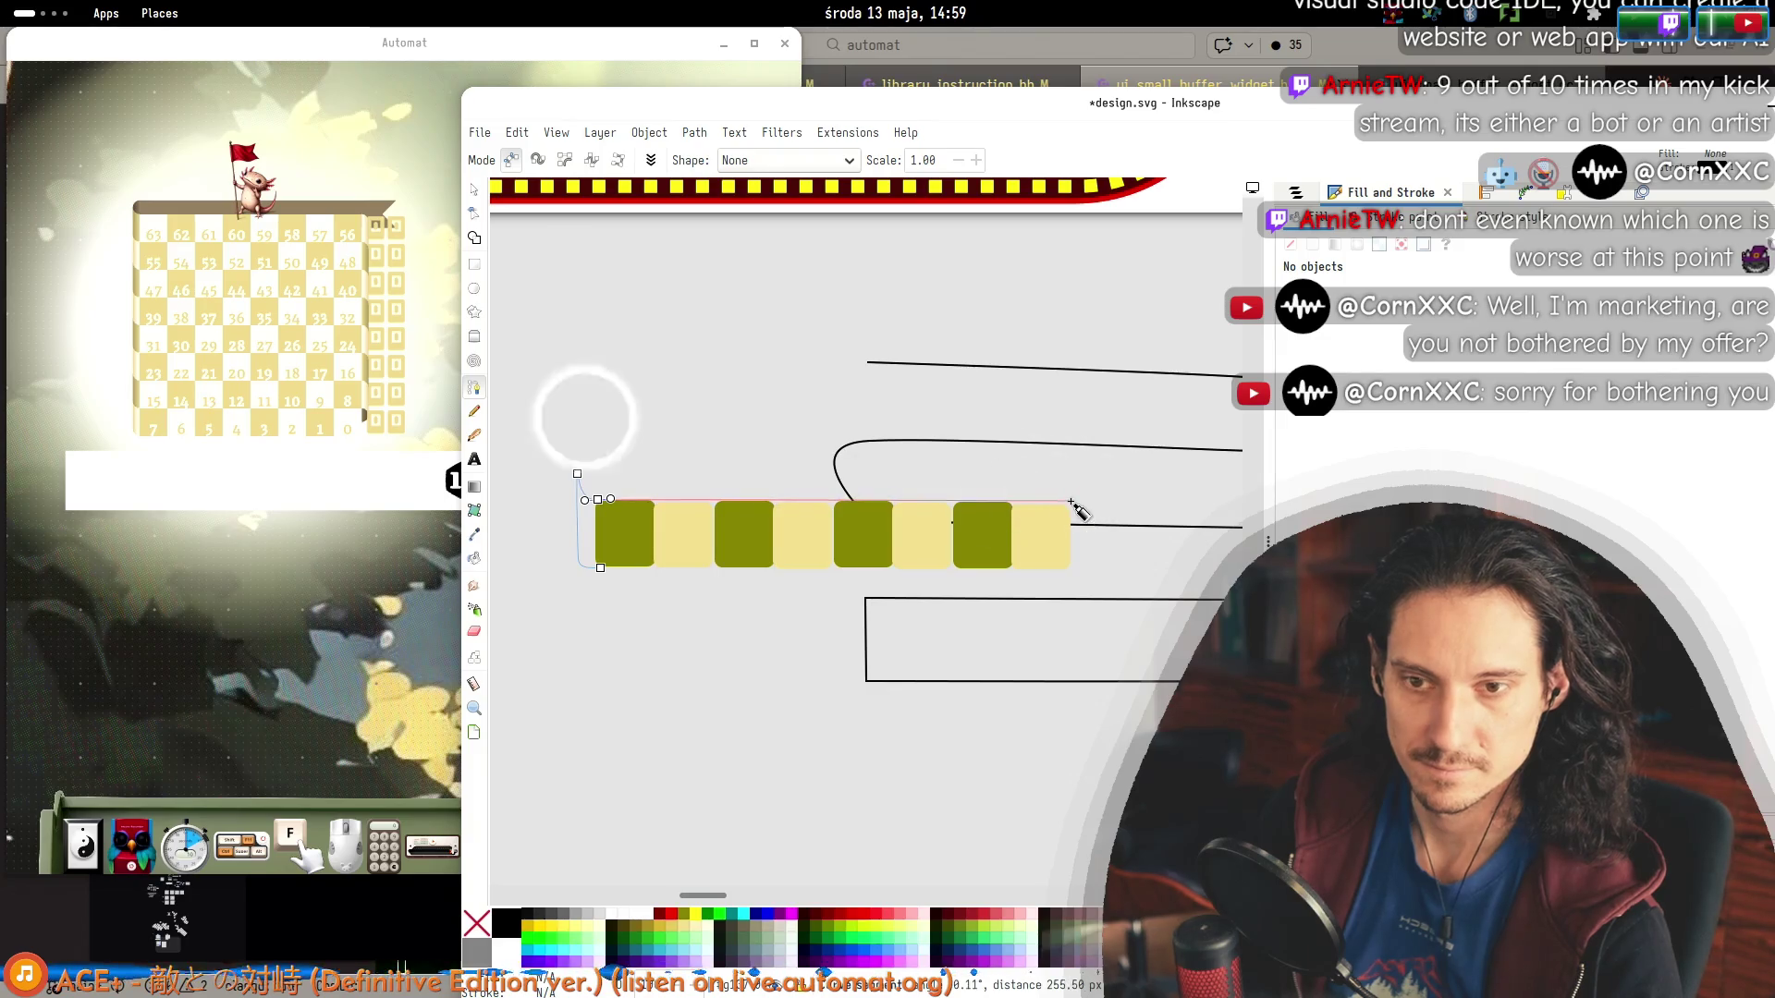
drag(1068, 502, 1097, 556)
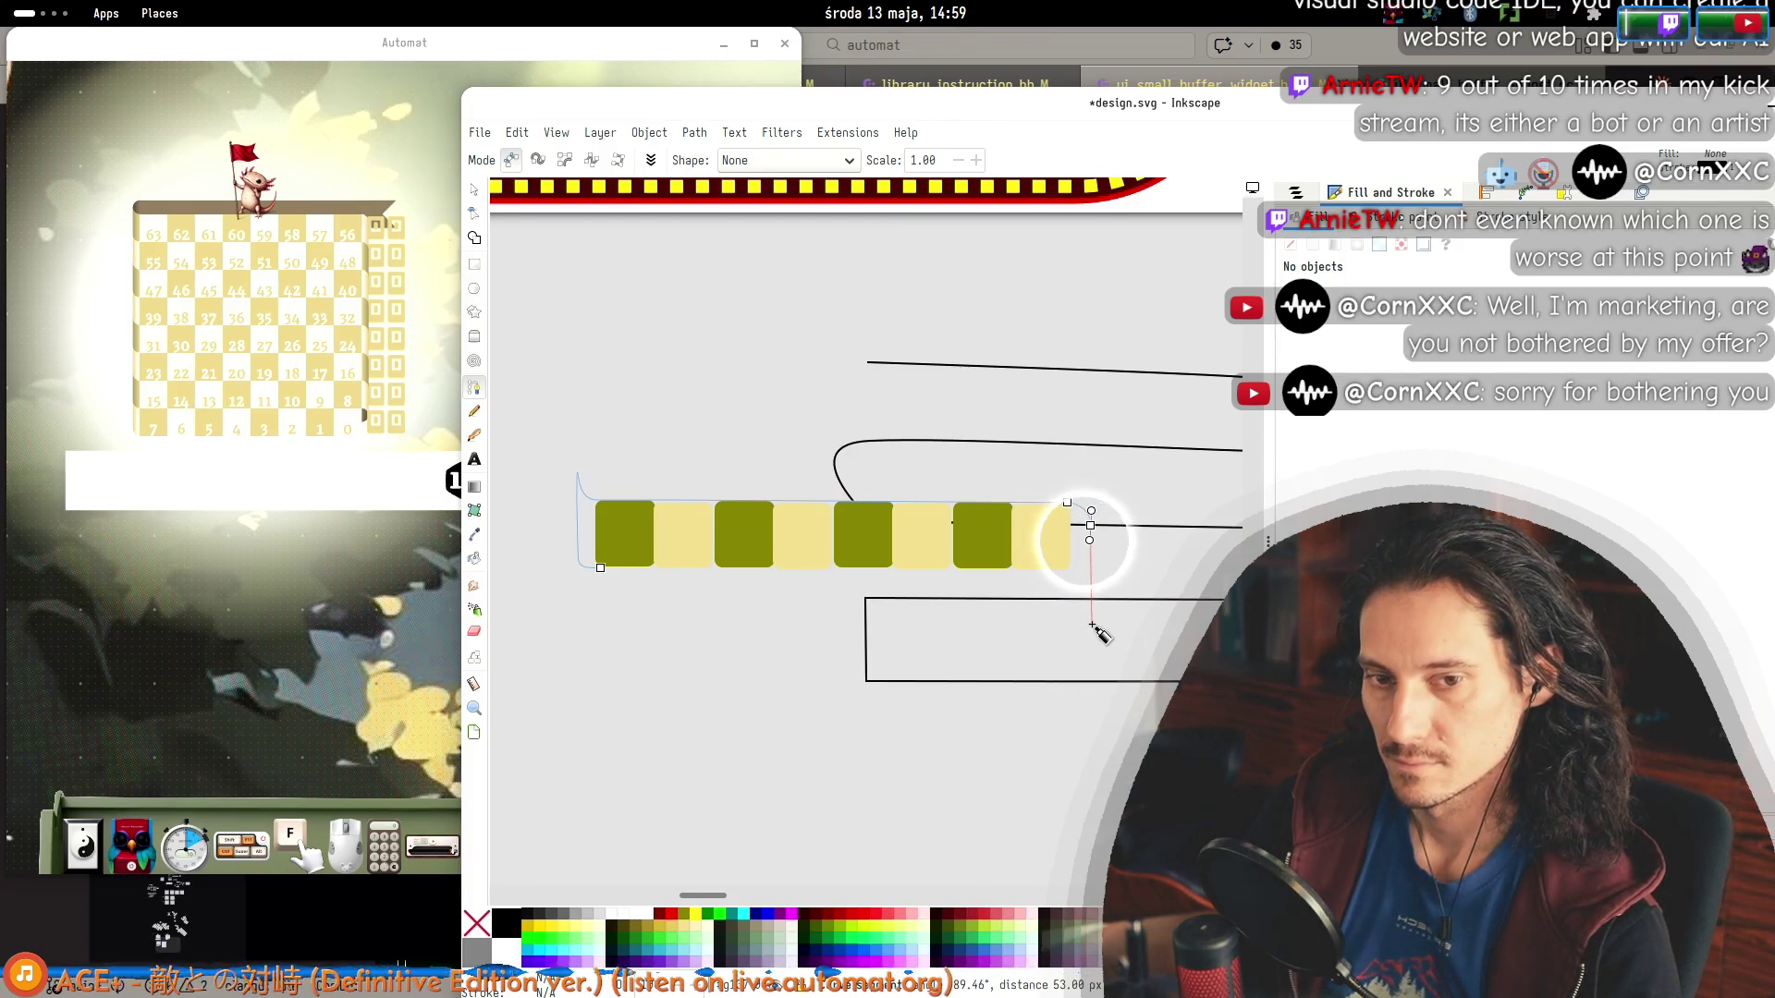
drag(1080, 647, 1065, 654)
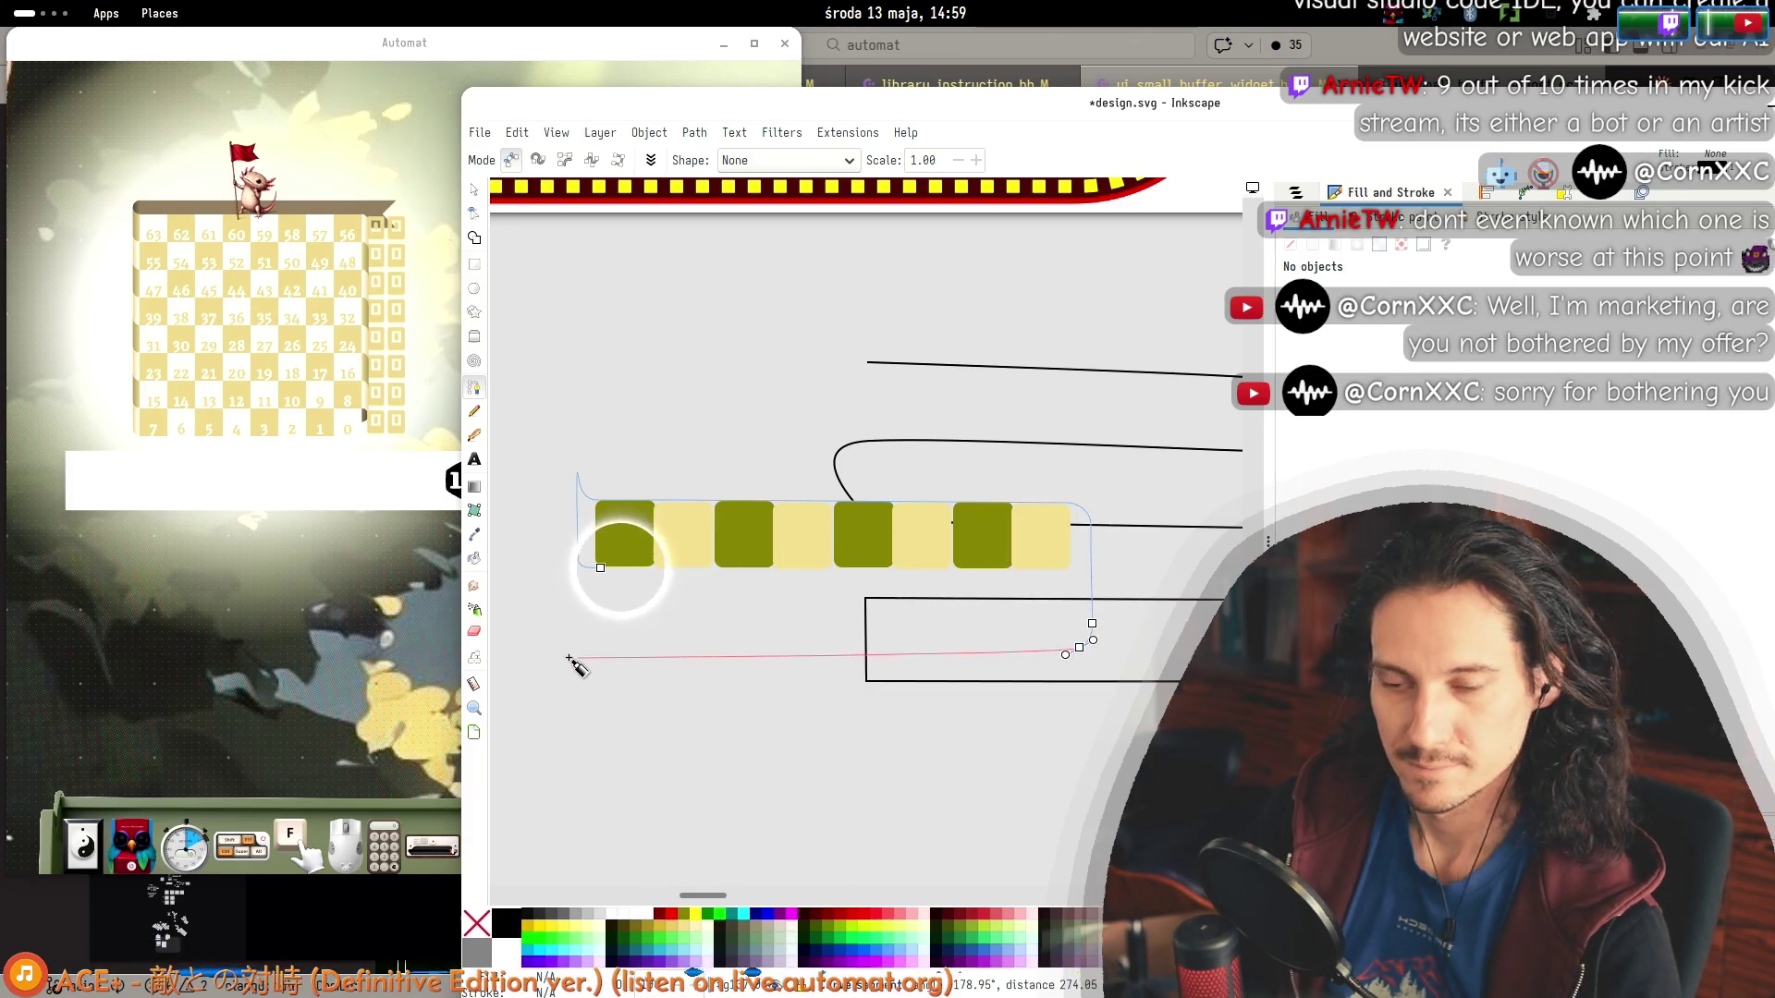
click(547, 571)
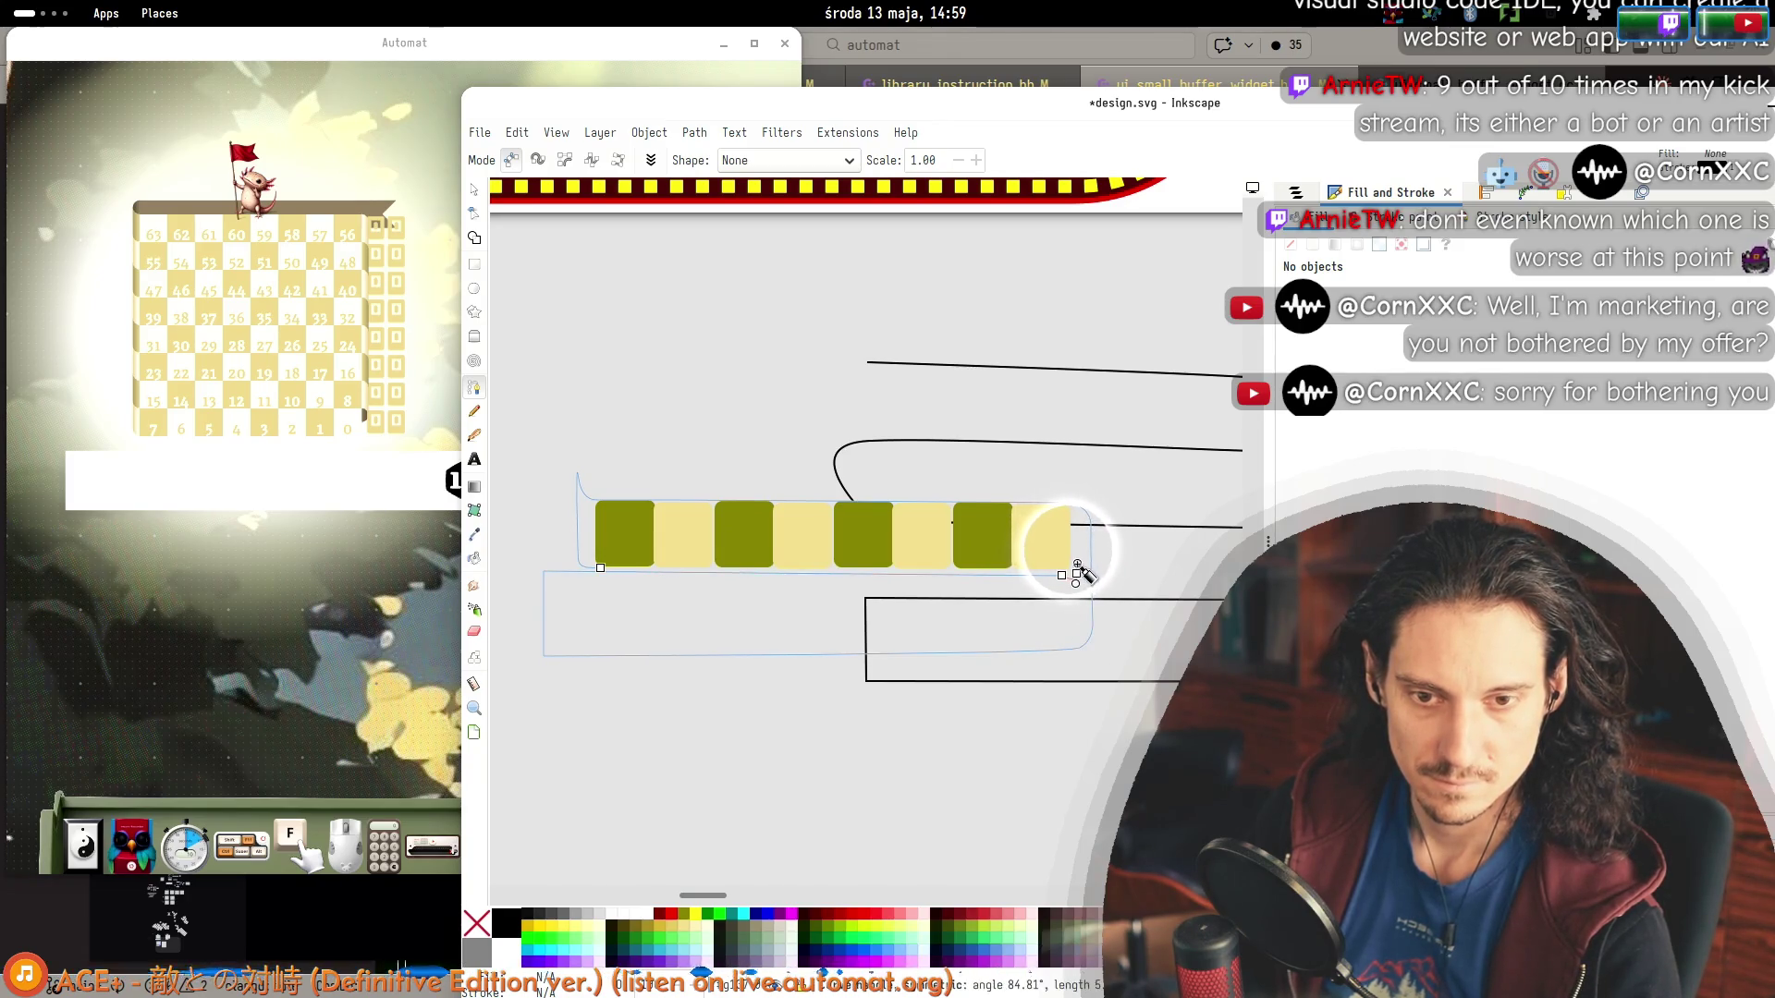
click(601, 568)
Drag the outline's nodes and handles to reshape it into a folded loop around the bar
click(474, 212)
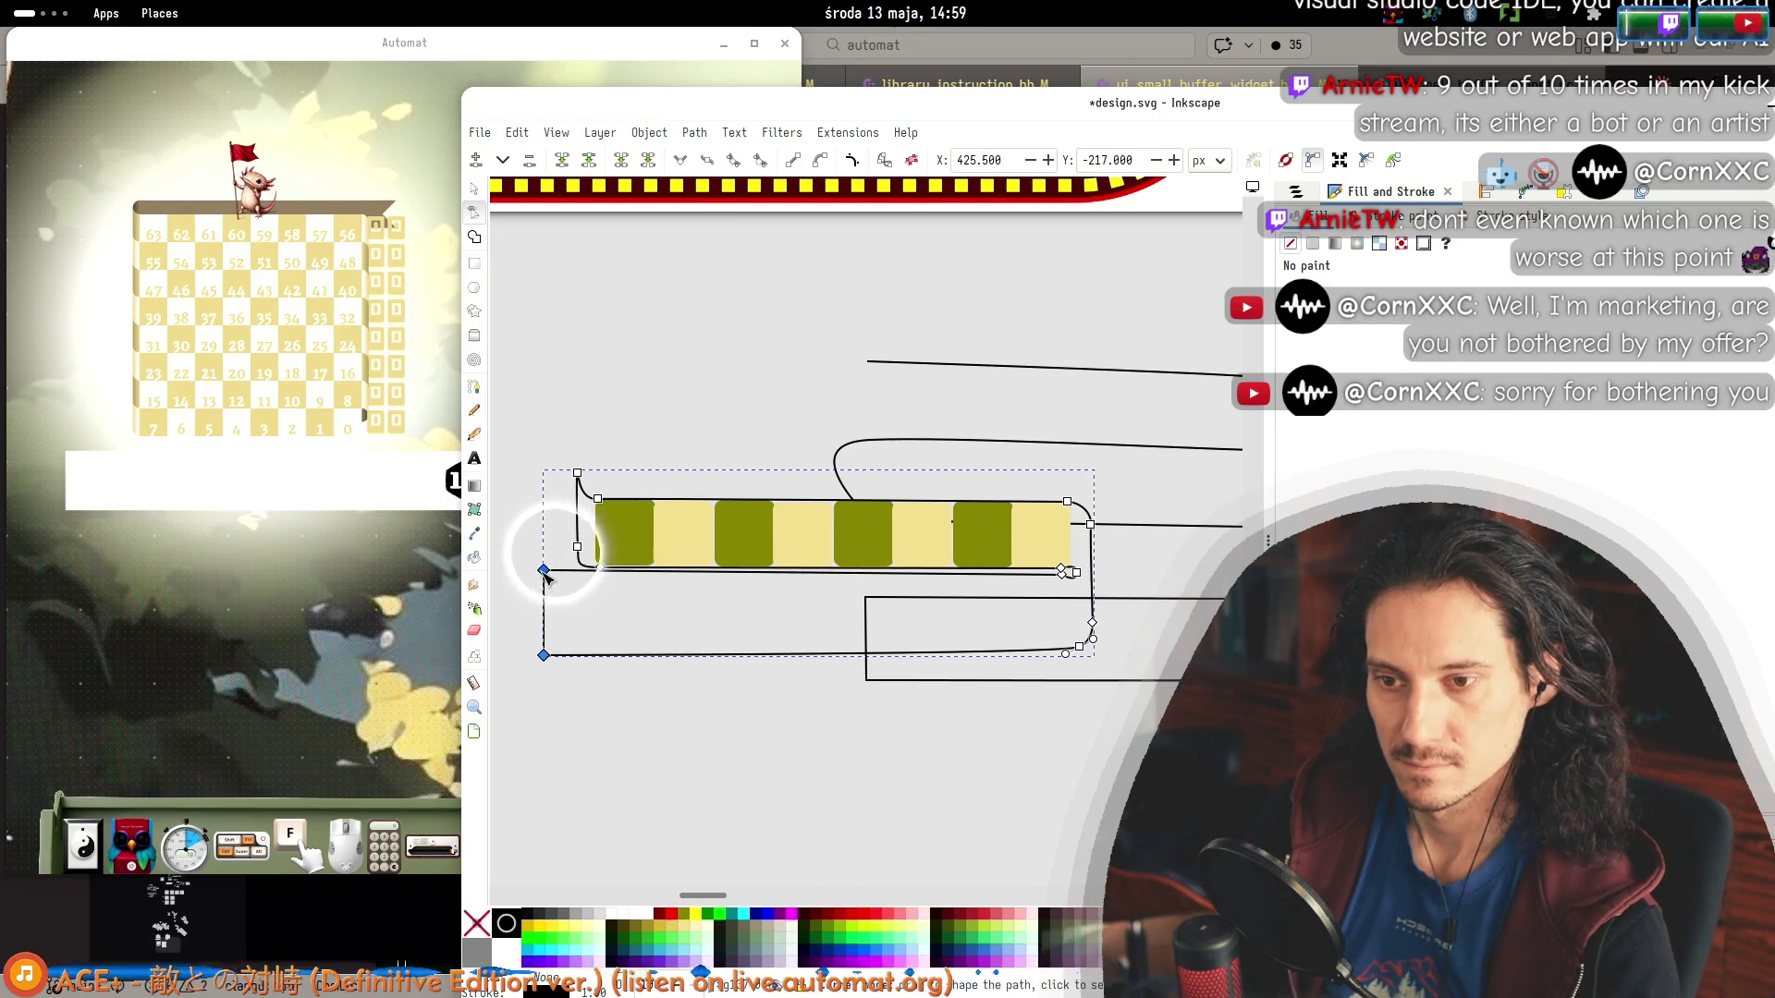
drag(546, 573, 563, 618)
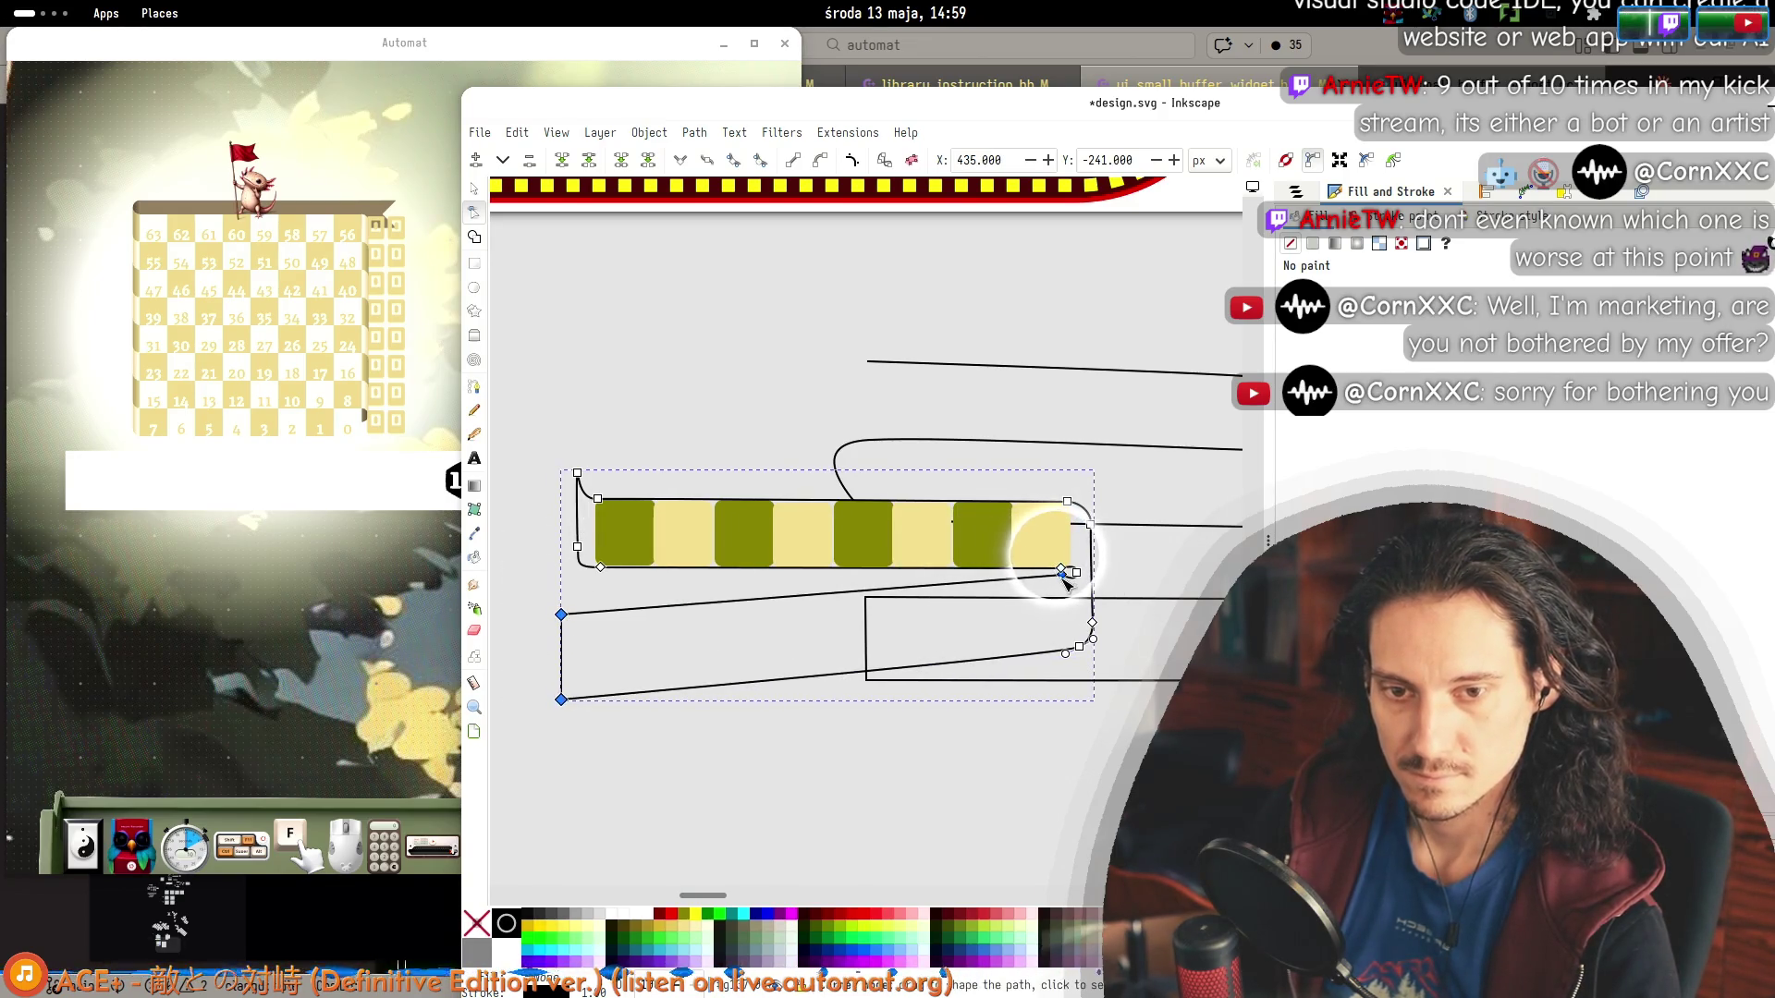
mouse_move(1049, 617)
mouse_down()
mouse_move(864, 592)
mouse_move(1063, 629)
mouse_move(1043, 705)
mouse_move(1102, 705)
mouse_up()
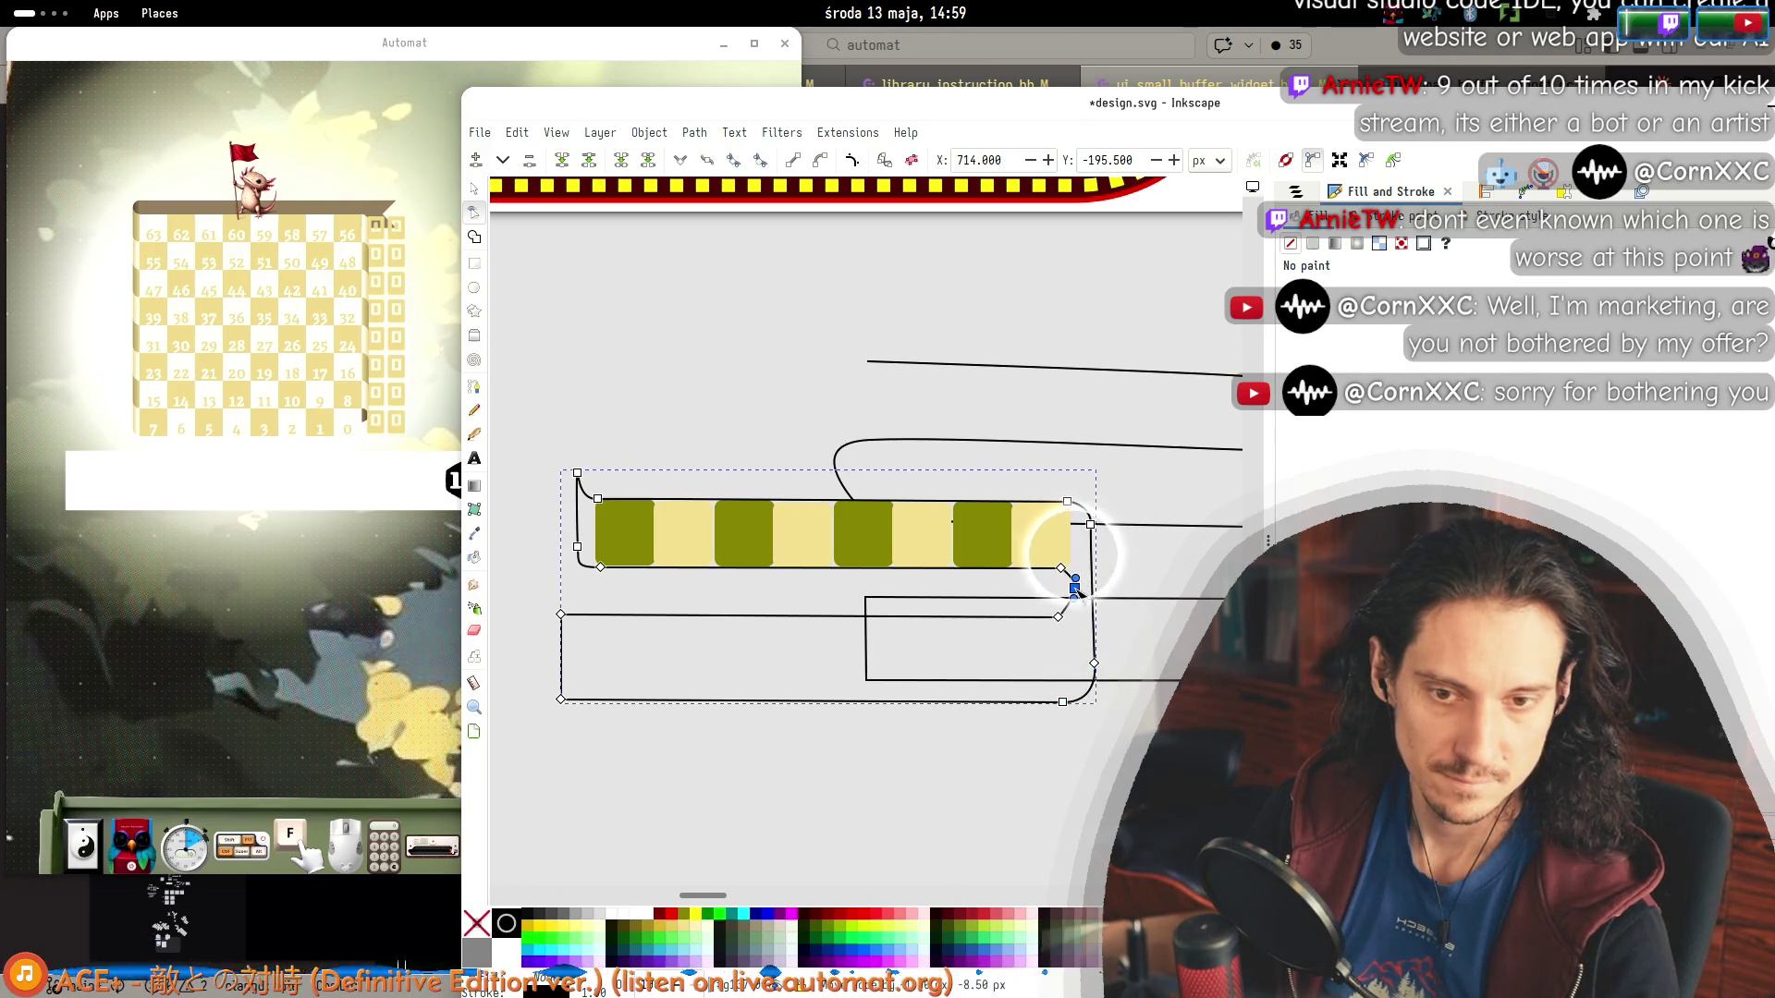
drag(1063, 626, 1079, 629)
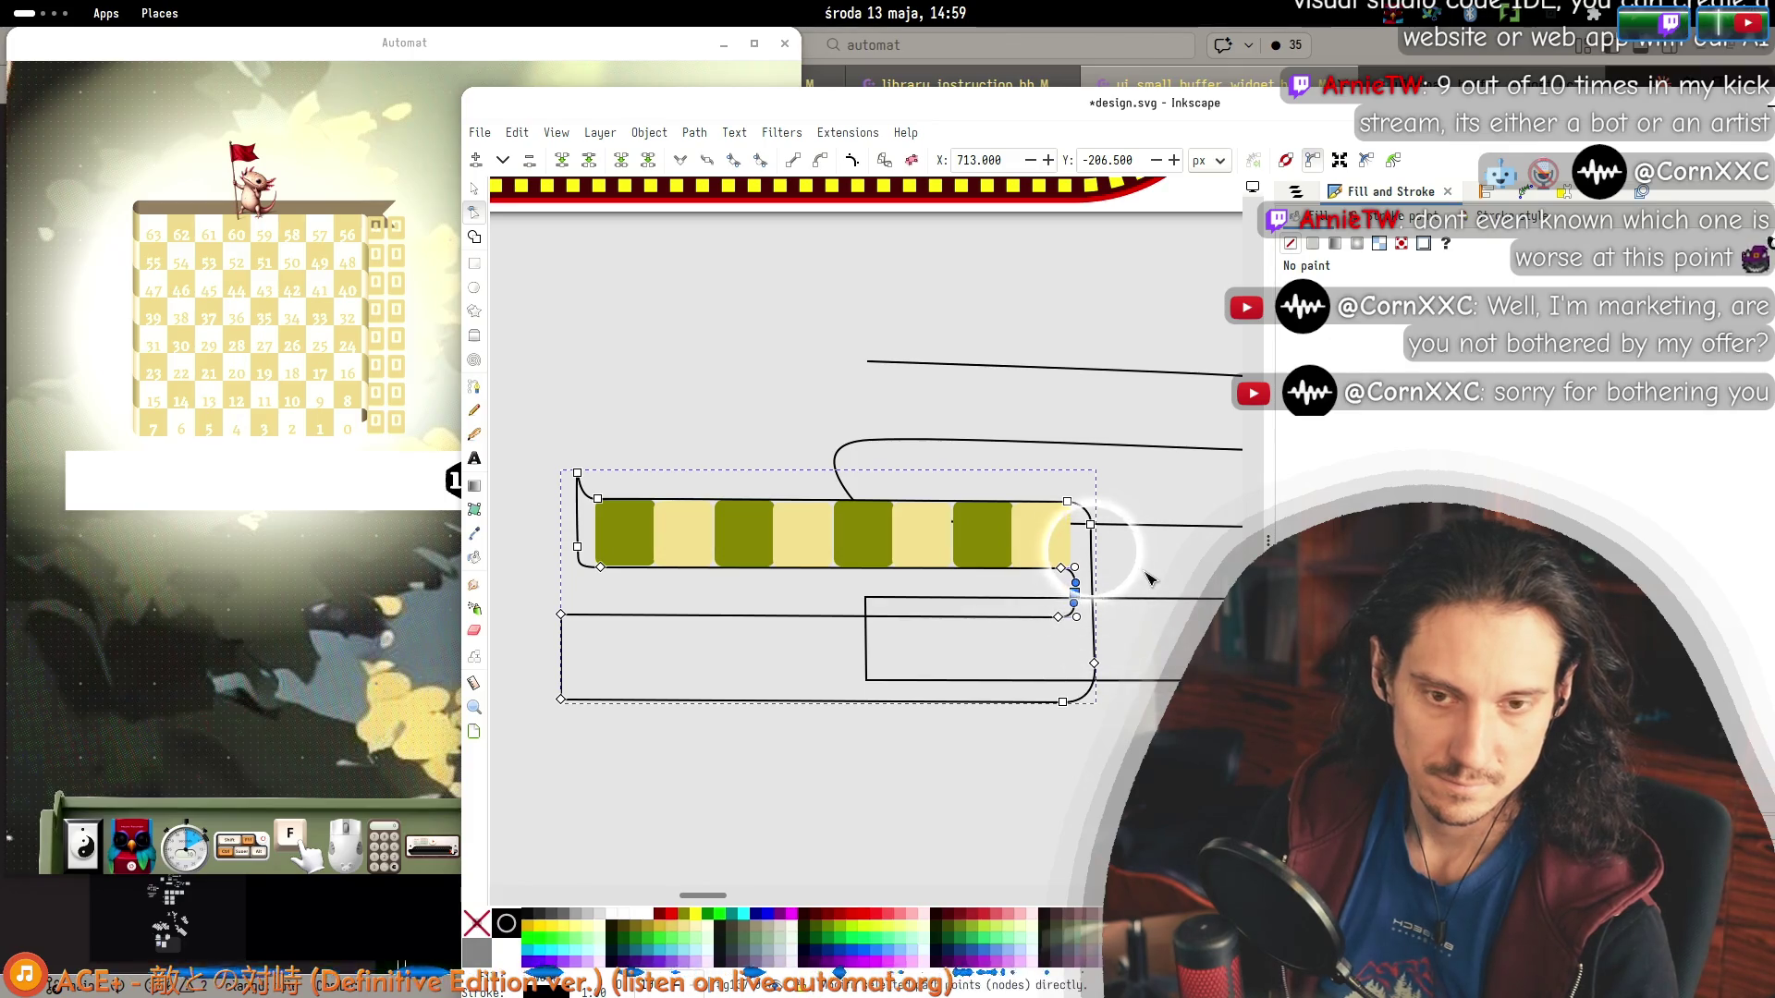
click(1073, 592)
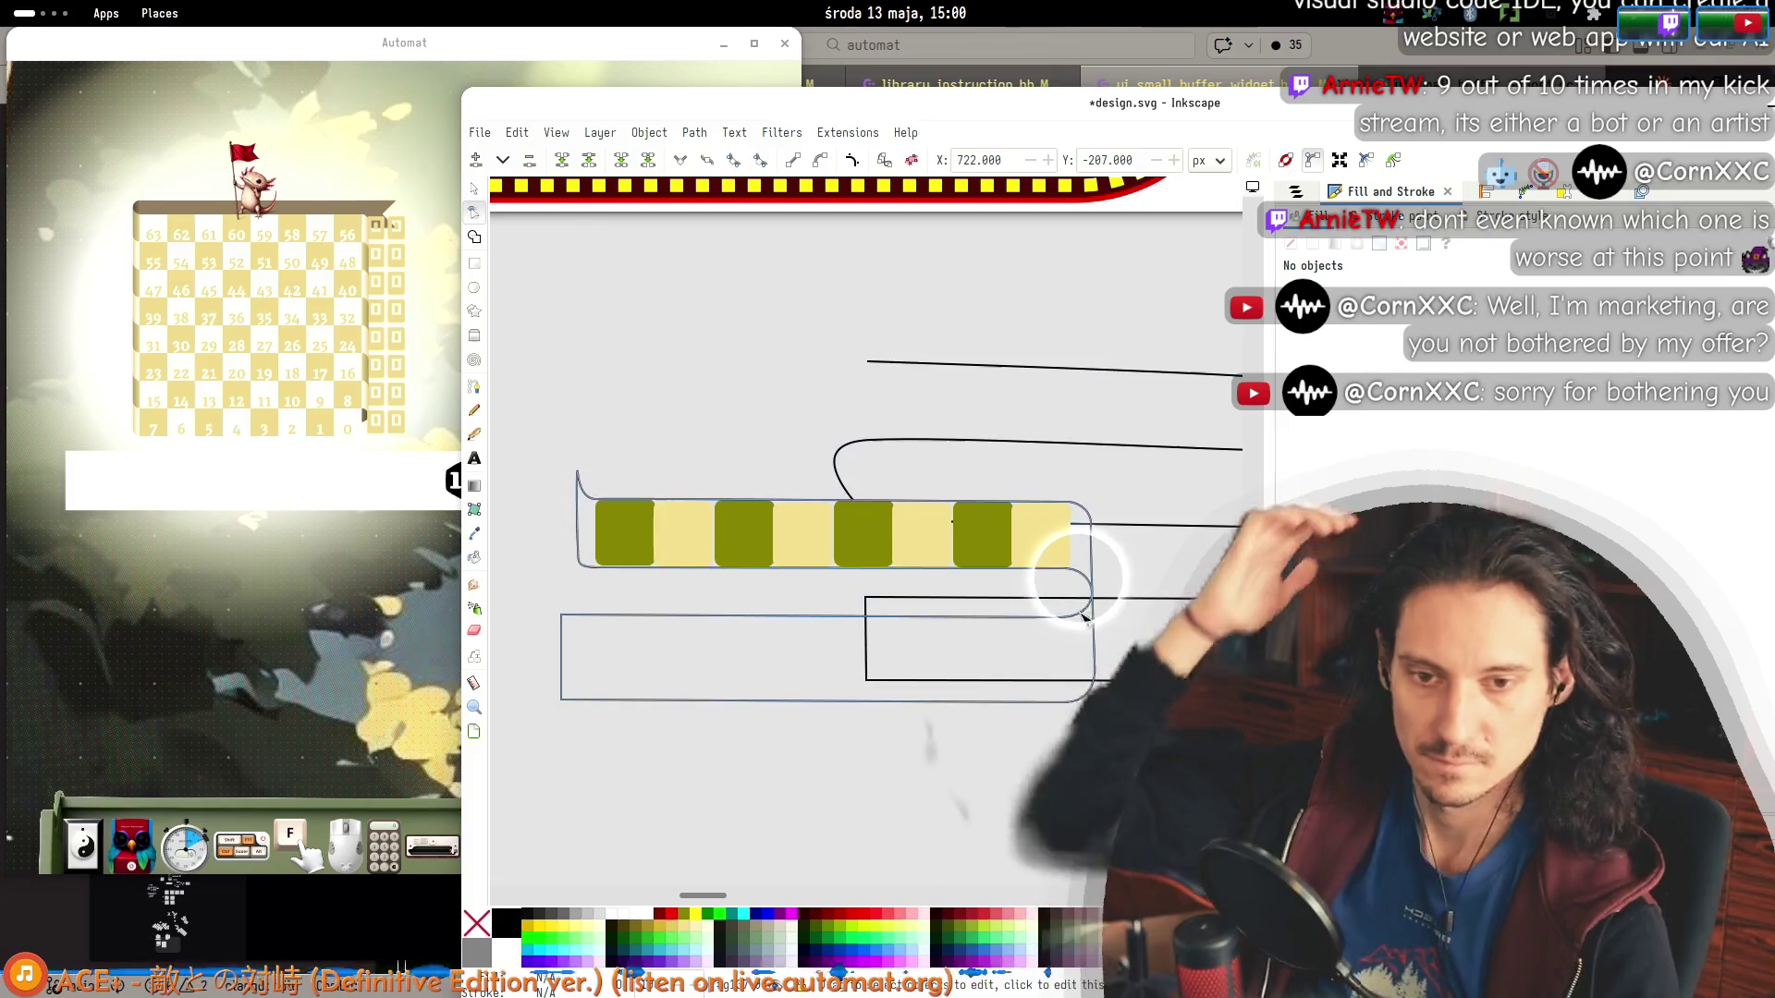
click(1092, 594)
drag(1091, 595, 1086, 595)
click(1030, 773)
Select the old winding snake path and delete it
scroll(998, 761, right, 3)
click(1151, 575)
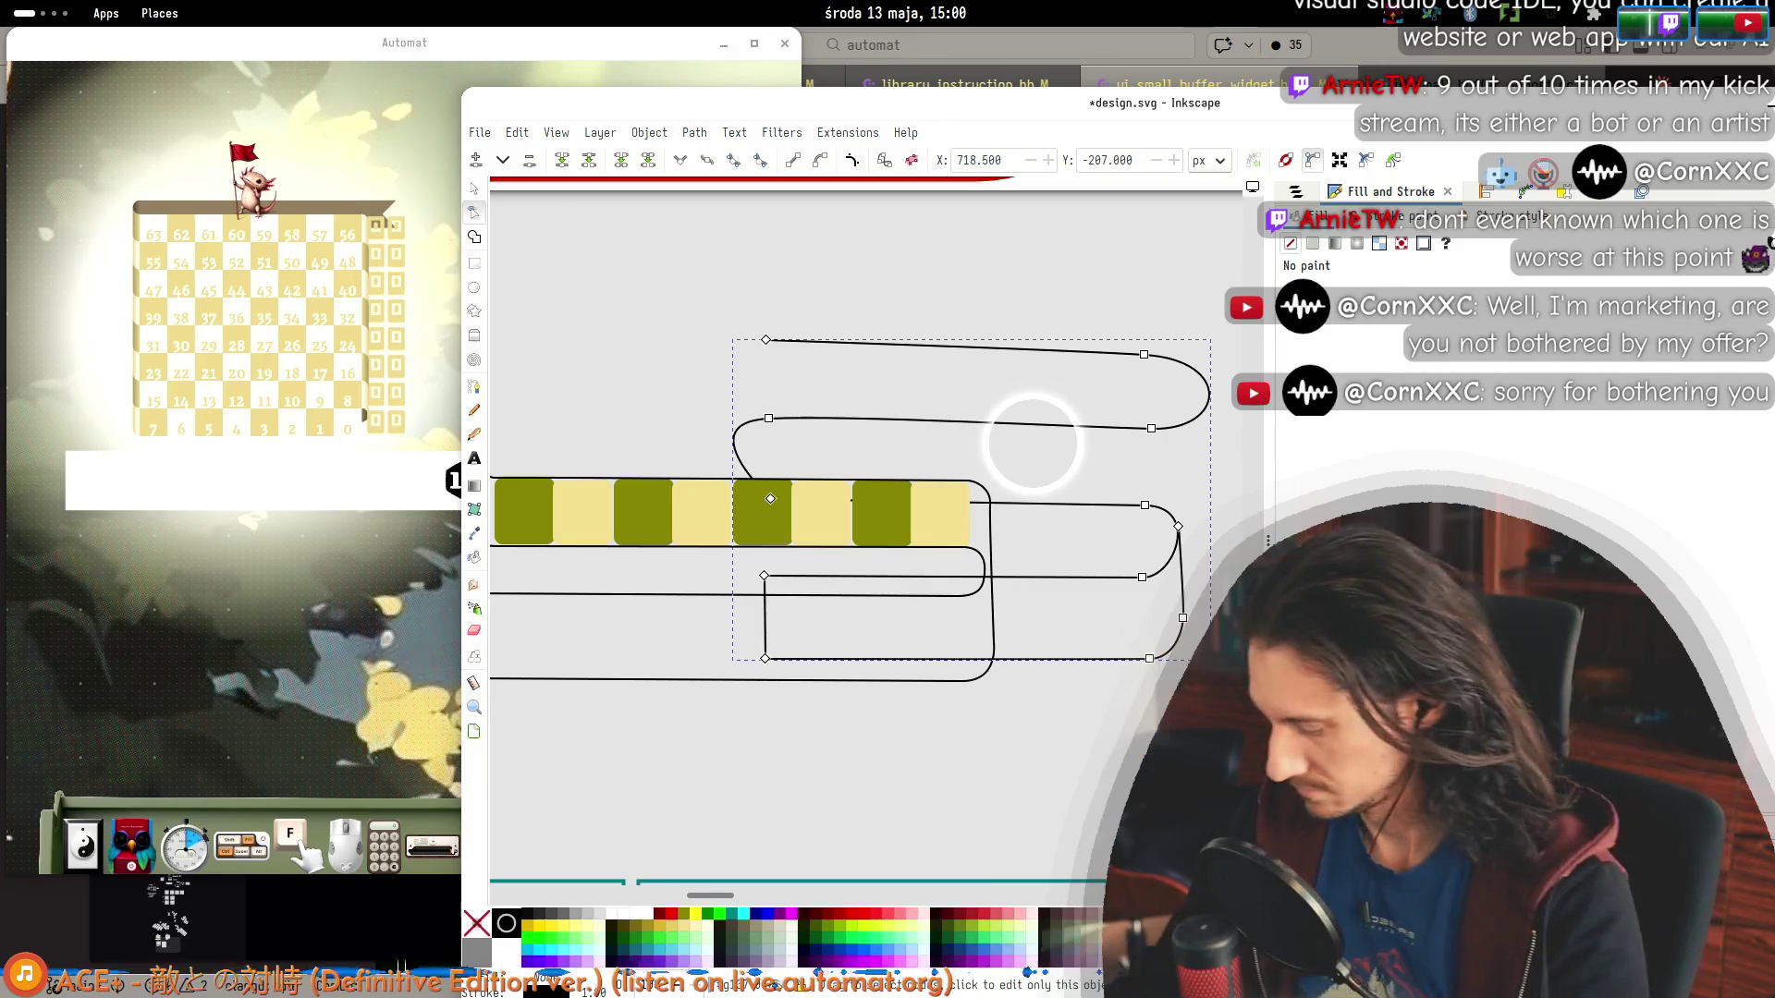
key(s)
key(Delete)
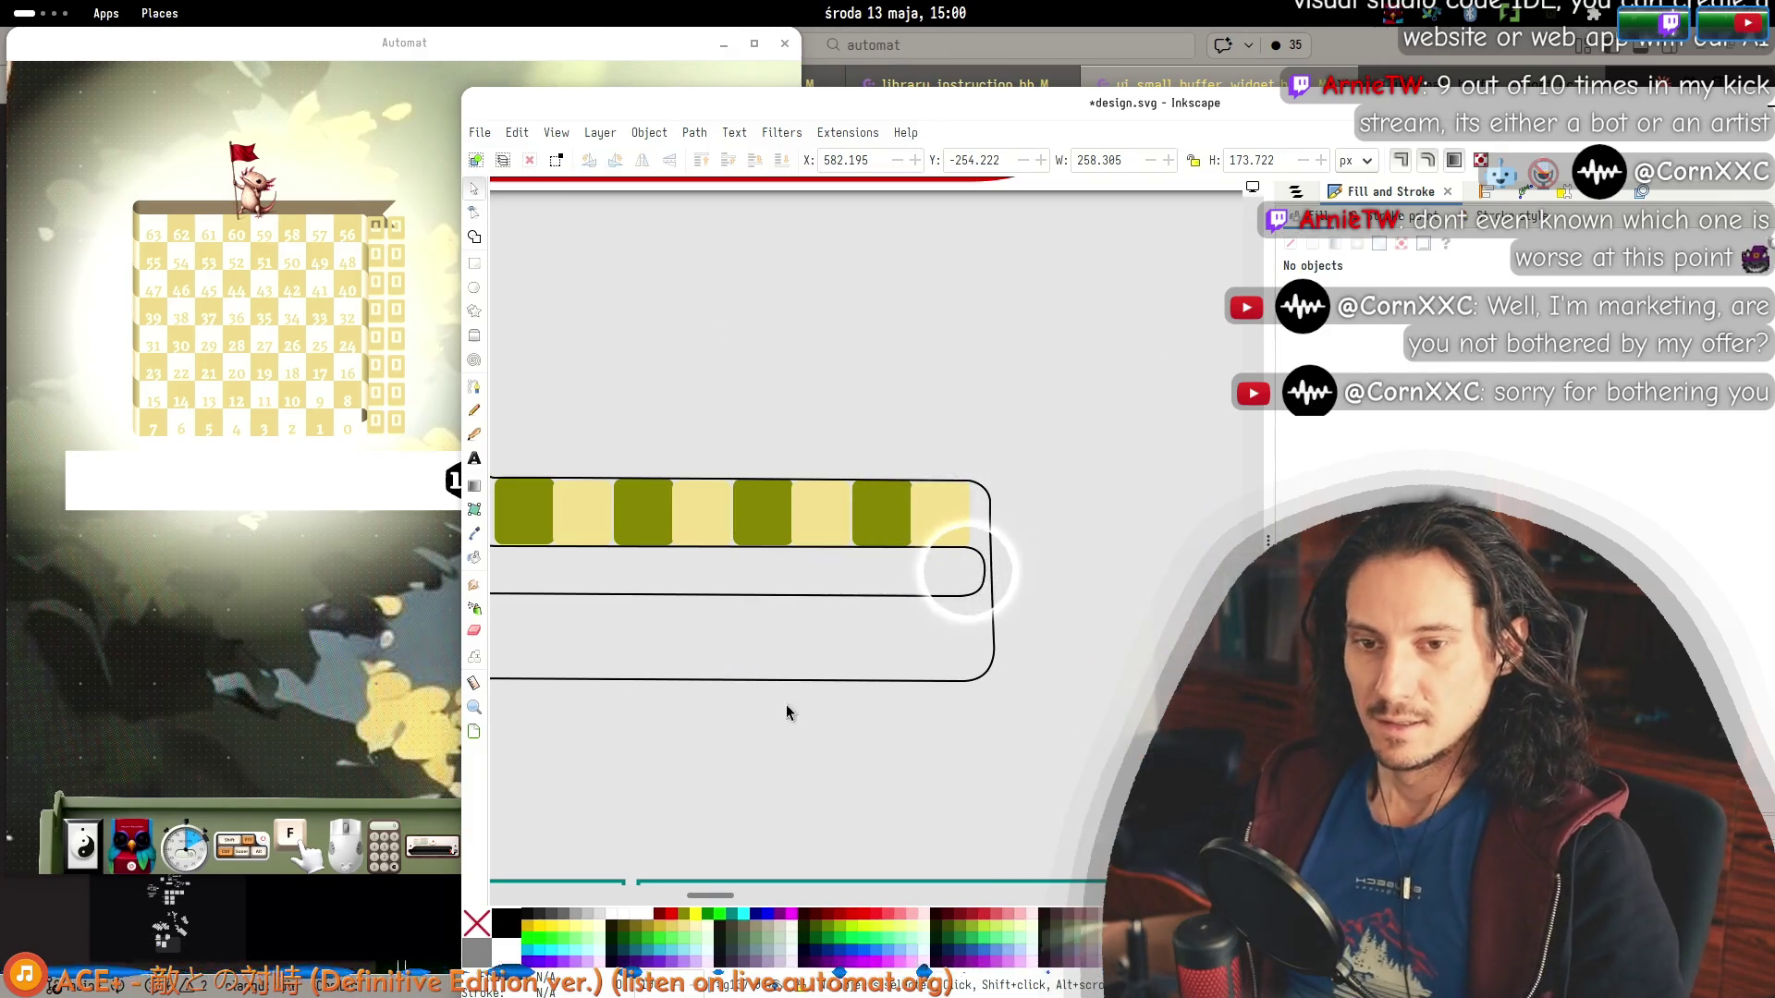
scroll(790, 701, left, 3)
scroll(832, 504, down, 3)
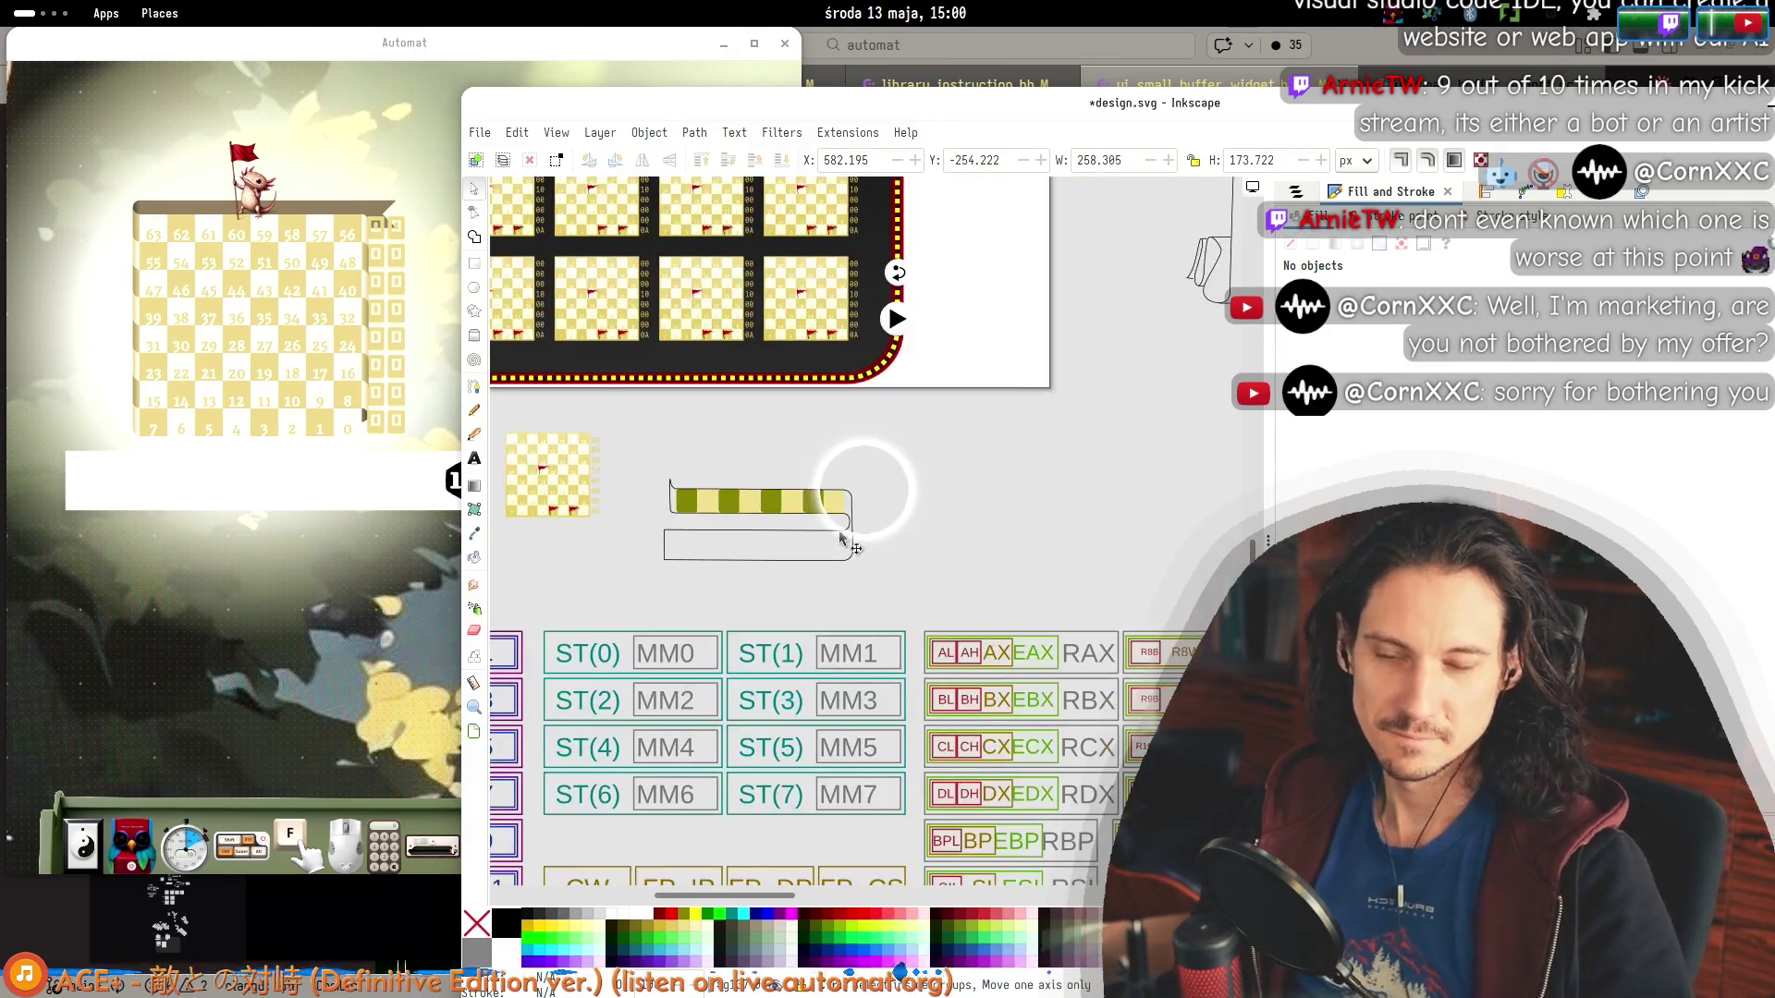
scroll(834, 506, up, 2)
scroll(902, 477, up, 3)
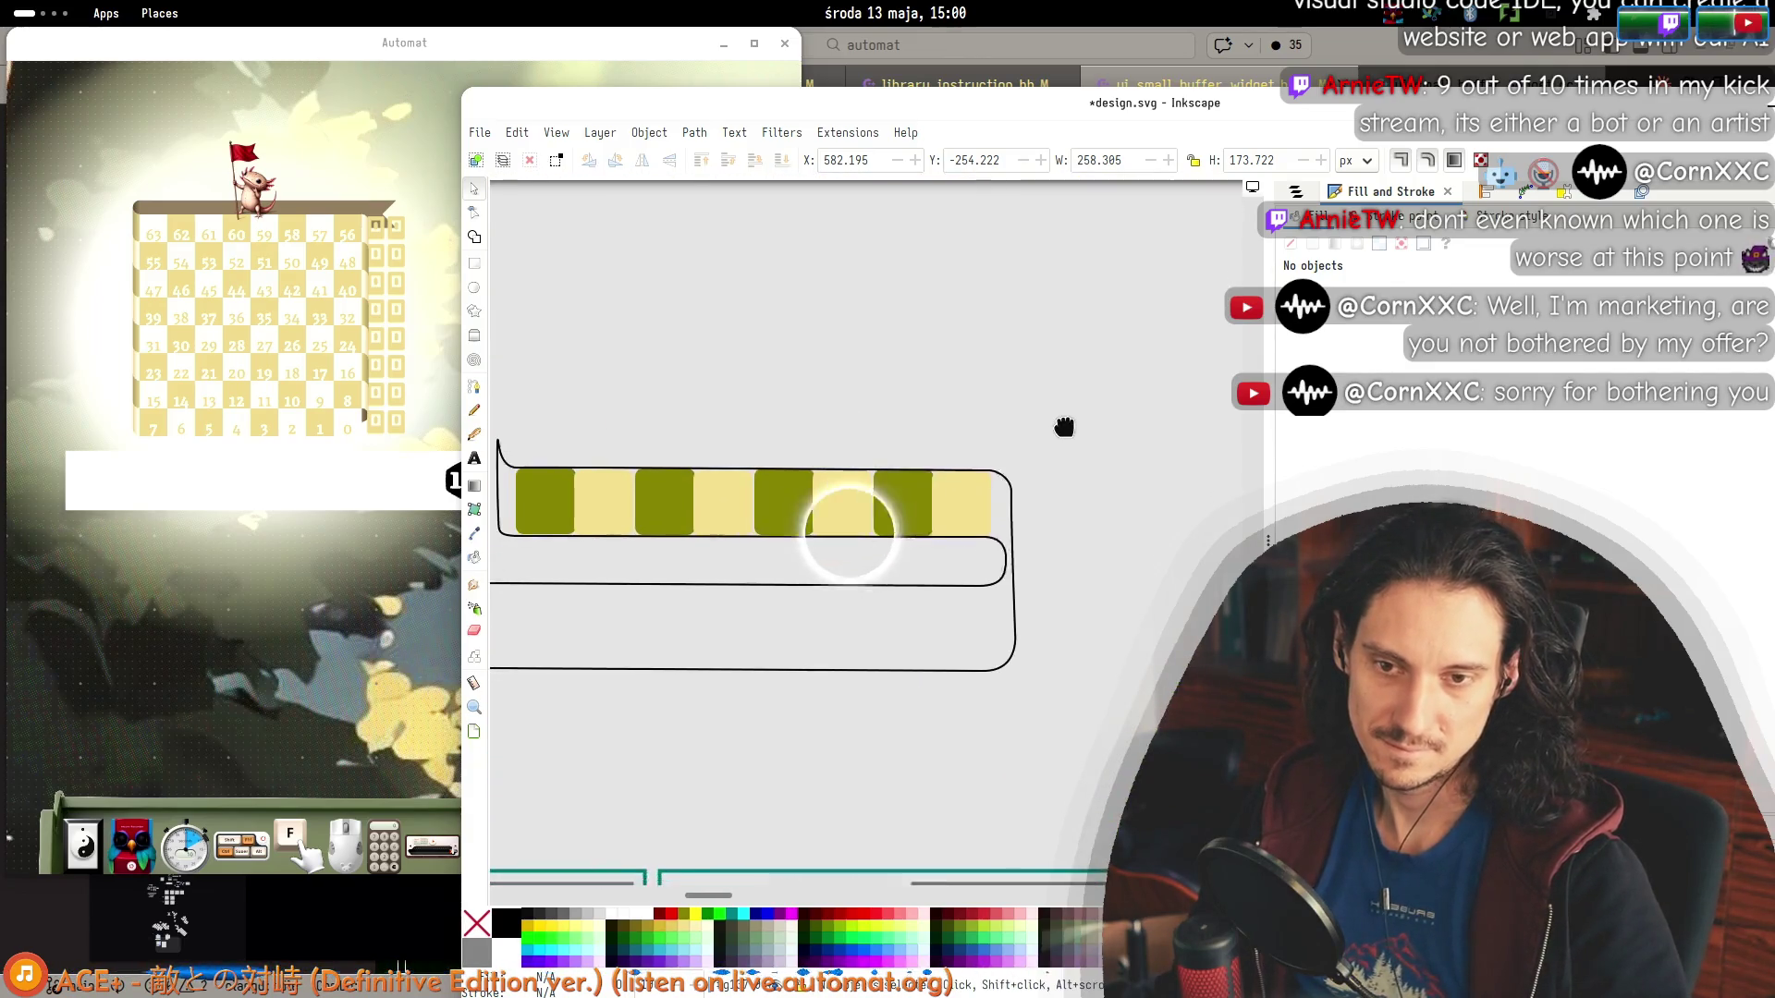
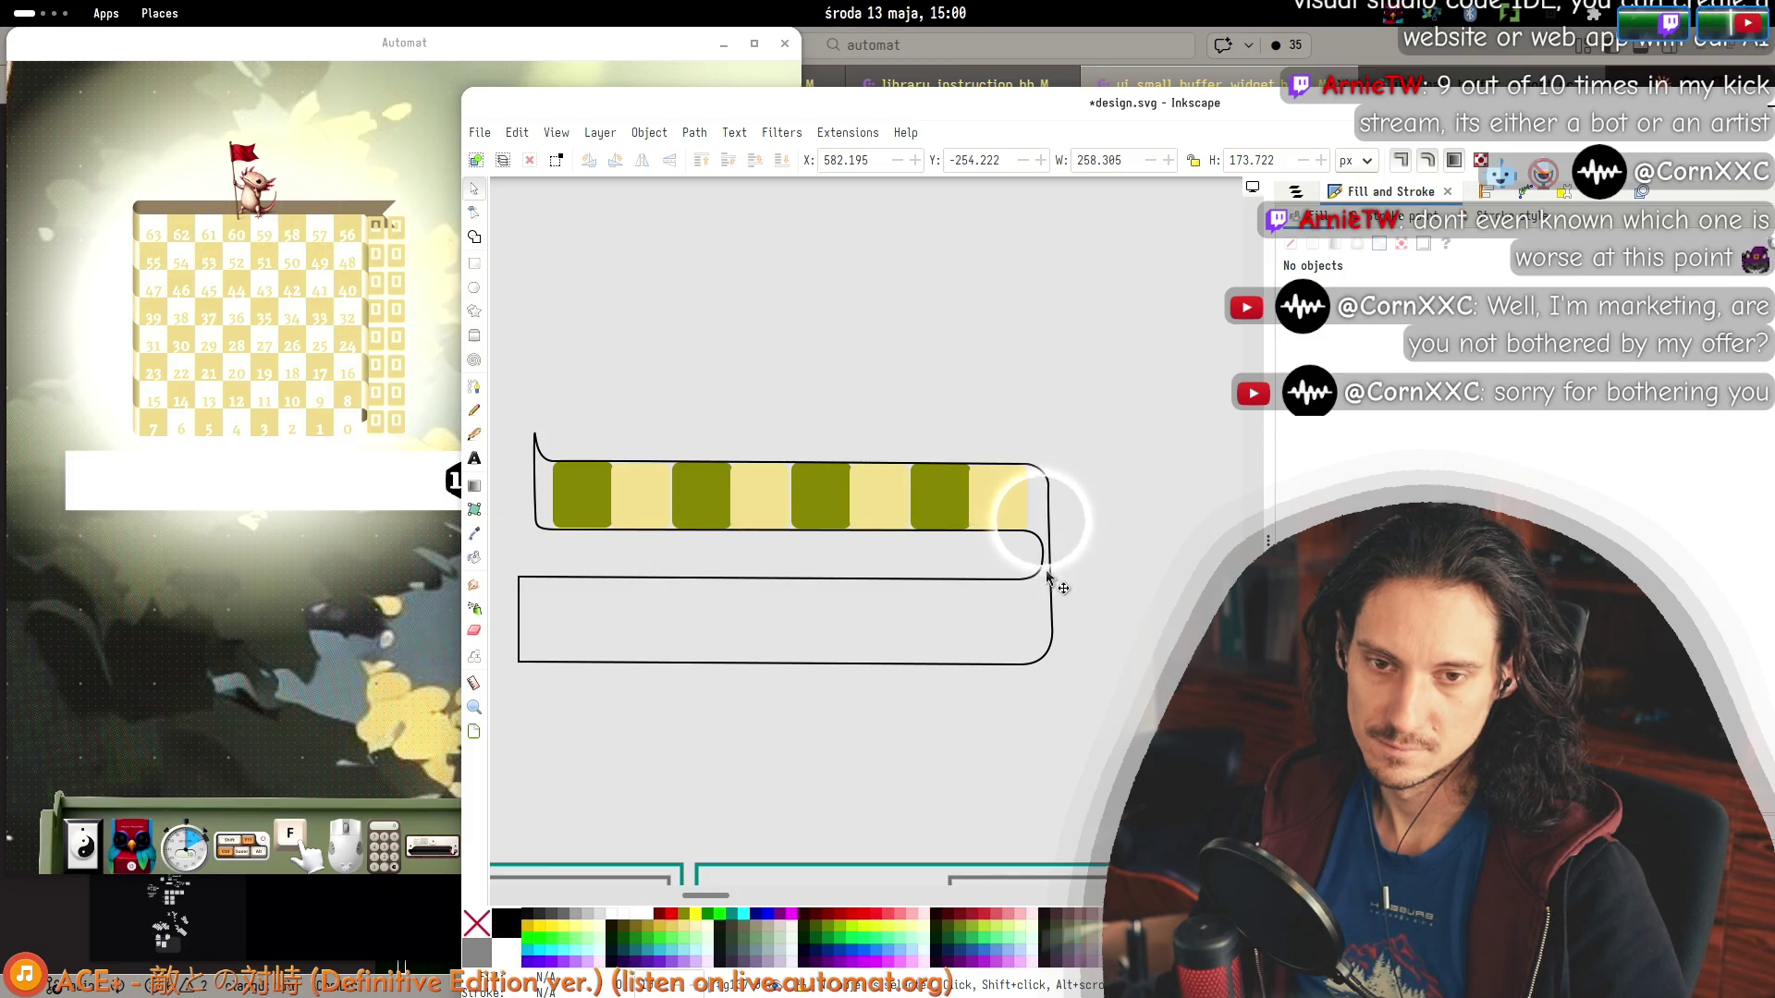
Edit the lower box's nodes, lowering its top edge and raising the box to sit under the bar
click(1052, 625)
double_click(1052, 625)
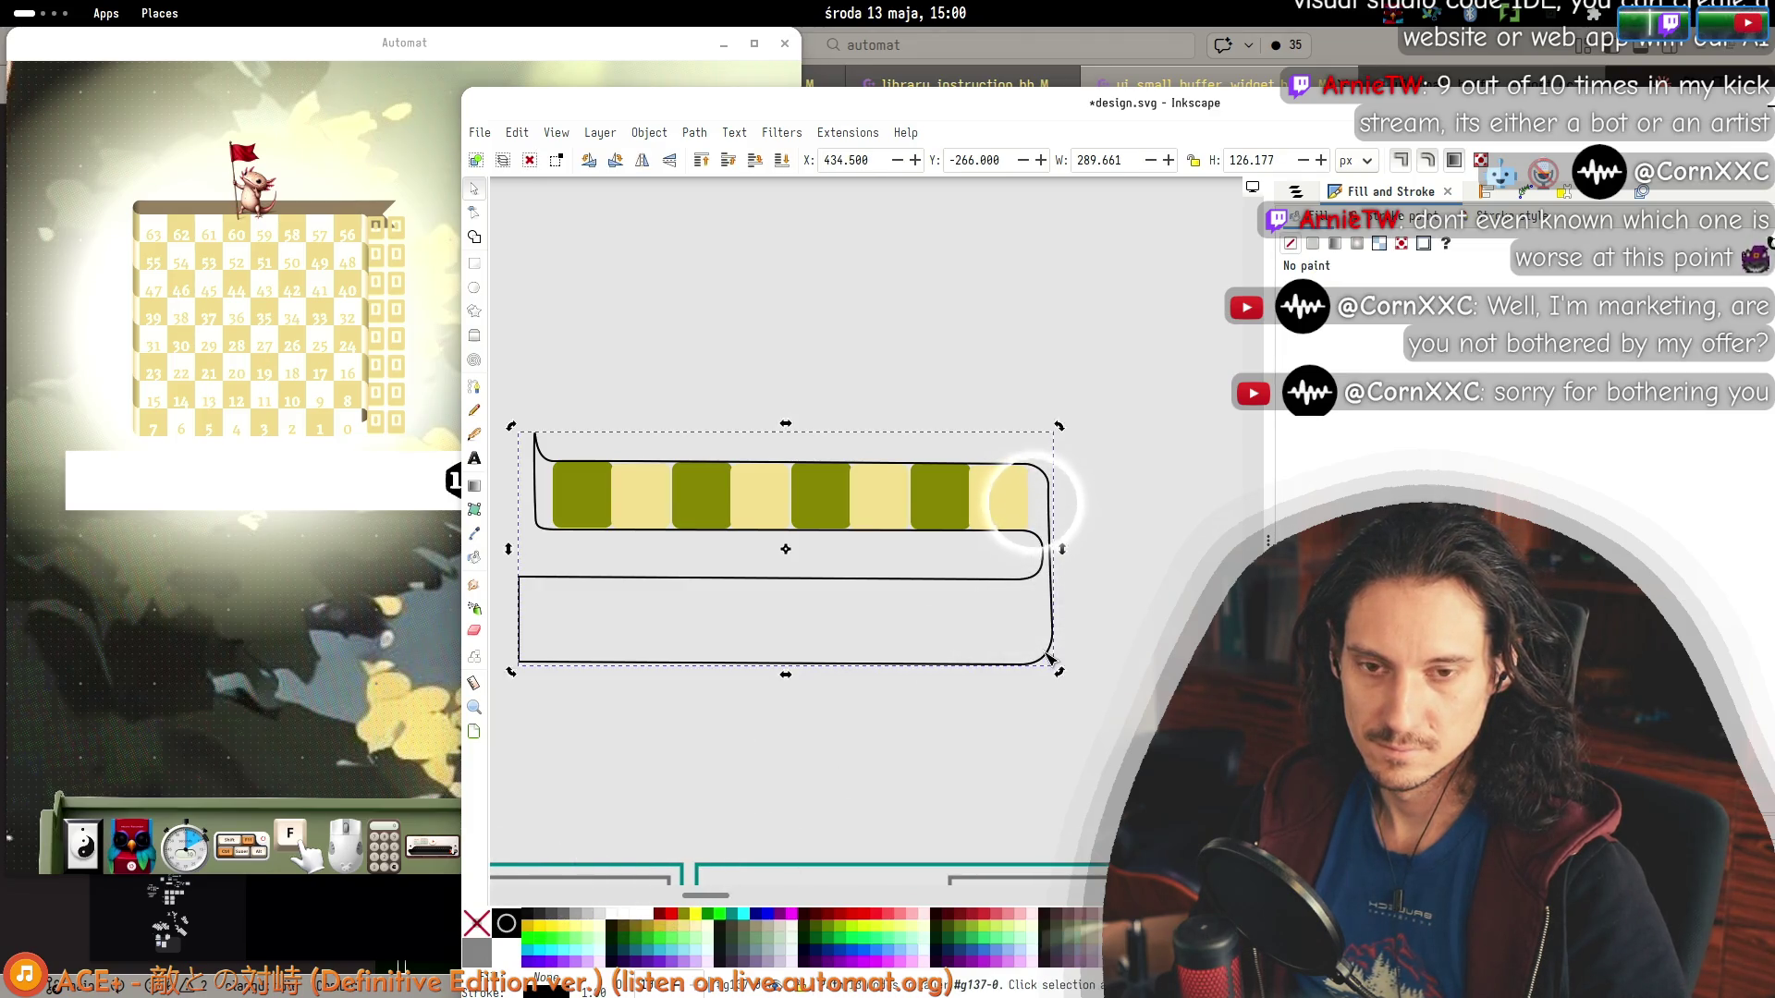
mouse_move(1095, 729)
mouse_down()
mouse_move(592, 630)
mouse_move(515, 634)
mouse_move(622, 744)
mouse_move(535, 622)
mouse_up()
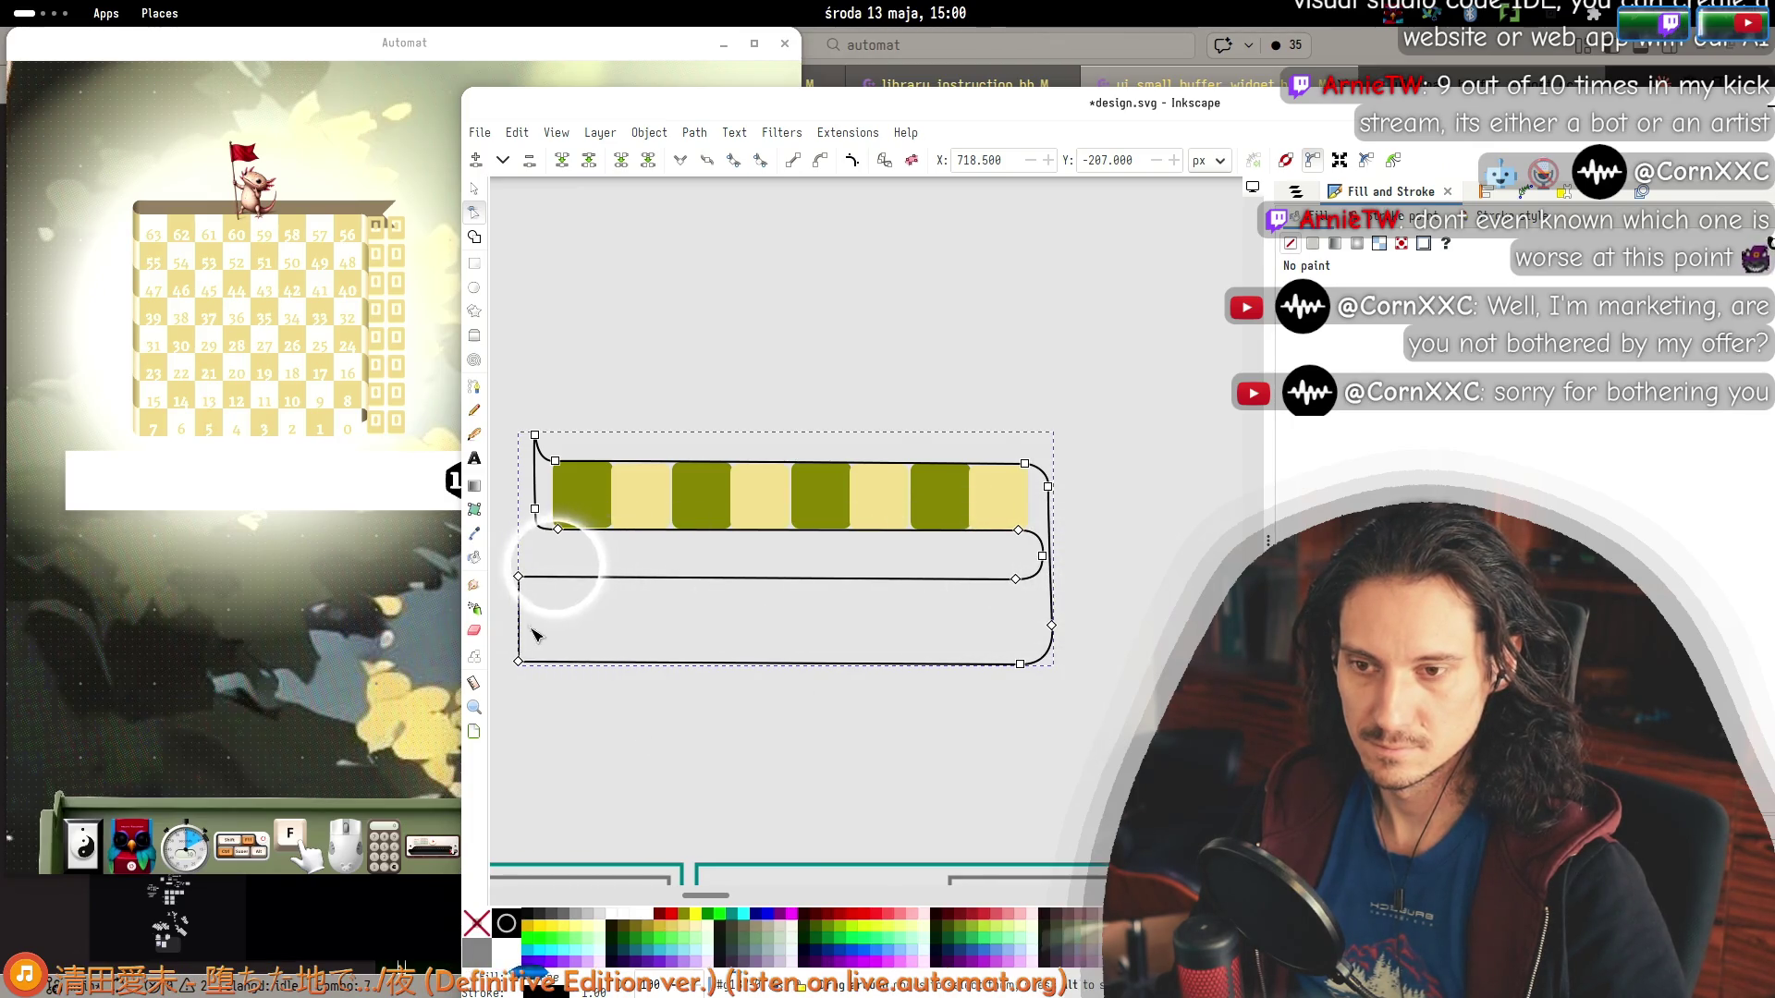
click(741, 579)
mouse_move(1015, 579)
mouse_down()
mouse_move(1023, 763)
mouse_move(518, 612)
mouse_up()
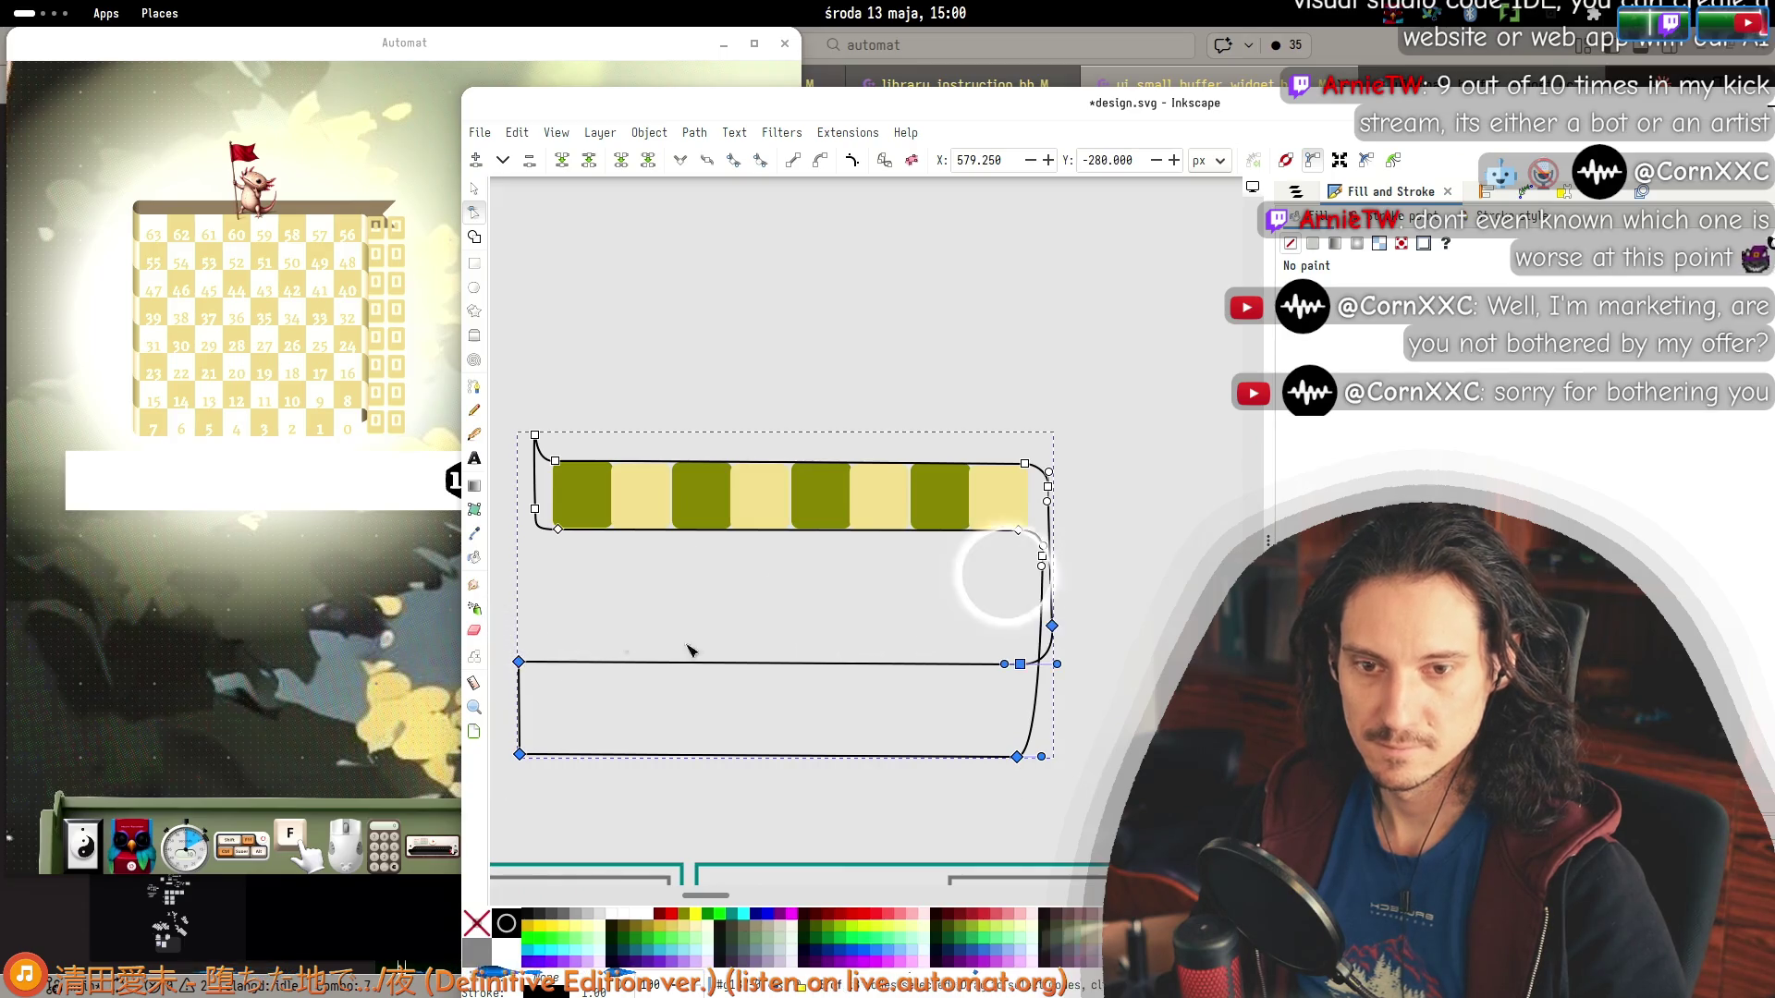
drag(1024, 666, 1024, 565)
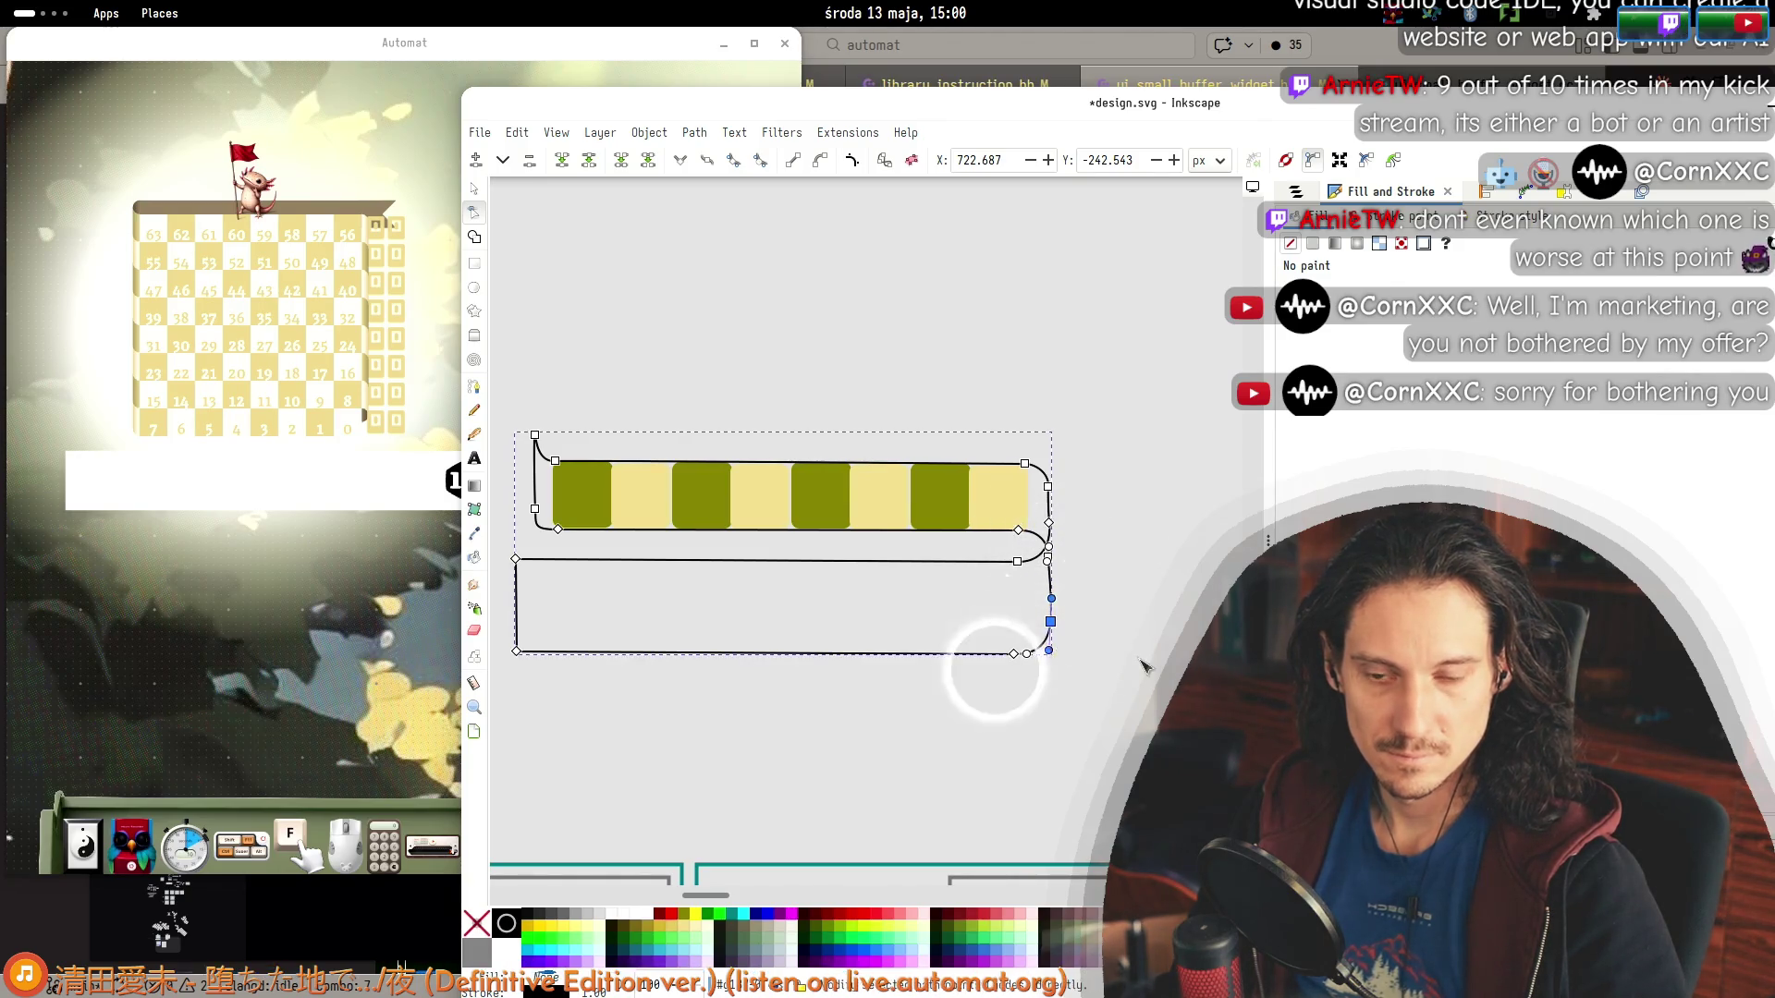
scroll(1116, 686, up, 1)
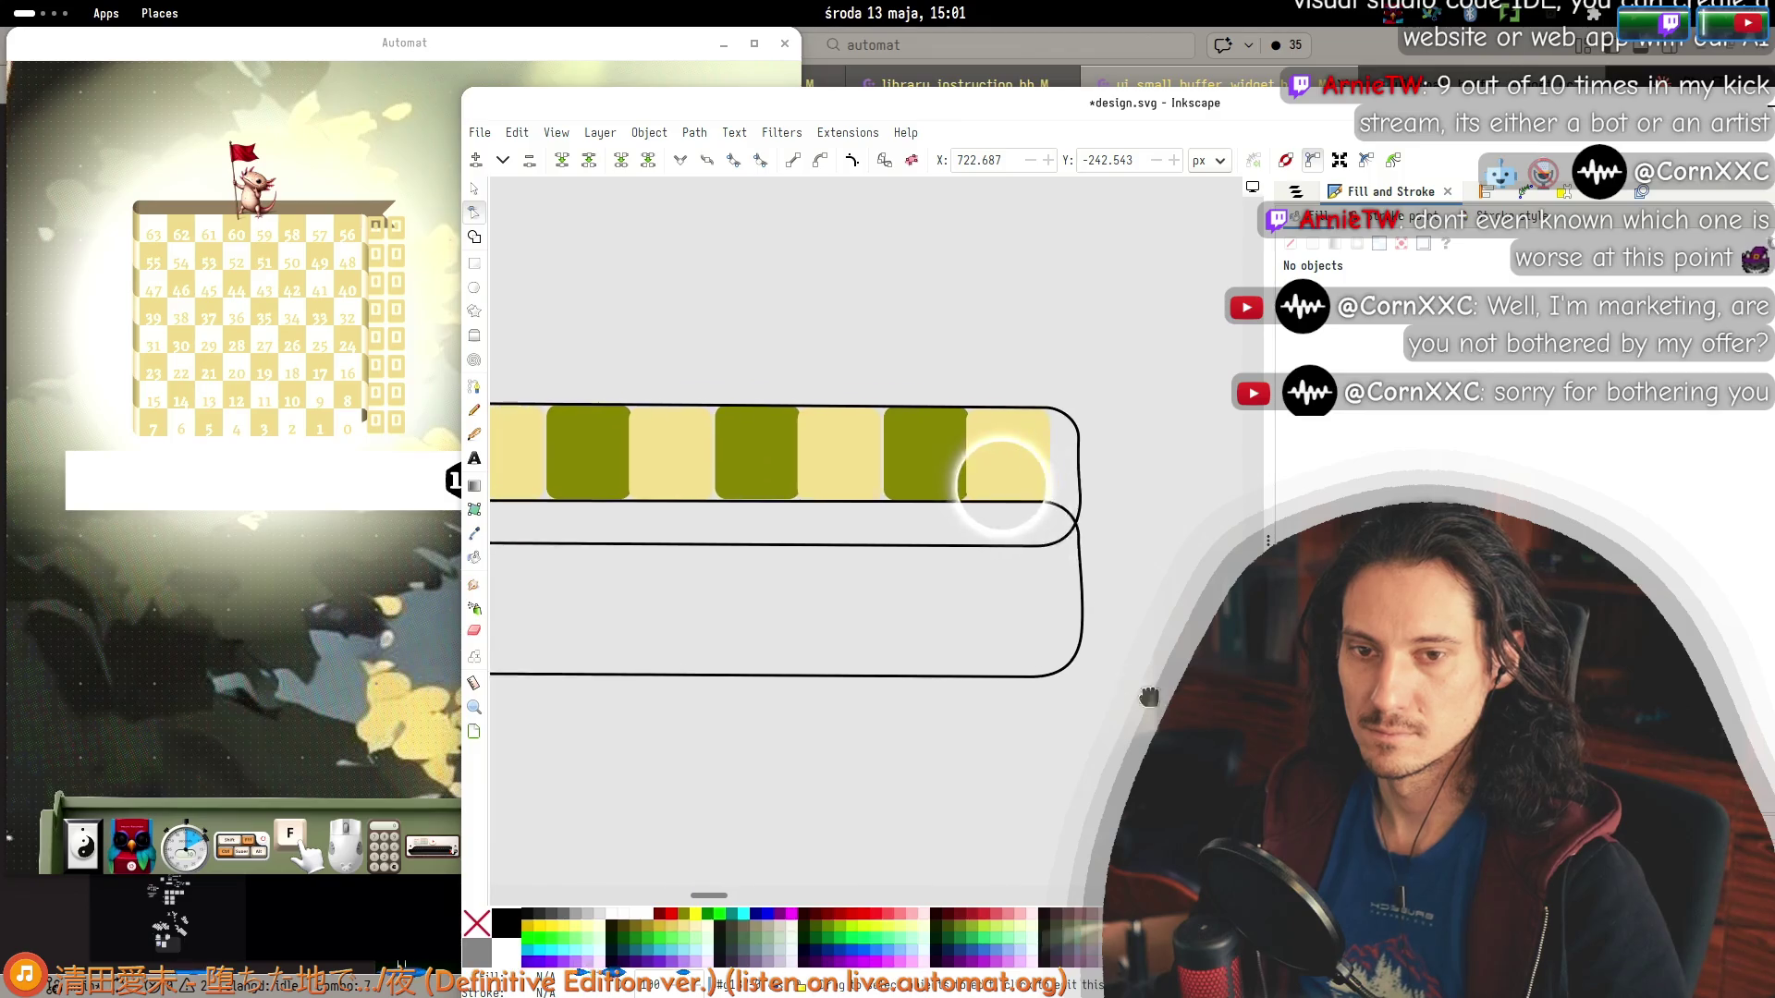
scroll(1147, 701, down, 3)
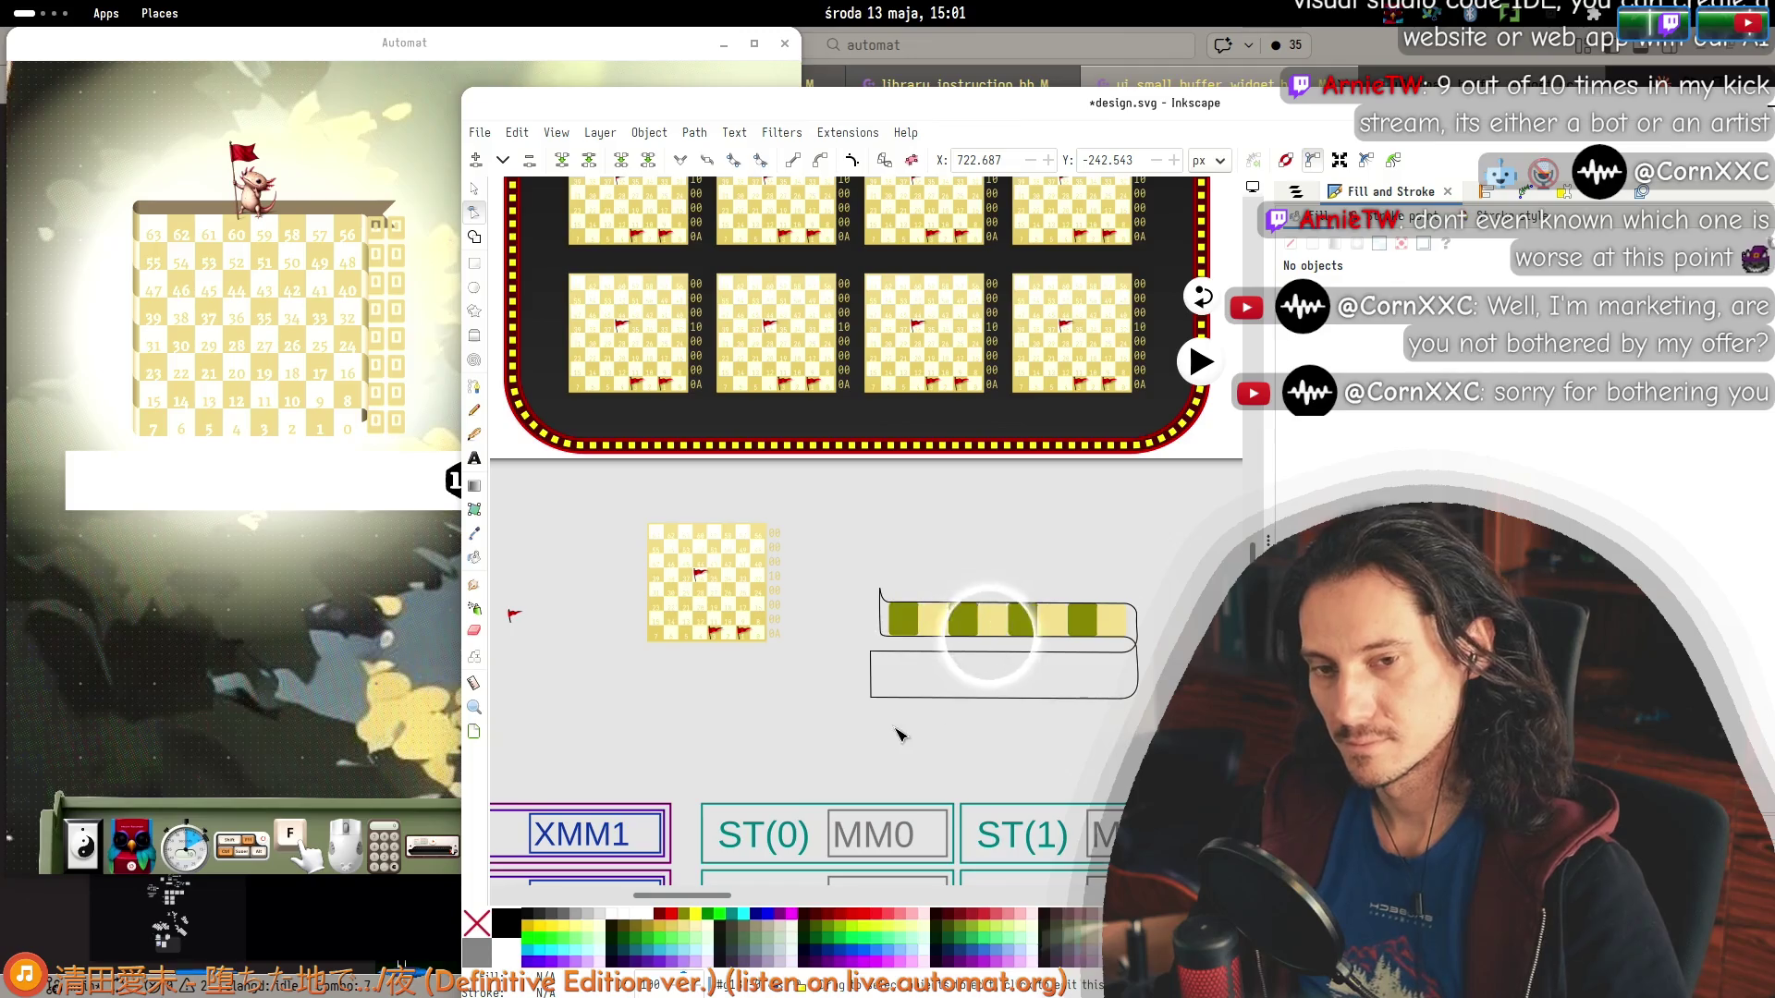
scroll(883, 737, down, 3)
scroll(901, 735, up, 4)
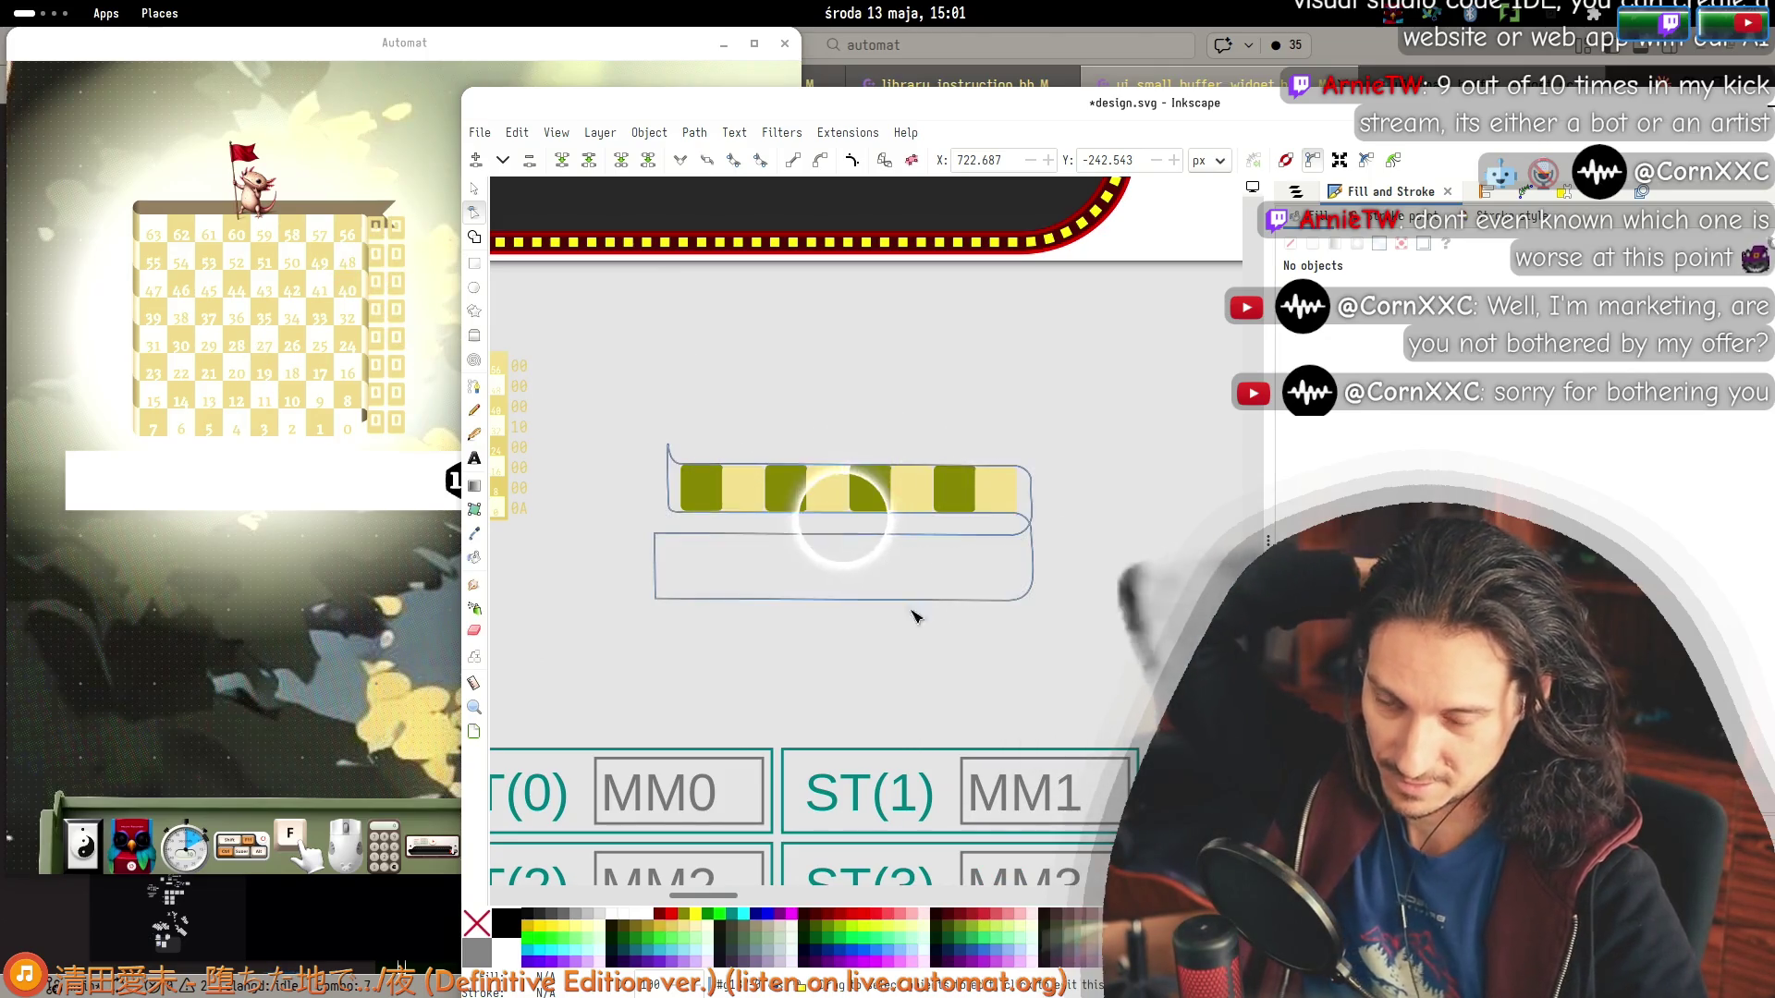
mouse_move(633, 397)
mouse_down()
mouse_move(988, 515)
mouse_move(1094, 510)
mouse_move(1076, 518)
mouse_up()
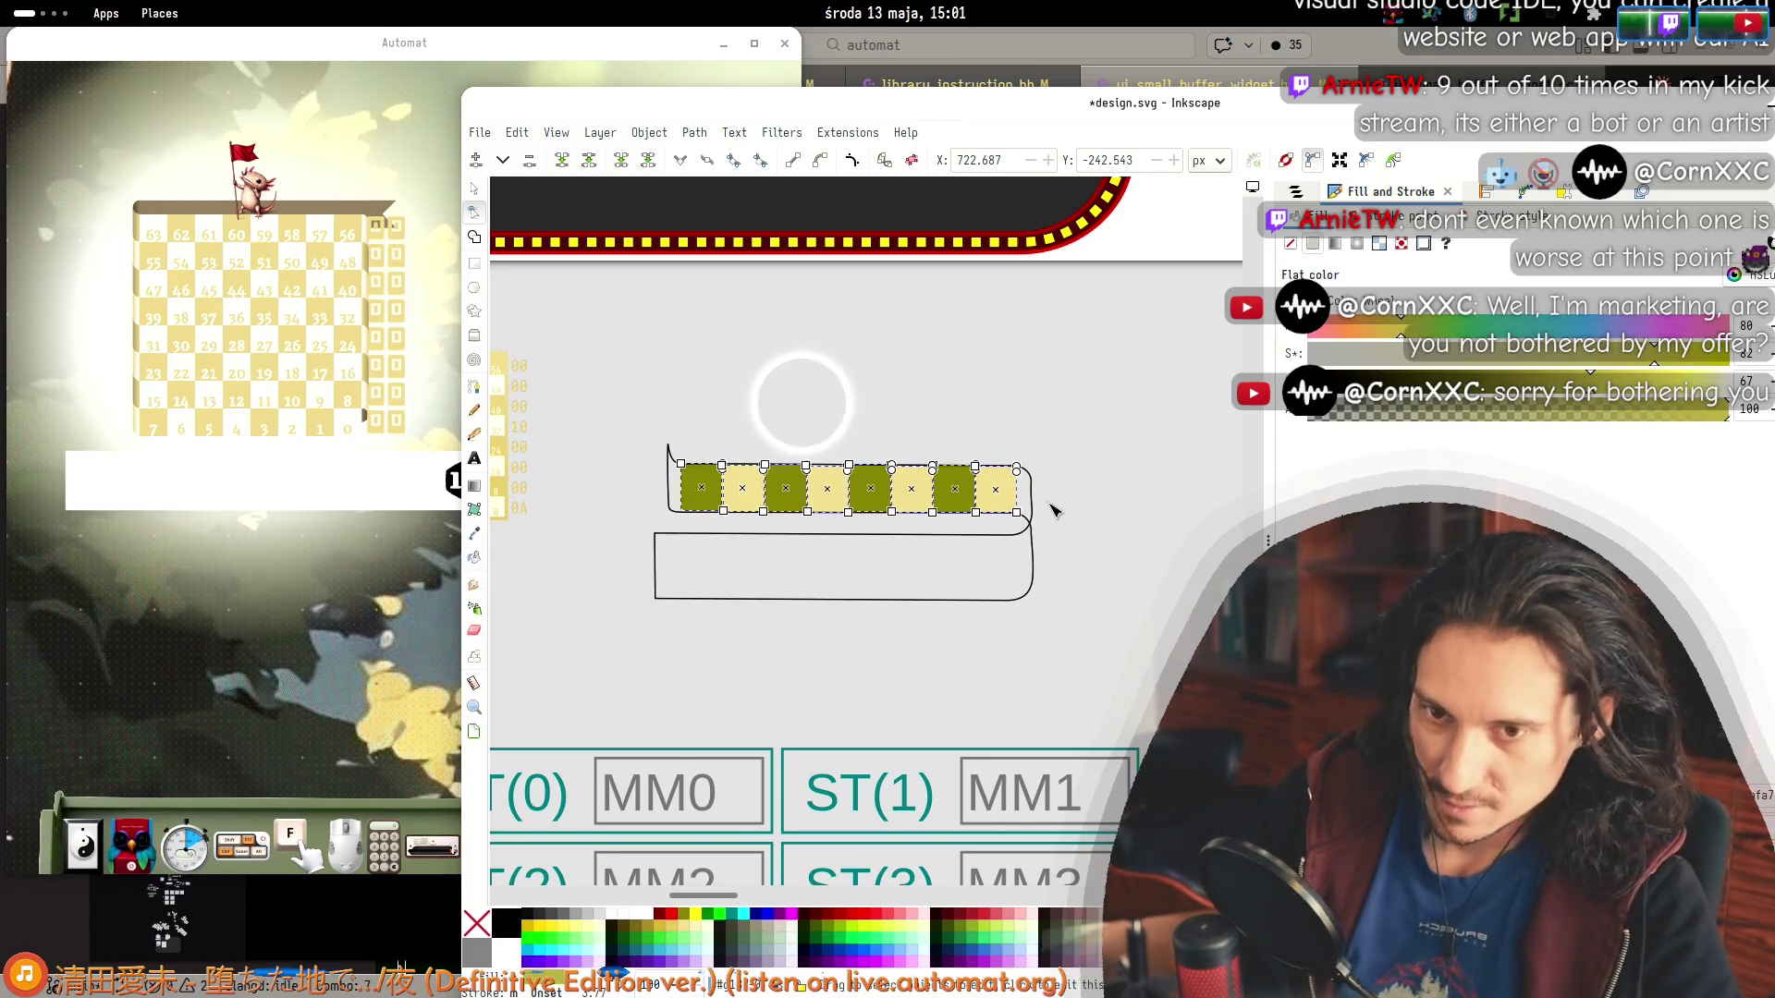
key(Escape)
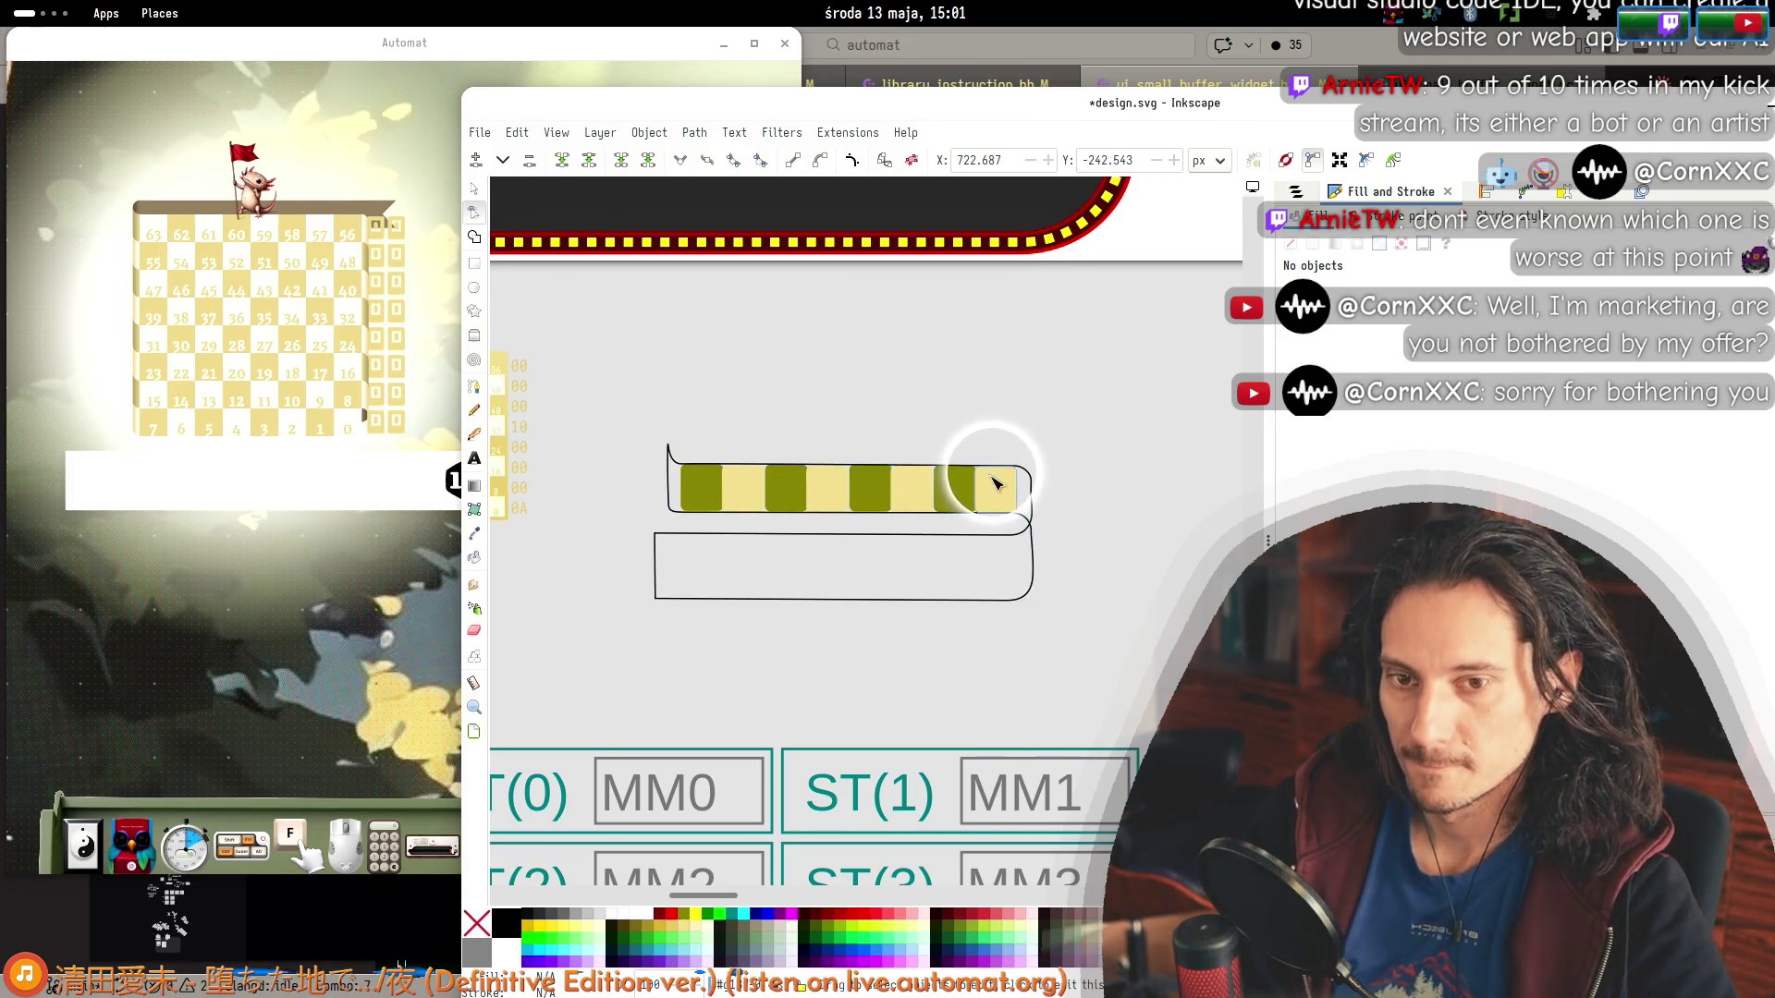
click(474, 189)
Duplicate the checker bar and place the copy directly above the original
drag(1015, 500, 1058, 422)
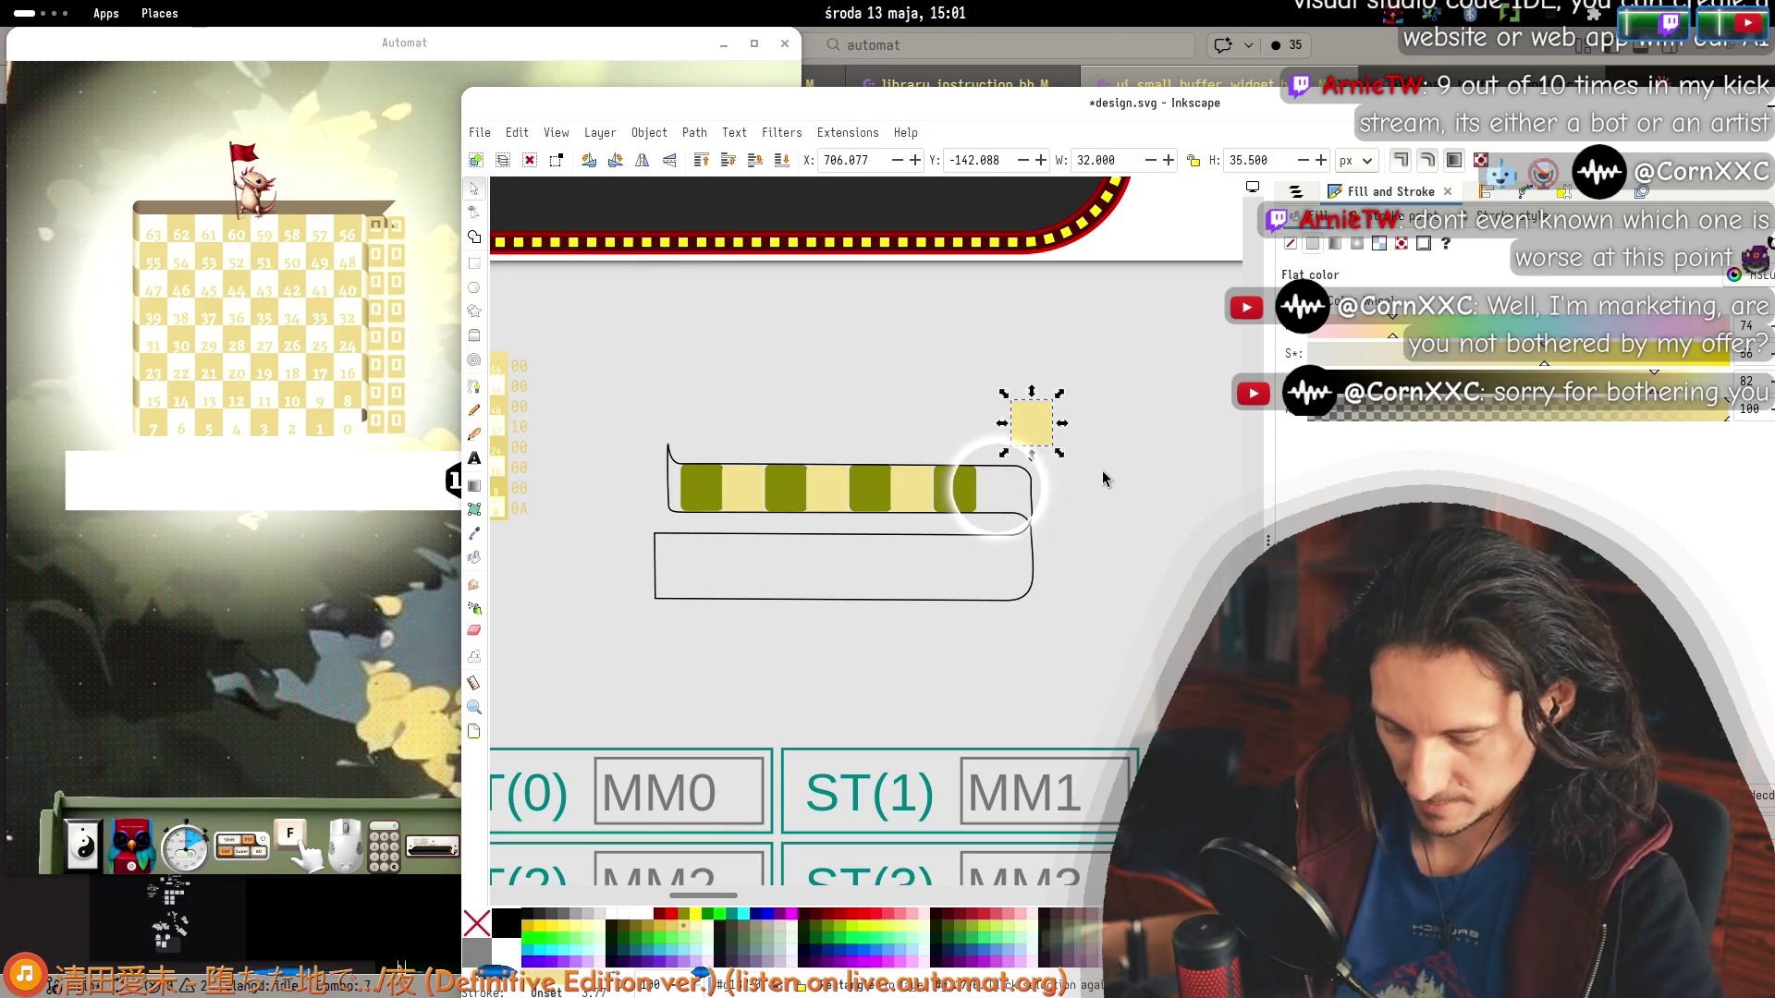
key(ctrl+z)
click(697, 481)
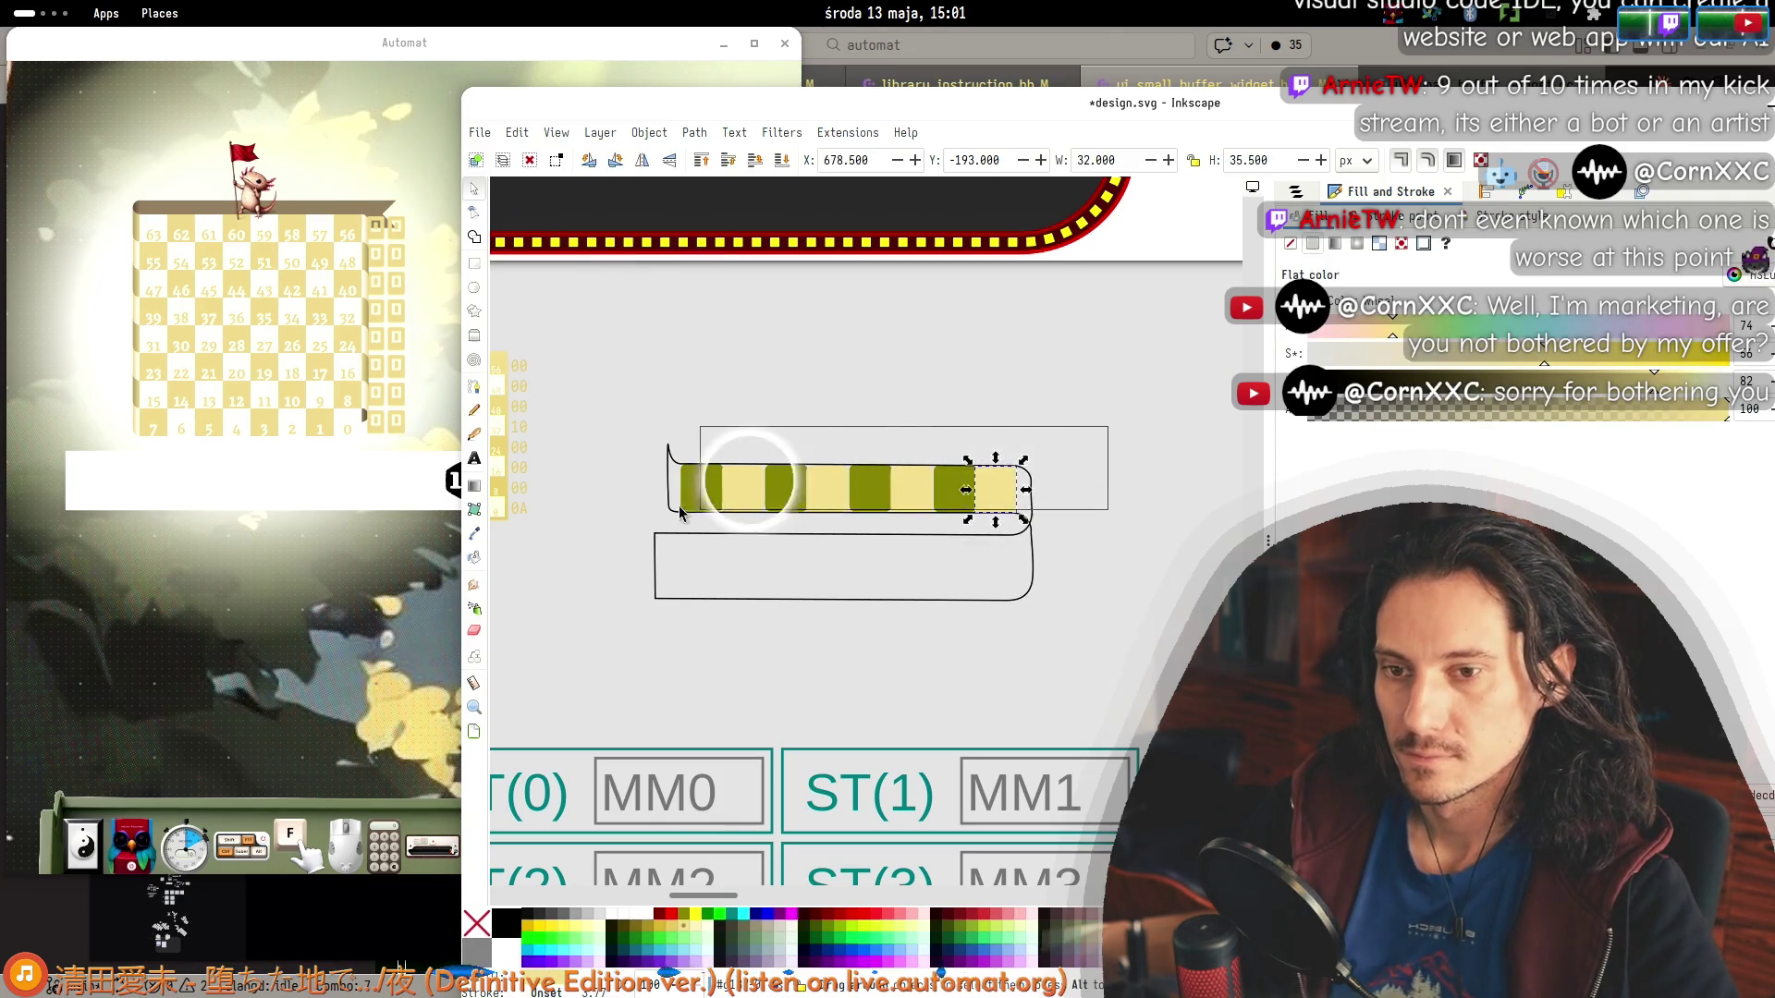
key(ctrl+d)
drag(915, 491, 917, 421)
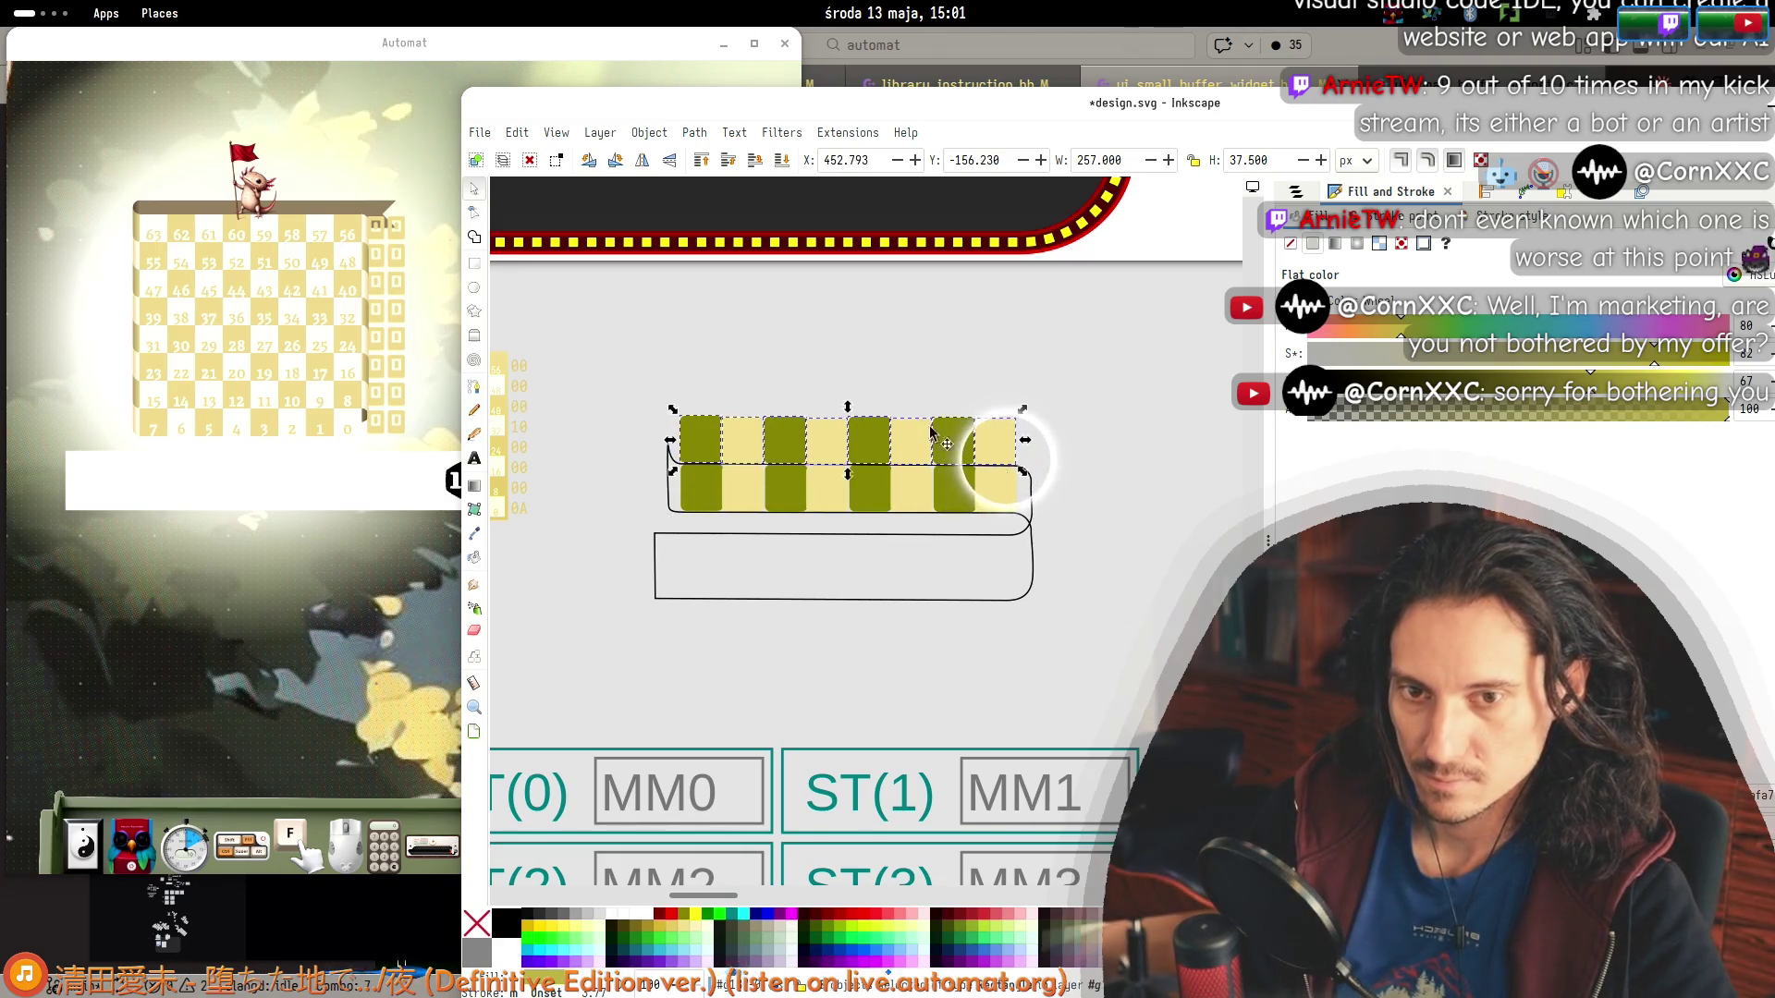
click(1086, 579)
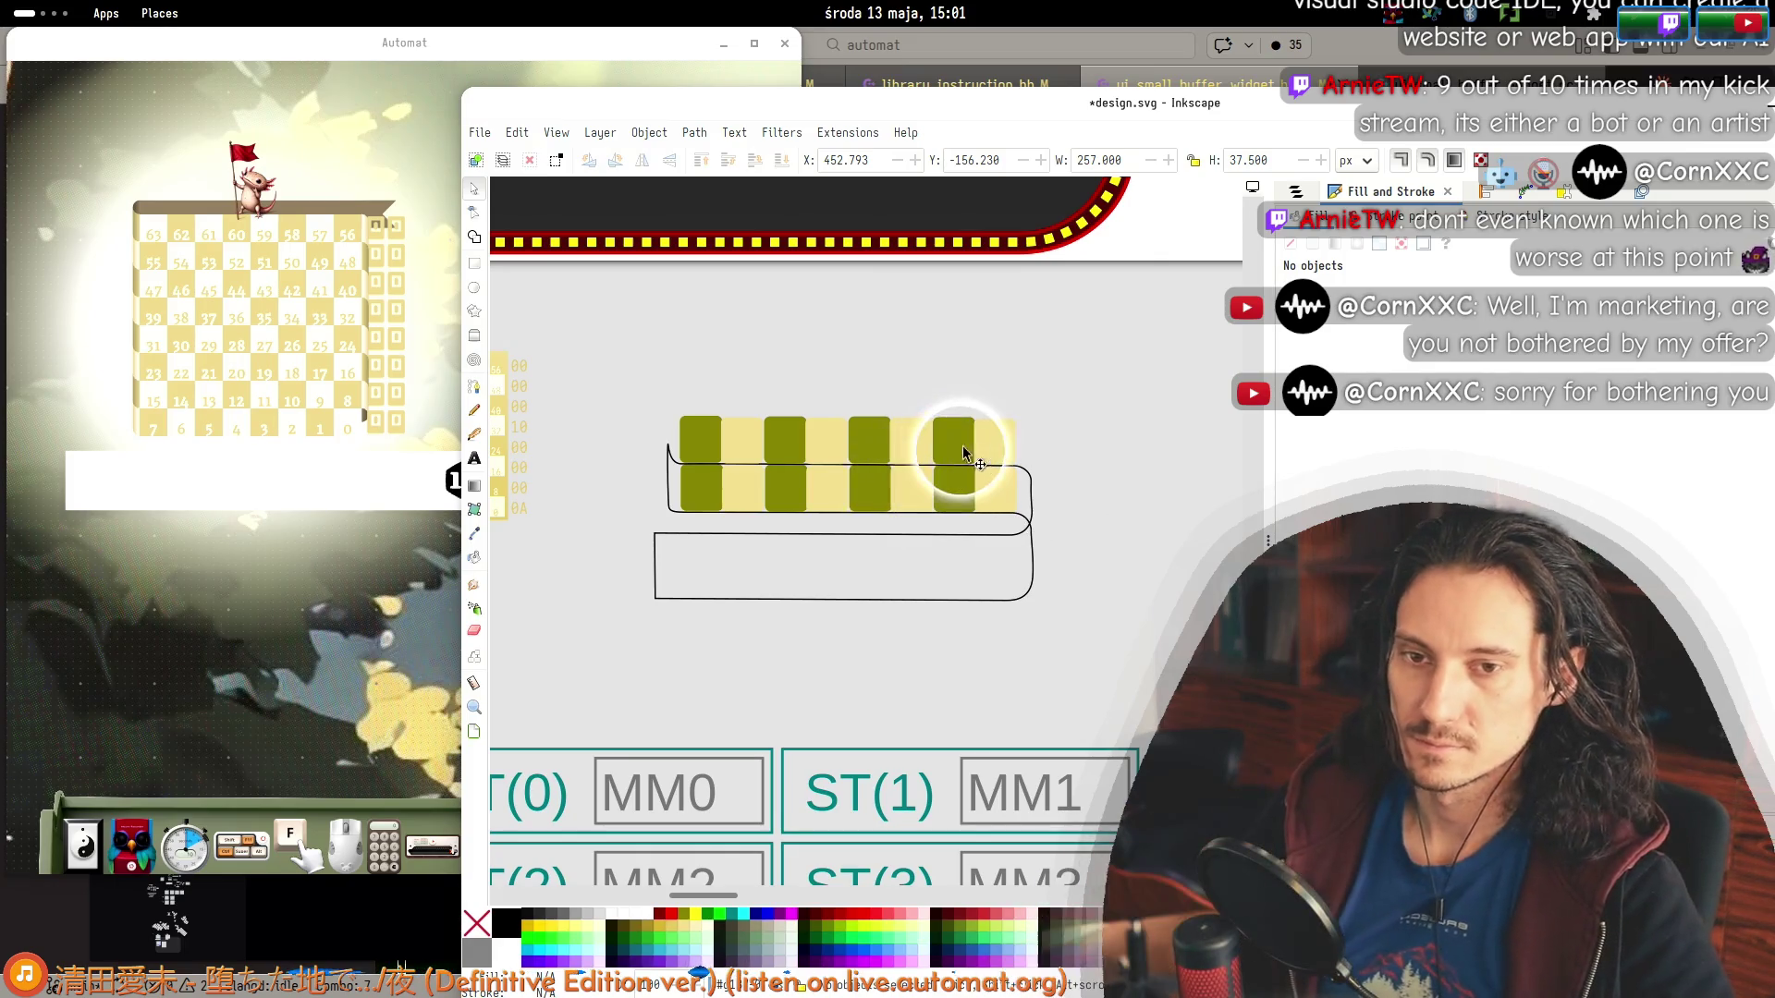
Shift the top row one square right and move its rightmost yellow square to the left end
drag(1073, 392, 594, 460)
drag(747, 430, 791, 427)
click(1031, 438)
mouse_move(1031, 439)
mouse_down()
mouse_move(754, 430)
mouse_move(707, 462)
mouse_up()
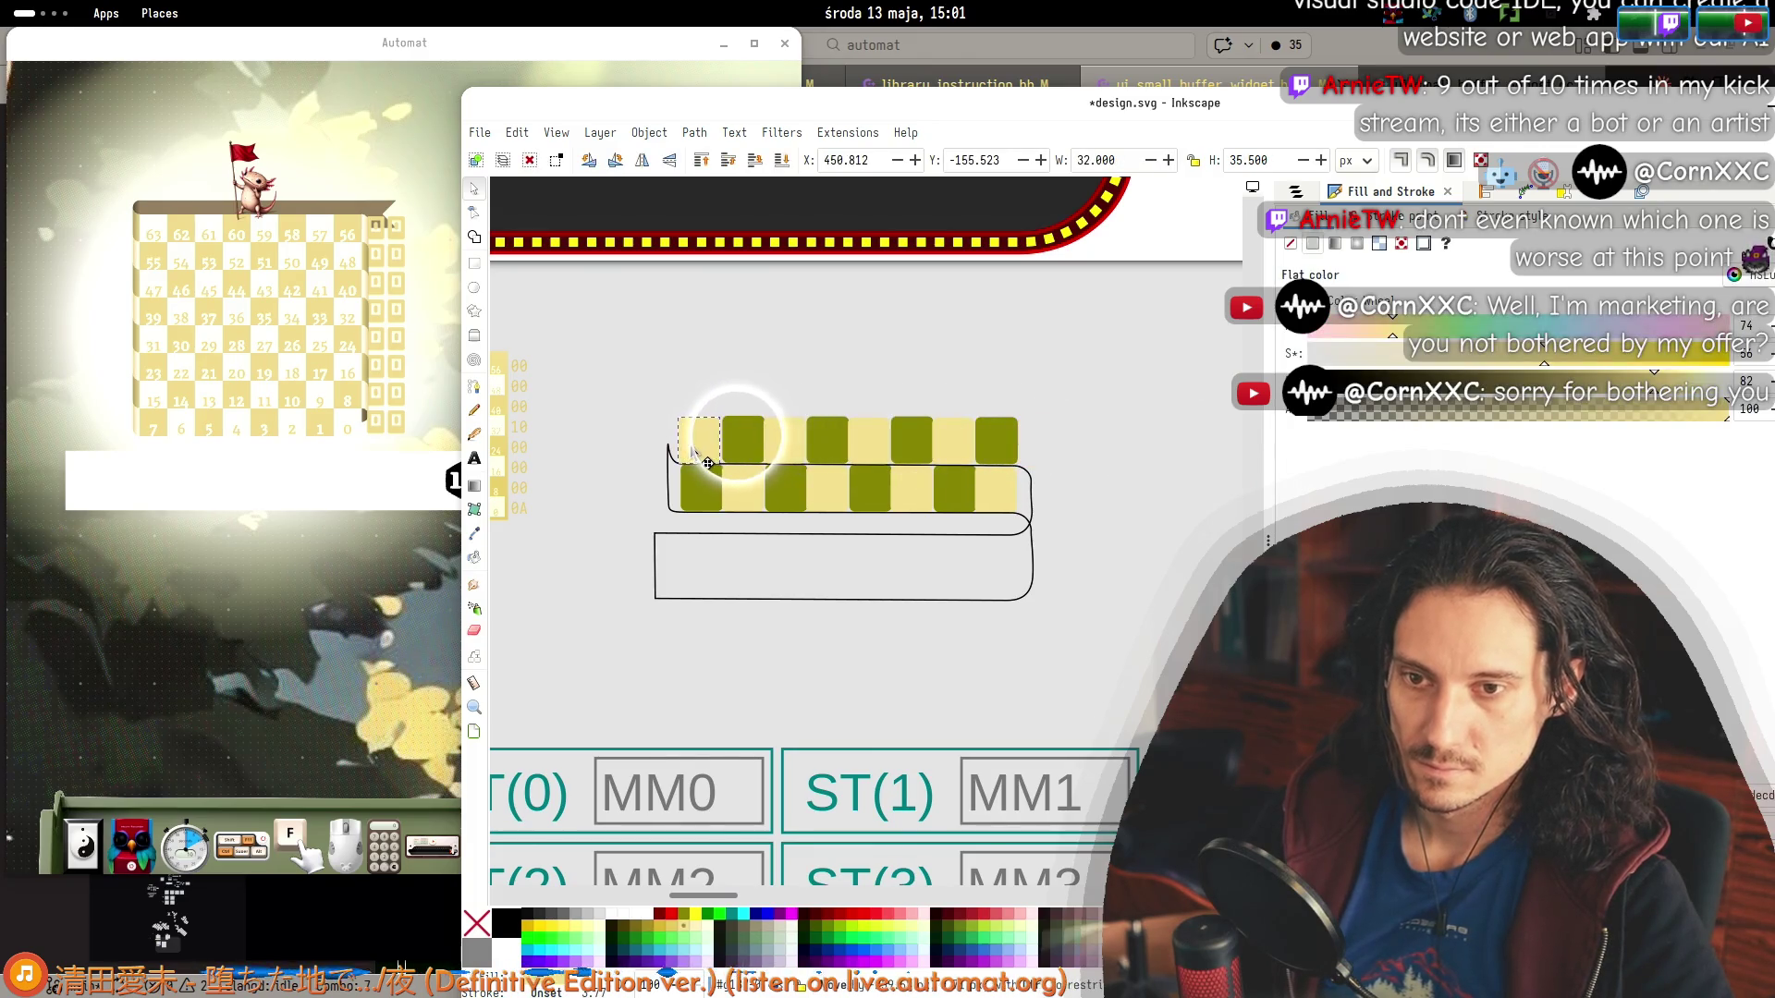
click(990, 665)
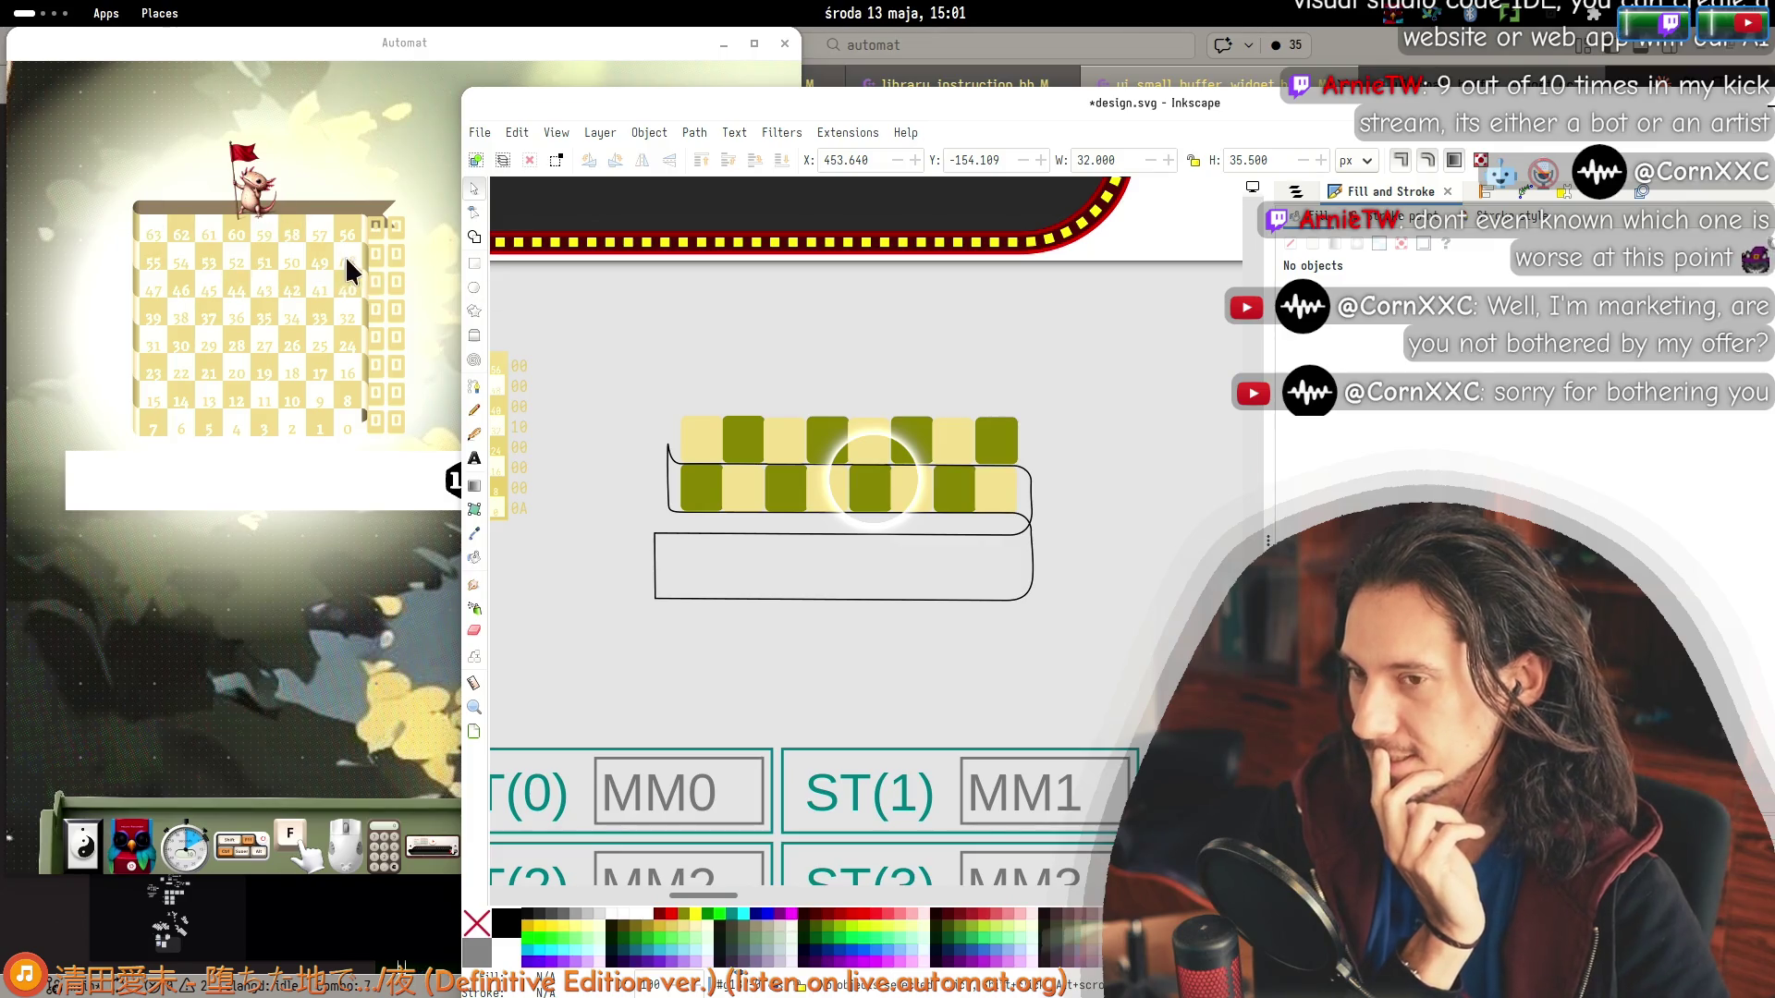
click(203, 473)
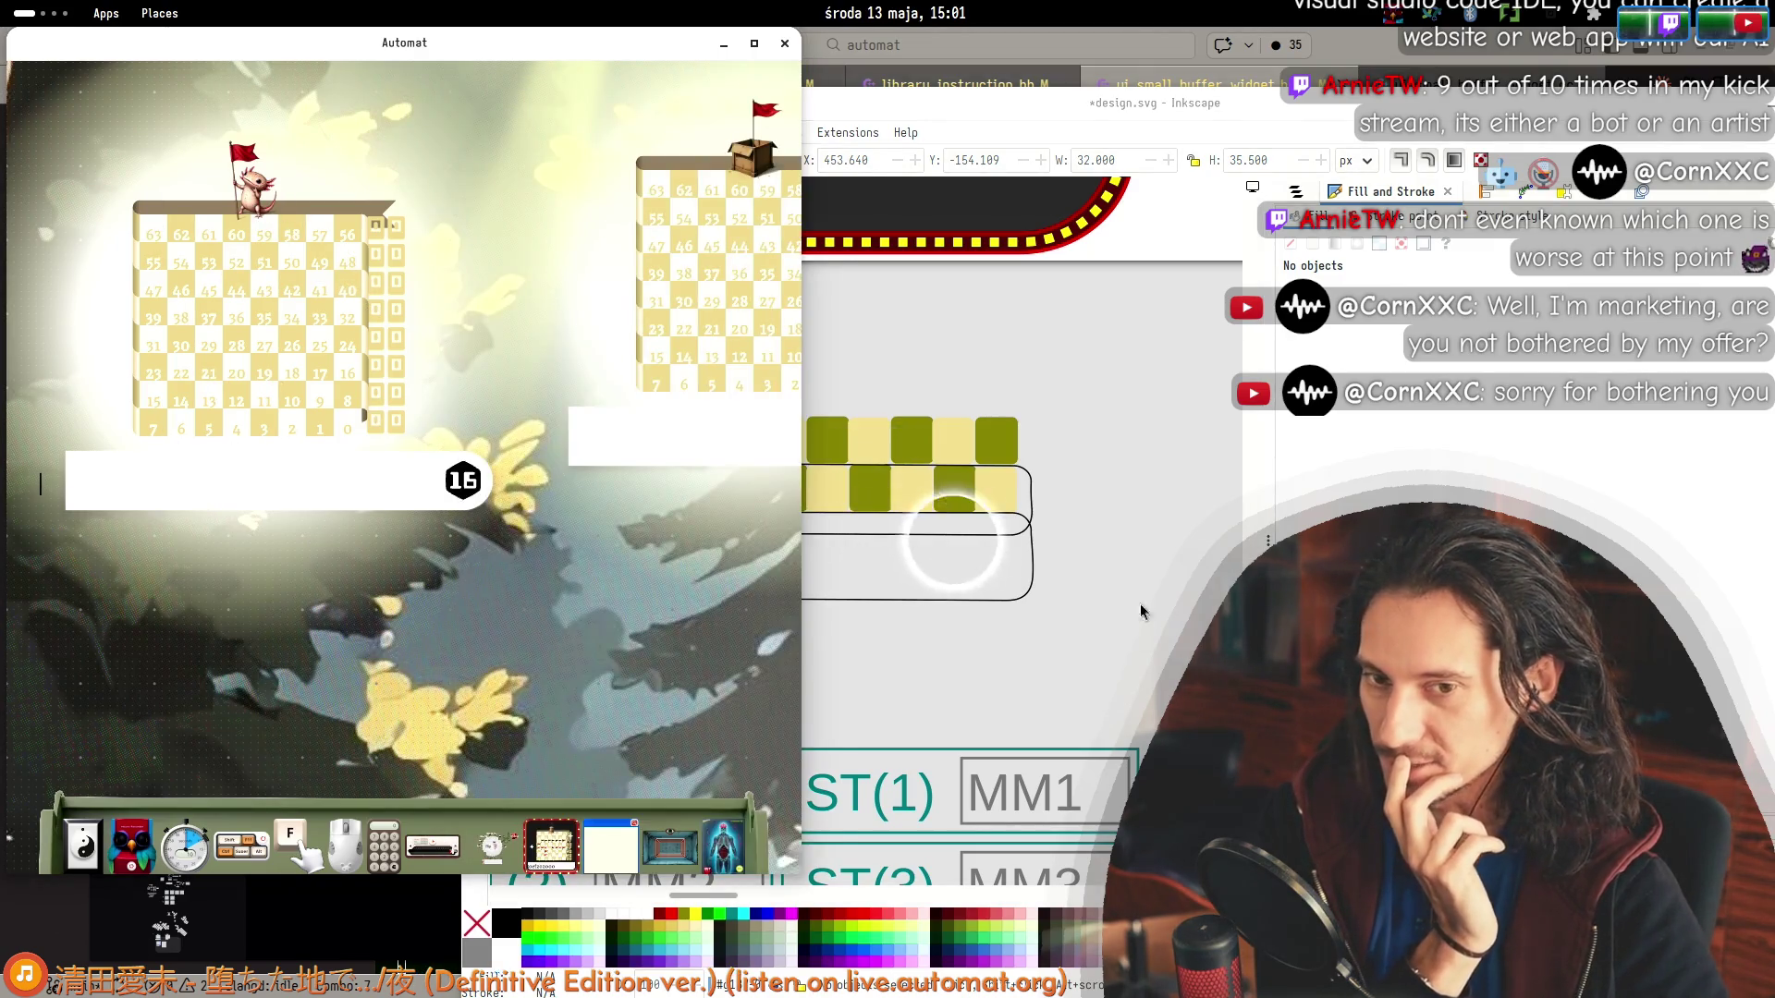
click(896, 558)
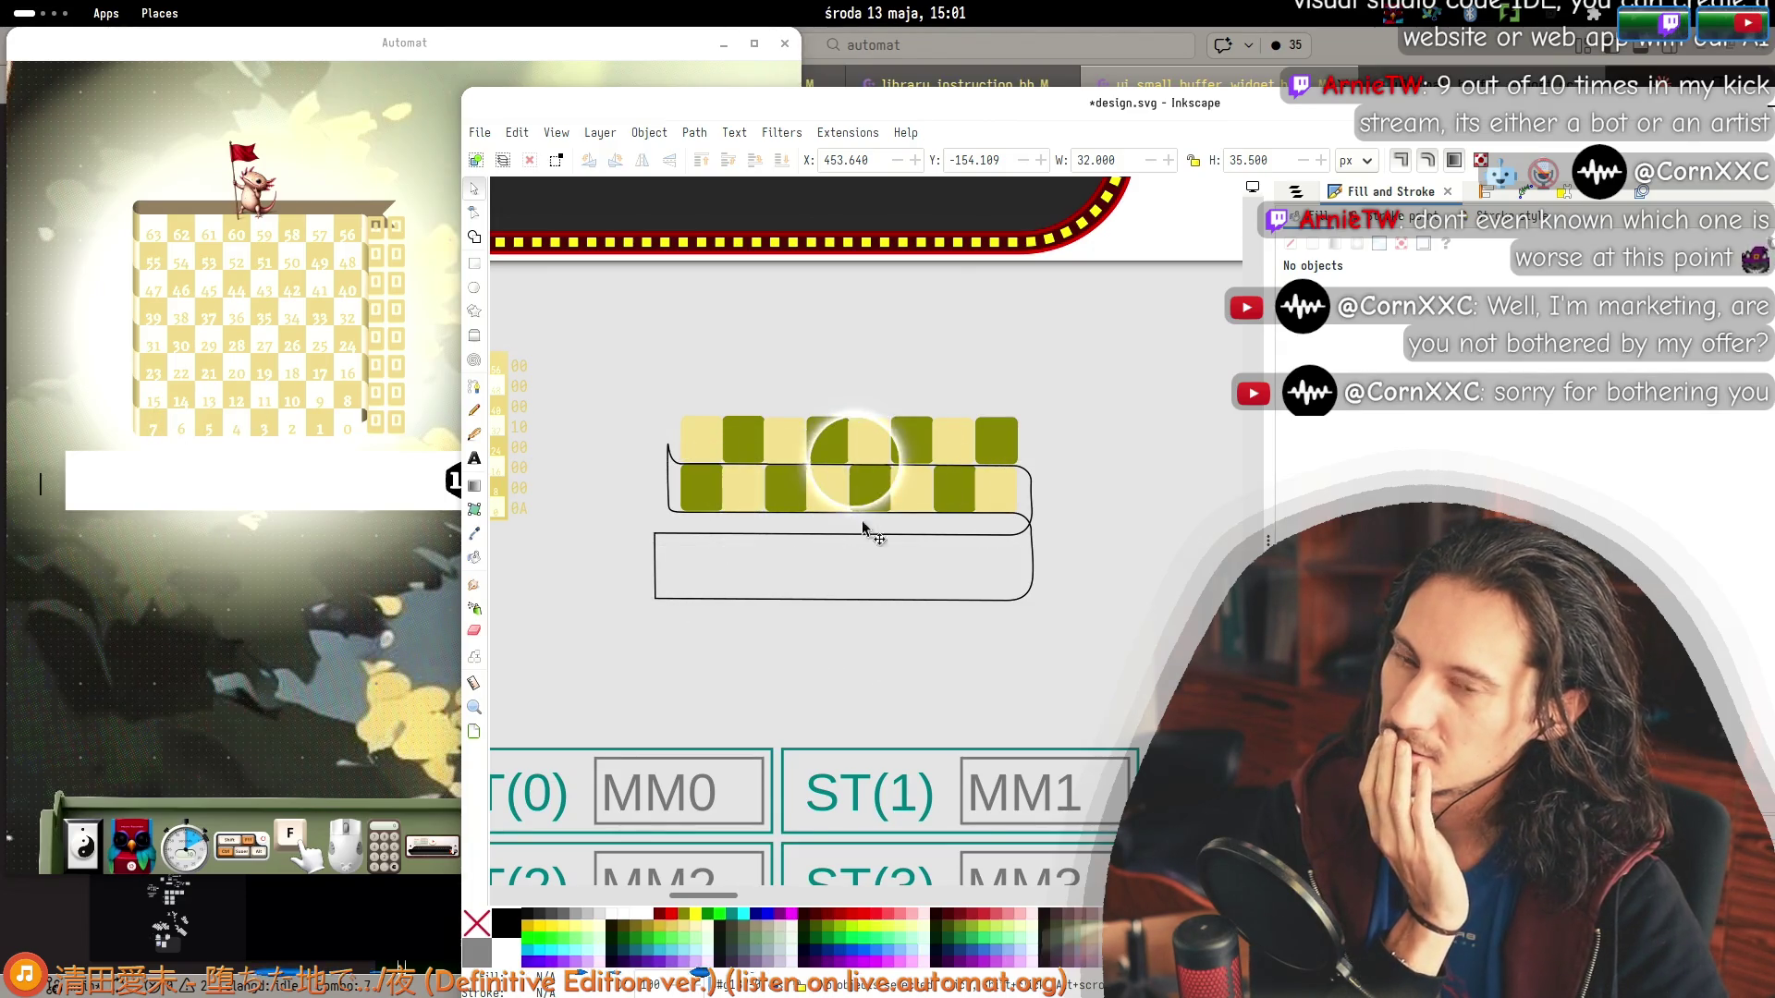
click(472, 387)
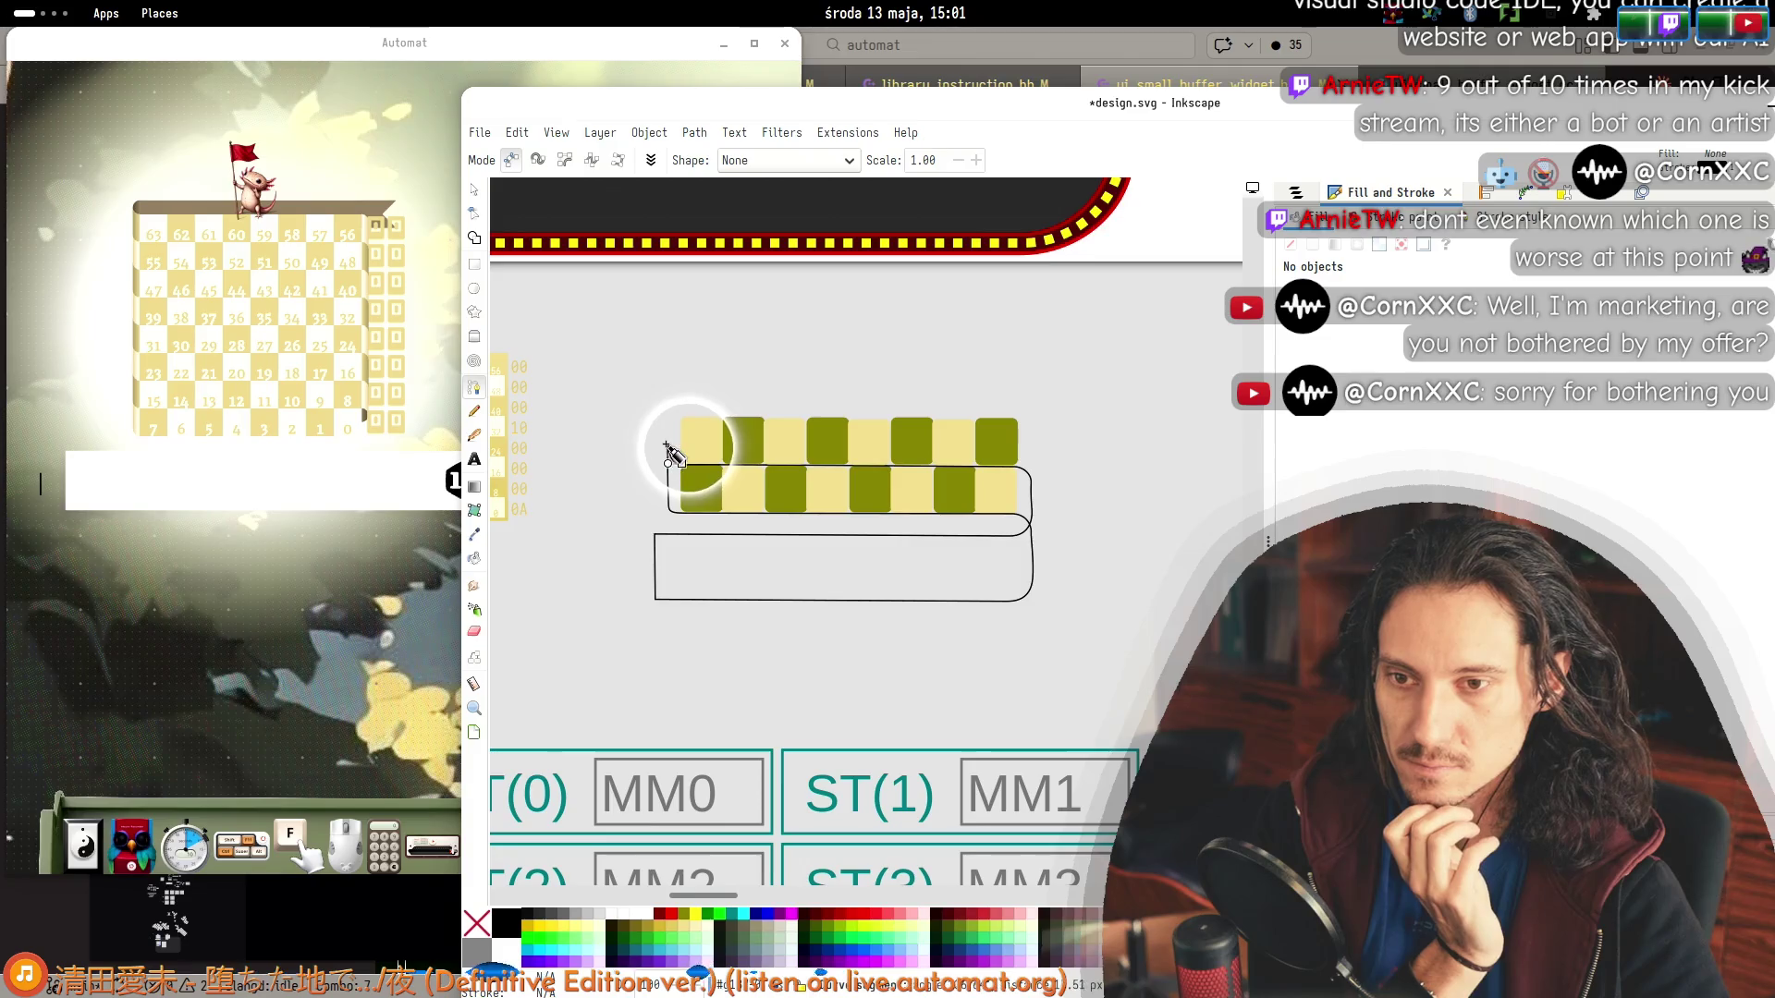
Draw a rounded Bezier outline around the new top checker row
click(668, 446)
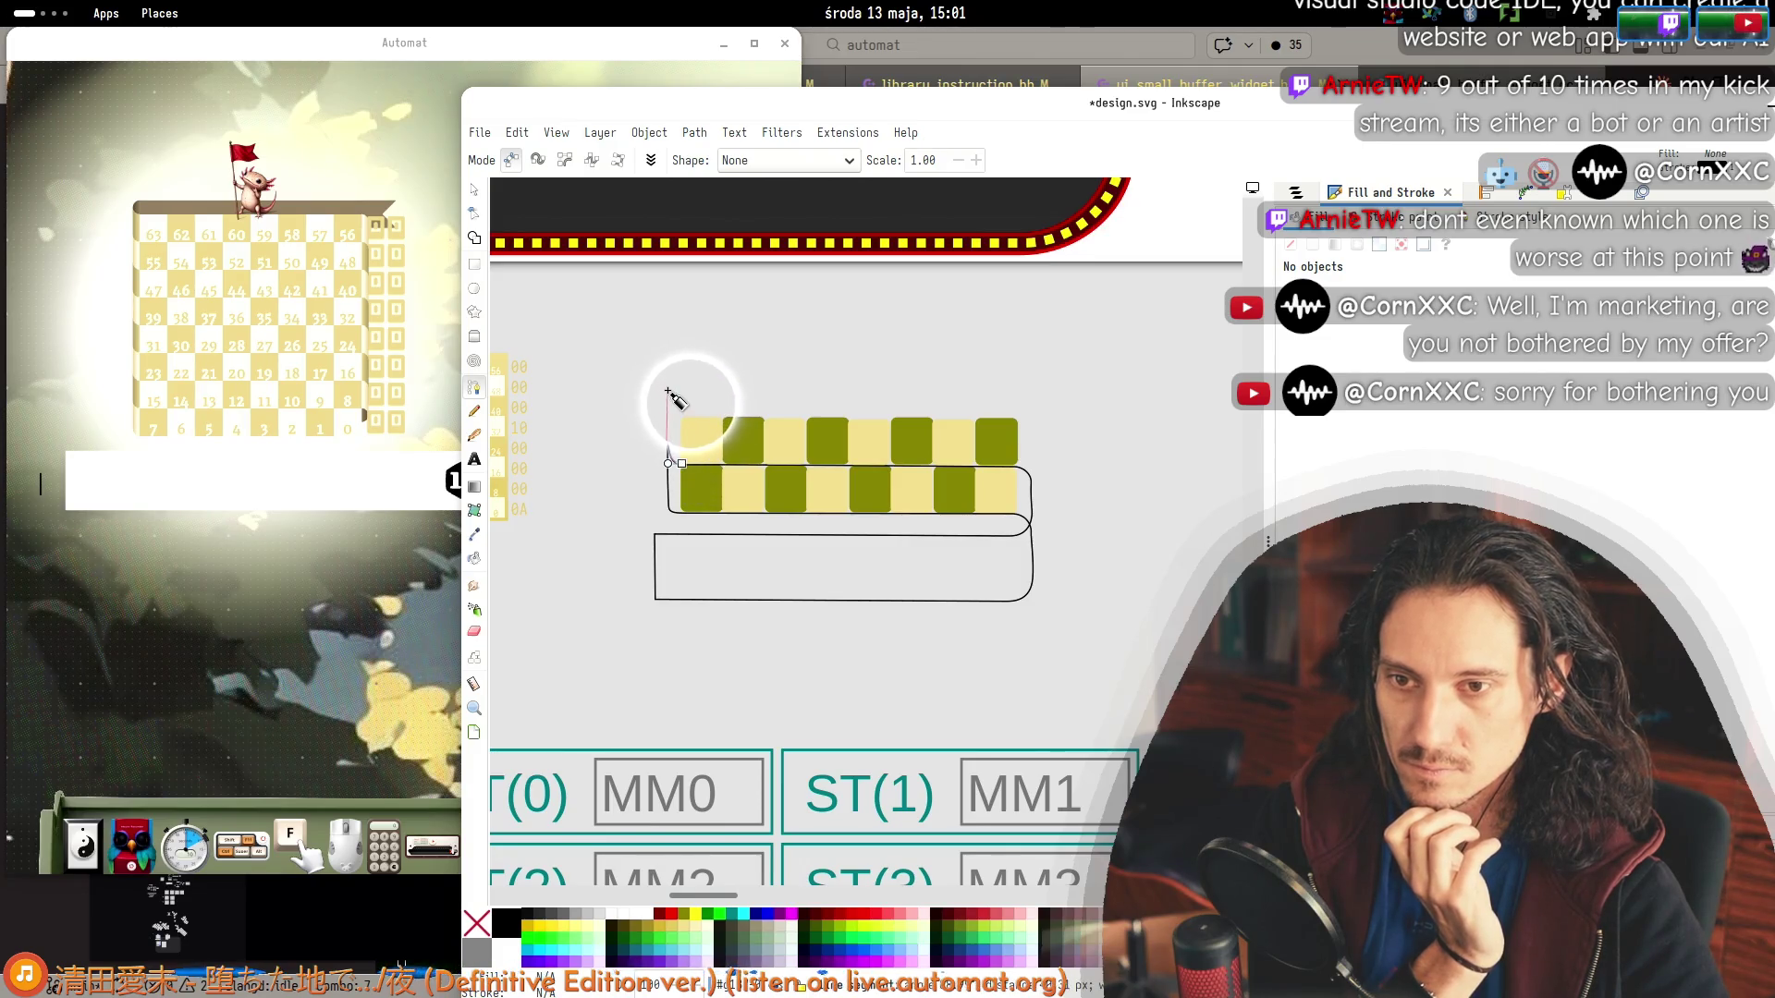
drag(701, 414, 700, 415)
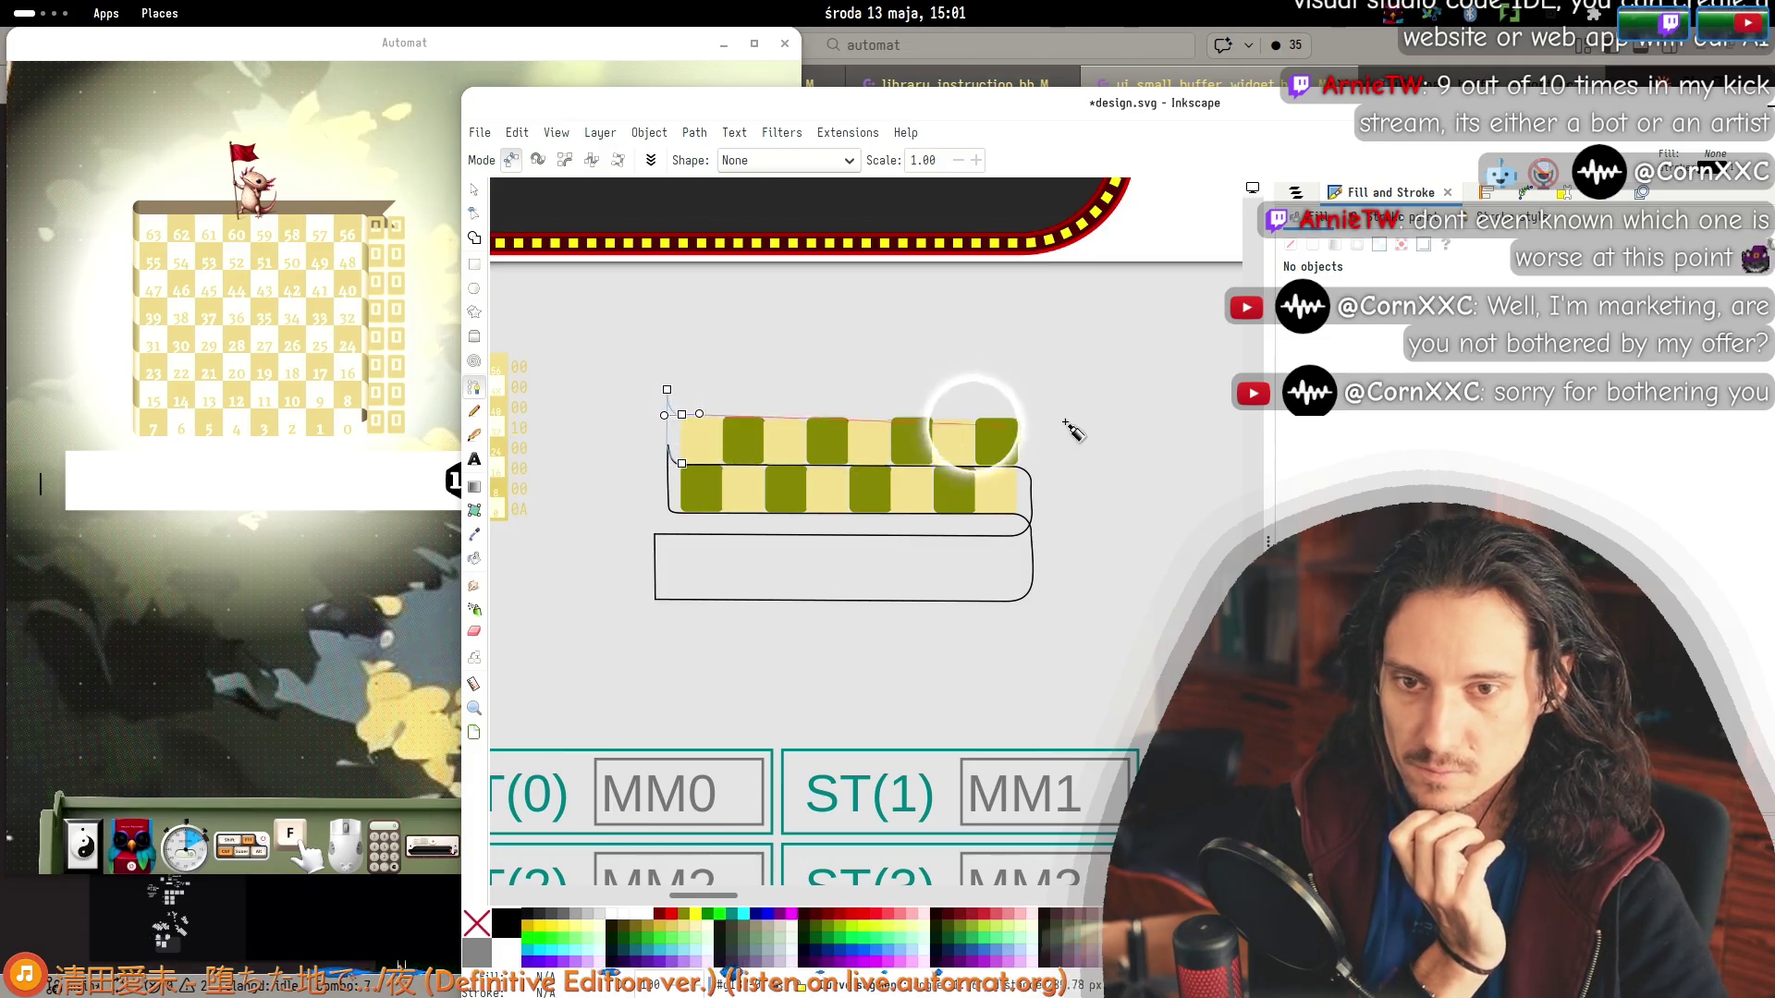
drag(1036, 433, 1037, 472)
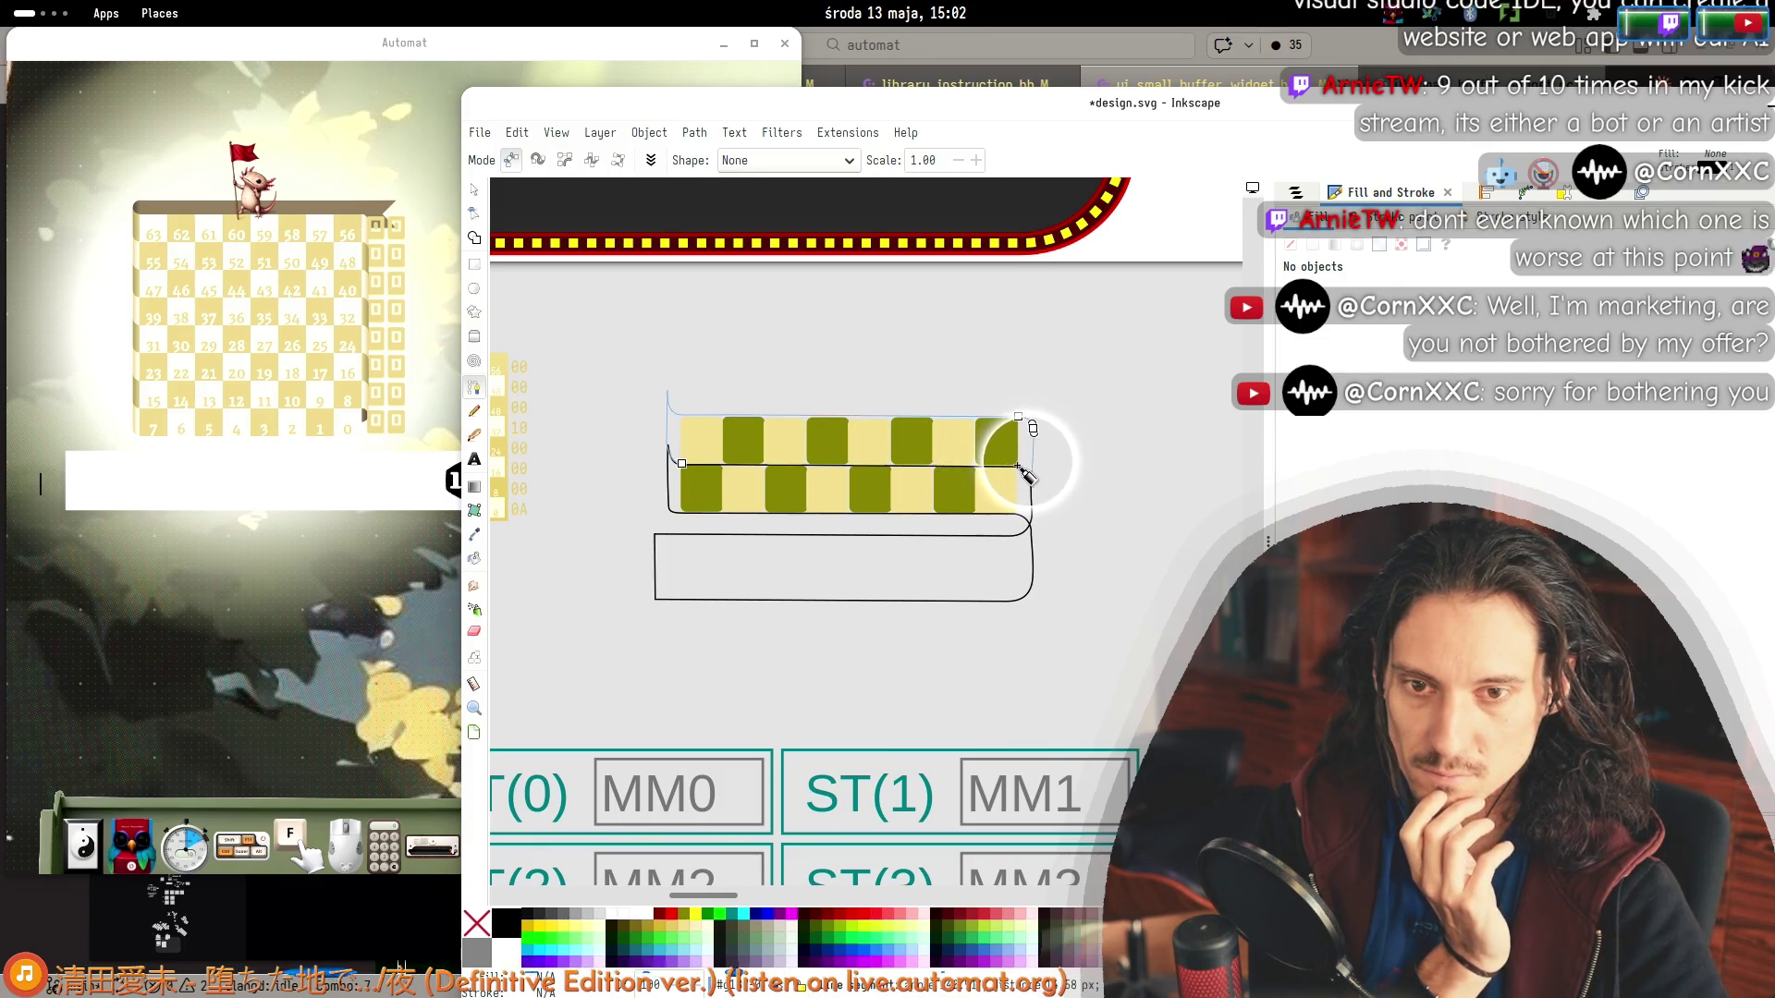
click(1001, 465)
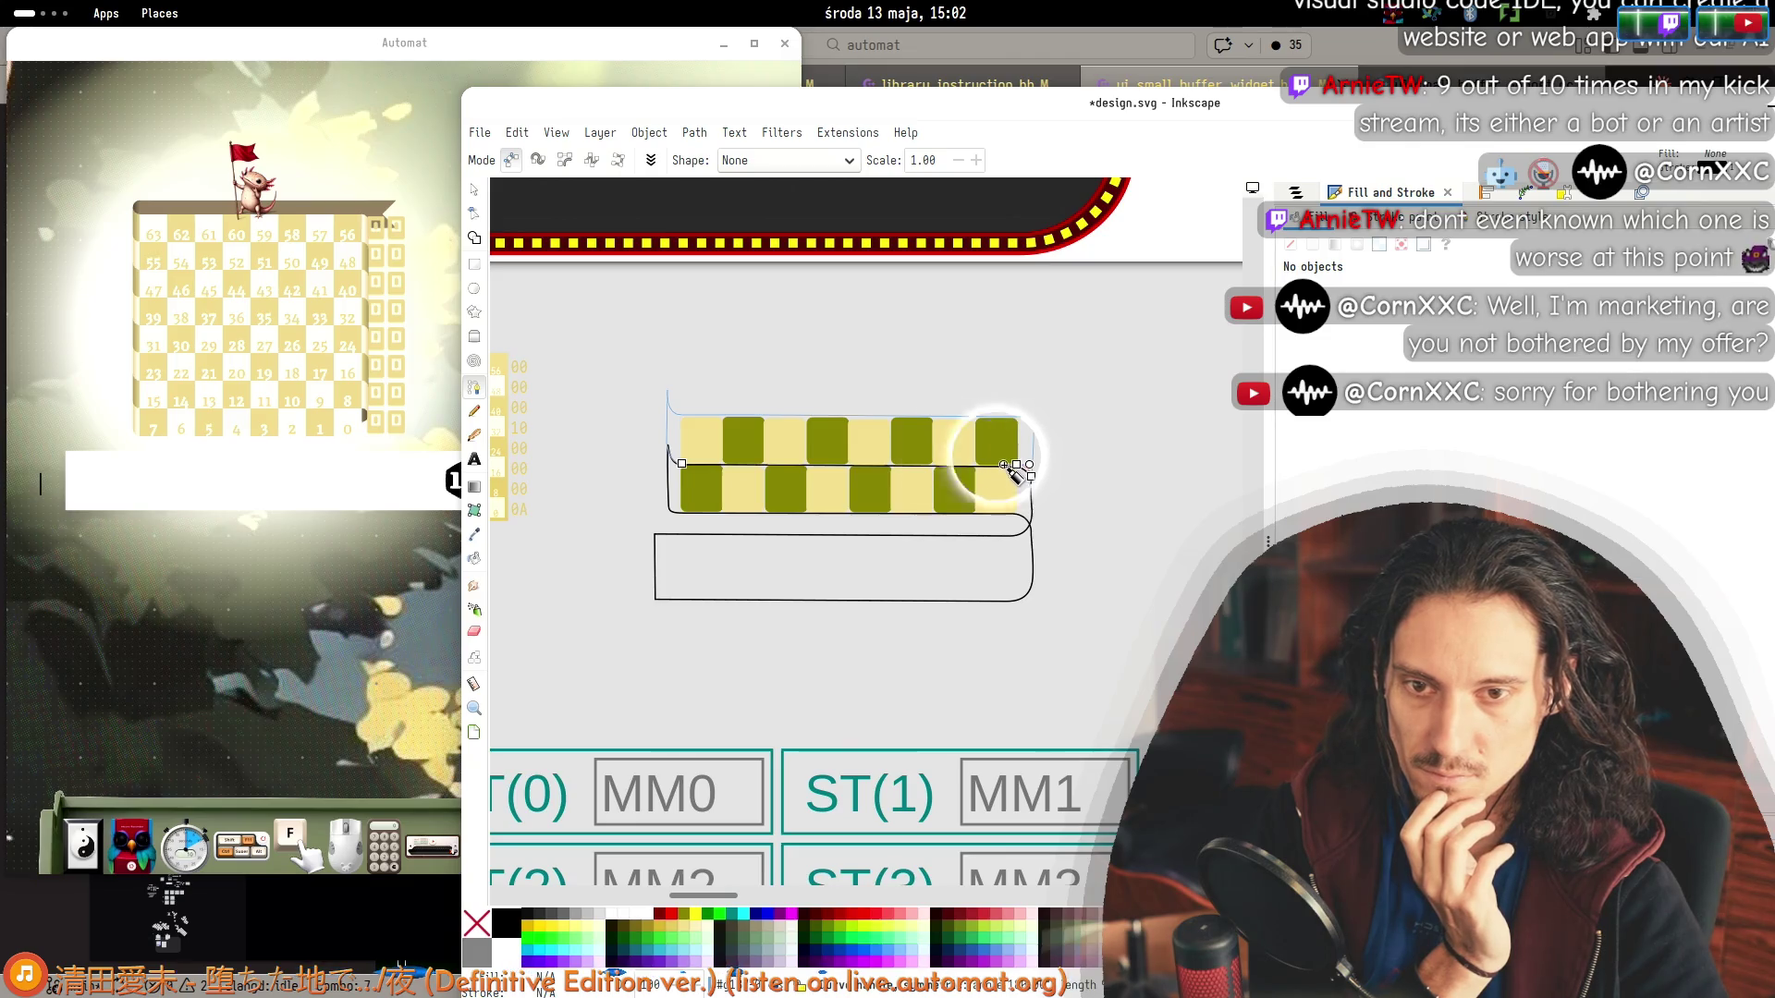
double_click(684, 466)
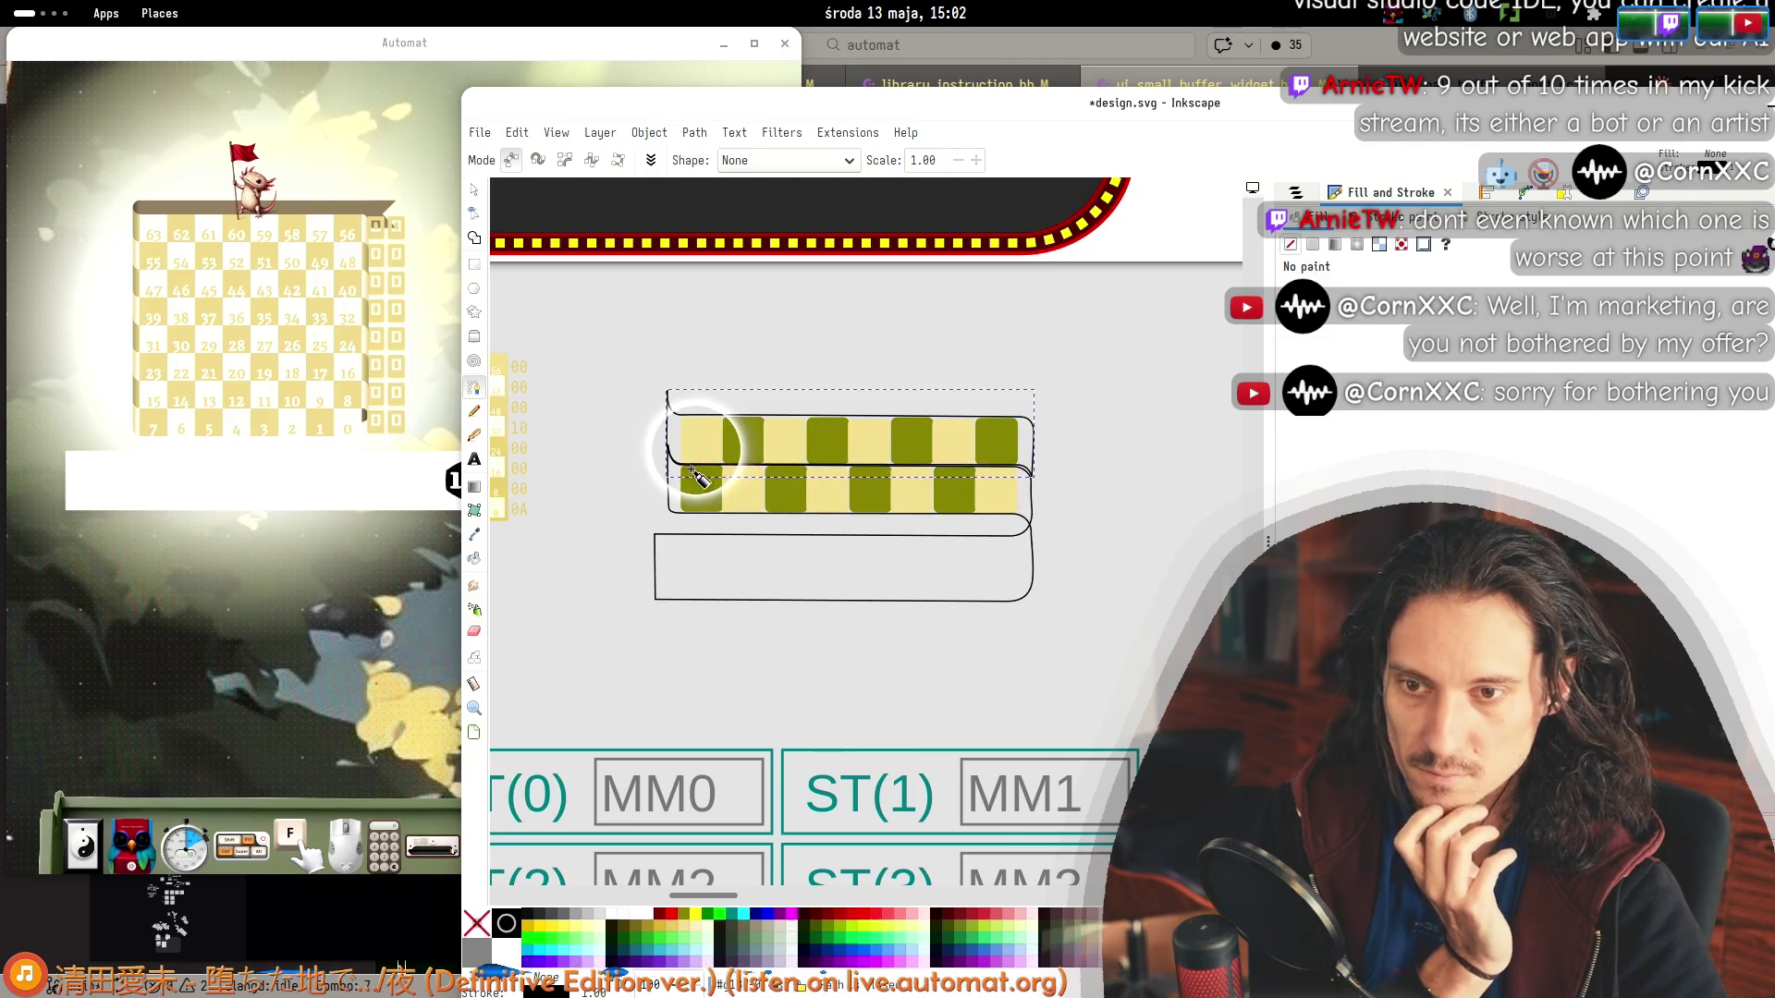
Duplicate the top row with its outline upward, then move the whole stack down and right
click(473, 190)
mouse_move(1150, 357)
mouse_down()
mouse_move(634, 448)
mouse_move(608, 488)
mouse_up()
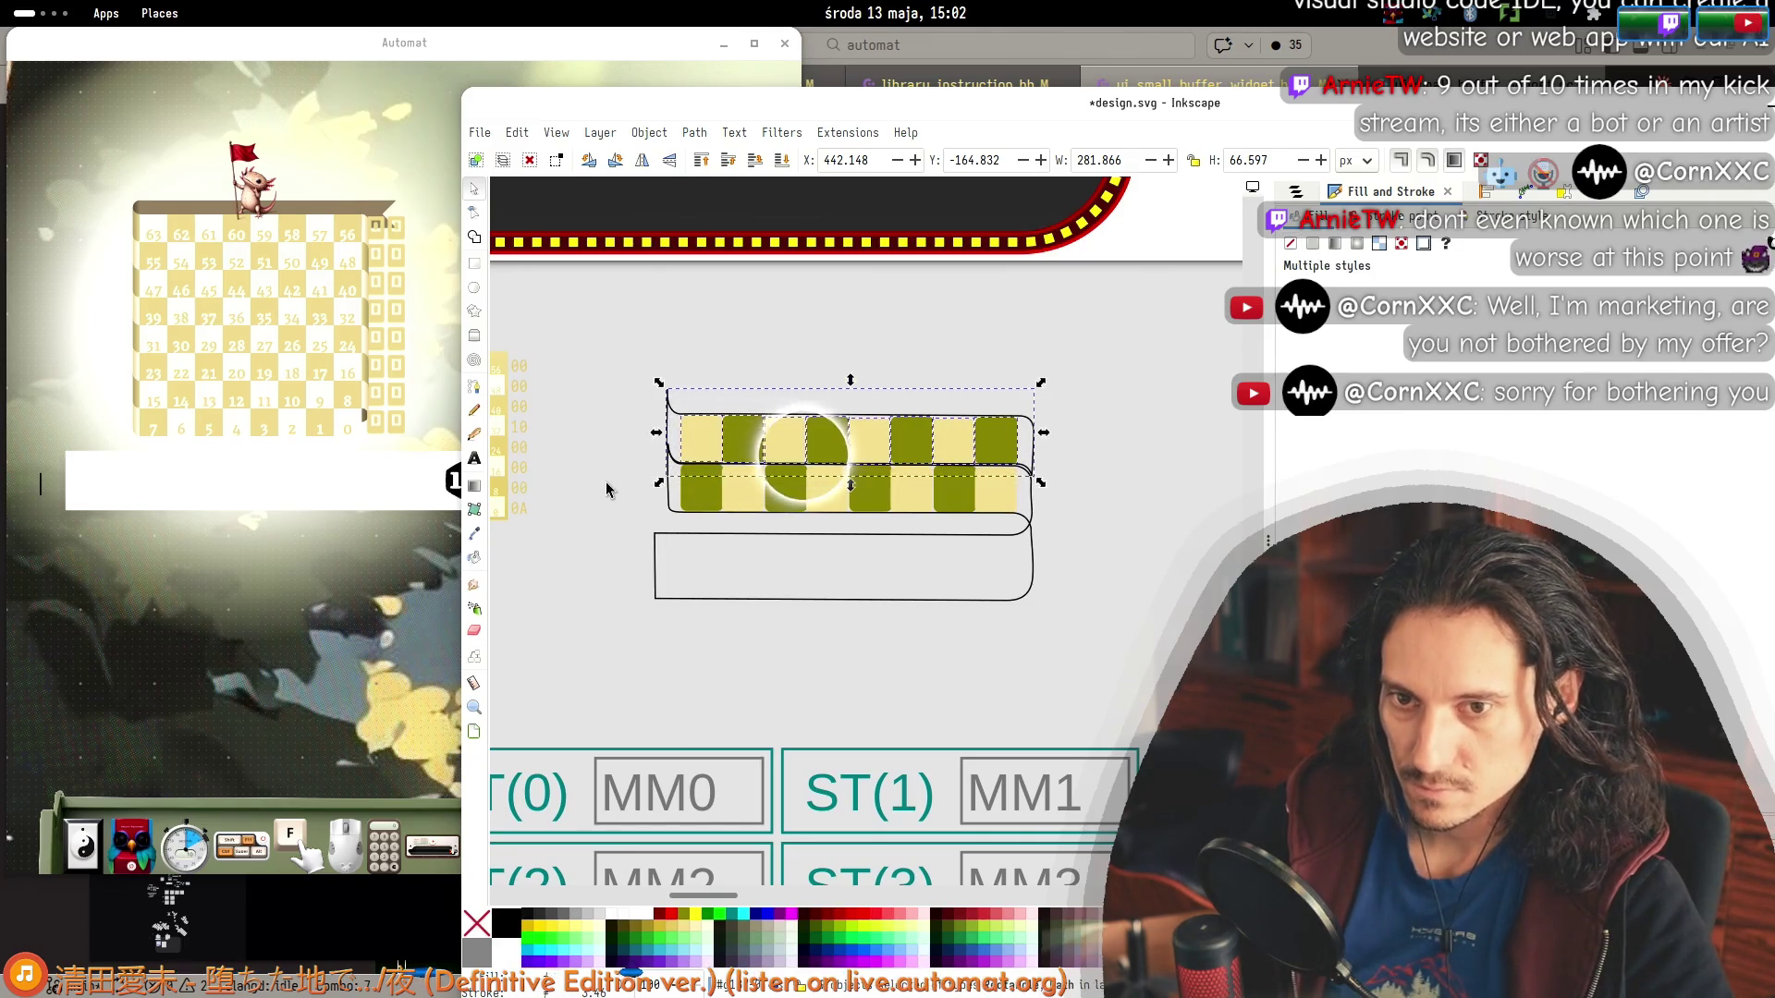
key(ctrl+d)
mouse_move(923, 430)
mouse_down()
mouse_move(924, 311)
mouse_move(921, 335)
mouse_up()
click(733, 282)
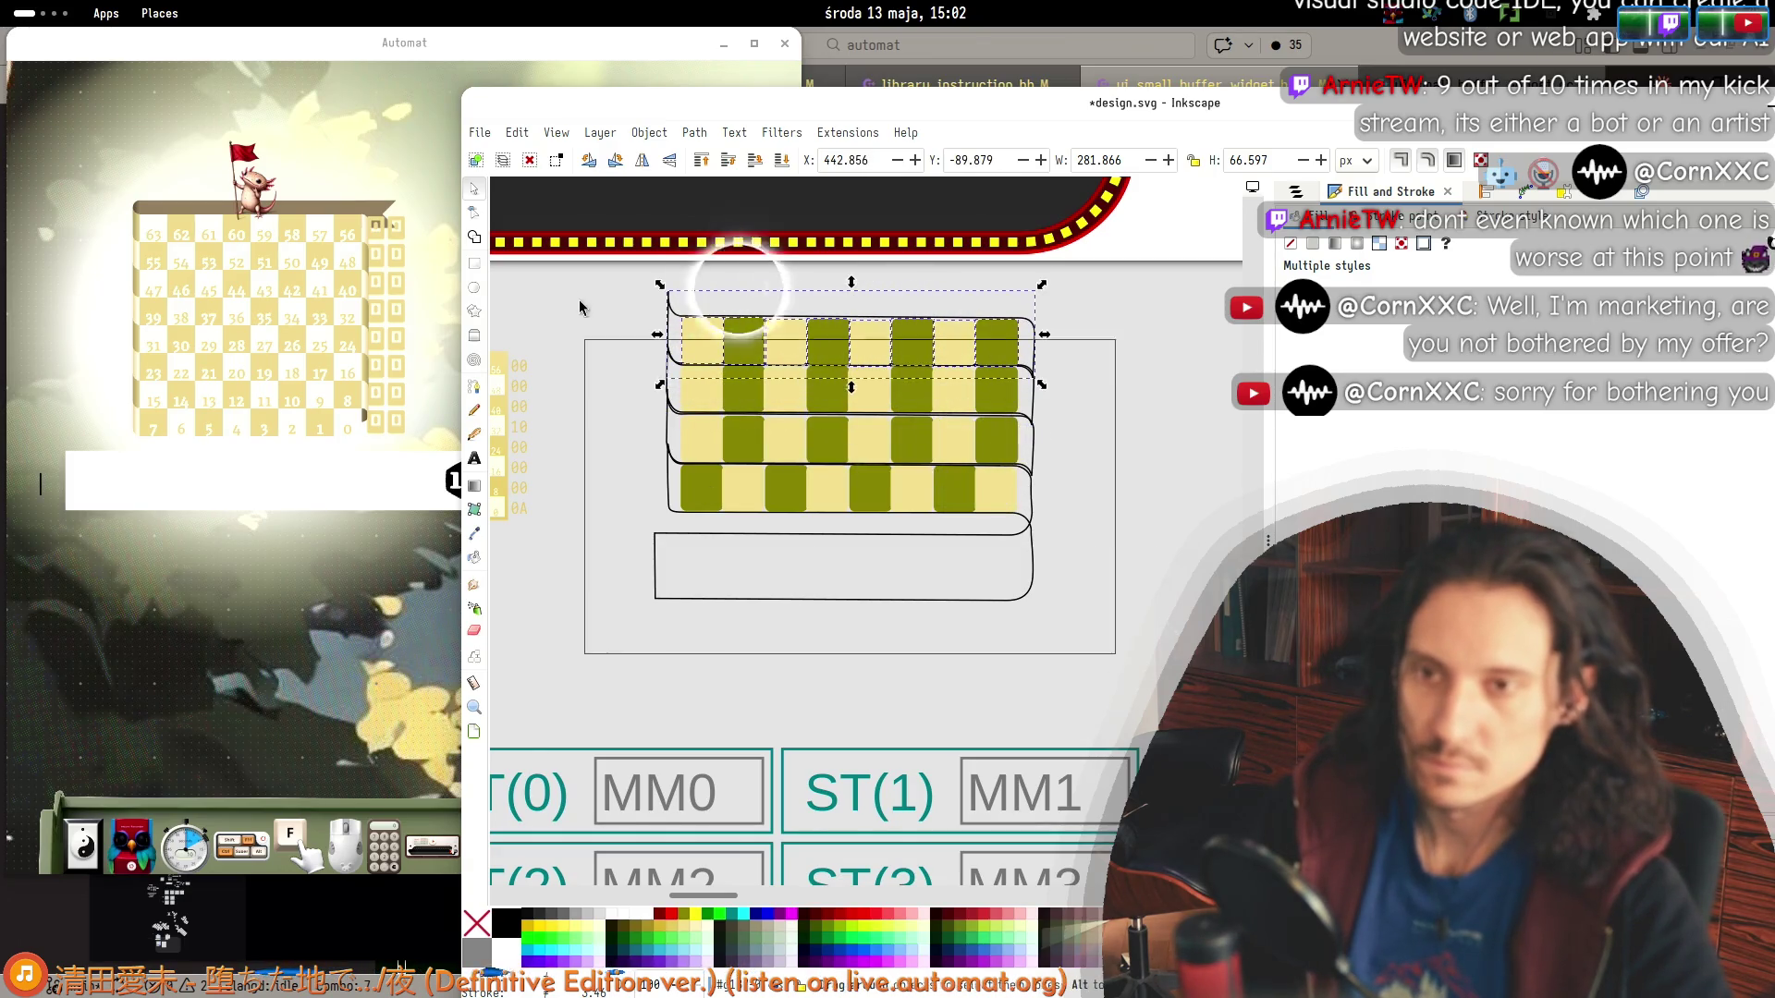
mouse_move(785, 385)
mouse_down()
mouse_move(872, 475)
mouse_move(957, 511)
mouse_up()
ctrl+scroll(957, 511, down, 6)
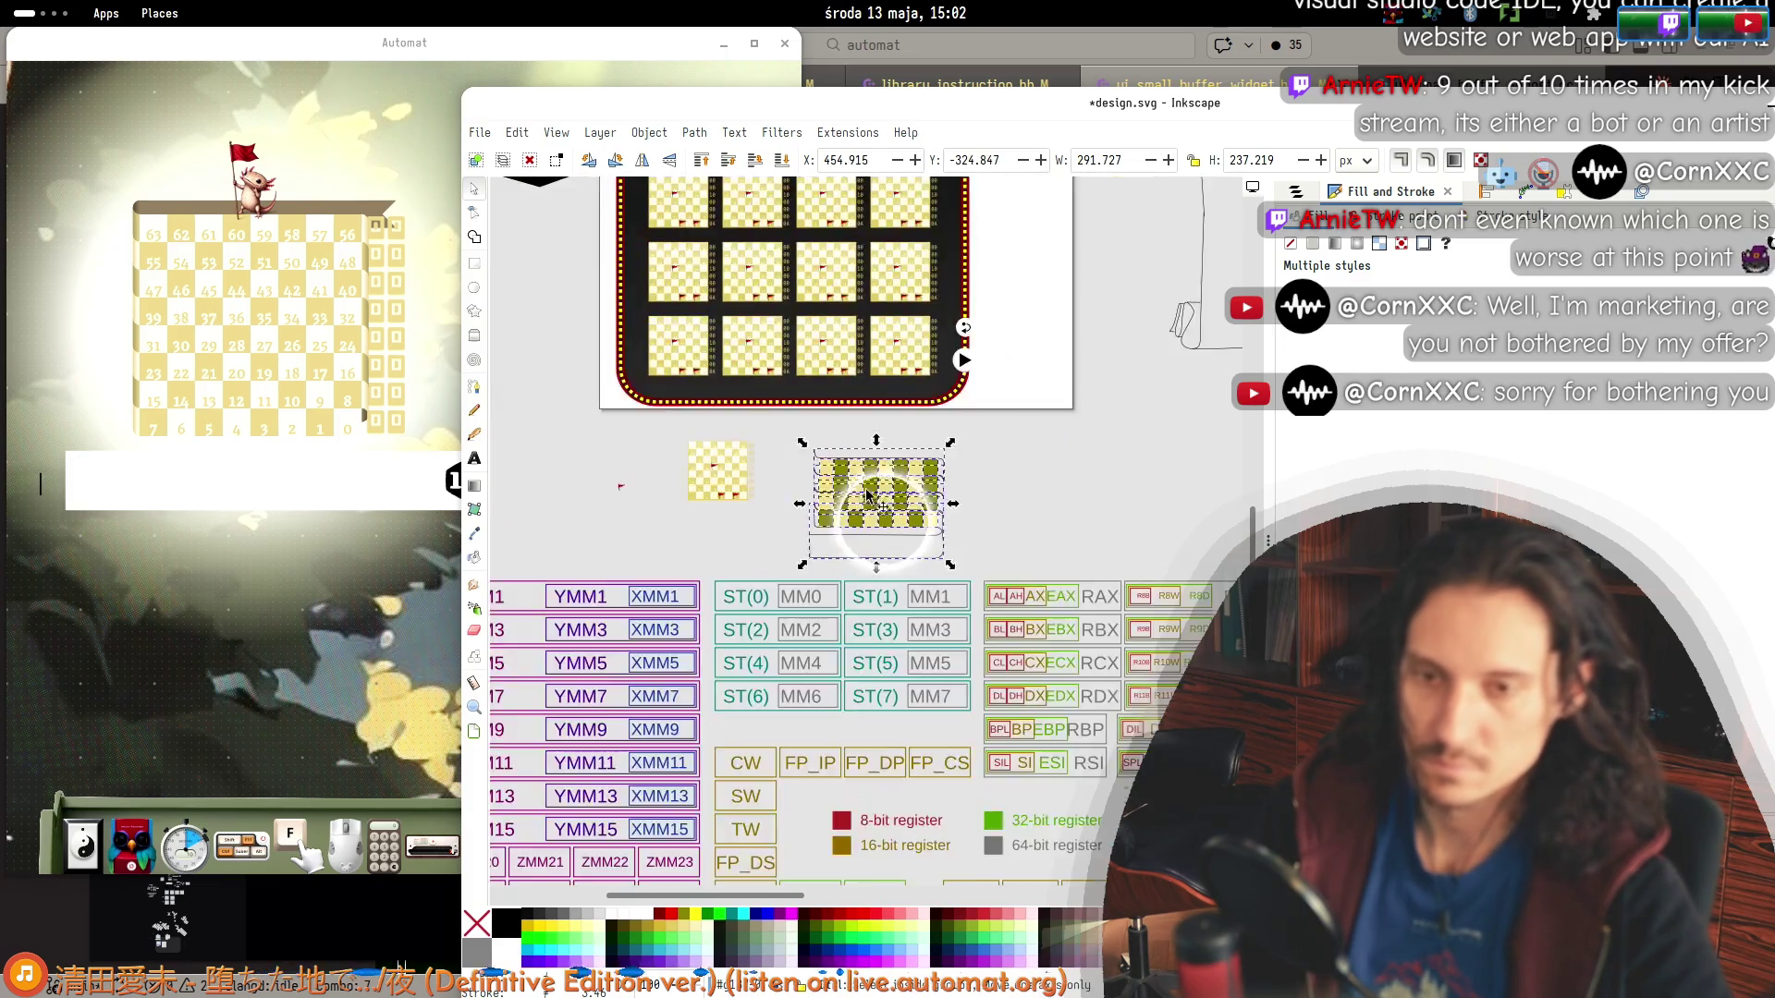
Move the stack to empty canvas and raise the second row into the empty slot
drag(843, 473, 1030, 507)
ctrl+scroll(1030, 508, up, 8)
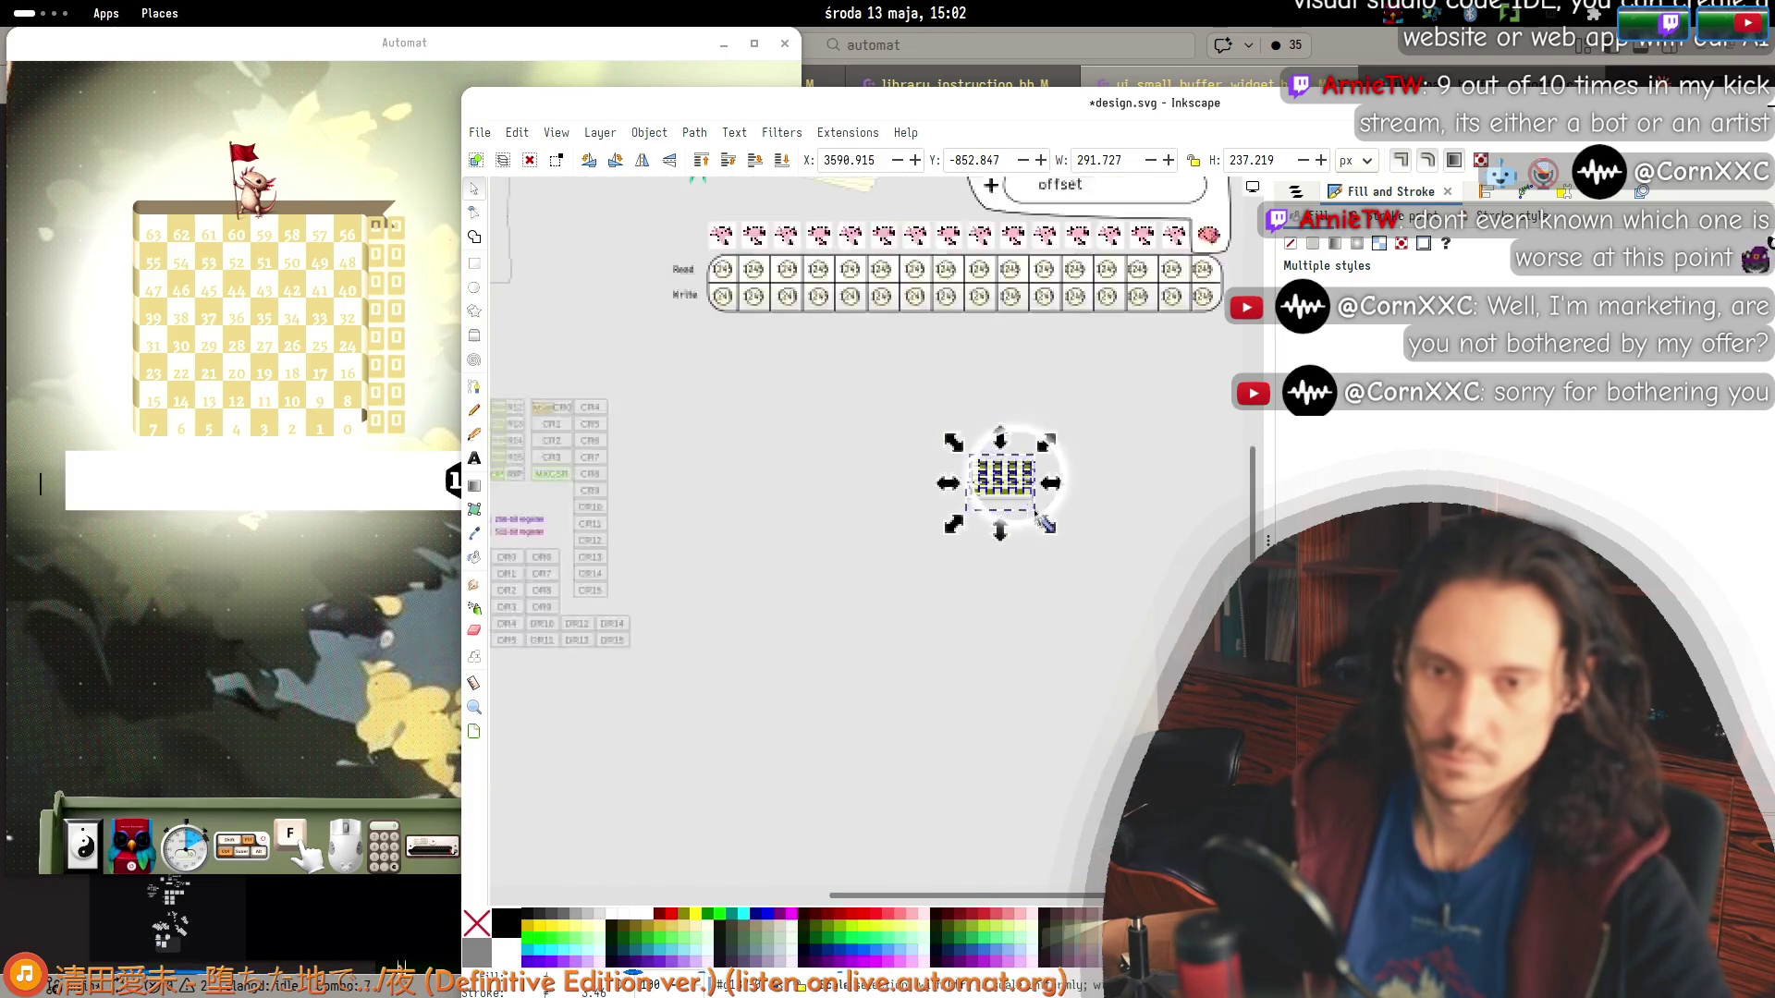
click(1063, 595)
drag(1078, 597, 993, 703)
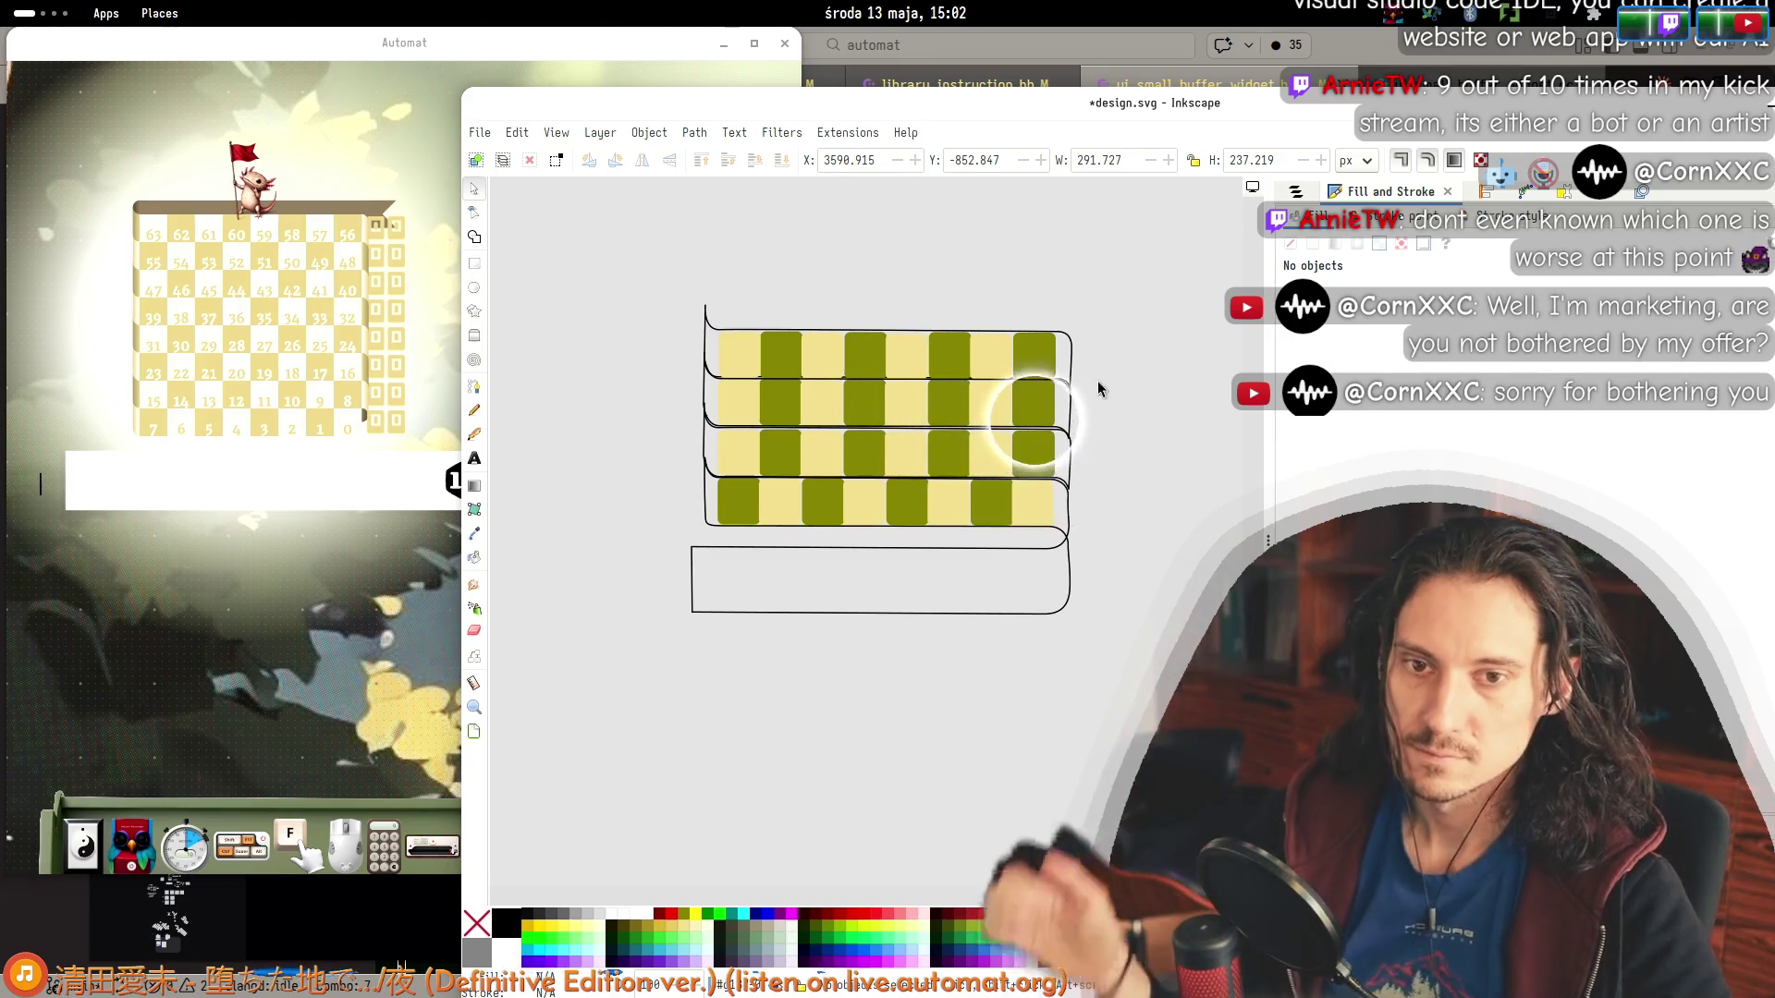
mouse_move(1127, 365)
mouse_down()
mouse_move(663, 436)
mouse_move(1108, 475)
mouse_move(698, 544)
mouse_up()
mouse_move(858, 496)
mouse_down()
mouse_move(781, 397)
mouse_move(931, 385)
mouse_move(834, 399)
mouse_move(772, 370)
mouse_move(903, 407)
mouse_move(835, 401)
mouse_up()
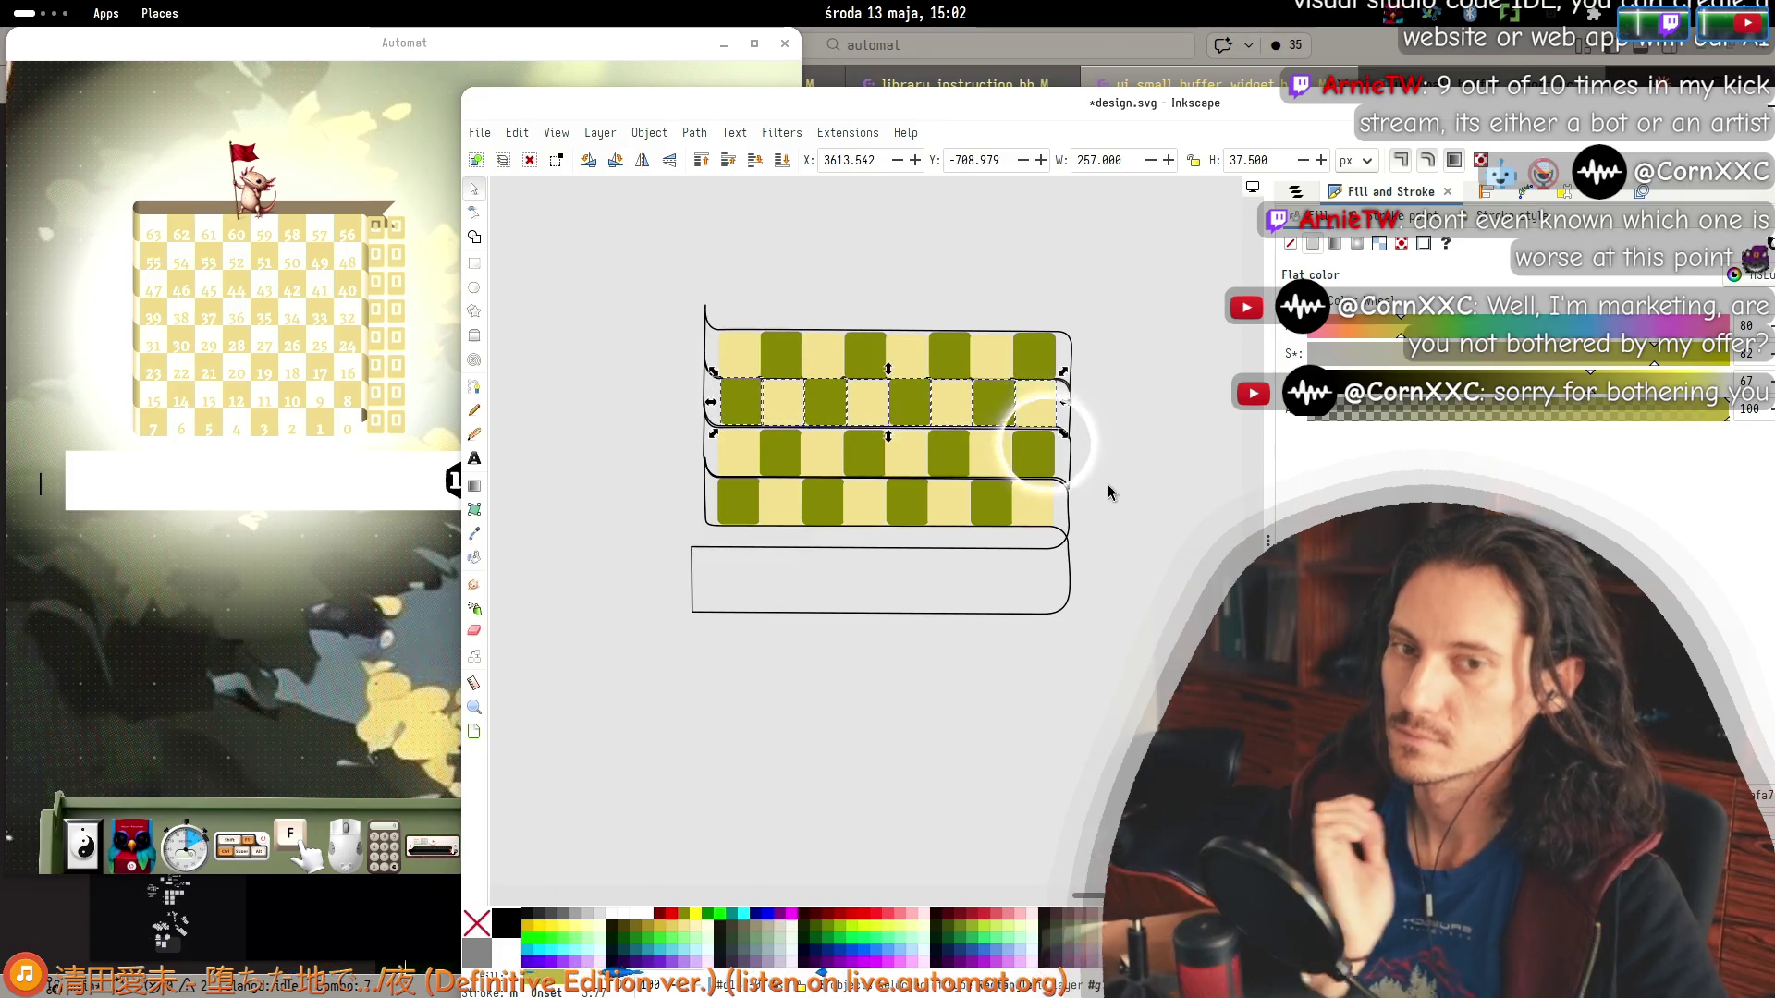
Try olive and khaki palette fills on the middle checker row
shift+click(1061, 460)
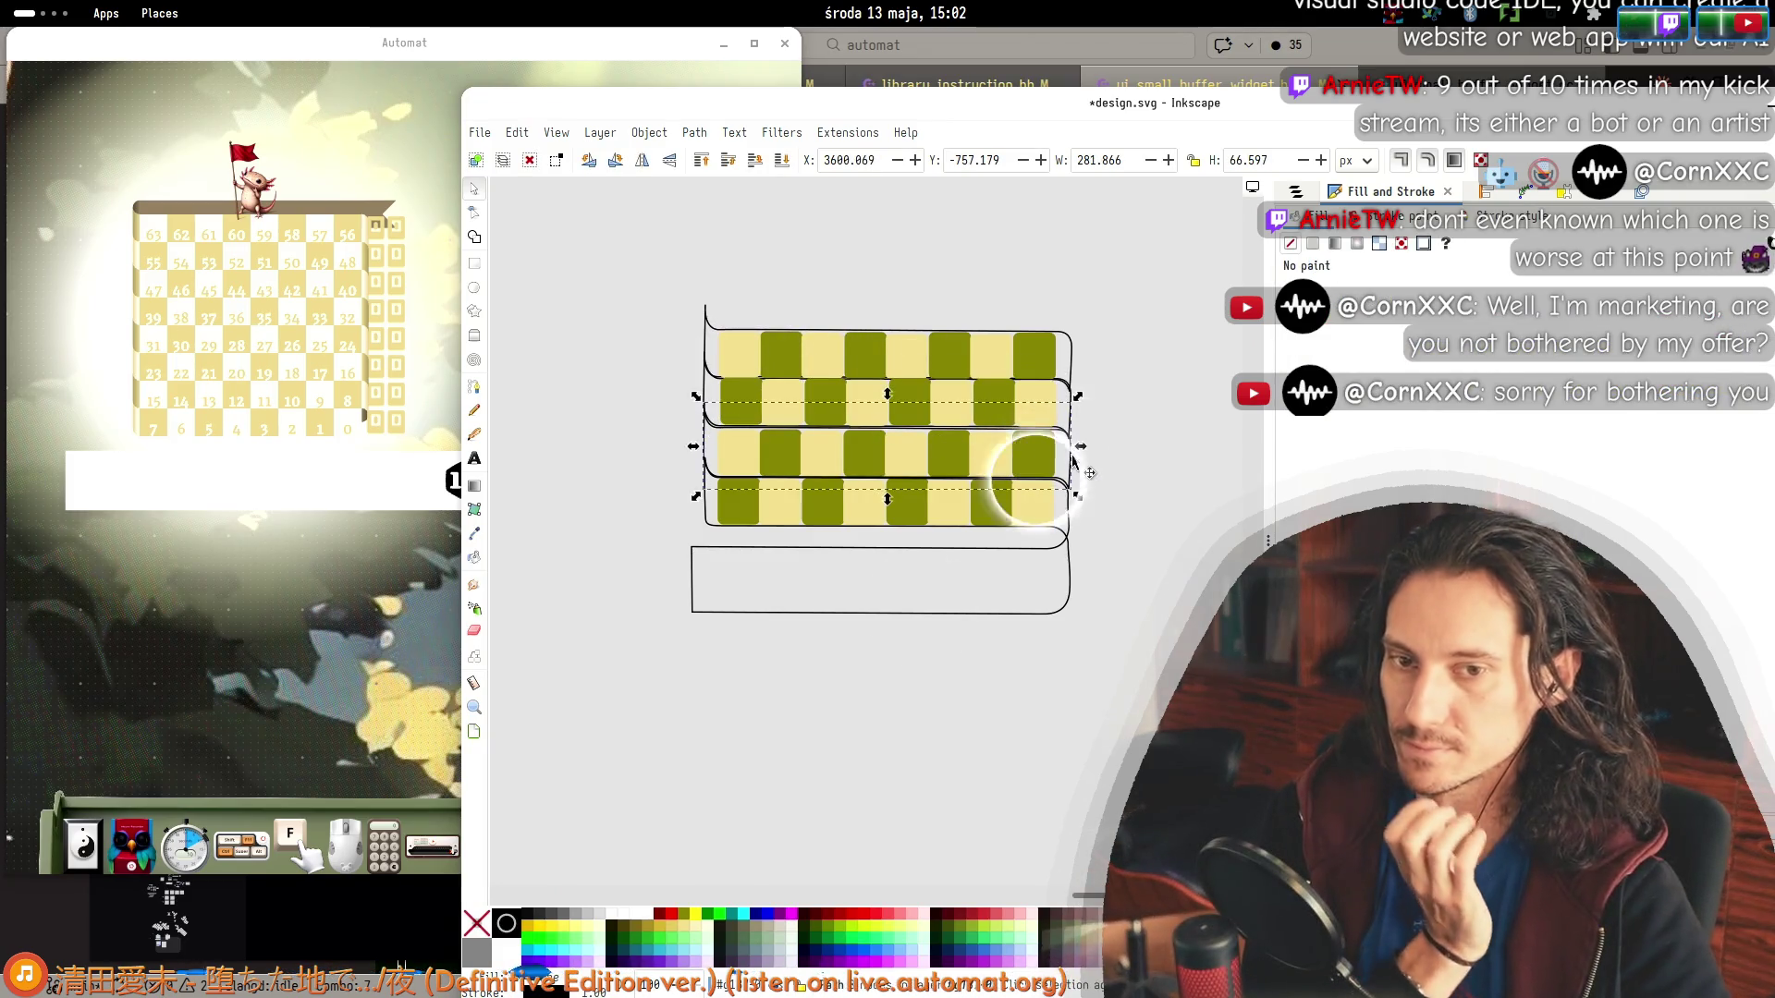
click(683, 914)
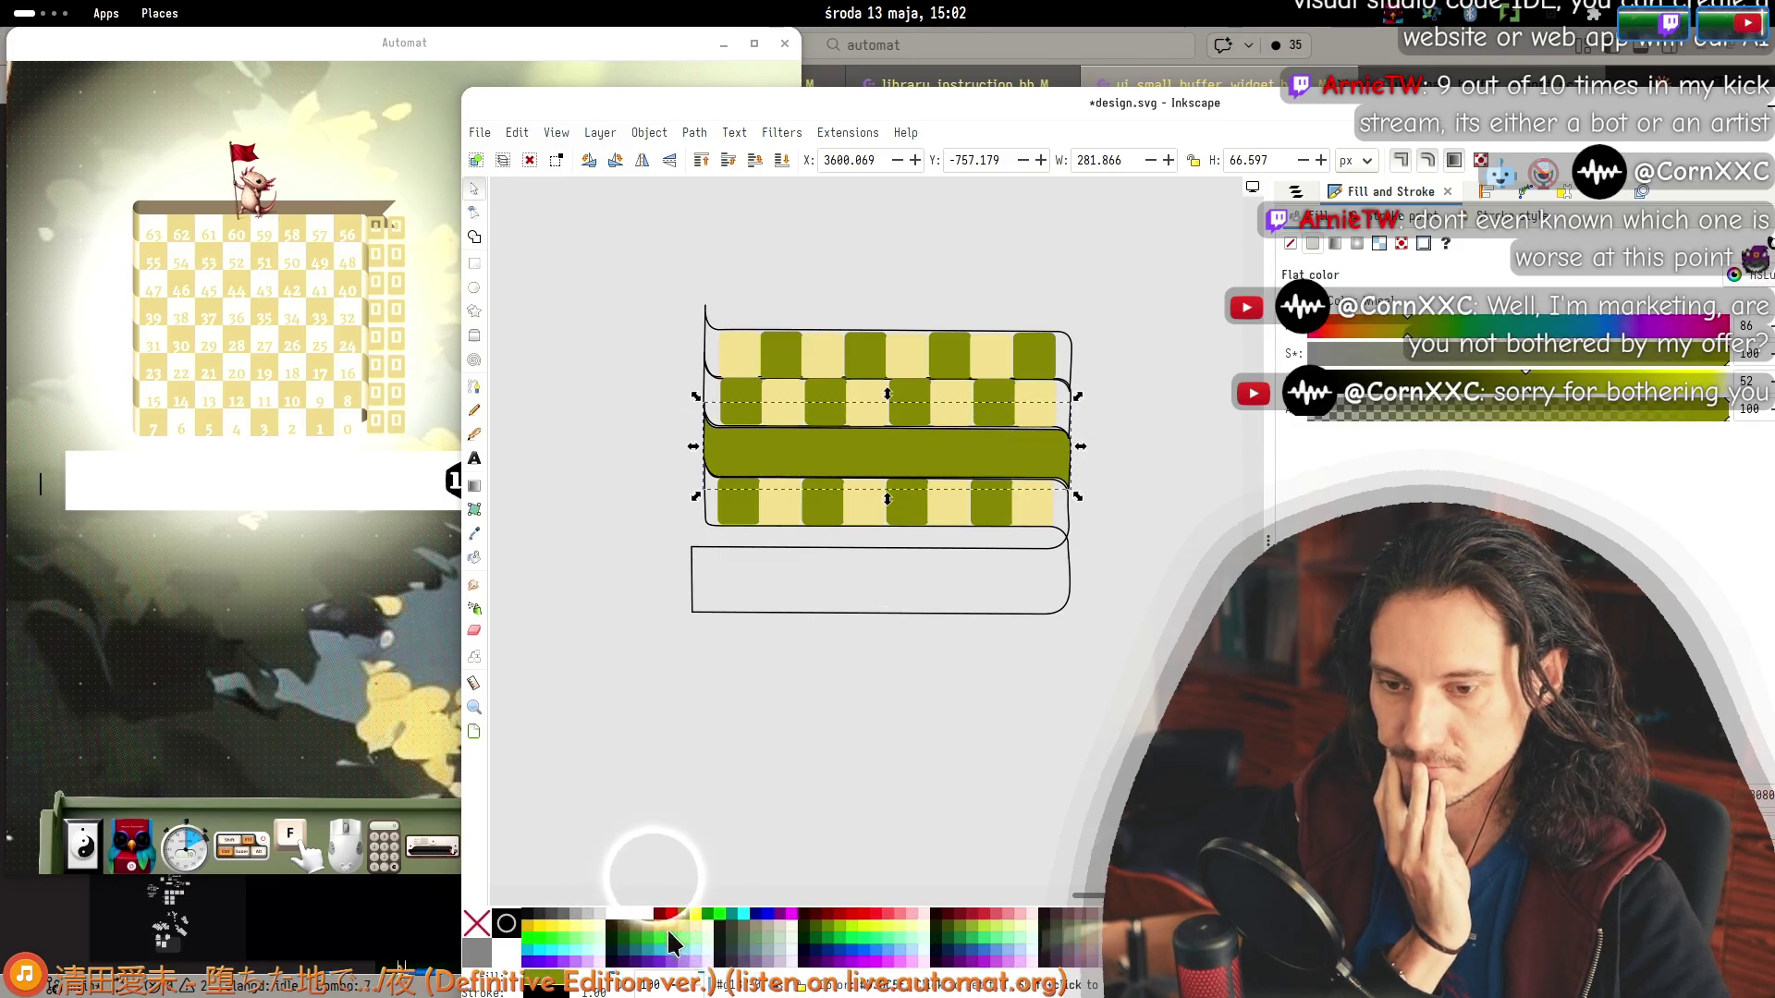
click(657, 924)
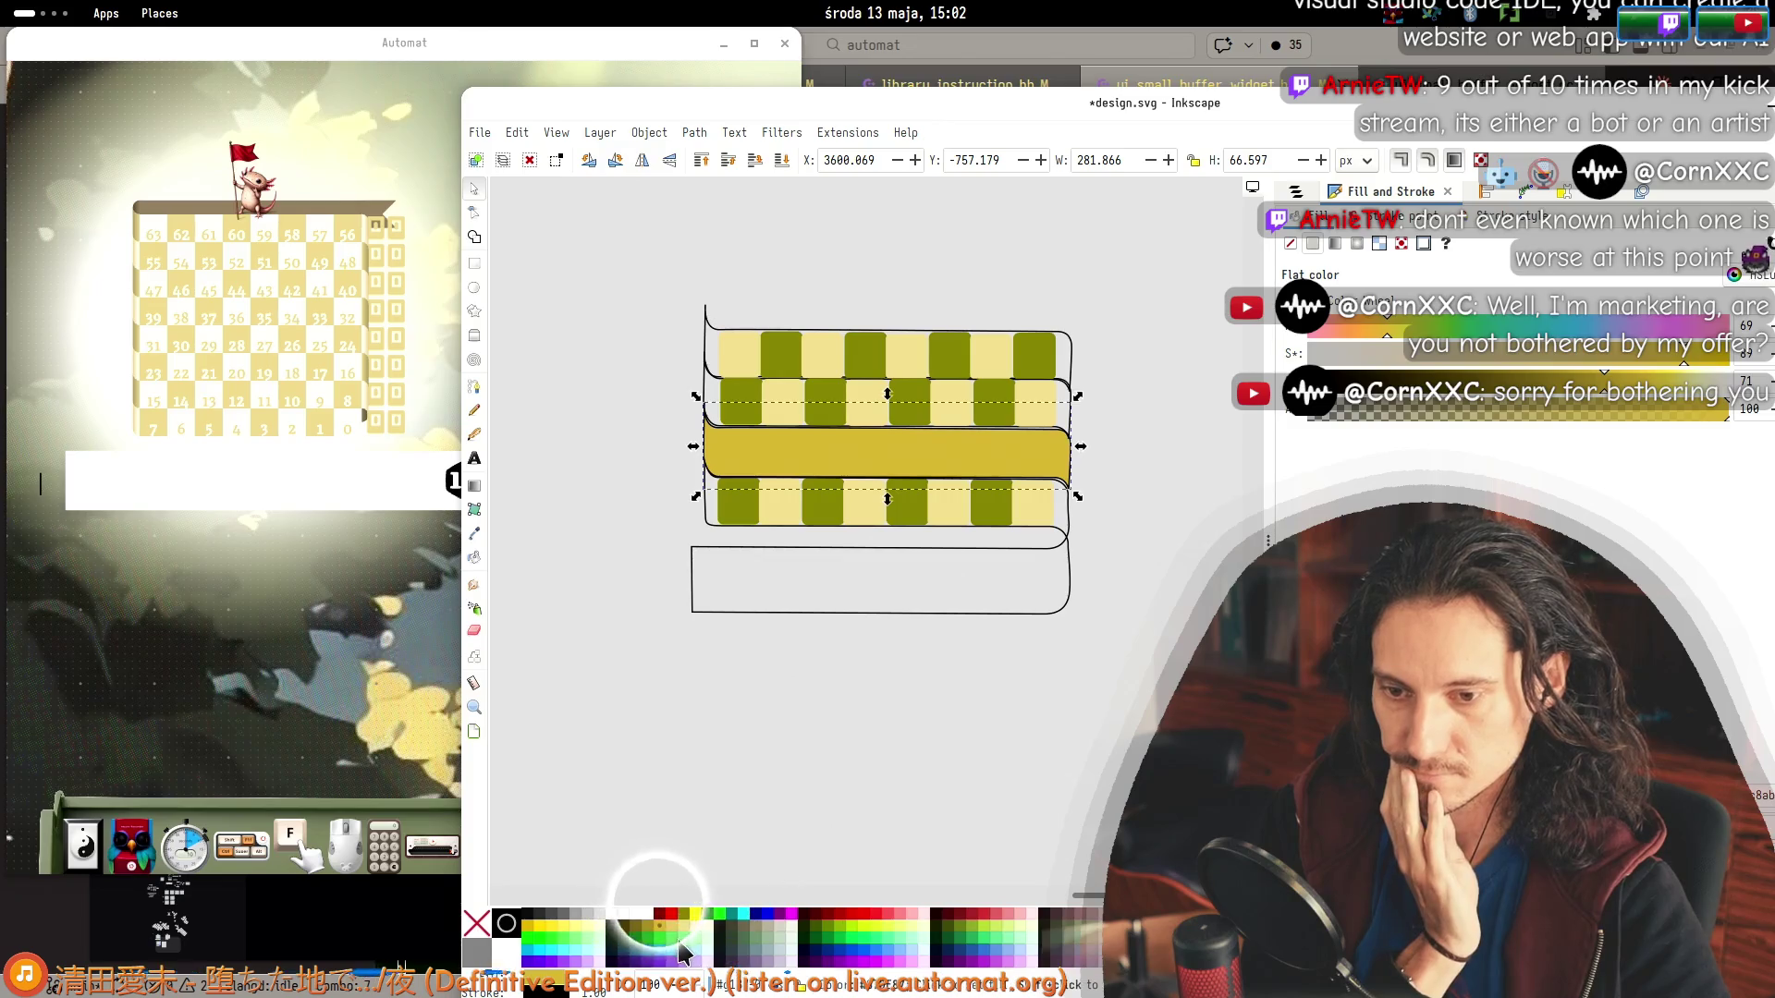
click(673, 919)
click(679, 919)
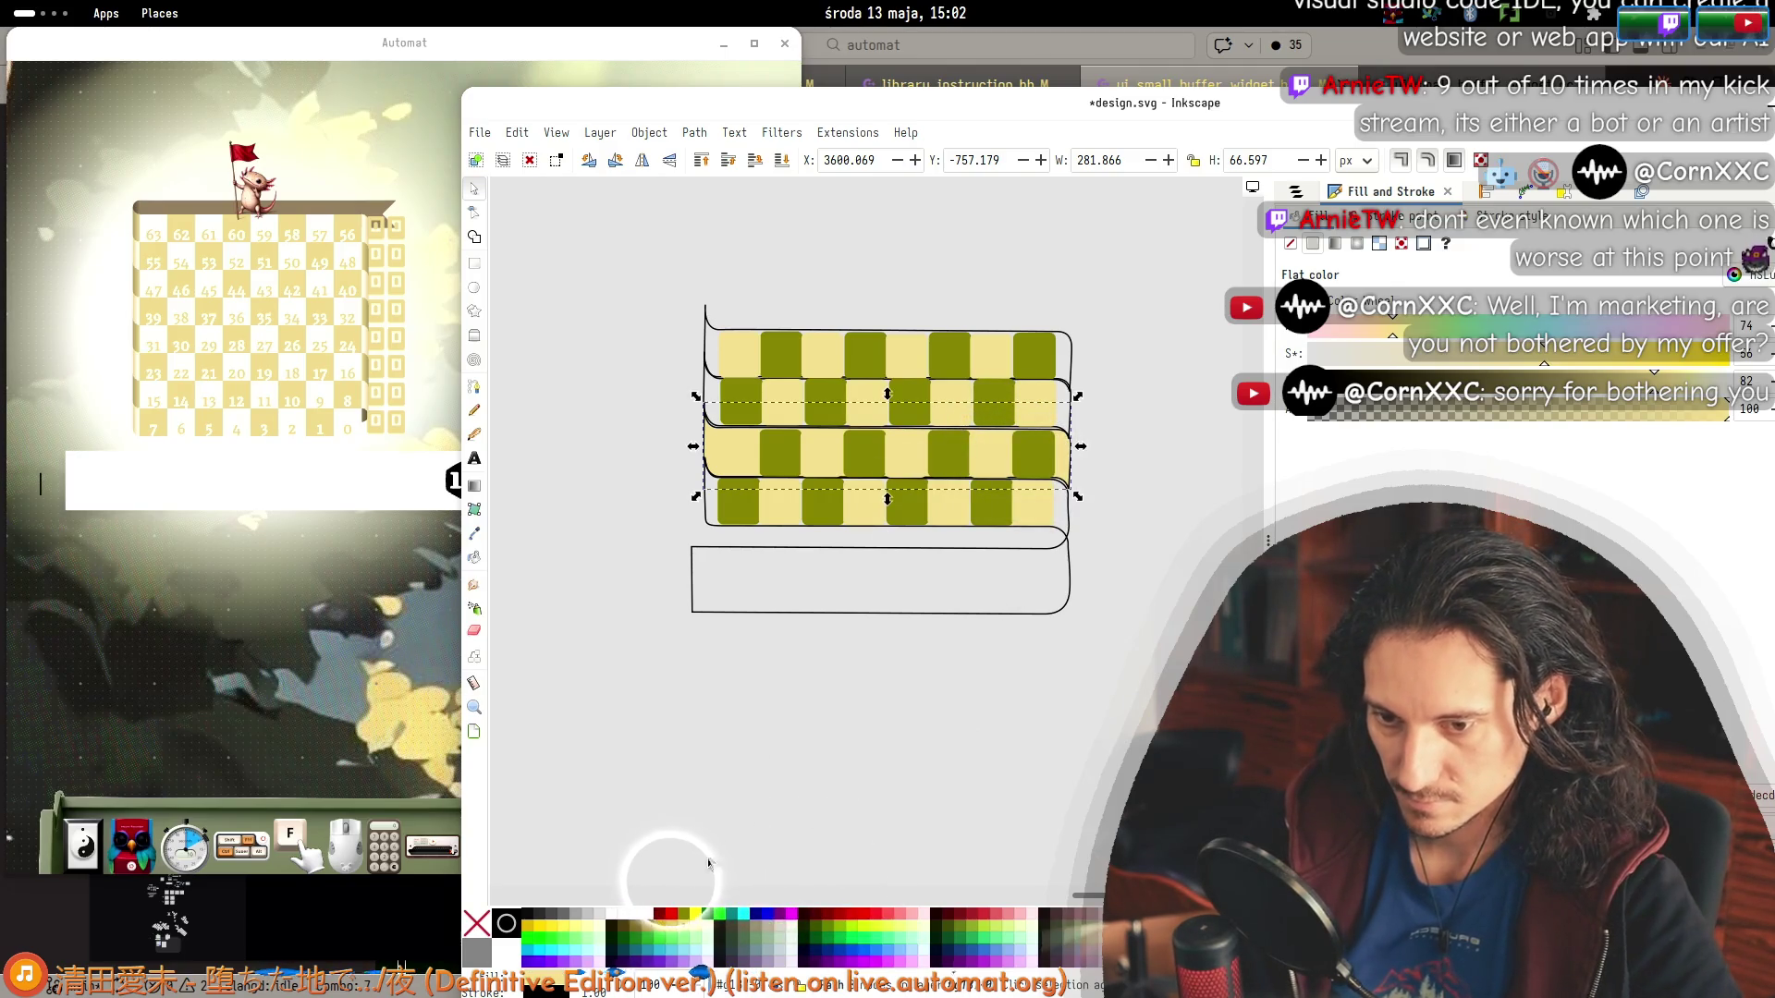
click(673, 922)
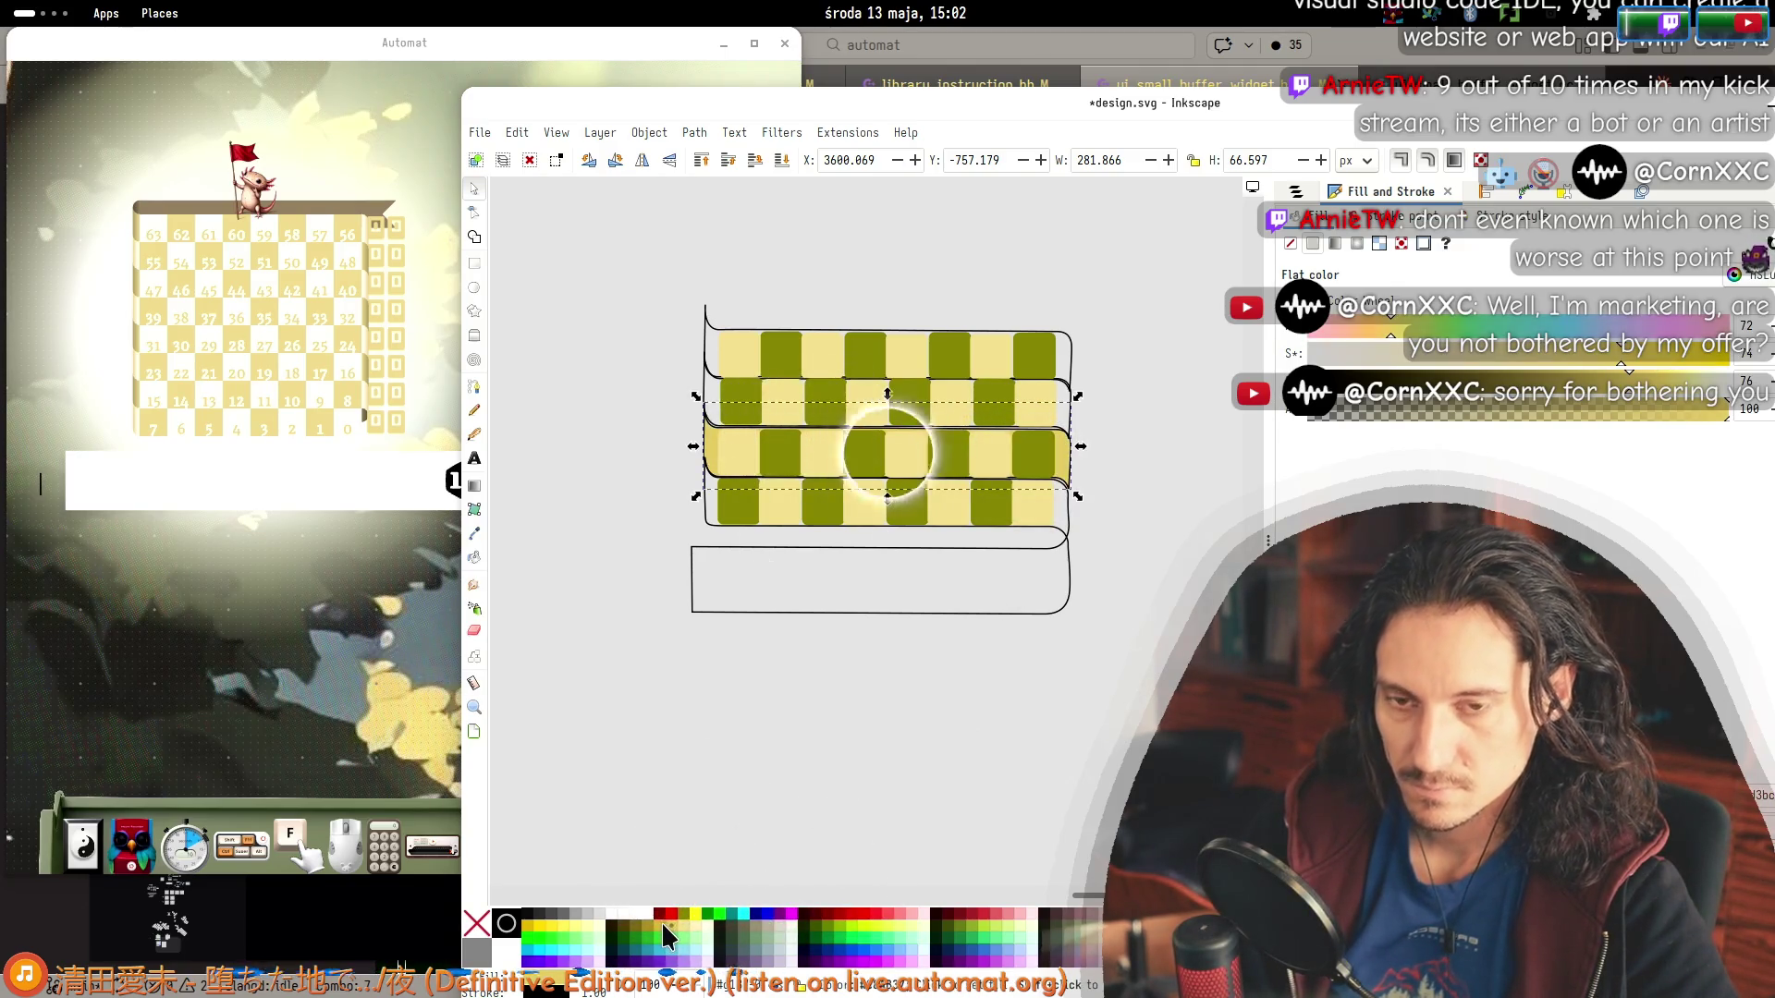
click(657, 921)
Fill the outline shapes behind the upper two rows with gold
click(1157, 645)
click(1072, 510)
click(1050, 397)
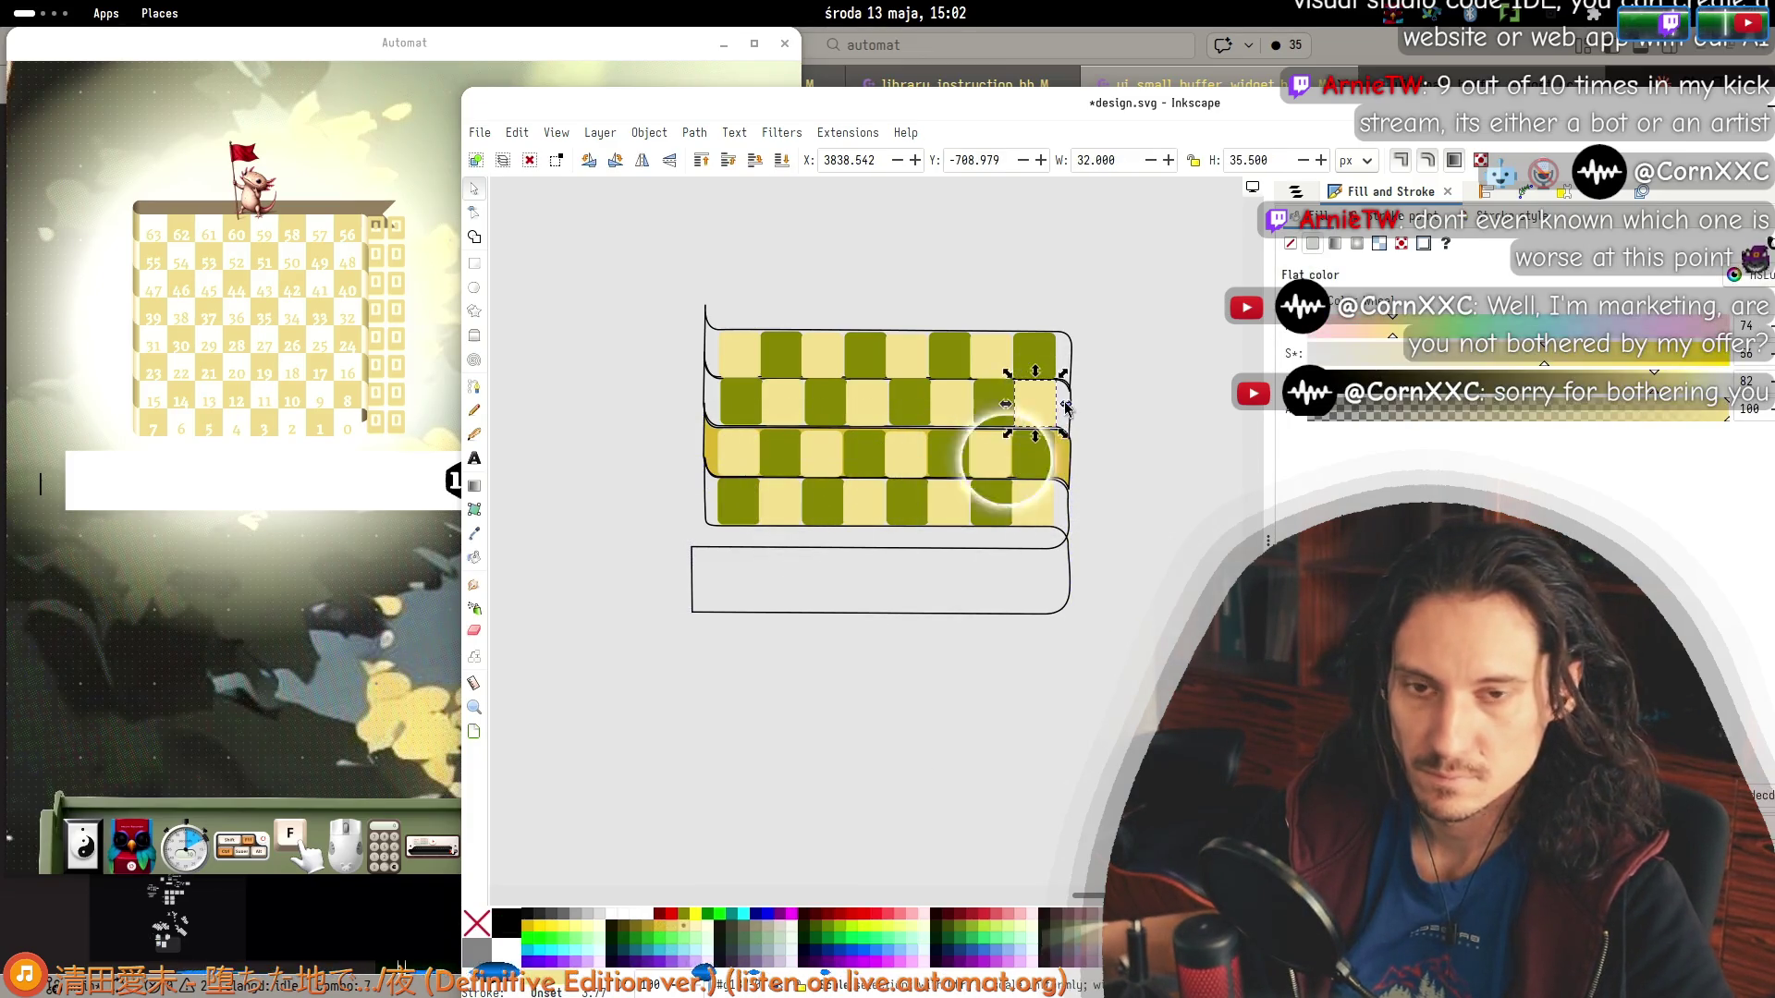
click(1063, 433)
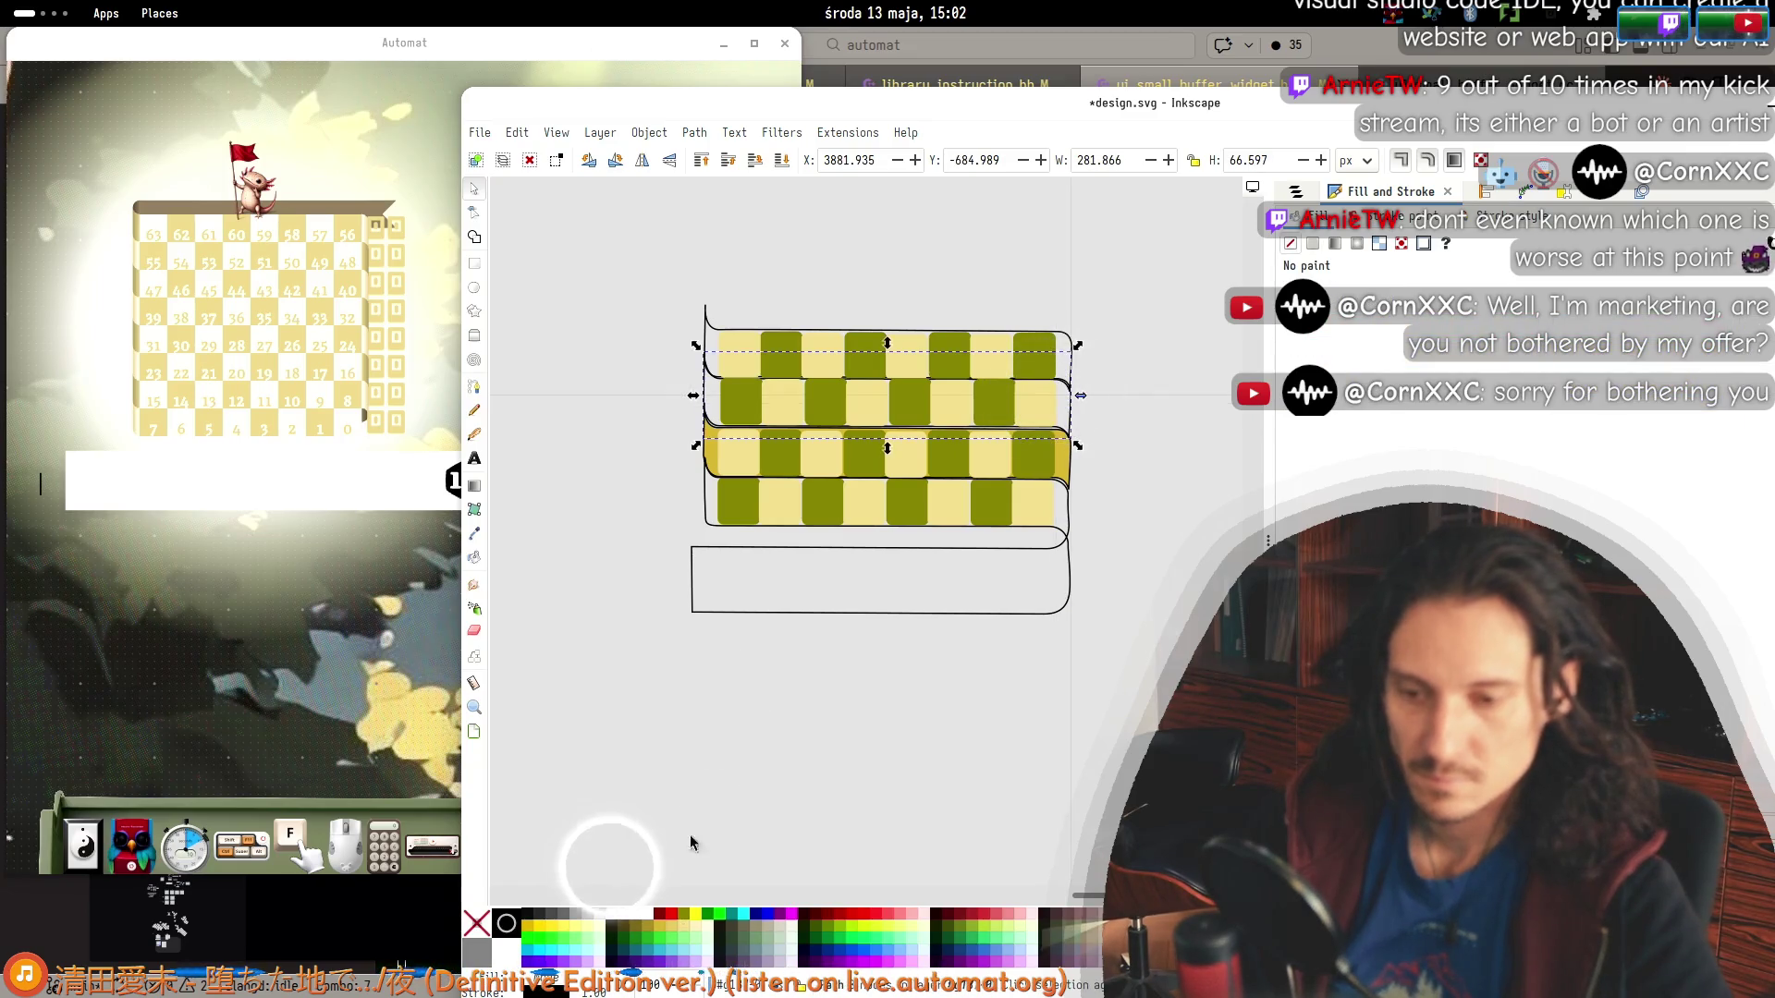
click(658, 922)
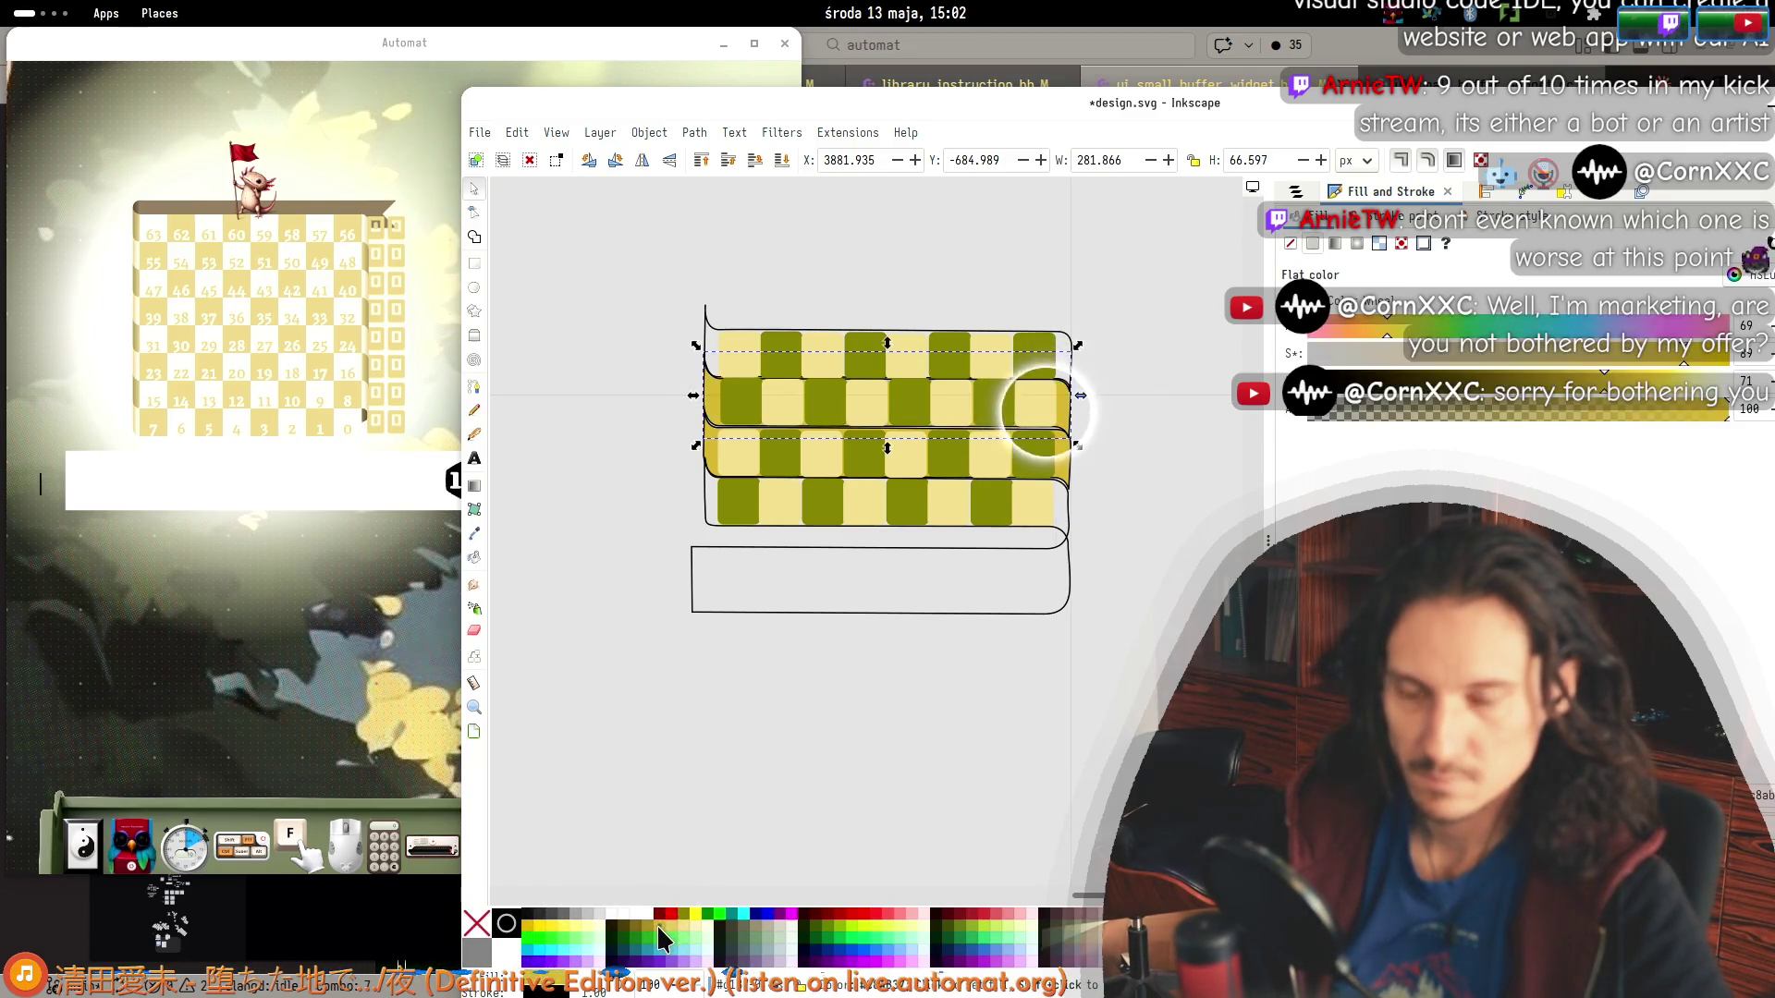
click(1071, 350)
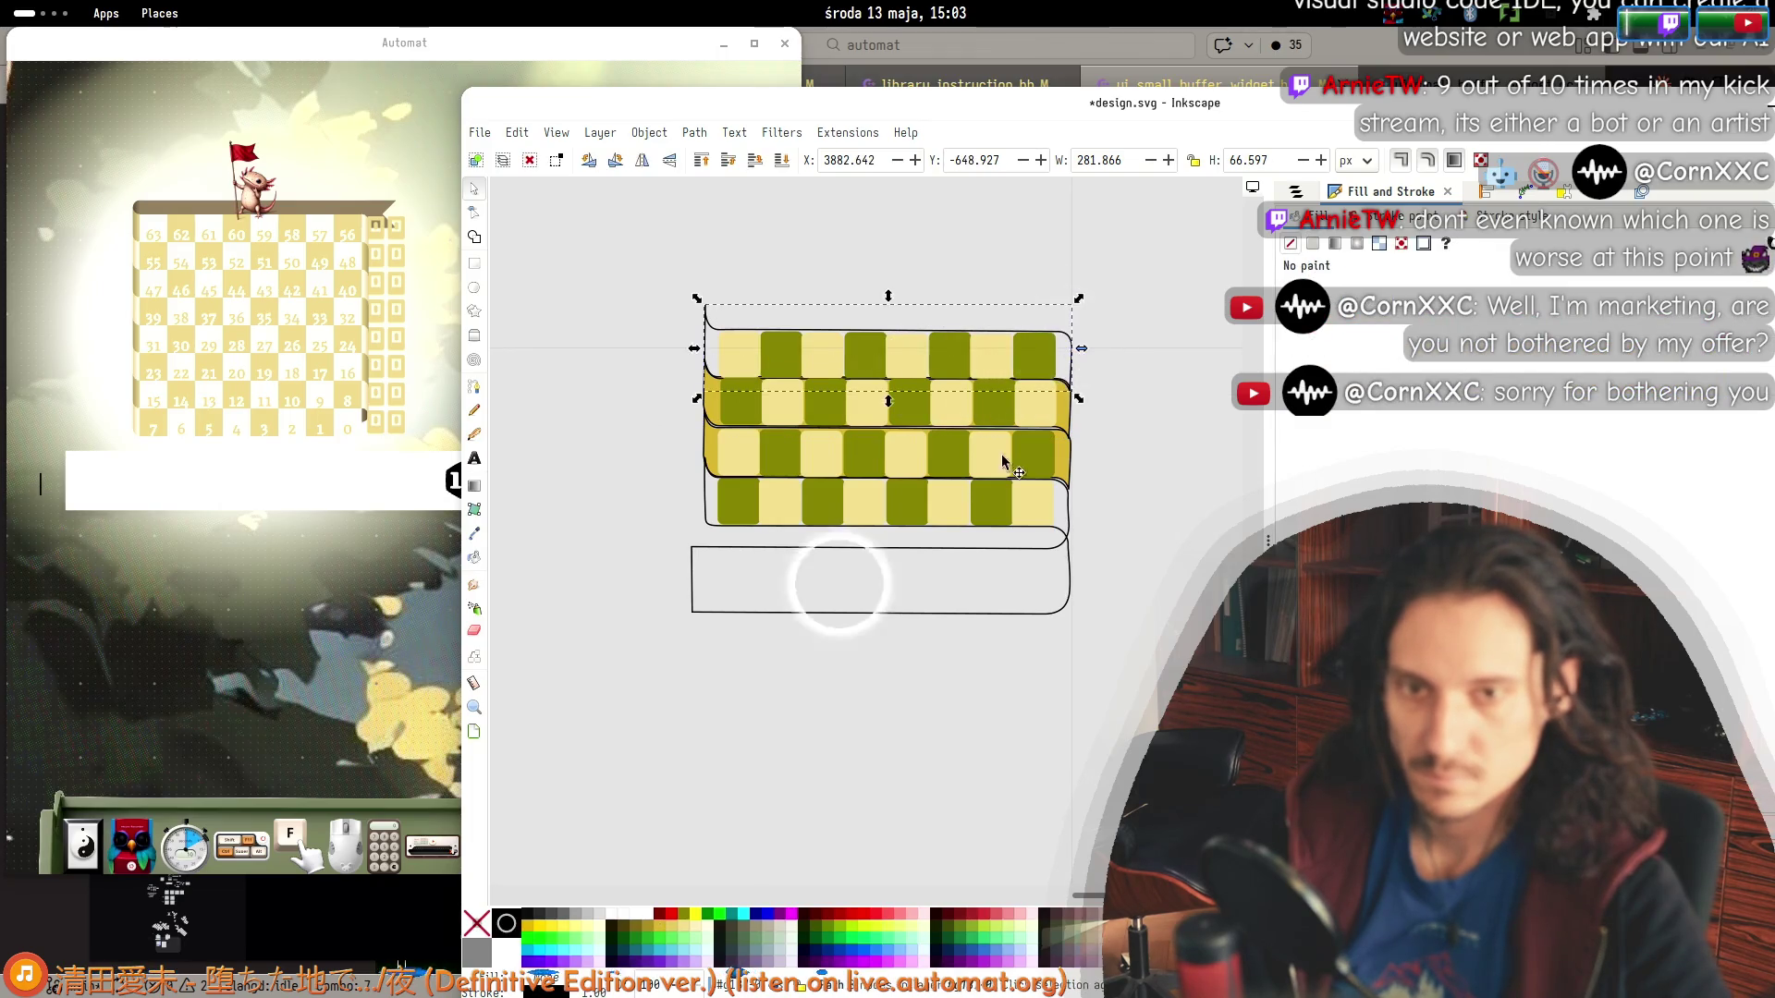
click(658, 932)
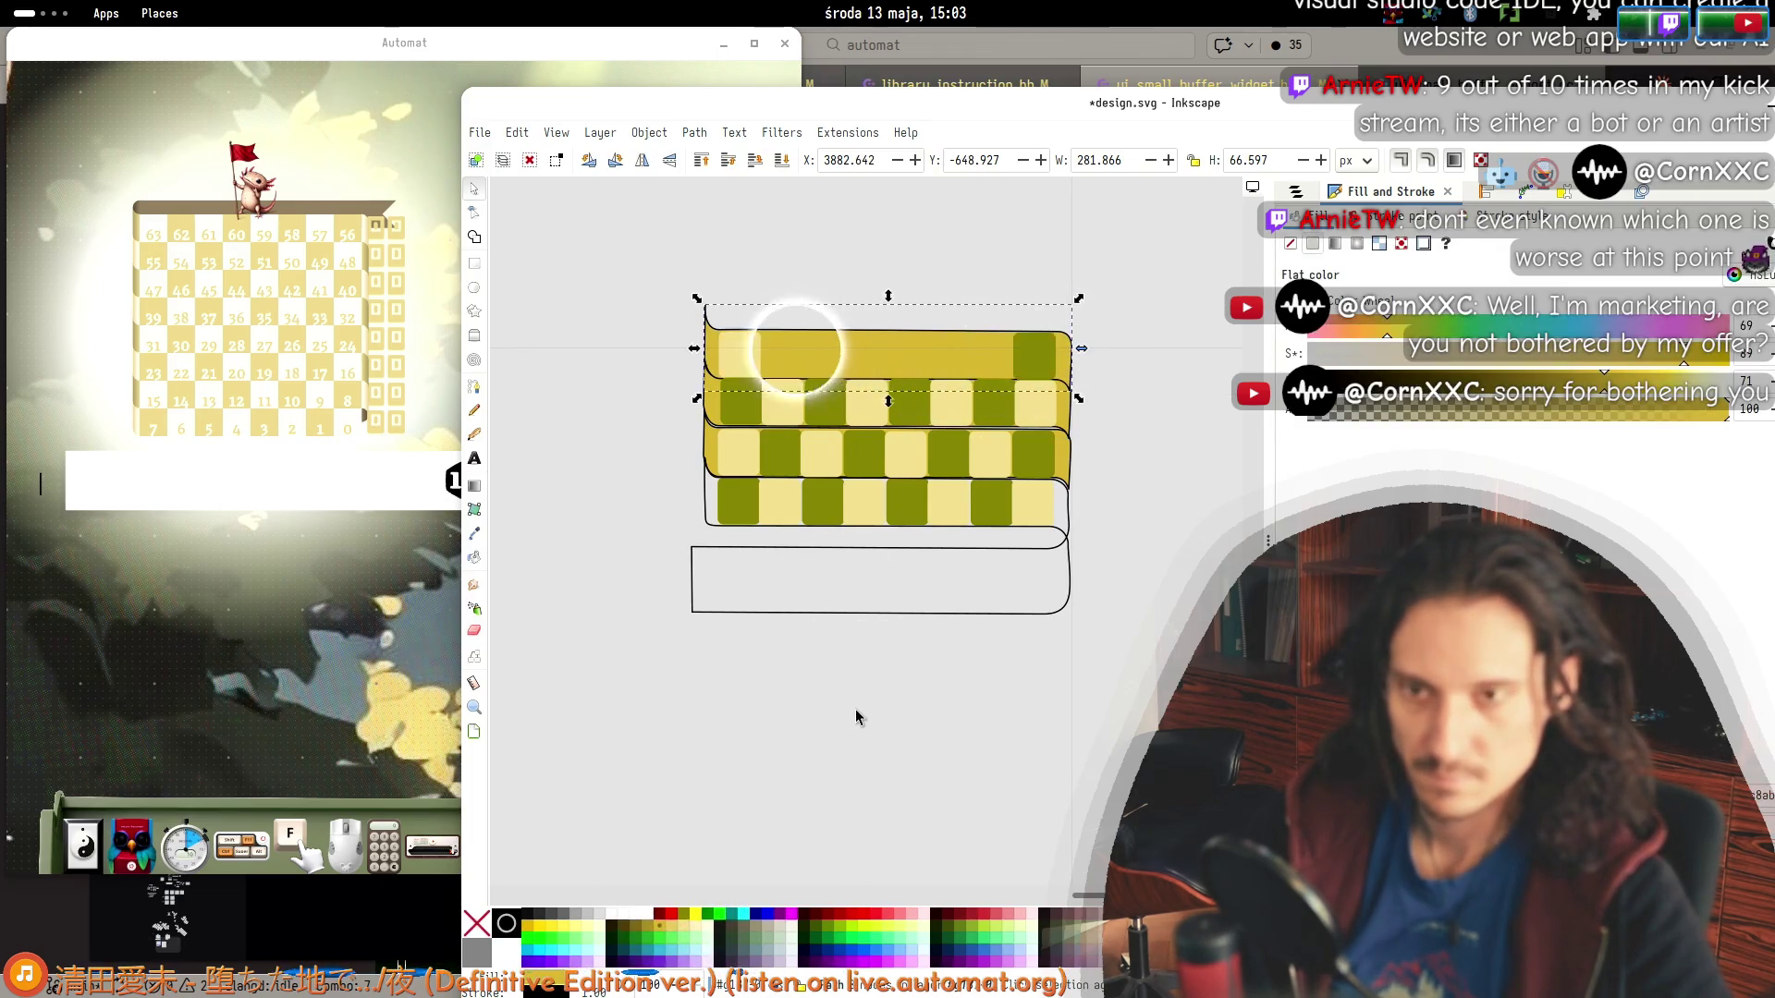
click(1056, 730)
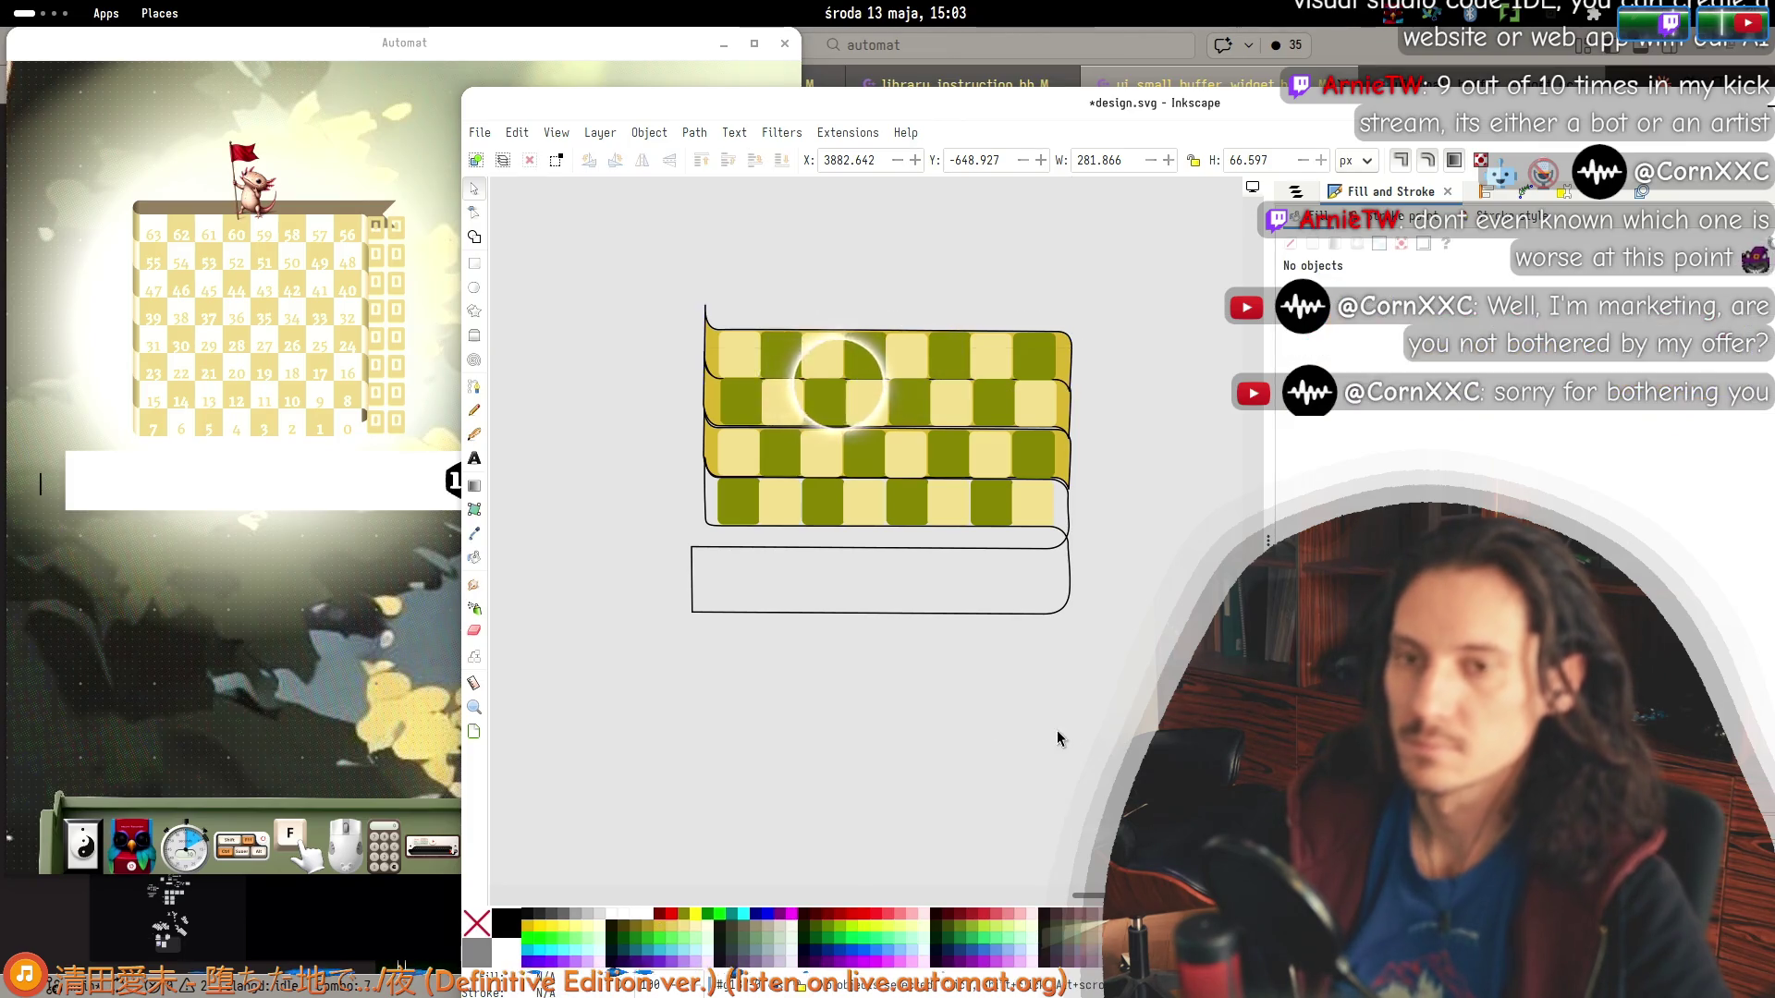
click(1065, 504)
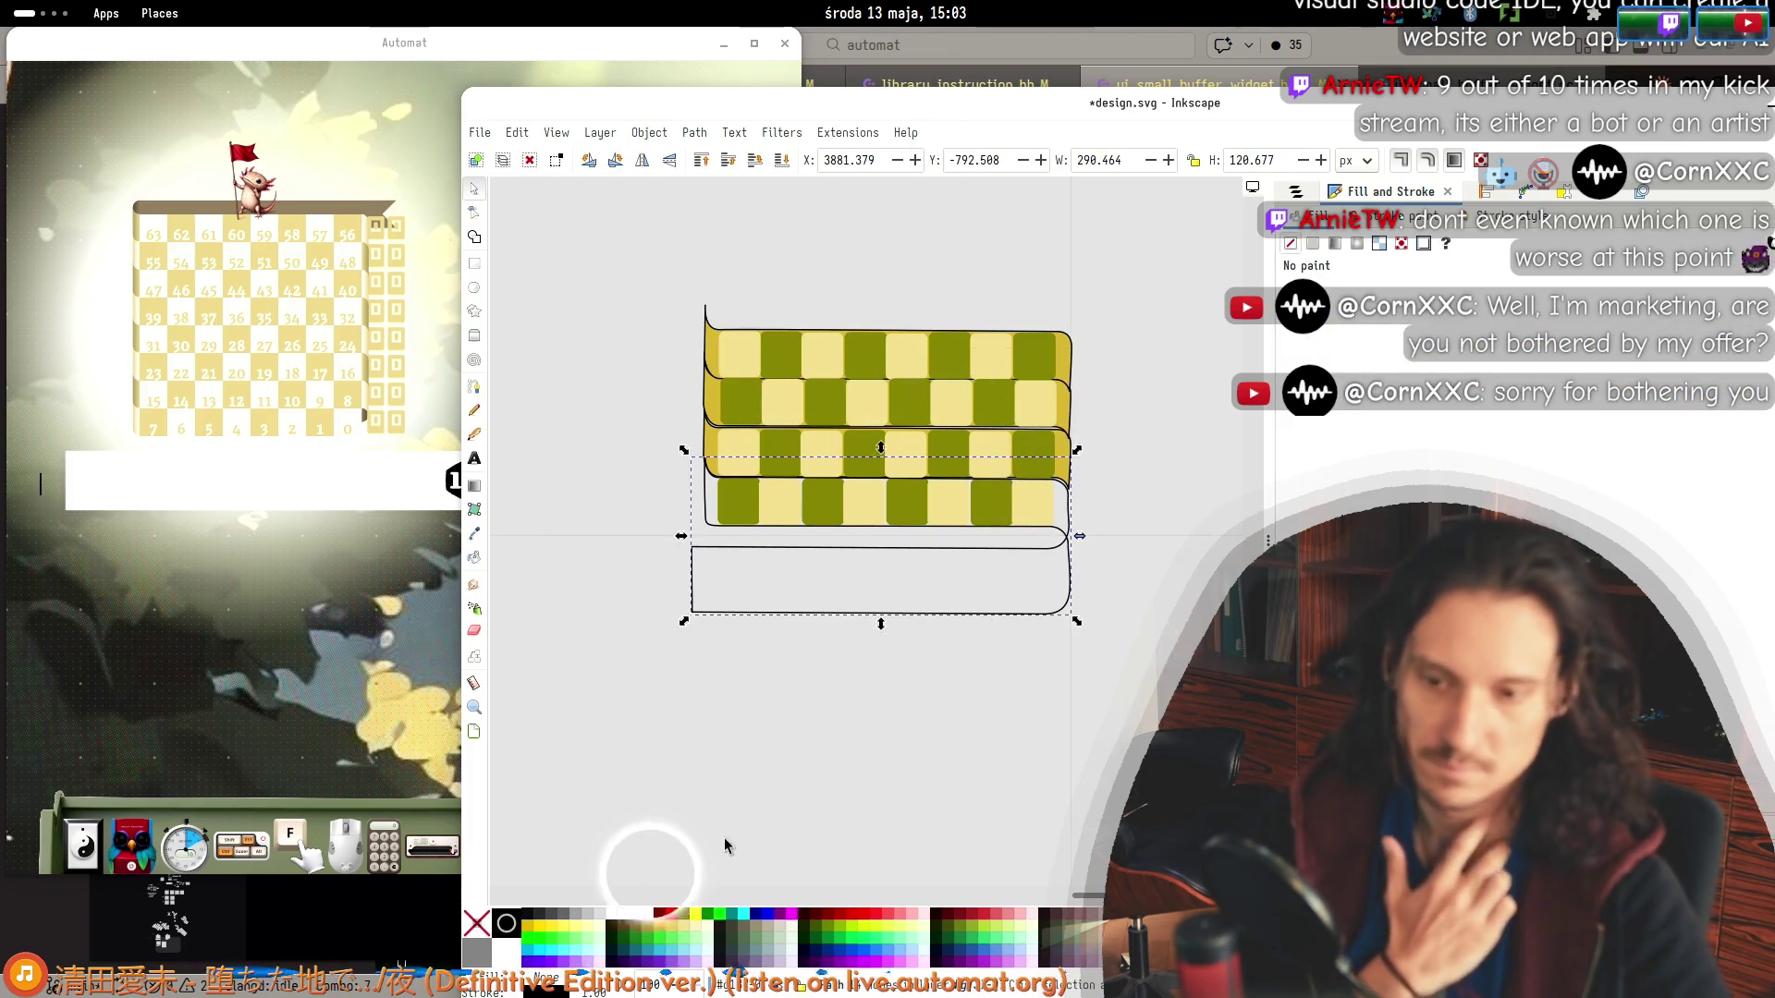
Fill the lower outline shapes gold and keep the fourth row's checkers above the fill
click(657, 930)
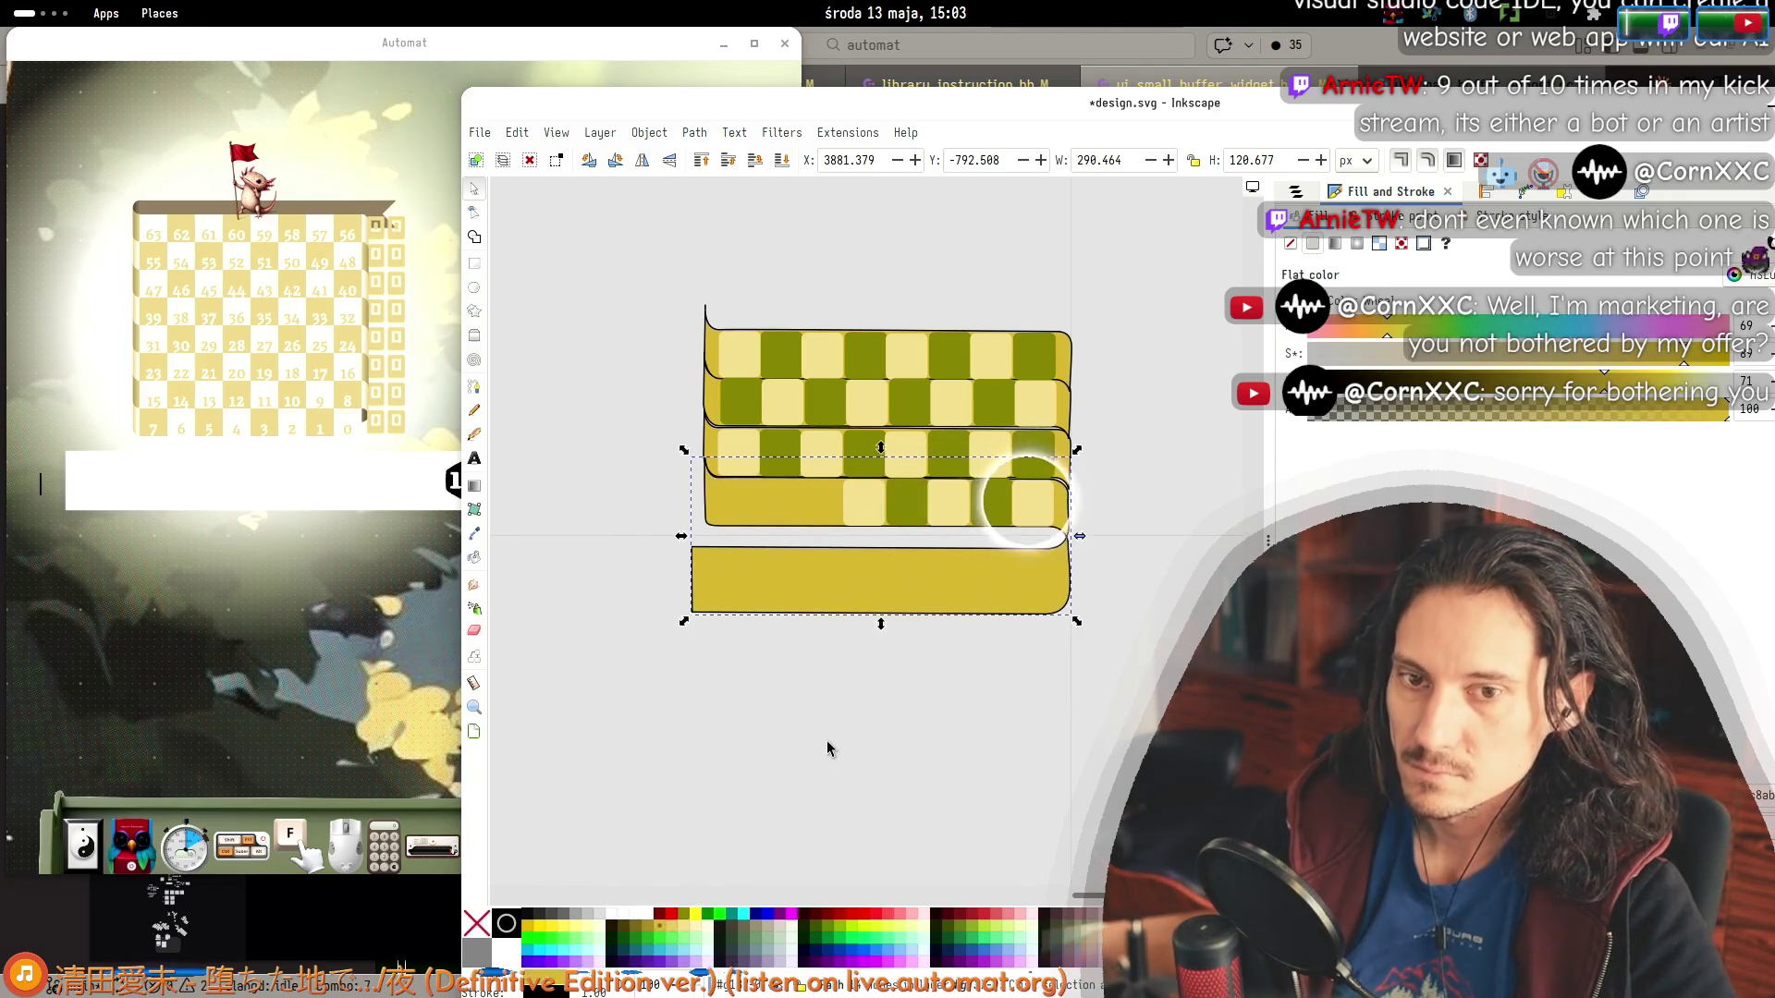
key(End)
click(1096, 730)
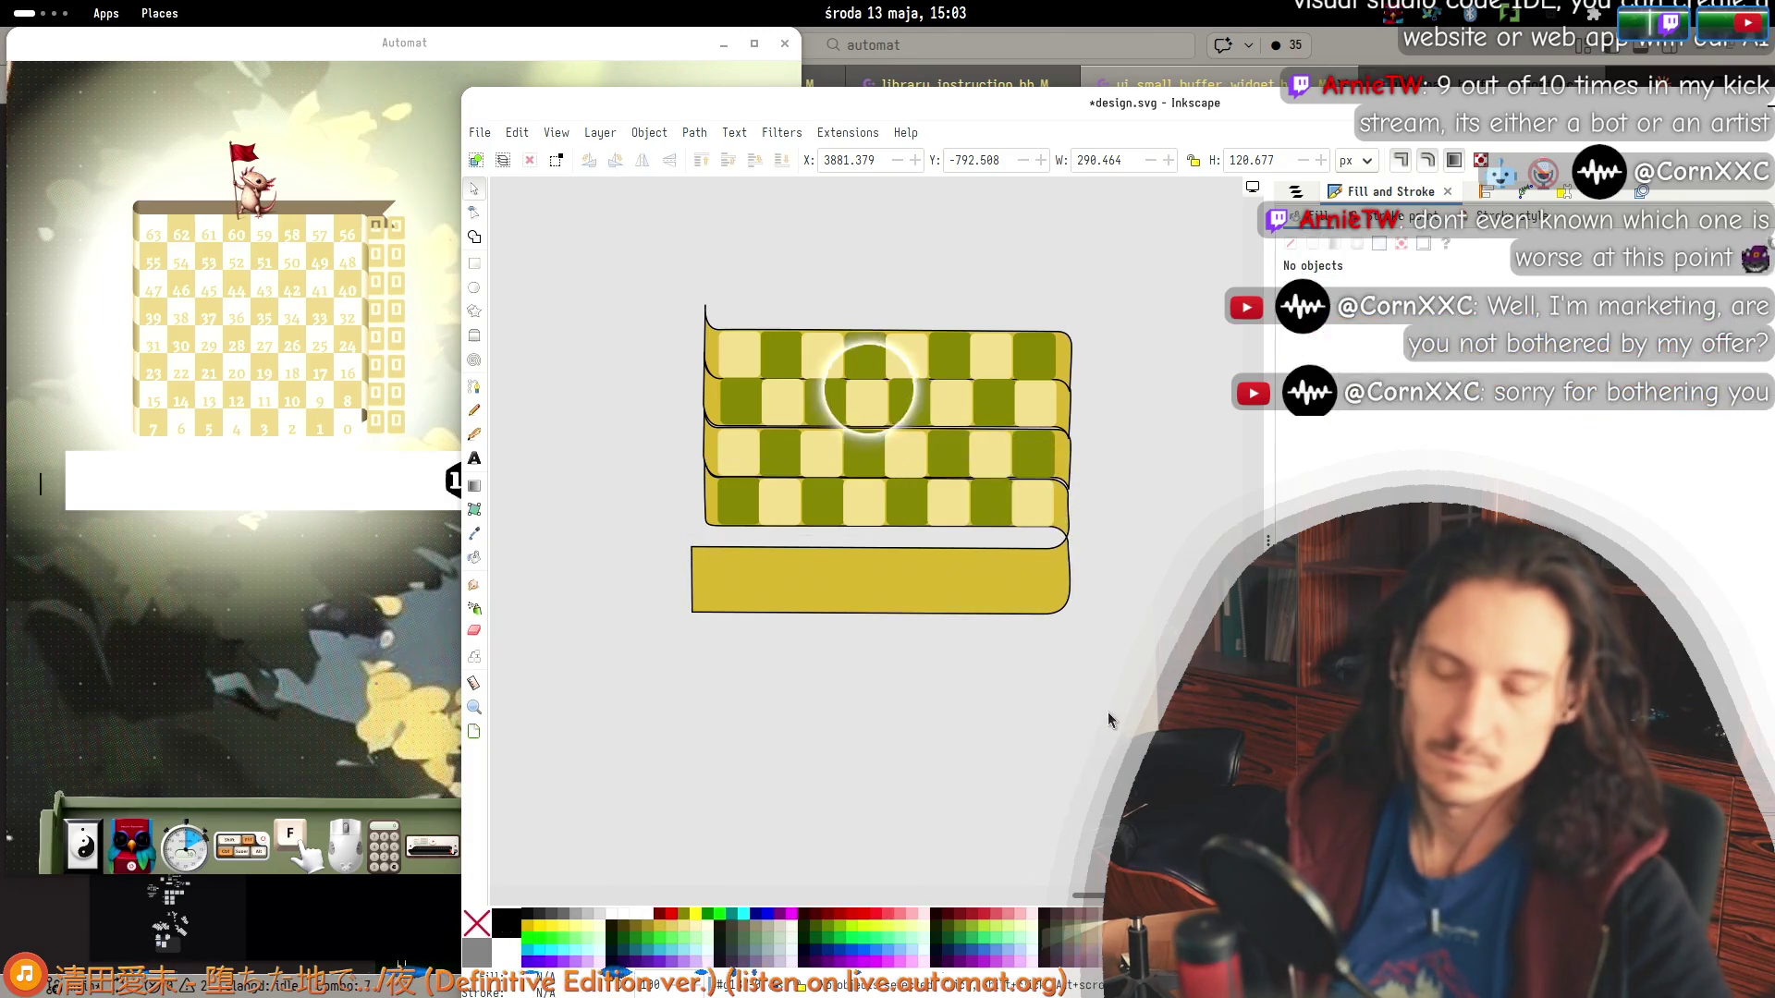
drag(1123, 682, 996, 723)
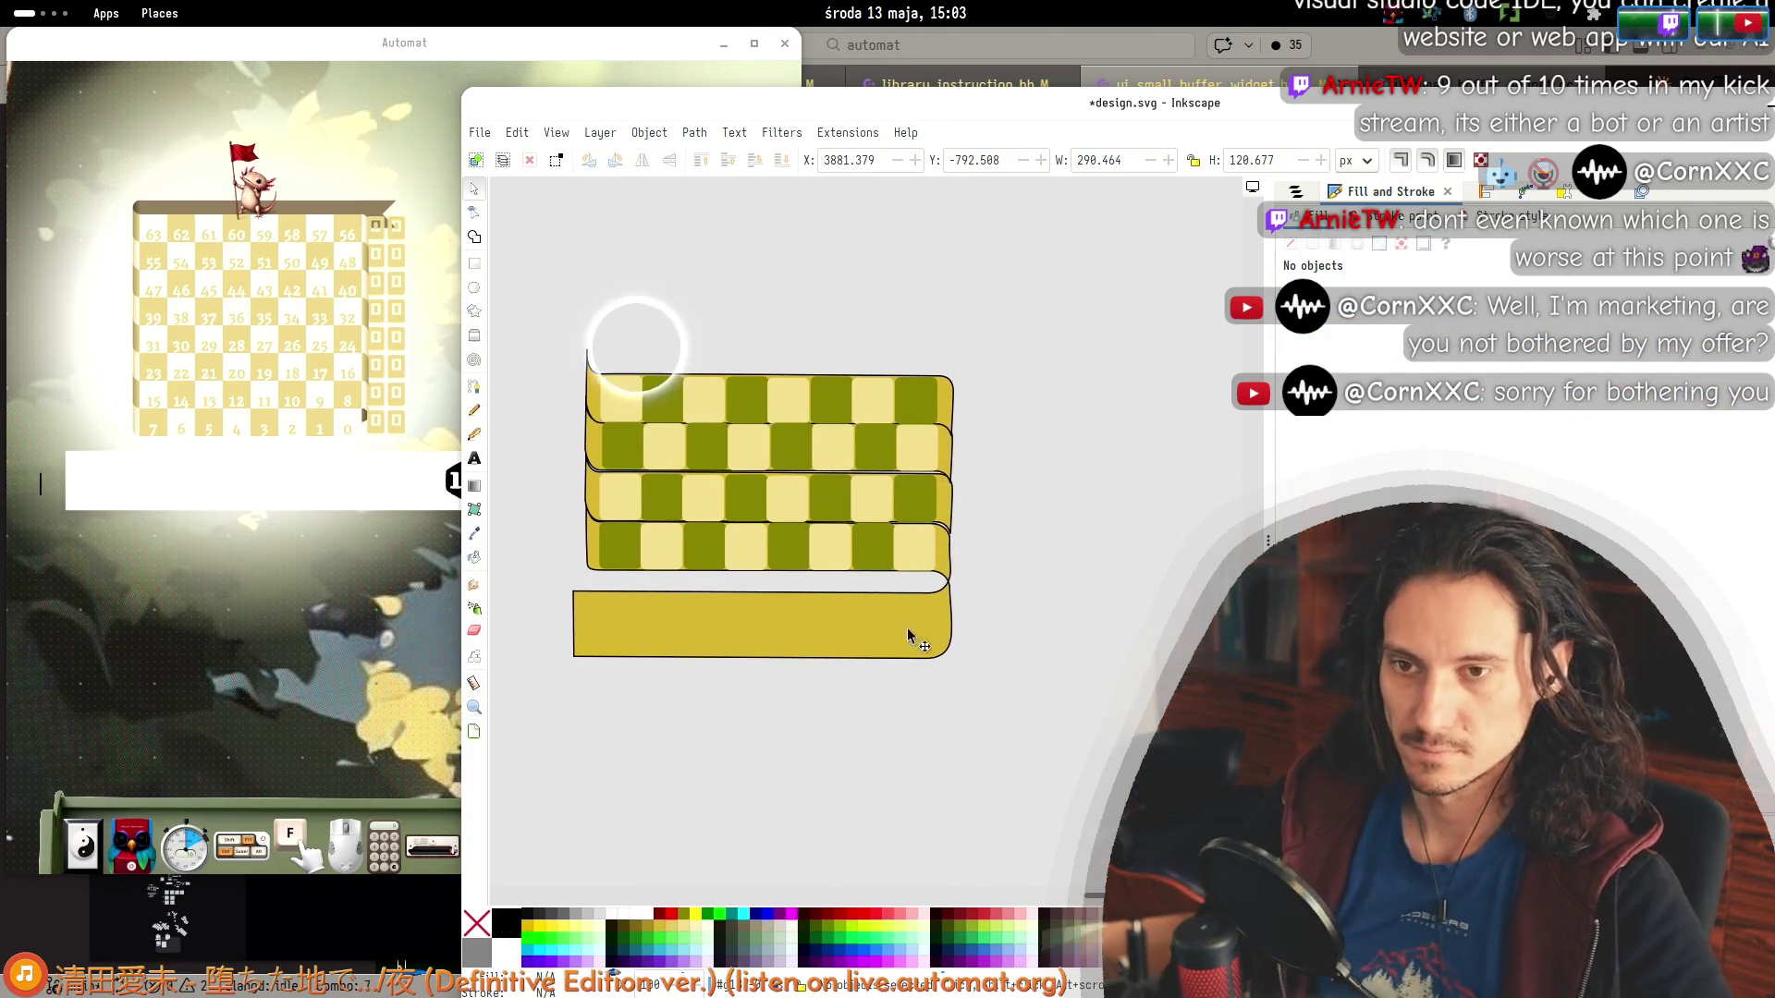
scroll(928, 388, down, 7)
scroll(938, 399, up, 7)
drag(889, 512, 1075, 541)
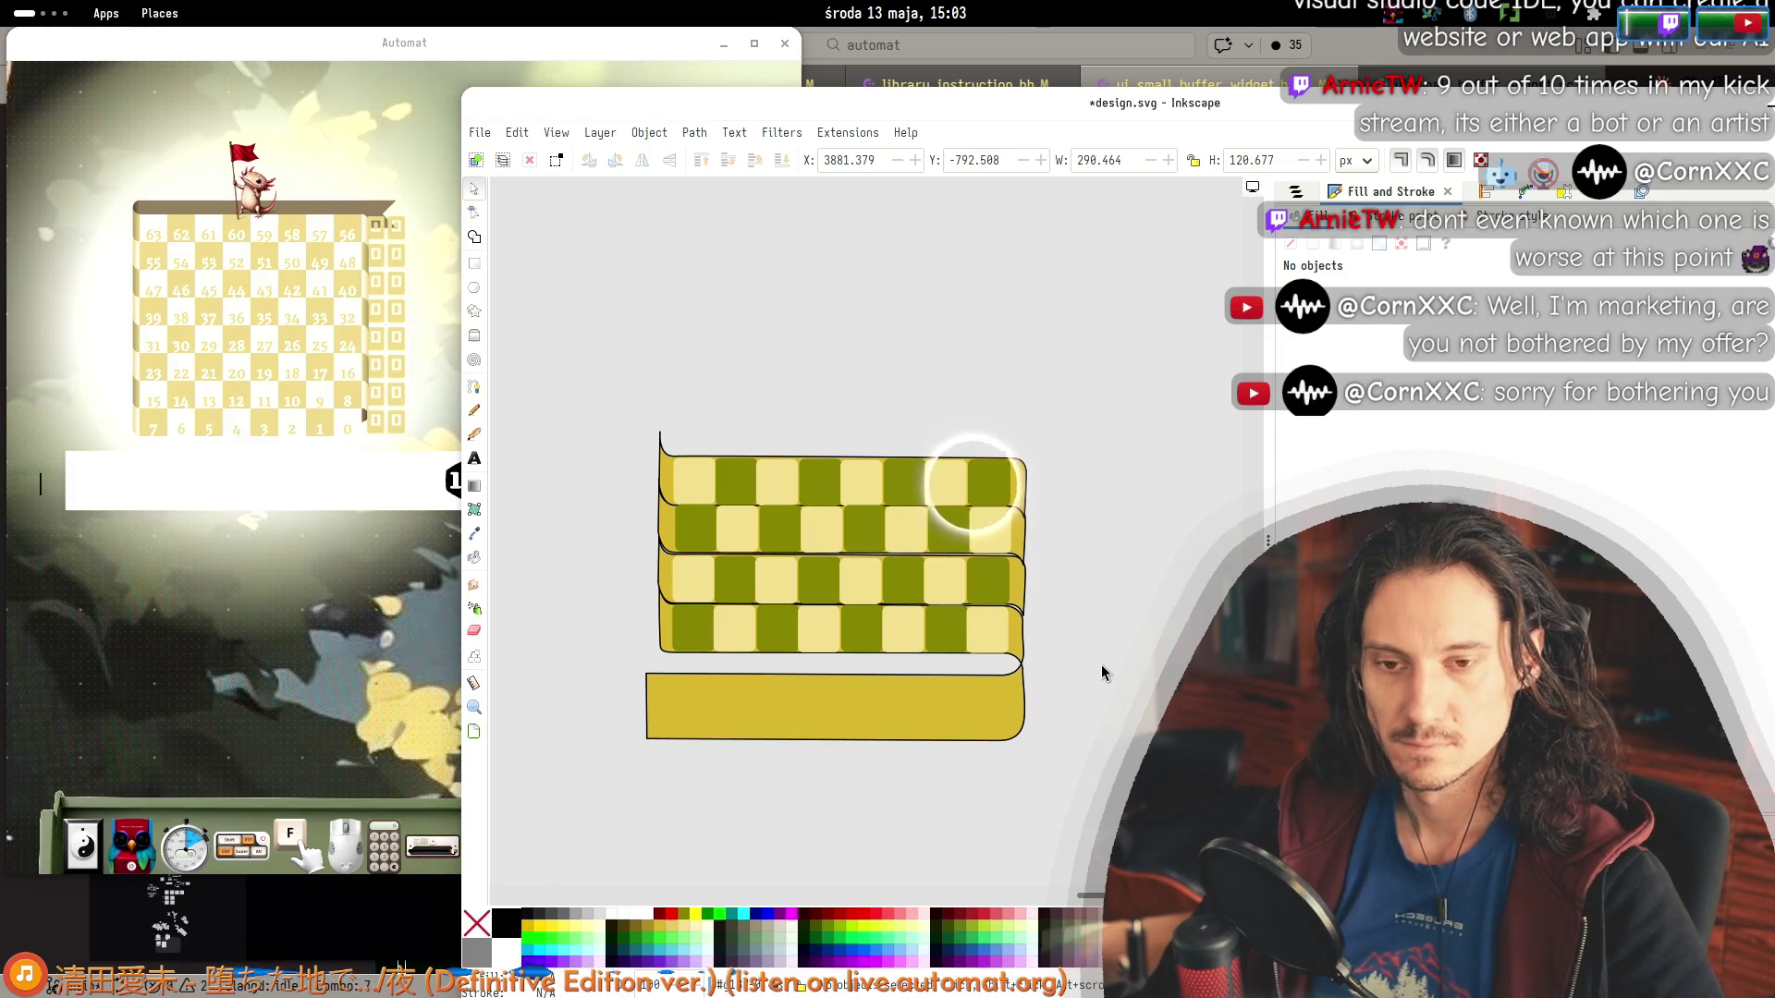
Rearrange the checker rows and move the top four up to lengthen the ribbon
drag(599, 499, 592, 482)
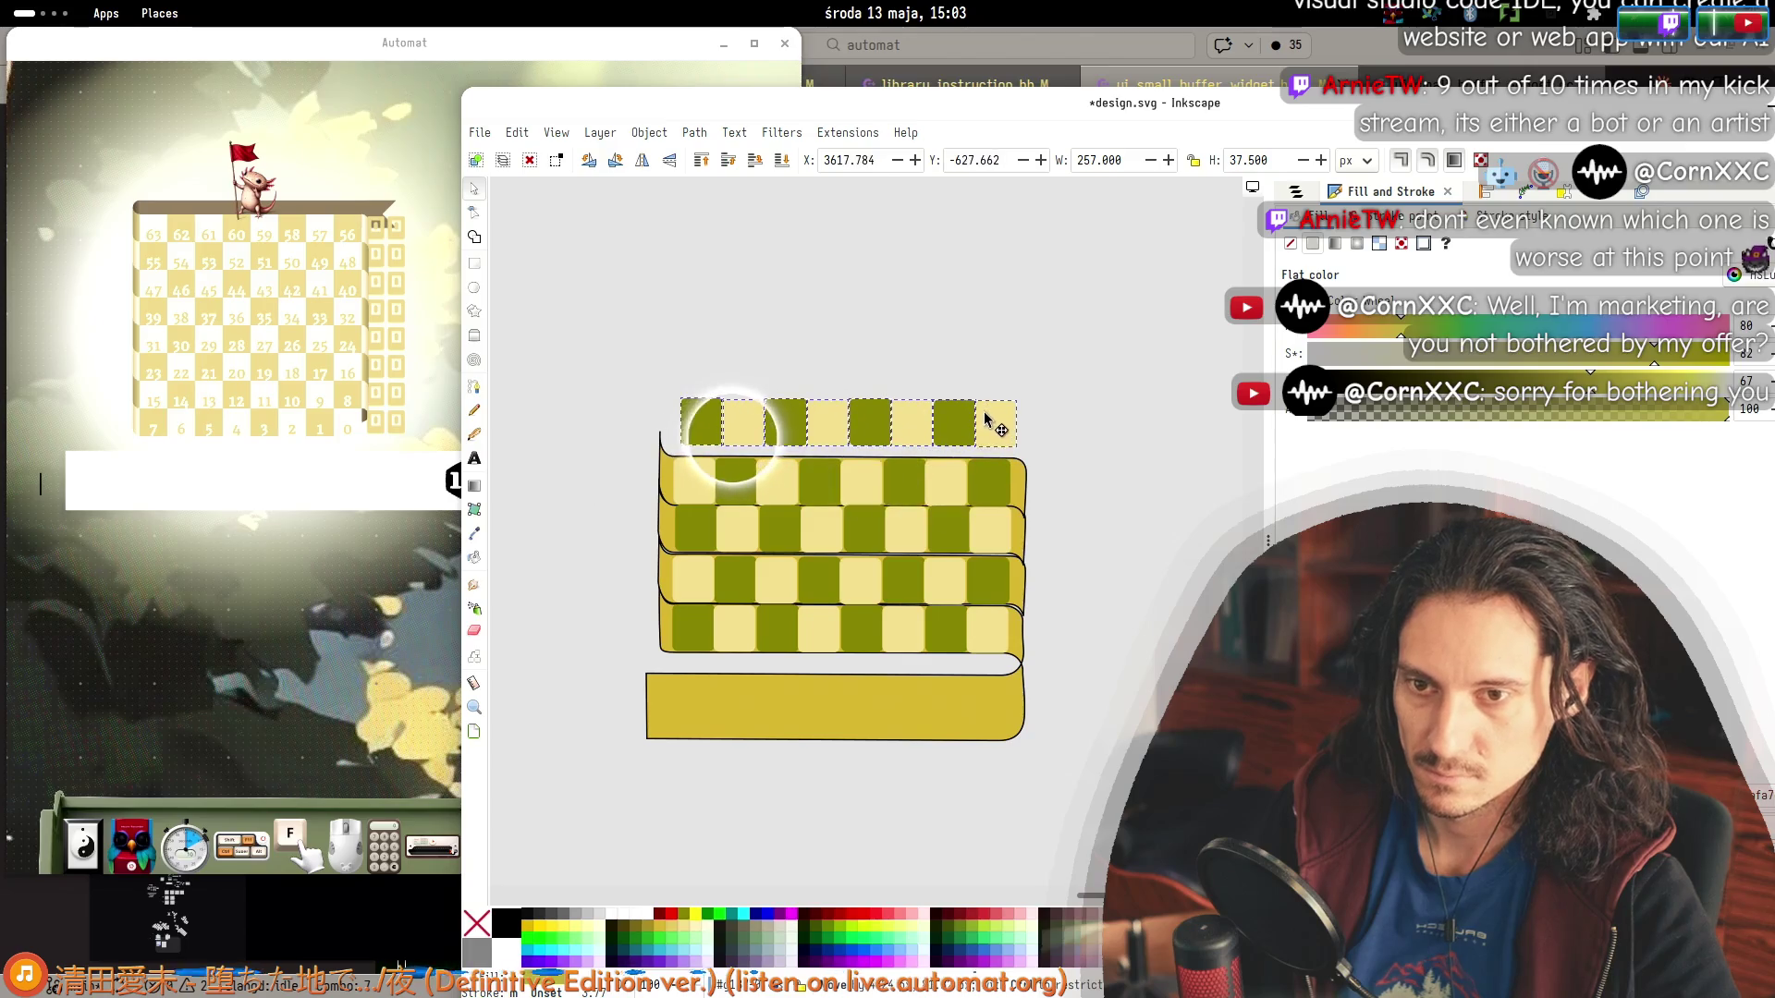
click(1020, 399)
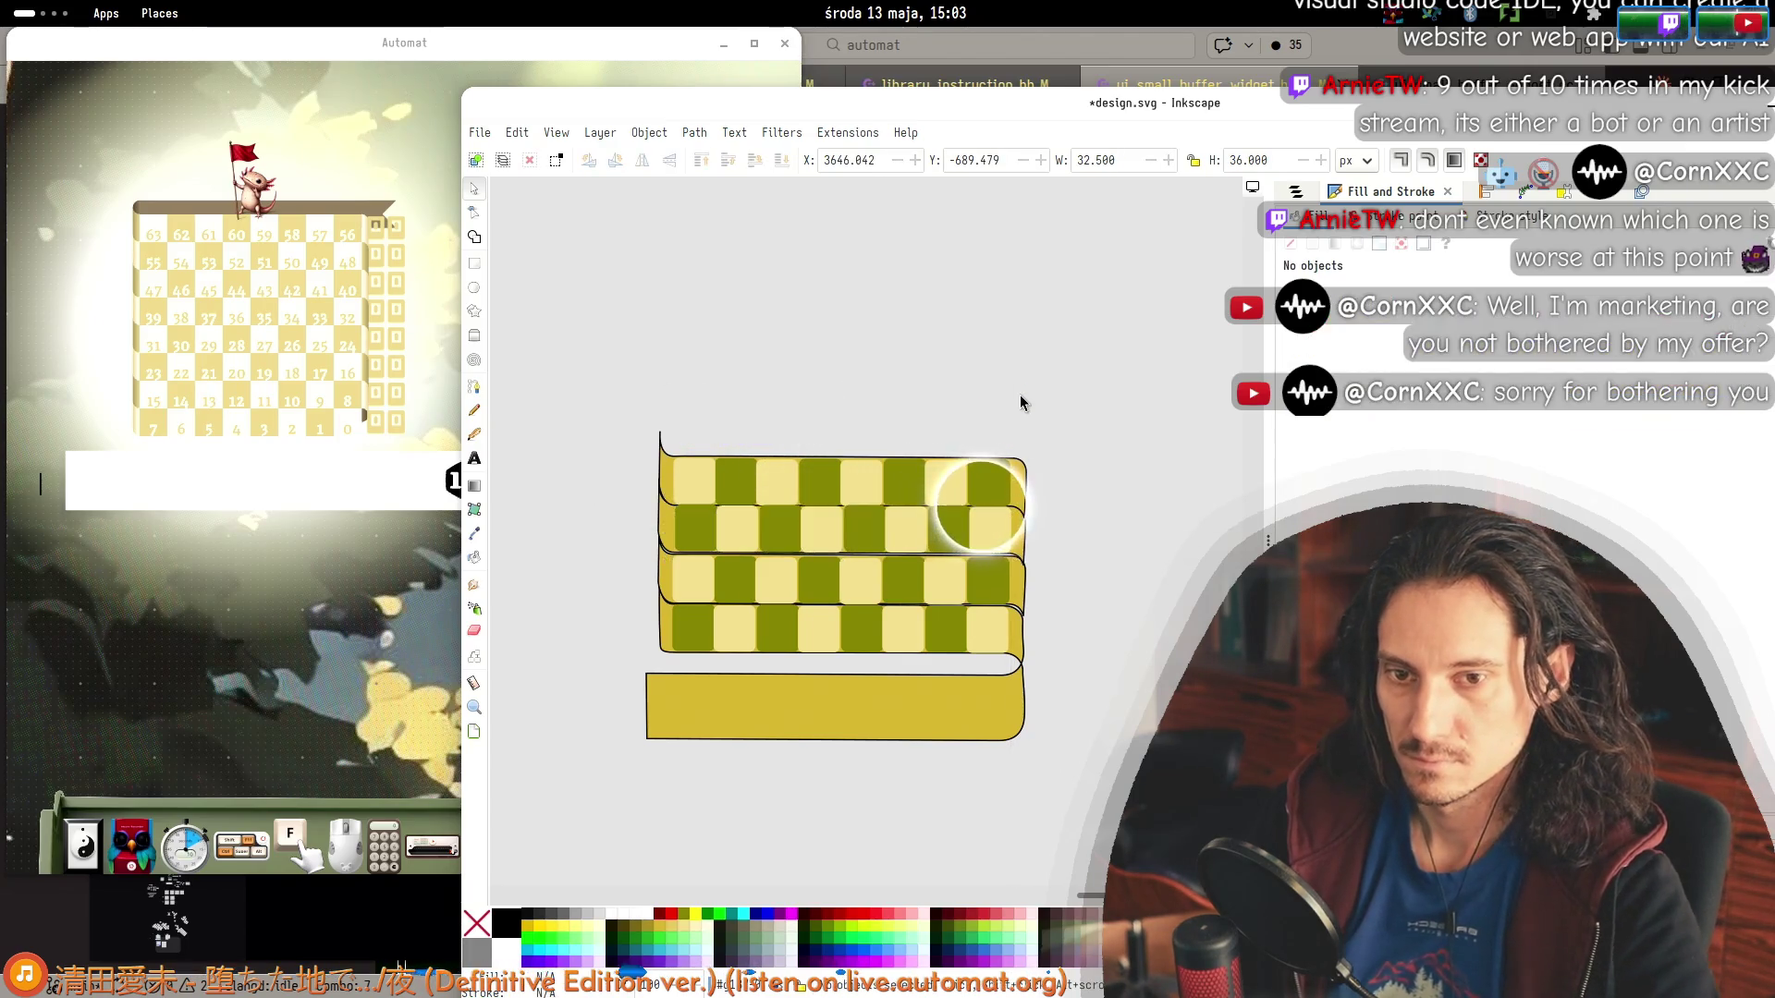
drag(634, 480, 570, 473)
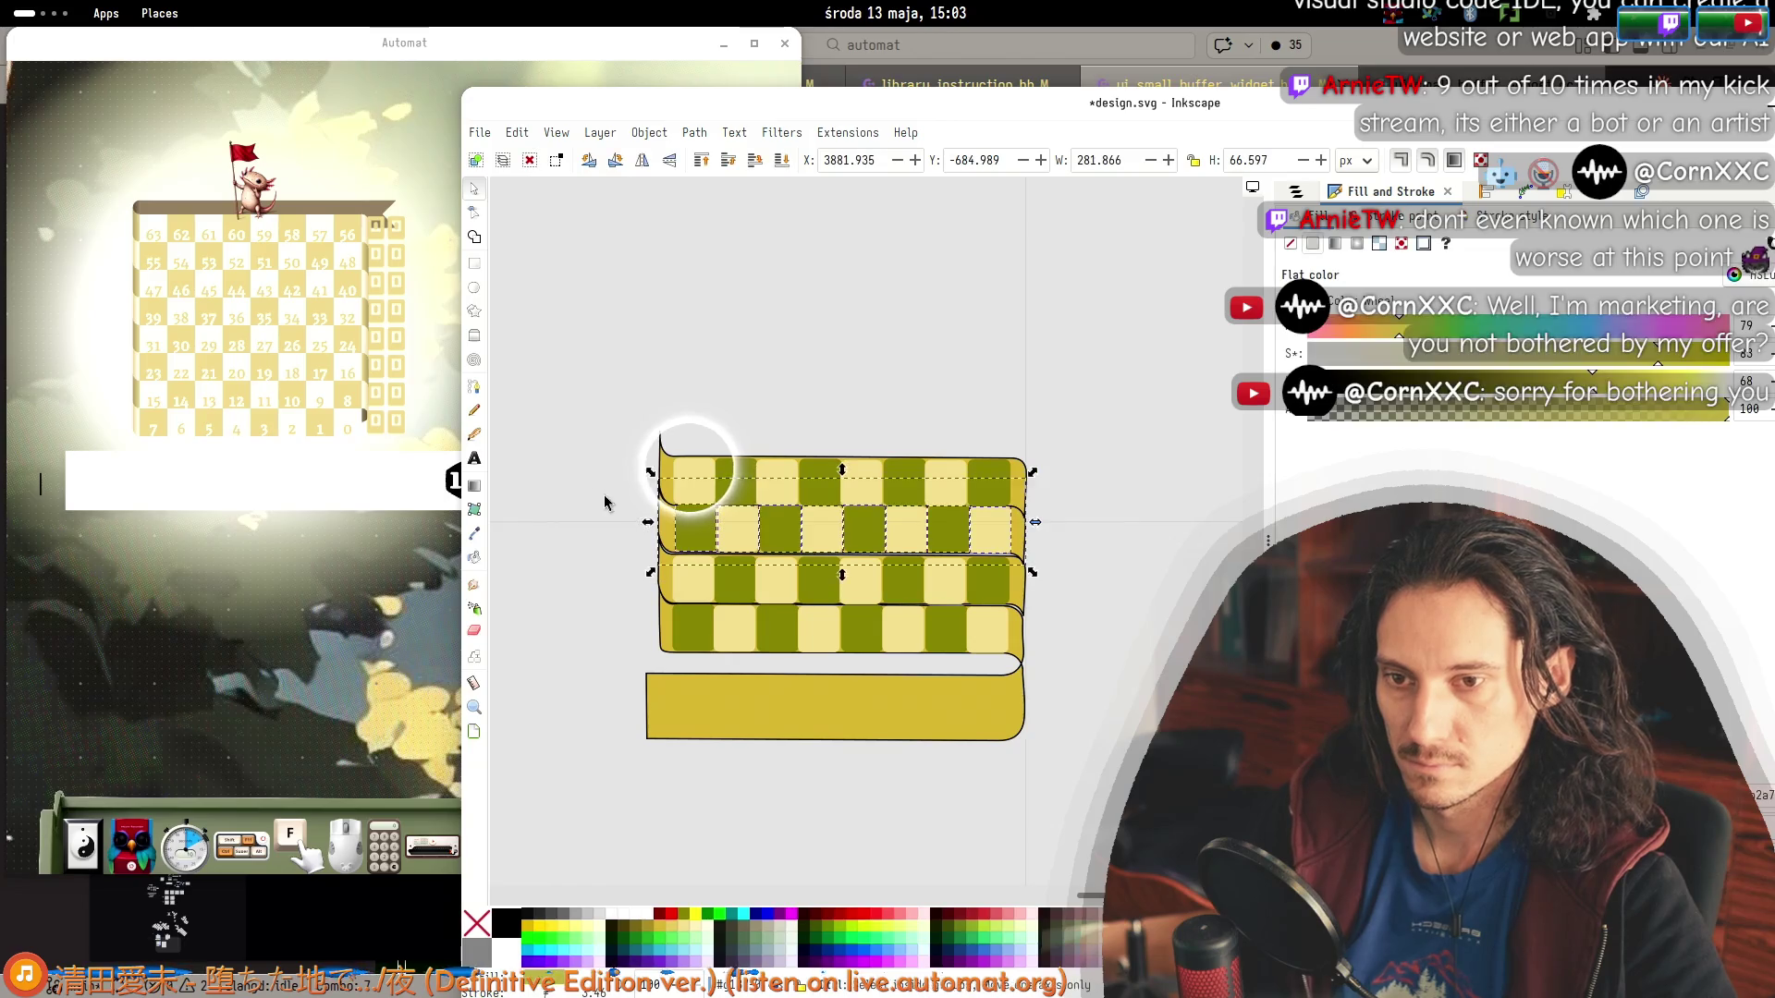
drag(790, 445, 794, 413)
drag(1122, 647, 592, 347)
drag(976, 581, 991, 368)
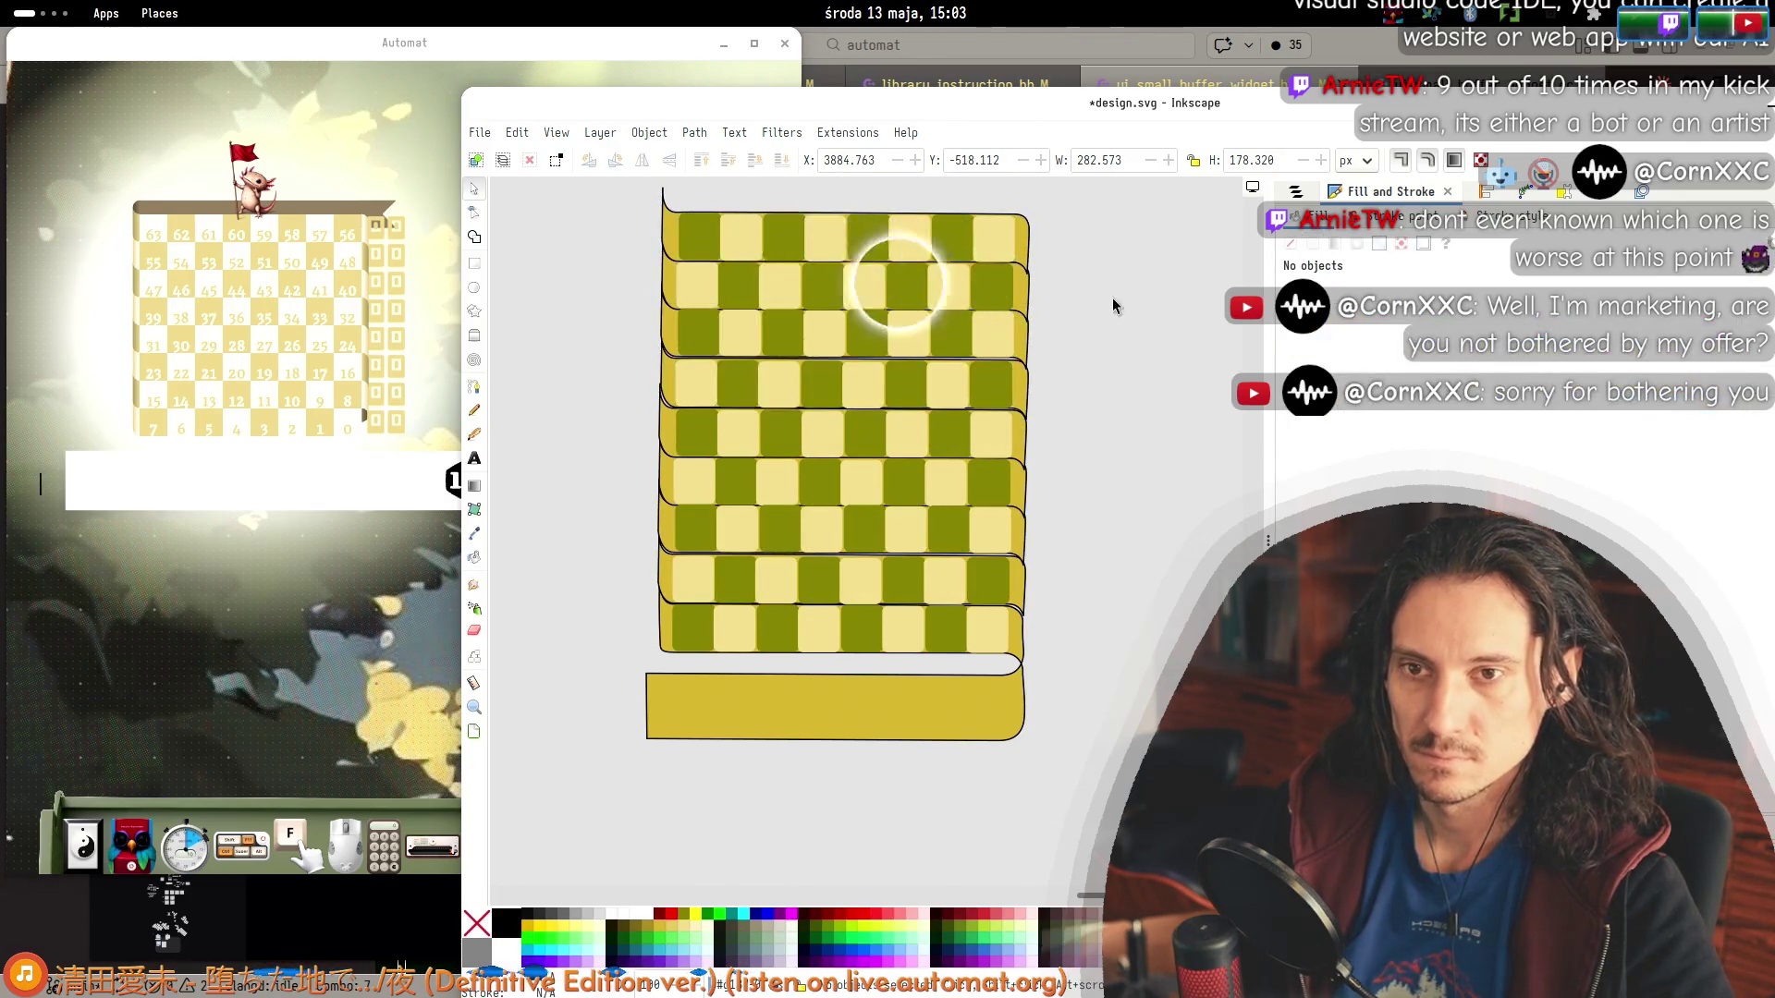
Move the top checker row down into place to complete the eight-row stack
click(1117, 294)
scroll(1091, 389, up, 3)
mouse_move(1089, 438)
mouse_down()
mouse_move(585, 300)
mouse_move(1075, 424)
mouse_up()
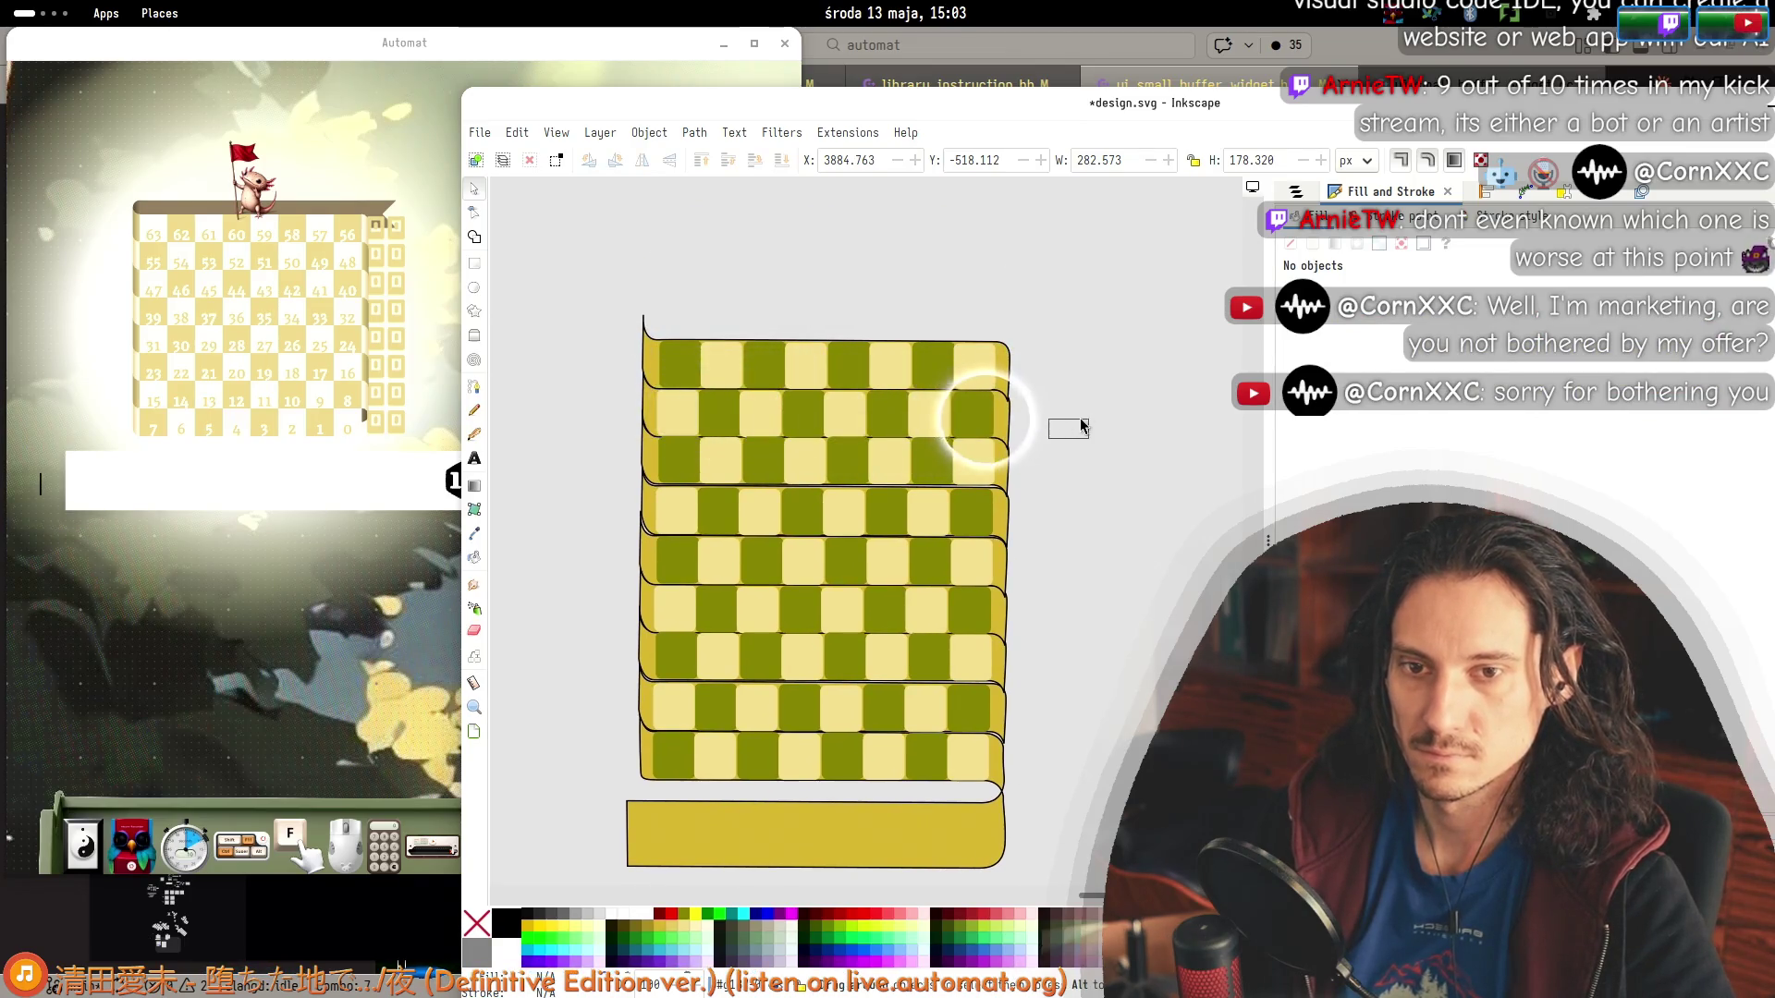
drag(736, 339, 585, 288)
drag(653, 368, 658, 416)
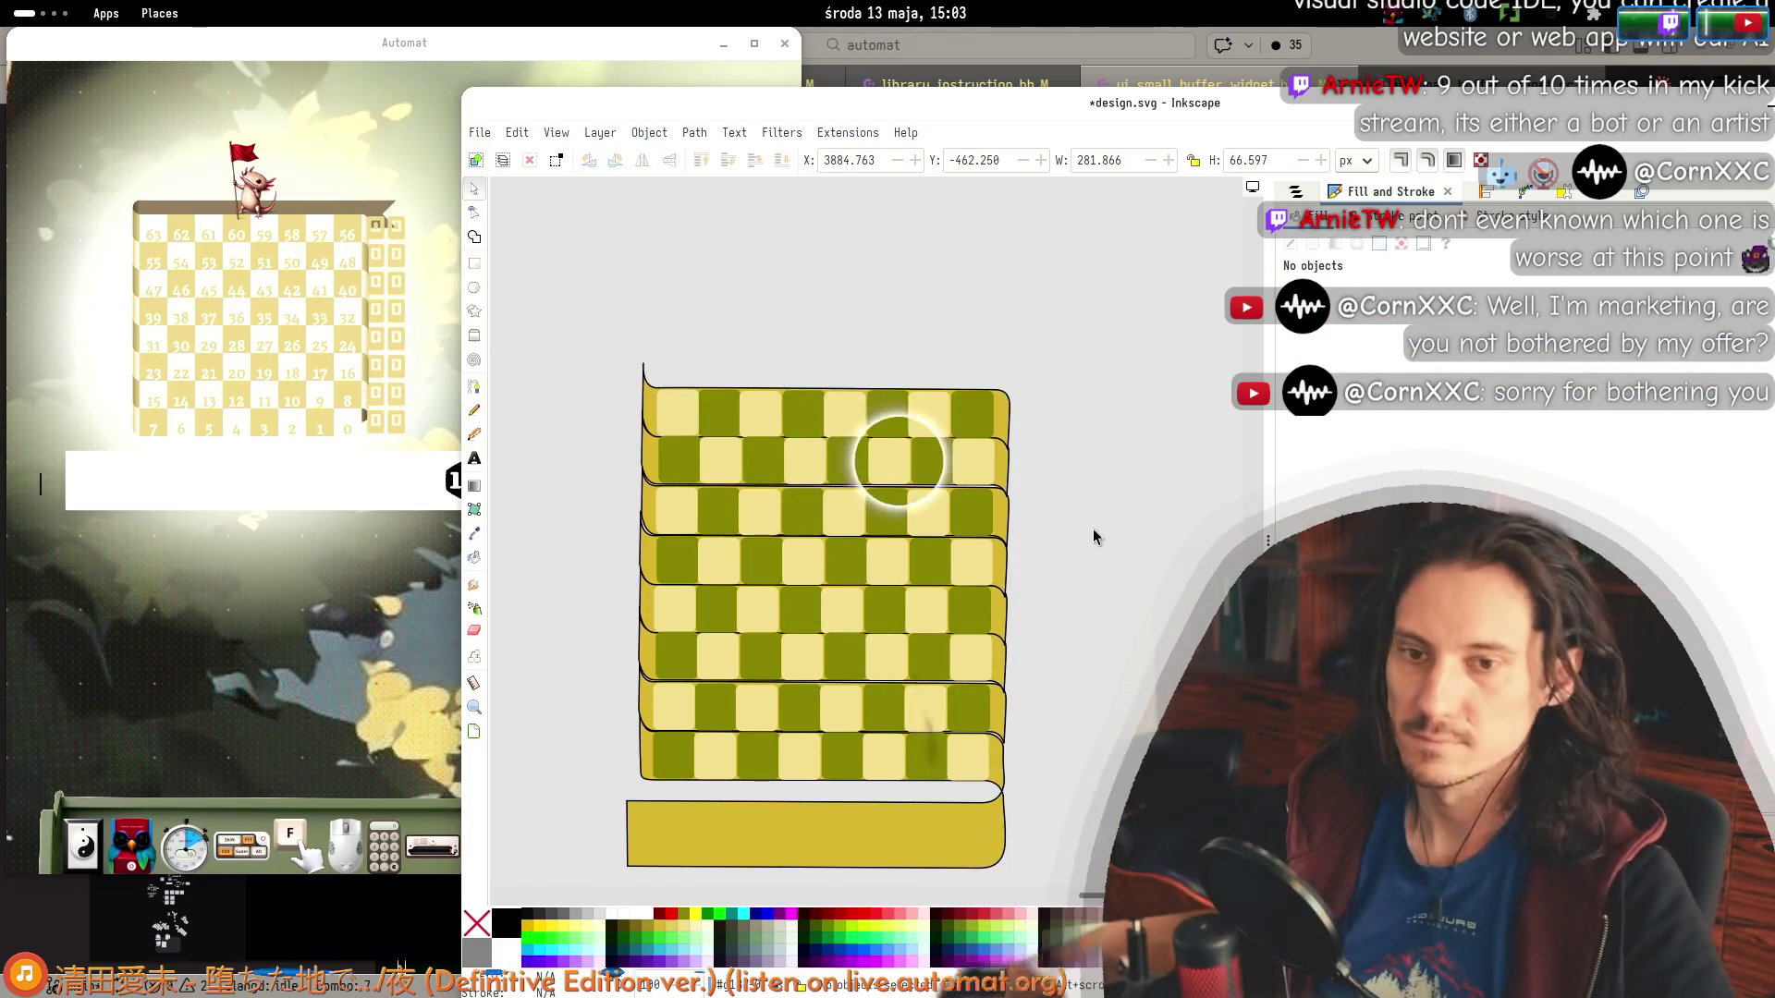
scroll(1054, 505, down, 5)
scroll(1068, 499, up, 8)
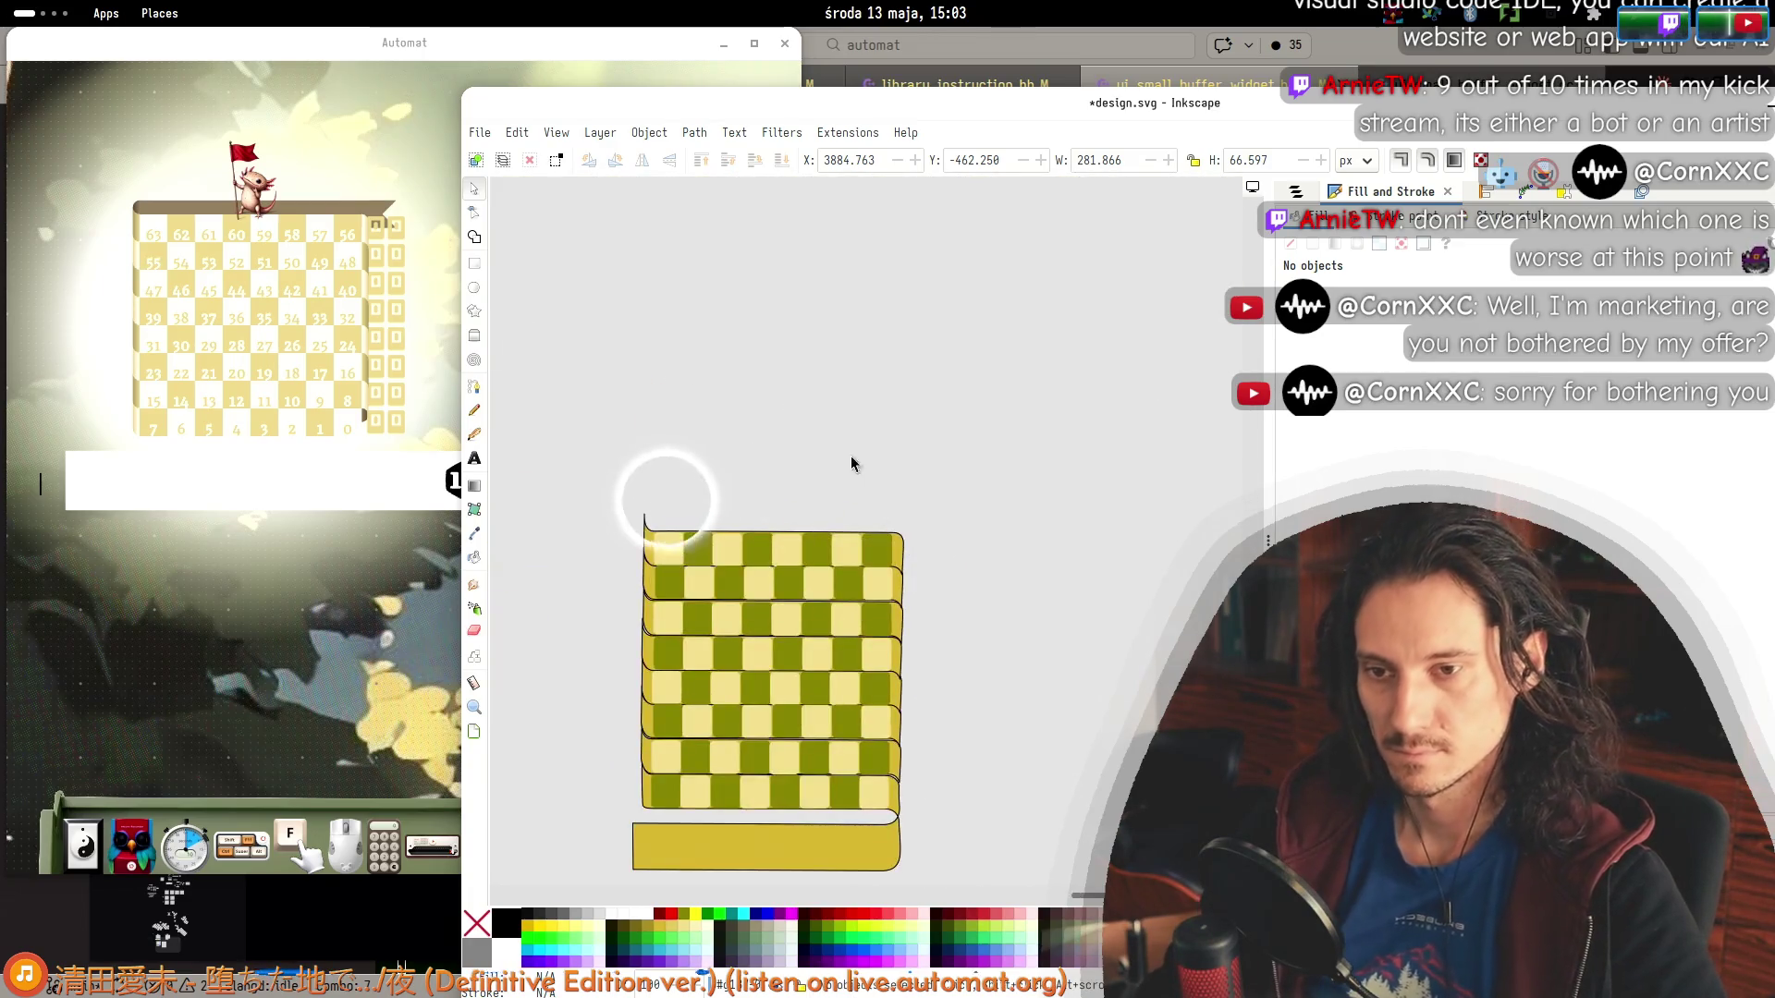
click(474, 388)
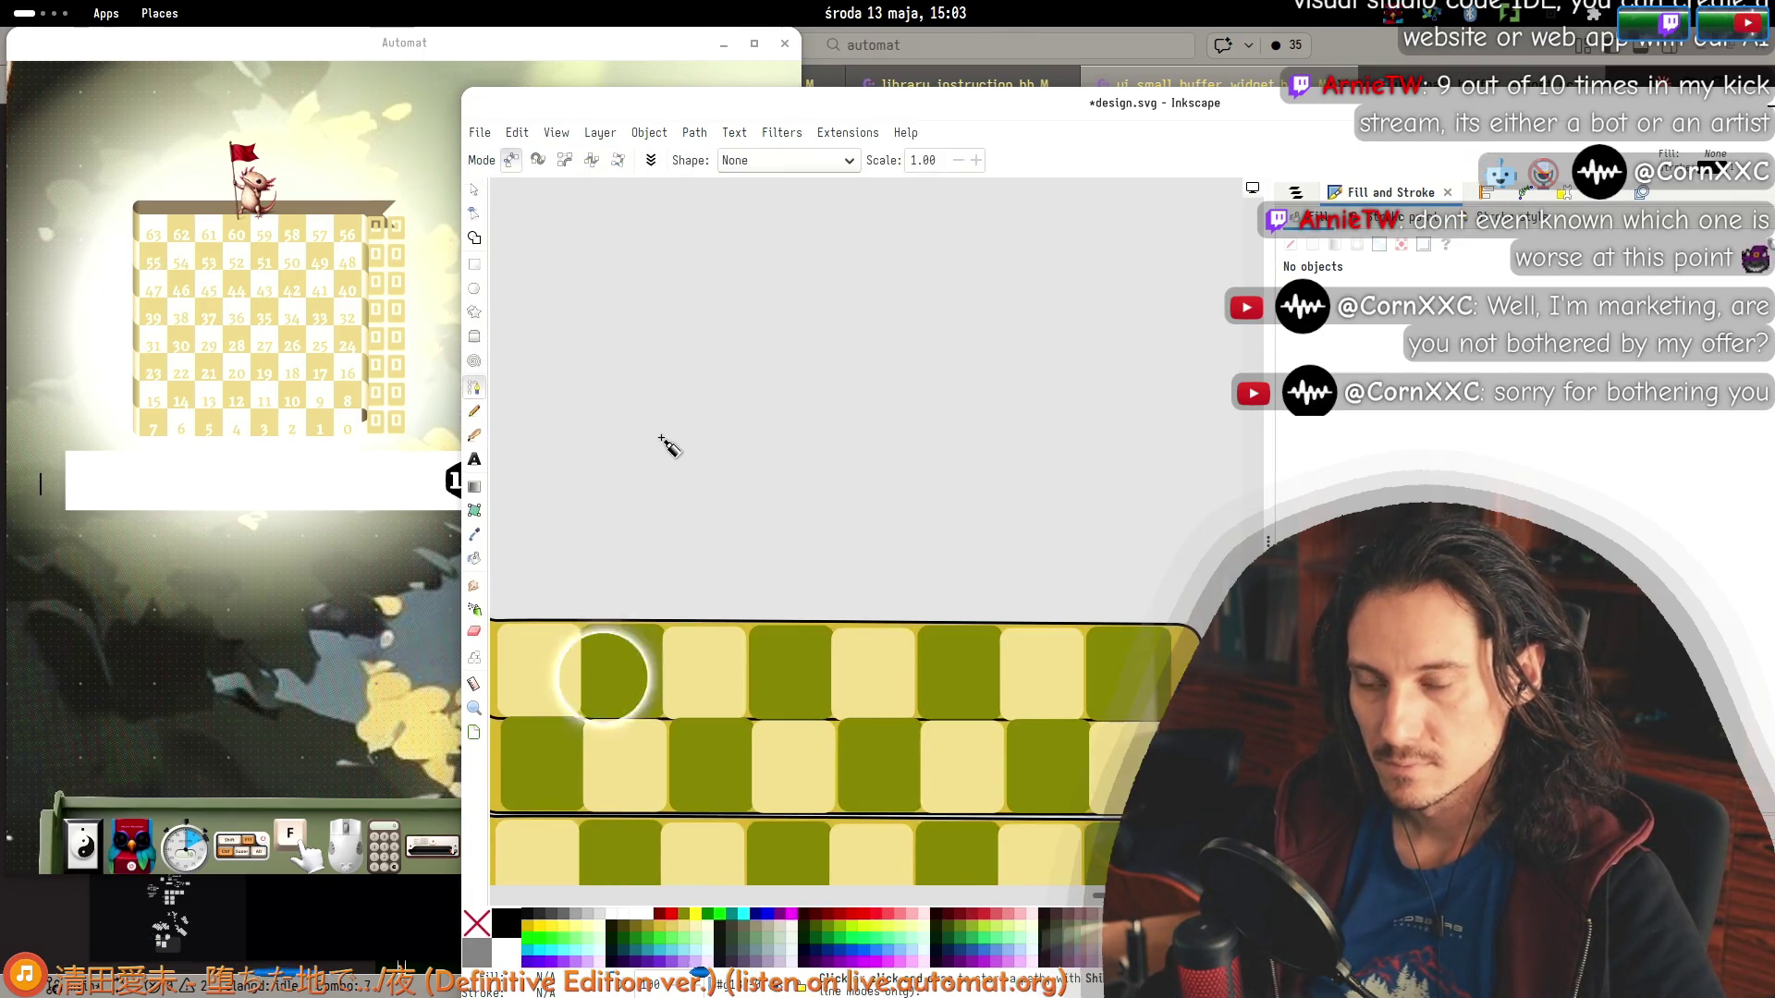
Draw a notched-end banner across the ribbon top, fill it dark olive, and tweak its lower edge
scroll(584, 484, down, 1)
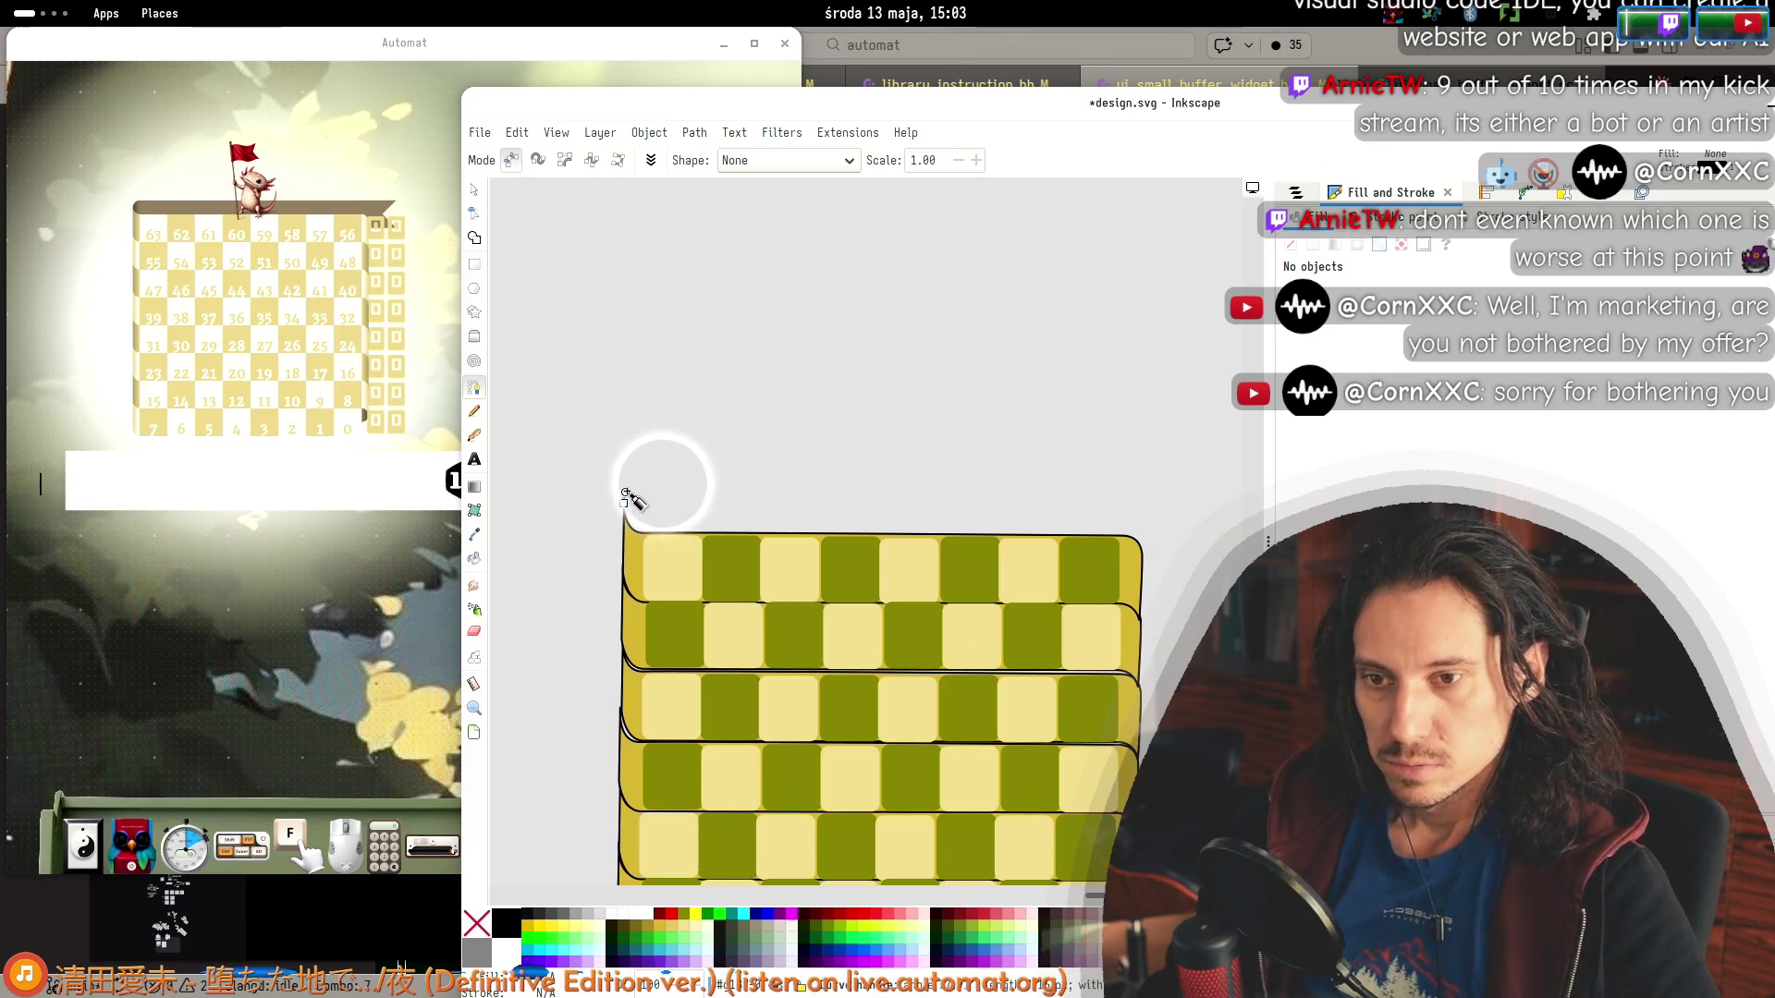
drag(658, 473, 663, 474)
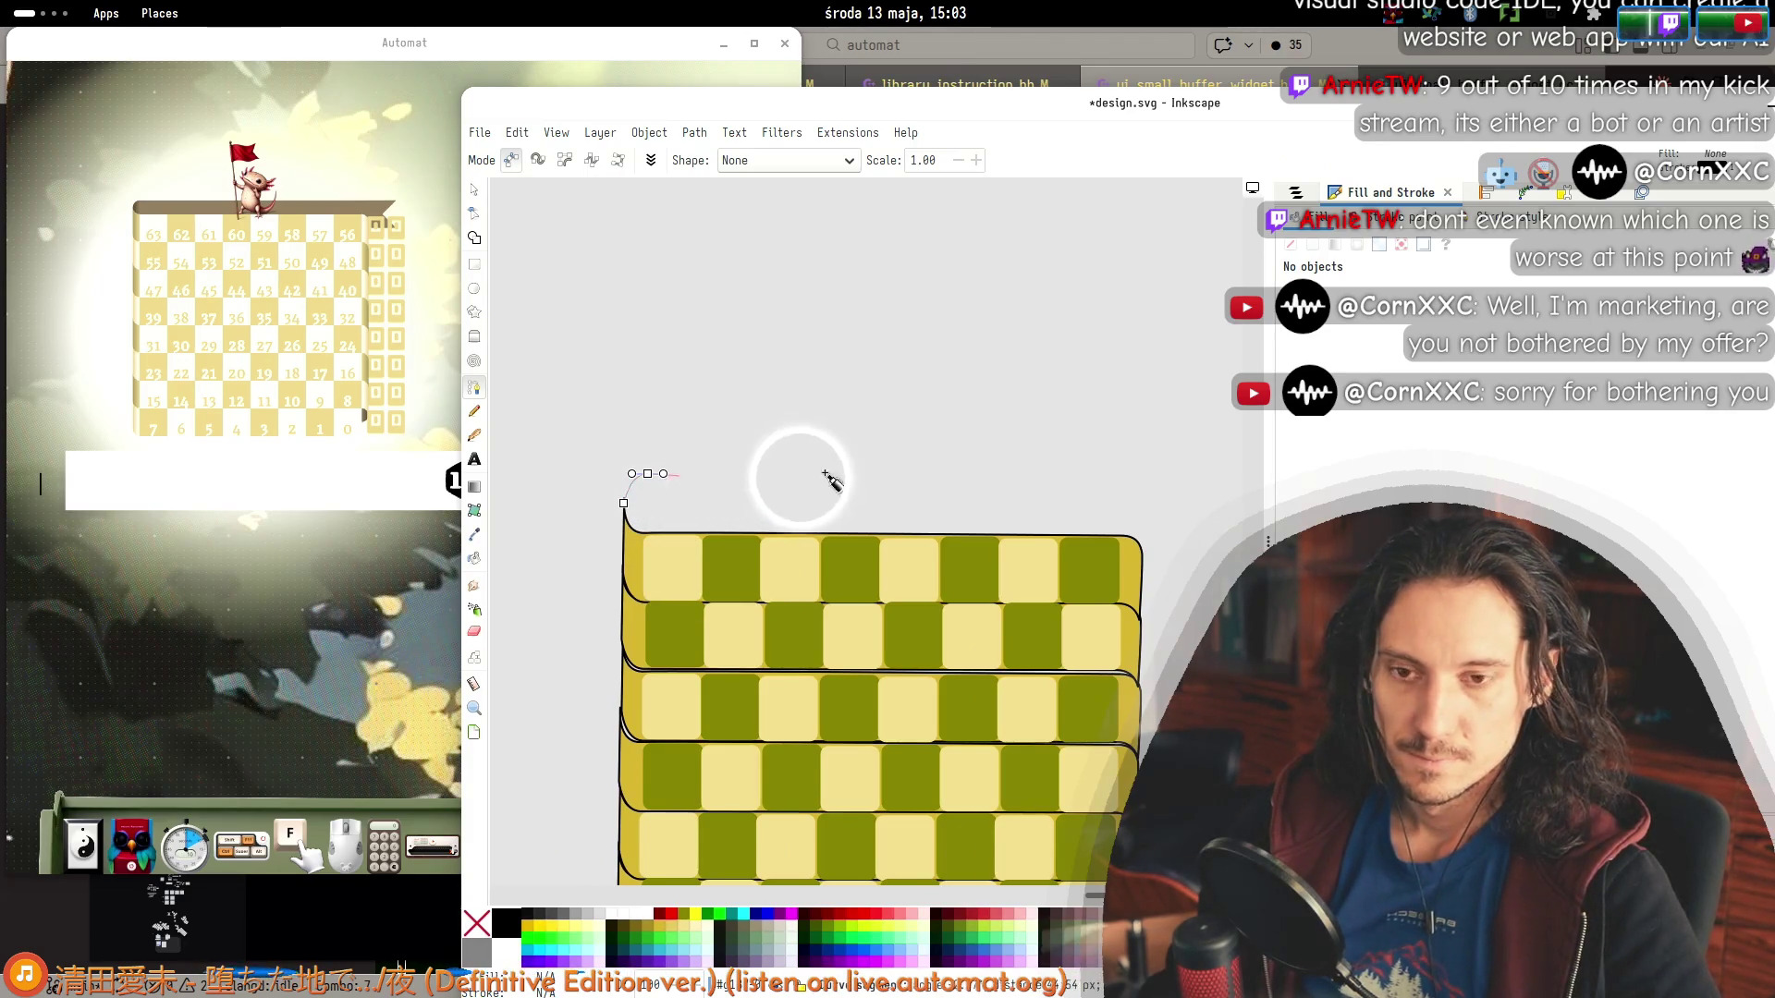
click(1218, 481)
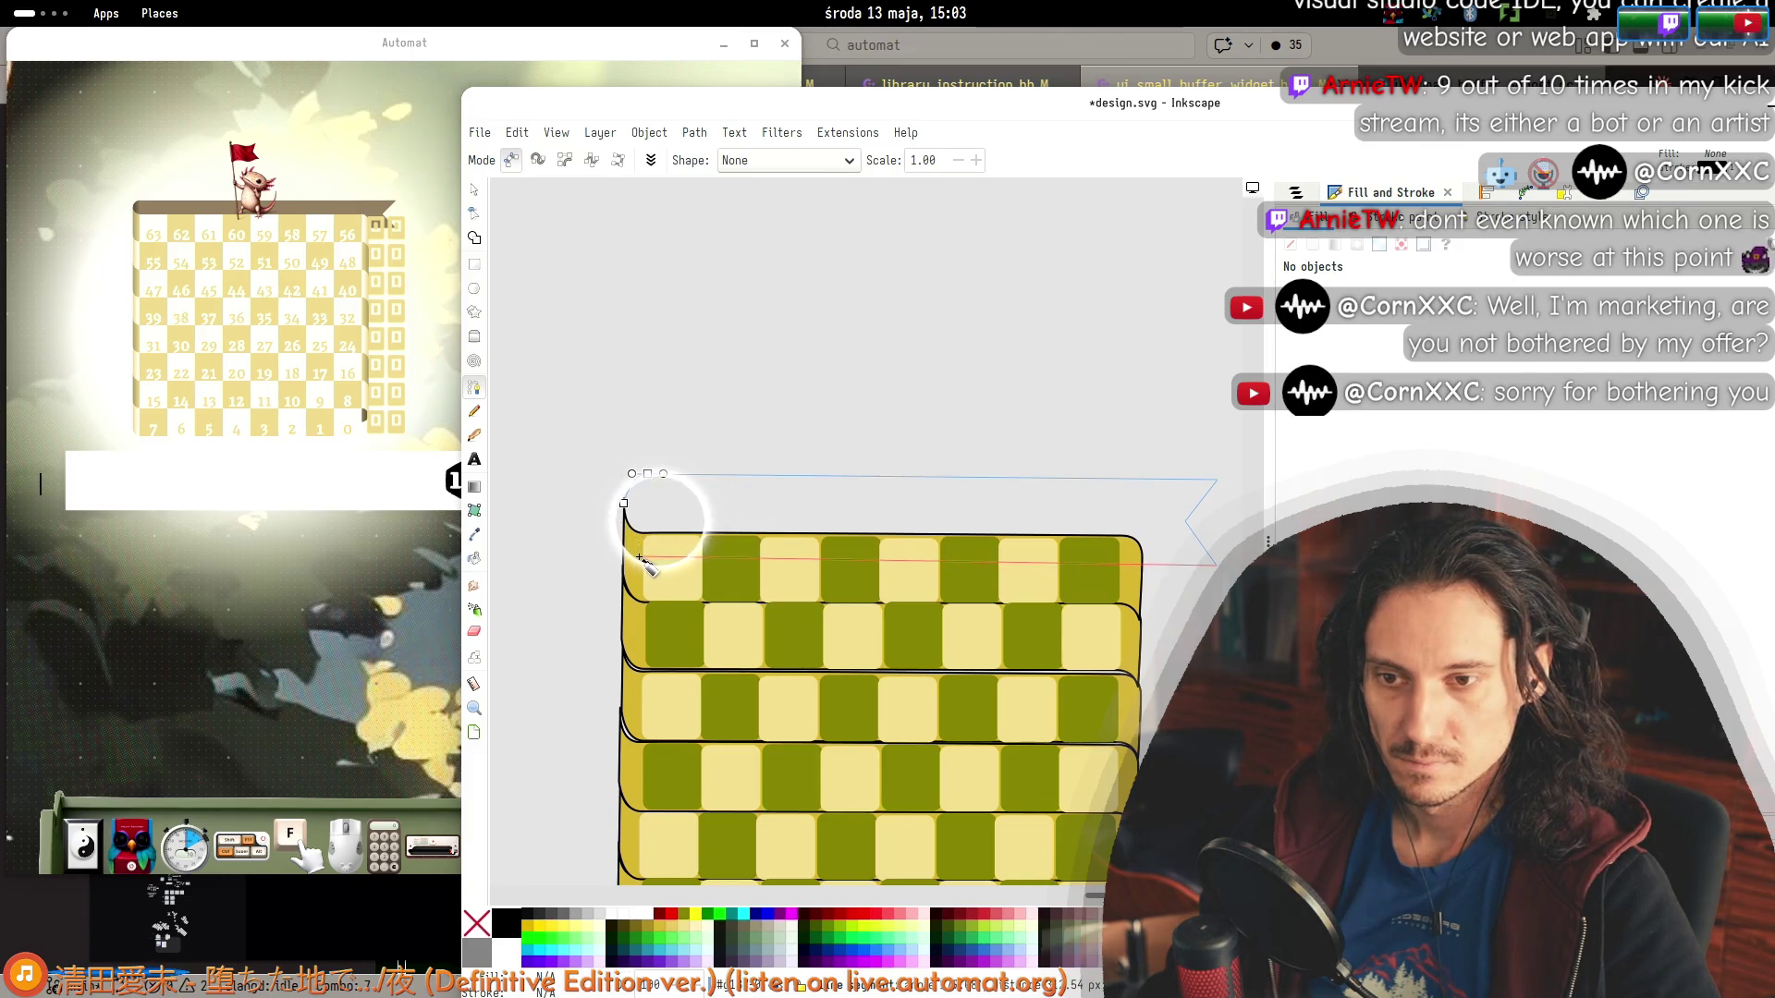
drag(632, 560, 623, 554)
click(625, 505)
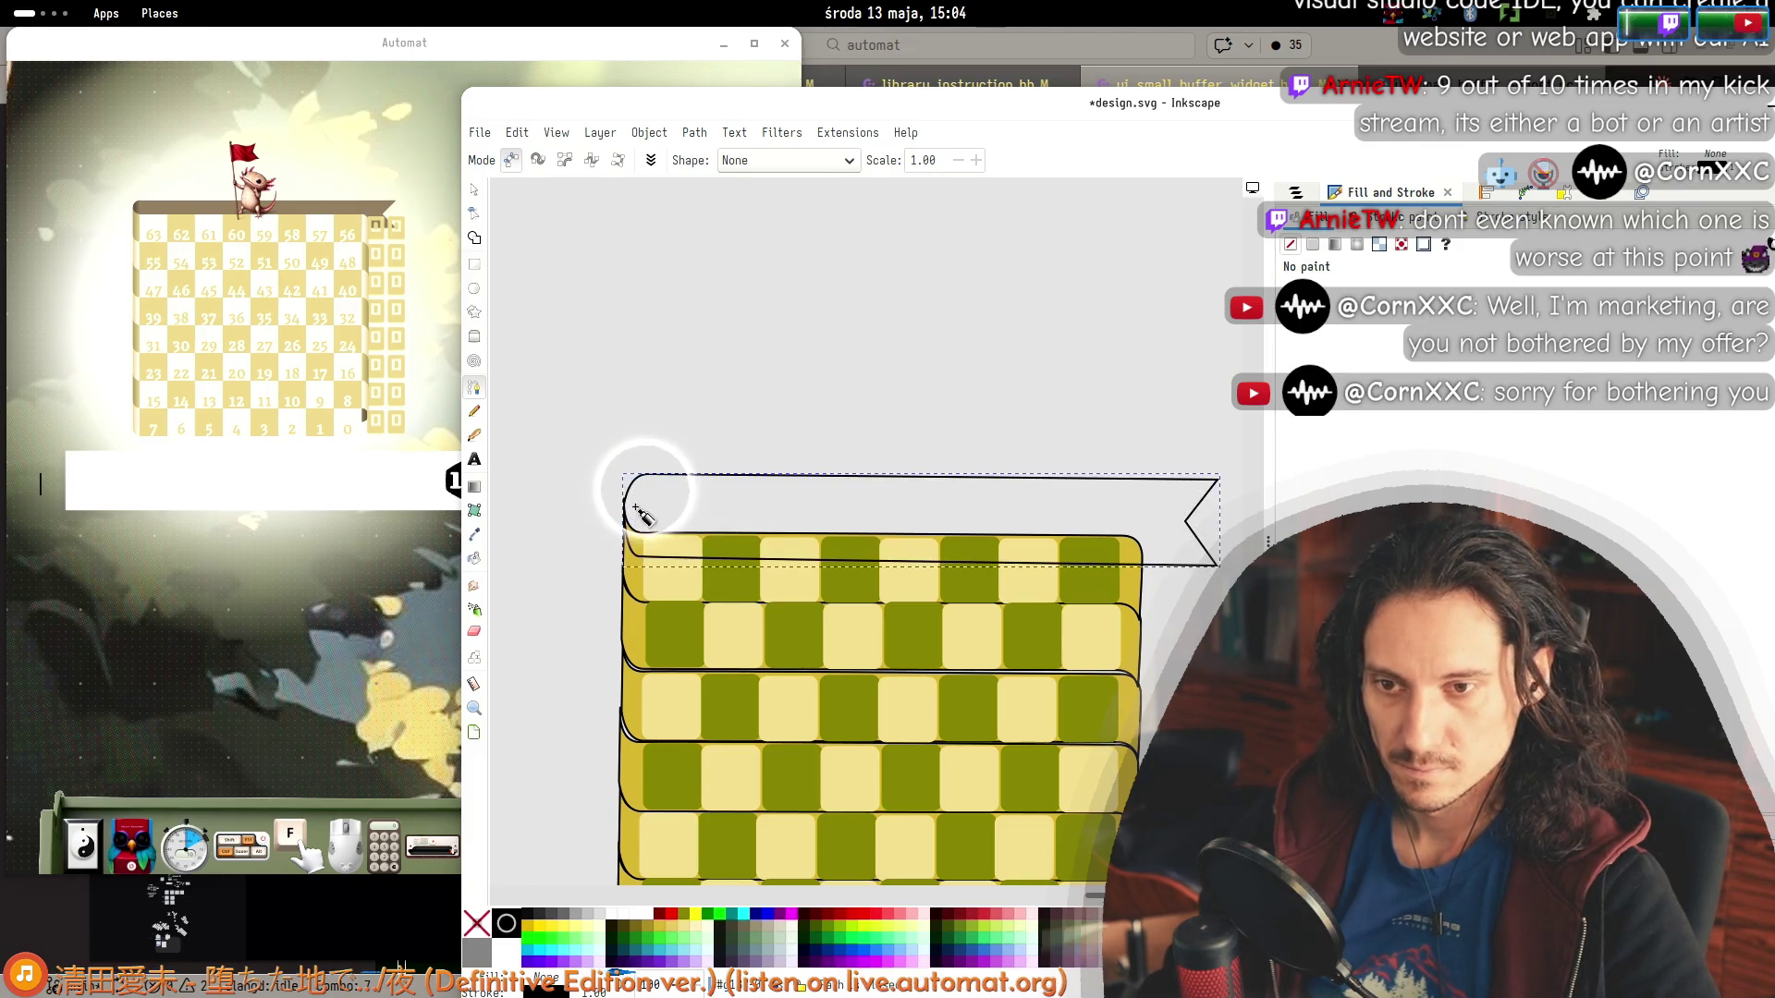
drag(636, 936, 712, 500)
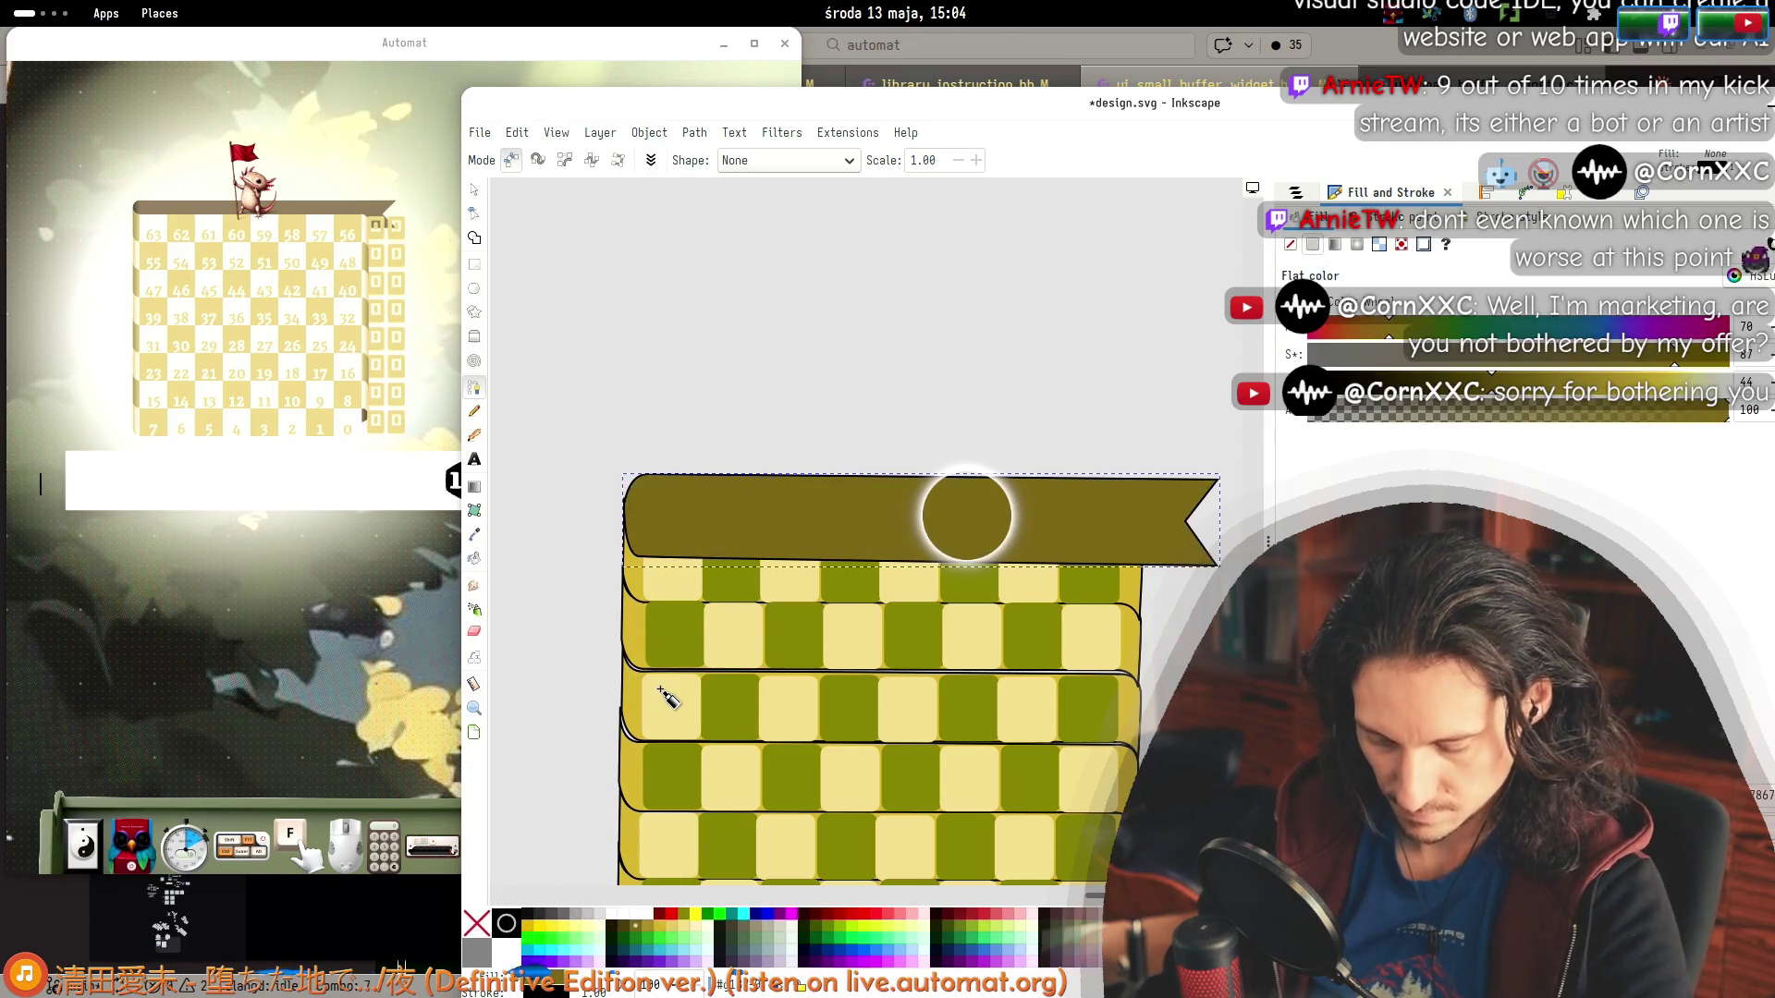
mouse_move(824, 475)
mouse_down()
mouse_move(785, 527)
mouse_move(919, 527)
mouse_move(833, 532)
mouse_up()
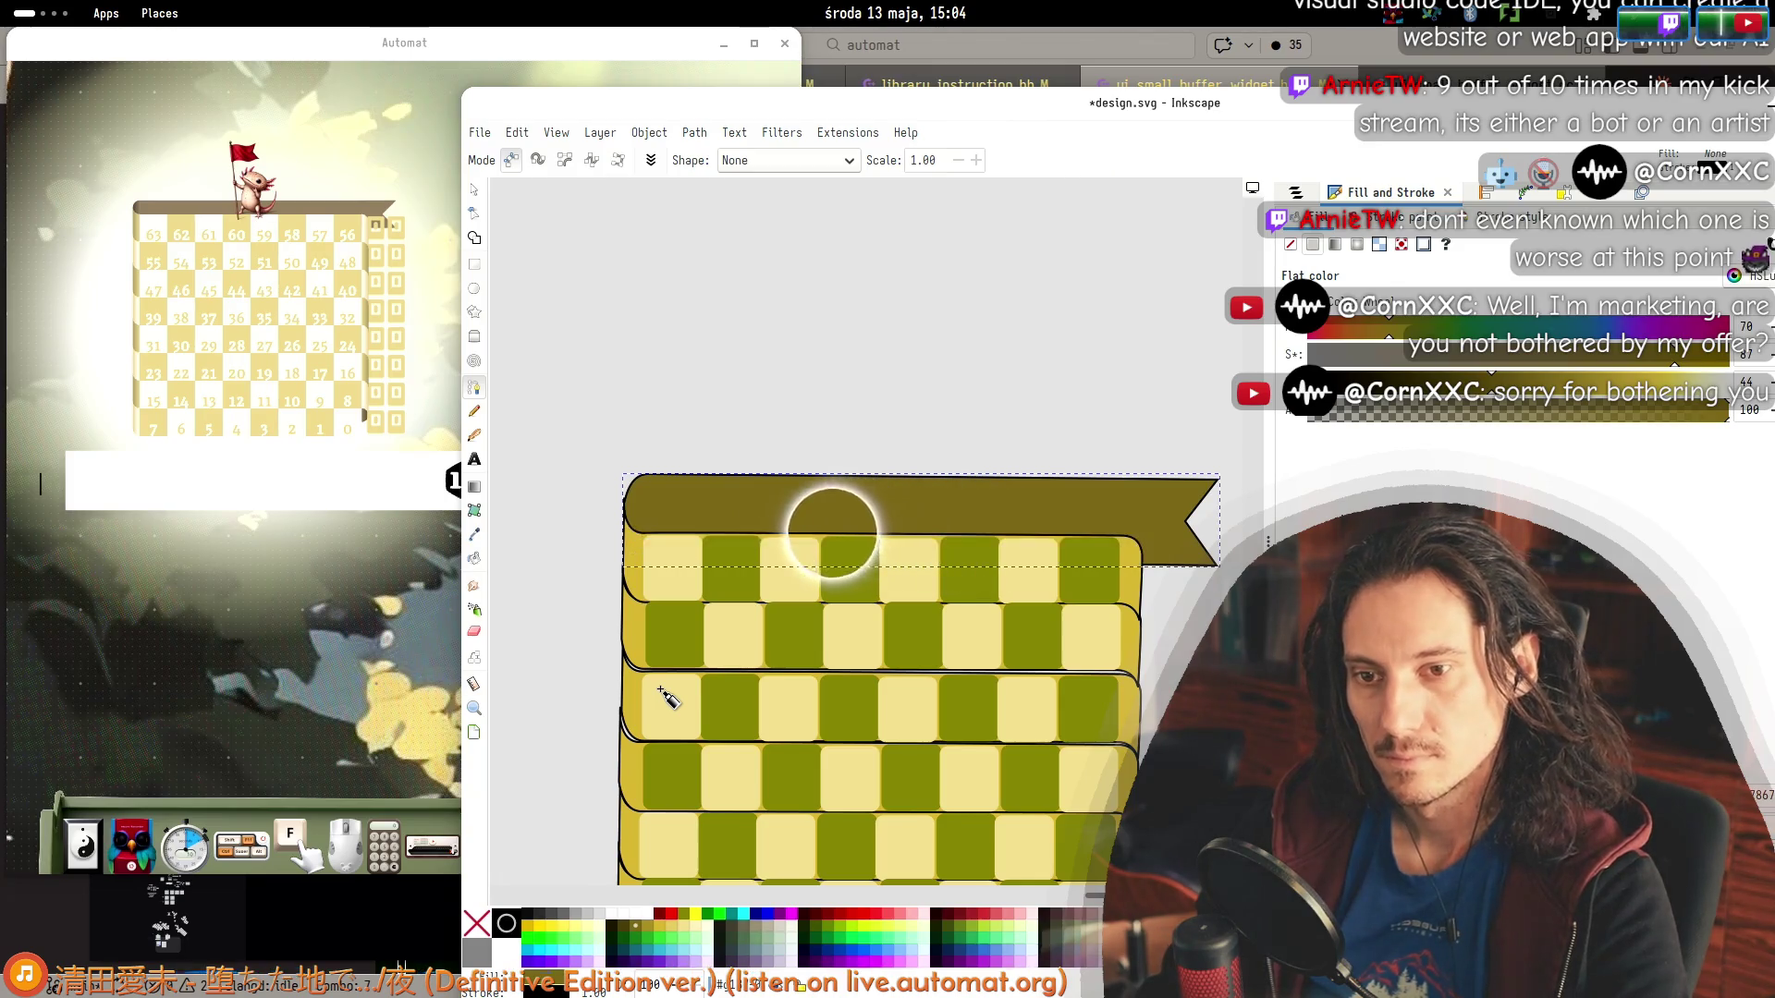
ctrl+scroll(830, 438, down, 4)
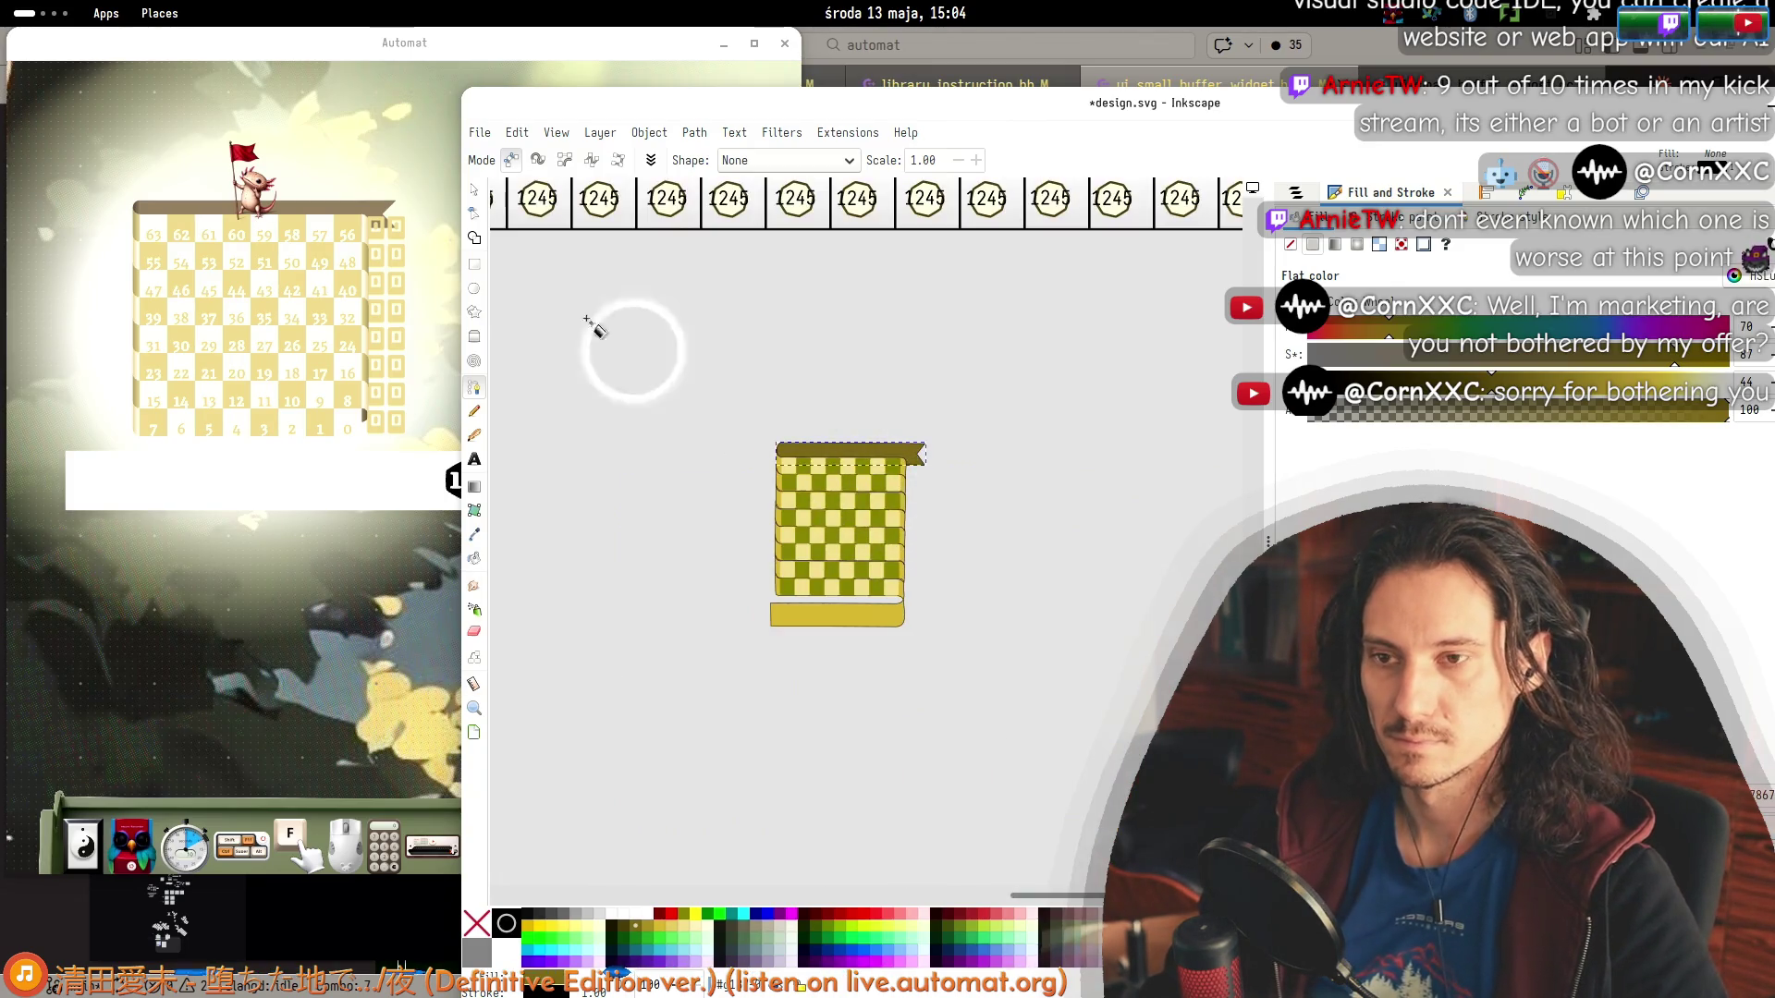
Zoom around the ribbon and inspect the bottom gold bar
click(474, 190)
ctrl+scroll(878, 671, up, 1)
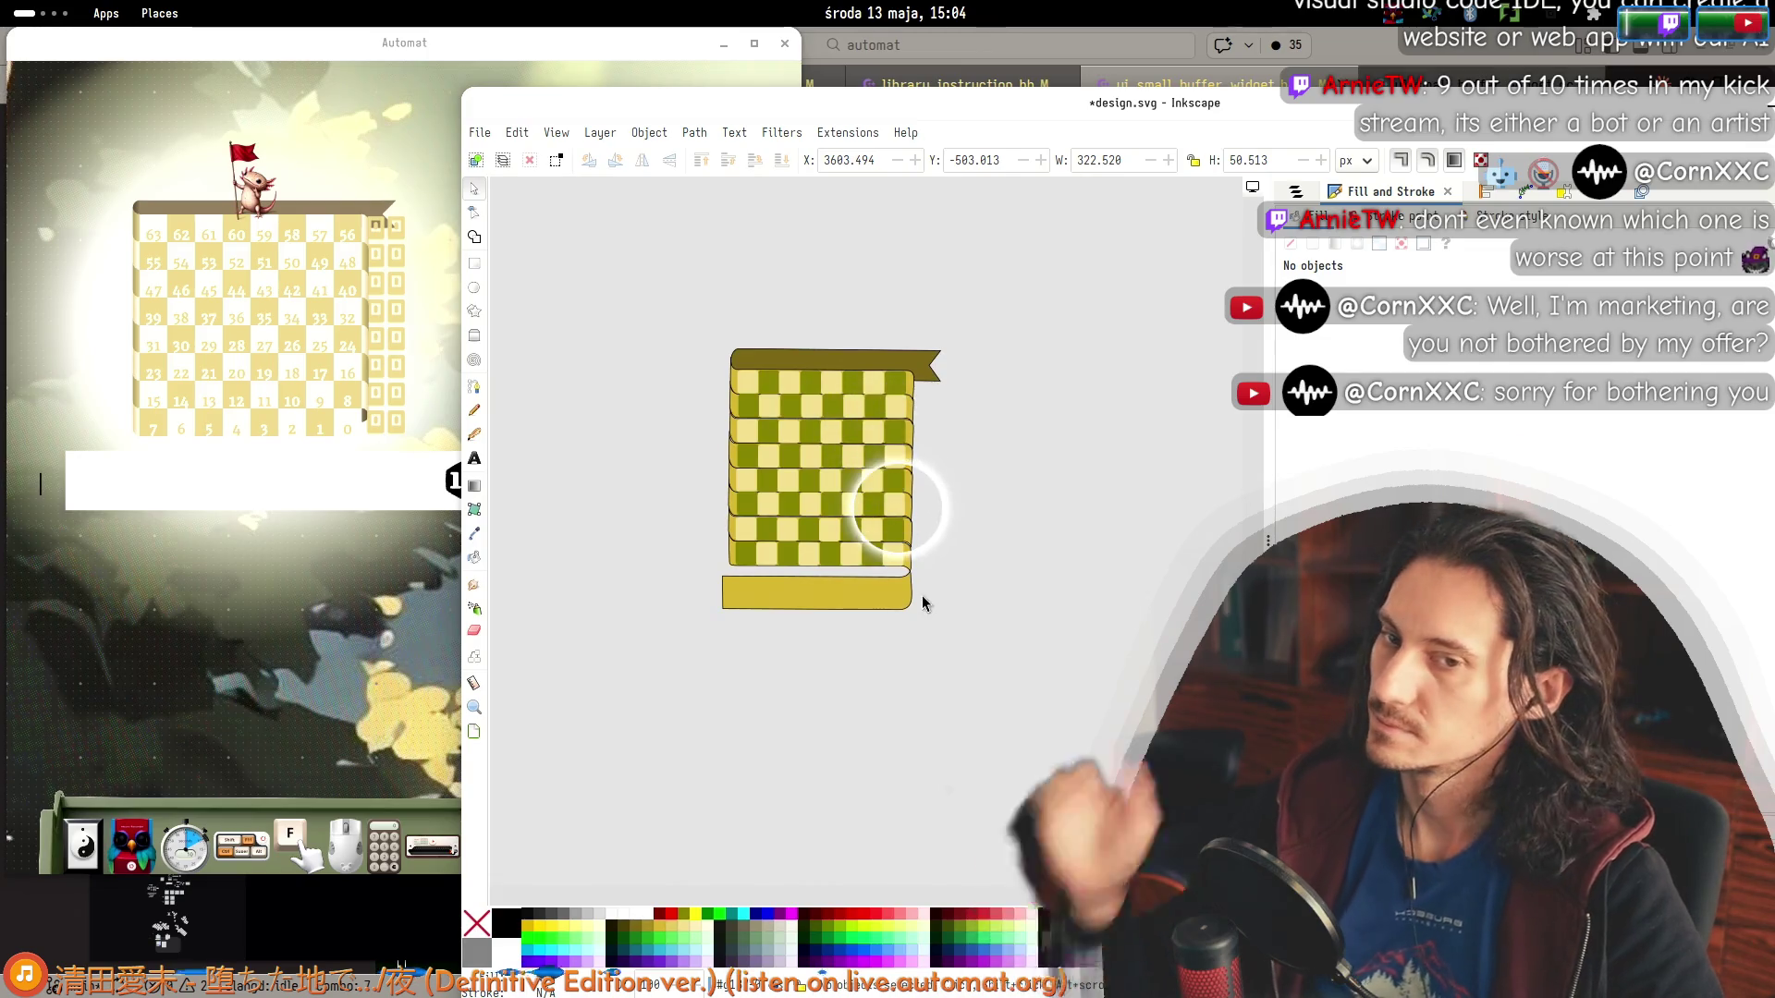
ctrl+scroll(925, 668, up, 4)
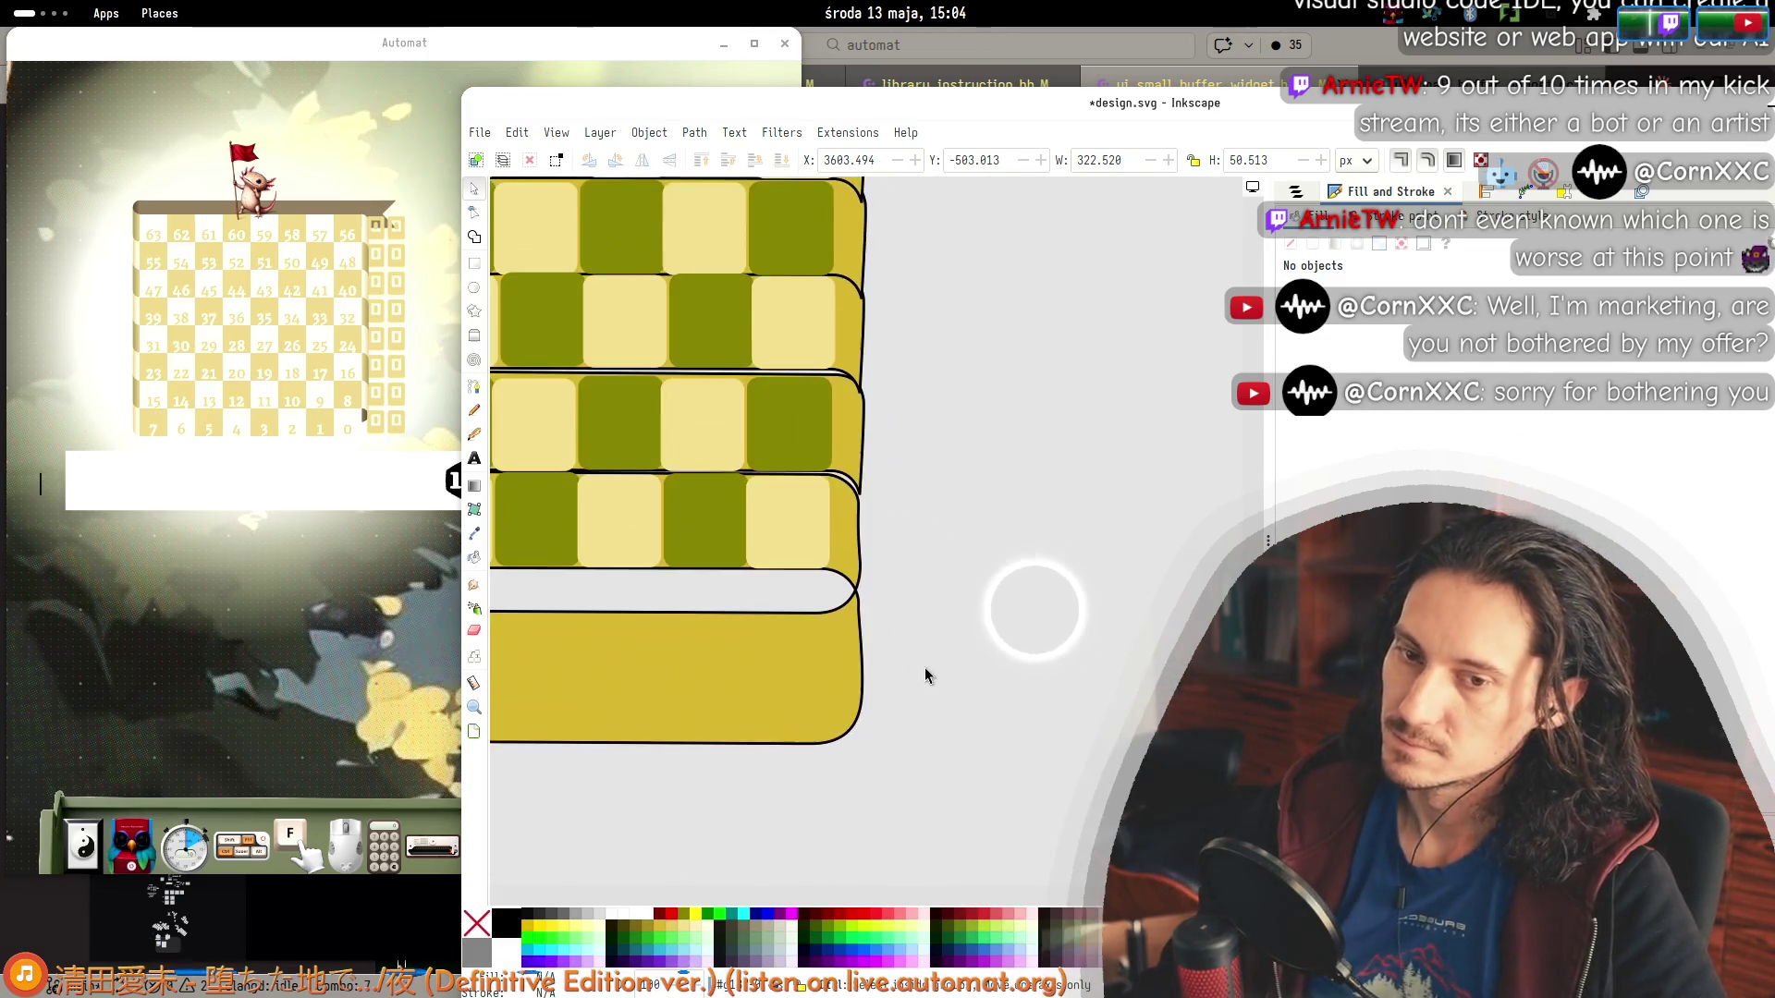
ctrl+scroll(949, 694, down, 3)
ctrl+scroll(995, 740, up, 2)
ctrl+scroll(973, 758, down, 4)
ctrl+scroll(1017, 739, up, 2)
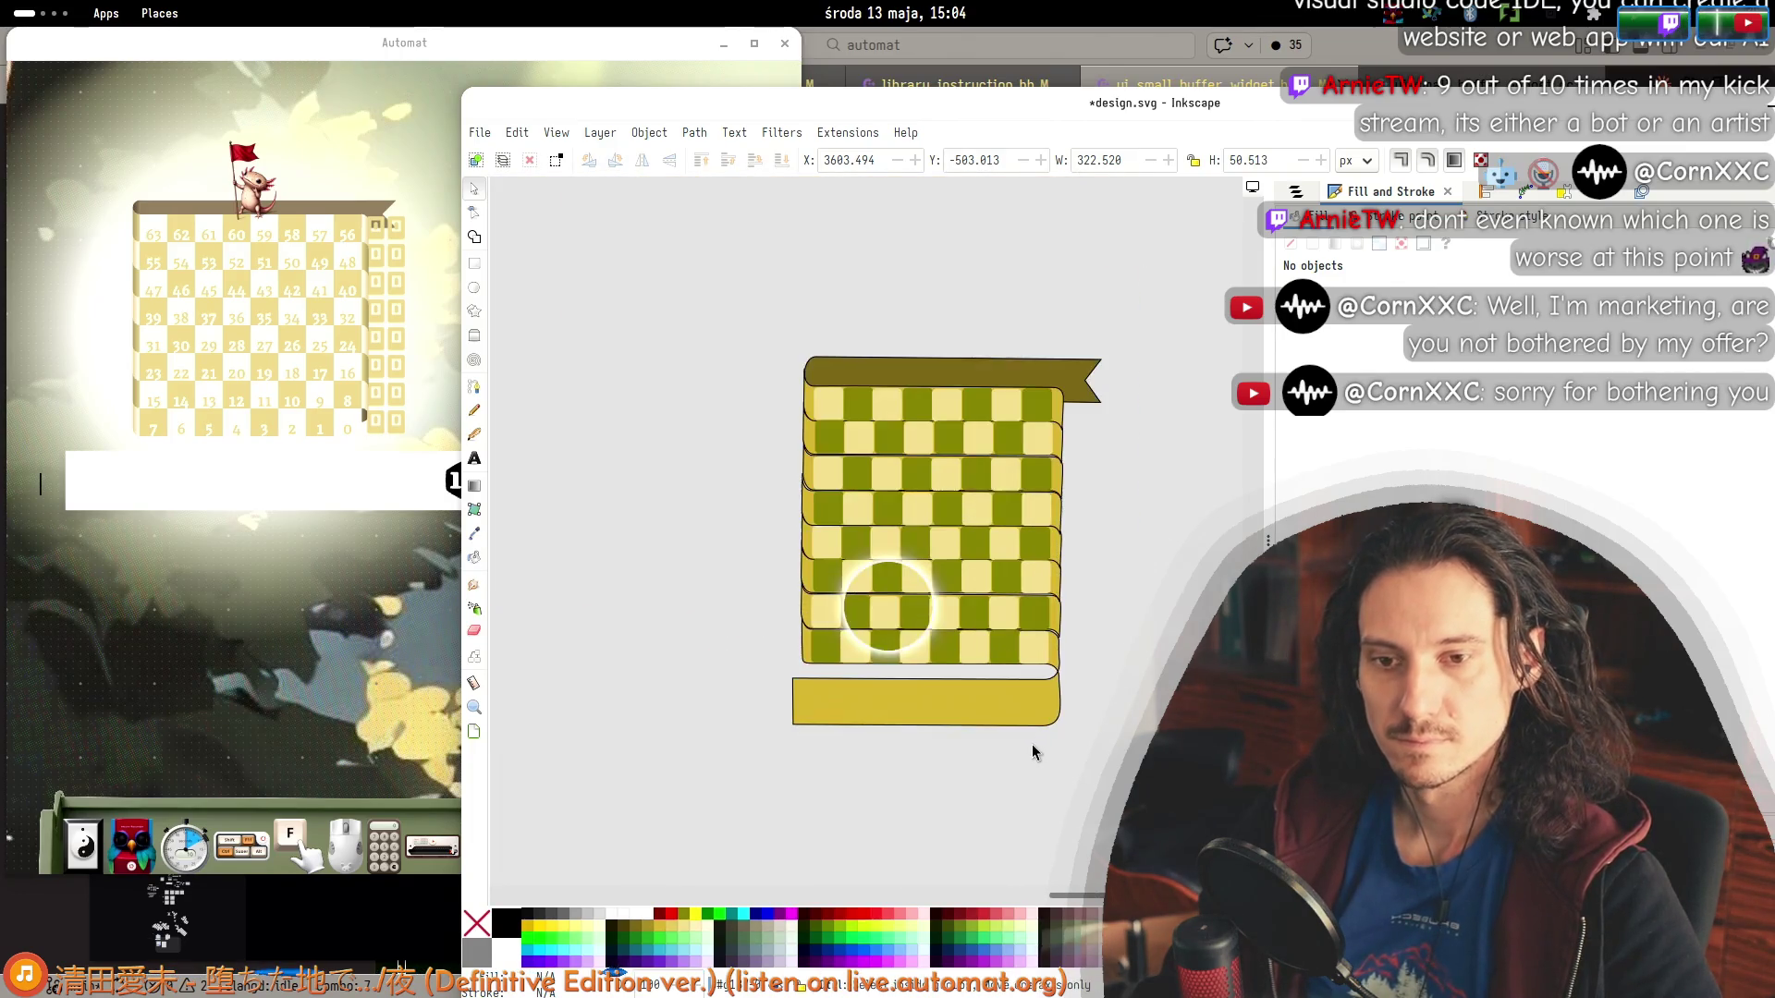
ctrl+scroll(1001, 751, down, 1)
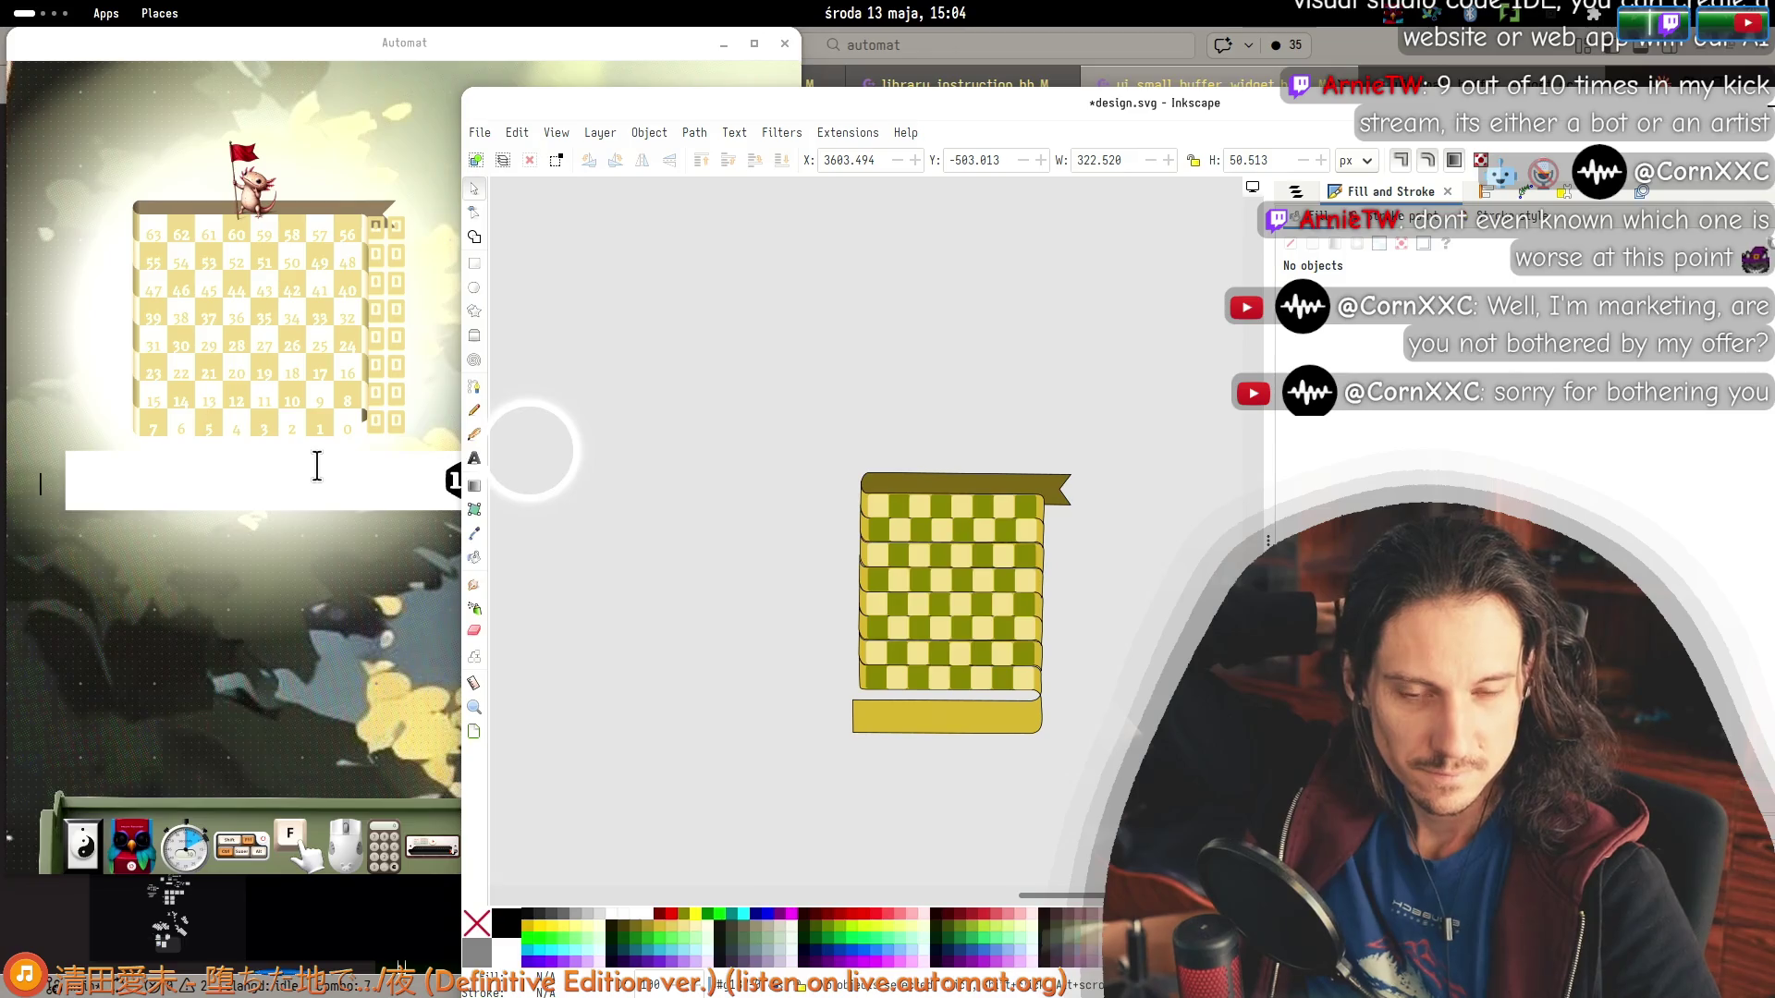
click(1007, 729)
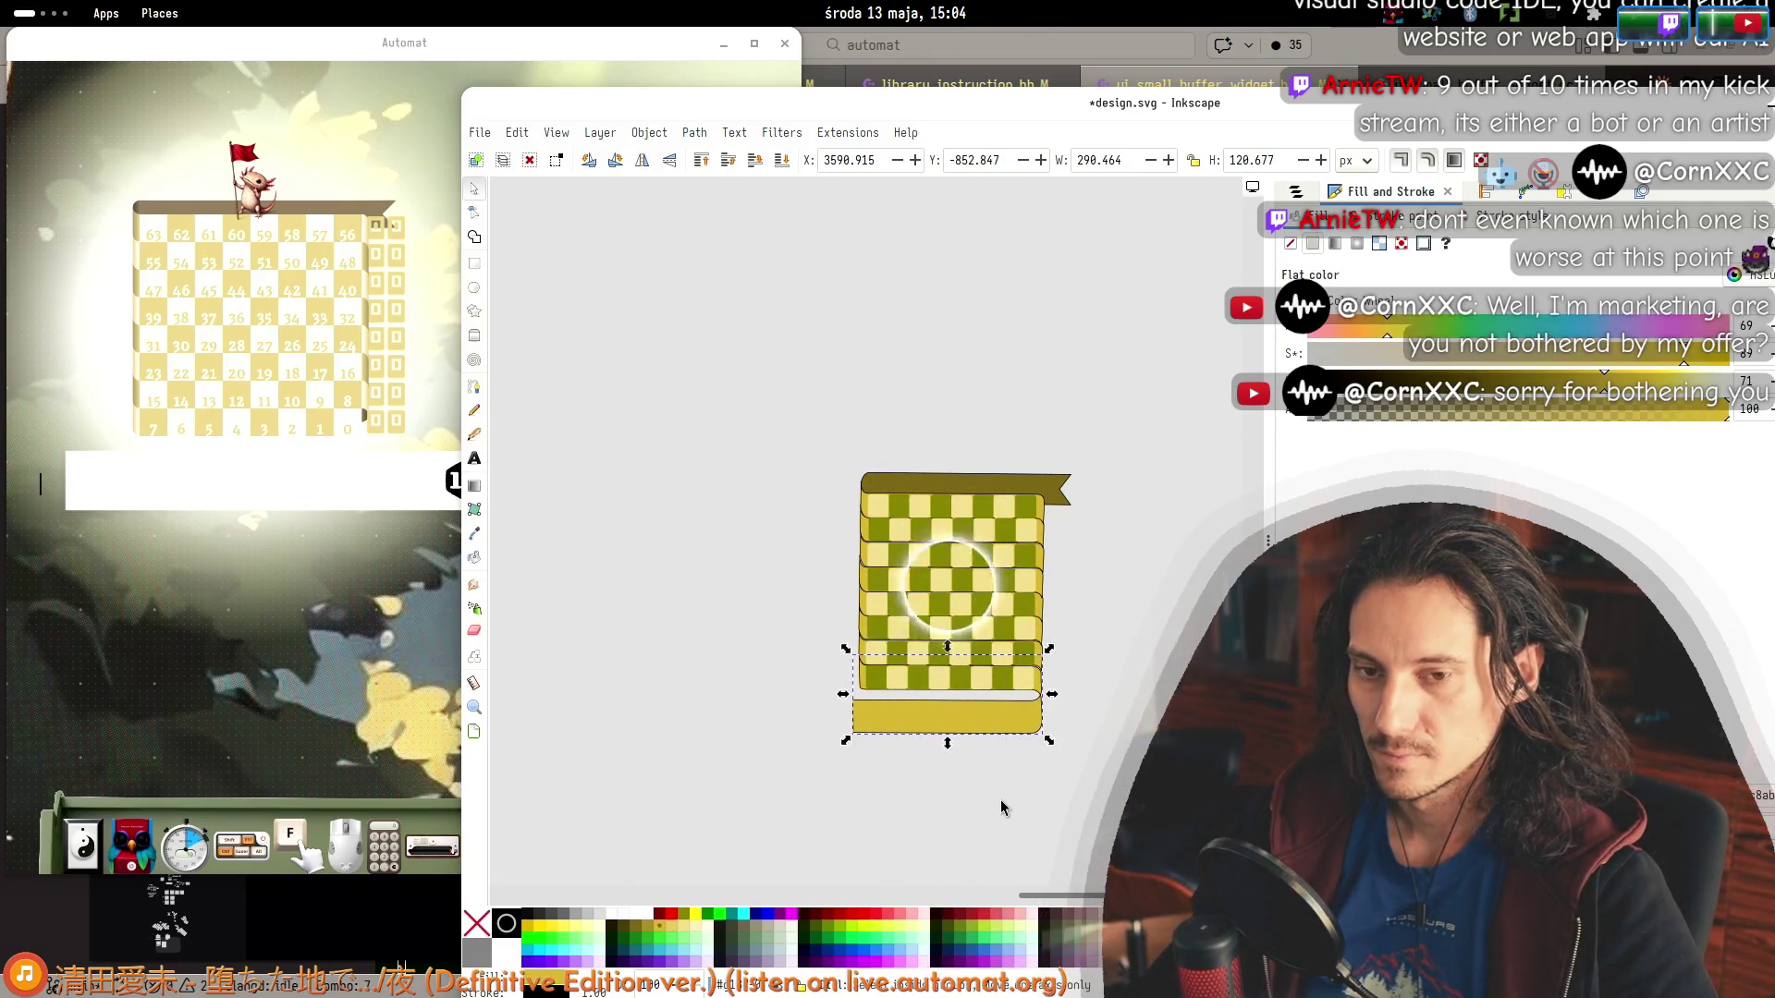
scroll(918, 803, right, 3)
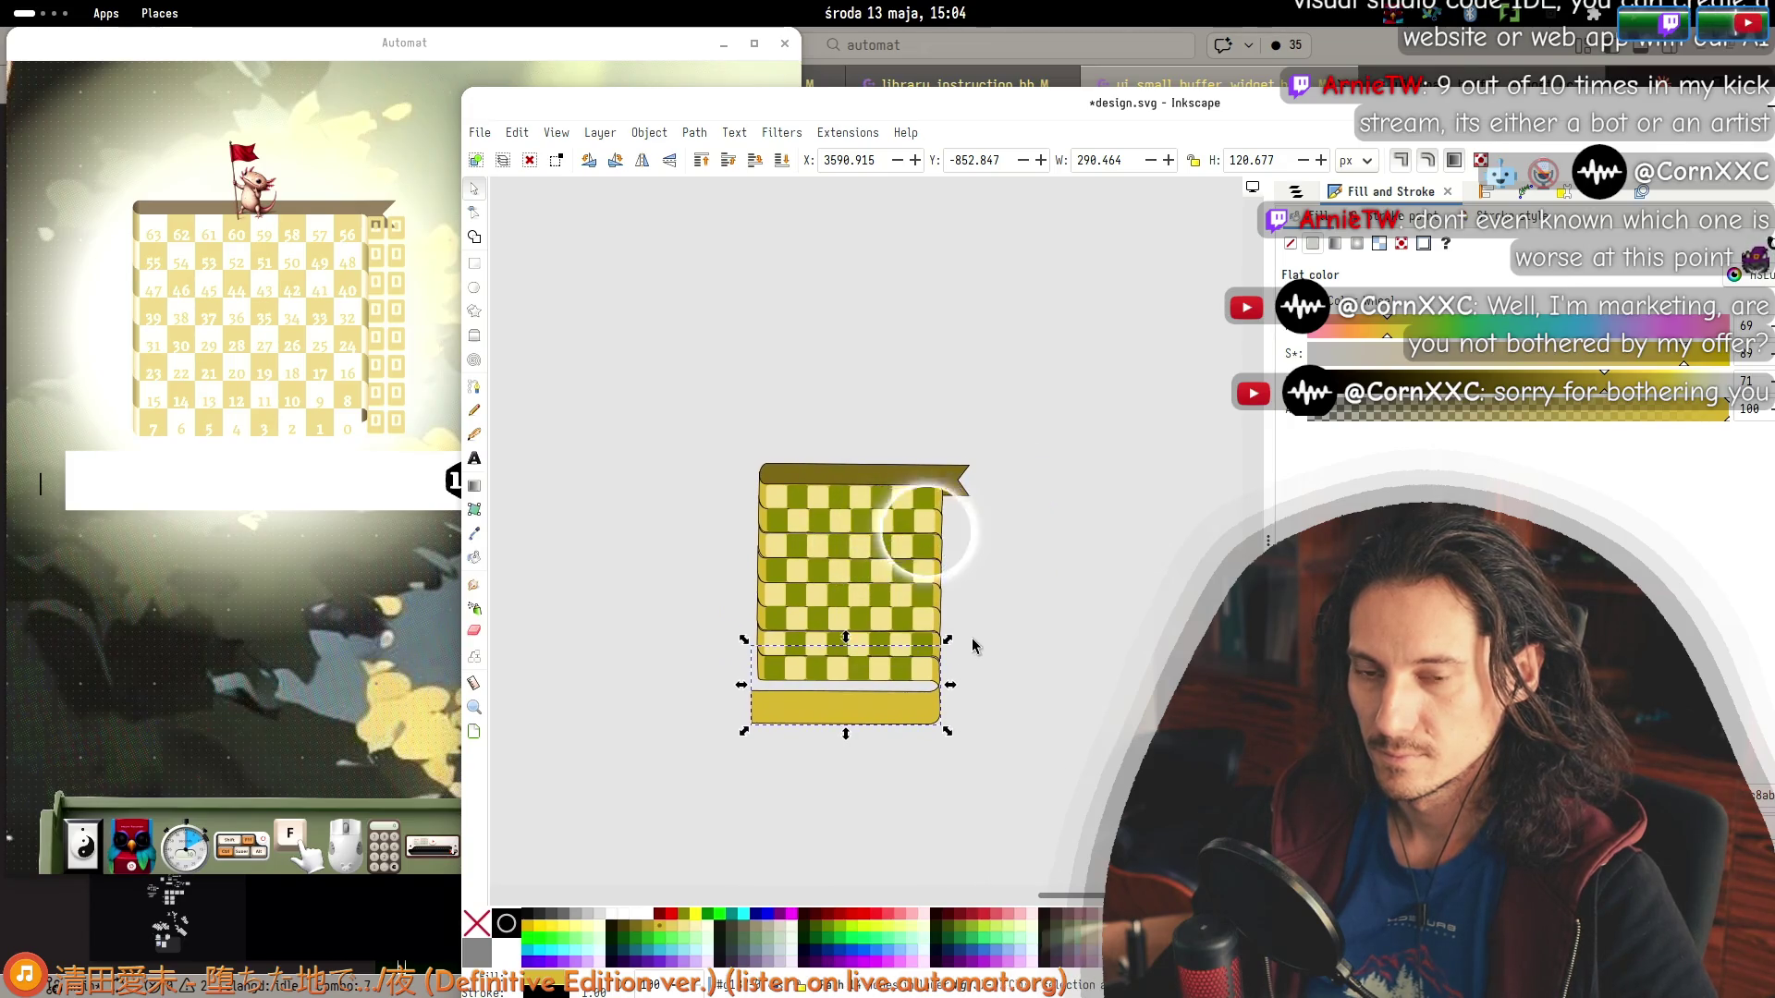
click(982, 689)
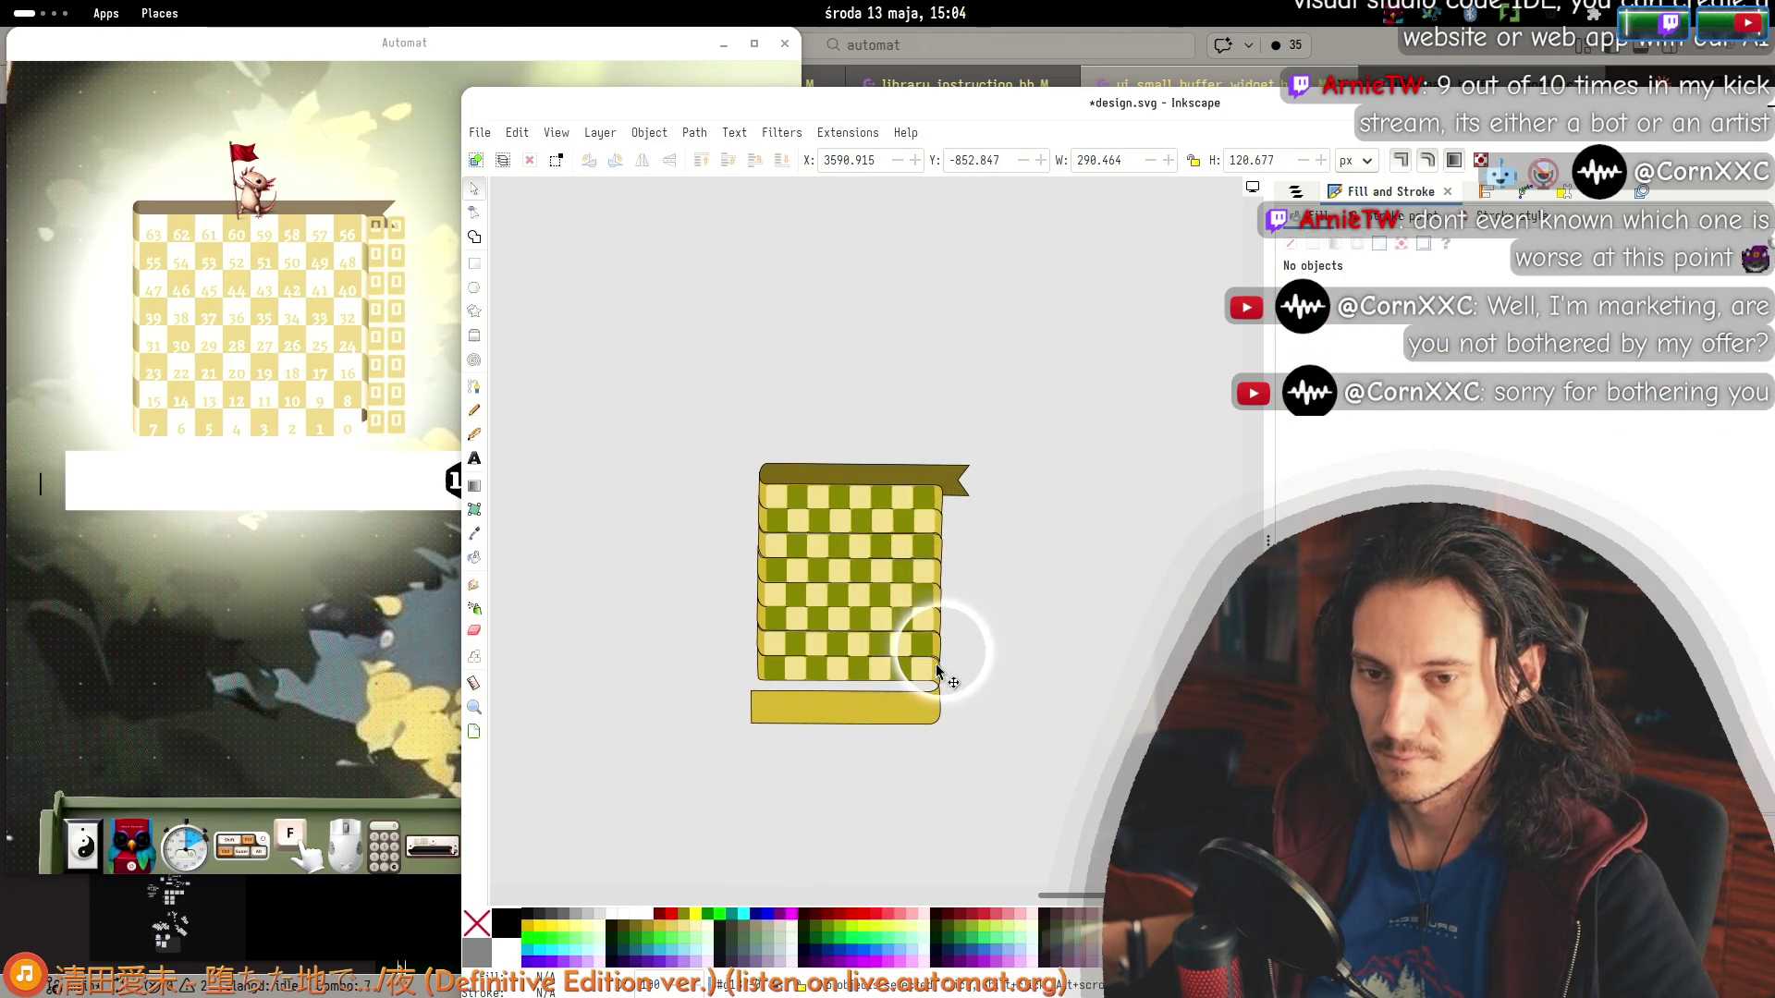
ctrl+scroll(988, 657, up, 4)
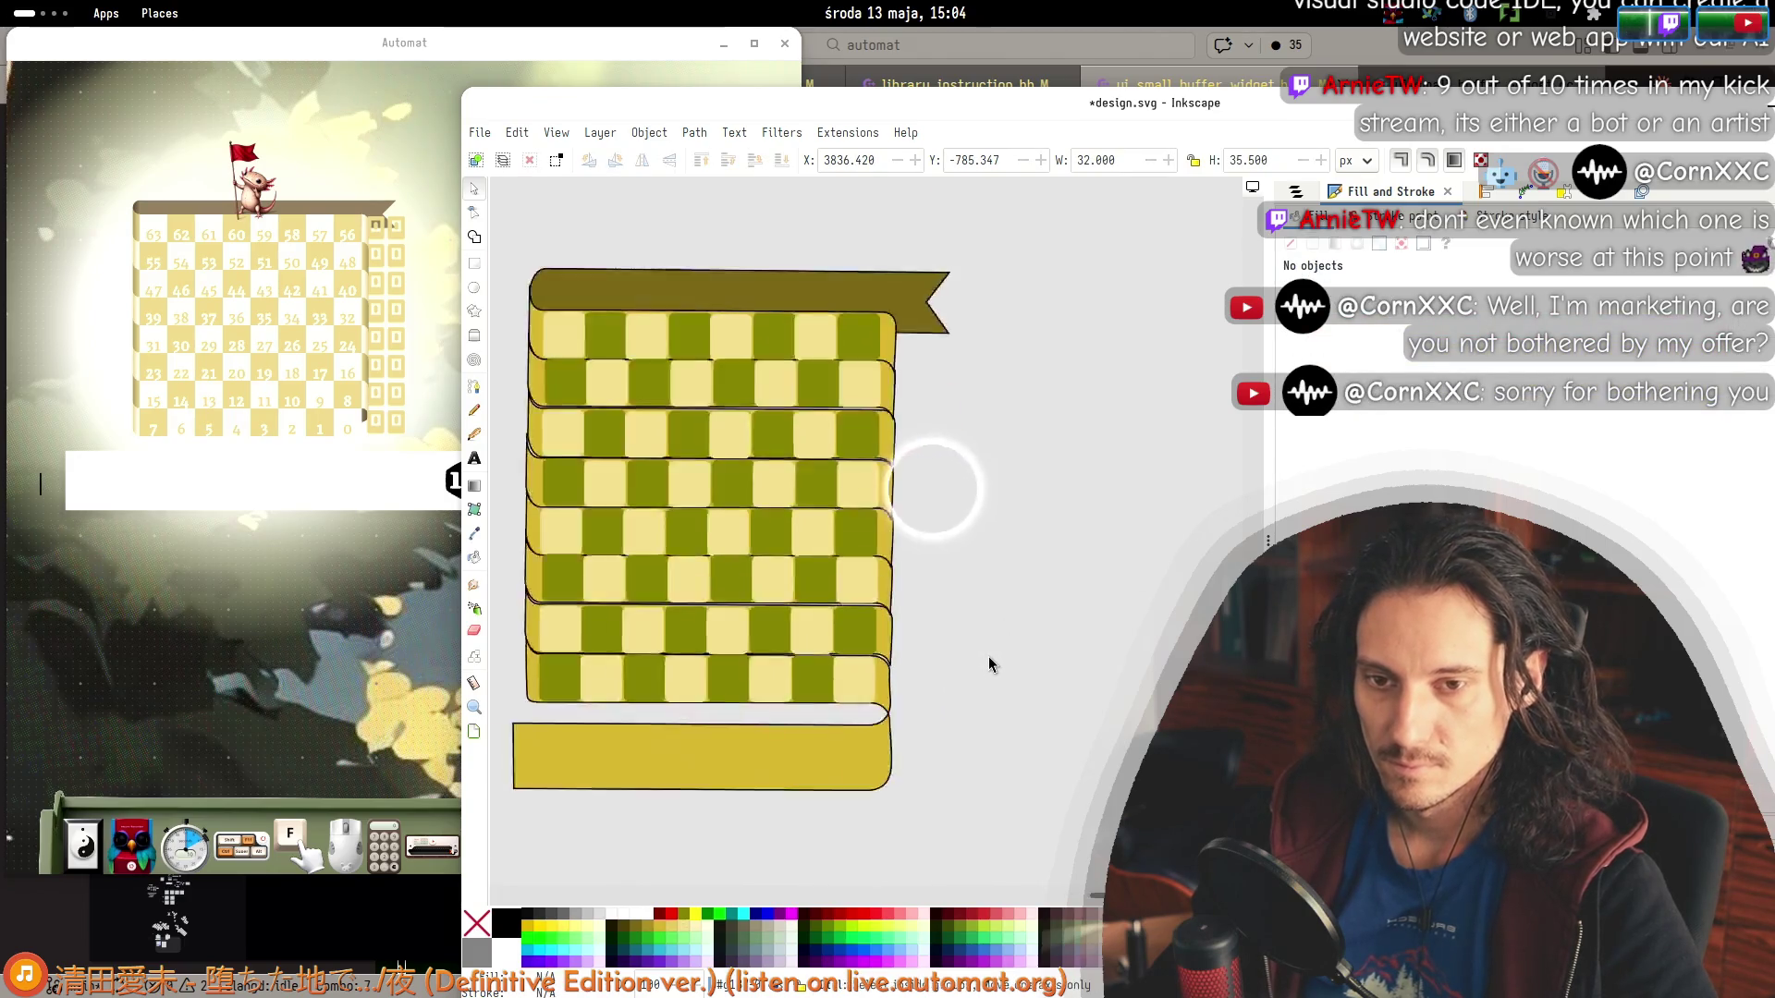
Select the upper checker rows for node editing
click(858, 292)
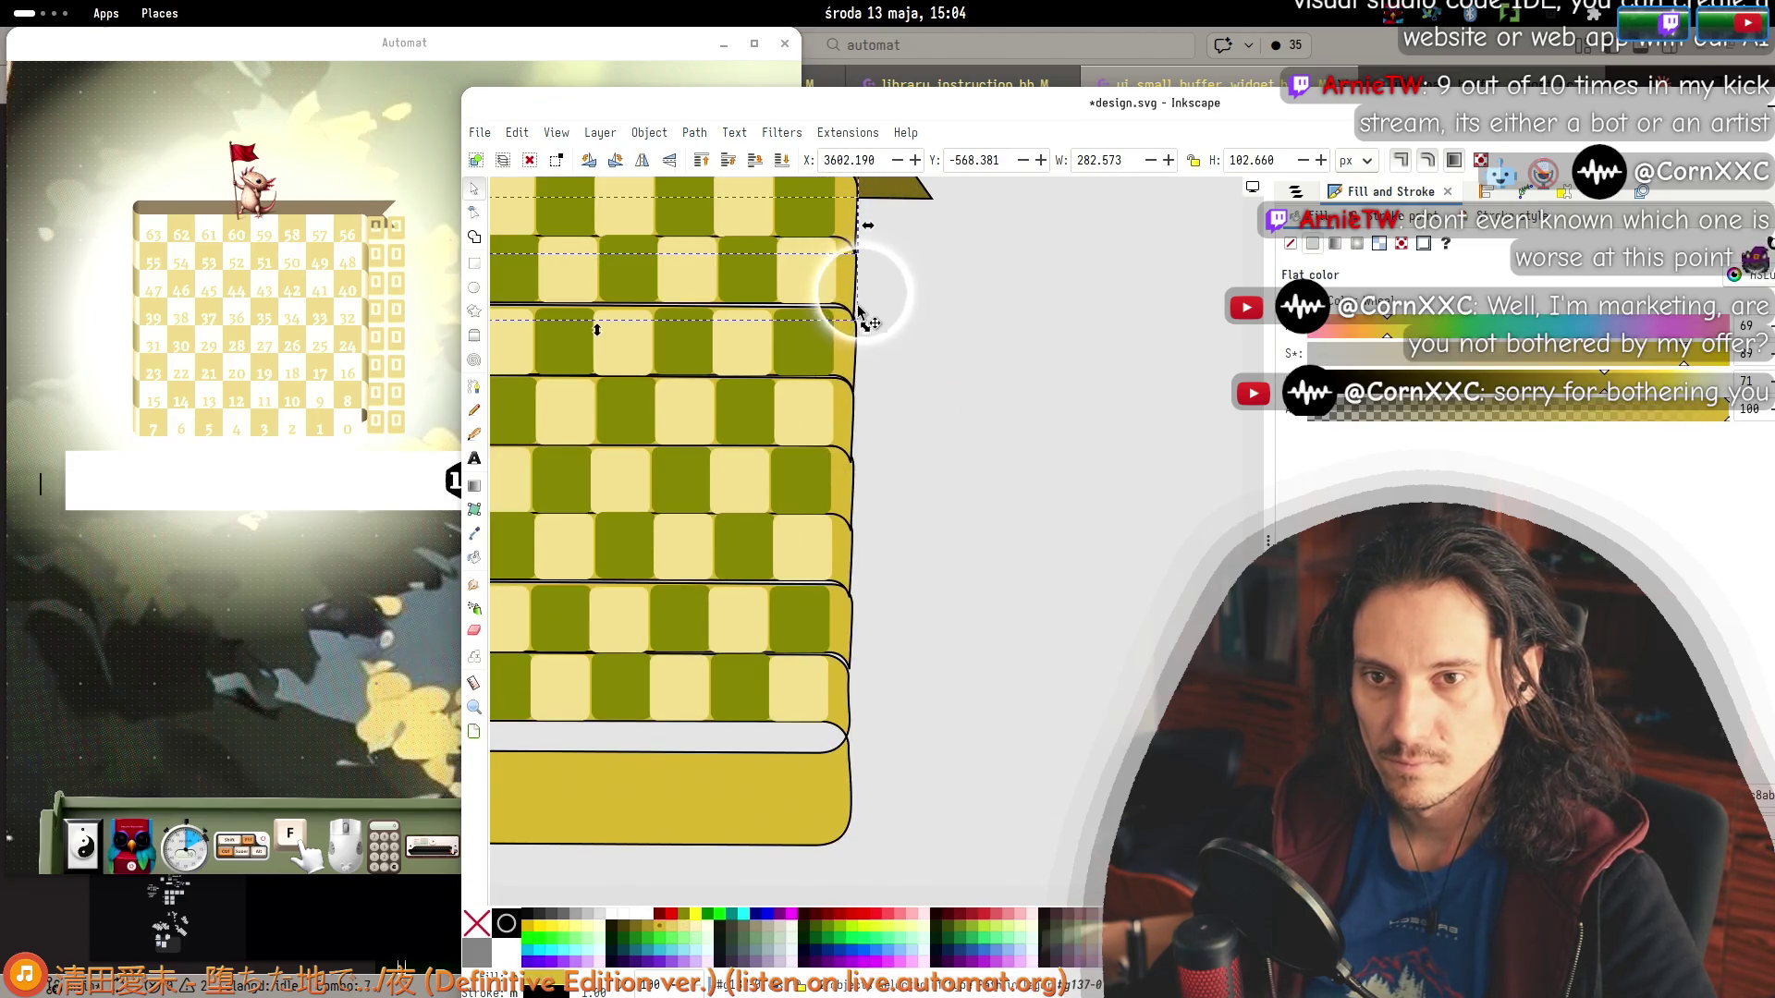
shift+click(852, 490)
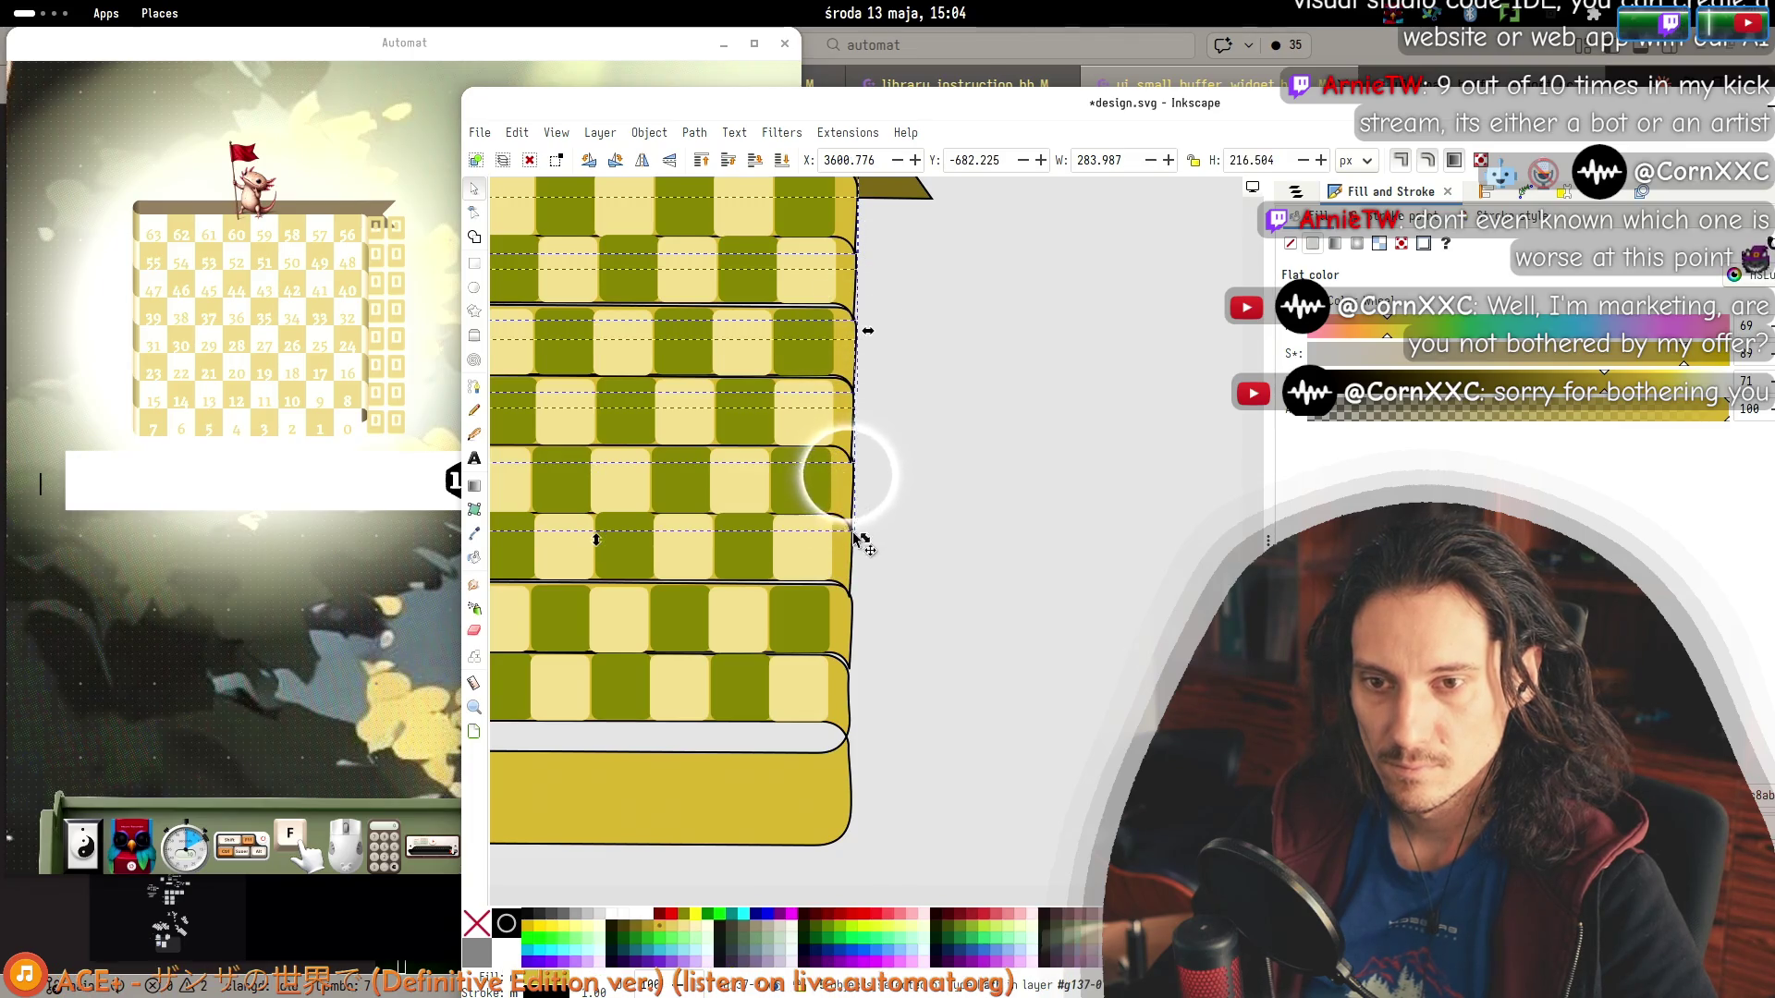
shift+click(849, 647)
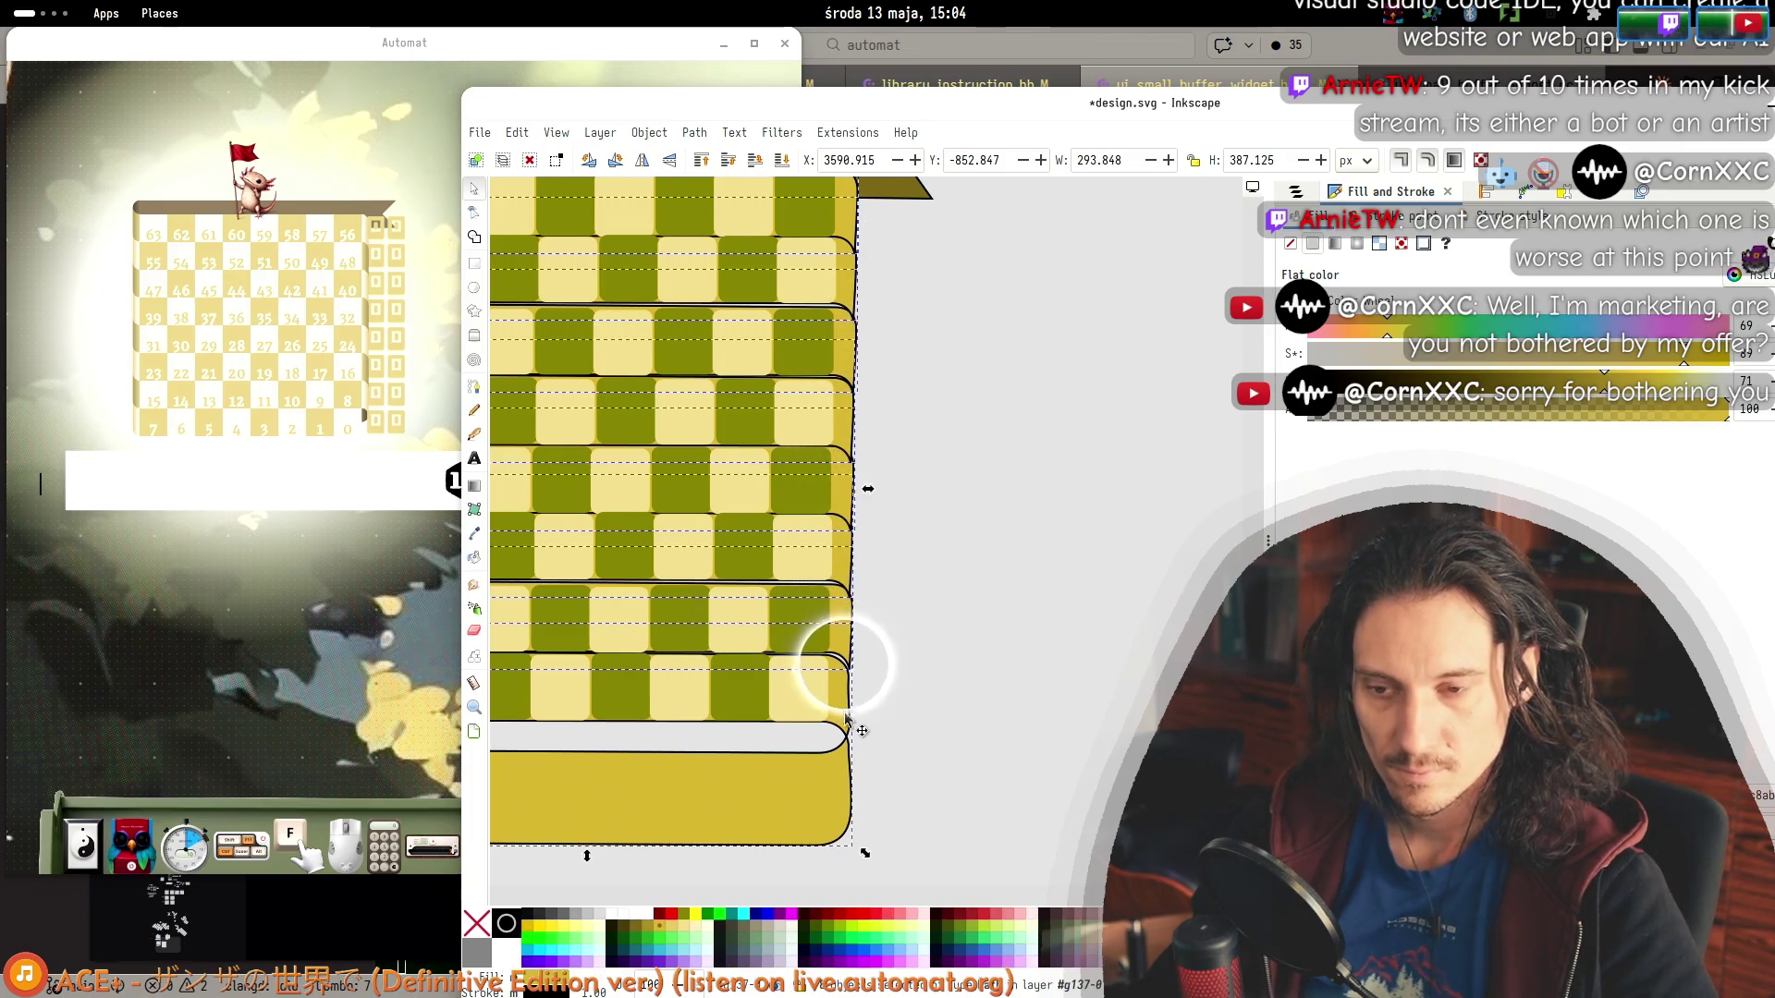
click(474, 212)
scroll(938, 641, down, 3)
Drag the rows' right-edge nodes rightward, leaving a plain gold stretch beyond the squares
drag(975, 760, 870, 568)
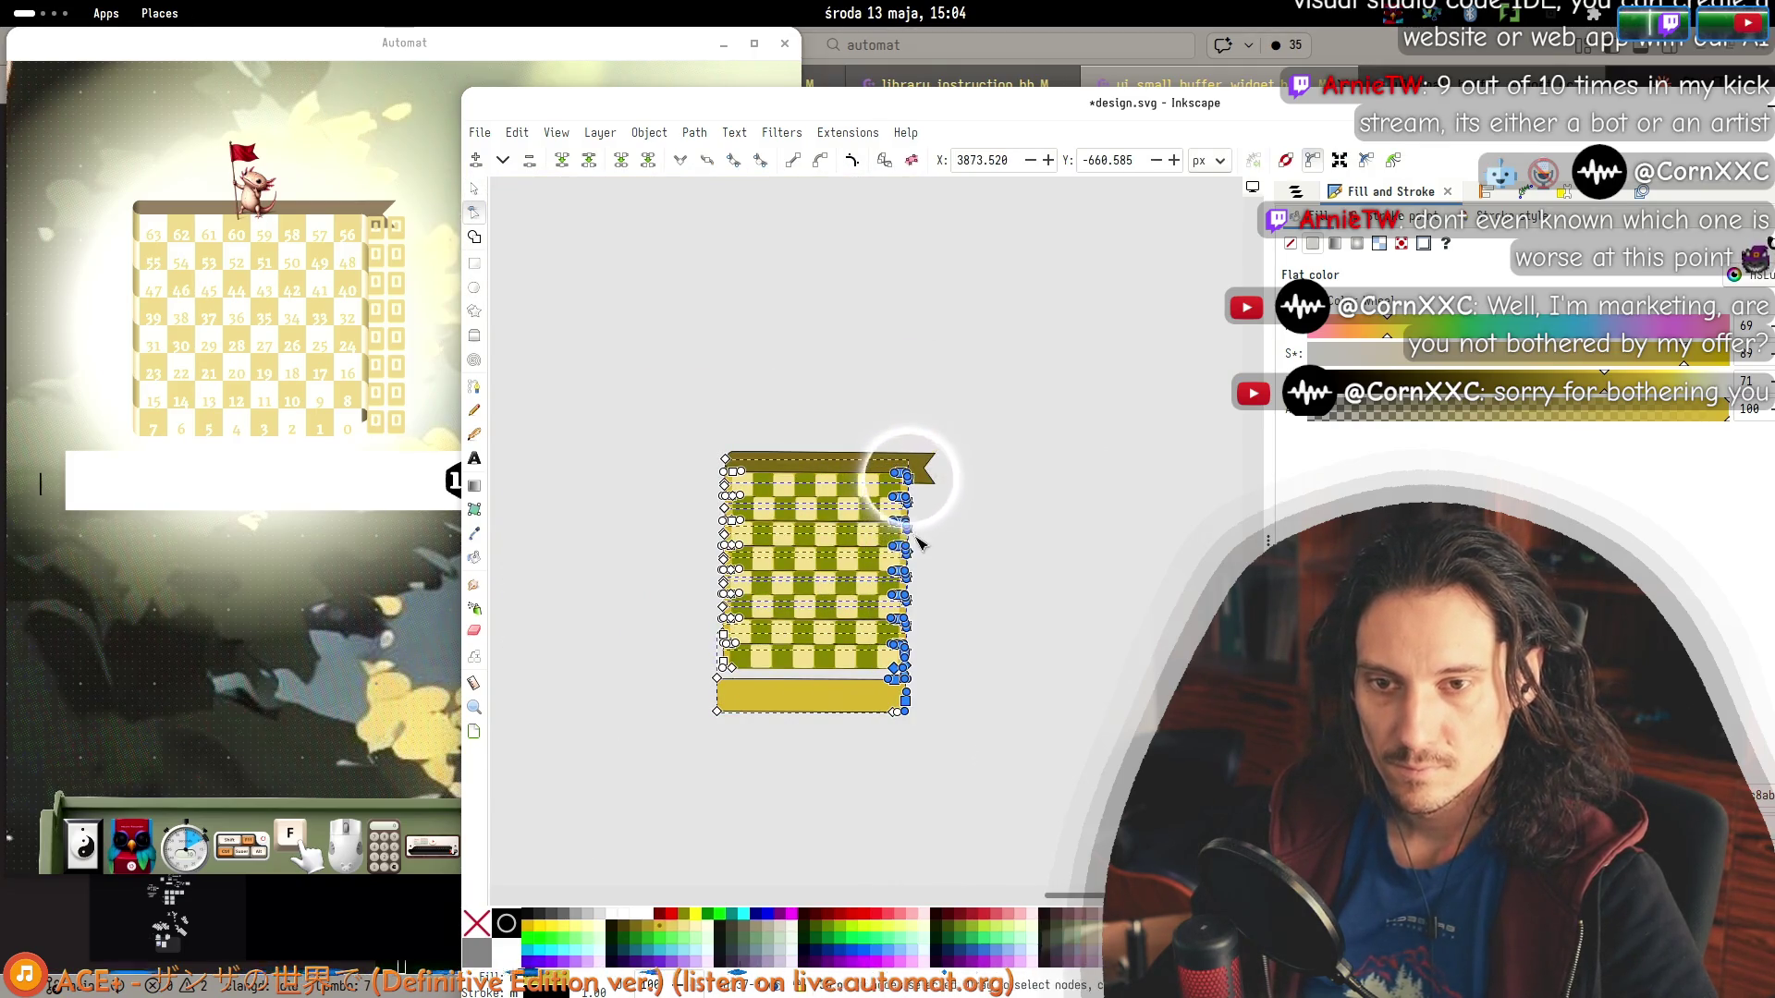
scroll(920, 541, up, 3)
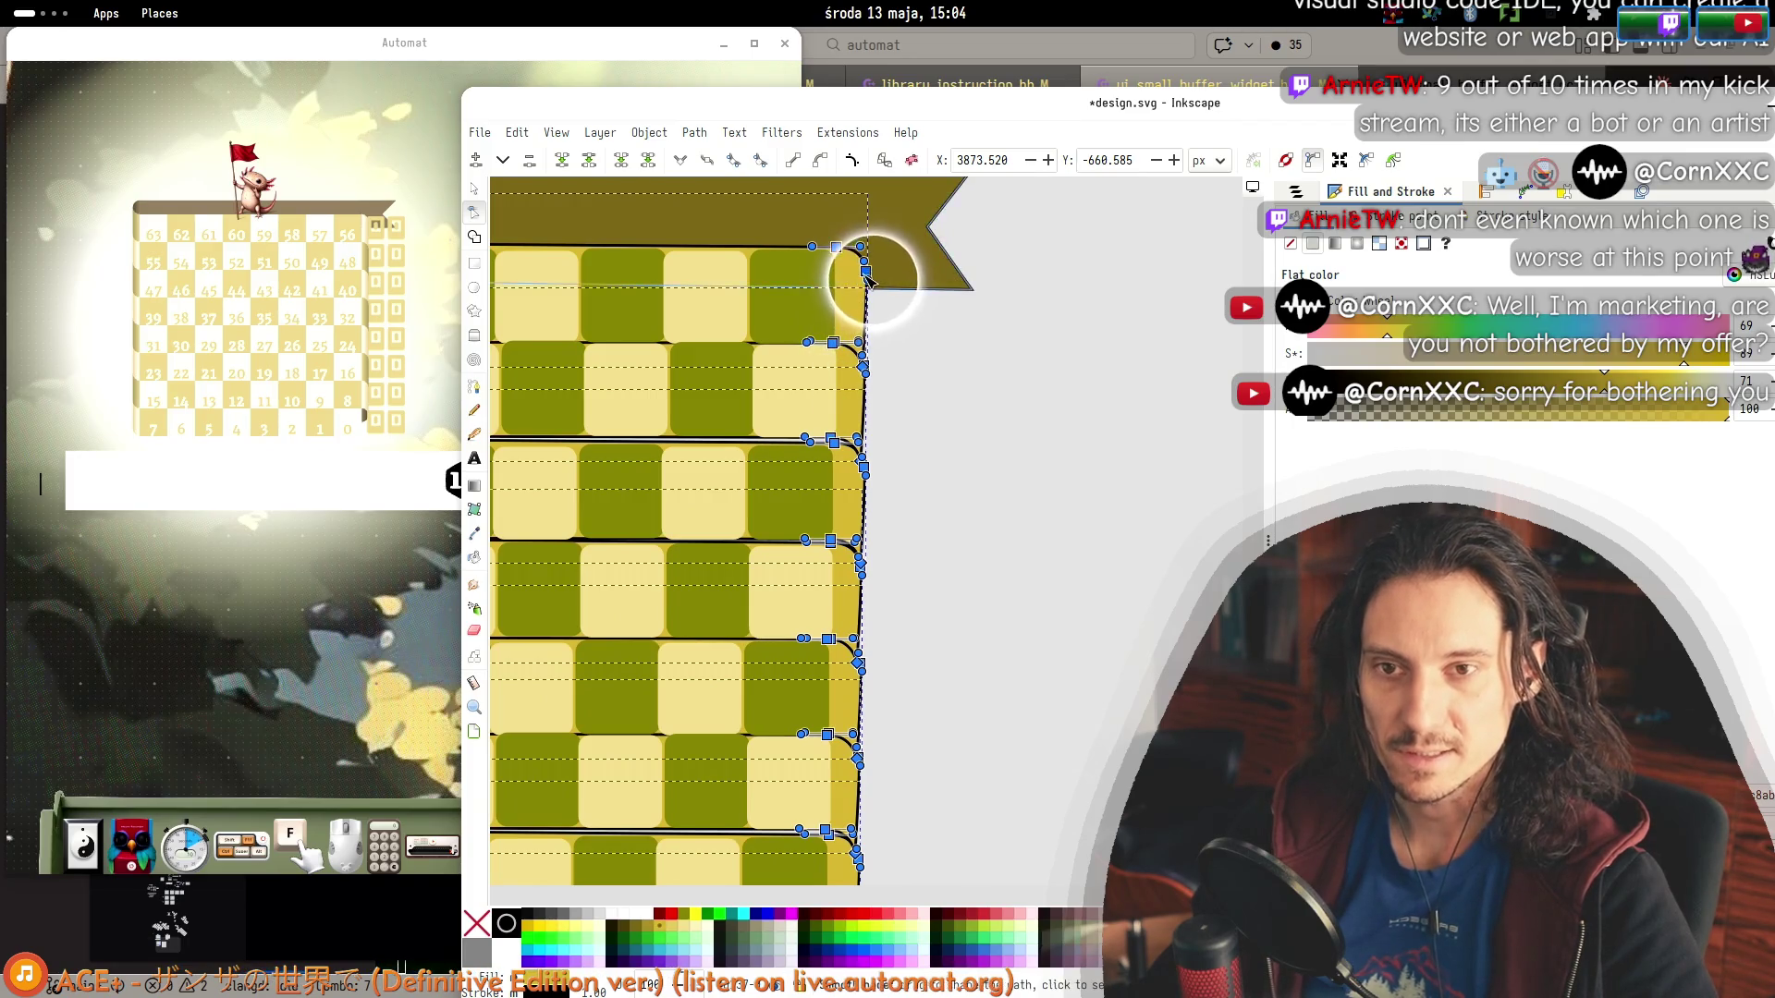
drag(886, 285, 1079, 282)
scroll(1063, 481, down, 3)
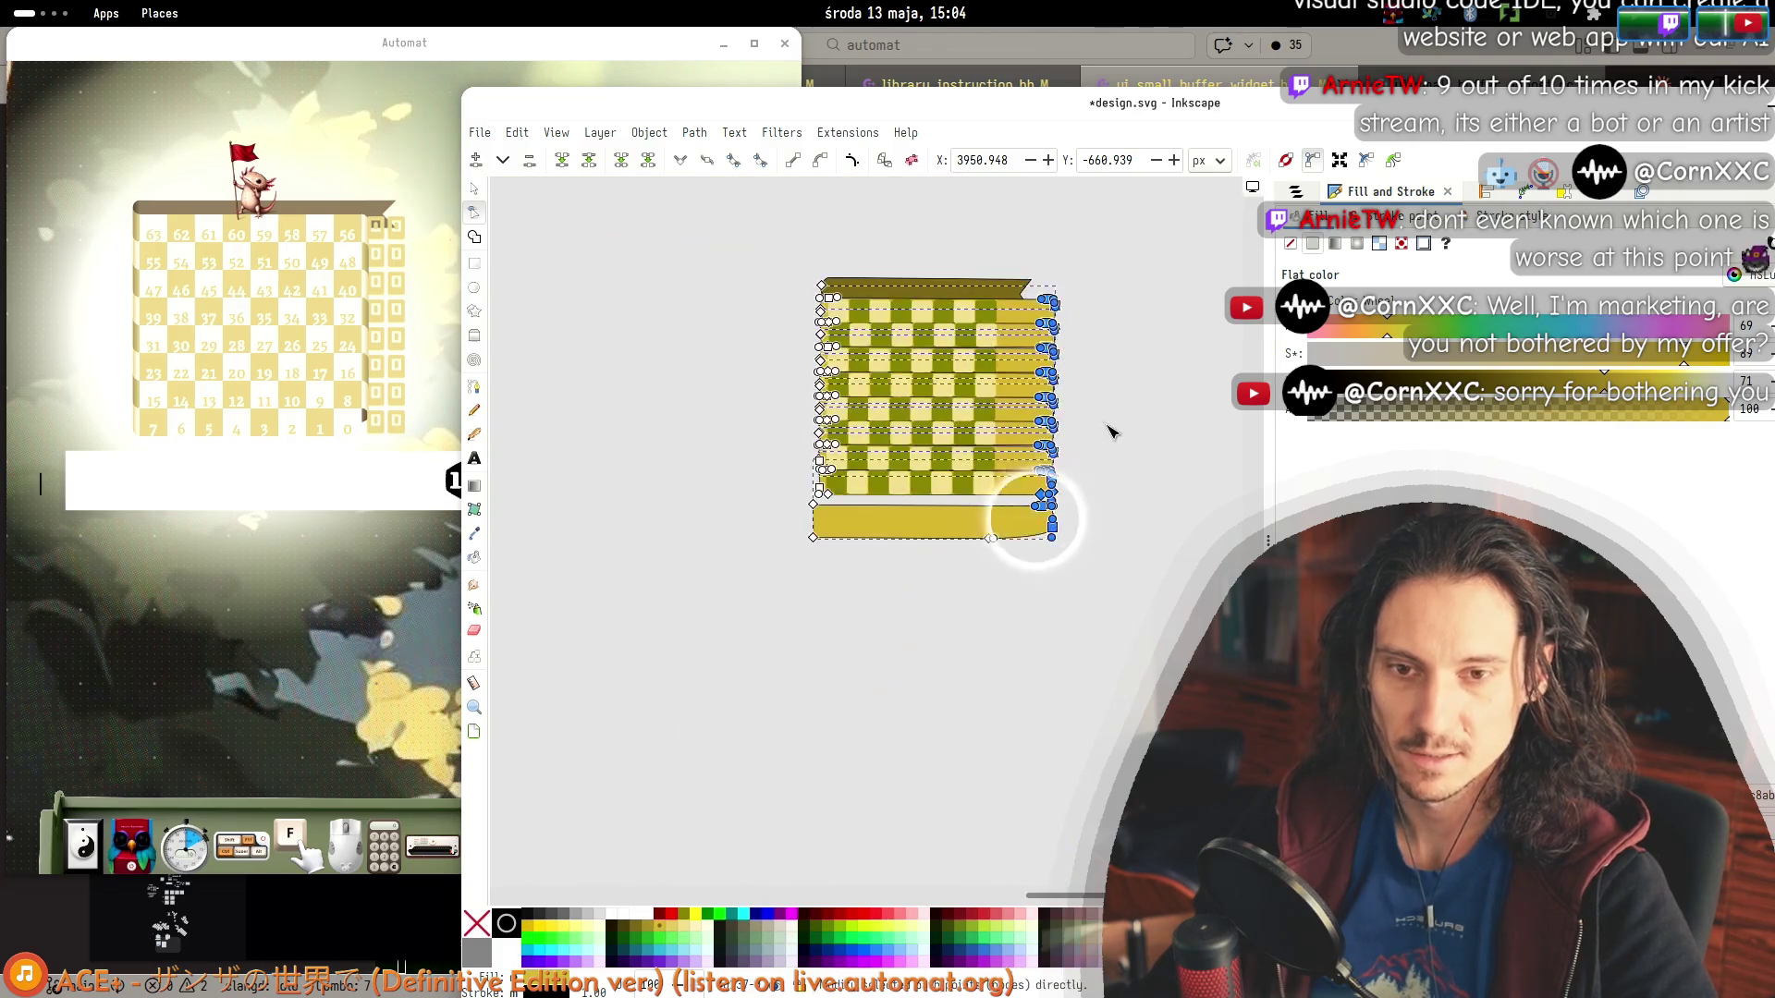
scroll(1087, 559, up, 2)
key(Escape)
scroll(1073, 488, up, 2)
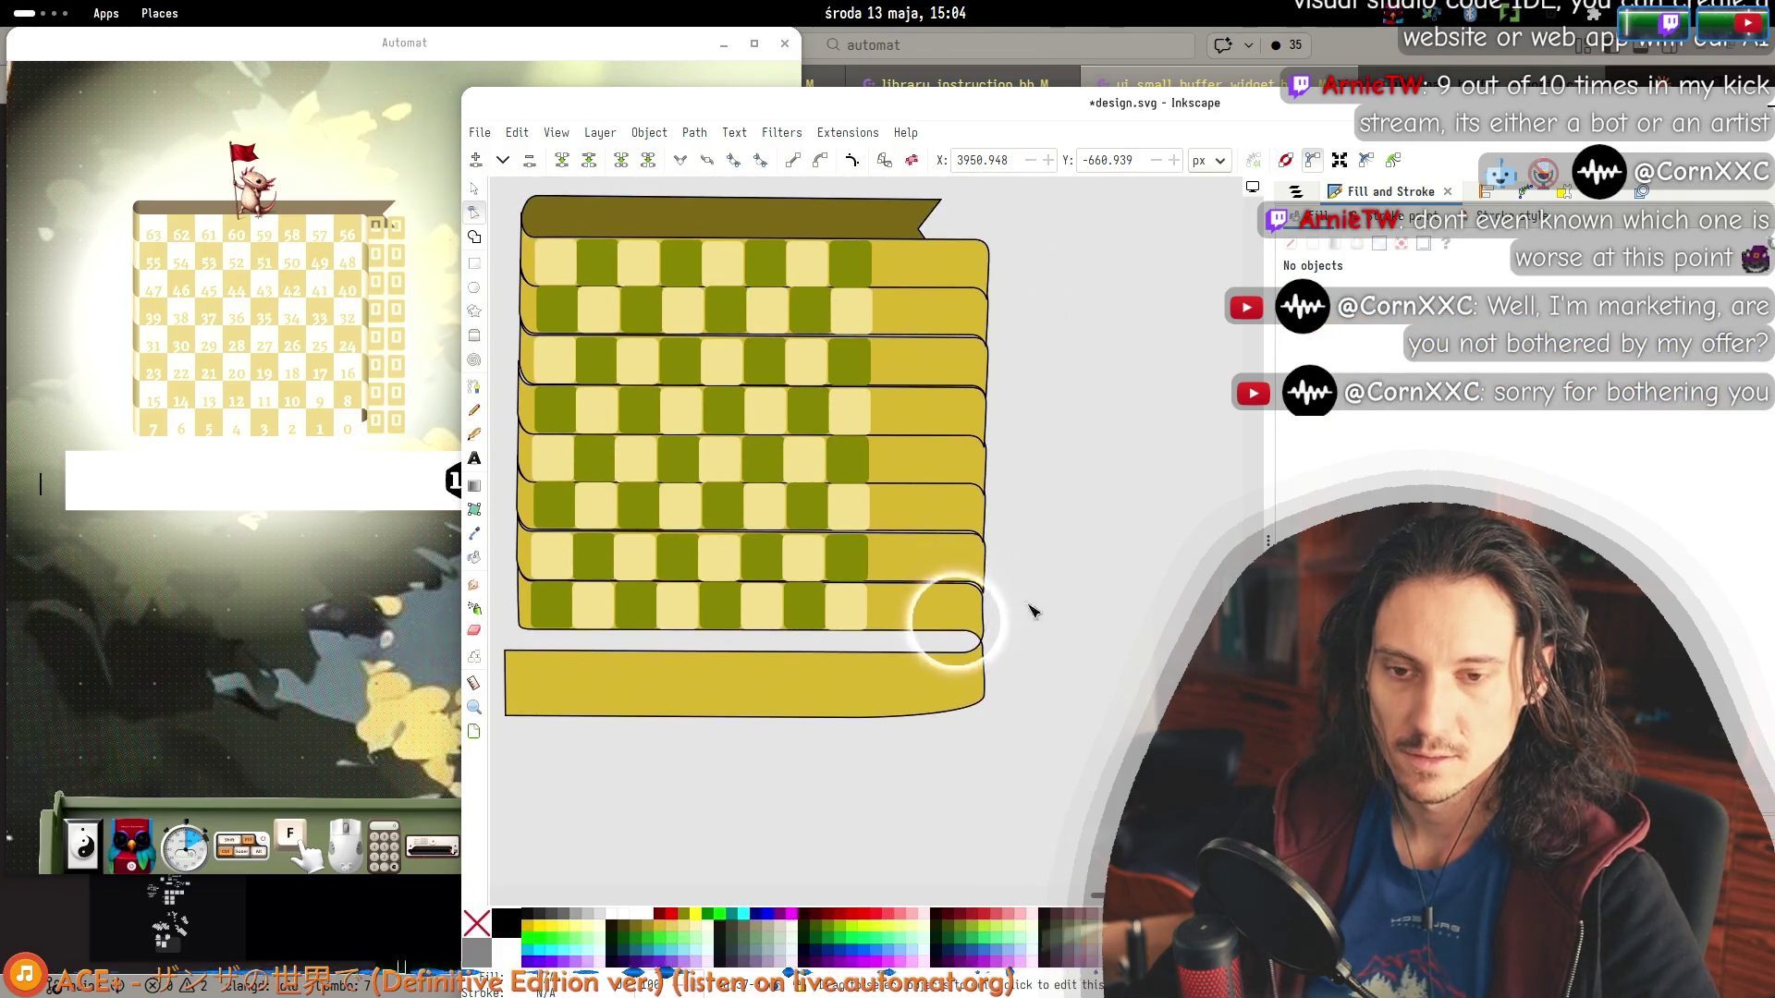
click(946, 724)
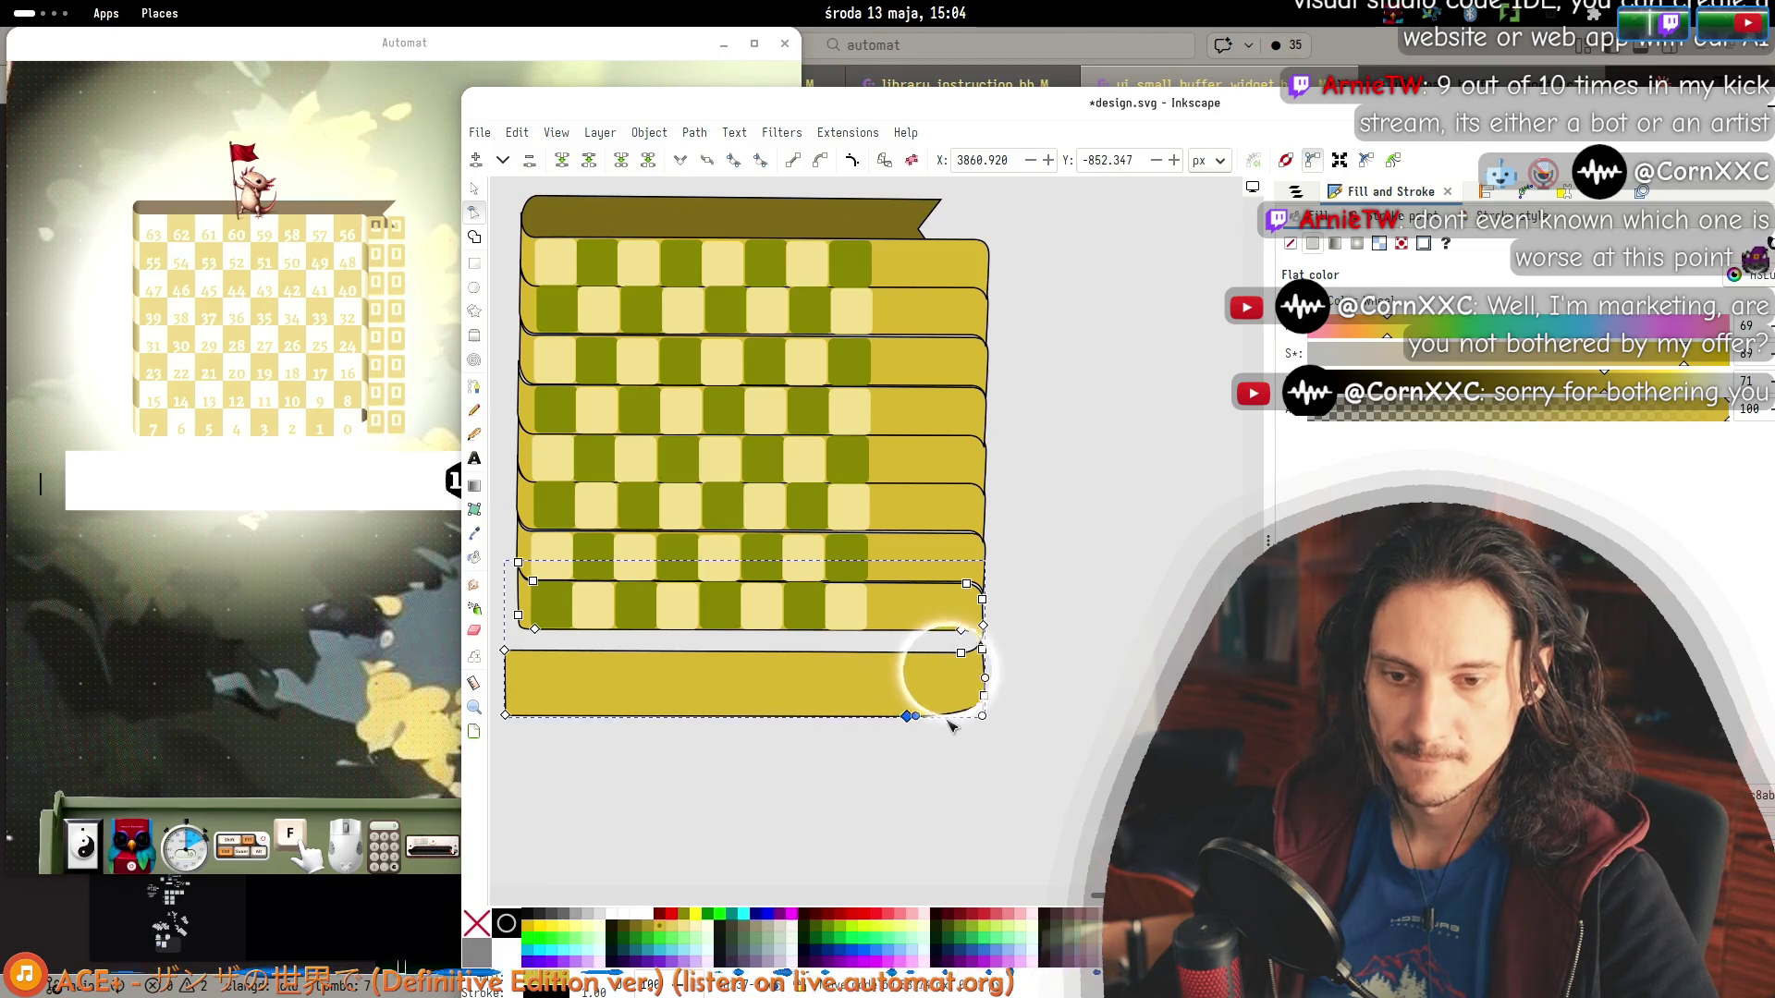
click(1049, 464)
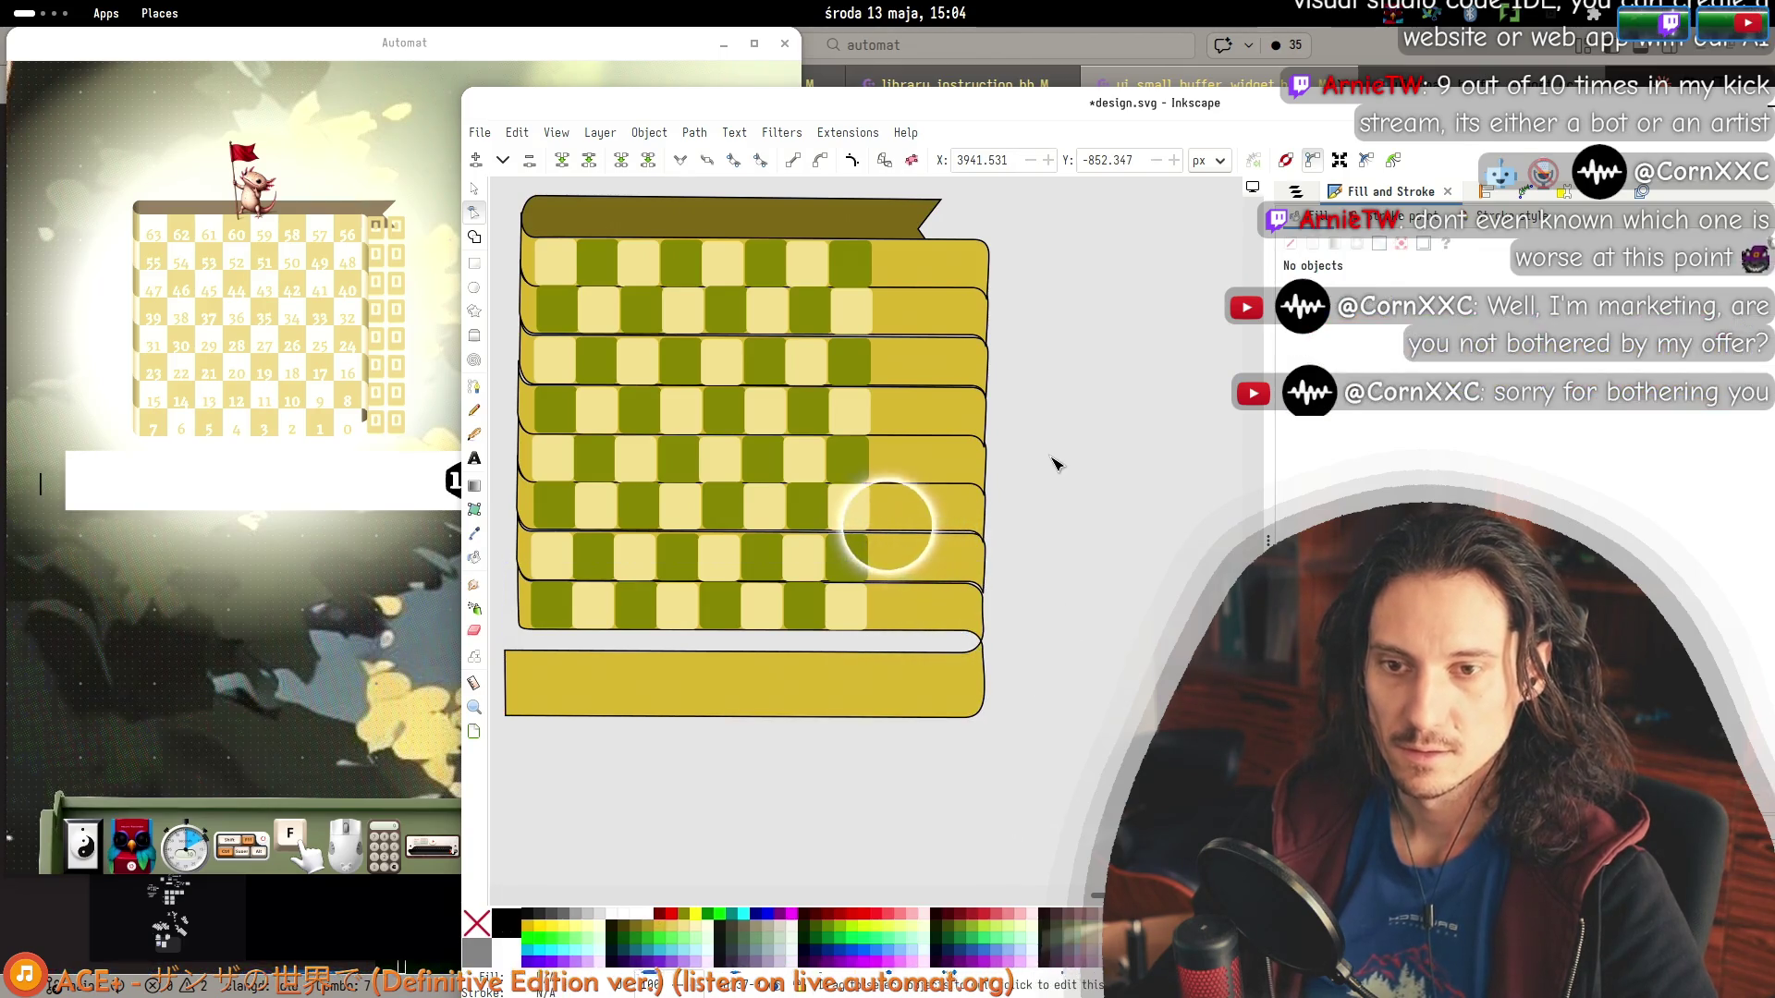
Move a dark square from the top row into its gold right end and colour it red
drag(1050, 464, 1034, 523)
click(838, 327)
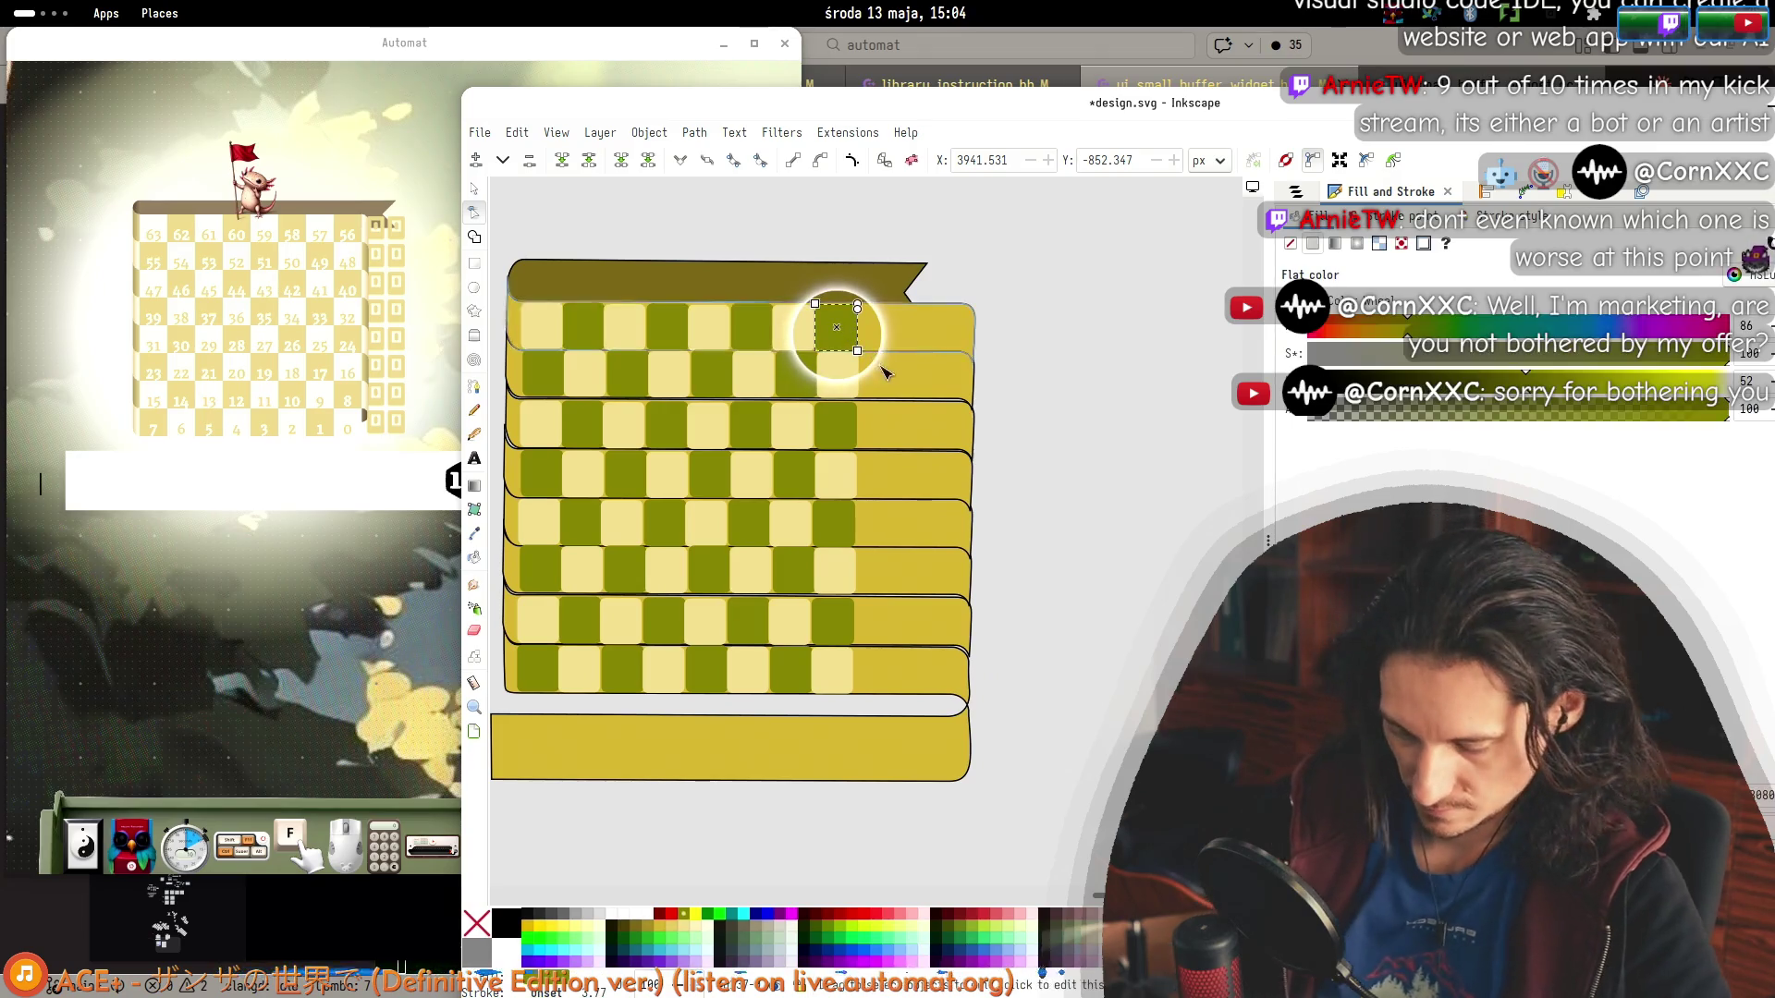
scroll(879, 336, up, 3)
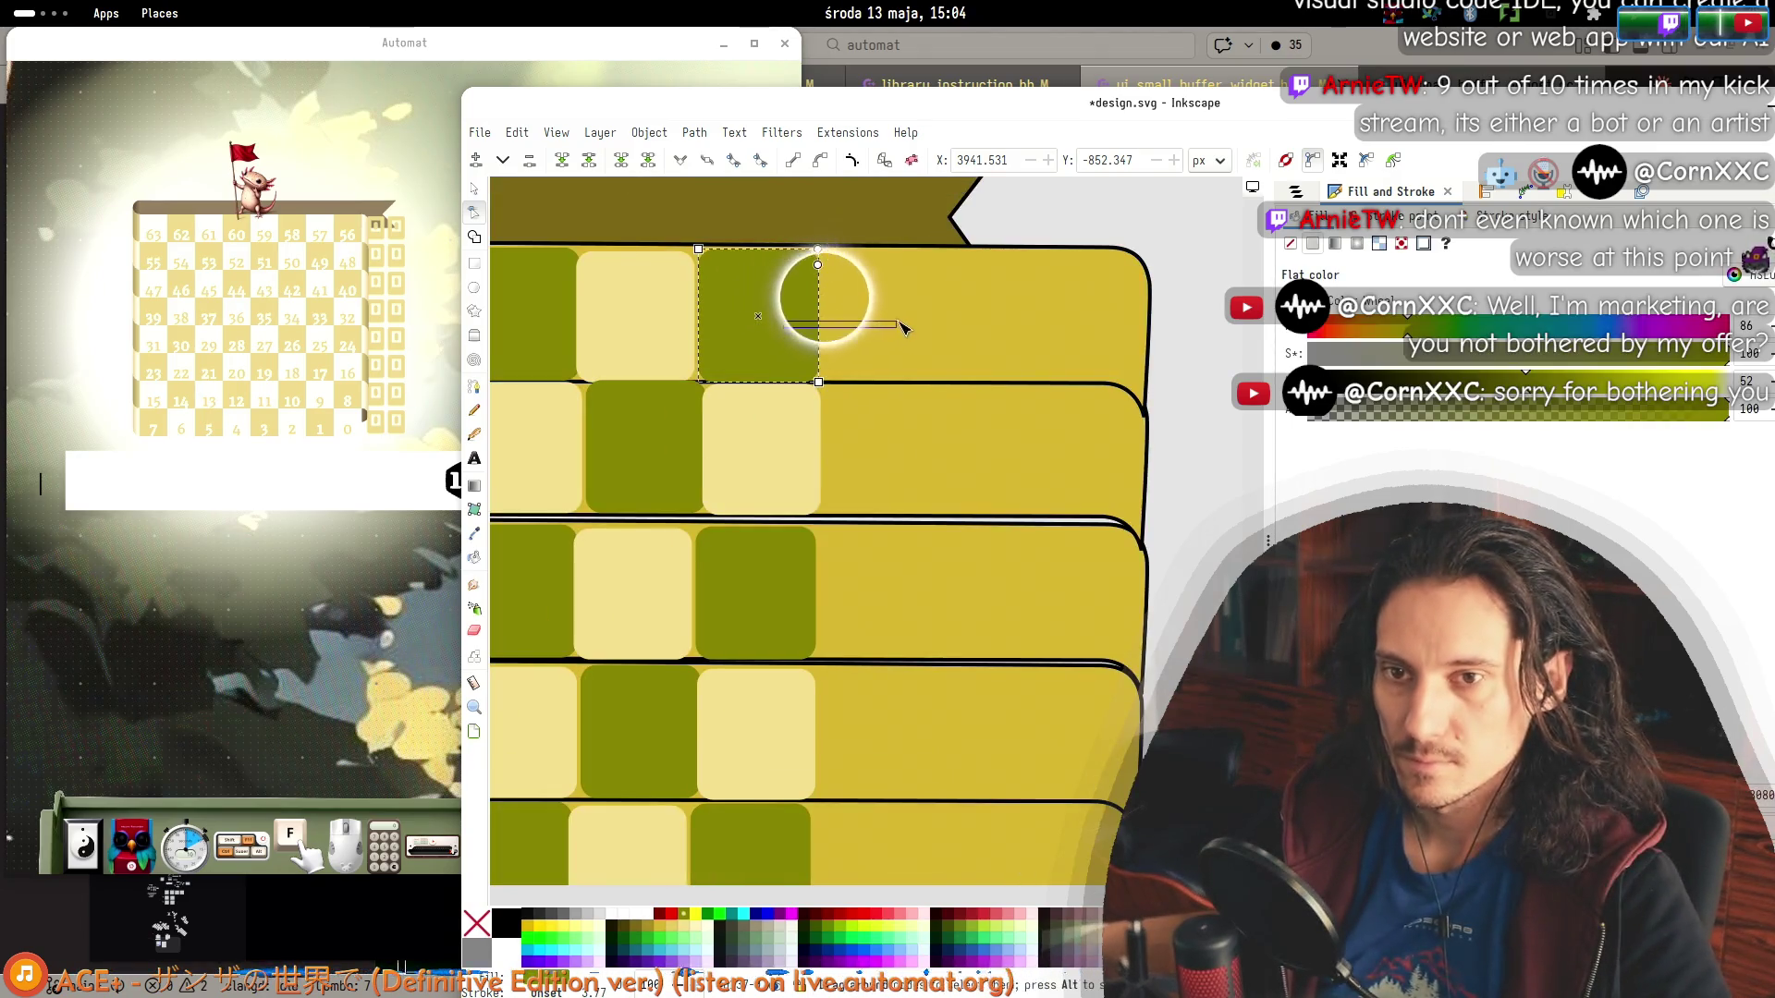
key(Escape)
click(474, 187)
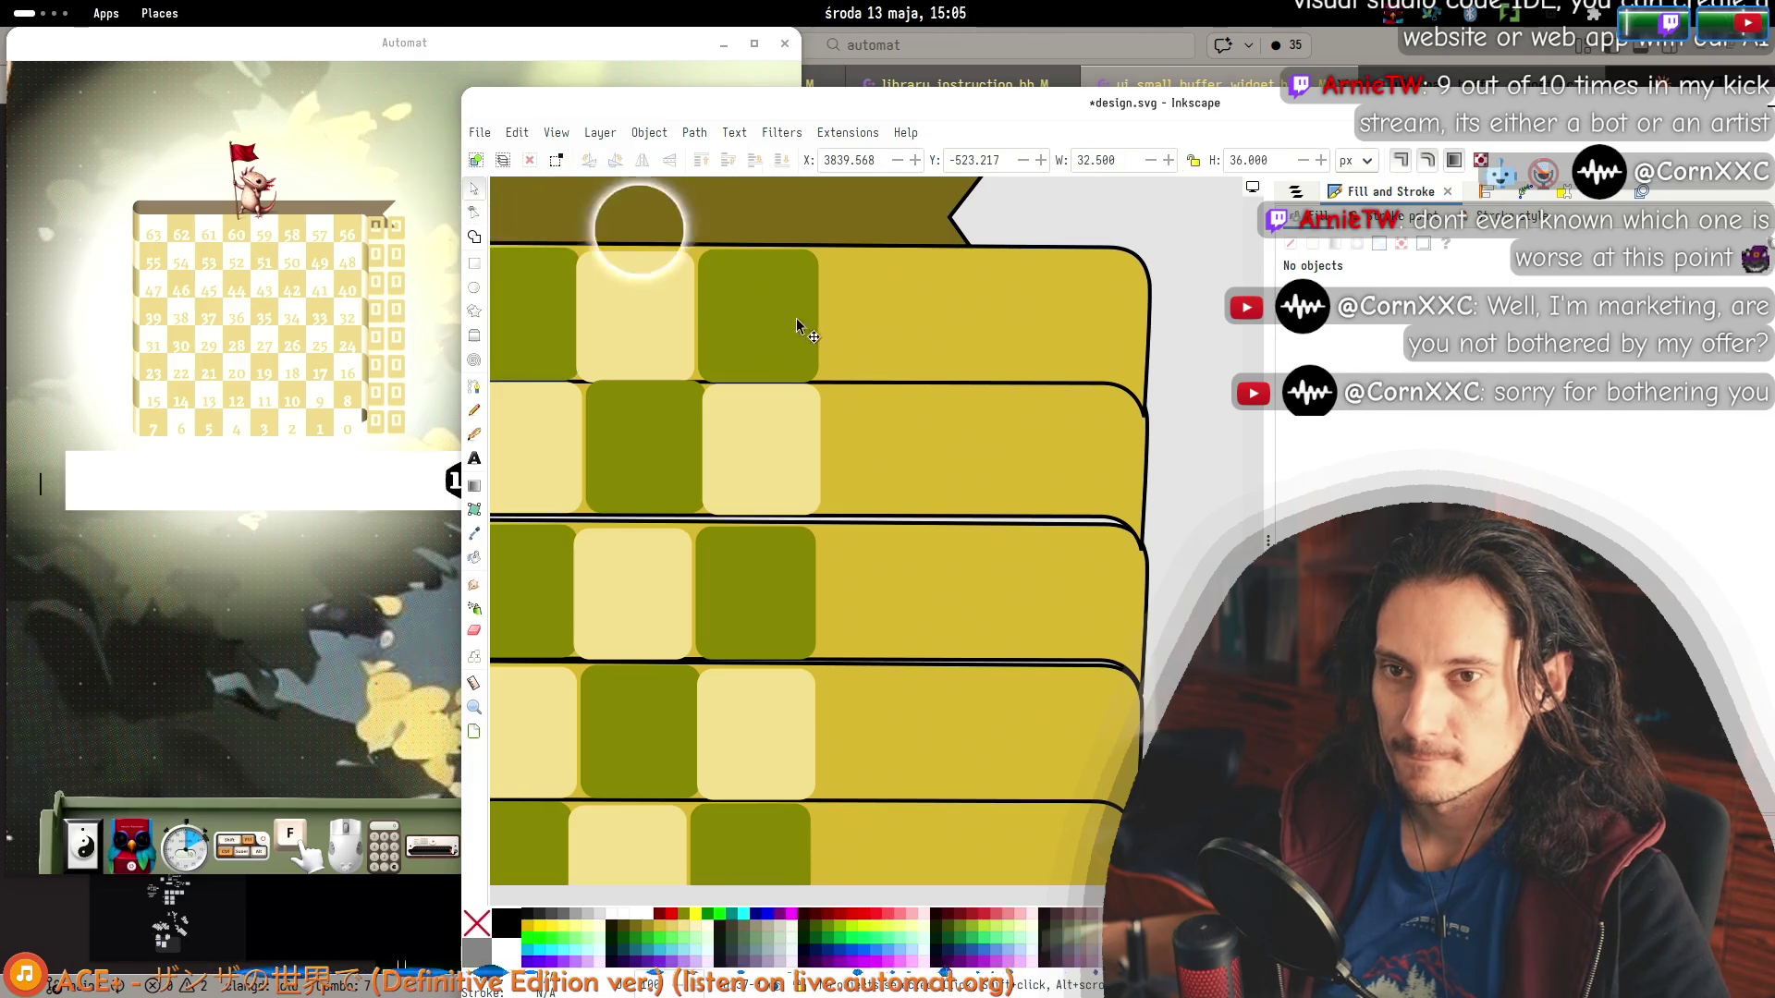
click(855, 337)
drag(857, 333, 1113, 303)
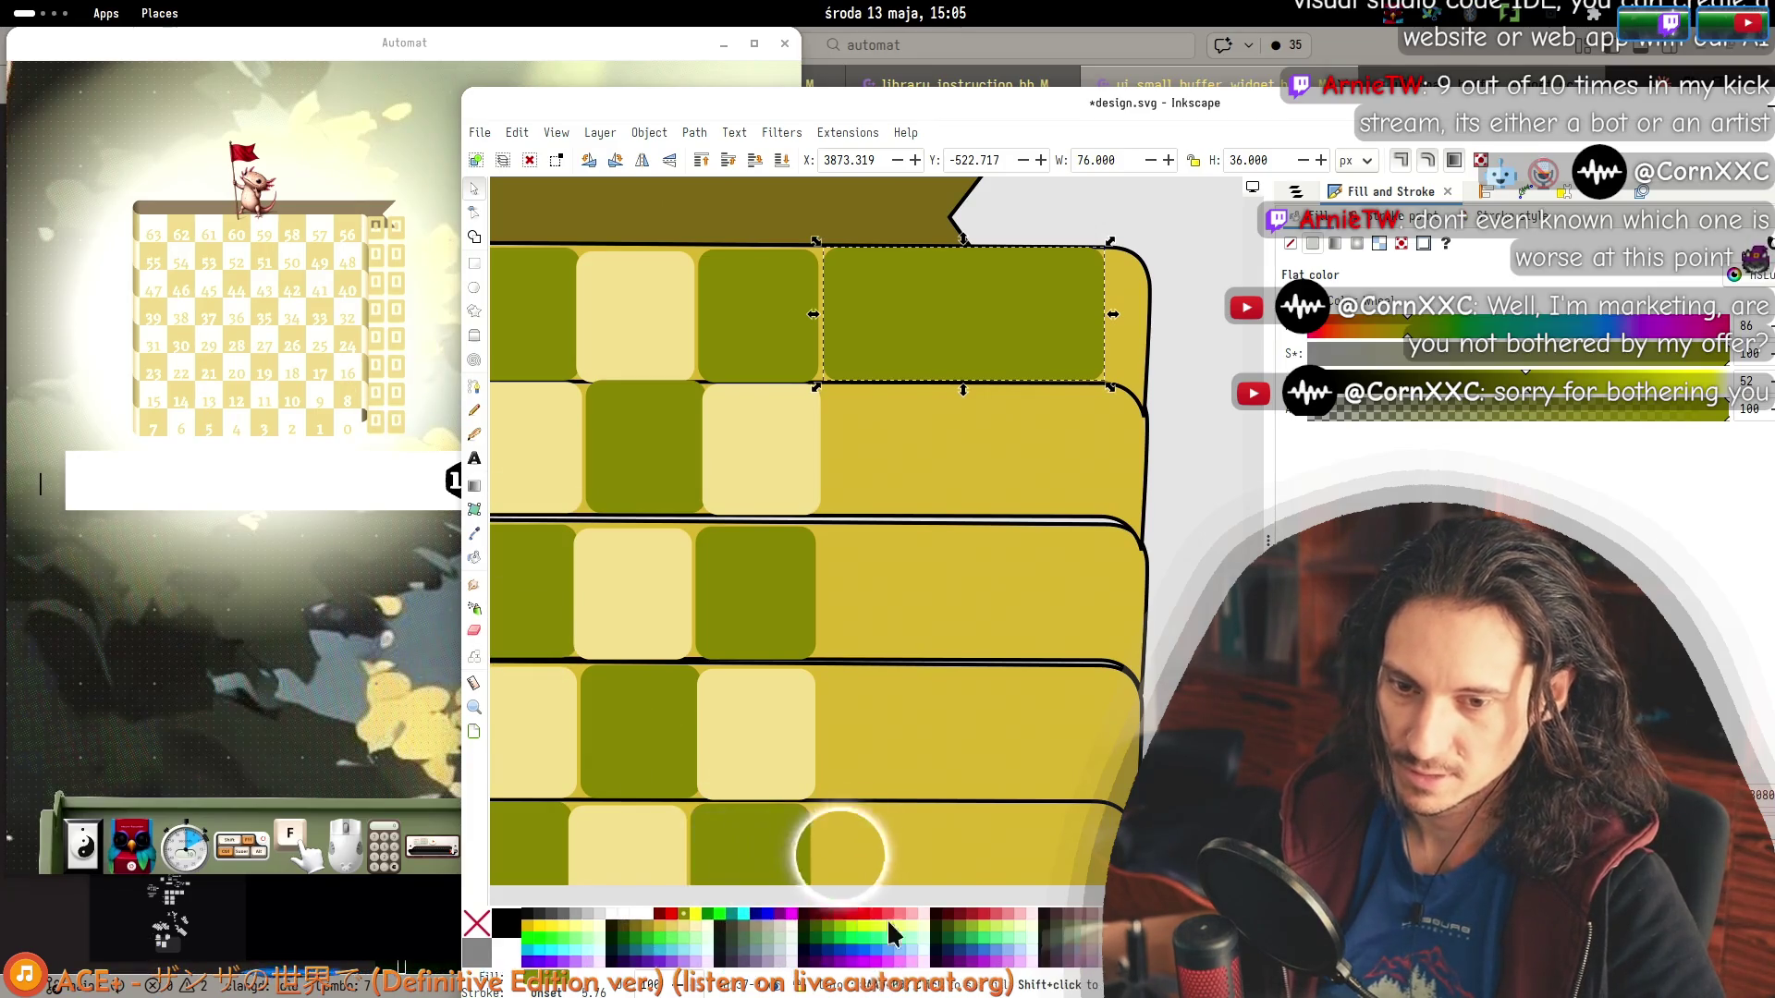
click(986, 916)
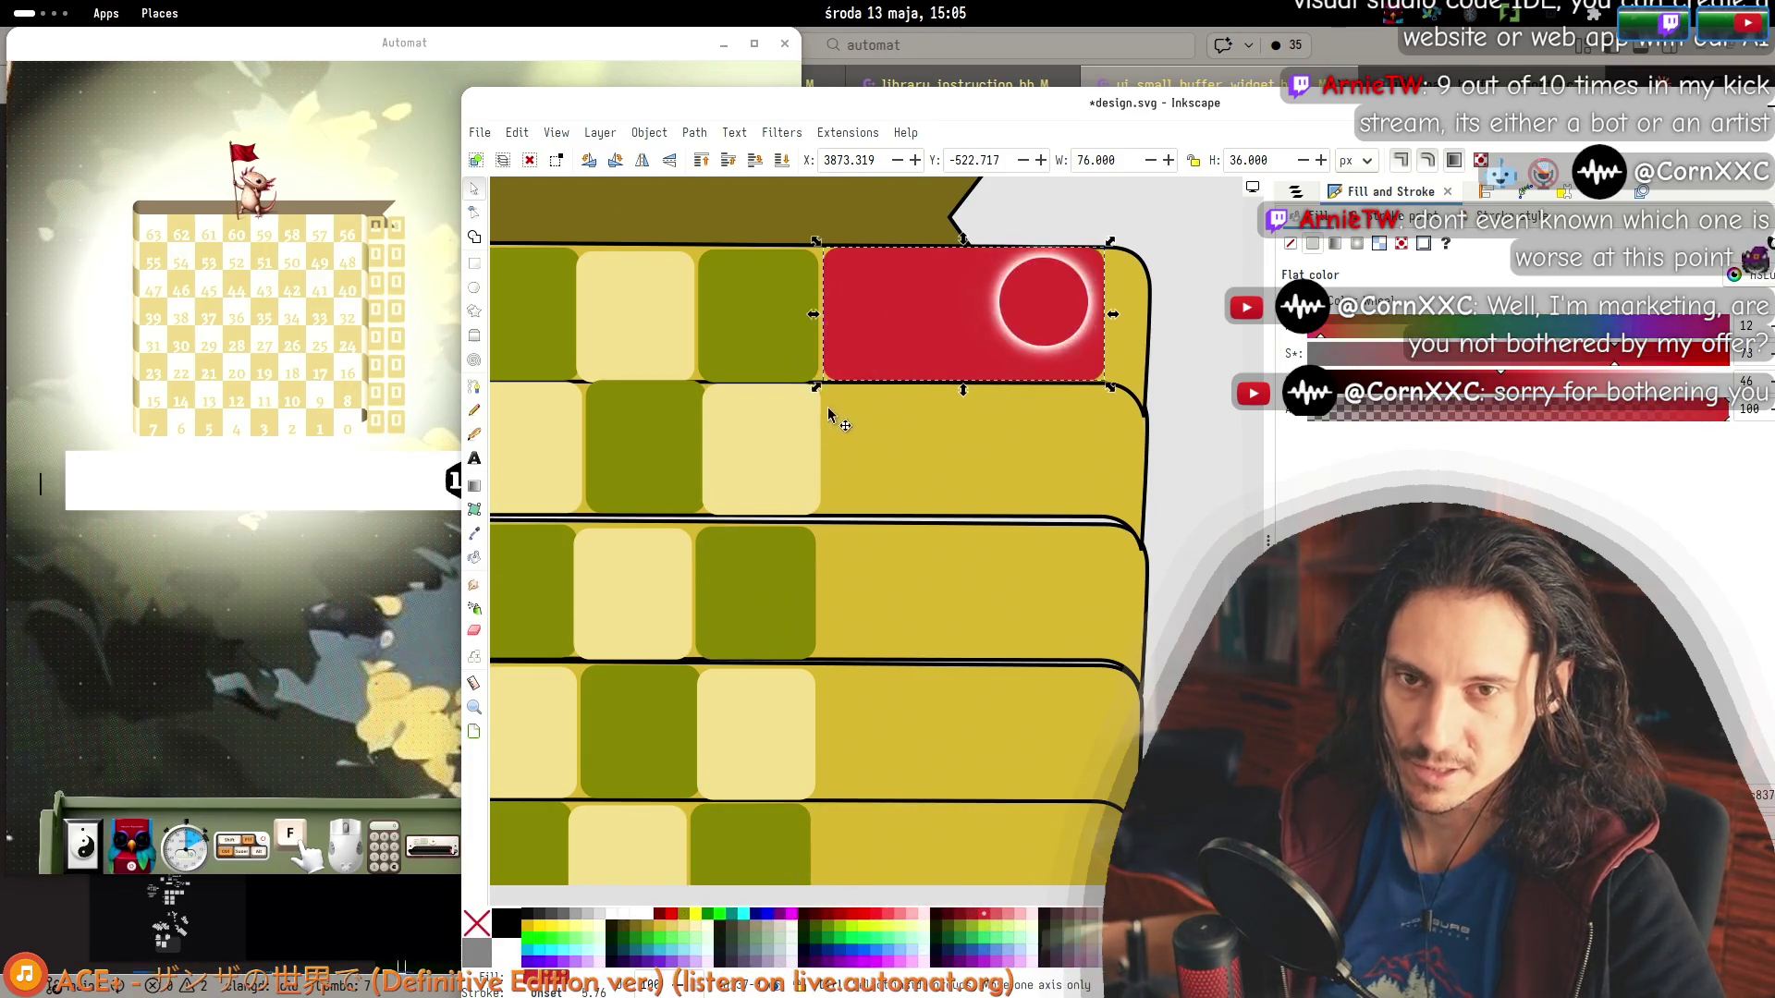
scroll(824, 416, down, 2)
click(1068, 453)
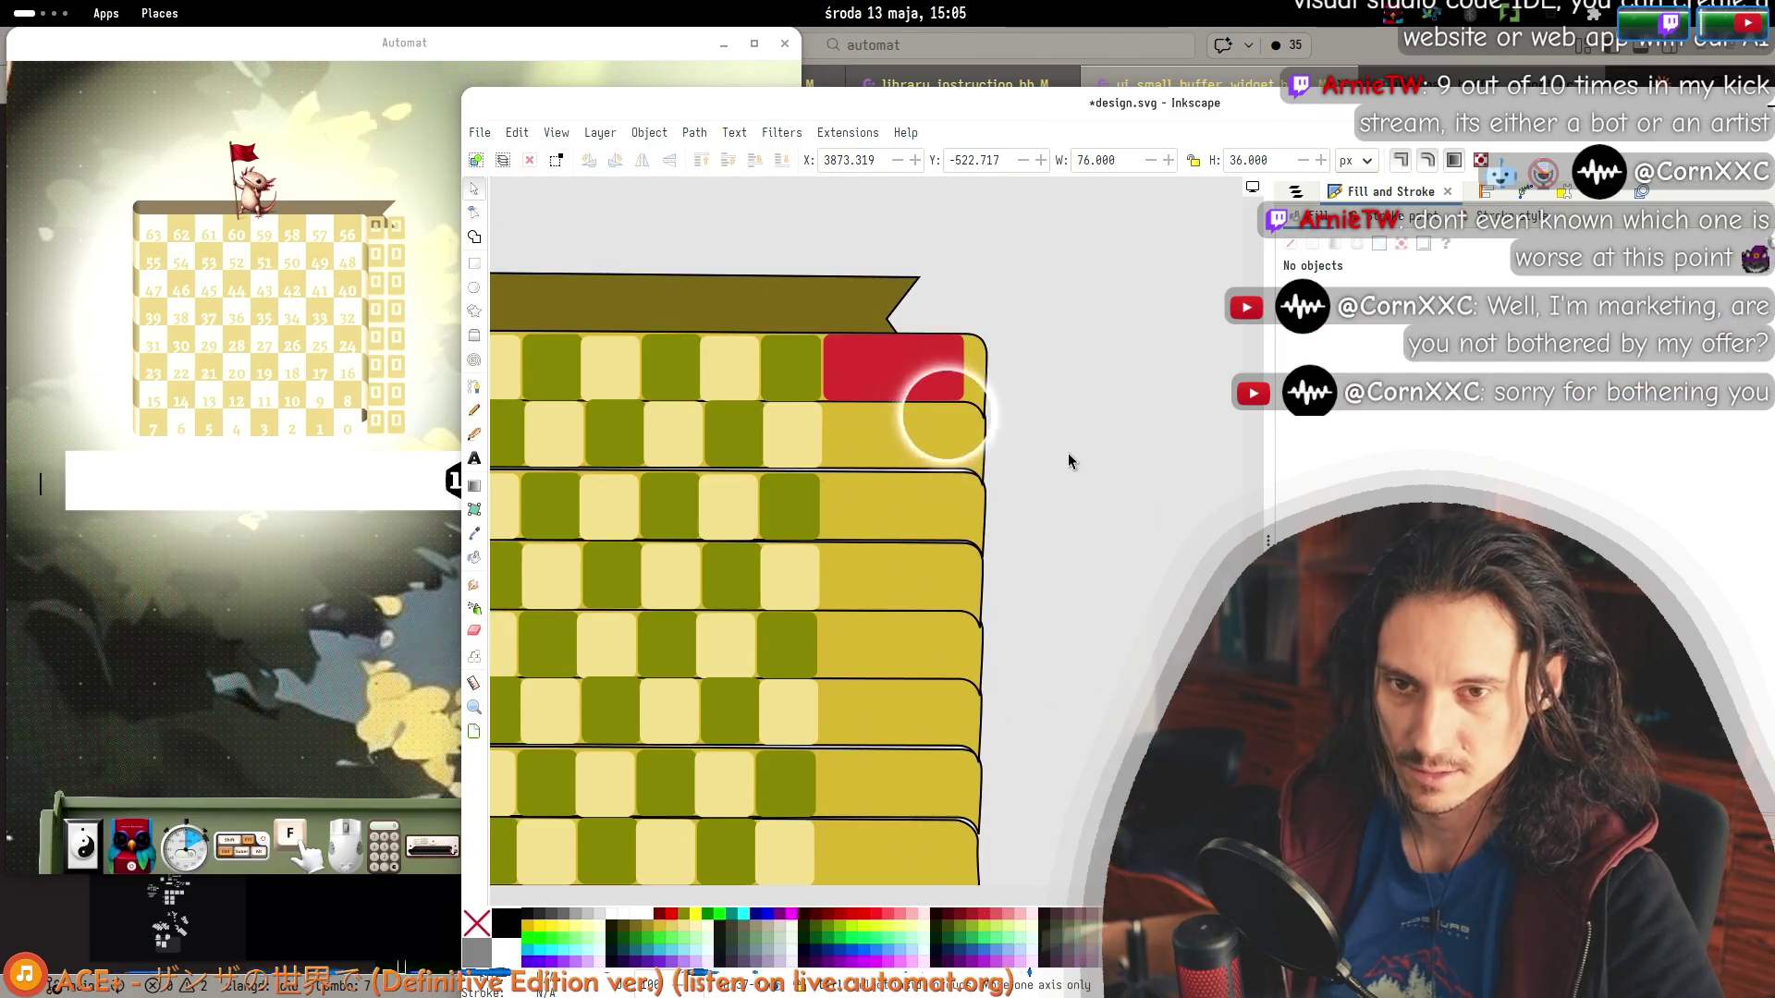
Duplicate the red block into the right end of all eight rows
click(914, 381)
key(ctrl+d)
drag(914, 381, 913, 594)
key(ctrl+d)
key(ctrl+d)
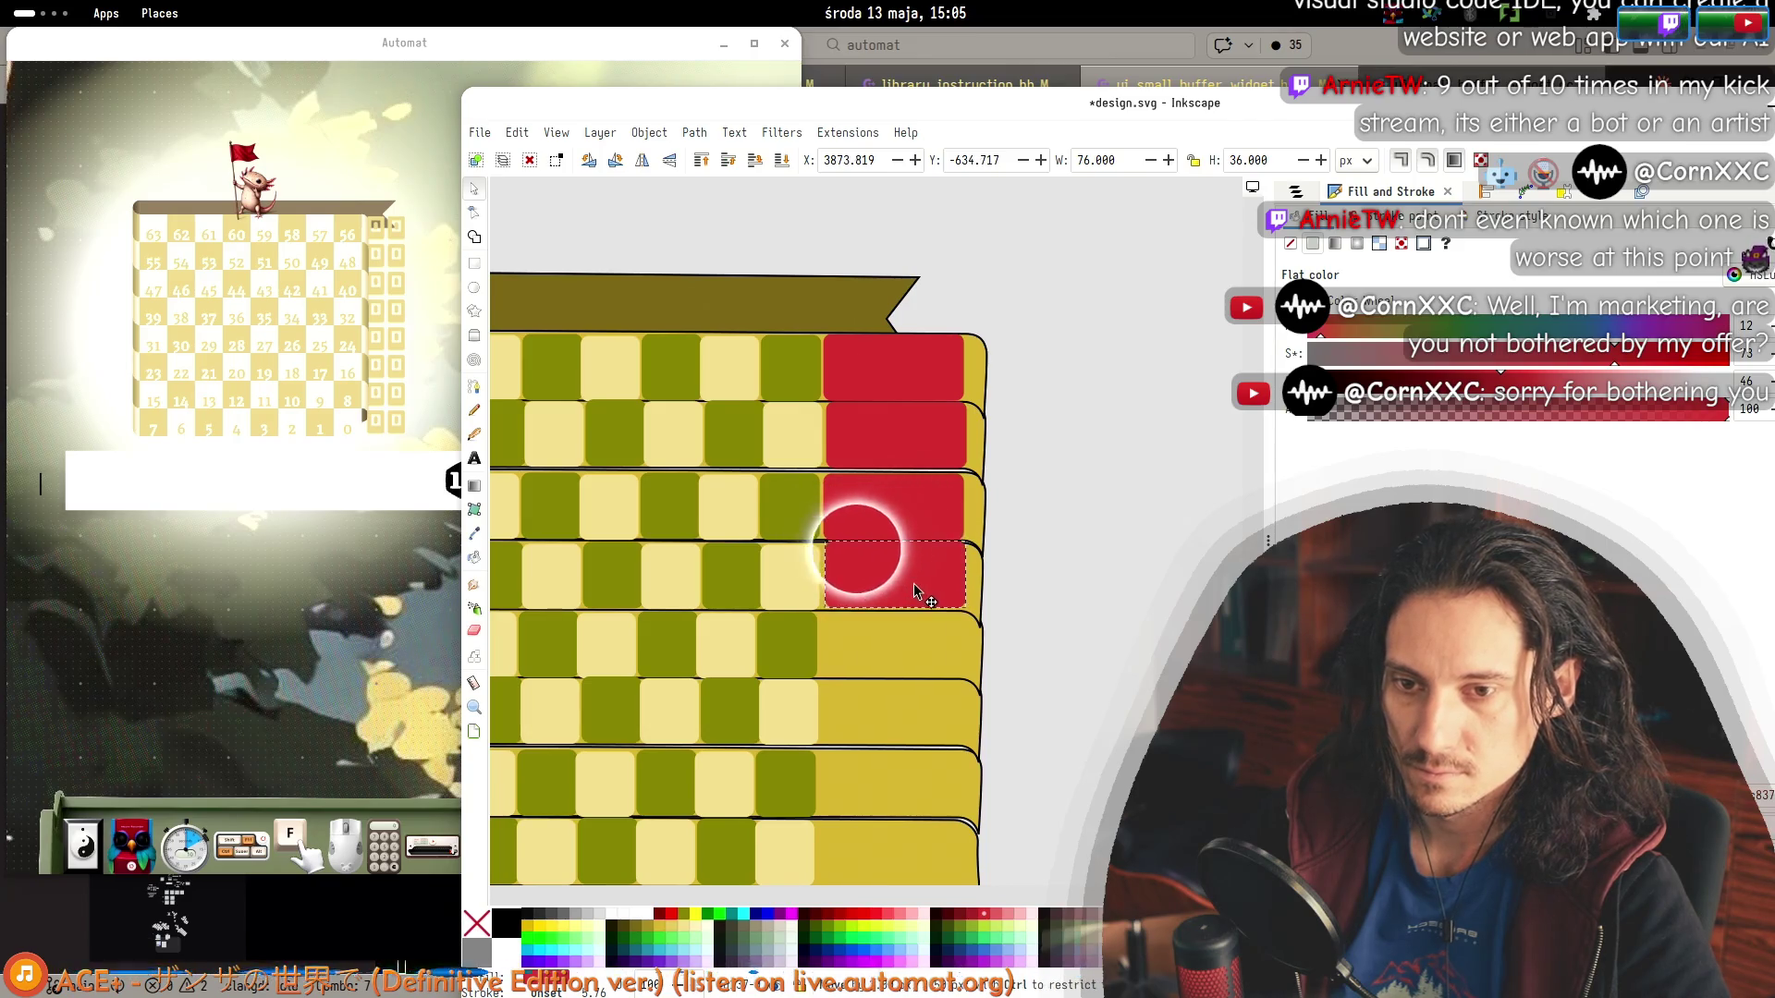
mouse_move(1077, 667)
mouse_down()
mouse_move(828, 397)
mouse_move(784, 285)
mouse_up()
key(ctrl+d)
mouse_move(879, 384)
mouse_down()
mouse_move(903, 674)
mouse_move(886, 672)
mouse_up()
click(1089, 602)
Recolour the whole column of red blocks dark green
scroll(1089, 606, down, 2)
drag(1108, 777, 940, 400)
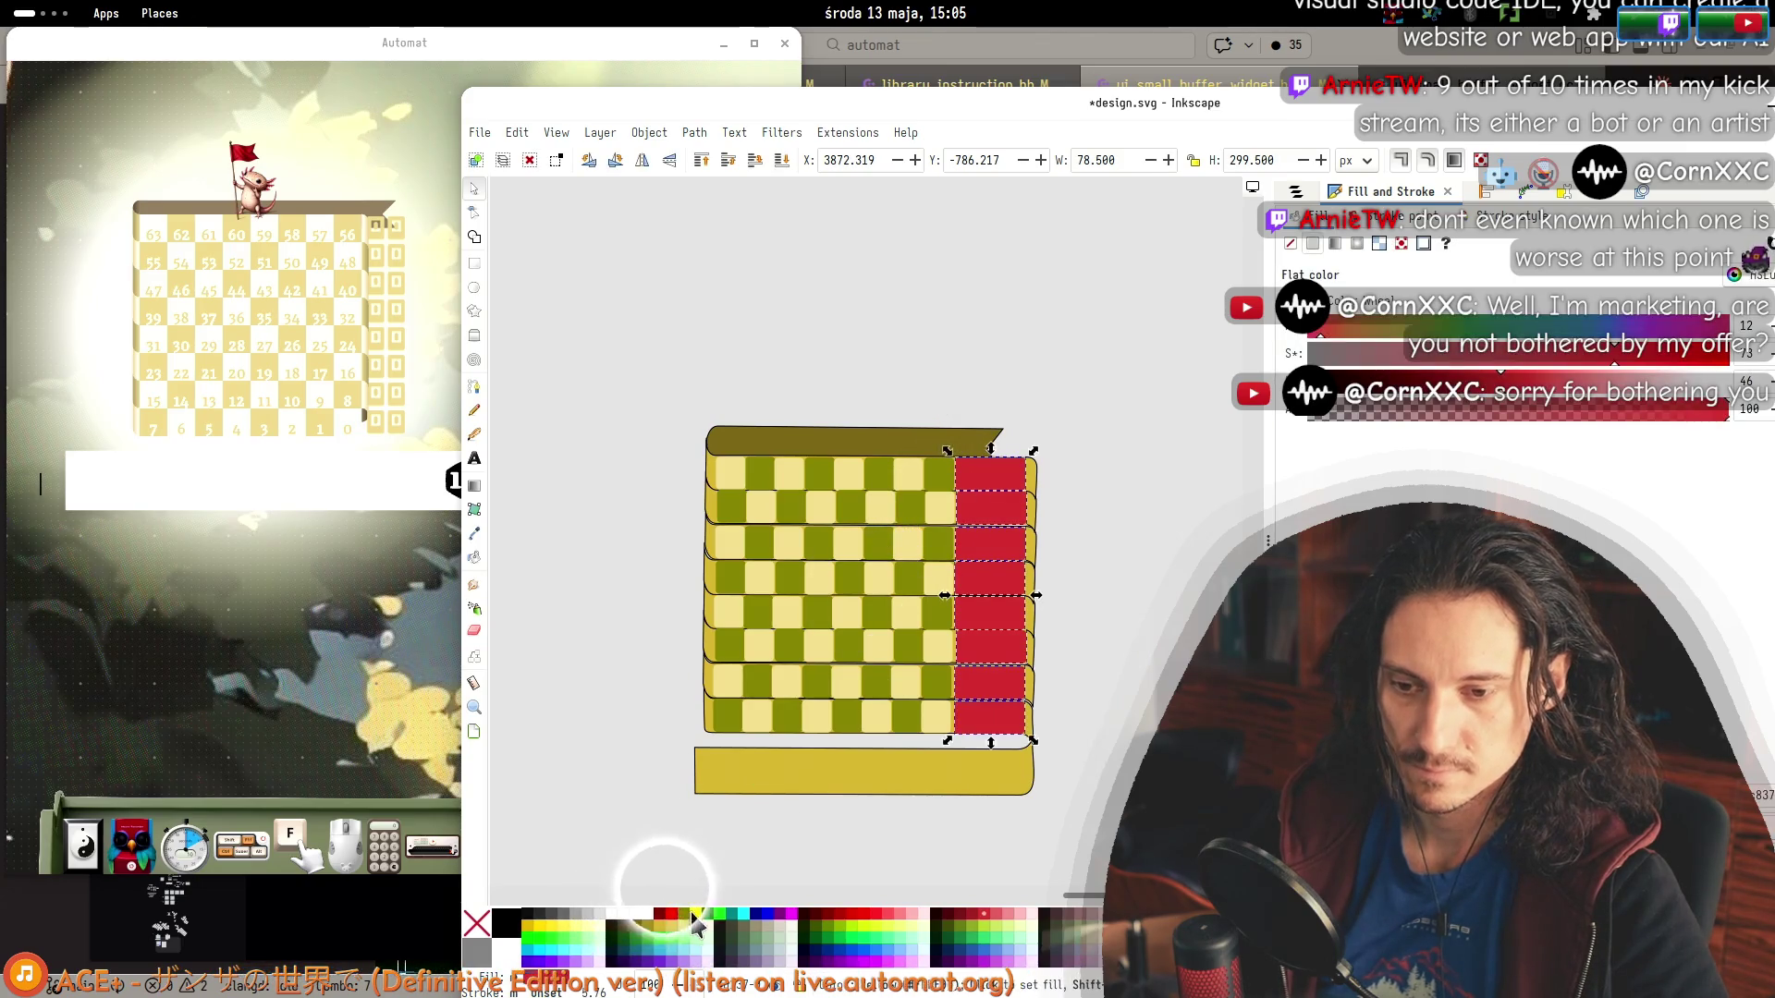
click(827, 936)
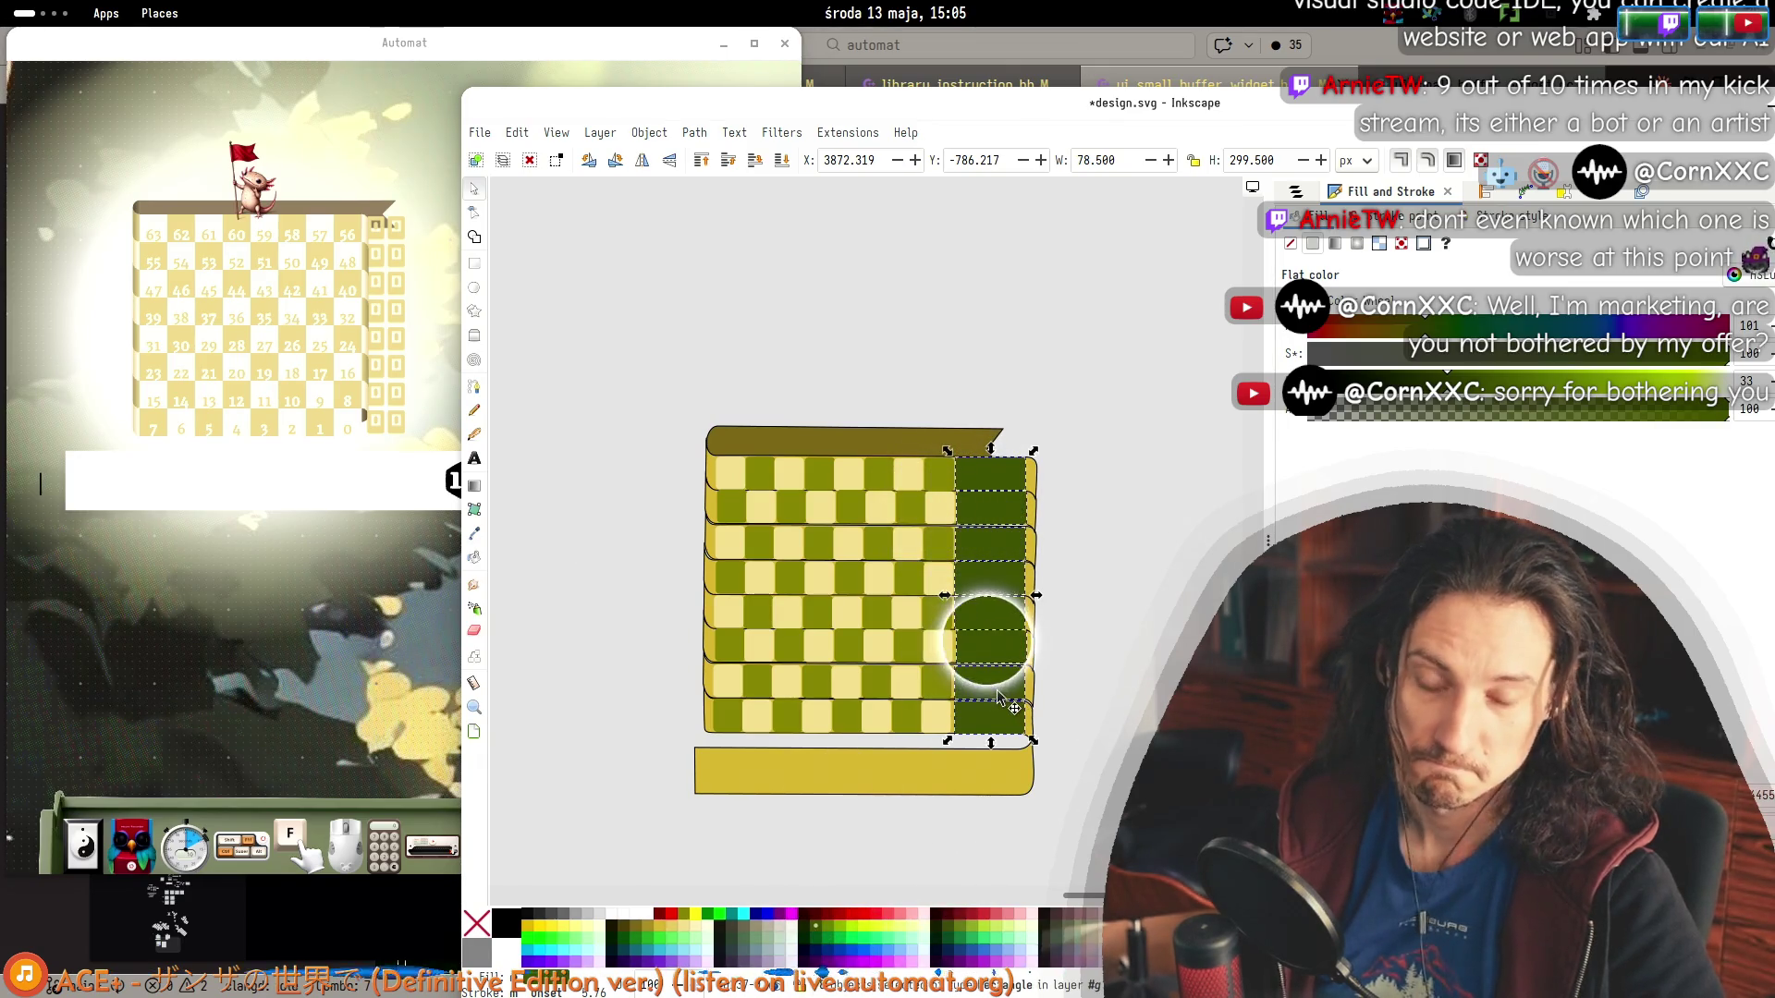
click(1068, 651)
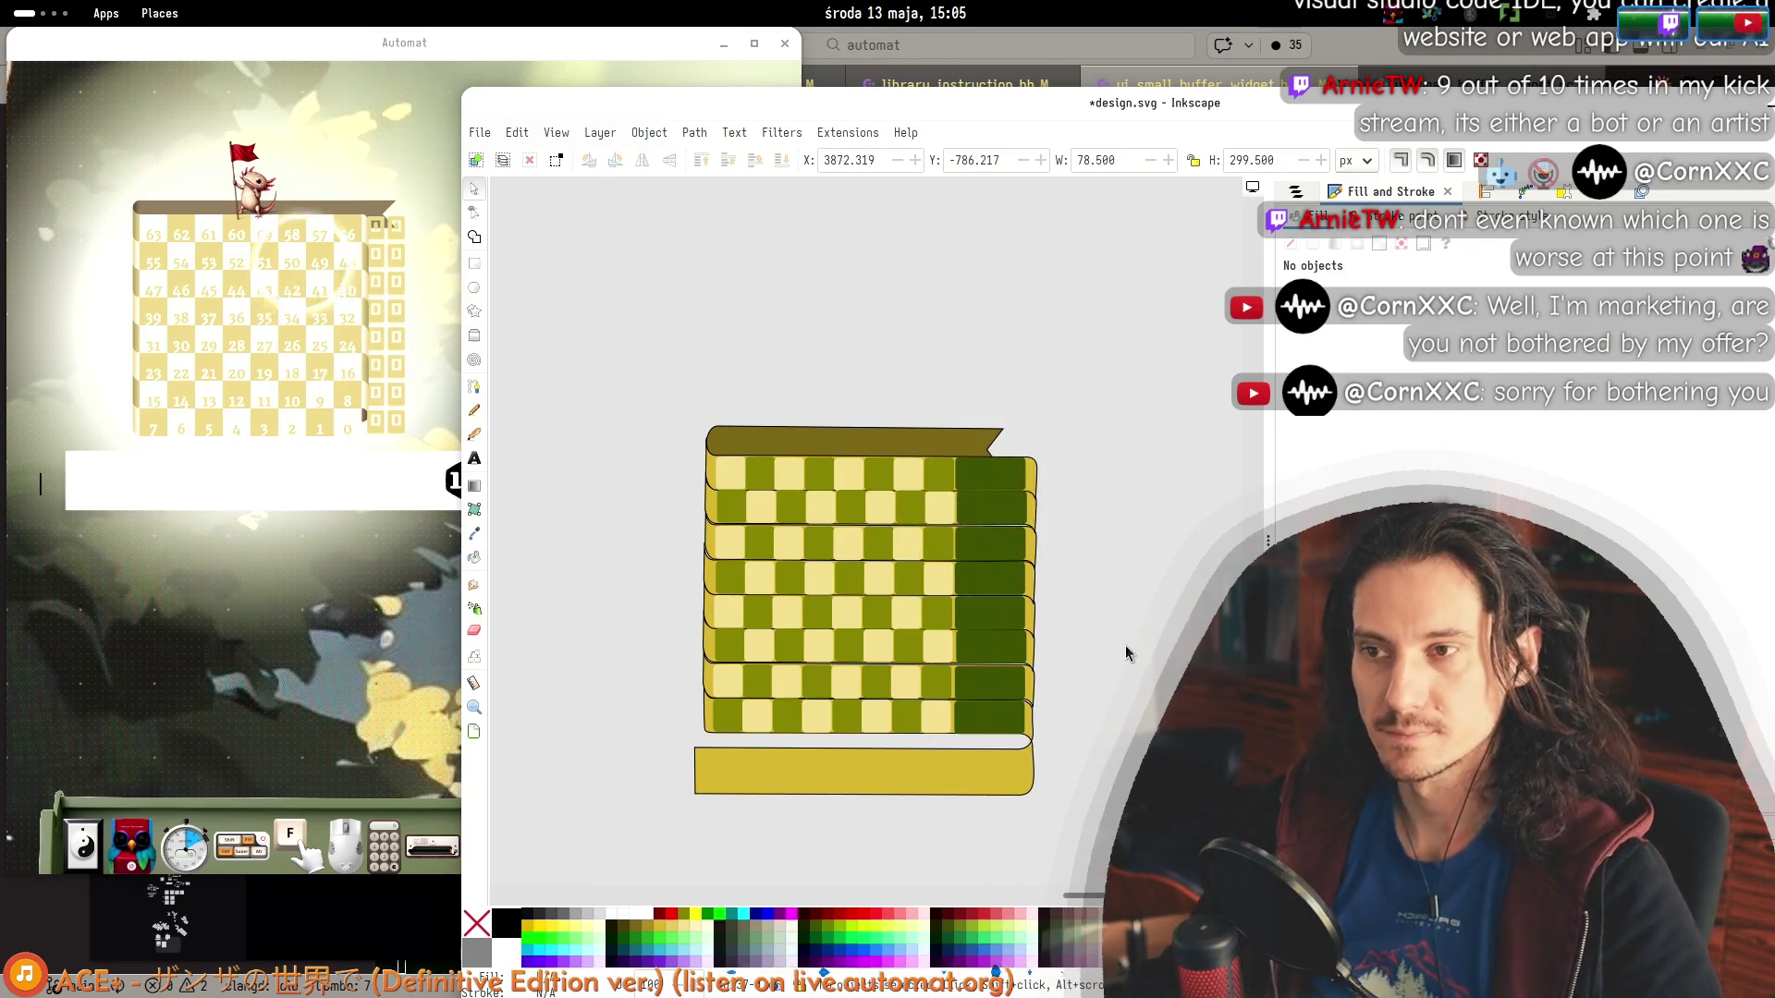
Add a white 00 text label on the top dark green block of the right column
ctrl+scroll(1109, 567, up, 1)
ctrl+scroll(1087, 563, up, 1)
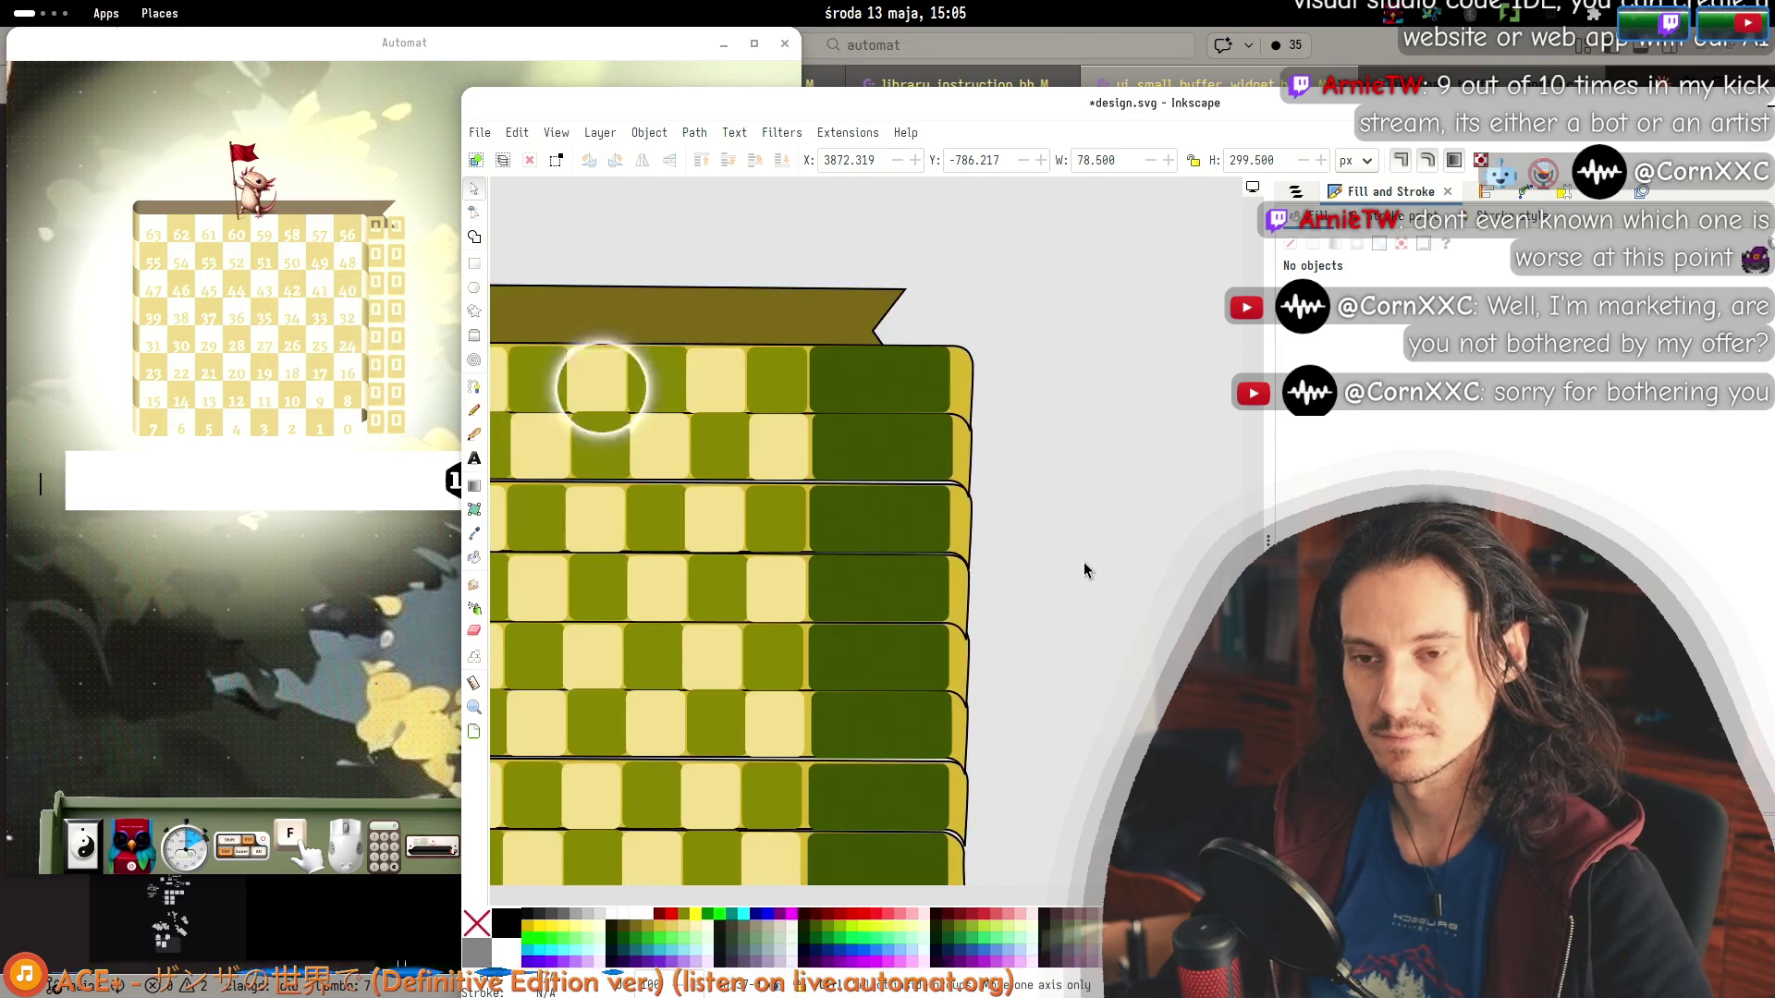
ctrl+scroll(969, 441, down, 3)
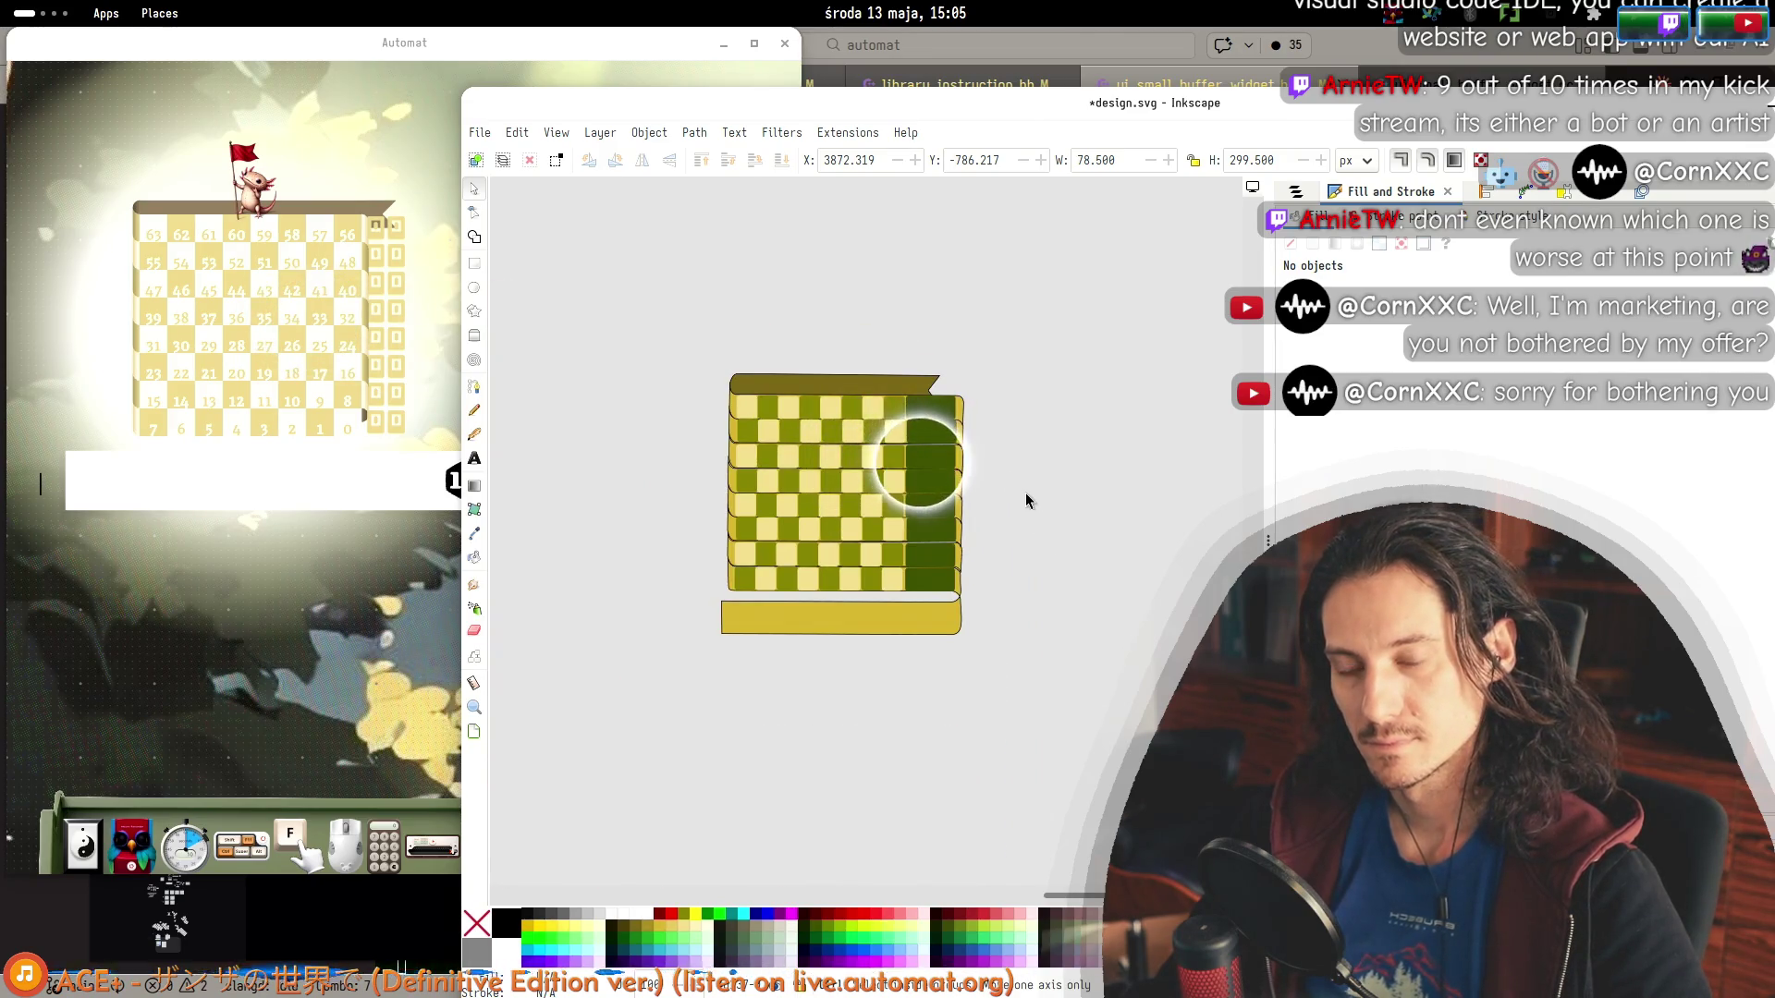
ctrl+scroll(976, 427, up, 3)
scroll(1045, 491, up, 2)
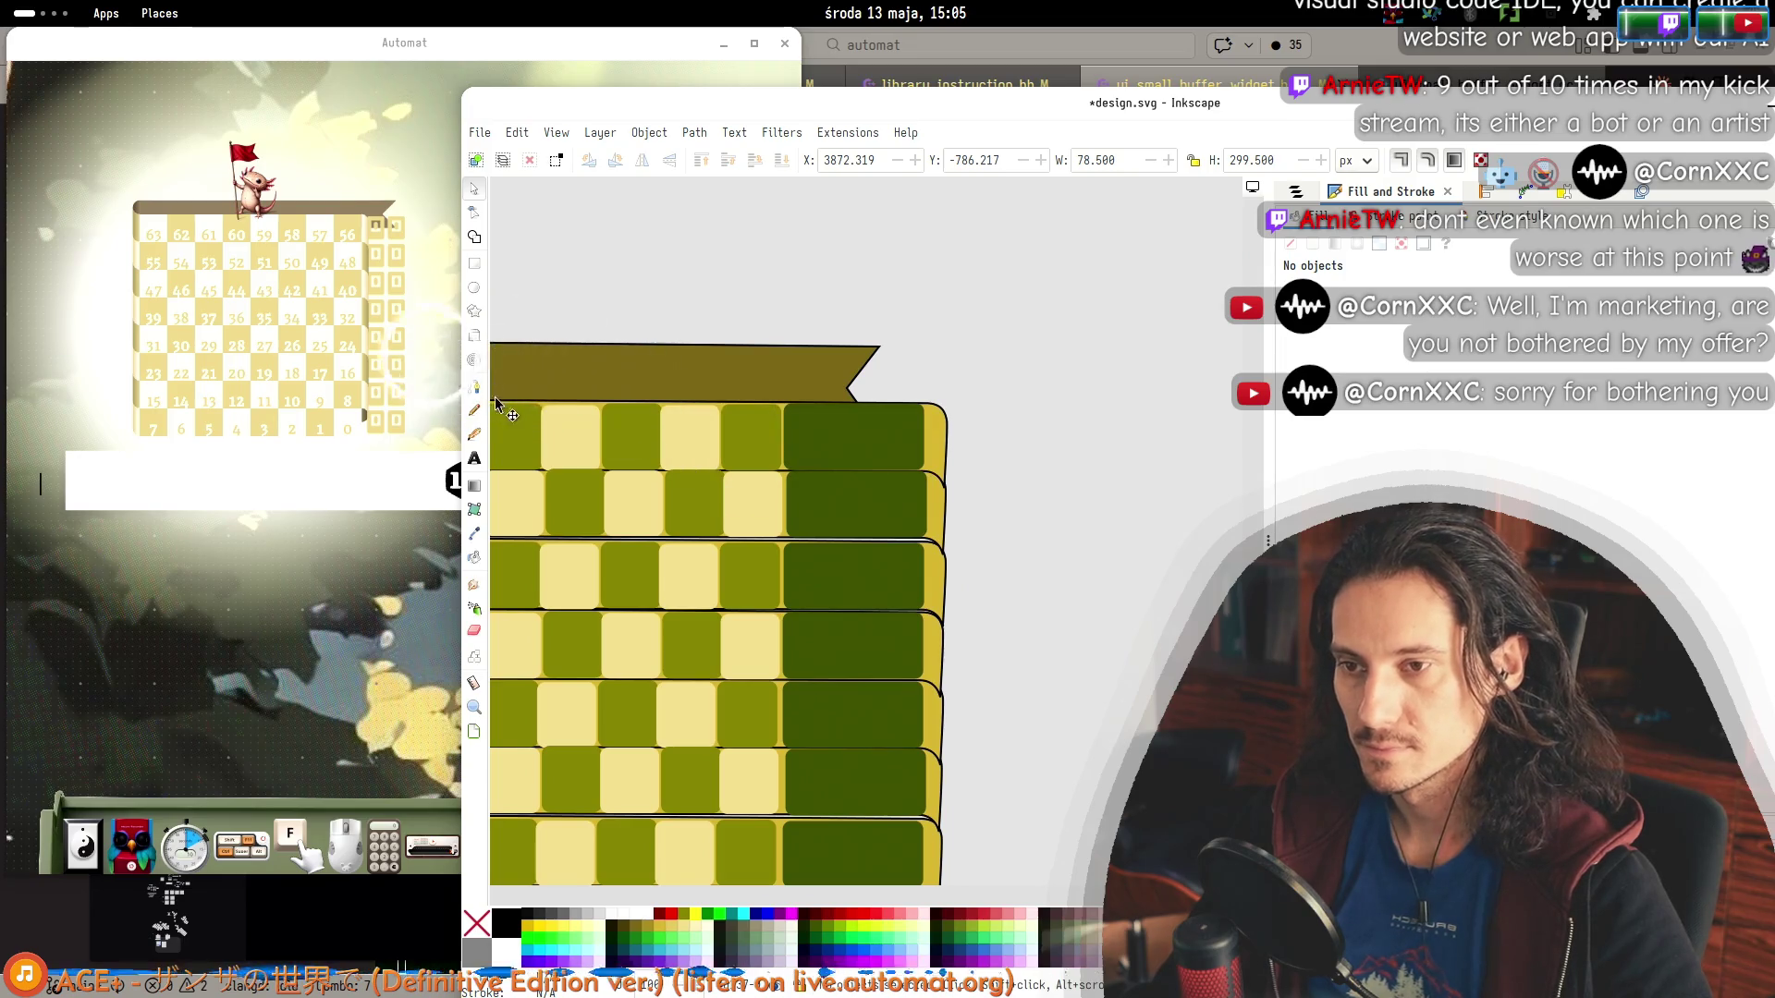
click(474, 459)
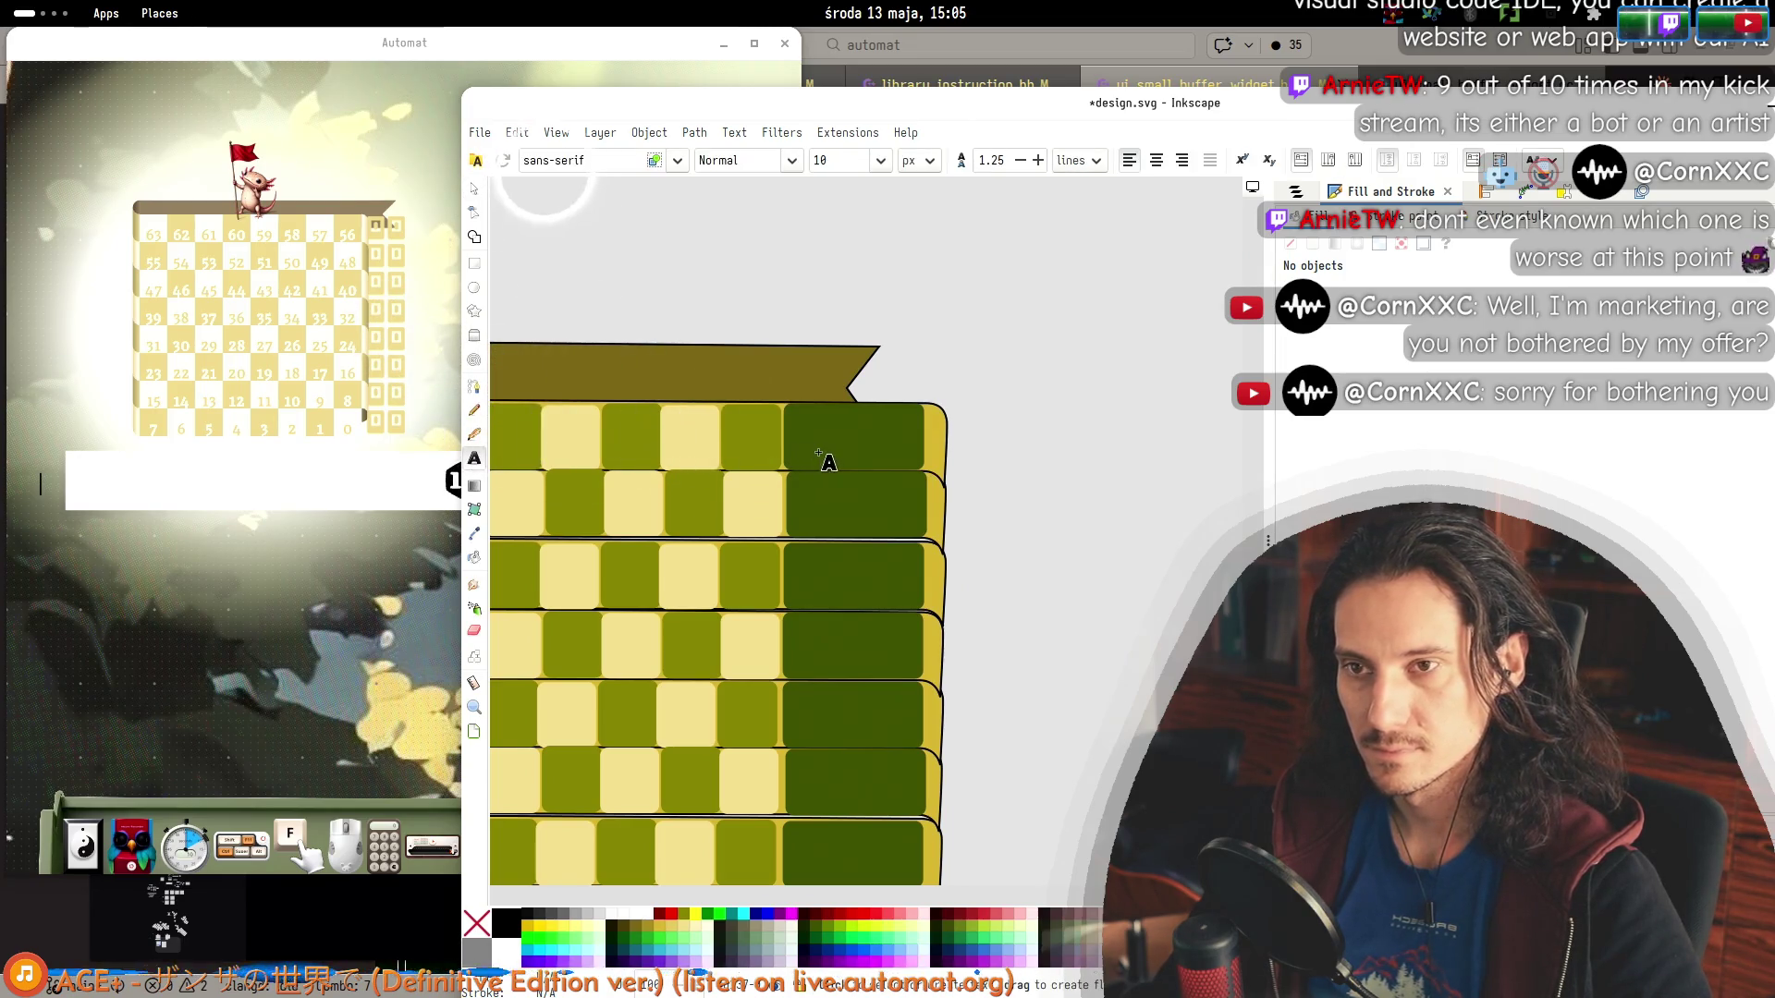
text(eavyData Nerd Font)
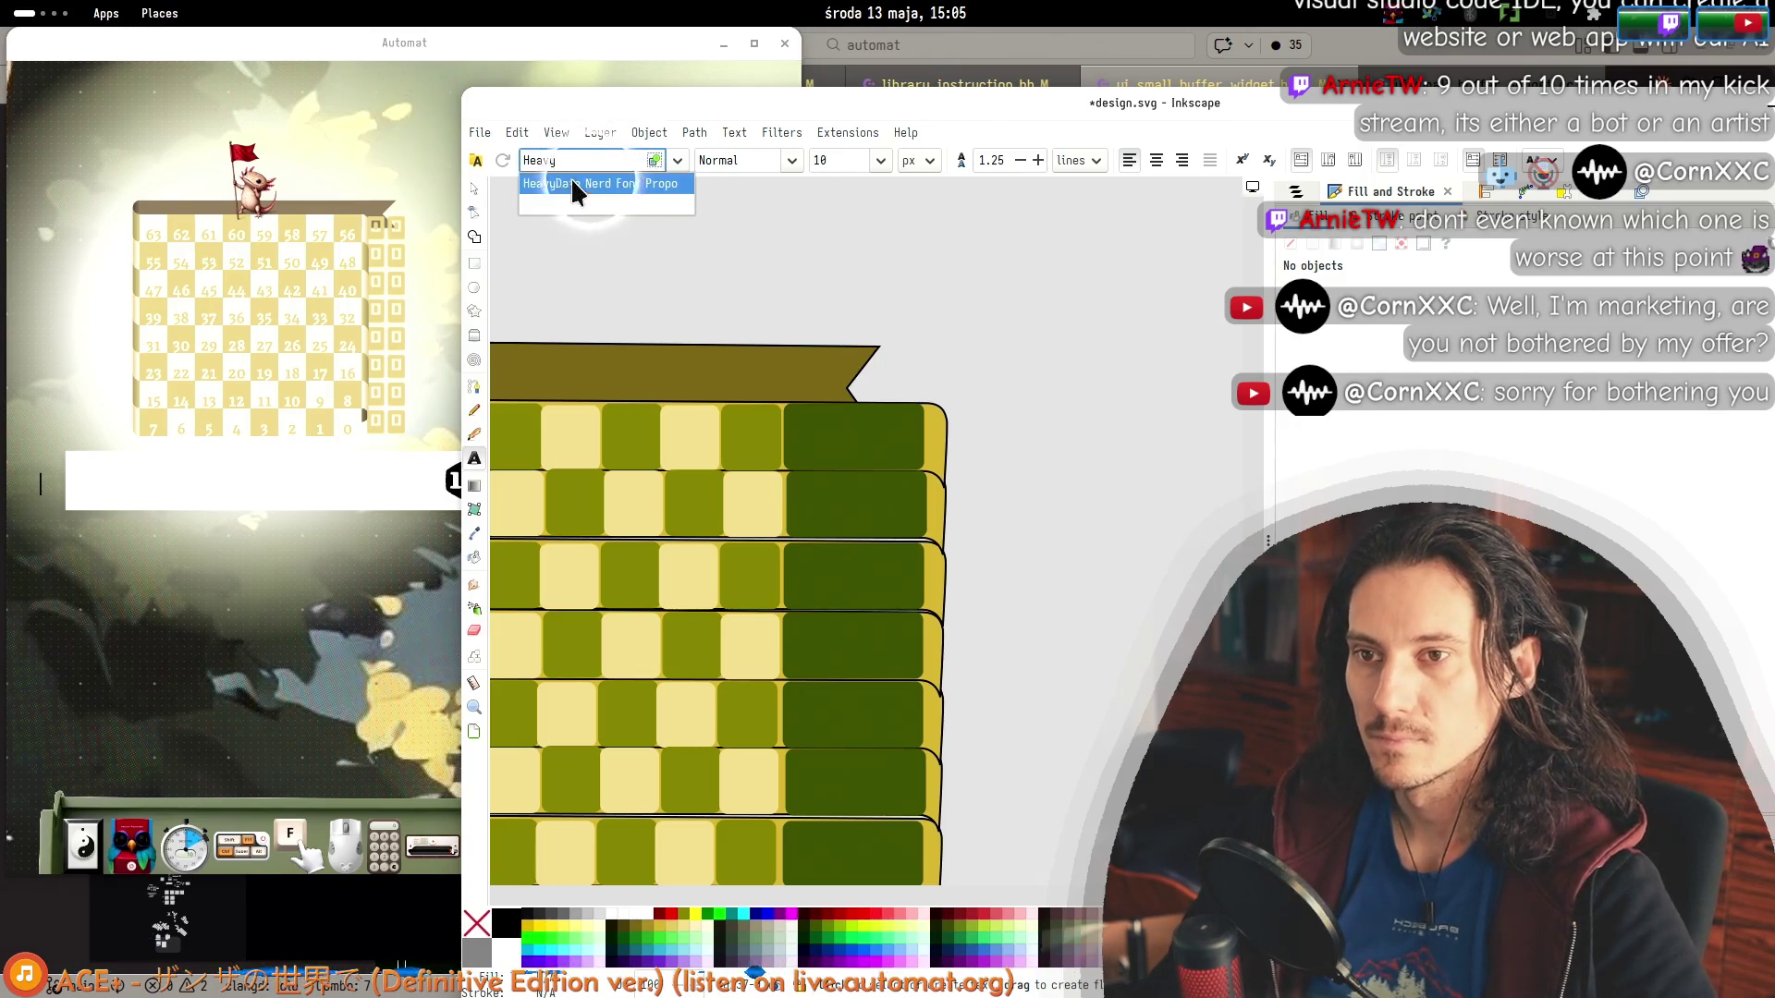
click(813, 452)
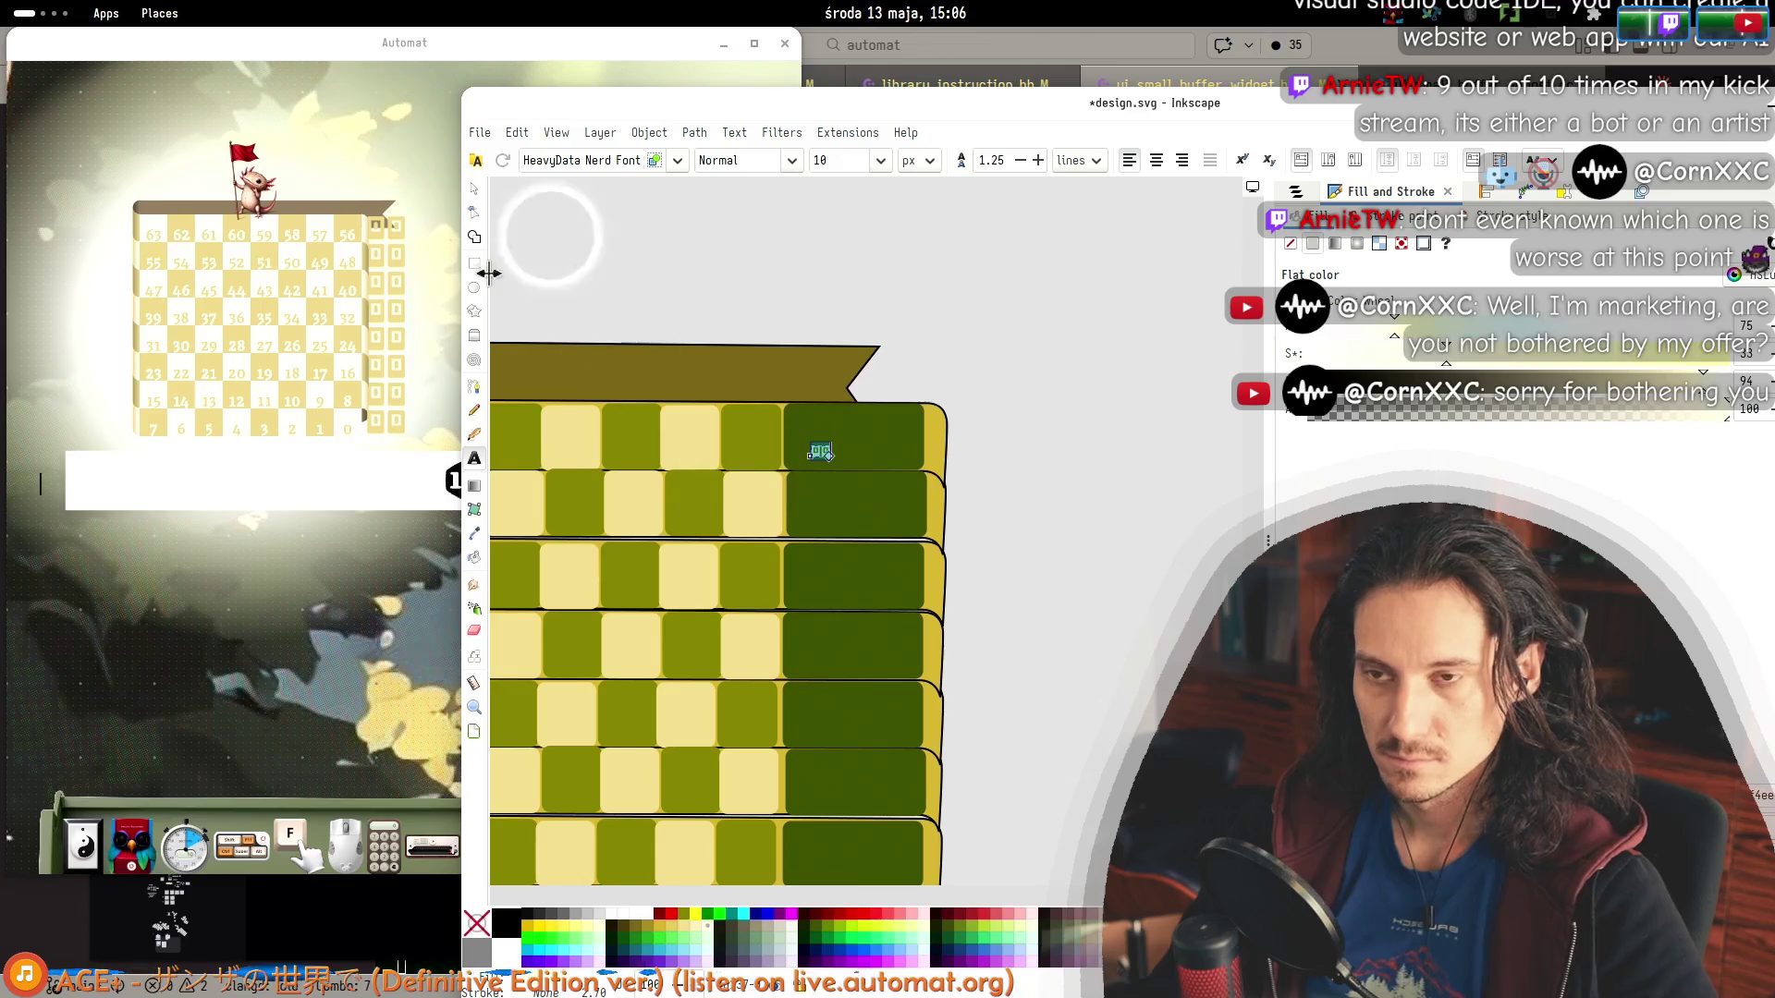
click(475, 190)
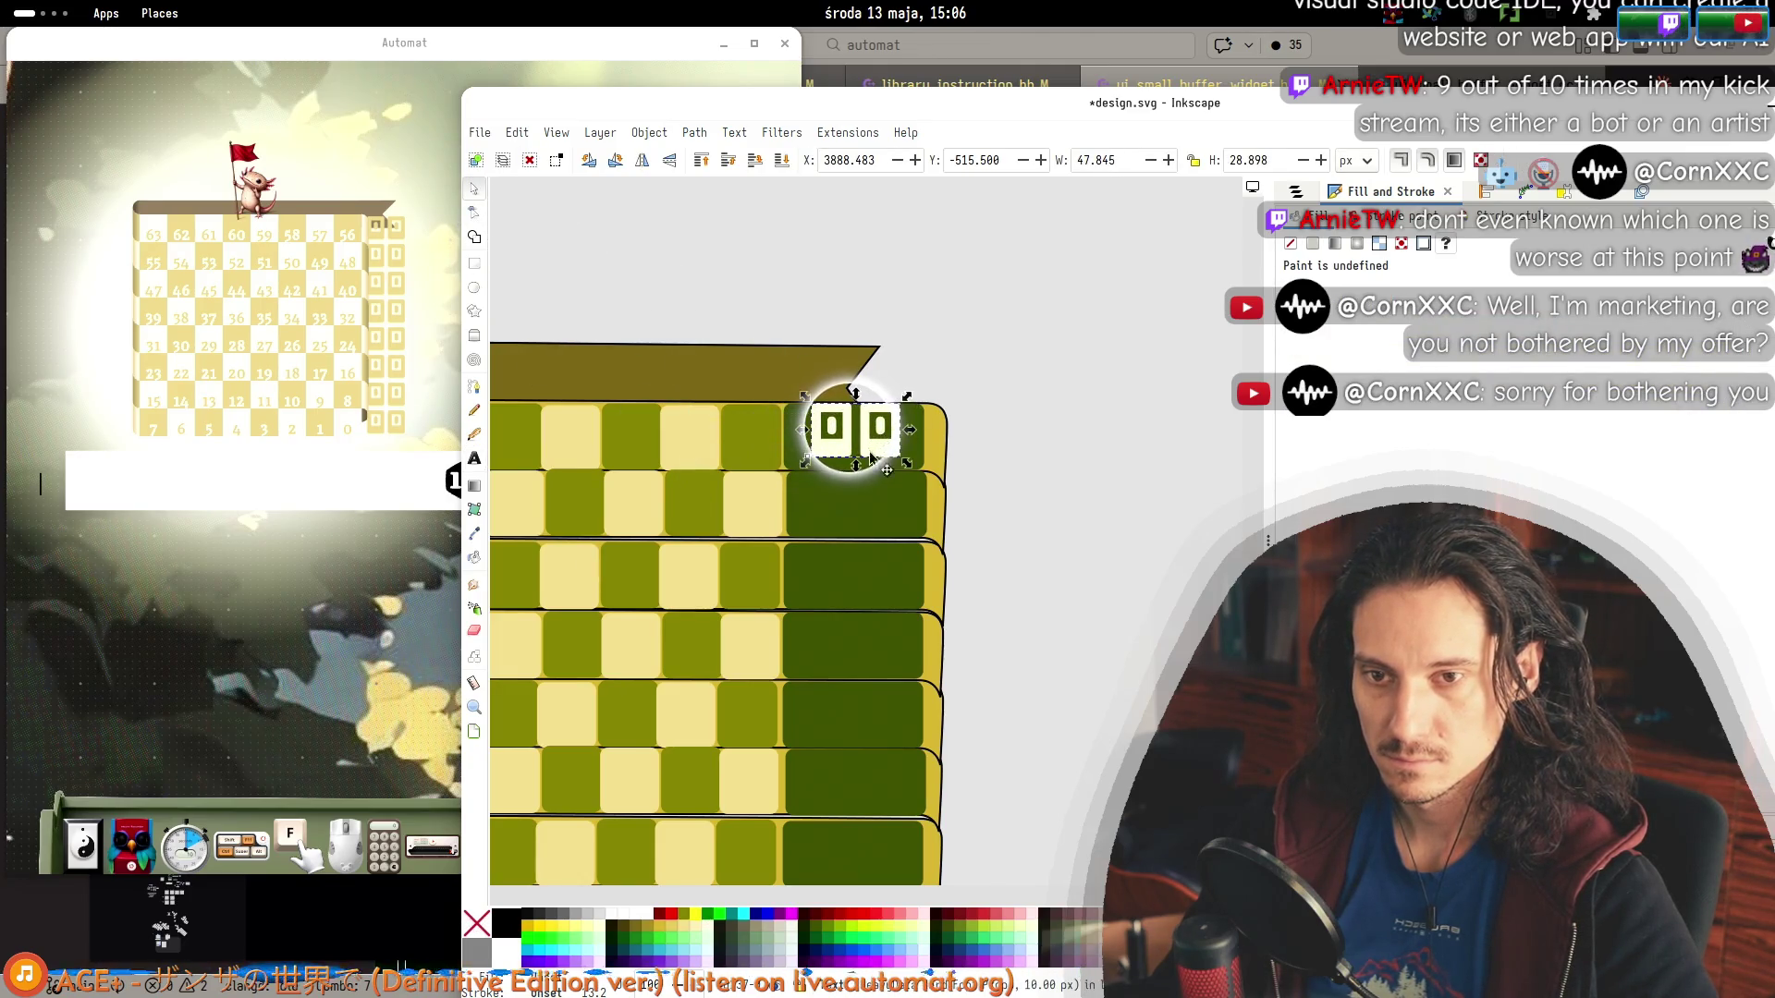
Duplicate the 00 label down into the next rows of the column
key(ctrl+d)
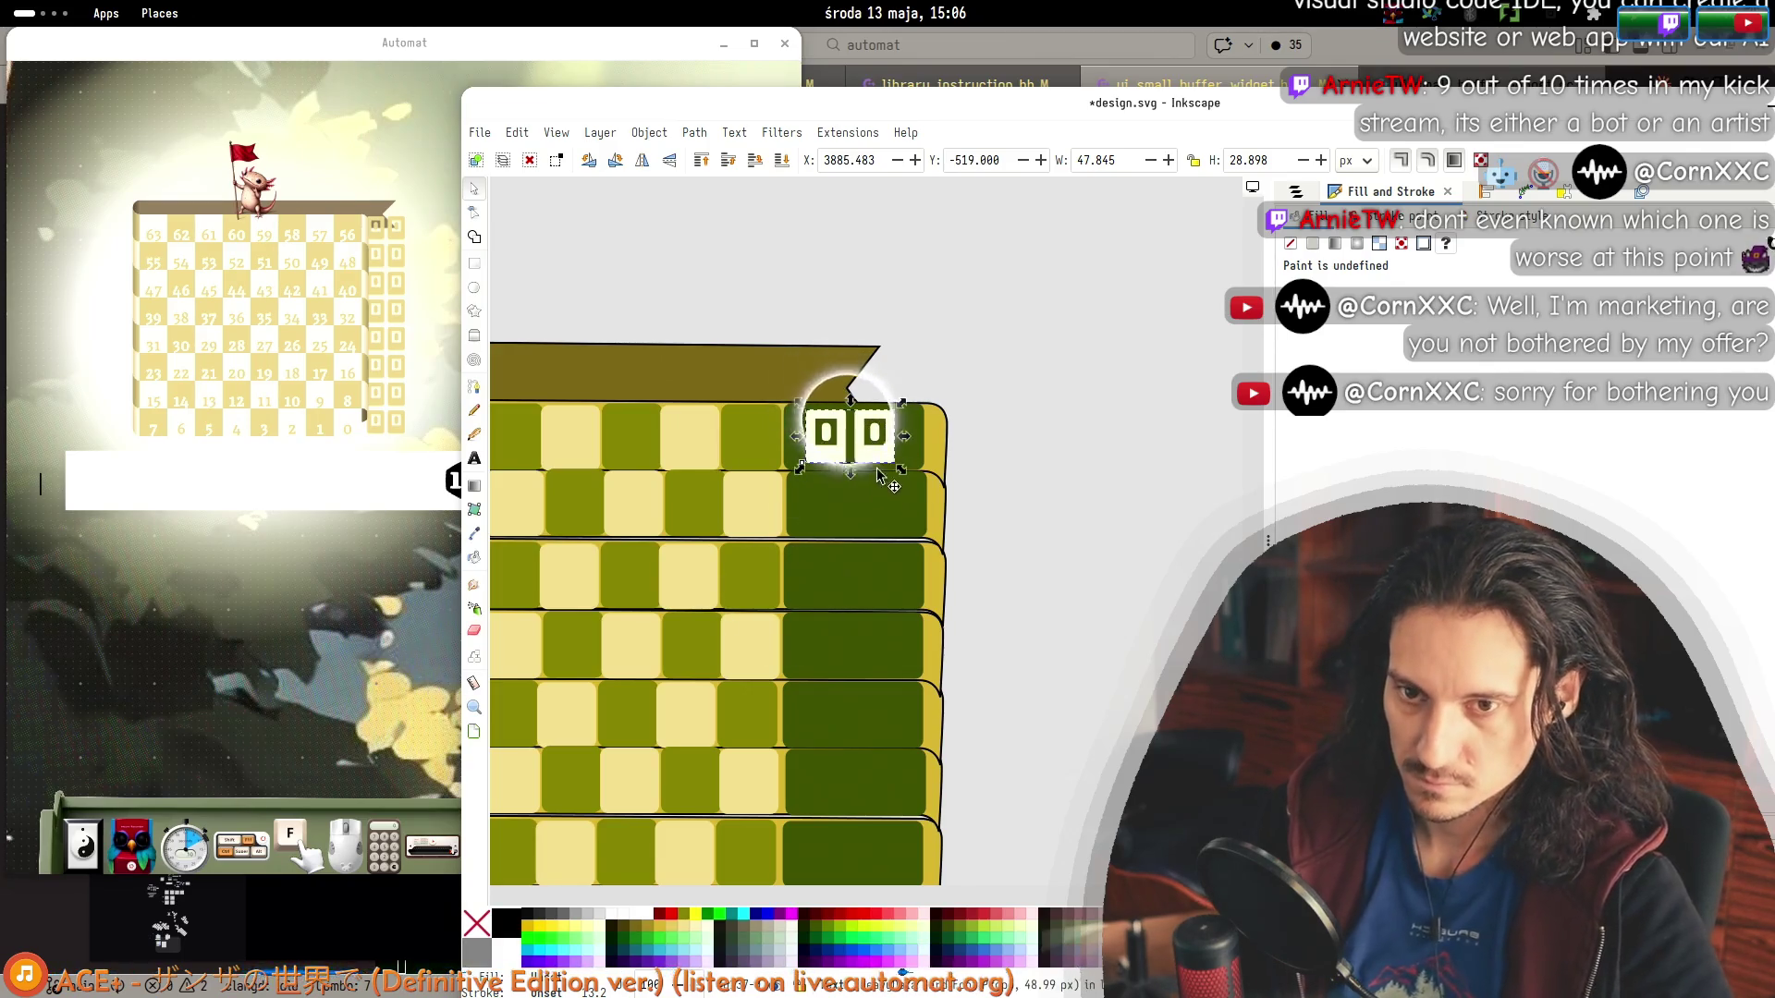
drag(866, 459, 872, 523)
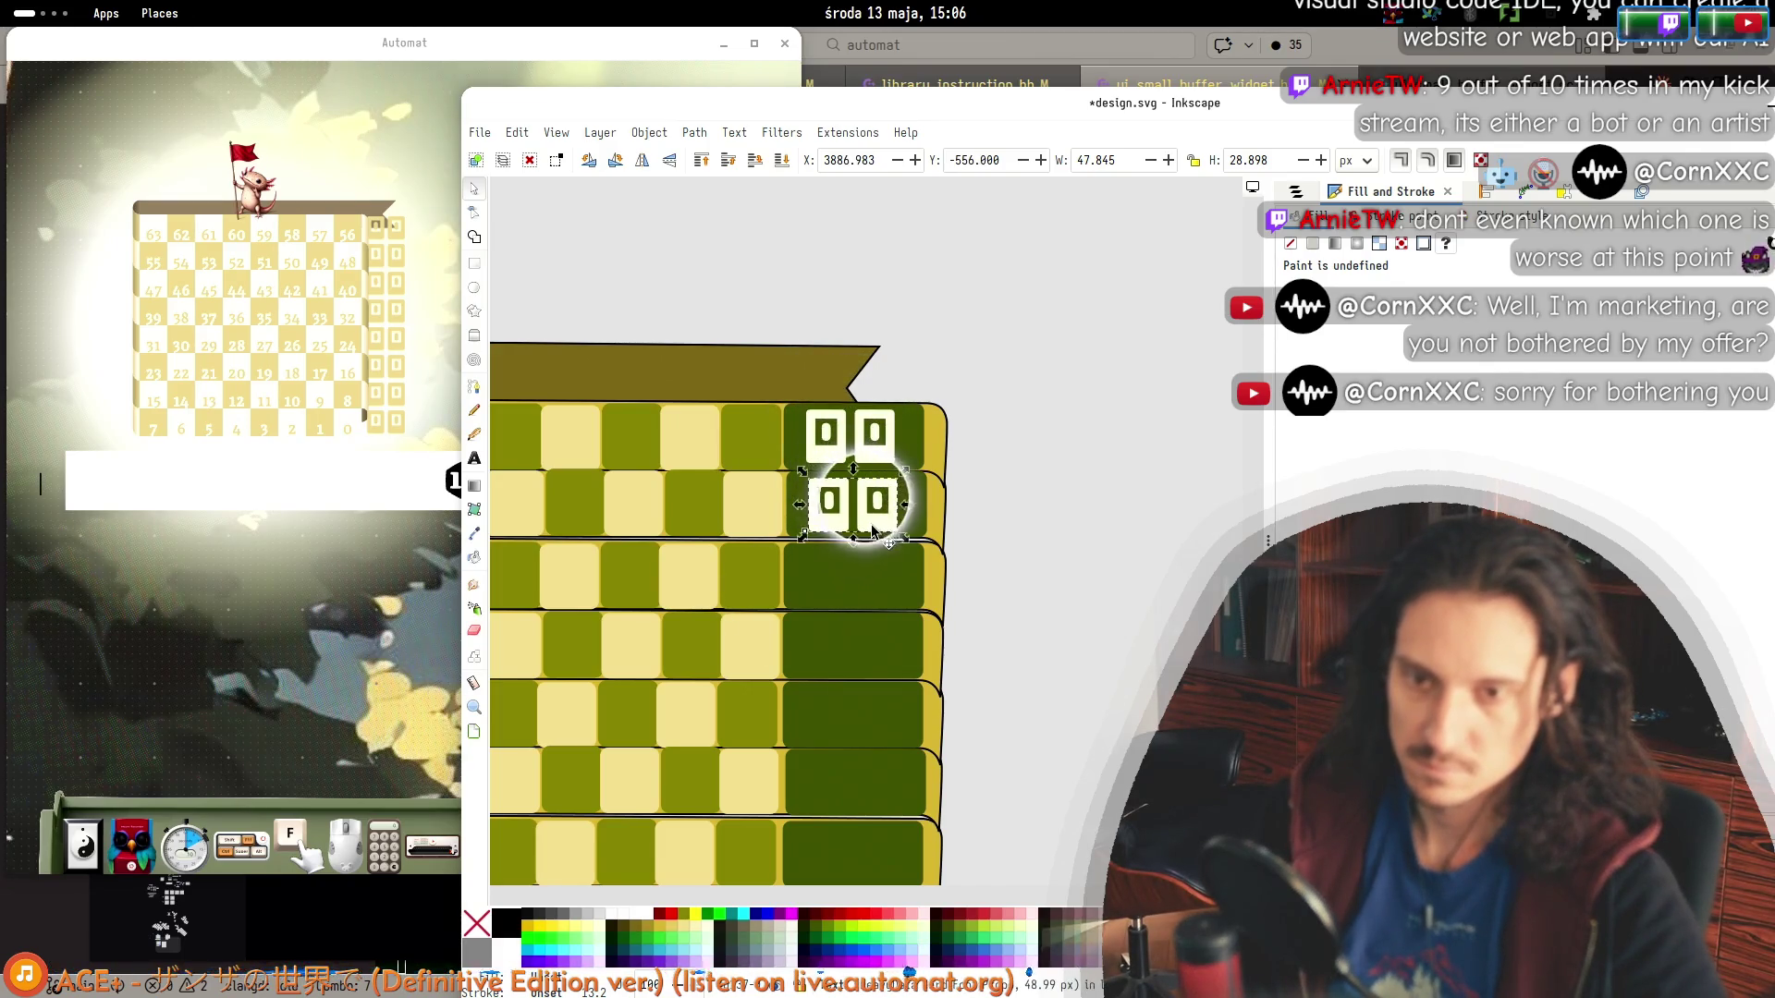
key(ctrl+d)
drag(869, 606, 866, 682)
Copy the four upper 00 labels down four rows so all eight rows have one
drag(803, 366, 803, 362)
scroll(859, 462, down, 6)
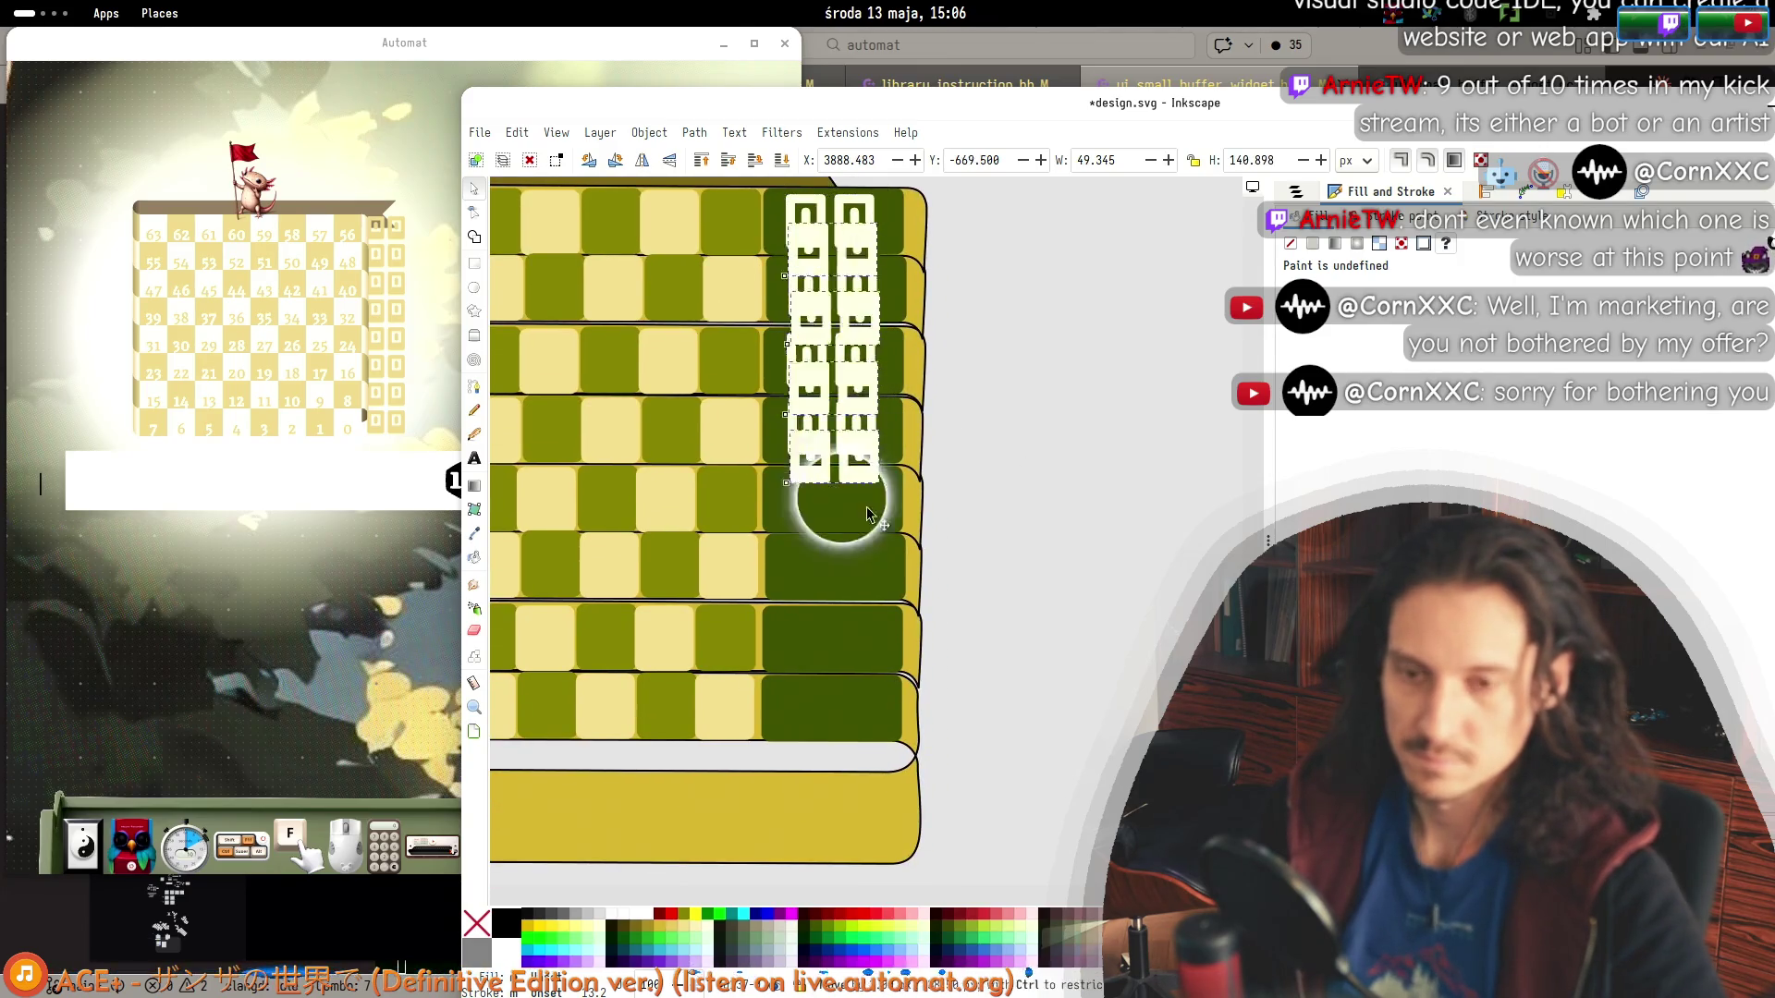
key(ctrl+d)
drag(866, 500, 867, 776)
key(Escape)
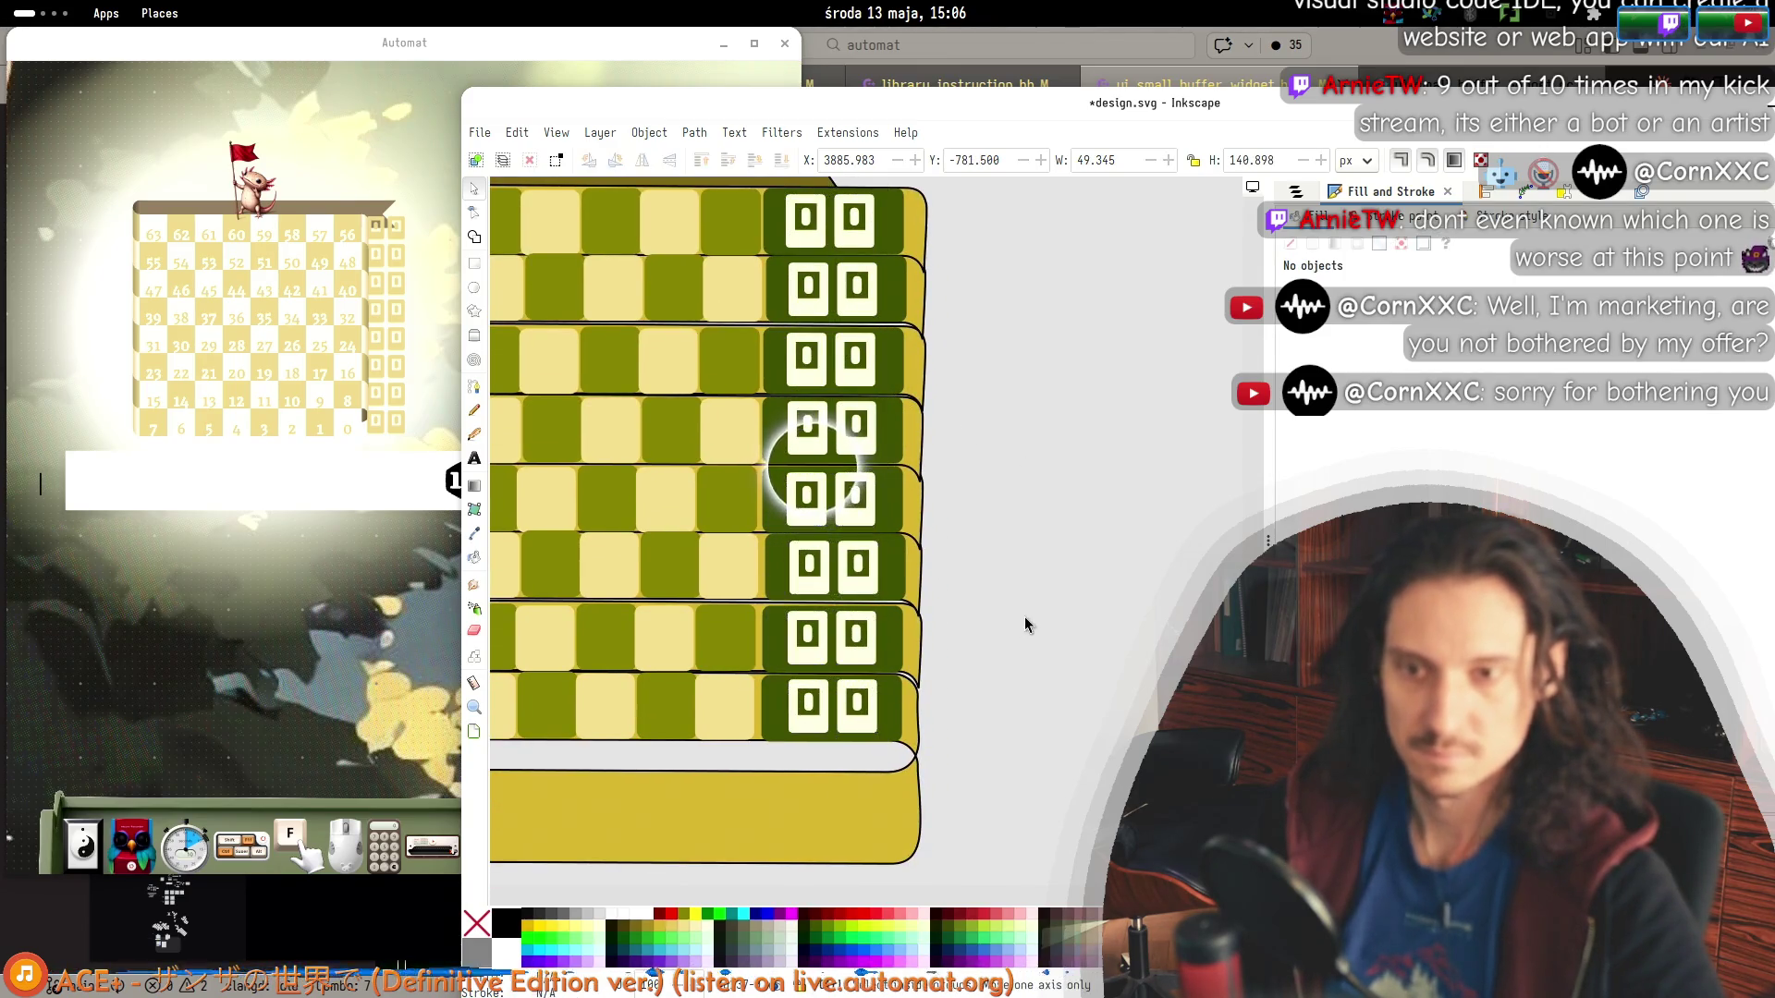
scroll(1027, 625, down, 3)
double_click(953, 453)
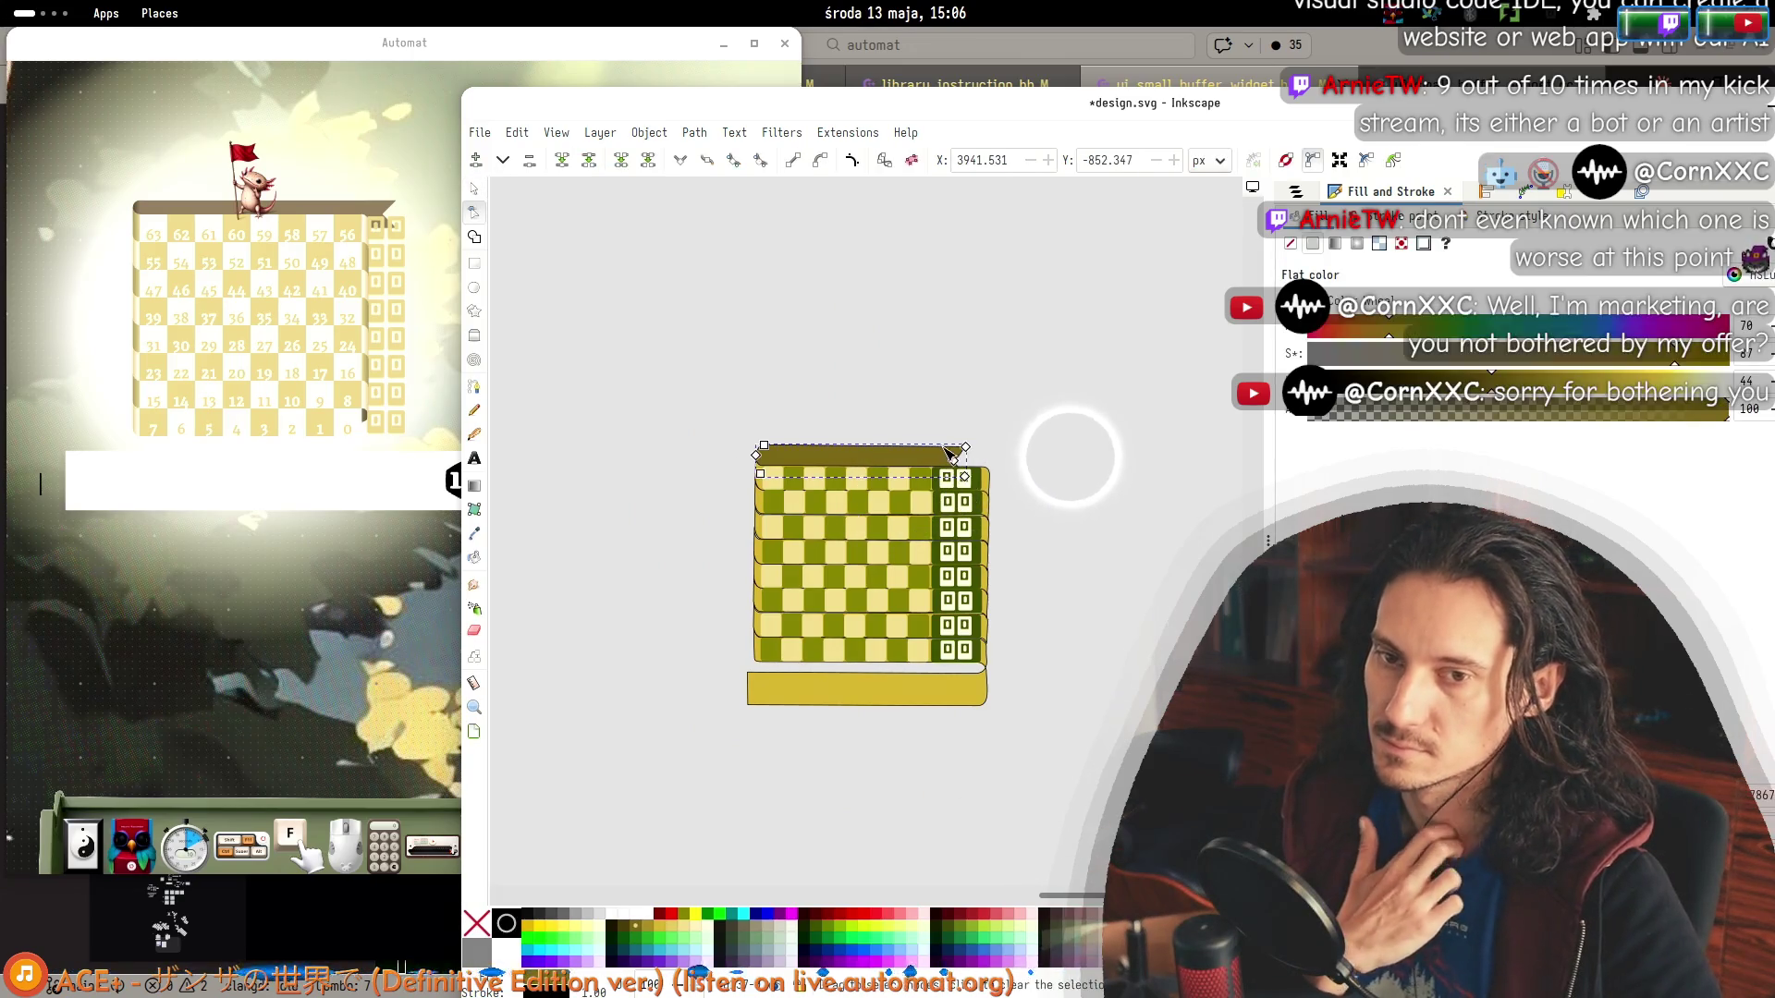
Drag the olive top band's right-end nodes further right so the notch overhangs the ribbon
drag(945, 462, 978, 462)
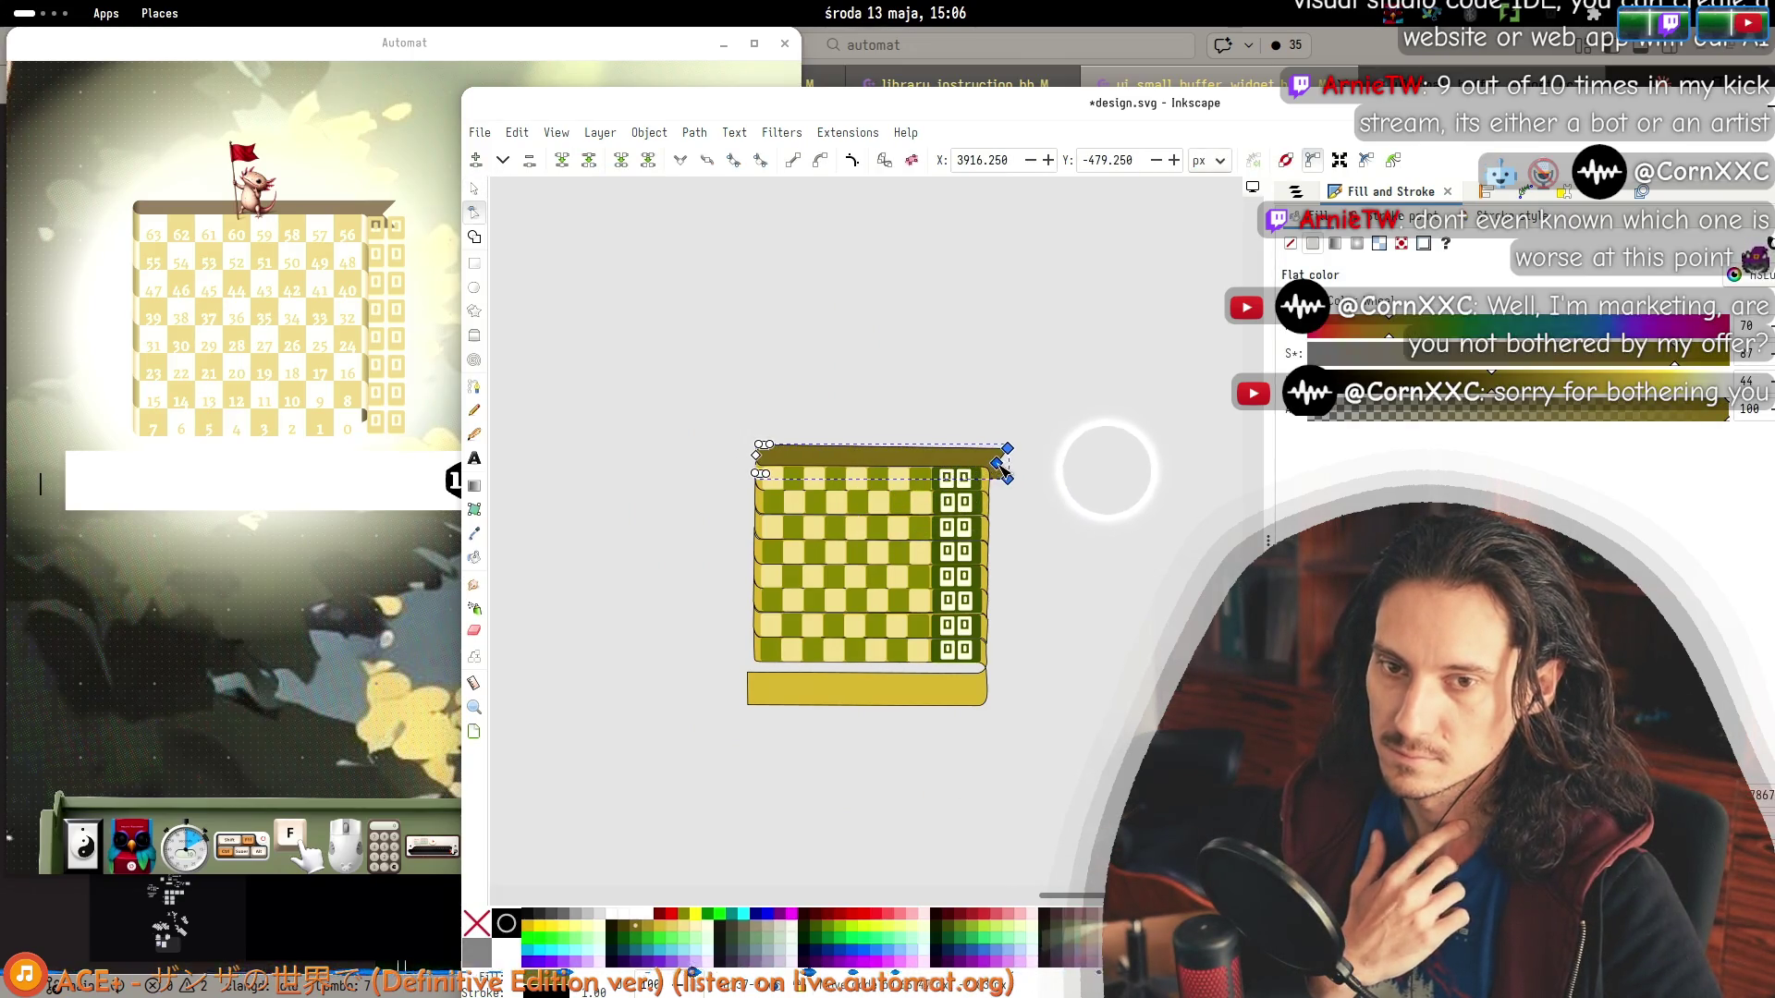
click(962, 481)
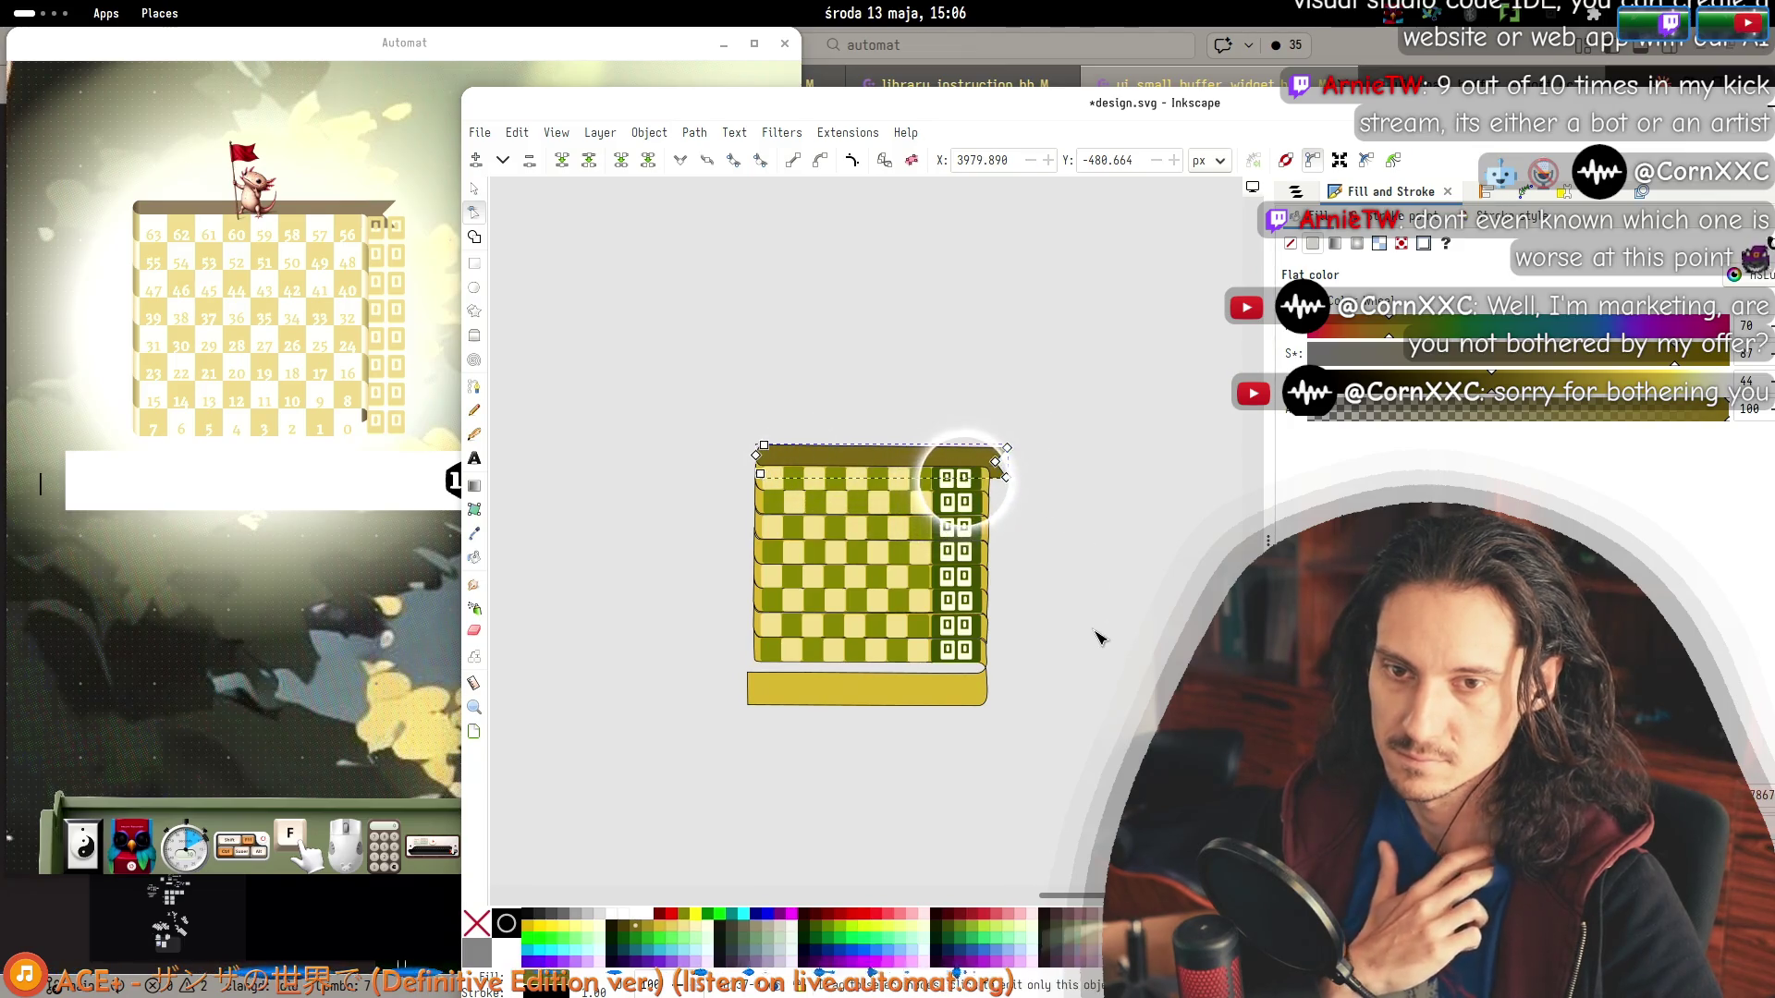
click(1097, 638)
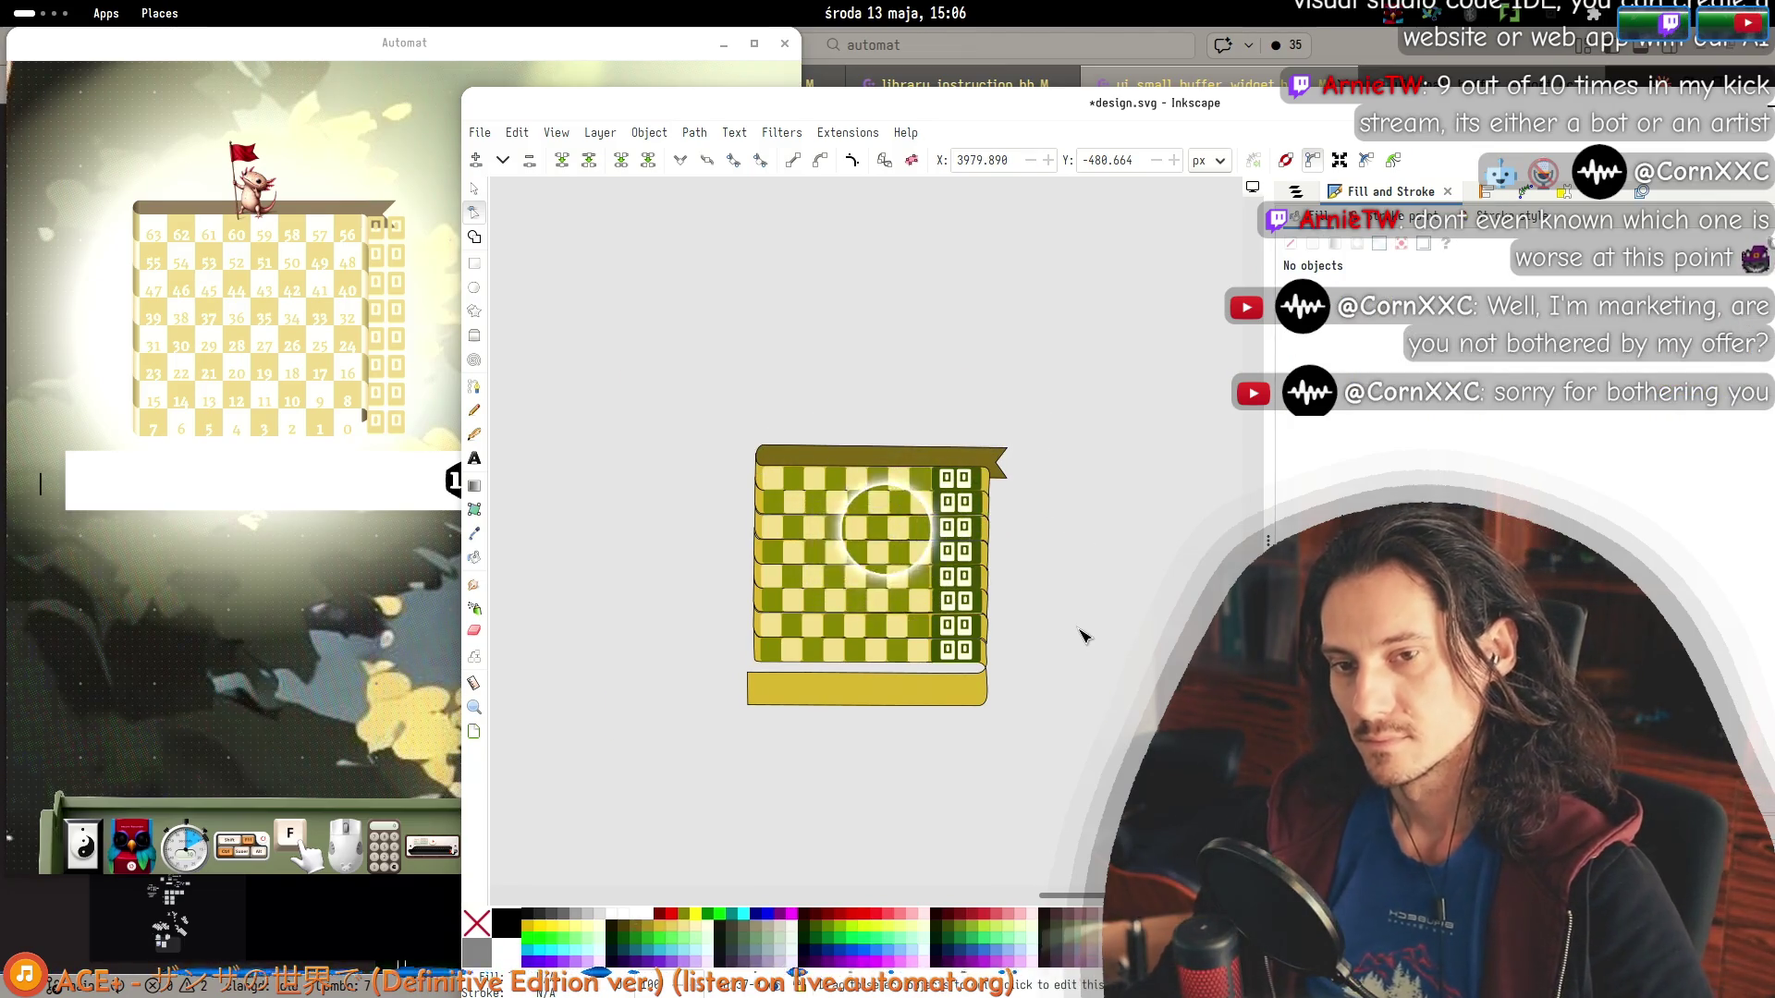
ctrl+scroll(1086, 637, up, 1)
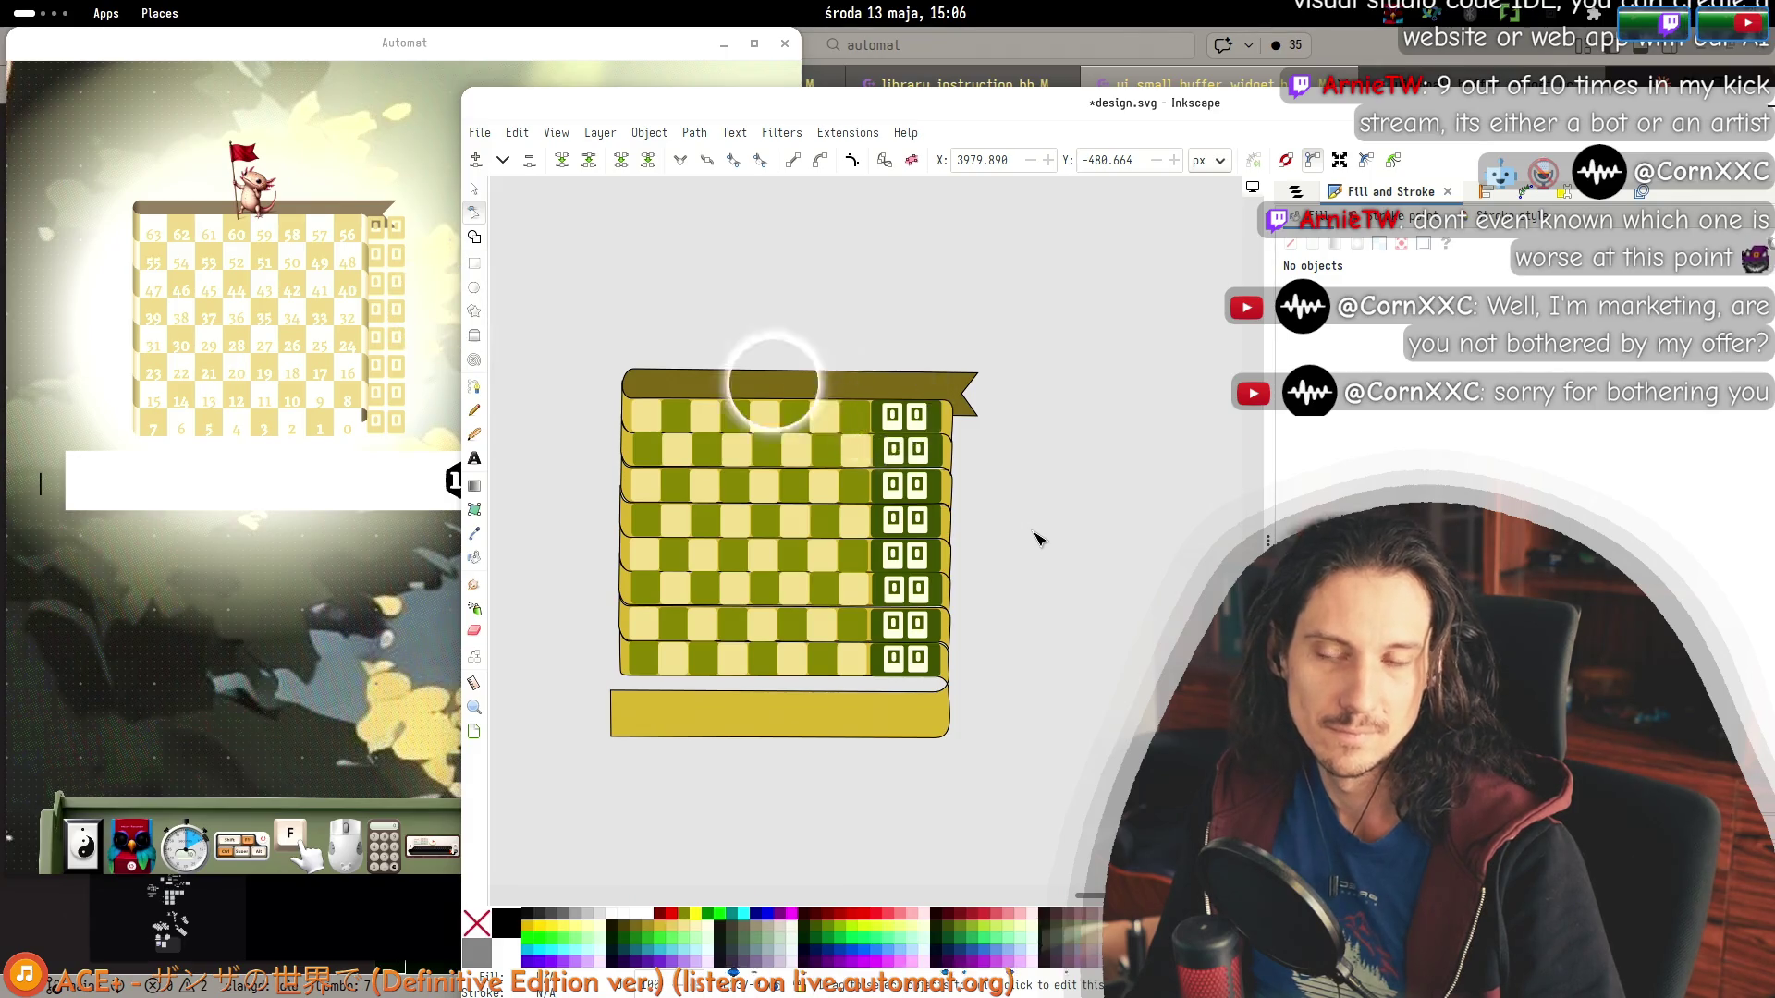
ctrl+scroll(1037, 538, up, 1)
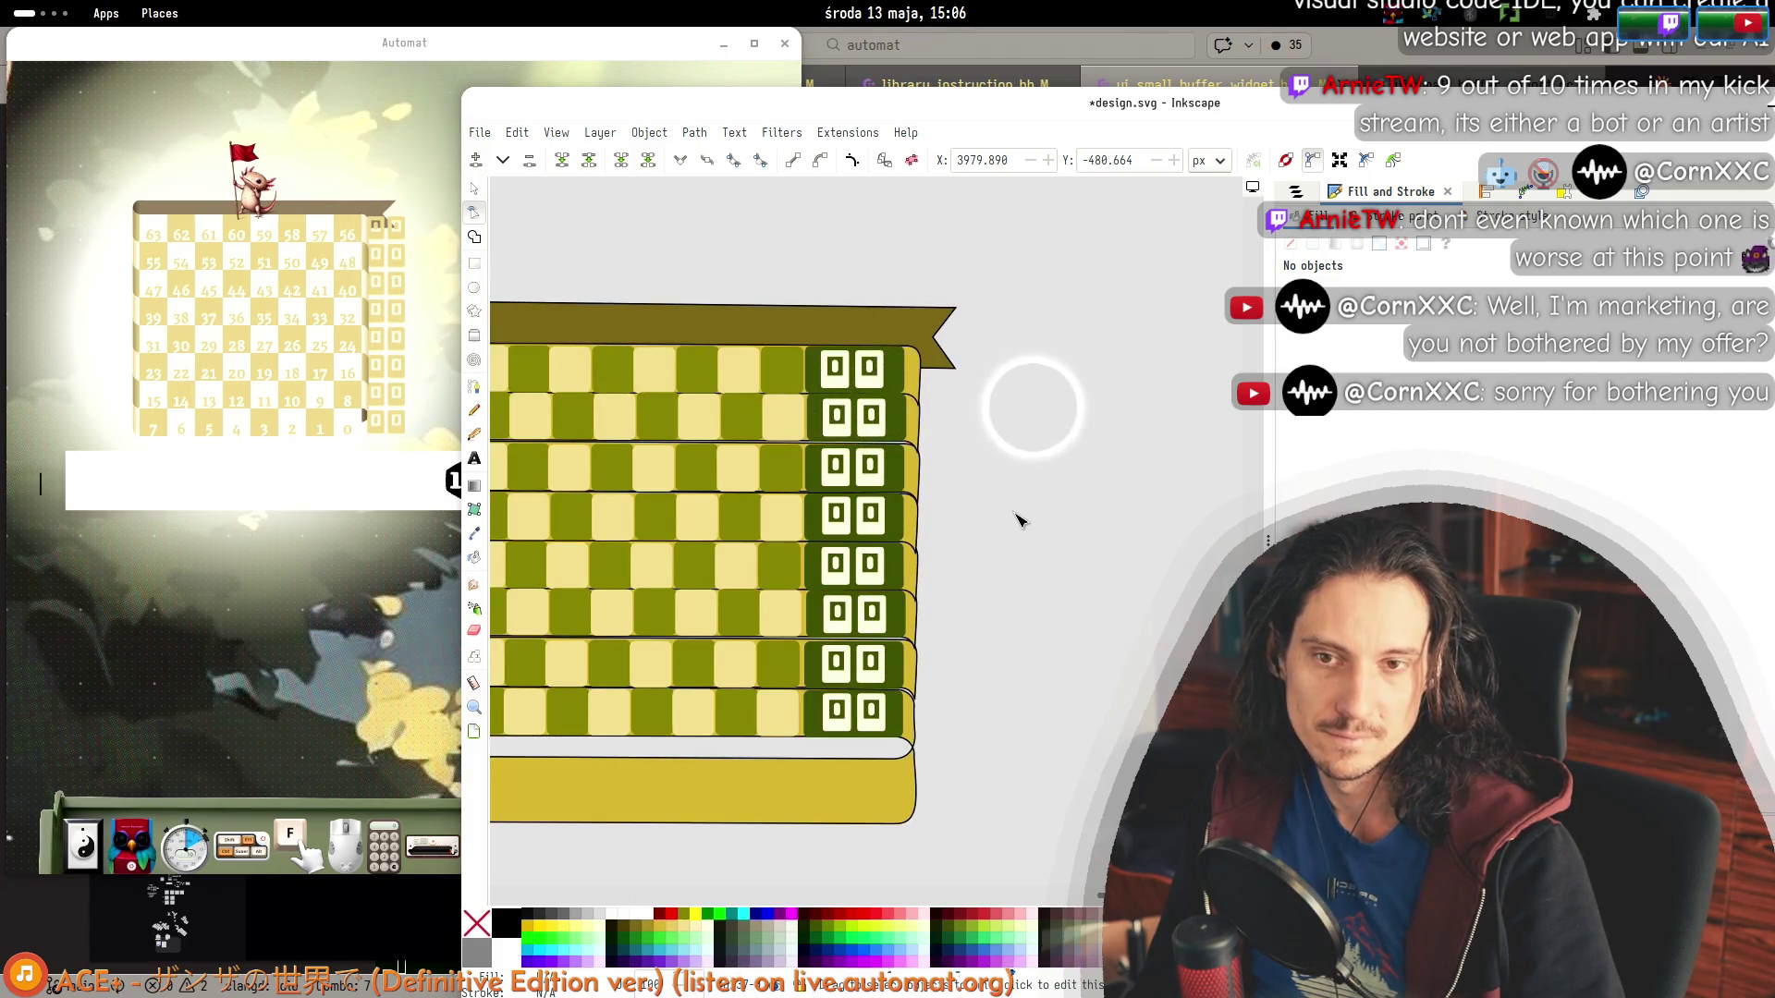
ctrl+scroll(1141, 575, down, 1)
ctrl+scroll(618, 473, up, 1)
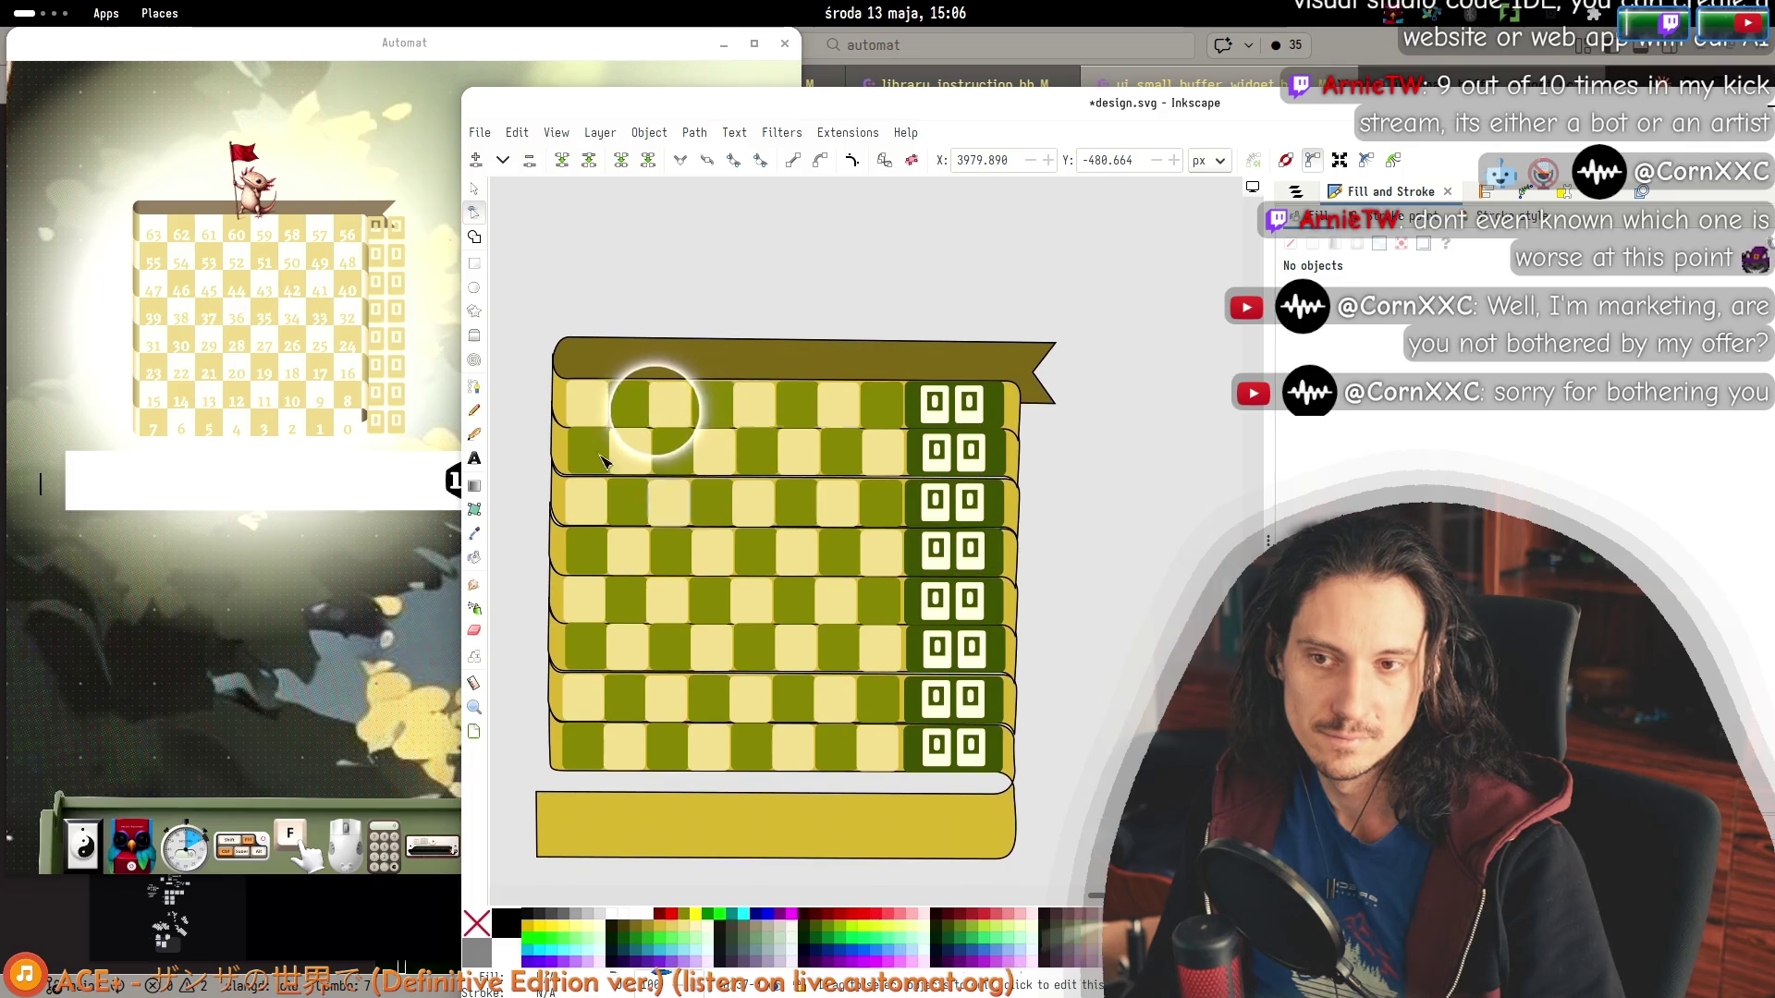
Select the dark olive checker squares in the top four ribbon rows
click(636, 404)
click(588, 453)
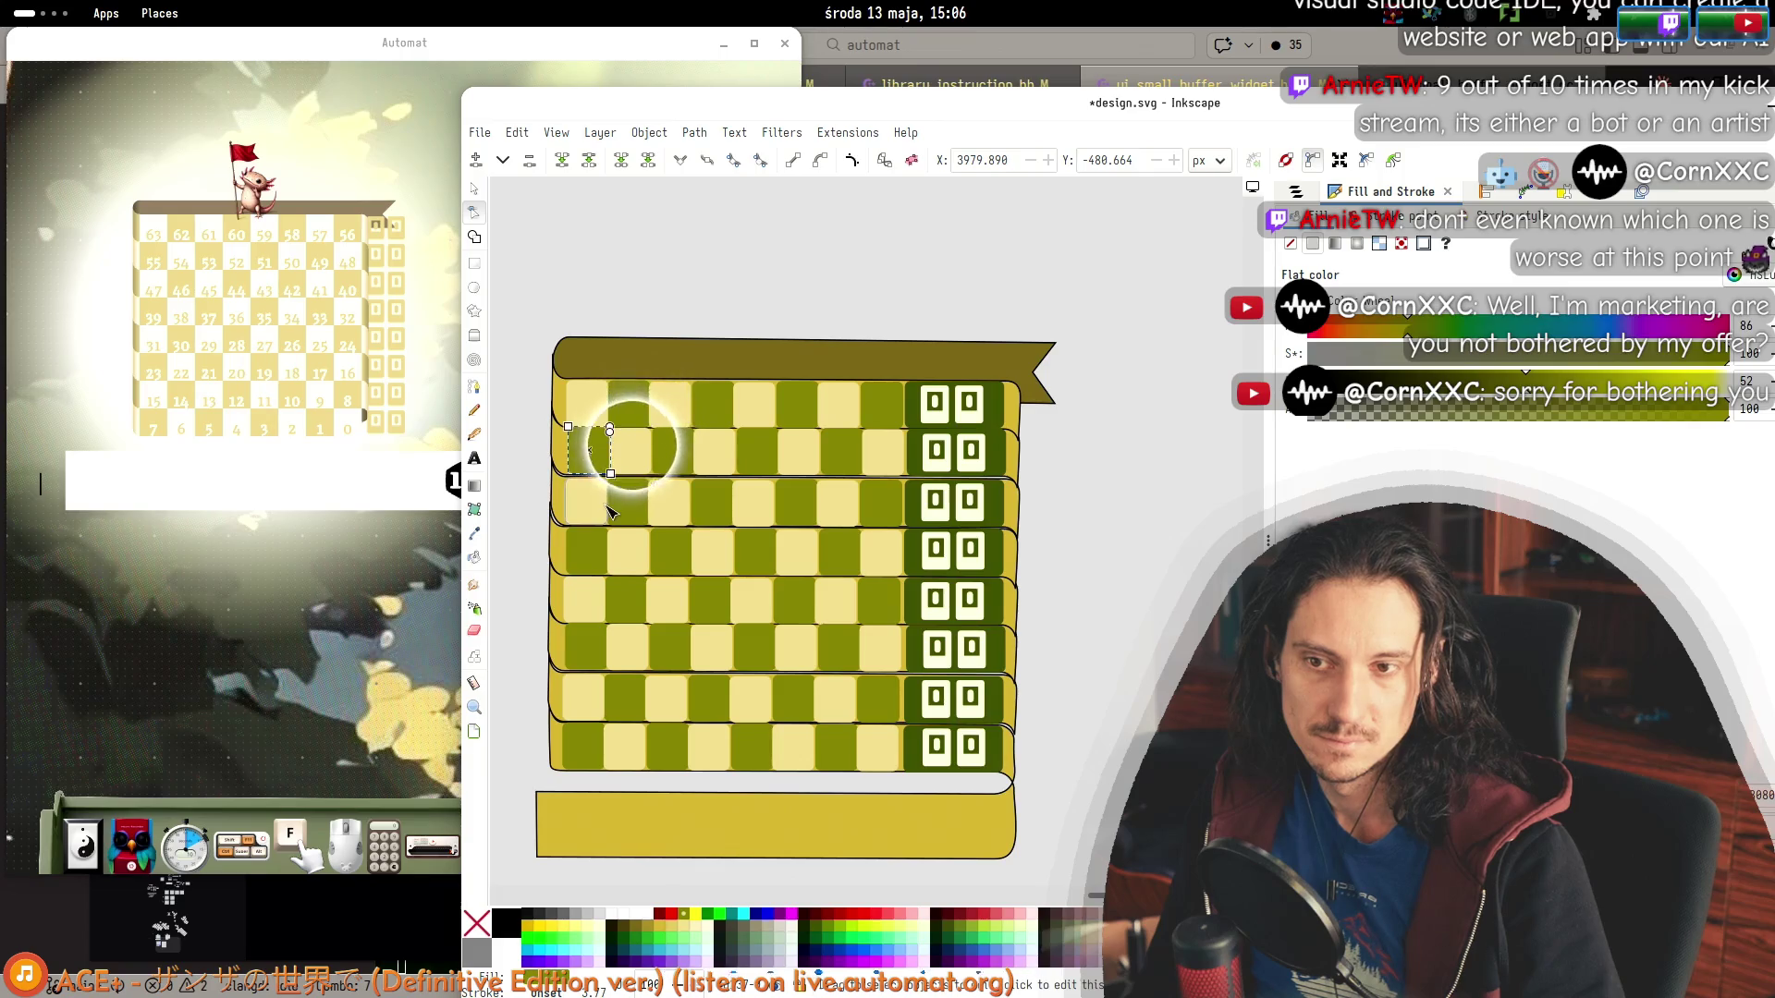
shift+click(628, 404)
shift+click(673, 450)
shift+click(713, 404)
shift+click(758, 451)
shift+click(798, 404)
shift+click(830, 436)
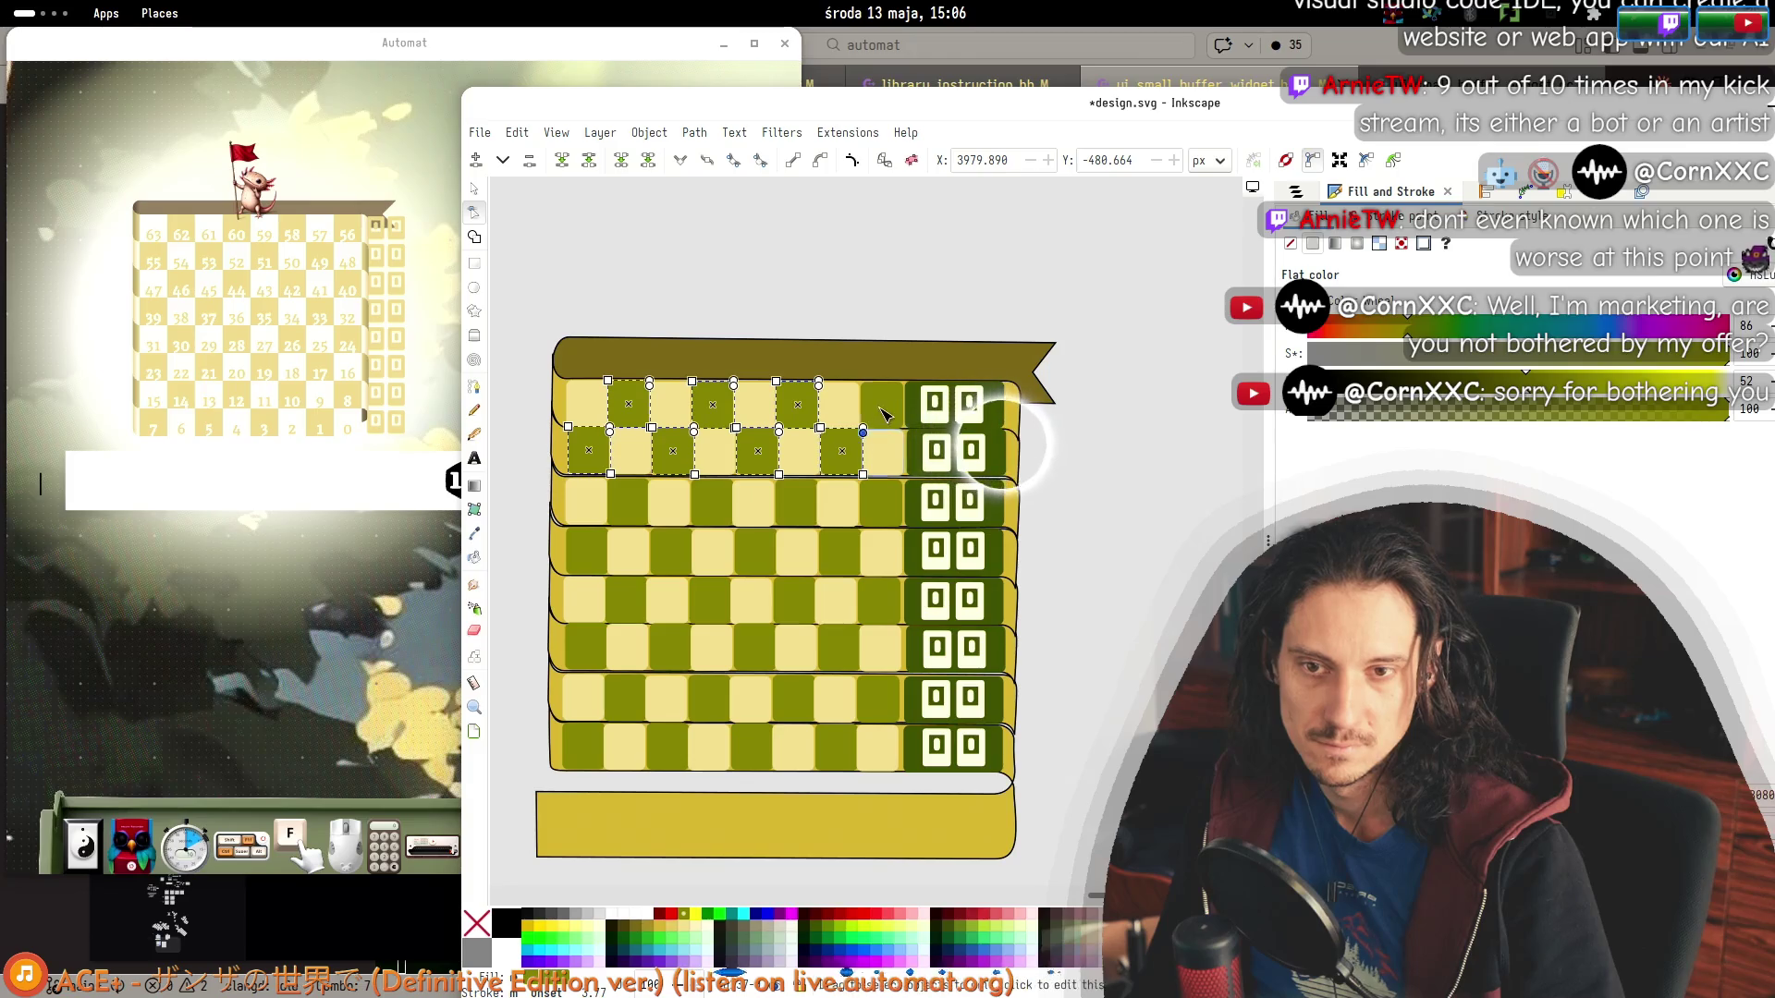
shift+click(884, 502)
shift+click(797, 502)
shift+click(711, 502)
shift+click(629, 502)
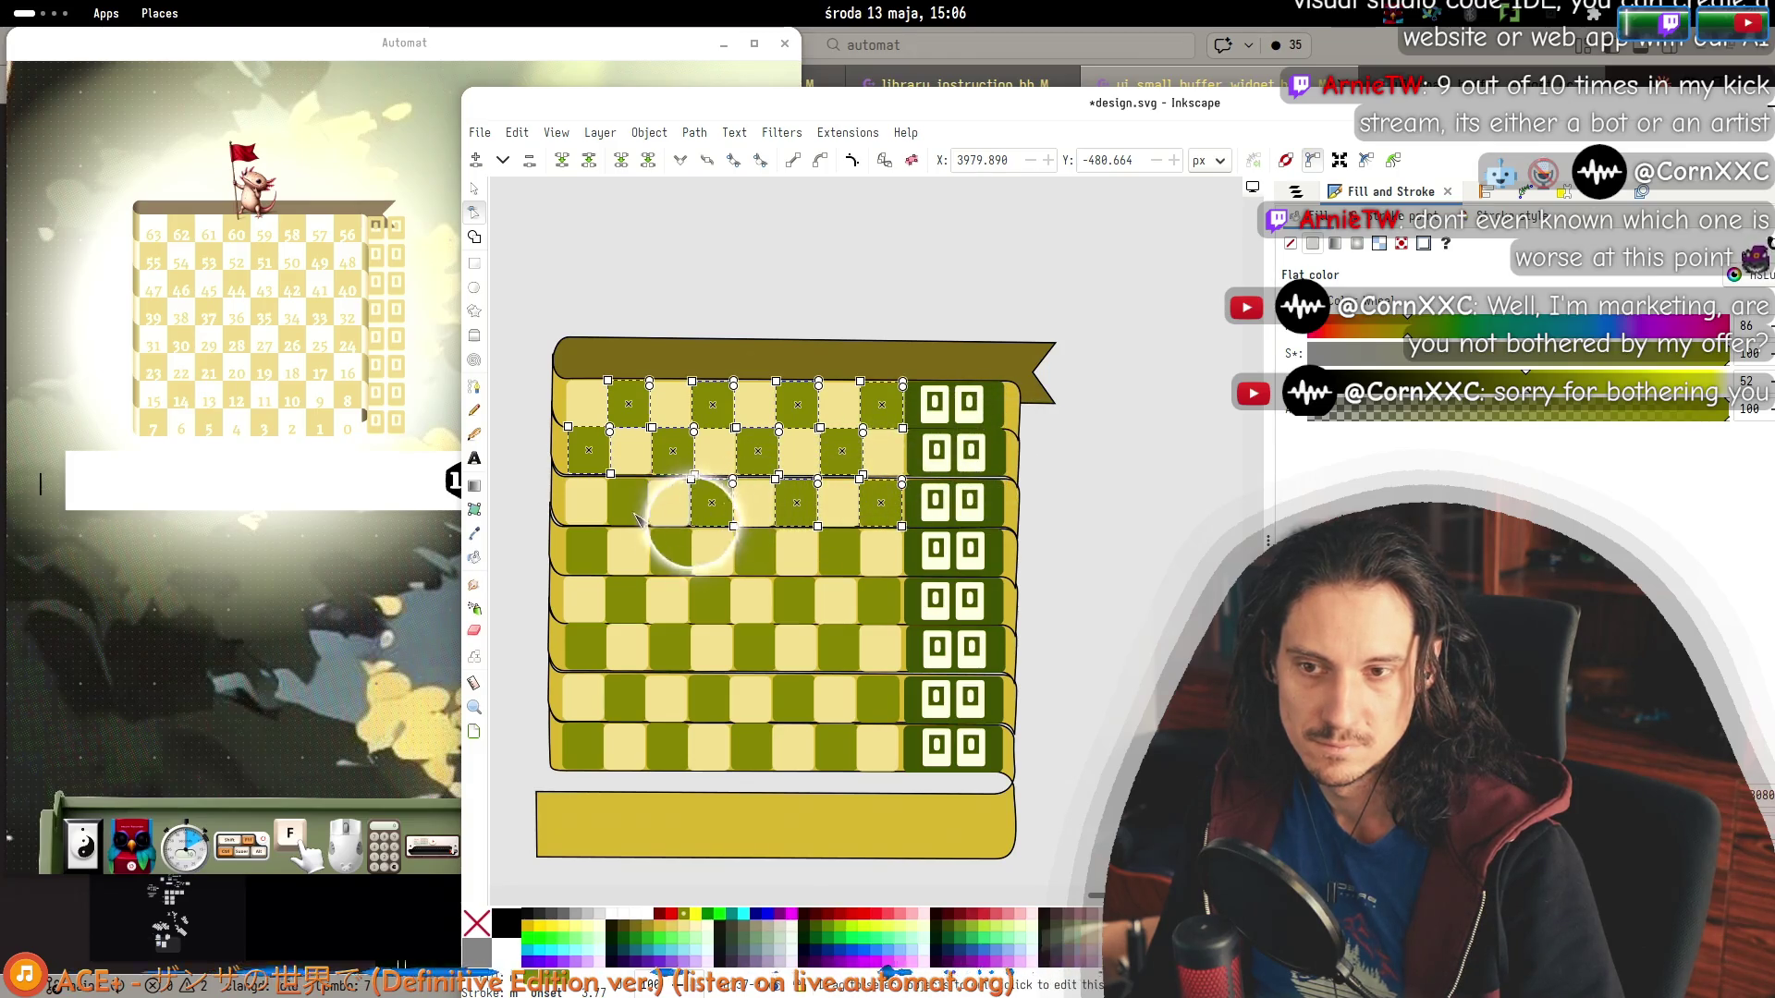
shift+click(587, 552)
shift+click(672, 552)
shift+click(756, 552)
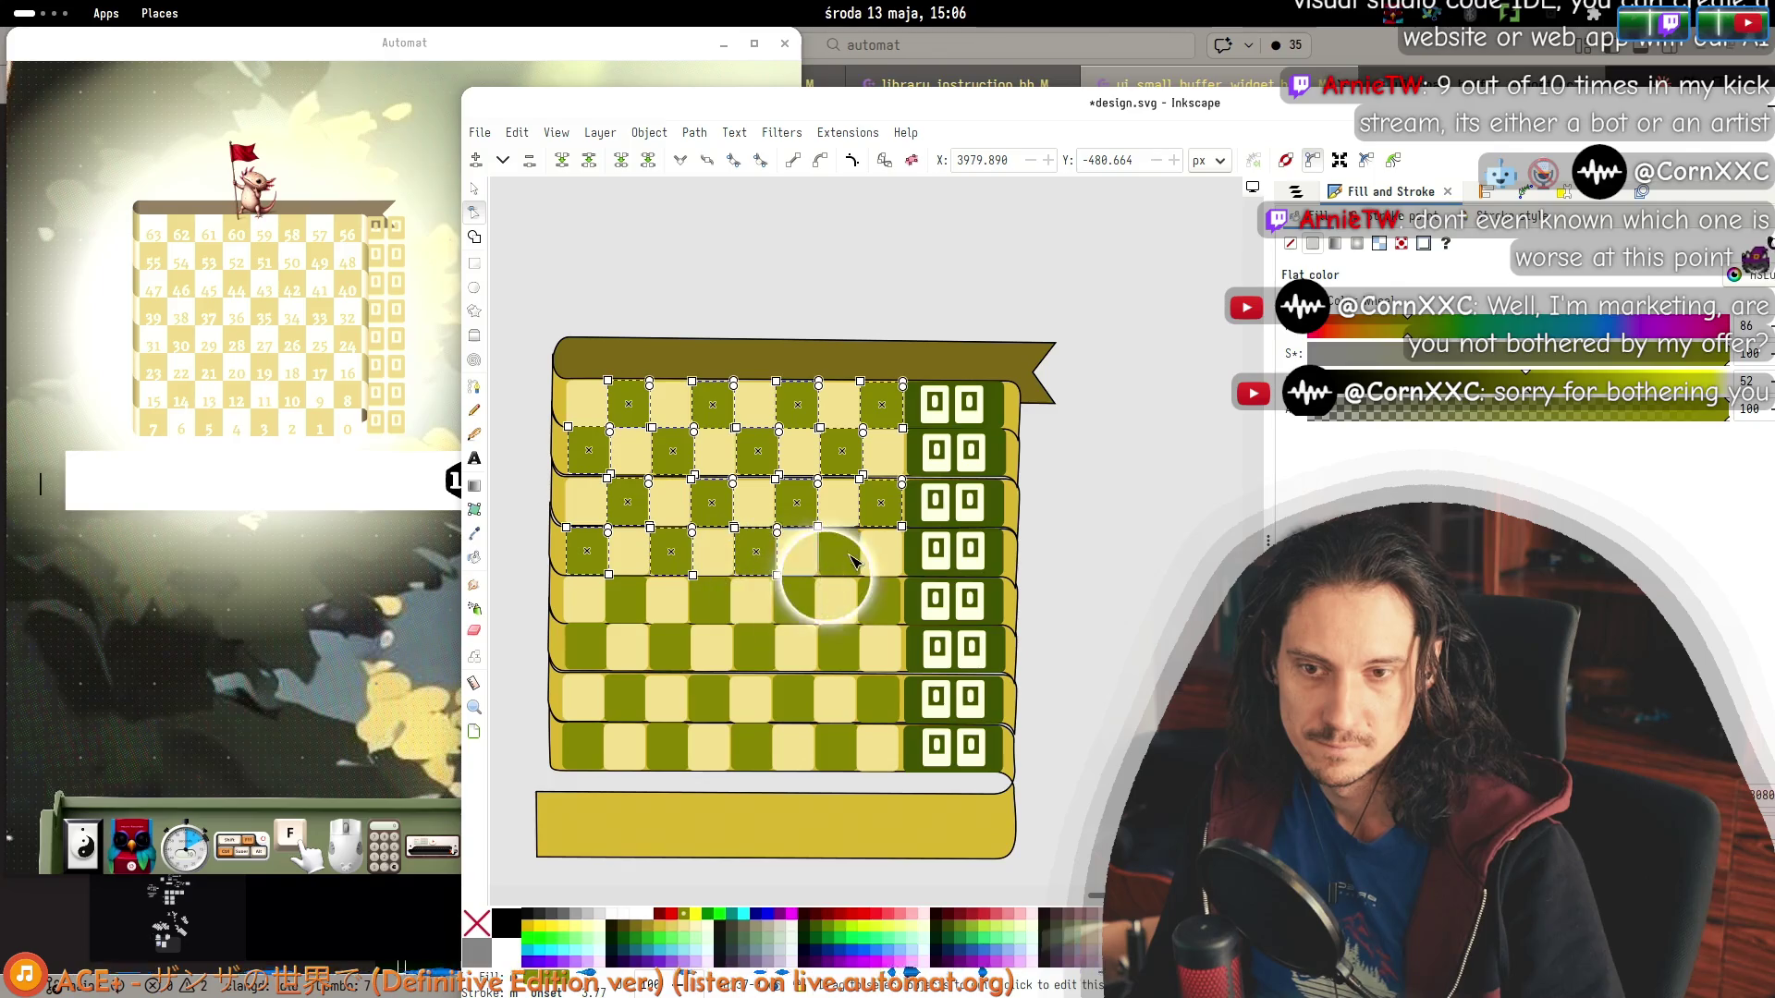
shift+click(840, 552)
Add the dark olive squares of rows five to eight to the selection
shift+click(879, 602)
shift+click(795, 601)
shift+click(710, 602)
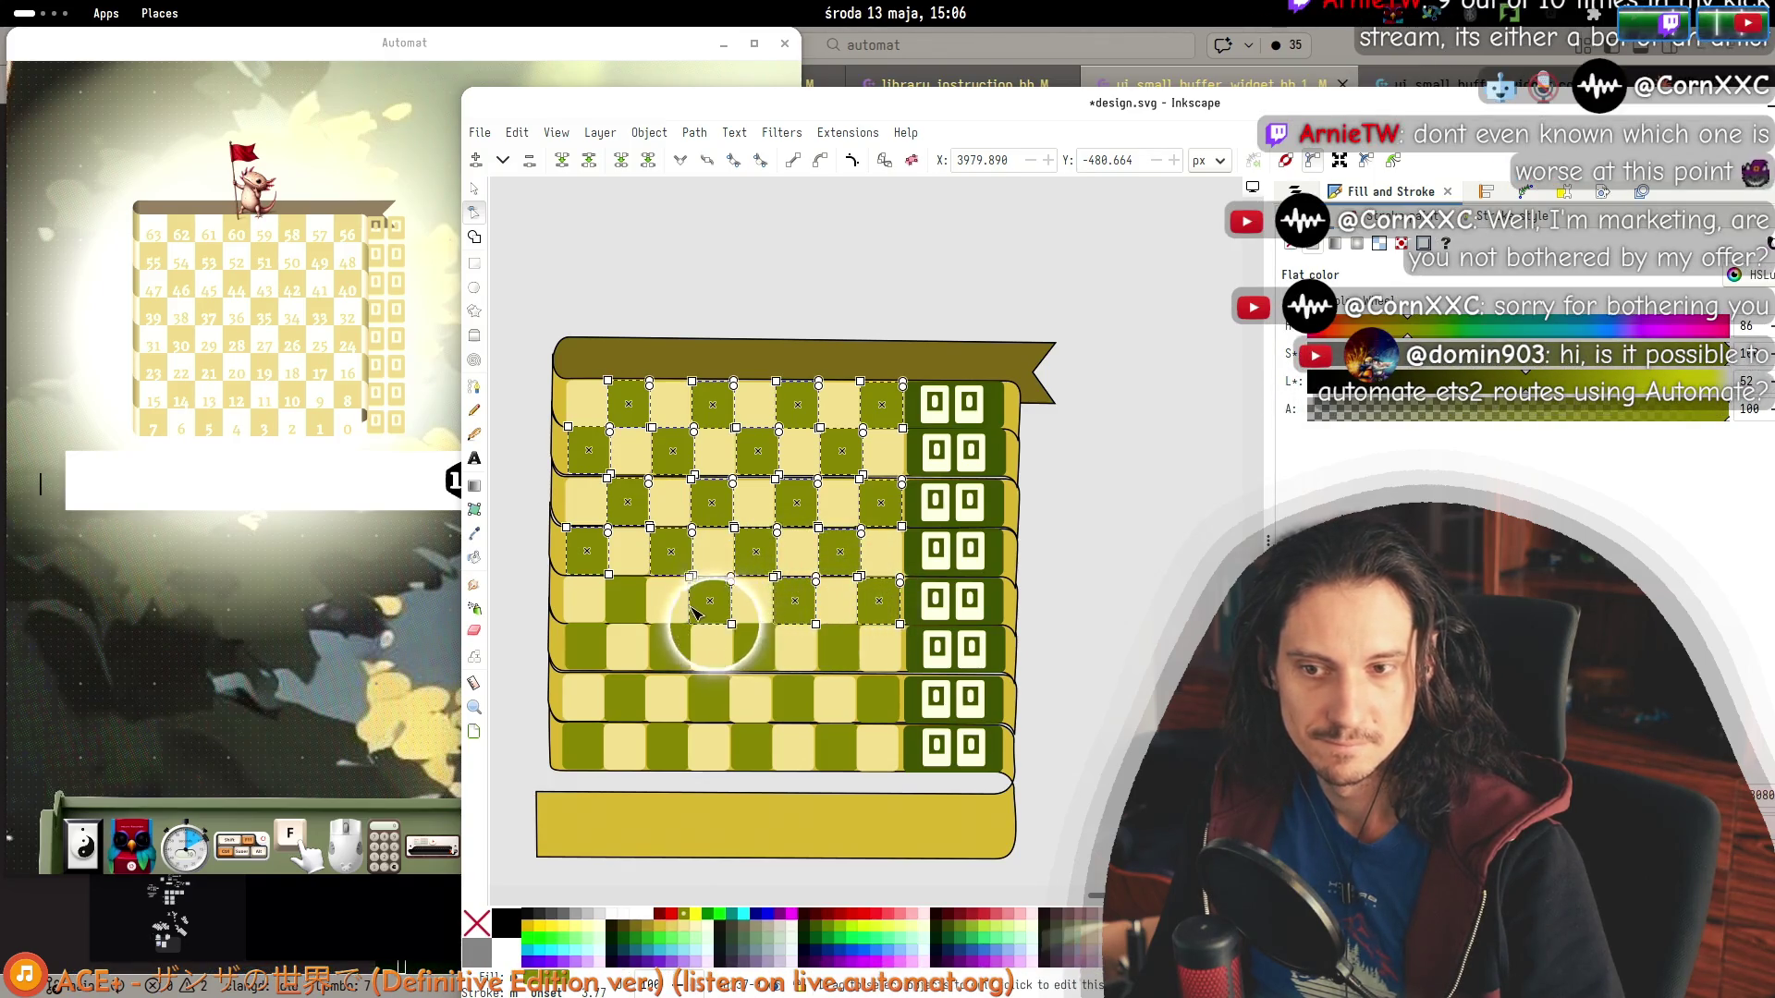
shift+click(626, 602)
shift+click(586, 646)
shift+click(670, 646)
shift+click(847, 657)
shift+click(794, 698)
shift+click(709, 698)
shift+click(625, 698)
shift+click(592, 751)
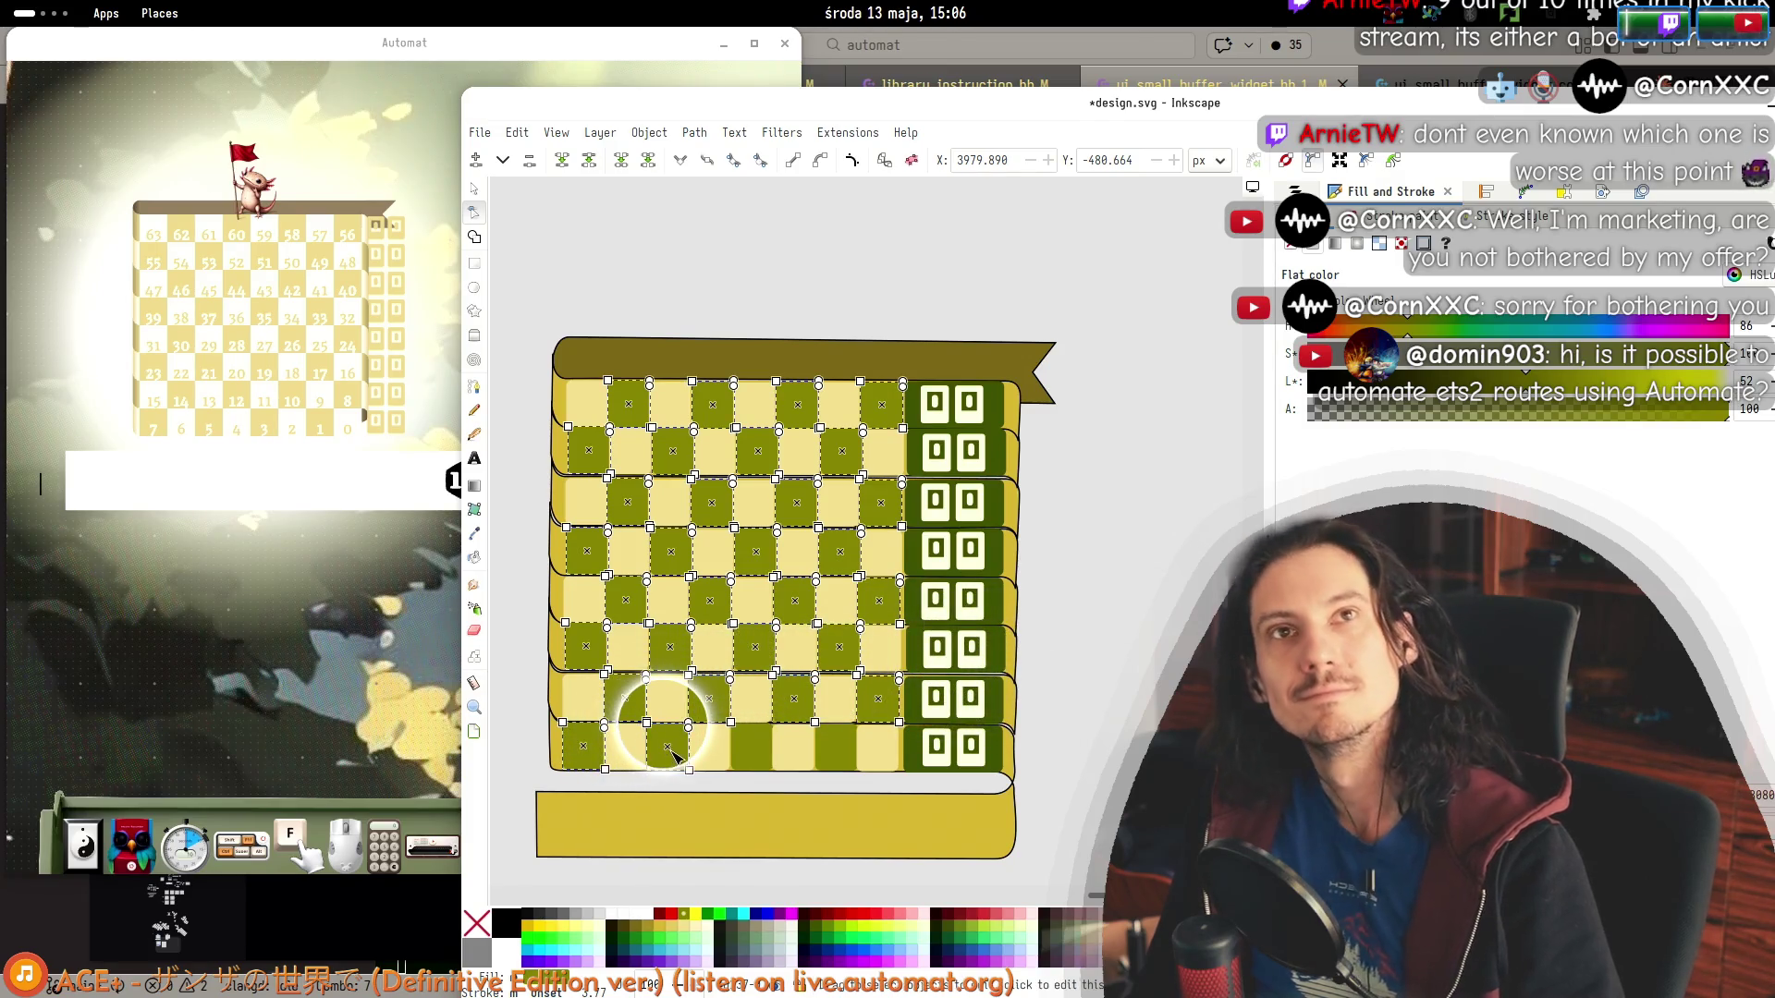
shift+click(751, 745)
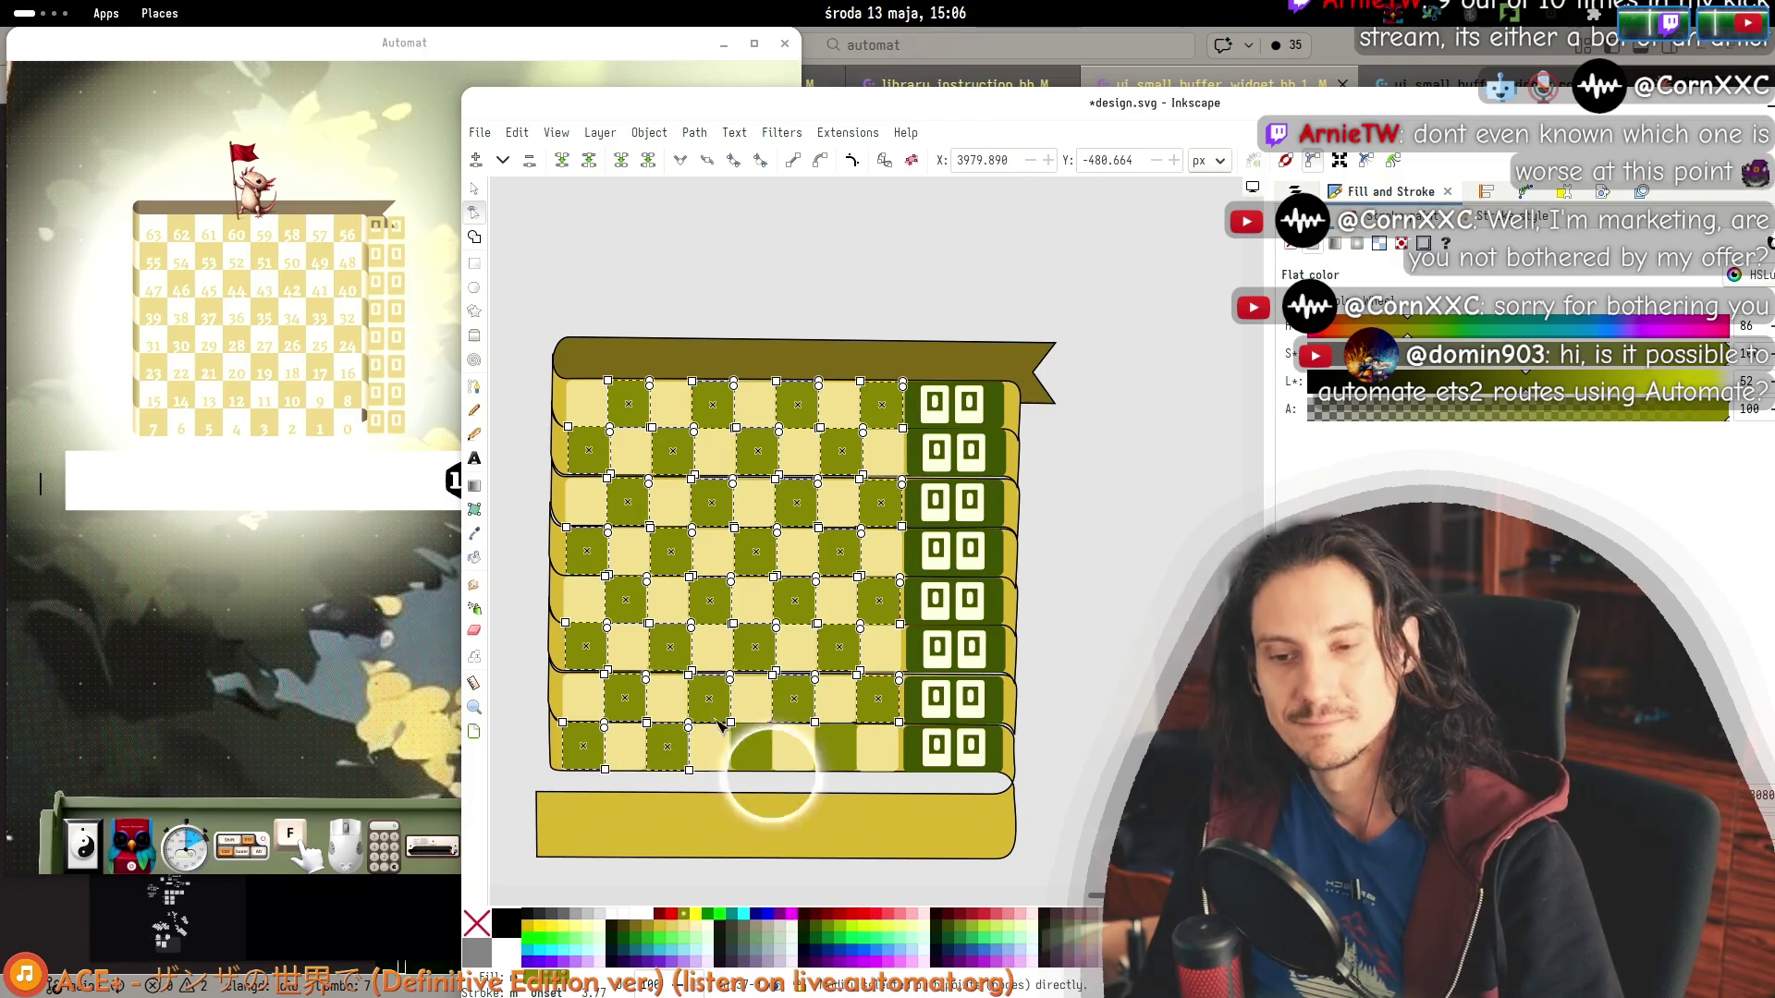
shift+click(837, 749)
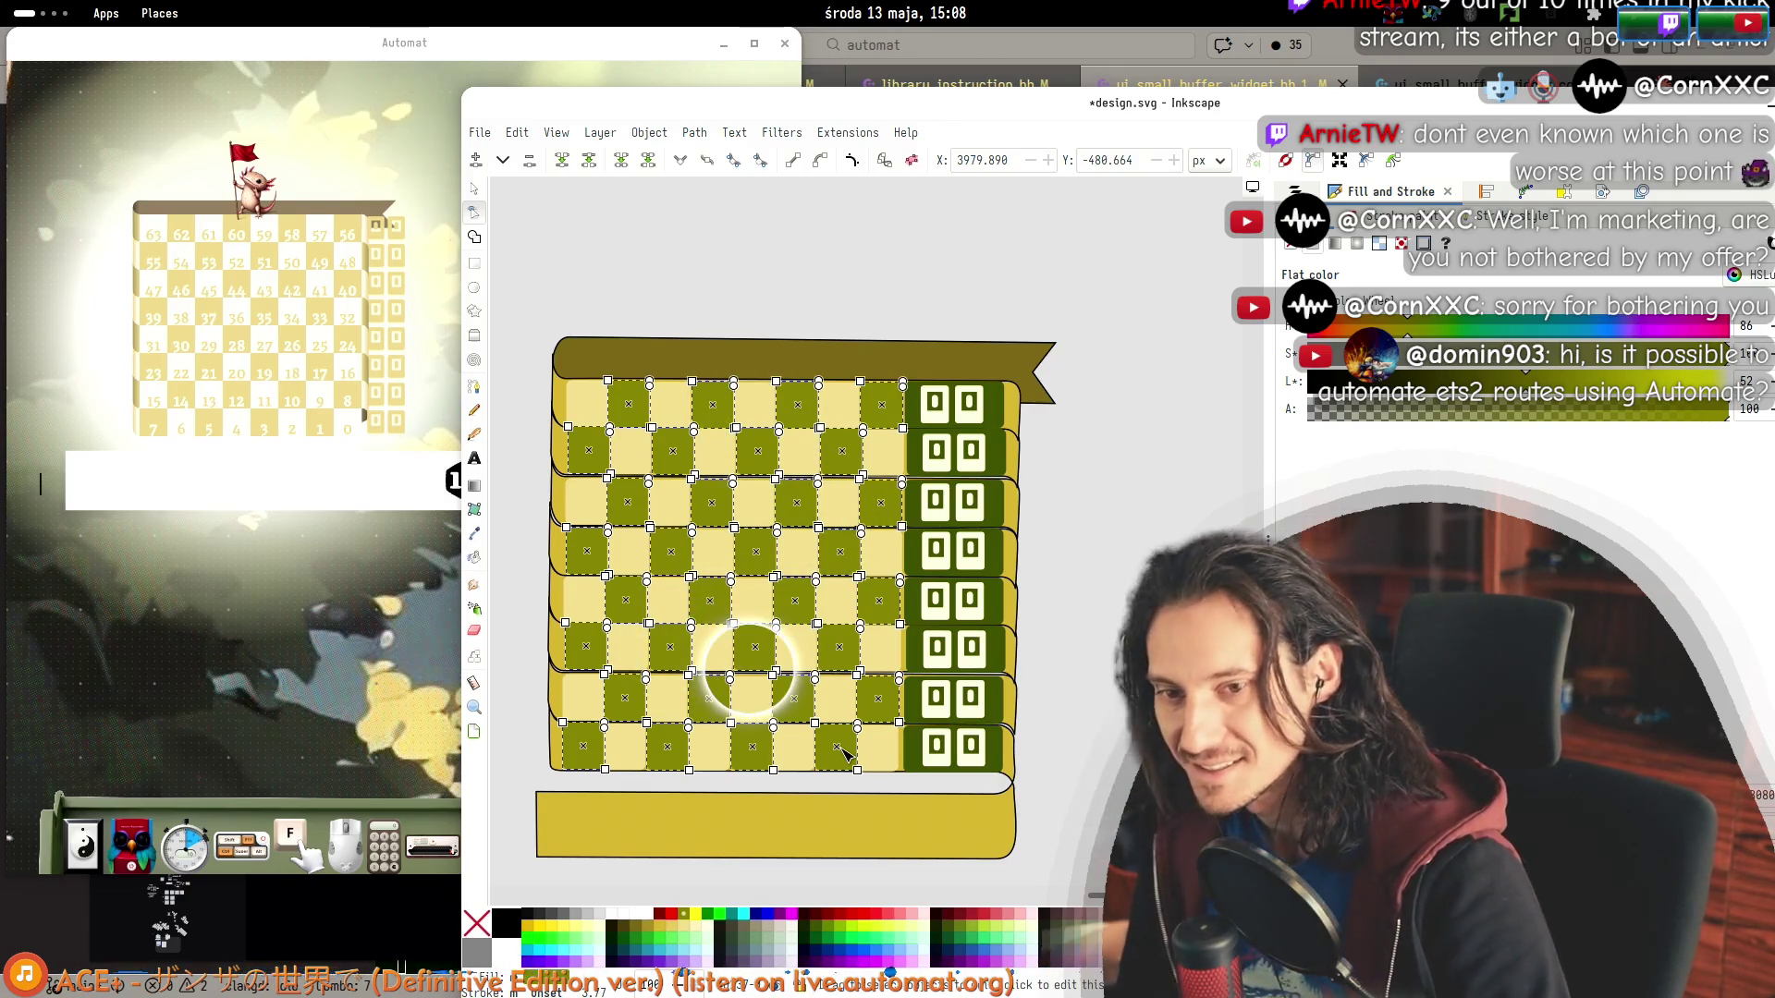
Delete all the selected dark olive checker squares
click(473, 192)
key(Delete)
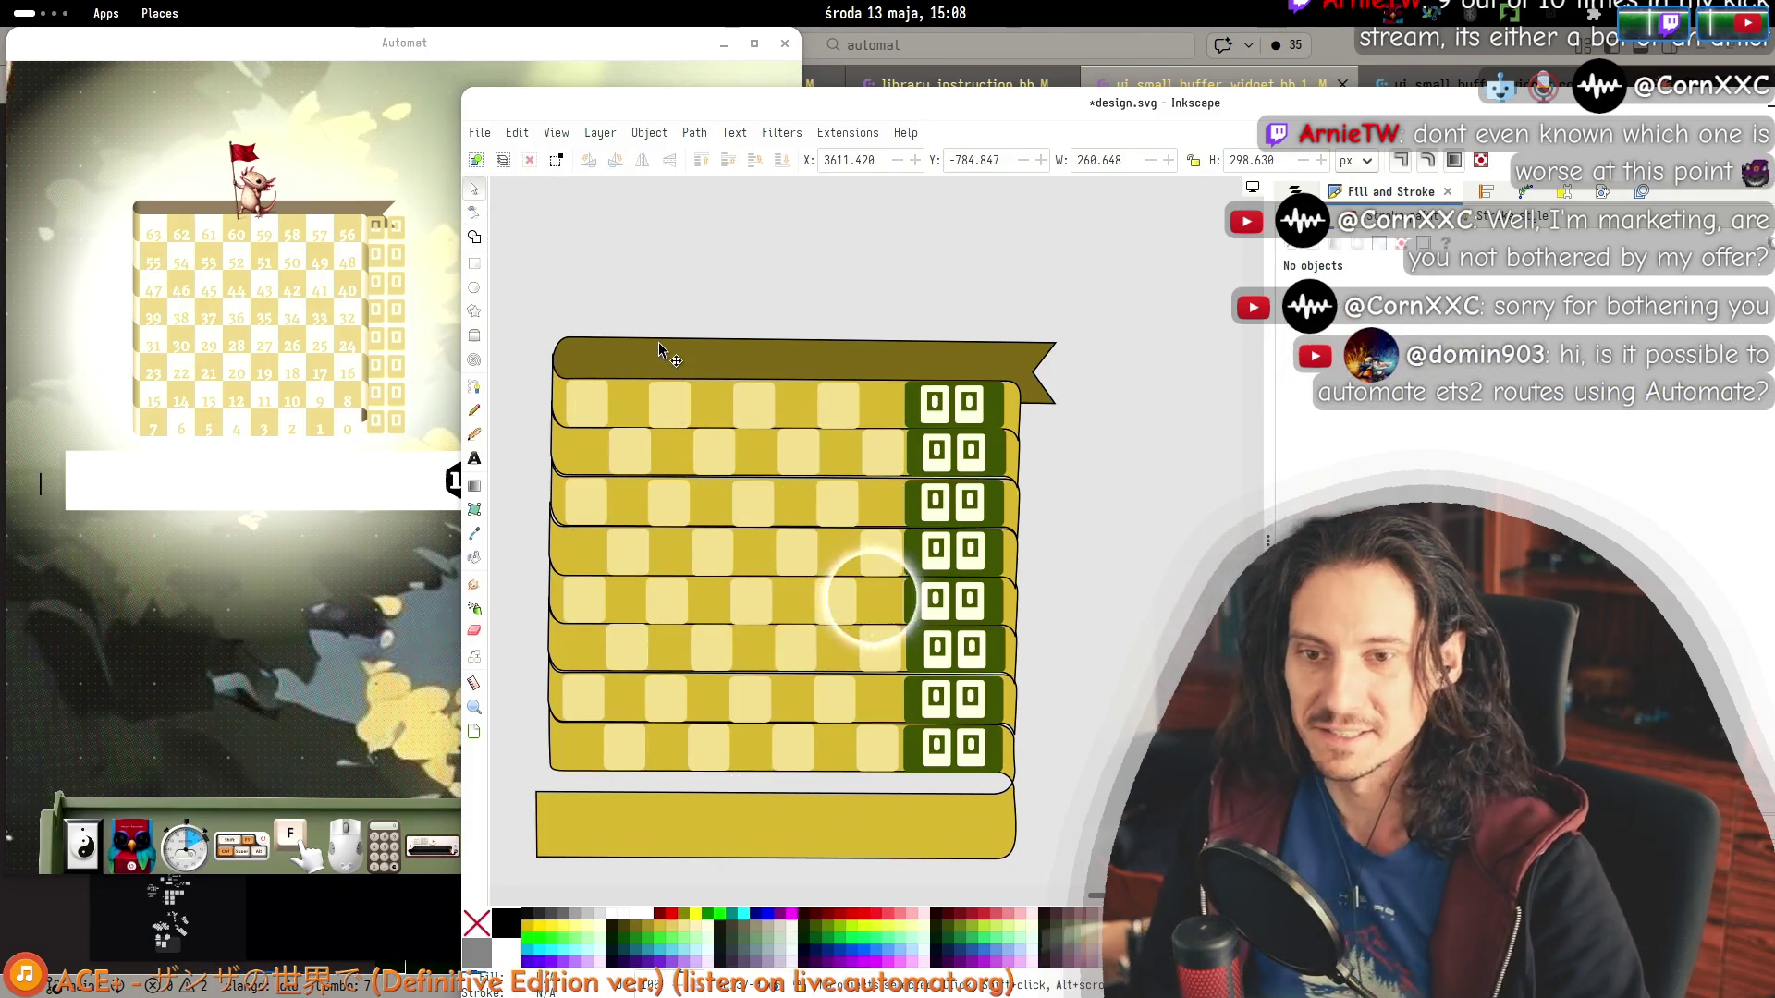
scroll(841, 555, down, 2)
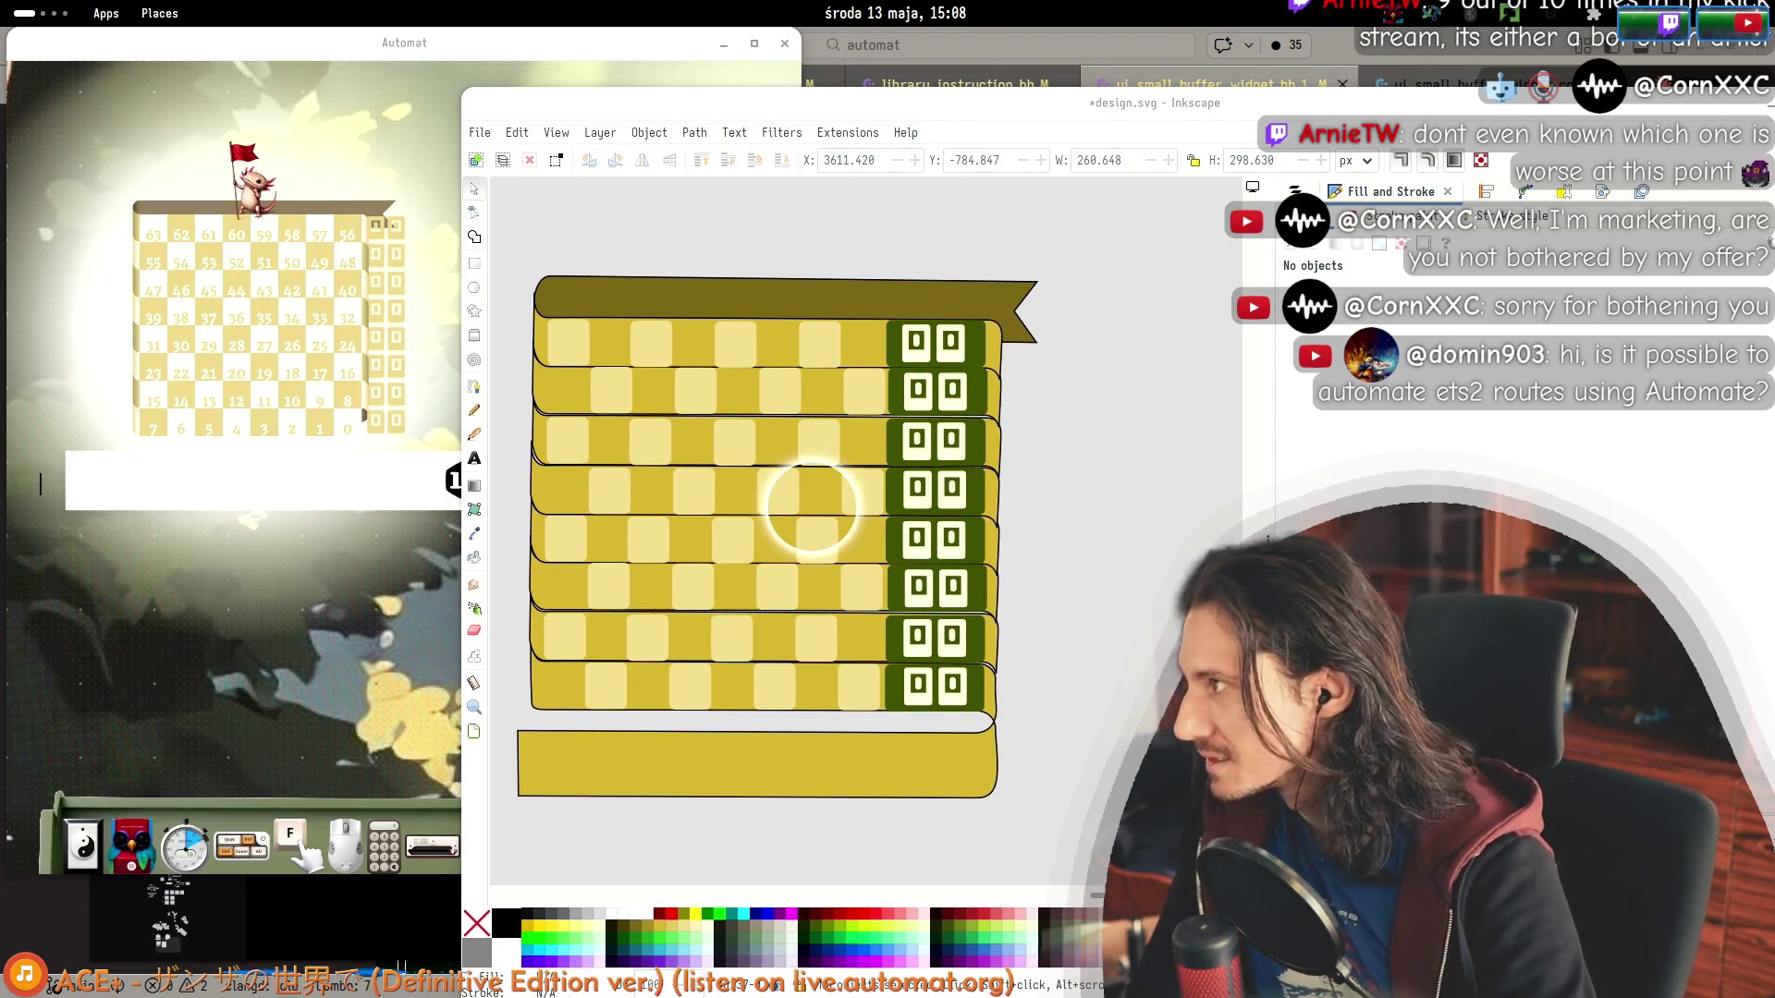
key(alt+Tab)
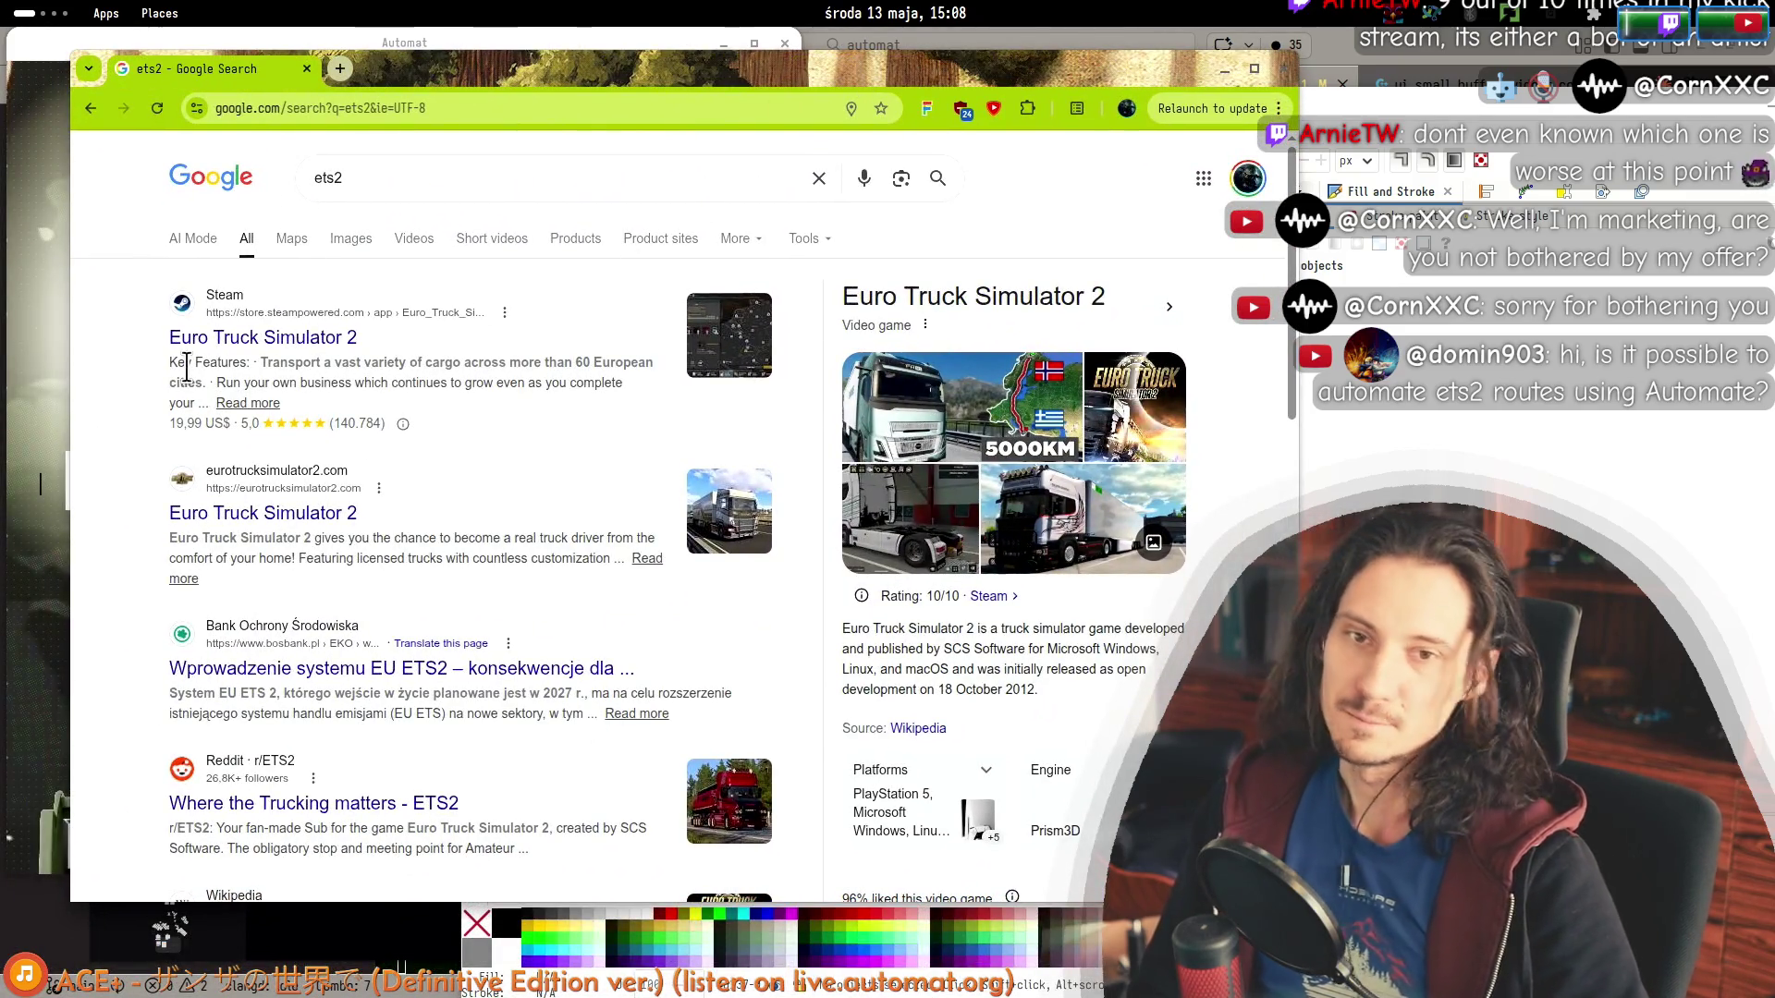
key(alt+Tab)
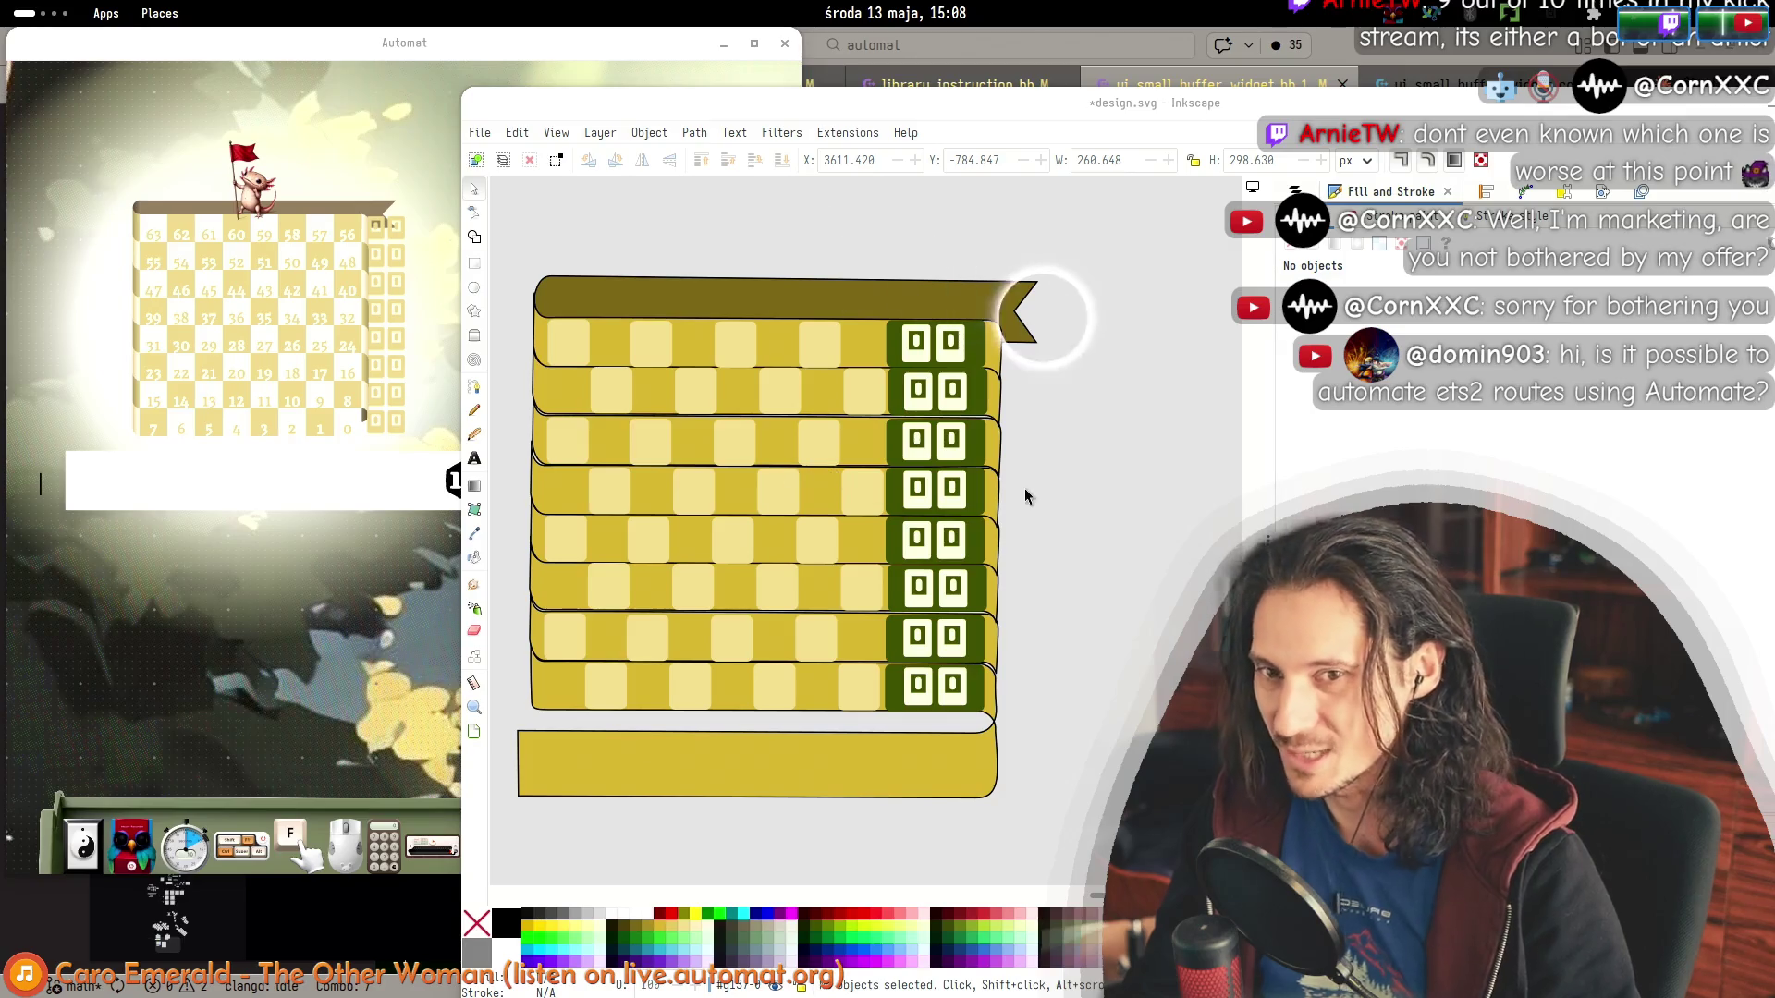
mouse_move(1080, 458)
mouse_down()
mouse_move(1047, 425)
mouse_move(1117, 498)
mouse_up()
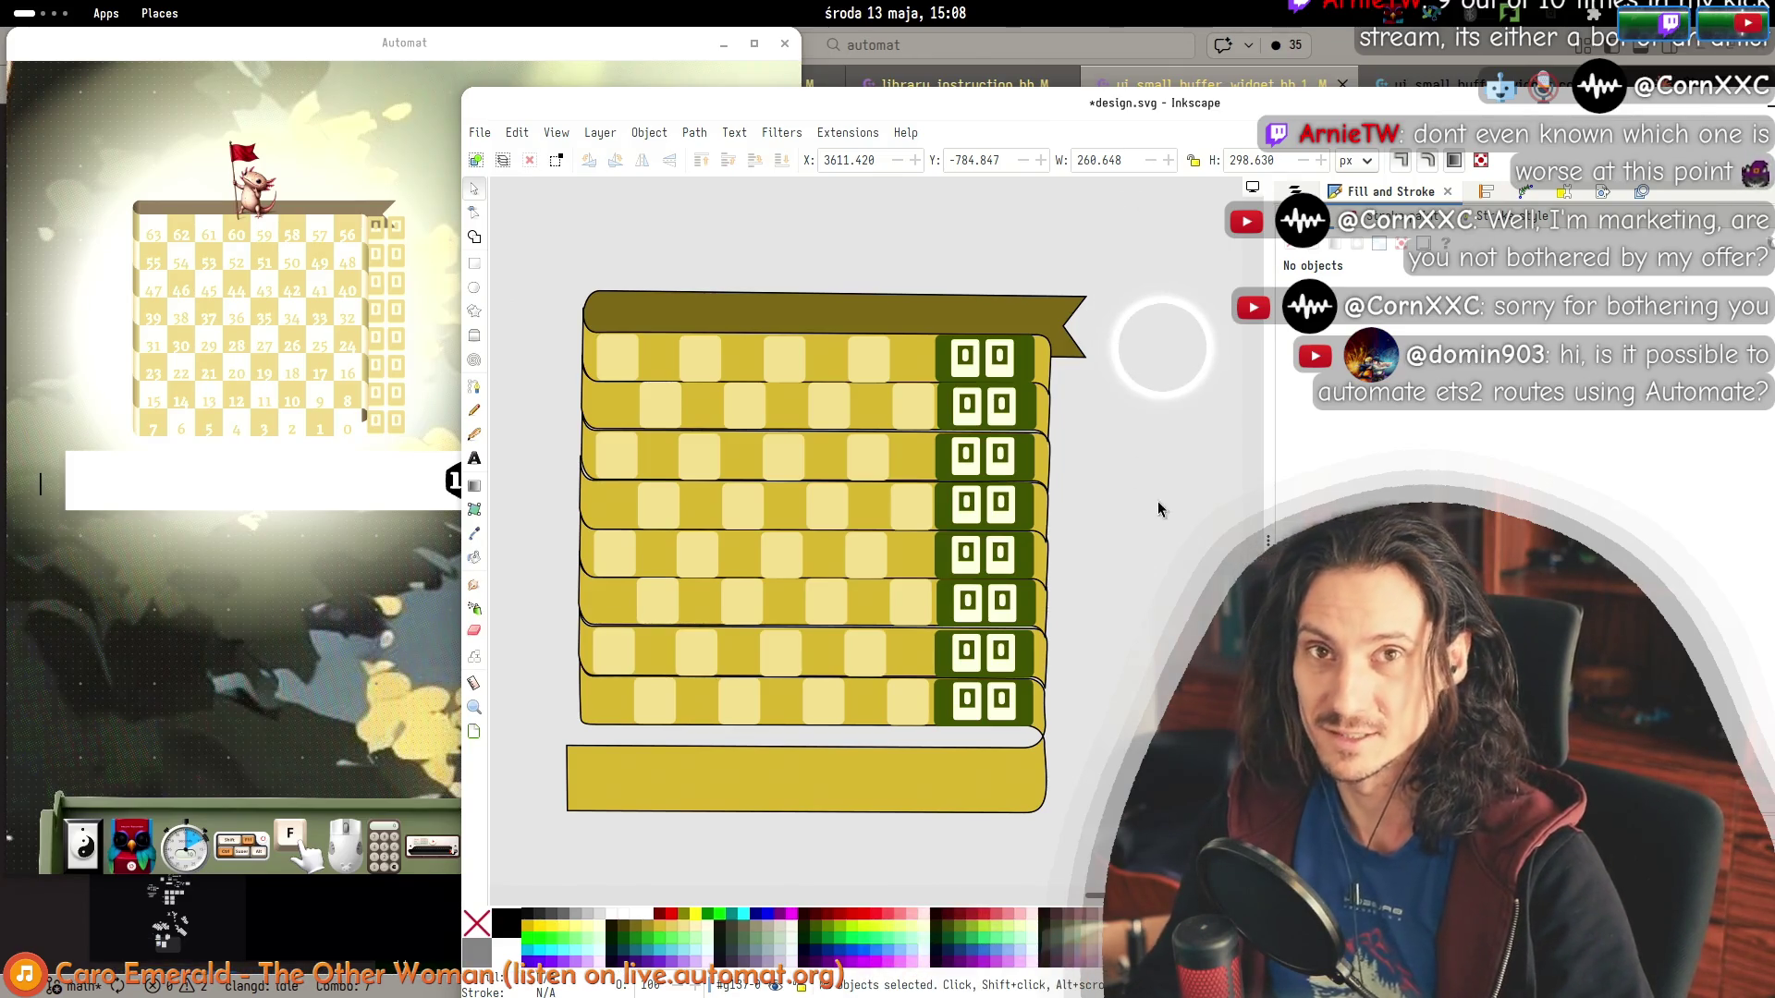
click(1042, 370)
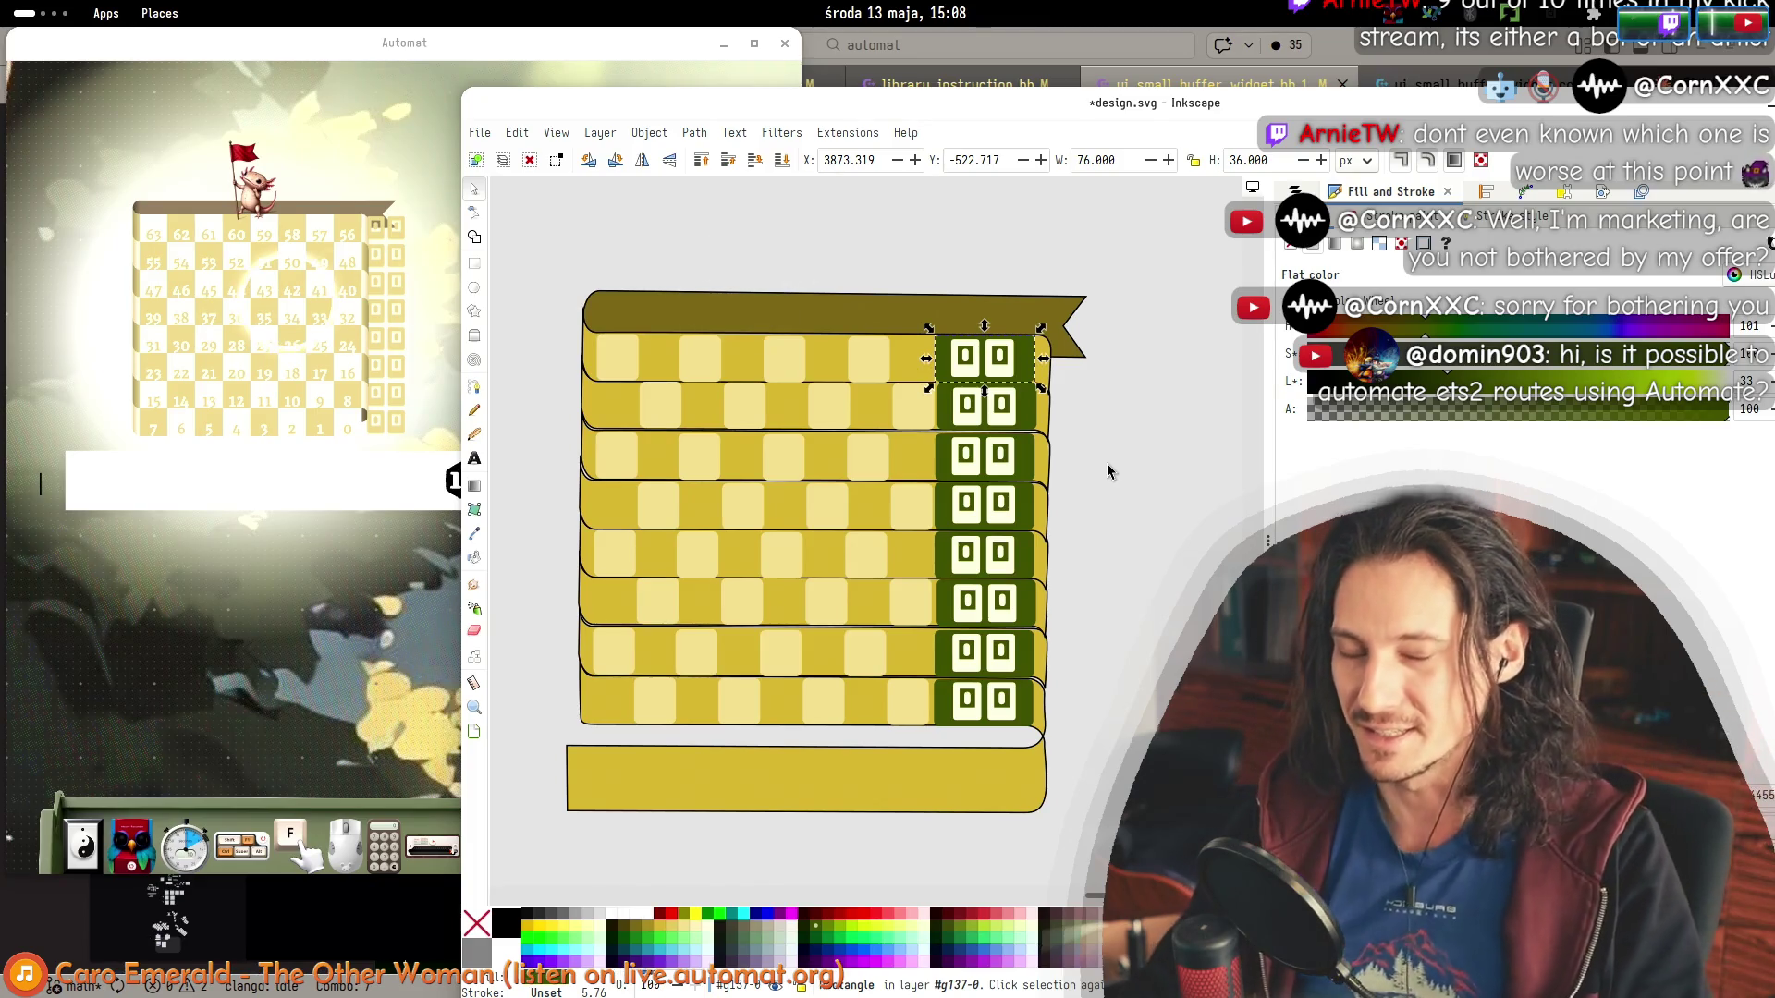
Select the 00 label groups down the column to check their row placement
click(1113, 730)
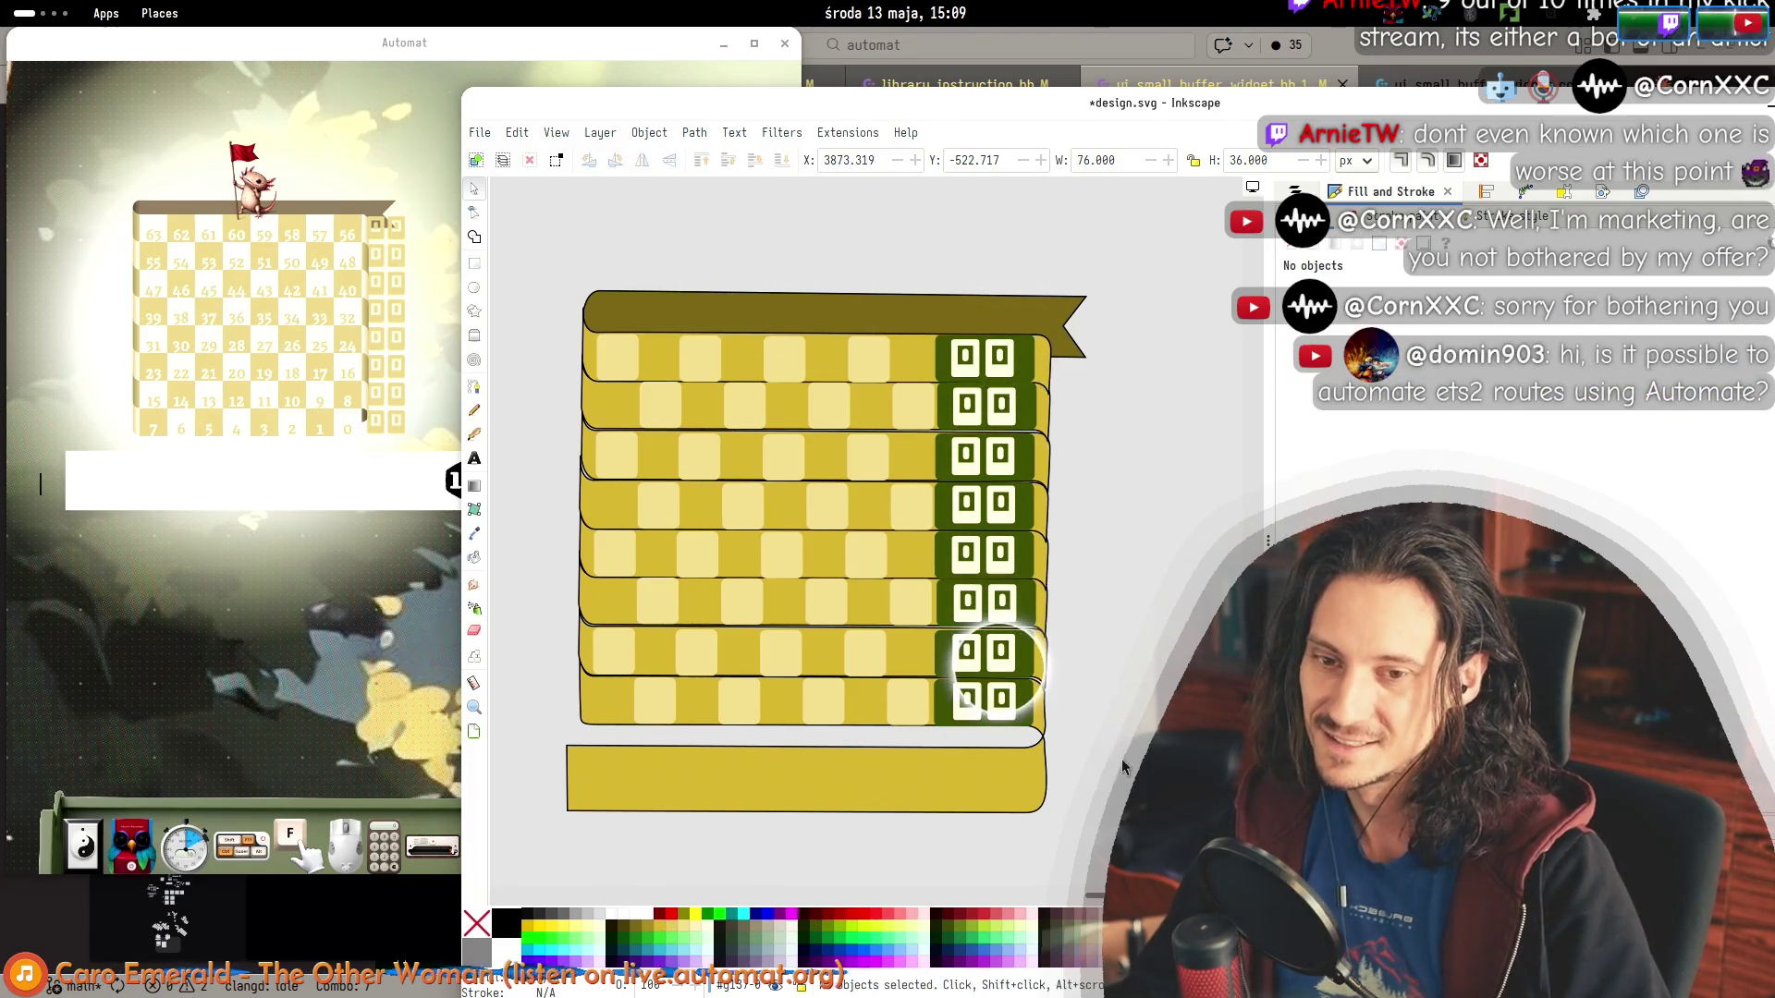
scroll(1122, 756, down, 1)
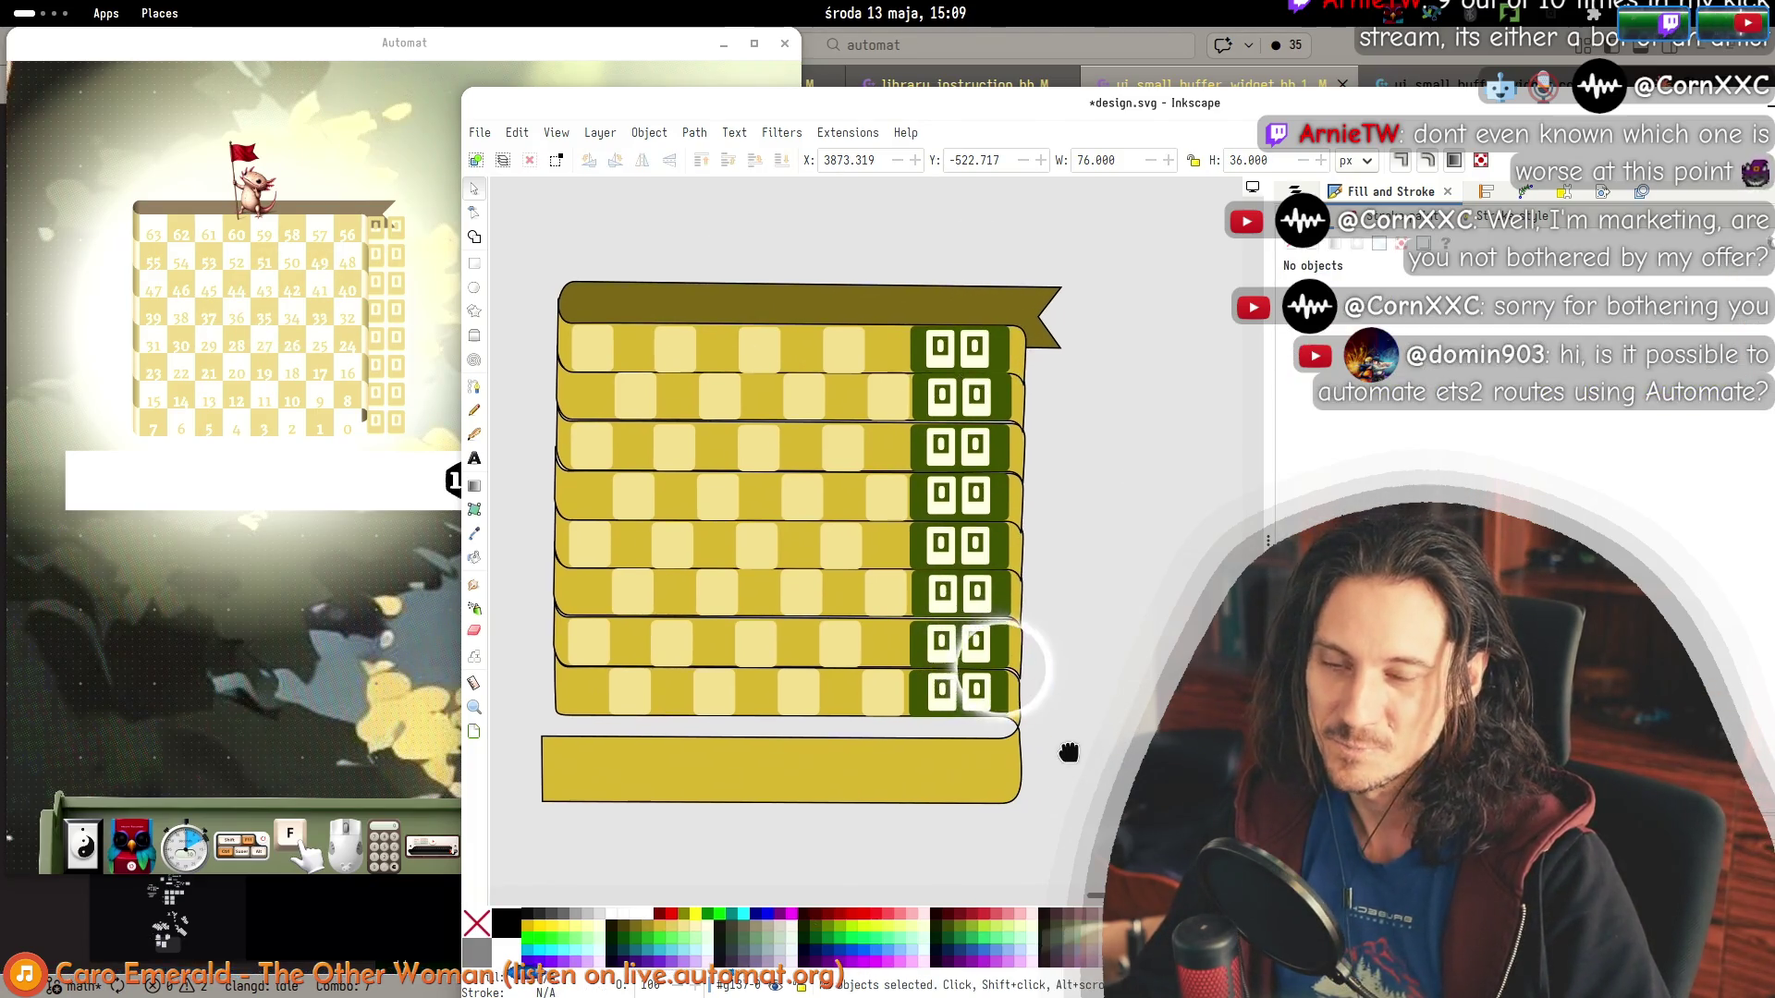
click(972, 351)
mouse_move(1094, 788)
mouse_down()
mouse_move(924, 428)
mouse_move(915, 307)
mouse_up()
click(1126, 454)
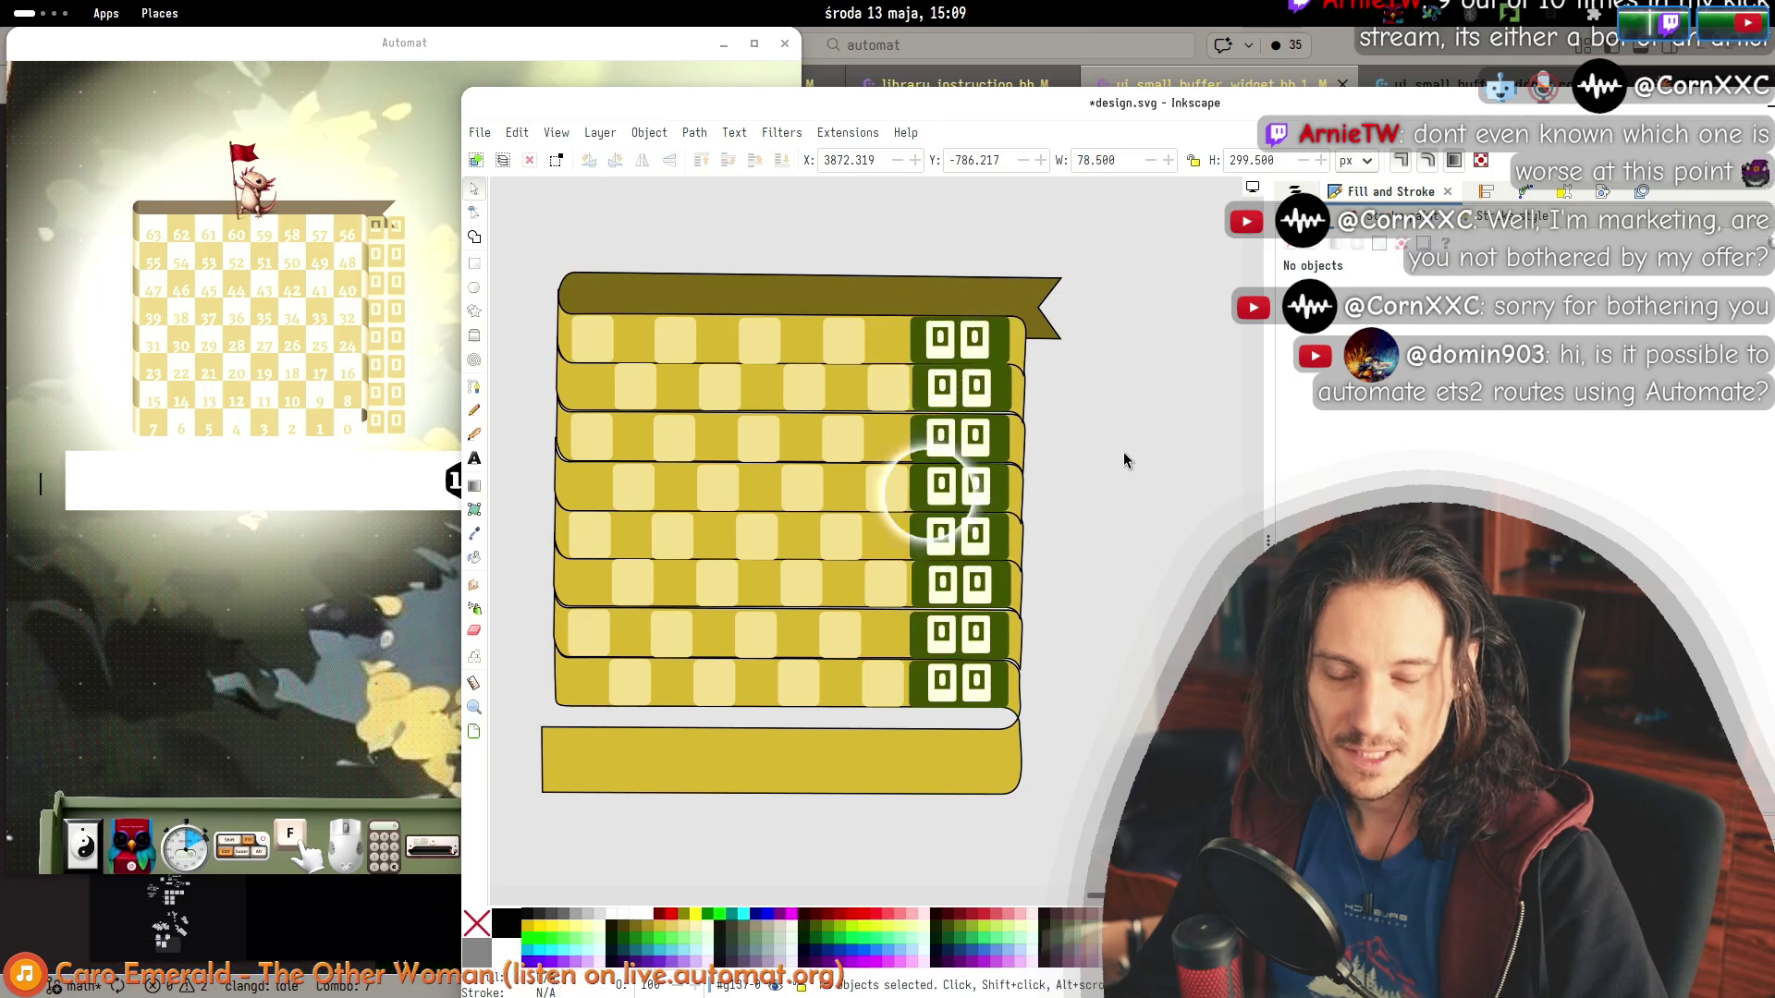
click(911, 342)
shift+click(913, 397)
shift+click(918, 435)
shift+click(922, 491)
shift+click(919, 539)
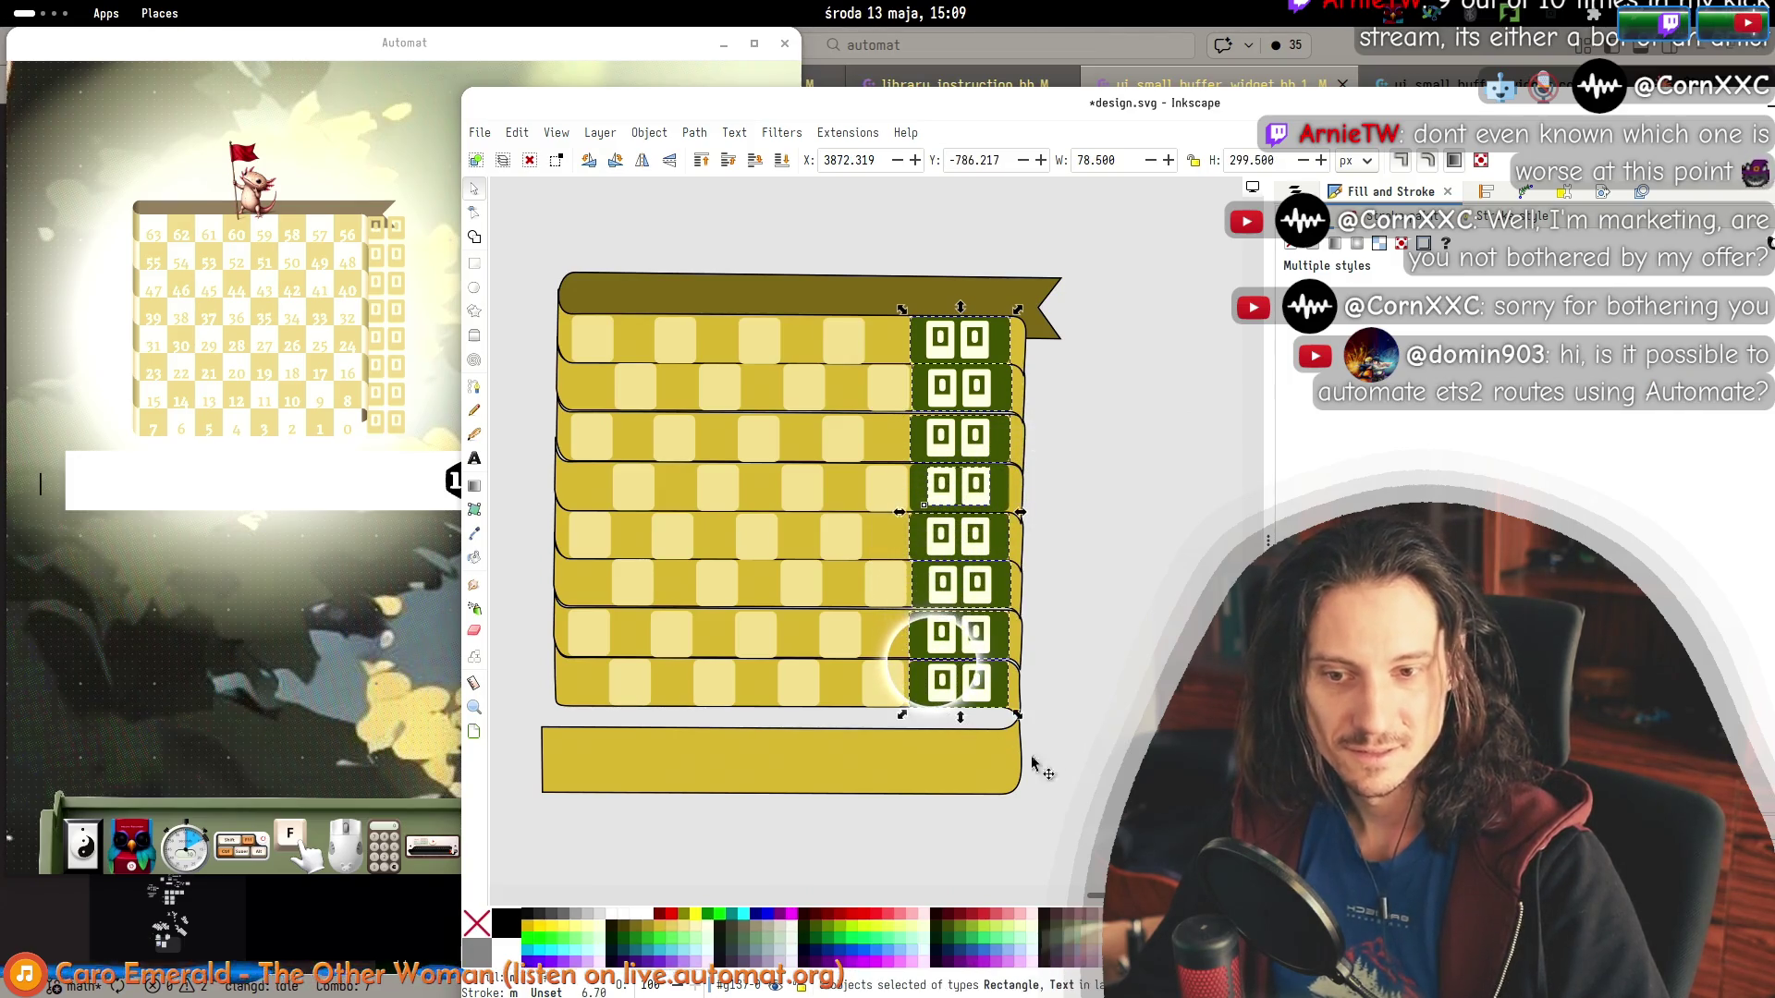
click(1078, 751)
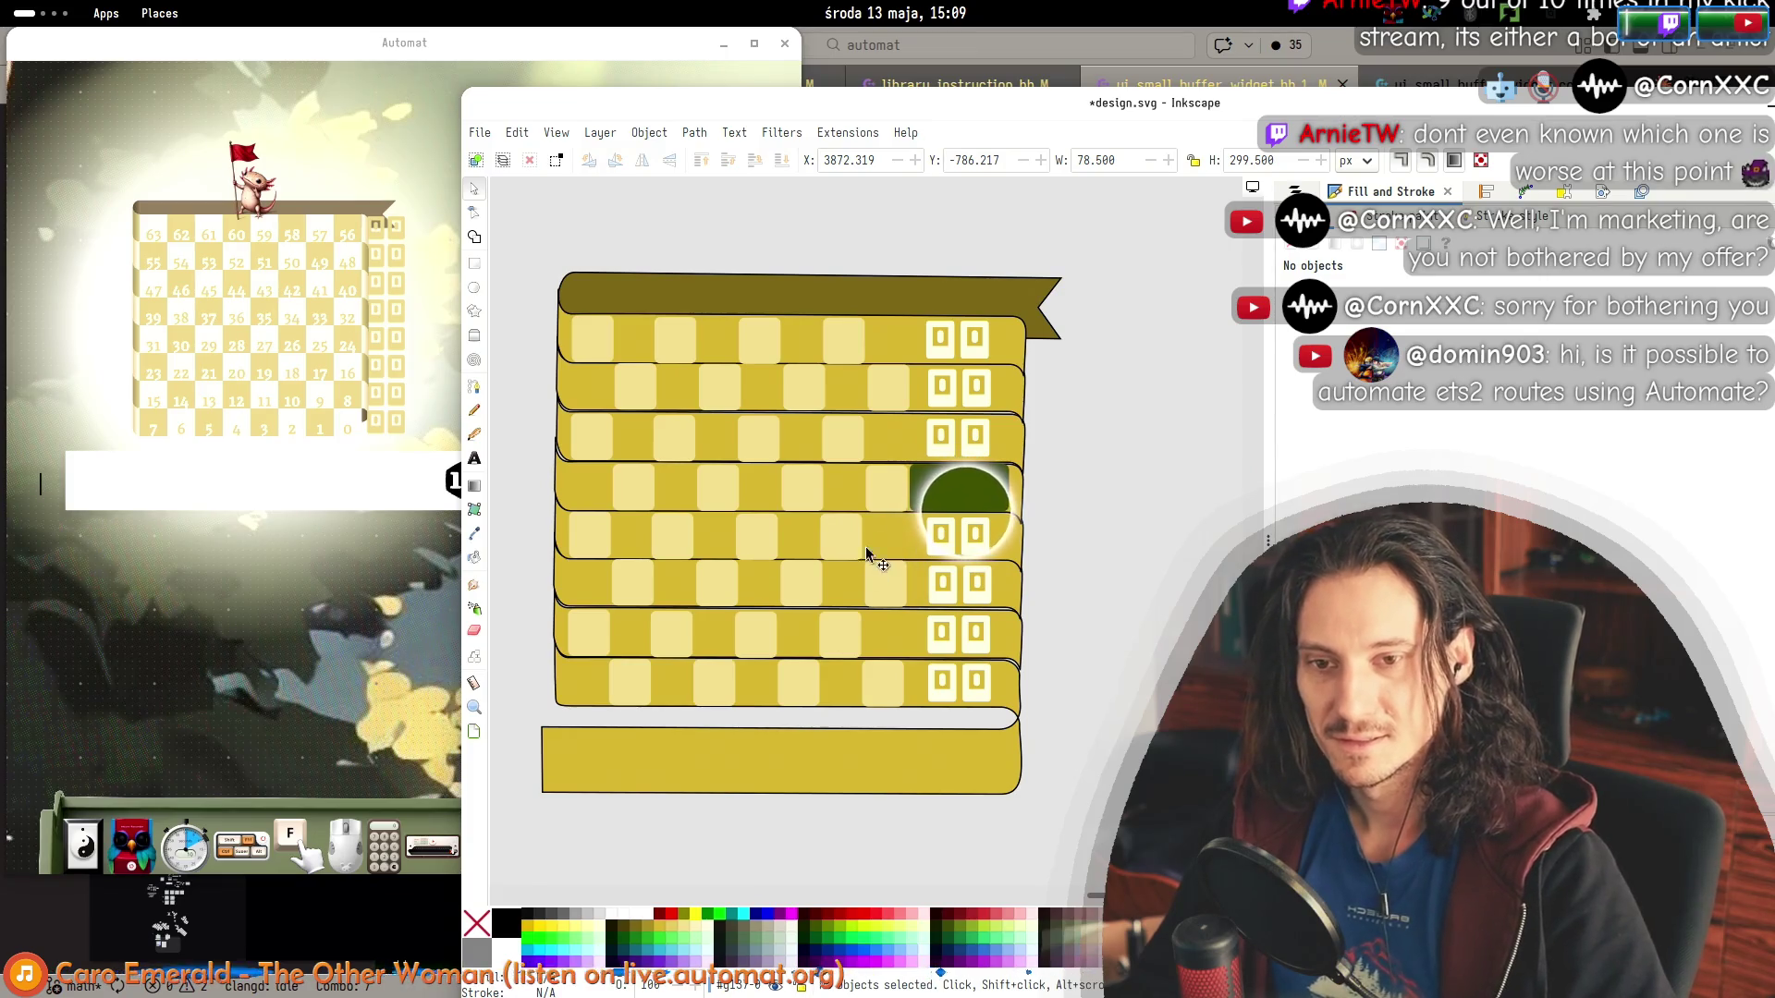
Move the third-row 00 pair into the empty fourth row and select all eight pairs
click(941, 522)
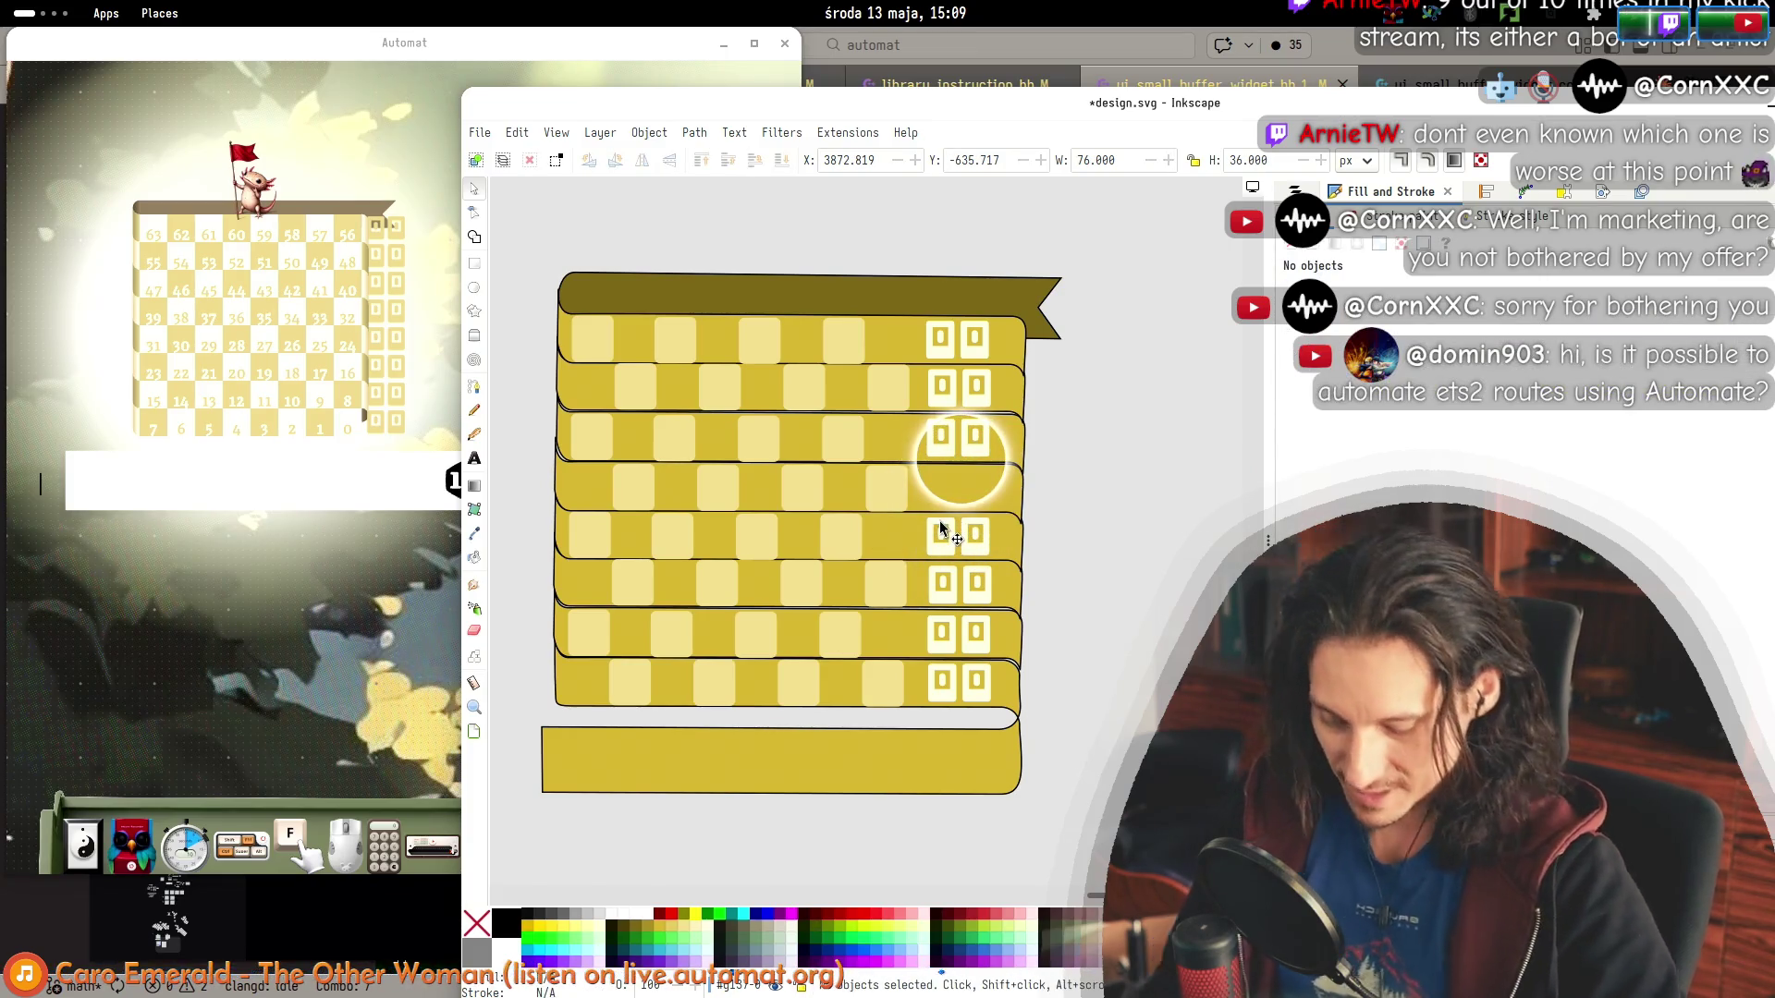
click(948, 453)
drag(948, 453, 950, 511)
mouse_move(1078, 782)
mouse_down()
mouse_move(913, 513)
mouse_move(921, 301)
mouse_up()
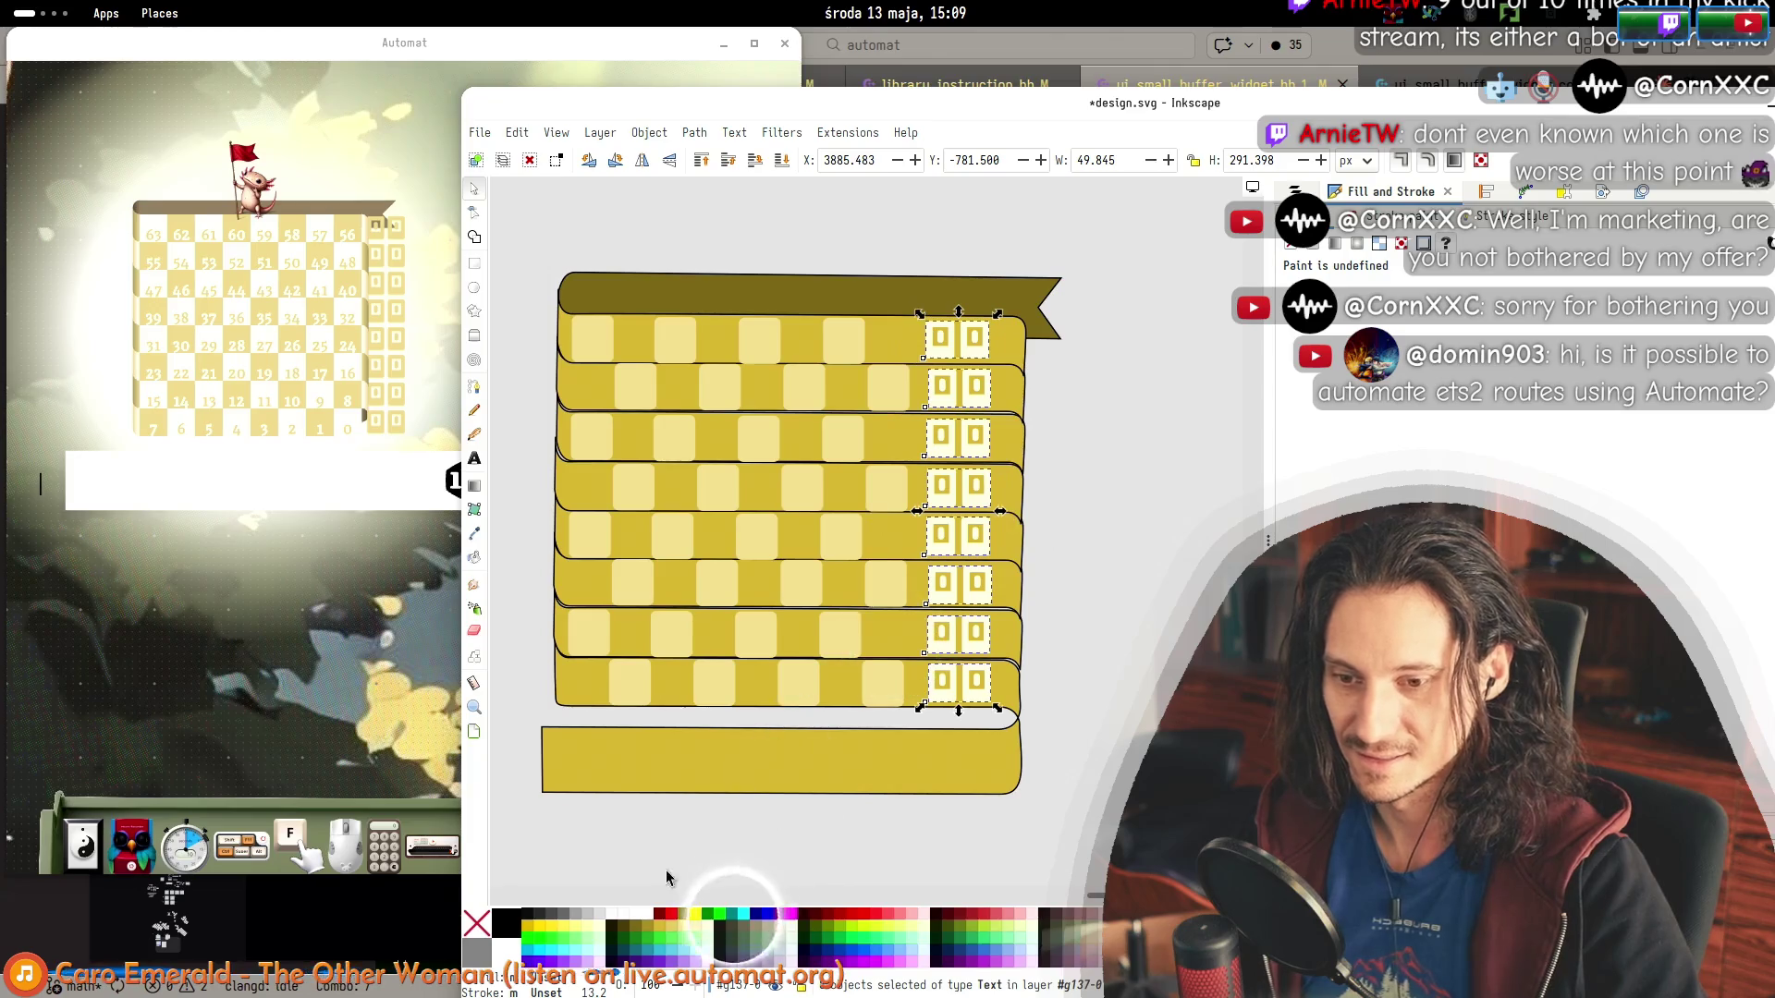
Colour the 00 column dark olive green and nudge it about 2.83 px right
click(709, 918)
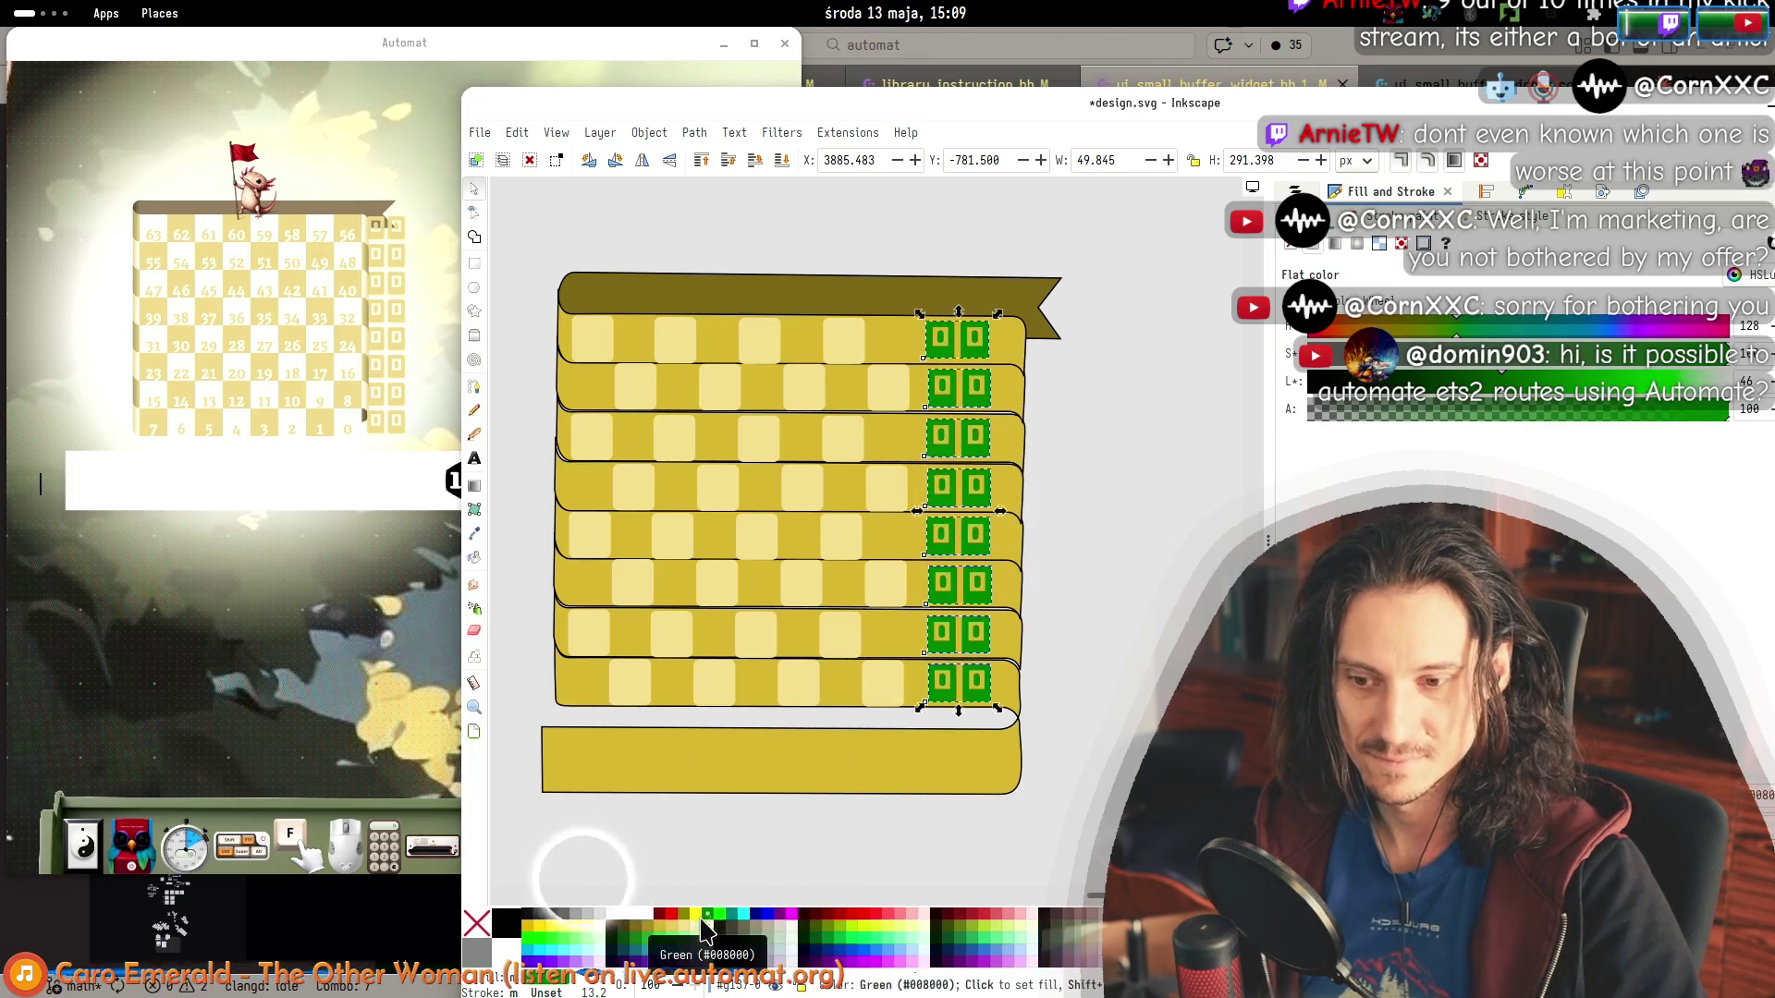
click(957, 943)
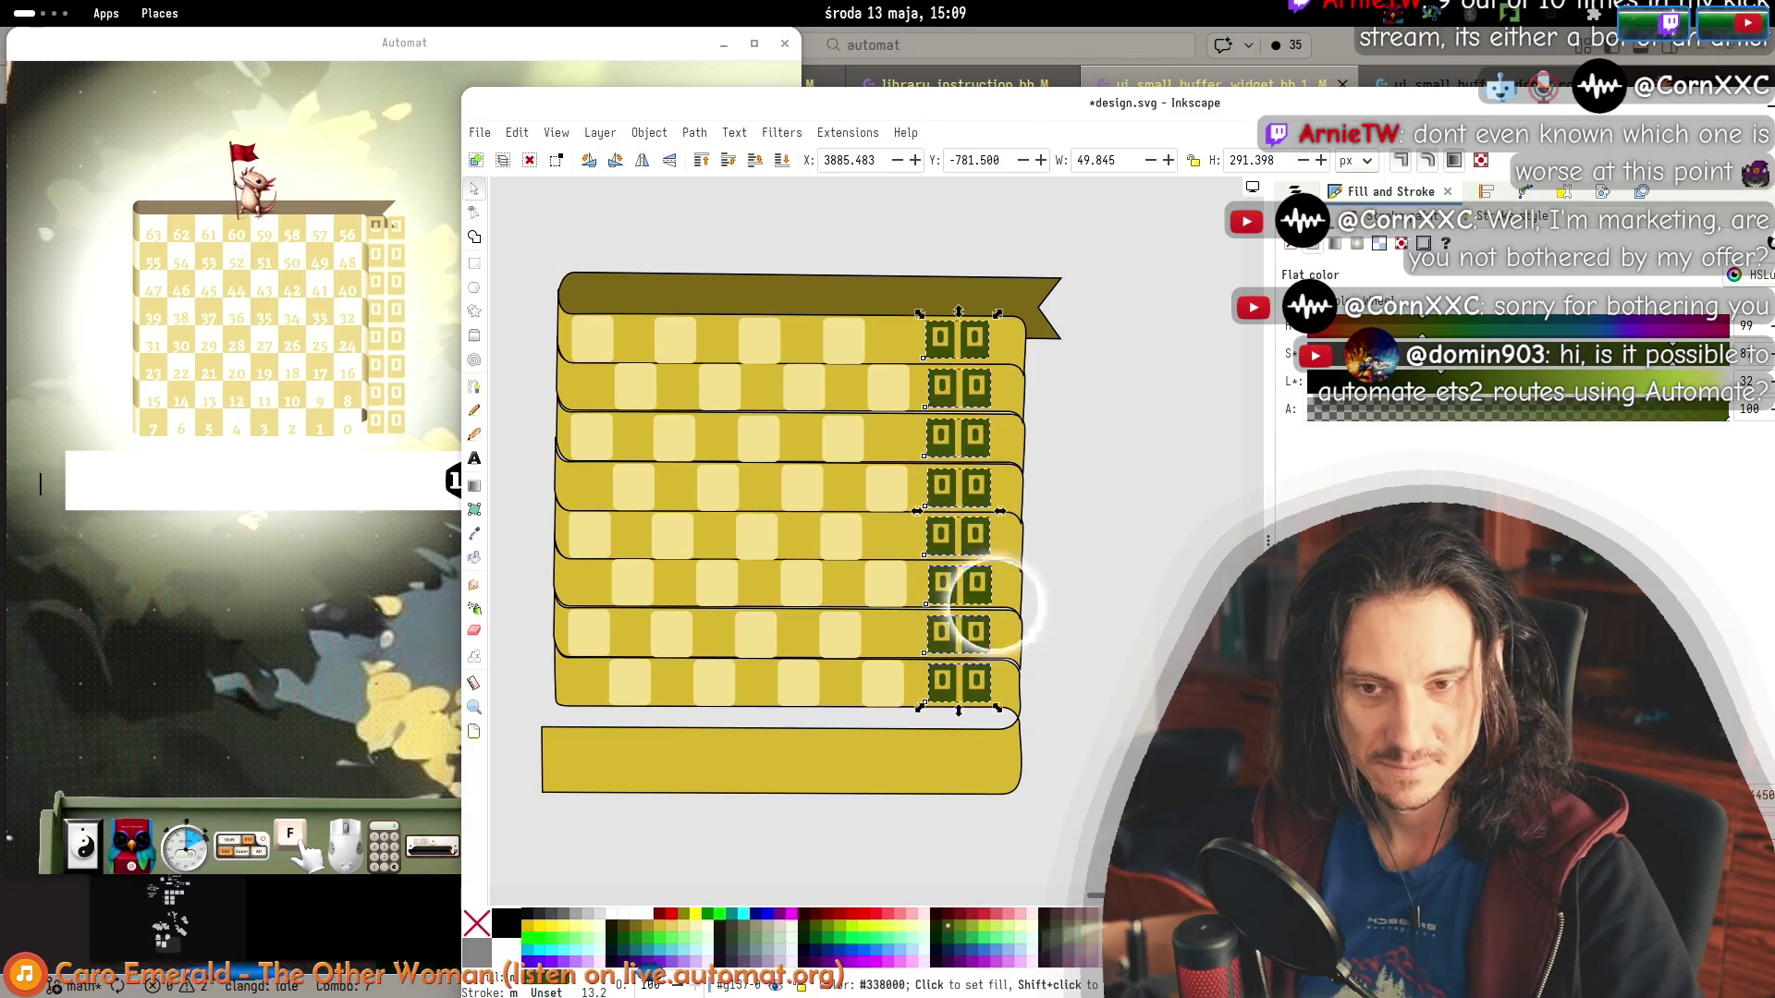
click(1037, 735)
mouse_move(1036, 735)
mouse_down()
mouse_move(923, 313)
mouse_move(956, 352)
mouse_up()
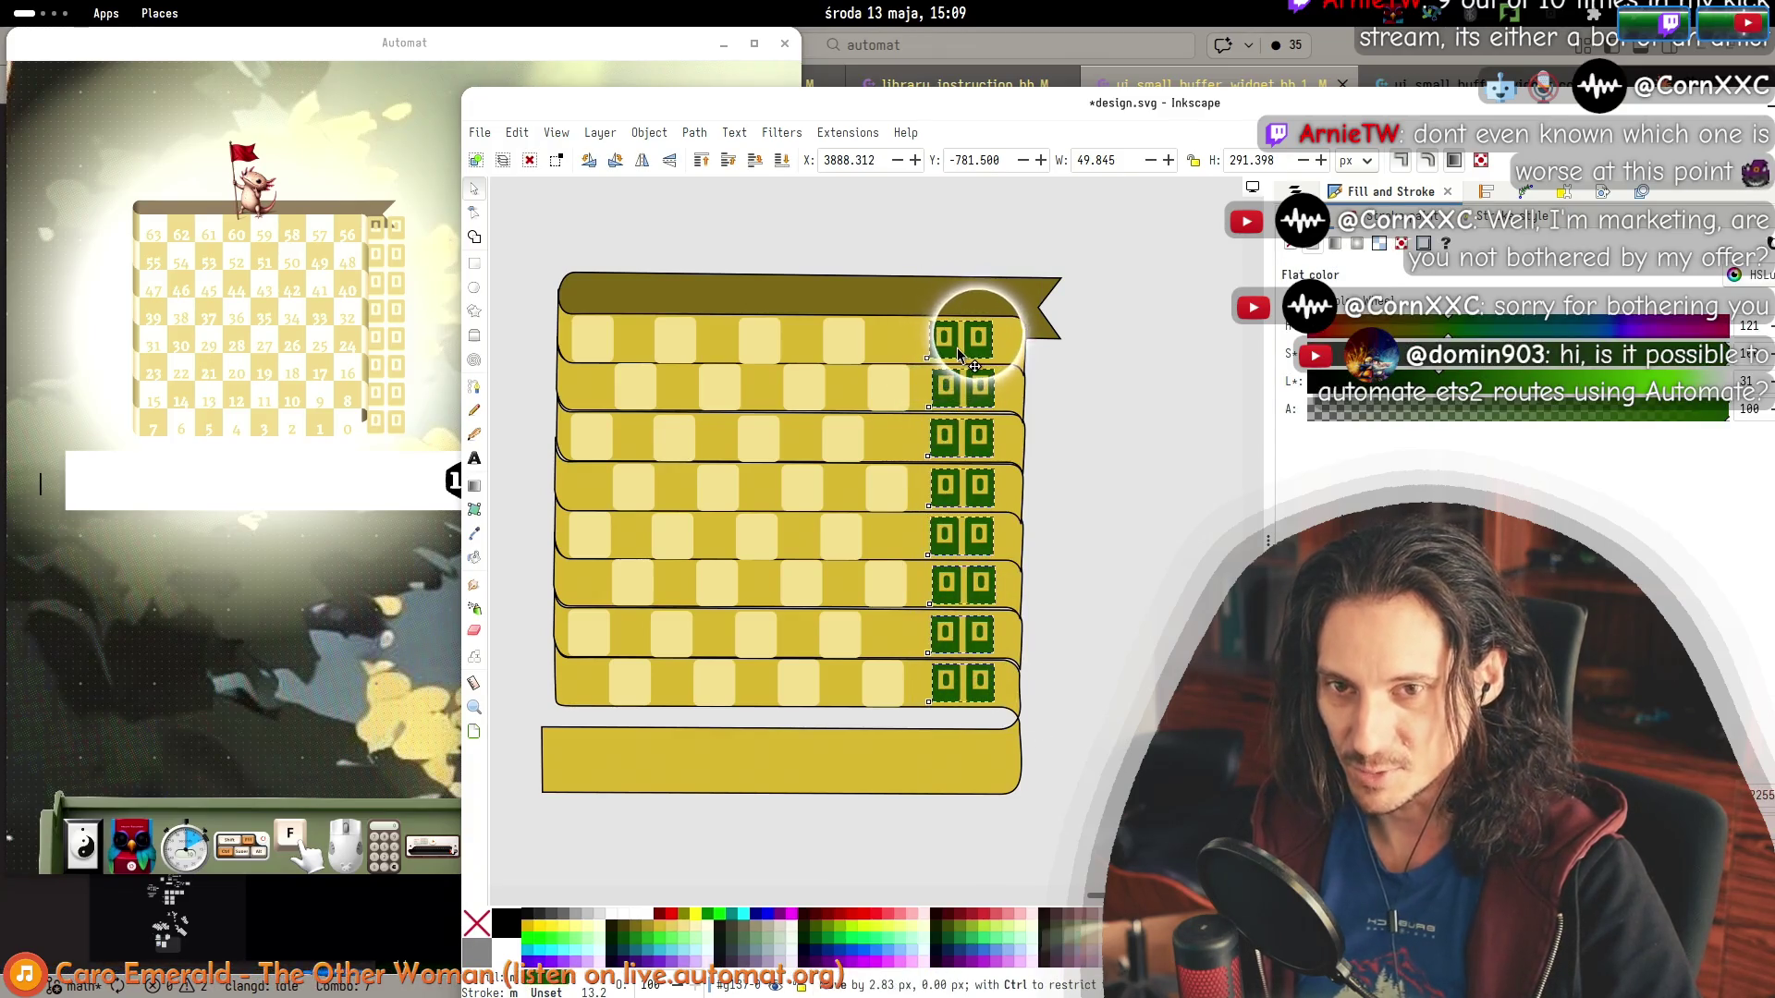
key(Escape)
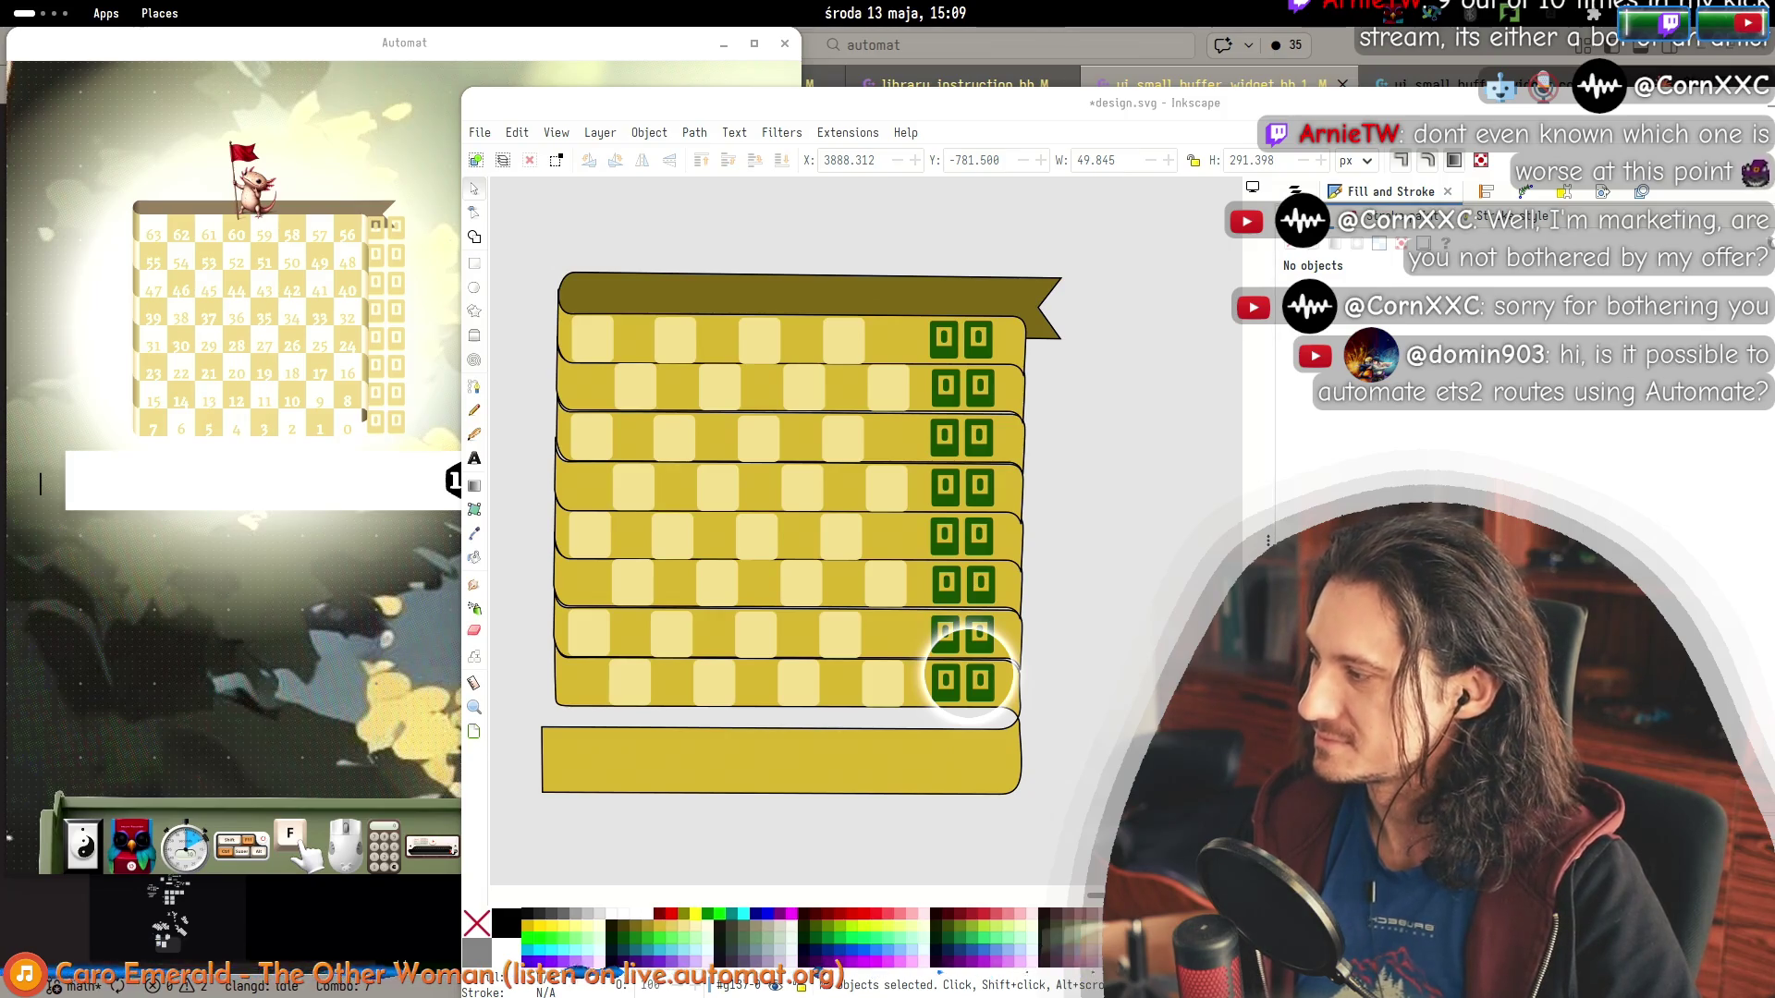
Draw a short vertical line beside the top 00 pair with the Pen tool
scroll(1101, 589, right, 3)
scroll(1101, 590, up, 1)
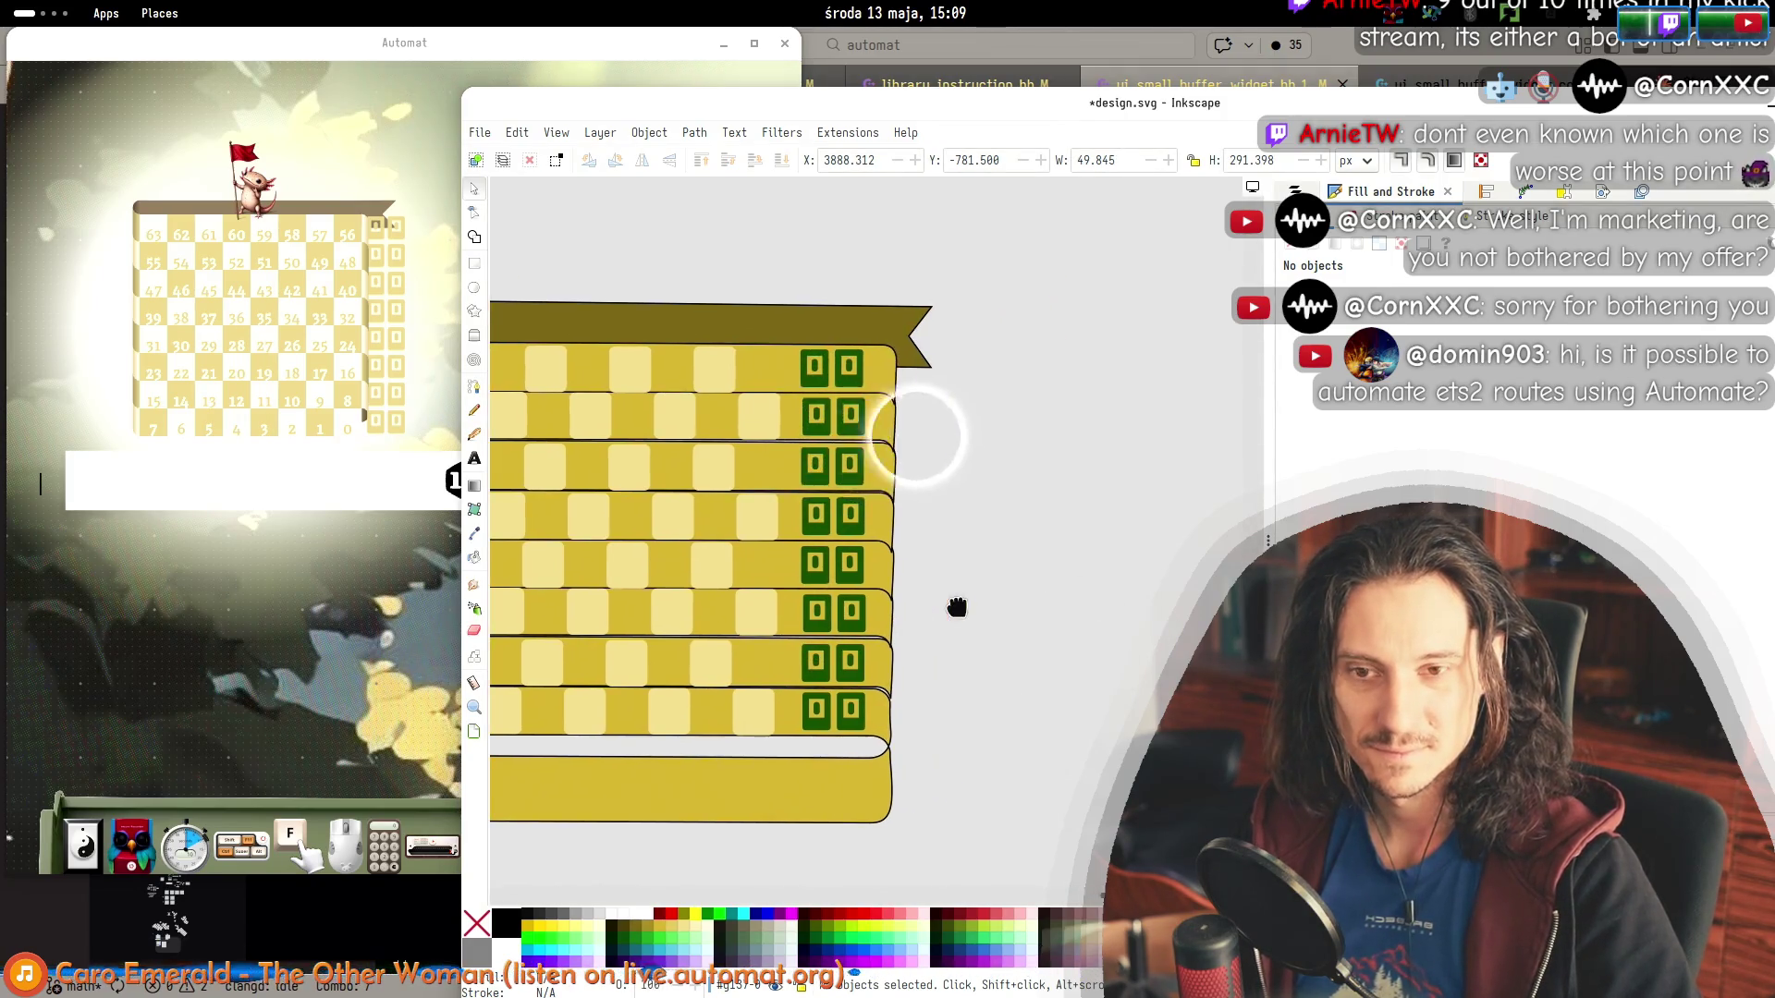
scroll(852, 529, up, 3)
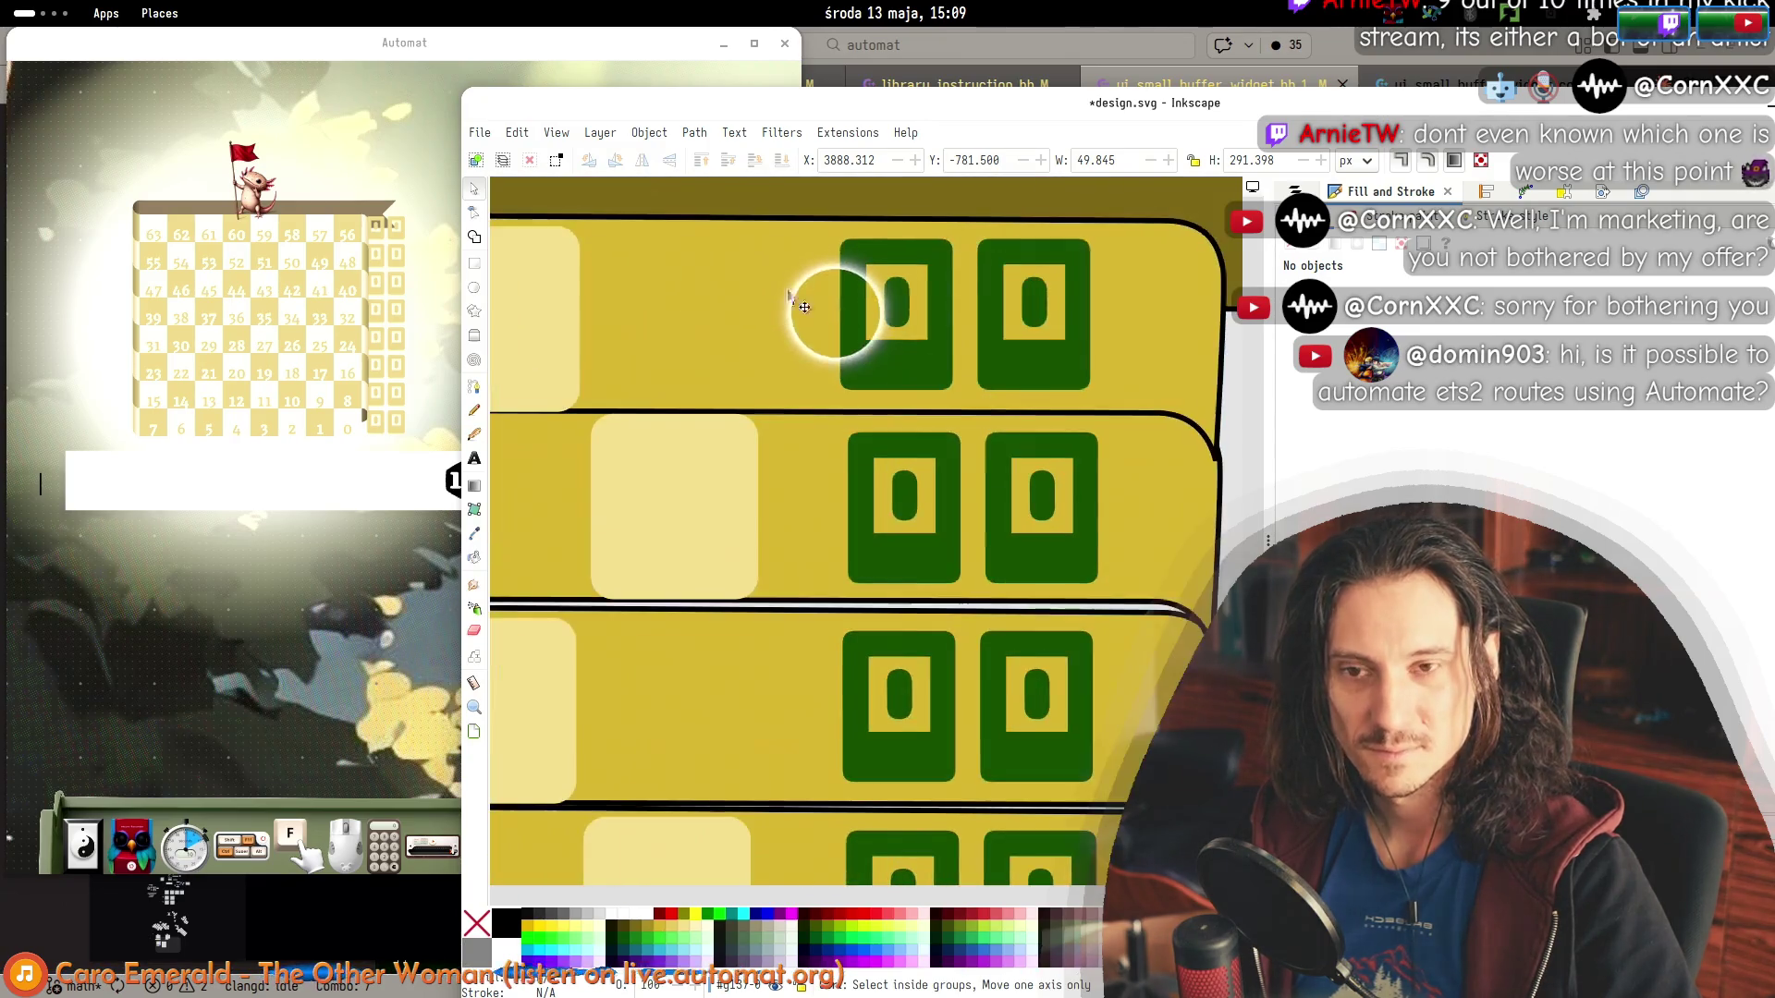
scroll(892, 309, down, 5)
scroll(832, 314, up, 6)
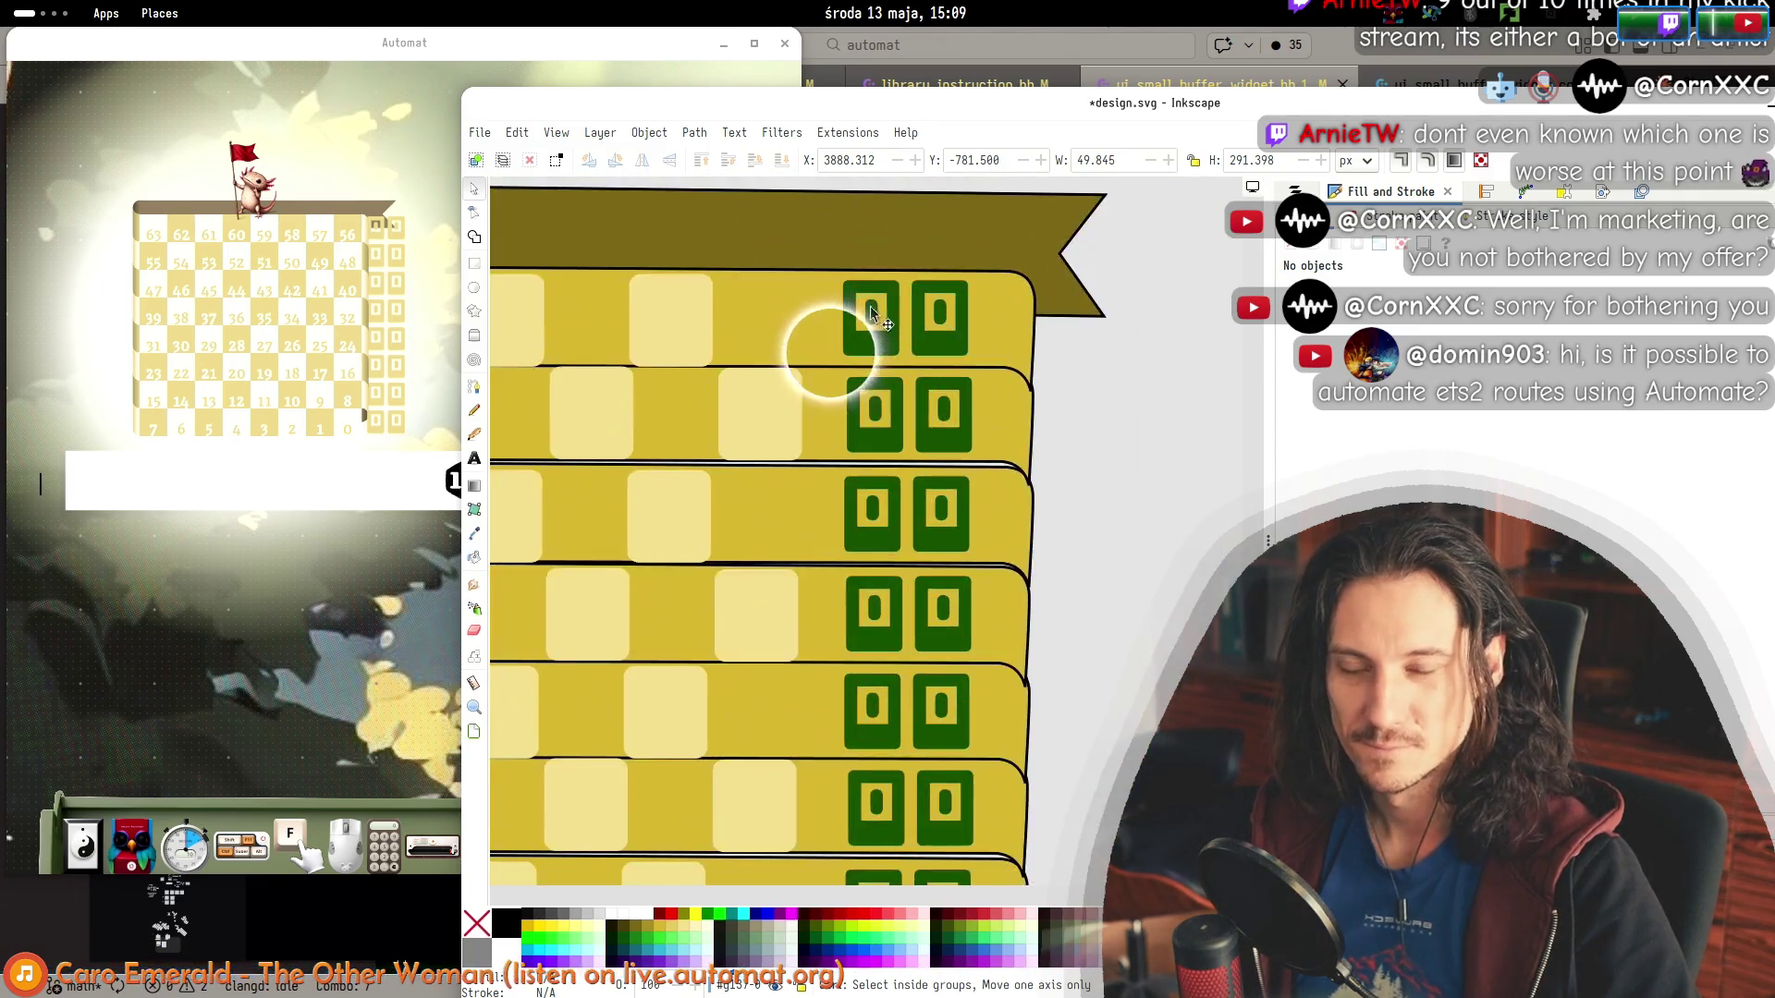
click(473, 384)
drag(788, 349, 786, 377)
key(Escape)
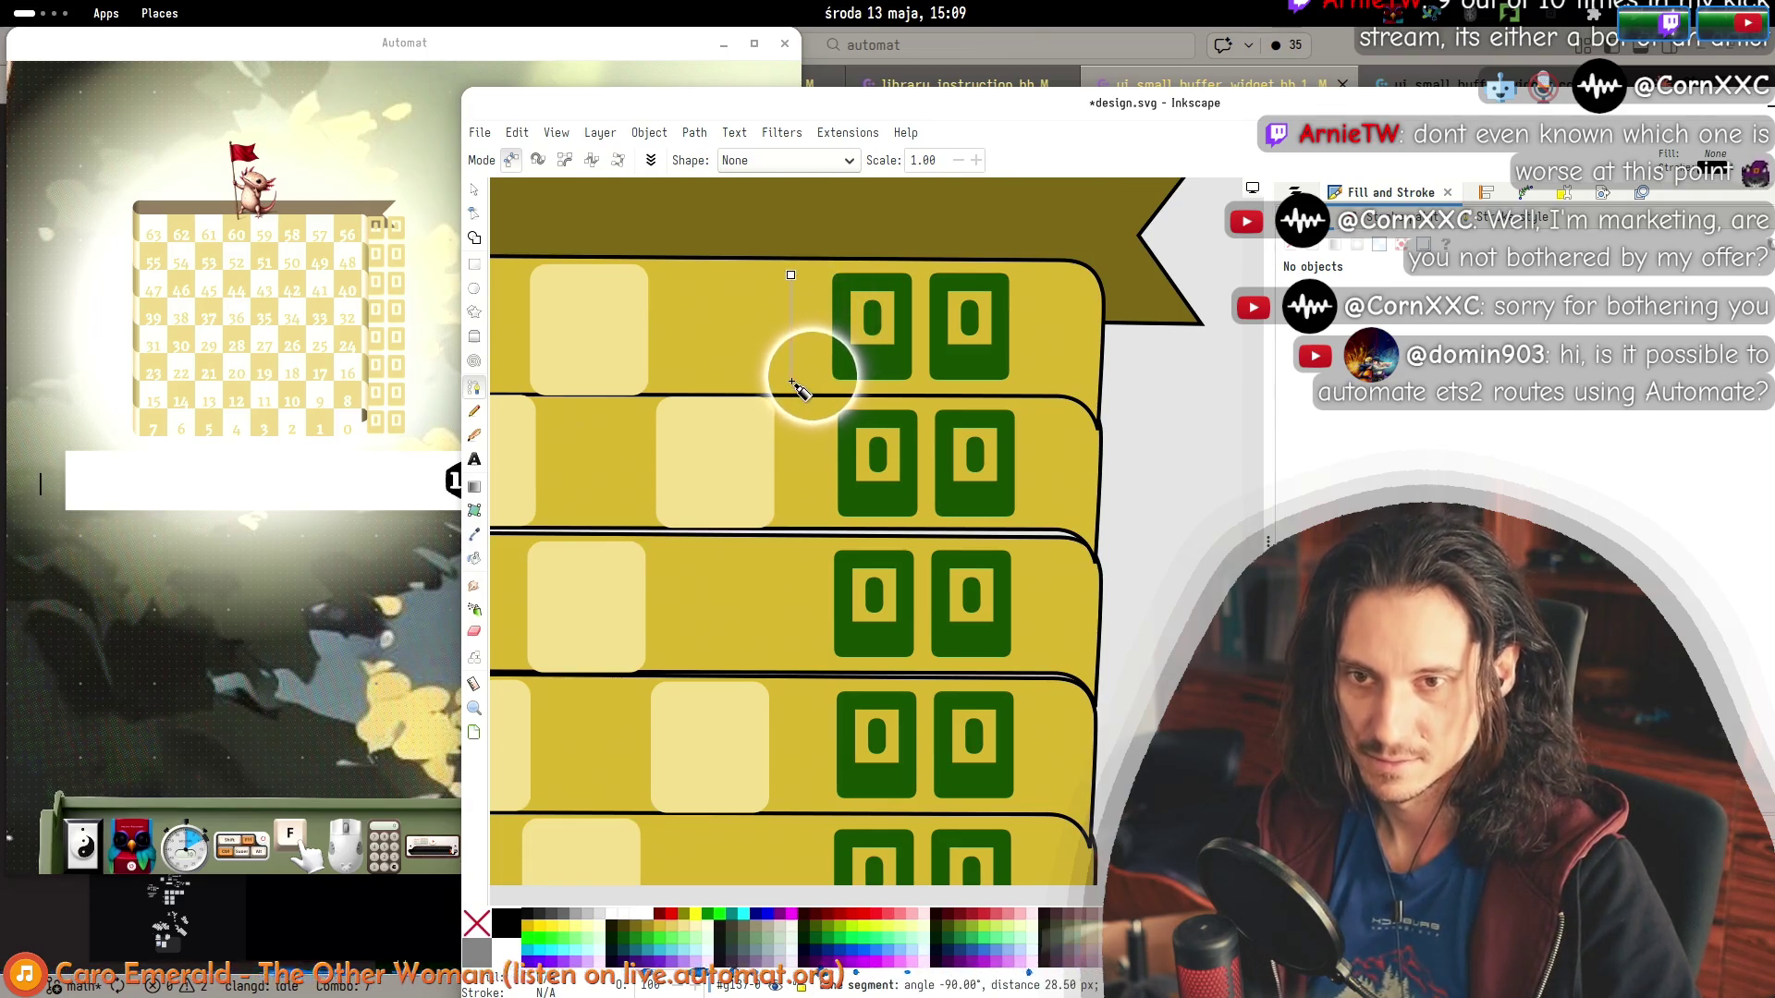
double_click(791, 386)
Give the line a dark green #225500 stroke with width 3.2
click(474, 189)
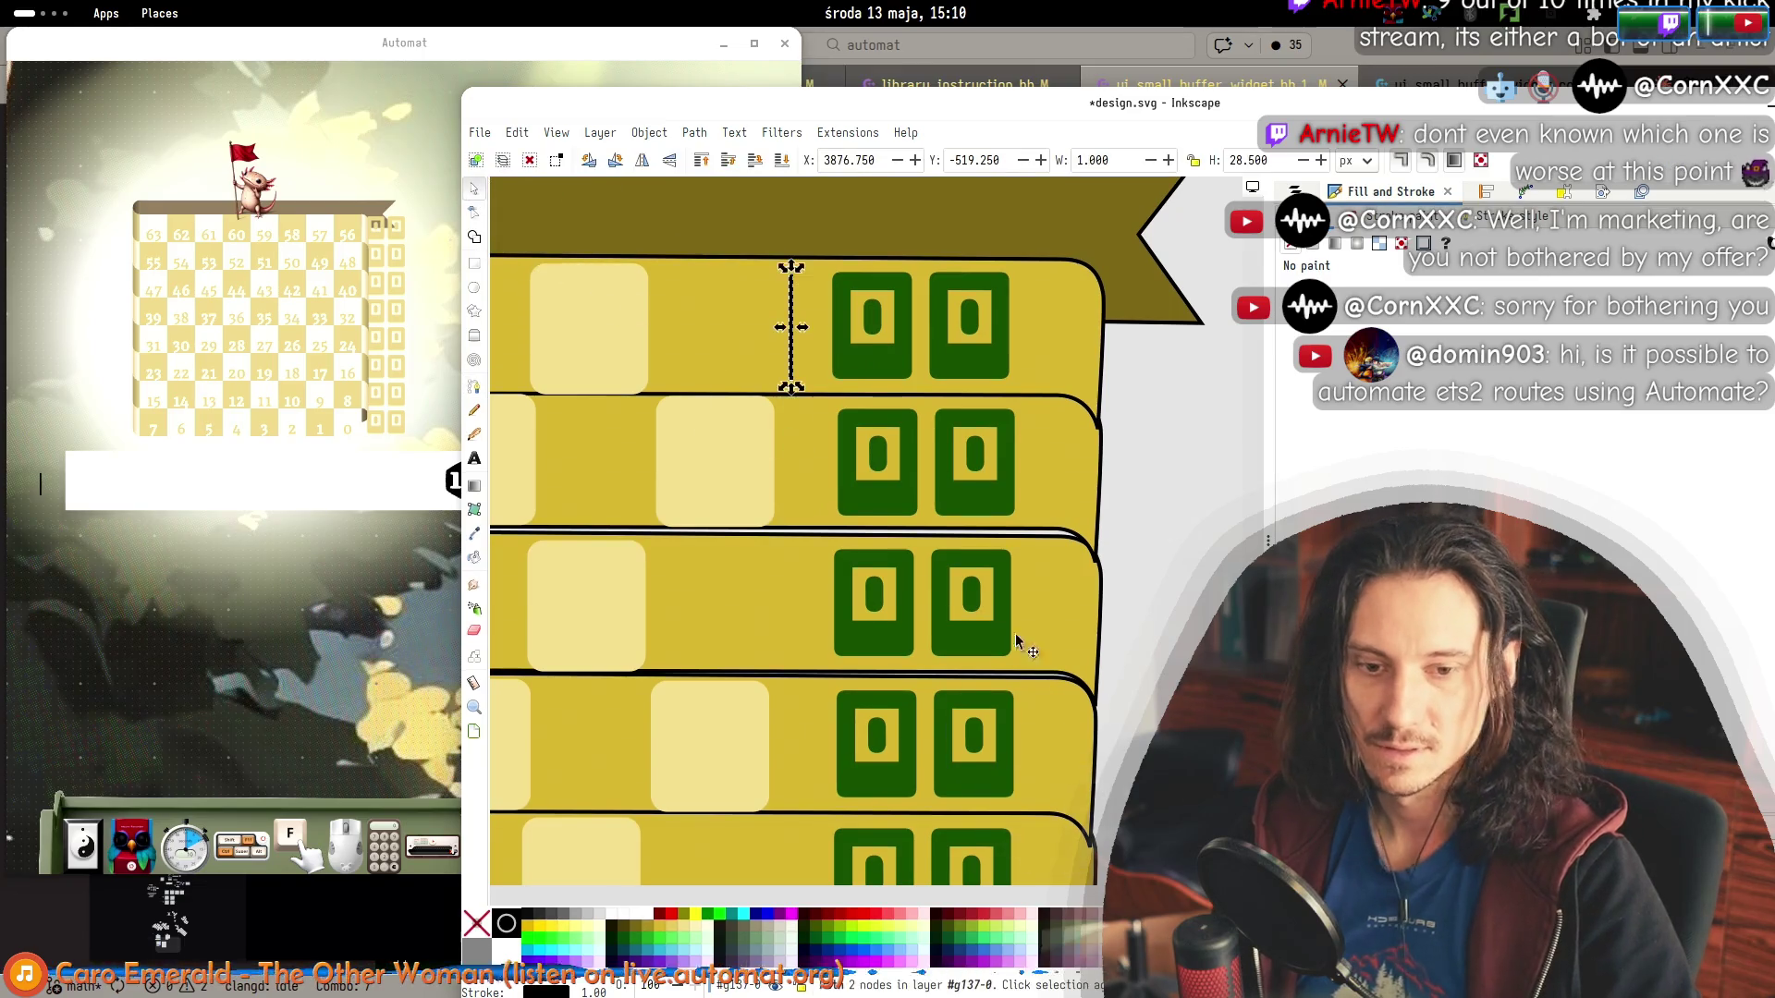
shift+click(733, 950)
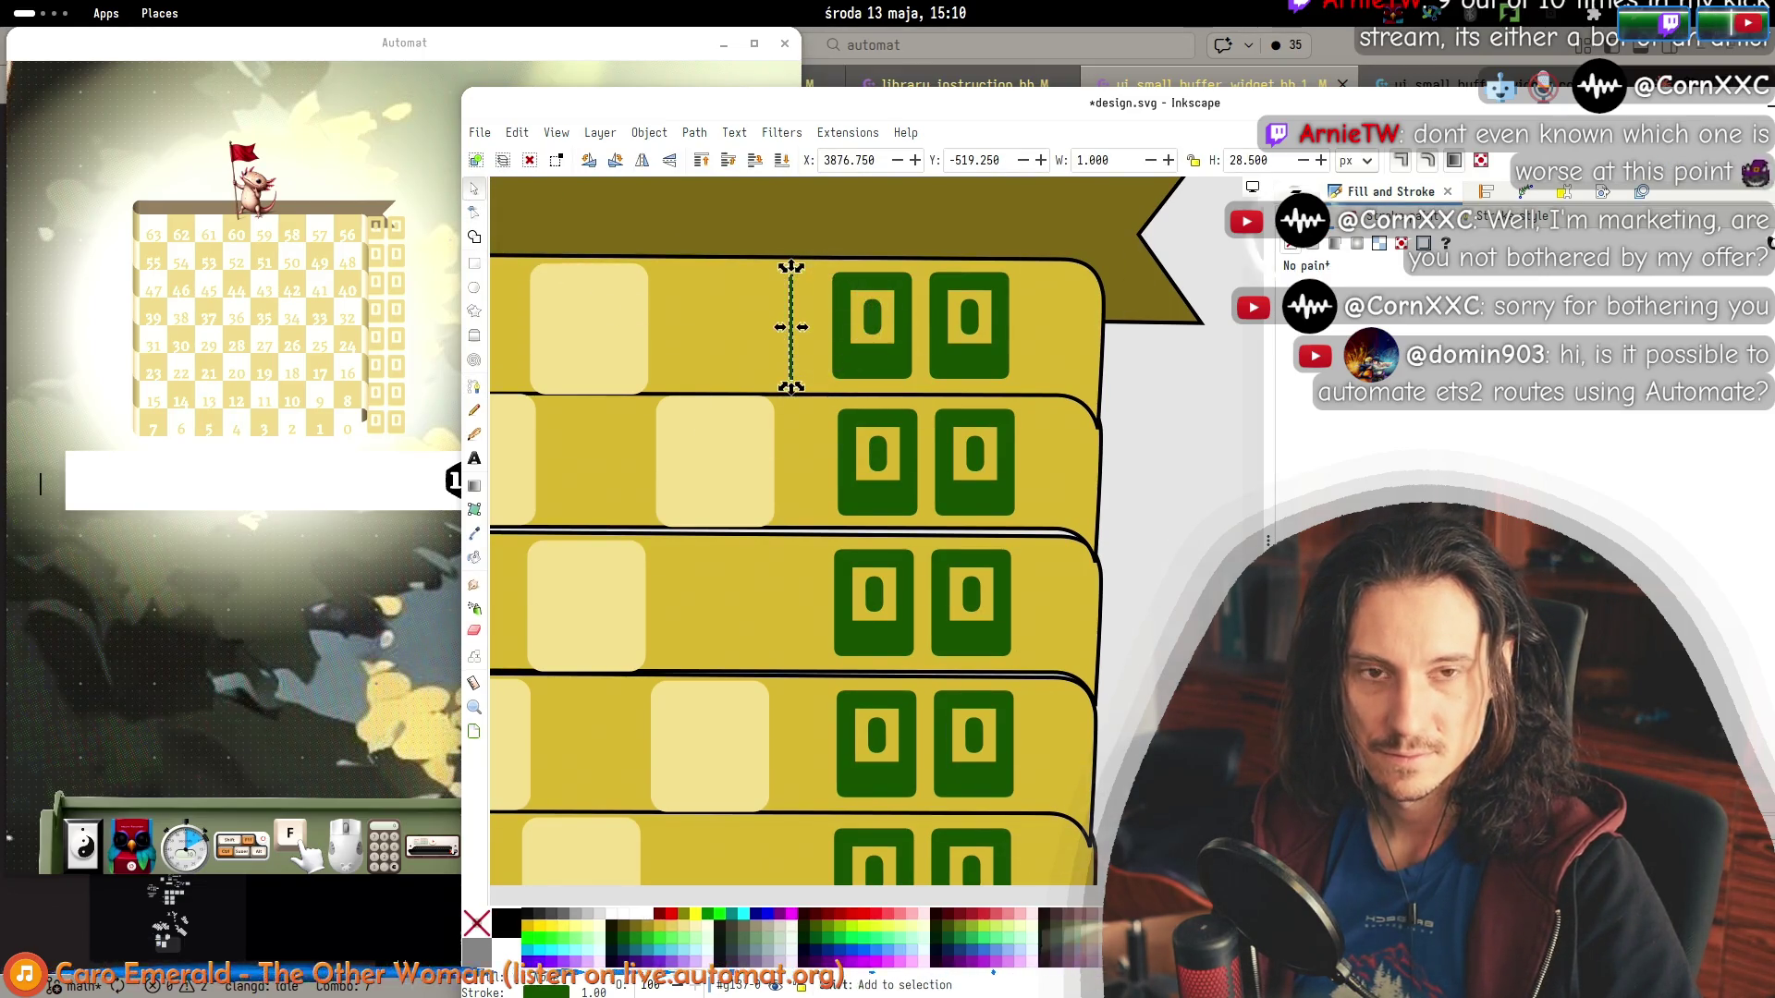
click(1525, 192)
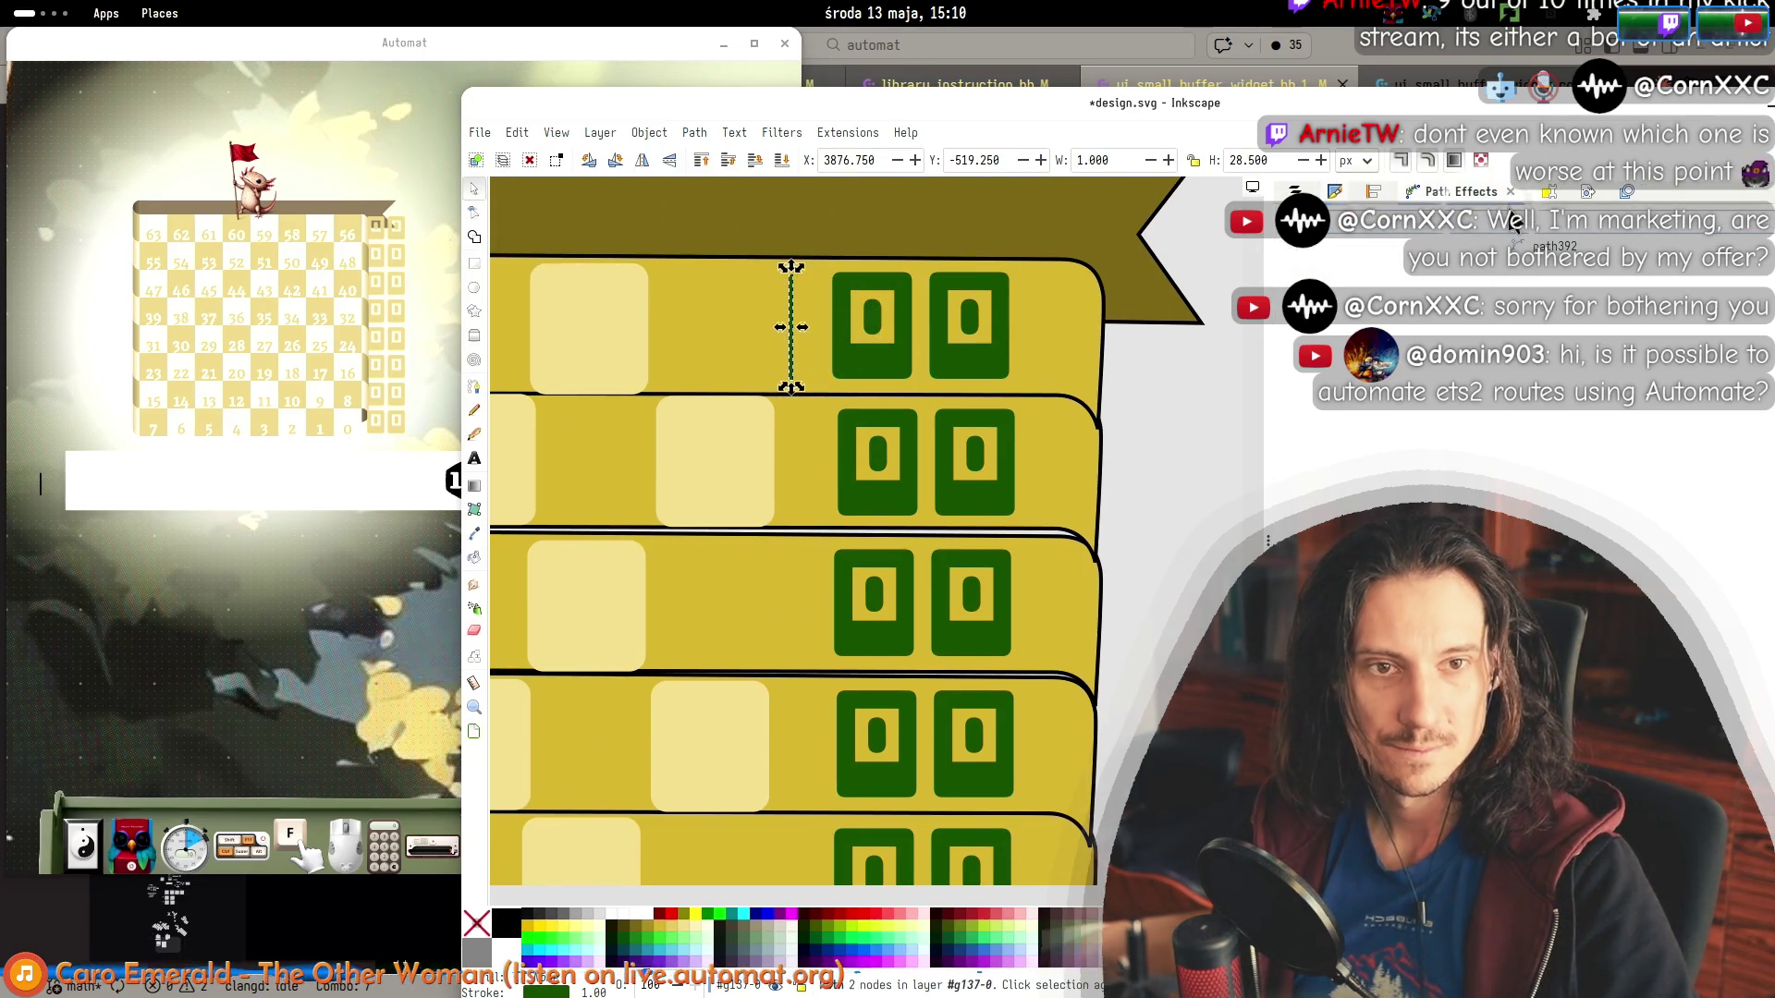
click(1334, 193)
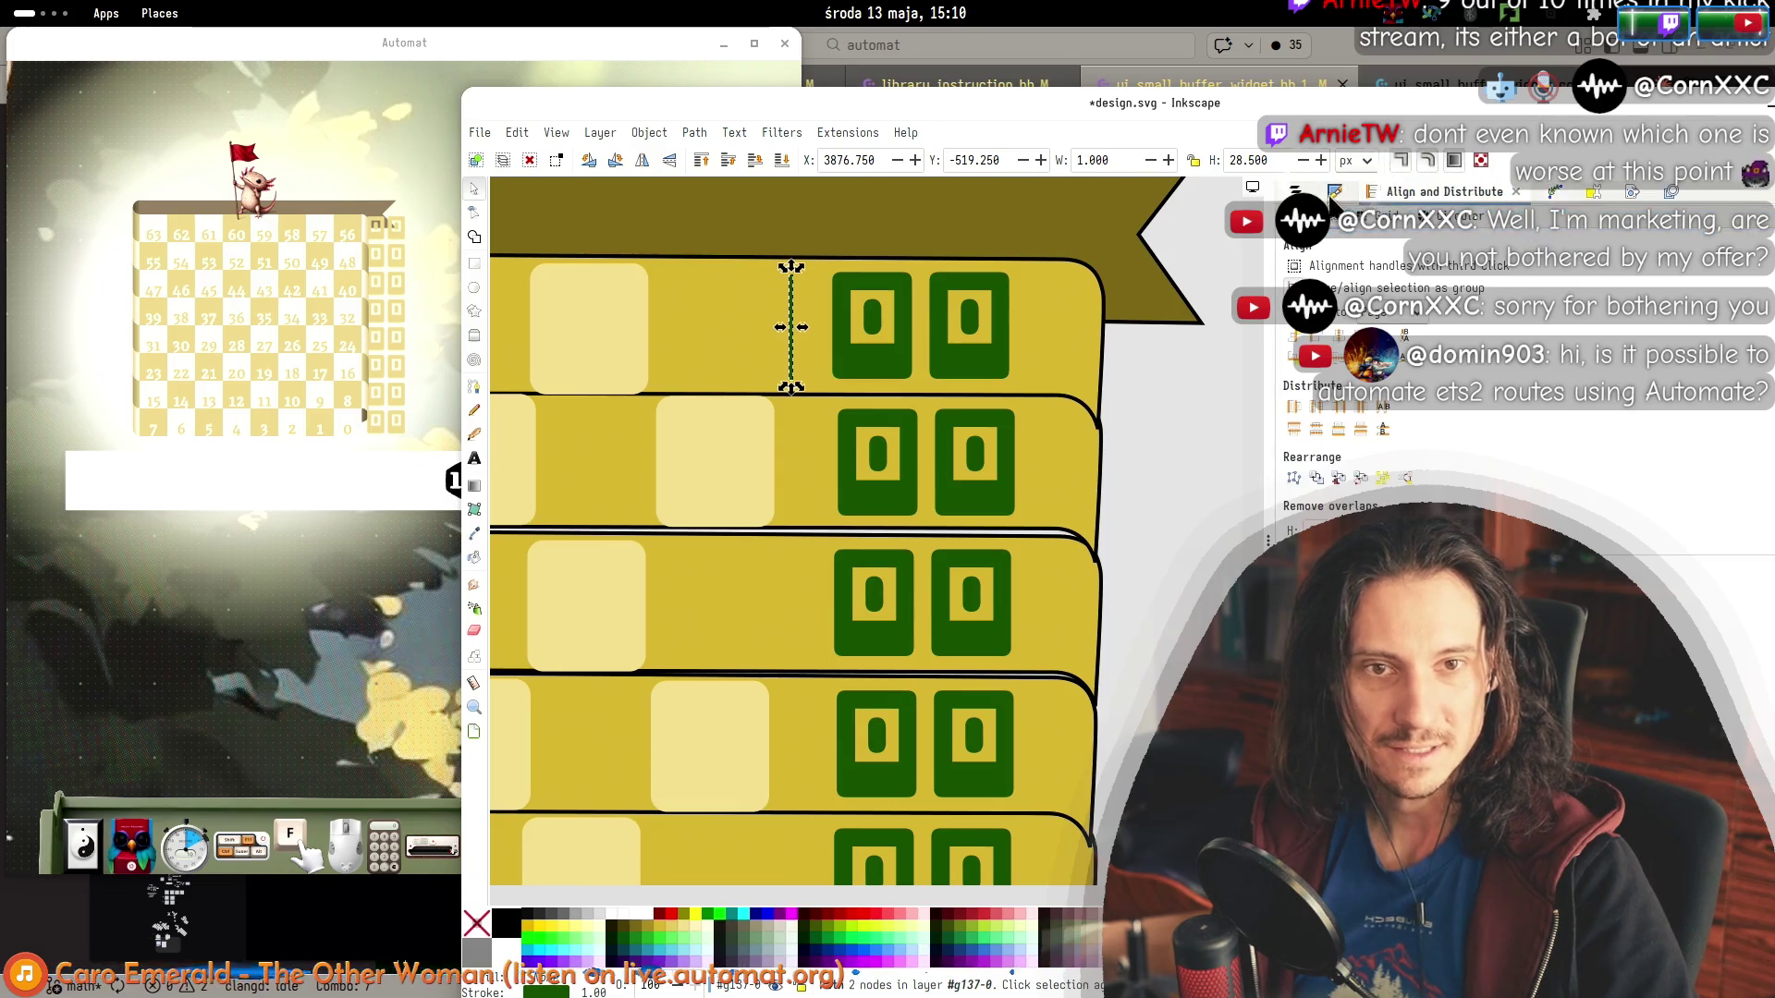
click(1467, 191)
click(1500, 218)
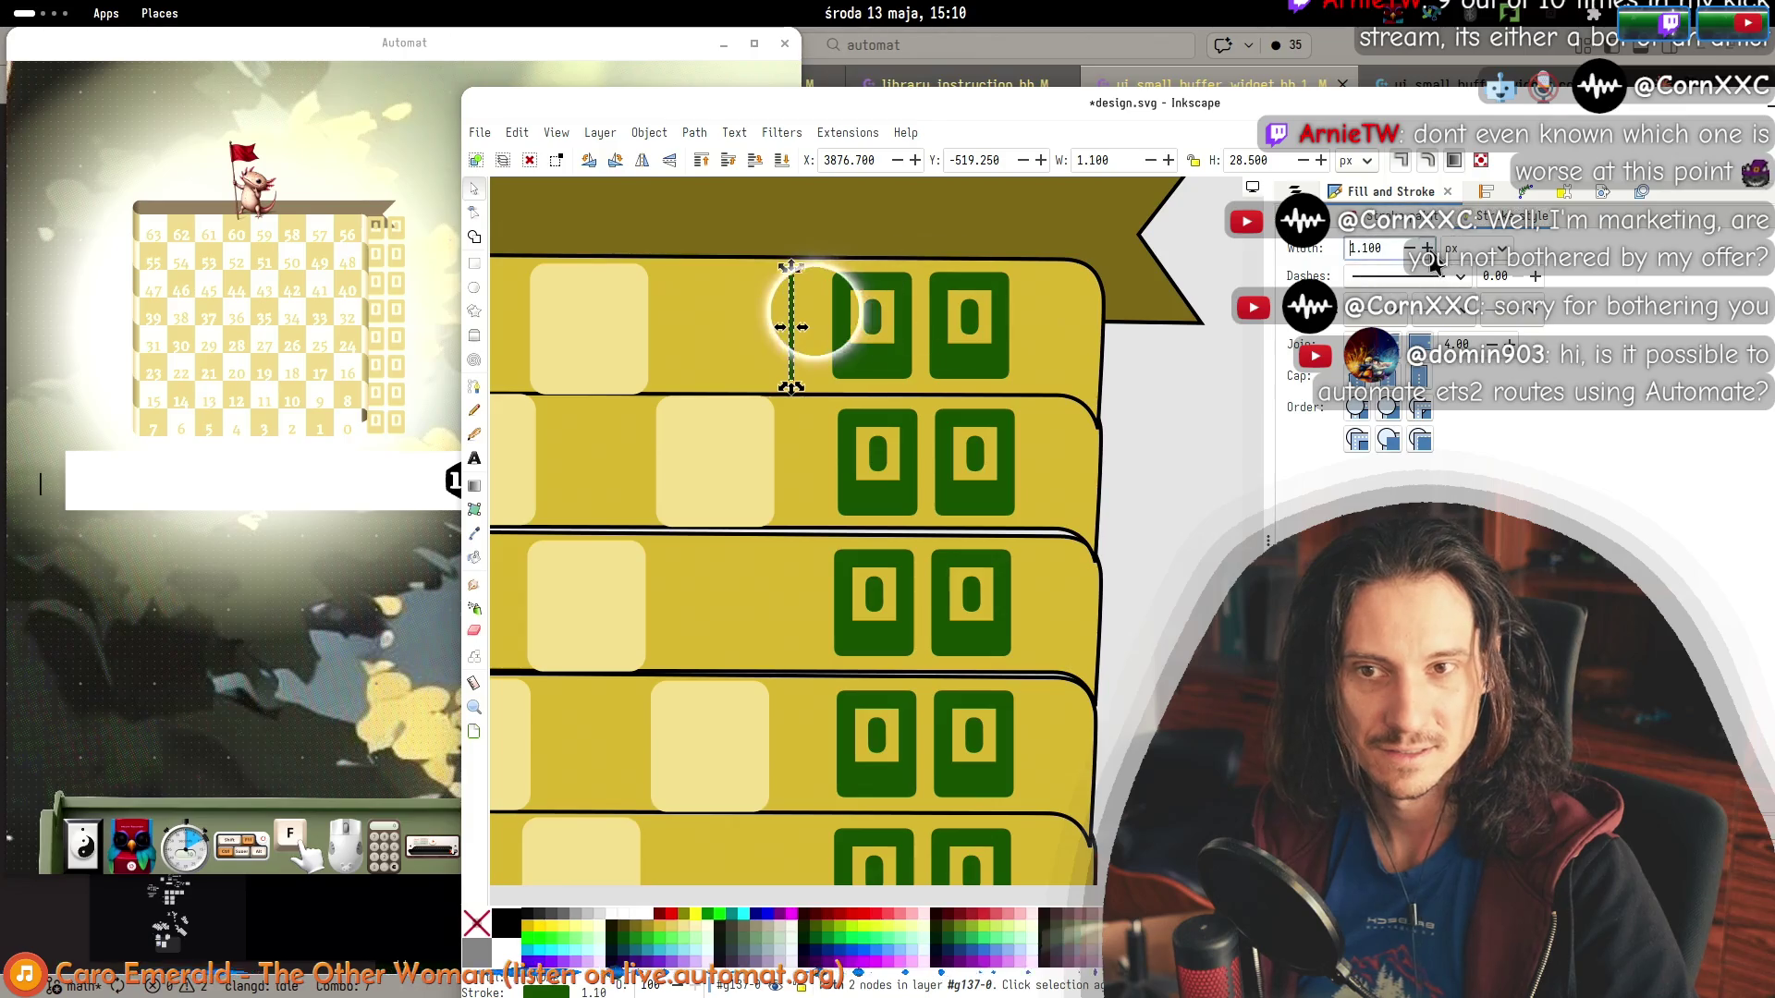
key(Return)
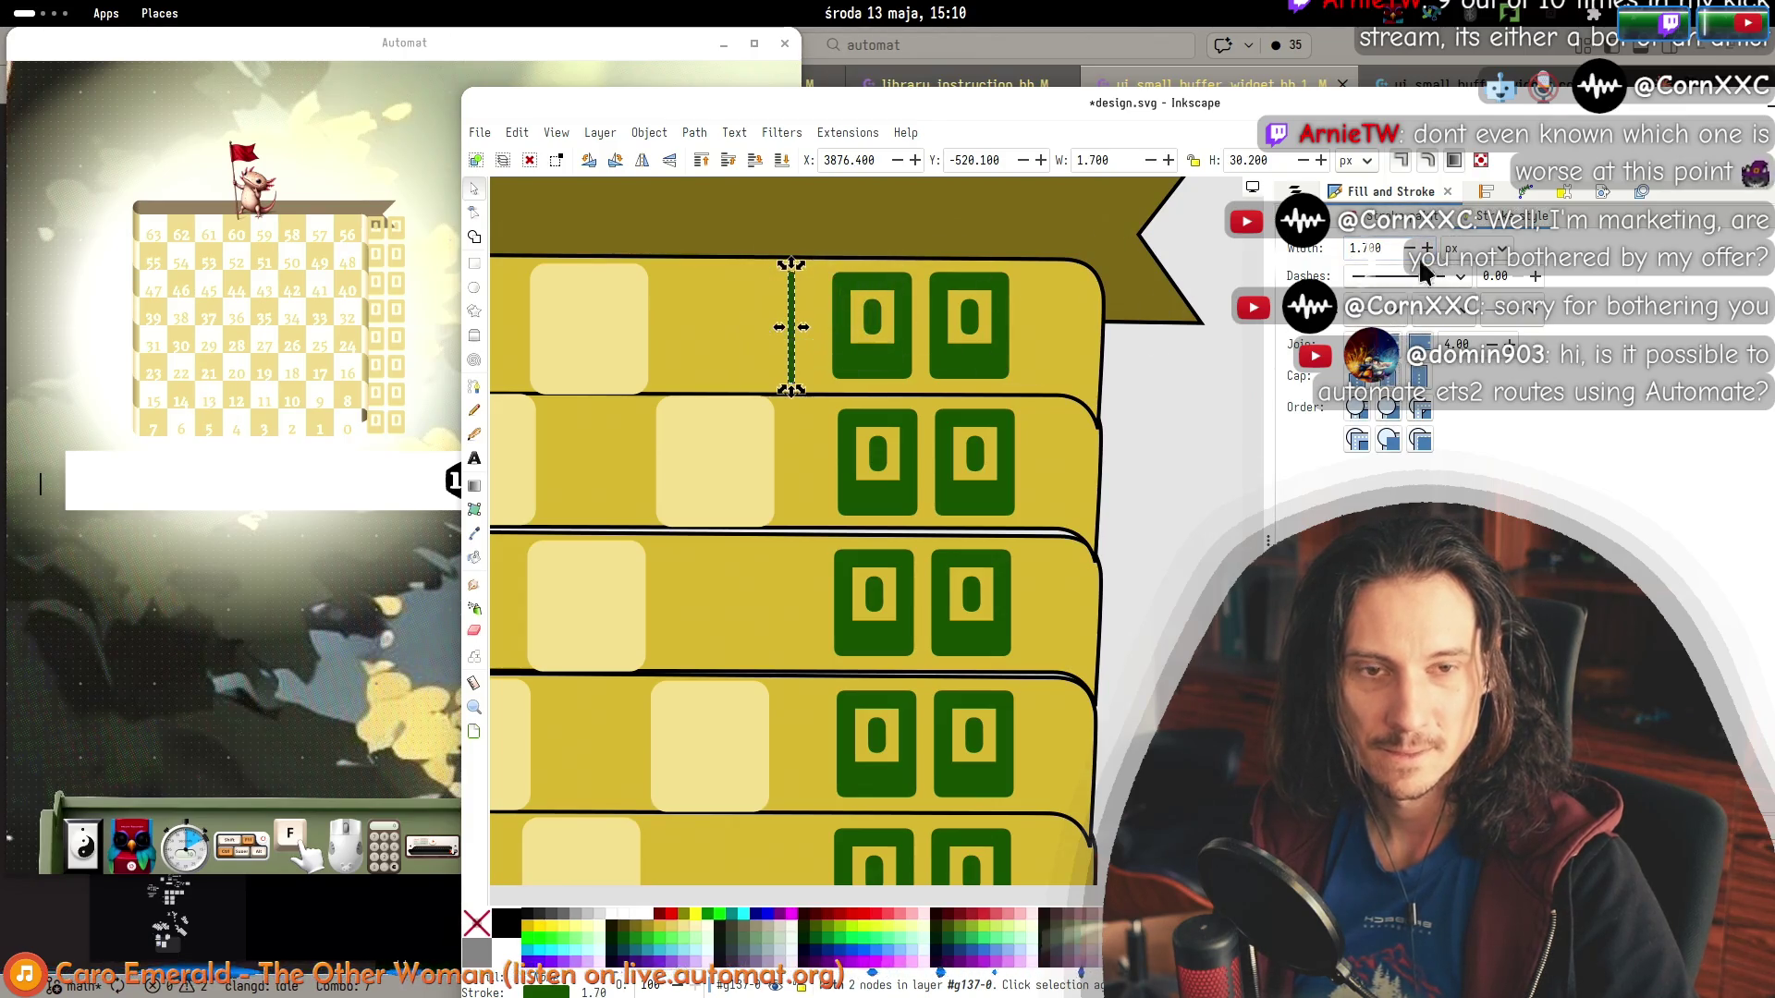
click(1427, 251)
click(1428, 251)
key(Page_Up)
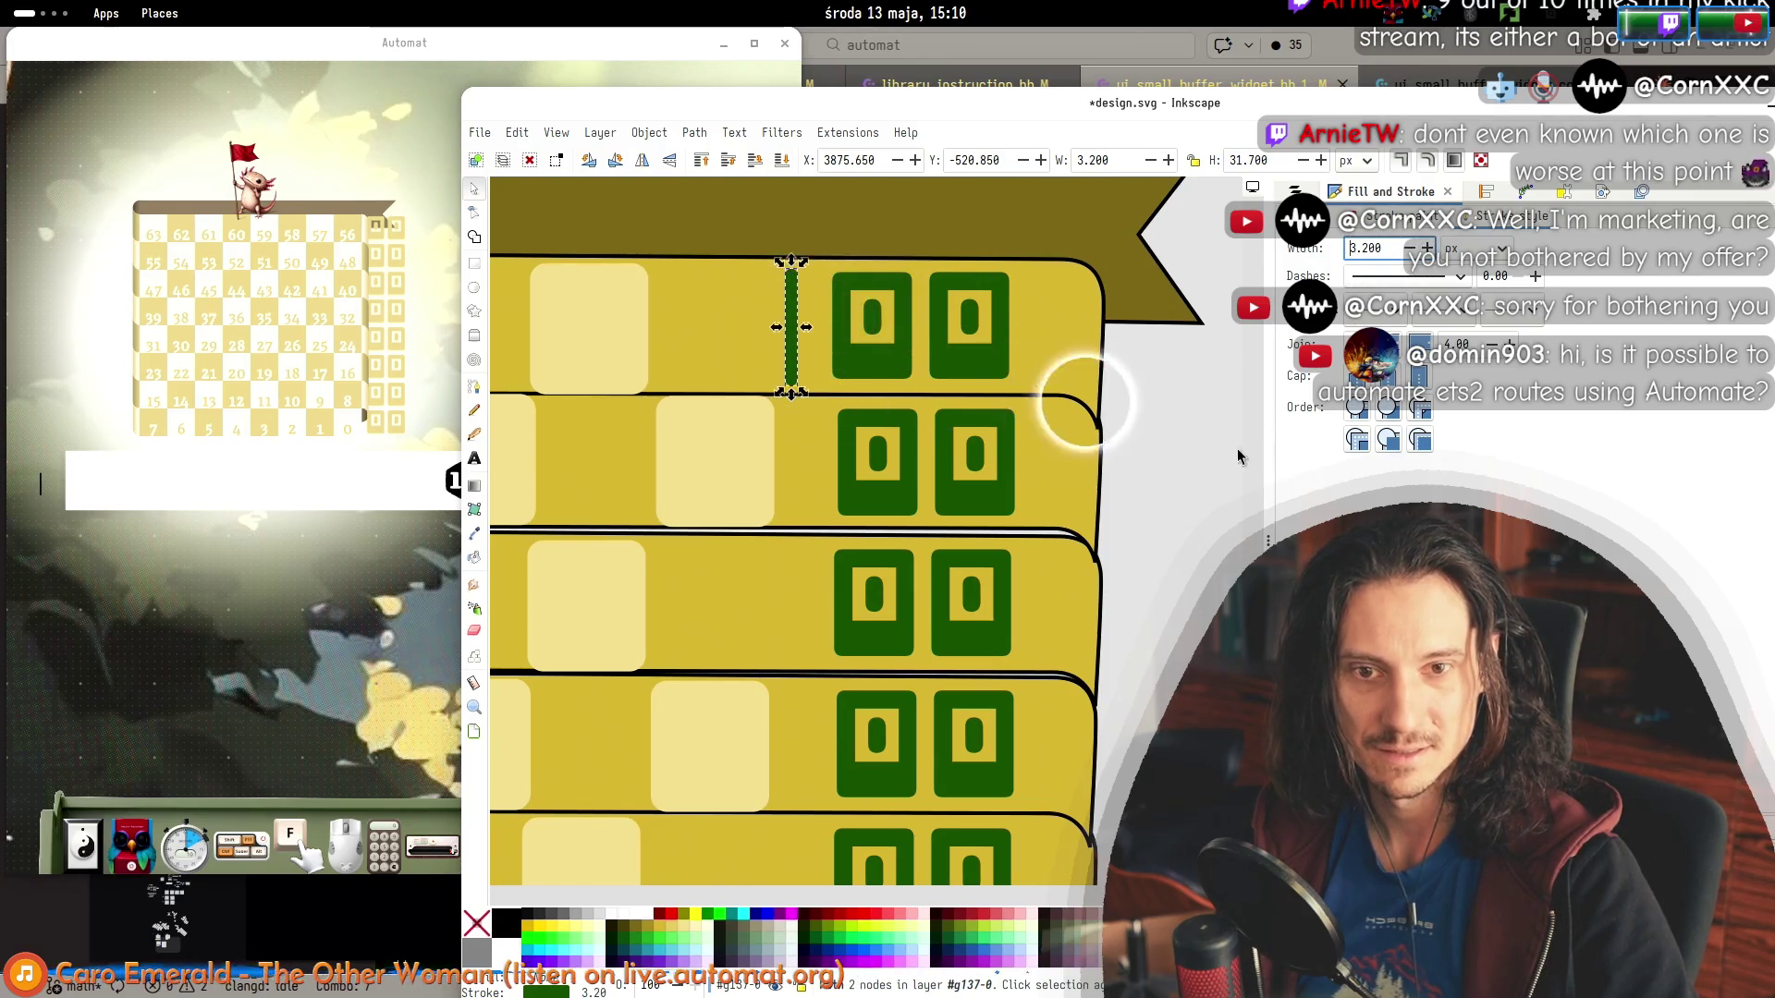
key(Escape)
Place a bar to the right of the top 00 pair and select it with the left bar
click(790, 344)
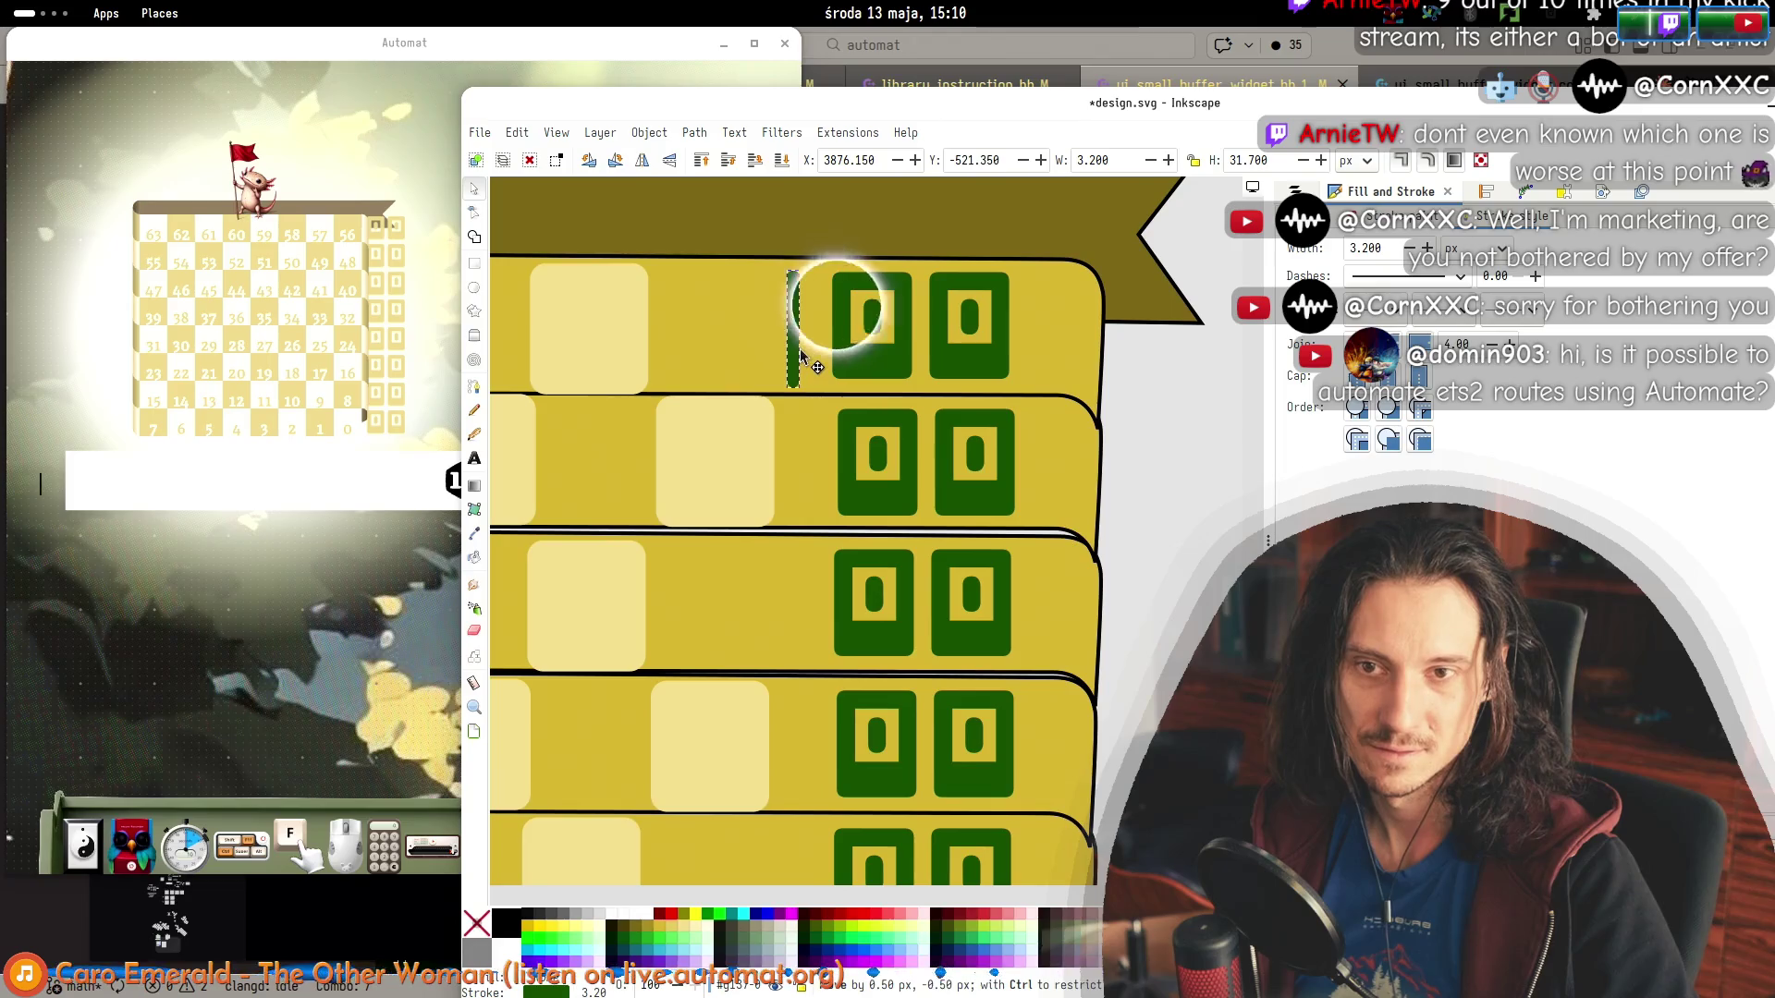
ctrl+scroll(799, 346, down, 6)
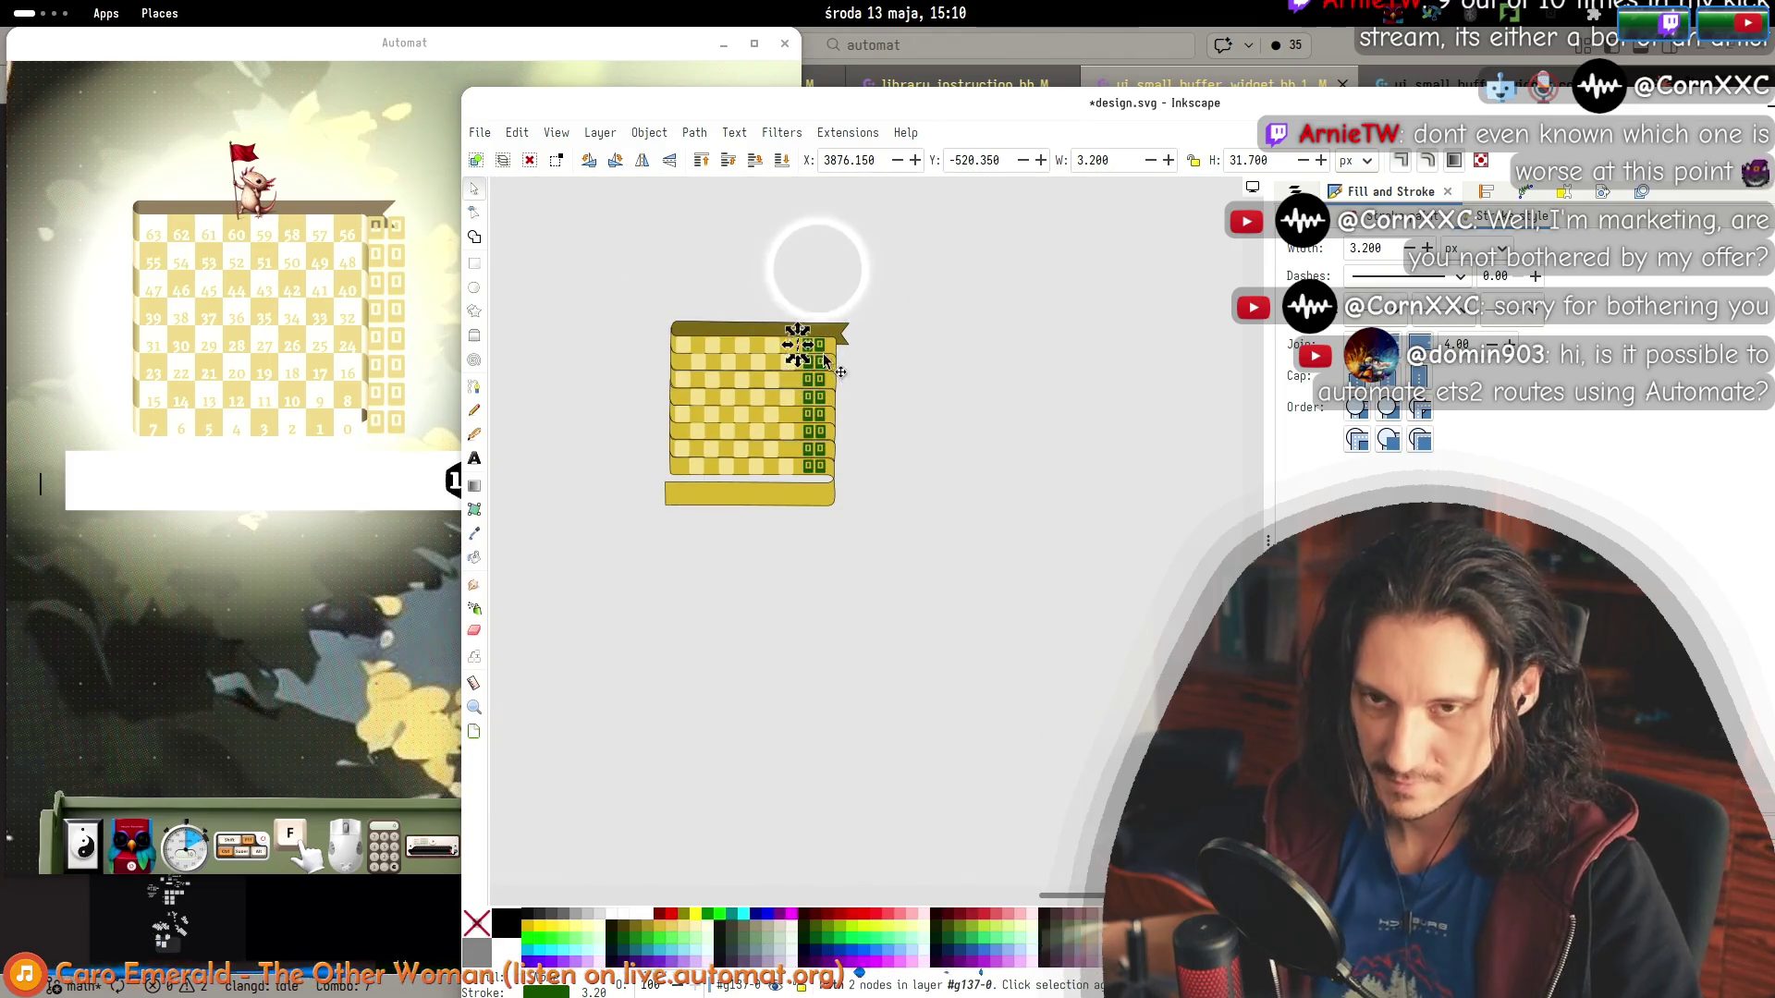
ctrl+scroll(801, 374, up, 4)
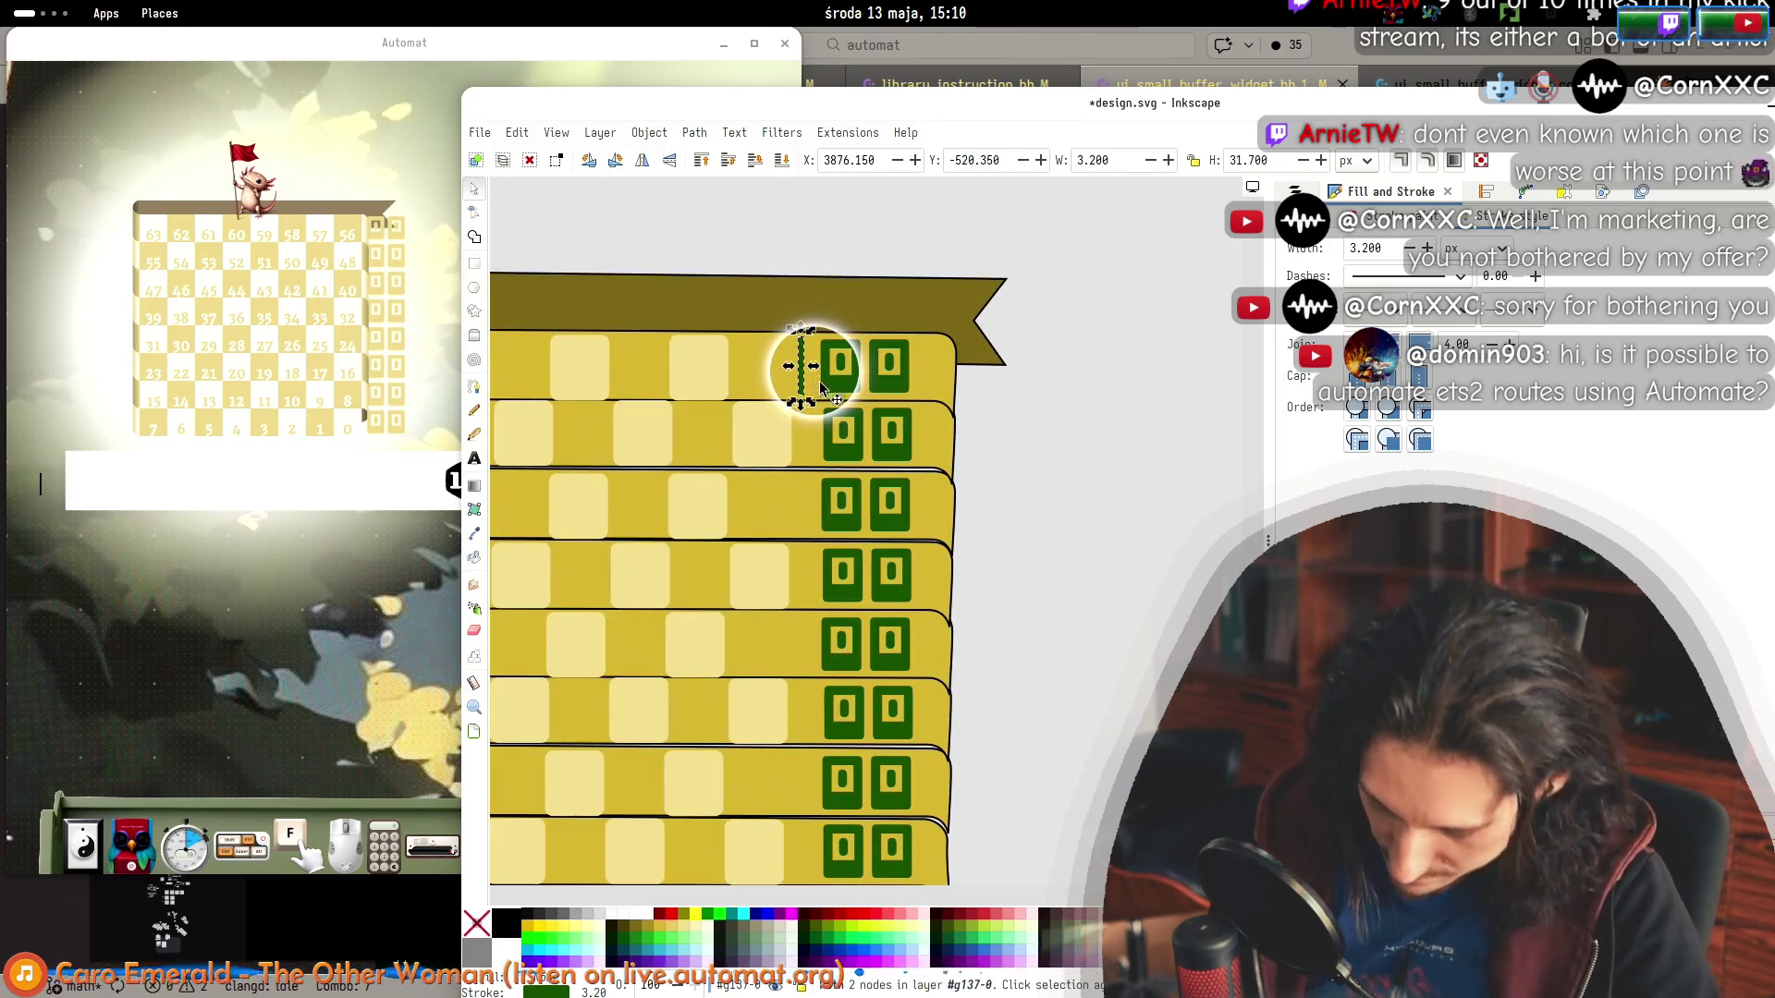
mouse_move(810, 381)
mouse_down()
mouse_move(932, 379)
mouse_move(801, 456)
mouse_move(938, 458)
mouse_up()
shift+click(801, 455)
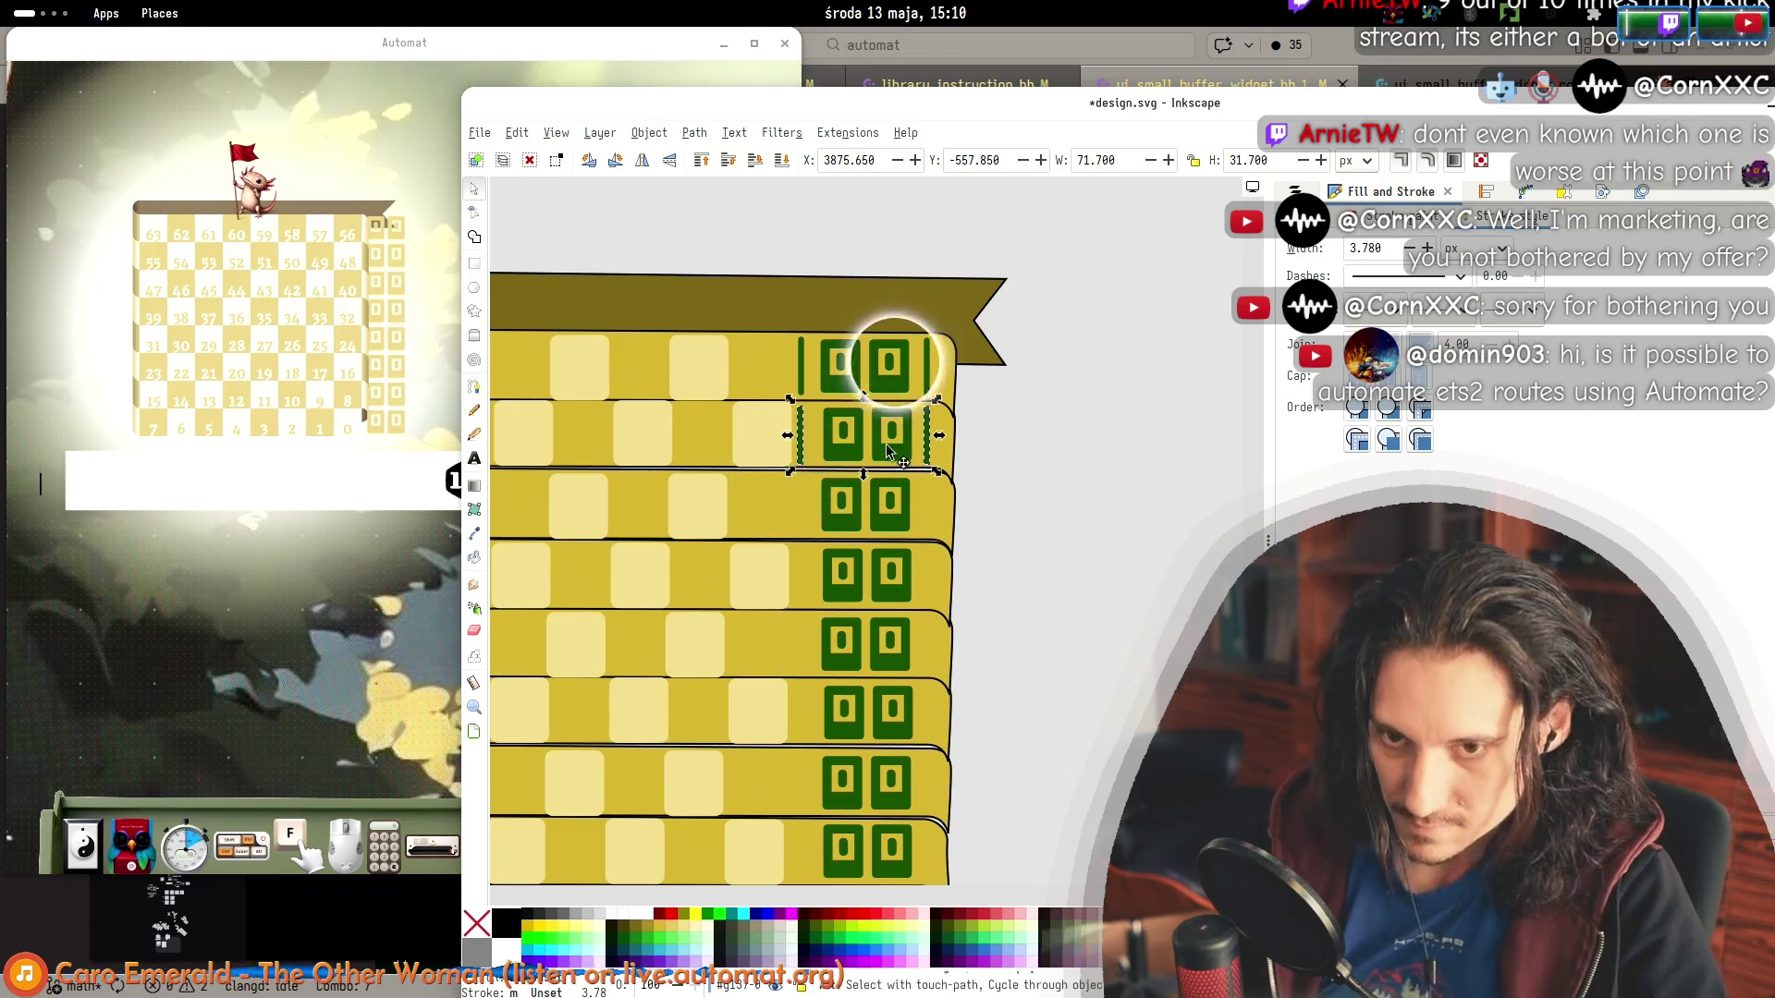
Drag the left and right bar pair down row by row until all eight rows are flanked
drag(928, 426, 927, 521)
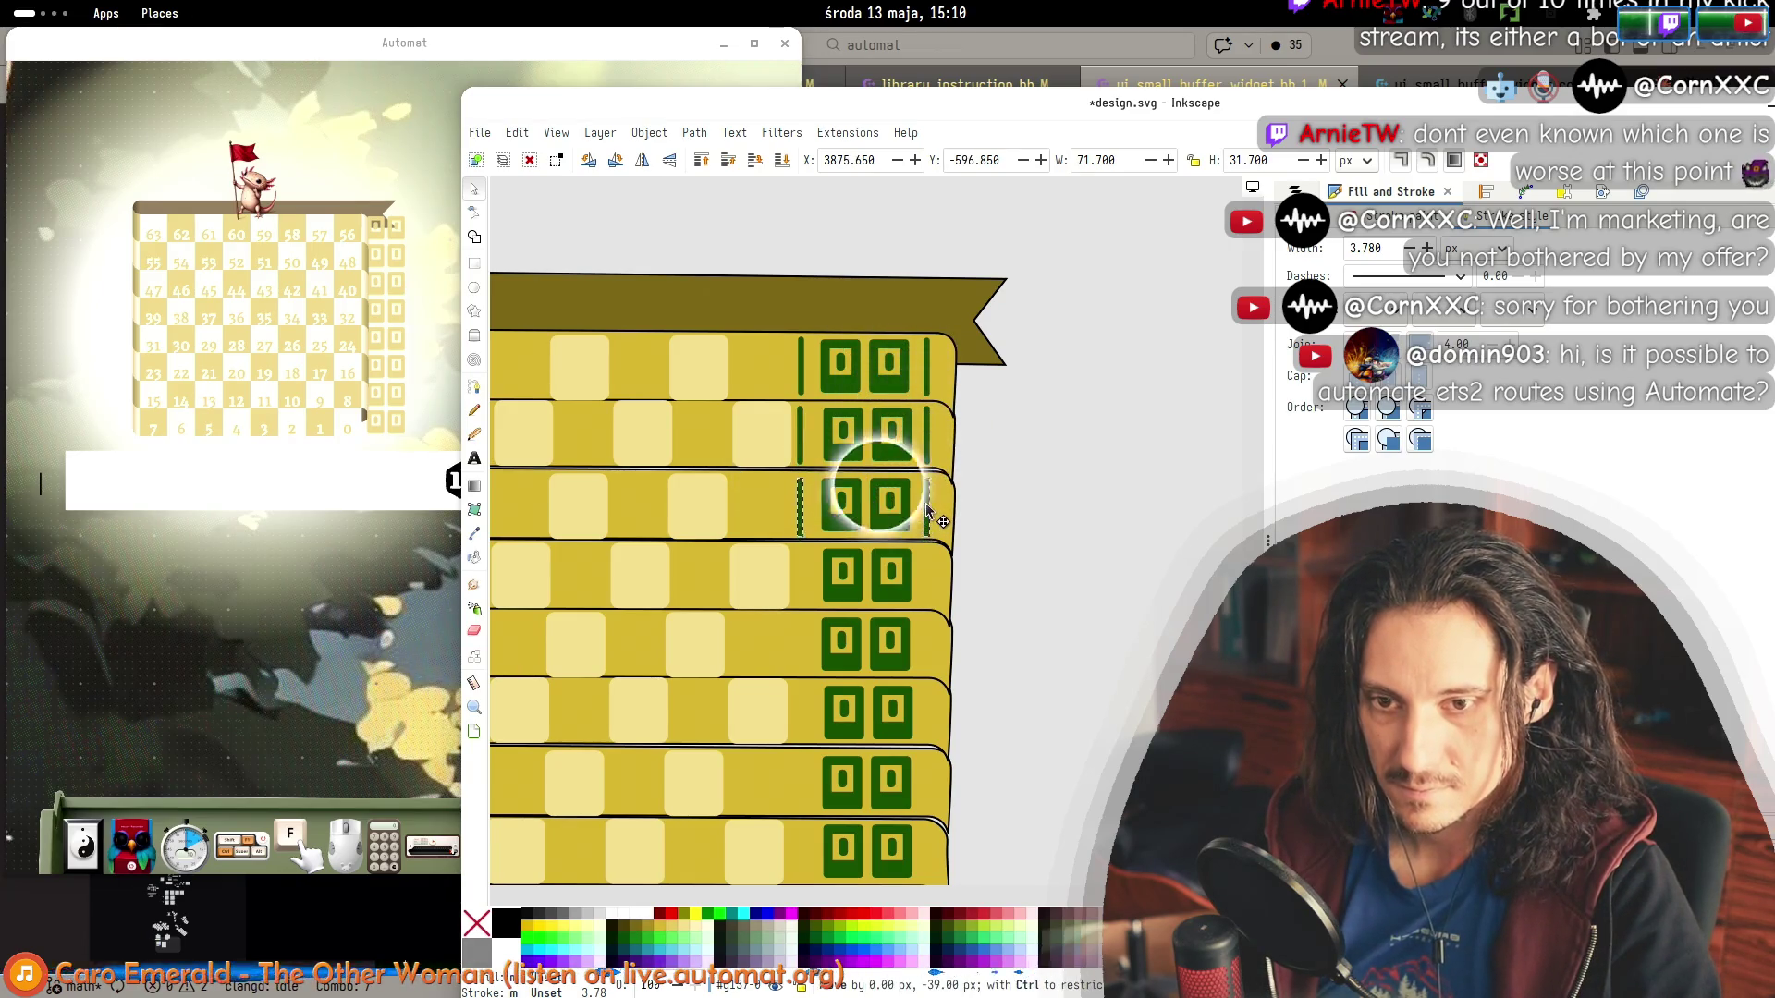
mouse_move(1003, 579)
mouse_down()
mouse_move(774, 402)
mouse_move(837, 476)
mouse_move(920, 404)
mouse_up()
shift+click(800, 432)
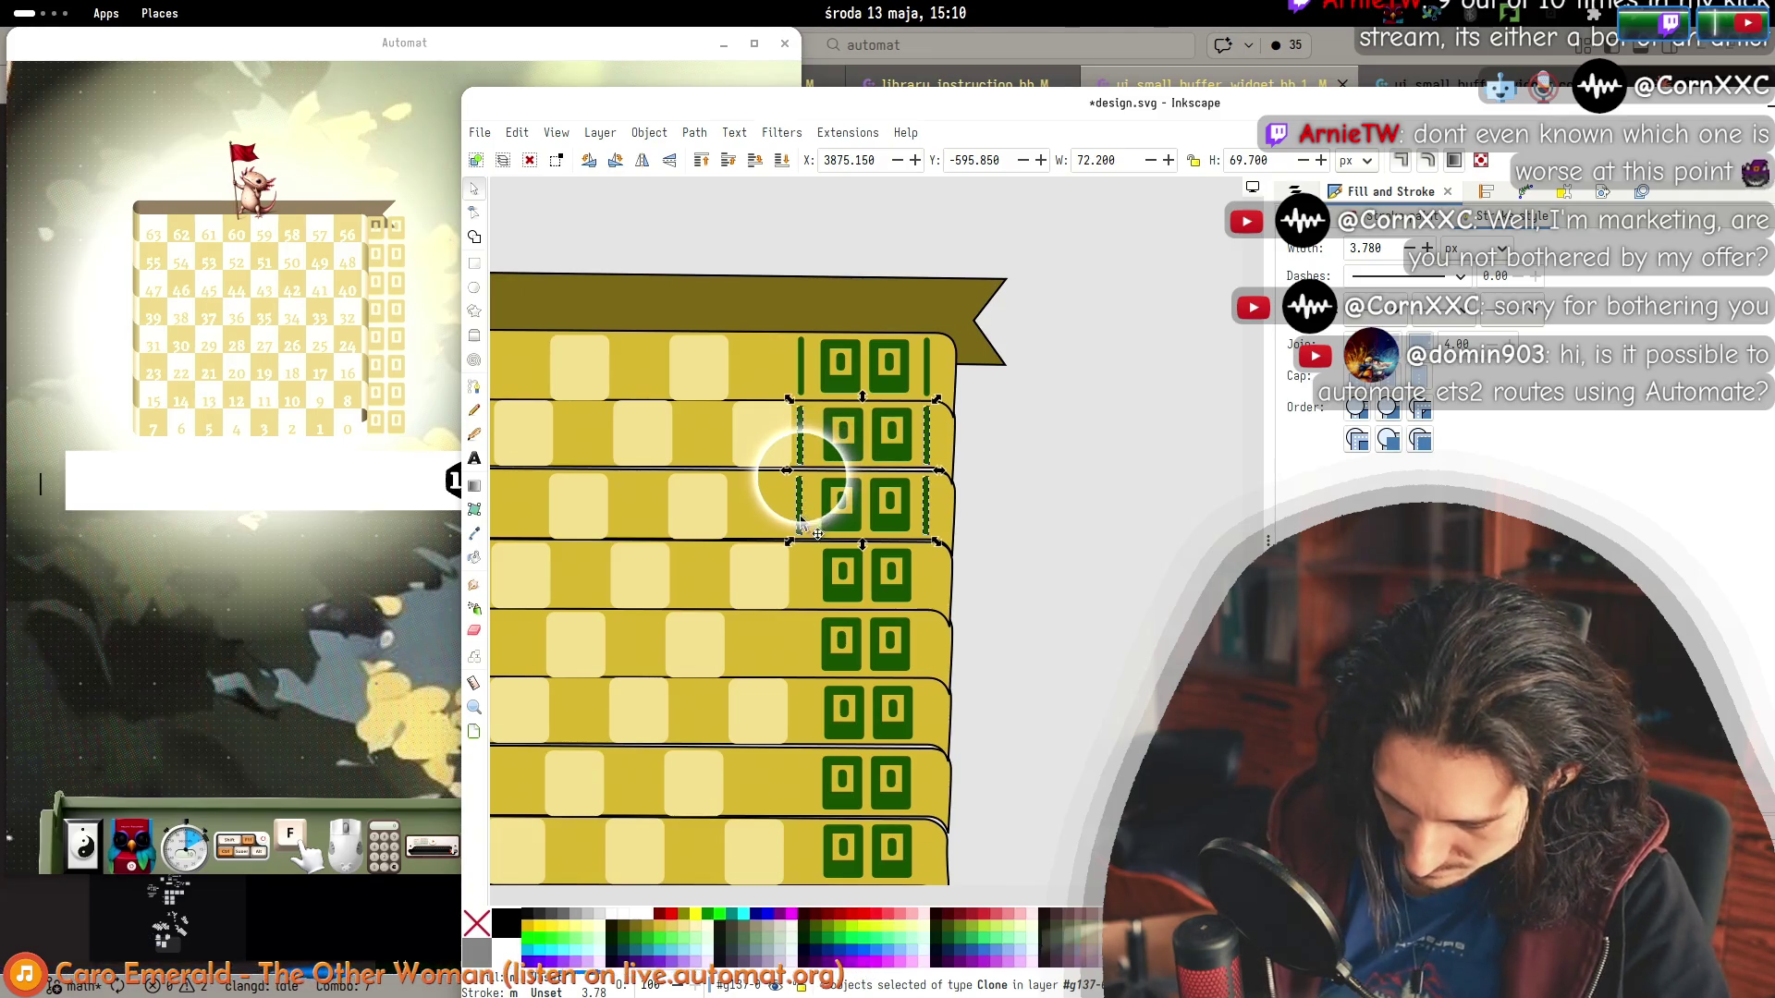
drag(879, 503, 920, 645)
scroll(850, 518, down, 3)
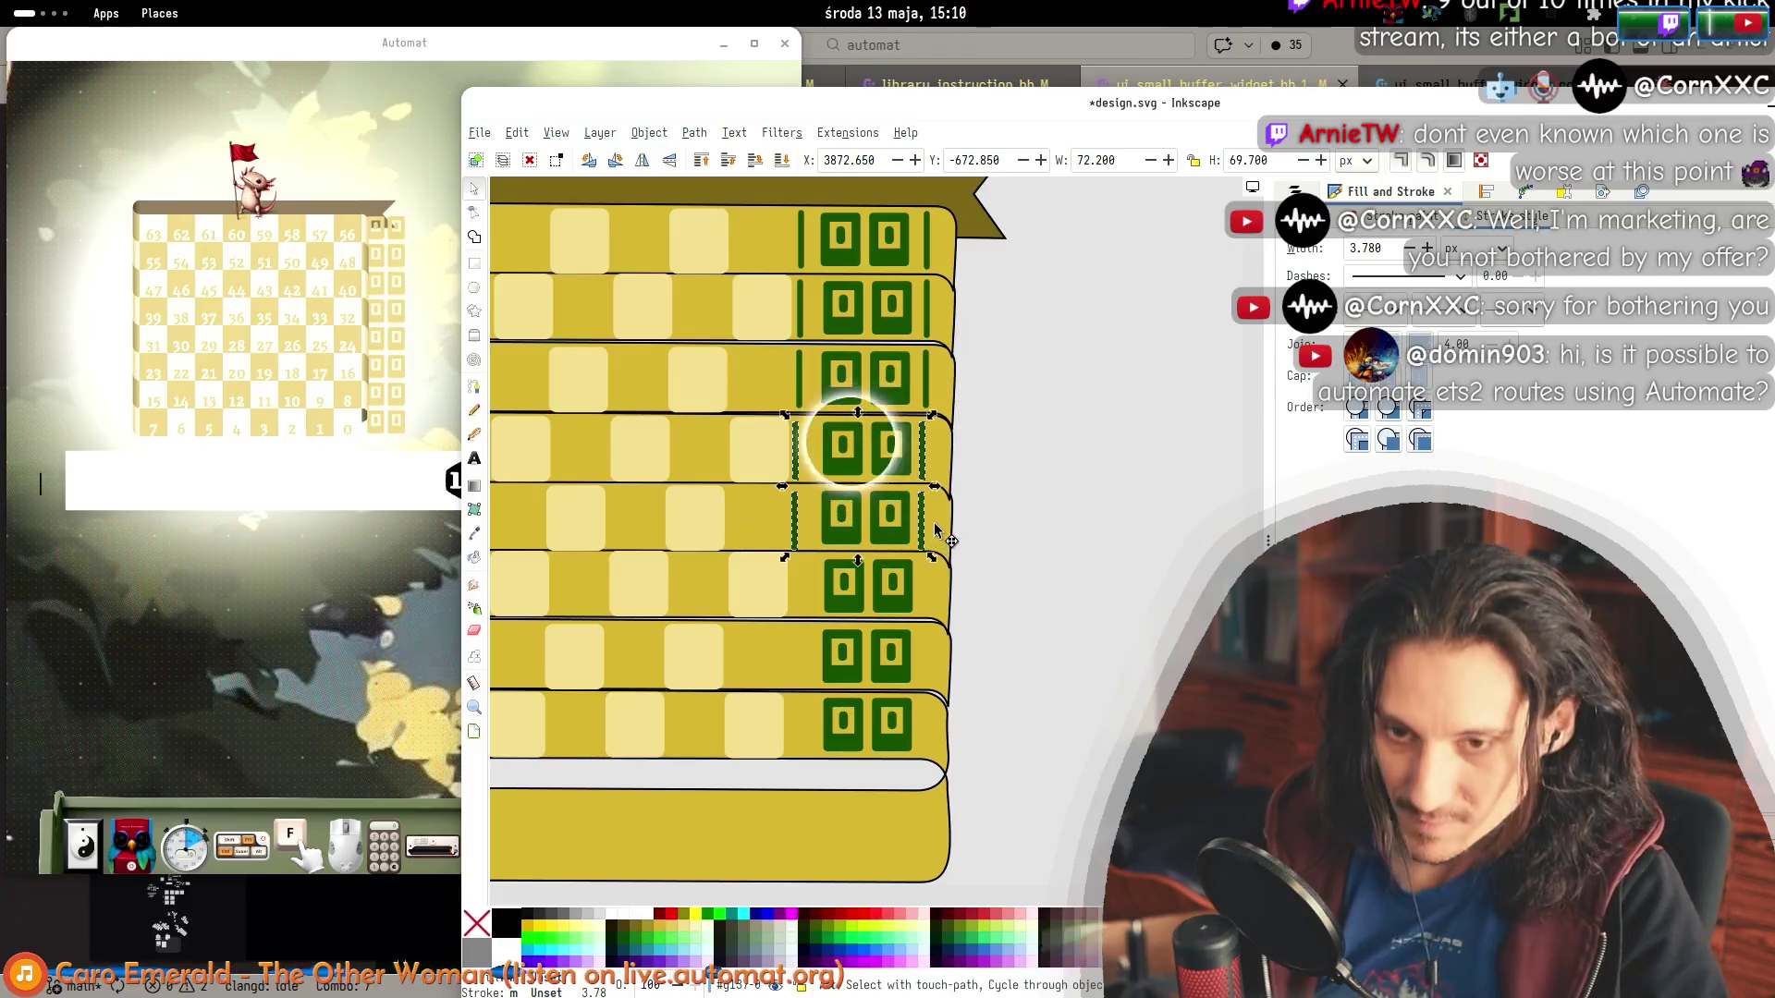
drag(921, 467, 926, 610)
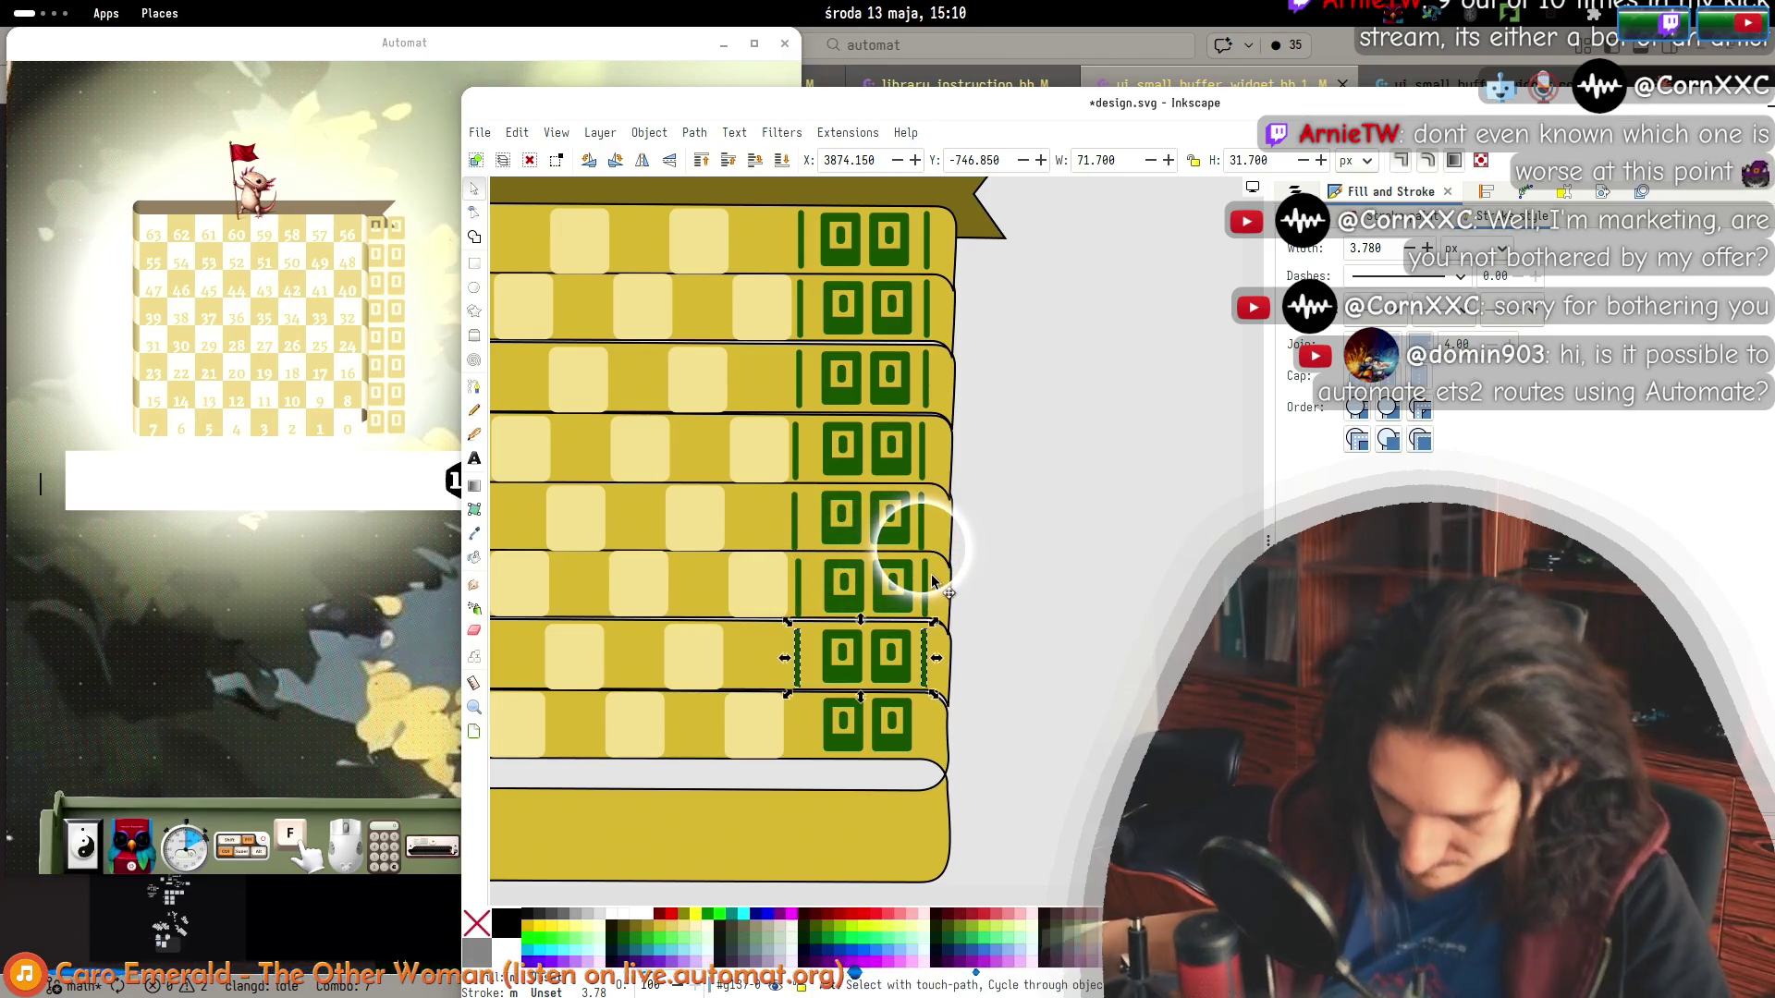
drag(926, 650, 924, 720)
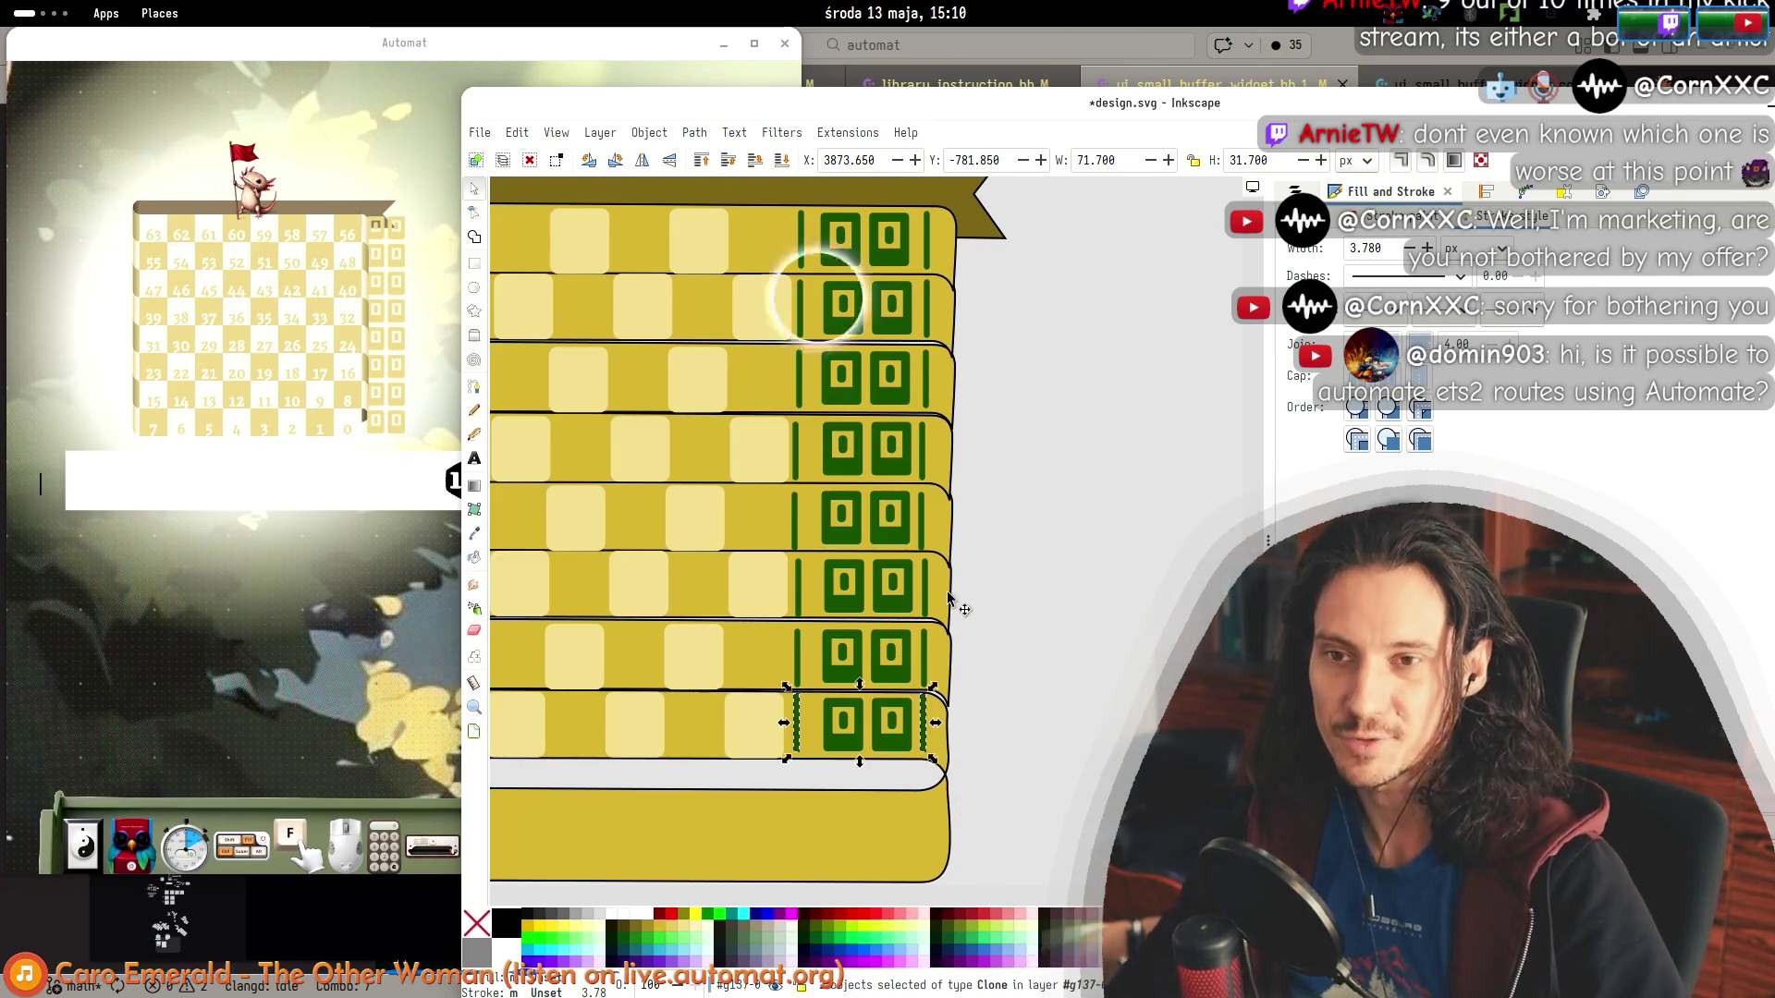
scroll(1030, 527, down, 3)
scroll(1035, 527, down, 1)
scroll(1045, 527, up, 2)
scroll(1054, 521, down, 1)
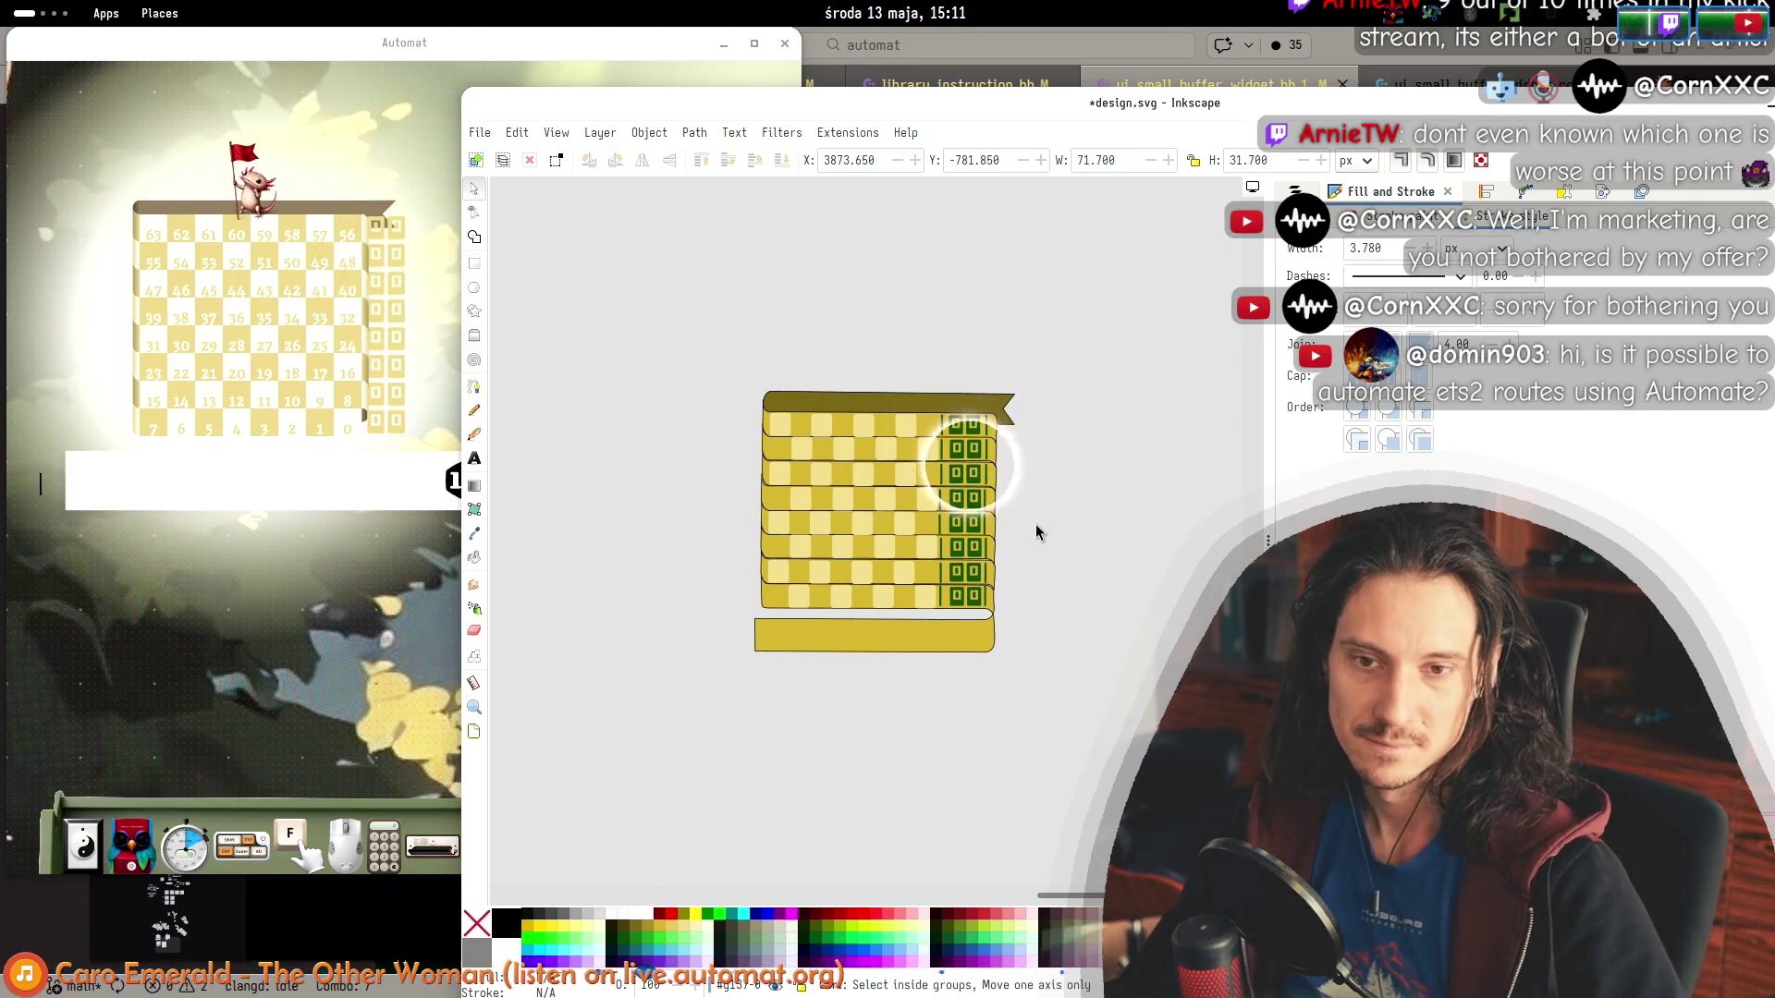
scroll(1024, 513, up, 3)
ctrl+click(668, 251)
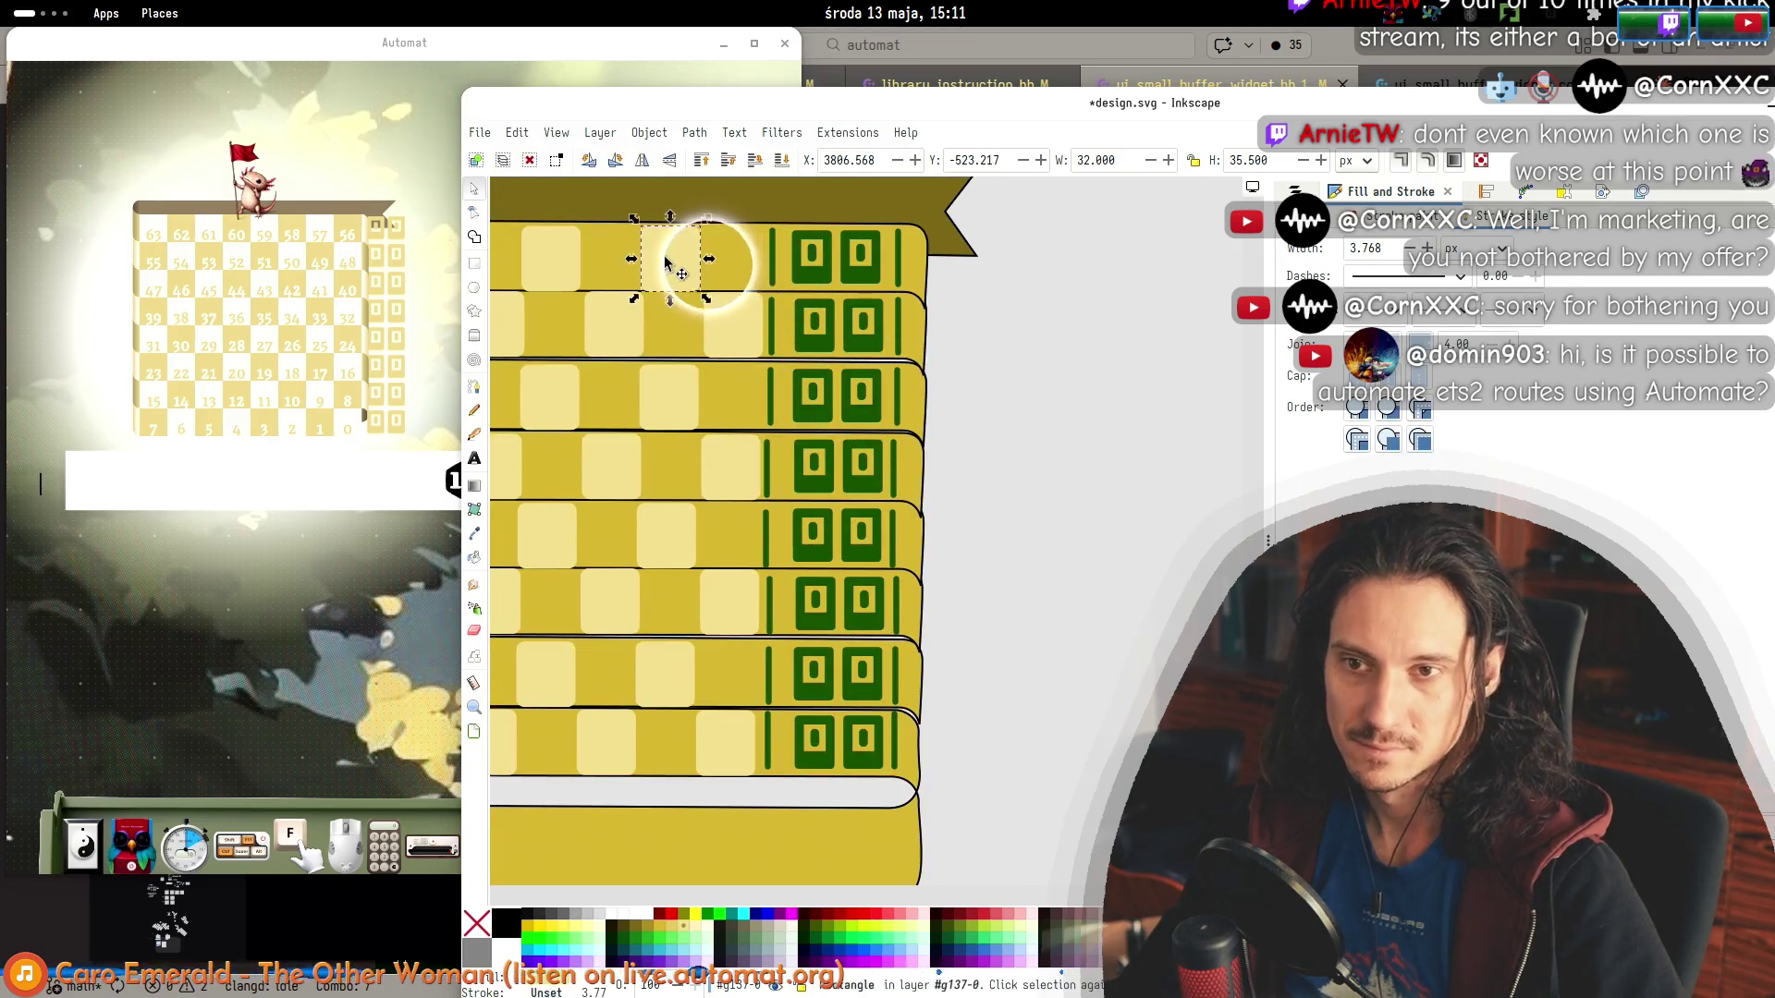
Stretch a light square across the top-row 00 pair and adjust its stacking order
drag(686, 260, 802, 259)
key(Page_Down)
mouse_move(839, 256)
mouse_down()
mouse_move(929, 266)
mouse_move(883, 277)
mouse_move(901, 283)
mouse_up()
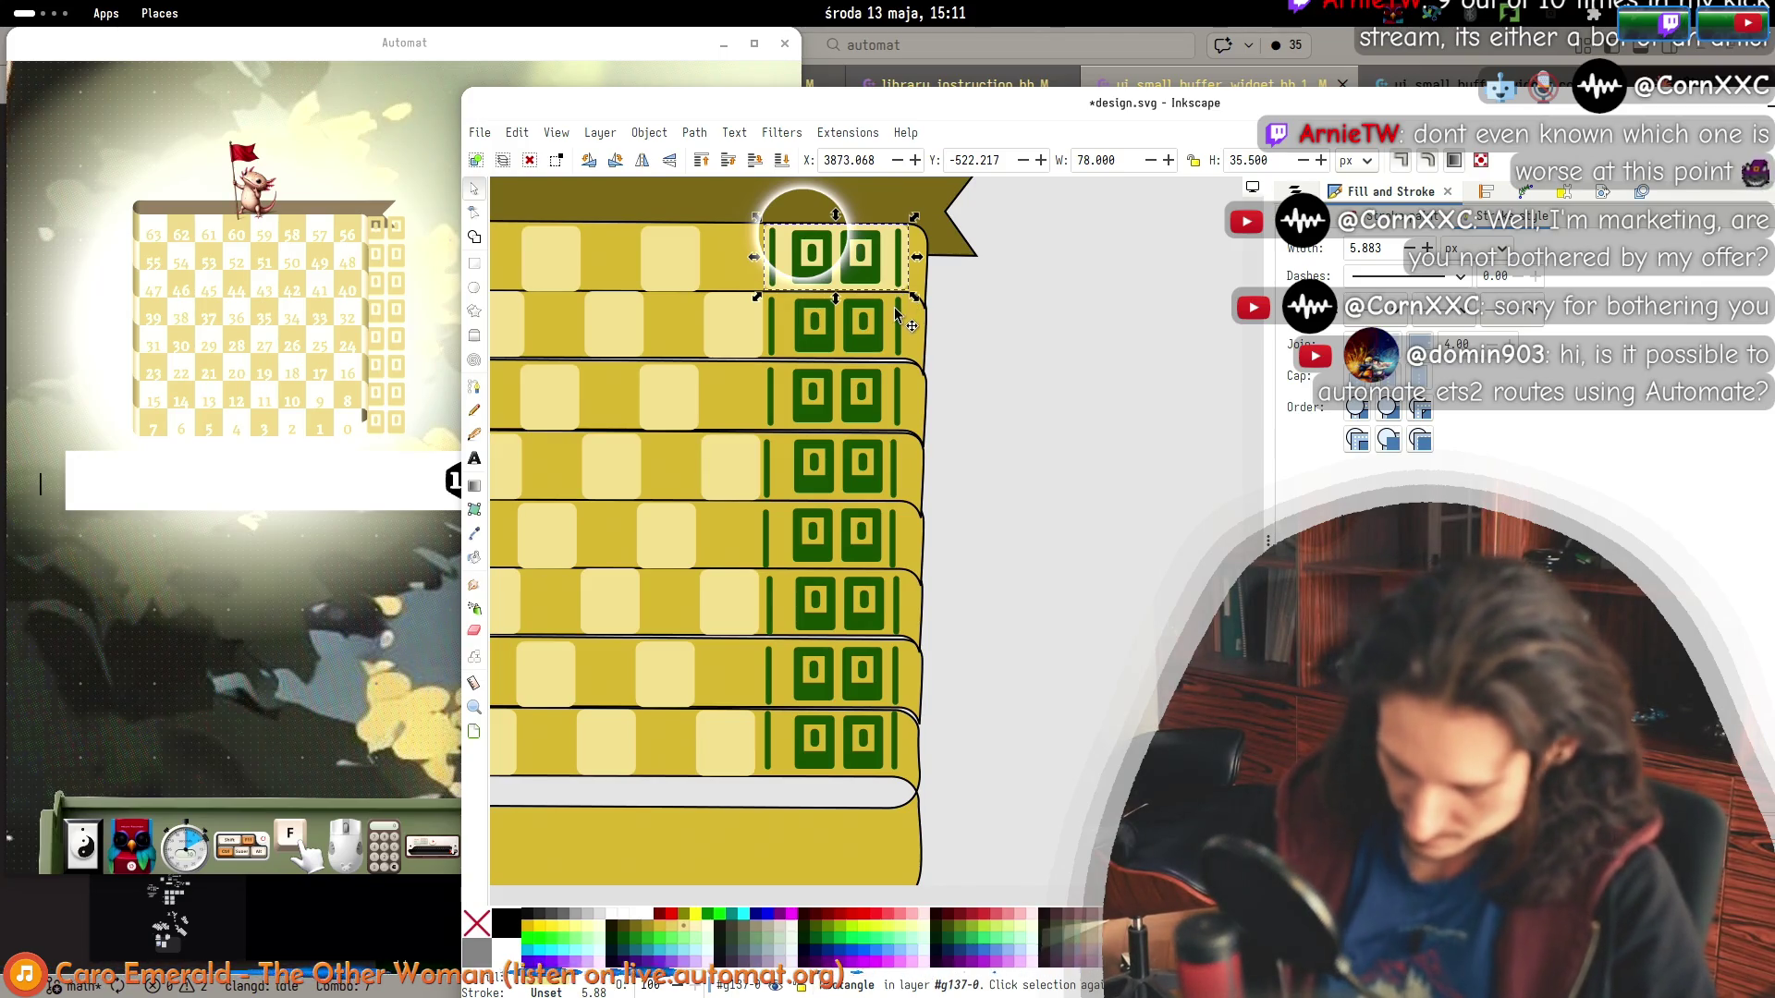
key(Home)
Move the light rectangle behind the green icons in rows three and five, undoing the row-seven move
drag(904, 257, 884, 407)
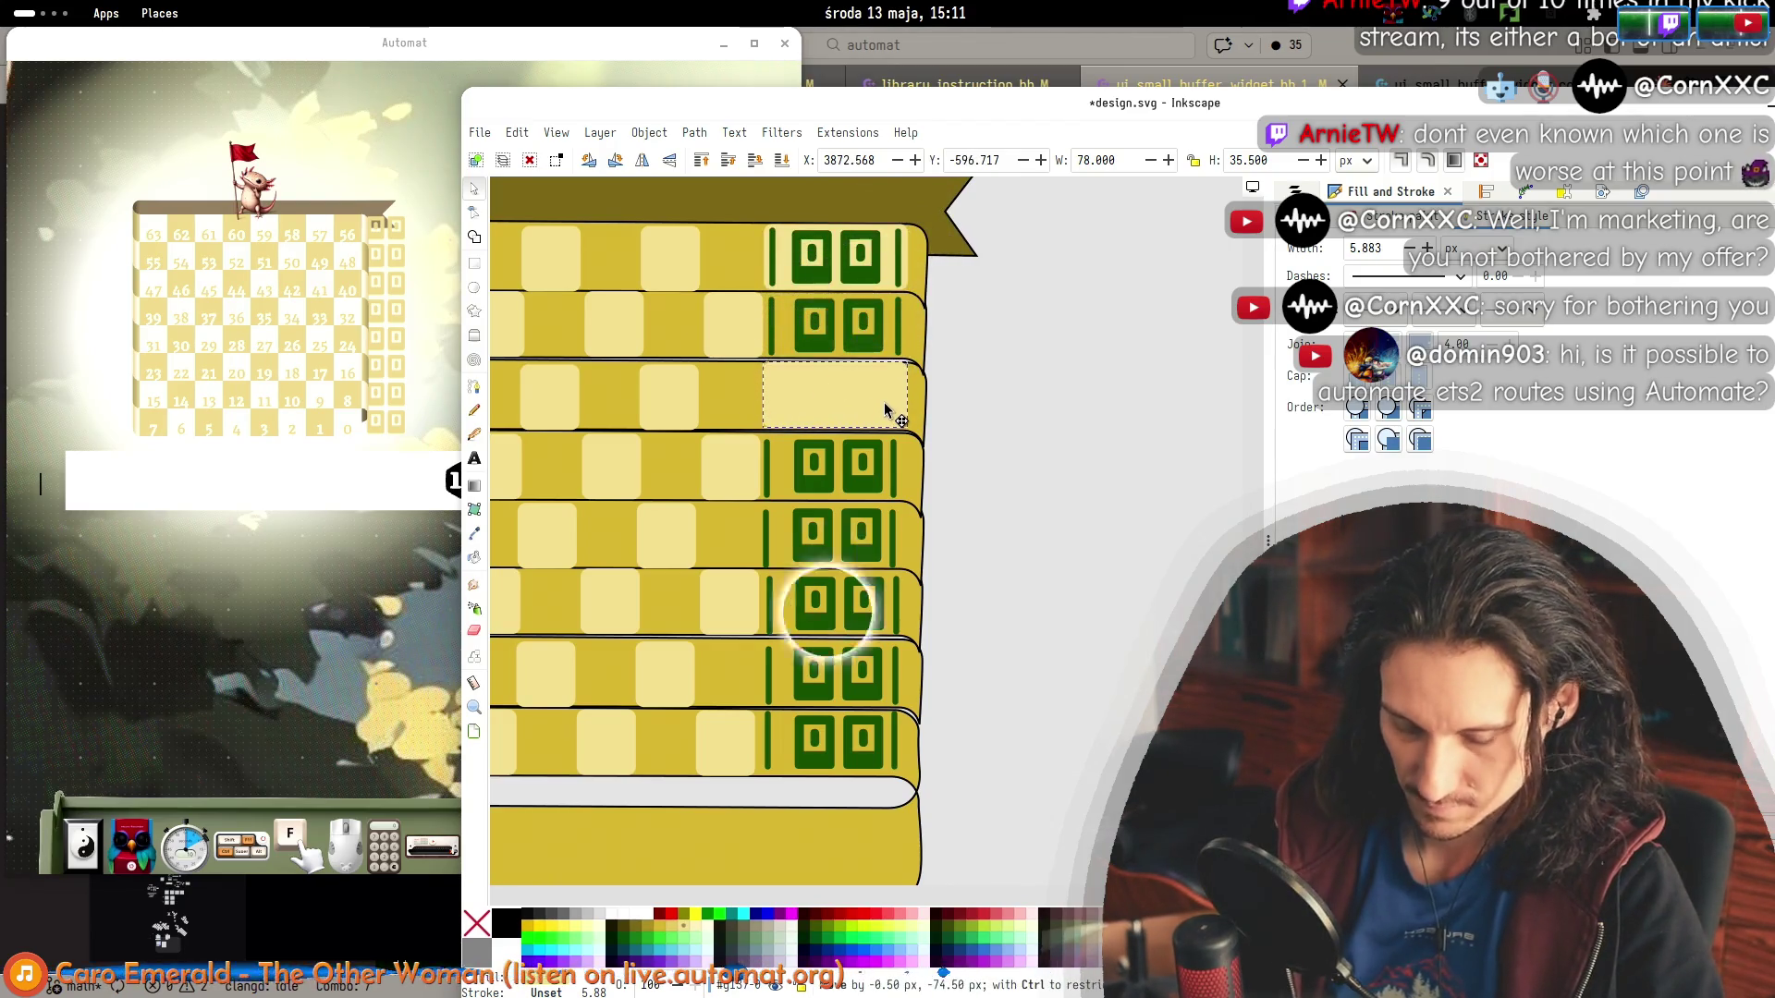
key(Page_Down)
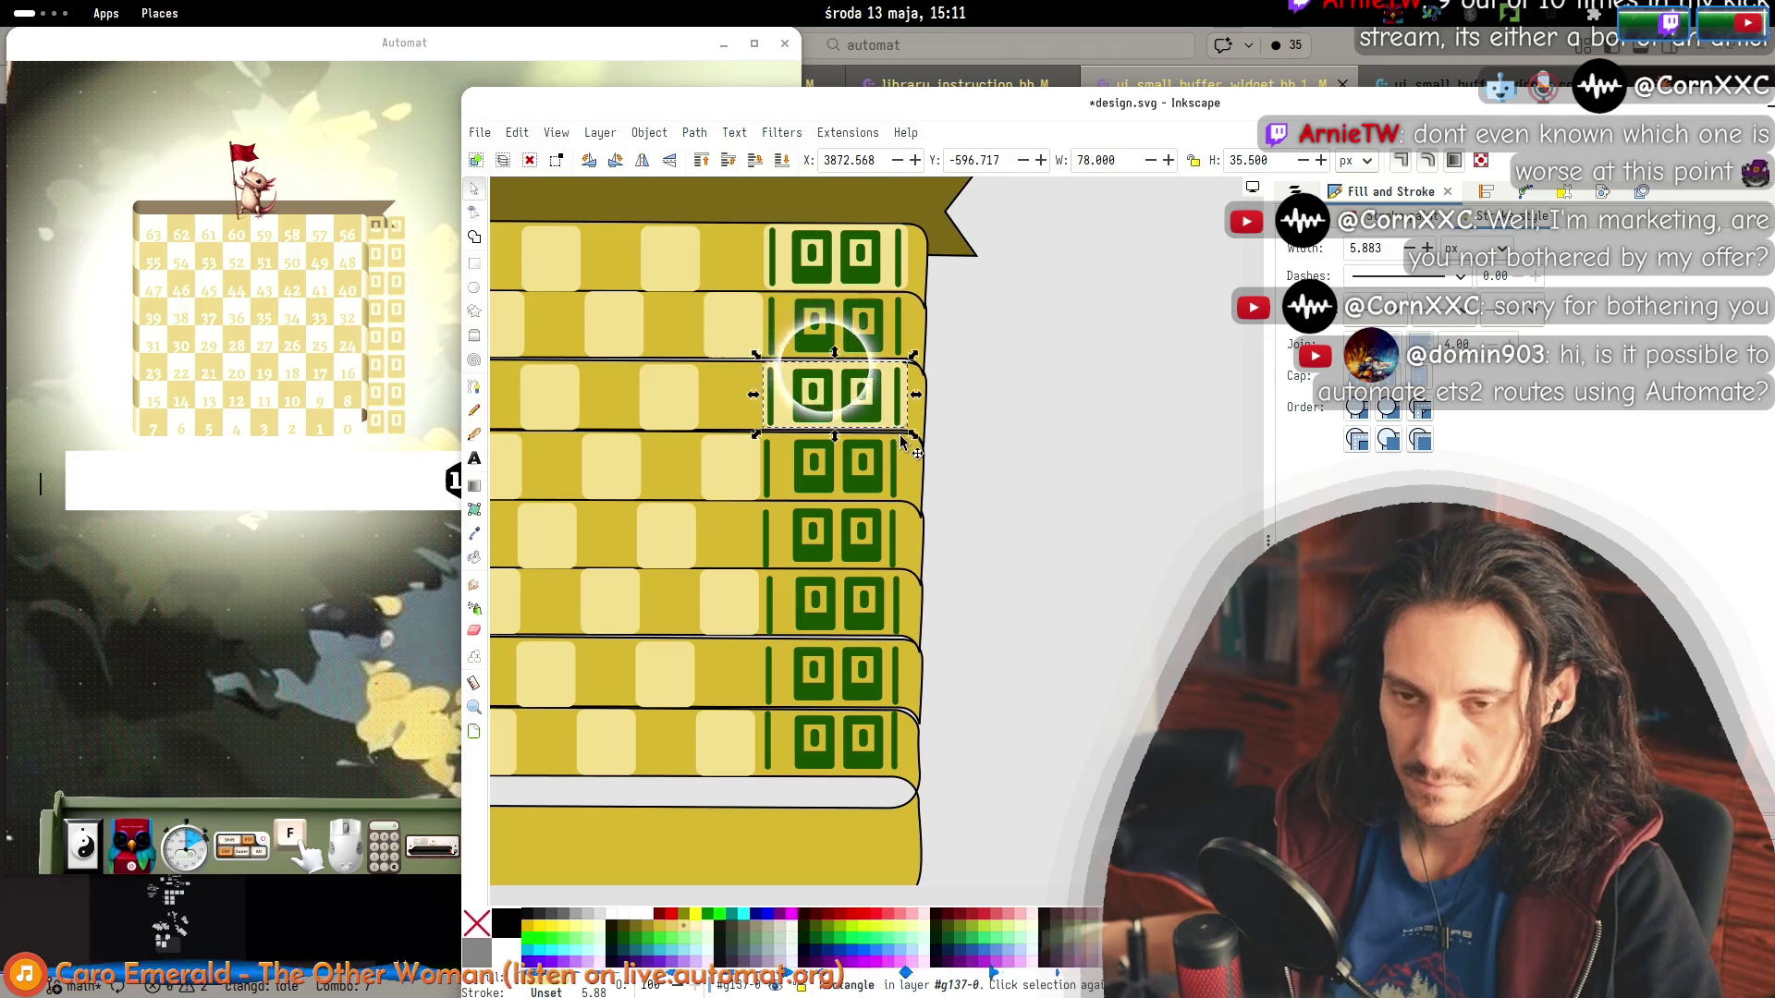
drag(902, 434, 884, 546)
key(Page_Down)
drag(888, 536, 878, 674)
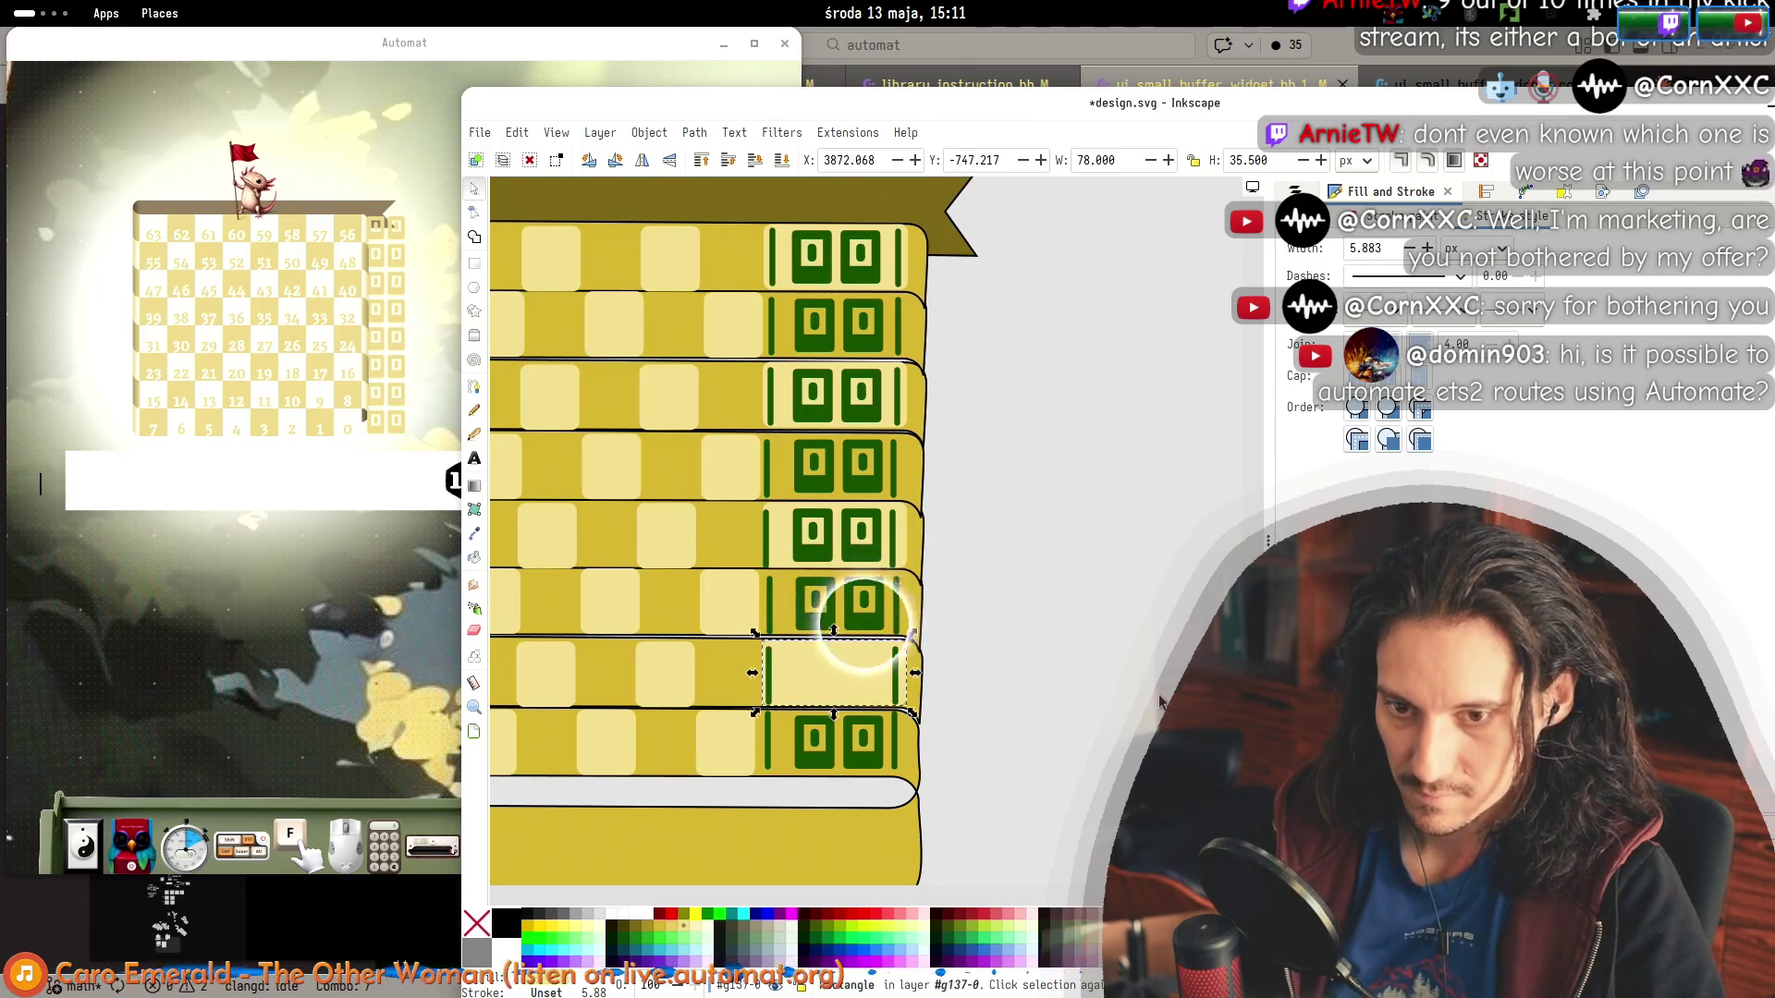
key(ctrl+z)
scroll(1028, 563, down, 4)
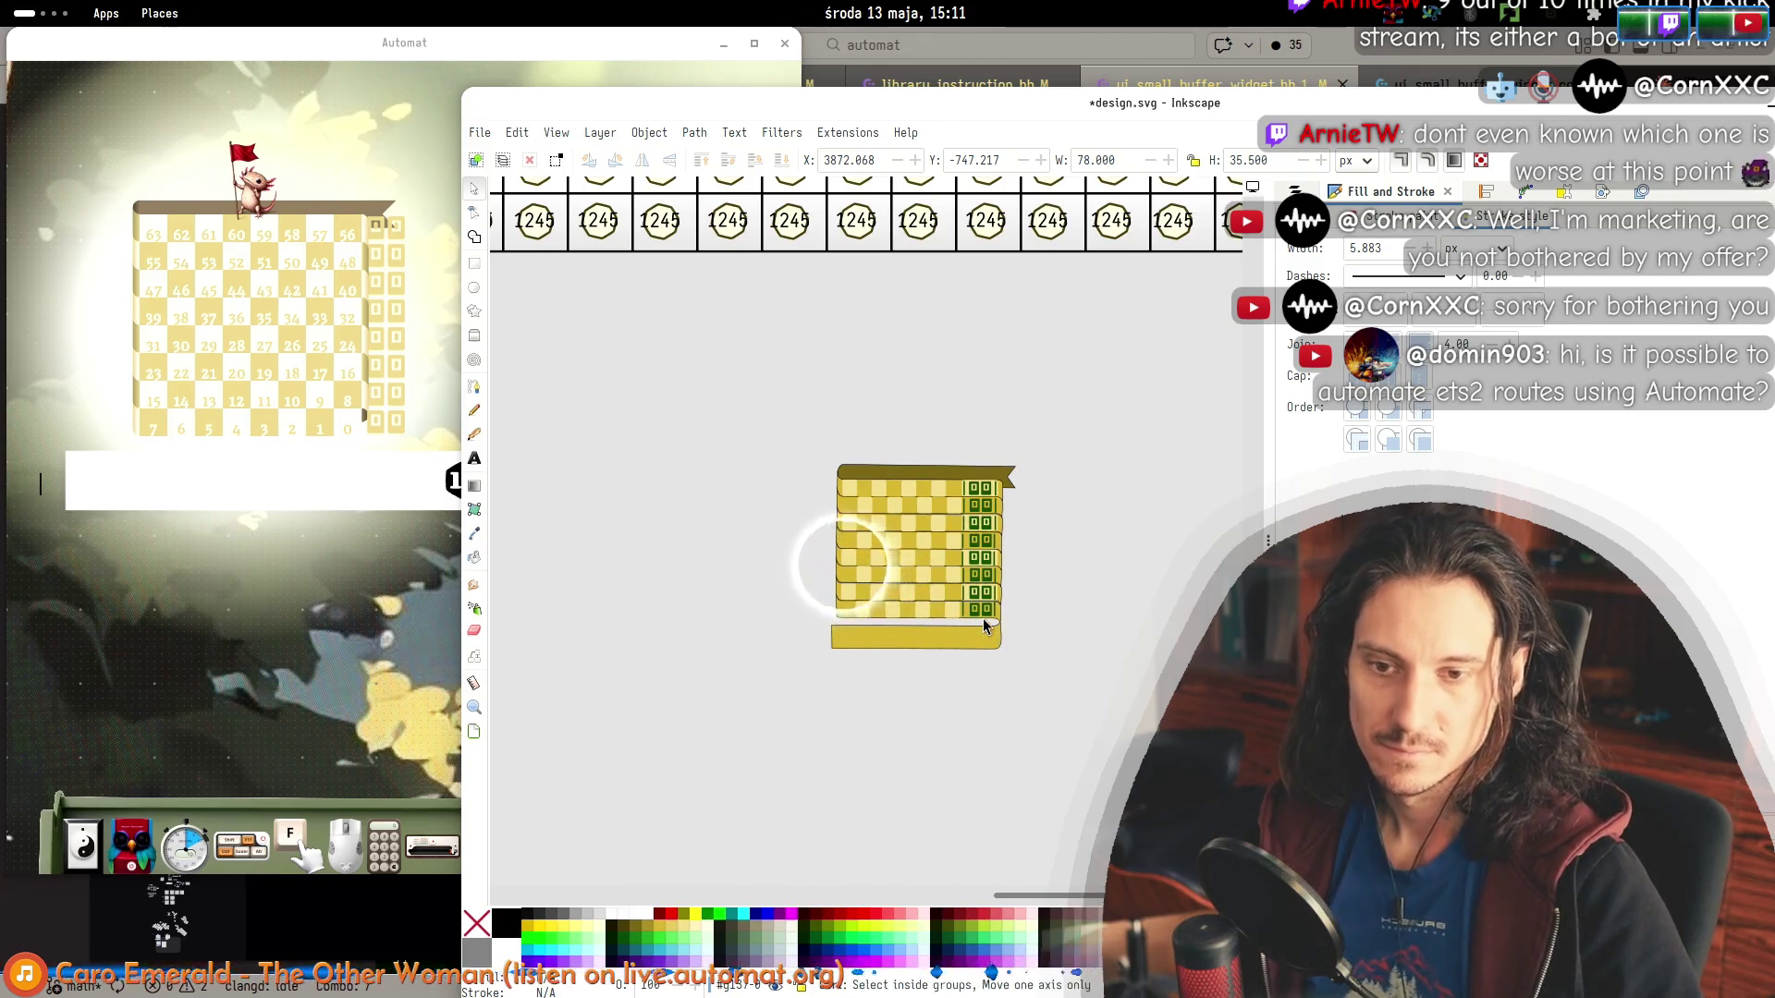
scroll(980, 638, up, 3)
scroll(1091, 686, up, 1)
scroll(1091, 686, down, 3)
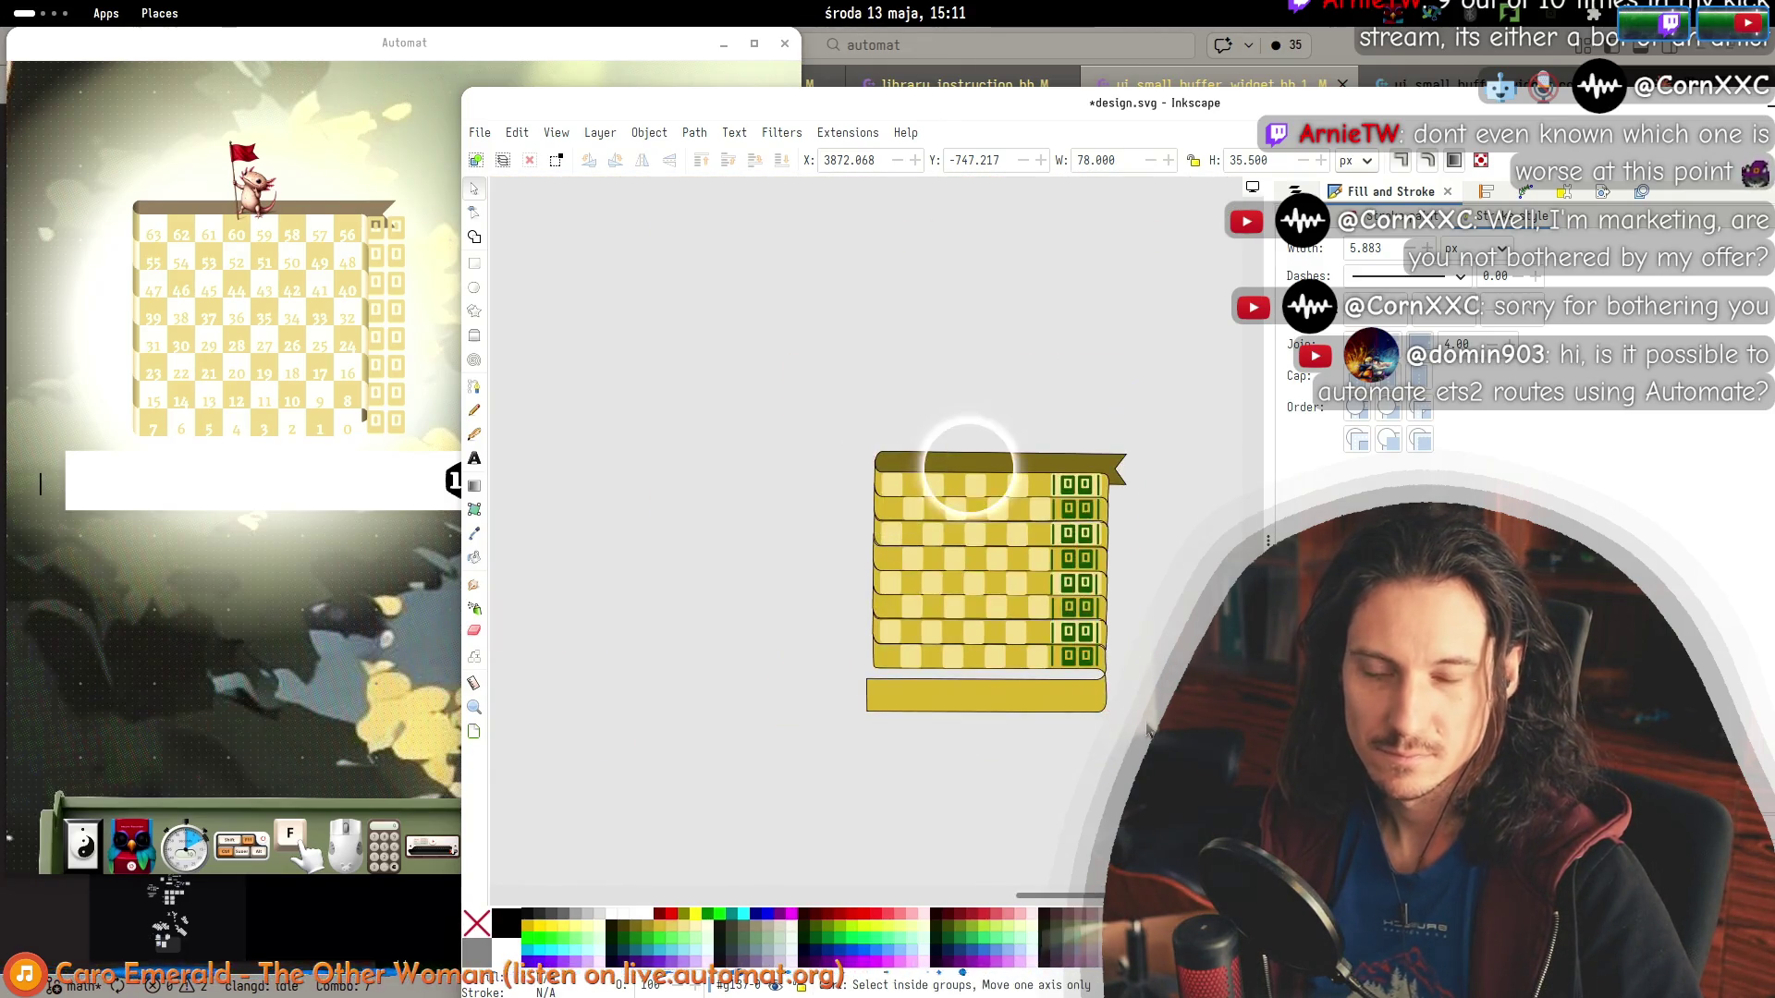
Pen-draw a closed shape over the bottom bar with a curved bottom-right corner, filled dark olive
click(1062, 701)
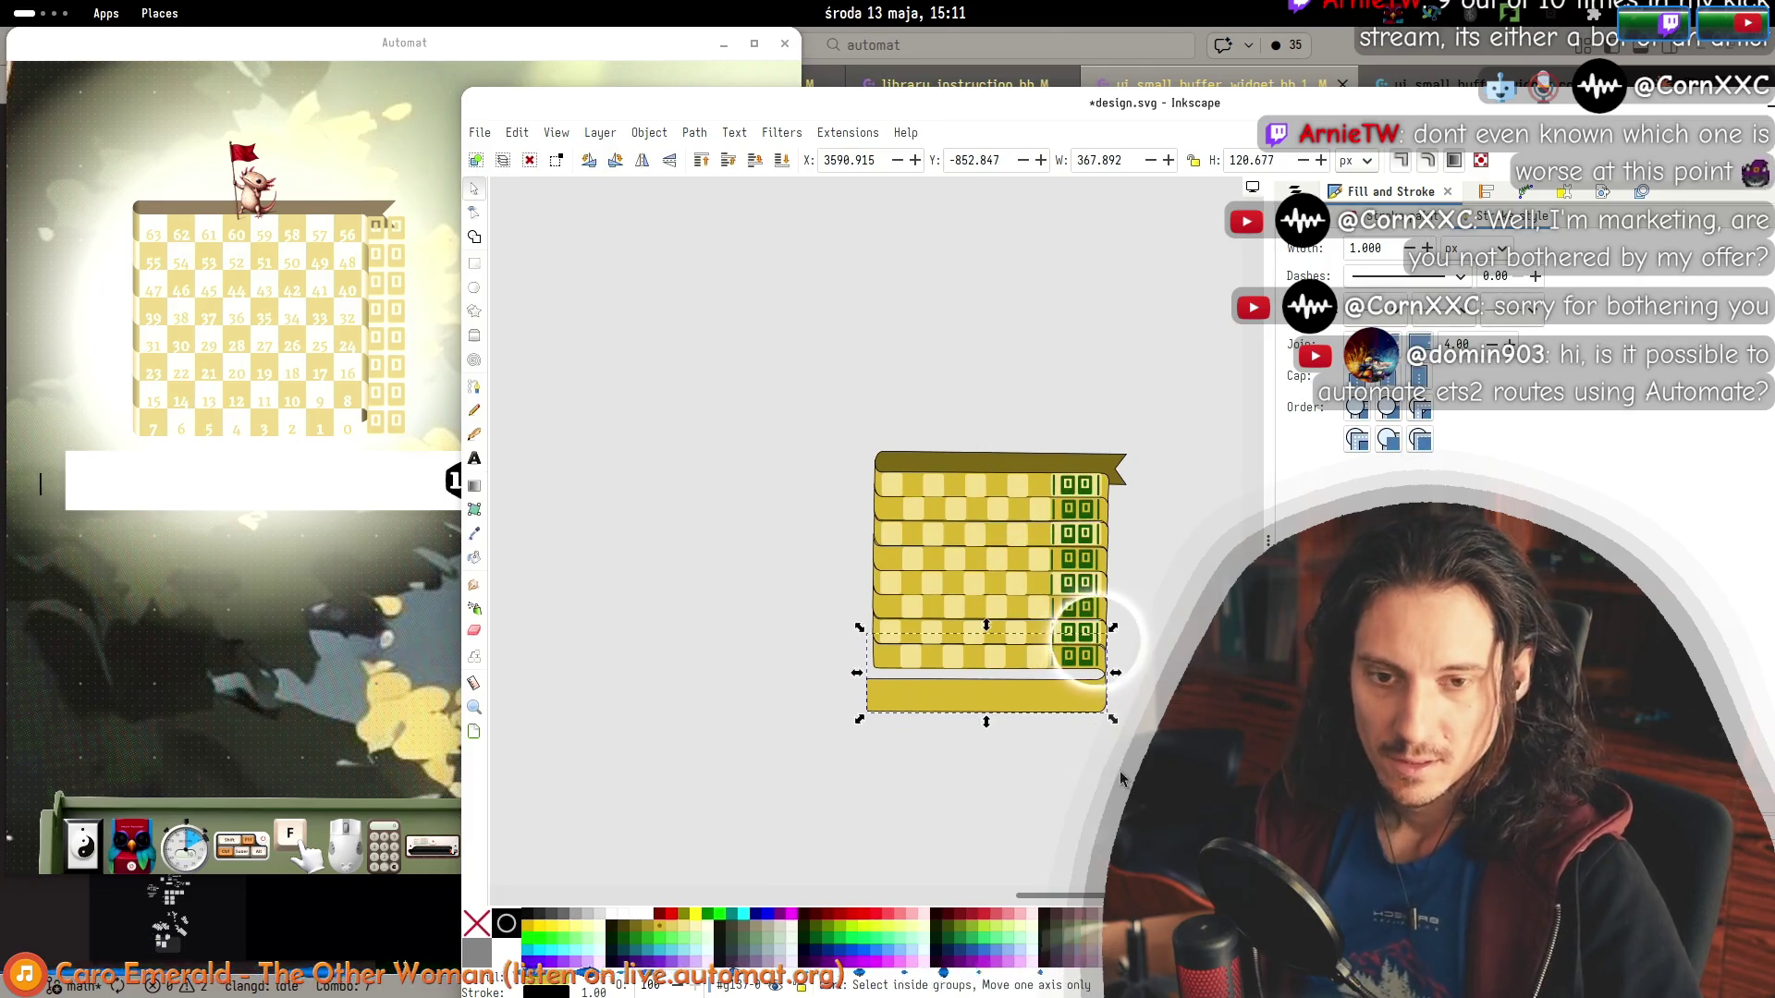
scroll(1054, 740, up, 3)
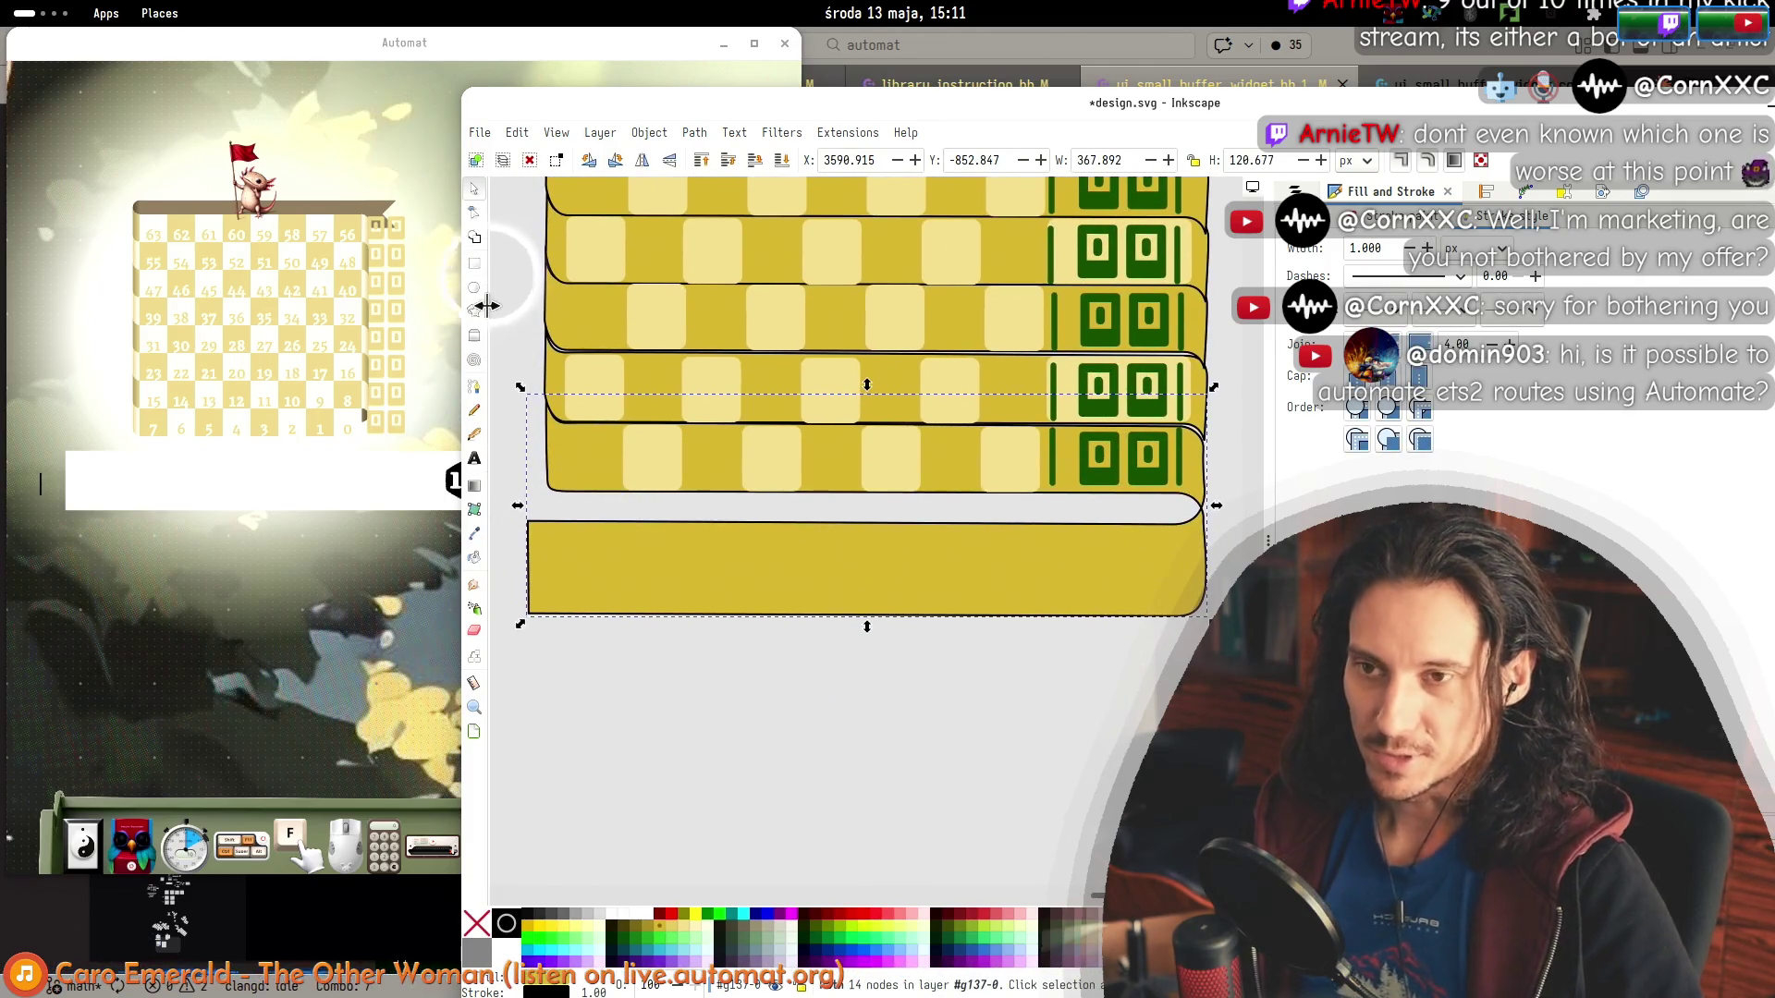
click(475, 388)
click(521, 510)
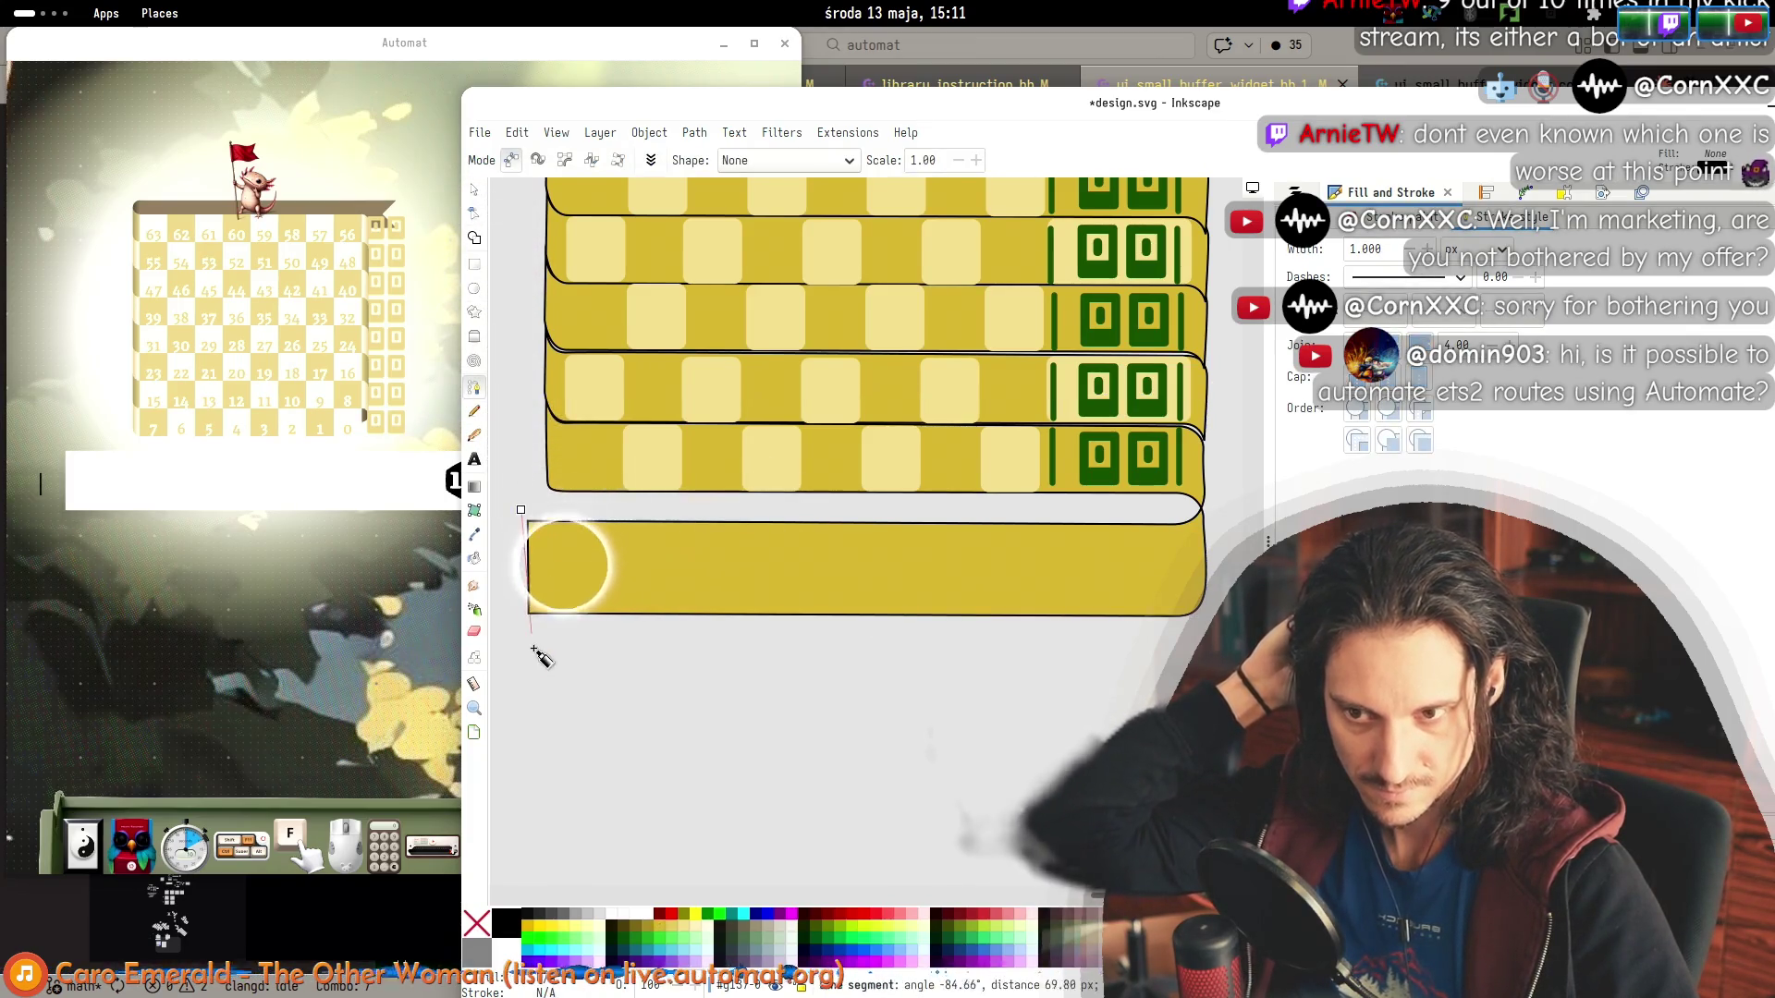
click(519, 663)
drag(1139, 670, 1165, 669)
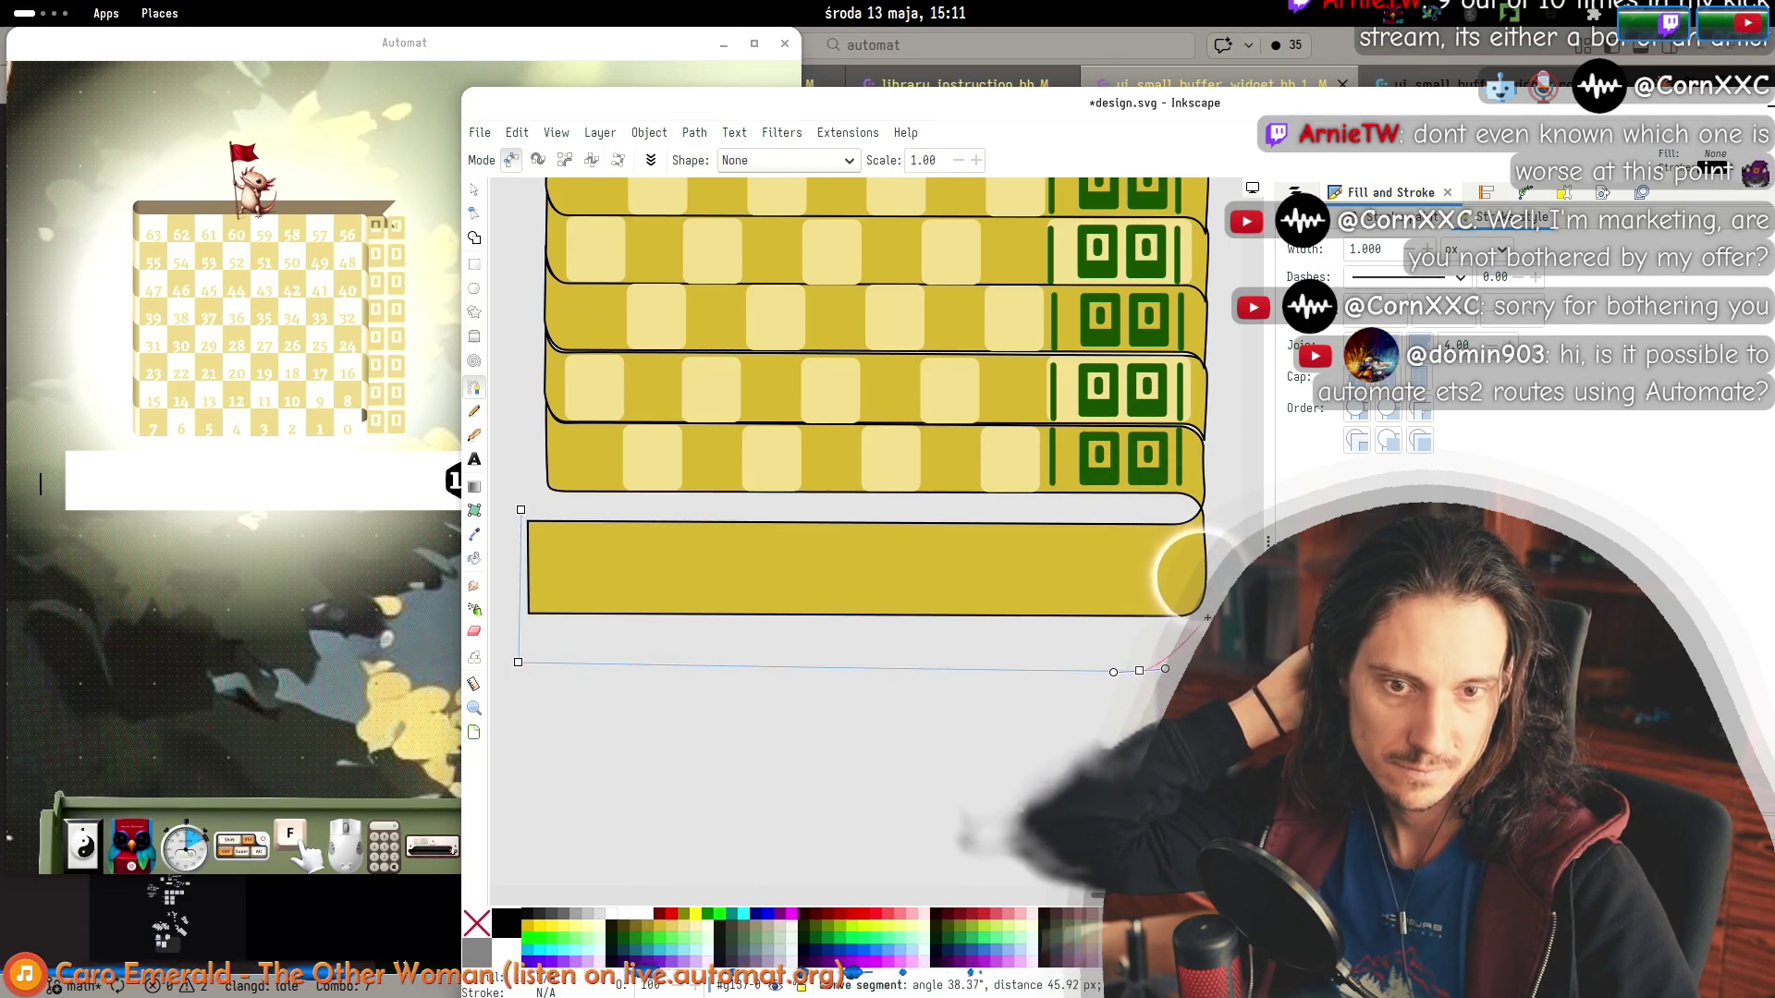
drag(1205, 616, 1207, 581)
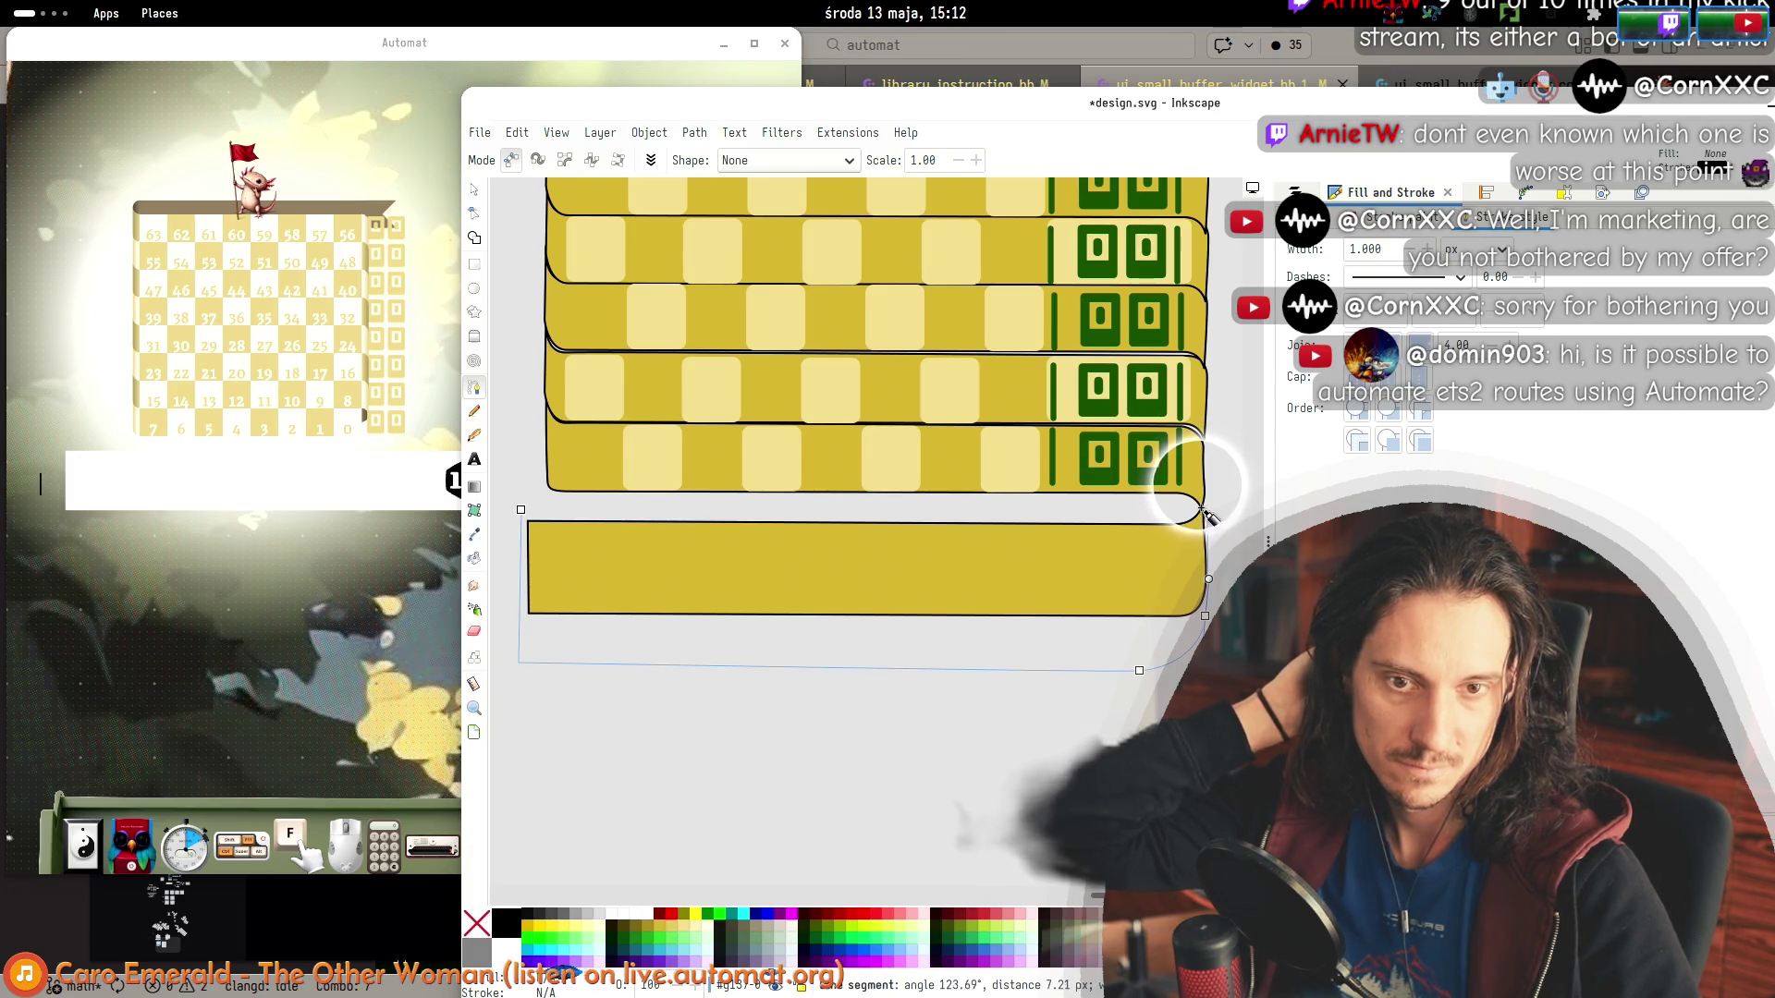
drag(1162, 523, 1162, 523)
click(521, 511)
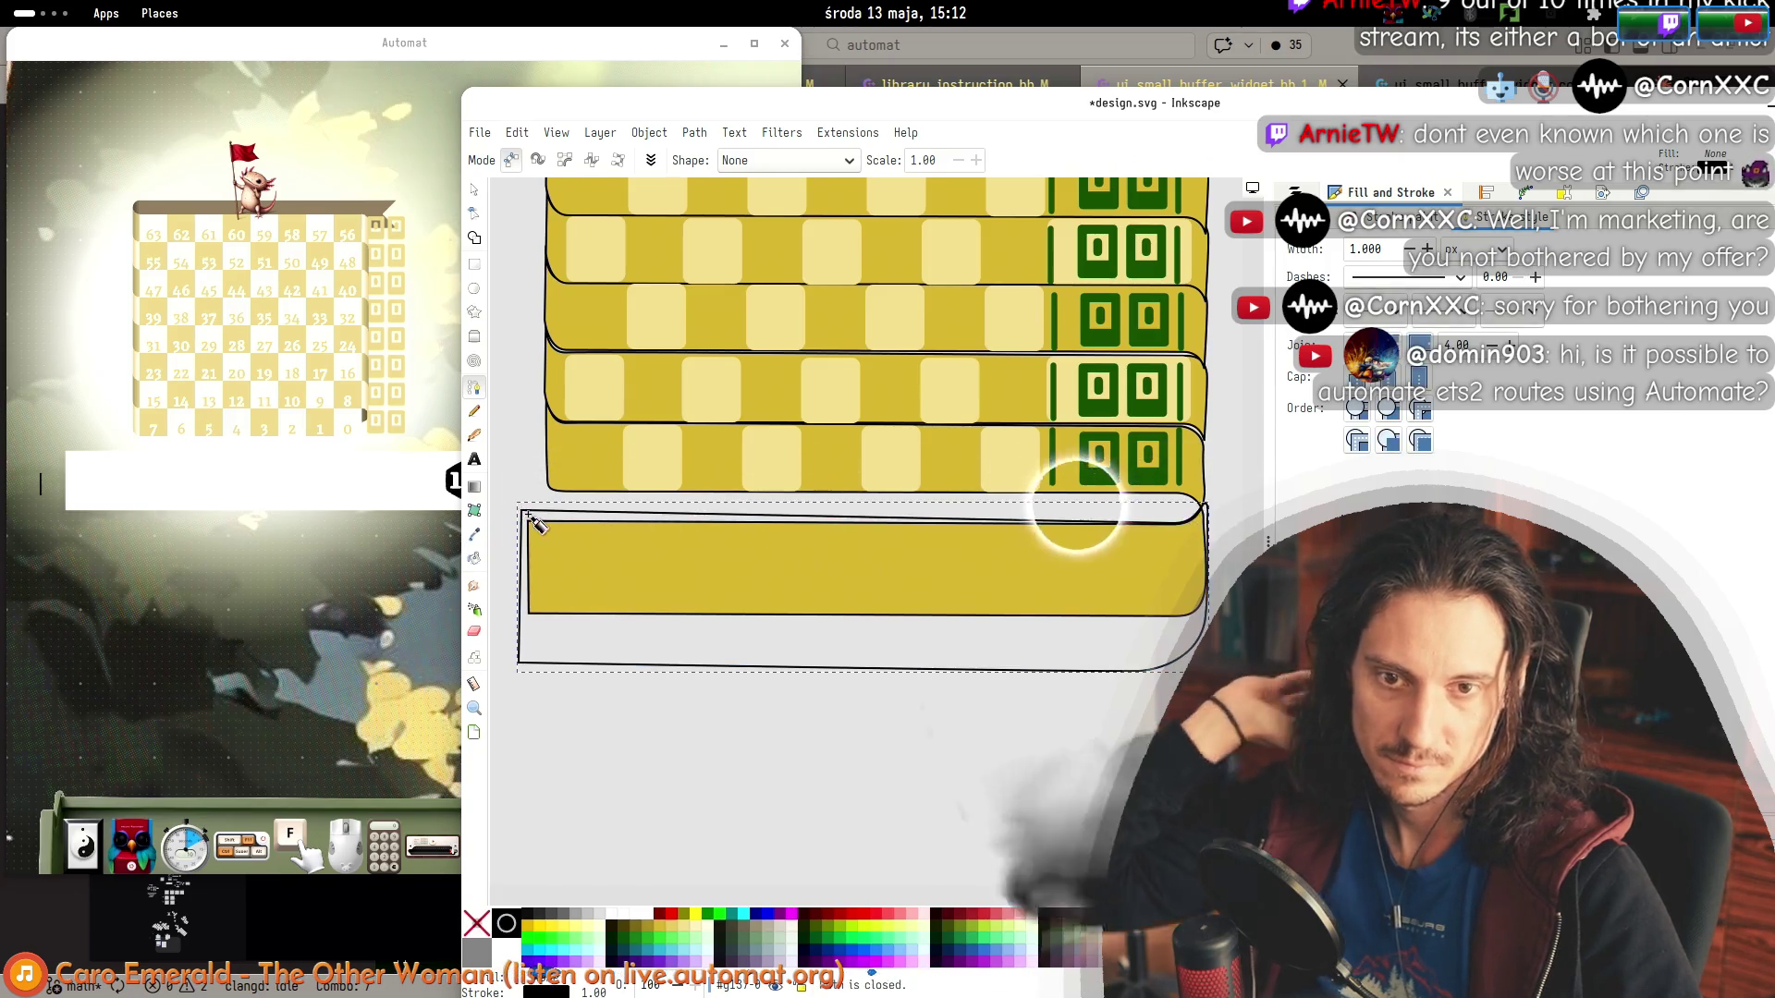
click(626, 928)
scroll(864, 681, down, 1)
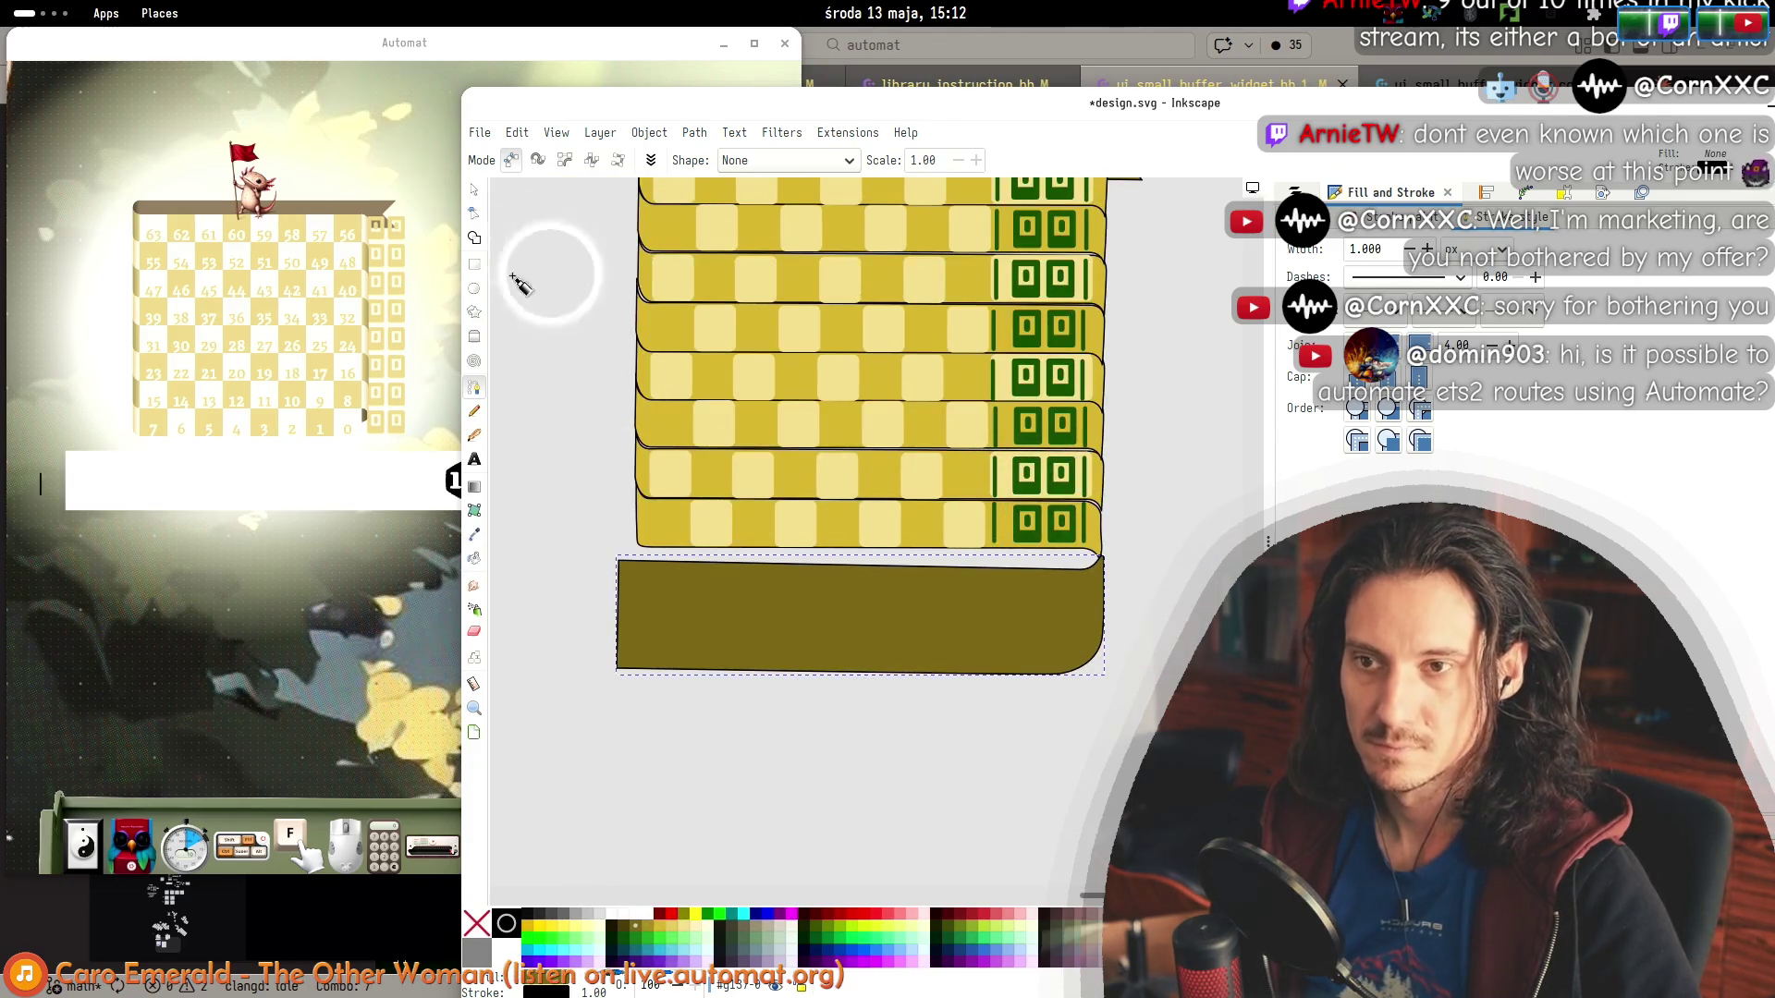
Send the olive shape below the yellow row and delete the yellow bar's left-side nodes
click(481, 192)
key(Page_Down)
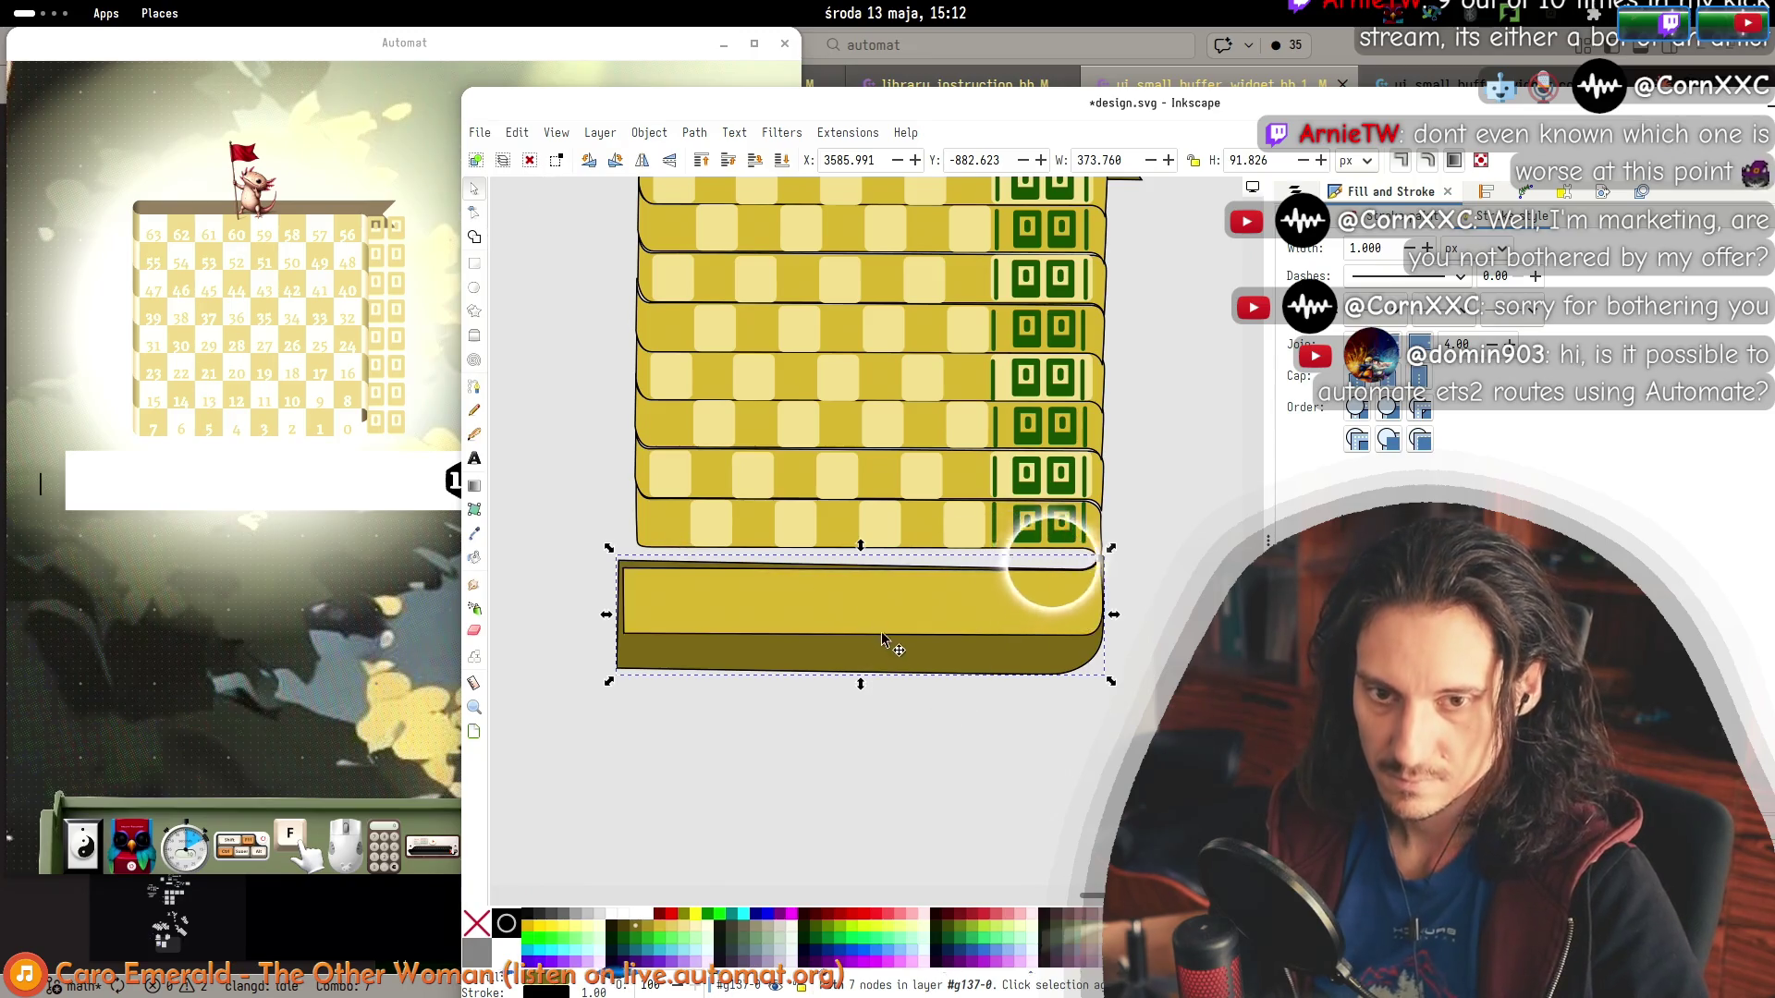
key(n)
click(753, 536)
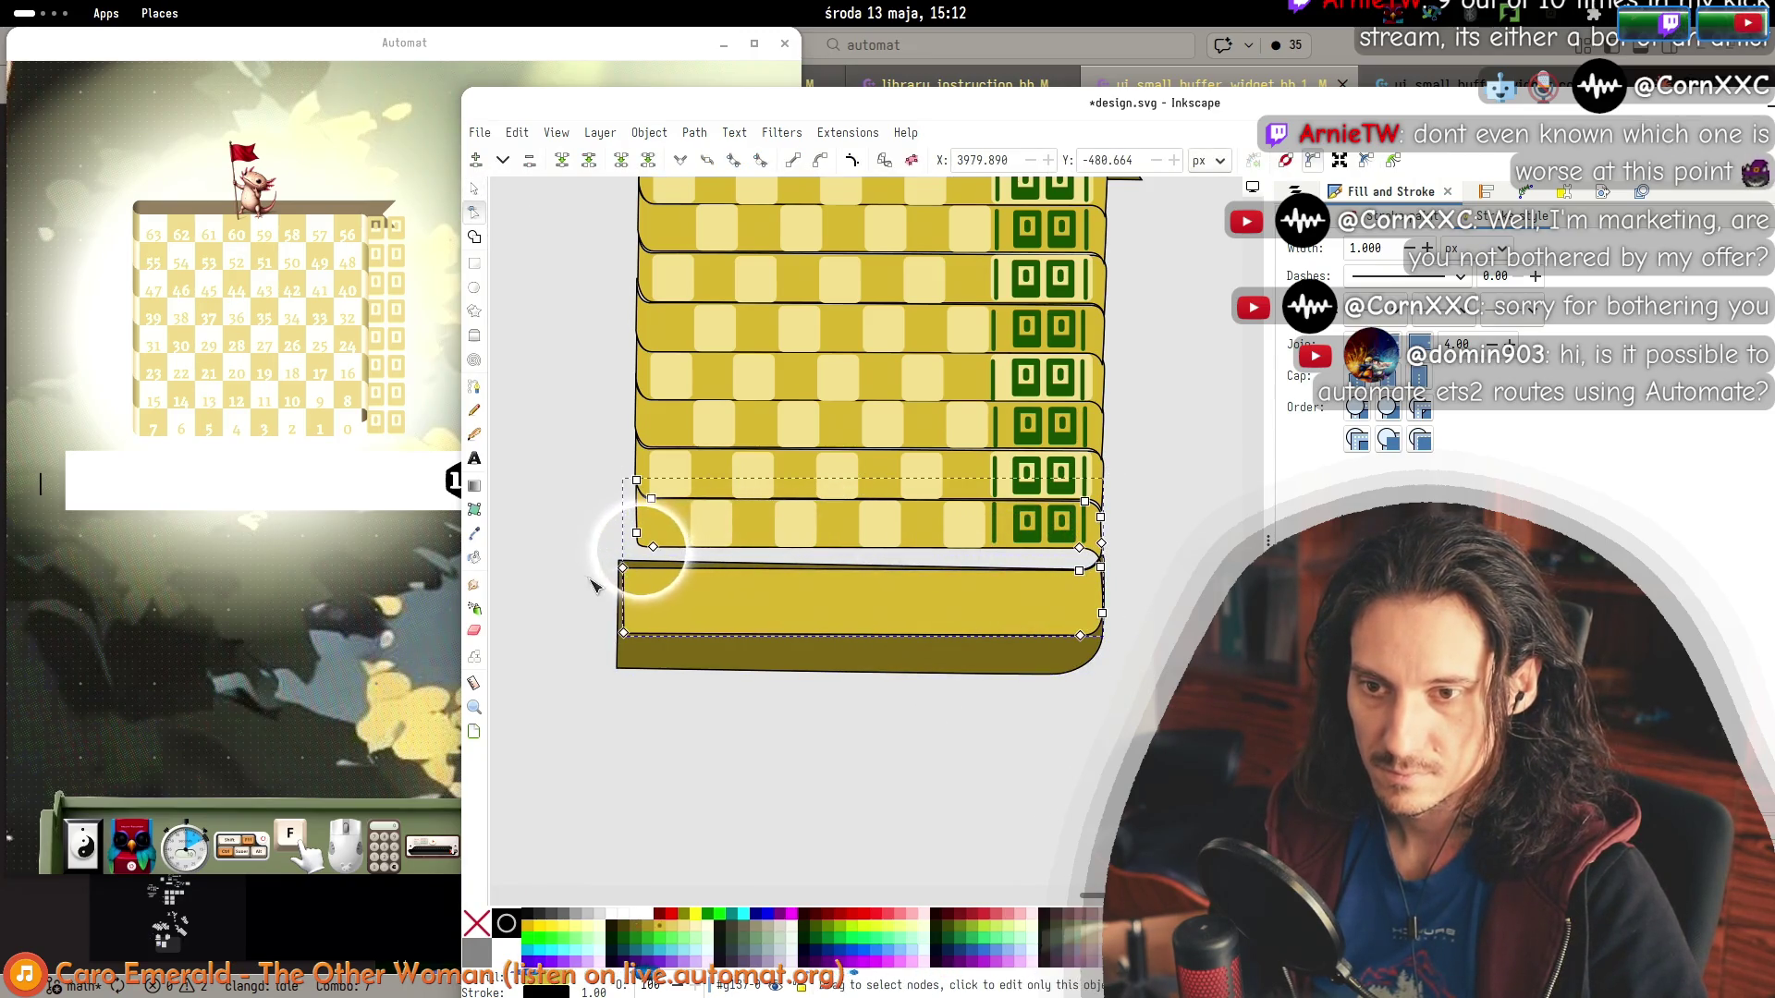
key(Delete)
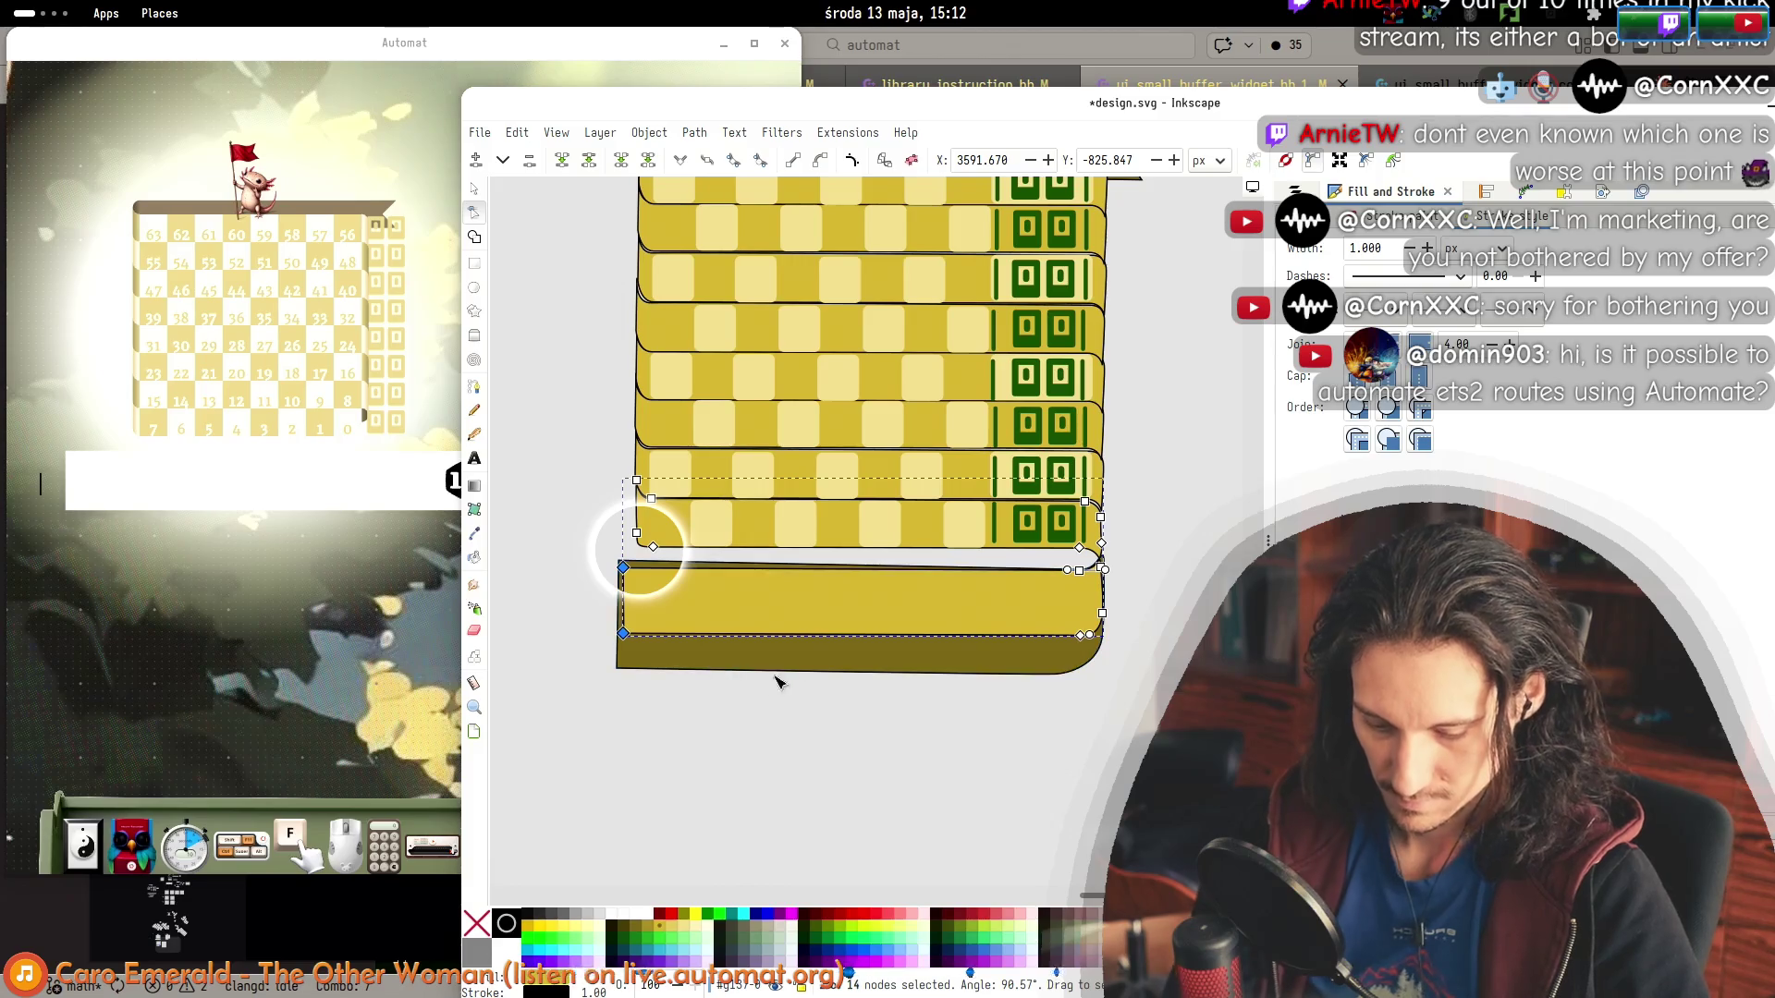
Drag the remaining yellow nodes up into a small curl linking the last row to the base
scroll(1136, 682, up, 2)
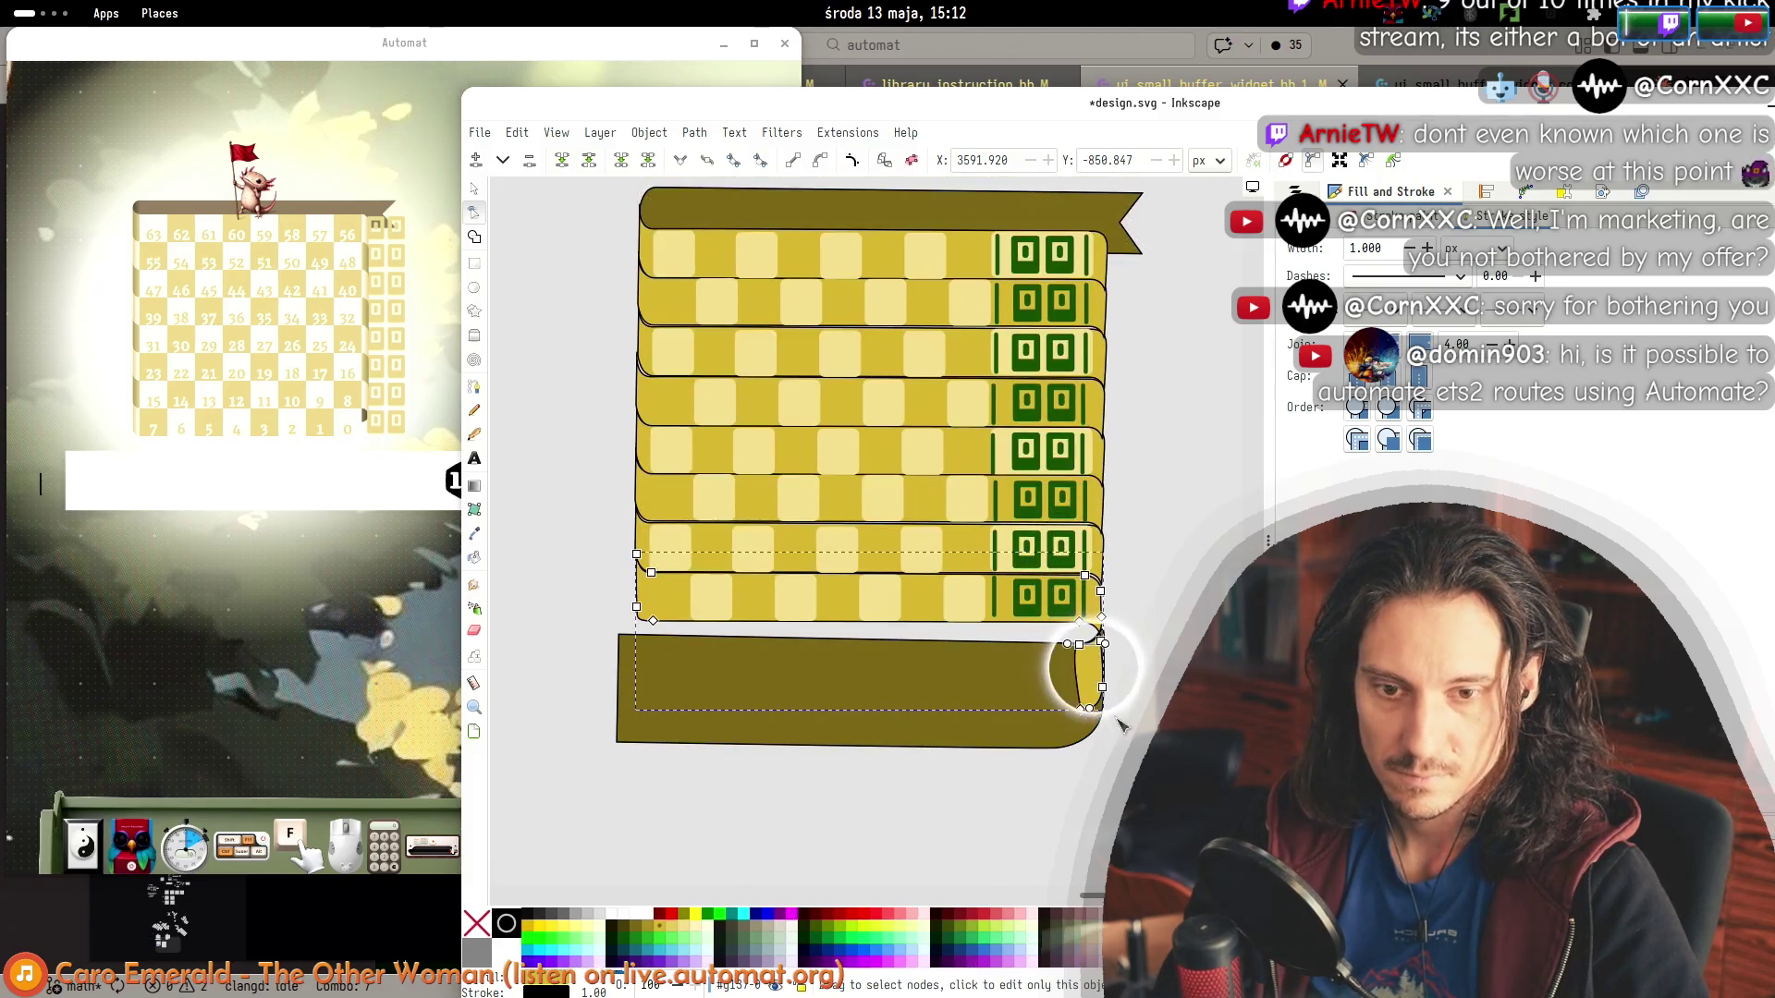
drag(1076, 700, 1100, 636)
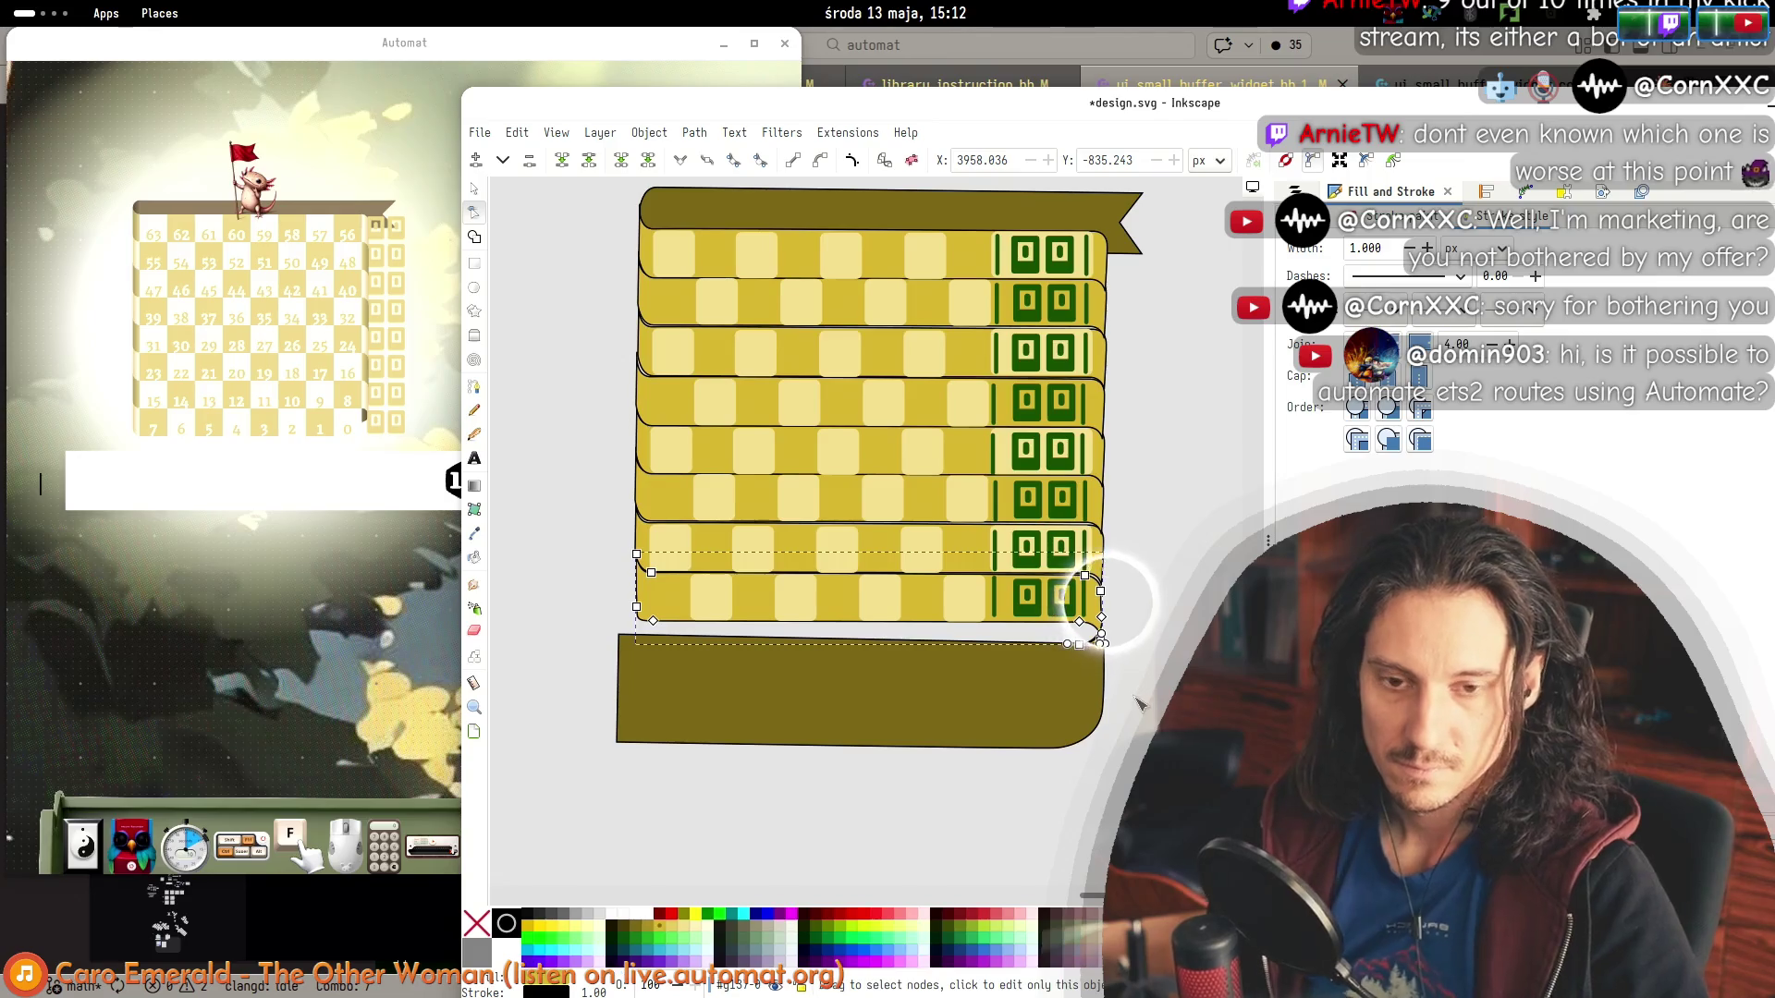
scroll(1144, 691, up, 3)
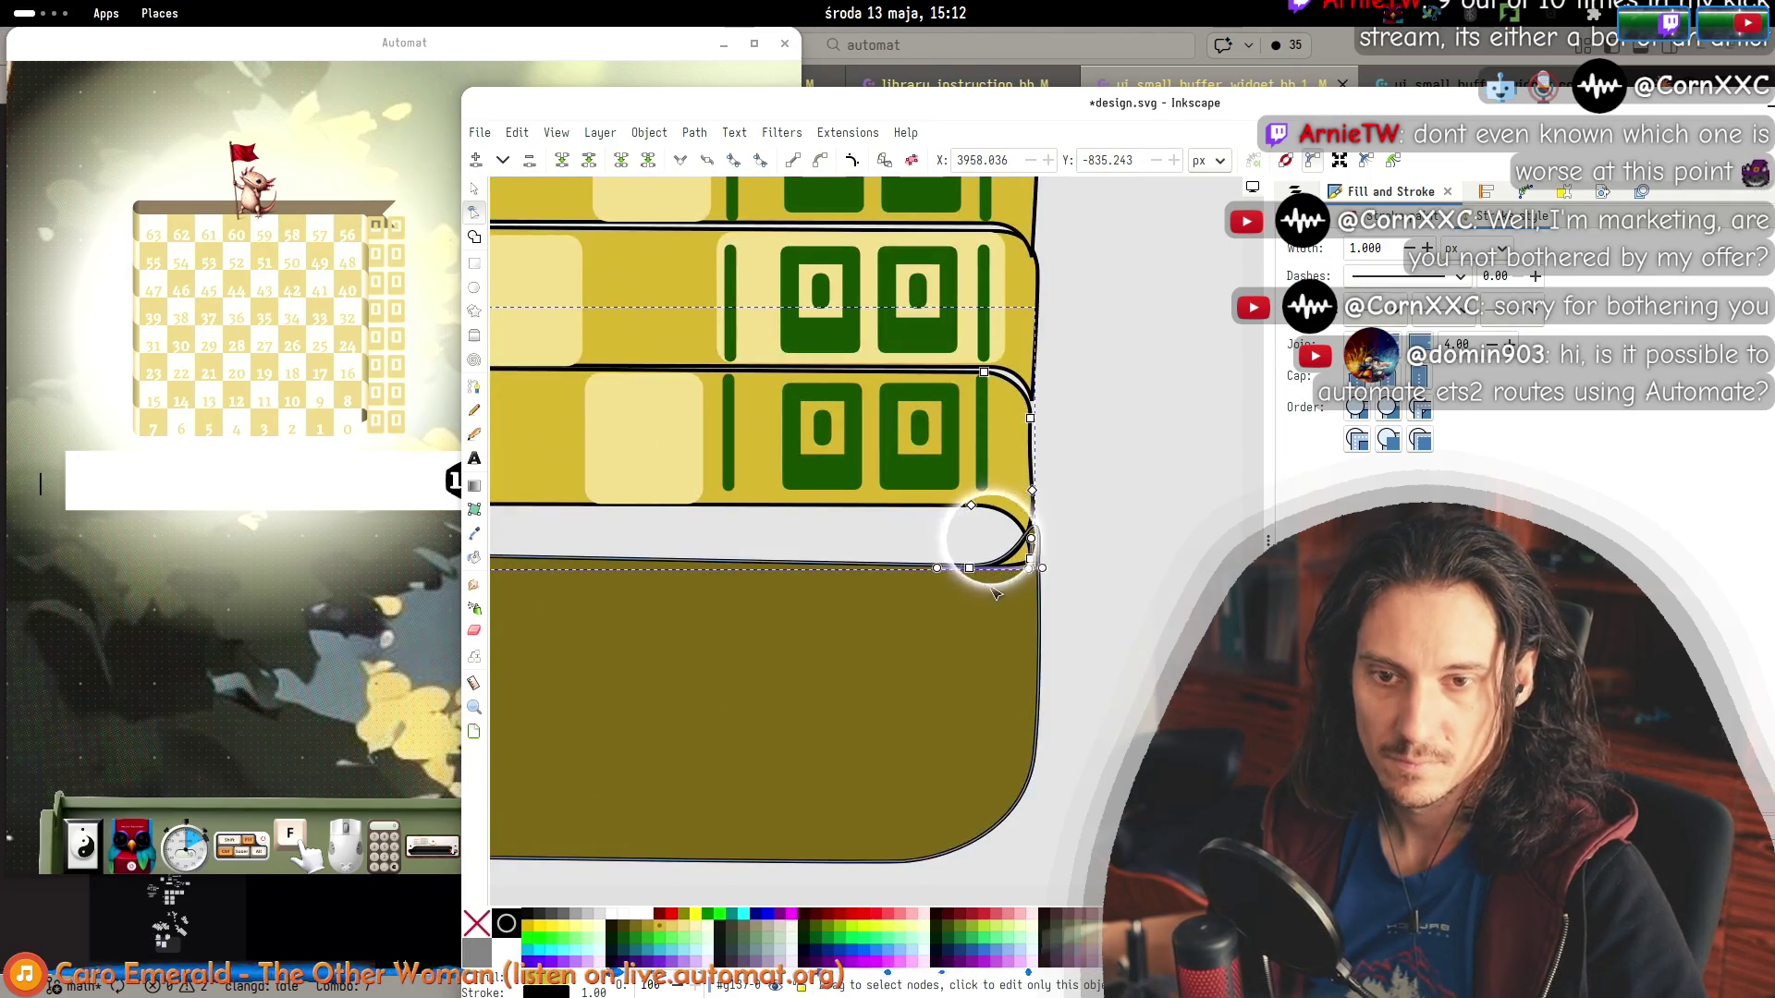
drag(1089, 623, 1091, 625)
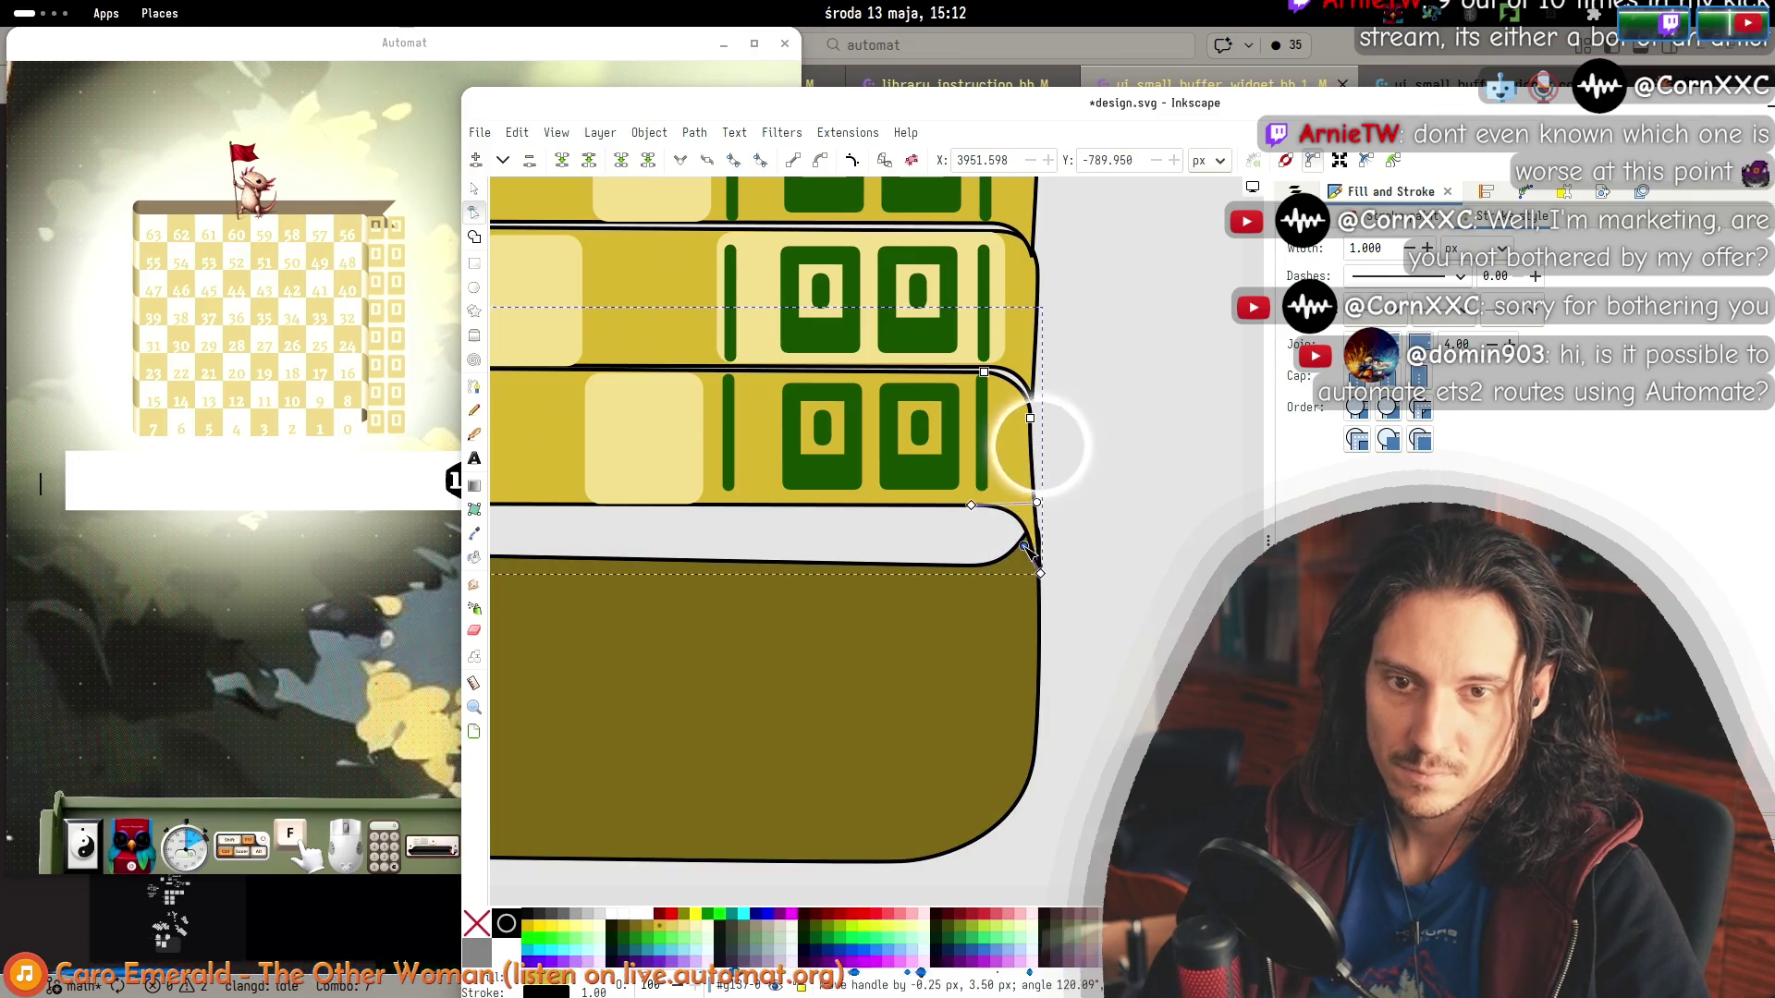
drag(1038, 414, 1034, 413)
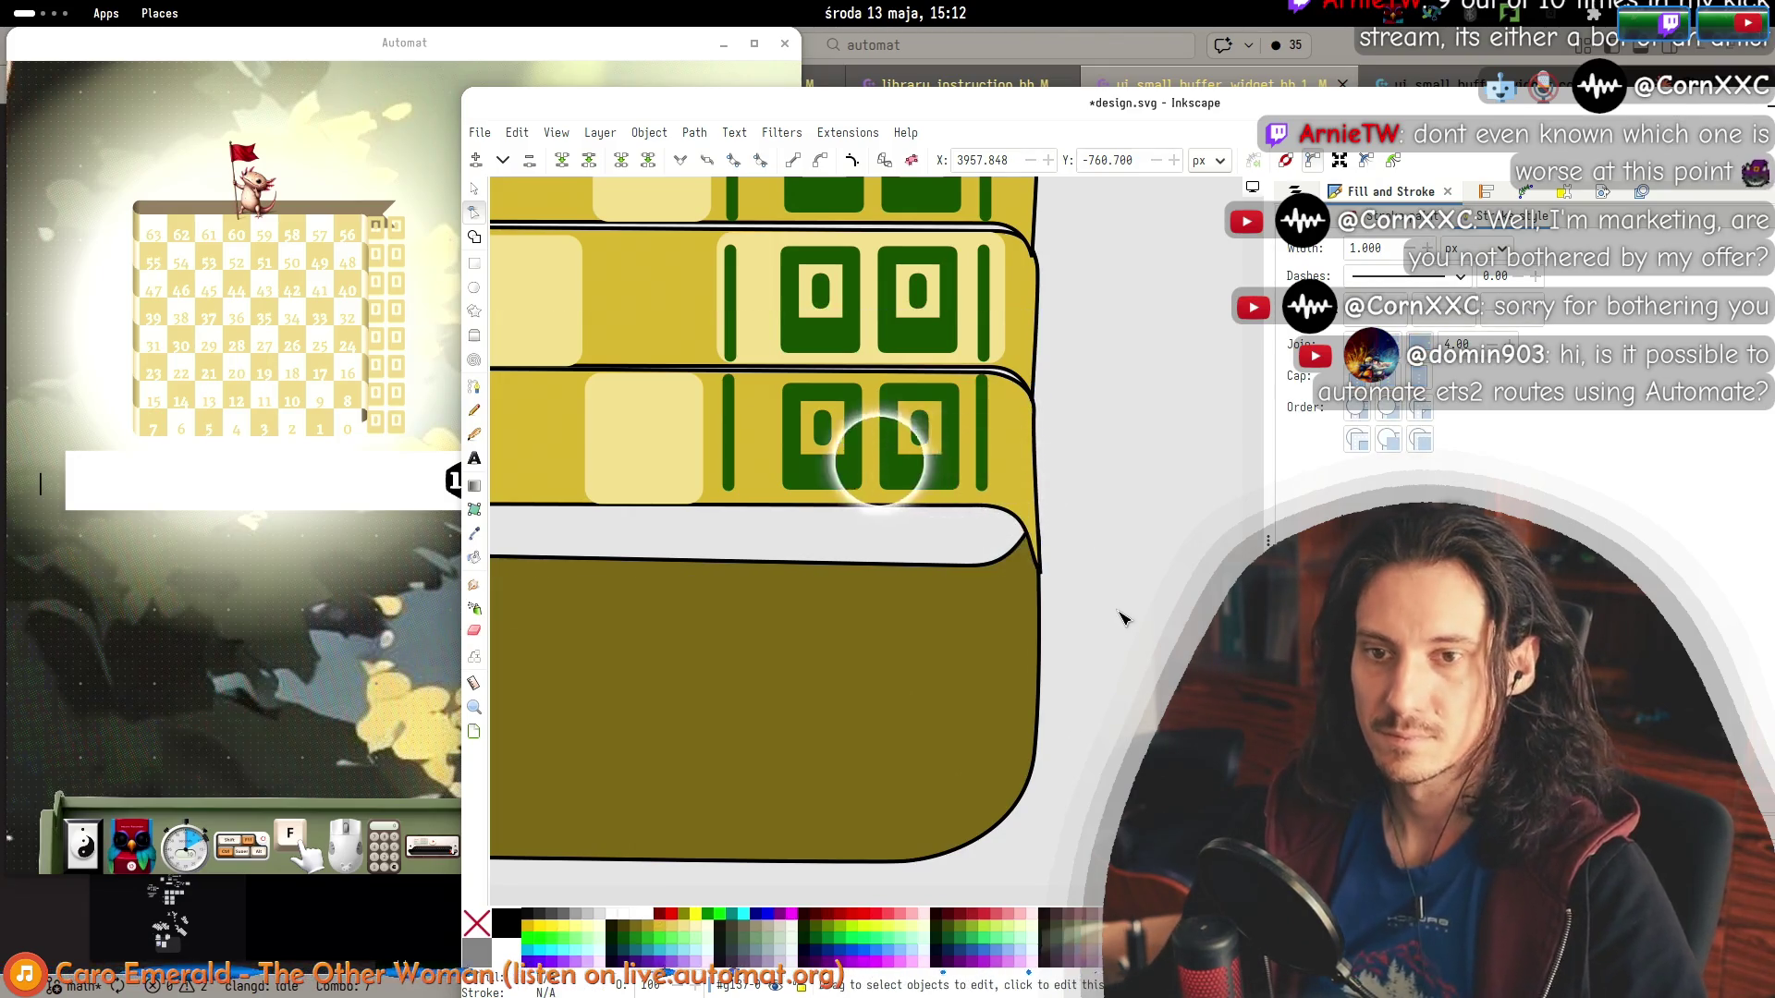
key(Escape)
key(5)
click(474, 189)
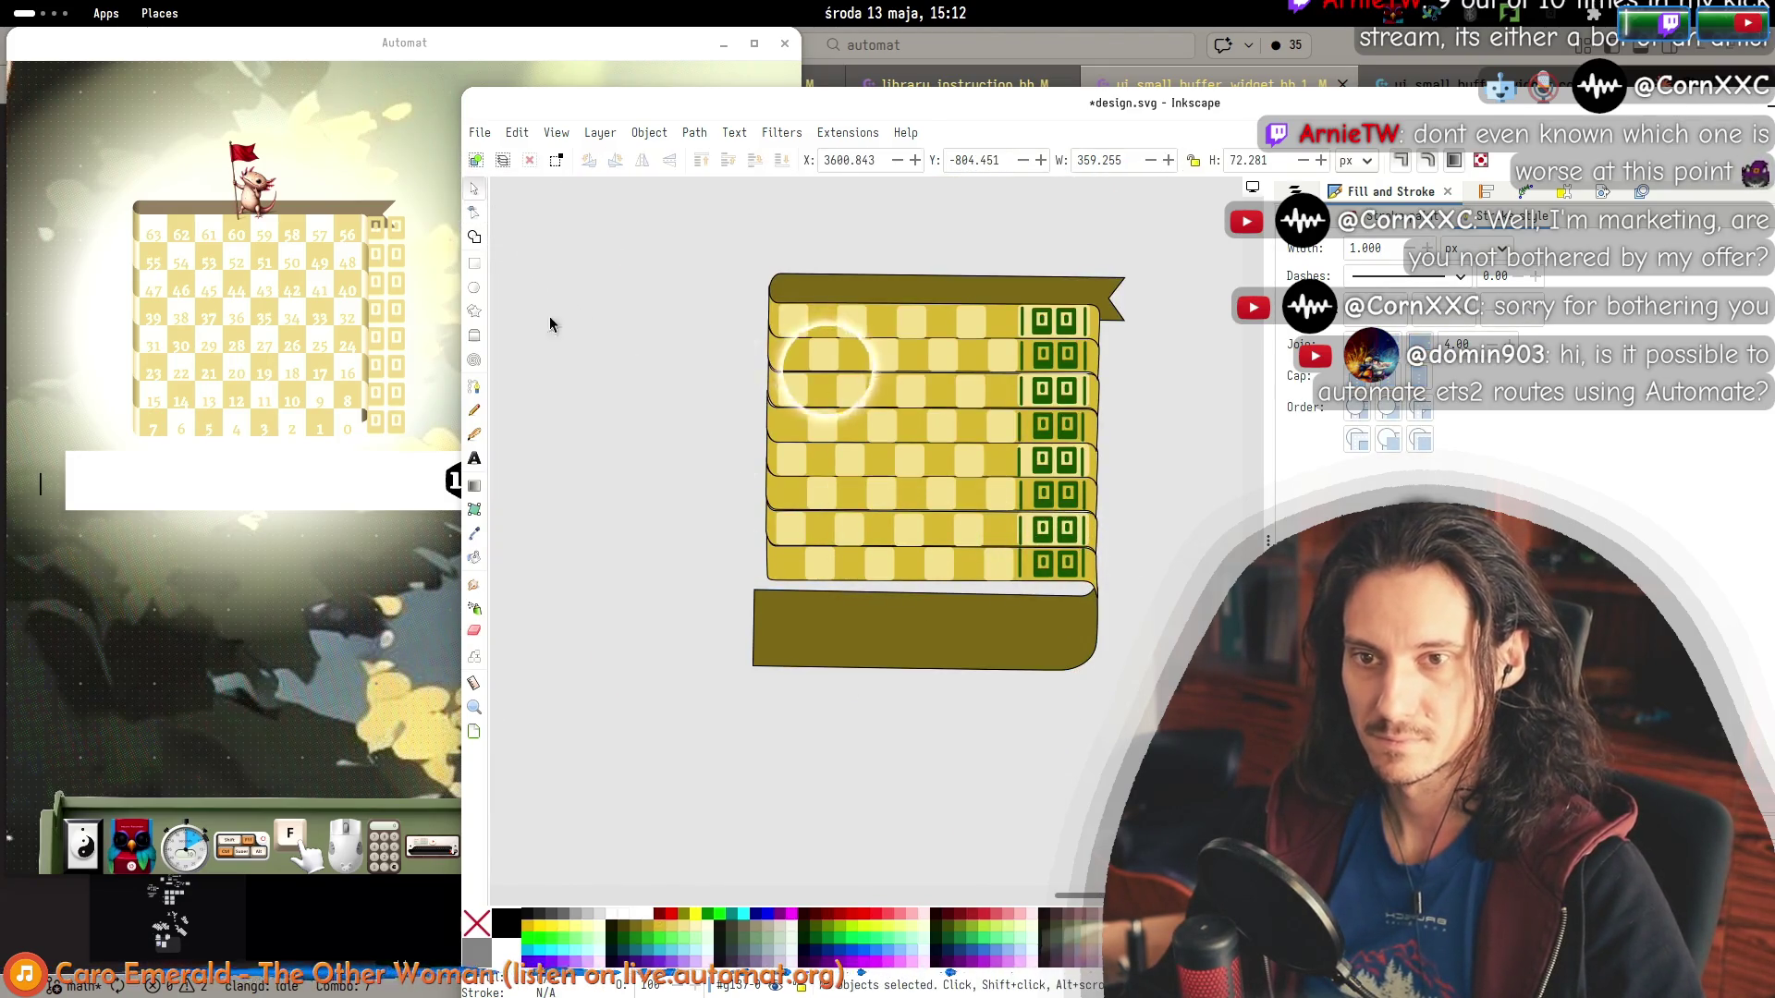
Drag the olive base's left nodes farther left, beyond the checkerboard
click(906, 636)
ctrl+scroll(795, 724, down, 3)
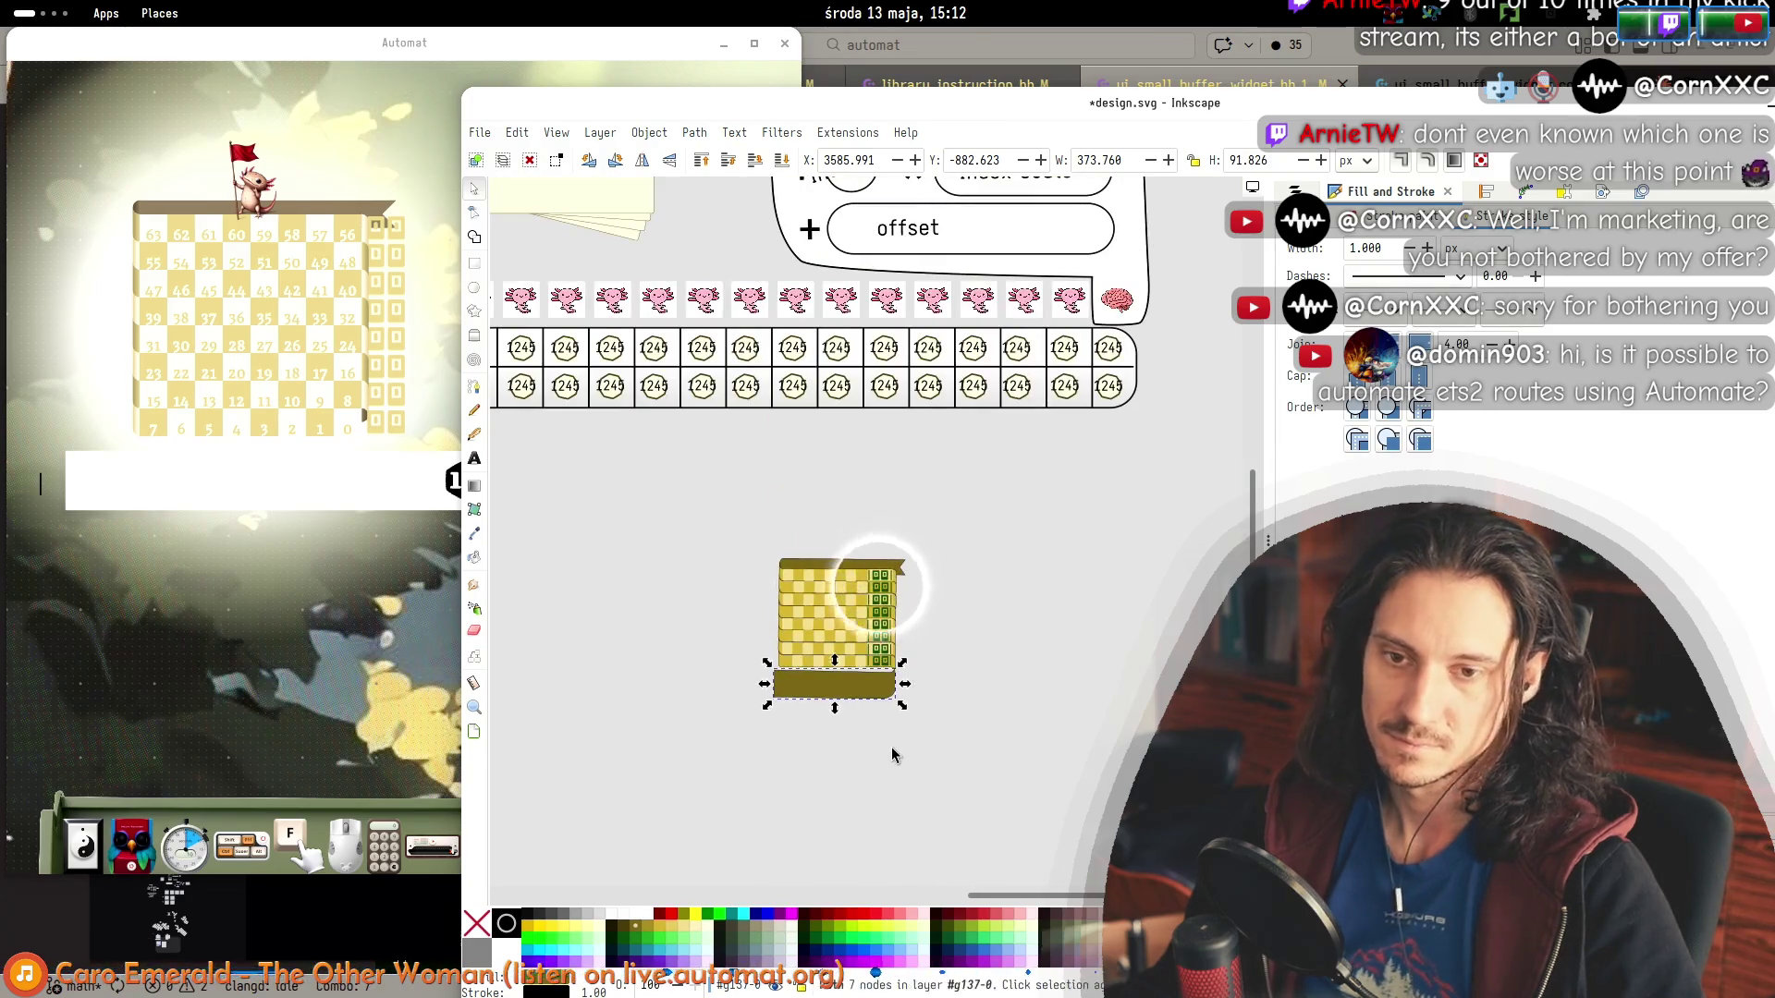
click(901, 772)
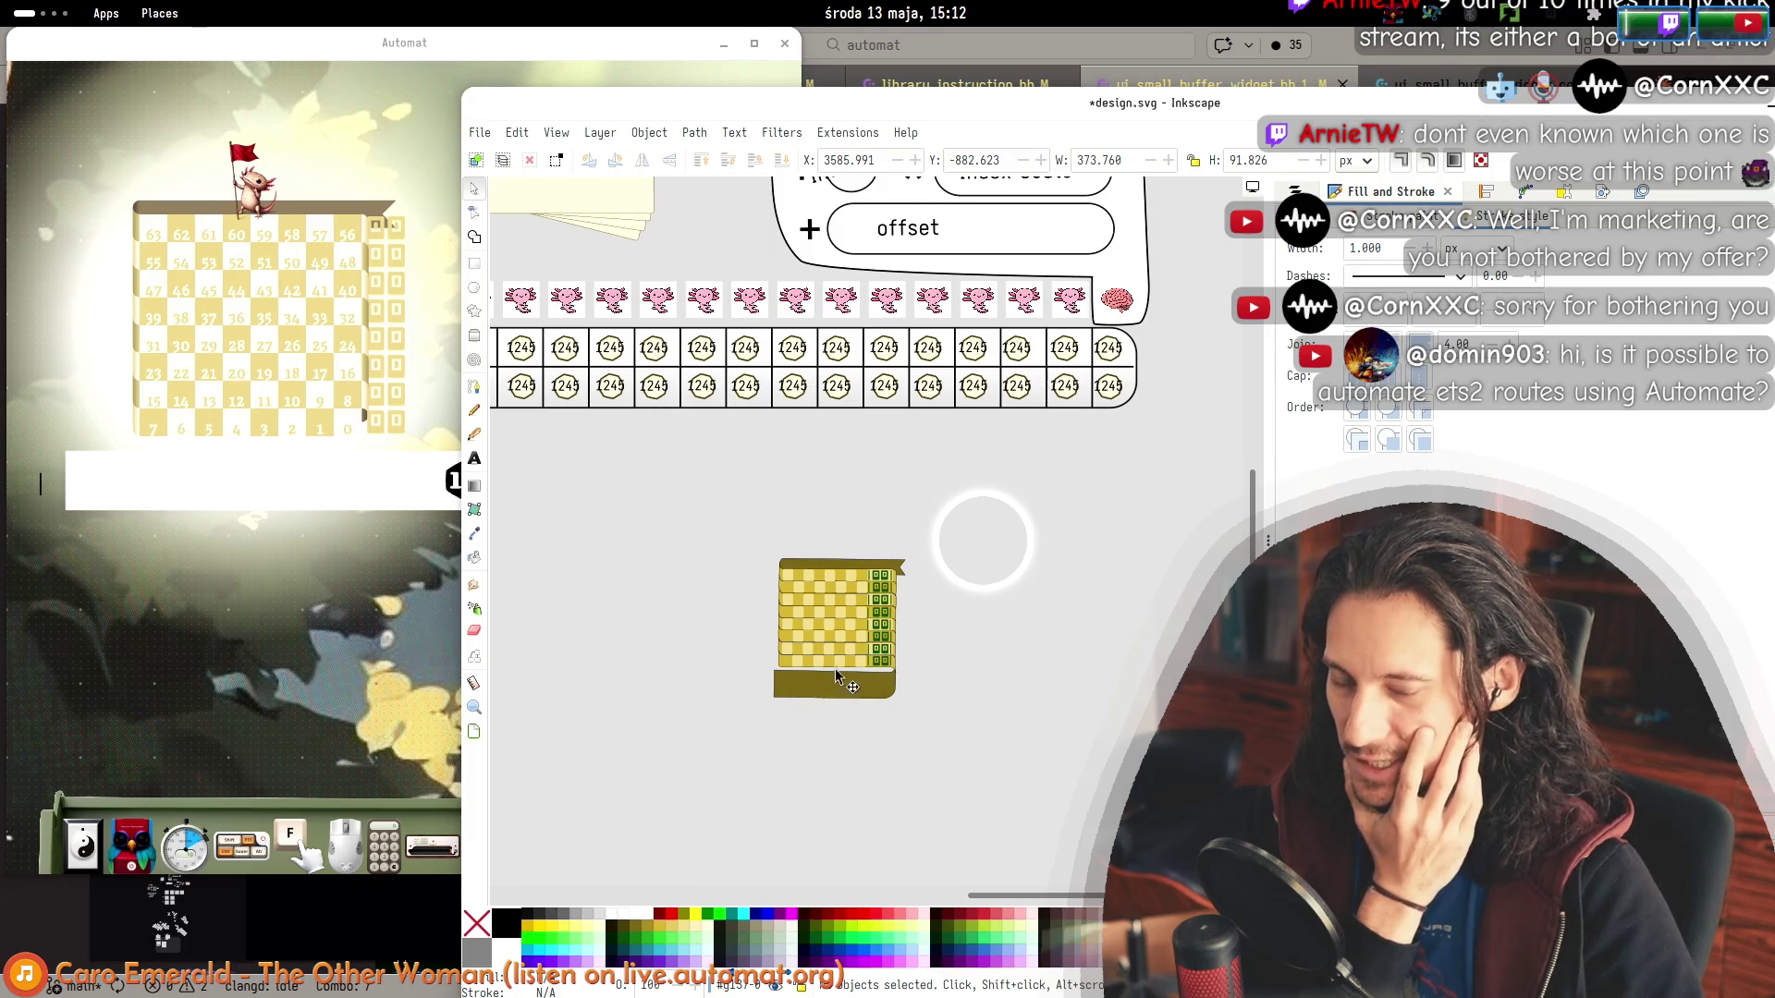
scroll(816, 710, up, 4)
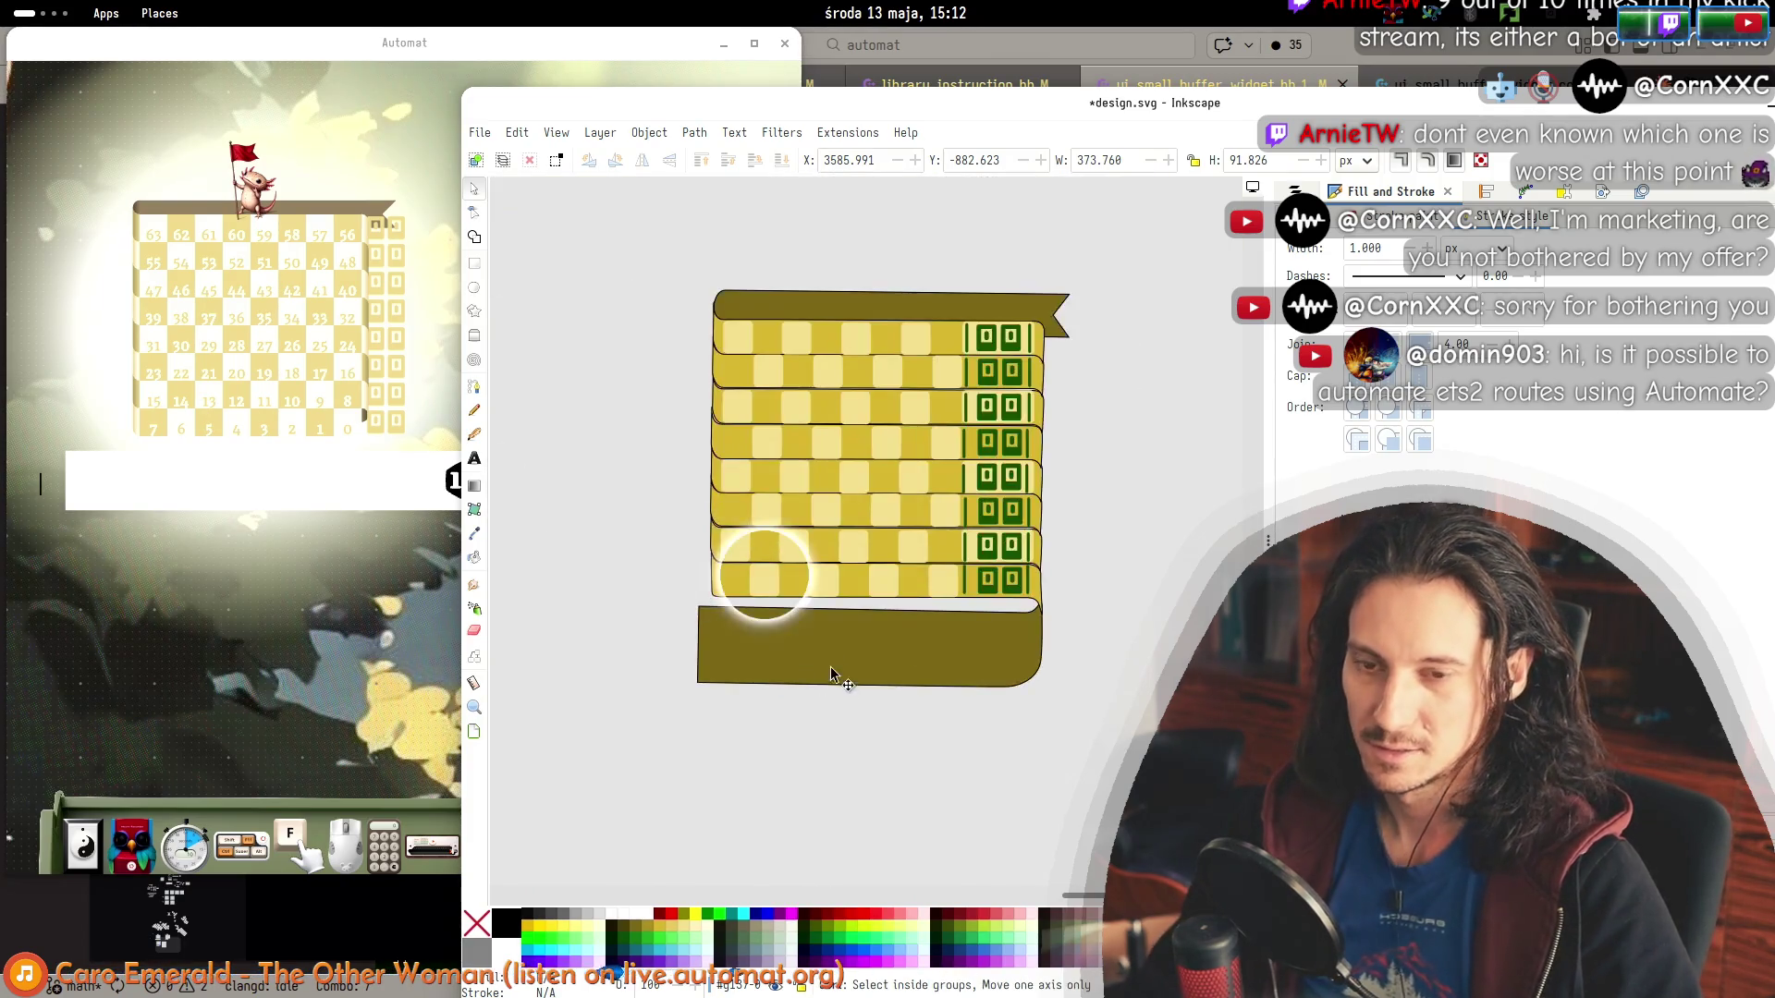
scroll(812, 674, down, 1)
double_click(791, 638)
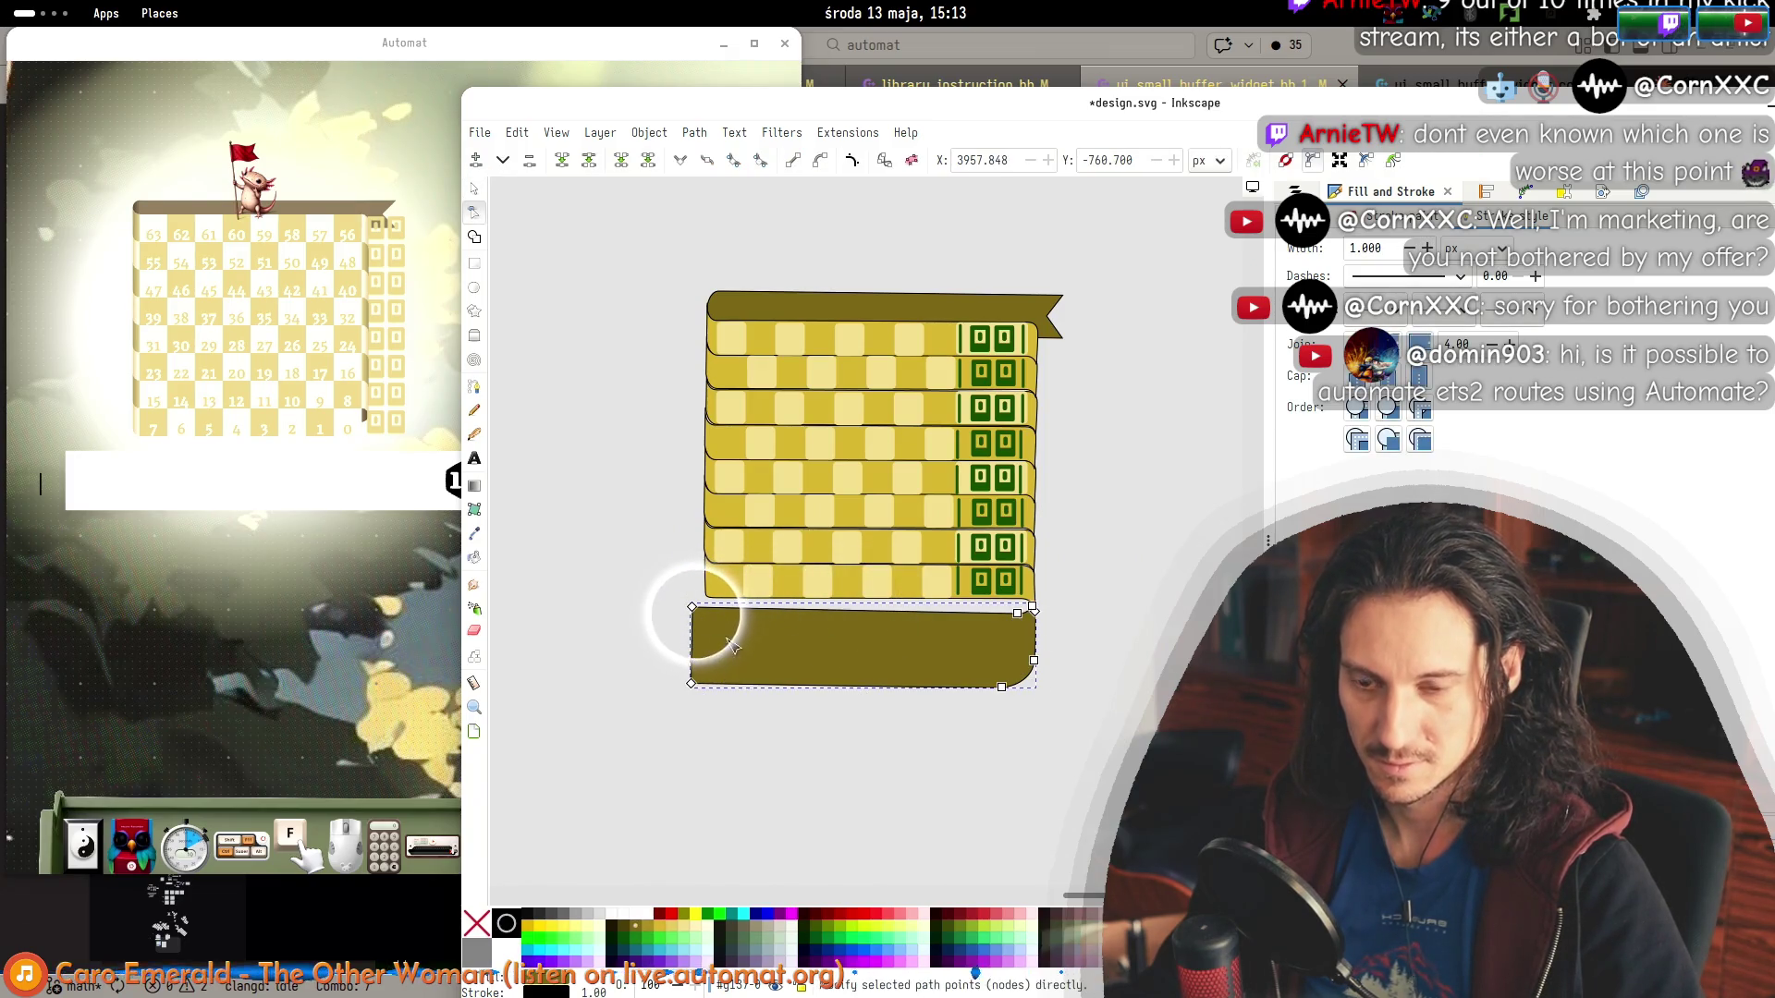
drag(689, 666, 564, 681)
click(685, 751)
Rubber-band select the whole ribbon drawing
scroll(739, 674, down, 5)
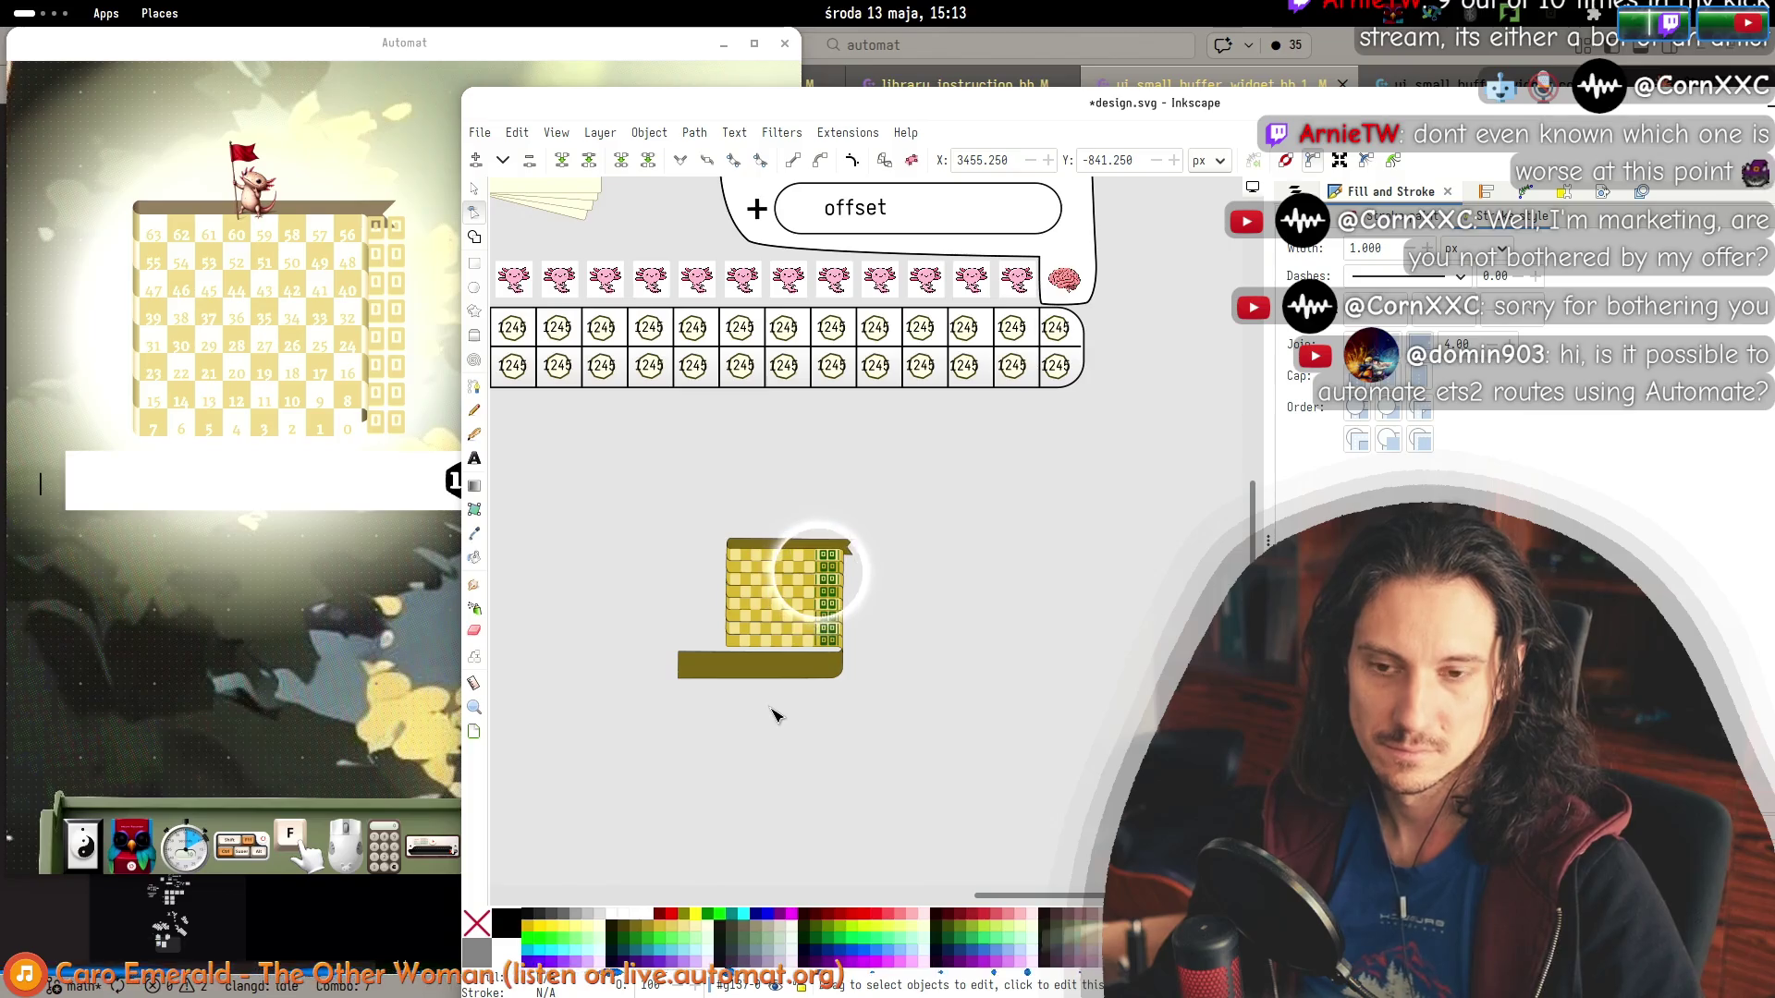
scroll(781, 717, up, 3)
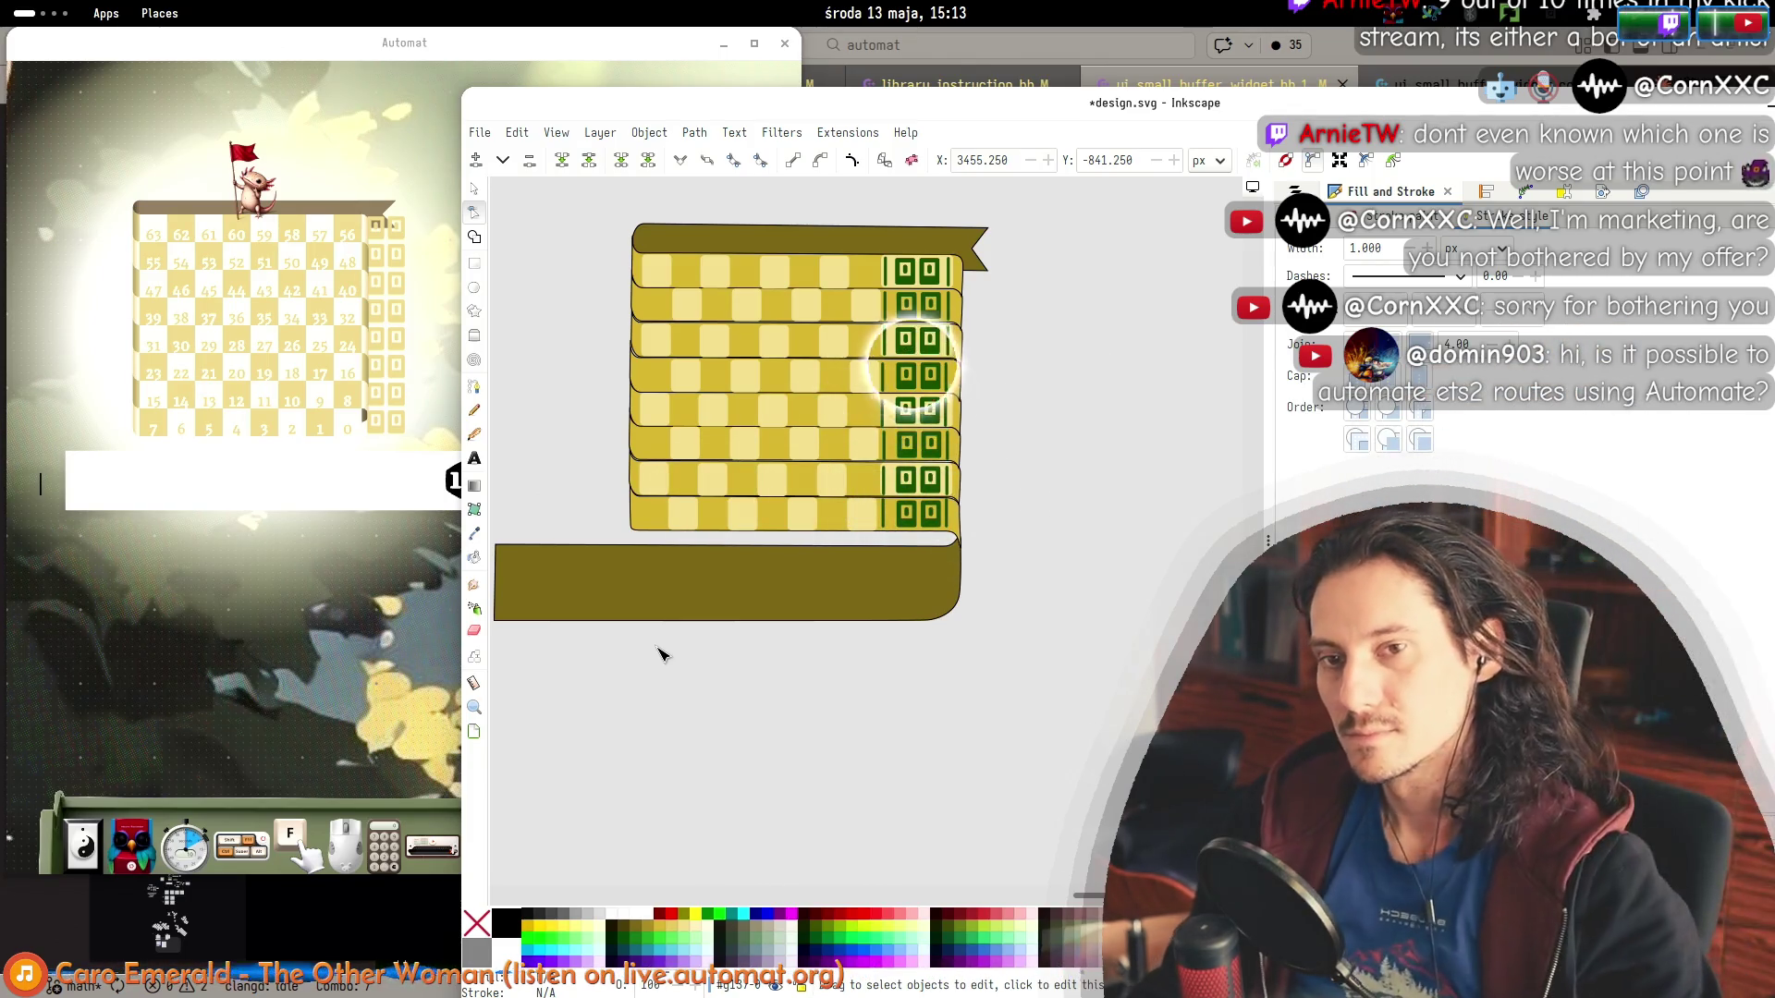
ctrl+scroll(876, 638, down, 5)
drag(991, 690, 721, 493)
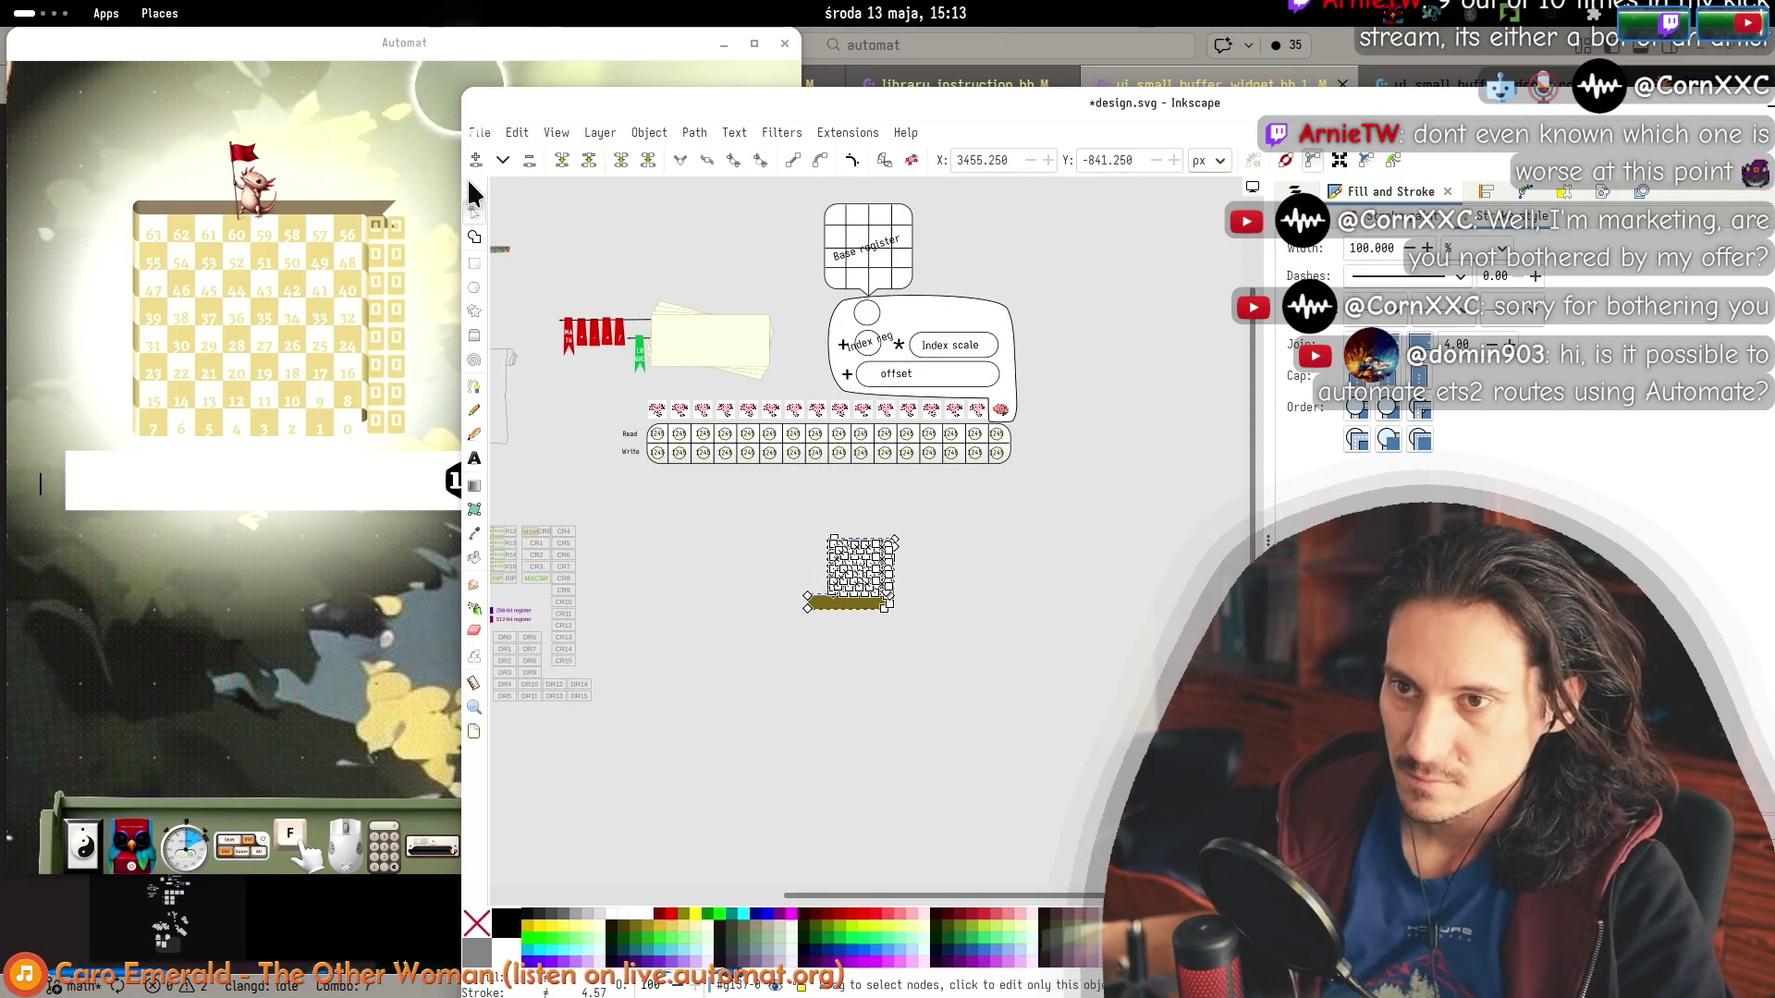
Duplicate the ribbon group with Ctrl+D and move the copy down and right
key(s)
ctrl+scroll(879, 693, up, 2)
key(ctrl+d)
mouse_move(877, 504)
mouse_down()
mouse_move(989, 666)
mouse_move(1122, 595)
mouse_up()
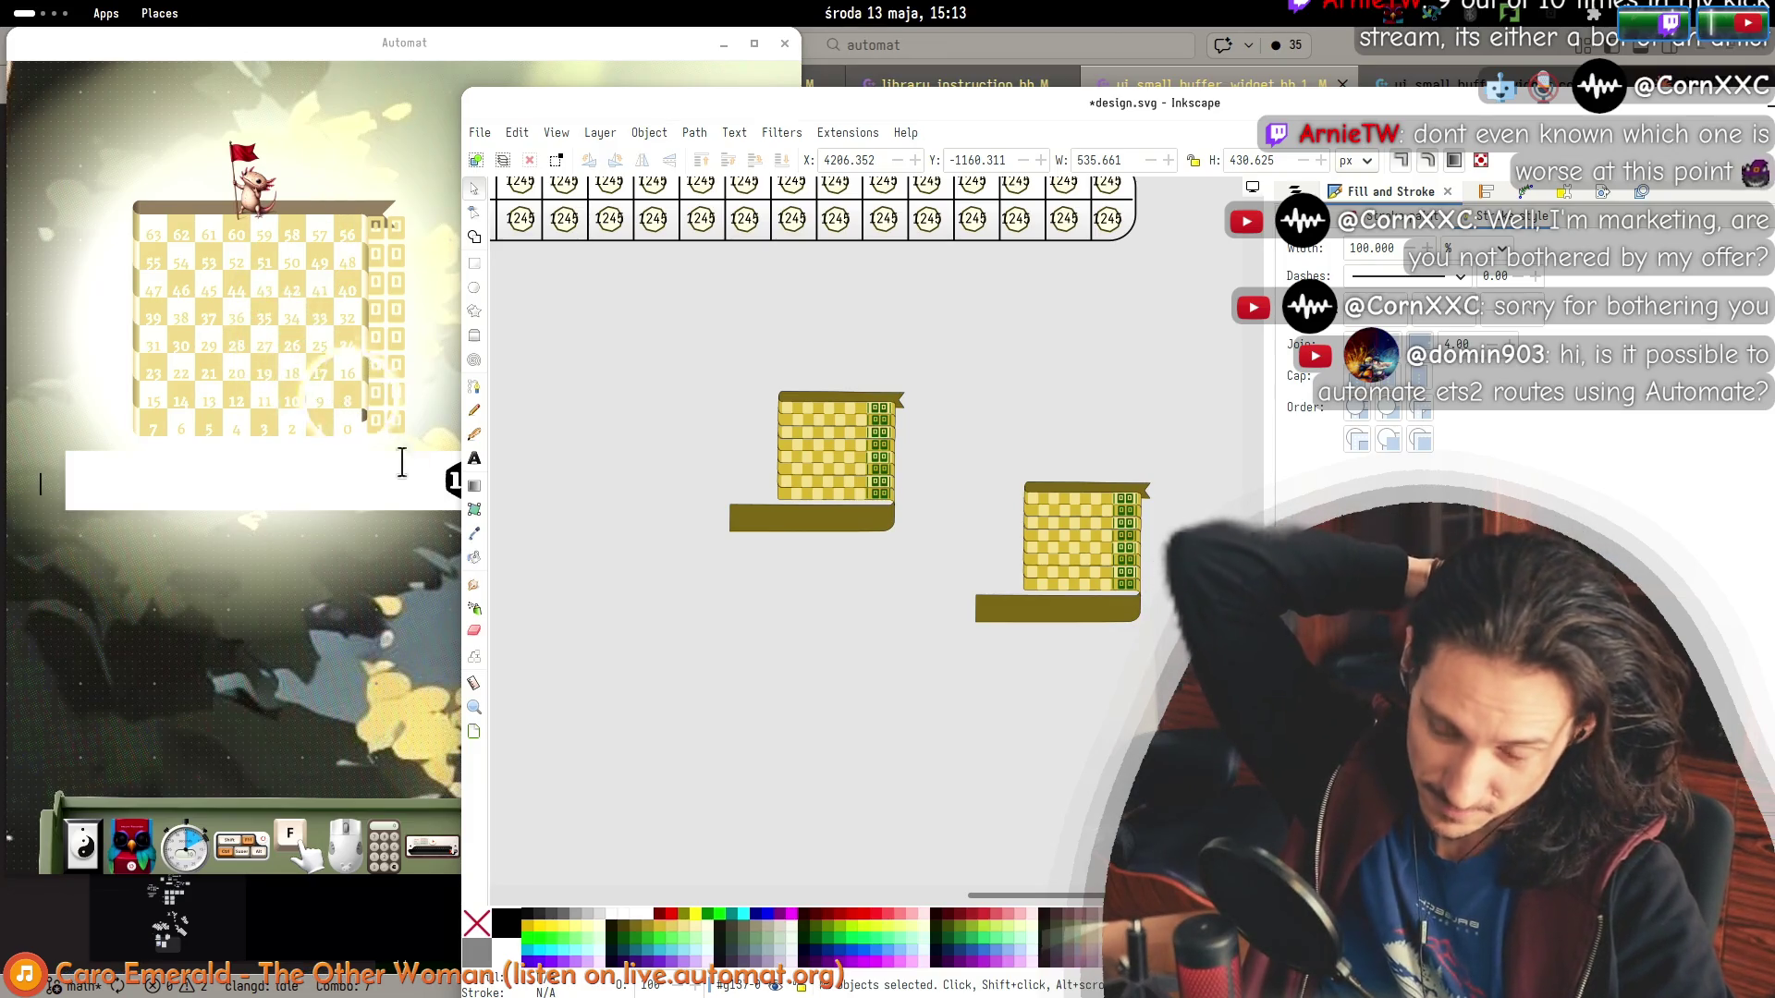
Move the olive base shape further down, detached below the stack
scroll(848, 697, left, 5)
scroll(907, 602, up, 8)
scroll(943, 668, down, 4)
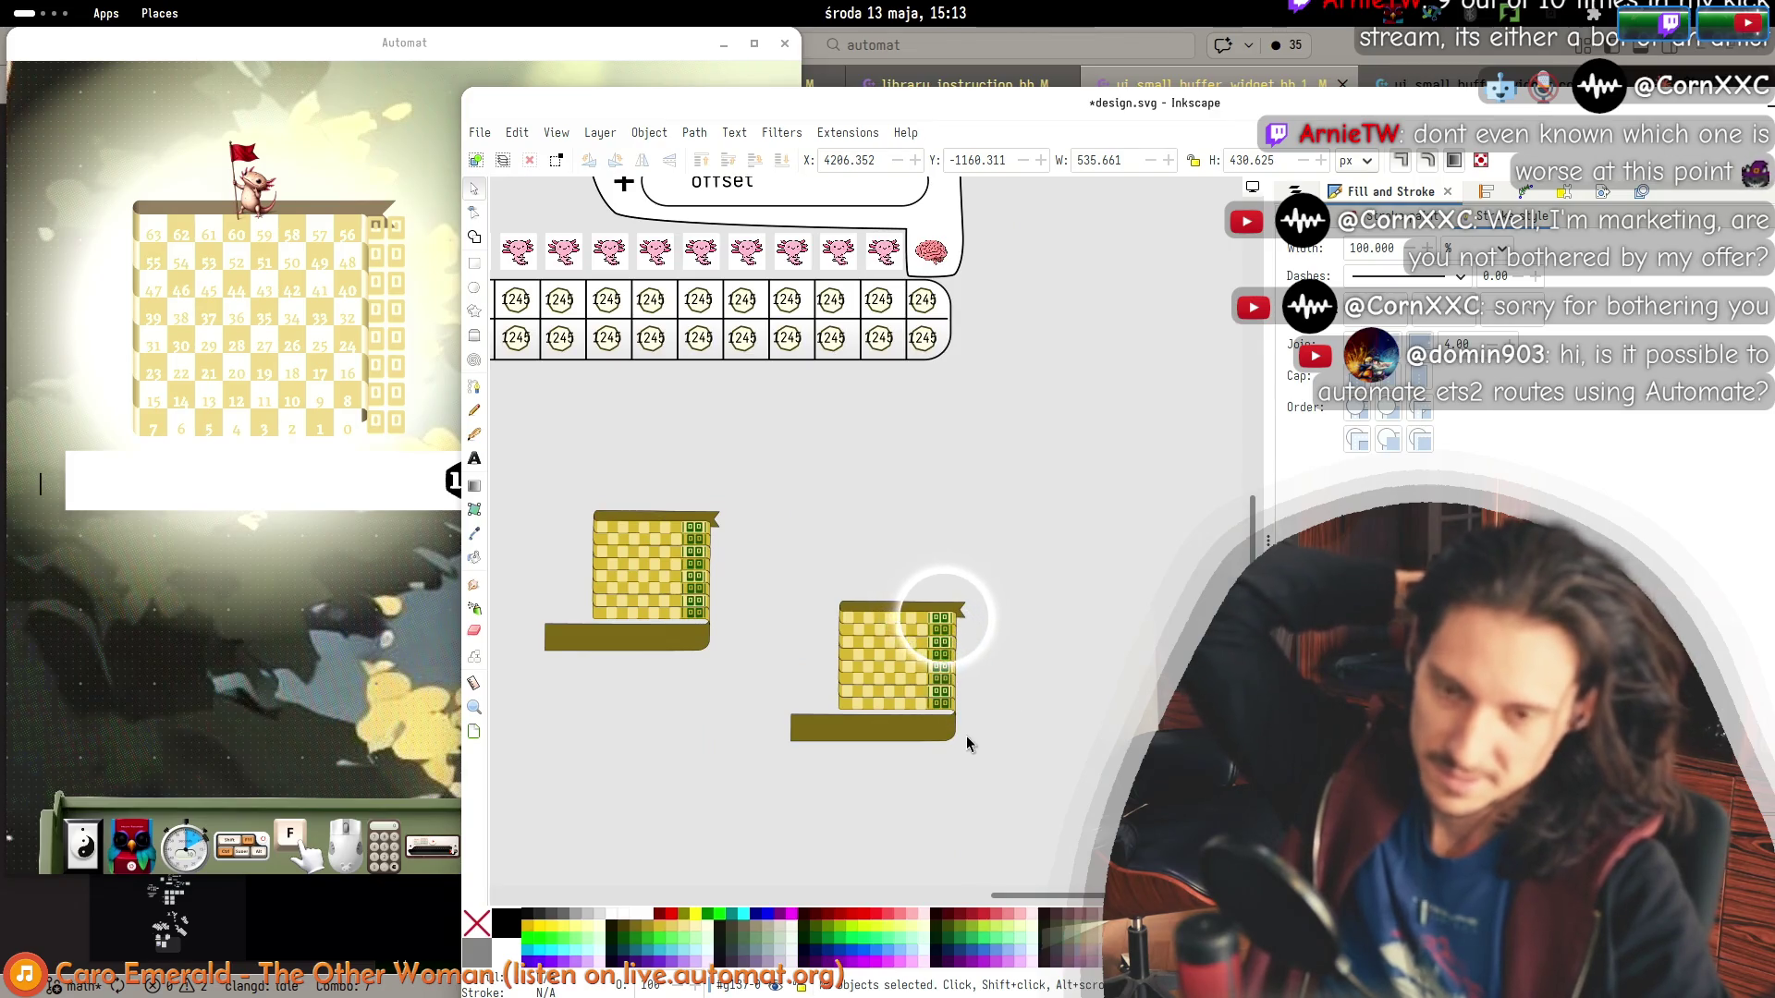
click(1023, 723)
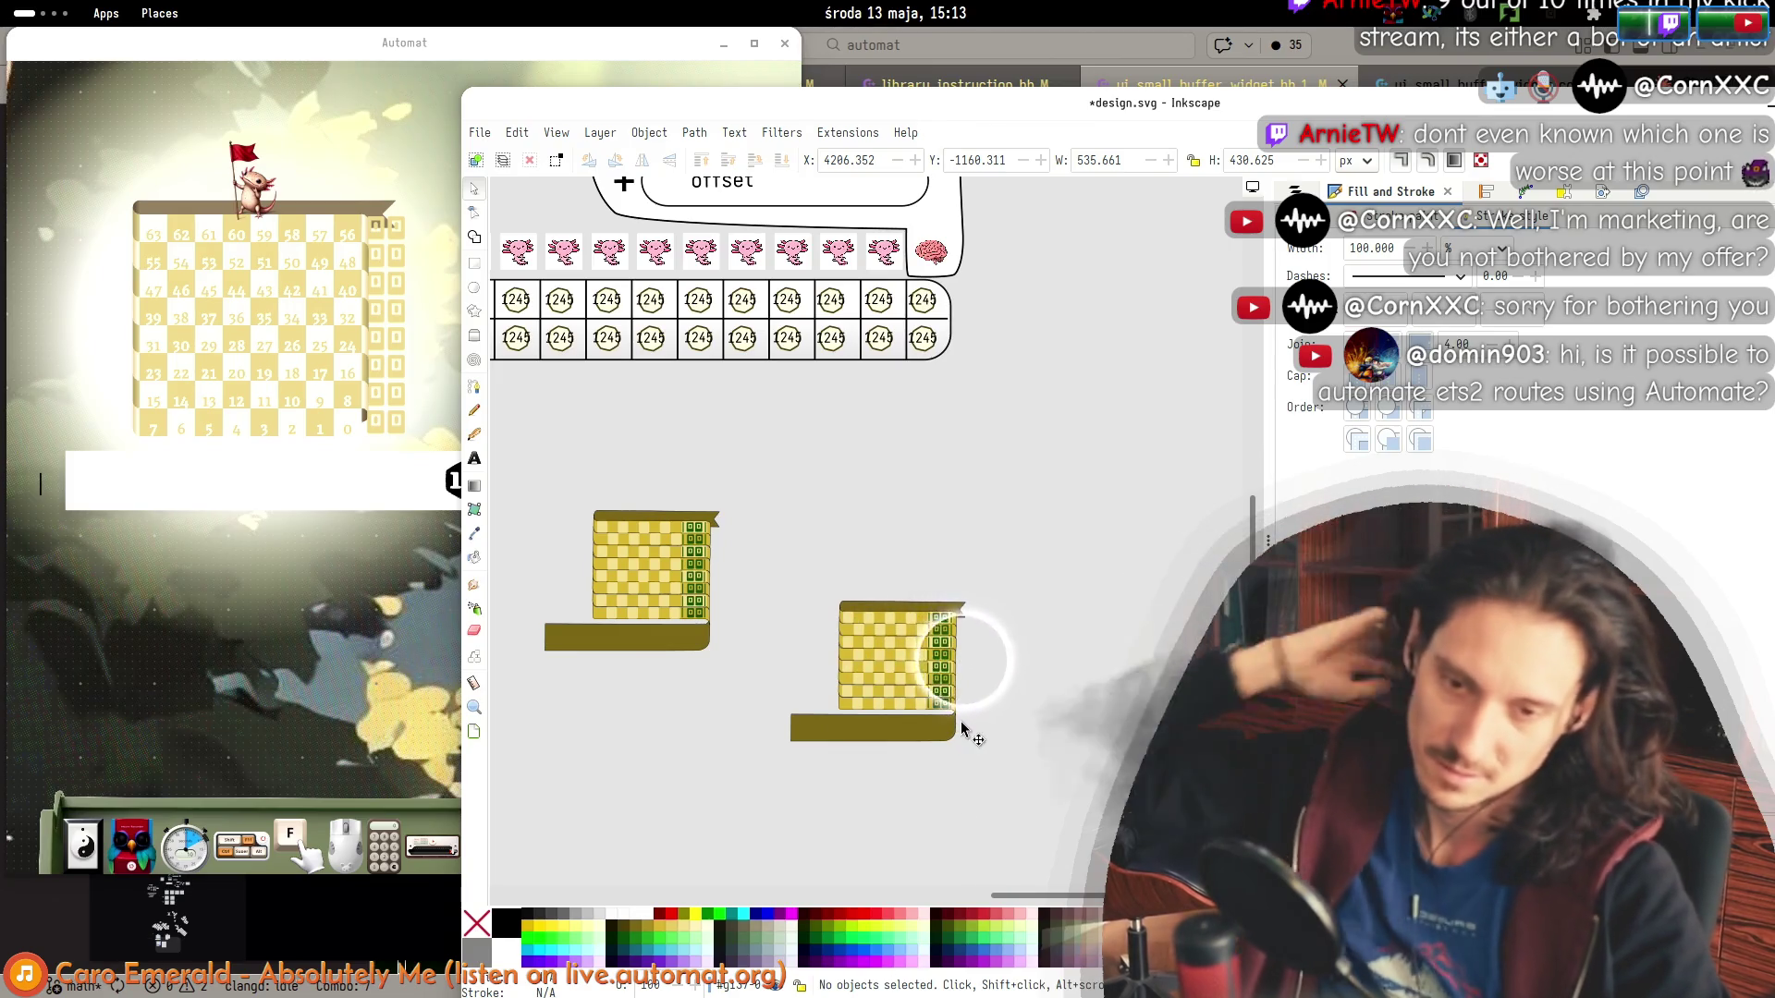
scroll(972, 733, up, 4)
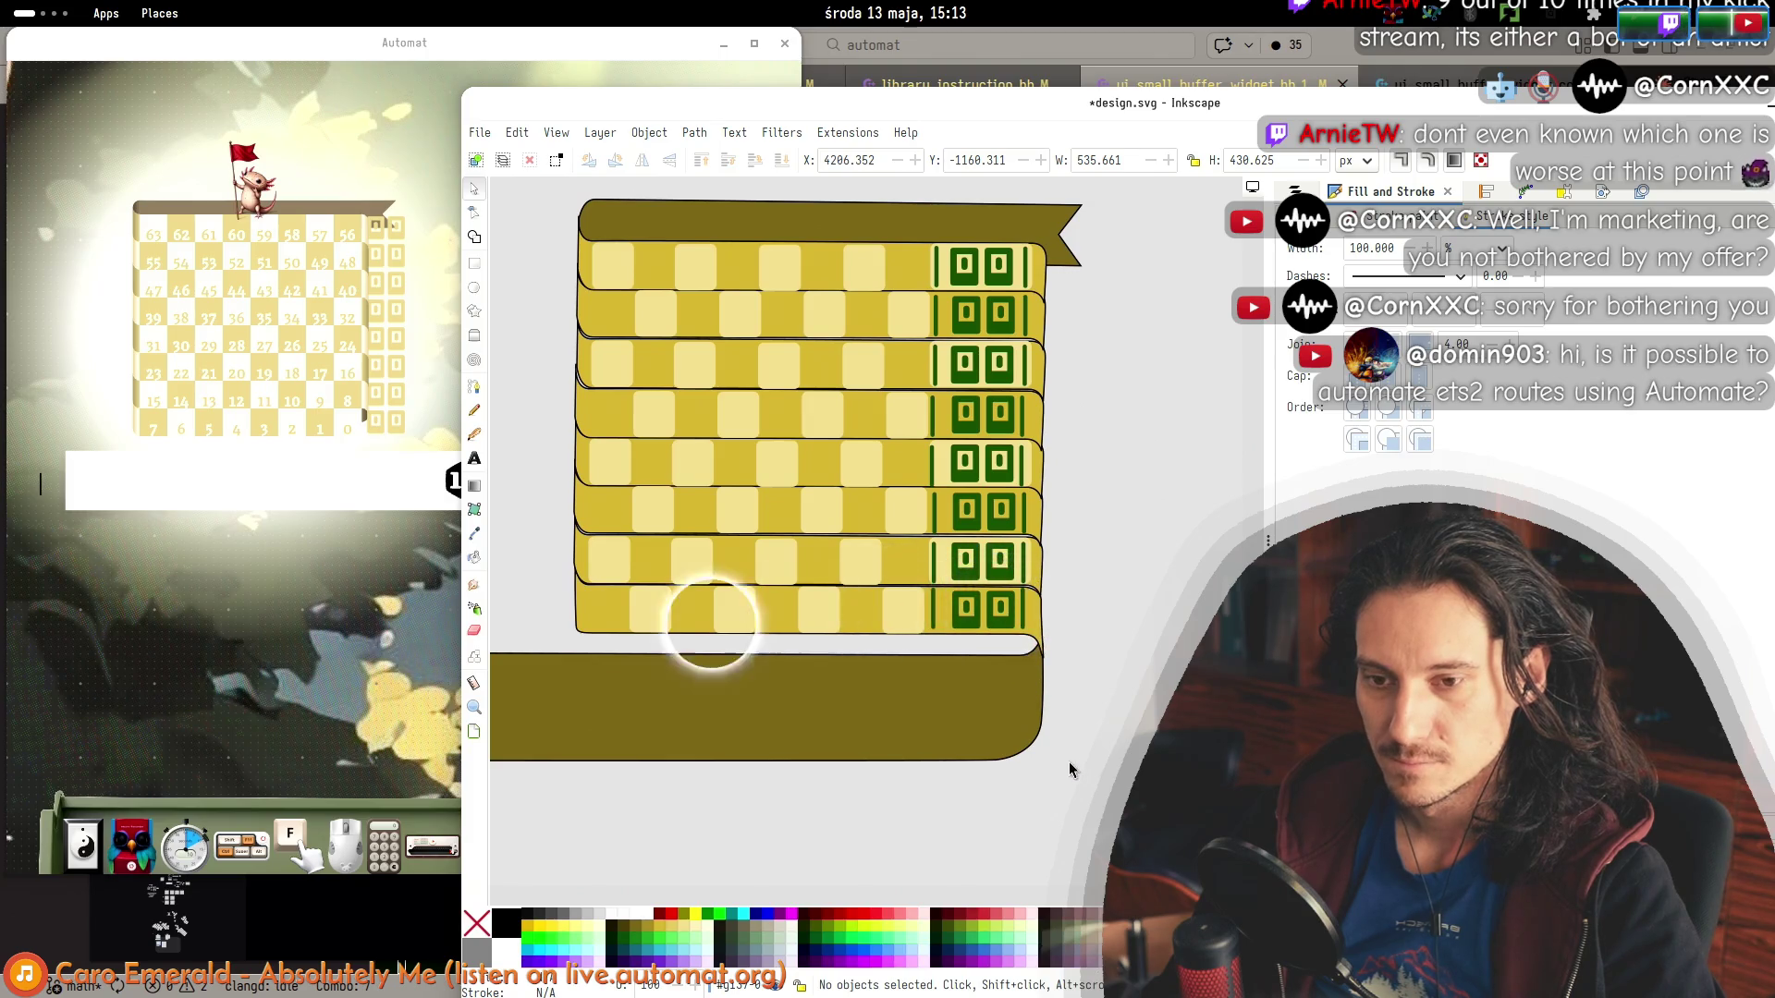
scroll(1048, 647, down, 2)
scroll(1048, 647, left, 2)
click(1049, 647)
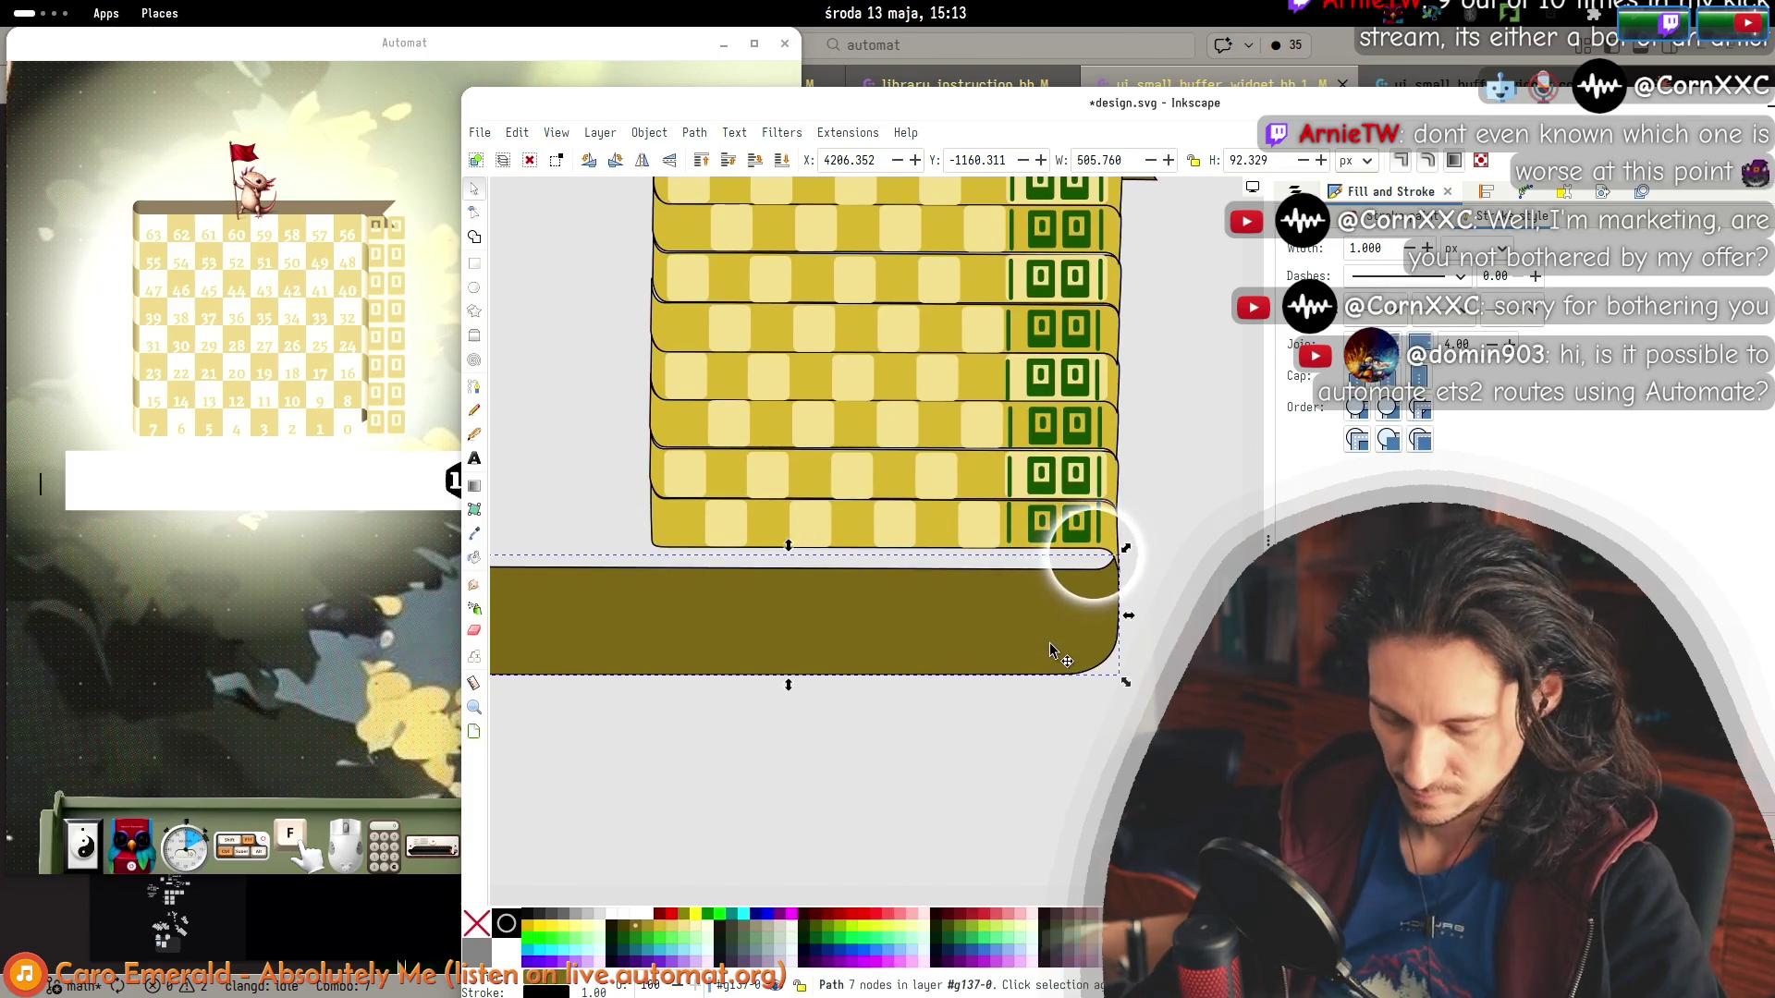
drag(968, 664, 966, 858)
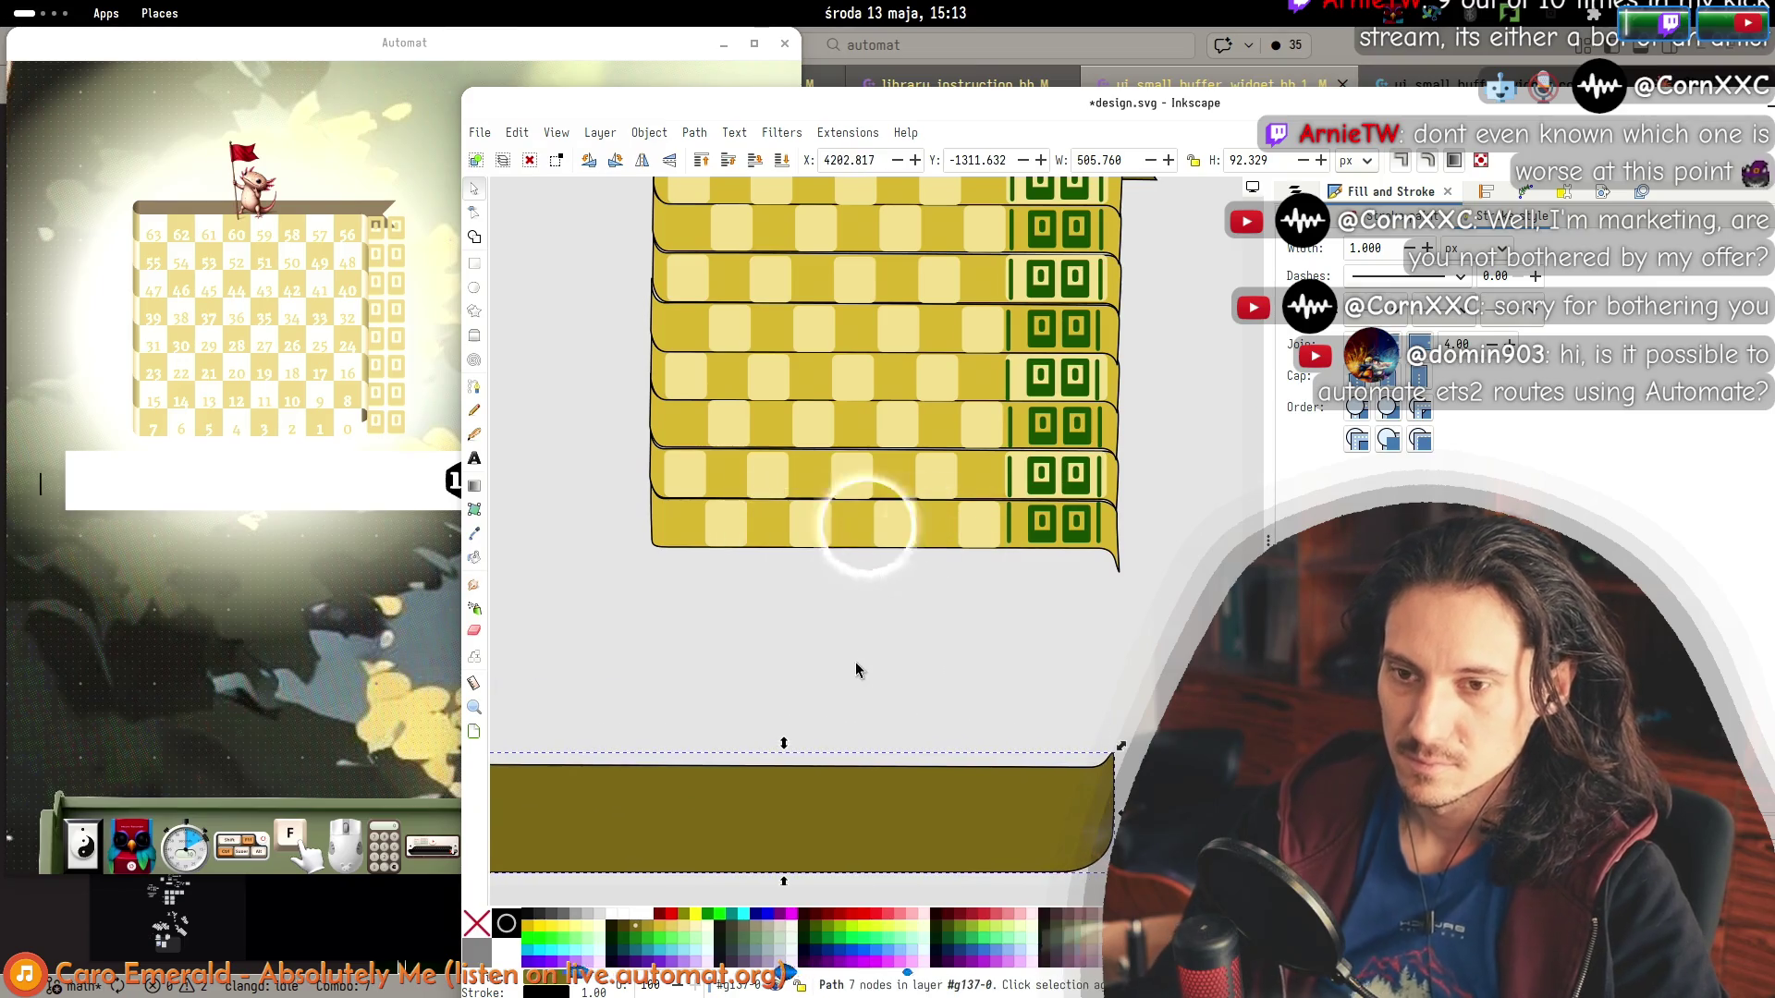
Pull a yellow strip out just below the last checker row
scroll(856, 646, down, 4)
scroll(785, 580, up, 3)
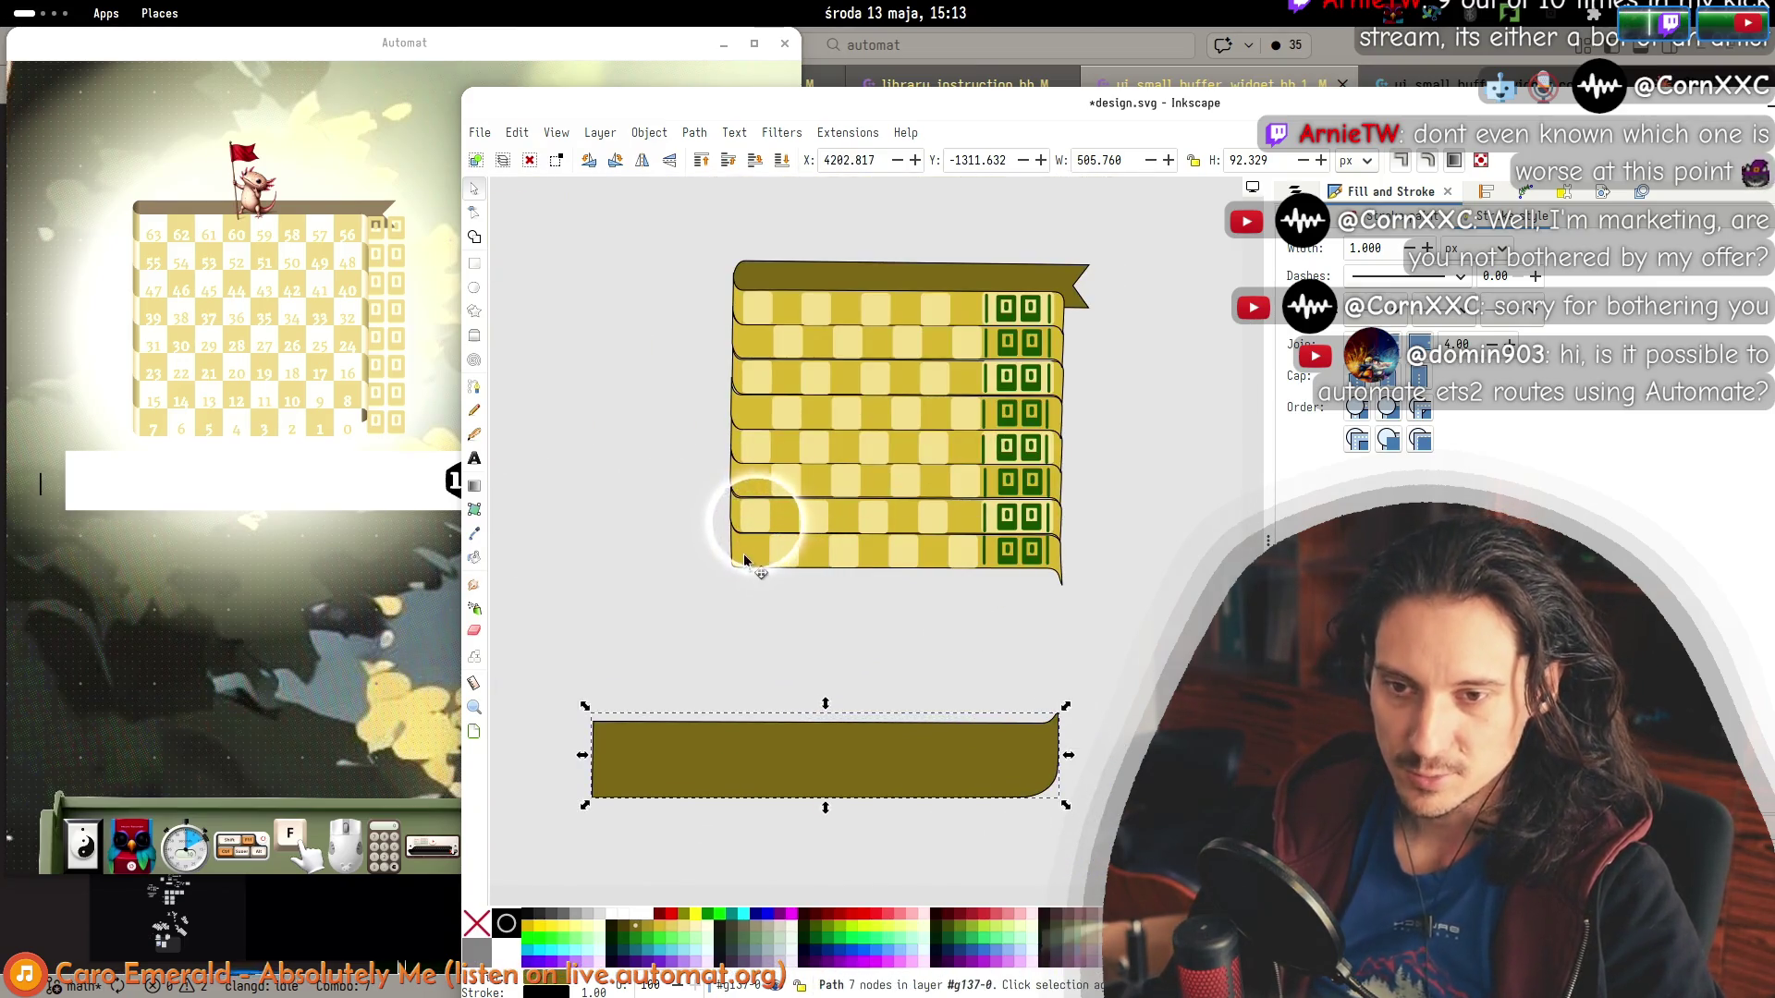
mouse_move(790, 576)
mouse_down()
mouse_move(779, 636)
mouse_move(776, 596)
mouse_up()
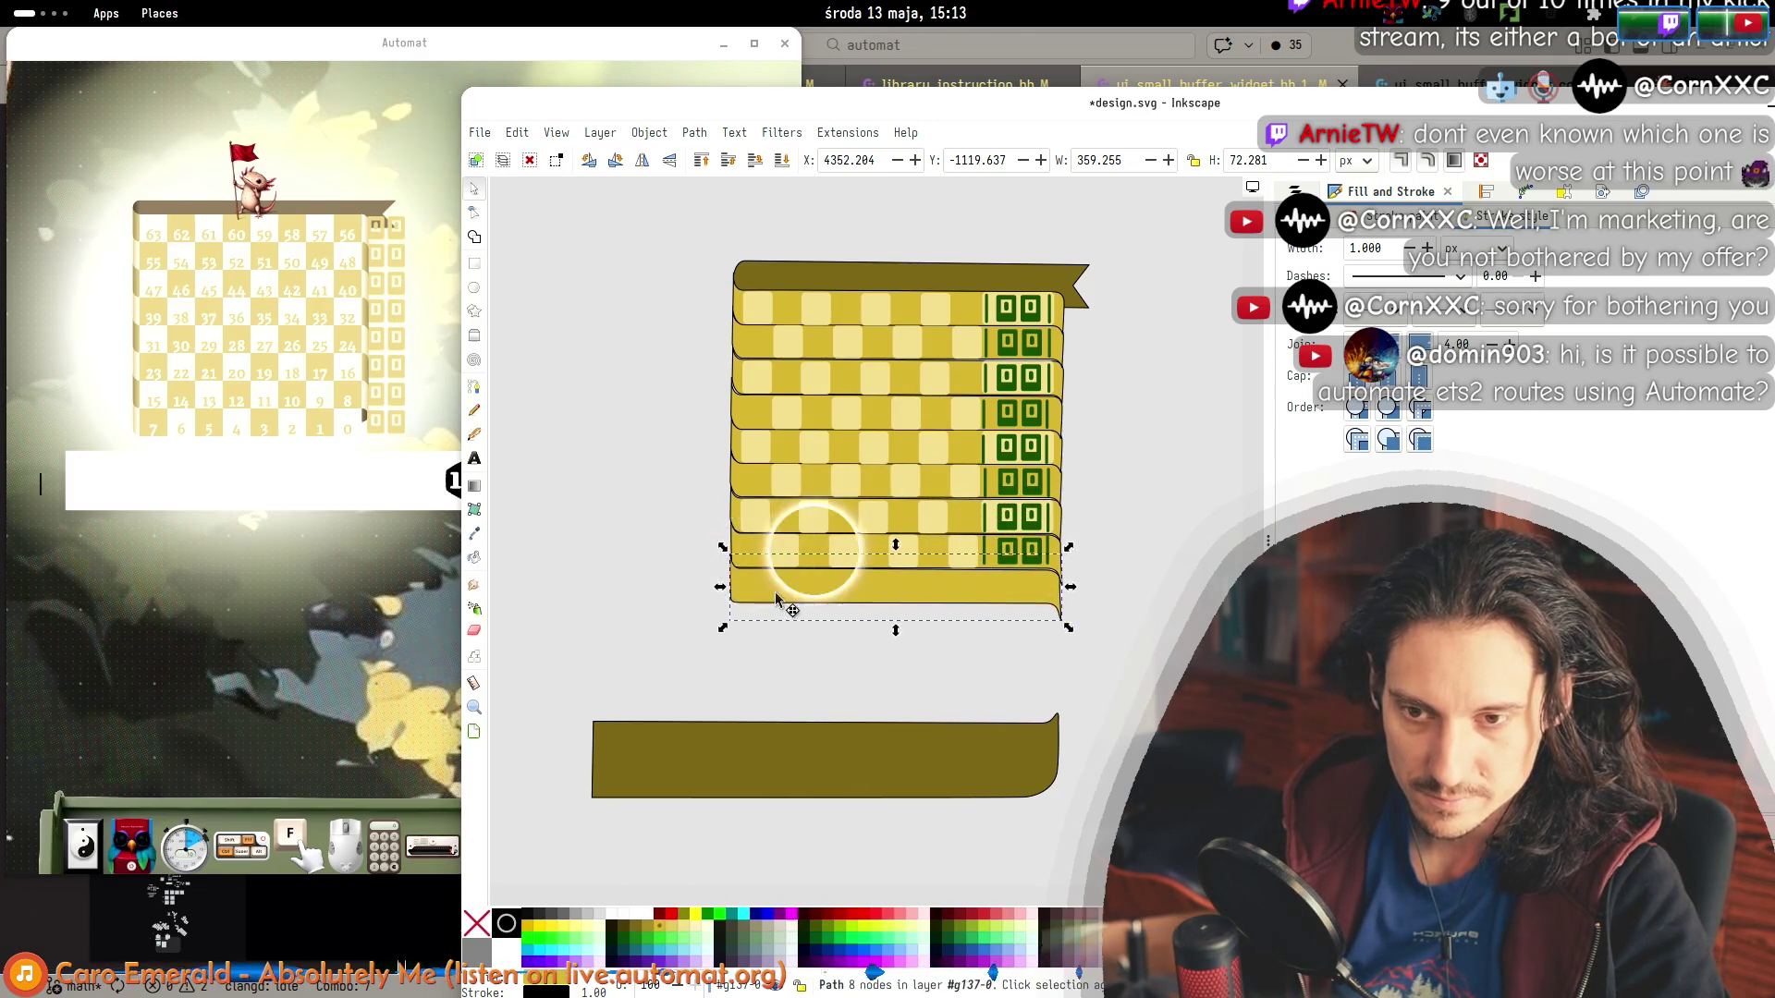
double_click(774, 596)
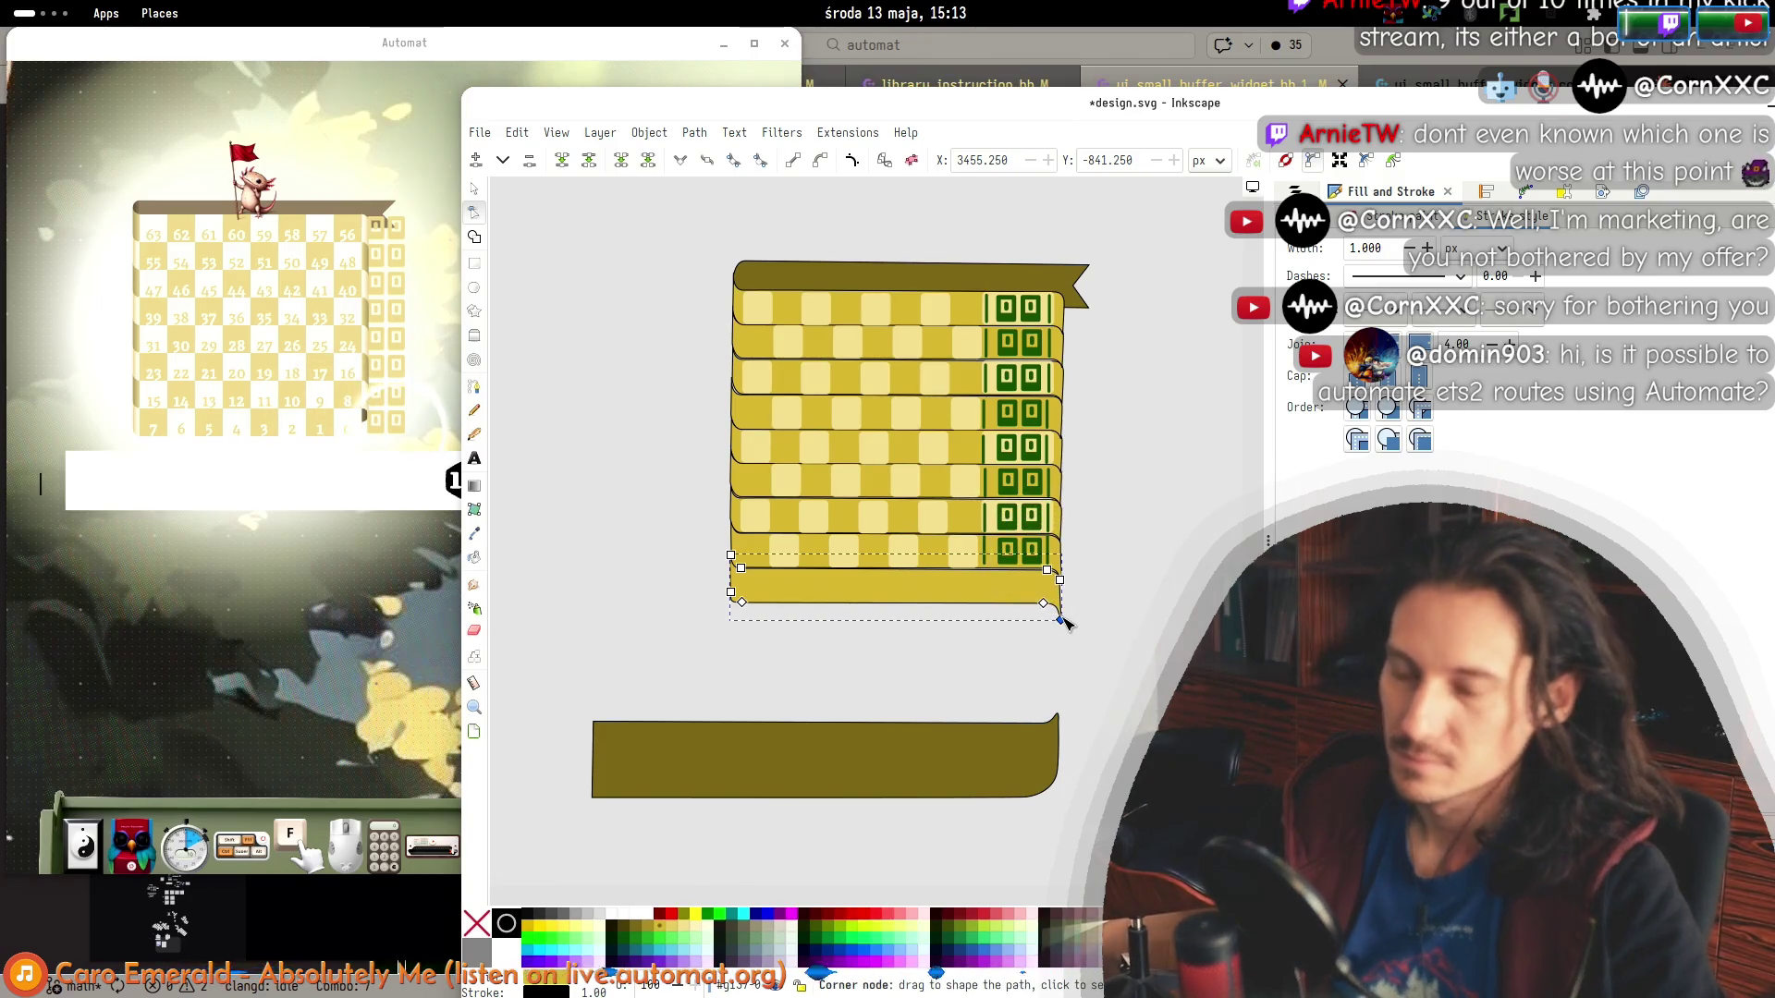
Raise the strip's lower-right corner and straighten its right edge
click(1062, 619)
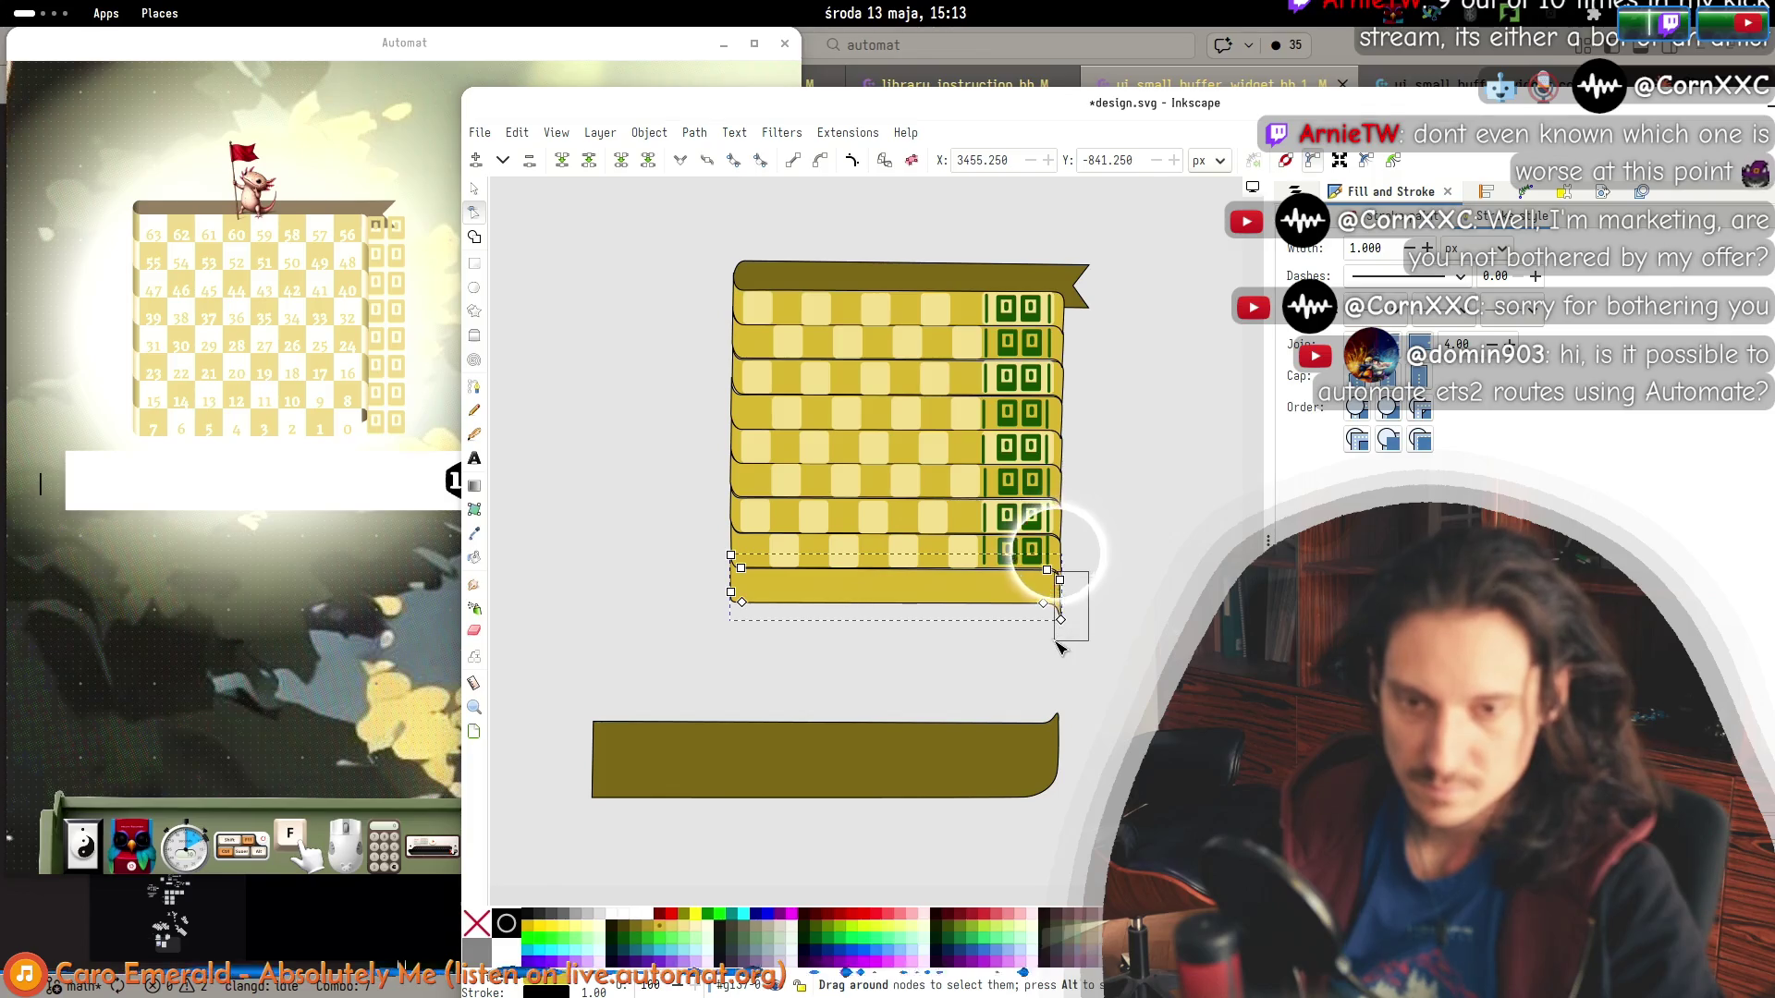
drag(1062, 620, 1066, 601)
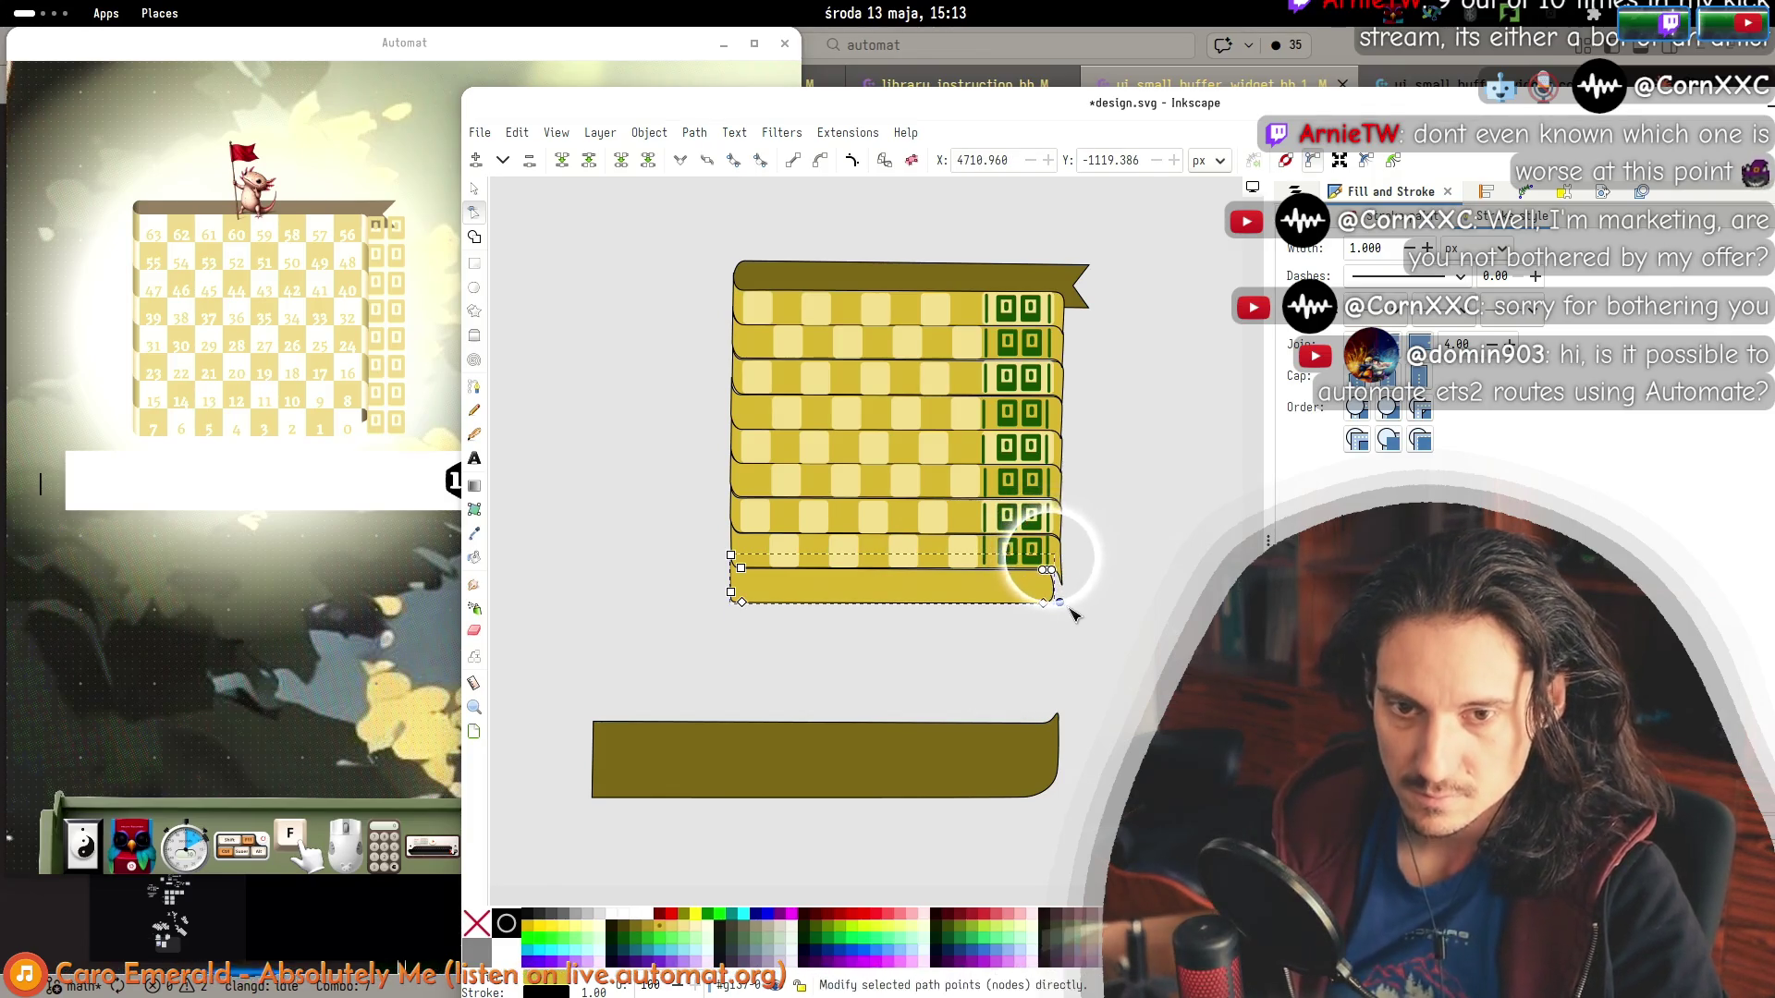
scroll(1071, 613, up, 5)
click(978, 473)
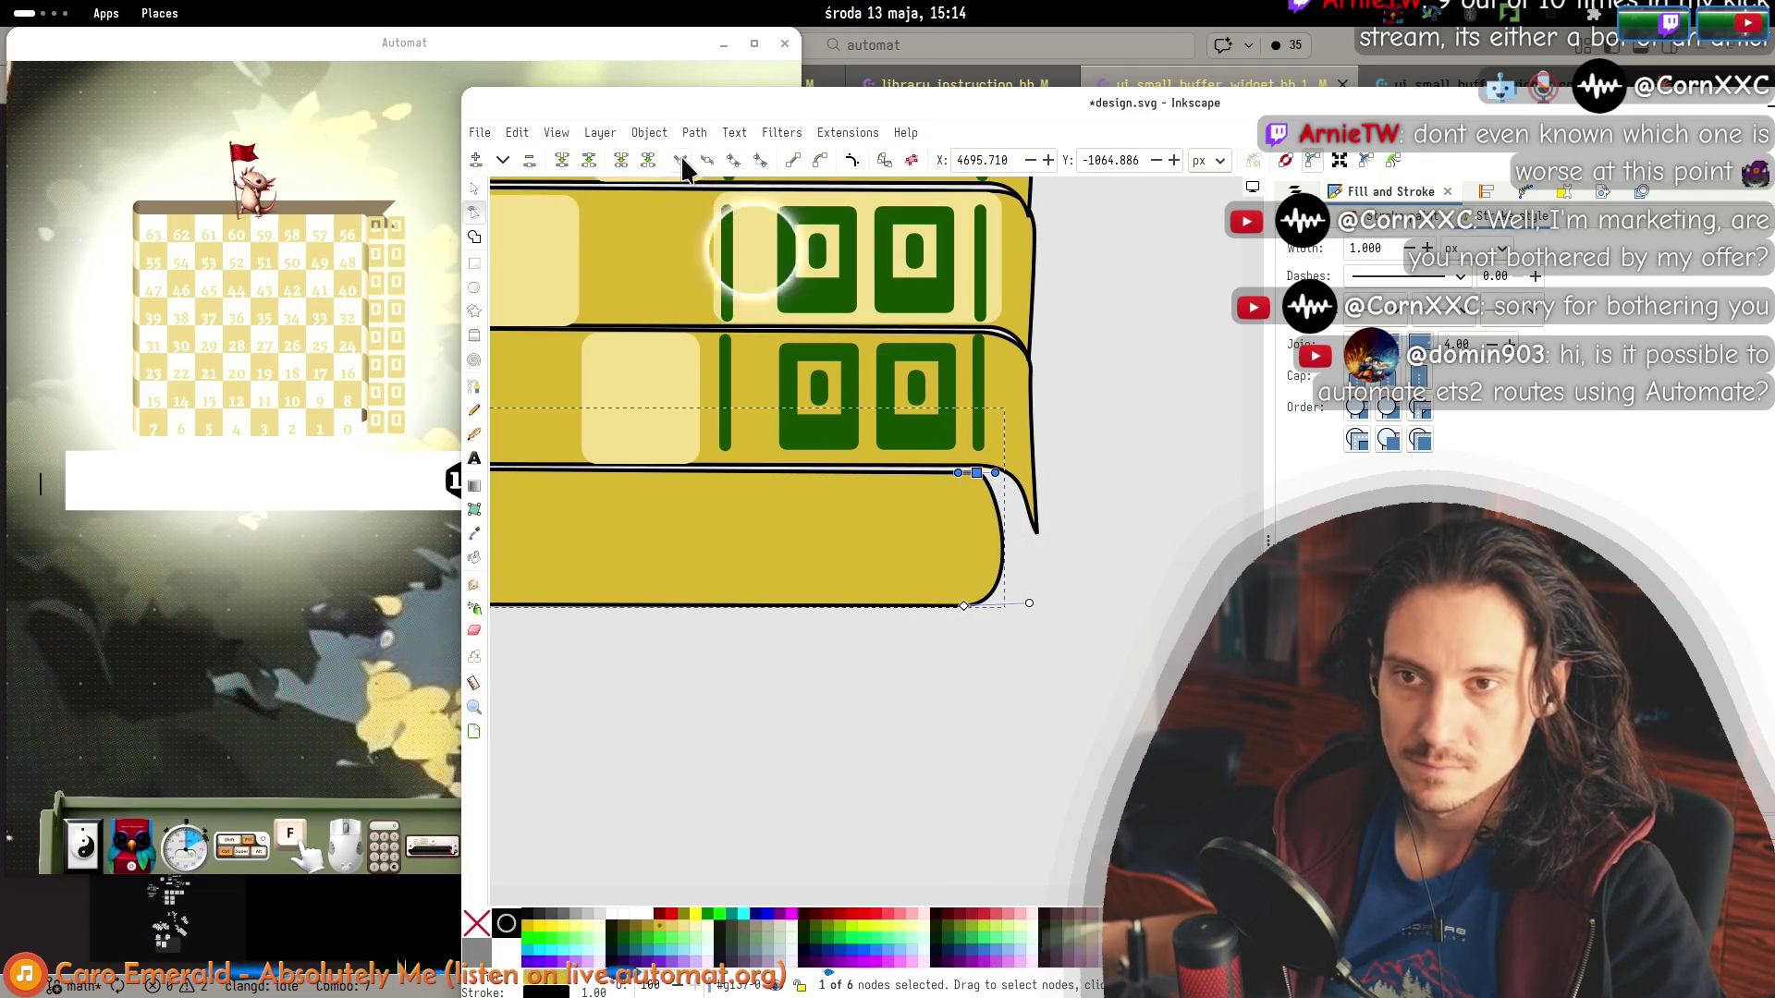
drag(995, 472, 964, 513)
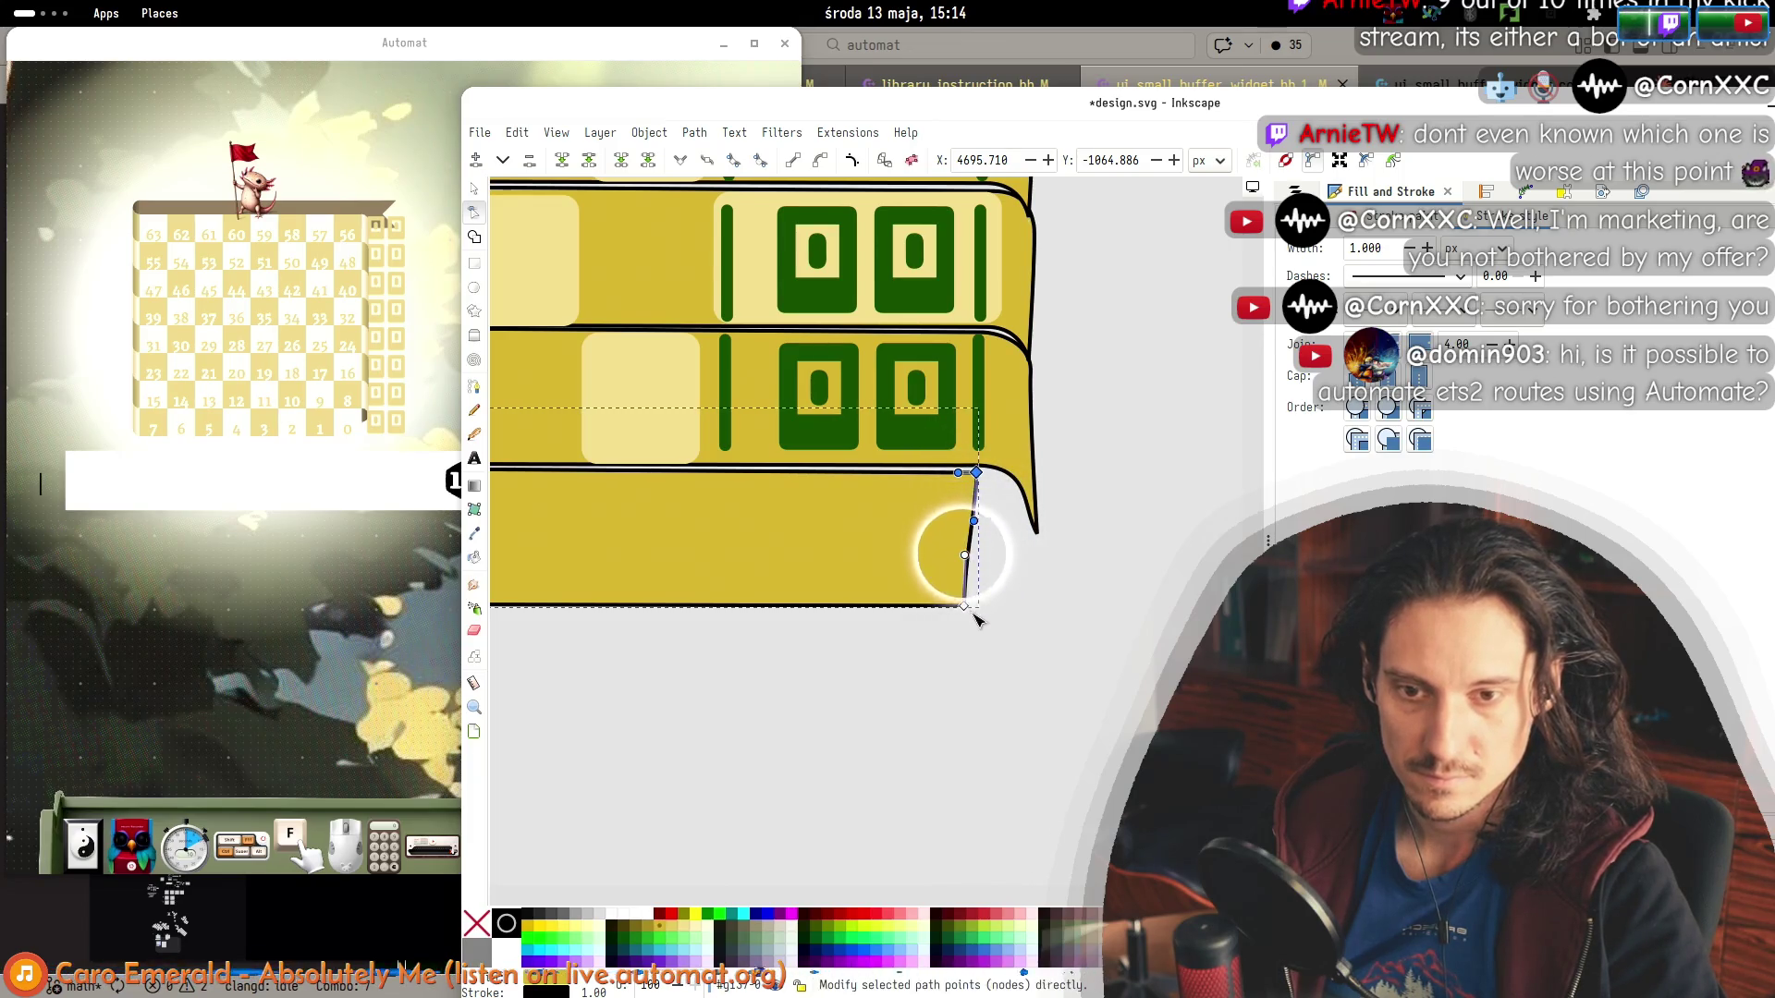
drag(966, 609, 988, 623)
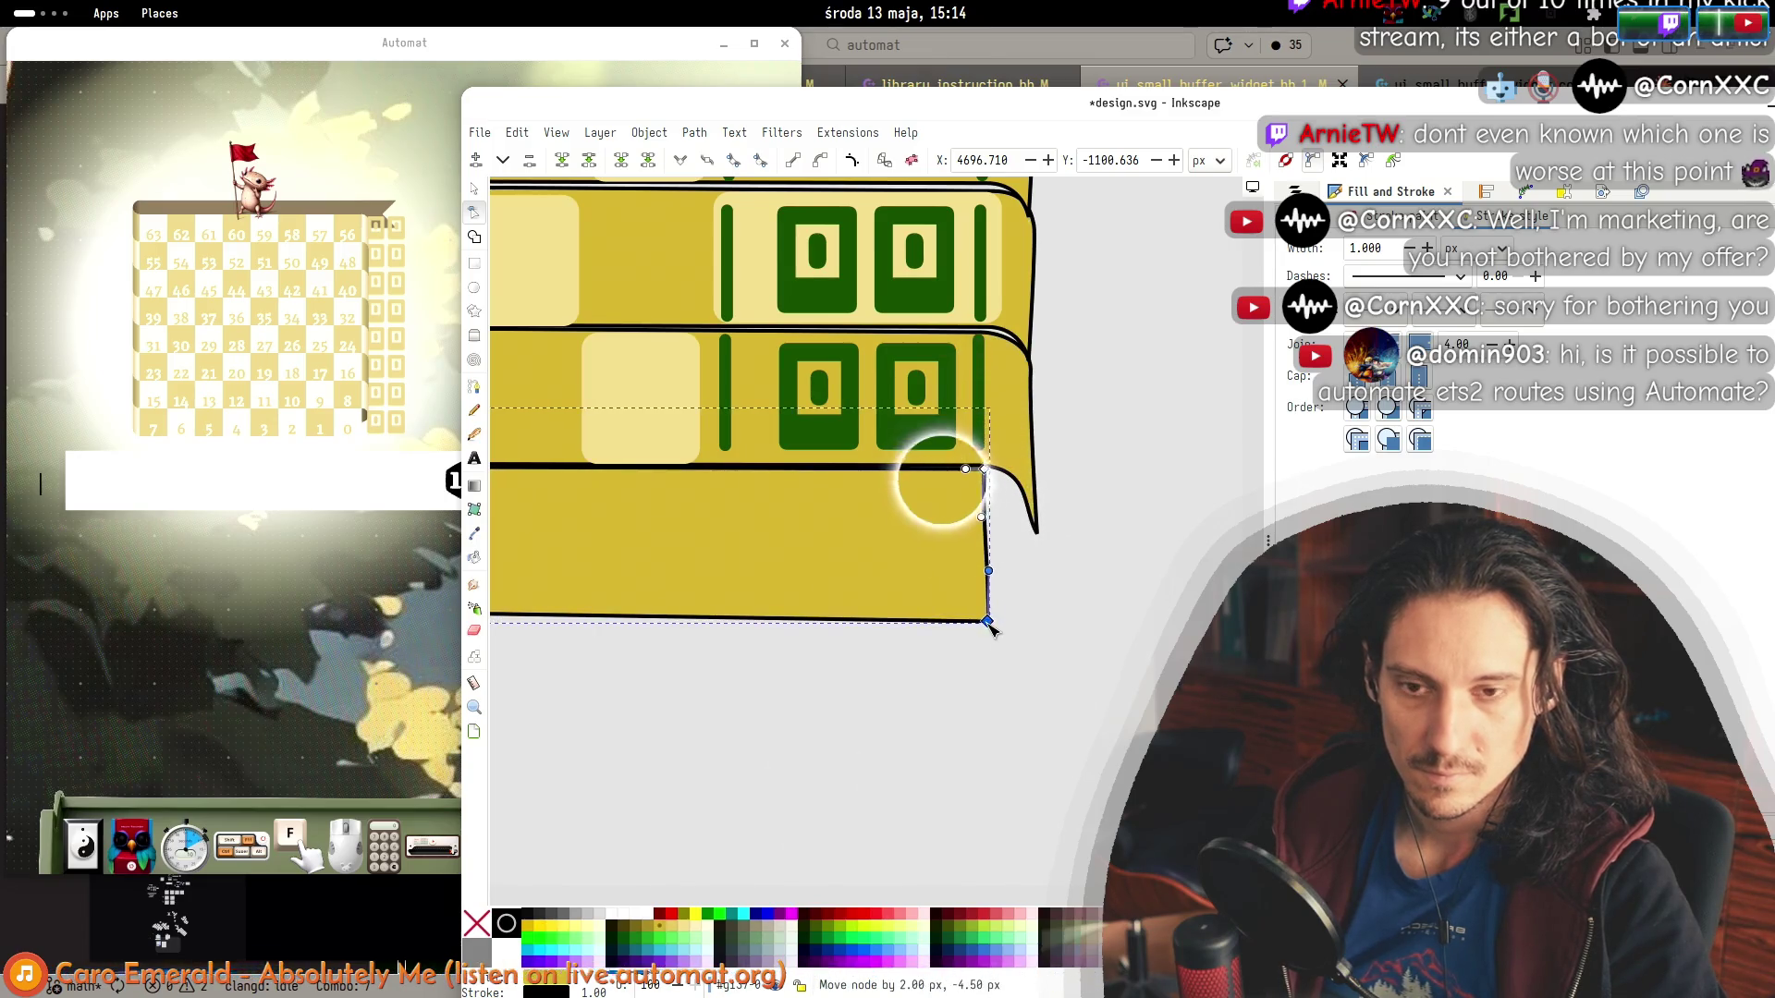
Adjust the strip's bottom curve and lower its left side to deepen the panel
scroll(1035, 647, down, 4)
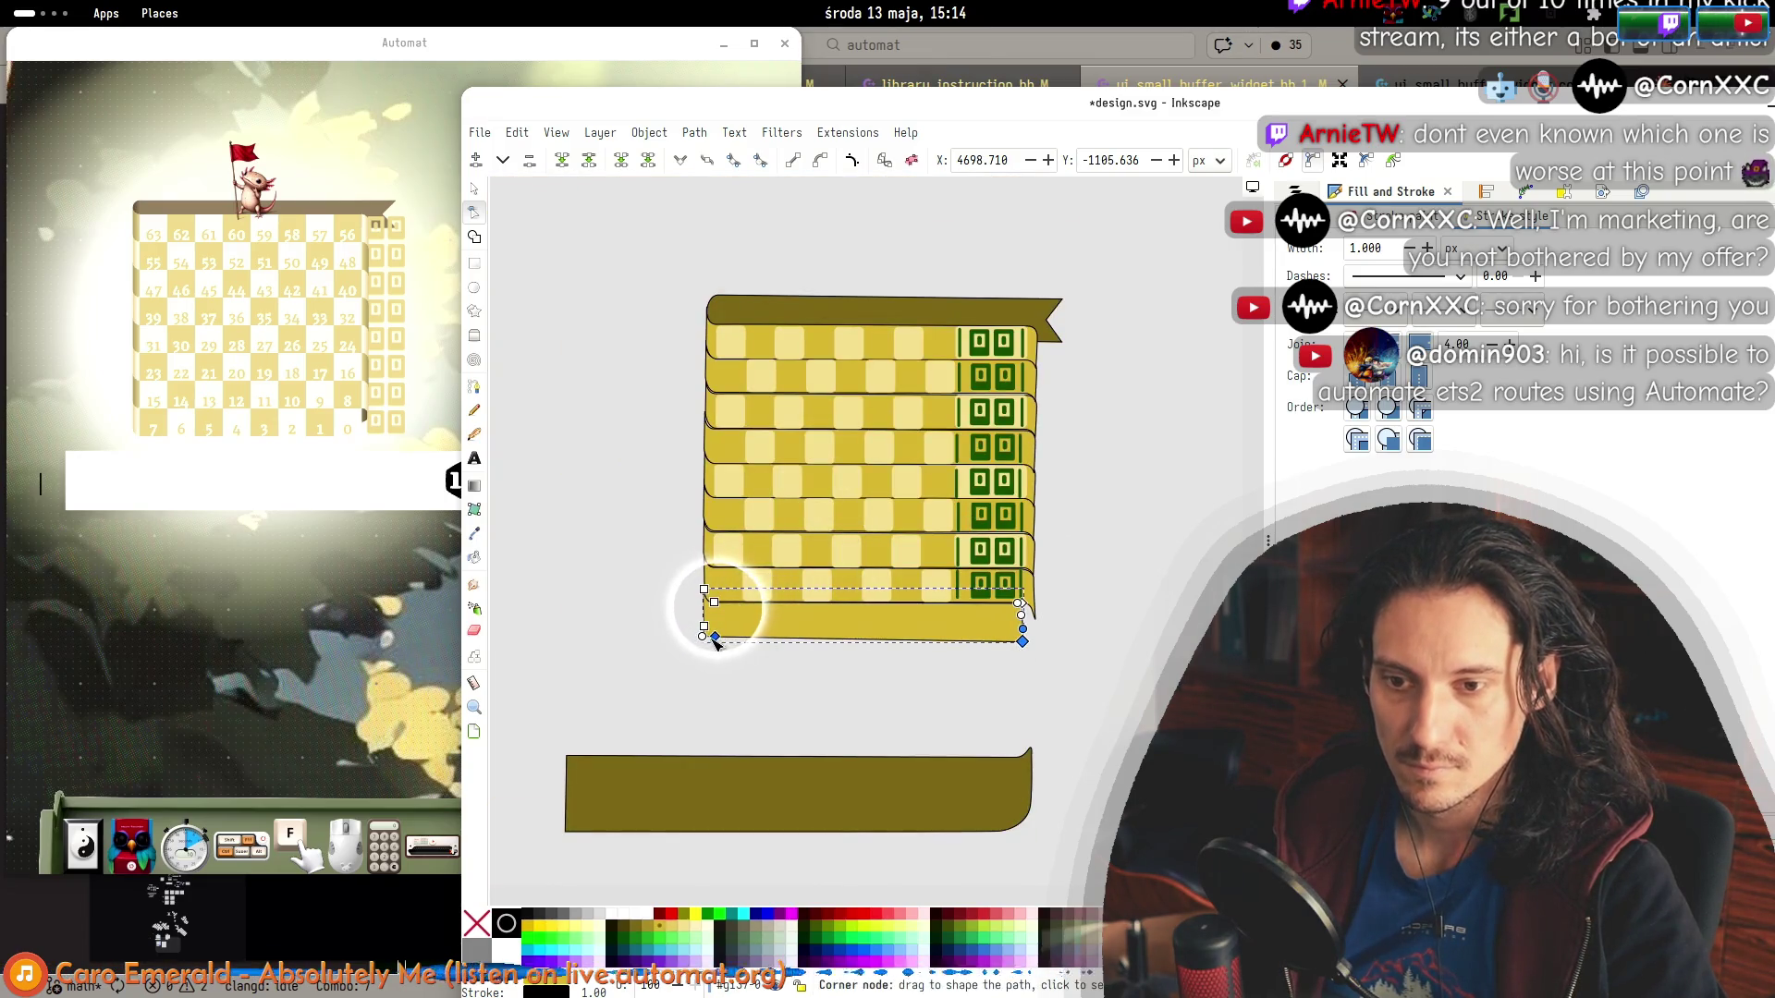
drag(718, 679, 722, 681)
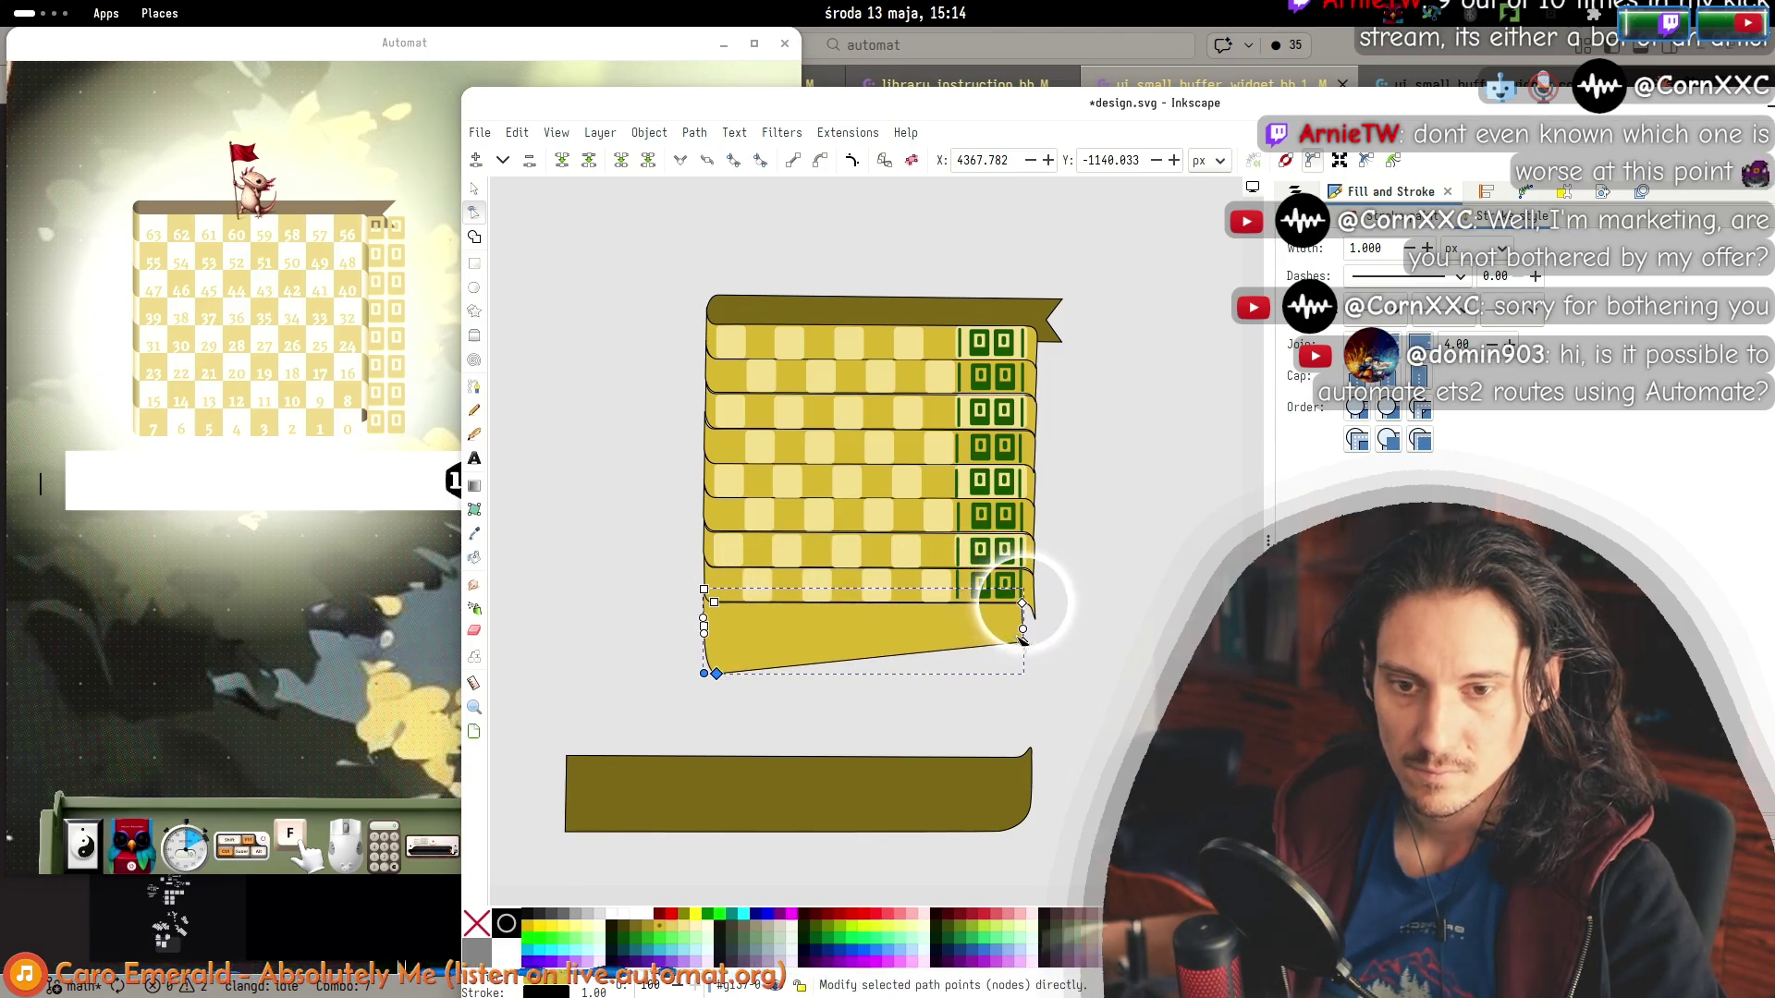
mouse_move(1045, 667)
mouse_down()
mouse_move(1035, 624)
mouse_move(1061, 679)
mouse_move(1022, 681)
mouse_up()
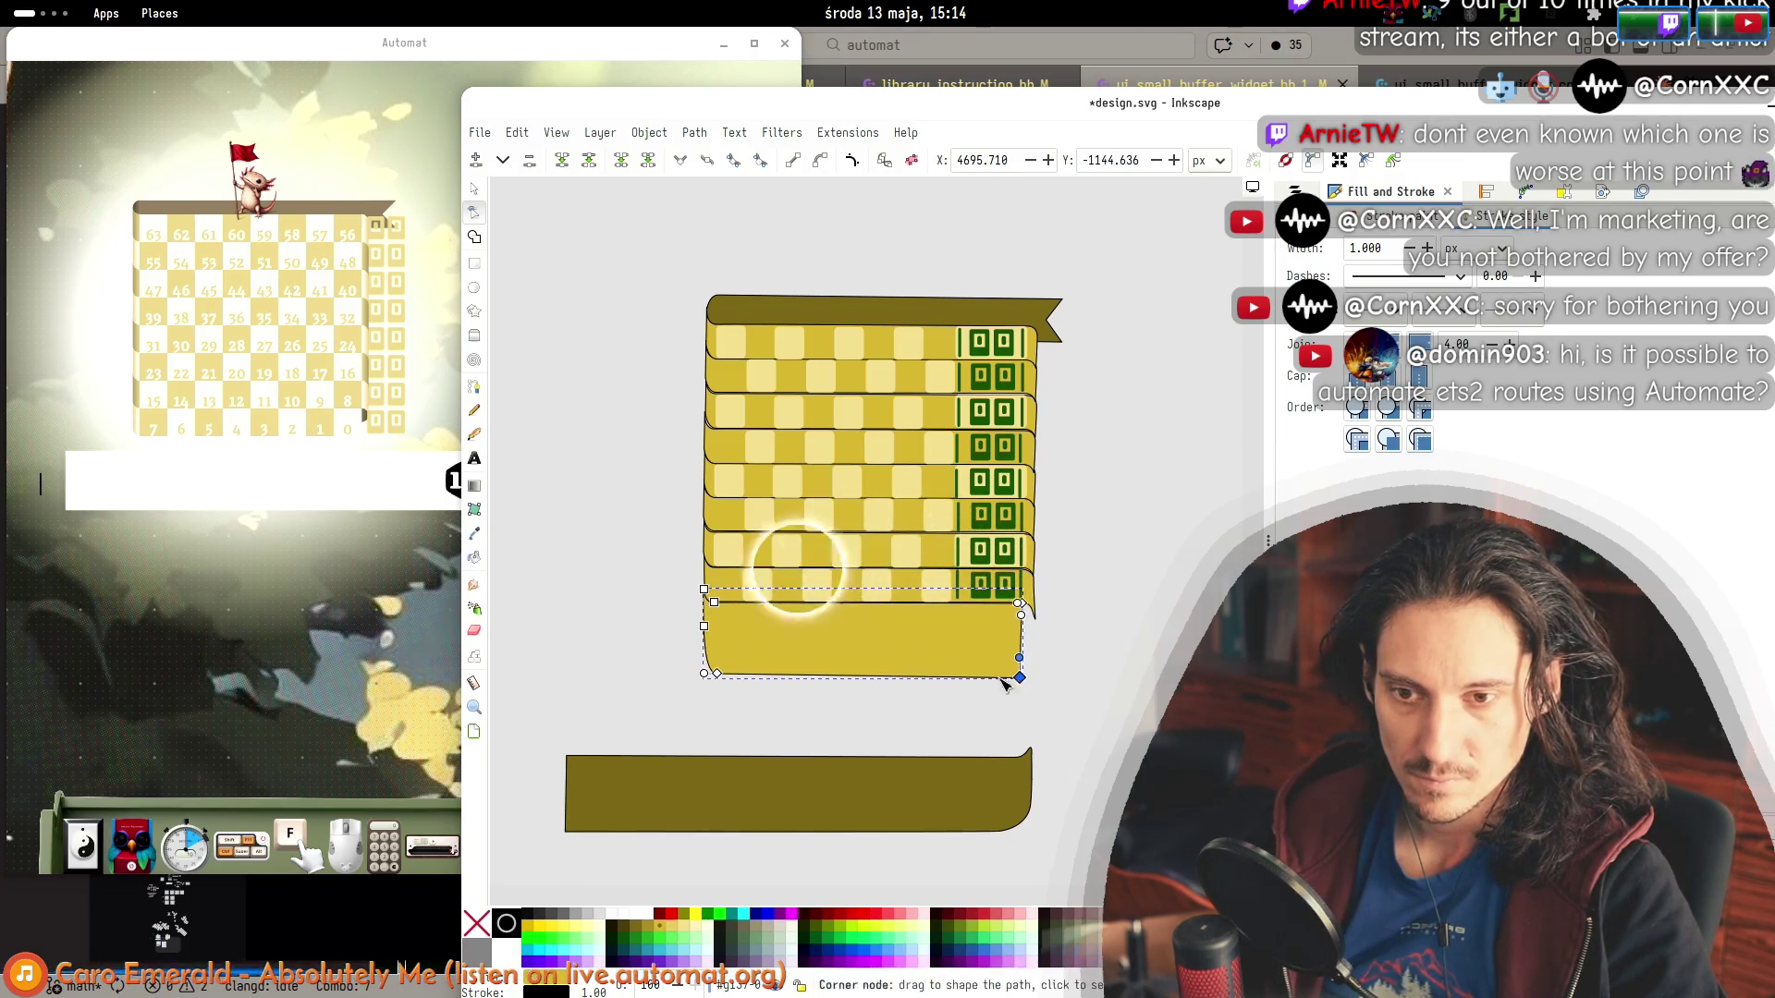
drag(706, 642, 704, 672)
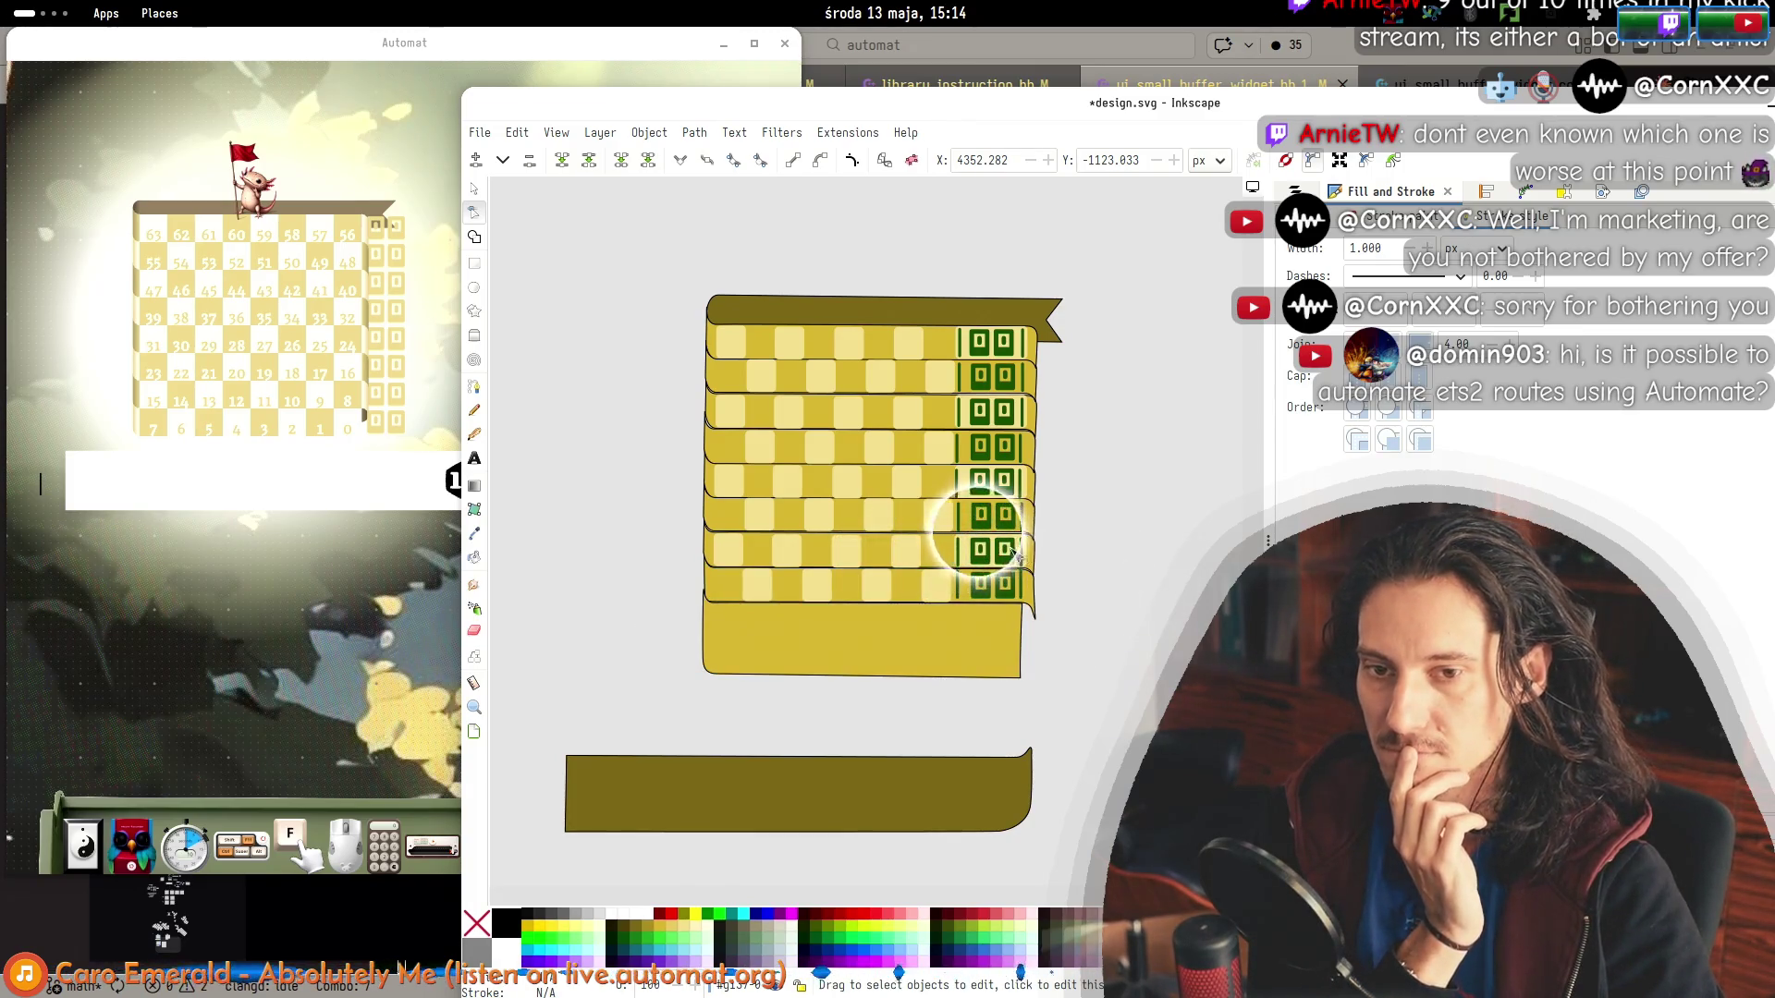
Paste a row's style onto the lower panel and fill it light yellow #DECD87
click(906, 554)
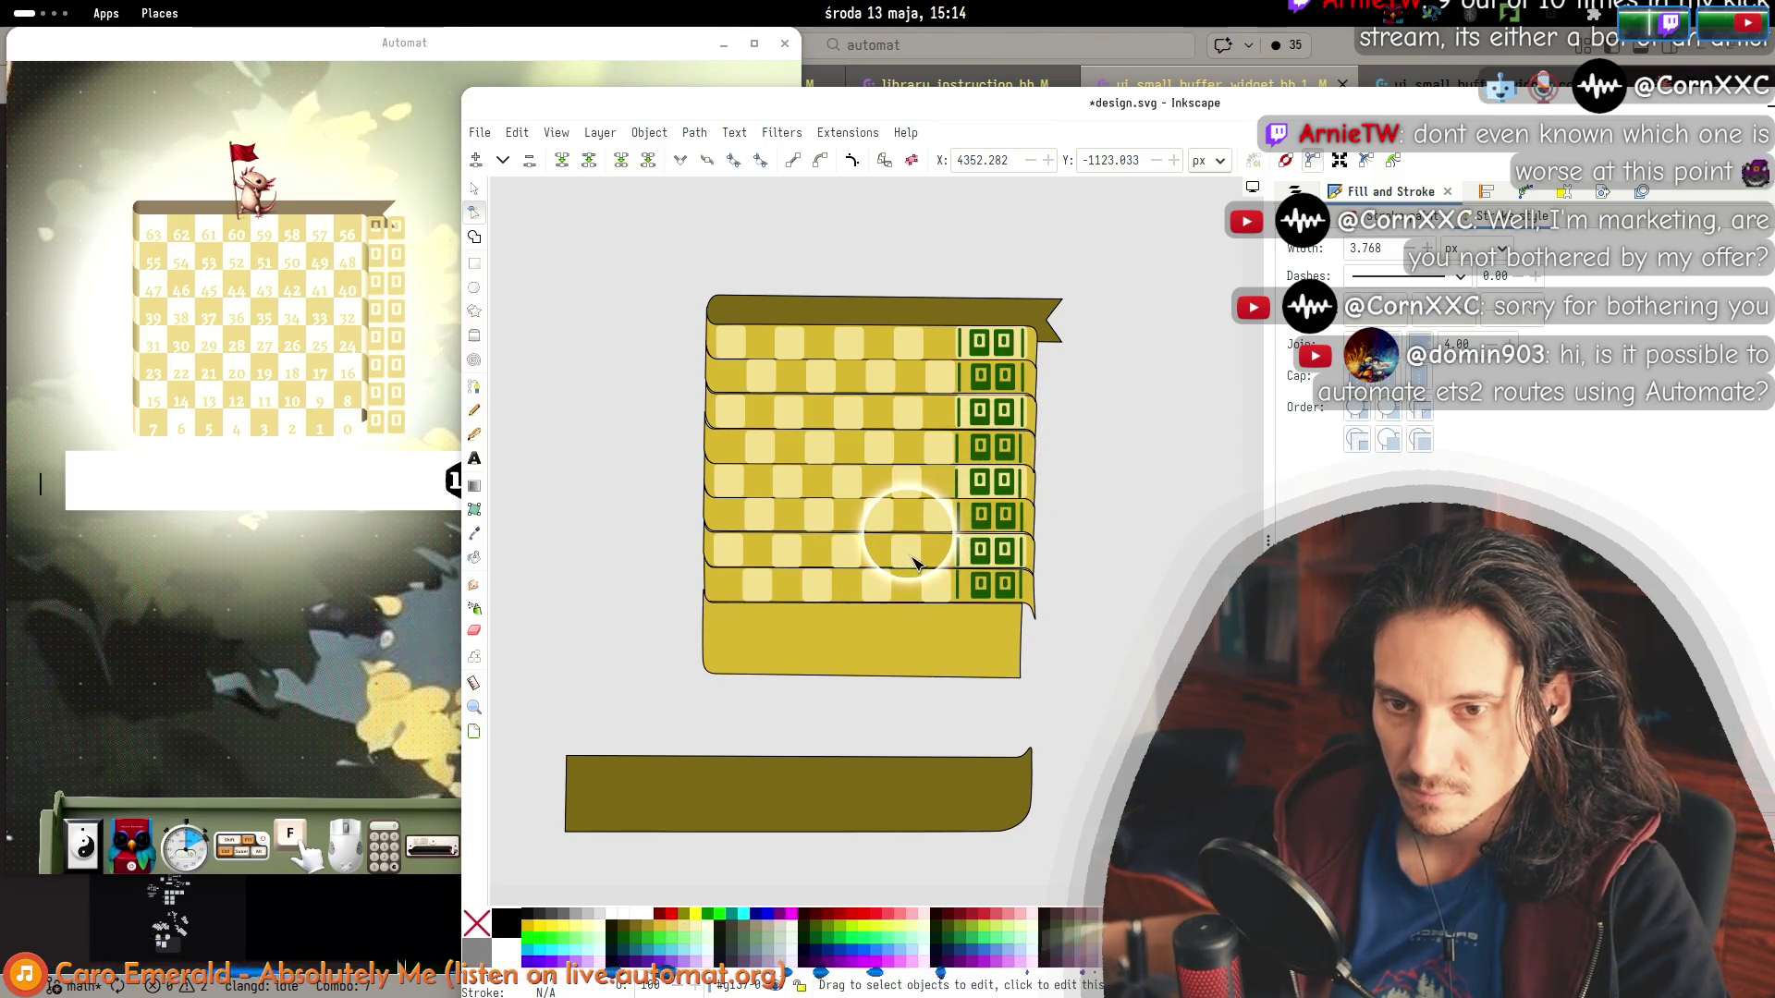
click(476, 191)
mouse_move(913, 569)
mouse_down()
mouse_move(792, 629)
mouse_move(726, 626)
mouse_move(1023, 690)
mouse_up()
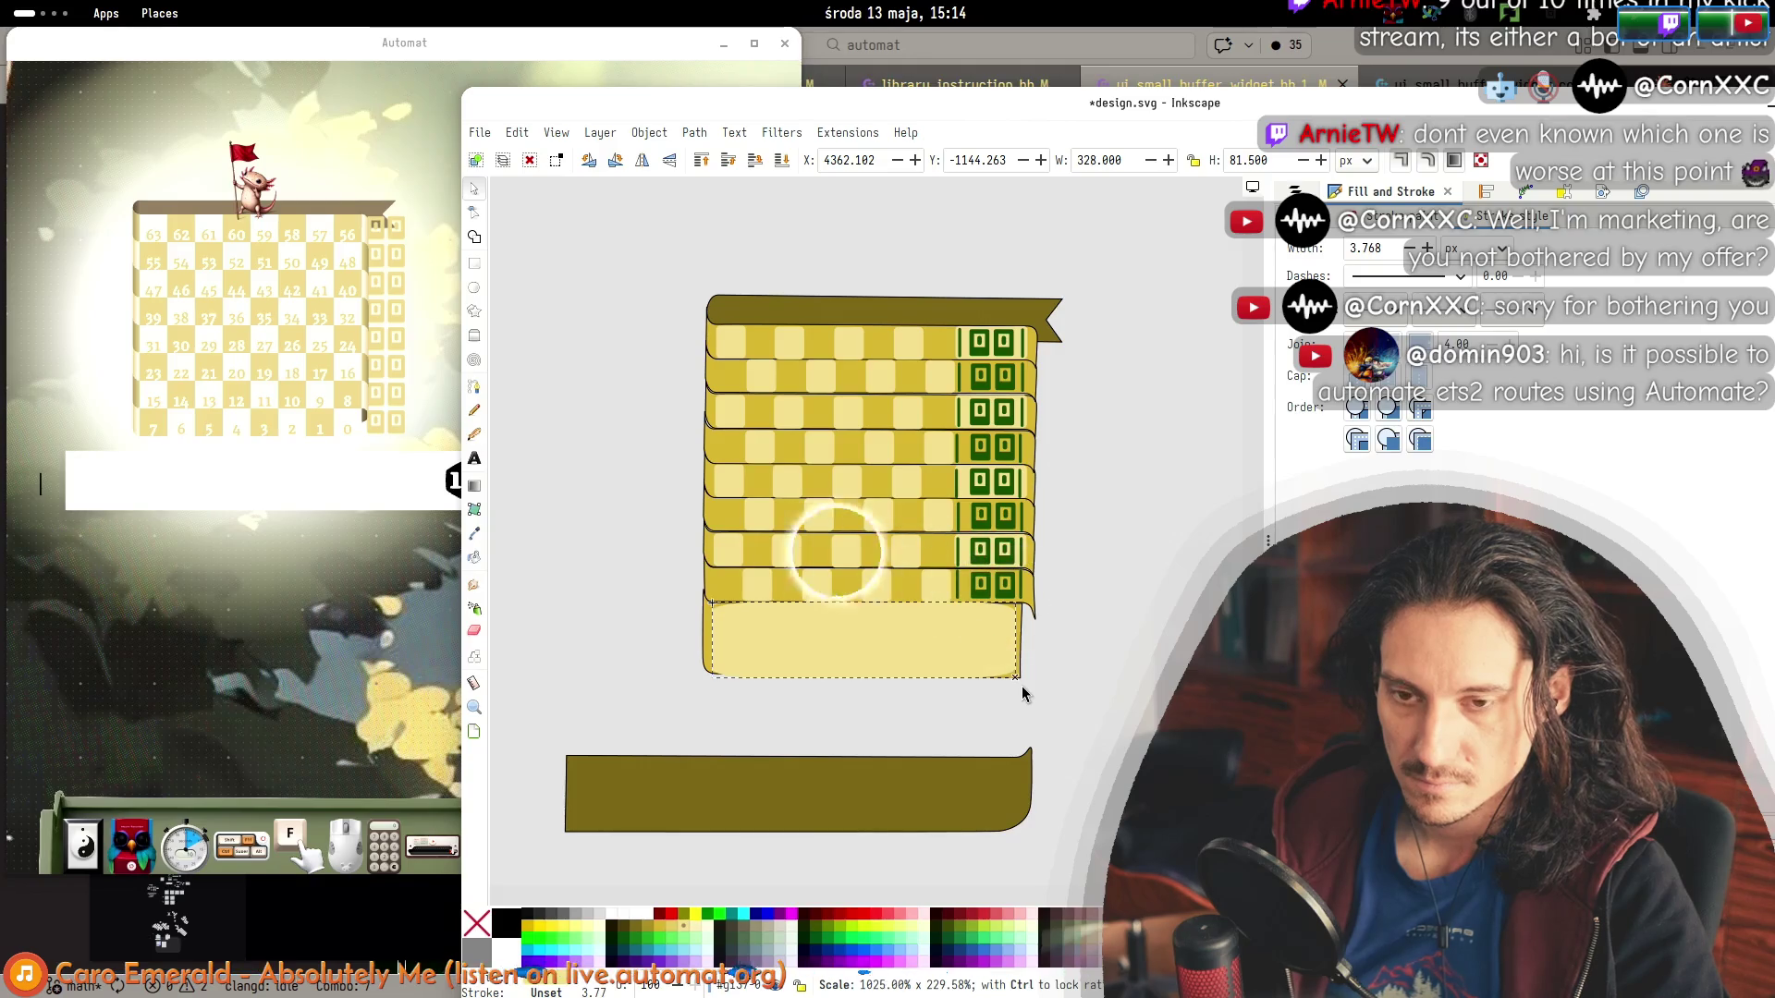
key(ctrl+shift+v)
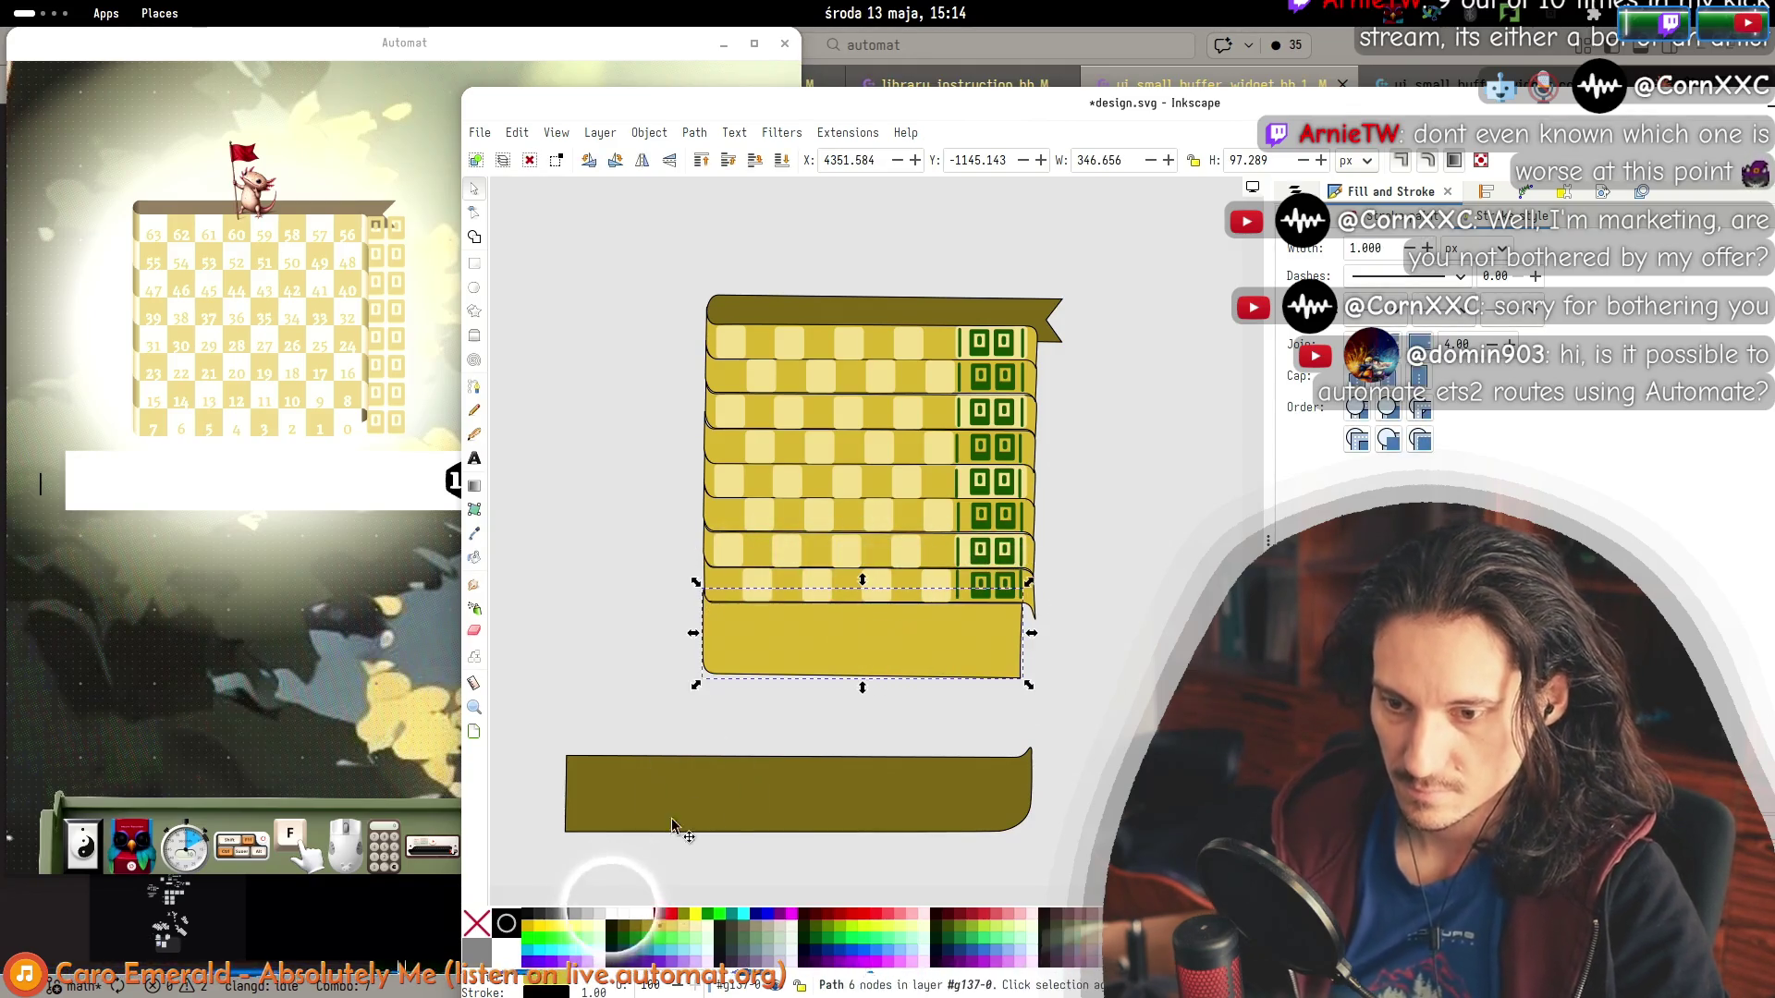
click(683, 929)
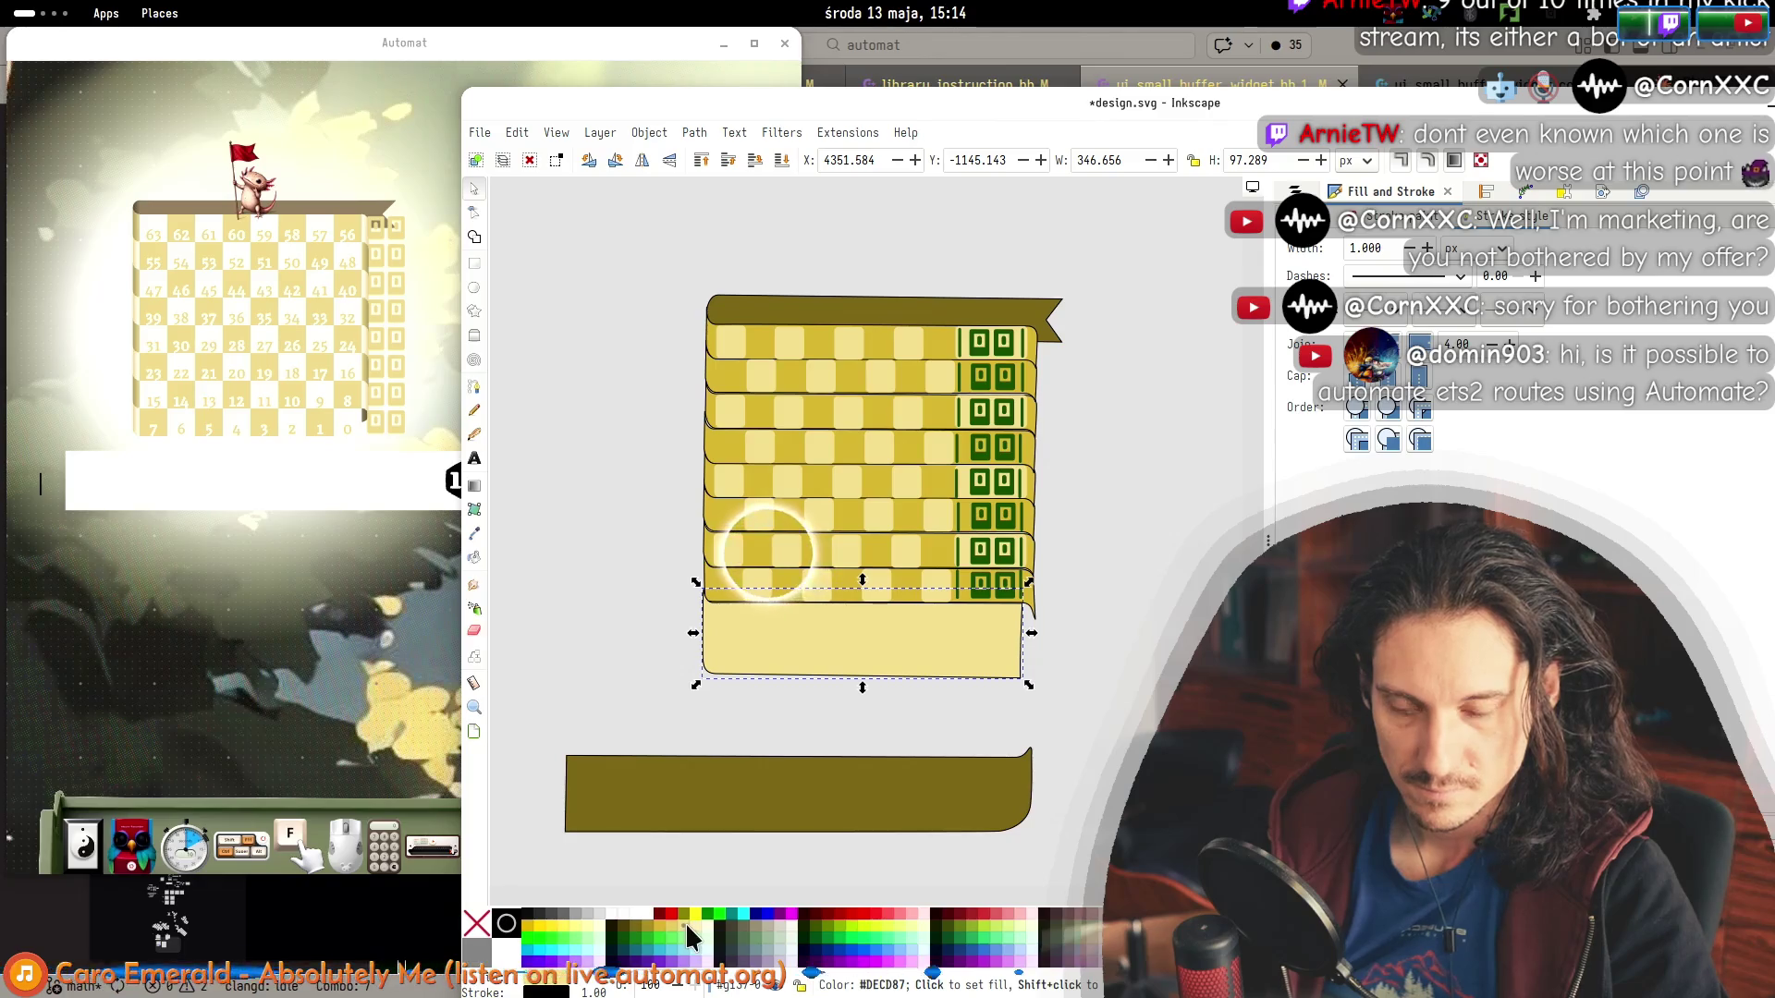
click(1054, 704)
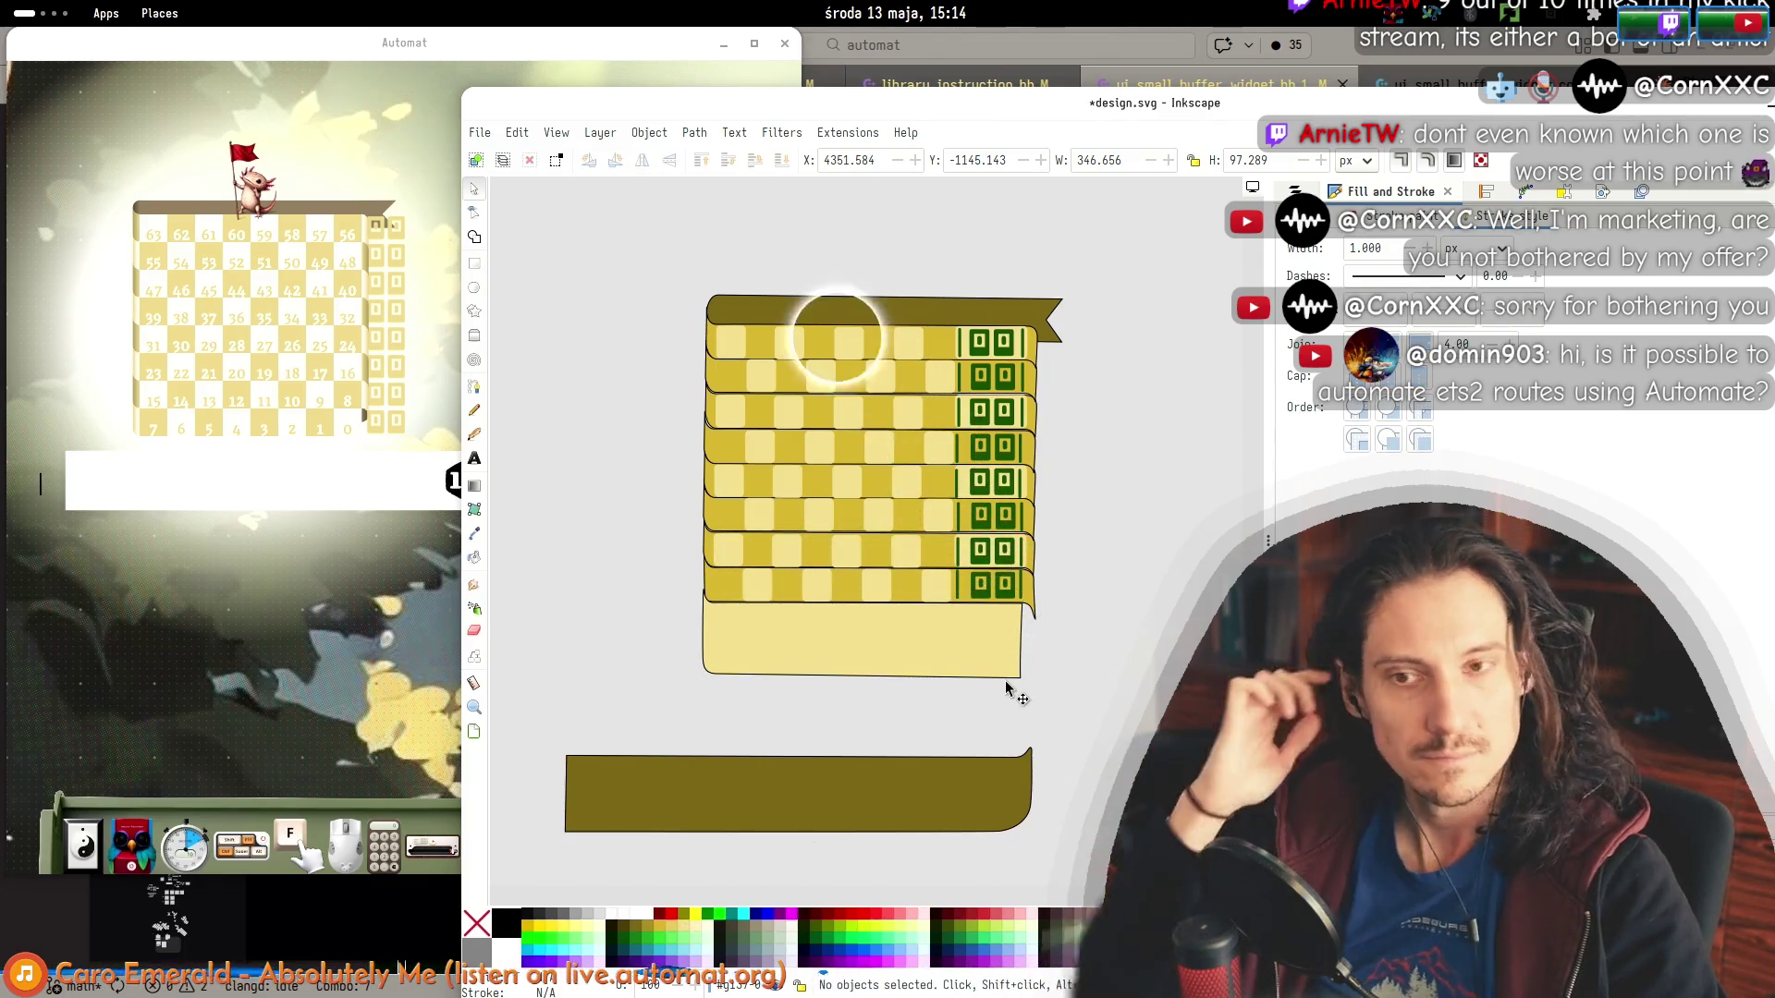
mouse_move(1085, 731)
mouse_down()
mouse_move(952, 687)
mouse_move(1053, 663)
mouse_up()
Draw an olive-filled ellipse at the panel's right corner with a 1.000 outline width
click(969, 722)
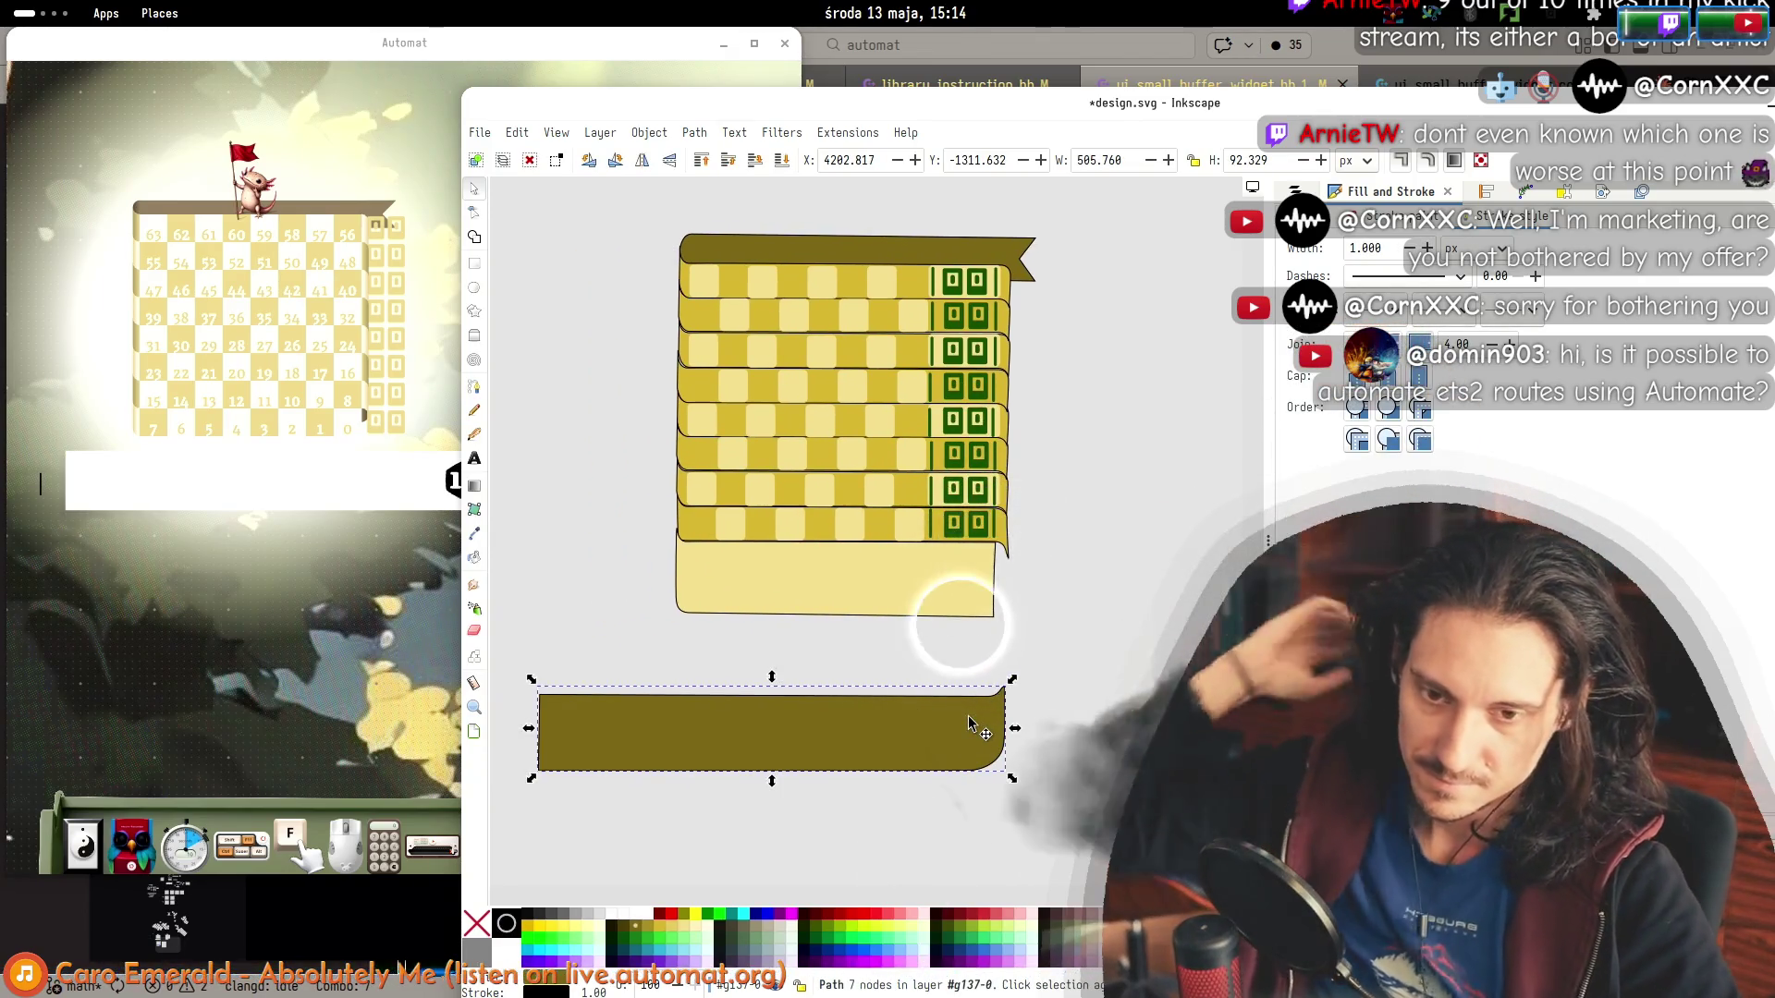
click(474, 287)
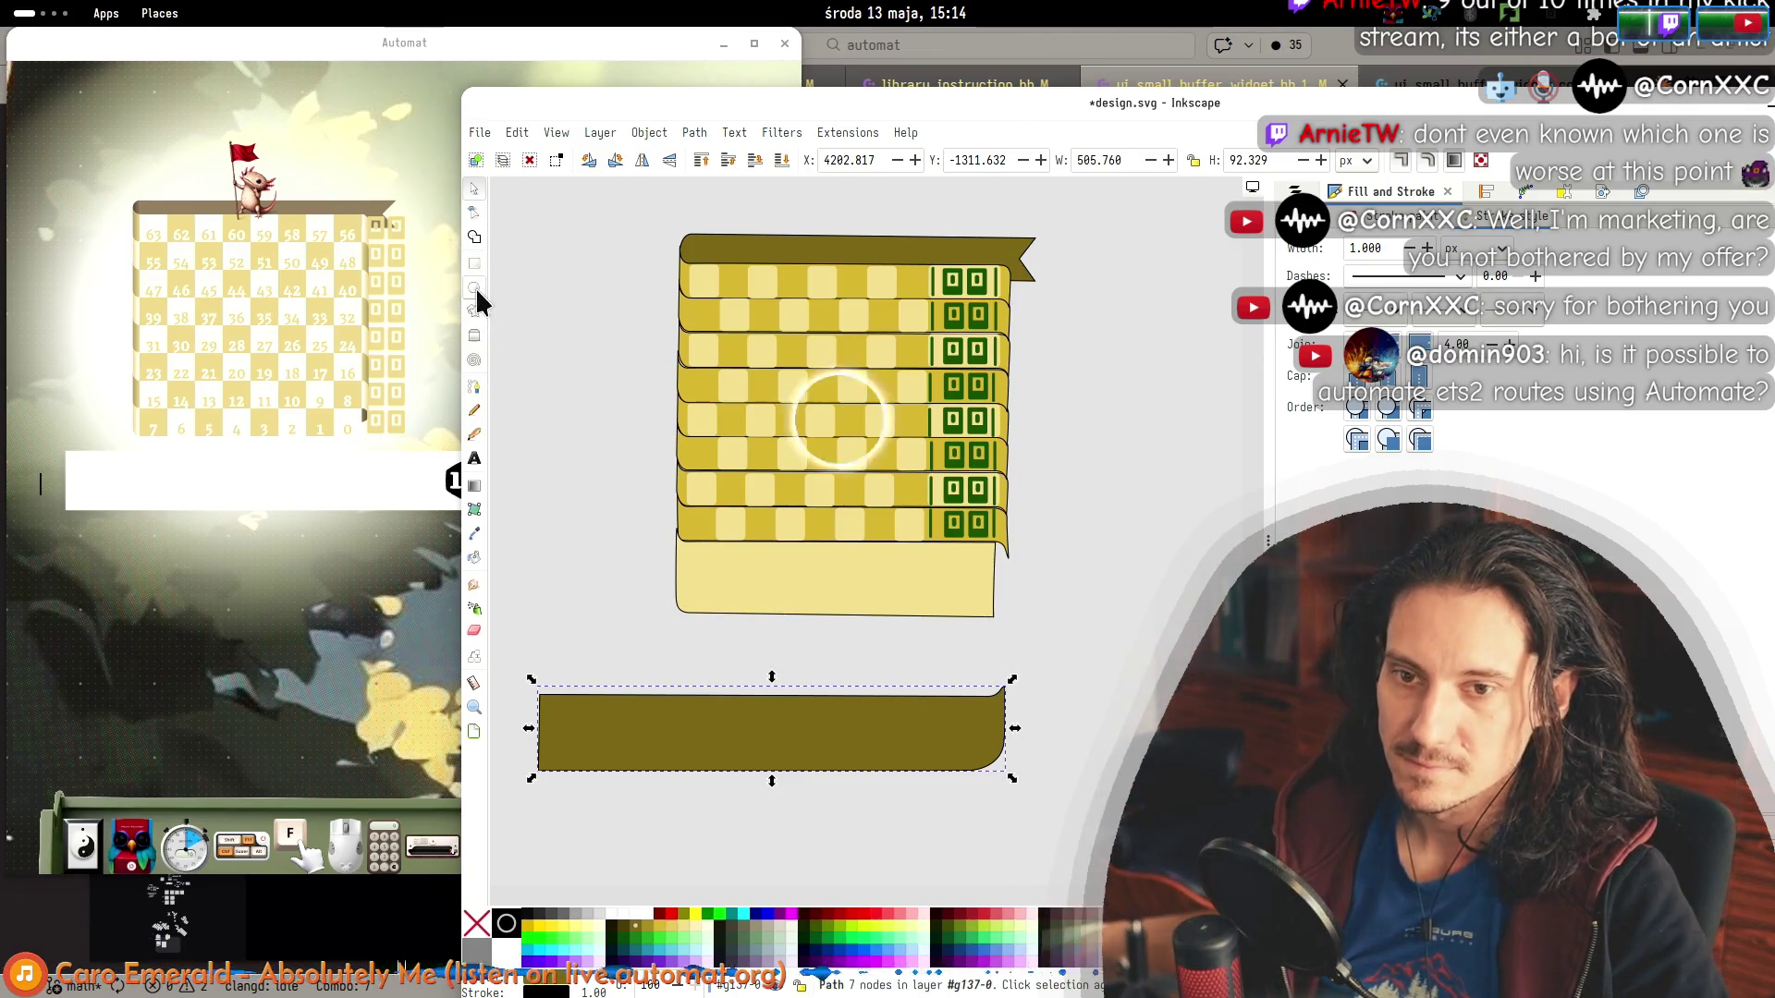
scroll(1003, 527, up, 3)
drag(962, 498, 1044, 596)
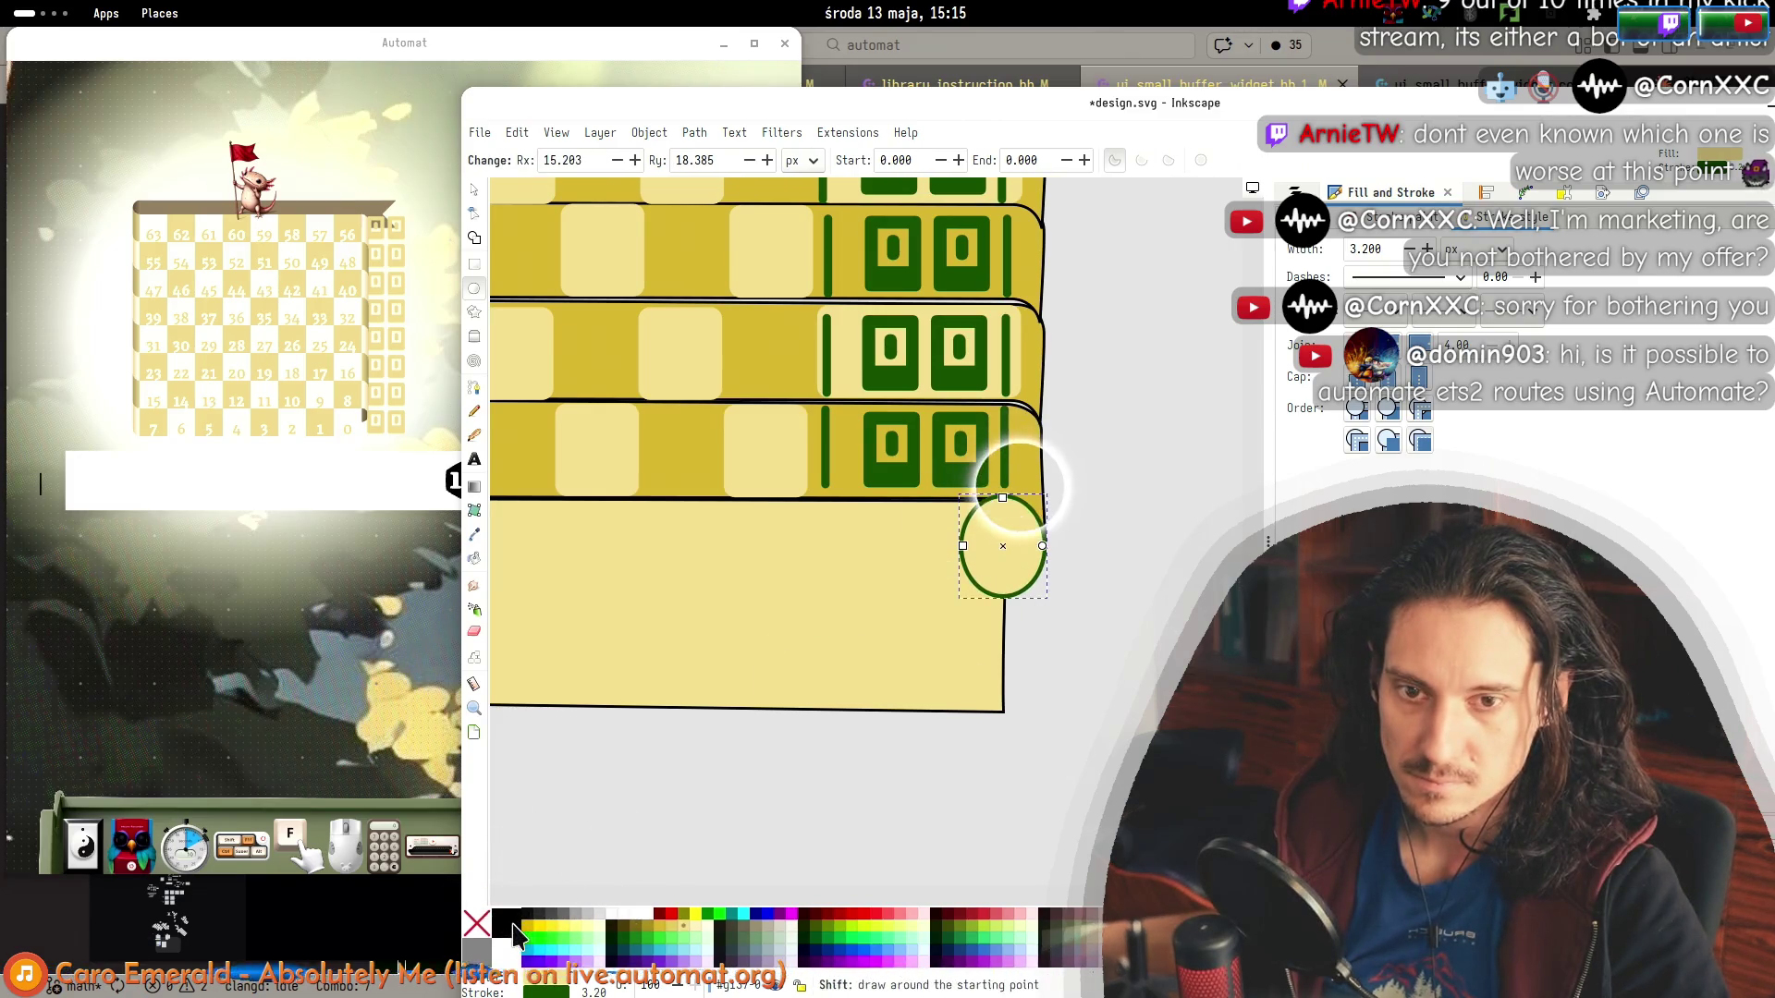
click(652, 939)
key(5)
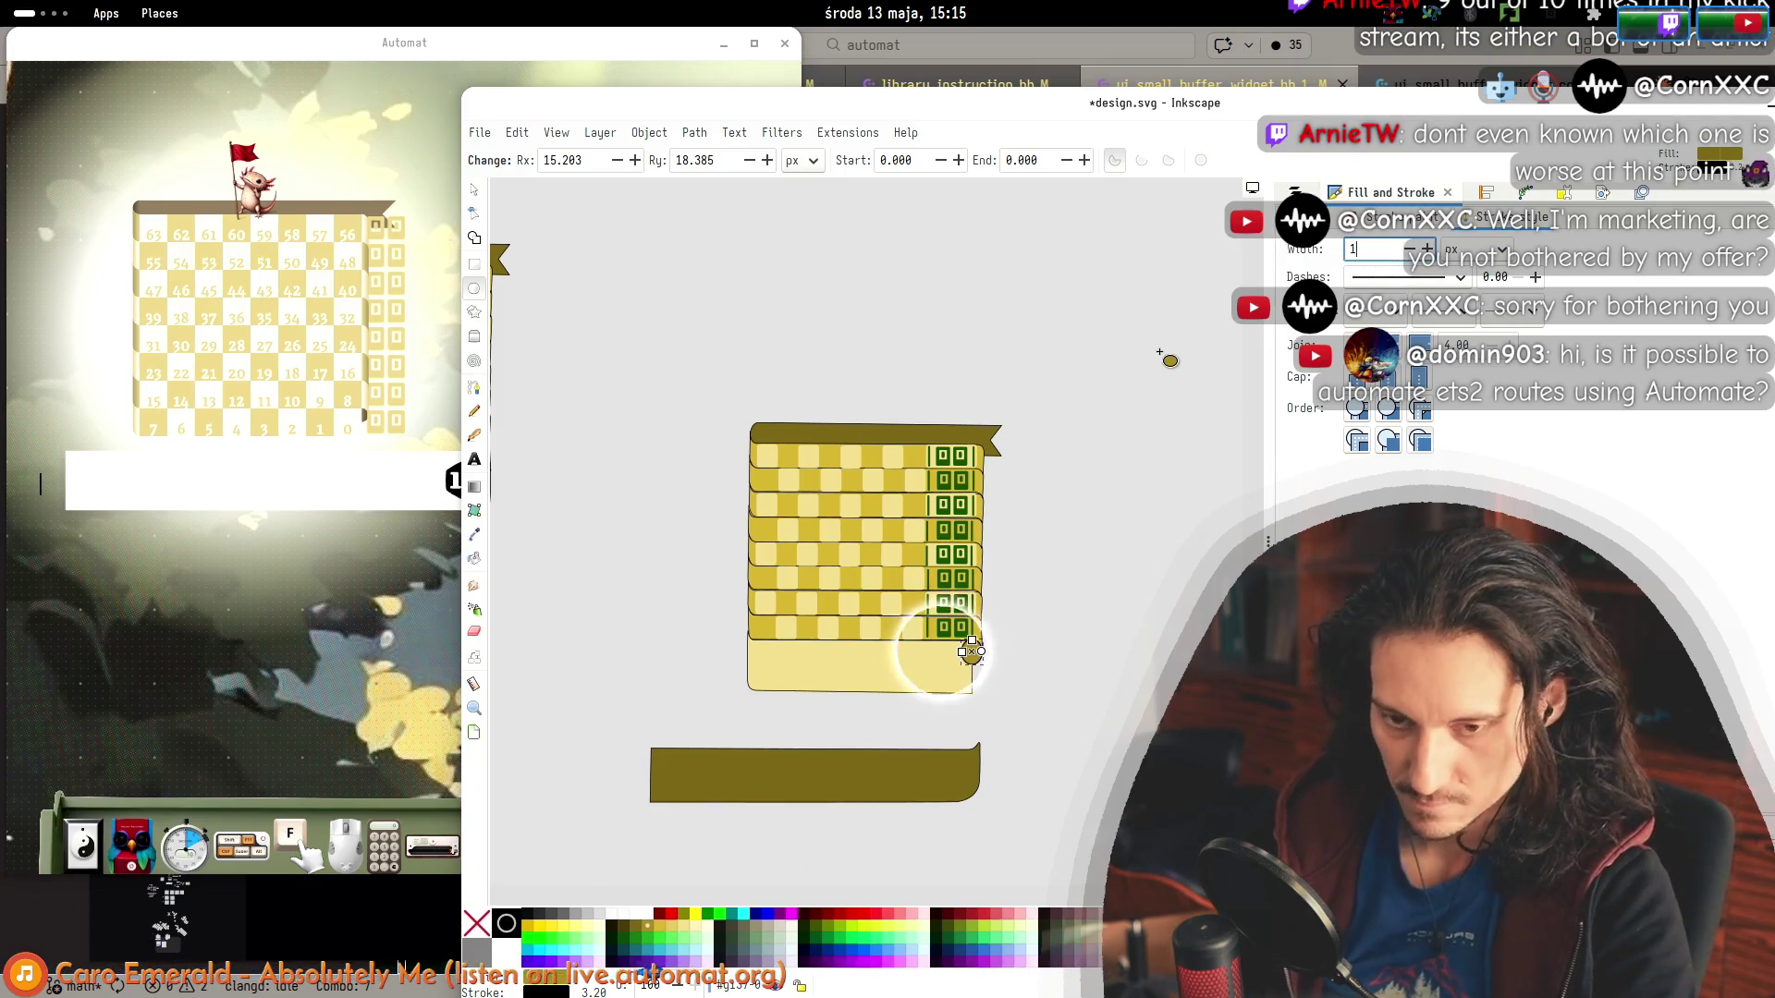
key(Return)
Switch selection between the pale panel and the olive ellipse and check its flat fill
scroll(970, 614, up, 4)
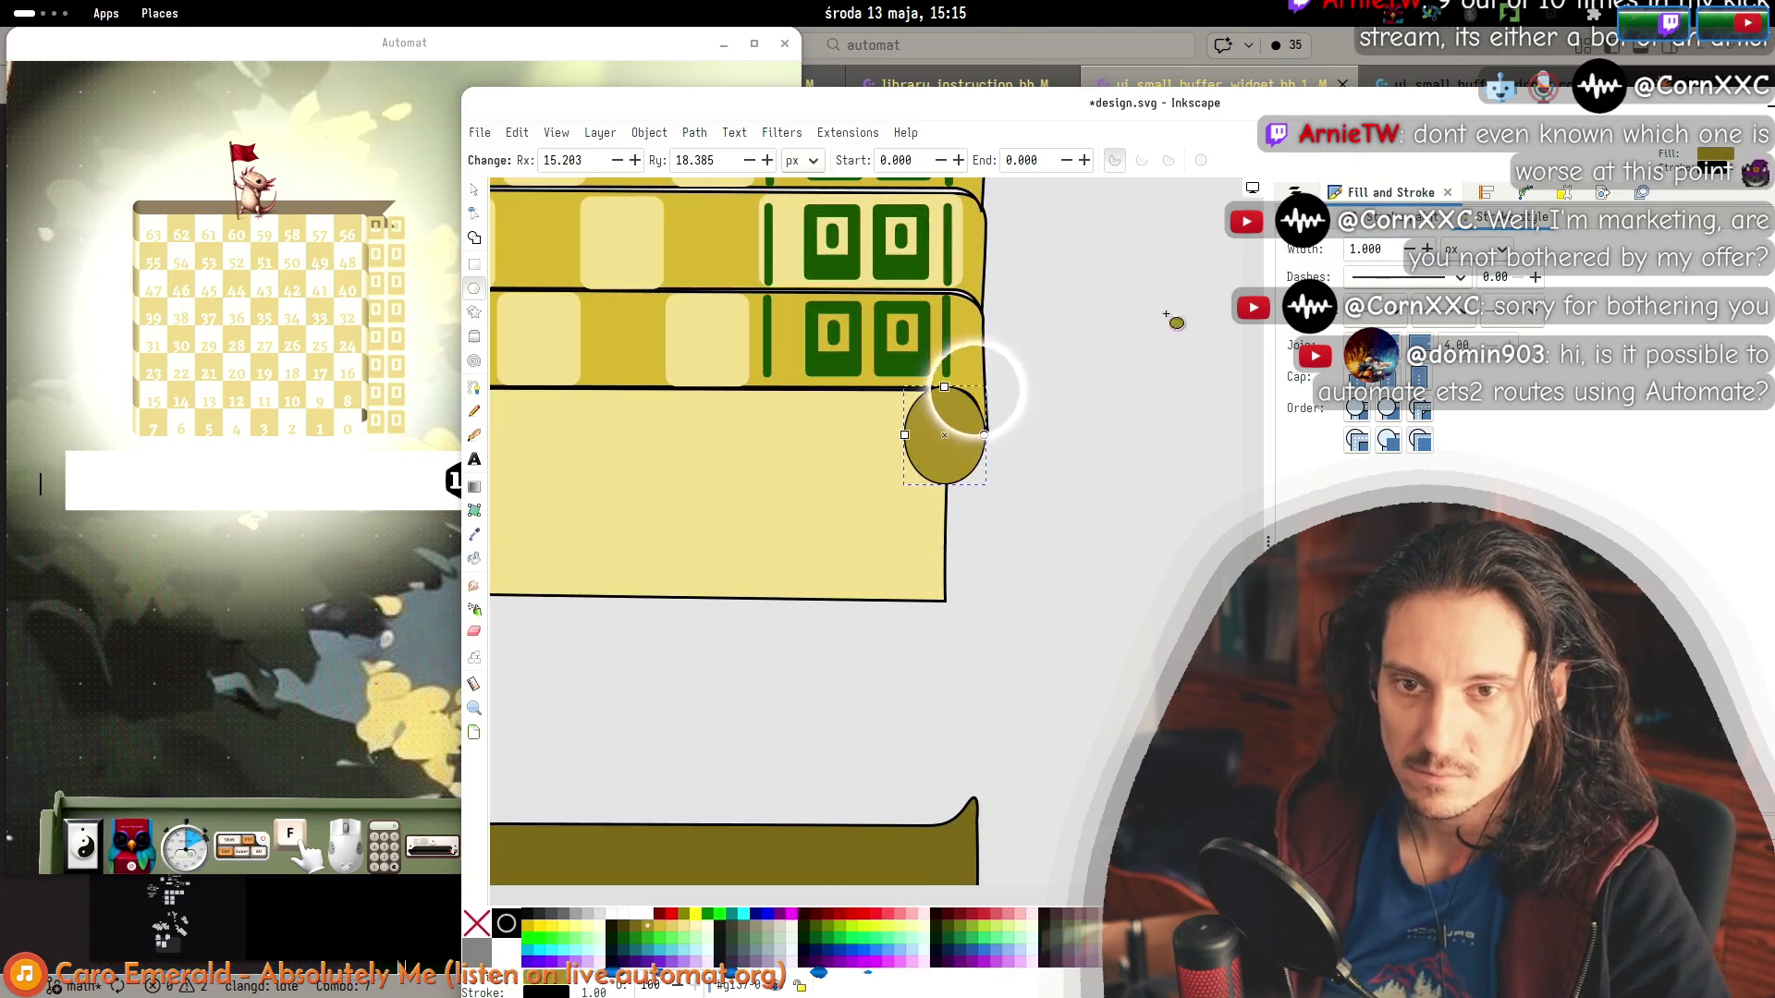
key(s)
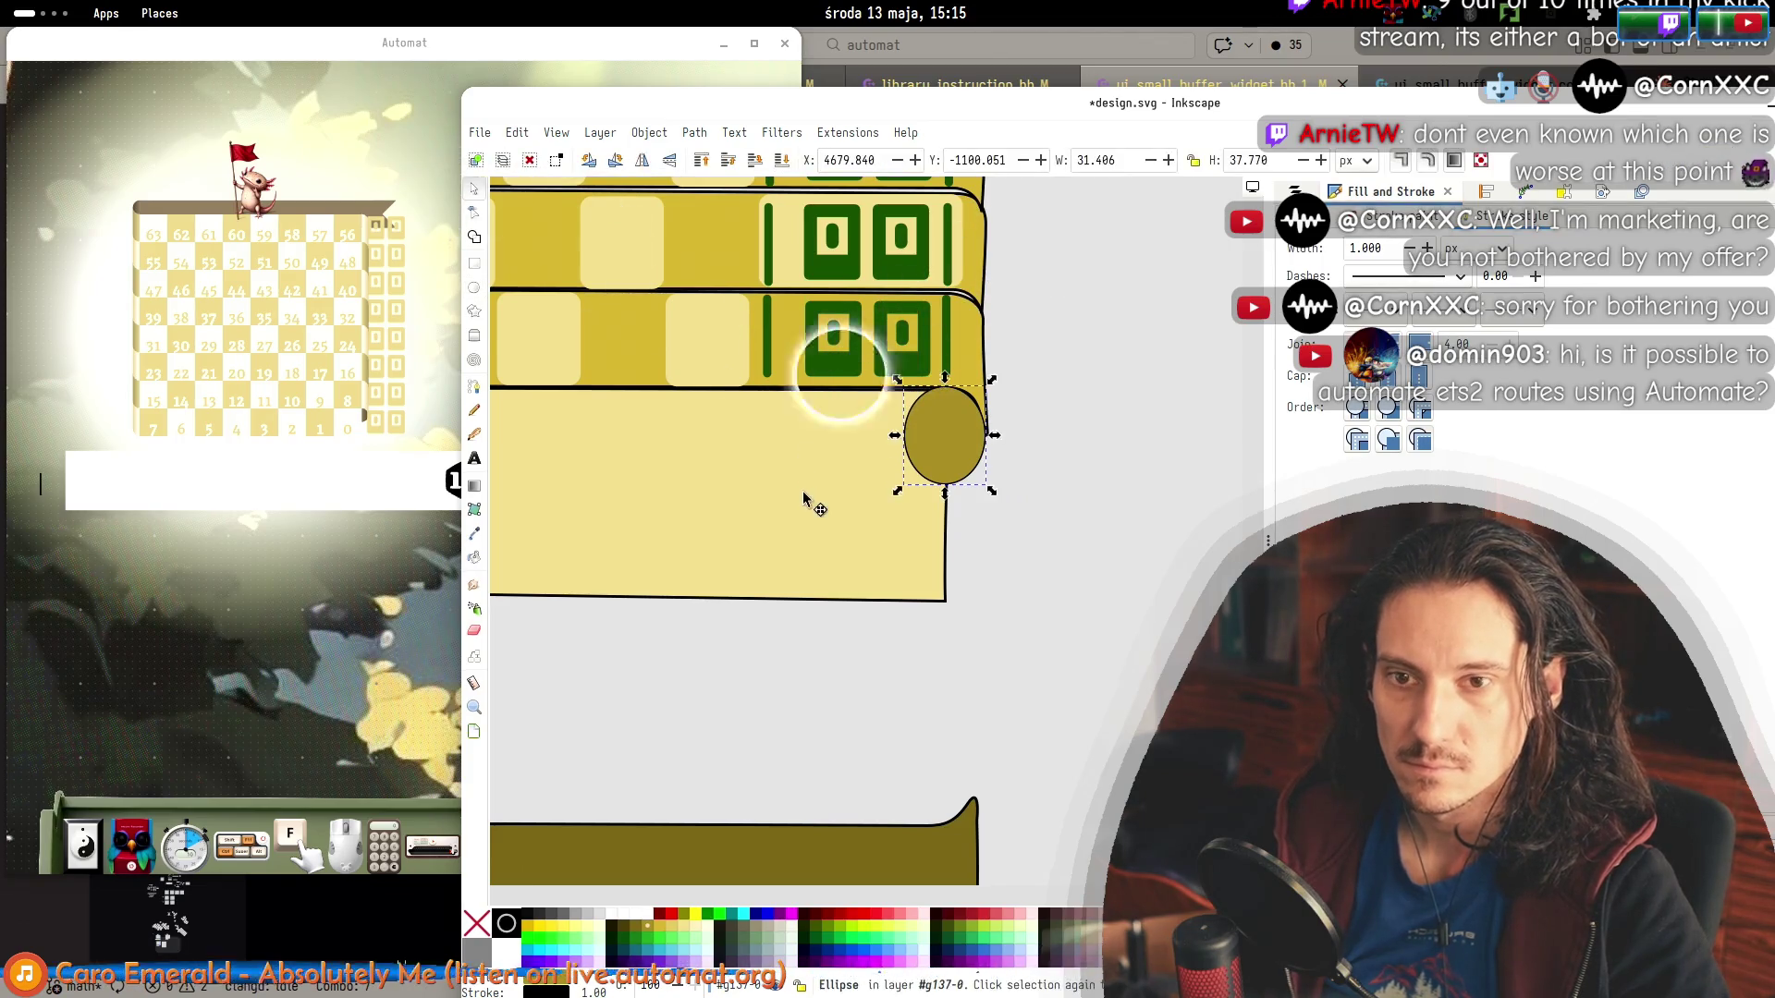
click(804, 495)
click(952, 473)
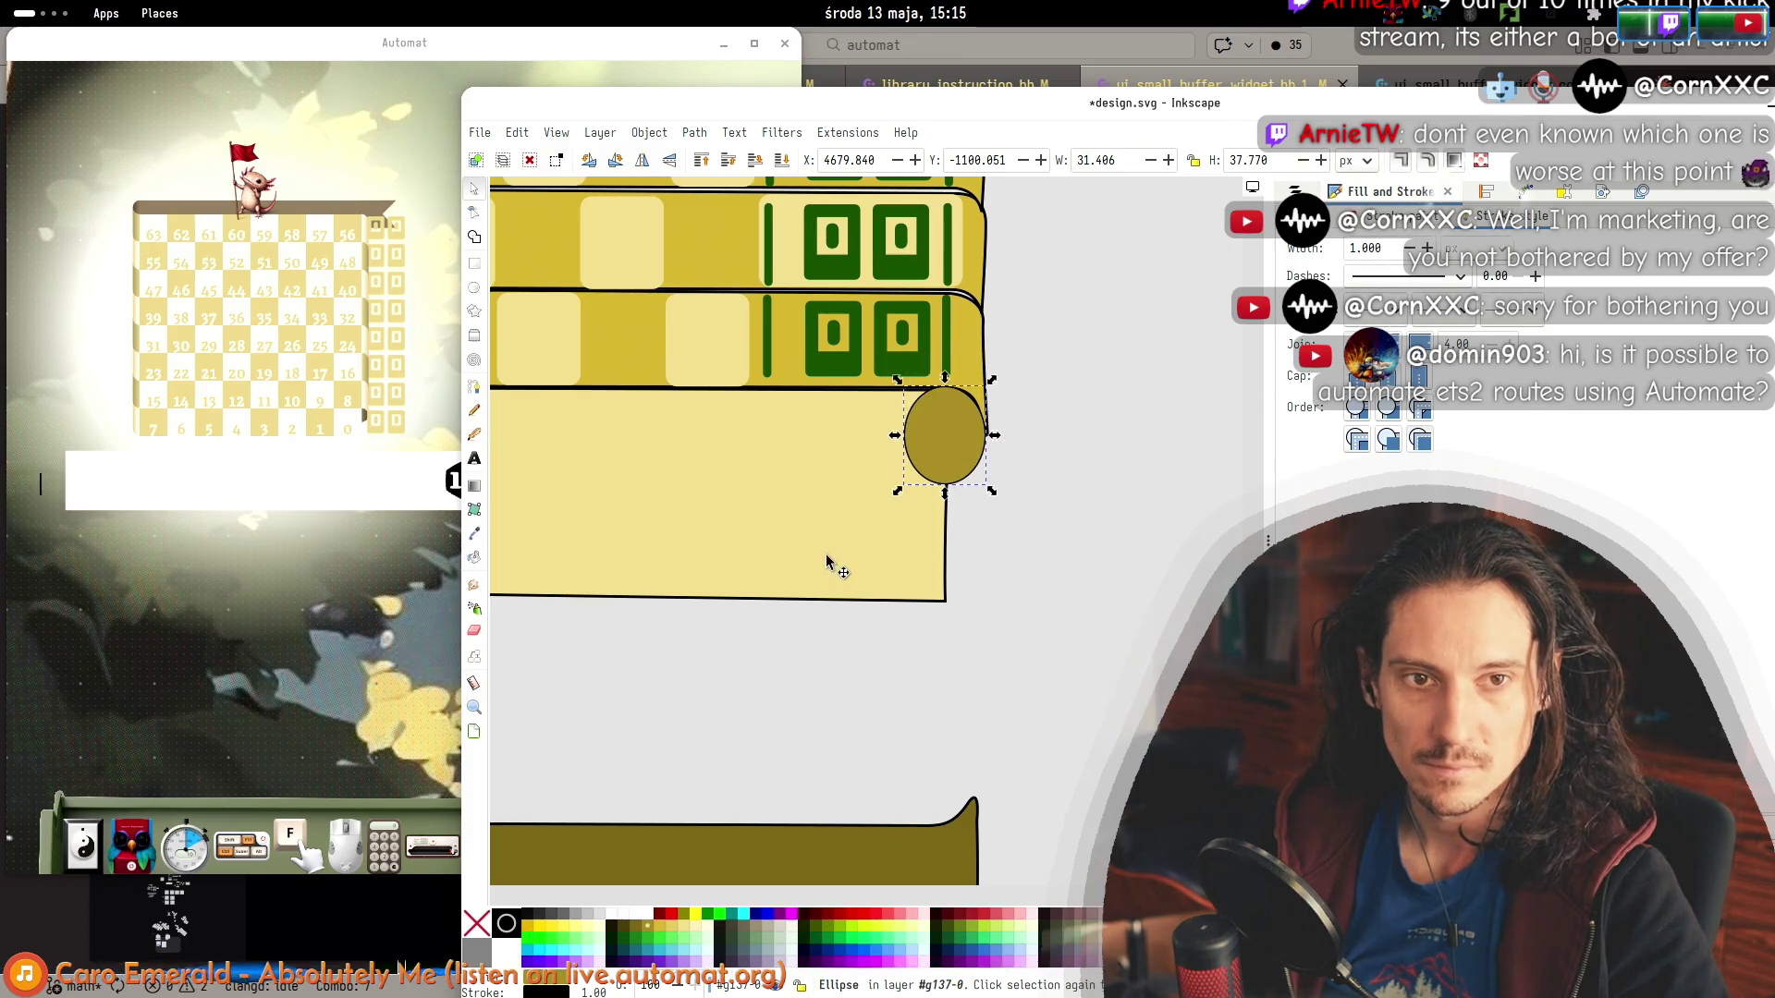
click(877, 525)
click(981, 445)
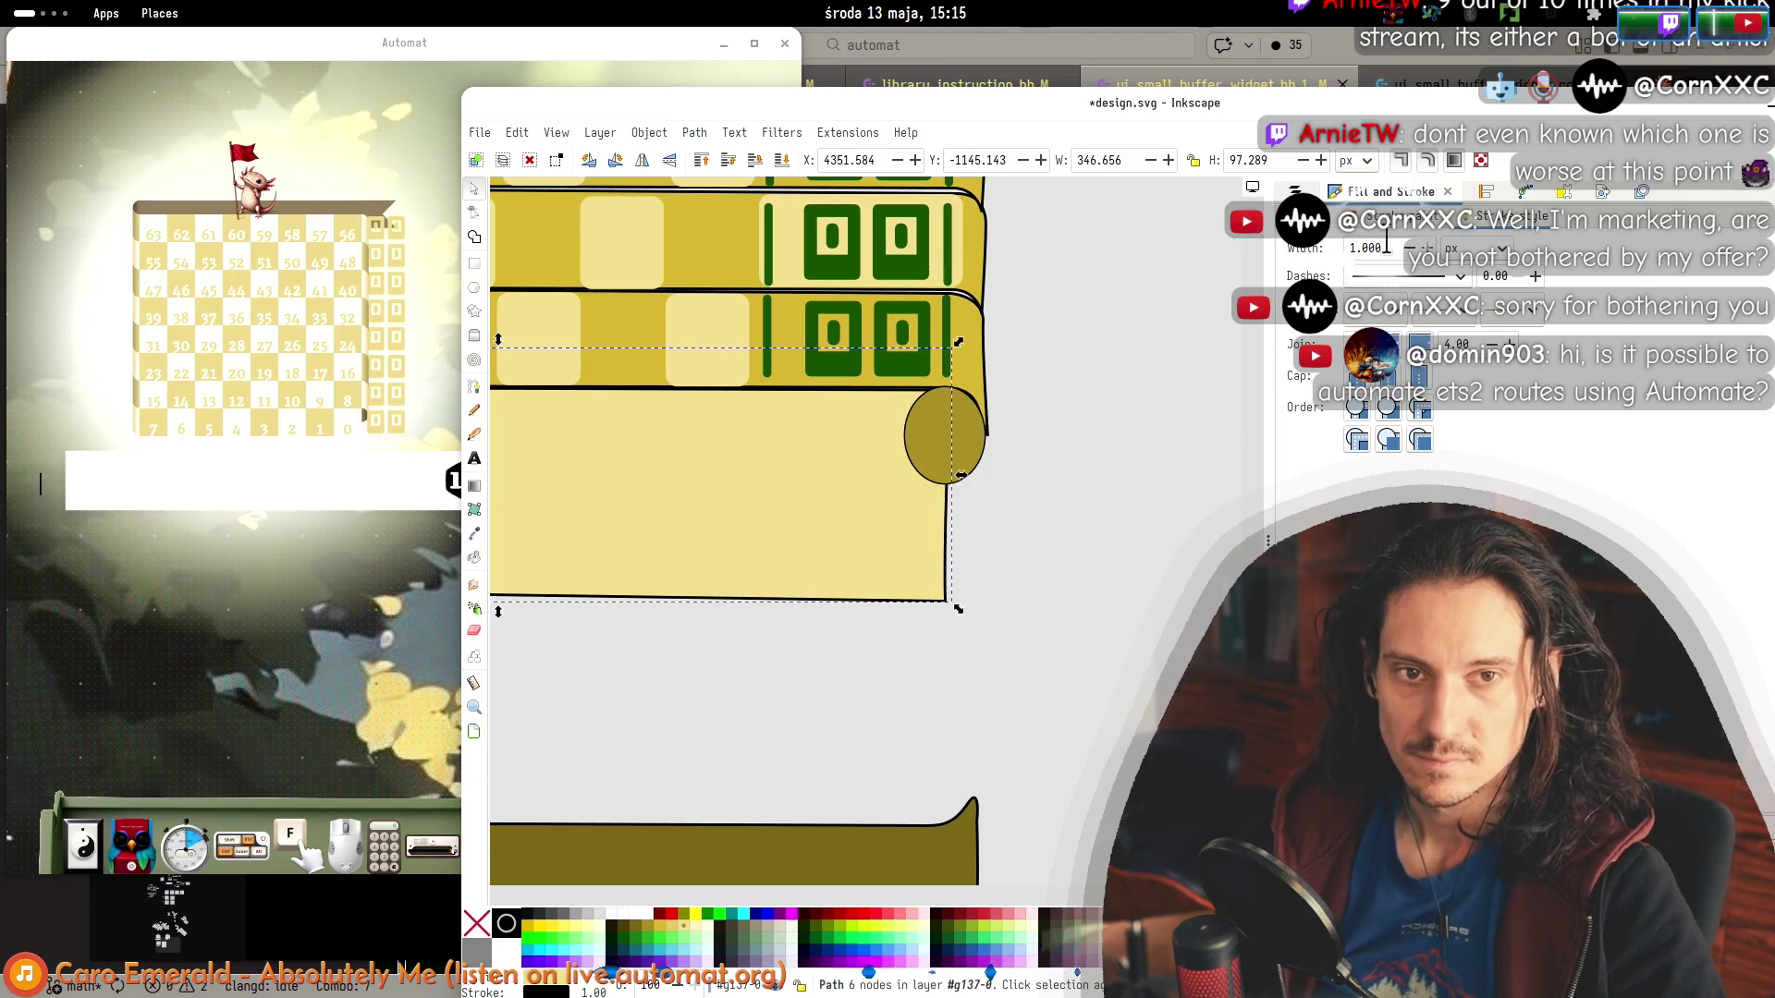
click(1414, 222)
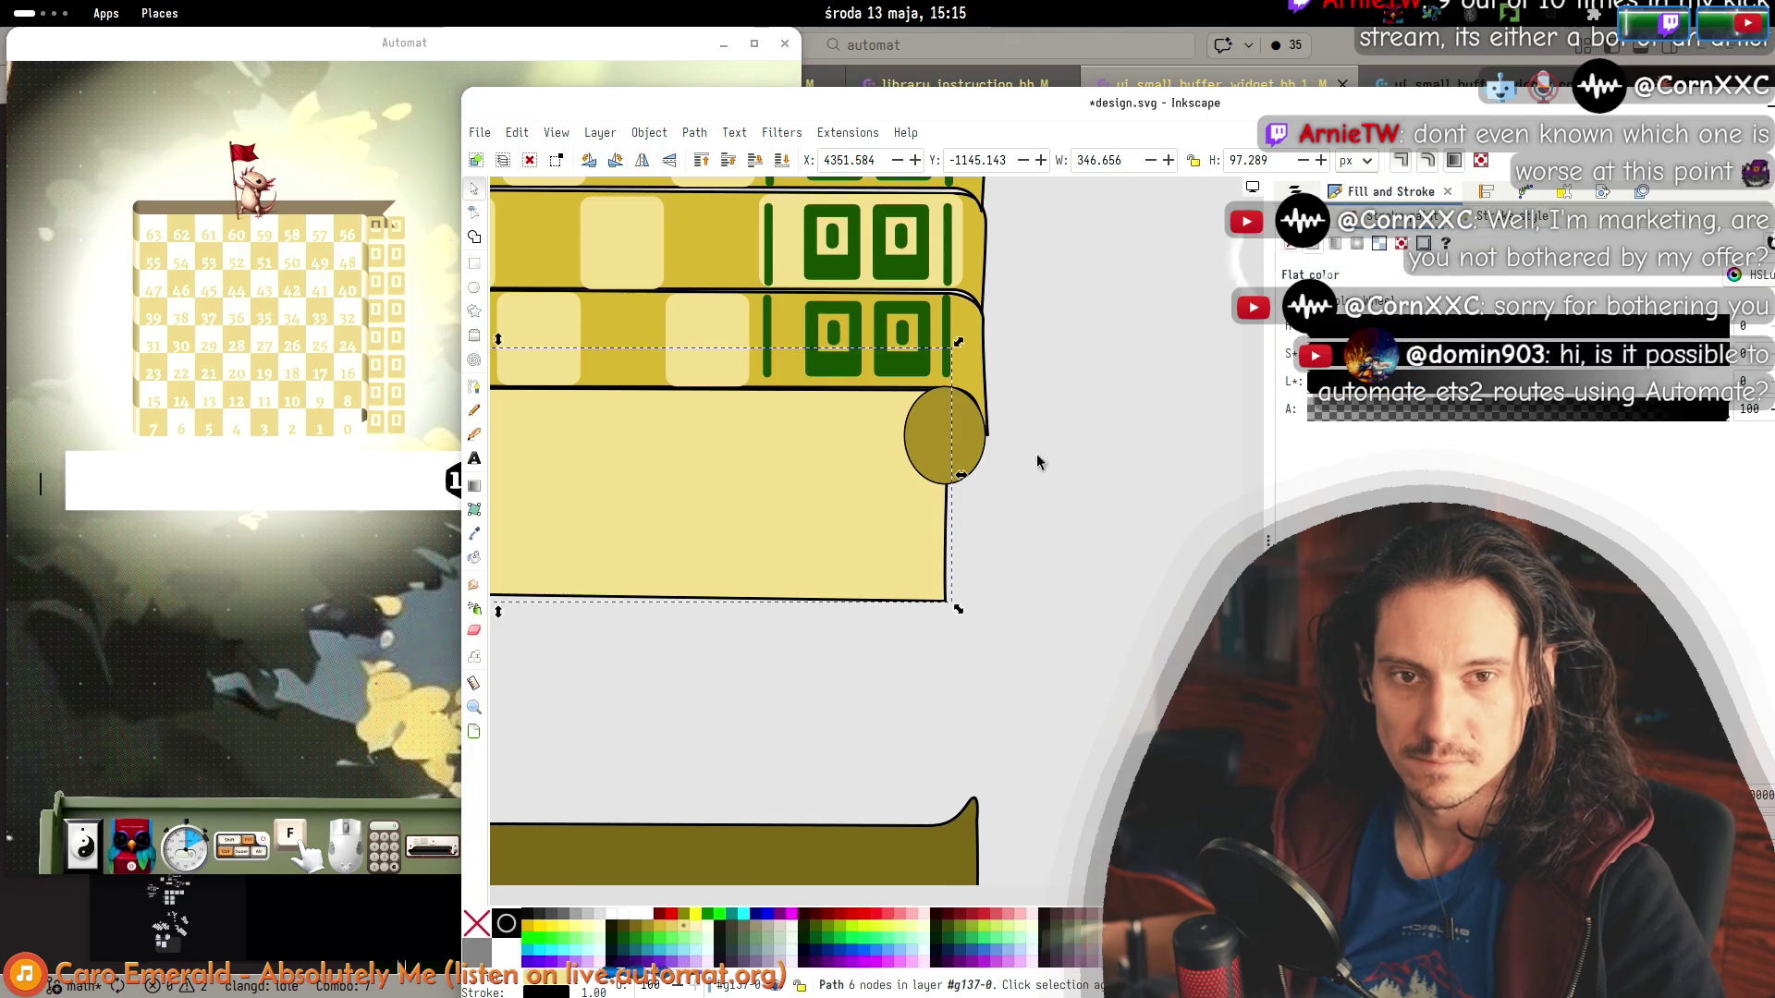
click(981, 465)
click(970, 486)
click(969, 479)
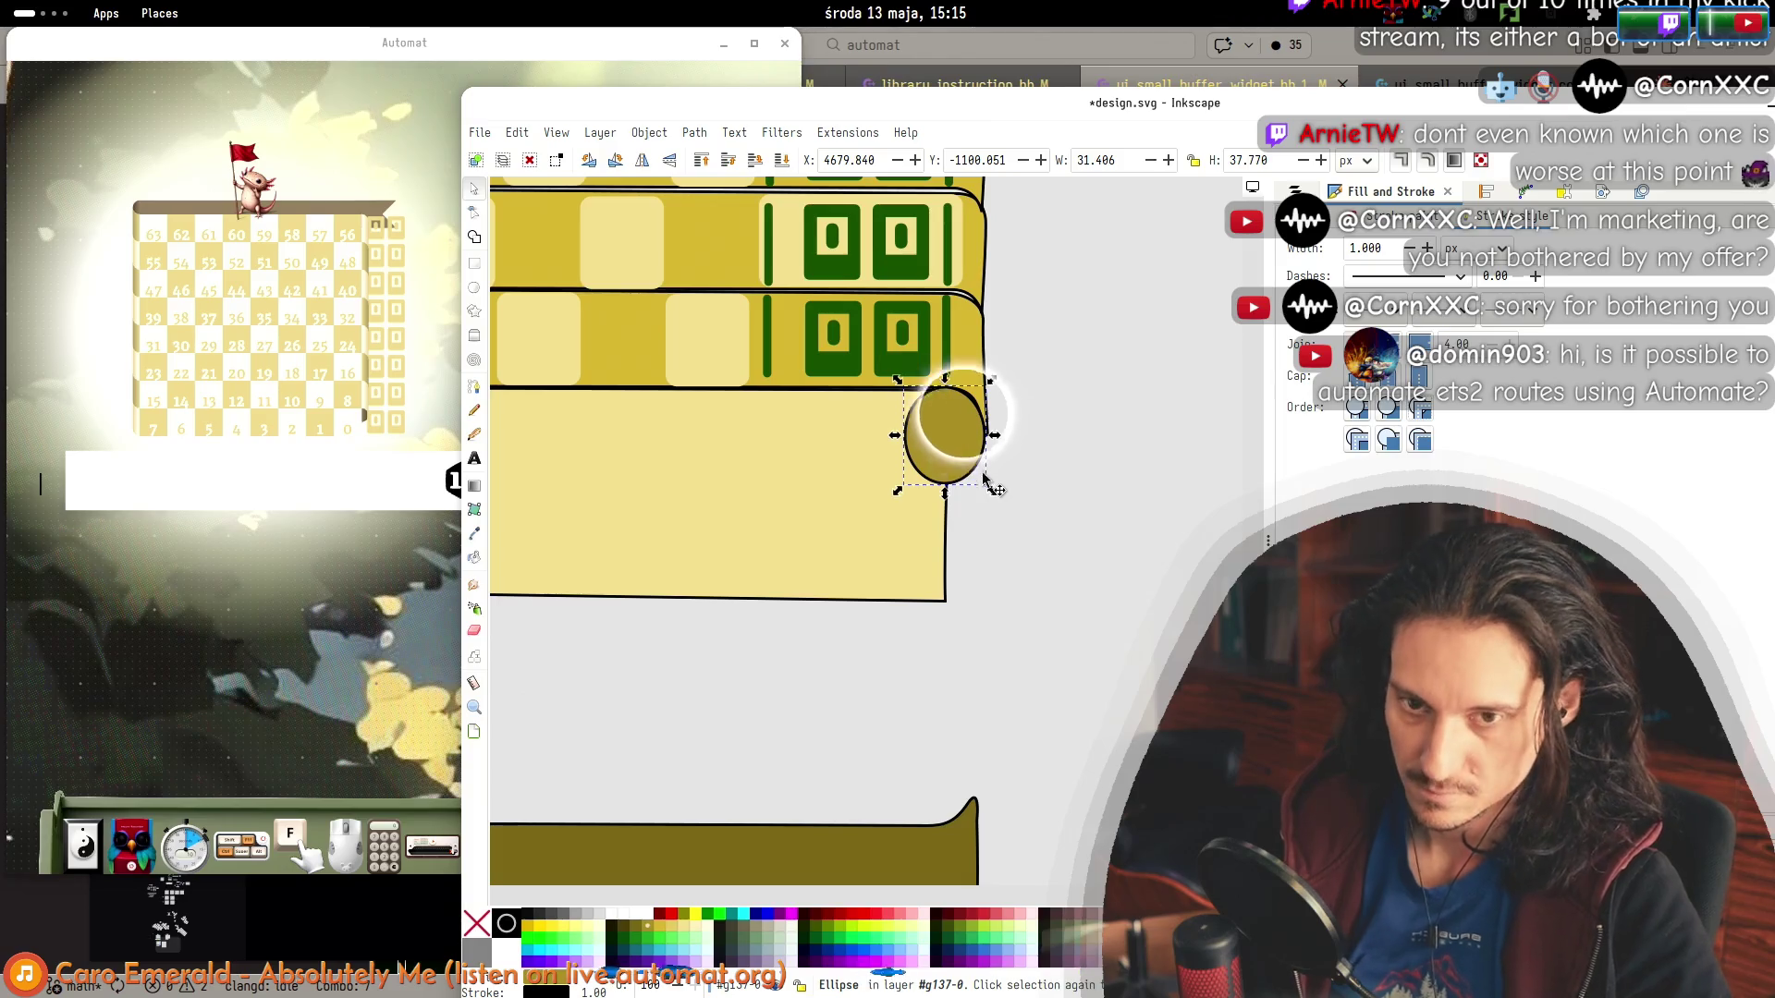
click(1027, 514)
Nudge the olive curl slightly so it sits against the lowest ribbon's right edge
scroll(1030, 490, down, 5)
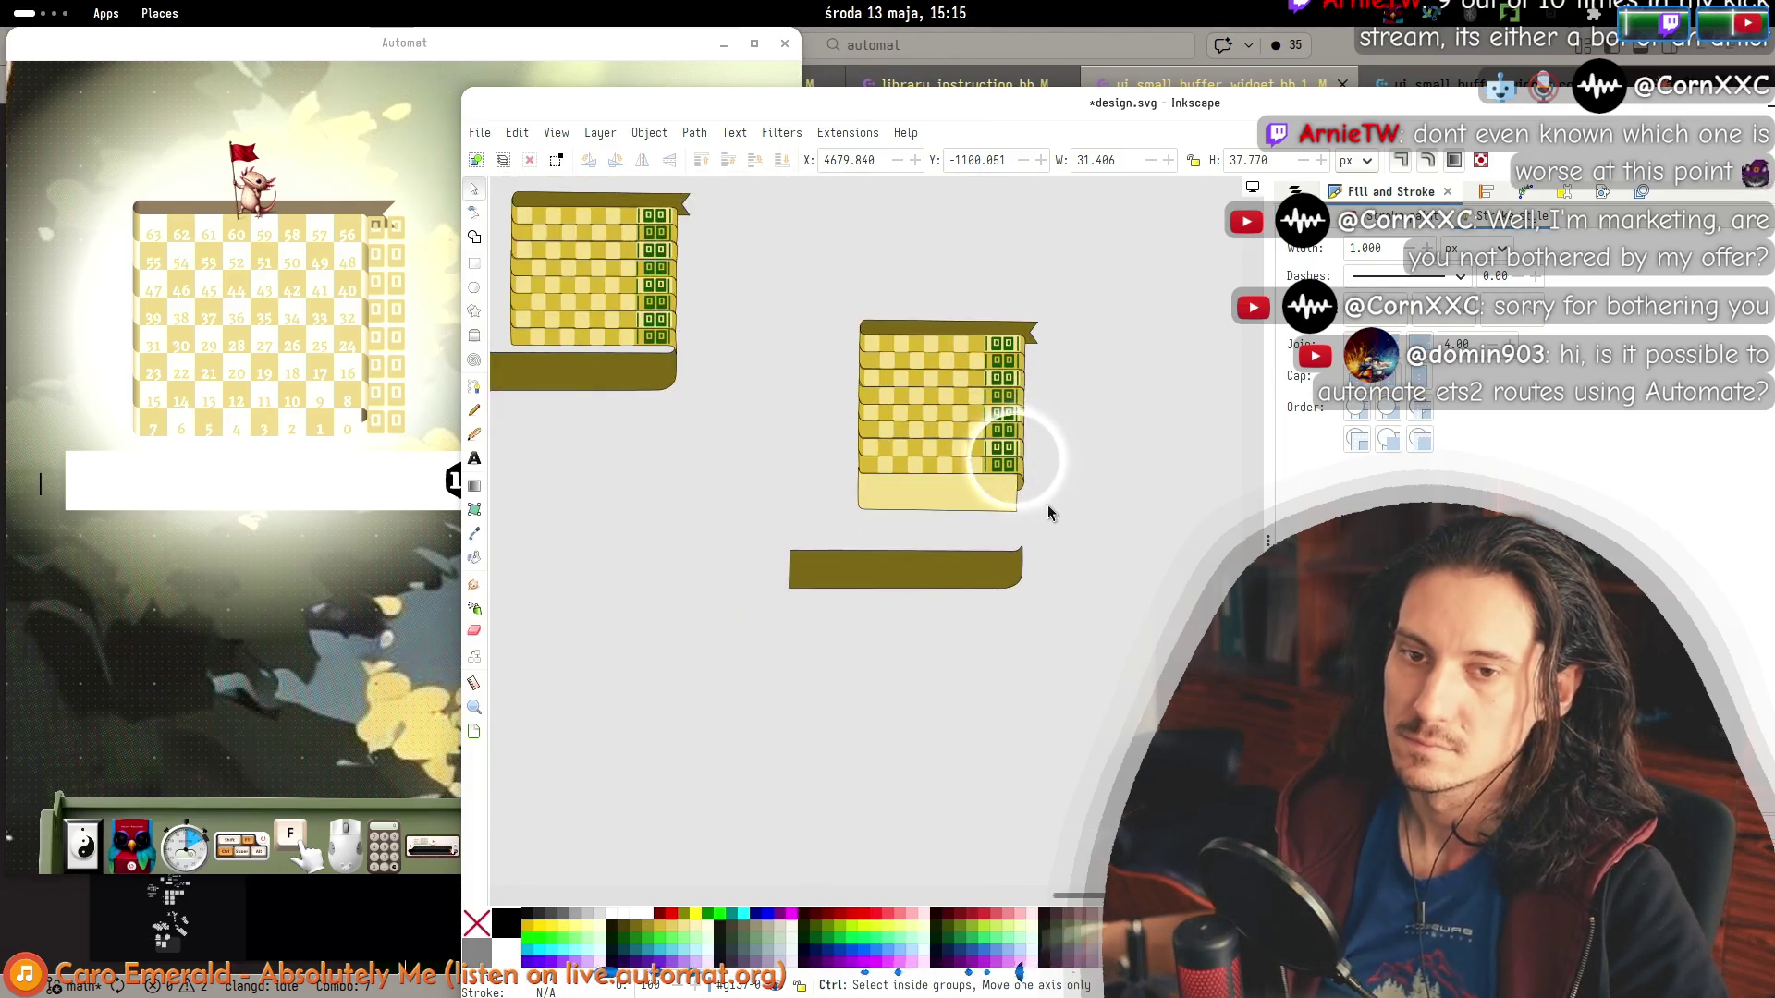
scroll(1032, 492, up, 2)
click(997, 490)
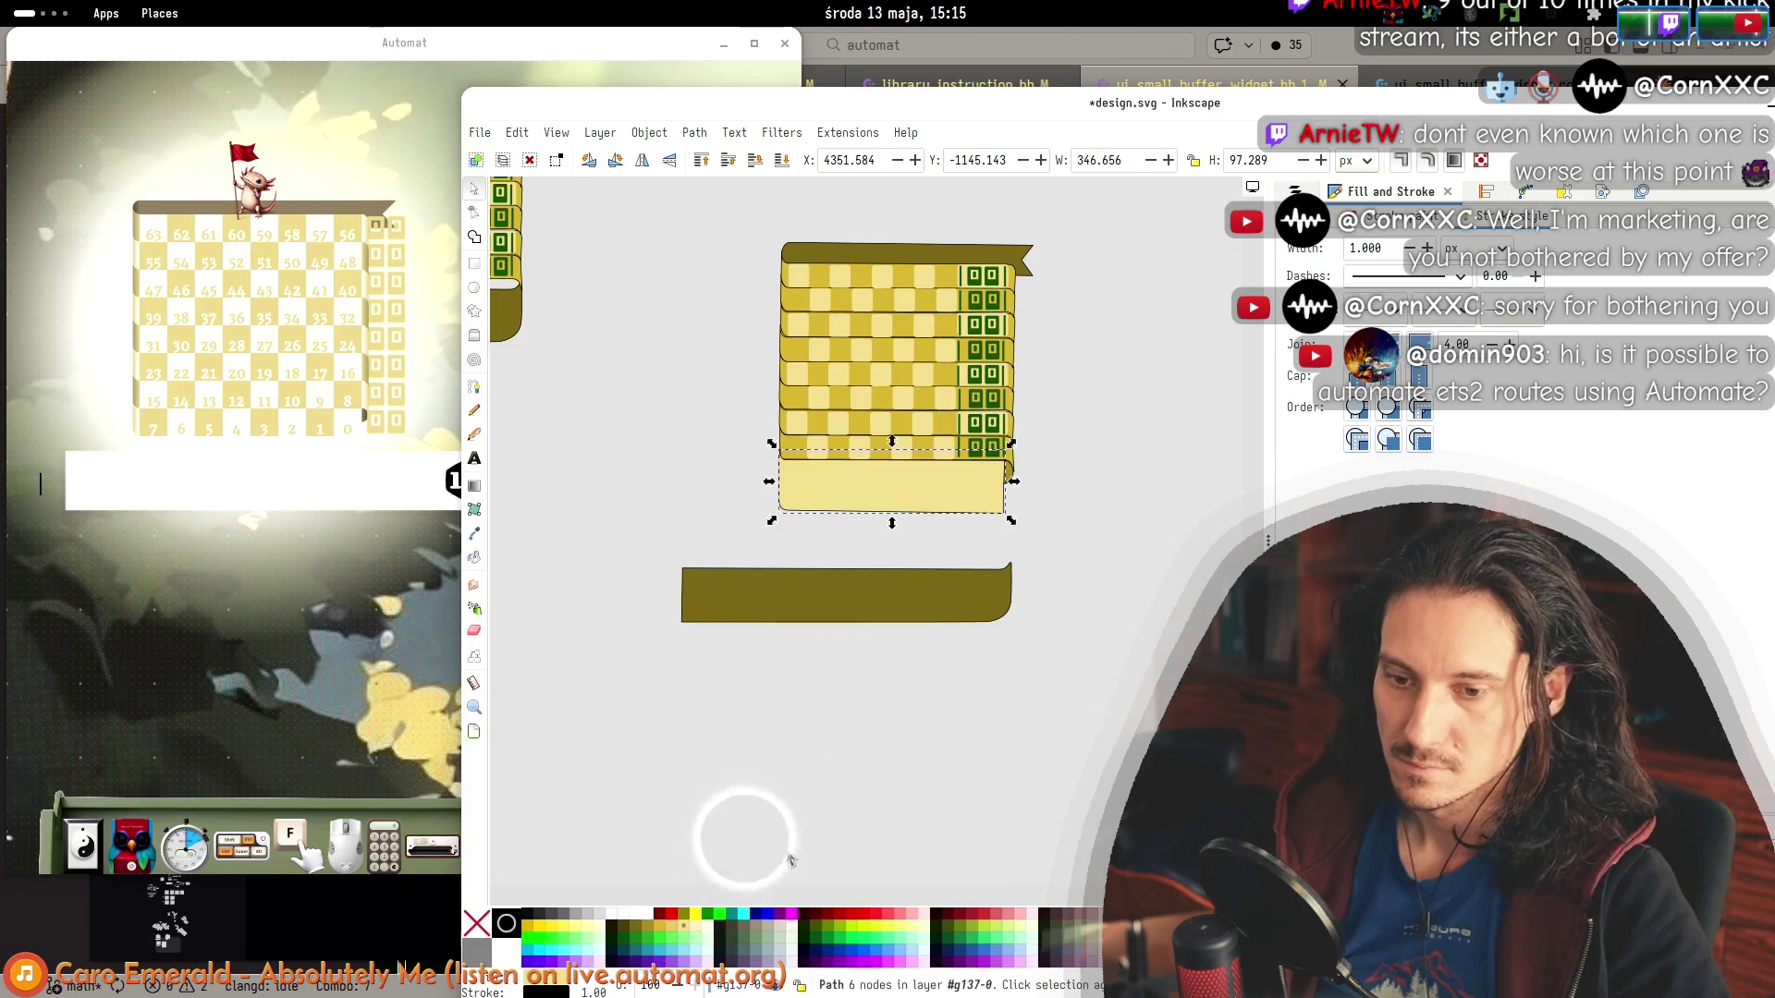
click(1052, 490)
scroll(1052, 490, up, 5)
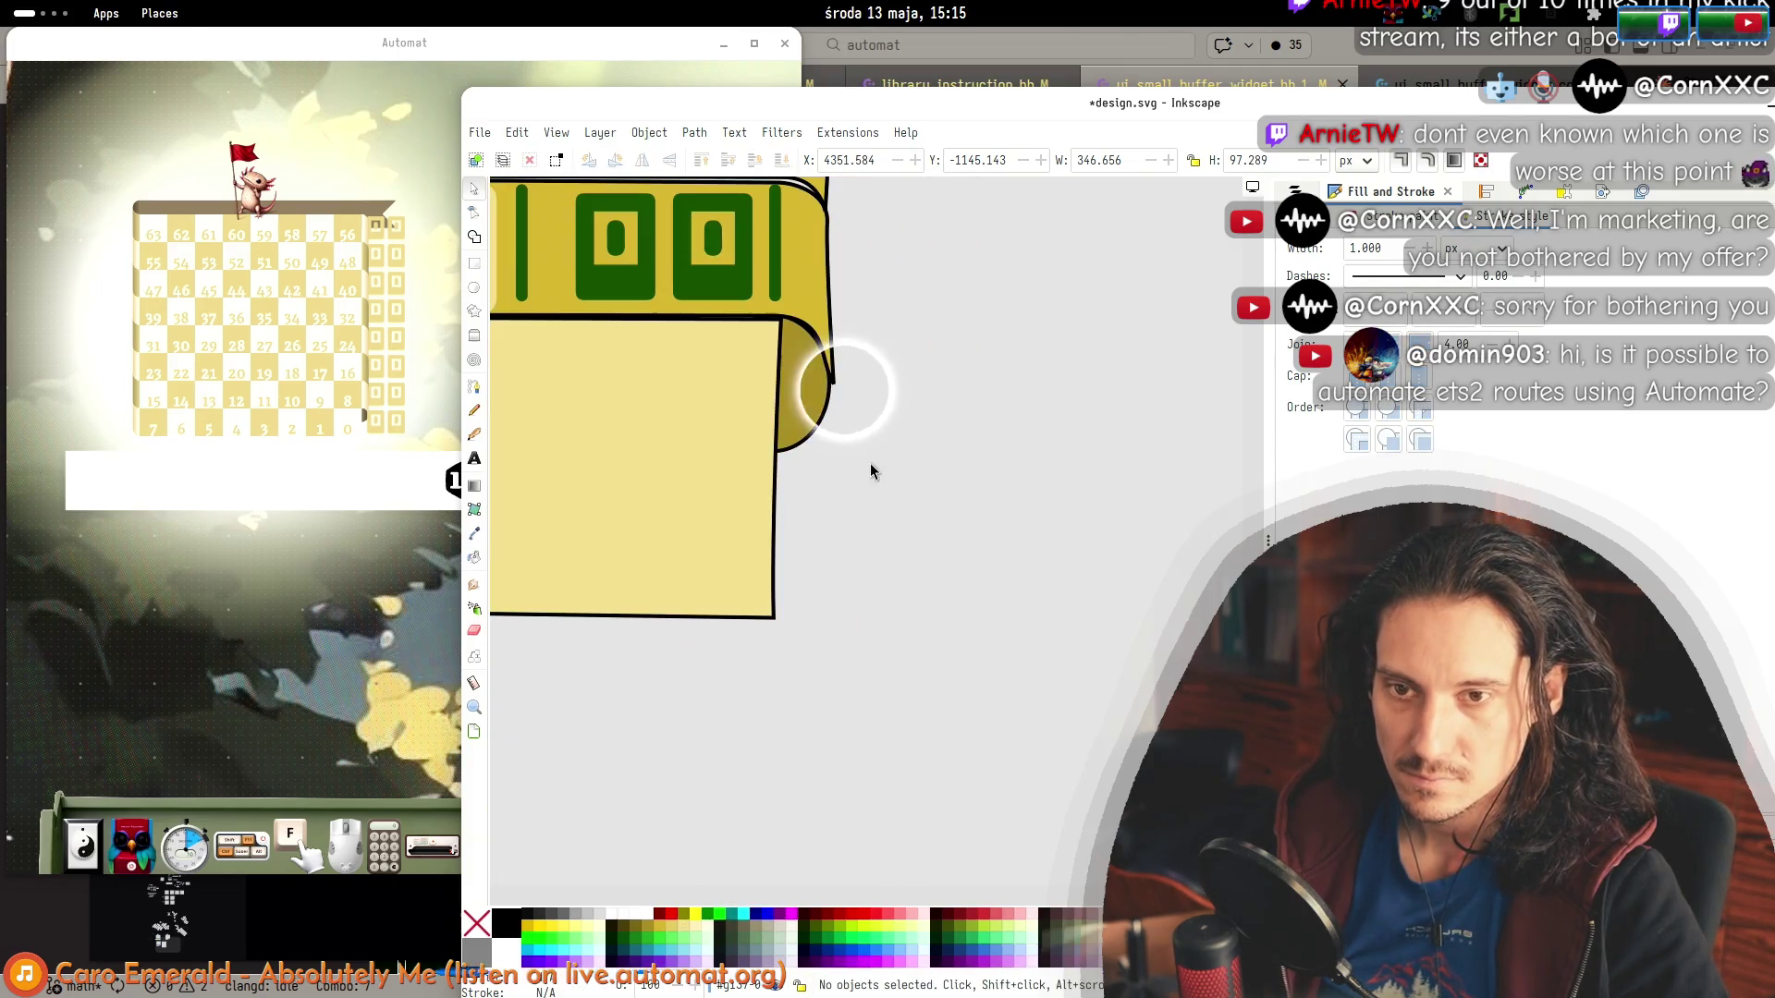
click(822, 421)
click(963, 586)
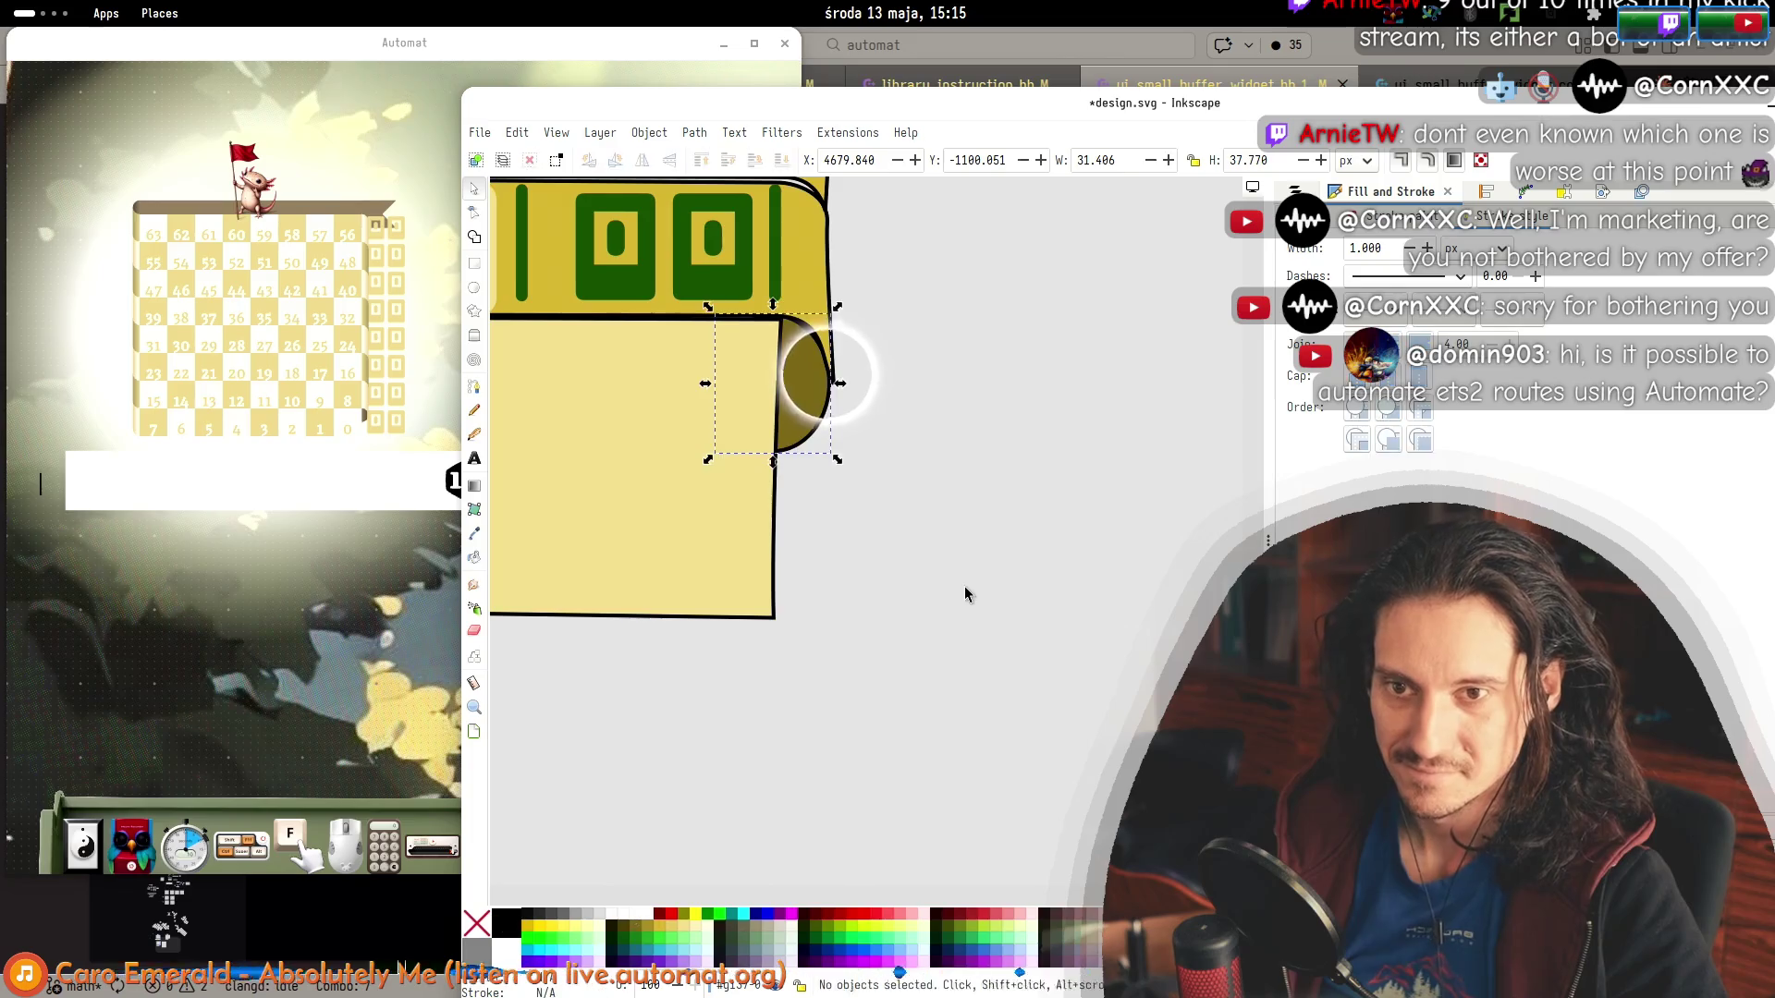
scroll(966, 574, down, 5)
scroll(973, 531, up, 3)
scroll(969, 523, up, 2)
click(906, 503)
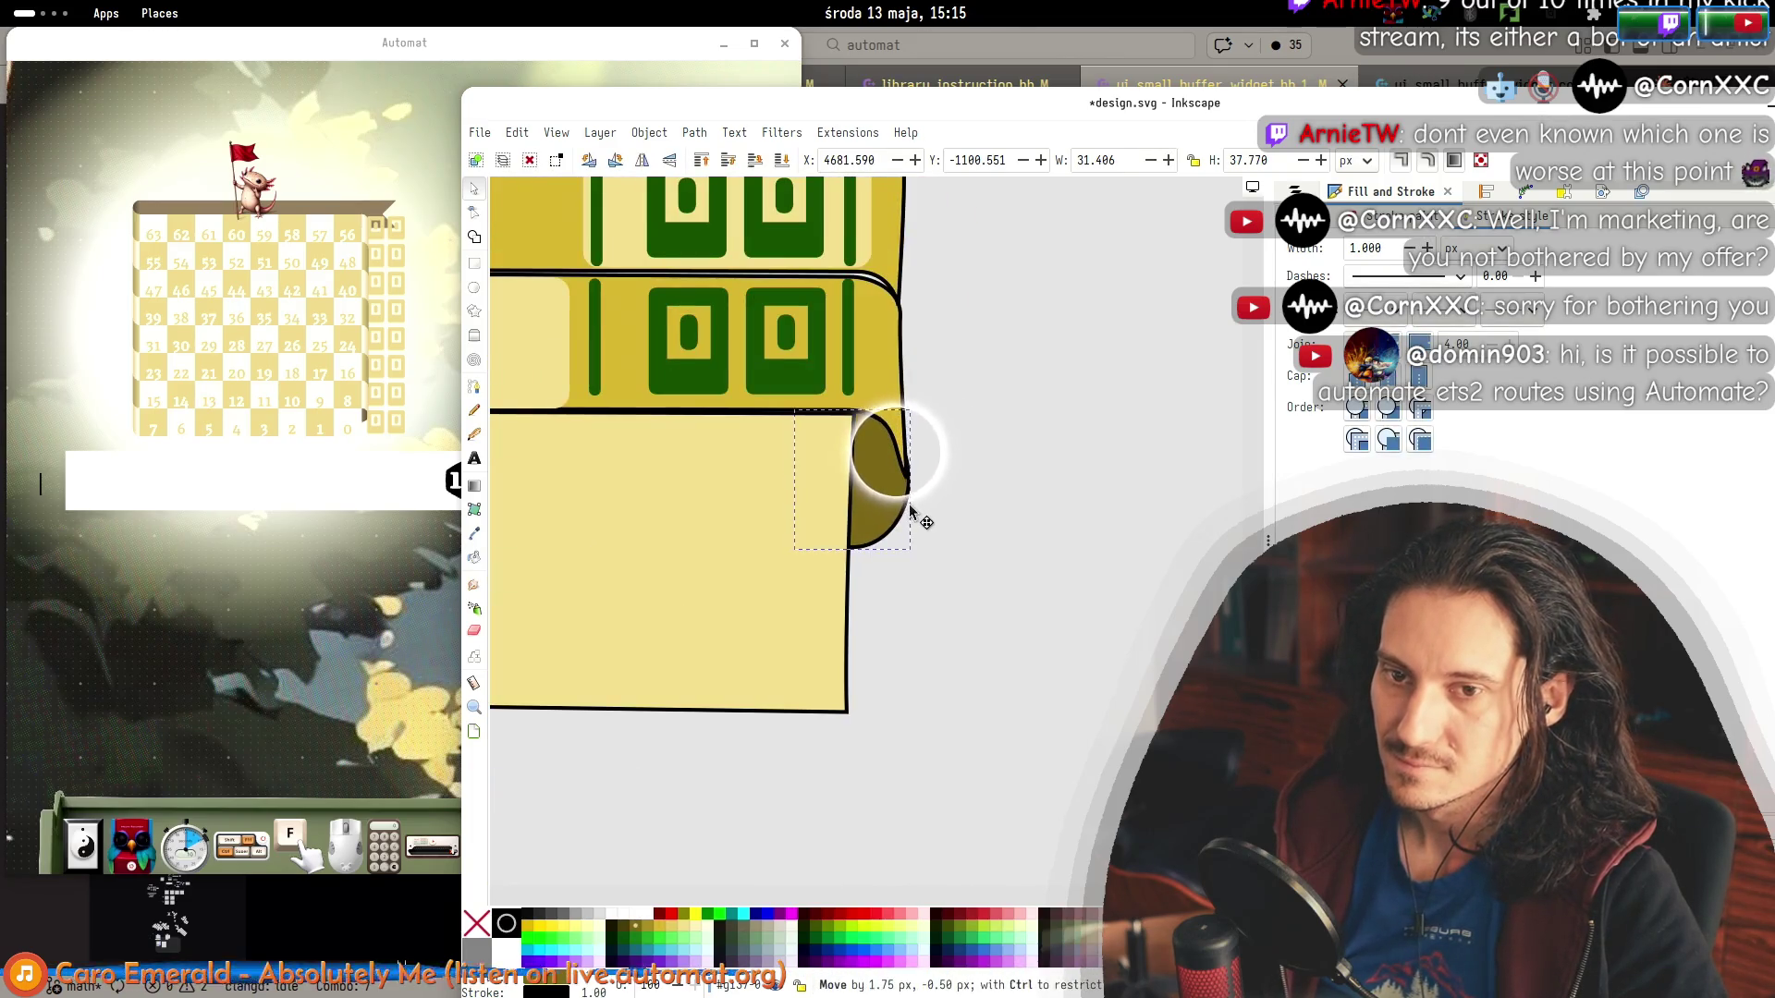
click(995, 556)
scroll(1017, 560, down, 3)
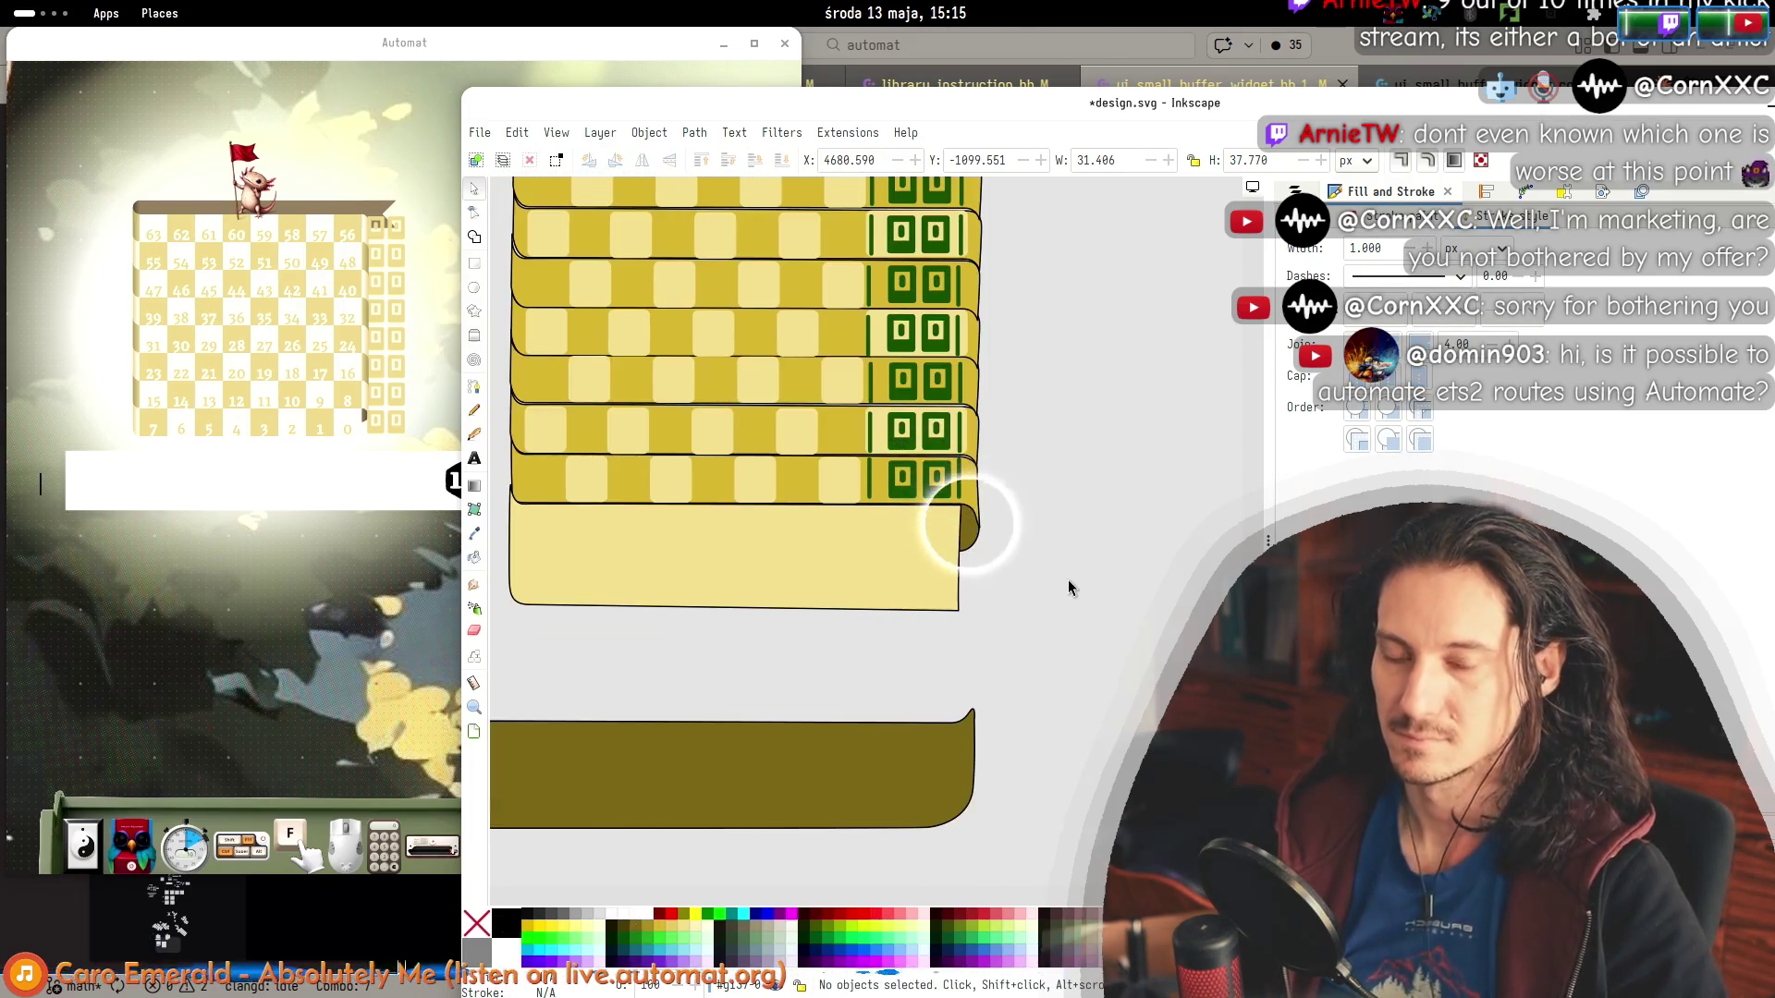
scroll(1061, 578, down, 2)
scroll(1061, 580, down, 1)
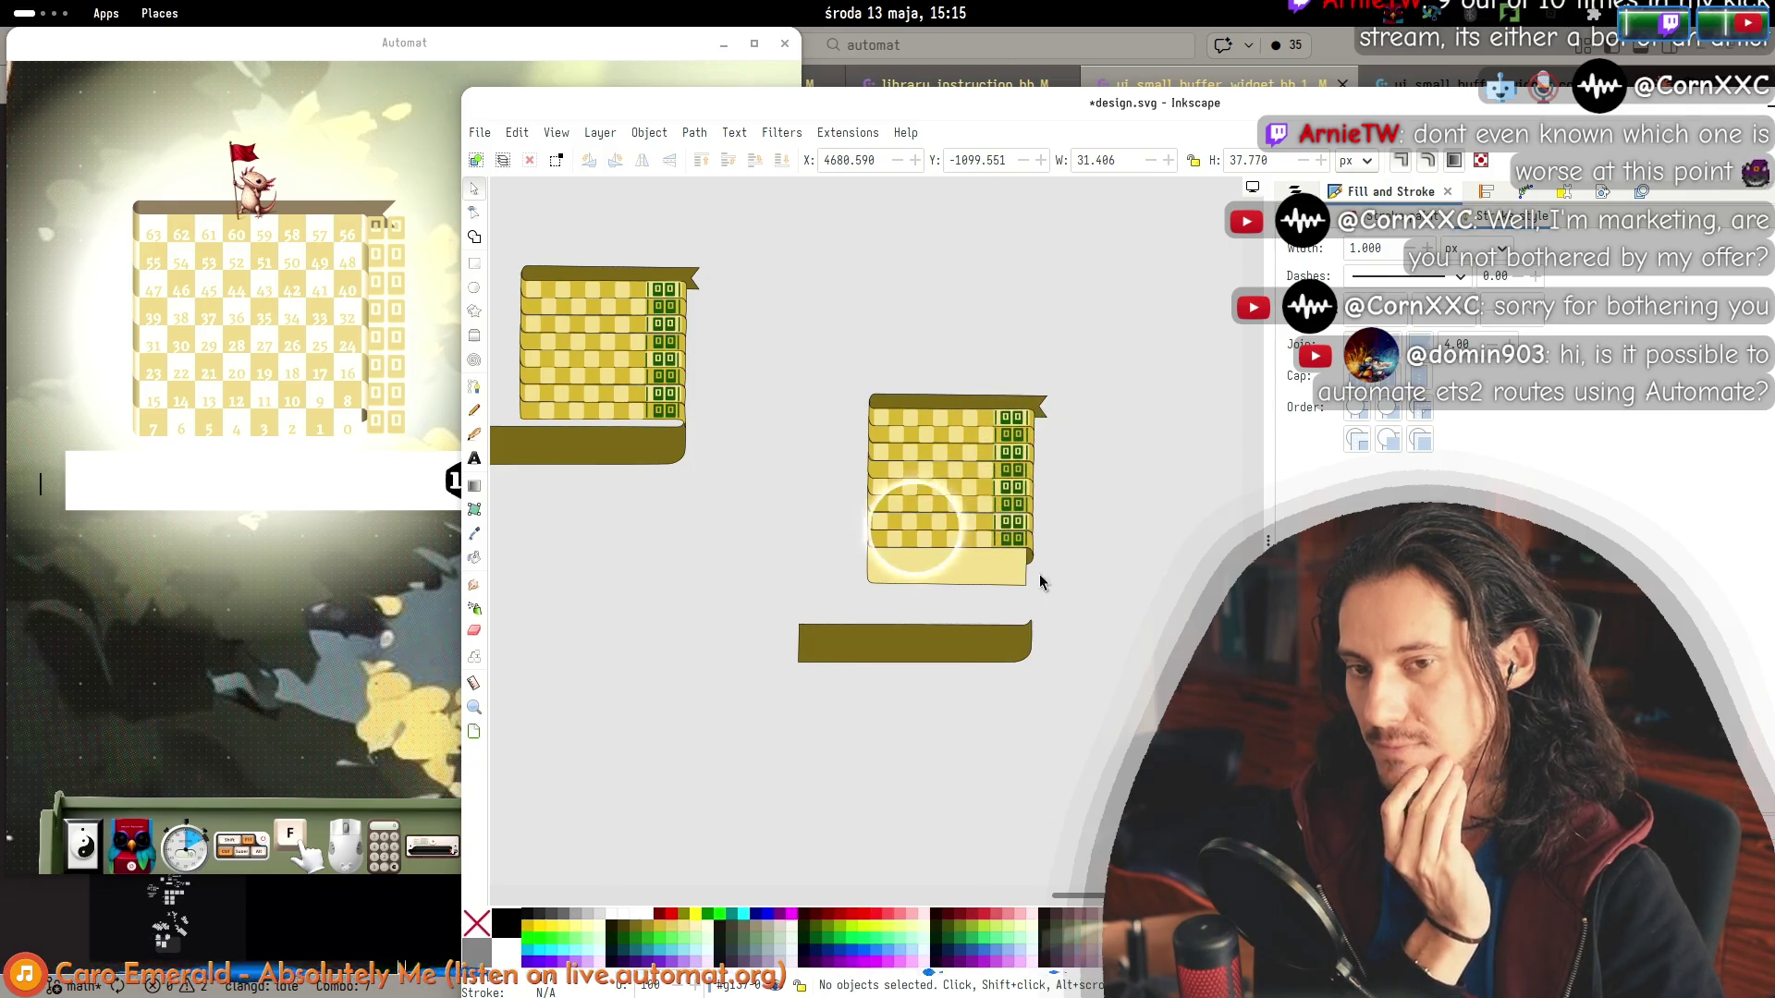
drag(614, 562, 777, 602)
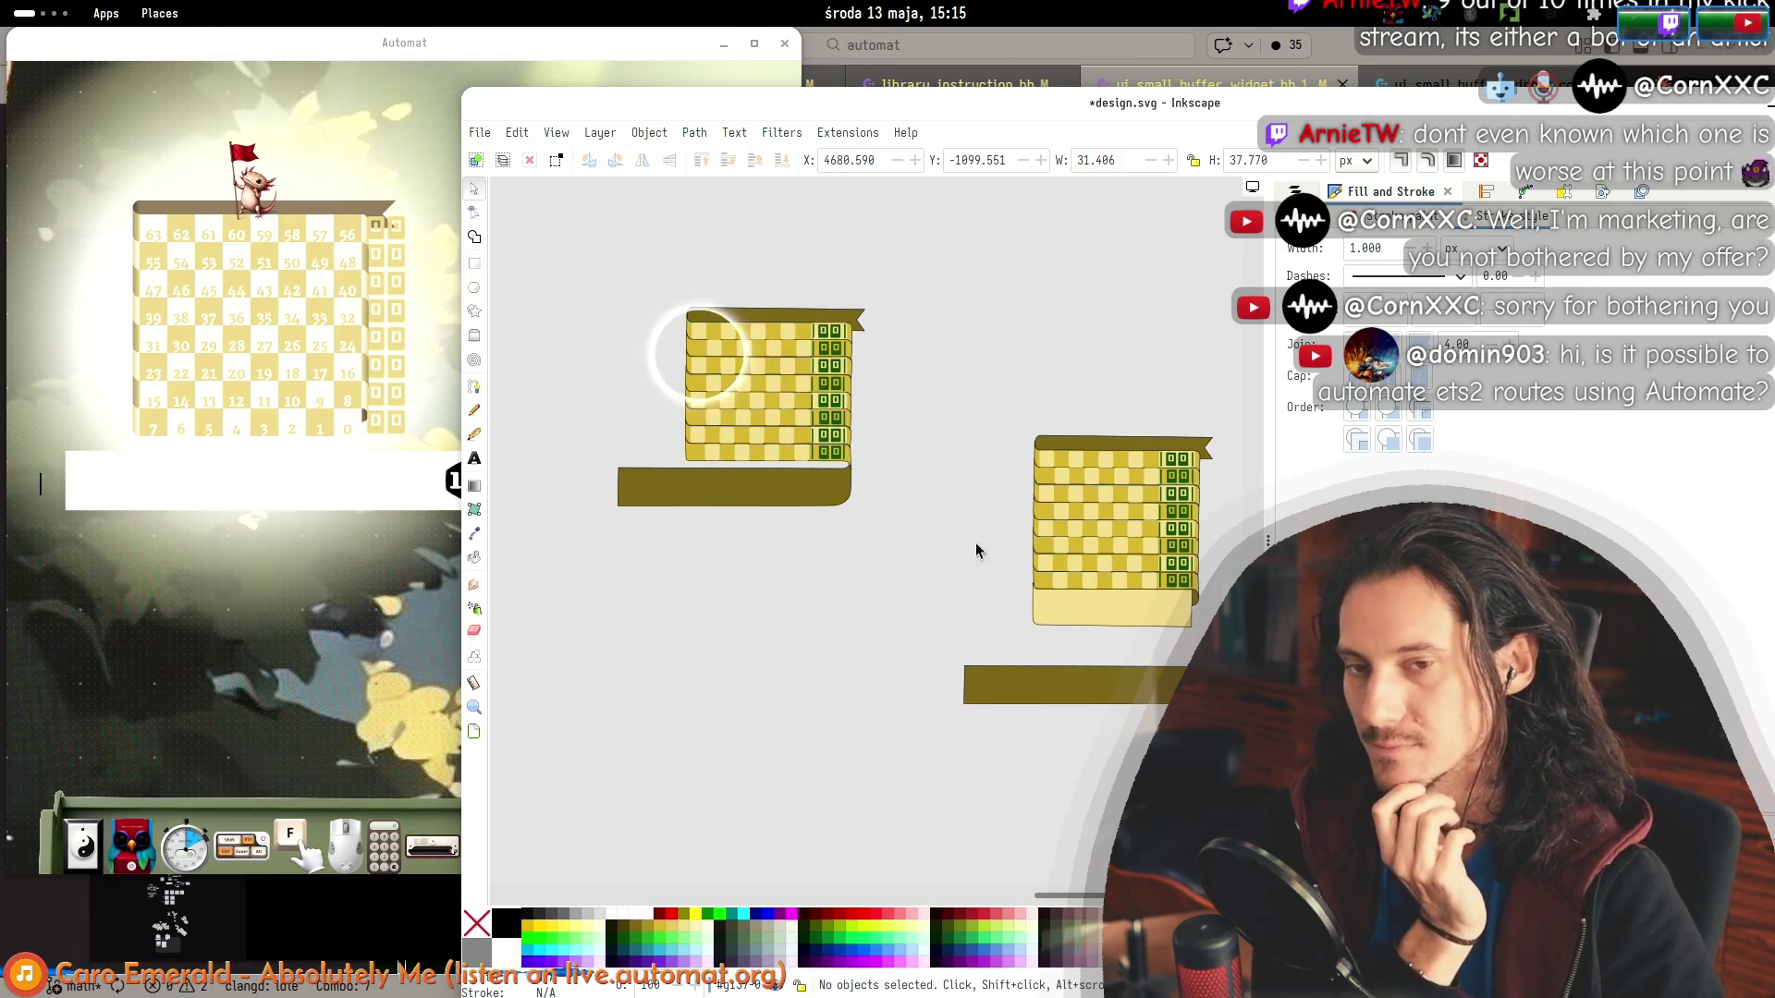
drag(1033, 452, 795, 415)
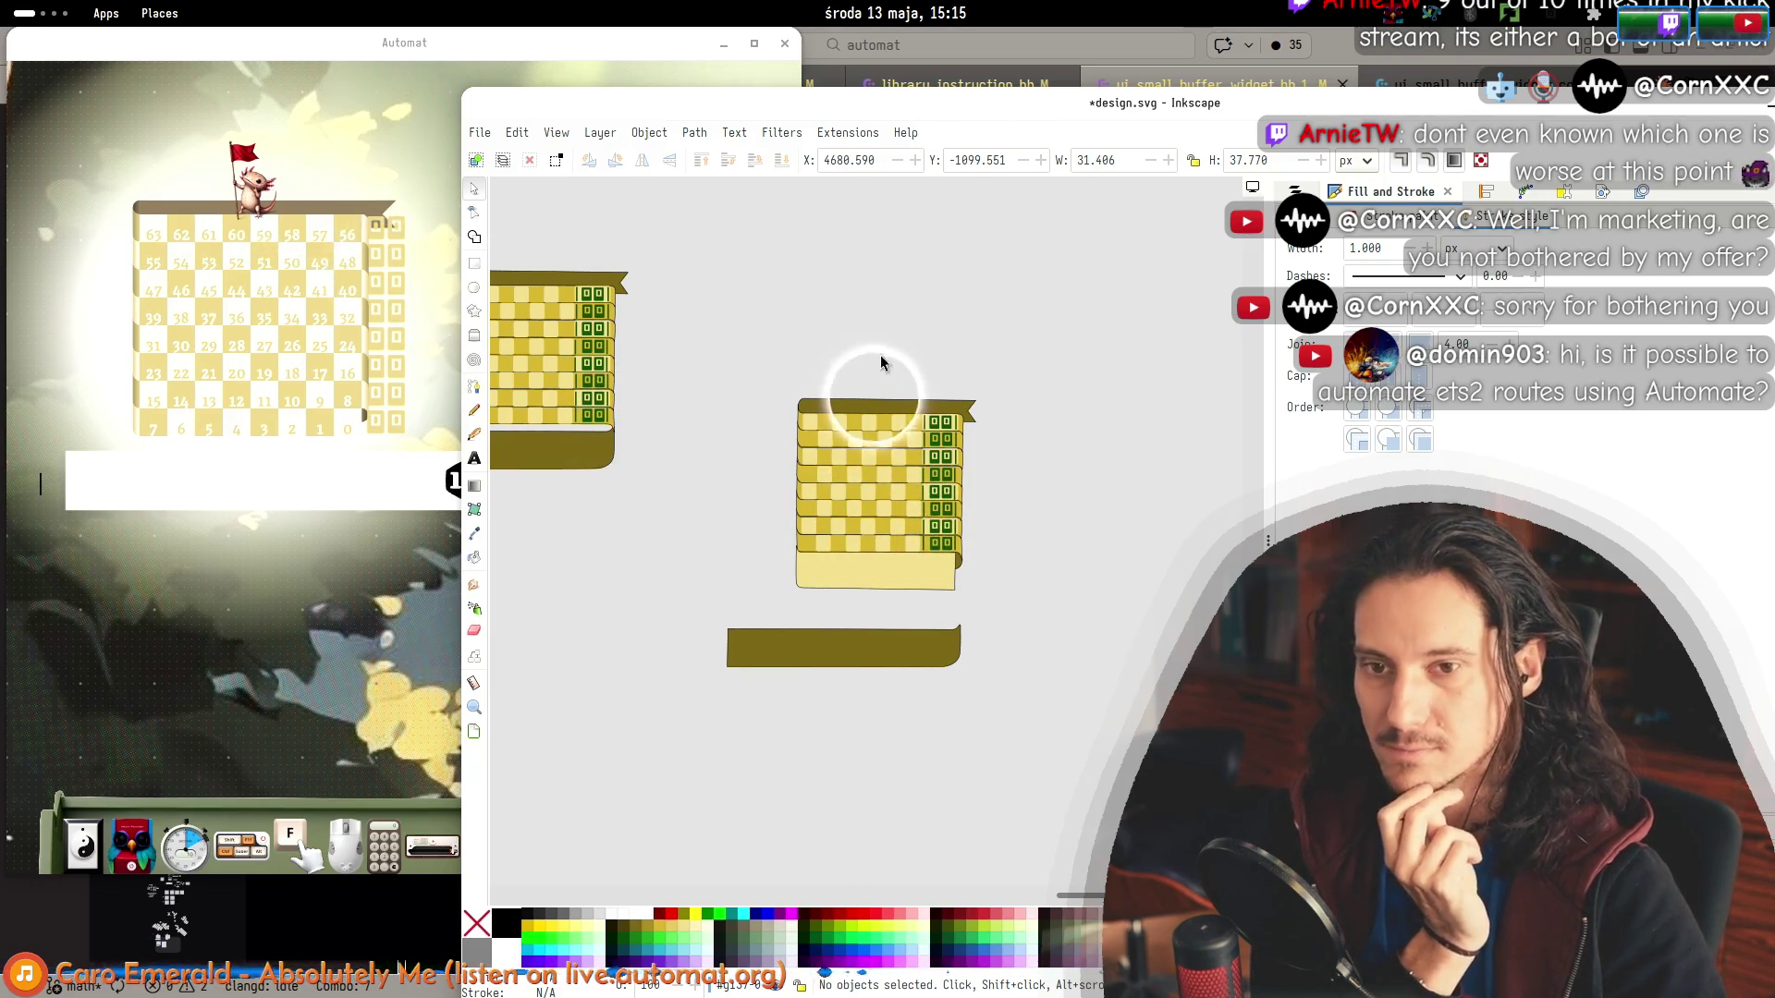
scroll(881, 363, left, 5)
scroll(881, 362, up, 2)
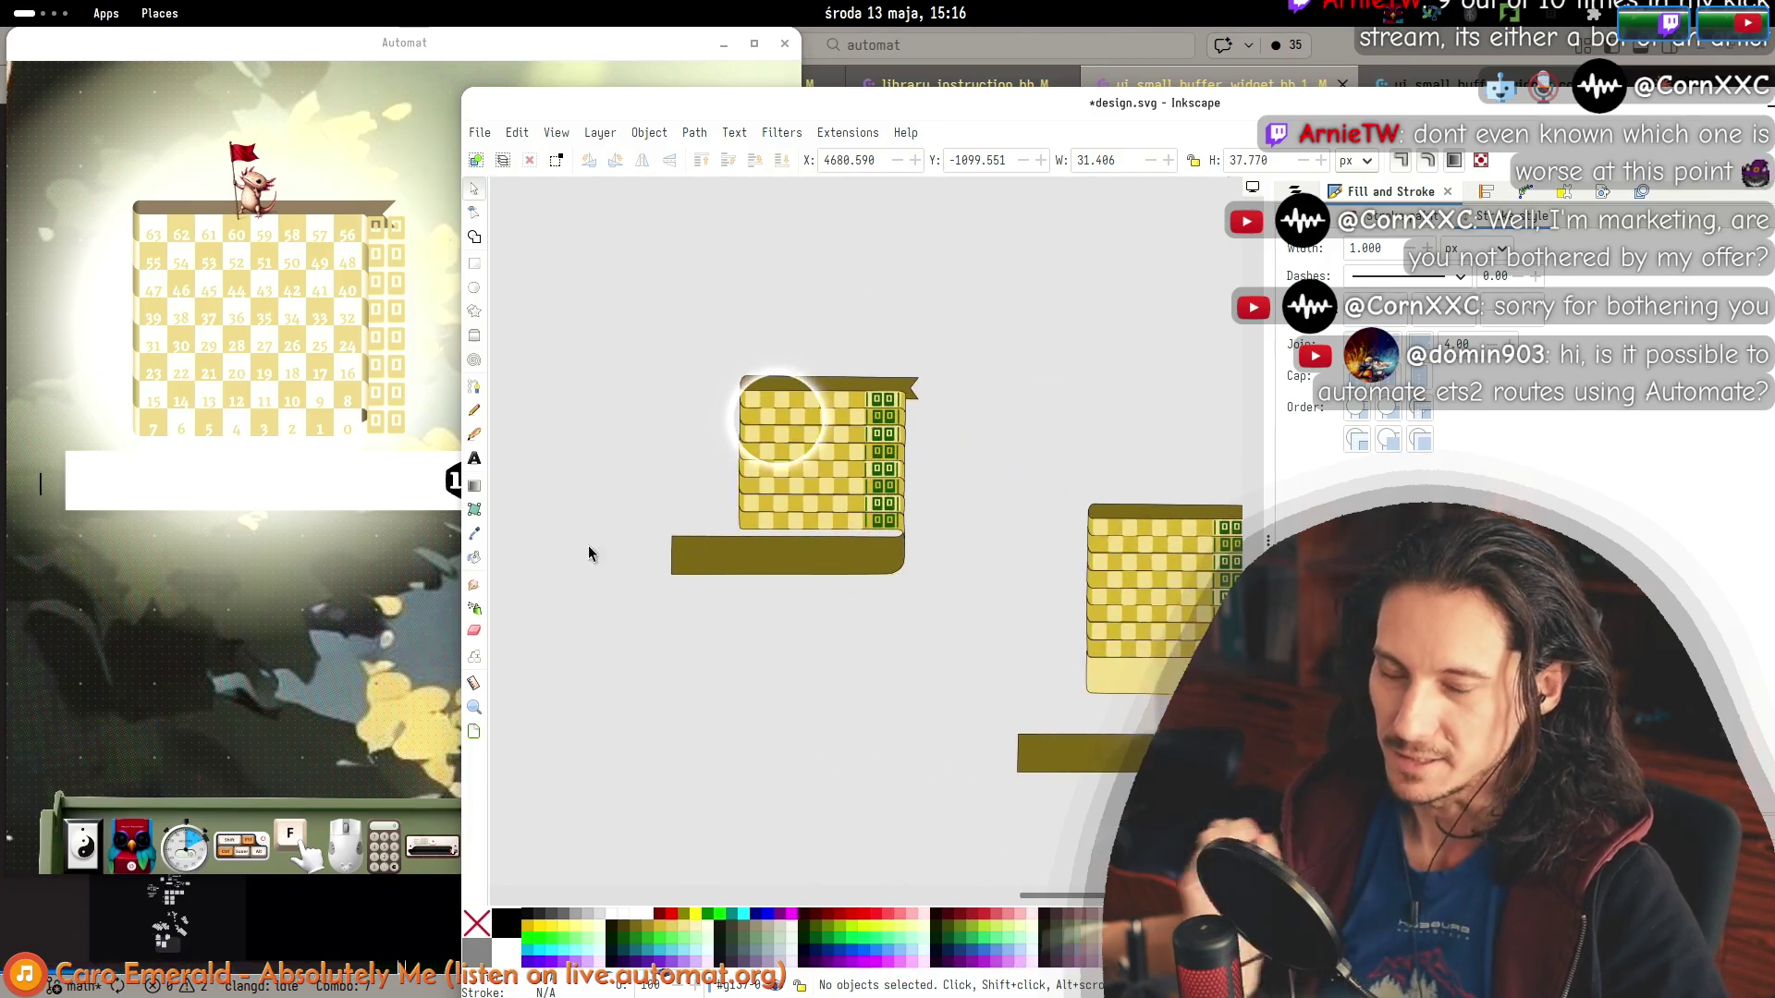
scroll(740, 428, down, 5)
scroll(737, 430, up, 4)
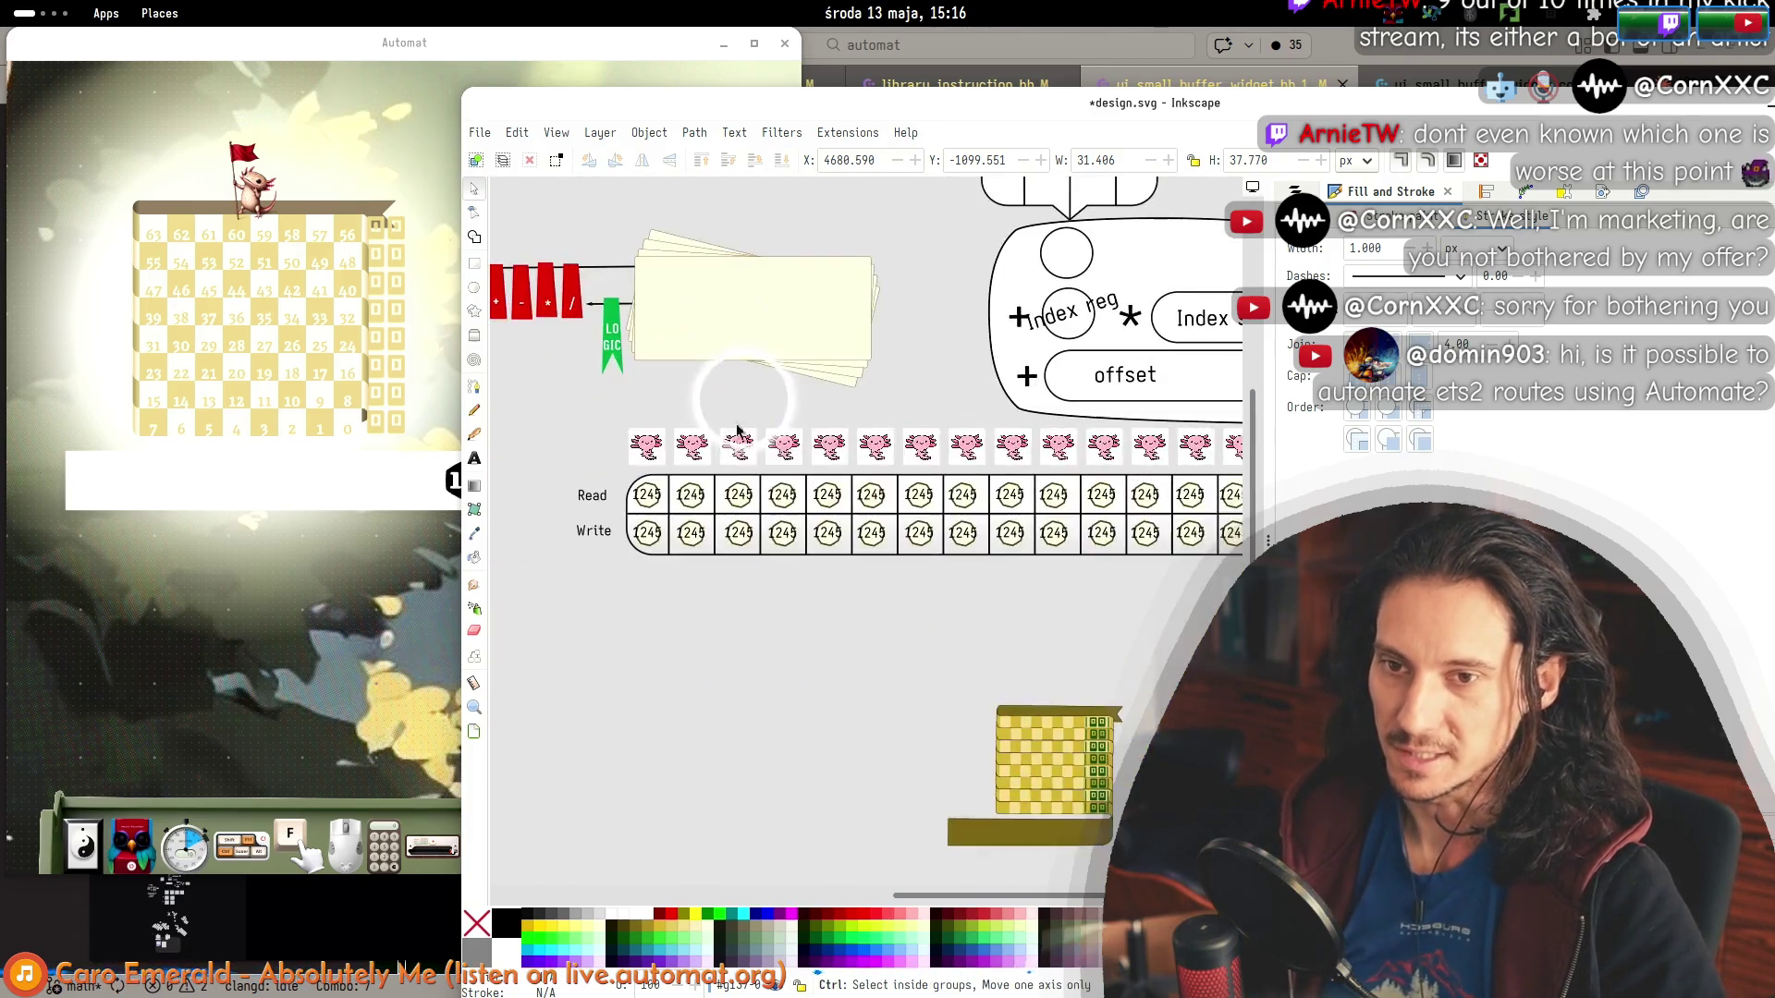
Drag the axolotl image onto the top of the right ribbon tower
click(782, 447)
mouse_move(784, 450)
mouse_down()
mouse_move(1063, 702)
mouse_move(1050, 668)
mouse_move(714, 560)
mouse_move(968, 671)
mouse_move(987, 695)
mouse_up()
scroll(834, 580, up, 5)
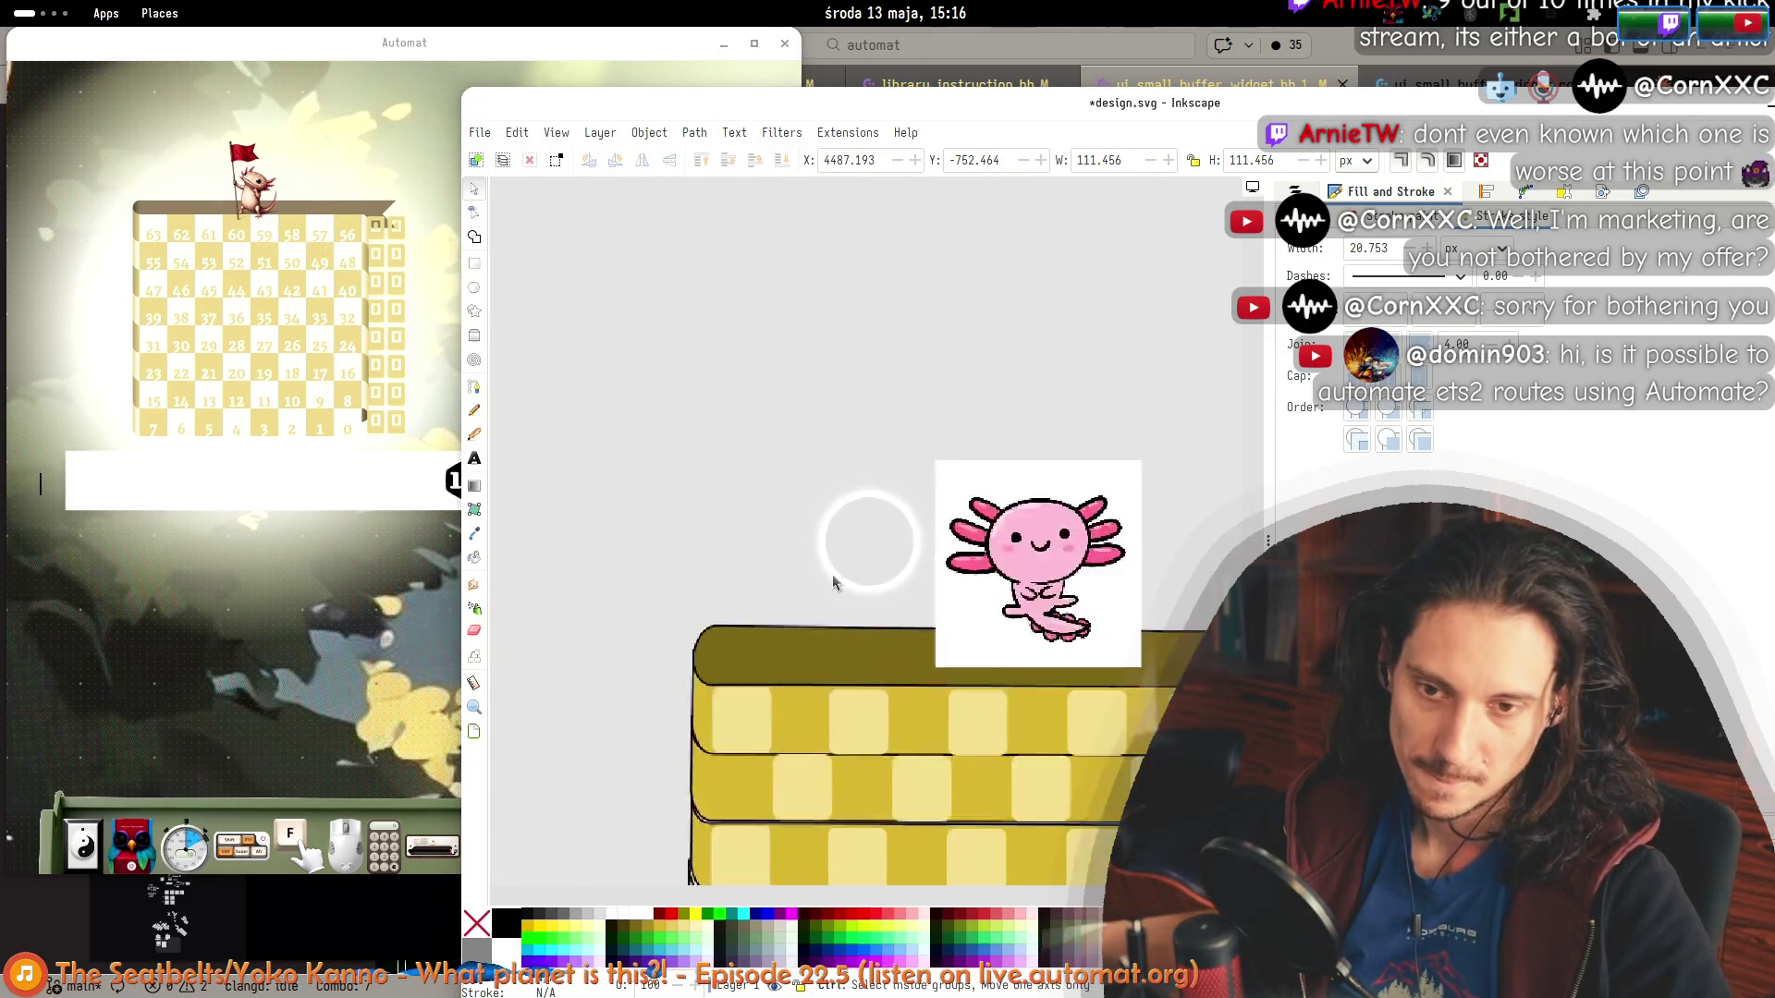
scroll(920, 534, down, 2)
scroll(856, 653, down, 5)
scroll(856, 653, right, 4)
Select the loose olive bar inside the right tower group and delete it
click(856, 652)
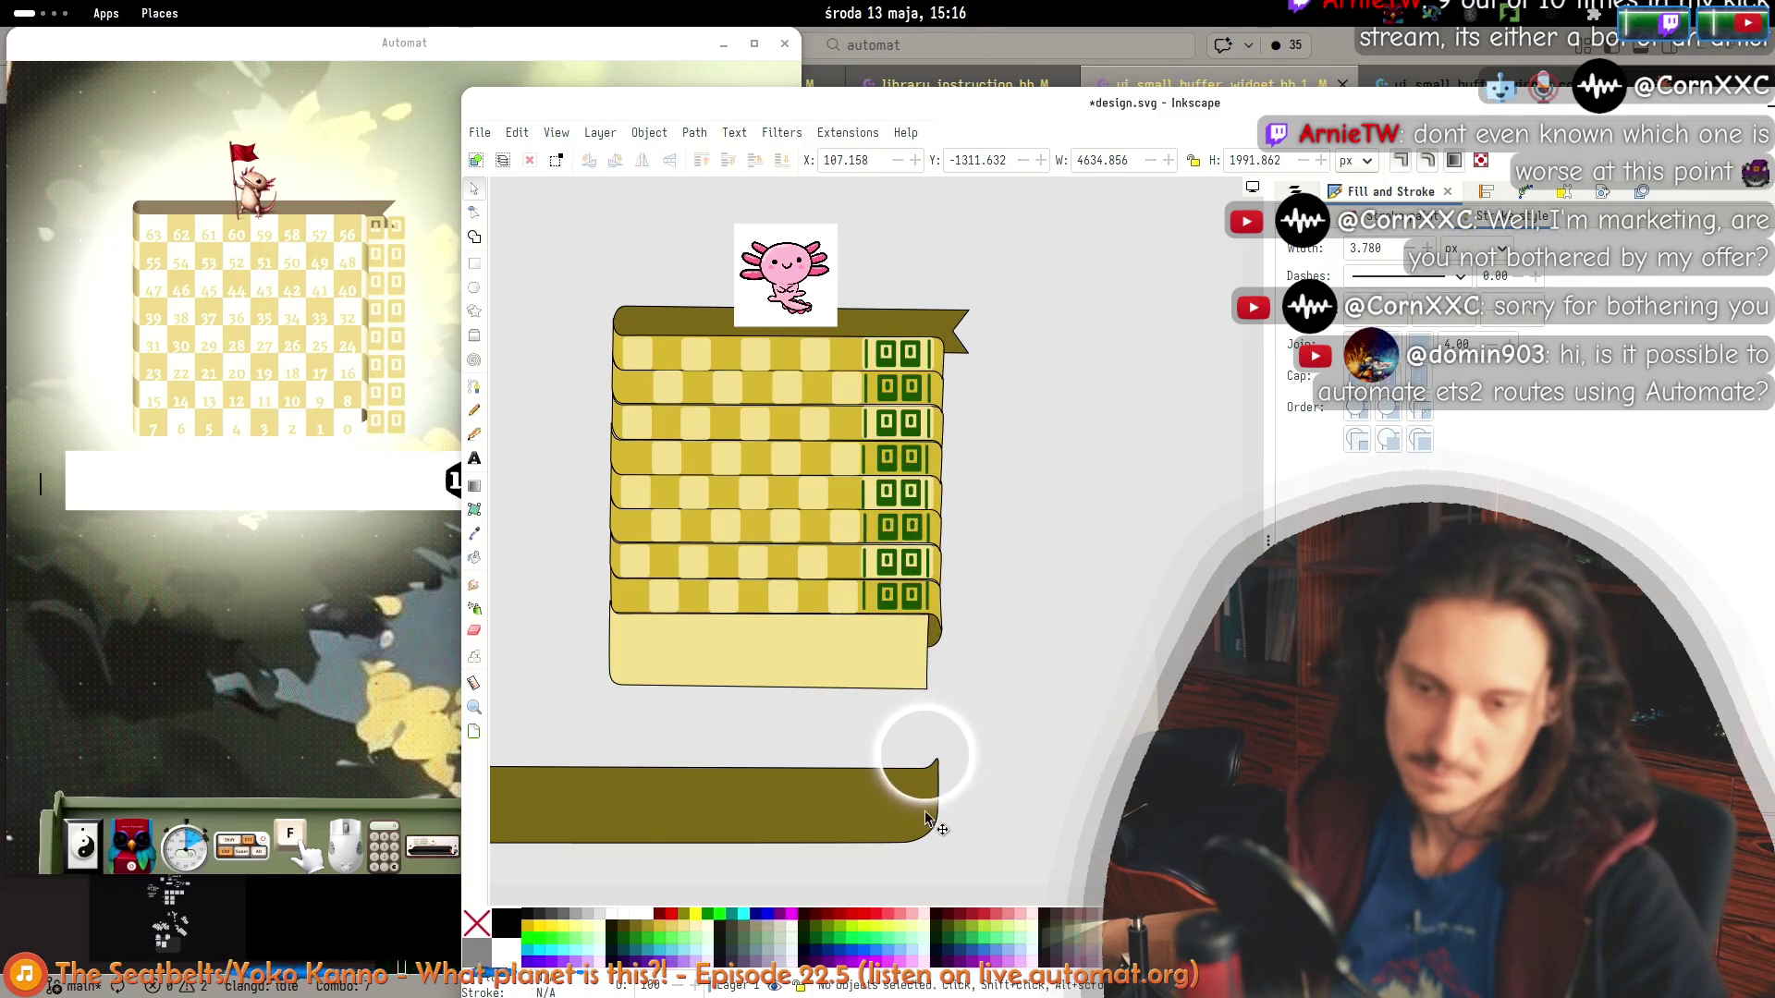
scroll(1017, 712, down, 5)
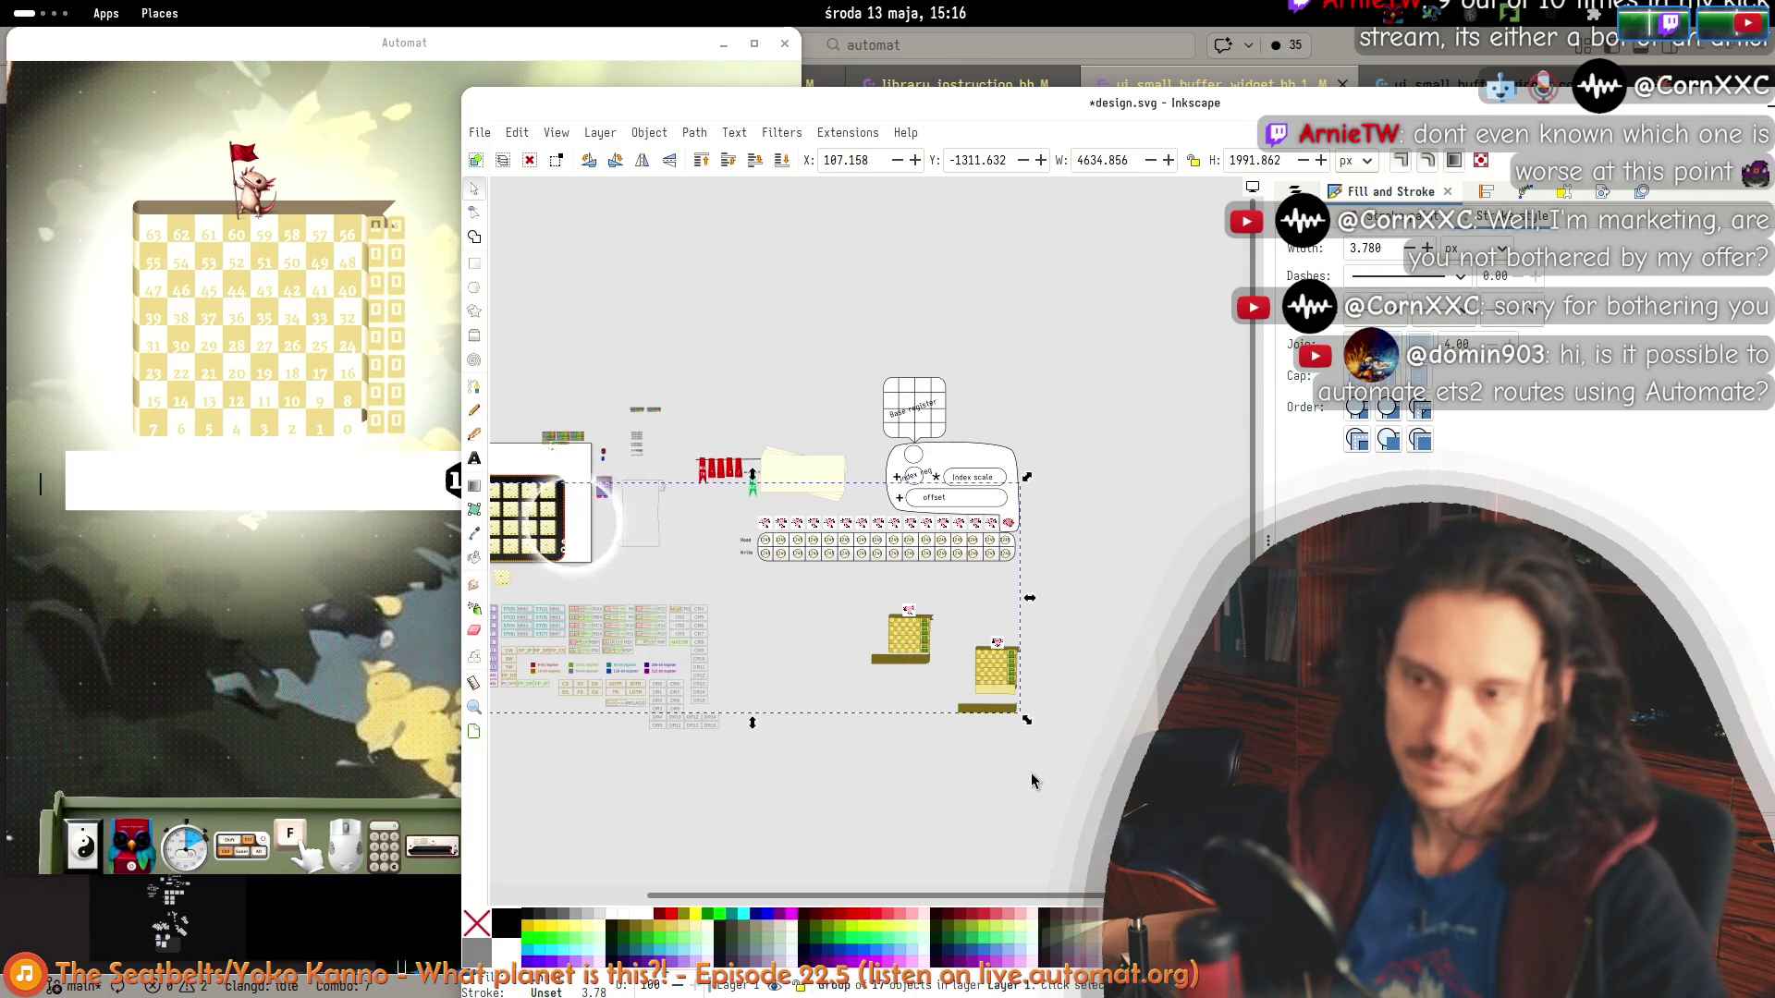
drag(1106, 799, 866, 618)
scroll(773, 665, left, 5)
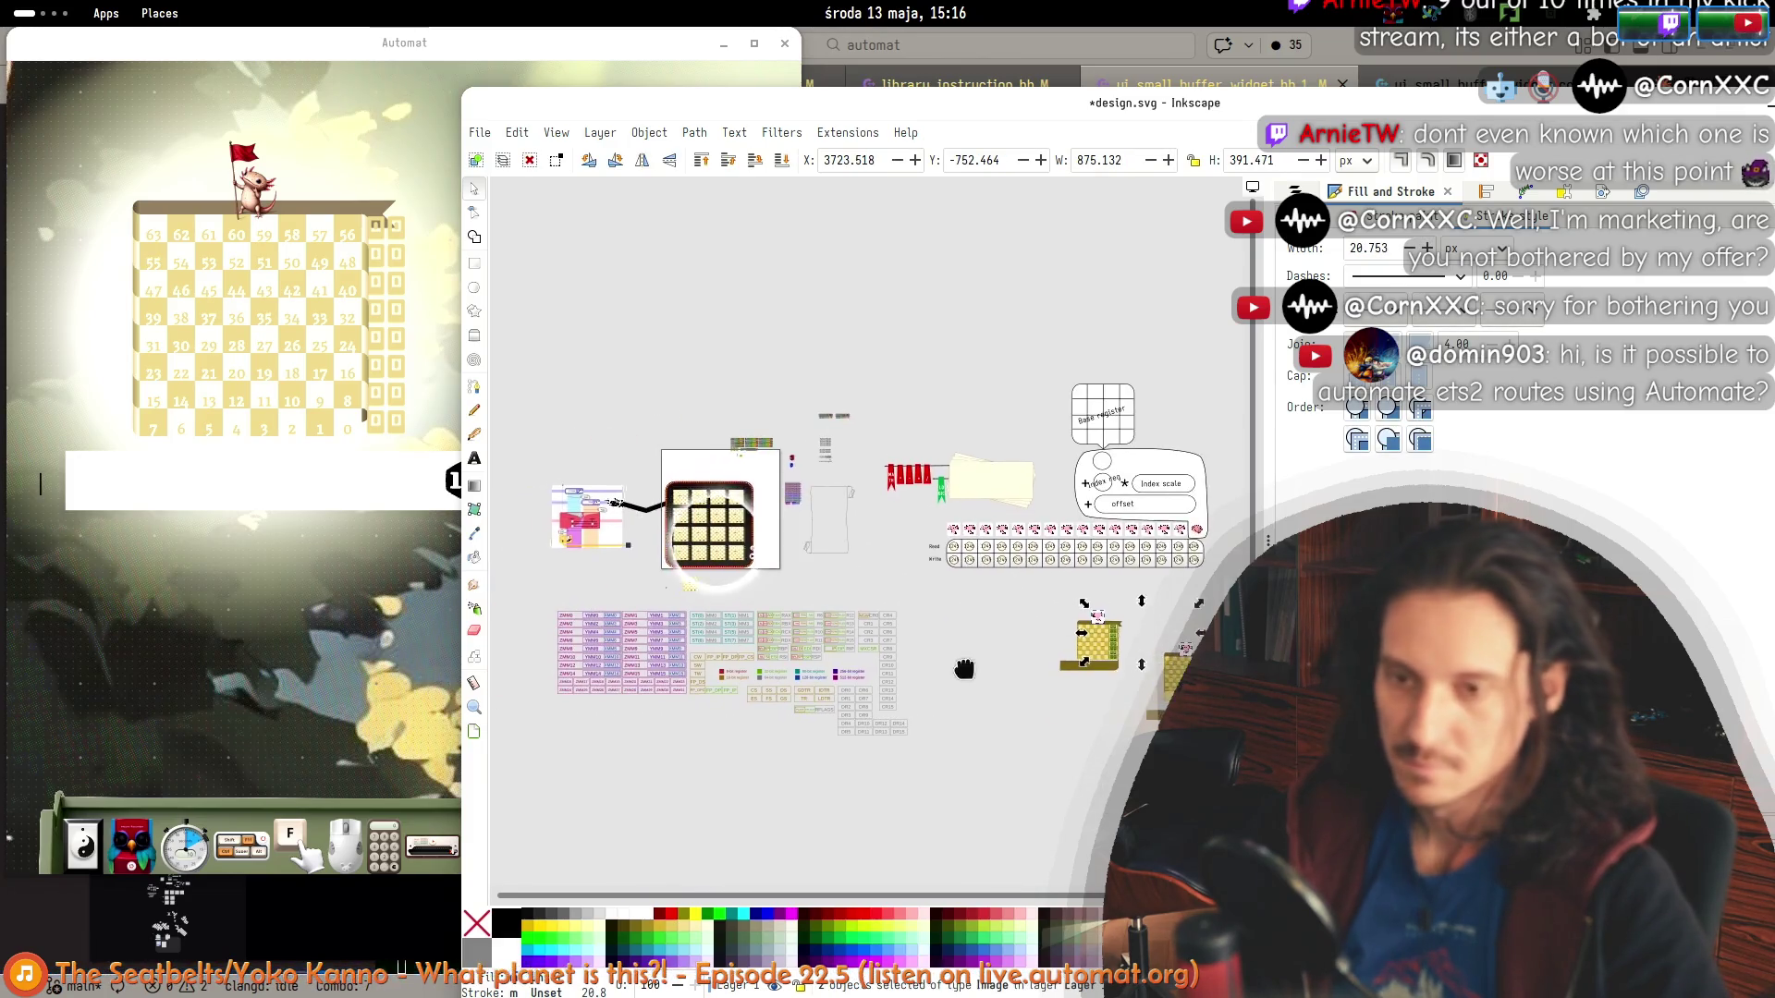
click(773, 665)
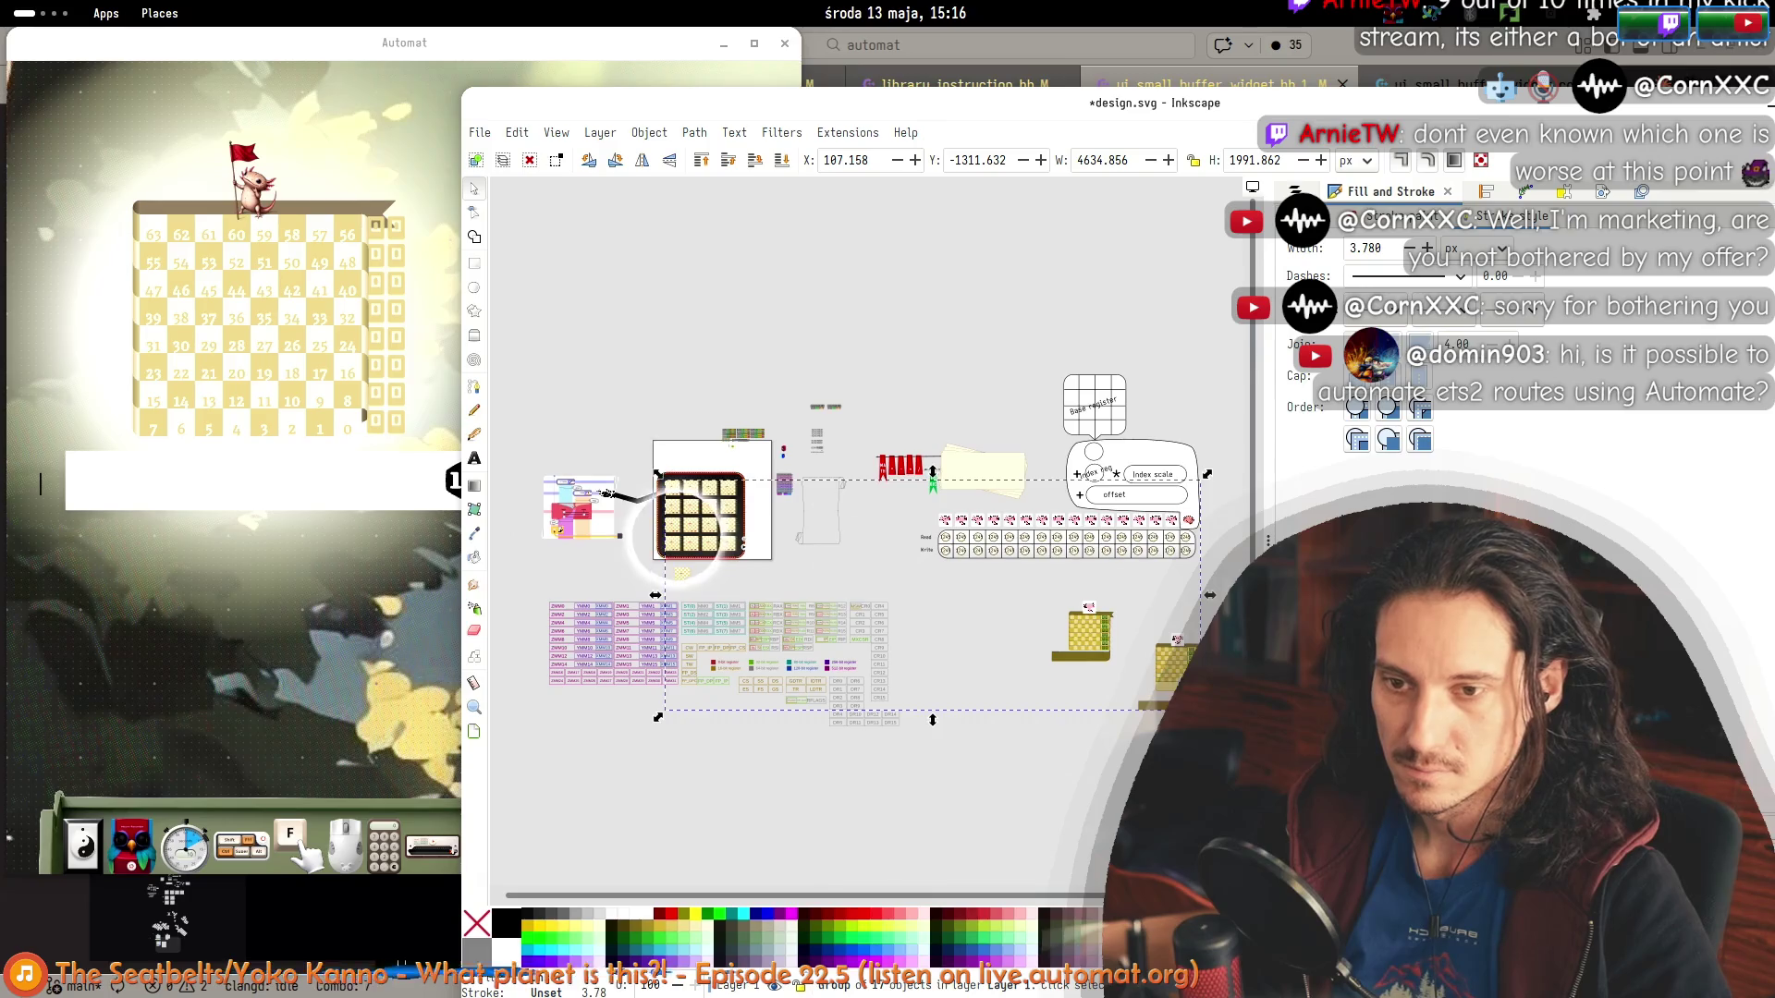
scroll(1032, 790, right, 3)
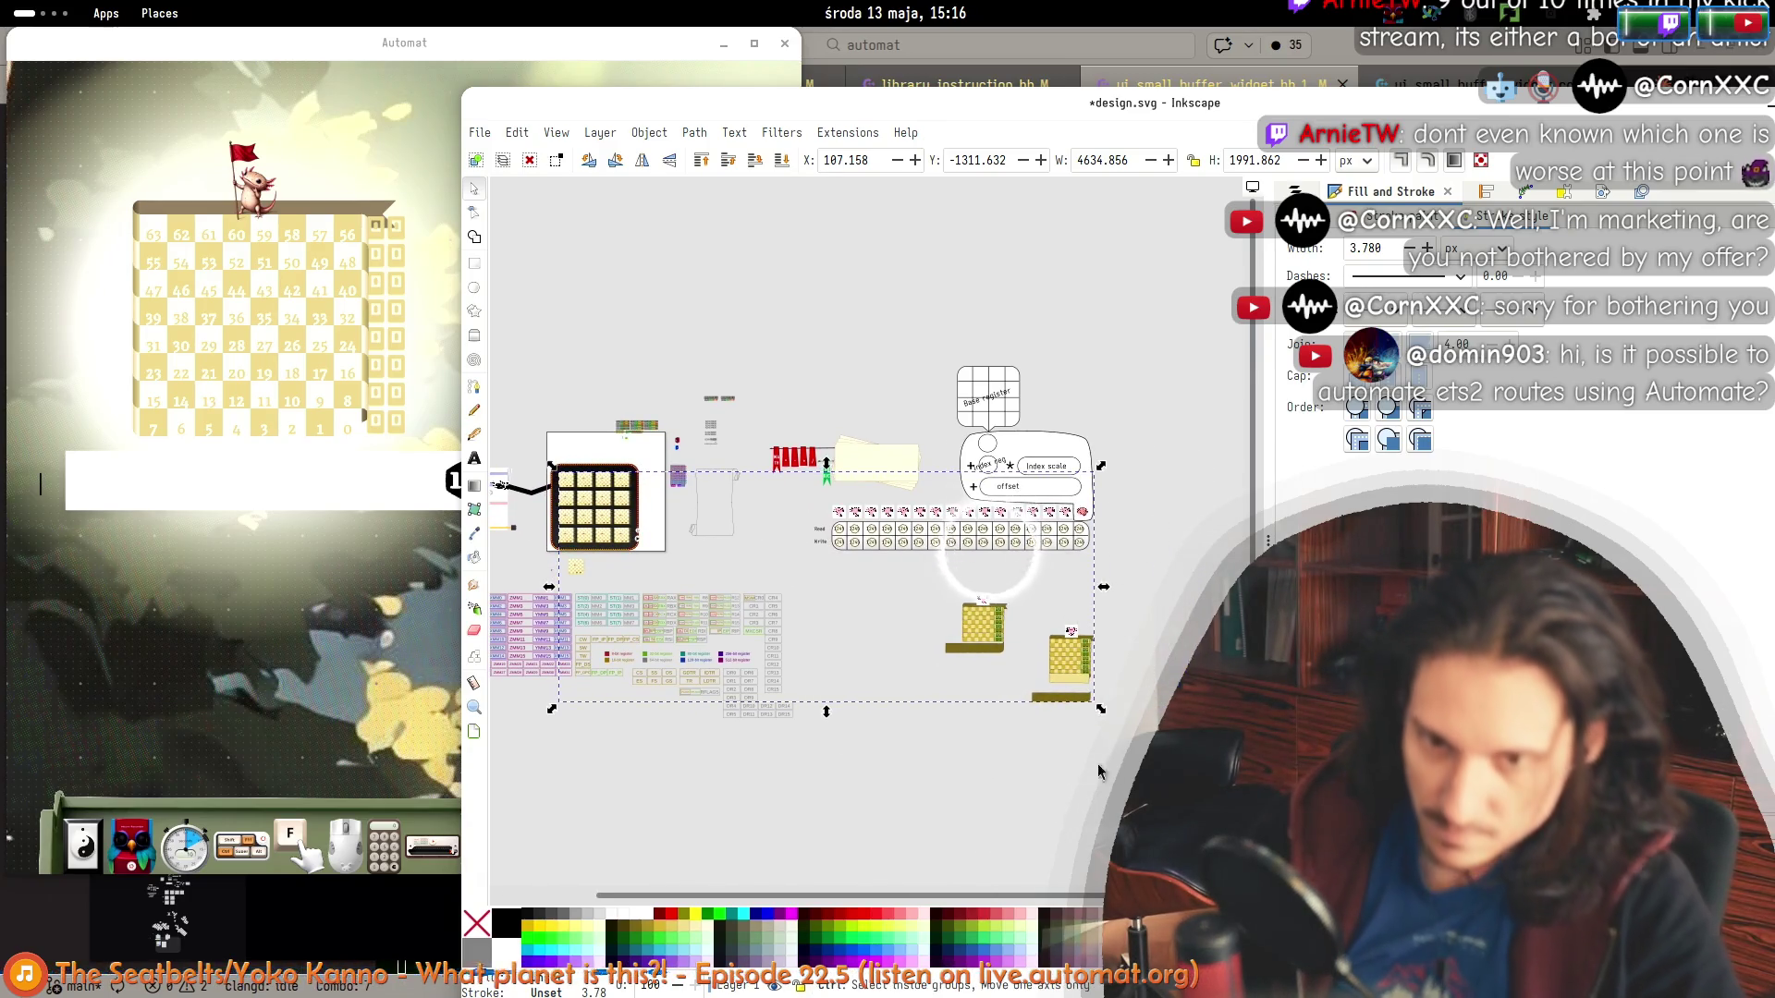
click(1049, 624)
click(971, 640)
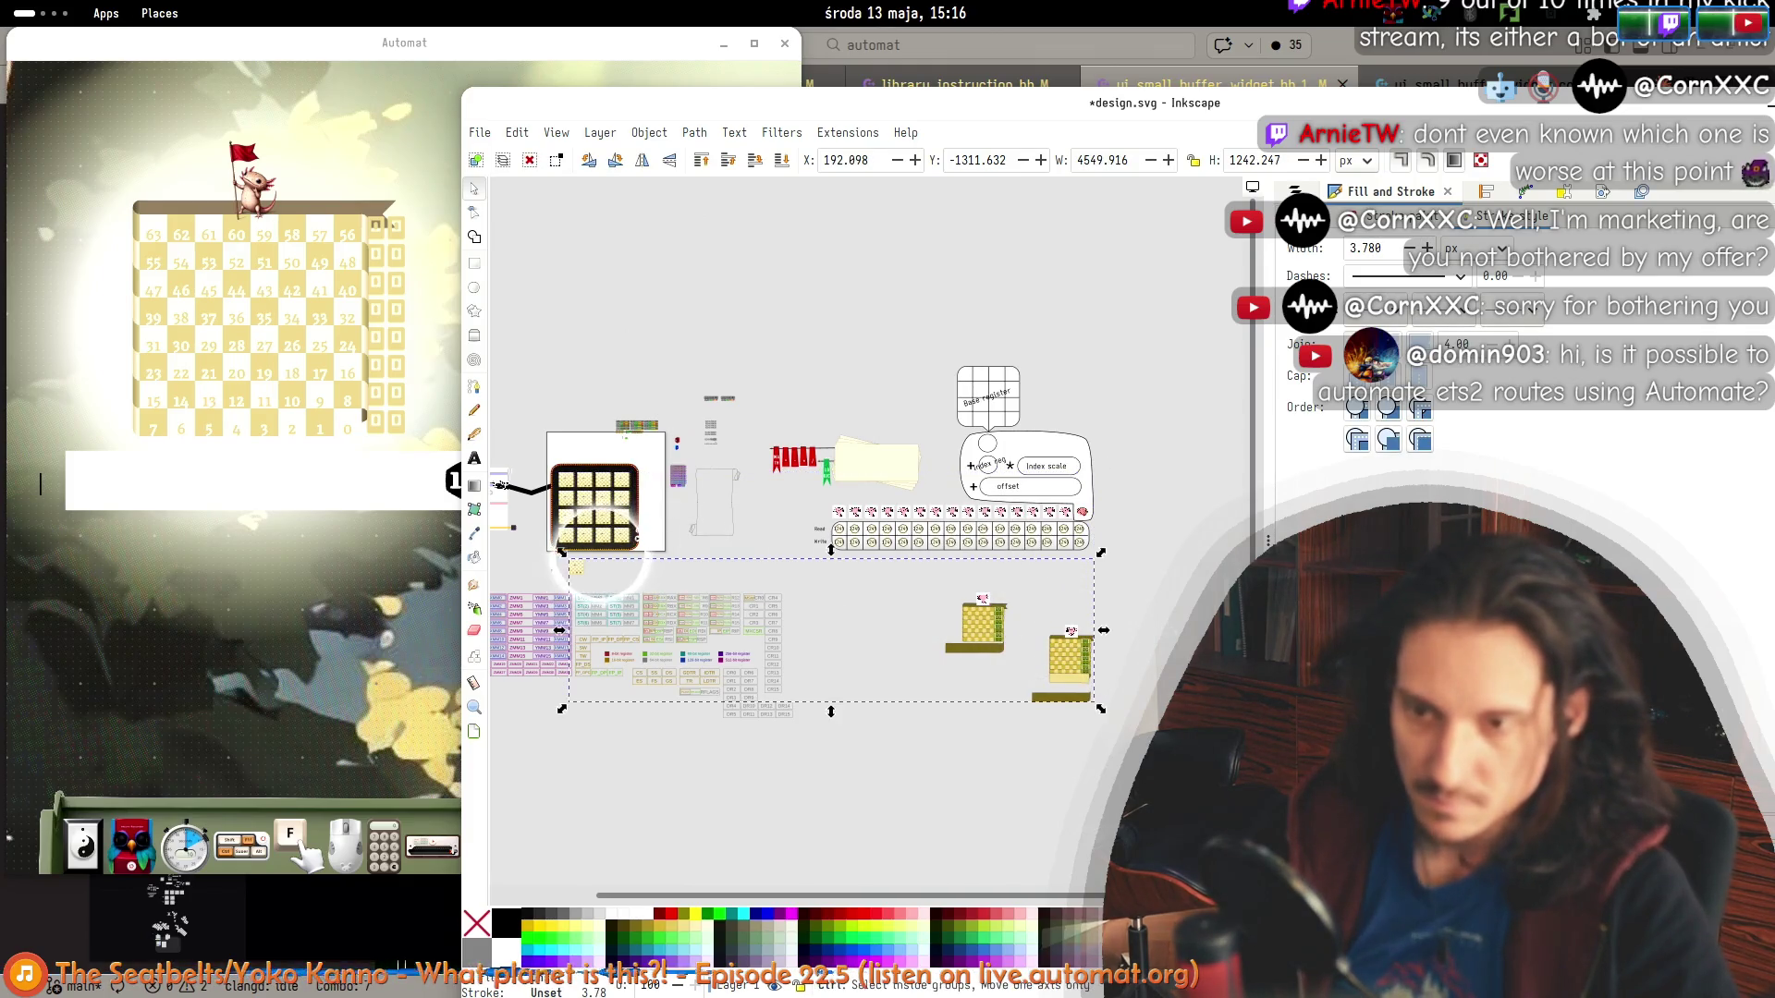
ctrl+click(1083, 682)
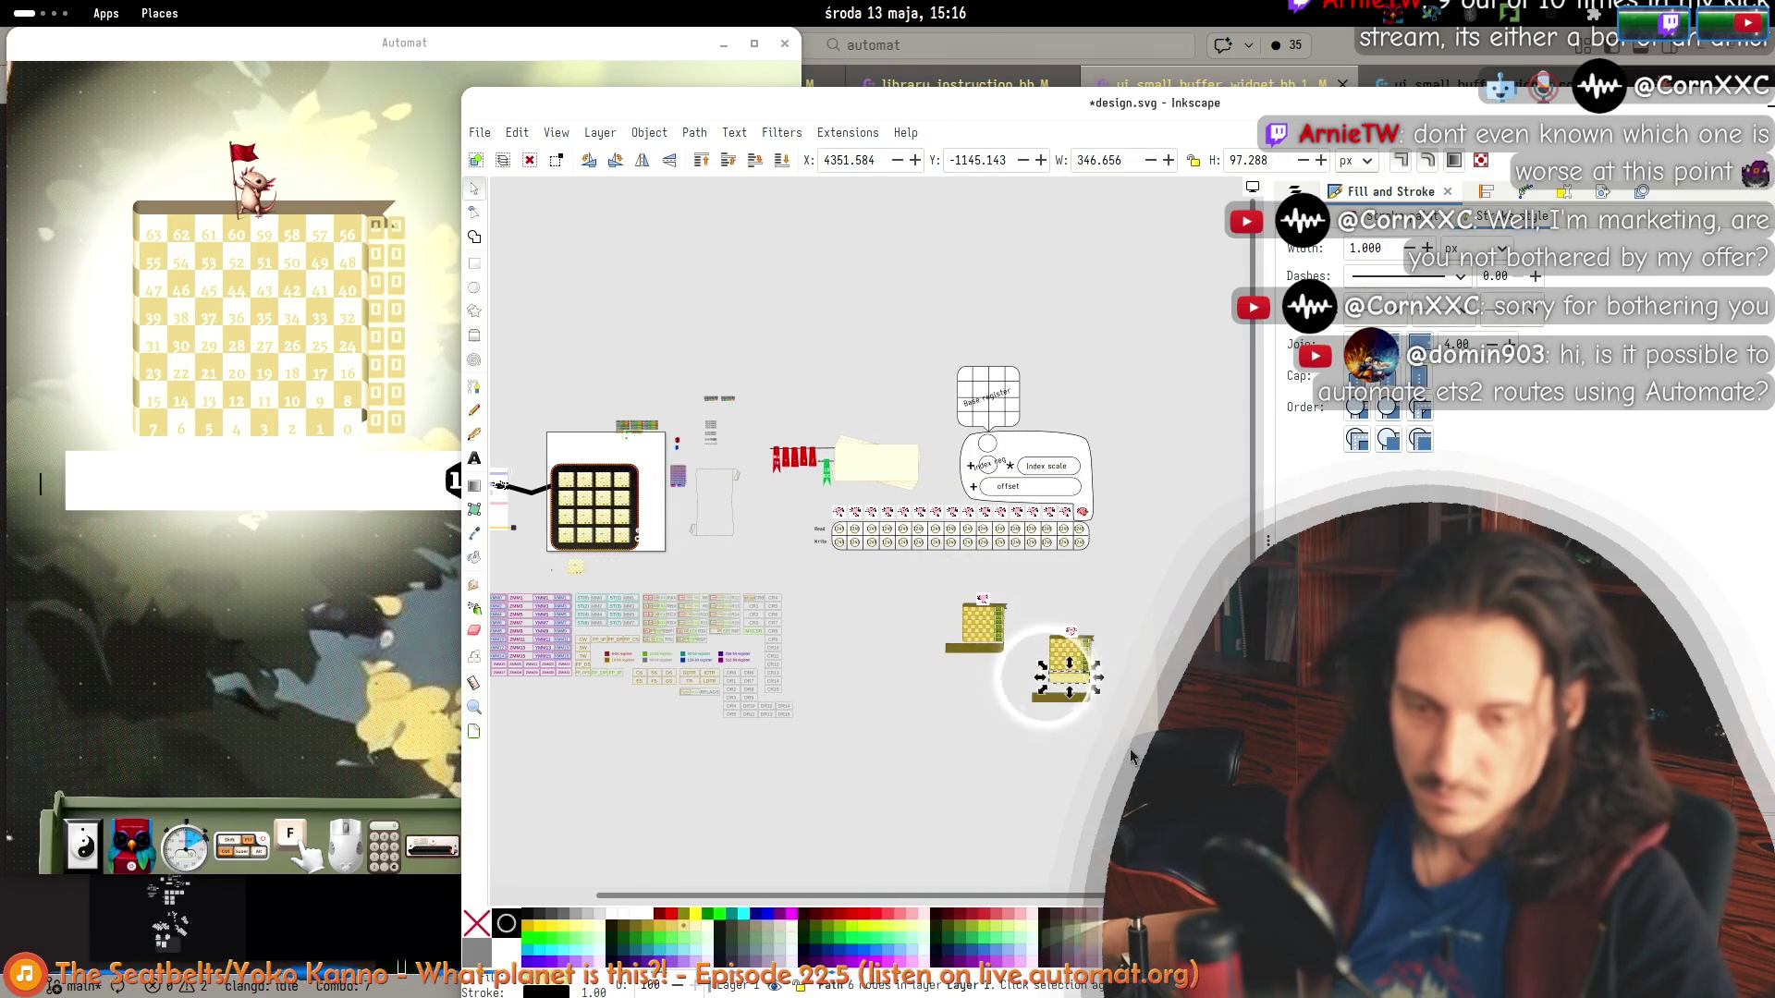
ctrl+click(1035, 658)
scroll(1031, 717, up, 5)
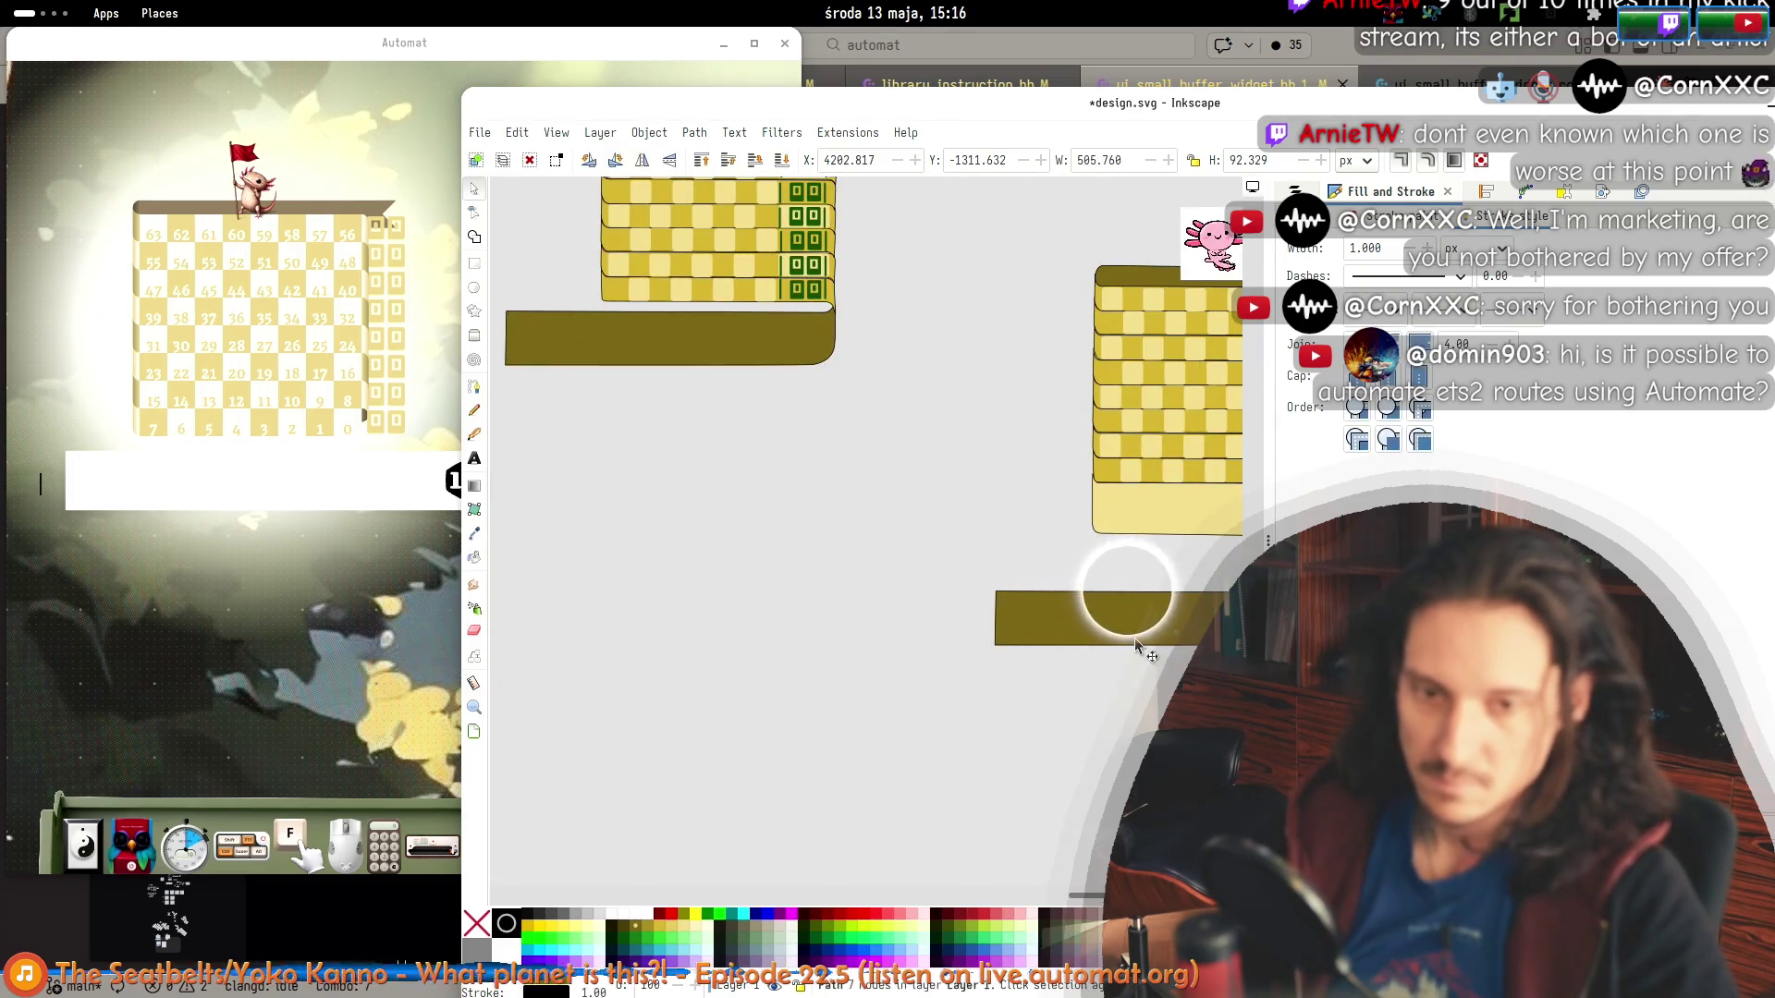
key(Delete)
mouse_move(963, 542)
mouse_down()
mouse_move(678, 626)
mouse_move(845, 661)
mouse_up()
Delete the left base bar's top-right lip nodes and make the corner node cusp
scroll(821, 575, up, 5)
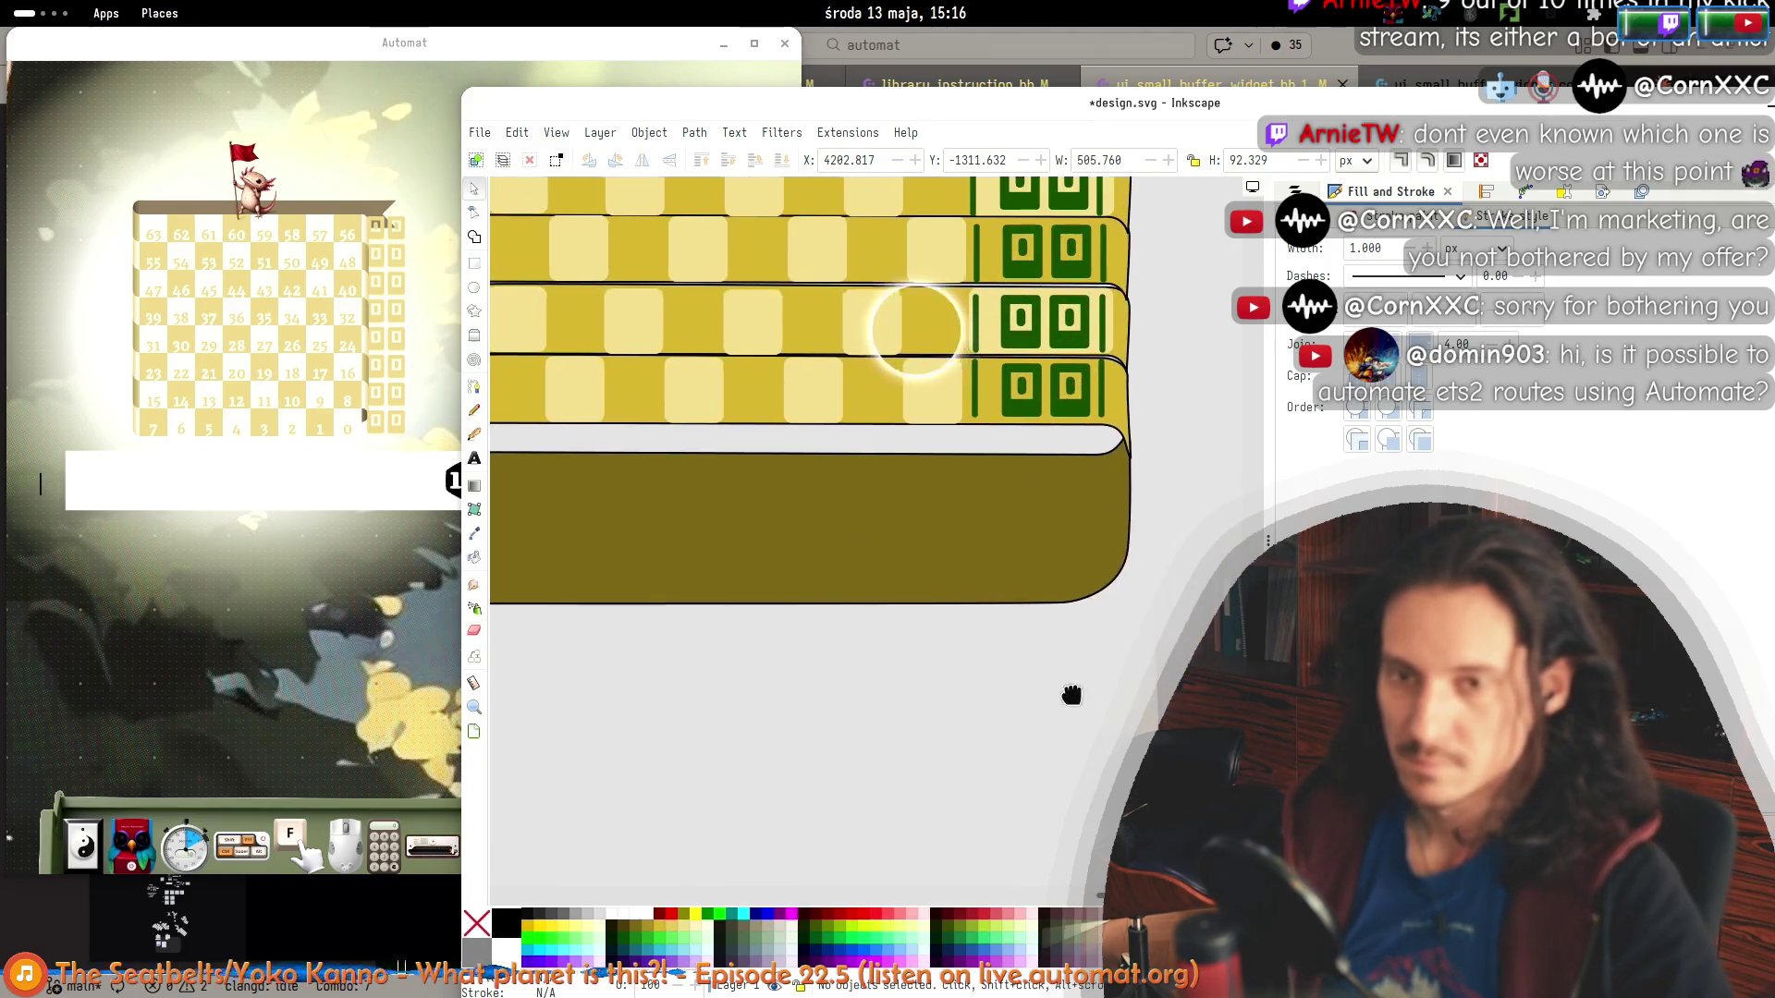
scroll(886, 613, down, 2)
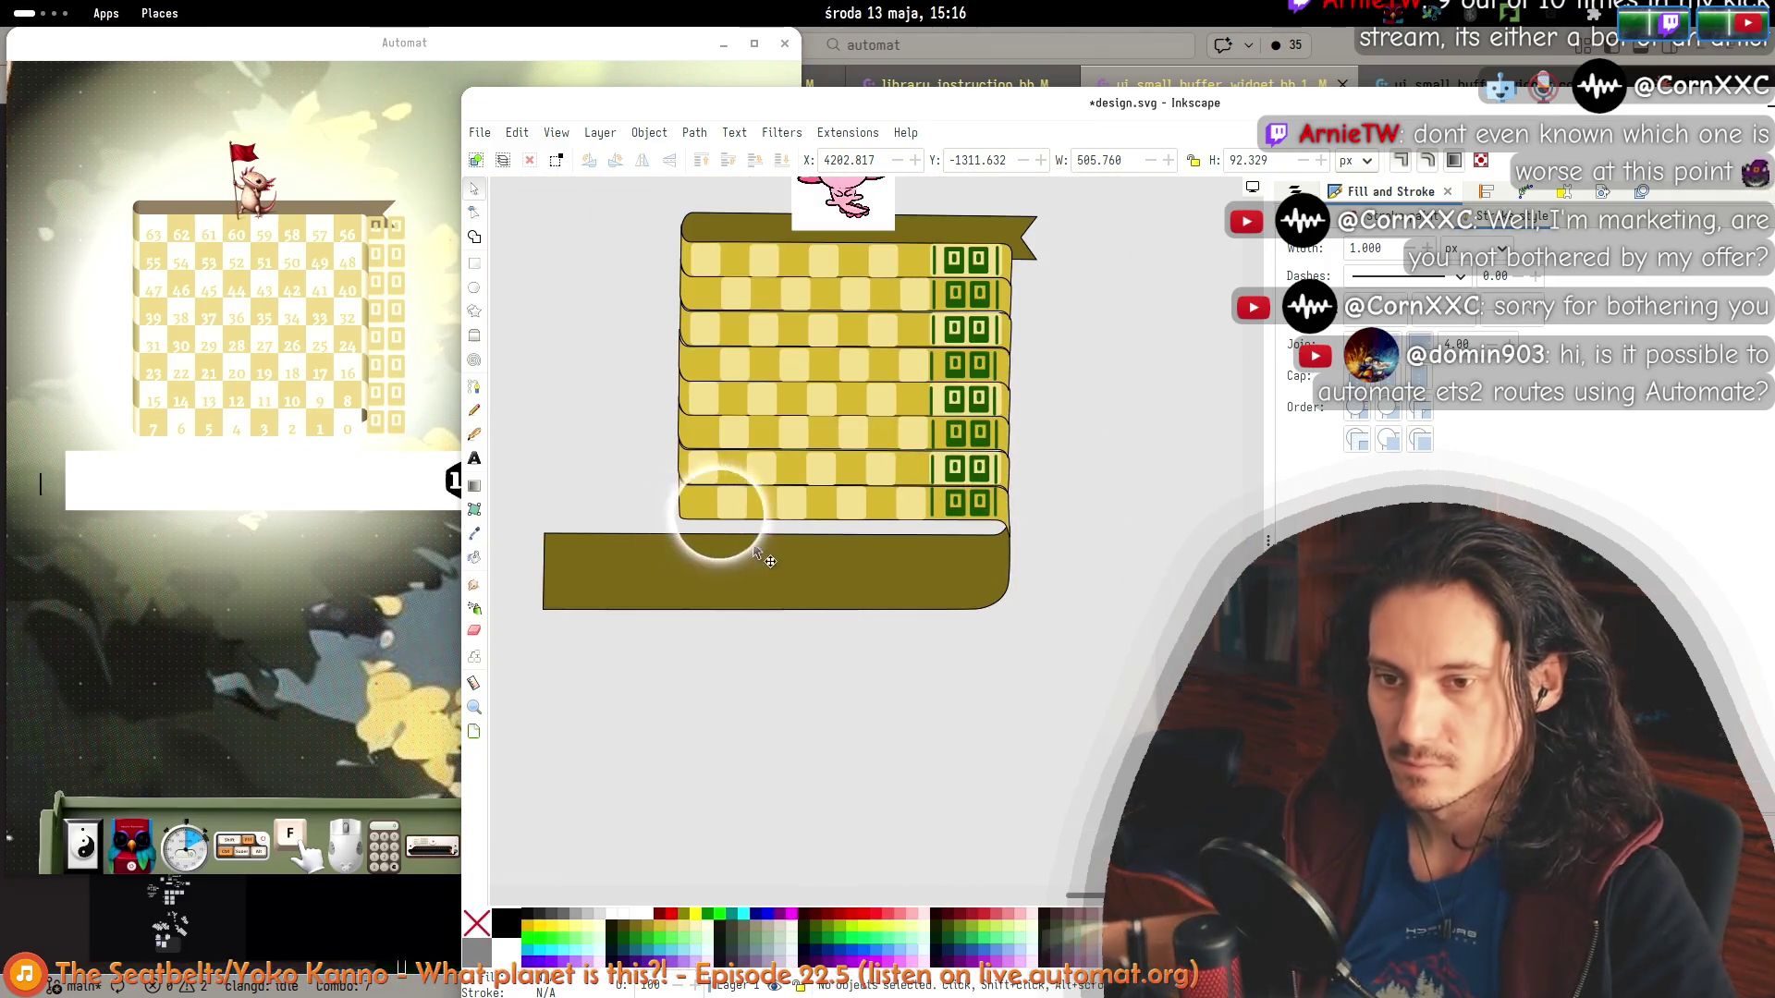
key(n)
click(739, 555)
scroll(915, 580, up, 3)
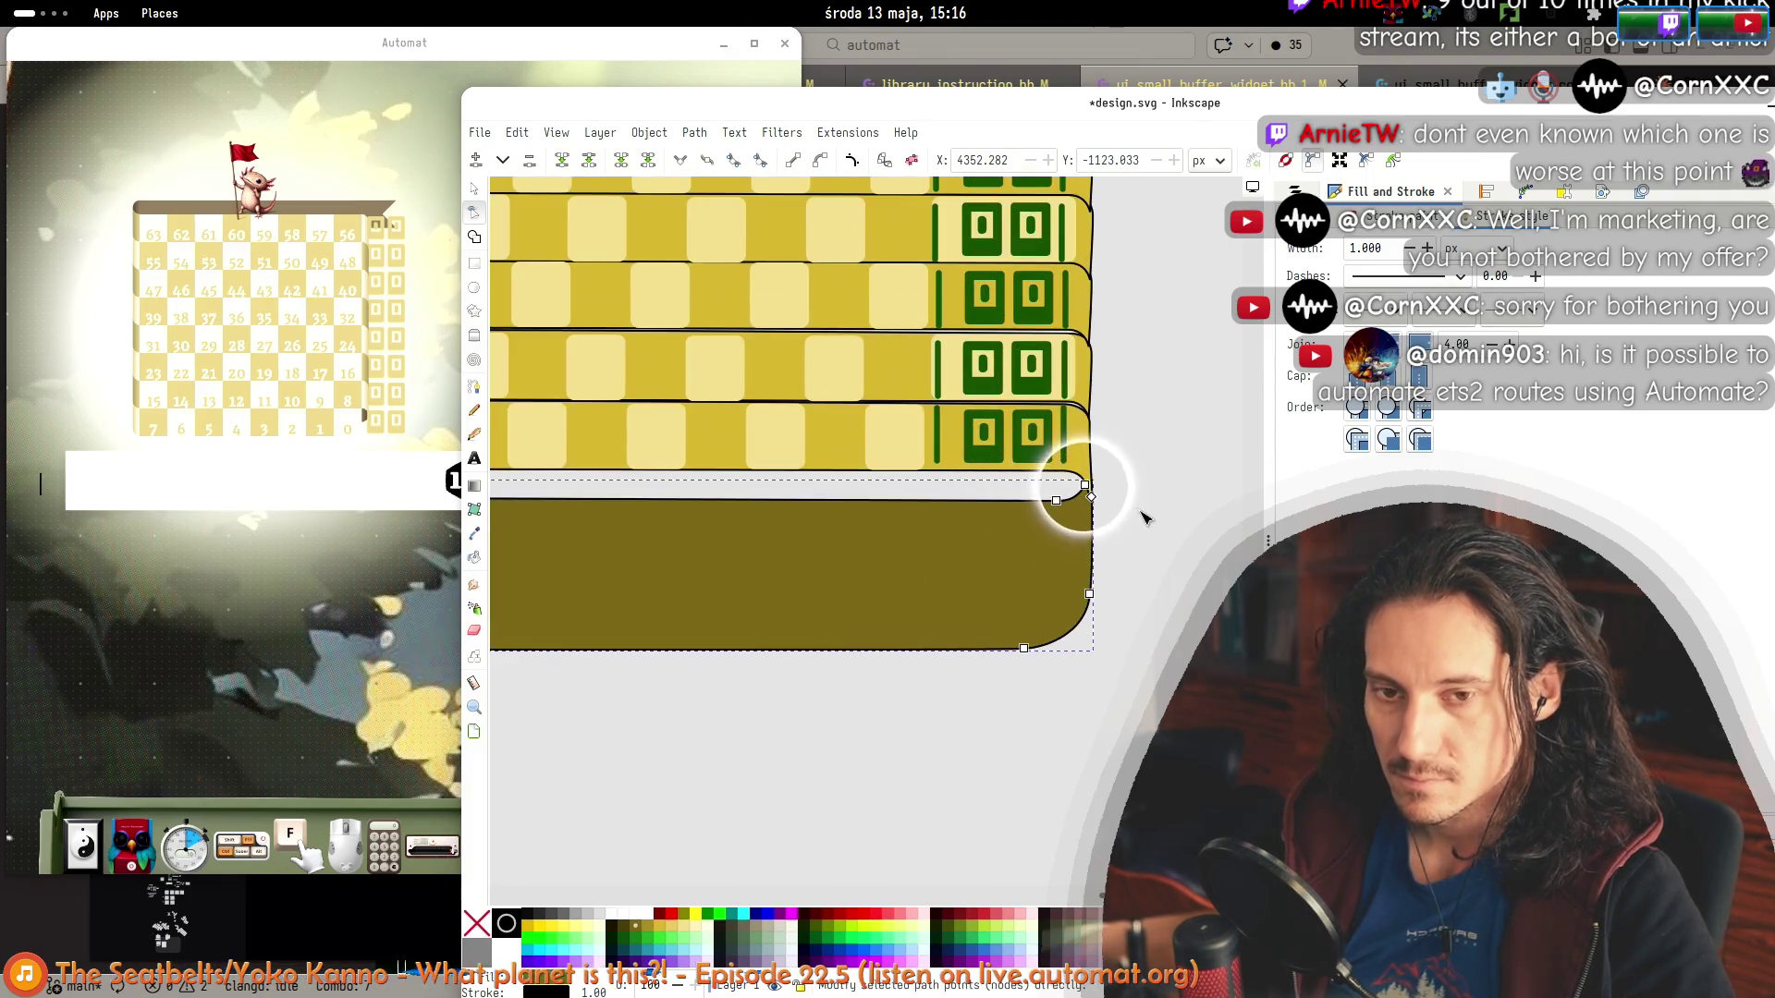
mouse_move(1130, 461)
mouse_down()
mouse_move(1074, 539)
mouse_move(1054, 511)
mouse_move(1096, 514)
mouse_move(1076, 543)
mouse_move(1089, 536)
mouse_up()
key(Delete)
click(681, 165)
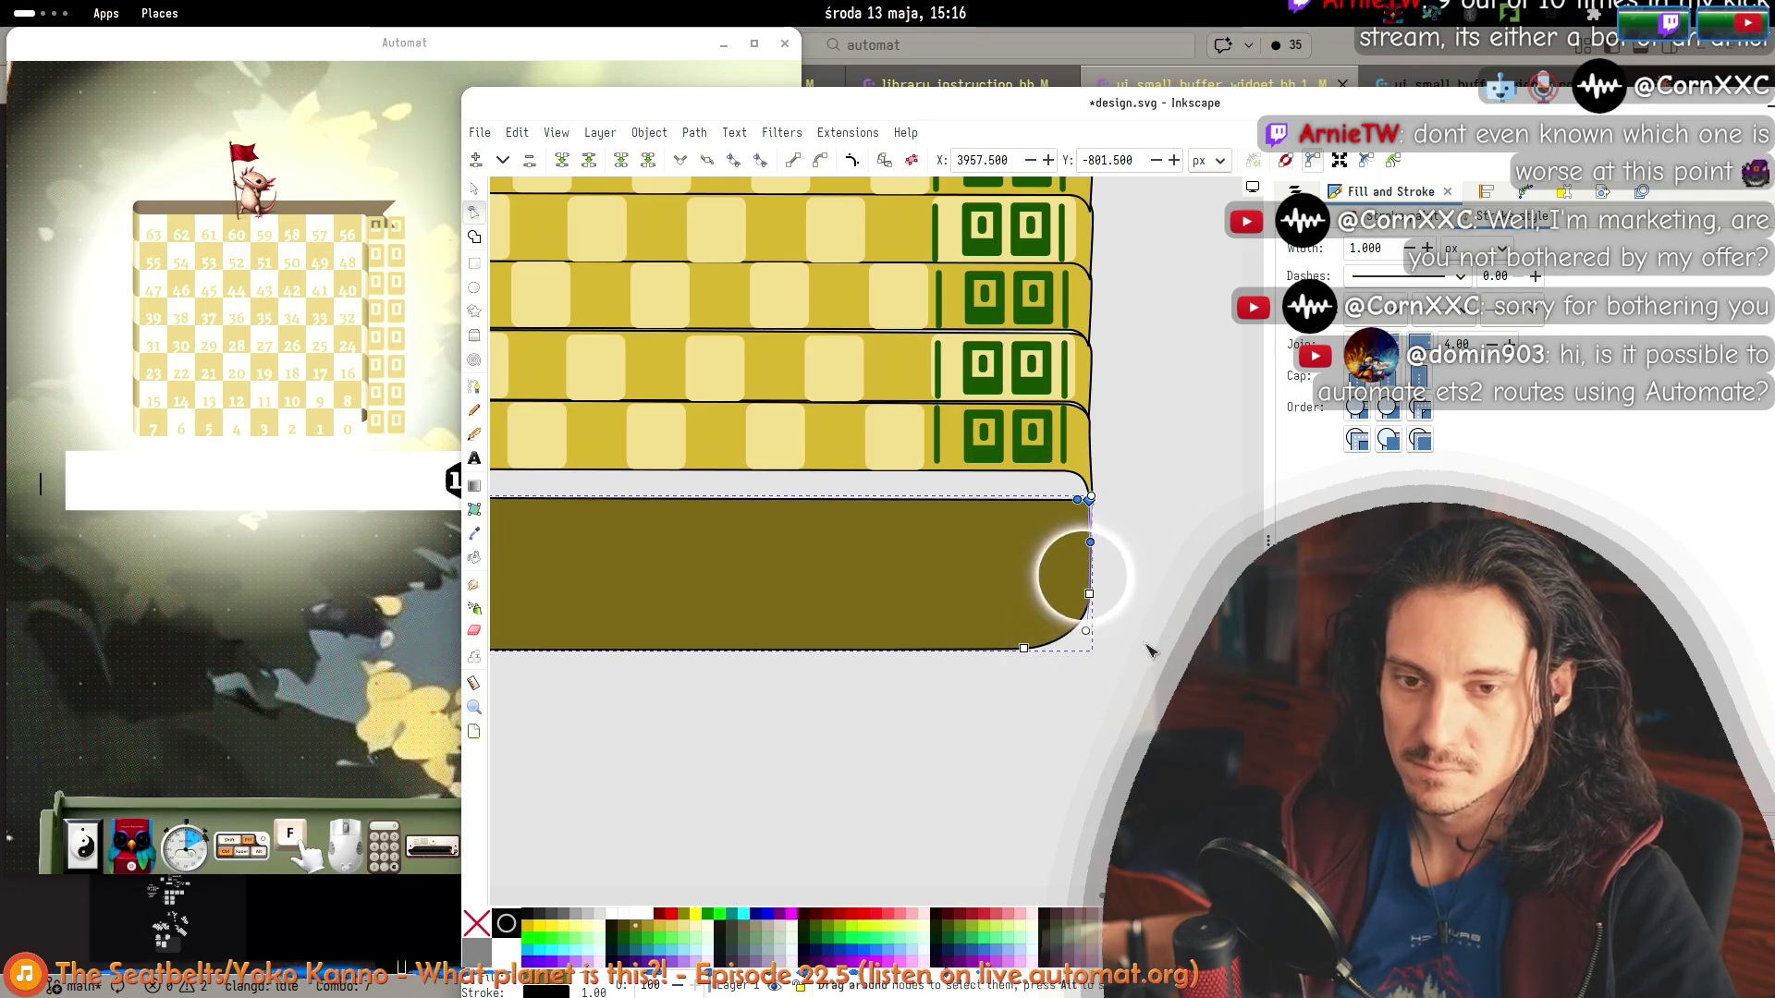
Select all the bar's nodes and raise it flush under the checker rows
scroll(1151, 652, down, 5)
drag(745, 555, 1170, 668)
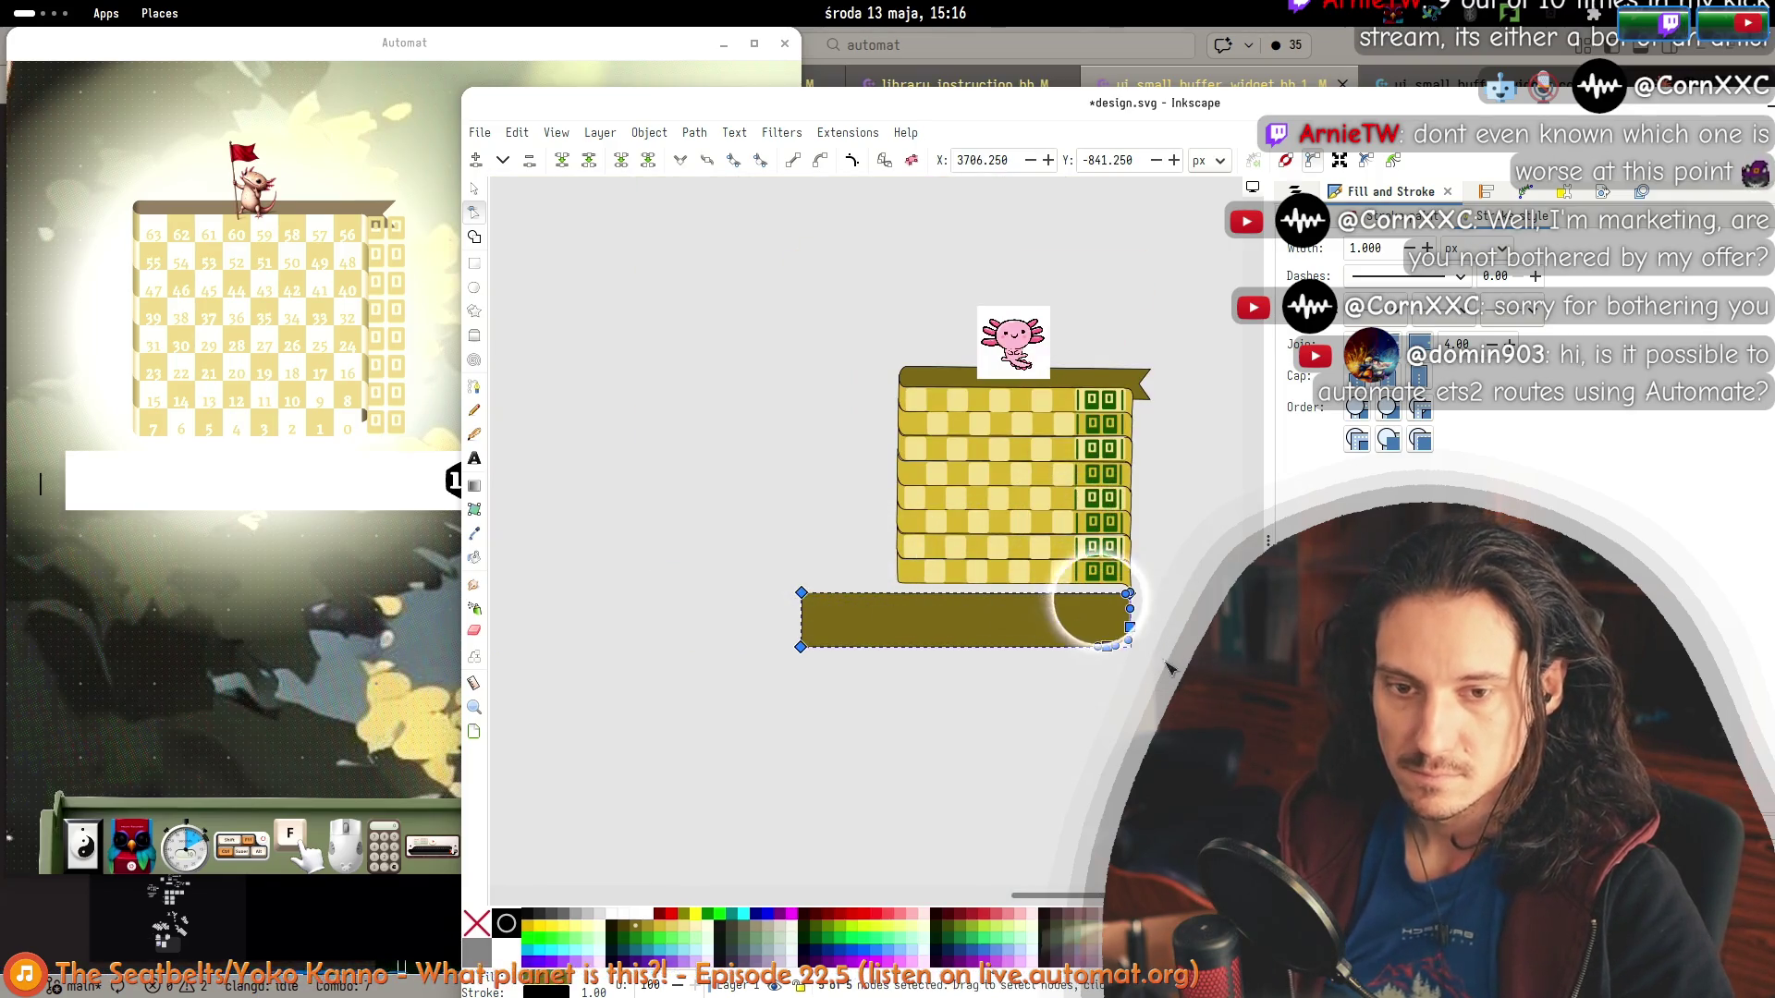
drag(1100, 610, 1100, 595)
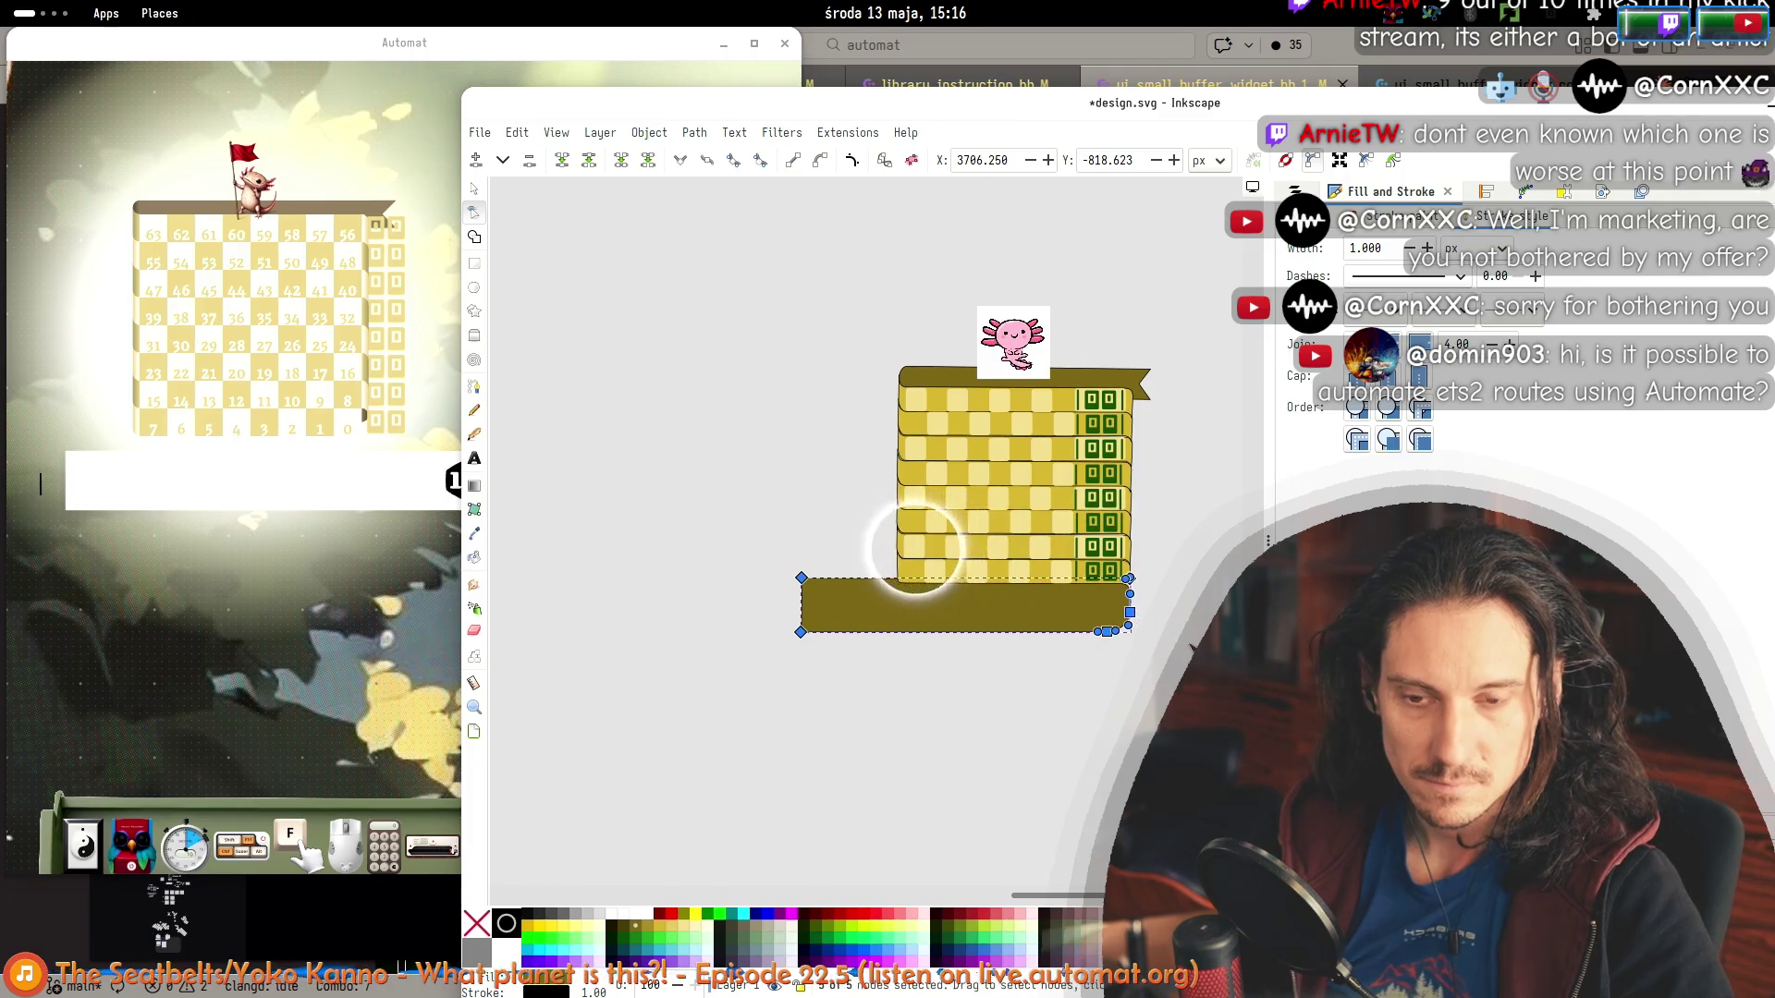
click(485, 201)
click(1010, 733)
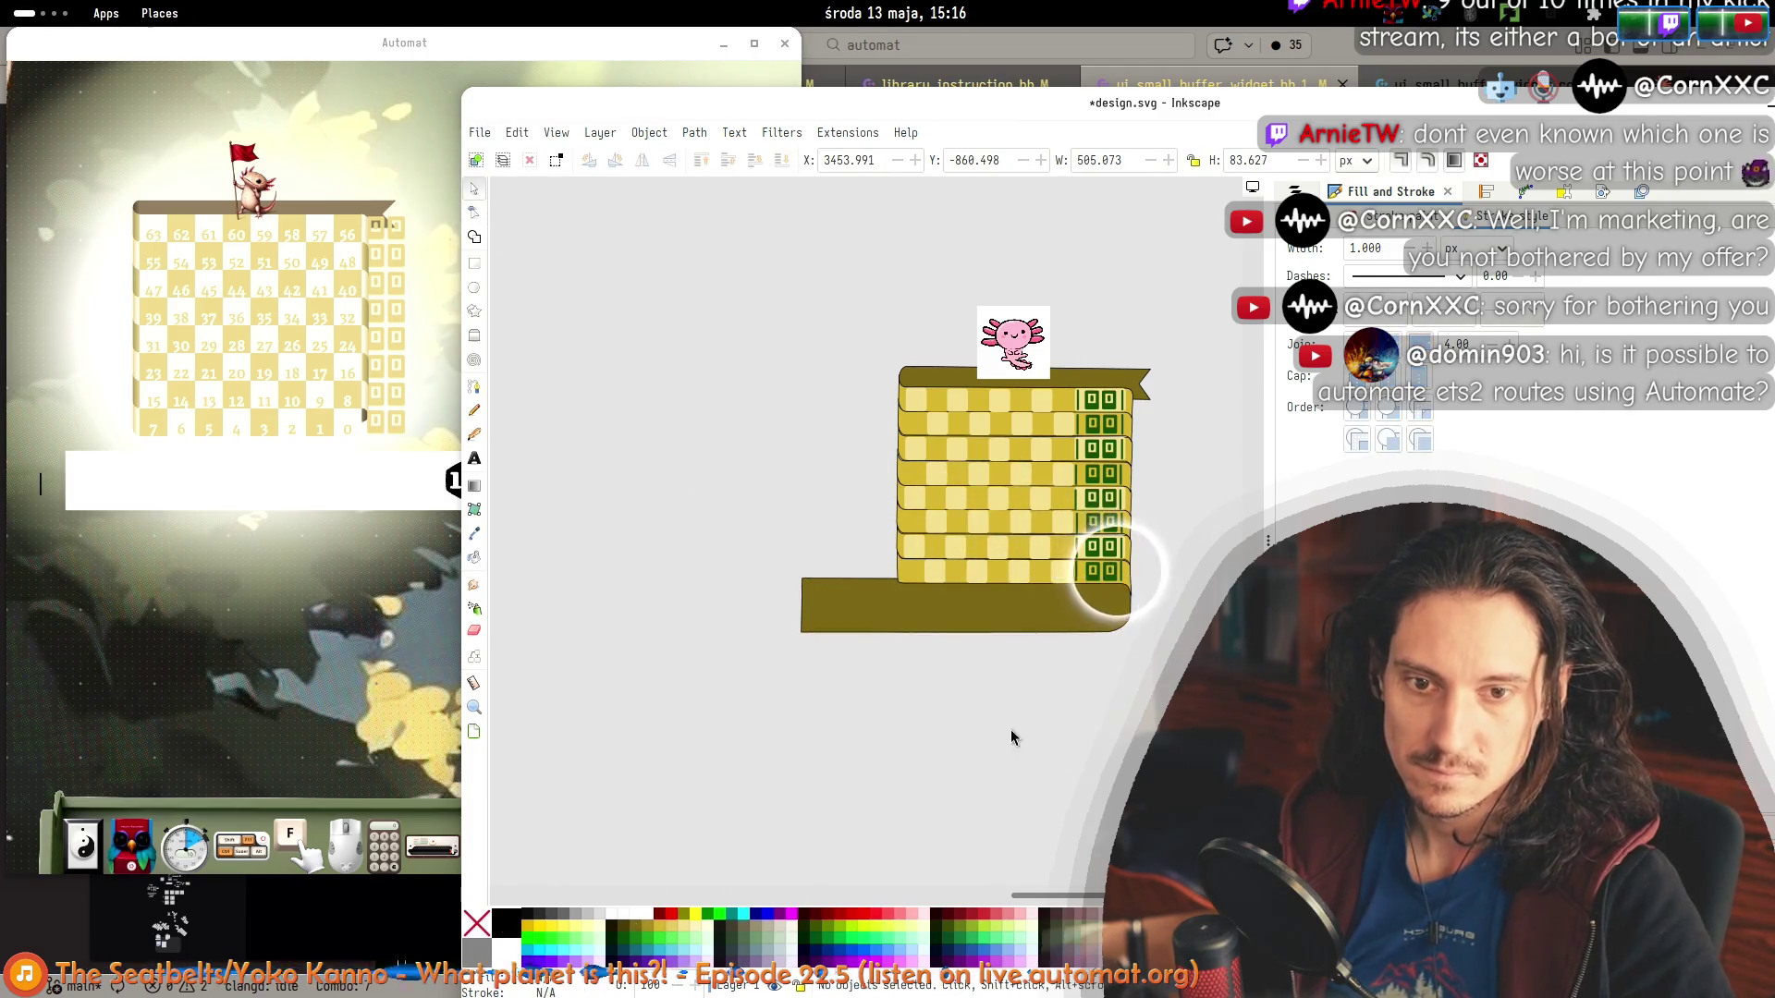
drag(1114, 627, 1120, 625)
scroll(709, 657, down, 2)
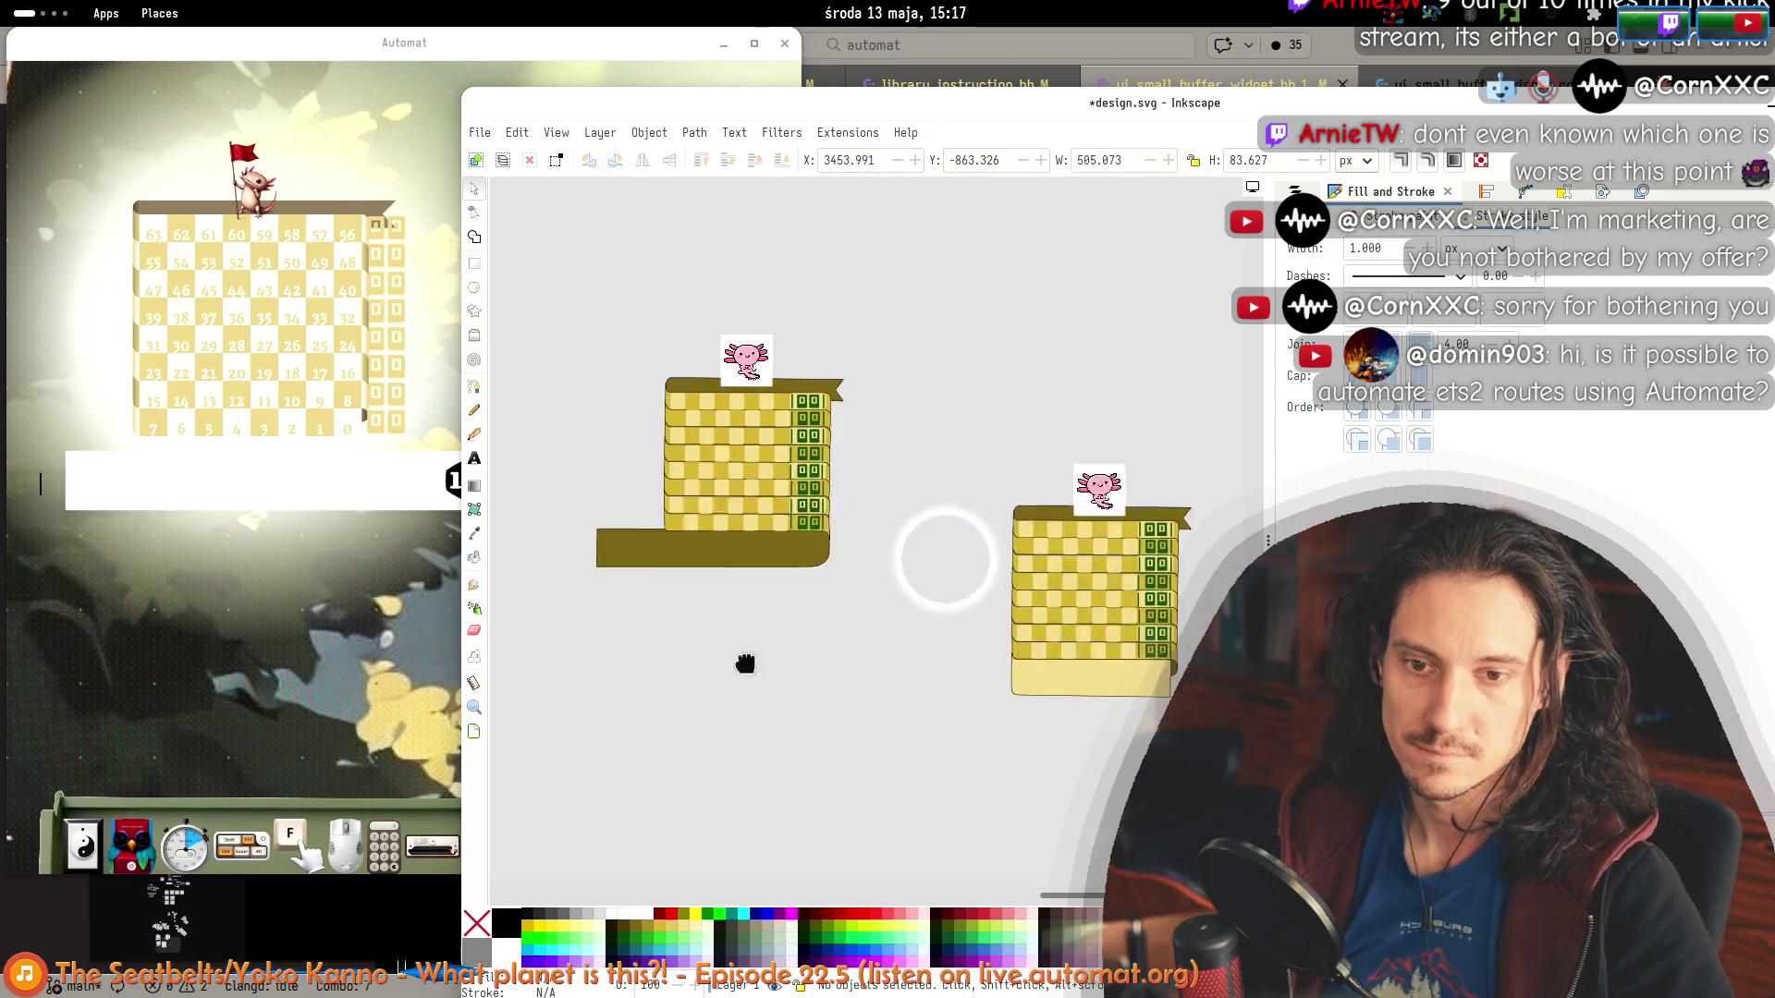
scroll(712, 658, down, 1)
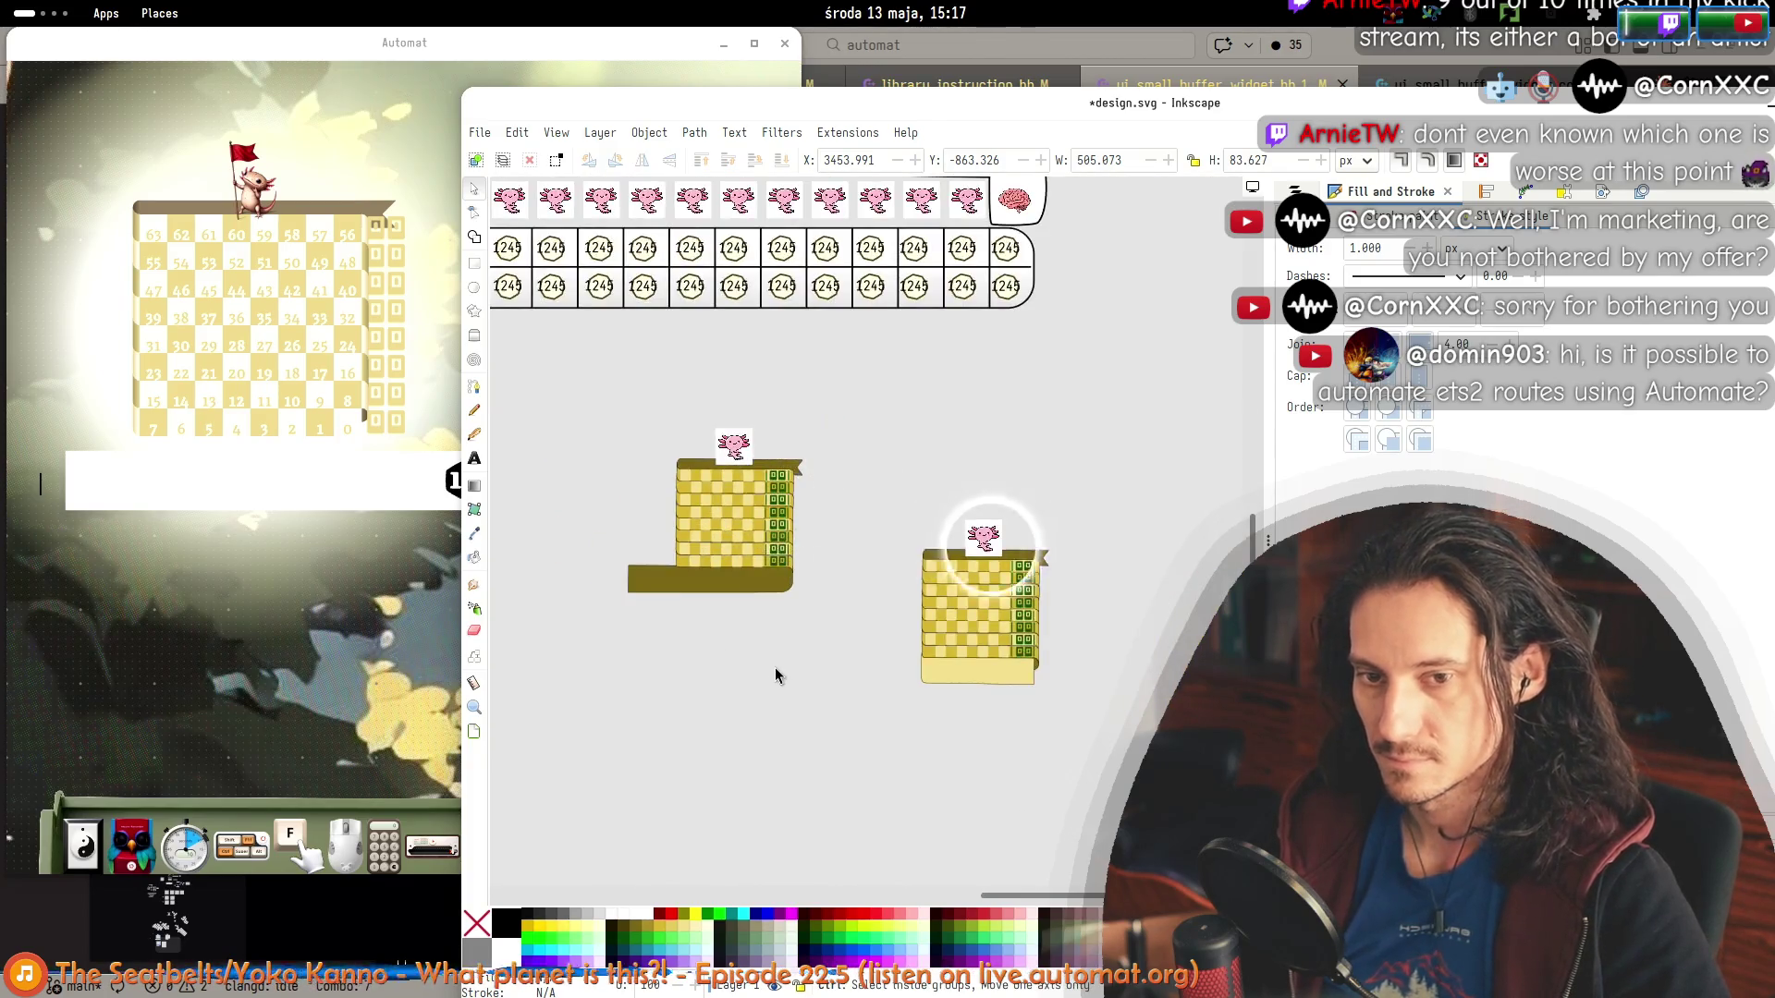
scroll(775, 675, up, 1)
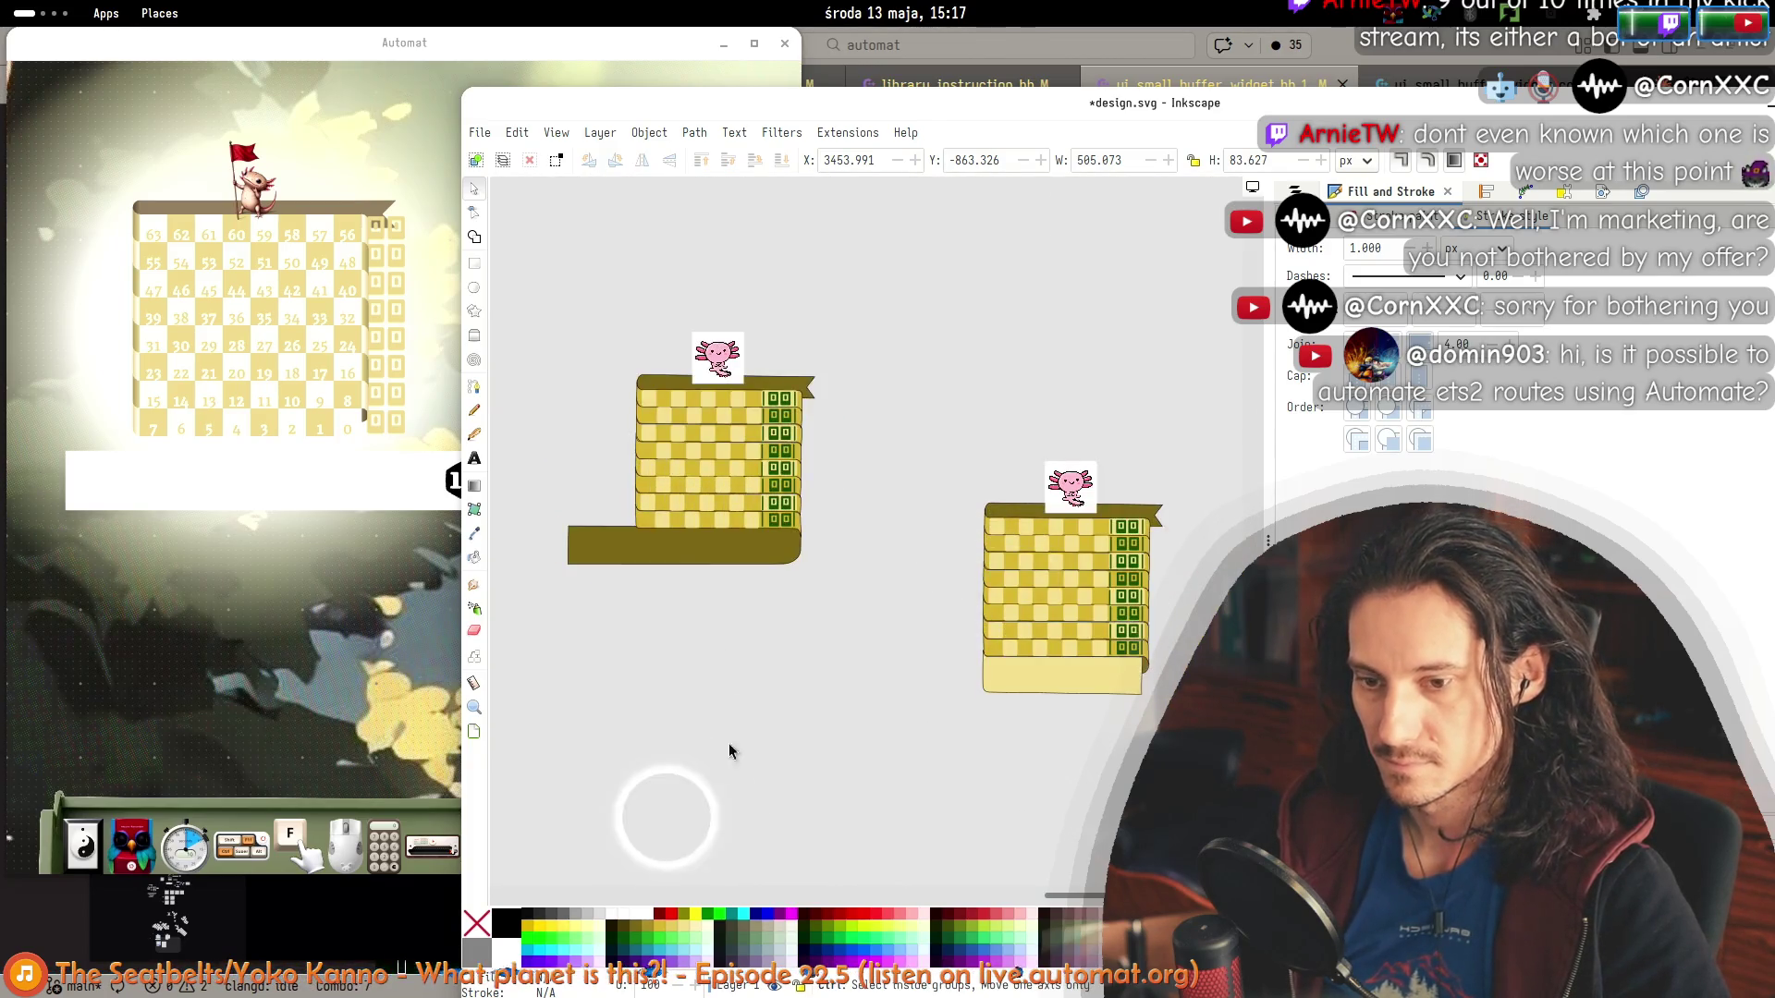
Draw a white rectangle inside the olive base, enlarge it, and move it down-left
click(474, 265)
drag(580, 535, 784, 560)
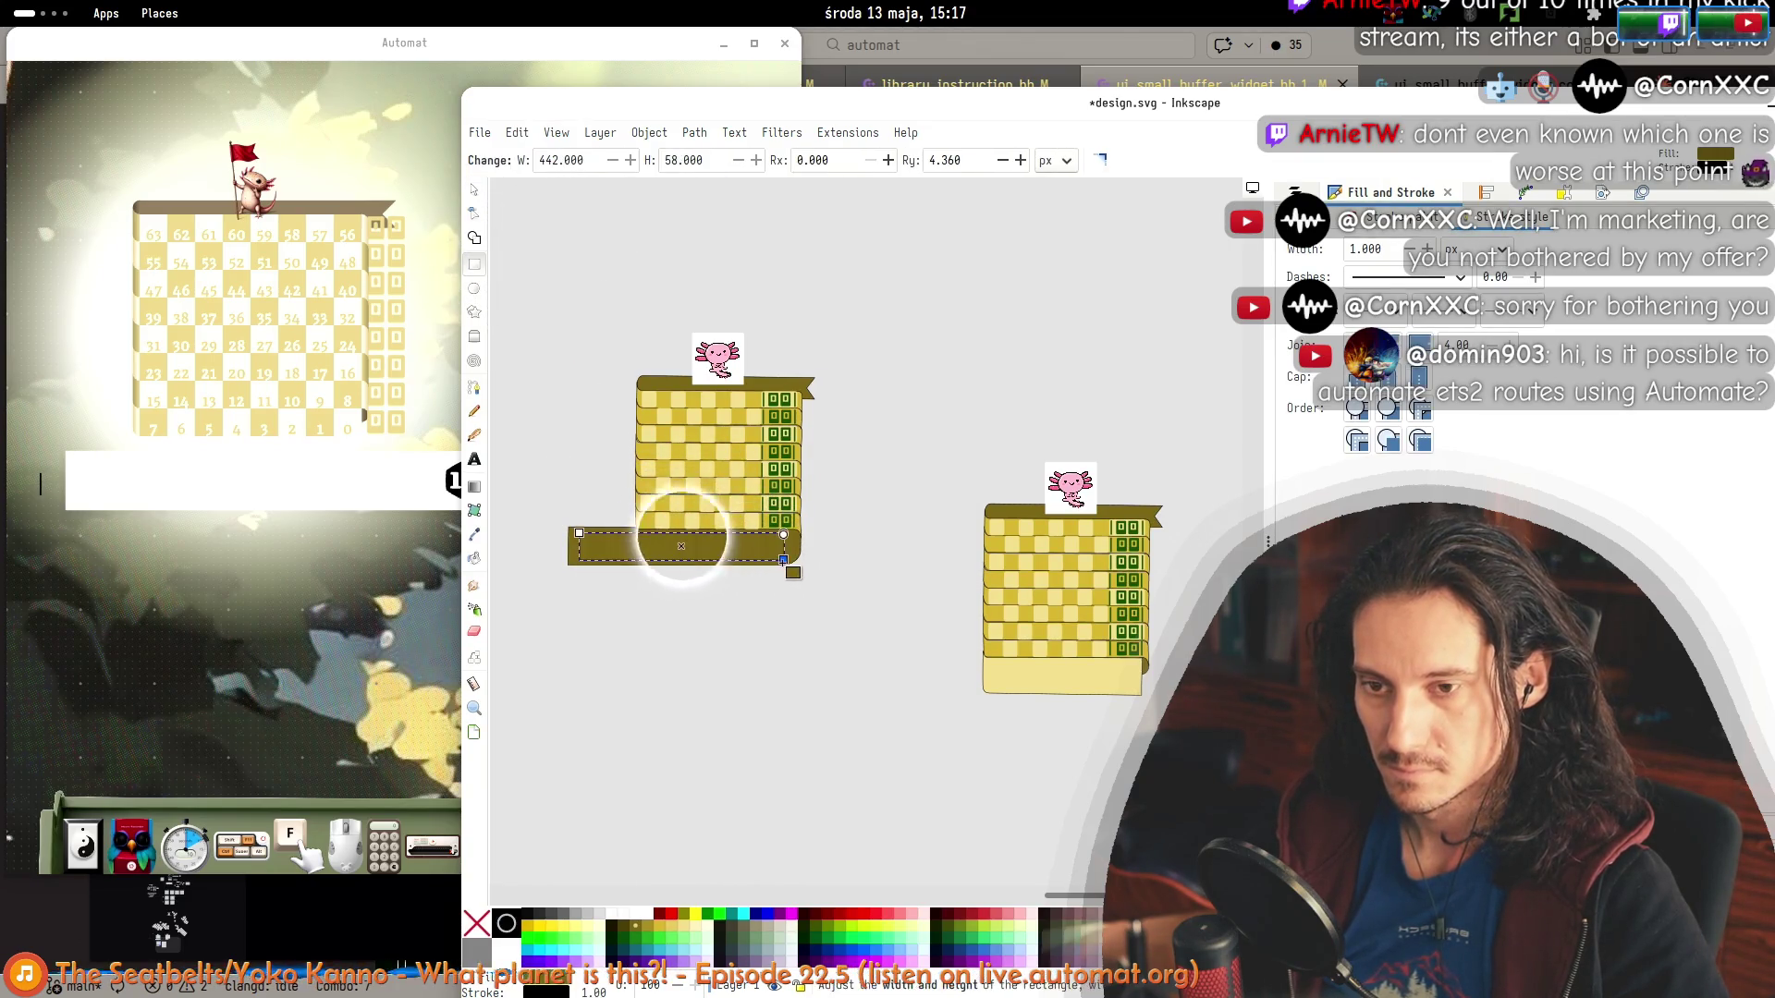
click(653, 920)
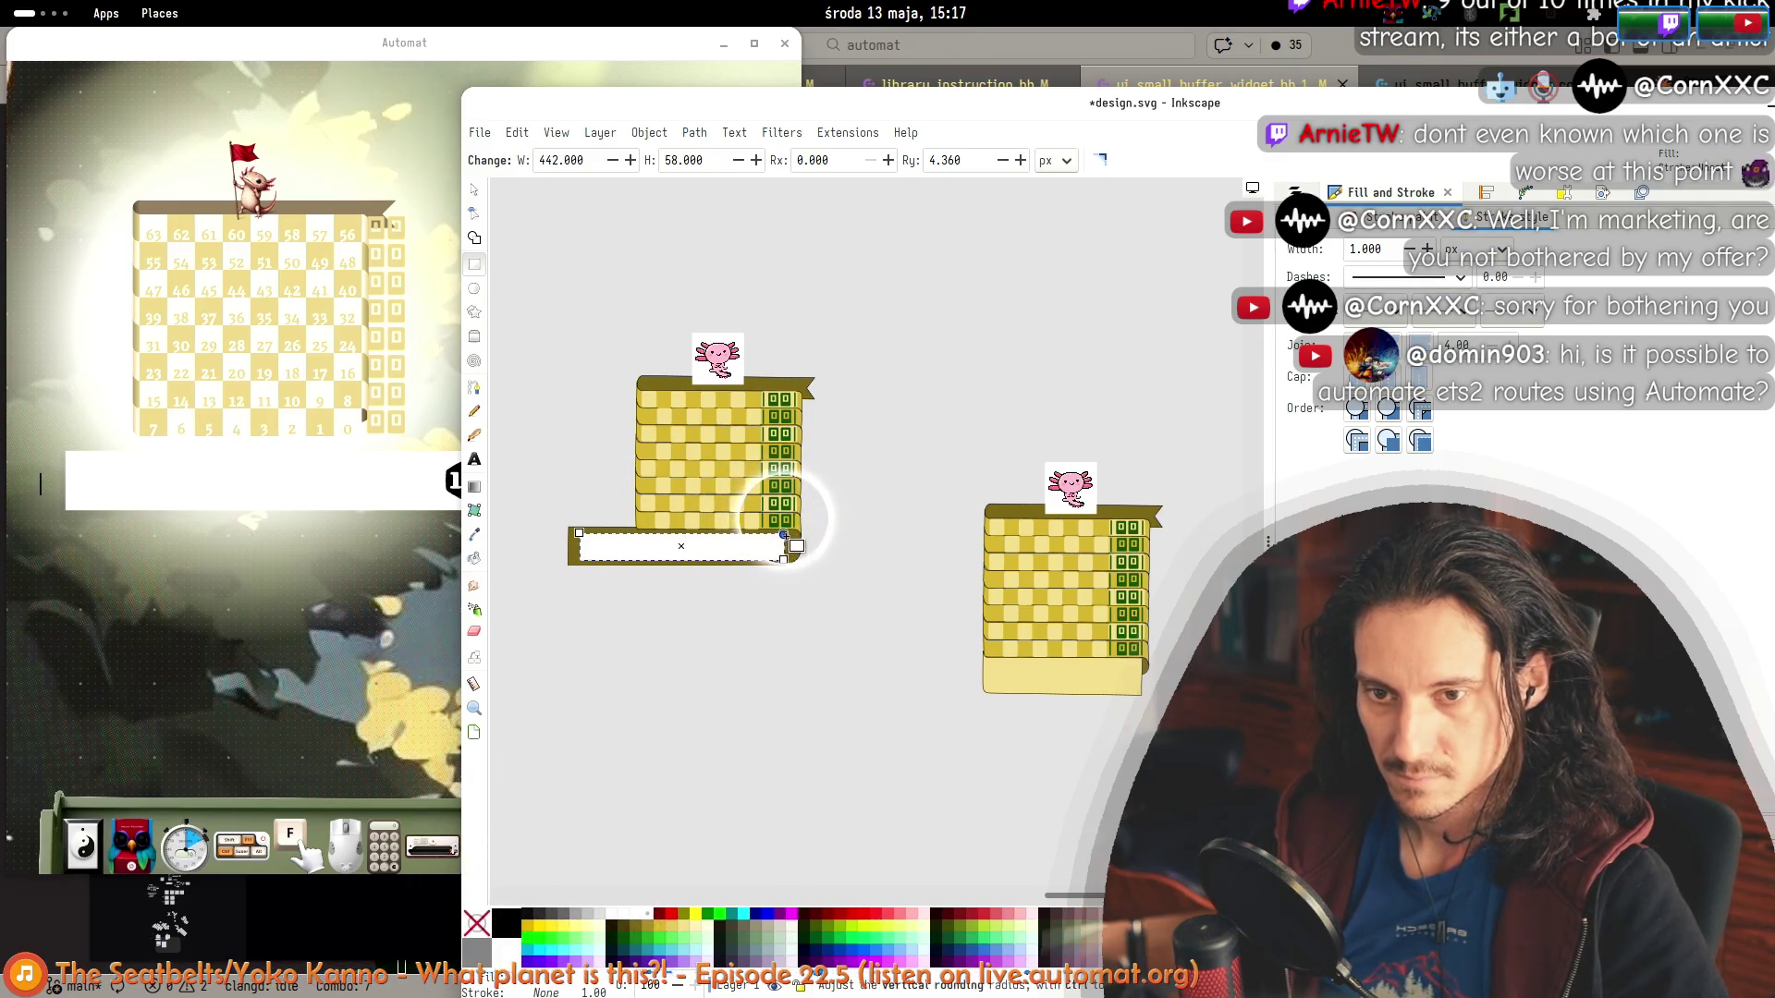
click(474, 189)
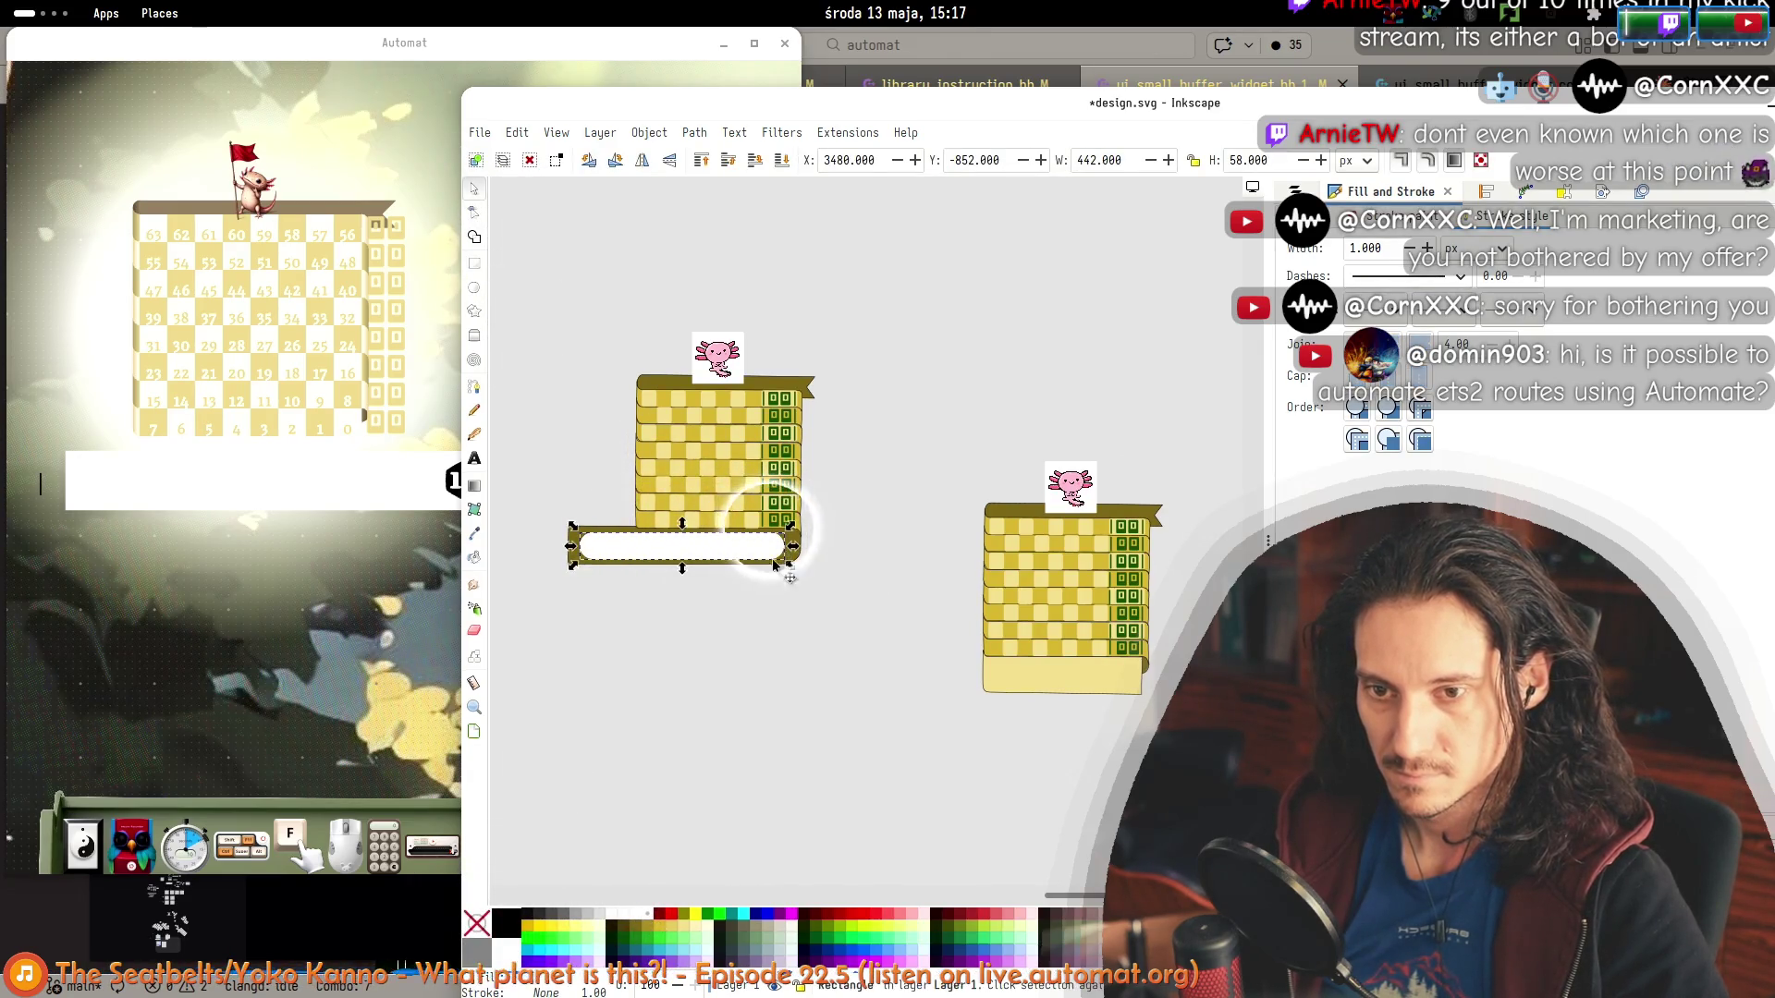
mouse_move(791, 566)
mouse_down()
mouse_move(760, 564)
mouse_move(814, 580)
mouse_up()
click(792, 517)
mouse_move(793, 517)
mouse_down()
mouse_move(786, 555)
mouse_move(741, 579)
mouse_move(752, 567)
mouse_up()
Widen the white bar leftward and make it slightly shorter, then deselect it
mouse_move(835, 92)
mouse_down()
mouse_move(1026, 71)
mouse_move(961, 46)
mouse_up()
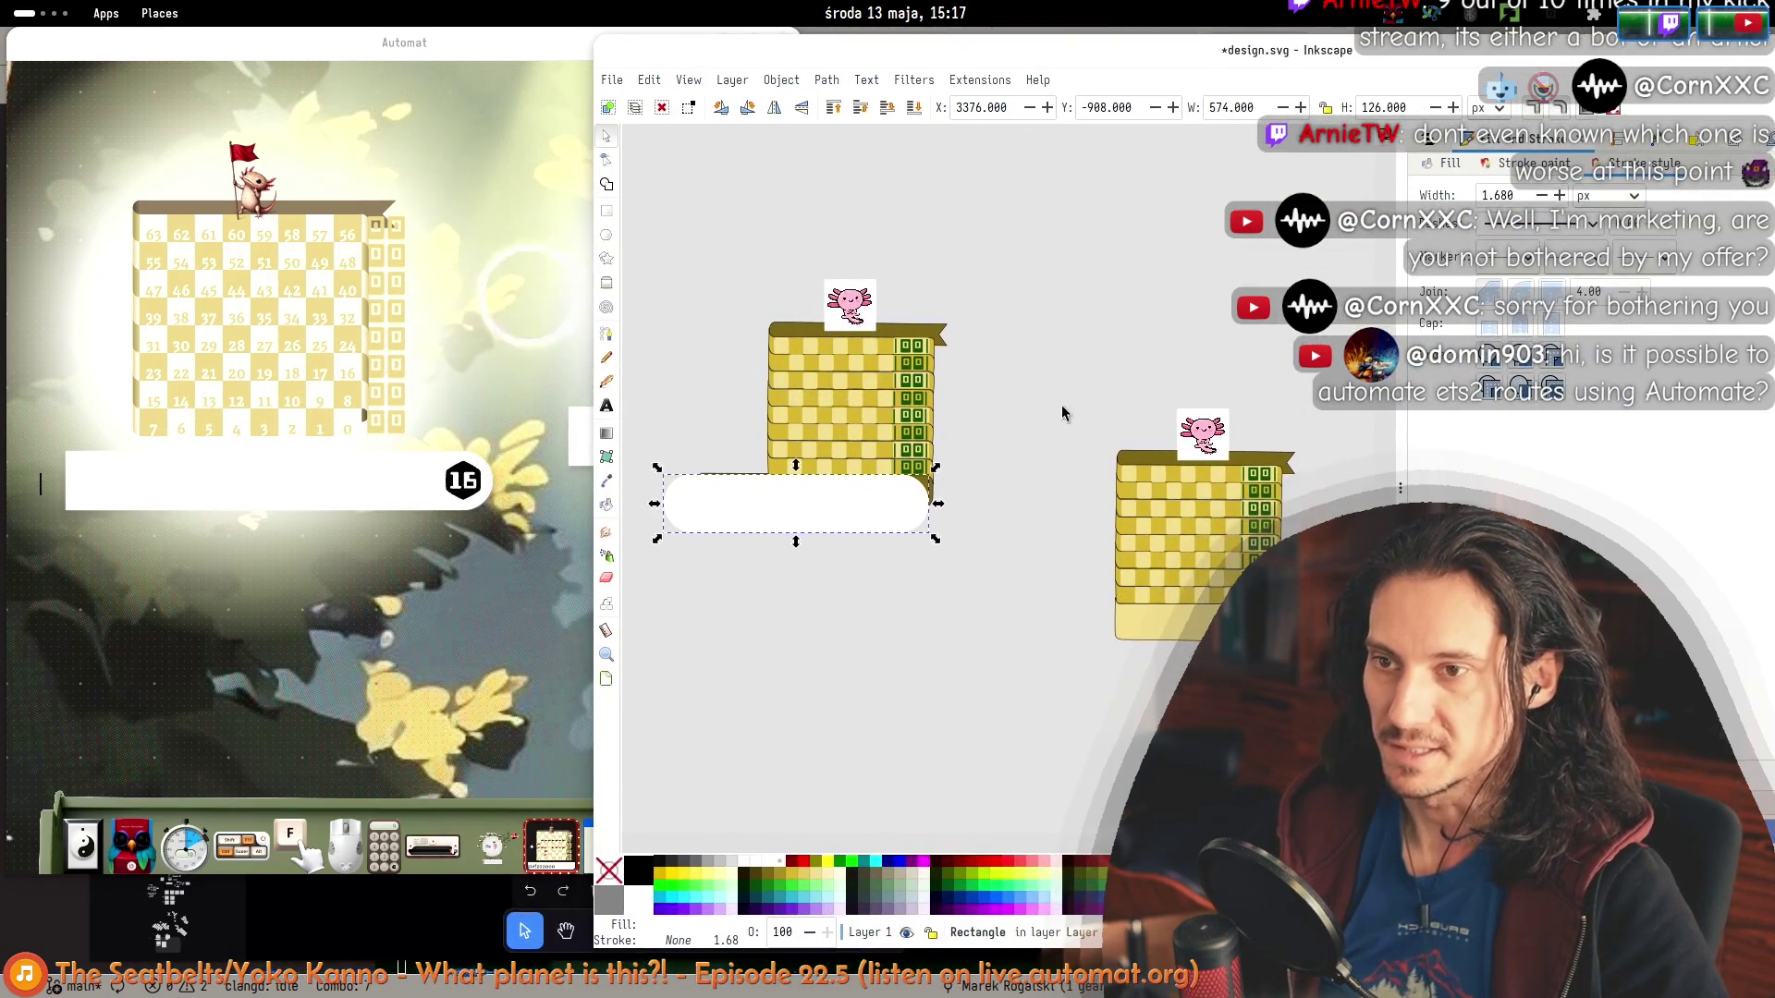
ctrl+scroll(935, 457, up, 2)
ctrl+scroll(925, 457, down, 1)
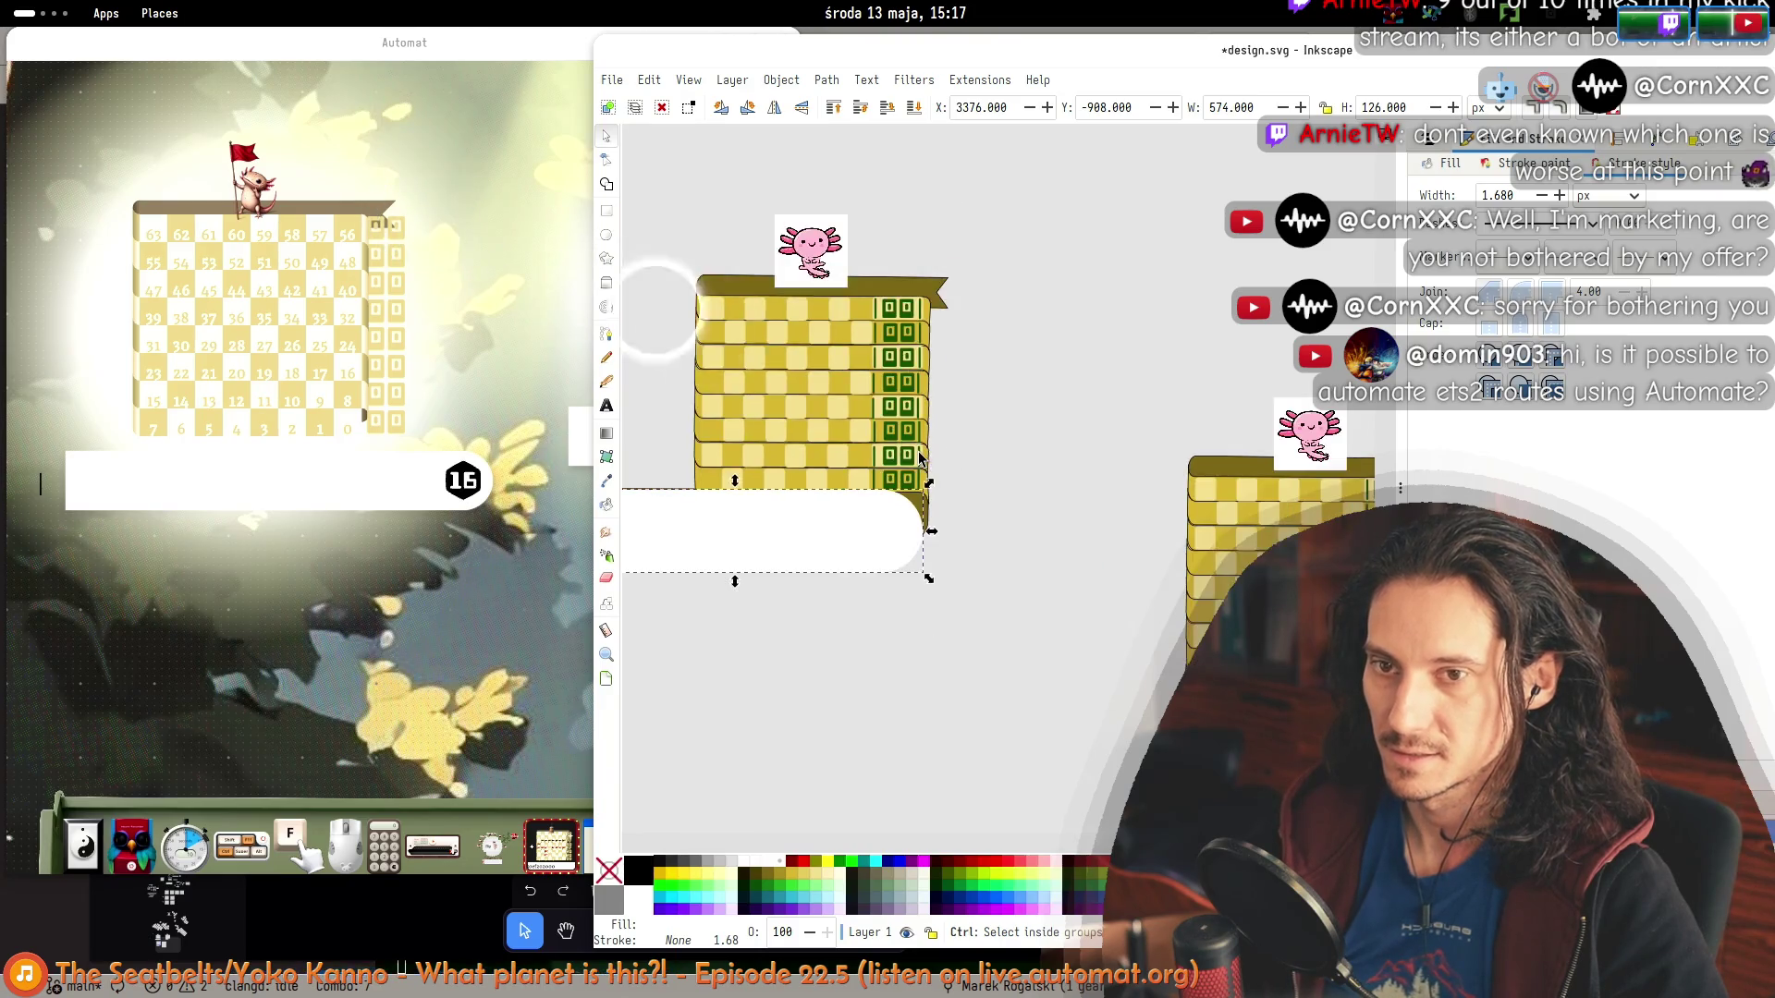
drag(1000, 451, 1139, 387)
mouse_move(680, 517)
mouse_down()
mouse_move(620, 481)
mouse_move(646, 505)
mouse_up()
drag(916, 508, 911, 484)
click(903, 499)
key(Escape)
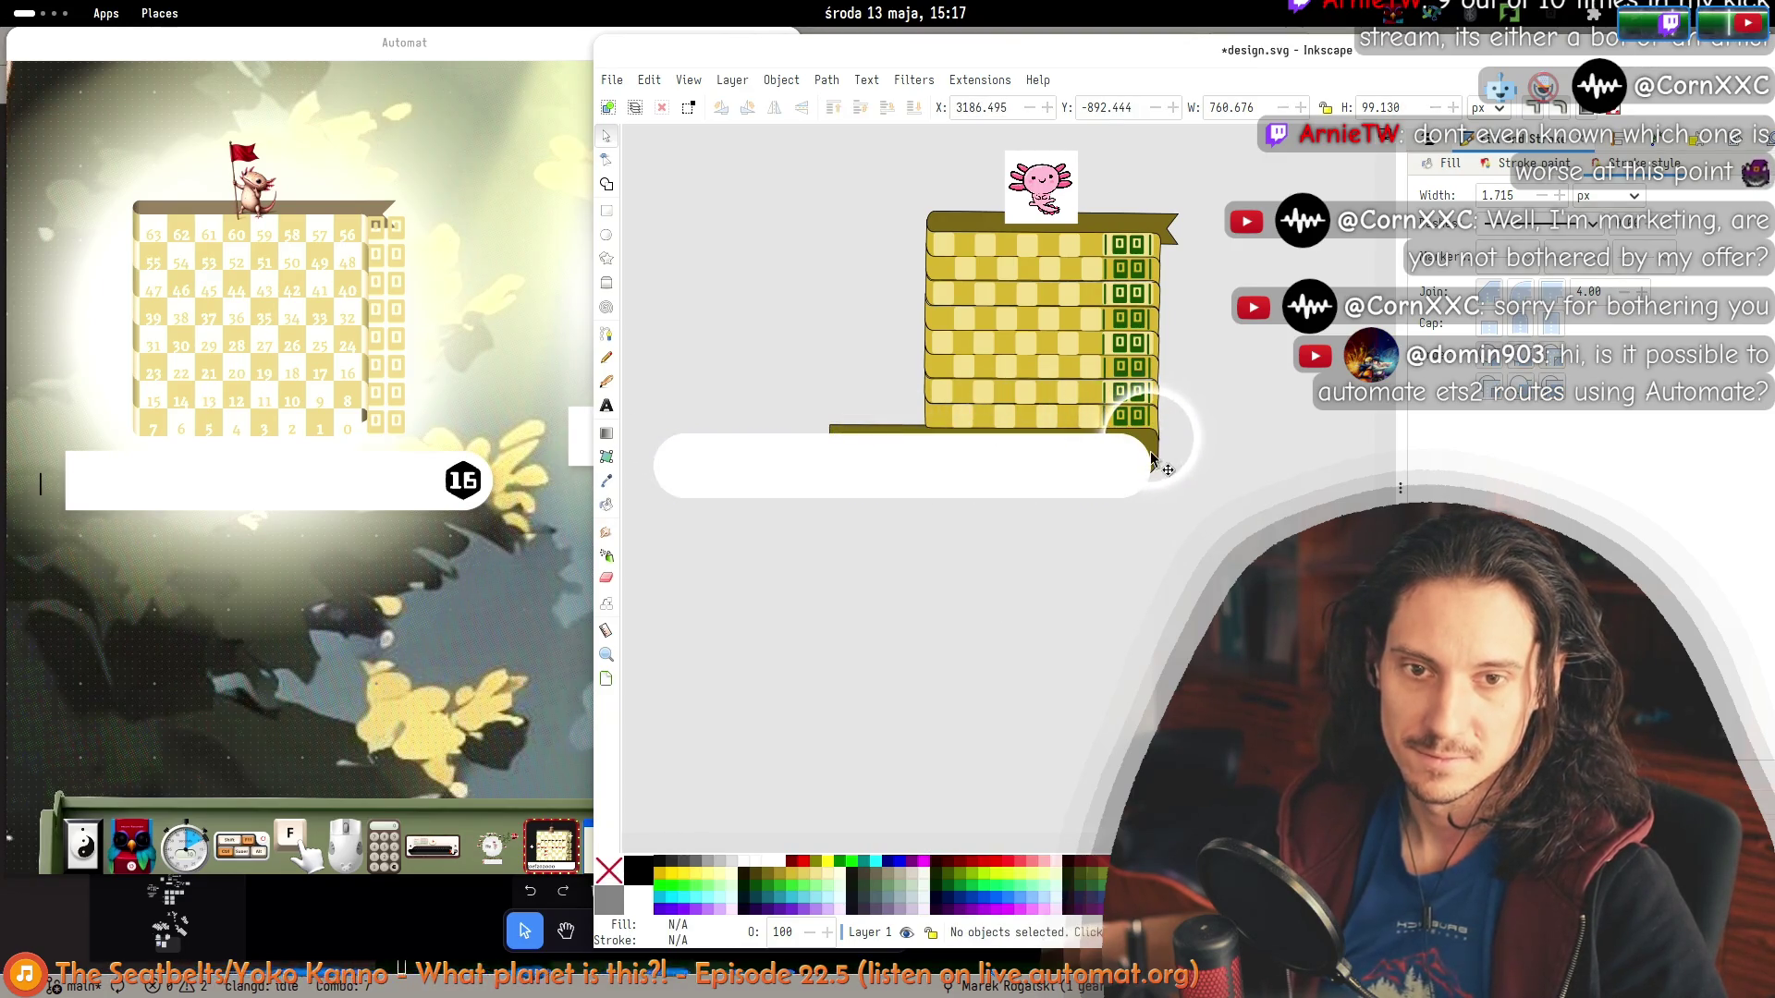
With the Node tool, stretch the olive ledge left and lower its bottom to frame the bar
click(1152, 459)
key(n)
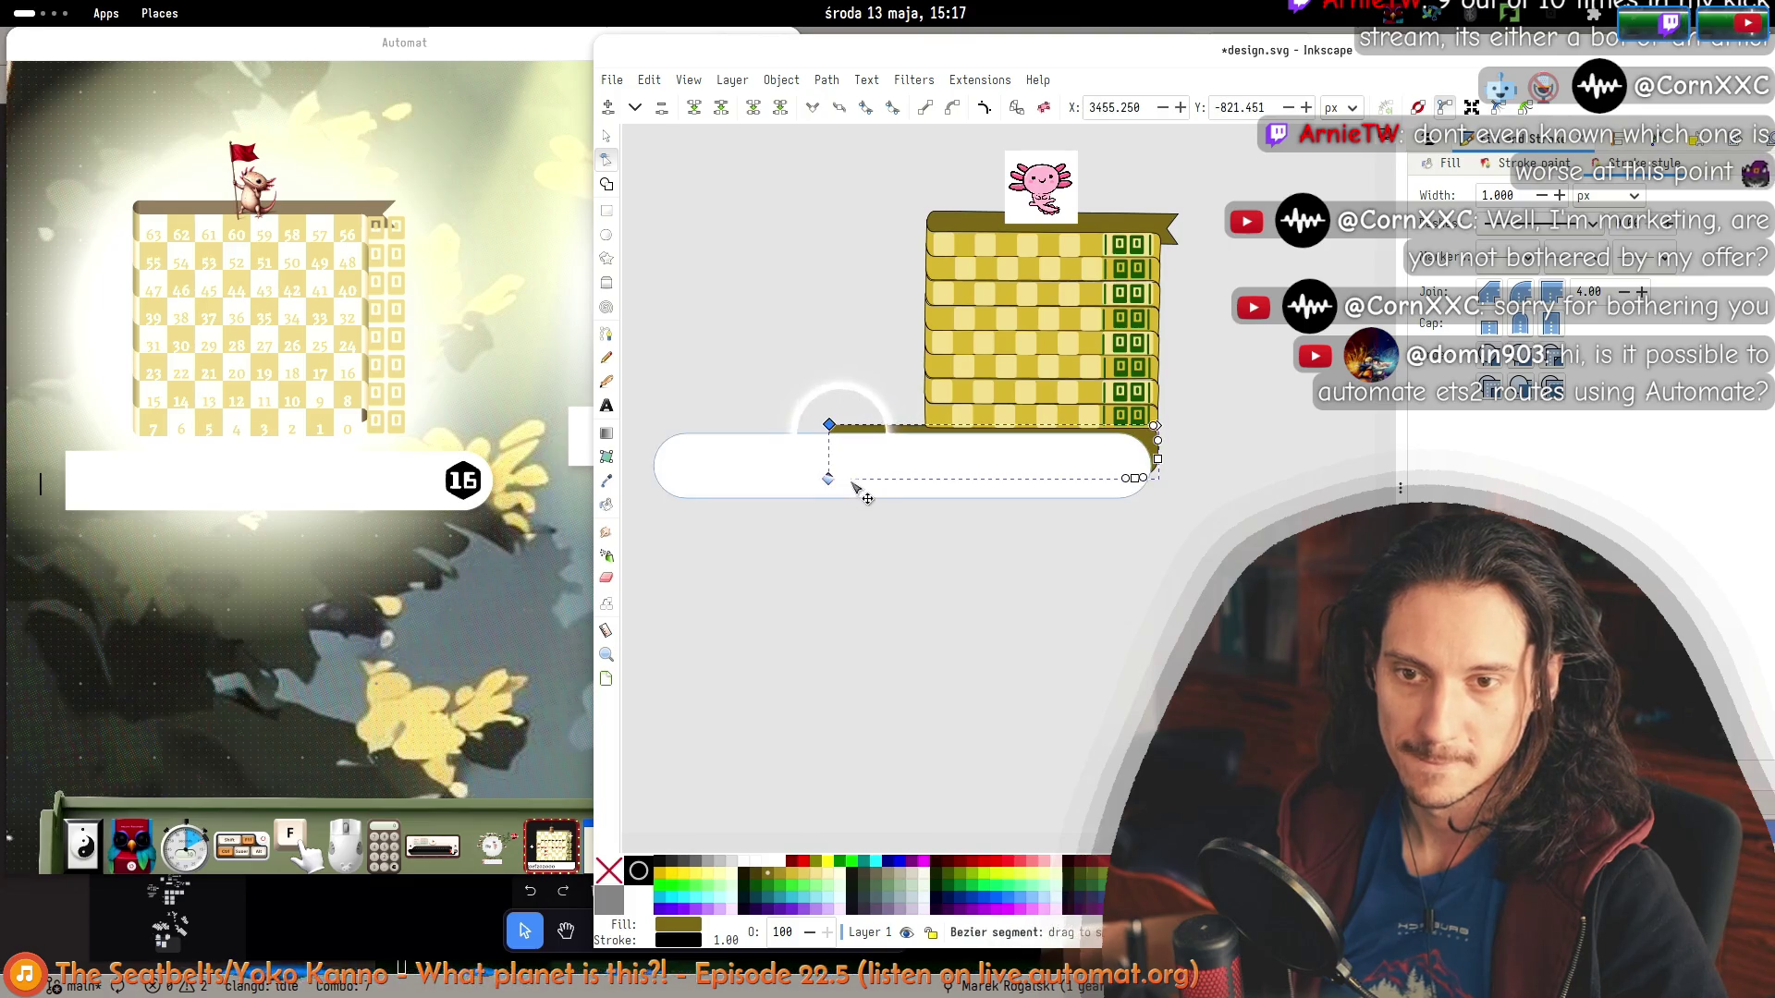
drag(649, 497, 644, 487)
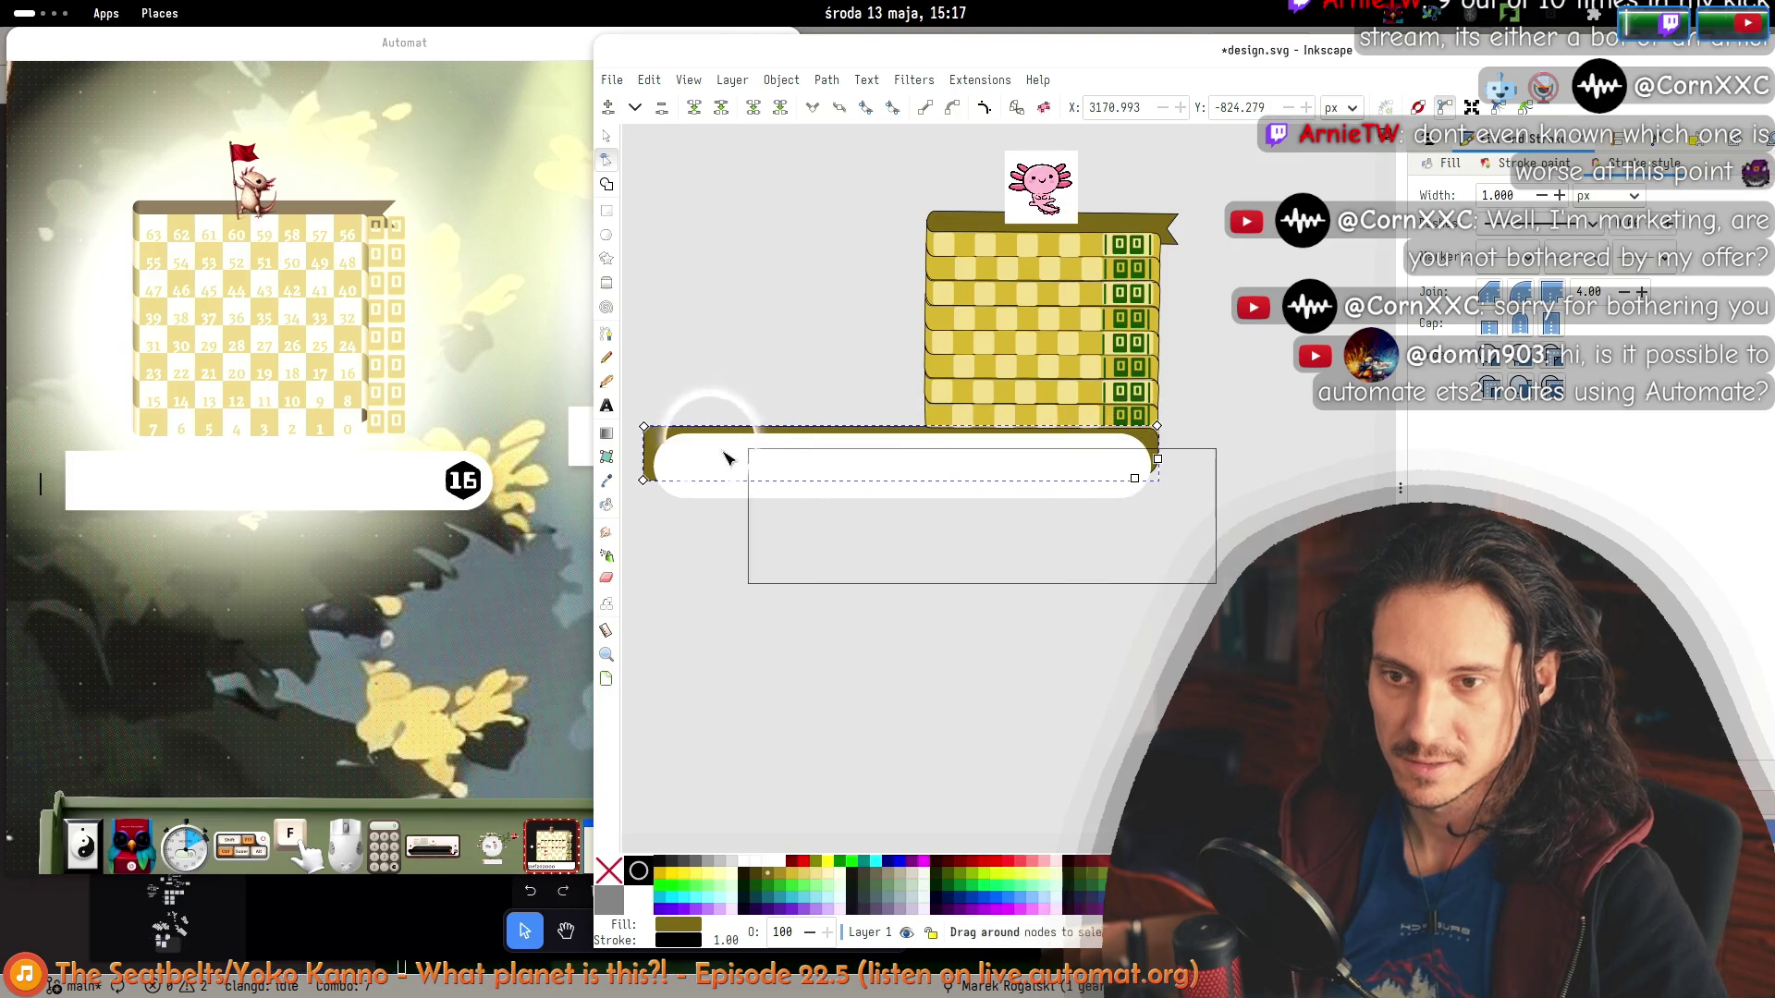
shift+click(1135, 478)
drag(1135, 478, 1140, 504)
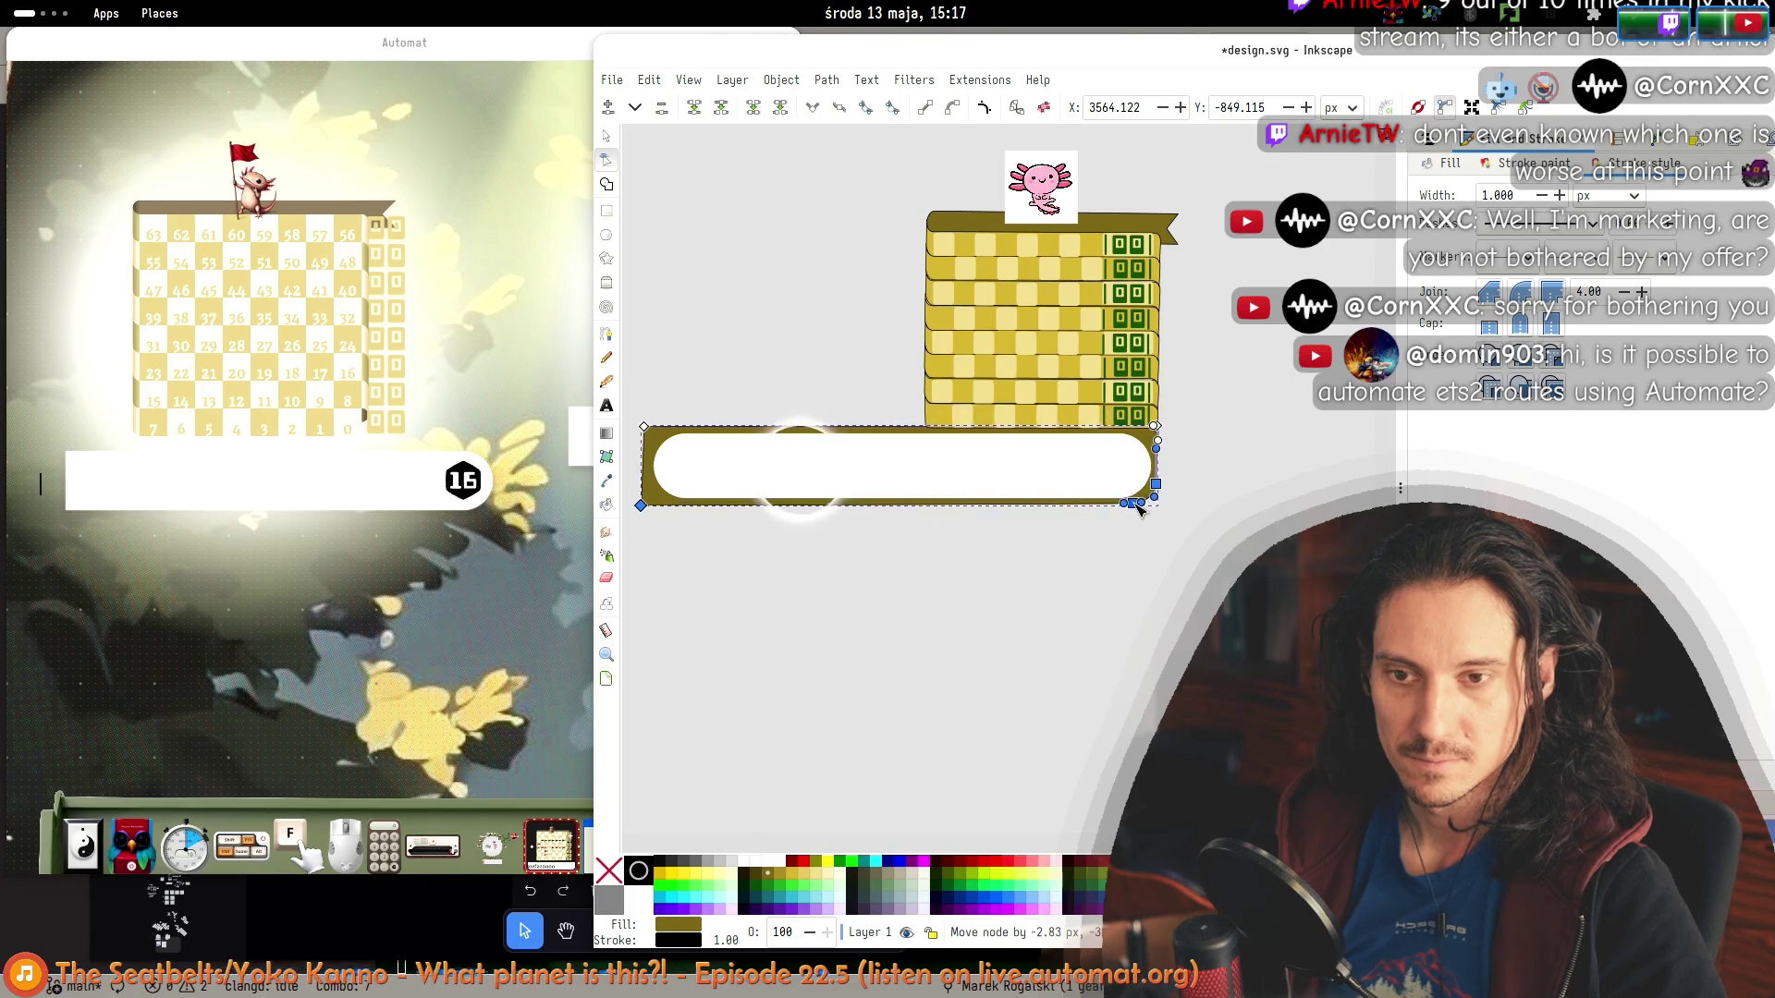
click(1127, 607)
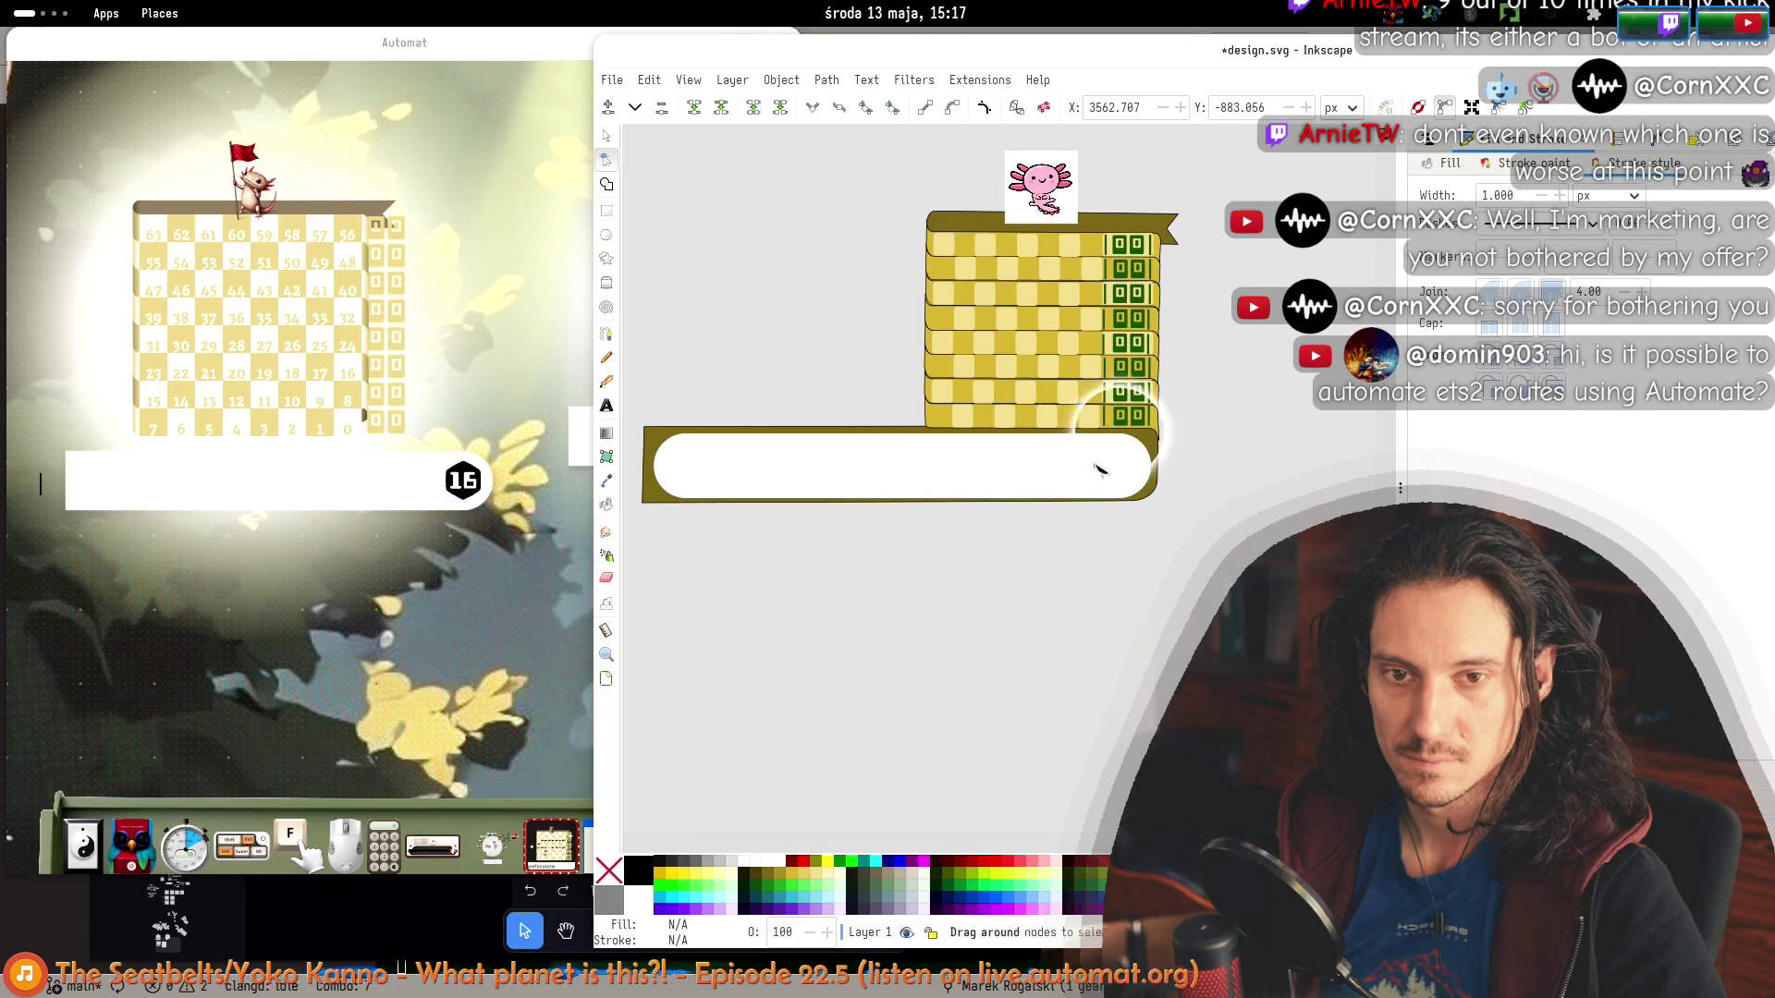
drag(1230, 555, 638, 467)
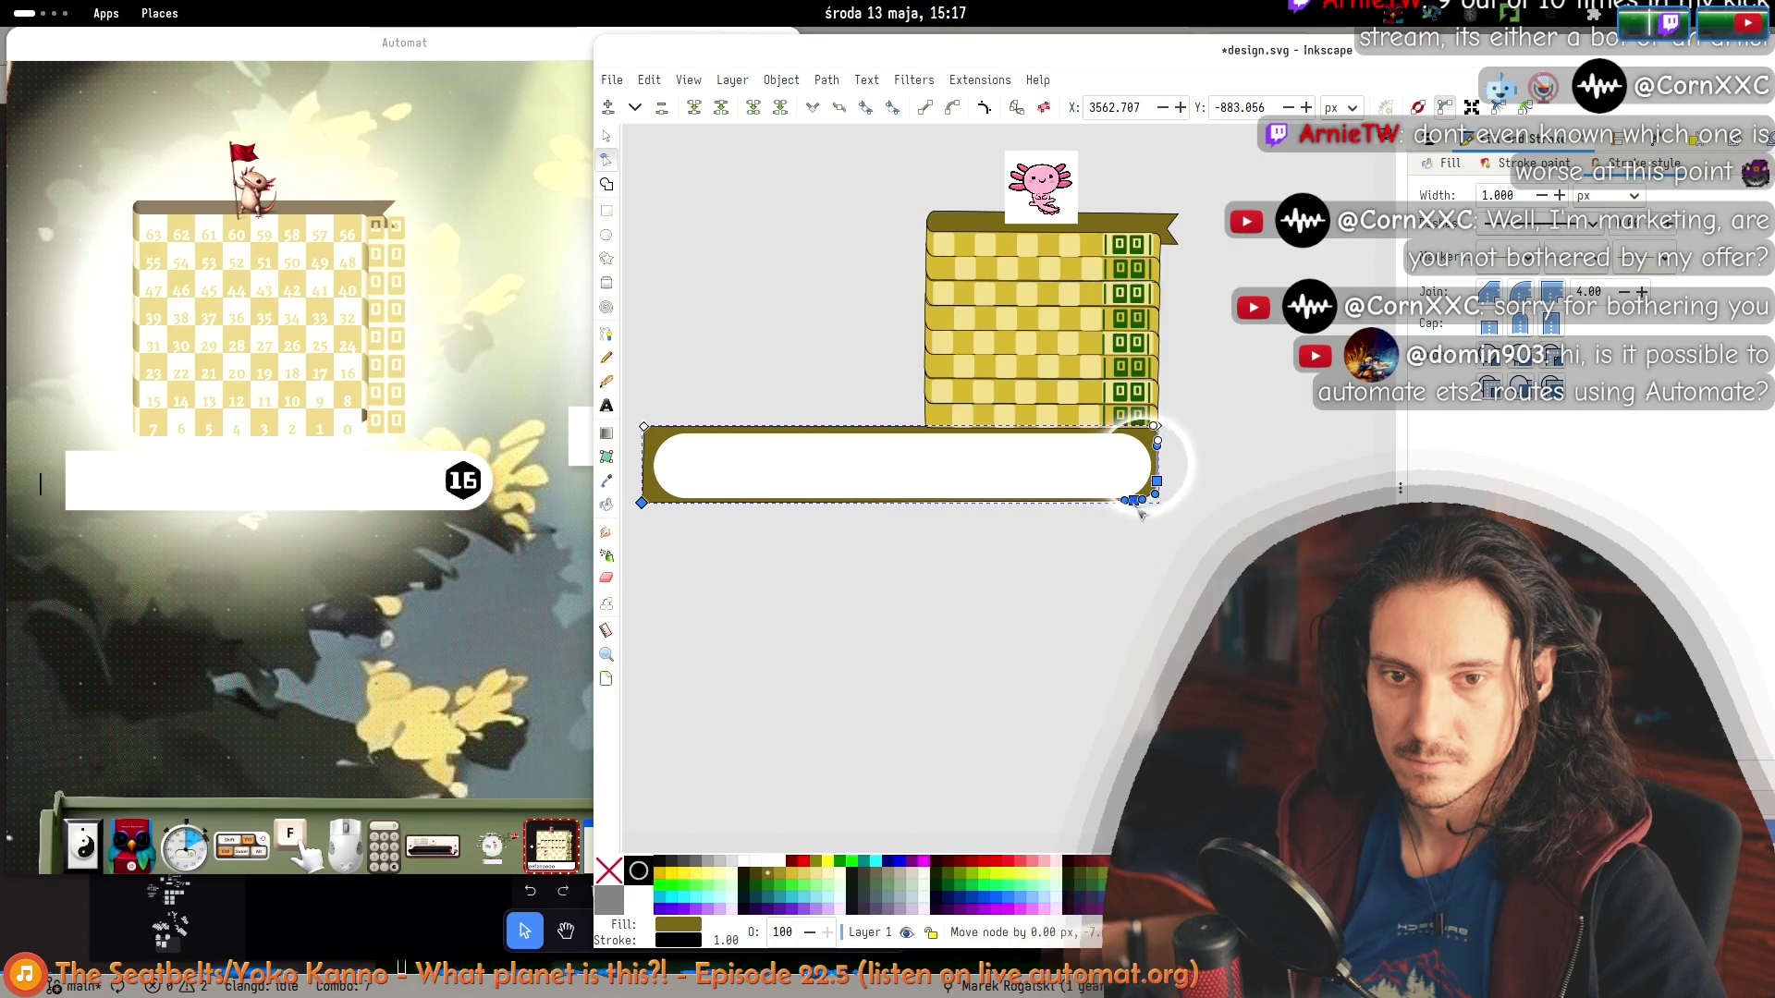
click(1142, 514)
ctrl+scroll(800, 523, down, 3)
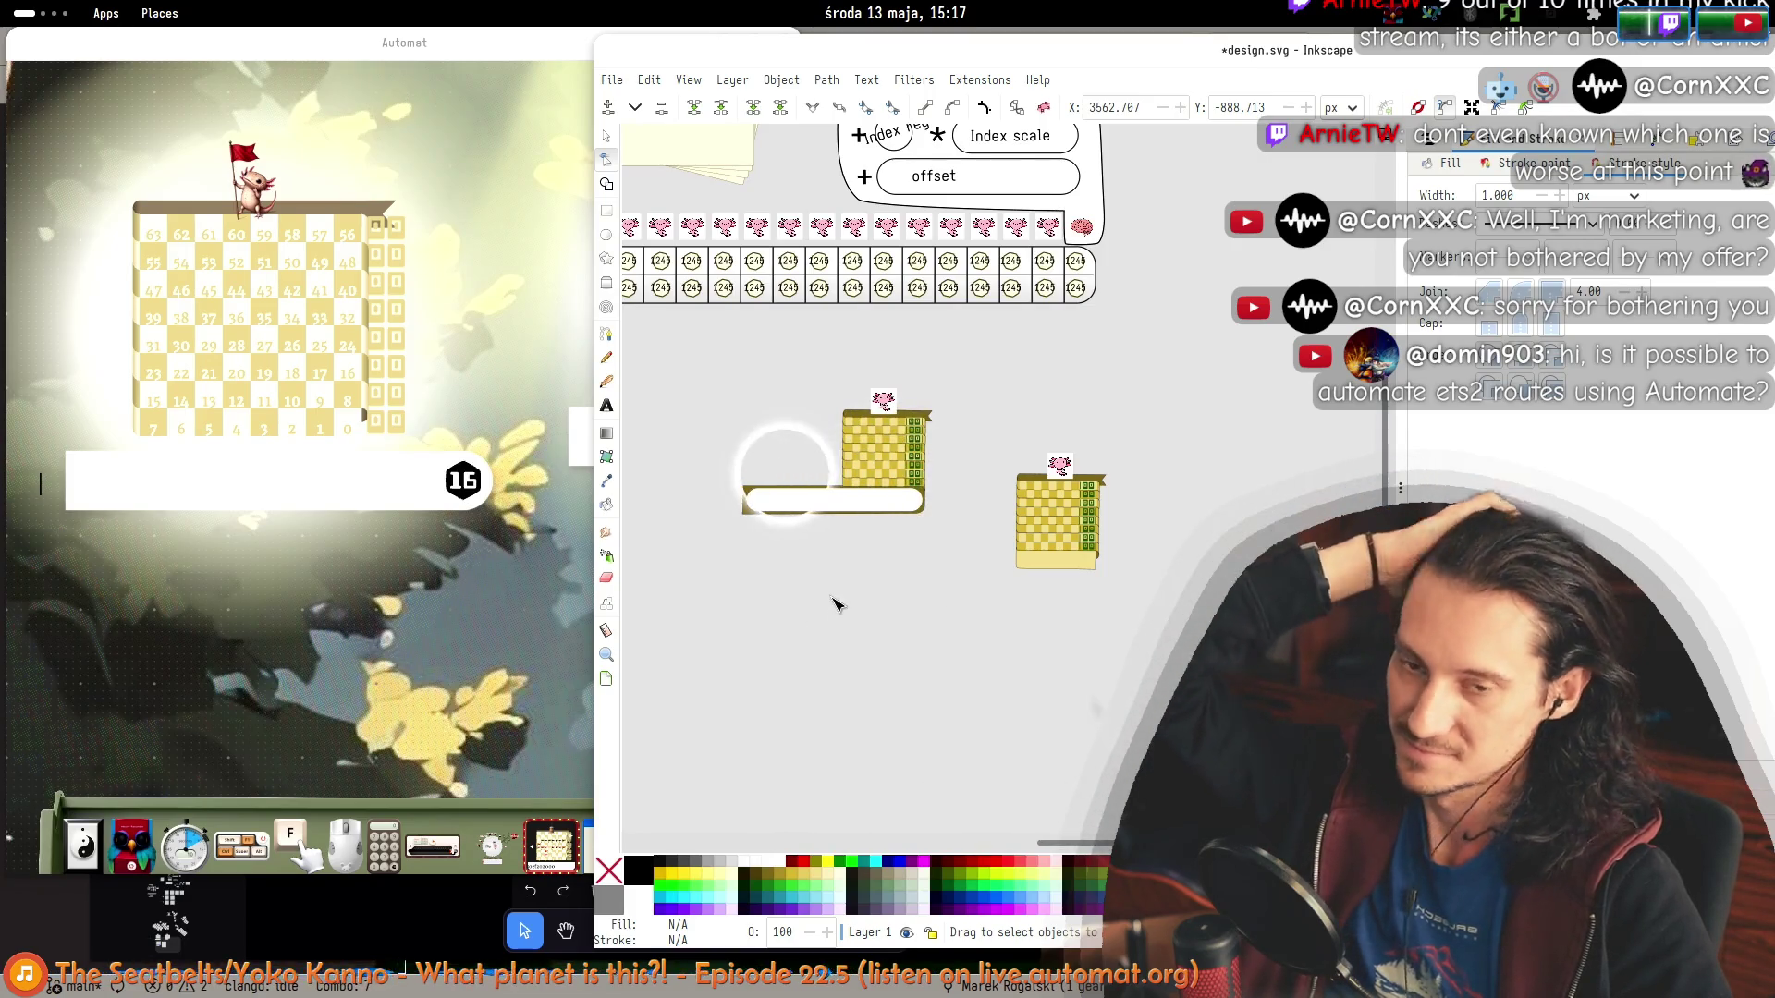
scroll(735, 518, up, 5)
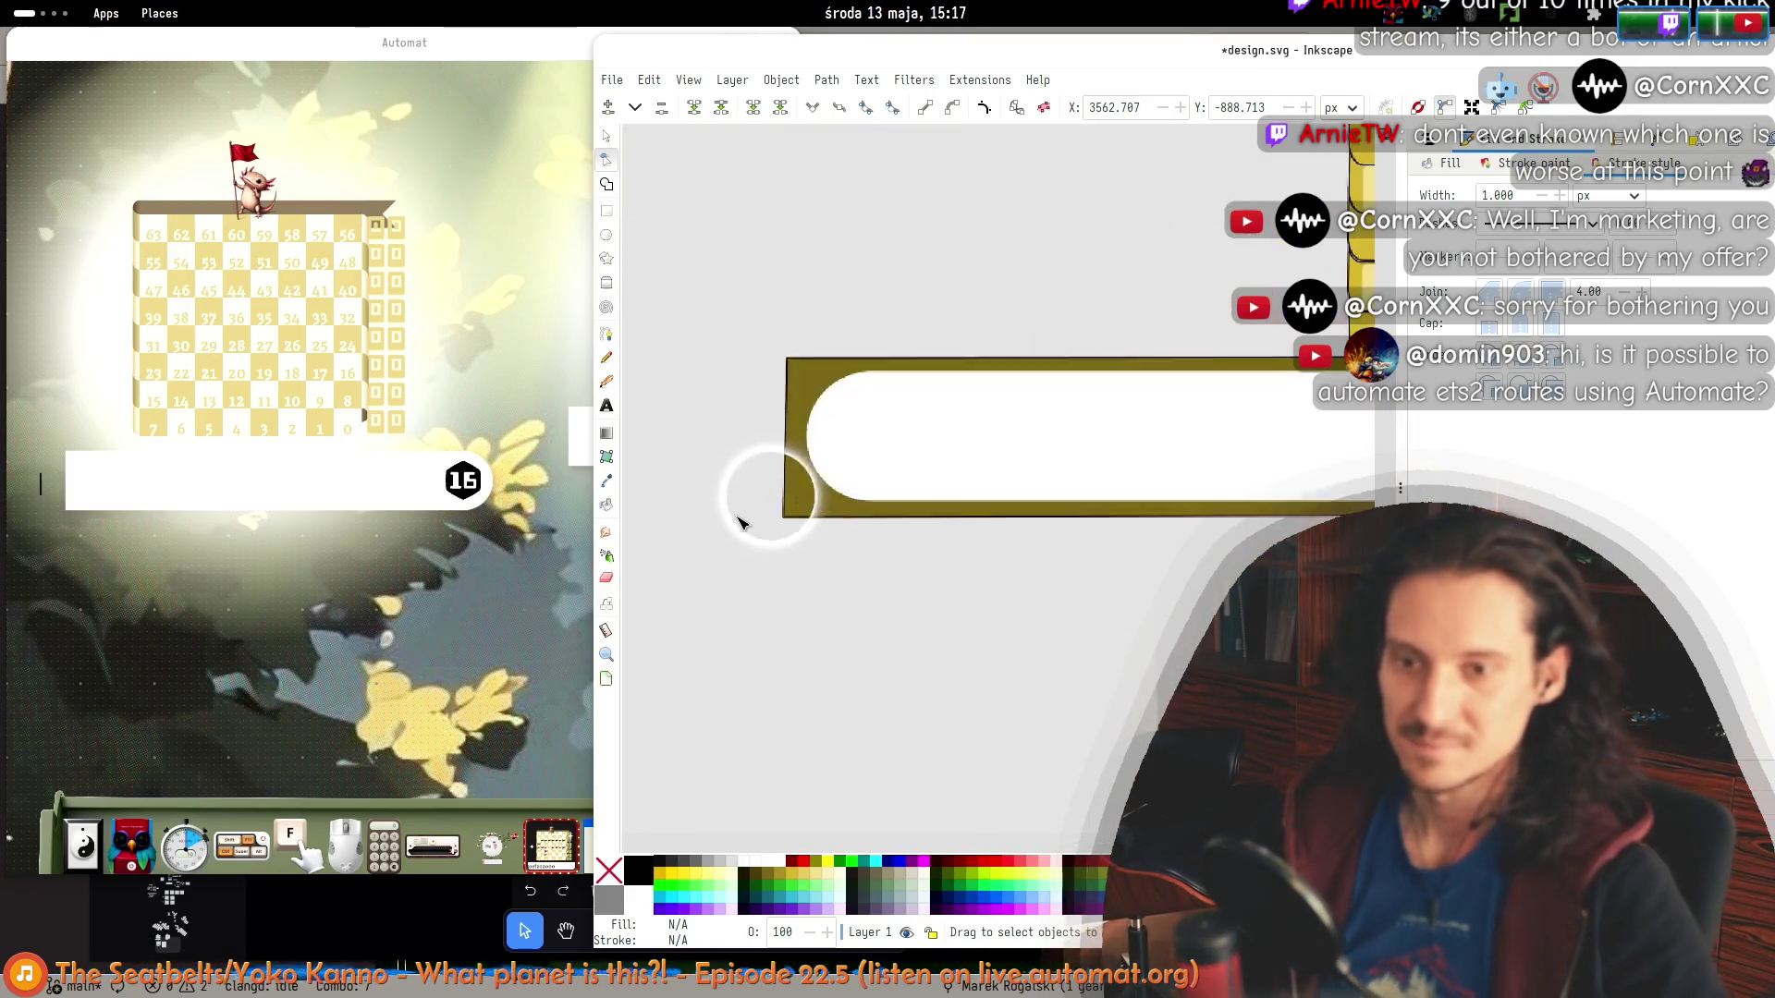
Draw a tall closed arrow outline at the bar's left end, filled black with no stroke
click(607, 332)
click(794, 727)
click(797, 339)
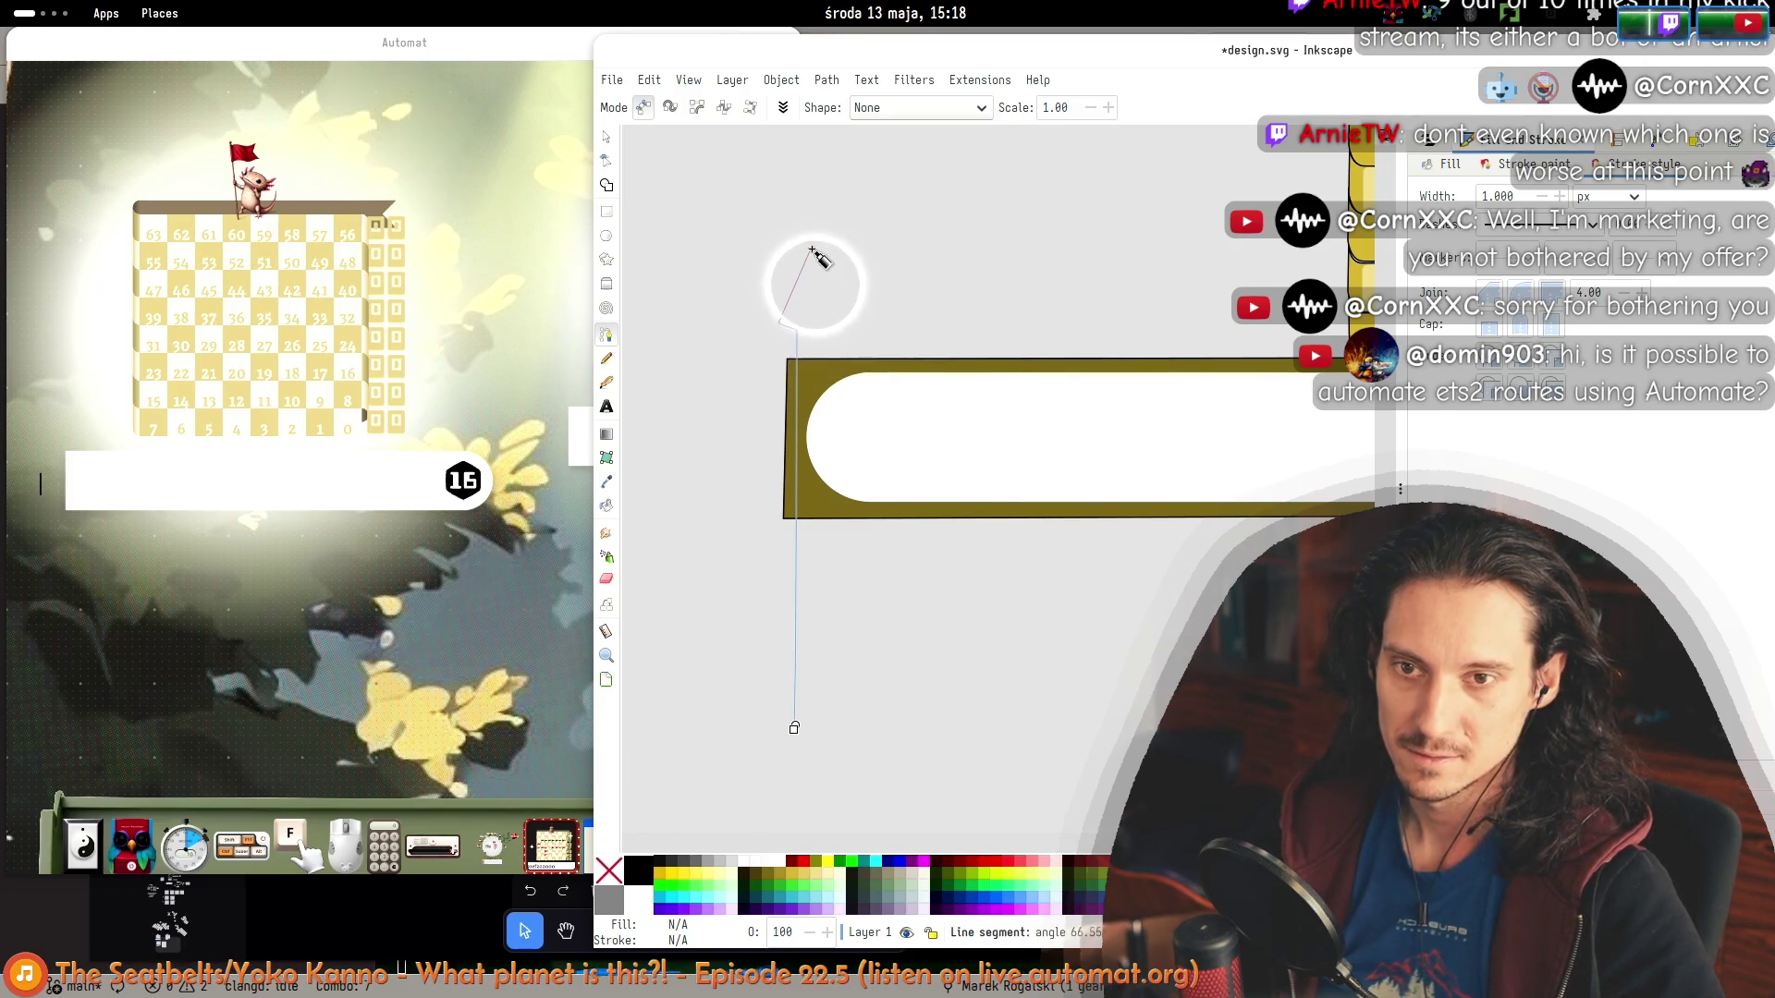
click(828, 333)
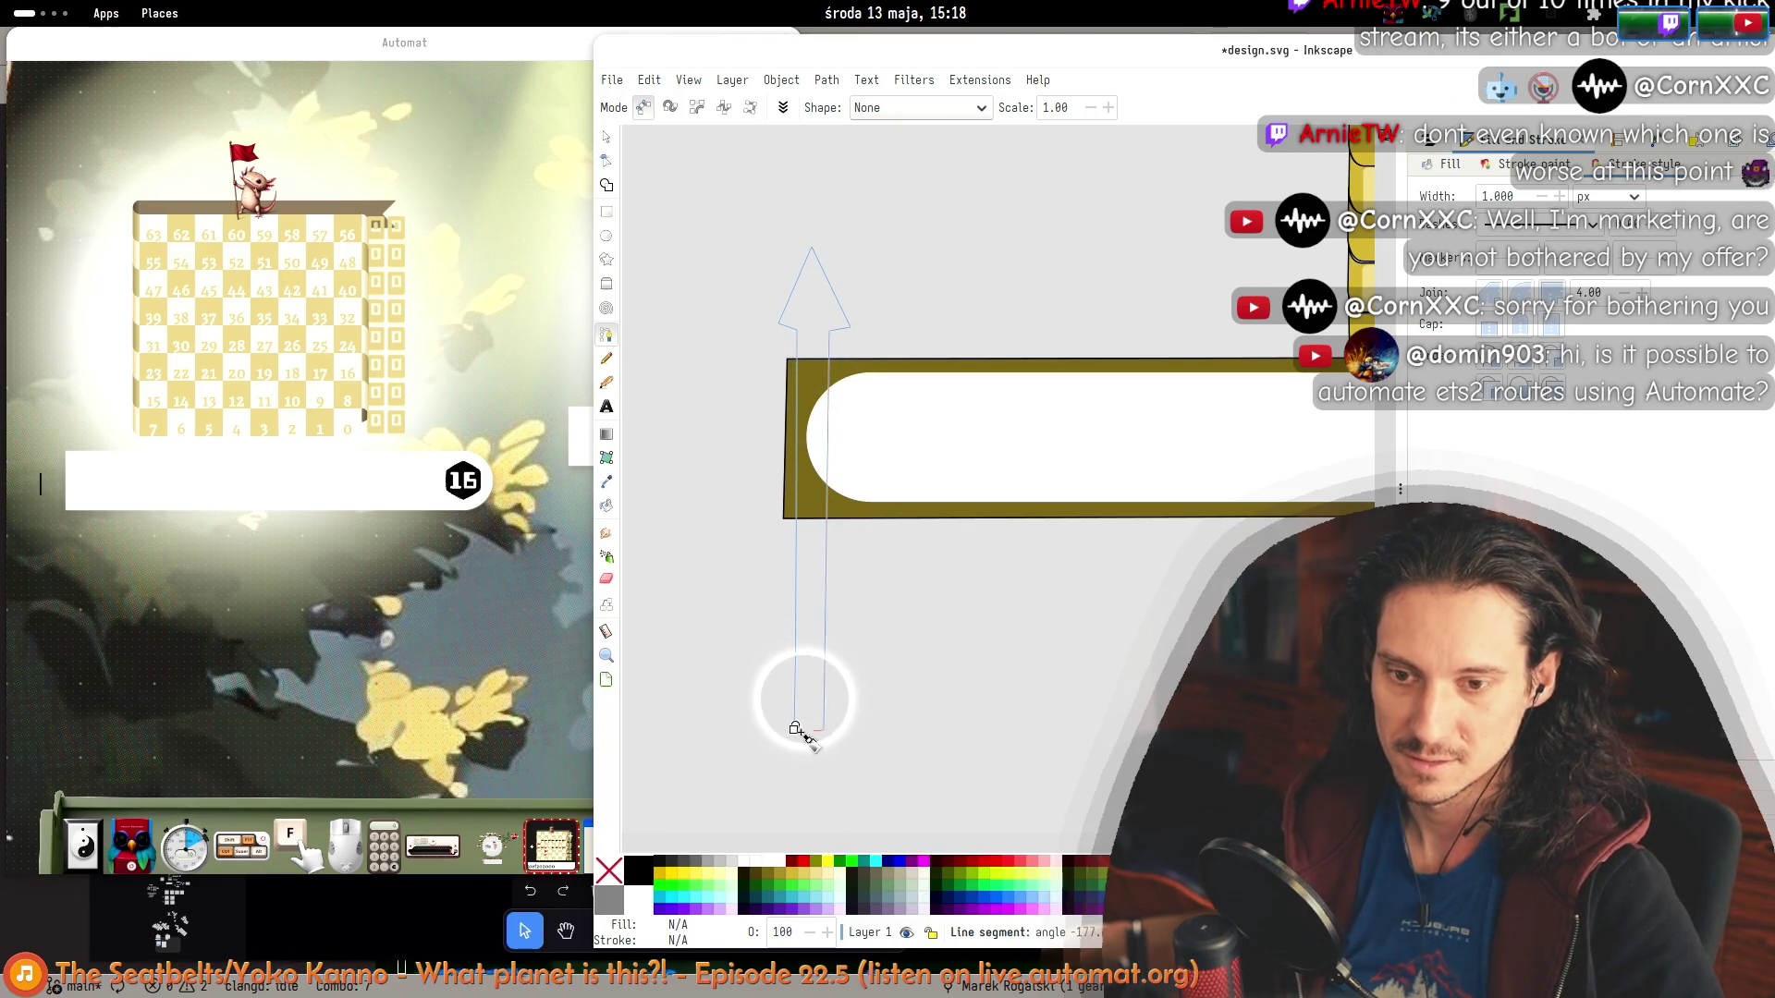
click(794, 729)
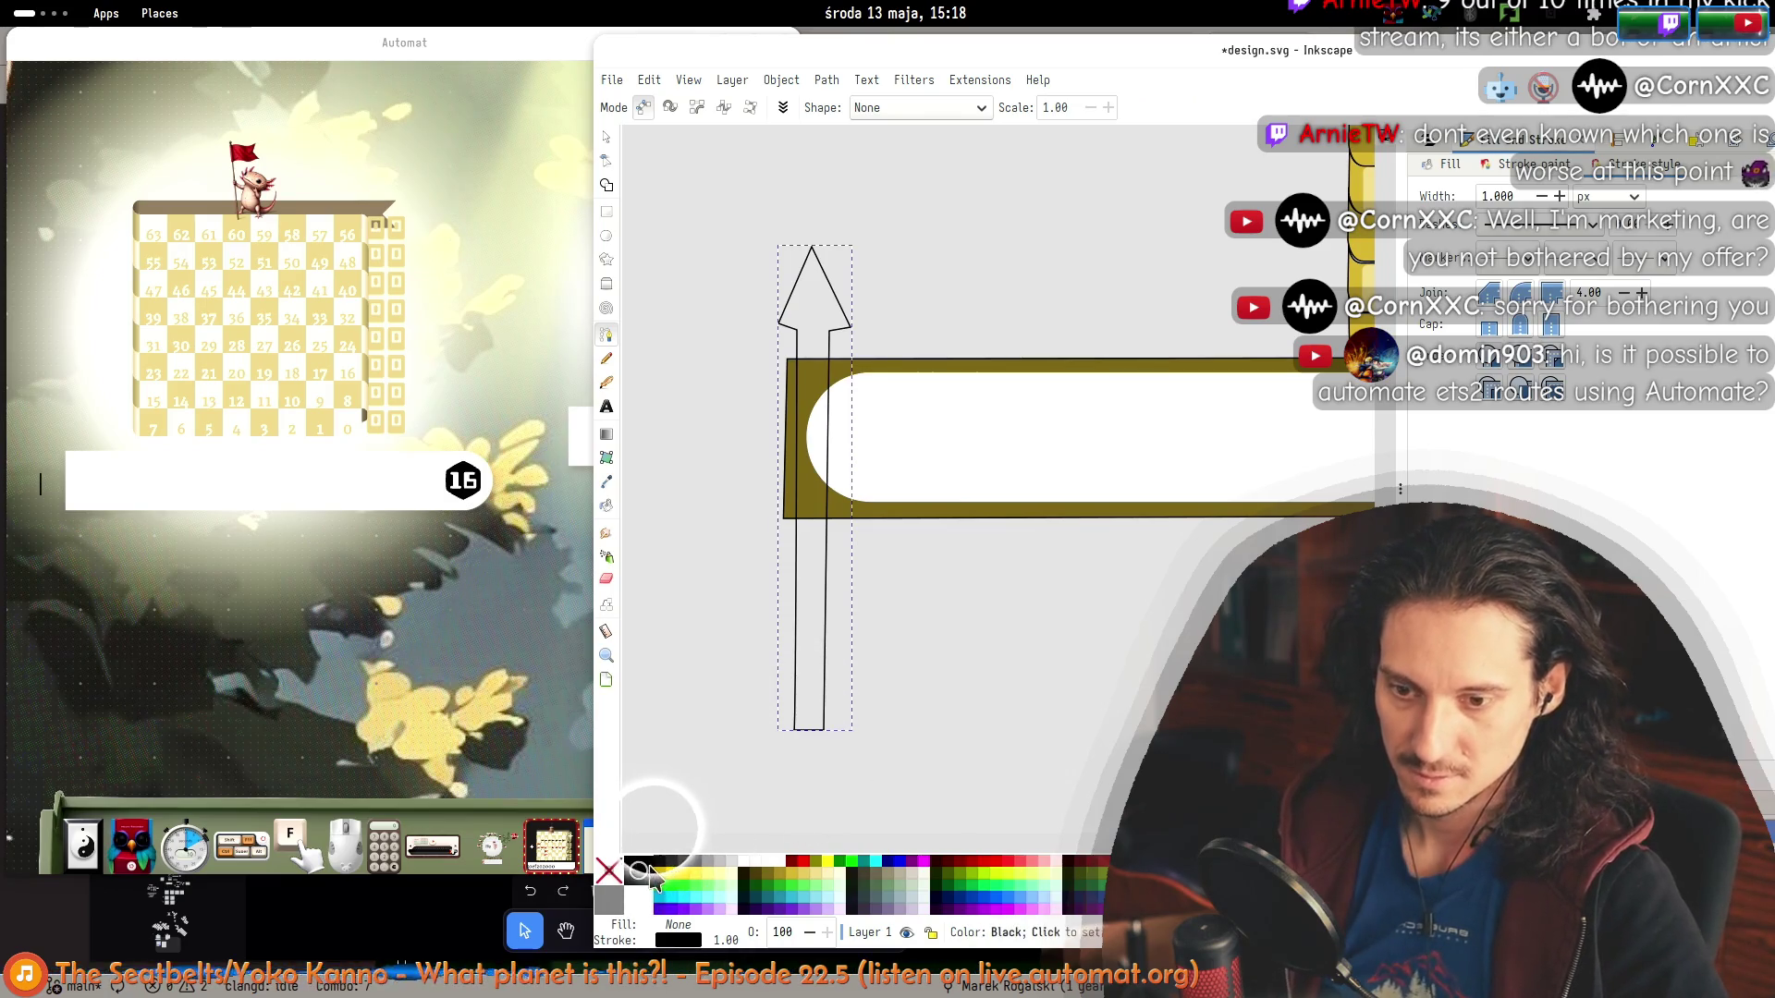
click(640, 870)
click(813, 342)
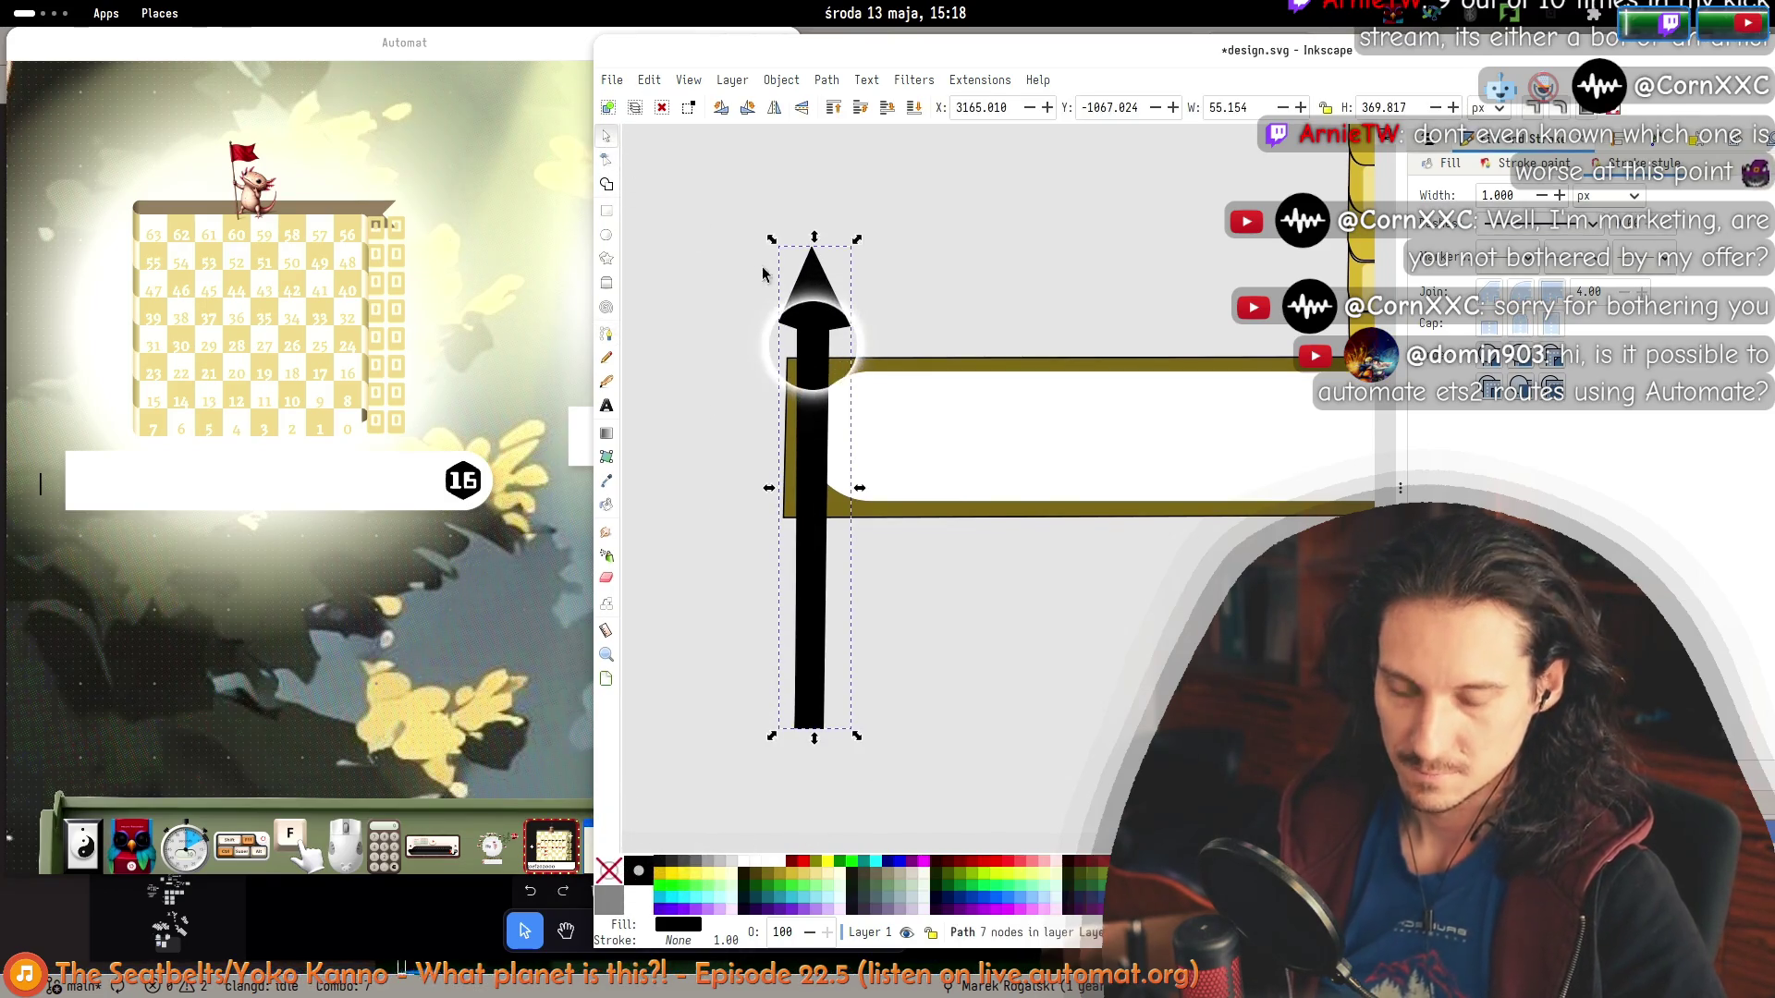
Send the arrow behind the white bar and place a duplicate beside the second building
key(End)
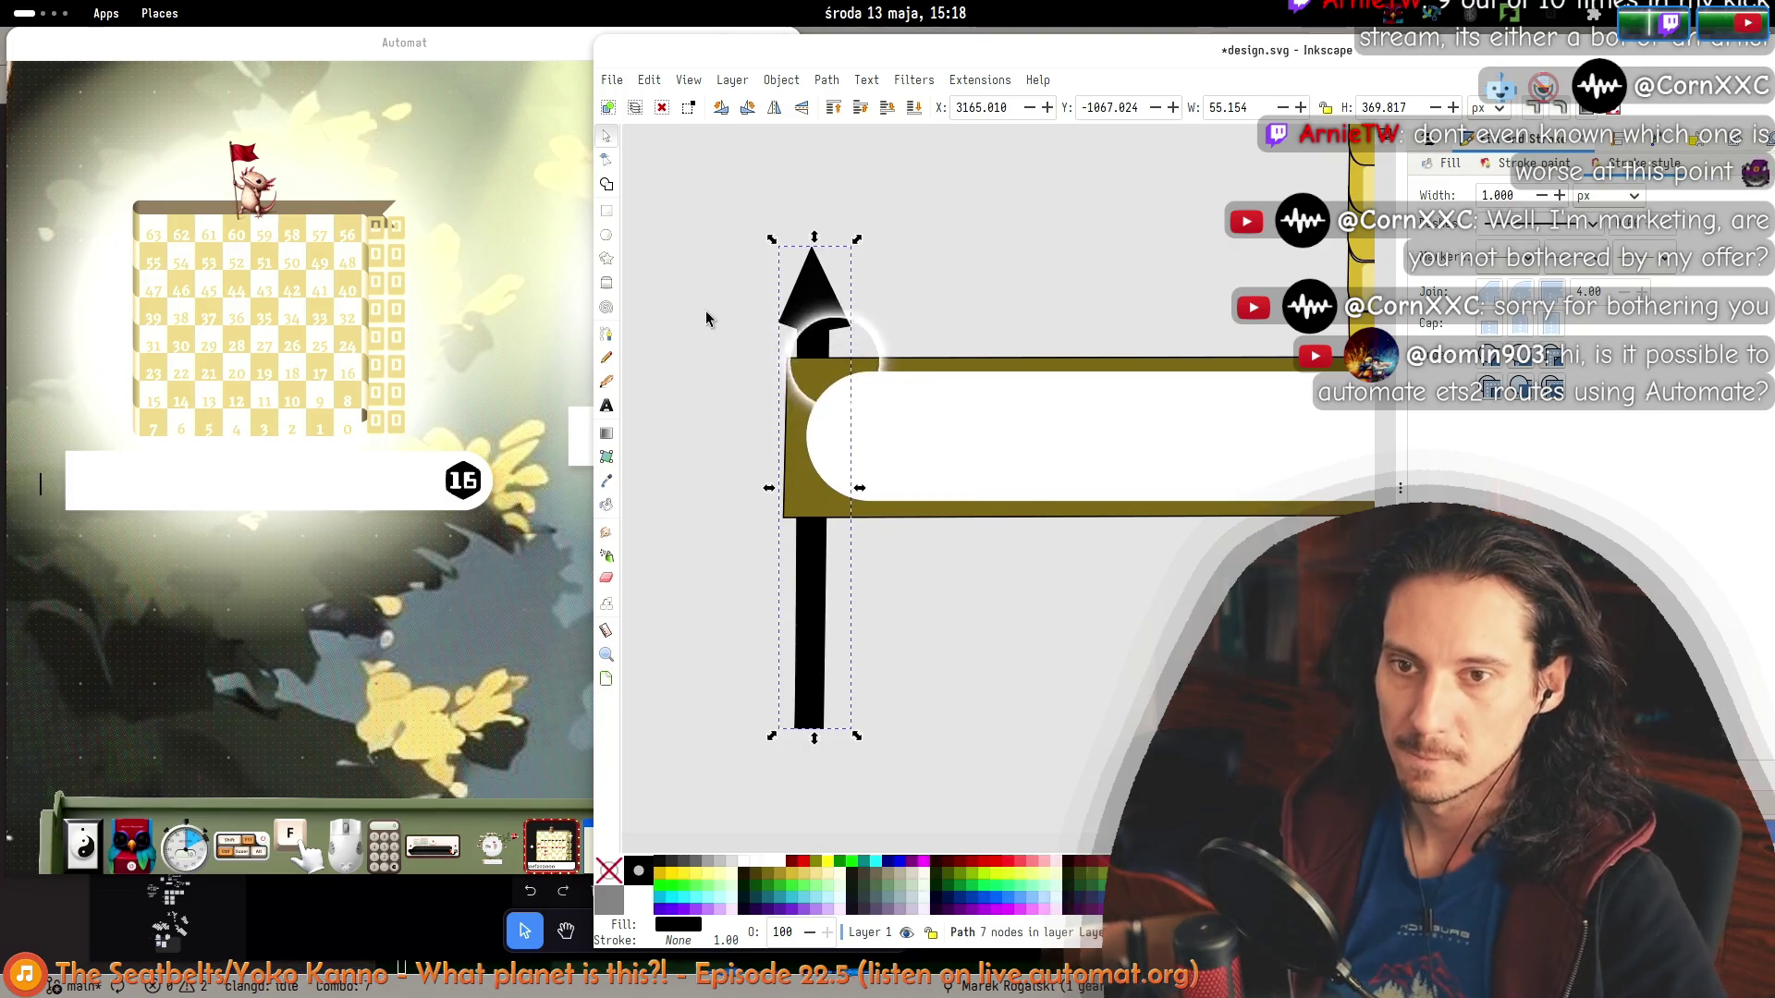
scroll(706, 313, down, 5)
scroll(710, 337, up, 1)
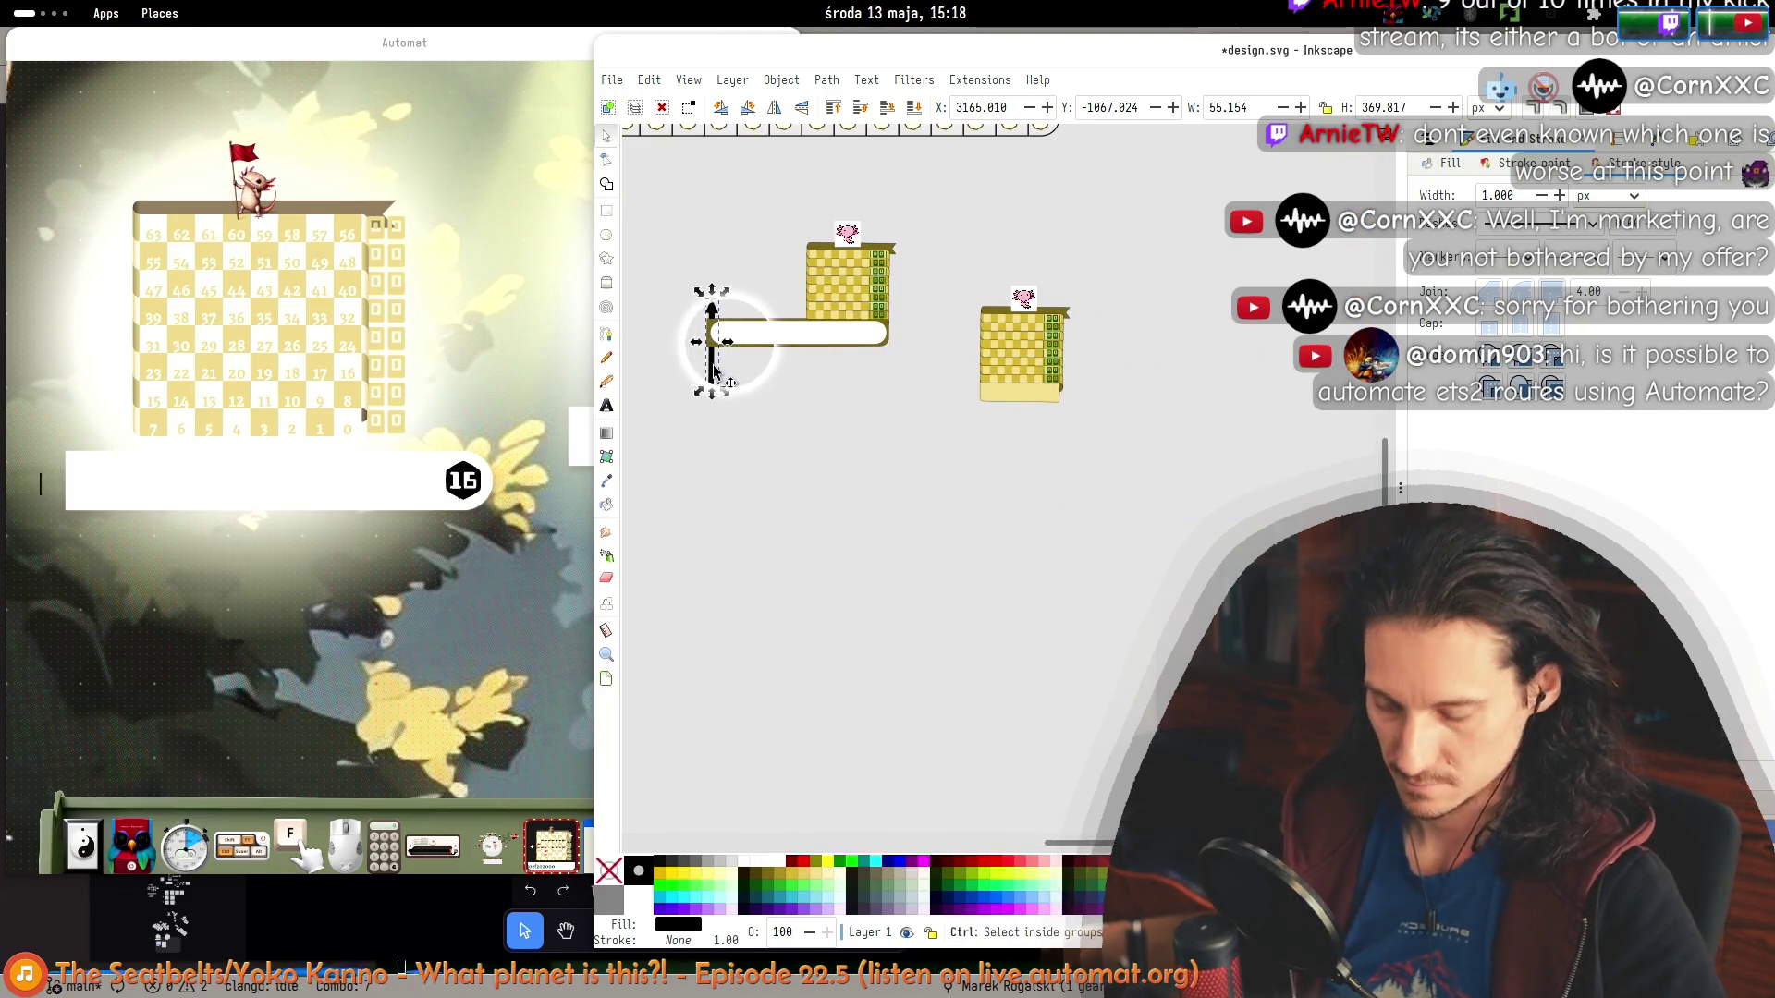
key(ctrl+d)
drag(713, 370, 1086, 444)
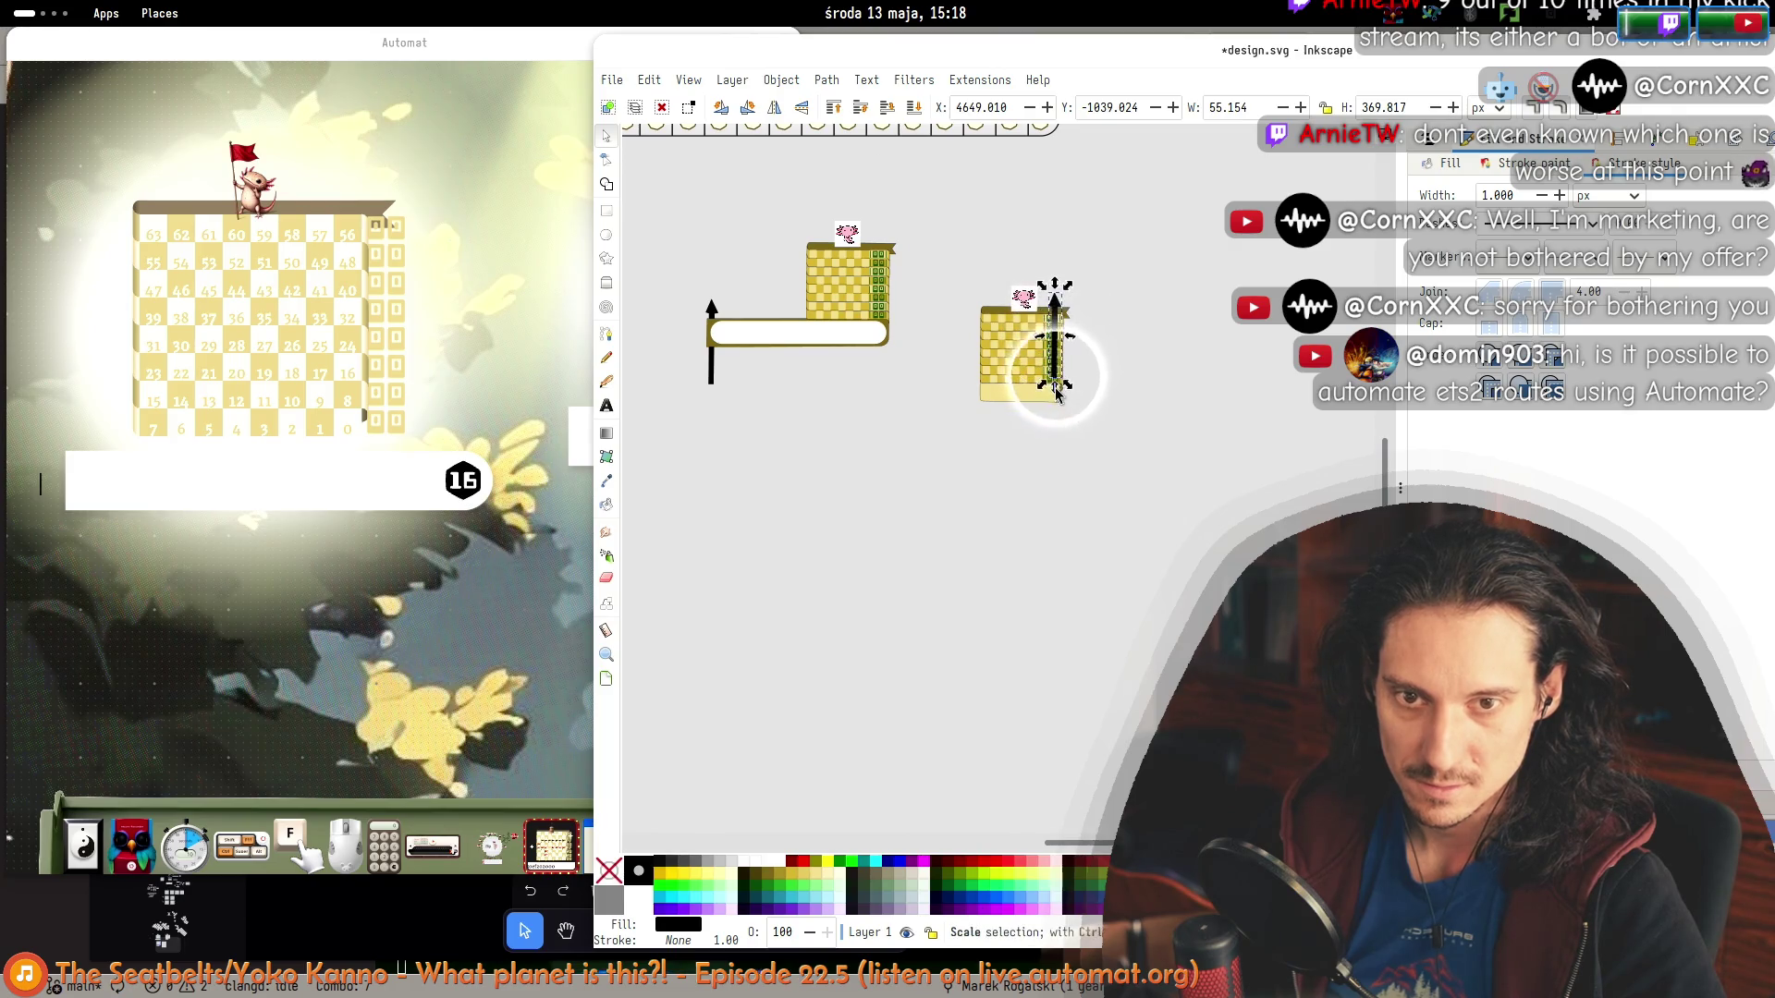
Lengthen the copied arrow and lower it three levels behind the building's window rows
key(n)
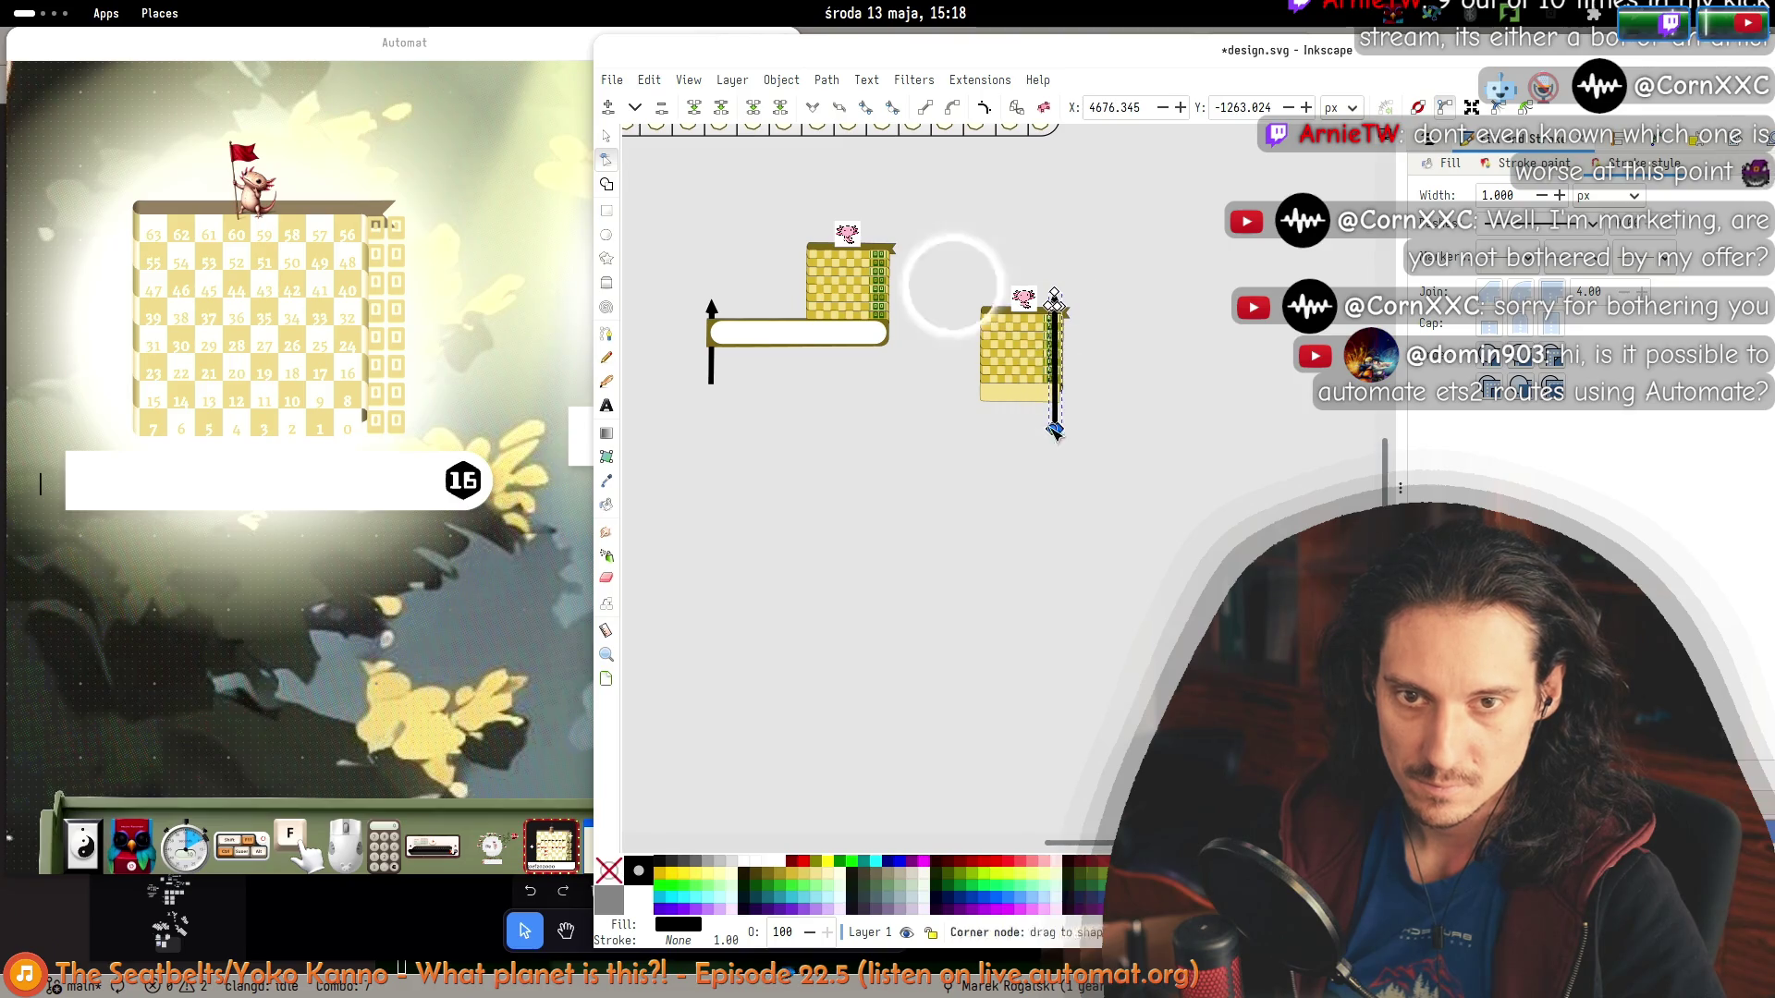
key(s)
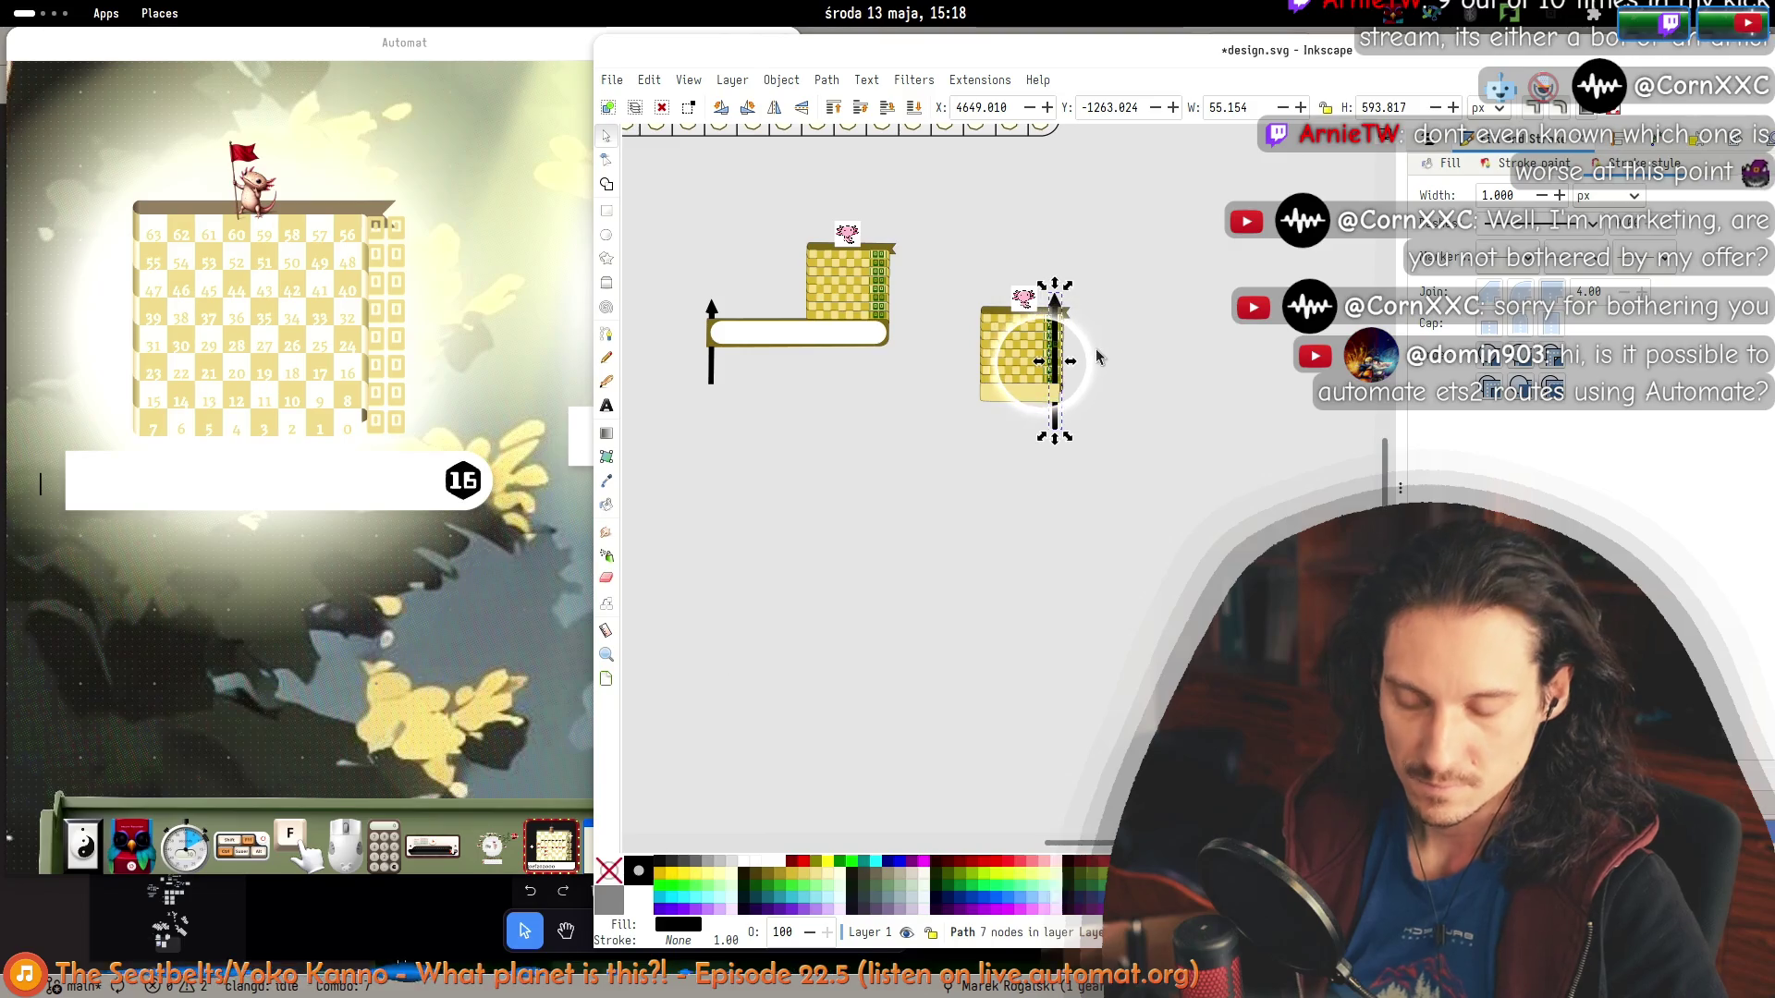
scroll(1119, 471, up, 4)
scroll(1114, 534, up, 3)
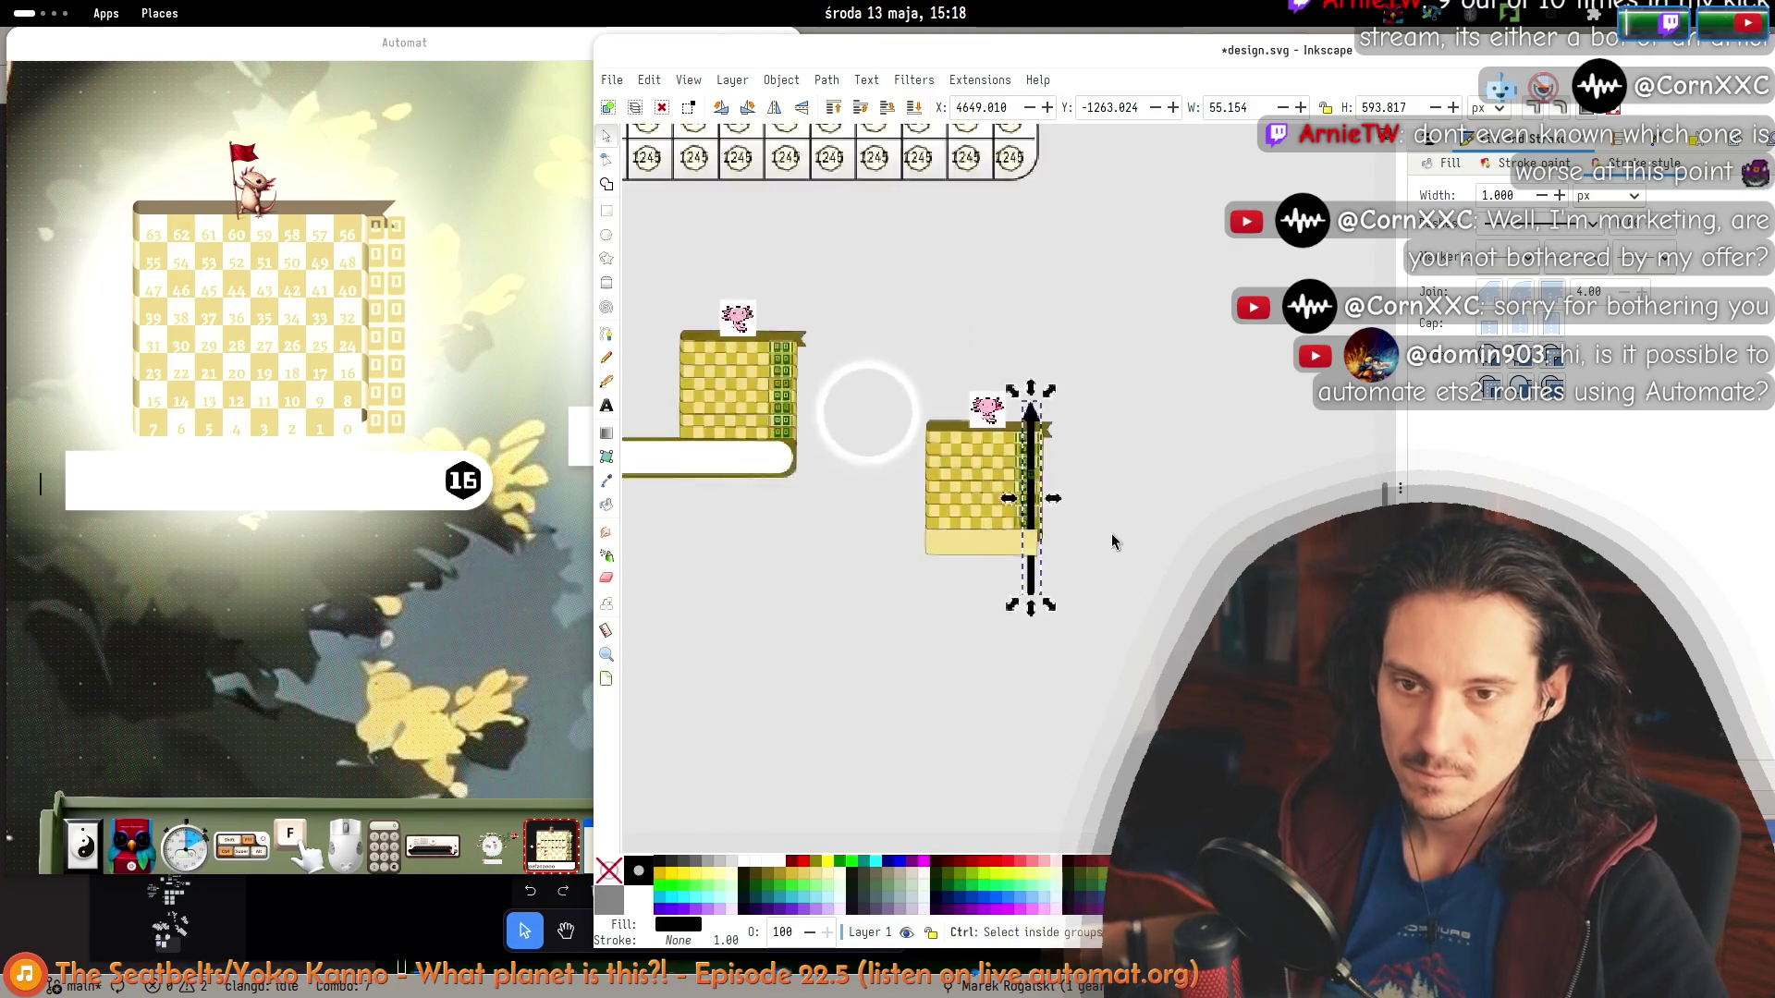
key(Page_Down)
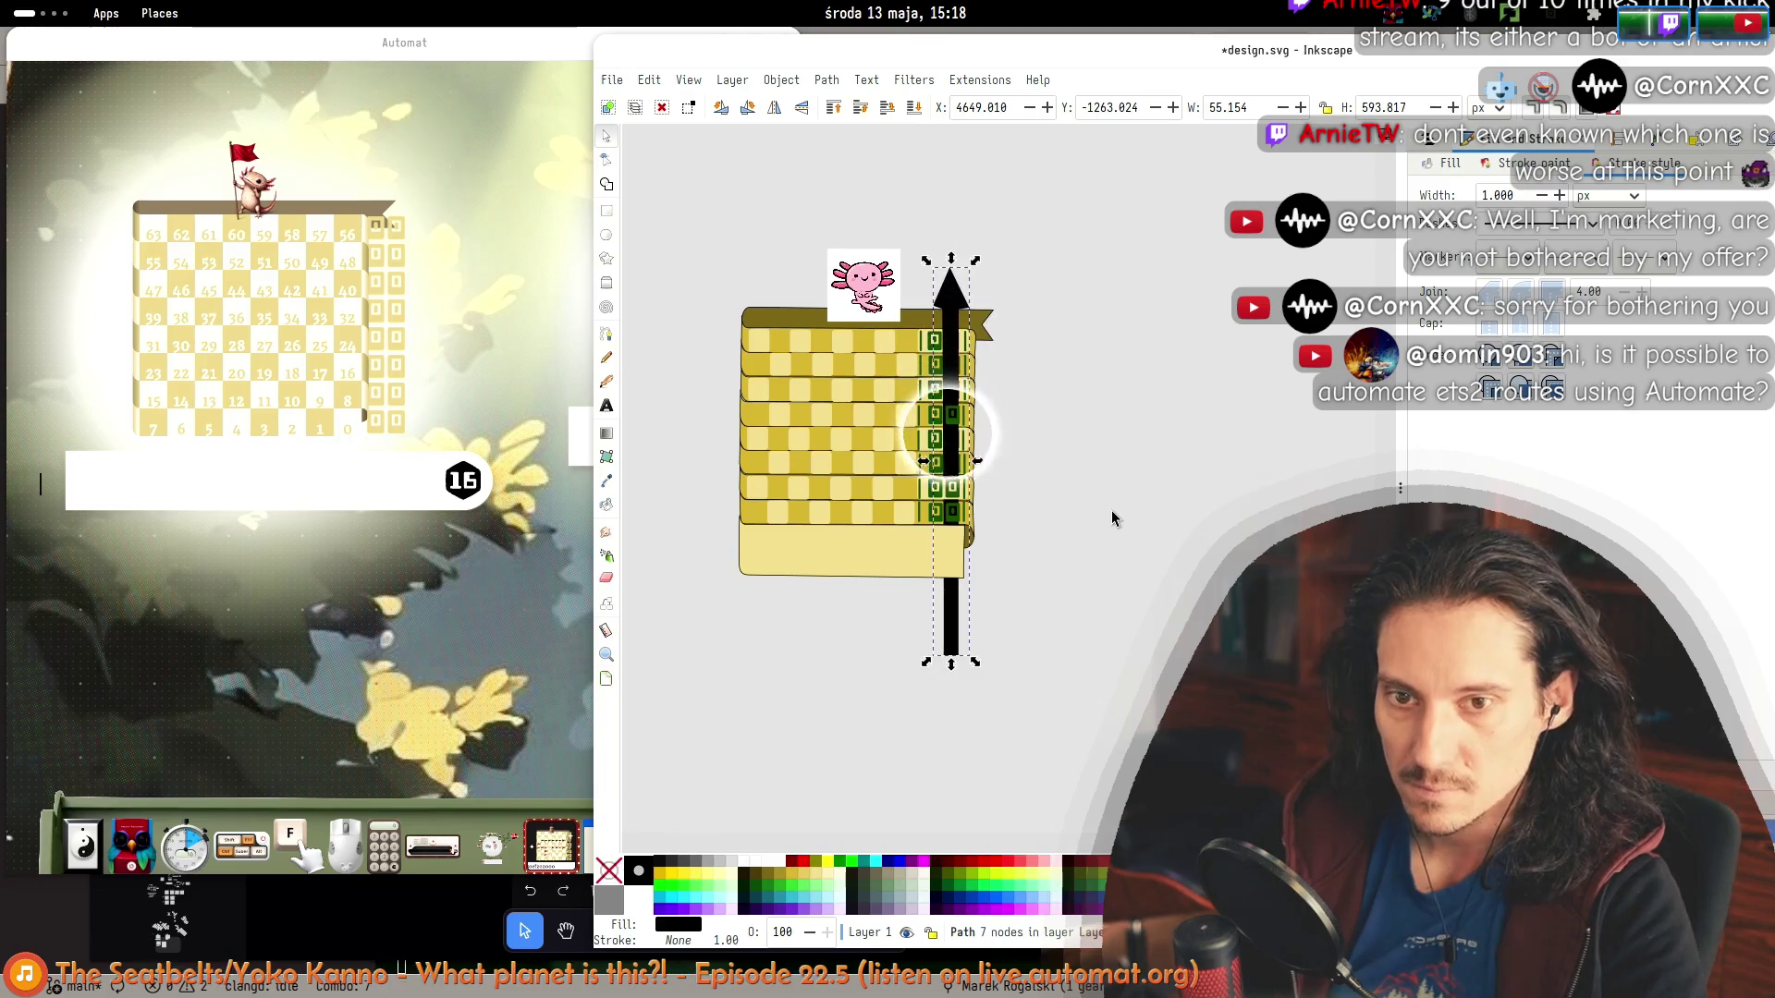
key(Page_Down)
key(Page_Down)
key(Page_Down)
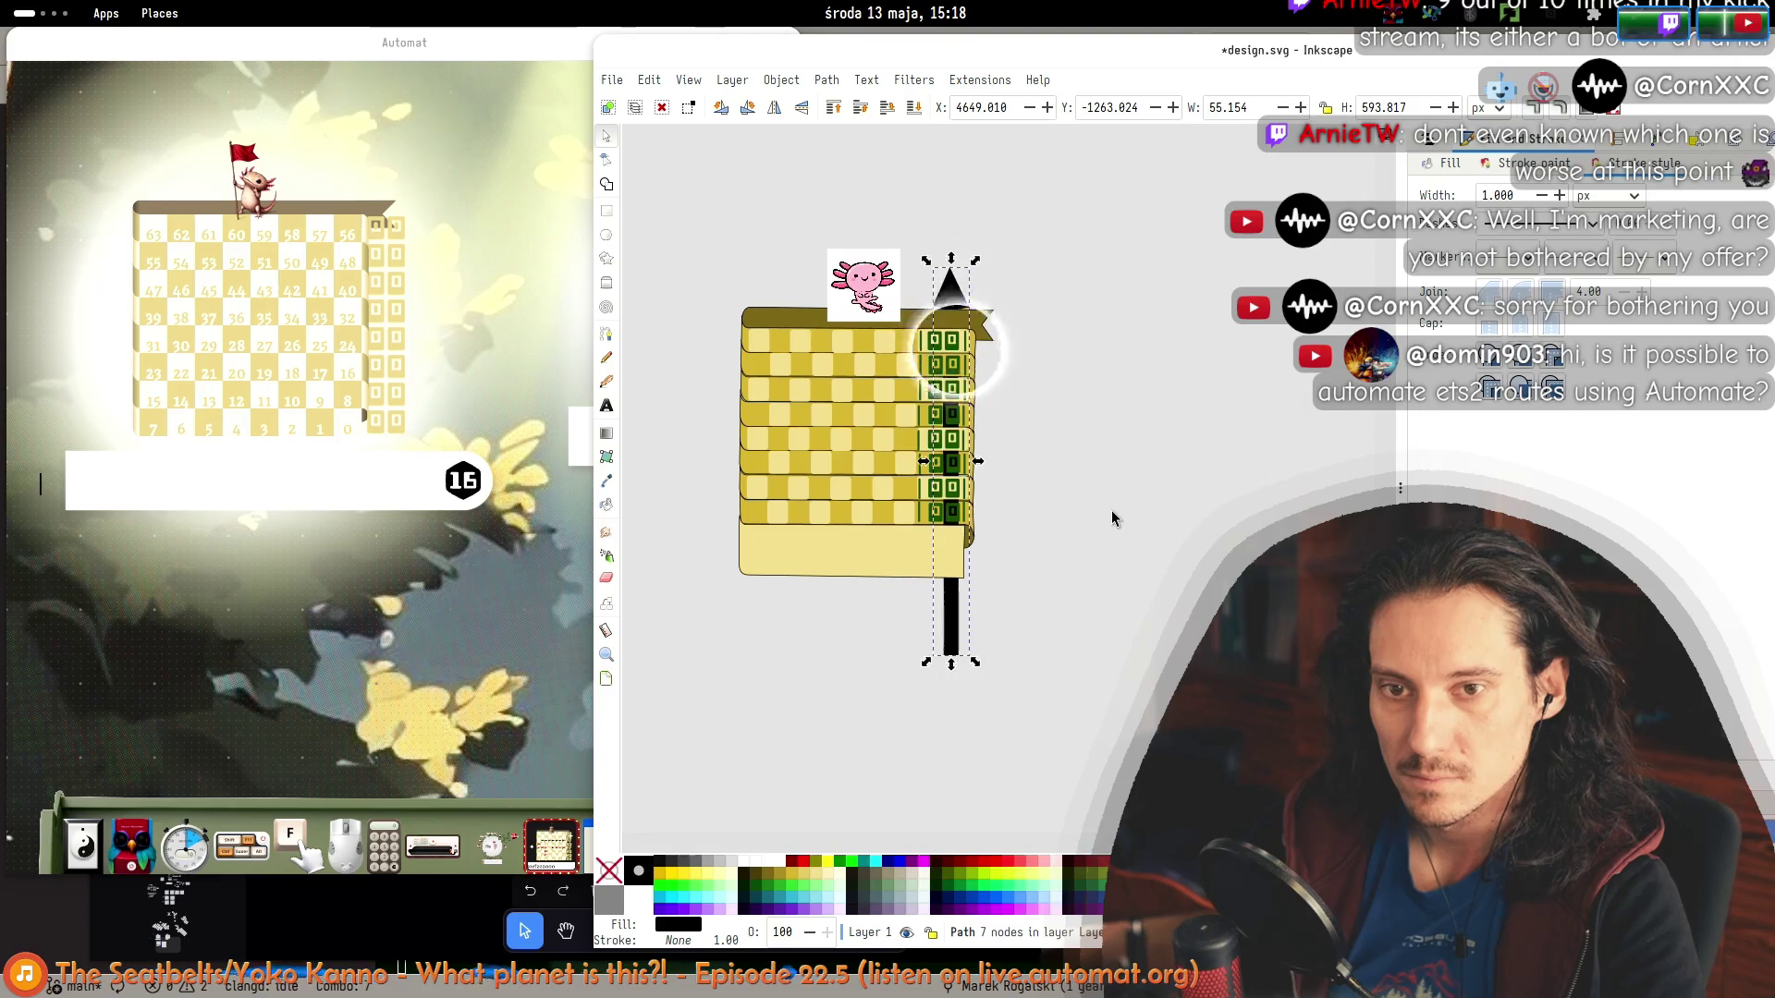
key(Page_Down)
key(Page_Down)
key(Escape)
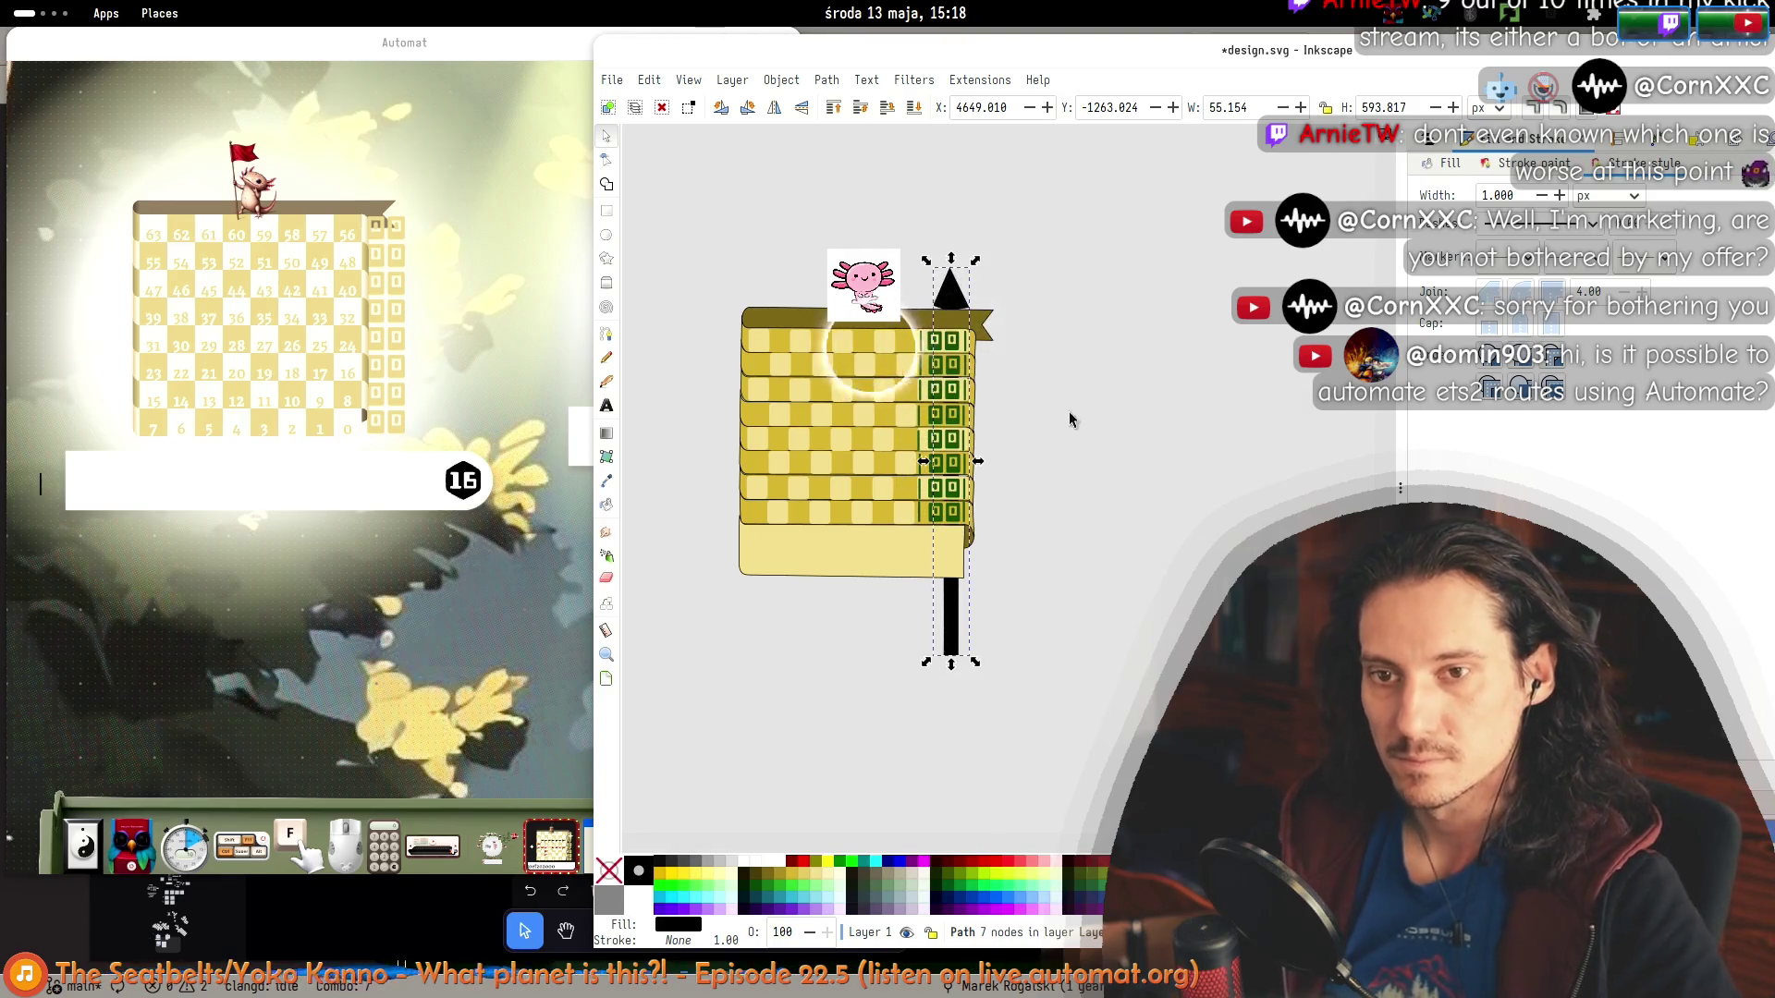
Reposition the axolotl image on the right tower's olive roof
click(978, 324)
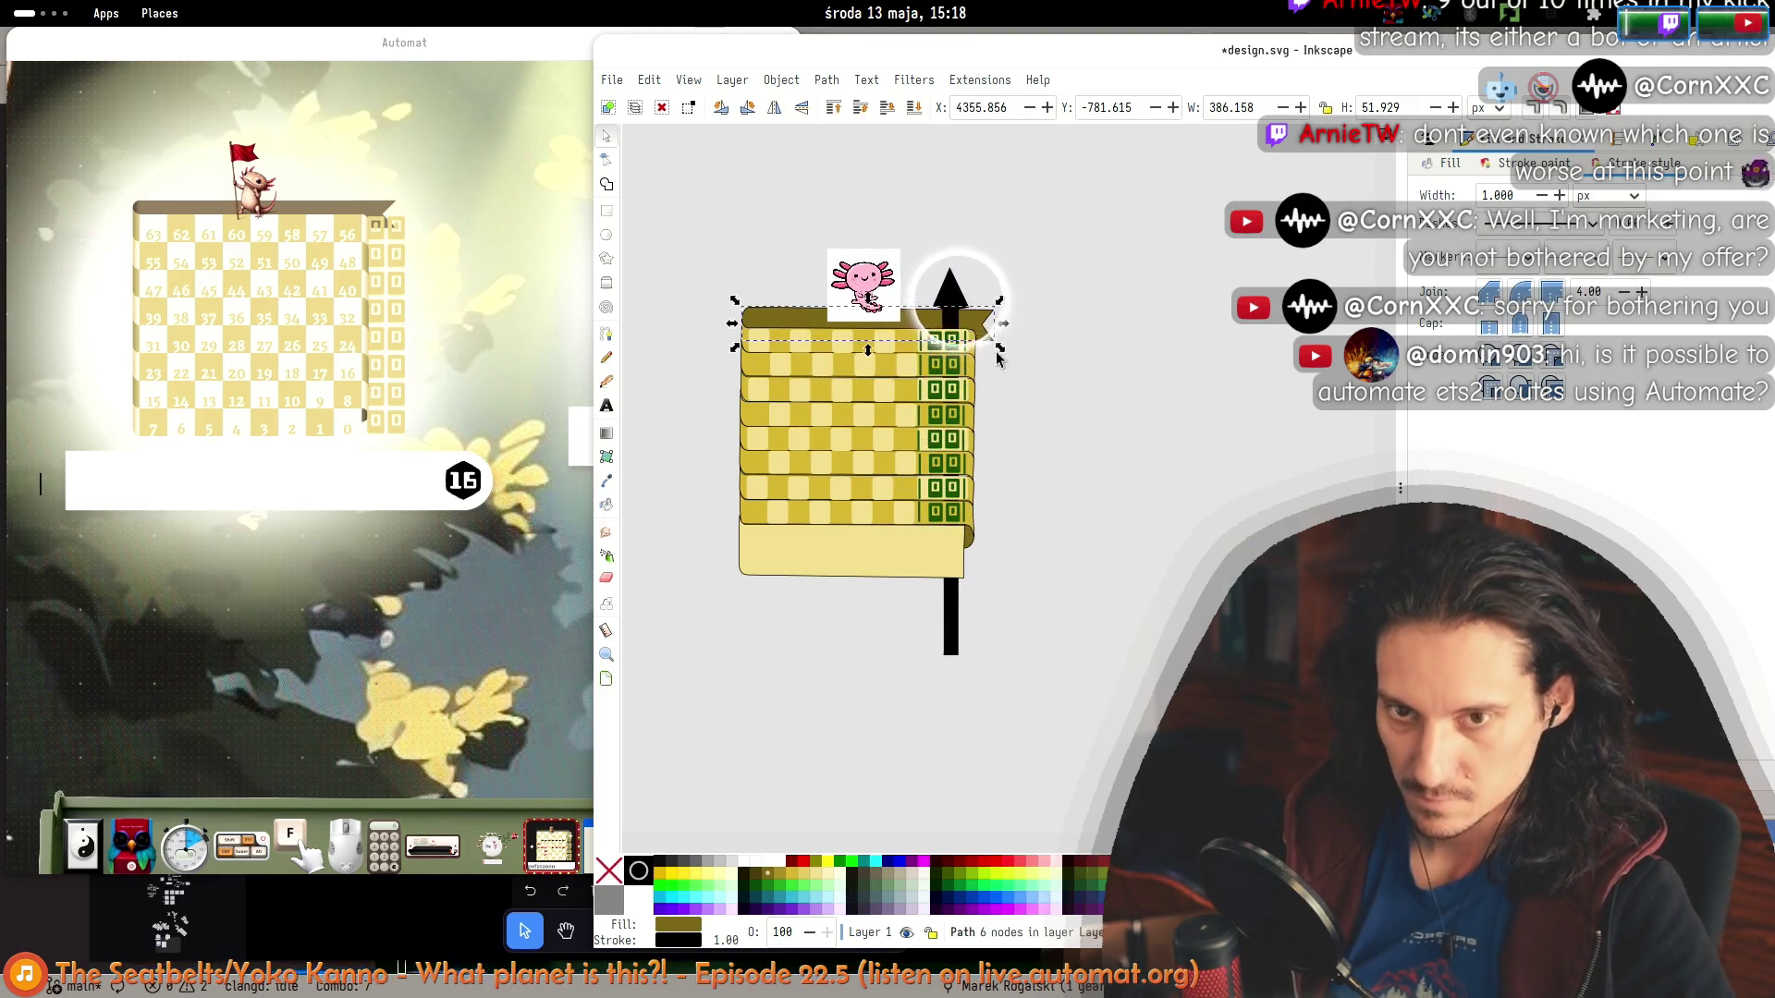
click(1063, 418)
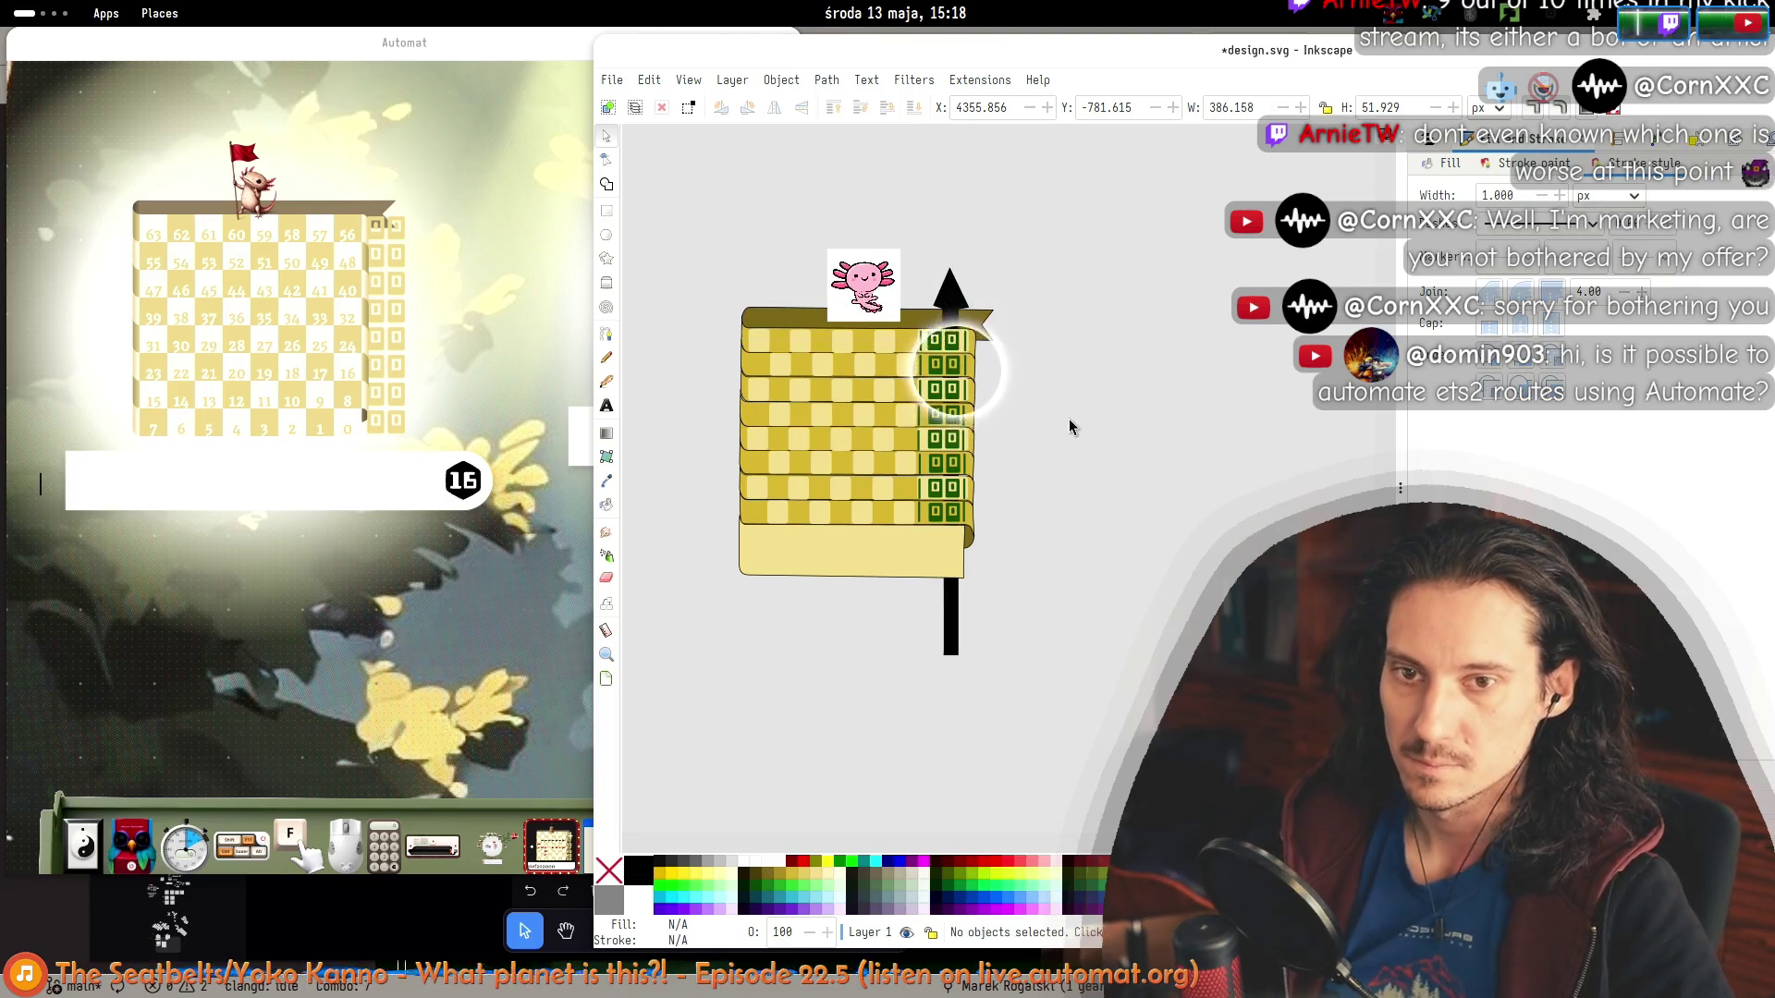
click(953, 638)
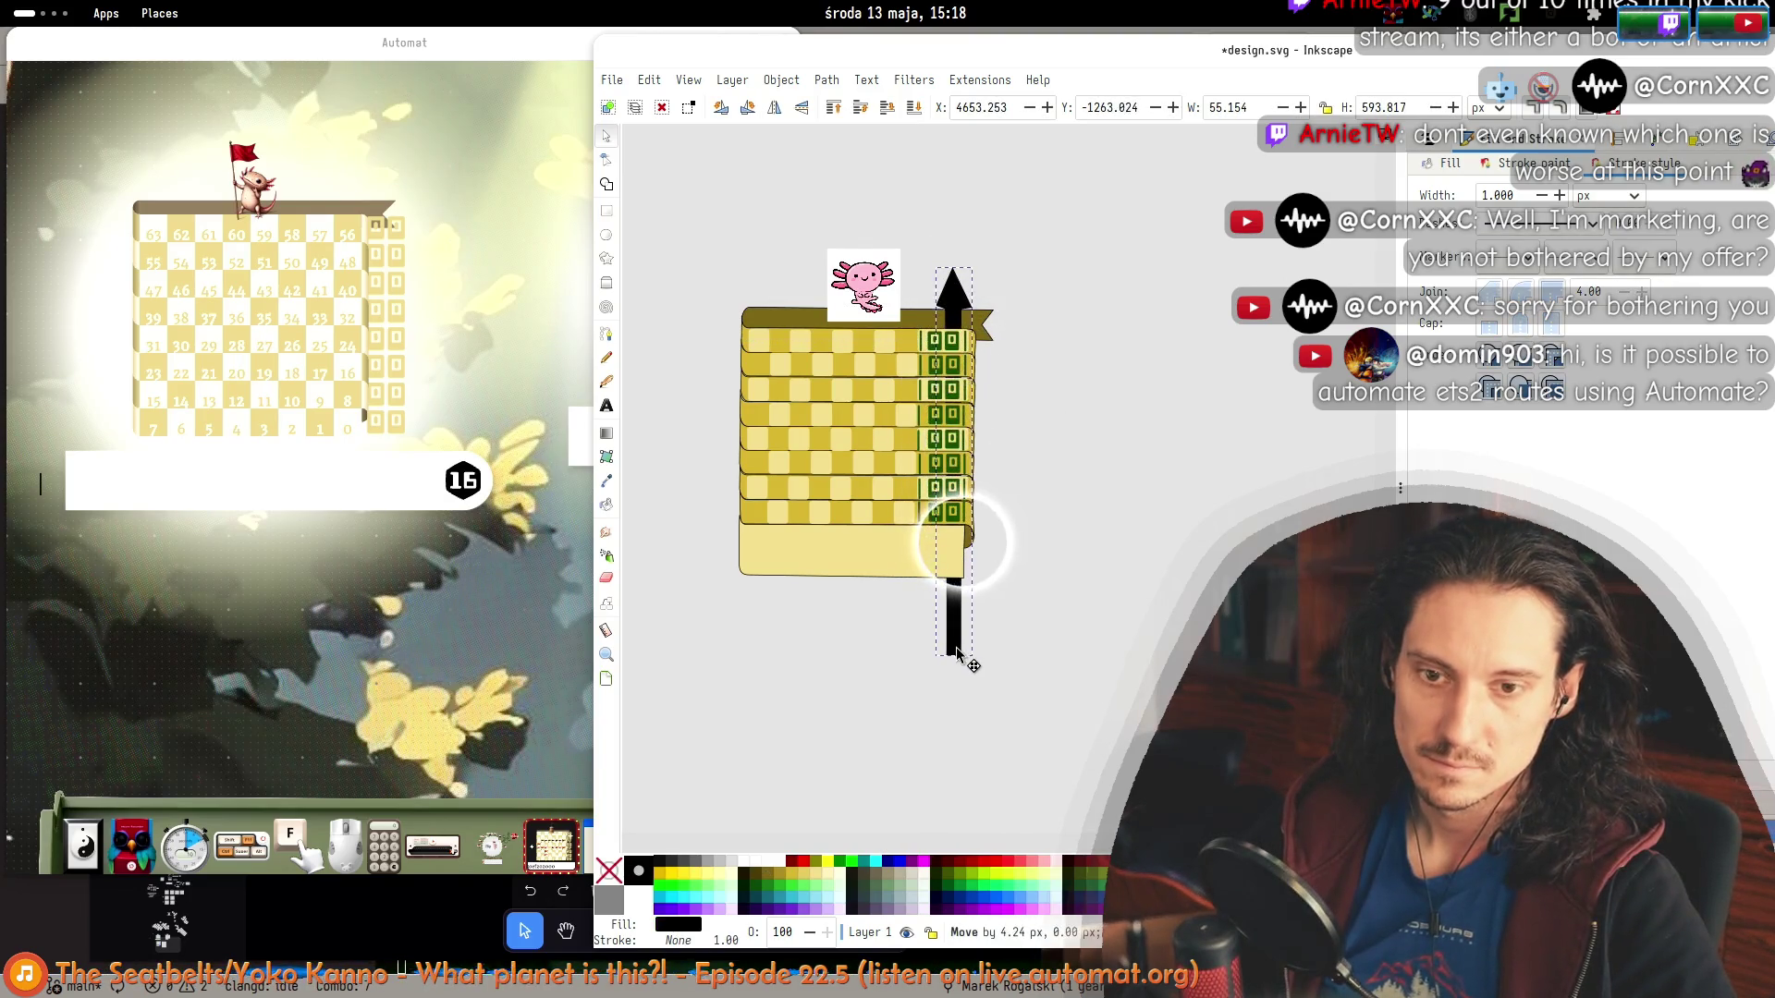
key(Escape)
ctrl+scroll(1112, 540, down, 4)
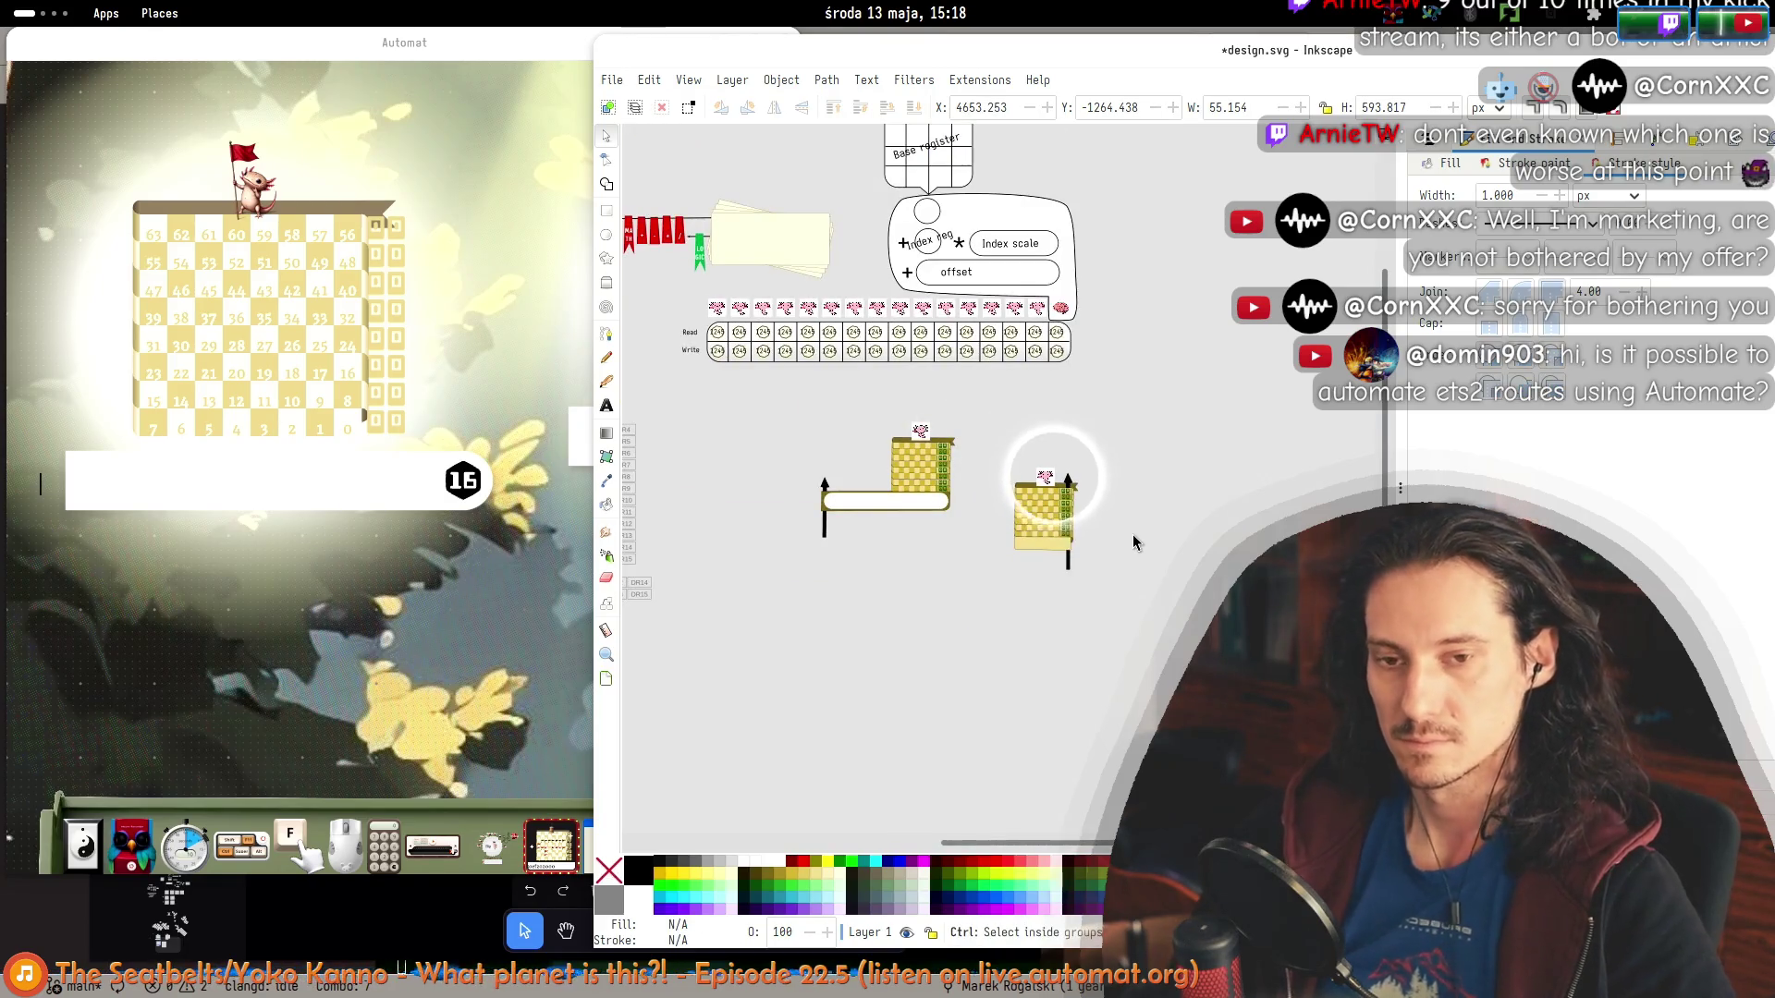
ctrl+scroll(1126, 580, up, 2)
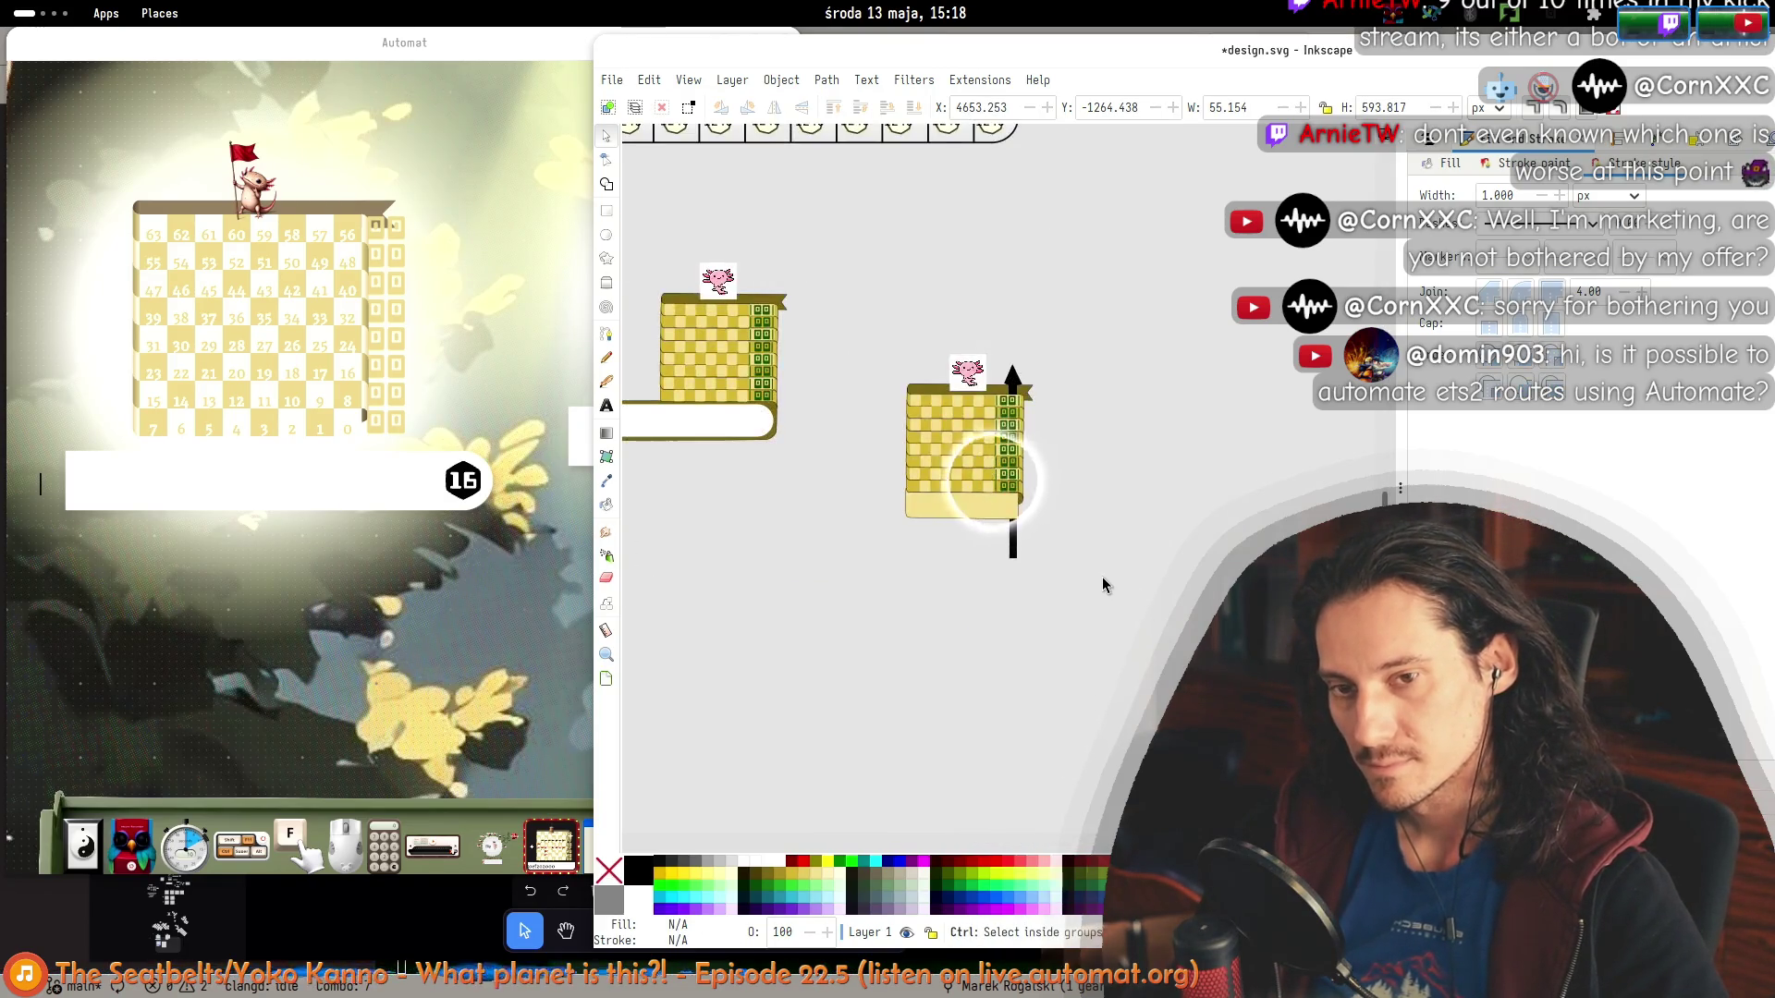
ctrl+scroll(1073, 460, up, 1)
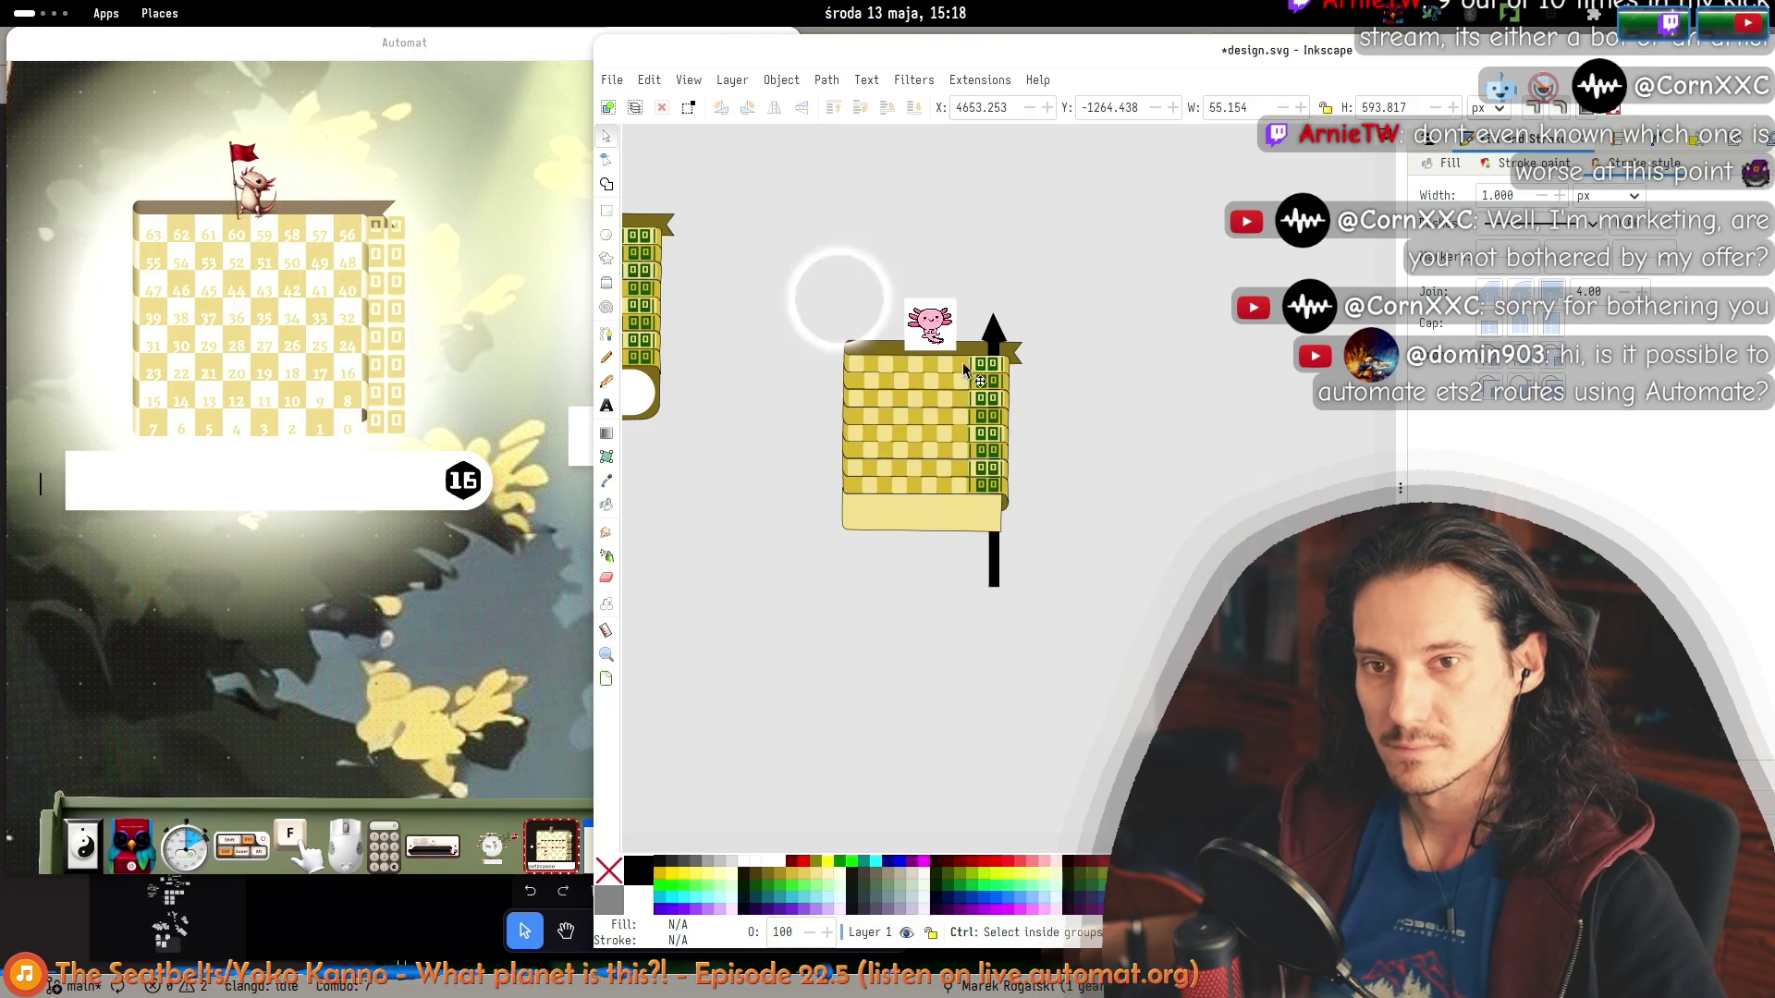
mouse_move(929, 325)
mouse_down()
mouse_move(1007, 569)
mouse_move(1041, 548)
mouse_move(912, 321)
mouse_move(934, 341)
mouse_up()
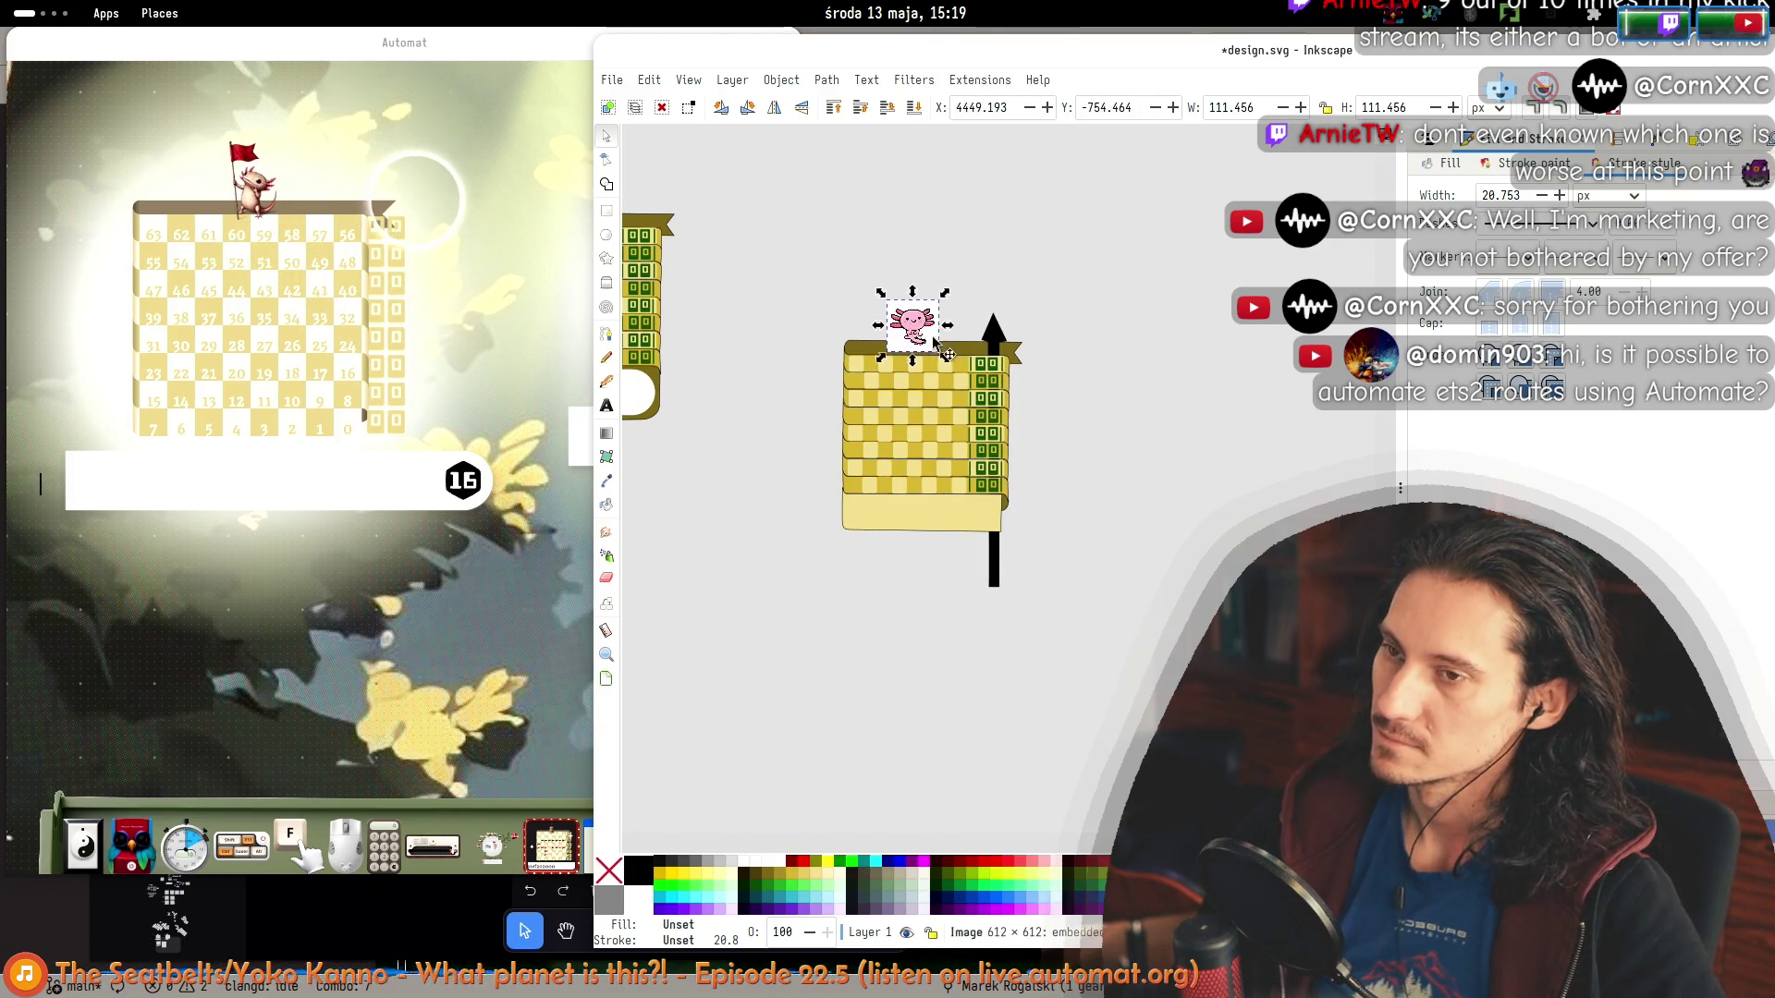
click(1087, 381)
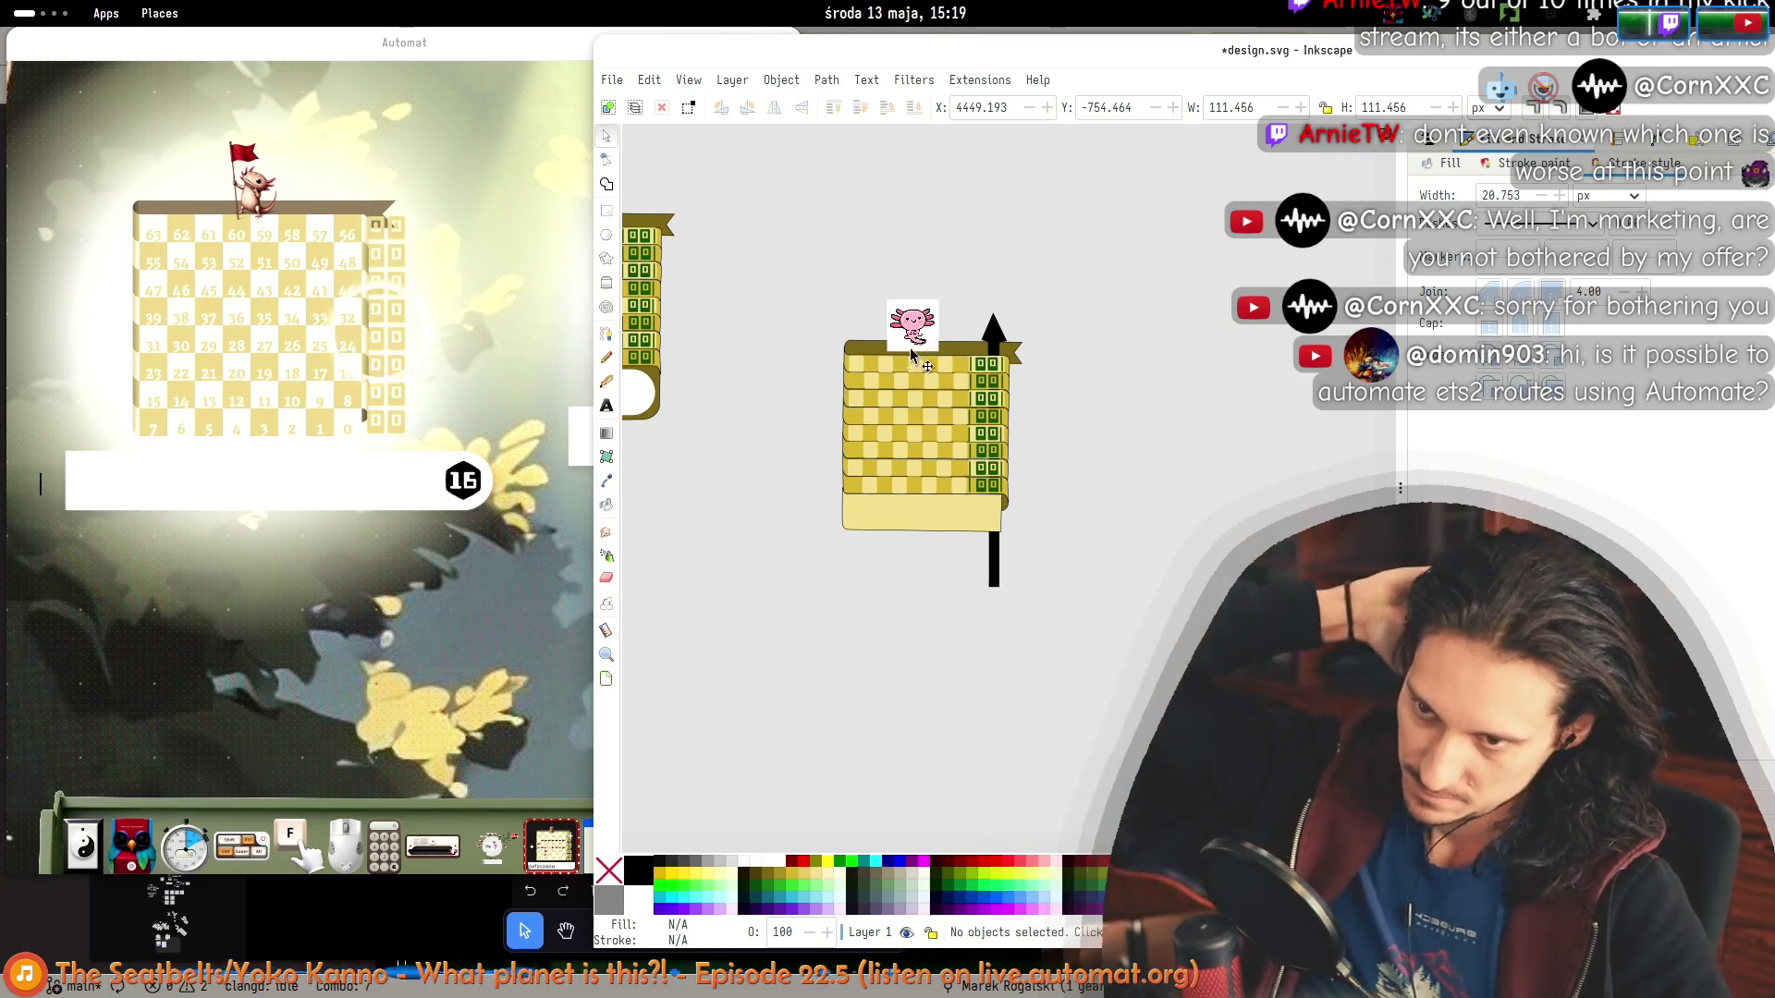
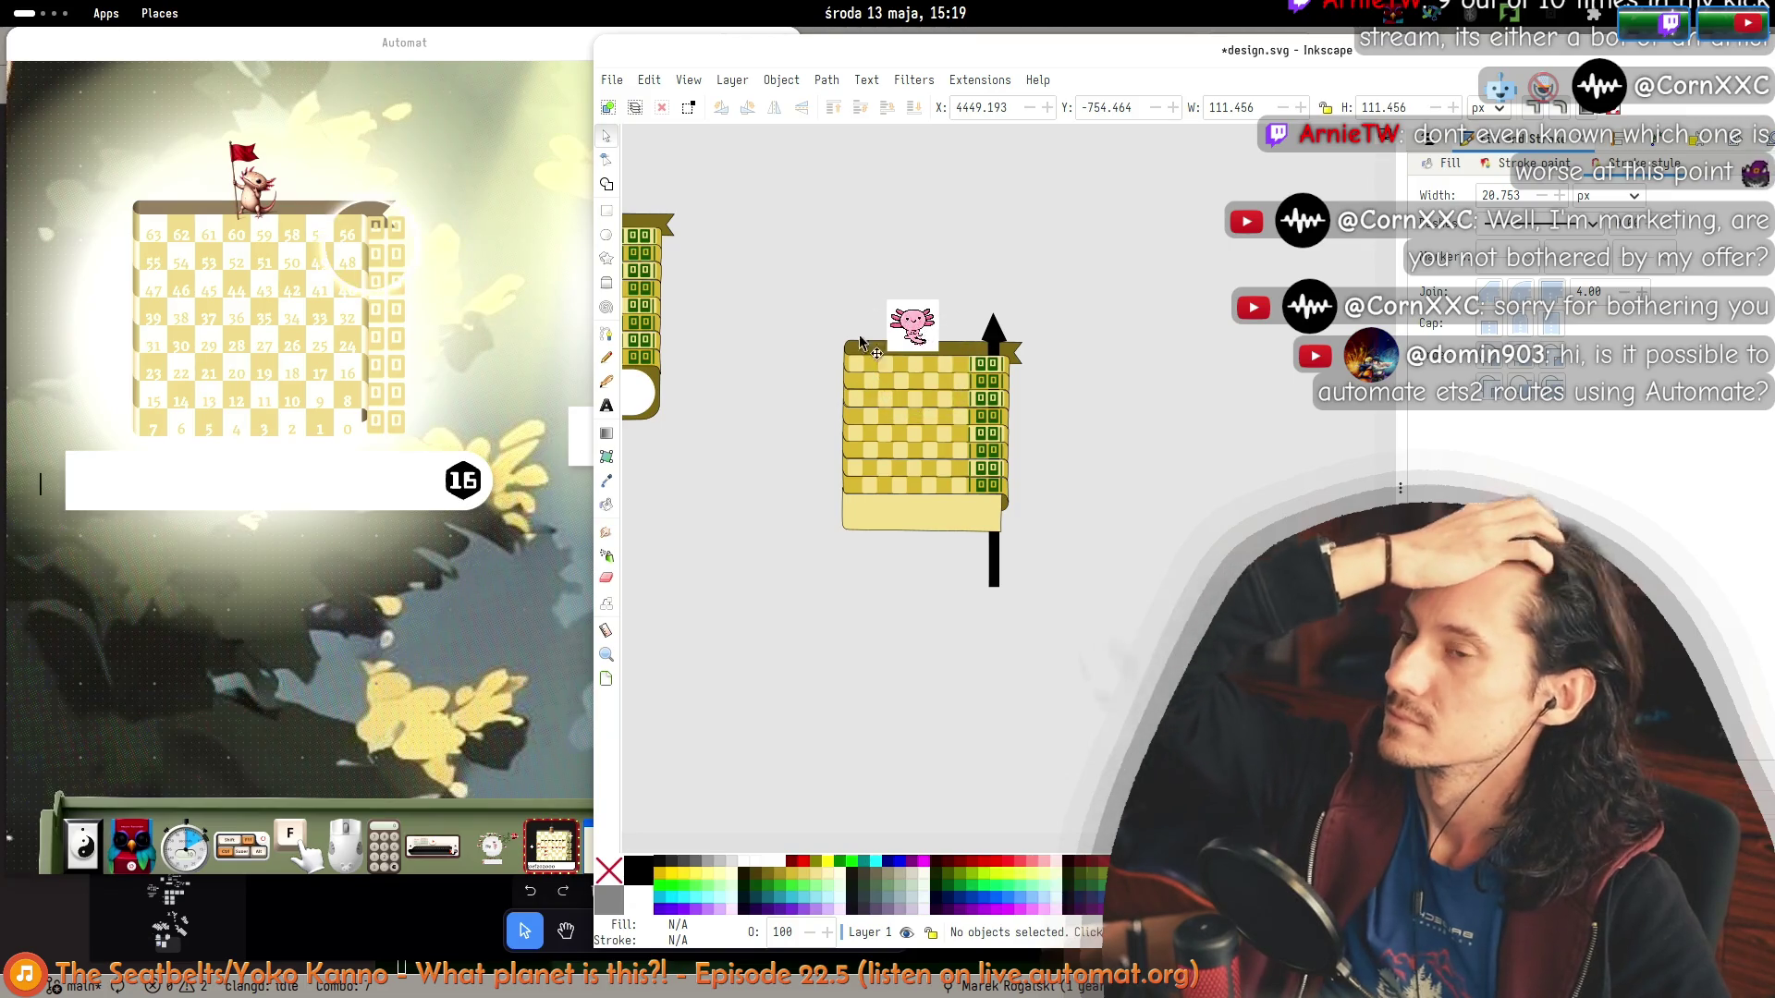
Move the axolotl image beneath the right-hand tower, then enter node editing on the tower's base
mouse_move(929, 347)
mouse_down()
mouse_move(1037, 570)
mouse_move(1007, 589)
mouse_up()
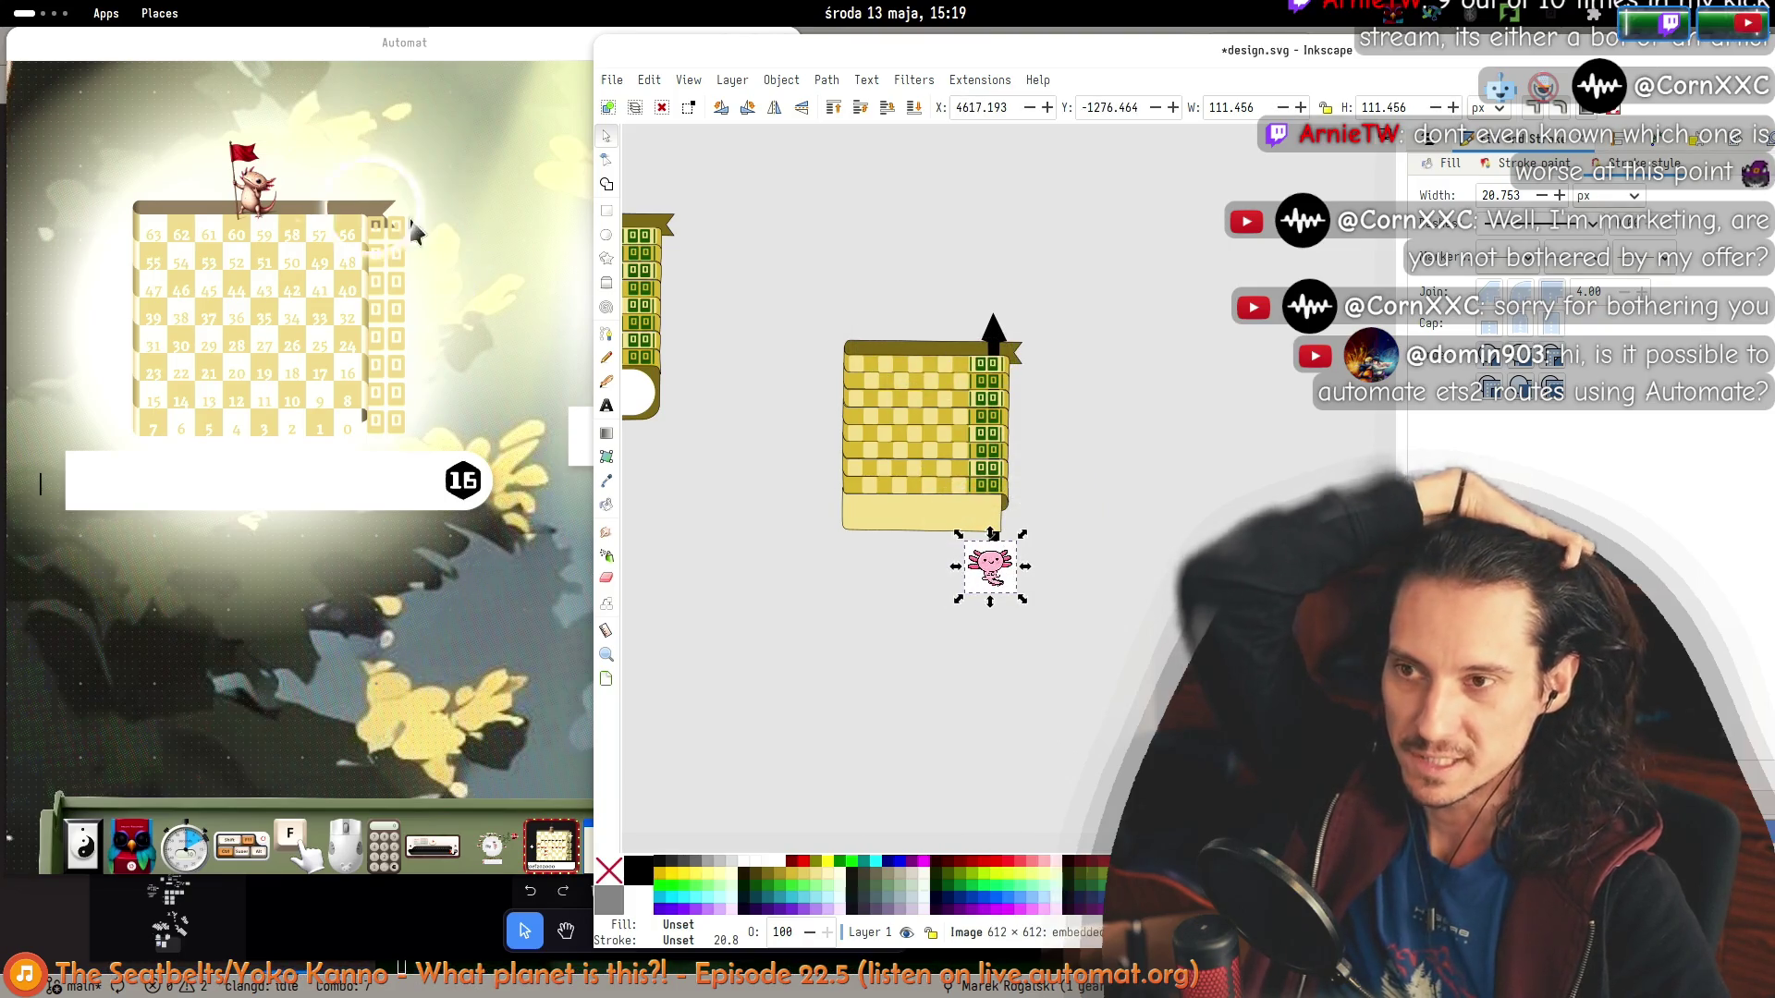
drag(995, 571, 1000, 578)
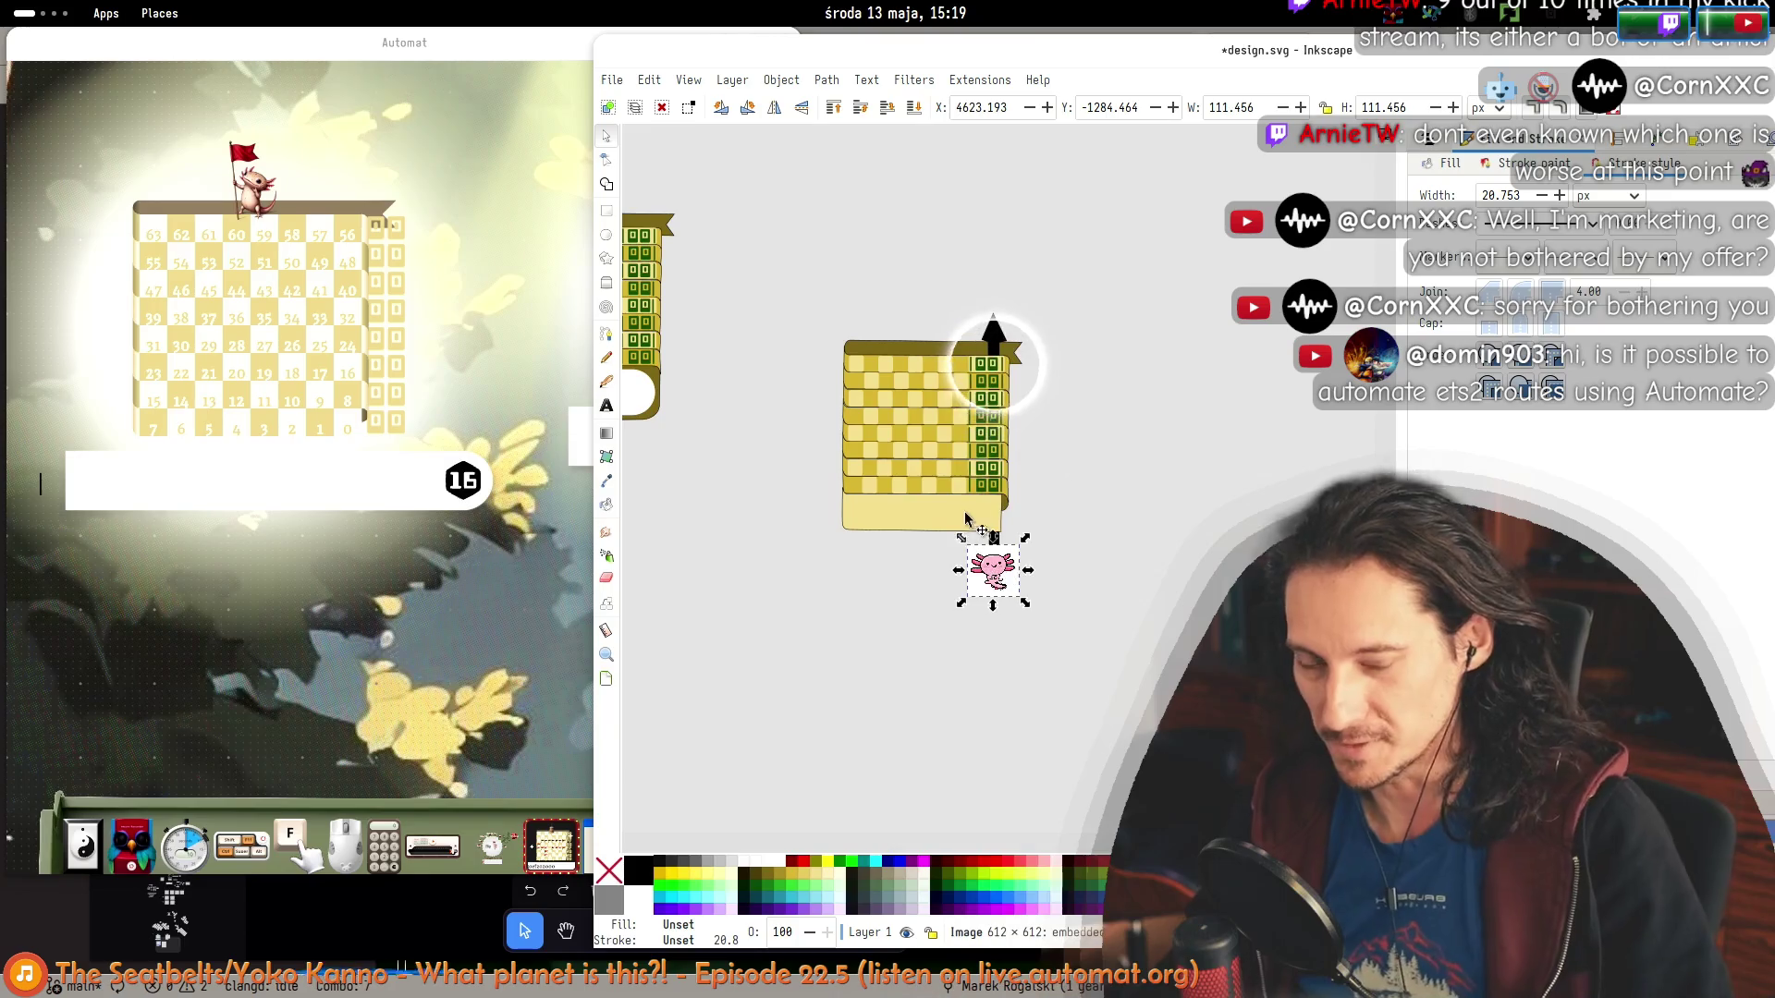
scroll(1029, 497, down, 2)
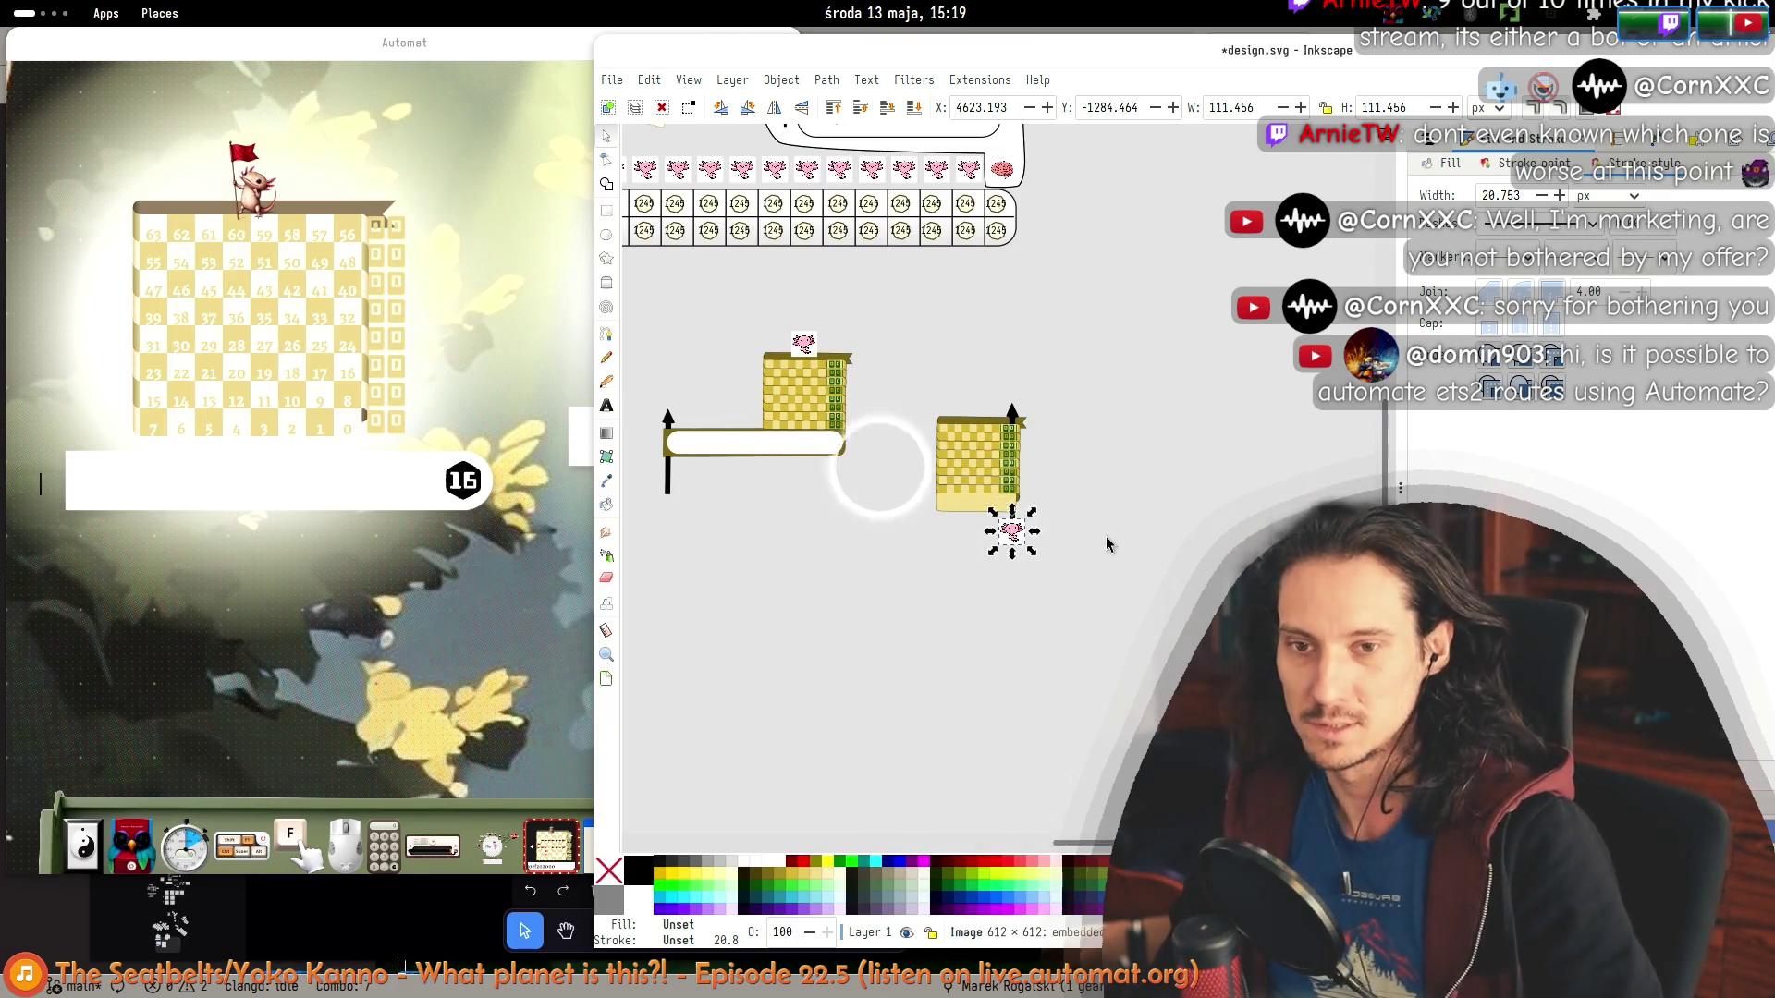
scroll(974, 530, up, 4)
click(969, 548)
scroll(929, 497, down, 2)
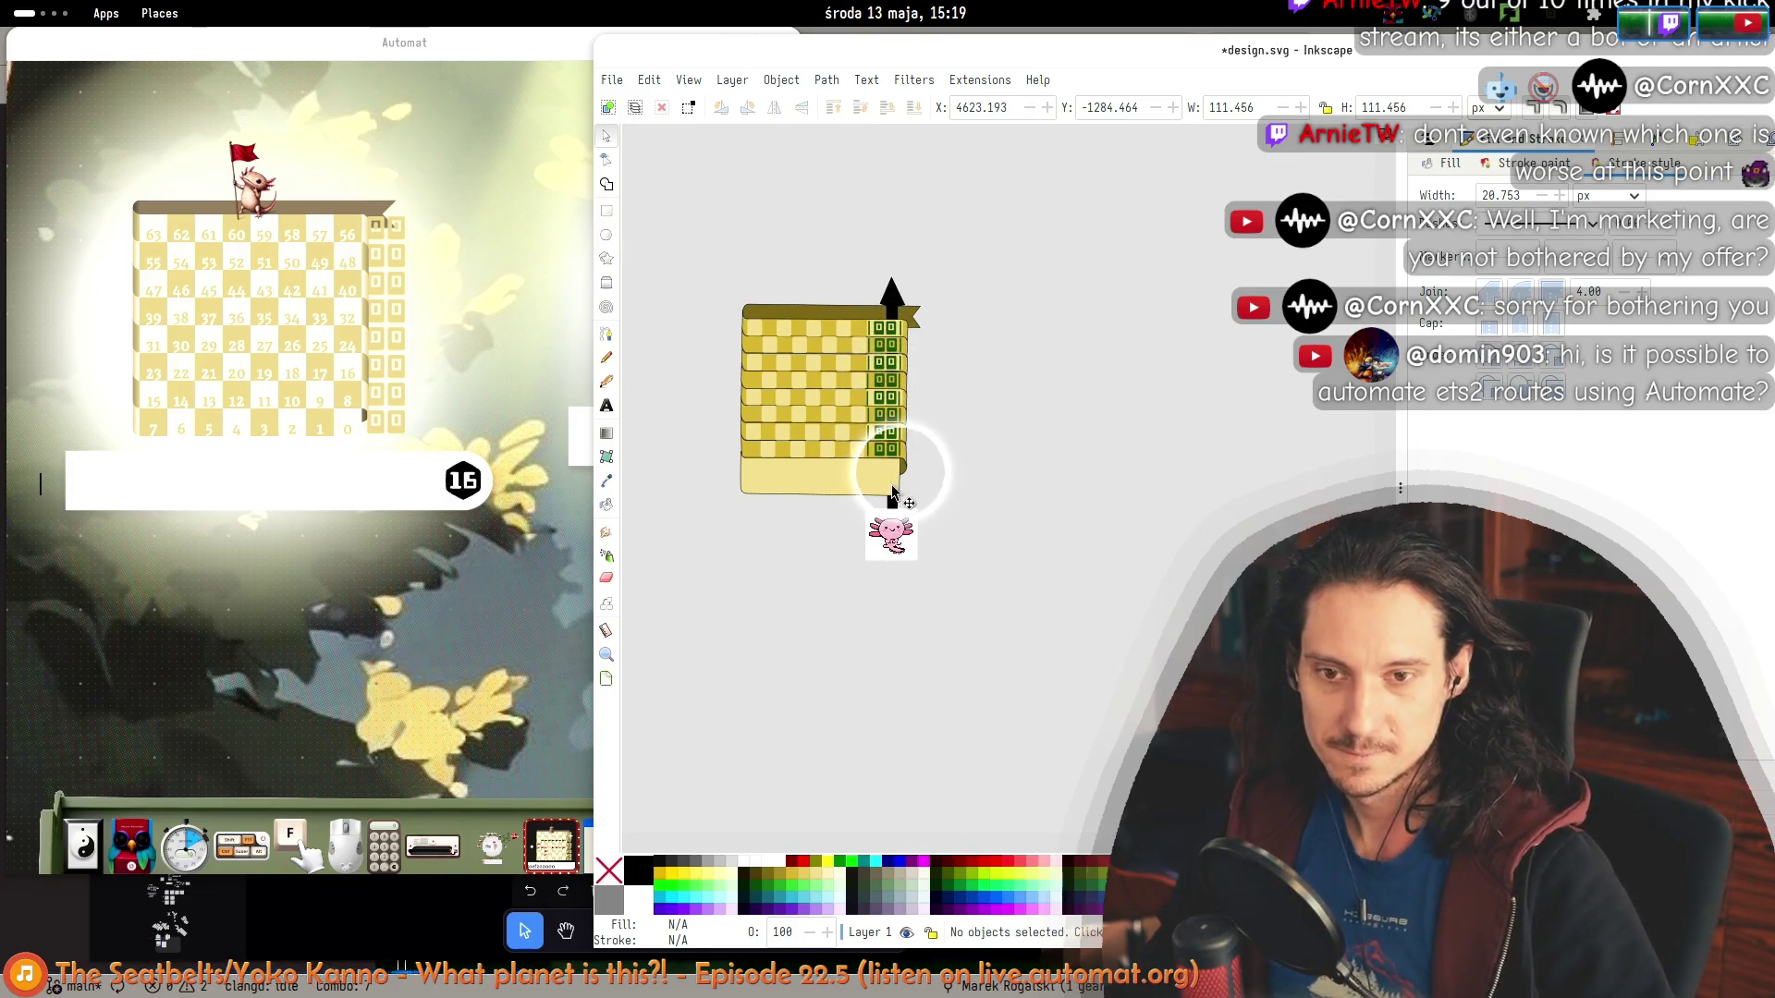
double_click(894, 491)
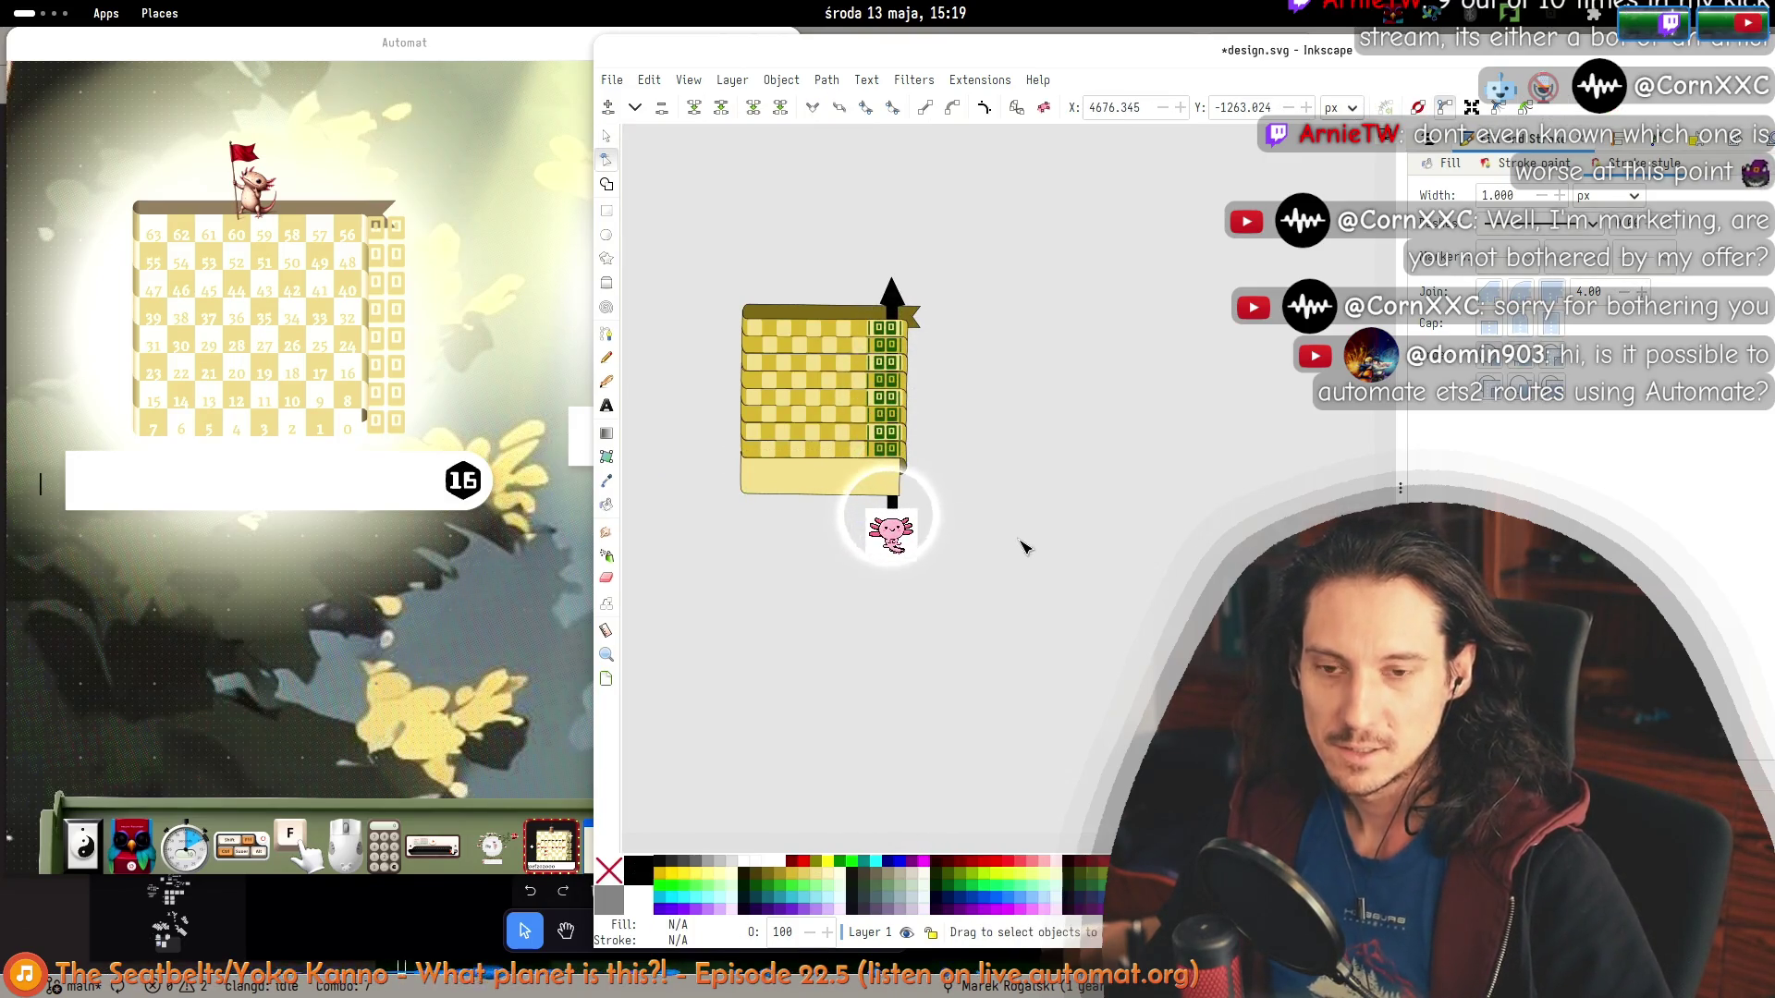
scroll(1036, 538, down, 3)
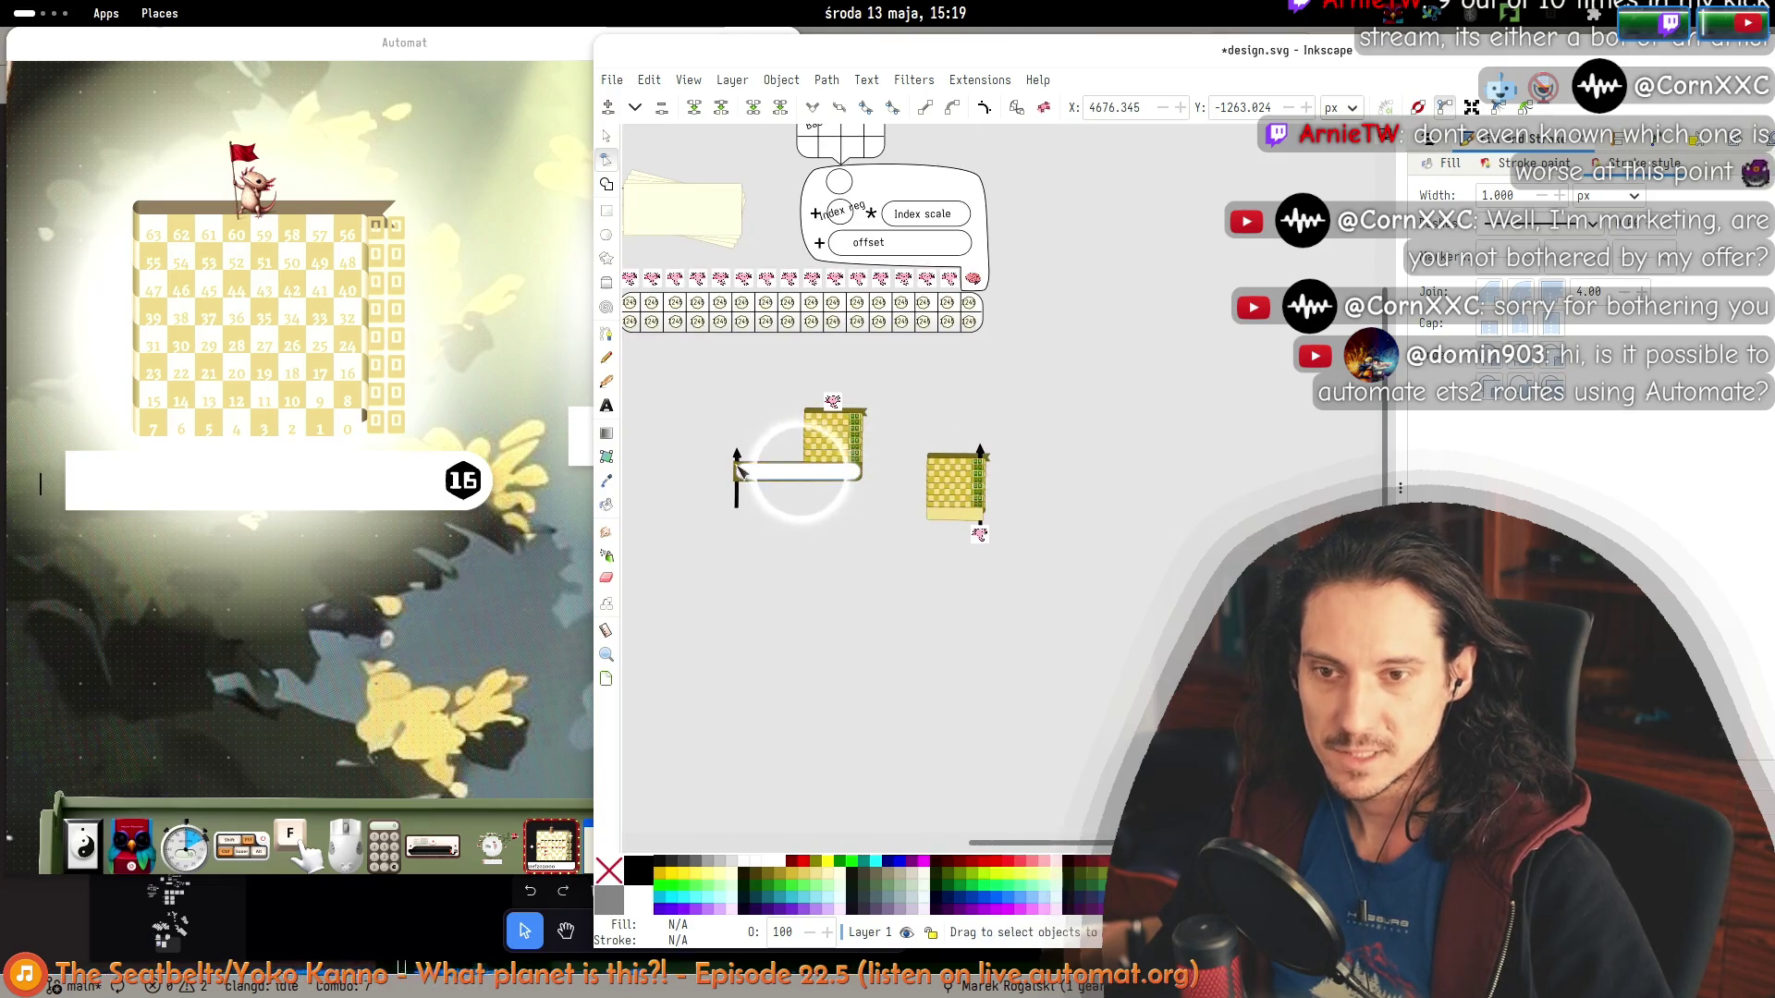
Move the white bar under the right-hand tower
click(781, 473)
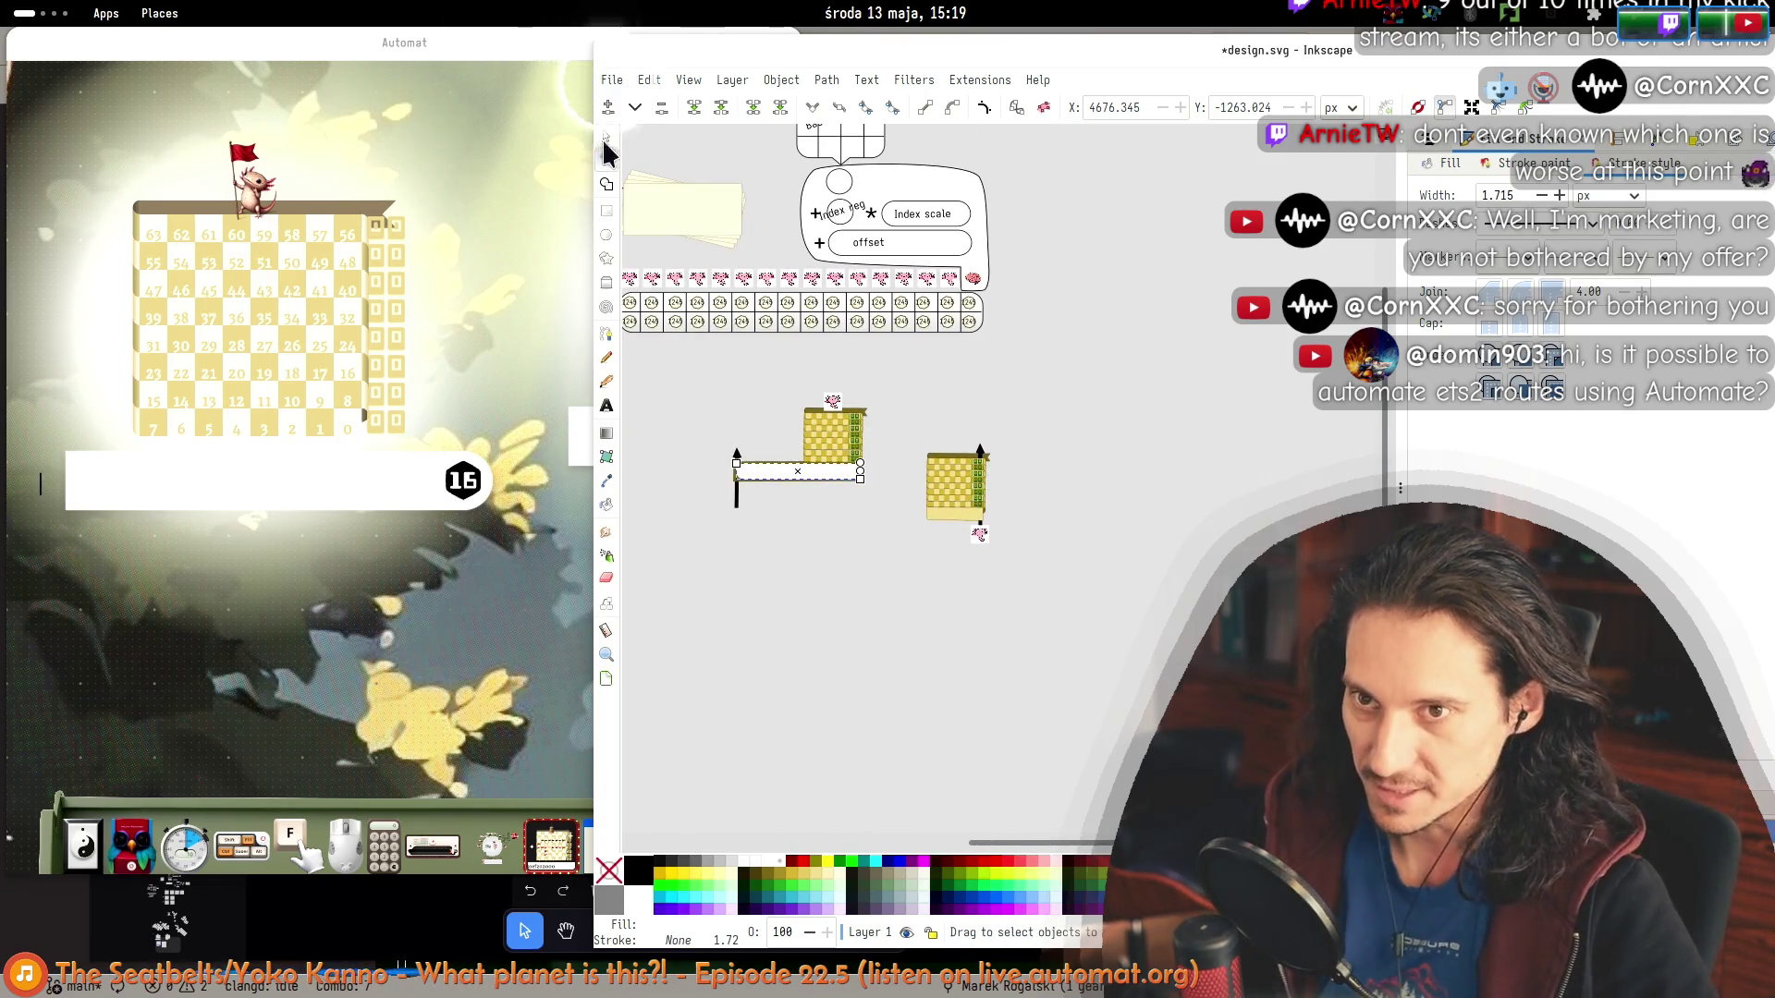
key(s)
mouse_move(820, 480)
mouse_down()
mouse_move(1046, 530)
mouse_move(1028, 532)
mouse_up()
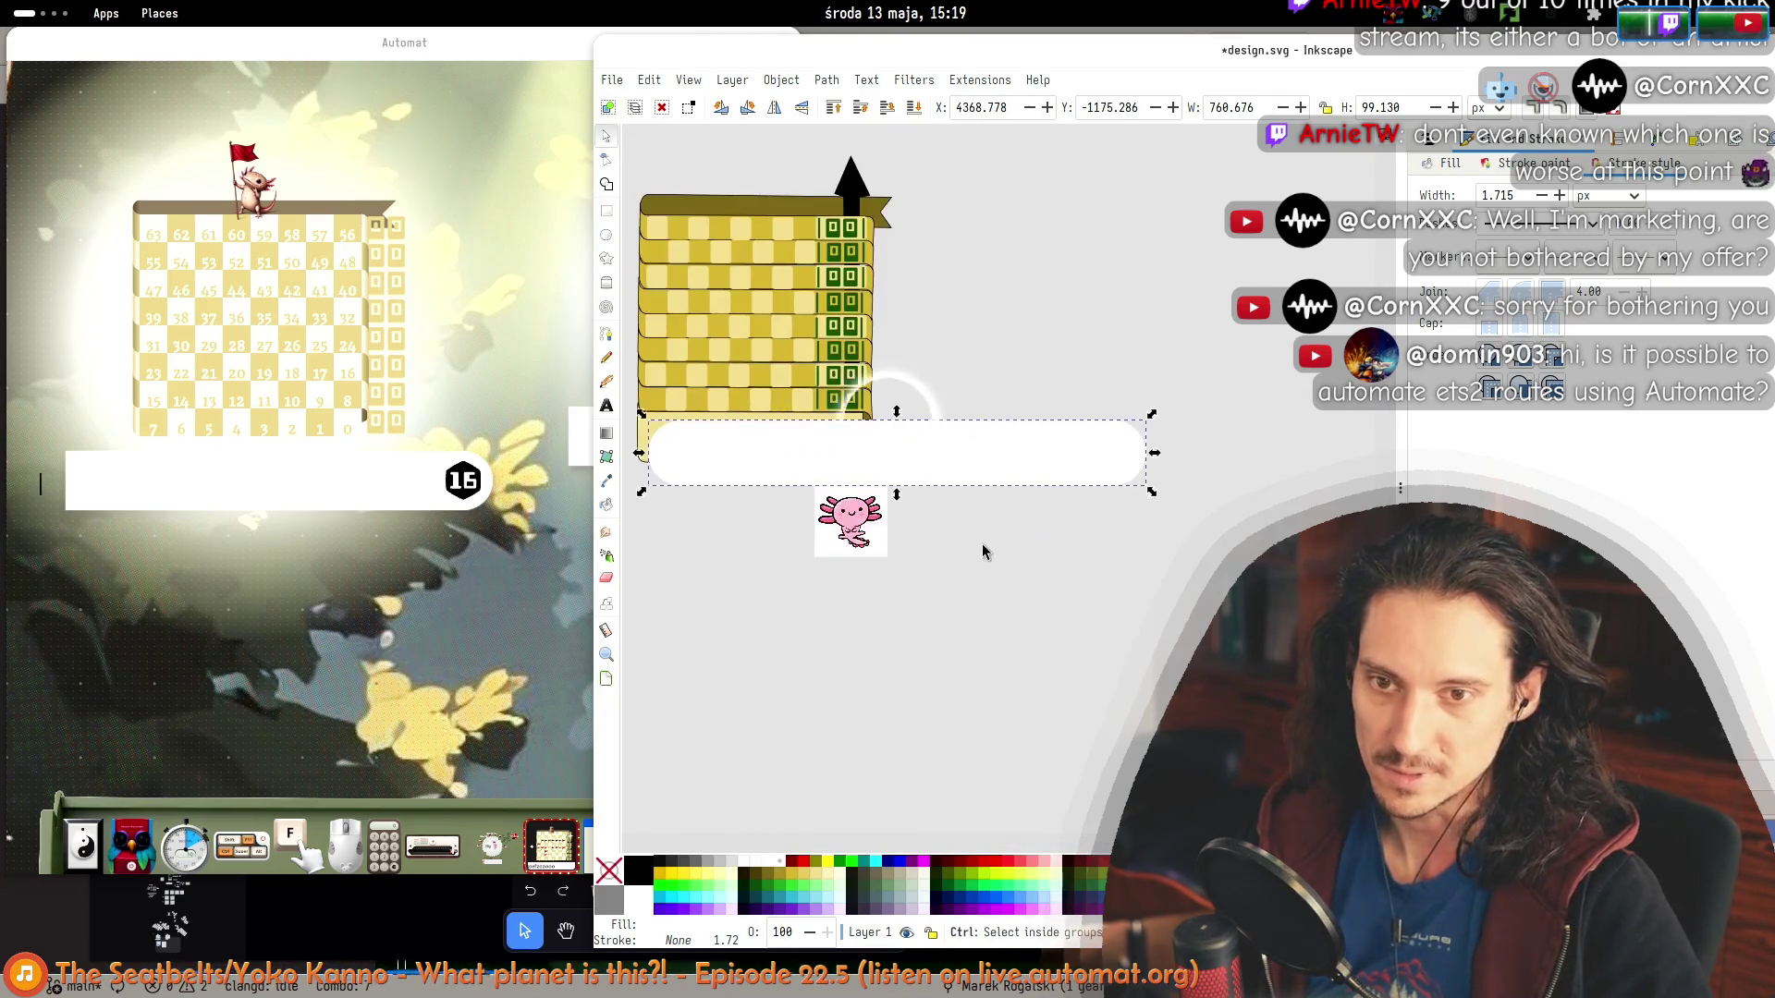
scroll(982, 544, up, 5)
Stretch the yellow base's right nodes rightward to about twice the tower's width
click(835, 435)
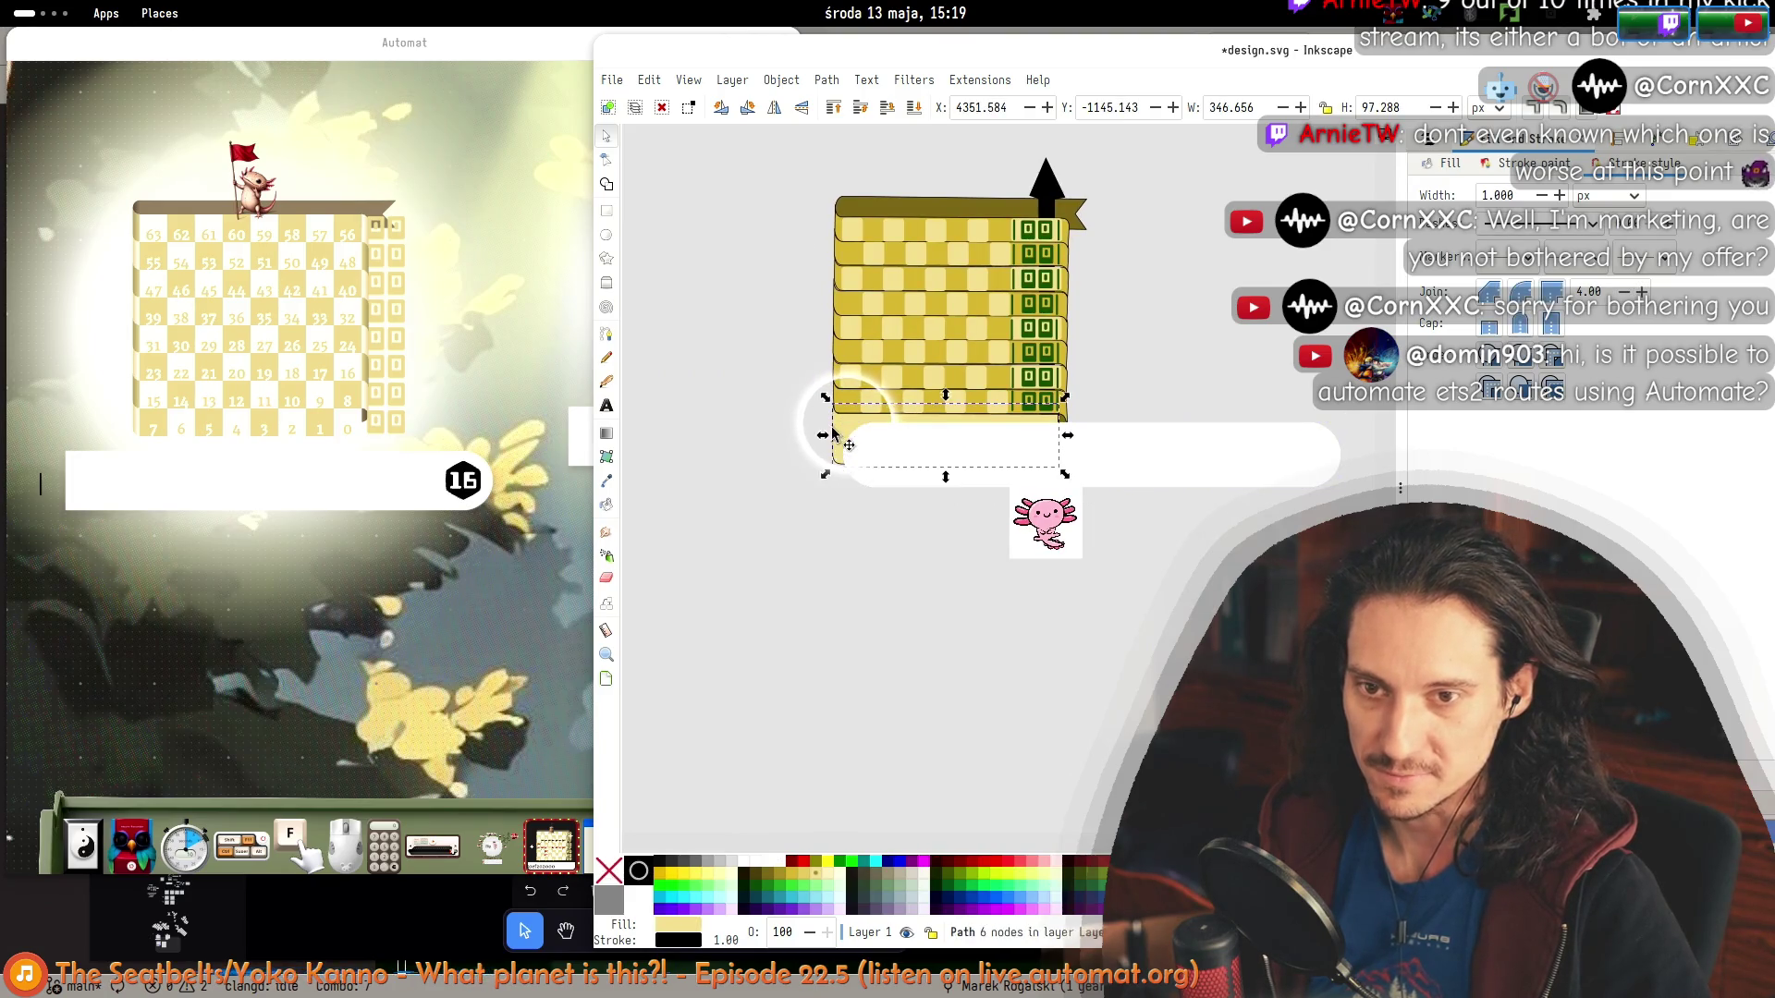
key(n)
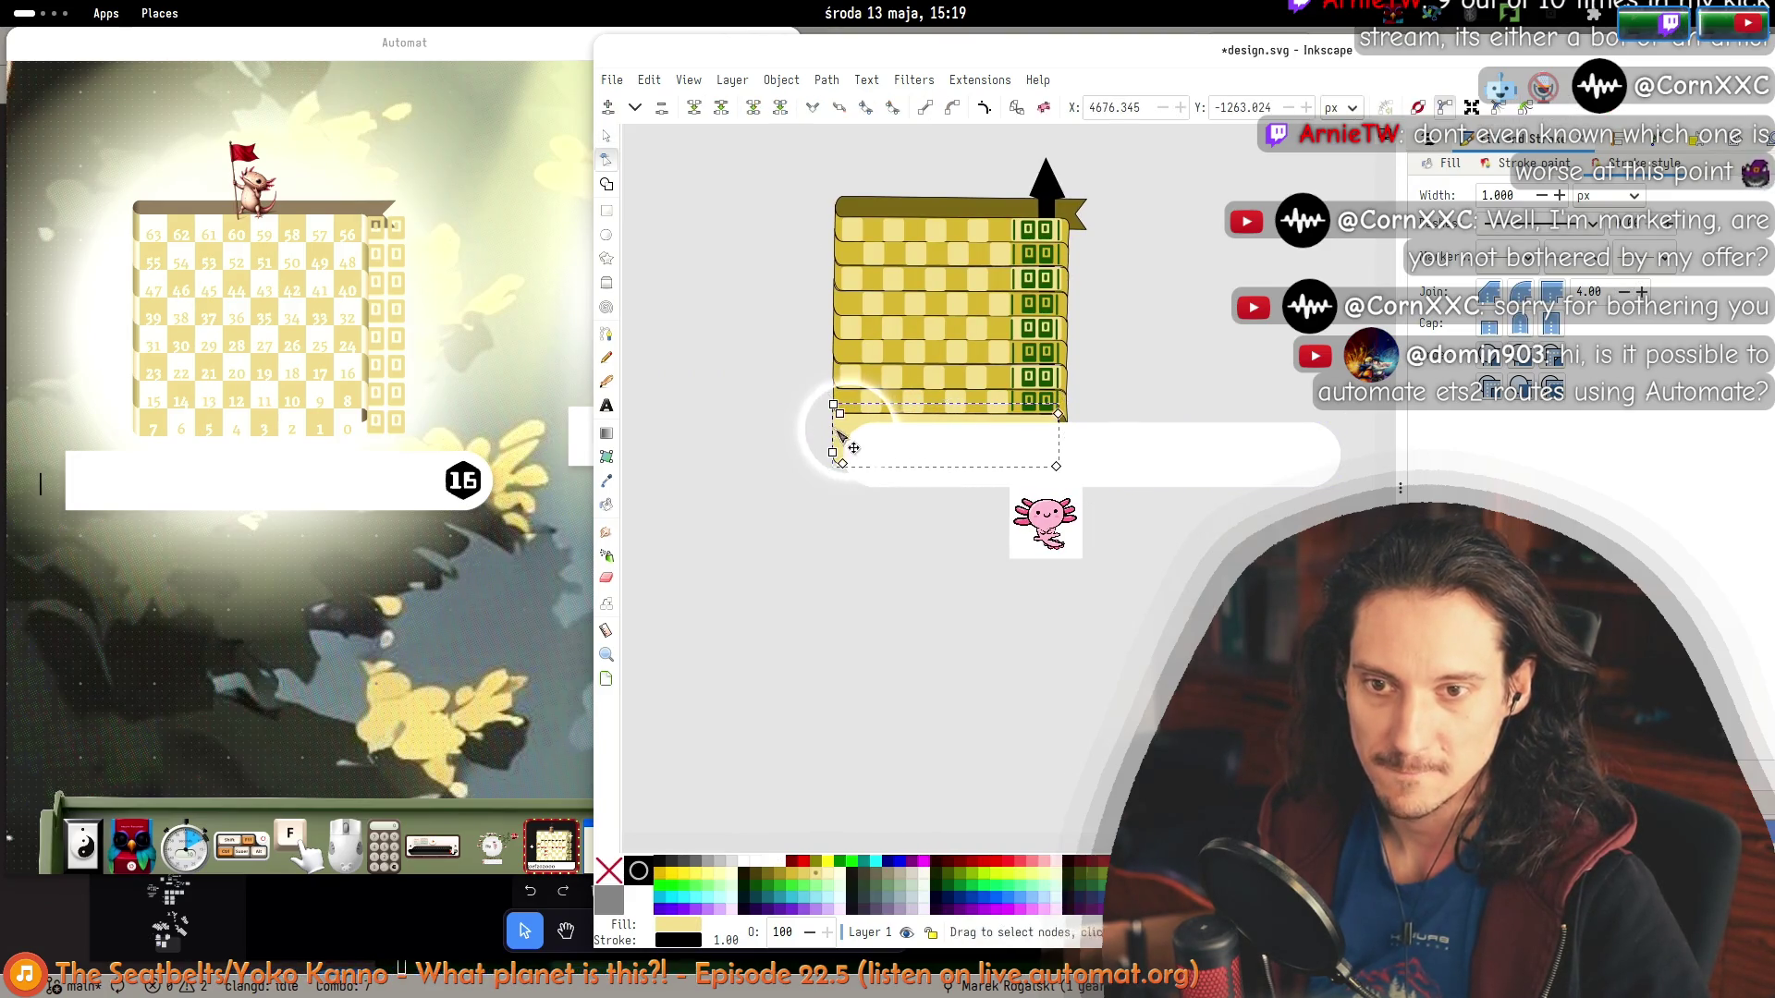
drag(1164, 448, 1072, 481)
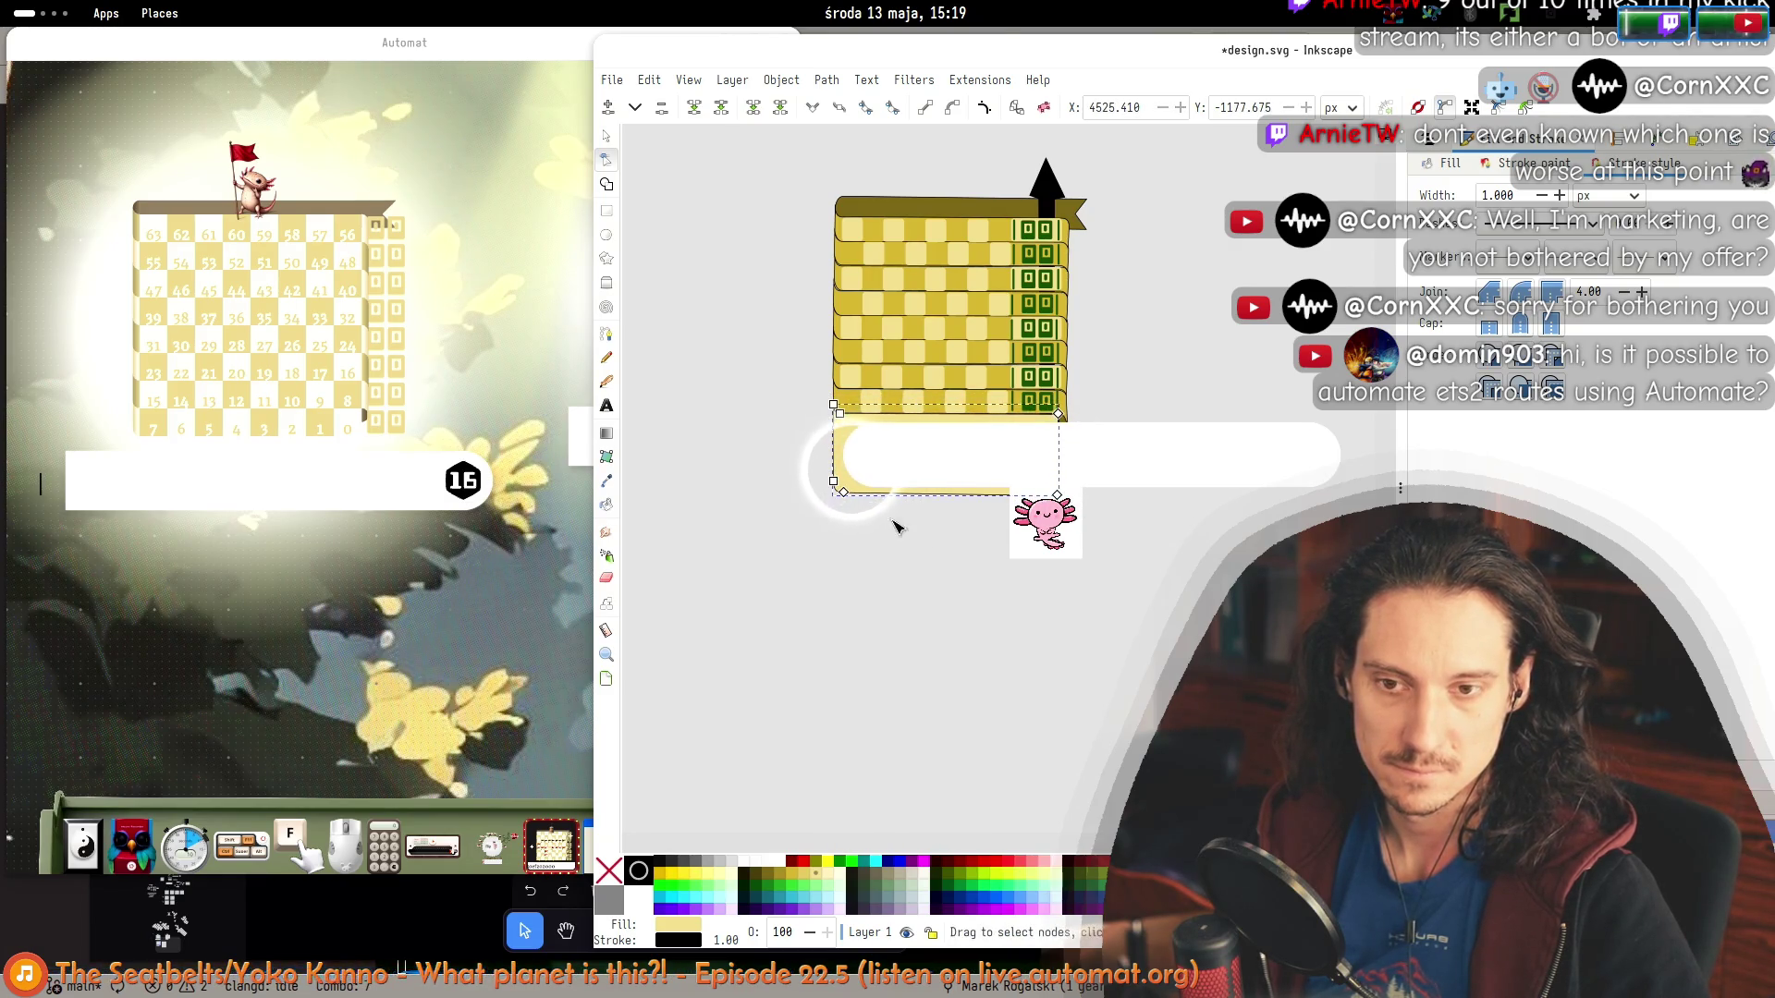
click(932, 558)
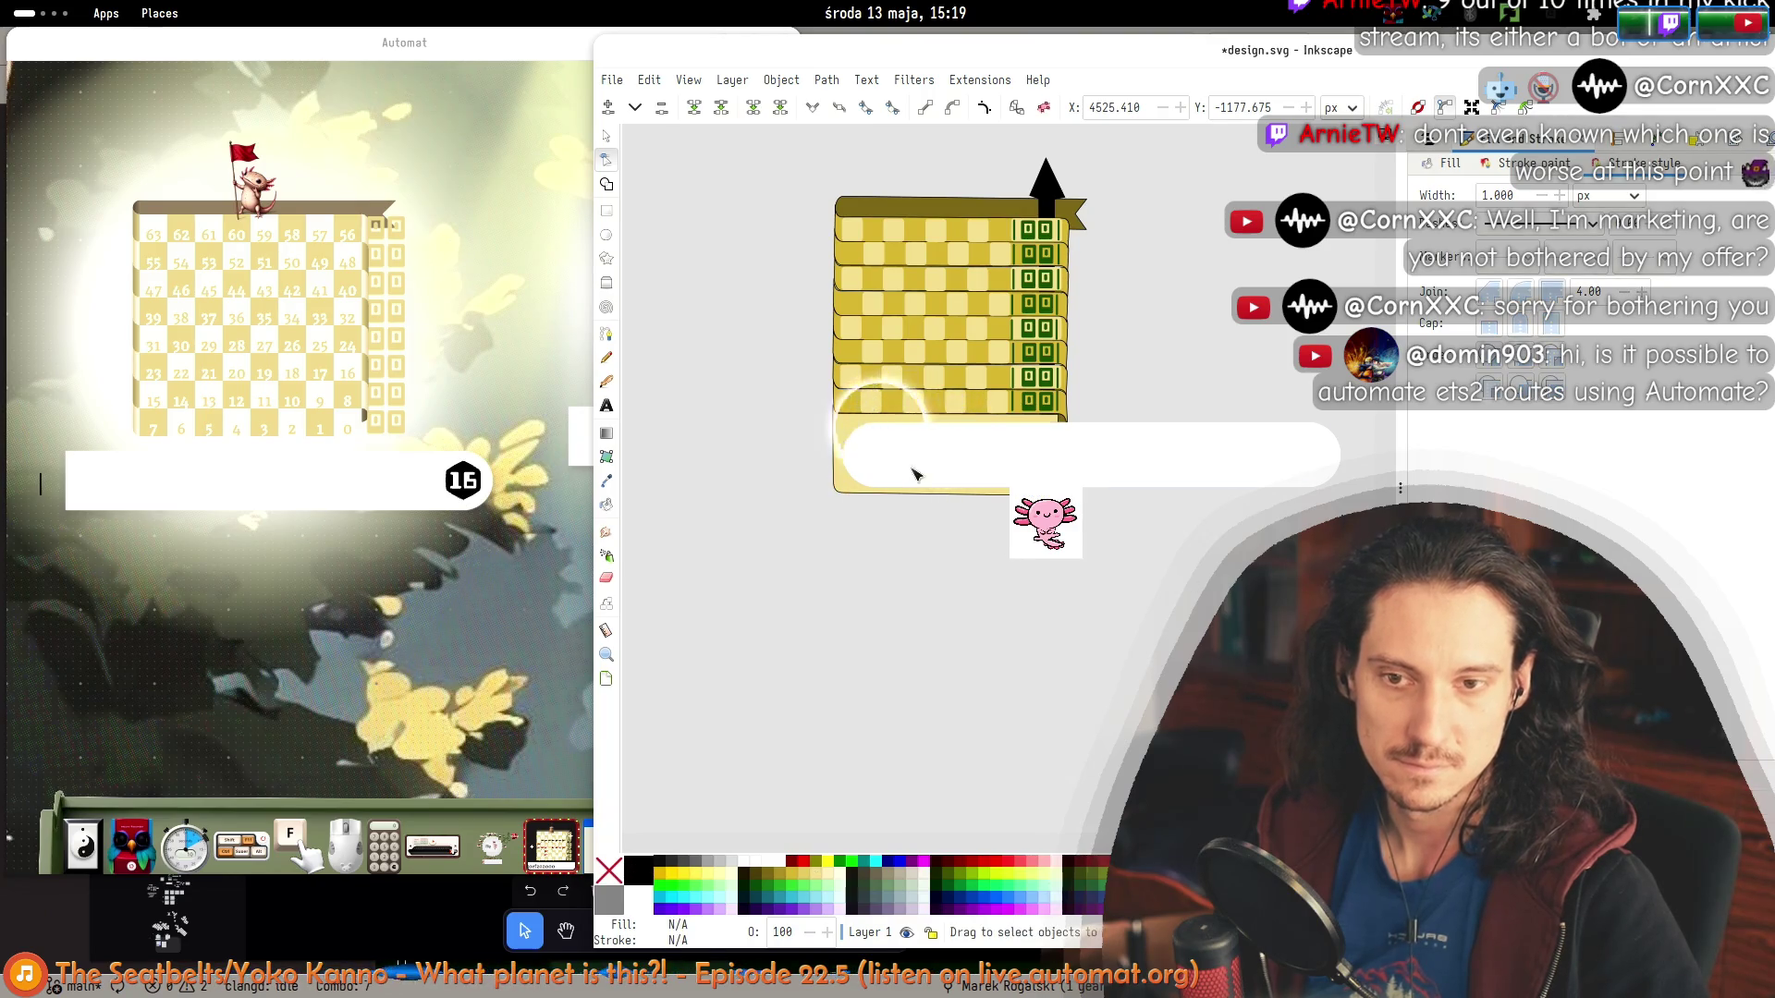
click(853, 493)
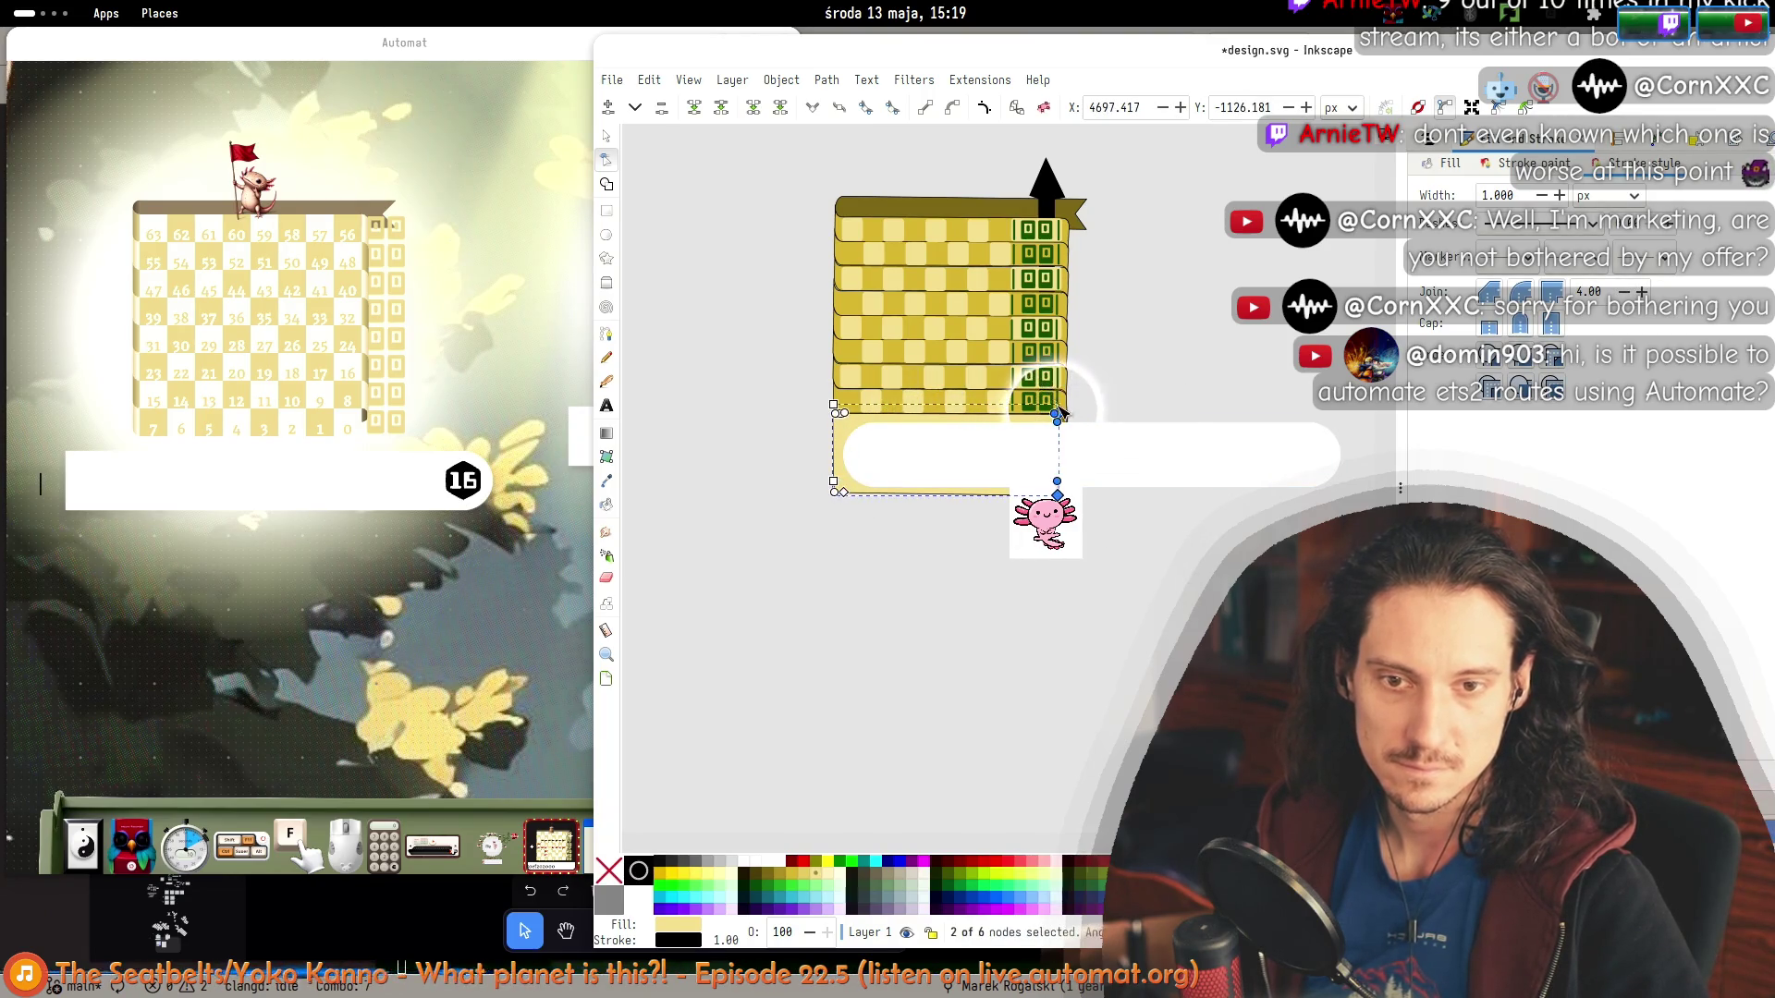
mouse_move(1218, 447)
mouse_down()
mouse_move(1358, 448)
mouse_move(1373, 431)
mouse_move(1361, 511)
mouse_up()
drag(1363, 422, 1357, 415)
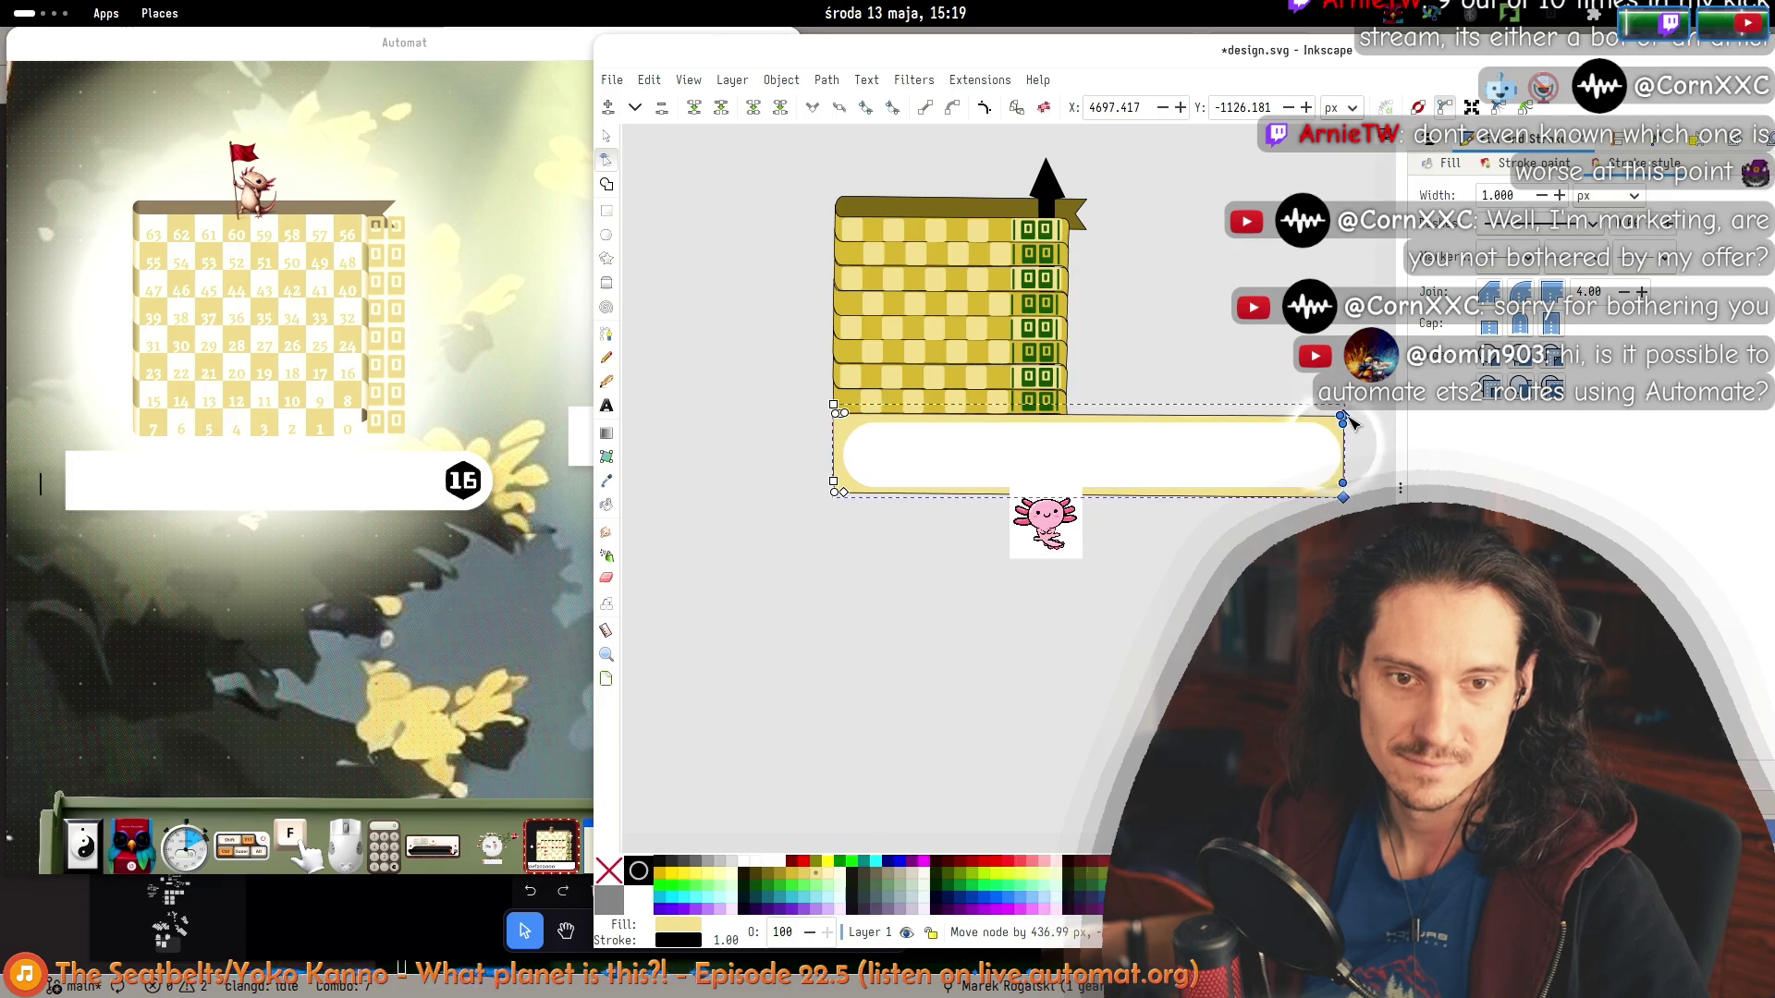
click(1209, 349)
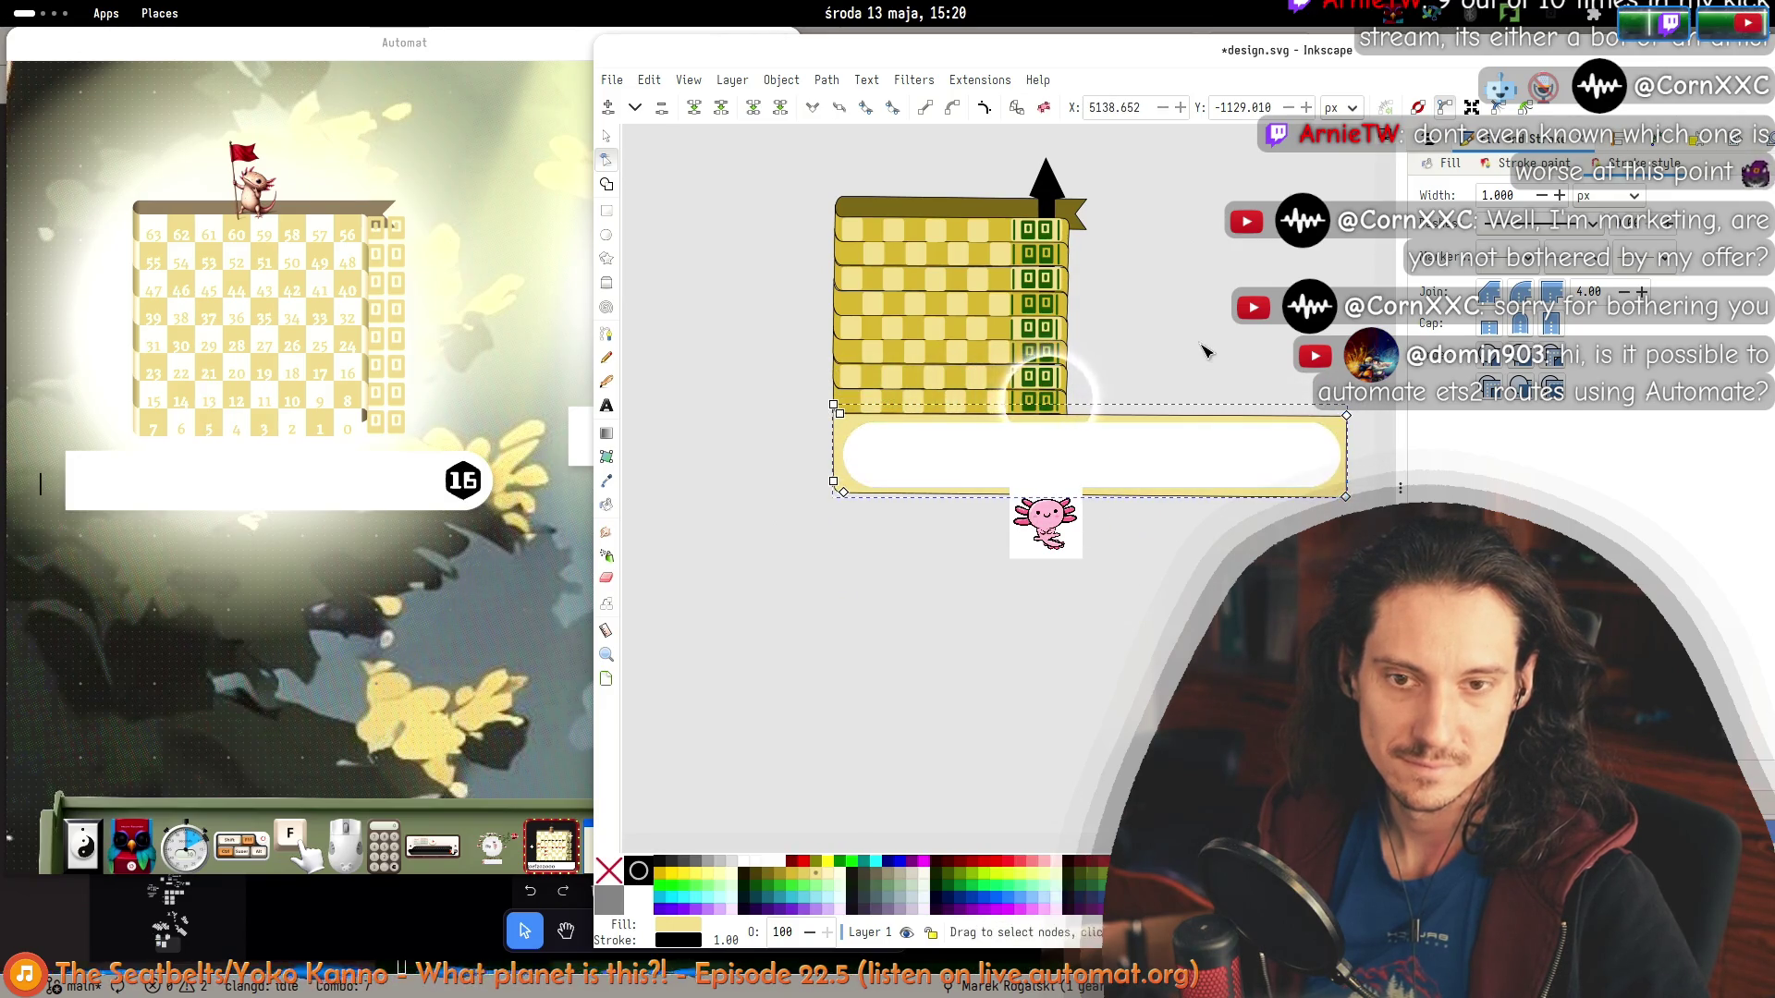
scroll(1011, 338, down, 2)
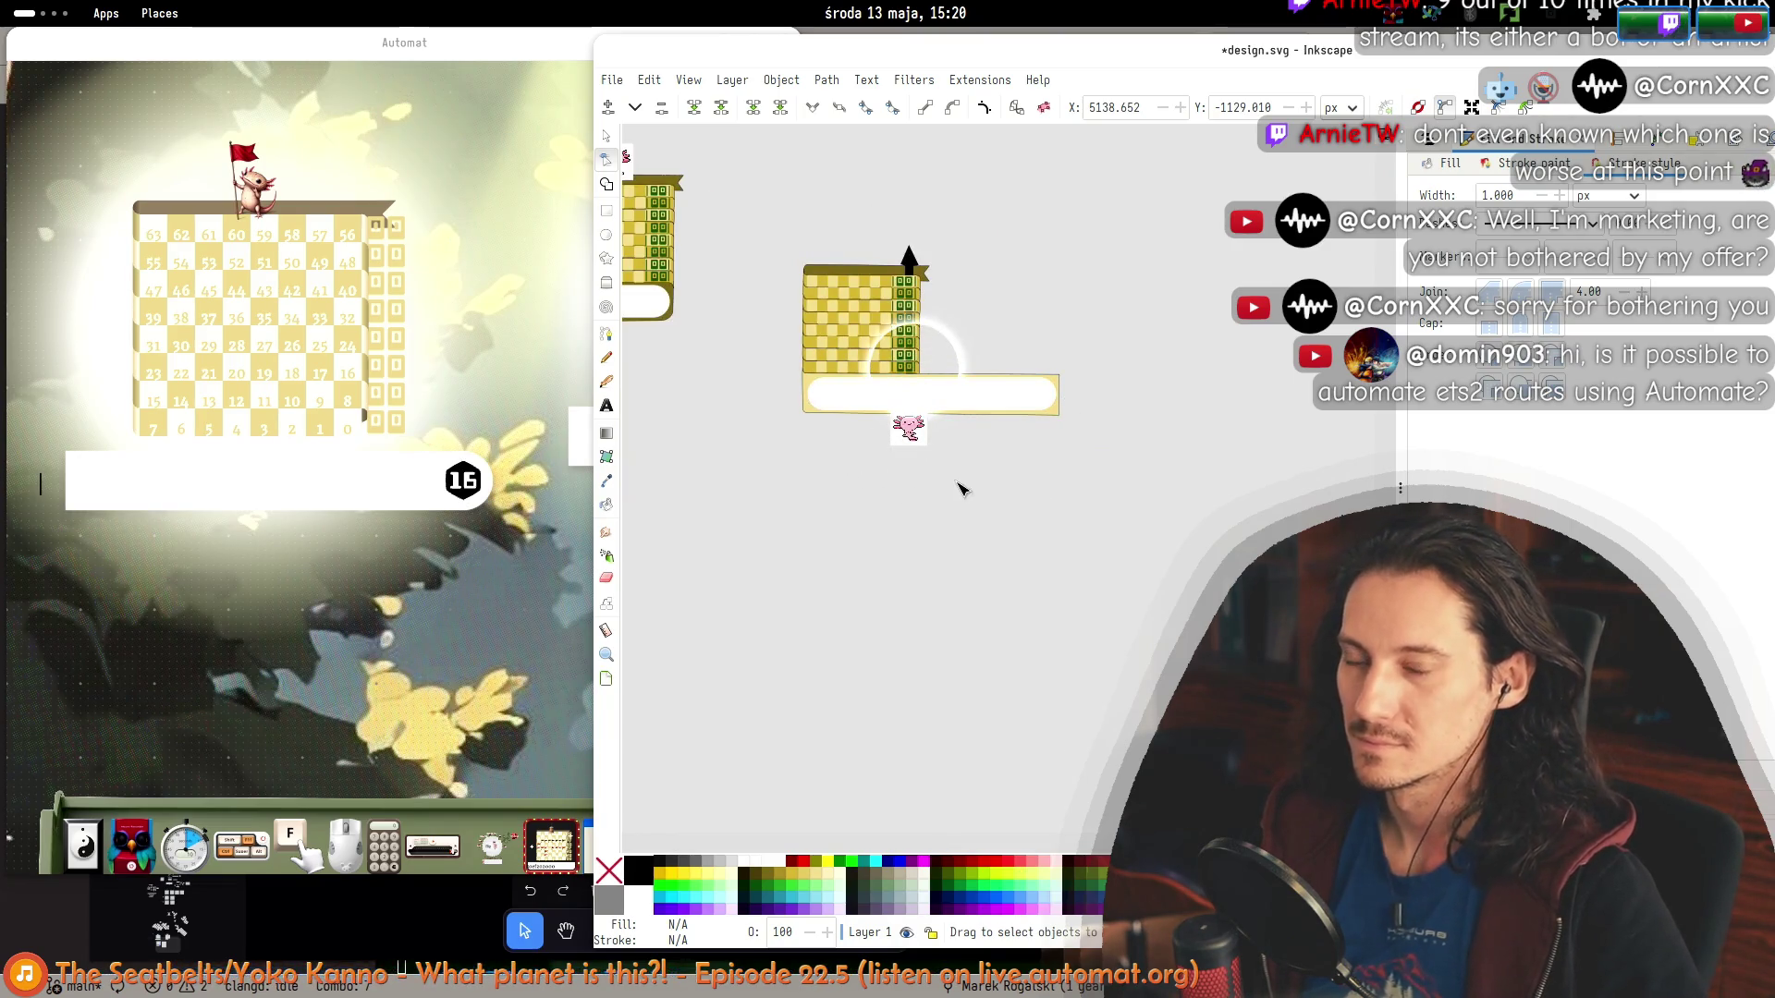
Move the black arrow and its line to the white bar's right end
scroll(993, 459, down, 3)
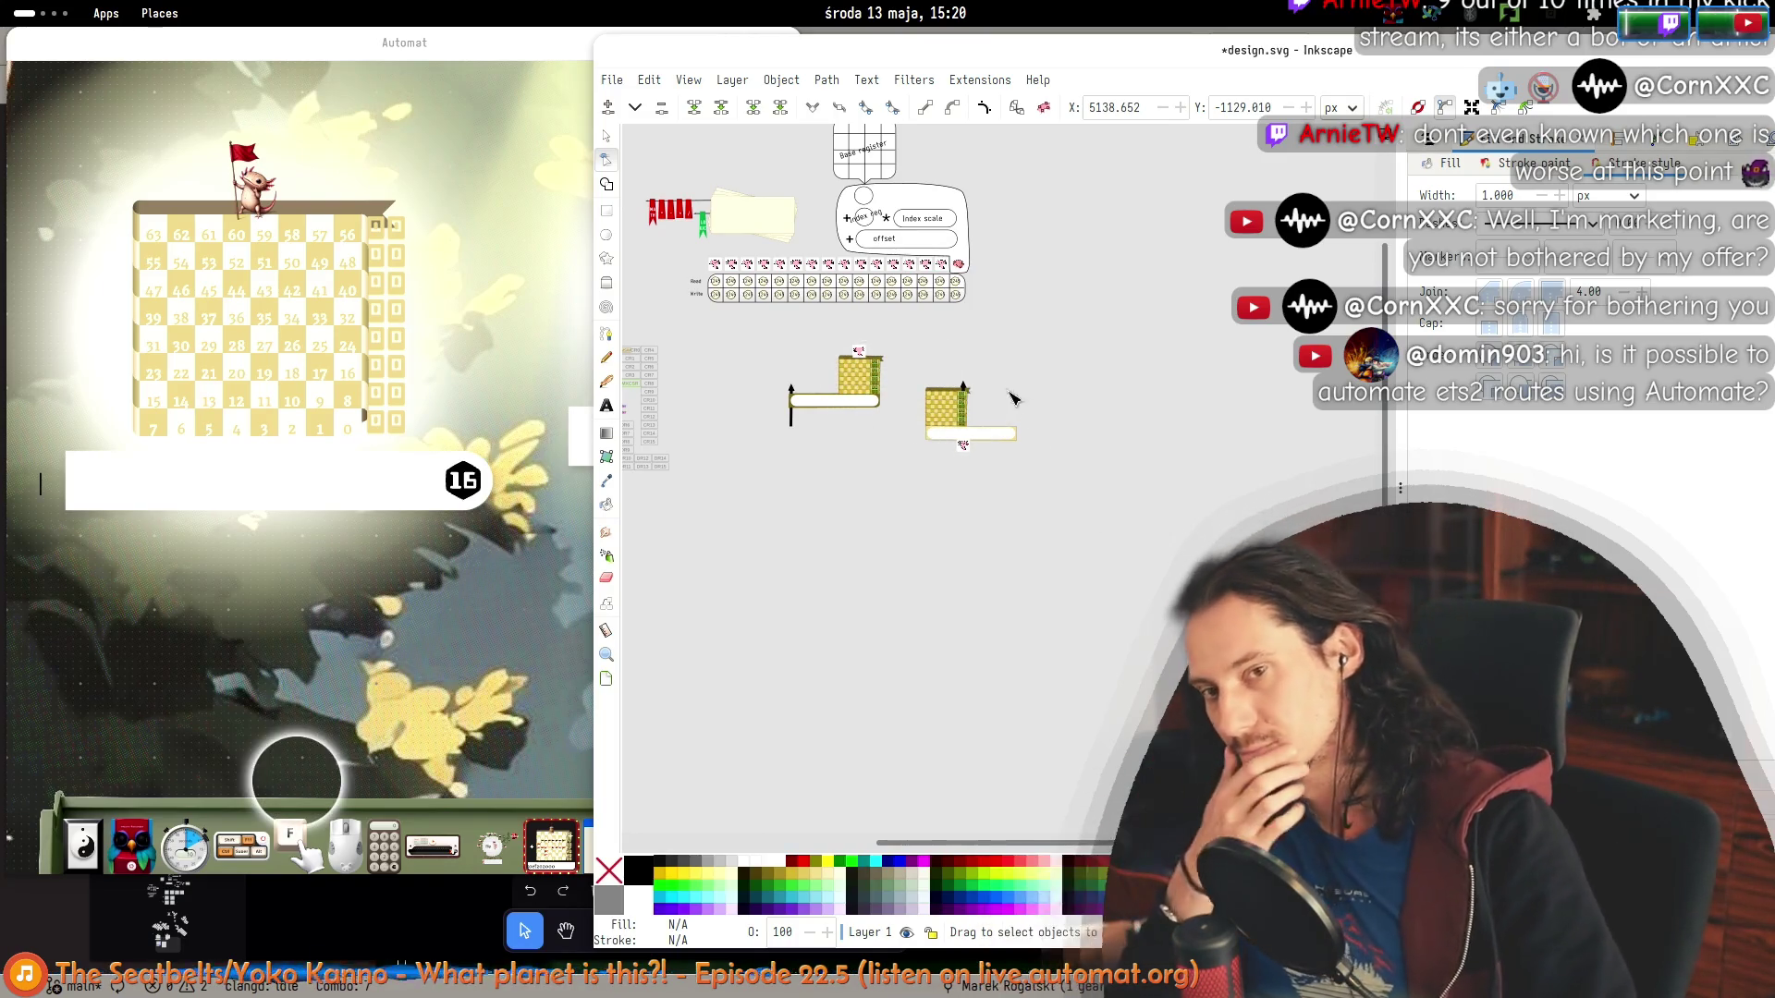
scroll(1037, 499, up, 5)
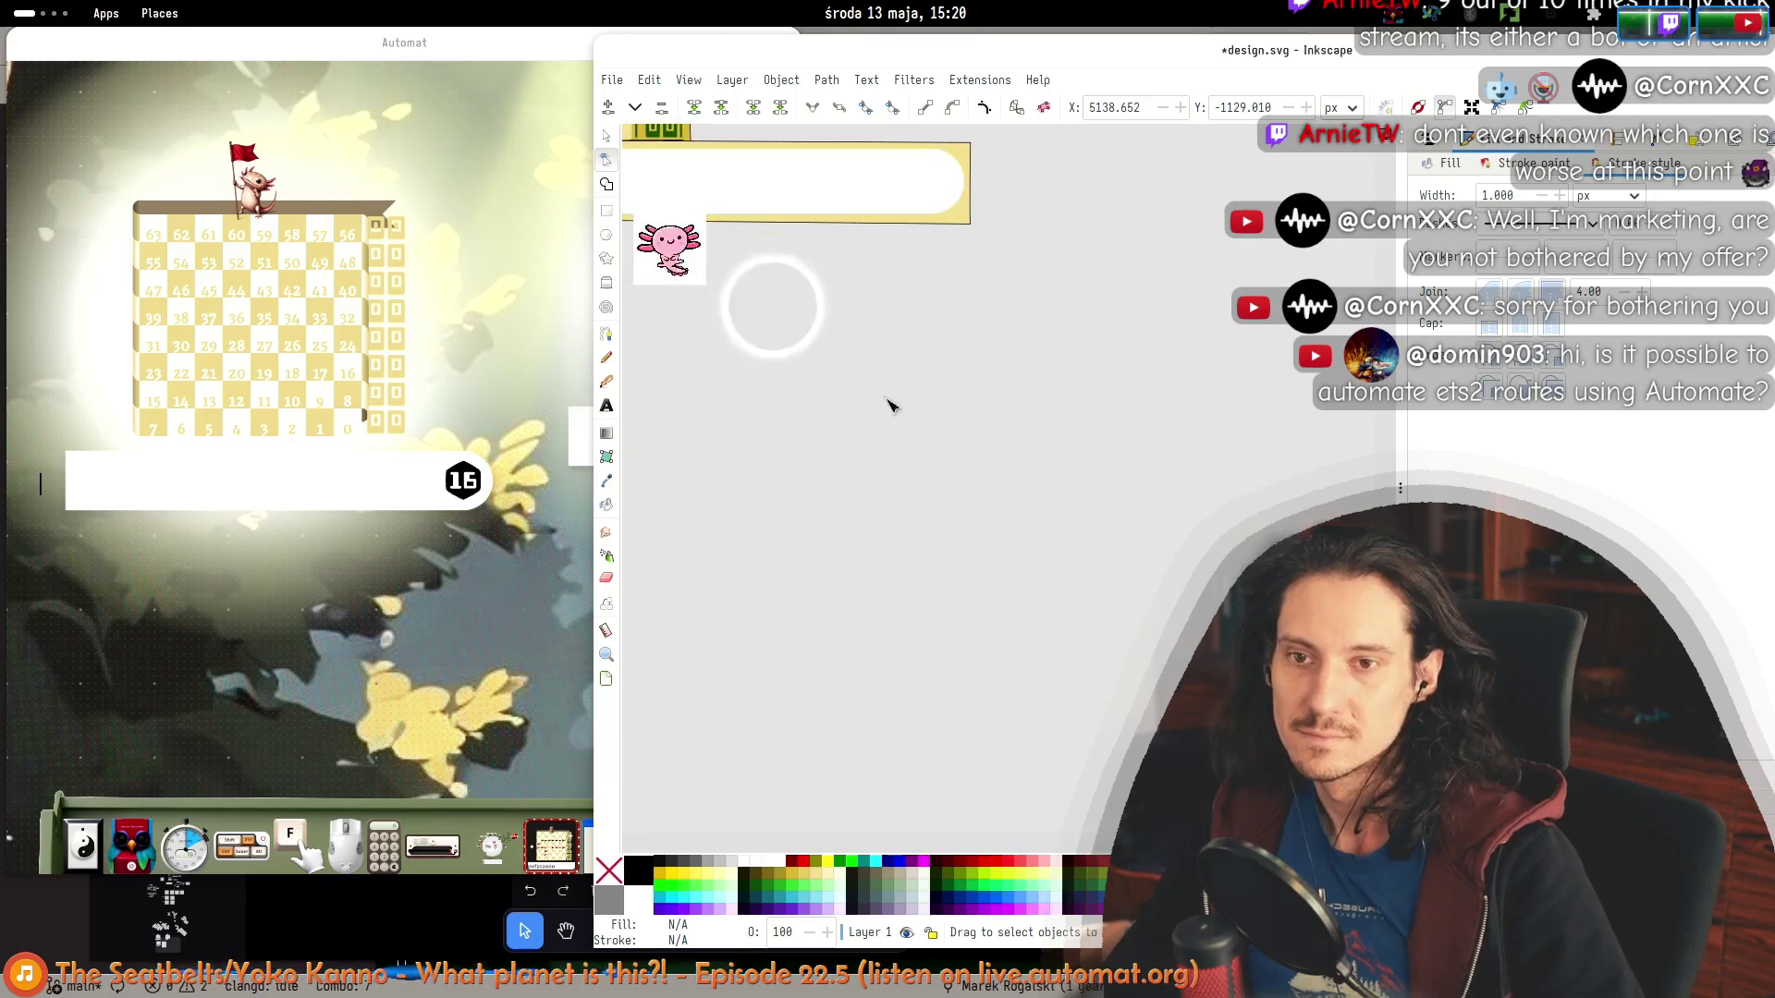
scroll(887, 400, down, 1)
scroll(946, 452, down, 2)
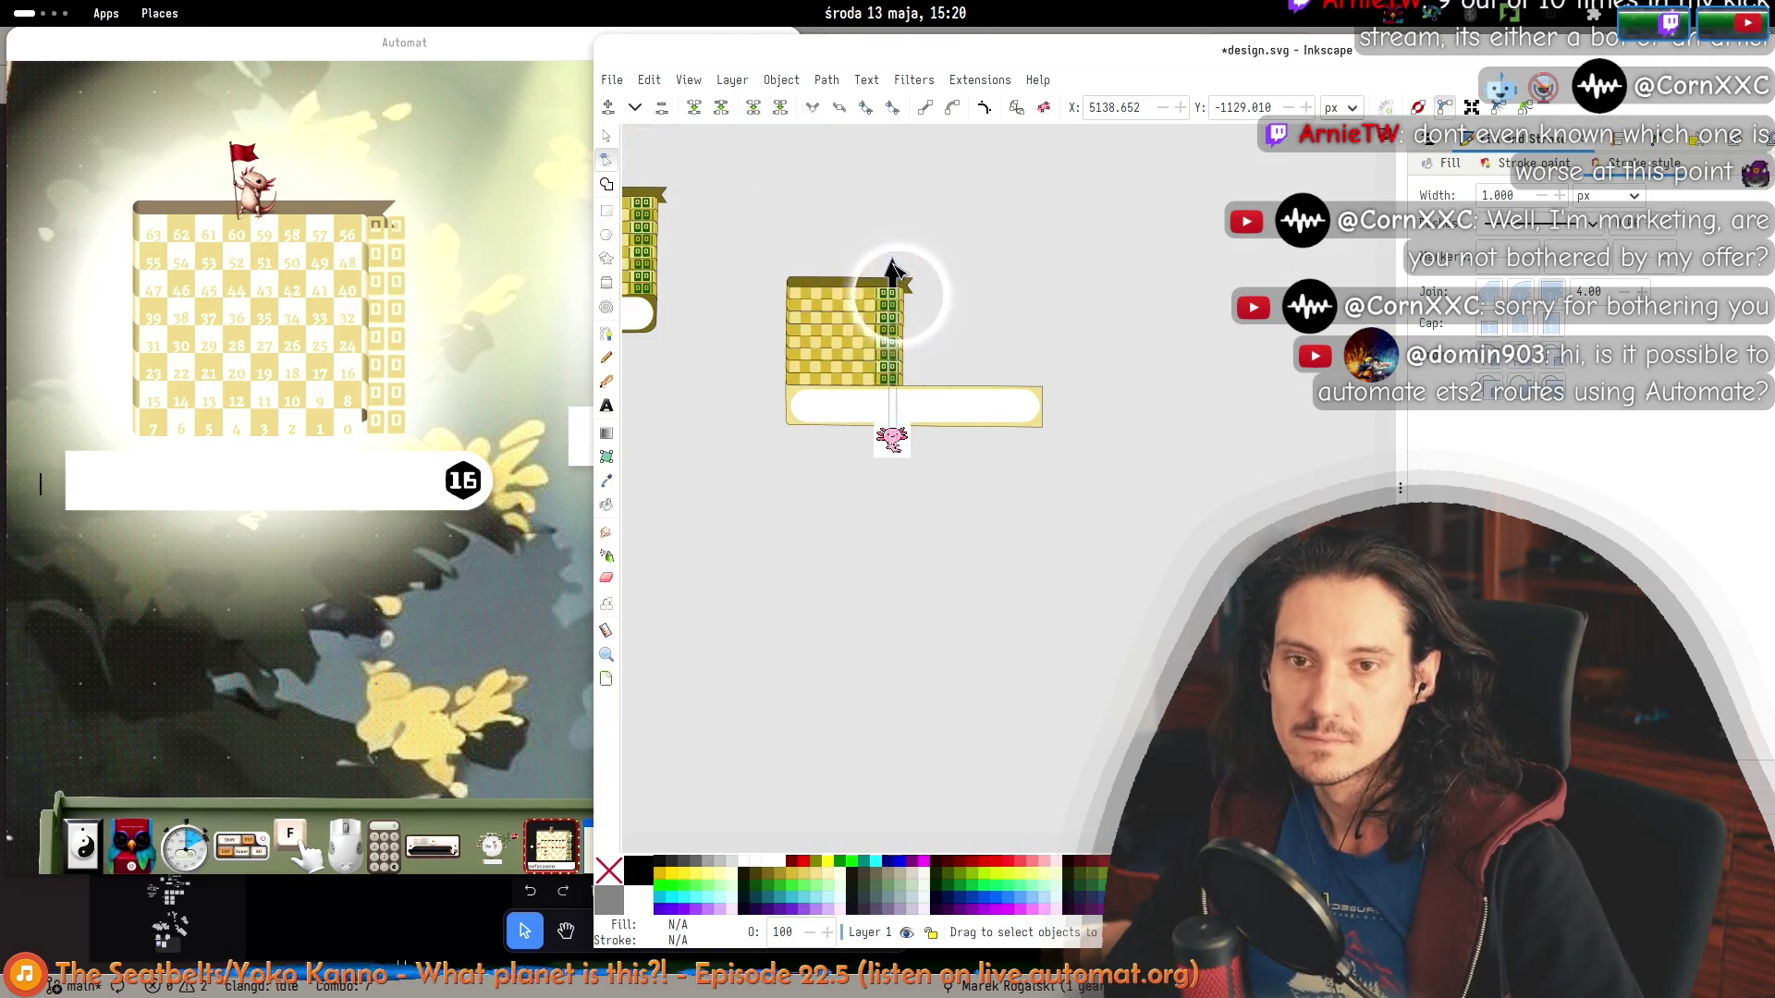
click(895, 273)
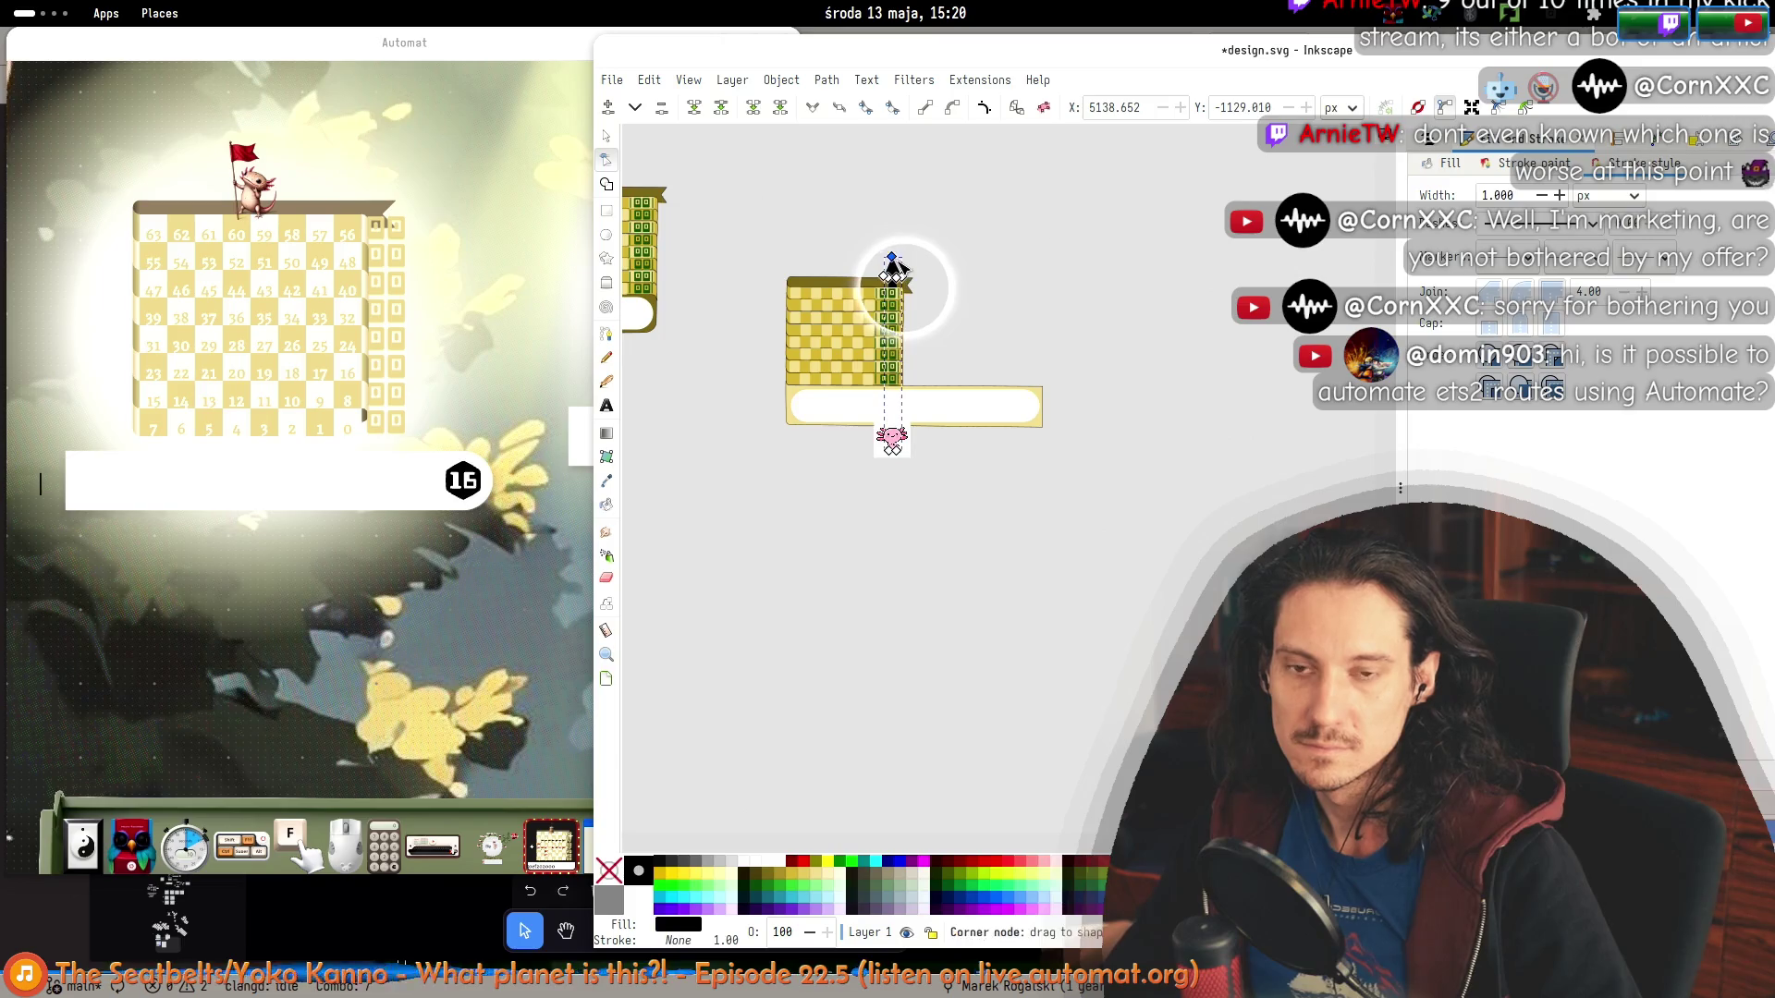
key(s)
drag(893, 269, 1035, 376)
Shorten the arrow's line to roughly the bar's height by moving its bottom node
key(n)
mouse_move(1070, 583)
mouse_down()
mouse_move(1000, 536)
mouse_move(1042, 455)
mouse_up()
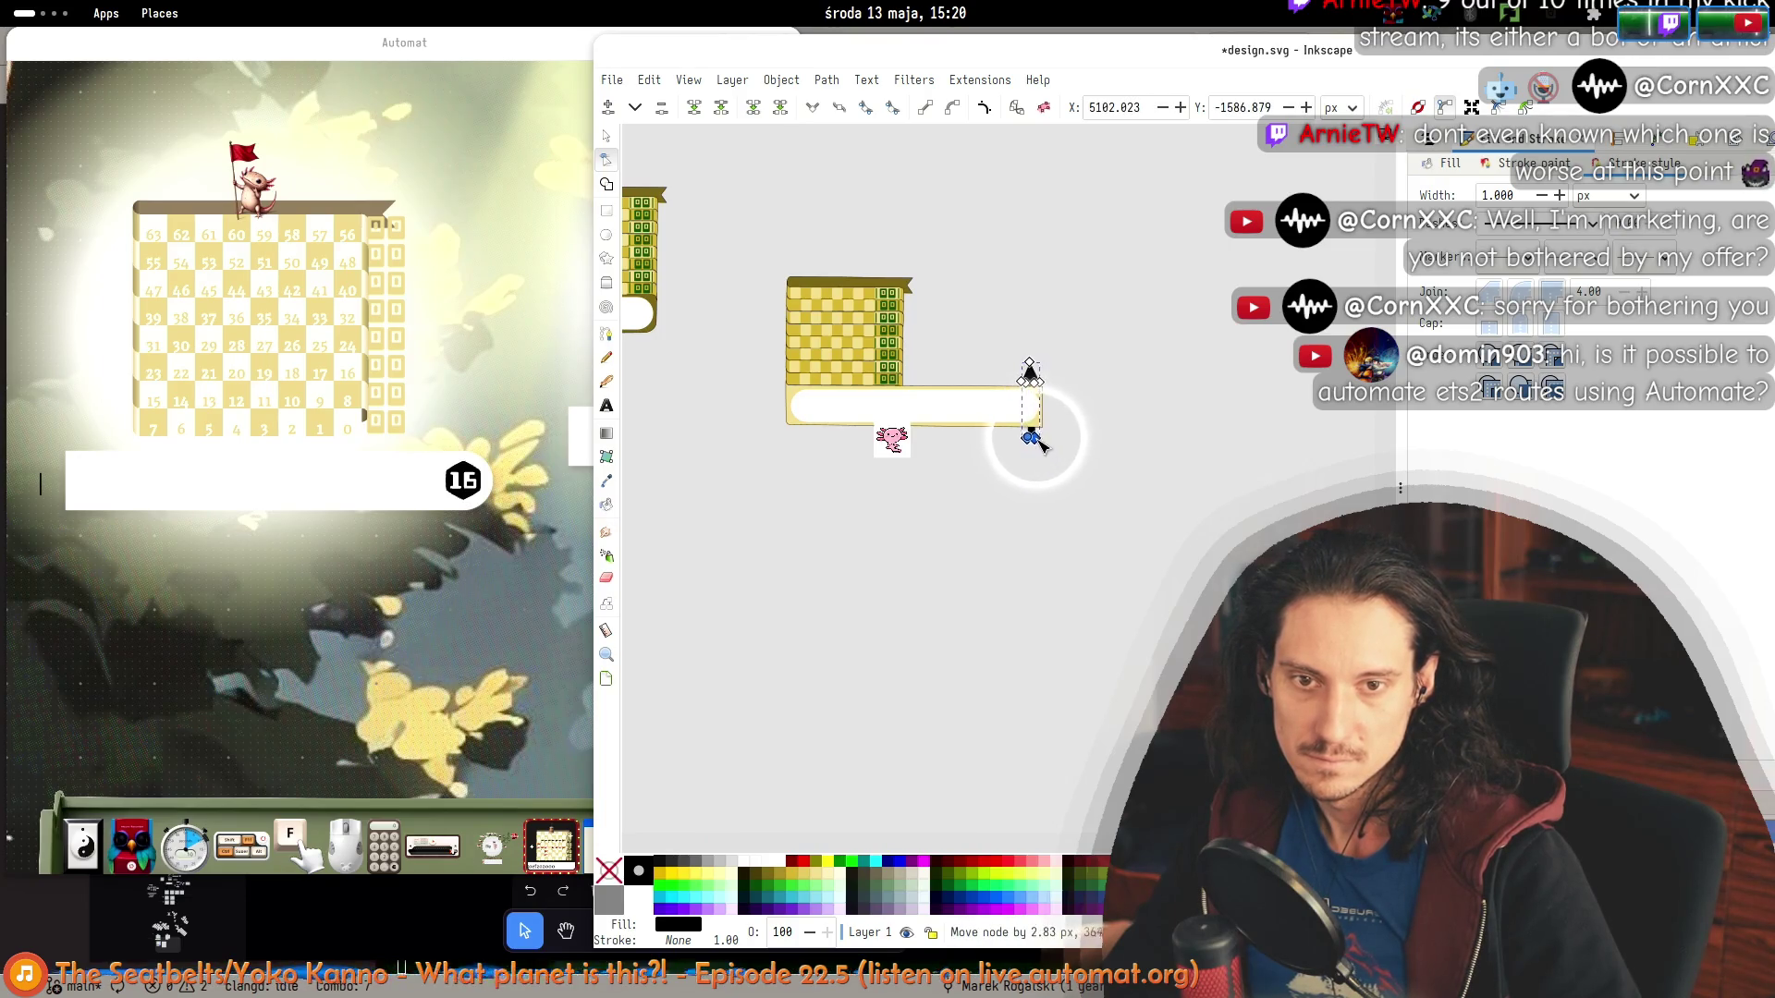
click(1054, 446)
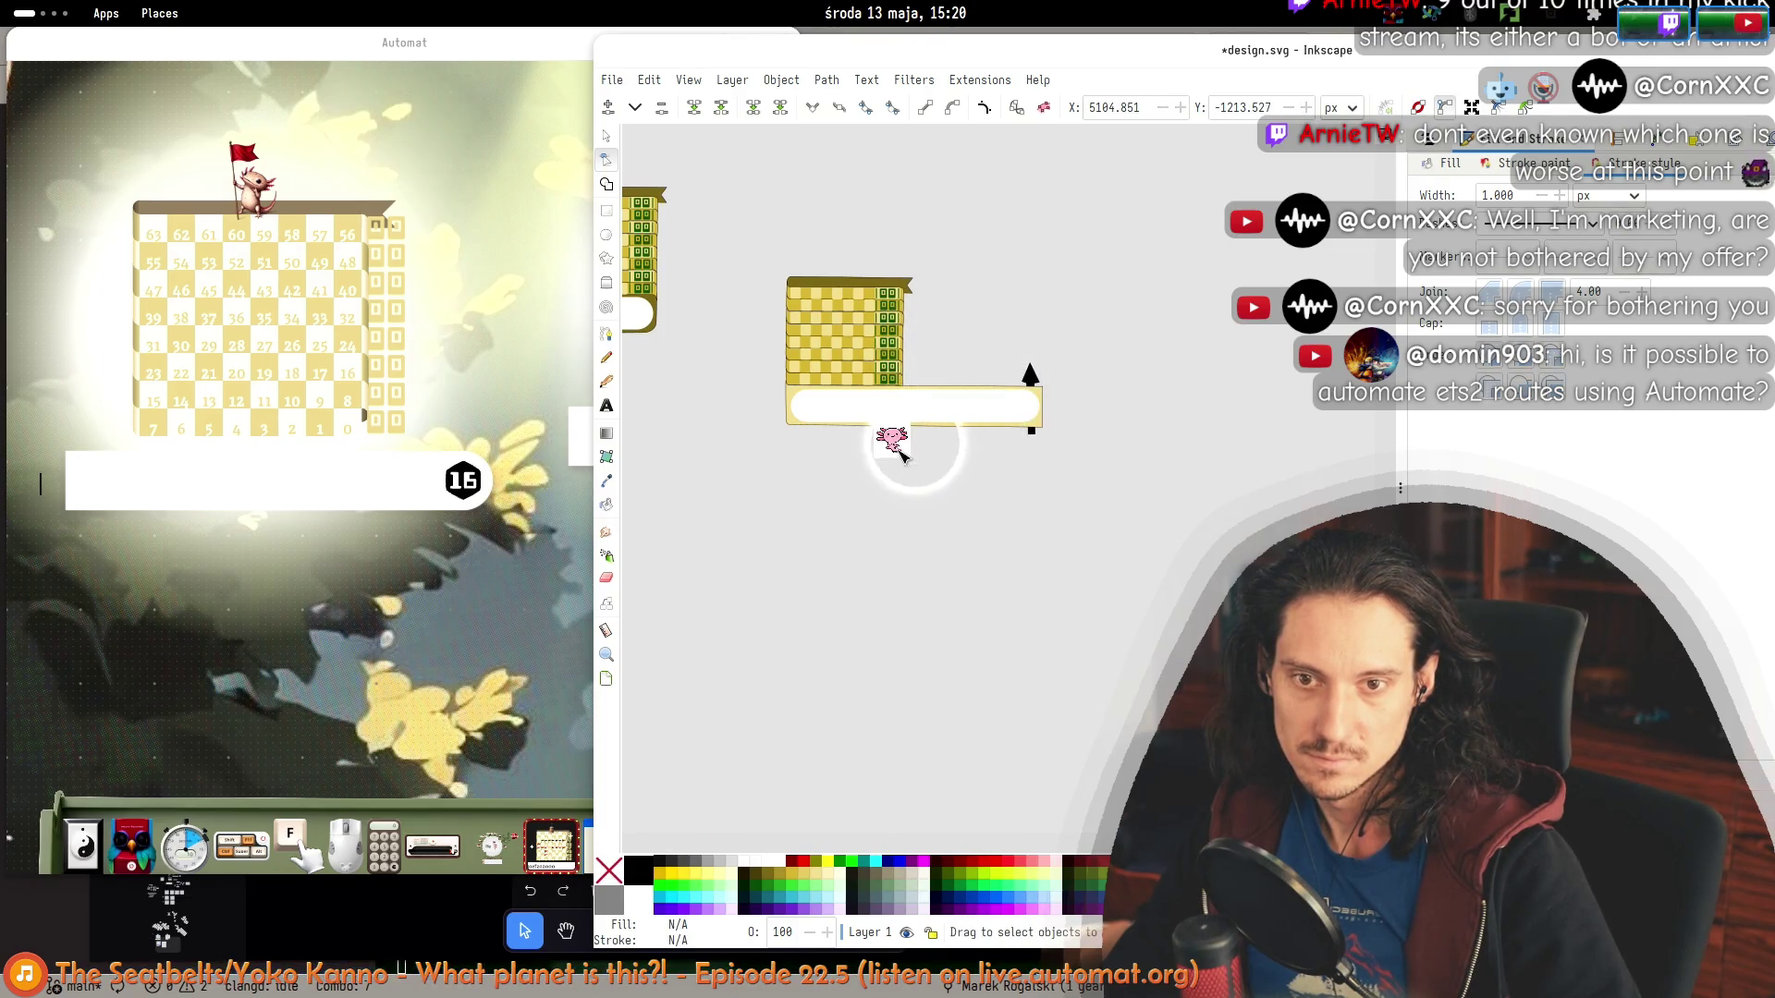
key(s)
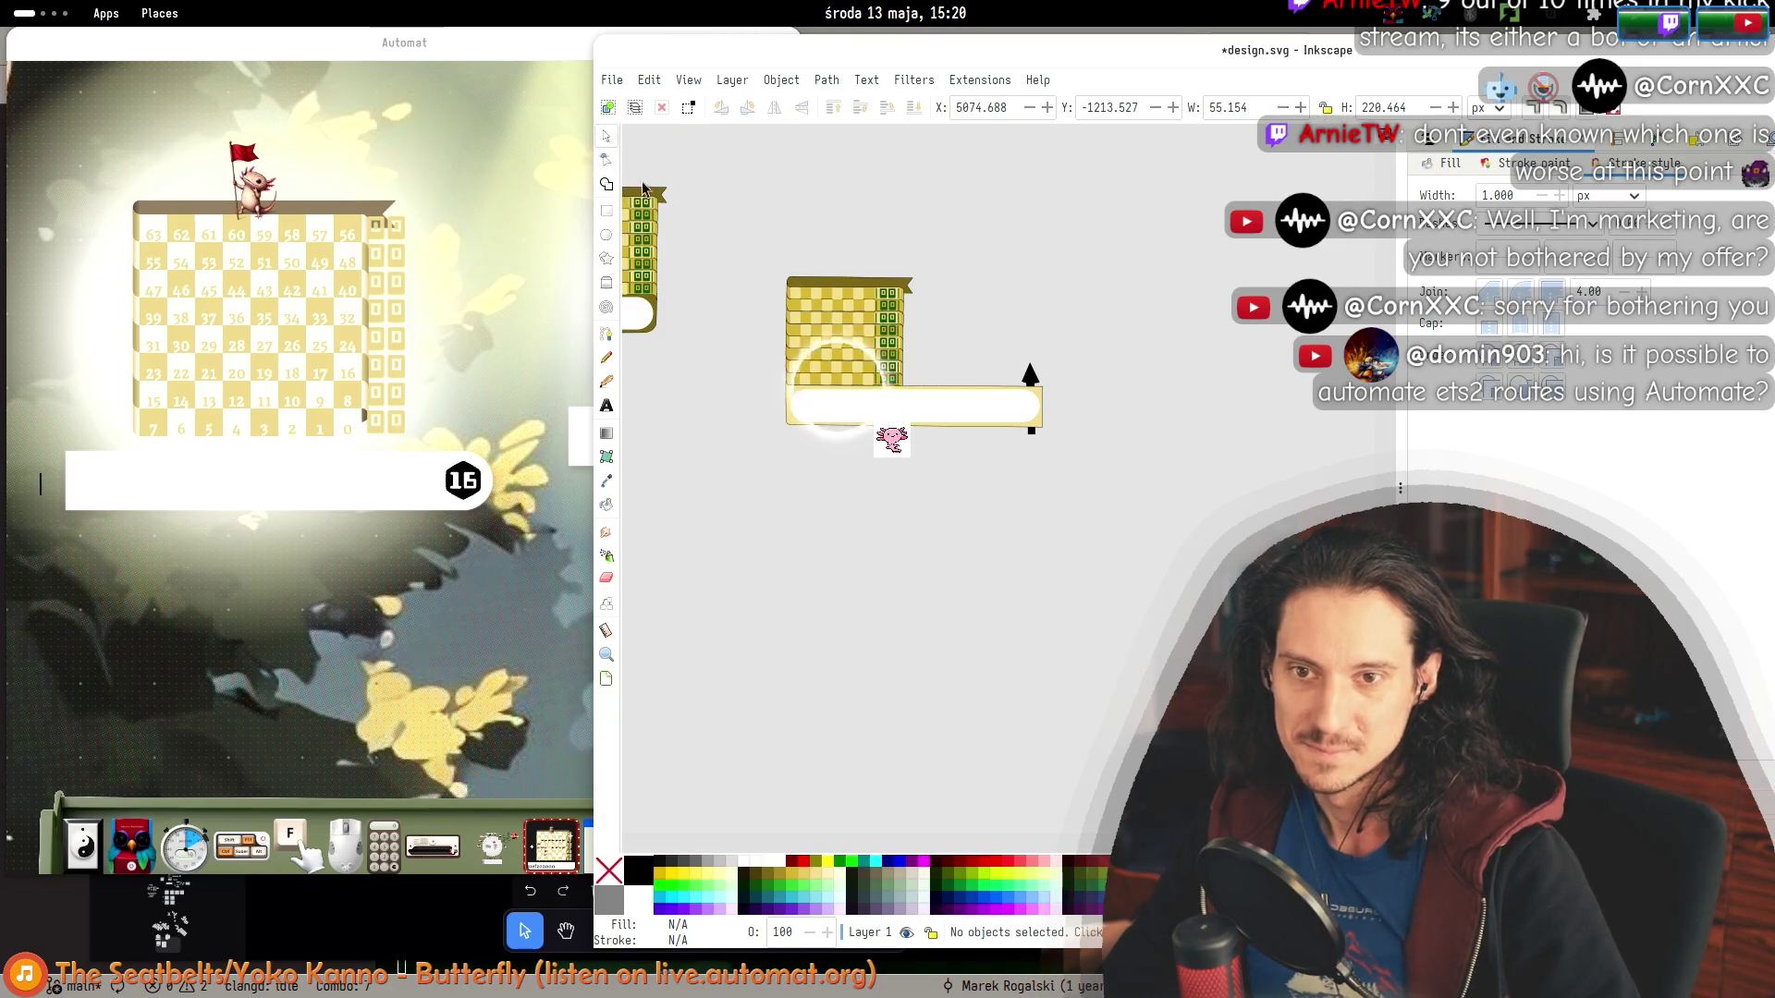
mouse_move(906, 455)
mouse_down()
mouse_move(1024, 524)
mouse_move(902, 473)
mouse_move(1171, 525)
mouse_up()
Drag the axolotl image up onto the right-hand tower's roof, like the left tower
scroll(1171, 525, down, 1)
scroll(1171, 525, up, 3)
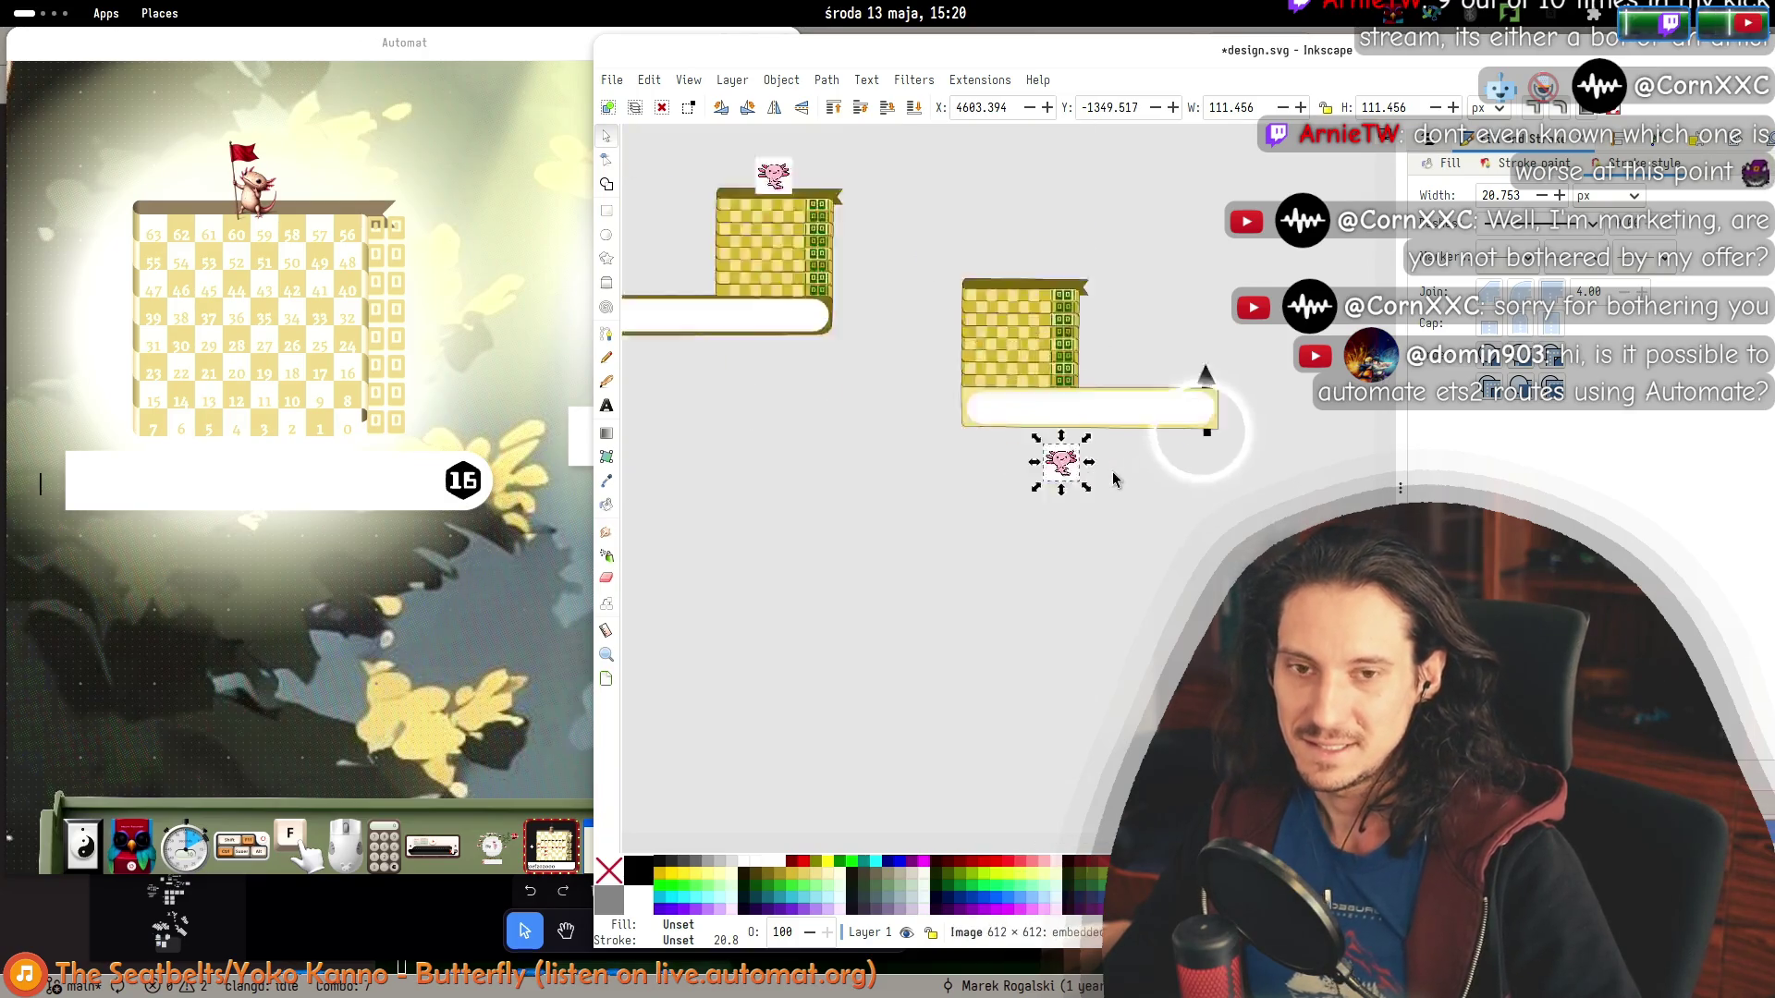
mouse_move(1010, 487)
mouse_down()
mouse_move(1149, 270)
mouse_move(1129, 358)
mouse_up()
scroll(1149, 270, down, 3)
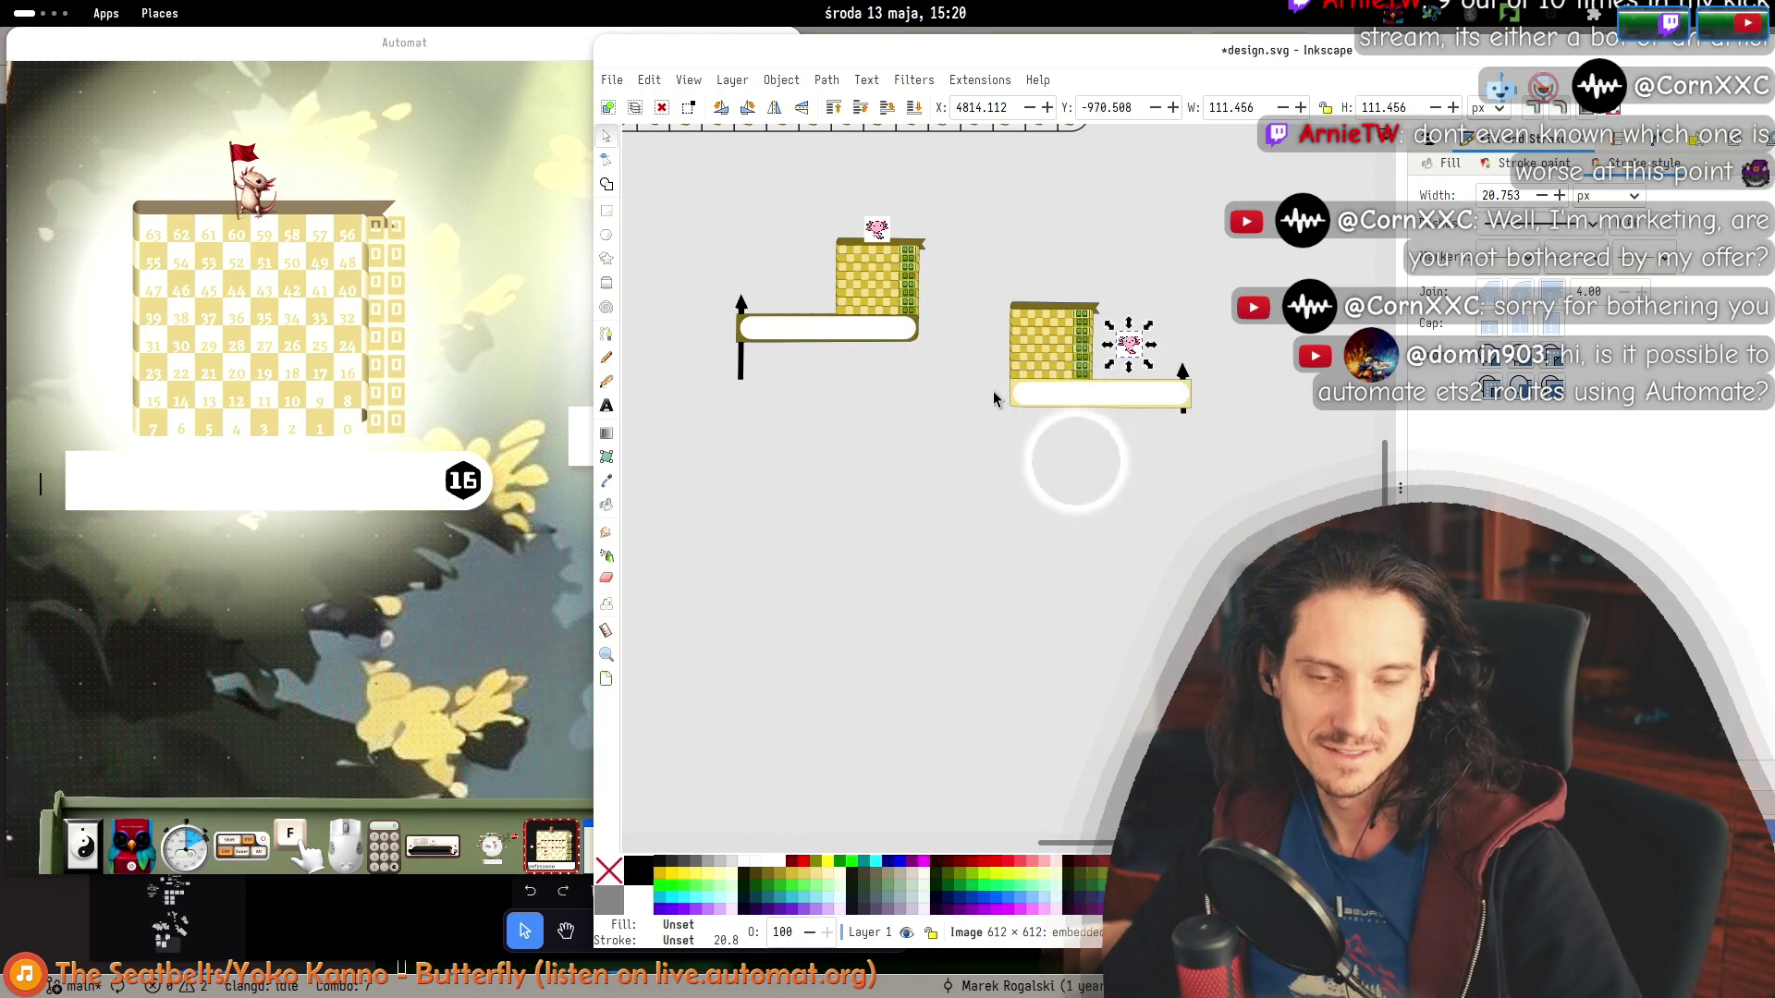
scroll(1107, 393, up, 1)
scroll(1106, 393, up, 2)
scroll(1104, 388, down, 1)
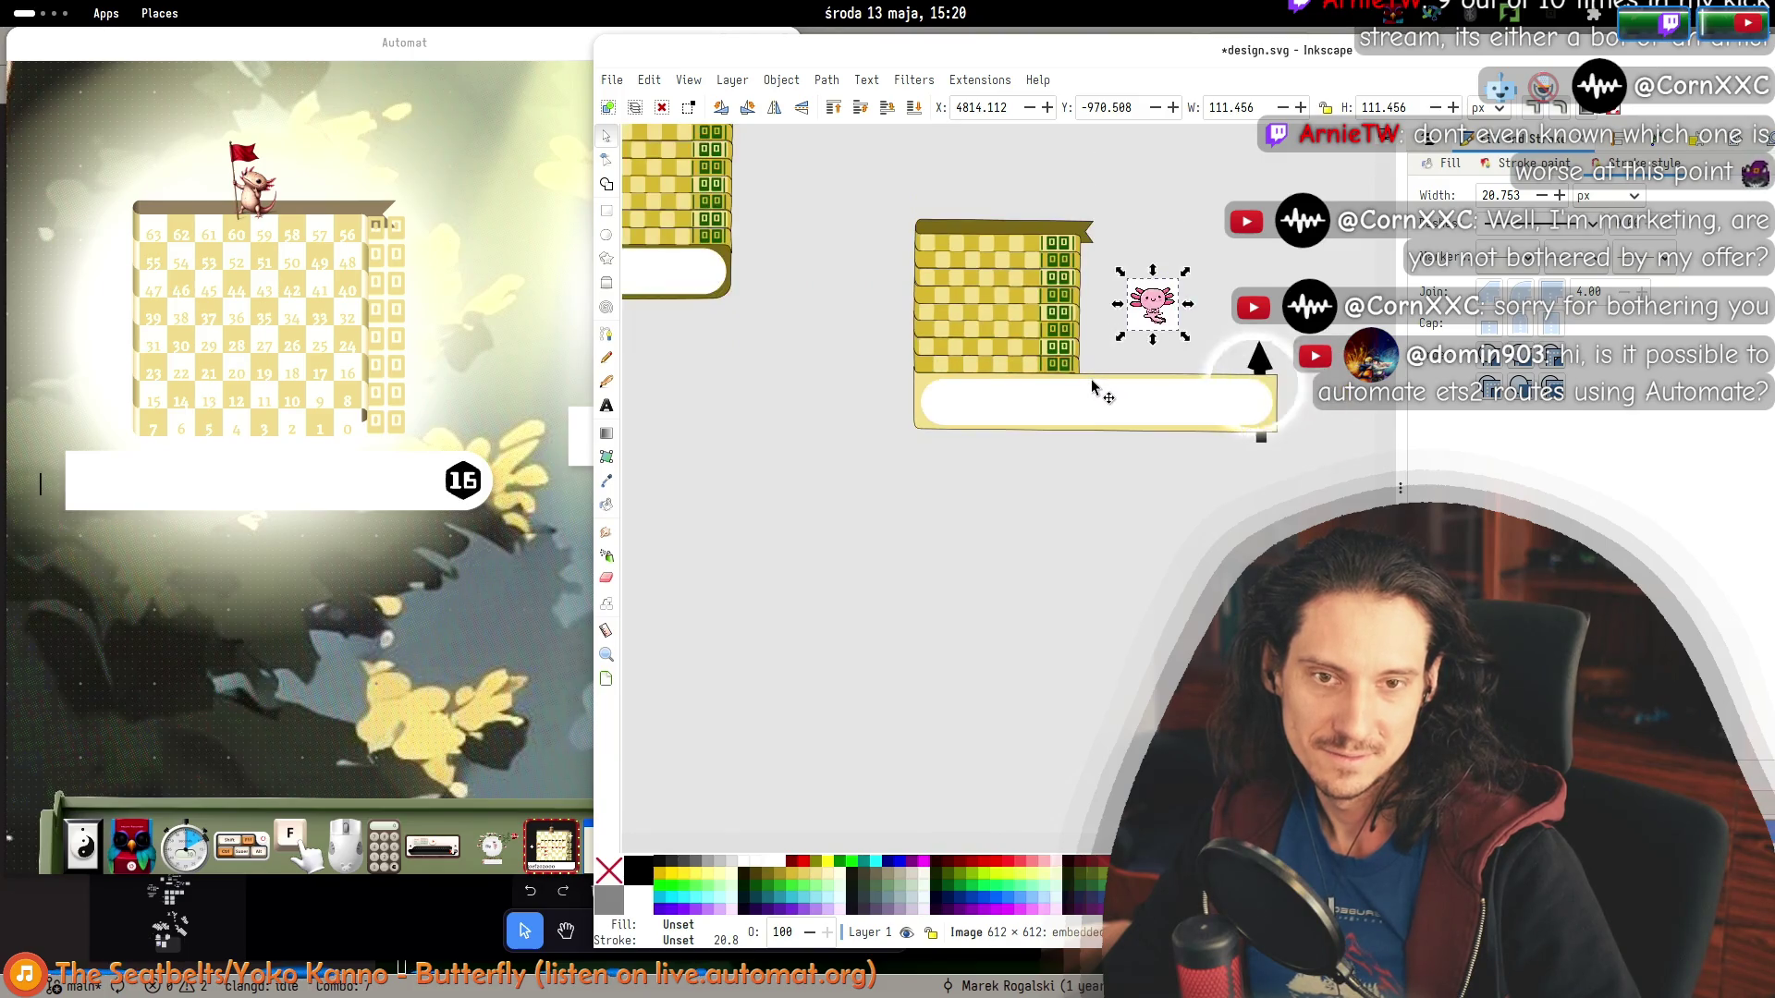
scroll(874, 462, down, 1)
mouse_move(1251, 525)
mouse_down()
mouse_move(793, 283)
mouse_move(1098, 526)
mouse_up()
mouse_move(1077, 359)
mouse_down()
mouse_move(1170, 485)
mouse_move(976, 319)
mouse_move(1193, 467)
mouse_move(1114, 453)
mouse_move(1126, 381)
mouse_move(954, 296)
mouse_move(972, 294)
mouse_up()
drag(1221, 536, 889, 237)
click(987, 555)
mouse_move(814, 486)
mouse_down()
mouse_move(1109, 558)
mouse_move(1011, 535)
mouse_up()
Duplicate the left-hand tower group and move the copy about 300 px down
drag(689, 523, 1021, 191)
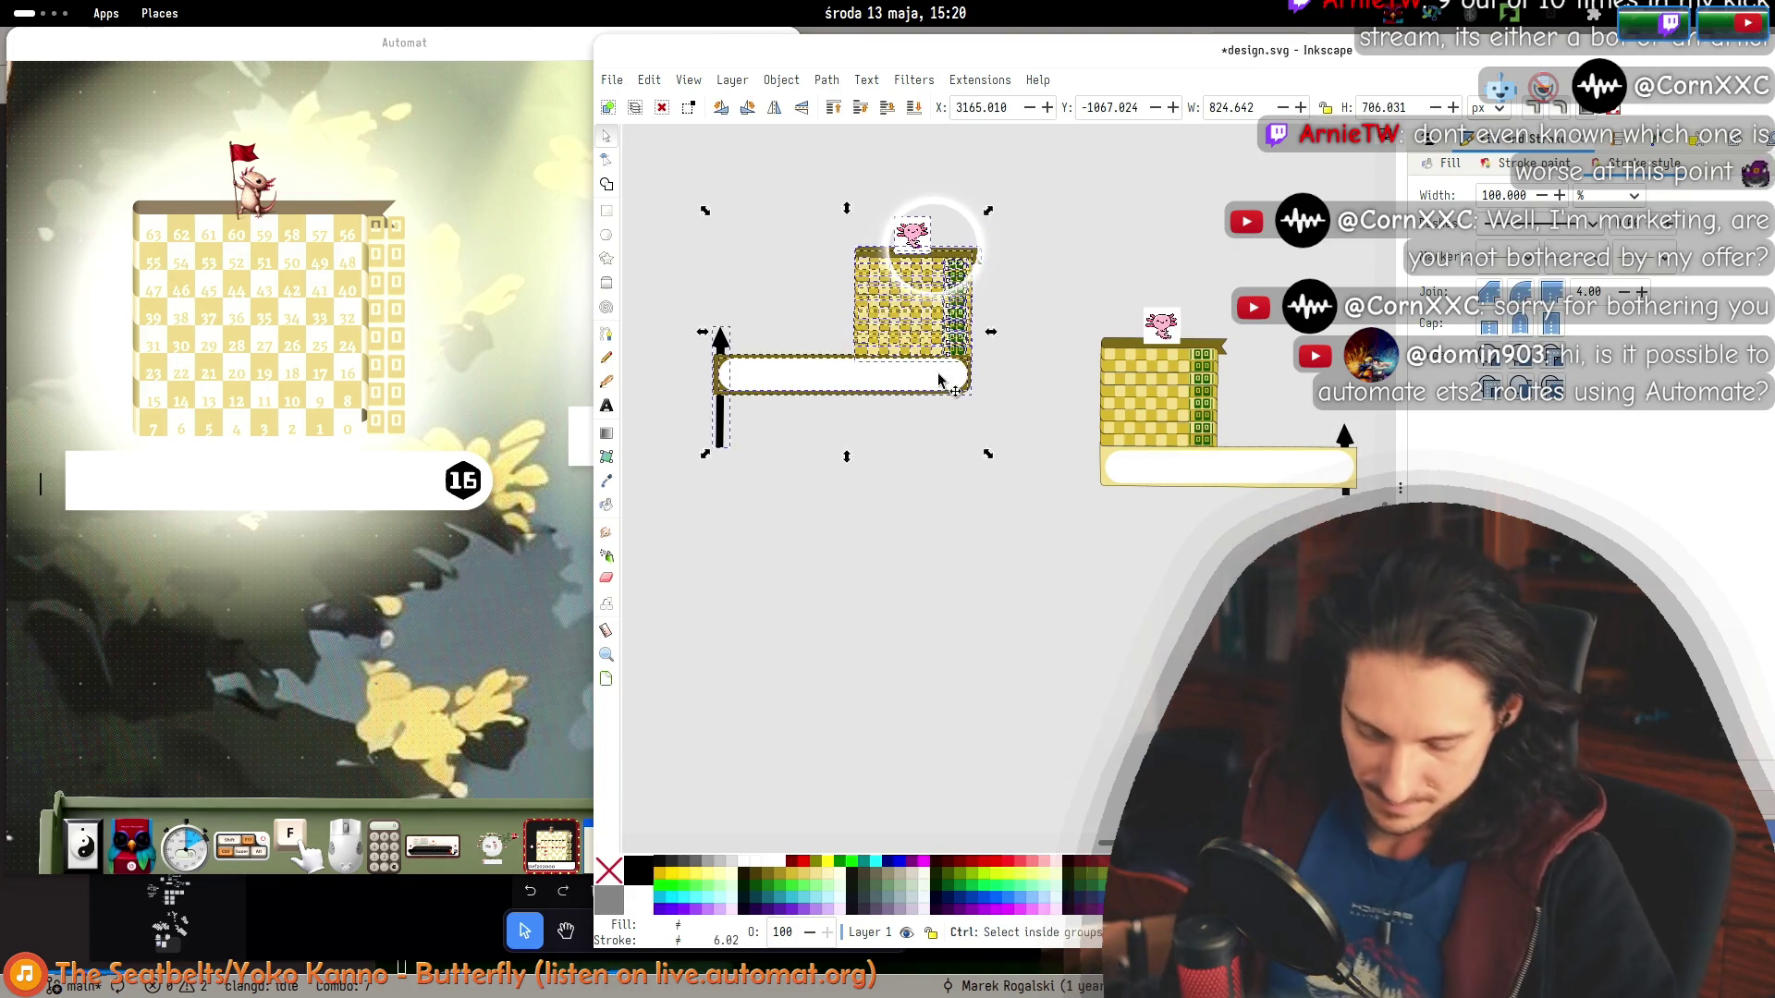
key(ctrl+d)
drag(938, 379, 983, 657)
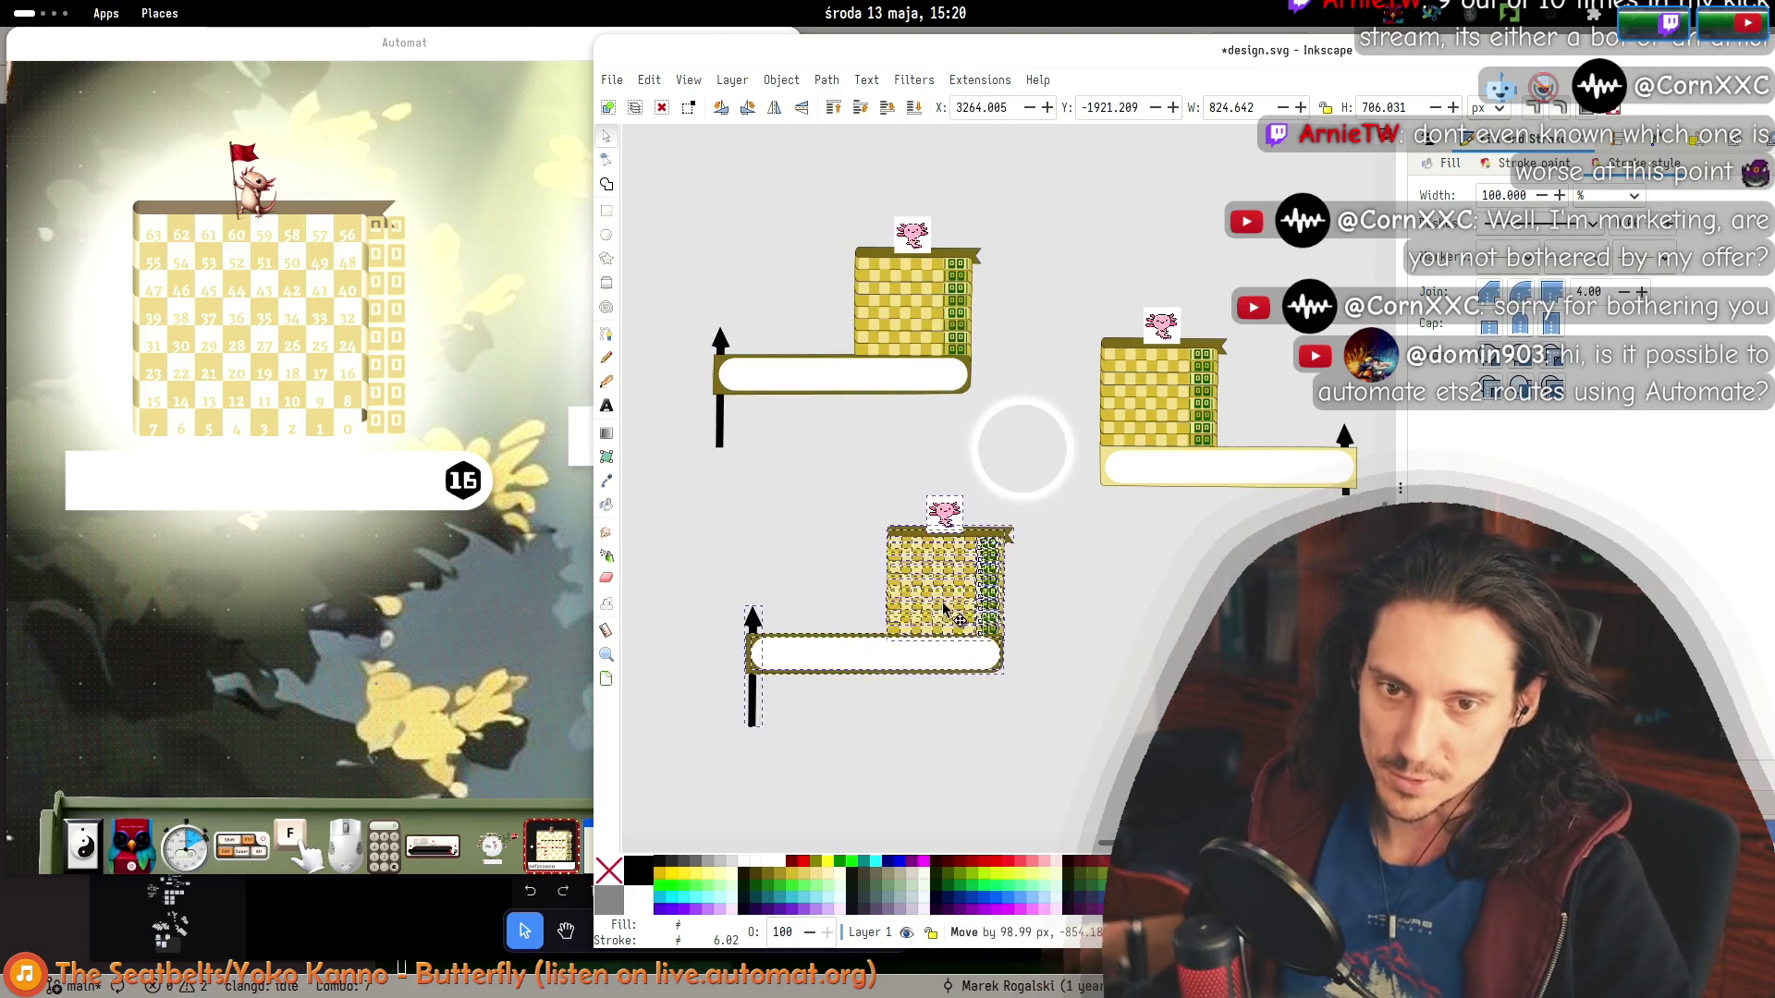
click(1109, 644)
scroll(1109, 407, down, 5)
ctrl+scroll(895, 451, up, 3)
ctrl+scroll(915, 527, down, 1)
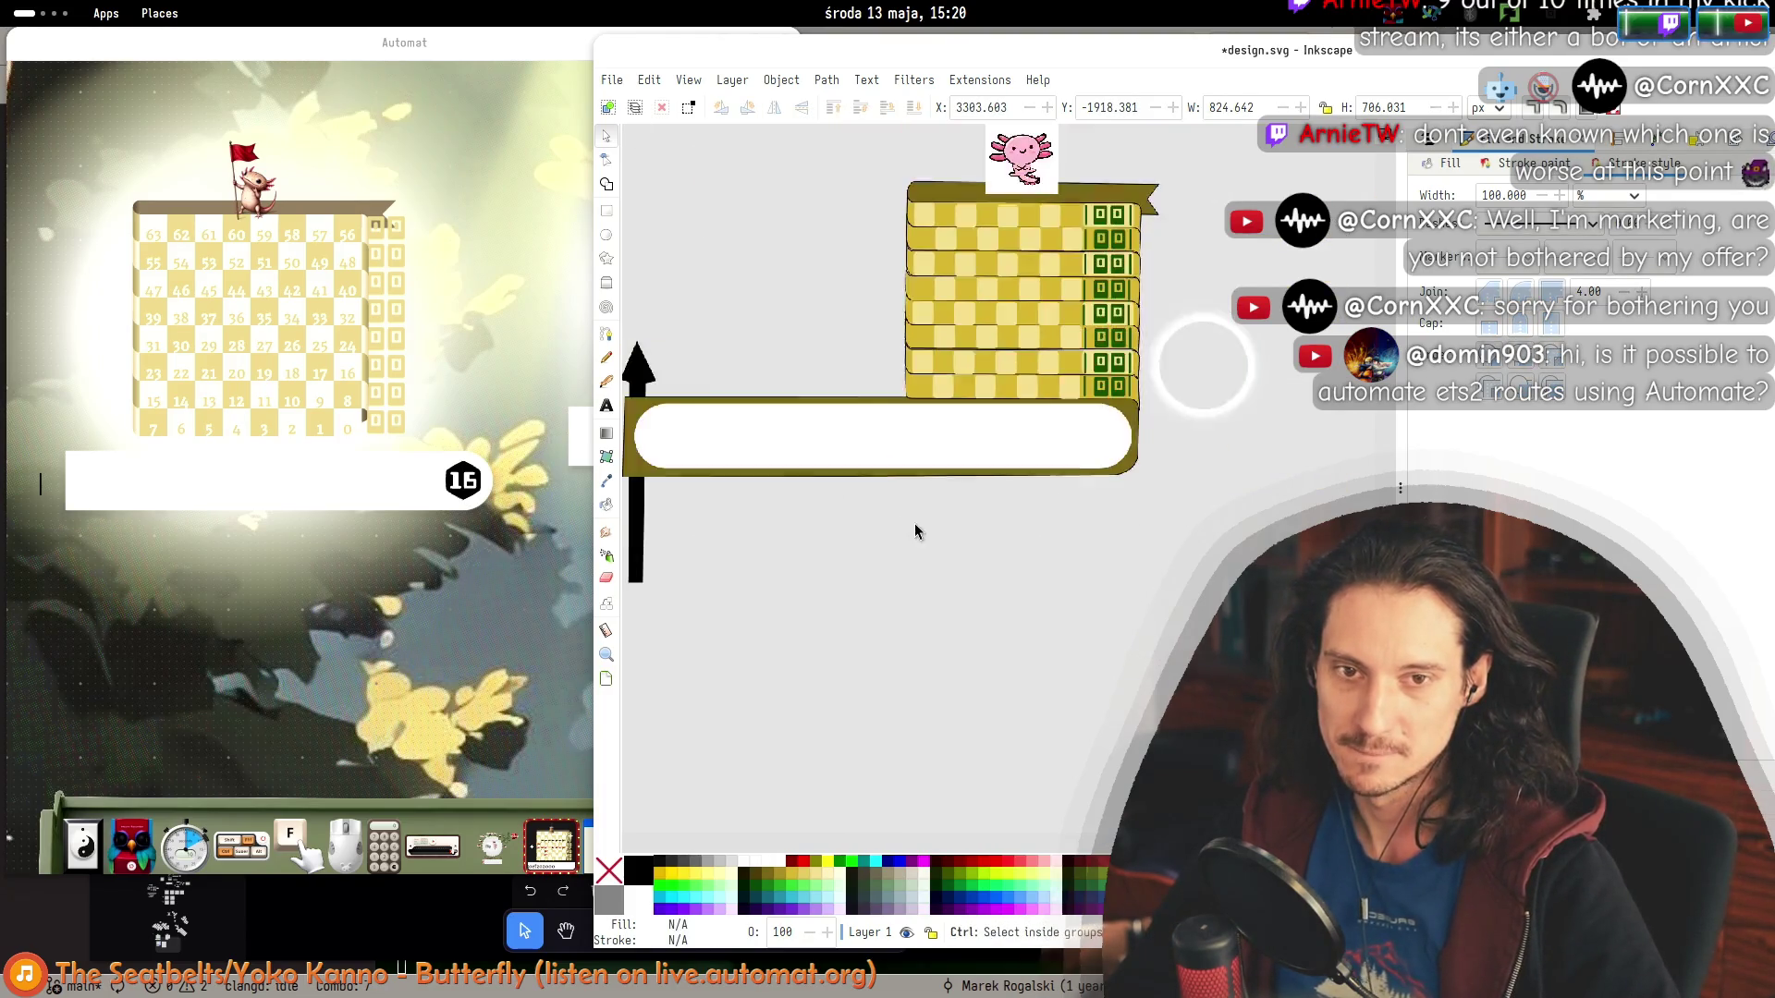
Delete the copy's olive banner frame and move its white bar below the building
click(635, 406)
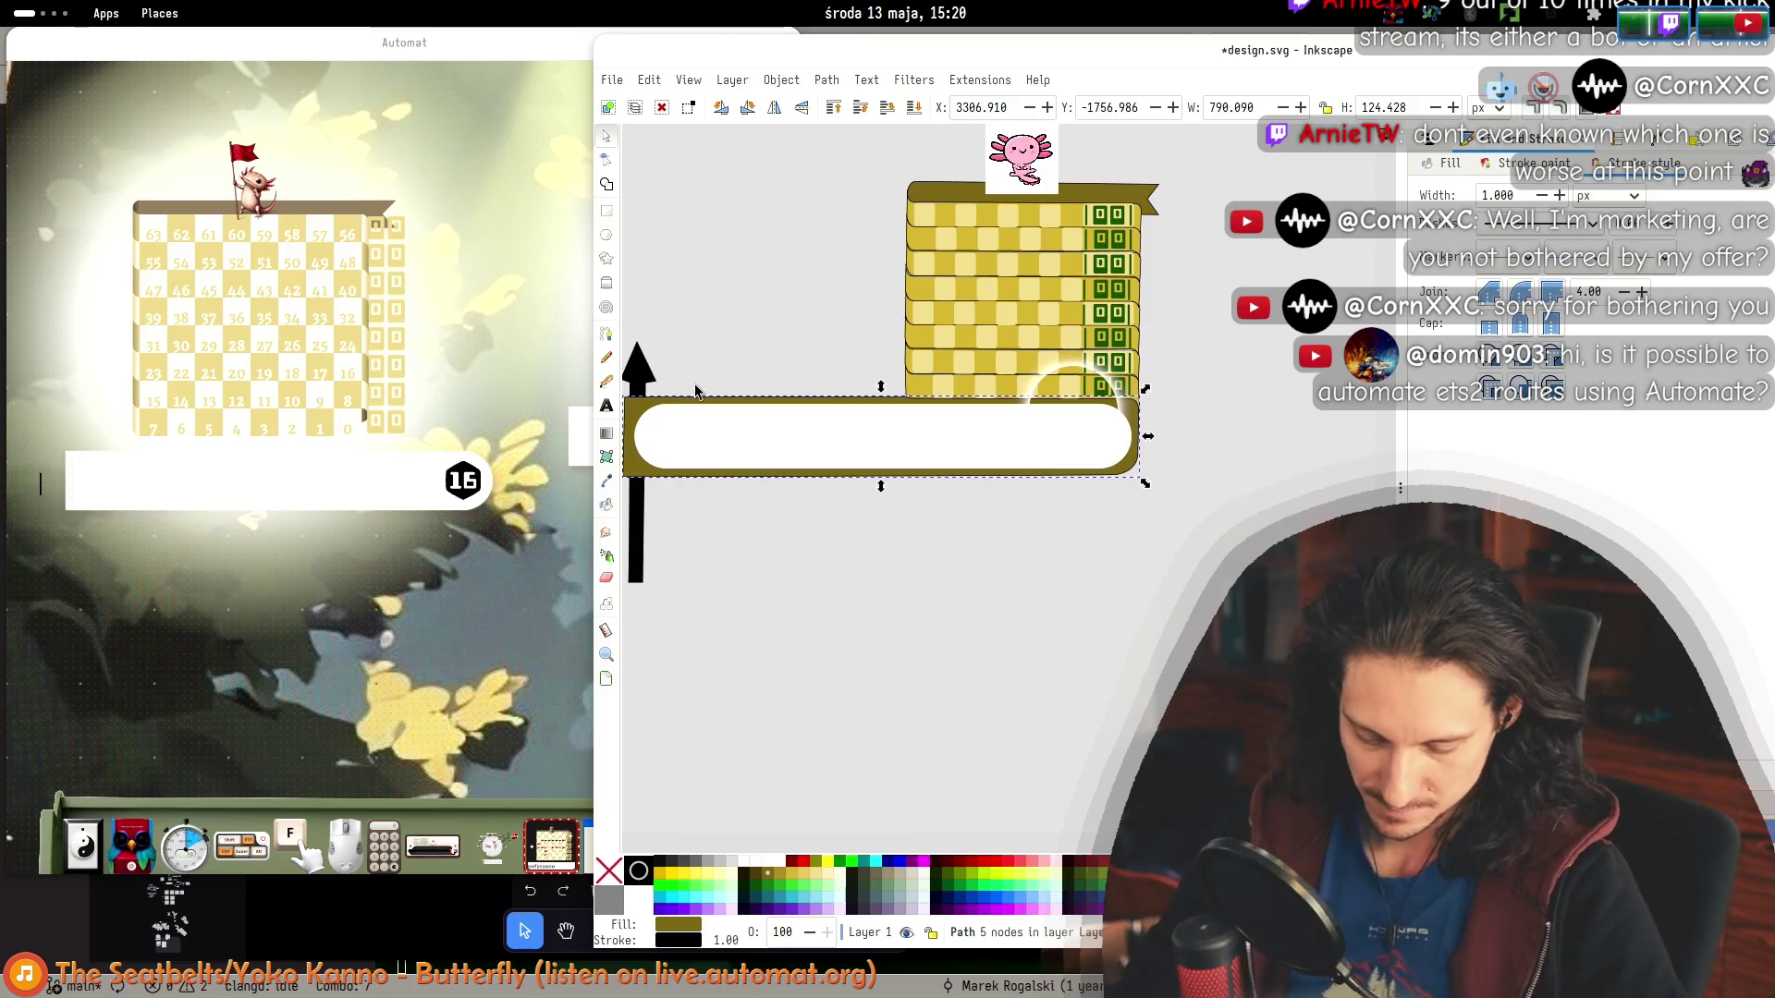
key(Delete)
click(955, 456)
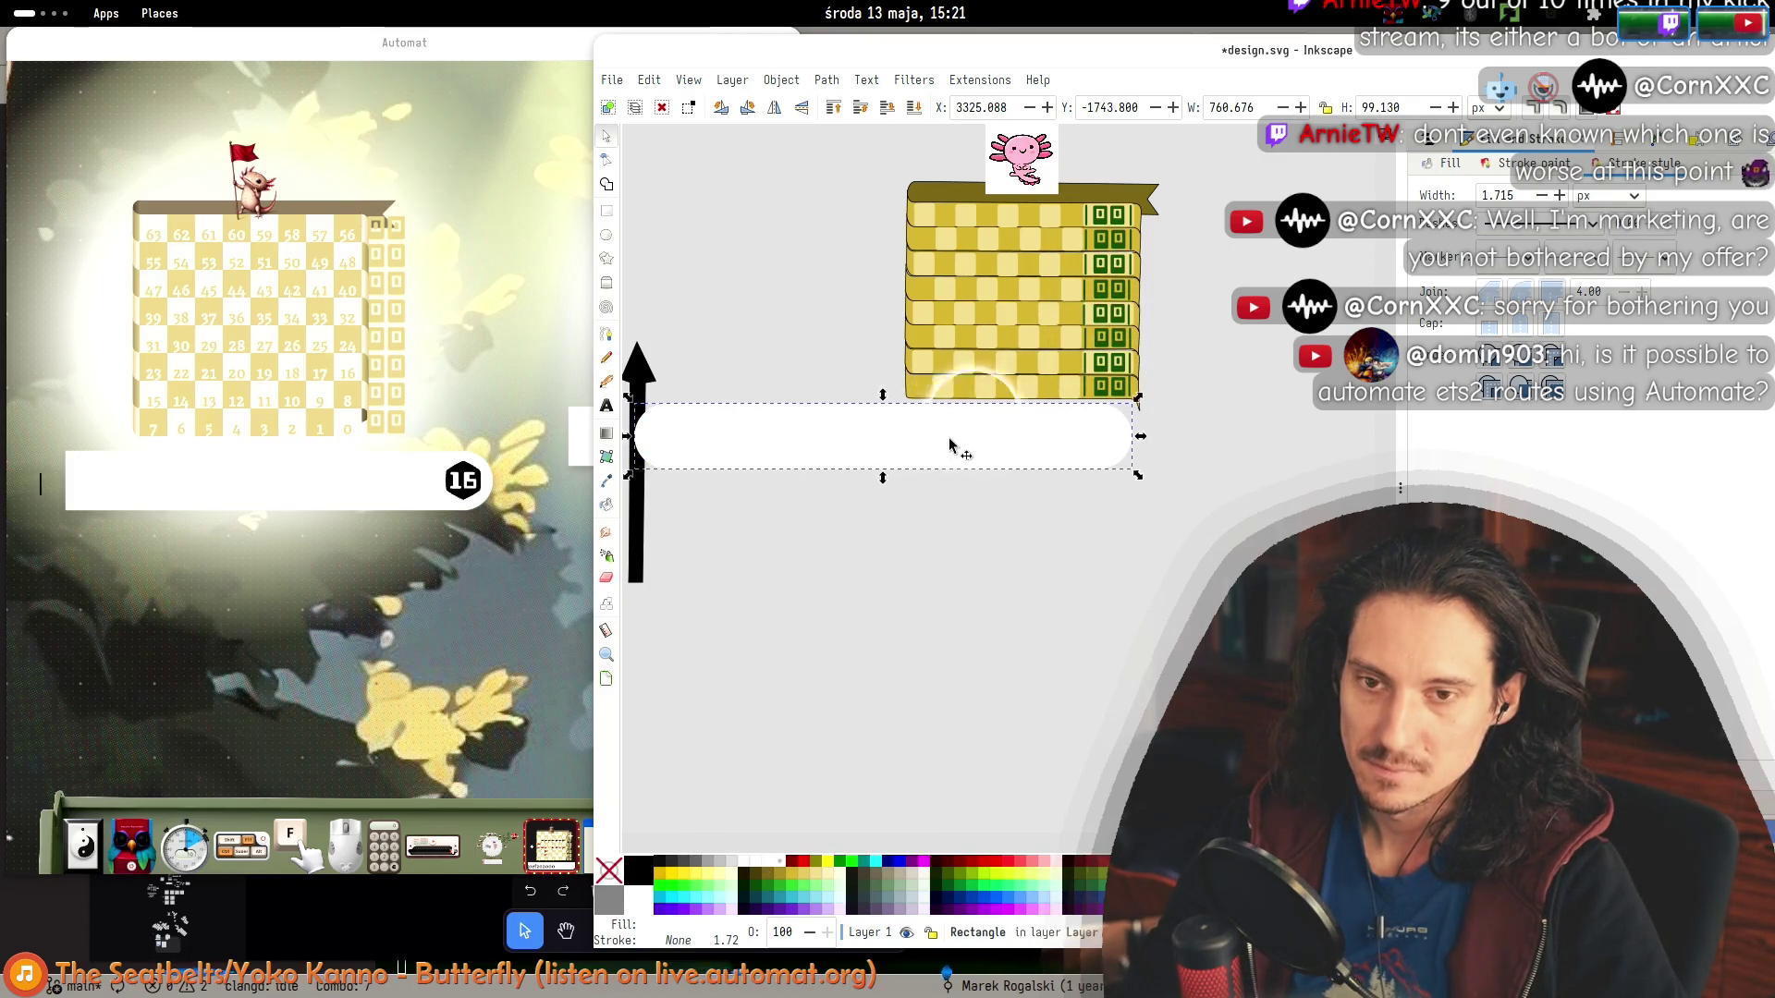
drag(953, 447, 1050, 560)
Place the black arrow on the building's right edge and extend its line downward
mouse_move(647, 428)
mouse_down()
mouse_move(1141, 272)
mouse_move(1121, 361)
mouse_move(1116, 140)
mouse_up()
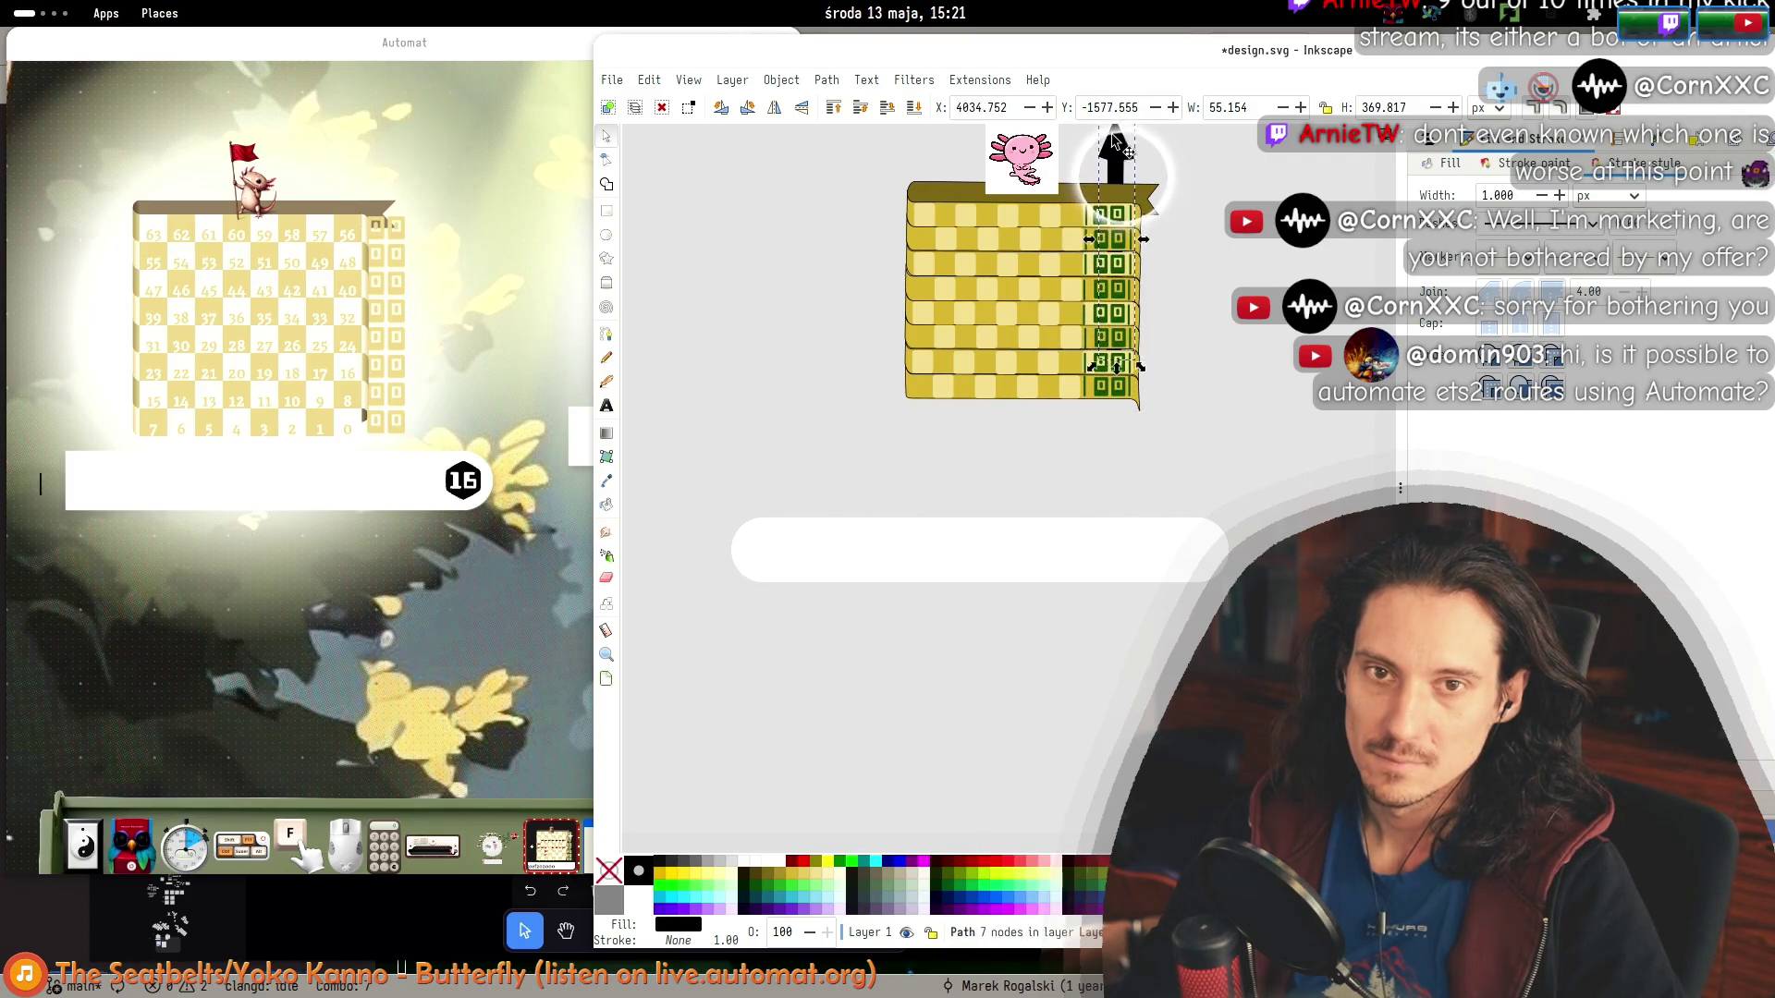
double_click(1114, 139)
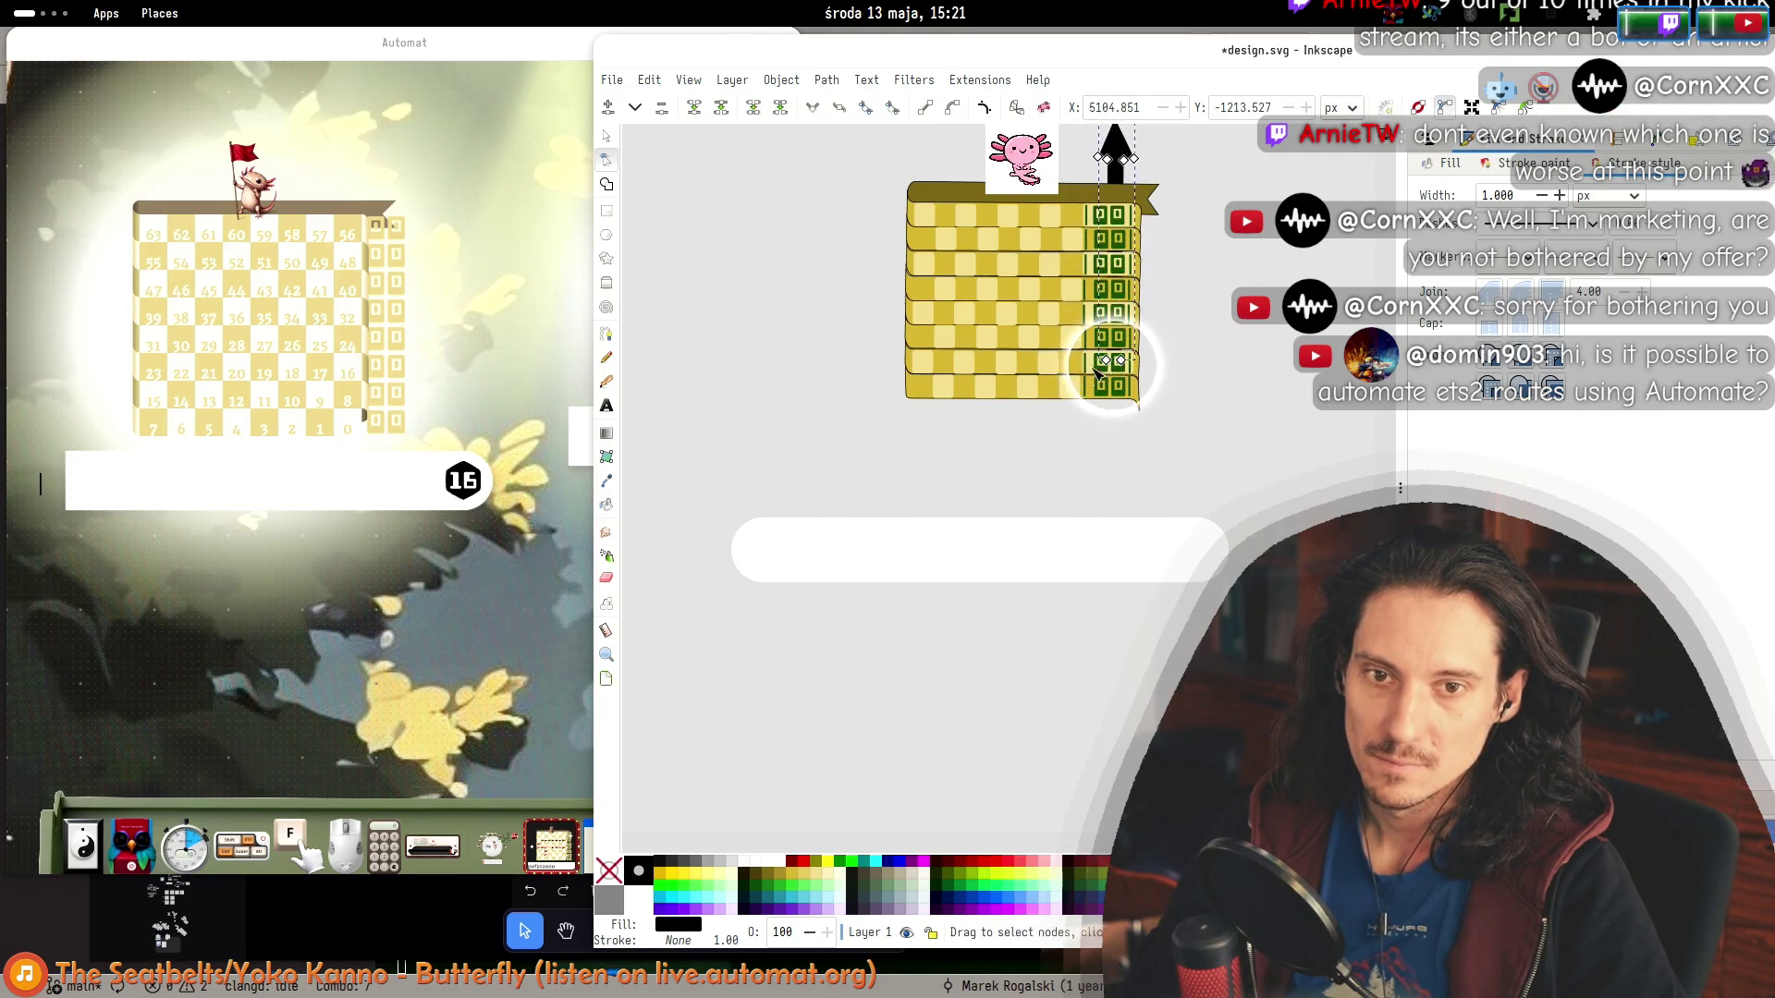
drag(1120, 361, 1119, 445)
click(606, 138)
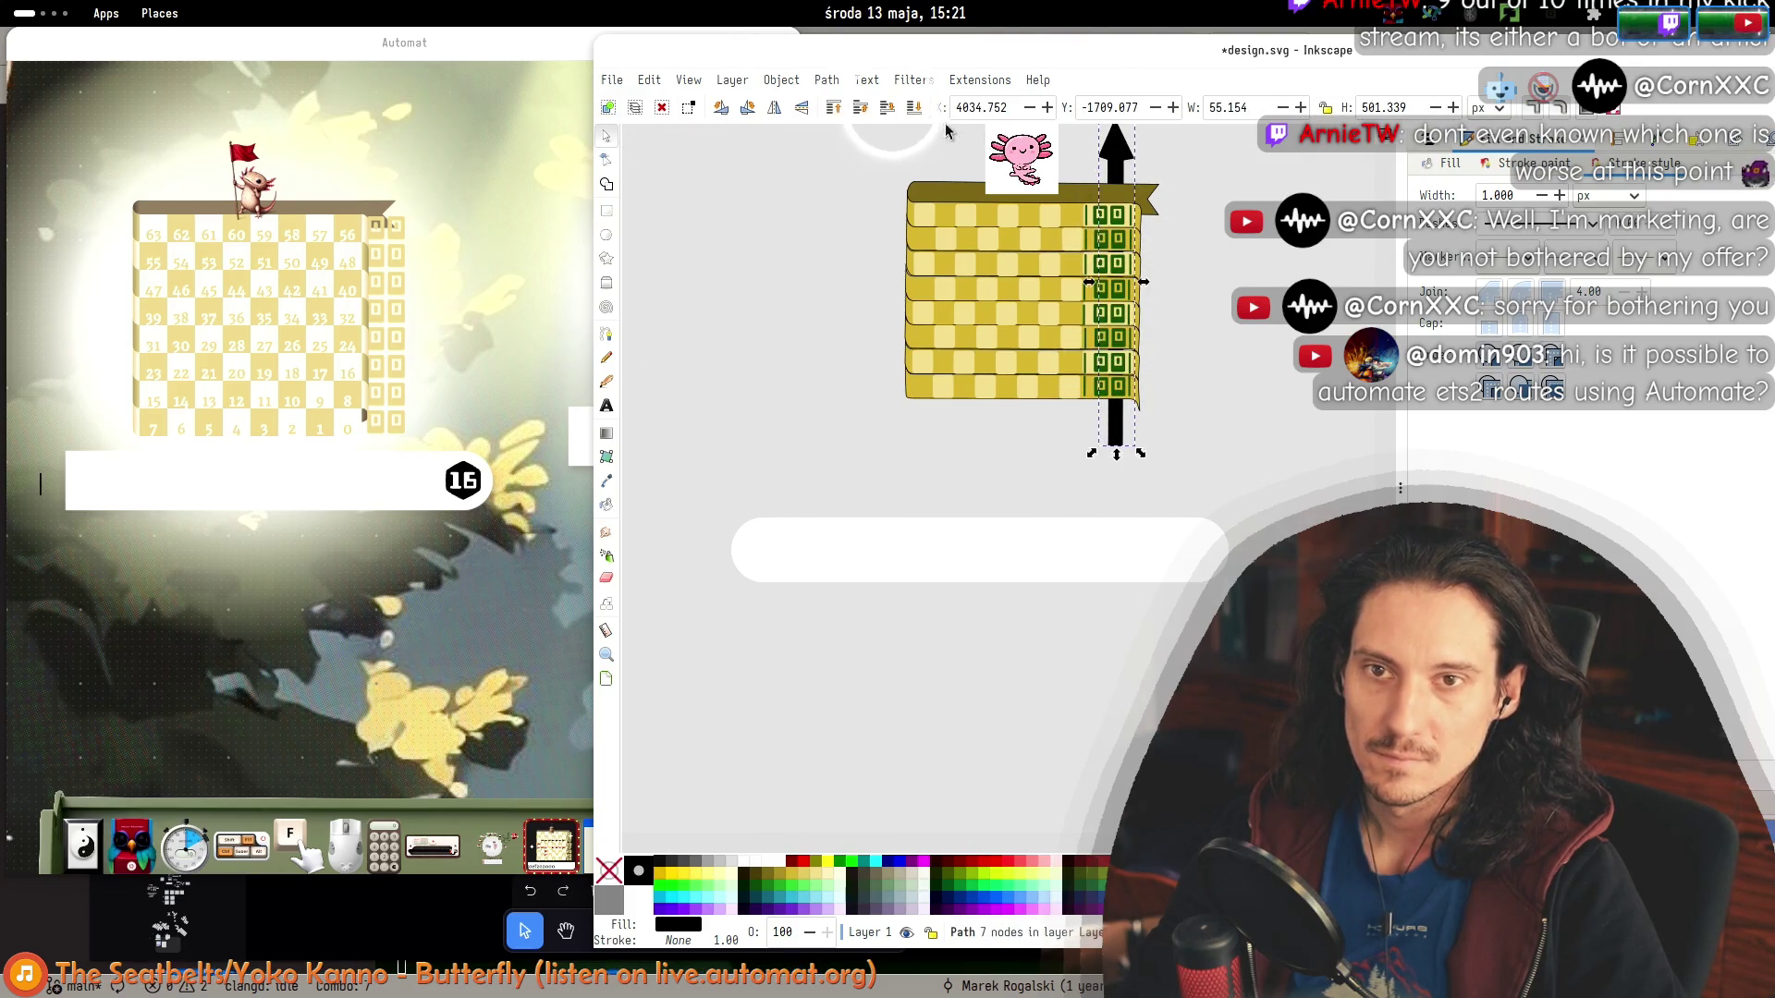
drag(1122, 158, 1131, 155)
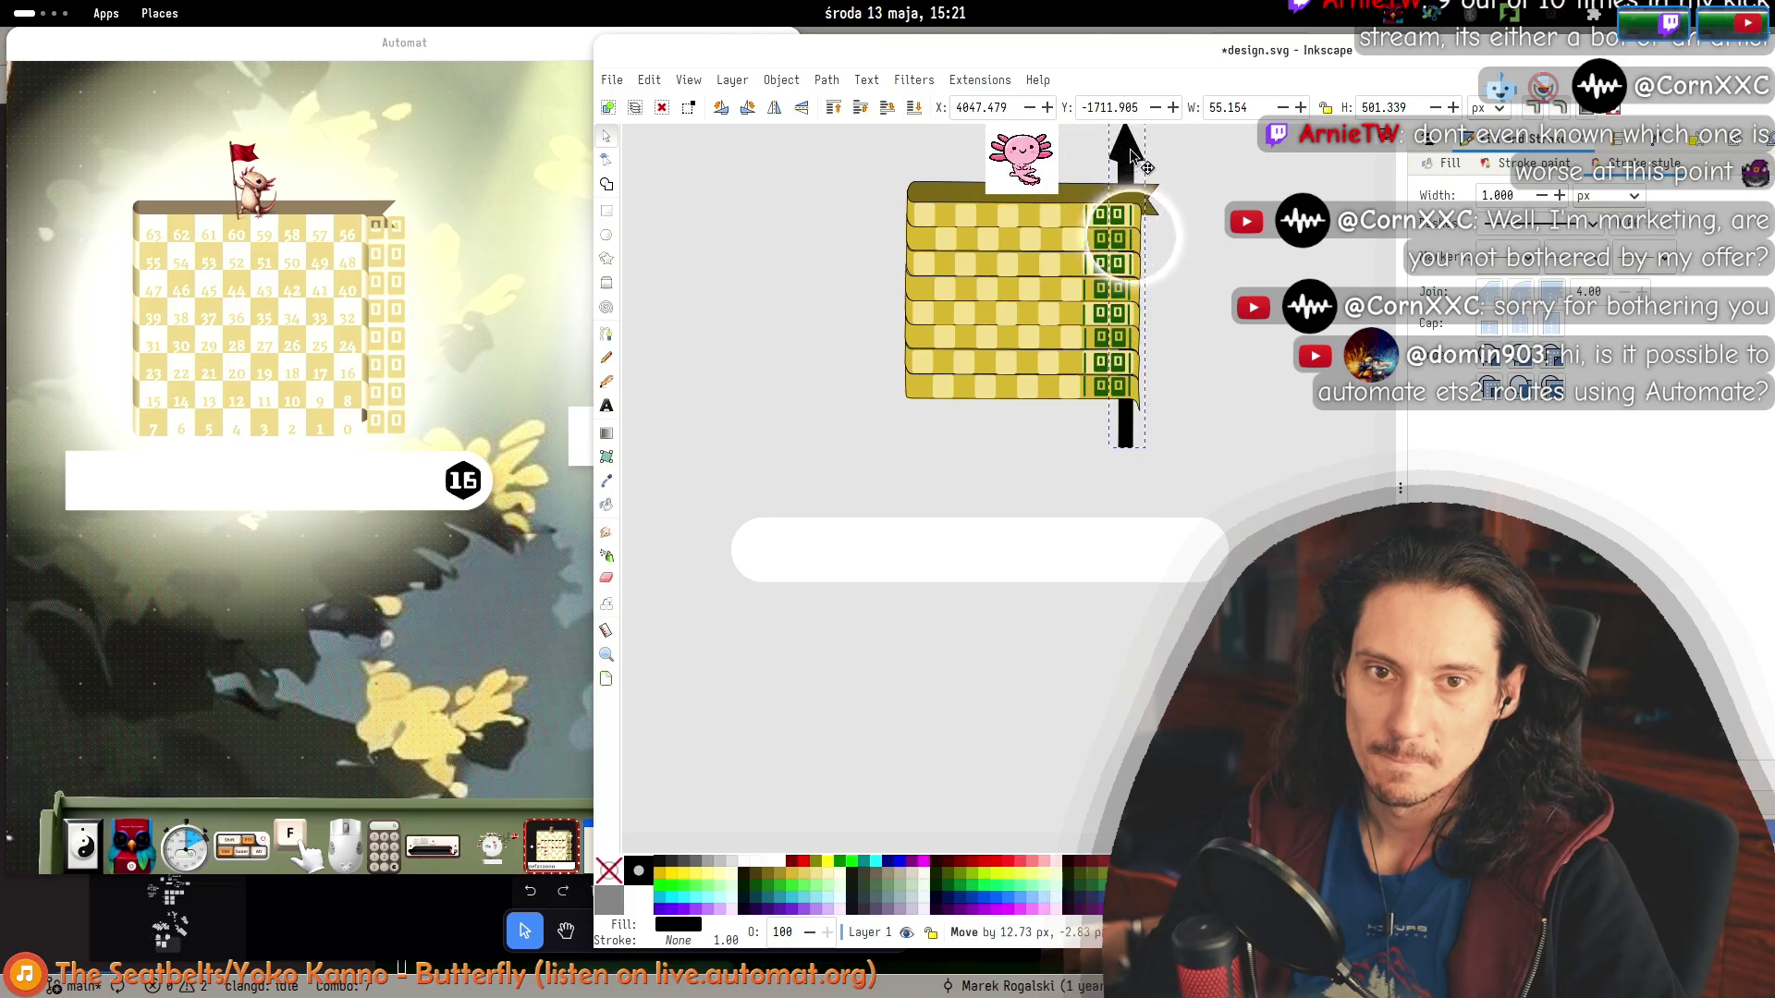
click(1071, 199)
drag(1127, 148, 1122, 181)
click(1183, 397)
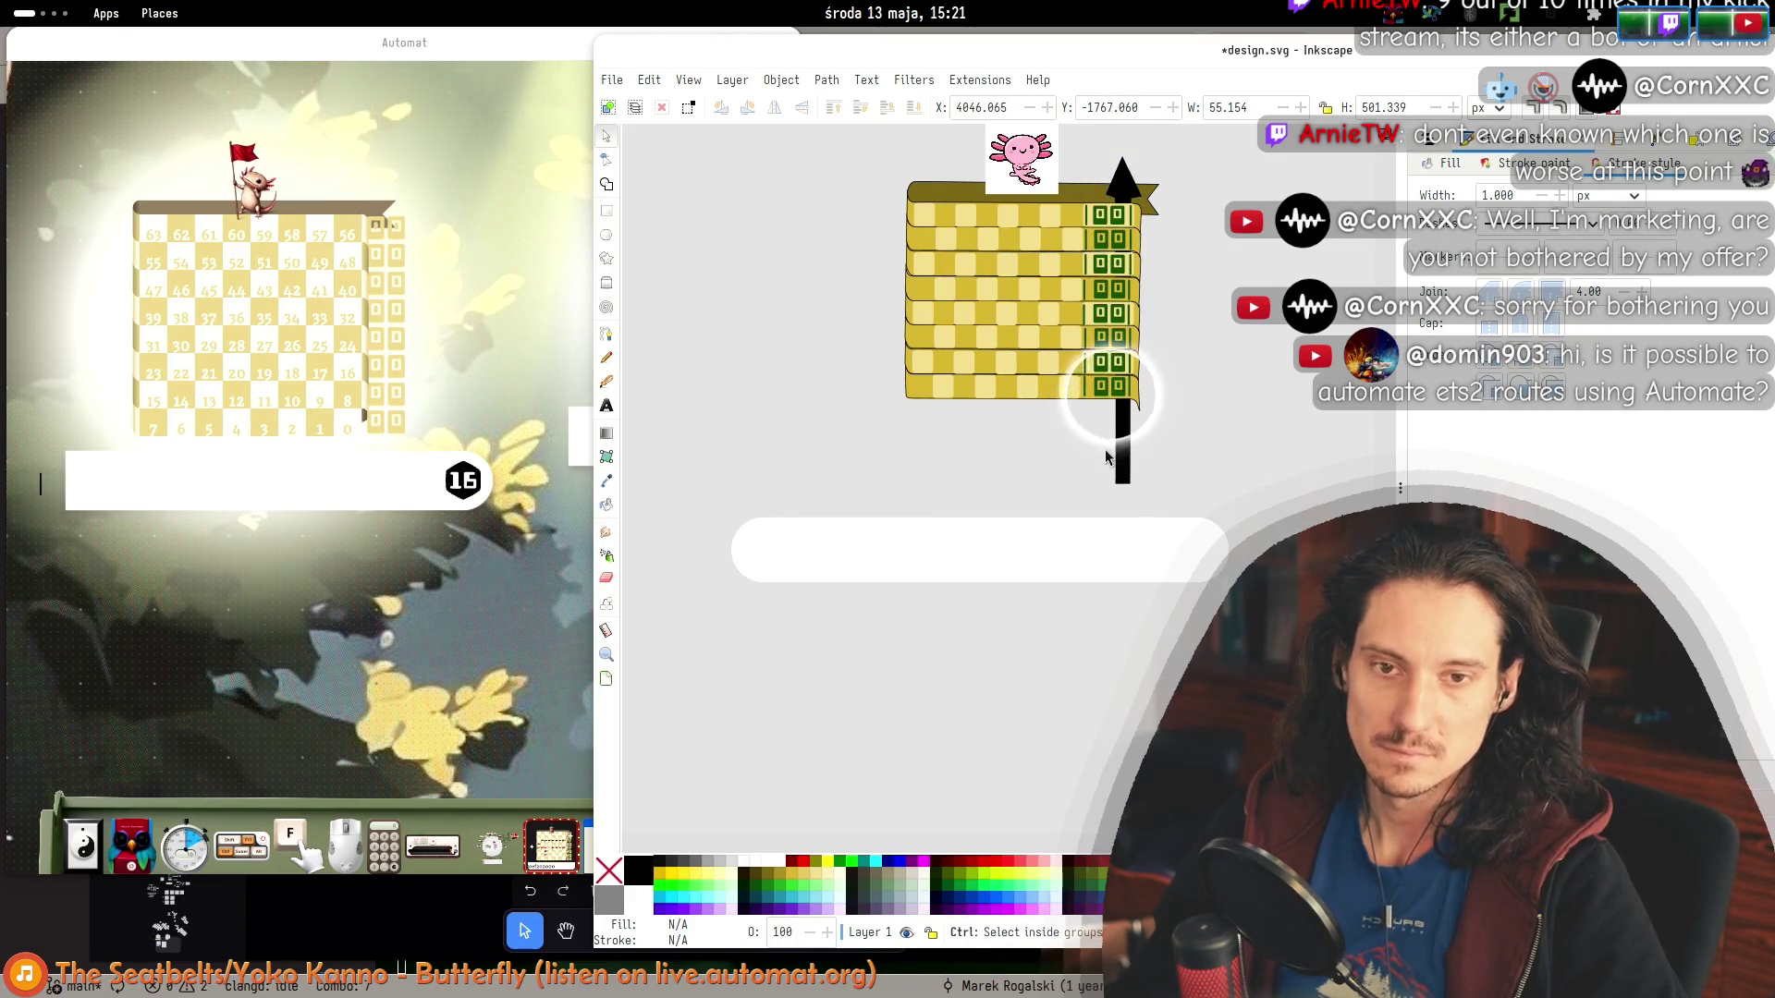
scroll(1179, 451, down, 2)
scroll(1178, 451, up, 2)
scroll(1058, 401, down, 2)
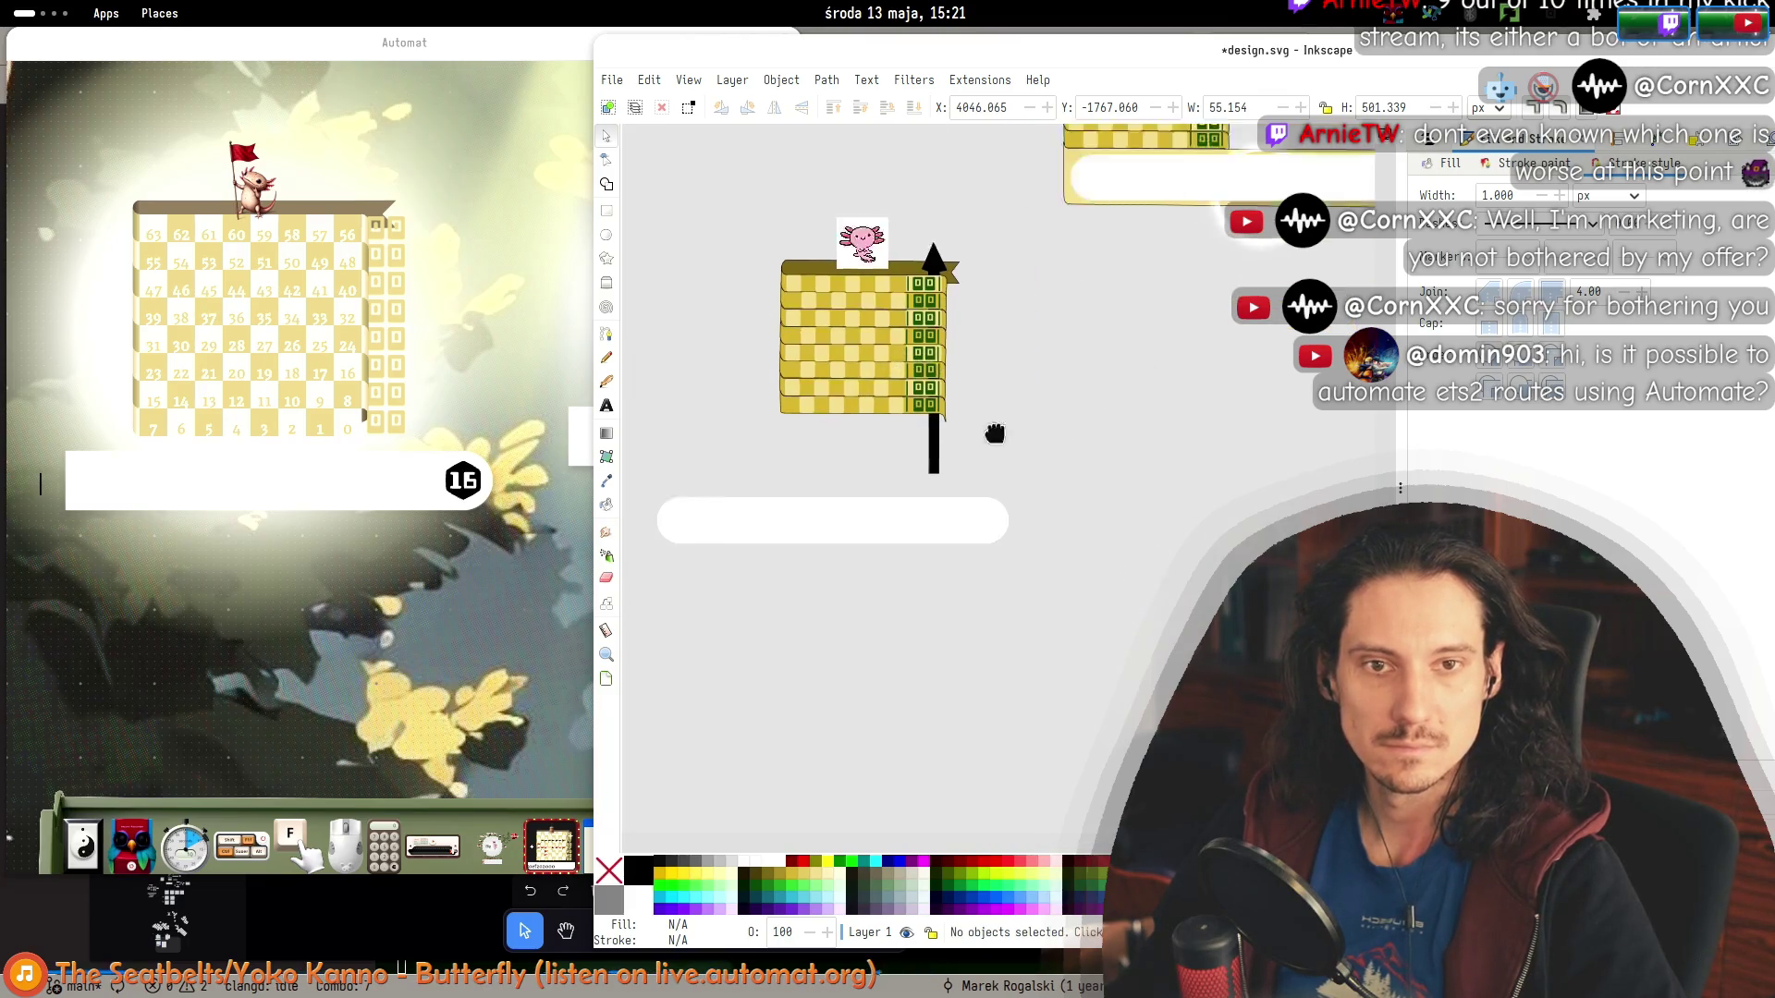
scroll(995, 432, up, 3)
Rearrange the yellow bar, olive circle and white rectangle around the new tower's base
drag(1099, 376, 1065, 361)
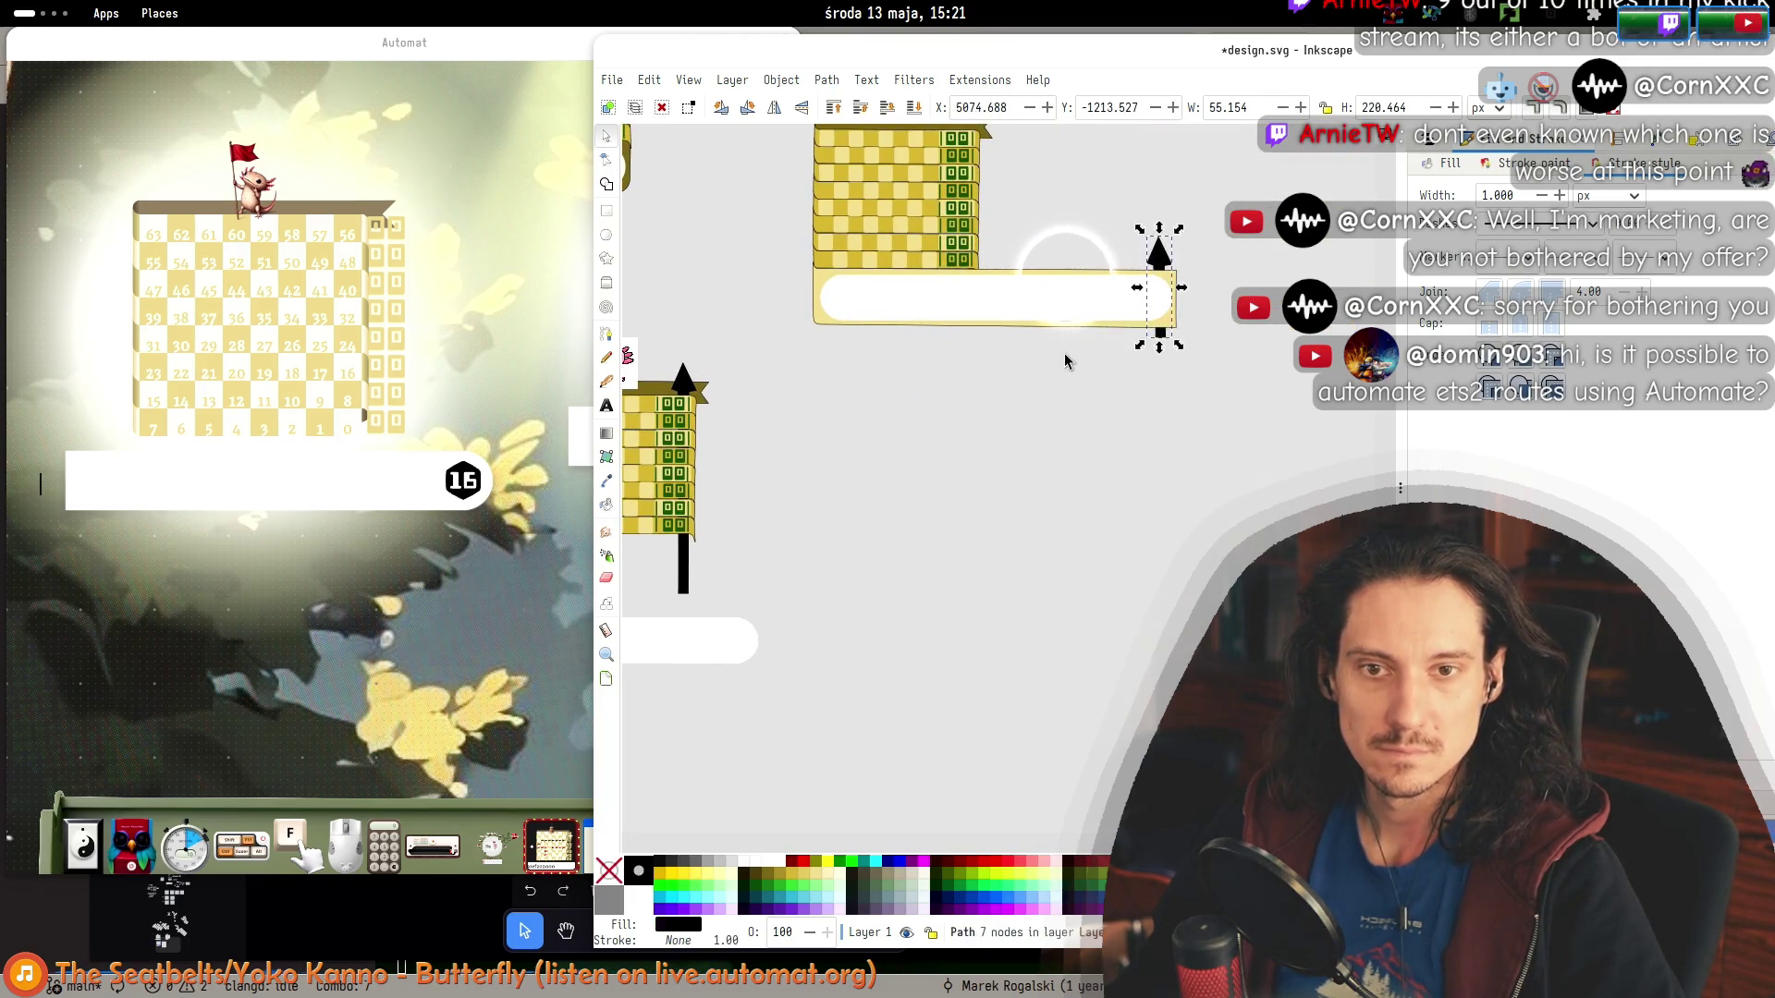
drag(1014, 285, 1023, 349)
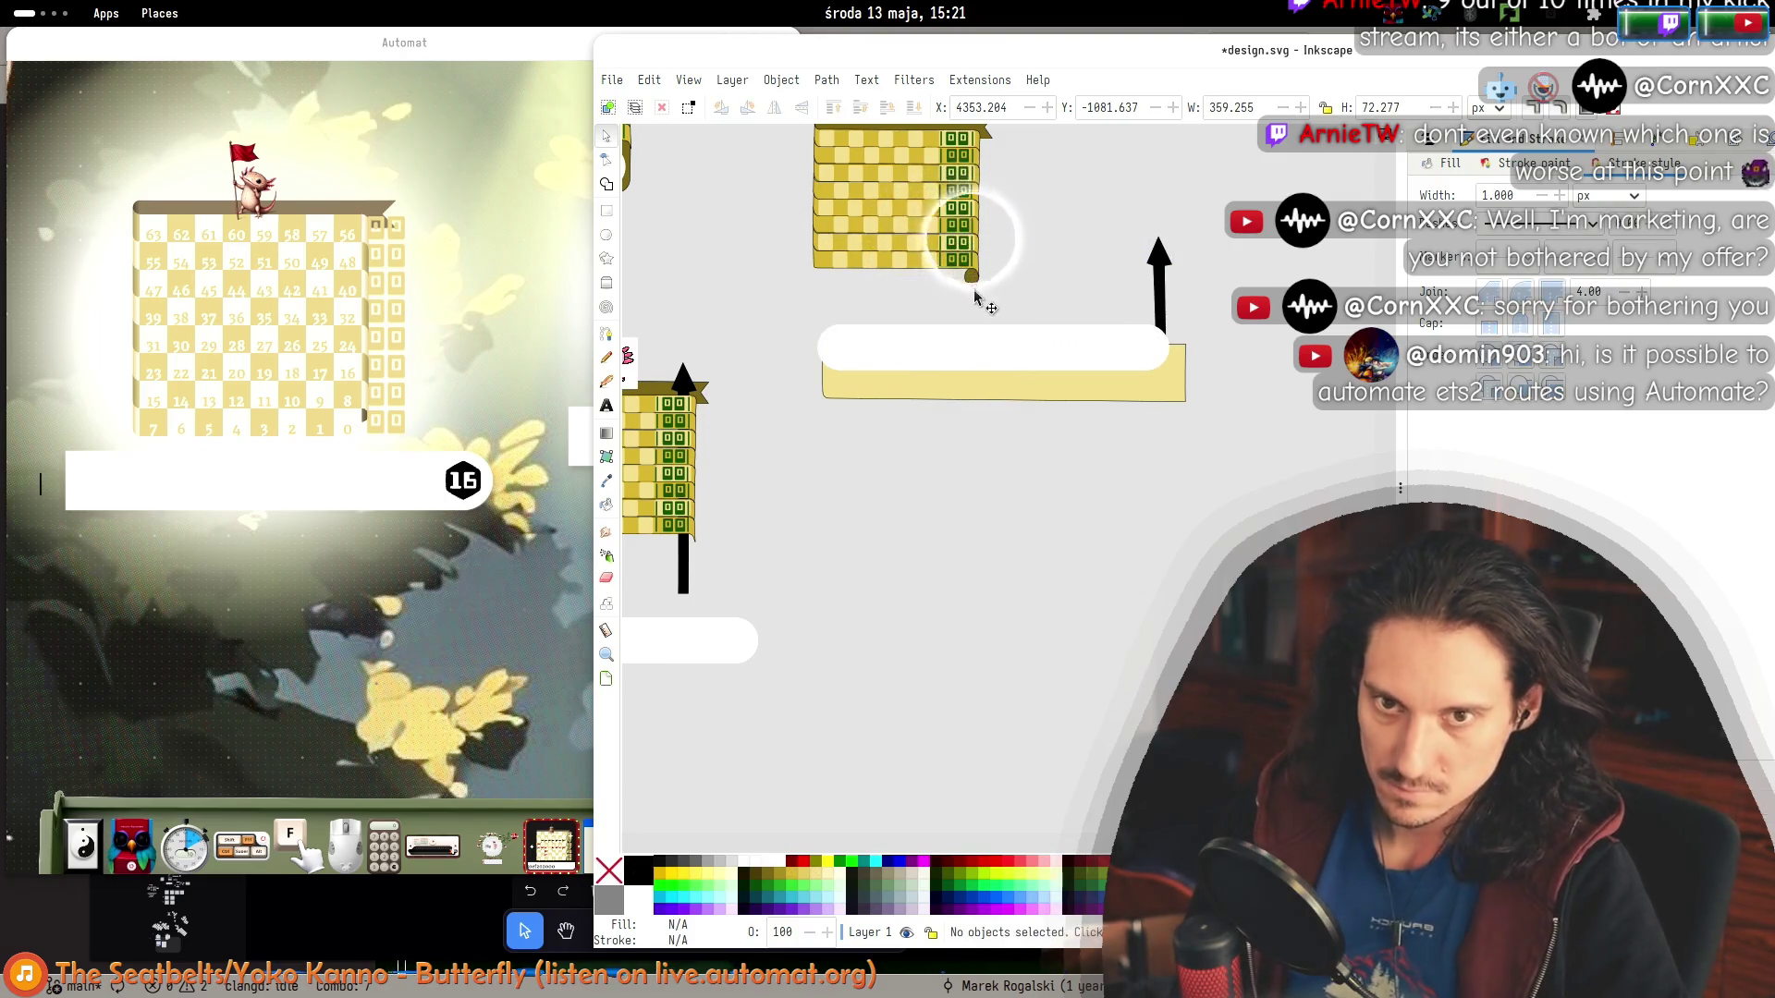
drag(971, 279, 683, 552)
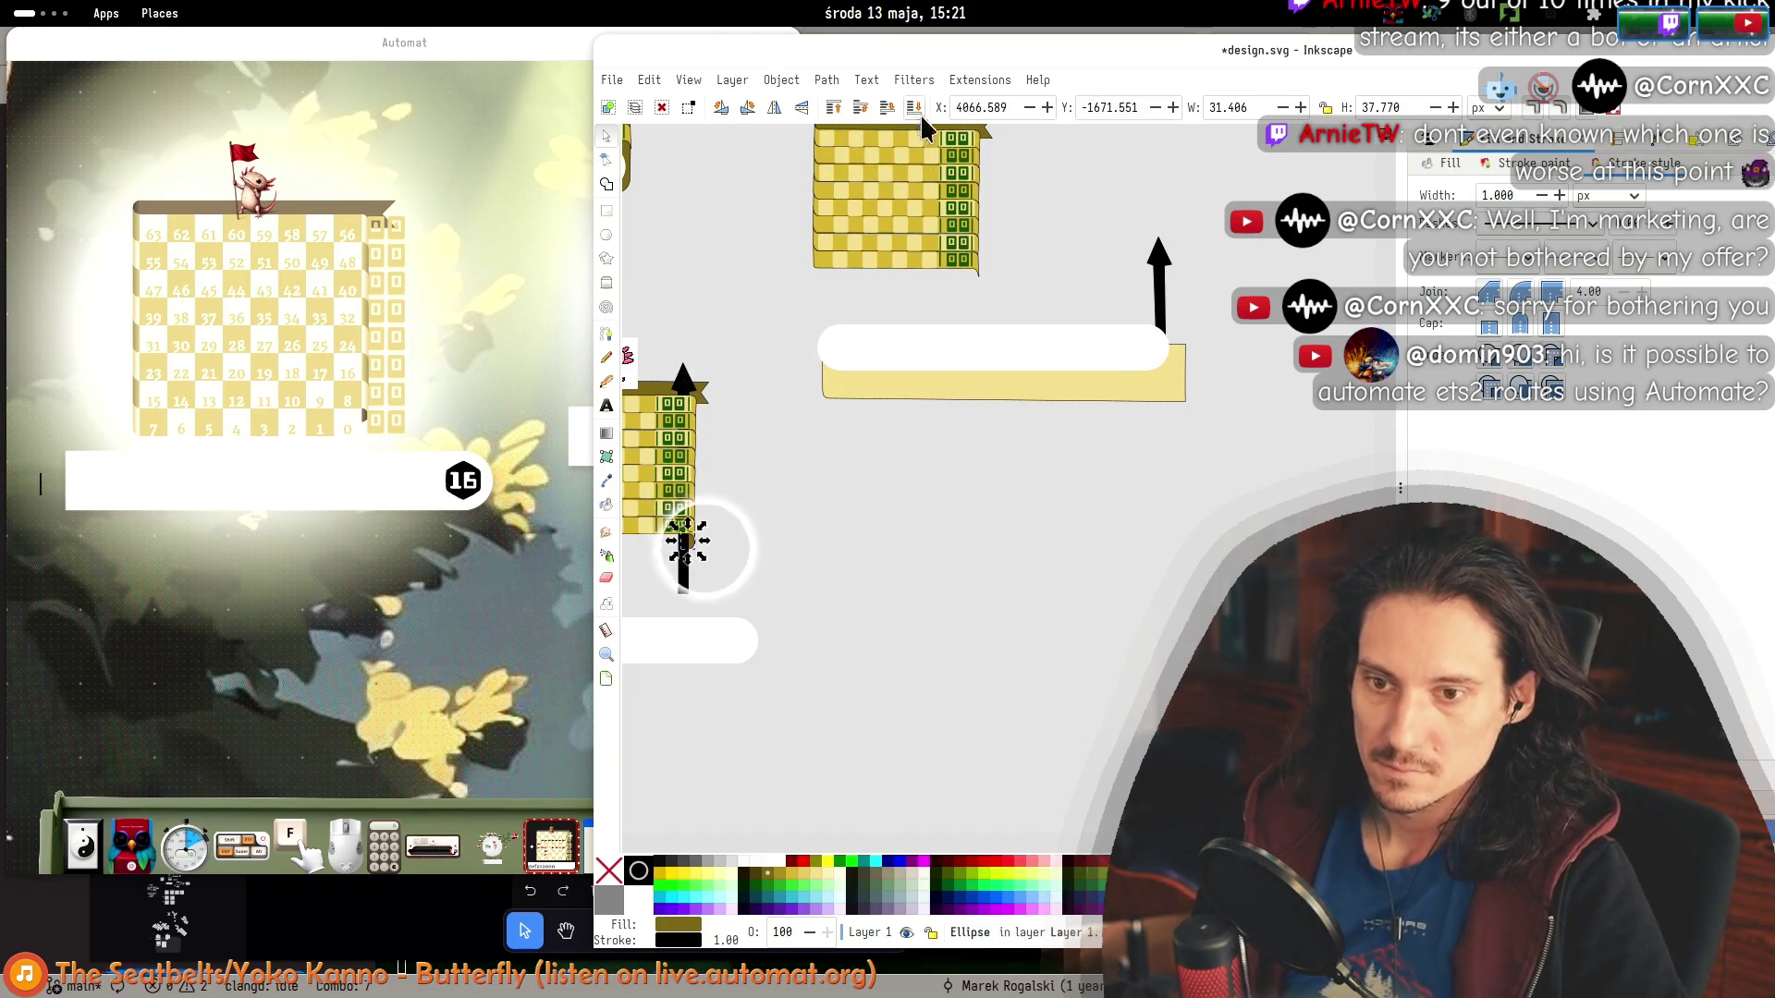
drag(1092, 386, 1054, 323)
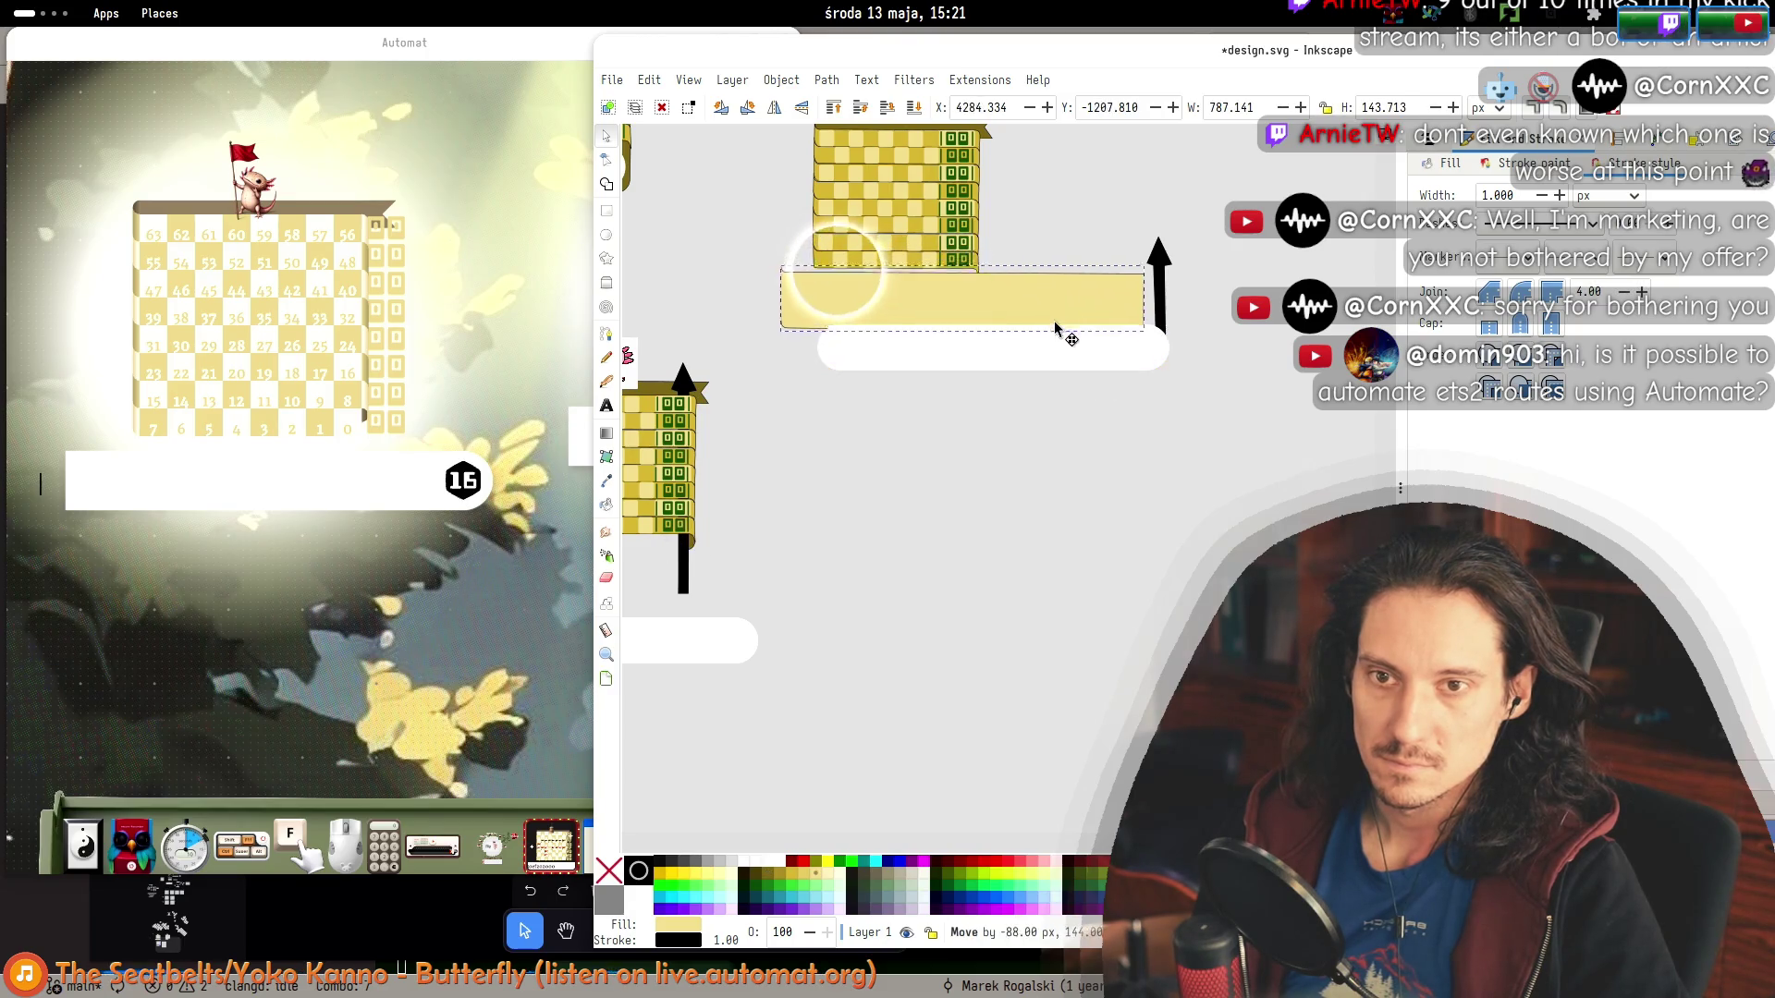
drag(1080, 370, 1070, 319)
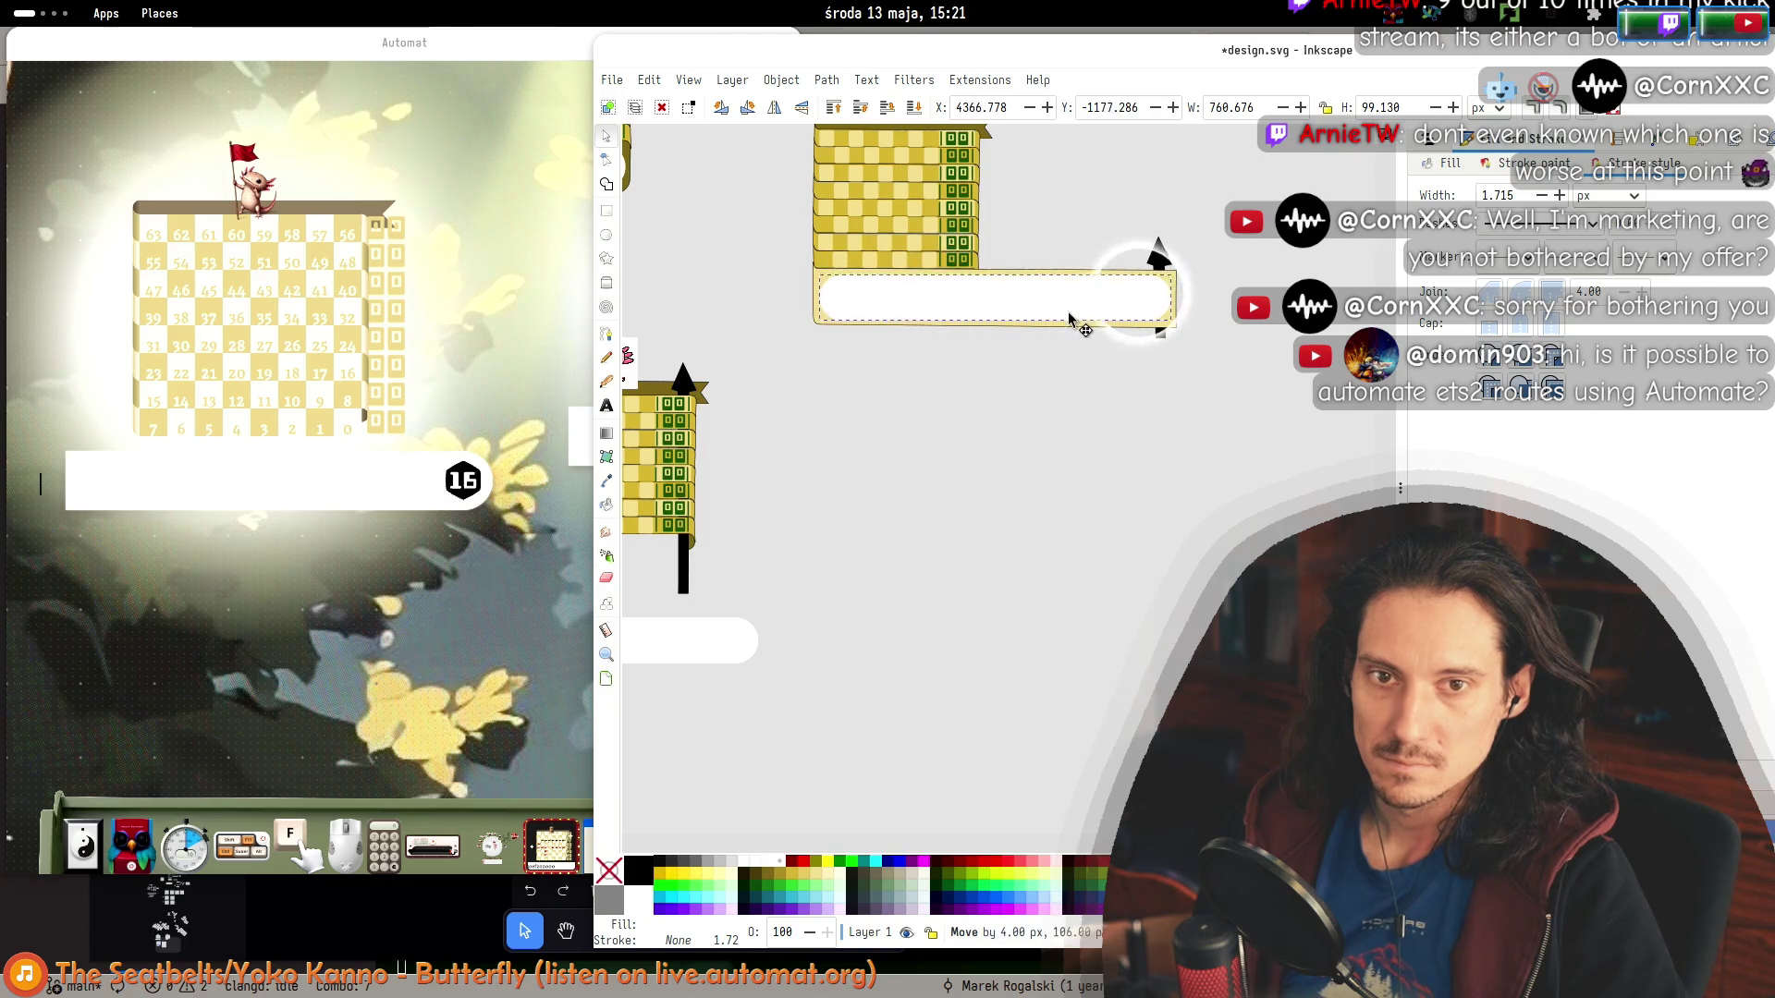
scroll(1037, 407, left, 6)
scroll(1038, 408, down, 1)
drag(958, 587, 1004, 539)
ctrl+scroll(1039, 539, down, 3)
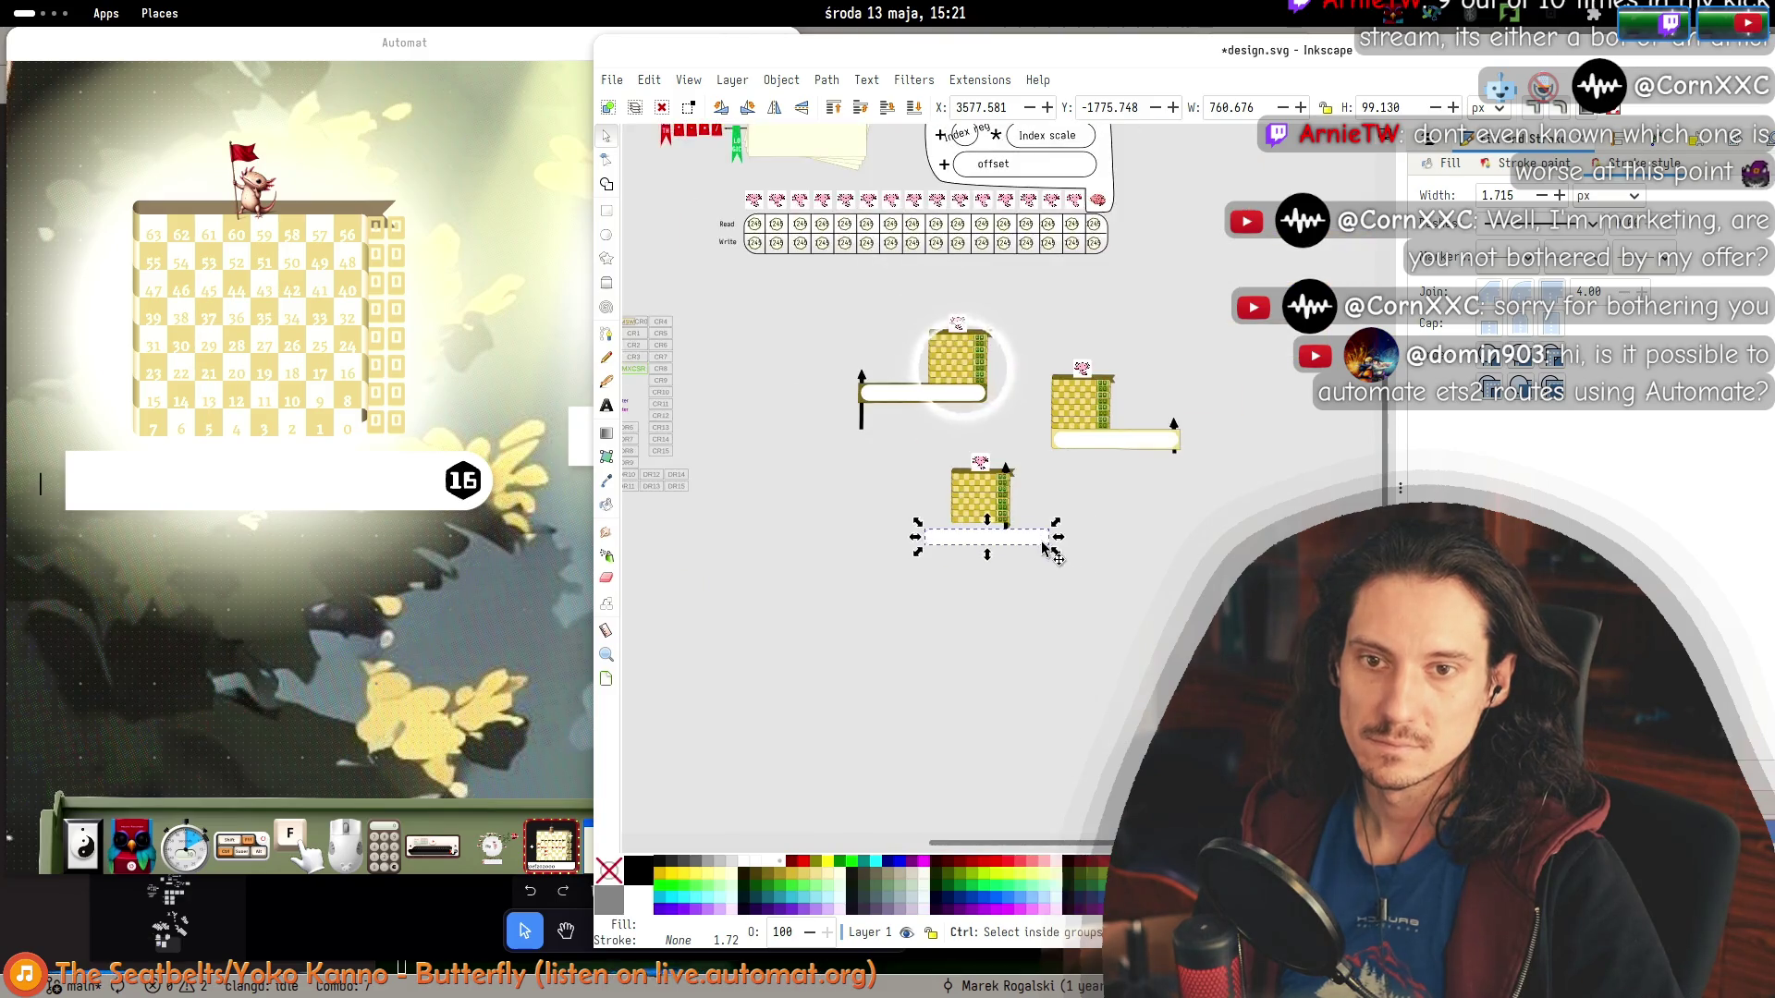
ctrl+scroll(1008, 541, up, 3)
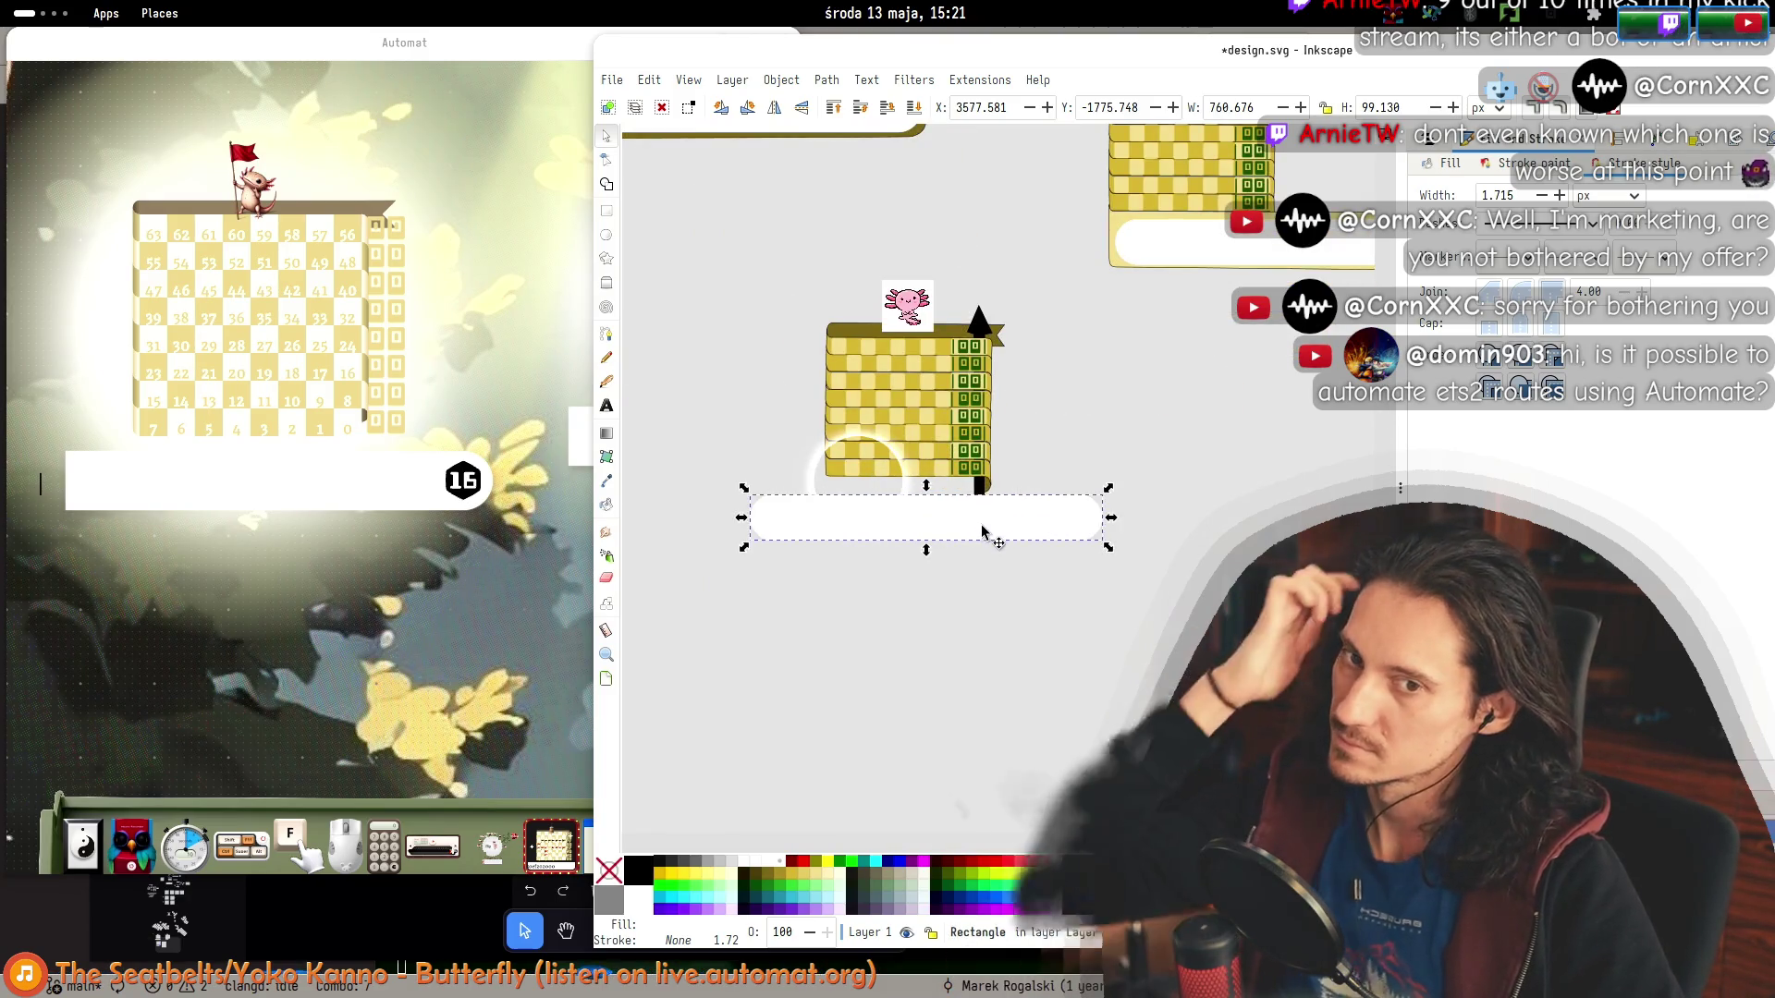
click(1116, 396)
Fine-tune the white platform and axolotl positions so the white bar sits just below the building
scroll(1072, 451, up, 3)
scroll(1073, 450, right, 2)
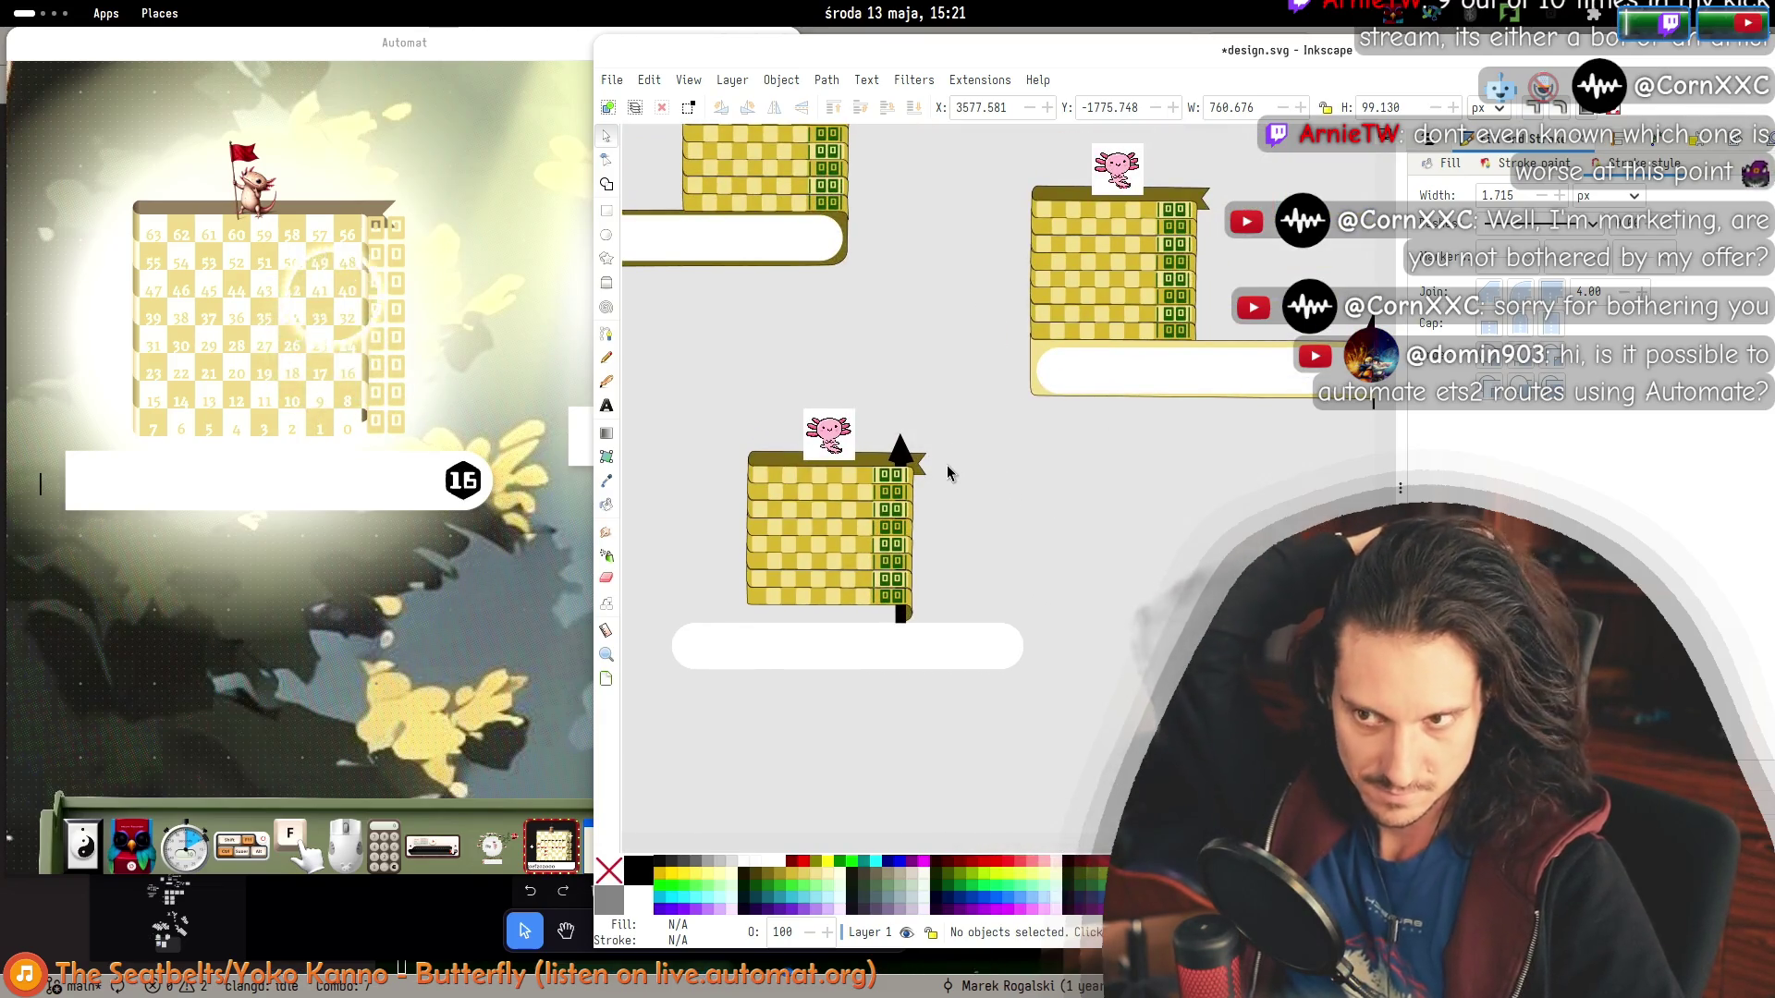
scroll(1013, 495, down, 3)
scroll(1003, 499, up, 3)
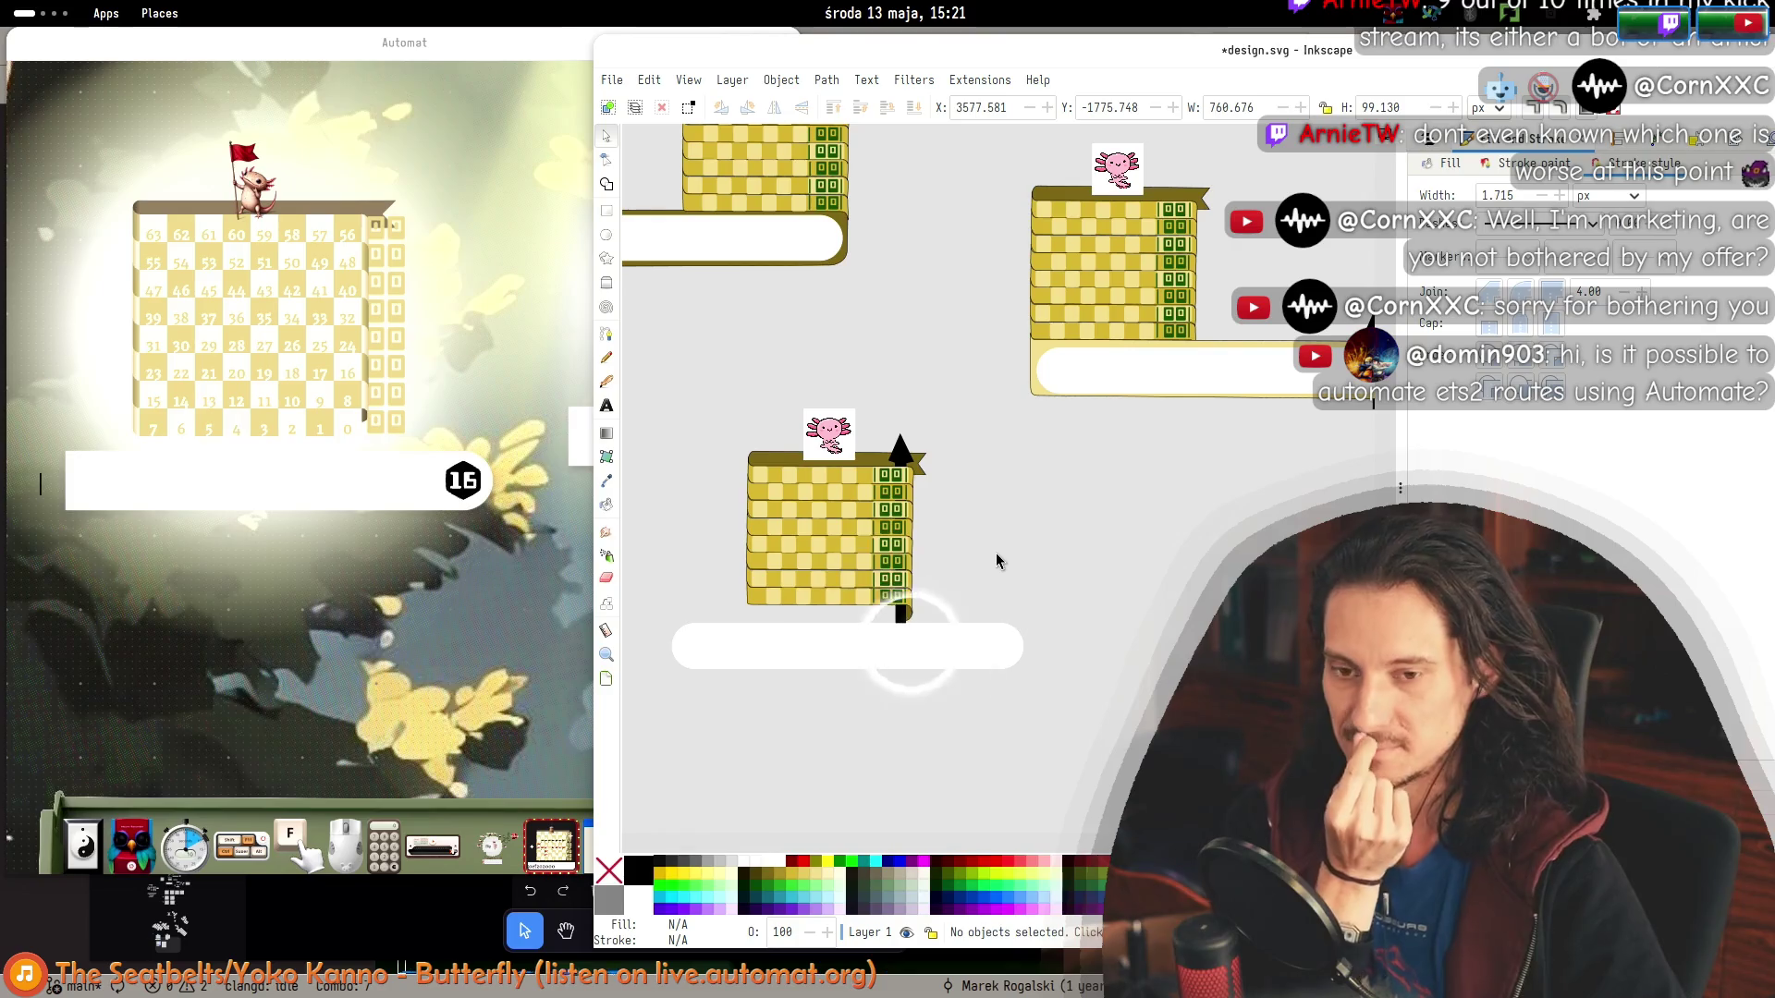
mouse_move(917, 656)
mouse_down()
mouse_move(912, 740)
mouse_move(913, 682)
mouse_up()
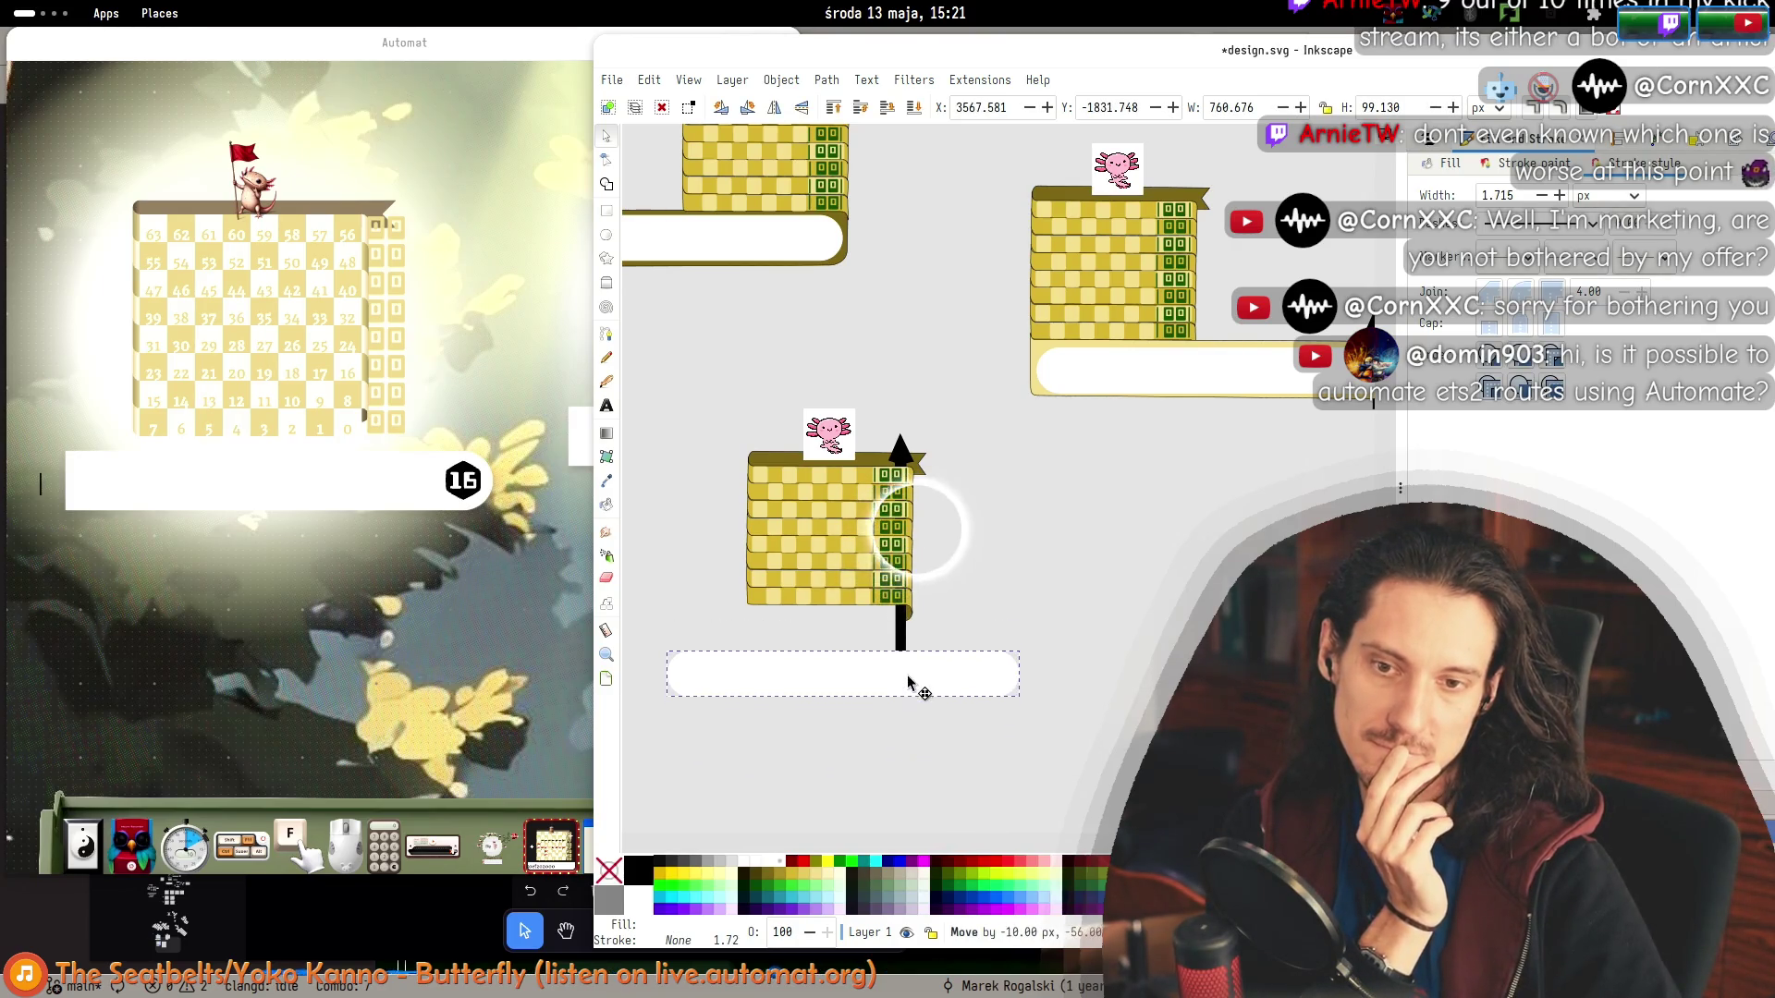
click(1002, 534)
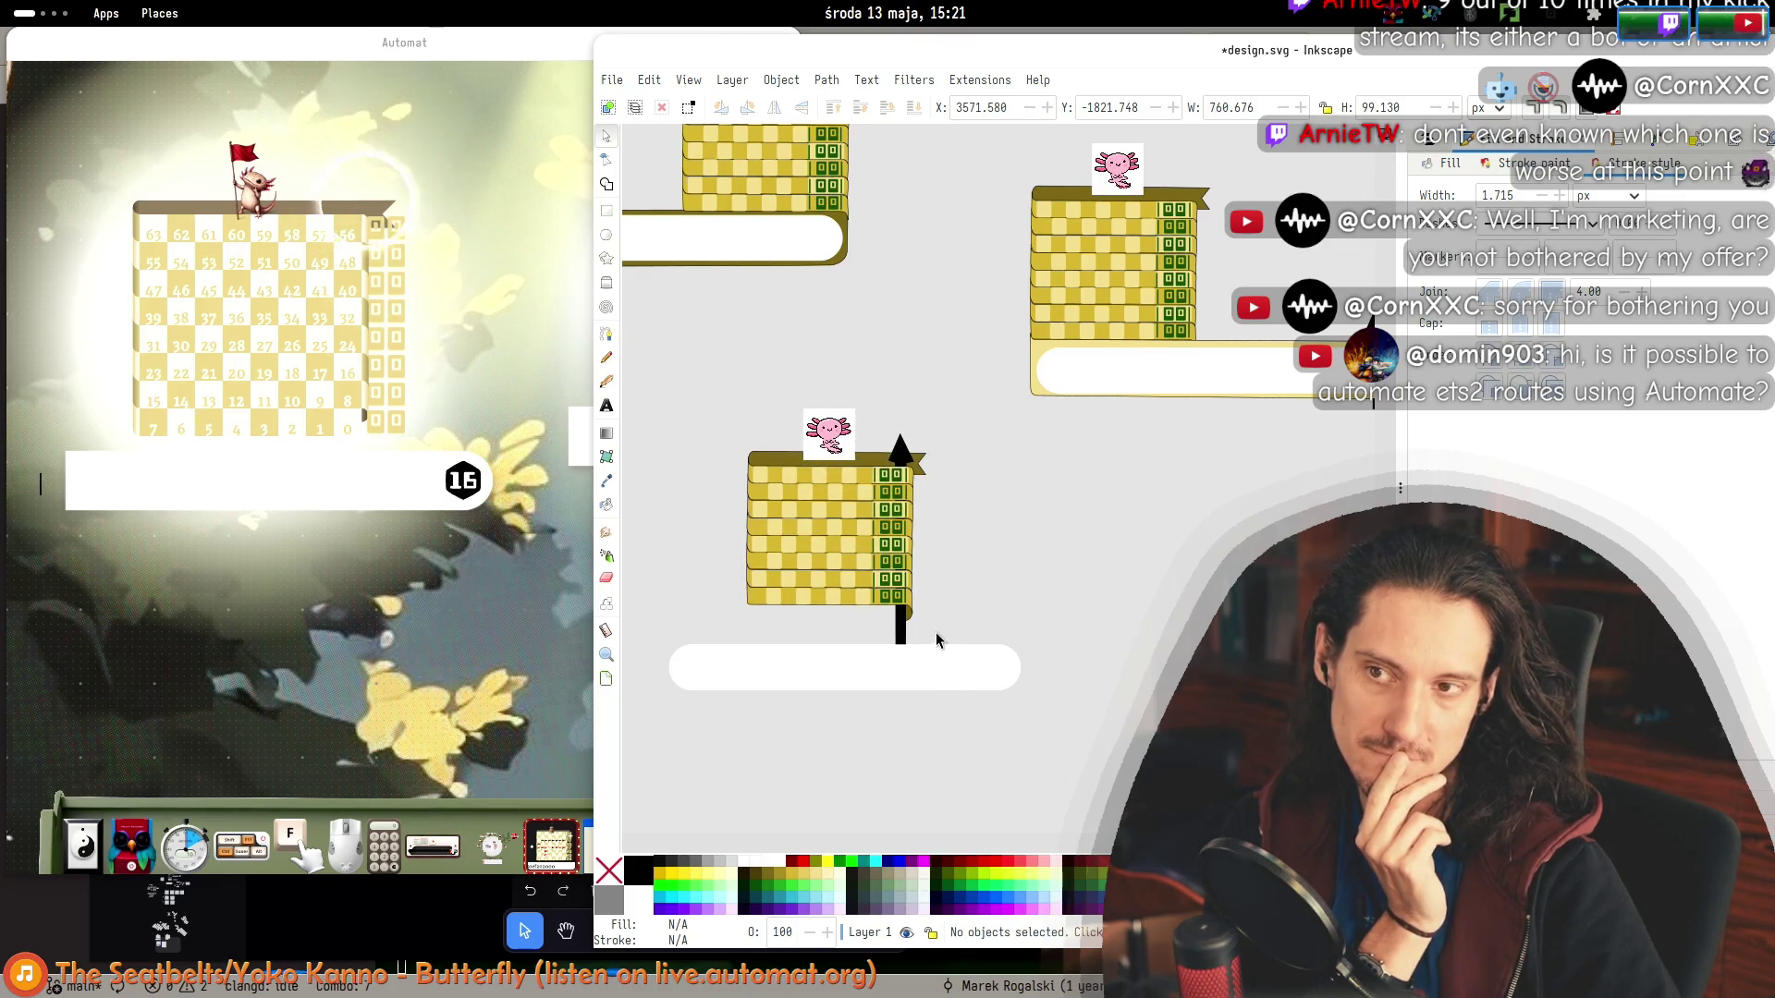
scroll(1032, 525, down, 2)
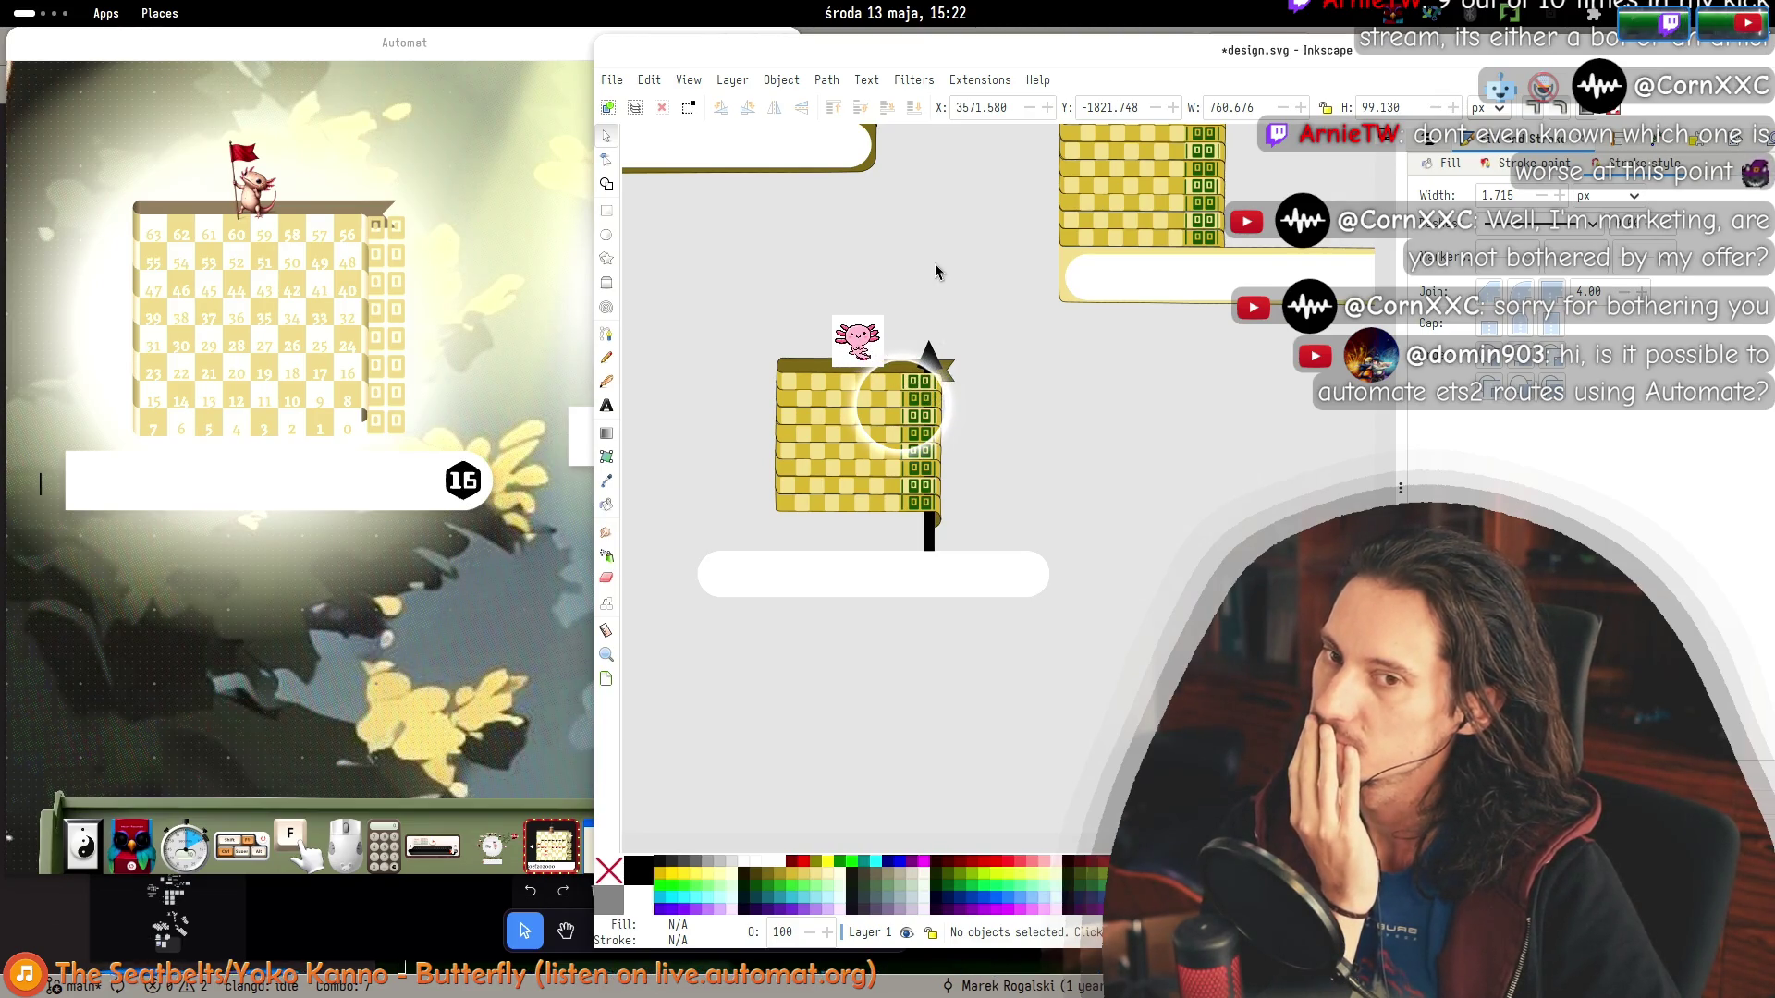
mouse_move(863, 340)
mouse_down()
mouse_move(974, 514)
mouse_move(937, 491)
mouse_move(860, 349)
mouse_up()
mouse_move(978, 566)
mouse_down()
mouse_move(978, 551)
mouse_move(1037, 551)
mouse_up()
scroll(1117, 584, down, 5)
scroll(1037, 565, up, 4)
click(1069, 595)
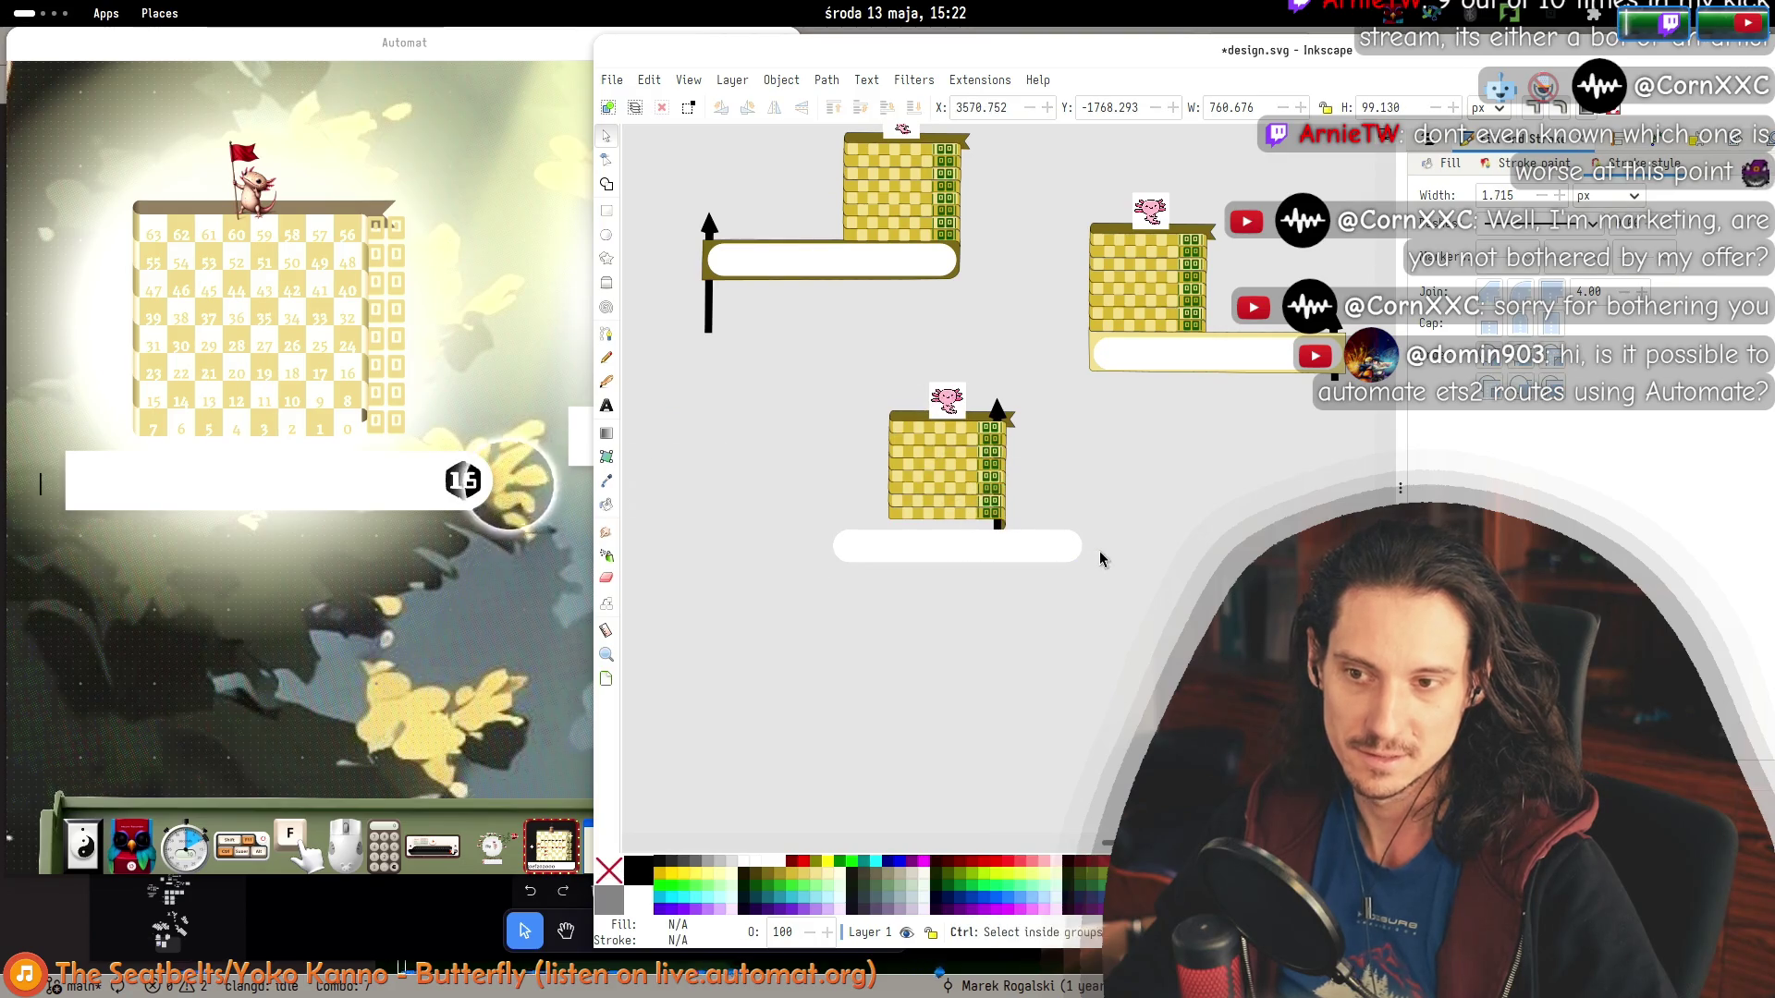
Draw a polygon beside the tower's base and reduce it to a hexagon
scroll(1101, 553, up, 2)
click(606, 259)
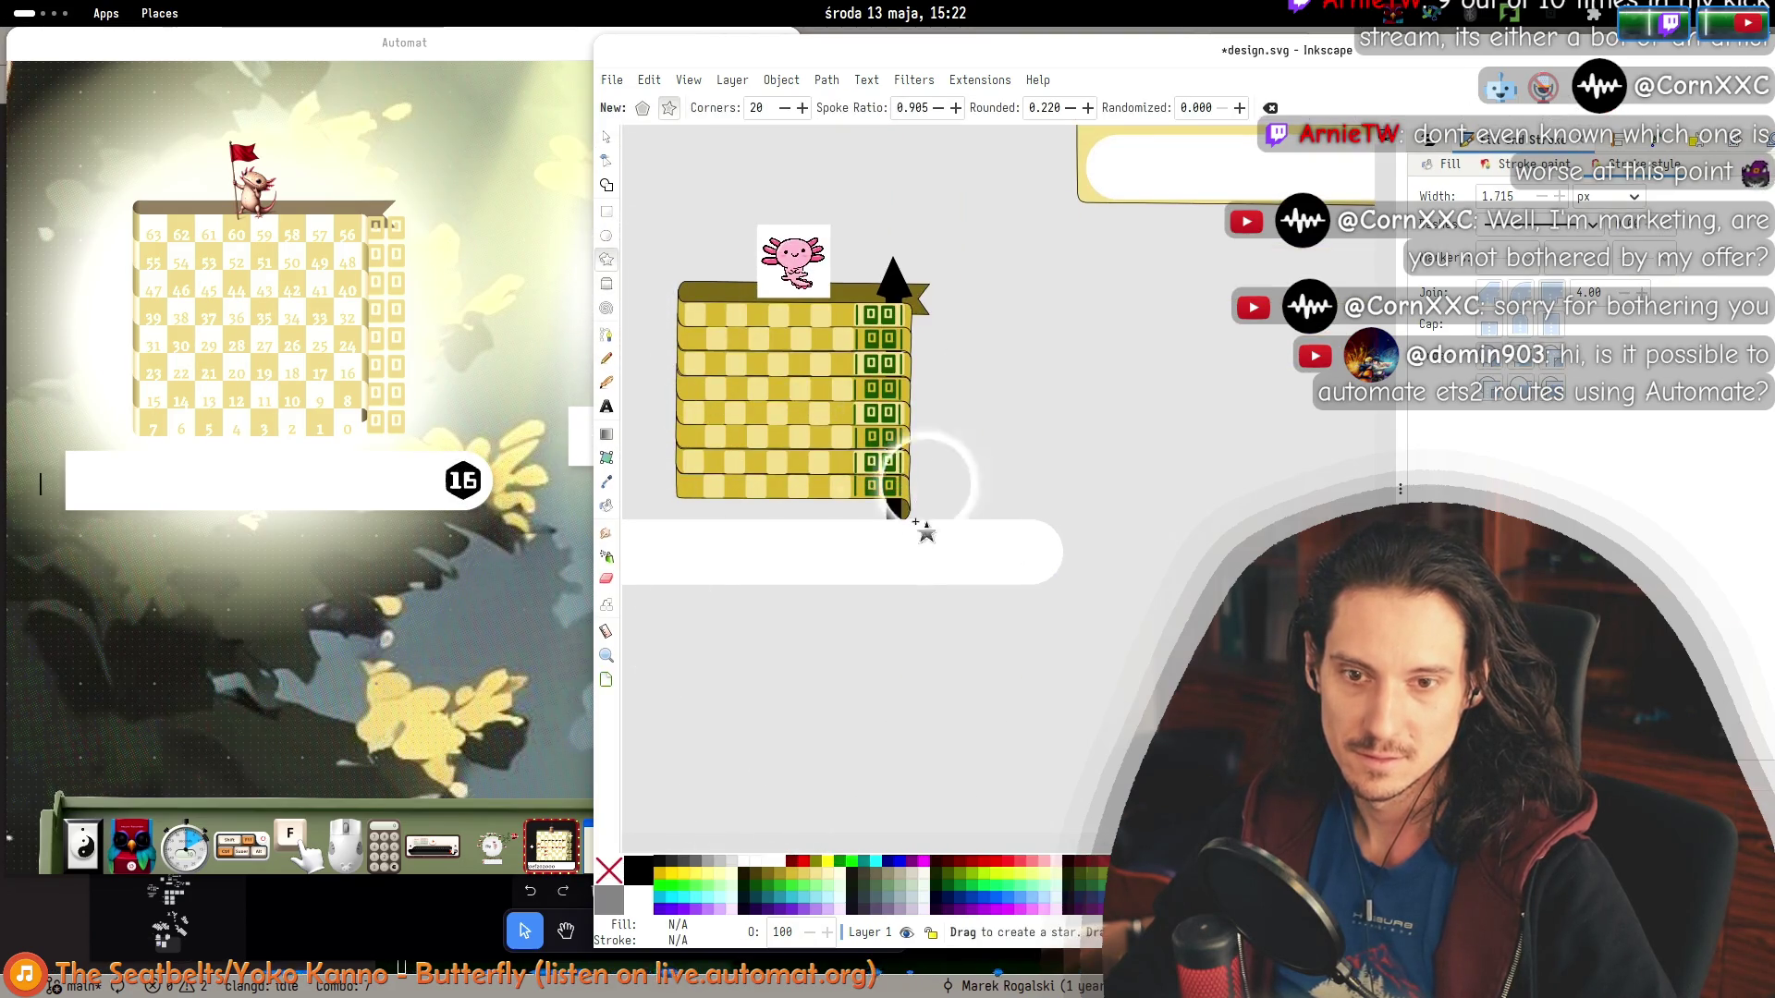
drag(983, 559, 987, 551)
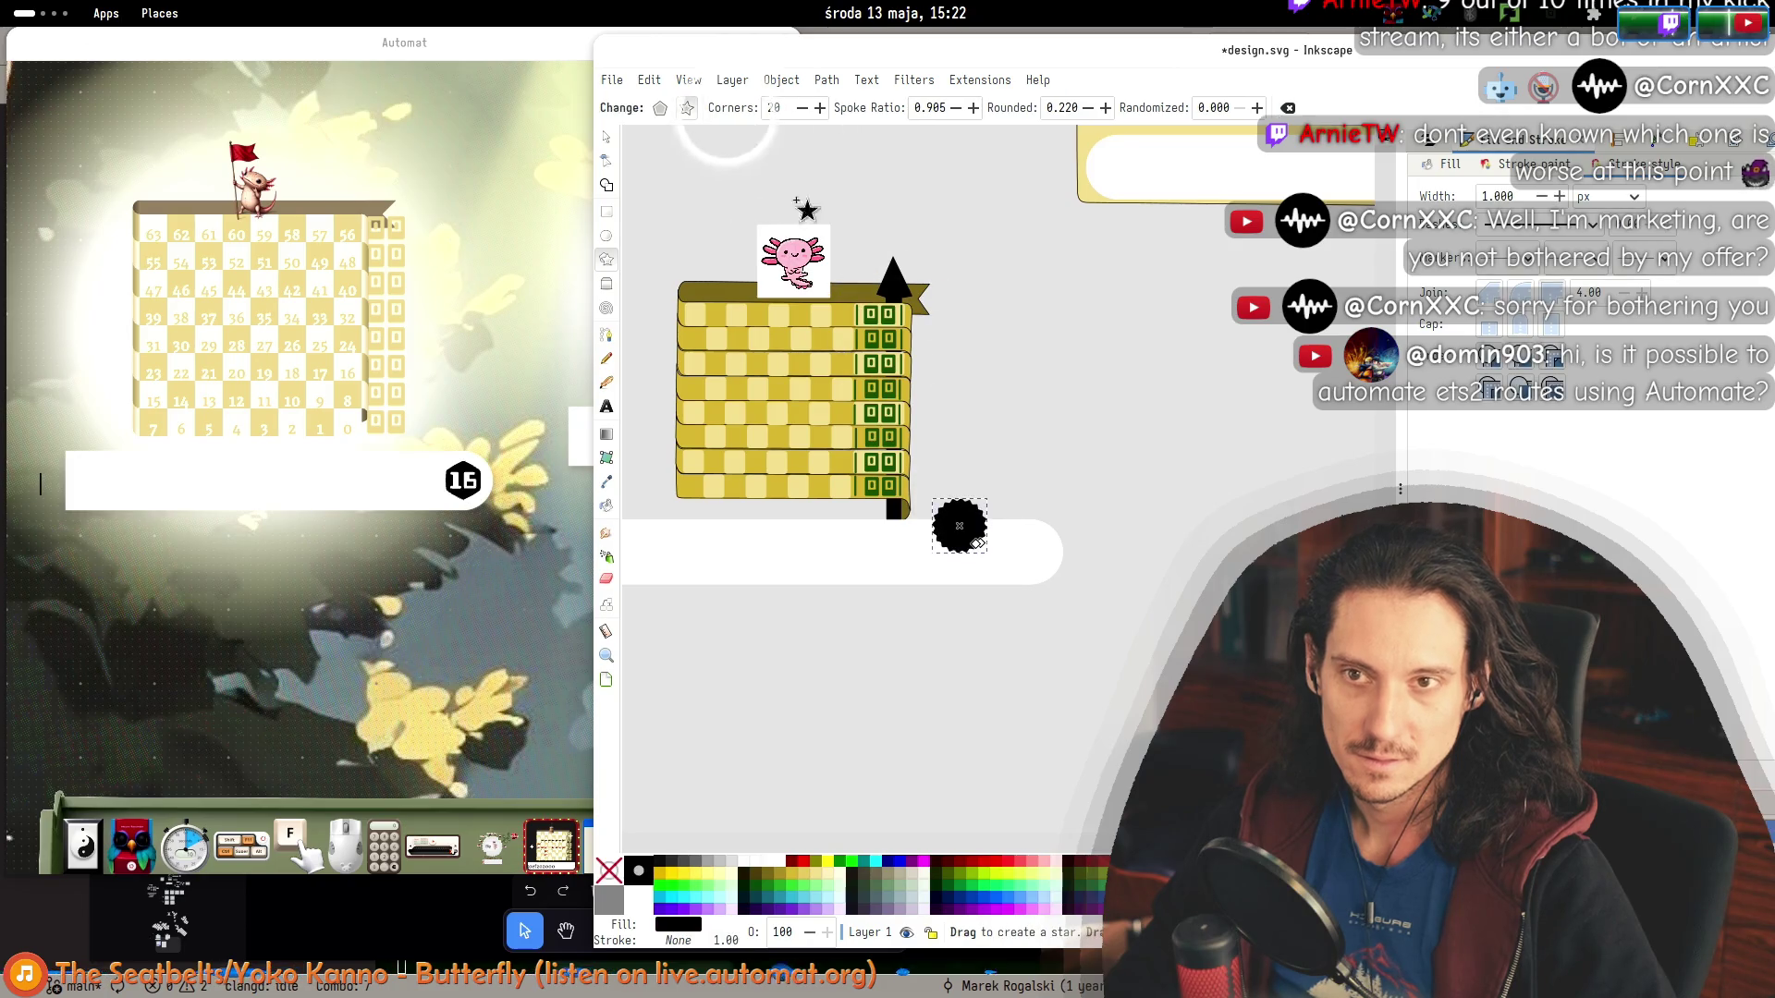
click(660, 108)
click(801, 107)
click(800, 108)
click(801, 107)
click(801, 108)
click(801, 107)
click(801, 108)
click(801, 108)
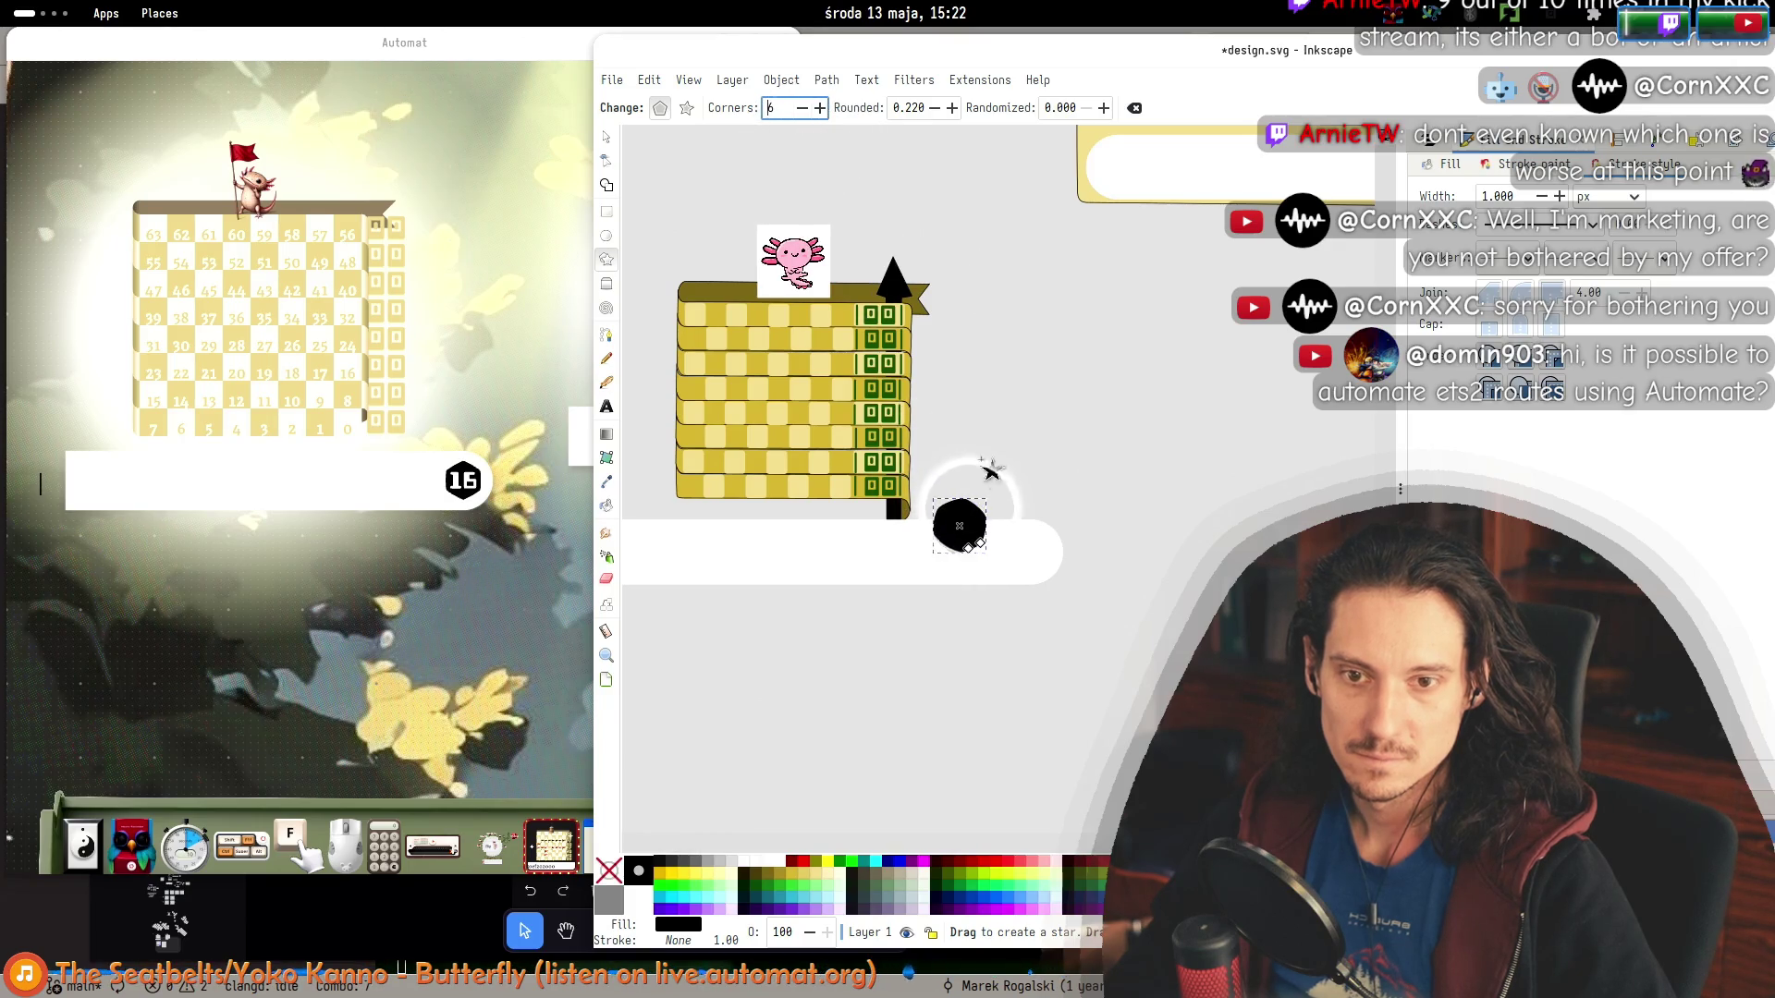
Lower the hexagon's corner rounding and move it to the white bar's right end
scroll(1008, 555, up, 4)
click(935, 108)
click(935, 107)
click(934, 107)
click(934, 108)
click(935, 108)
click(934, 109)
click(934, 106)
click(933, 107)
click(934, 106)
click(933, 106)
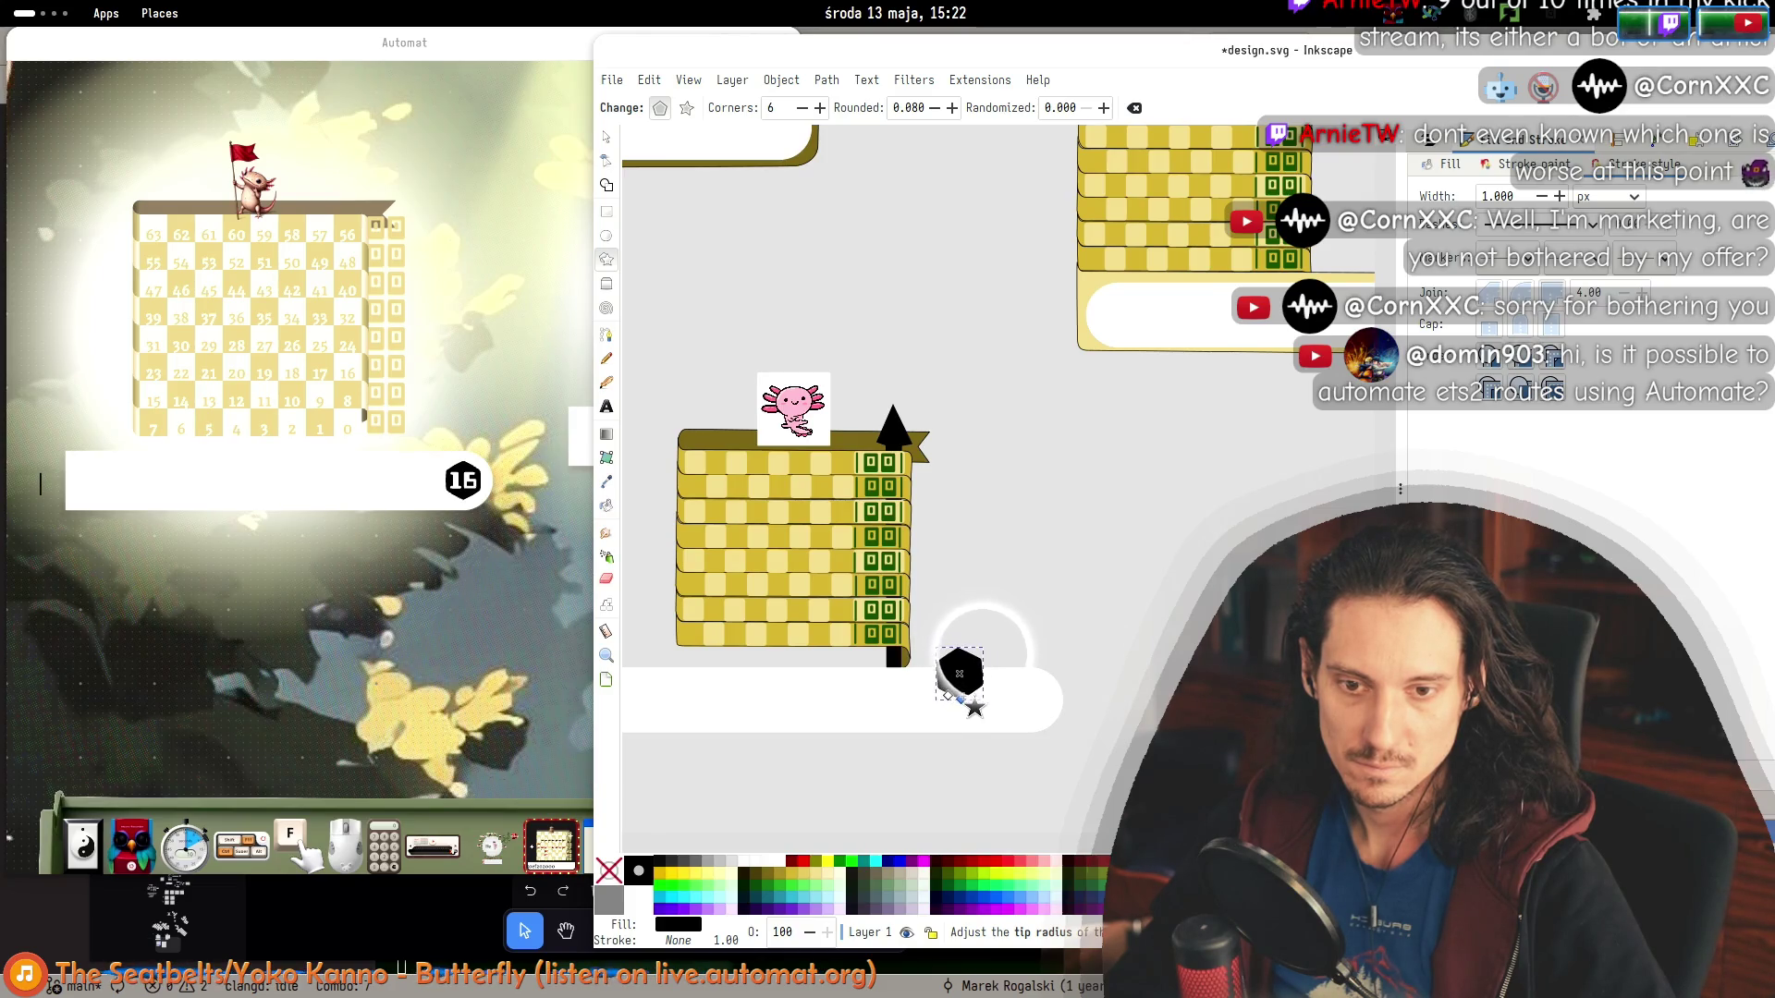
drag(961, 696, 958, 693)
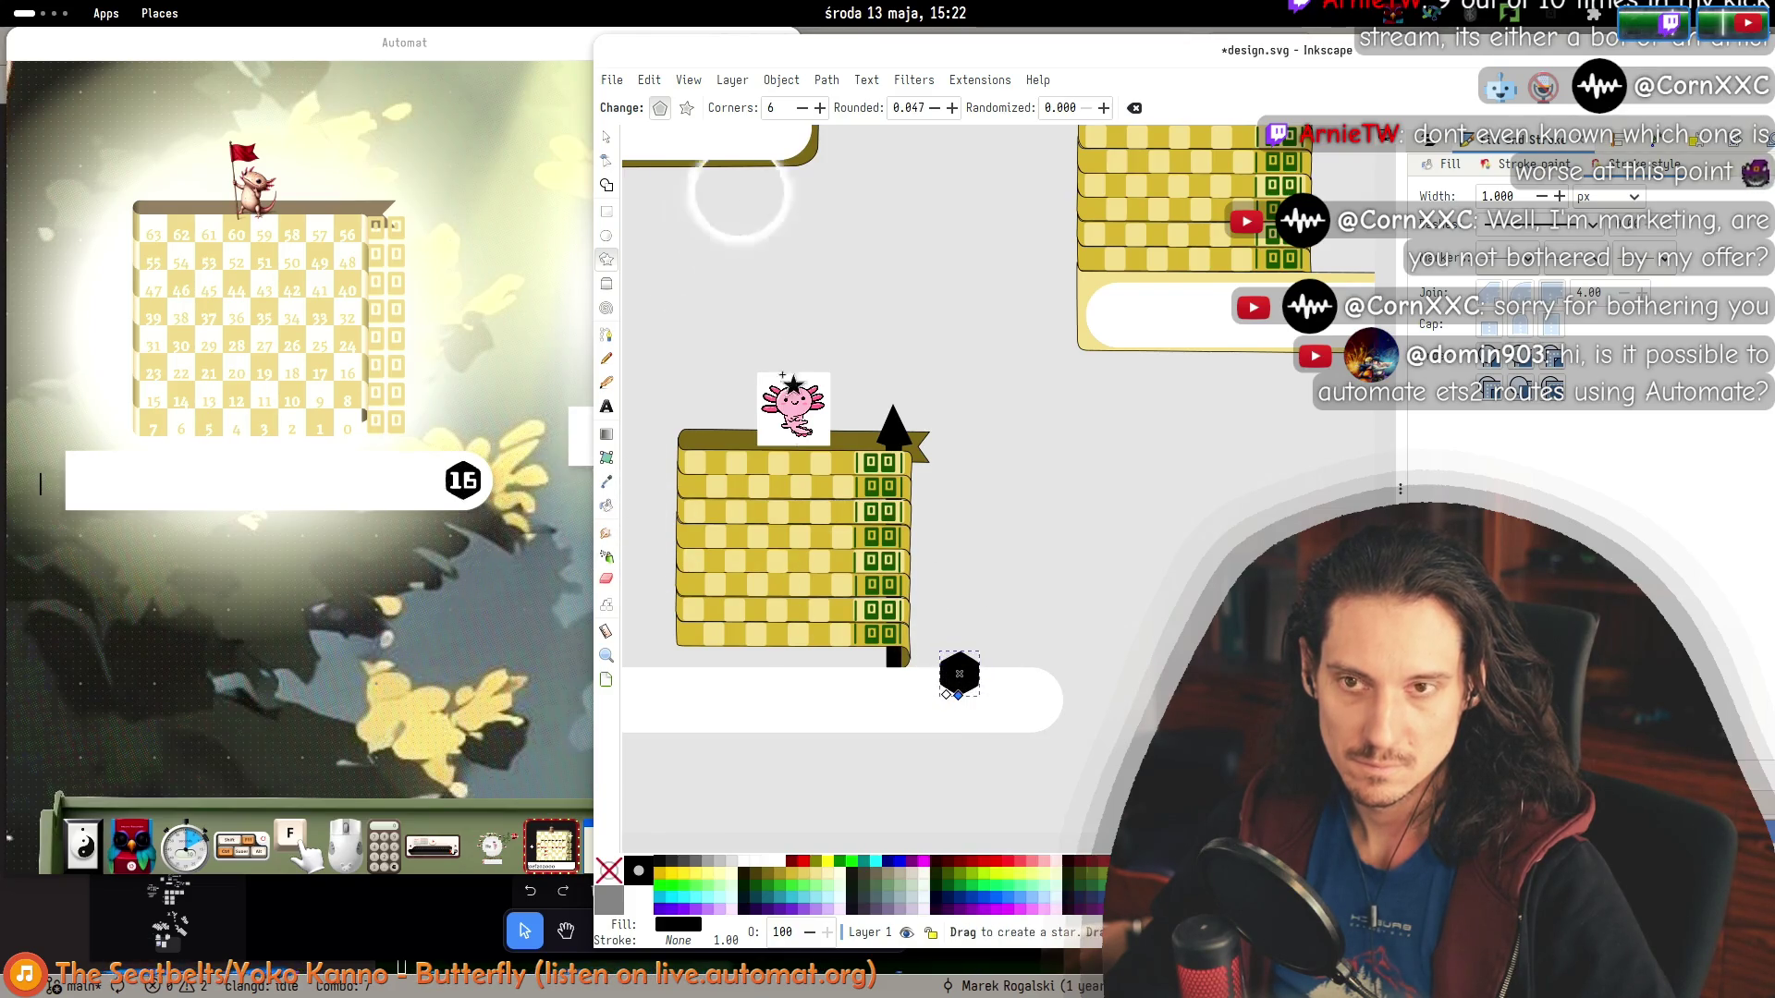
click(606, 136)
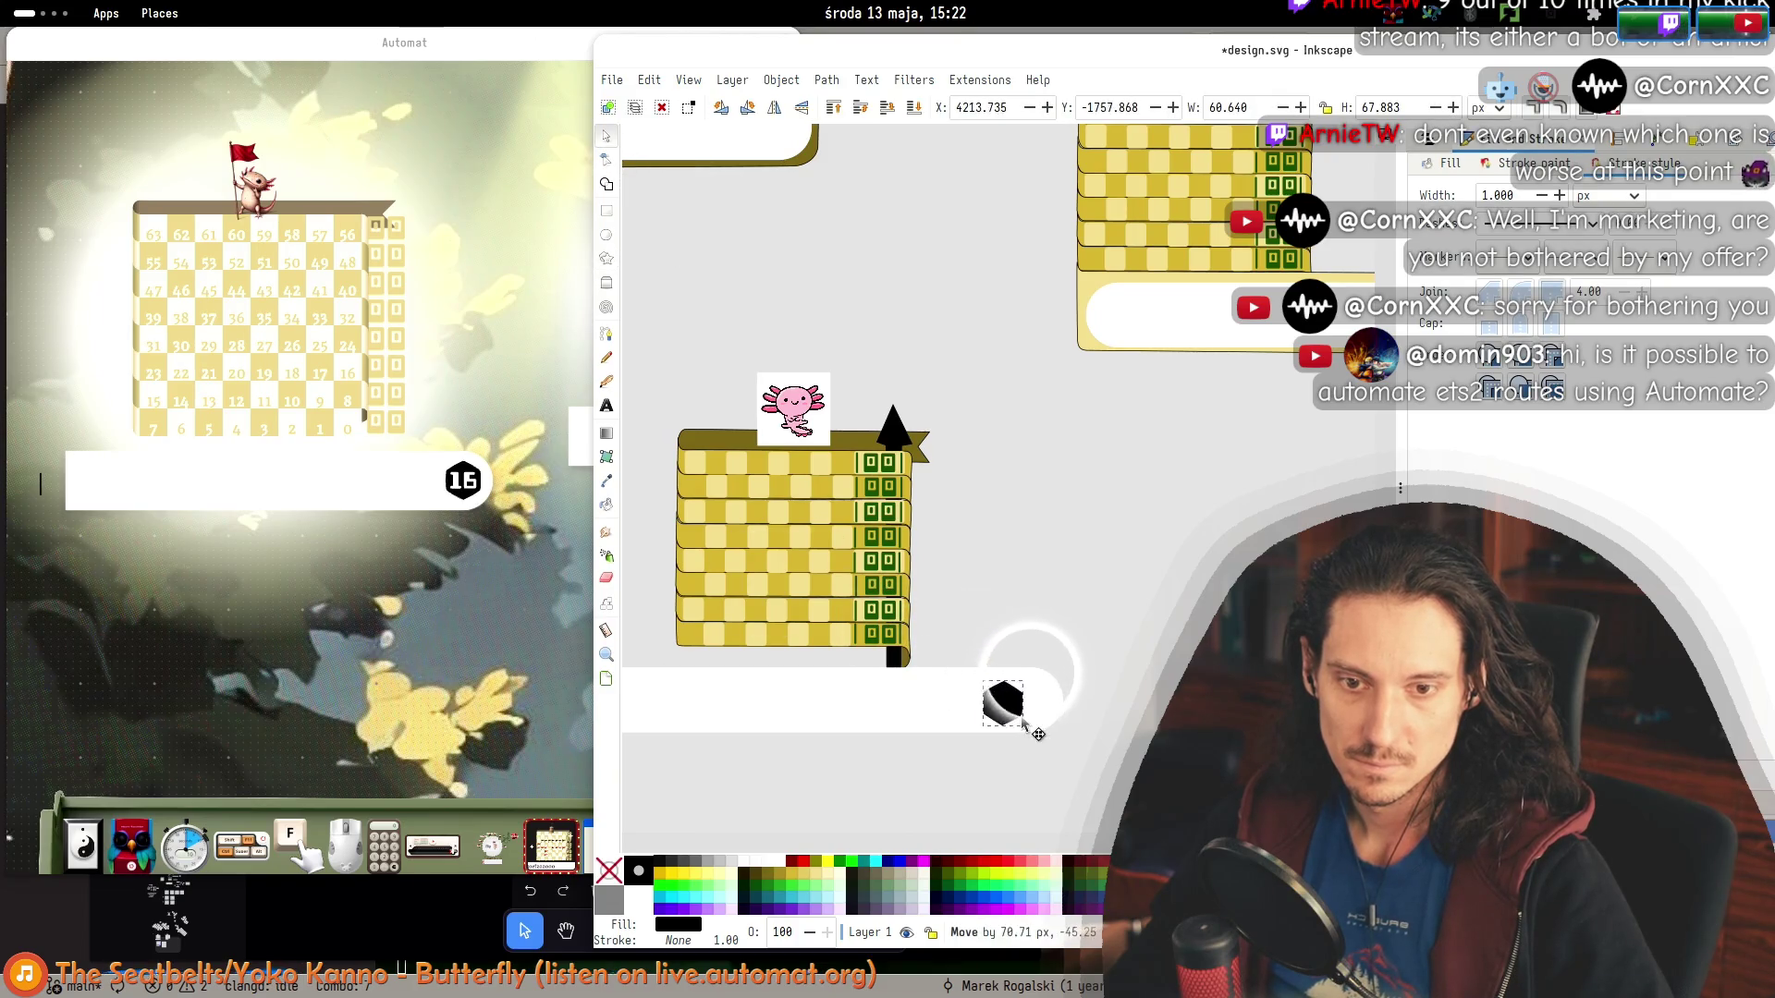
drag(1036, 719, 1037, 718)
key(Escape)
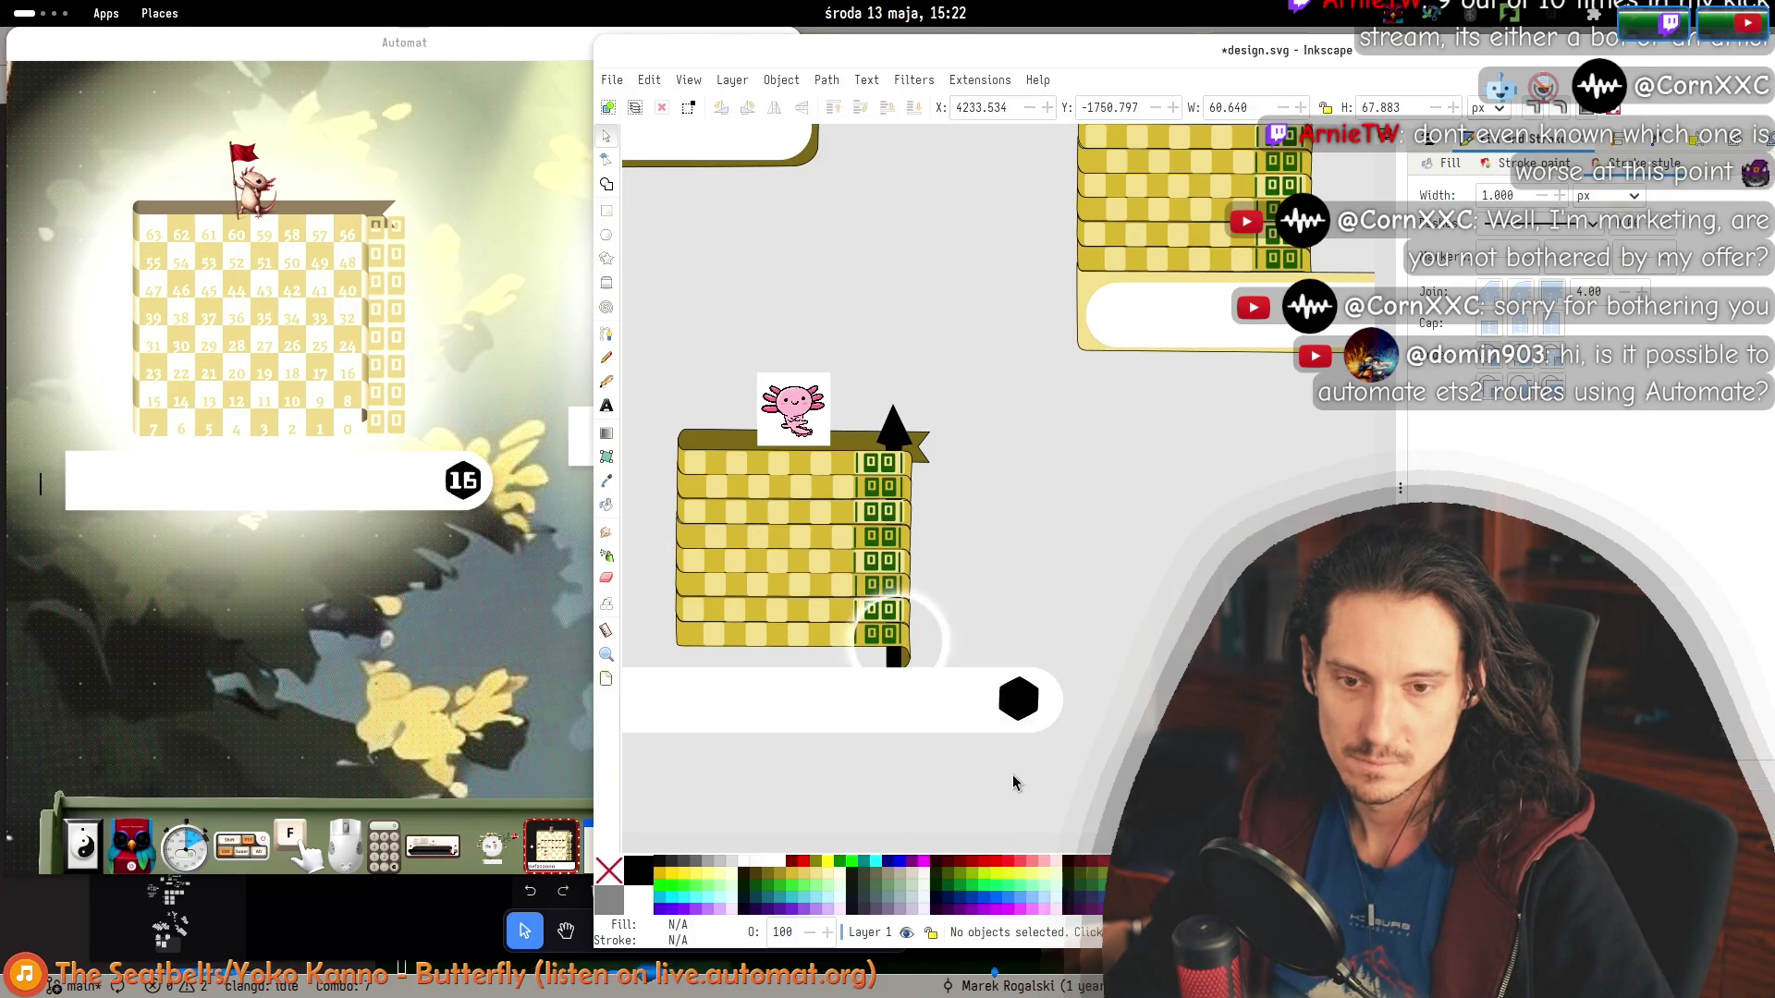
Add the text "16" on the hexagon
scroll(925, 509, left, 5)
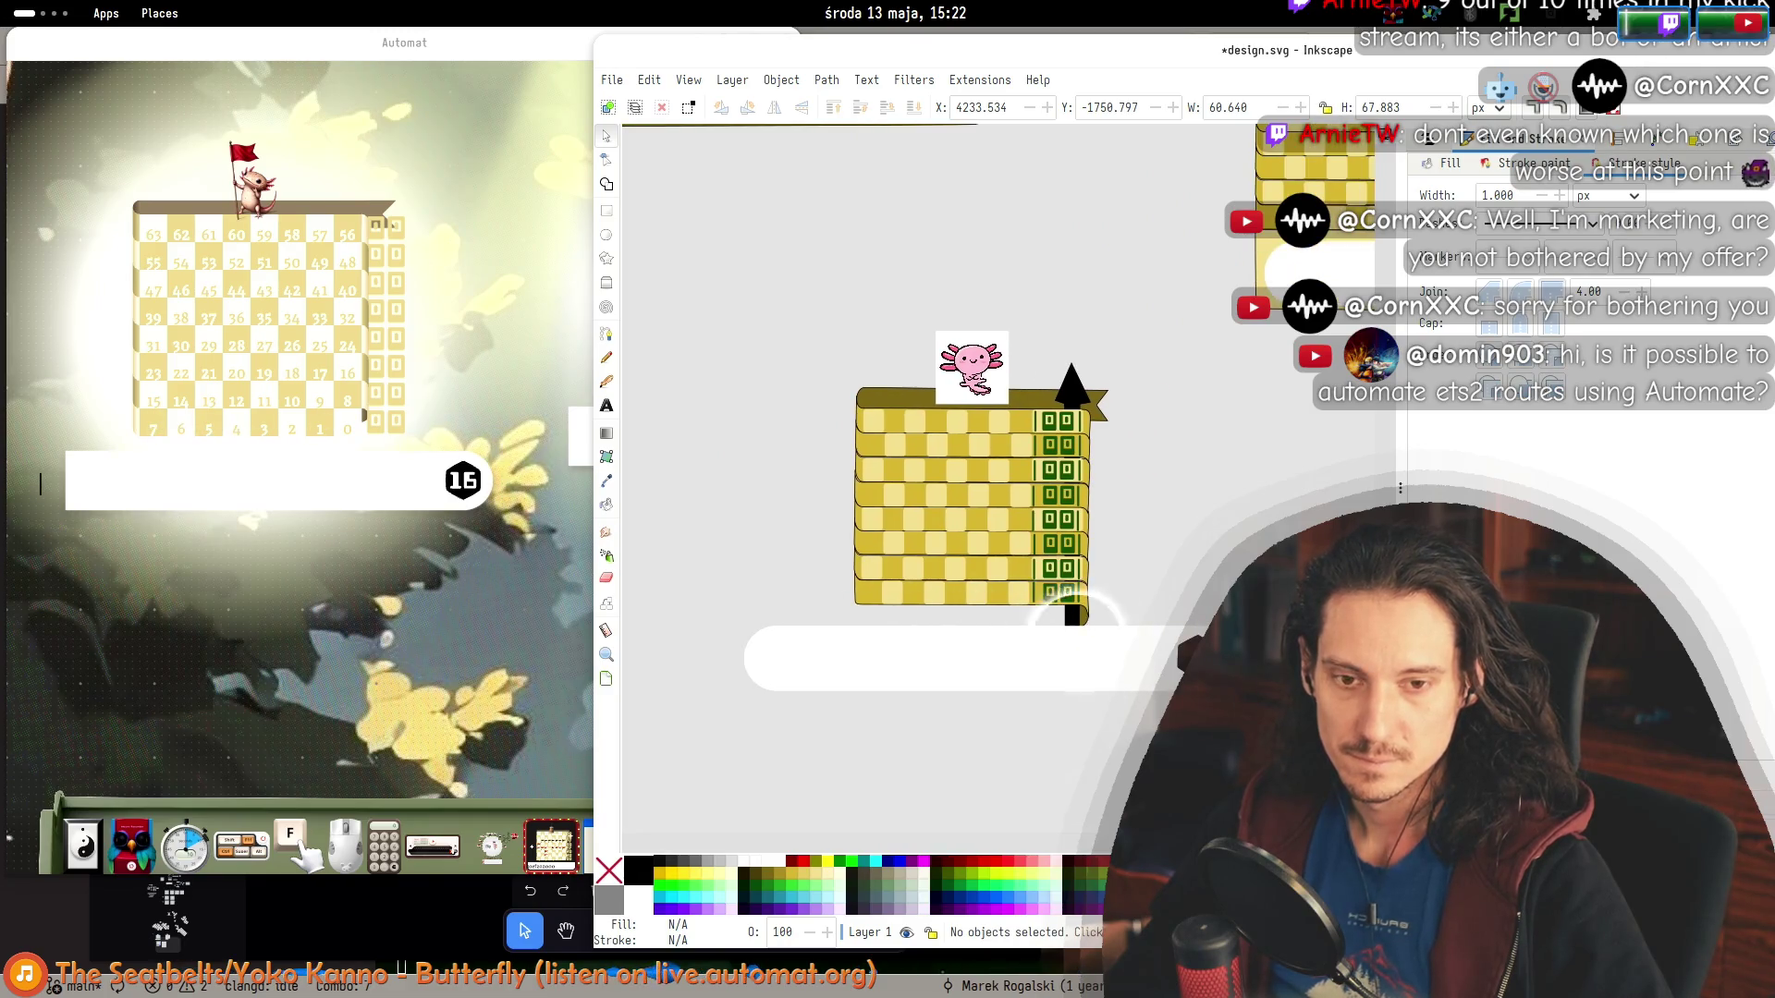
scroll(1072, 612, right, 4)
click(606, 404)
scroll(958, 659, up, 3)
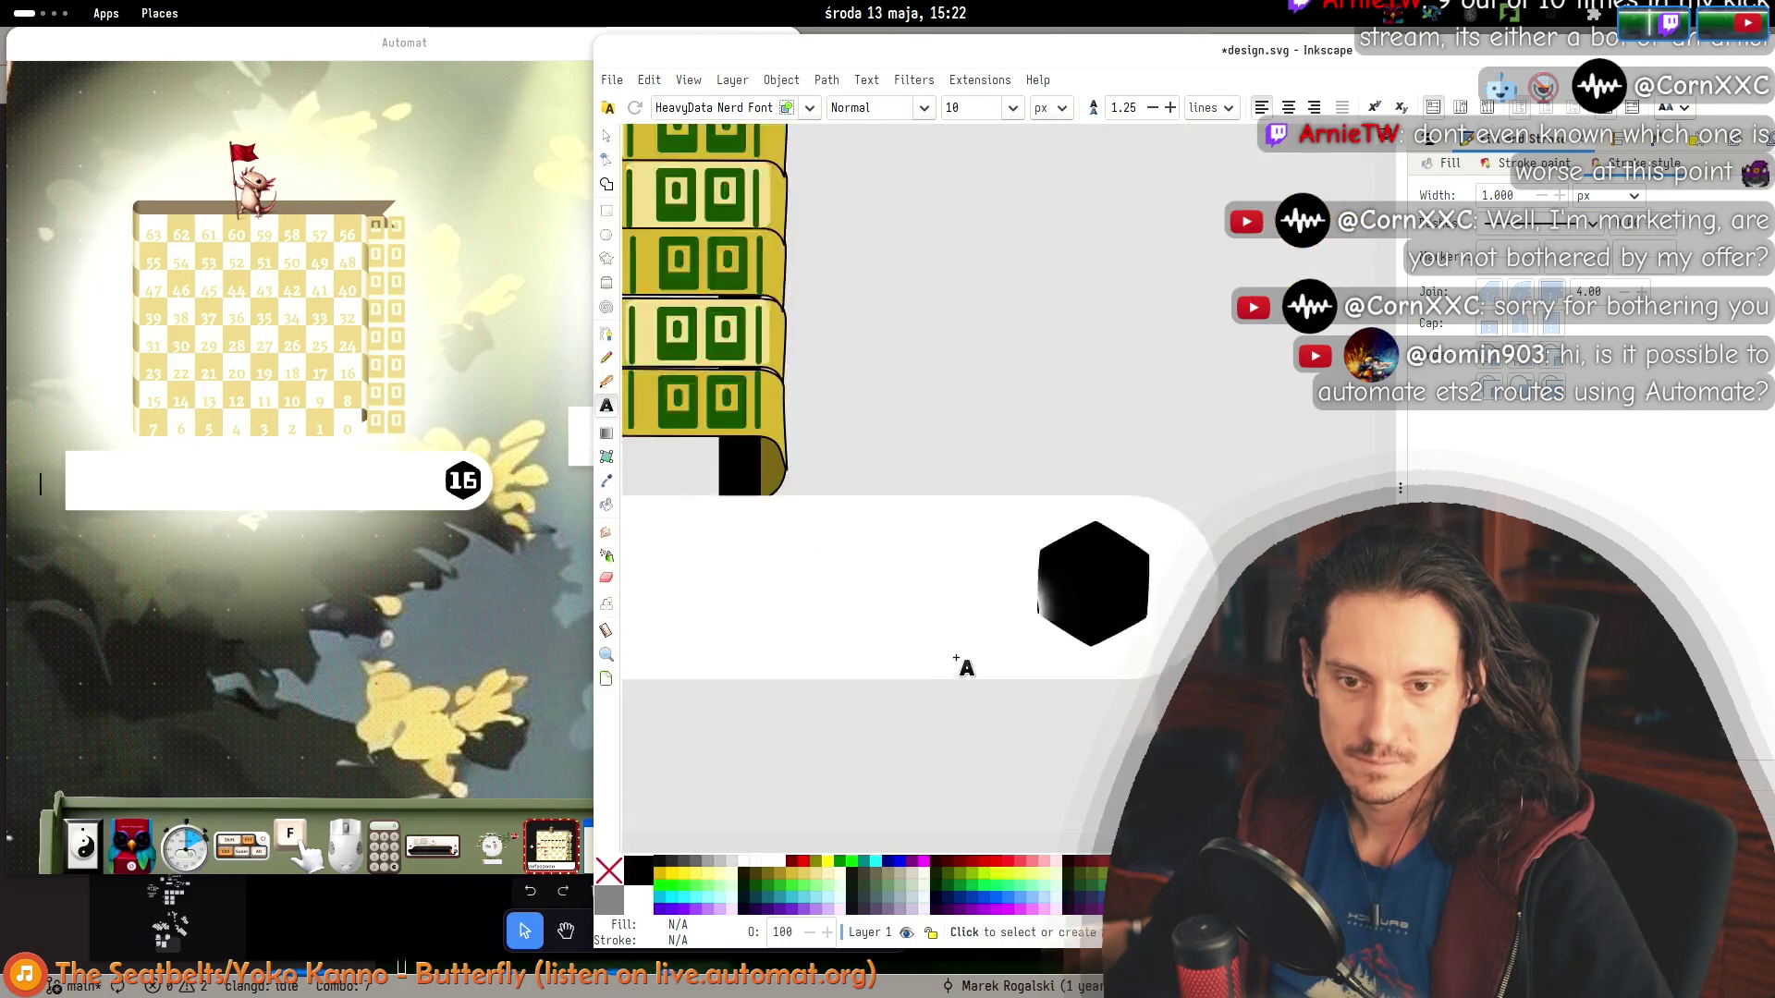
scroll(956, 659, up, 1)
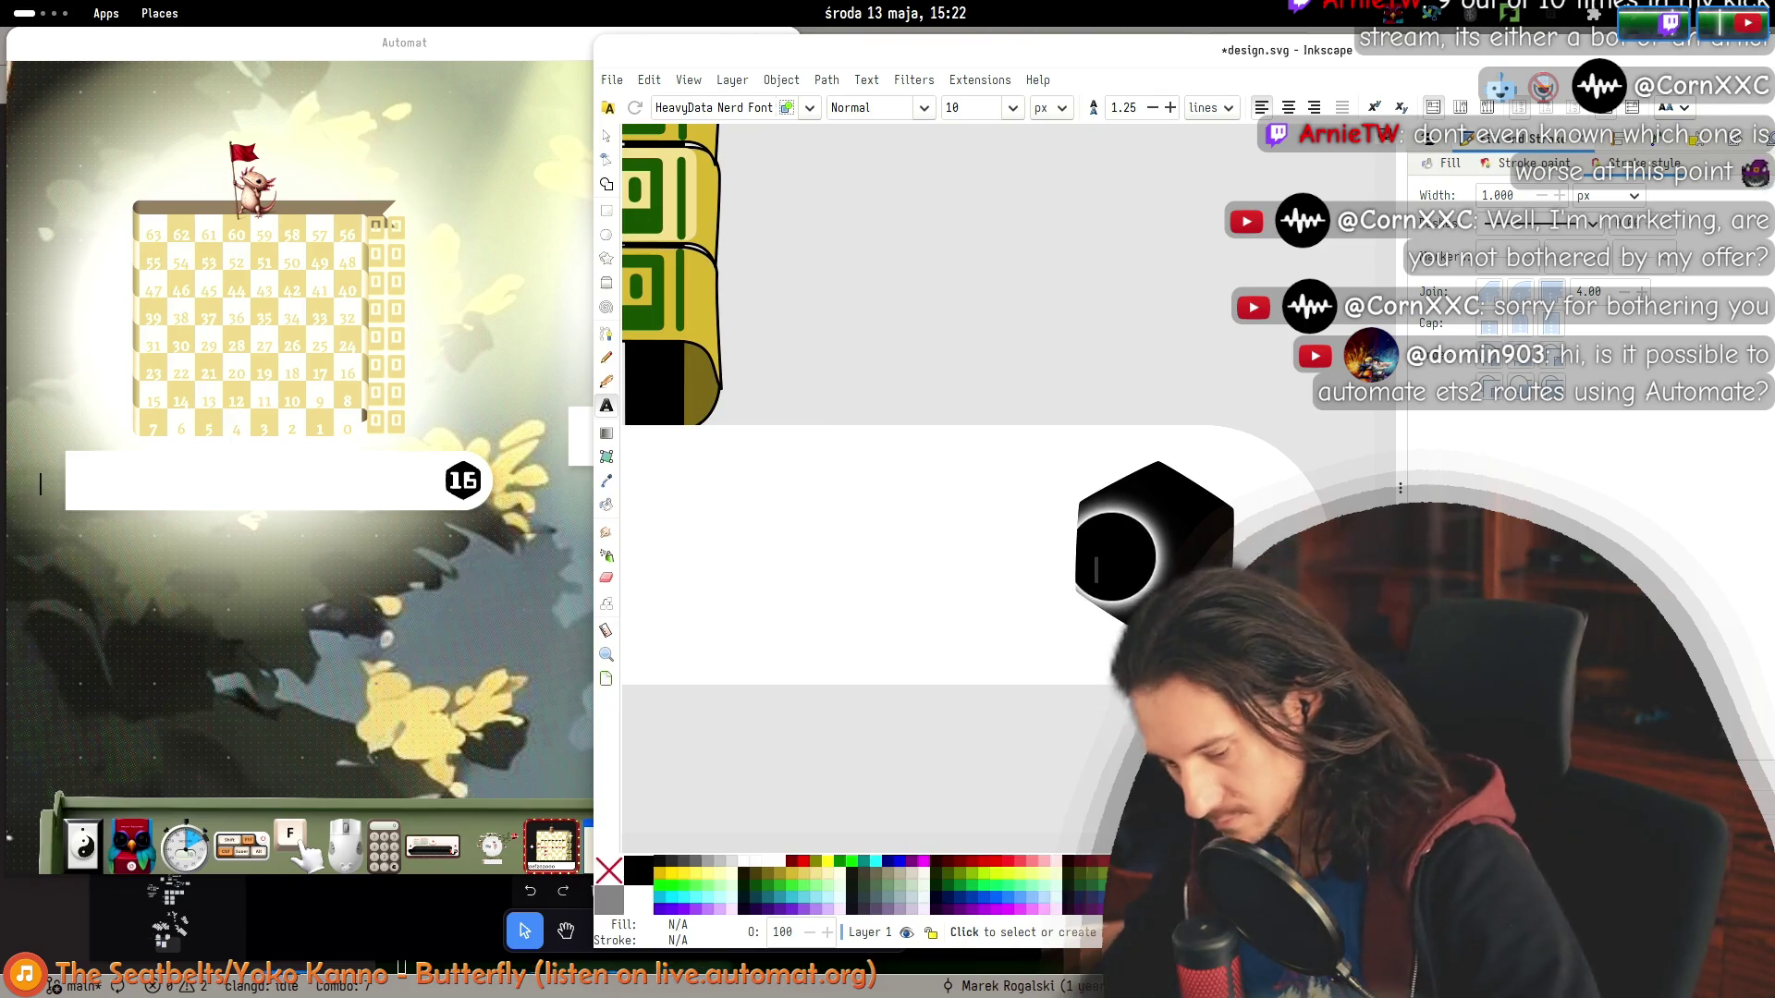
click(744, 858)
click(780, 872)
text(16)
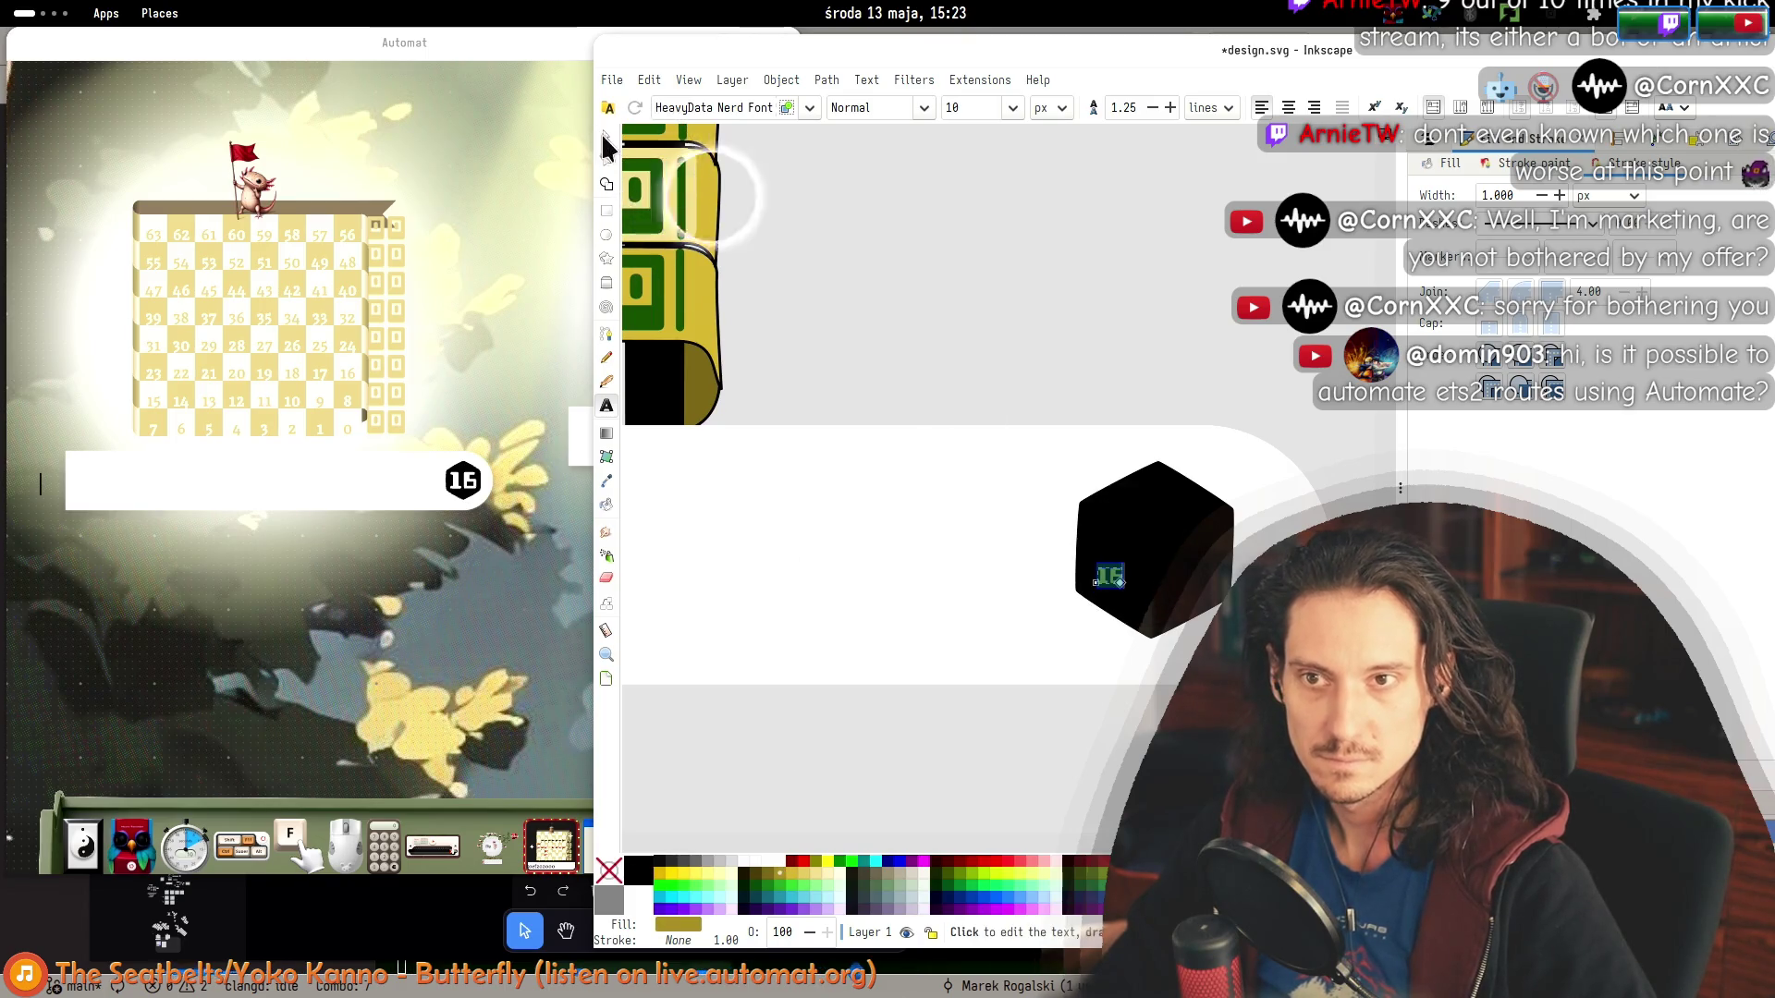
Make the 16 white and enlarge it to fill the hexagon
click(602, 143)
click(1121, 554)
click(780, 861)
click(1137, 550)
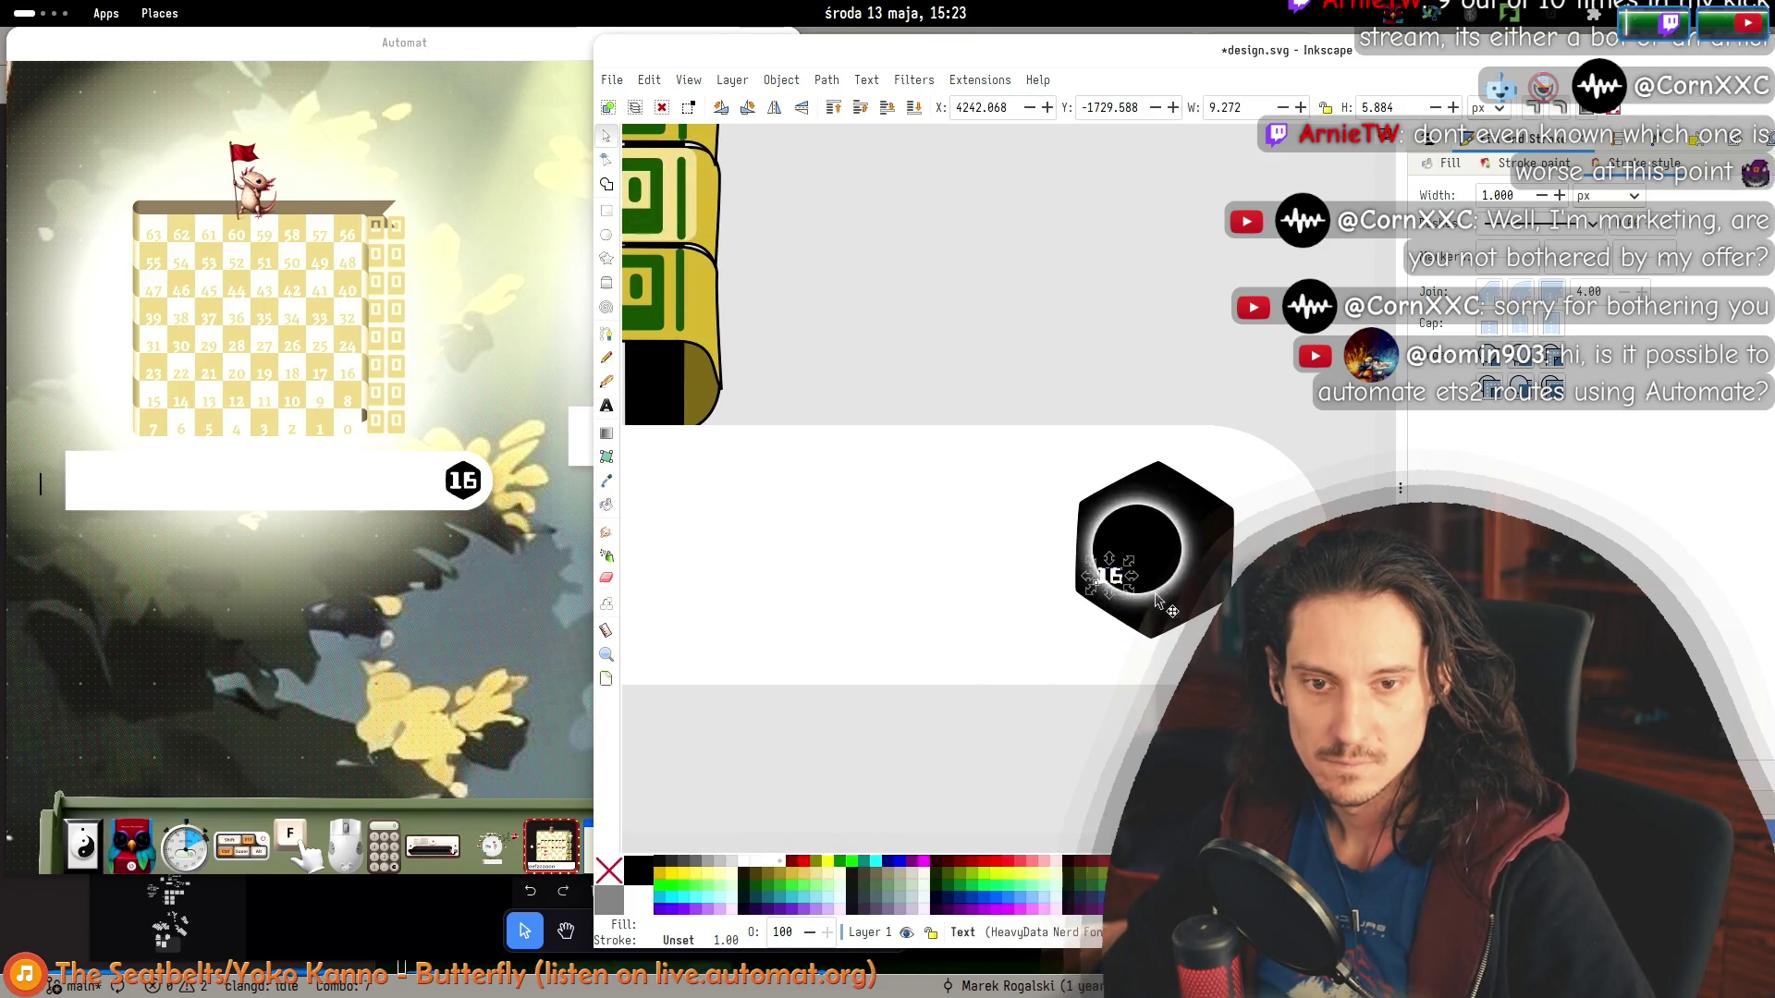
mouse_move(1129, 561)
mouse_down()
mouse_move(1210, 470)
mouse_move(1248, 462)
mouse_move(1241, 501)
mouse_move(1219, 507)
mouse_up()
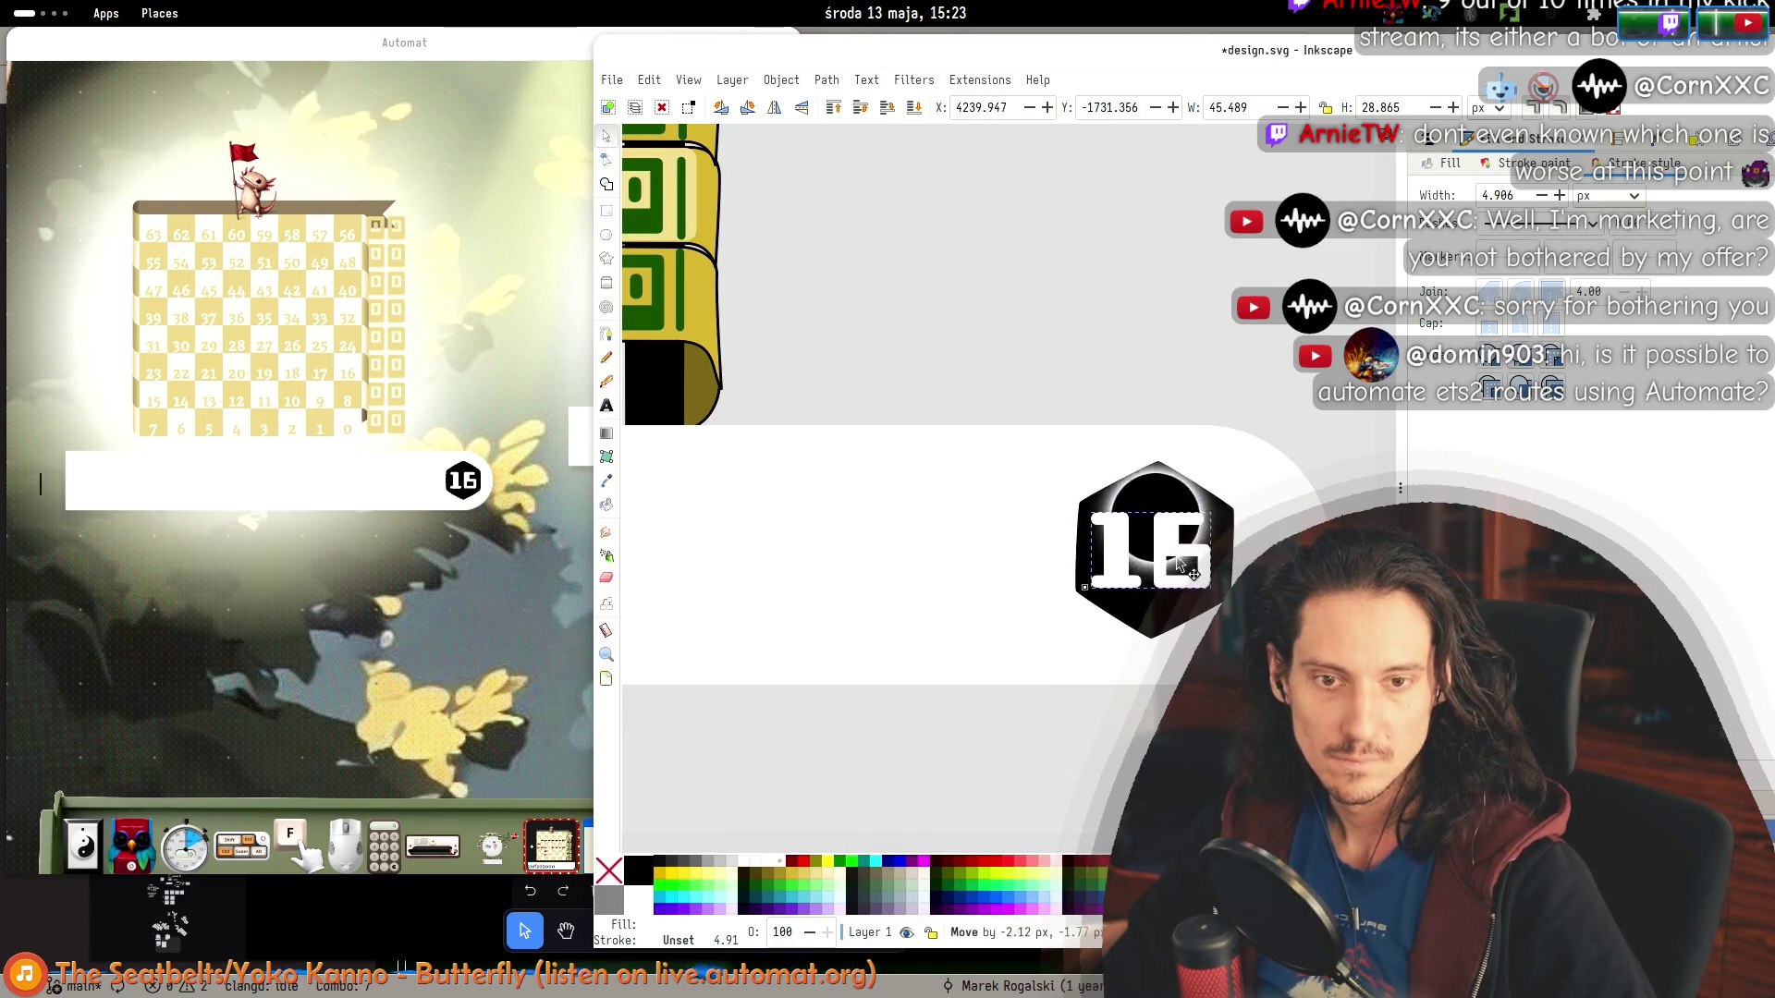
click(1179, 669)
scroll(935, 515, down, 5)
scroll(1023, 582, up, 3)
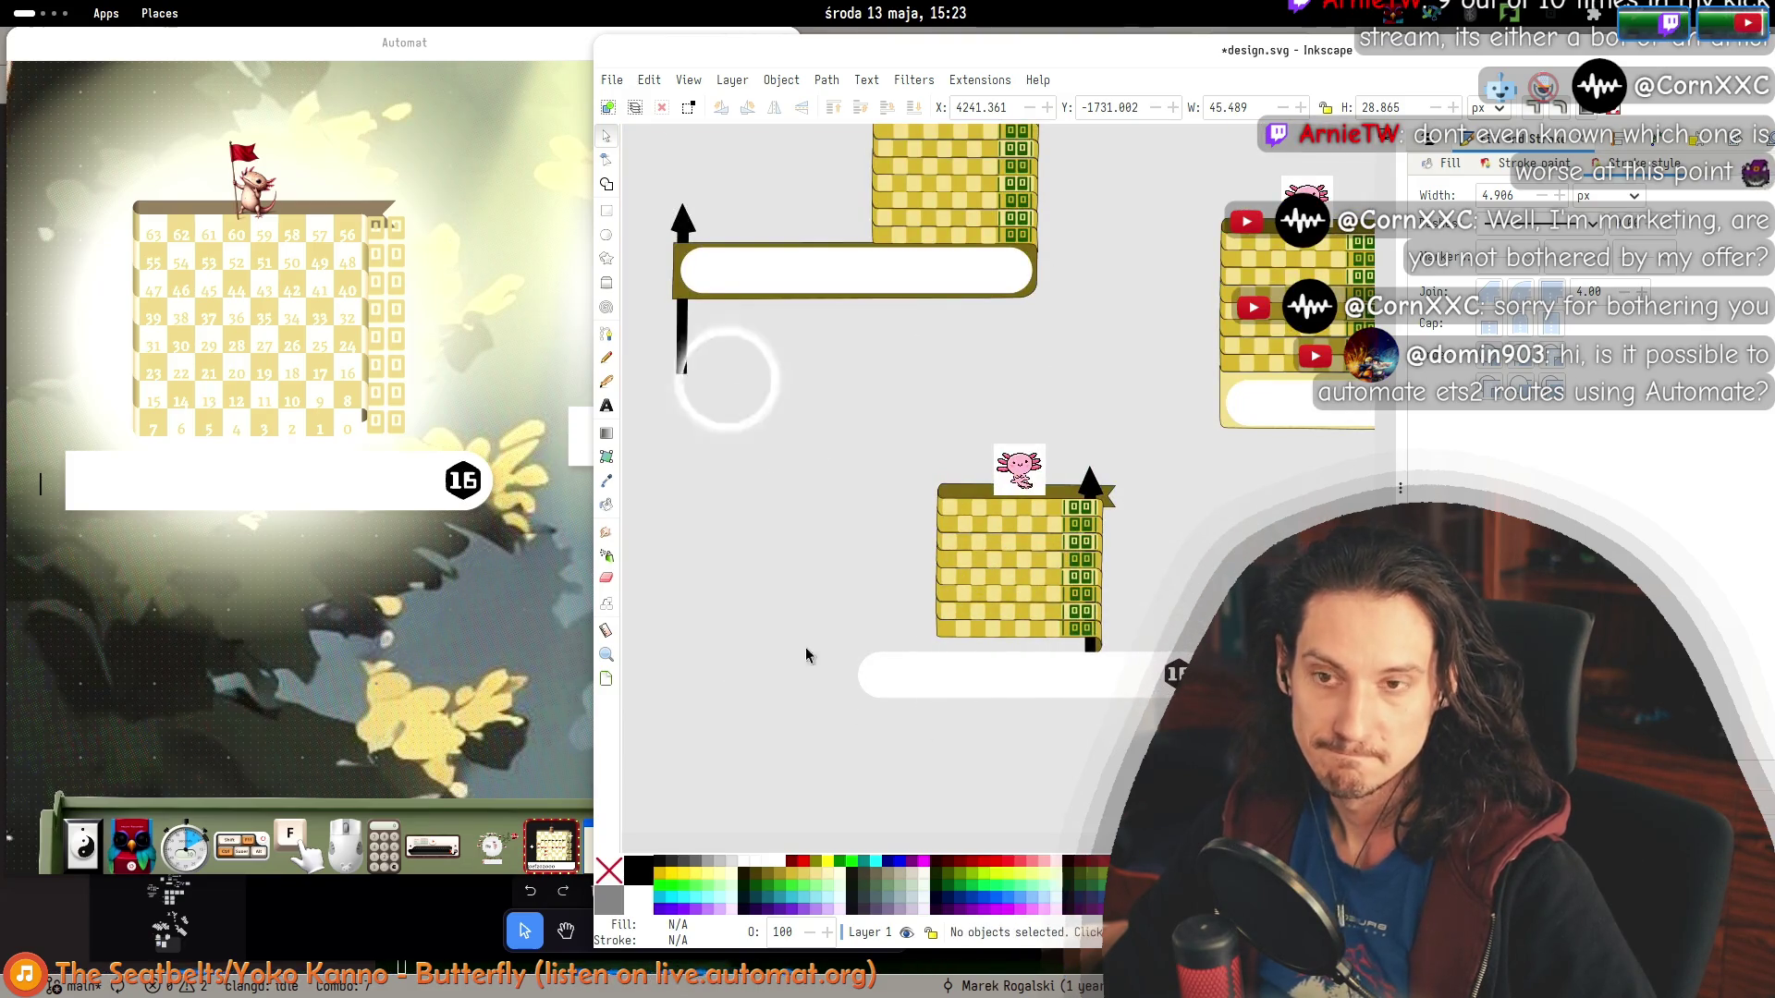
Add a 0 text object at the white bar's left end and scale it up
click(608, 407)
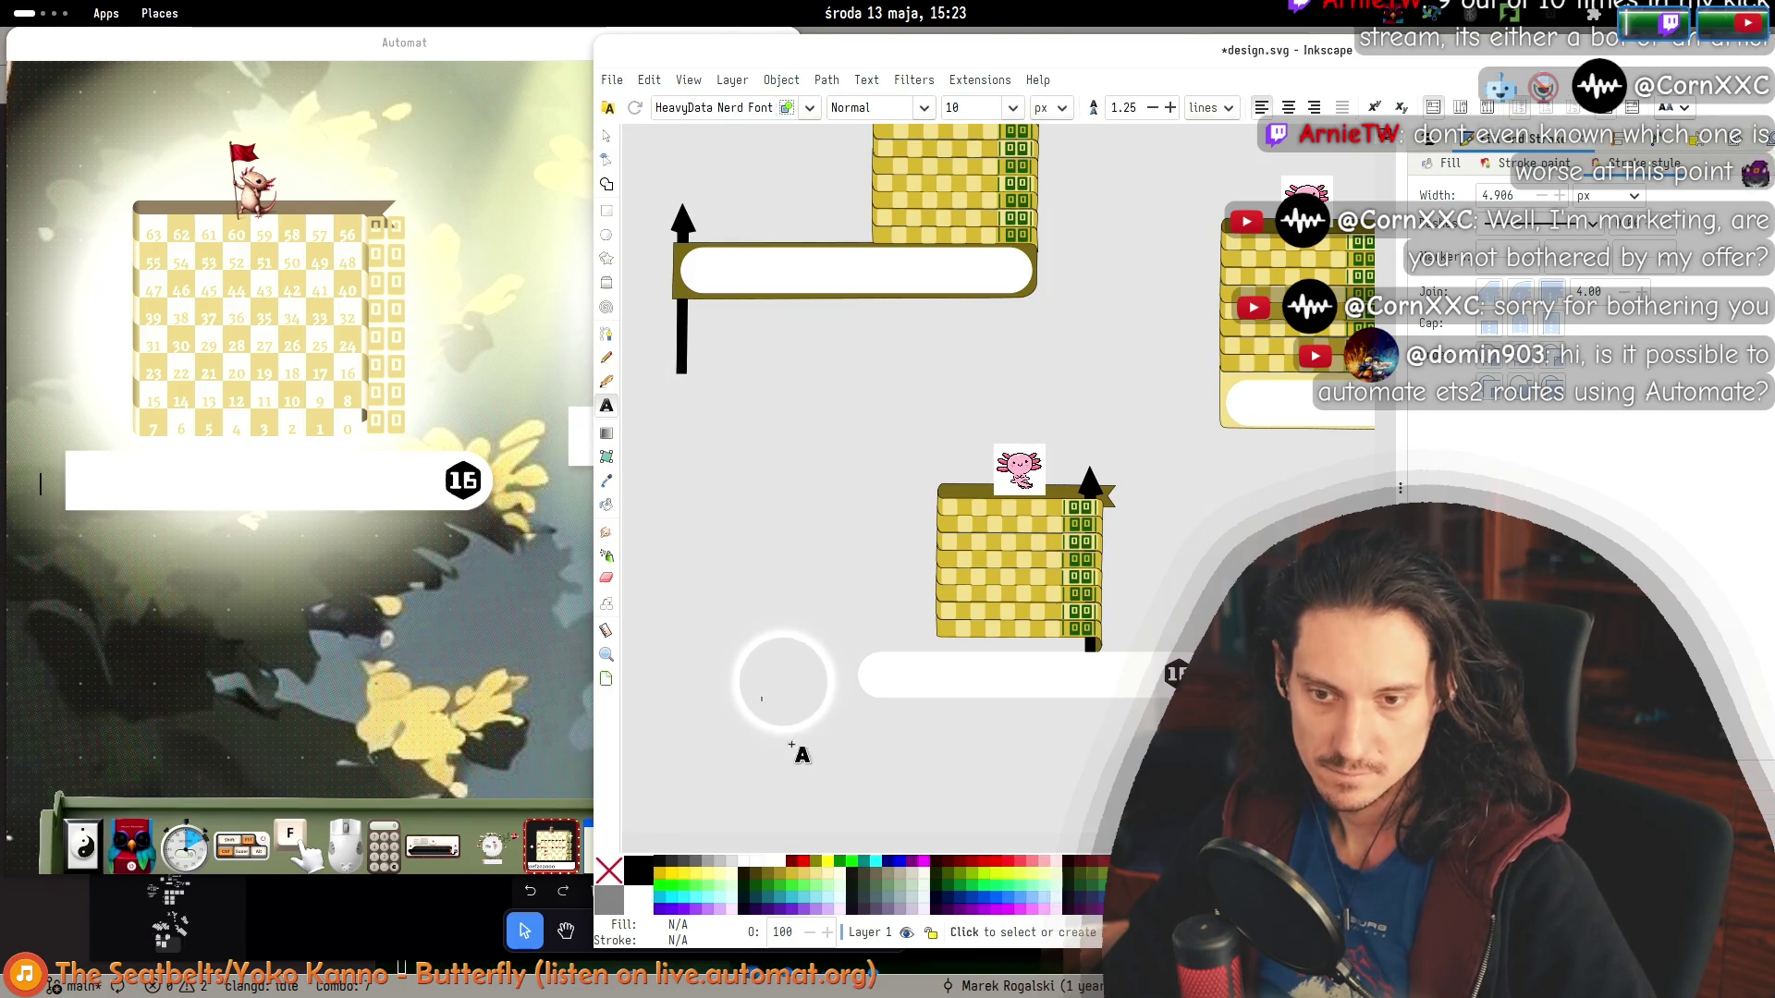
click(763, 700)
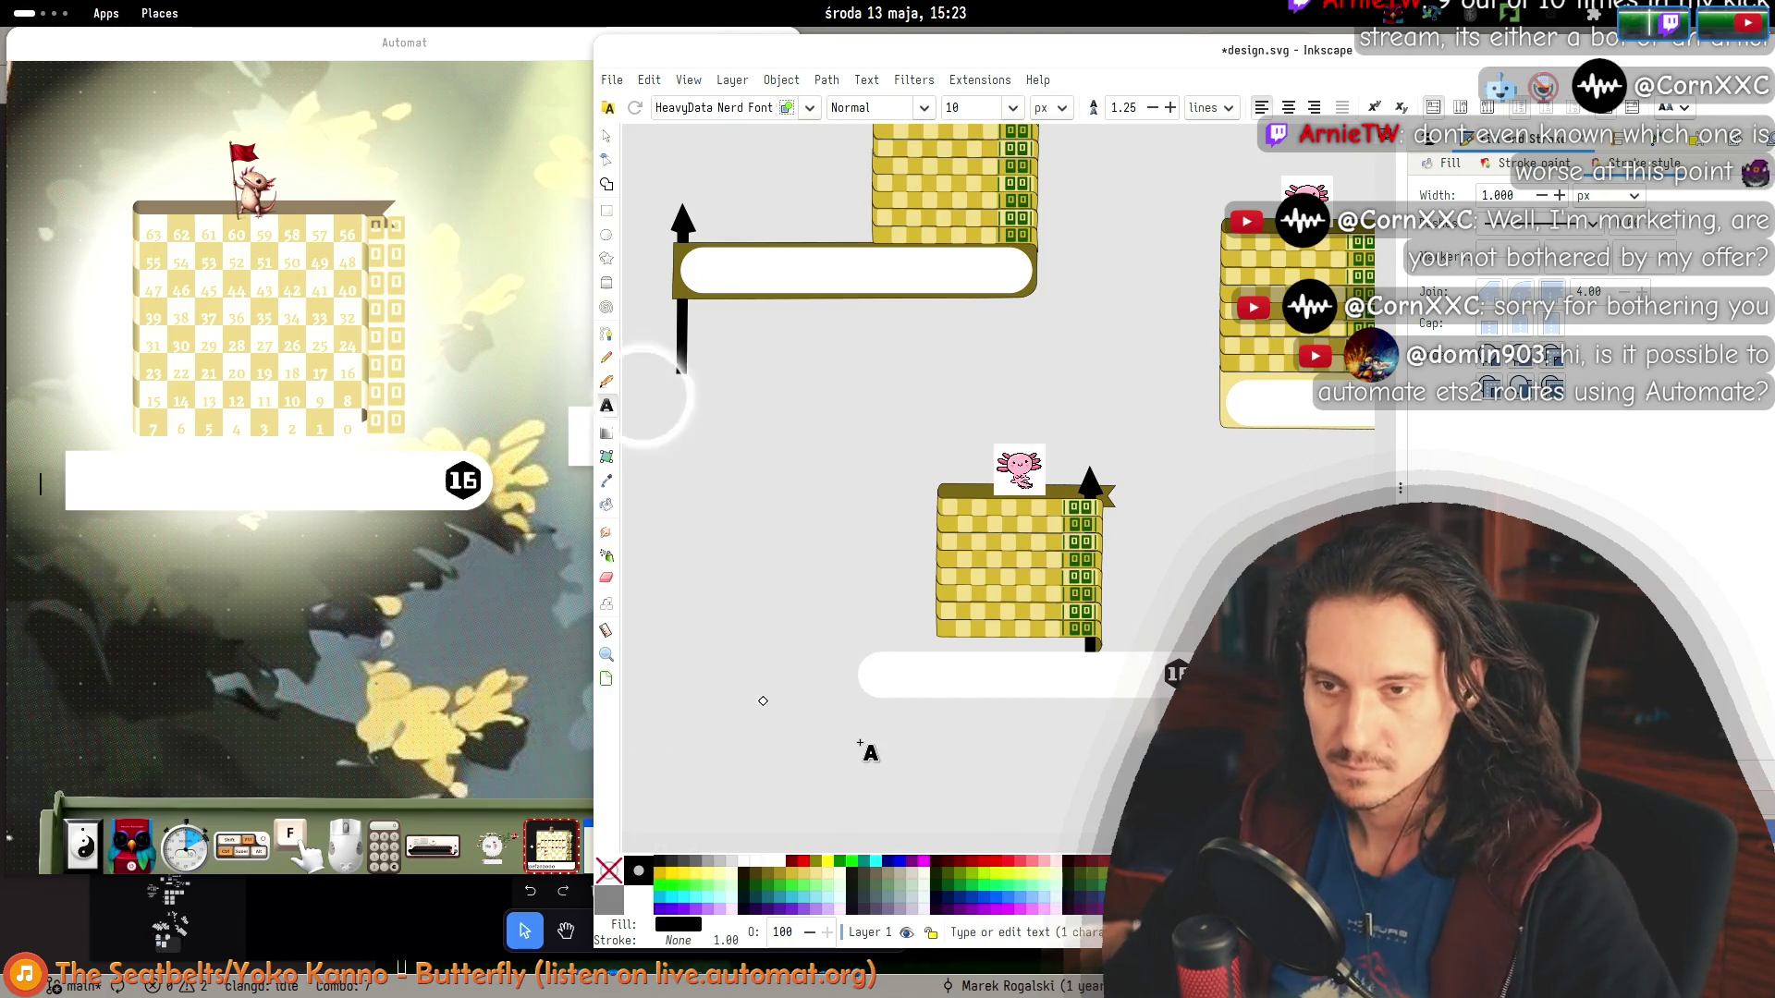
click(606, 136)
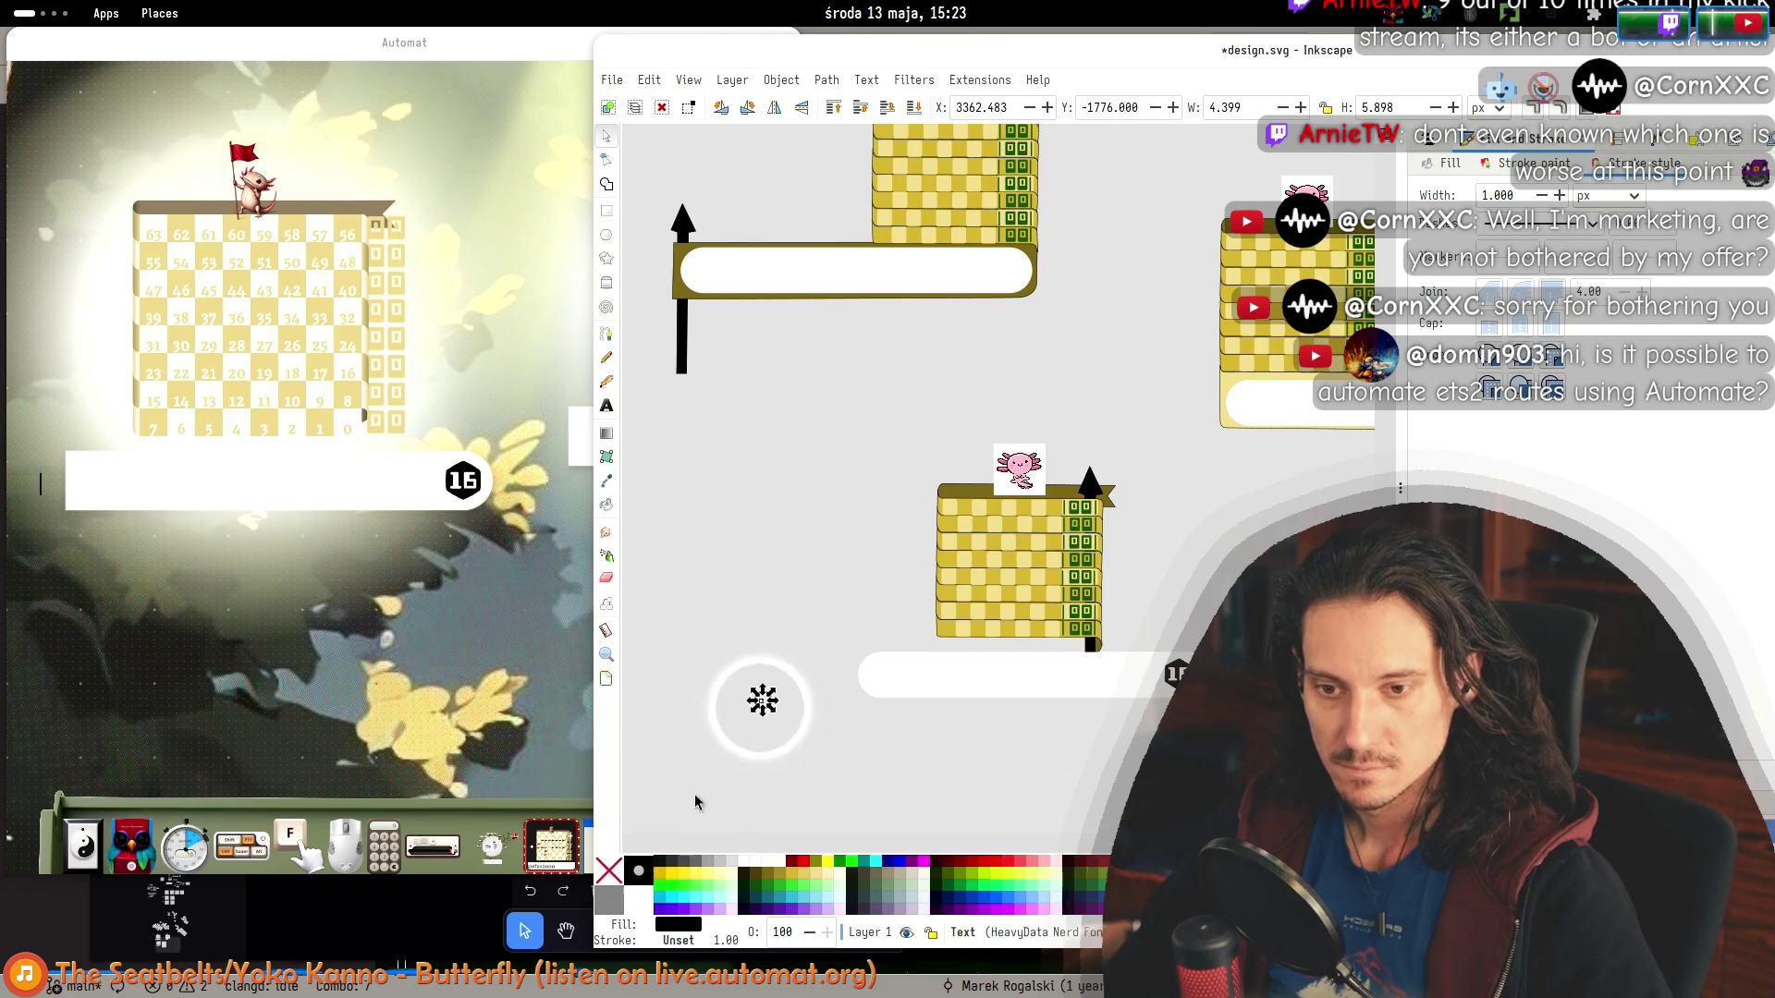
drag(792, 678, 891, 680)
key(Escape)
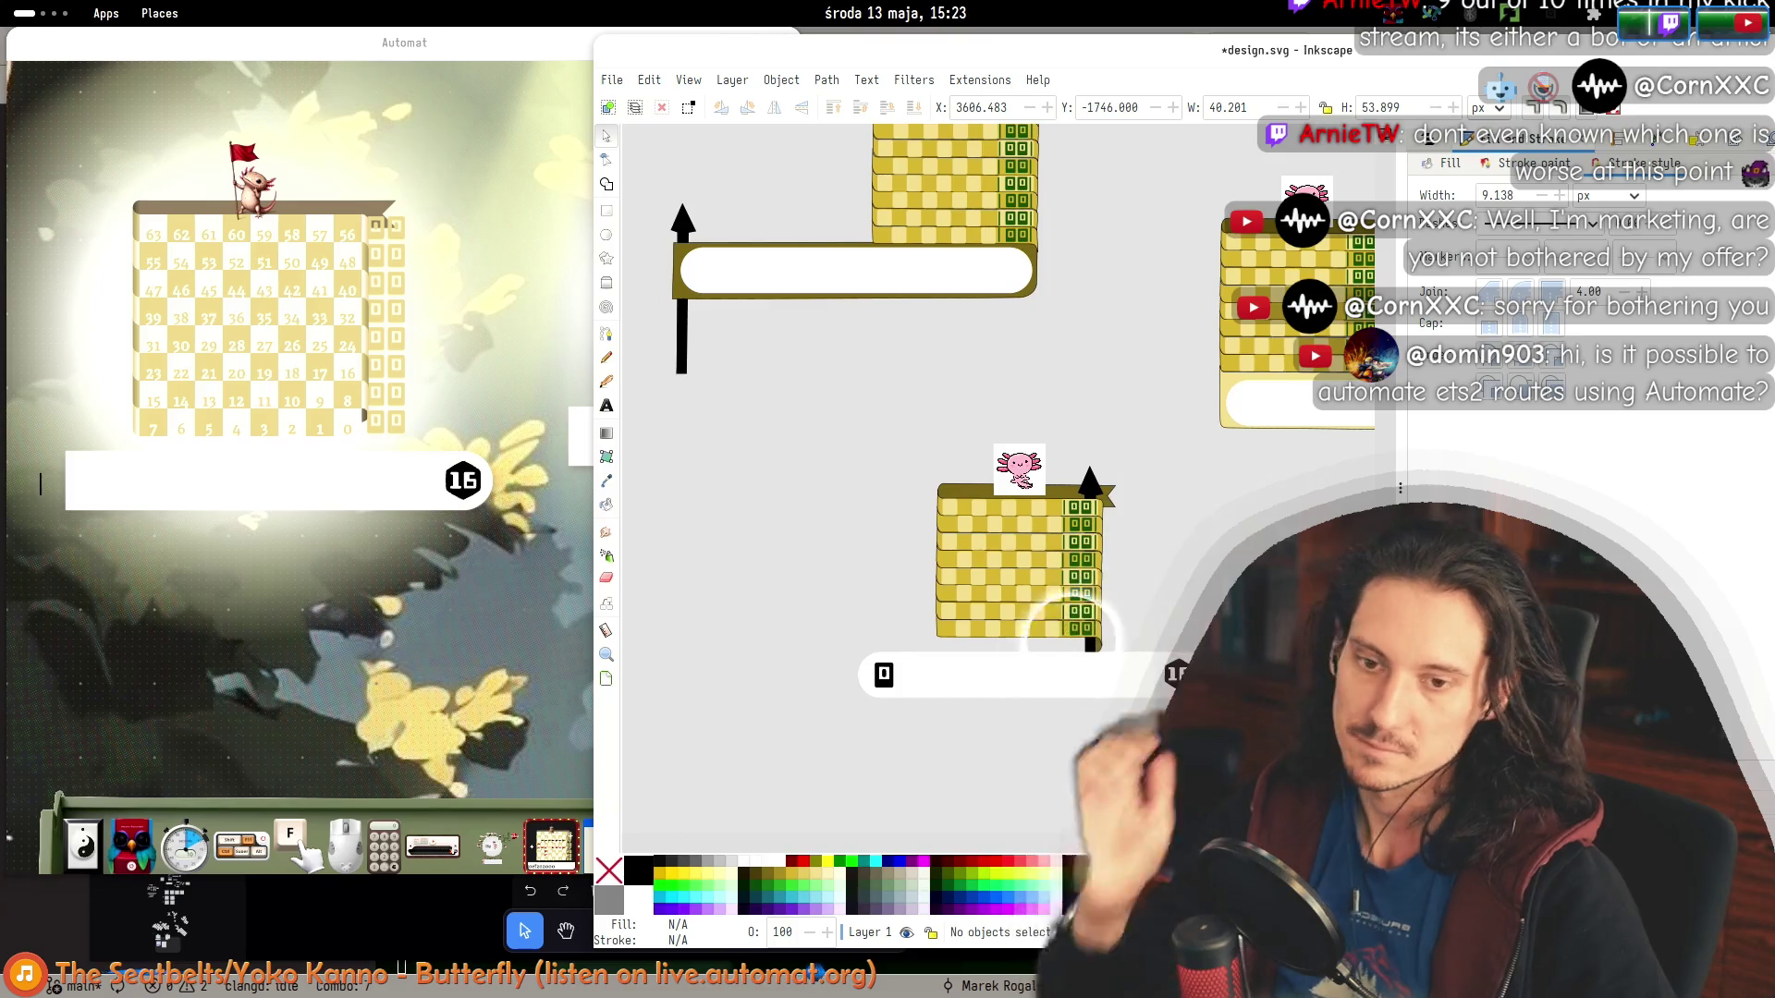
Check the white bar with both badges, then zoom out to view the whole drawing
scroll(1146, 642, right, 3)
mouse_move(1143, 740)
mouse_down()
mouse_move(622, 641)
mouse_move(673, 628)
mouse_up()
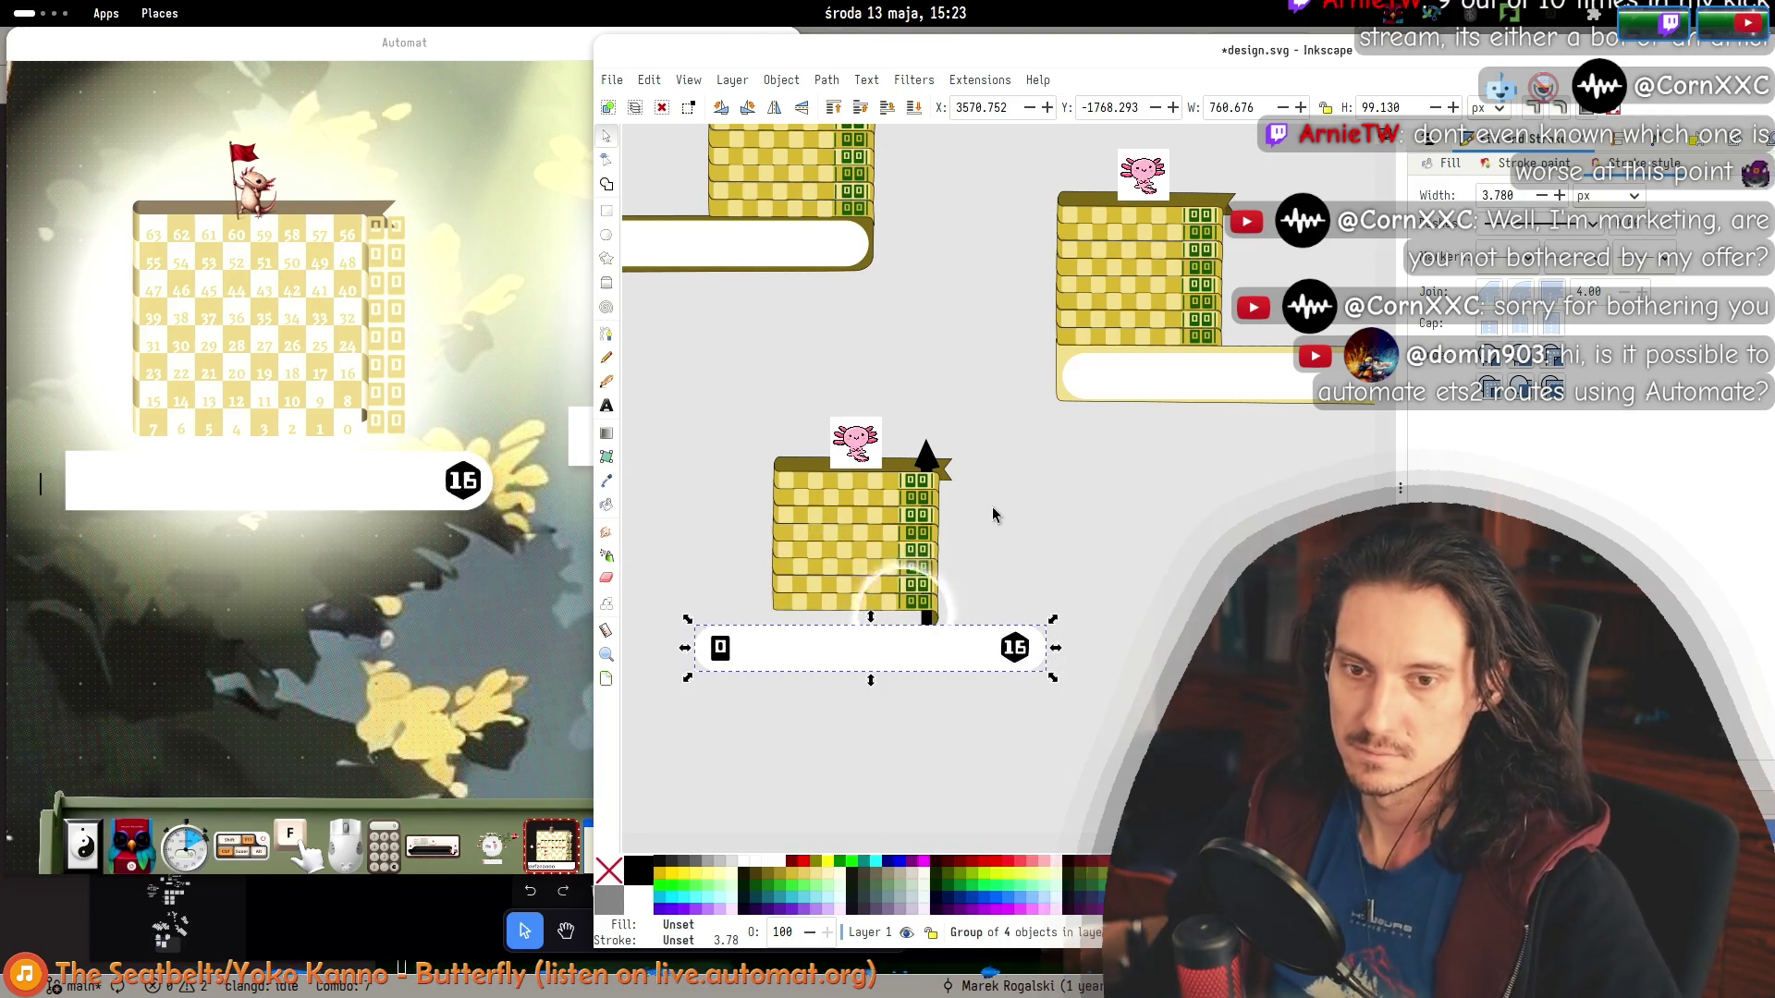
click(1060, 581)
ctrl+scroll(1062, 581, down, 1)
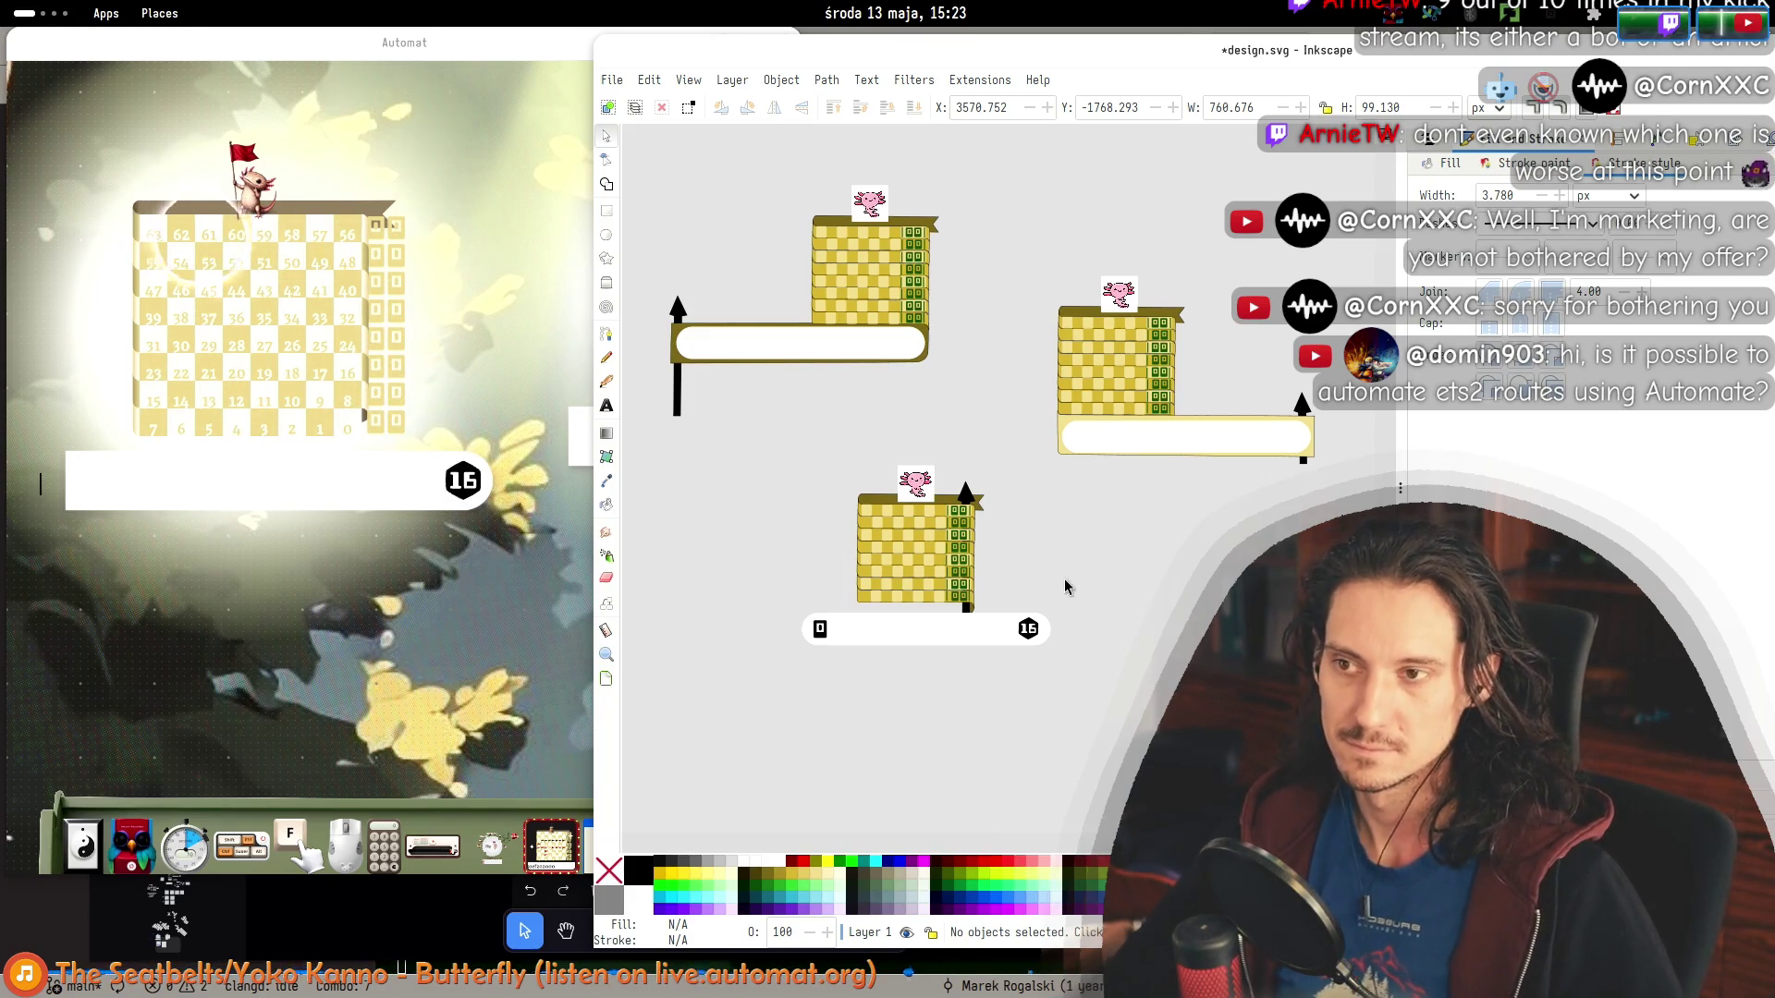
ctrl+scroll(1067, 586, down, 4)
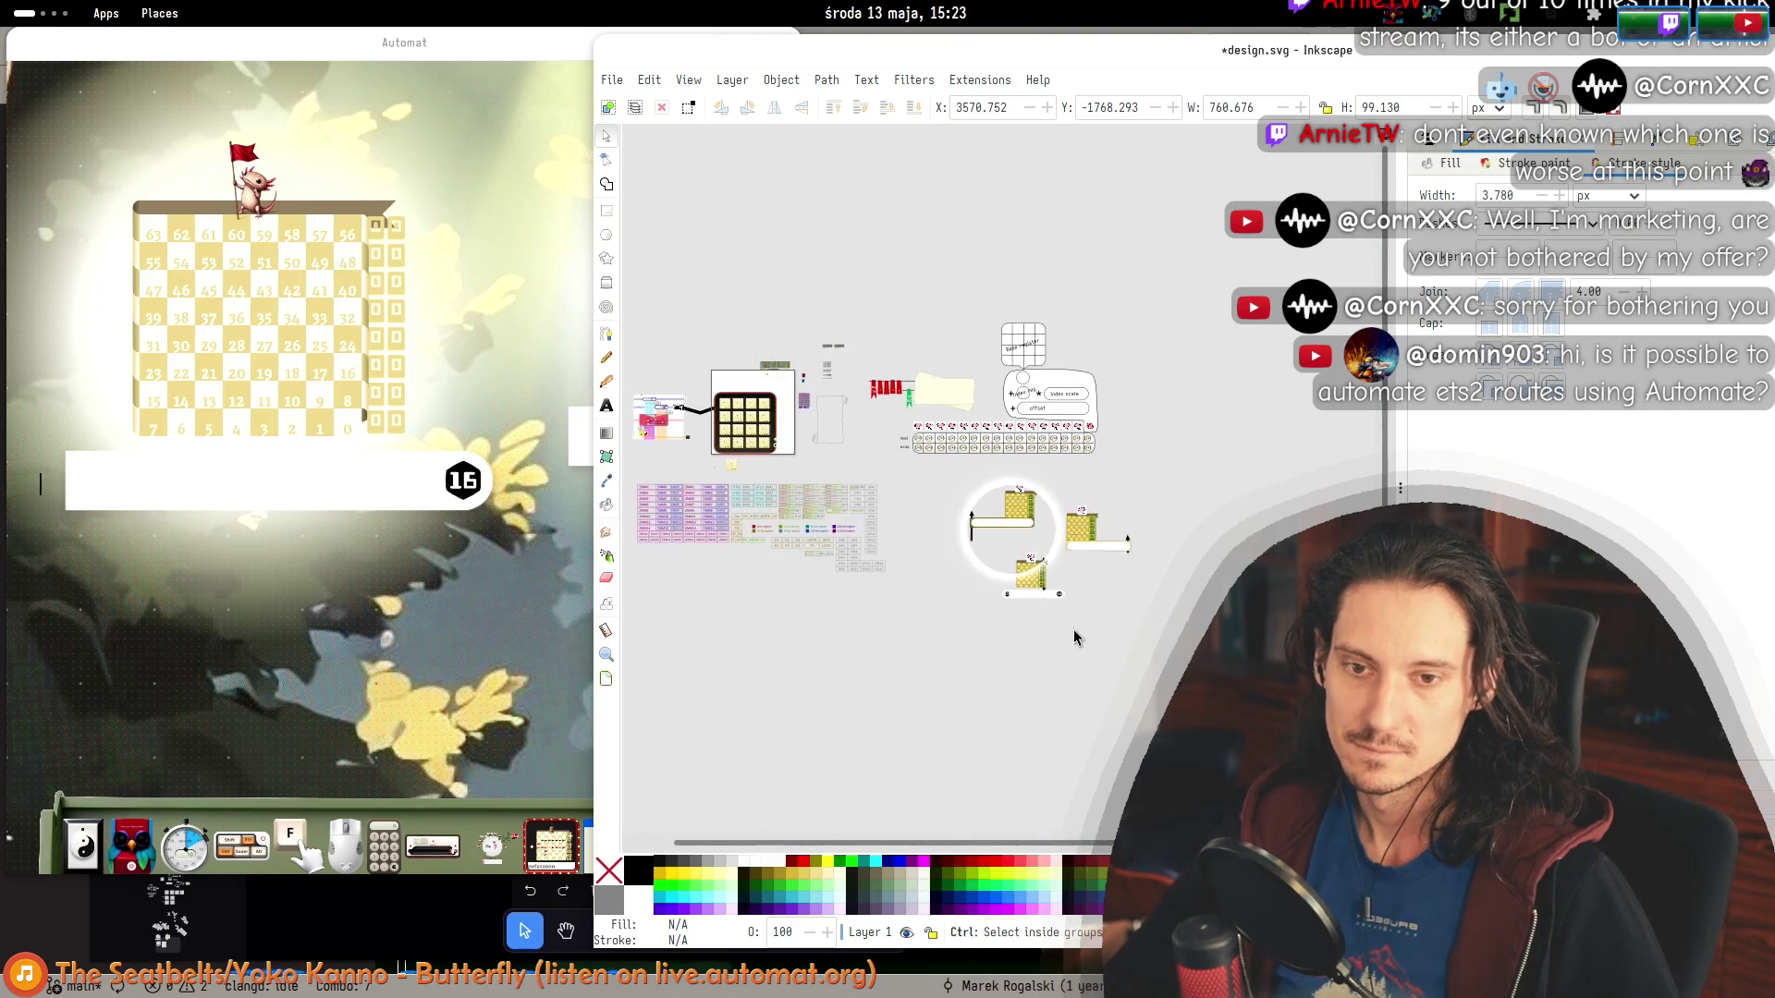
Nudge the white bar with the 0 and 16 badges slightly lower beneath the third tower, then raise Automat
ctrl+scroll(1043, 630, up, 3)
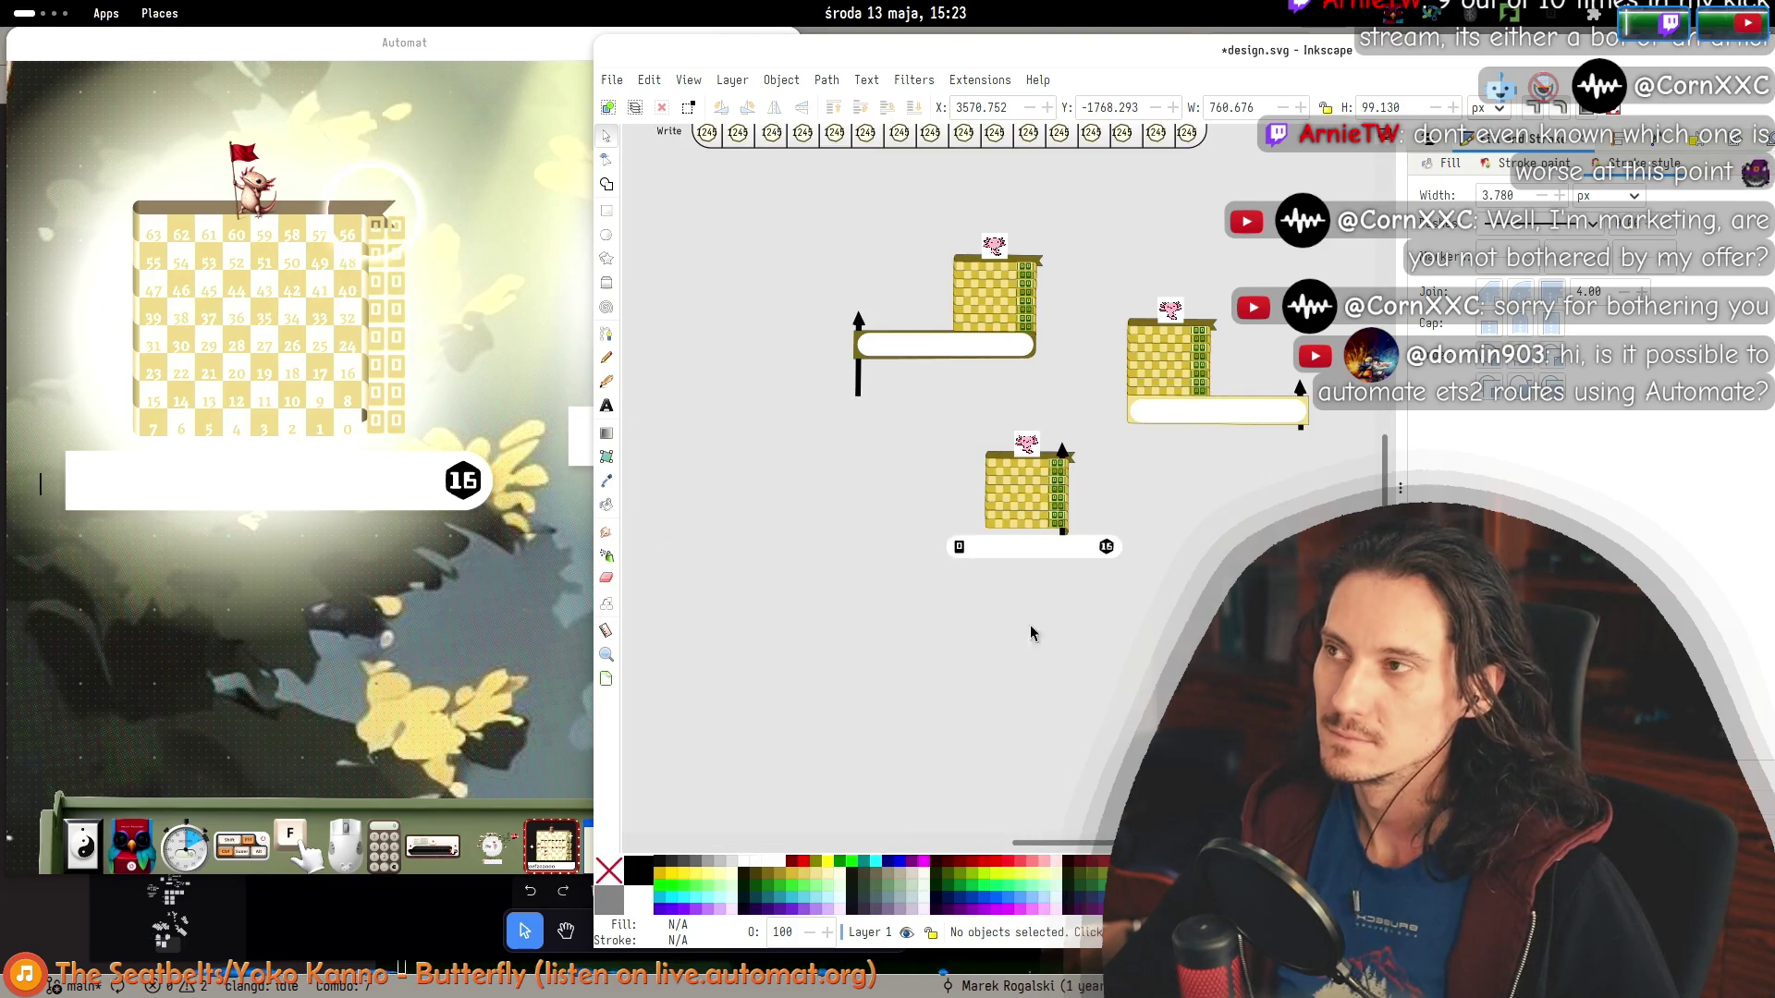
ctrl+scroll(1117, 625, up, 3)
drag(956, 542, 983, 631)
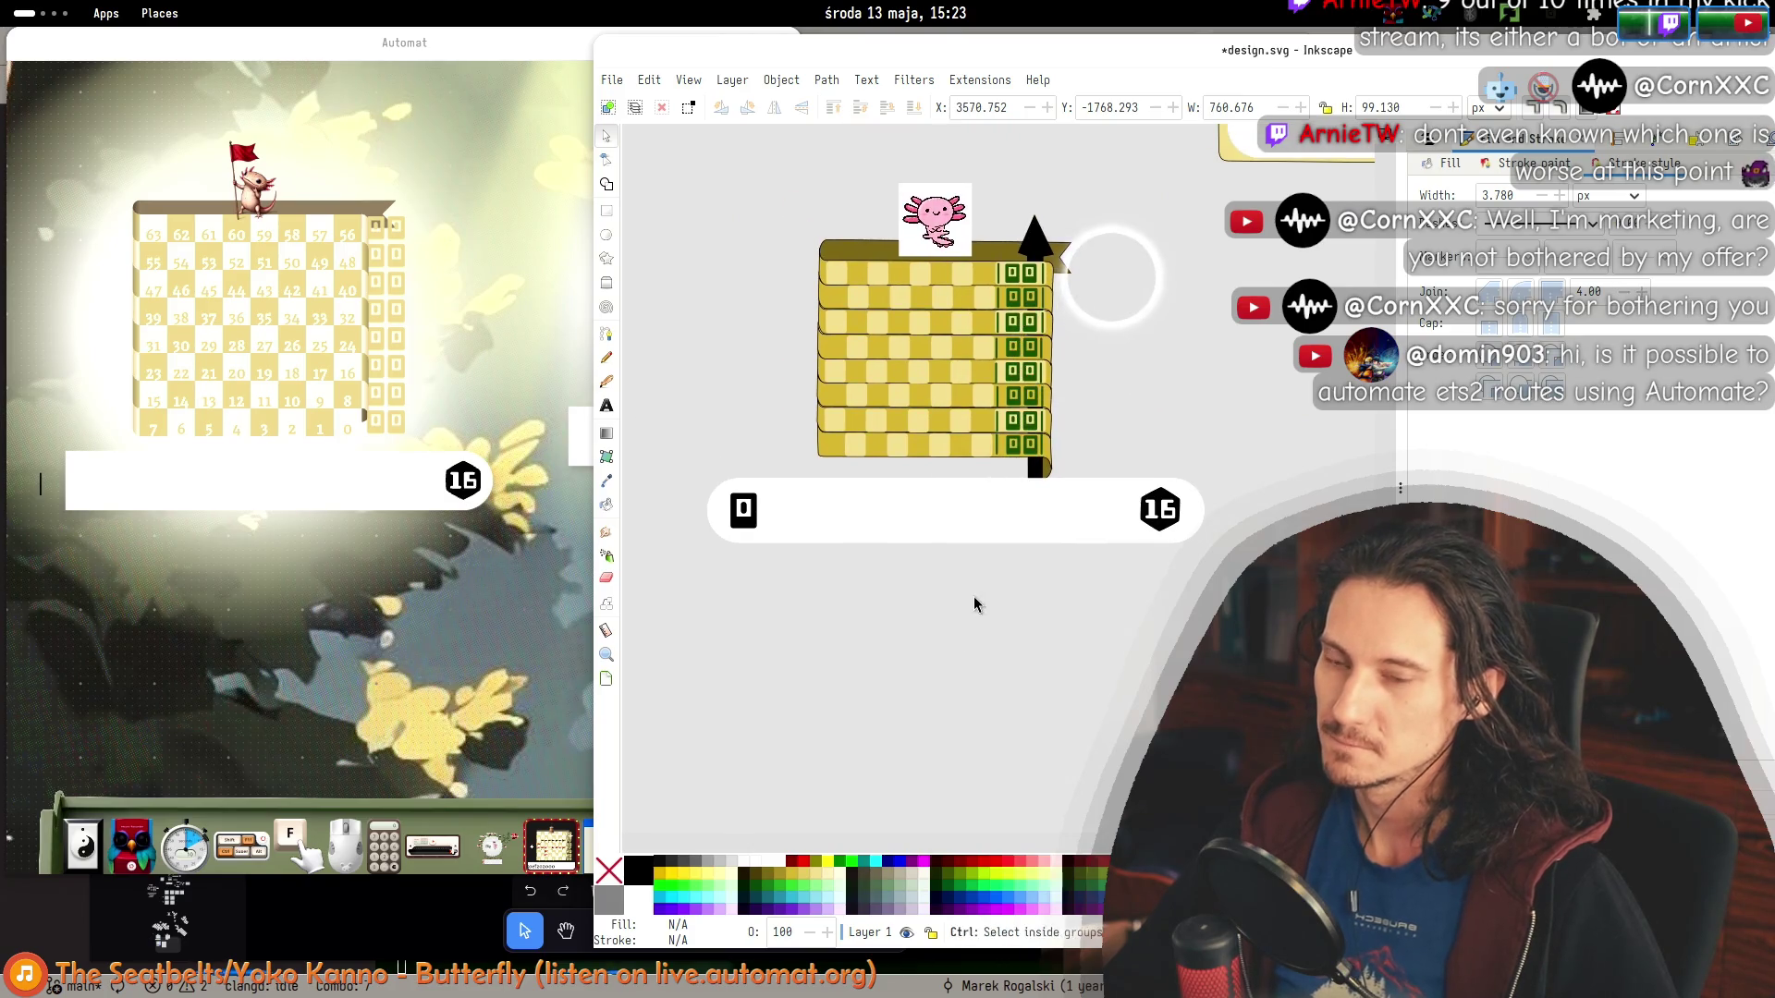
drag(251, 335, 268, 401)
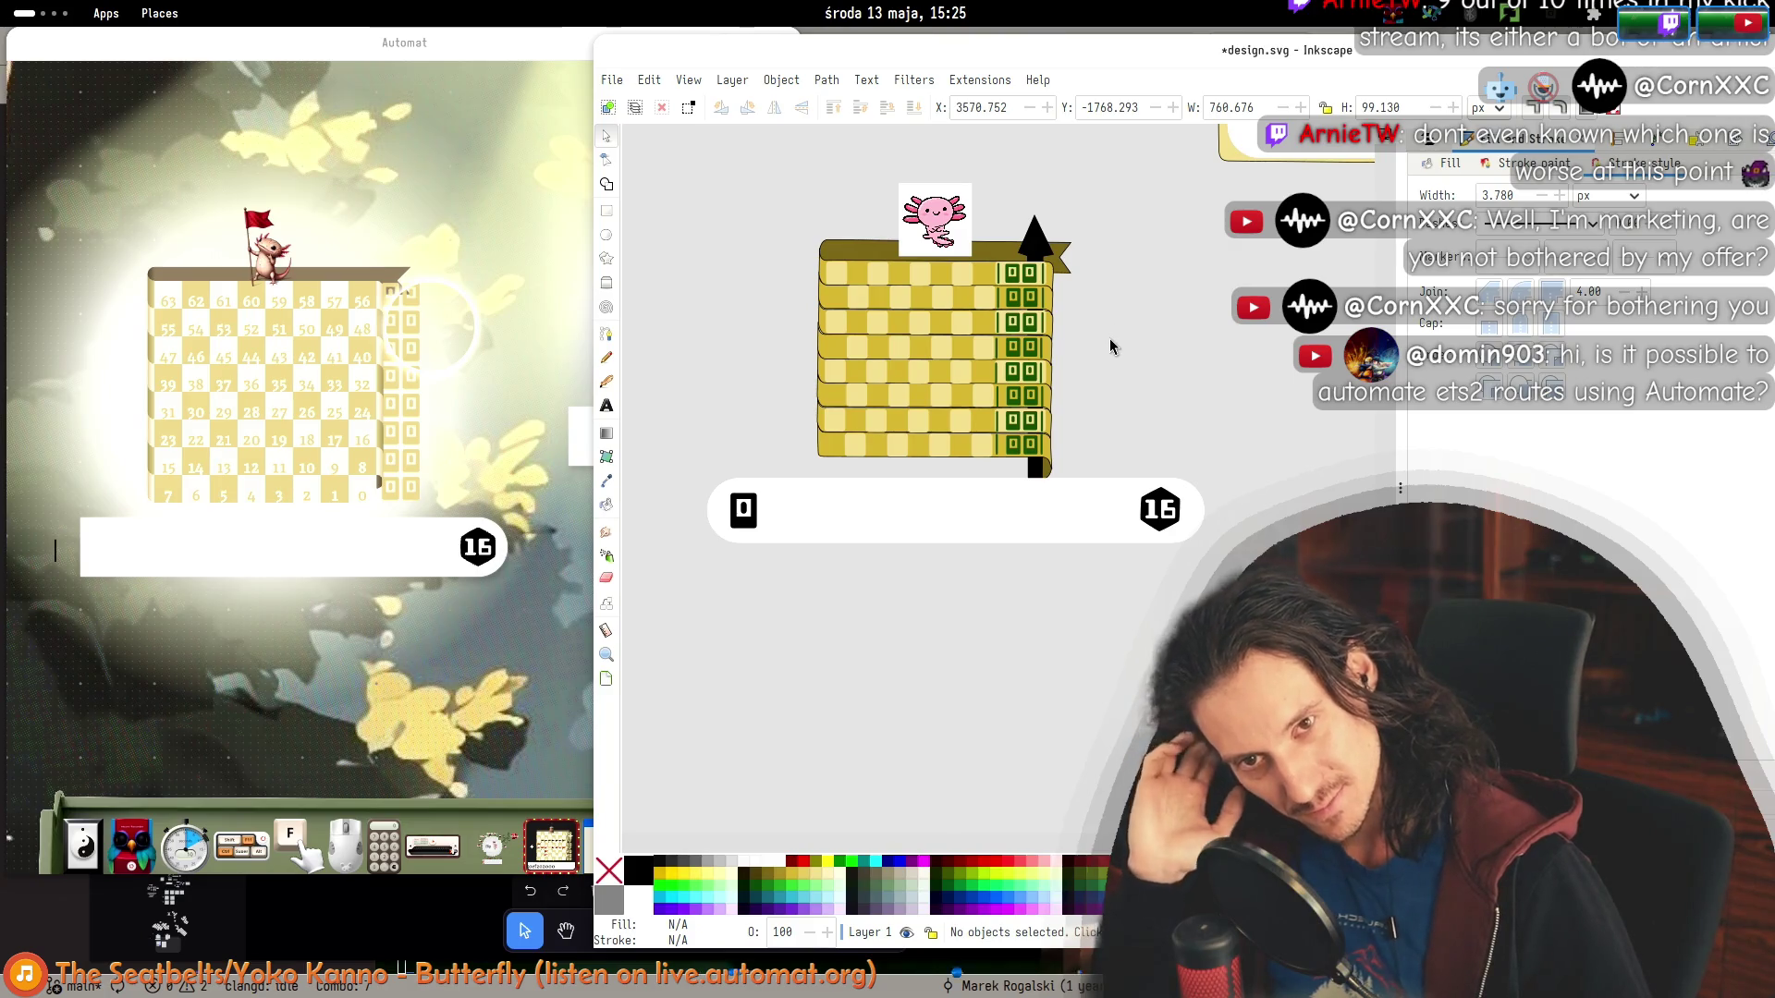
mouse_move(1079, 467)
mouse_down()
mouse_move(1022, 428)
mouse_move(990, 235)
mouse_up()
click(1157, 340)
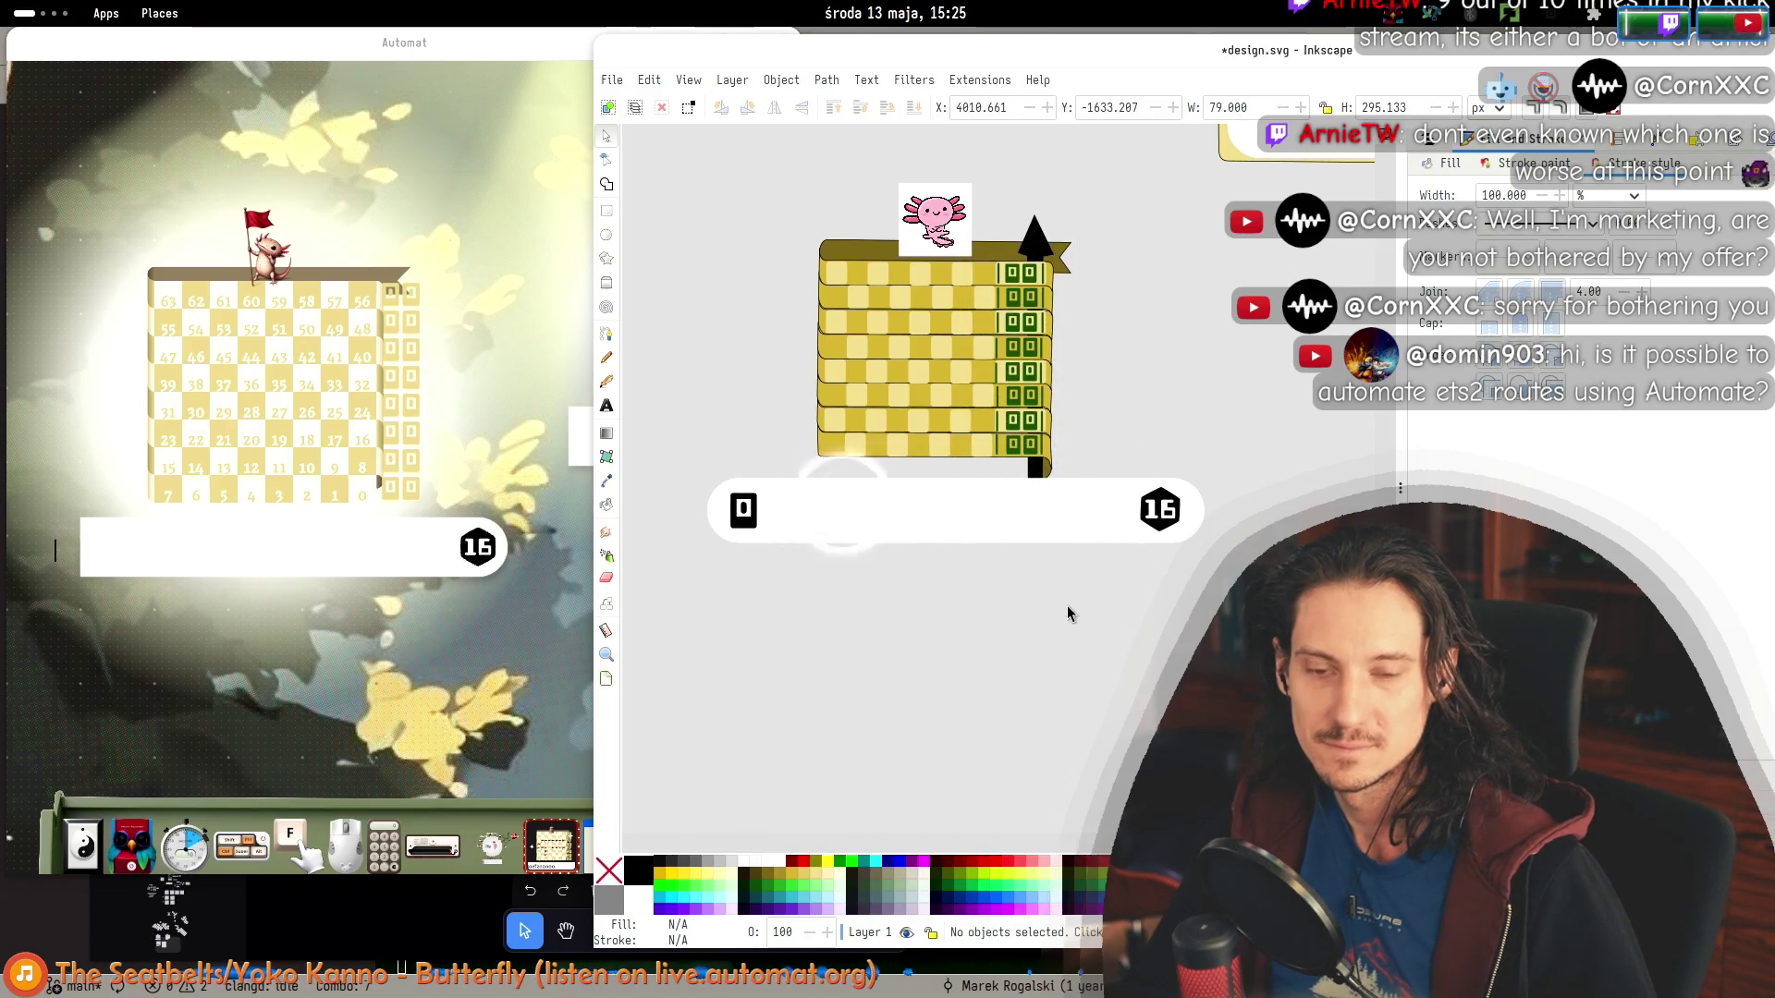
drag(1038, 527, 1037, 538)
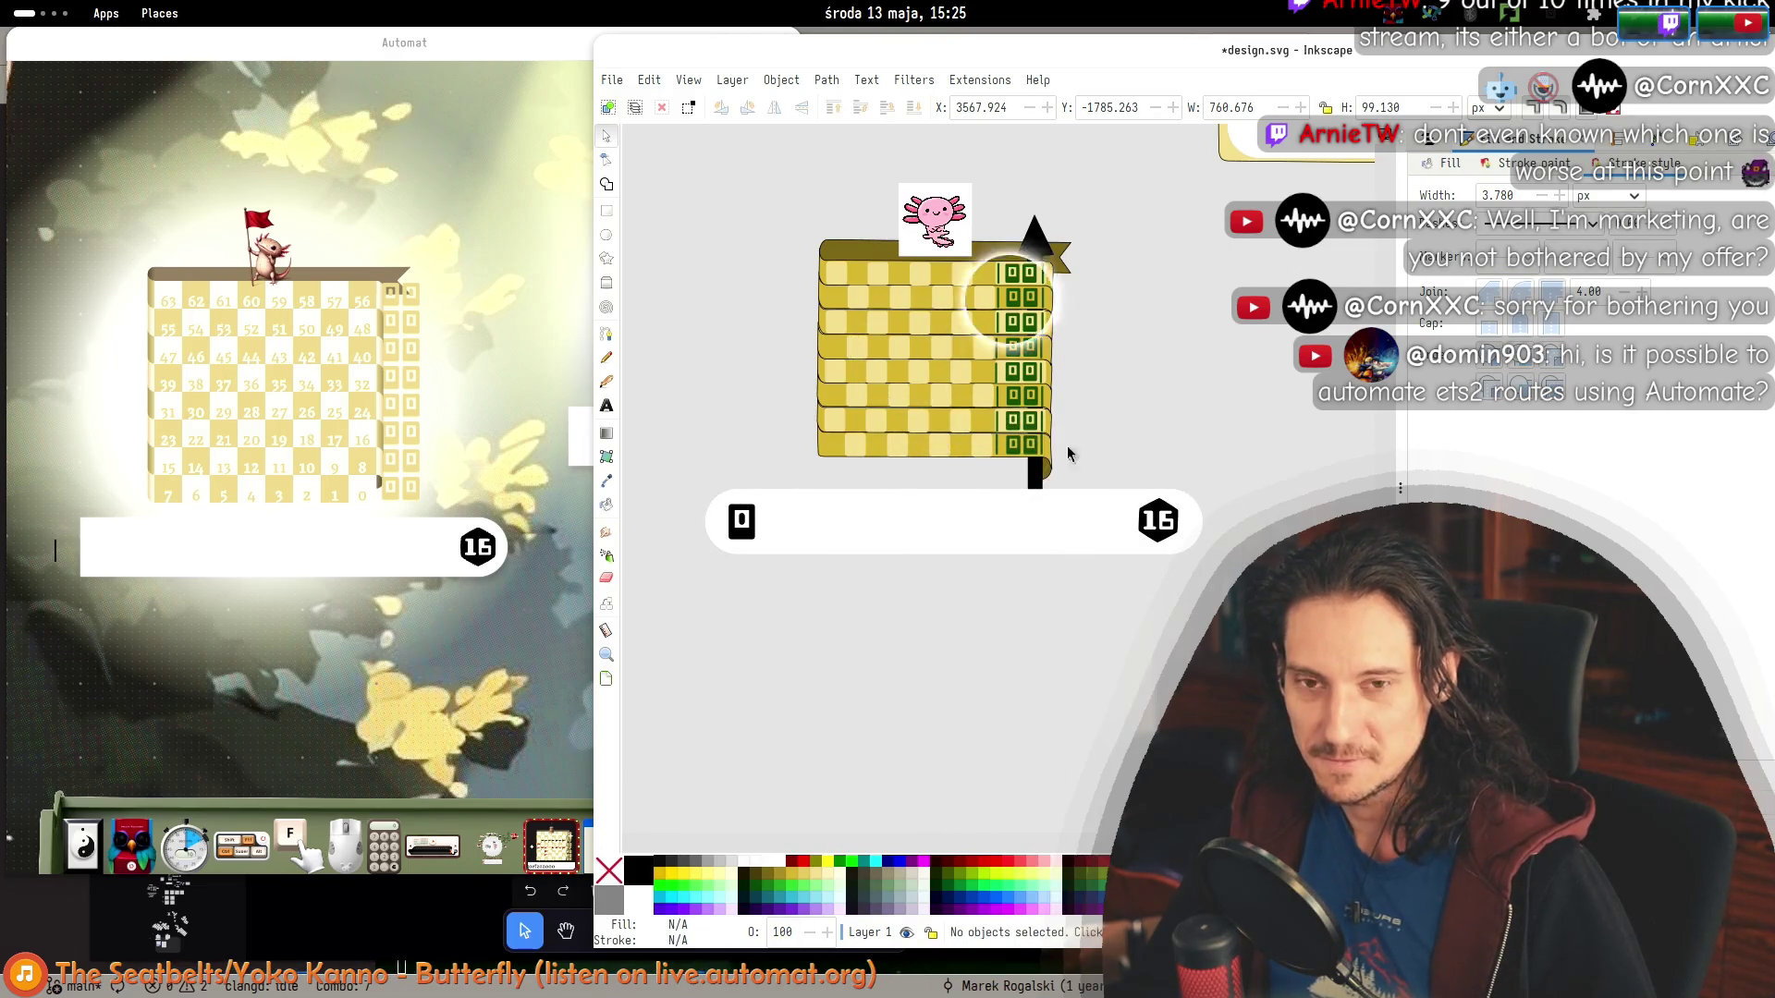
click(360, 397)
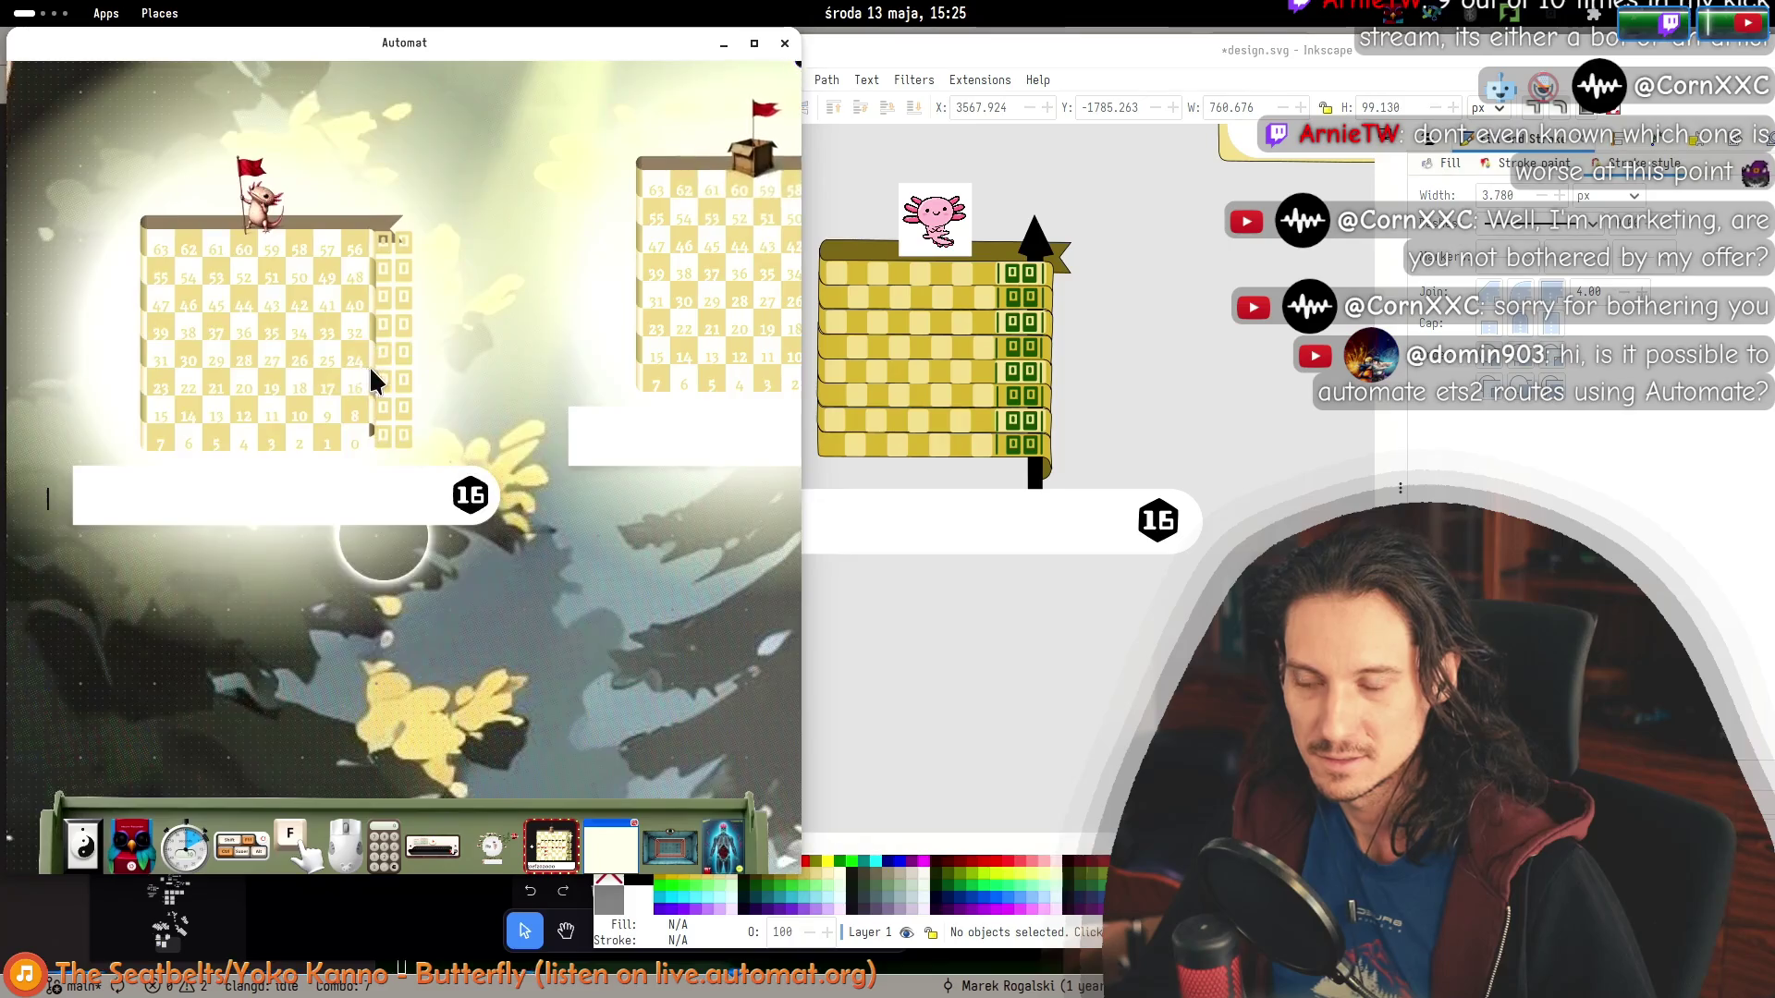
Shift the Automat board downward while switching between Inkscape and Automat to compare
scroll(381, 381, down, 5)
scroll(381, 381, up, 5)
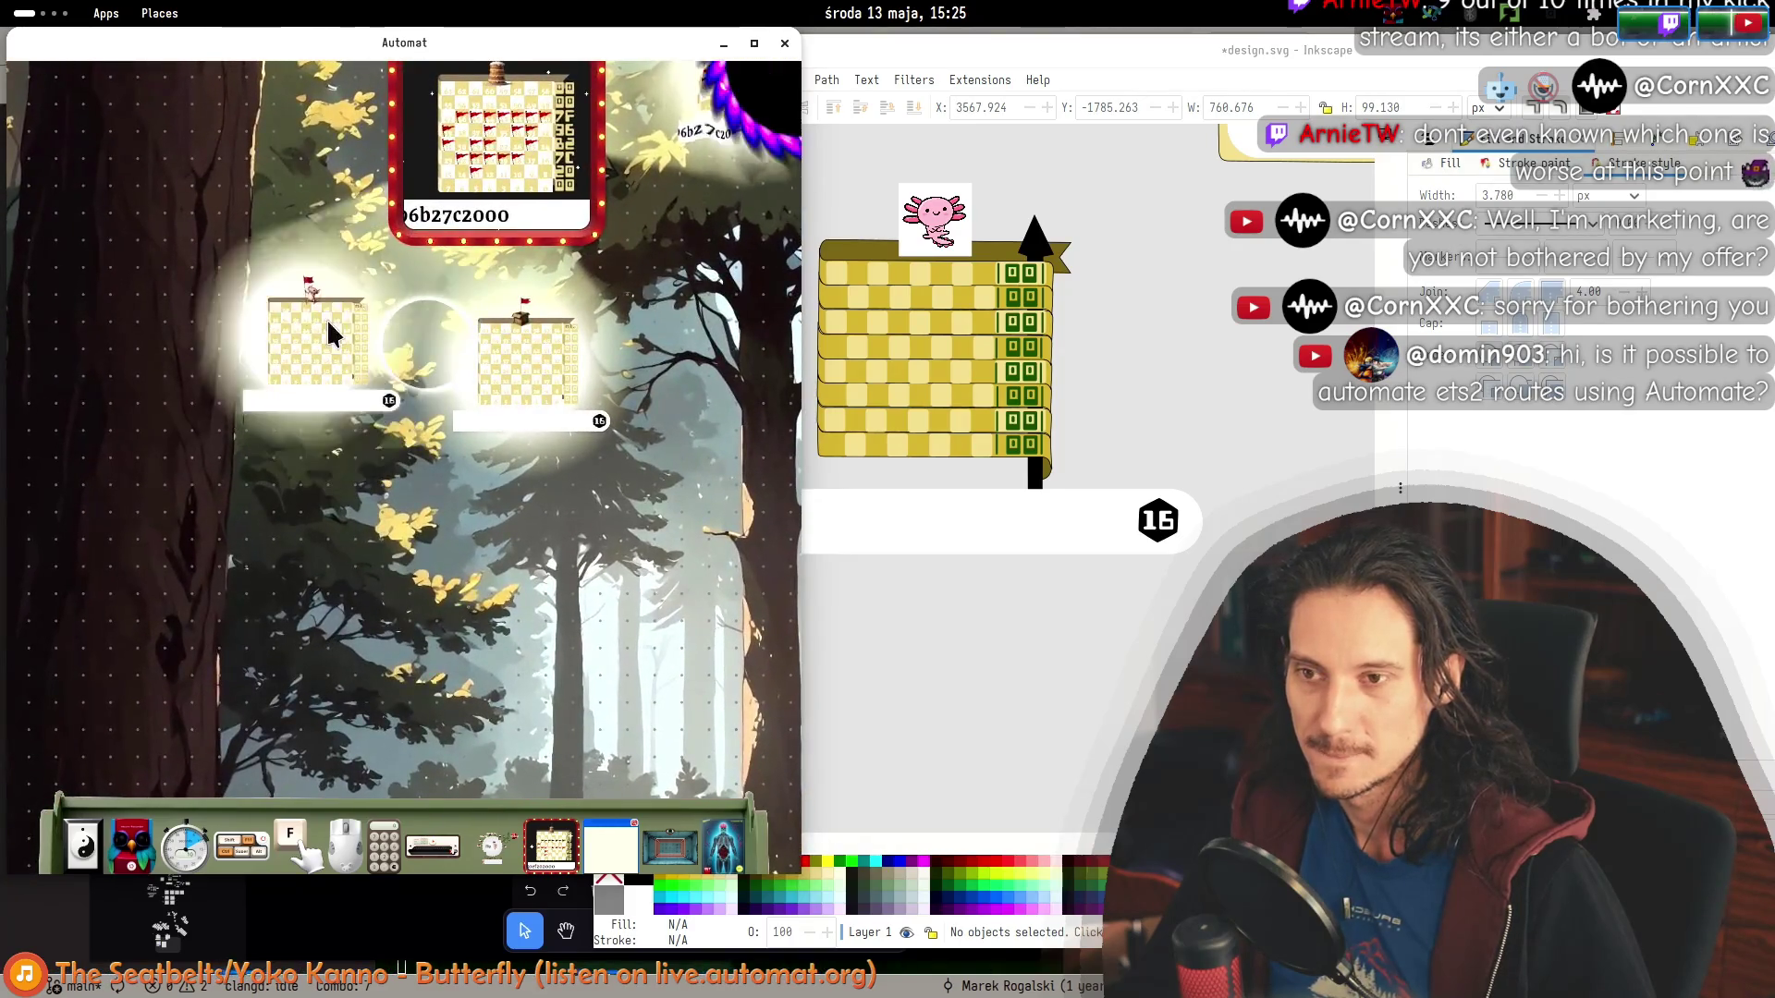
click(1015, 615)
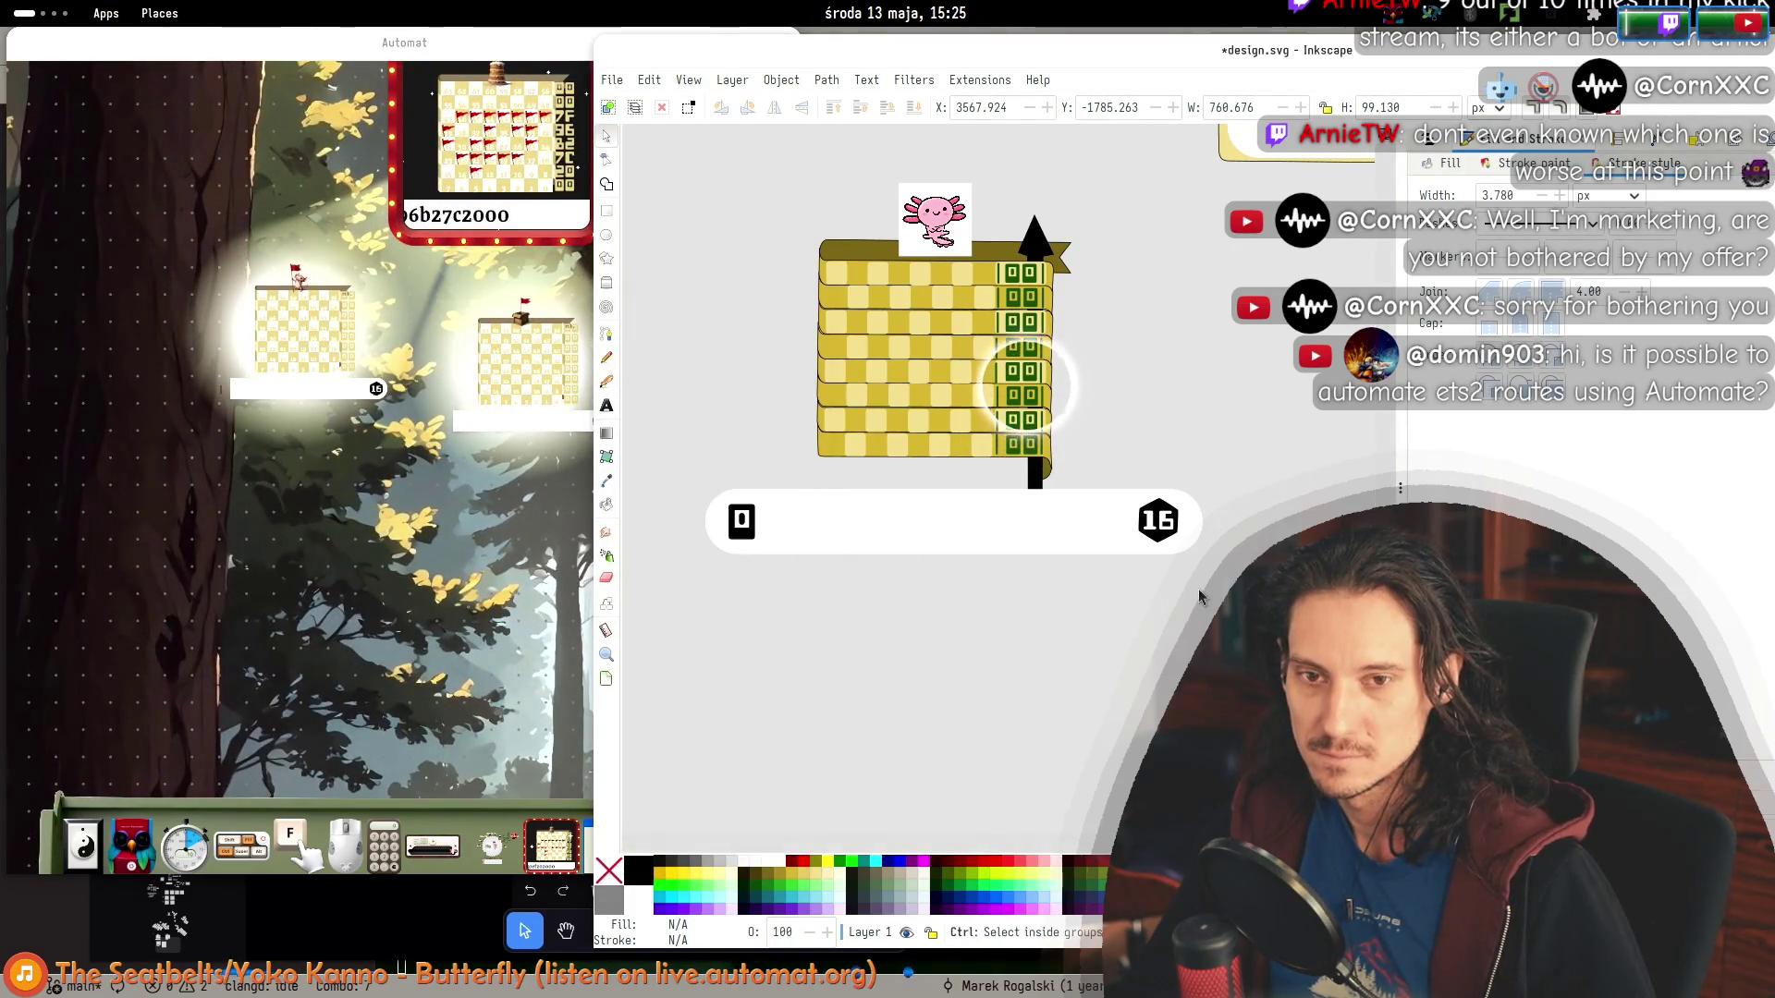
scroll(1138, 515, up, 1)
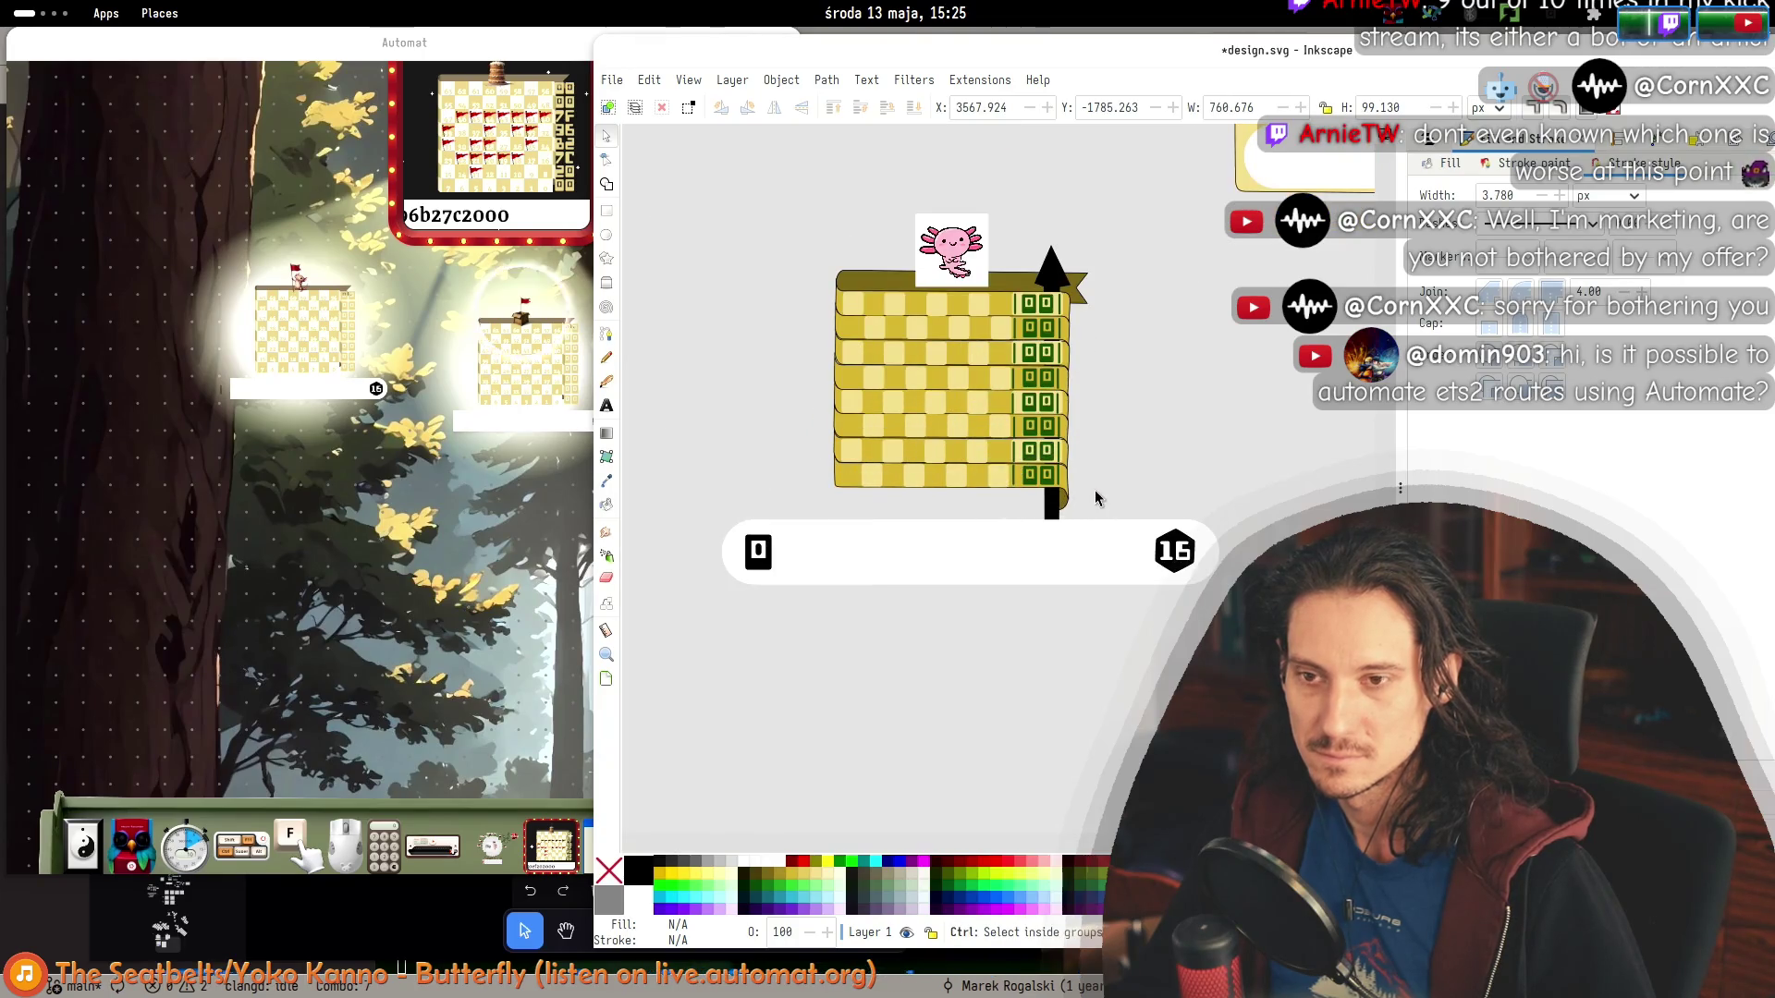
drag(369, 342, 309, 358)
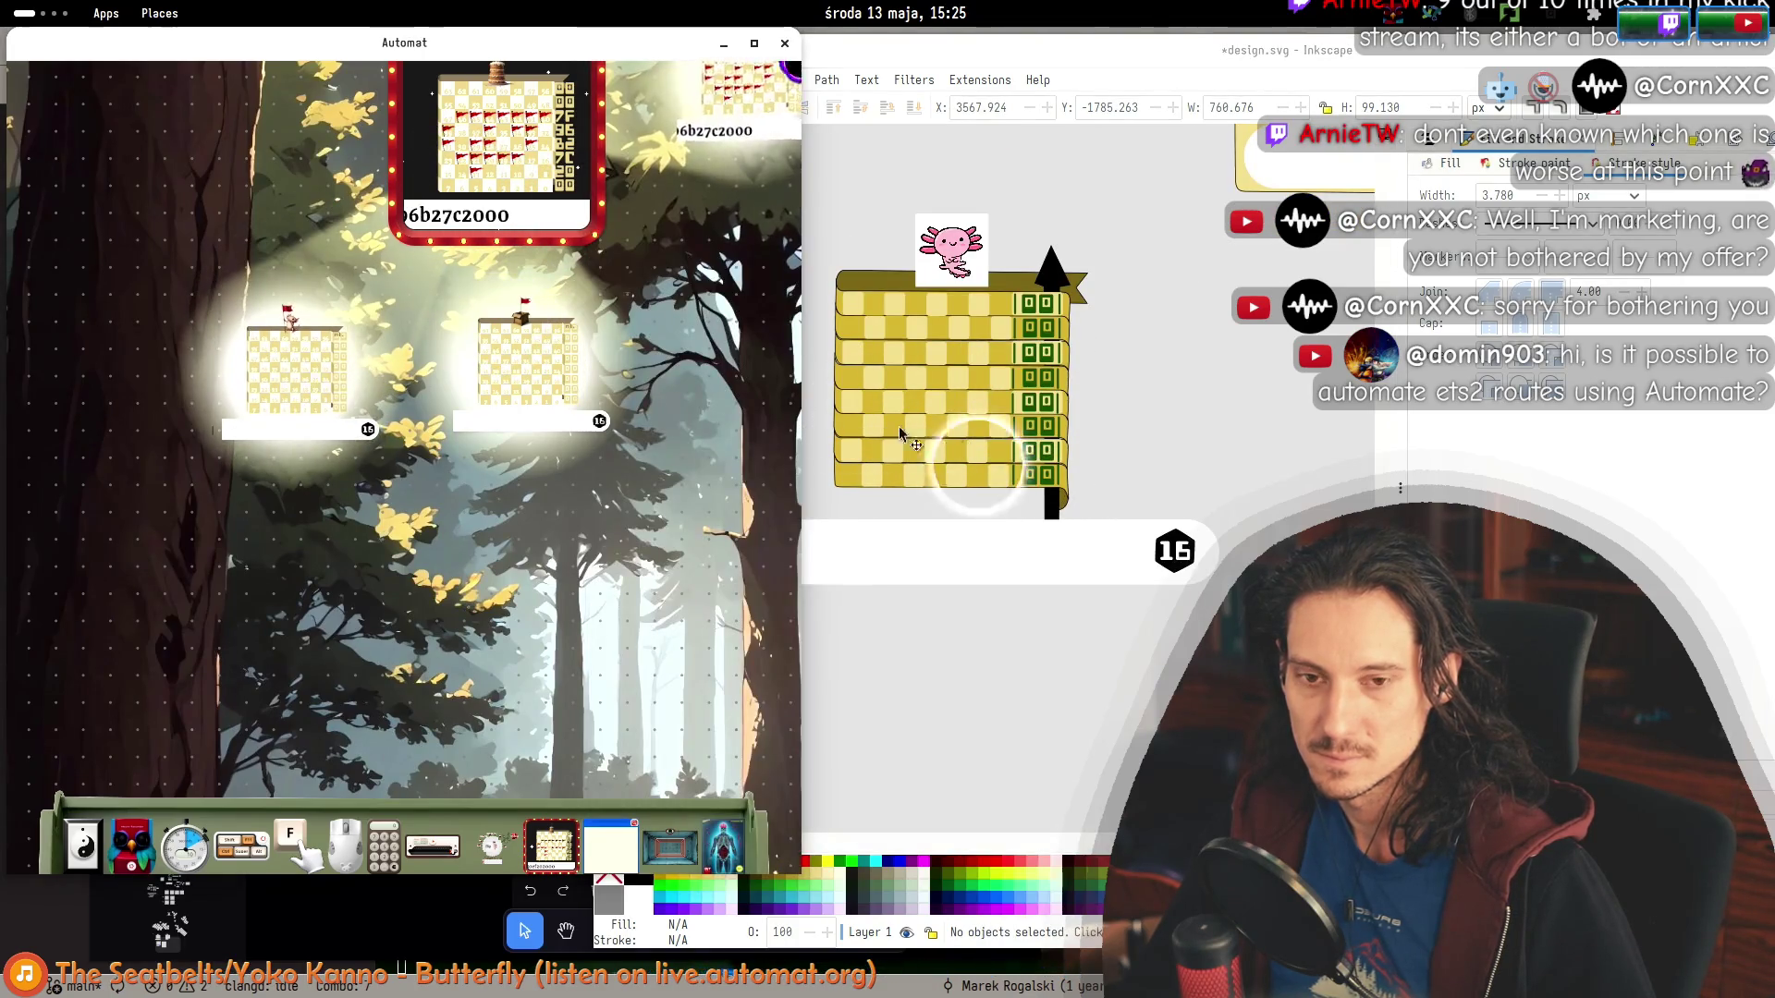
click(1128, 444)
key(ctrl)
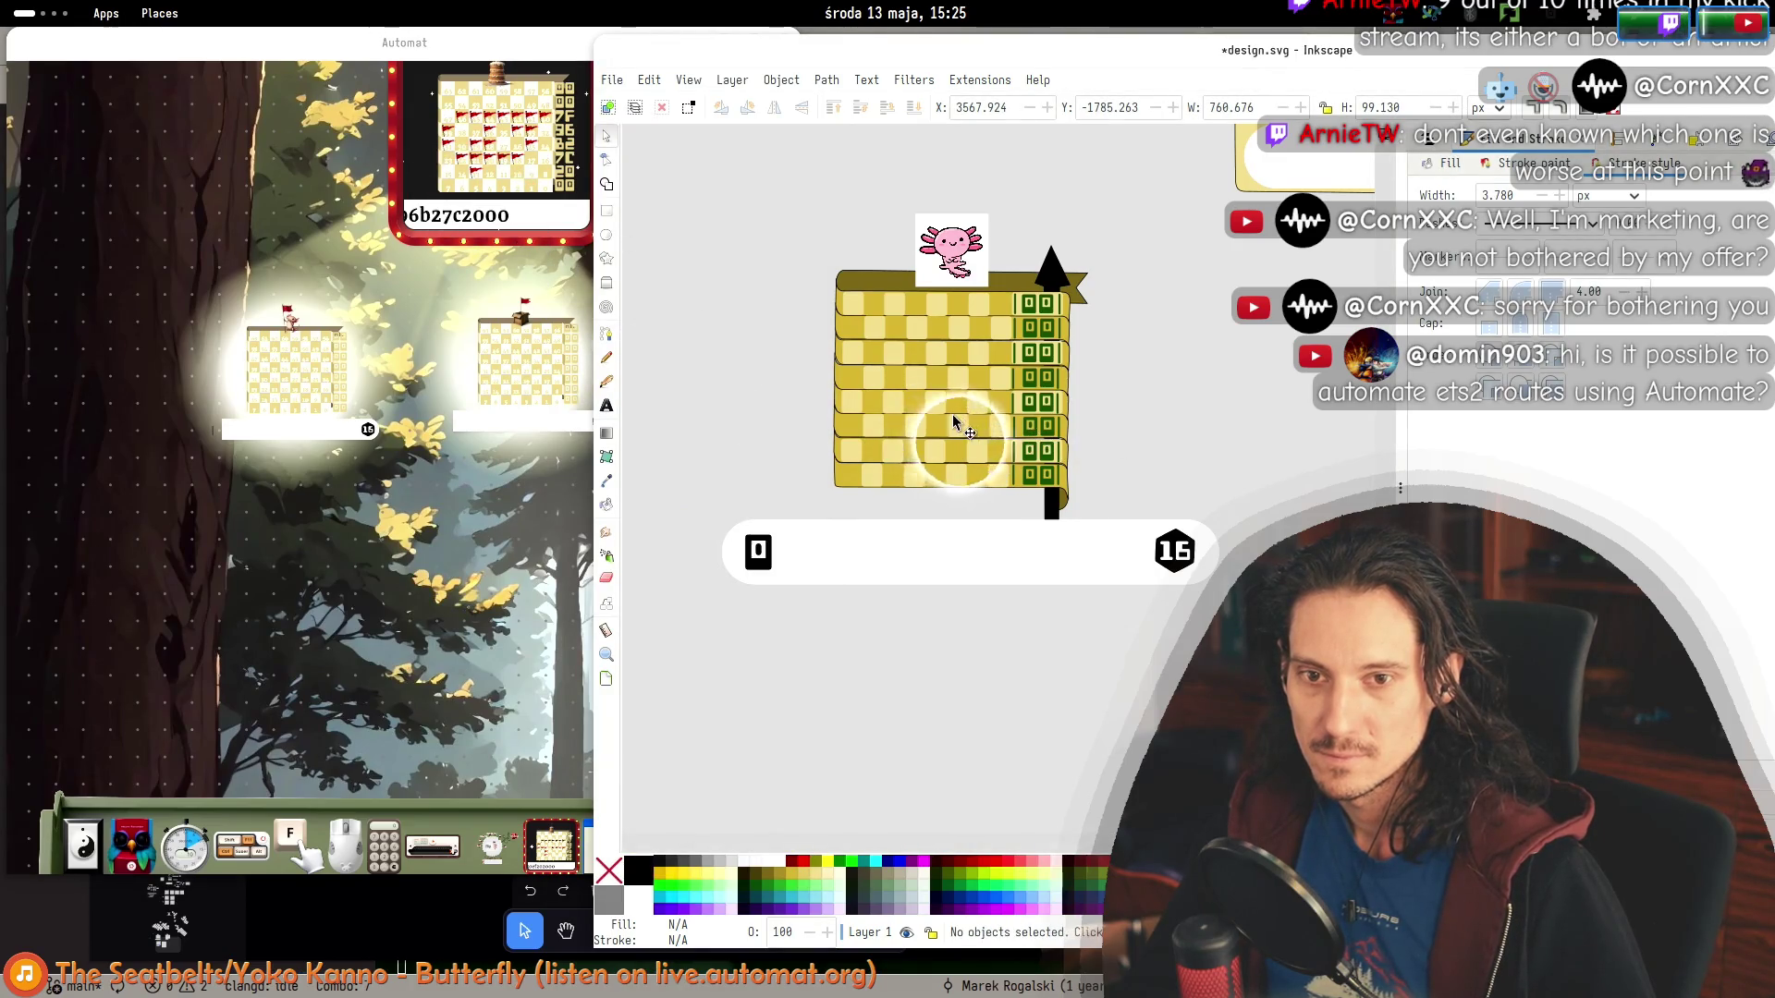
key(alt+Tab)
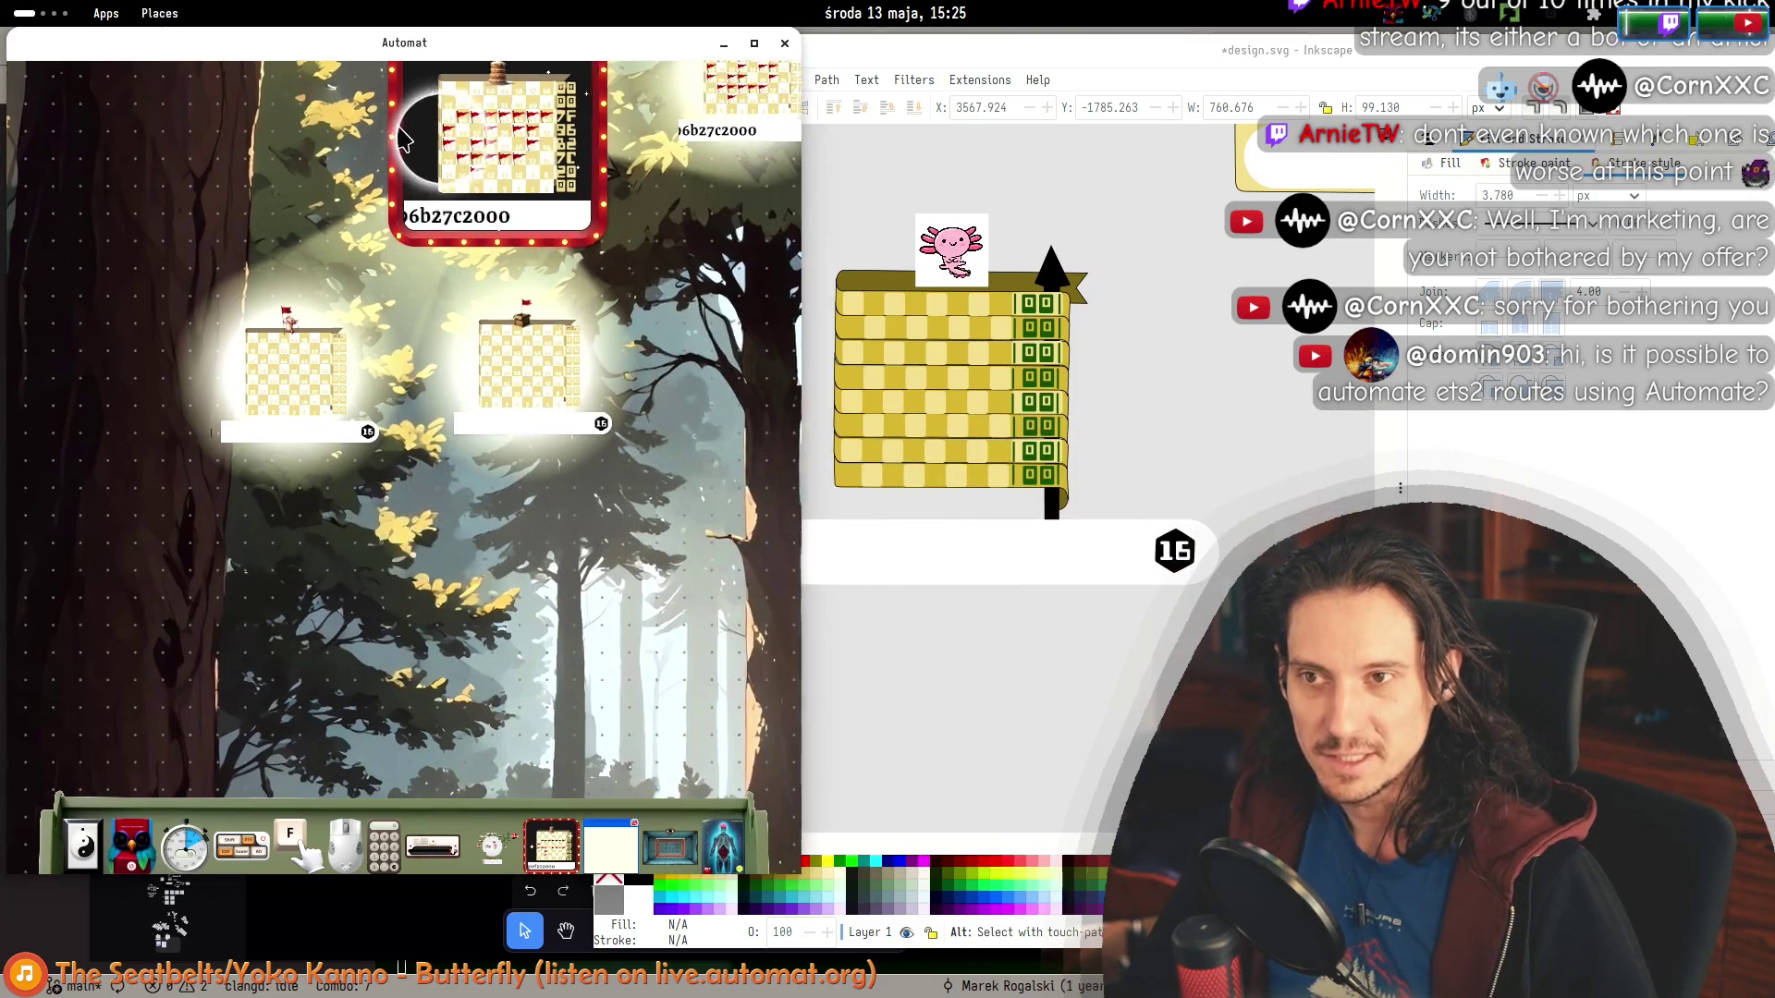
scroll(404, 141, up, 5)
scroll(453, 268, down, 4)
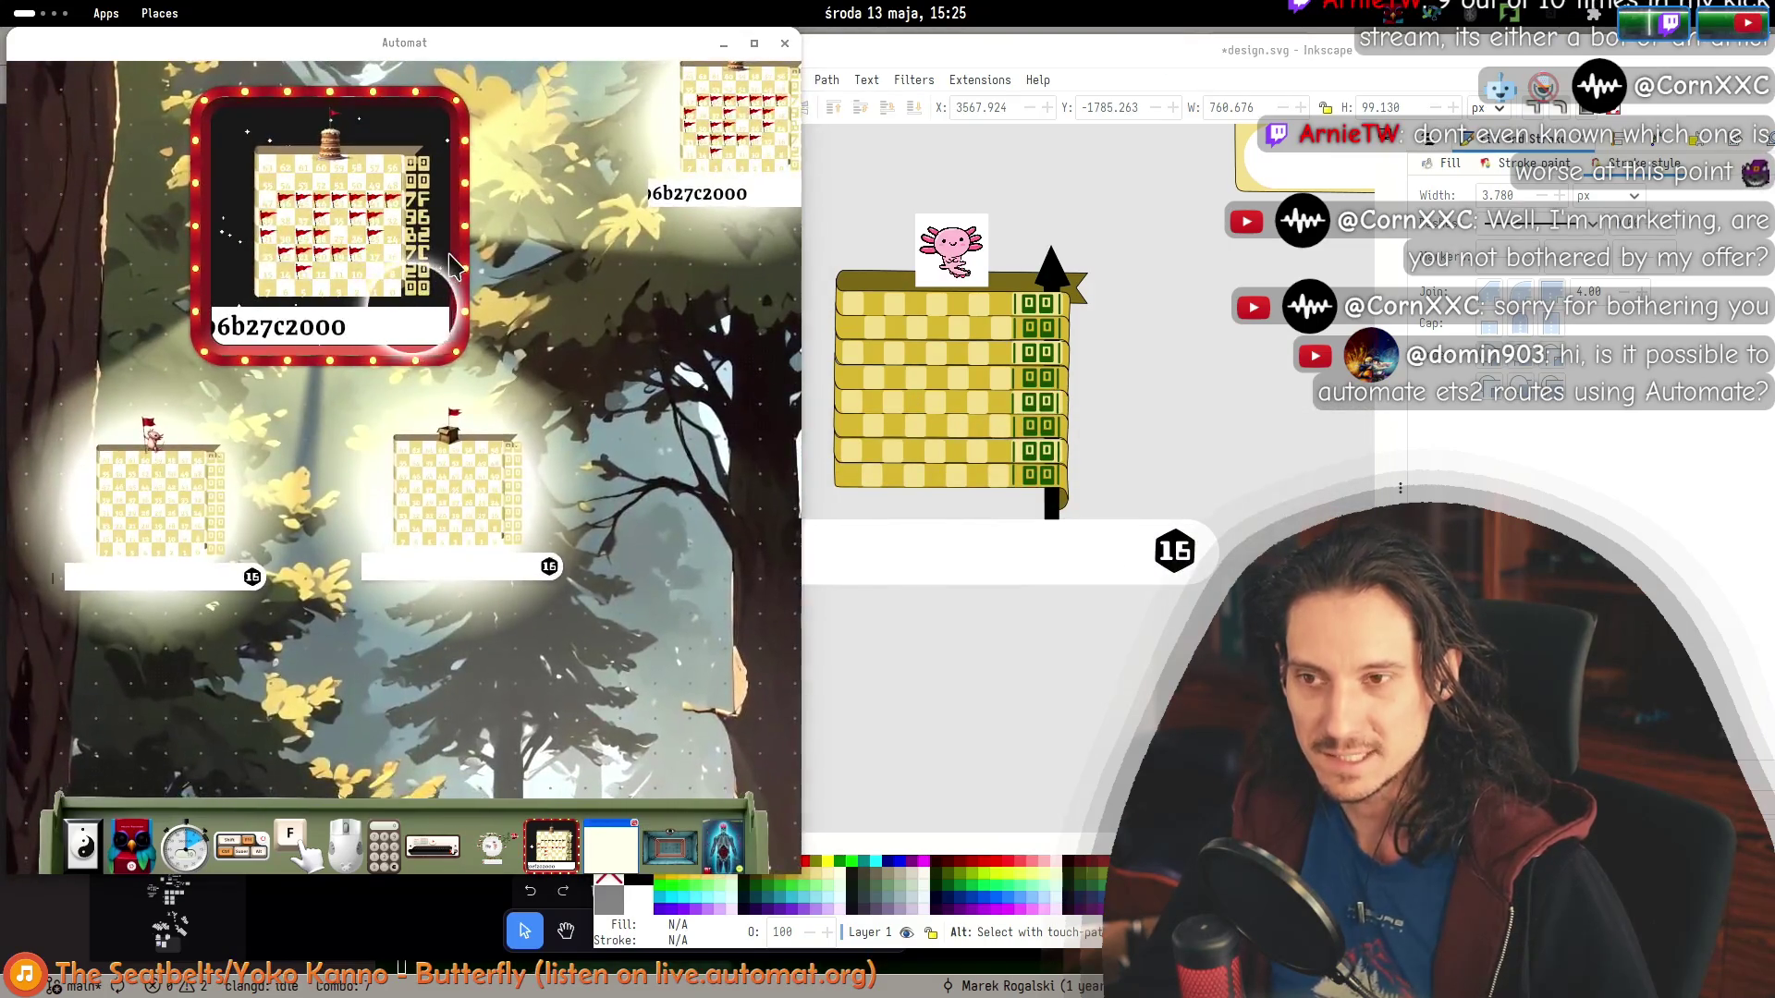
key(alt+Tab)
Drag the red-flagged checkerboard tower out of the red frame to the board's top right
mouse_move(496, 259)
mouse_down()
mouse_move(428, 158)
mouse_move(370, 184)
mouse_move(606, 206)
mouse_move(707, 129)
mouse_up()
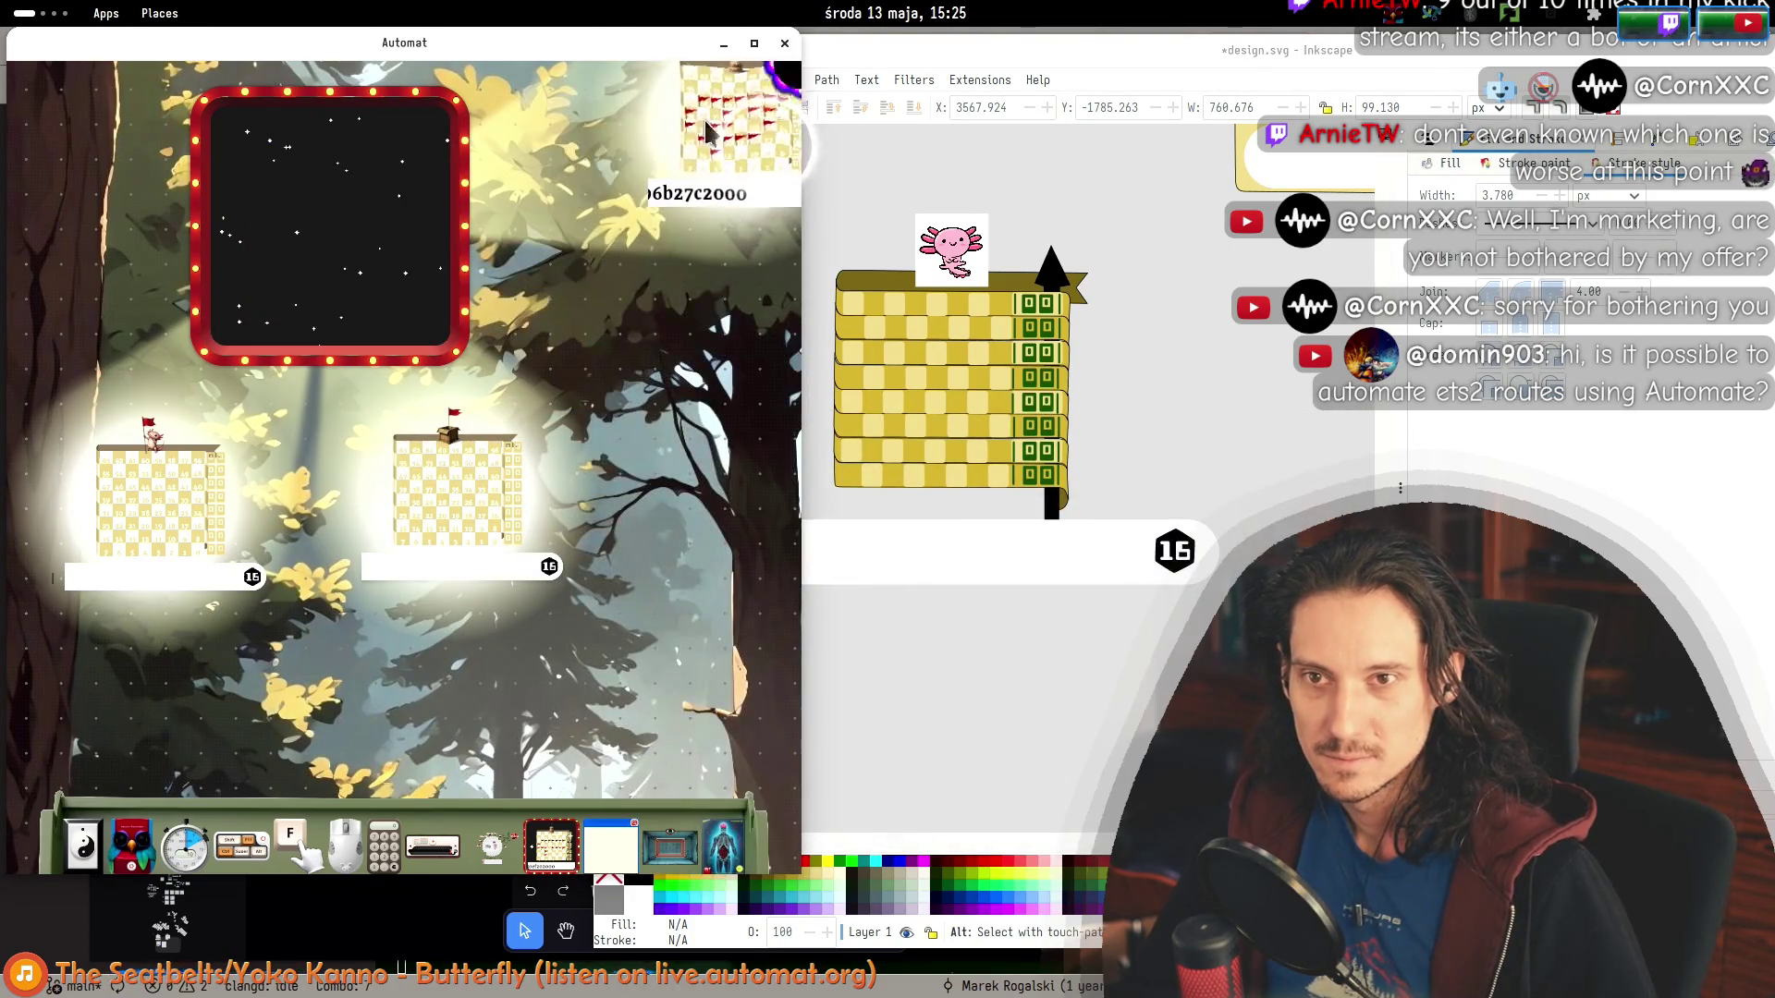
scroll(269, 245, up, 5)
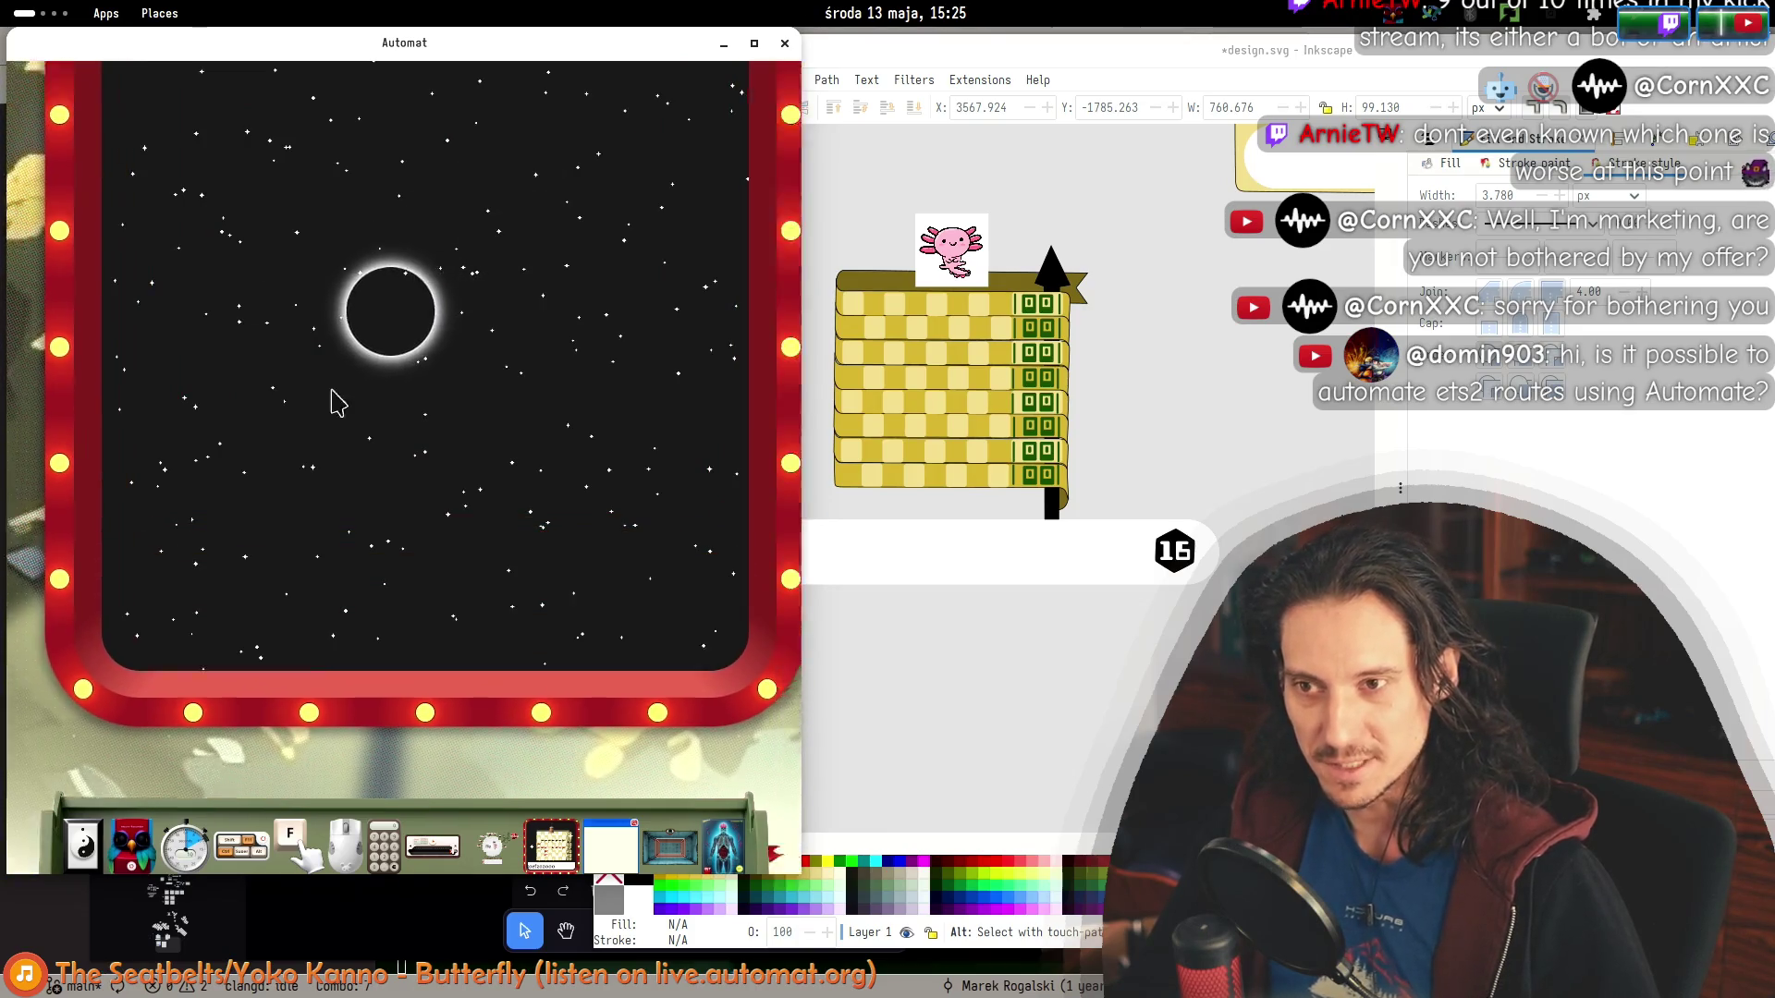
scroll(319, 369, down, 5)
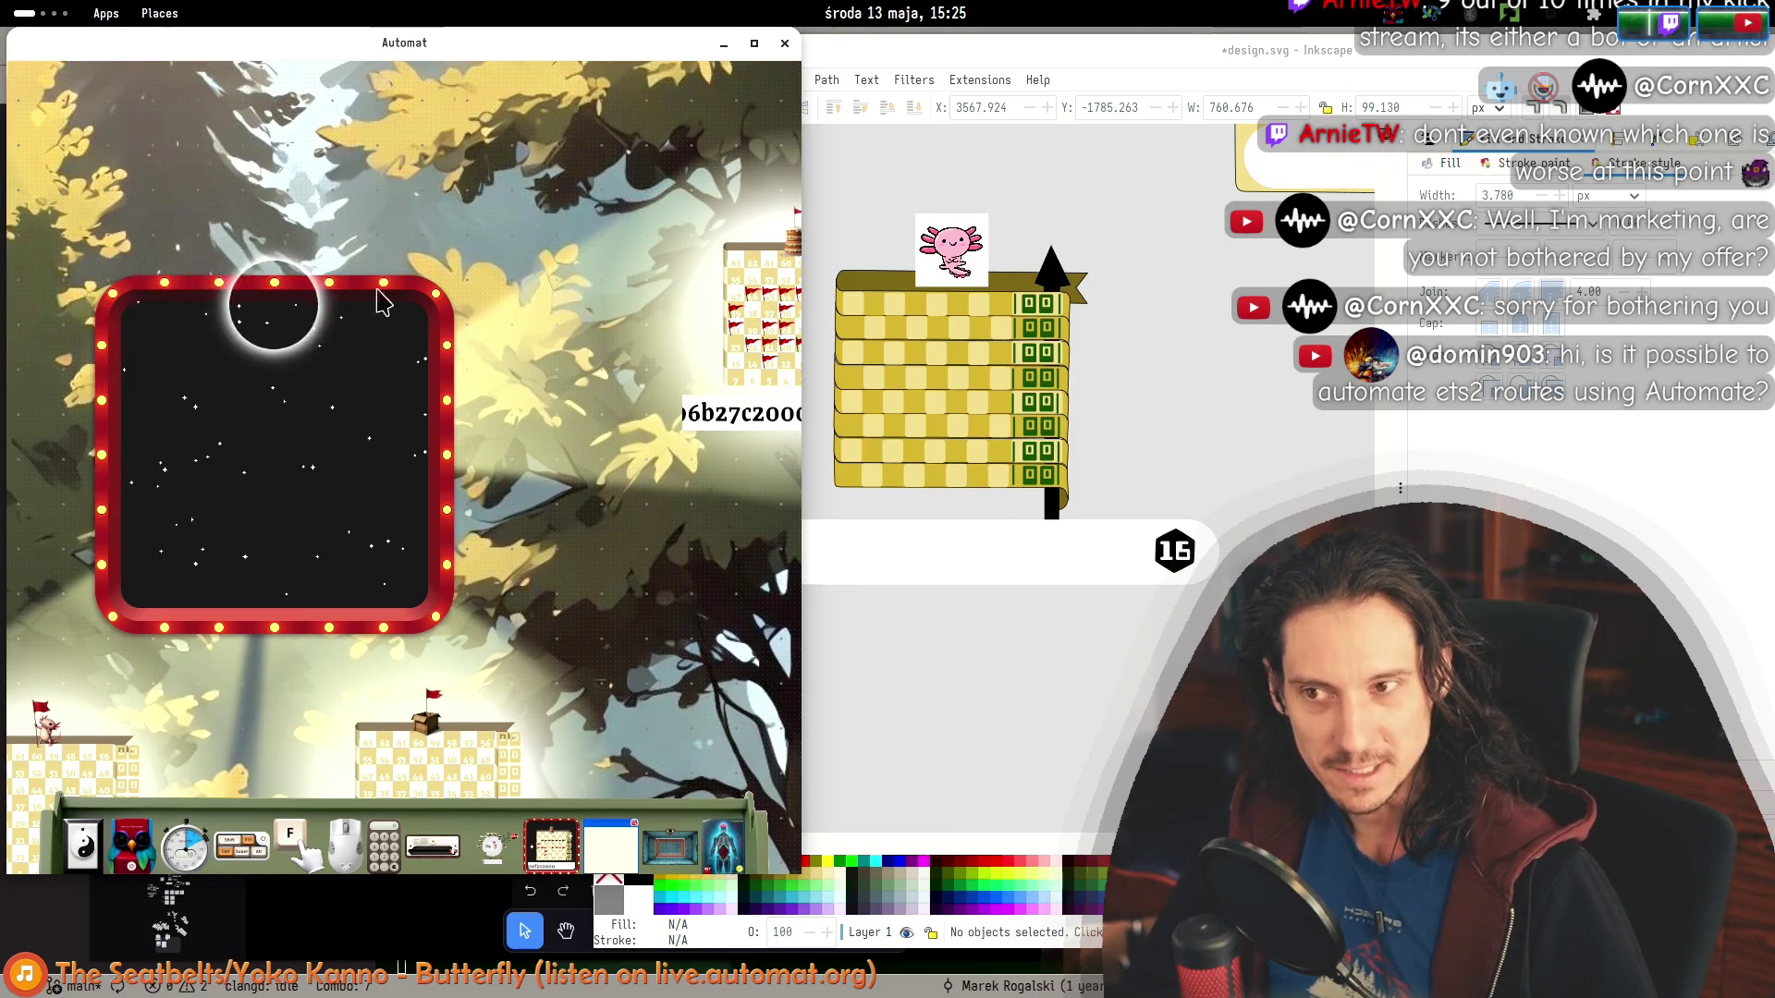
key(alt+Tab)
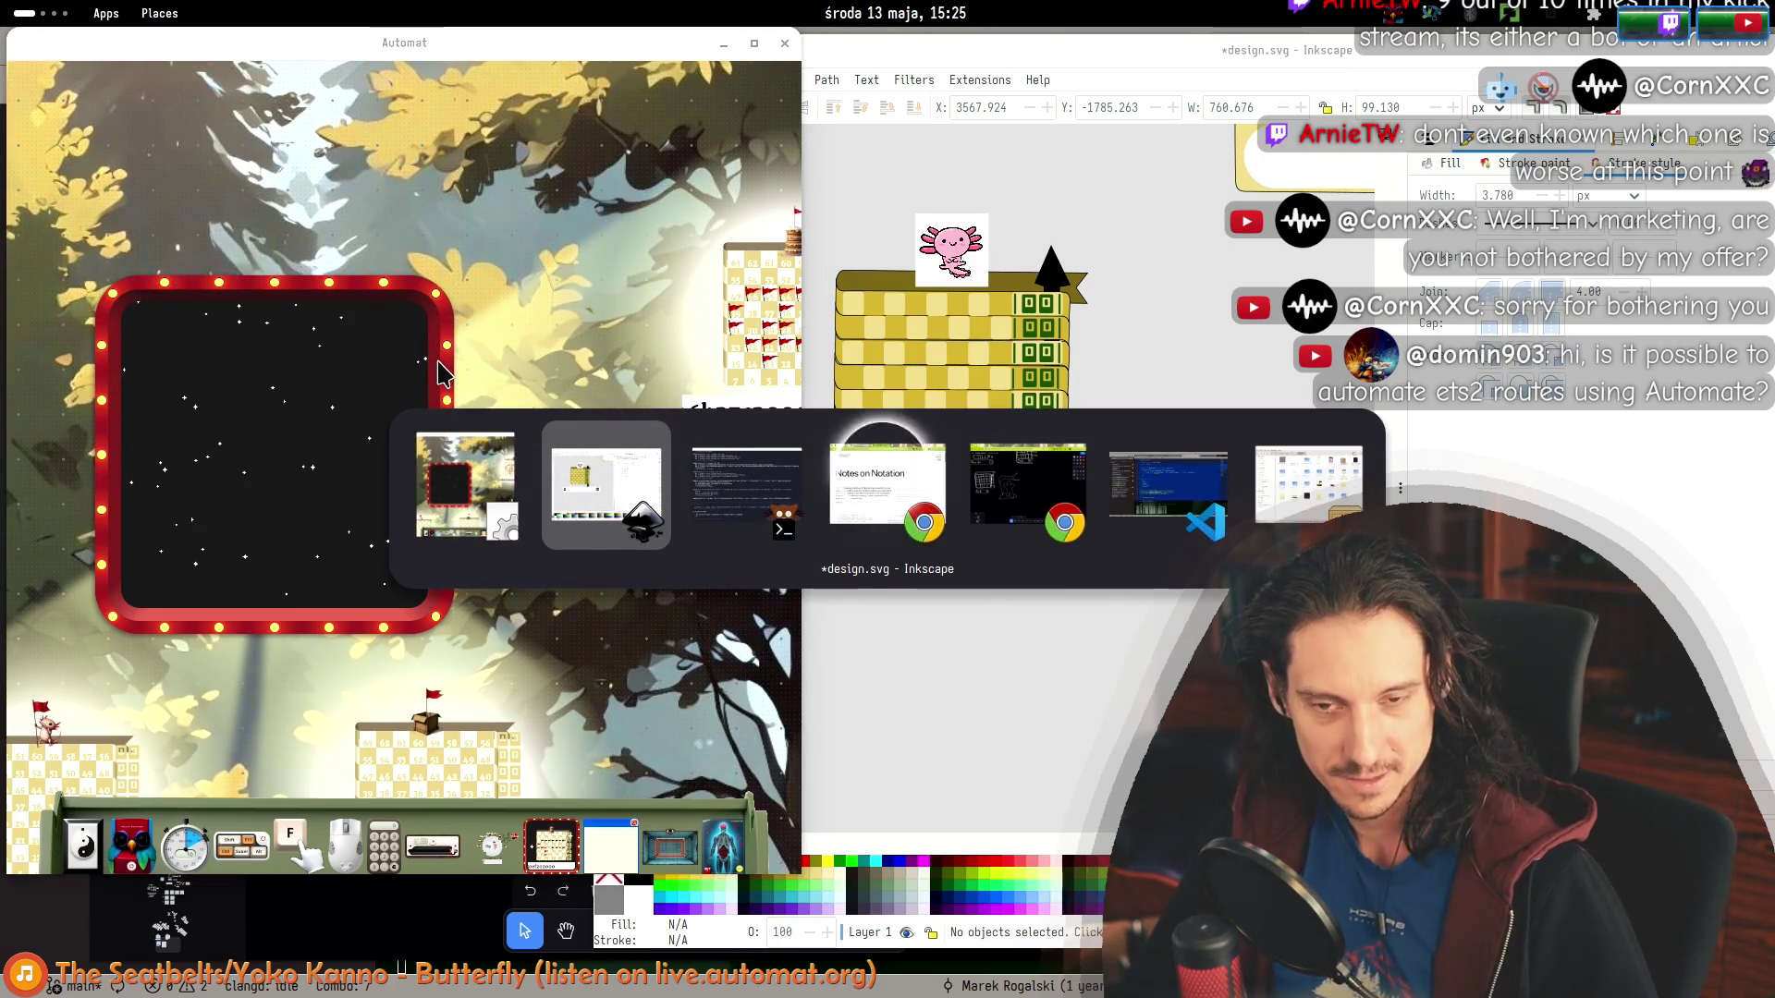
Bring up Nemo's Assembler art-sources folder, reposition its window, then raise Automat again
key(alt+Tab)
key(alt+Tab)
key(alt+Tab)
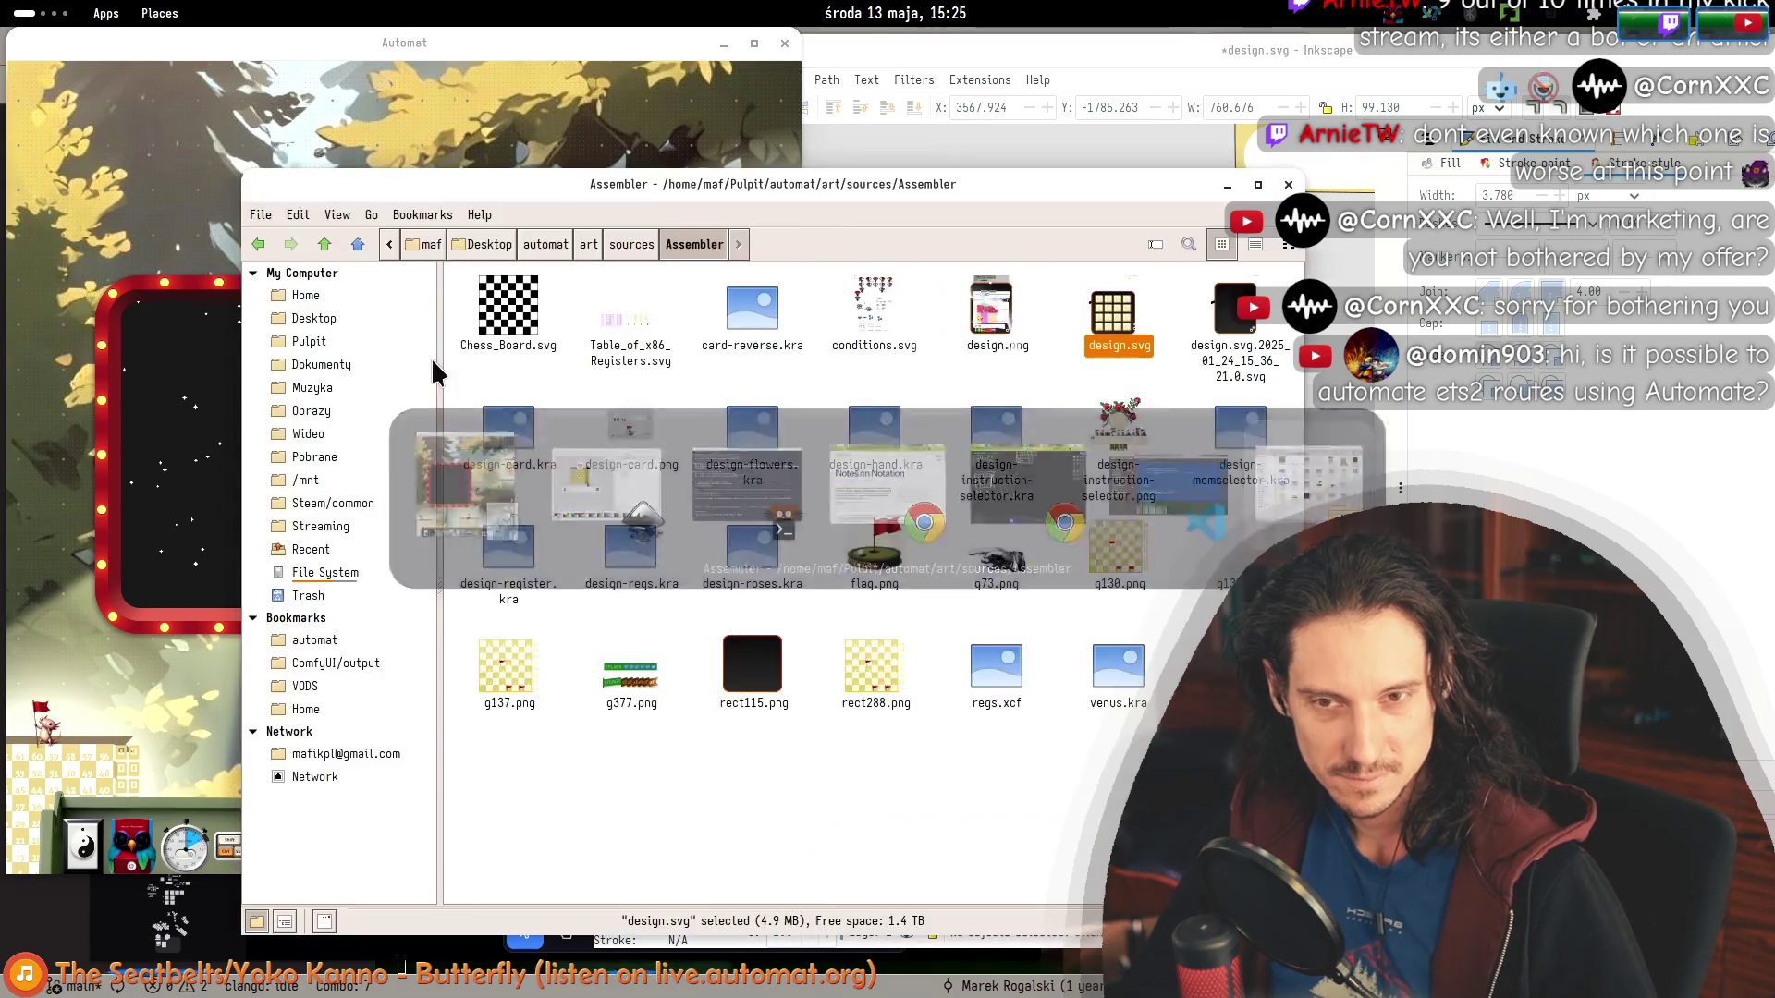
drag(698, 451, 456, 291)
click(457, 291)
drag(610, 184, 608, 339)
mouse_move(644, 490)
mouse_down()
mouse_move(713, 836)
mouse_move(514, 107)
mouse_move(906, 139)
mouse_up()
click(337, 449)
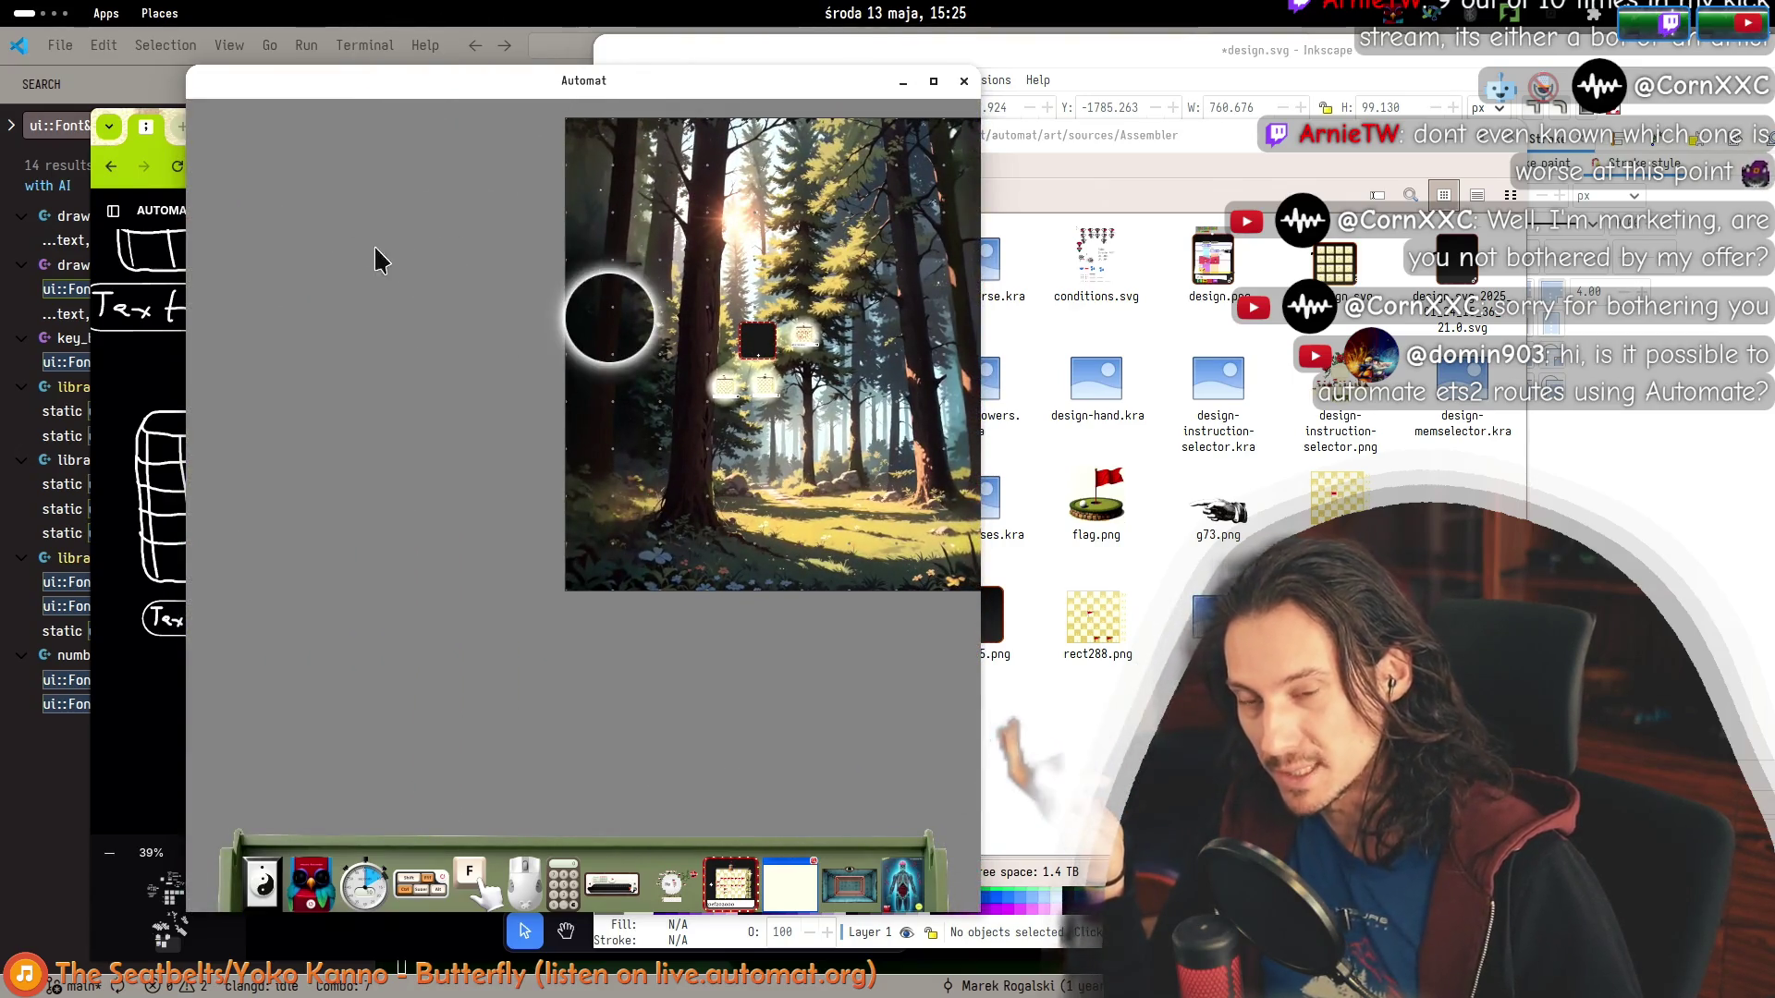
Drag the starry red frame down and to the left on the forest board
scroll(759, 370, up, 5)
scroll(467, 424, up, 10)
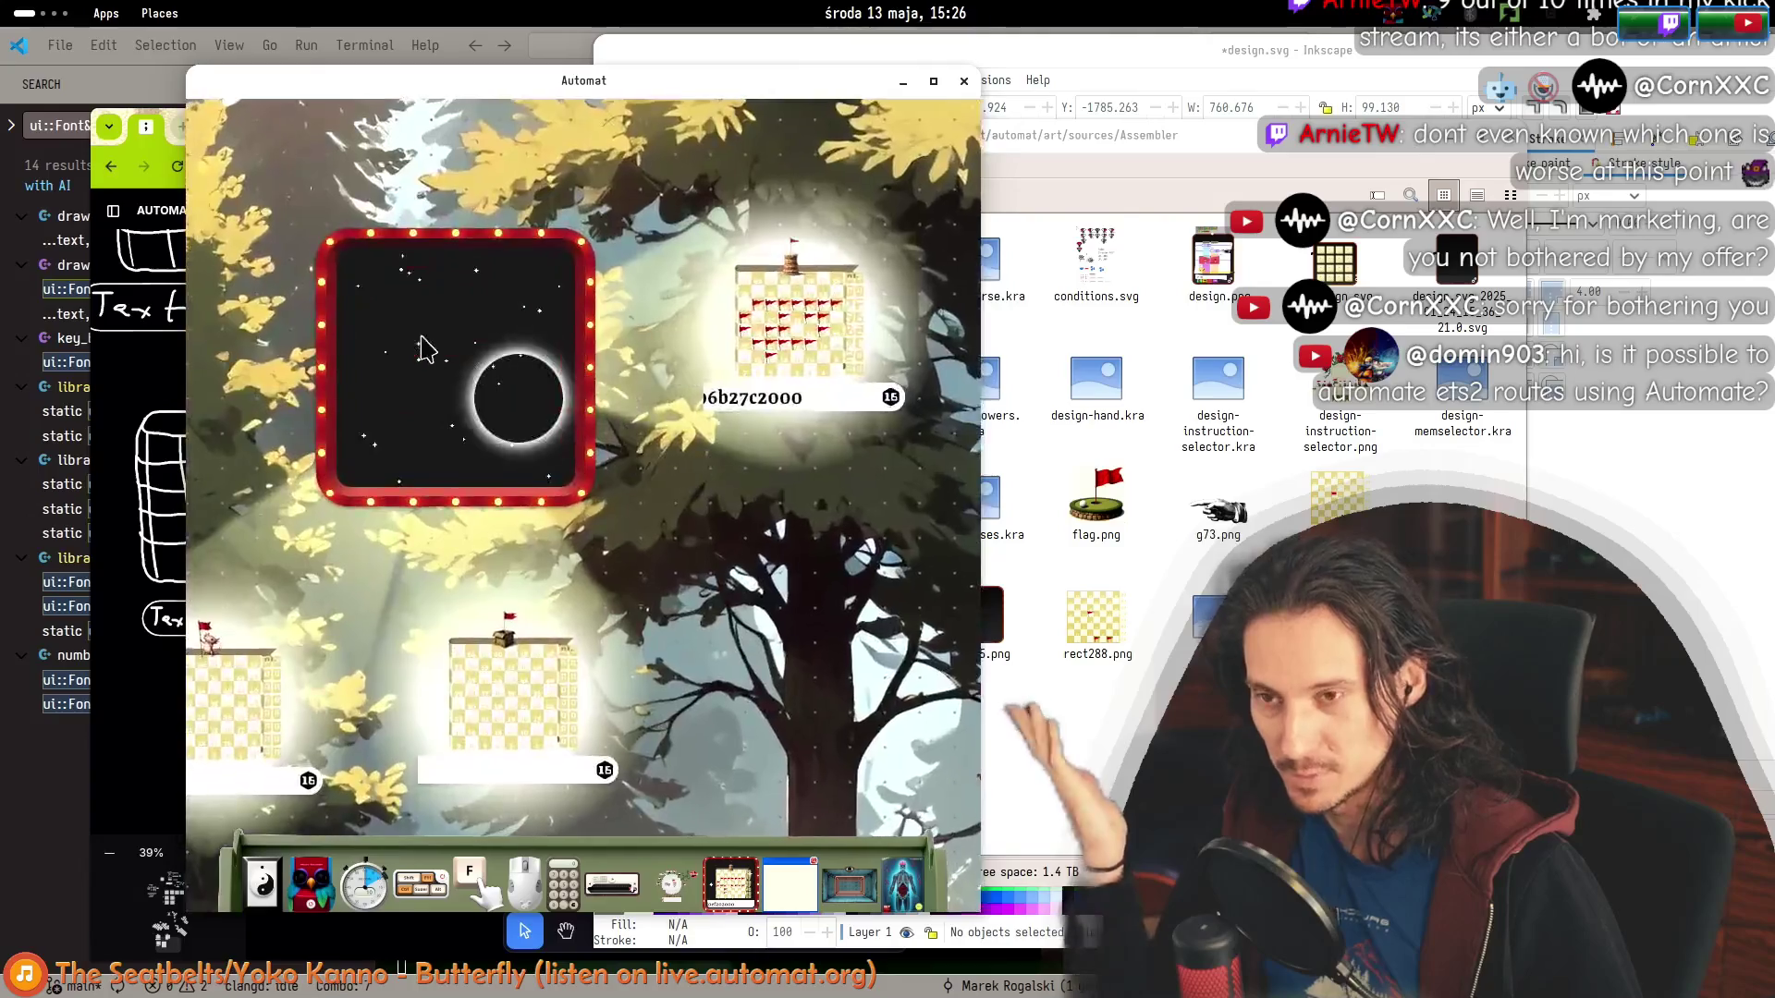
scroll(435, 513, down, 5)
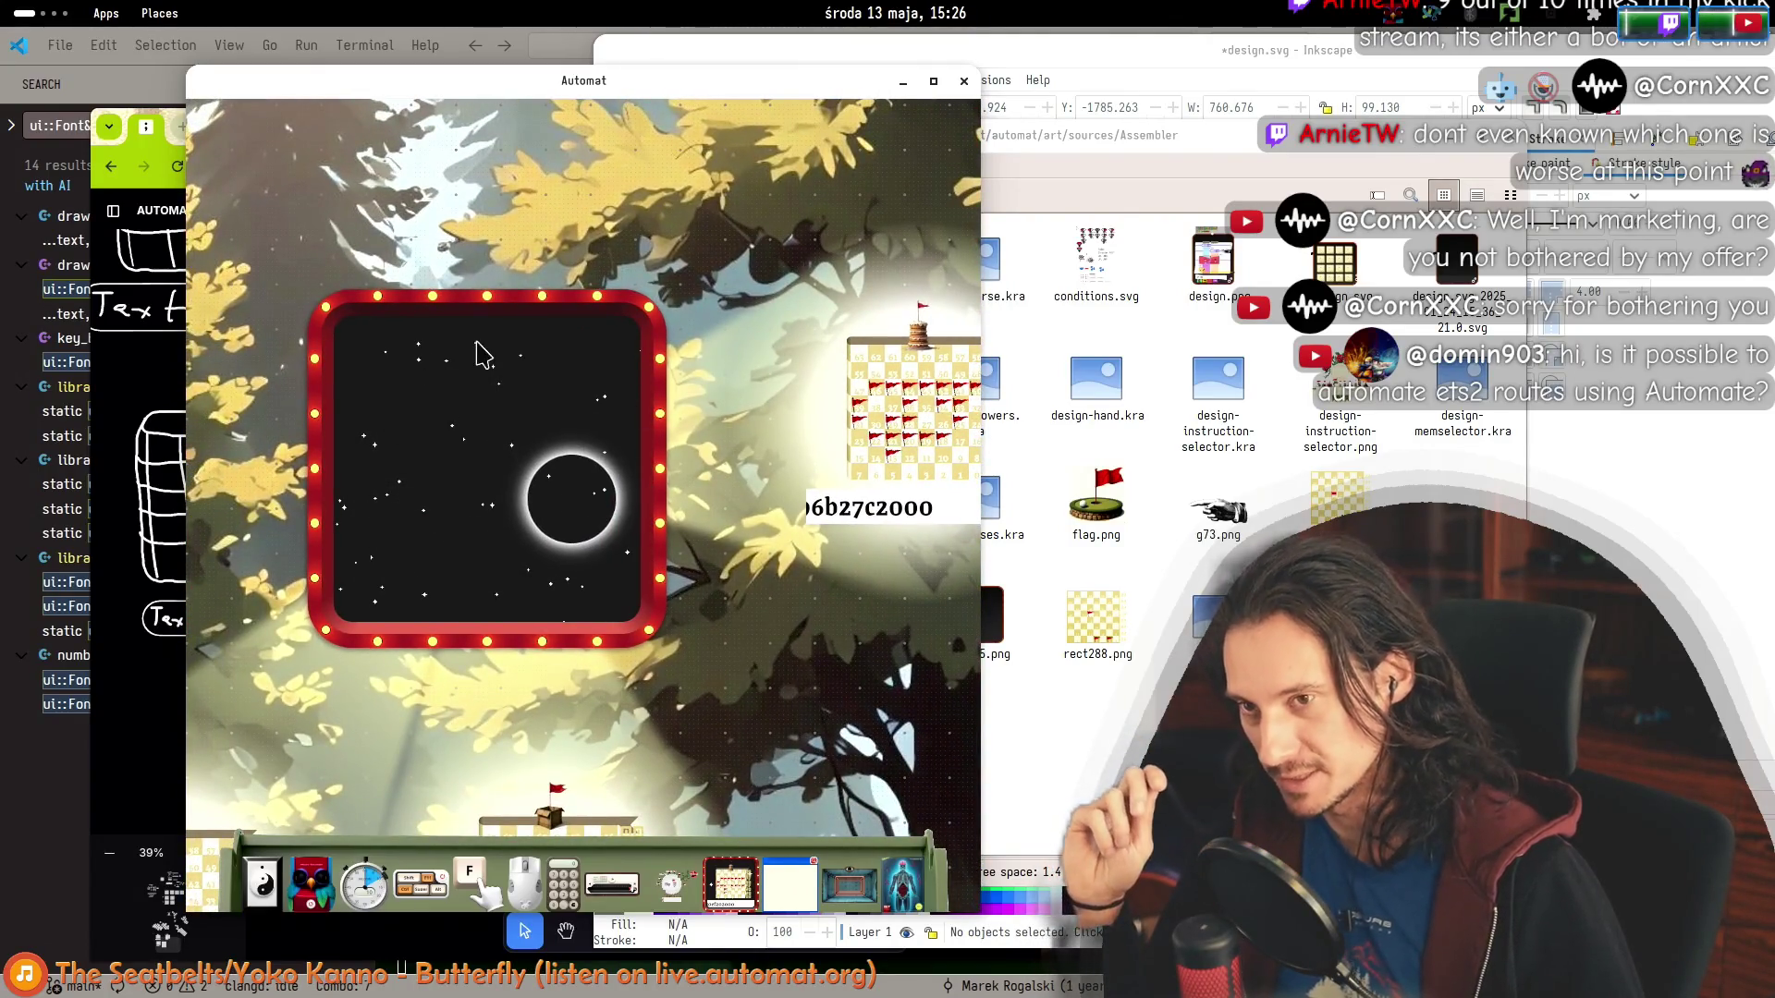
scroll(443, 435, up, 5)
scroll(561, 380, down, 5)
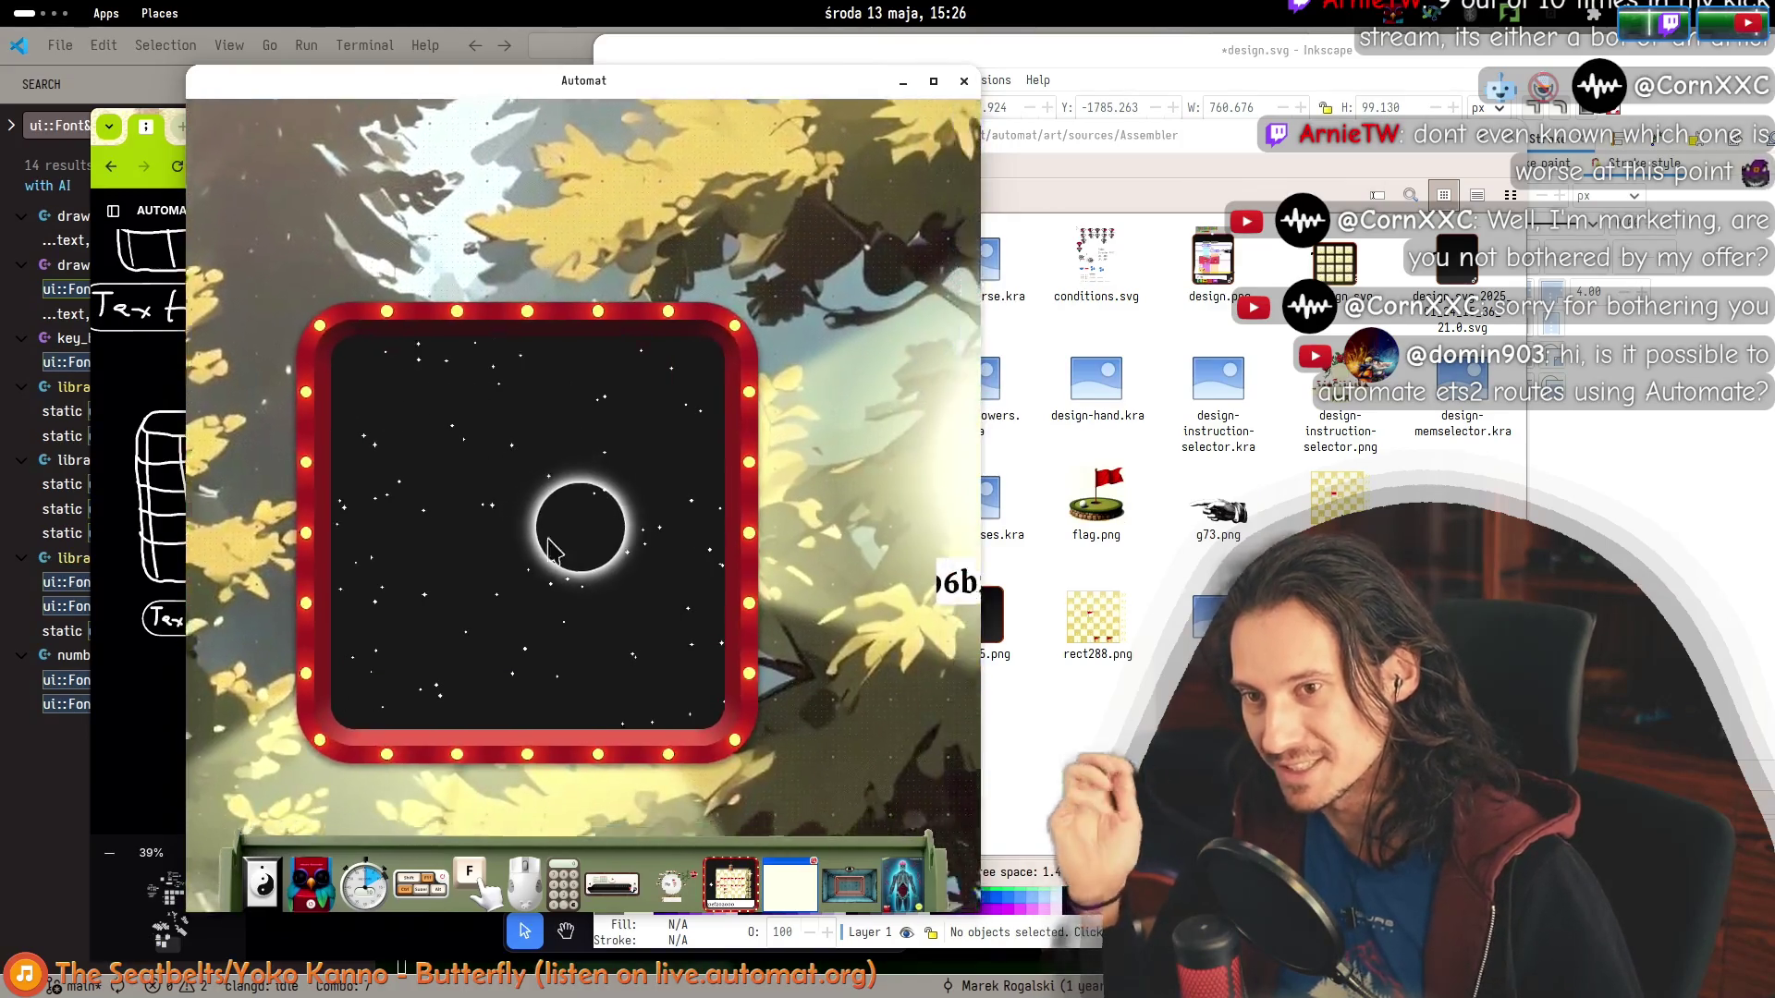
scroll(586, 654, up, 5)
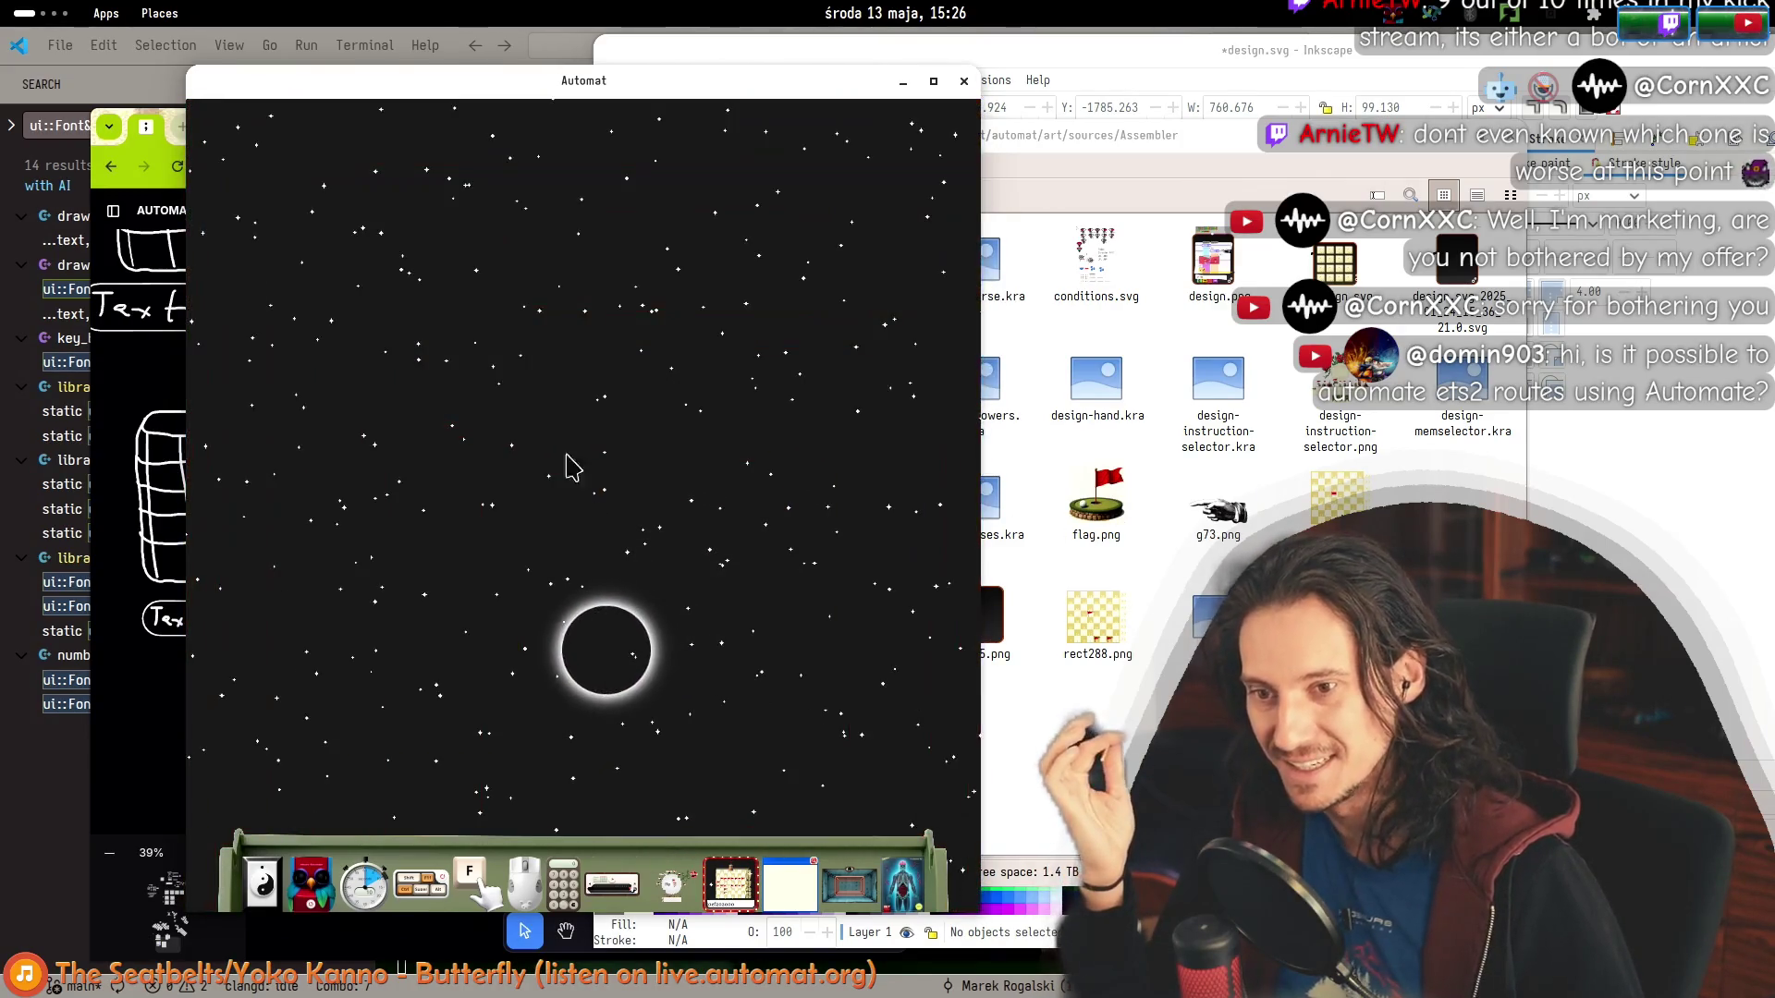
scroll(574, 468, down, 5)
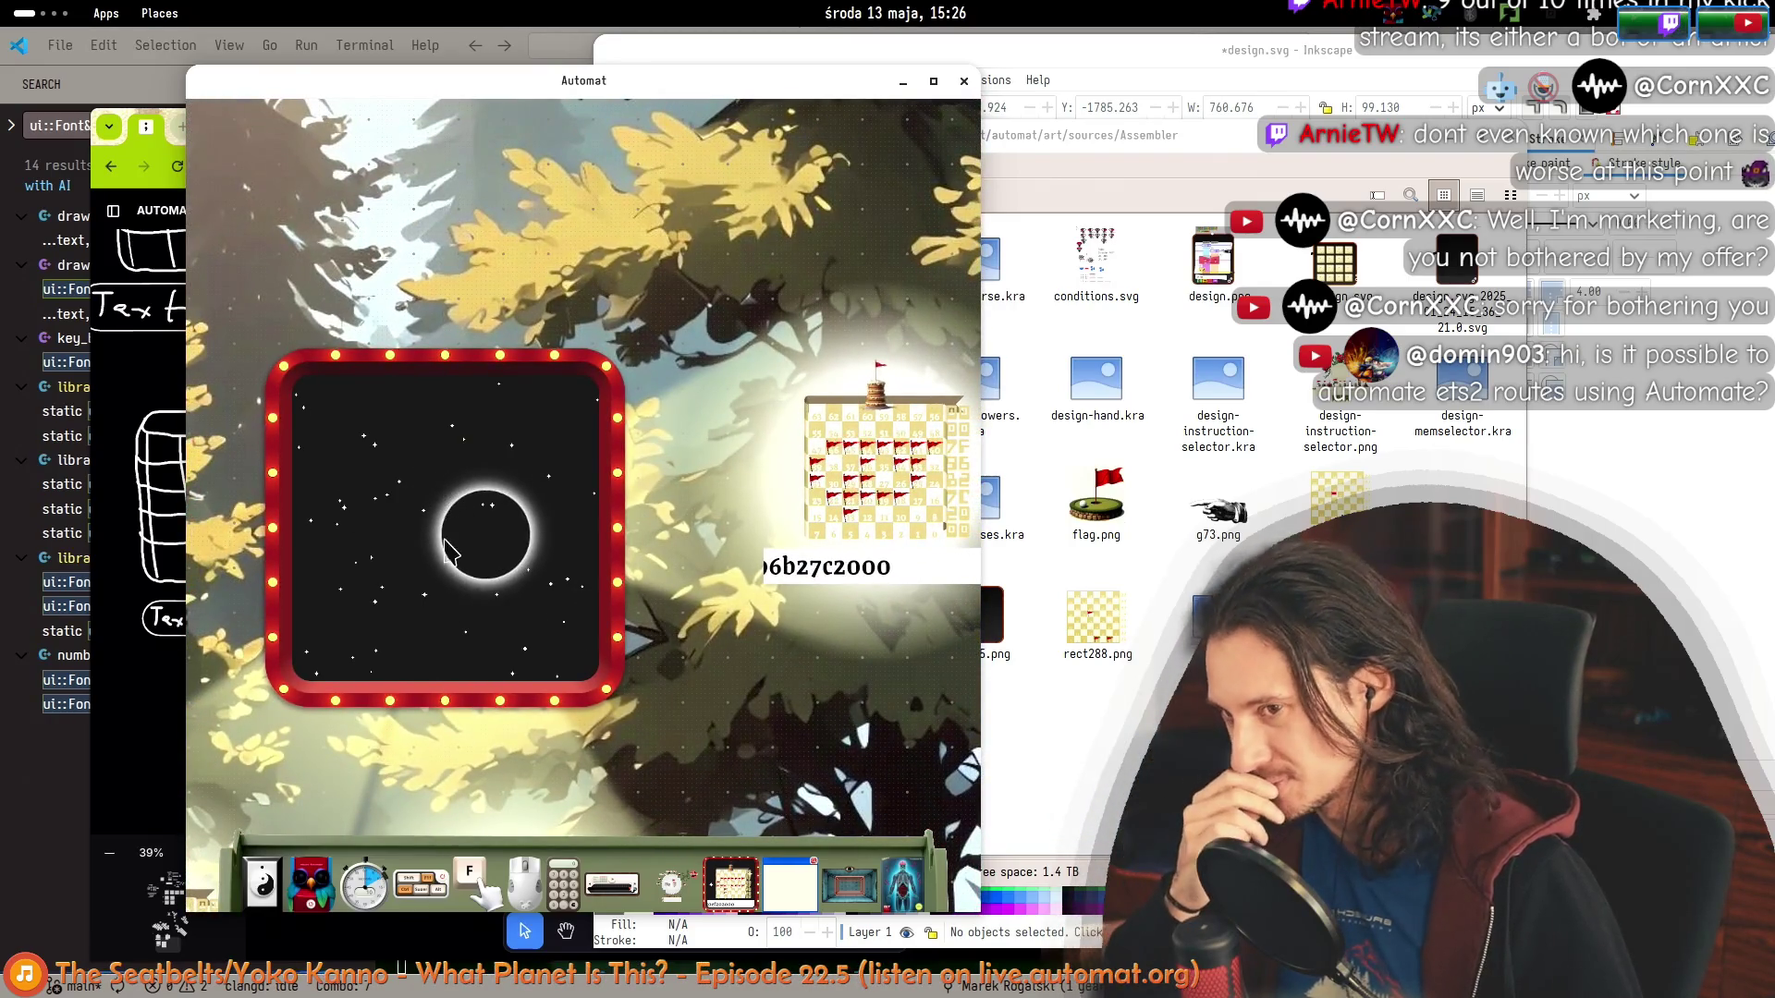
mouse_move(417, 361)
mouse_down()
mouse_move(428, 309)
mouse_move(369, 412)
mouse_move(406, 414)
mouse_up()
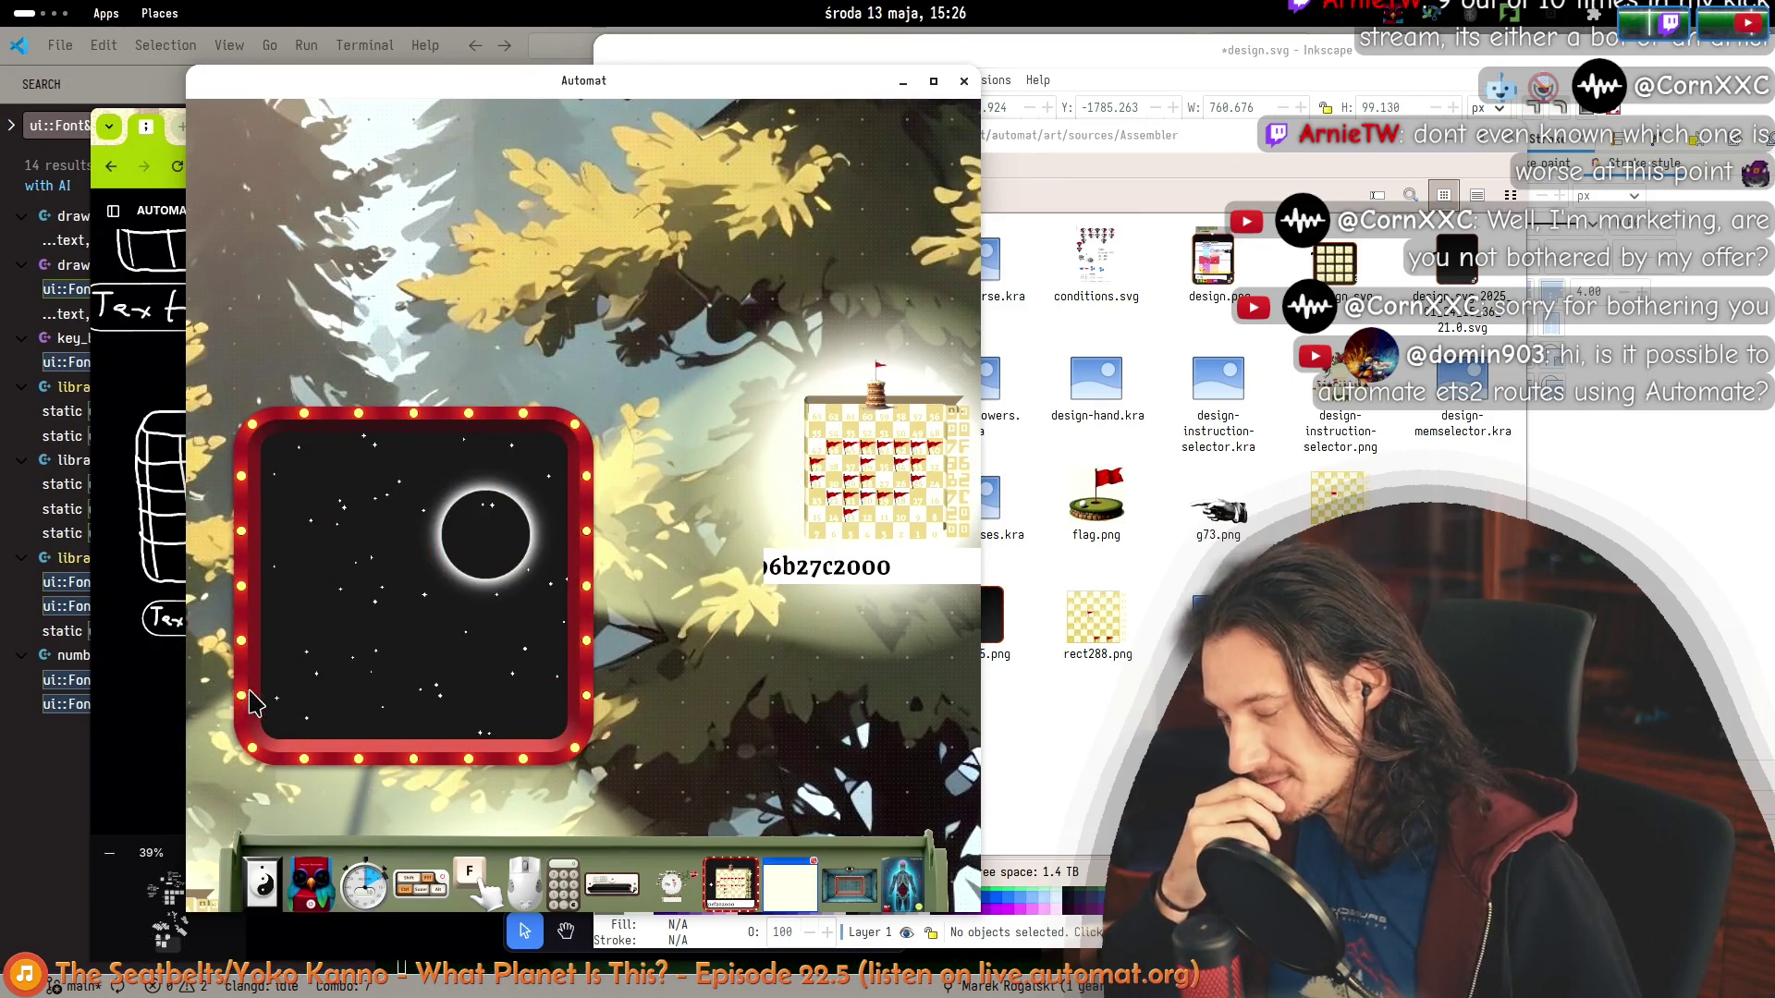
Select all files in the Nemo Assembler folder, switching back and forth with Automat
scroll(250, 442, up, 6)
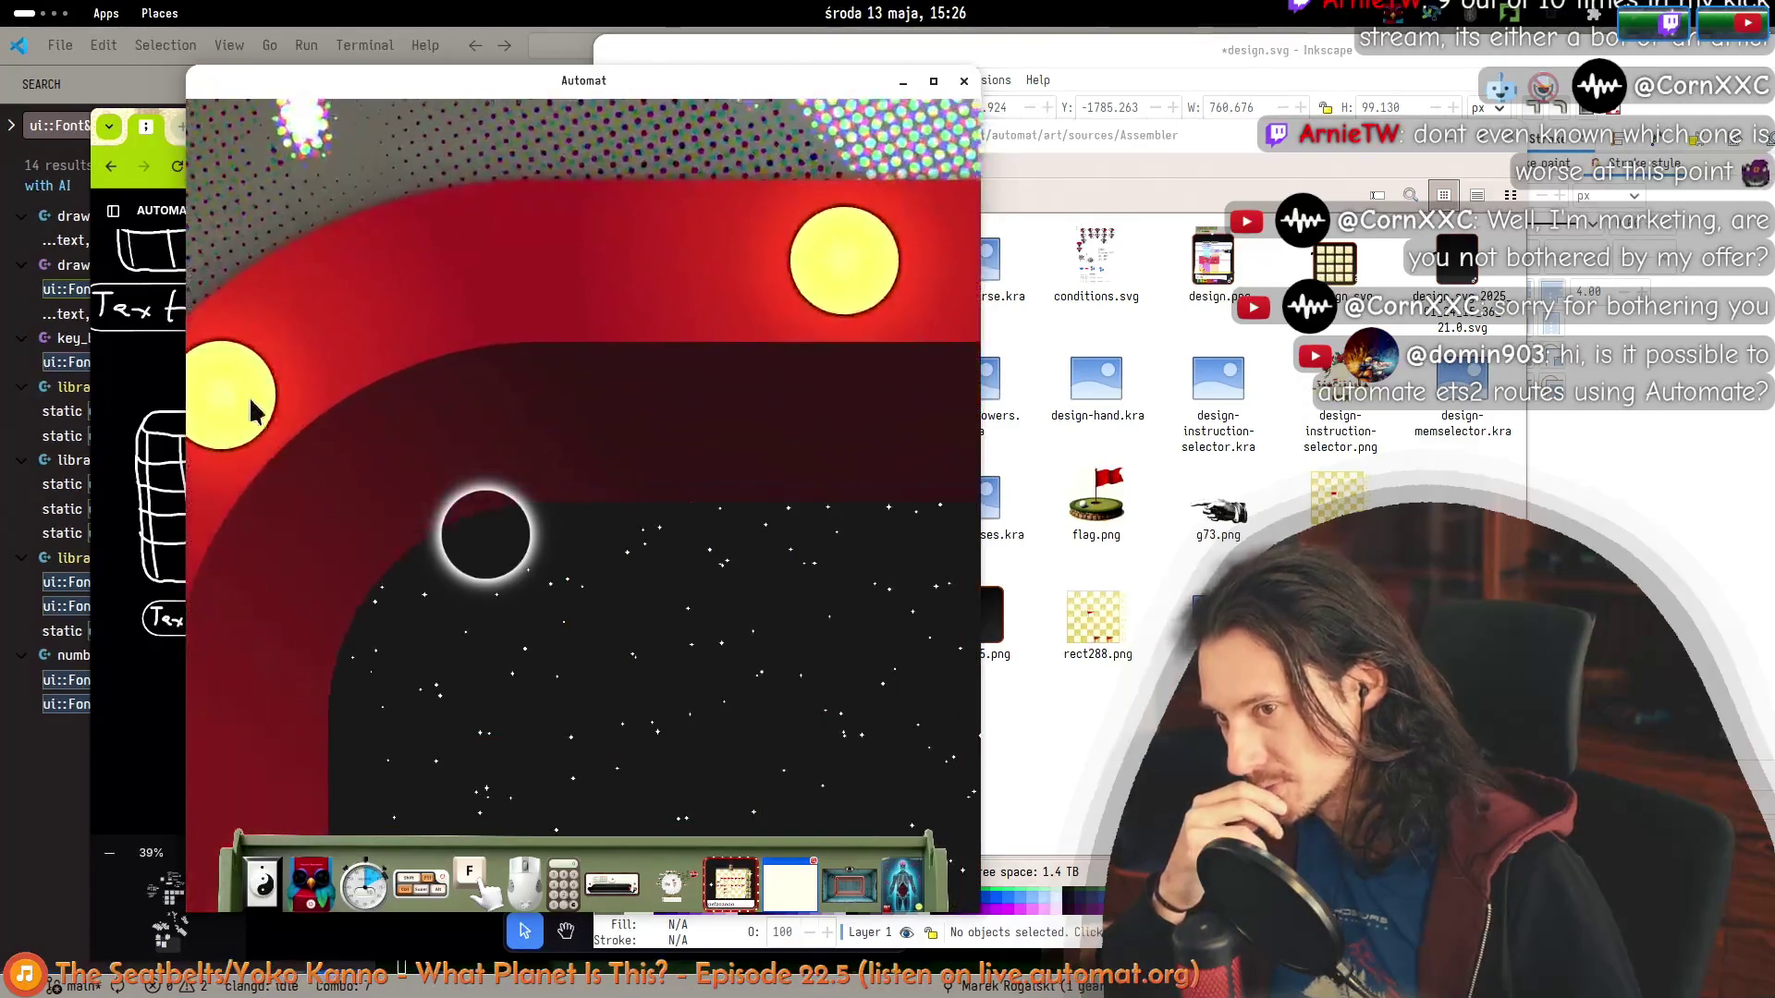
scroll(484, 383, down, 5)
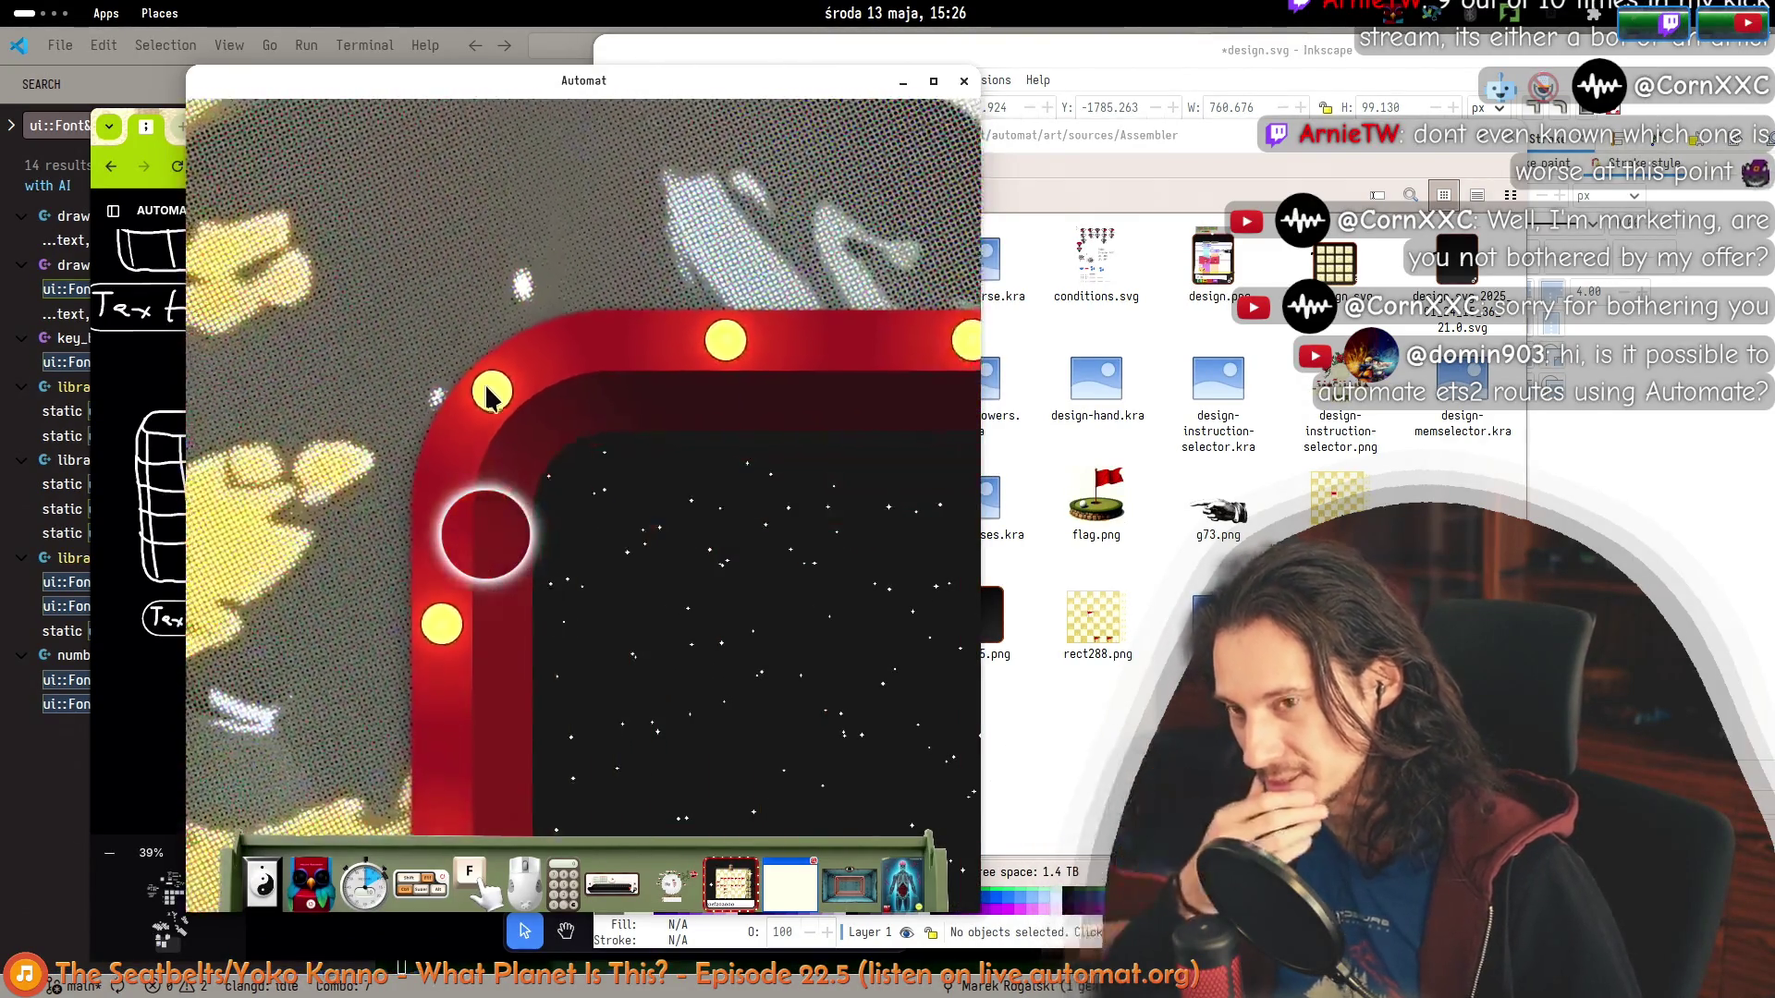
scroll(654, 468, down, 6)
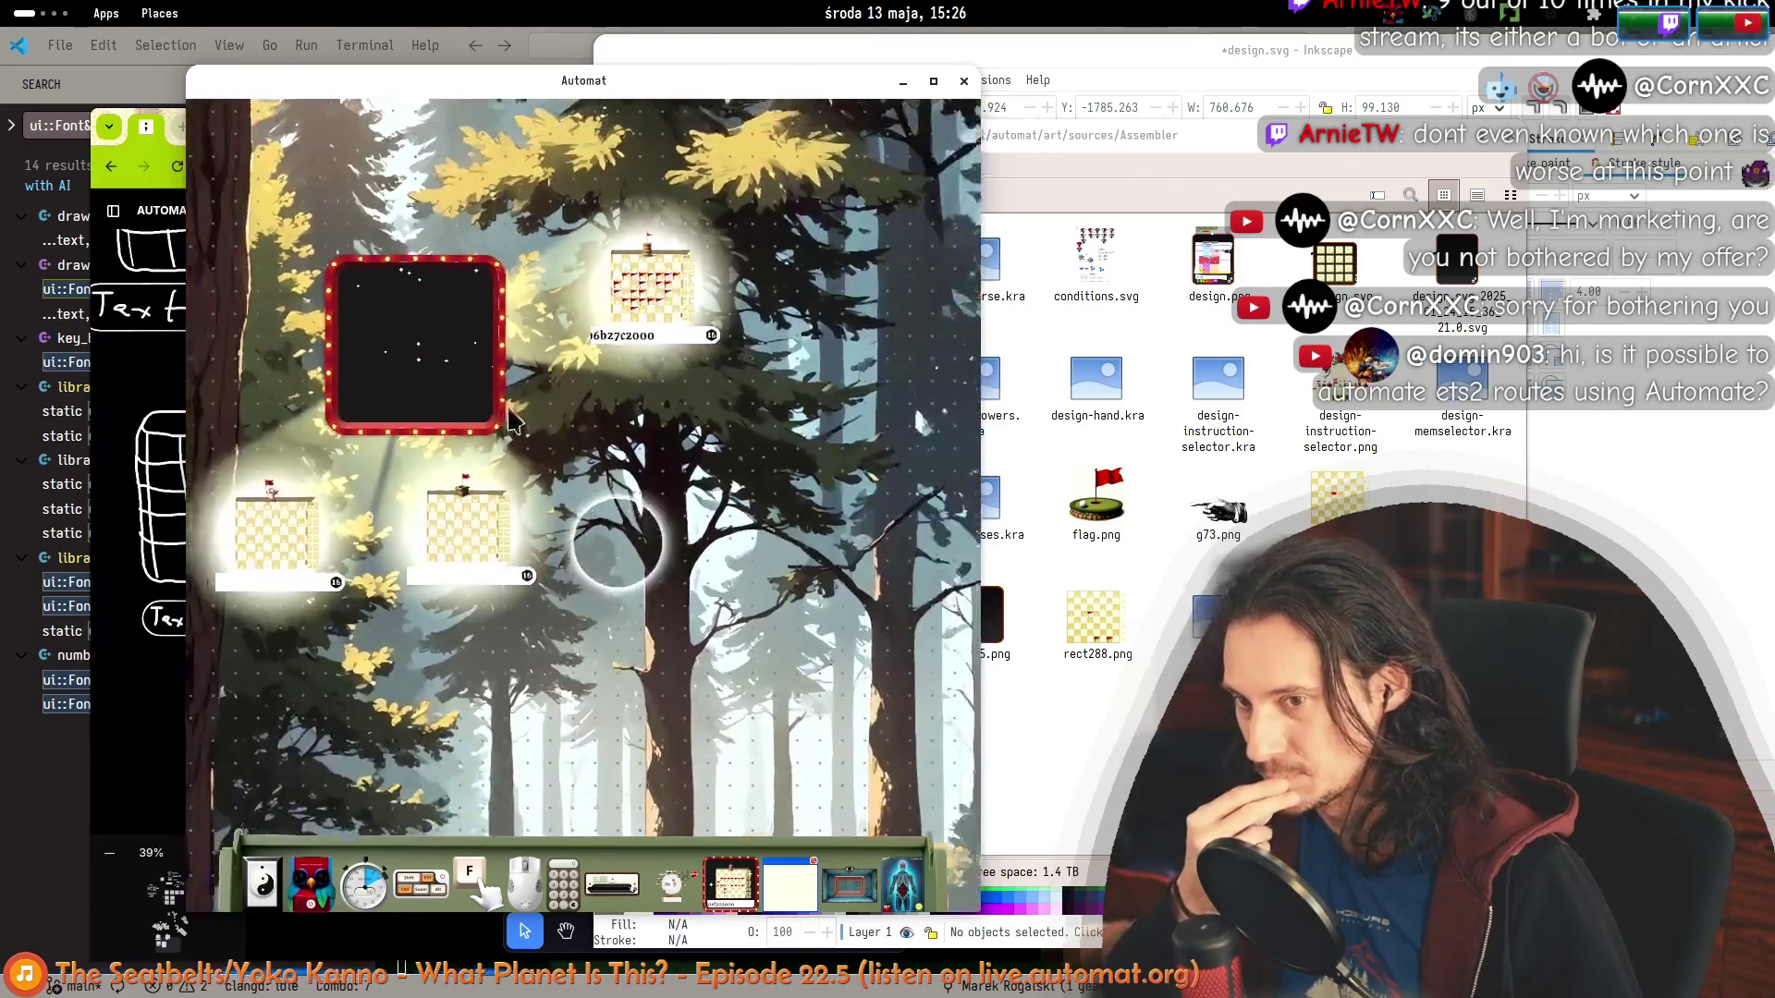
scroll(536, 527, up, 2)
scroll(481, 481, down, 2)
scroll(416, 407, up, 2)
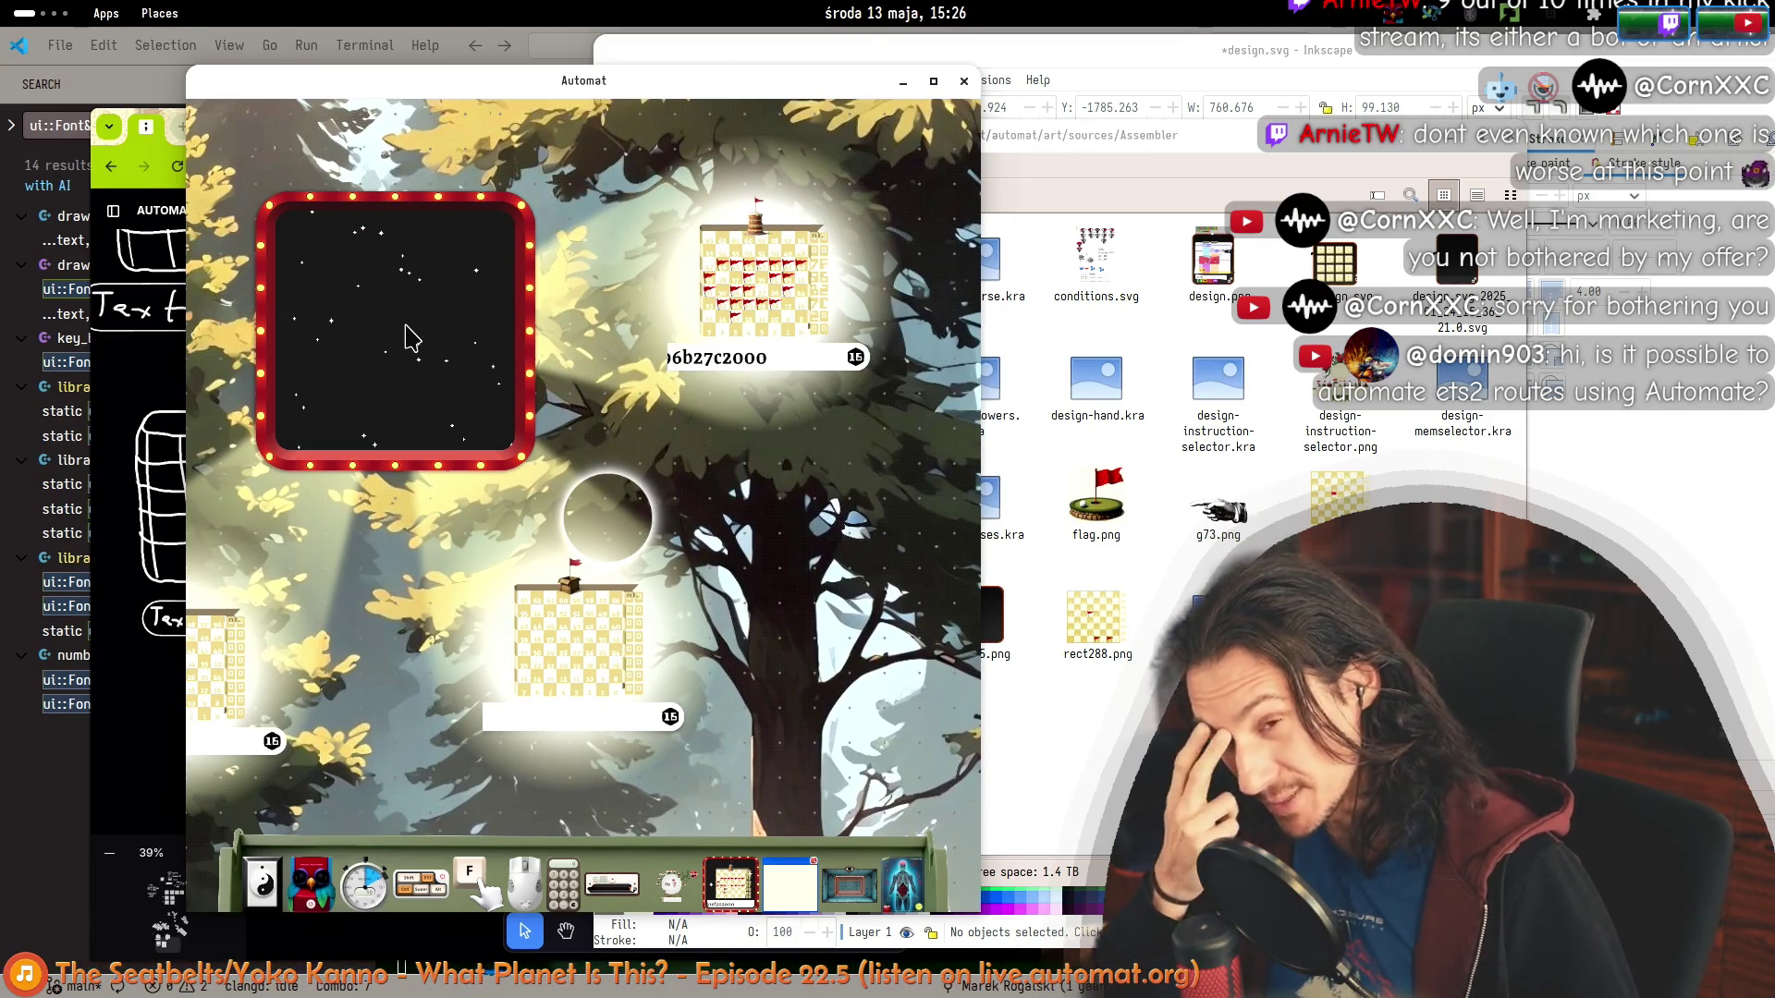
key(alt+Tab)
key(ctrl+a)
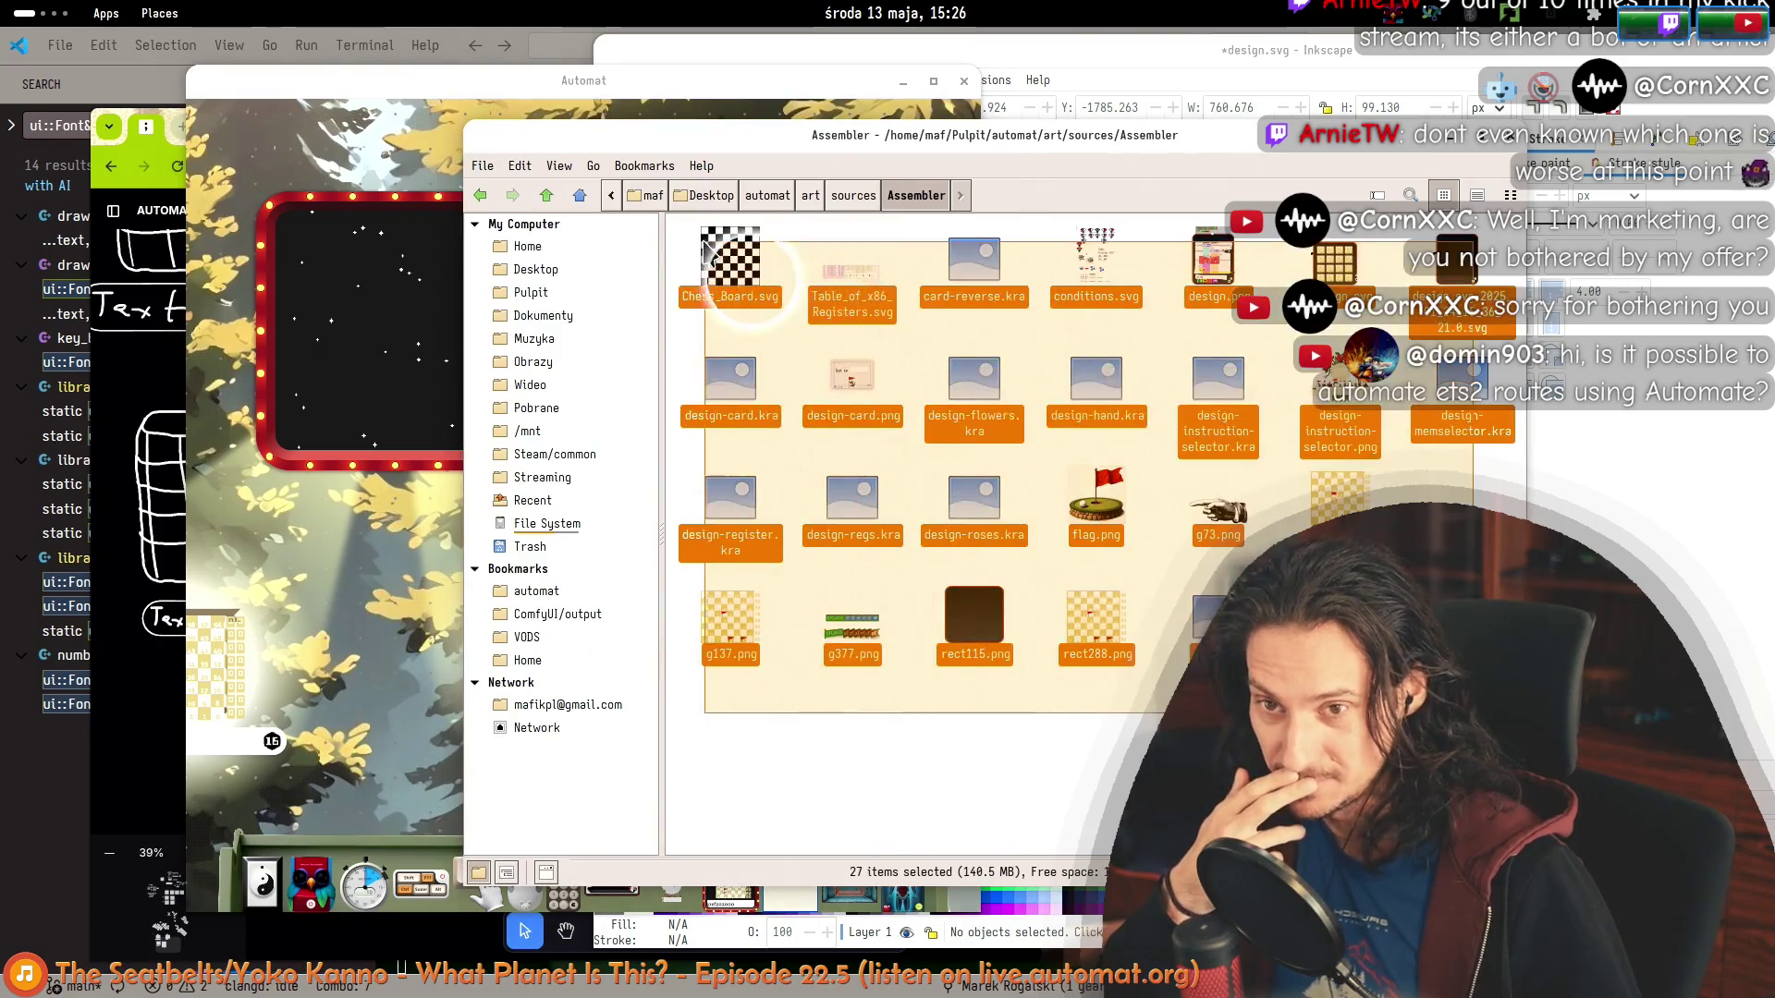
key(alt+Tab)
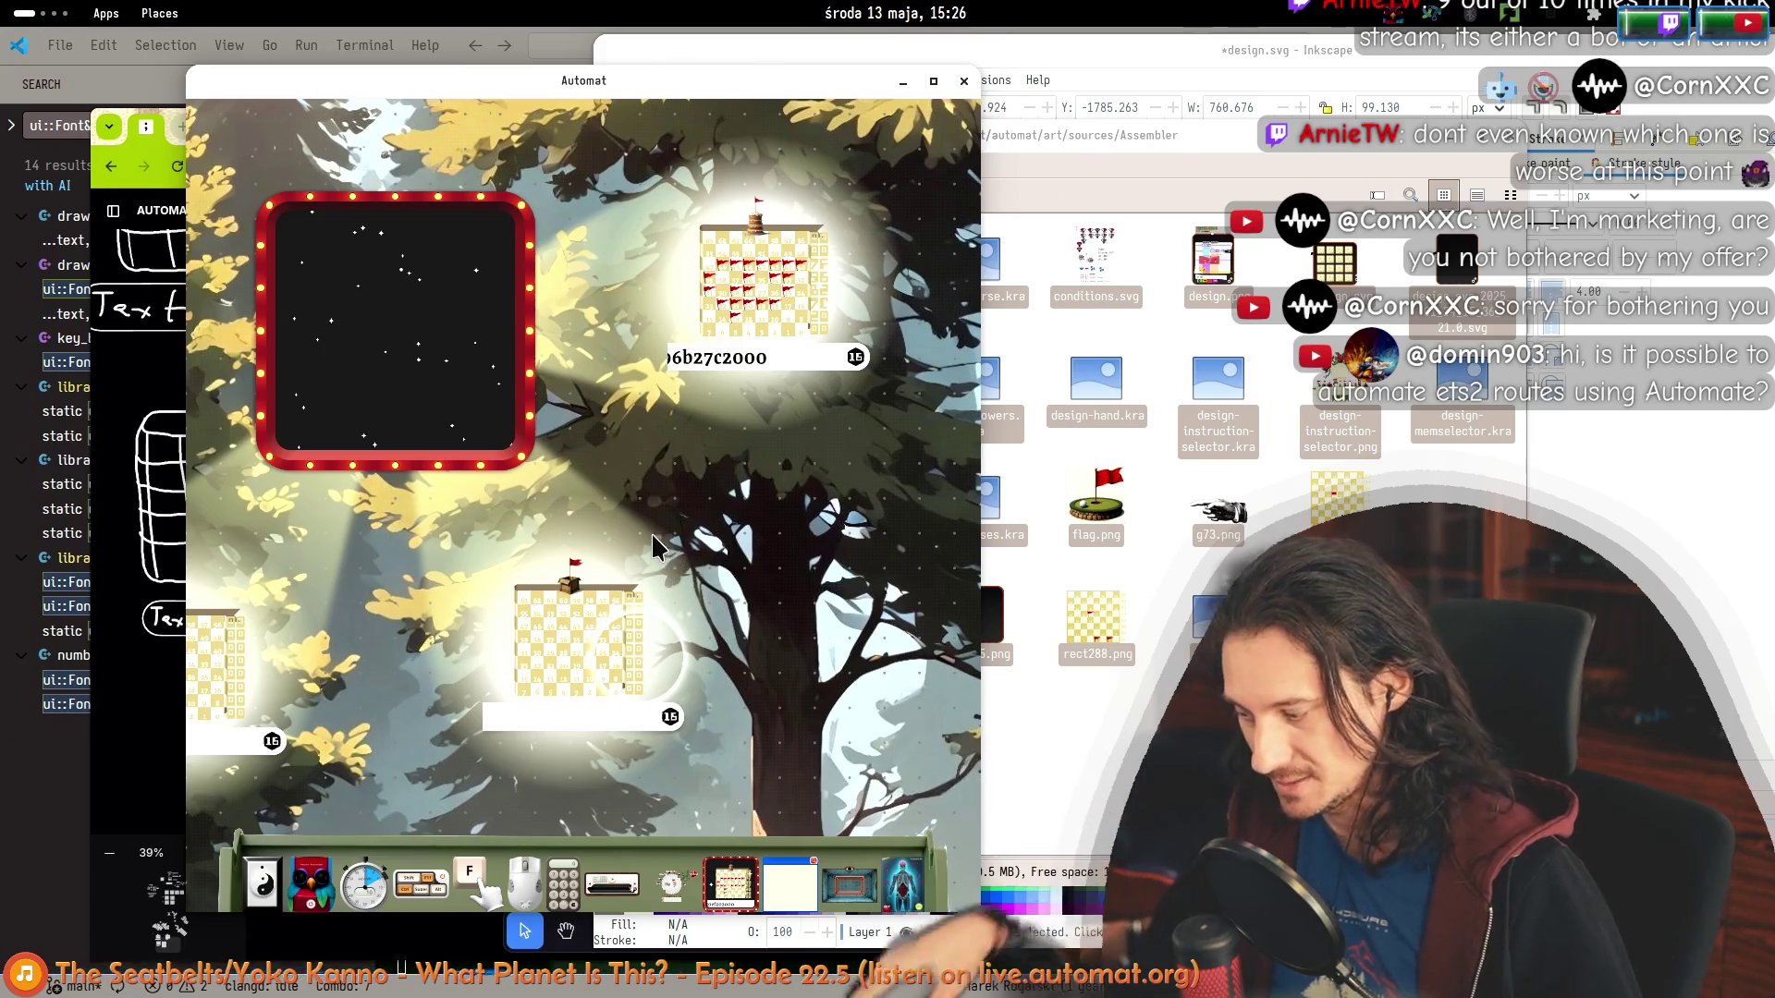
key(alt+Tab)
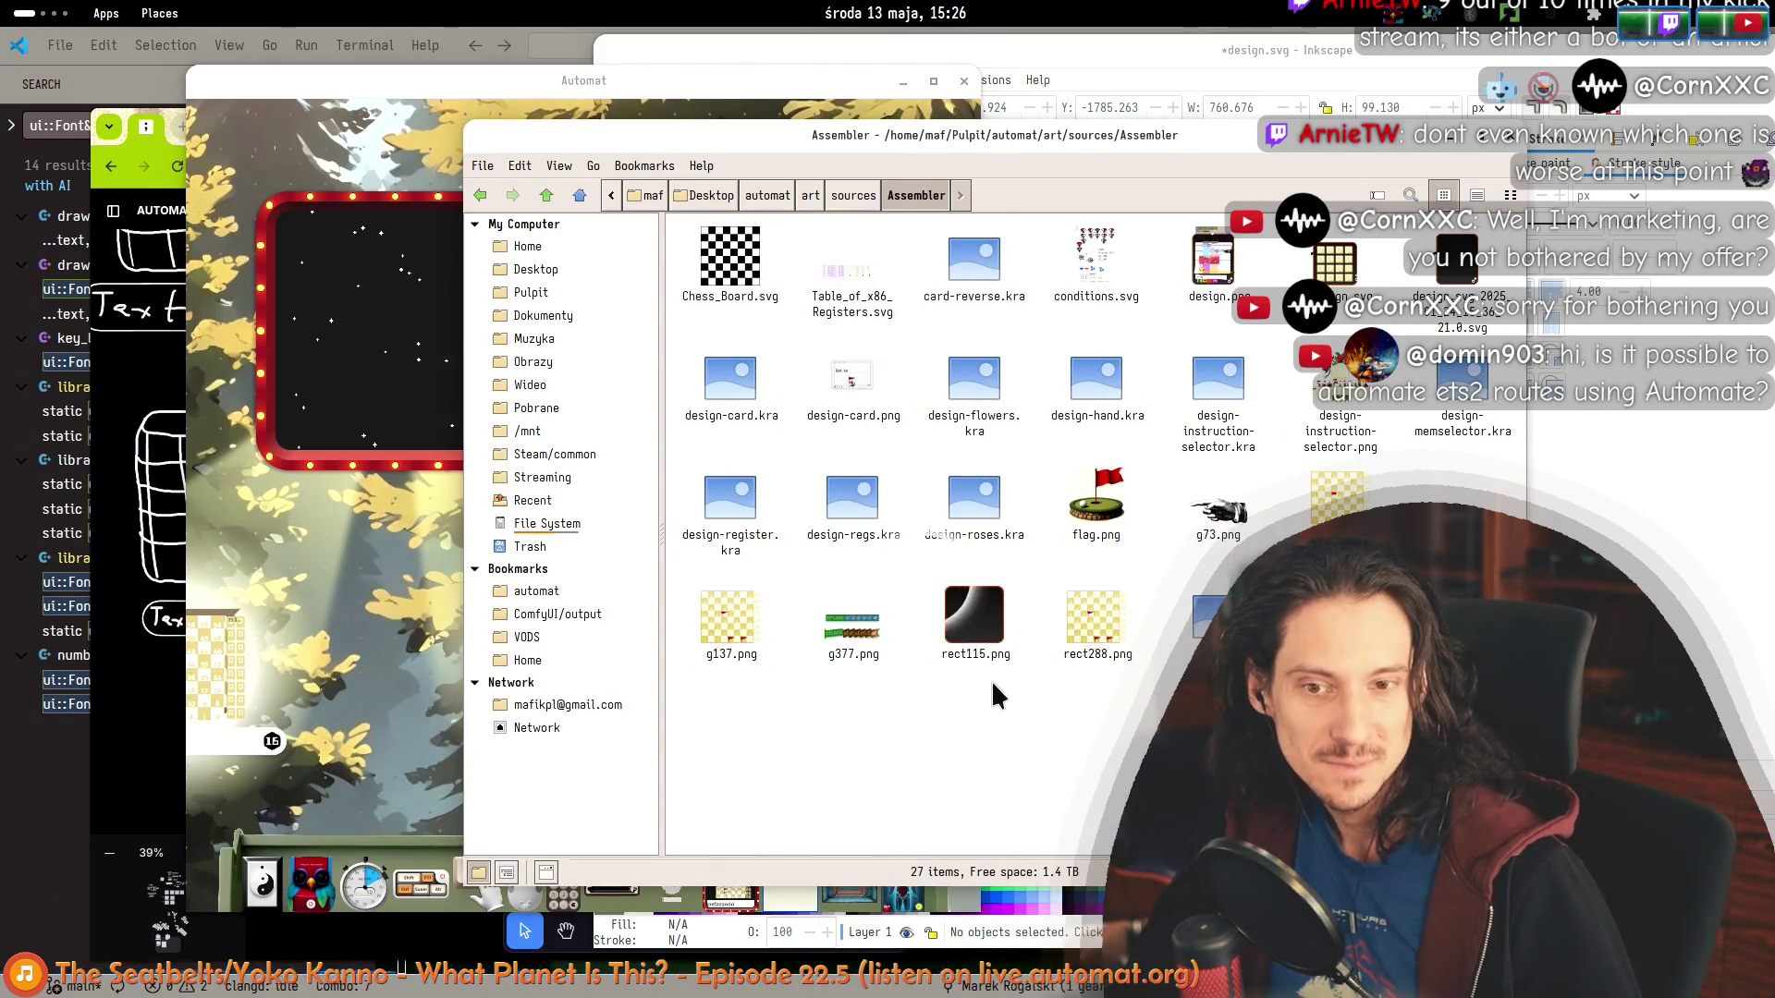
Nudge the starfield frame further down-left in Automat, then raise the Assembler folder window
click(341, 639)
mouse_move(555, 342)
mouse_down()
mouse_move(555, 424)
mouse_move(563, 385)
mouse_up()
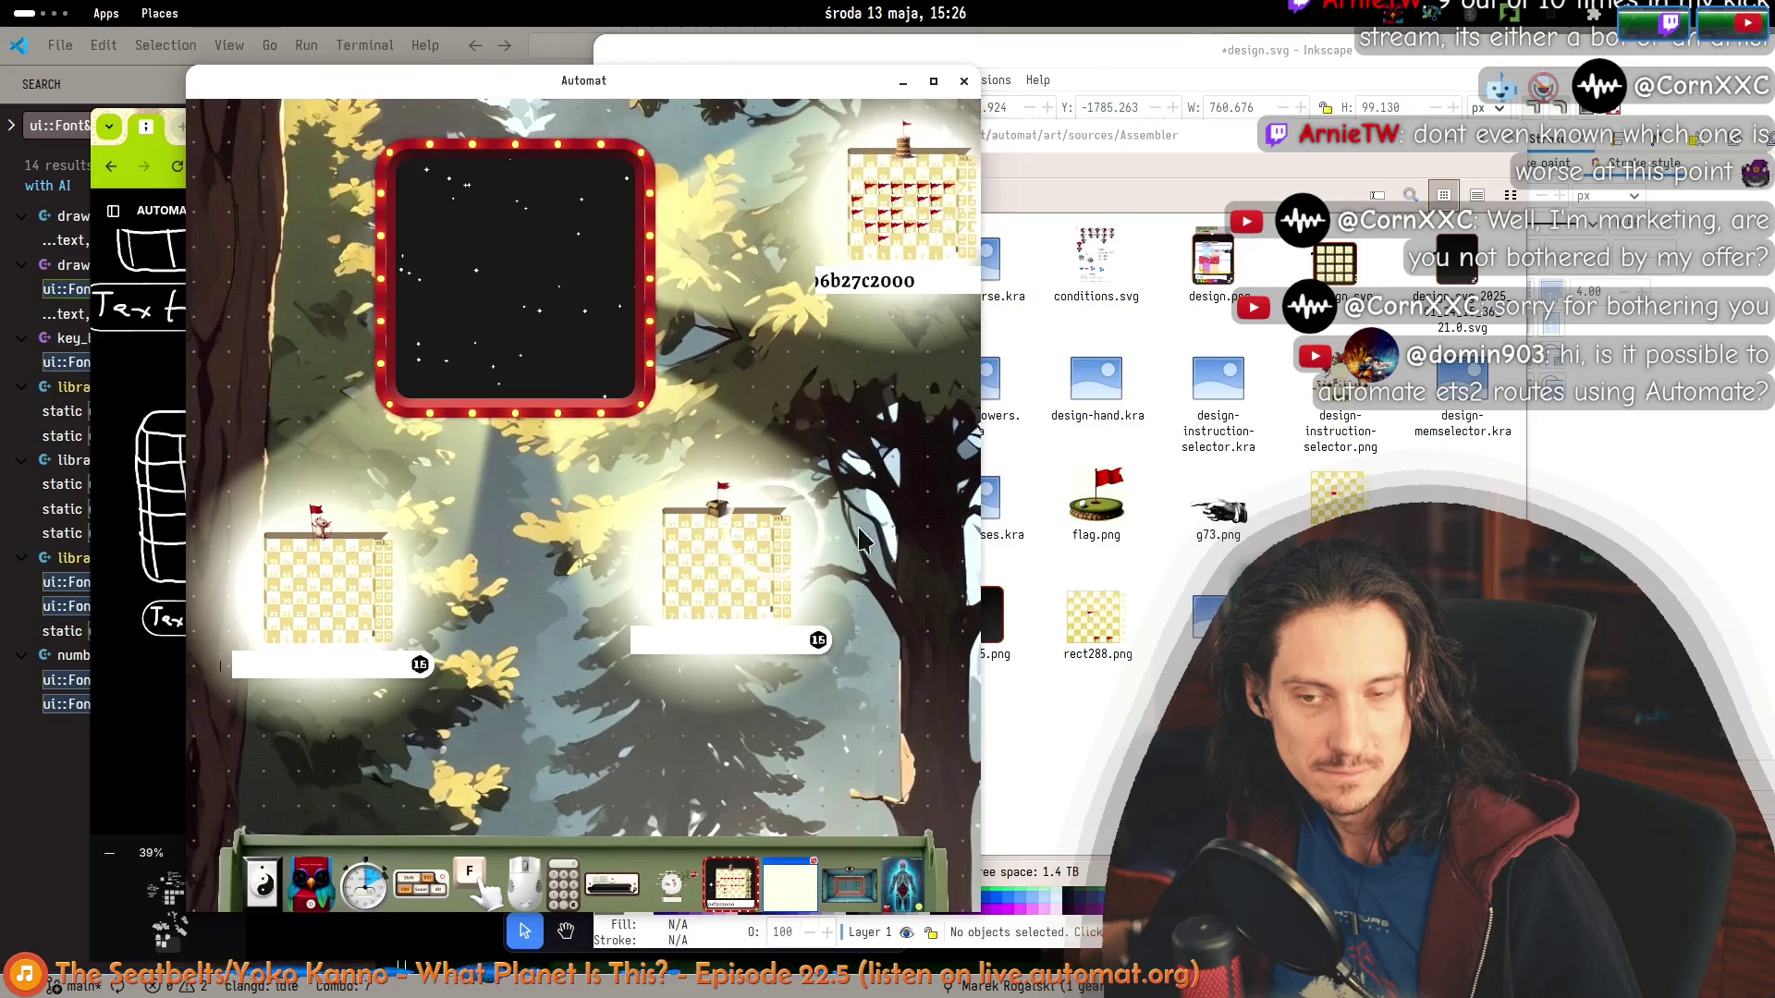
scroll(859, 536, up, 2)
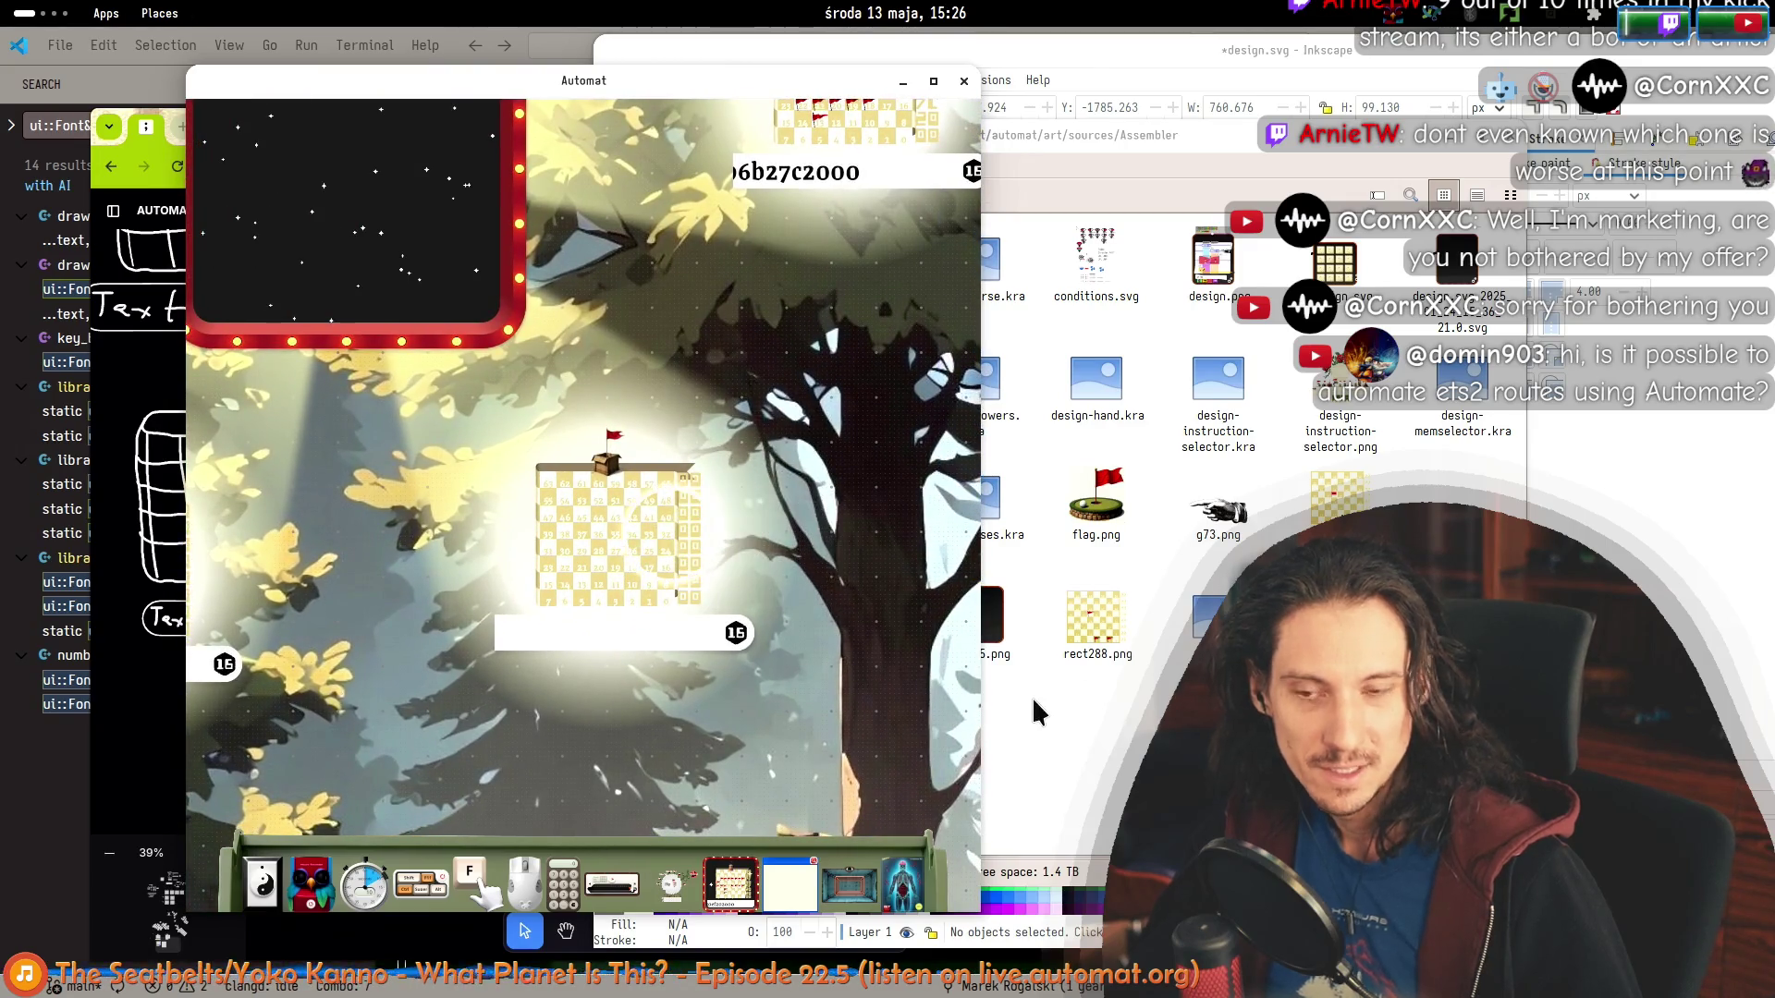
click(1006, 573)
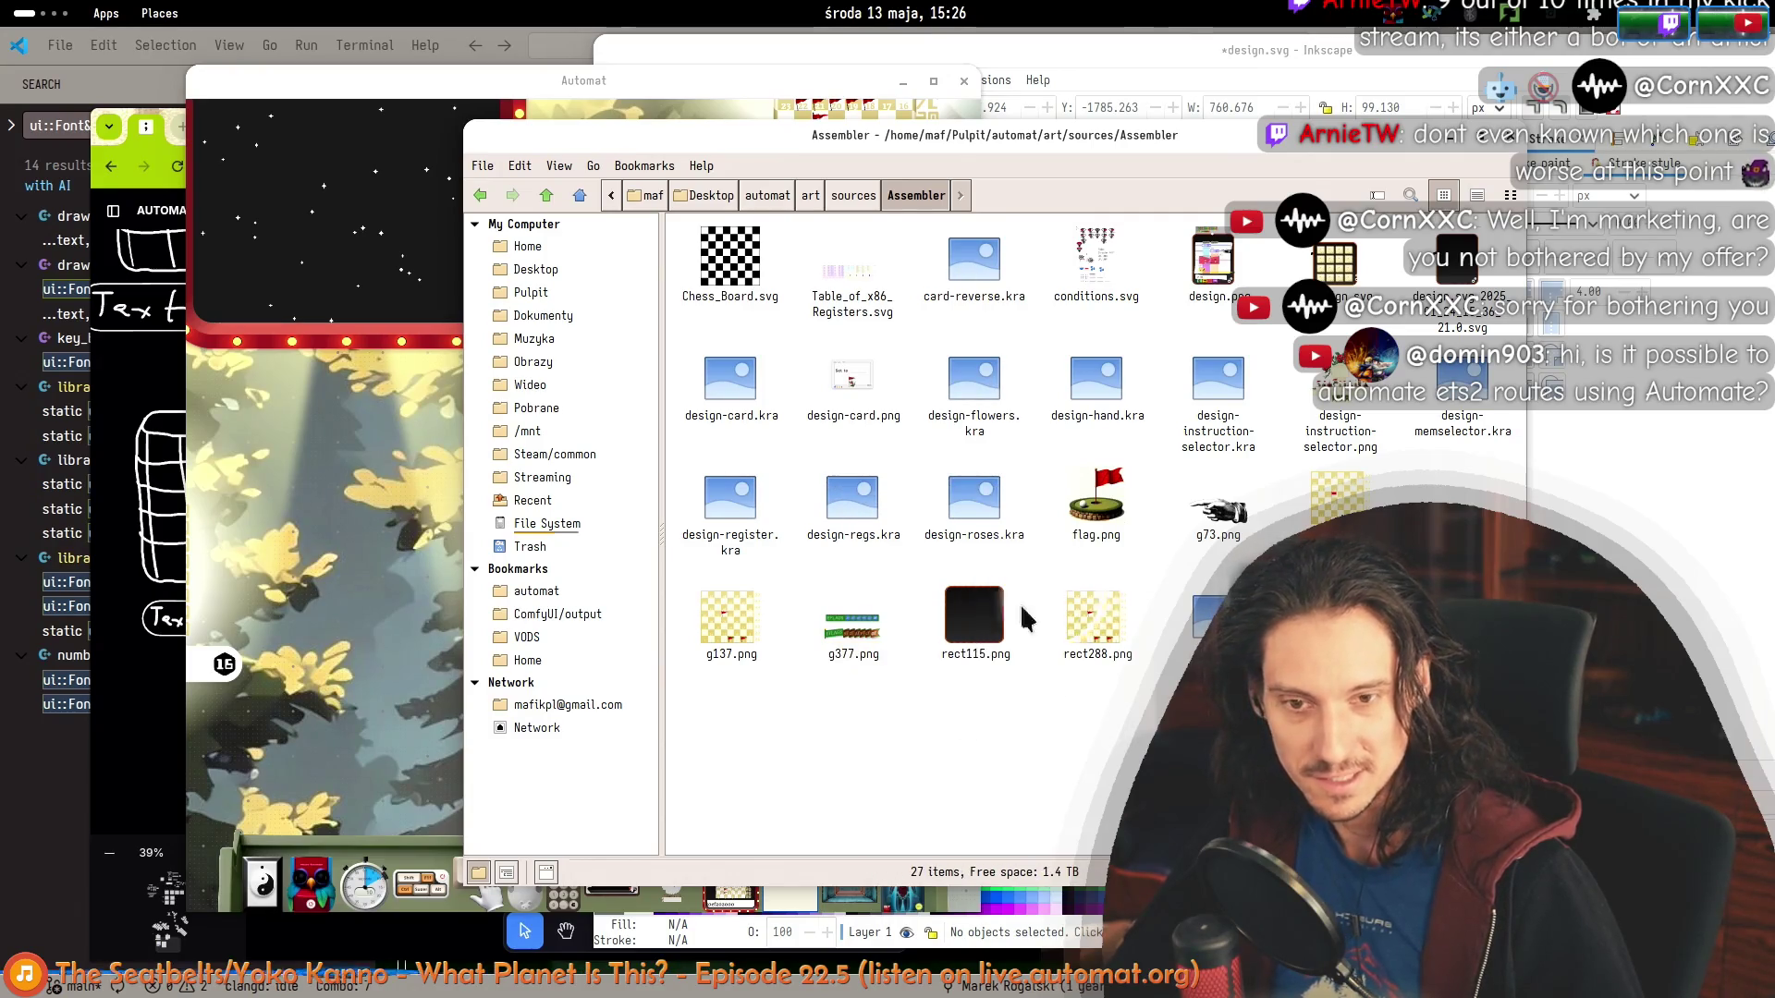
key(alt+Tab)
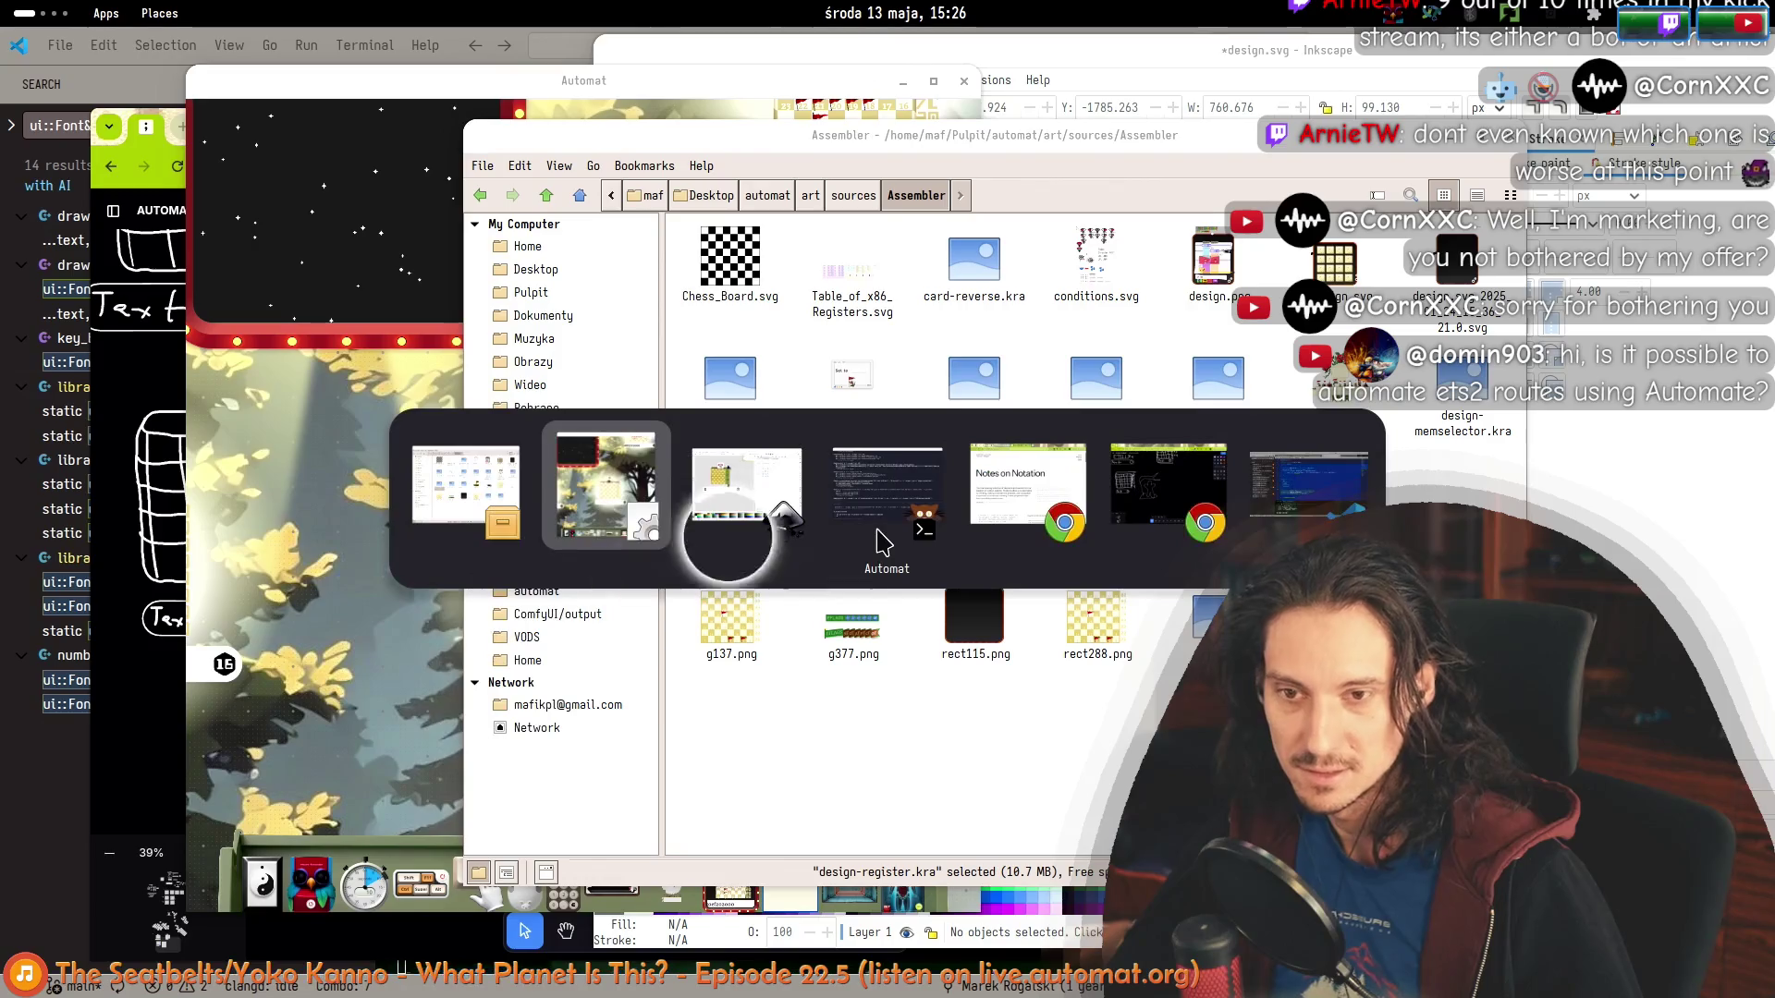
Launch Krita by searching 'krita' in the Cinnamon launcher and bring up design-register.kra
key(alt+Tab)
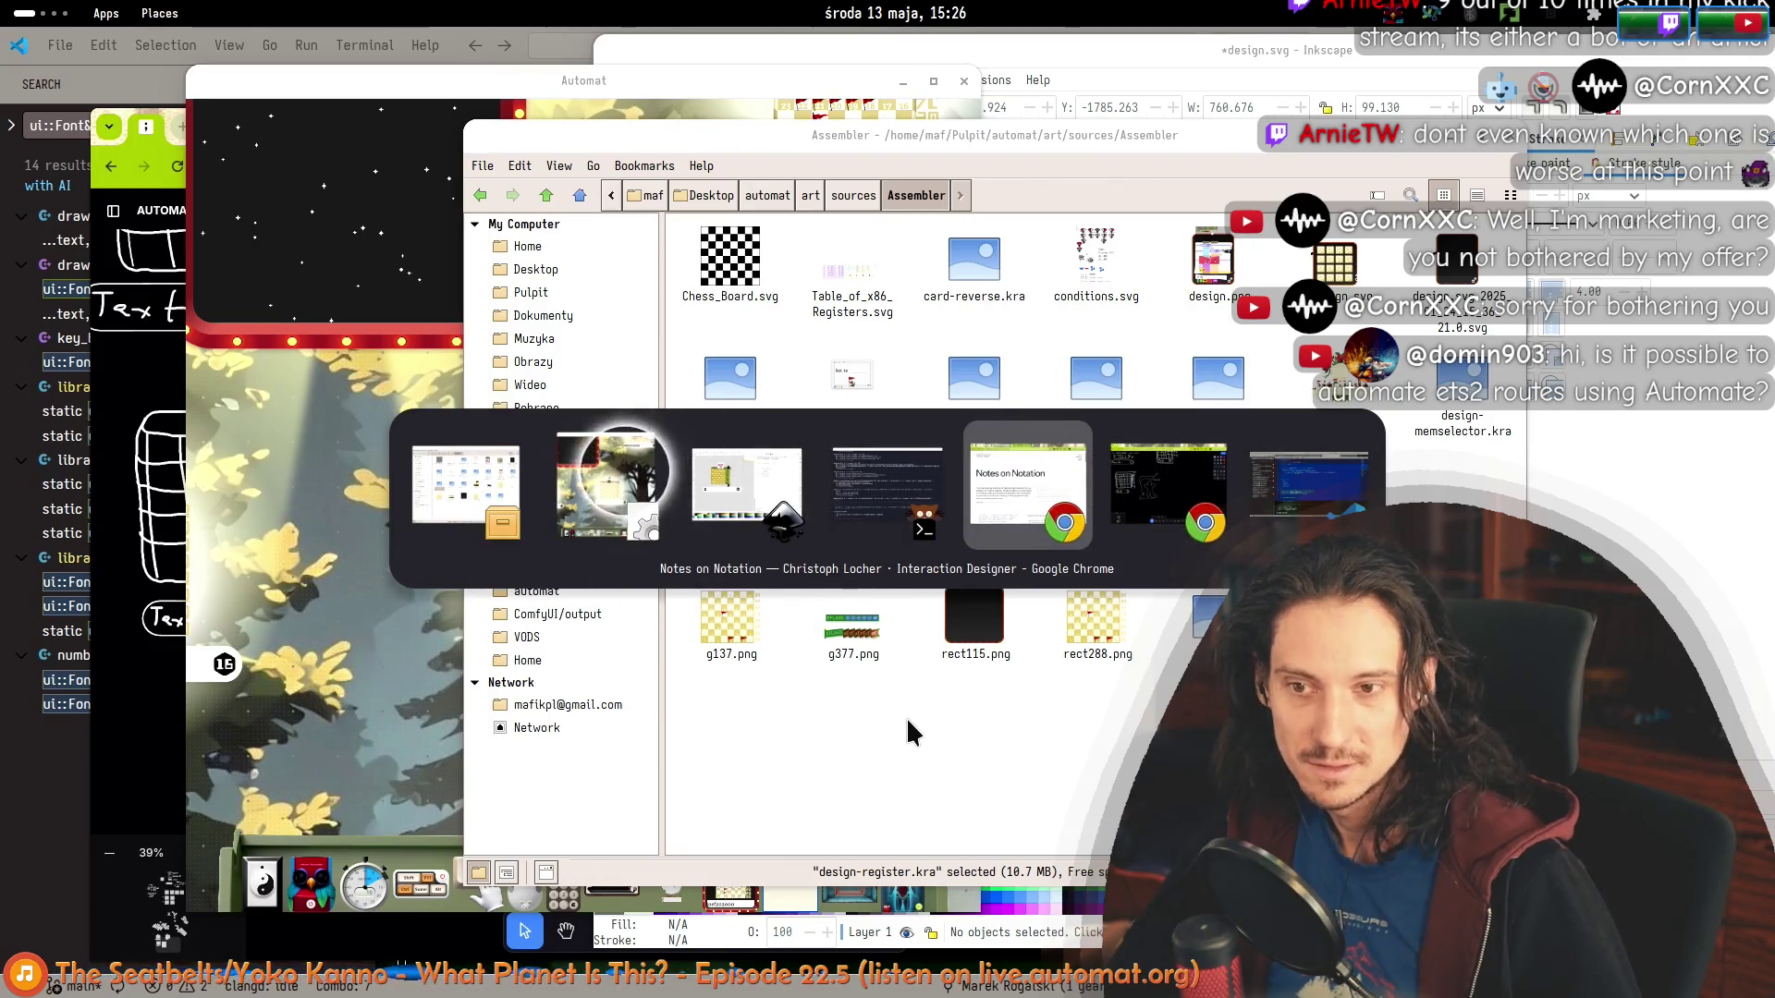
key(Escape)
key(super)
text(krita)
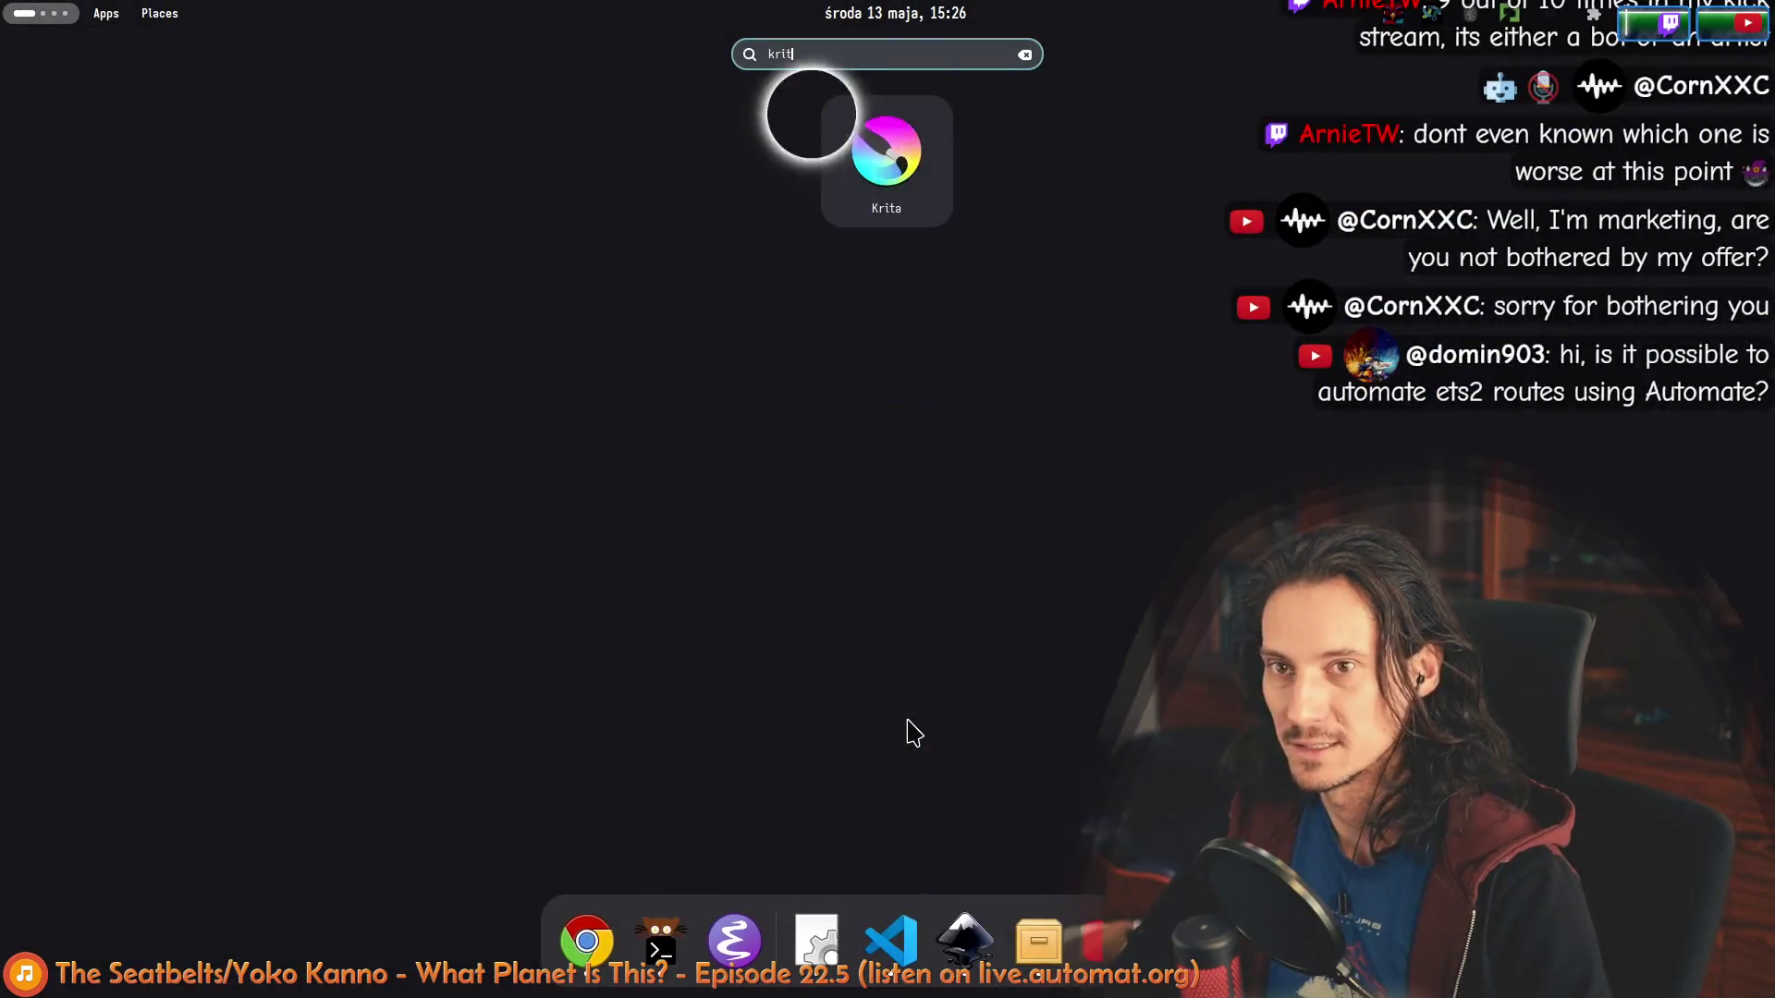
key(Return)
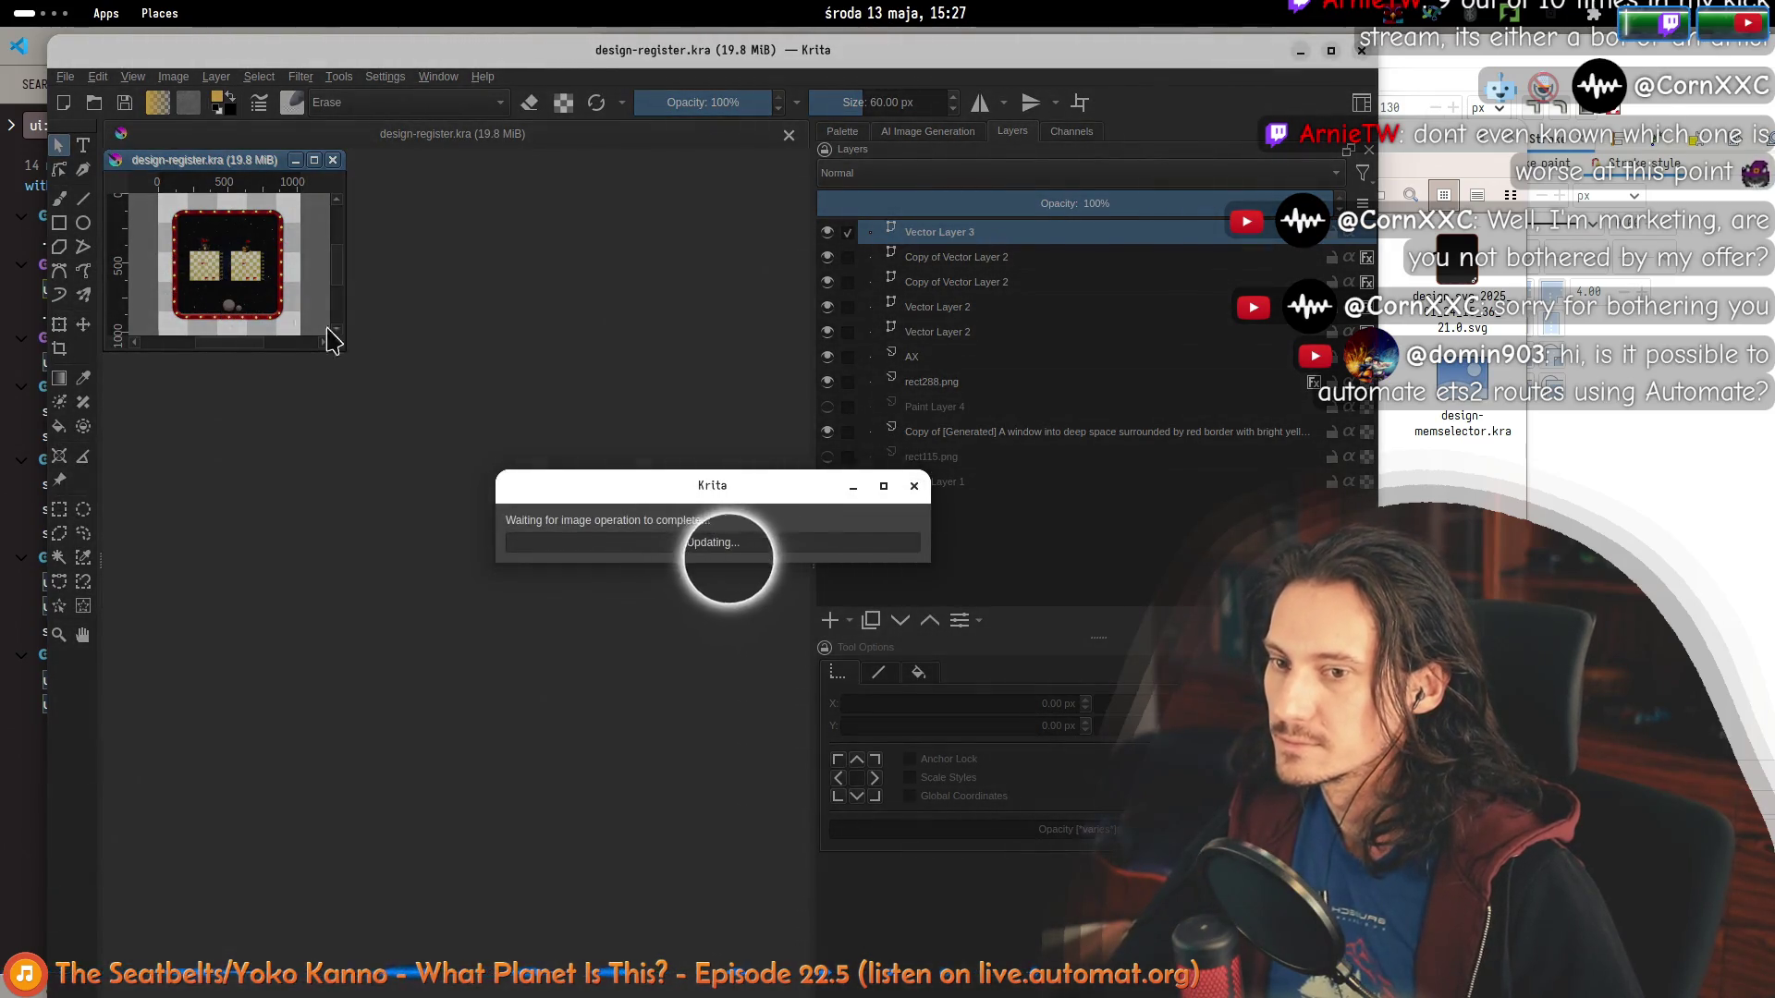
click(915, 486)
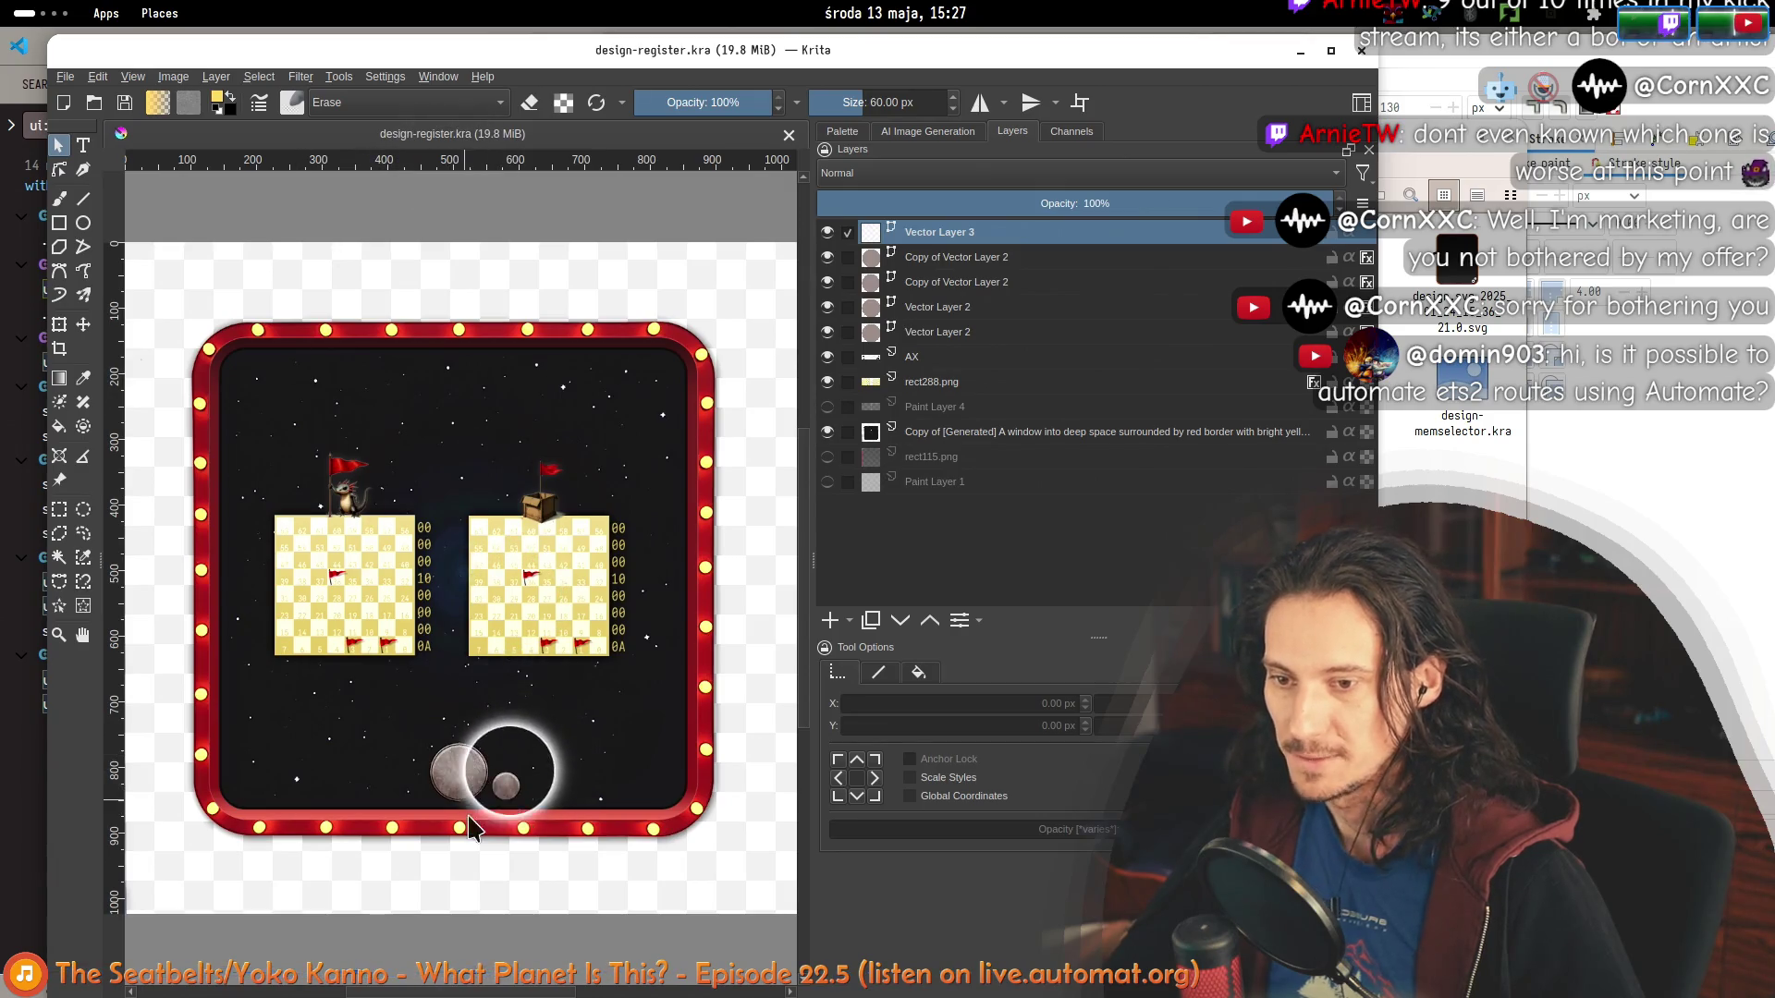
Zoom and pan the design-register.kra view across the two moons on the starfield
scroll(472, 826, down, 3)
scroll(496, 760, up, 8)
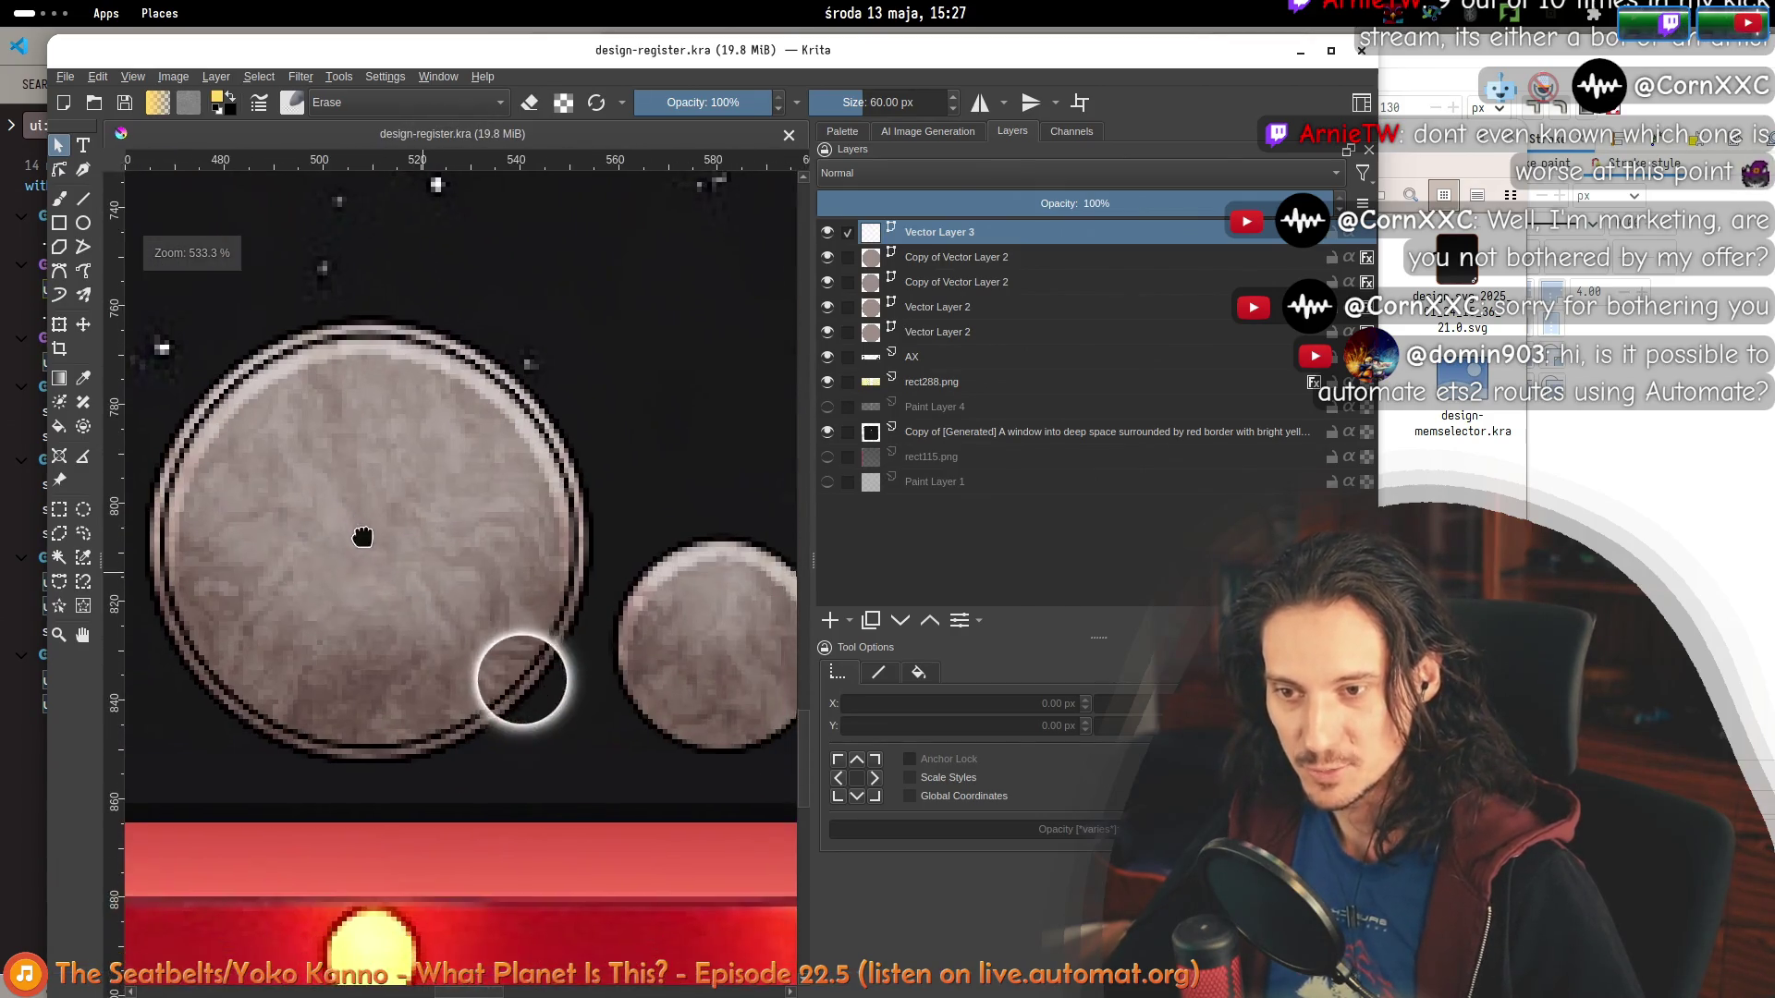
drag(361, 537, 368, 539)
scroll(344, 632, down, 2)
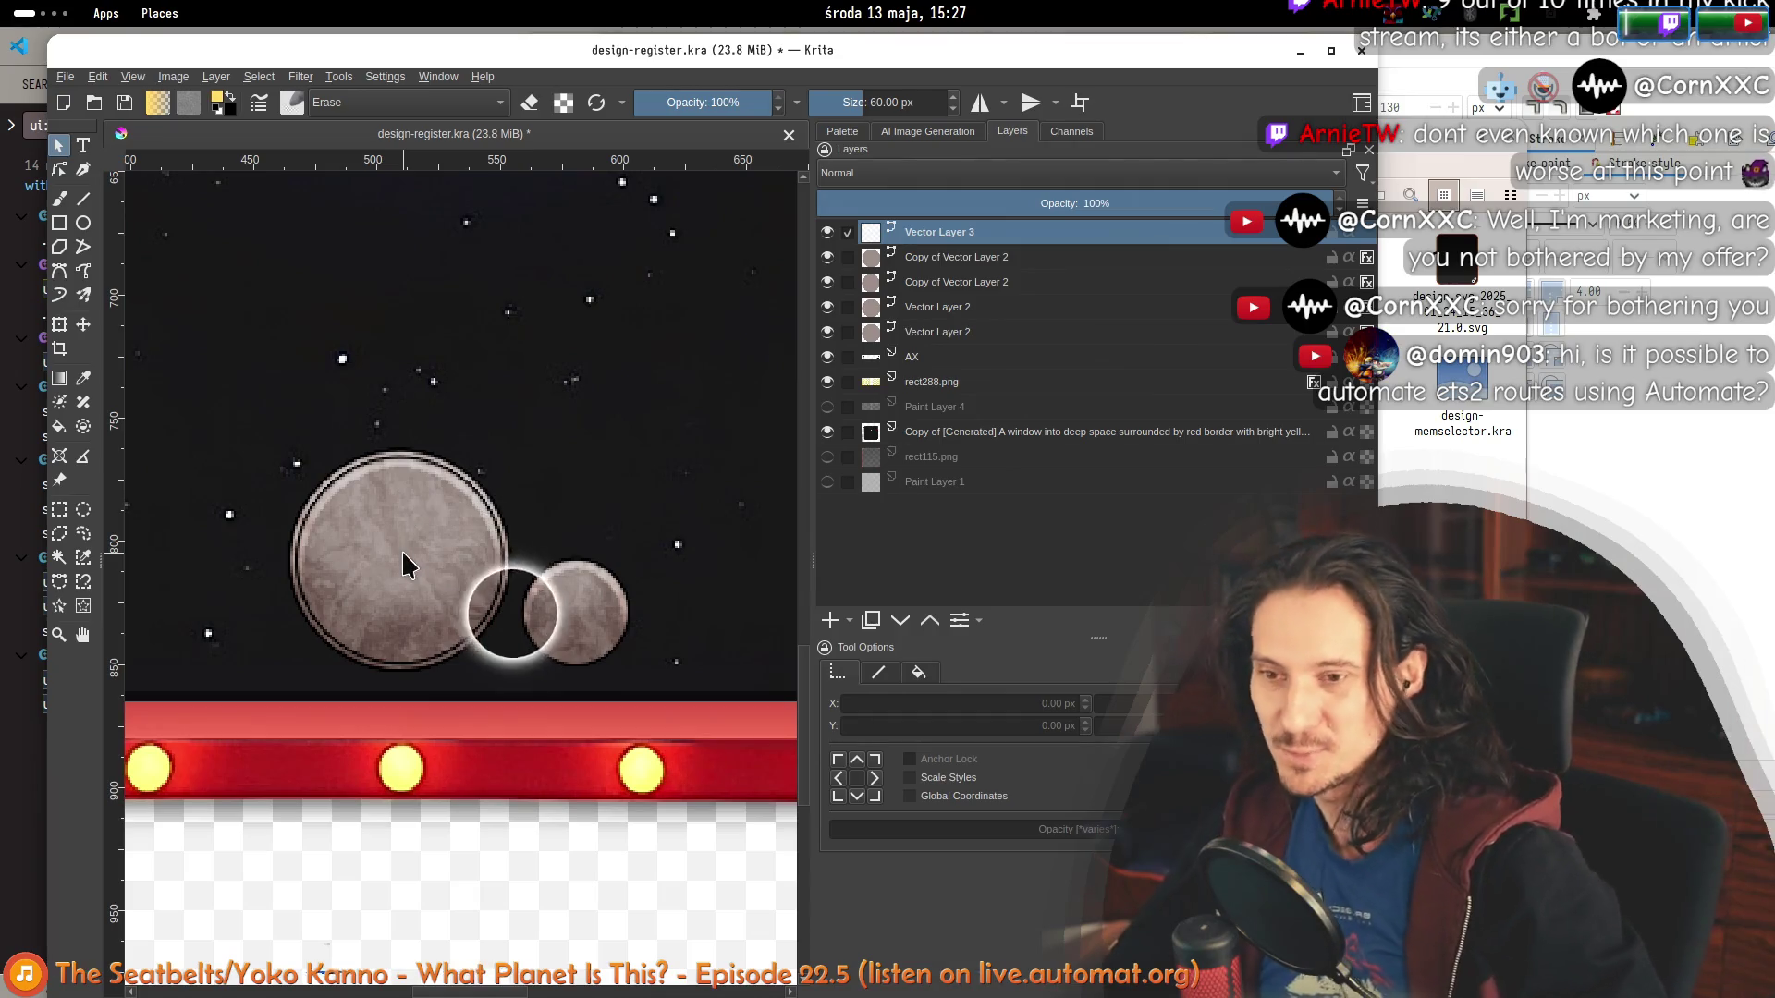
scroll(413, 518, down, 3)
scroll(425, 434, up, 2)
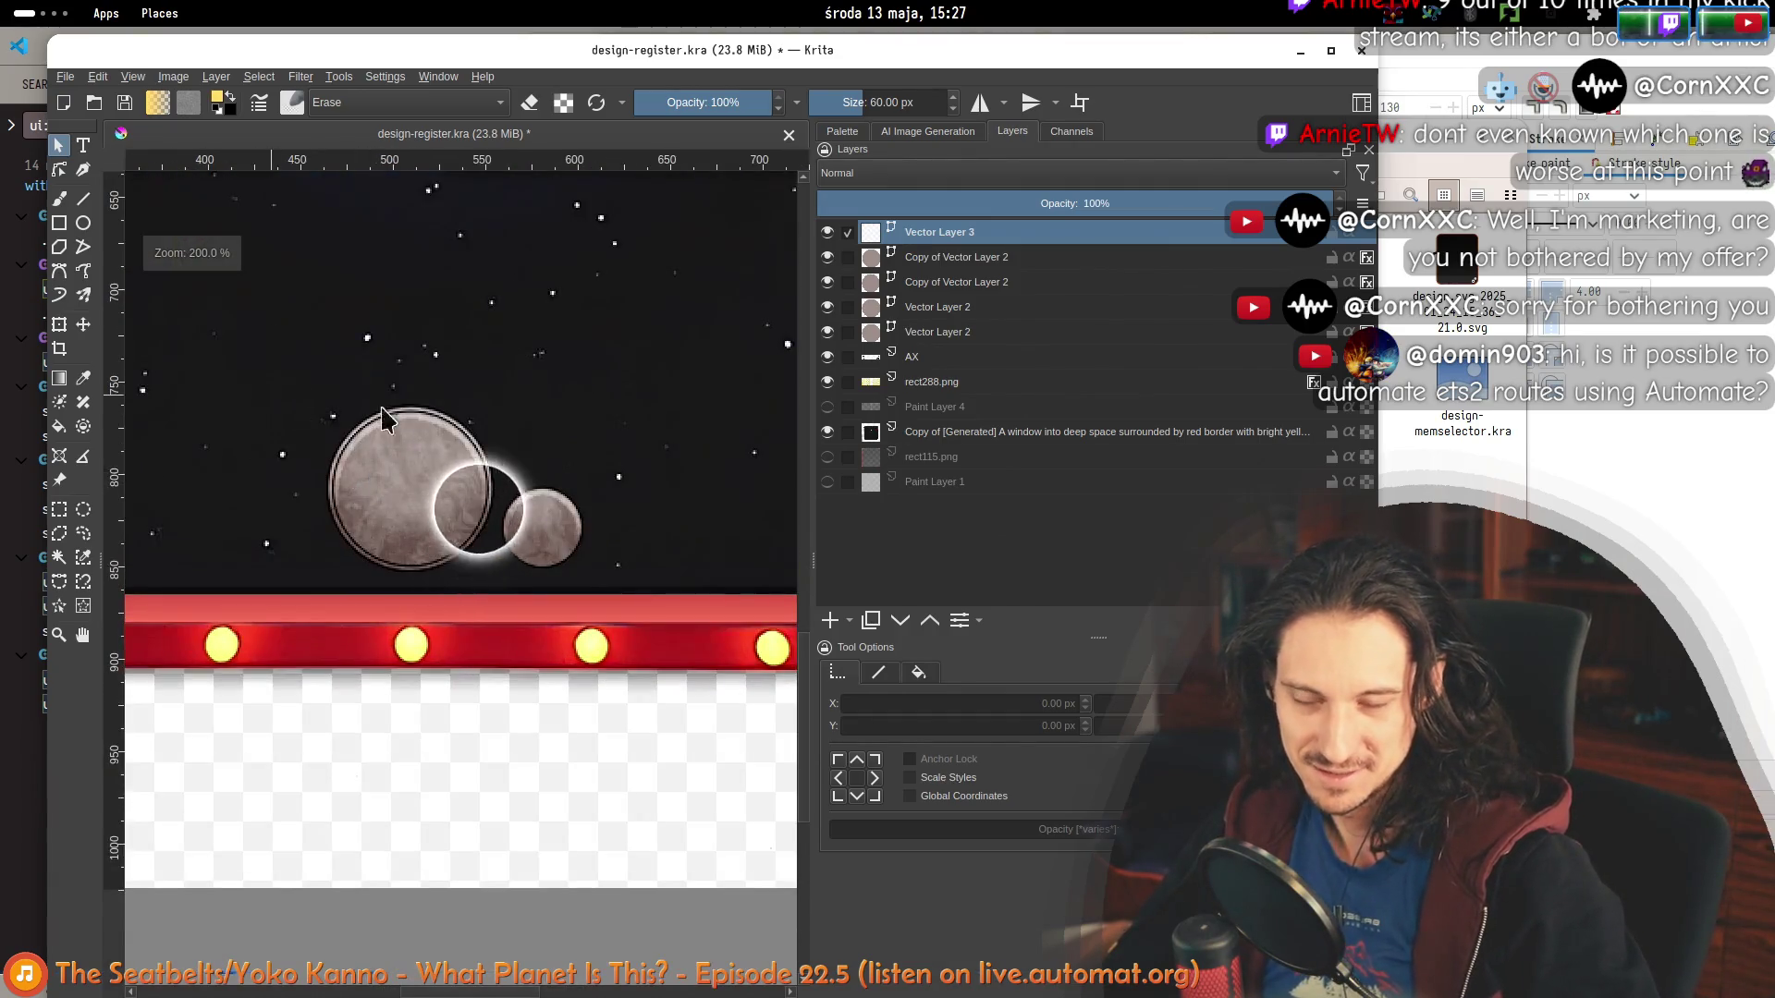
scroll(442, 442, down, 2)
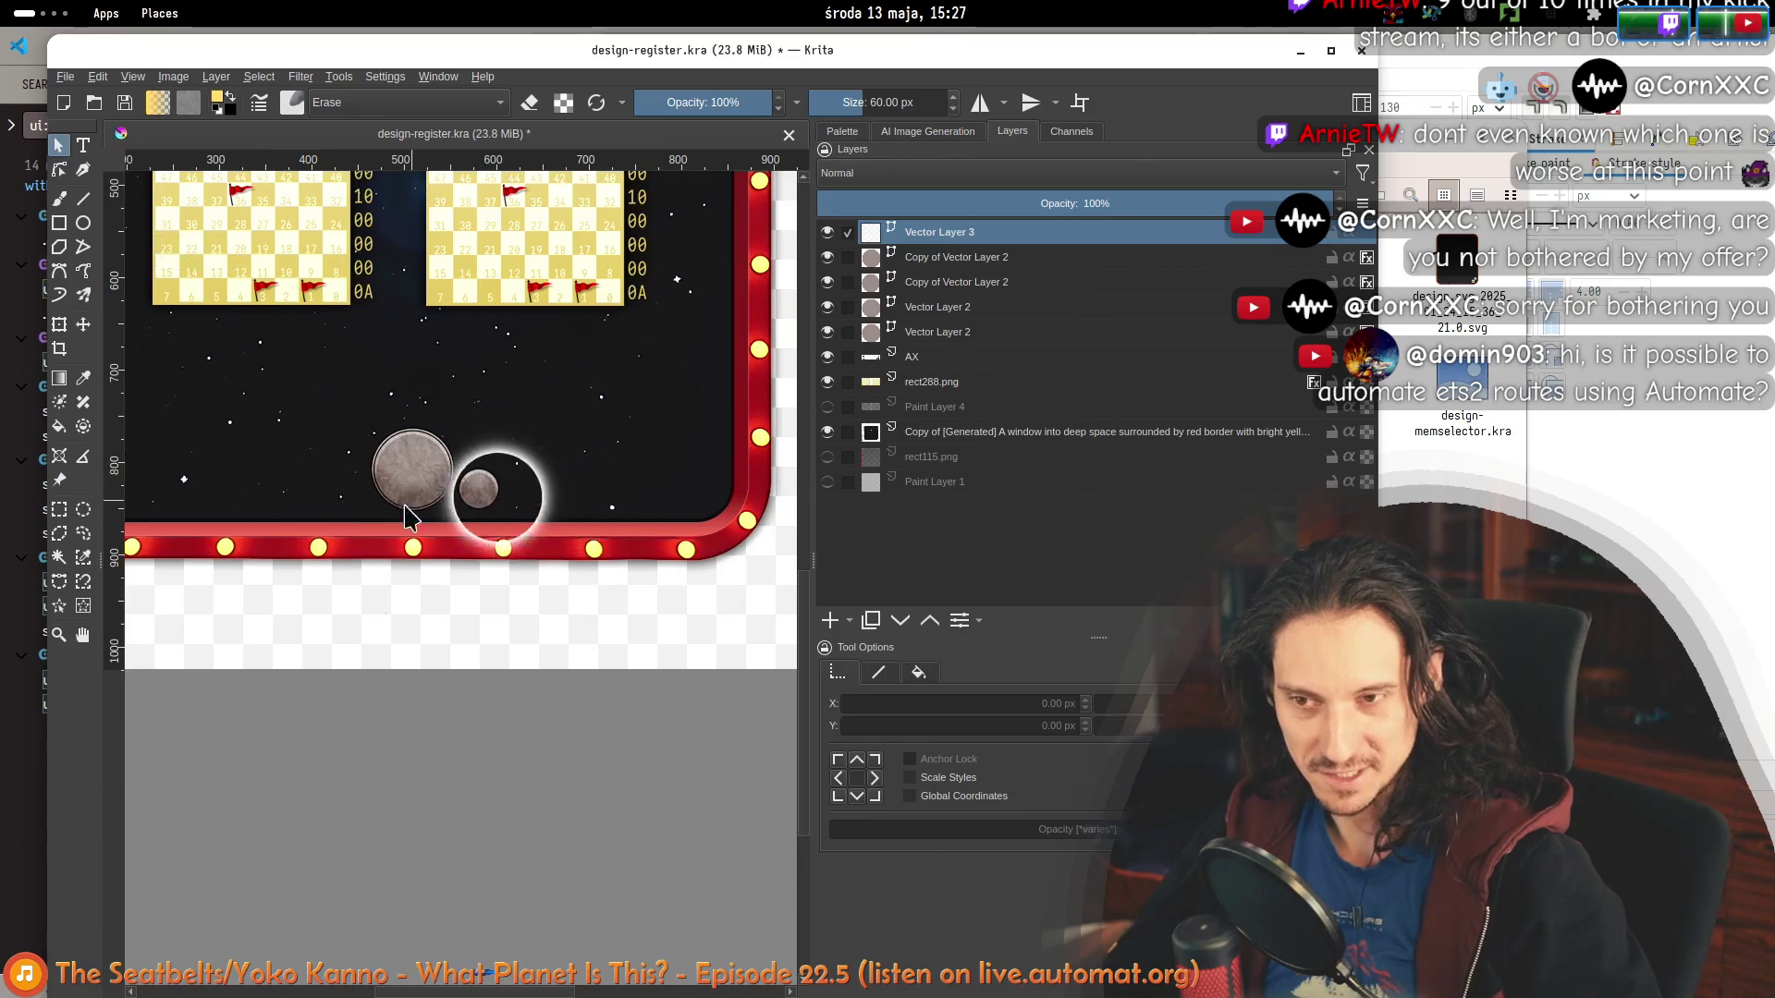
scroll(447, 483, up, 3)
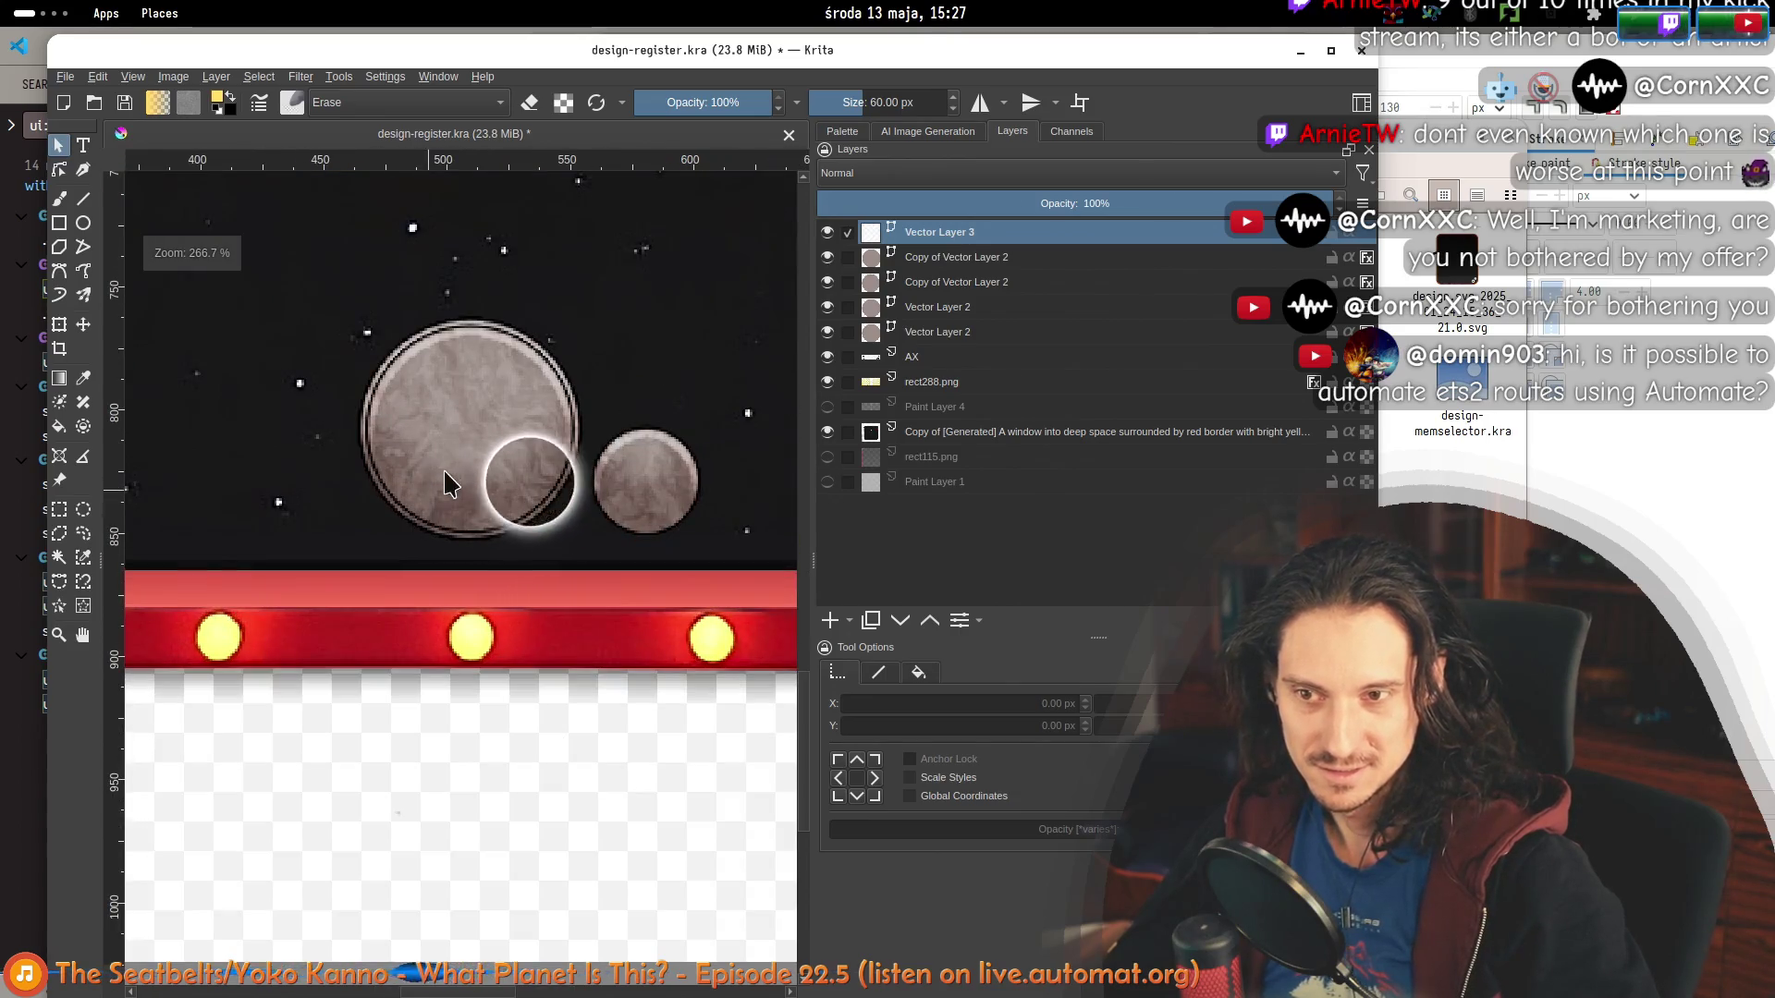
scroll(539, 412, down, 1)
scroll(539, 458, up, 1)
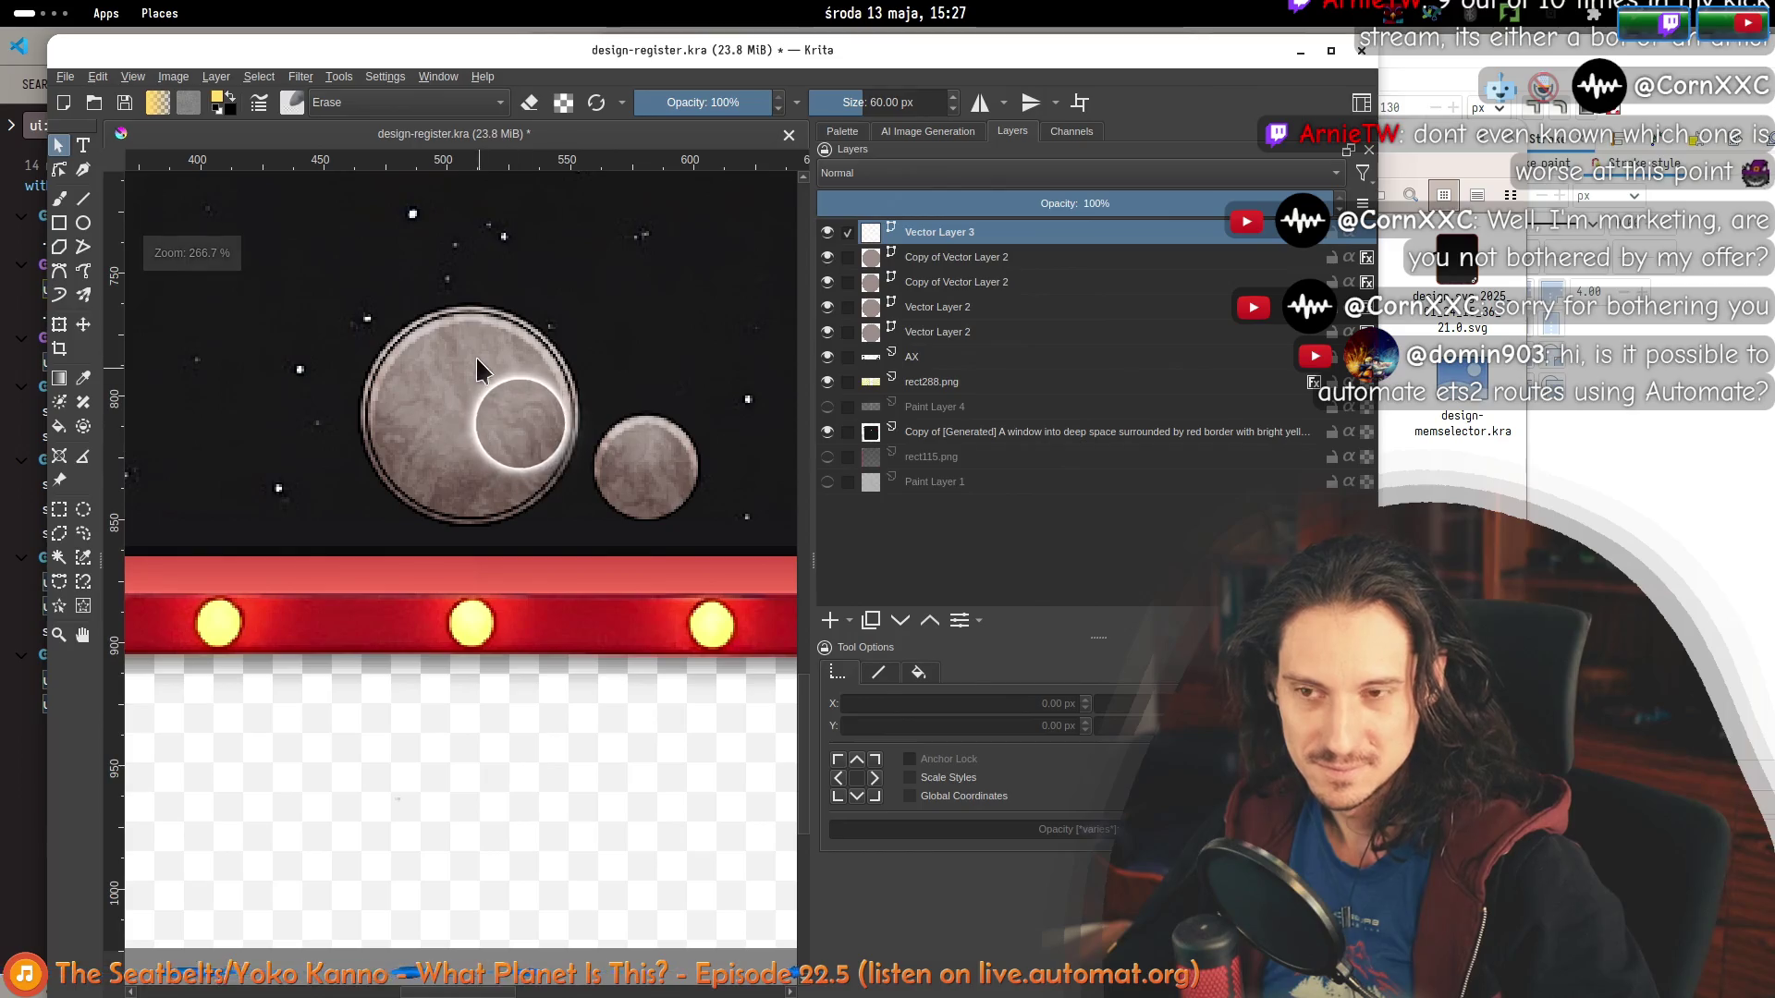
scroll(477, 365, up, 2)
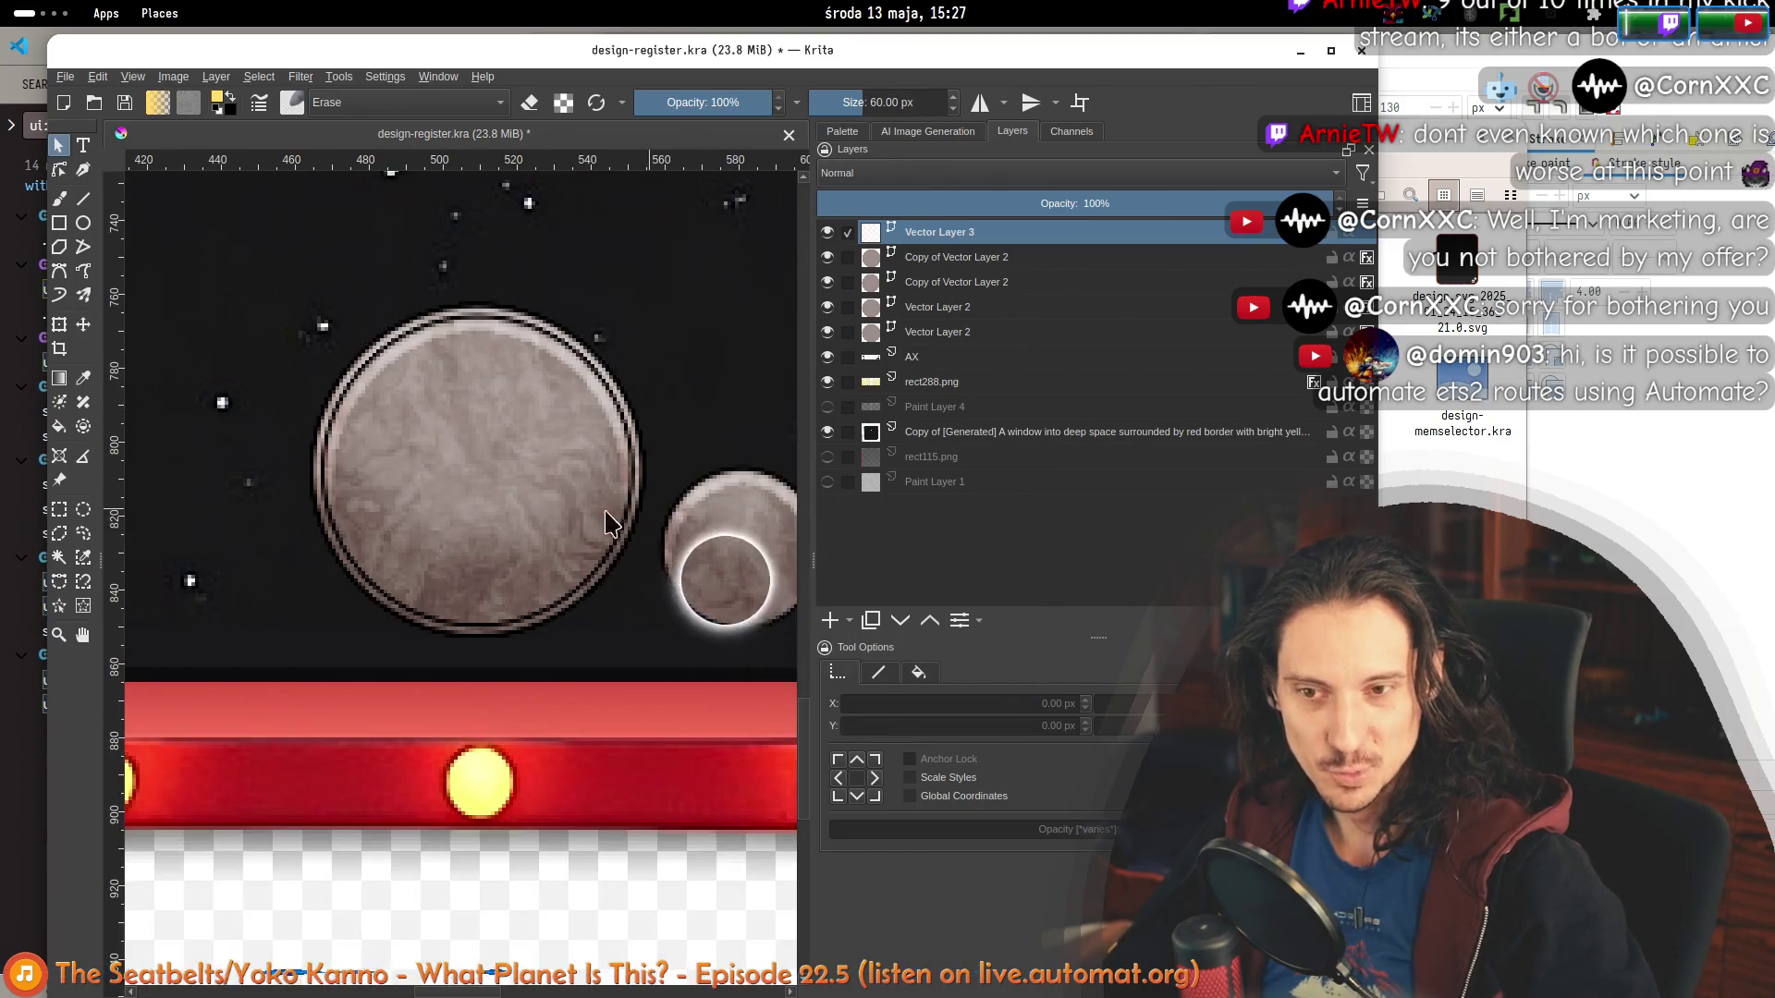
scroll(564, 504, right, 3)
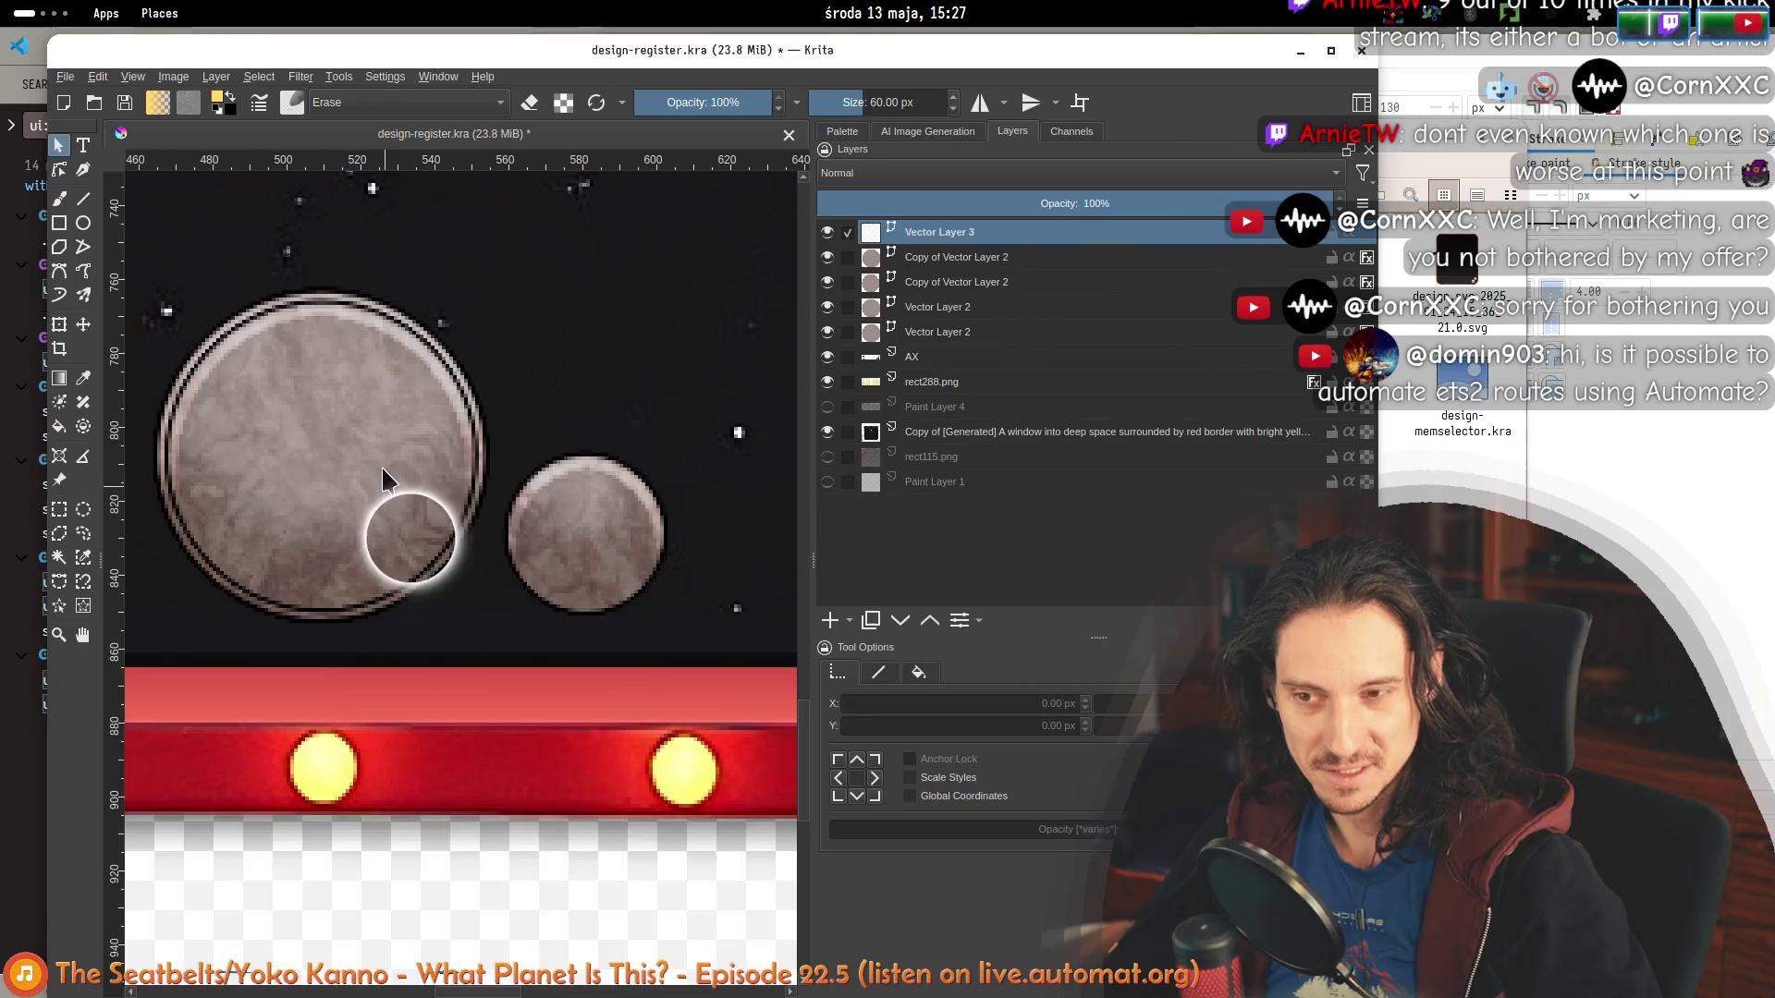
scroll(364, 416, down, 4)
scroll(318, 354, up, 4)
Hide and reshow Copy of Vector Layer 2 to identify the small moon, then select that layer
click(383, 446)
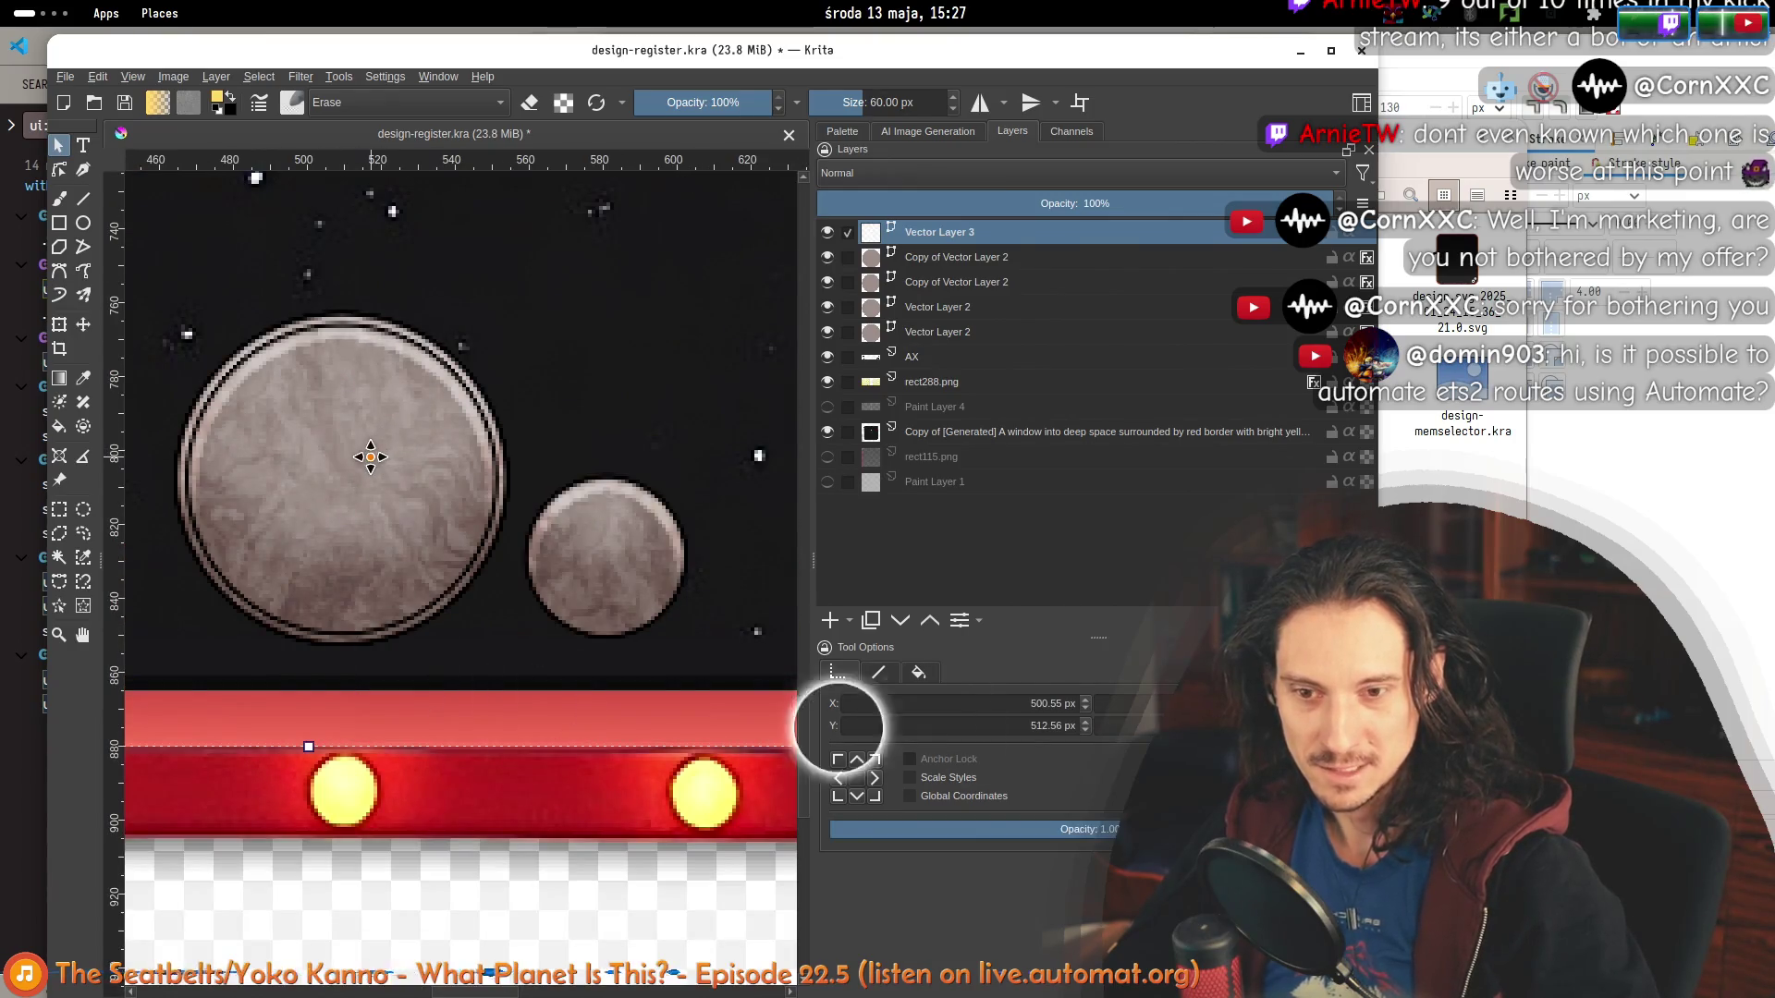
click(828, 258)
click(827, 258)
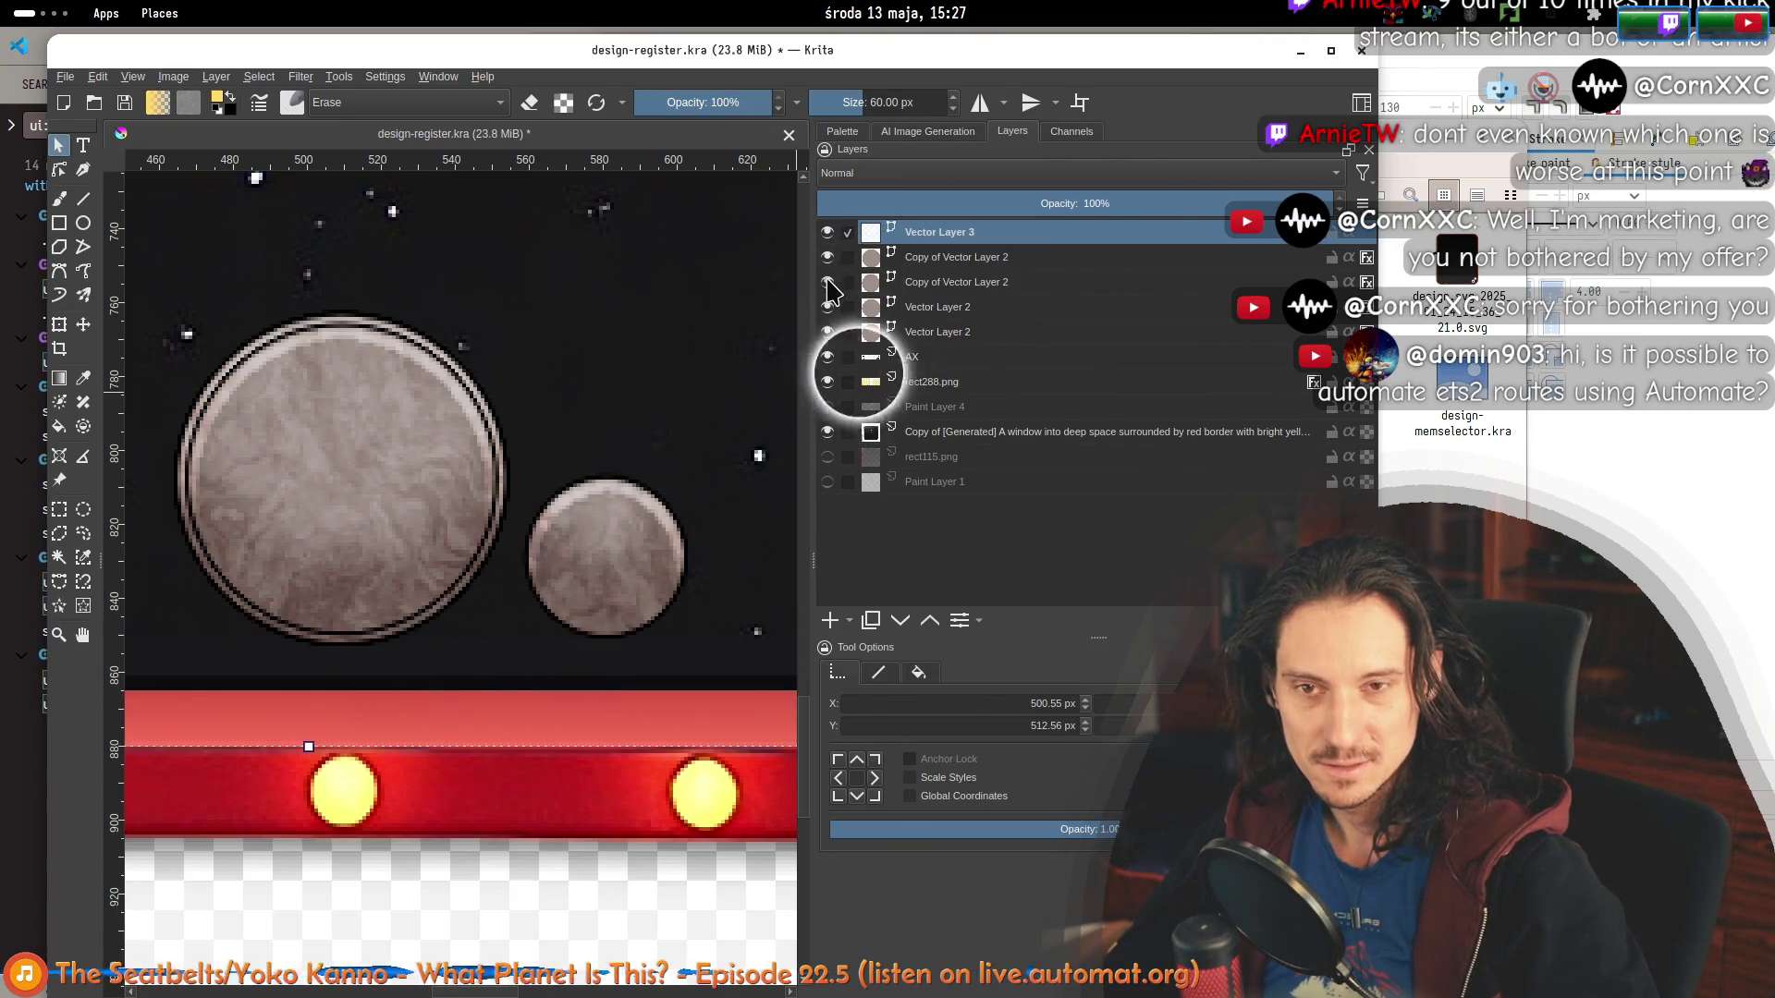
click(978, 262)
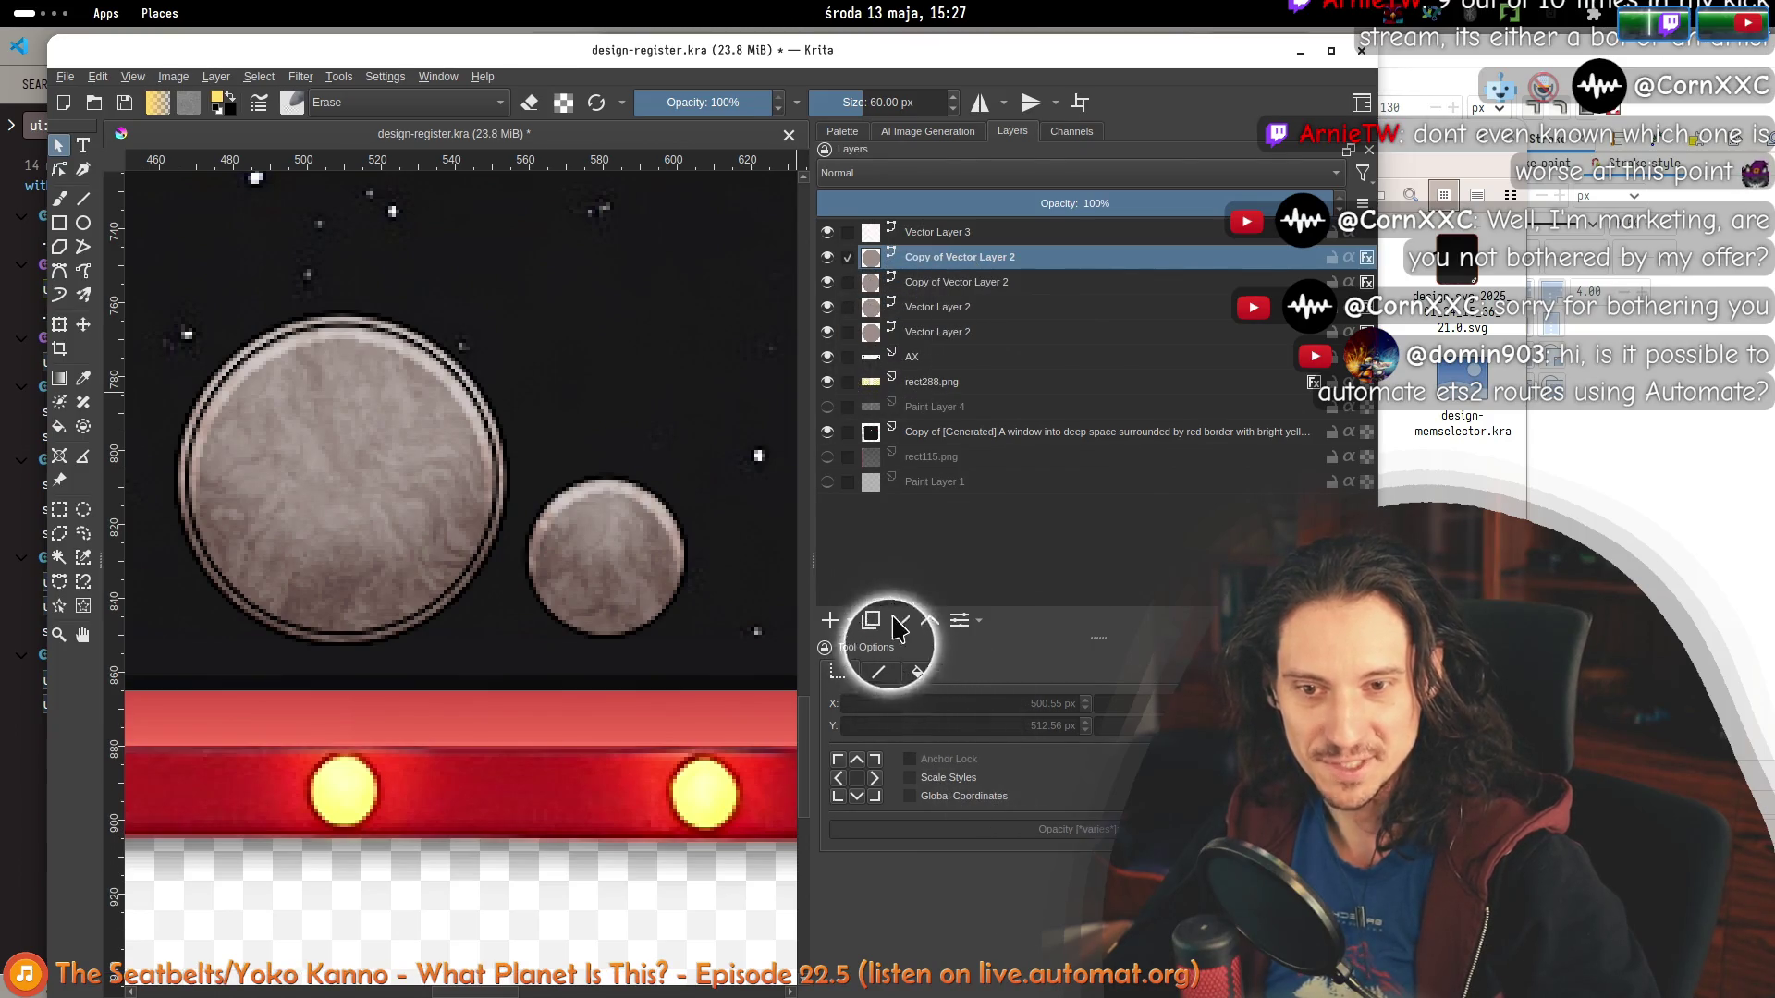
right_click(953, 263)
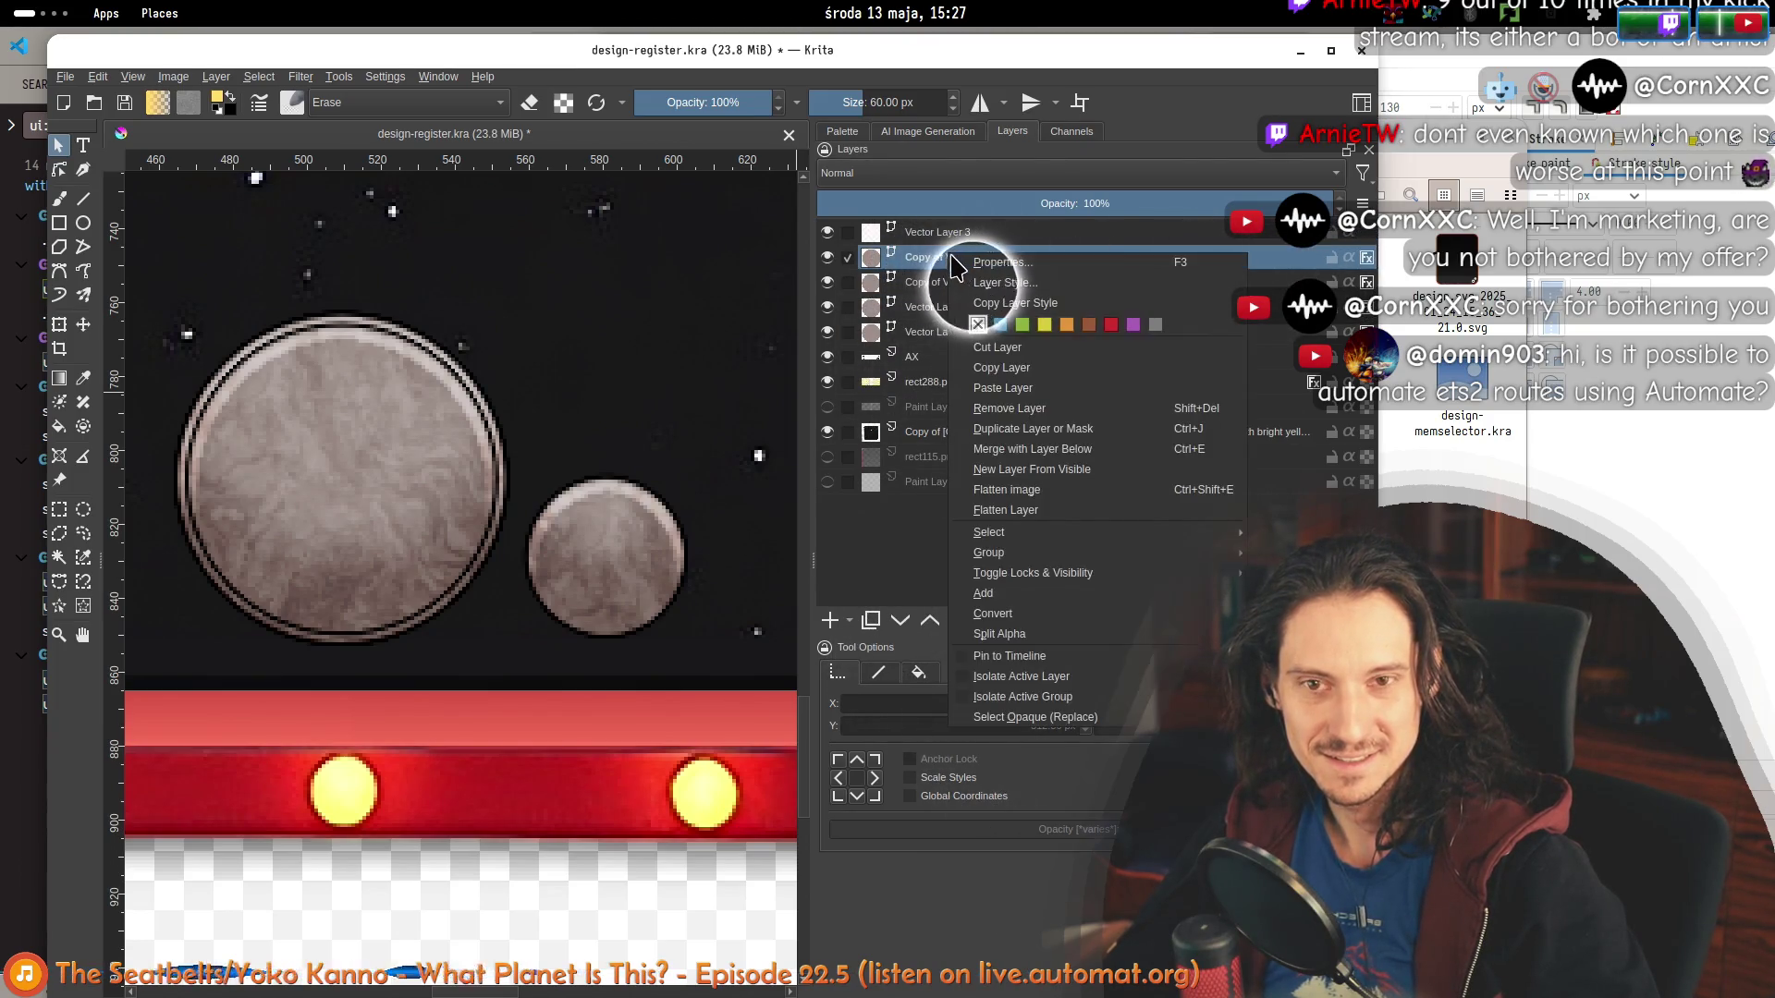
click(918, 321)
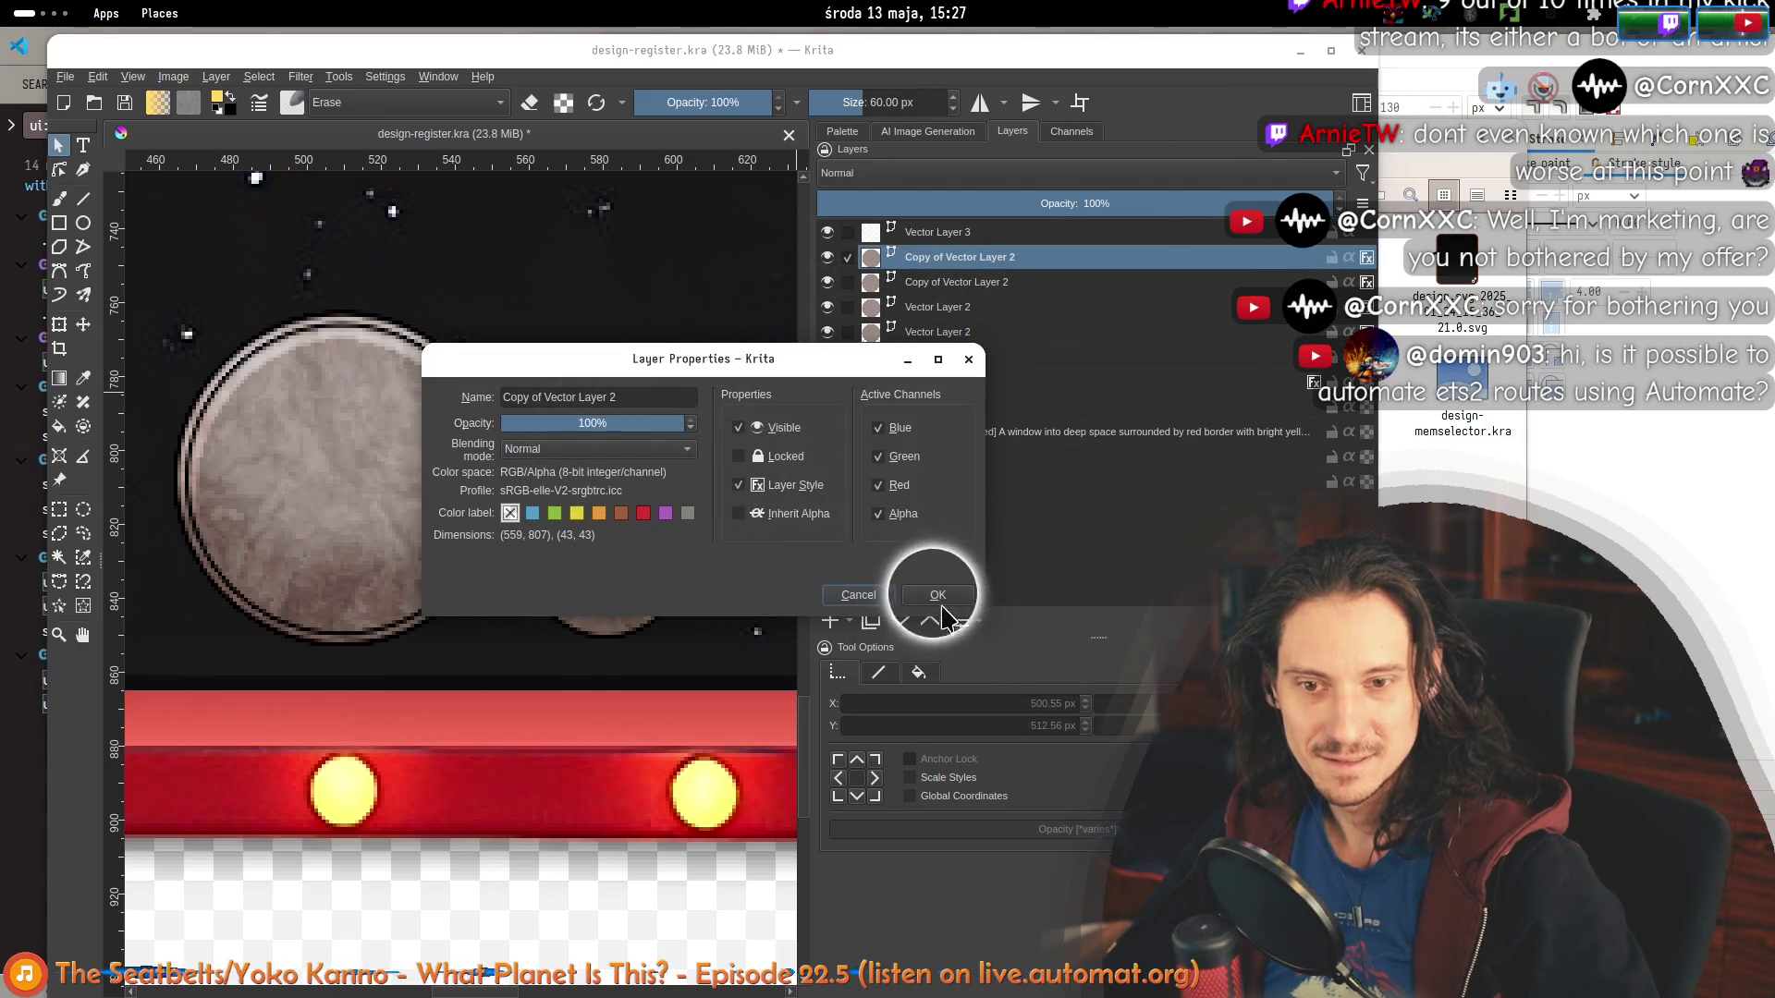
click(937, 594)
right_click(916, 277)
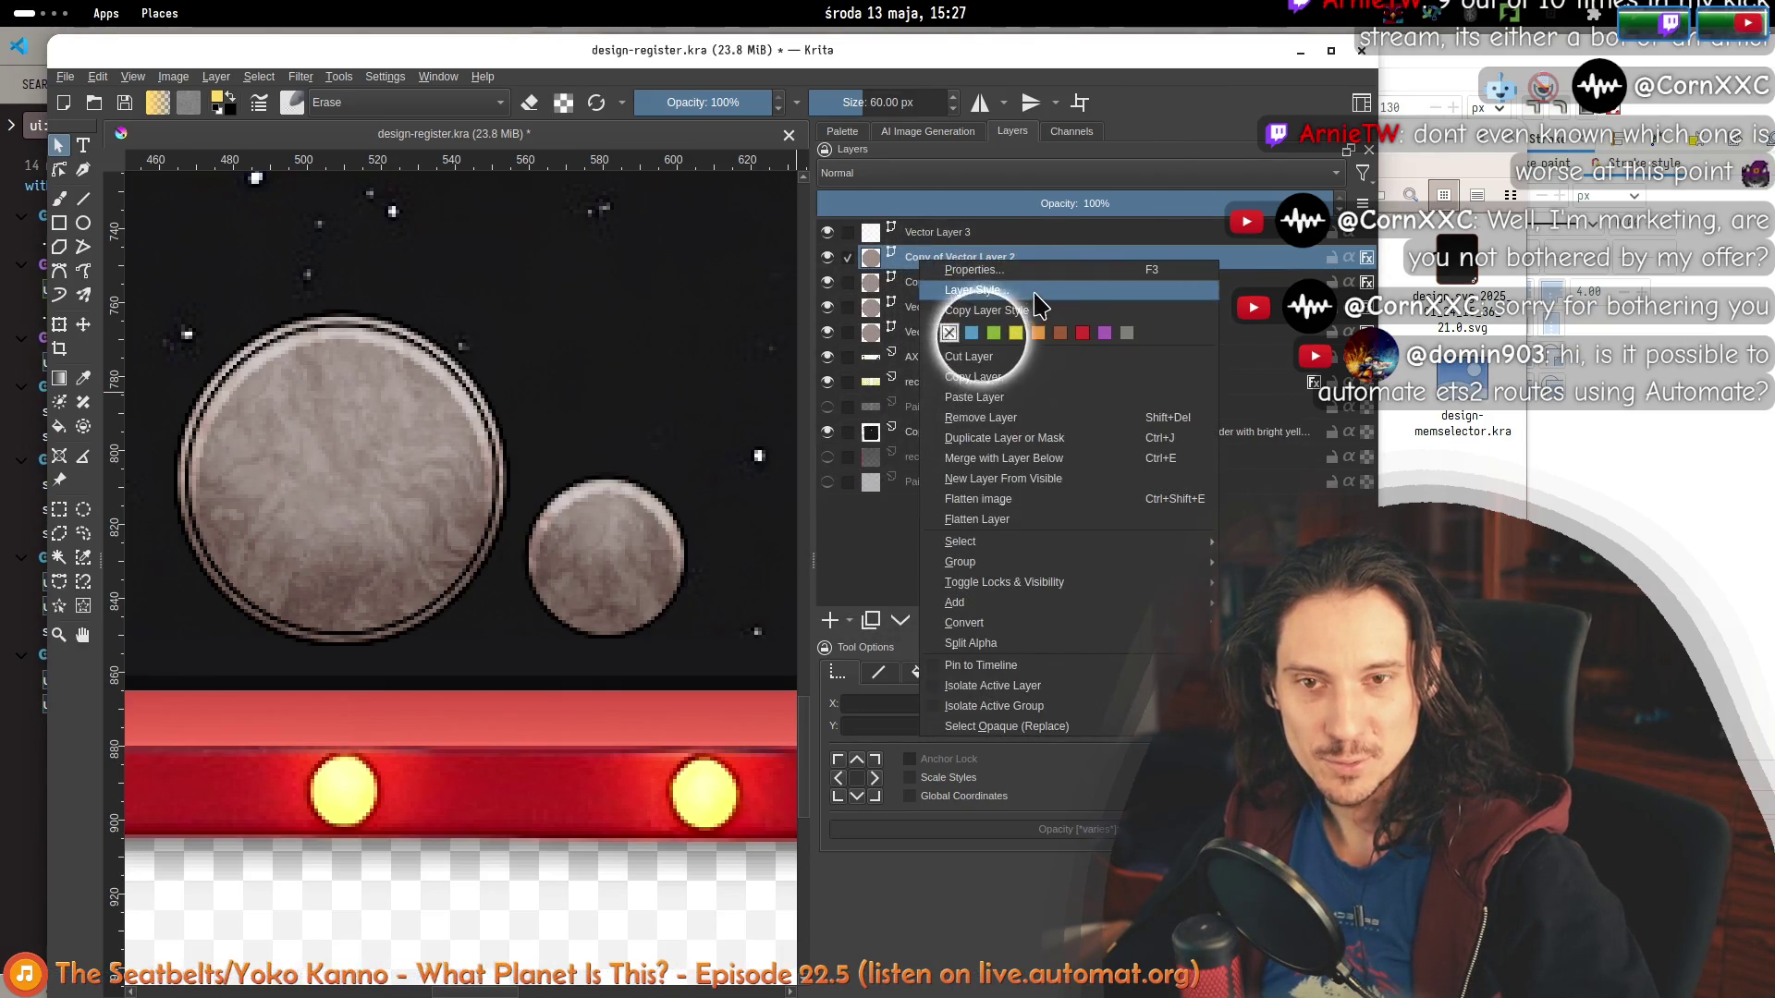
click(966, 324)
click(397, 399)
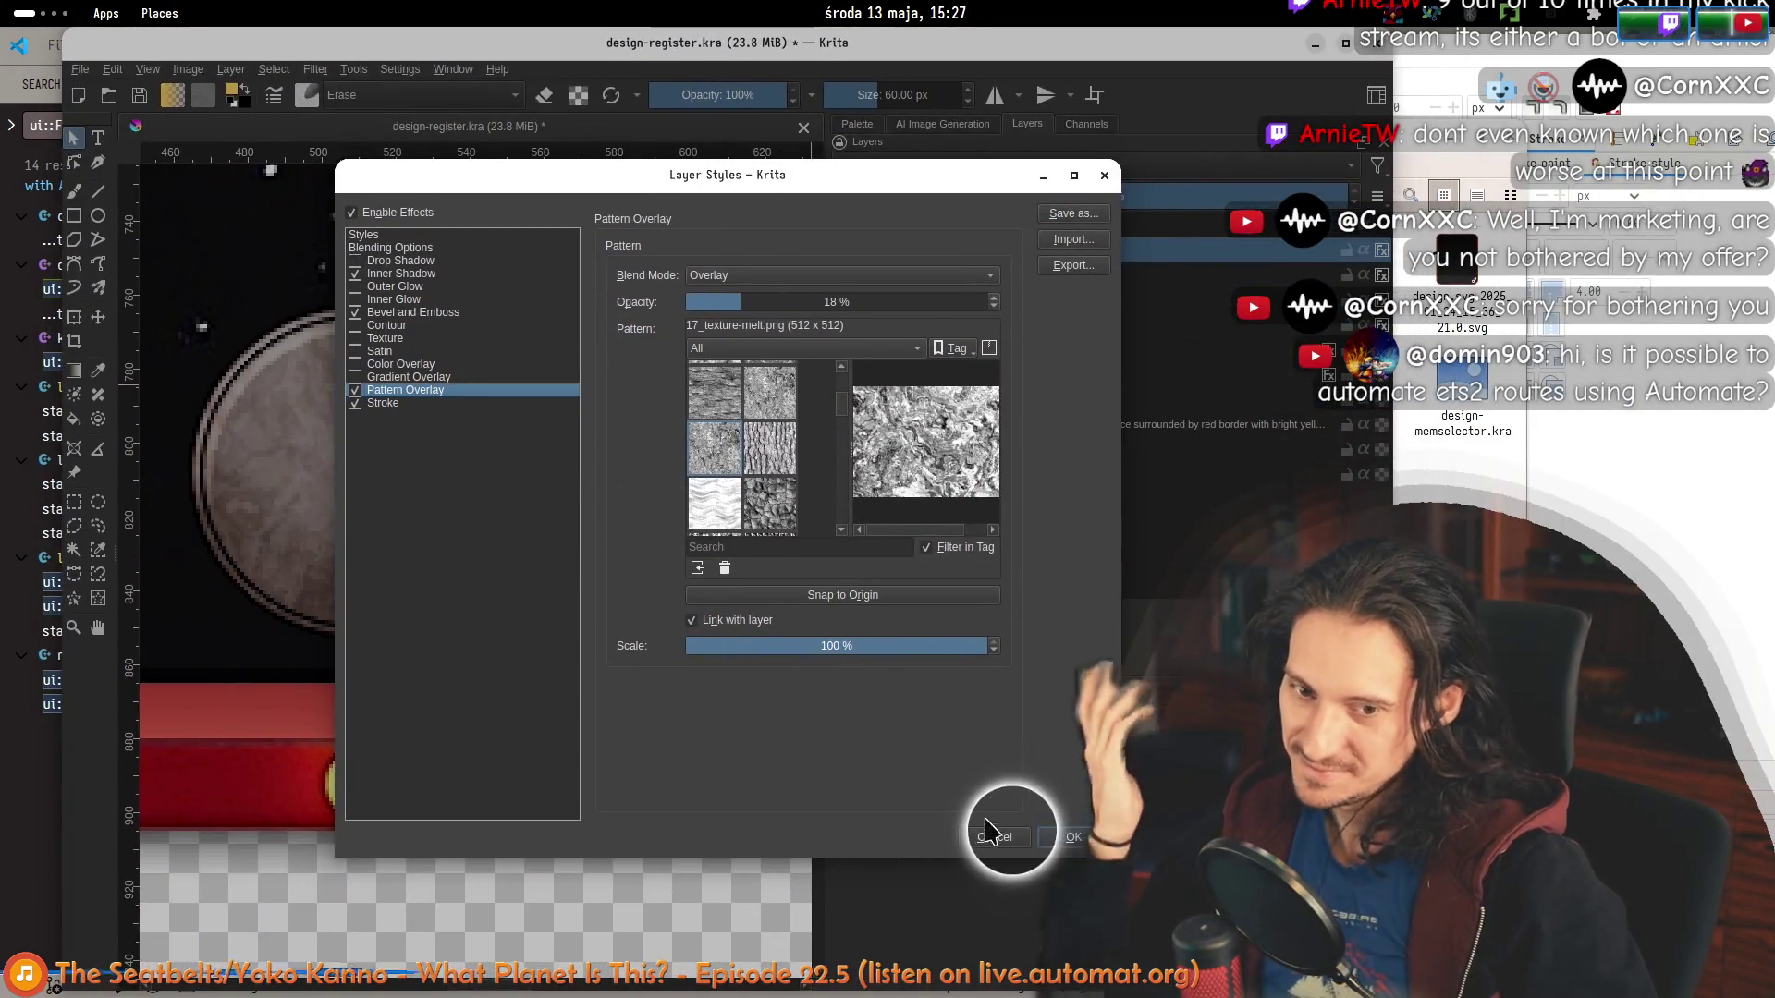
click(986, 844)
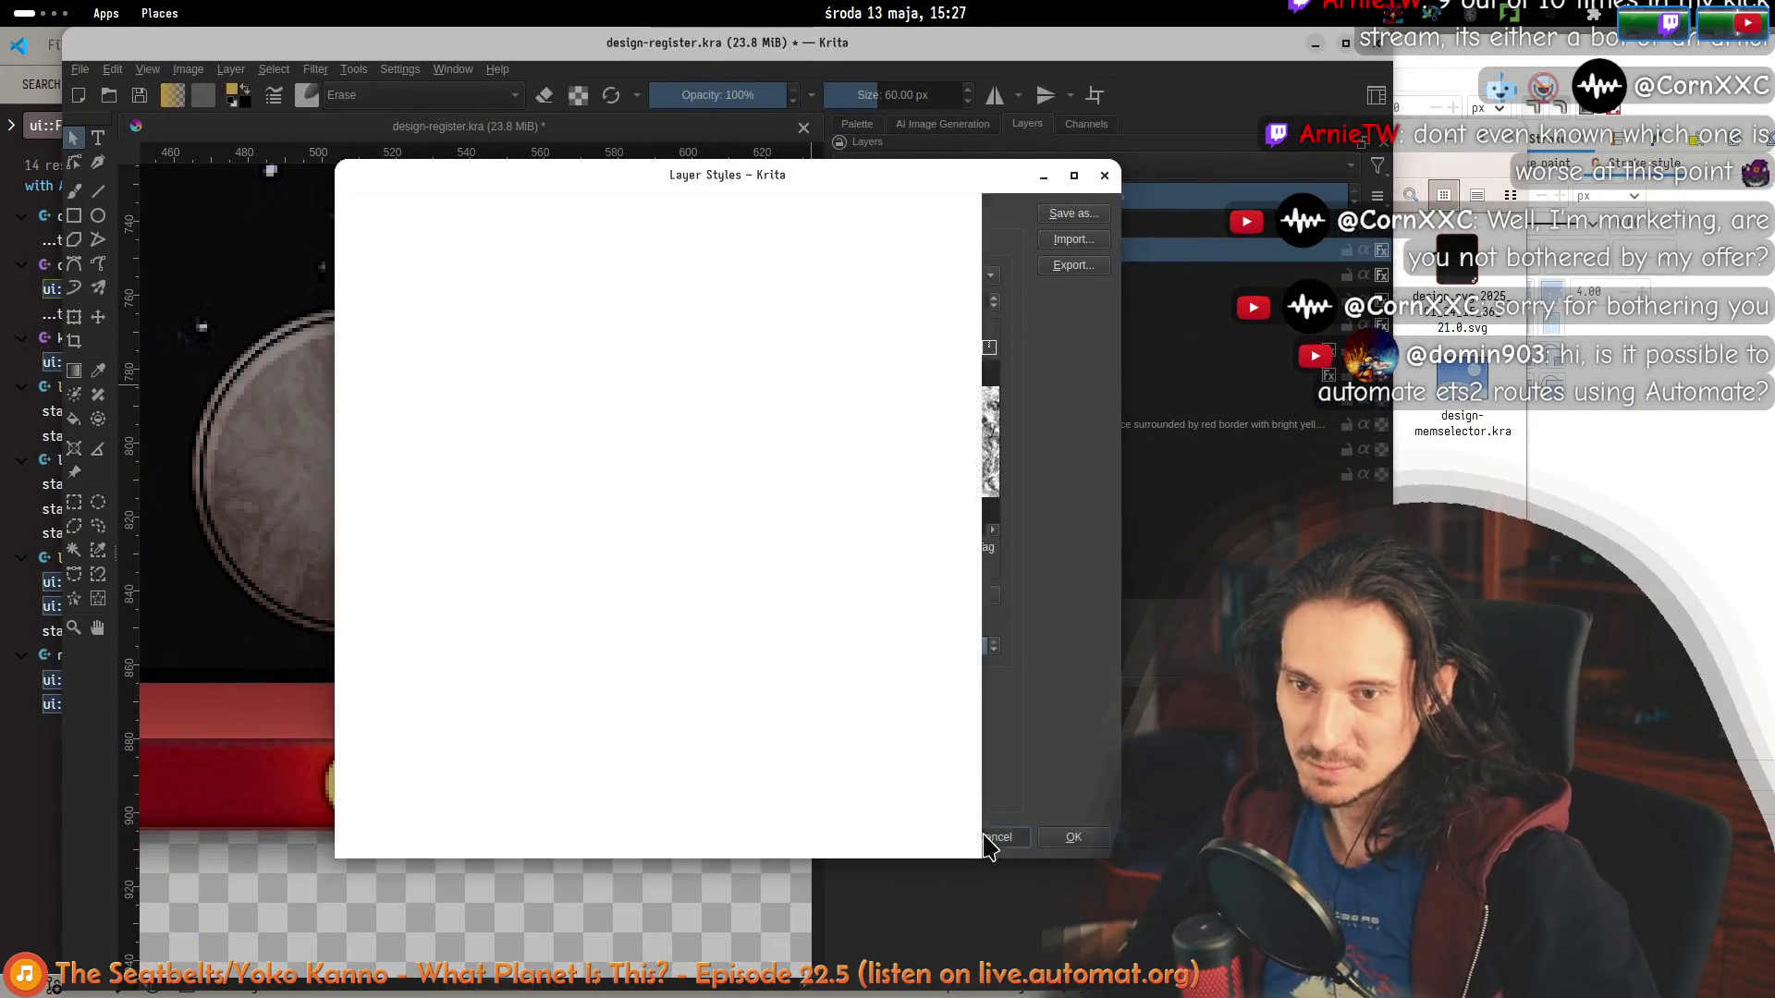
drag(693, 467, 476, 429)
scroll(468, 536, down, 2)
scroll(534, 494, up, 3)
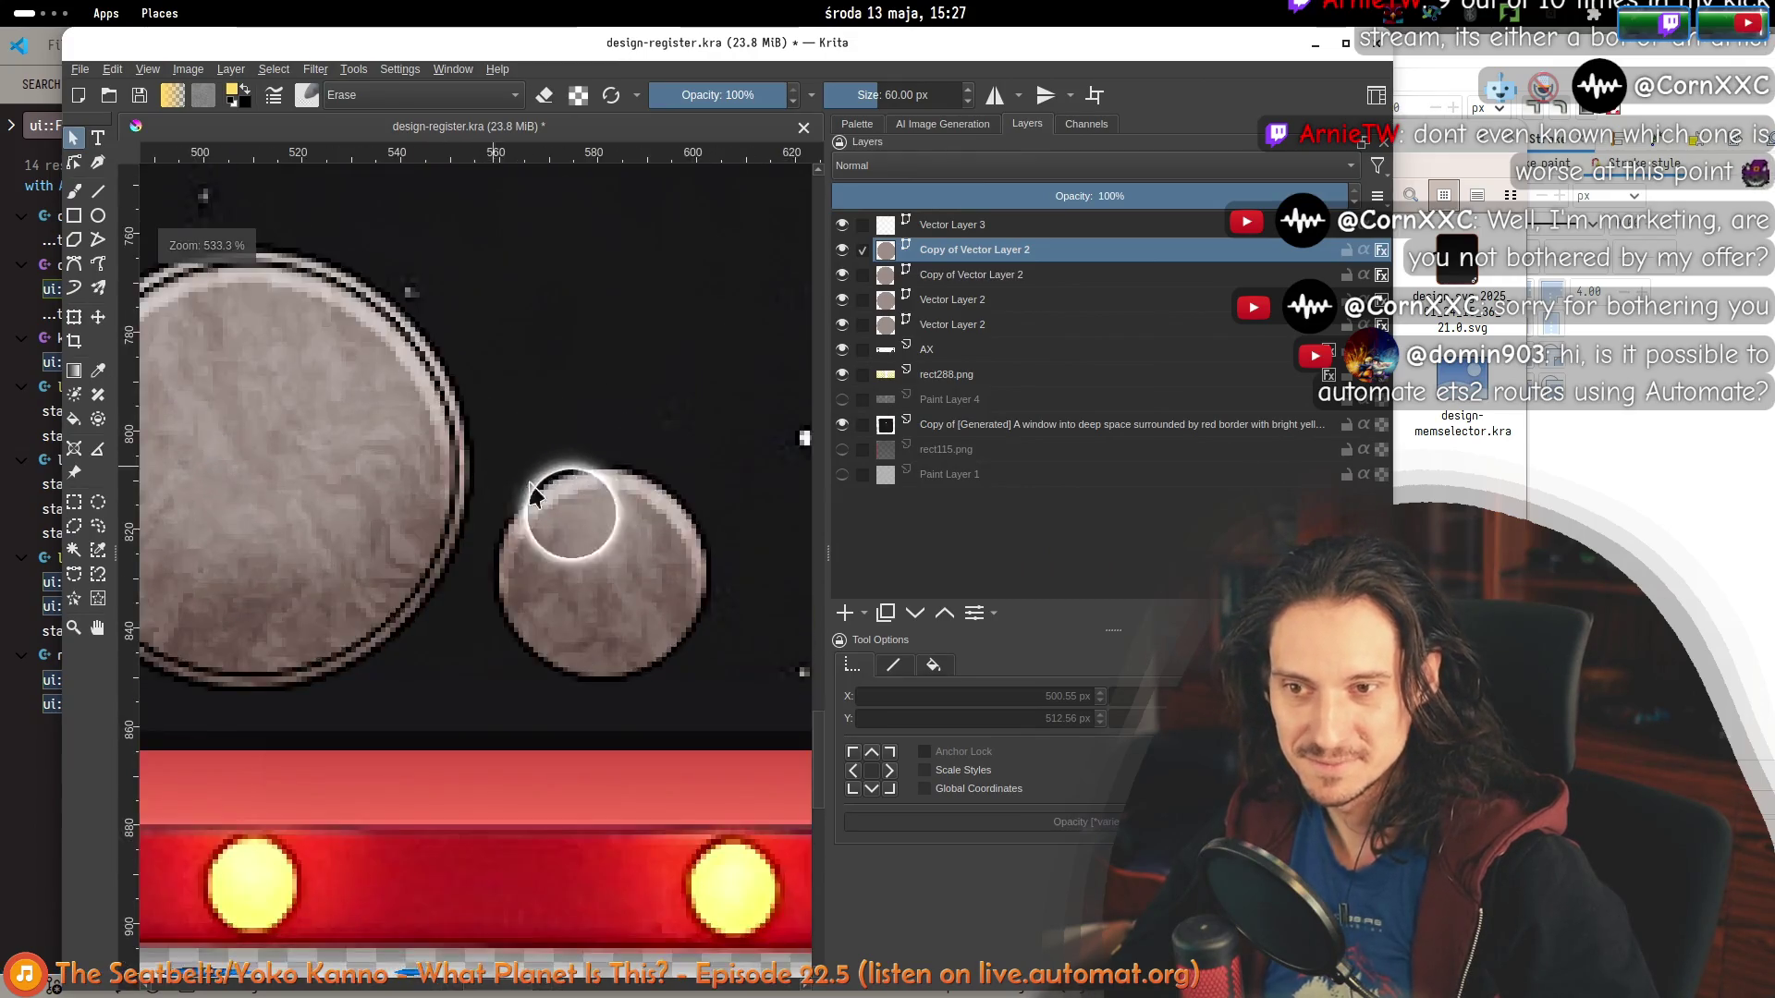
scroll(534, 494, down, 4)
scroll(592, 500, up, 1)
scroll(614, 486, up, 2)
scroll(619, 509, down, 1)
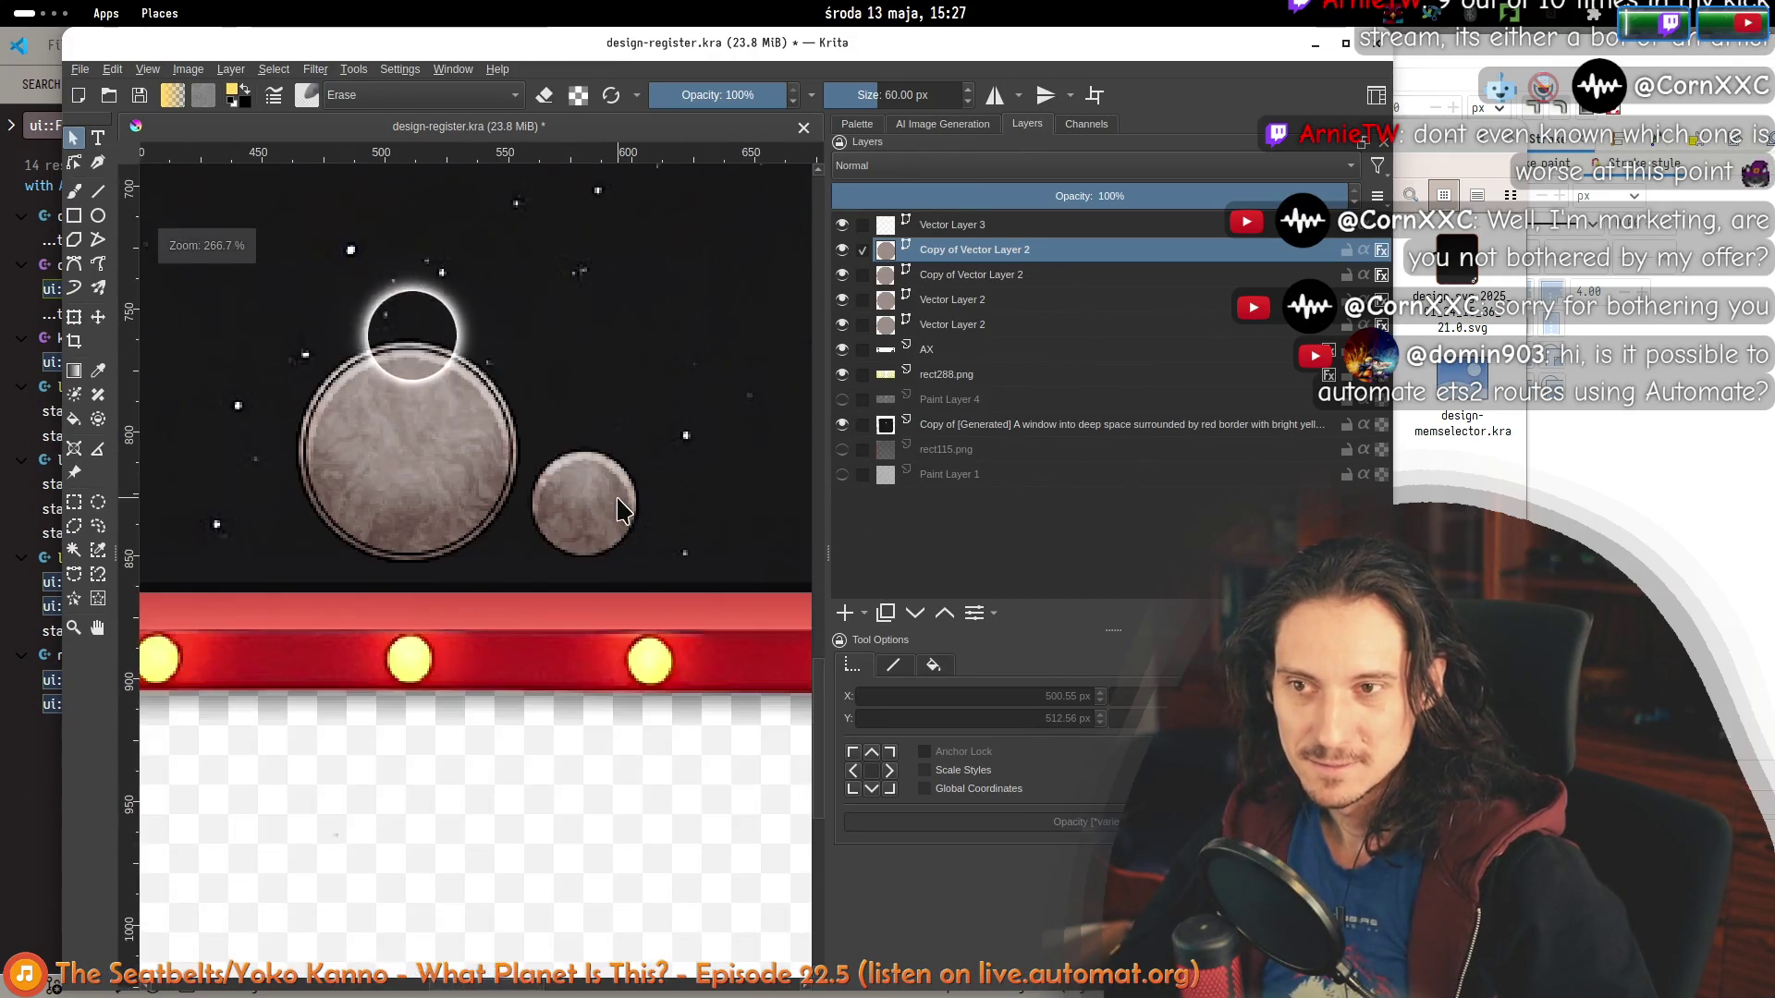
drag(448, 464, 349, 504)
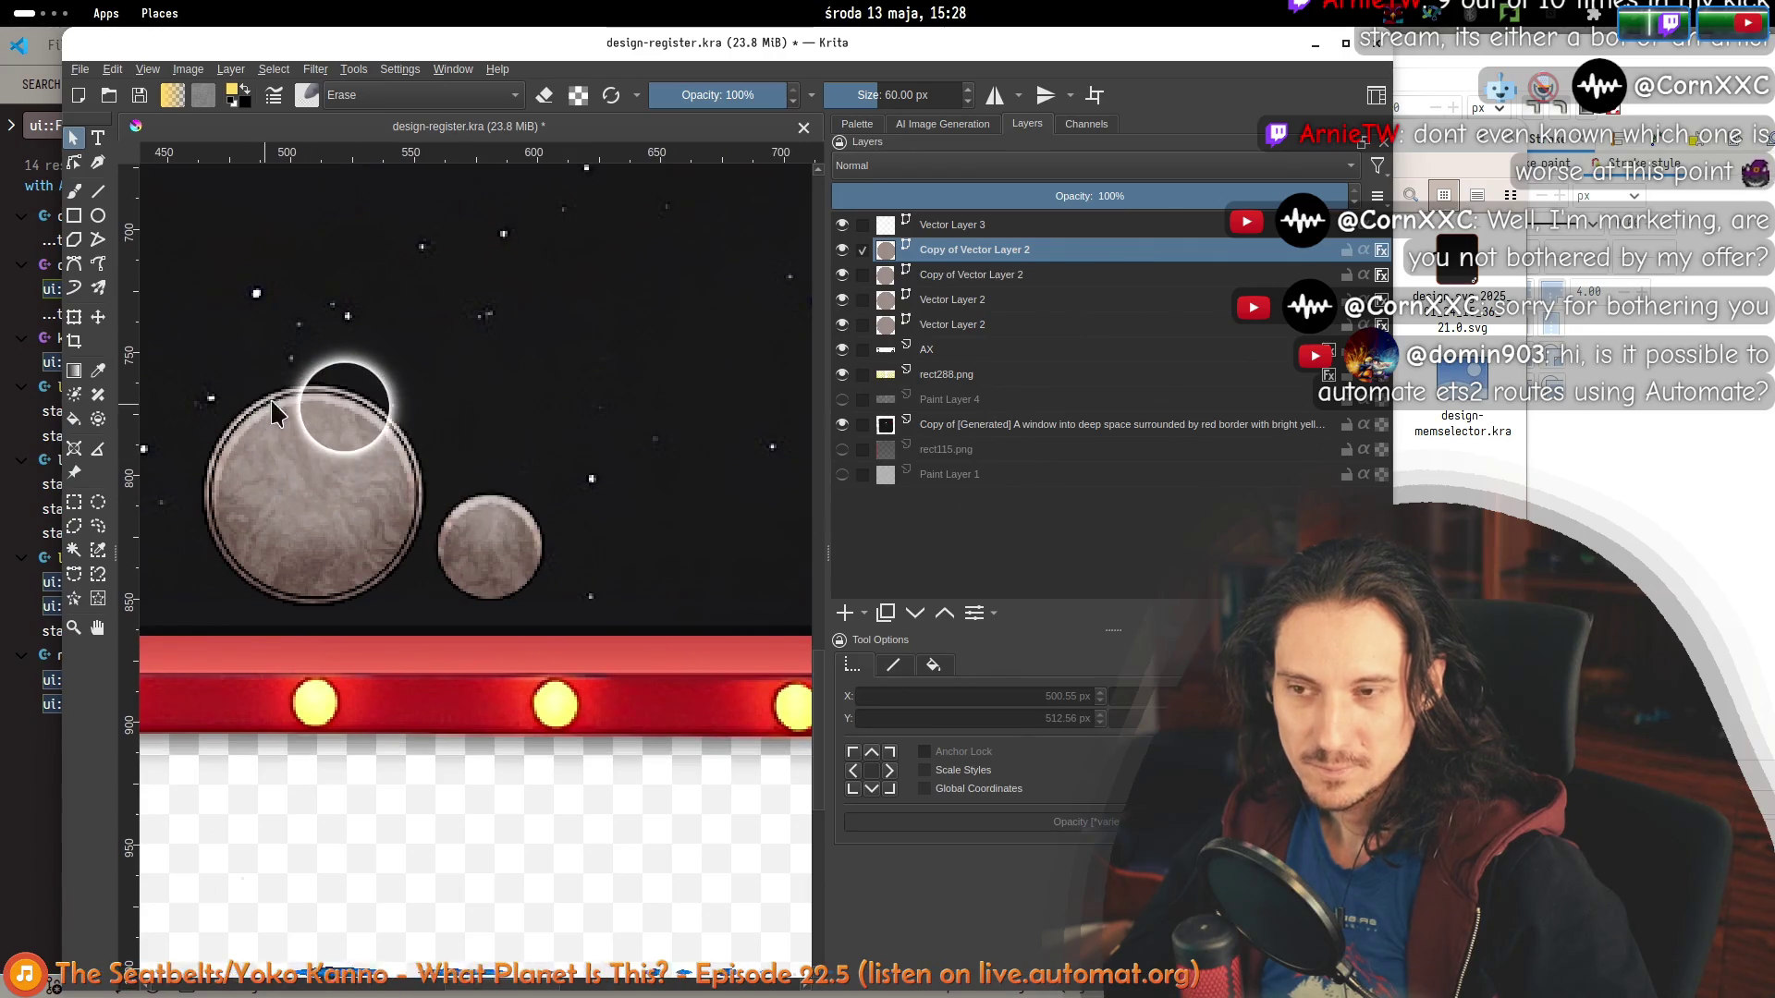
scroll(334, 525, down, 2)
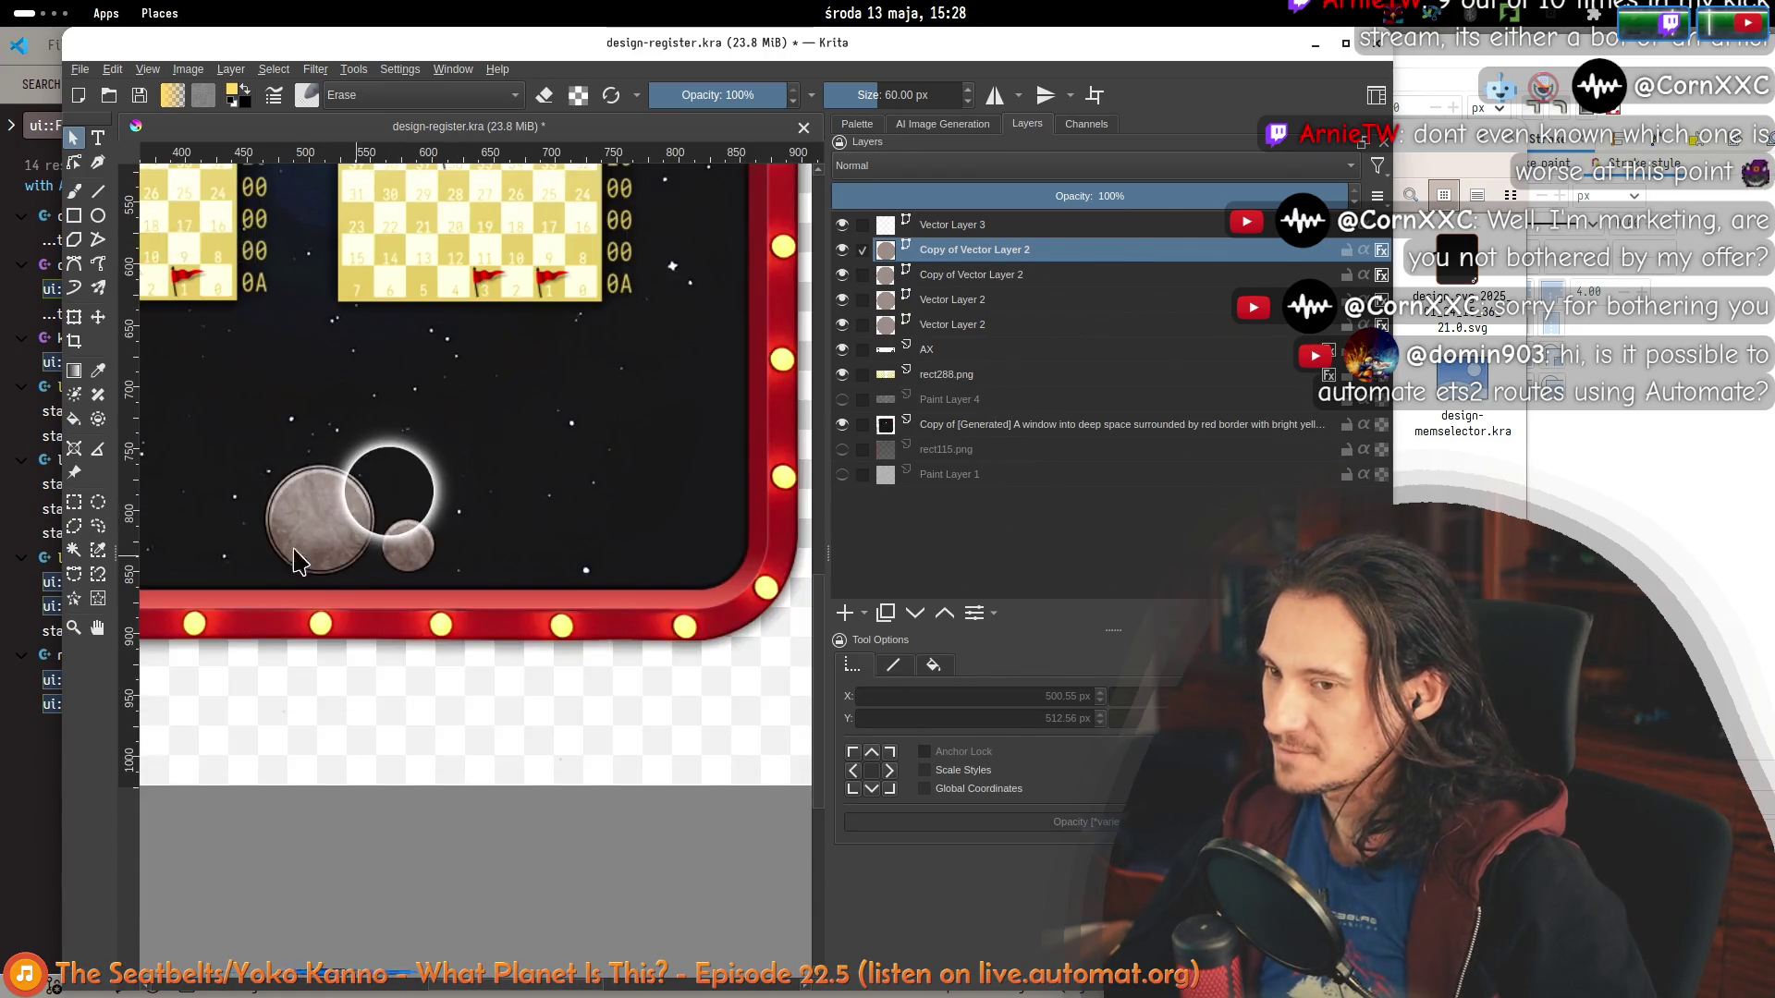